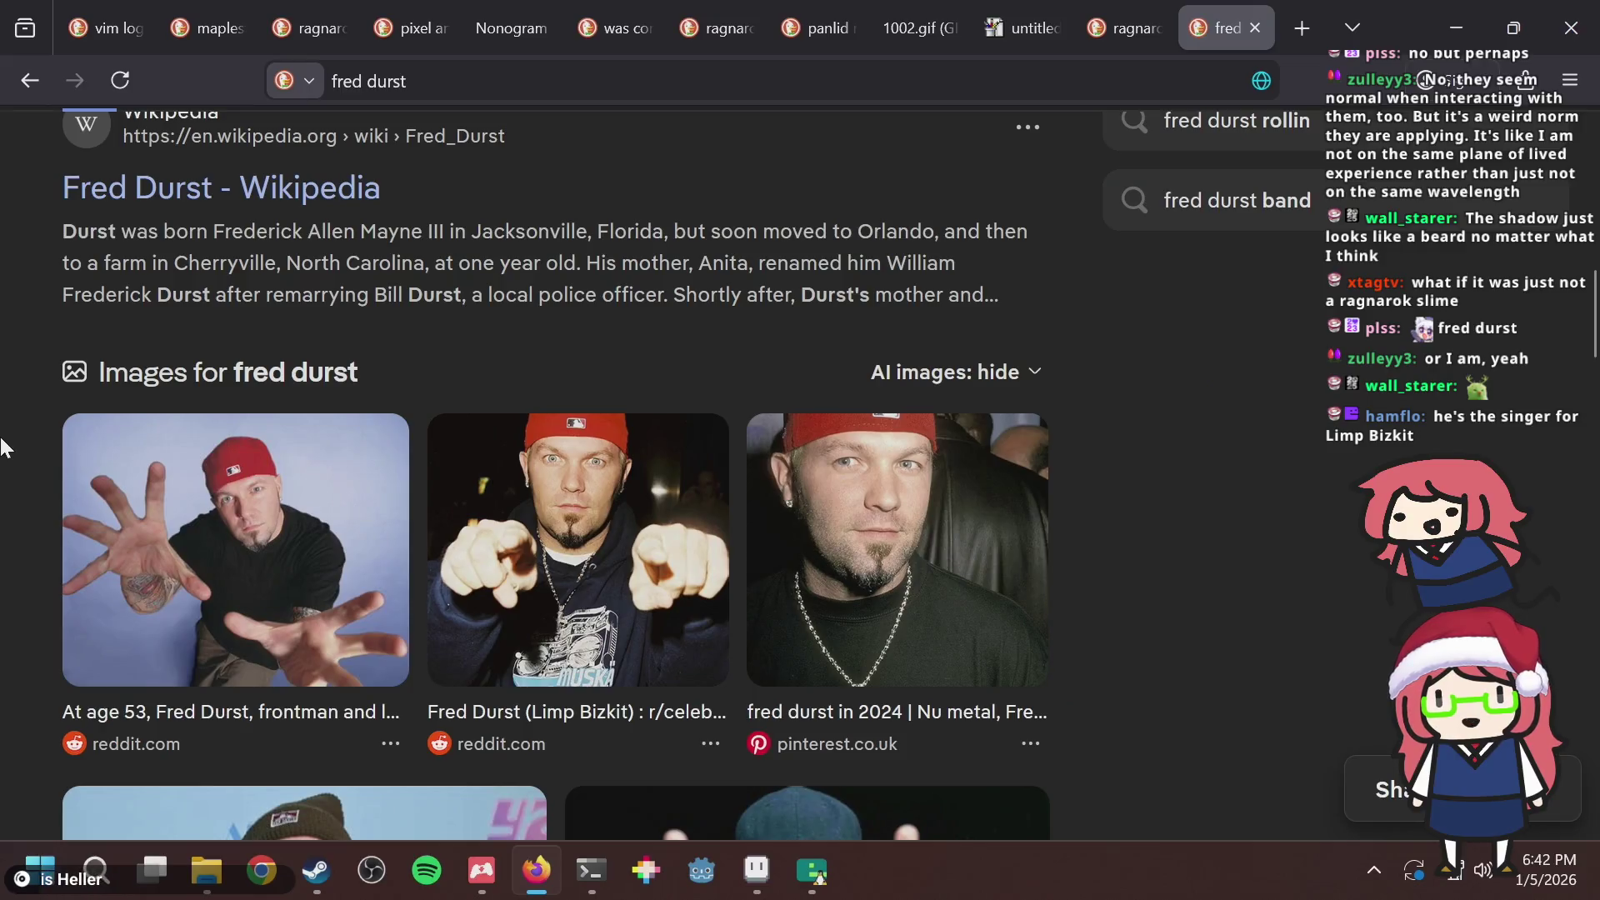
# Browse the fred durst DuckDuckGo results, then switch back to puzzle.aseprite in Aseprite.
pyautogui.scroll(-5, 1263, 568)
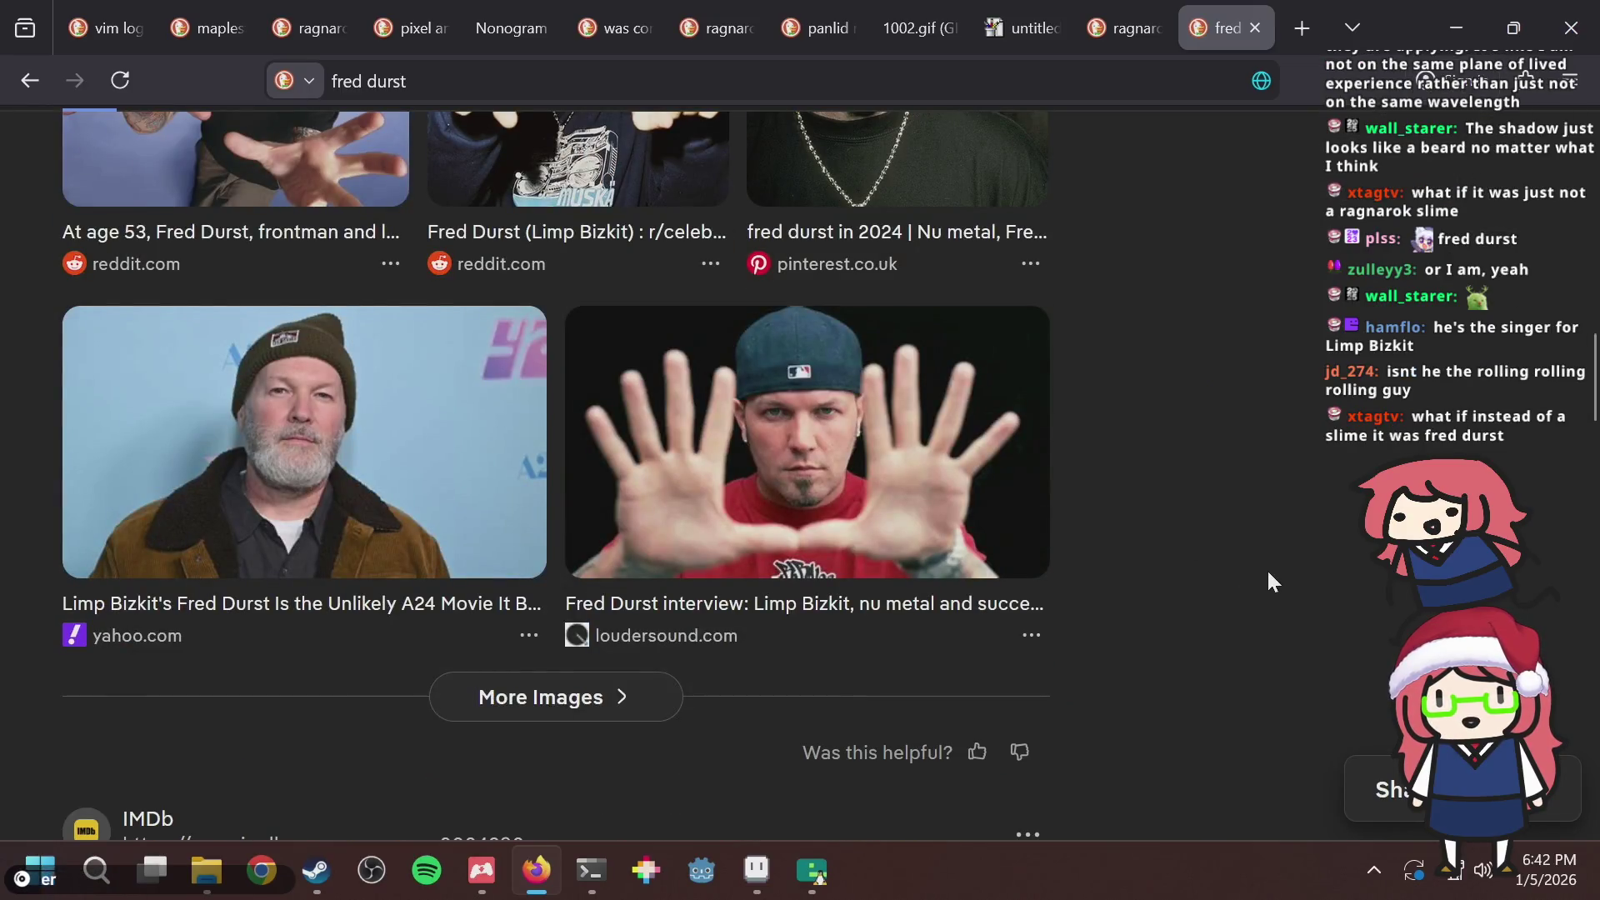
pyautogui.scroll(-5, 1267, 574)
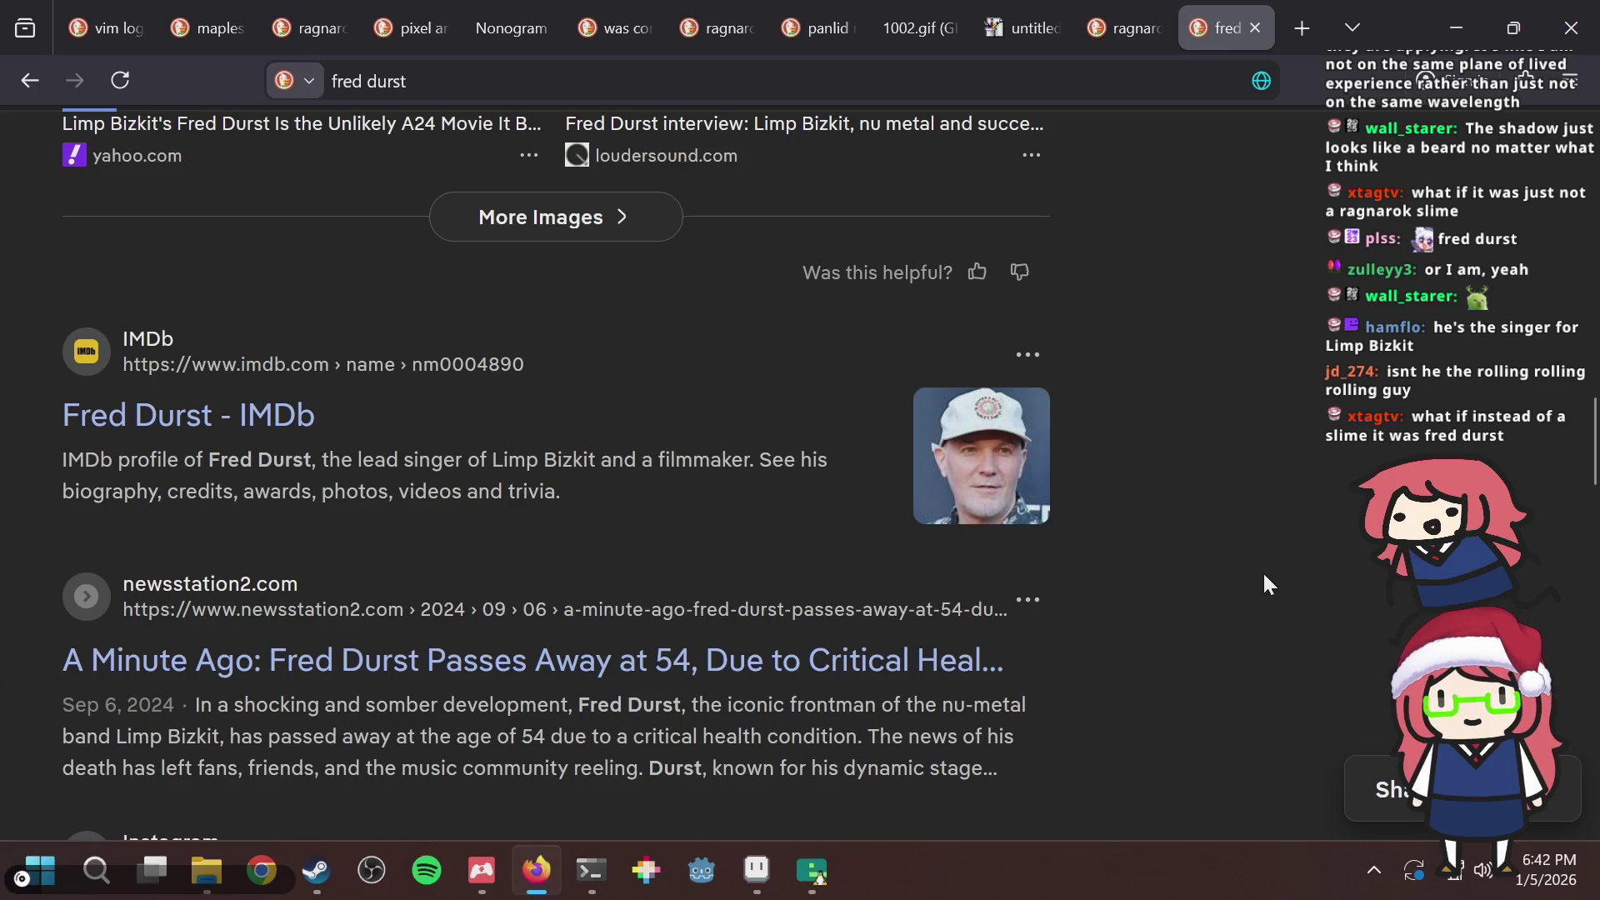
pyautogui.scroll(13, 1258, 558)
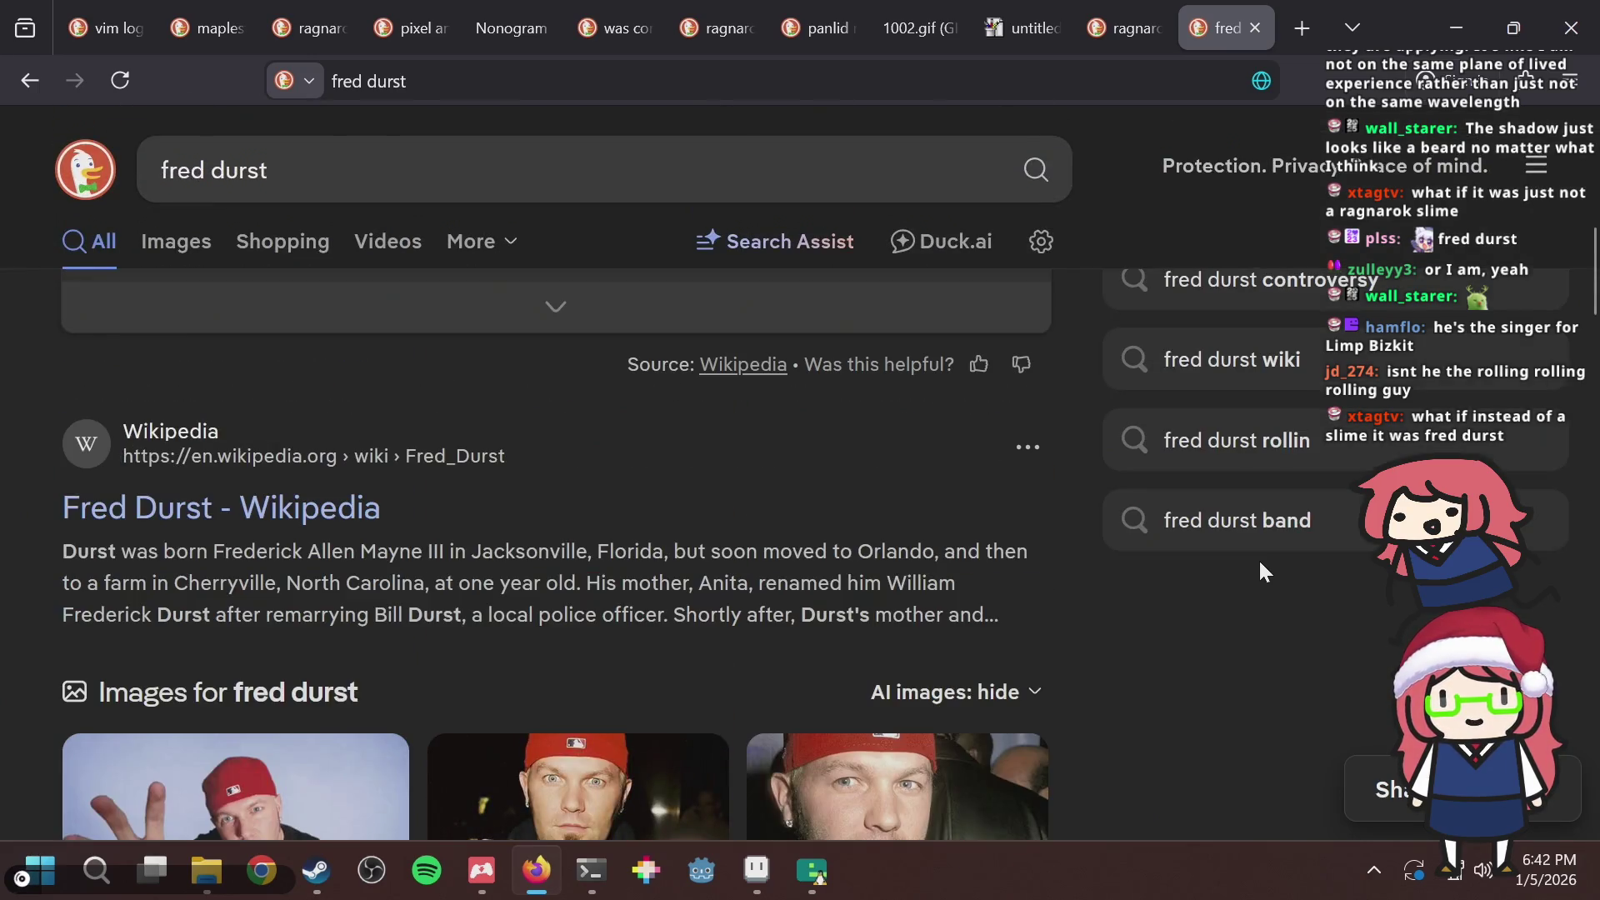
pyautogui.scroll(4, 1258, 559)
pyautogui.scroll(-12, 1158, 563)
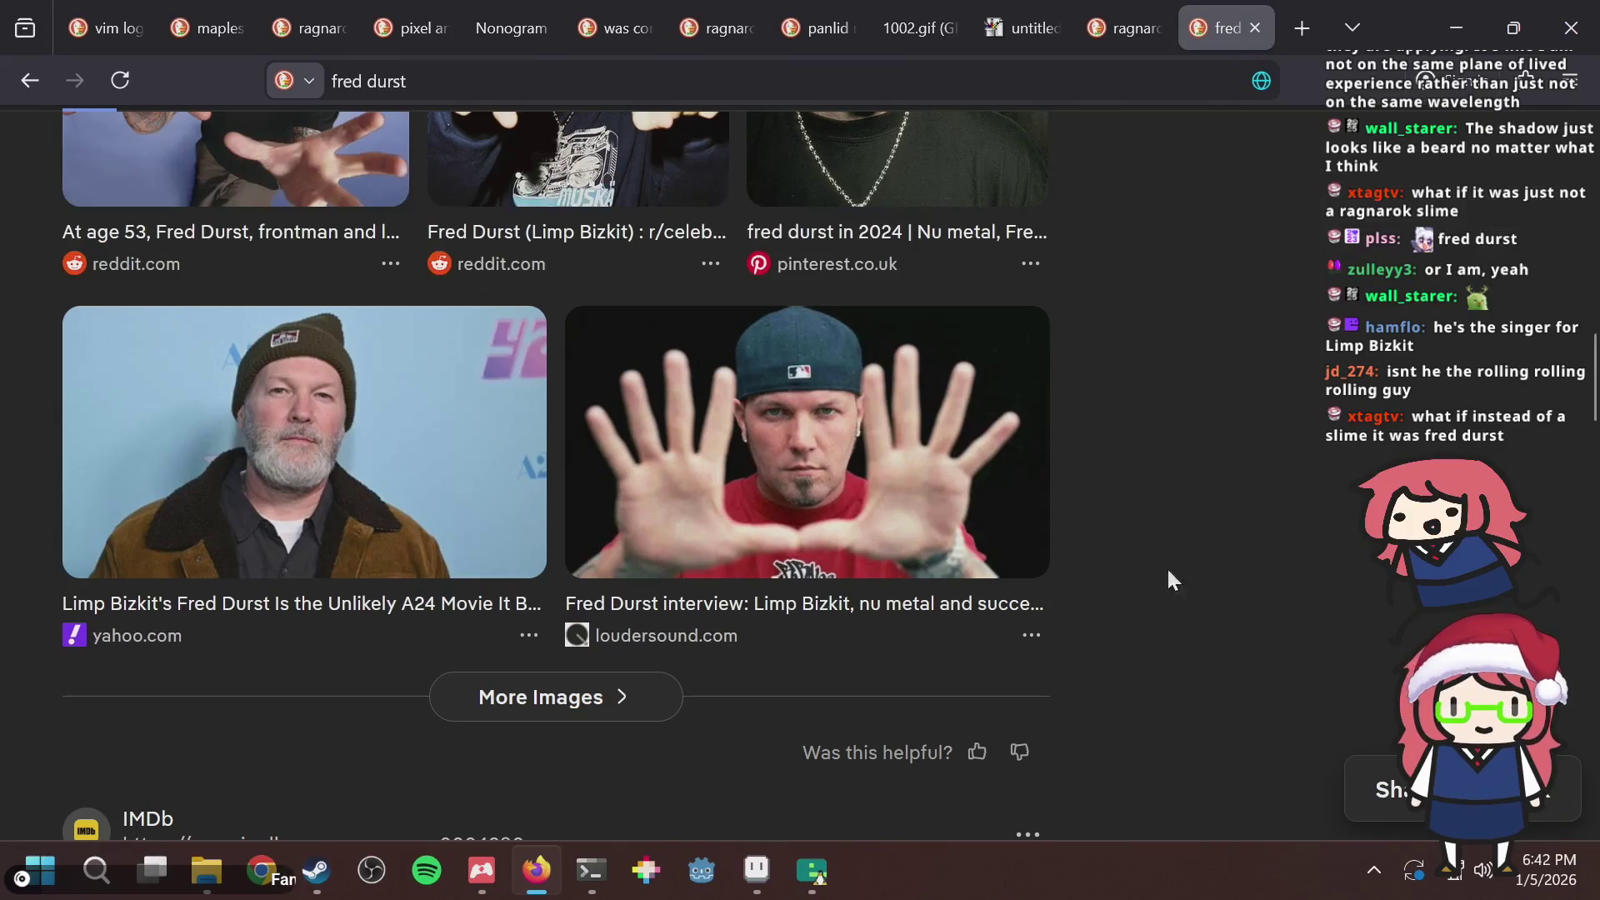
pyautogui.scroll(-5, 1232, 533)
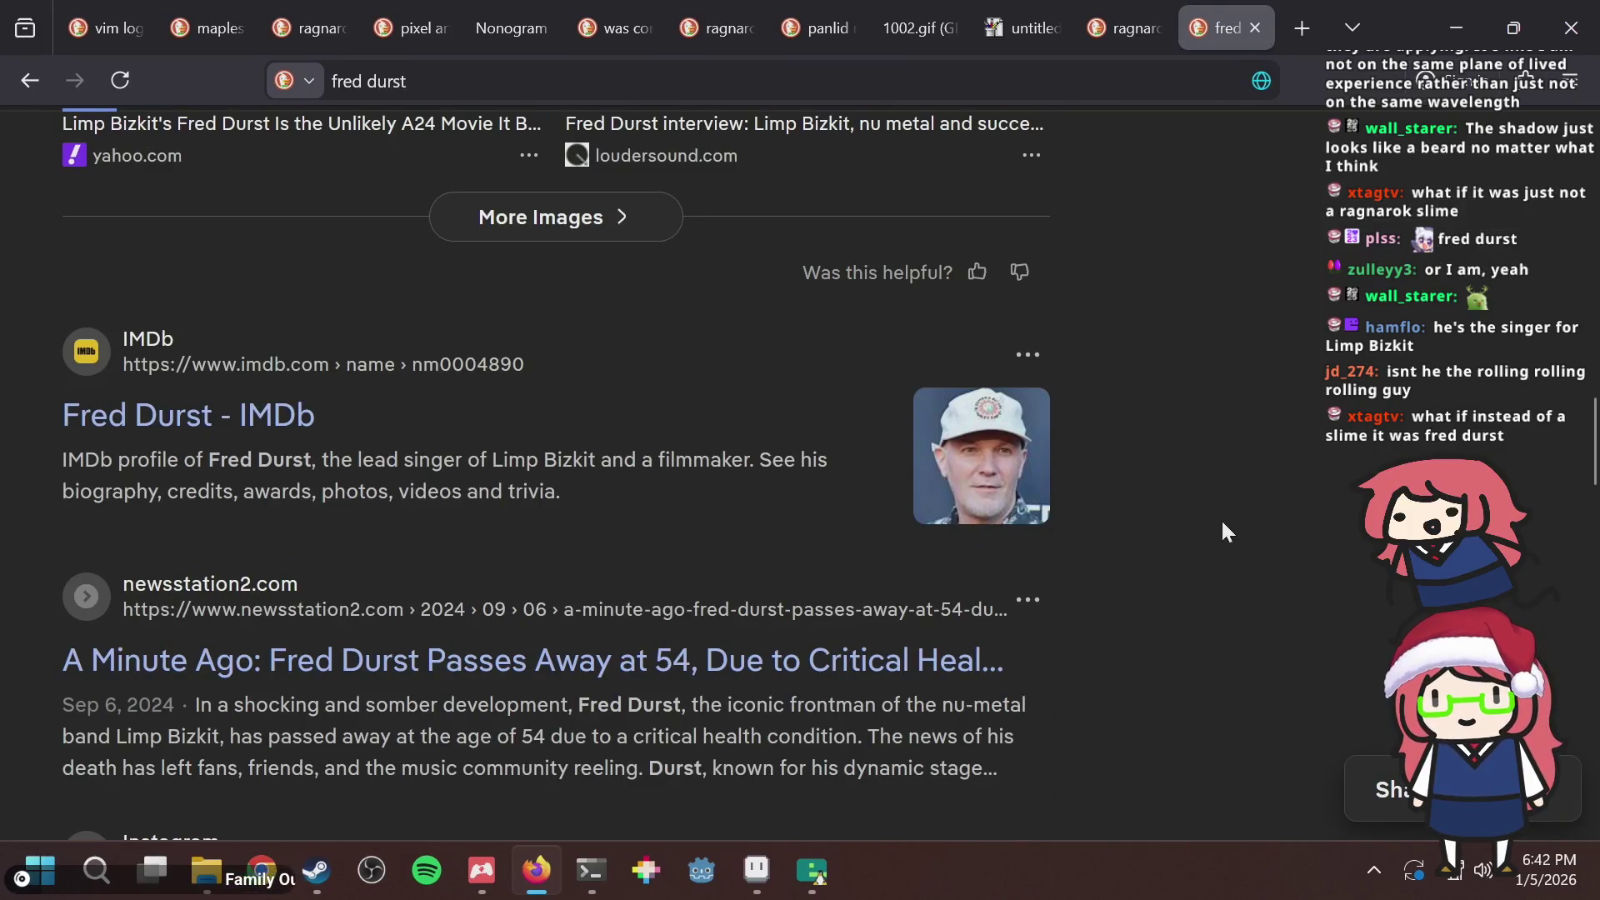
pyautogui.scroll(-2, 1223, 523)
pyautogui.scroll(-2, 1223, 523)
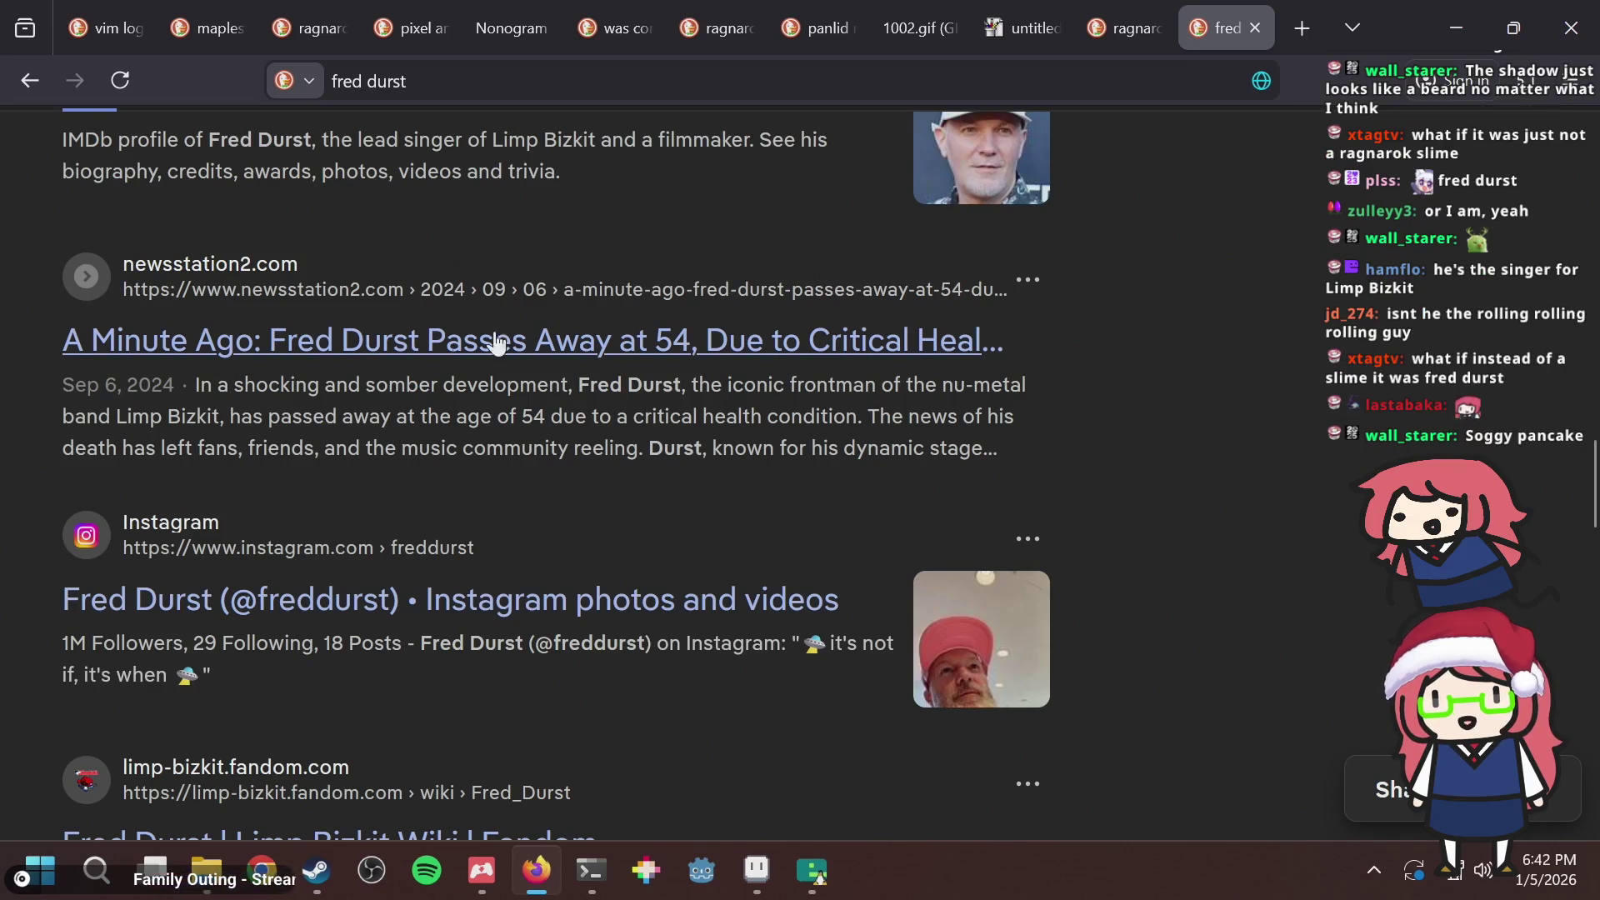
pyautogui.scroll(-6, 1303, 440)
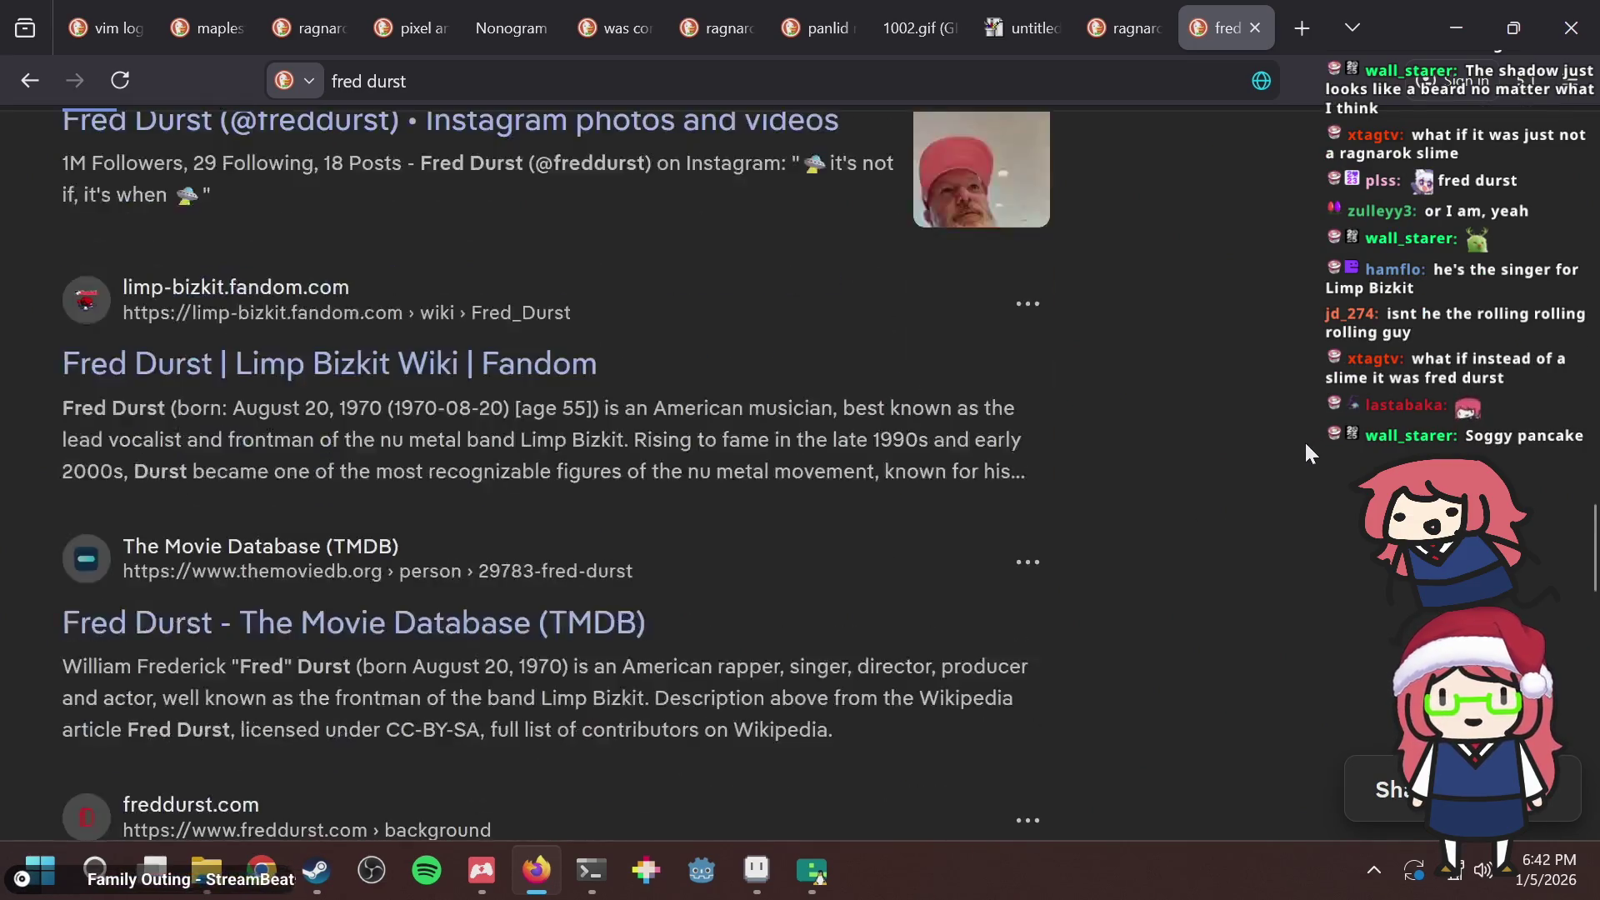
pyautogui.scroll(6, 1303, 440)
pyautogui.hotkey('alt', 'Tab')
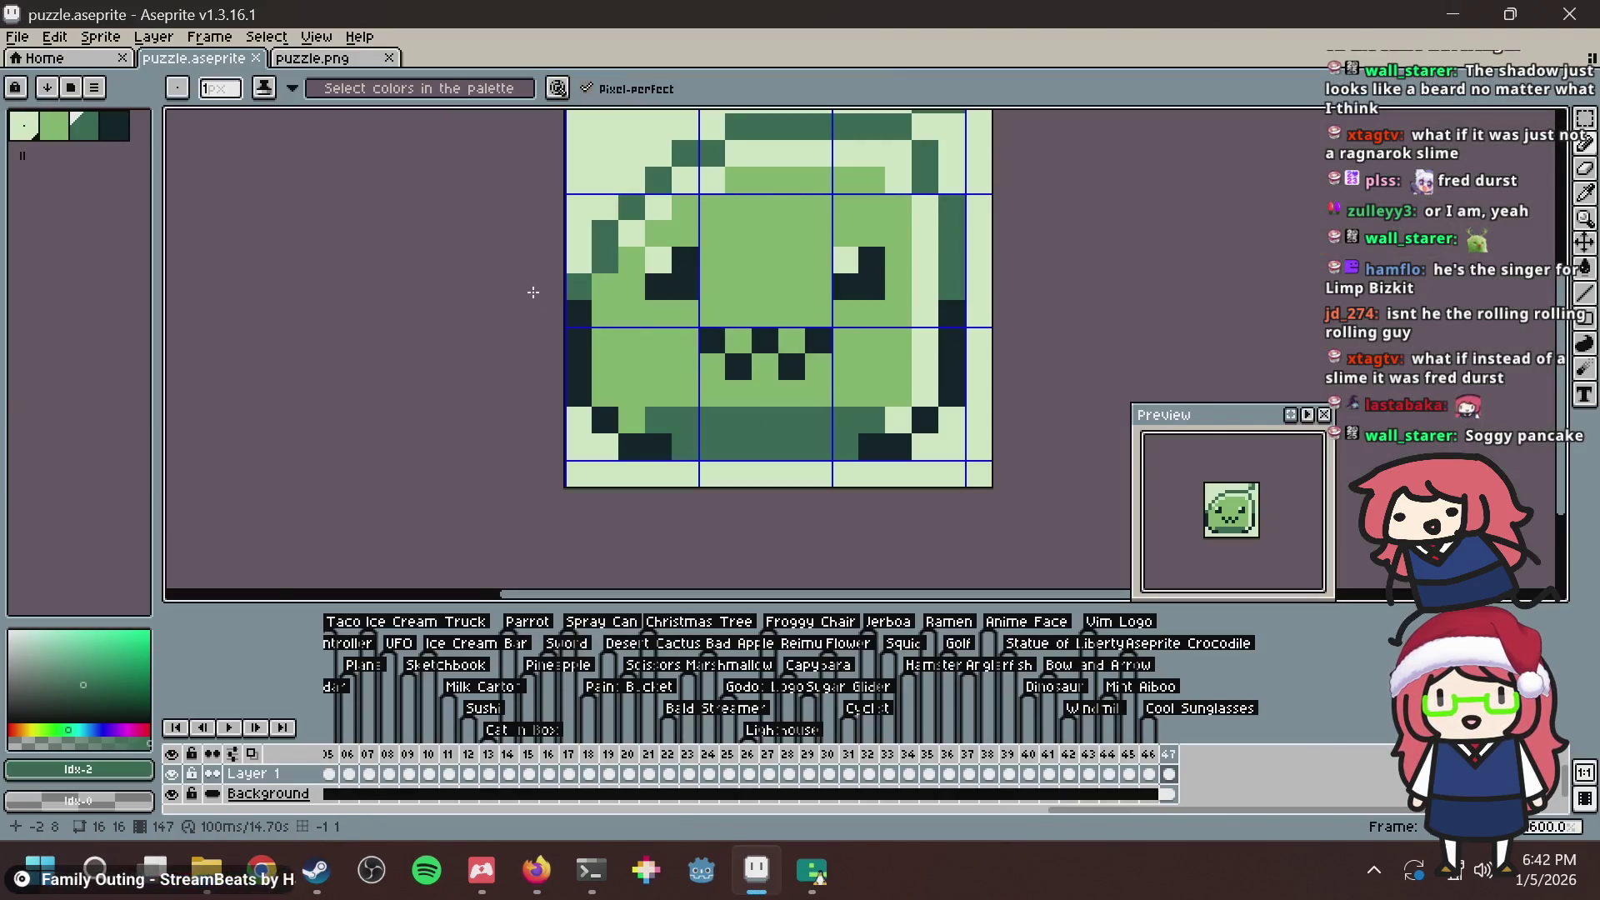
# Try a dark green row under the slime's mouth, undo it, and save.
pyautogui.moveTo(712, 394); pyautogui.dragTo(809, 399)
pyautogui.hotkey('ctrl', 'z')
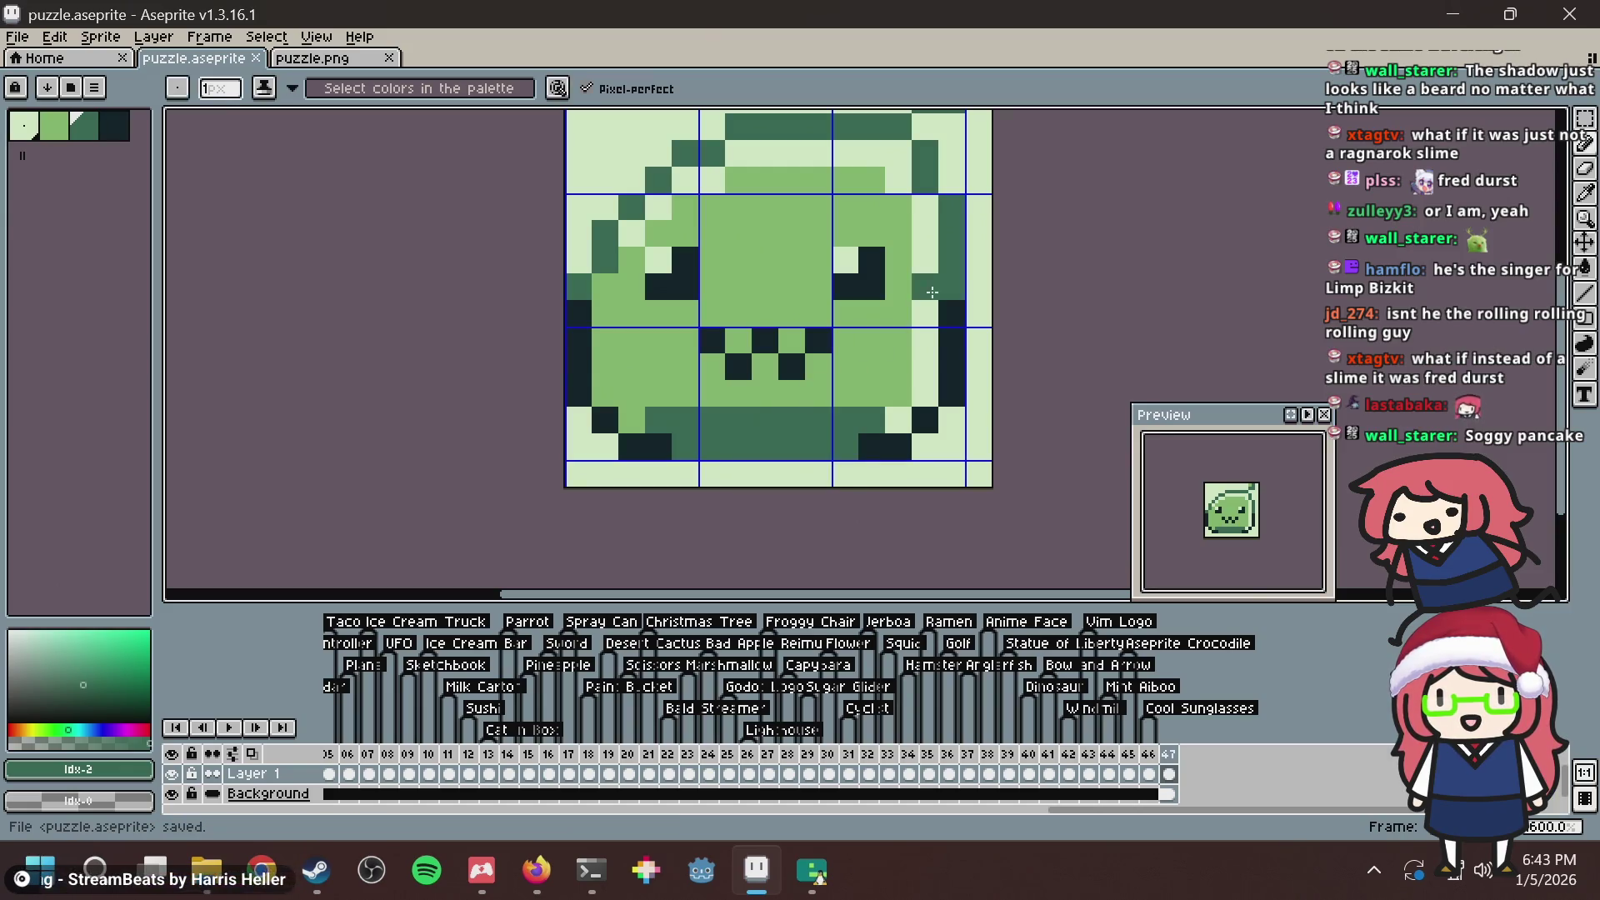
pyautogui.hotkey('ctrl', 's')
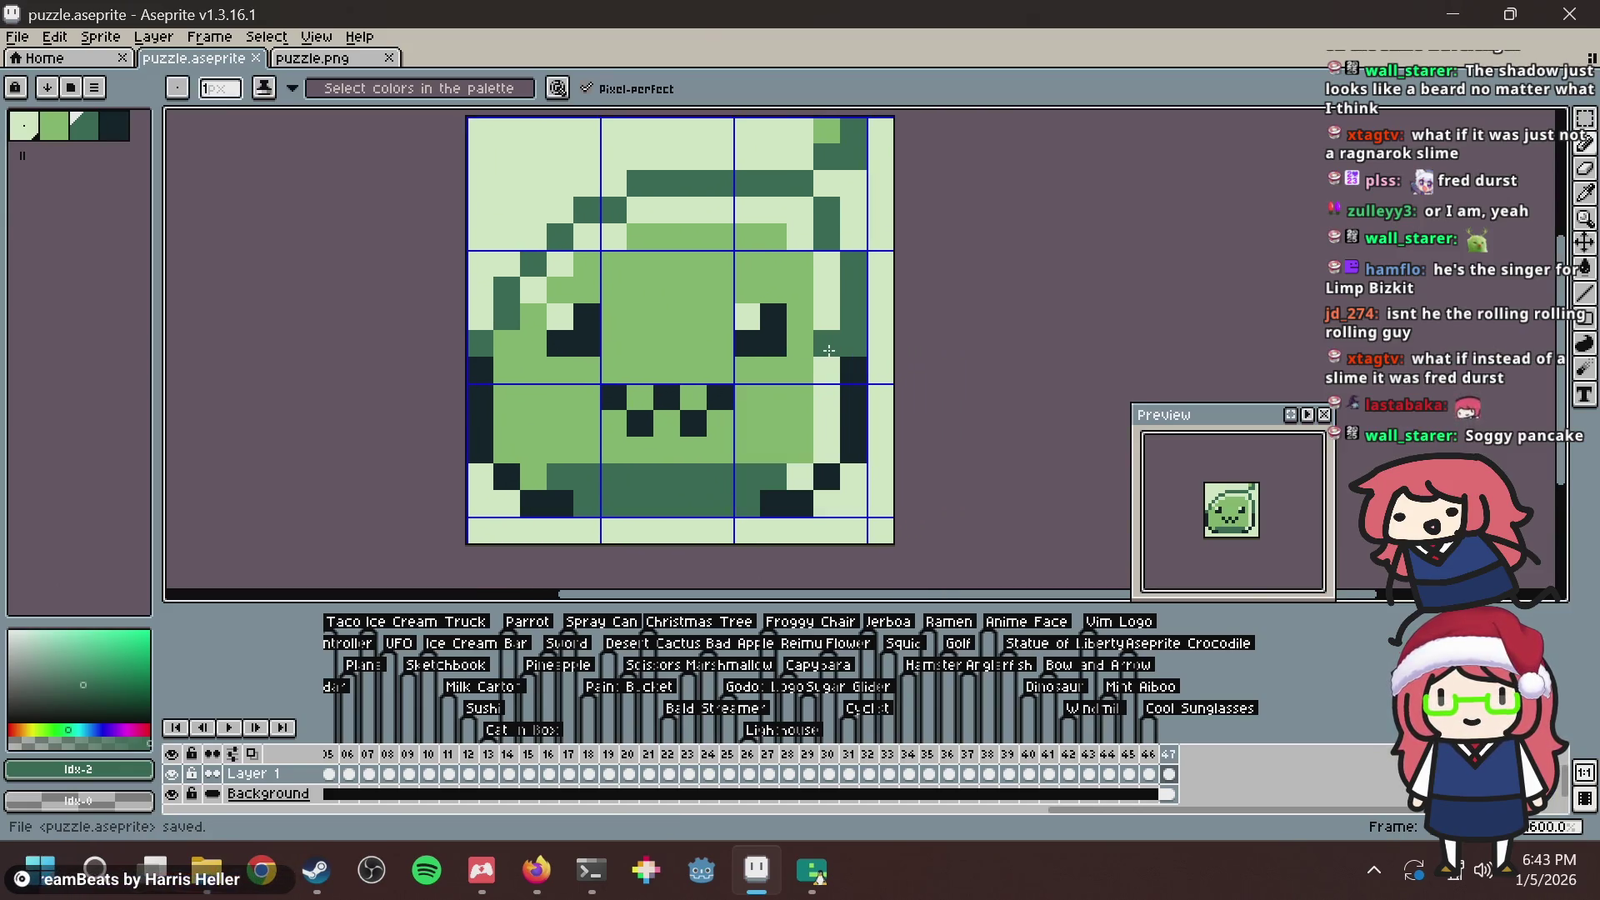
# Turn the right eye's light pixel dark green, lighten a right-edge pixel, and save puzzle.aseprite.
pyautogui.rightClick(829, 351)
pyautogui.click(747, 316)
pyautogui.scroll(-1, 733, 339)
pyautogui.scroll(2, 729, 377)
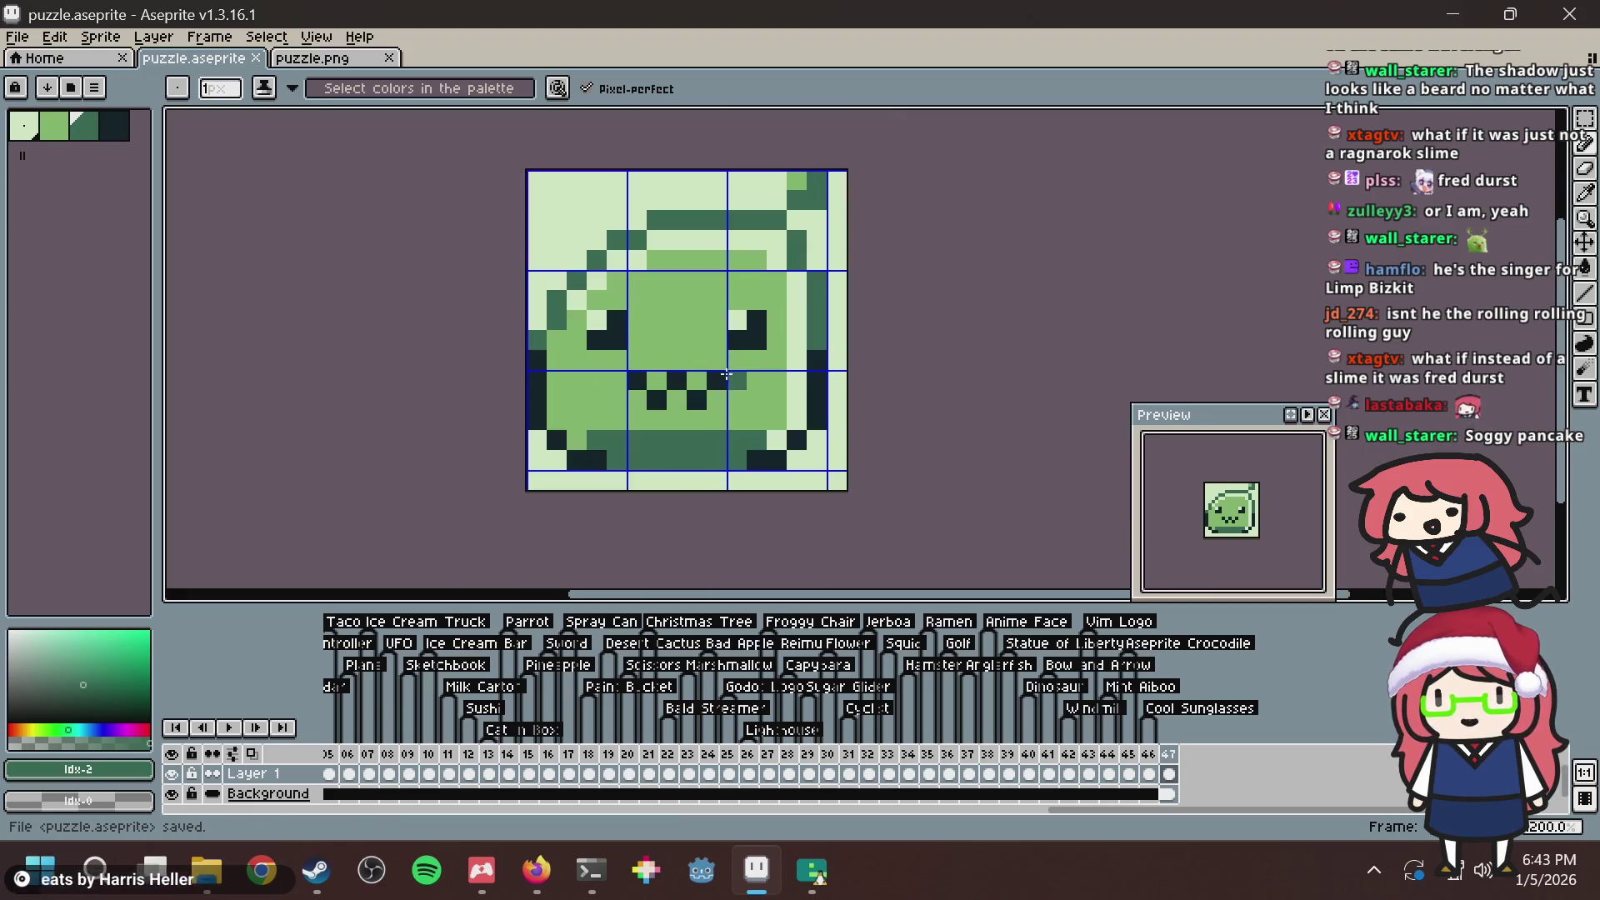
pyautogui.scroll(-1, 639, 310)
pyautogui.scroll(1, 639, 311)
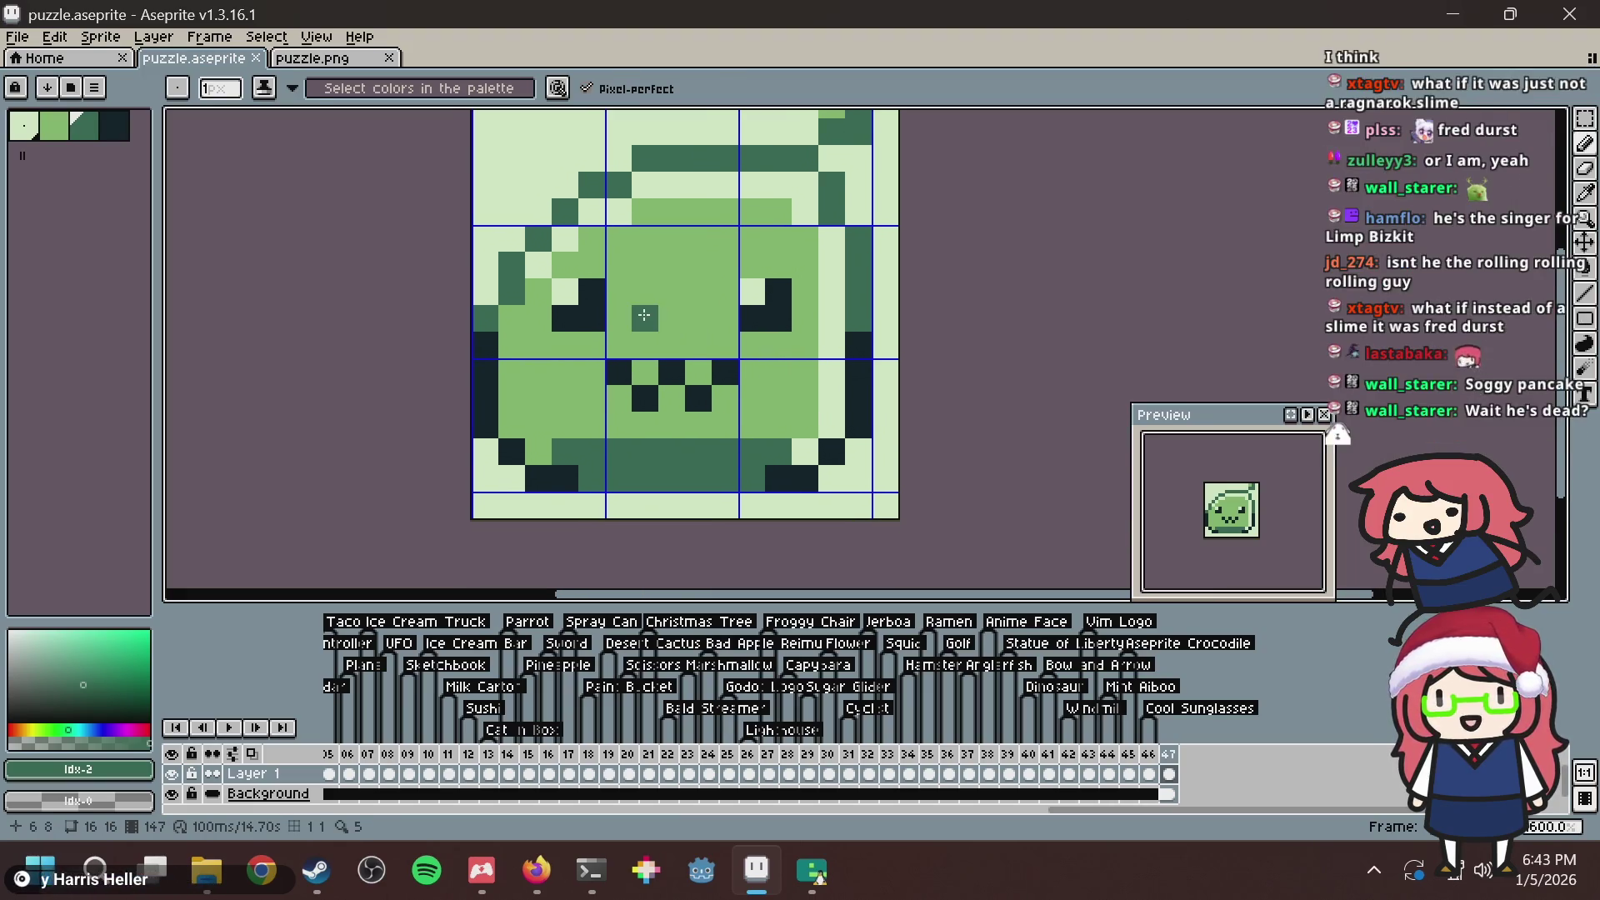
pyautogui.scroll(-1, 510, 239)
pyautogui.scroll(1, 510, 239)
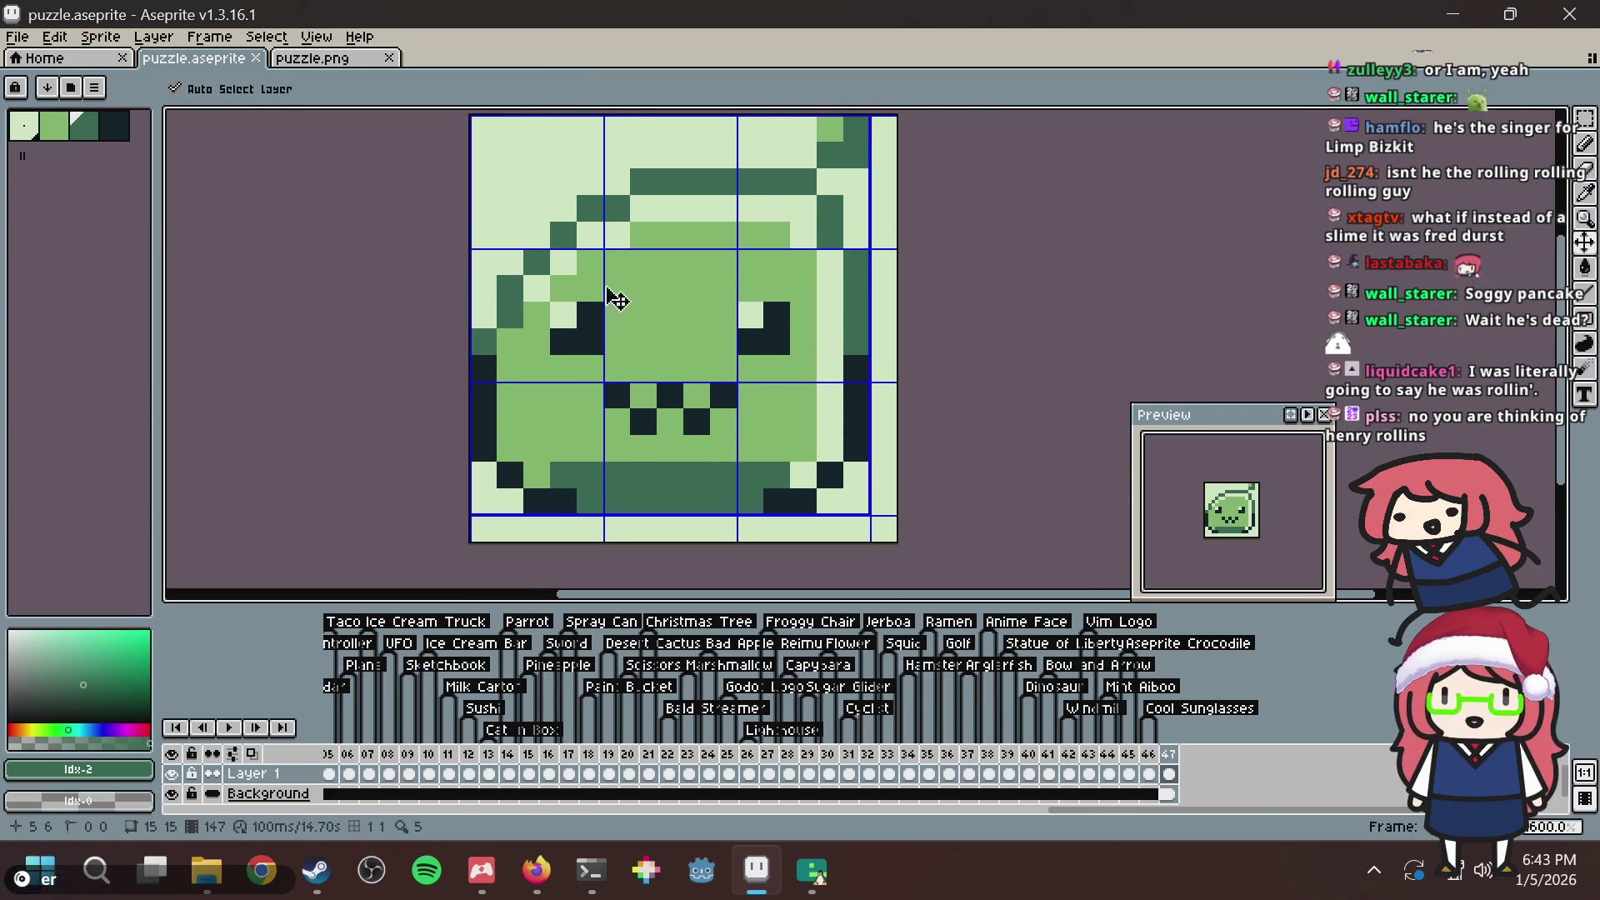
pyautogui.hotkey('ctrl', 's')
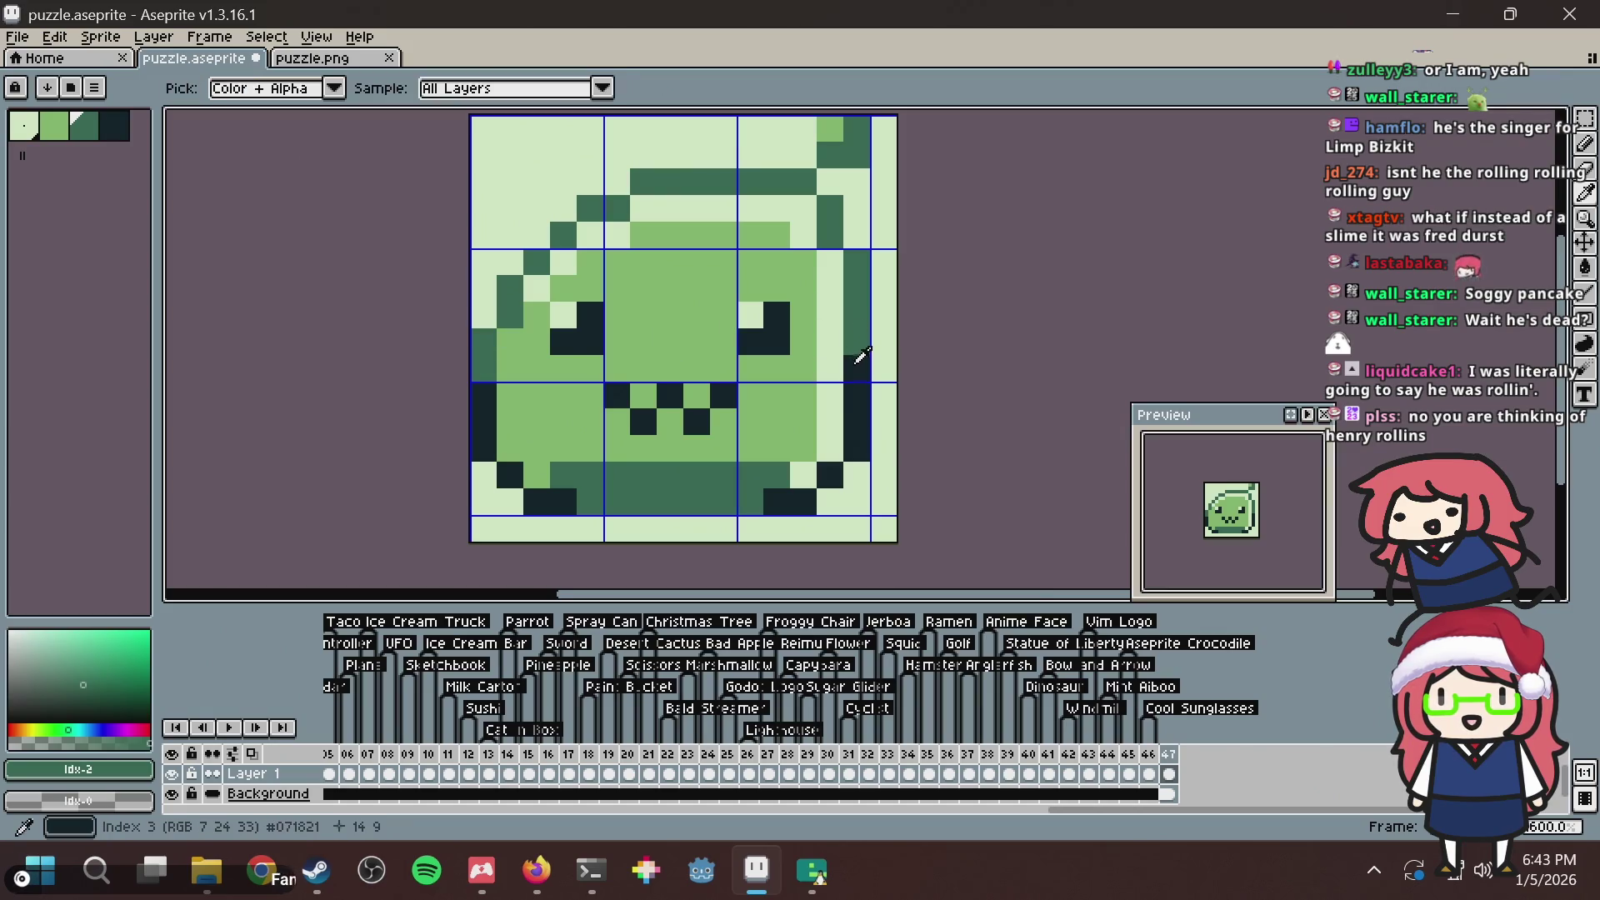
# Paint a right-edge pixel the darkest green, sample greens from the canvas and right eye, and save.
pyautogui.keyDown('alt'); pyautogui.click(857, 367); pyautogui.keyUp('alt')
pyautogui.click(856, 337)
pyautogui.hotkey('ctrl', 's')
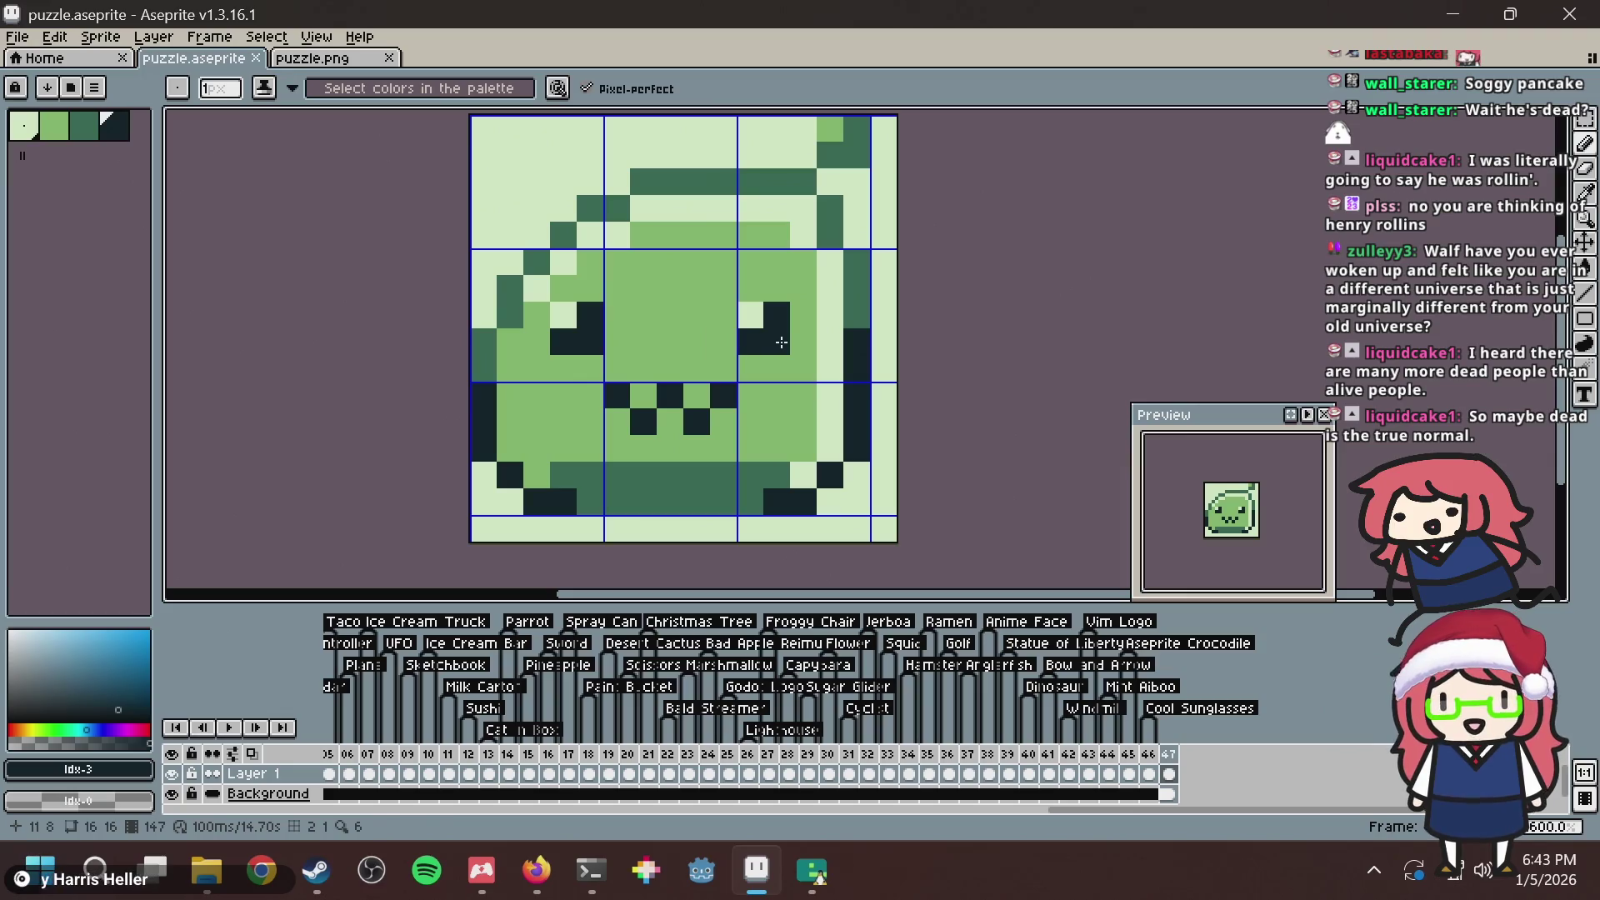
pyautogui.keyDown('alt'); pyautogui.click(480, 352); pyautogui.keyUp('alt')
pyautogui.hotkey('ctrl', 's')
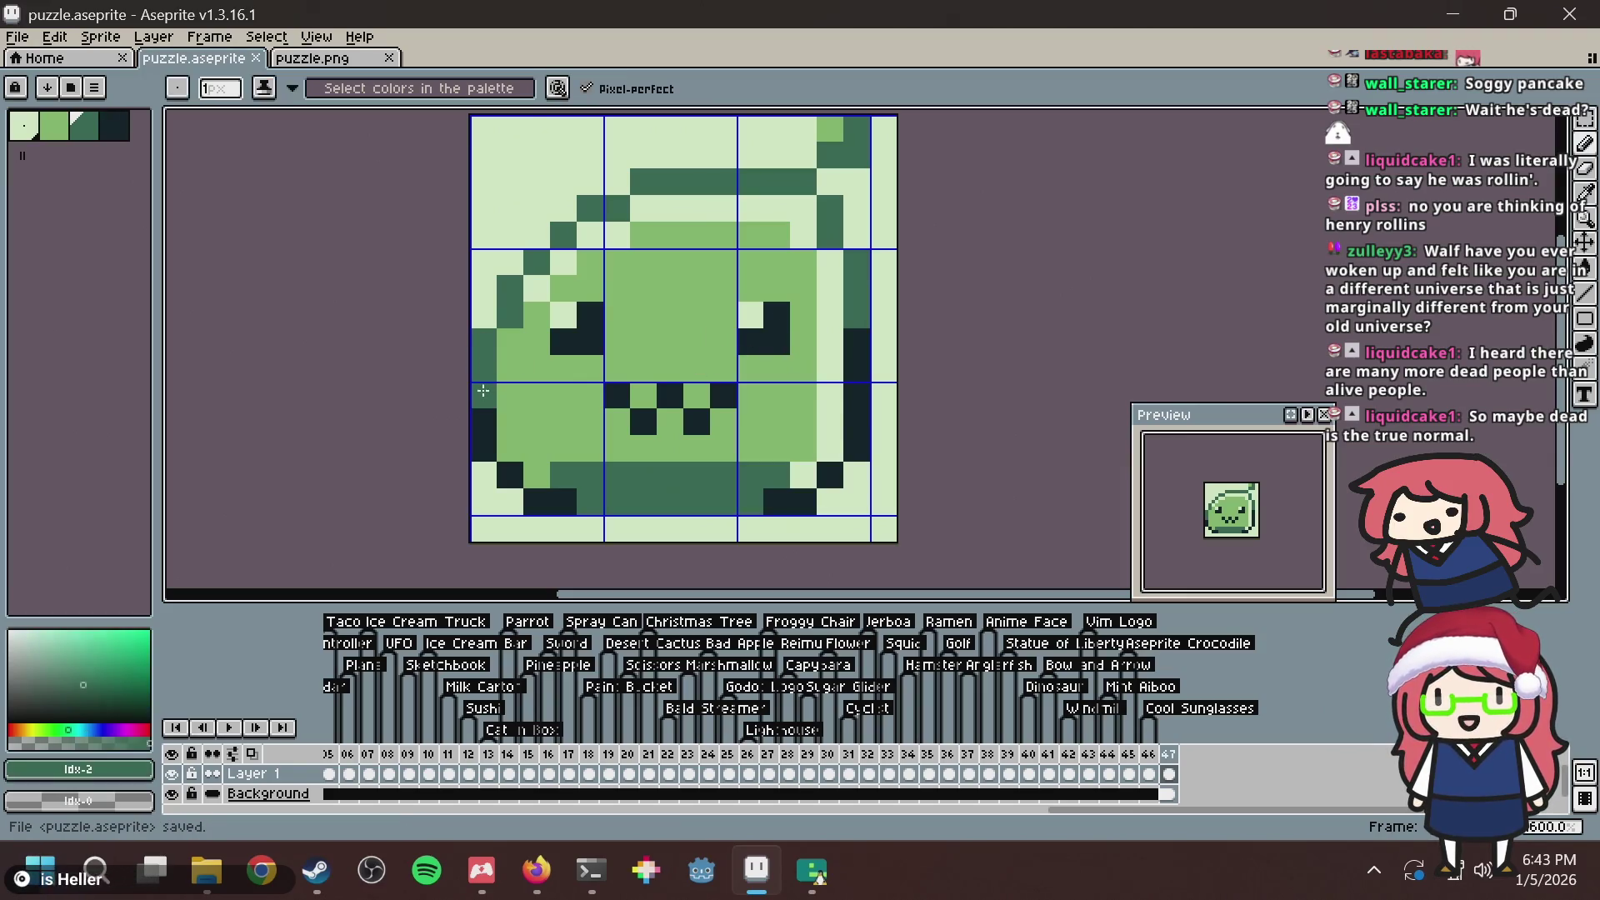
pyautogui.keyDown('alt'); pyautogui.click(749, 334); pyautogui.keyUp('alt')
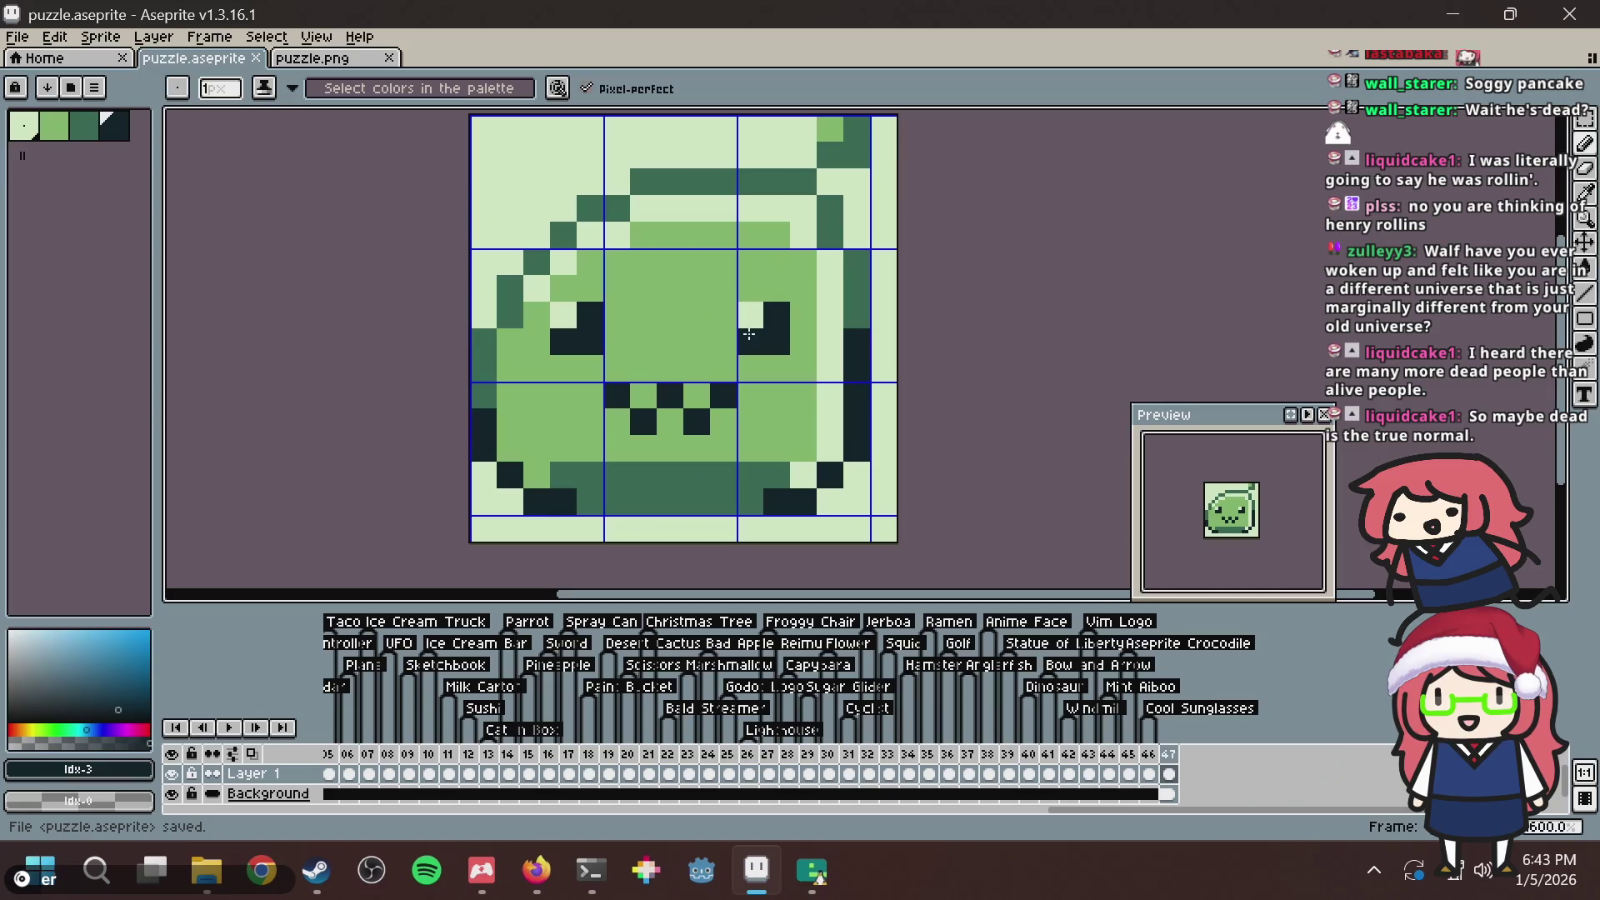
pyautogui.hotkey('ctrl', 's')
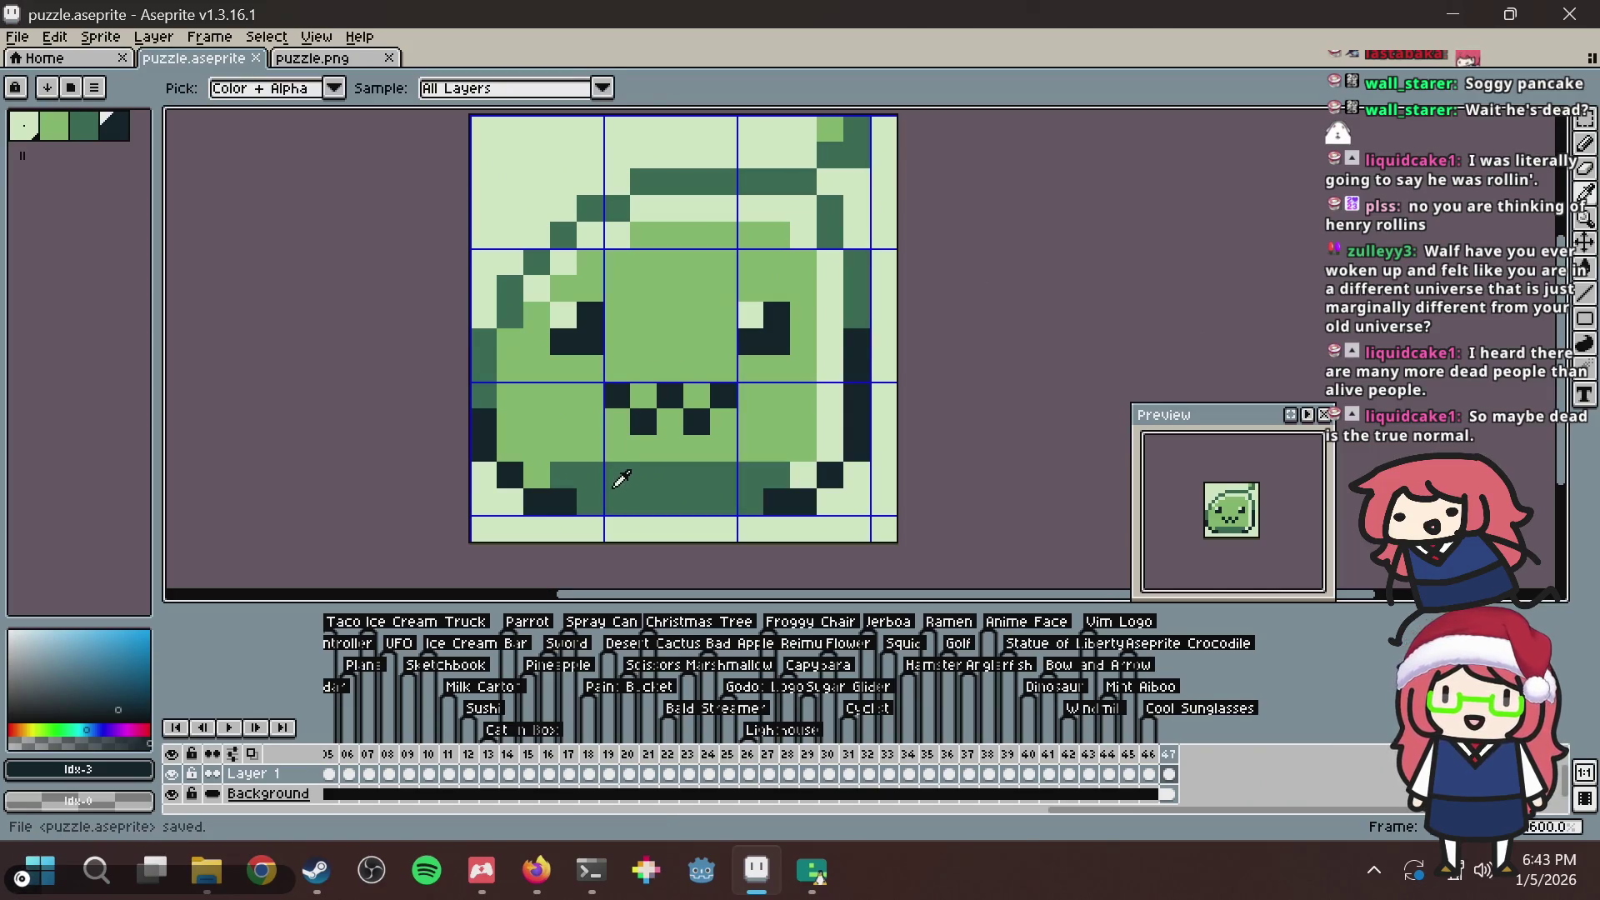
# Sample greens from the base and edges, paint a slime pixel the lightest colour, and save.
pyautogui.keyDown('alt'); pyautogui.click(621, 479); pyautogui.keyUp('alt')
pyautogui.hotkey('ctrl', 's')
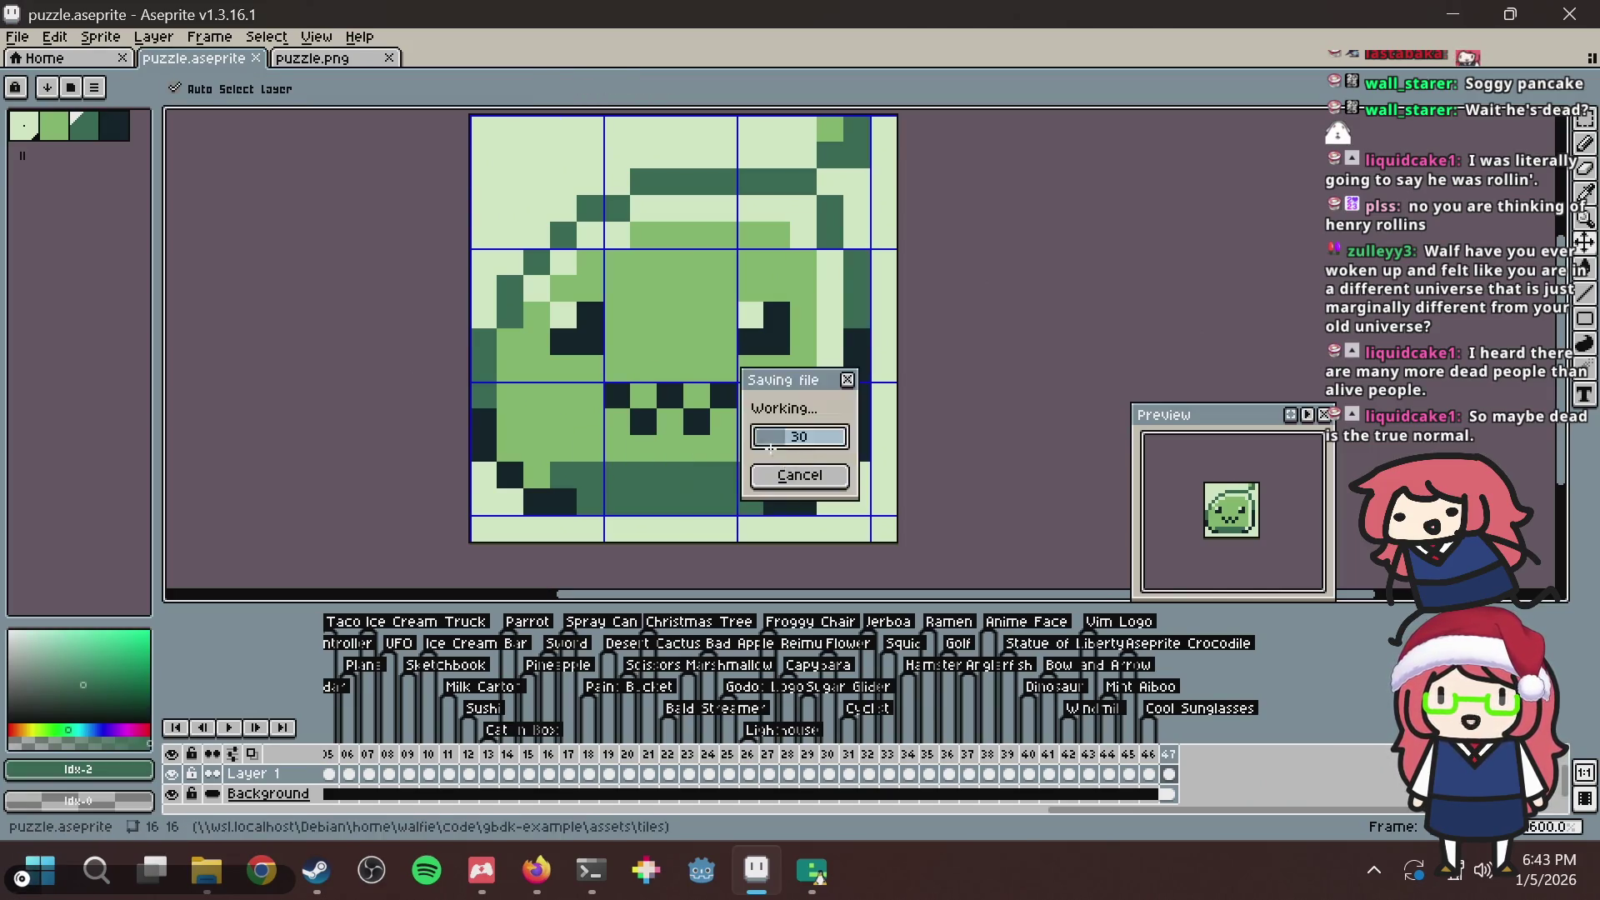
pyautogui.keyDown('alt'); pyautogui.click(870, 351); pyautogui.keyUp('alt')
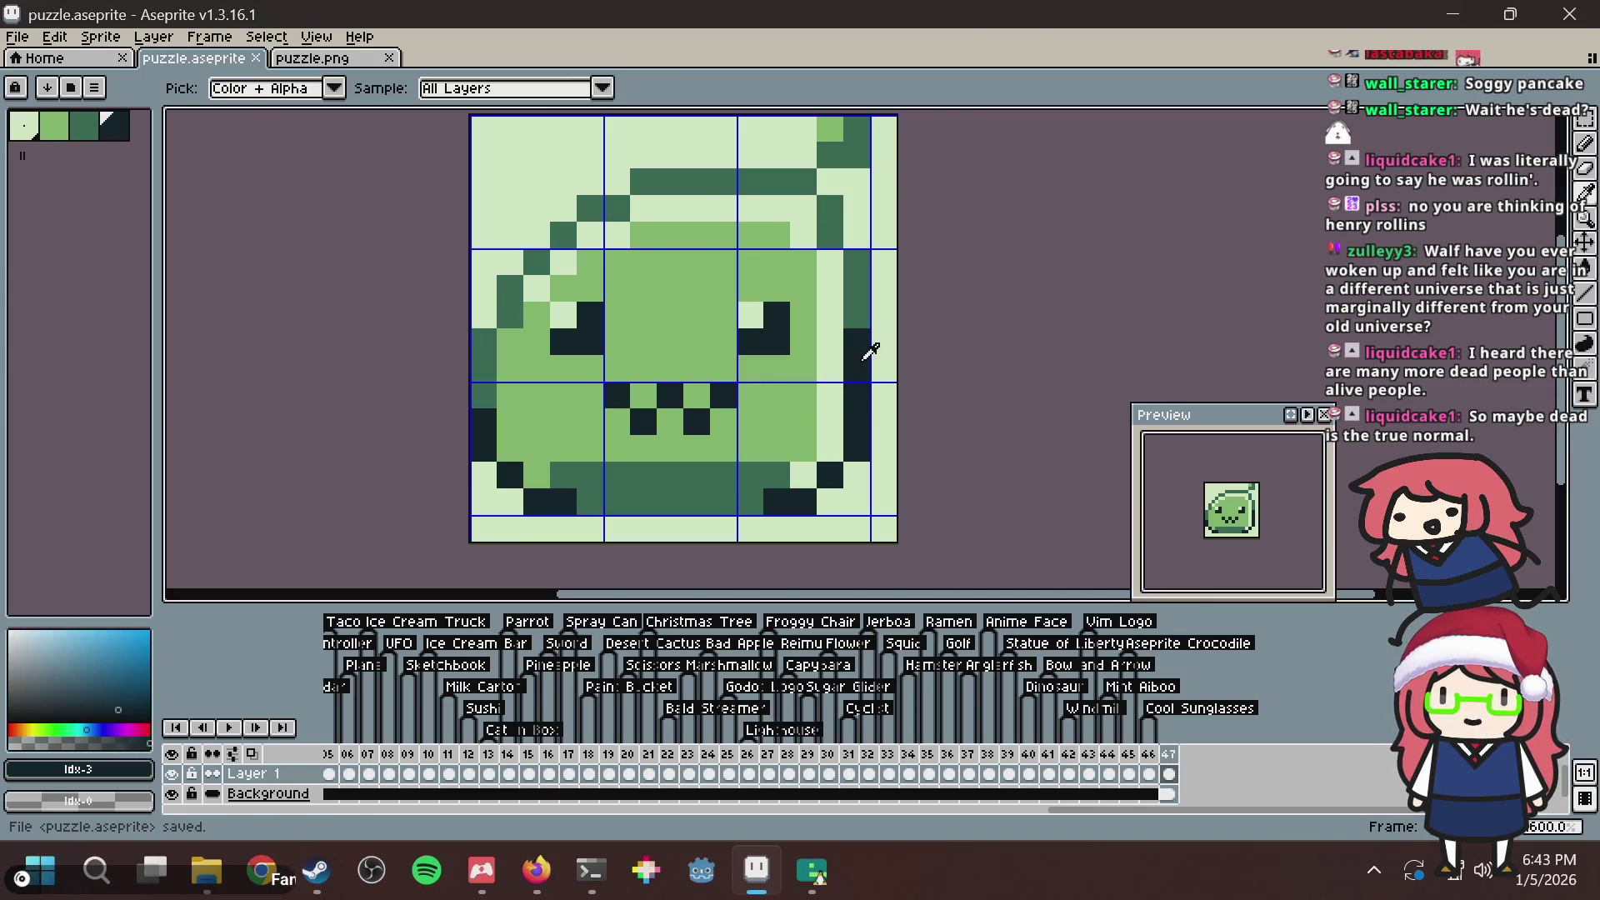
pyautogui.click(872, 302)
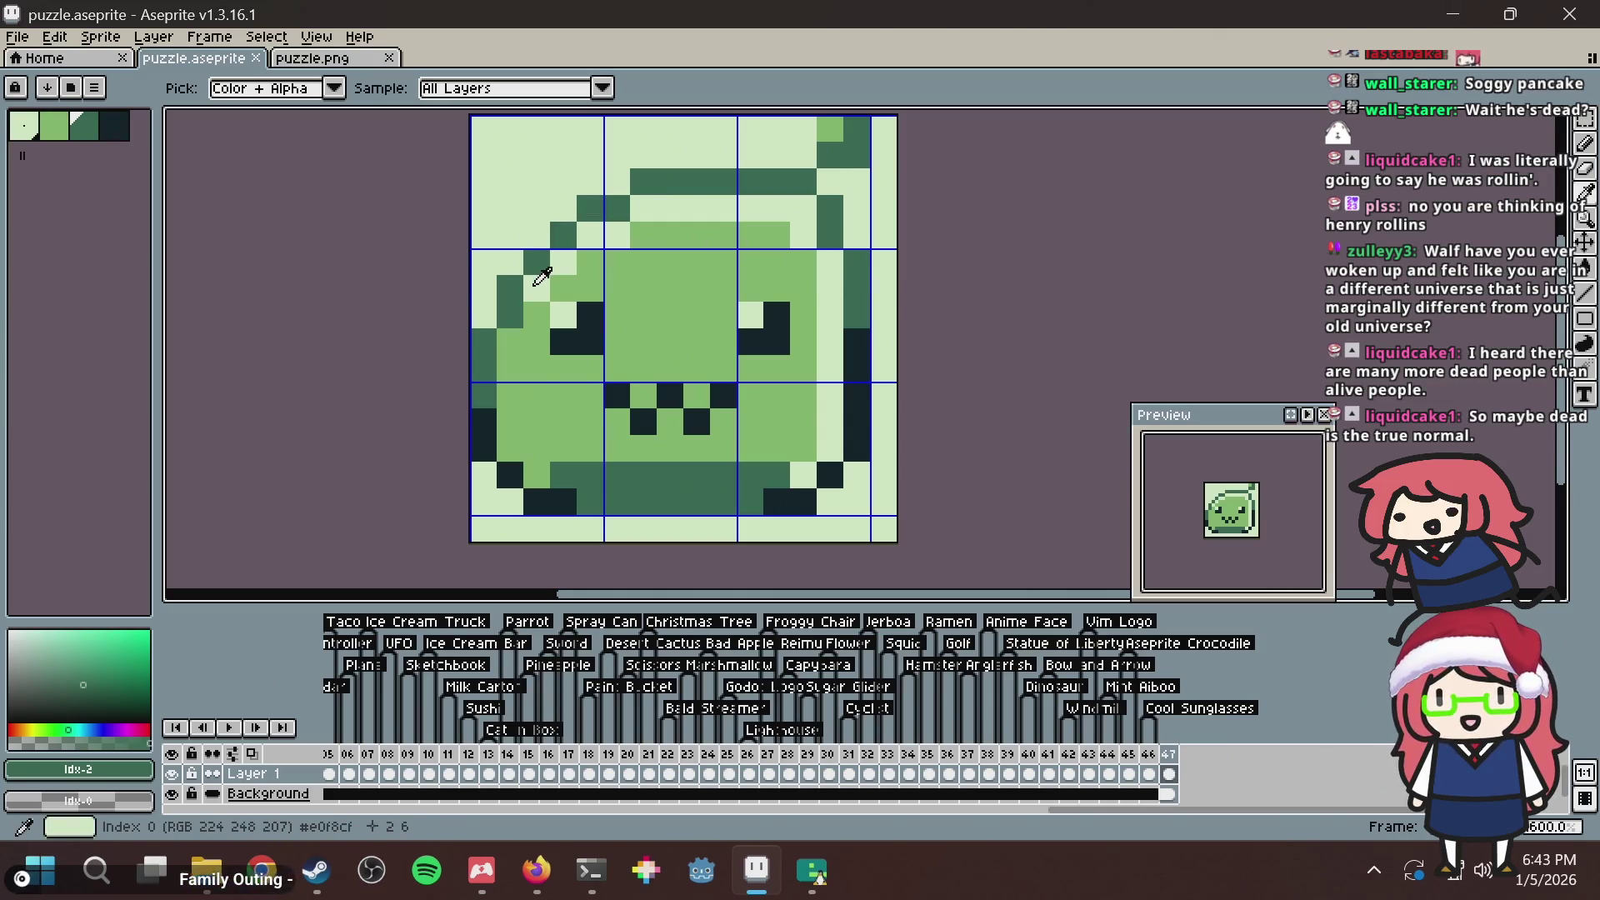
pyautogui.keyDown('alt'); pyautogui.click(542, 275); pyautogui.keyUp('alt')
pyautogui.click(510, 340)
pyautogui.hotkey('ctrl', 's')
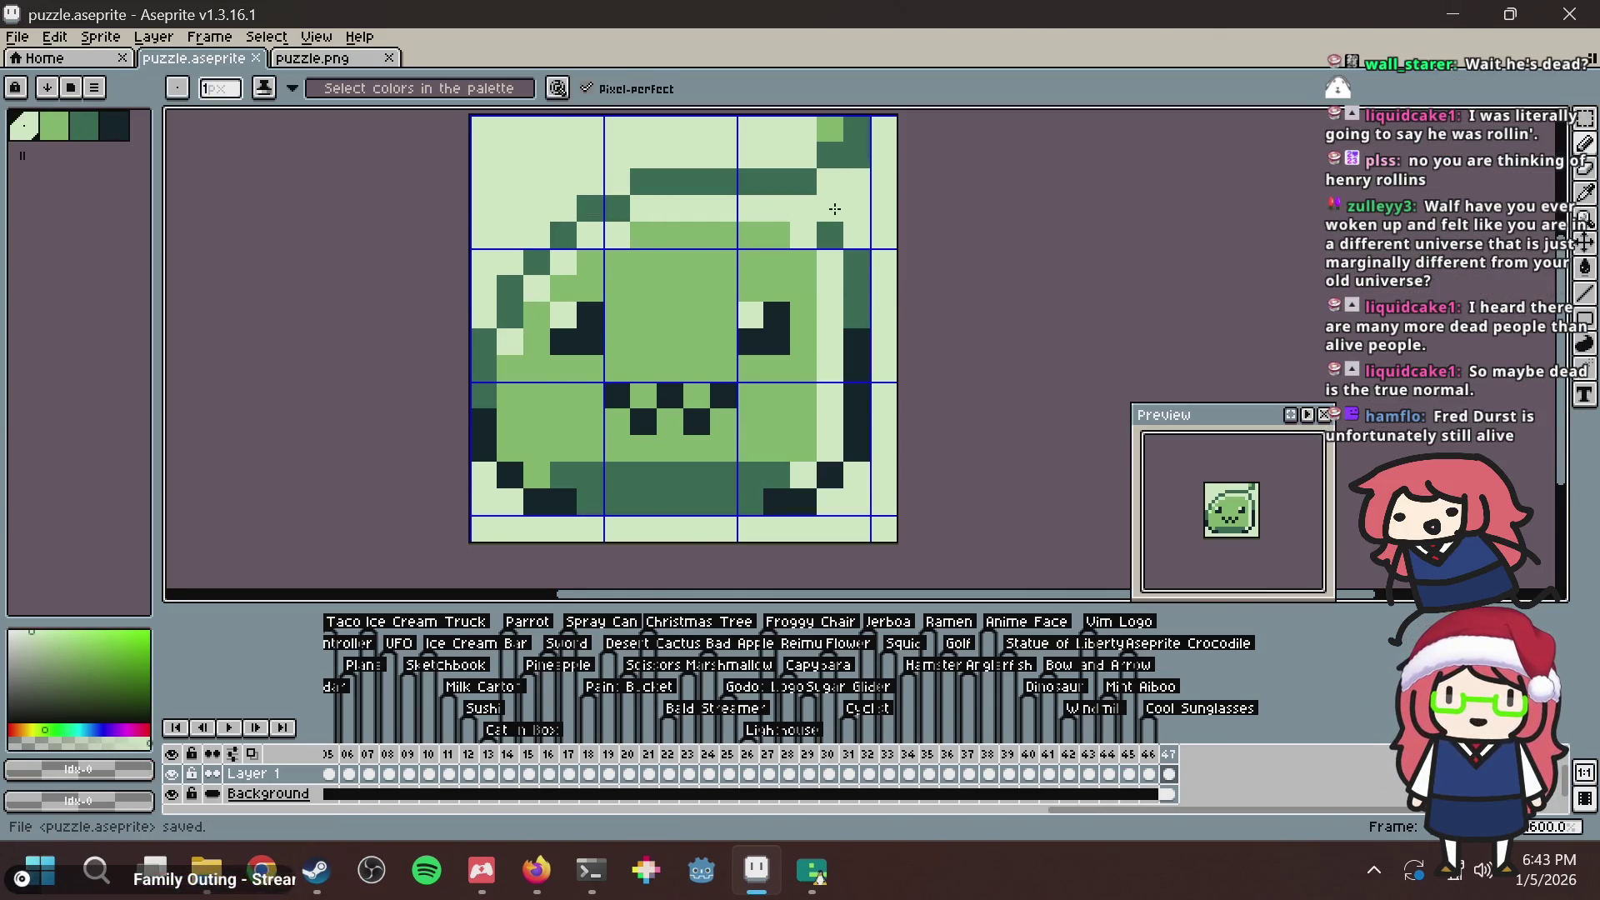
pyautogui.scroll(-1, 835, 209)
# Return to the fred durst search results and scroll through them.
pyautogui.hotkey('alt', 'Tab')
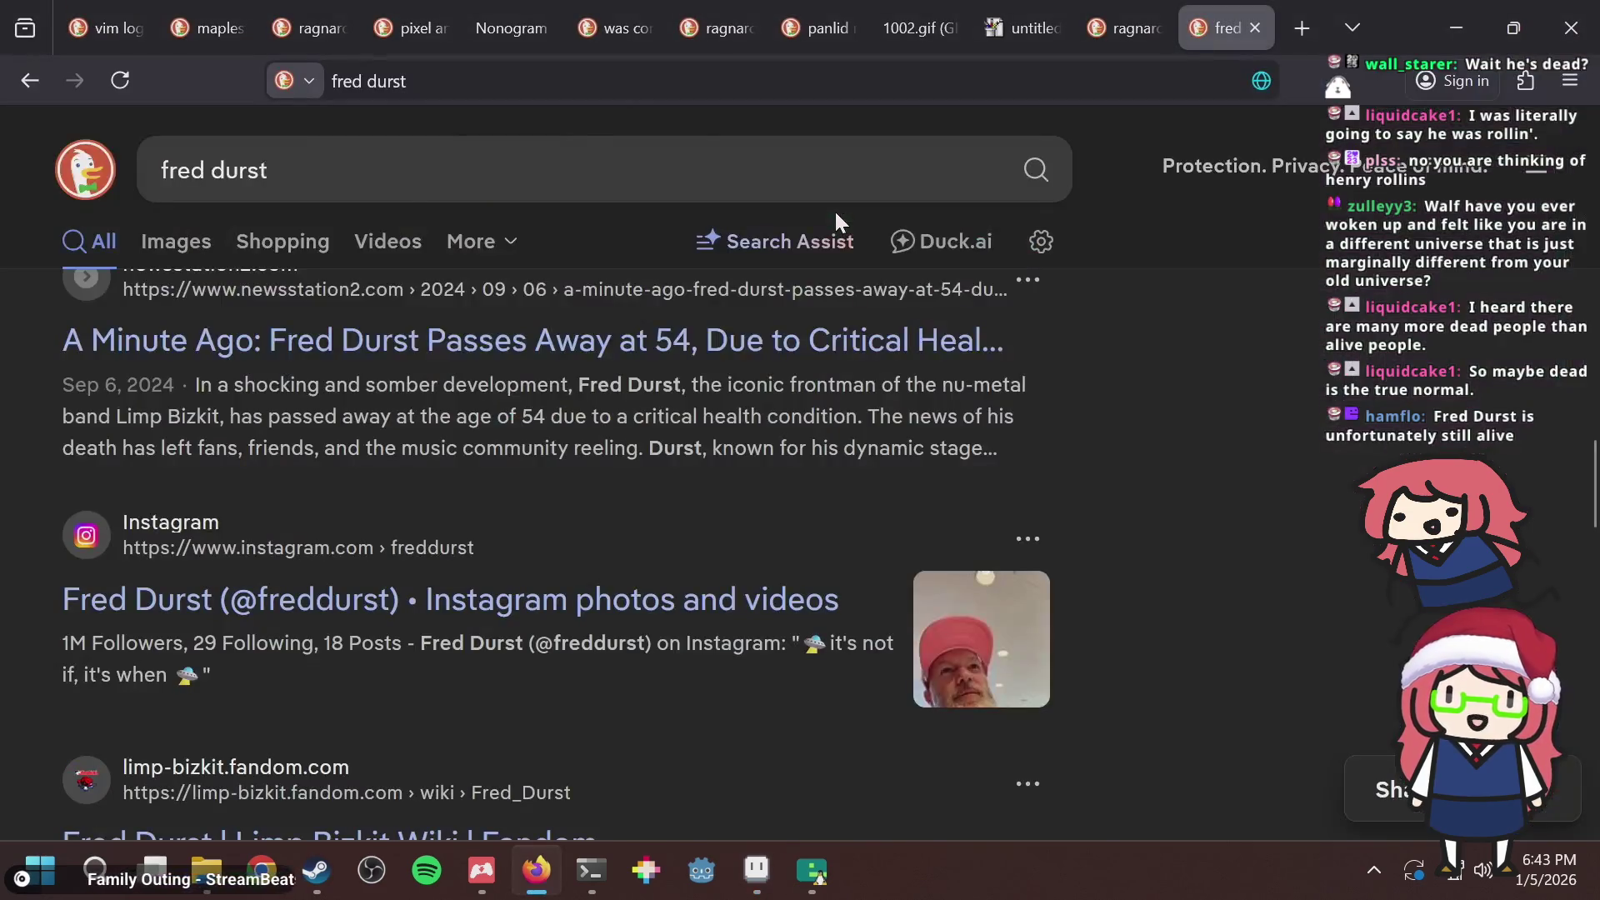
pyautogui.scroll(3, 390, 381)
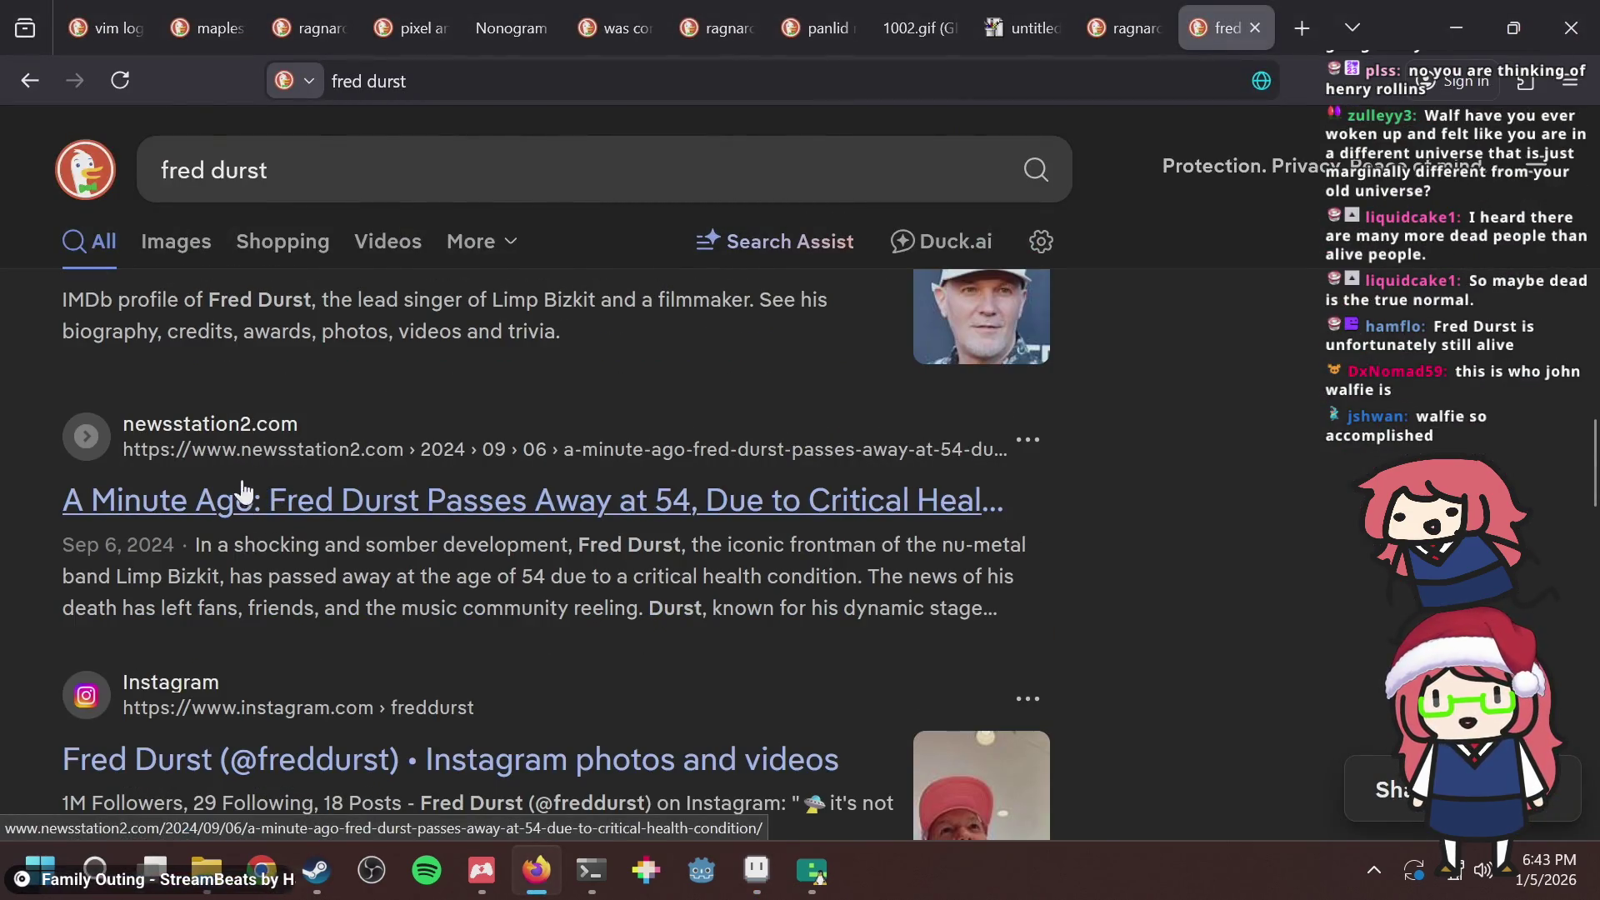
pyautogui.scroll(-2, 221, 525)
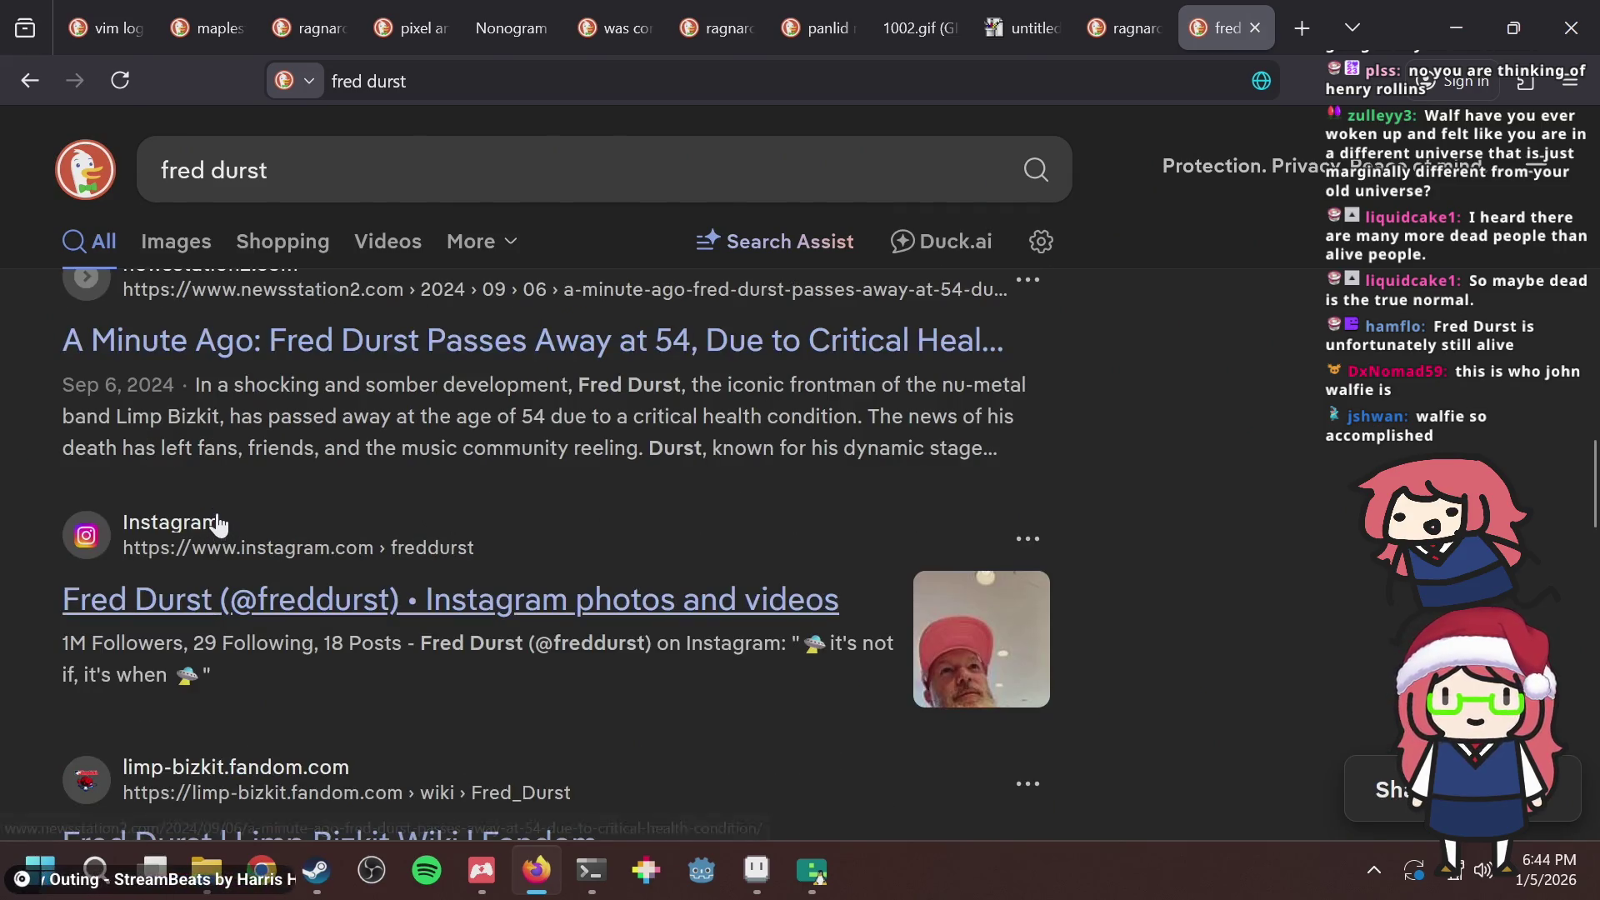
pyautogui.scroll(-2, 229, 517)
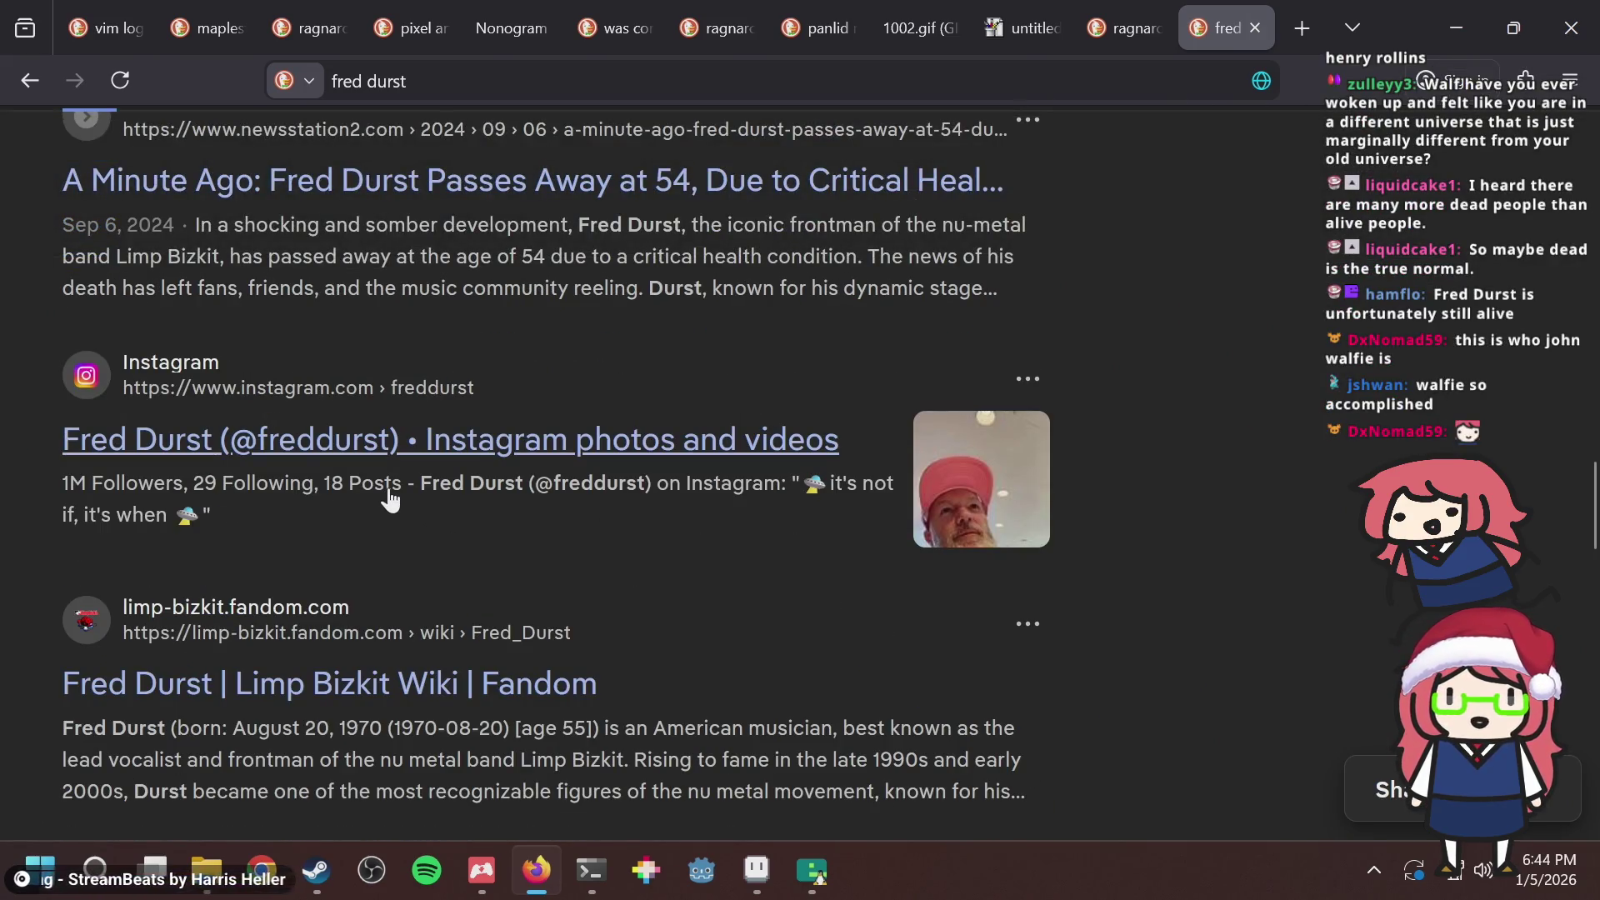
pyautogui.scroll(-4, 389, 508)
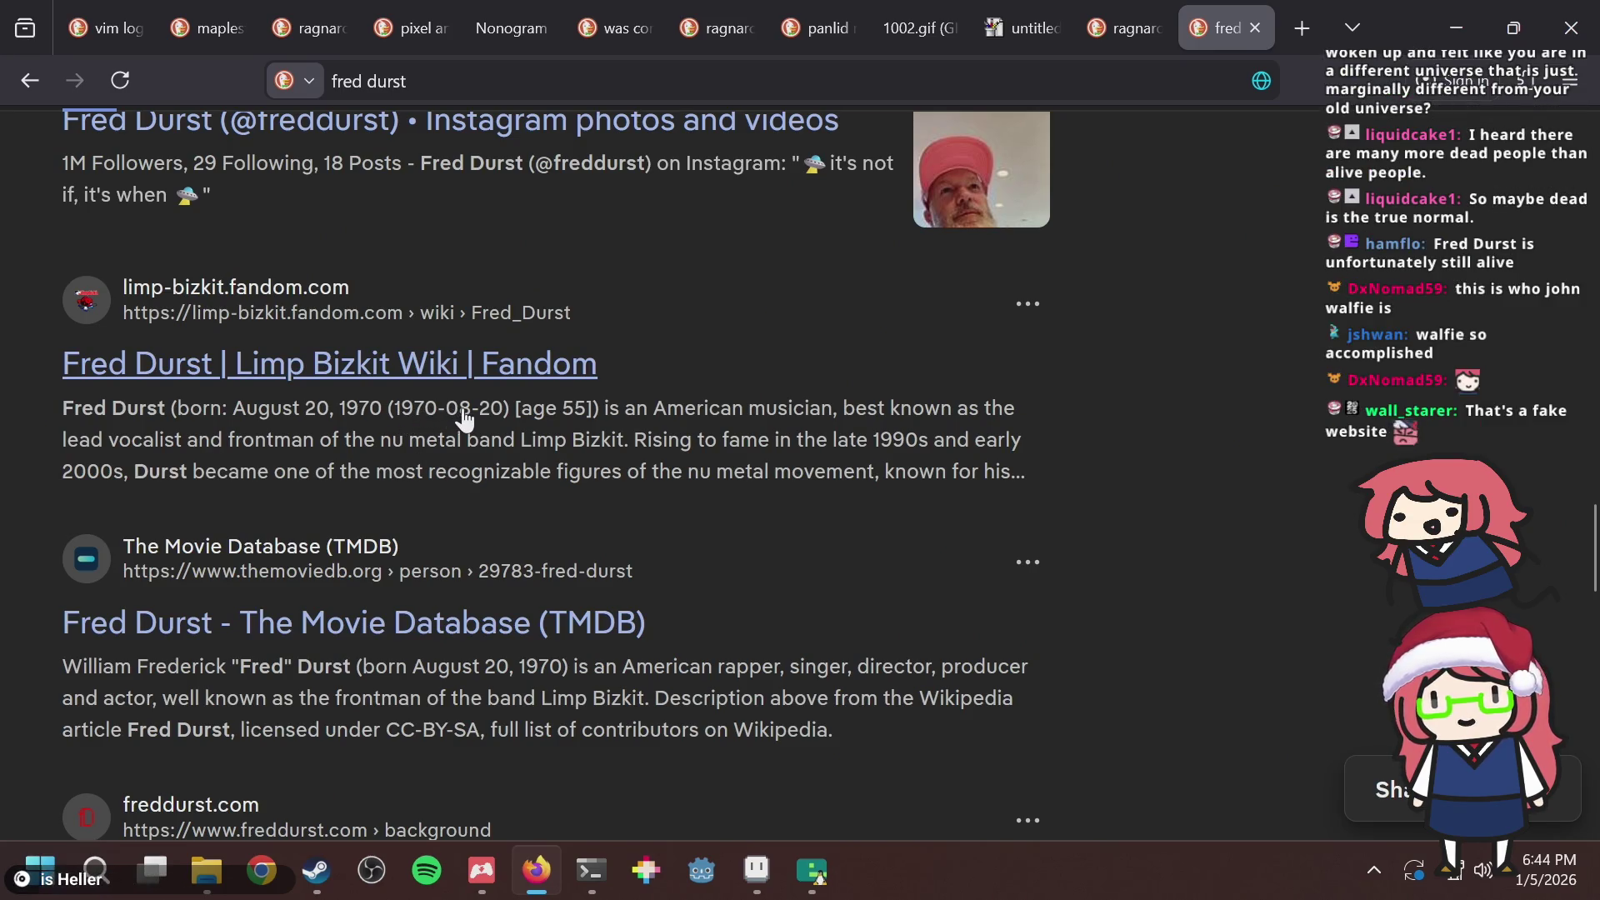
# Briefly switch to Aseprite and back, then scroll the results again.
pyautogui.hotkey('alt', 'Tab')
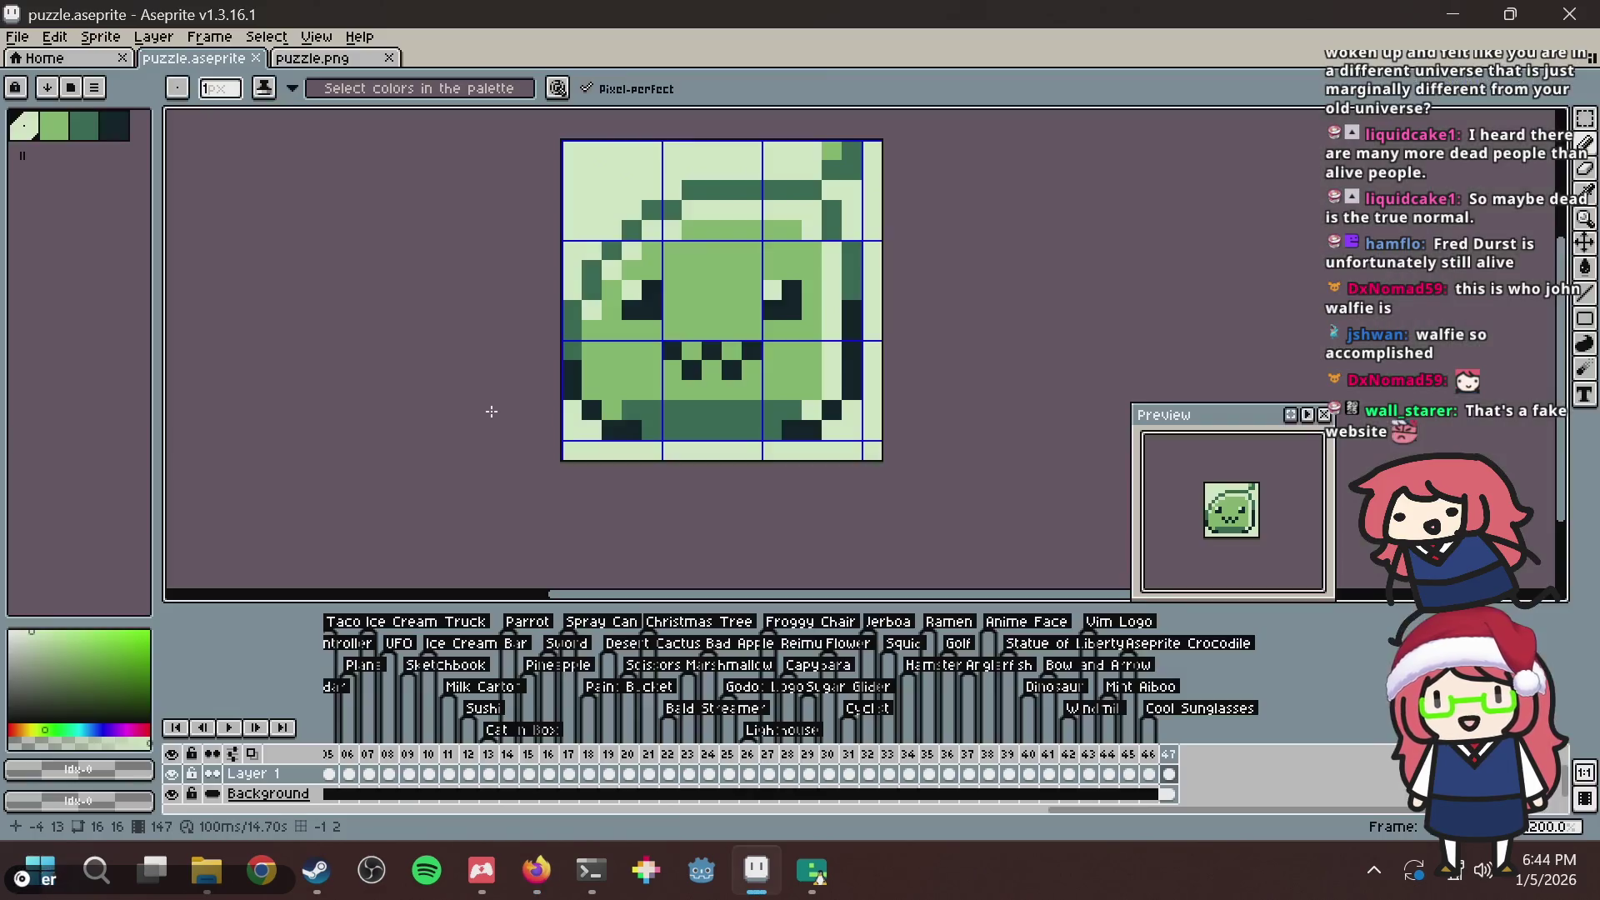
pyautogui.hotkey('alt', 'Tab')
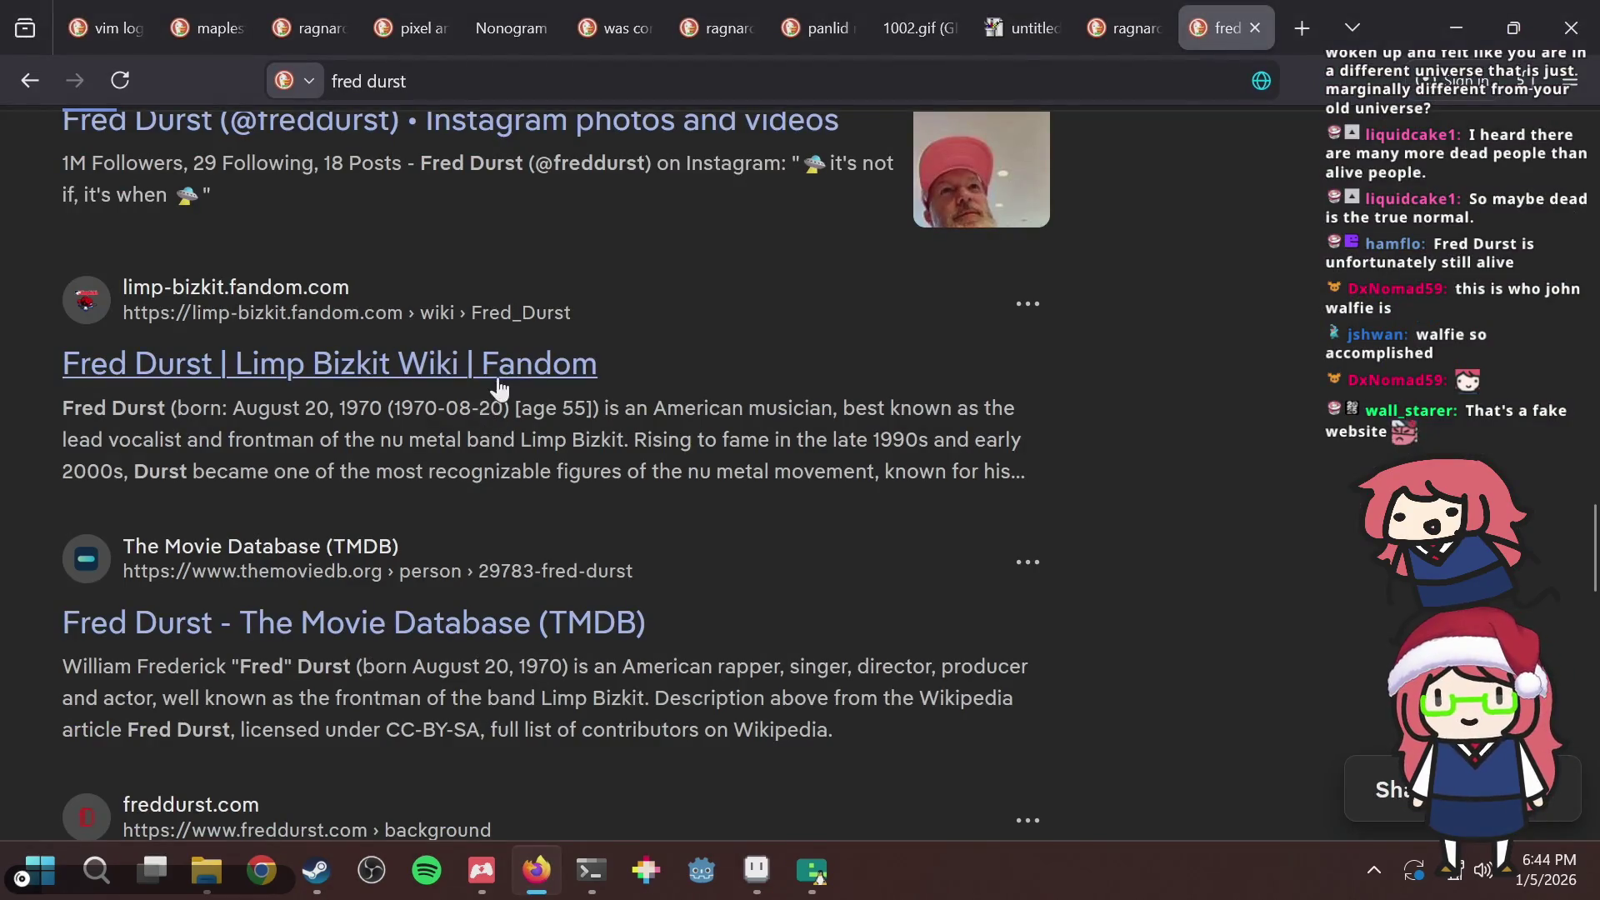
pyautogui.scroll(4, 484, 417)
pyautogui.scroll(4, 479, 431)
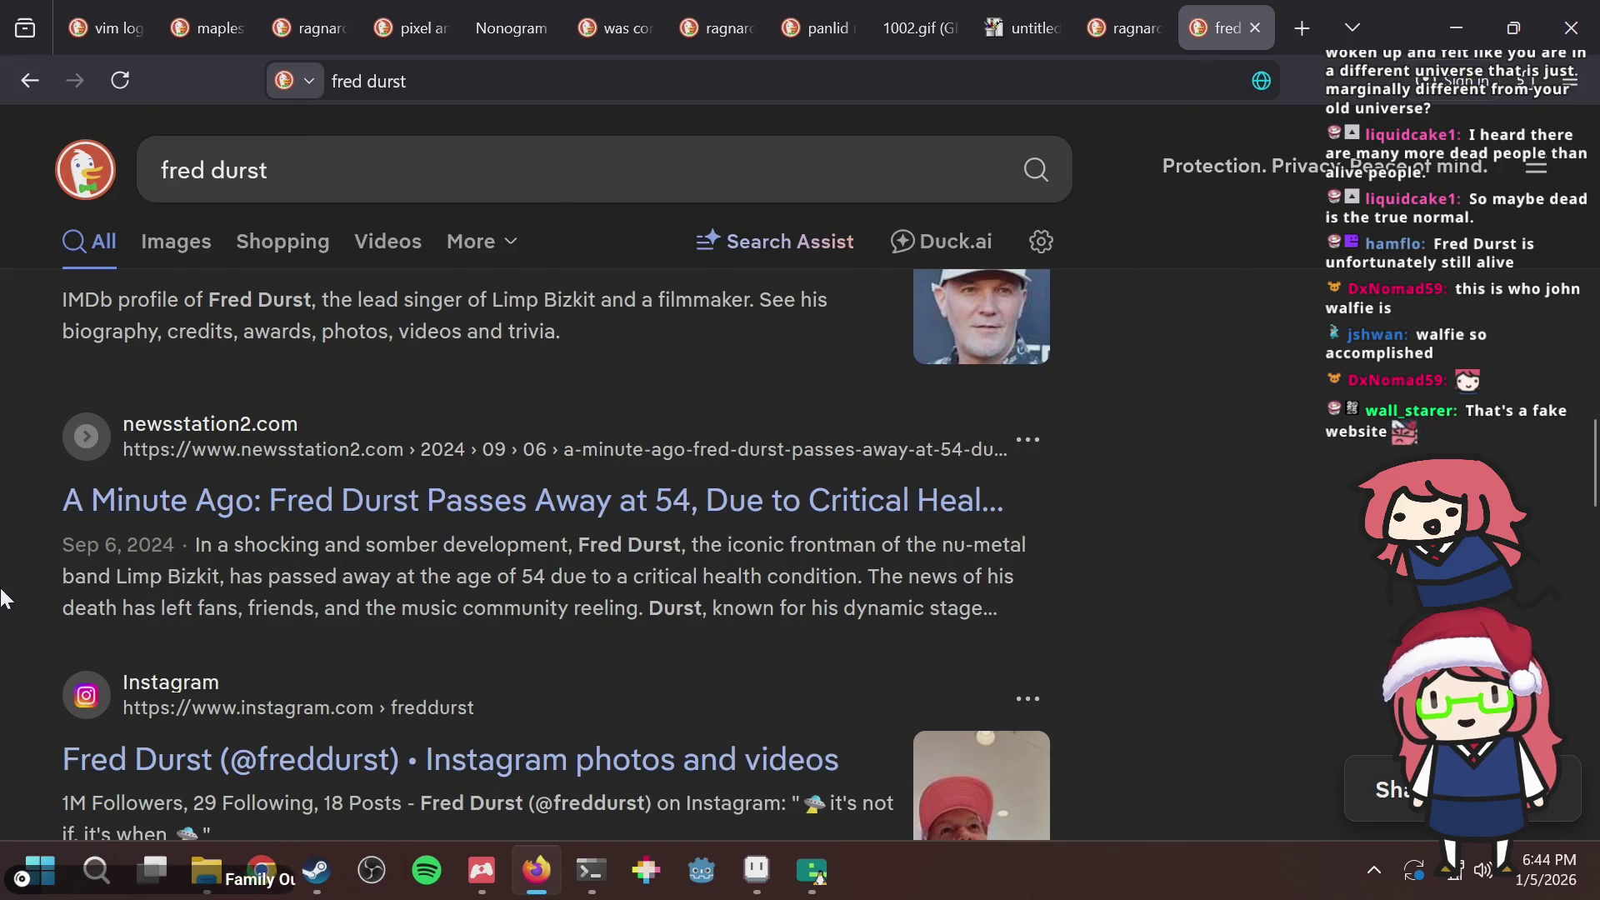
pyautogui.scroll(-5, 8, 586)
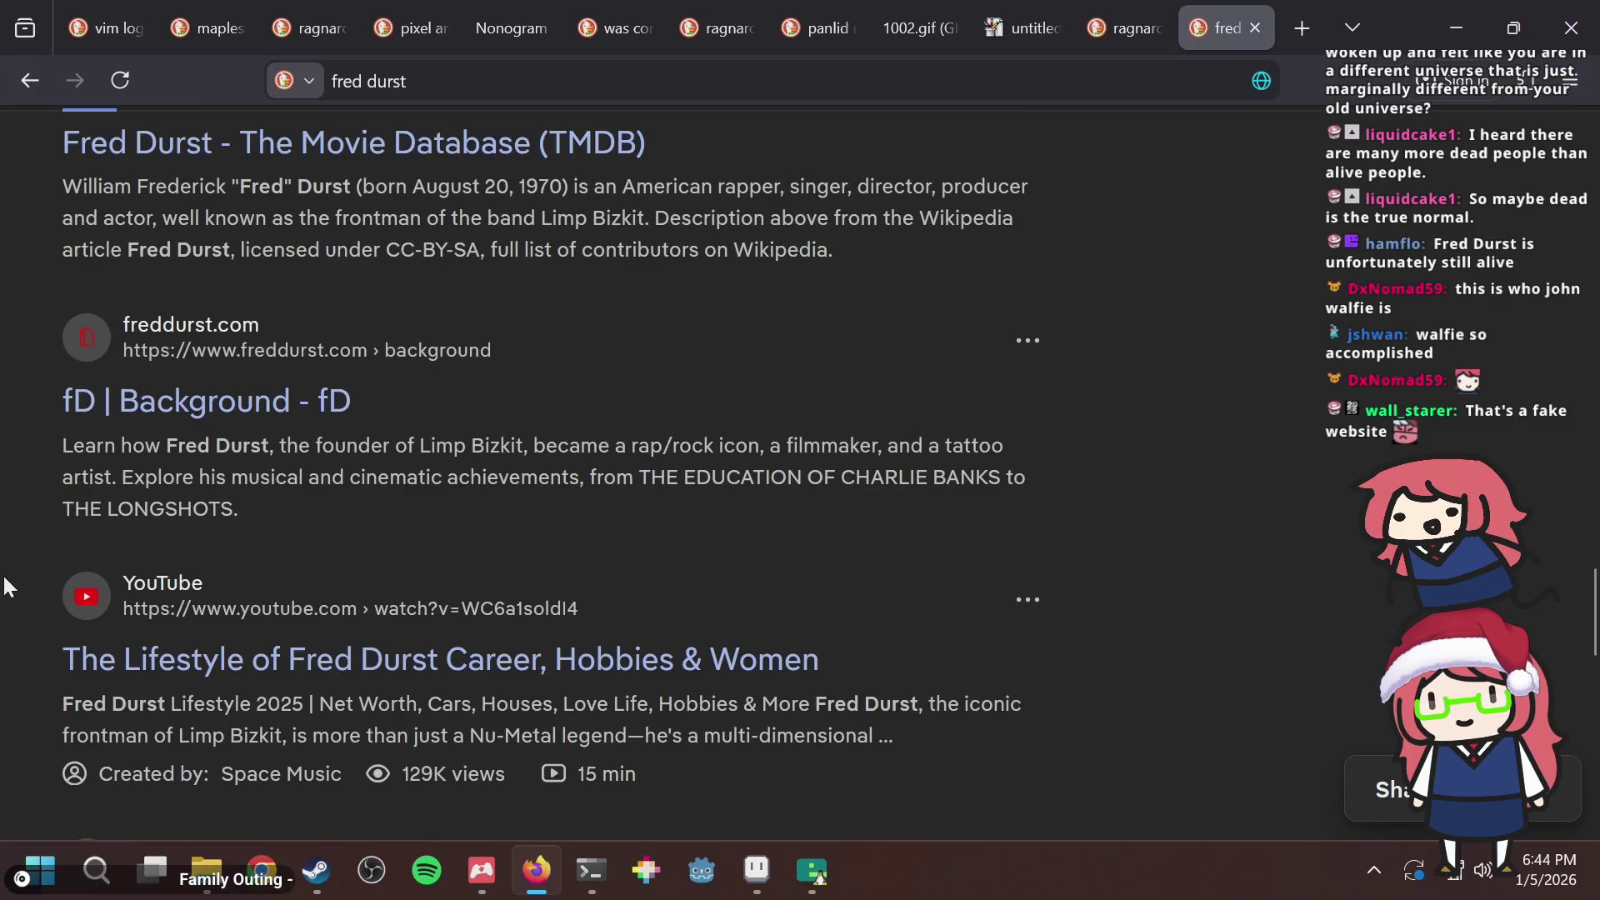
pyautogui.scroll(-2, 9, 586)
pyautogui.scroll(-4, 9, 586)
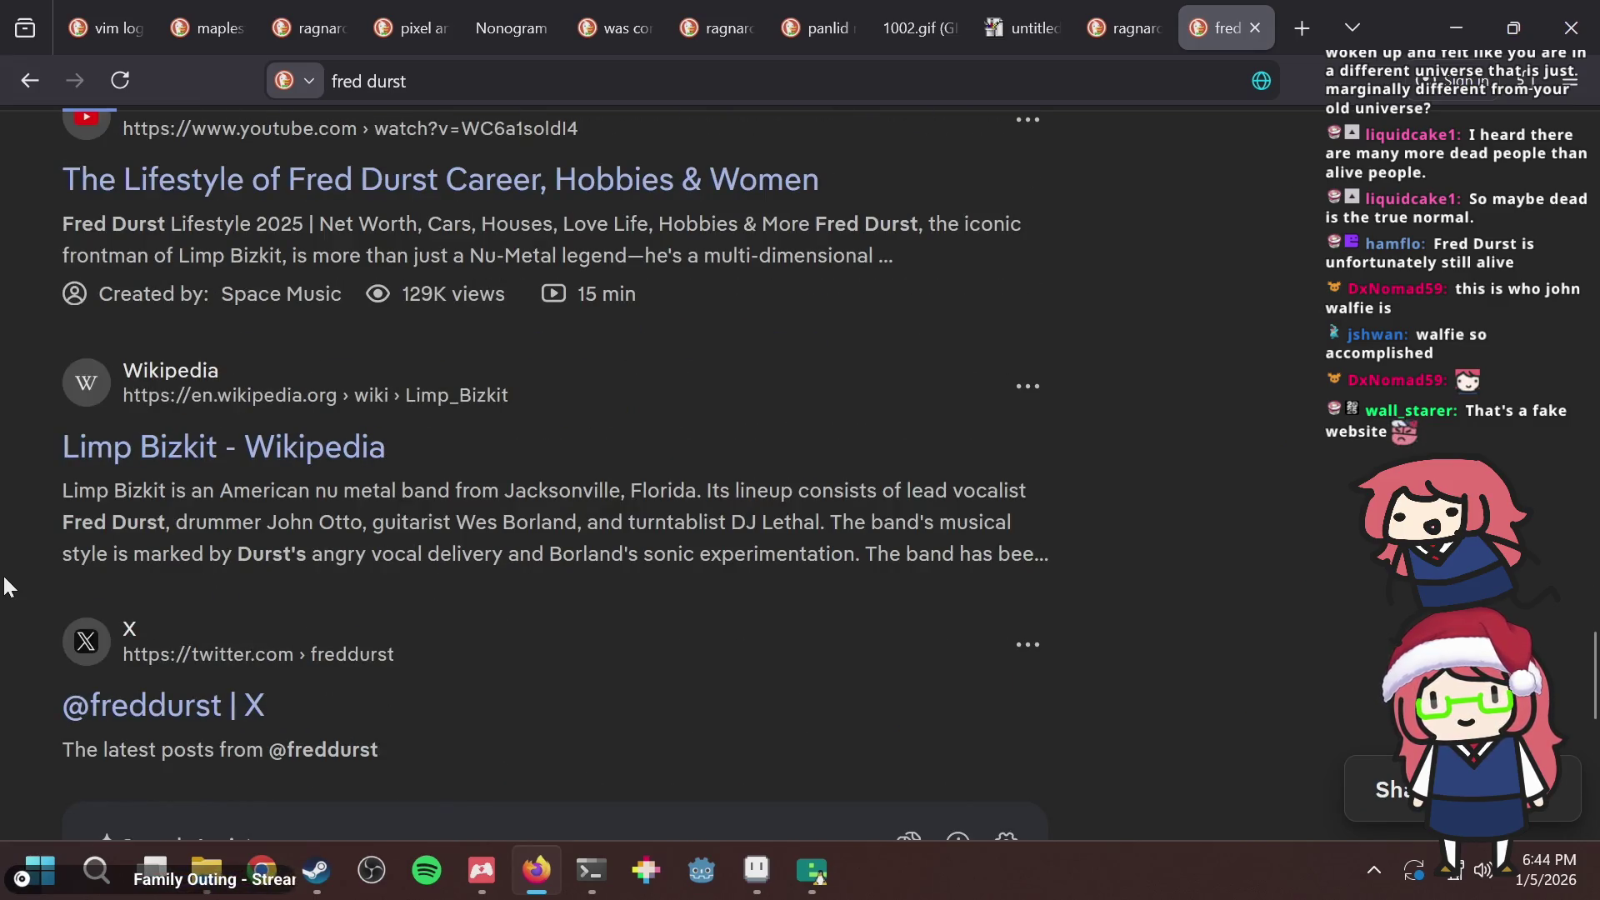
# Open the Limp Bizkit Wikipedia article, skim it, and return to Aseprite.
pyautogui.click(141, 459)
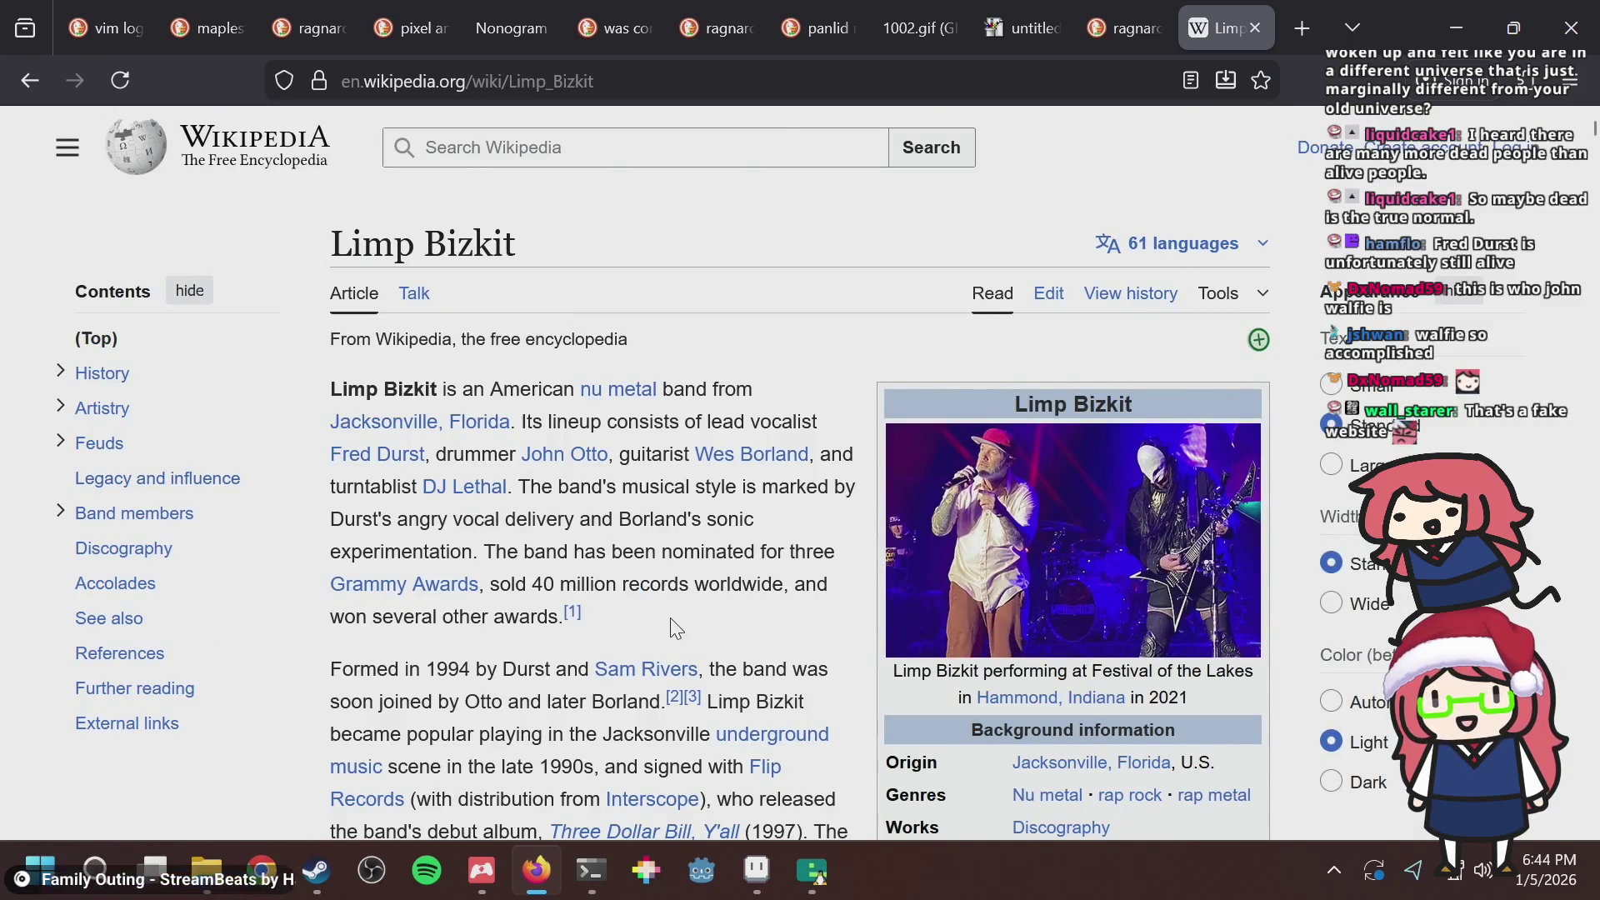
pyautogui.scroll(-8, 674, 627)
pyautogui.scroll(10, 651, 532)
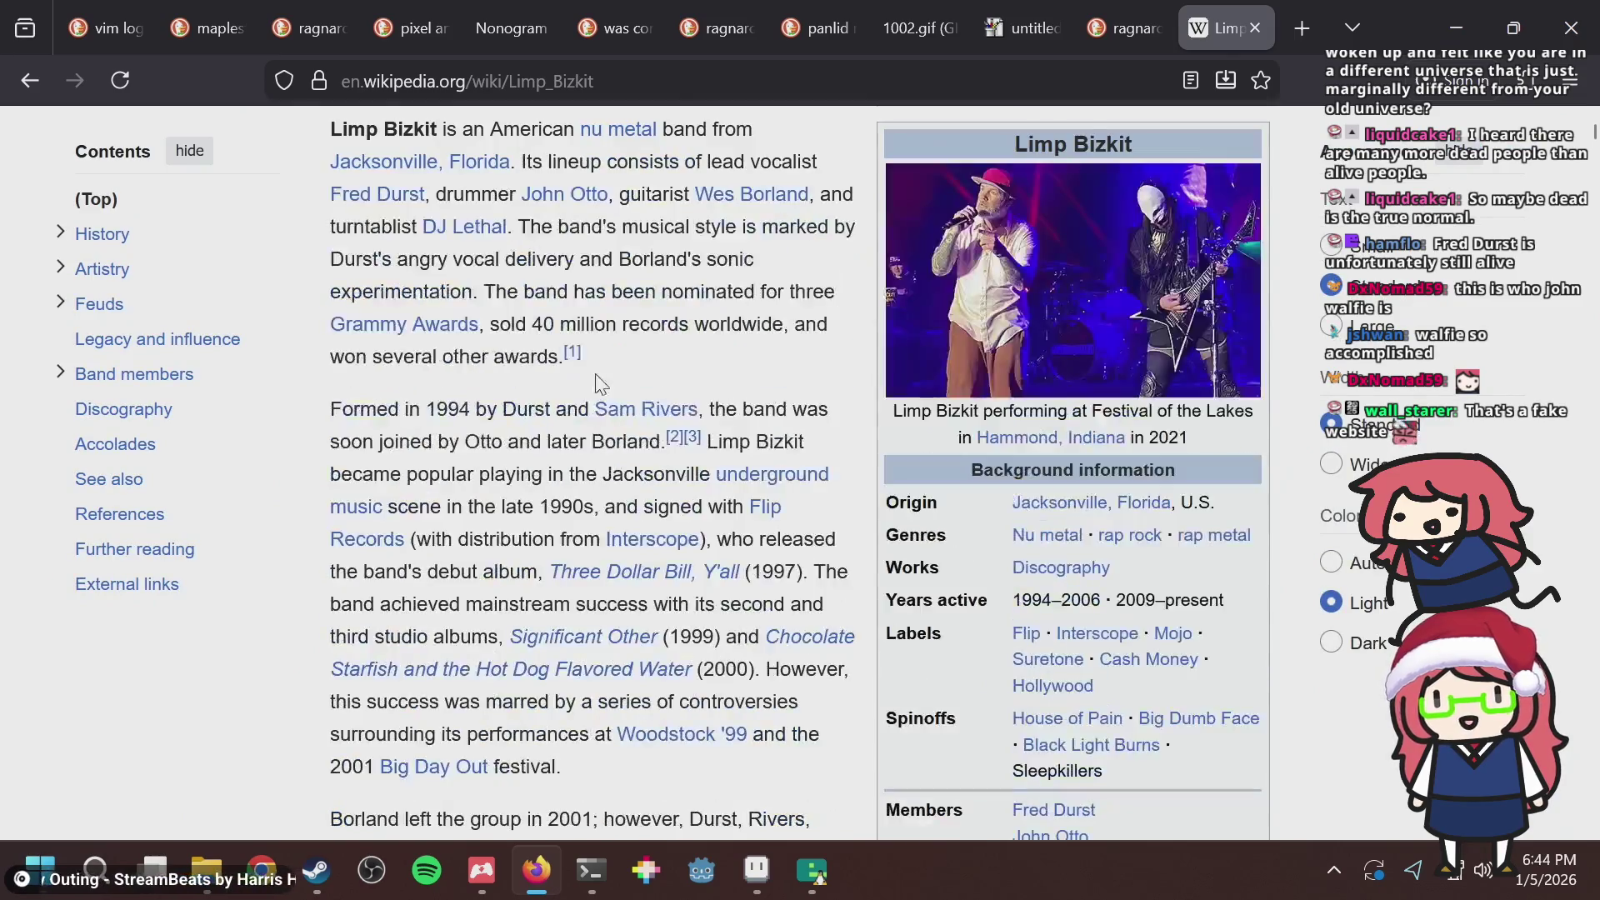
pyautogui.hotkey('alt', 'Tab')
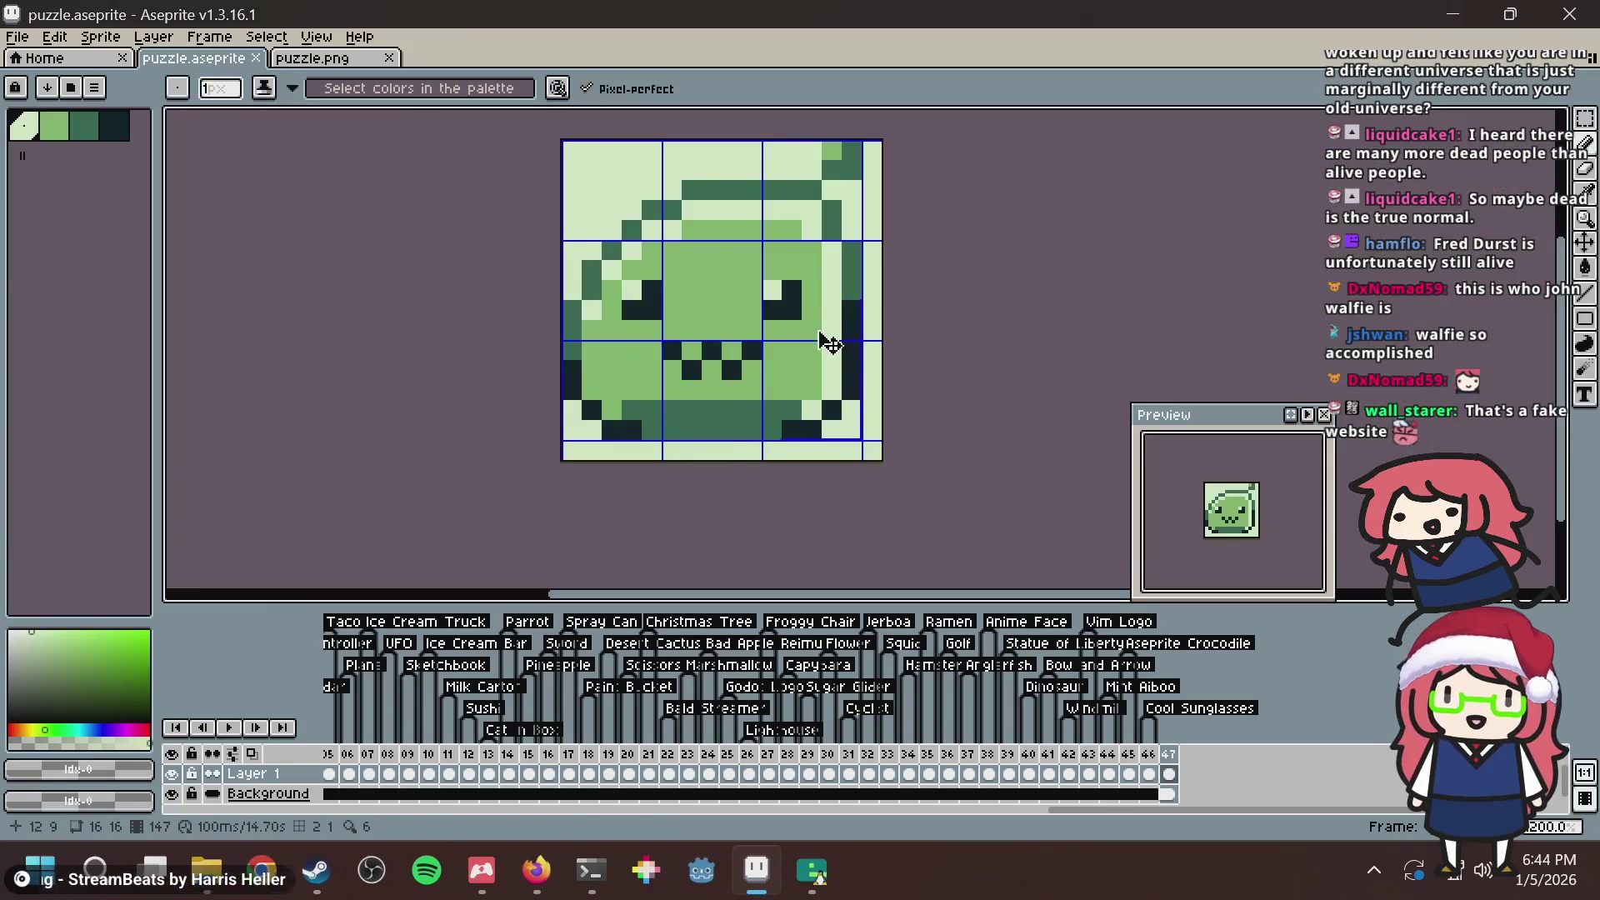
# Pick the dark green and paint a pixel below the mouth, then move it further right.
pyautogui.hotkey('ctrl', 's')
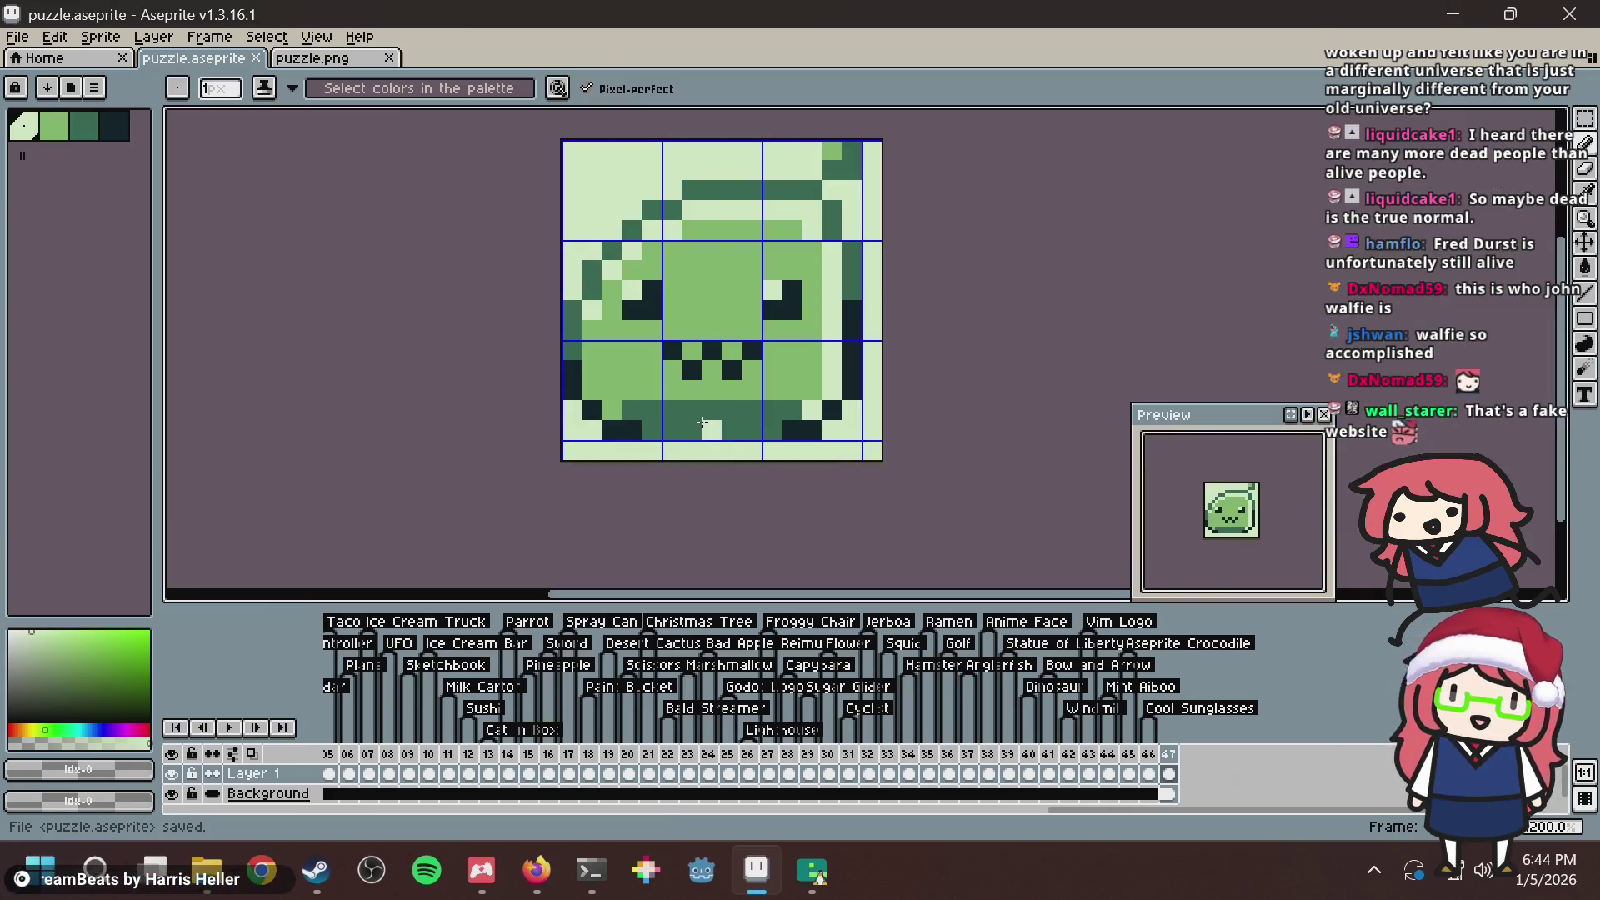
pyautogui.scroll(3, 749, 437)
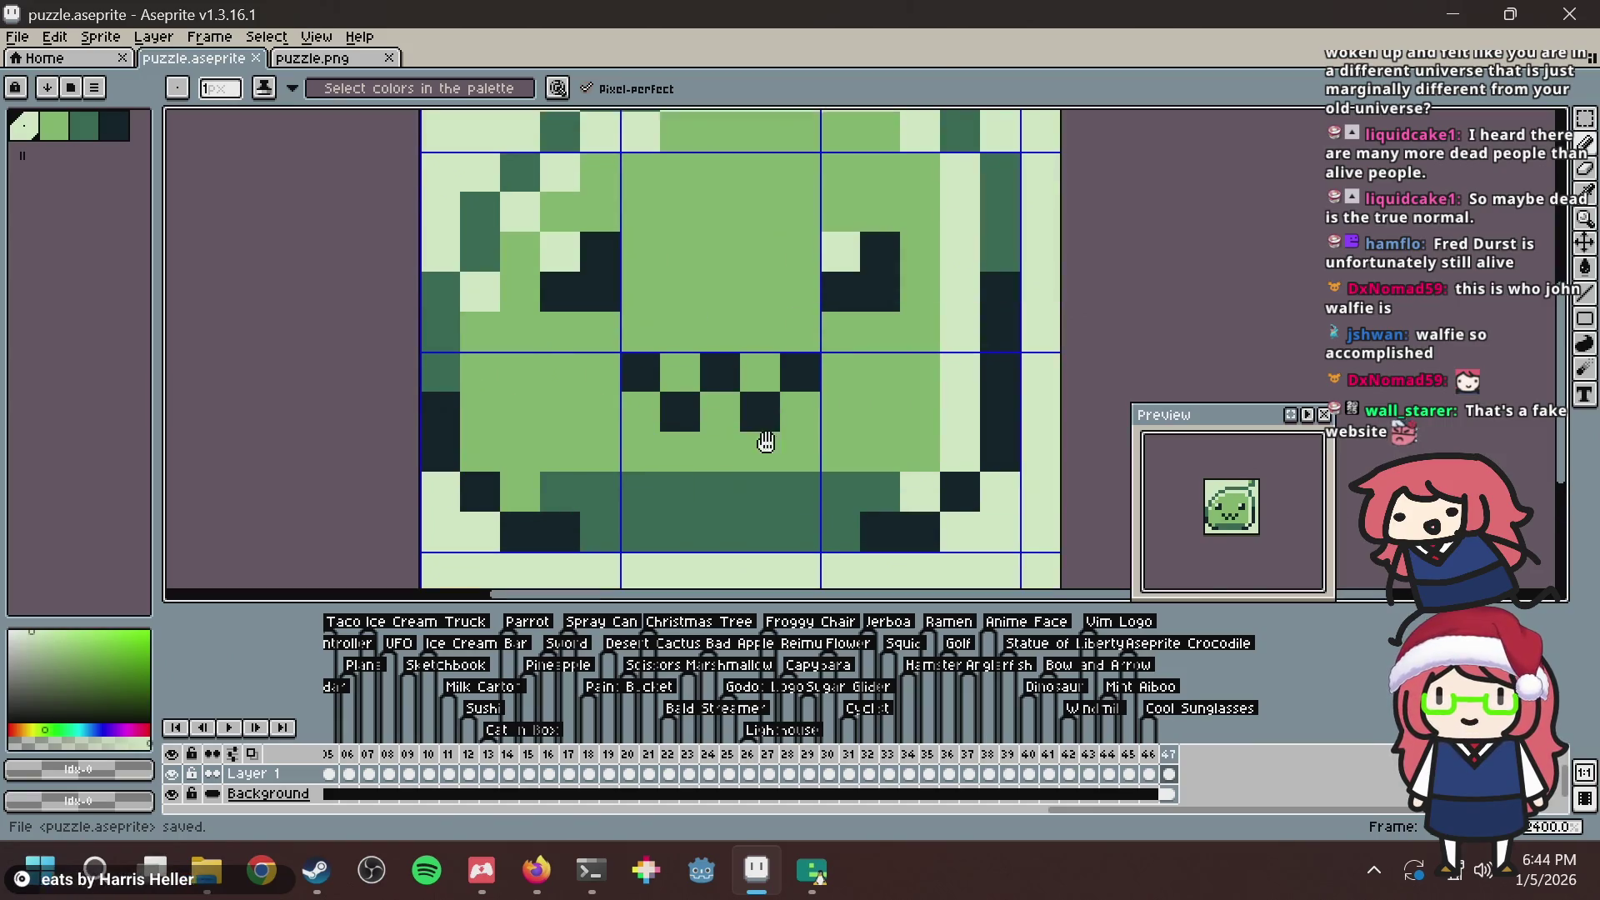
pyautogui.moveTo(765, 442); pyautogui.dragTo(753, 424)
pyautogui.keyDown('alt'); pyautogui.click(589, 459); pyautogui.keyUp('alt')
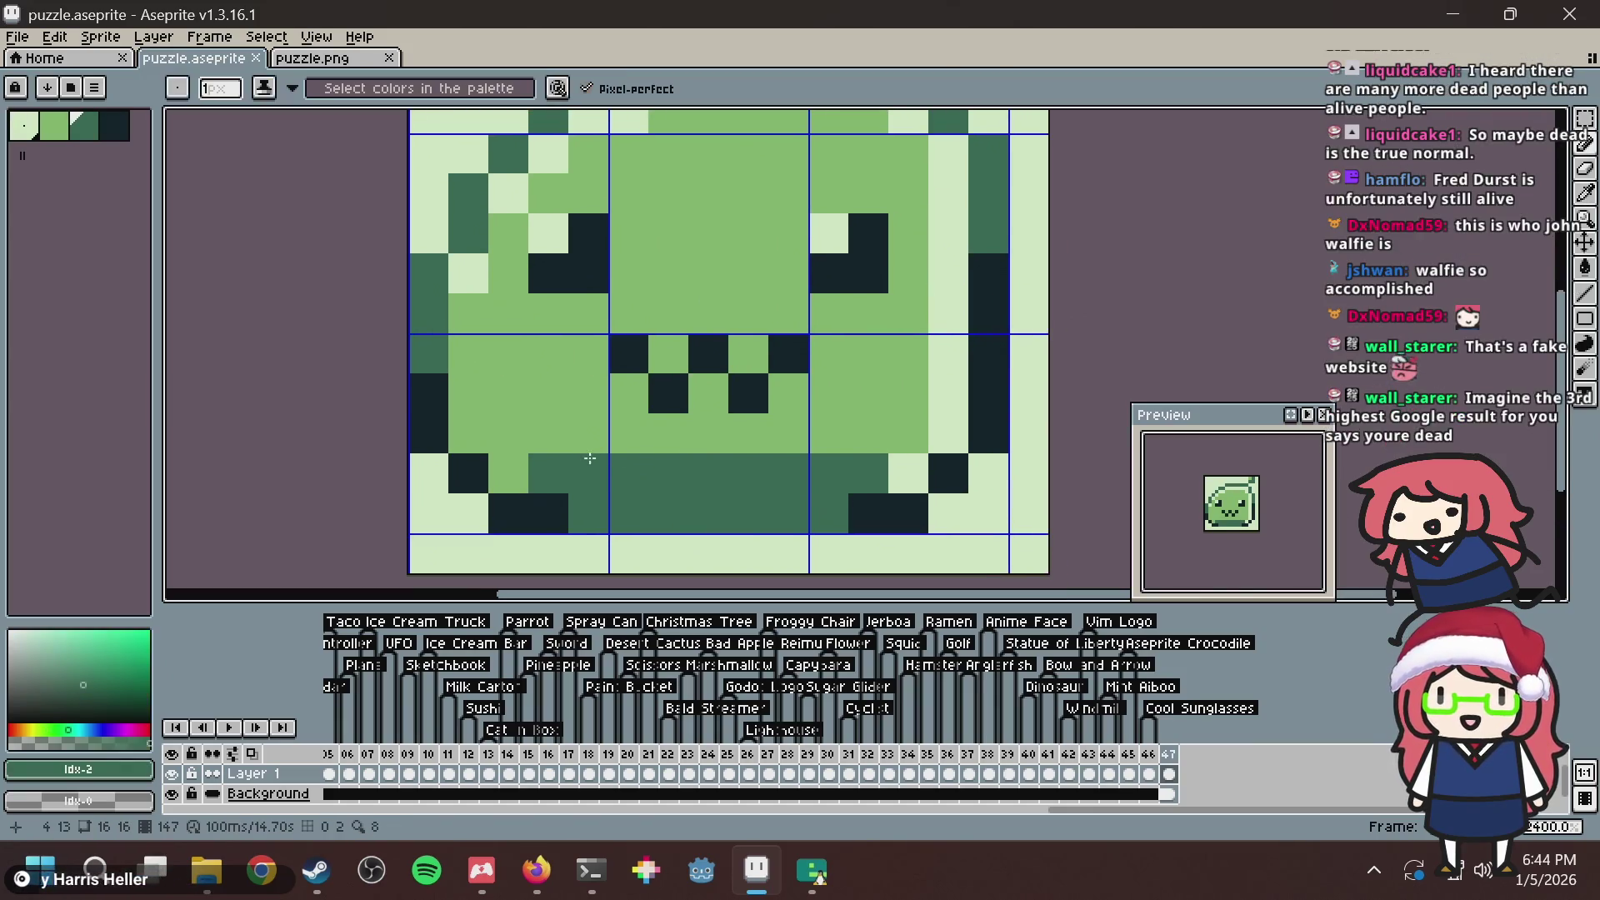
pyautogui.click(641, 442)
pyautogui.hotkey('ctrl', 's')
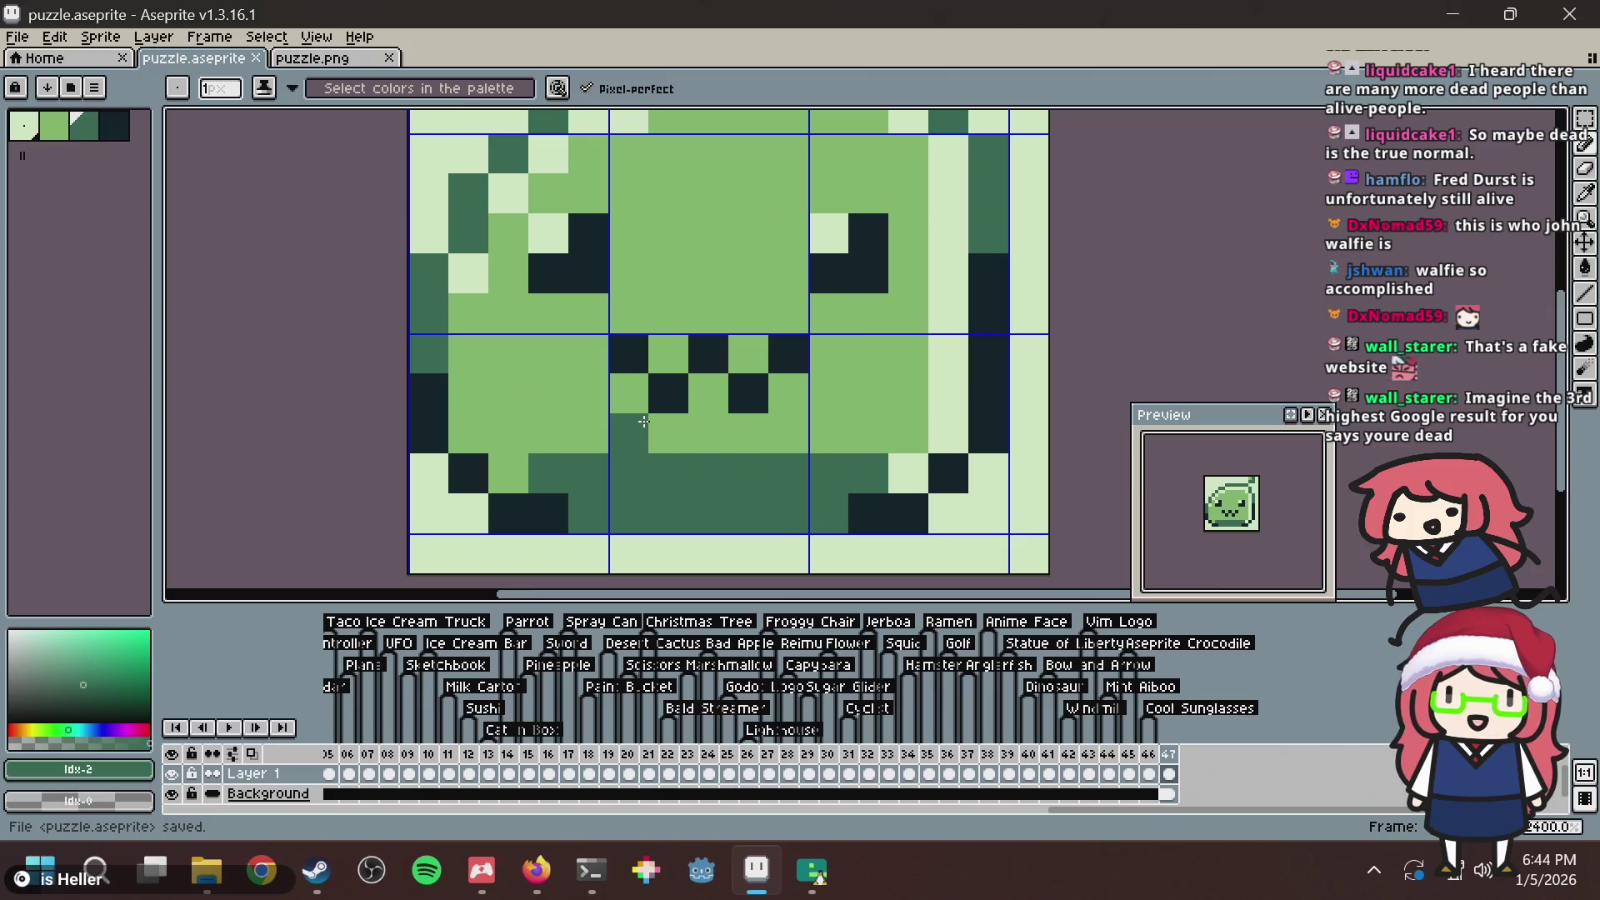
pyautogui.hotkey('ctrl', 'z')
pyautogui.click(748, 433)
# Shift the dark-green mouth pixel one column over, undo it, and paint a pixel in the mouth.
pyautogui.scroll(-2, 746, 434)
pyautogui.hotkey('ctrl', 'z')
pyautogui.click(702, 429)
pyautogui.scroll(1, 688, 429)
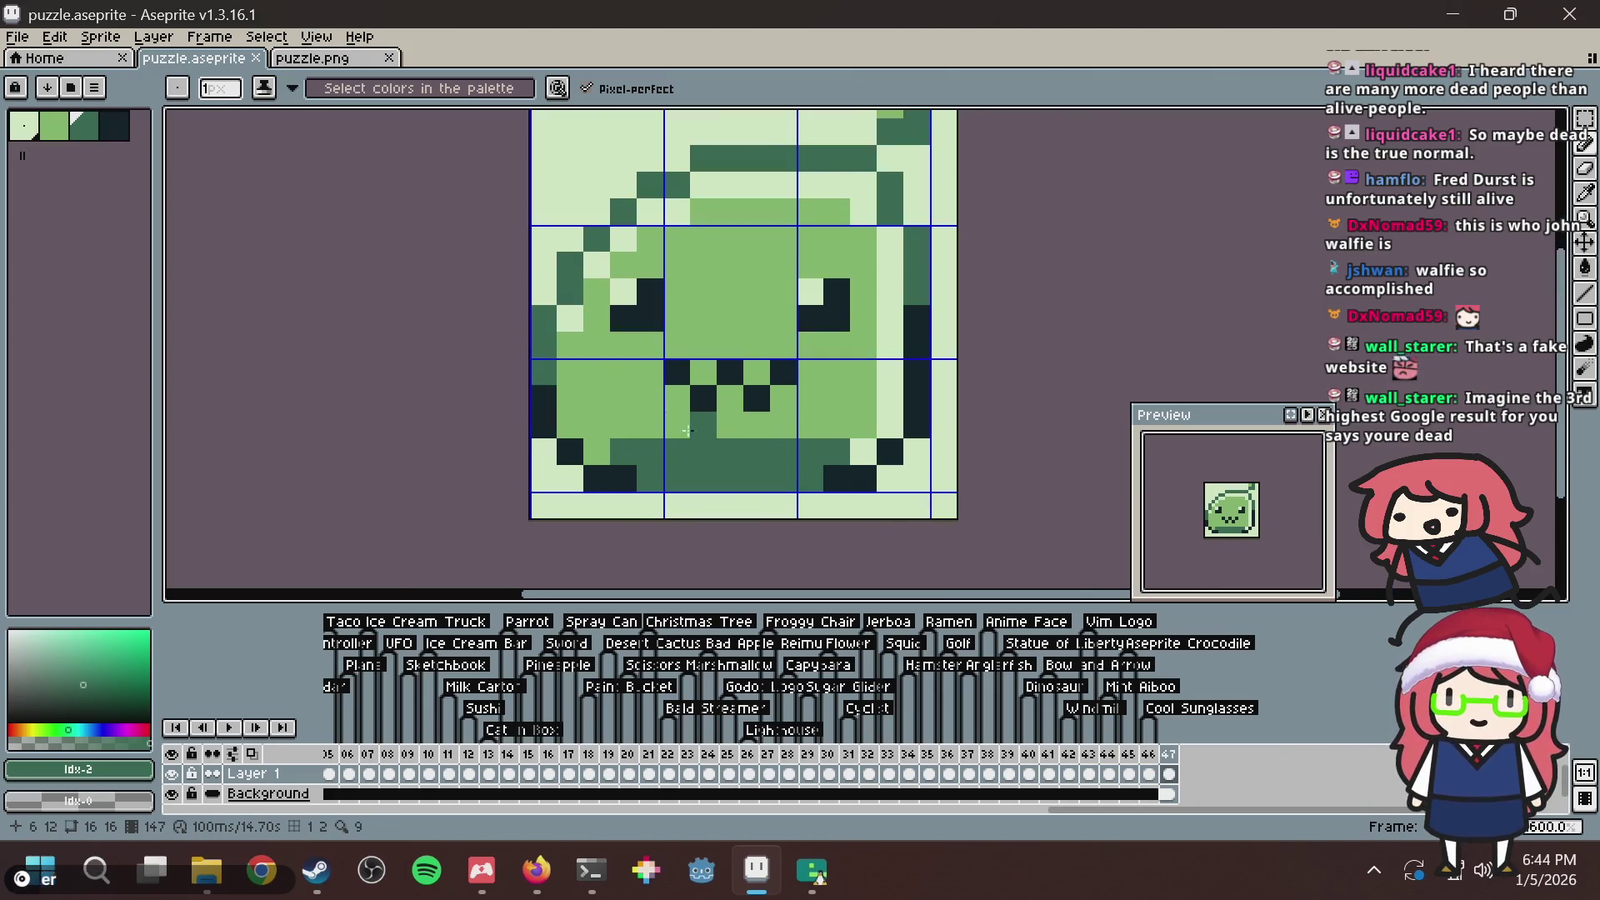
pyautogui.scroll(1, 688, 430)
pyautogui.hotkey('ctrl', 'z')
pyautogui.scroll(-1, 688, 430)
pyautogui.moveTo(687, 376); pyautogui.dragTo(657, 382)
pyautogui.click(659, 382)
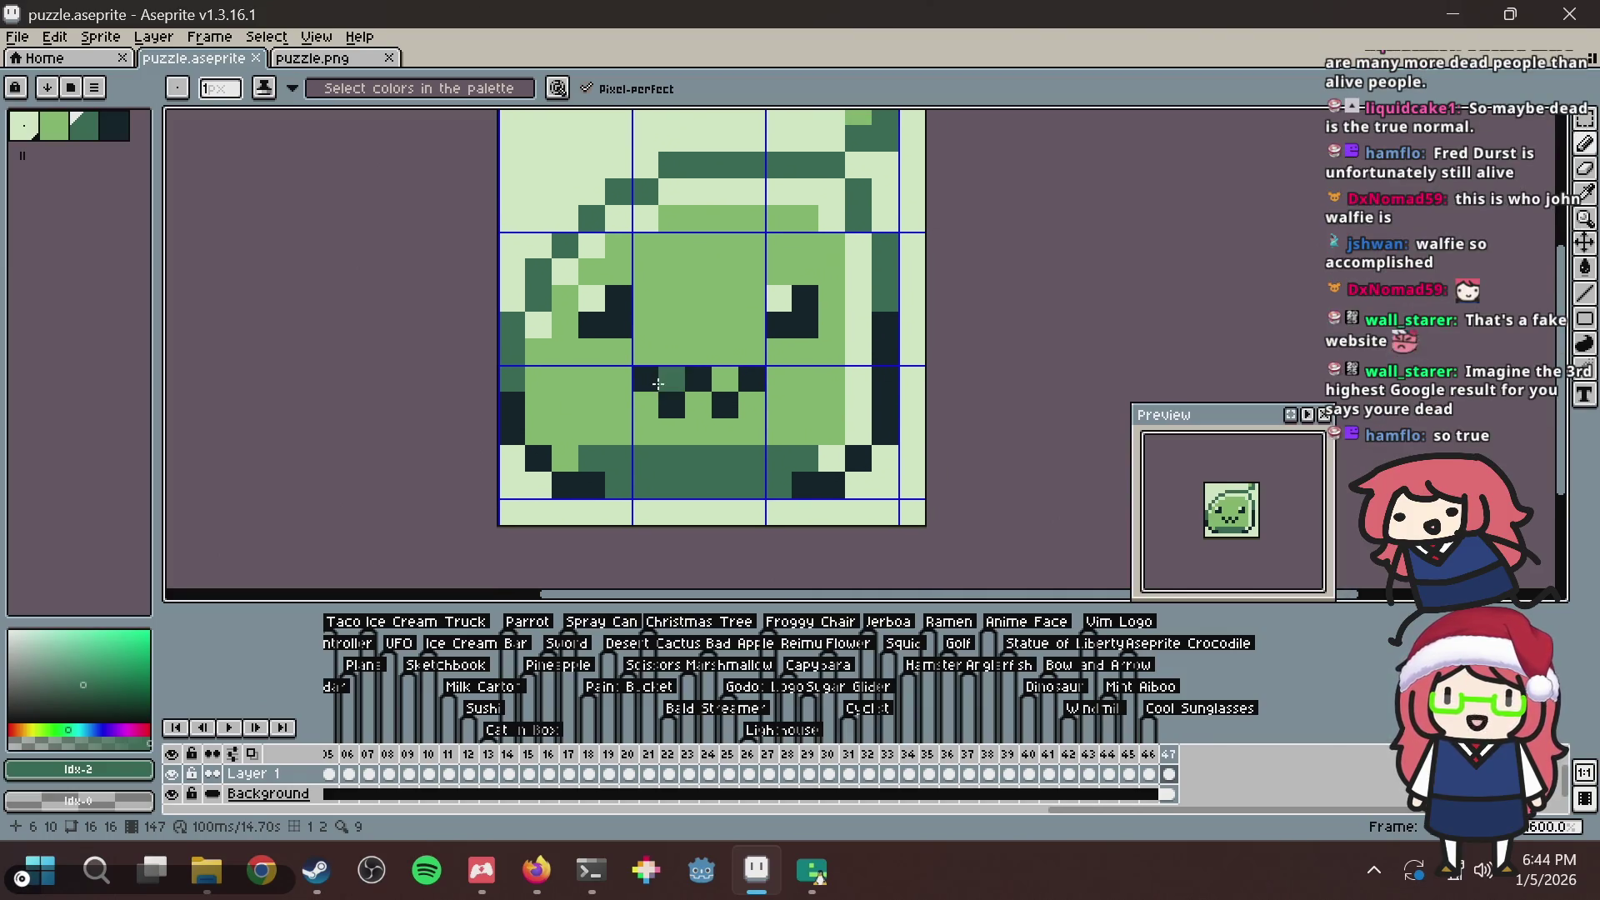
# Close the Wikipedia tab in the browser, return to Aseprite, and save the tile.
pyautogui.hotkey('alt', 'Tab')
pyautogui.click(534, 81)
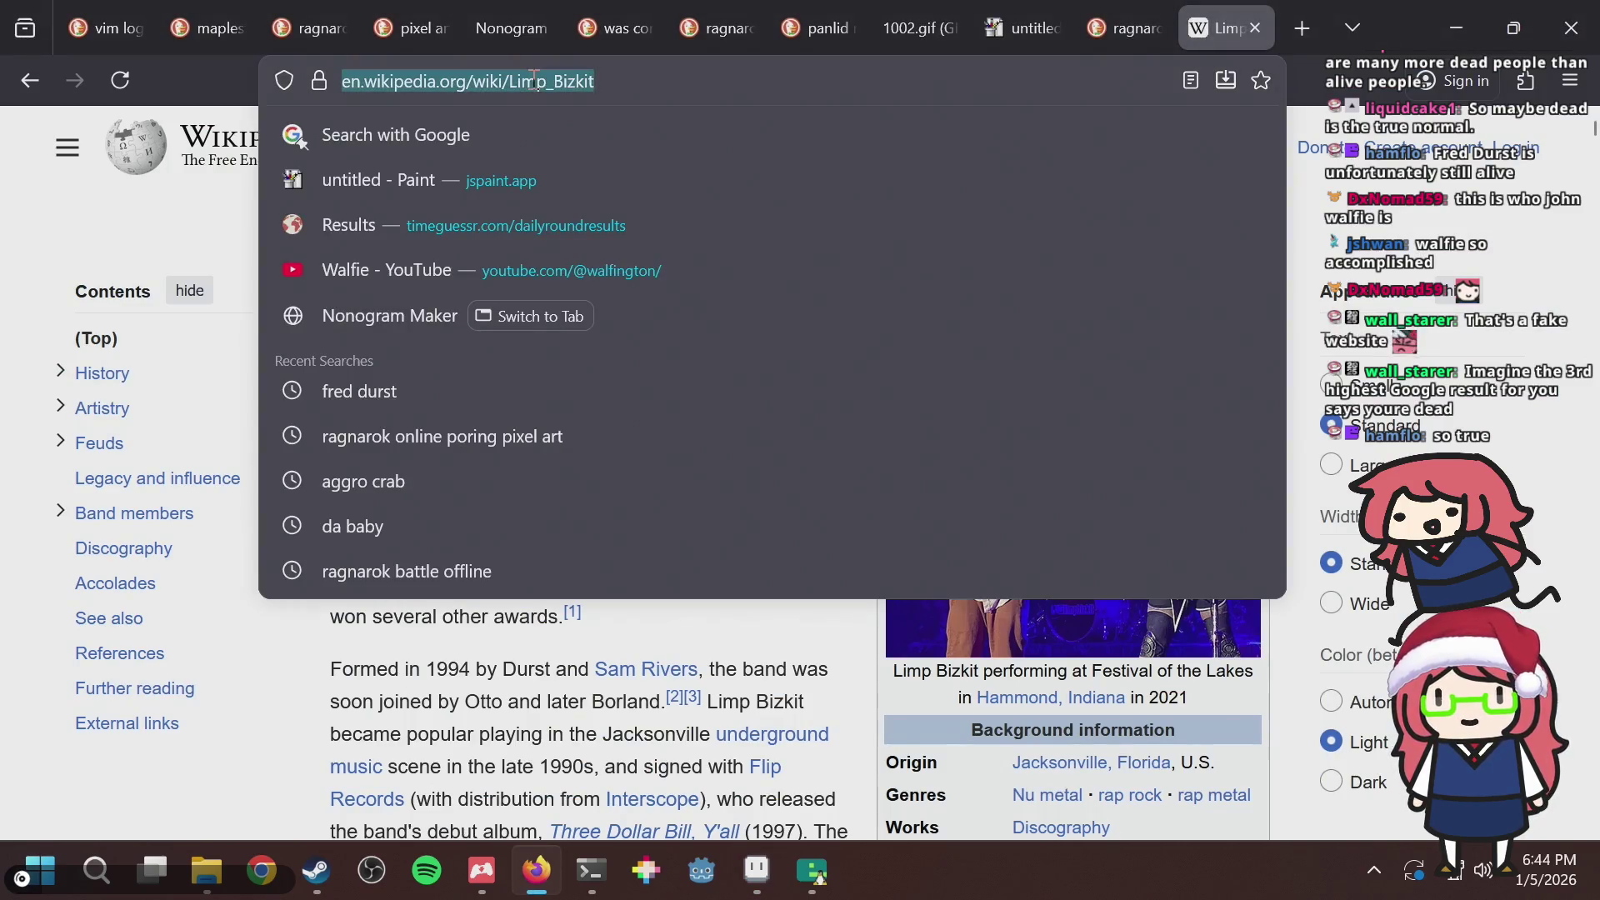
pyautogui.hotkey('ctrl', 'w')
pyautogui.hotkey('alt', 'Tab')
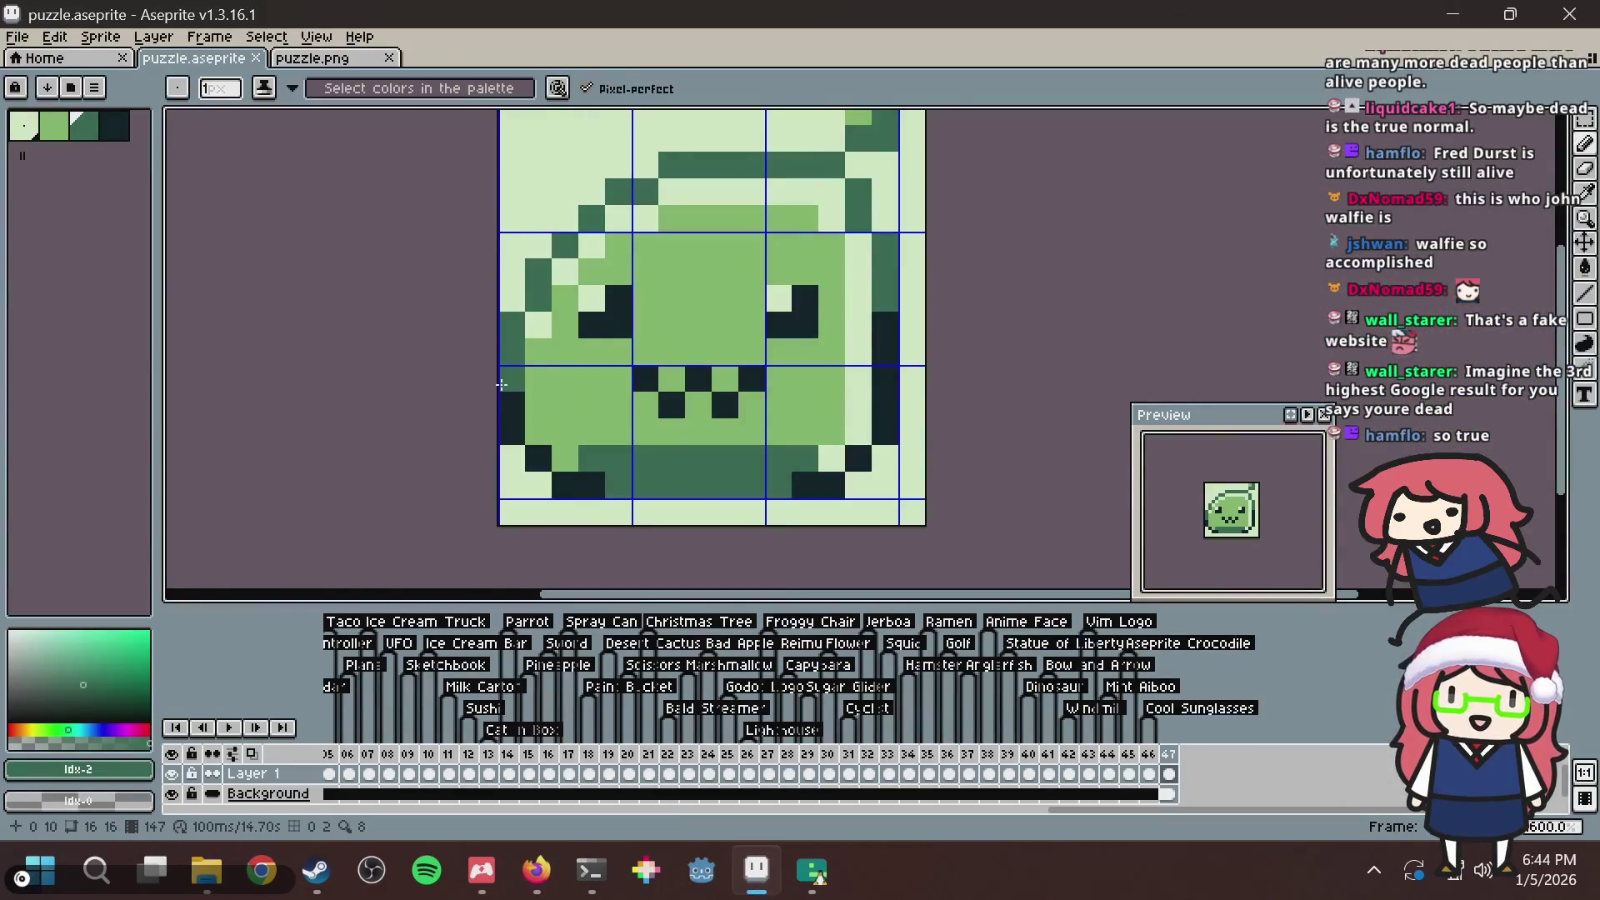
pyautogui.scroll(-2, 665, 315)
pyautogui.hotkey('ctrl', 's')
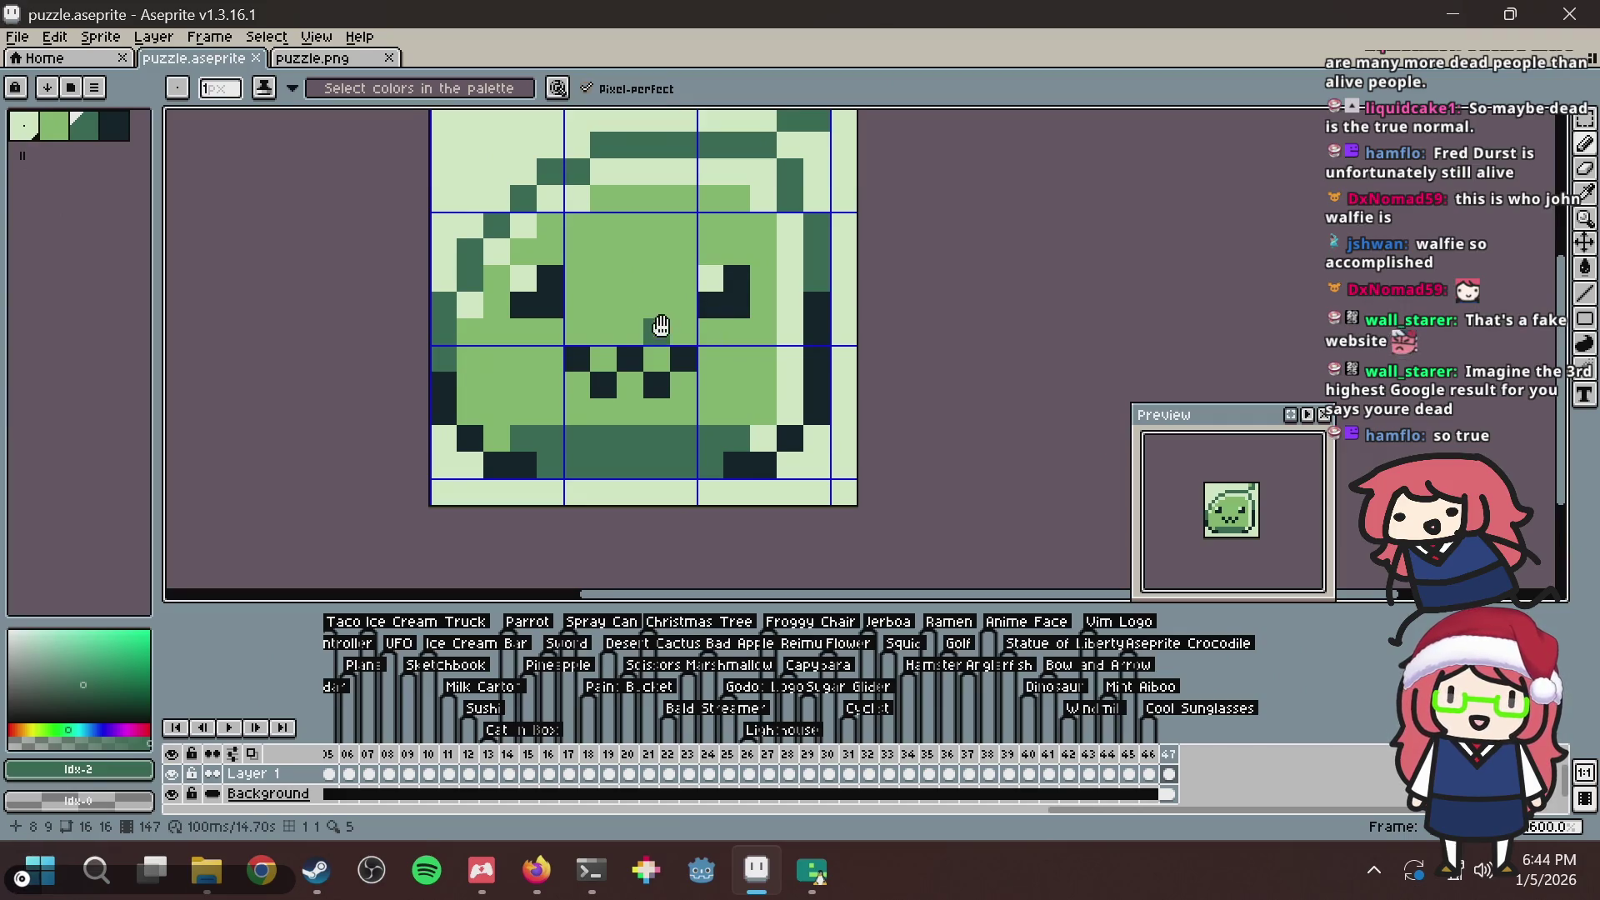
# Try a dark-green pixel below the mouth, undo it, save, and reselect the Pencil.
pyautogui.click(587, 407)
pyautogui.hotkey('ctrl', 'z')
pyautogui.scroll(2, 612, 418)
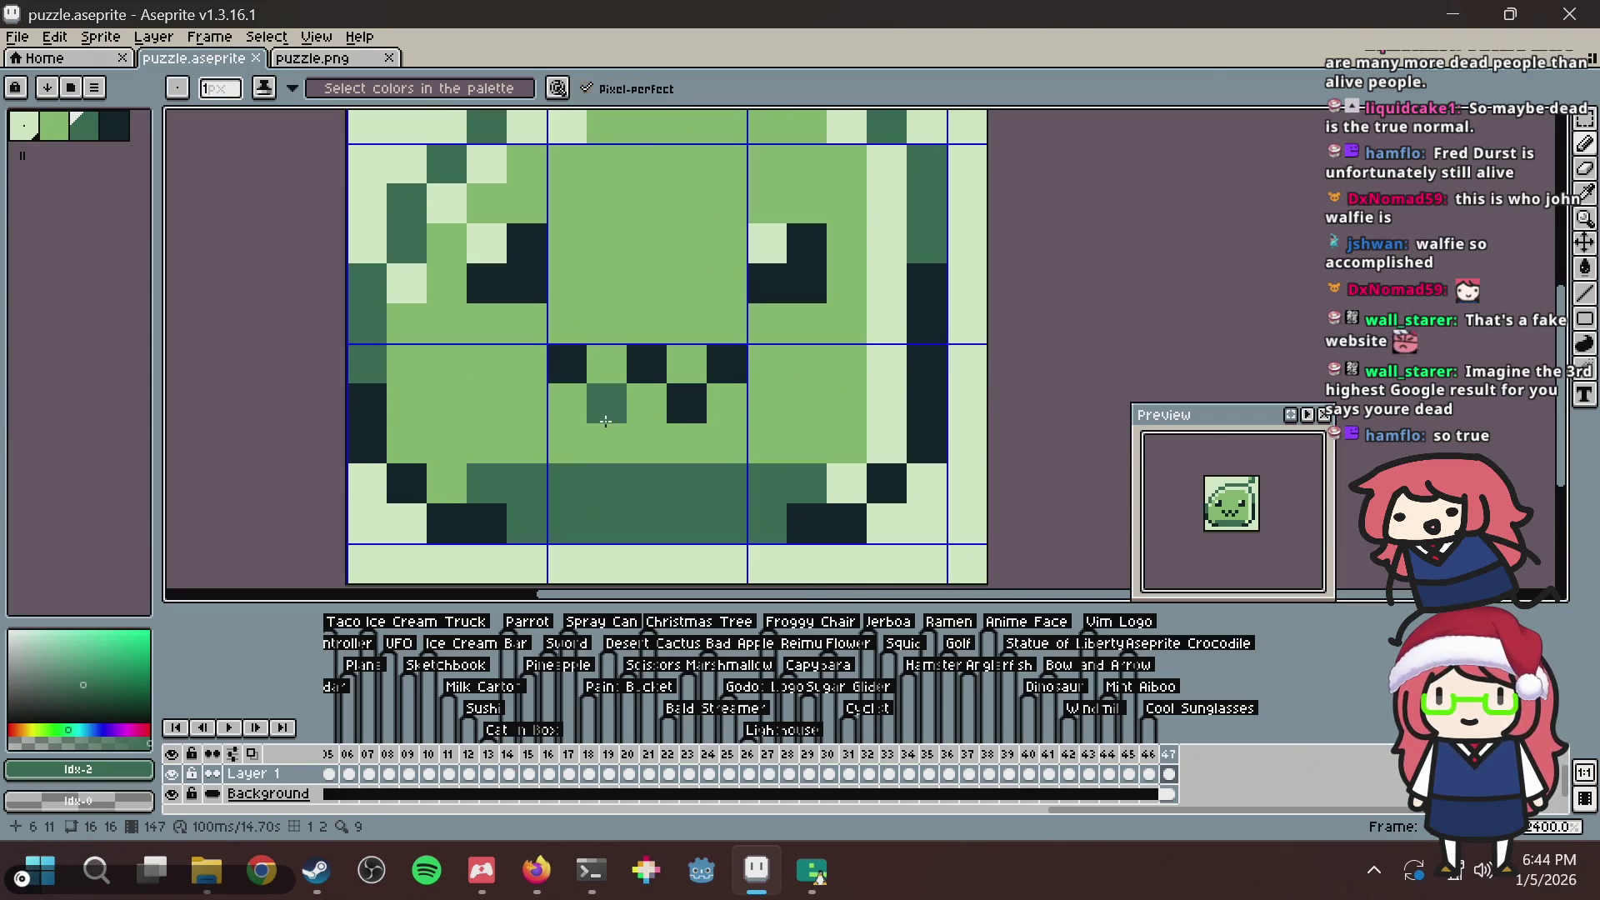
pyautogui.press('v')
pyautogui.hotkey('ctrl', 's')
pyautogui.press('b')
pyautogui.scroll(-3, 801, 315)
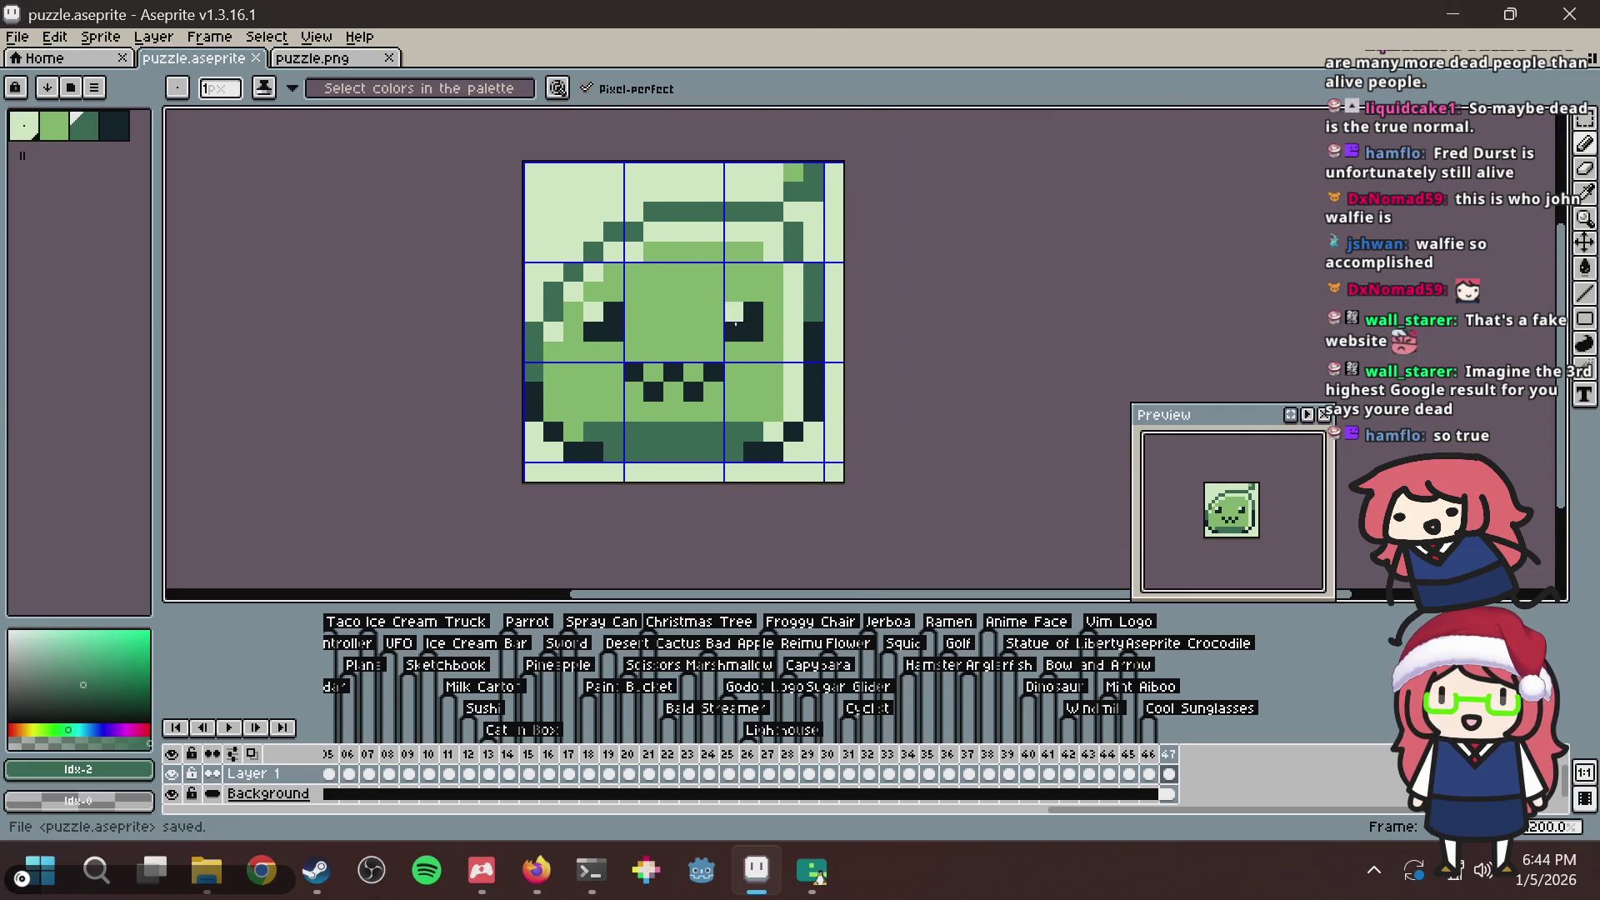
pyautogui.scroll(1, 798, 319)
# Move the dark pixel beside the right eye one left, then one row higher, erasing the old ones.
pyautogui.click(787, 317)
pyautogui.rightClick(800, 319)
pyautogui.scroll(1, 792, 318)
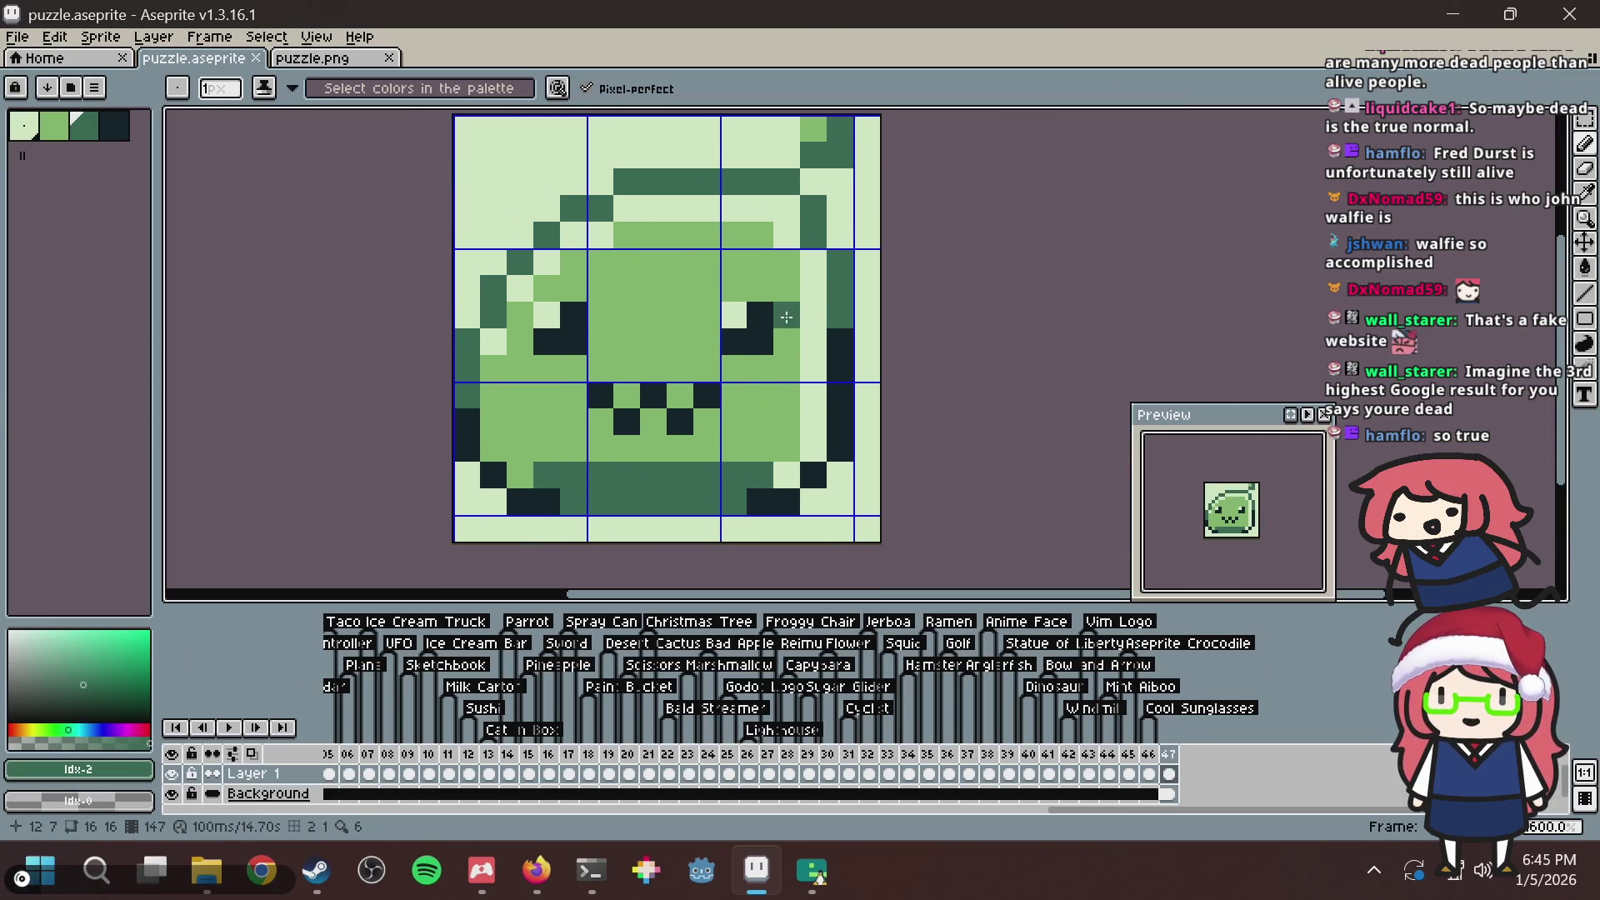
pyautogui.scroll(1, 786, 317)
pyautogui.rightClick(786, 318)
pyautogui.click(801, 260)
pyautogui.scroll(-2, 800, 275)
# Erase the dark-green pixel beside the right eye and save puzzle.aseprite.
pyautogui.scroll(-1, 795, 309)
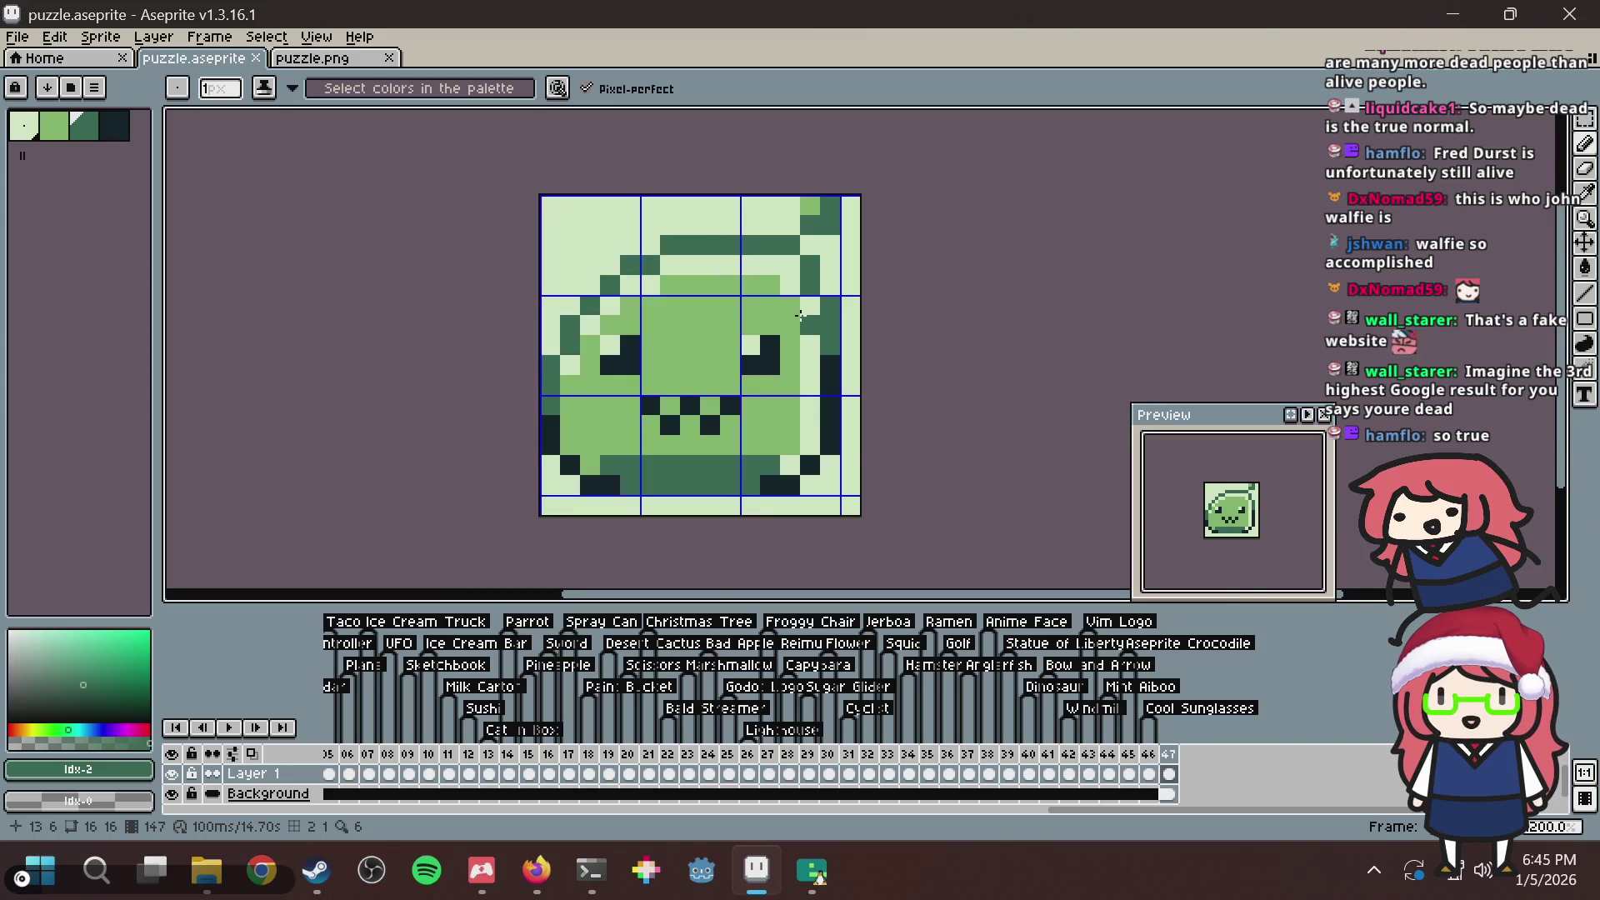
pyautogui.scroll(1, 791, 319)
pyautogui.rightClick(791, 319)
pyautogui.hotkey('ctrl', 's')
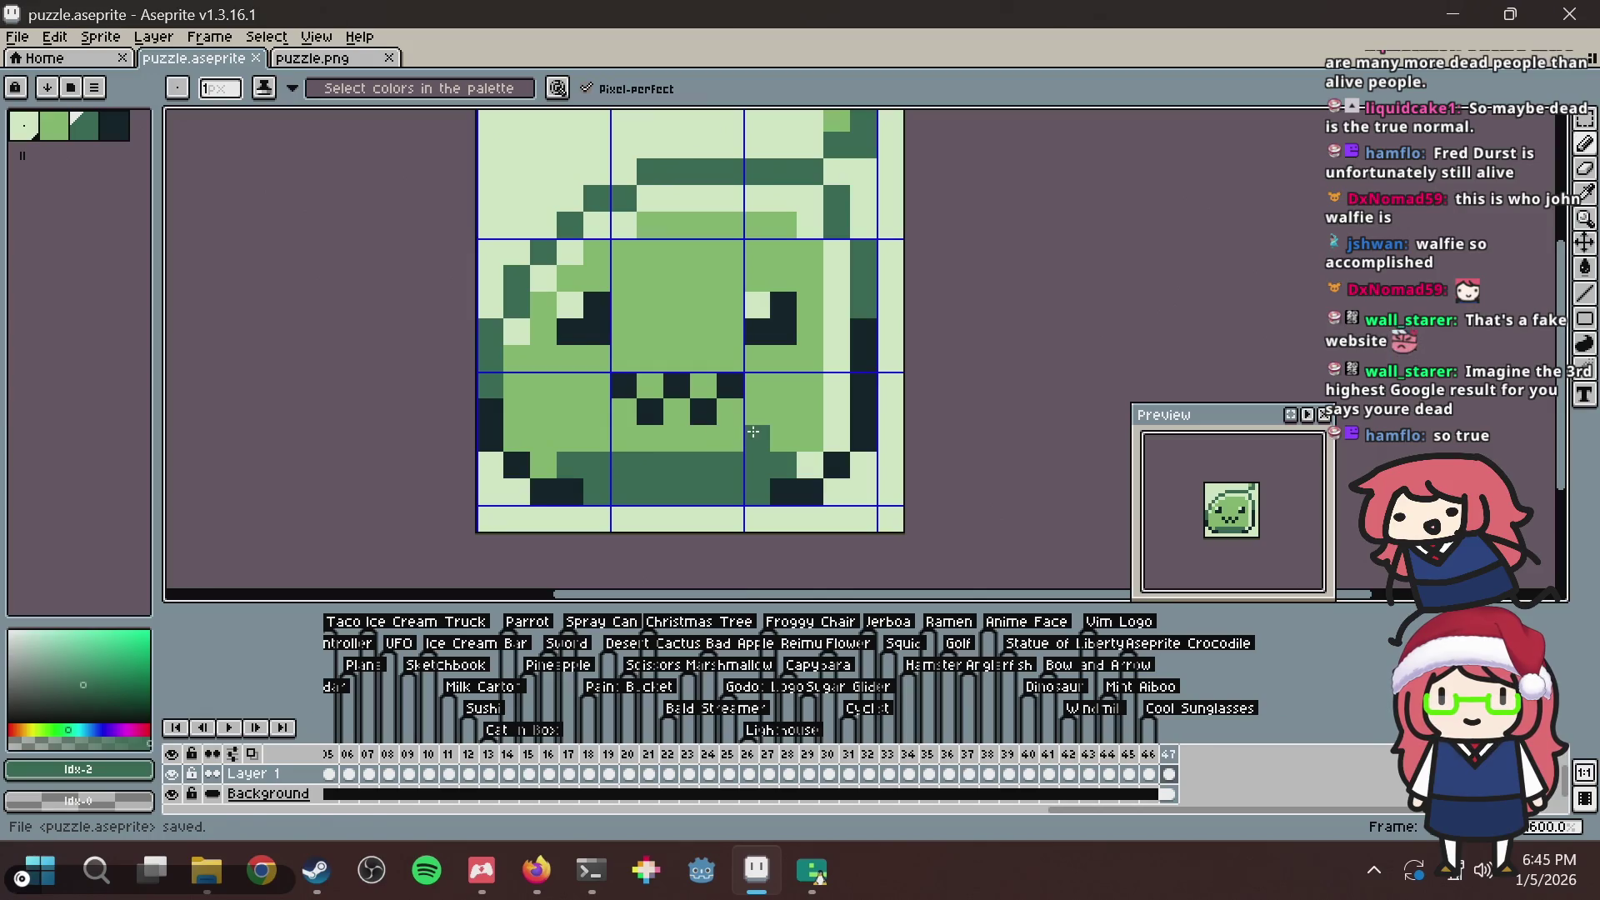
# Darken two lower-left outline pixels with the darkest green, undo a bottom-row pixel, and save.
pyautogui.press('alt')
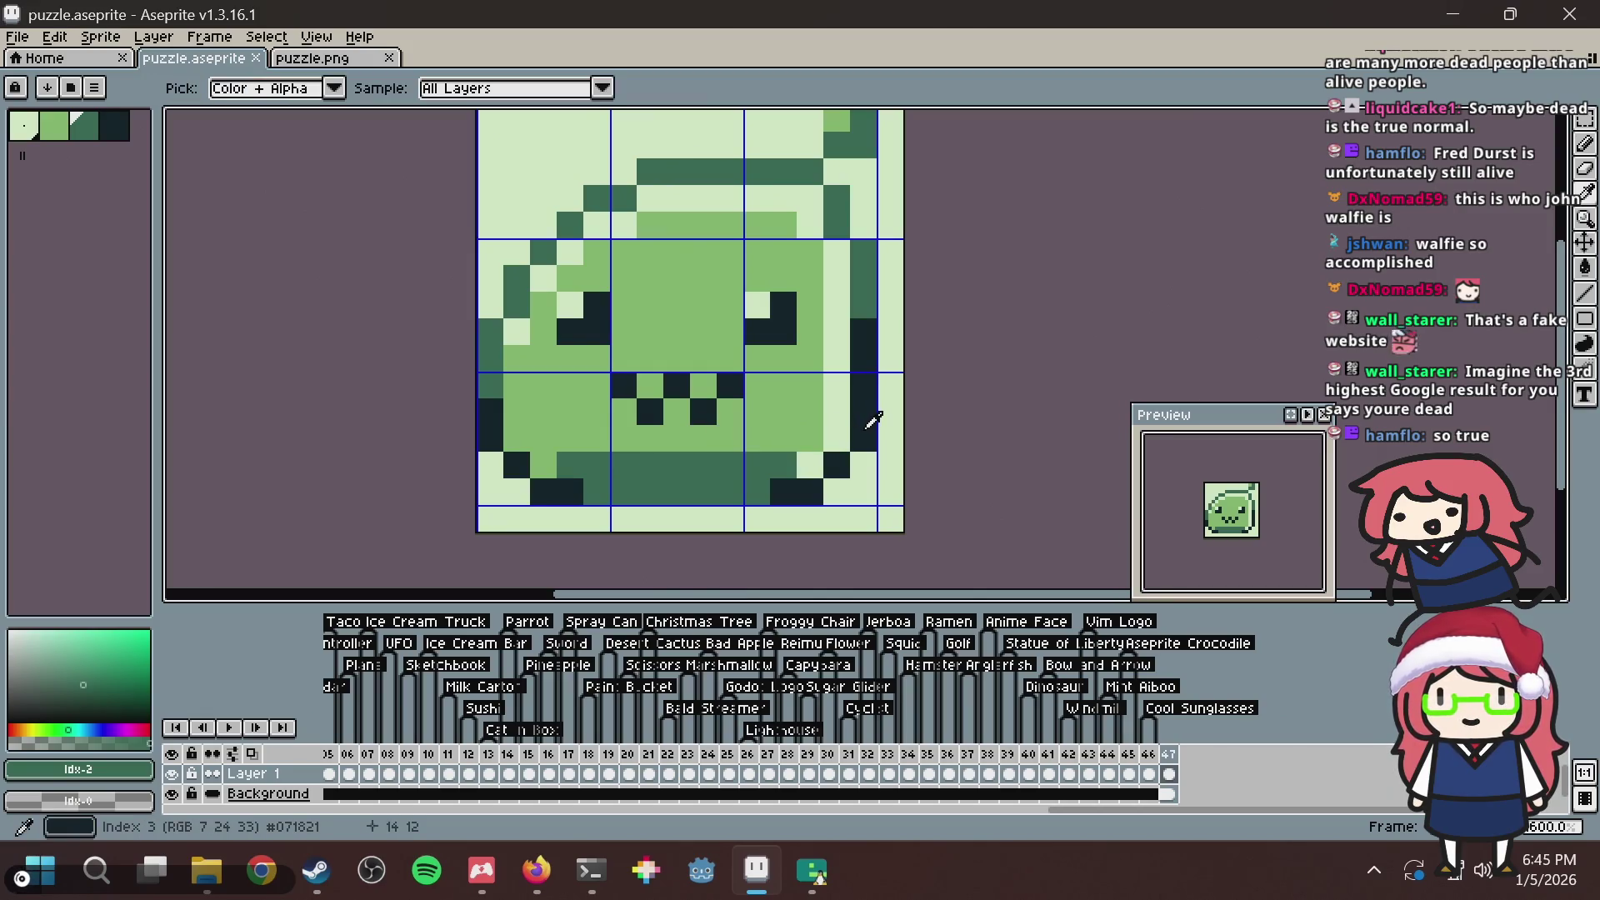
pyautogui.click(872, 421)
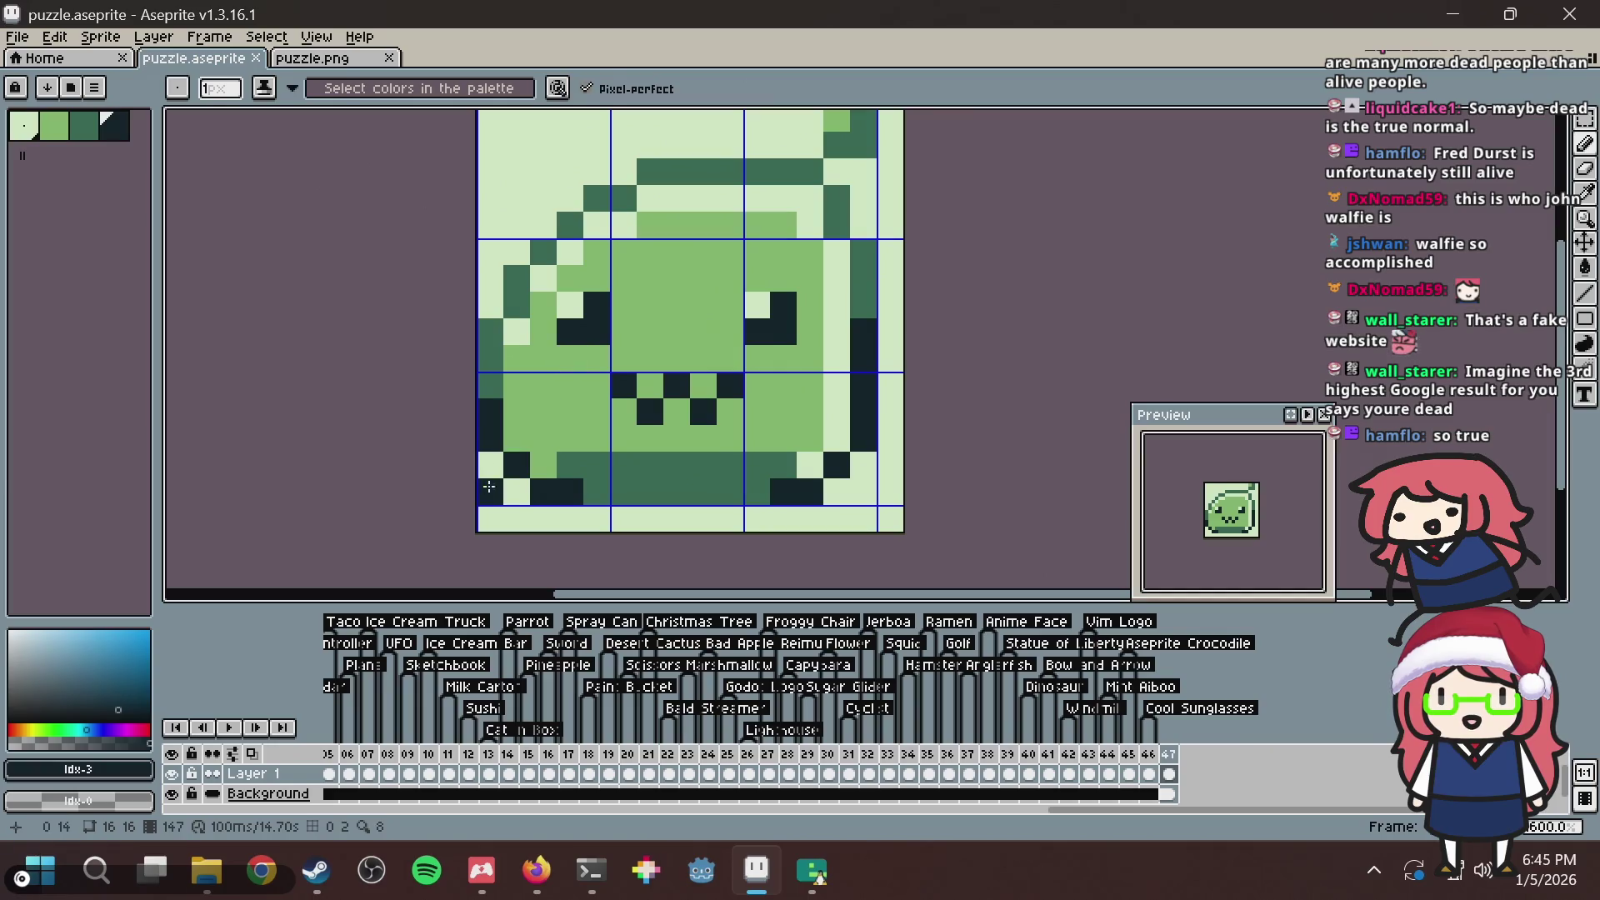
pyautogui.click(517, 446)
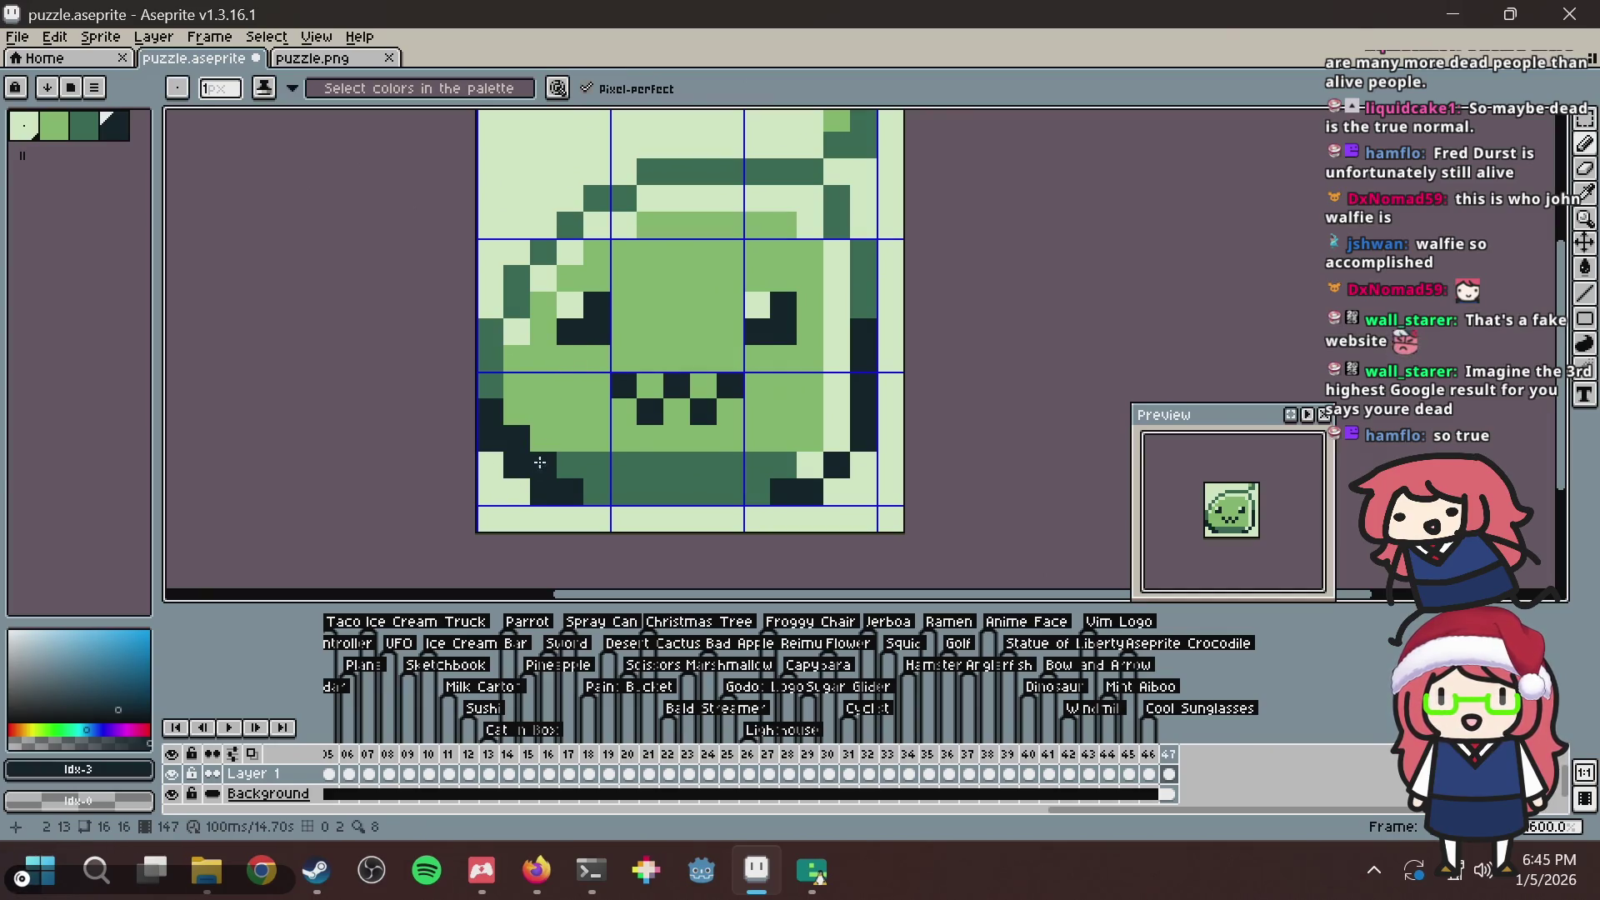
pyautogui.click(613, 465)
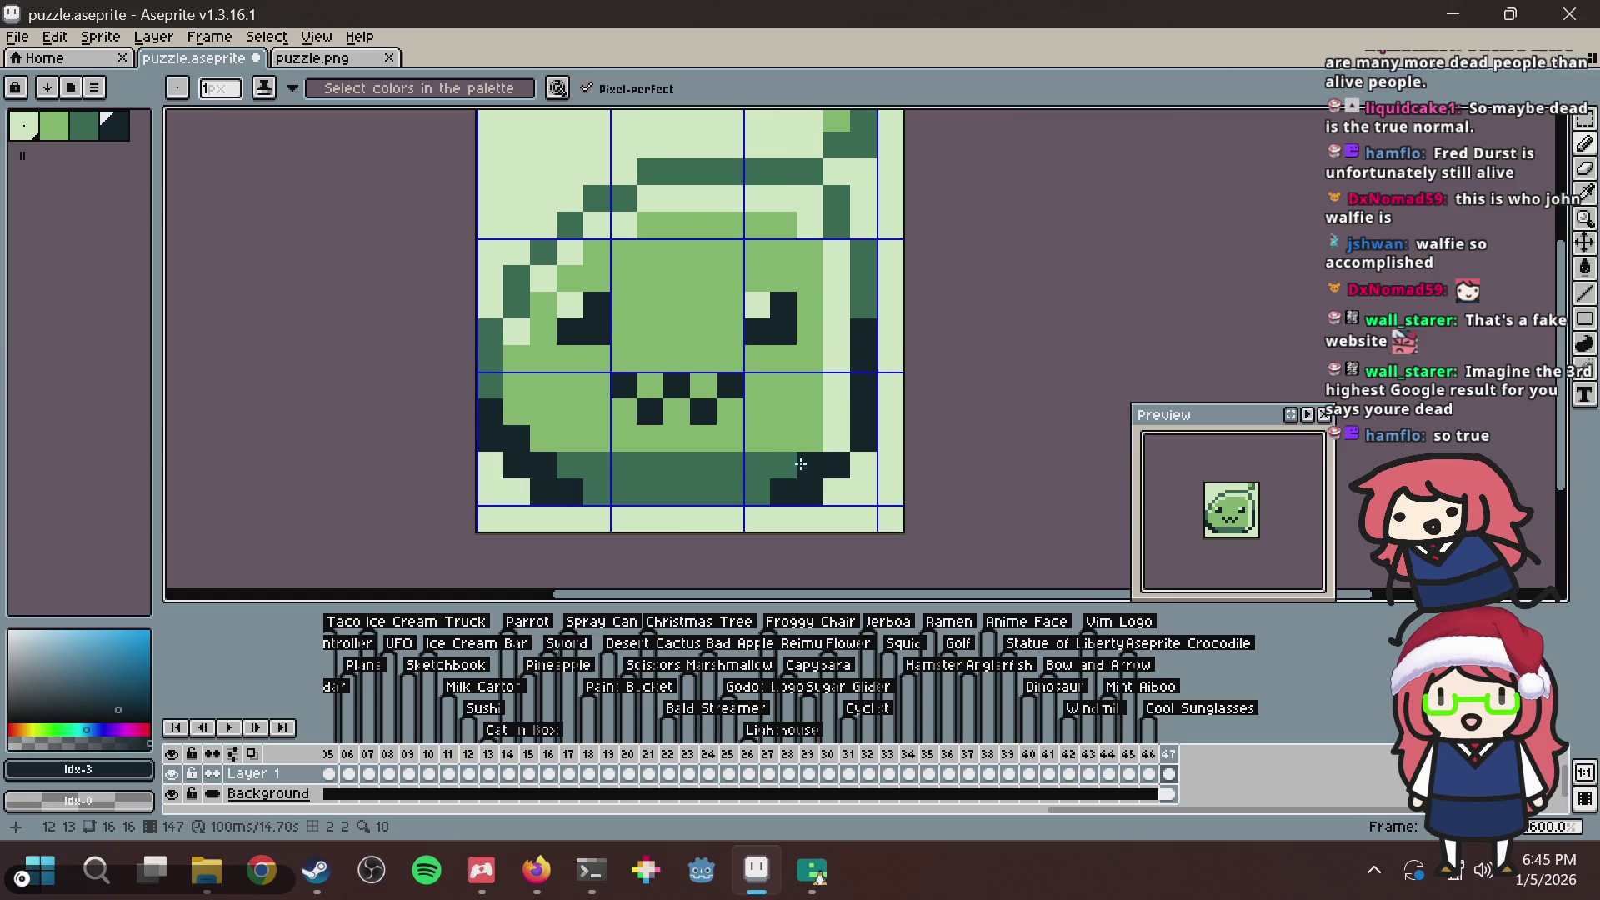
pyautogui.click(836, 492)
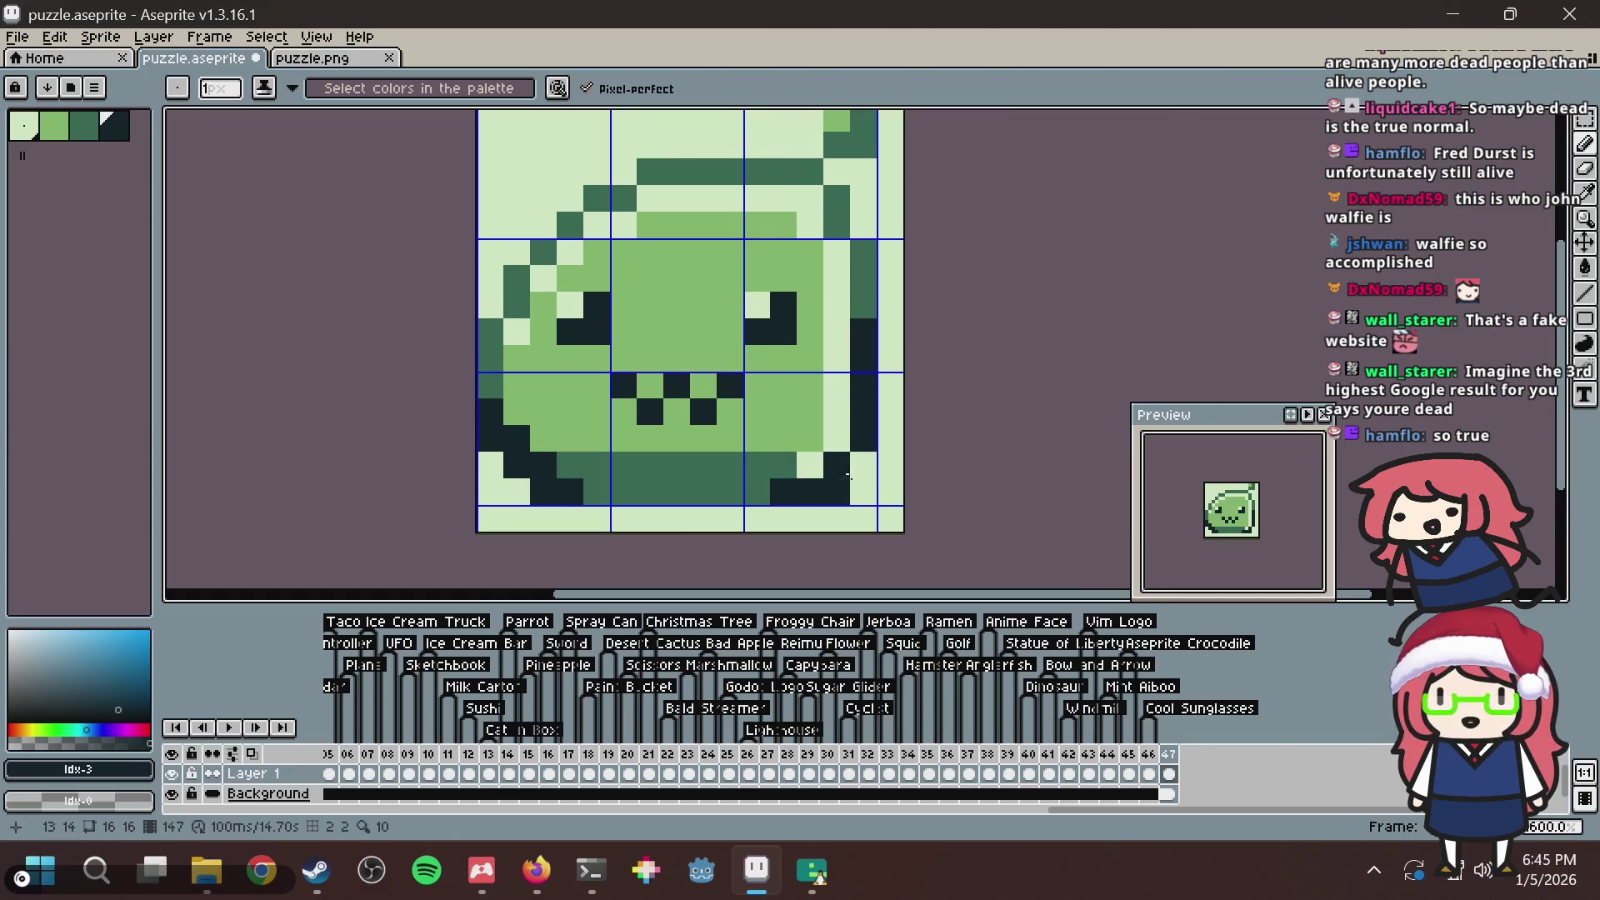
pyautogui.hotkey('ctrl', 'z')
pyautogui.hotkey('ctrl', 's')
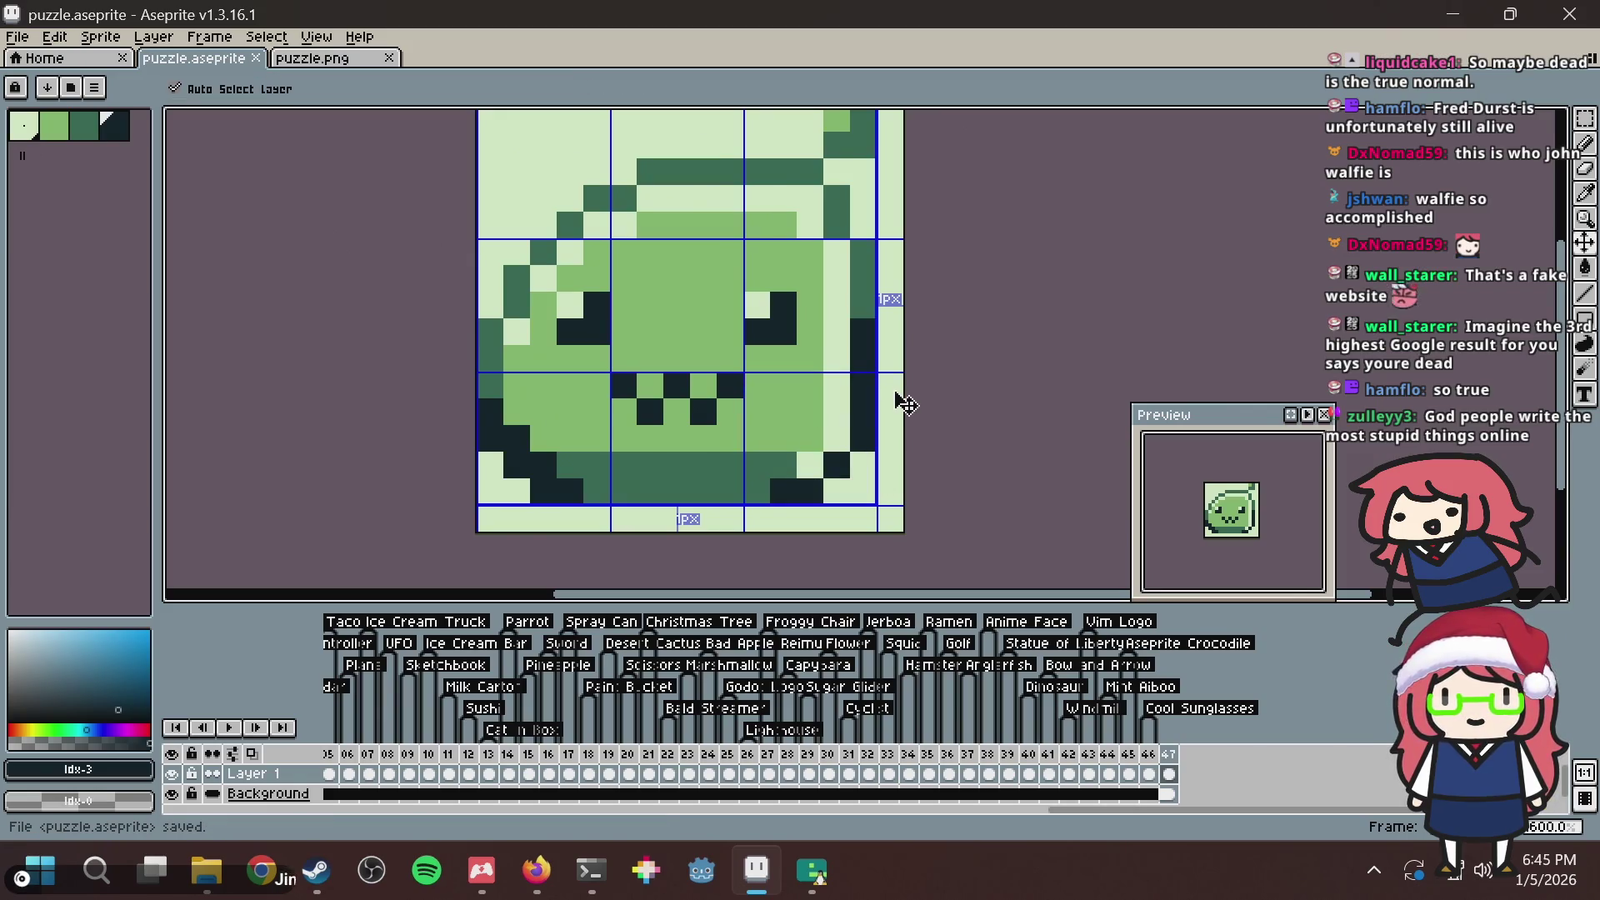
pyautogui.hotkey('ctrl', 's')
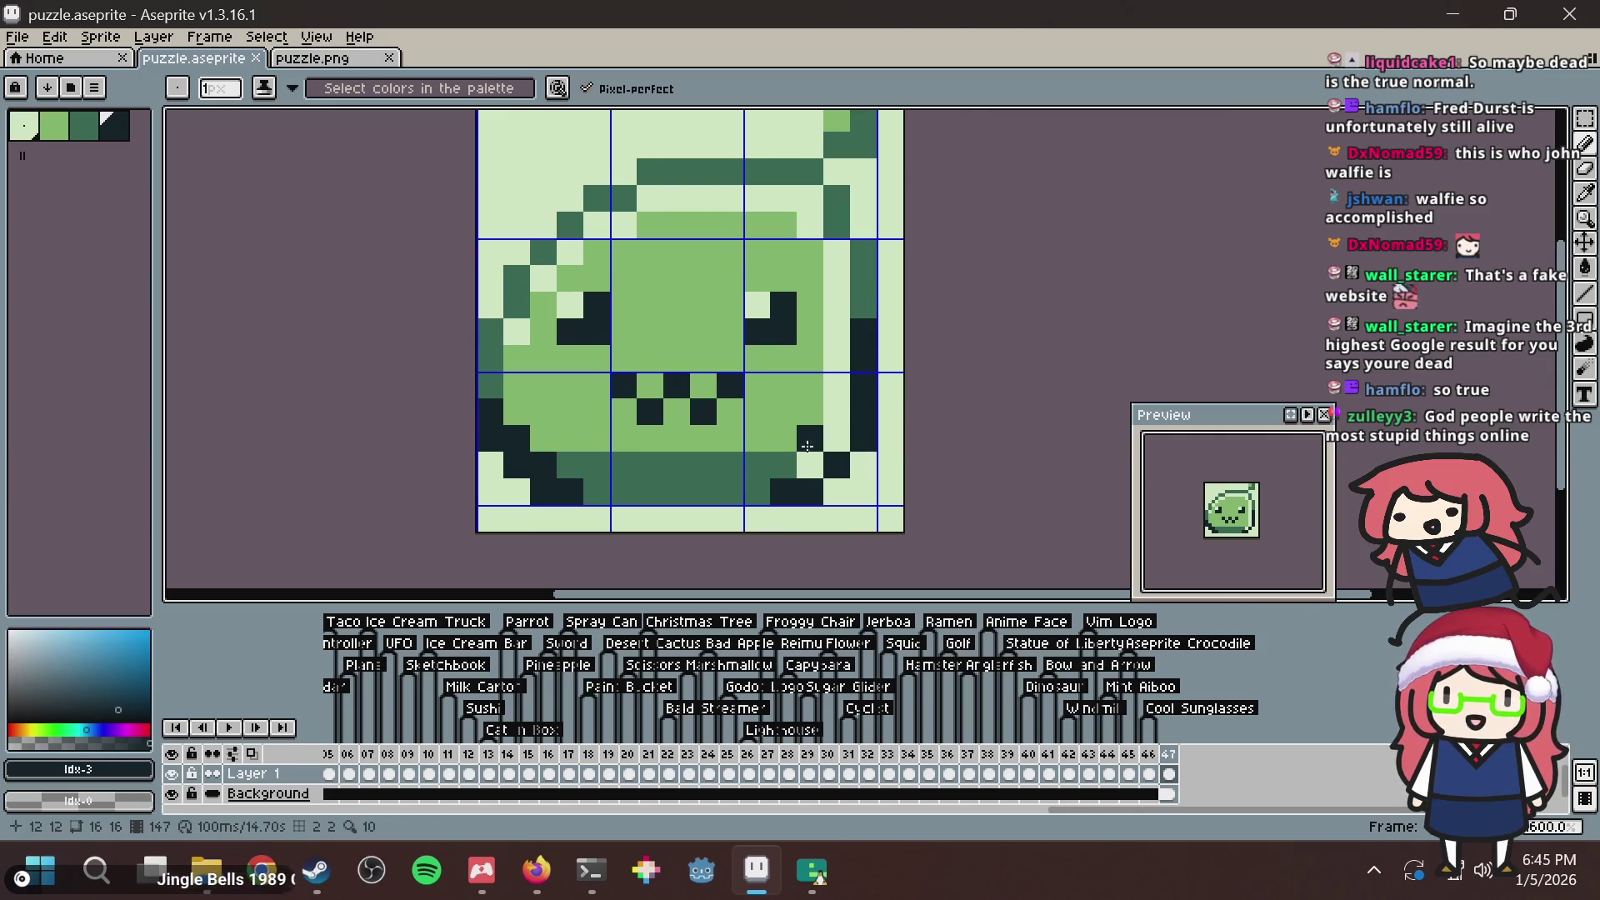
pyautogui.hotkey('ctrl', 's')
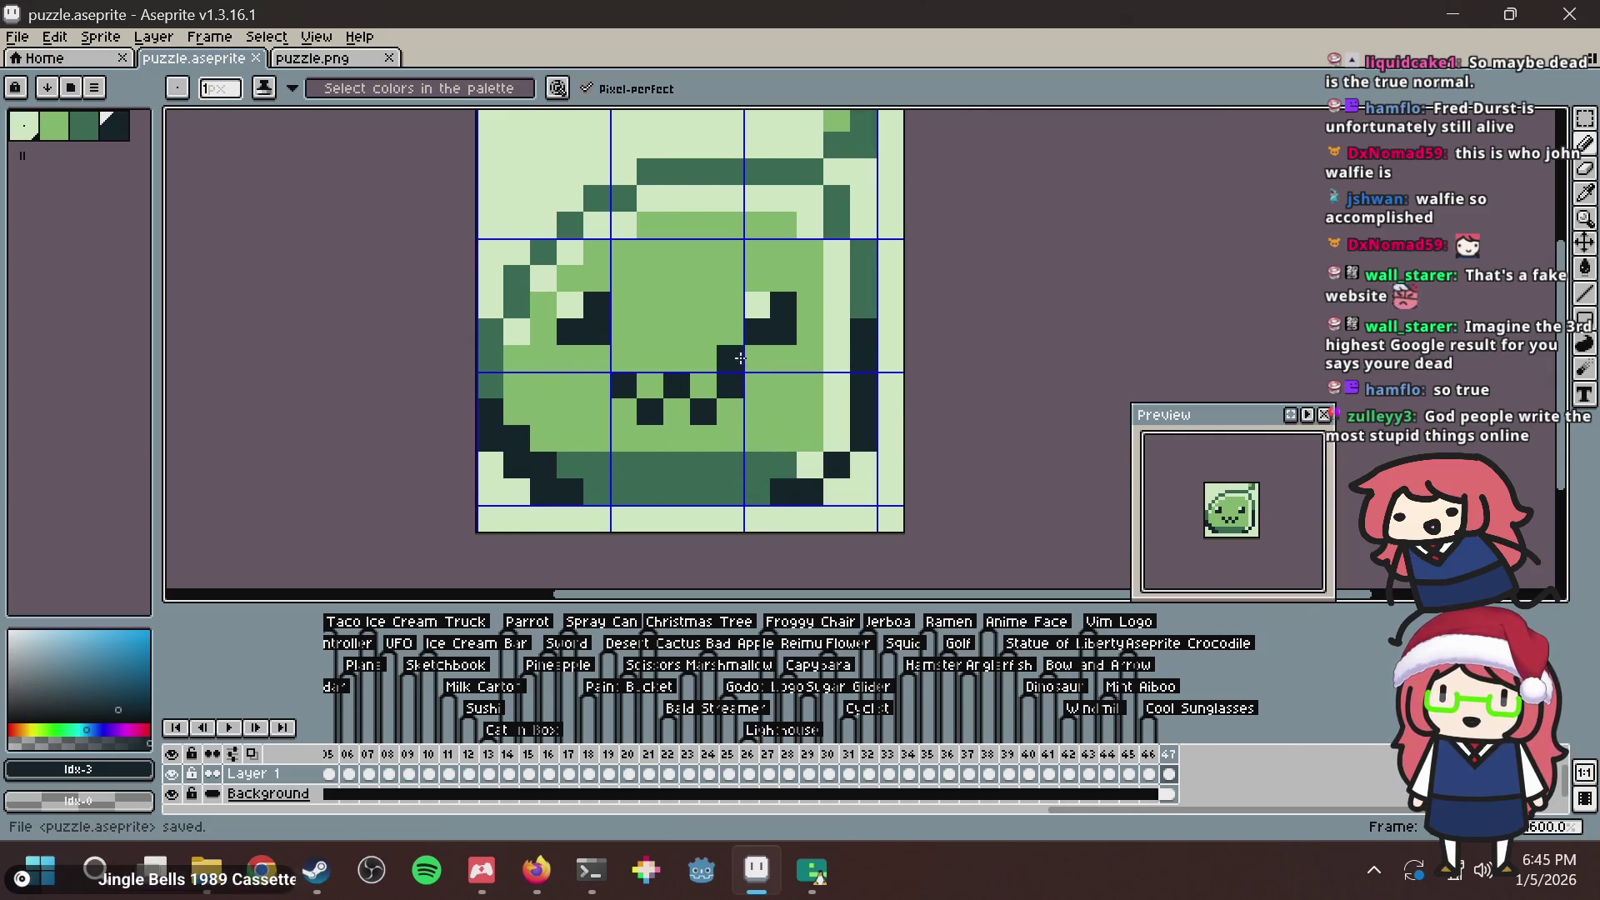
# Darken pixels beside the mouth and along the bottom-left edge, try a light green pixel, undo it, and save.
pyautogui.hotkey('ctrl', 'z')
pyautogui.click(498, 454)
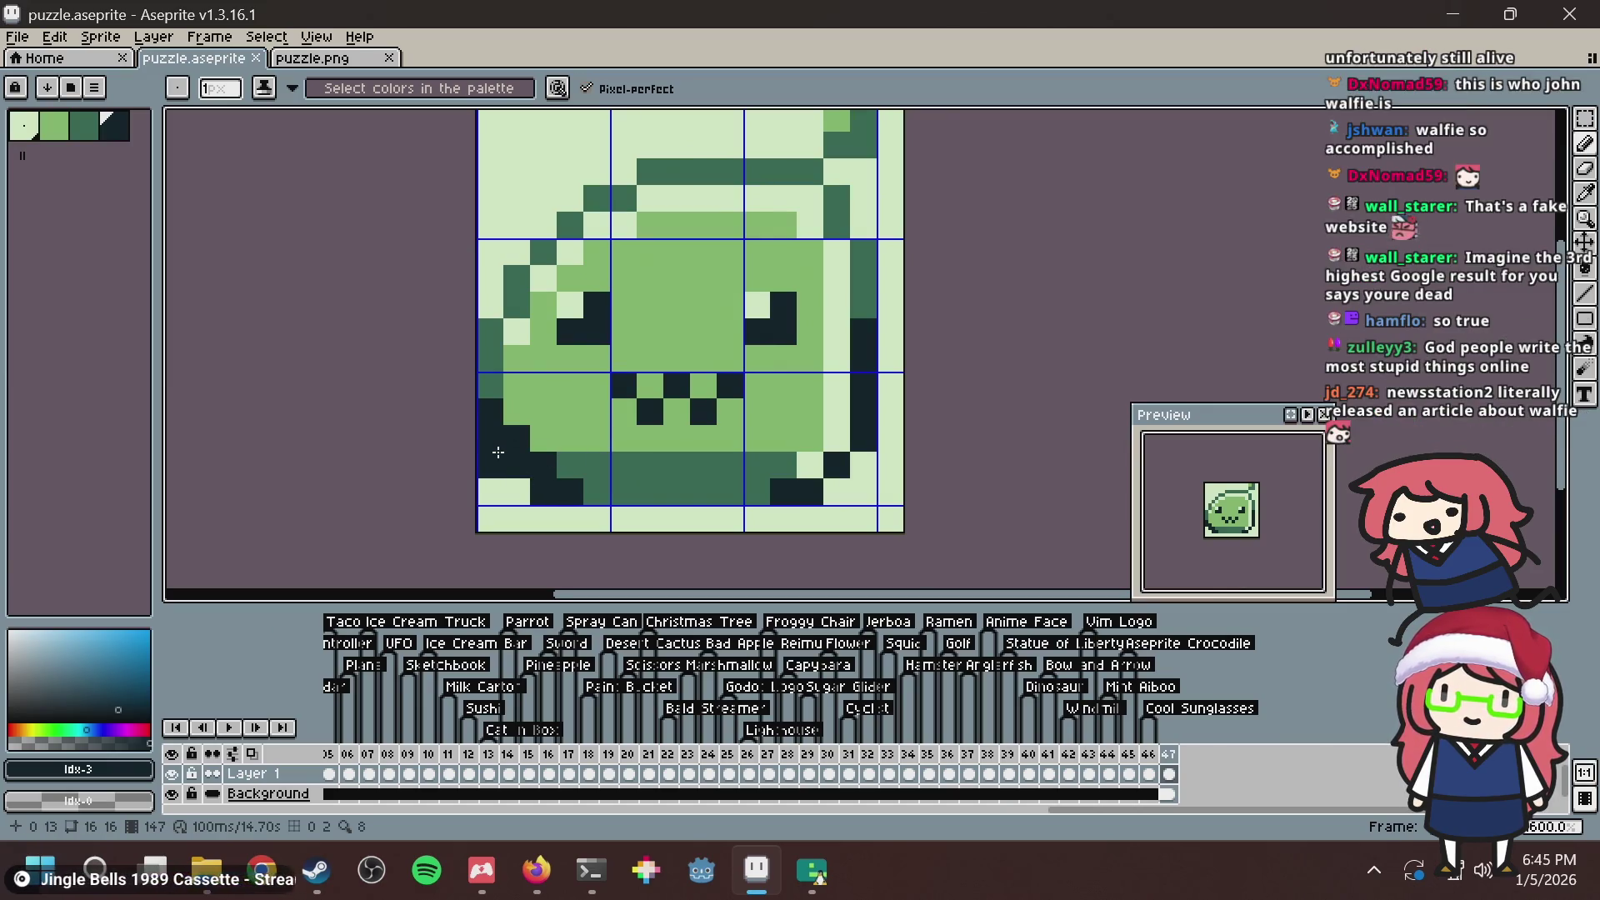
pyautogui.click(516, 492)
pyautogui.click(593, 460)
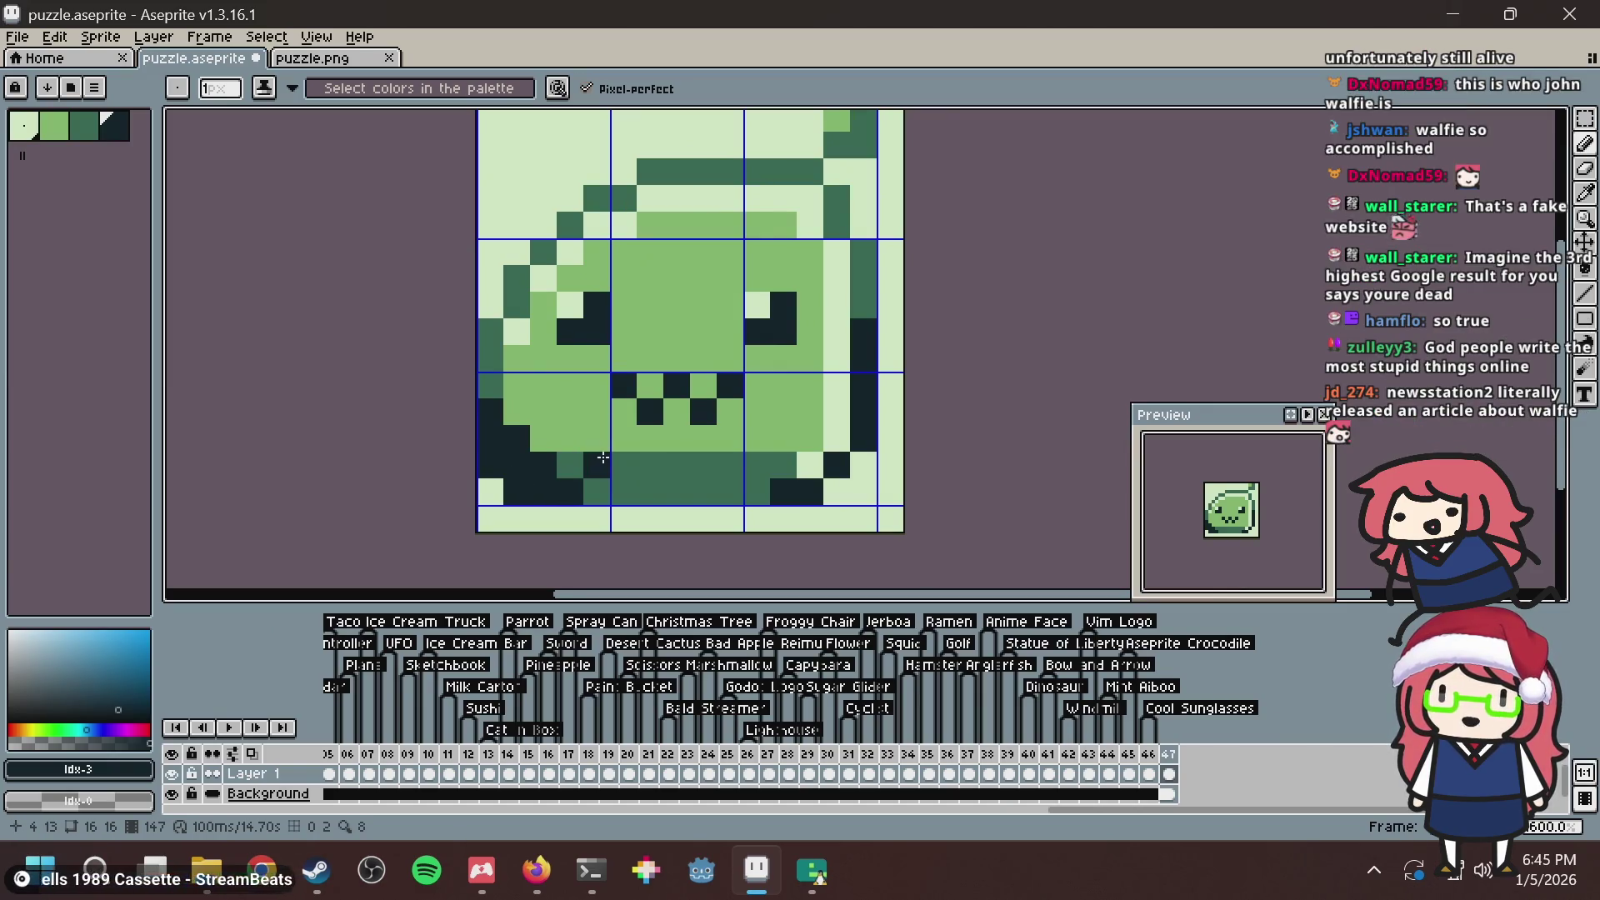
pyautogui.hotkey('ctrl', 'z')
pyautogui.keyDown('alt'); pyautogui.click(545, 398); pyautogui.keyUp('alt')
pyautogui.click(516, 430)
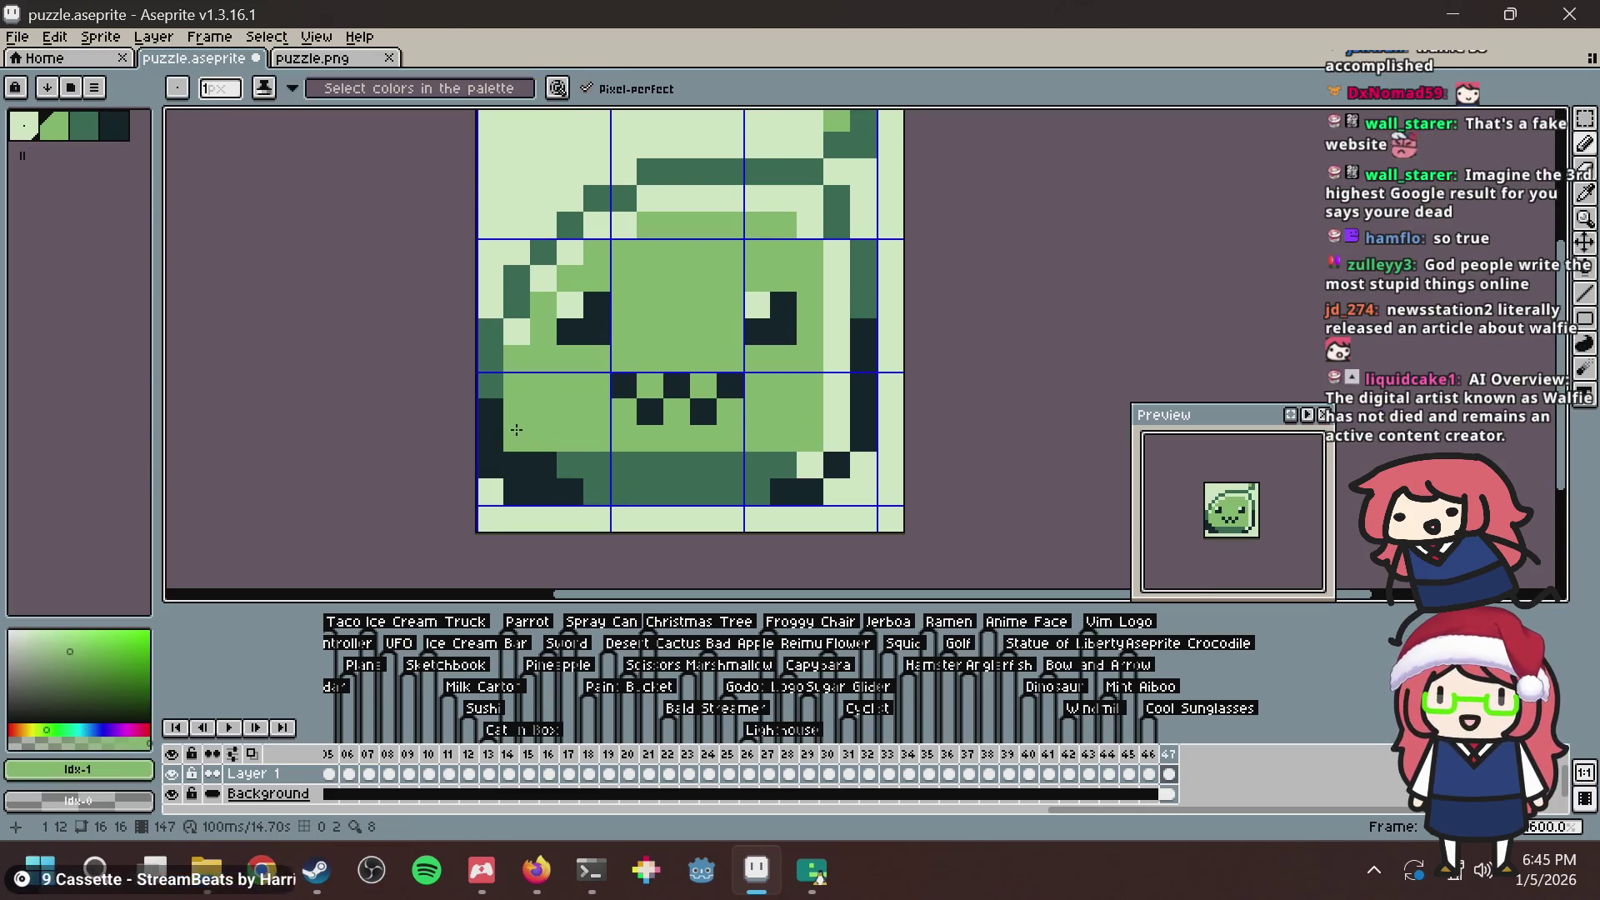
pyautogui.hotkey('ctrl', 'z')
pyautogui.hotkey('ctrl', 's')
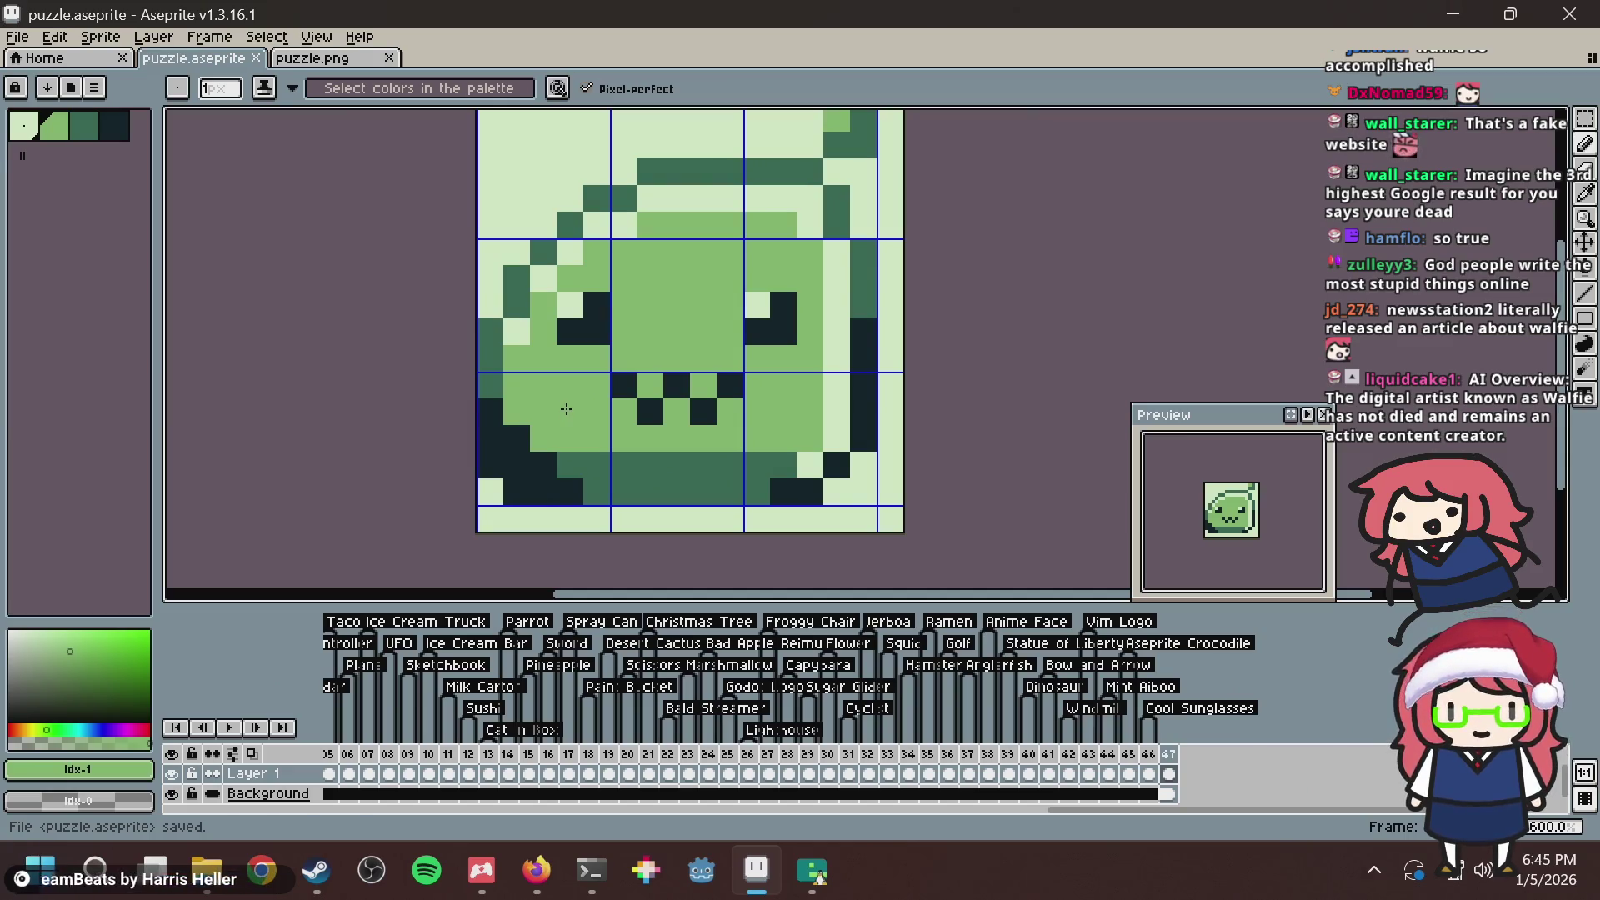
# Repaint a bottom pixel mid green and lighten two bottom-left dark pixels, saving after each.
pyautogui.click(661, 457)
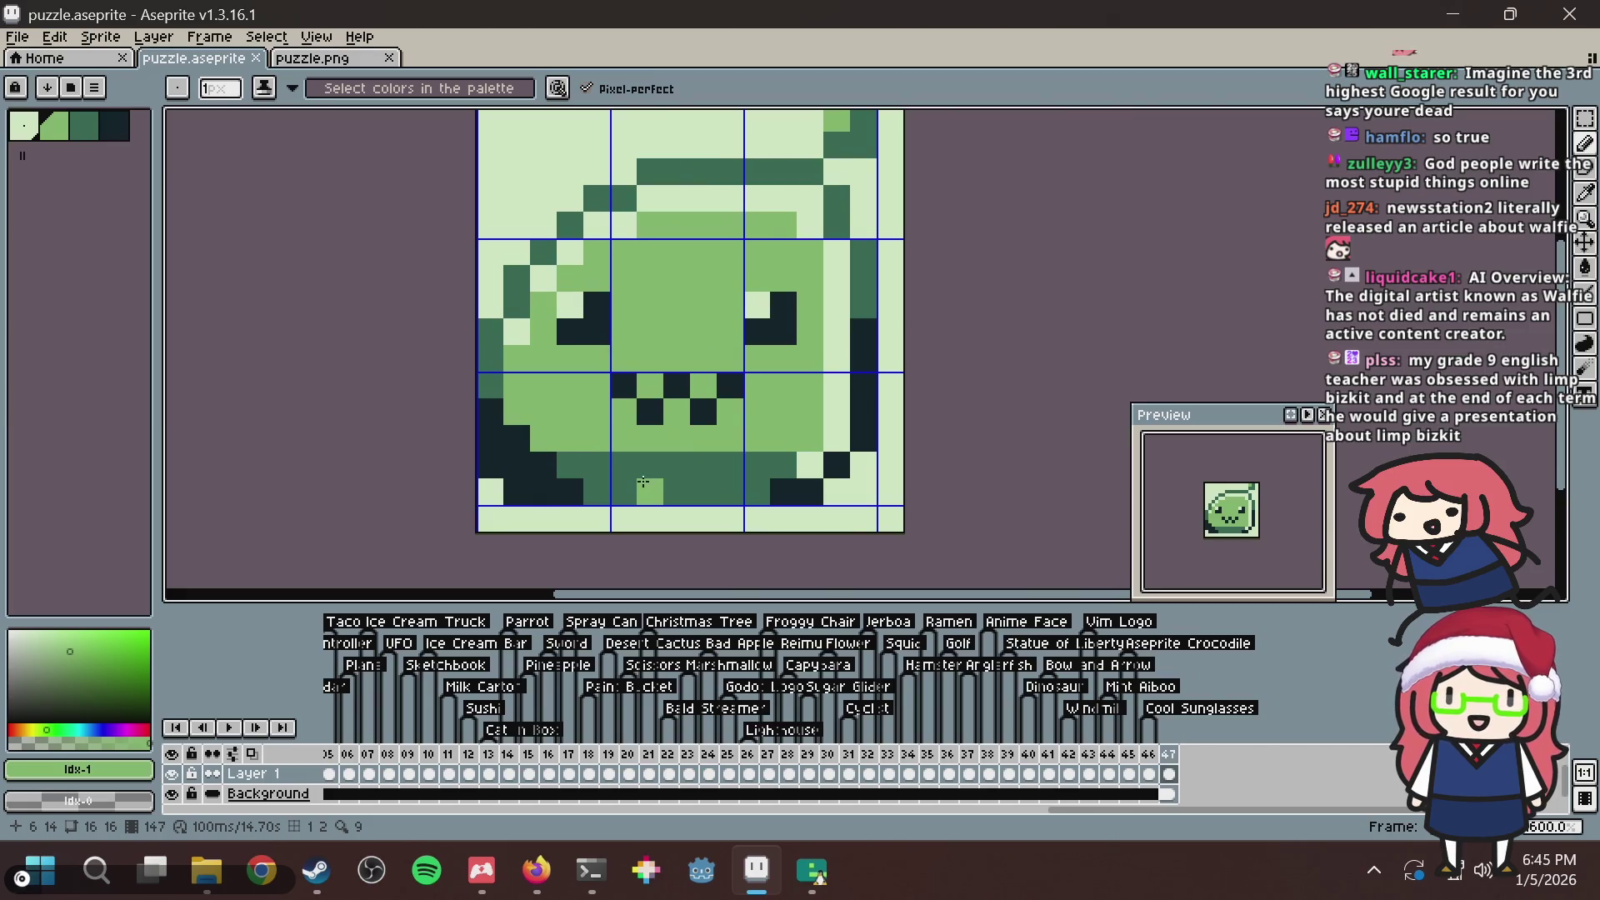
pyautogui.hotkey('ctrl', 's')
pyautogui.keyDown('alt'); pyautogui.click(631, 469); pyautogui.keyUp('alt')
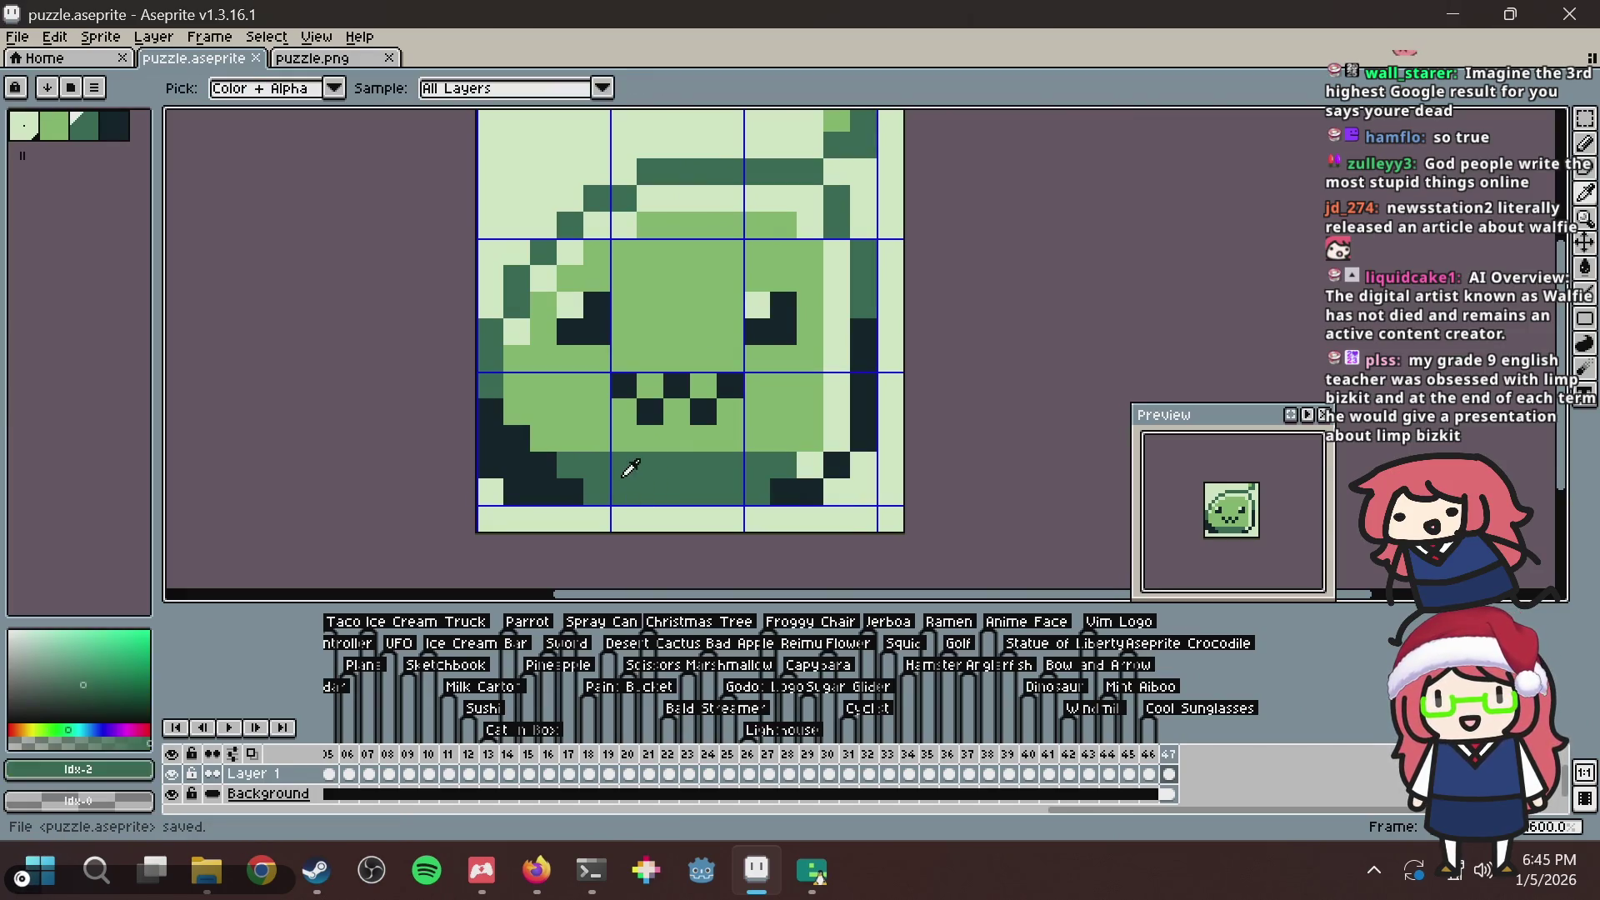
pyautogui.keyDown('alt'); pyautogui.click(490, 490); pyautogui.keyUp('alt')
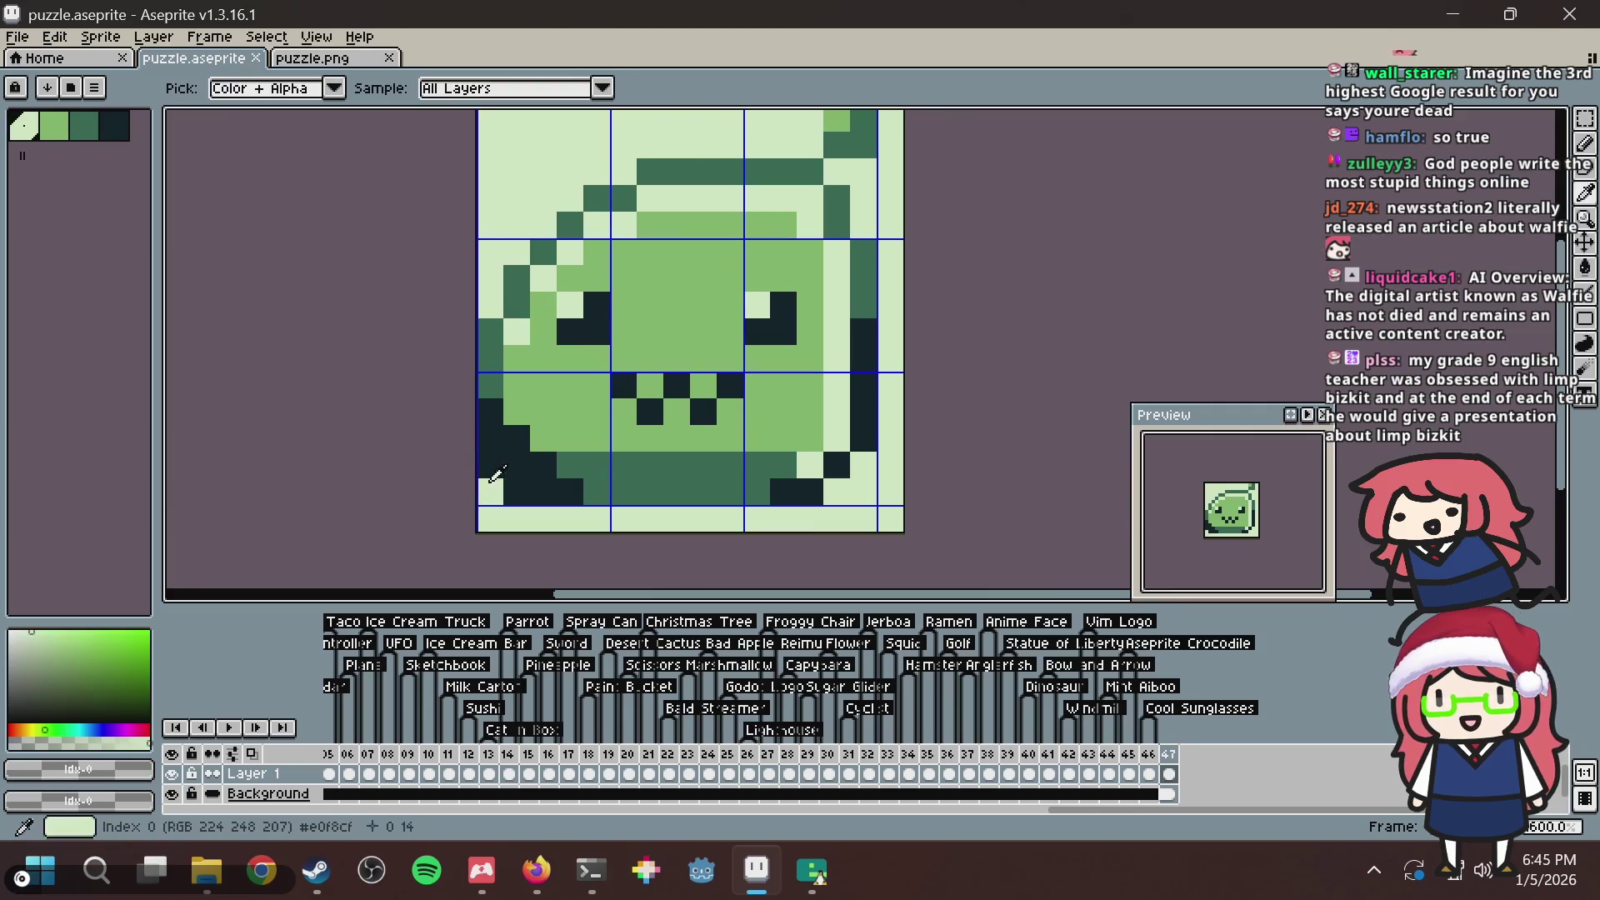
pyautogui.click(491, 466)
pyautogui.click(518, 491)
pyautogui.hotkey('ctrl', 's')
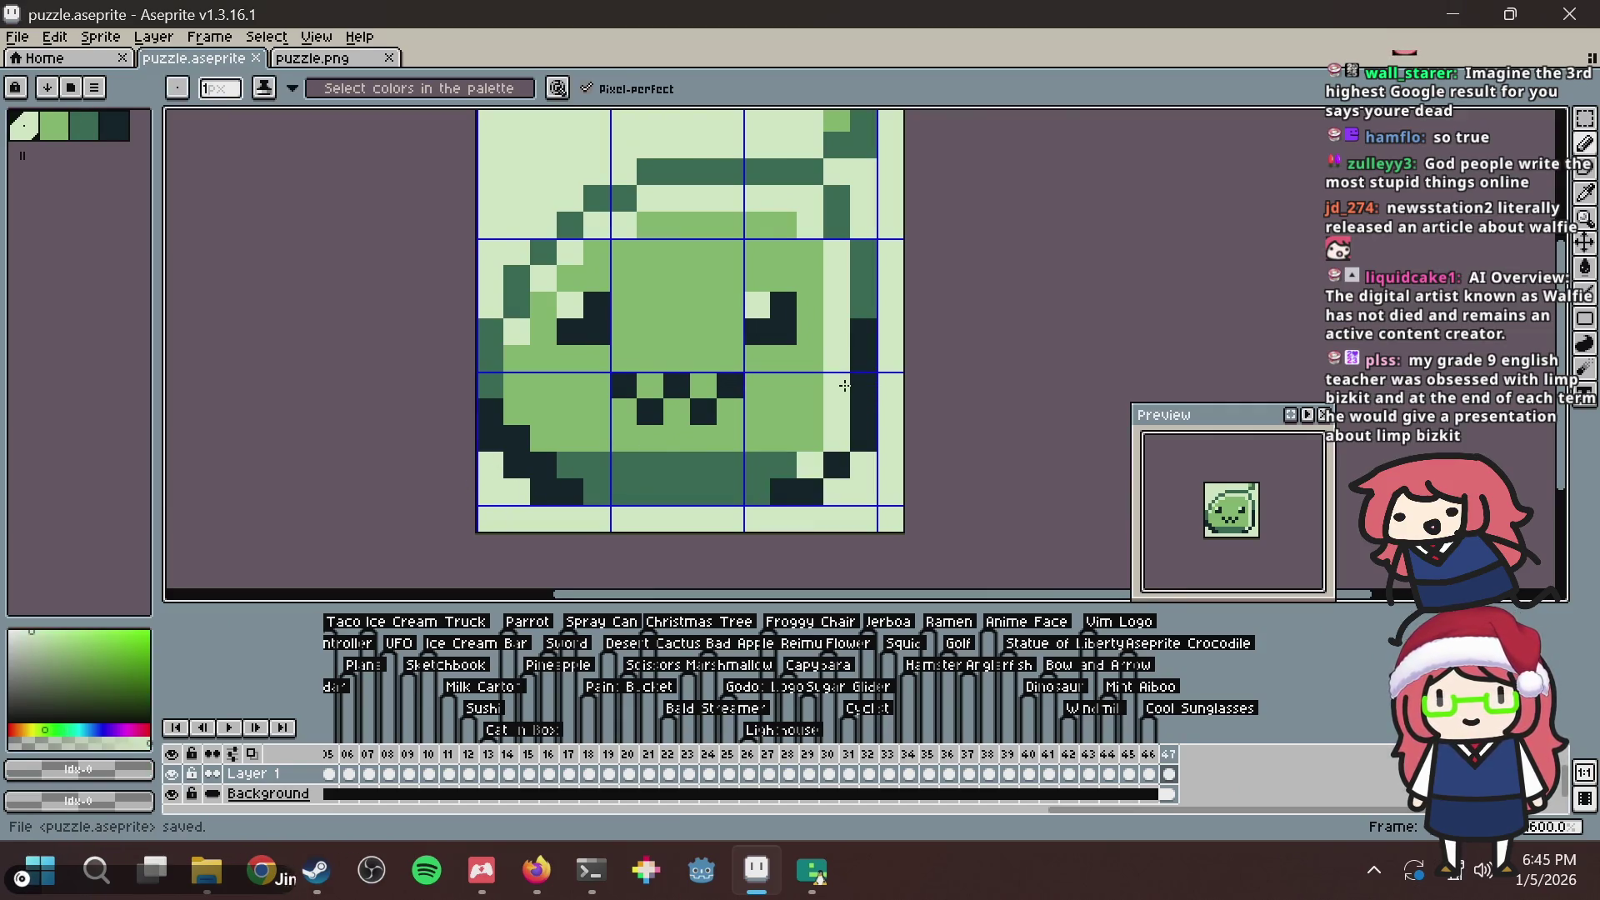
pyautogui.scroll(-2, 844, 386)
pyautogui.scroll(1, 844, 386)
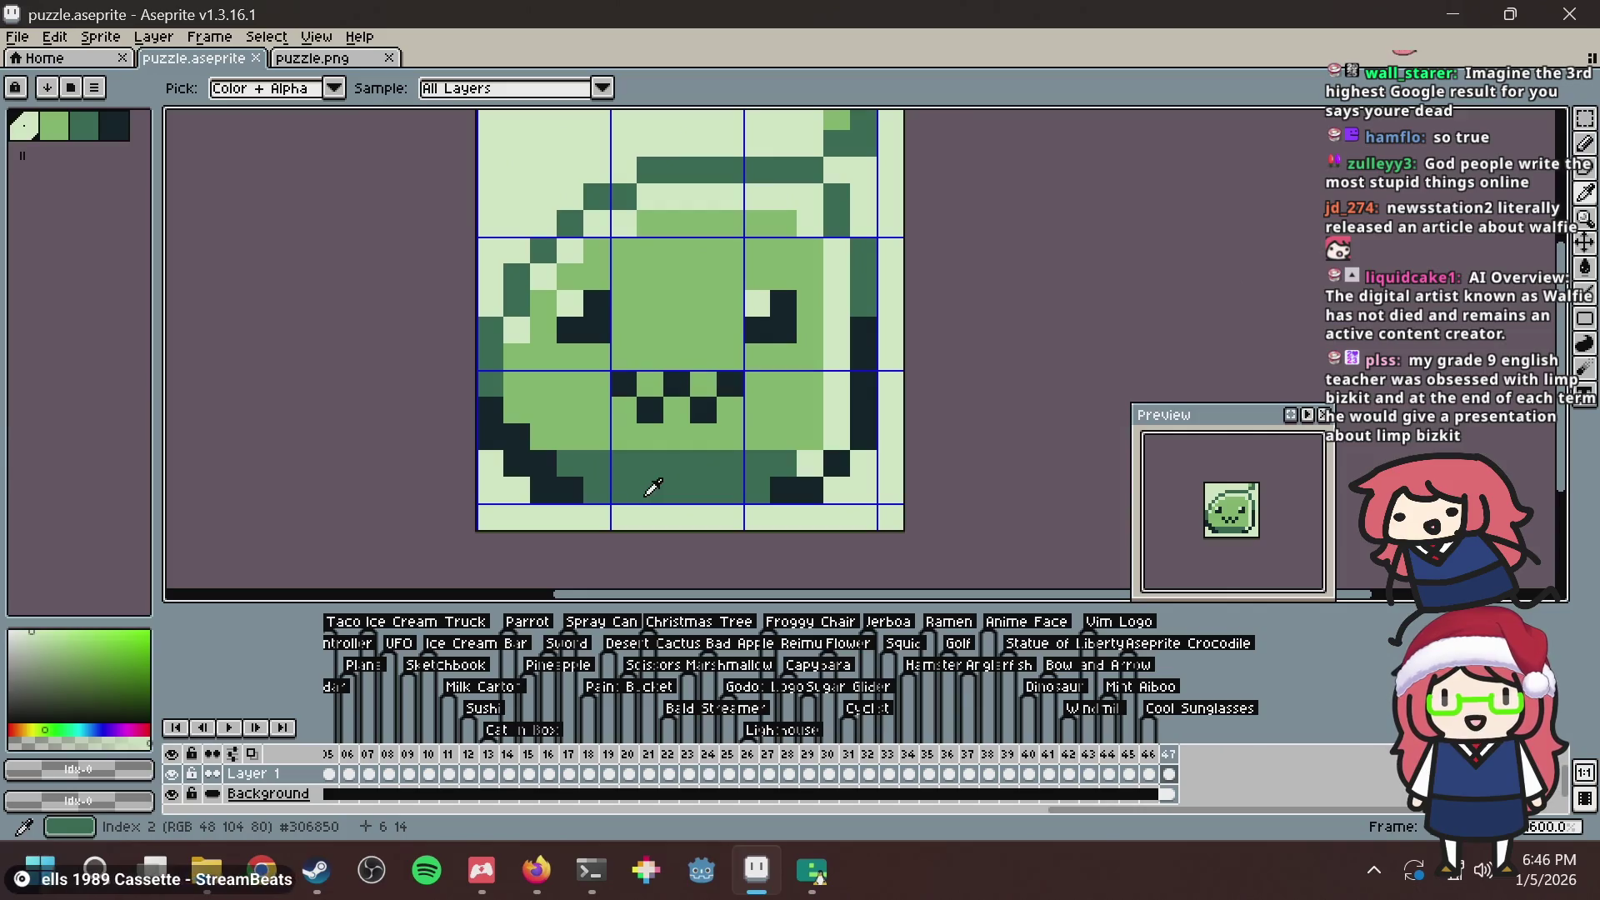
# Sample the dark green and add four dark-green pixels right of the mouth.
pyautogui.keyDown('alt'); pyautogui.click(708, 475); pyautogui.keyUp('alt')
pyautogui.hotkey('ctrl', 's')
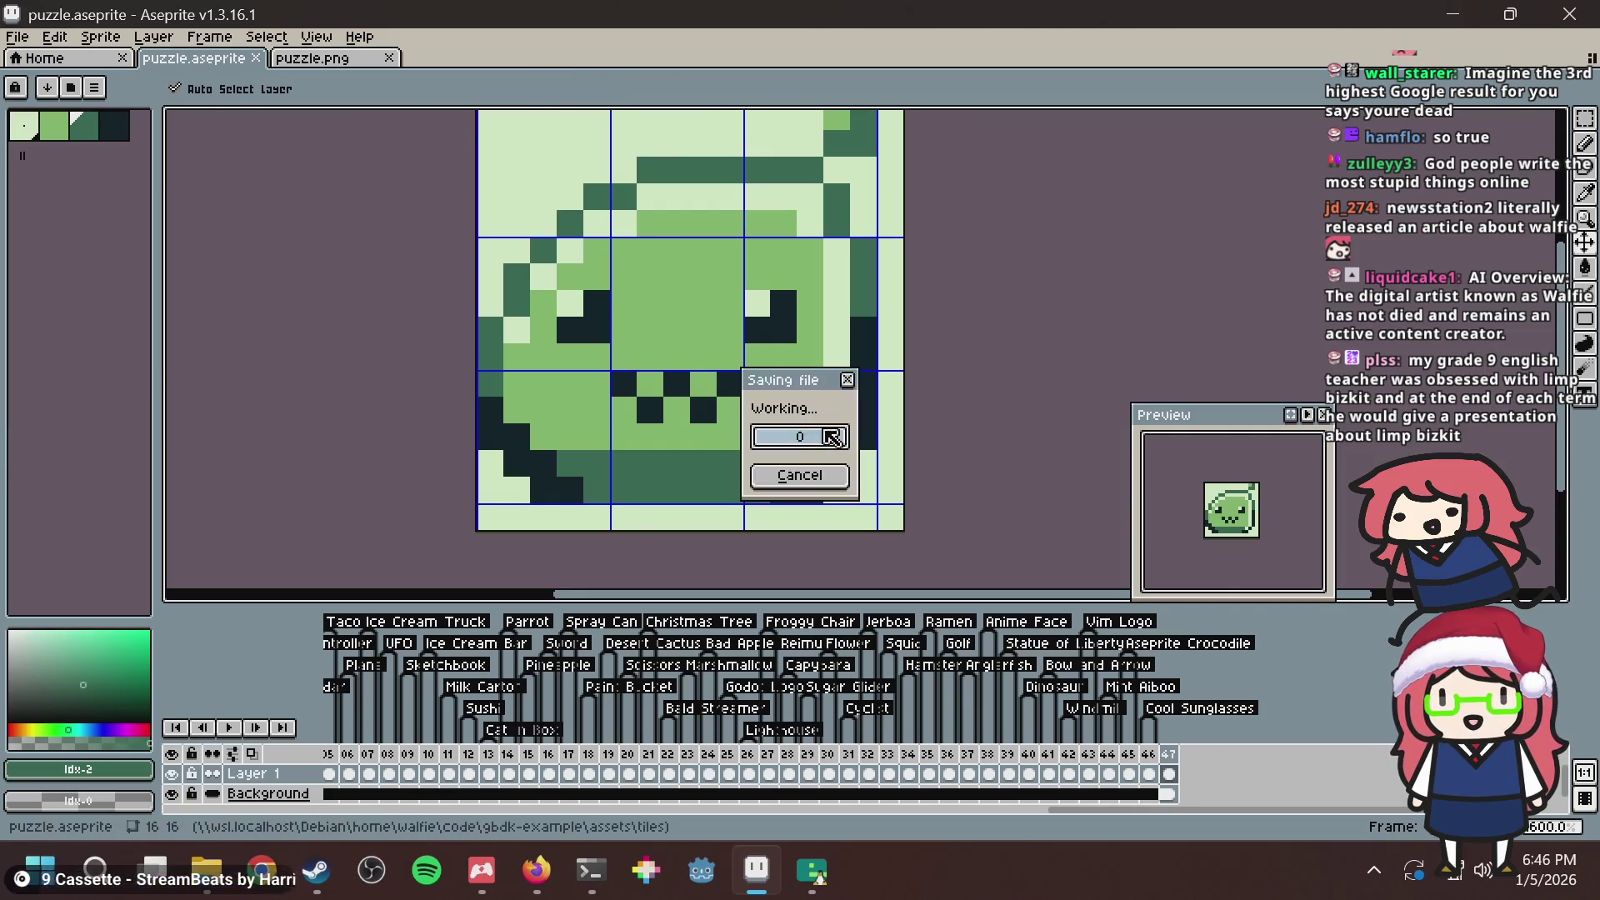
pyautogui.click(796, 425)
pyautogui.click(808, 434)
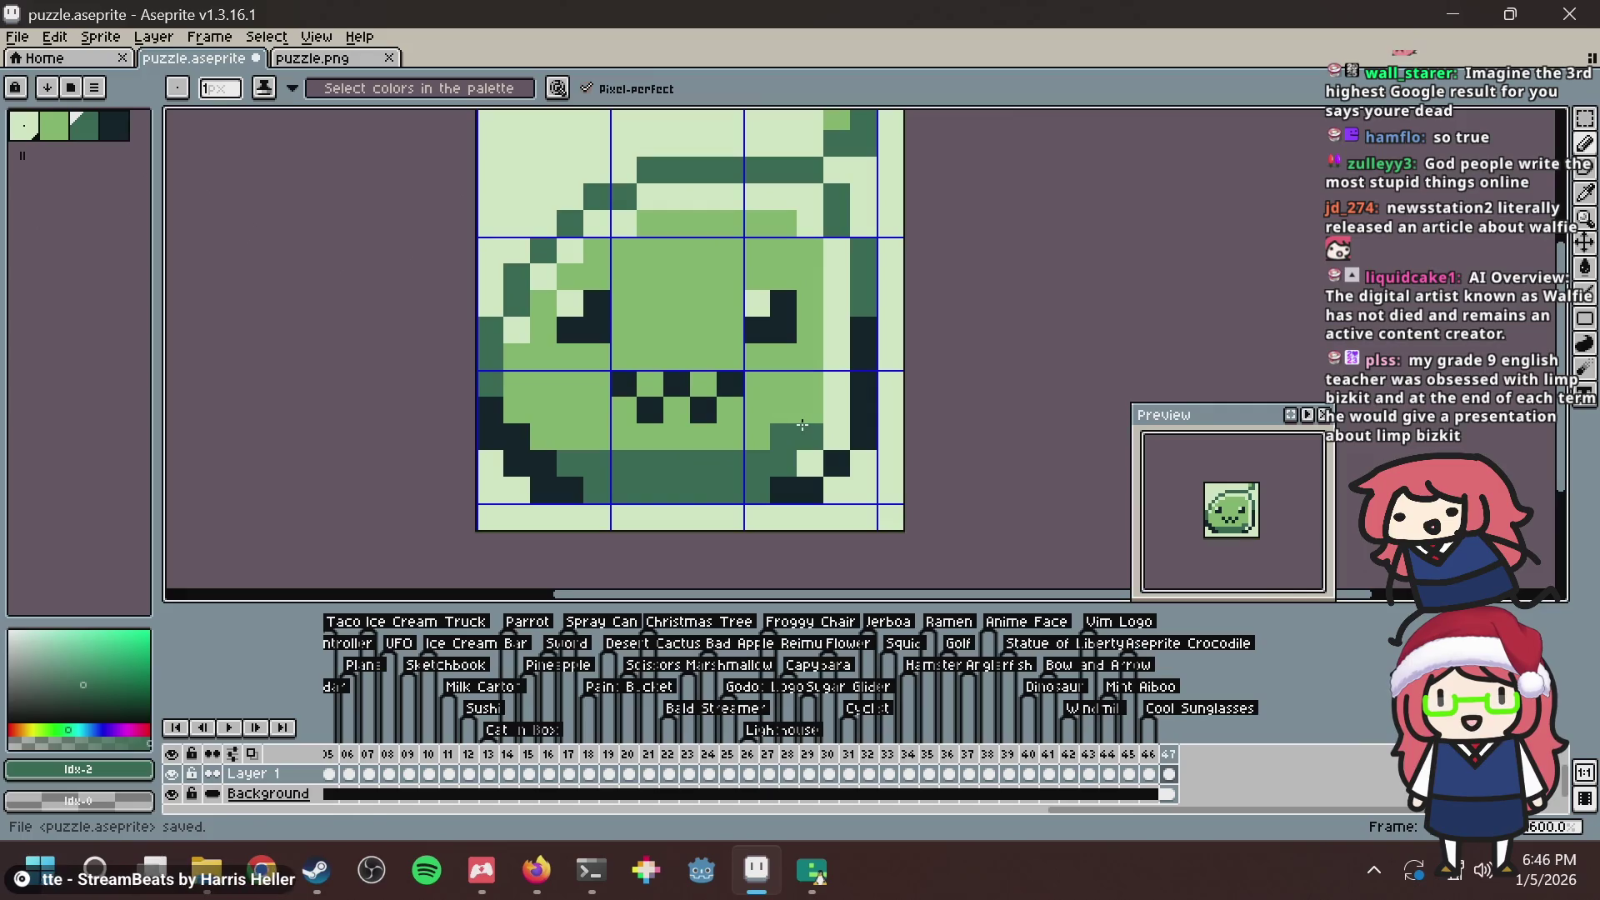
pyautogui.click(757, 435)
pyautogui.click(808, 406)
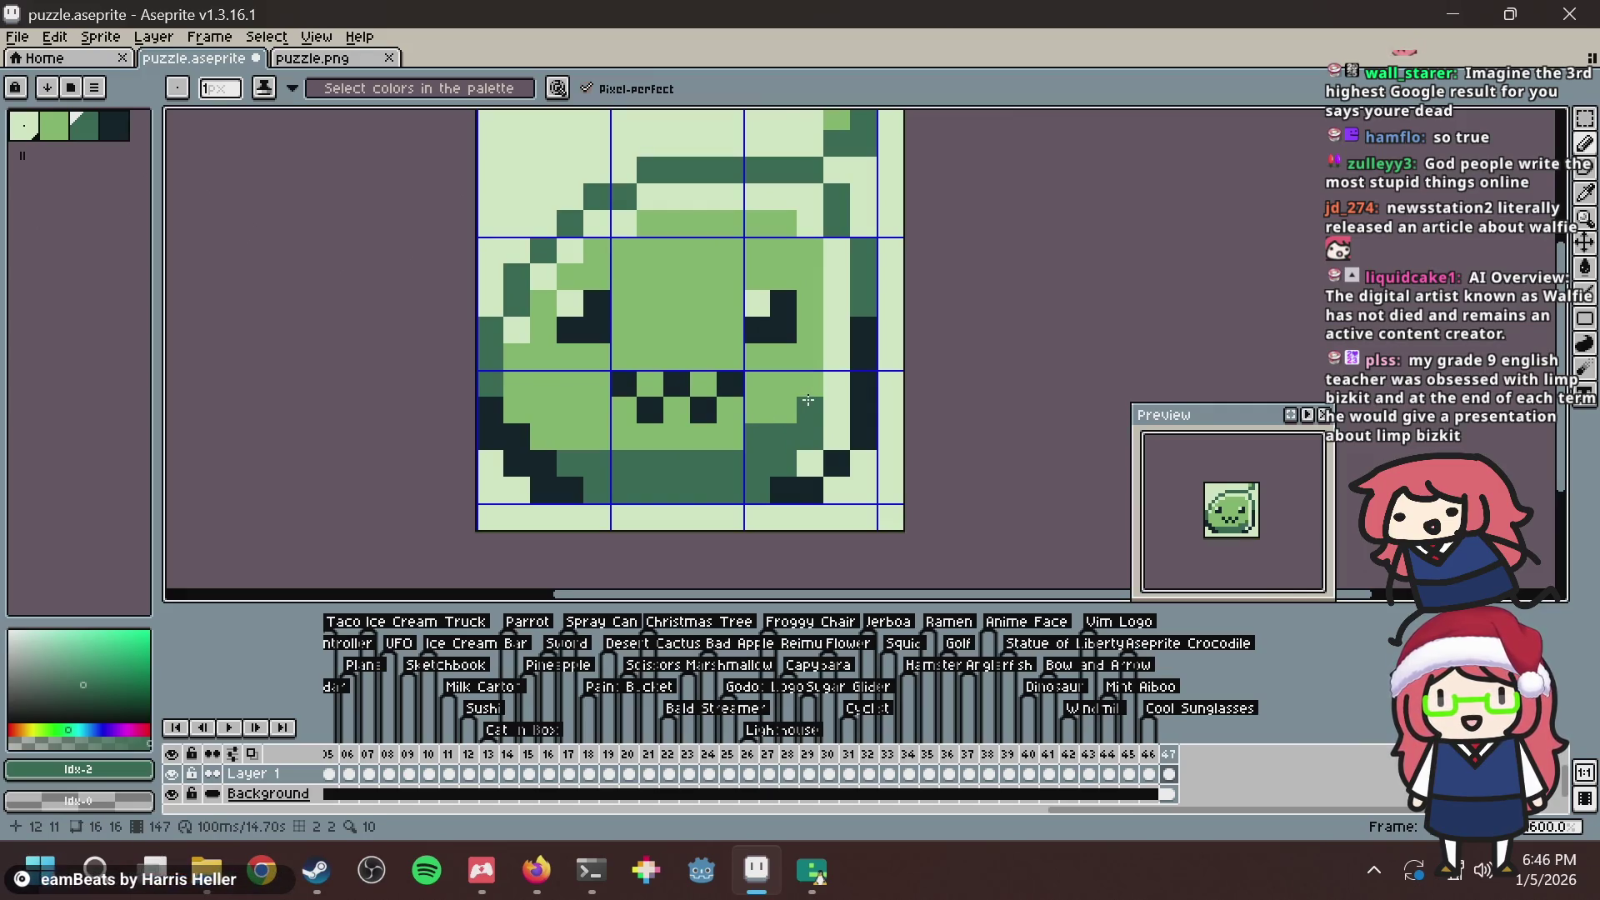
# Try lightening right-edge pixels and darkening an upper-right pixel, undo them, and save puzzle.aseprite.
pyautogui.keyDown('alt'); pyautogui.click(838, 333); pyautogui.keyUp('alt')
pyautogui.click(863, 331)
pyautogui.click(866, 359)
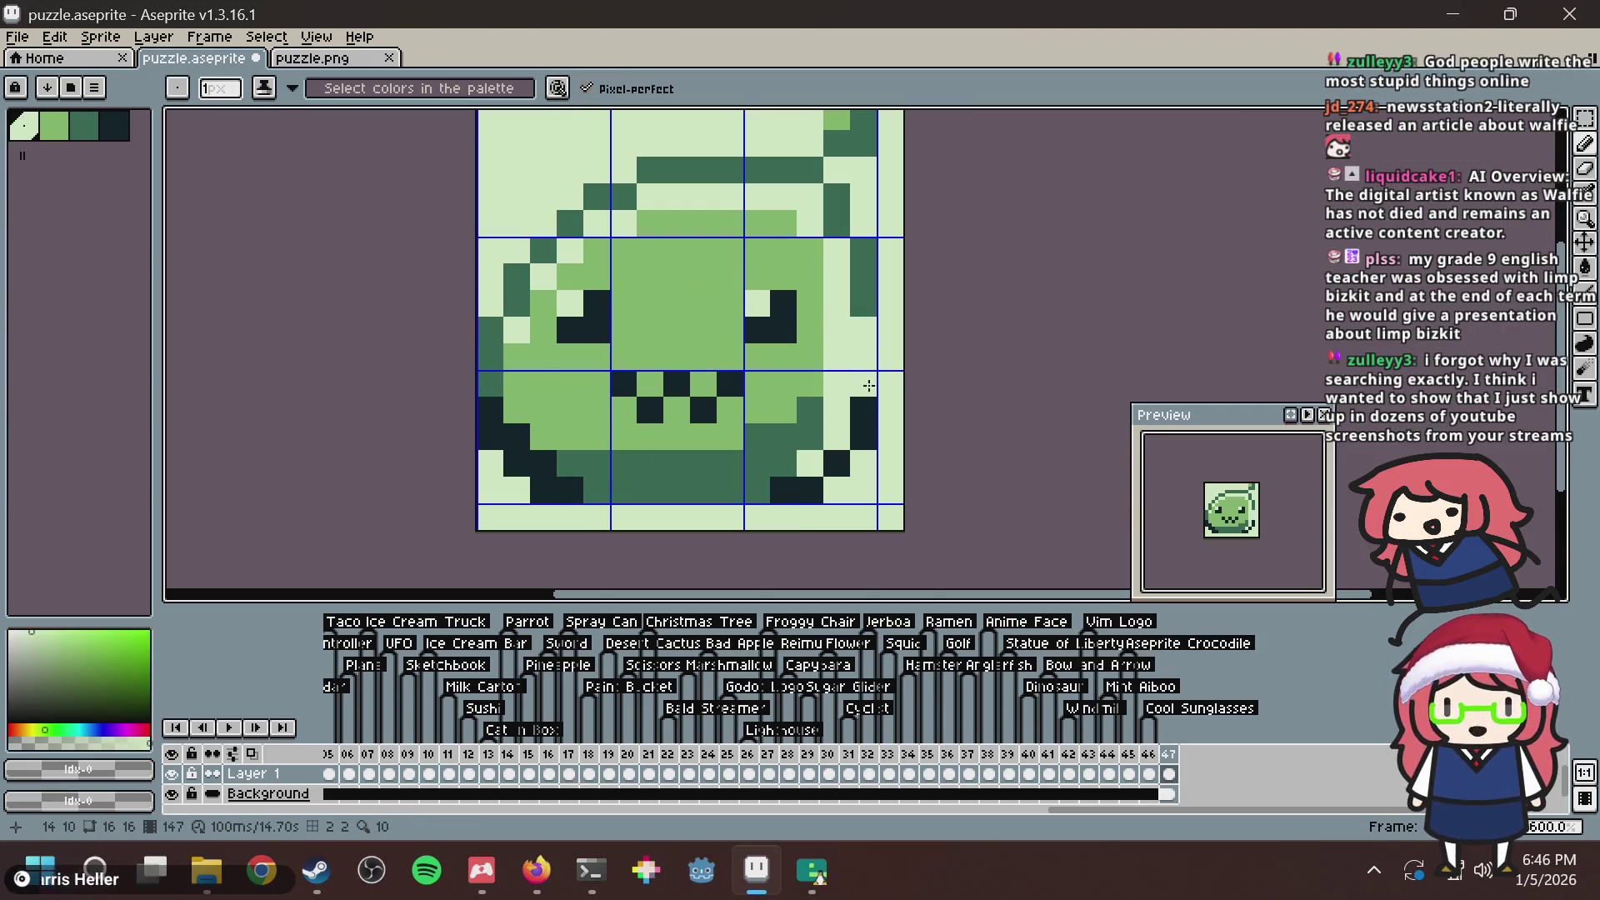
pyautogui.hotkey('ctrl', 'z')
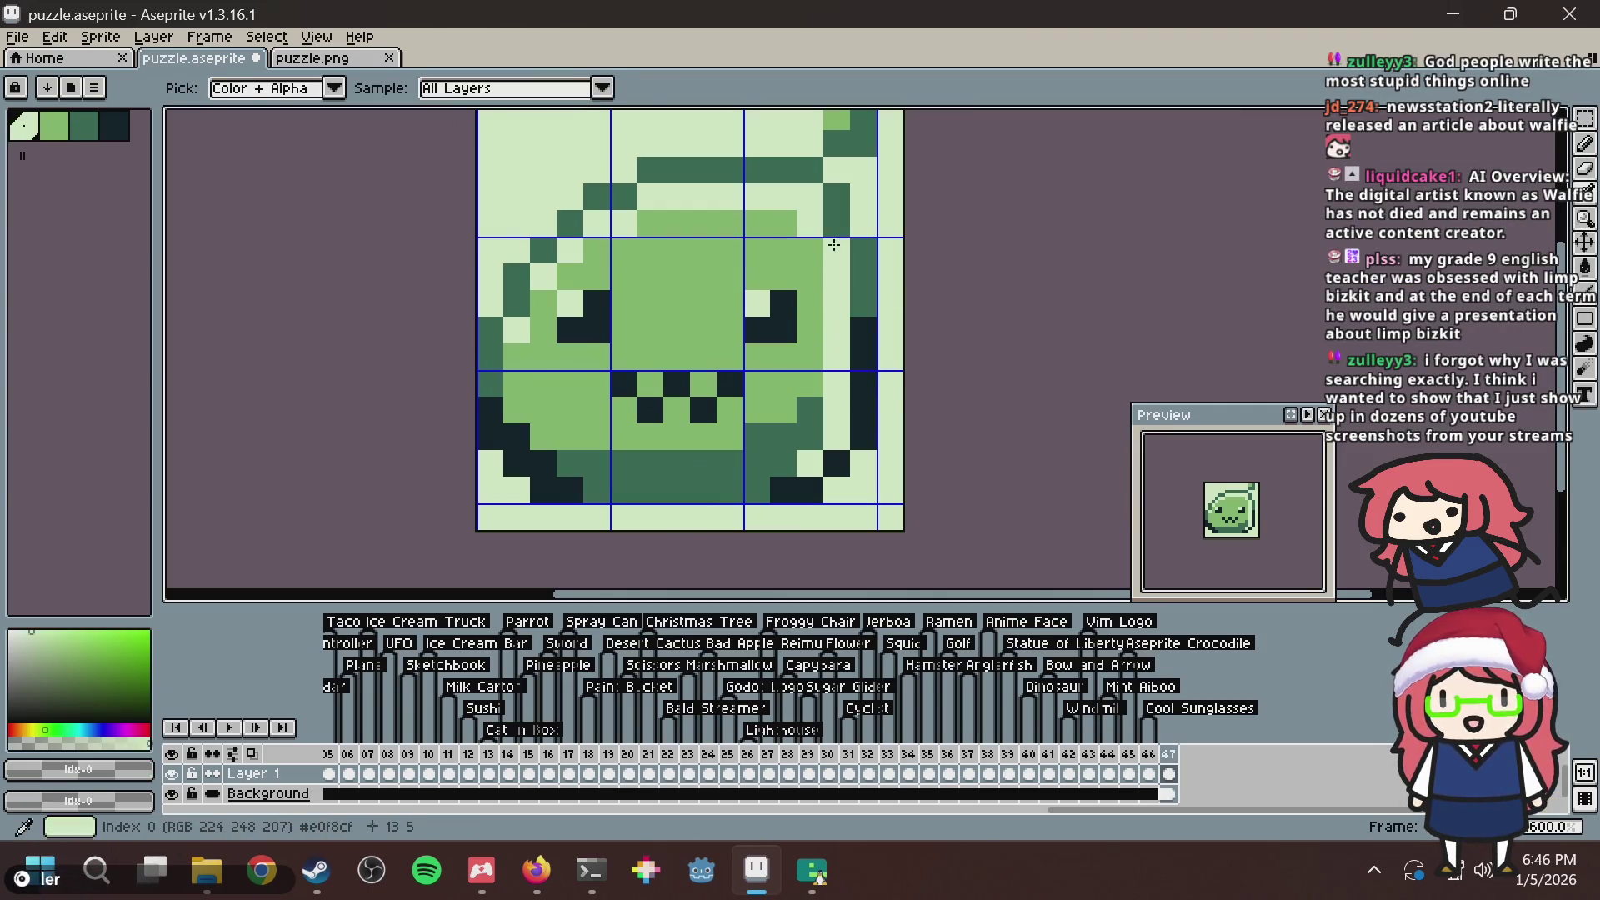
pyautogui.keyDown('alt'); pyautogui.click(870, 246); pyautogui.keyUp('alt')
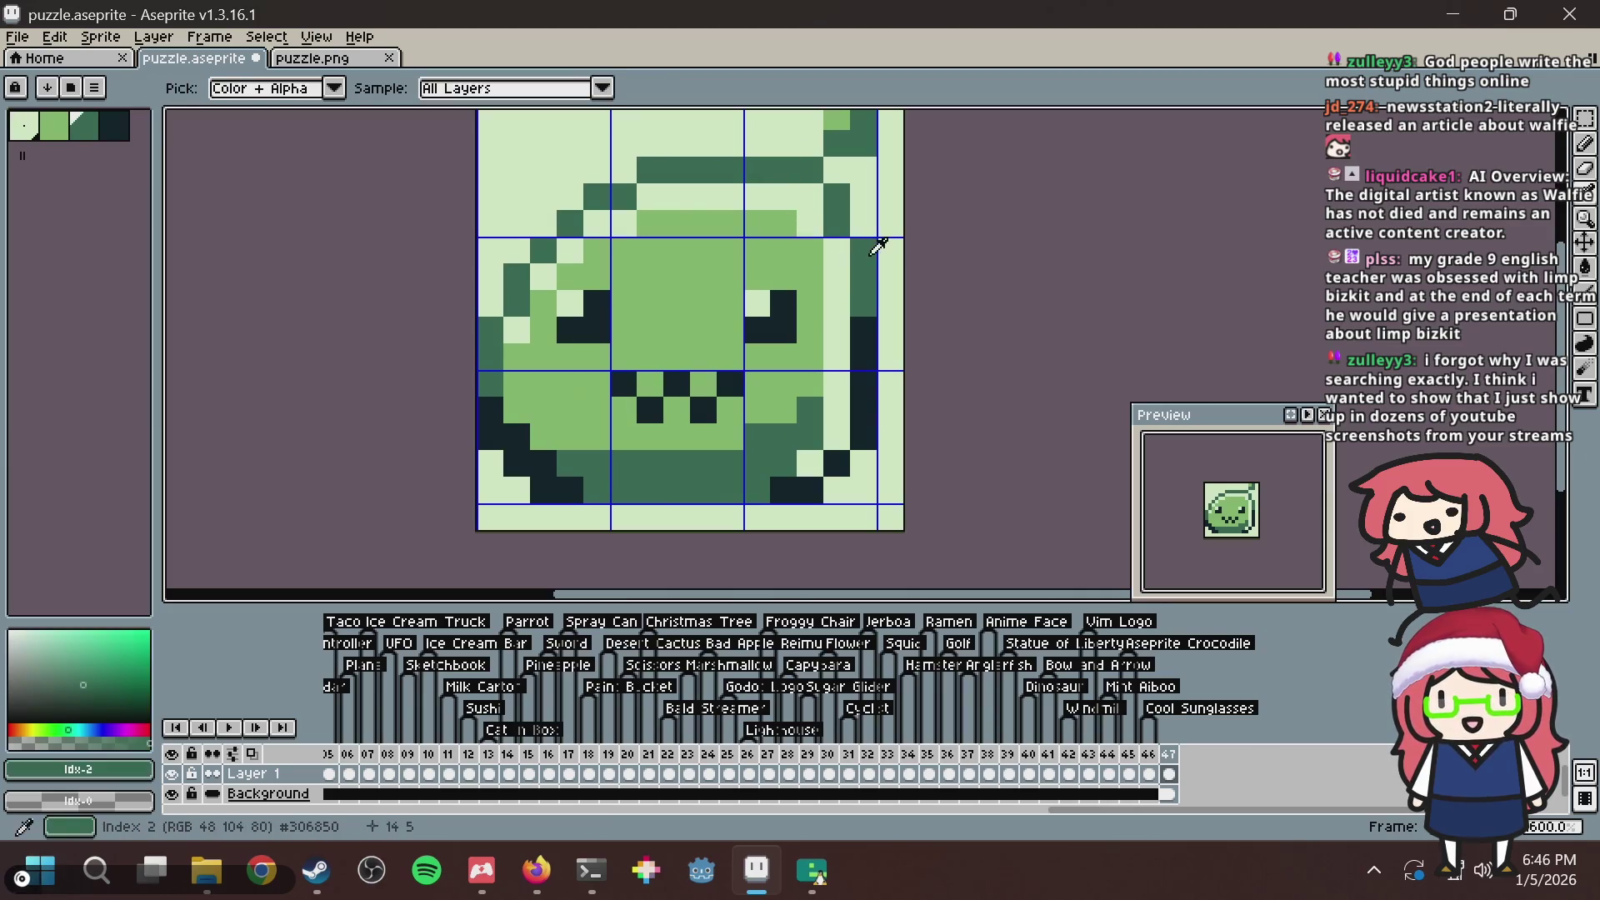
pyautogui.click(842, 247)
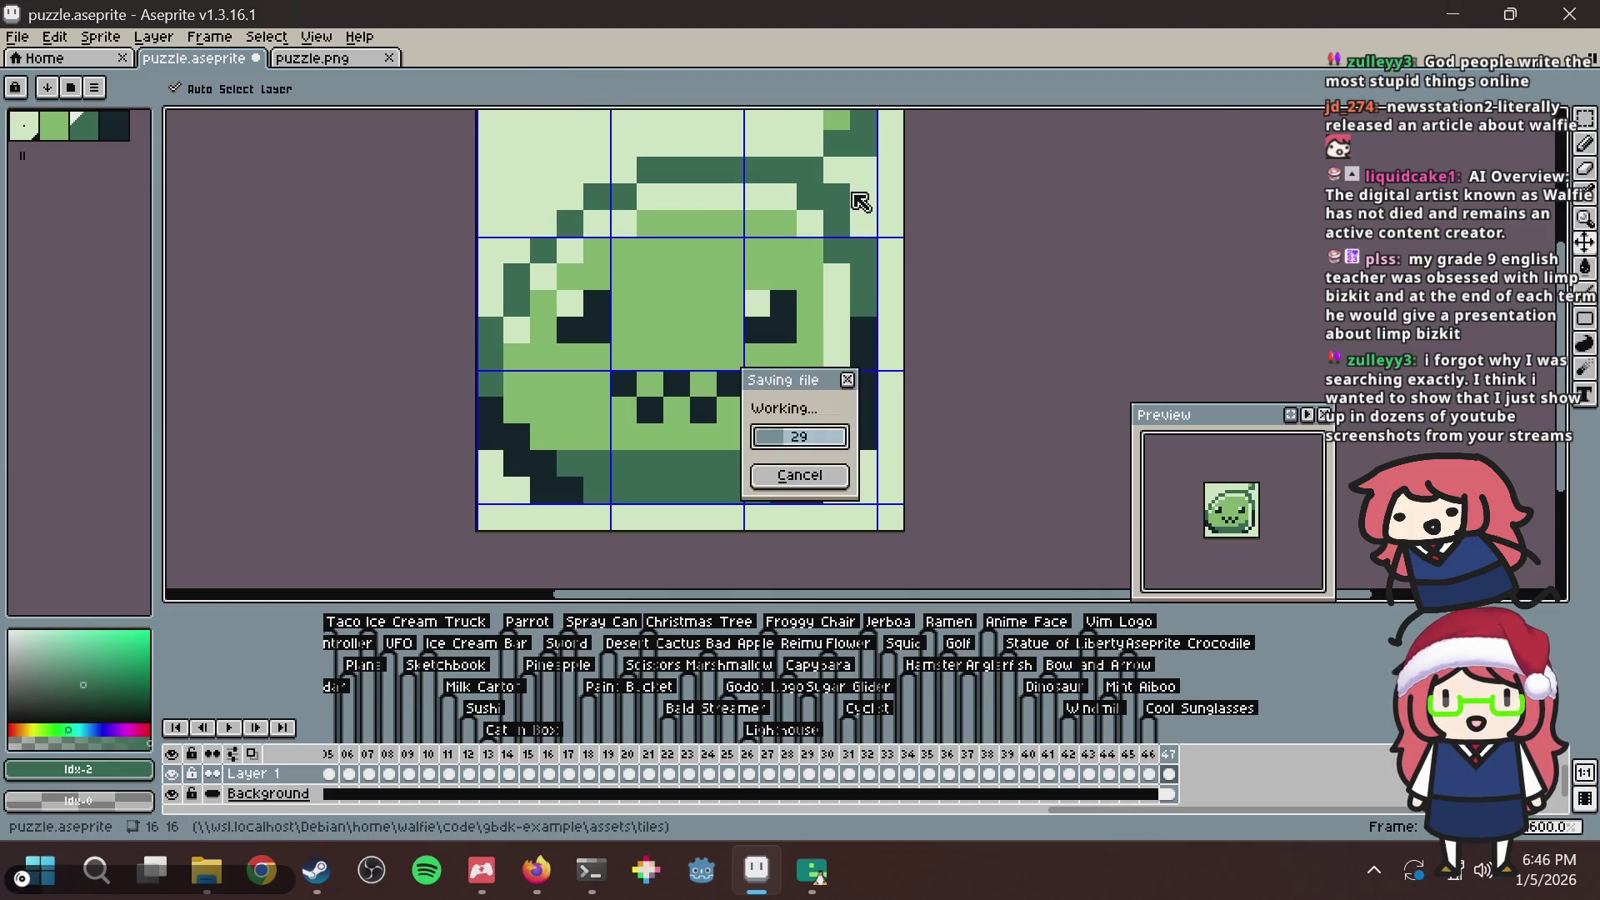
pyautogui.hotkey('ctrl', 'z')
pyautogui.hotkey('ctrl', 's')
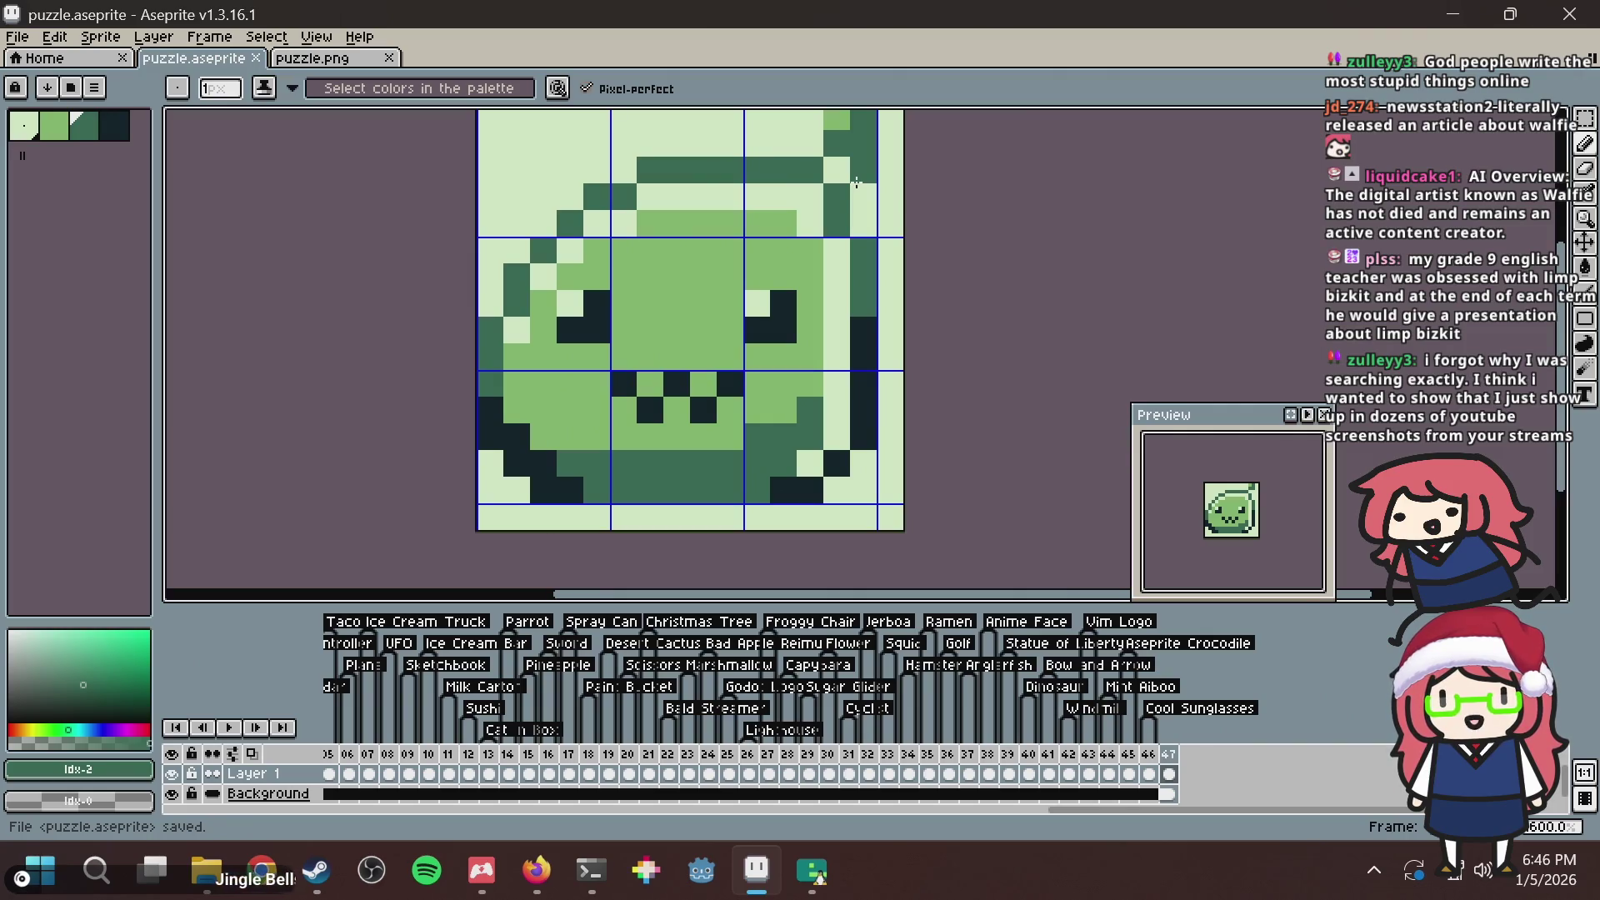
pyautogui.press('alt')
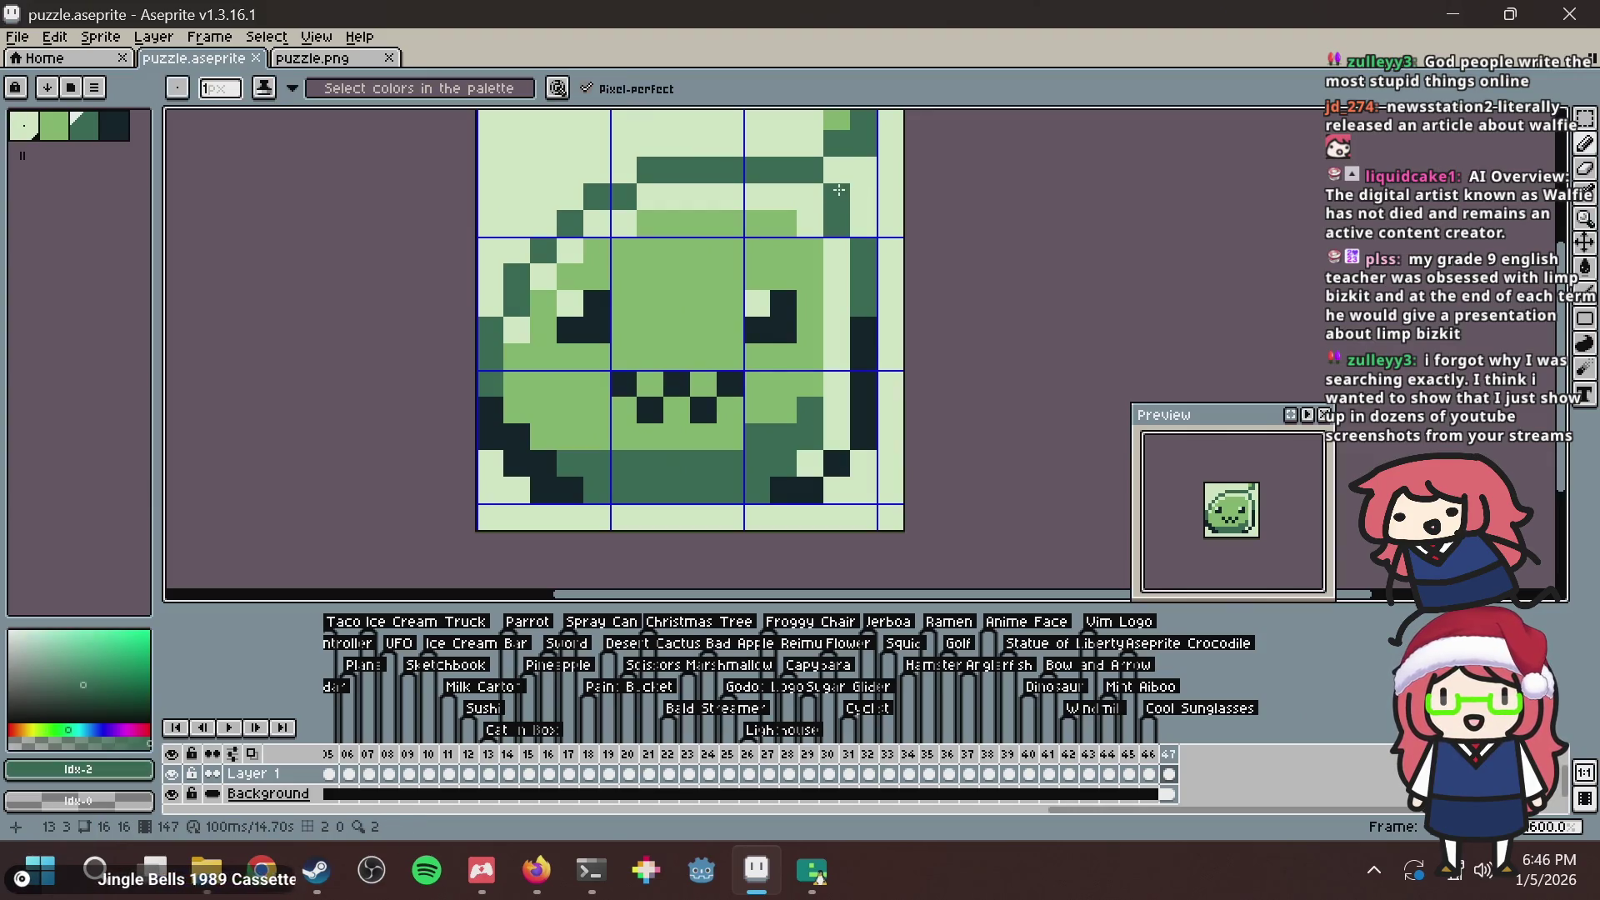
pyautogui.hotkey('ctrl', 's')
pyautogui.moveTo(833, 200); pyautogui.dragTo(814, 239)
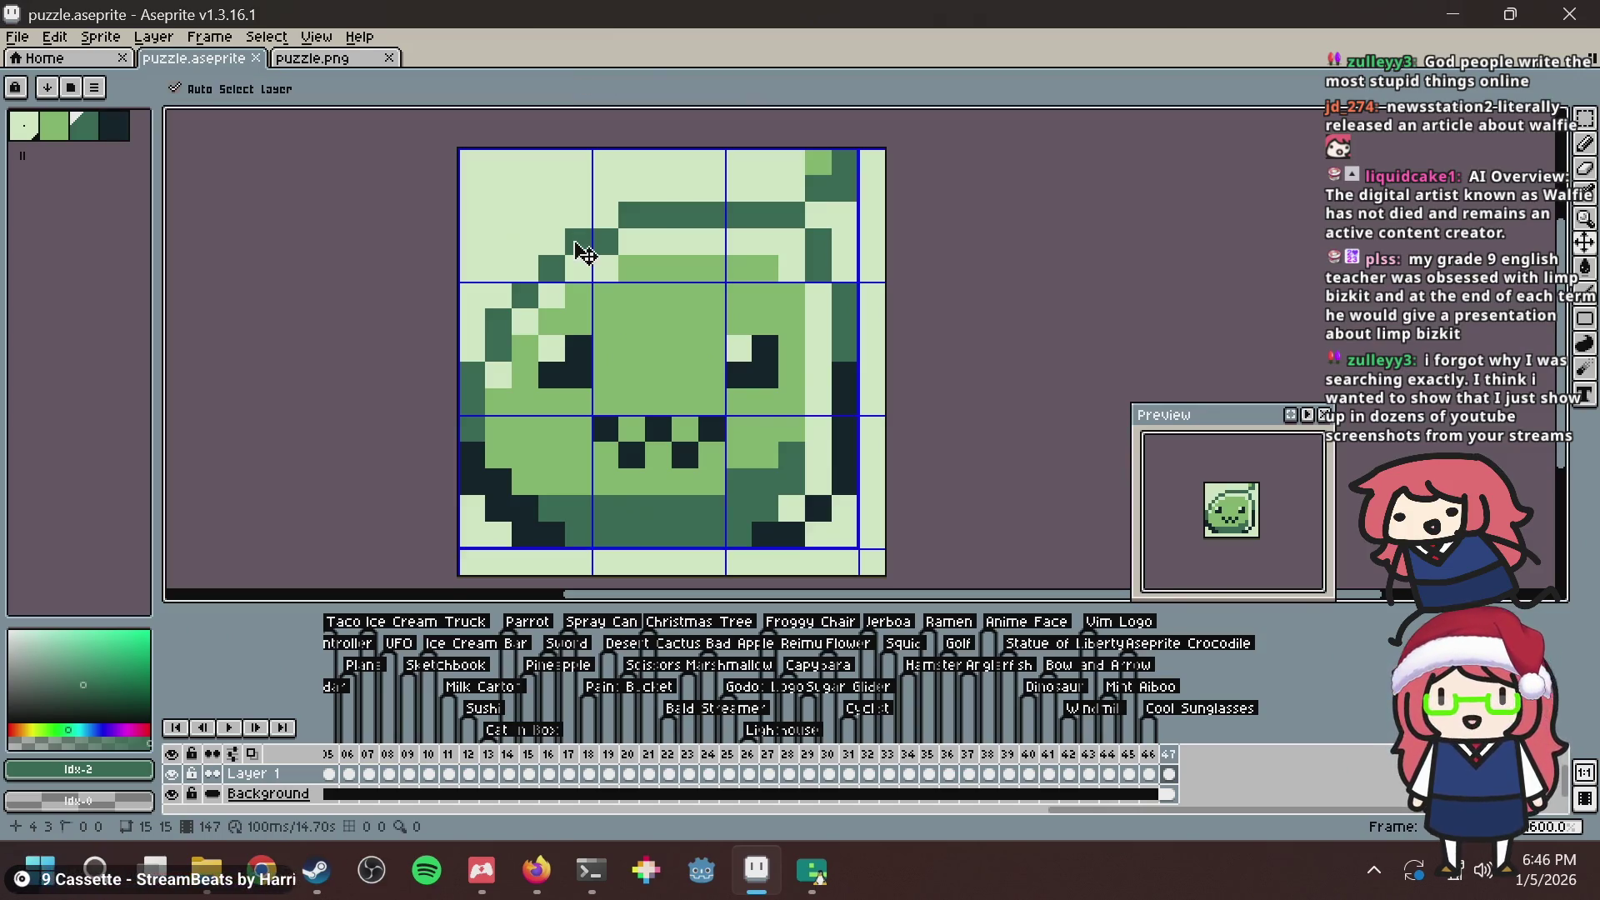
# Save puzzle.aseprite and sample the mid green from the slime for the Pencil.
pyautogui.hotkey('ctrl', 's')
pyautogui.press('i')
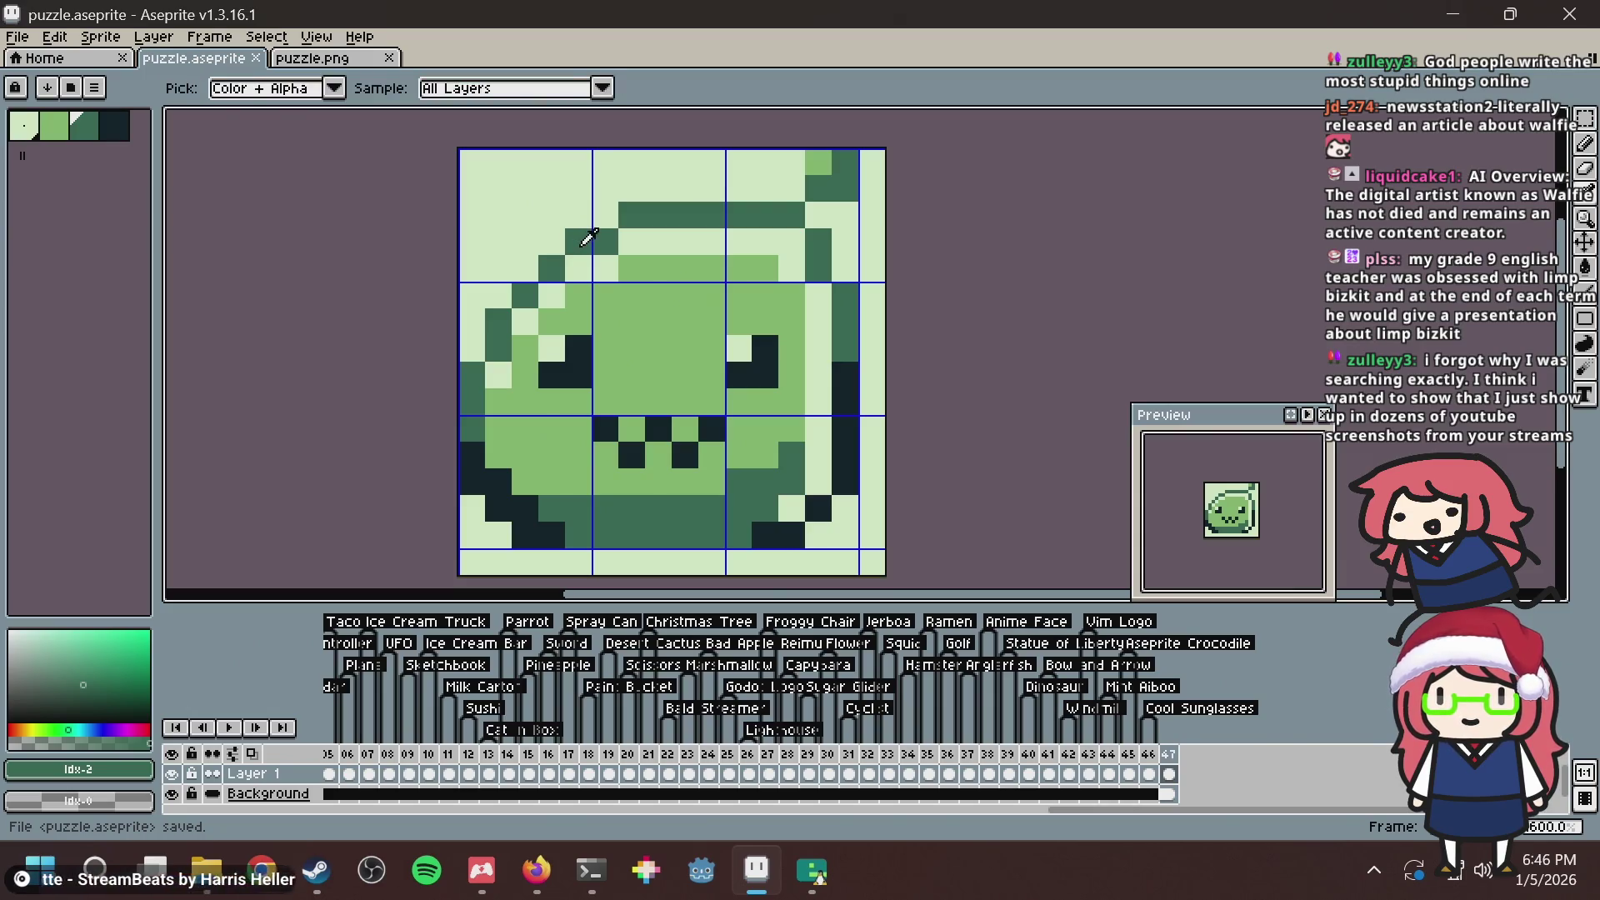
pyautogui.press('b')
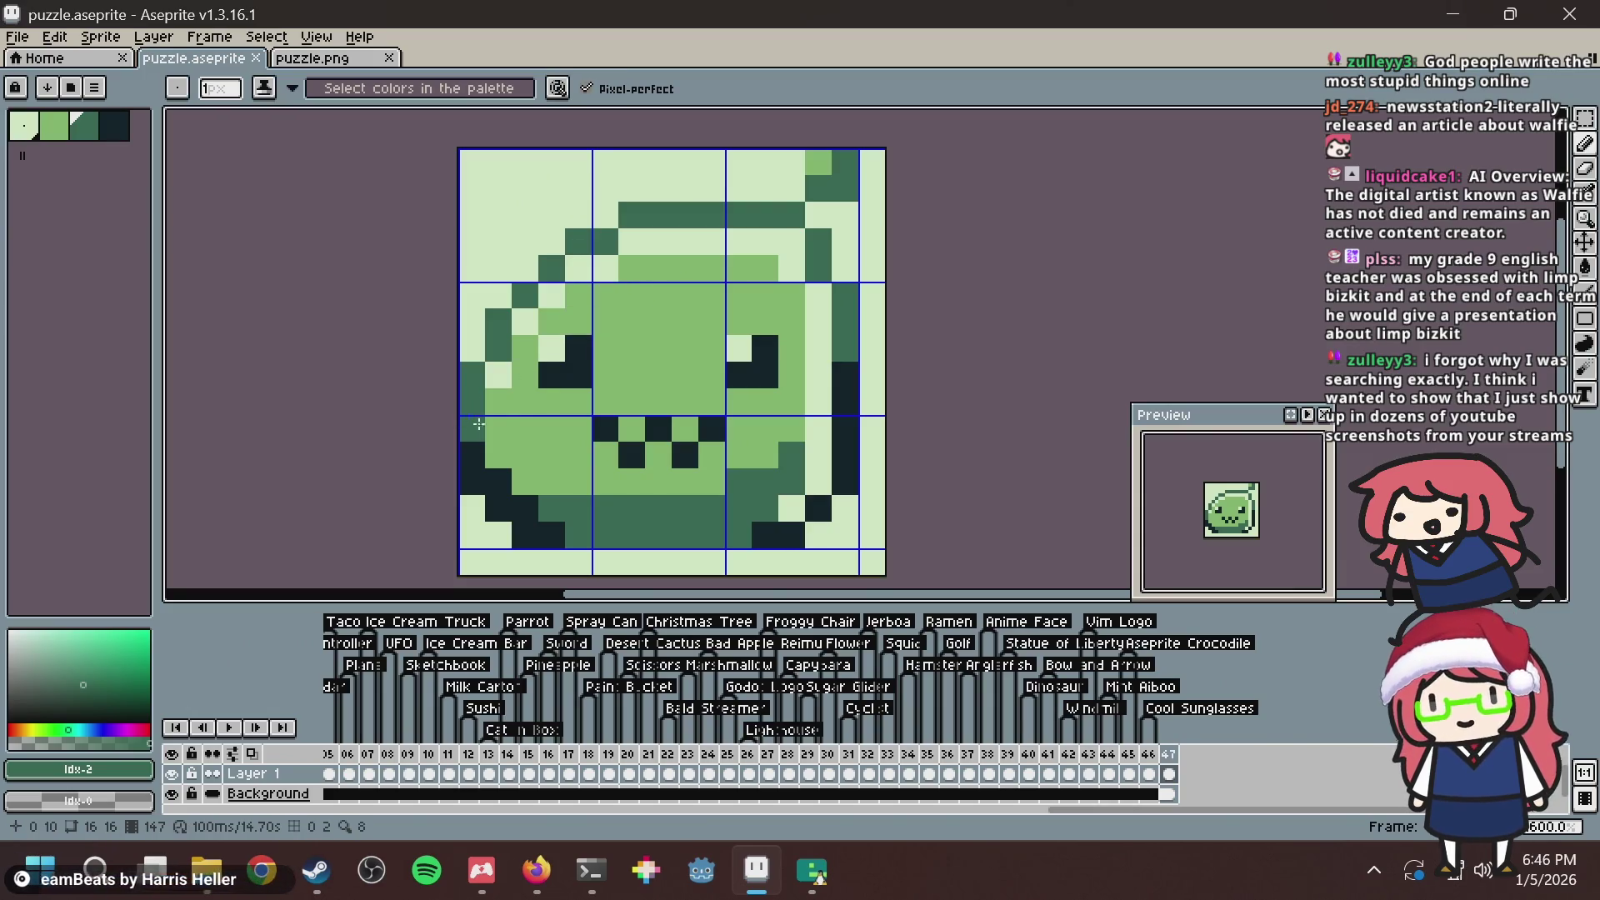
pyautogui.press('i')
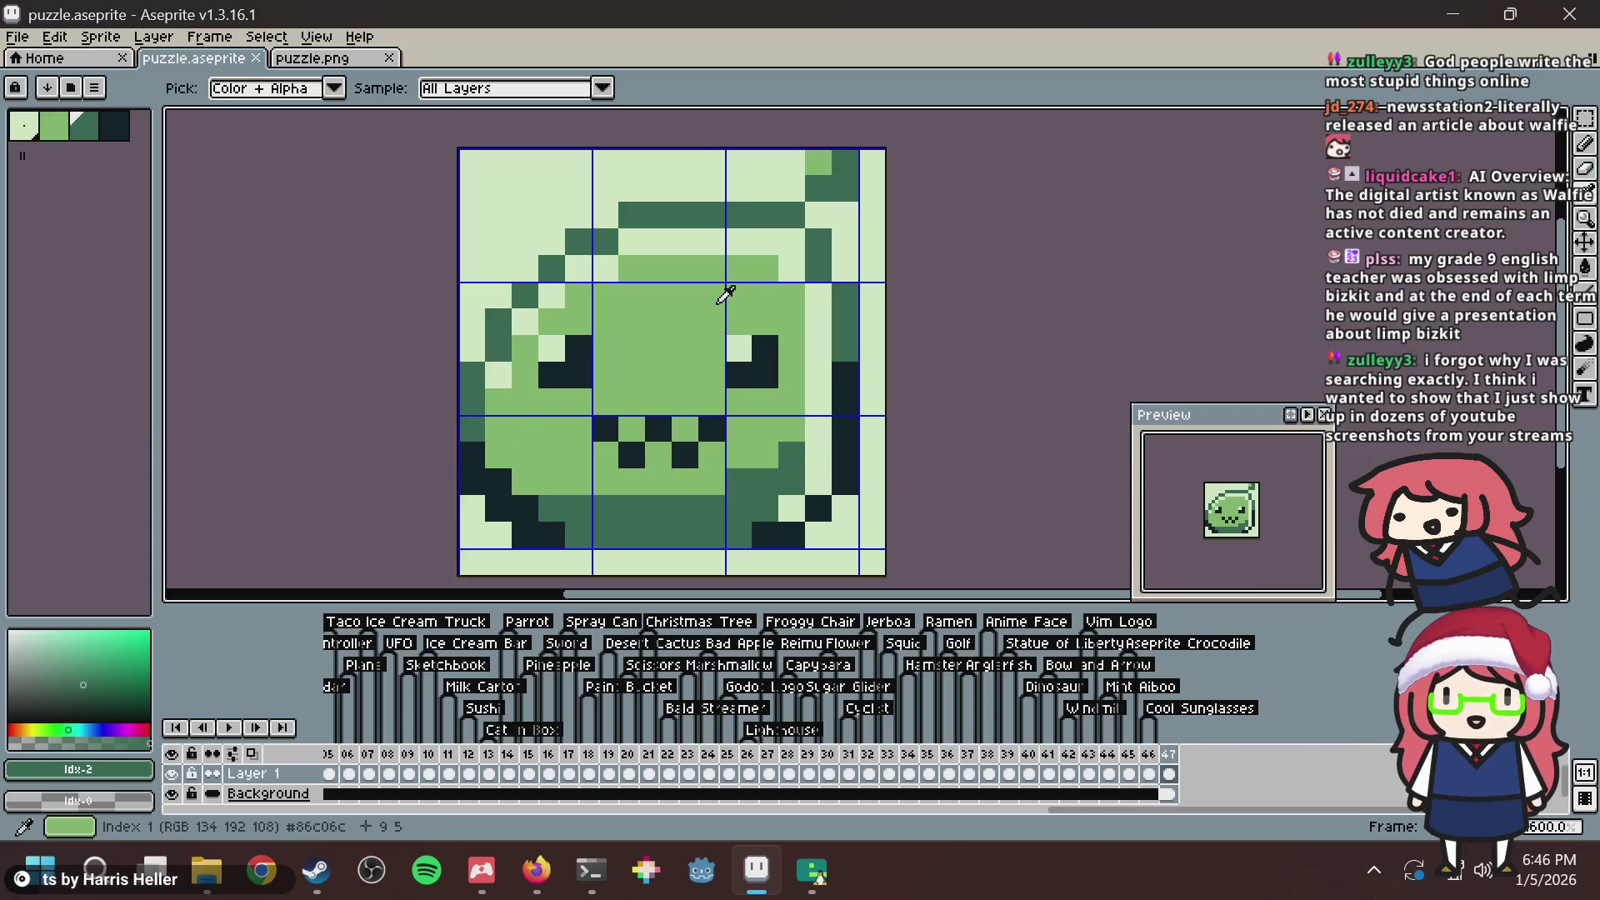
pyautogui.click(725, 293)
pyautogui.press('b')
pyautogui.hotkey('ctrl', 's')
# Paint a light-green pixel near the top, sample the lightest green, and save.
pyautogui.click(790, 262)
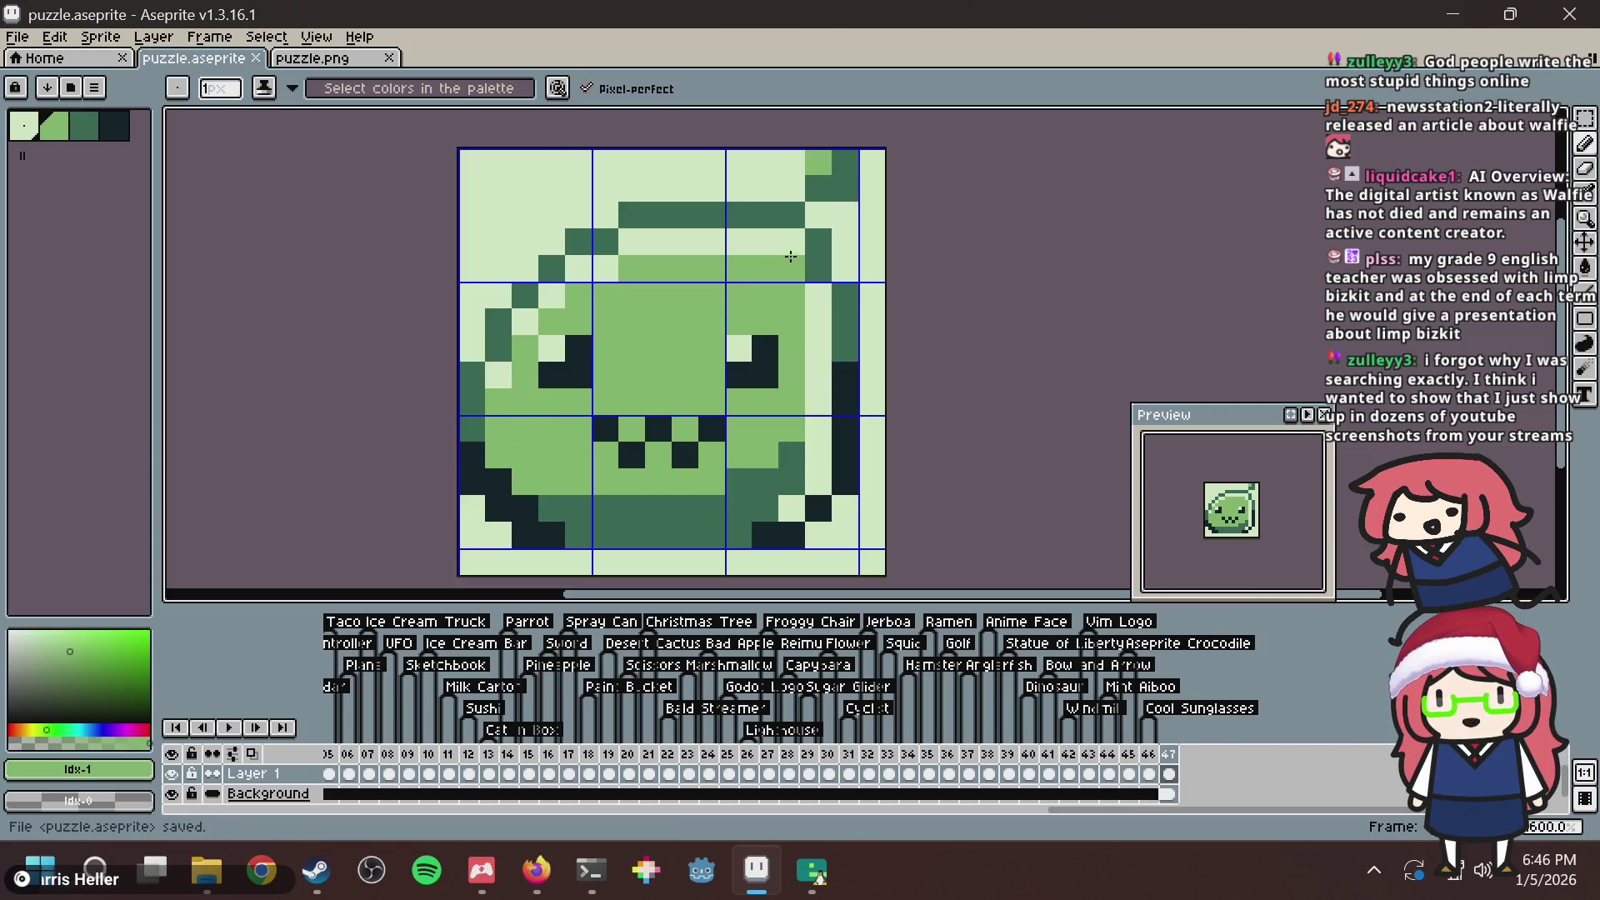
pyautogui.keyDown('alt'); pyautogui.click(632, 237); pyautogui.keyUp('alt')
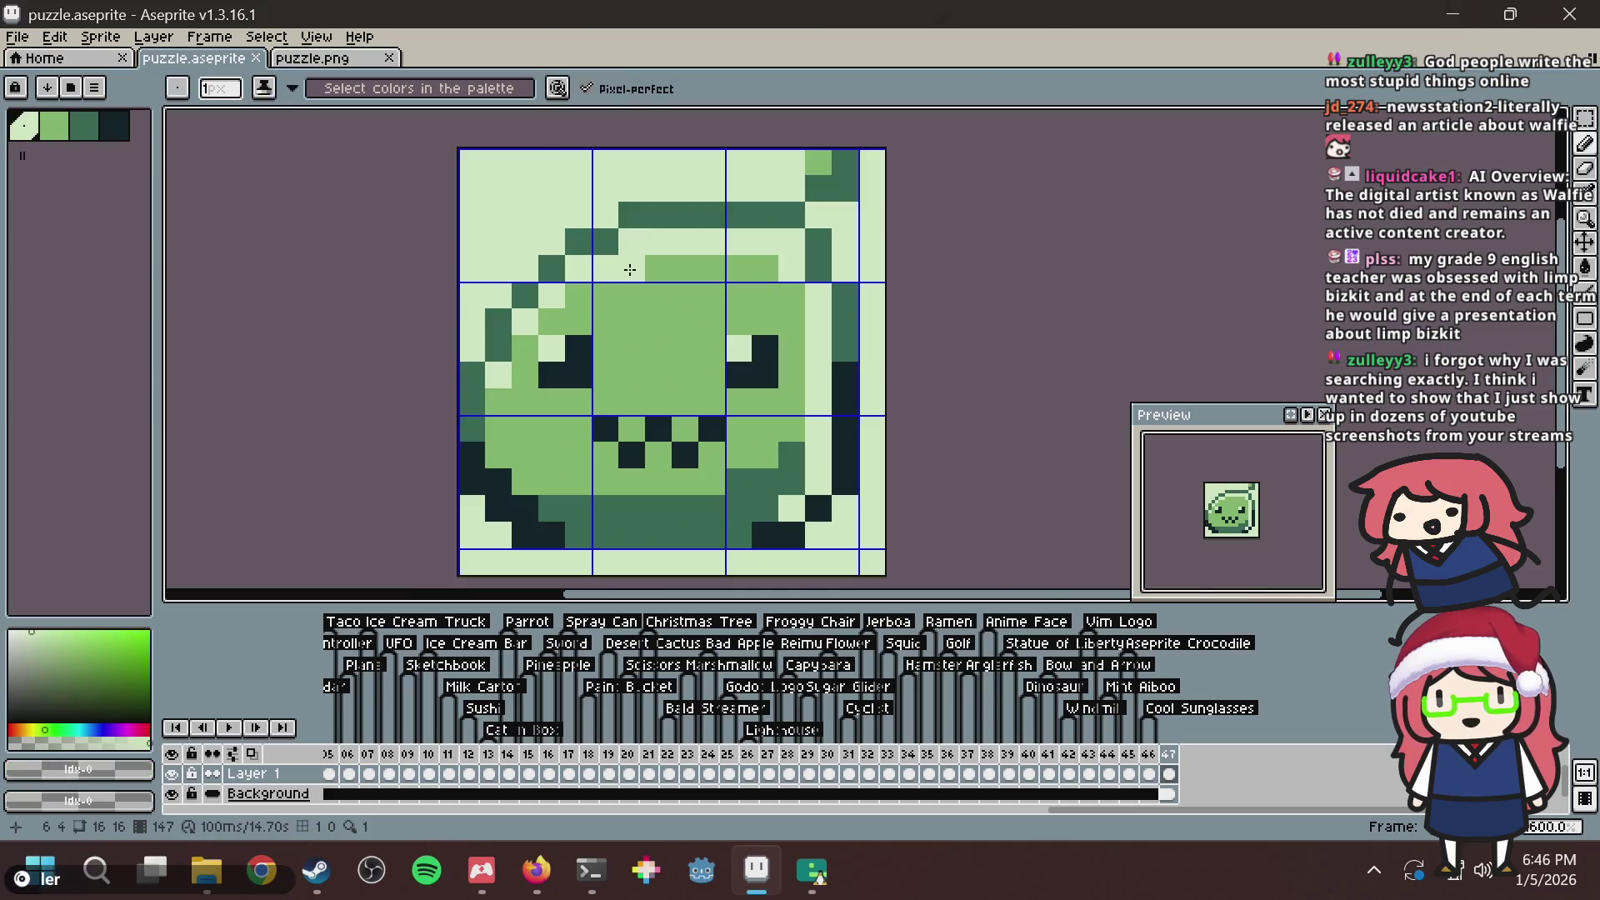
pyautogui.hotkey('ctrl', 's')
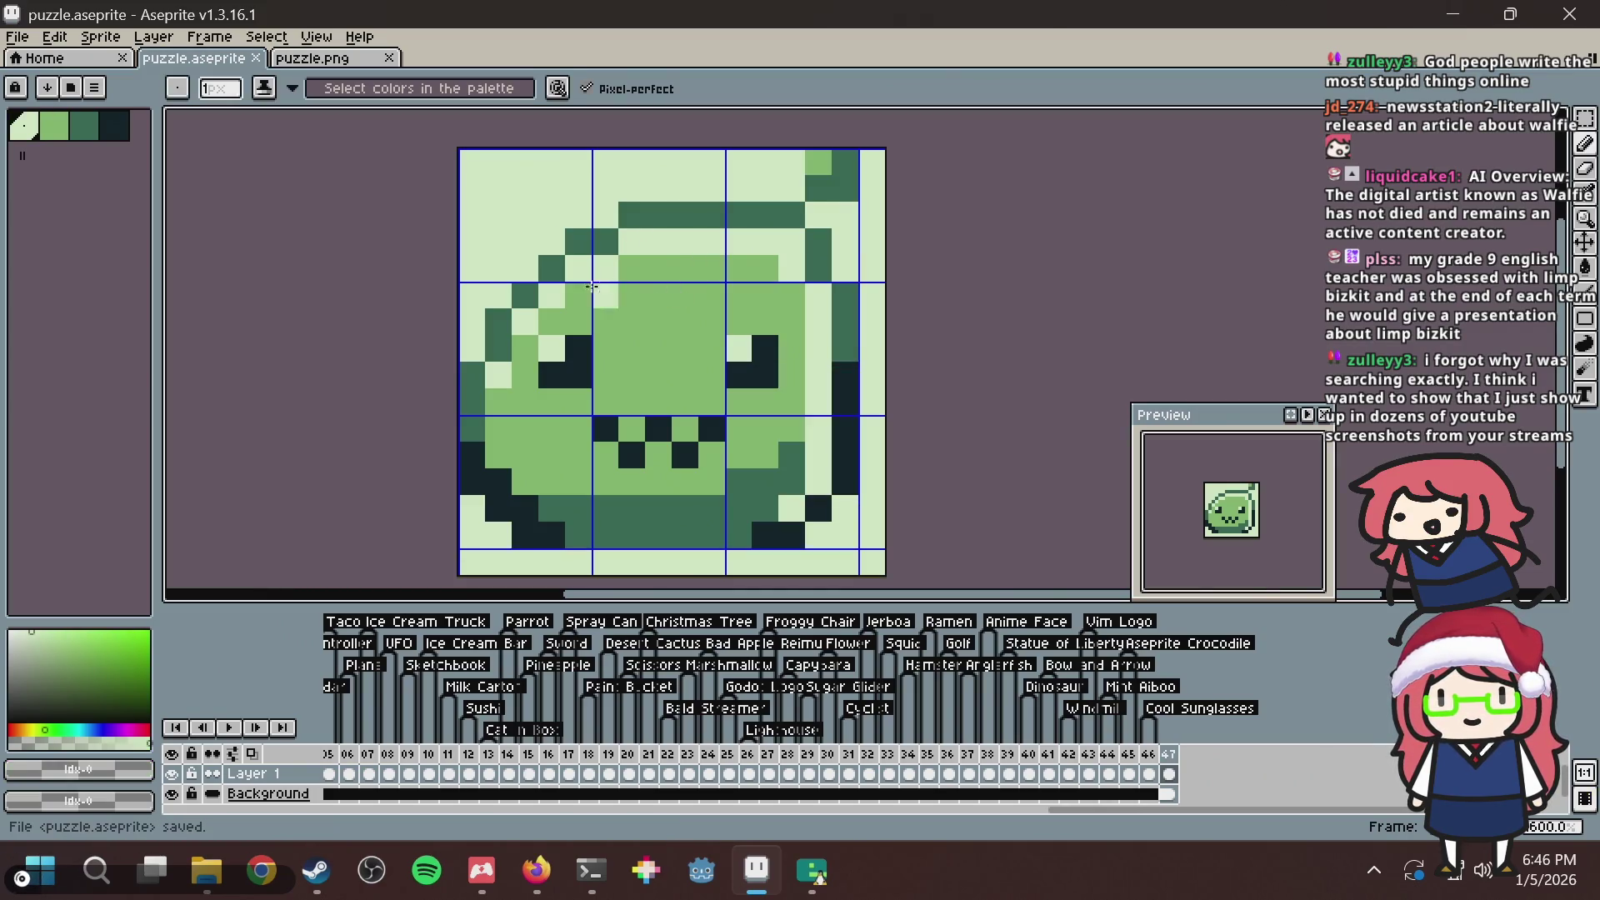
pyautogui.hotkey('ctrl', 's')
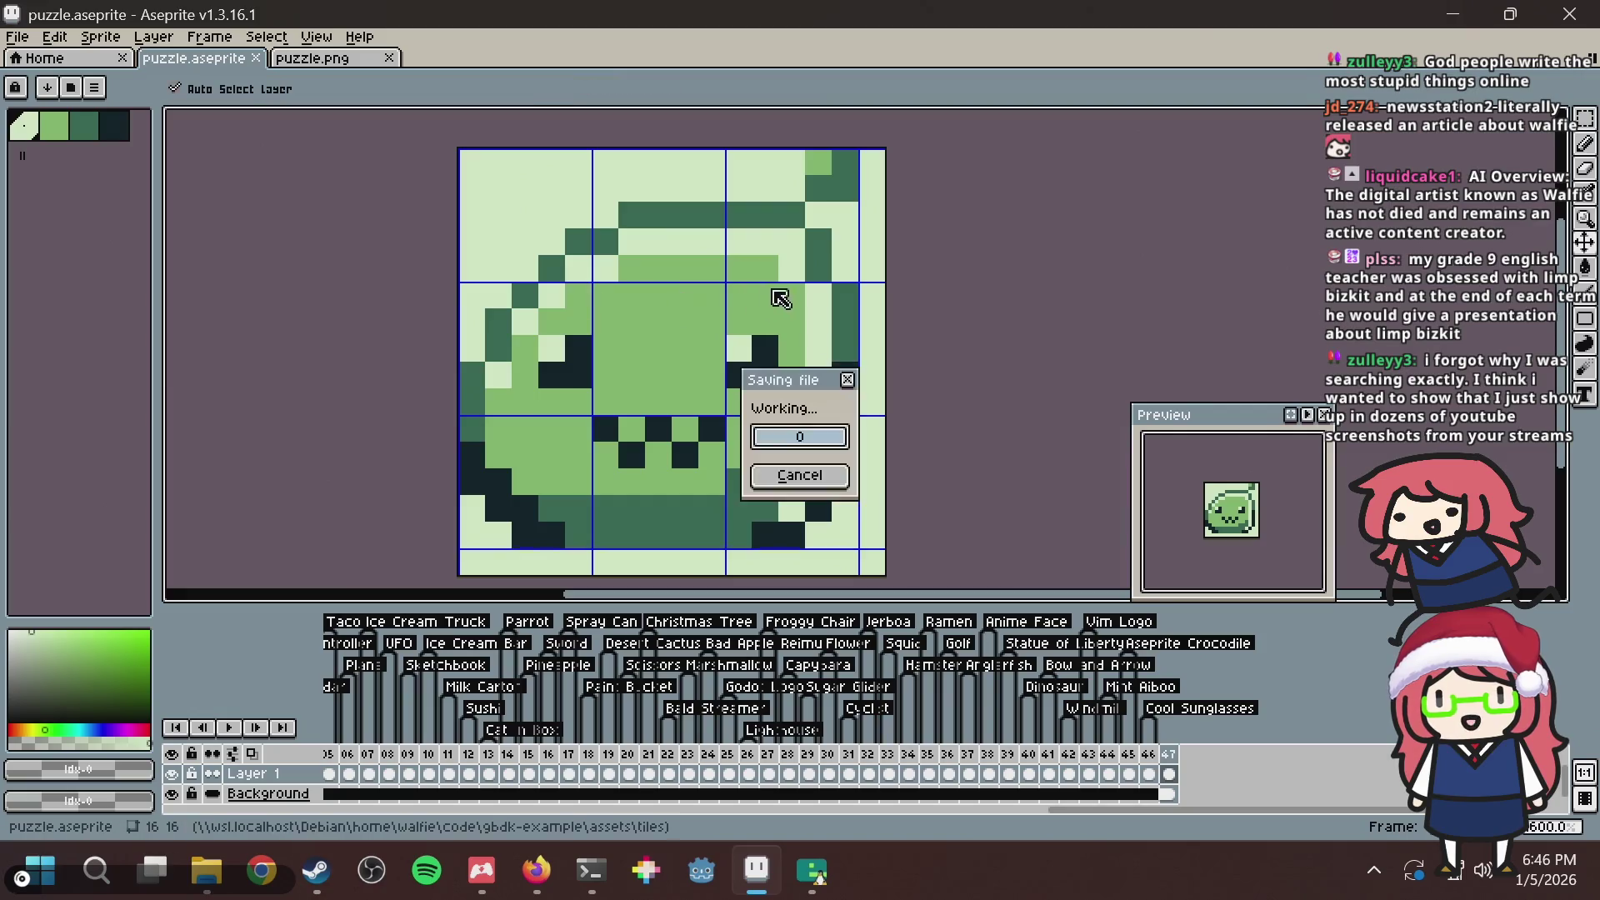
# Darken and lighten pixels along the slime's top and top-left outline, then save.
pyautogui.keyDown('alt'); pyautogui.click(553, 258); pyautogui.keyUp('alt')
pyautogui.click(575, 265)
pyautogui.keyDown('alt'); pyautogui.click(553, 222); pyautogui.keyUp('alt')
pyautogui.click(572, 248)
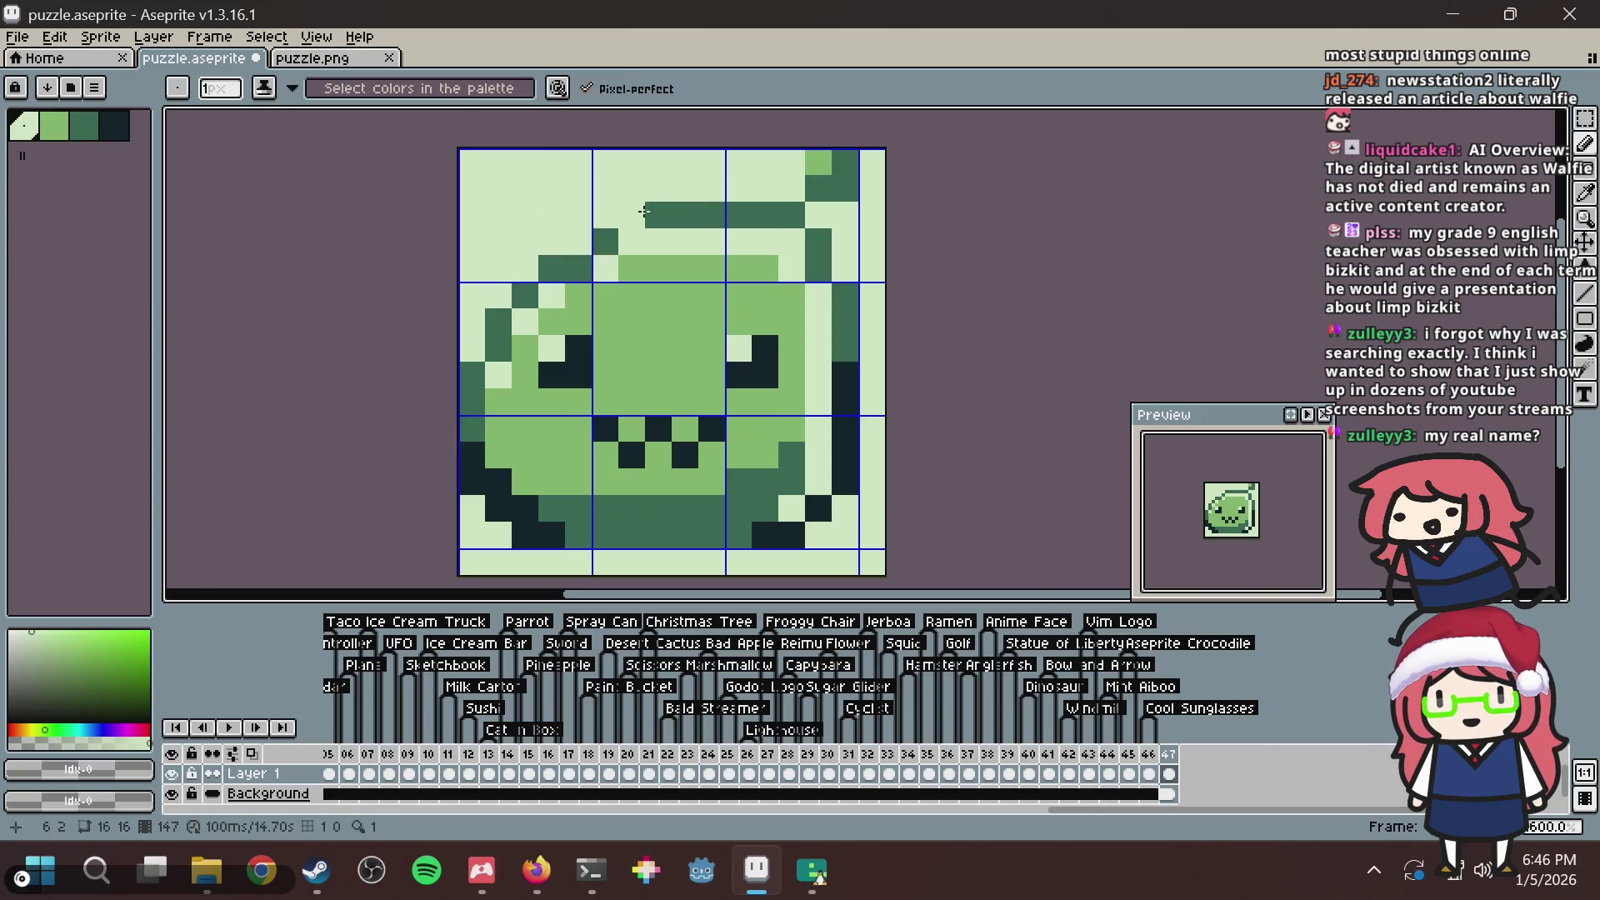
pyautogui.keyDown('alt'); pyautogui.click(608, 240); pyautogui.keyUp('alt')
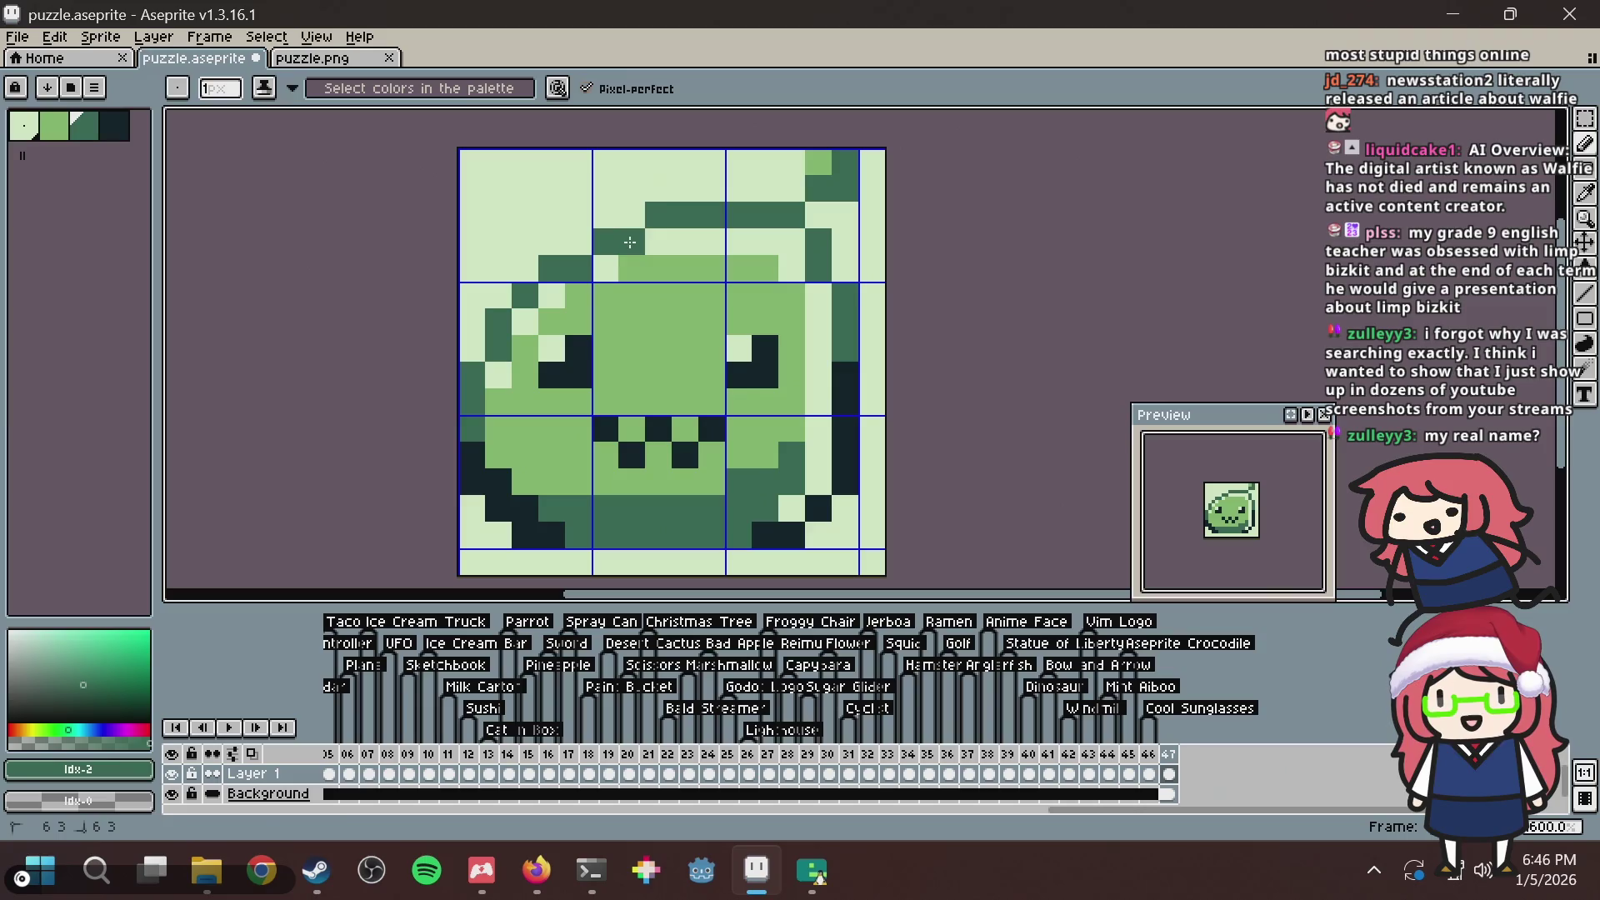
pyautogui.click(632, 242)
pyautogui.hotkey('ctrl', 's')
# Lighten a pixel below the top outline, darken one top-left, and save.
pyautogui.keyDown('alt'); pyautogui.click(678, 237); pyautogui.keyUp('alt')
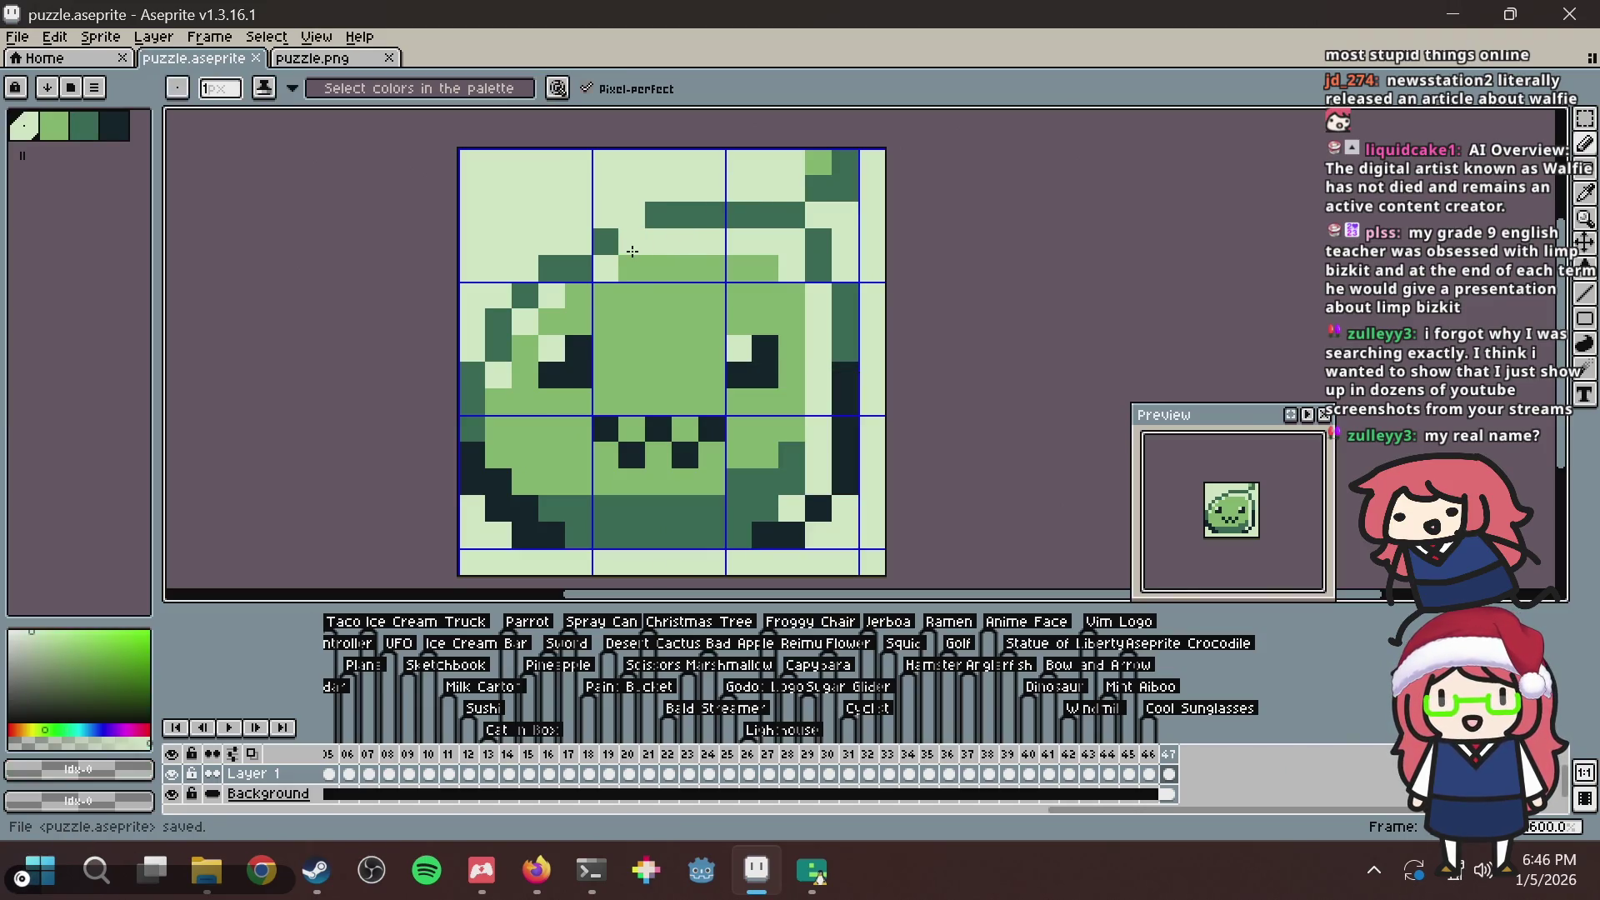
pyautogui.click(633, 256)
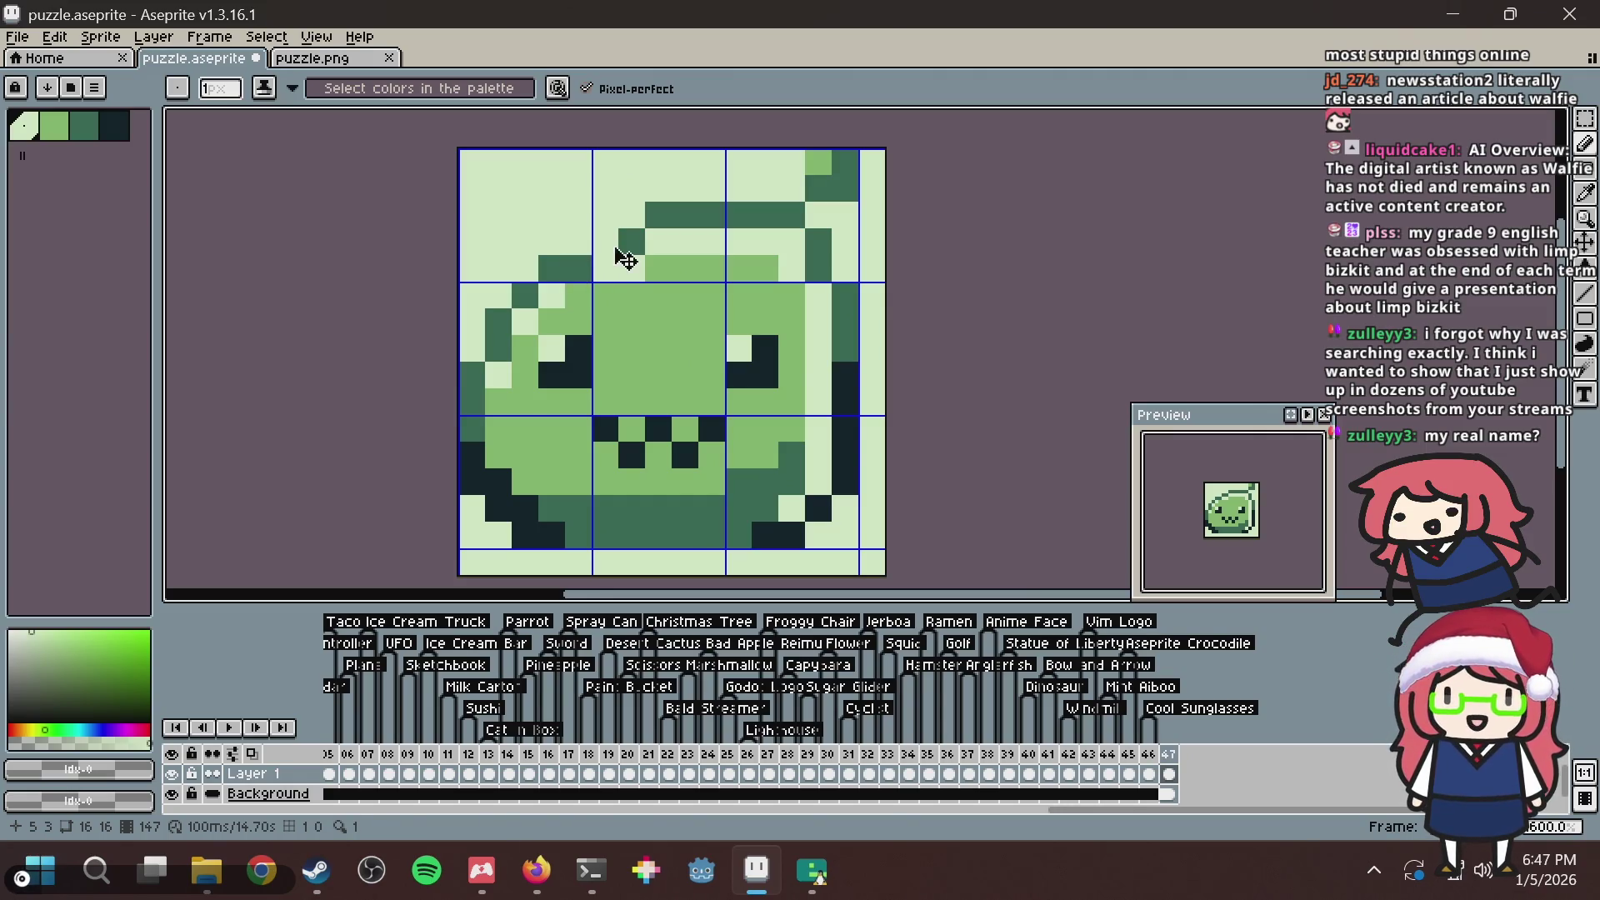
pyautogui.click(606, 242)
pyautogui.hotkey('ctrl', 's')
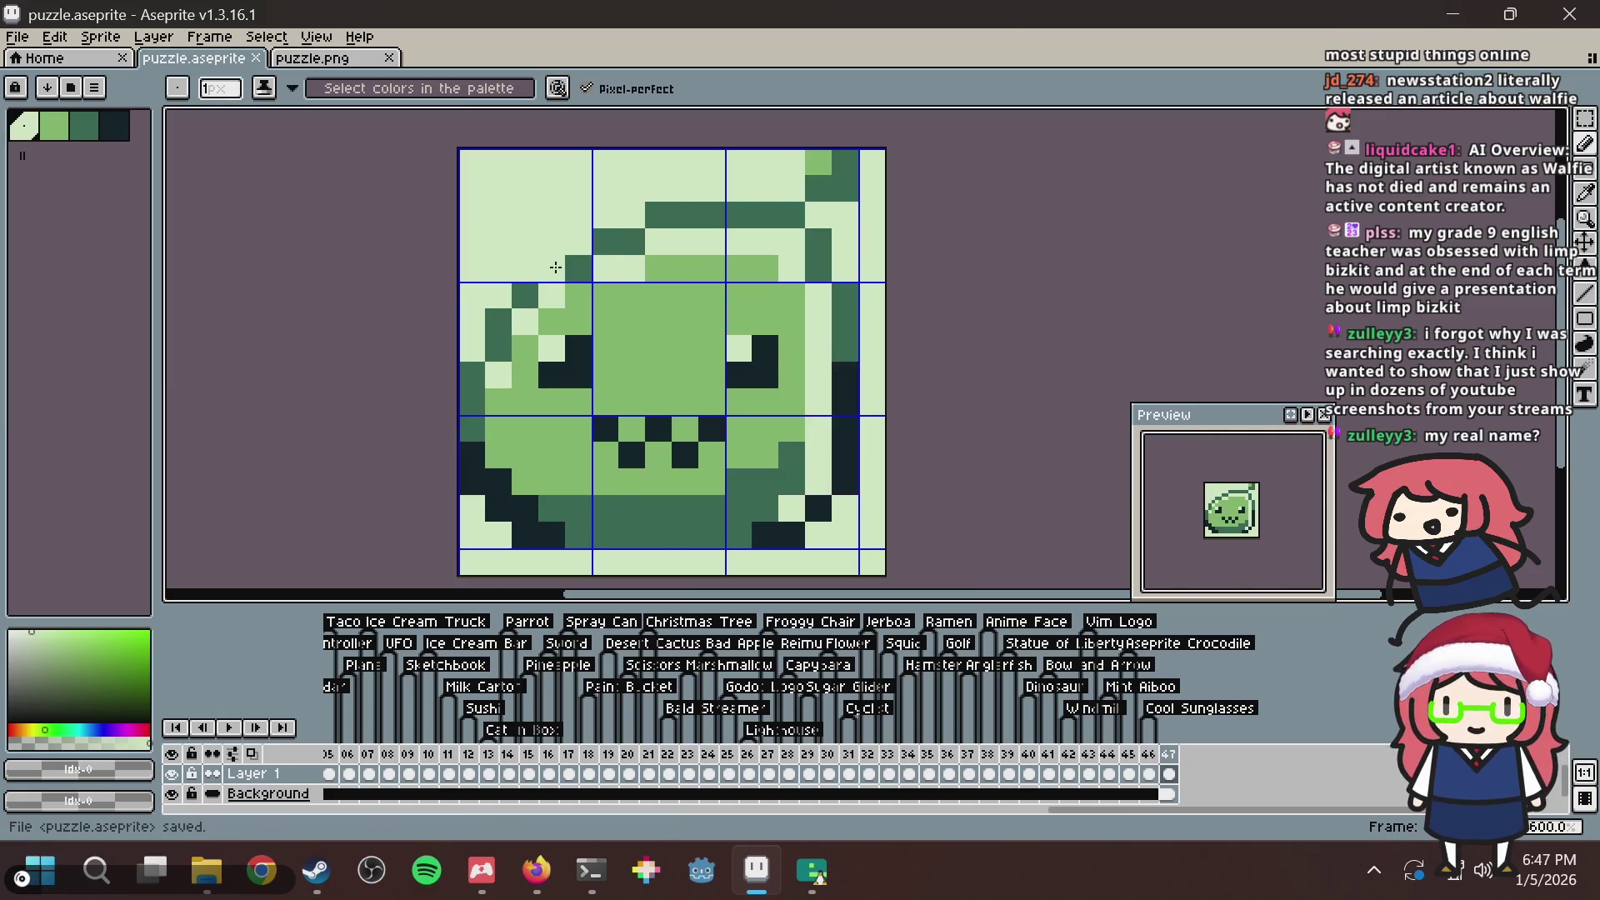
pyautogui.keyDown('alt'); pyautogui.click(552, 267); pyautogui.keyUp('alt')
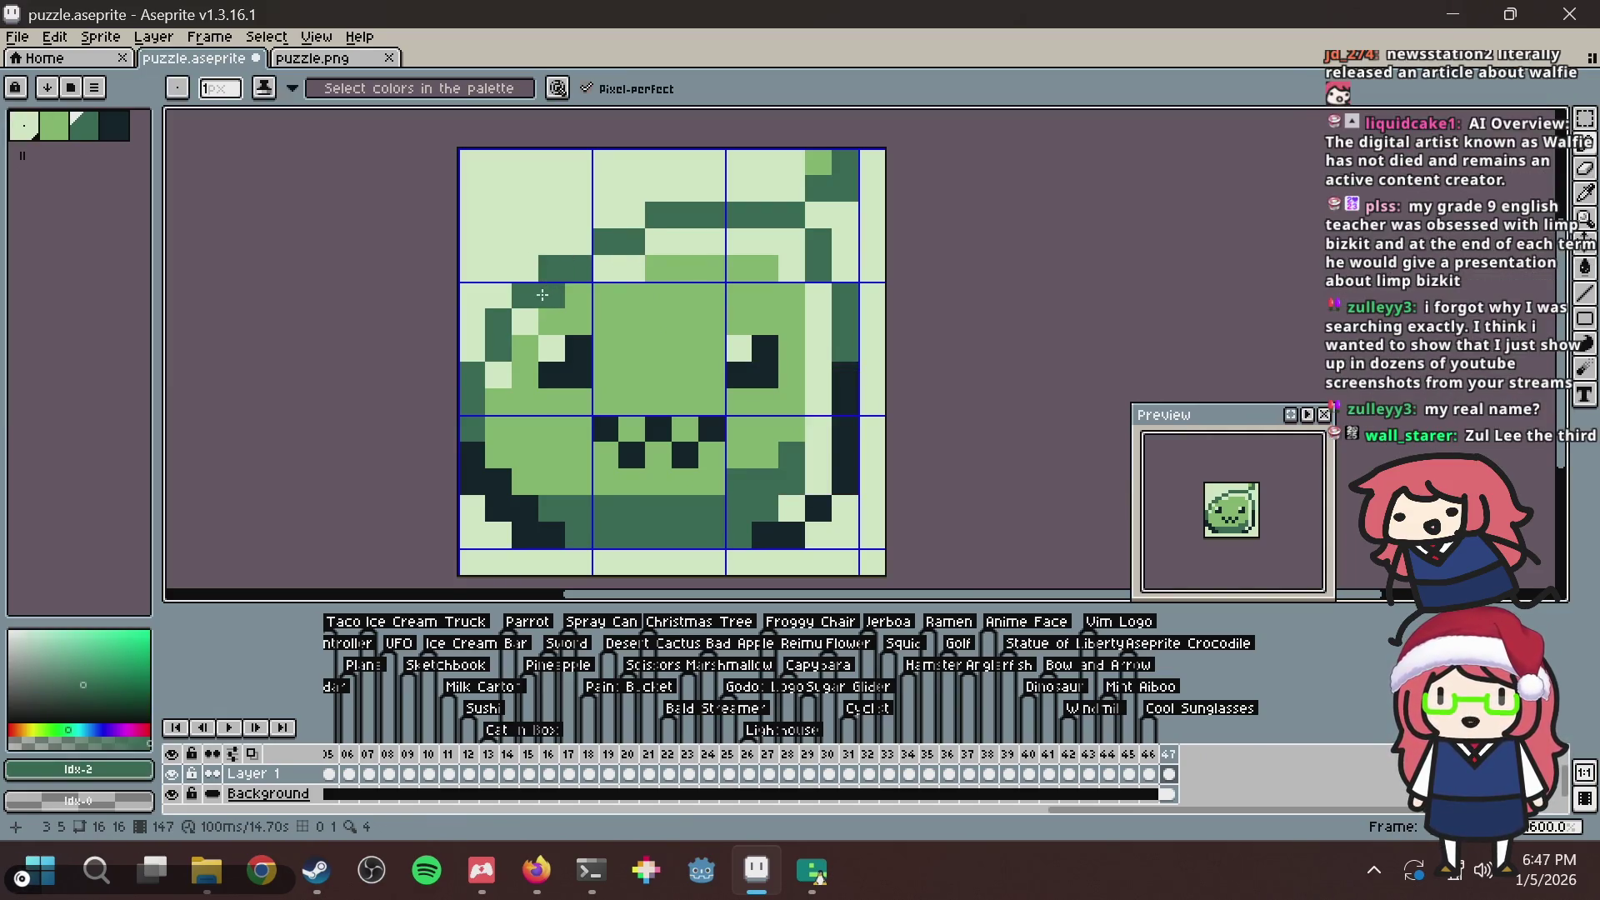
pyautogui.hotkey('ctrl', 'z')
pyautogui.hotkey('ctrl', 'z')
pyautogui.hotkey('ctrl', 'z')
pyautogui.hotkey('ctrl', 'z')
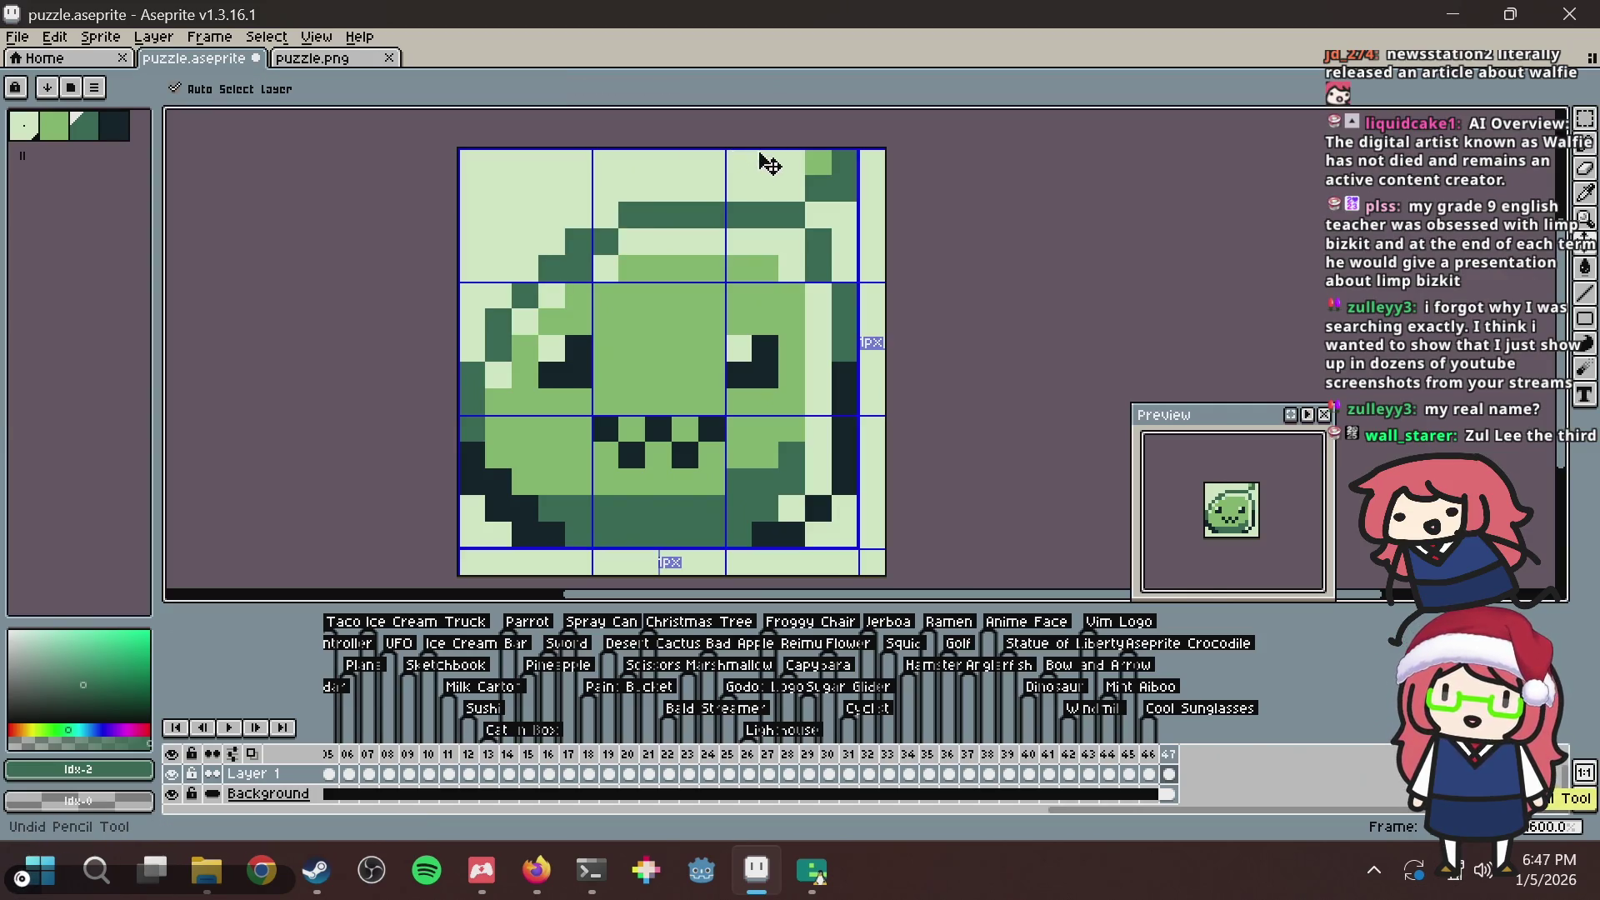
pyautogui.hotkey('ctrl', 'y')
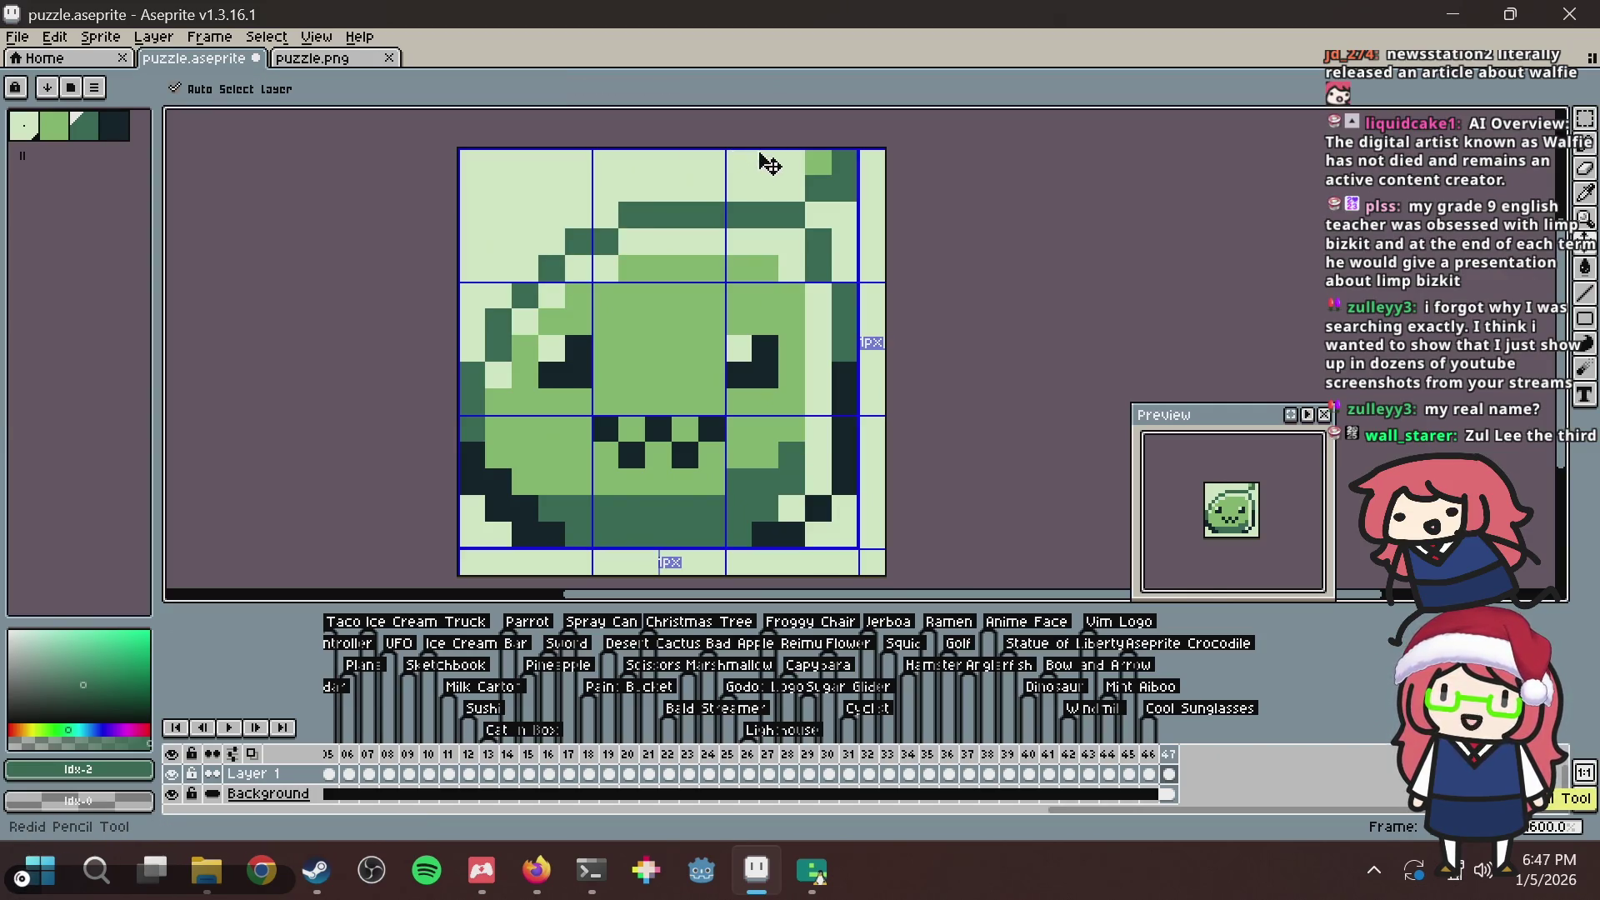
pyautogui.hotkey('ctrl', 's')
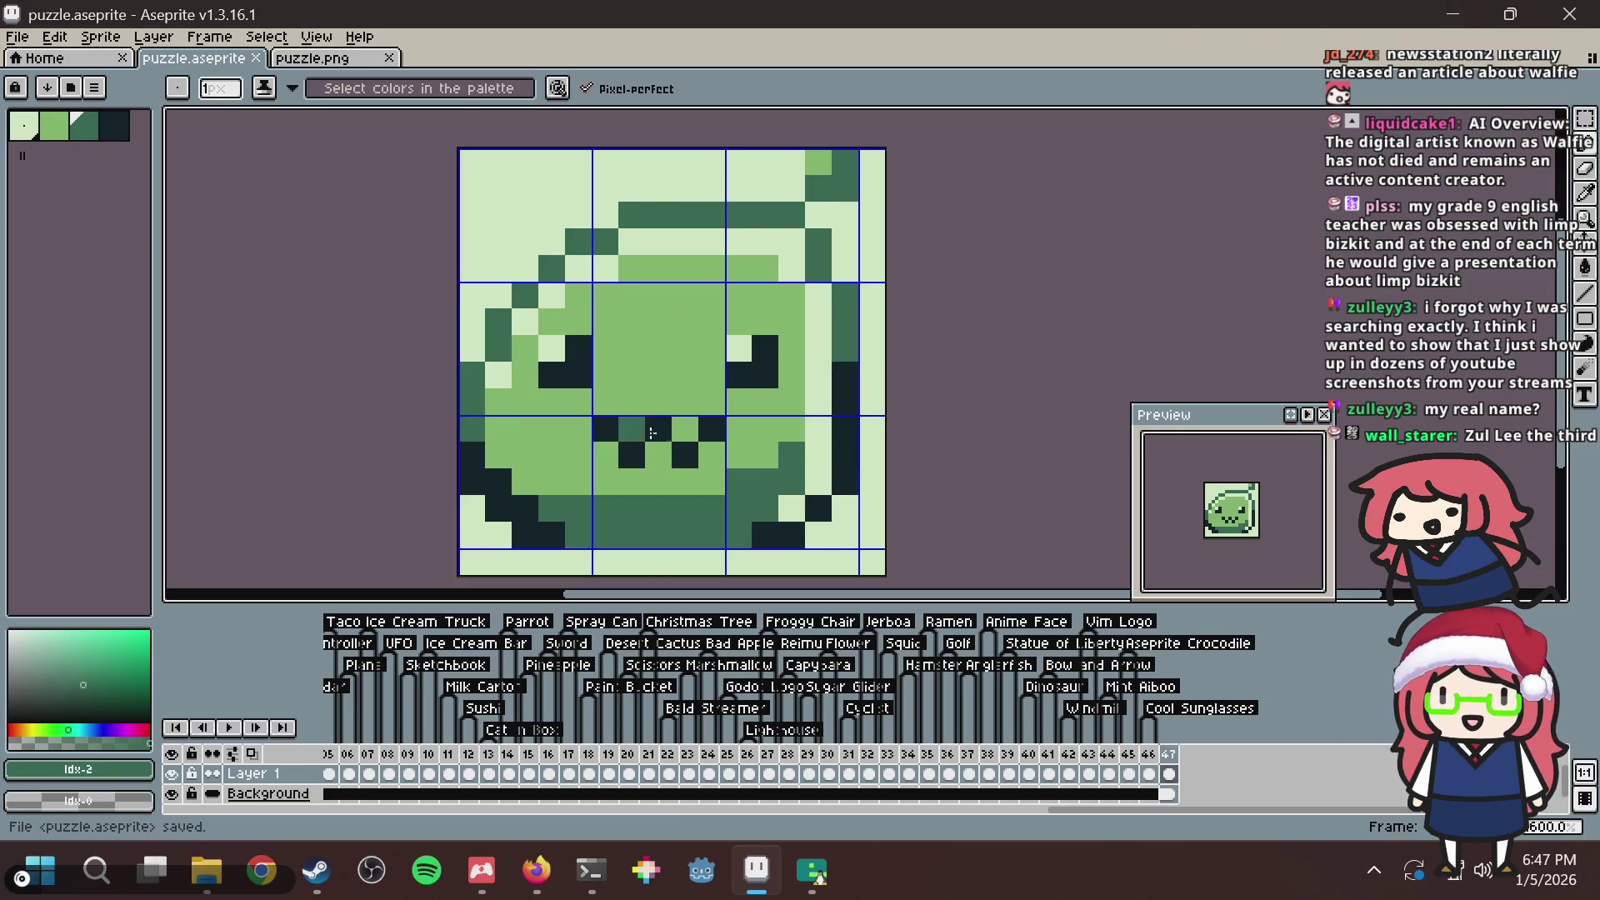
# Paint dark green pixels down the slime's right edge, turning one pale green.
pyautogui.click(816, 417)
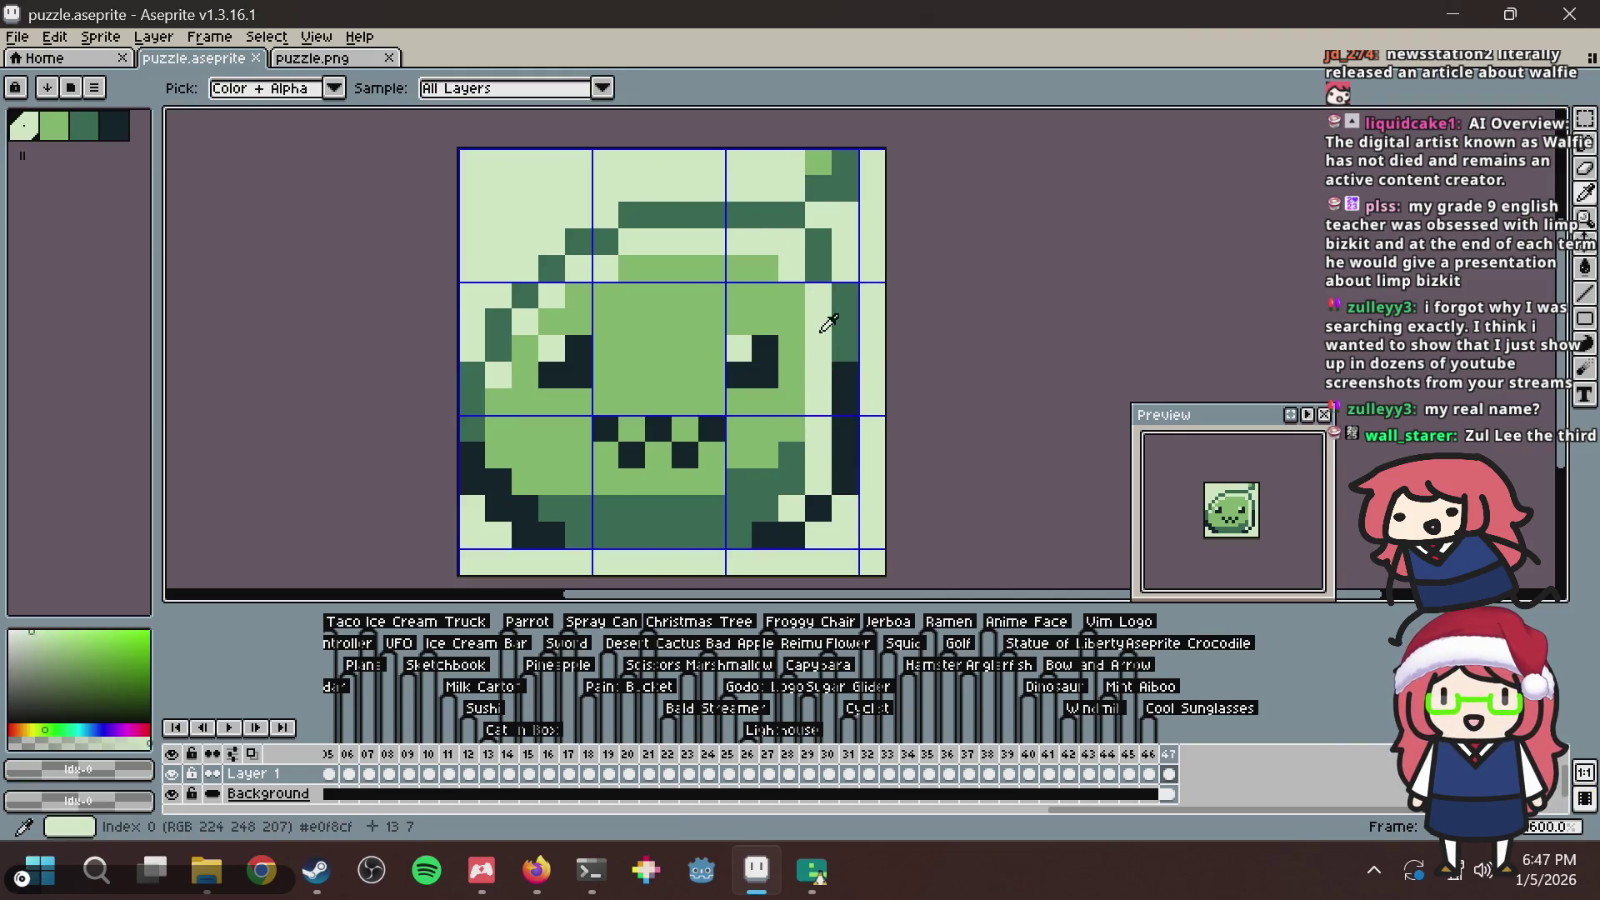
pyautogui.keyDown('alt'); pyautogui.click(851, 314); pyautogui.keyUp('alt')
pyautogui.moveTo(818, 334)
pyautogui.mouseDown()
pyautogui.moveTo(818, 279)
pyautogui.moveTo(765, 240)
pyautogui.mouseUp()
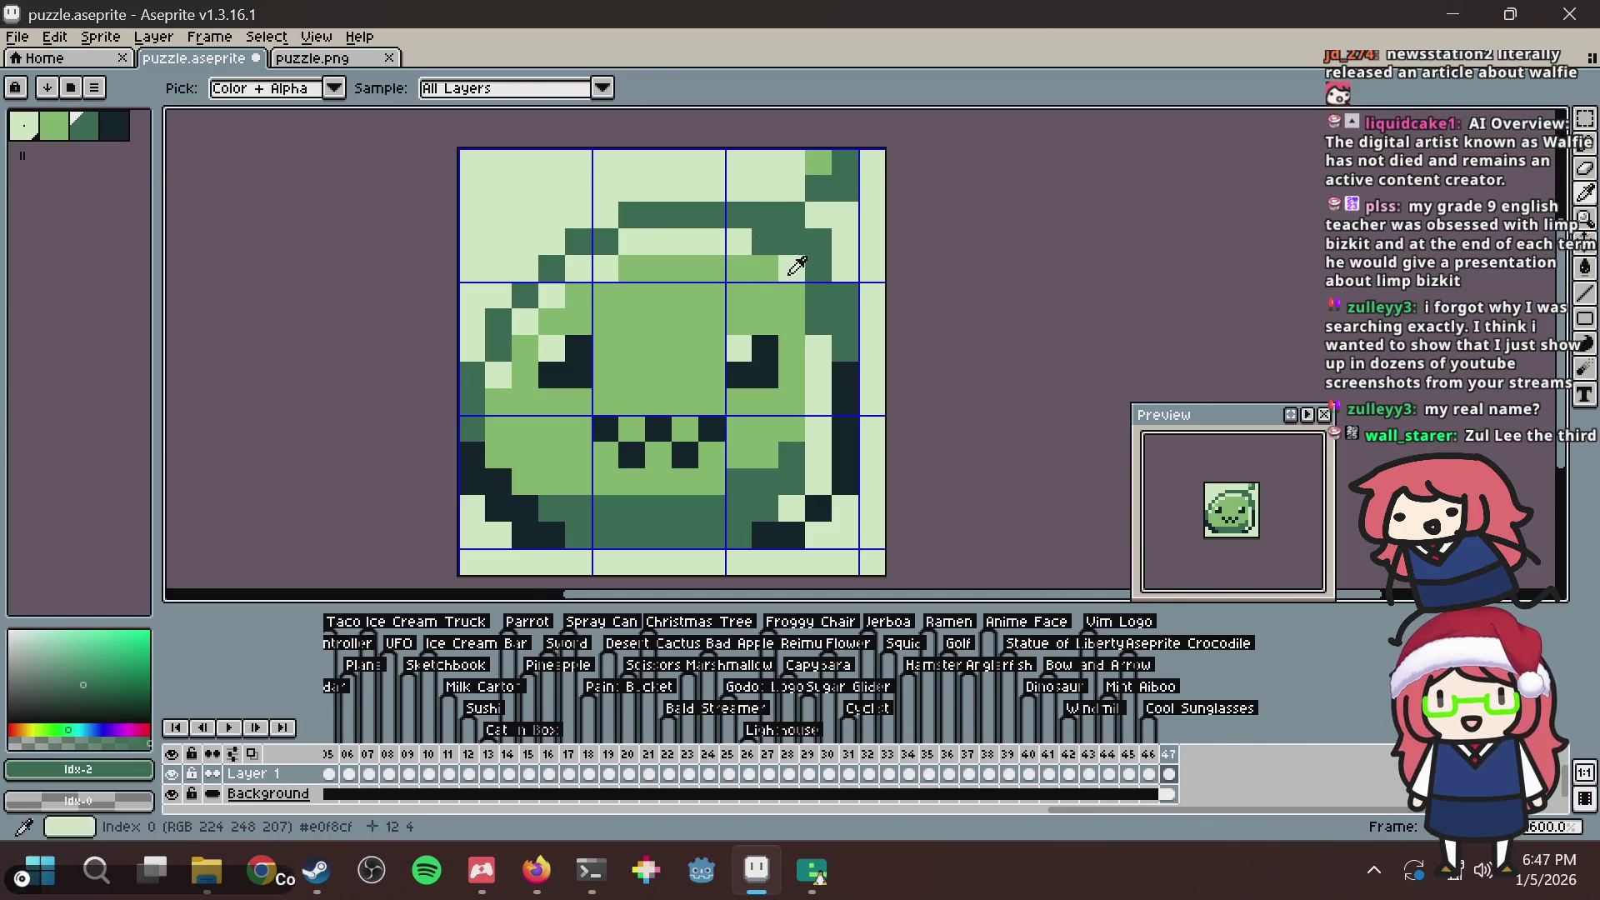
pyautogui.keyDown('alt'); pyautogui.click(819, 215); pyautogui.keyUp('alt')
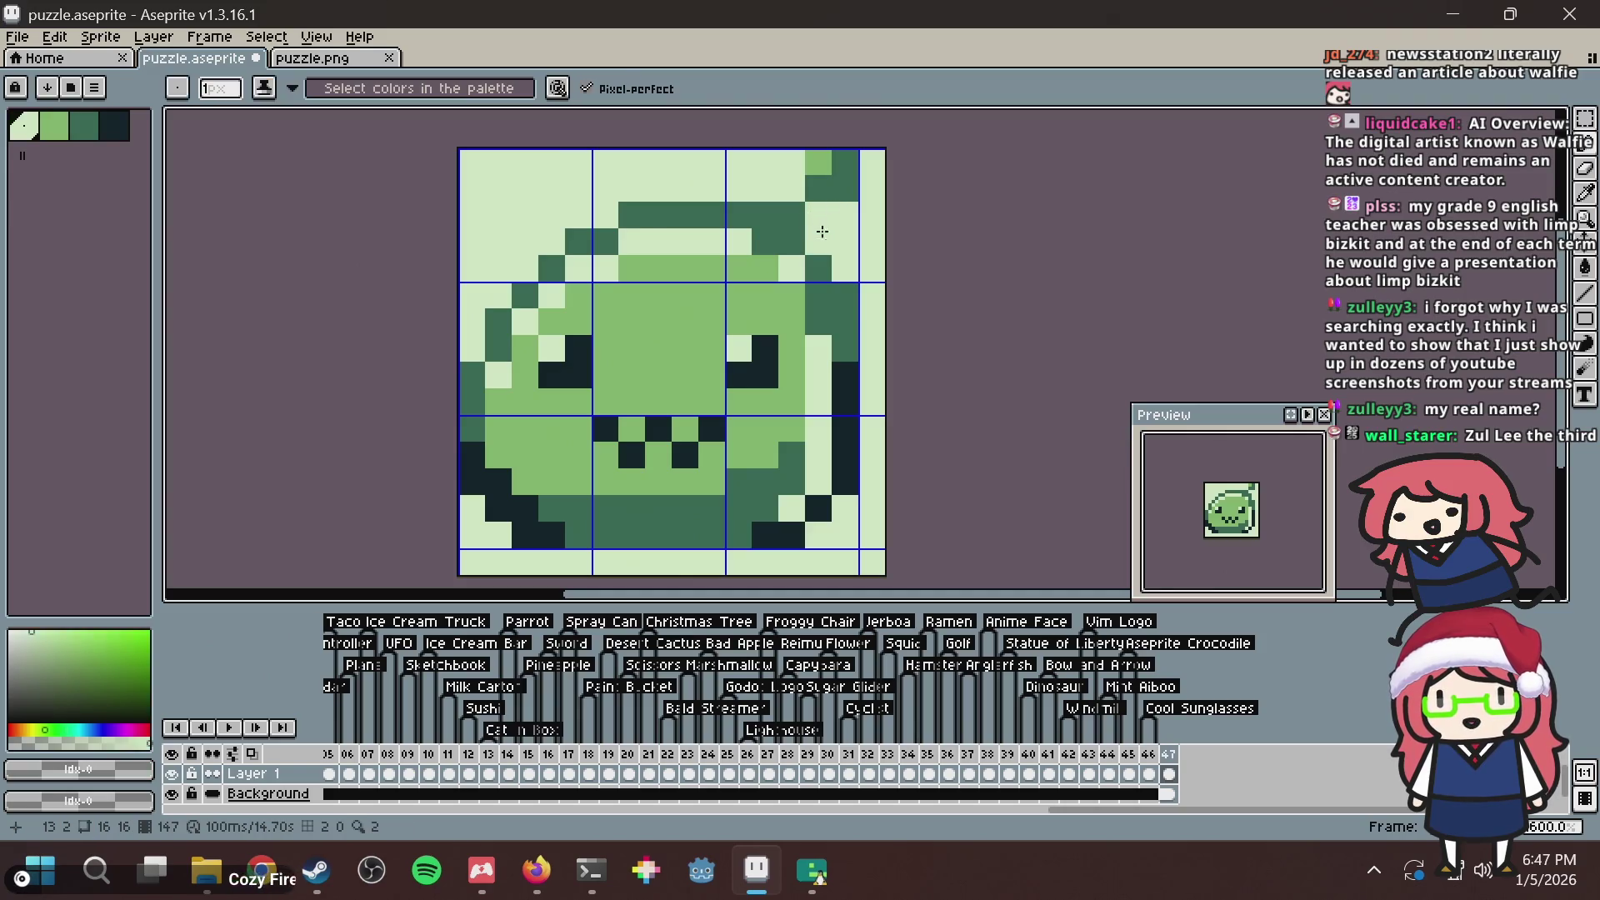
pyautogui.click(856, 314)
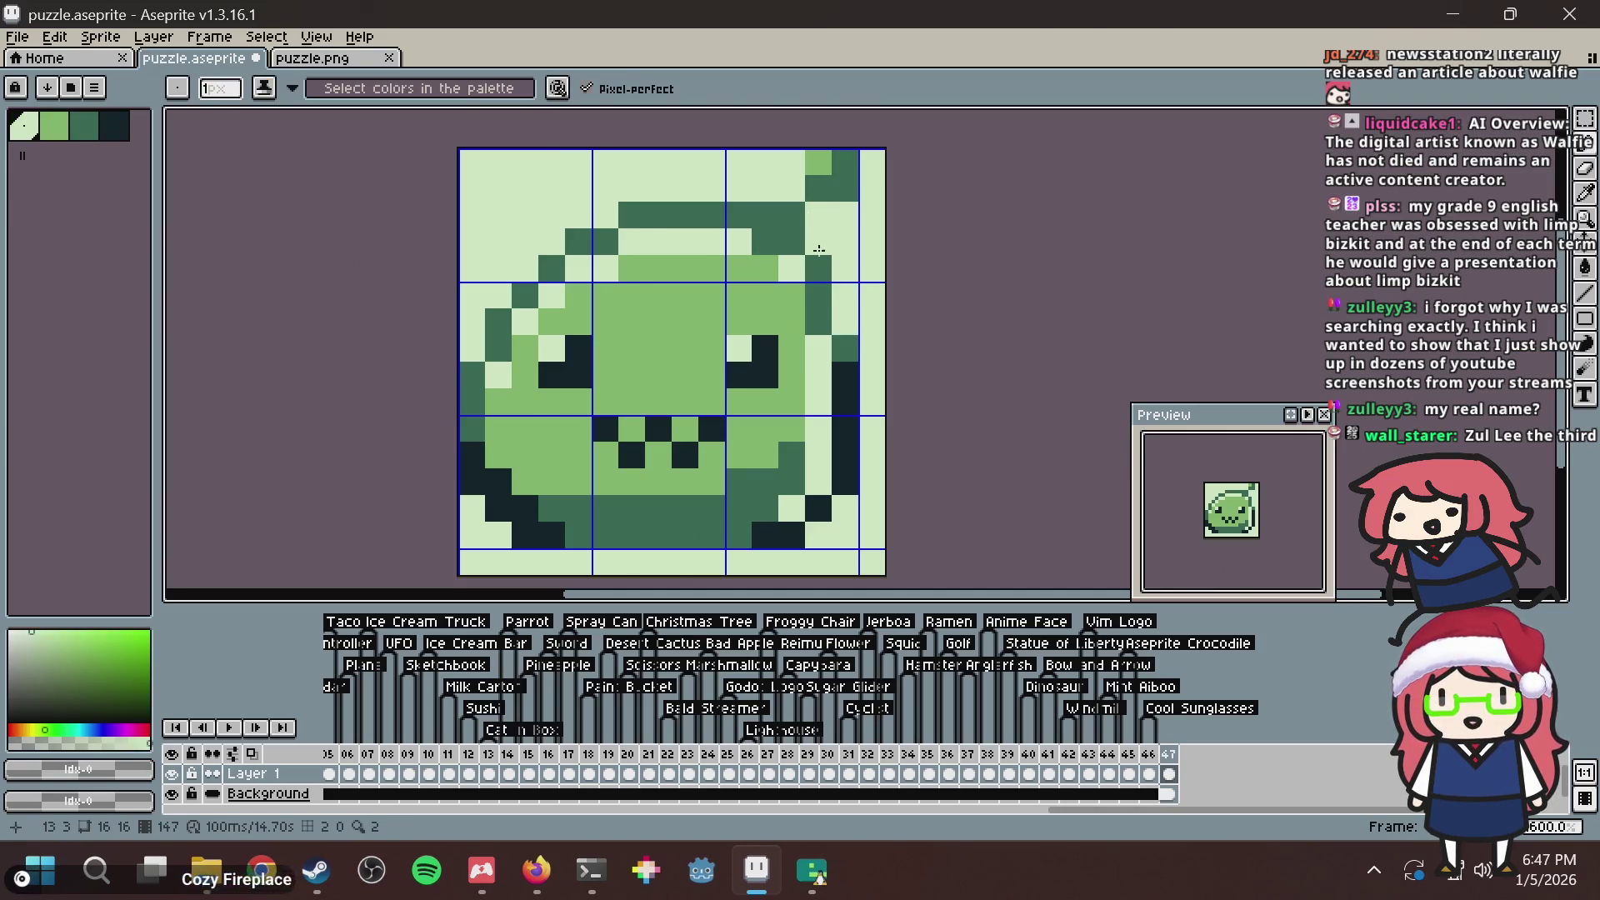
pyautogui.click(792, 216)
pyautogui.hotkey('ctrl', 'z')
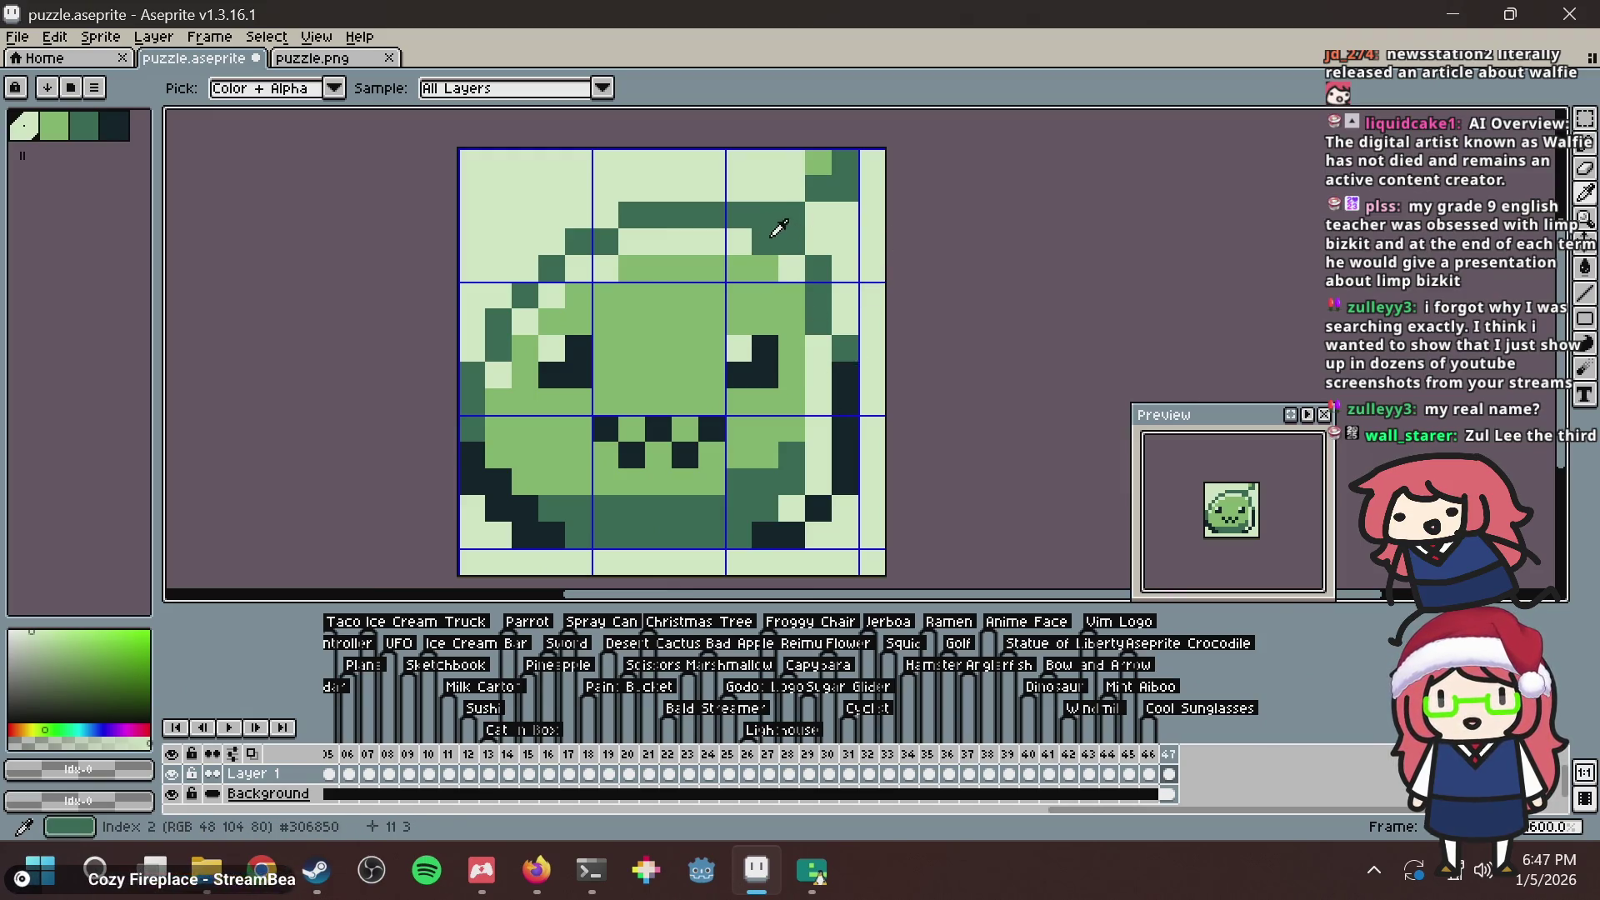
# Make three top-right outline pixels pale, restore one to dark green, and save.
pyautogui.moveTo(763, 242); pyautogui.dragTo(792, 220)
pyautogui.hotkey('ctrl', 'z')
pyautogui.keyDown('alt'); pyautogui.click(793, 219); pyautogui.keyUp('alt')
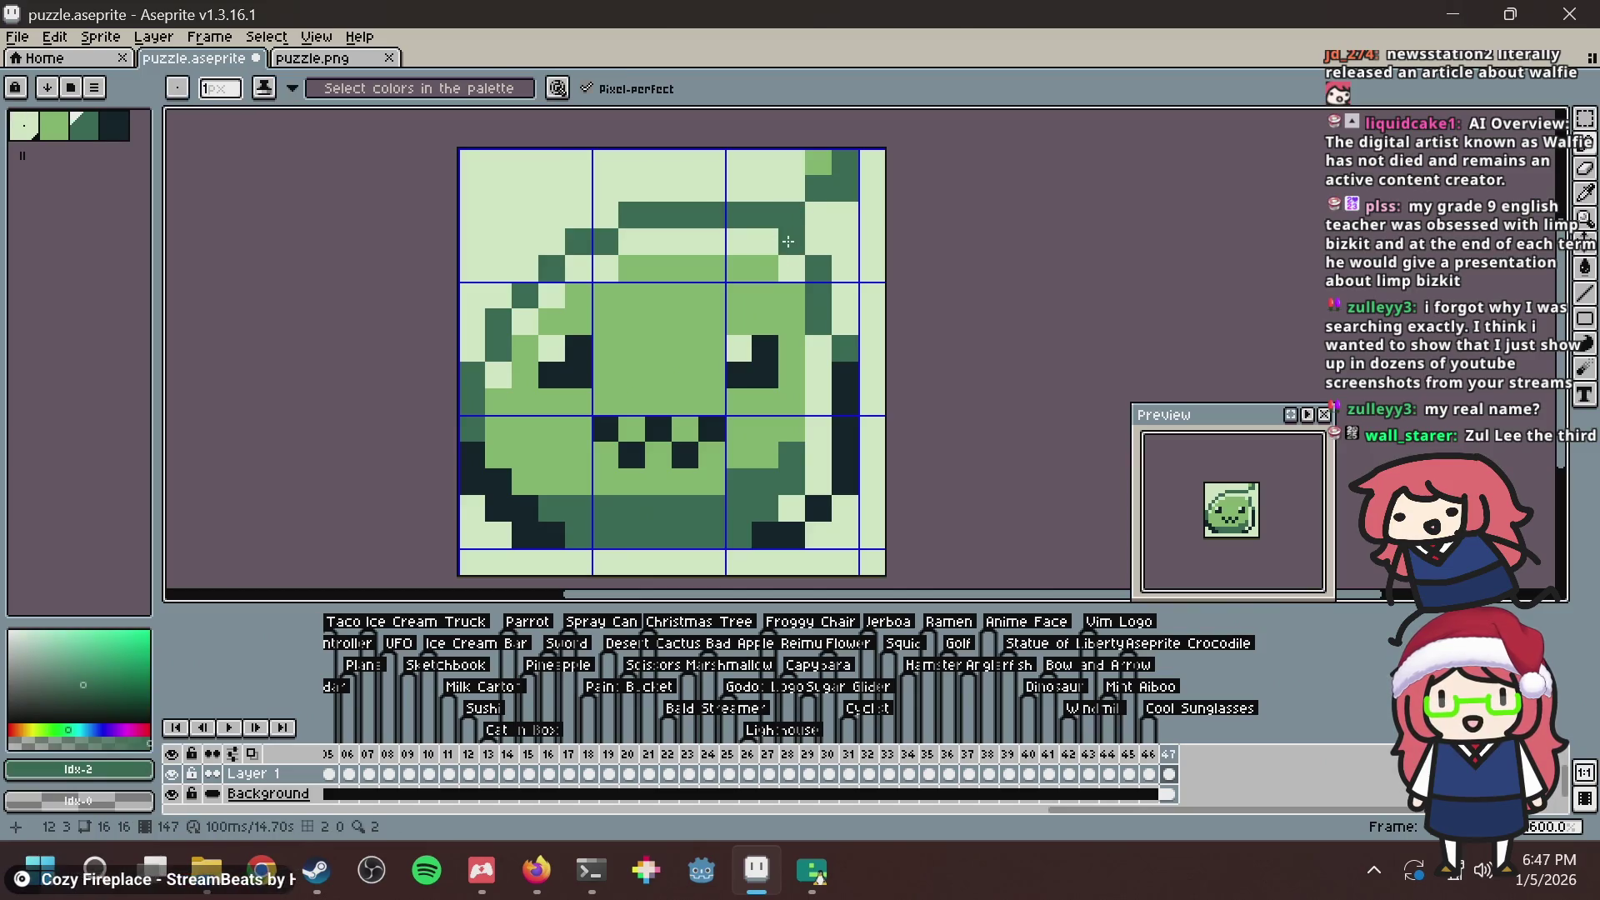
pyautogui.hotkey('ctrl', 's')
# Scroll over the canvas and pick the palest green from the slime.
pyautogui.scroll(-5, 851, 306)
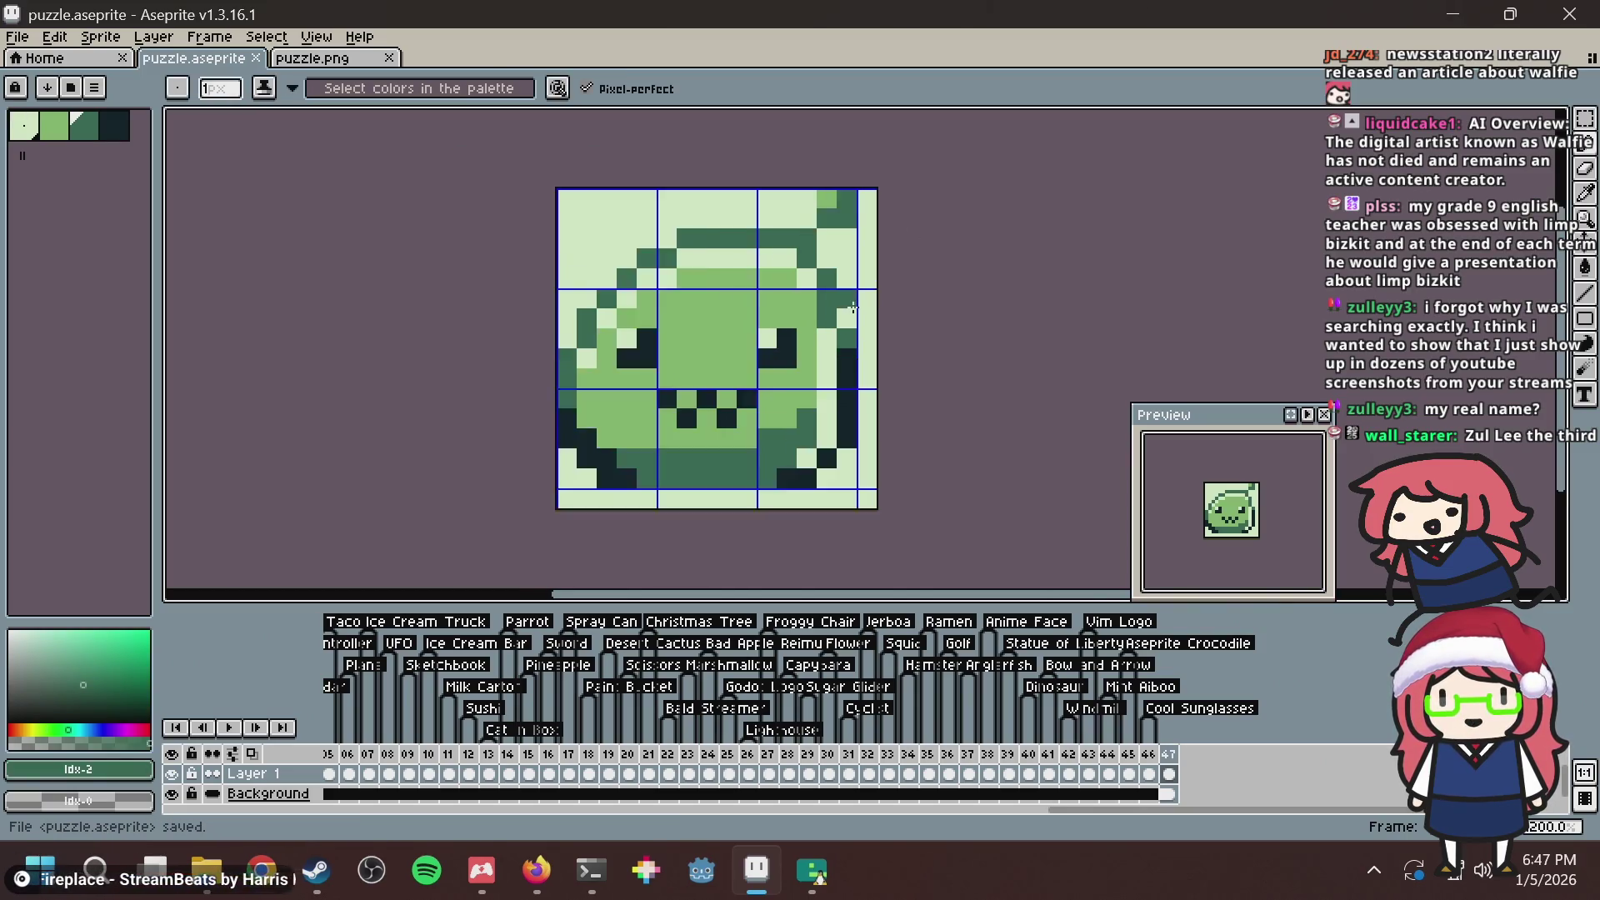
pyautogui.scroll(-1, 825, 350)
pyautogui.scroll(-2, 800, 375)
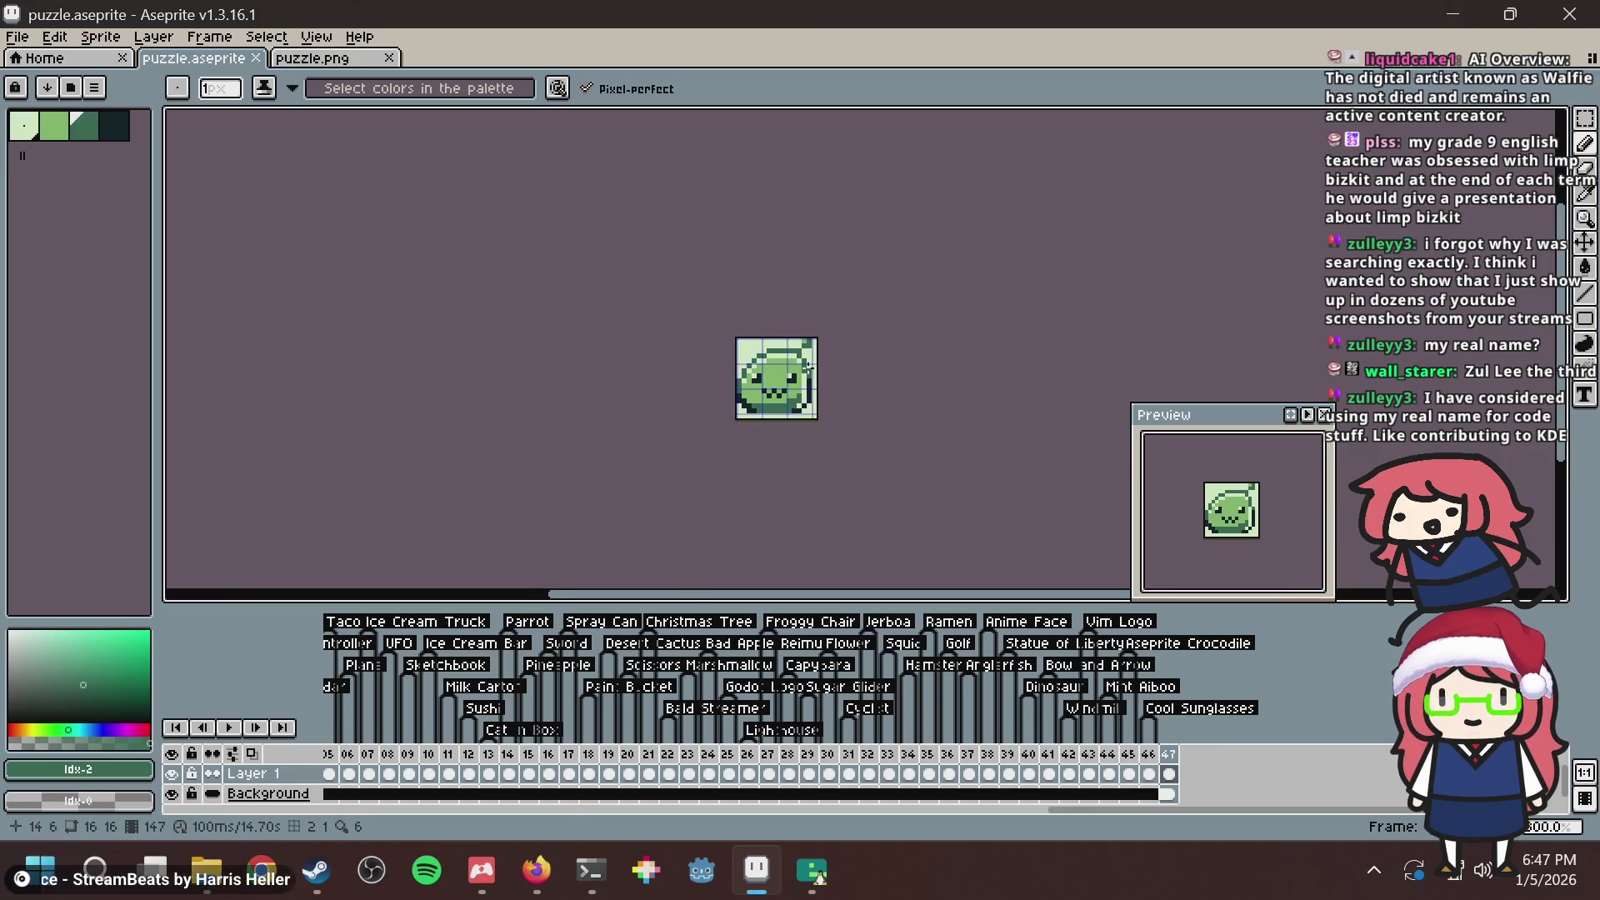
pyautogui.scroll(4, 796, 382)
pyautogui.scroll(1, 797, 383)
pyautogui.scroll(3, 800, 356)
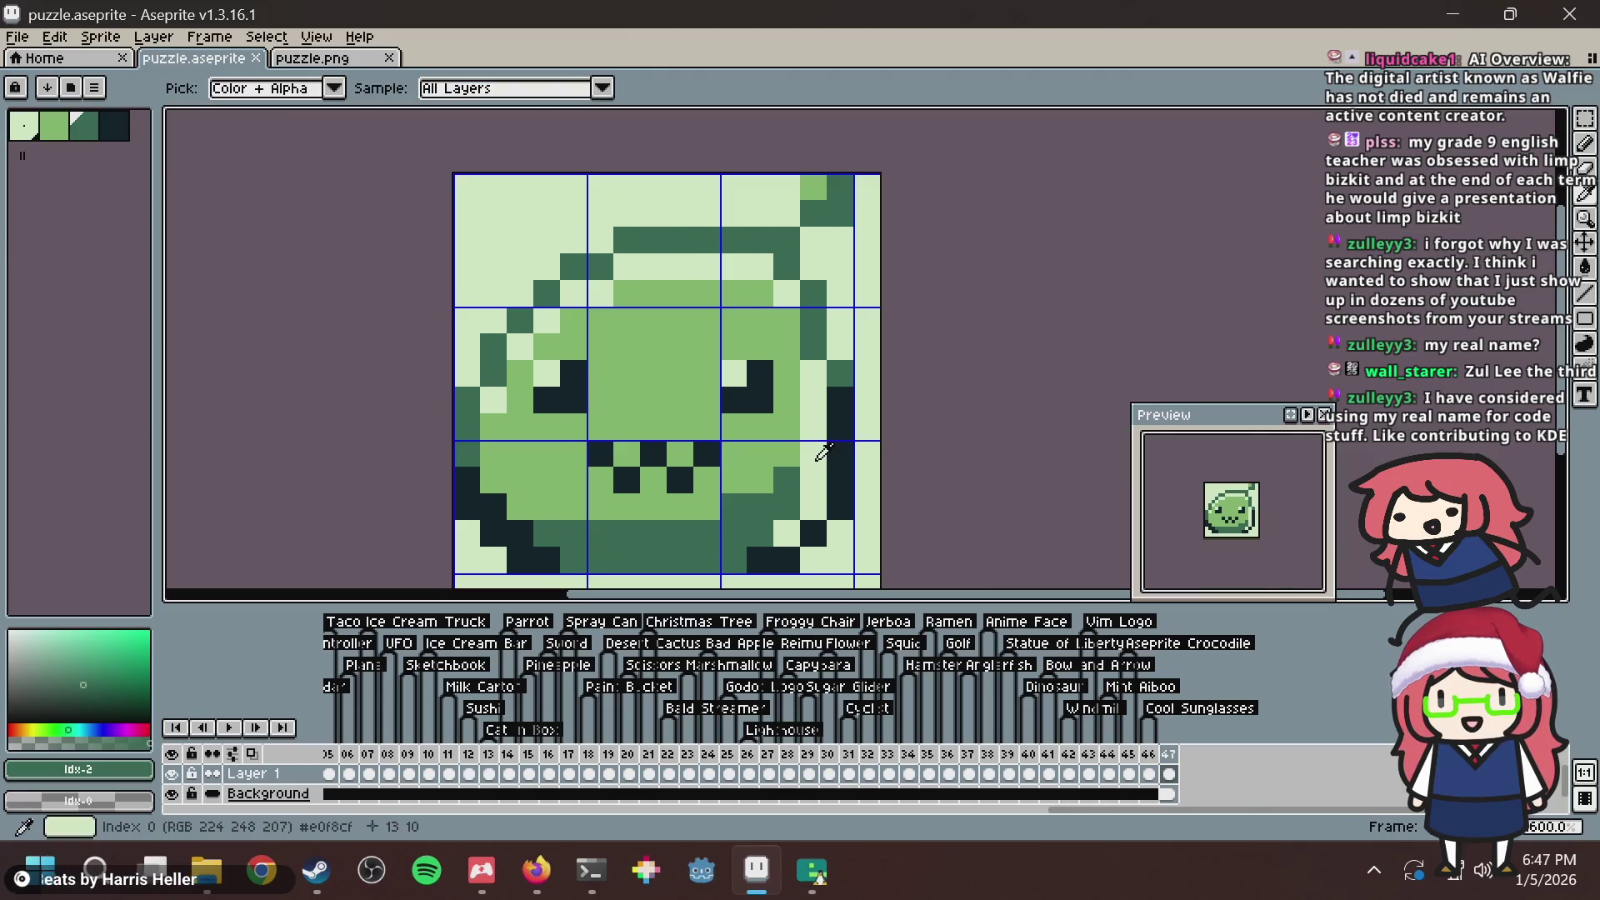
pyautogui.keyDown('alt'); pyautogui.click(814, 453); pyautogui.keyUp('alt')
# View the 1002.gif Poring sprite in Firefox, then return to Aseprite and save puzzle.aseprite.
pyautogui.click(536, 870)
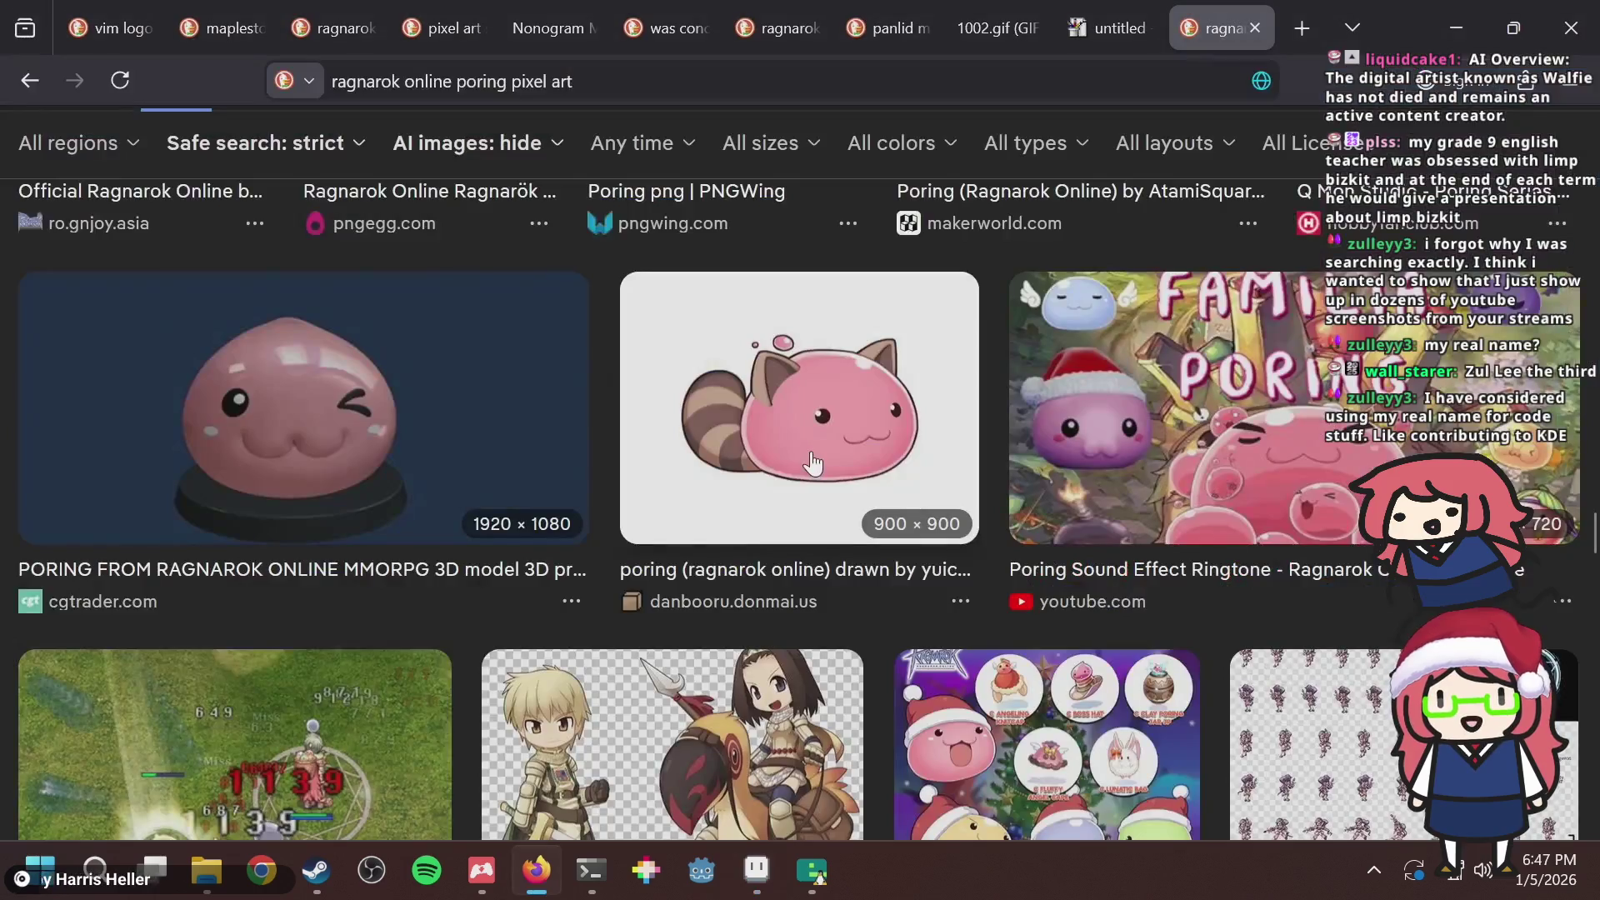
pyautogui.click(991, 28)
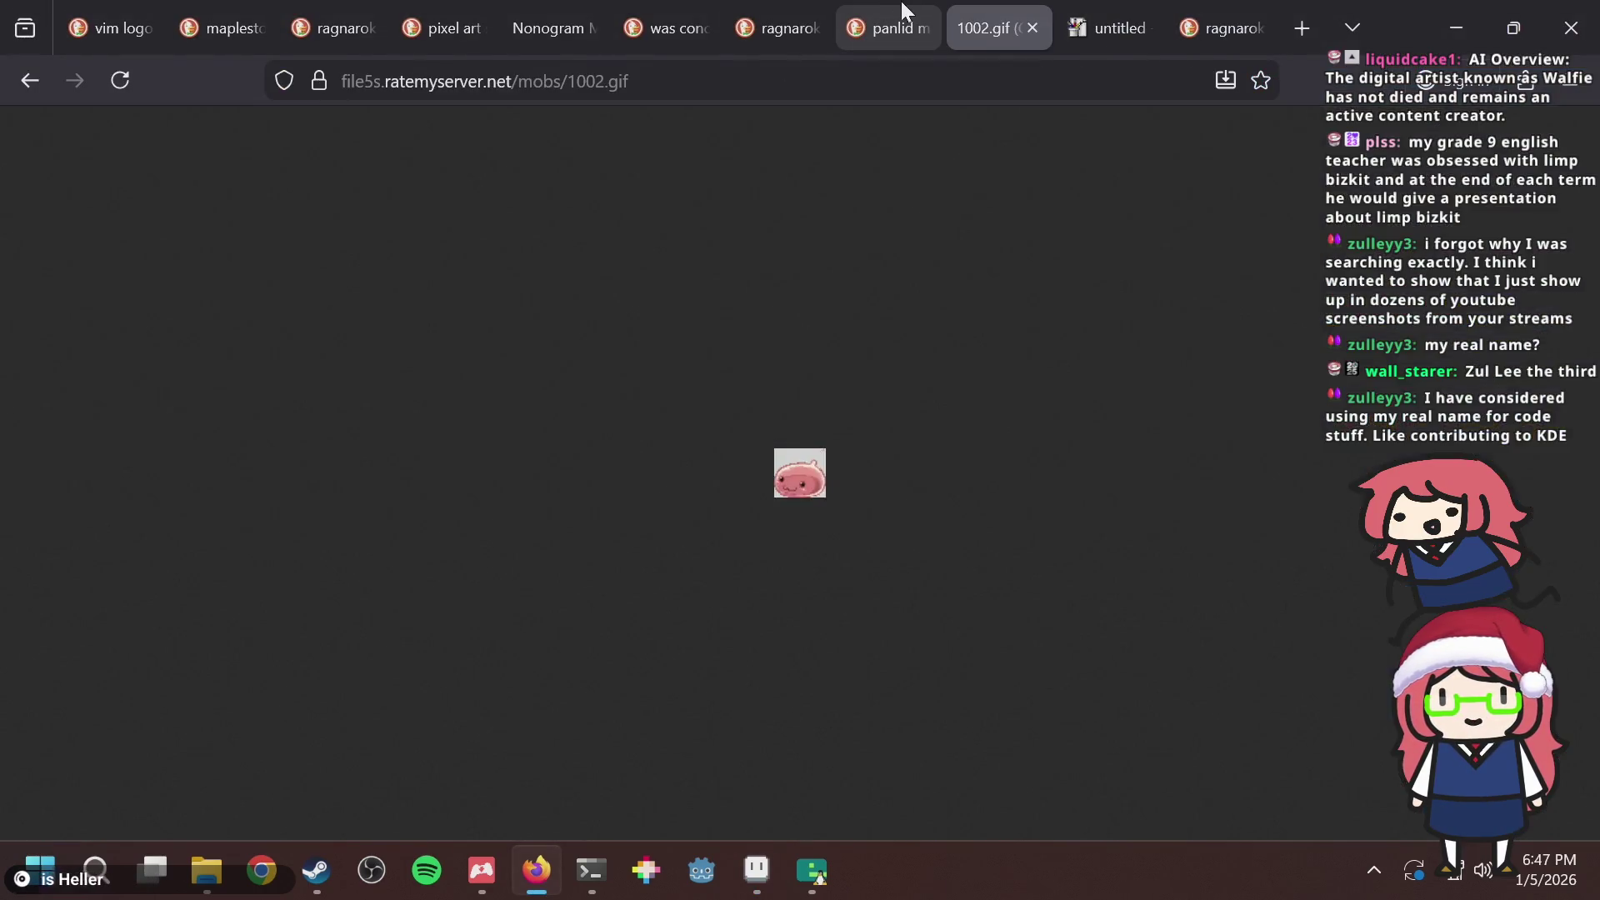
pyautogui.hotkey('alt', 'Tab')
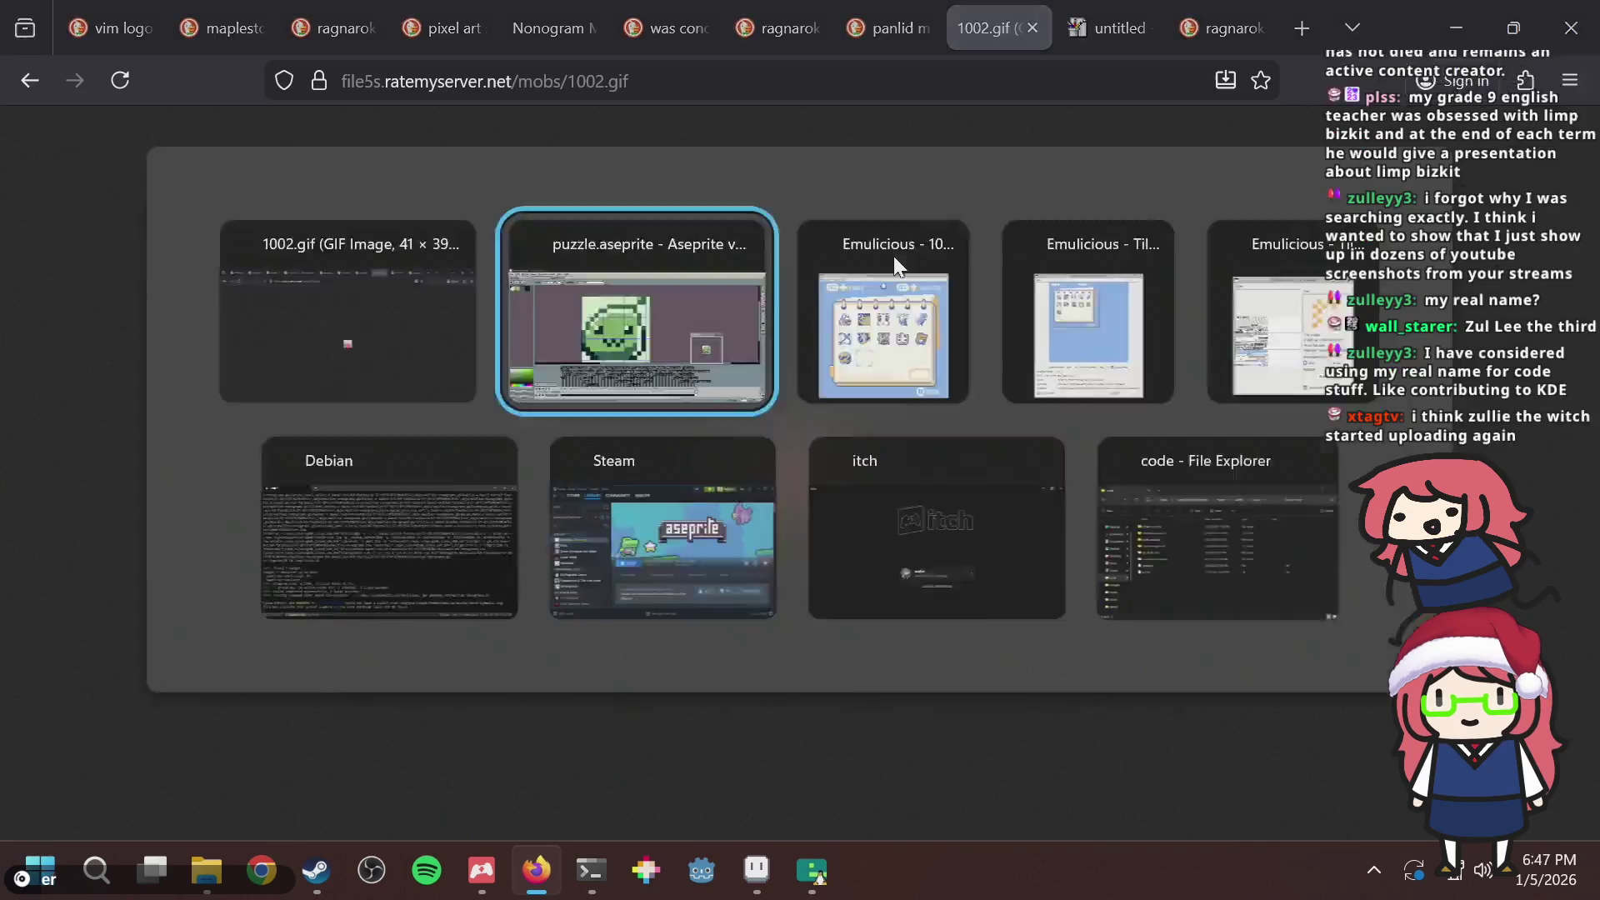
pyautogui.hotkey('ctrl', 's')
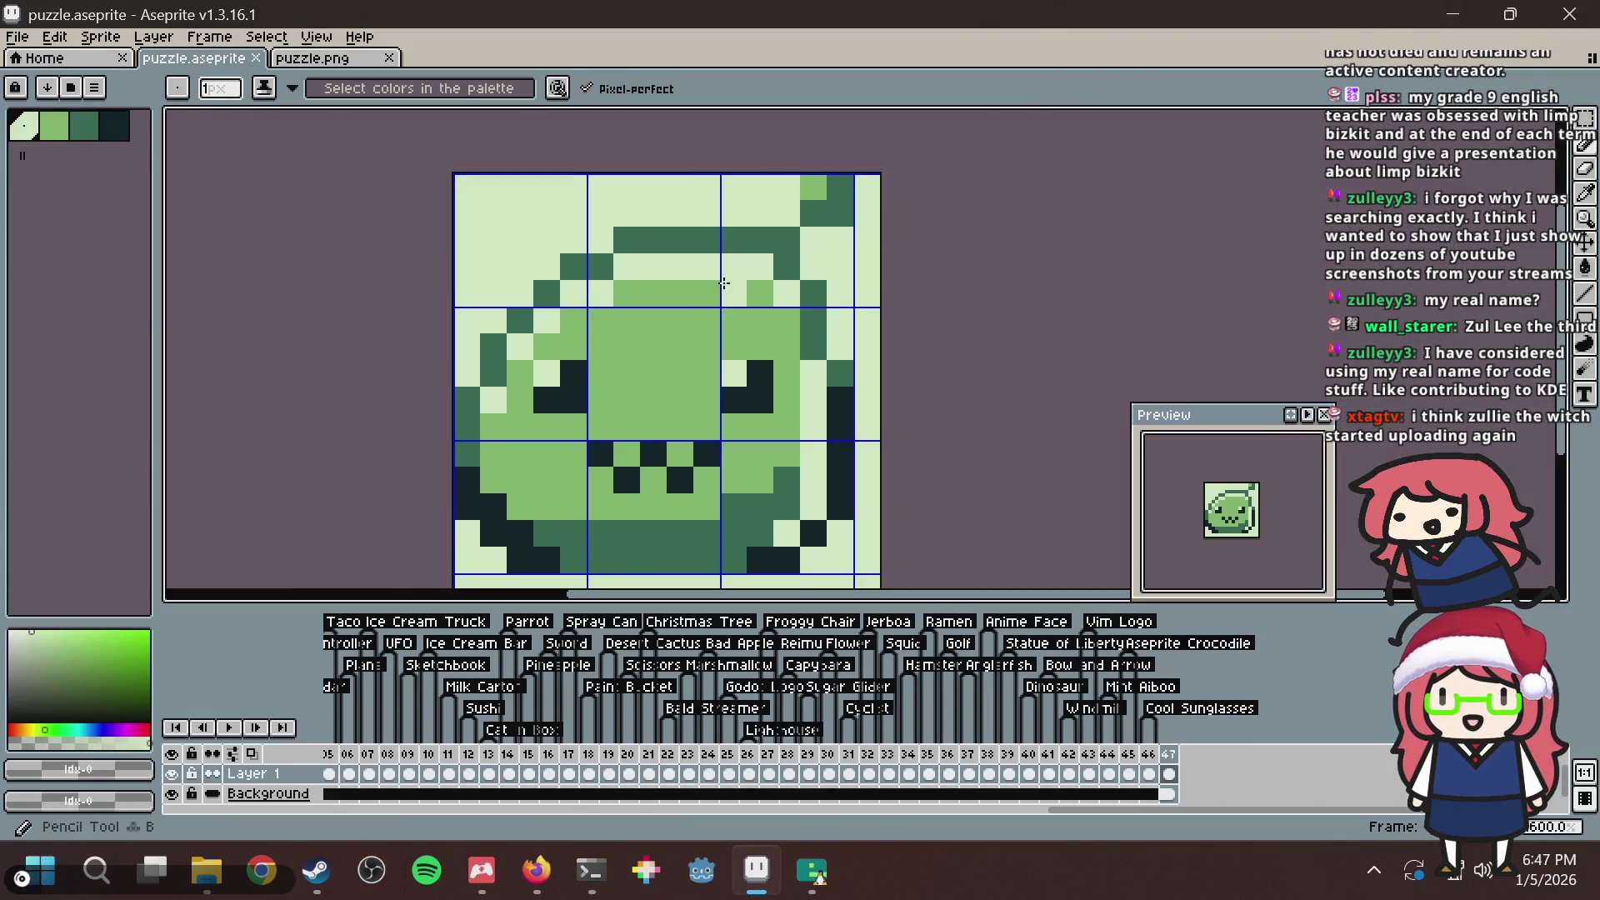
pyautogui.click(786, 266)
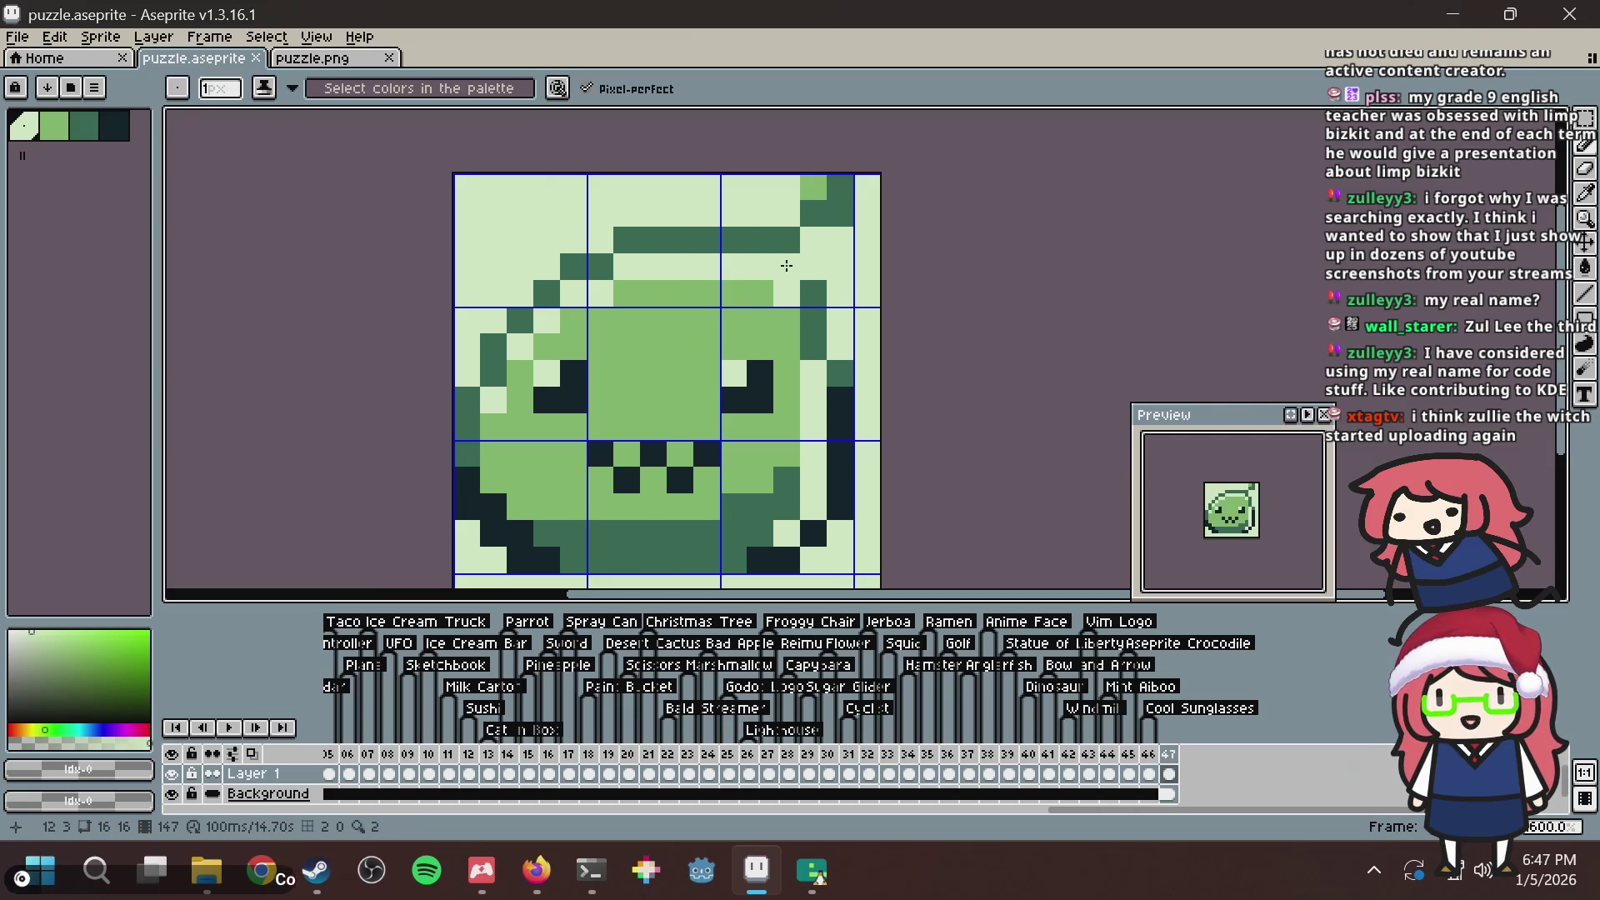
pyautogui.hotkey('ctrl', 's')
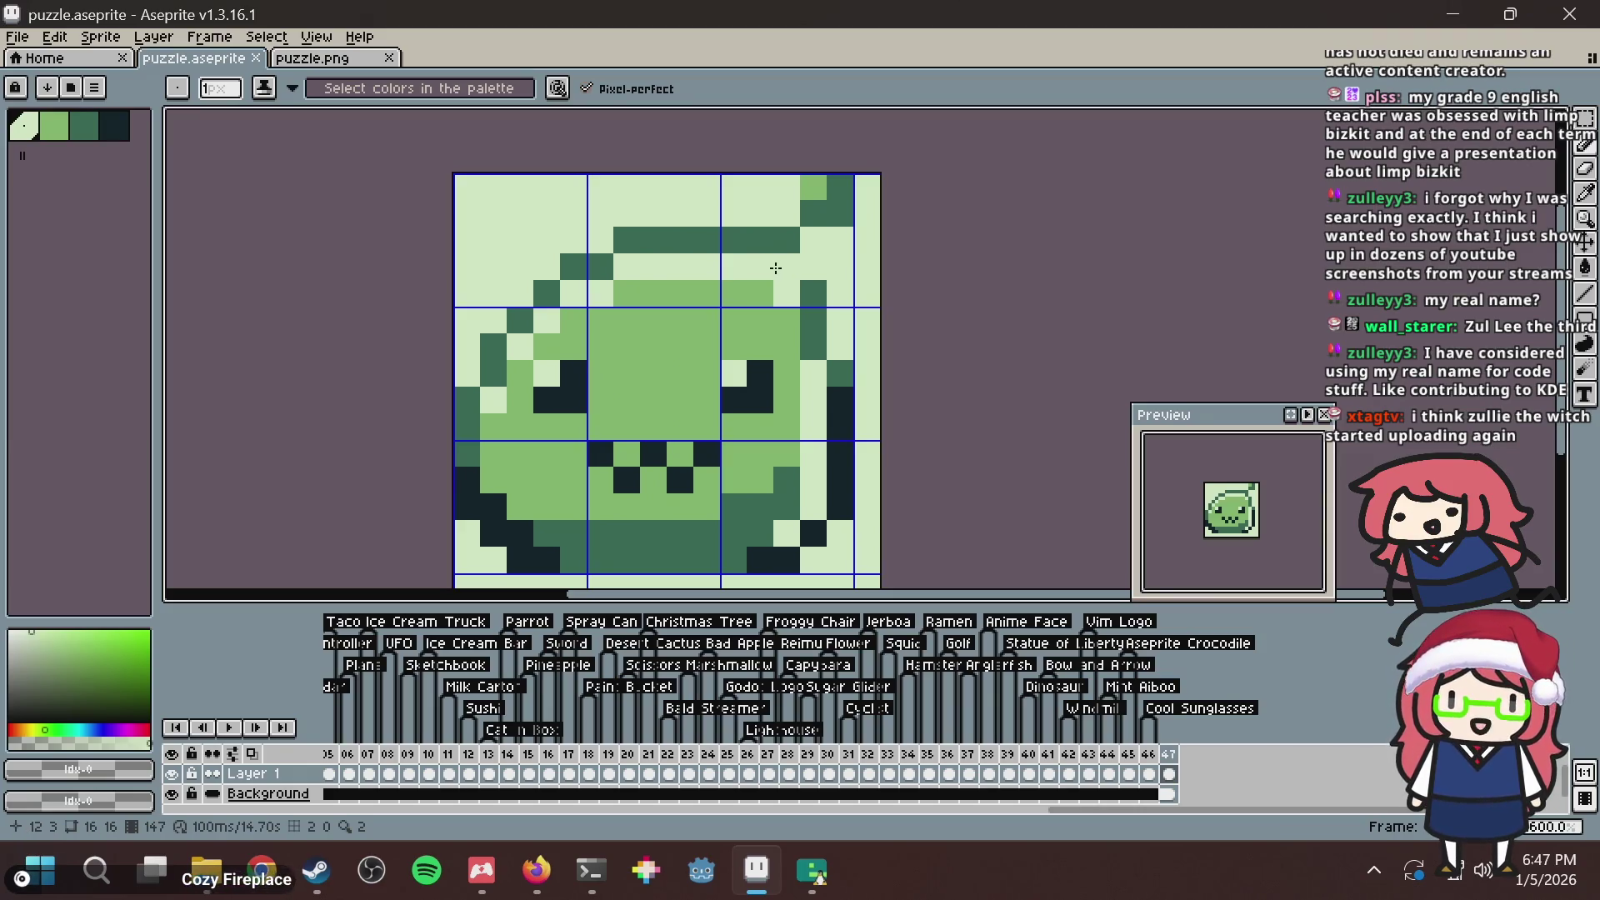
pyautogui.hotkey('ctrl', 'z')
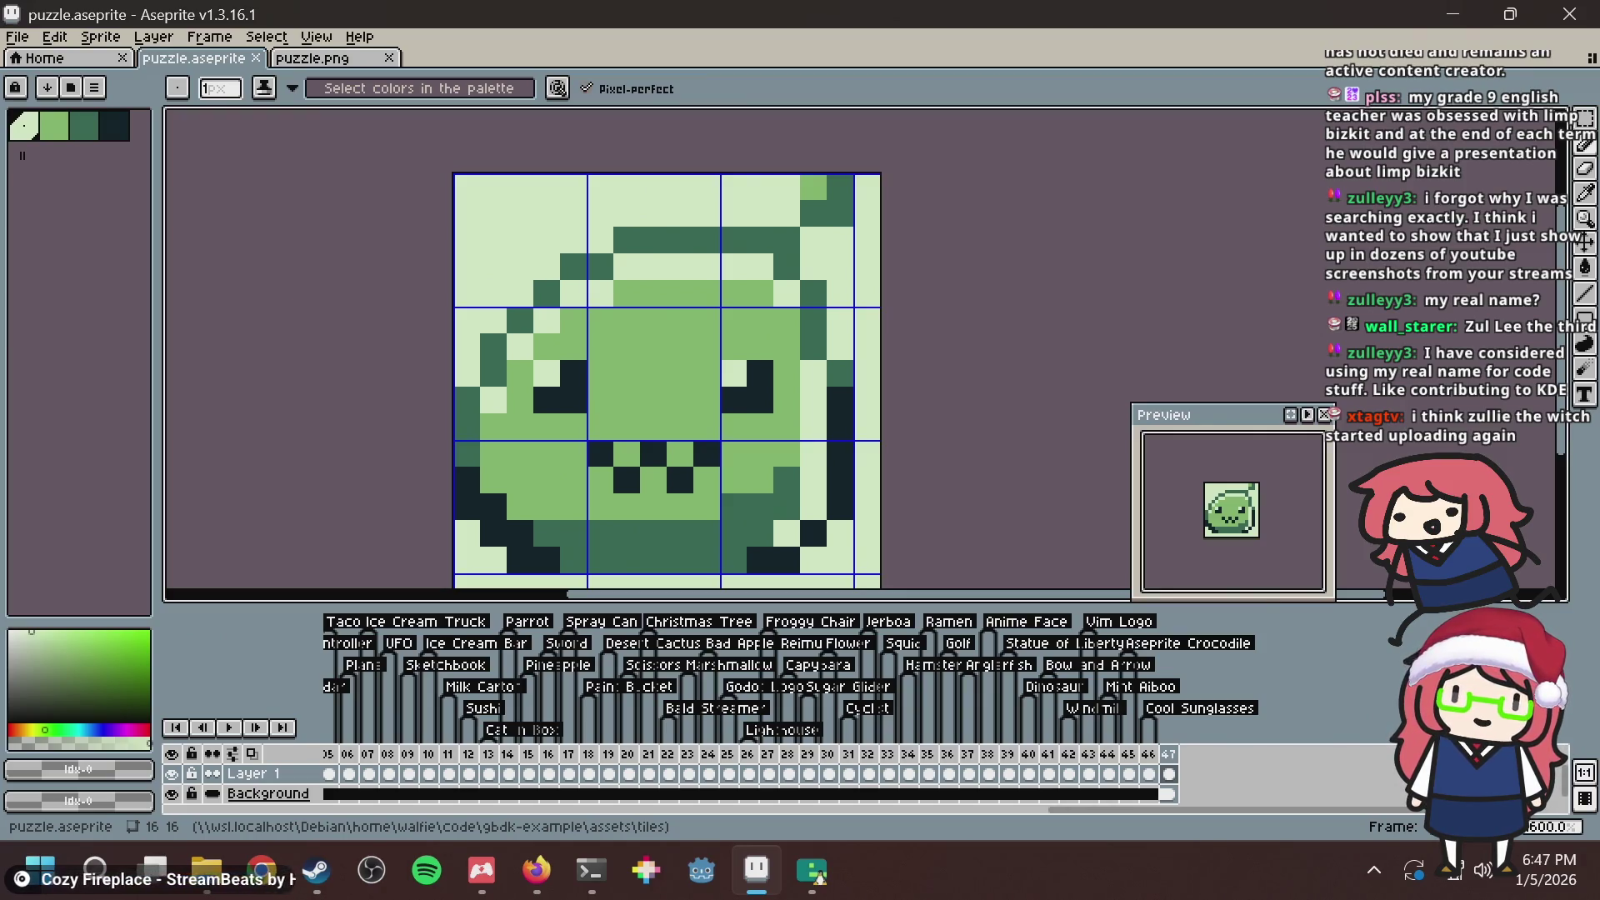
pyautogui.hotkey('ctrl', 's')
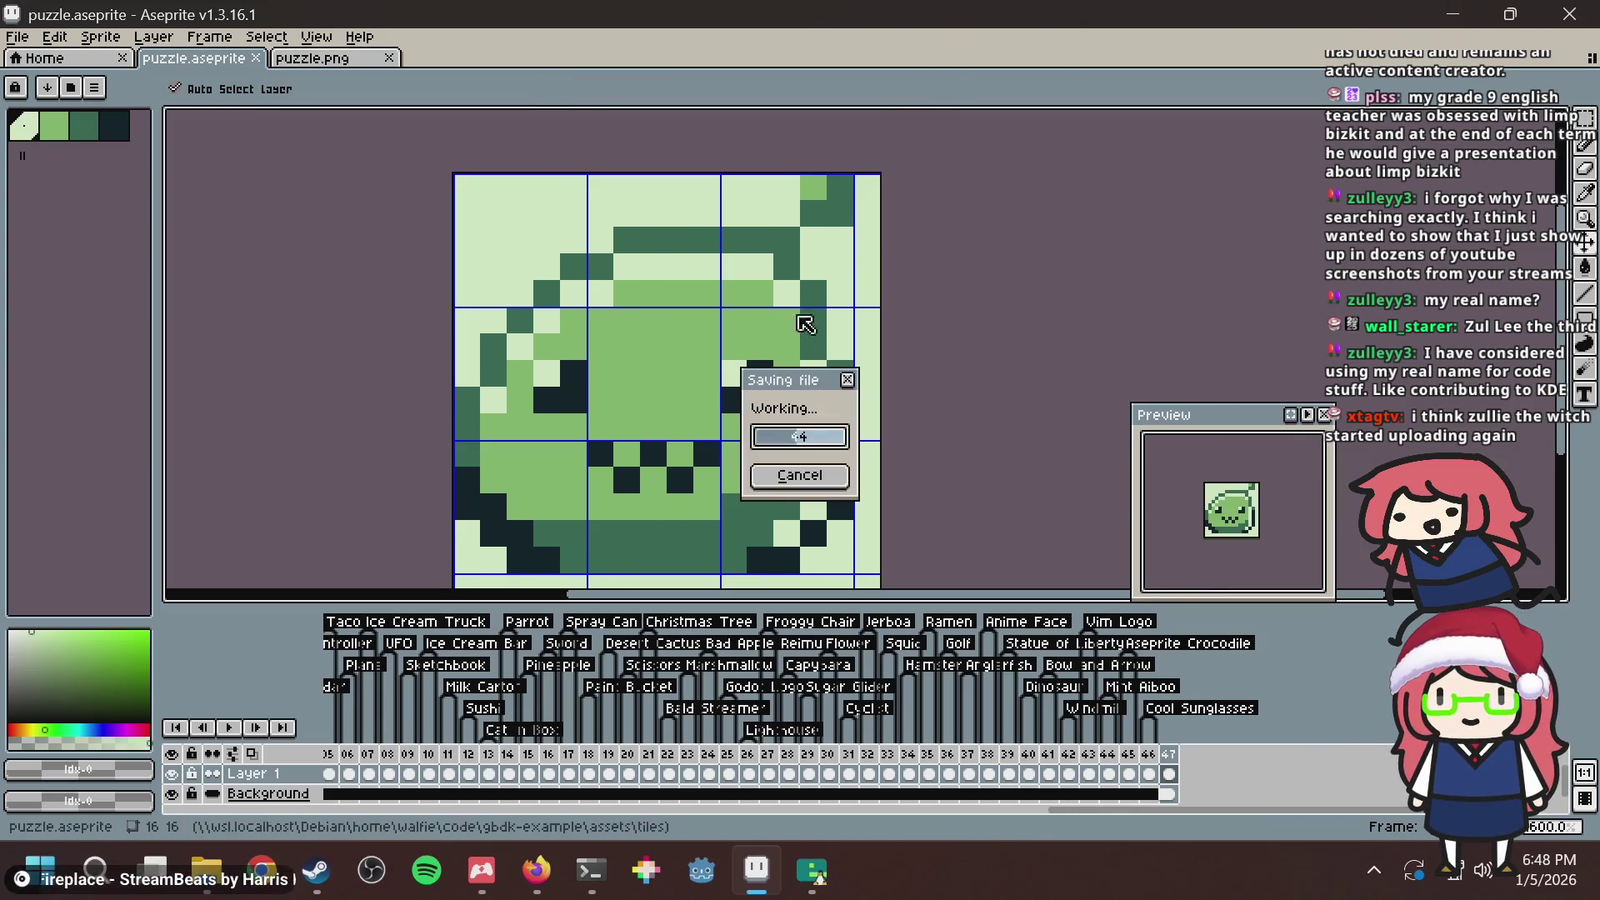
pyautogui.moveTo(780, 338); pyautogui.dragTo(755, 280)
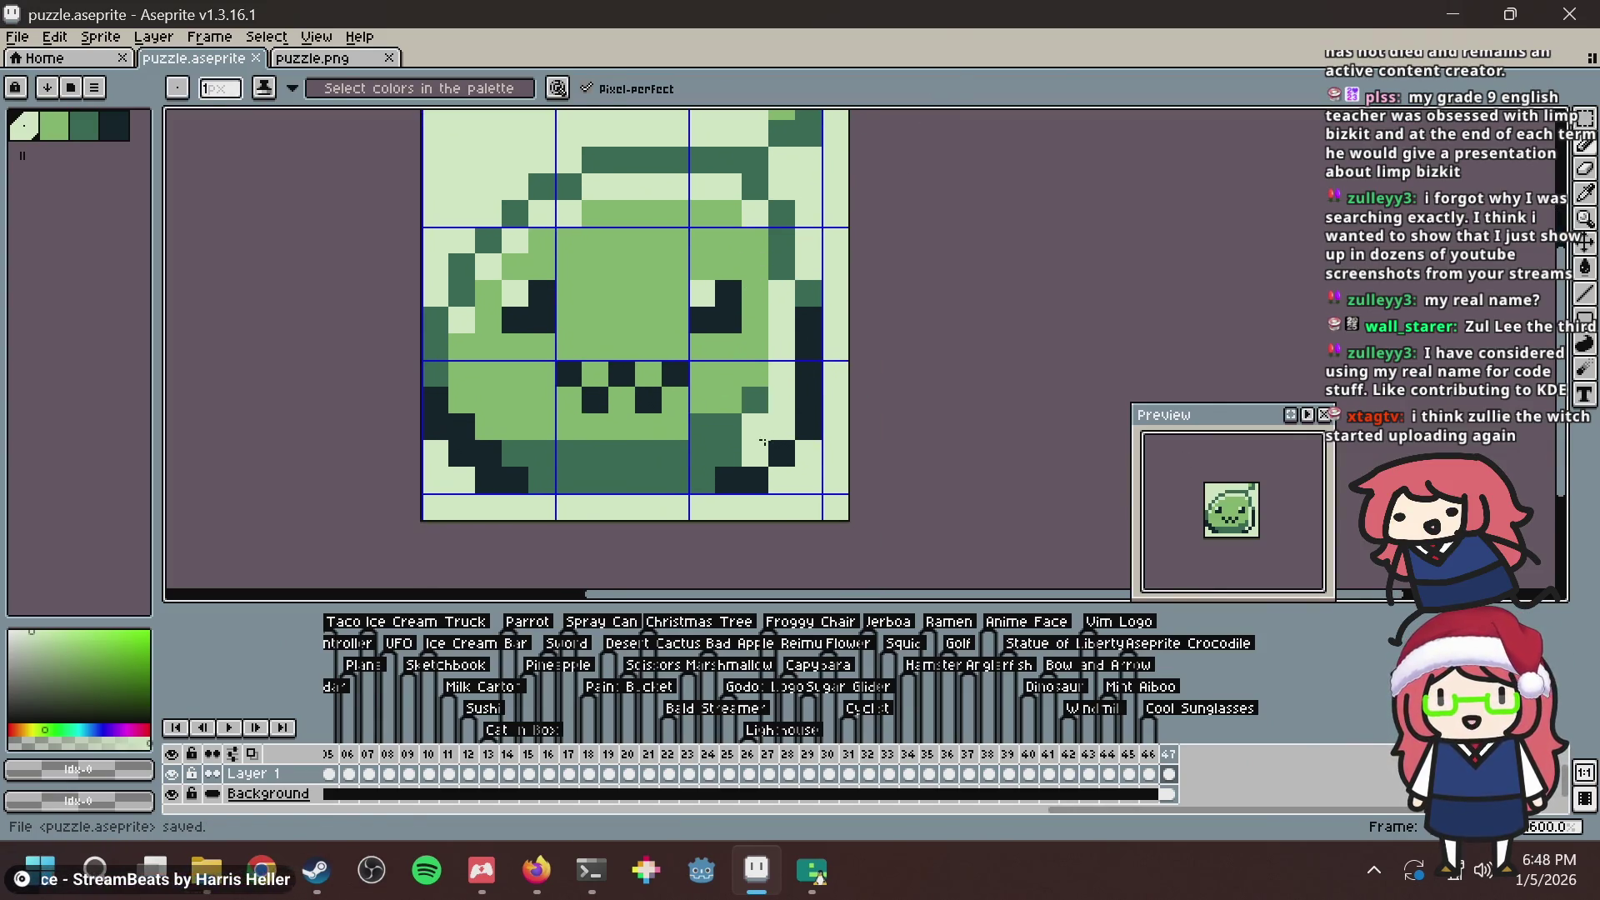
# Try darkest-colour pixels on the slime's bottom and right edges, then undo them.
pyautogui.keyDown('alt'); pyautogui.click(718, 485); pyautogui.keyUp('alt')
pyautogui.click(708, 484)
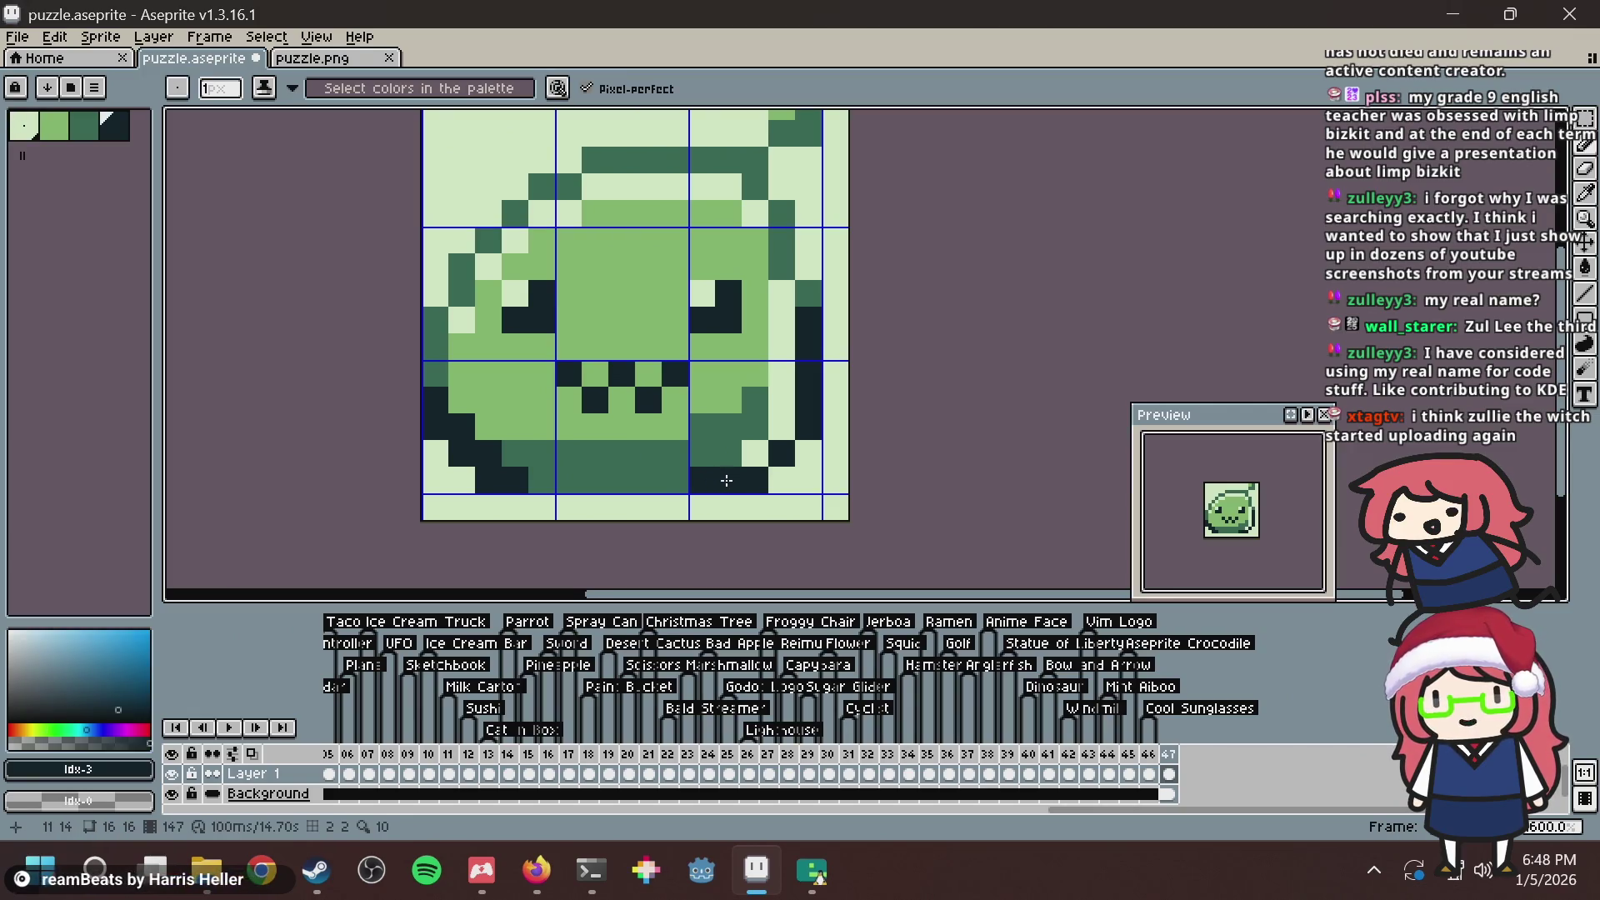
pyautogui.click(754, 454)
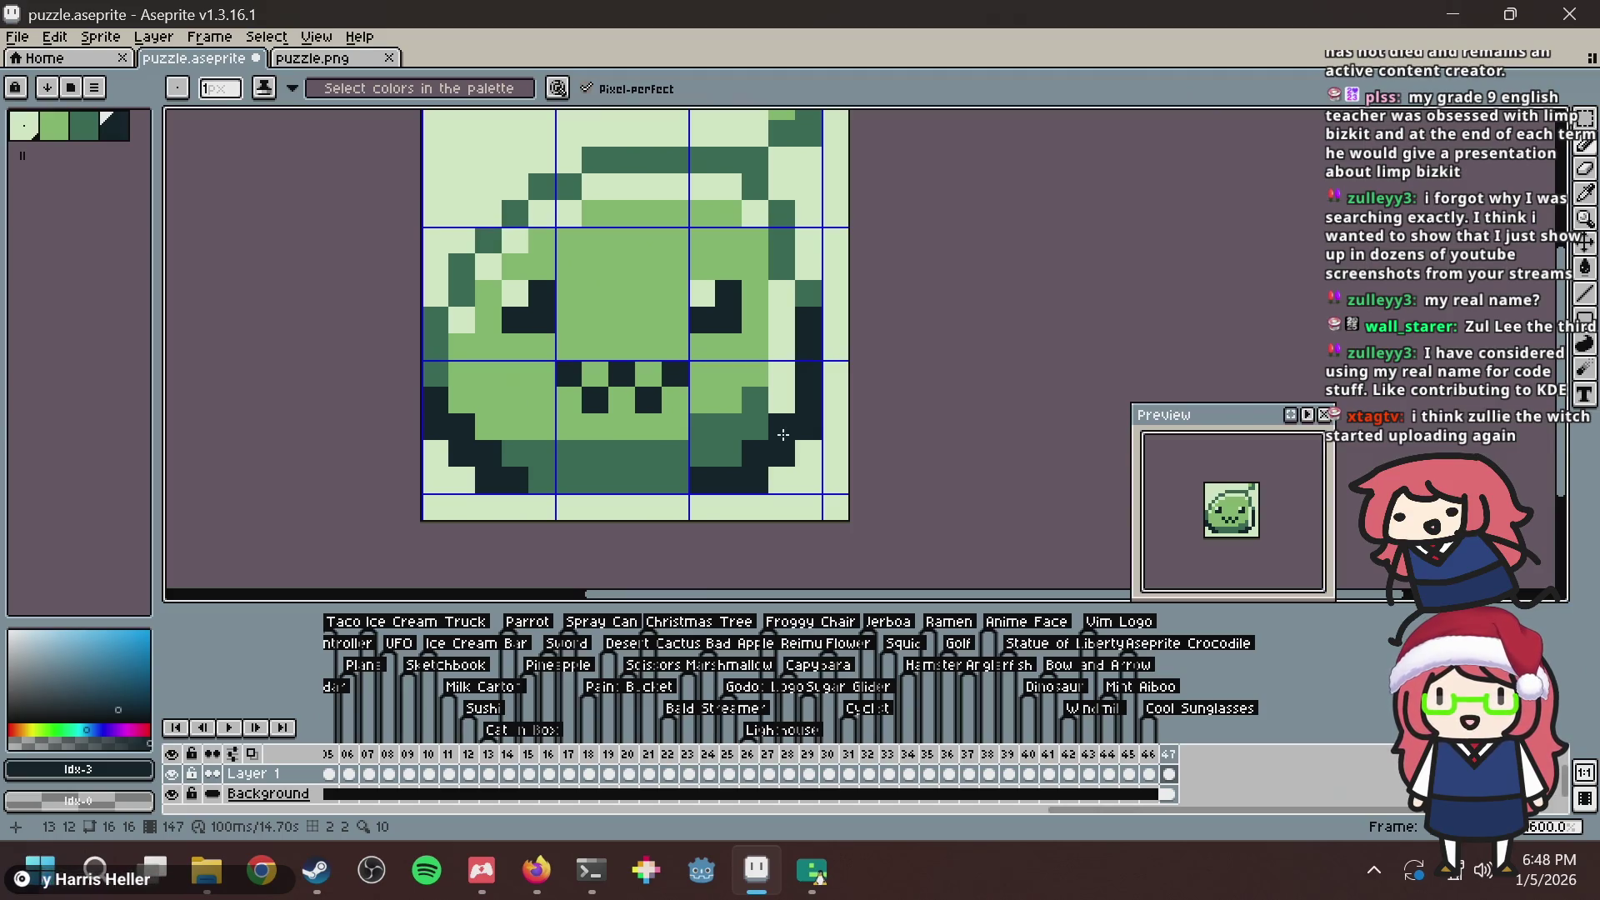
pyautogui.press('v')
pyautogui.hotkey('ctrl', 'z')
pyautogui.press('b')
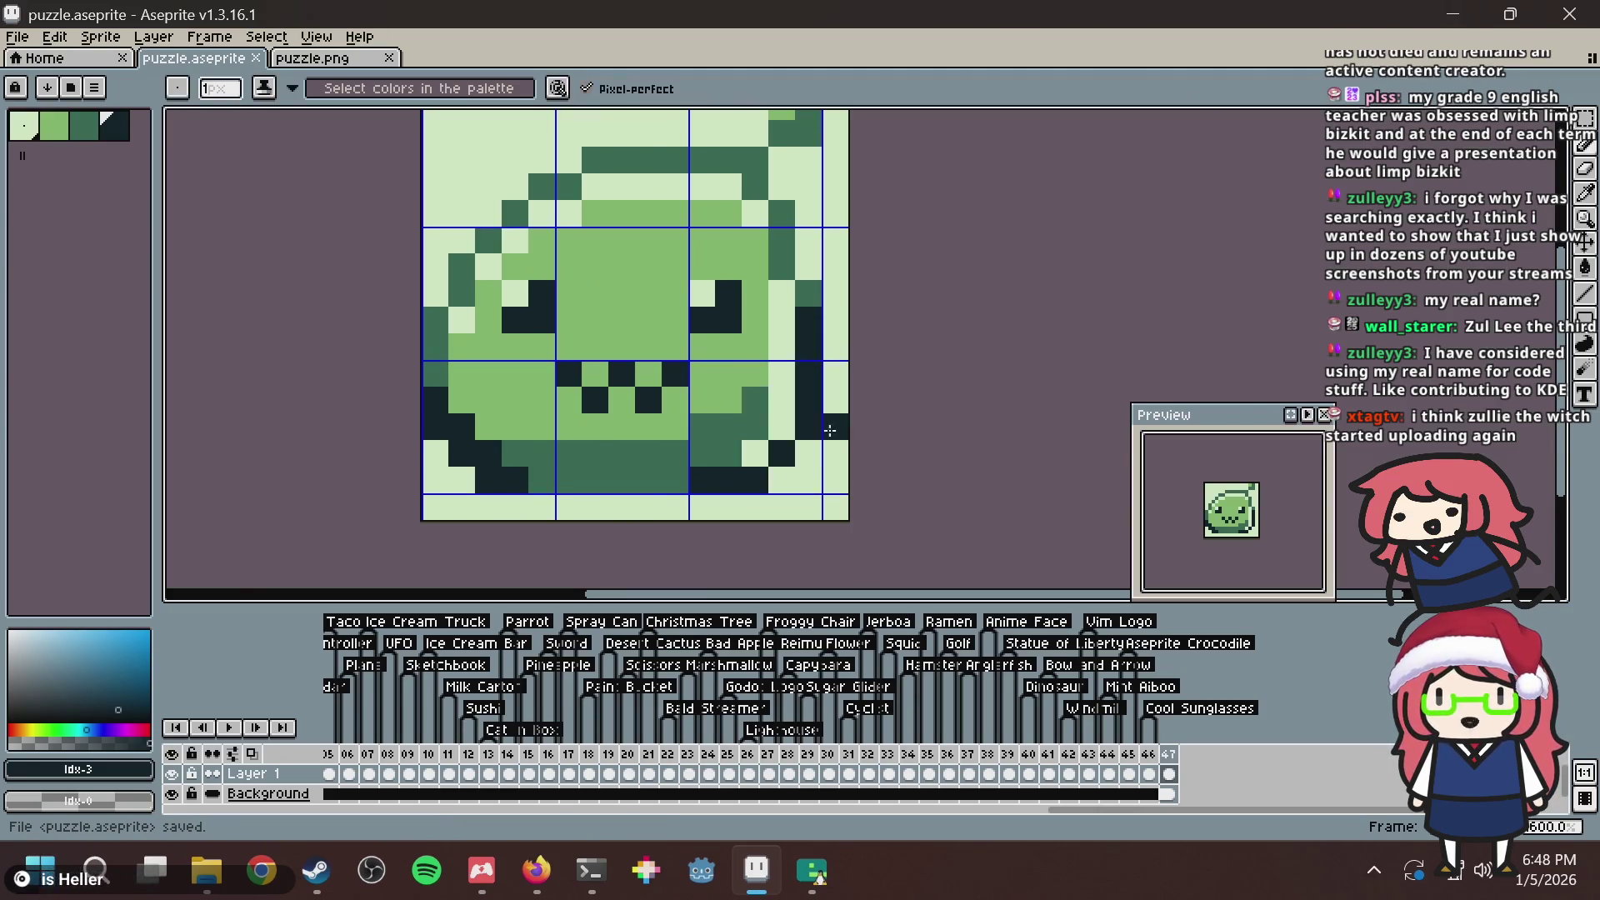
# Pick the lightest green, save, and repaint a dark bottom pixel light.
pyautogui.keyDown('alt'); pyautogui.click(754, 454); pyautogui.keyUp('alt')
pyautogui.hotkey('ctrl', 'z')
pyautogui.hotkey('ctrl', 's')
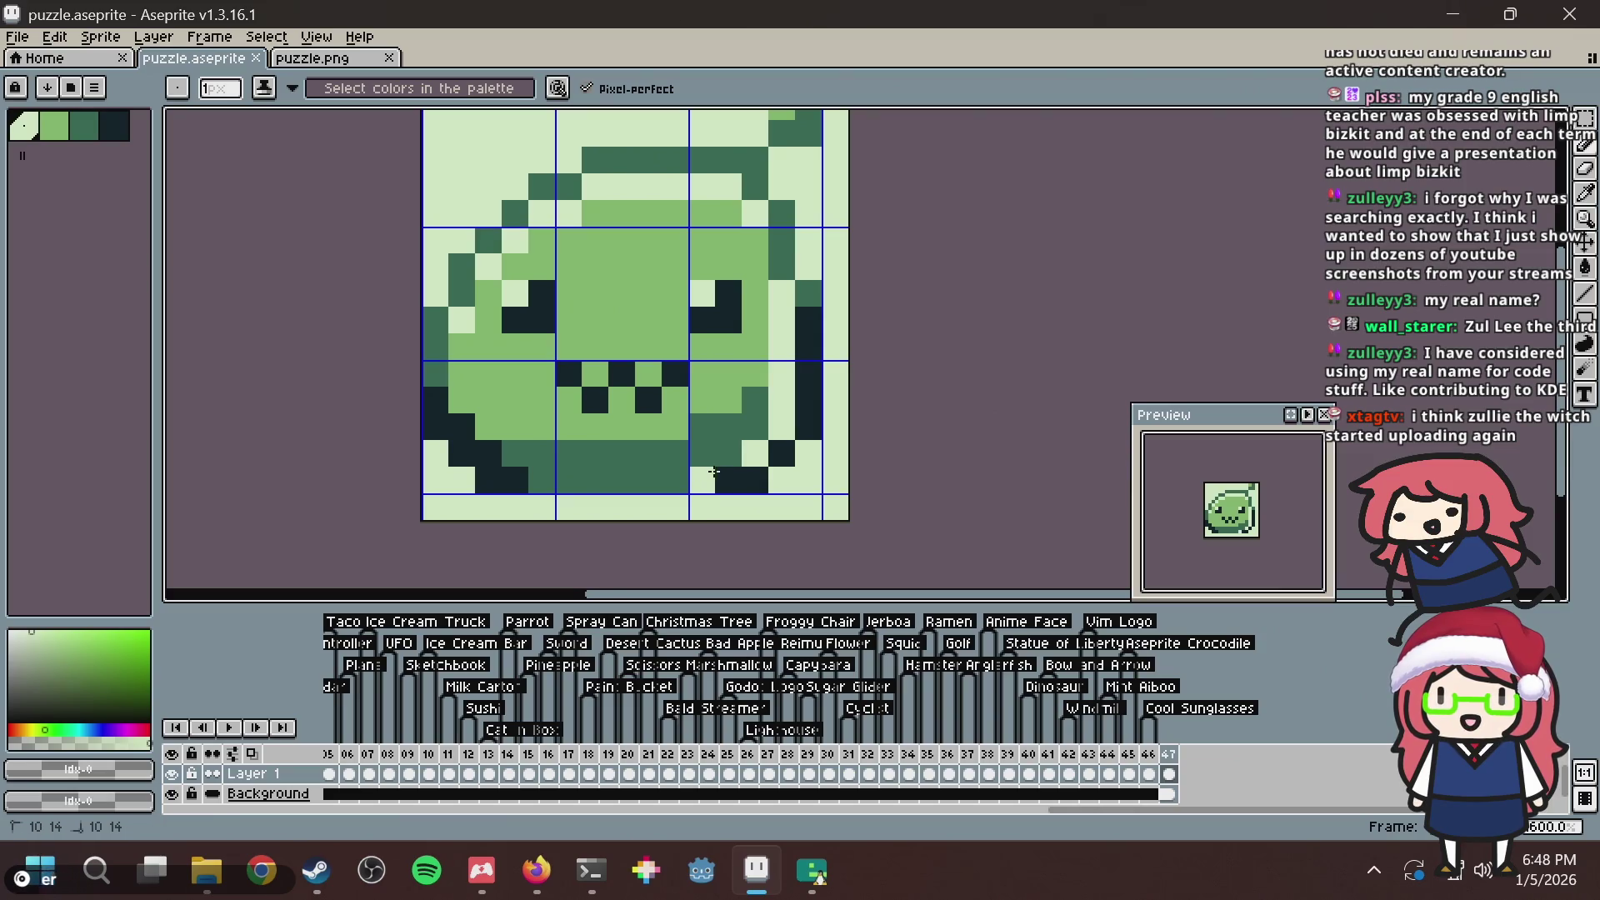
pyautogui.click(714, 471)
# Save puzzle.aseprite repeatedly while switching between the Move and Pencil tools.
pyautogui.press('v')
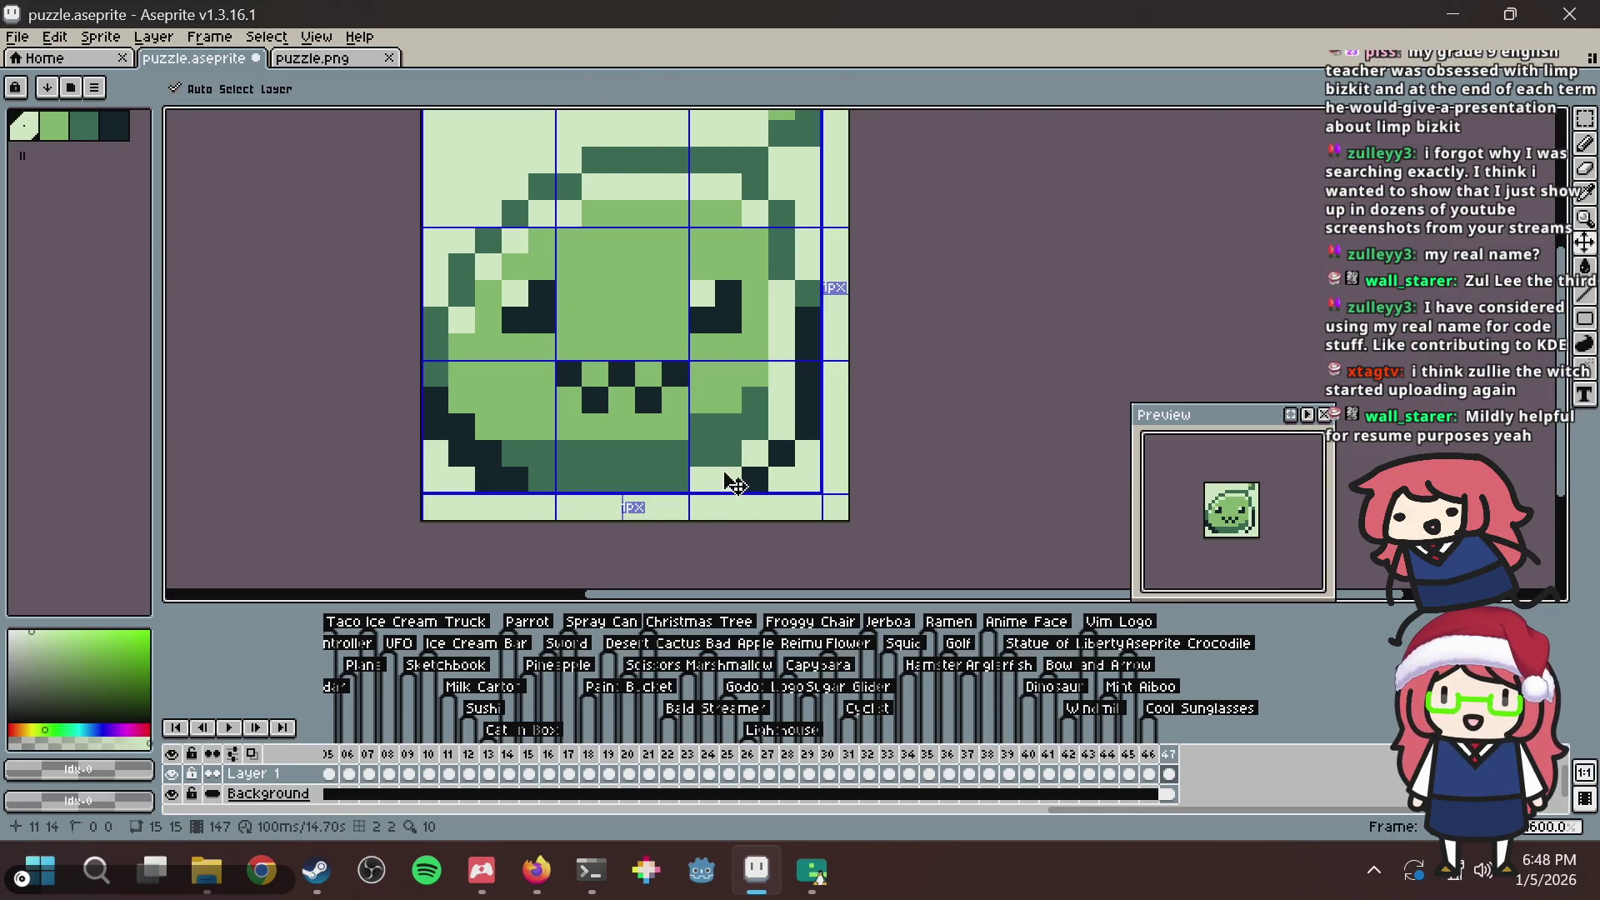
pyautogui.press('b')
pyautogui.hotkey('ctrl', 's')
pyautogui.press('v')
pyautogui.press('b')
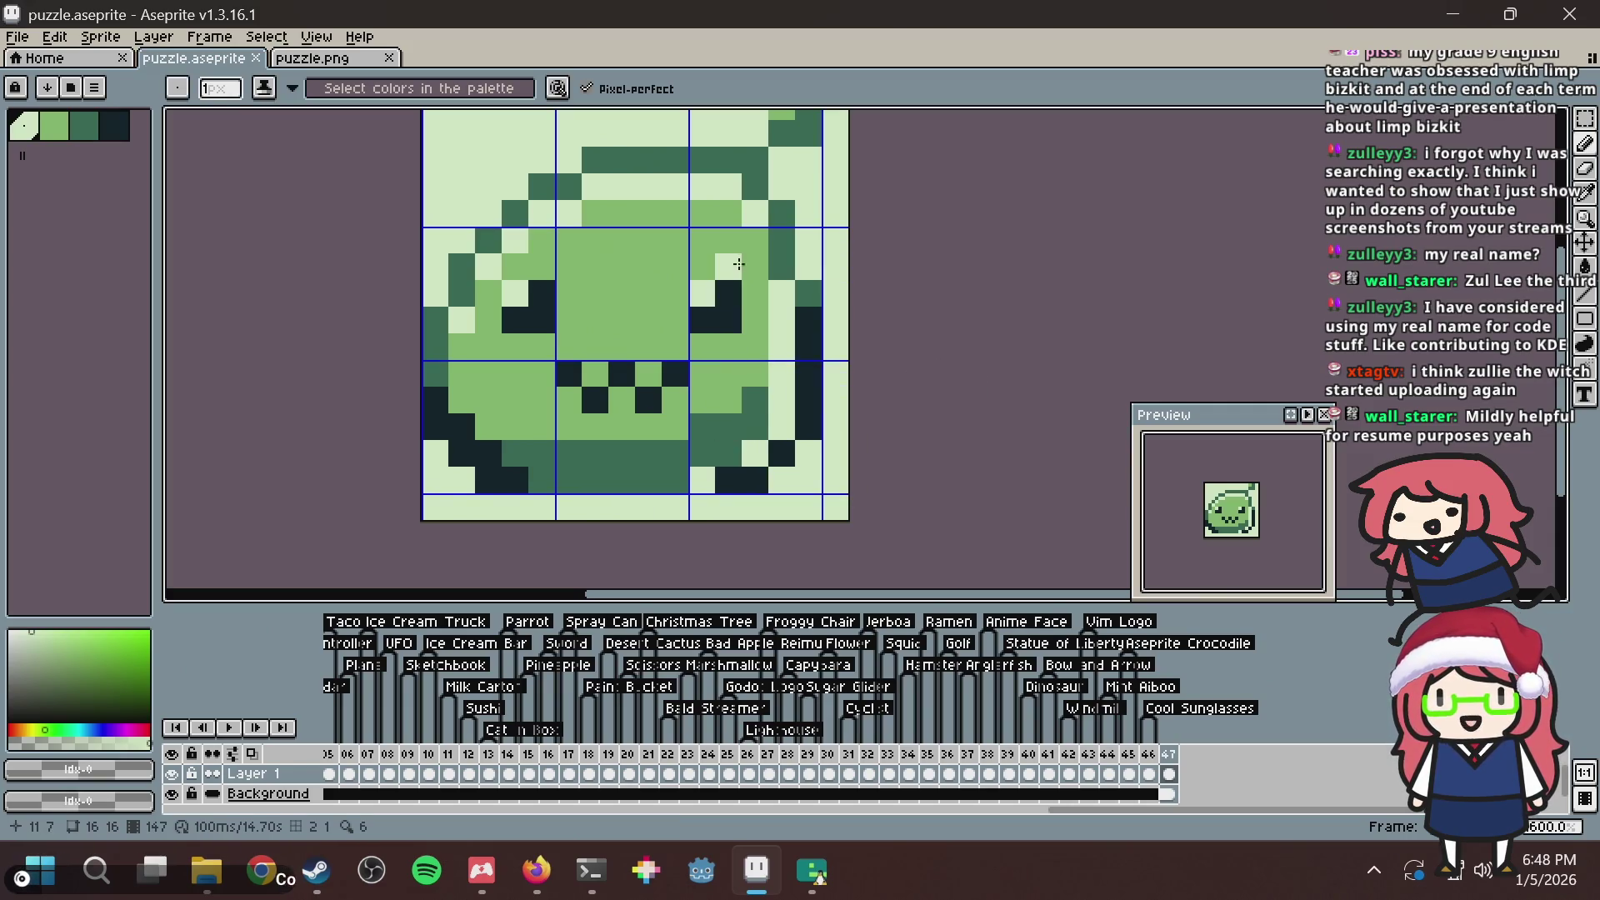
pyautogui.press('v')
pyautogui.hotkey('ctrl', 's')
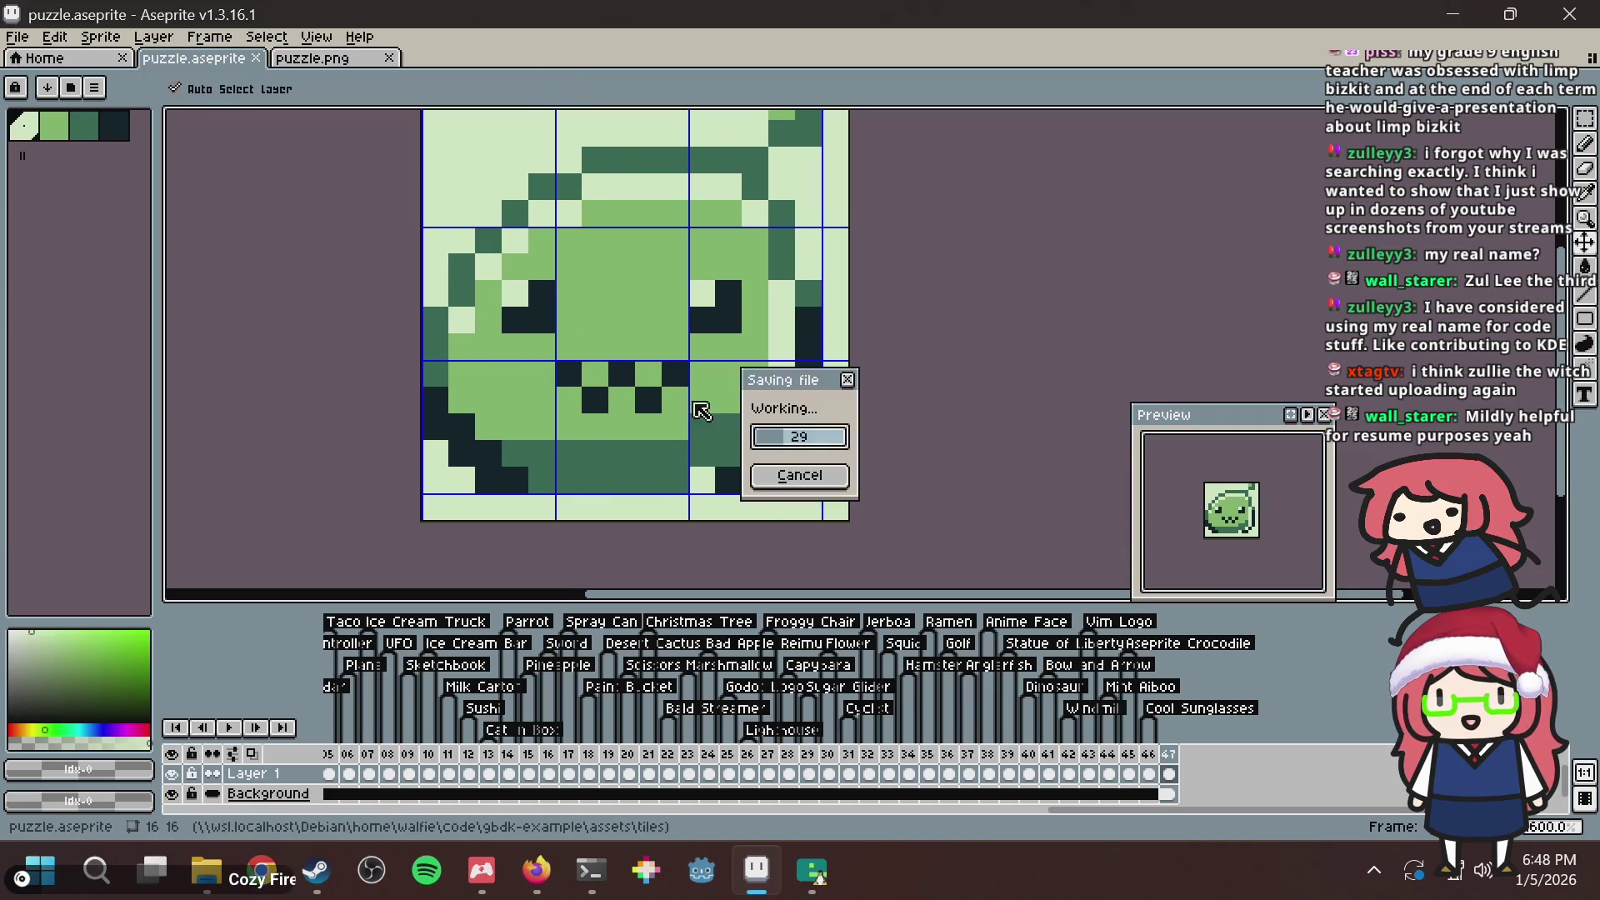
pyautogui.press('b')
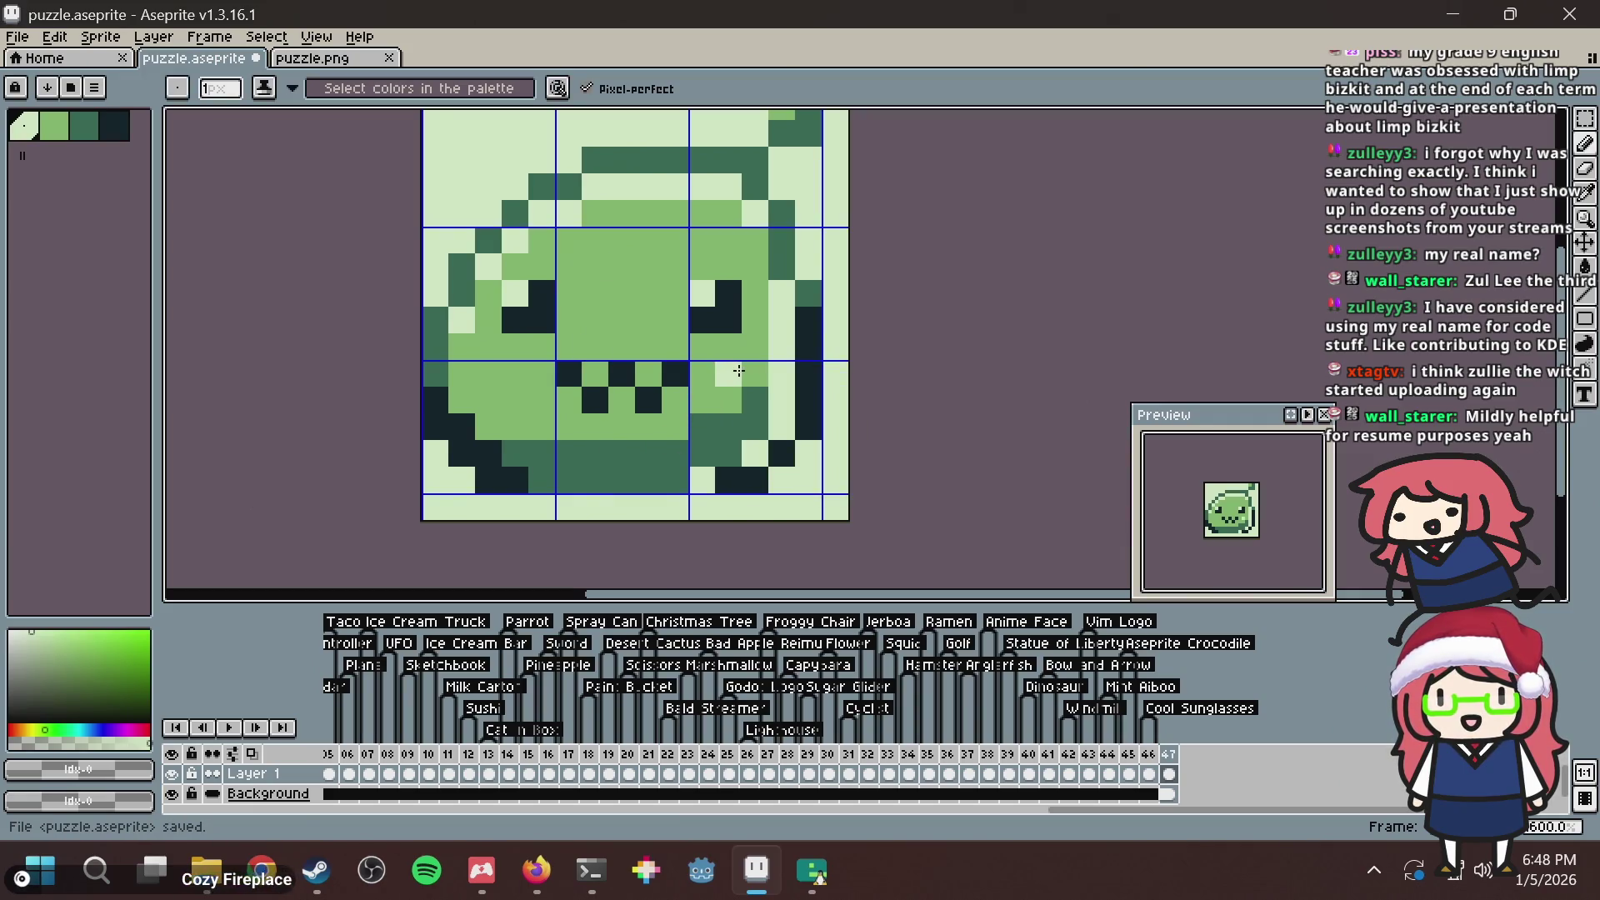
pyautogui.hotkey('ctrl', 's')
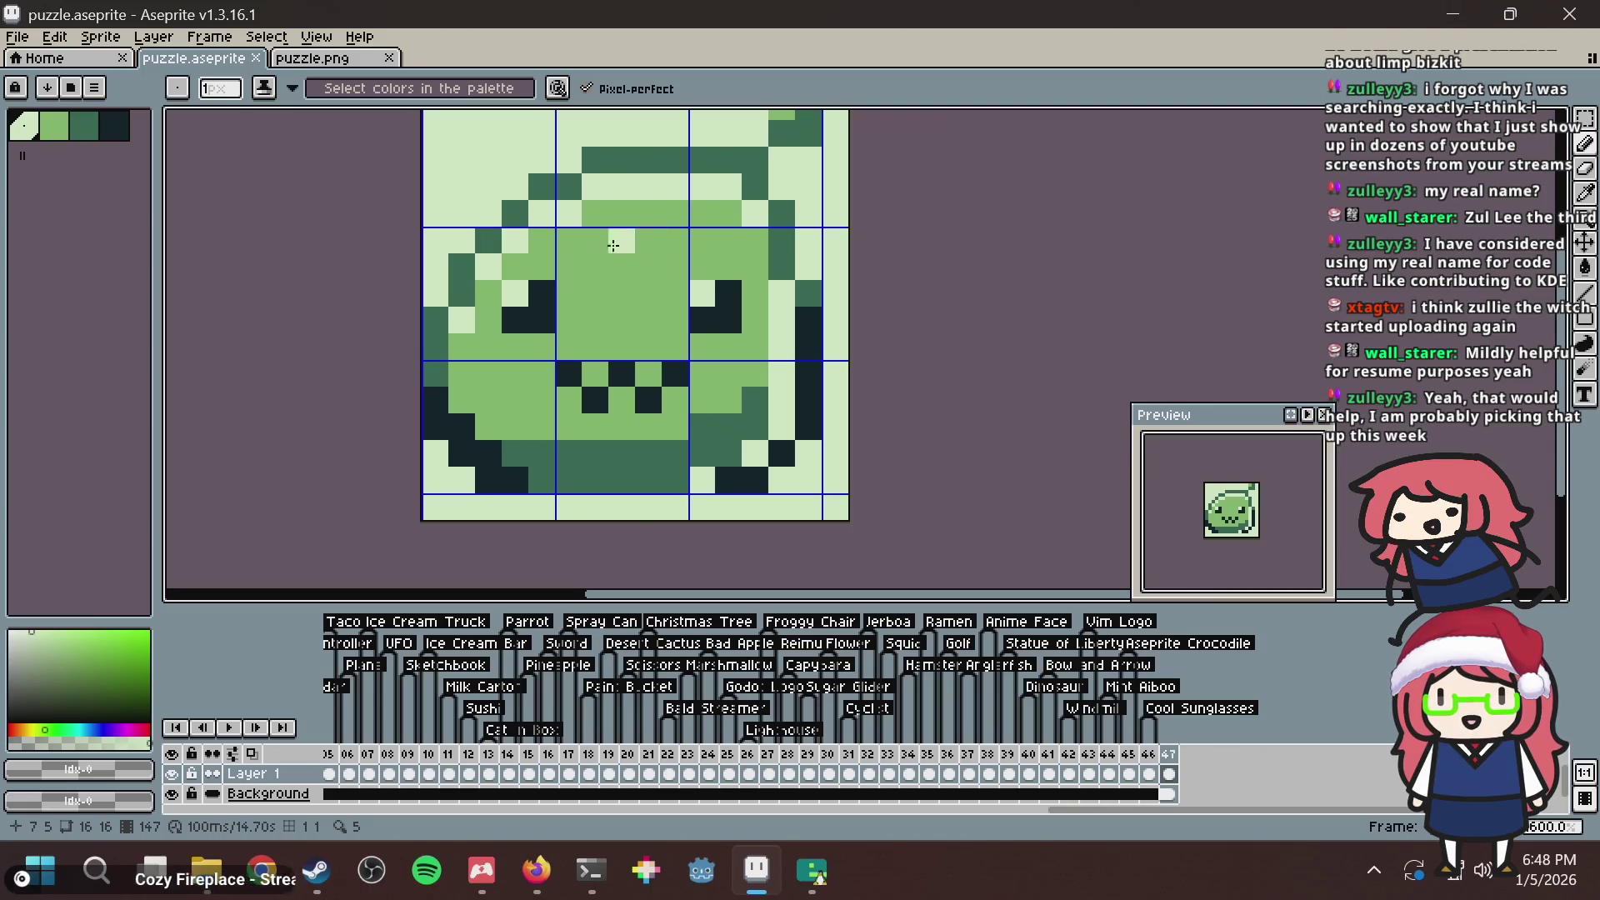
pyautogui.hotkey('ctrl', 's')
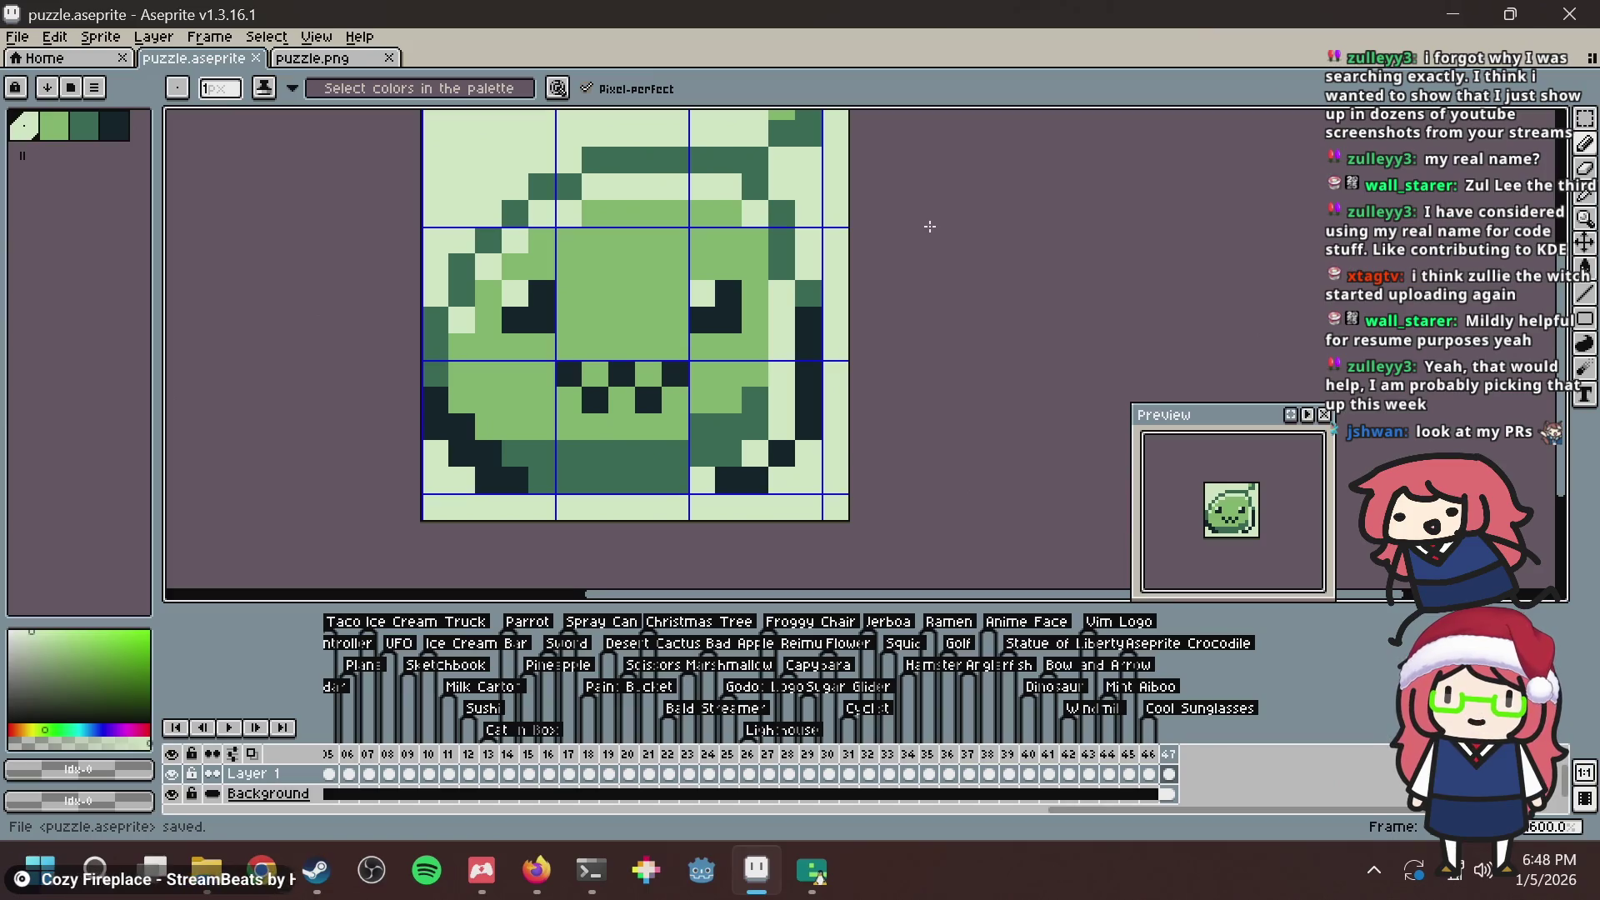
pyautogui.hotkey('ctrl', 's')
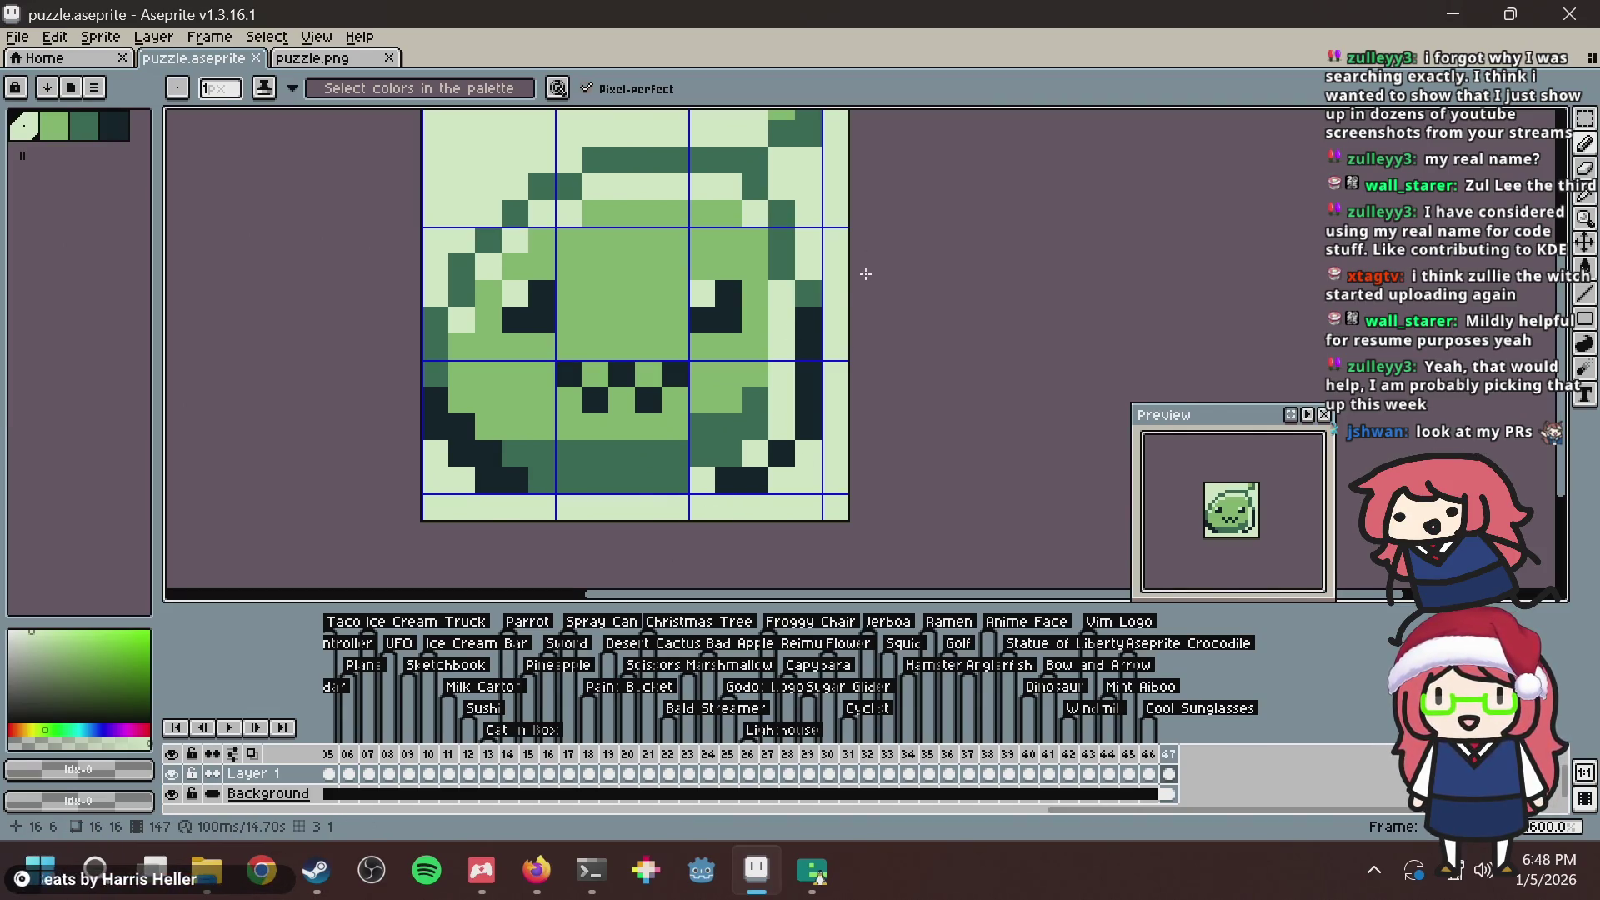
pyautogui.hotkey('ctrl', 's')
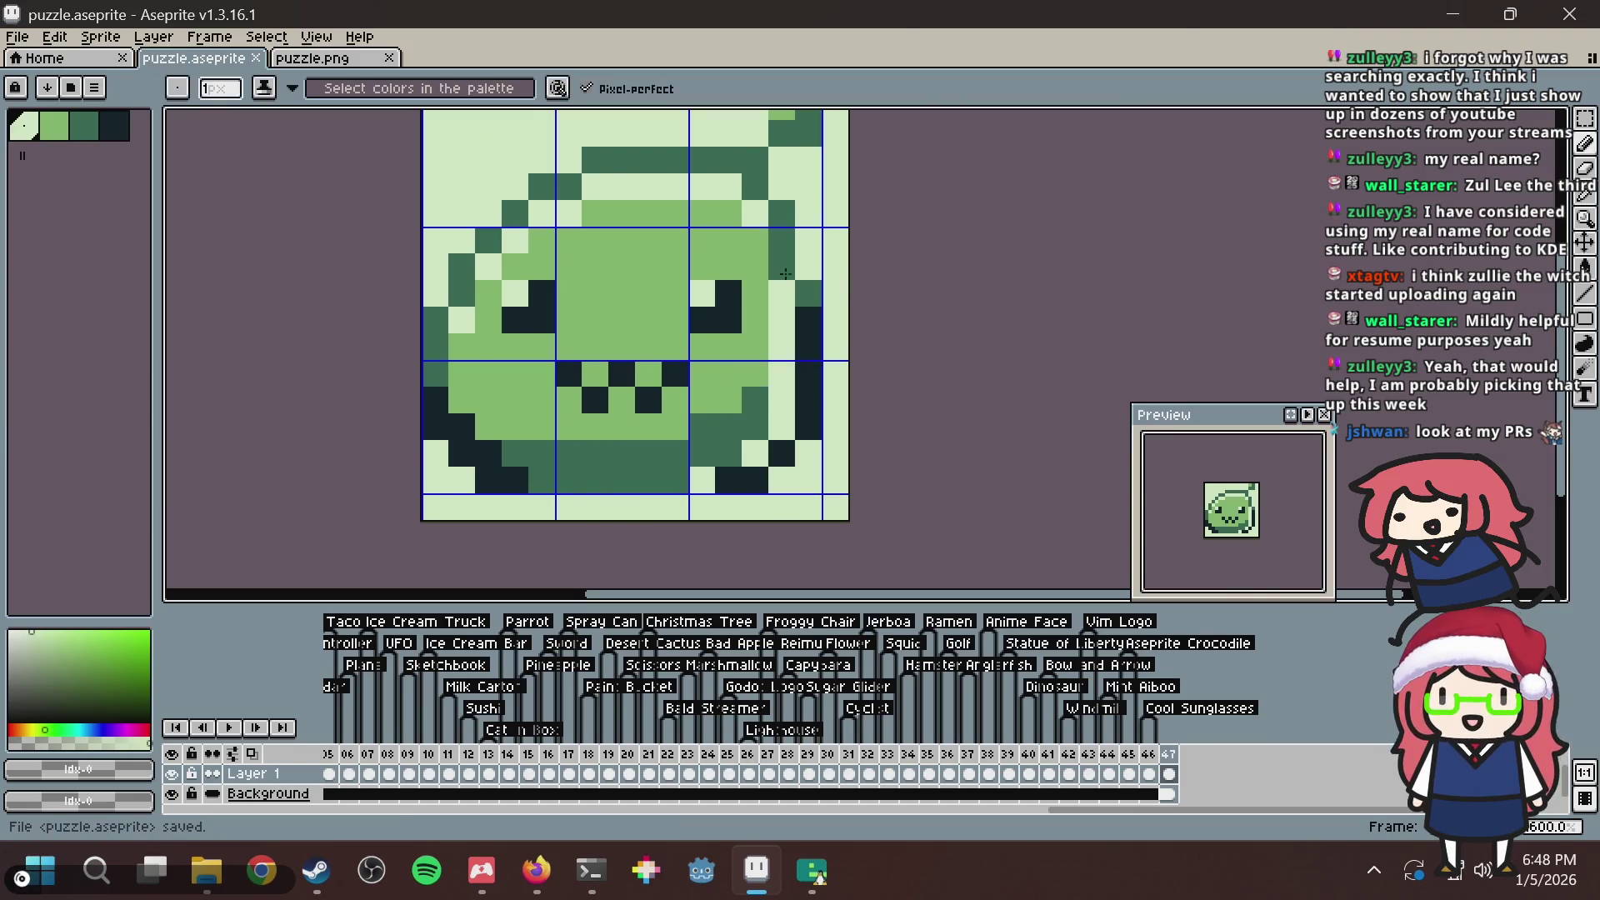
# Try lightening a medium-green pixel and a dark outline pixel, undoing both.
pyautogui.click(593, 204)
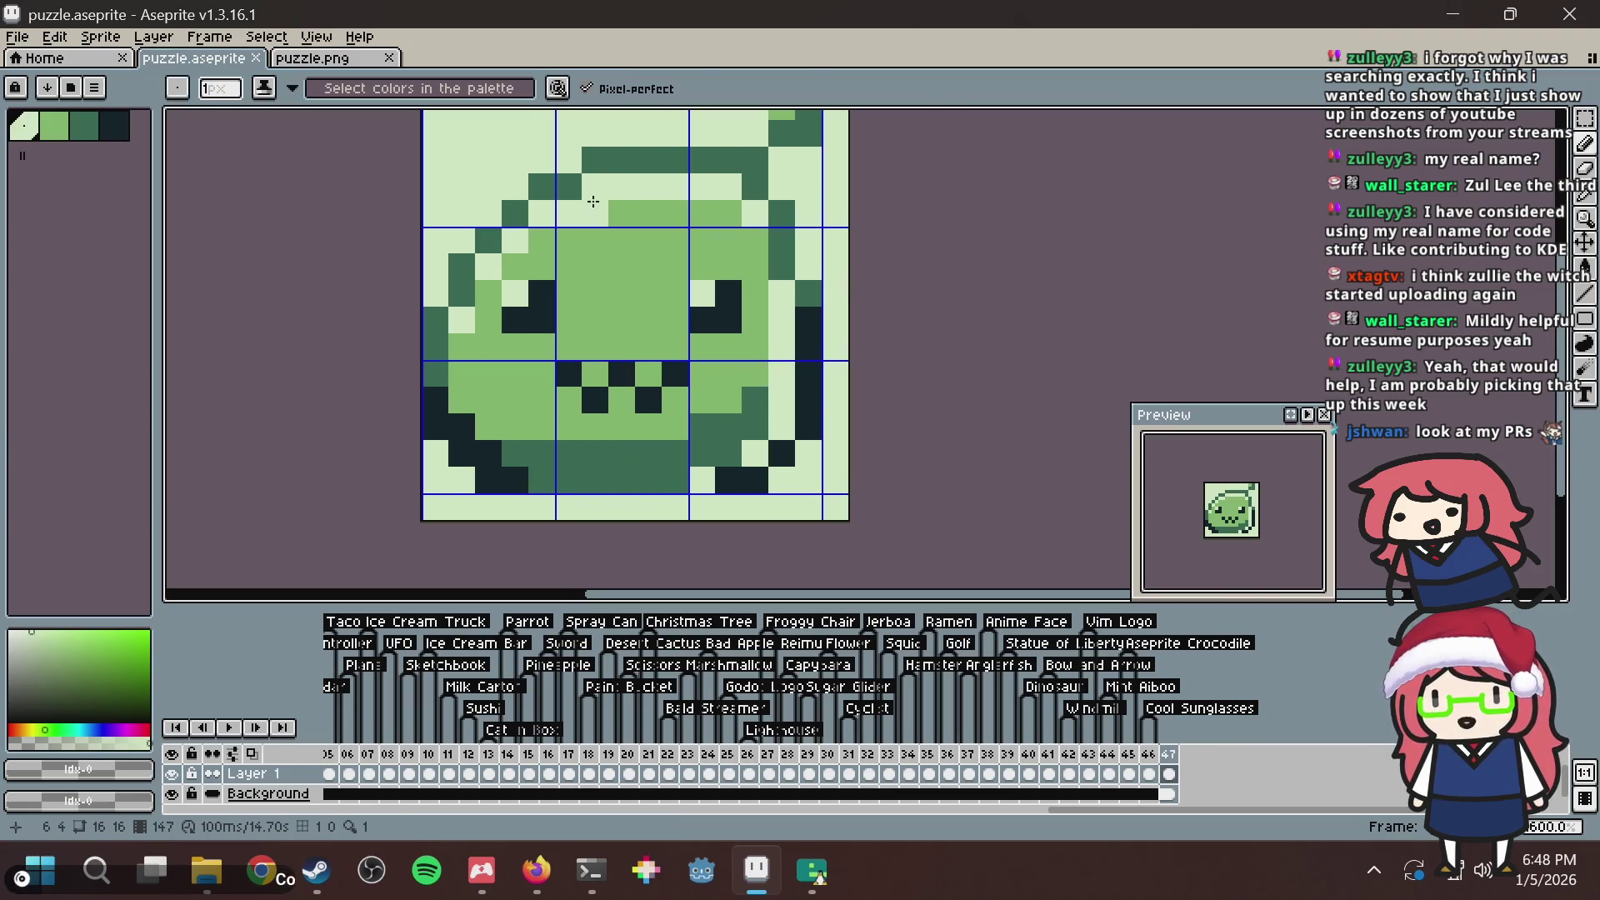
pyautogui.hotkey('ctrl', 's')
pyautogui.hotkey('ctrl', 'z')
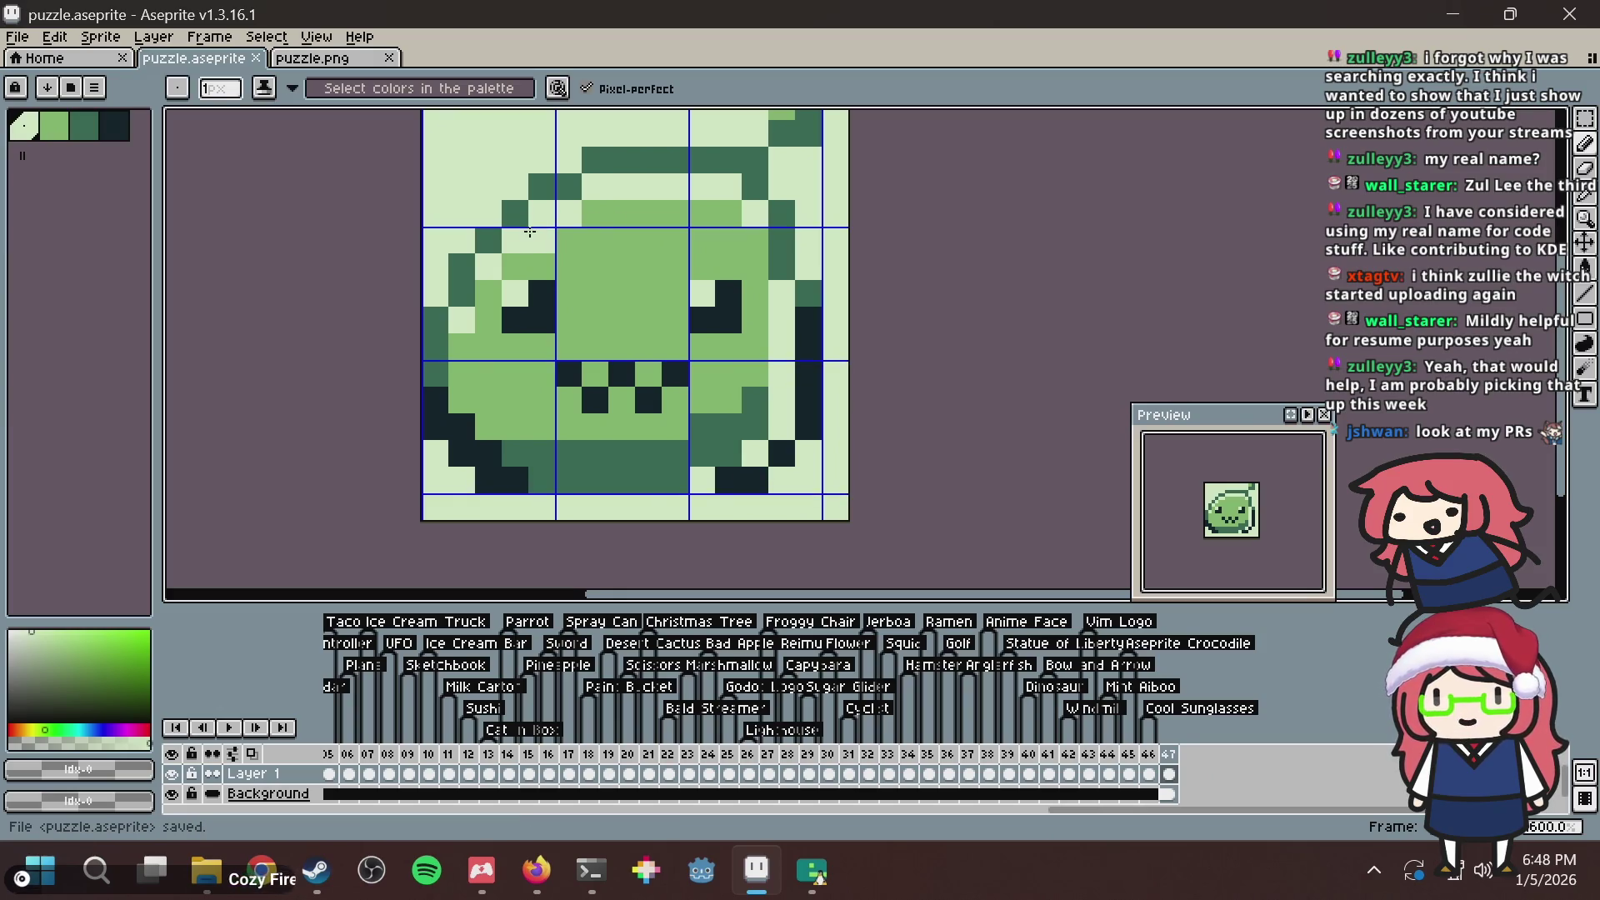
pyautogui.click(682, 170)
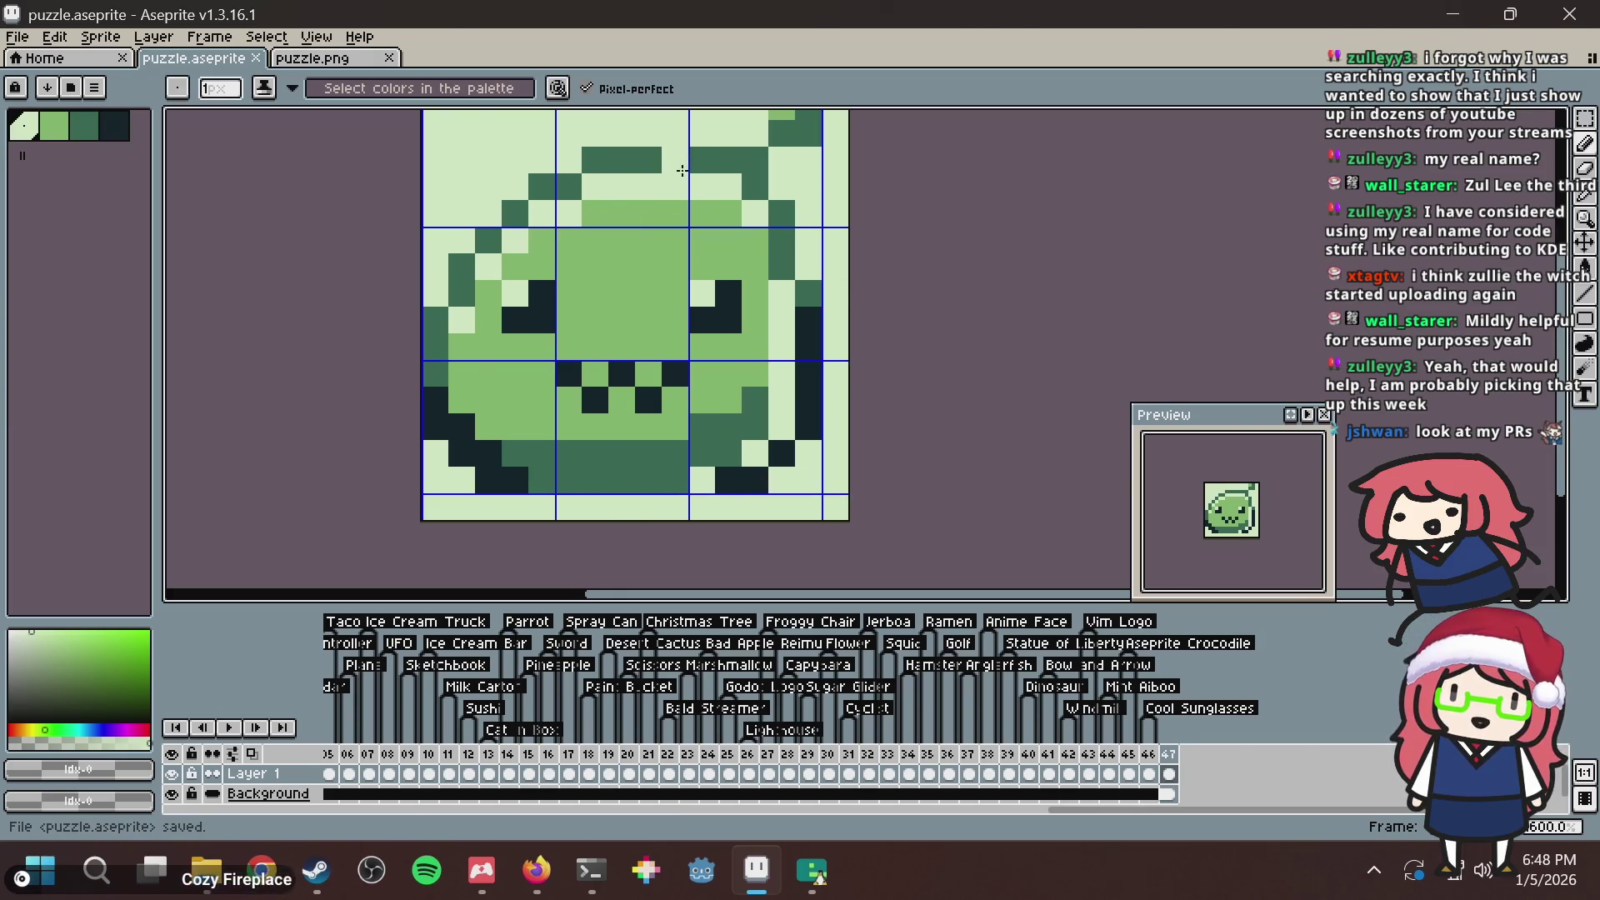
pyautogui.hotkey('ctrl', 'z')
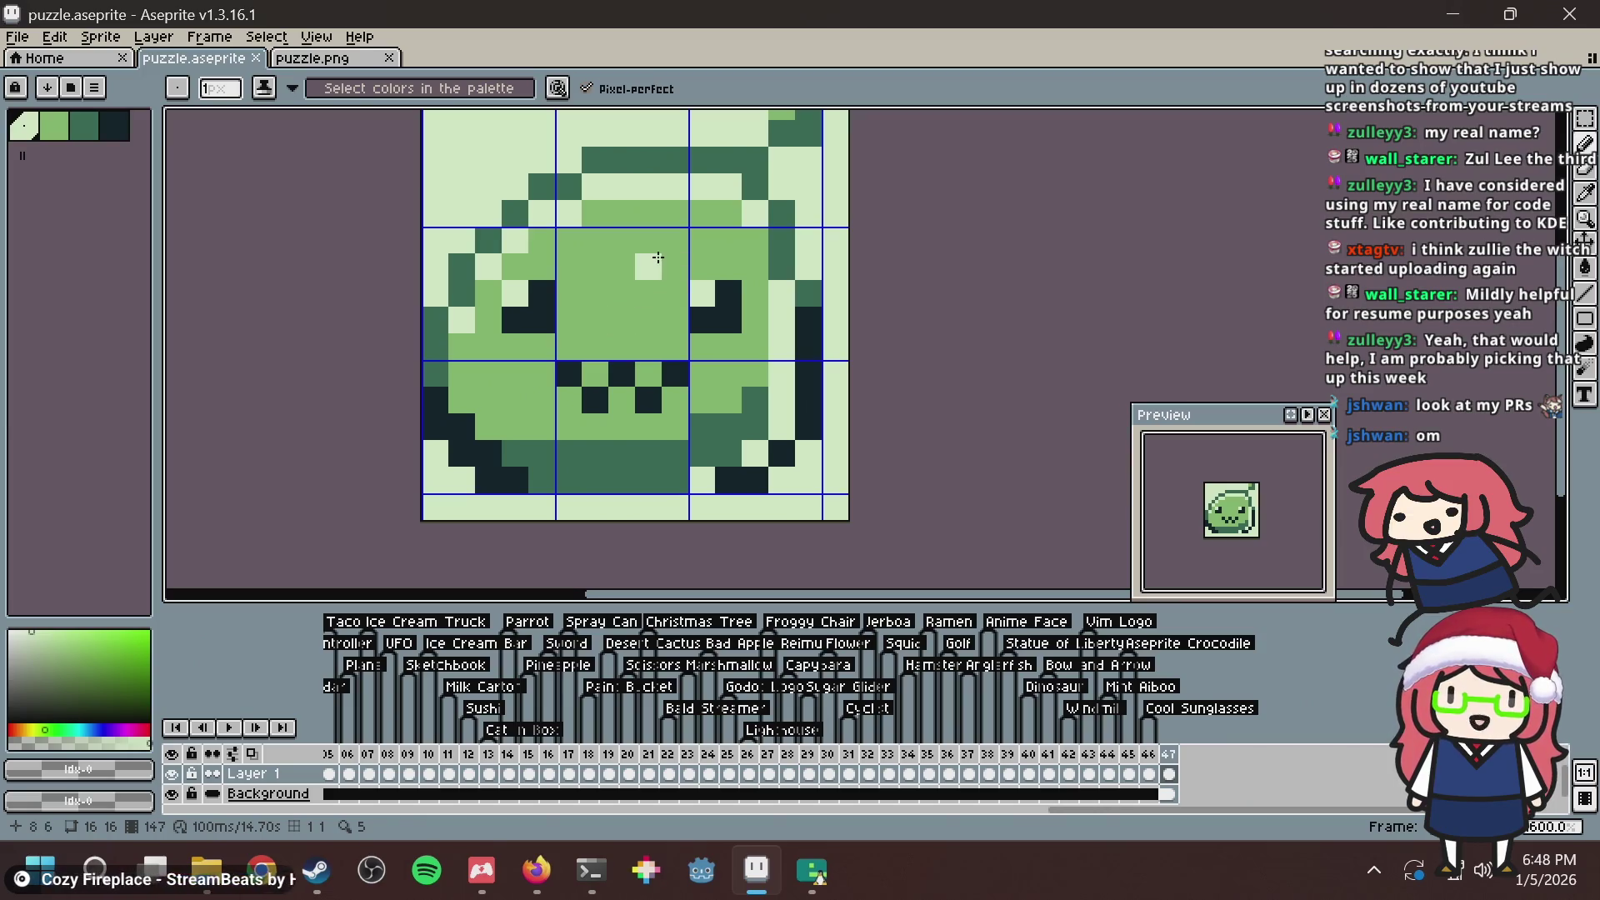
# Save puzzle.aseprite and shift the view of the slime right and down.
pyautogui.press('v')
pyautogui.hotkey('ctrl', 's')
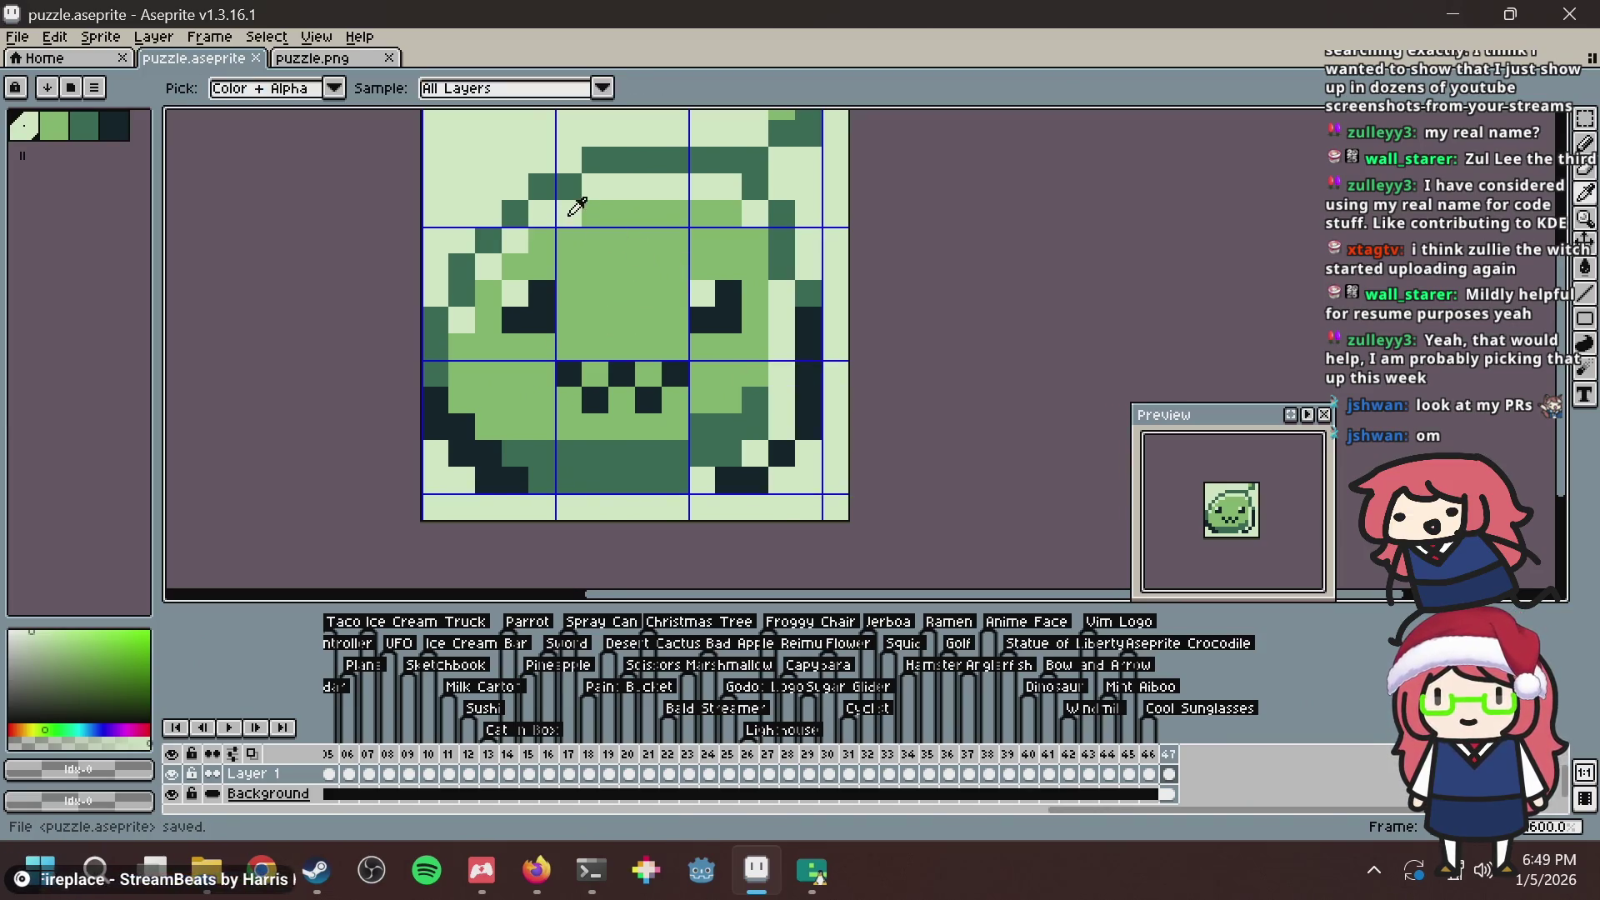
pyautogui.press('v')
pyautogui.hotkey('ctrl', 's')
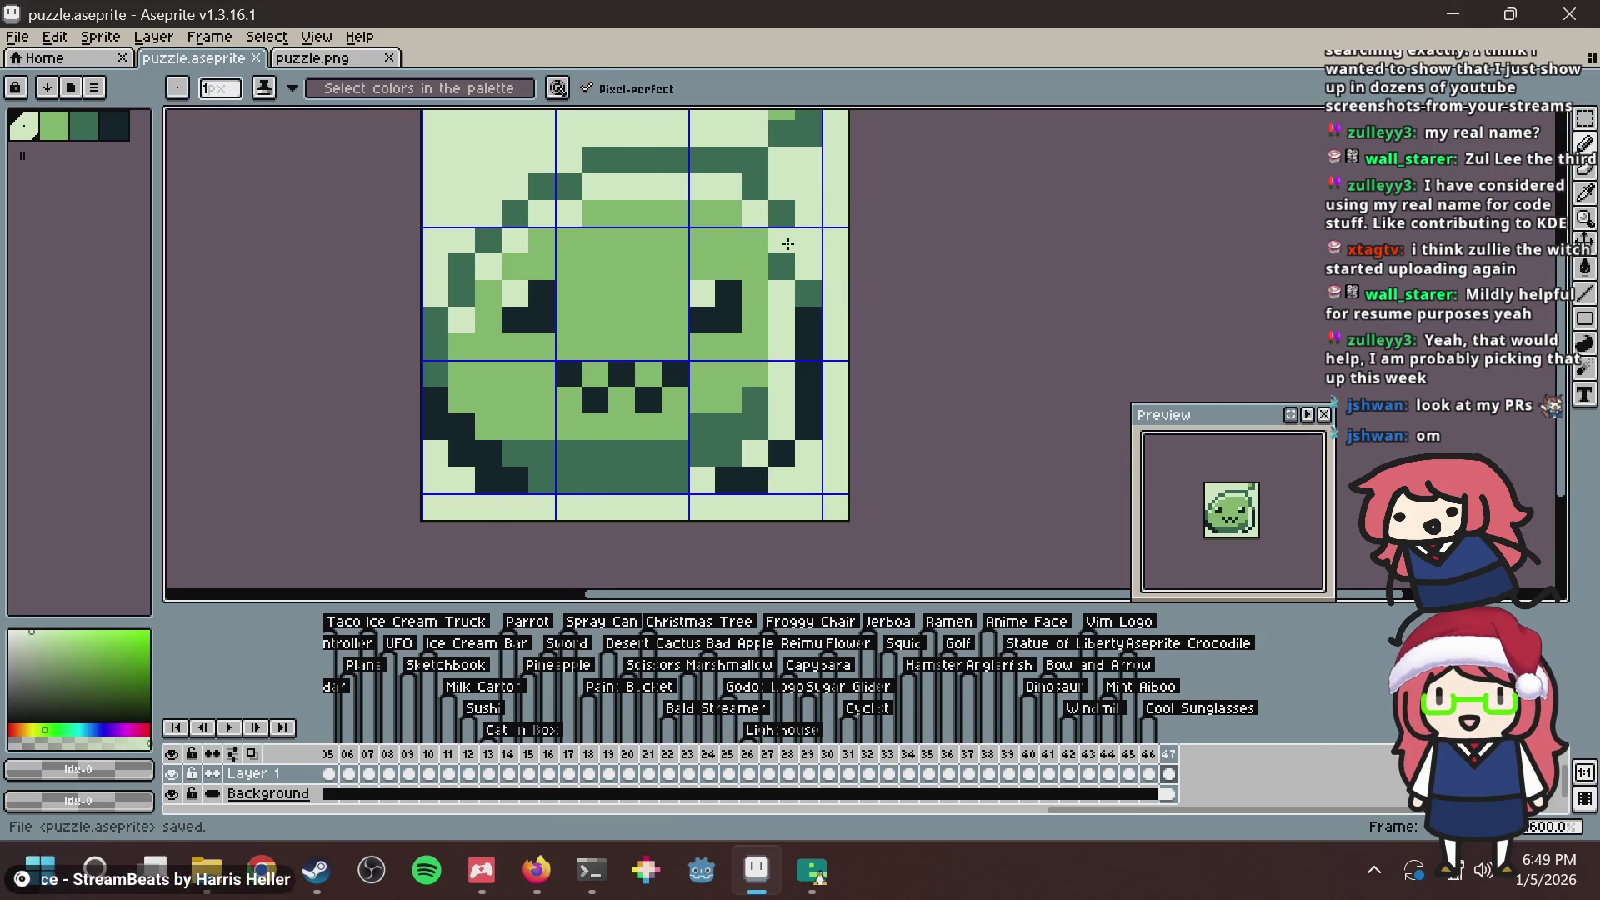
pyautogui.moveTo(774, 233); pyautogui.dragTo(826, 231)
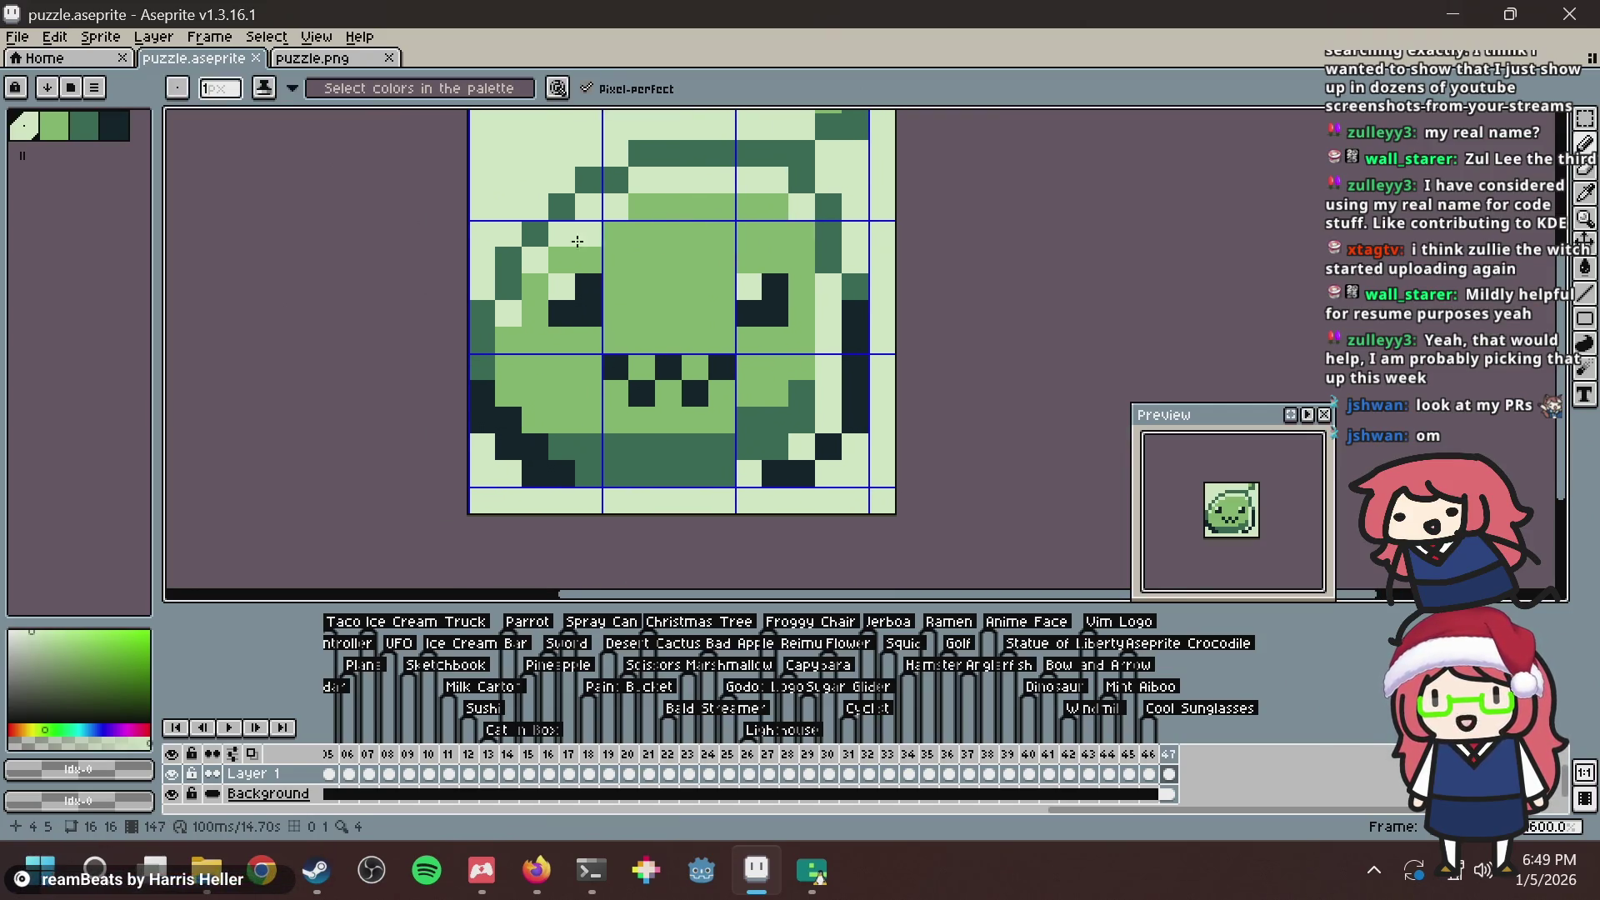
pyautogui.hotkey('ctrl', 's')
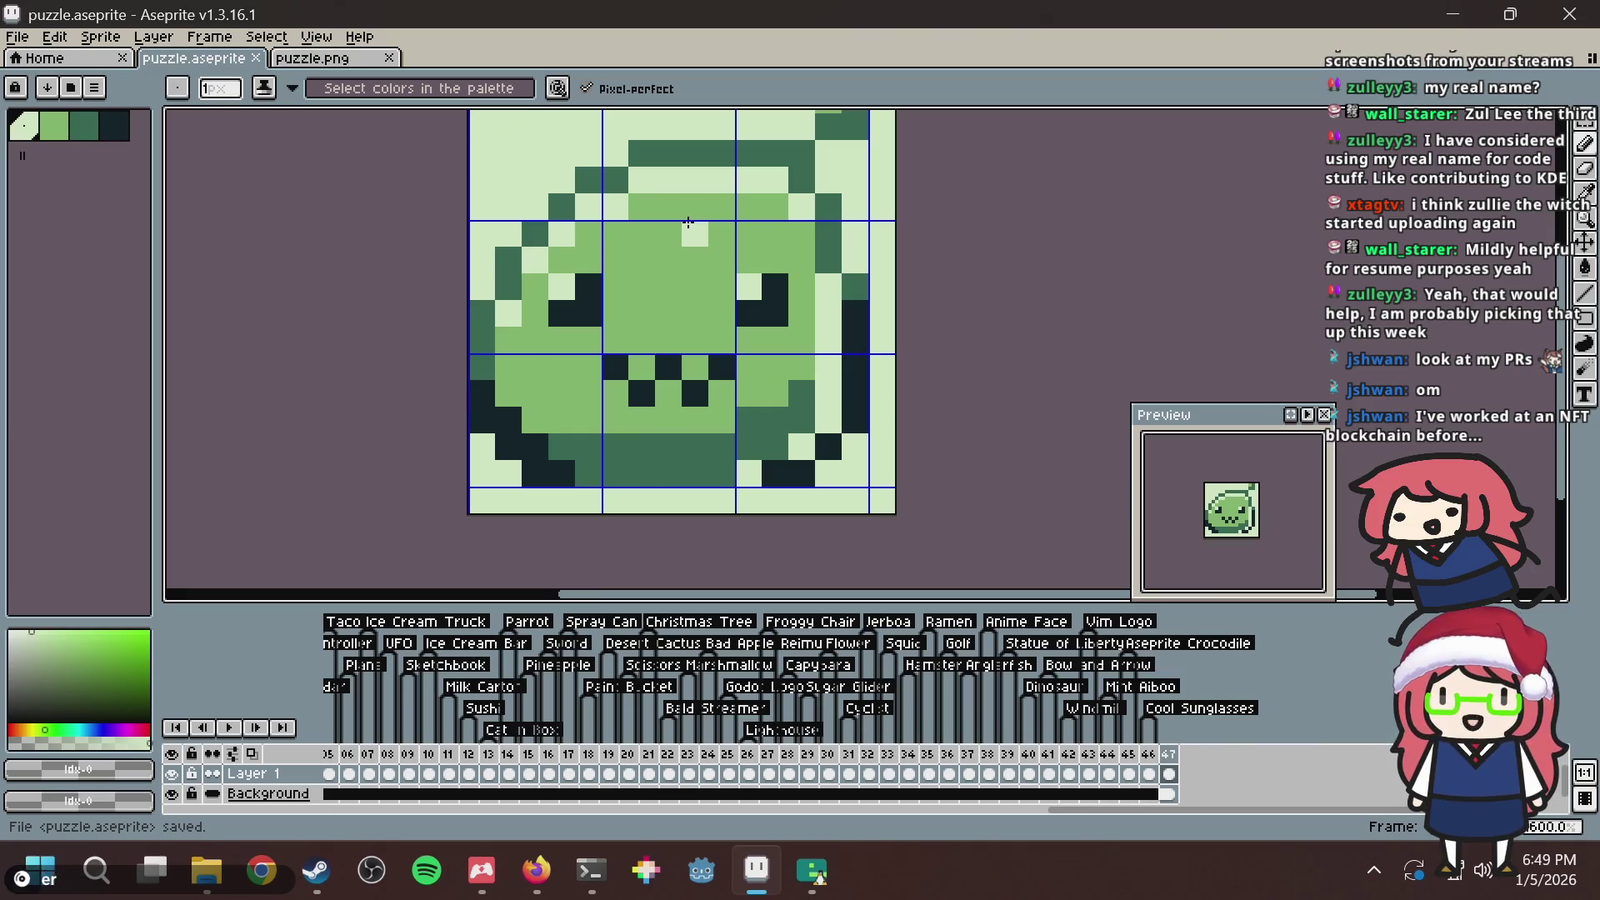
pyautogui.moveTo(661, 278); pyautogui.dragTo(680, 299)
# Place a dark green pixel near the top right, one step left, and save.
pyautogui.hotkey('ctrl', 's')
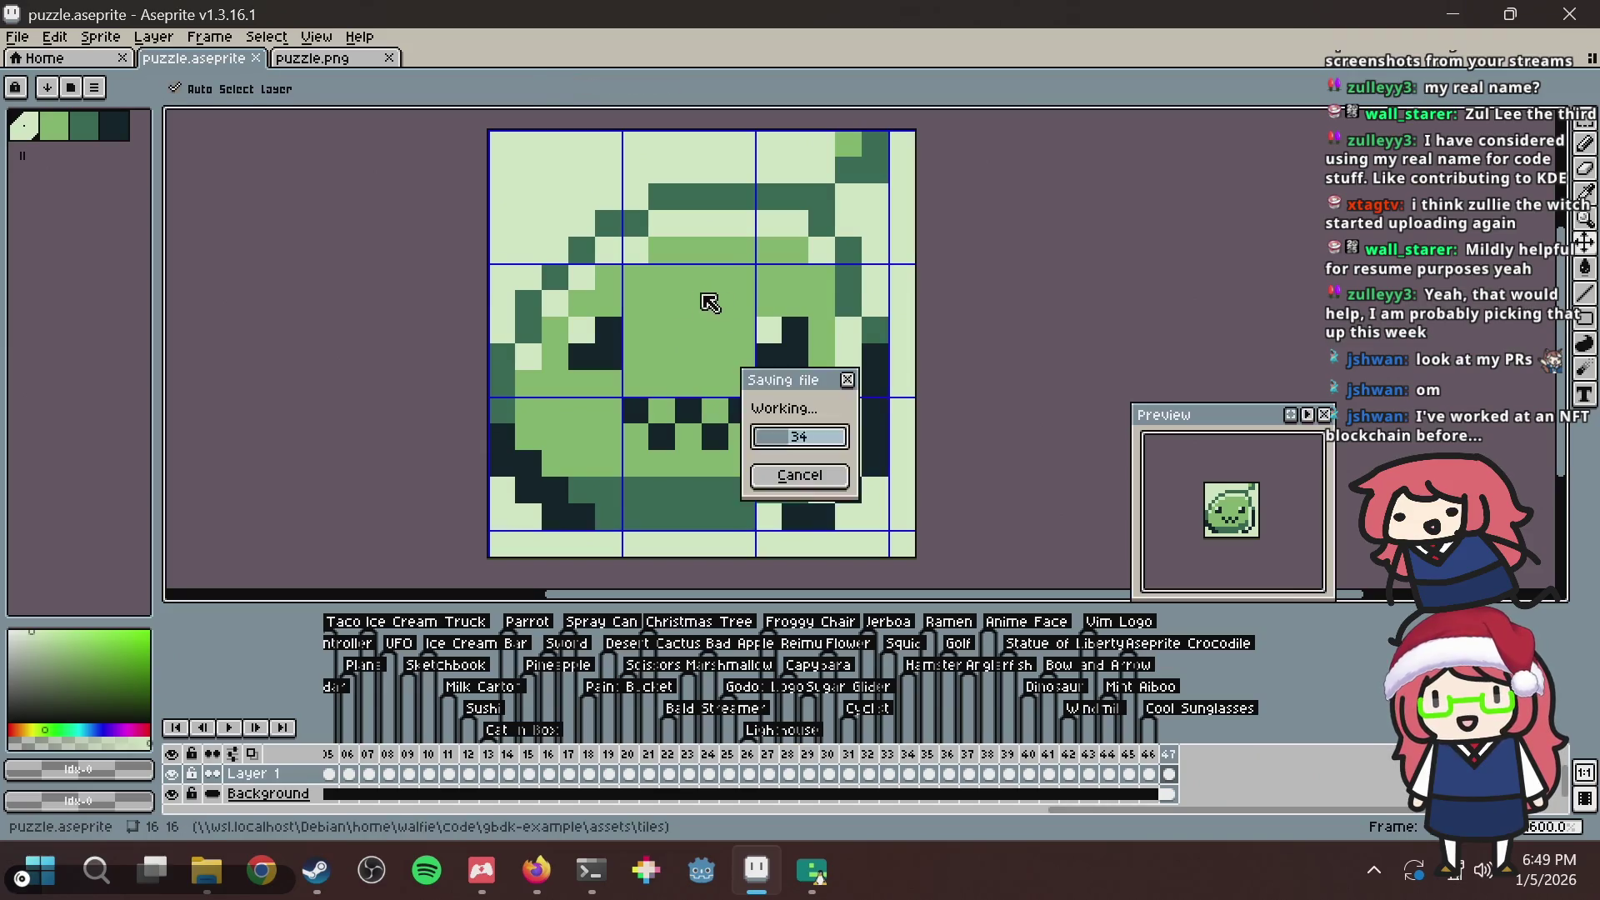
pyautogui.press('i')
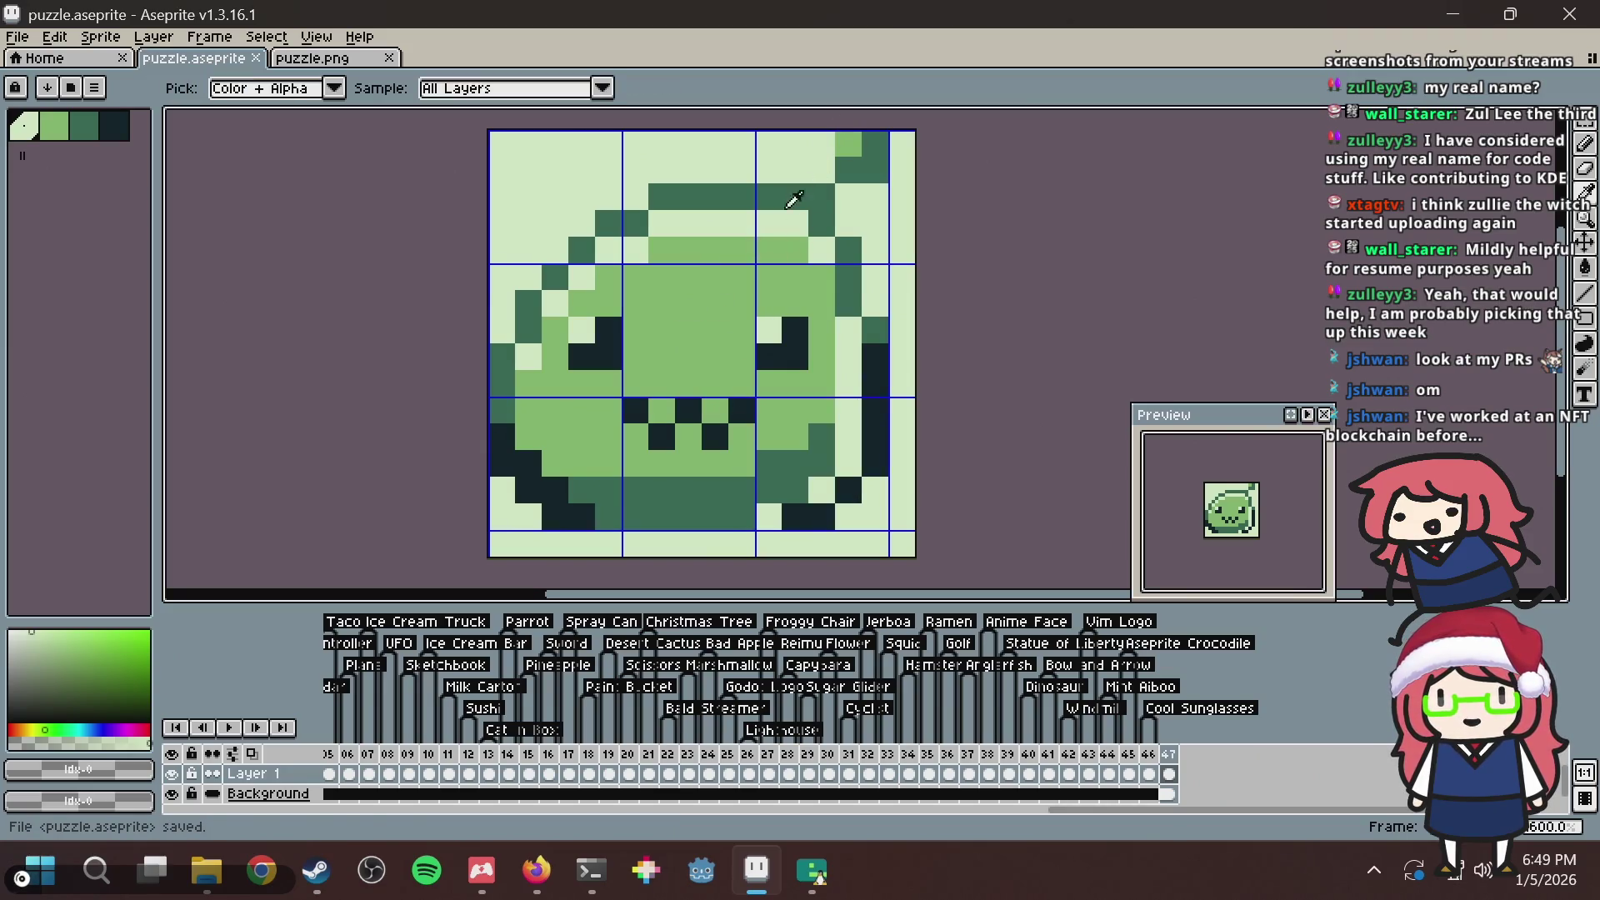
pyautogui.press('b')
pyautogui.keyDown('alt'); pyautogui.click(813, 198); pyautogui.keyUp('alt')
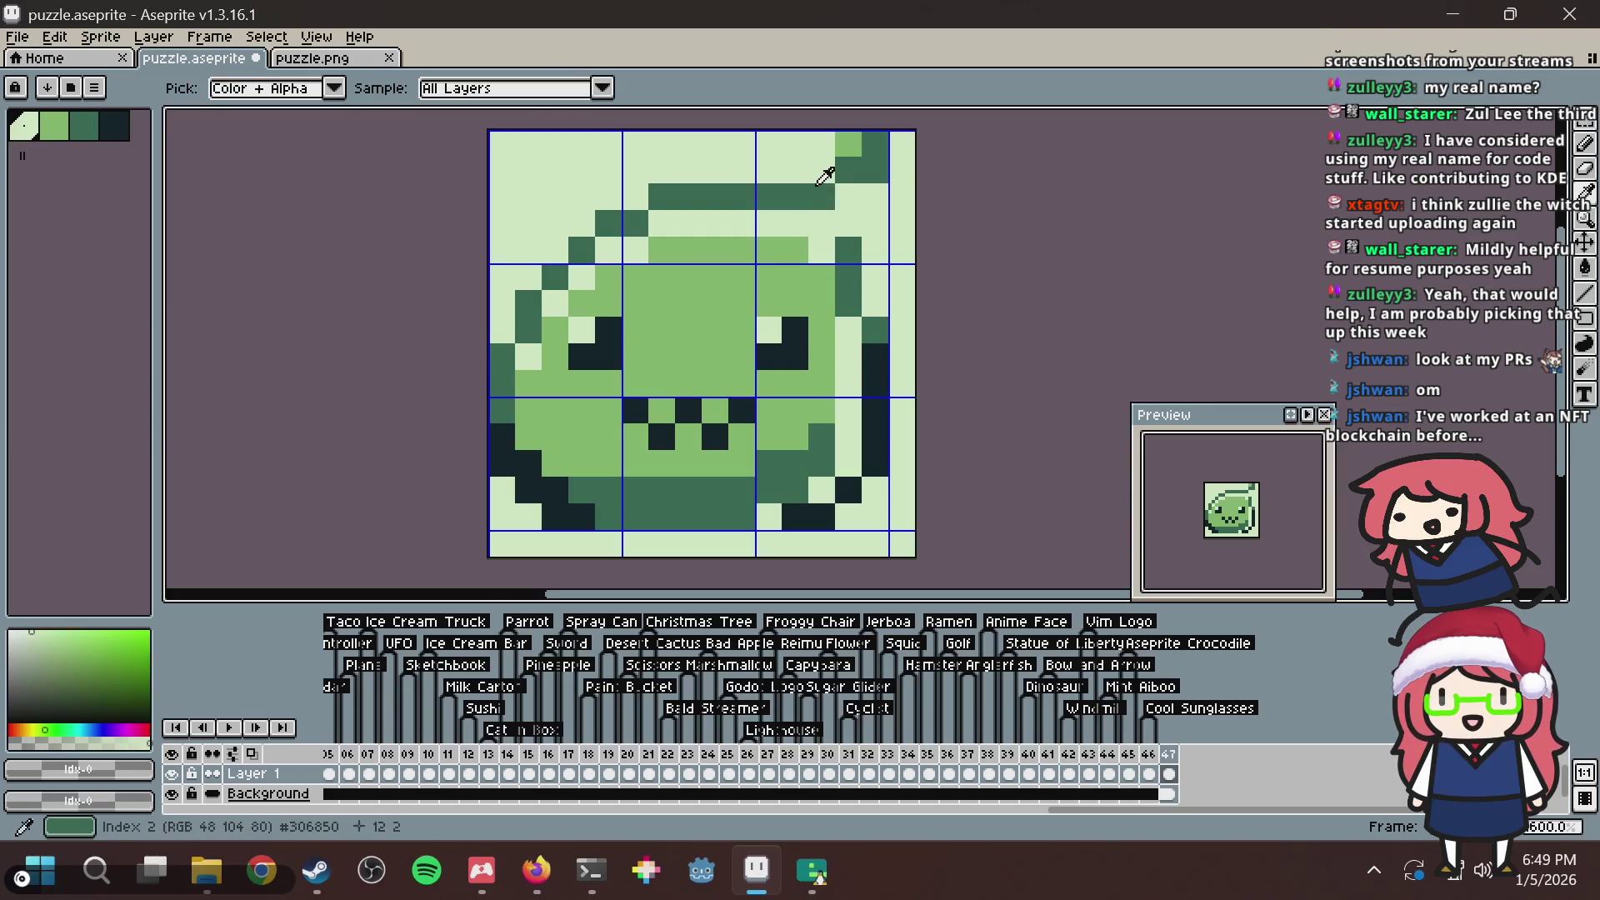
pyautogui.click(849, 224)
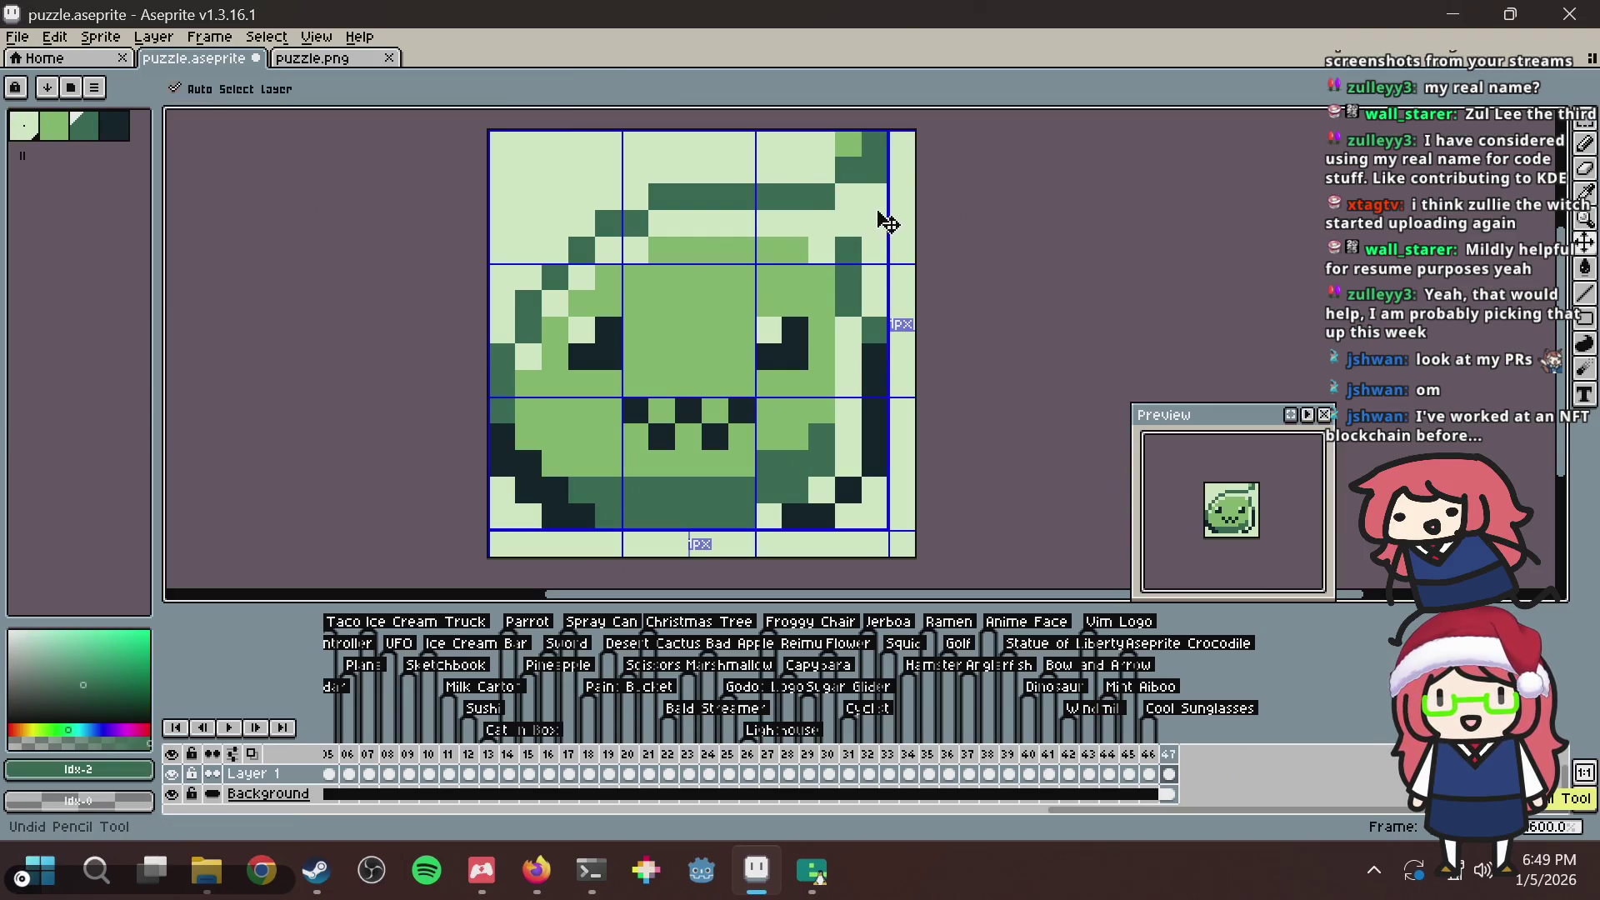
pyautogui.rightClick(848, 223)
pyautogui.click(821, 223)
pyautogui.hotkey('ctrl', 's')
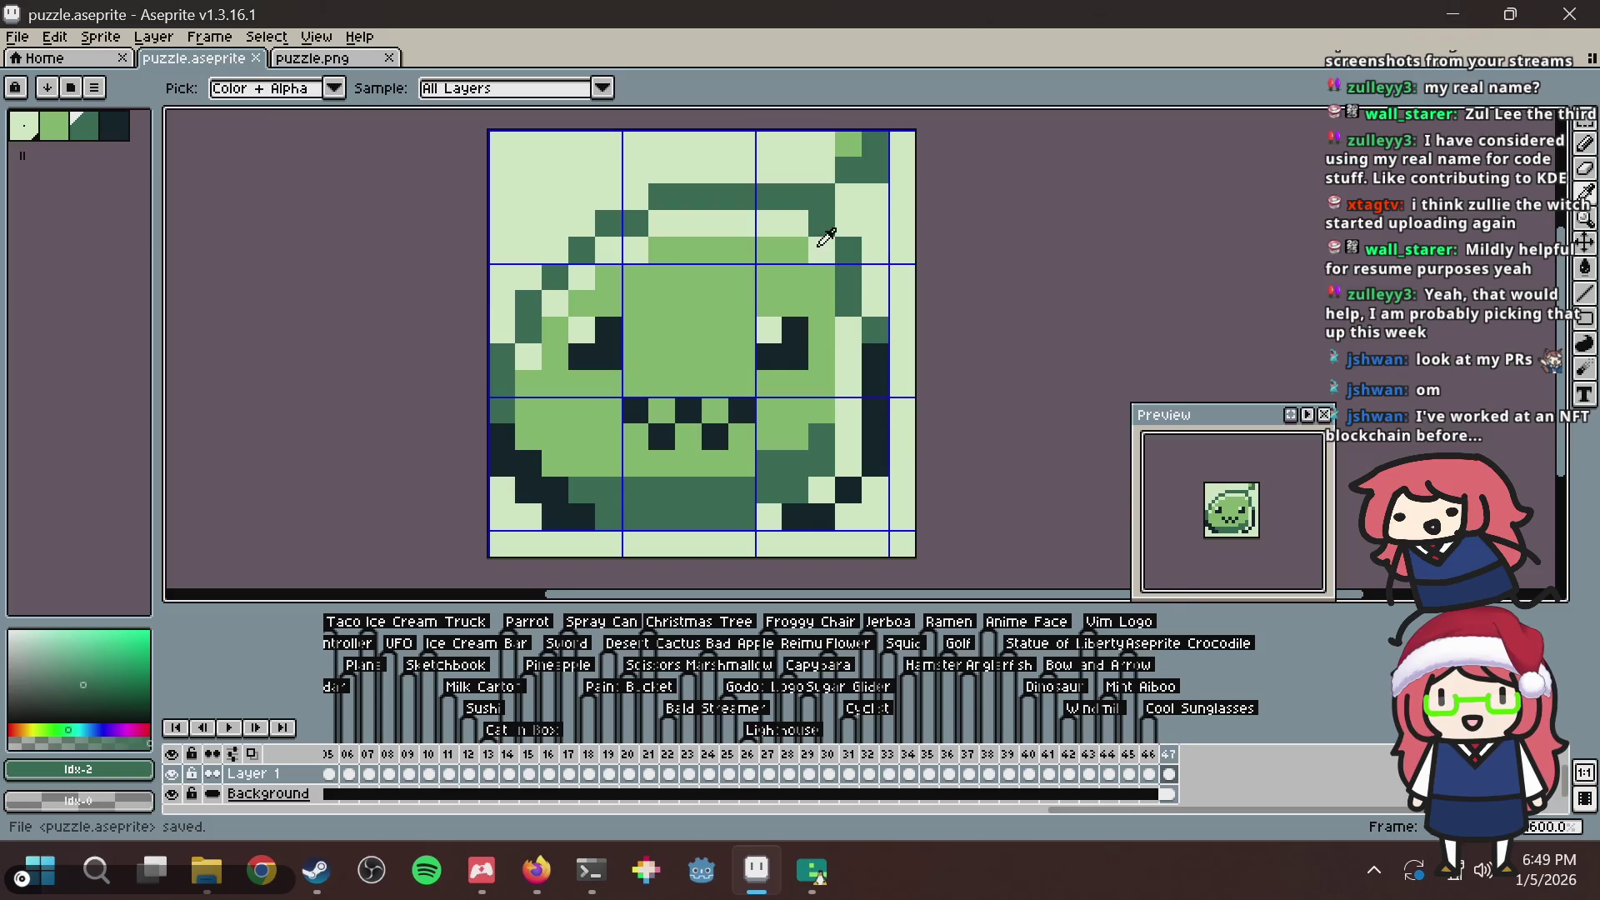
# Pick the lightest green, glance at the reference slime in the browser, and save.
pyautogui.keyDown('alt'); pyautogui.click(822, 242); pyautogui.keyUp('alt')
pyautogui.hotkey('alt', 'Tab')
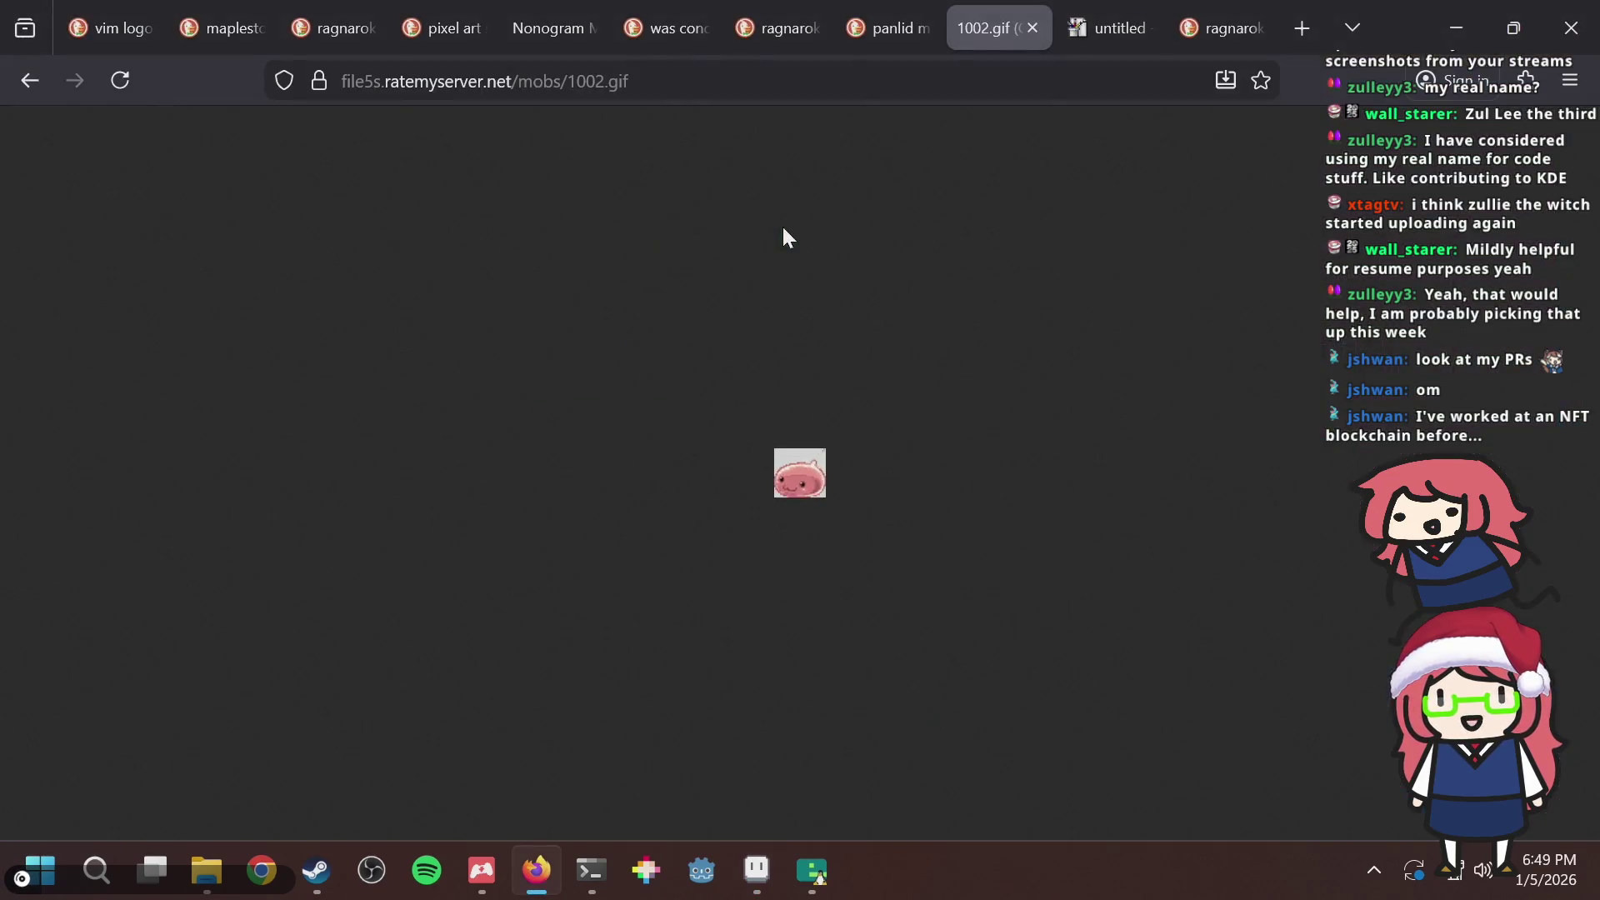
pyautogui.hotkey('alt', 'Tab')
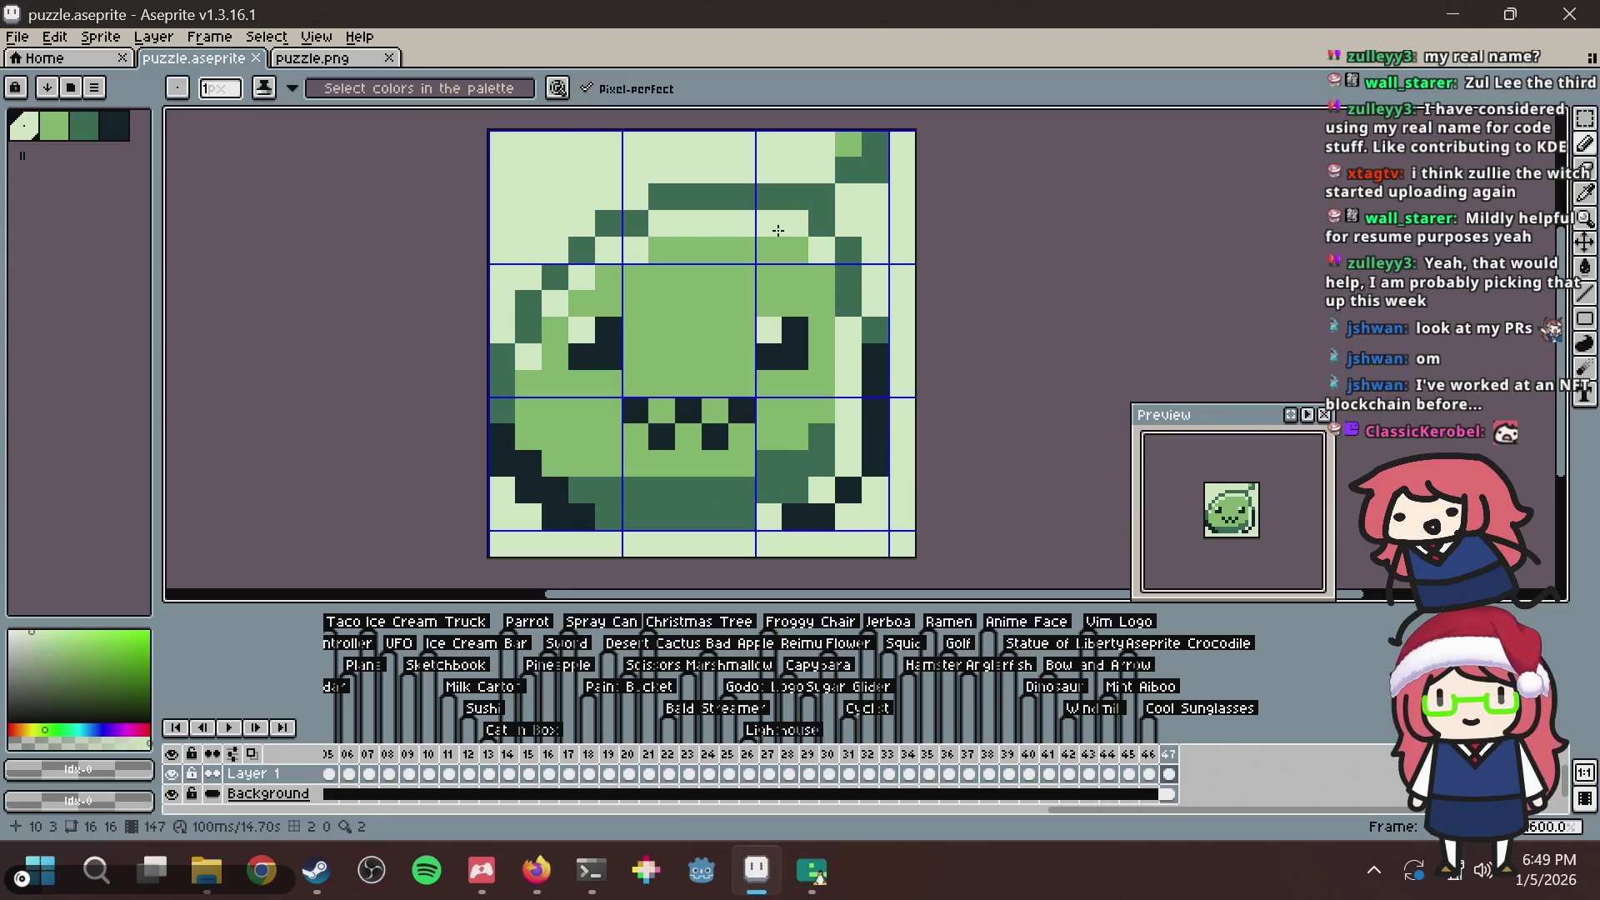
pyautogui.hotkey('ctrl', 's')
# Paint dark green pixels along the bottom, lighten a right-edge pixel, and save.
pyautogui.click(795, 516)
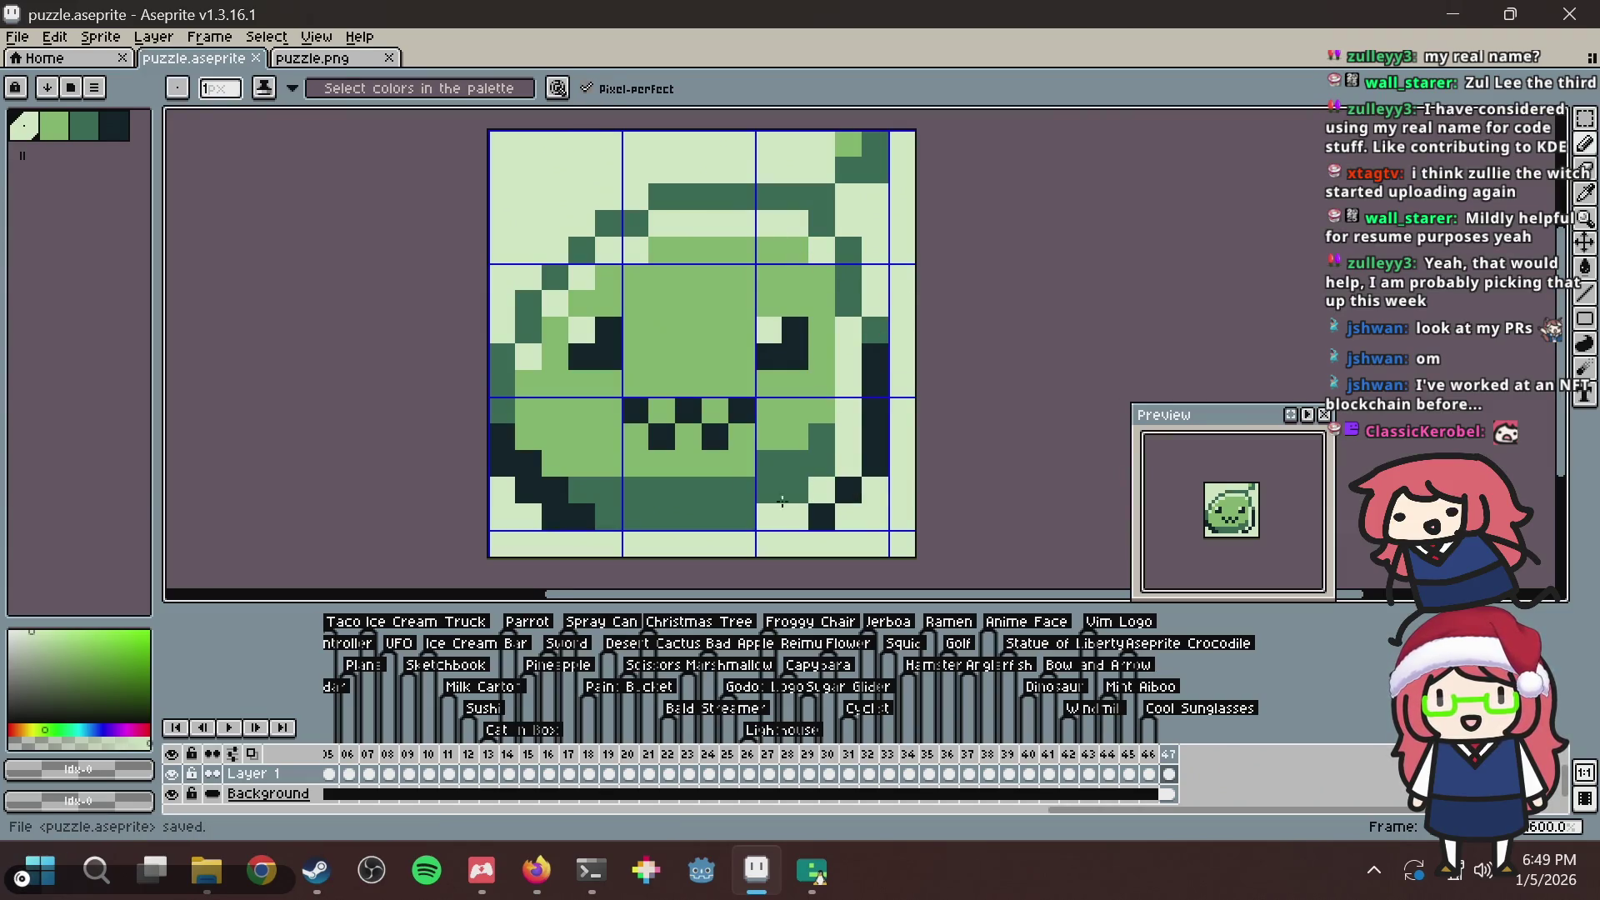
pyautogui.keyDown('alt'); pyautogui.click(768, 490); pyautogui.keyUp('alt')
pyautogui.click(795, 490)
pyautogui.click(795, 517)
pyautogui.rightClick(877, 380)
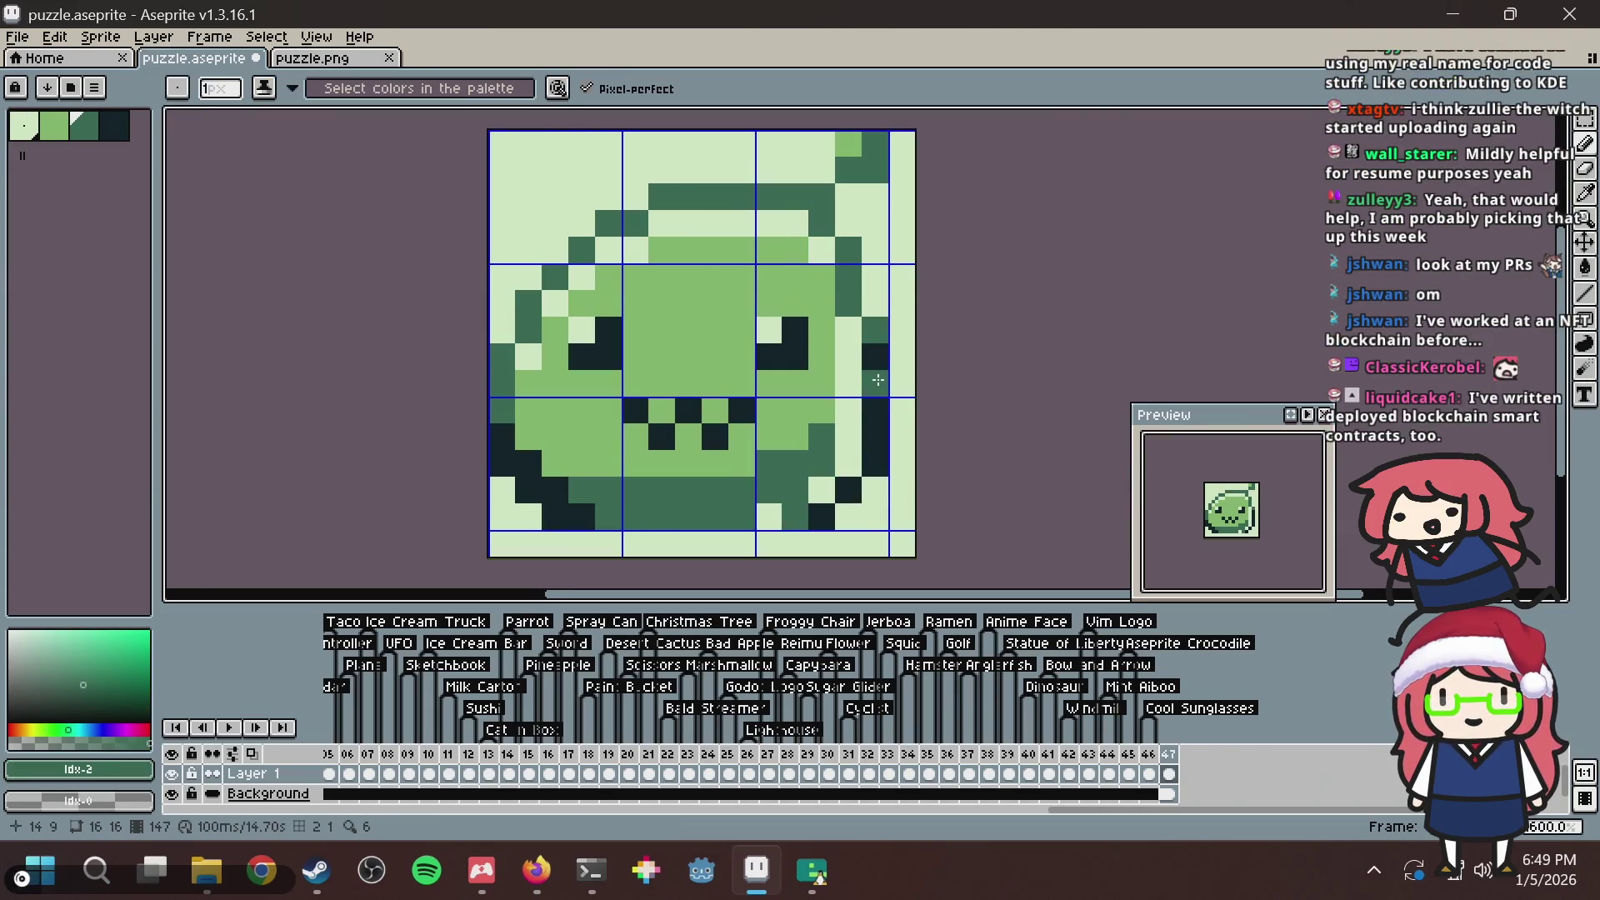
pyautogui.hotkey('ctrl', 's')
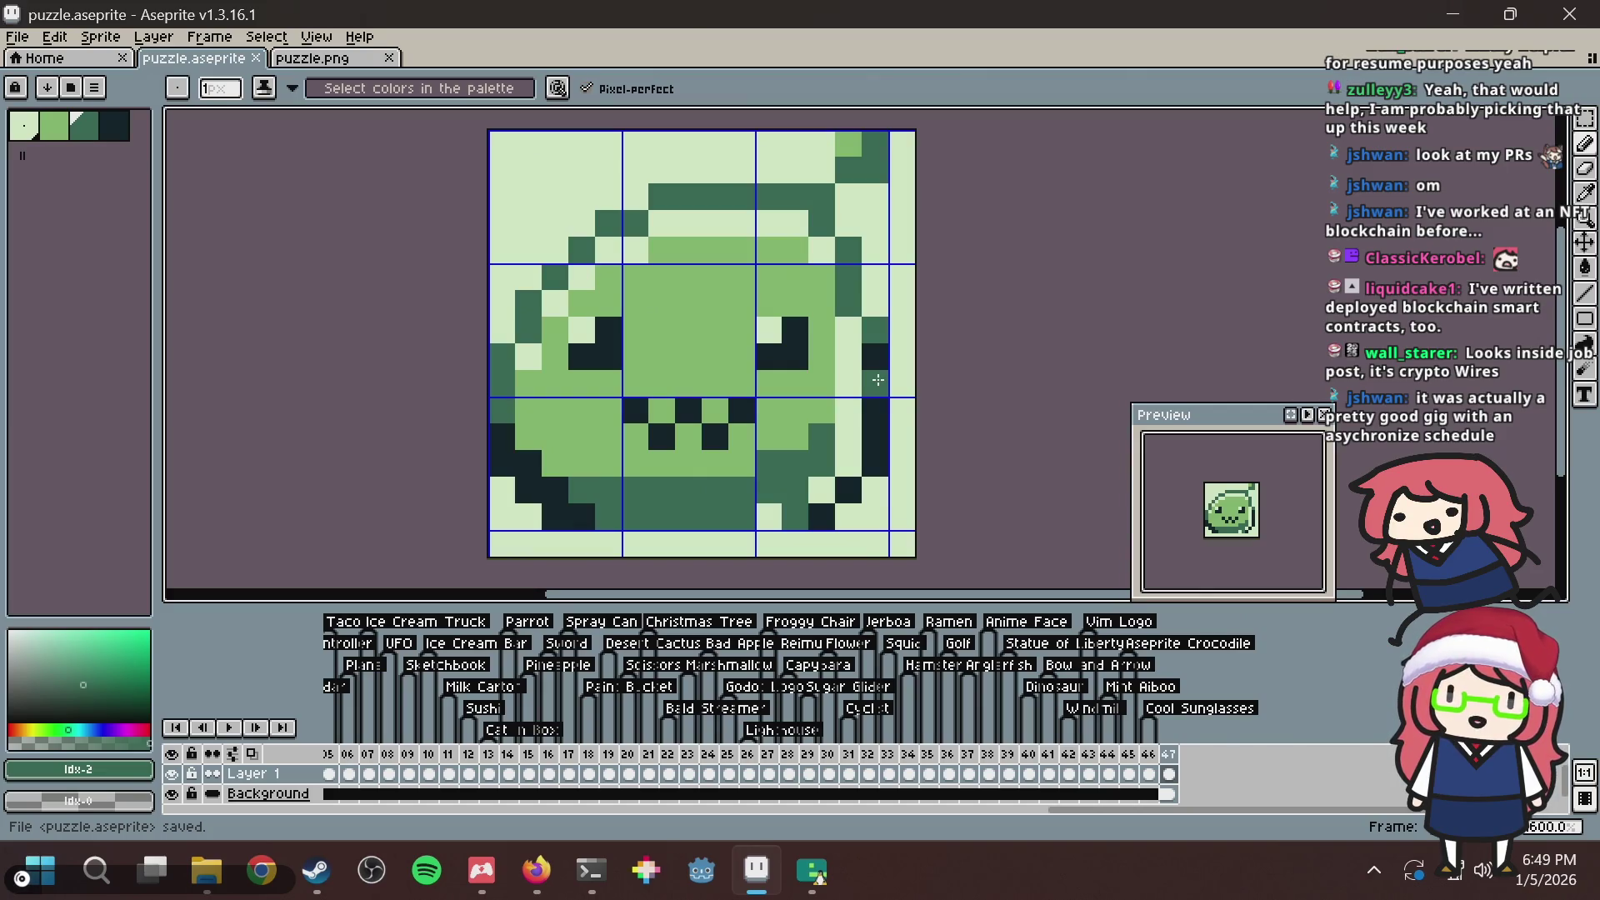
# Try a dark pixel on the right side, undo it, and save.
pyautogui.click(877, 380)
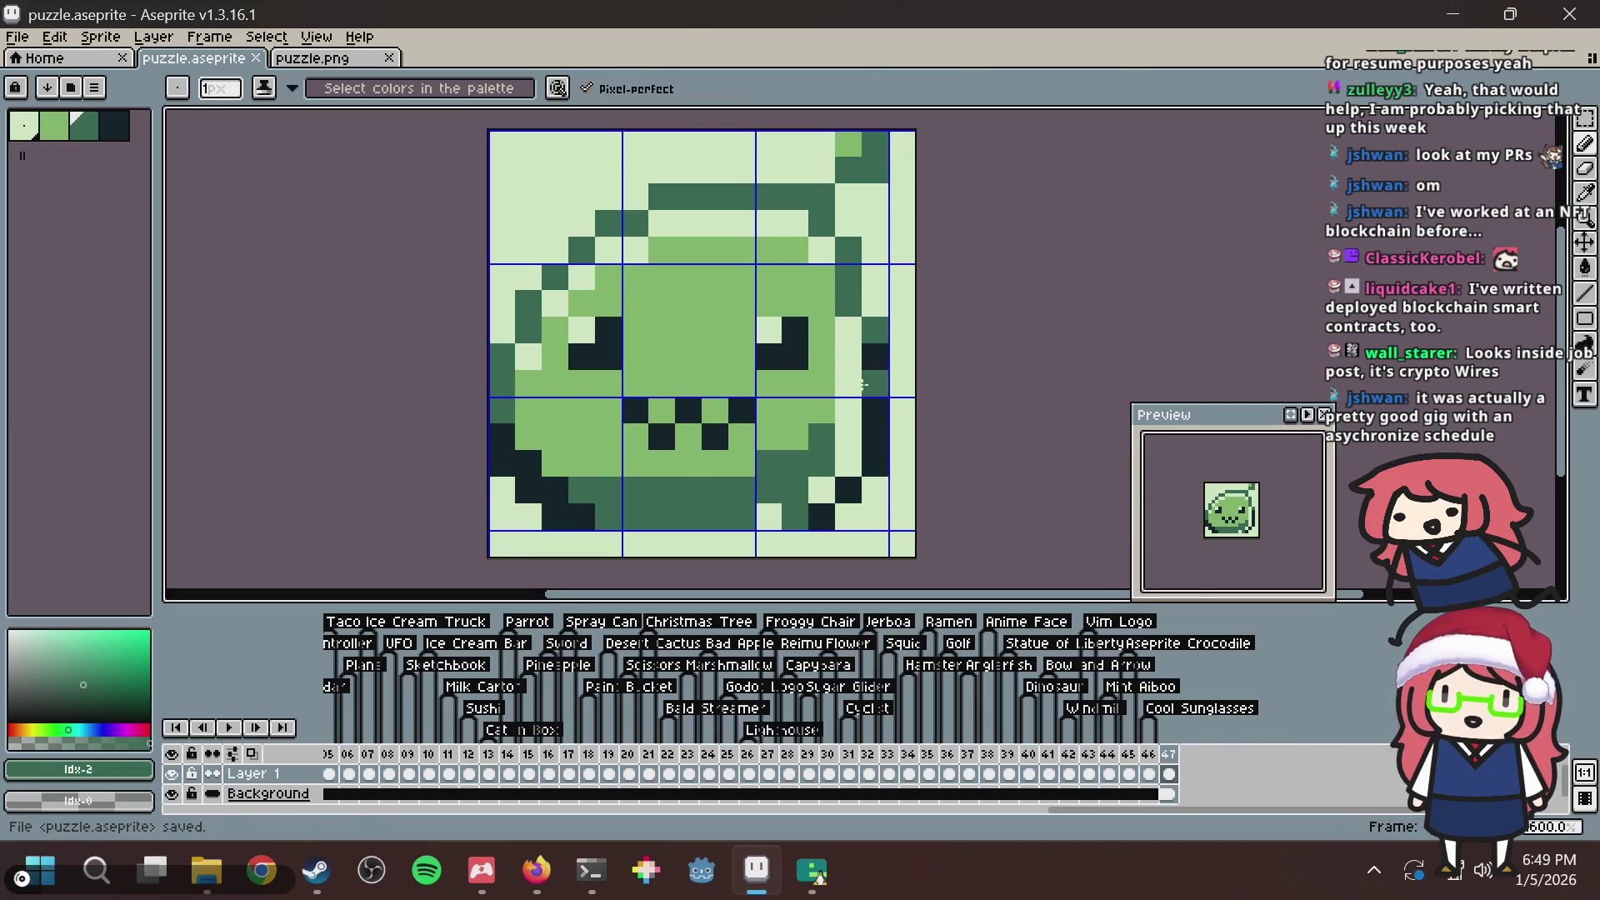
pyautogui.scroll(2, 850, 168)
pyautogui.scroll(-2, 864, 232)
pyautogui.hotkey('ctrl', 'z')
pyautogui.hotkey('ctrl', 's')
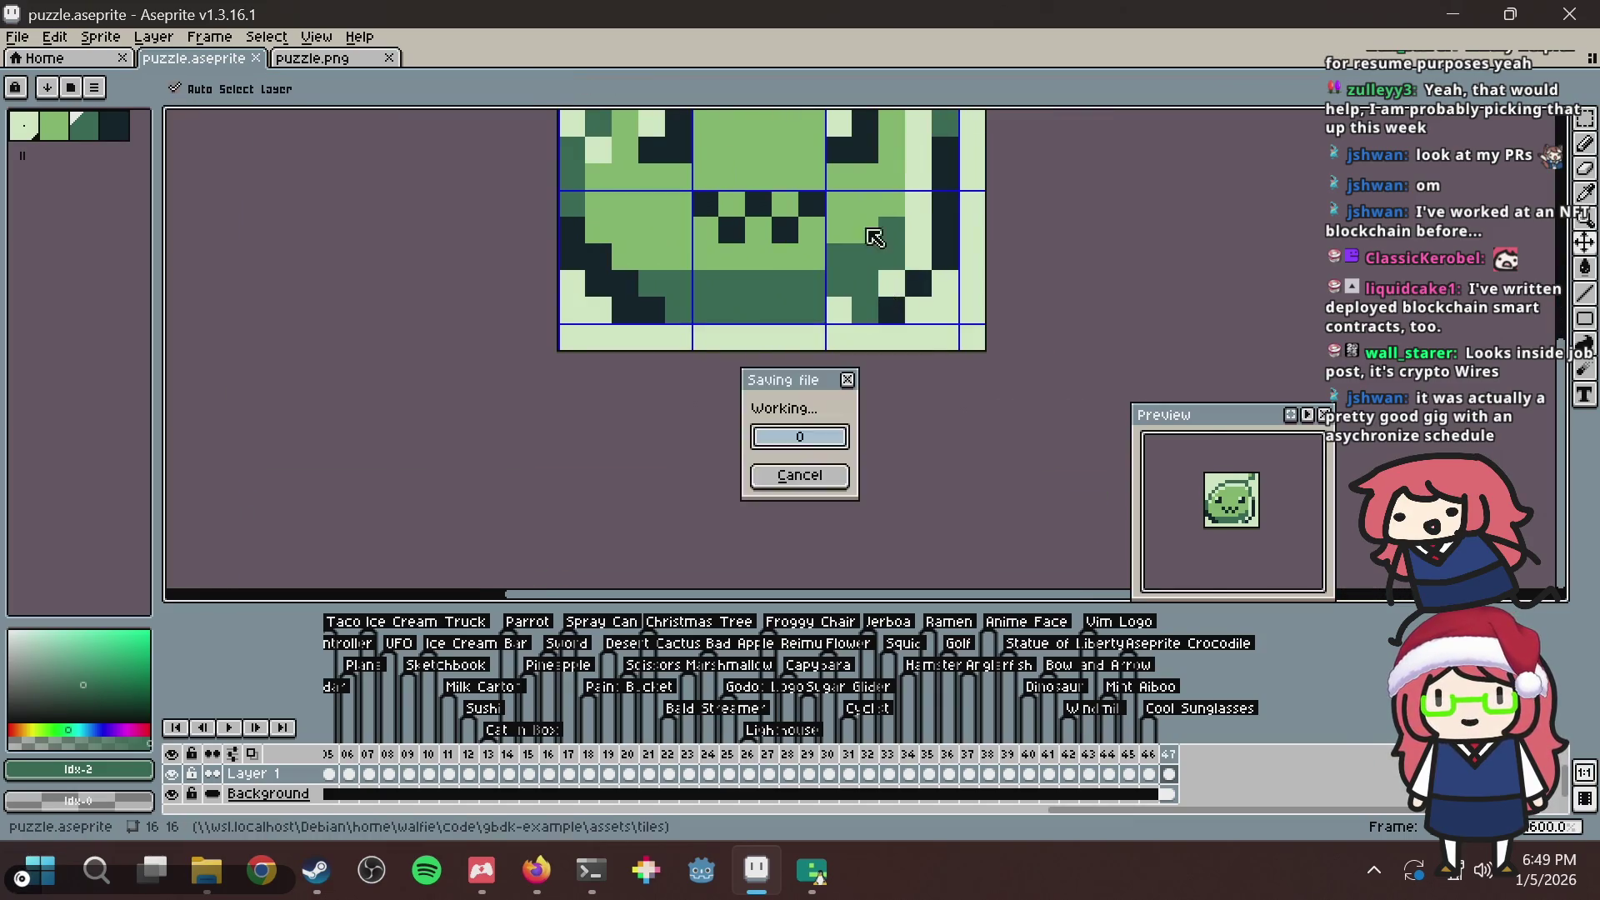
pyautogui.scroll(3, 800, 275)
pyautogui.hscroll(-2, 753, 361)
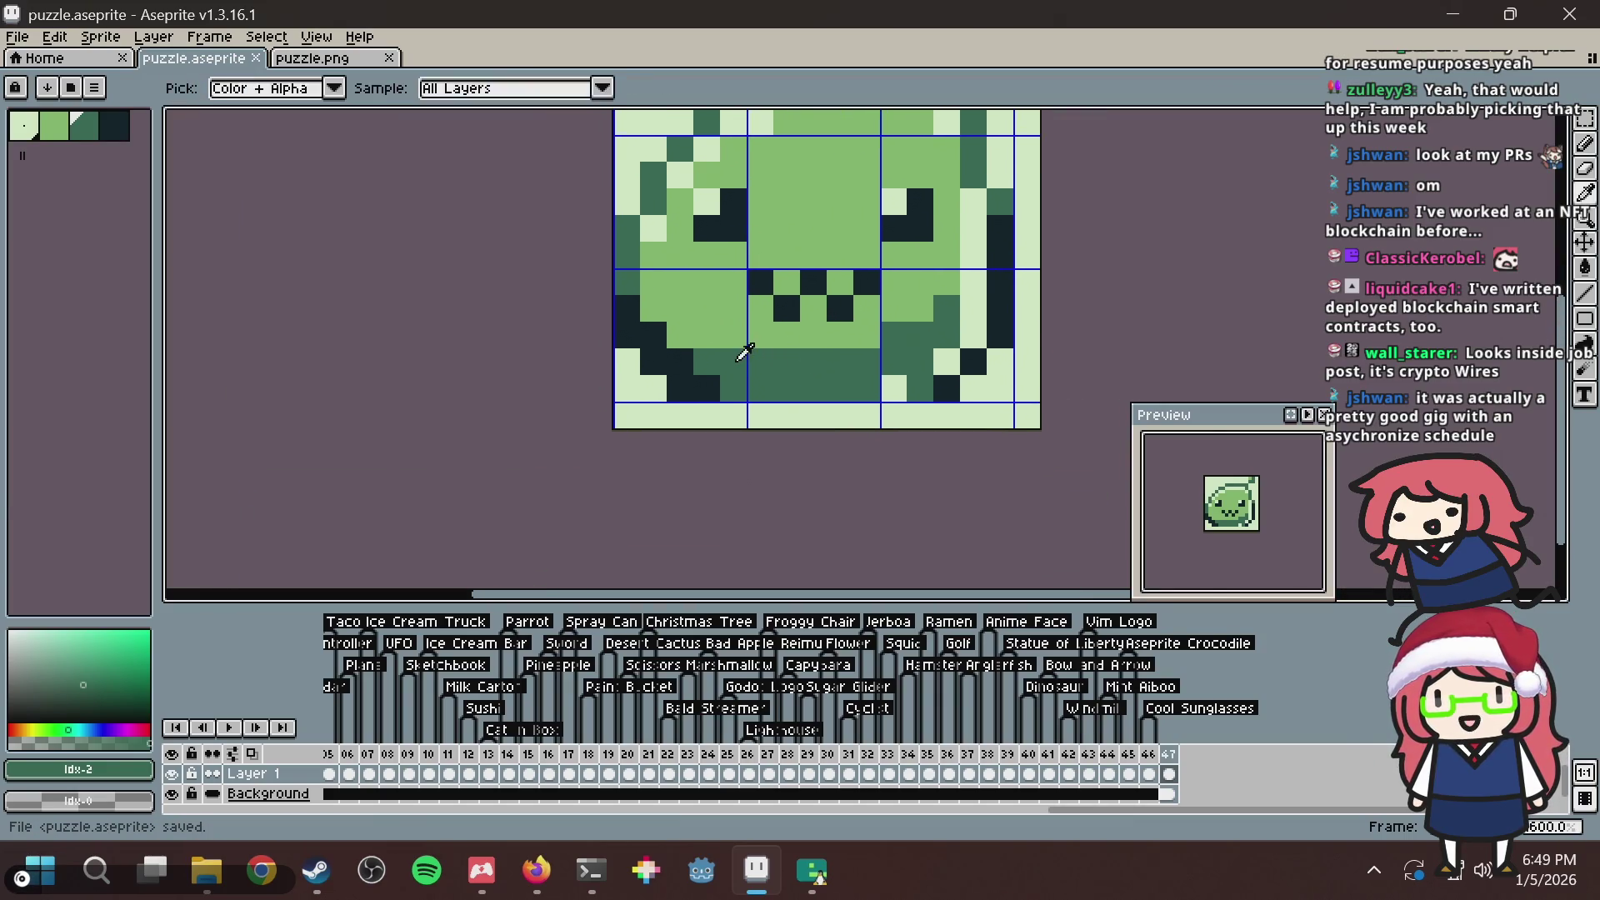
# Recolour two dark pixels to mid-dark green and save.
pyautogui.click(652, 335)
pyautogui.click(681, 364)
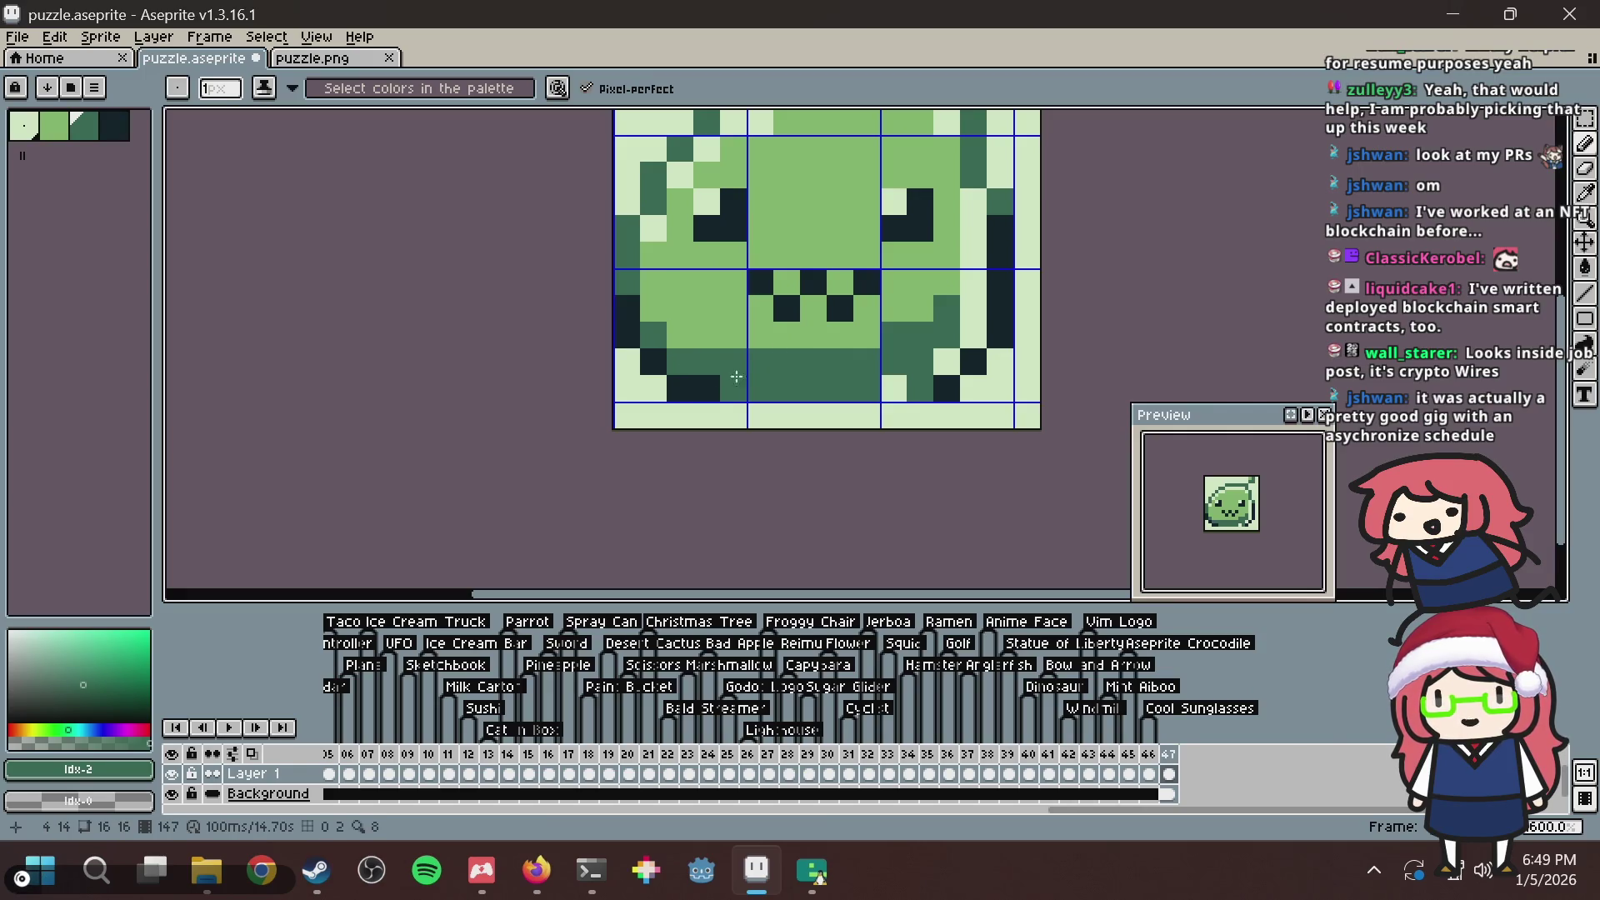
pyautogui.scroll(2, 736, 376)
pyautogui.hotkey('ctrl', 's')
pyautogui.hscroll(1, 721, 381)
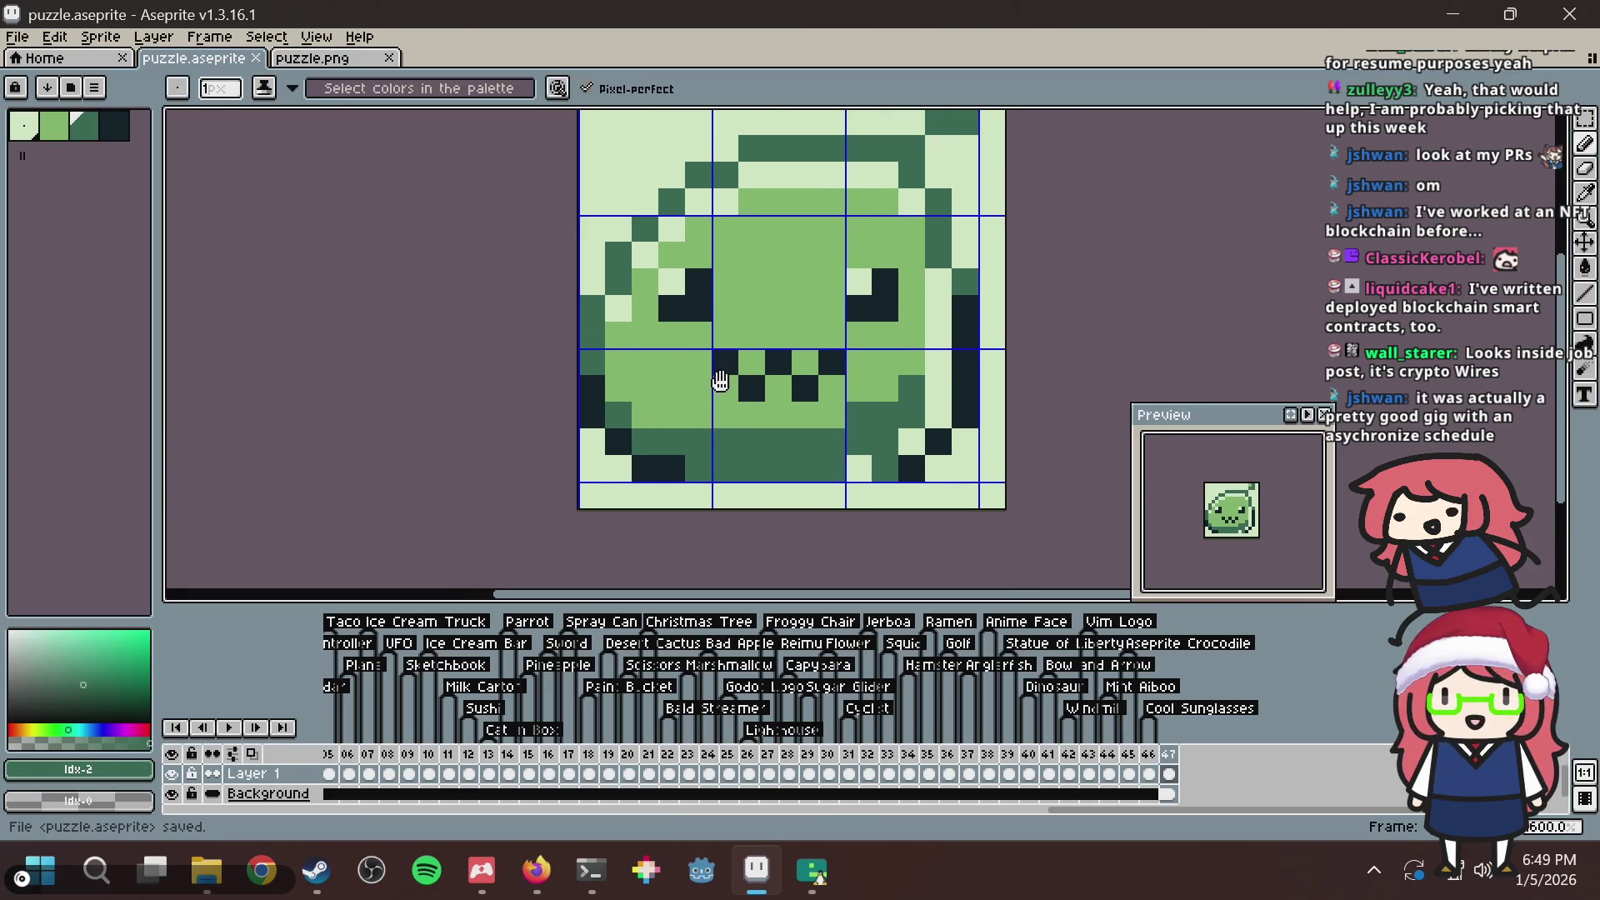
# Undo two trial pixels, then paint a mid-dark pixel beside the right eye and save.
pyautogui.click(736, 320)
pyautogui.hotkey('ctrl', 'z')
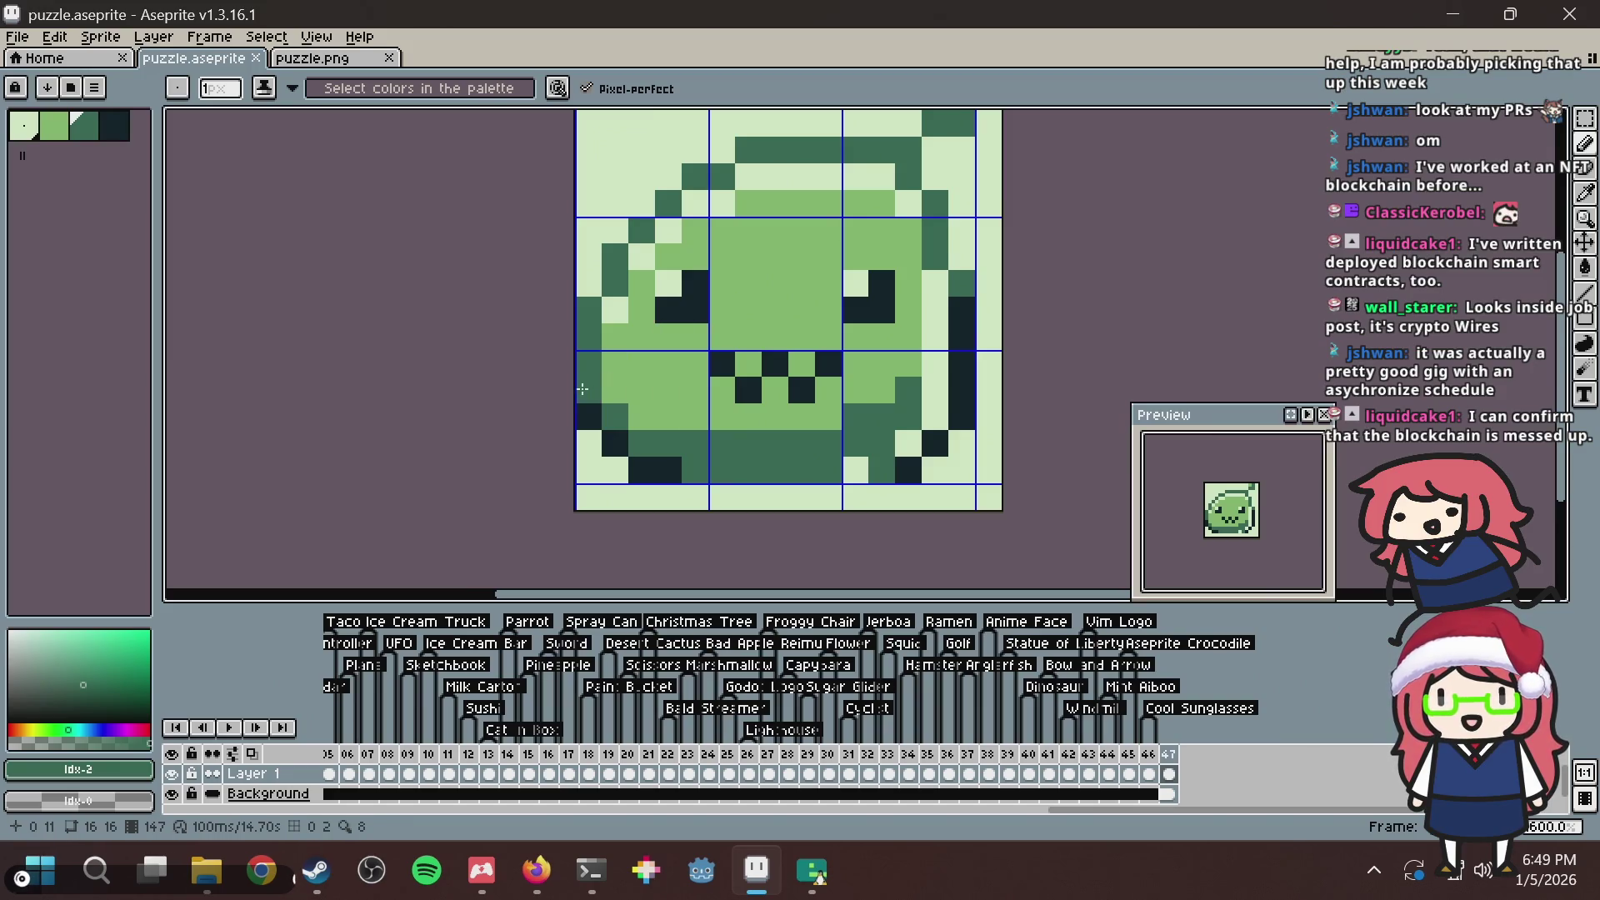
pyautogui.click(977, 289)
pyautogui.hotkey('ctrl', 'z')
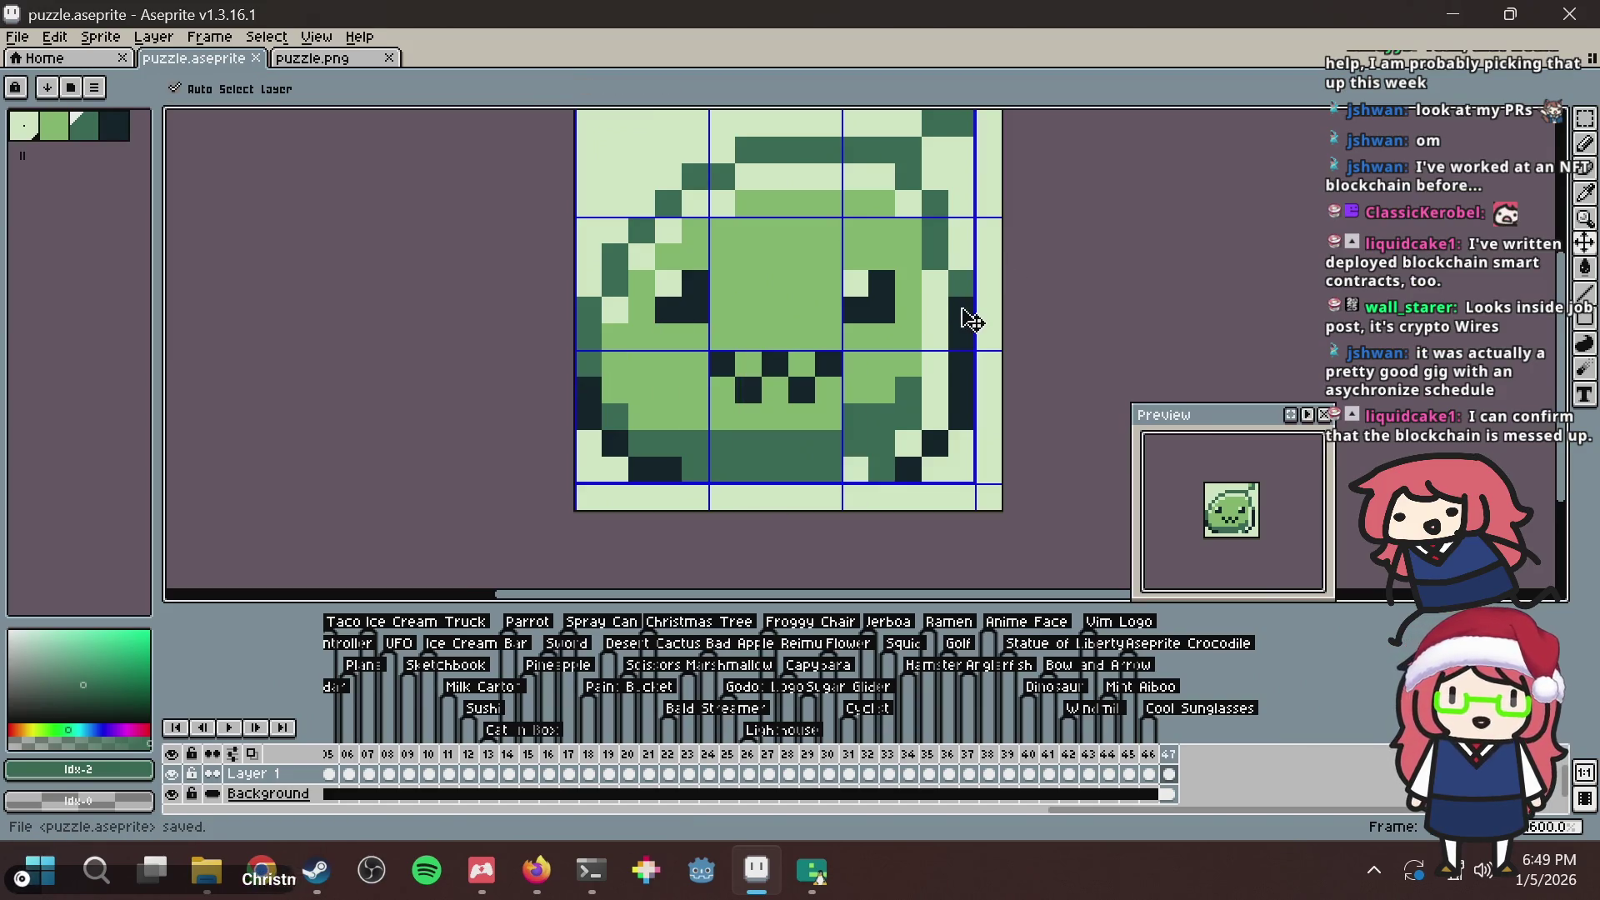
pyautogui.moveTo(866, 291); pyautogui.dragTo(888, 361)
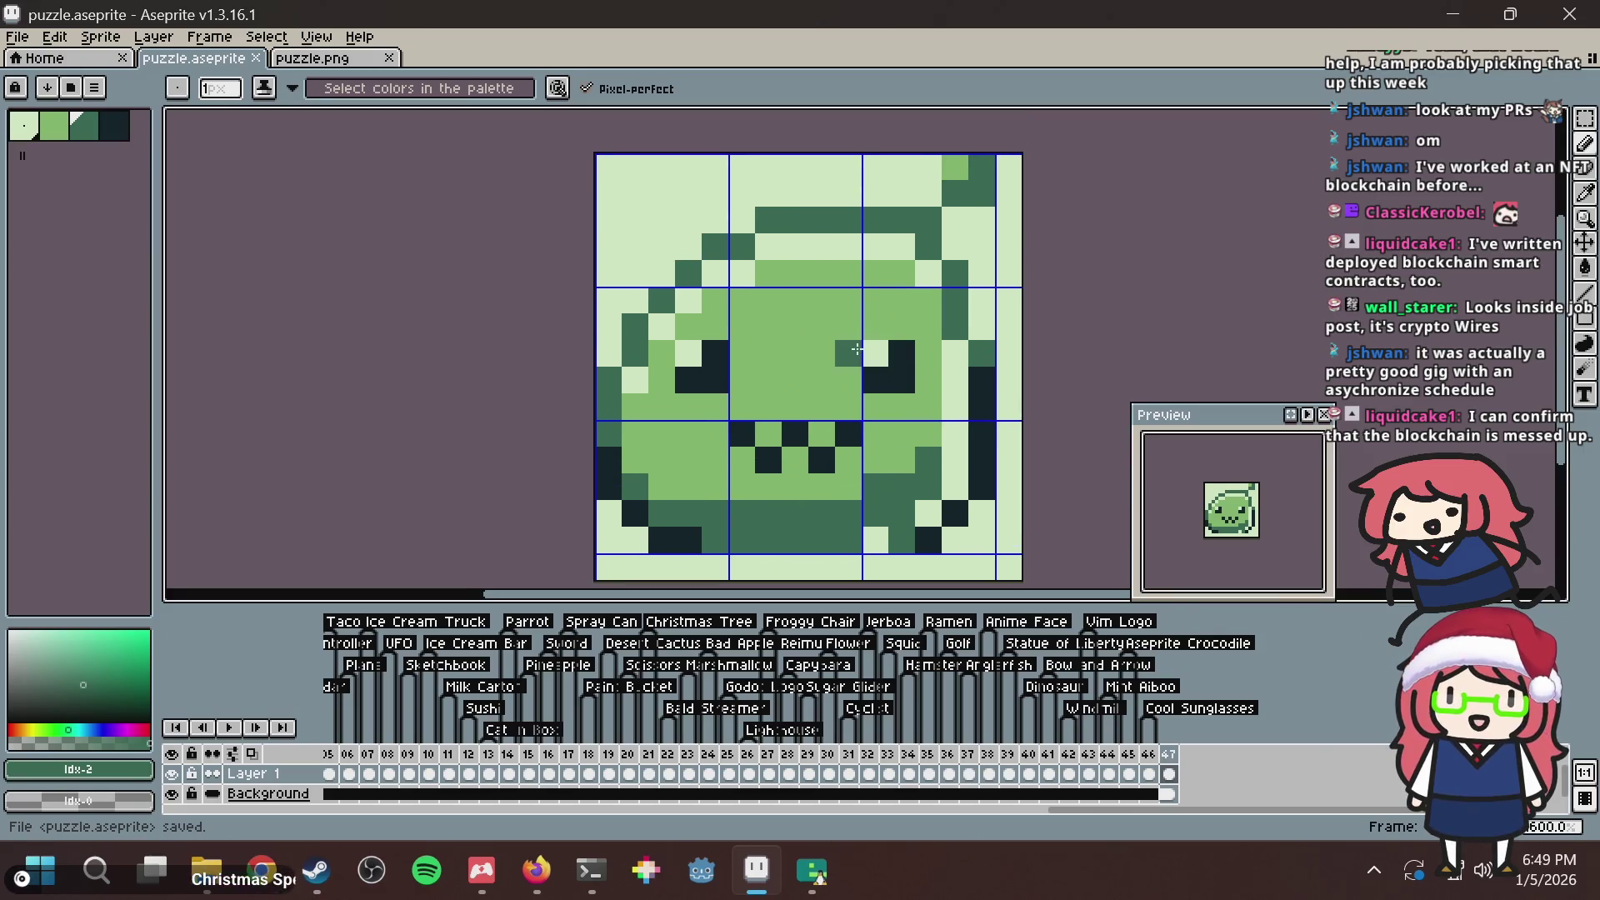
pyautogui.click(855, 358)
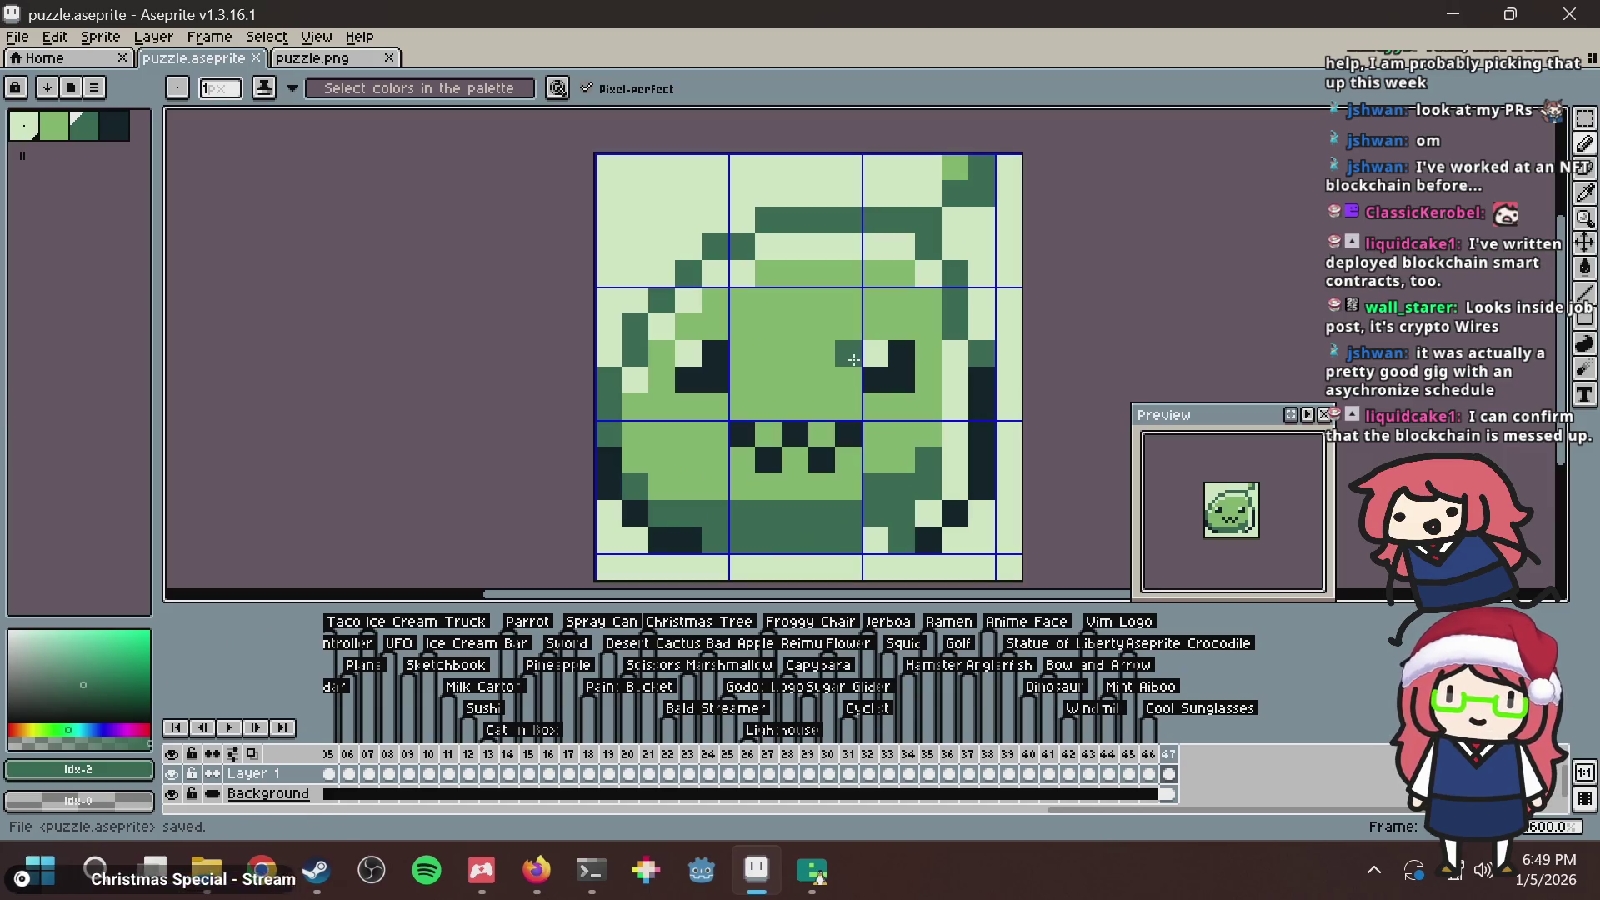
pyautogui.hotkey('ctrl', 's')
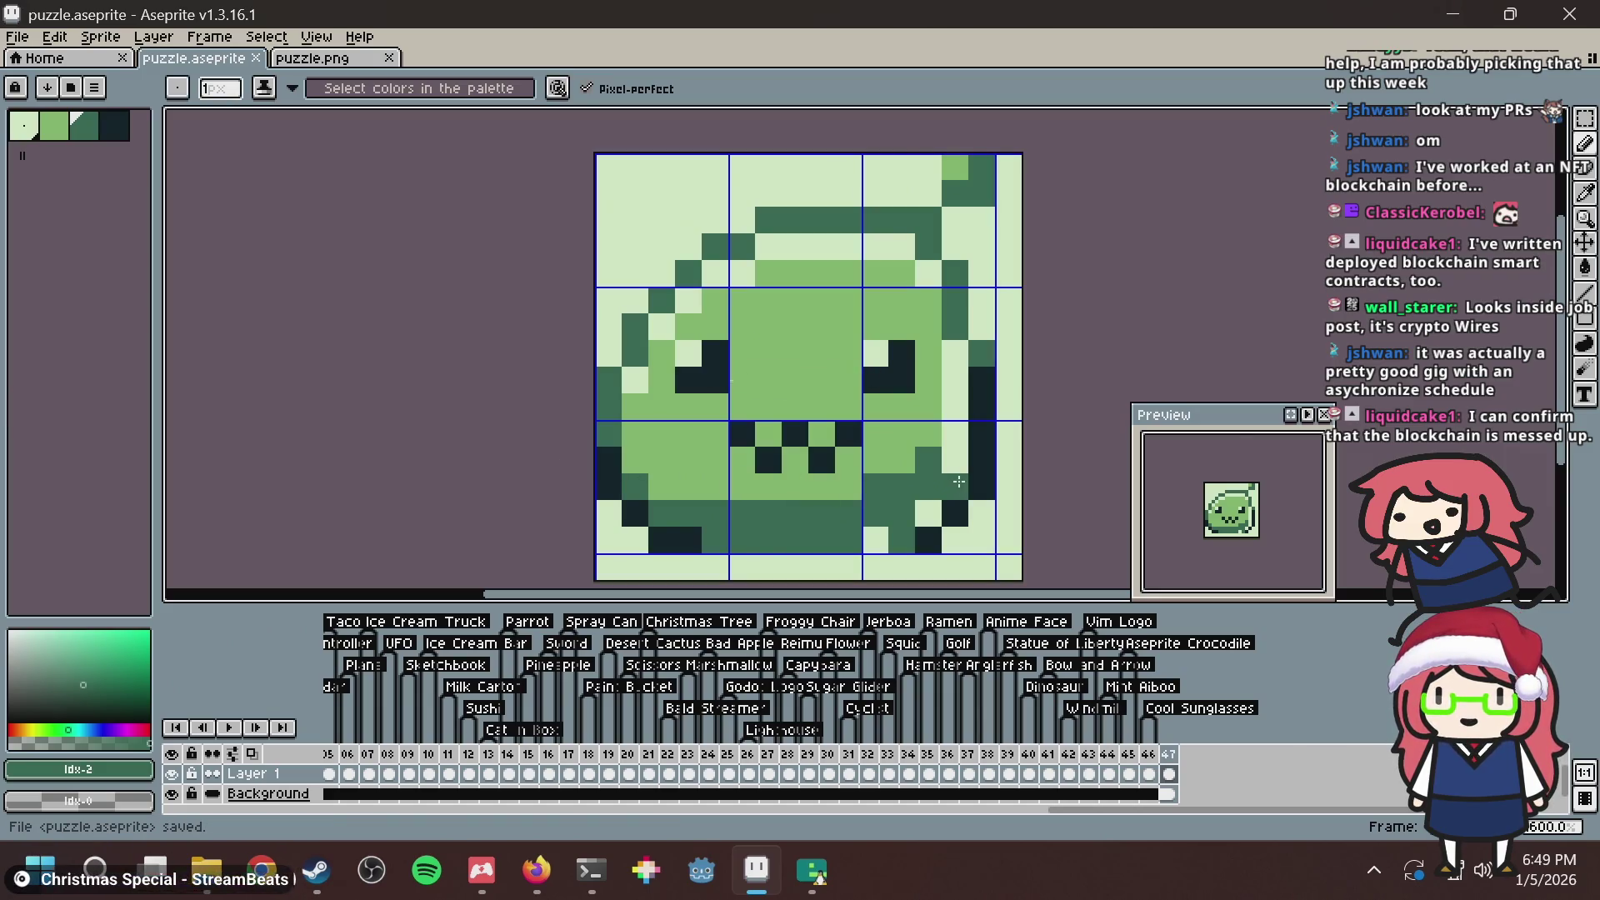
# Paint the lower-right edge pixels darkest green, save, and undo one trial pixel.
pyautogui.click(974, 469)
pyautogui.click(979, 446)
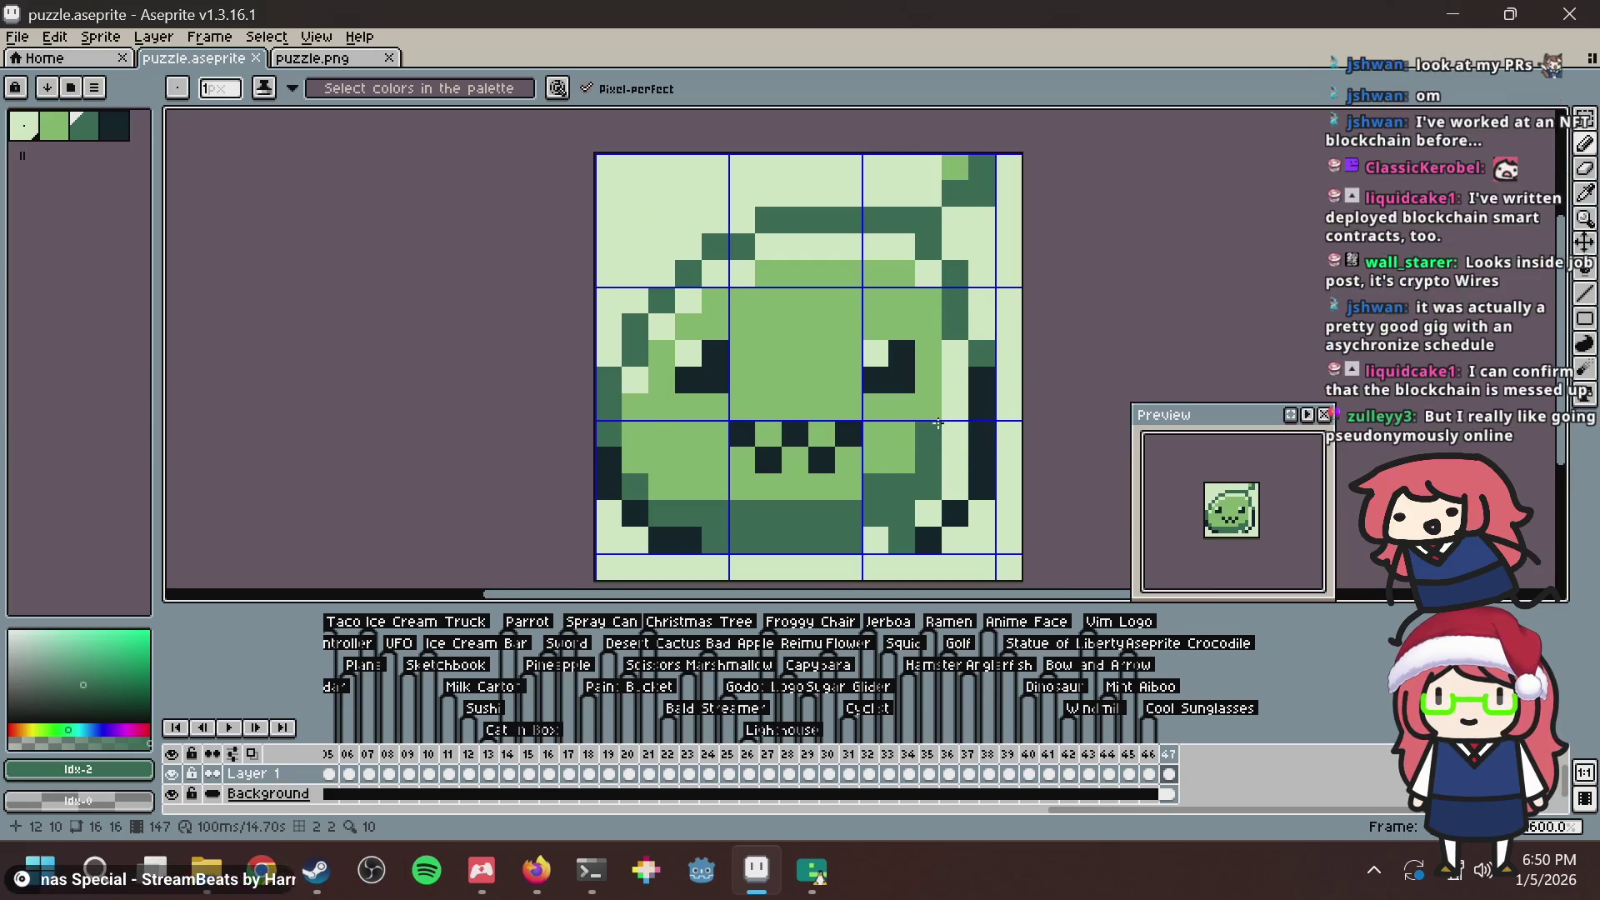
pyautogui.keyDown('alt'); pyautogui.click(969, 497); pyautogui.keyUp('alt')
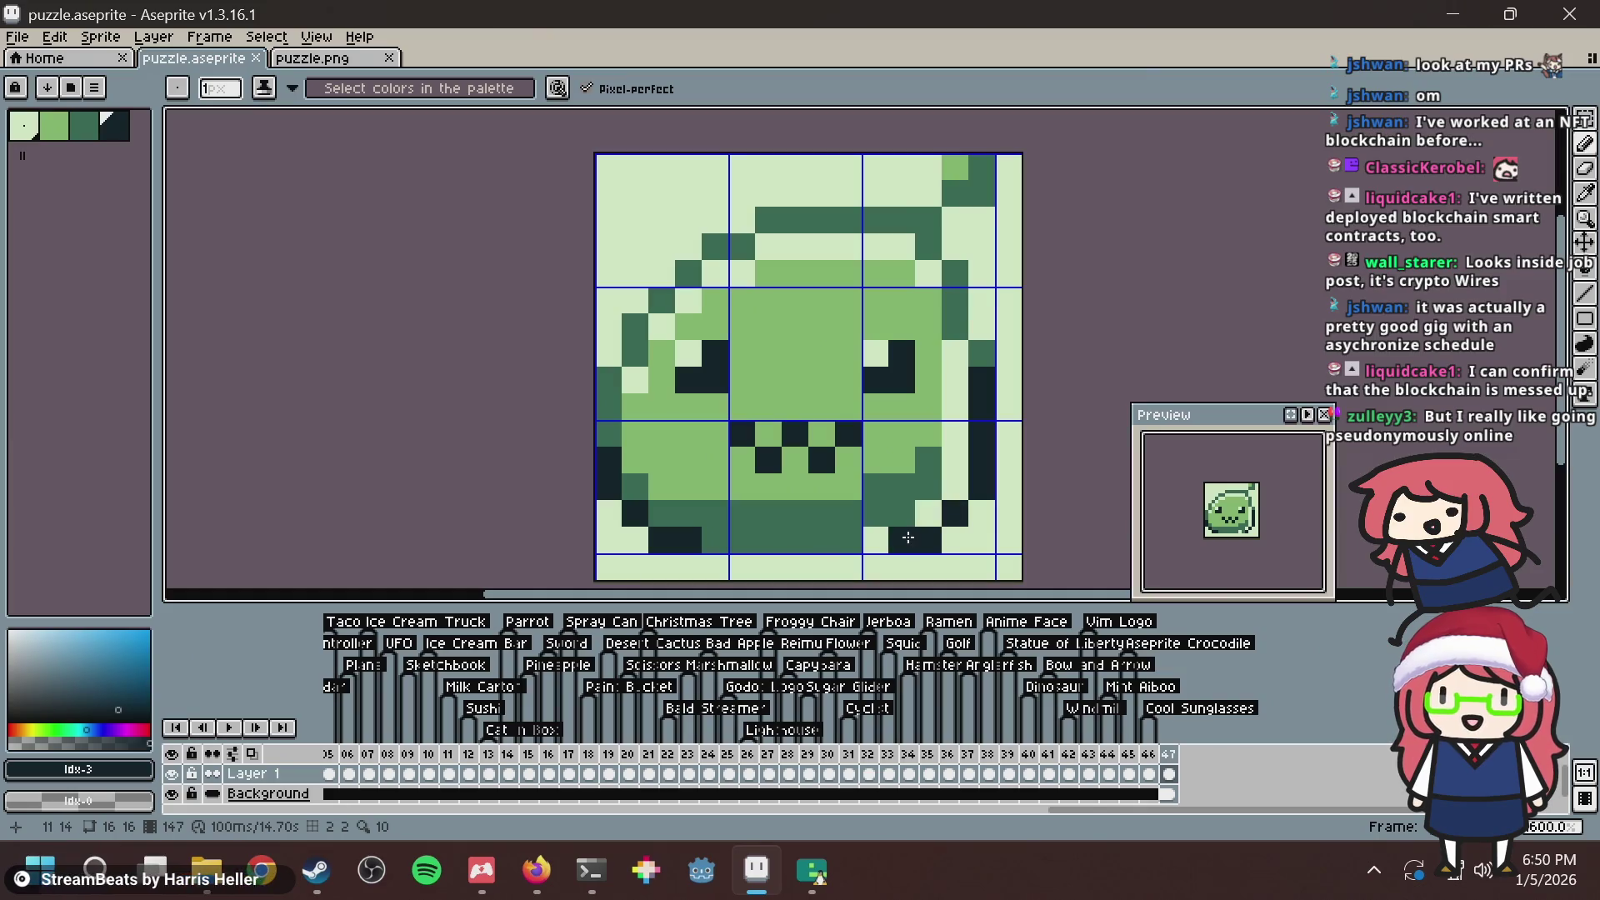
pyautogui.hotkey('ctrl', 's')
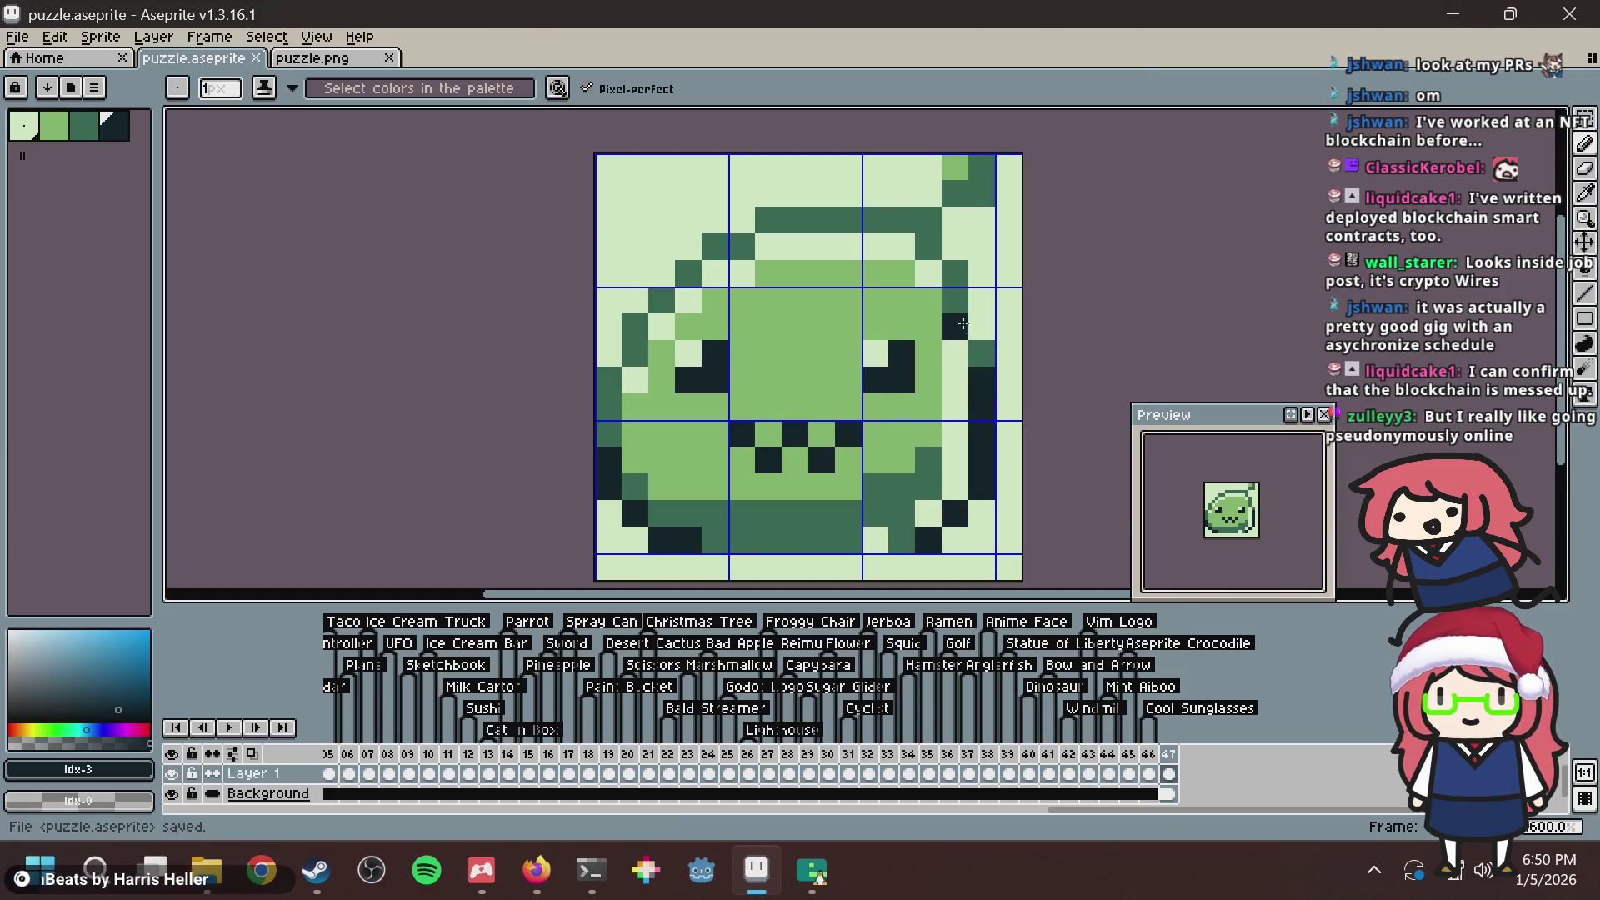
pyautogui.click(955, 300)
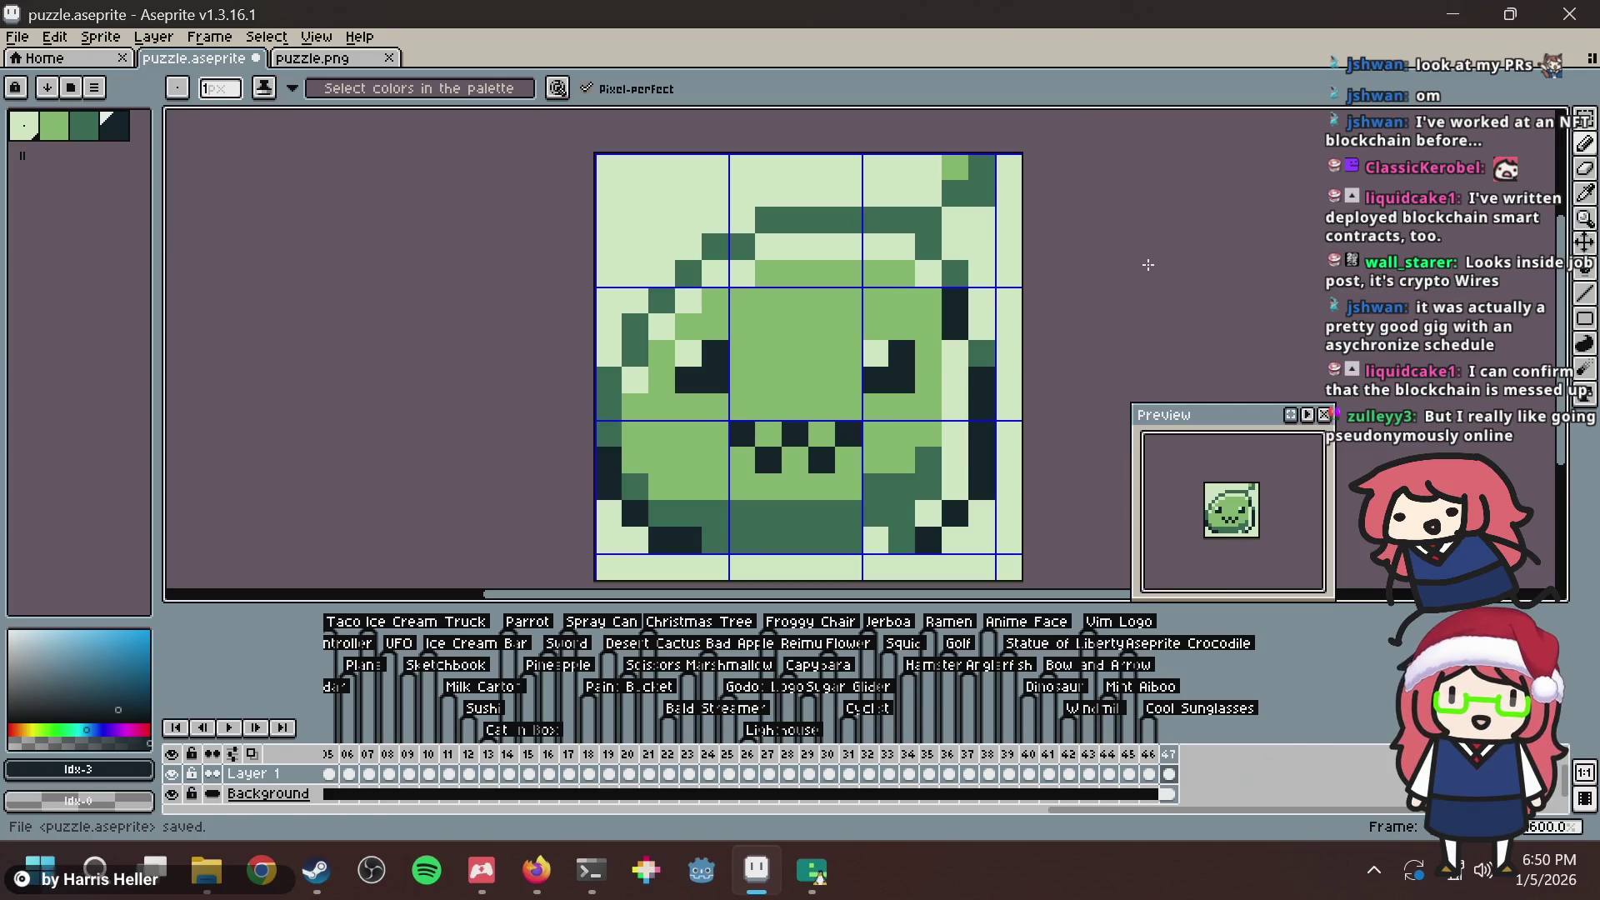
pyautogui.hotkey('ctrl', 'z')
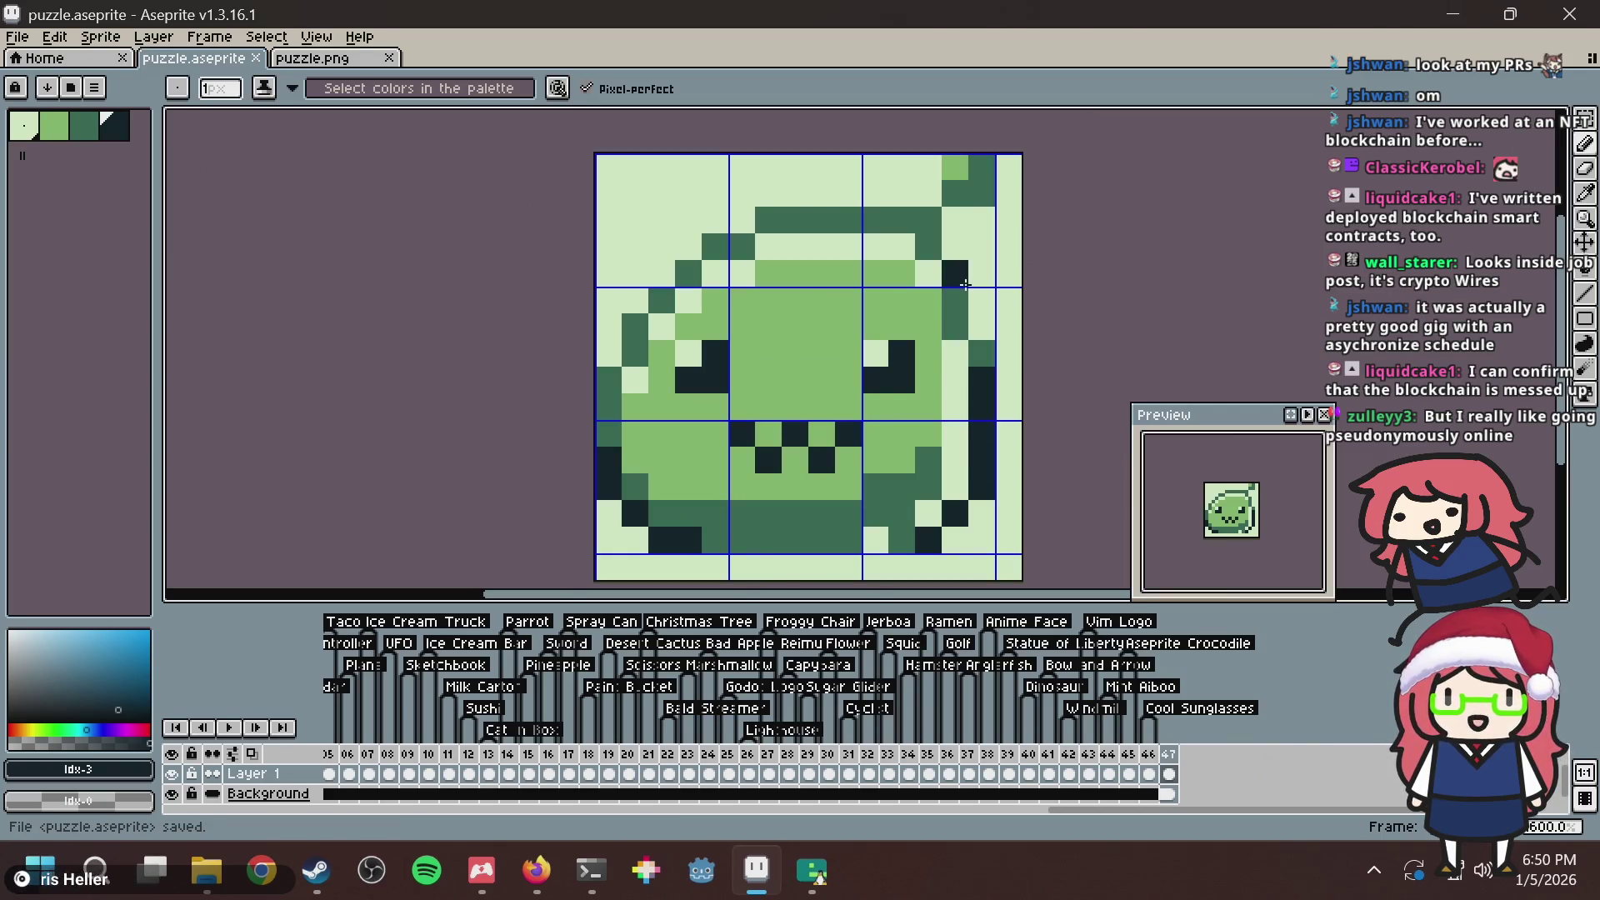
pyautogui.moveTo(955, 300); pyautogui.dragTo(948, 266)
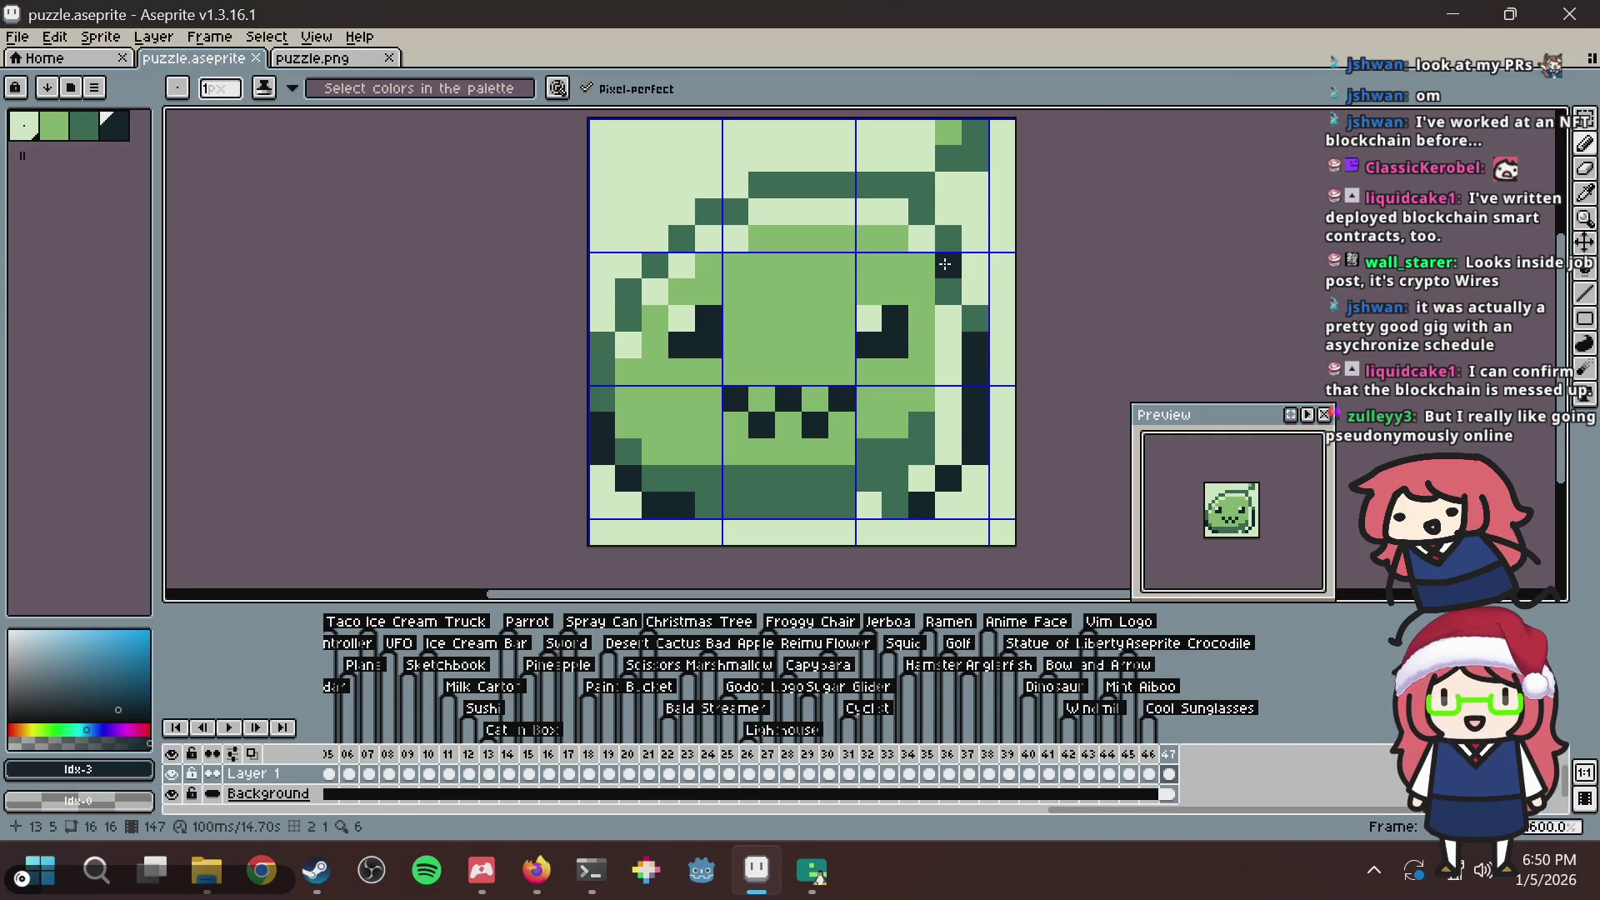
# Save puzzle.aseprite and sample the lightest and dark greens from the slime.
pyautogui.hotkey('ctrl', 's')
pyautogui.moveTo(950, 271)
pyautogui.mouseDown()
pyautogui.moveTo(849, 321)
pyautogui.moveTo(816, 315)
pyautogui.mouseUp()
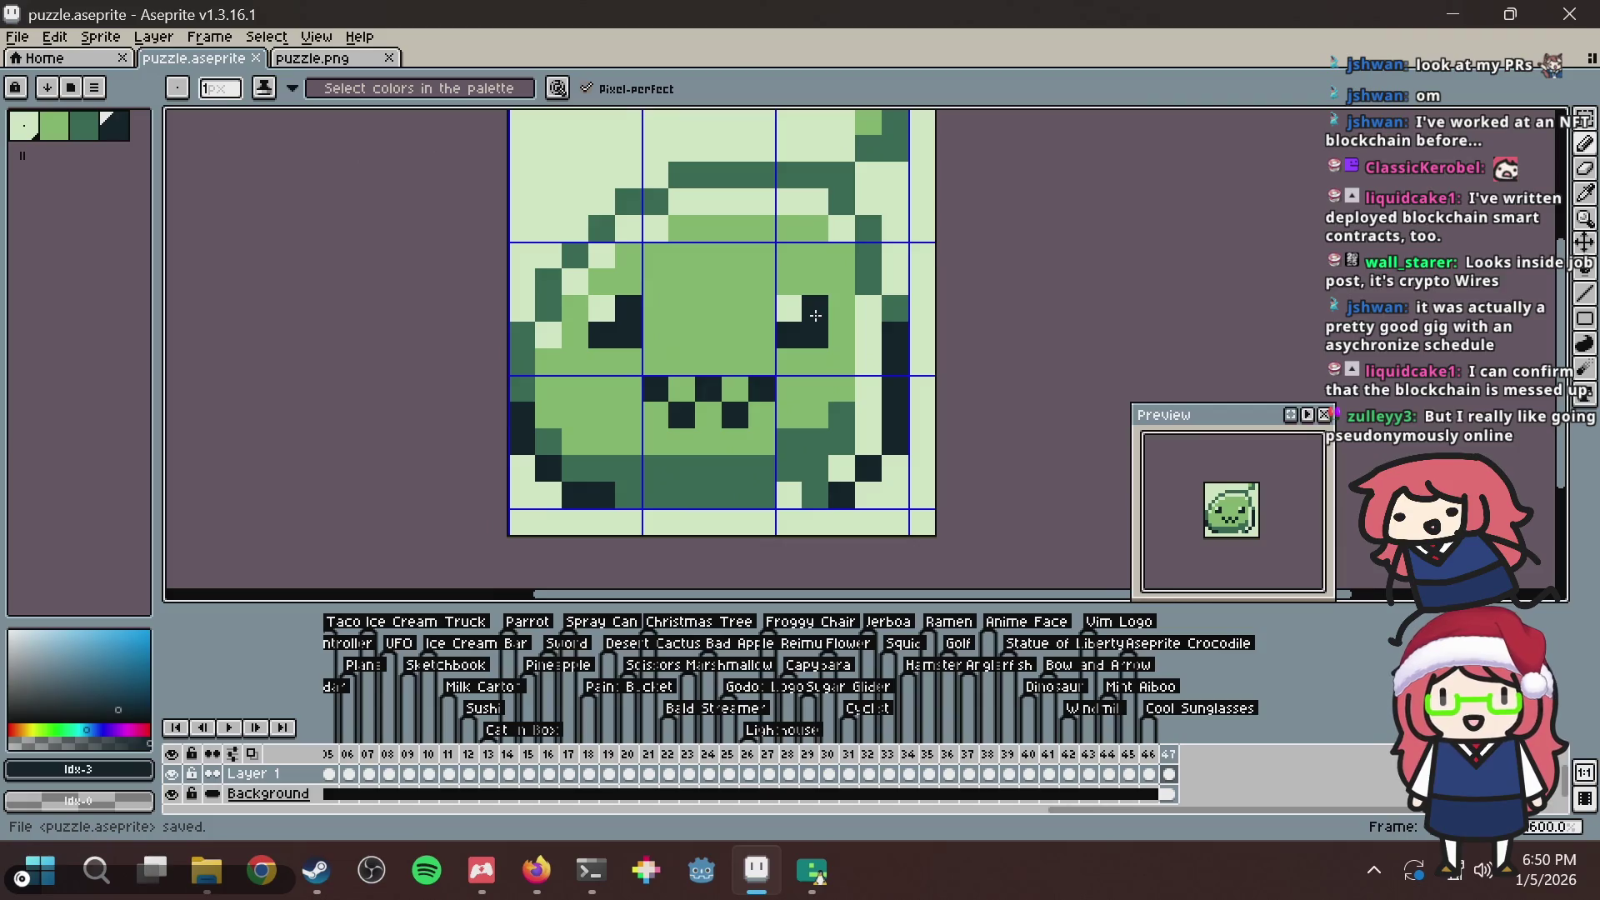
pyautogui.keyDown('alt'); pyautogui.click(849, 230); pyautogui.keyUp('alt')
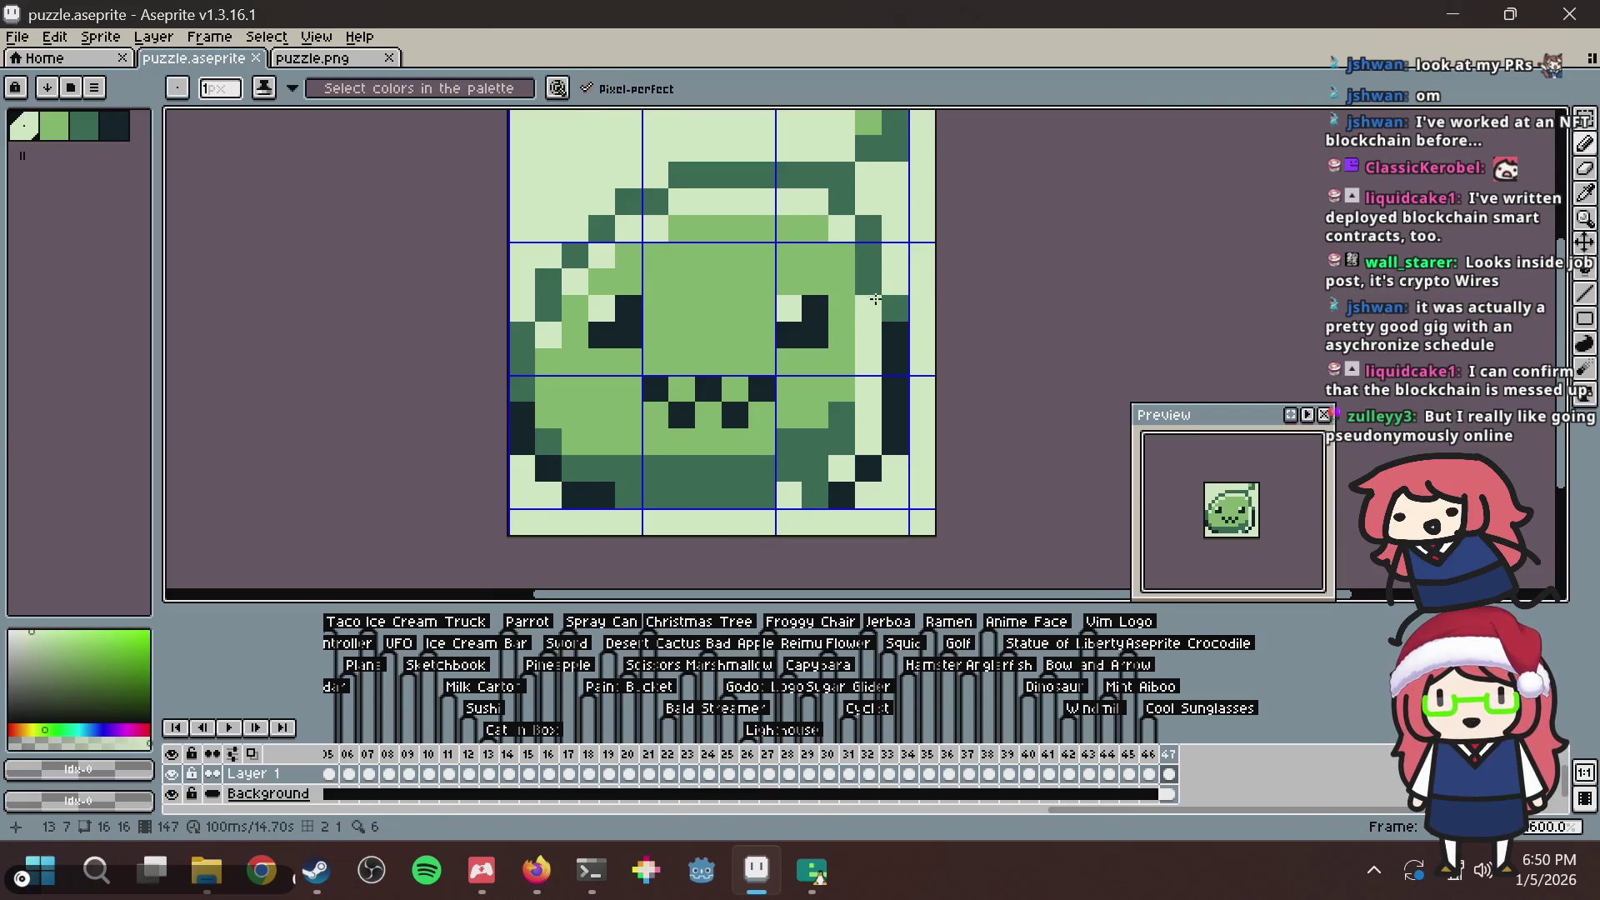
pyautogui.press('alt')
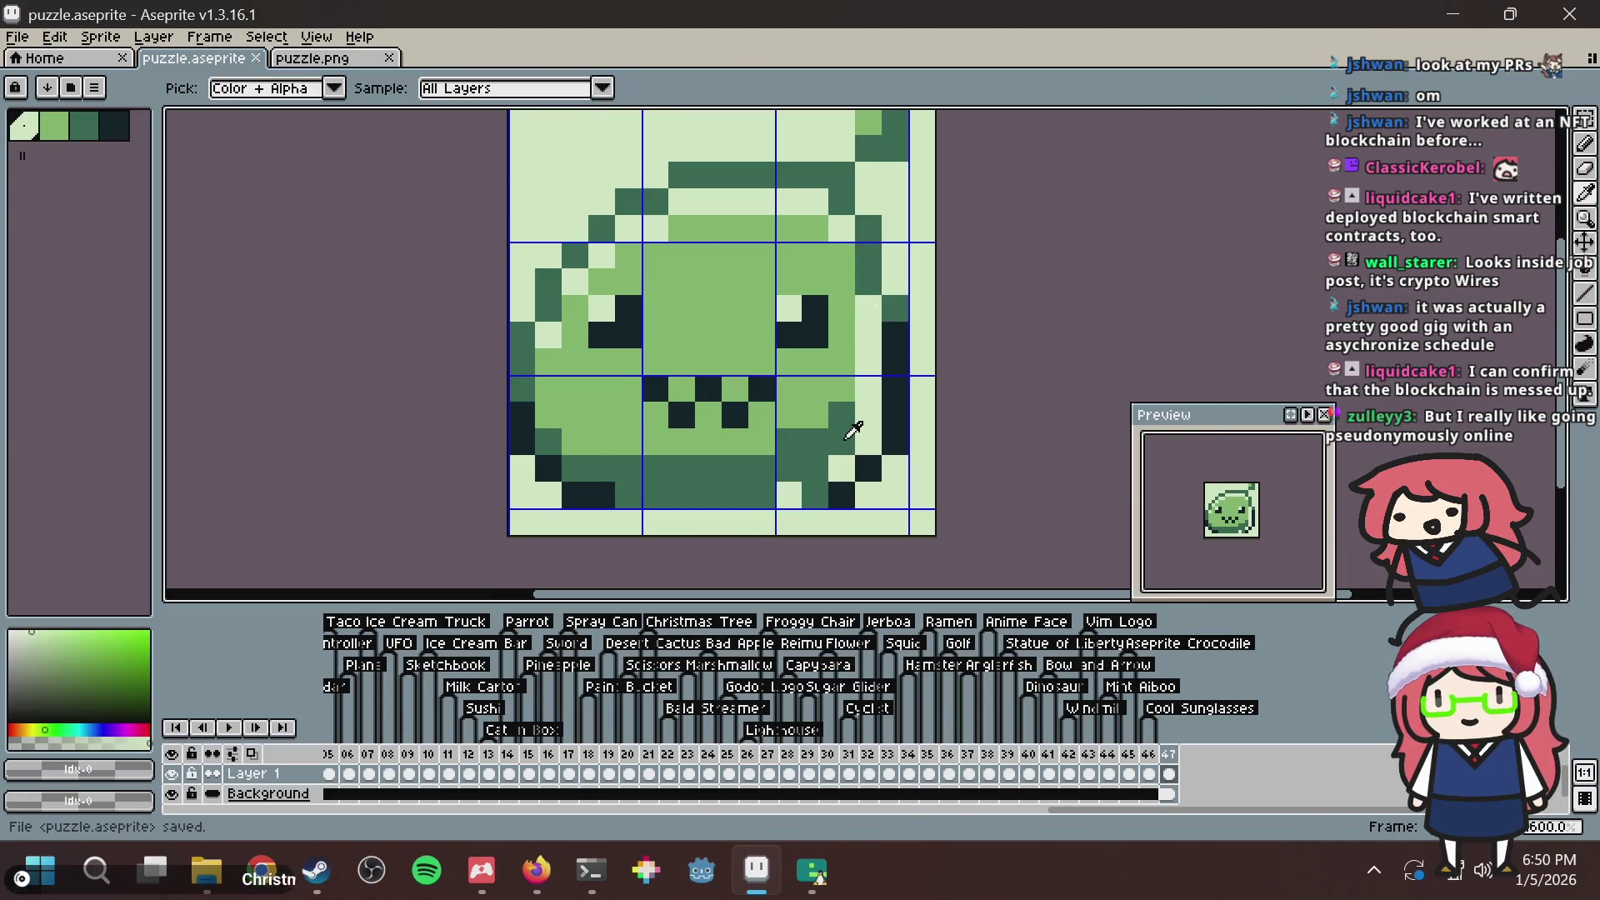
pyautogui.keyDown('alt'); pyautogui.click(848, 435); pyautogui.keyUp('alt')
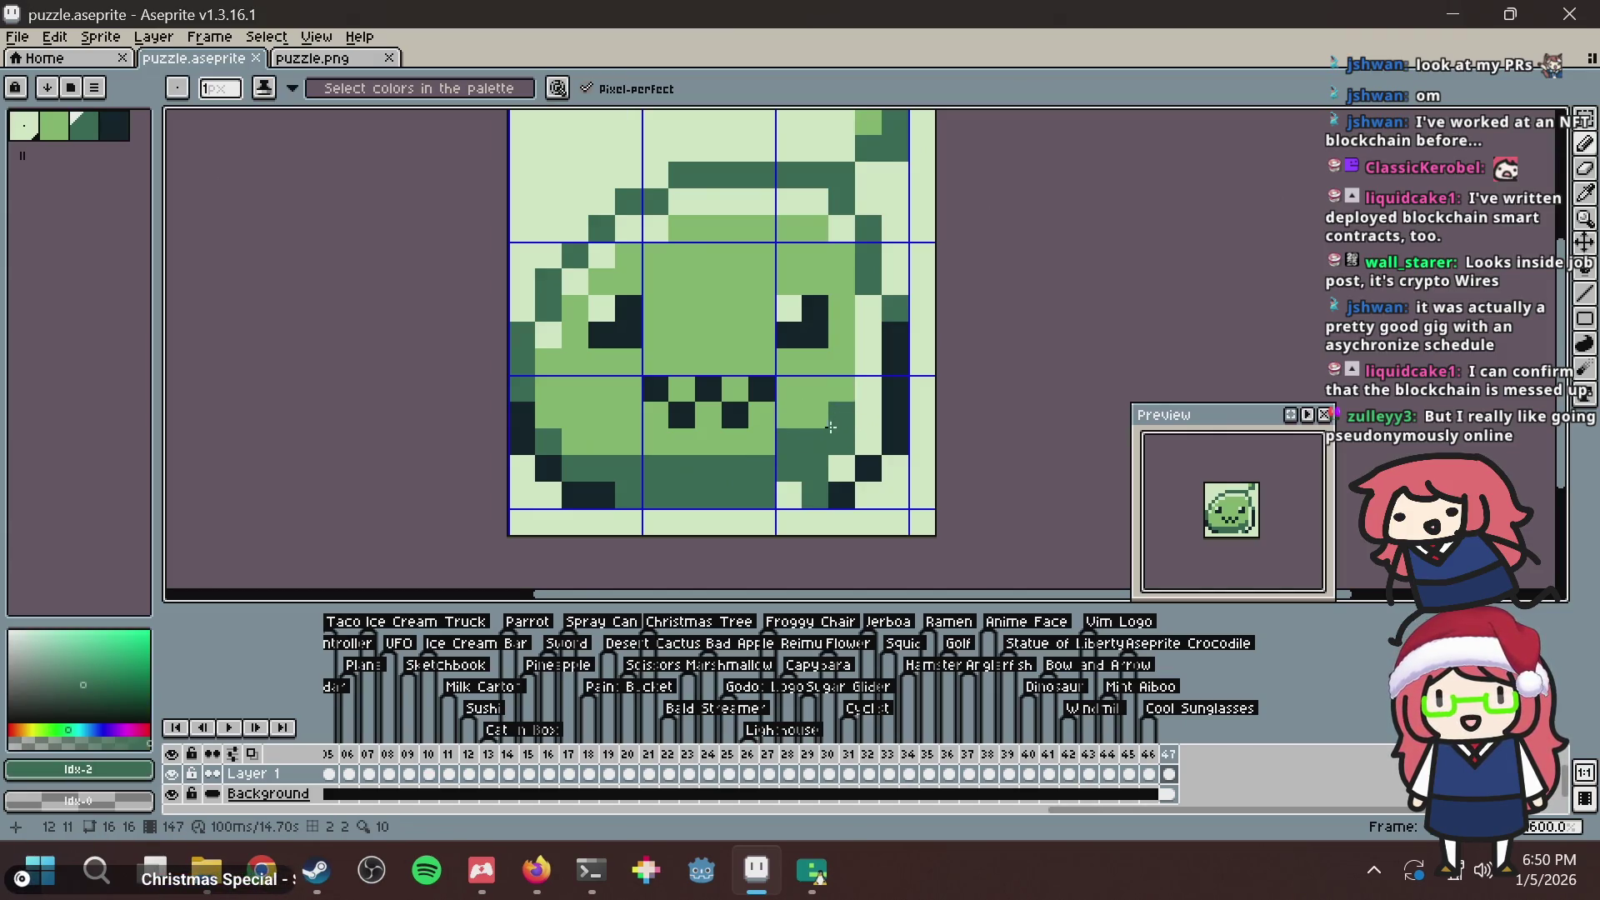
pyautogui.hotkey('ctrl', 's')
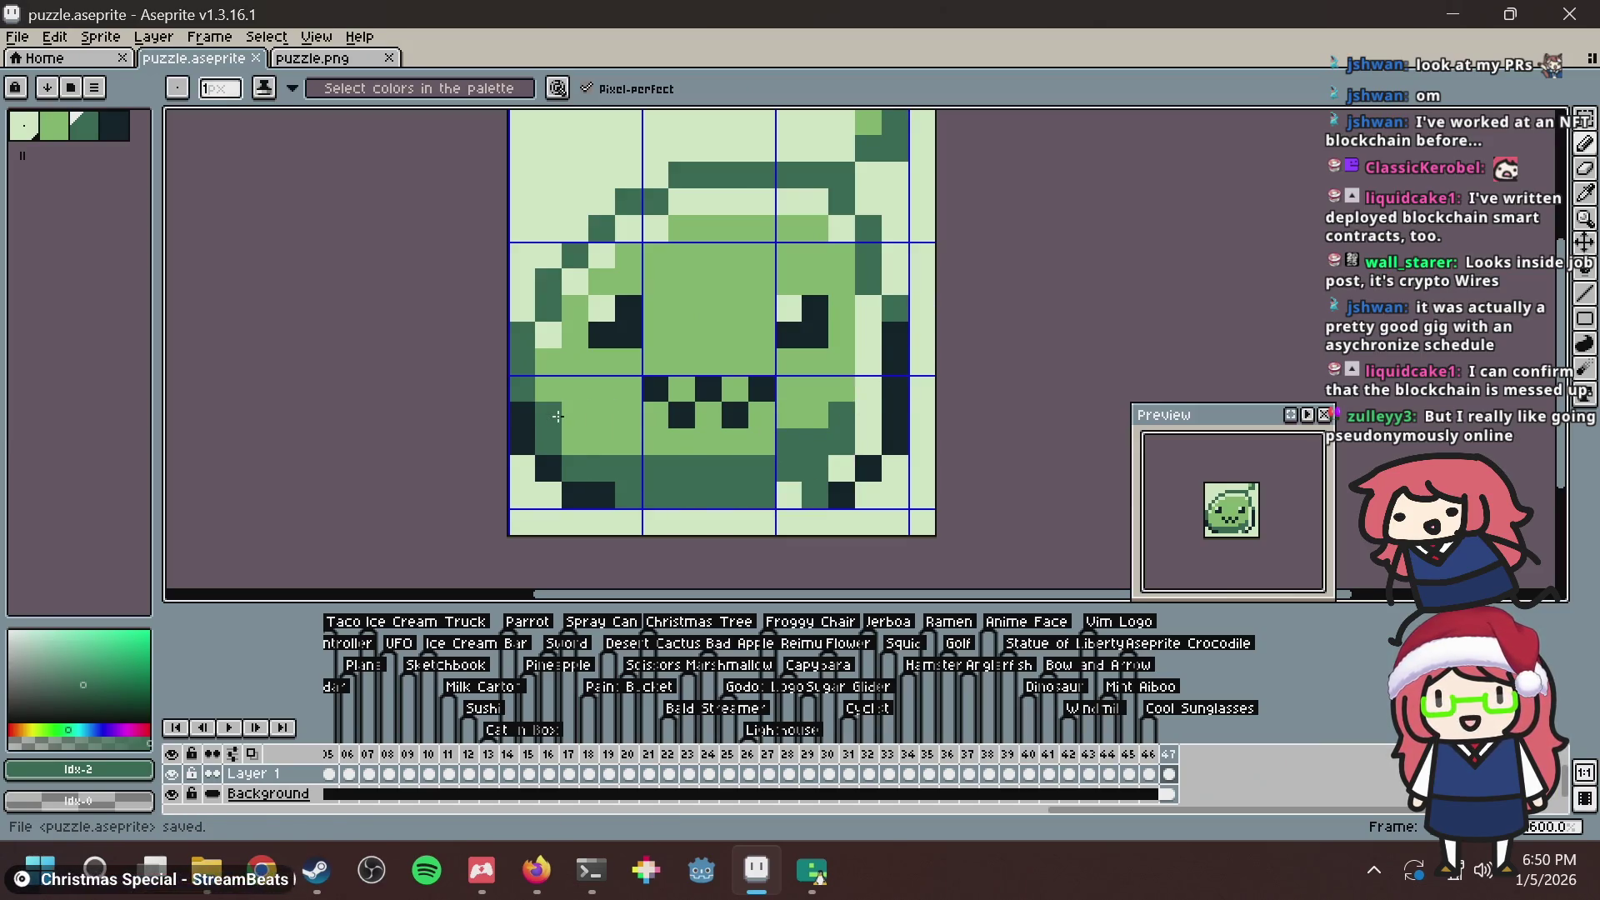
# Try dark pixels across the slime's lower body, undo them, and save.
pyautogui.click(602, 442)
pyautogui.click(575, 442)
pyautogui.click(629, 442)
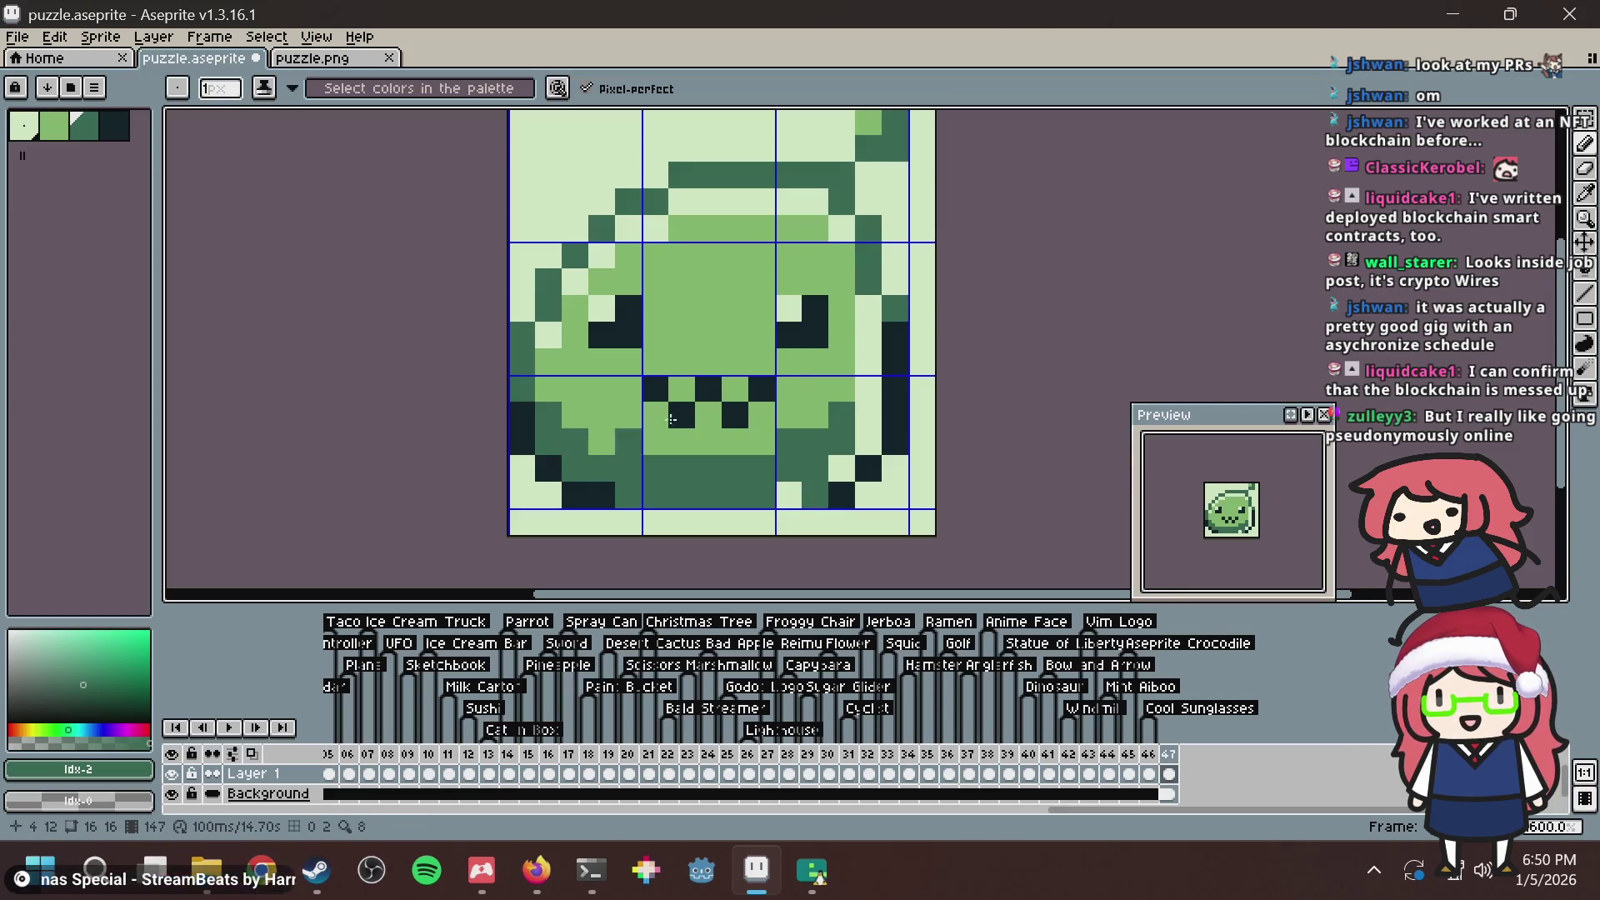
pyautogui.hotkey('ctrl', 'z')
pyautogui.hotkey('ctrl', 'z')
pyautogui.hotkey('ctrl', 'z')
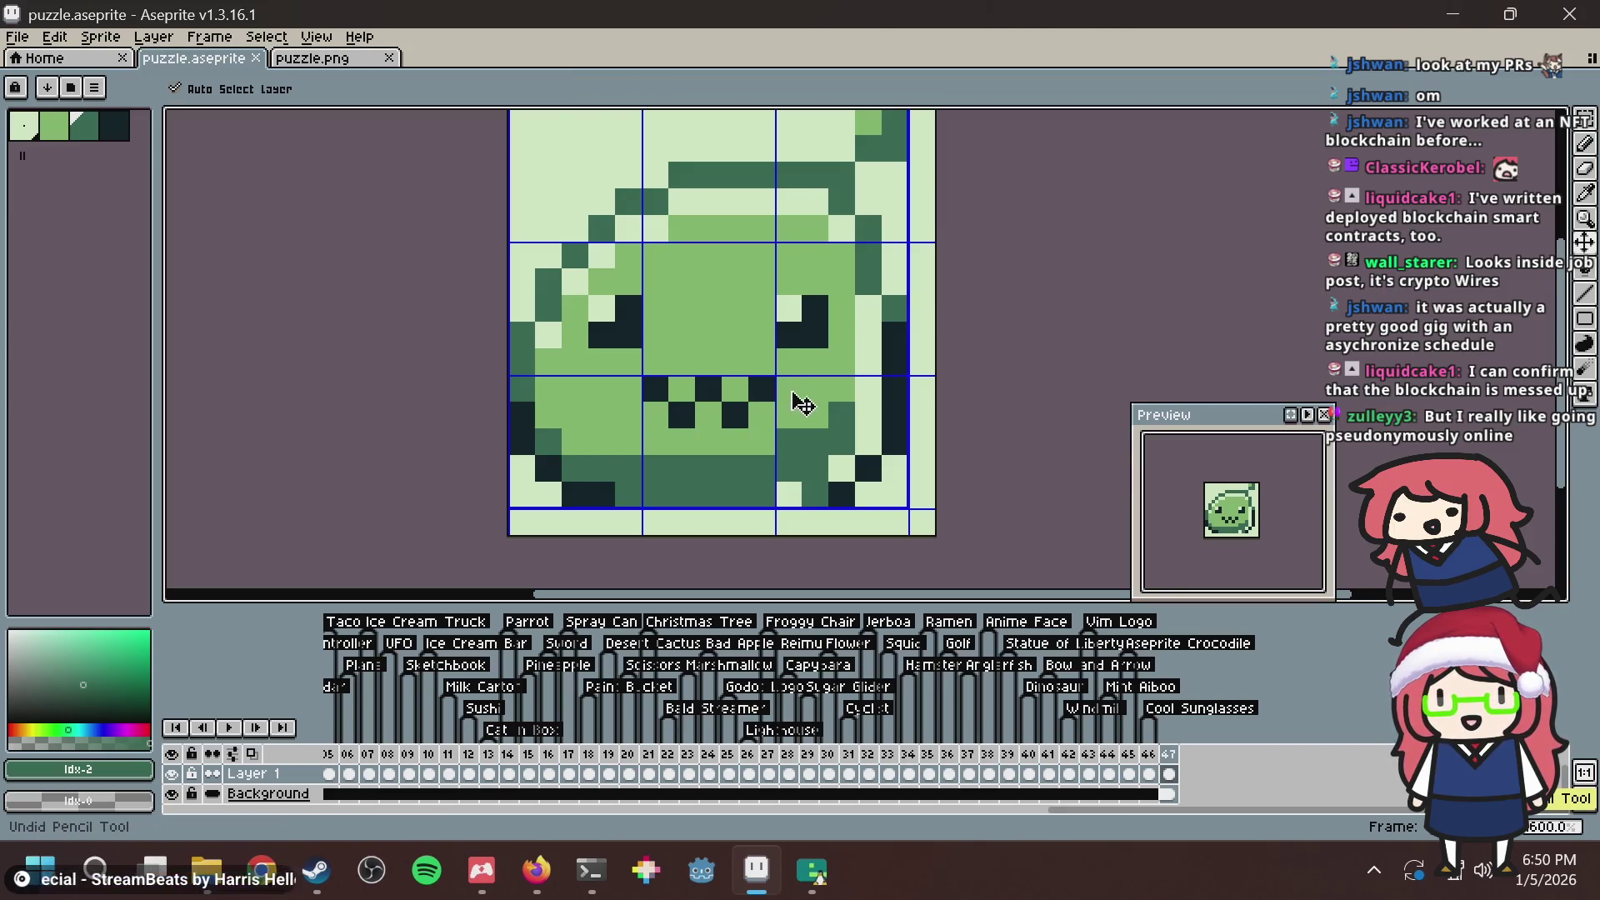
pyautogui.hotkey('ctrl', 's')
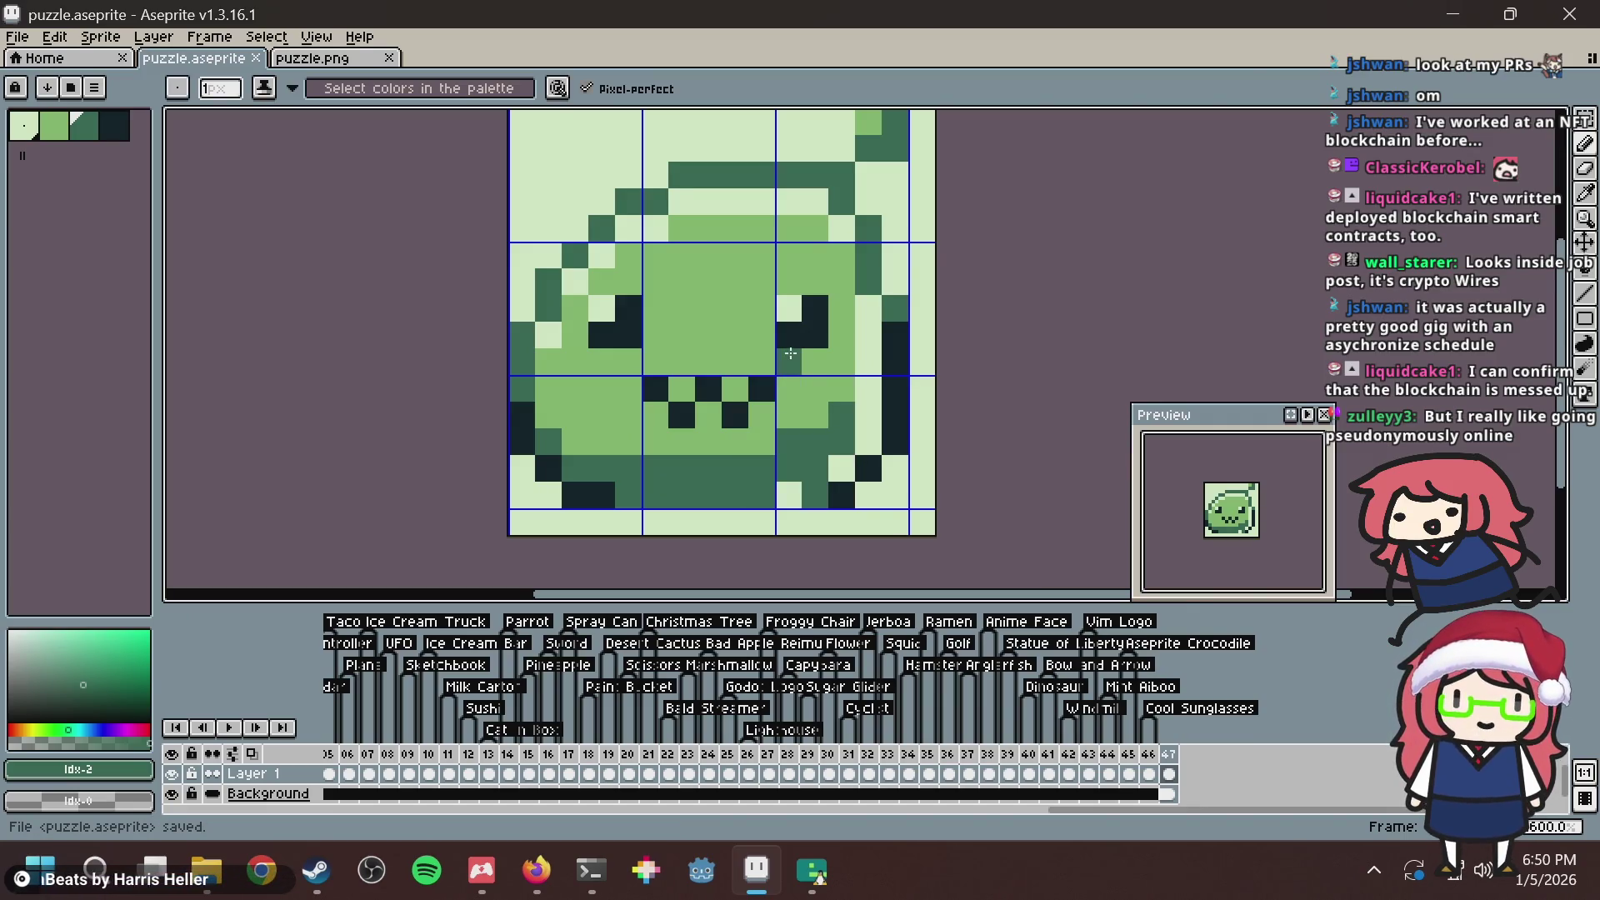
pyautogui.scroll(-3, 793, 260)
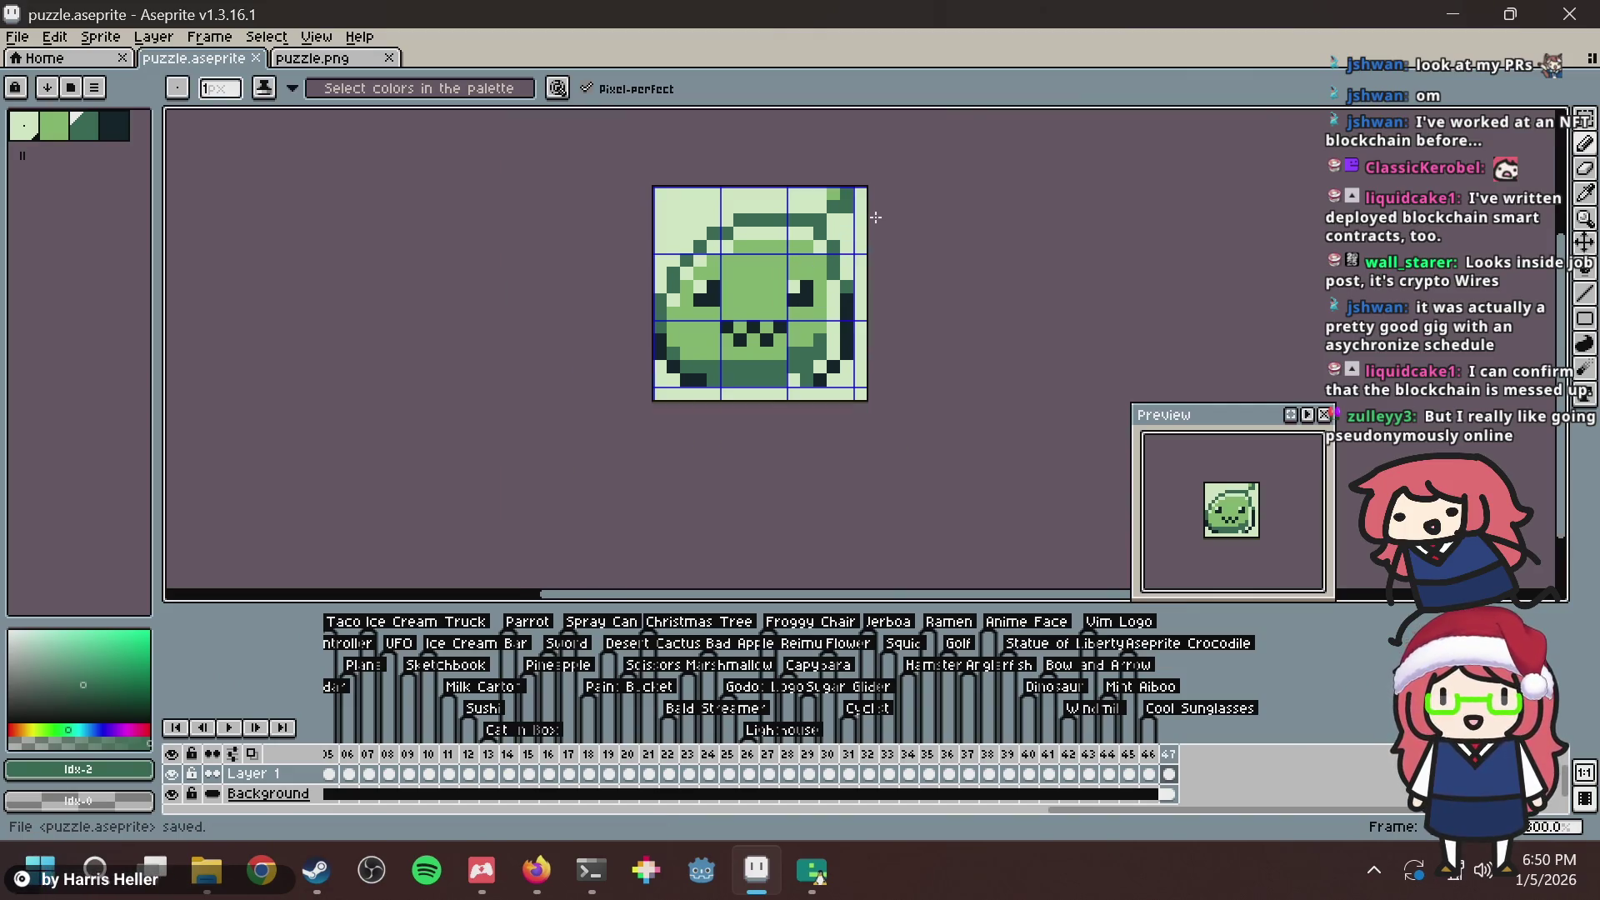
# Generate a 15×15 nonogram from puzzle.png in Nonogram Maker; the solver flags it unsolvable.
pyautogui.press('v')
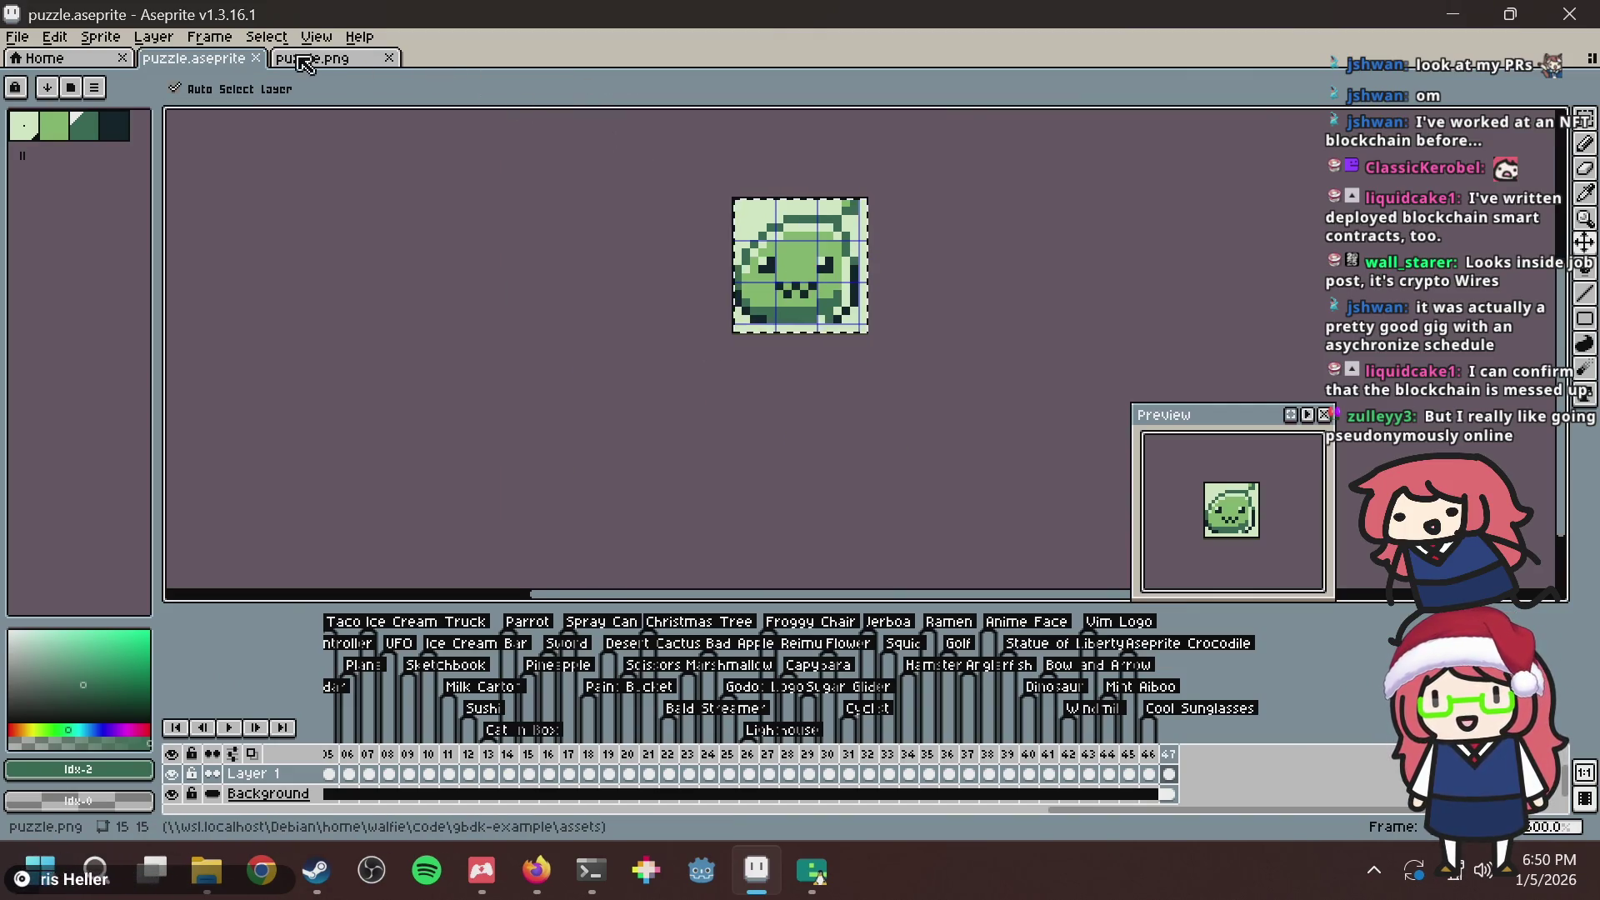
pyautogui.click(319, 57)
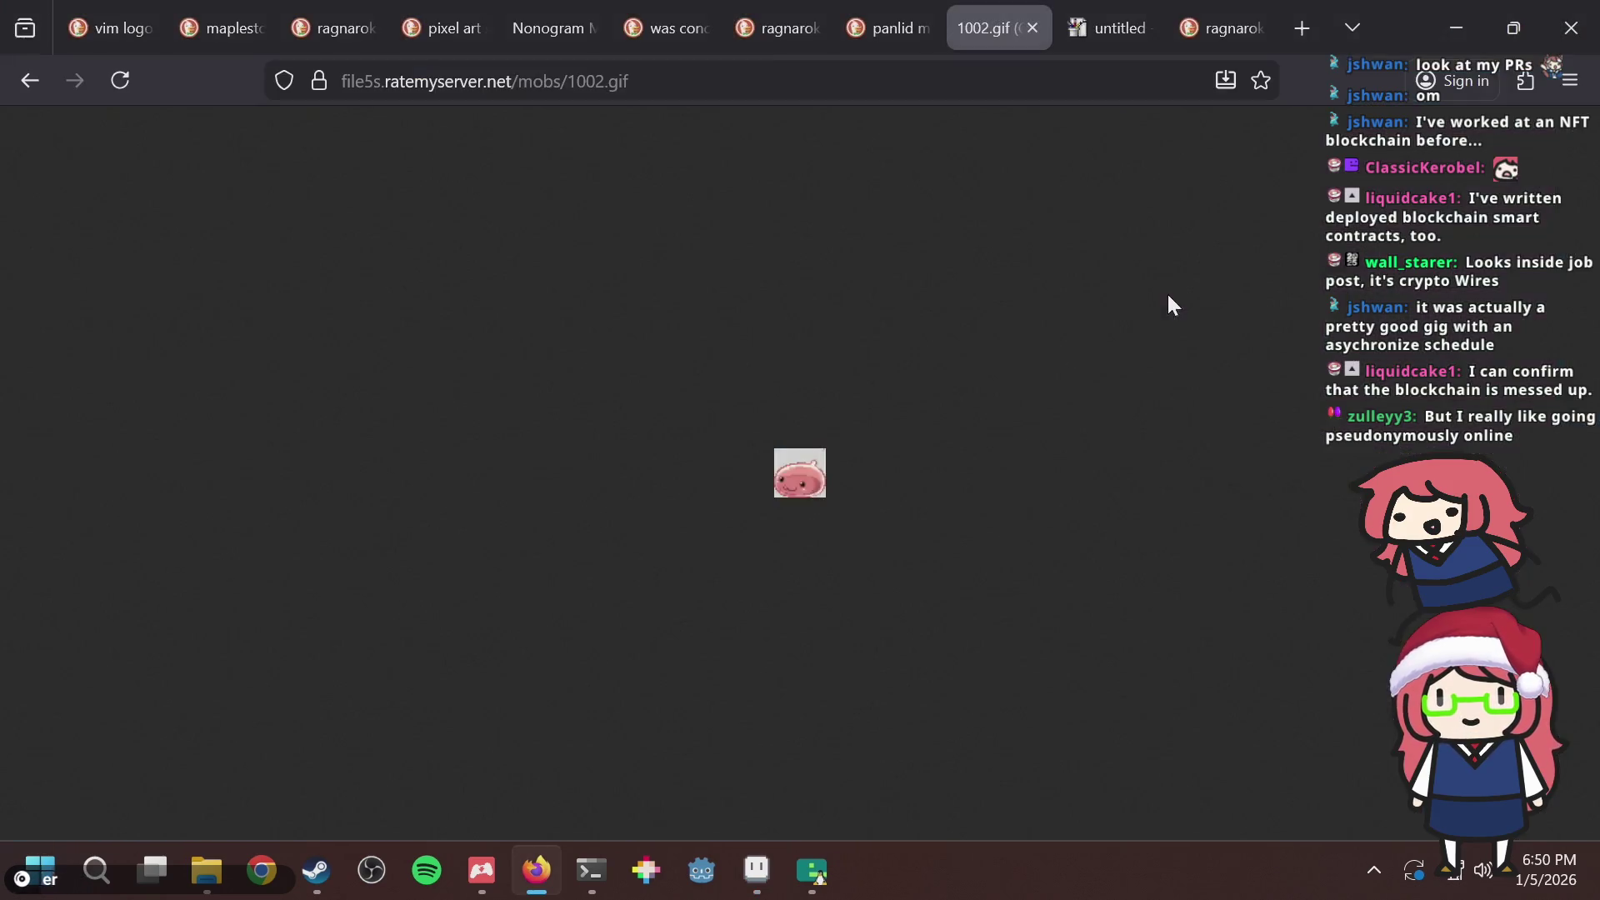
pyautogui.hotkey('alt', 'Tab')
pyautogui.click(569, 32)
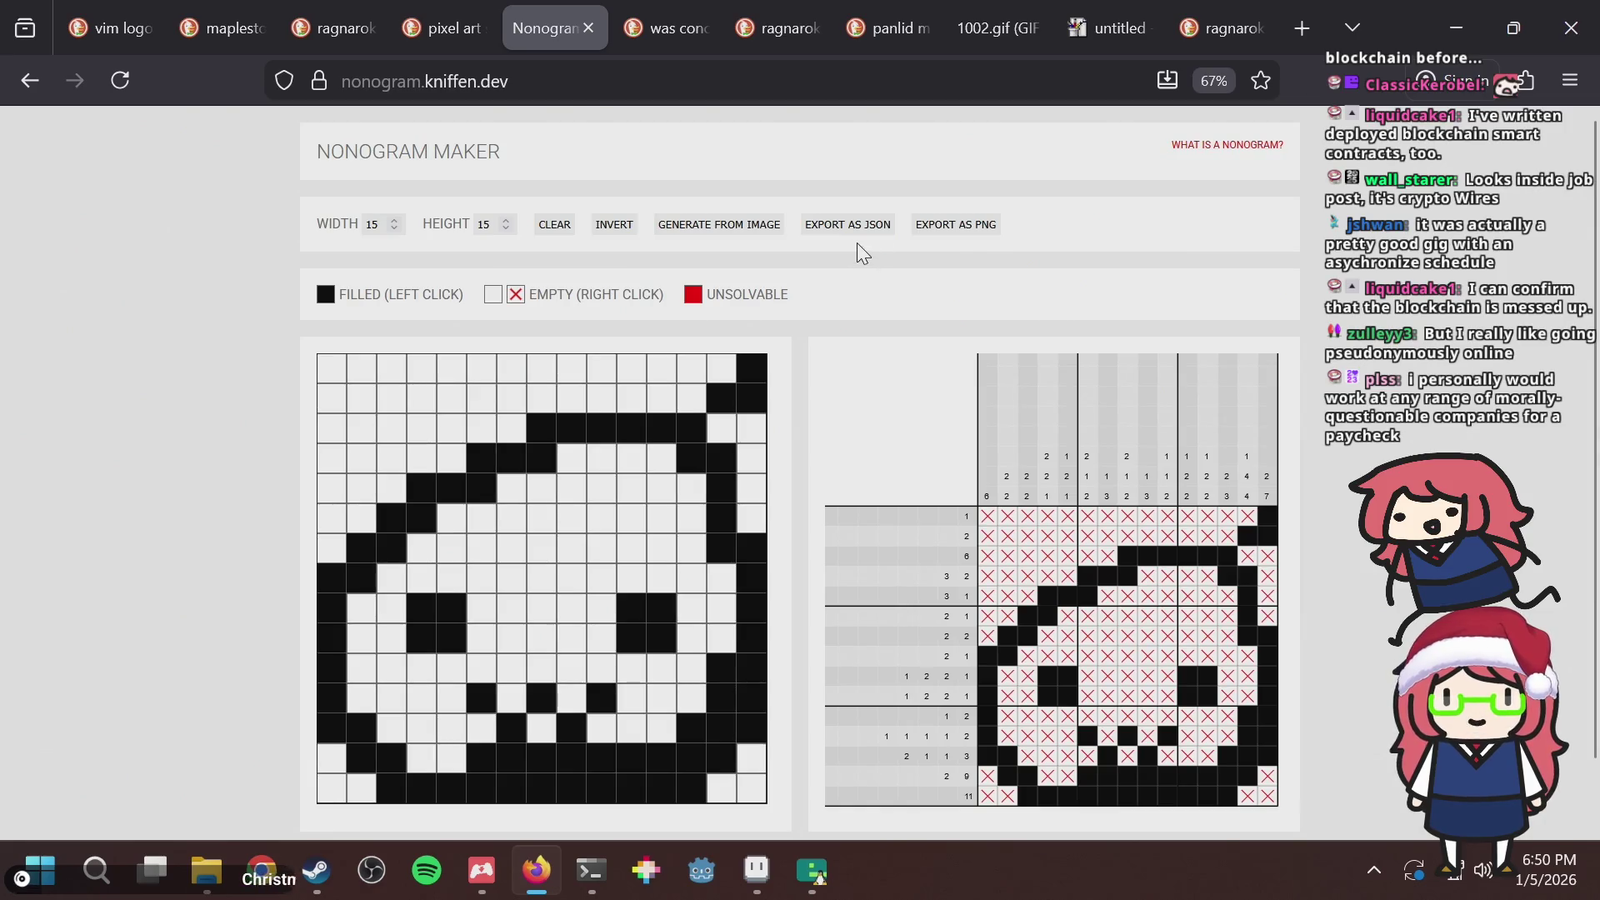
pyautogui.click(671, 230)
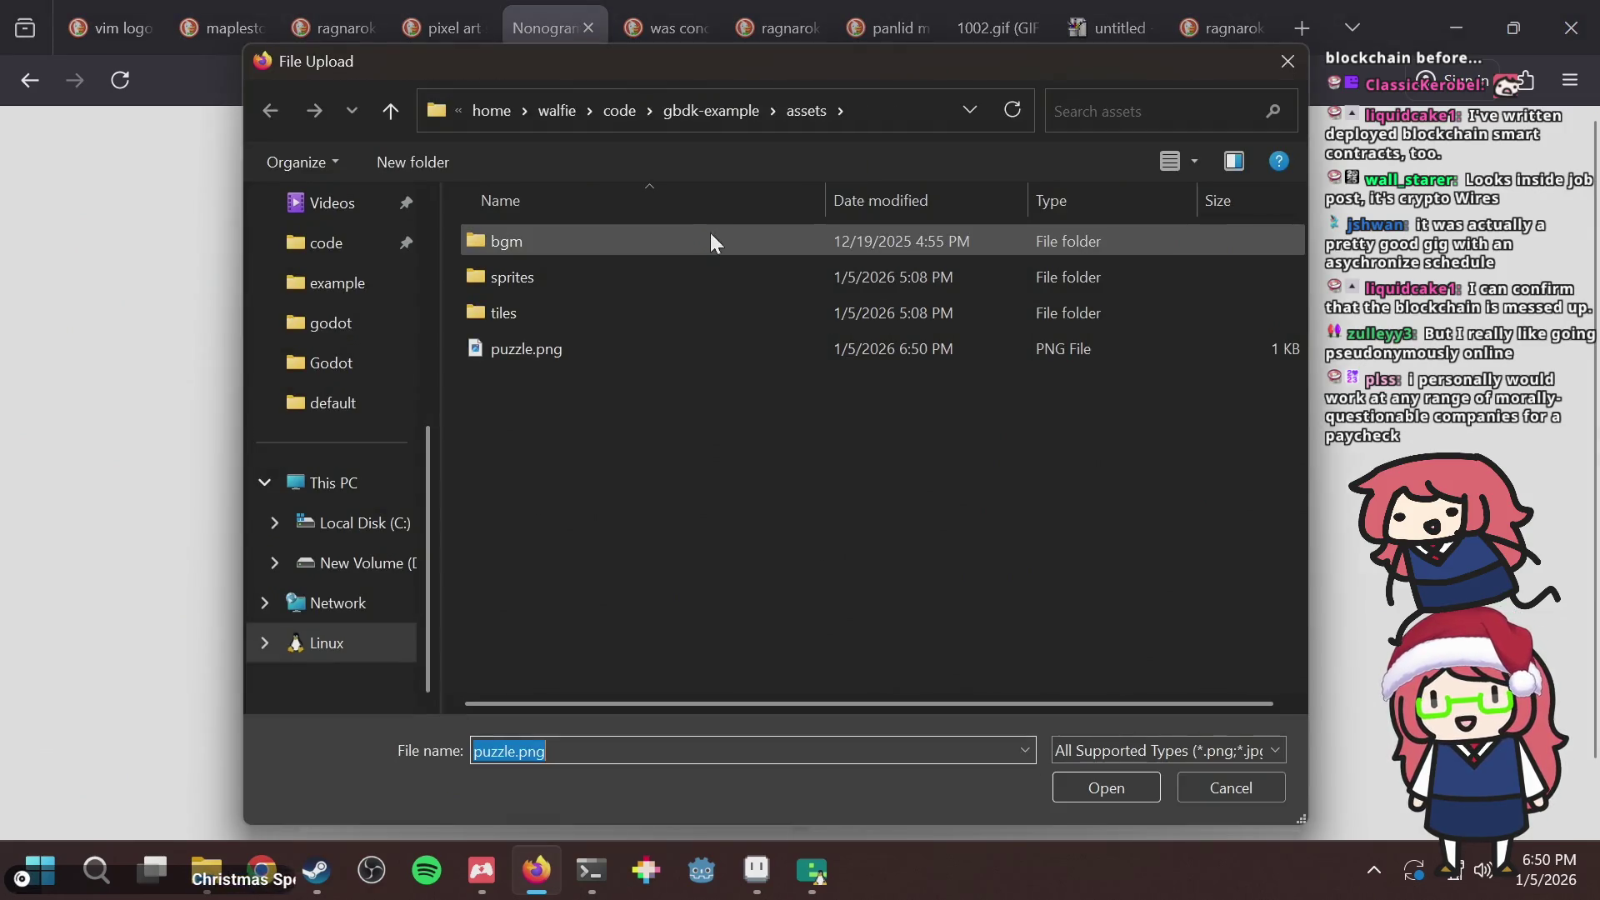
pyautogui.doubleClick(609, 338)
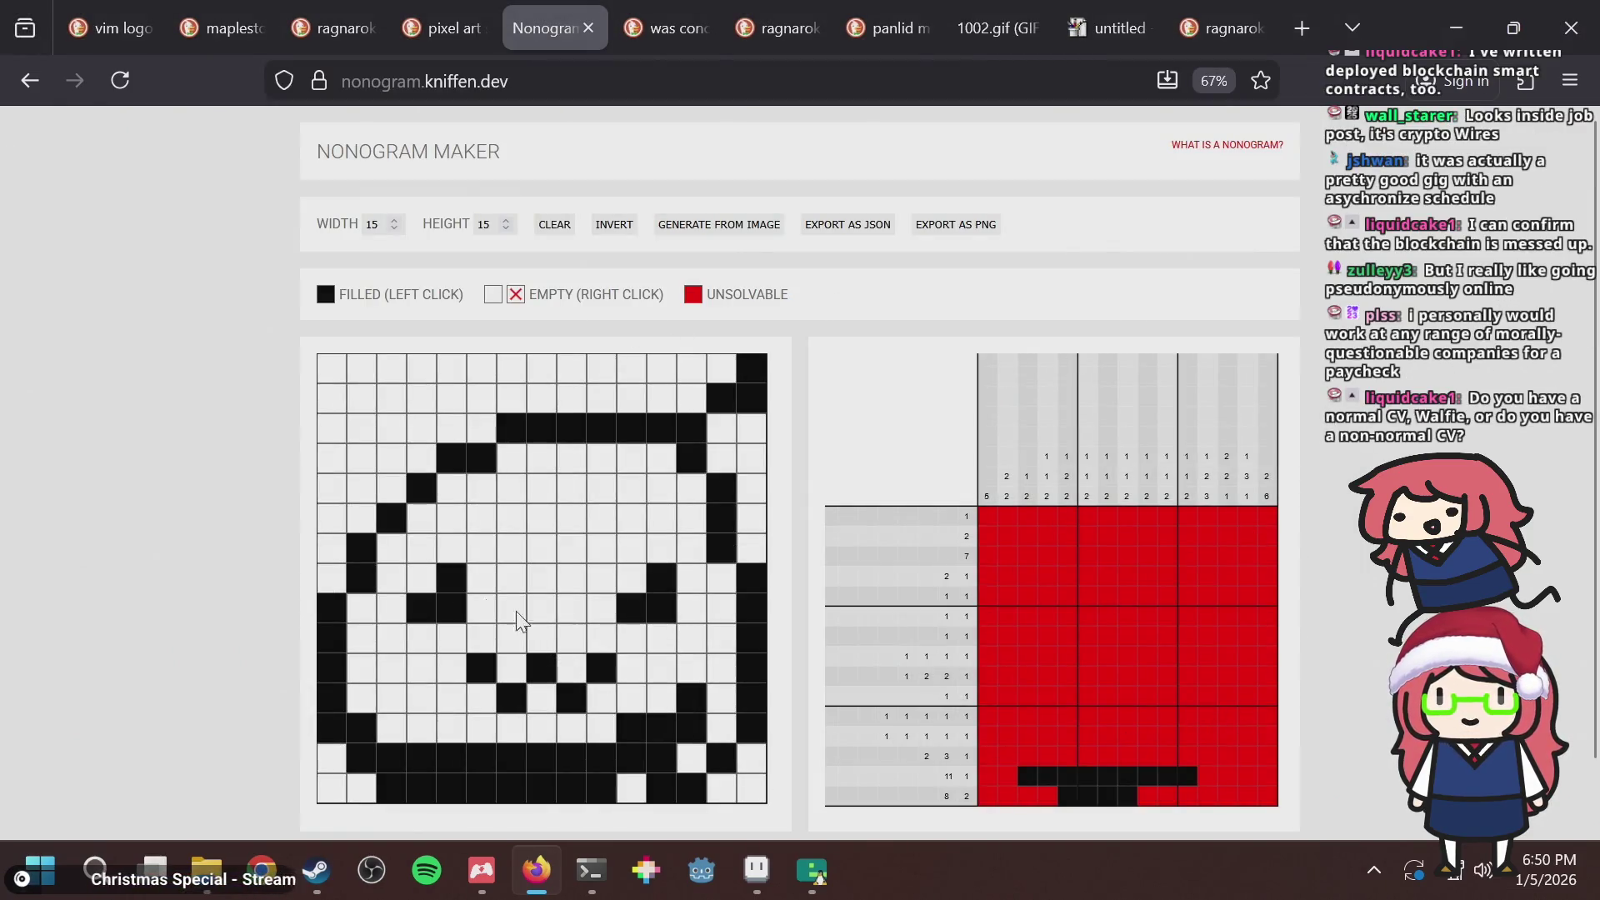
# Trial-fill cells in rows 2–6 at the upper left and on the right edge, then clear them.
pyautogui.click(364, 518)
pyautogui.click(416, 461)
pyautogui.click(483, 428)
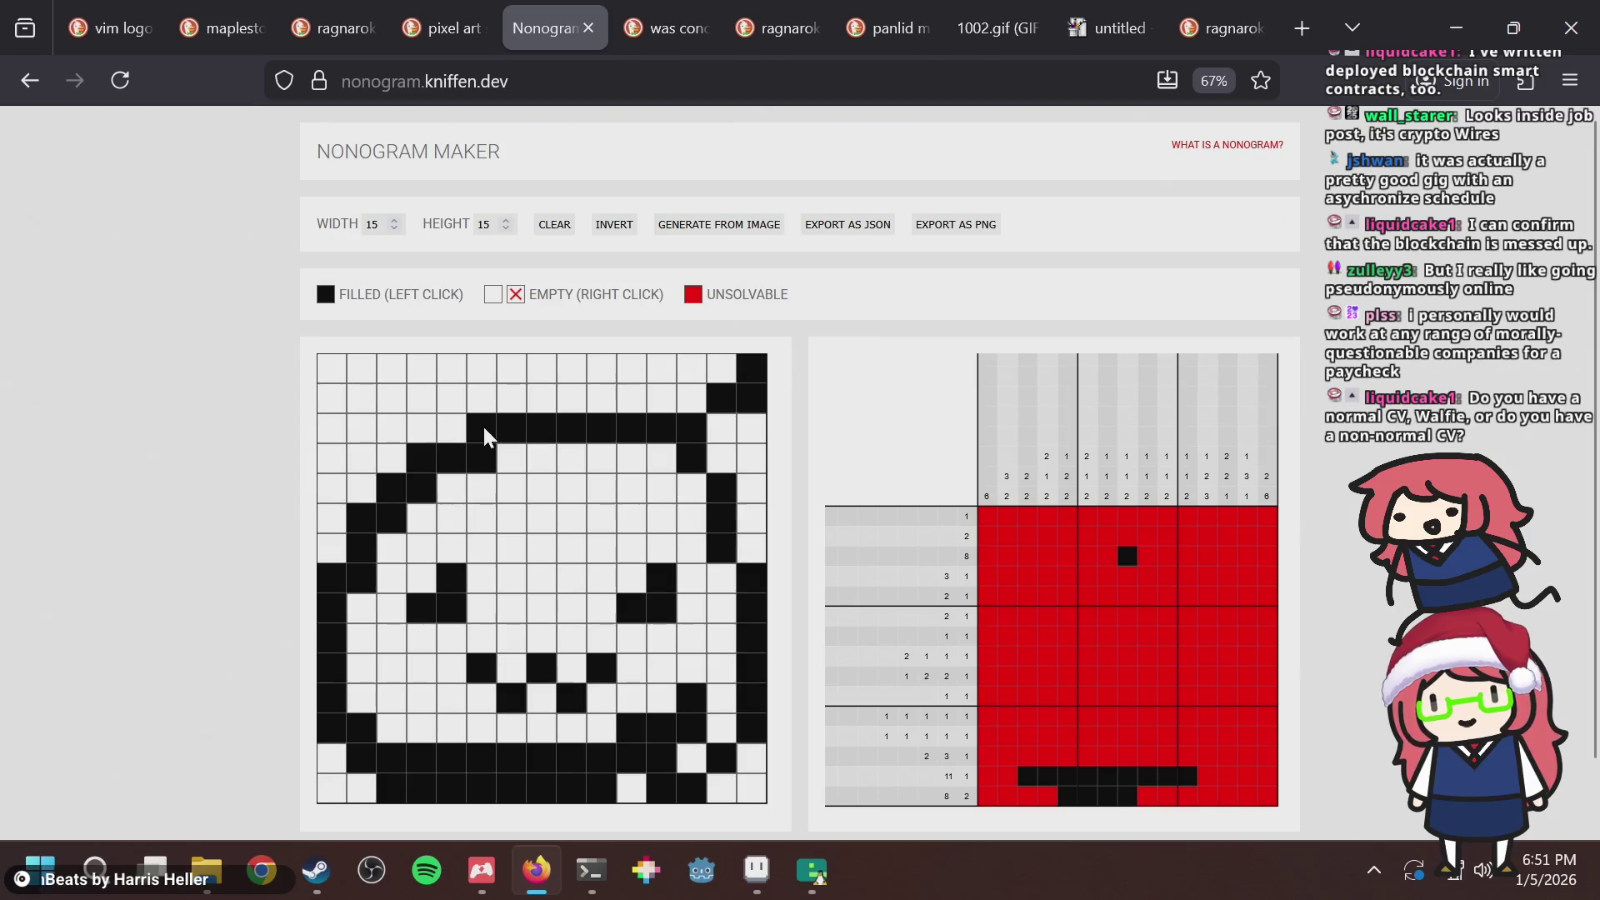
pyautogui.click(723, 467)
pyautogui.click(749, 547)
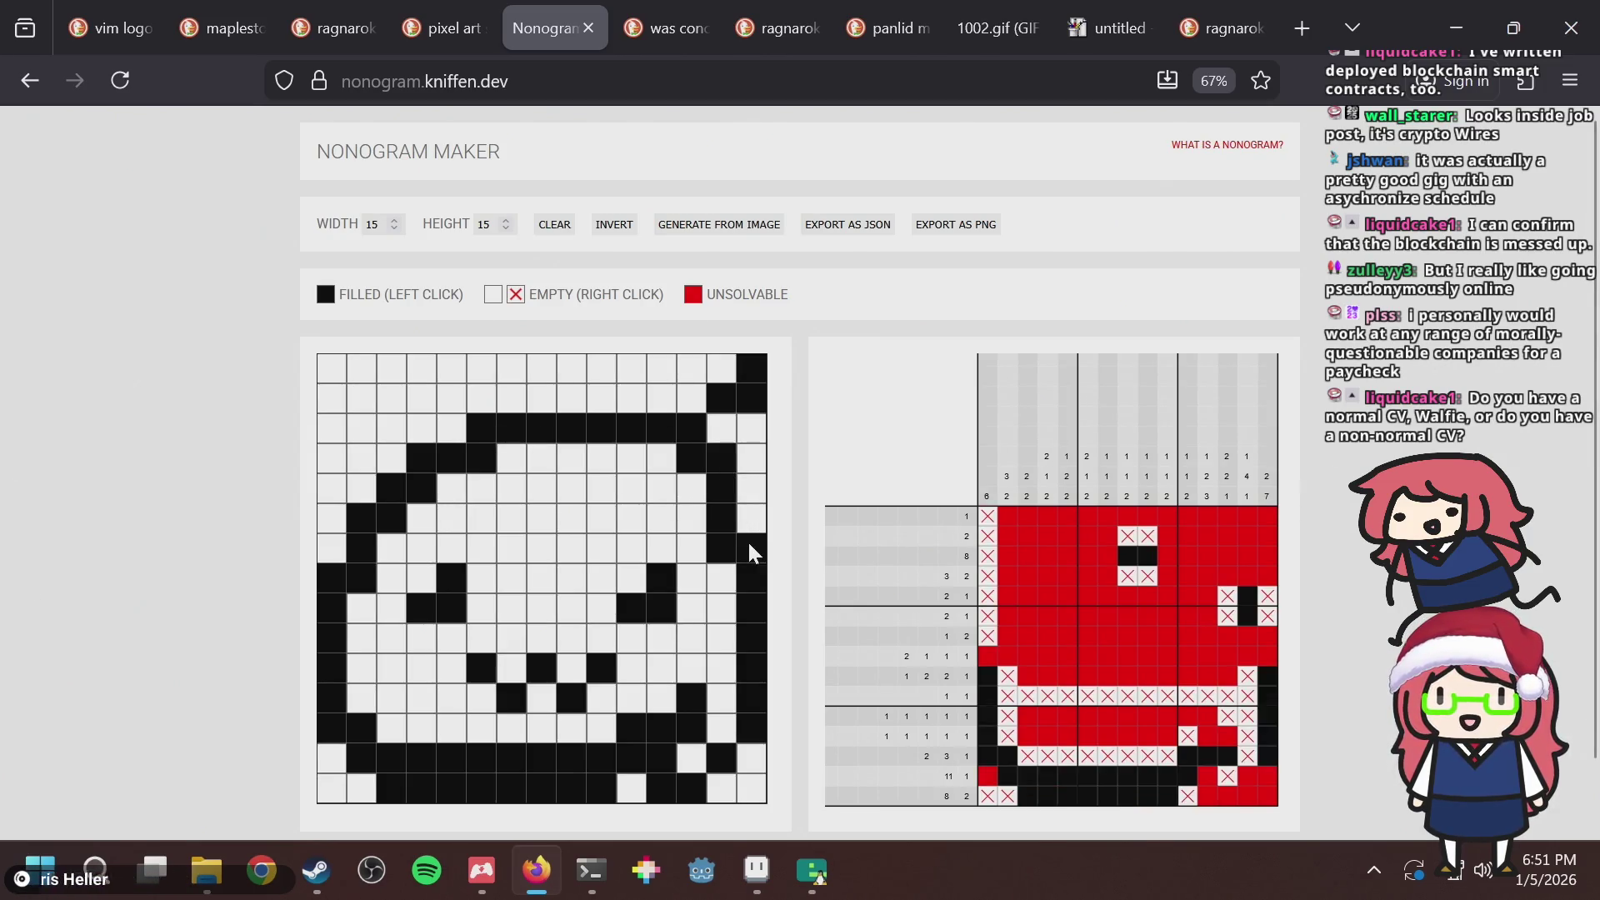
pyautogui.click(749, 545)
pyautogui.click(714, 458)
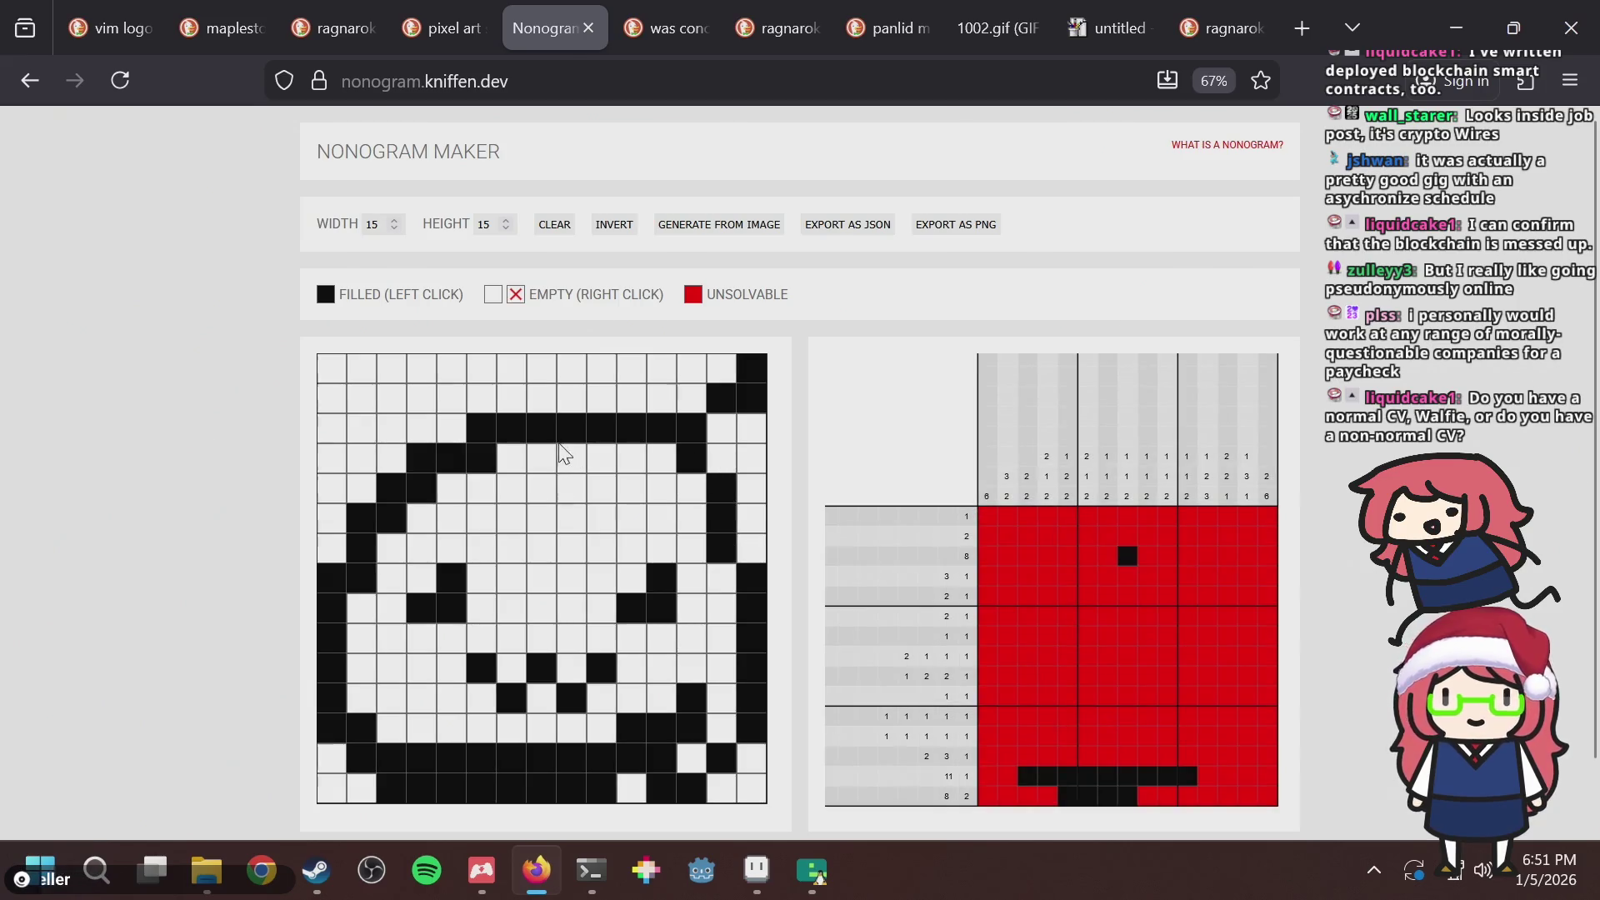
pyautogui.click(482, 428)
pyautogui.click(421, 457)
pyautogui.click(392, 485)
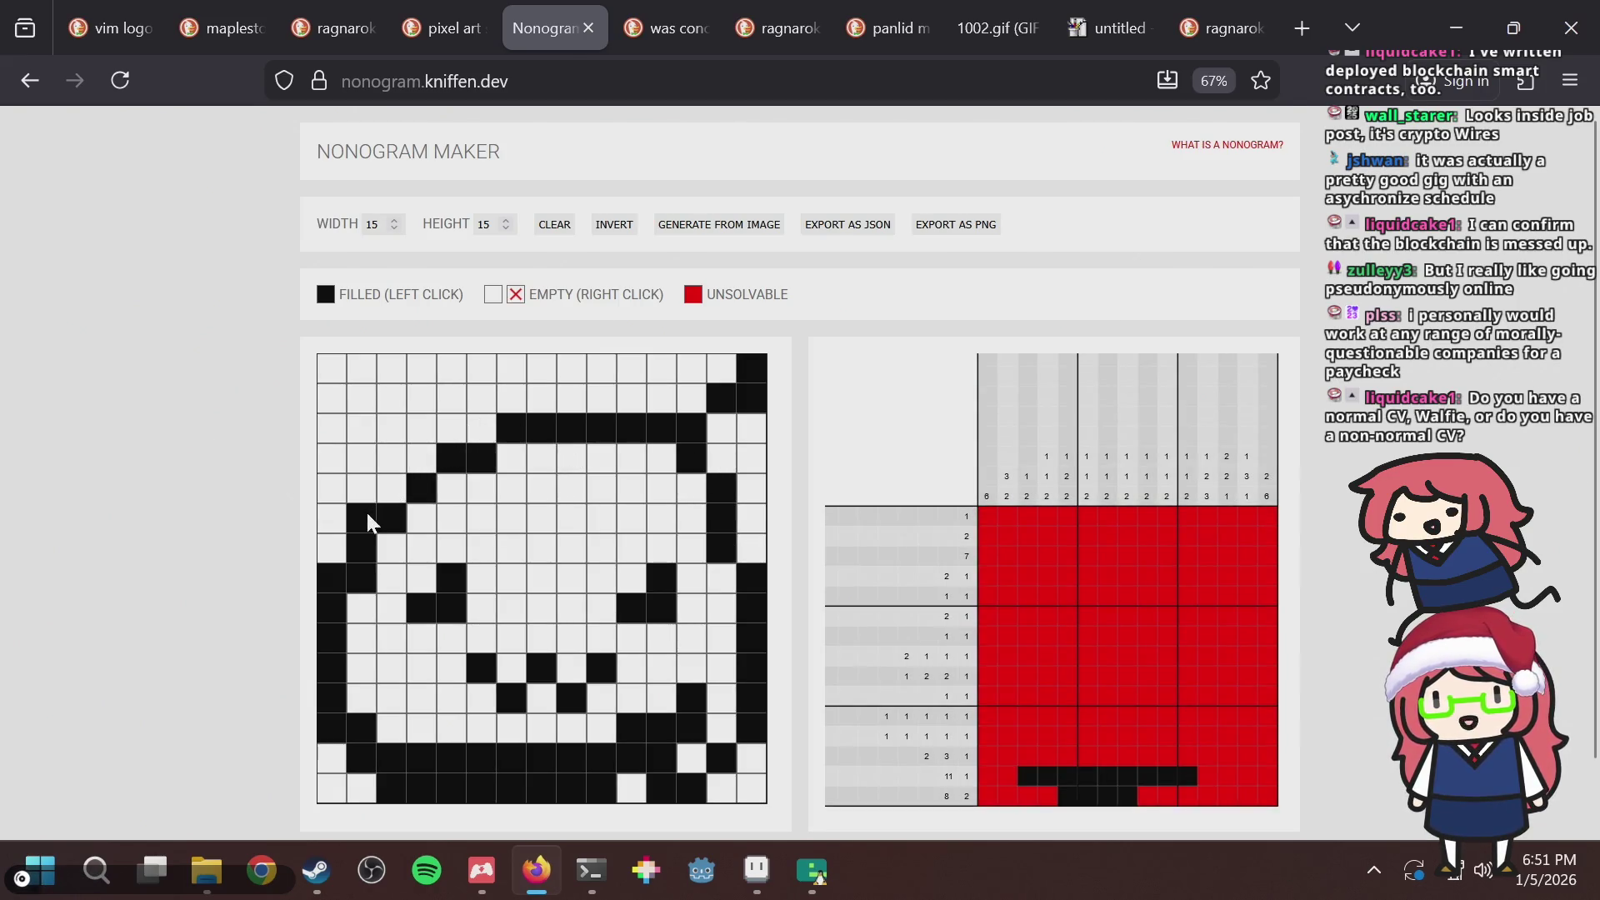
pyautogui.click(367, 512)
pyautogui.click(330, 570)
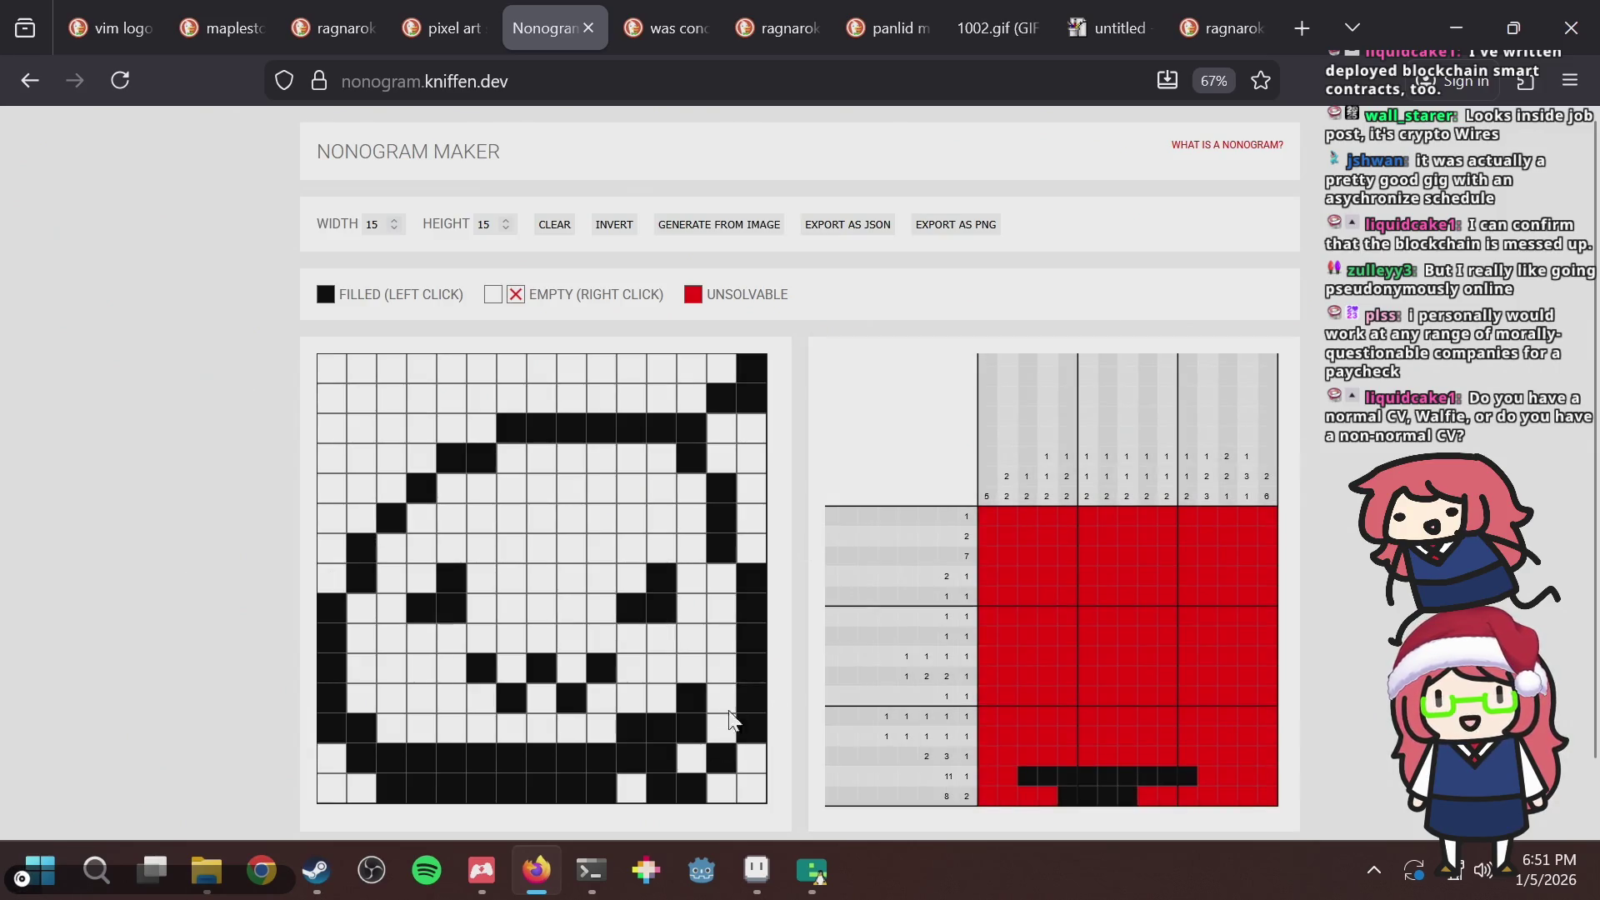
# Test row 7, column 15 and a bottom-row cell, empty a row-8 cell, and thicken the upper-left outline.
pyautogui.click(753, 551)
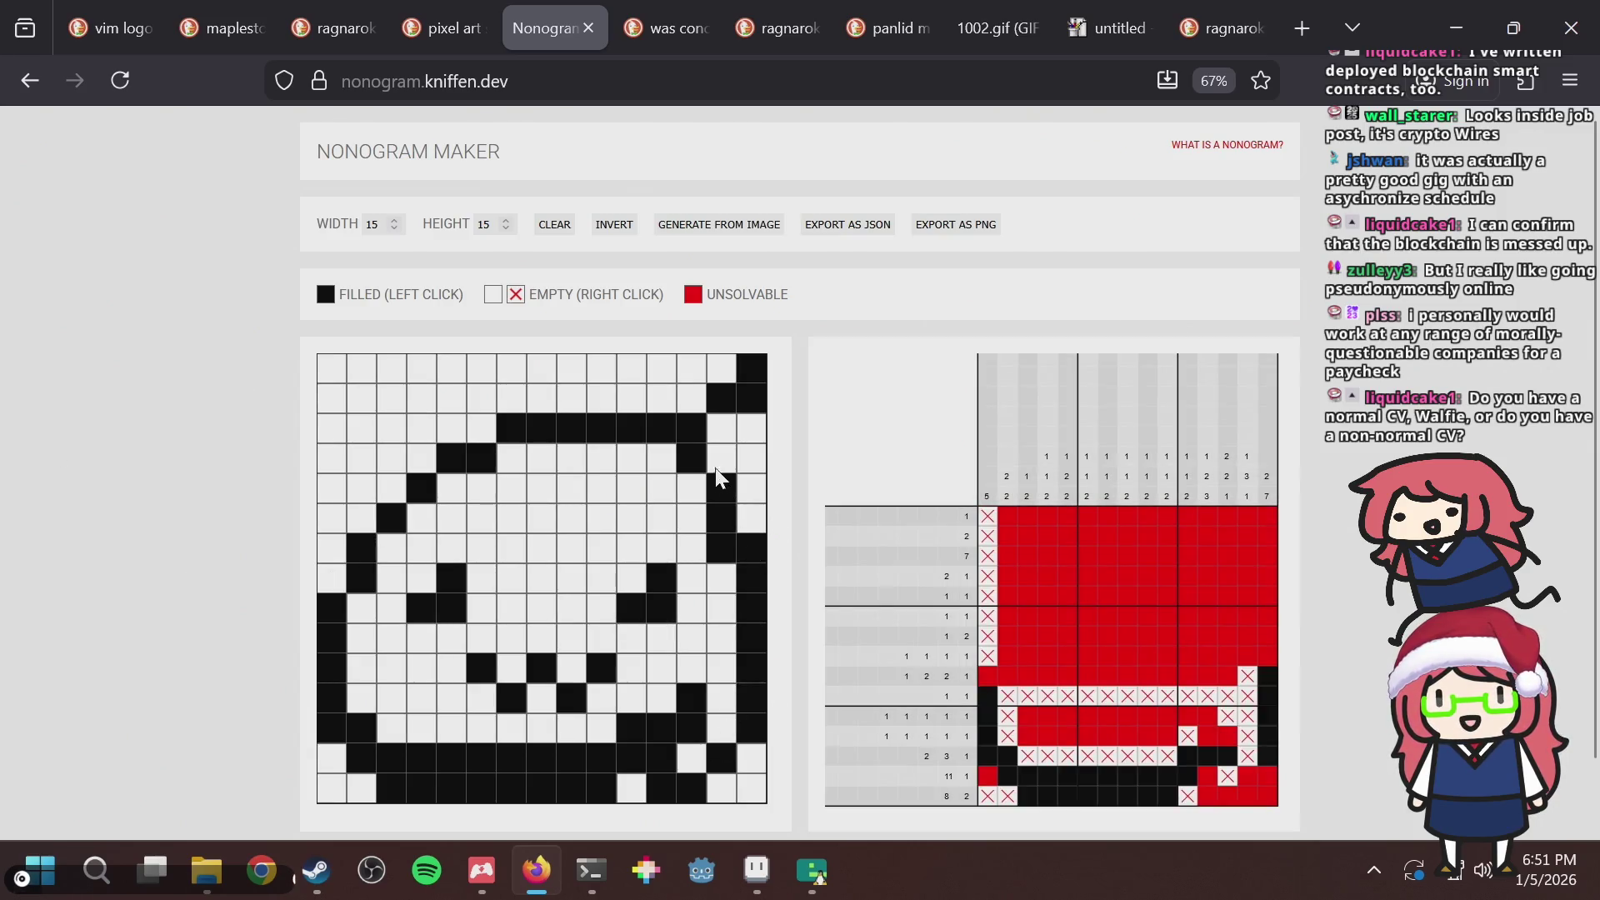
pyautogui.click(746, 545)
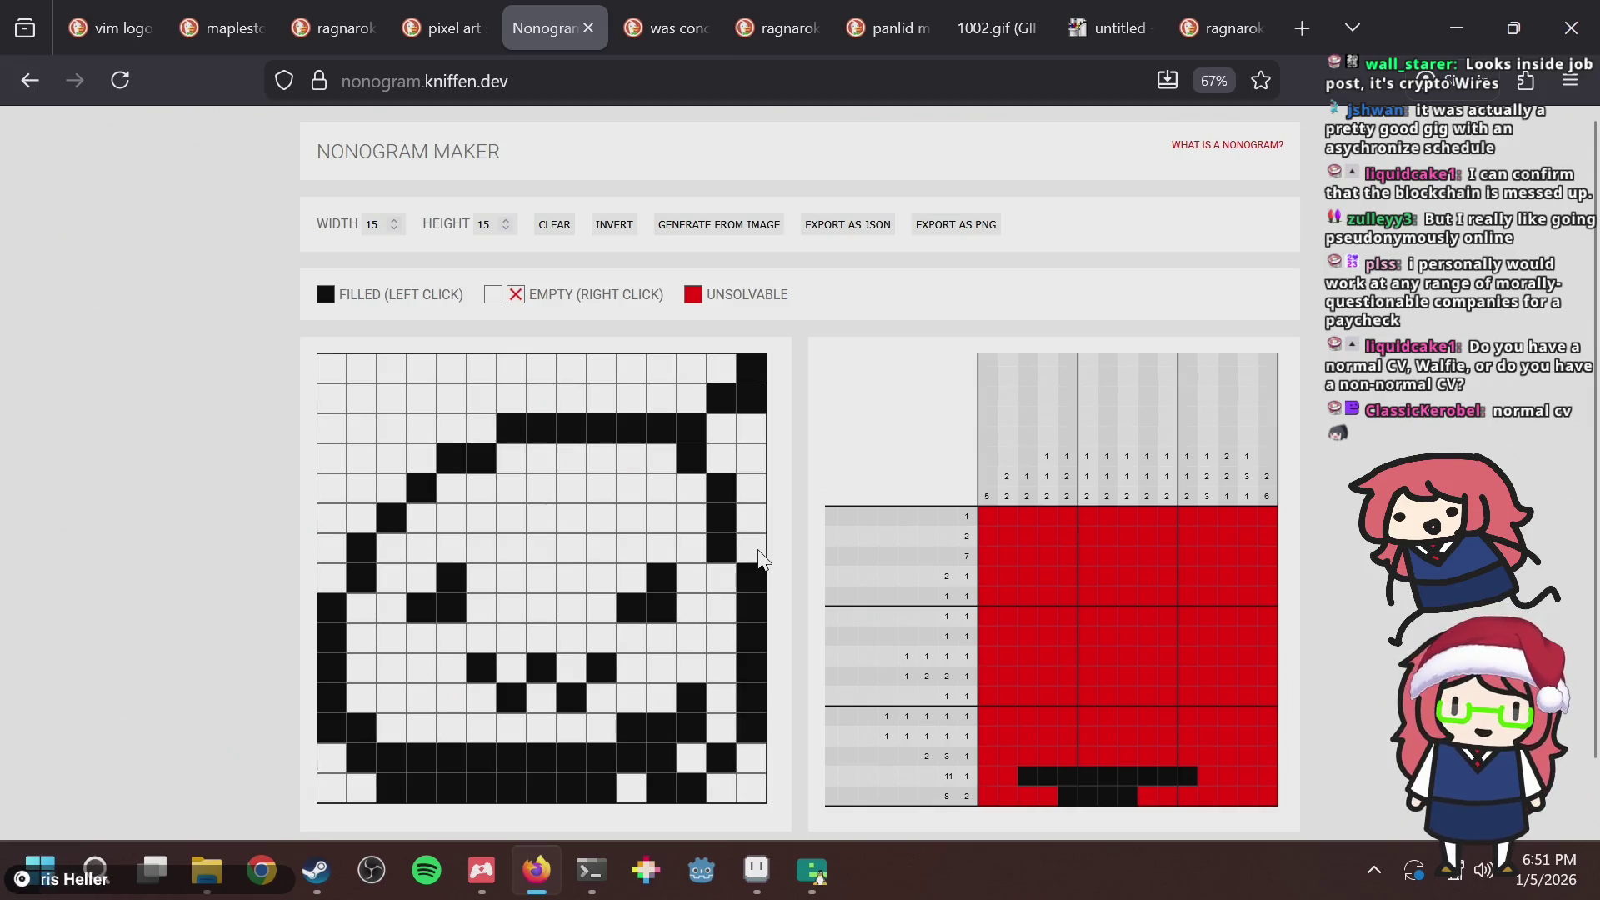
pyautogui.click(756, 554)
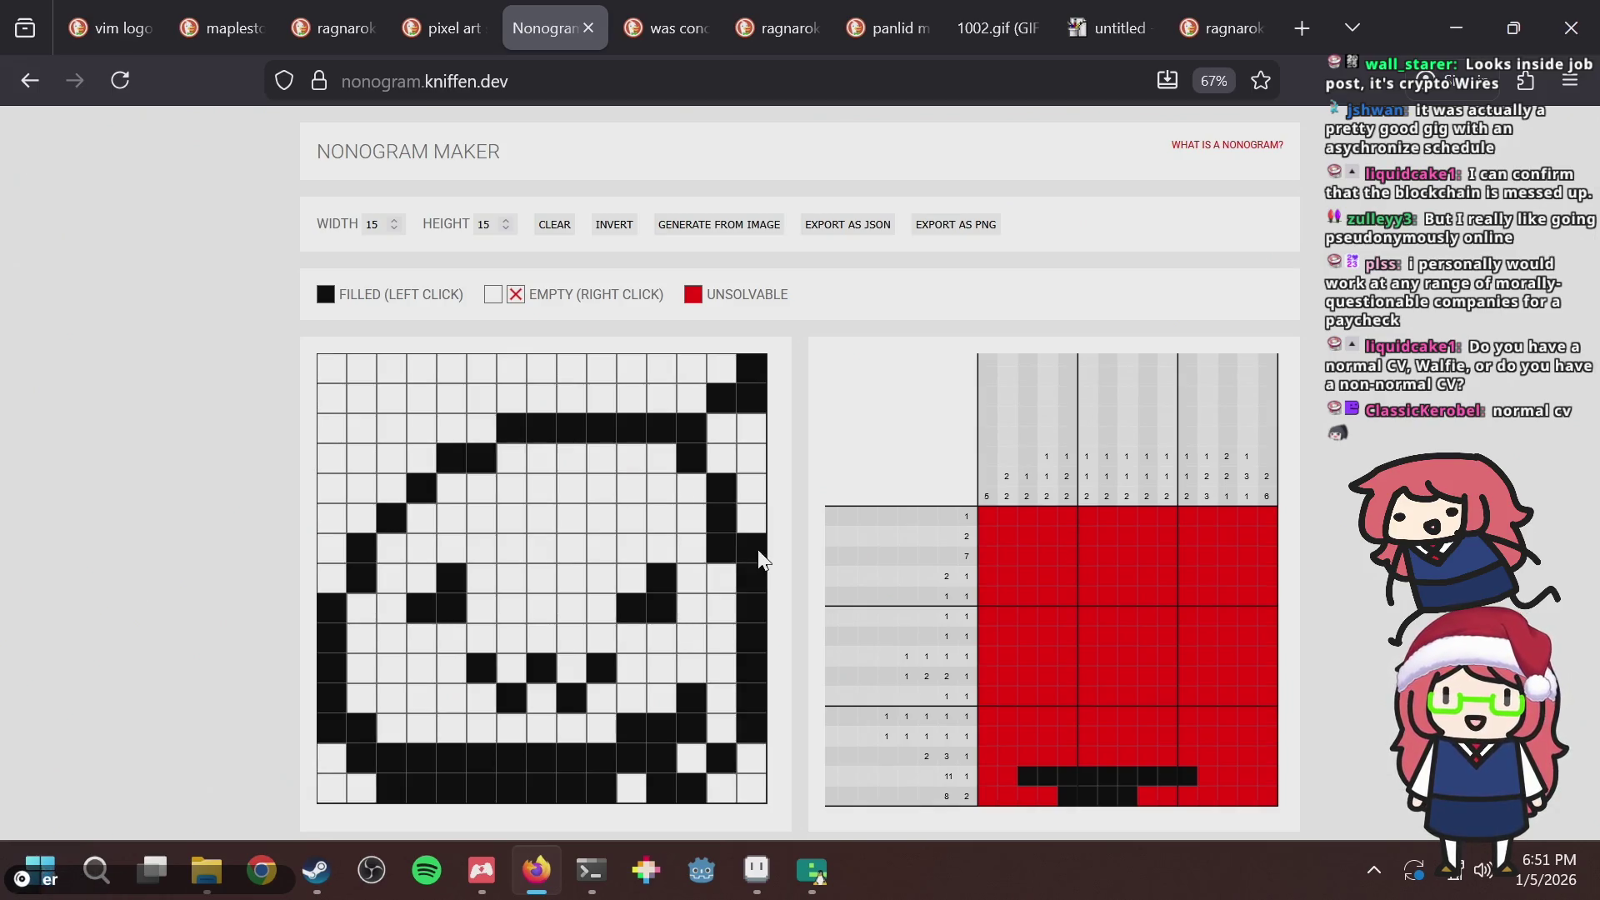
pyautogui.click(756, 553)
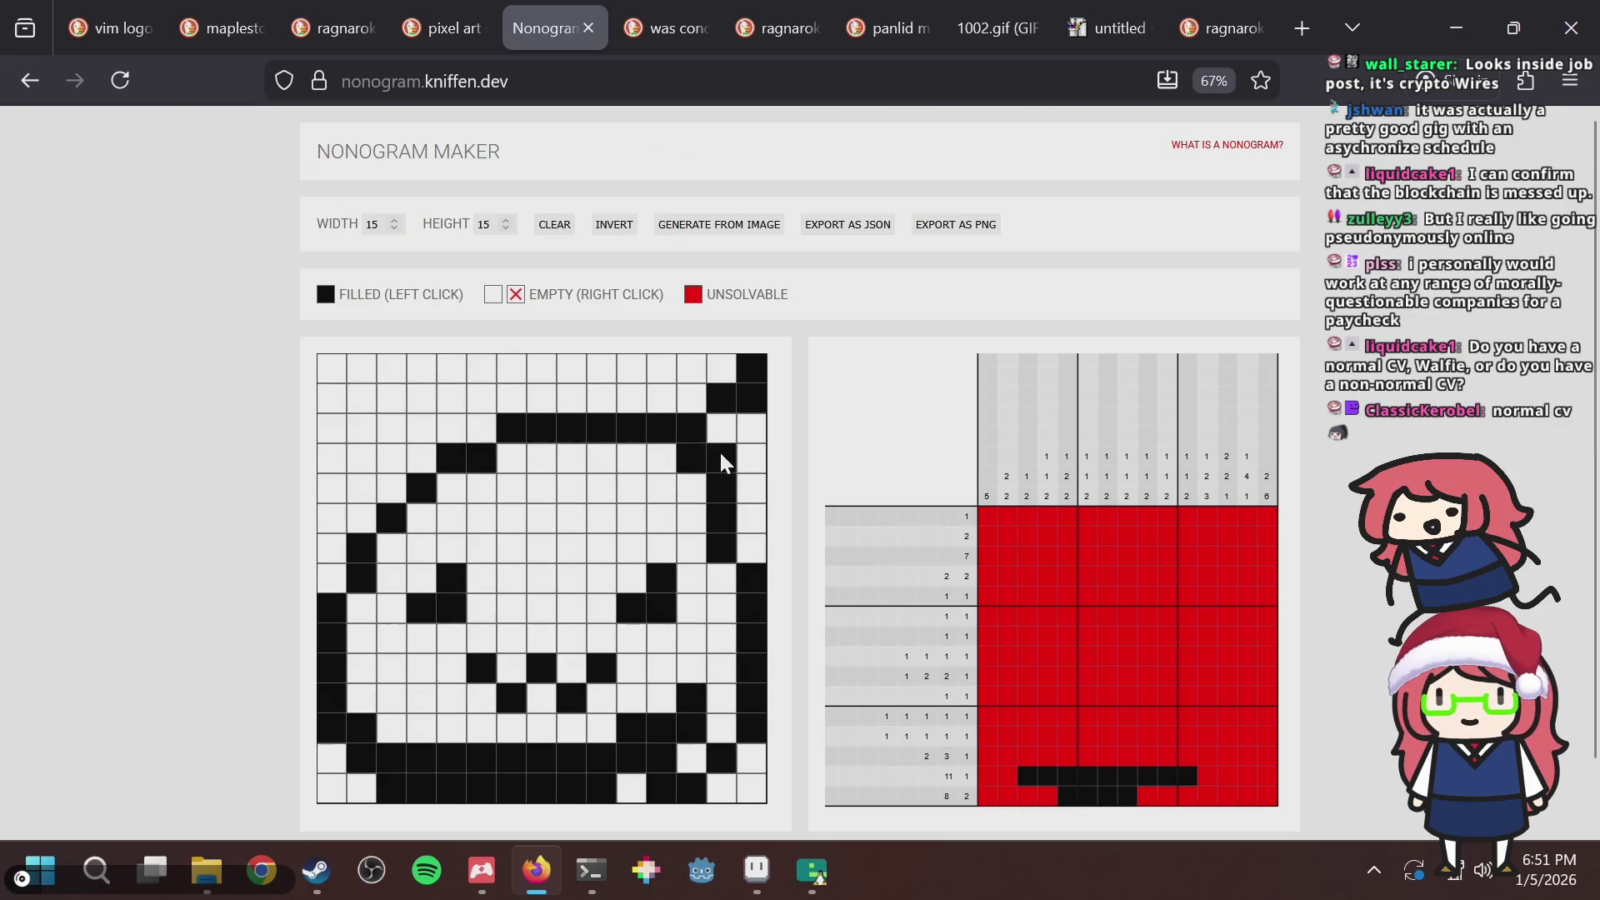
pyautogui.click(749, 548)
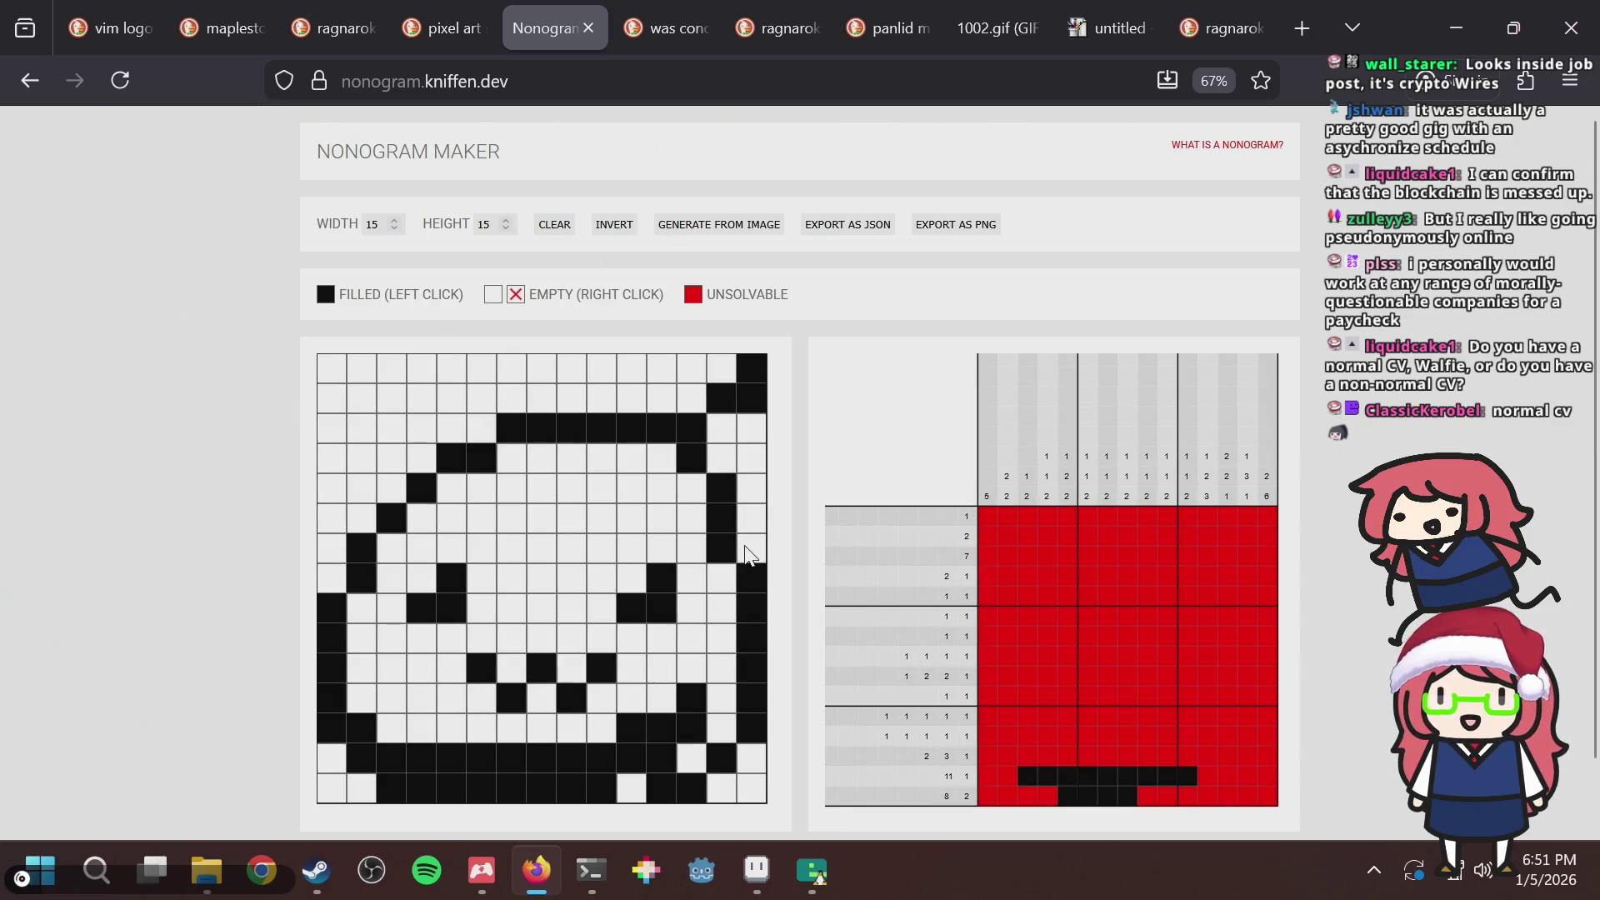
pyautogui.click(631, 789)
pyautogui.click(631, 790)
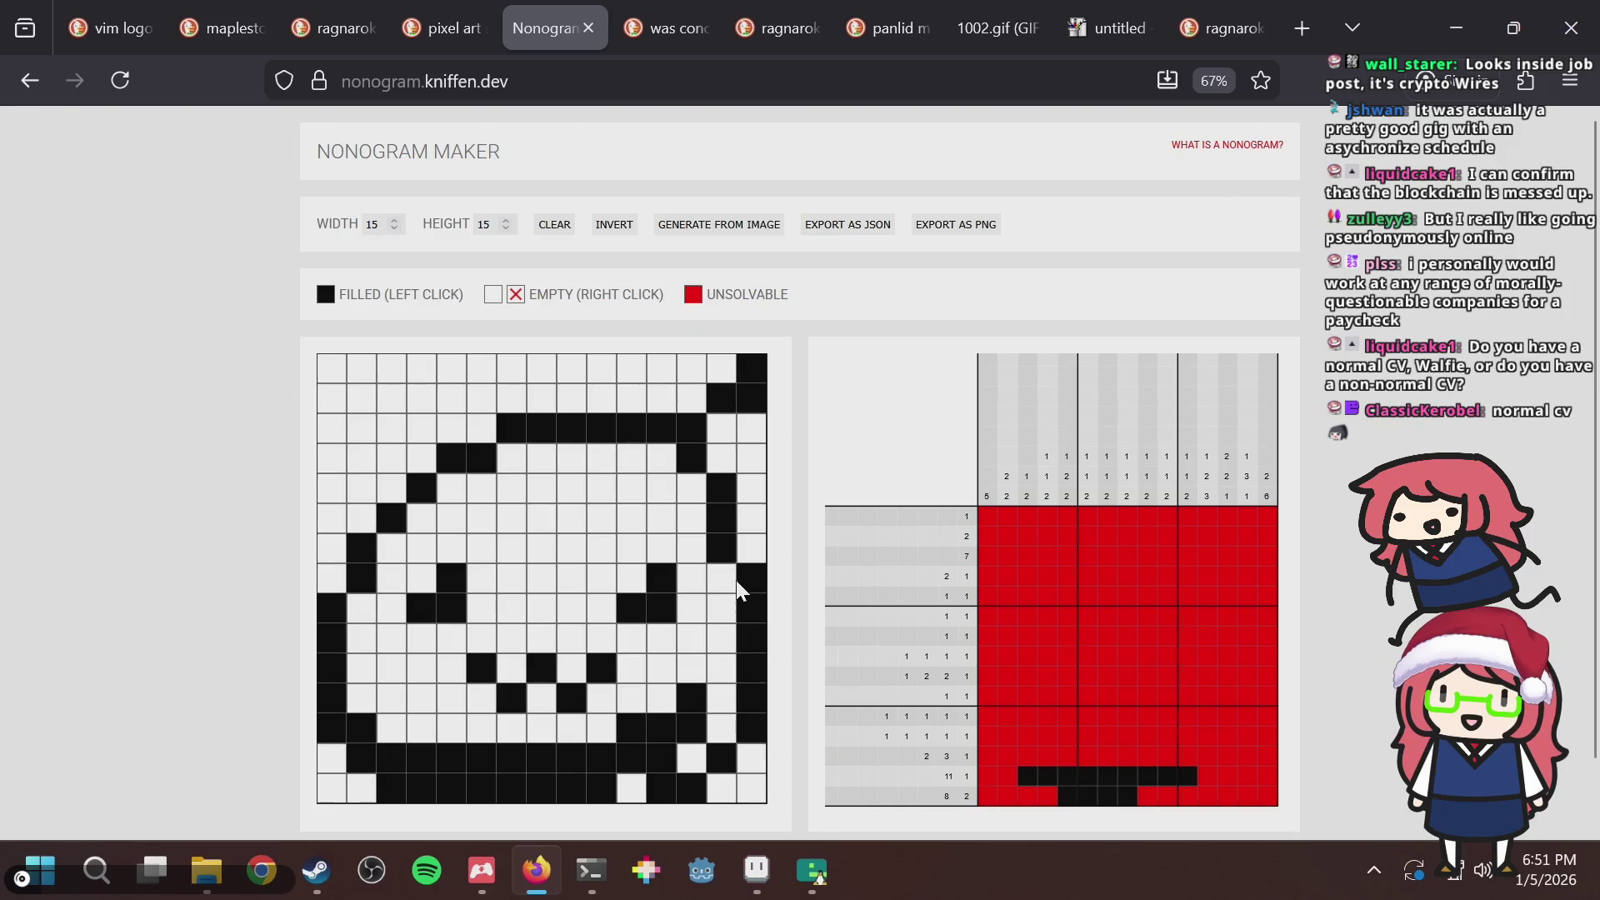
pyautogui.click(420, 589)
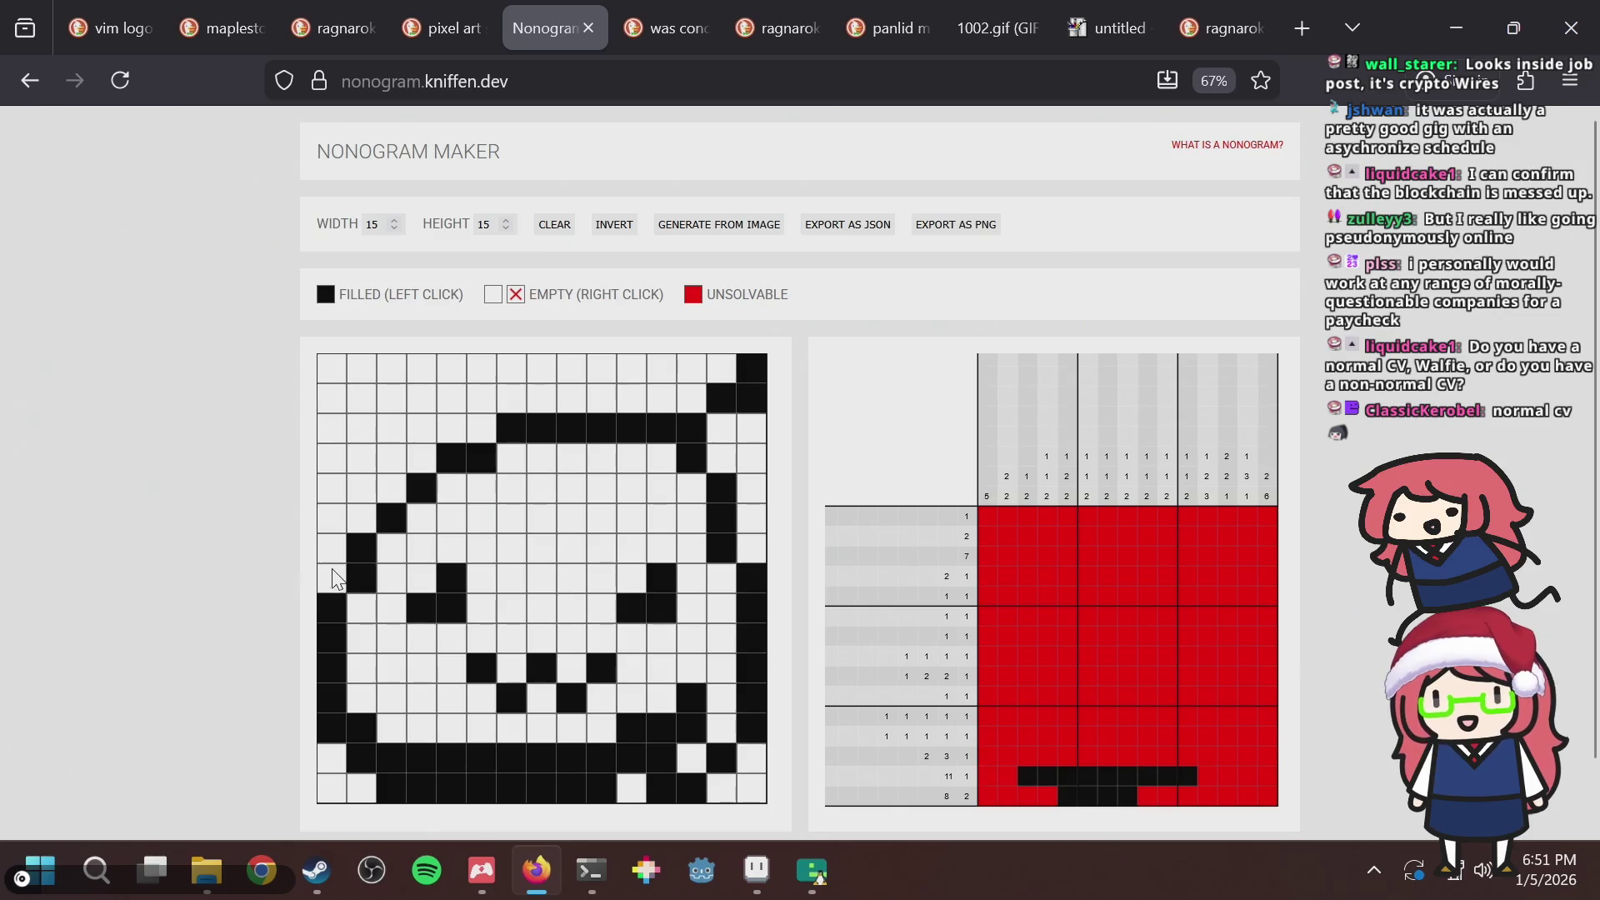
pyautogui.click(366, 518)
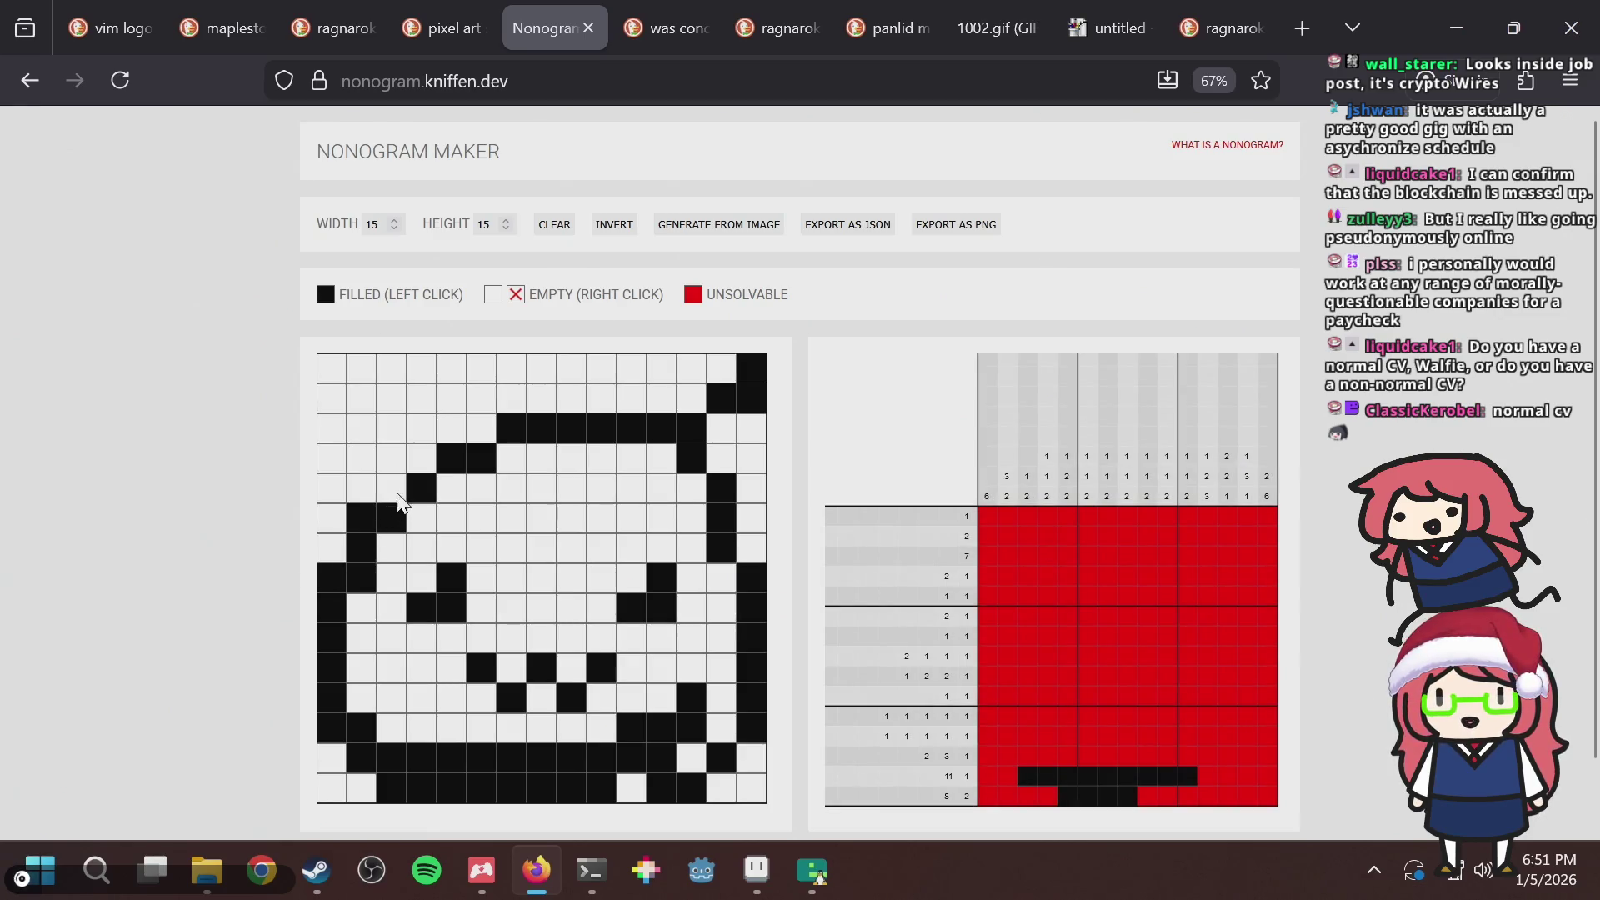
pyautogui.click(423, 463)
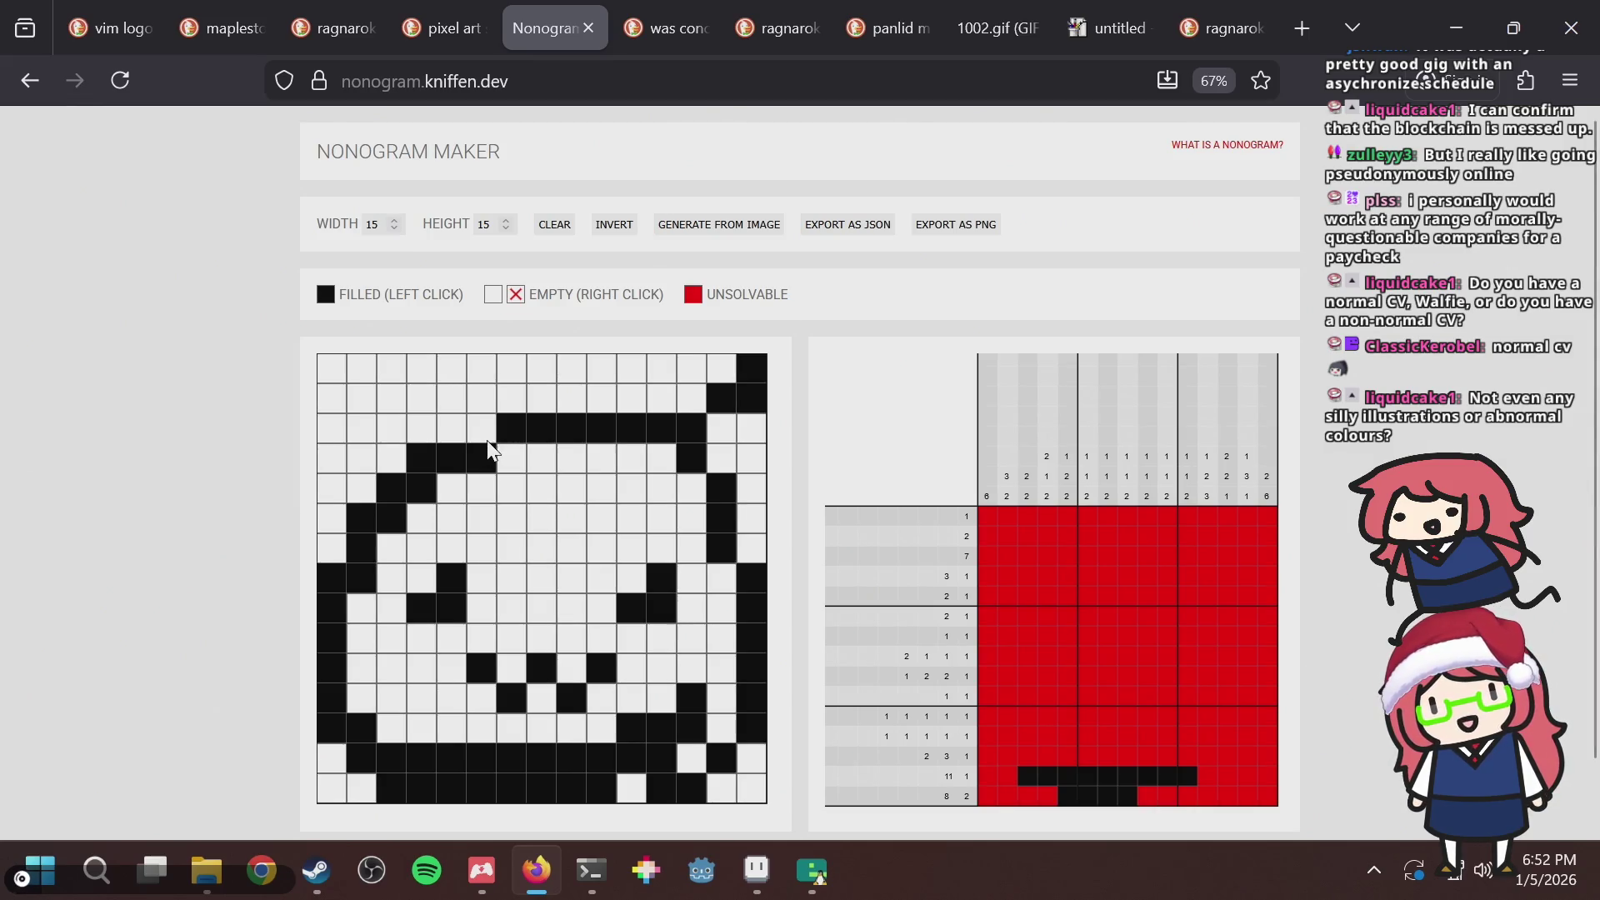
# Clear three cells from the slime's upper-left outline and left edge.
pyautogui.click(418, 459)
pyautogui.click(391, 490)
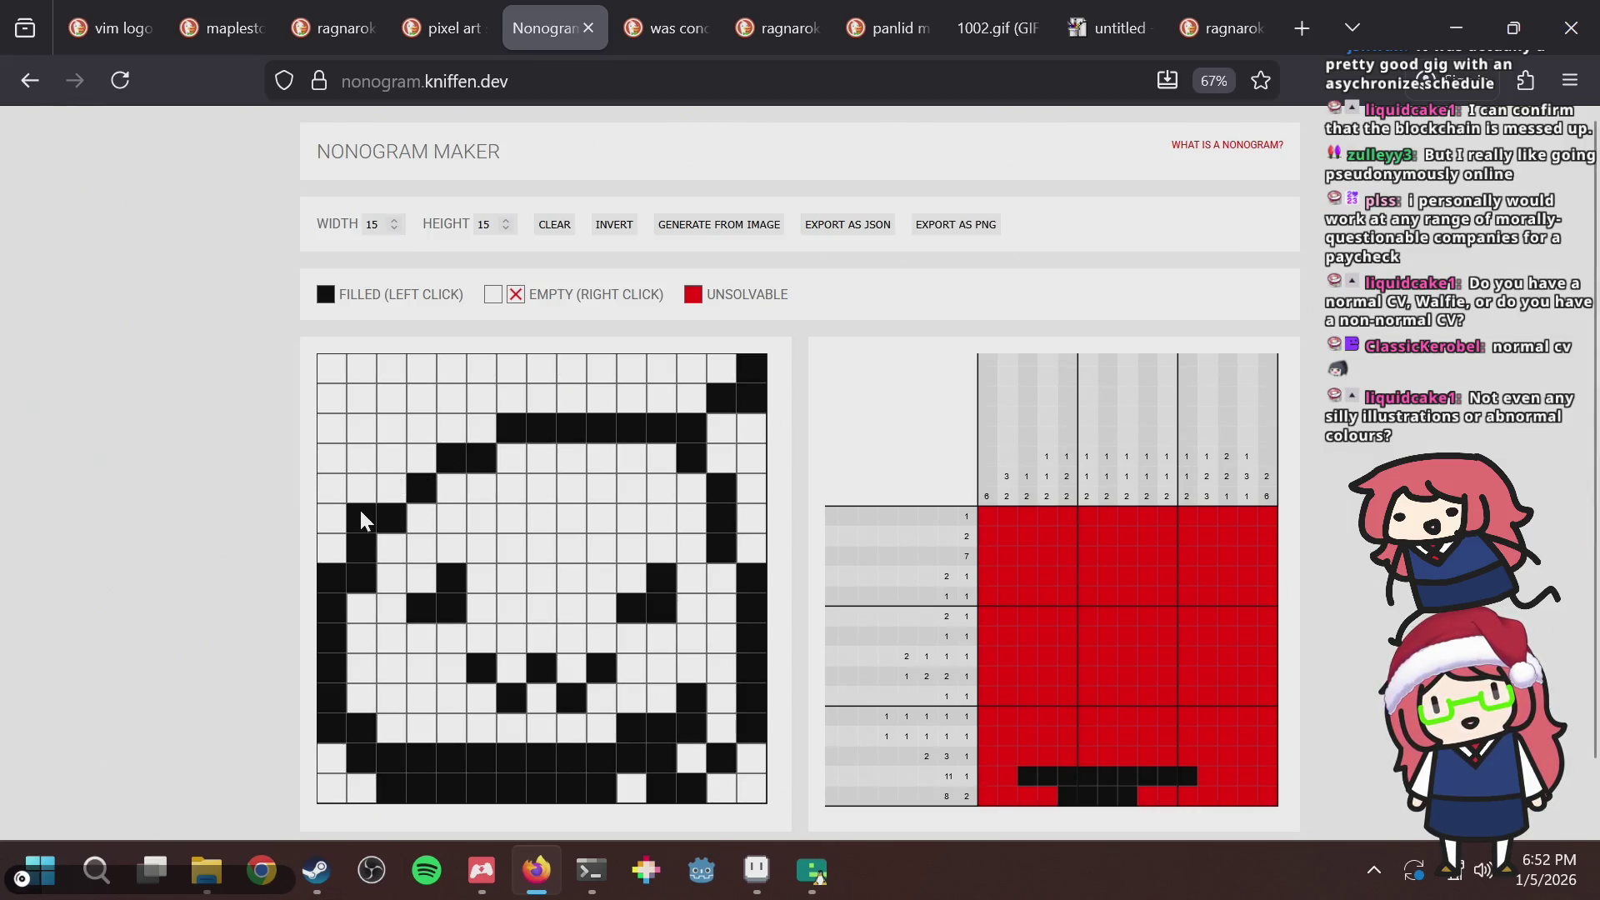
pyautogui.click(332, 574)
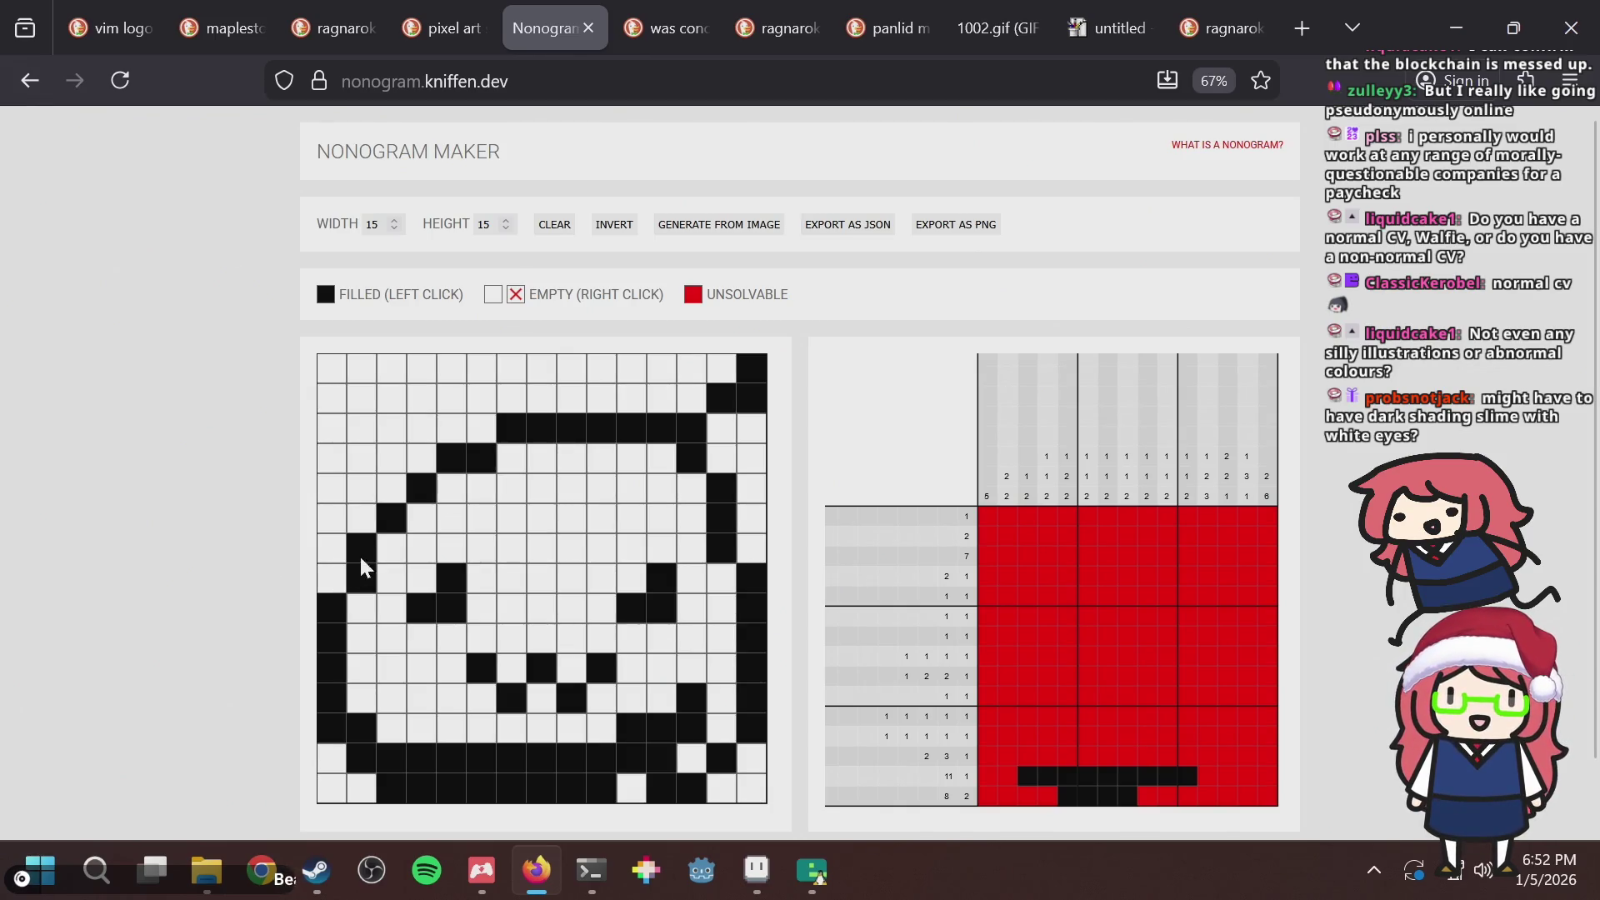
# Enlarge then shrink the left eye, trim the right eye, and fill the left column's top black.
pyautogui.click(422, 579)
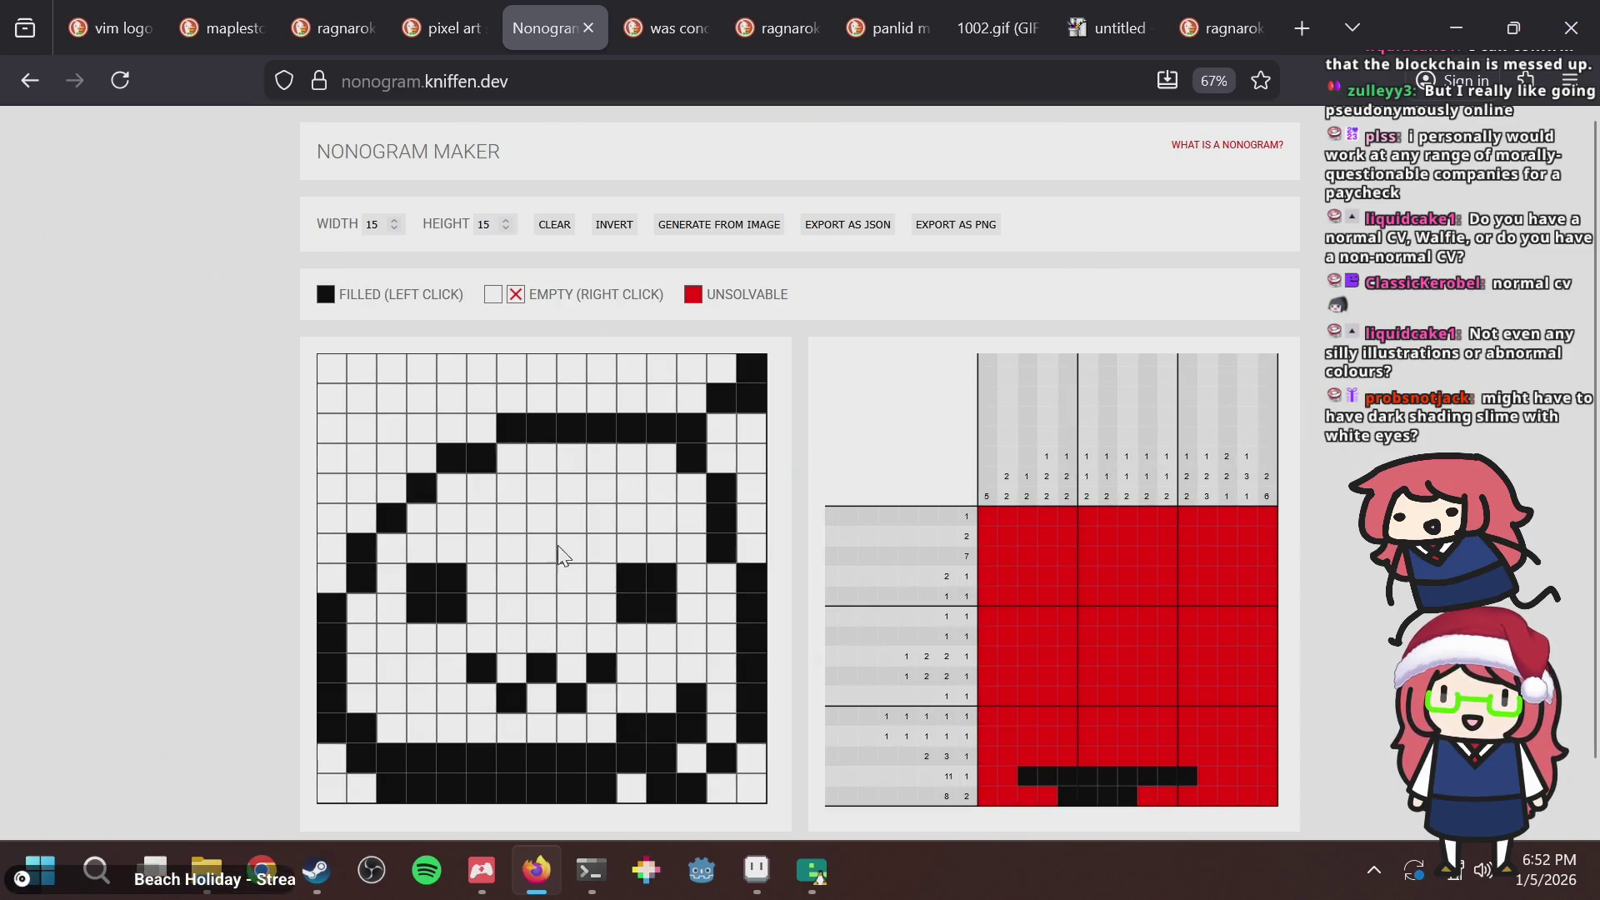
pyautogui.click(417, 575)
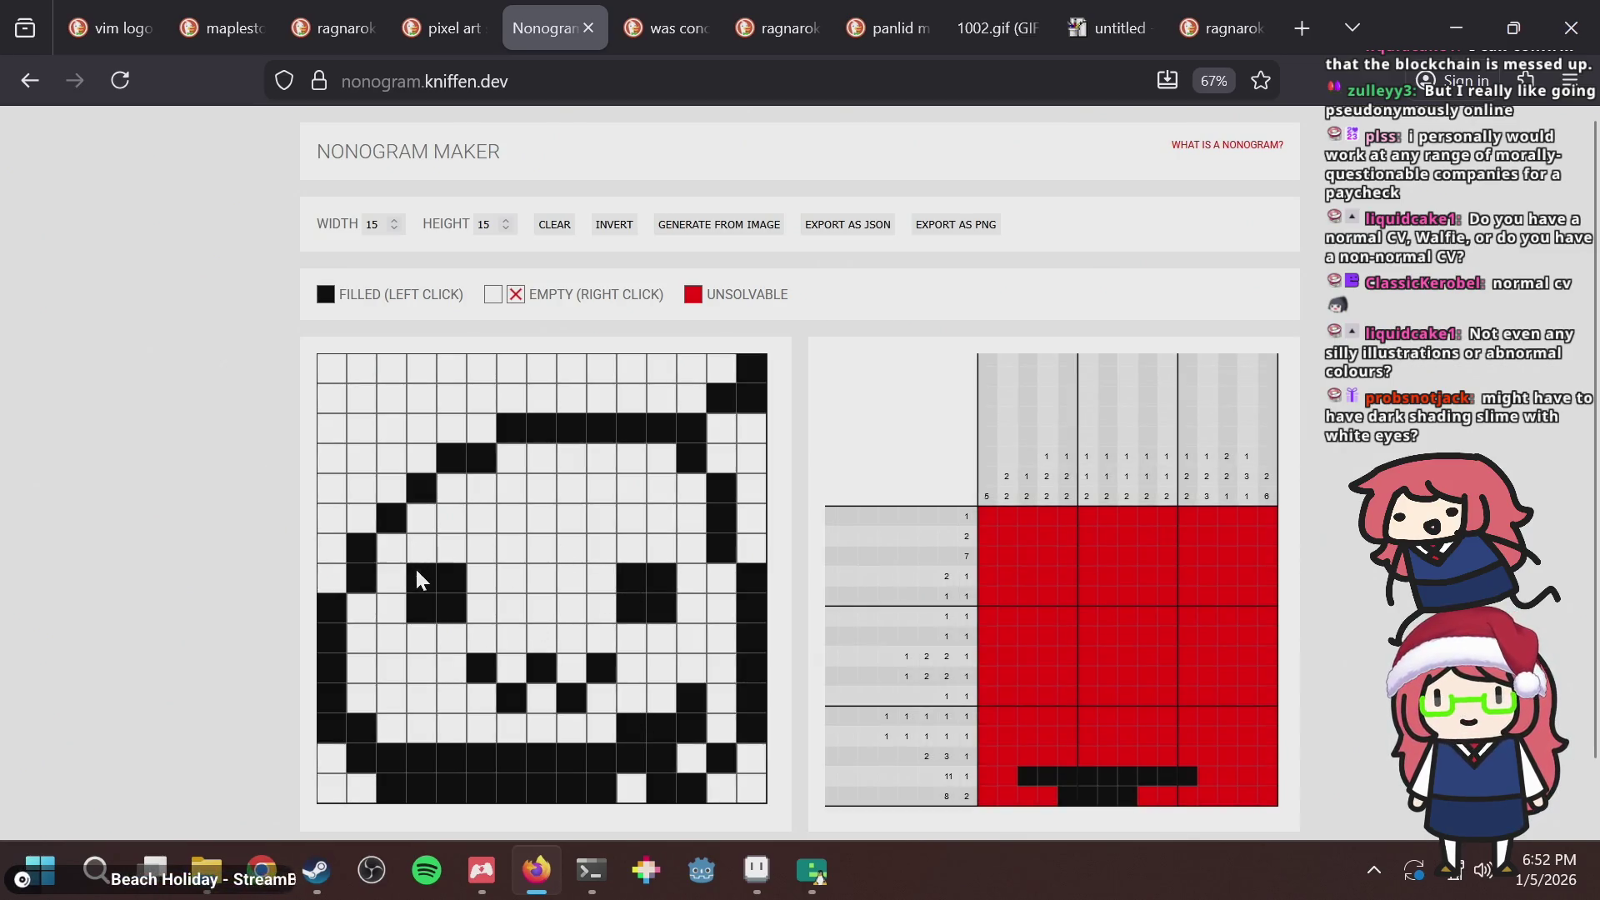
pyautogui.click(640, 567)
pyautogui.moveTo(333, 495)
pyautogui.mouseDown()
pyautogui.moveTo(359, 341)
pyautogui.moveTo(384, 375)
pyautogui.moveTo(672, 375)
pyautogui.mouseUp()
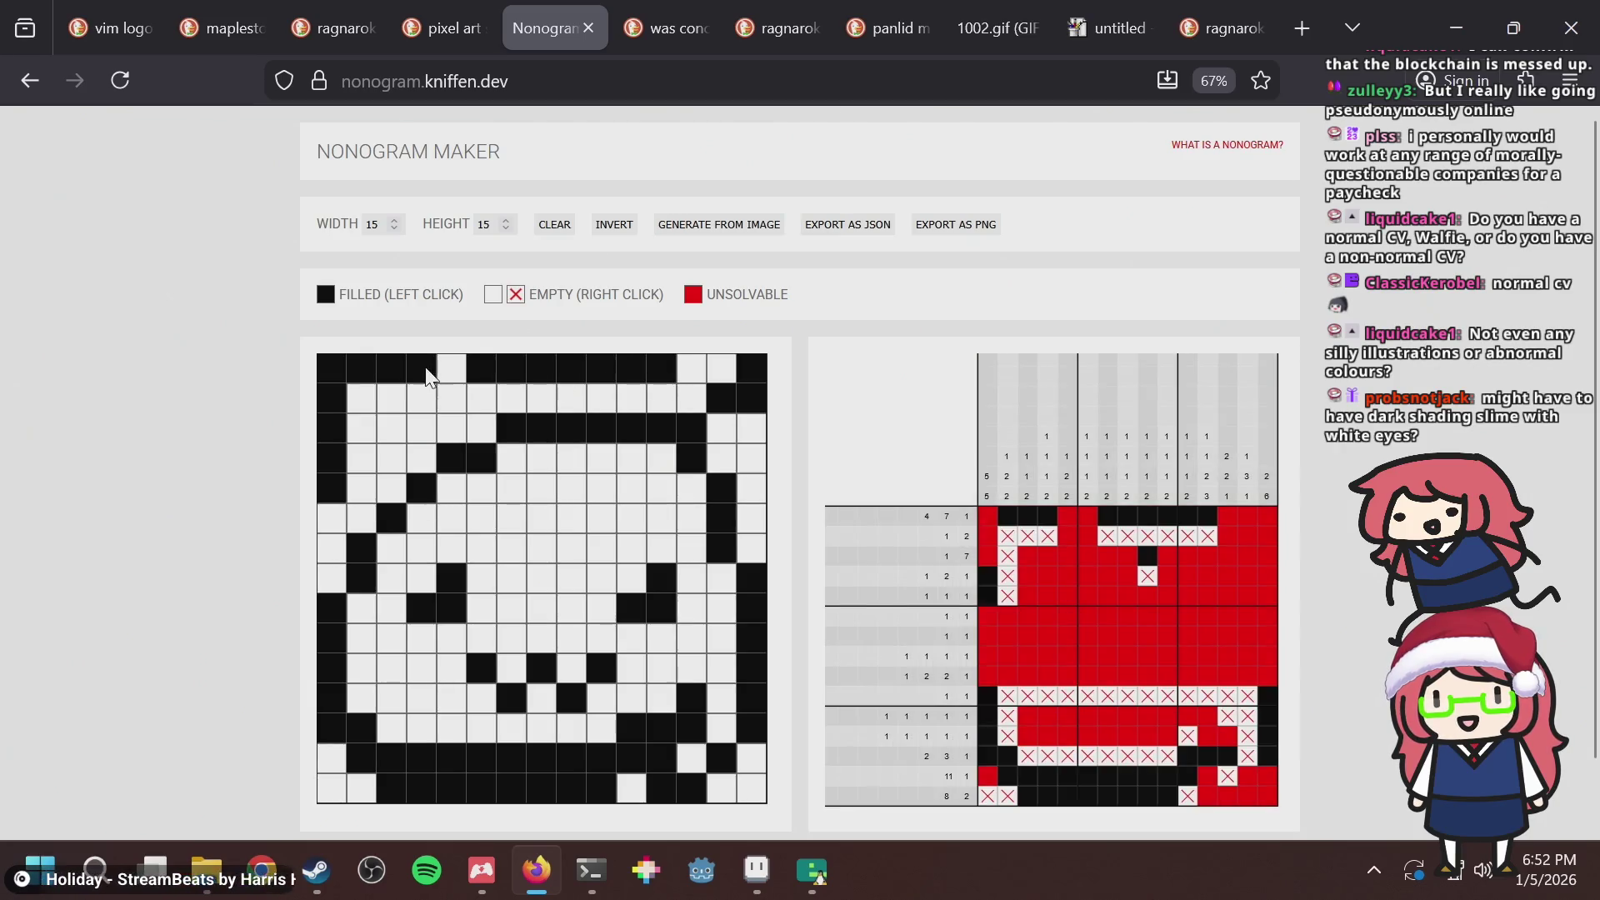
# Fill the top two rows and a row-4 cell black, trial three interior cells, then return to Aseprite.
pyautogui.moveTo(450, 368); pyautogui.dragTo(377, 414)
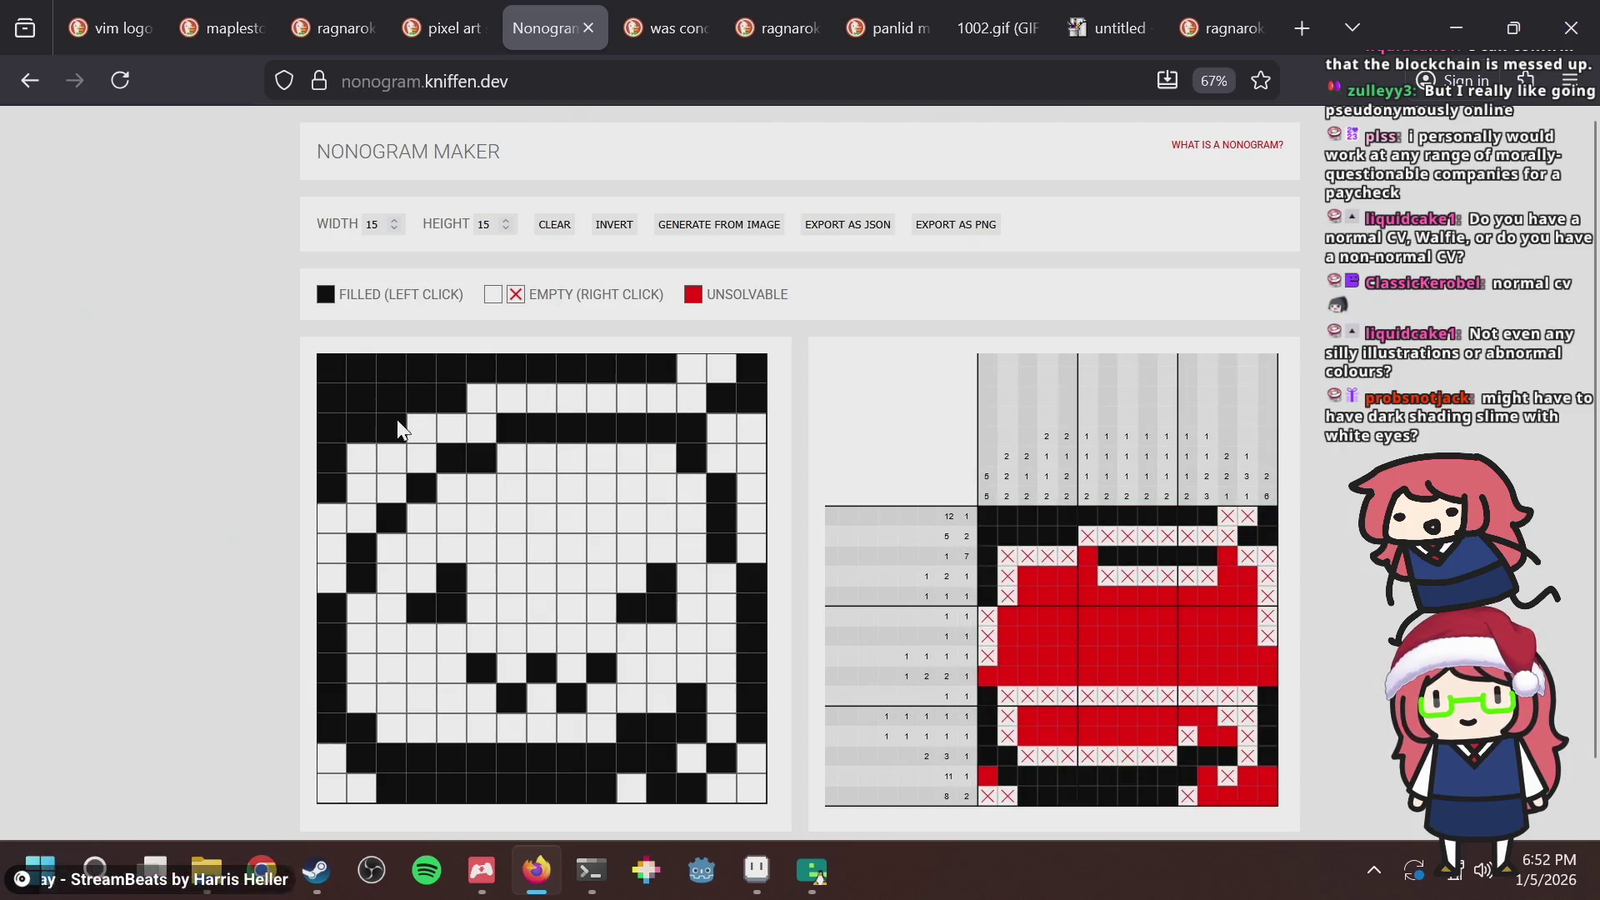
pyautogui.click(368, 450)
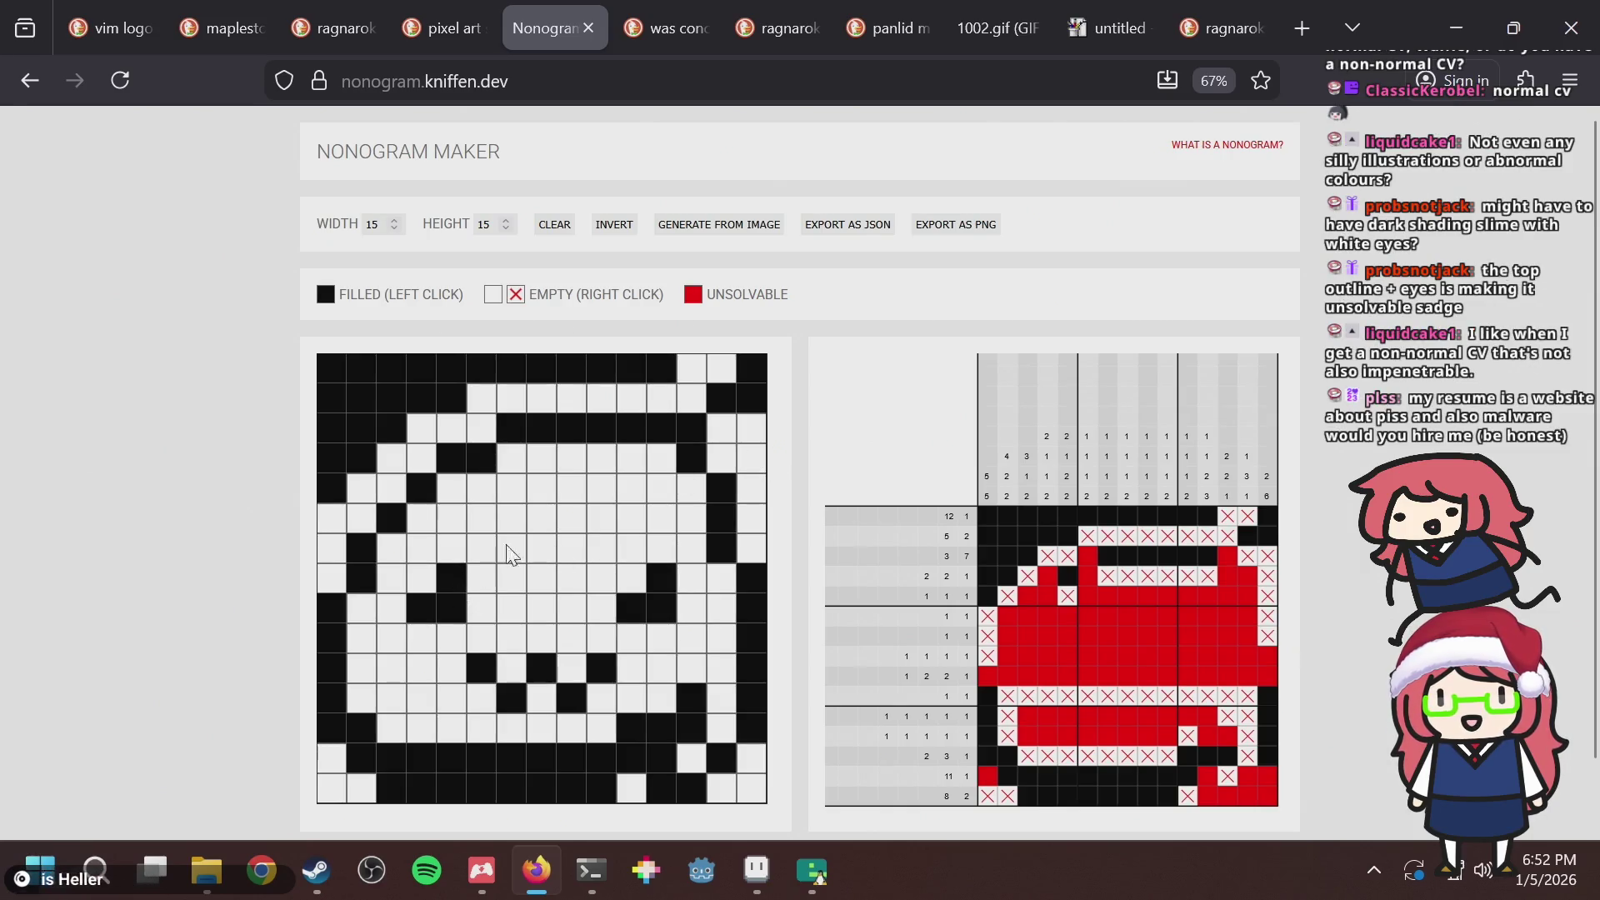
pyautogui.moveTo(510, 517)
pyautogui.mouseDown()
pyautogui.moveTo(582, 519)
pyautogui.moveTo(526, 539)
pyautogui.moveTo(533, 587)
pyautogui.moveTo(583, 606)
pyautogui.moveTo(528, 592)
pyautogui.moveTo(519, 519)
pyautogui.mouseUp()
pyautogui.click(542, 548)
pyautogui.click(571, 548)
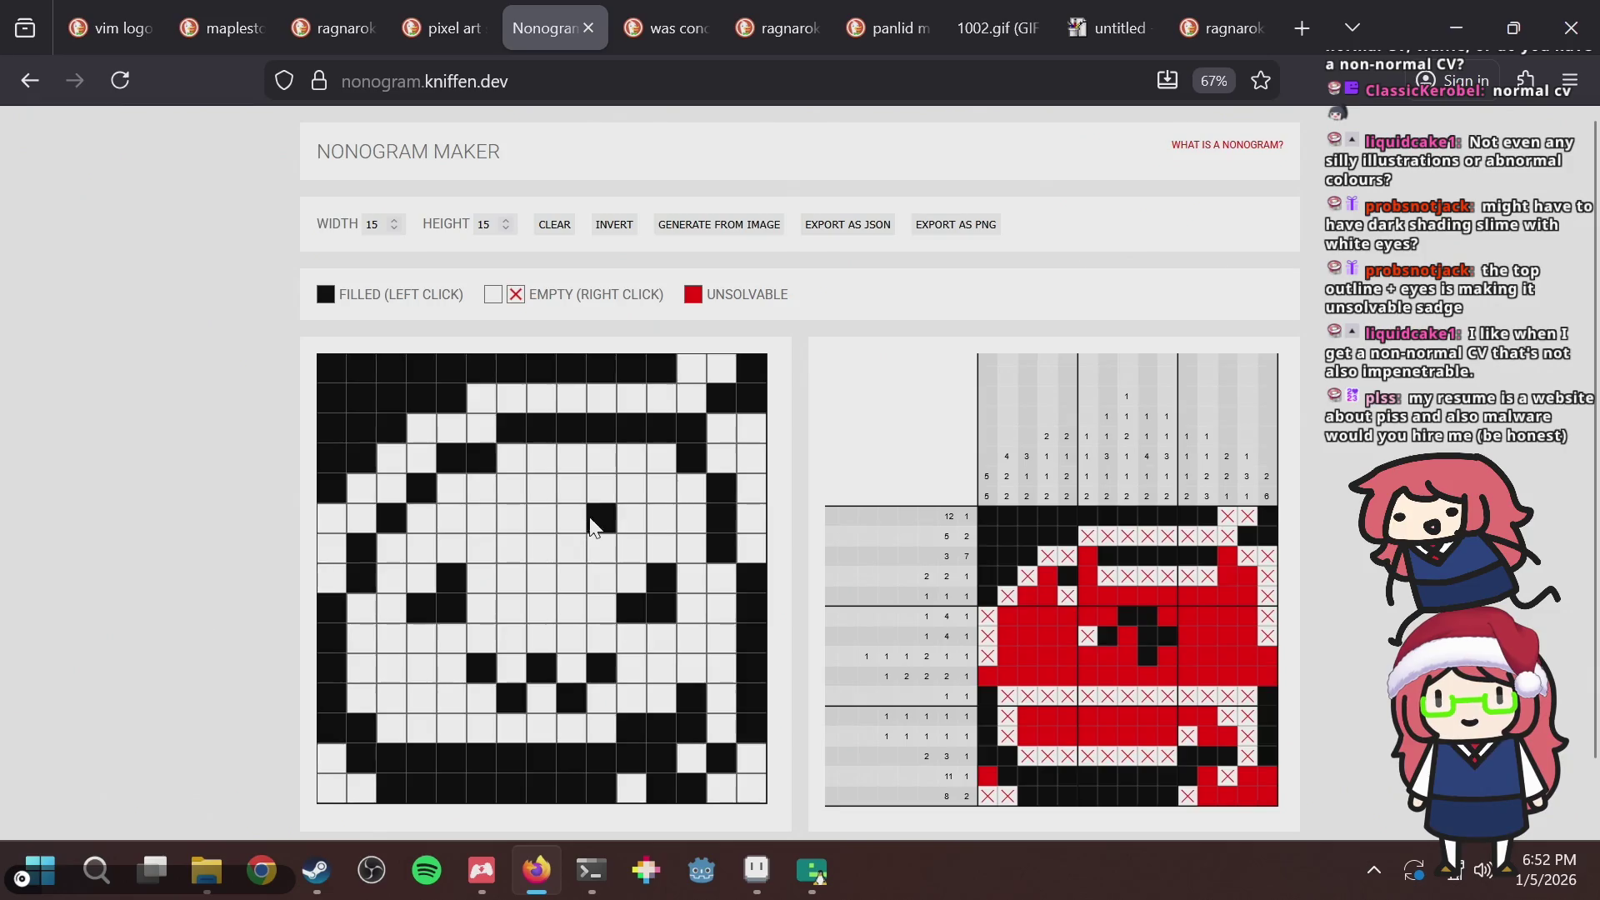
pyautogui.click(601, 518)
pyautogui.hotkey('alt', 'Tab')
# Bring puzzle.aseprite to the front, save it, and zoom in on the slime tile.
pyautogui.click(204, 57)
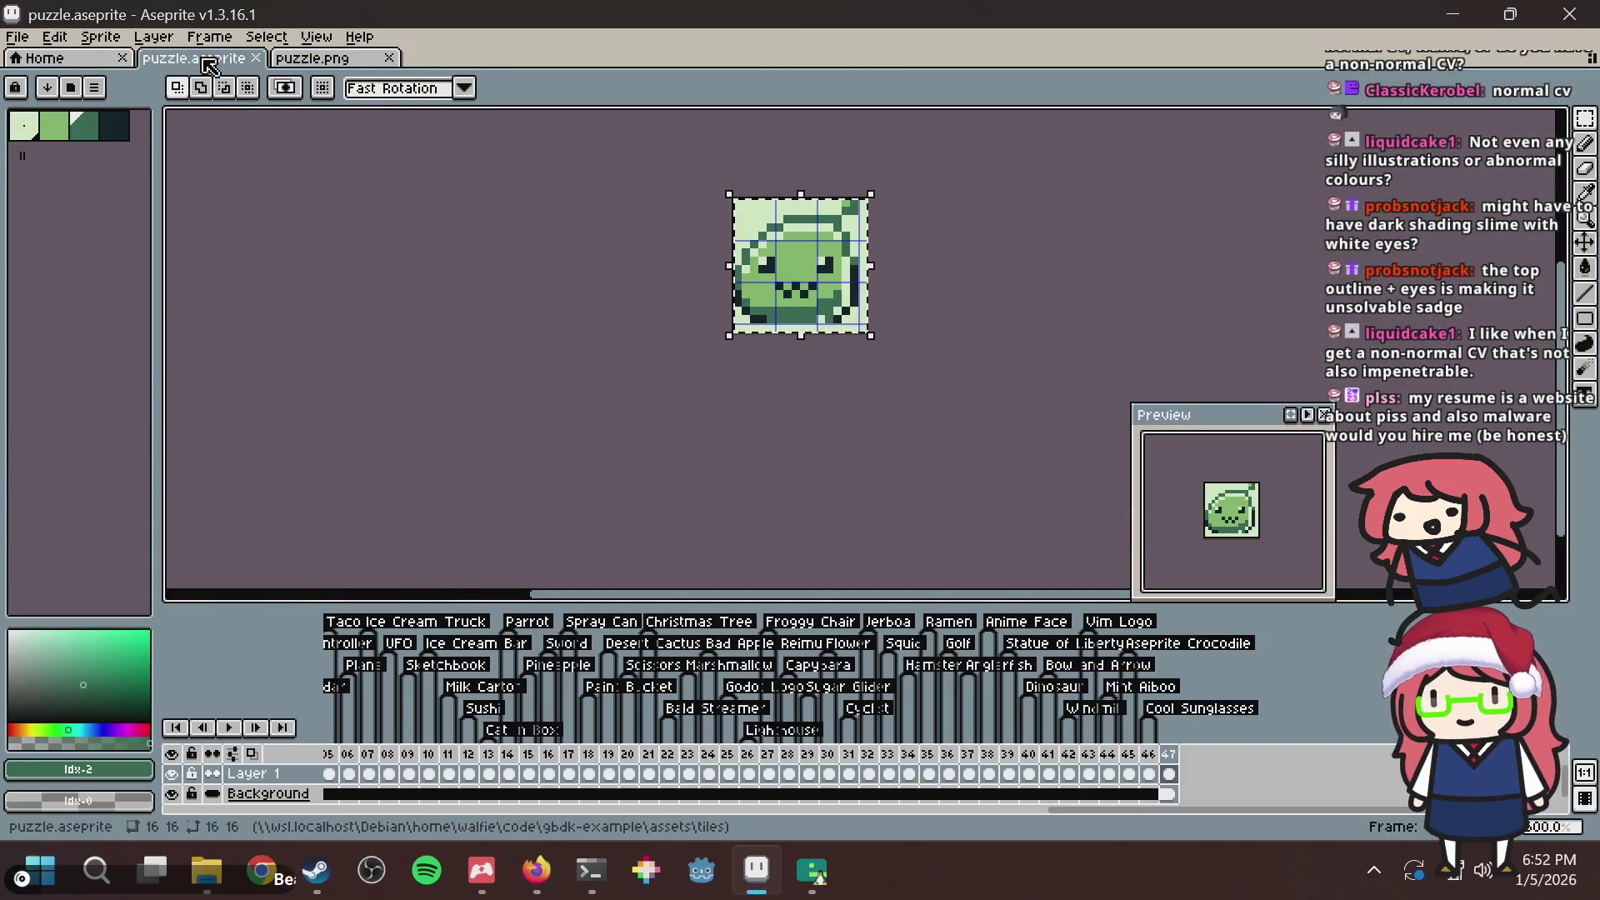
pyautogui.hotkey('ctrl', 's')
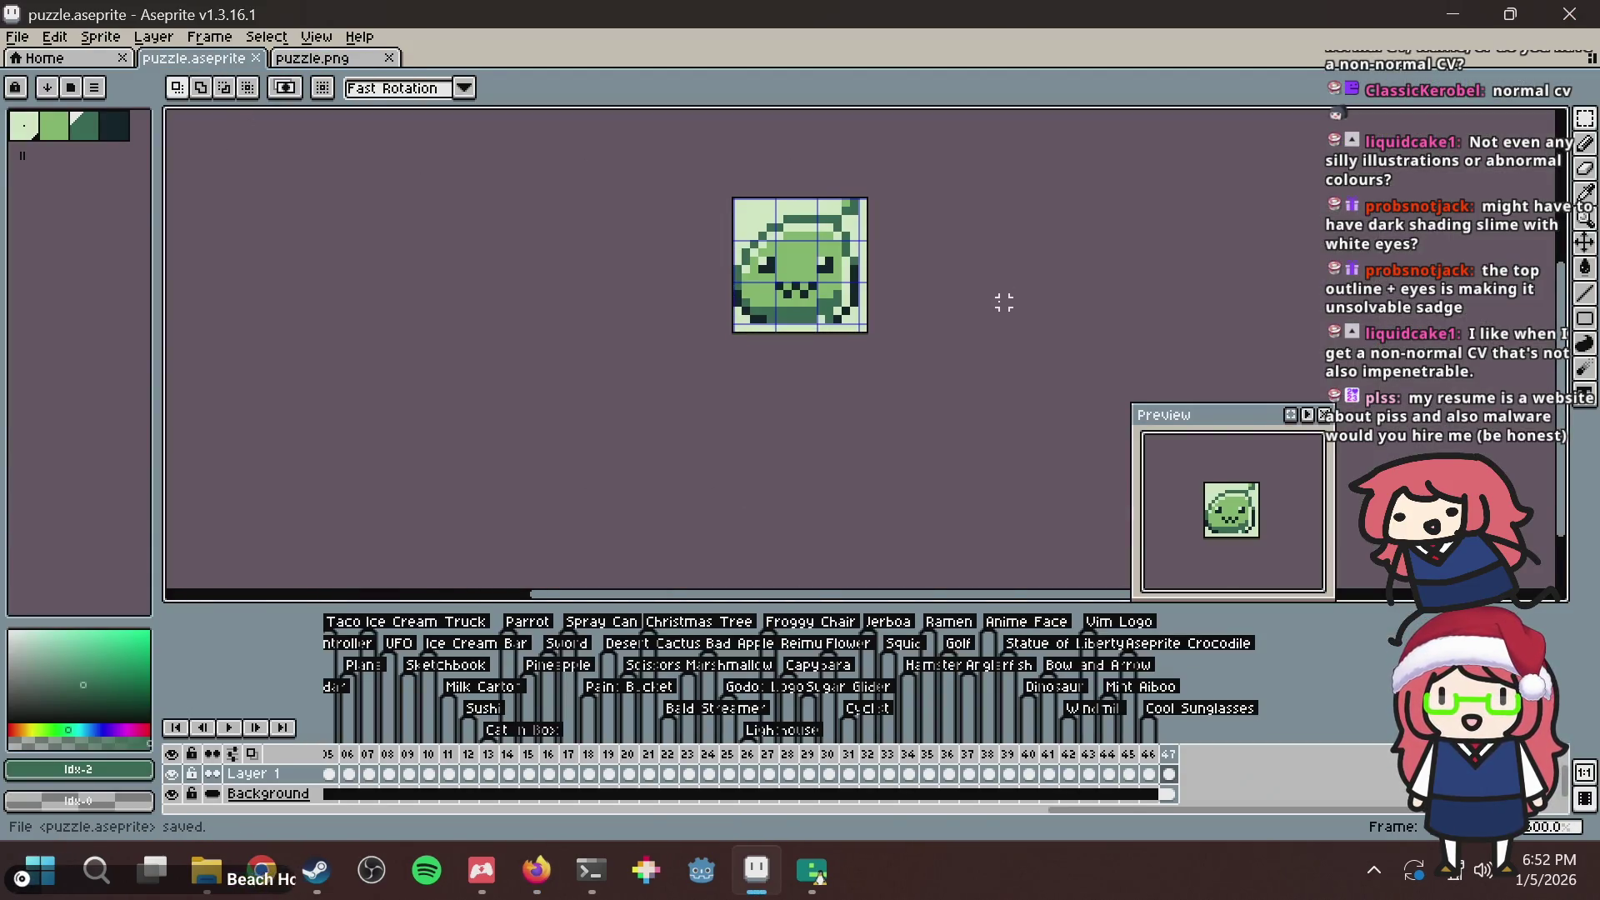
pyautogui.scroll(2, 865, 326)
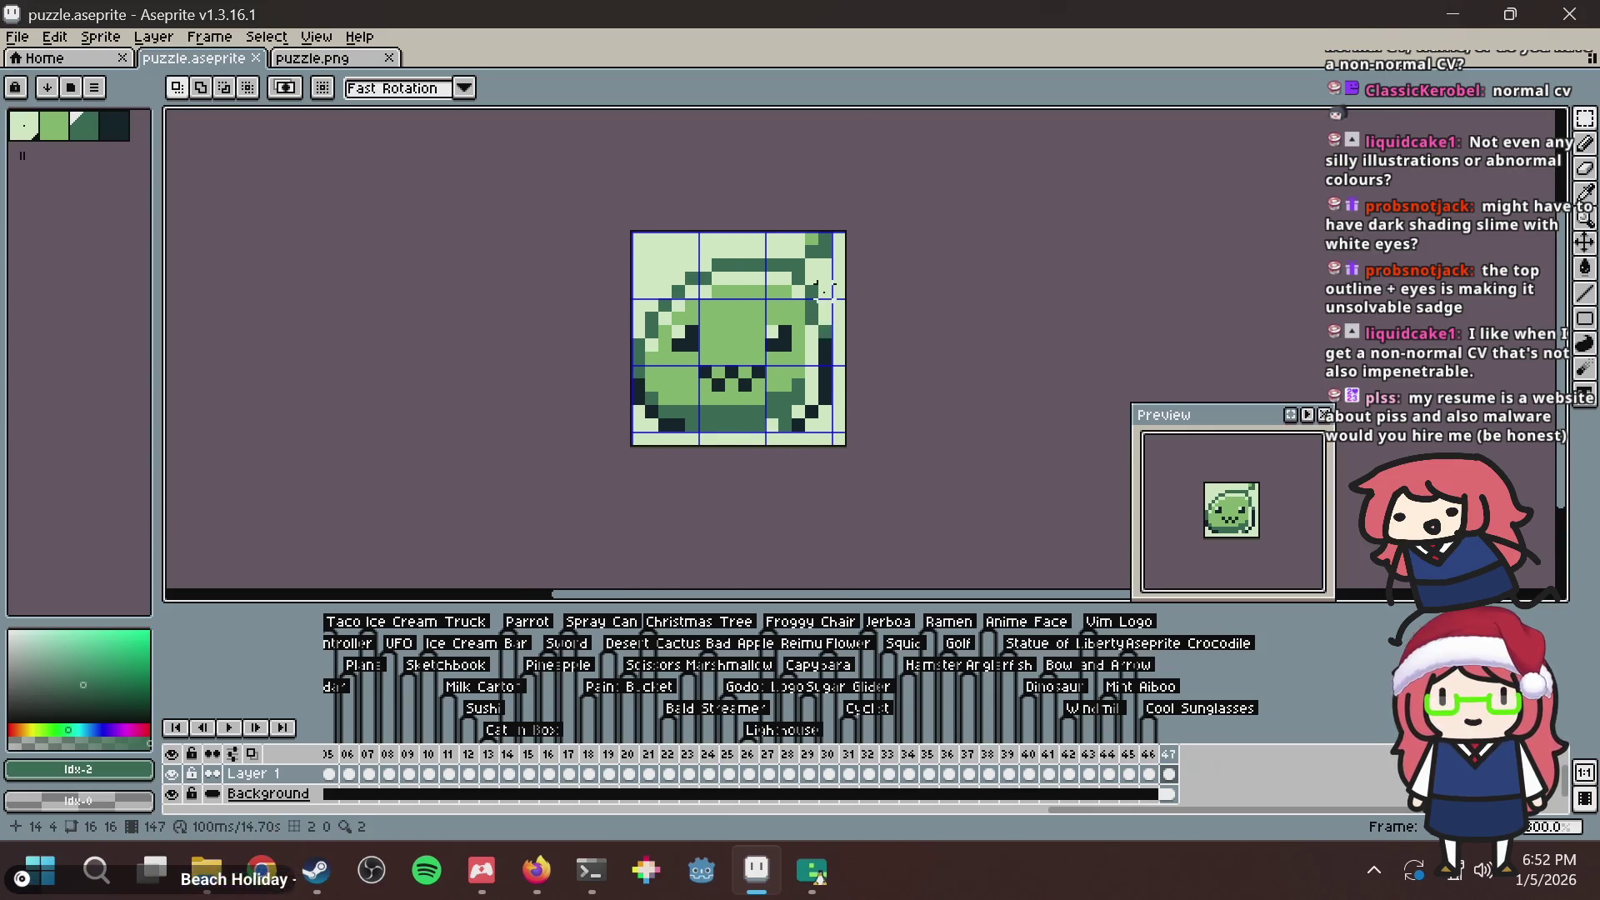
pyautogui.hotkey('alt', 'Tab')
pyautogui.hotkey('alt', 'Tab')
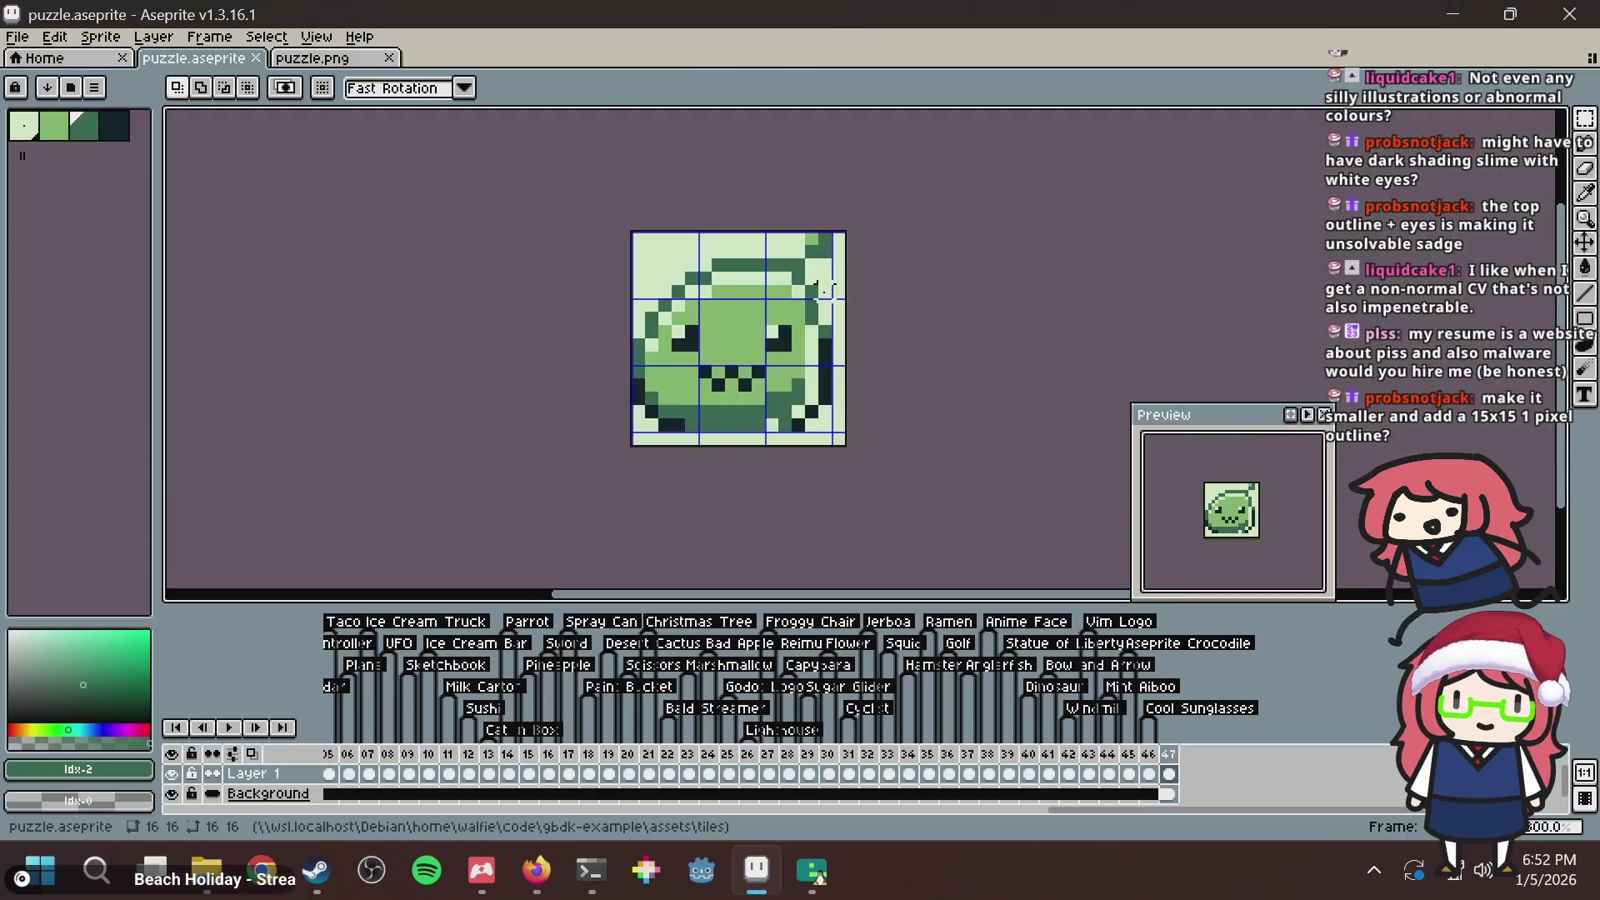
pyautogui.scroll(-1, 916, 400)
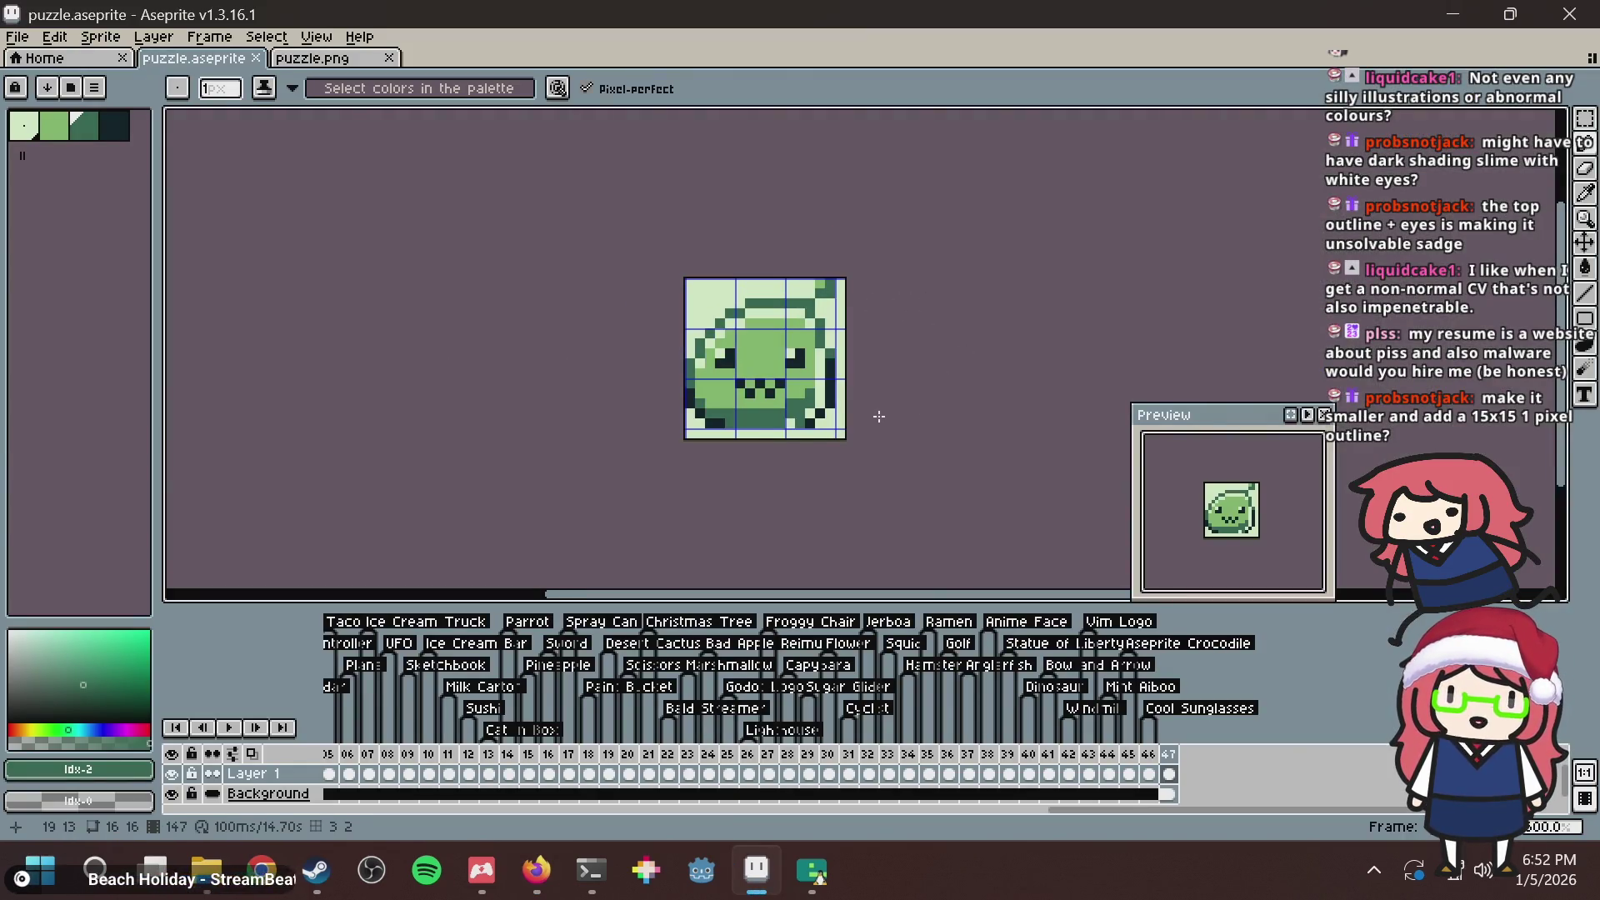
pyautogui.hotkey('ctrl', 's')
pyautogui.press('b')
pyautogui.scroll(2, 866, 409)
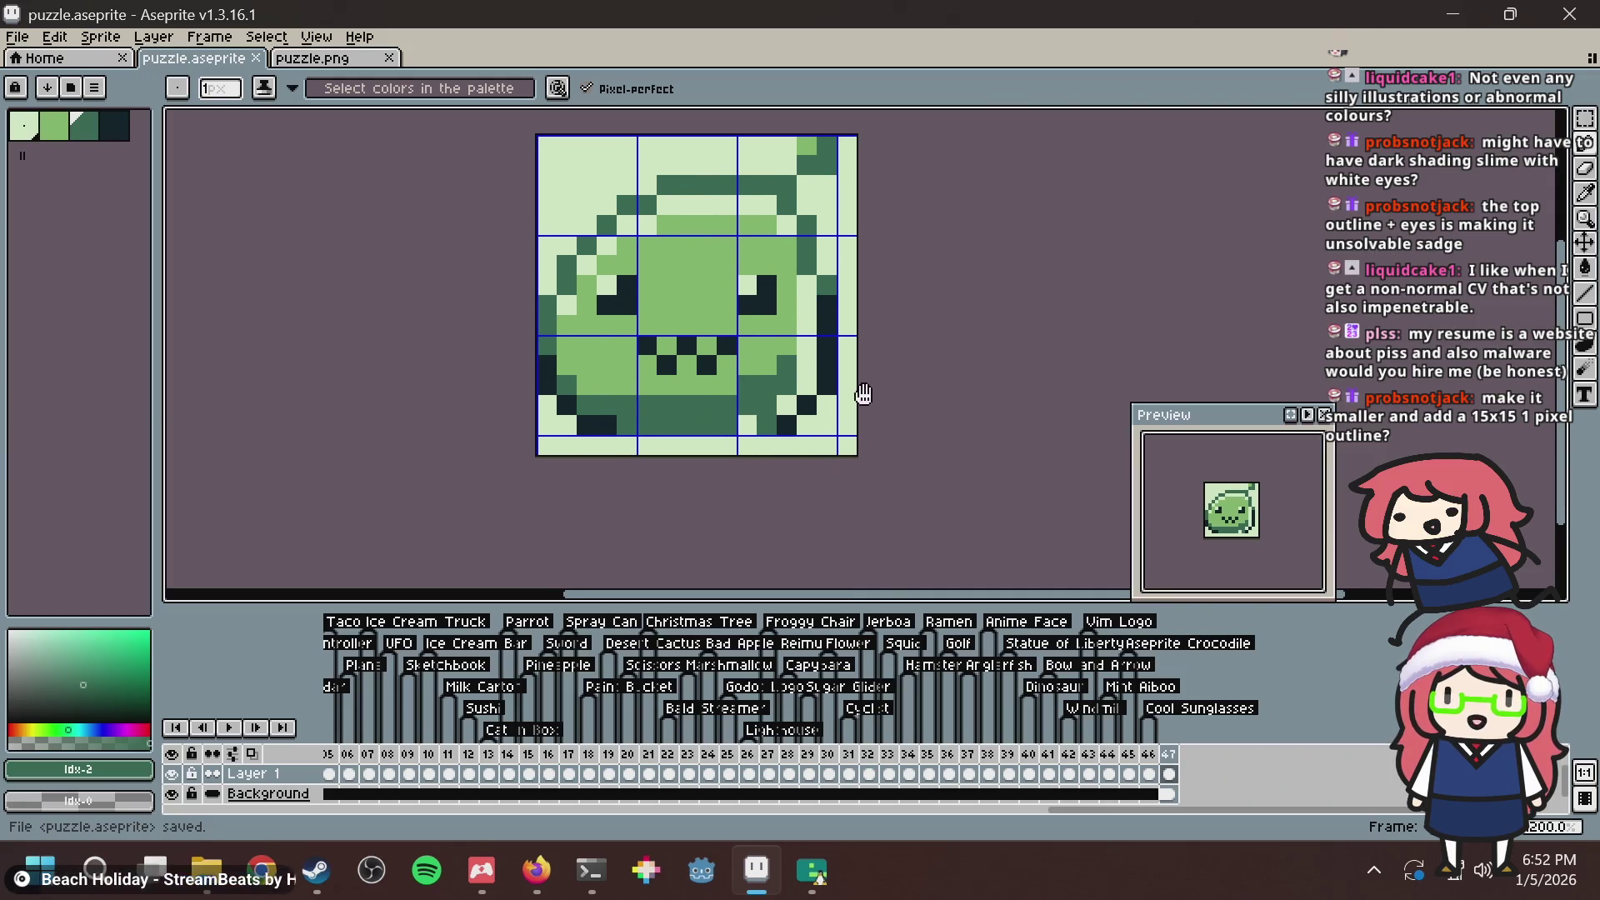
pyautogui.scroll(3, 868, 388)
pyautogui.hotkey('ctrl', 's')
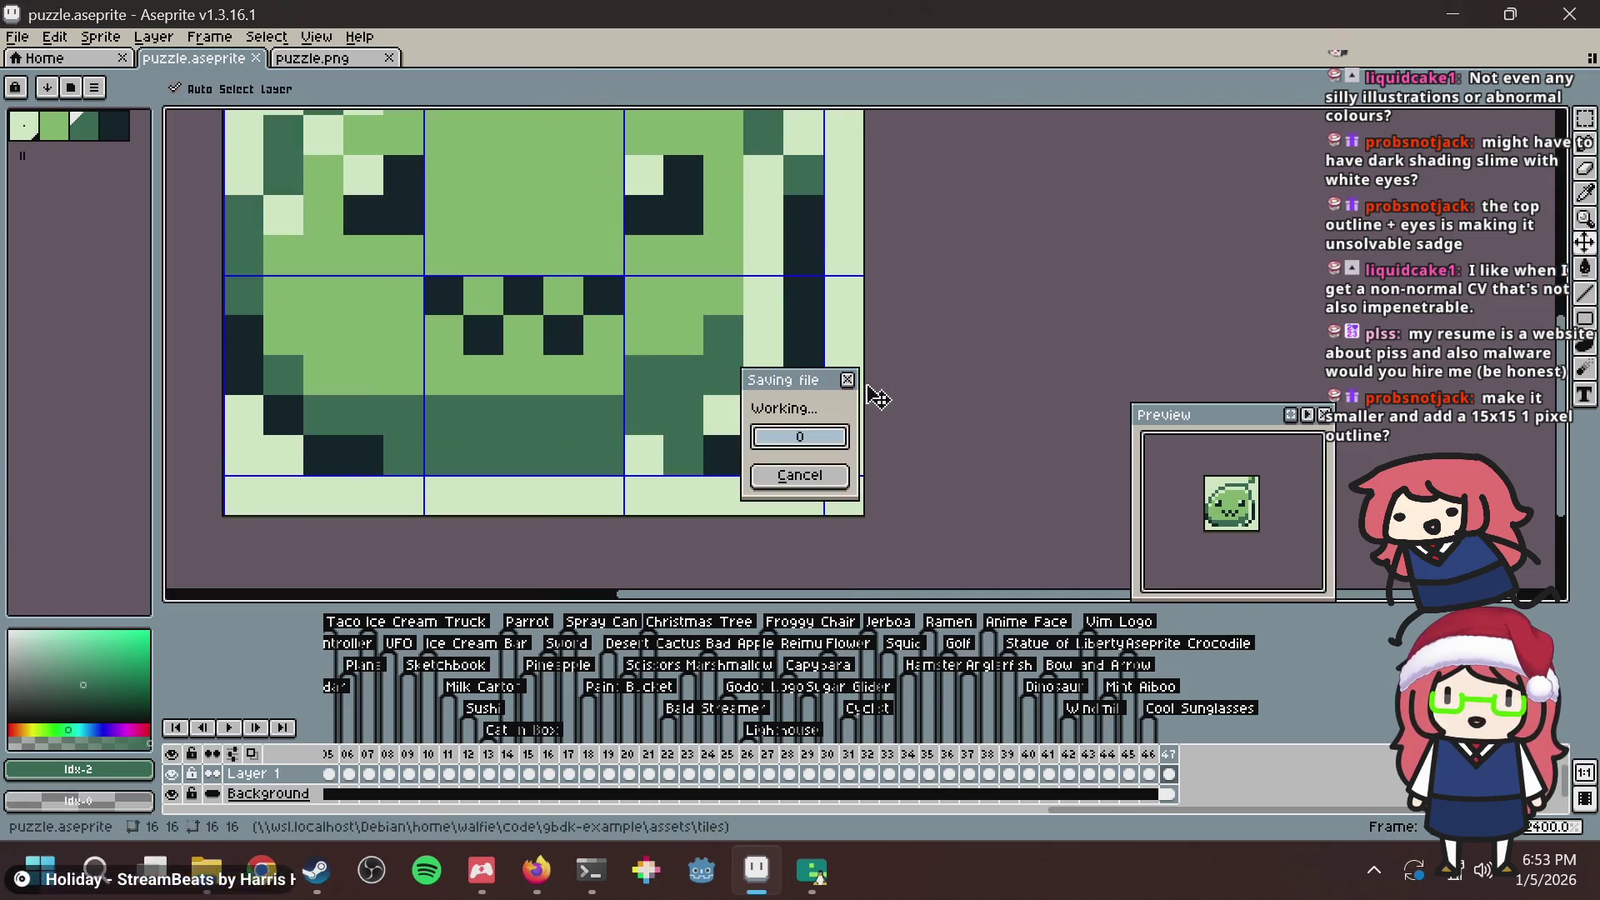
# Paint medium-green and dark-green pixels on the slime's right side and save.
pyautogui.keyDown('alt'); pyautogui.click(701, 324); pyautogui.keyUp('alt')
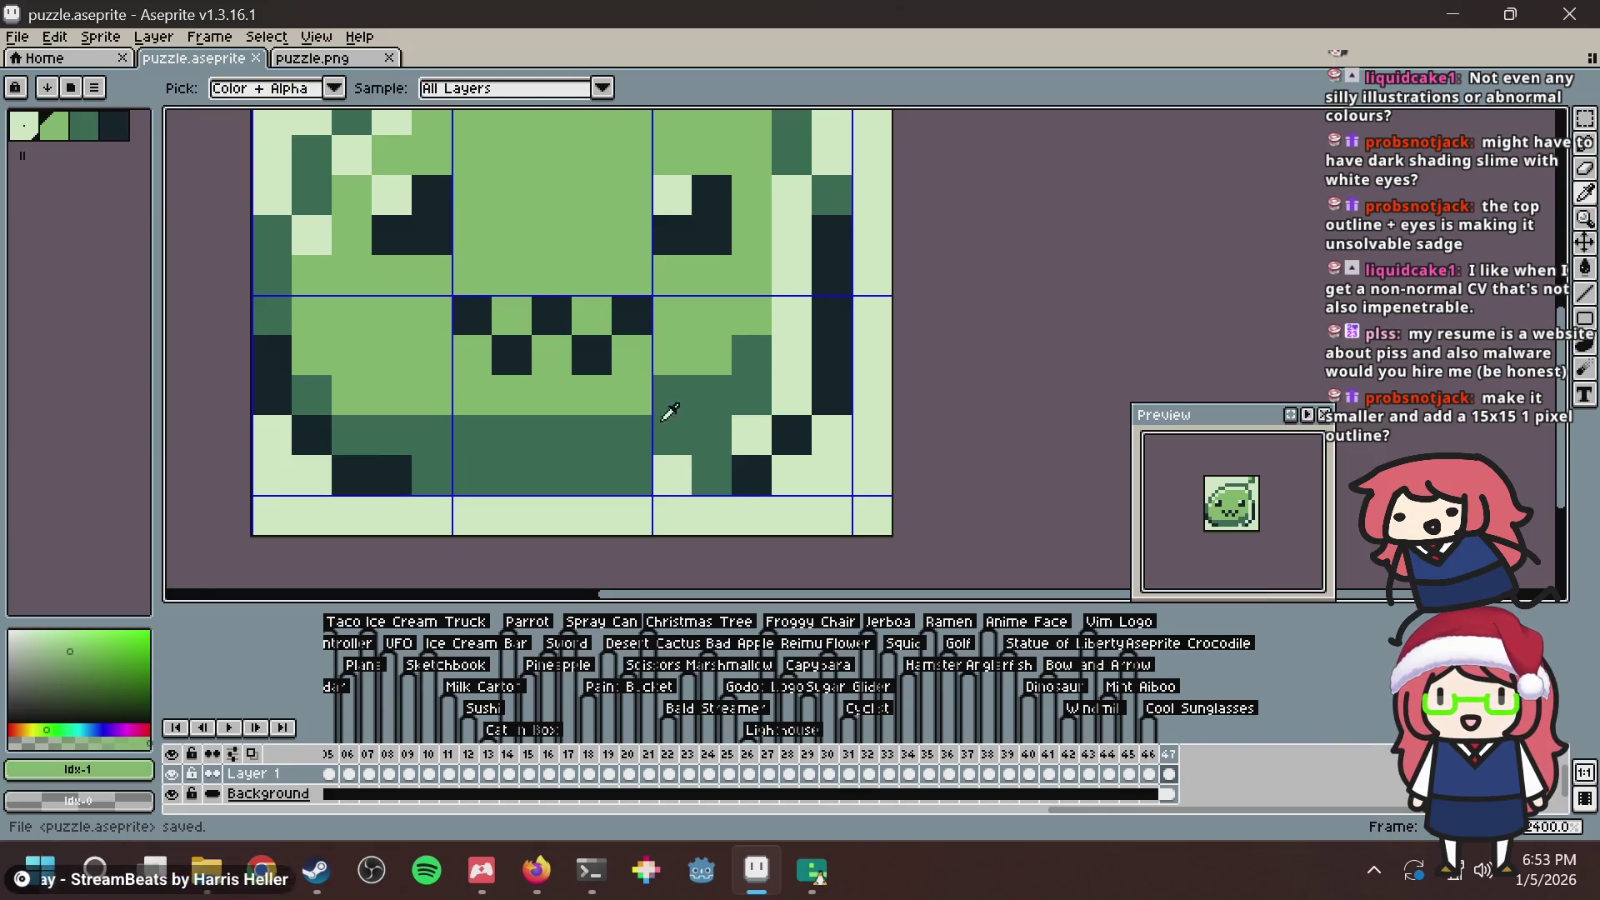
pyautogui.click(667, 464)
pyautogui.hotkey('ctrl', 's')
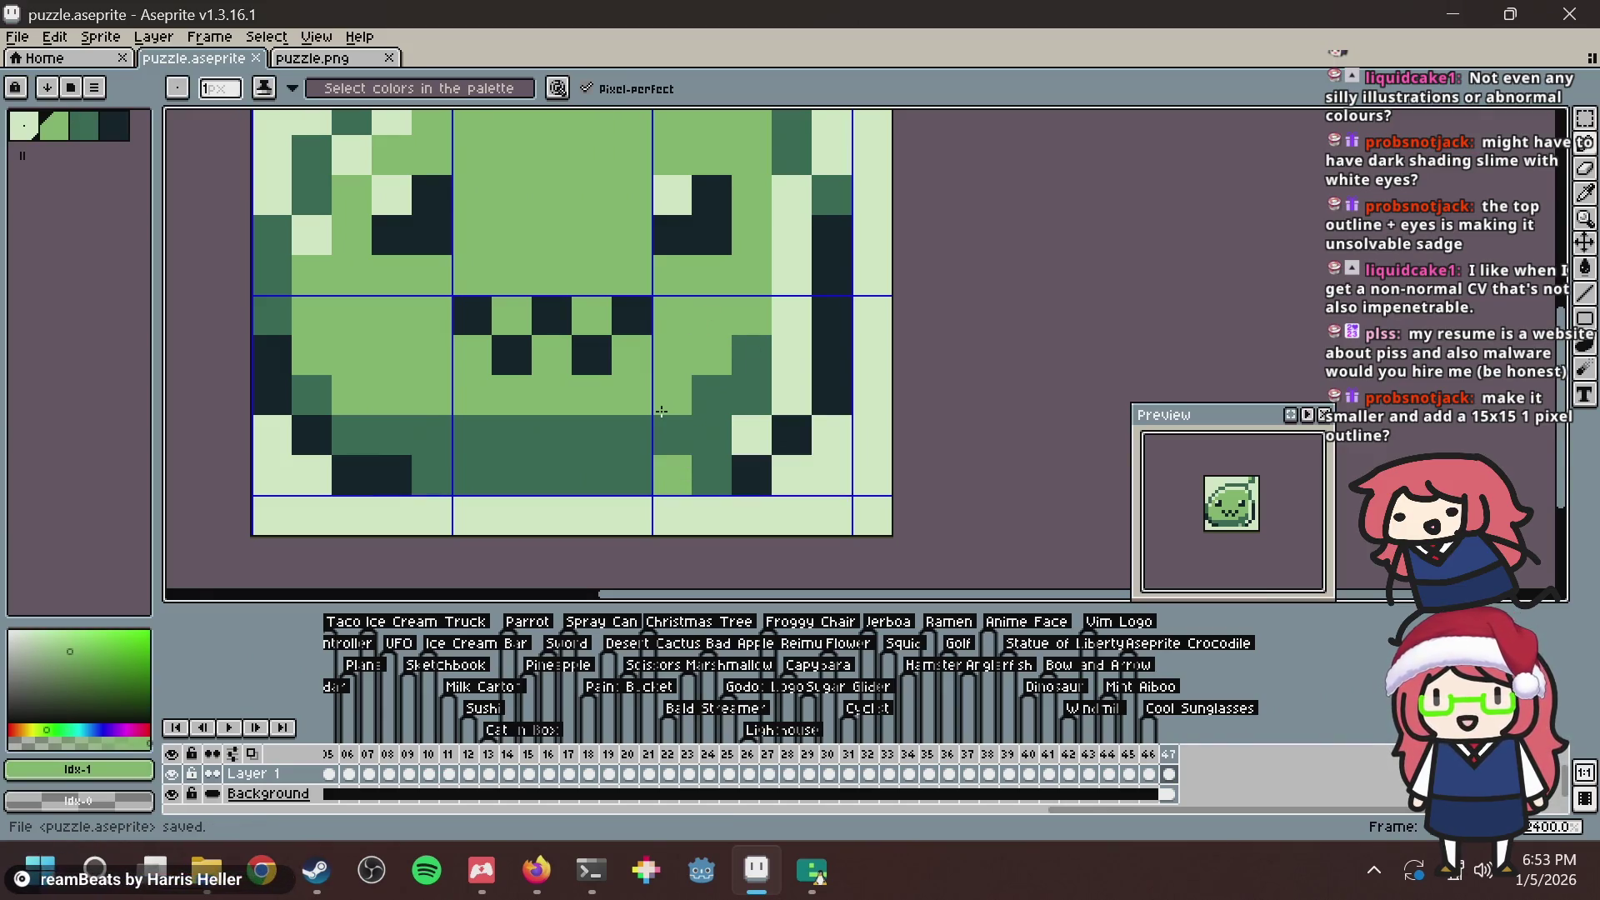
pyautogui.click(674, 394)
pyautogui.click(754, 427)
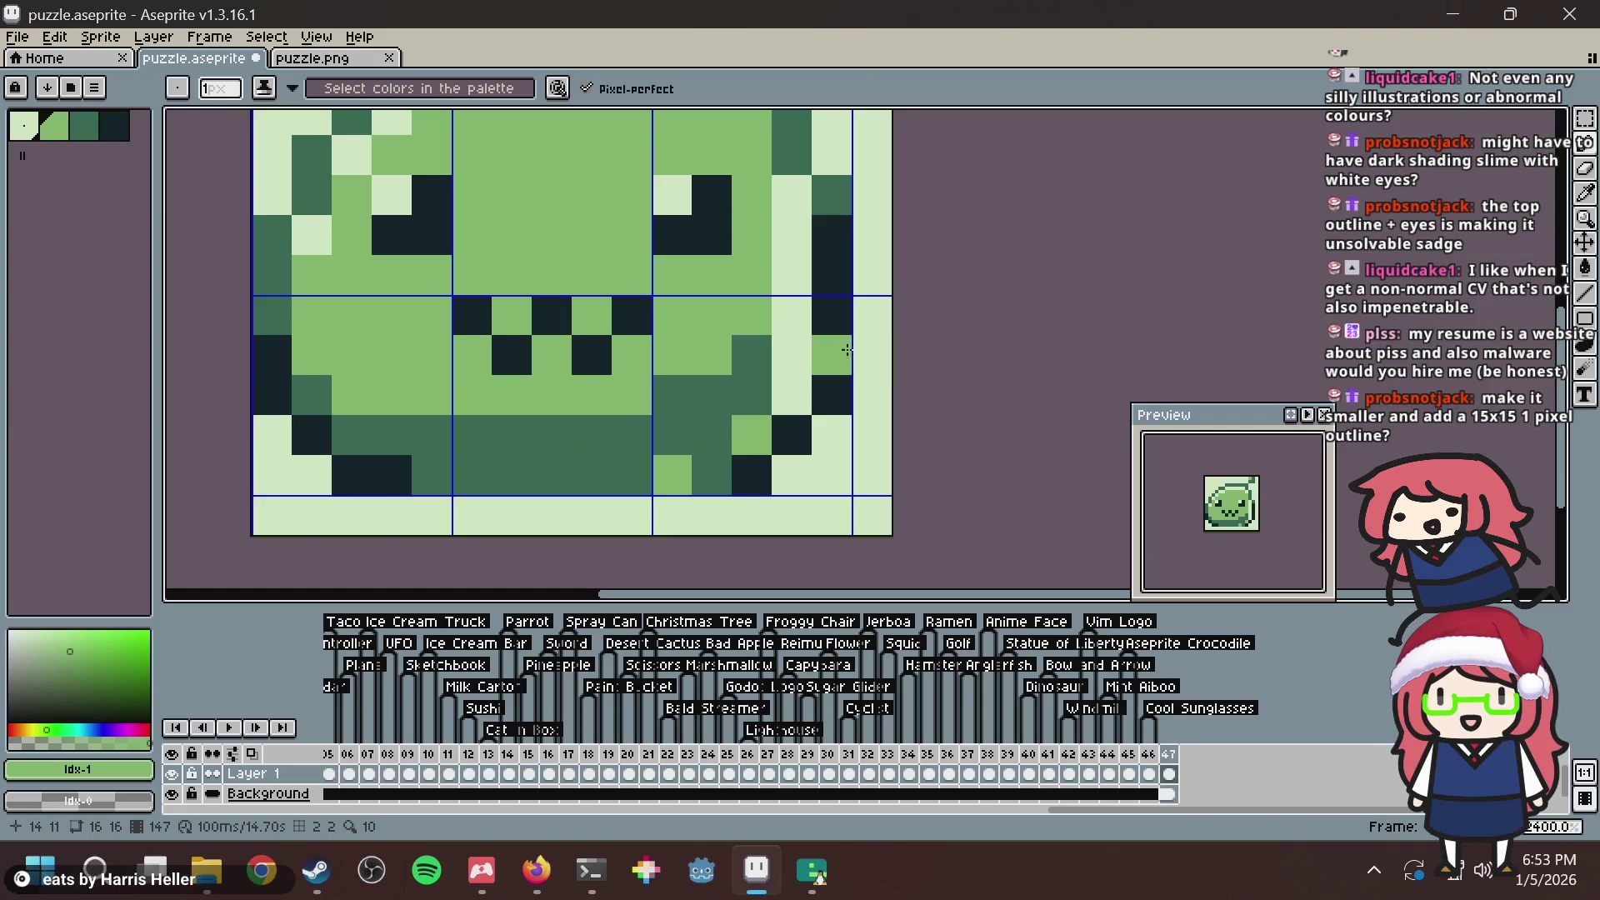
pyautogui.scroll(1, 793, 329)
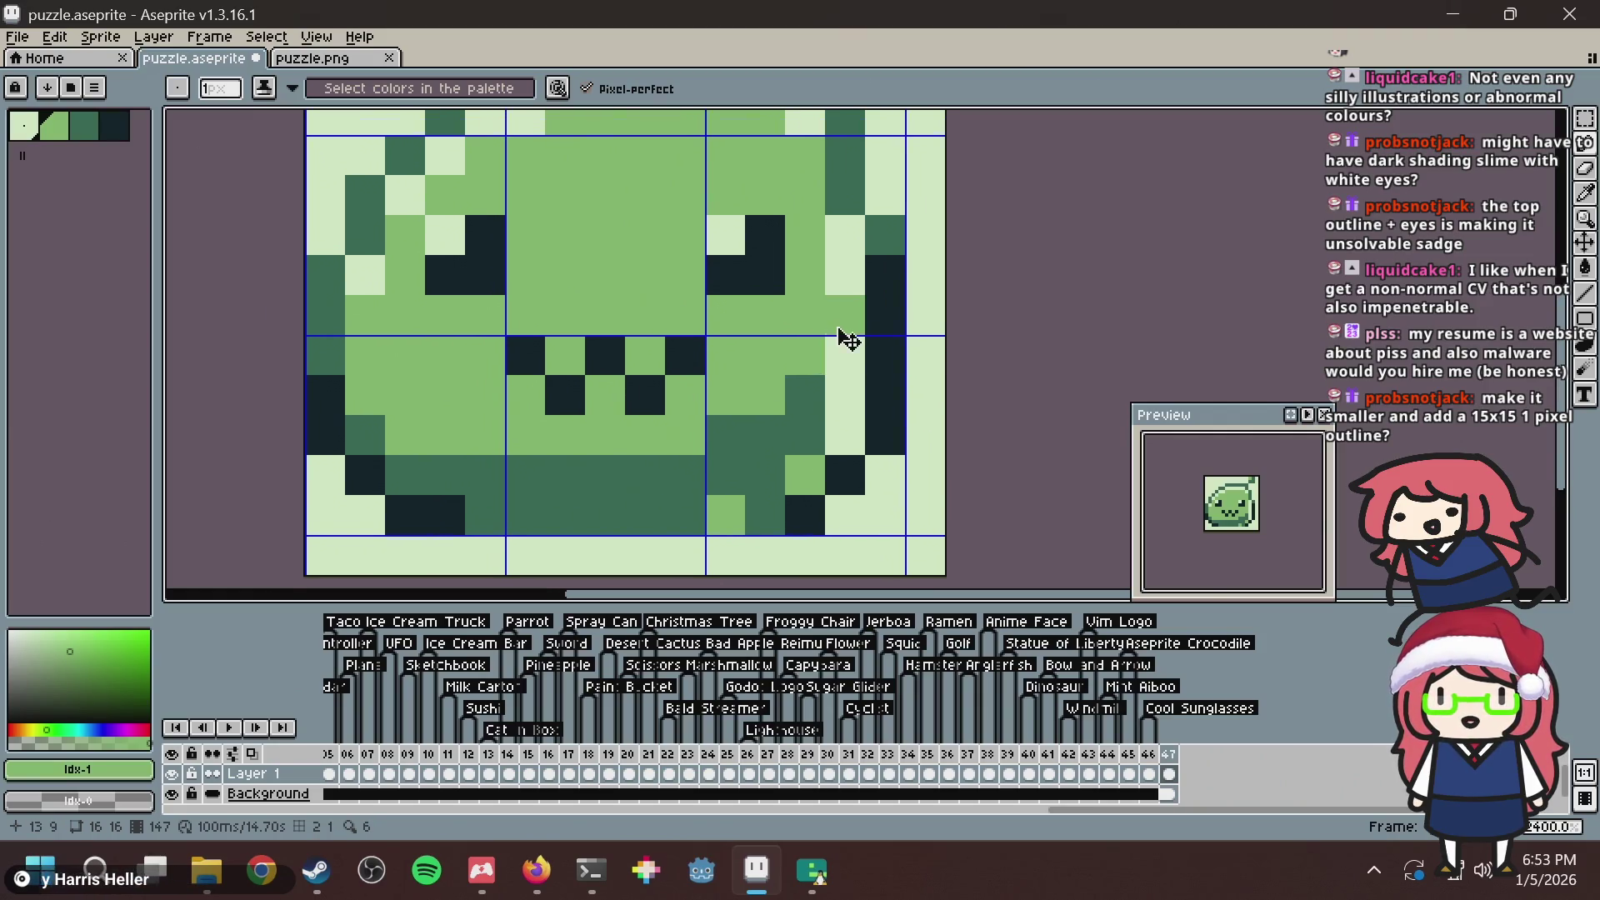
pyautogui.hotkey('ctrl', 's')
# Paint one right-side pixel medium green and two lower-right edge pixels pale, then save.
pyautogui.click(743, 489)
pyautogui.keyDown('alt'); pyautogui.click(838, 425); pyautogui.keyUp('alt')
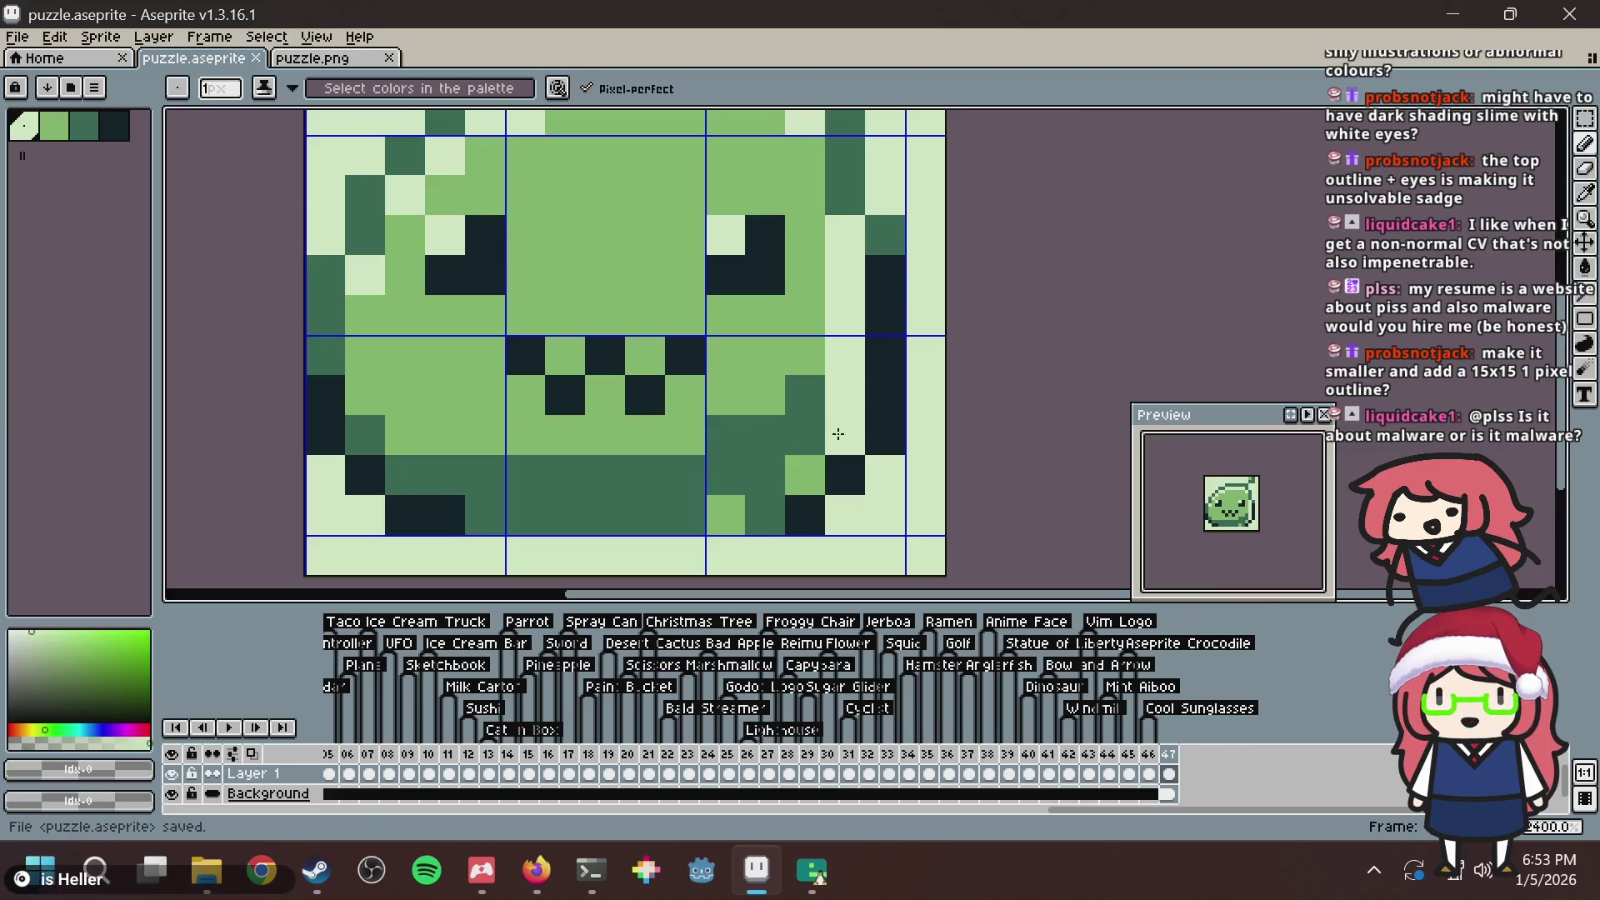
pyautogui.click(800, 472)
pyautogui.click(723, 510)
pyautogui.hotkey('ctrl', 's')
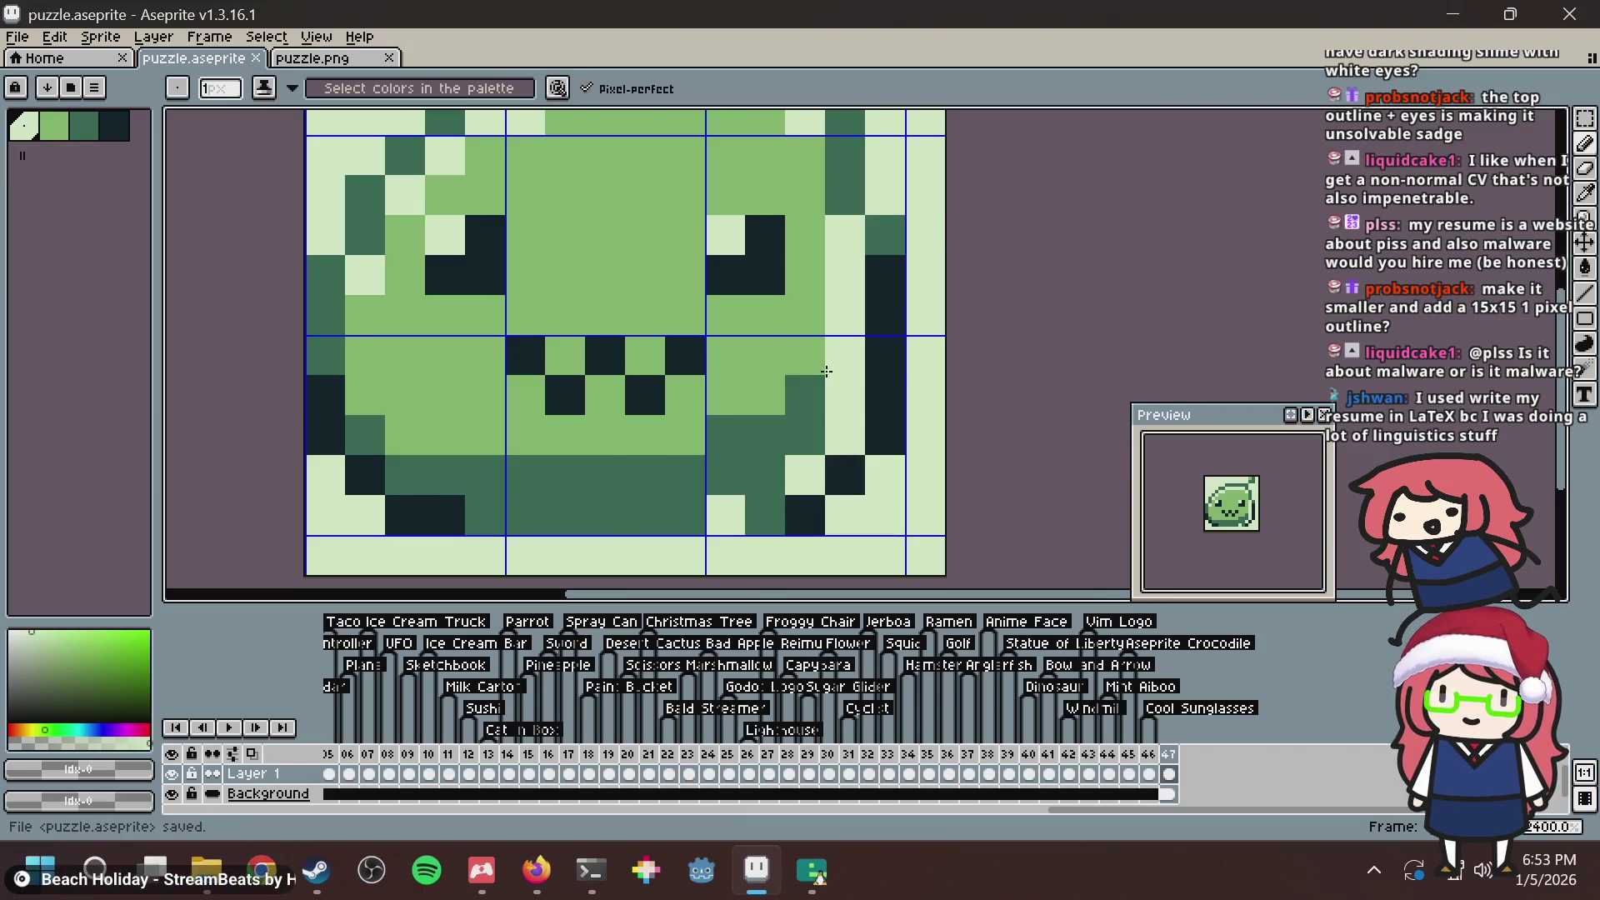
pyautogui.moveTo(821, 385); pyautogui.dragTo(802, 332)
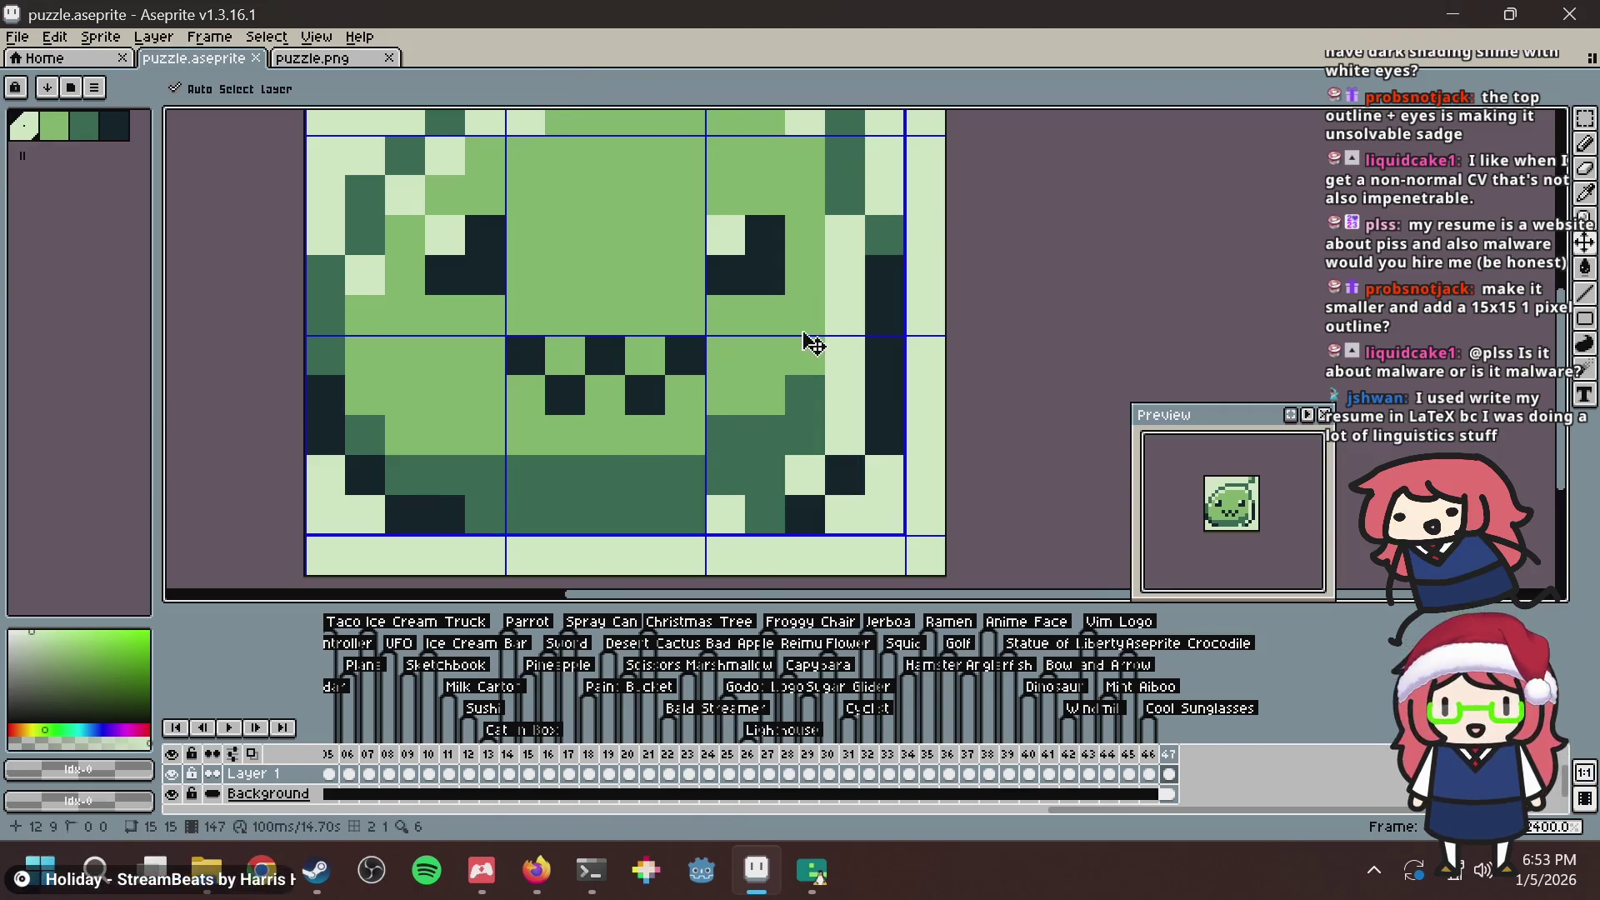
pyautogui.hotkey('ctrl', 'z')
pyautogui.hotkey('ctrl', 'z')
pyautogui.press('i')
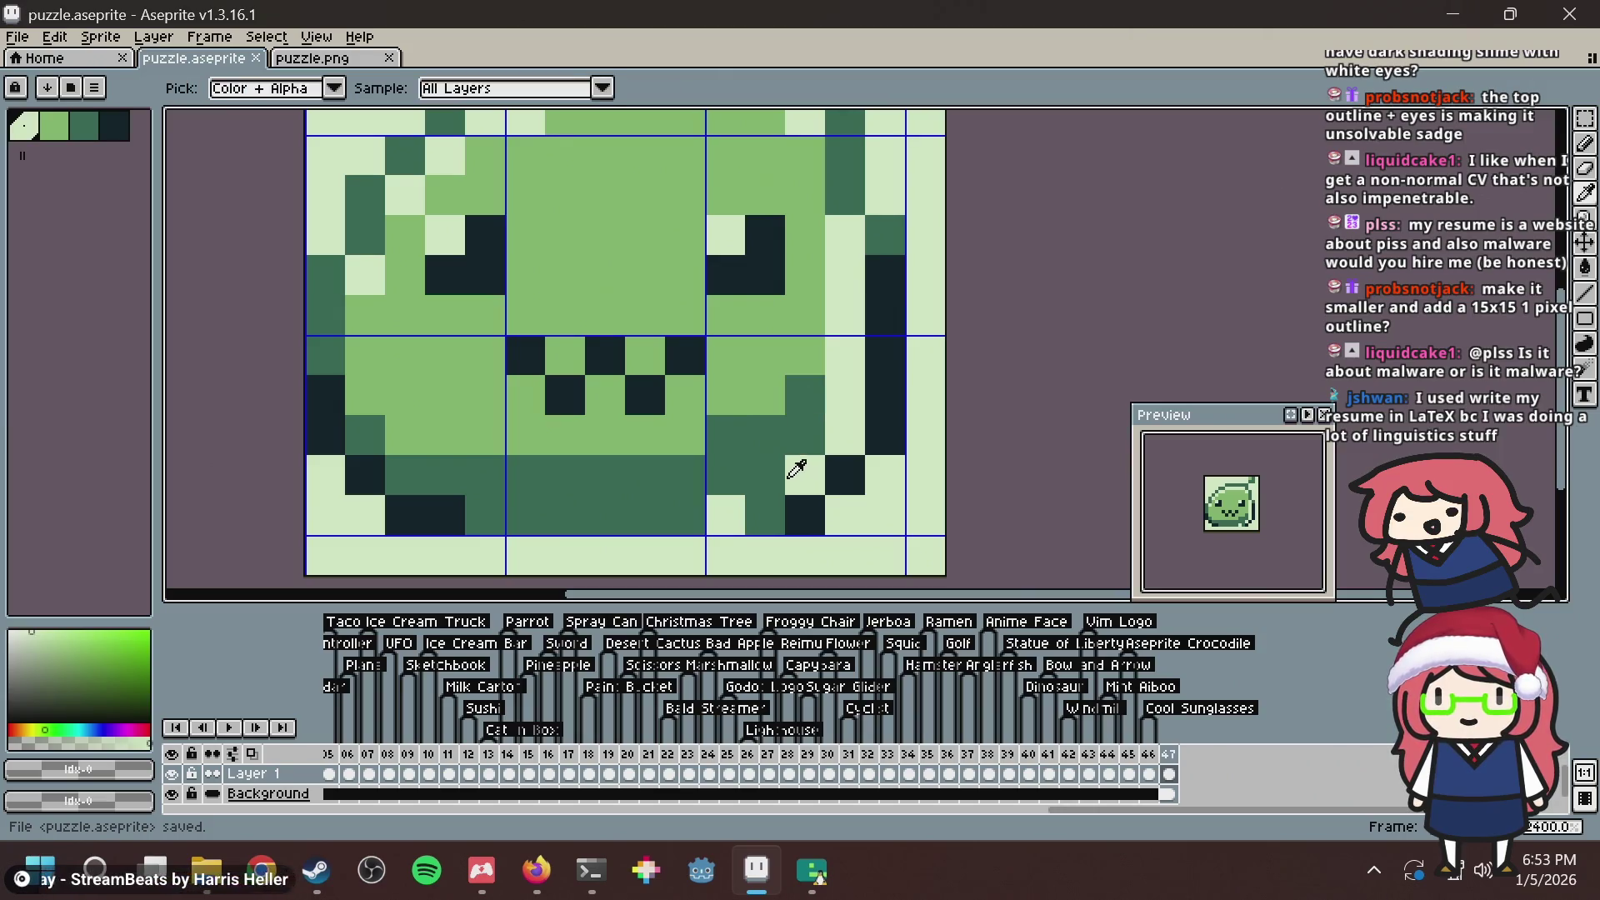
pyautogui.press('b')
pyautogui.click(805, 475)
pyautogui.click(684, 515)
pyautogui.moveTo(691, 510)
pyautogui.mouseDown()
pyautogui.moveTo(765, 470)
pyautogui.moveTo(768, 507)
pyautogui.mouseUp()
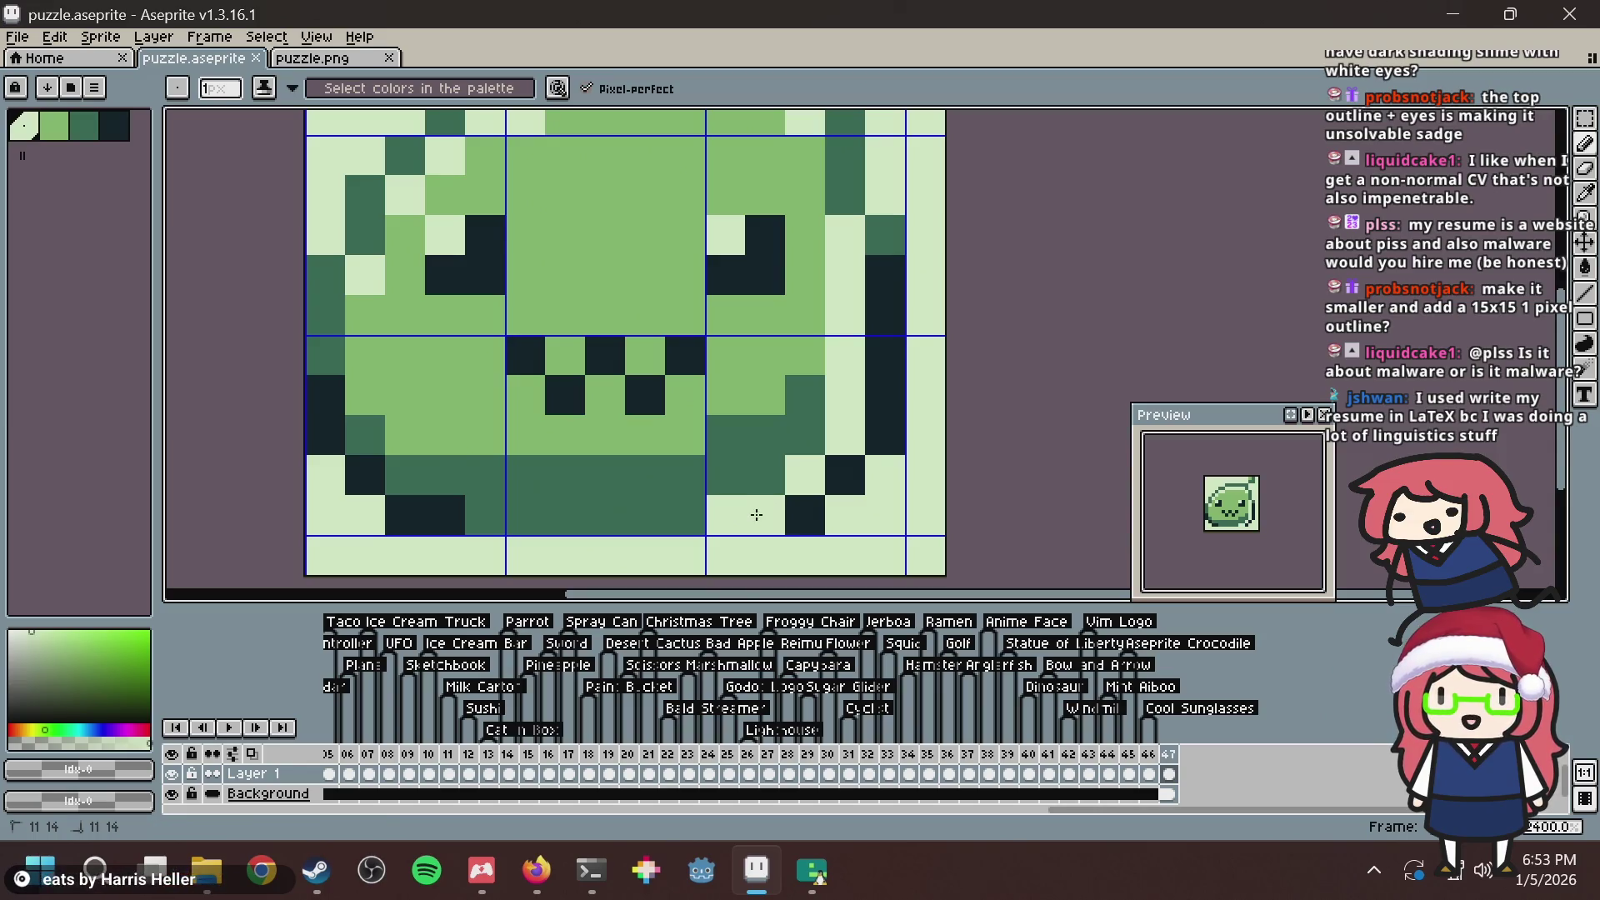
pyautogui.hotkey('ctrl', 's')
pyautogui.scroll(-3, 833, 379)
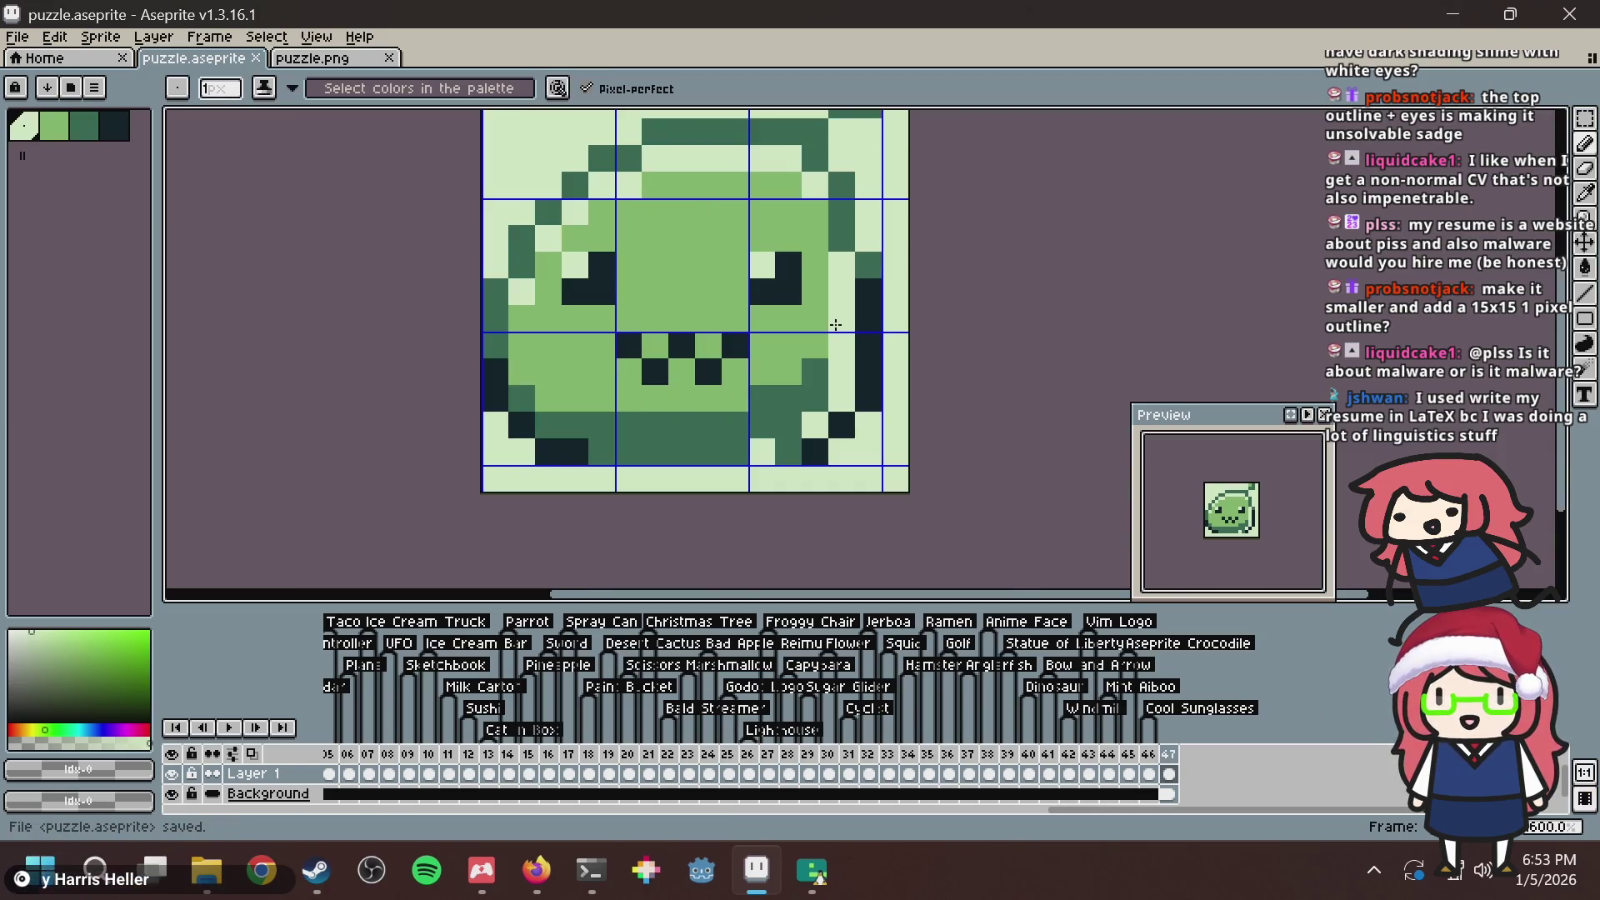
pyautogui.scroll(2, 816, 396)
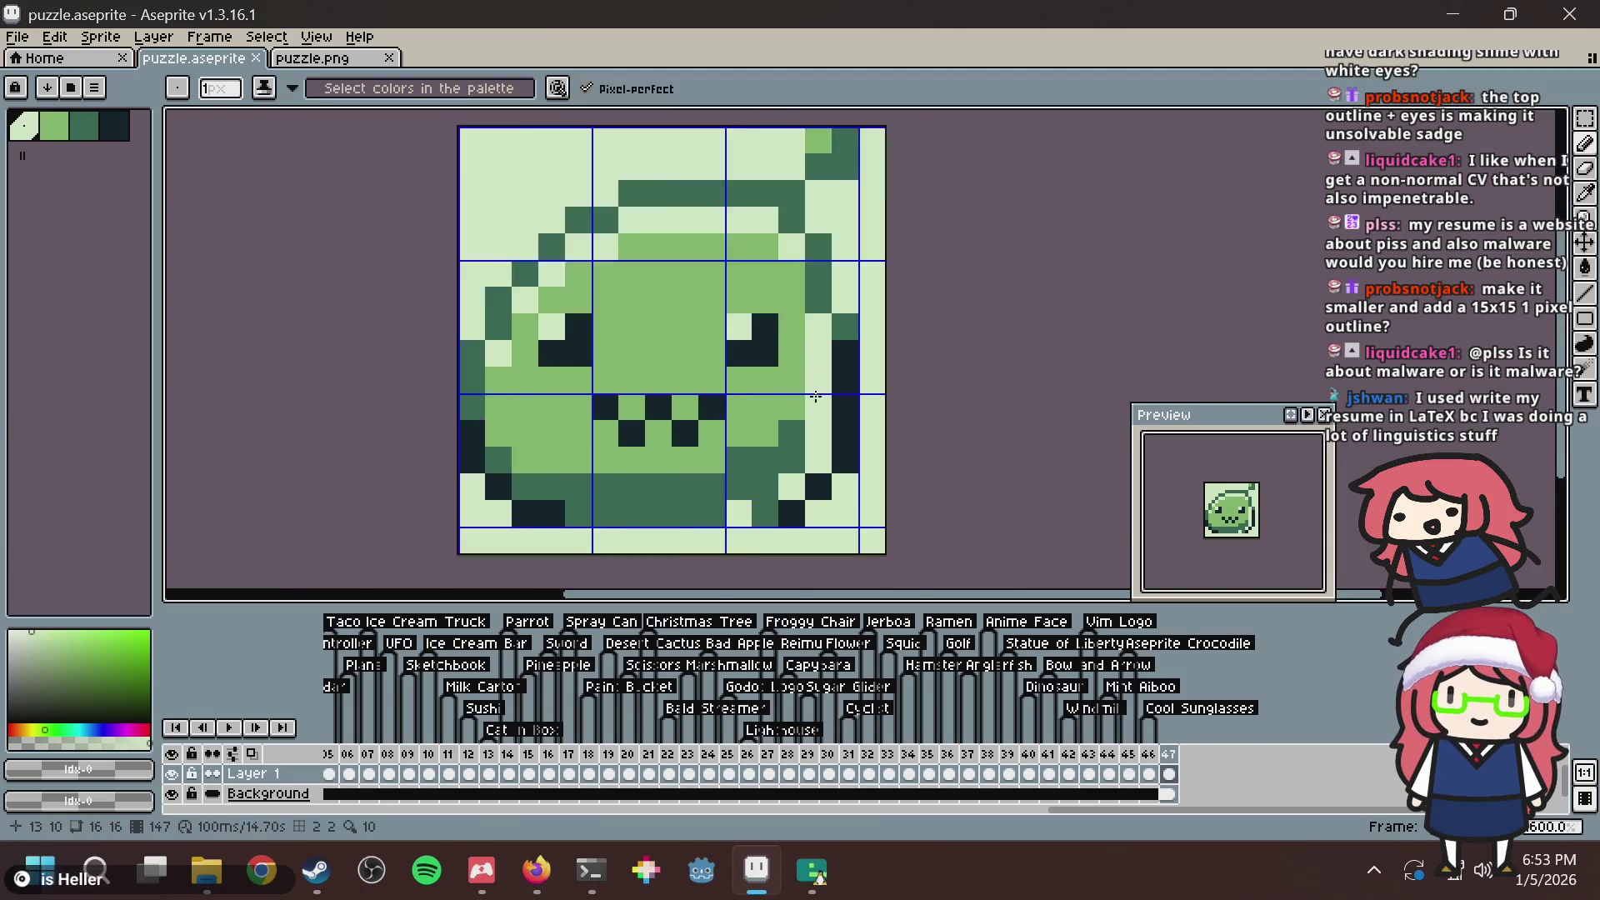
pyautogui.scroll(-1, 816, 397)
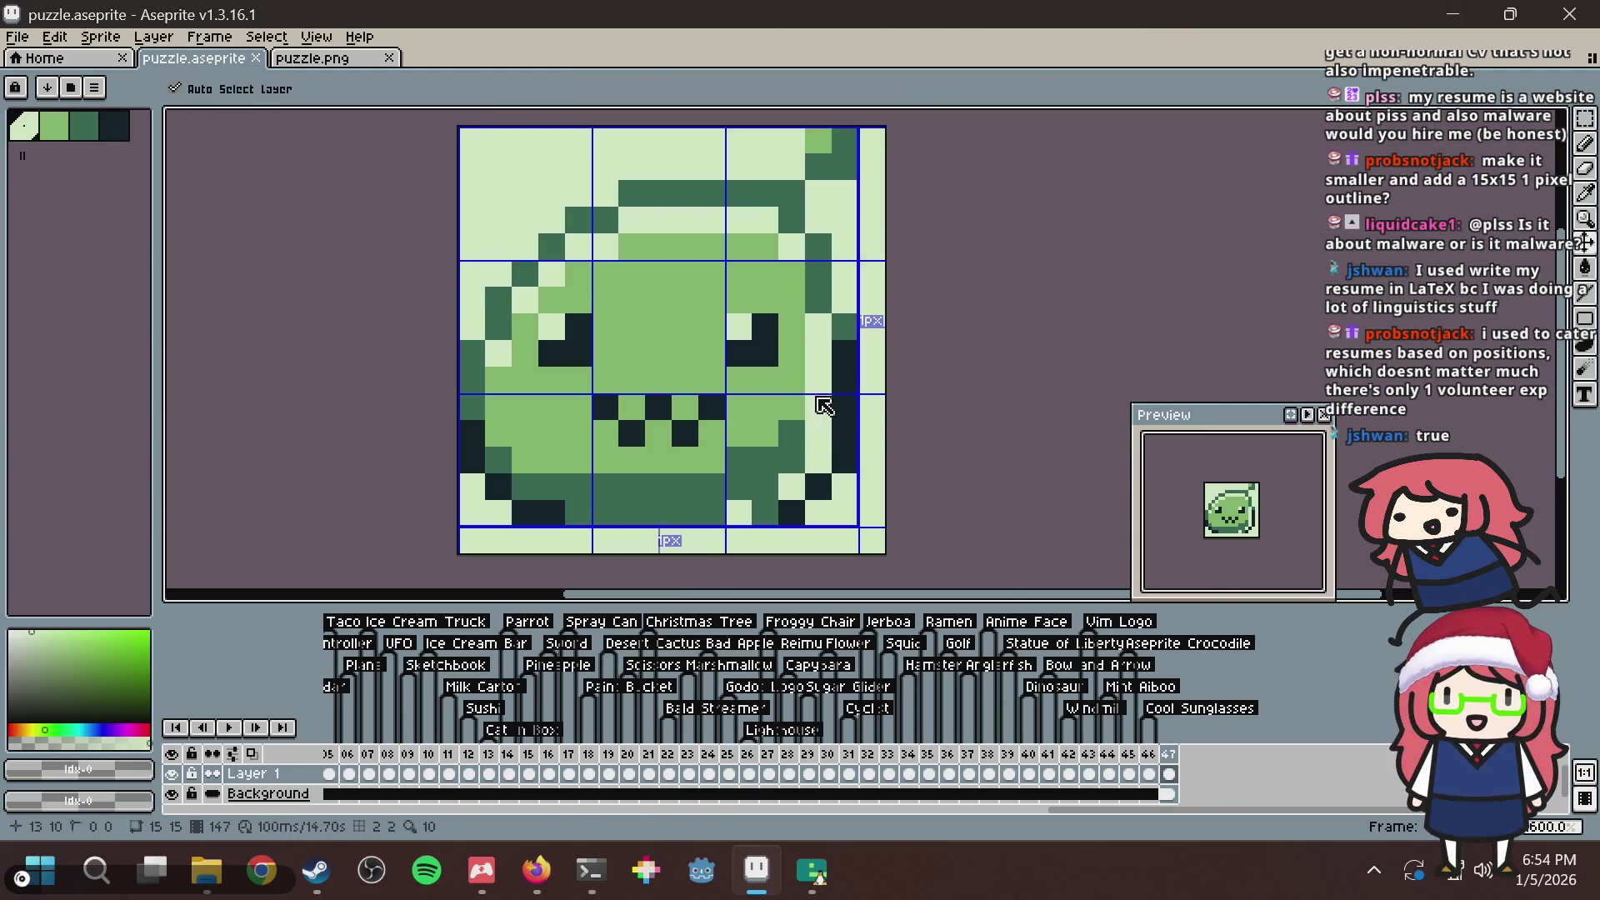
# Lighten a pixel by the right eye, add one navy bottom-right pixel, and repaint the left outline.
pyautogui.hotkey('ctrl', 's')
pyautogui.click(792, 382)
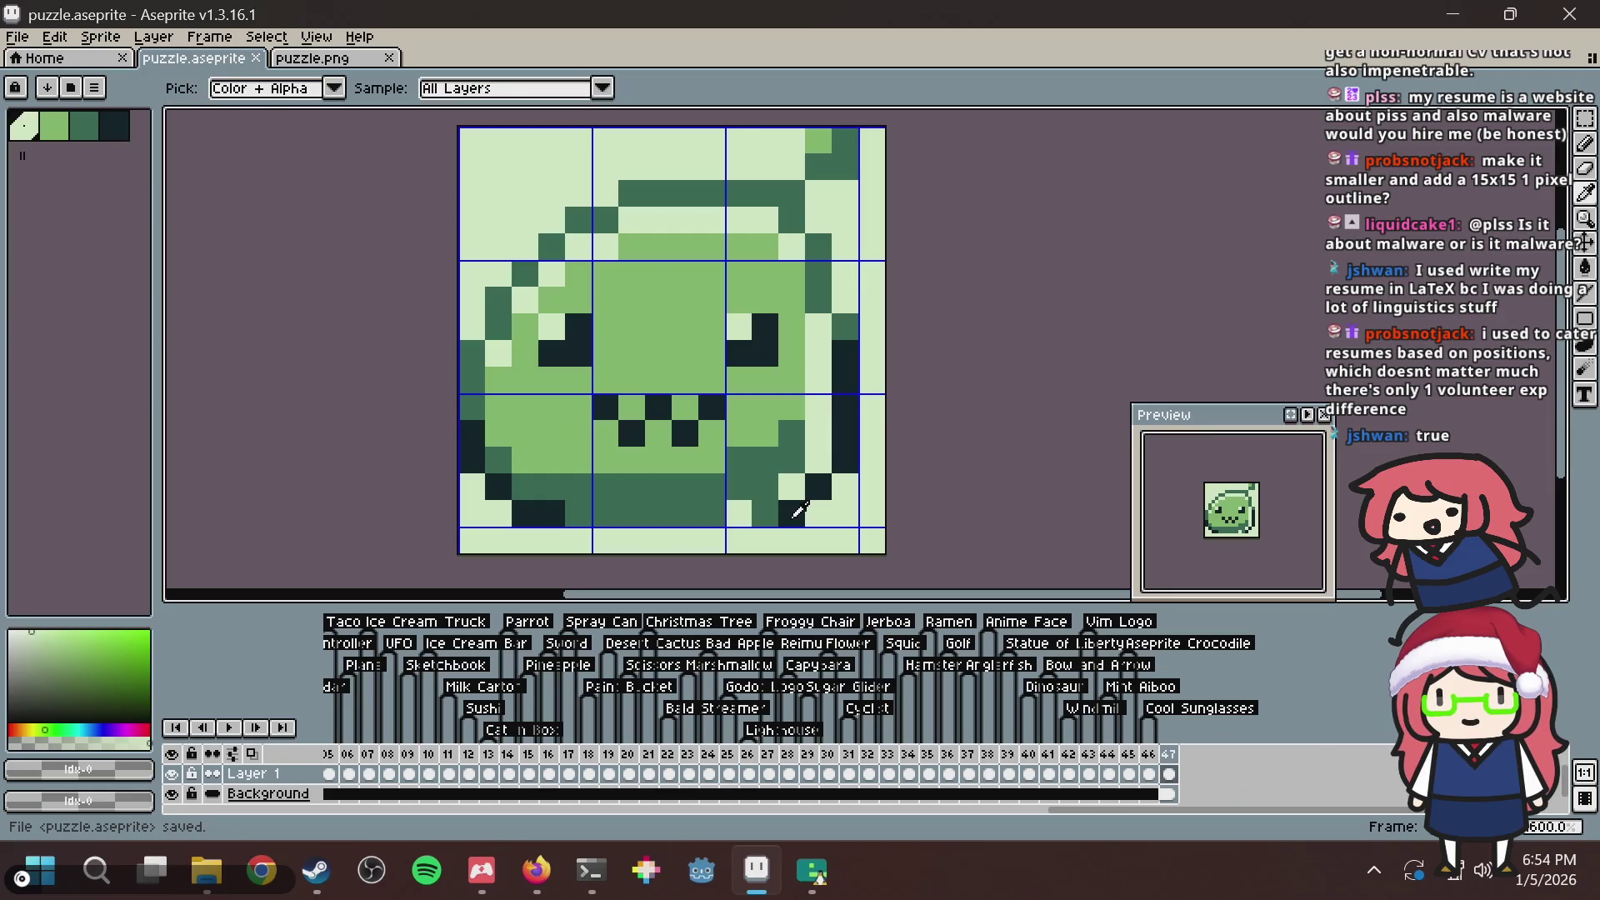
pyautogui.keyDown('alt'); pyautogui.click(796, 510); pyautogui.keyUp('alt')
pyautogui.moveTo(765, 510); pyautogui.dragTo(777, 483)
pyautogui.hotkey('ctrl', 's')
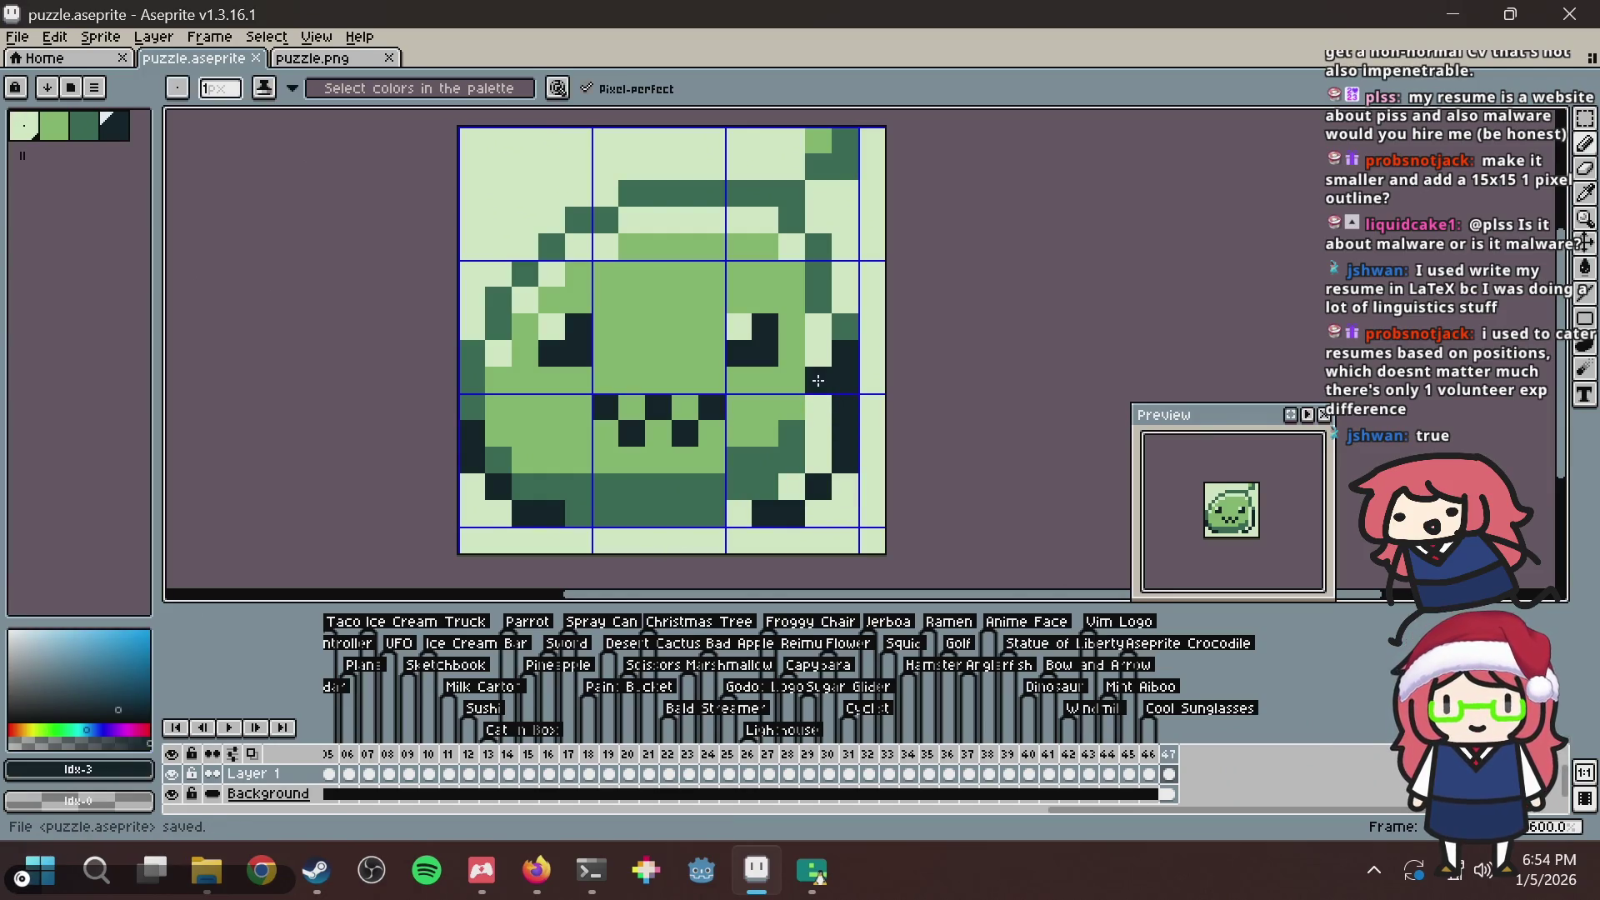
pyautogui.hotkey('ctrl', 'z')
pyautogui.hotkey('ctrl', 's')
pyautogui.scroll(-2, 743, 417)
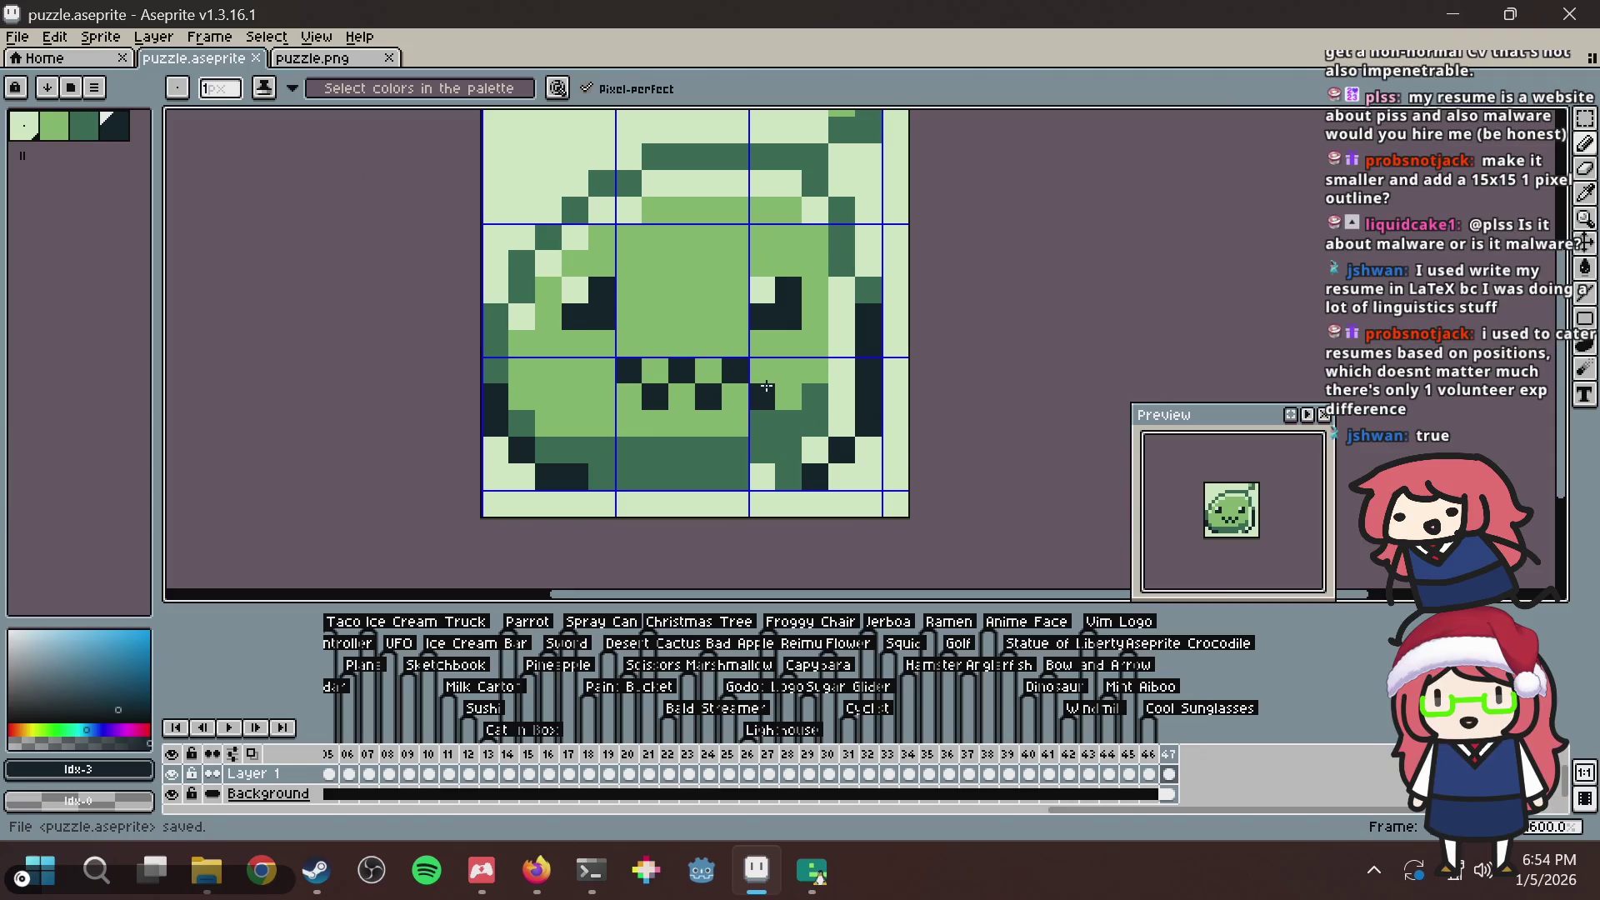
pyautogui.moveTo(528, 291); pyautogui.dragTo(520, 333)
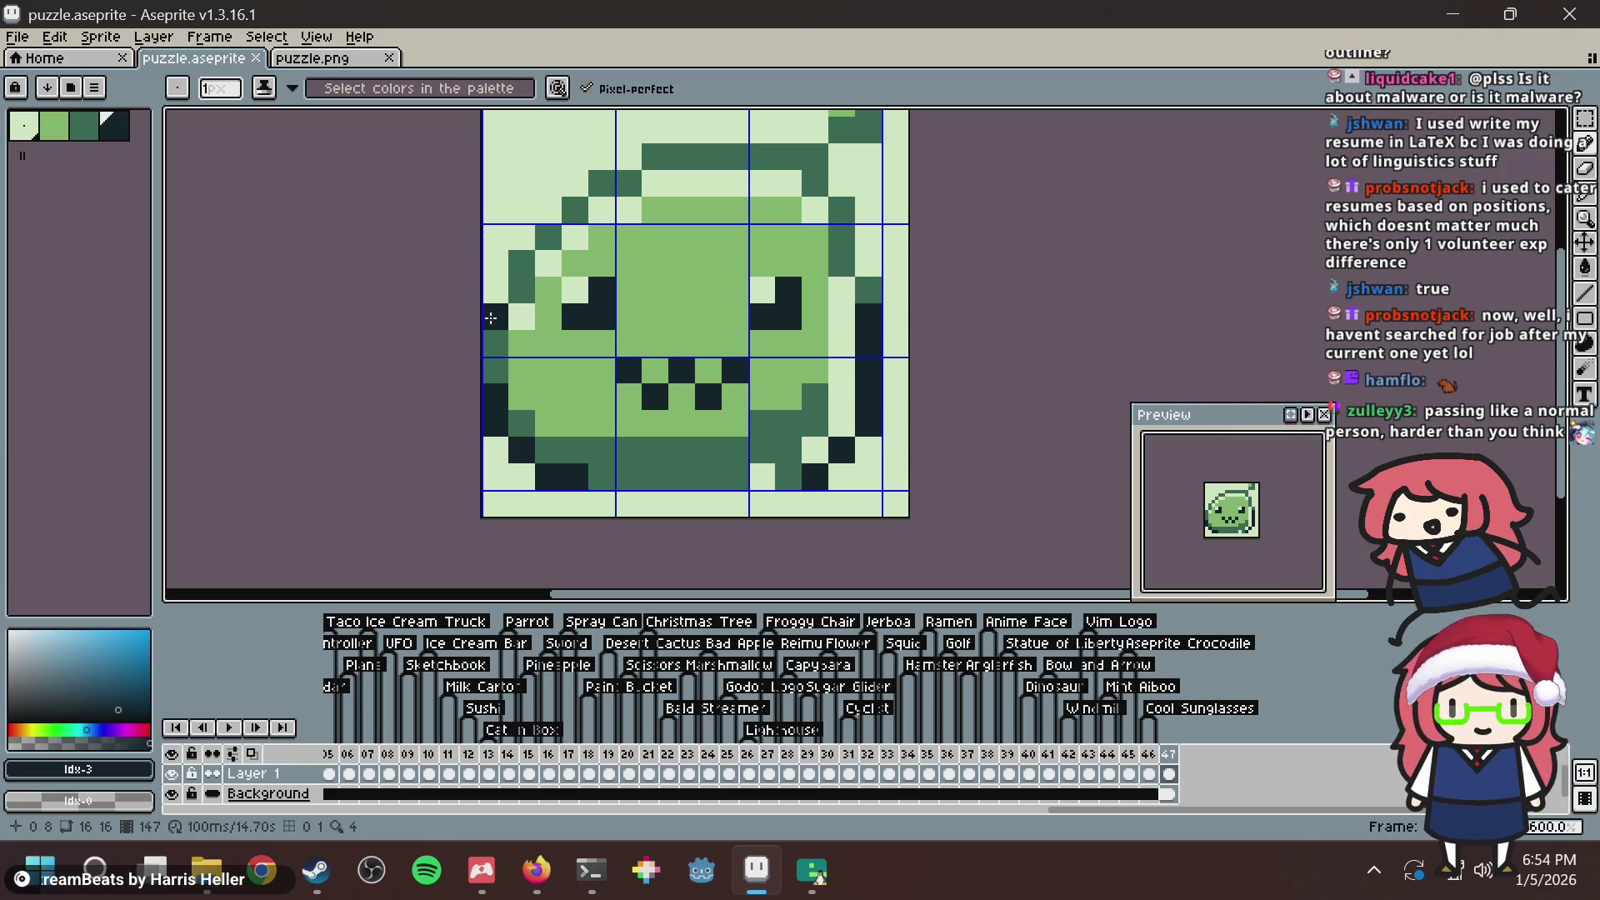
# Paint two lower-left body pixels dark green, saving puzzle.aseprite in between.
pyautogui.keyDown('alt'); pyautogui.click(504, 319); pyautogui.keyUp('alt')
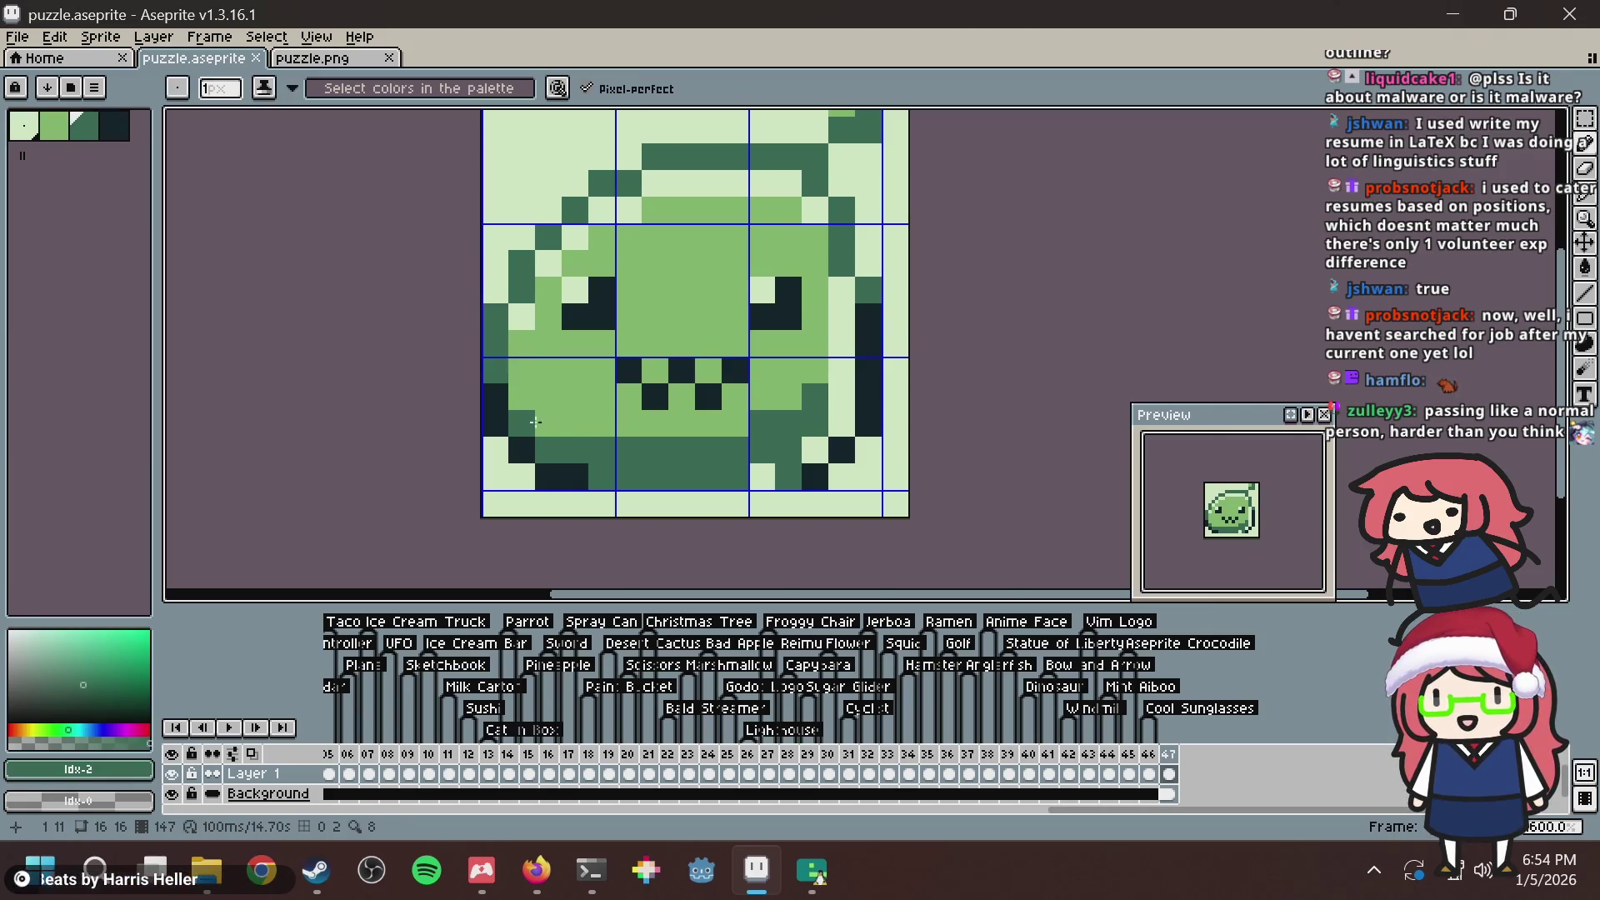
pyautogui.click(551, 425)
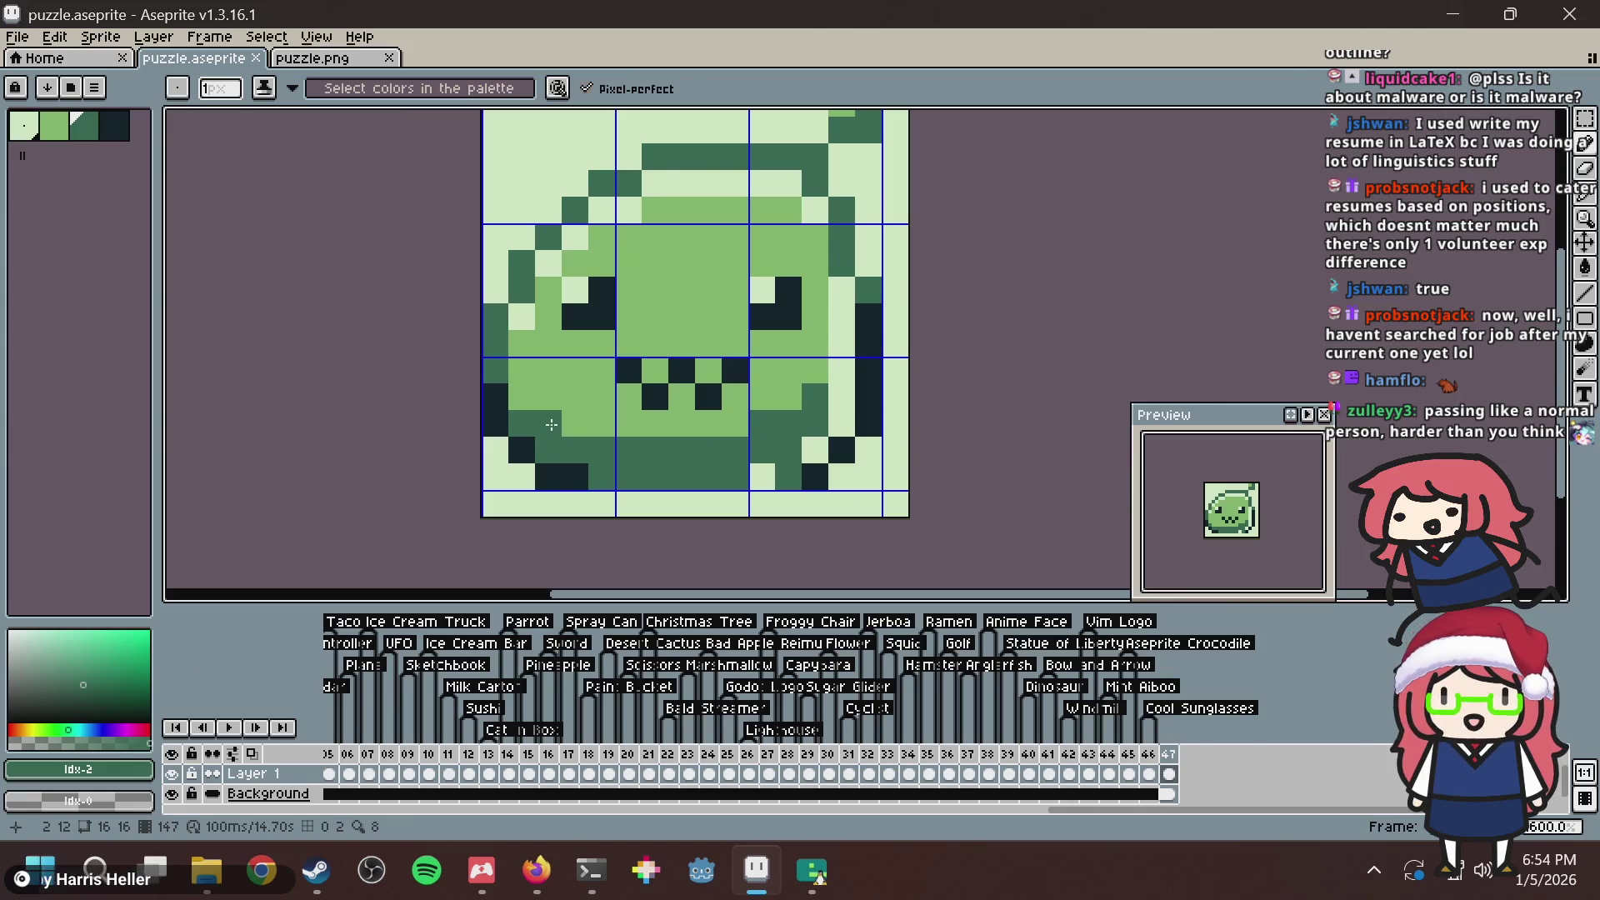
pyautogui.hotkey('ctrl', 's')
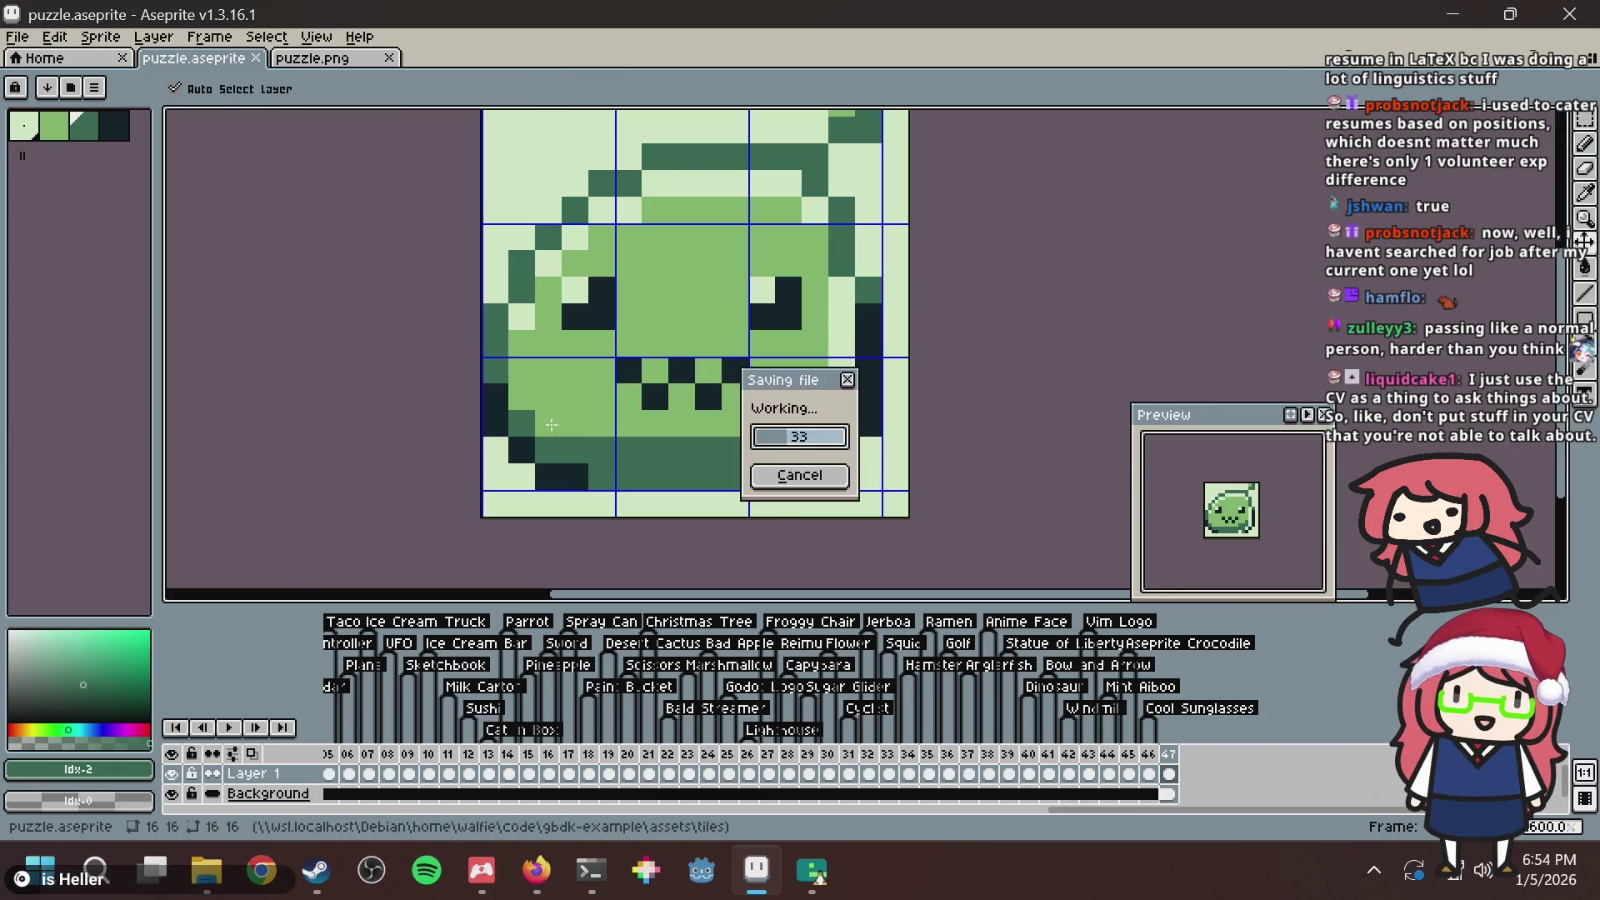
pyautogui.click(577, 423)
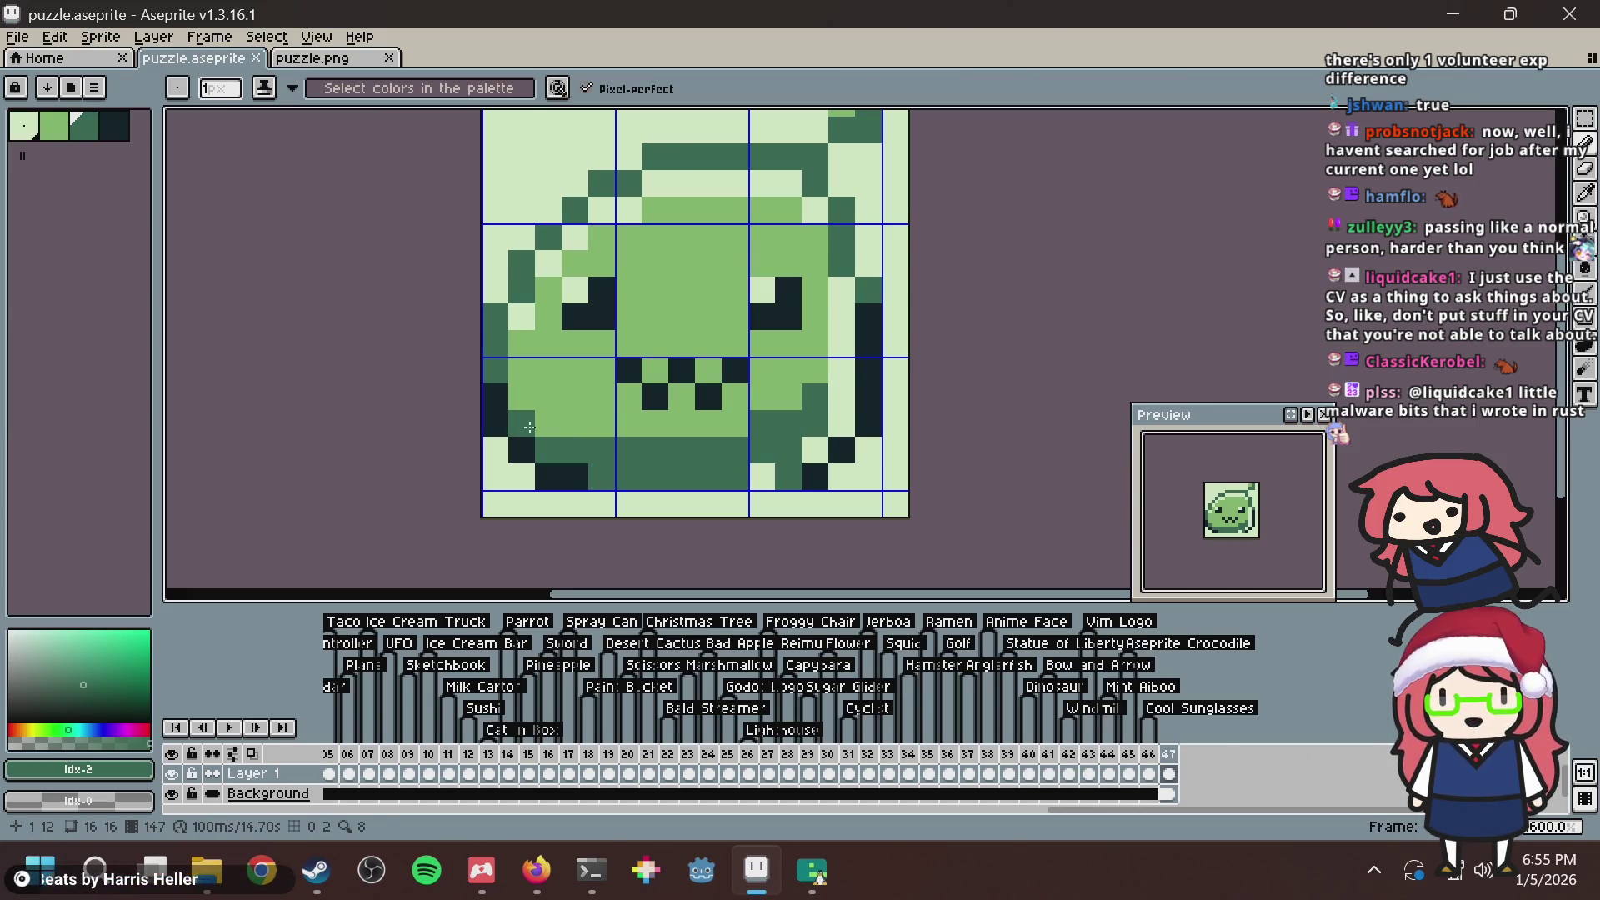
# Darken a lower-left body pixel and save, then try a lower-right pixel and undo it.
pyautogui.click(548, 424)
pyautogui.press('v')
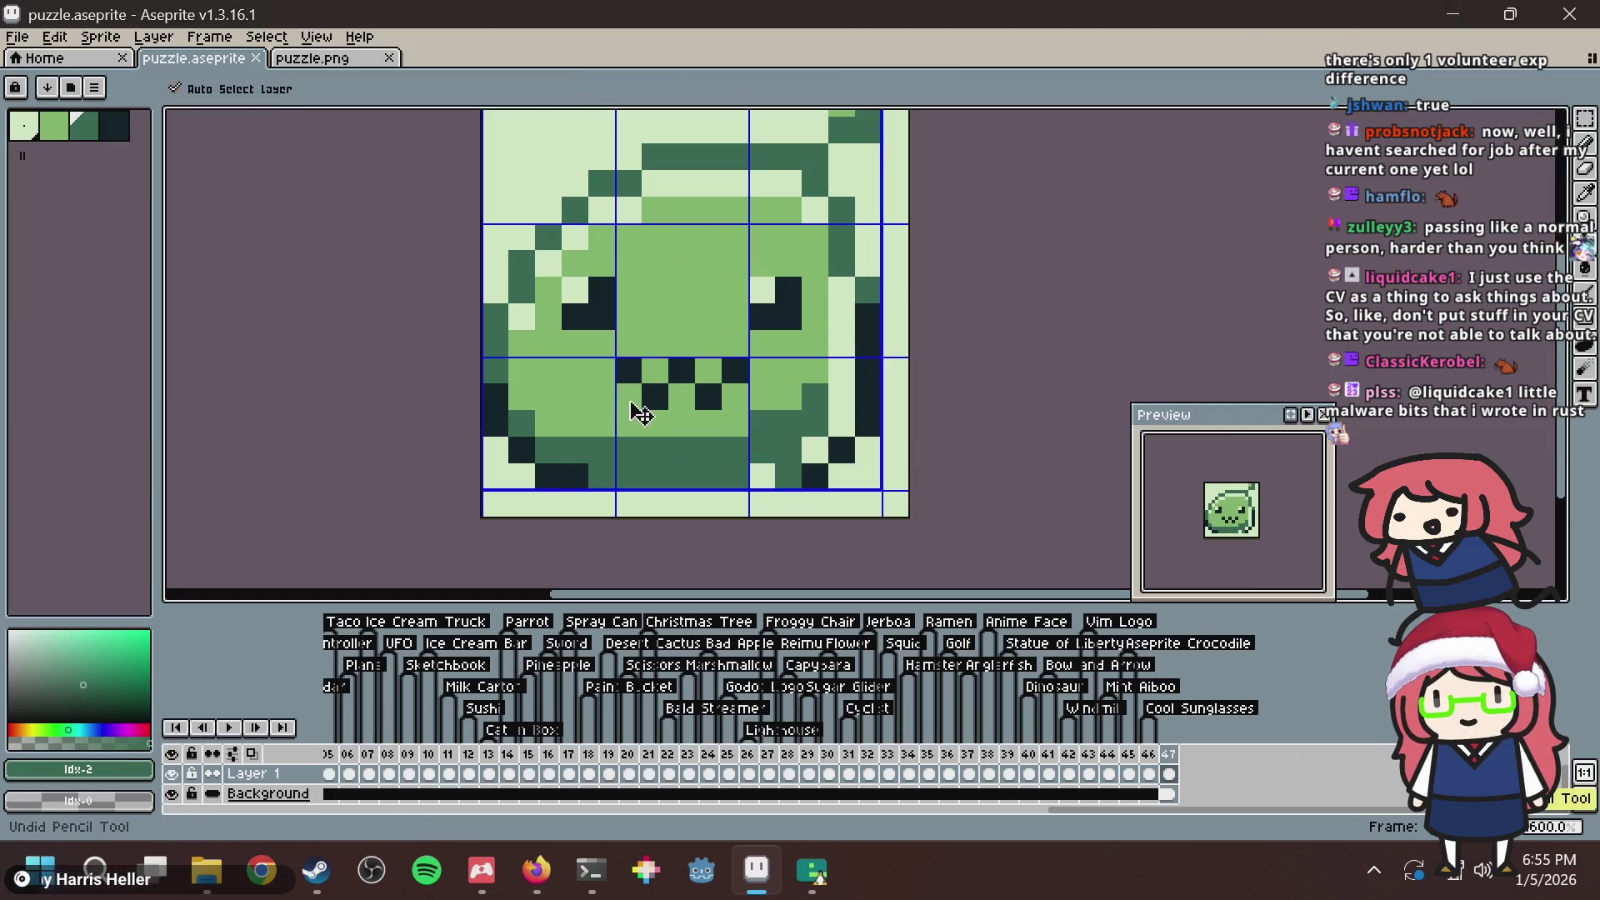
pyautogui.hotkey('ctrl', 's')
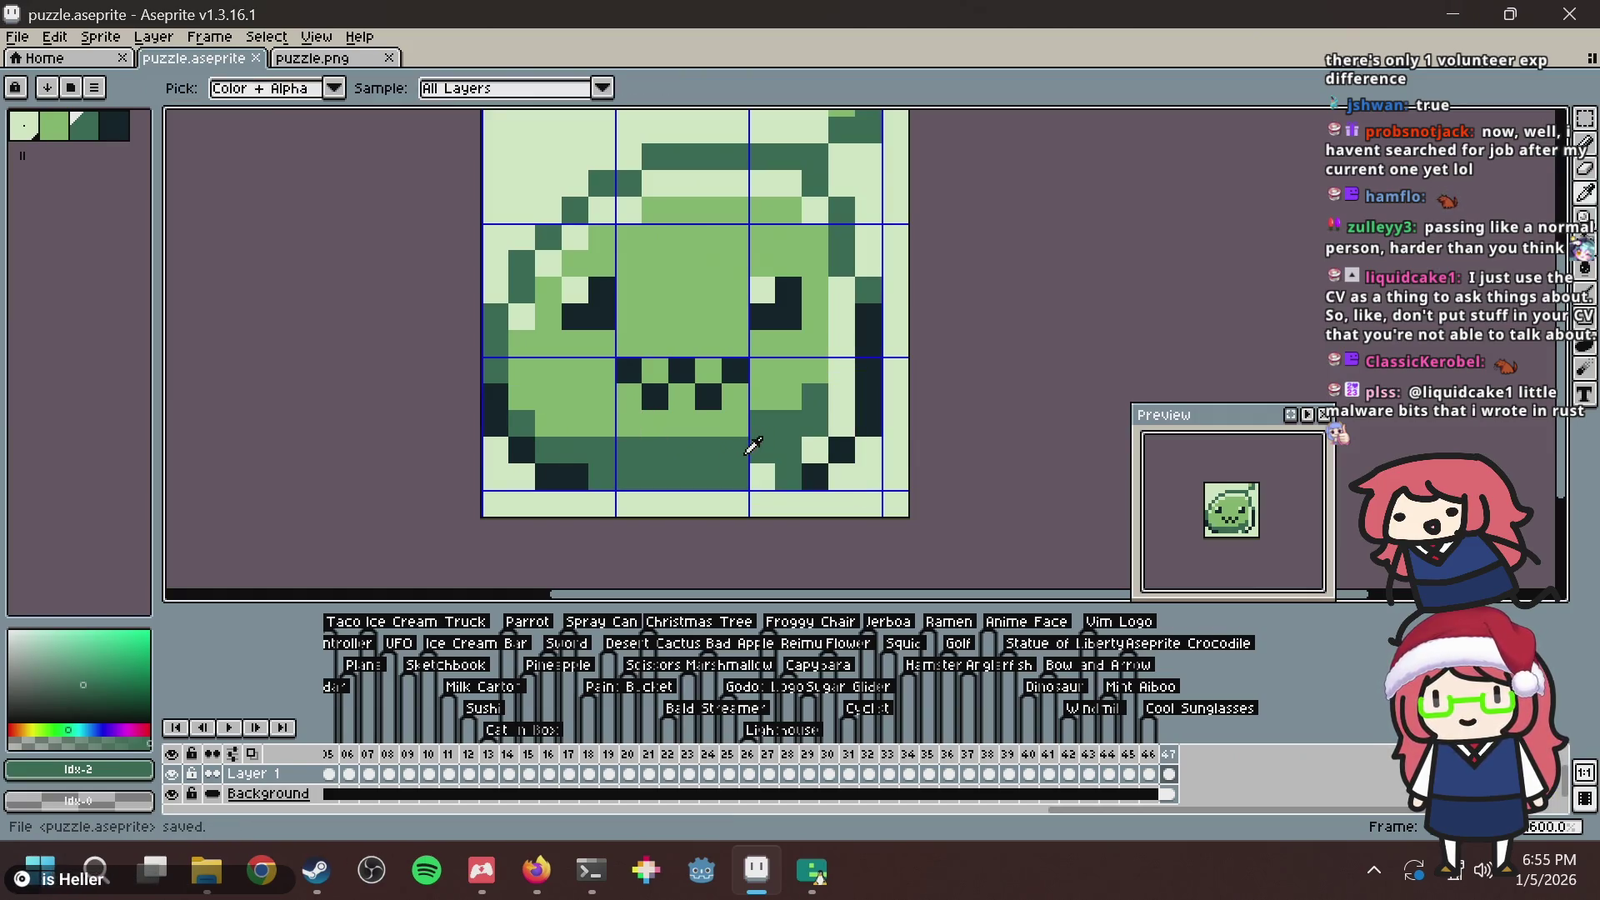
pyautogui.press('b')
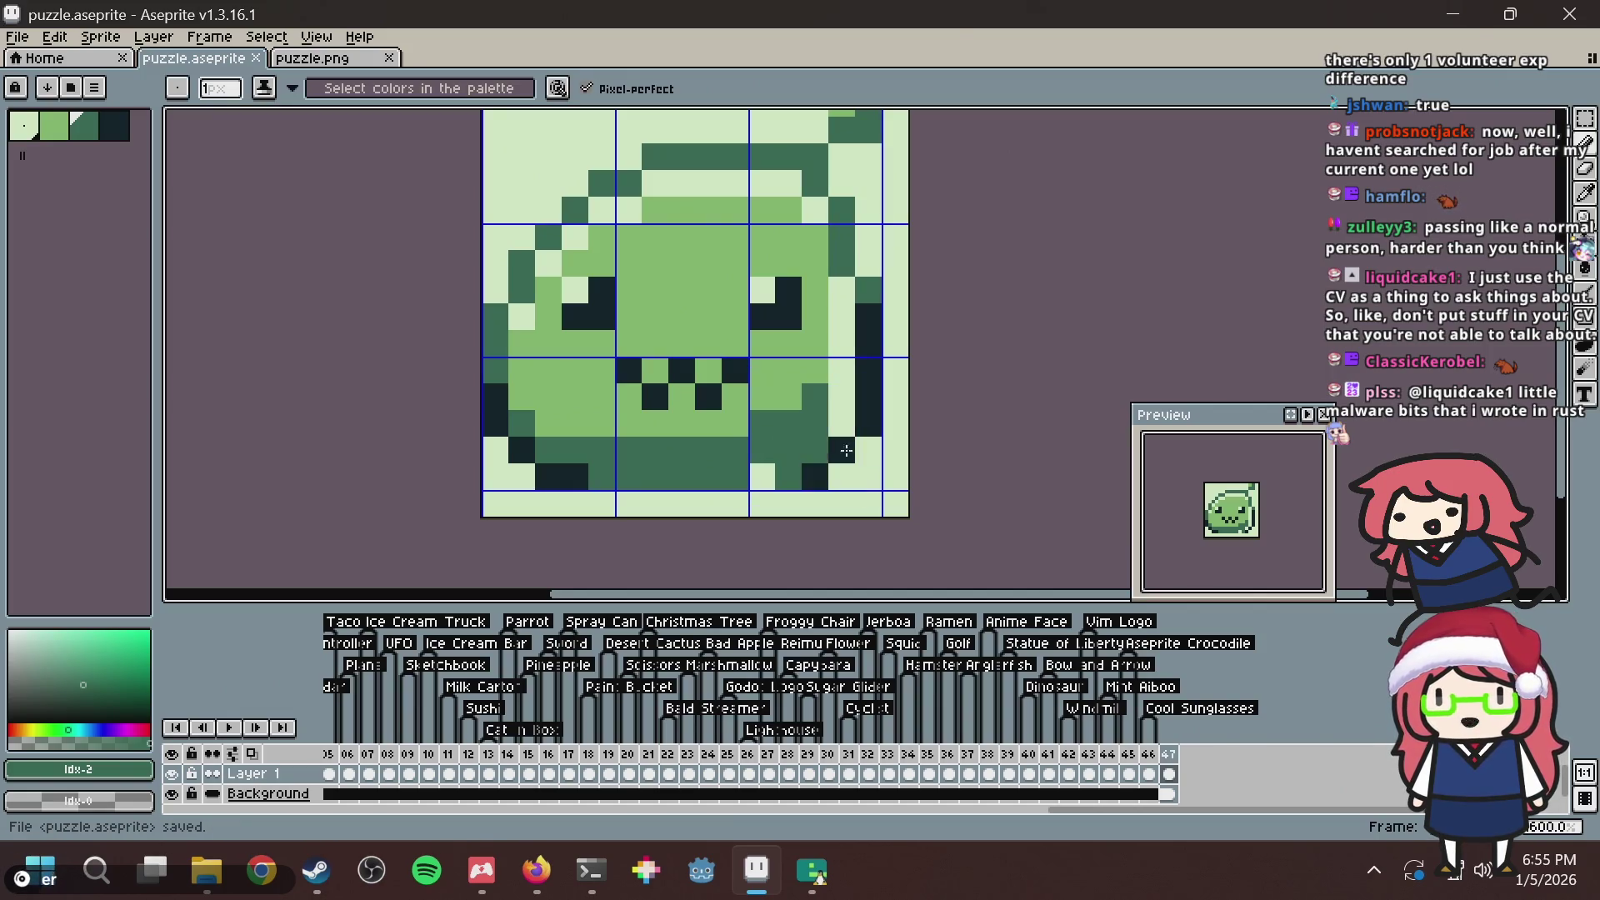
pyautogui.click(809, 454)
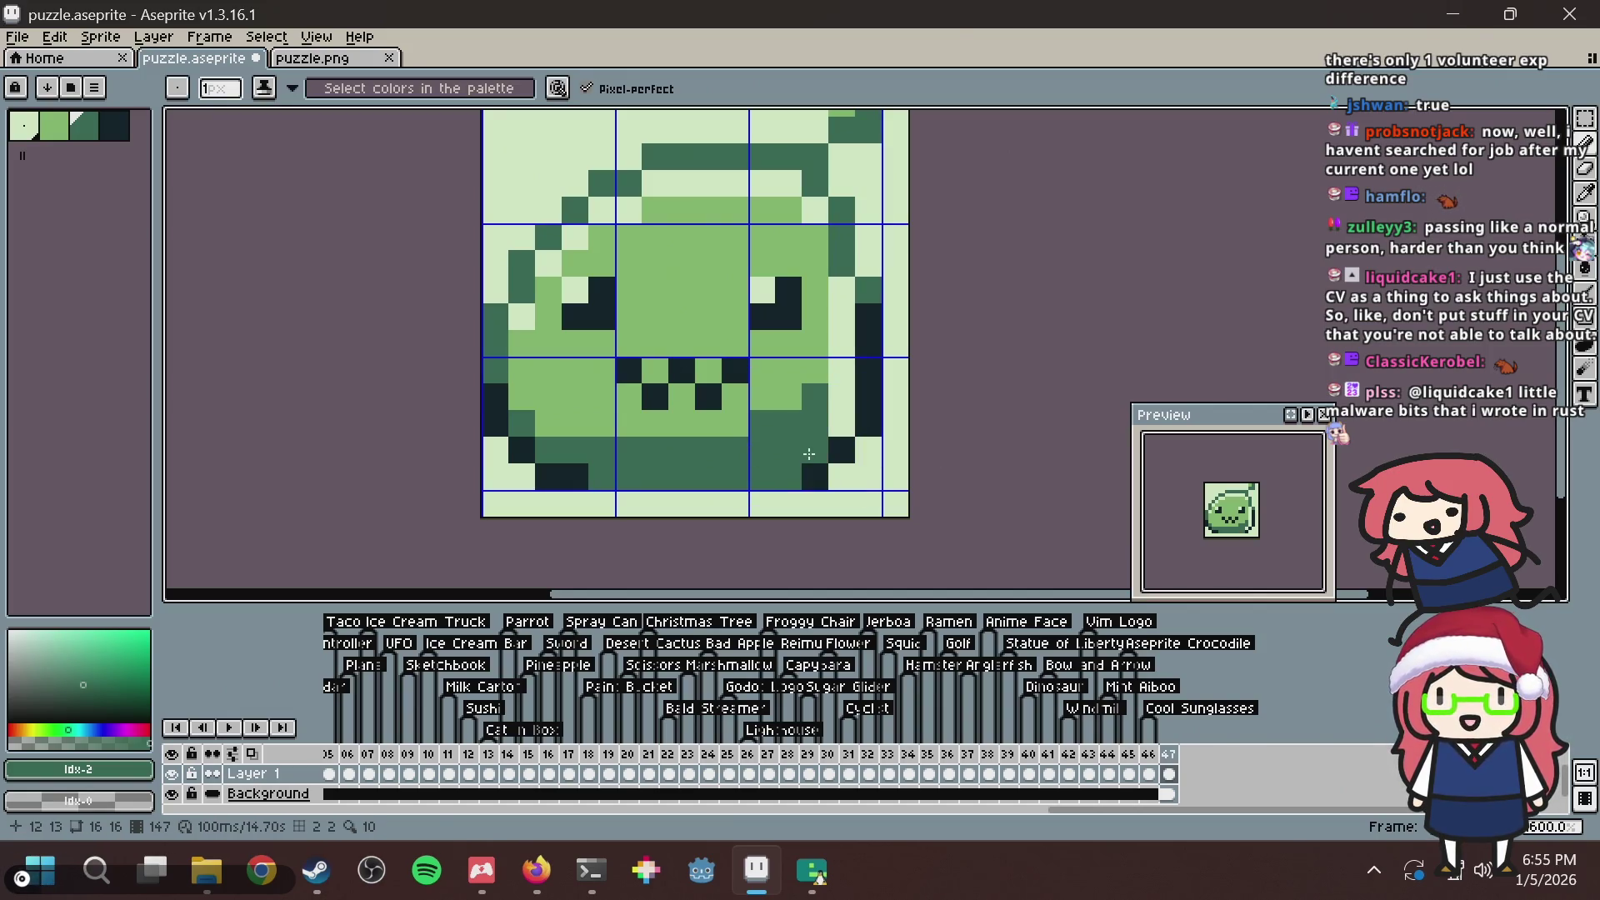
pyautogui.hotkey('ctrl', 'z')
pyautogui.hotkey('ctrl', 'z')
pyautogui.hotkey('ctrl', 's')
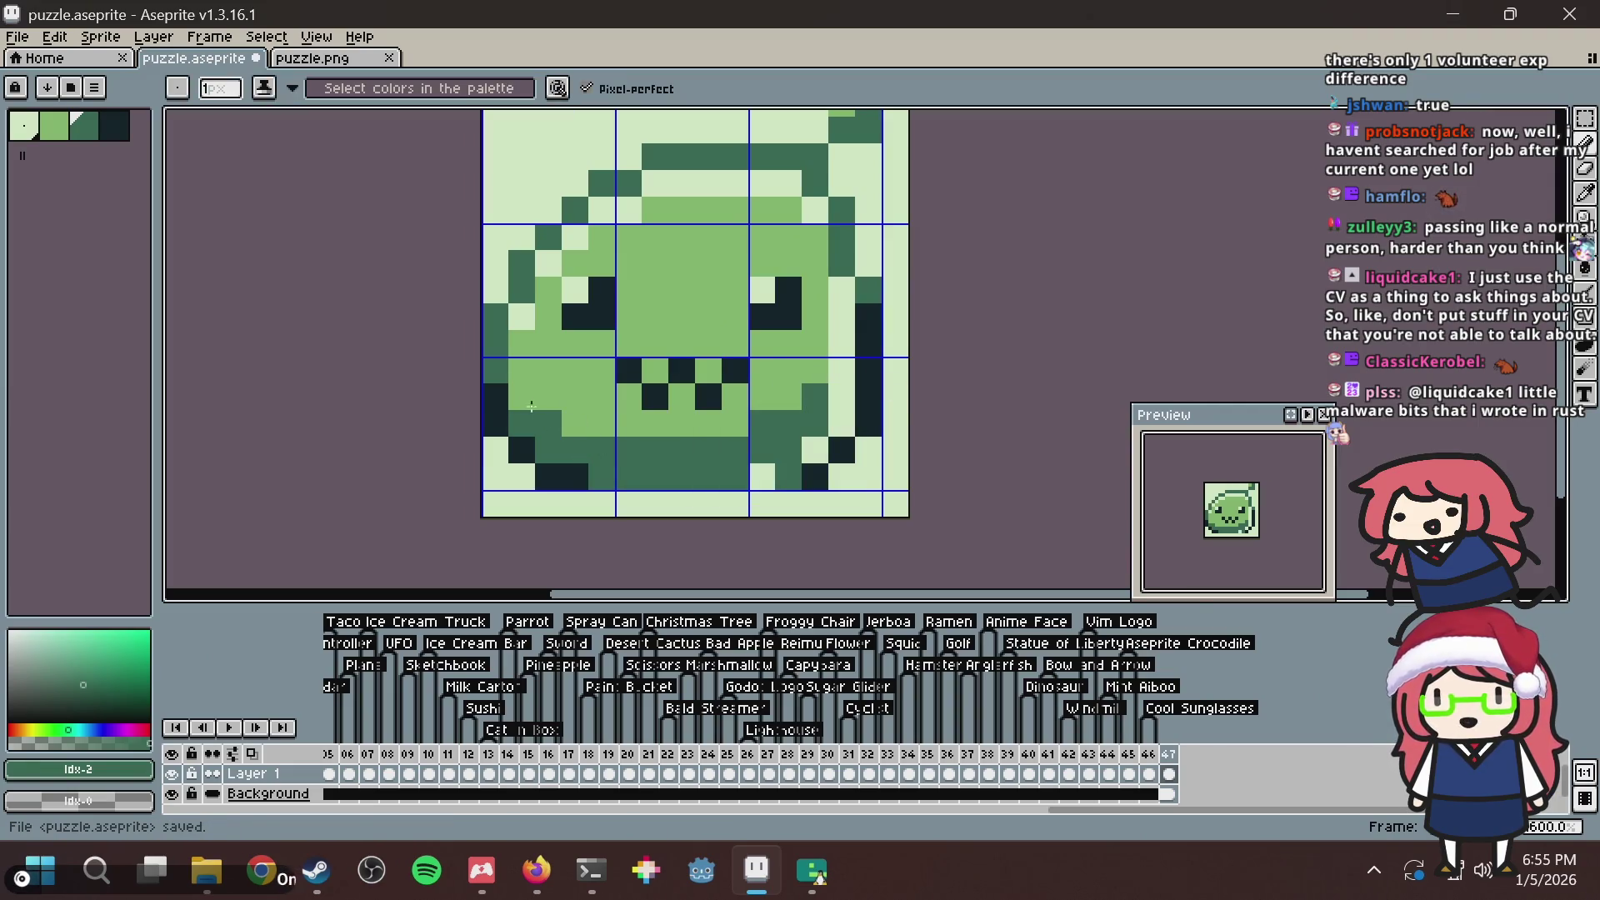
pyautogui.hotkey('ctrl', 's')
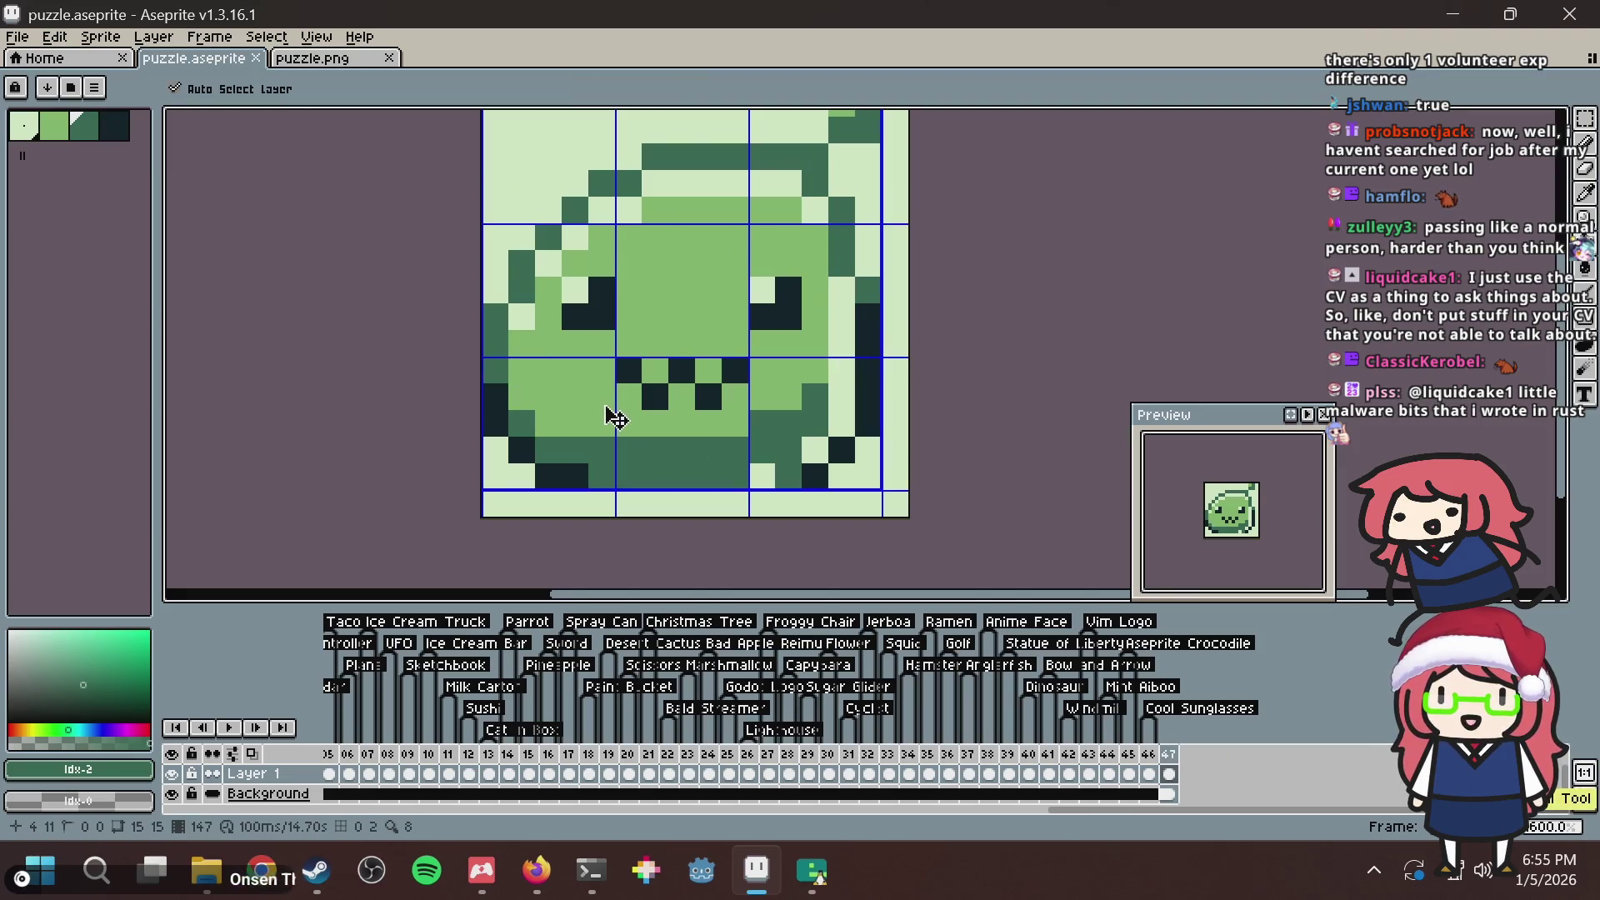
pyautogui.hotkey('ctrl', 's')
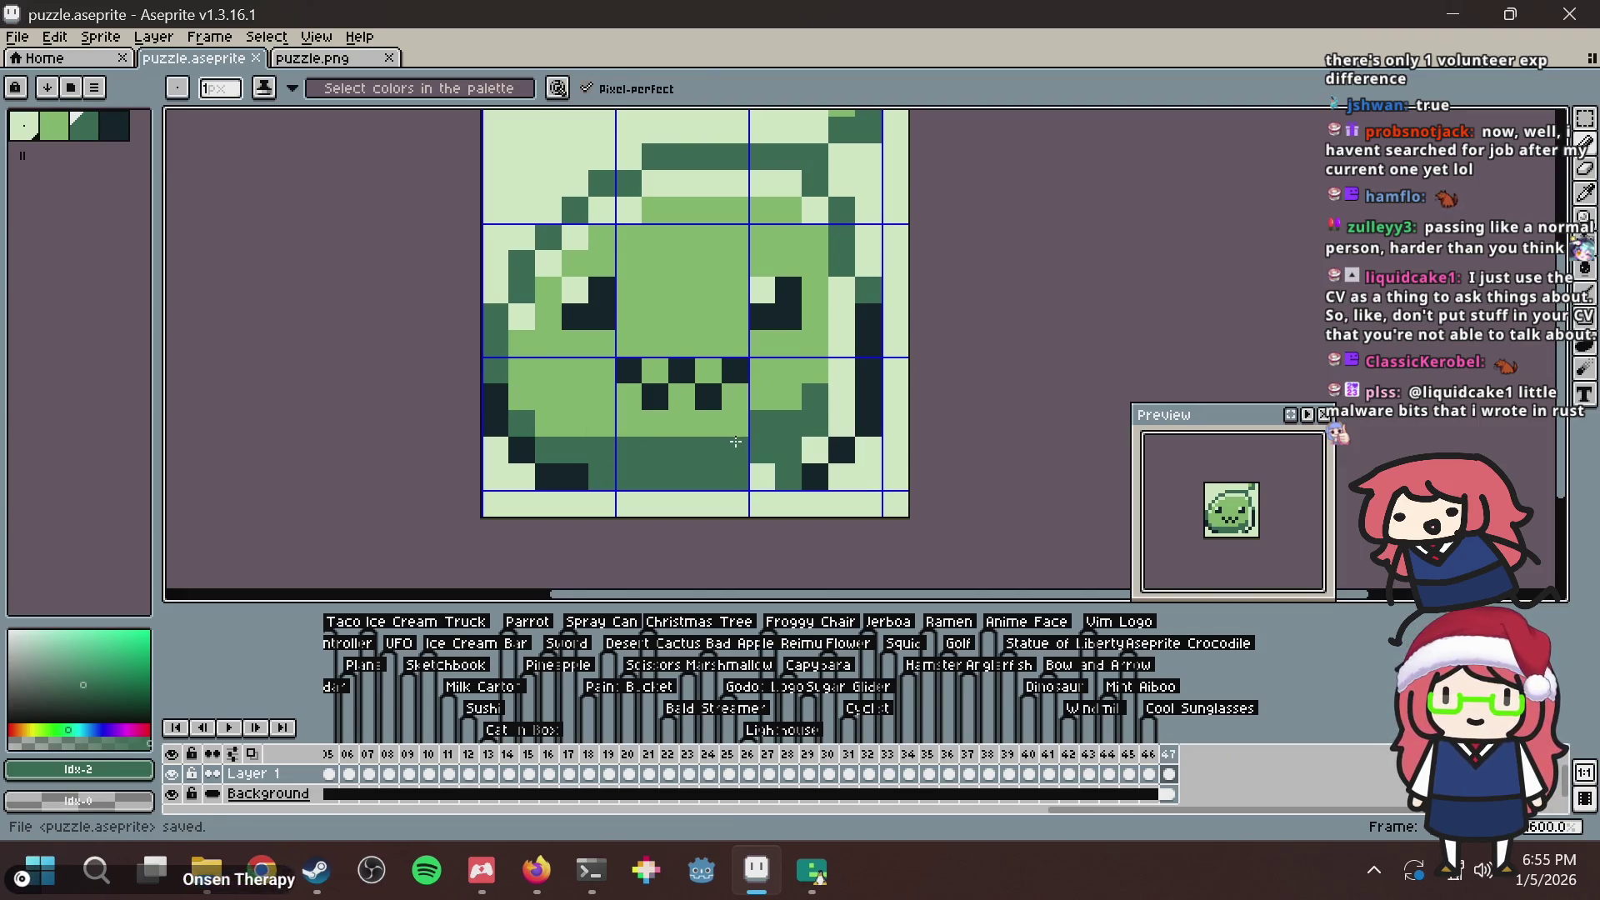
pyautogui.hotkey('ctrl', 's')
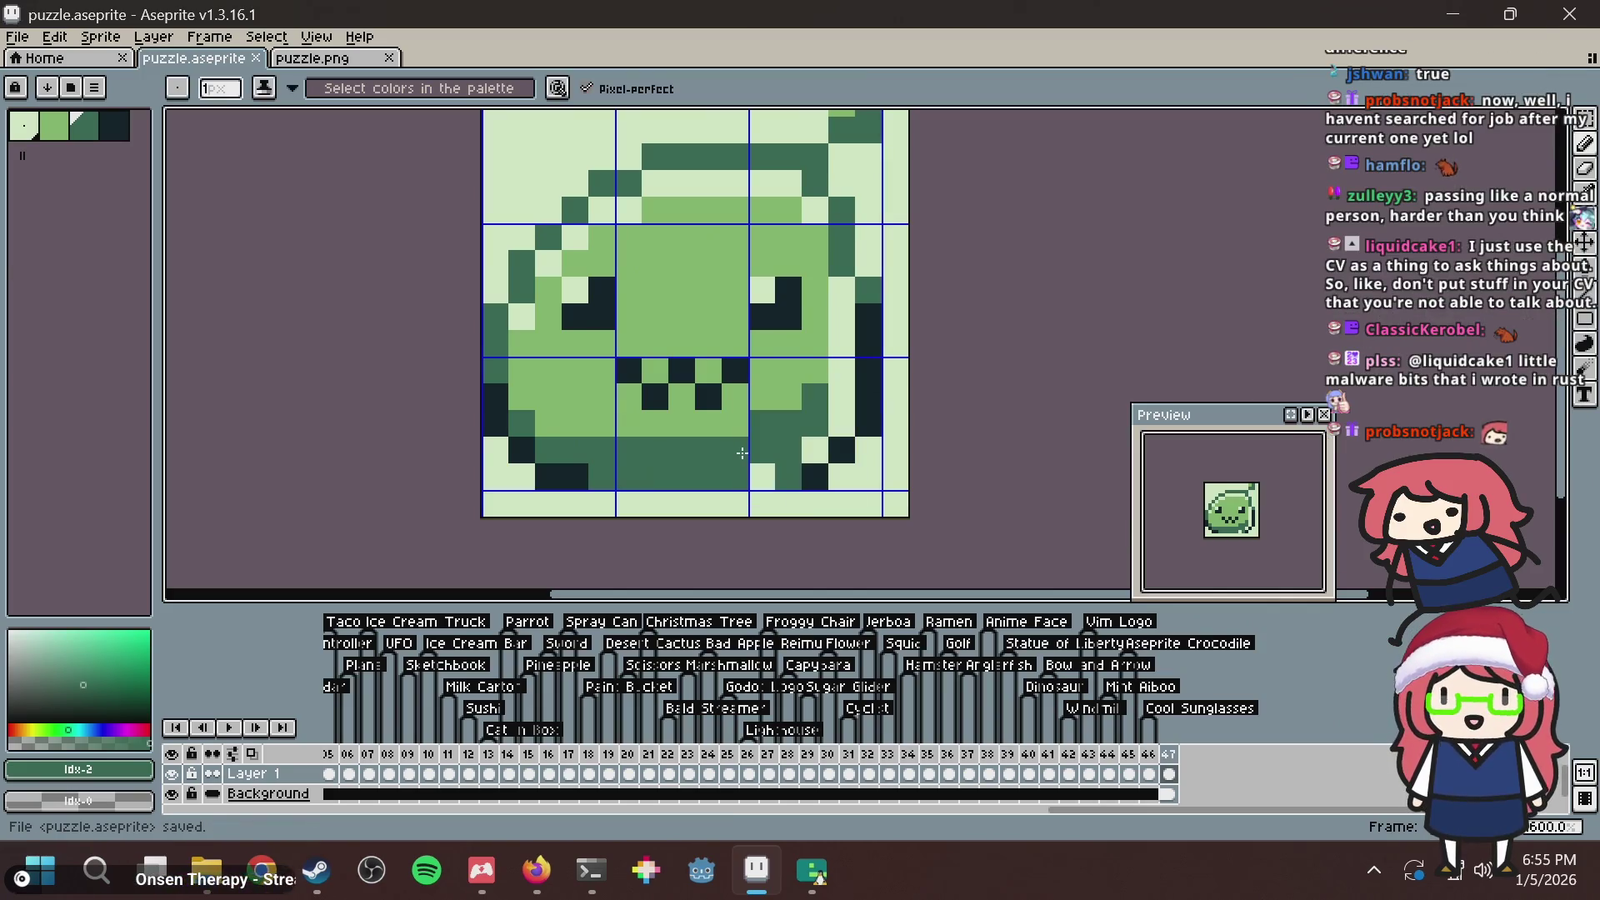
# Check the build in the terminal's fish shell window, then return to the slime tile in Aseprite.
pyautogui.scroll(-1, 741, 452)
pyautogui.moveTo(742, 453); pyautogui.dragTo(746, 469)
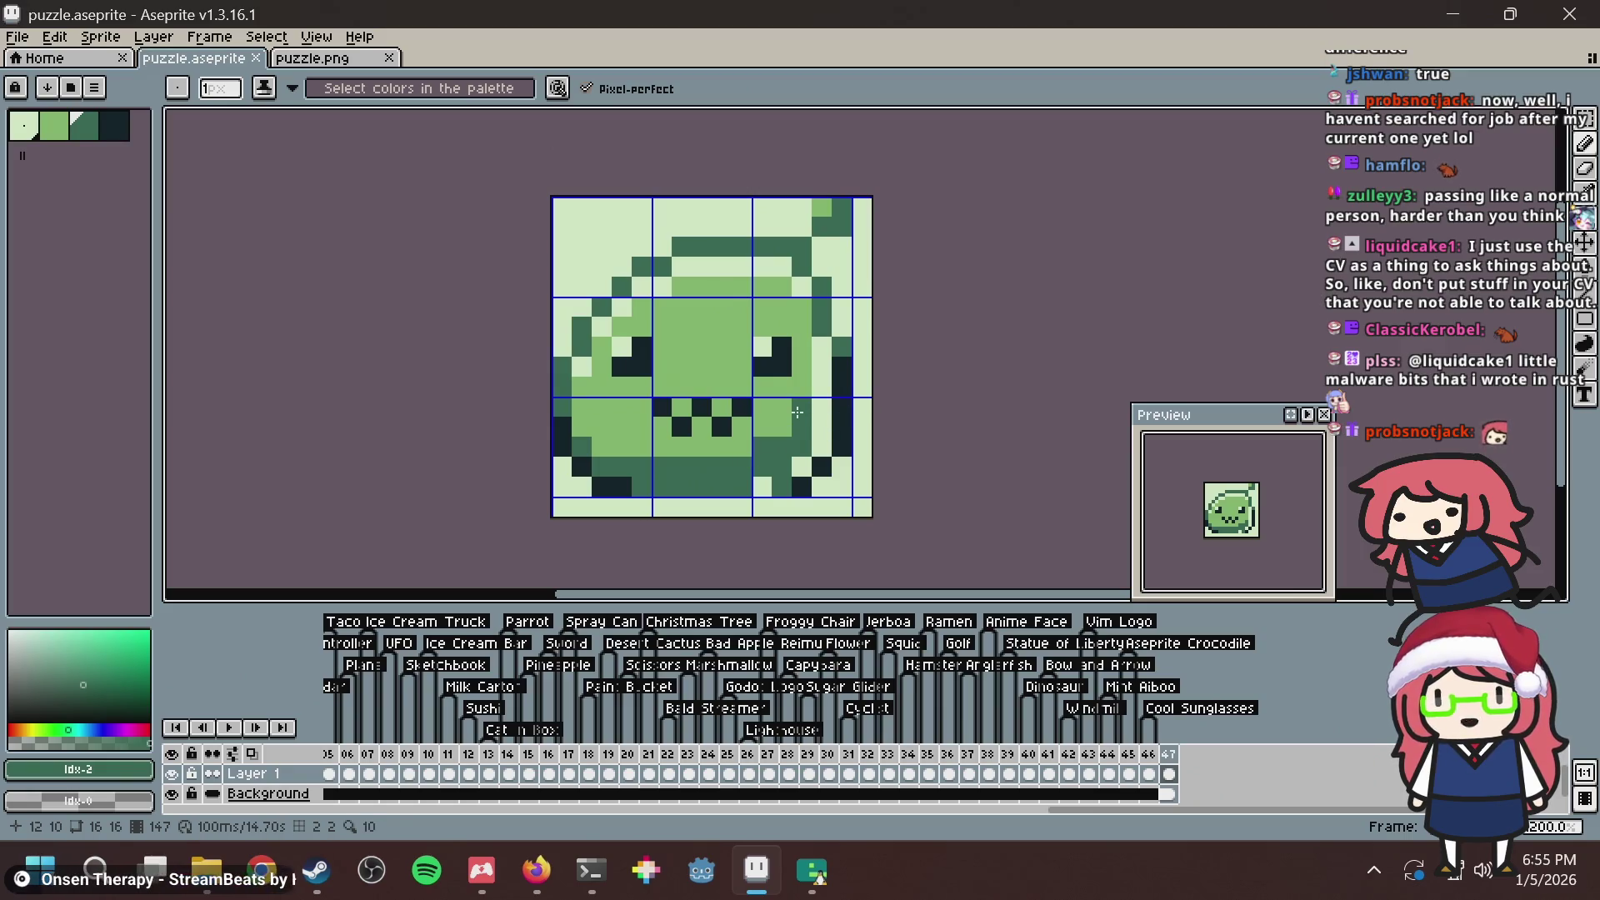
pyautogui.scroll(1, 796, 413)
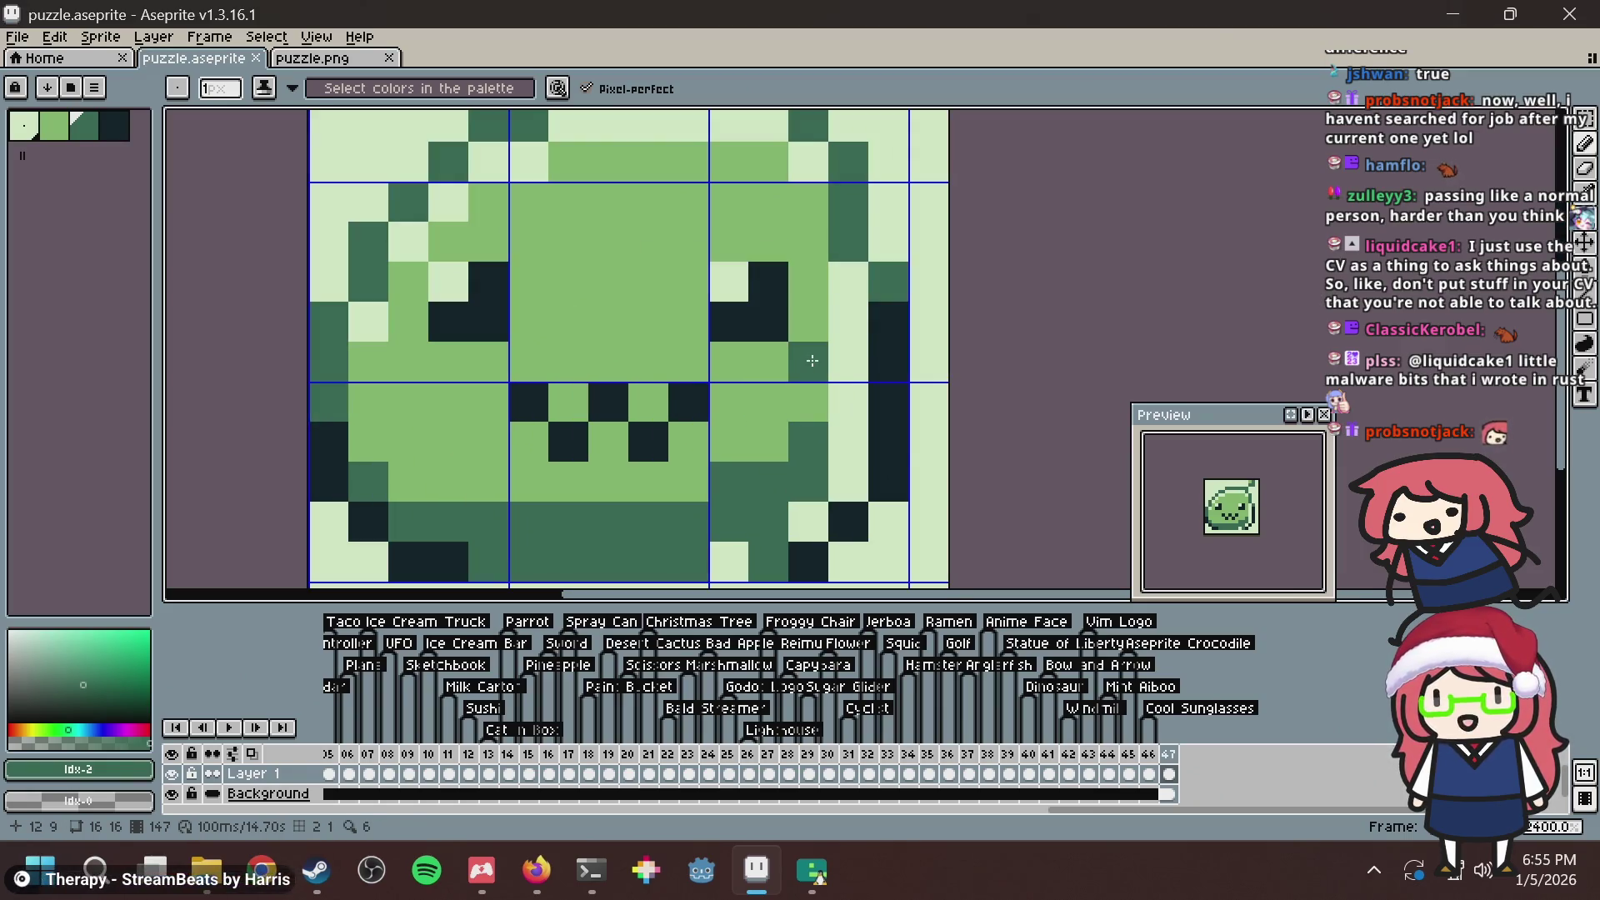
pyautogui.scroll(-1, 812, 360)
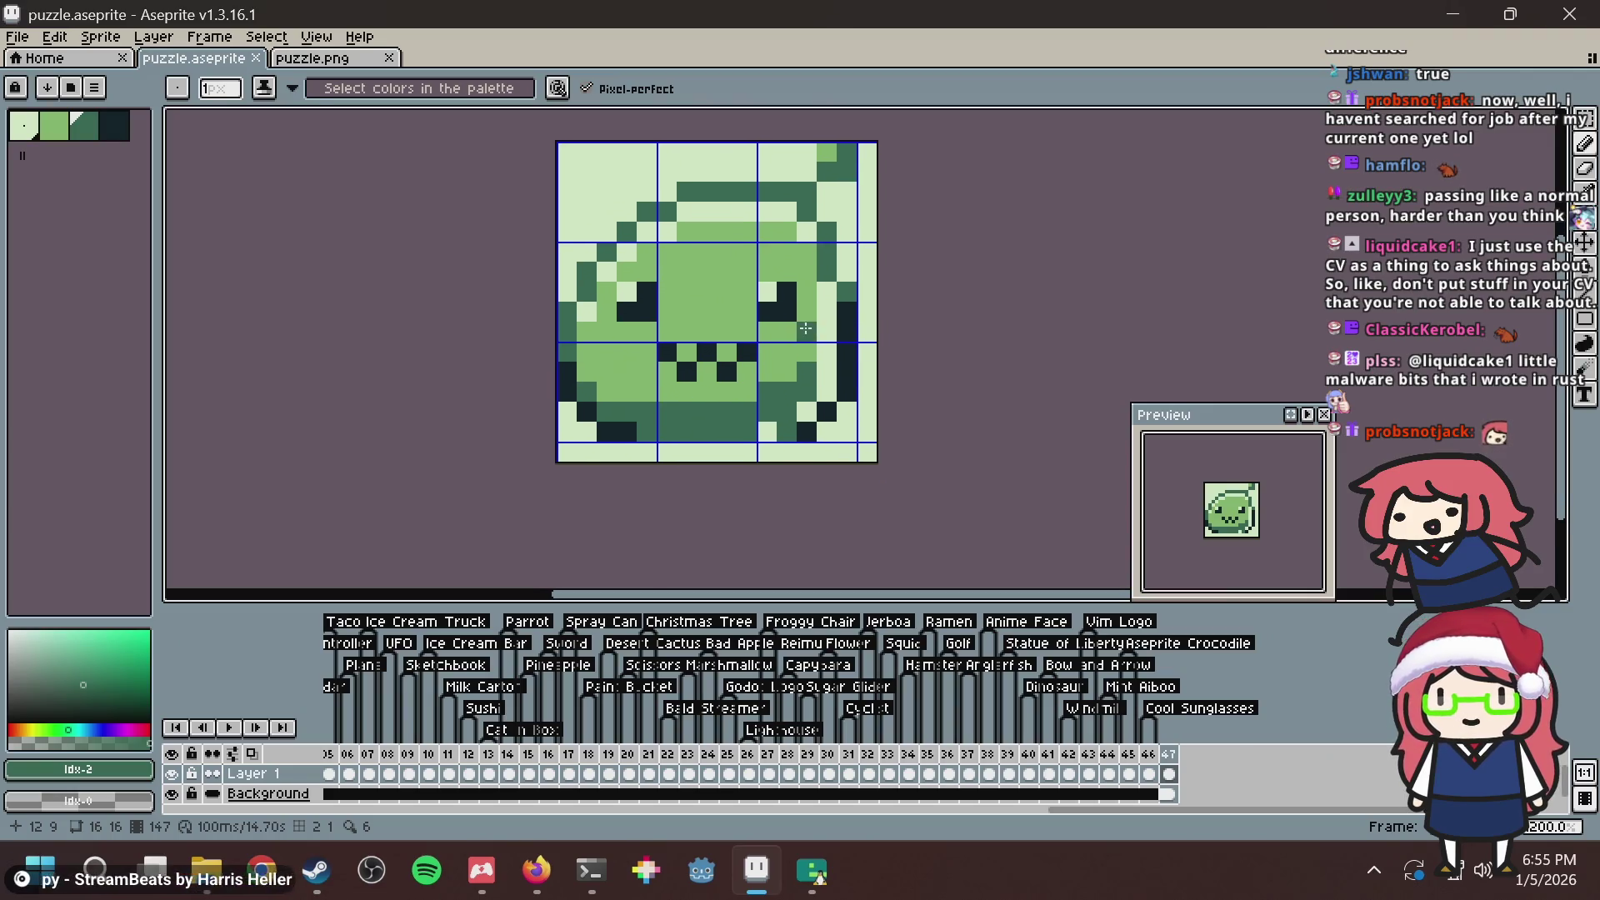
pyautogui.moveTo(782, 365); pyautogui.dragTo(764, 387)
pyautogui.scroll(2, 763, 387)
pyautogui.scroll(-1, 756, 389)
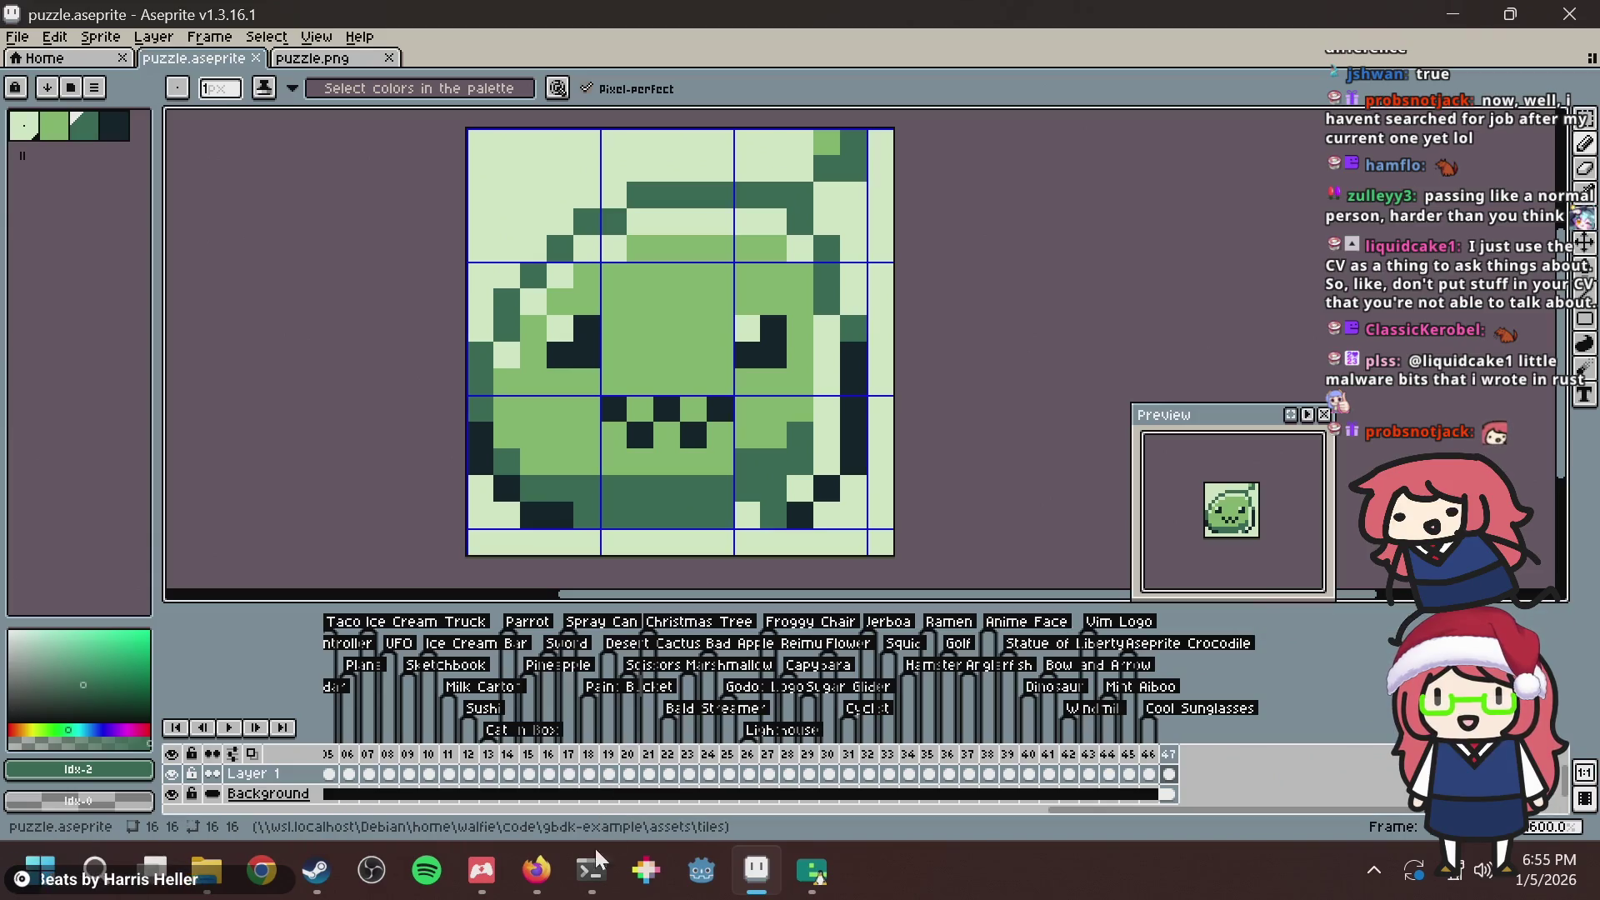
pyautogui.click(590, 870)
pyautogui.hotkey('ctrl', 'b')
pyautogui.press('1')
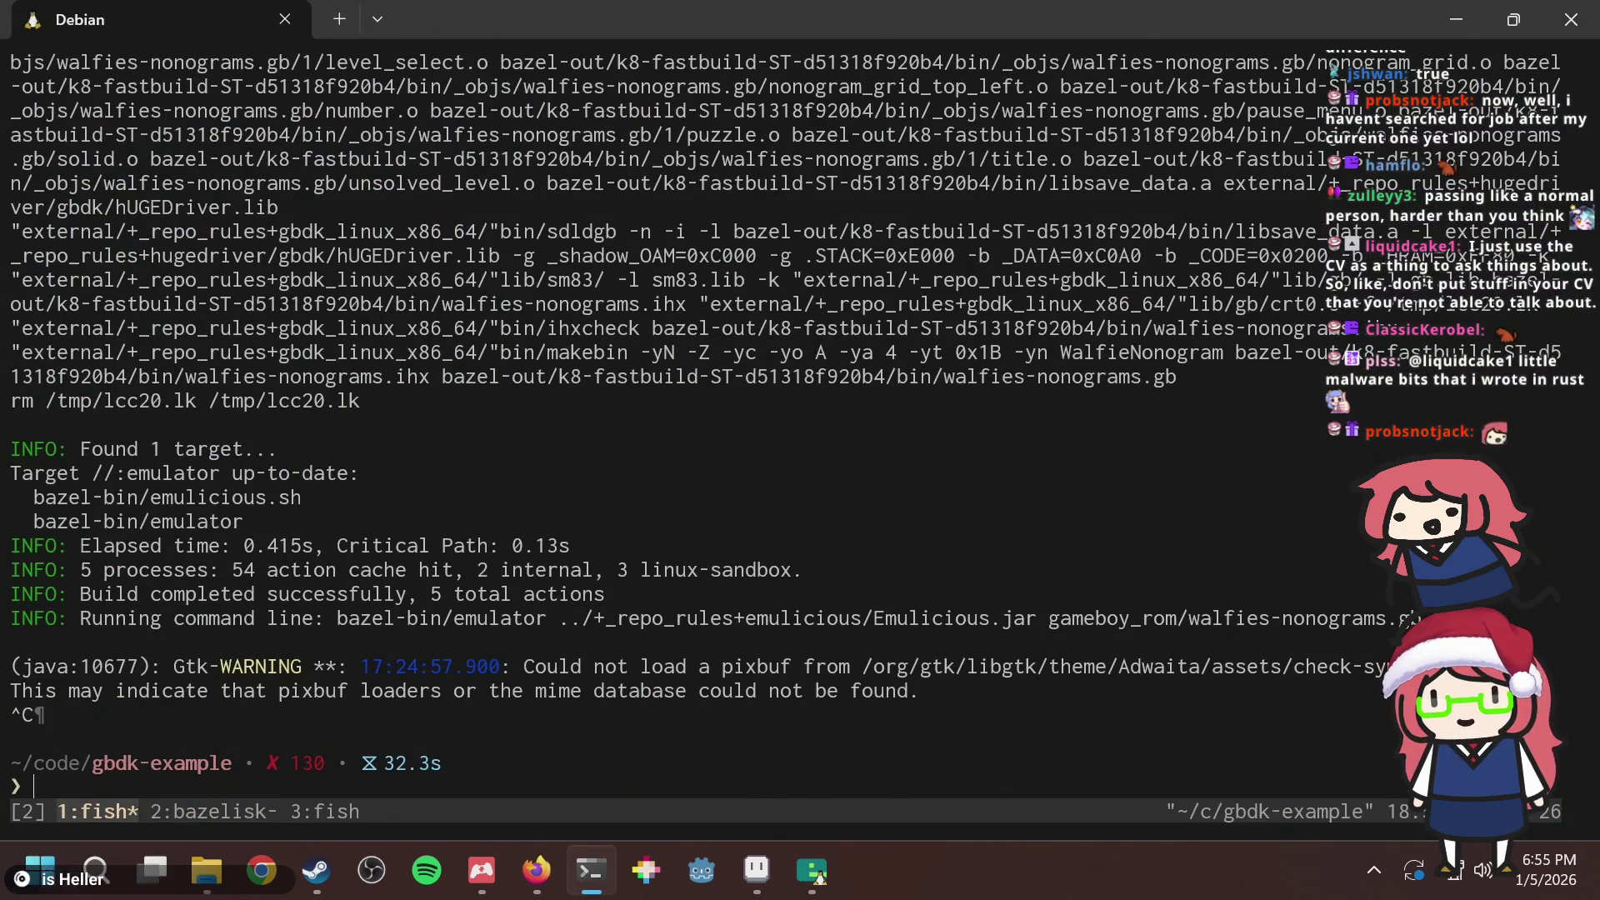
pyautogui.hotkey('alt', 'Tab')
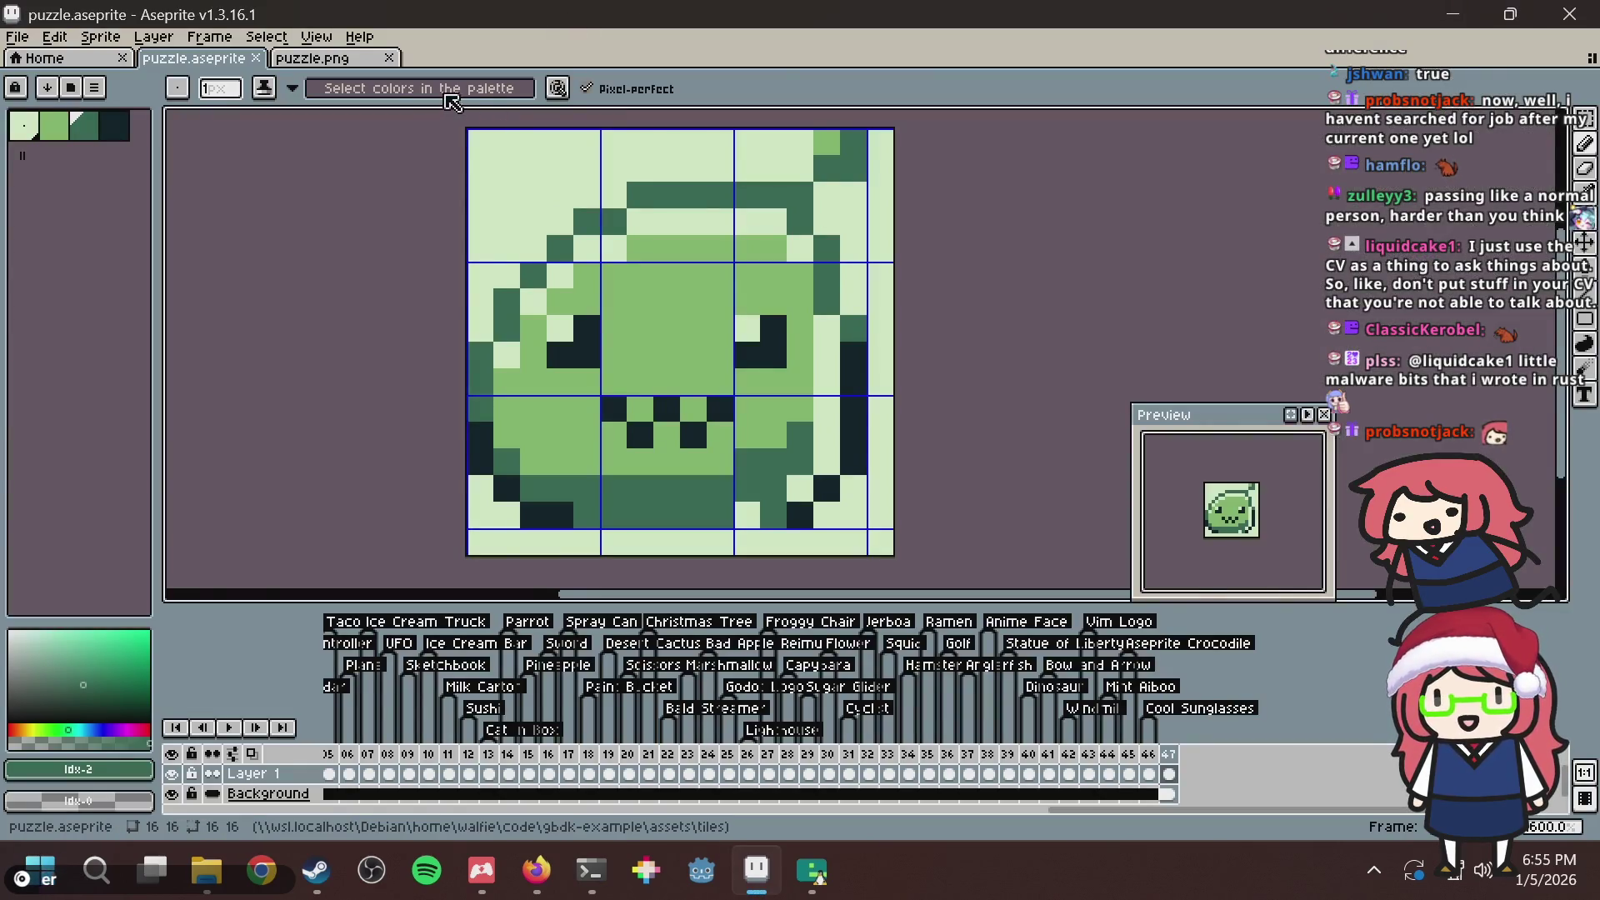
# Extend the navy bottom outline with one lower-right pixel and save.
pyautogui.hotkey('ctrl', 's')
pyautogui.keyDown('alt'); pyautogui.click(790, 512); pyautogui.keyUp('alt')
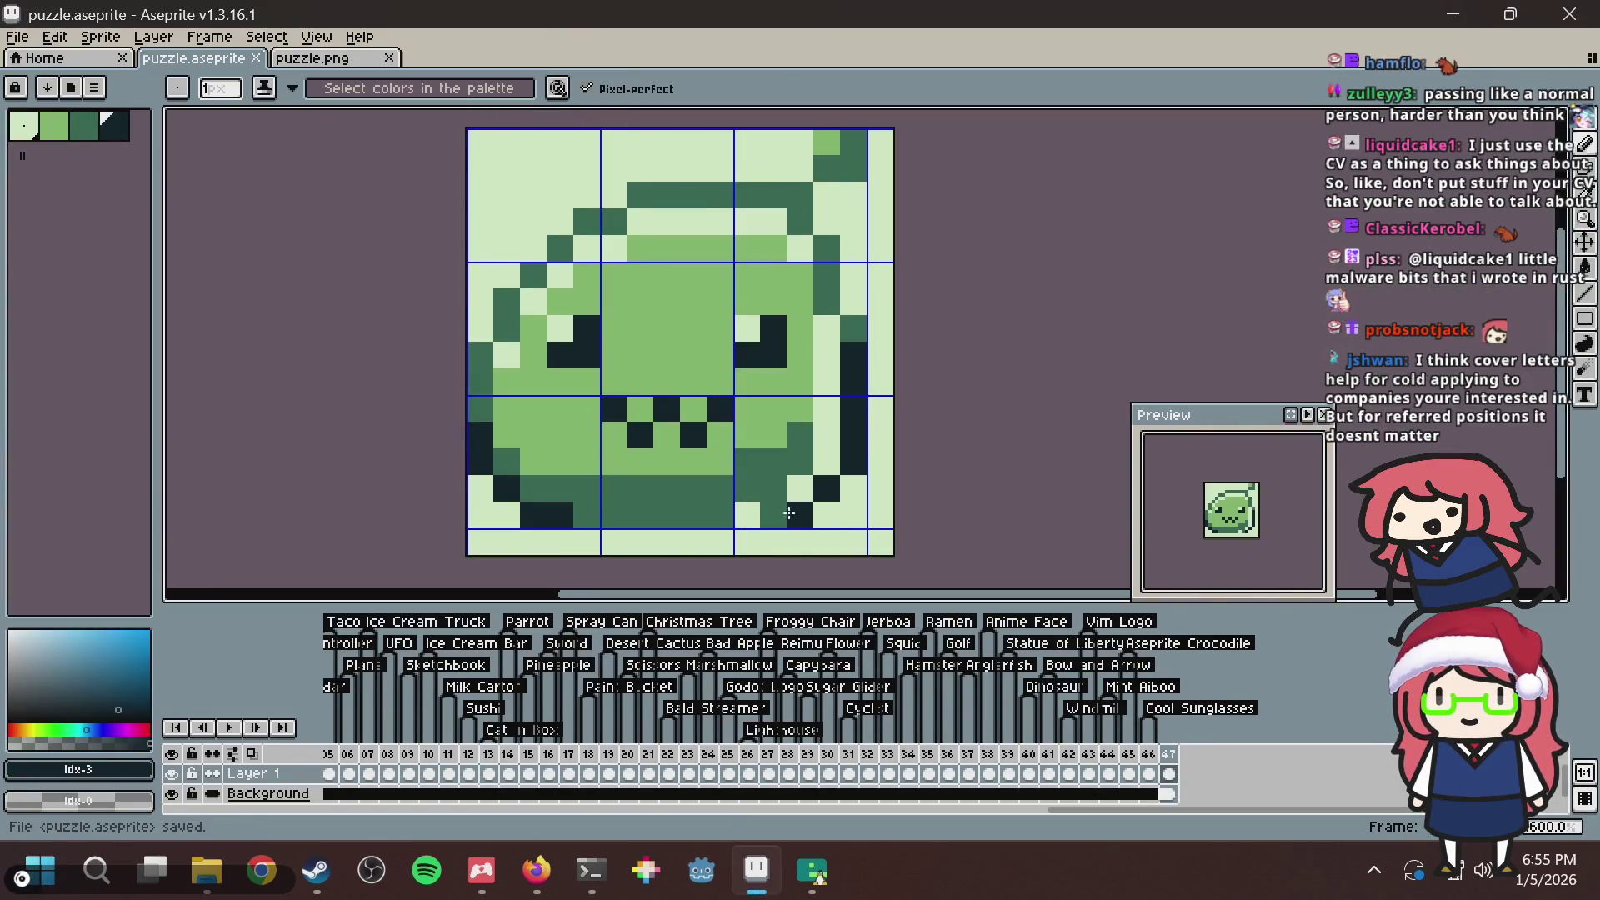
pyautogui.click(773, 515)
pyautogui.hotkey('ctrl', 's')
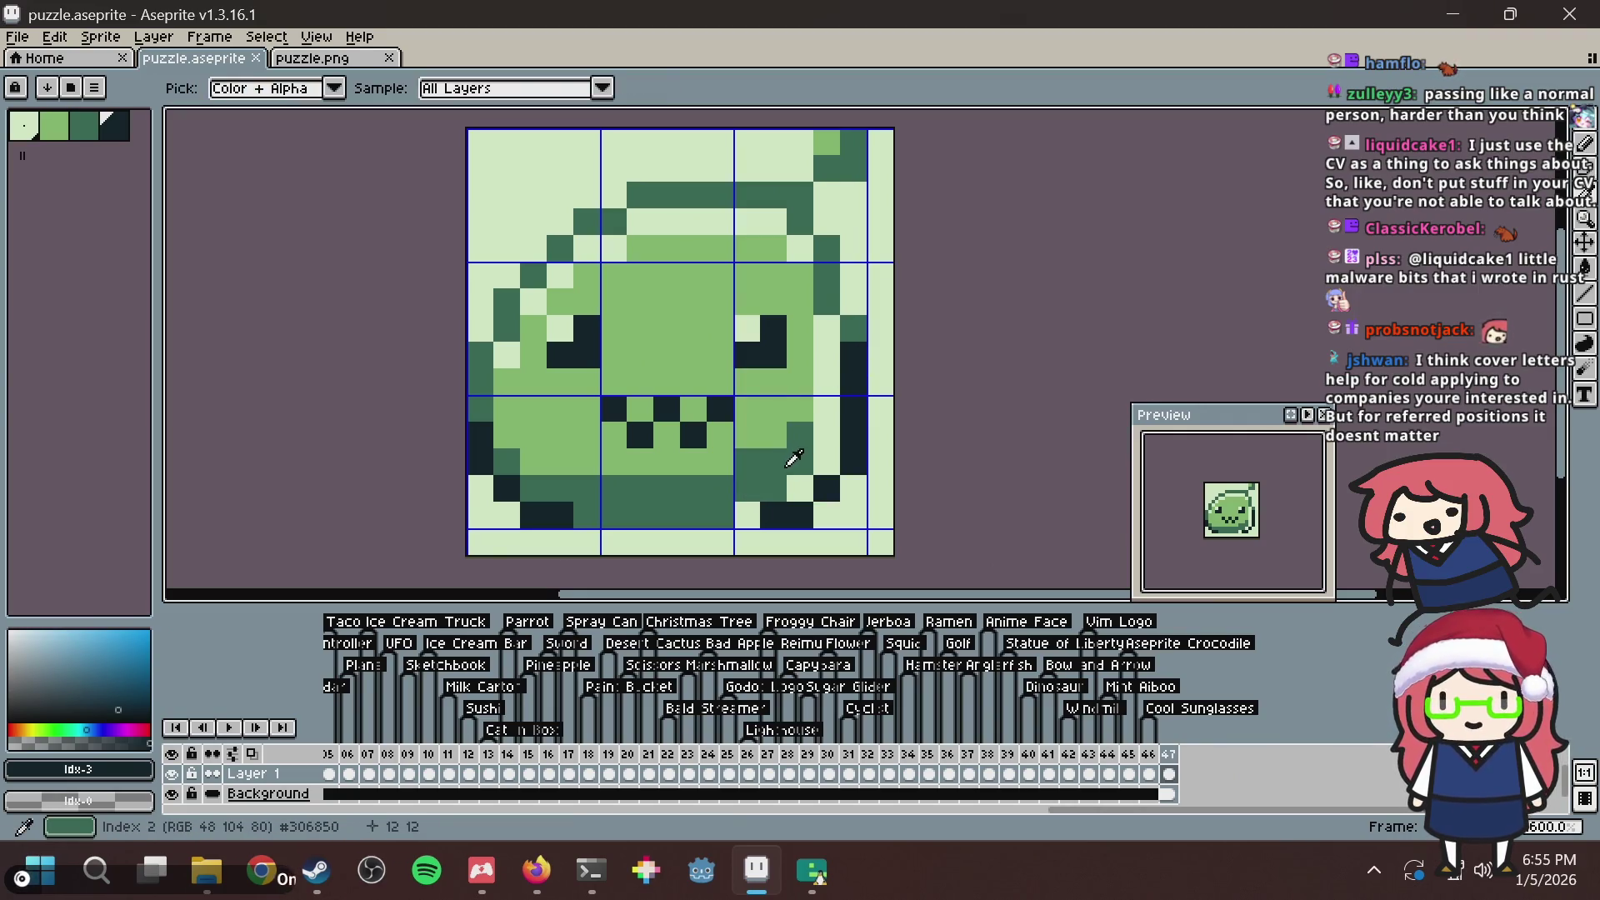
# Paint three light-green pixels along the slime's right edge beside the right eye.
pyautogui.keyDown('alt'); pyautogui.click(773, 435); pyautogui.keyUp('alt')
pyautogui.click(747, 517)
pyautogui.click(826, 461)
pyautogui.hotkey('ctrl', 's')
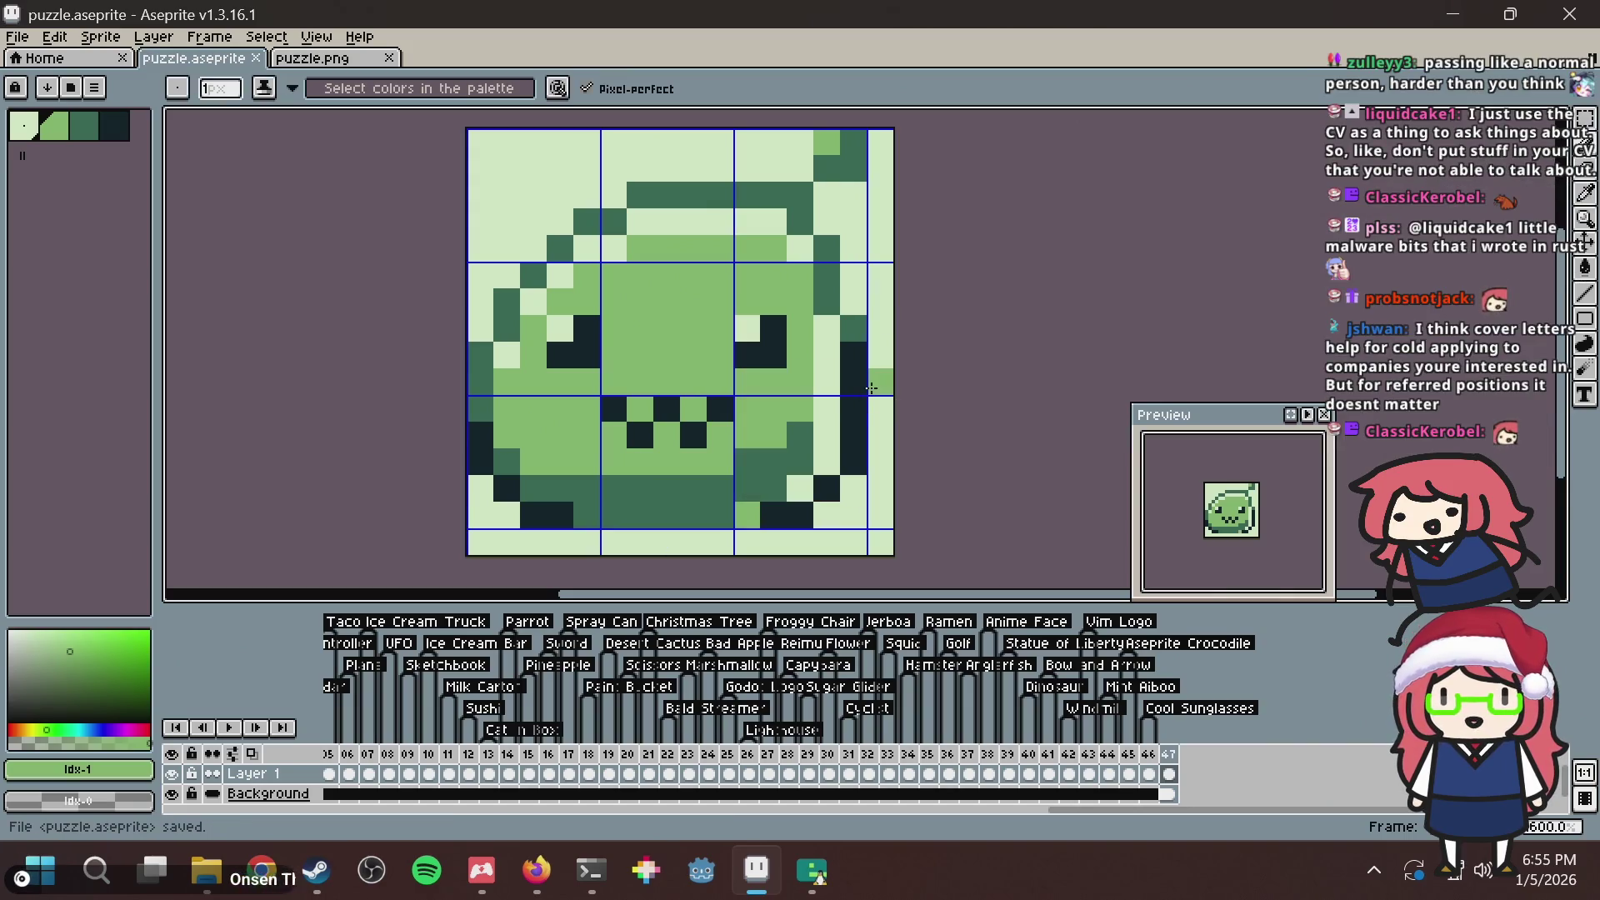
pyautogui.click(871, 388)
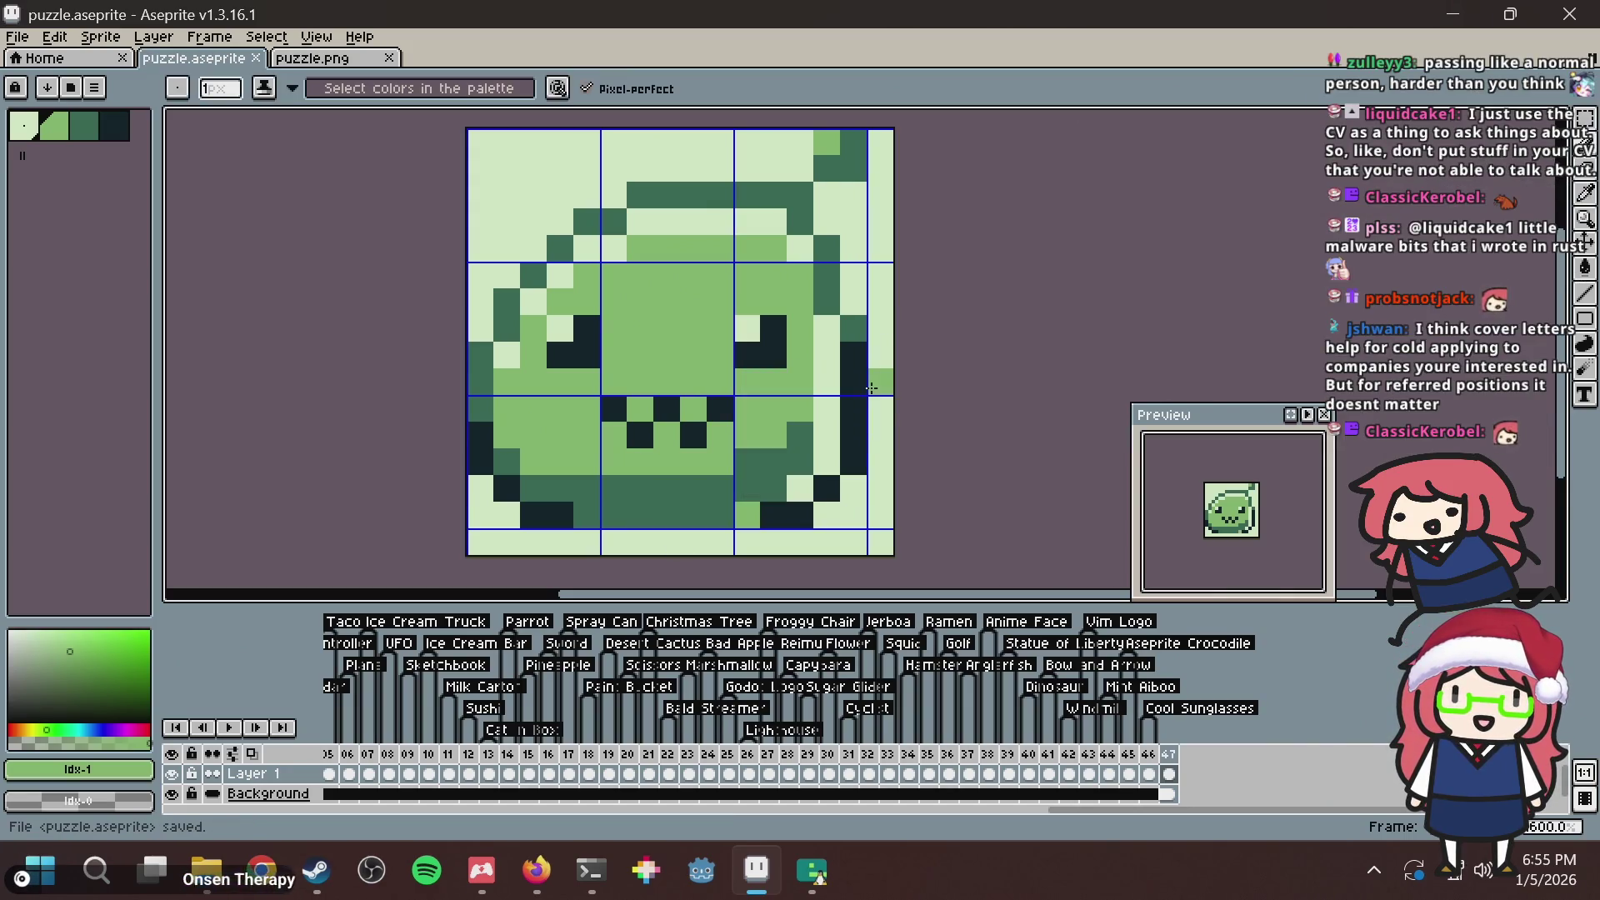
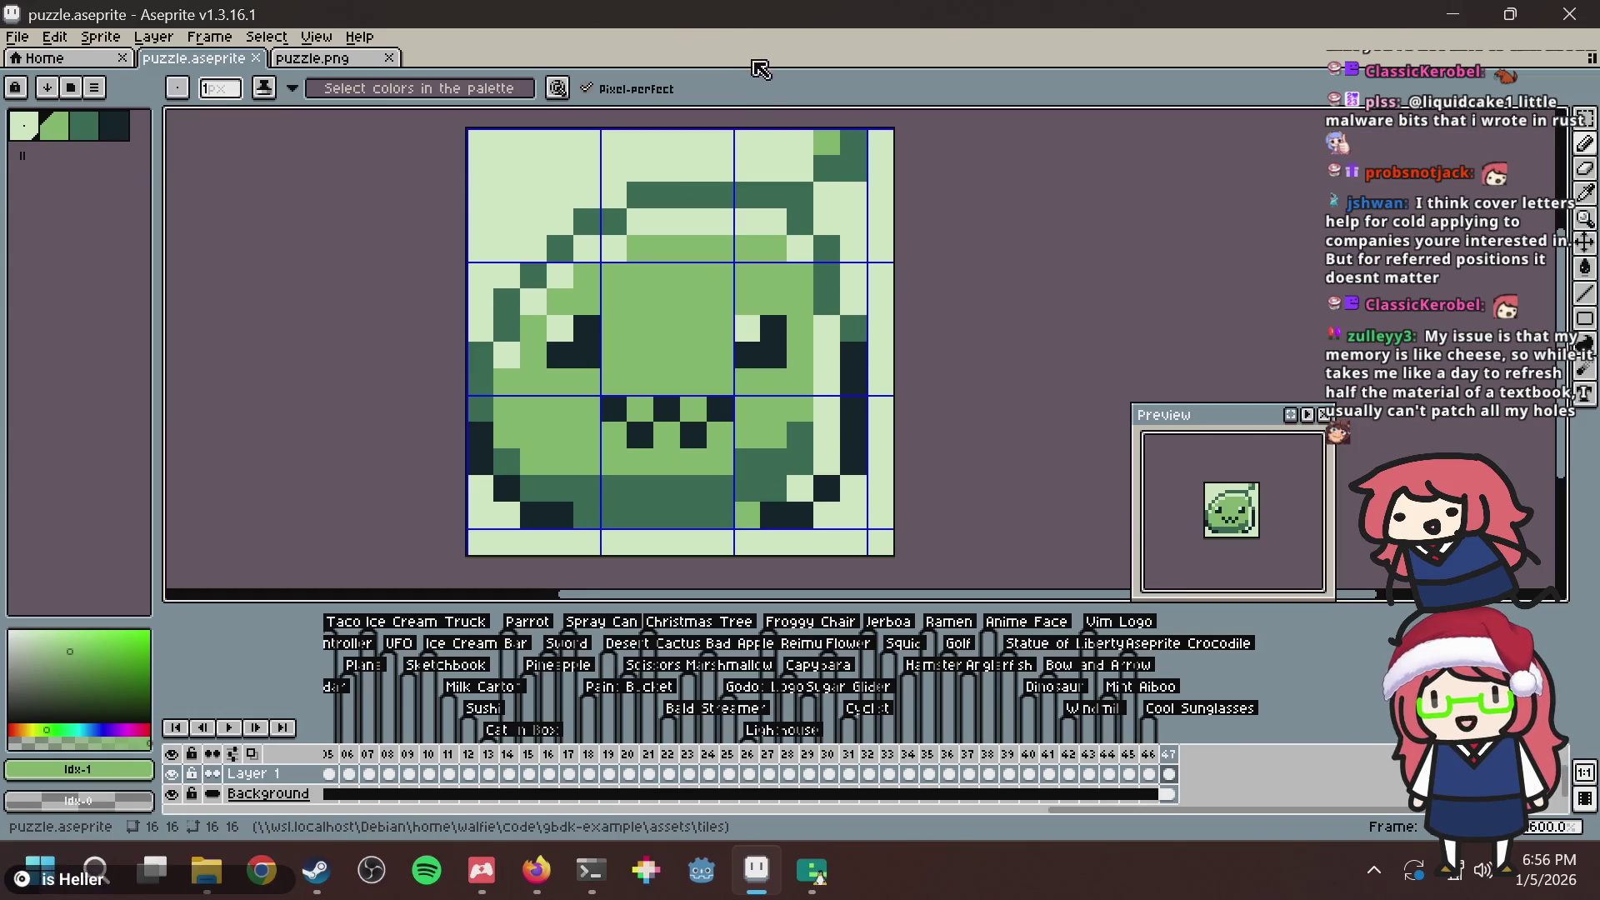
# Paint light and medium green pixels on the frog's lower right cheek and save.
pyautogui.hotkey('ctrl', 's')
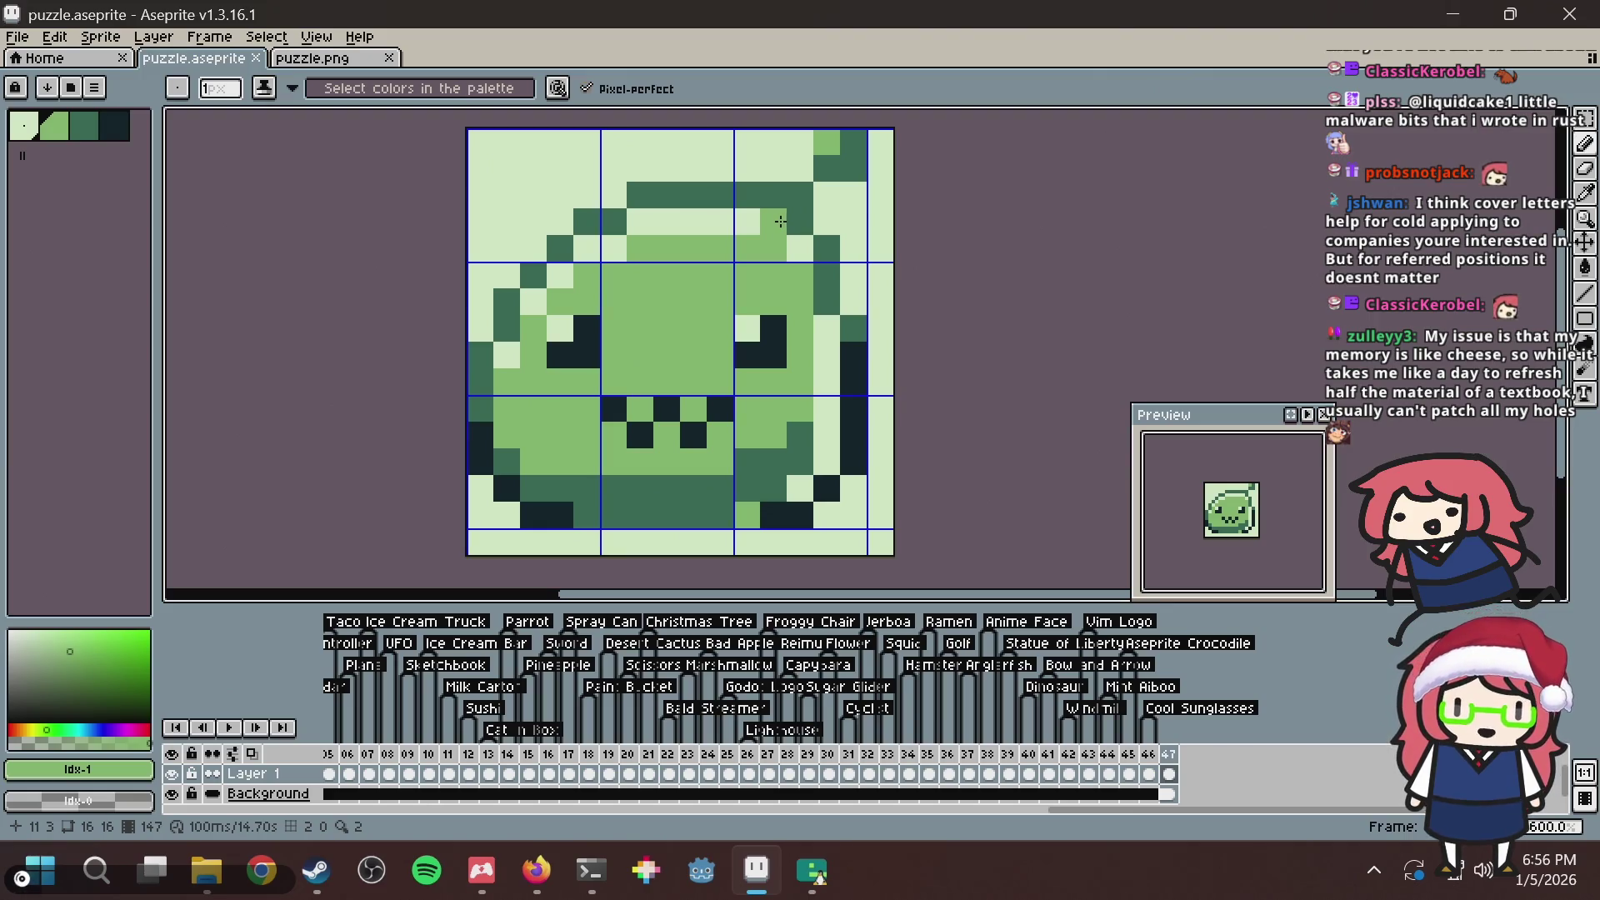
pyautogui.hotkey('ctrl', 's')
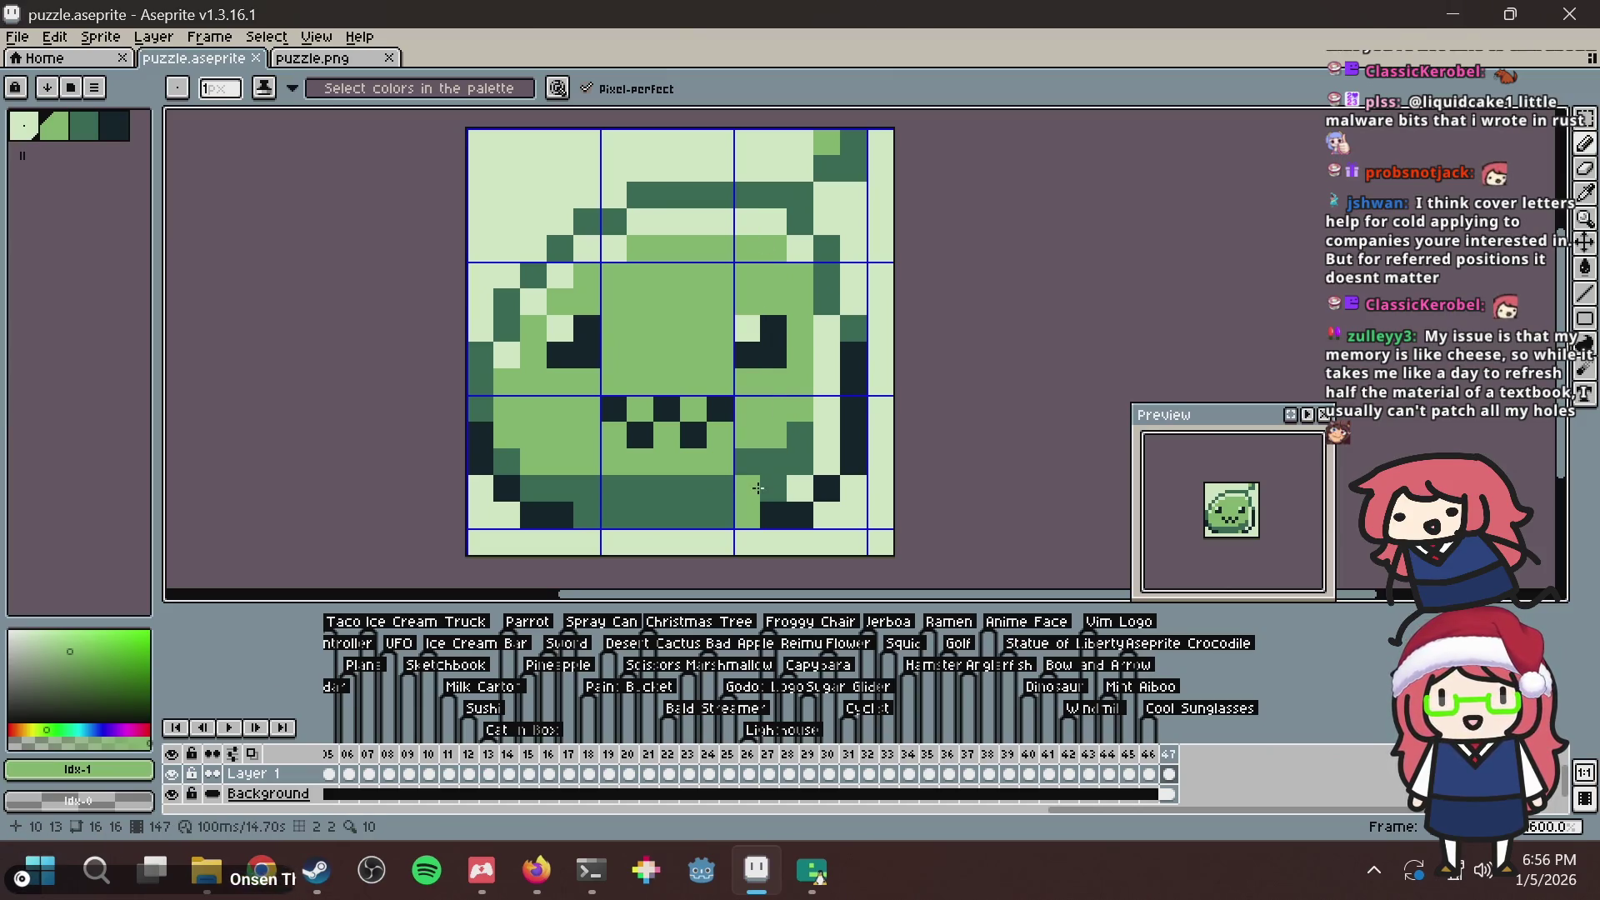
pyautogui.click(801, 489)
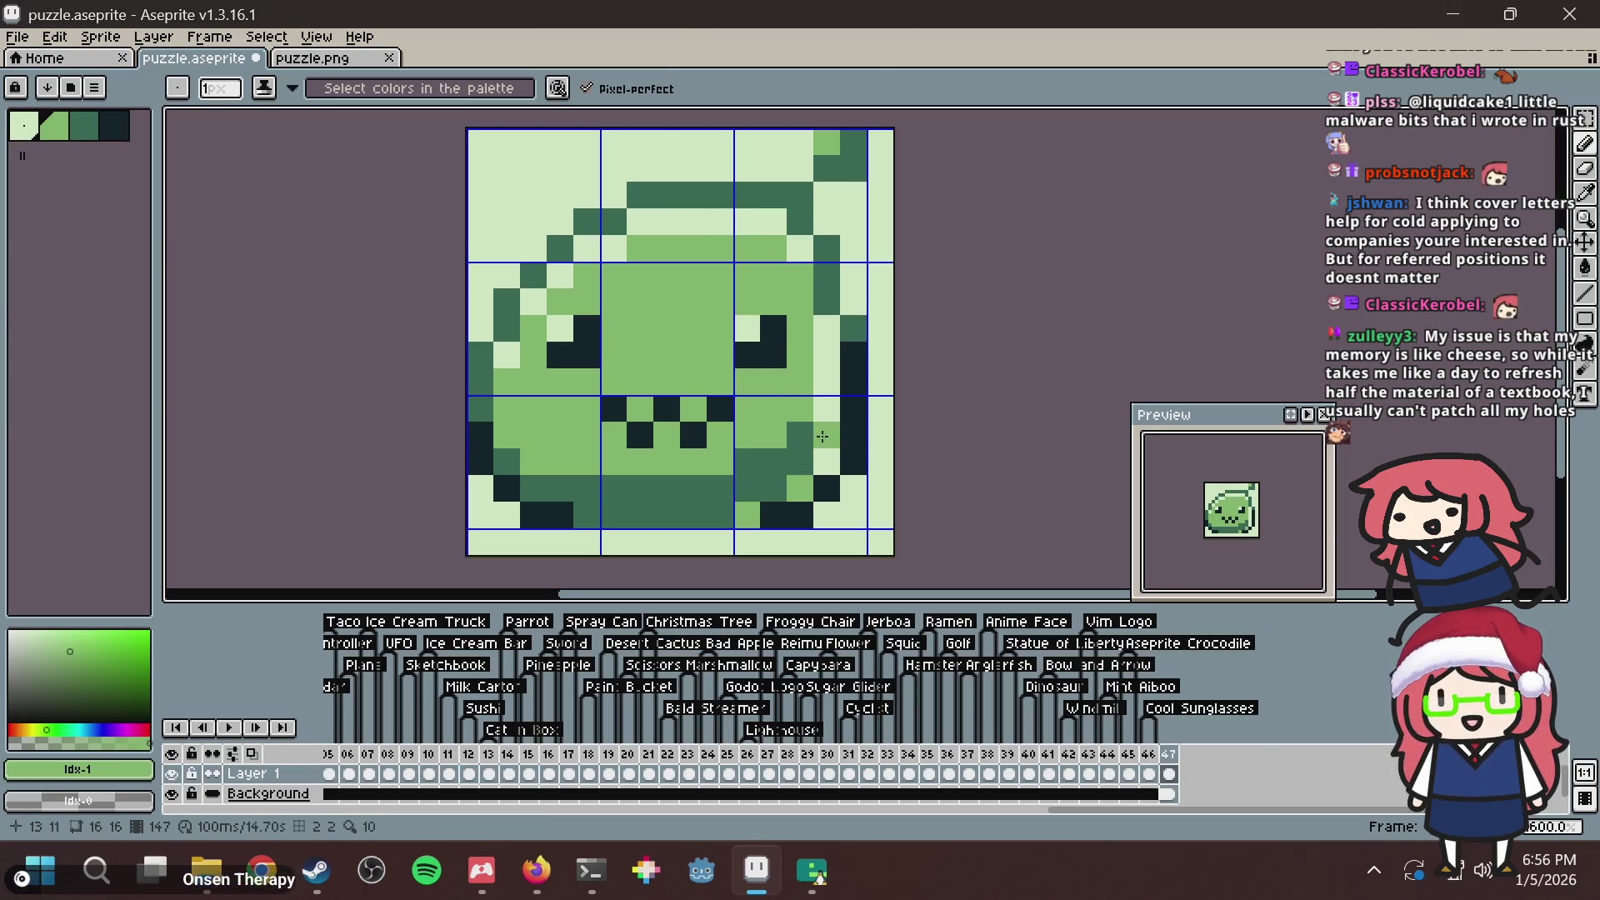
pyautogui.click(827, 460)
pyautogui.hotkey('ctrl', 's')
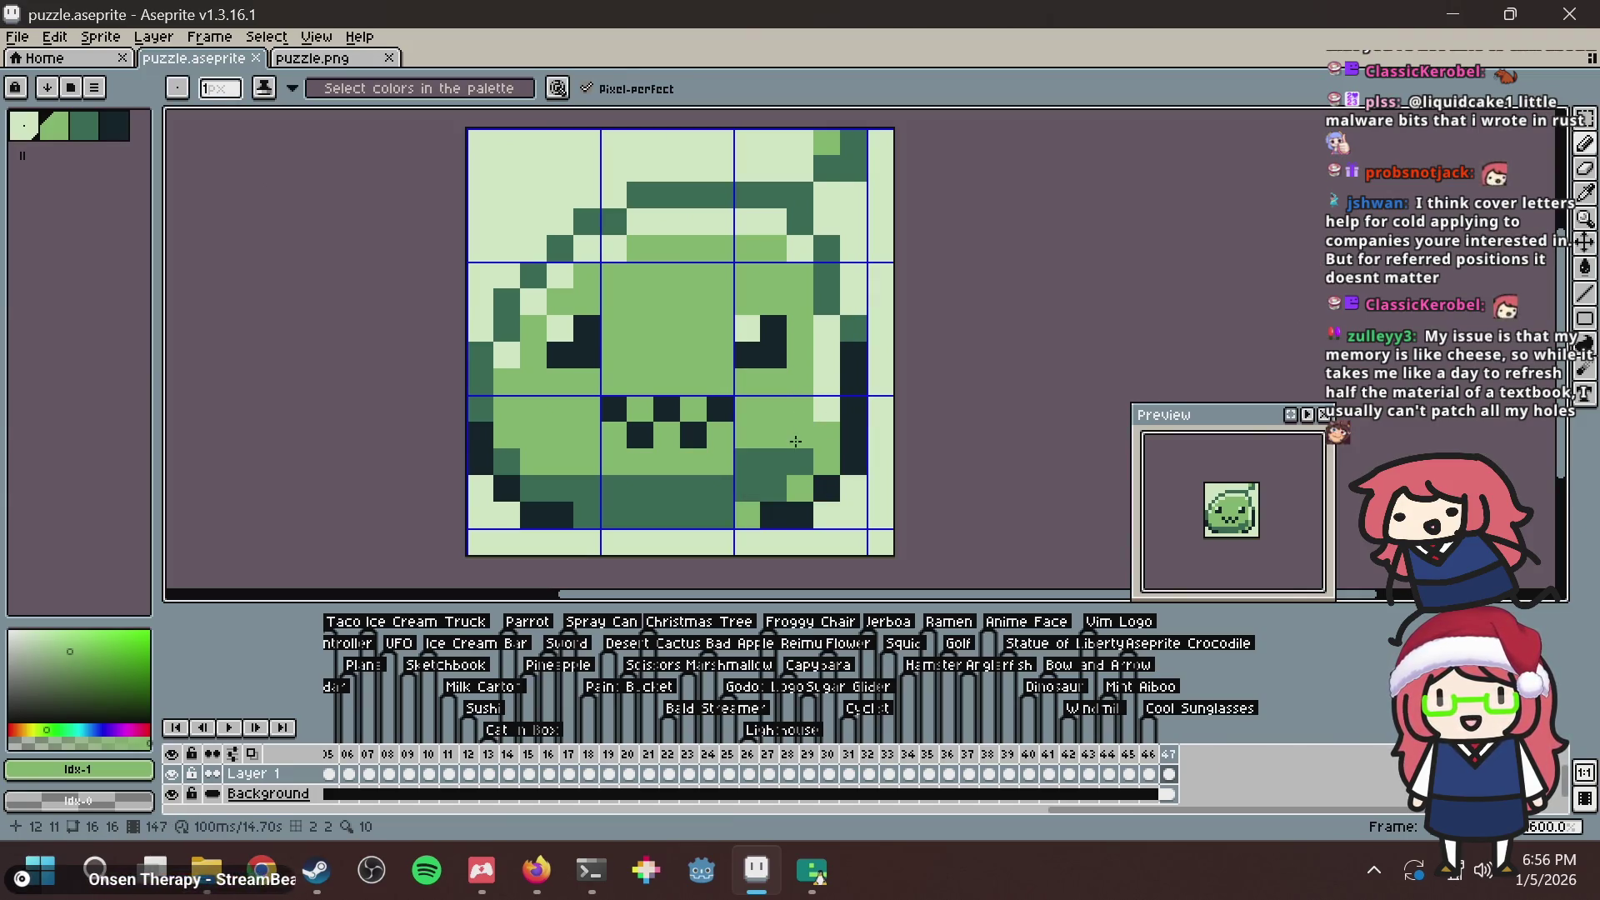
# Sample the tile's dark green and shade along the right cheek, undoing stray pixels, then save.
pyautogui.keyDown('alt'); pyautogui.click(802, 435); pyautogui.keyUp('alt')
pyautogui.click(784, 439)
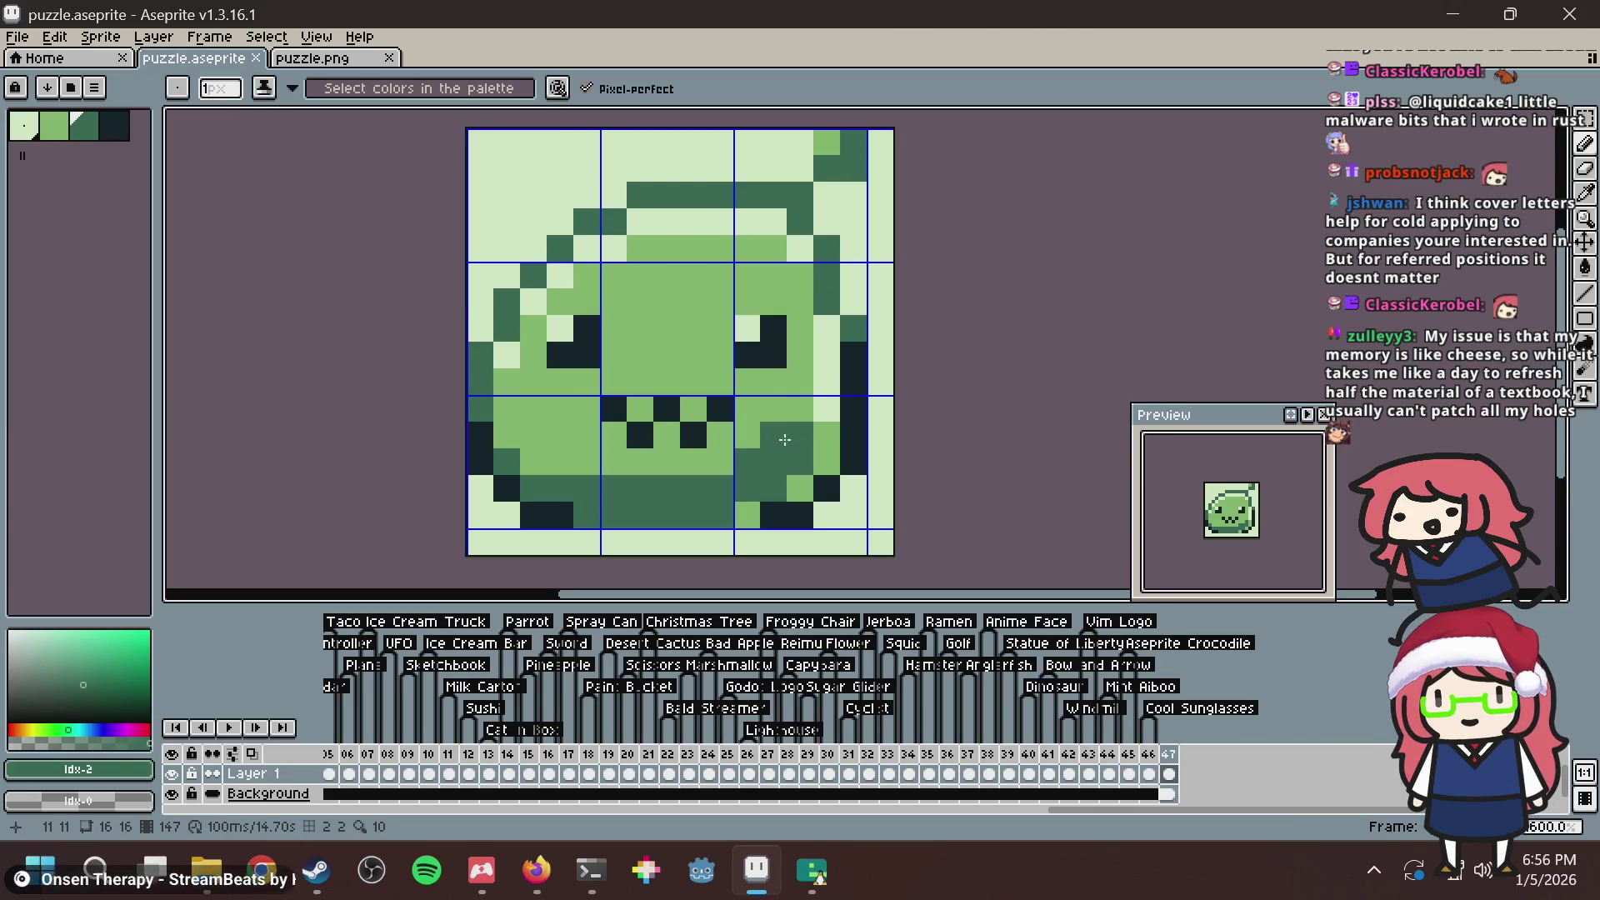
pyautogui.hotkey('ctrl', 'z')
pyautogui.click(721, 463)
pyautogui.moveTo(800, 409); pyautogui.dragTo(816, 403)
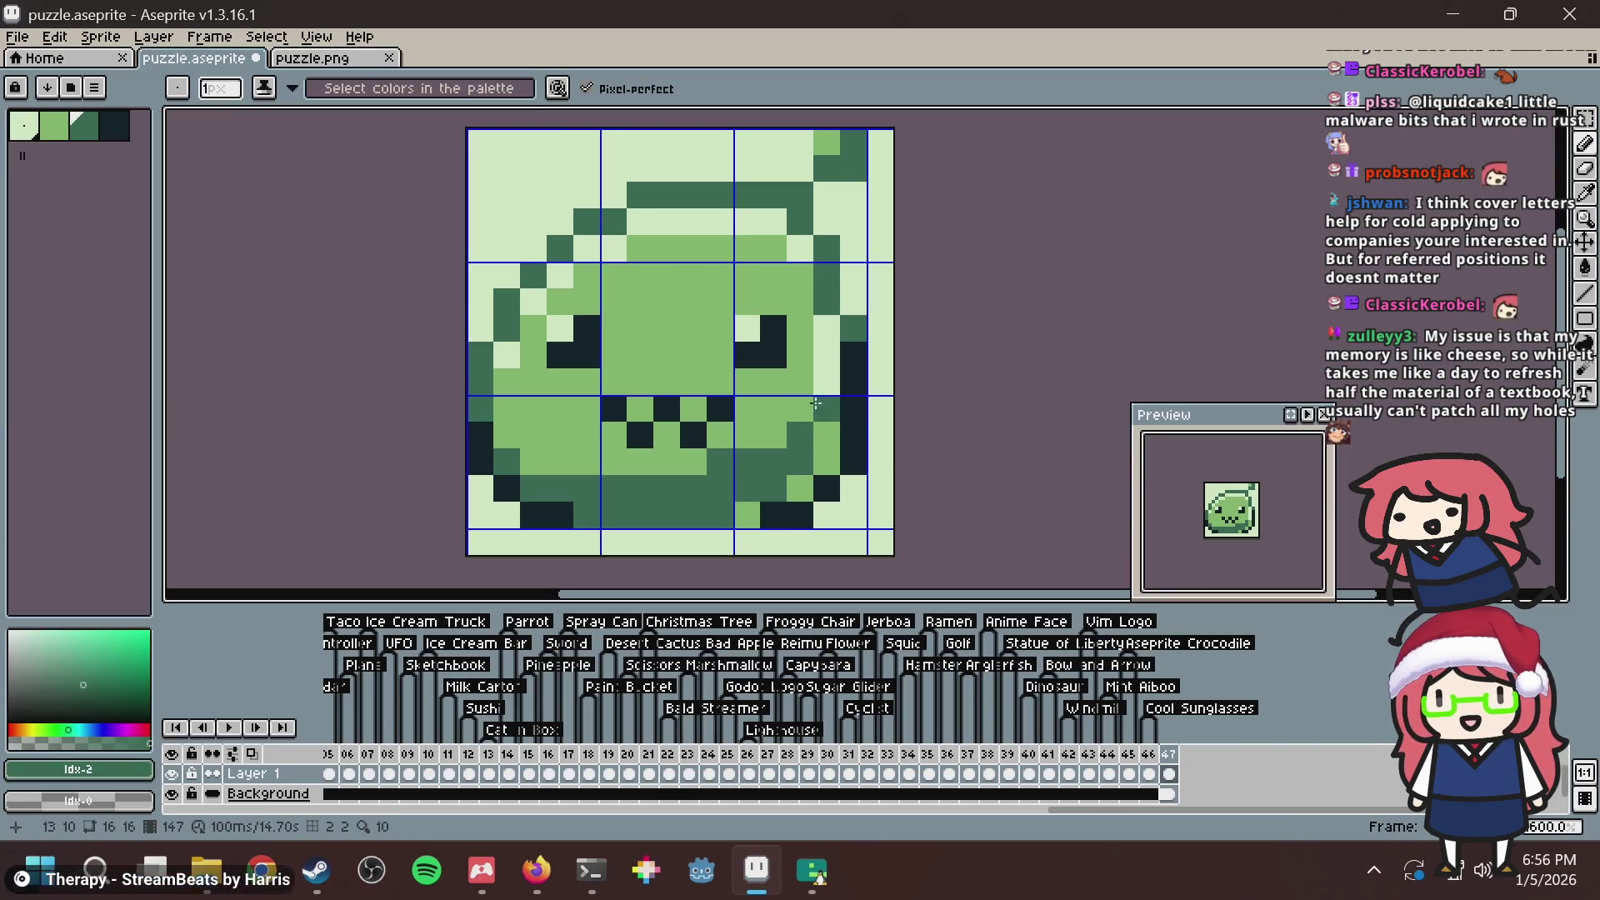
pyautogui.hotkey('ctrl', 's')
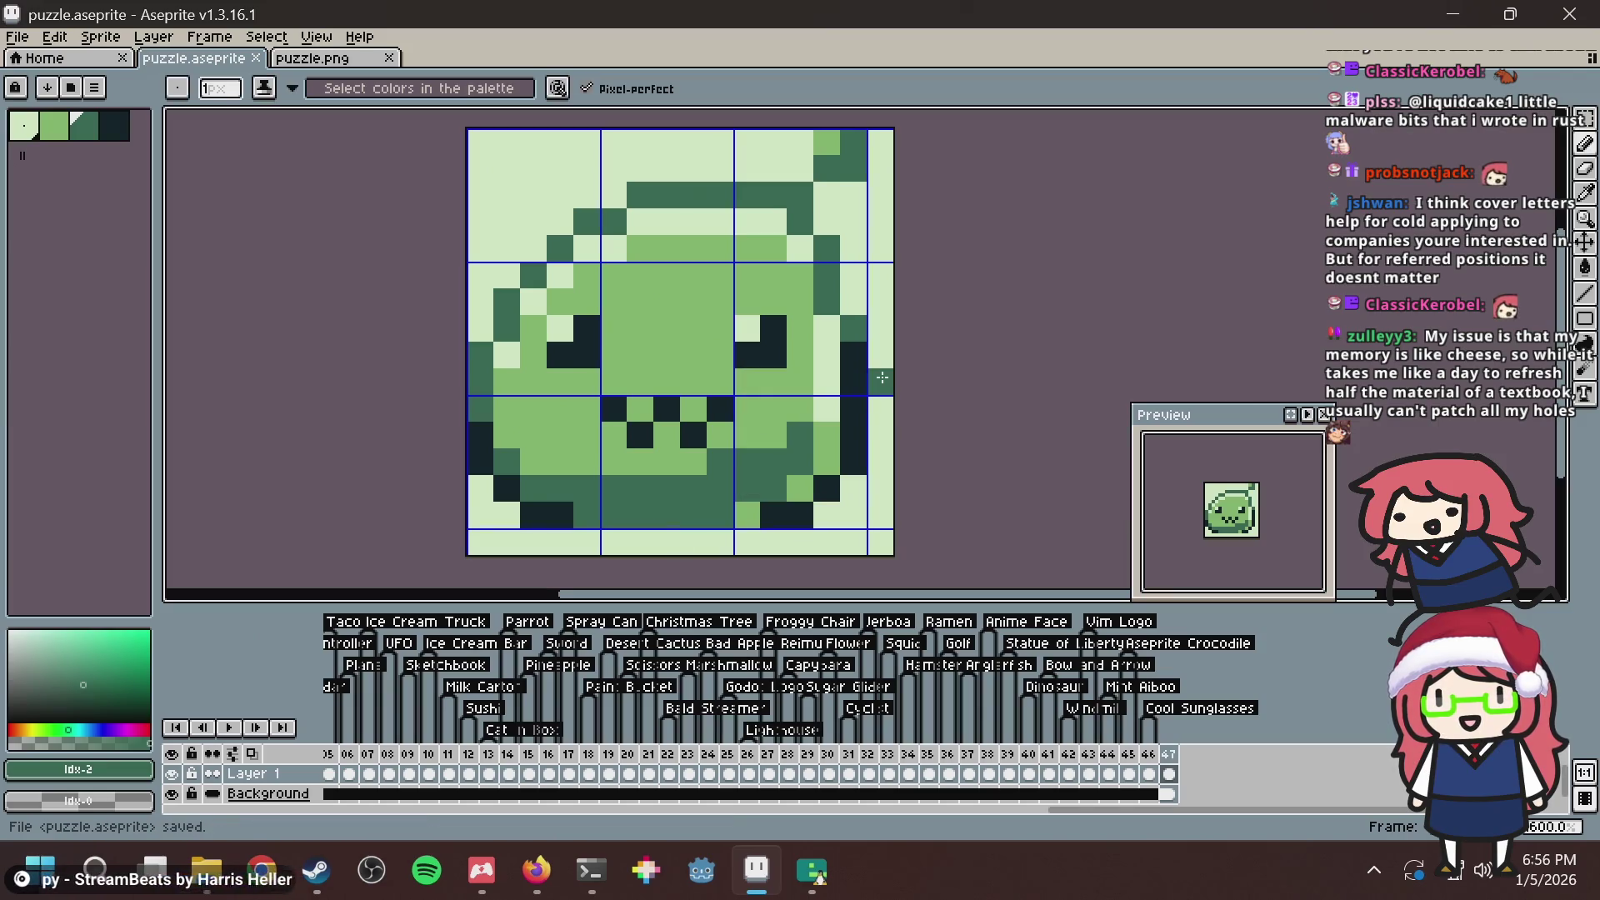
pyautogui.hotkey('ctrl', 'z')
pyautogui.hotkey('ctrl', 's')
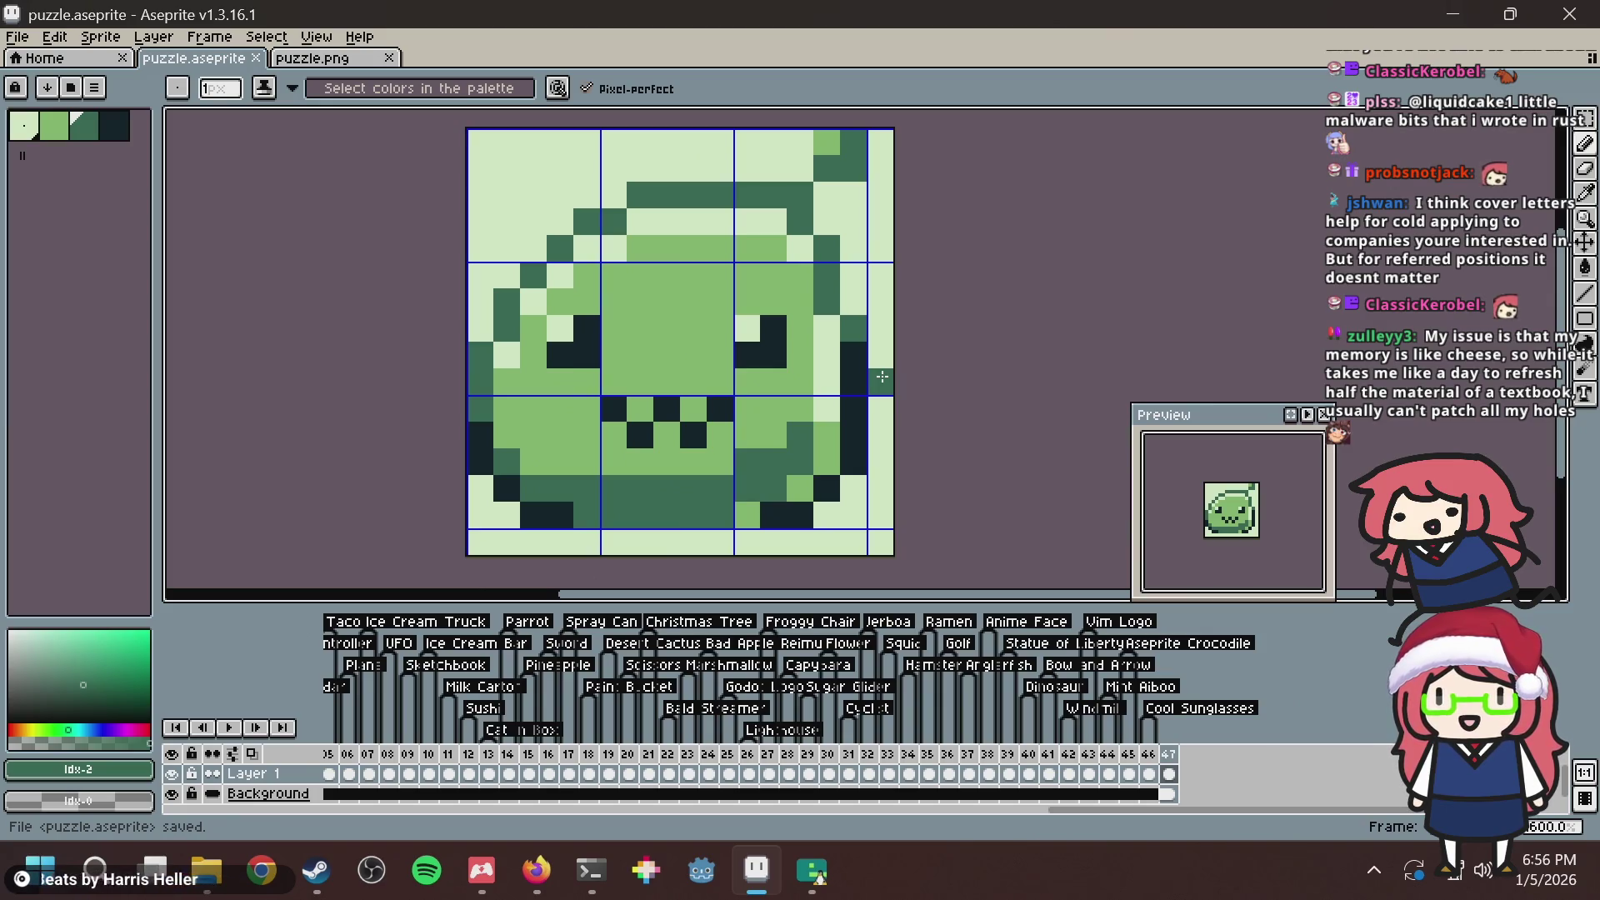
pyautogui.hotkey('ctrl', 'z')
pyautogui.hotkey('ctrl', 'y')
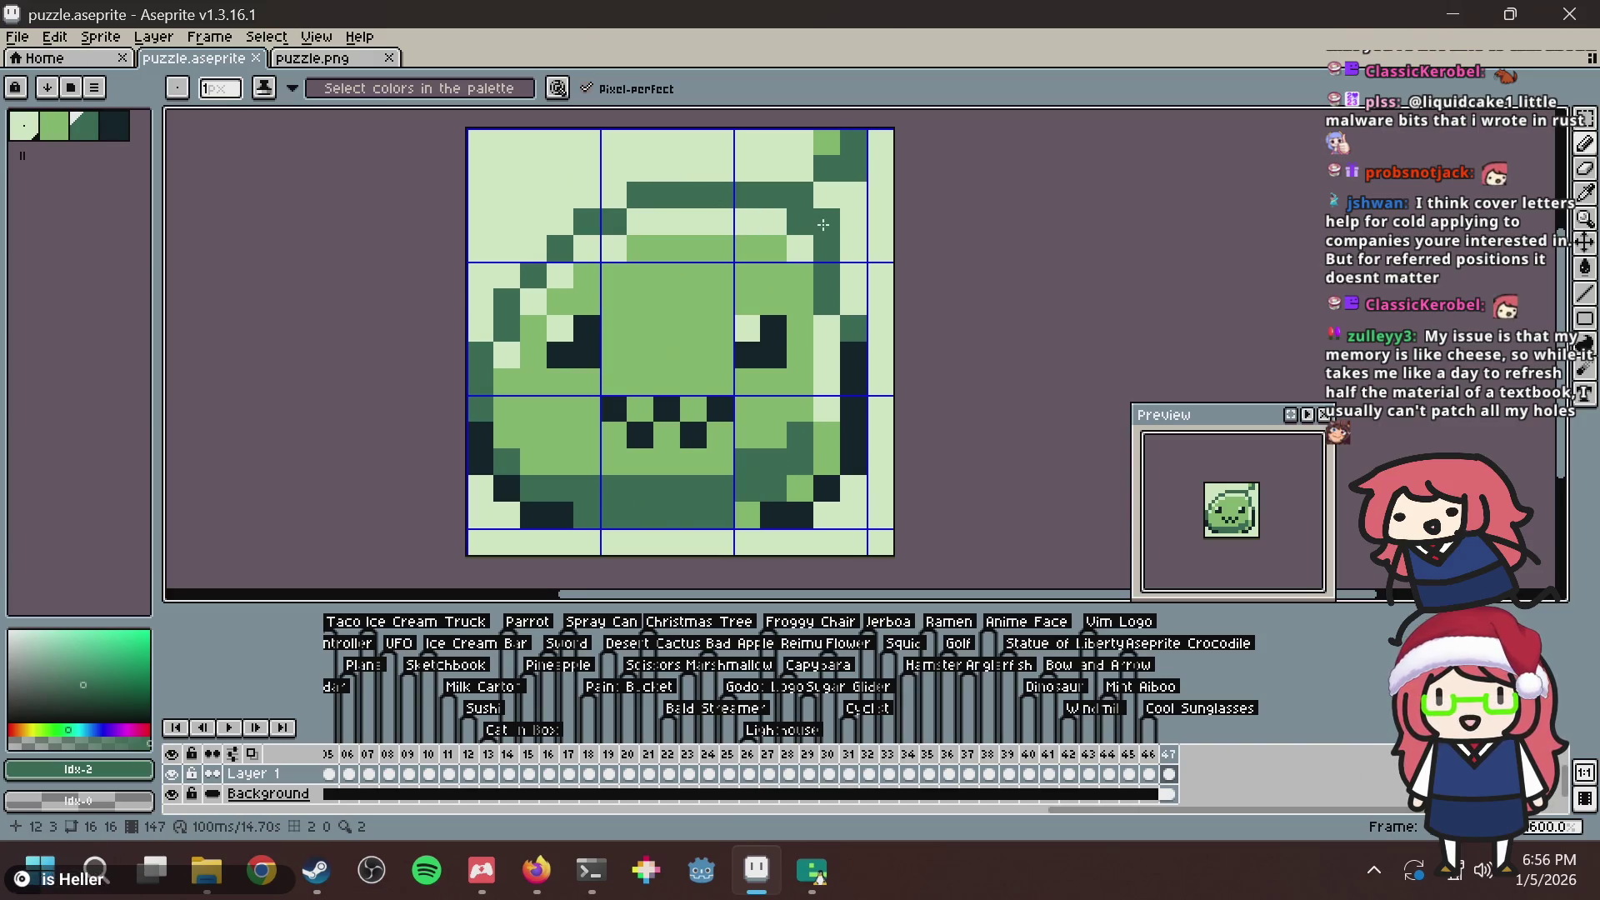
pyautogui.scroll(-2, 828, 223)
# Paint a dark green pixel beside the frog's right eye and save.
pyautogui.hotkey('ctrl', 's')
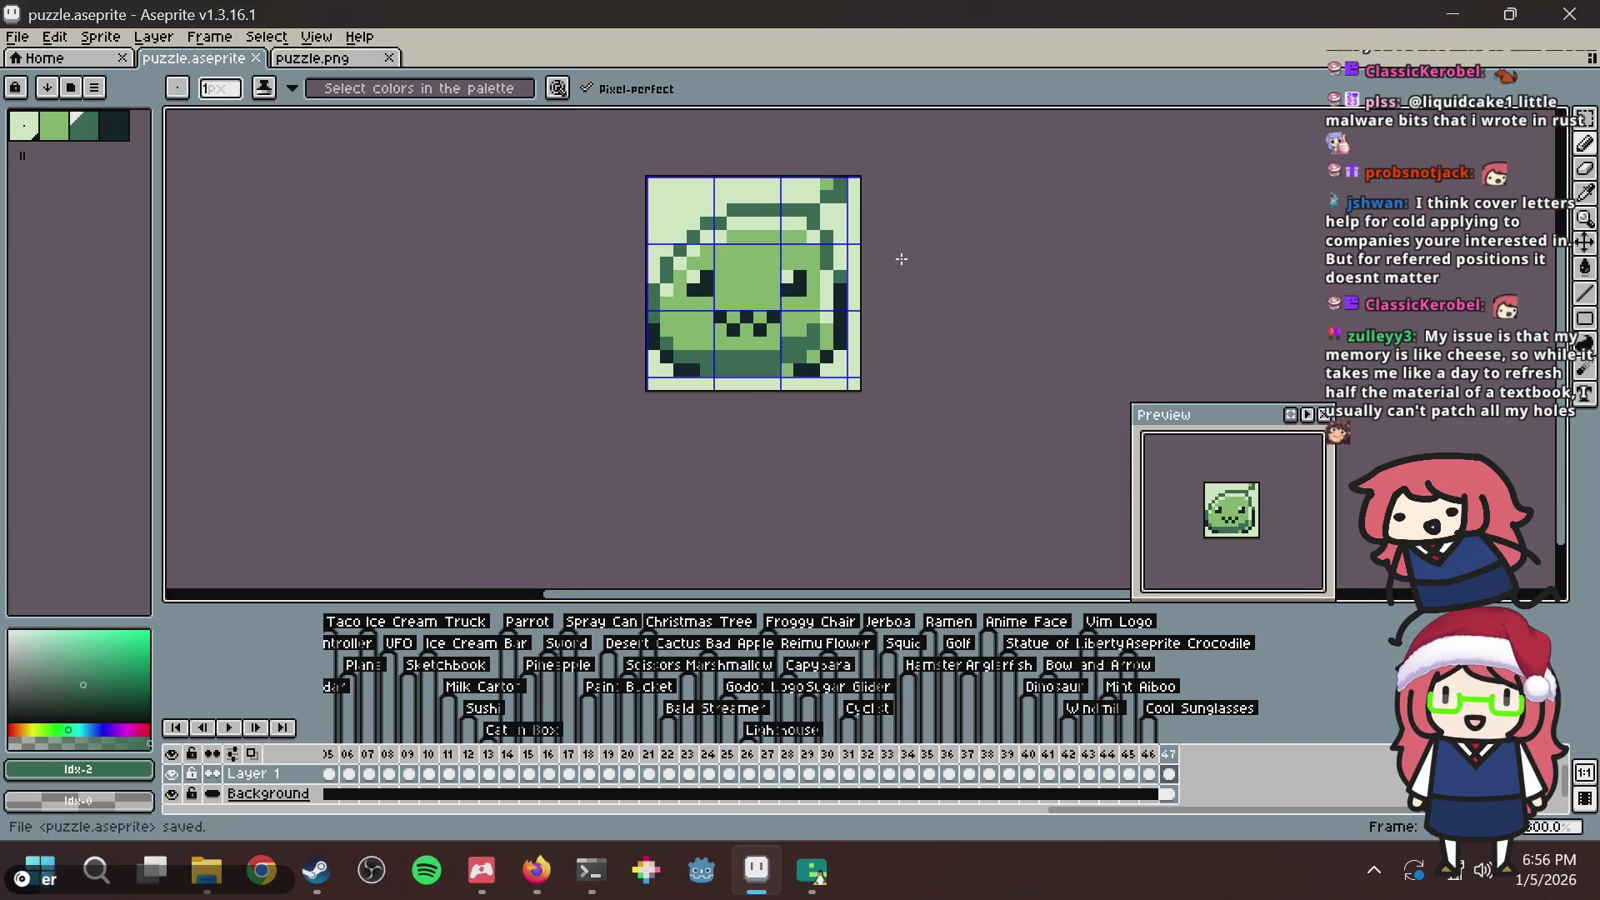
pyautogui.scroll(2, 878, 258)
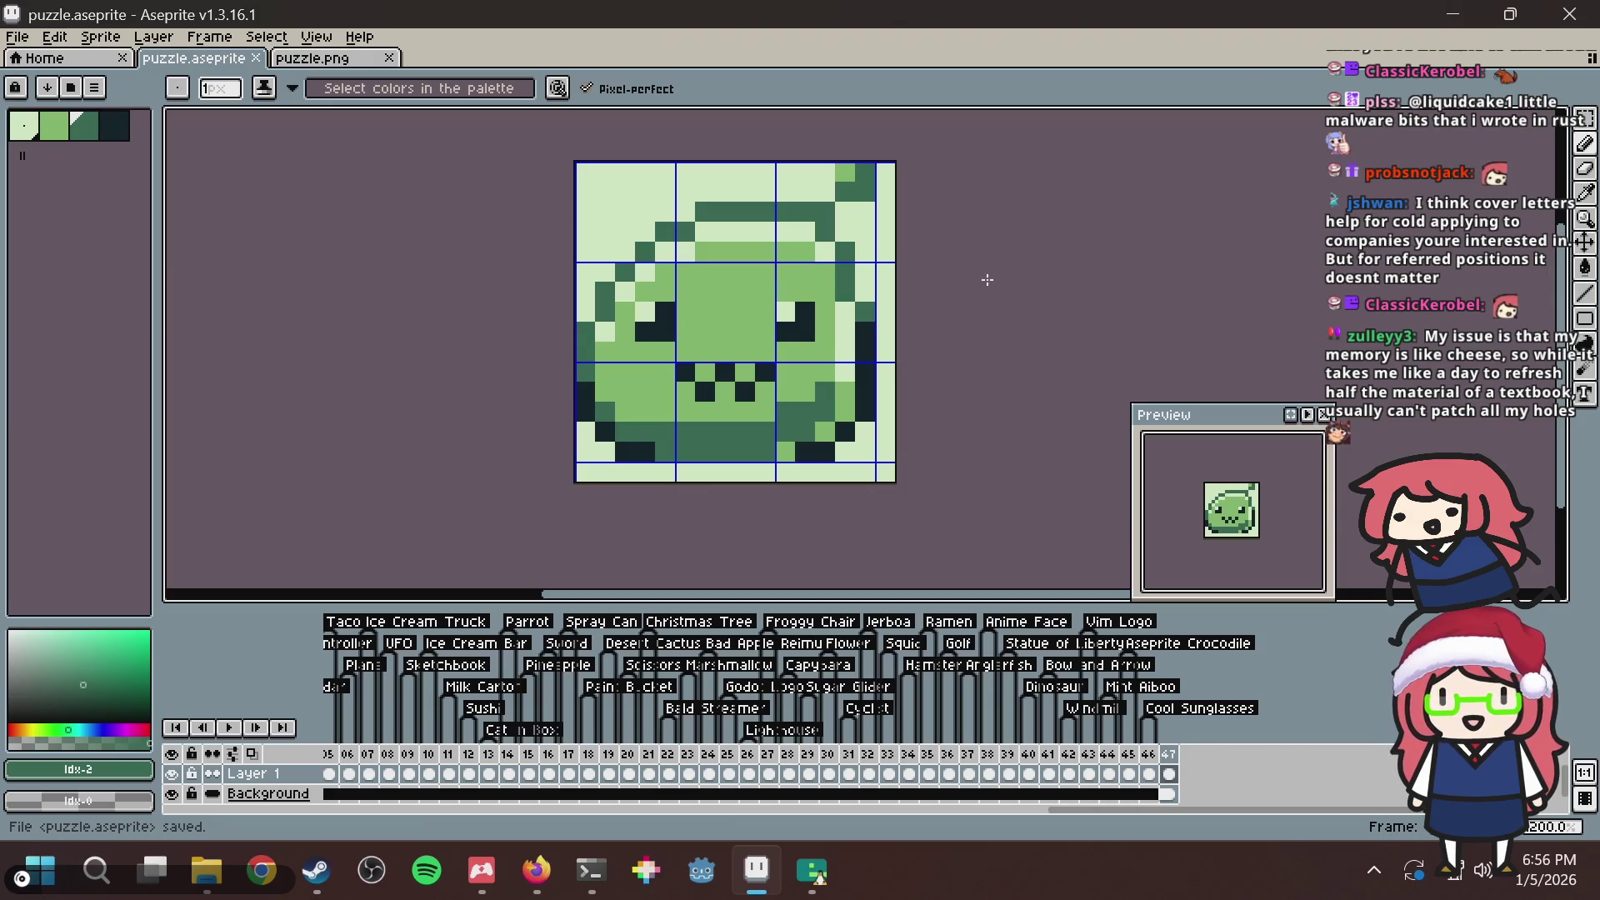
pyautogui.click(759, 323)
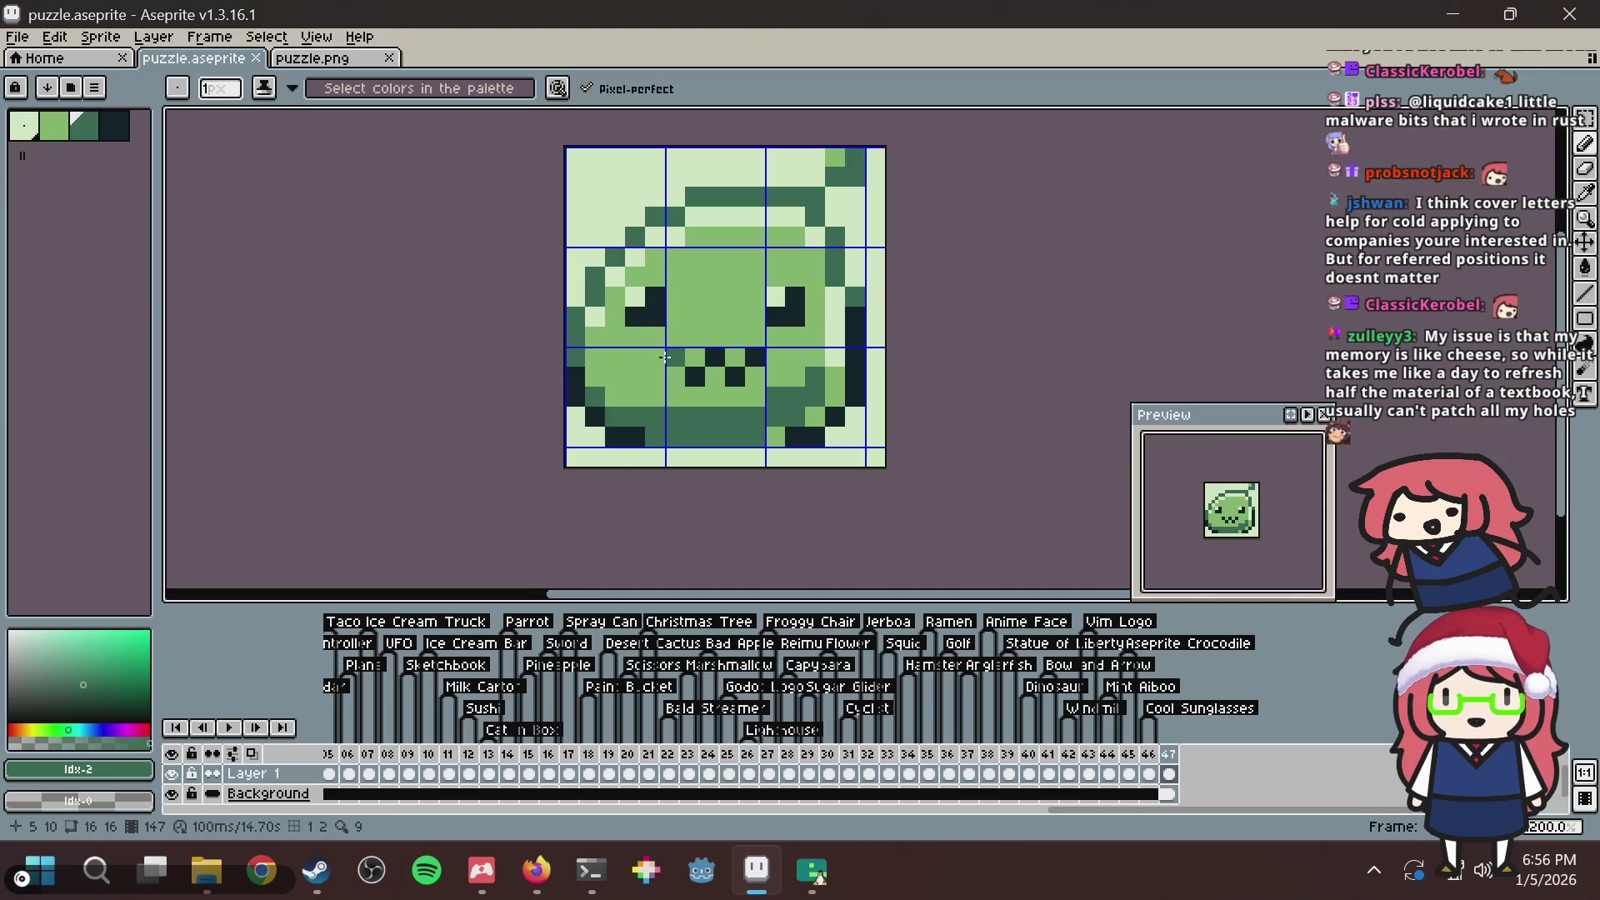
pyautogui.hotkey('ctrl', 's')
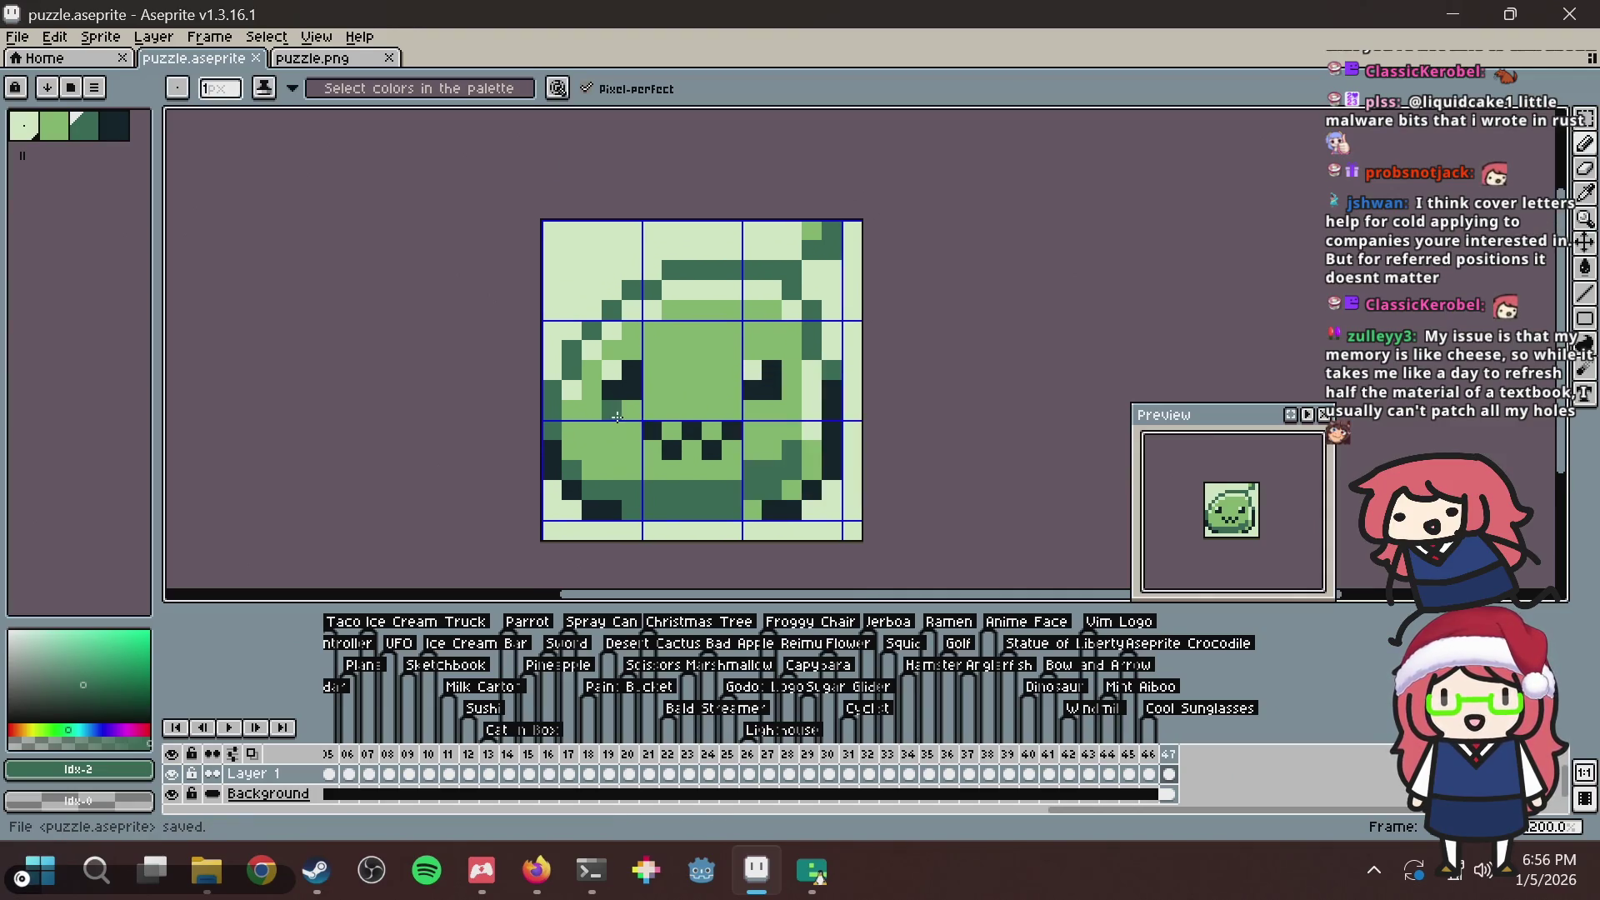
# Re-centre the frog and darken a pixel on its lower left cheek, then save.
pyautogui.moveTo(617, 416); pyautogui.dragTo(635, 375)
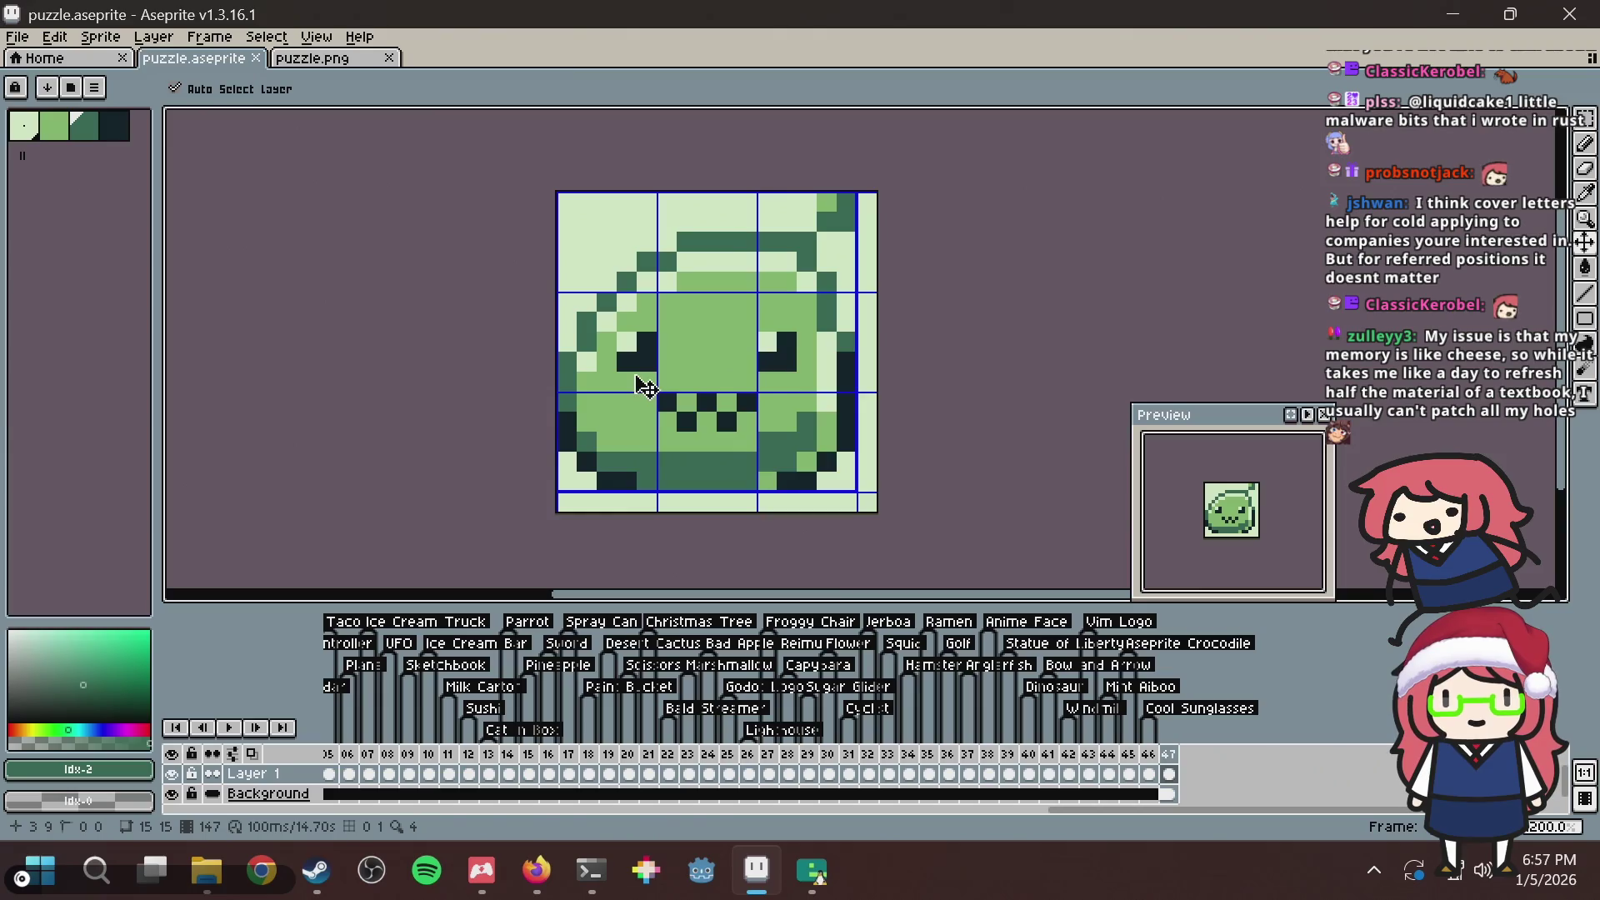
pyautogui.scroll(1, 640, 376)
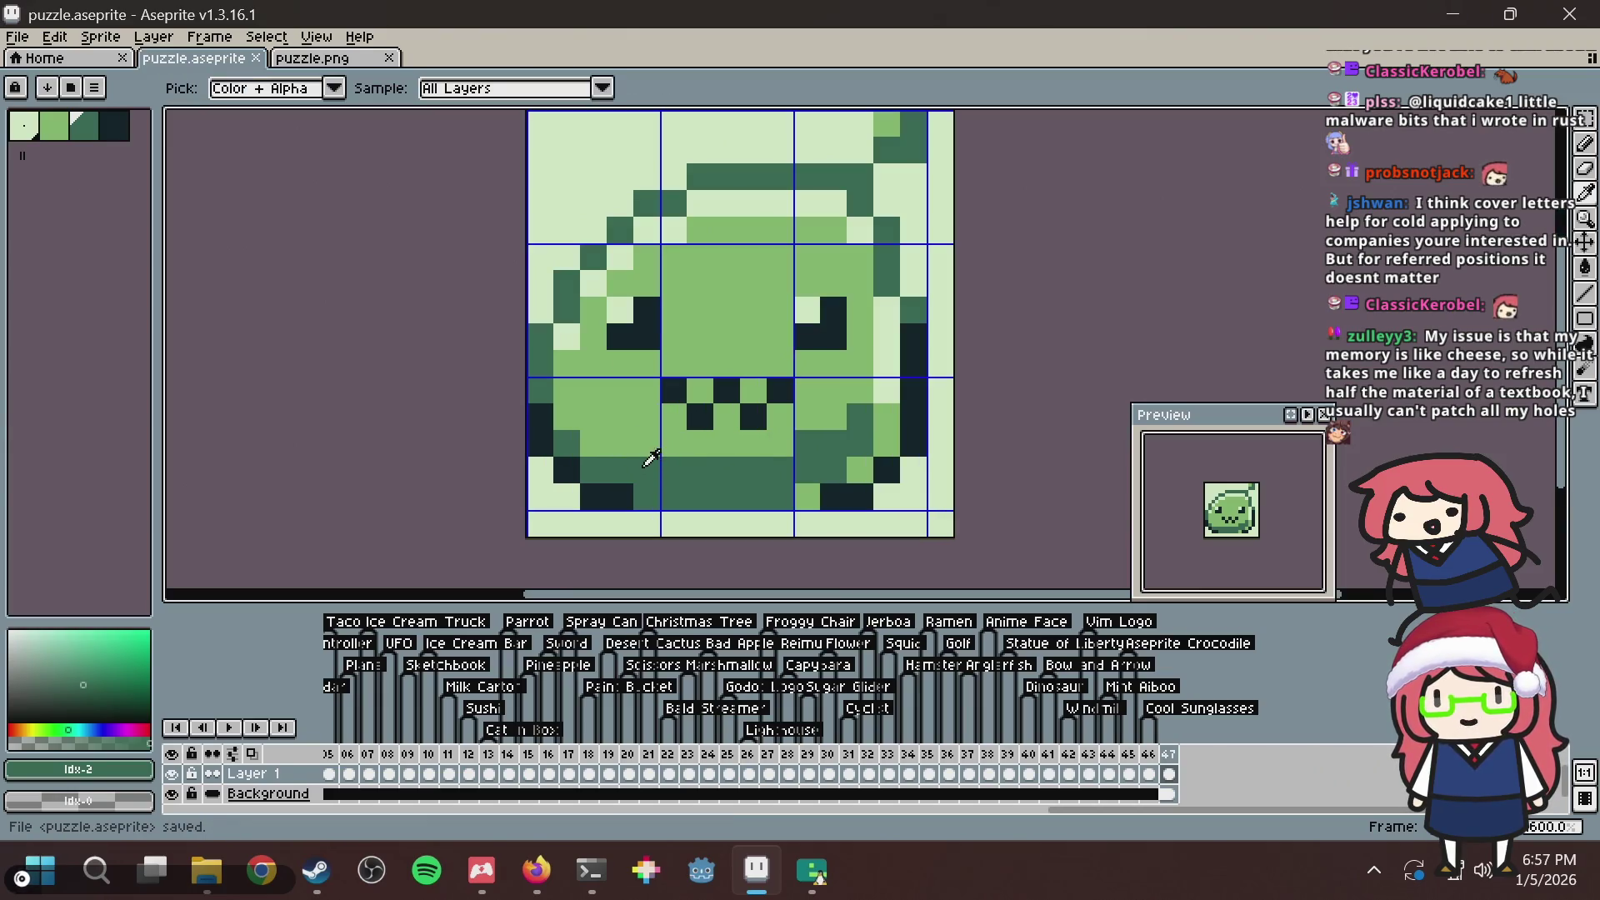
pyautogui.click(594, 445)
pyautogui.press('ctrl')
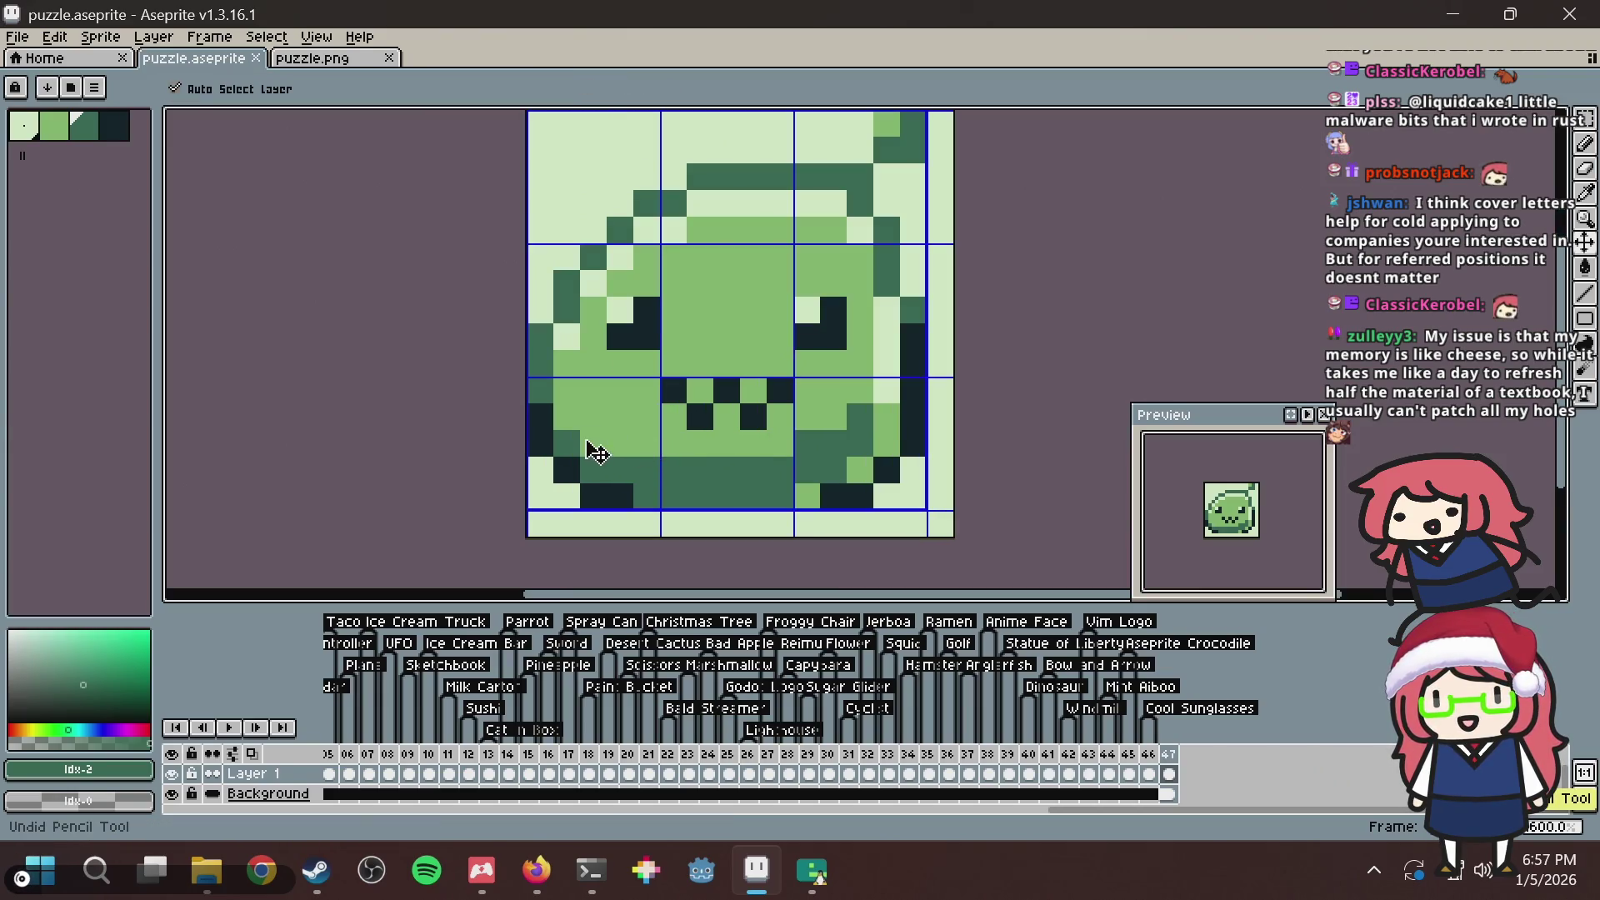
pyautogui.hotkey('ctrl', 's')
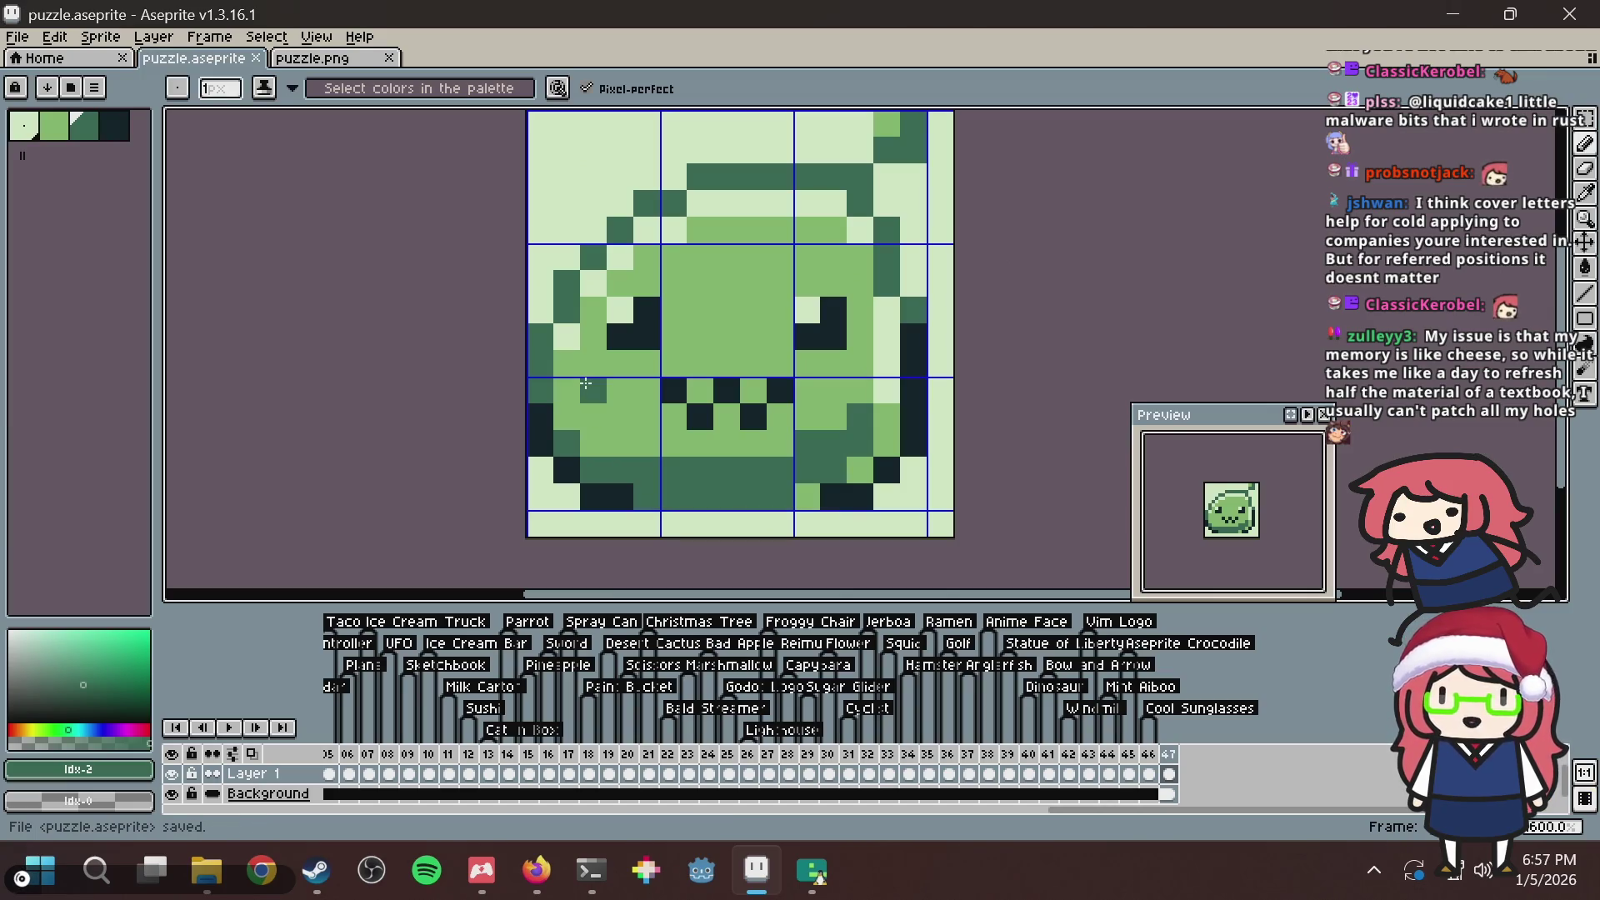
pyautogui.hotkey('ctrl', 's')
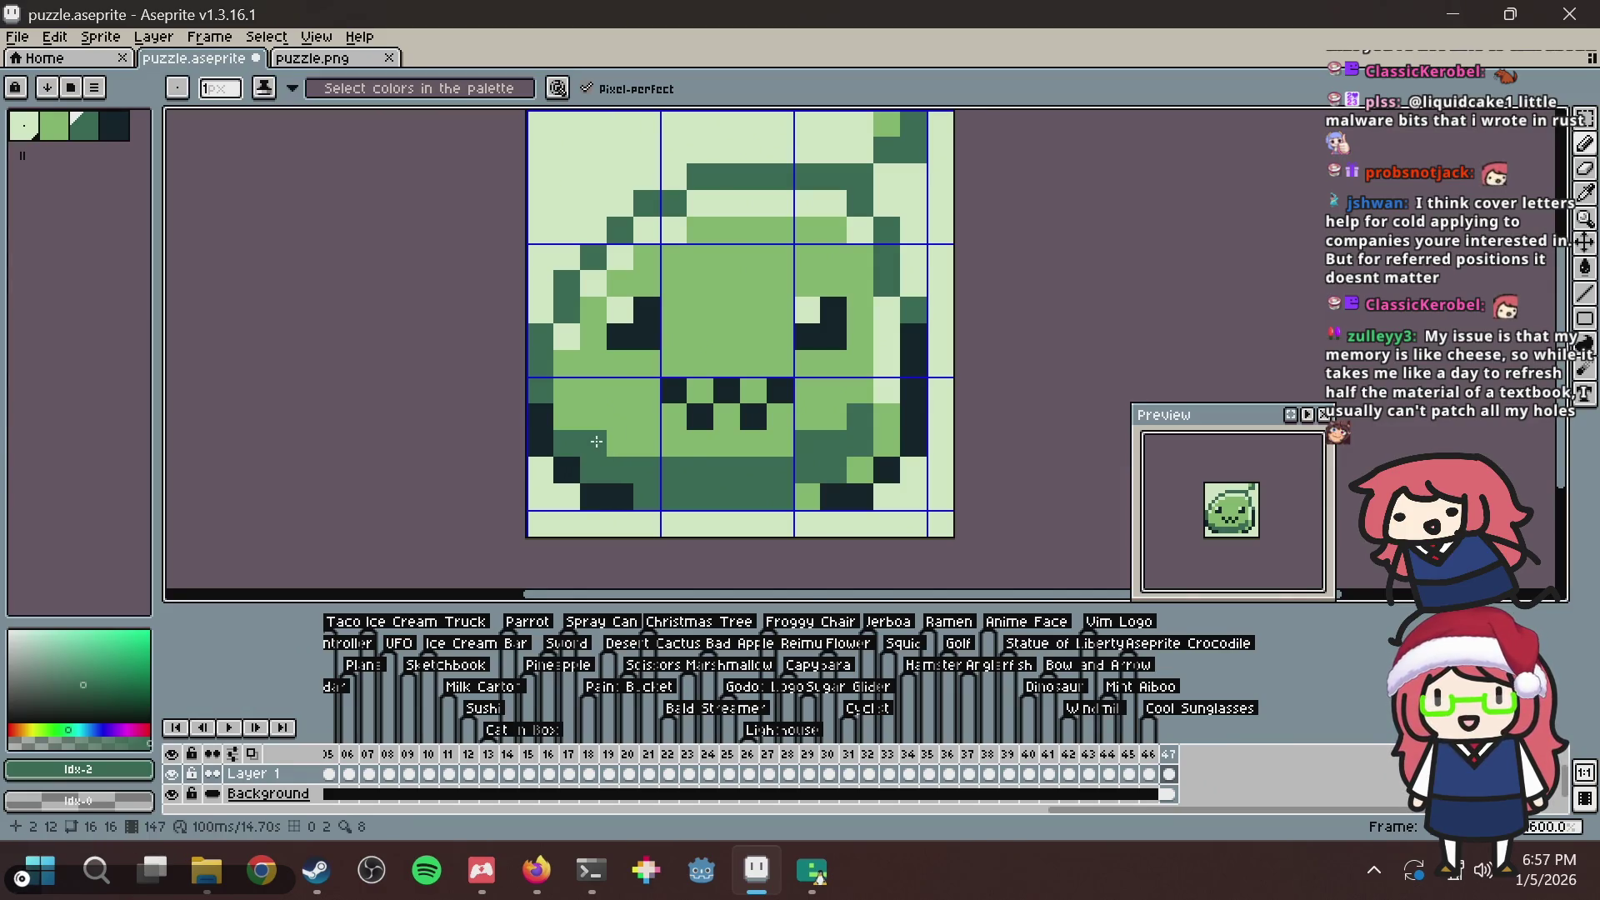
# Add a mid green pixel left of the mouth and save puzzle.aseprite.
pyautogui.hotkey('ctrl', 's')
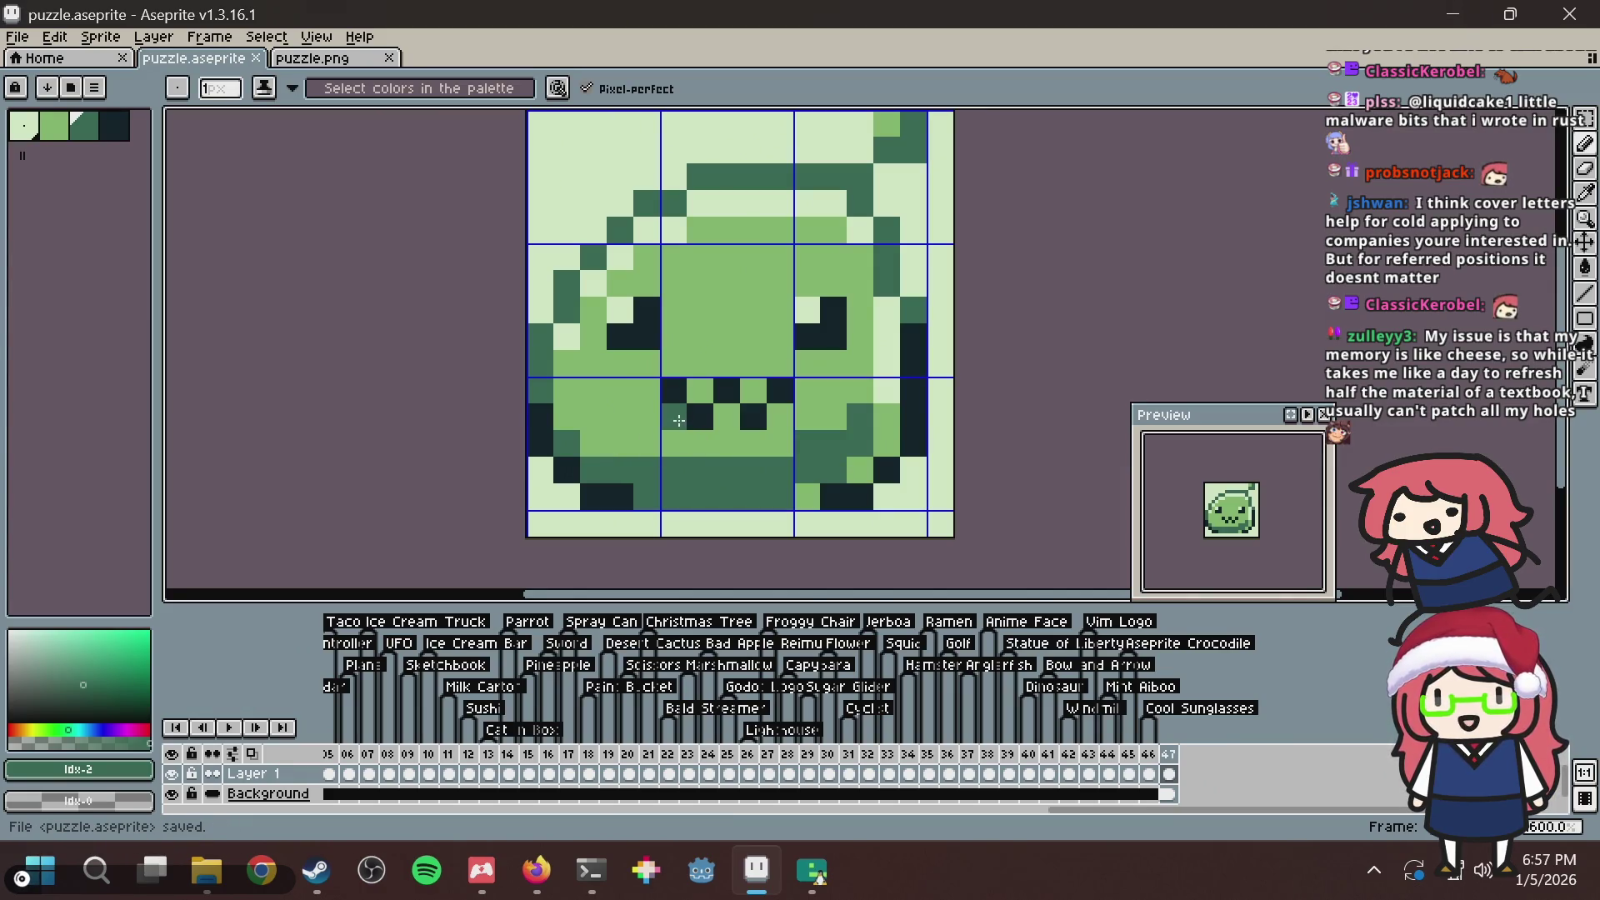
pyautogui.click(567, 417)
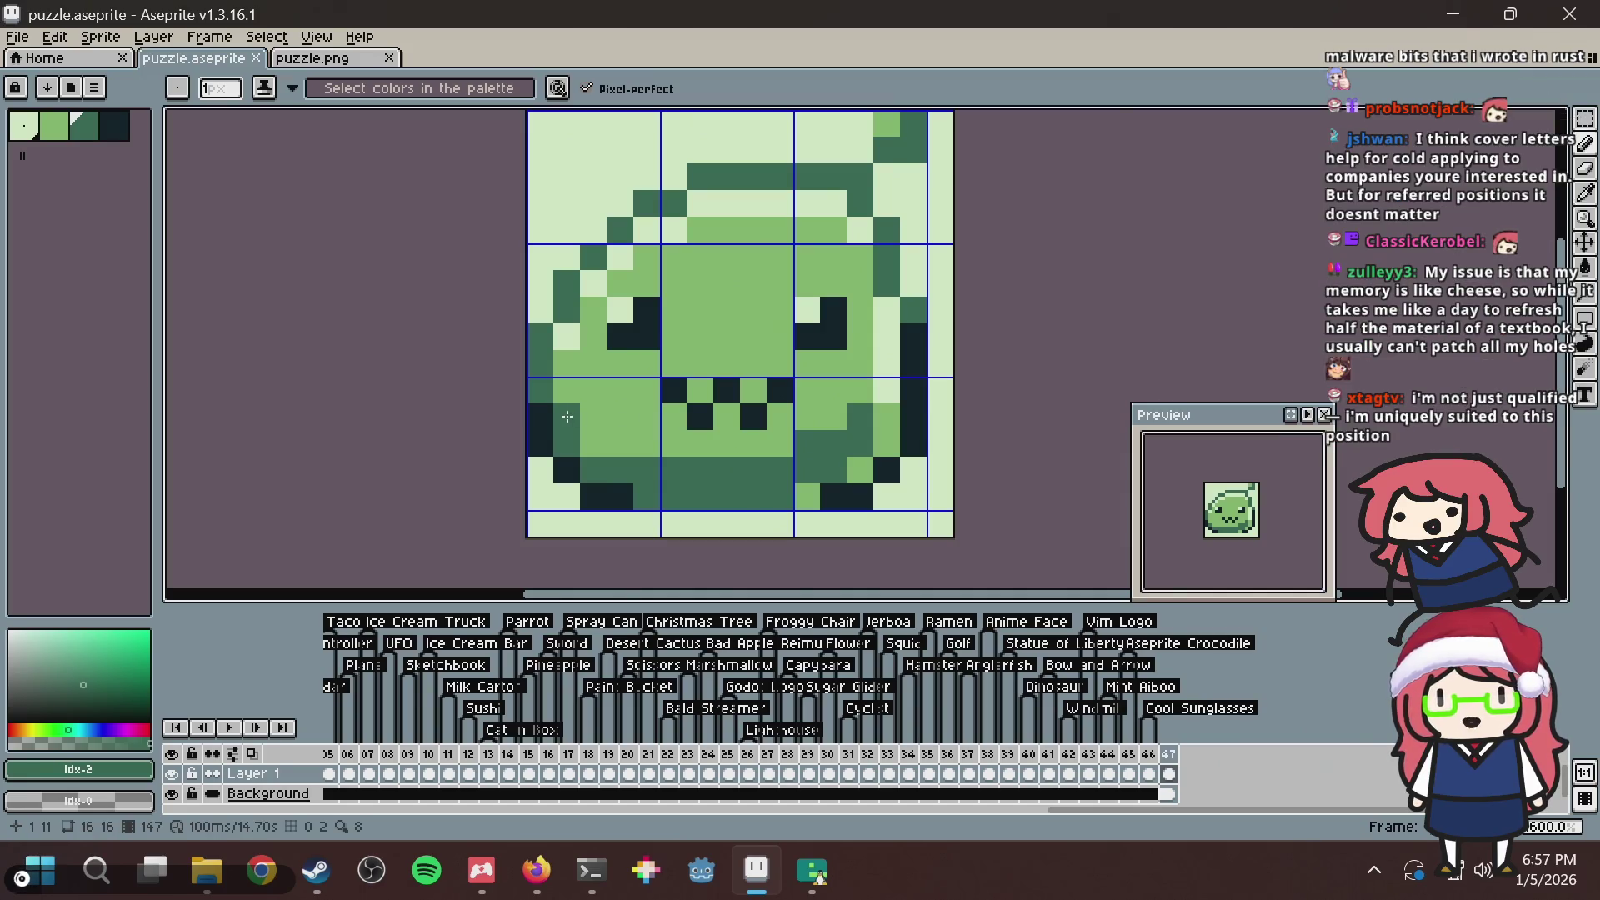
pyautogui.hotkey('ctrl', 's')
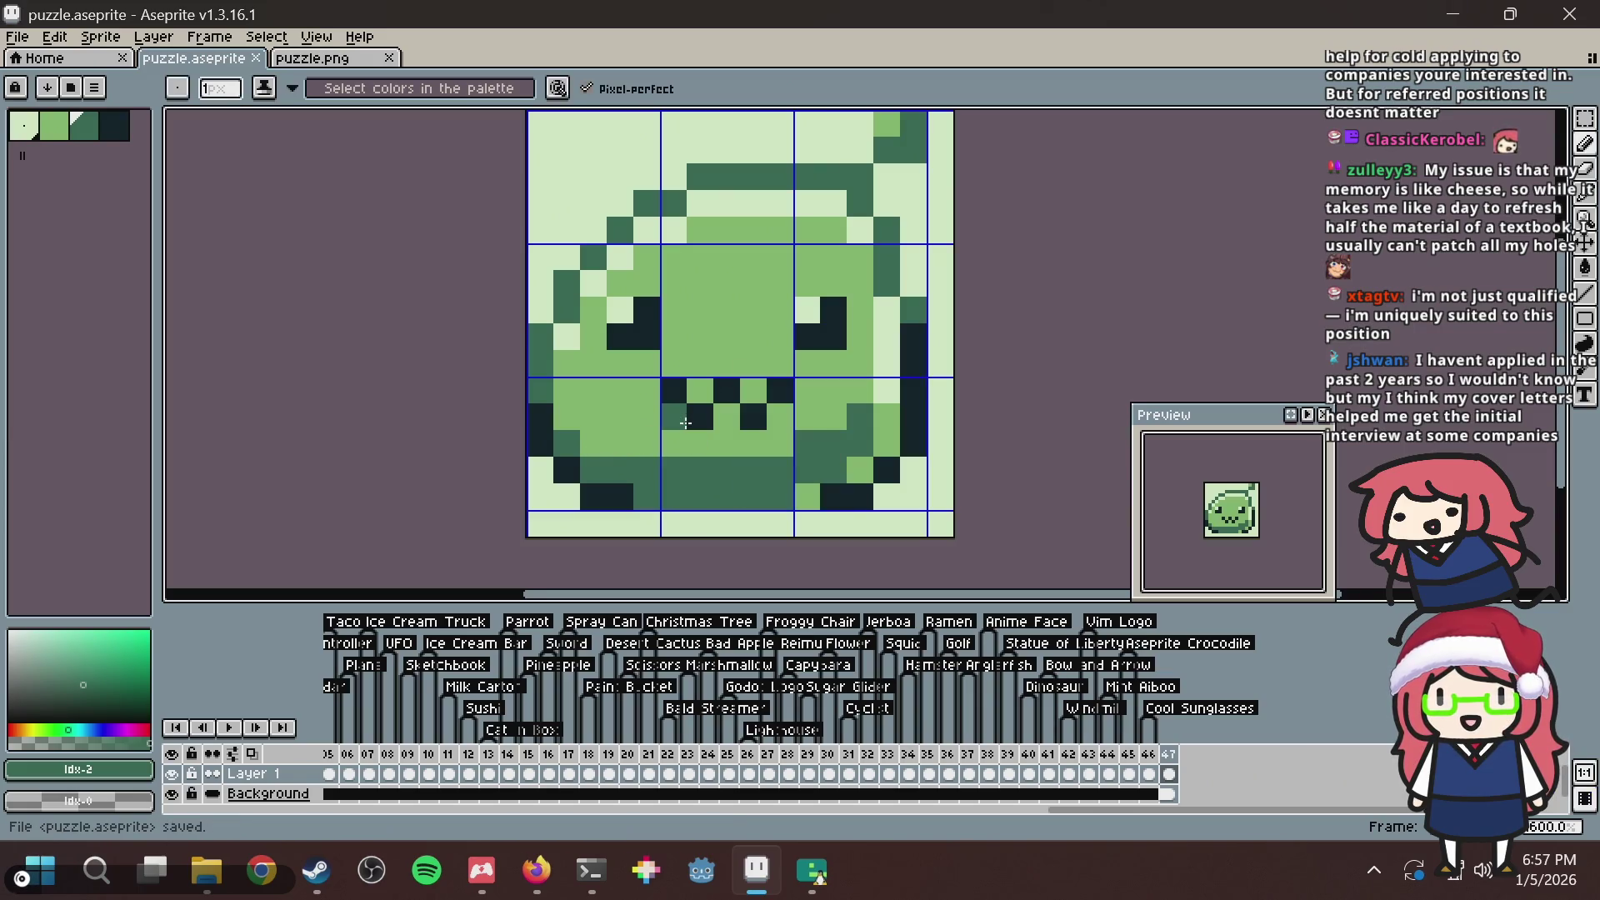
pyautogui.scroll(-1, 685, 423)
pyautogui.scroll(-1, 685, 422)
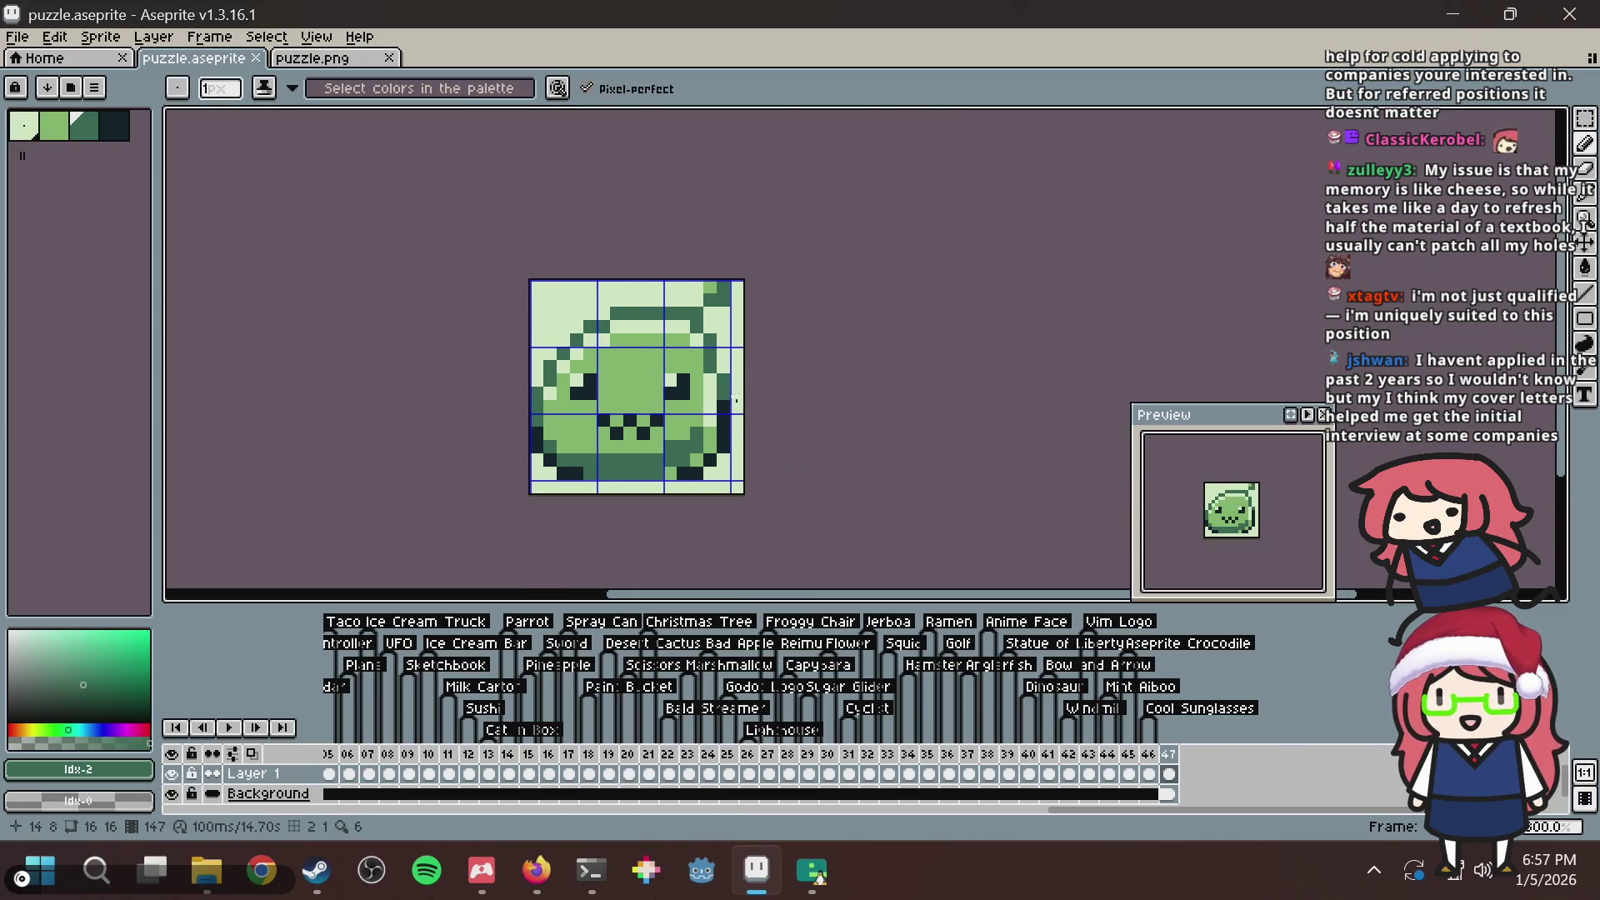
pyautogui.scroll(1, 737, 396)
pyautogui.scroll(2, 736, 395)
pyautogui.scroll(-3, 737, 396)
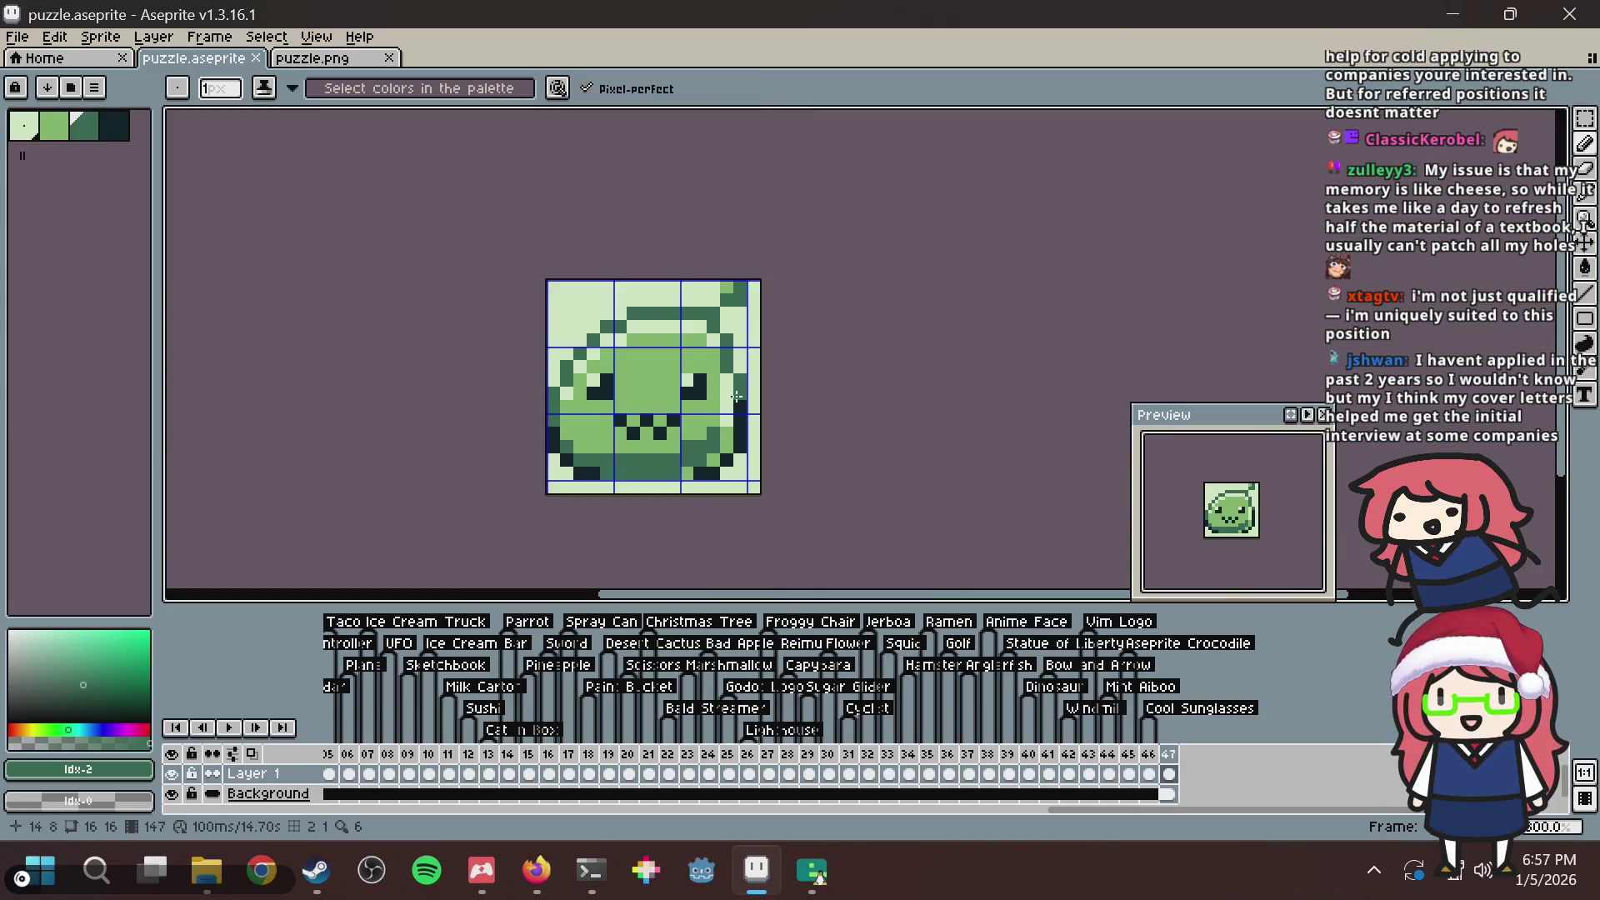
pyautogui.scroll(2, 737, 396)
pyautogui.hotkey('ctrl', 's')
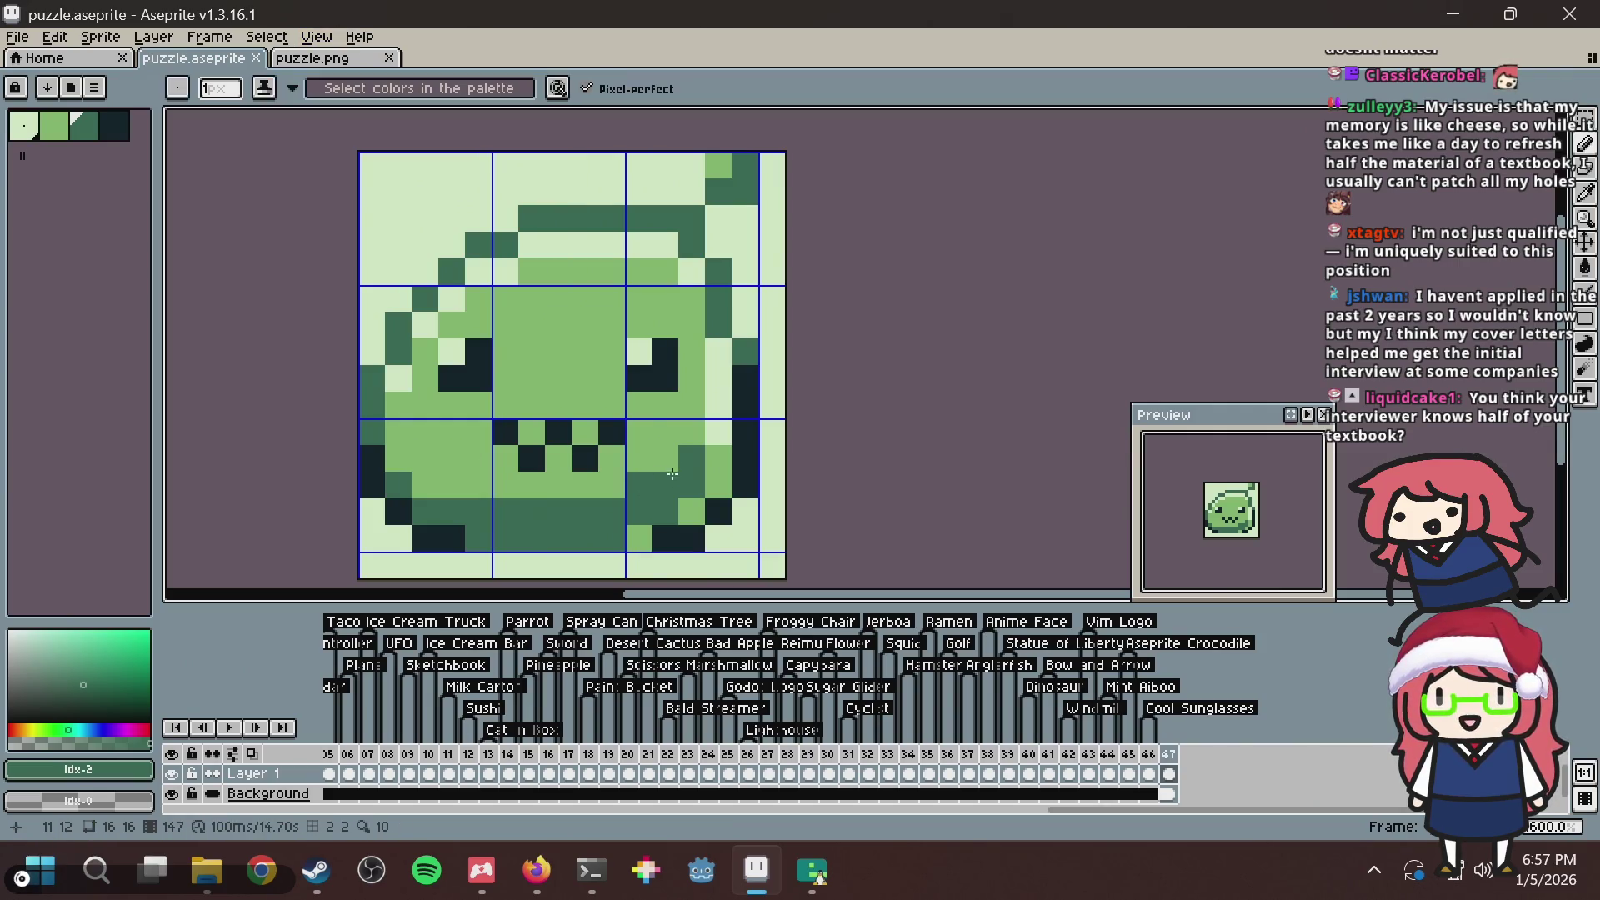
# Paint dark green pixels right of the mouth, undoing the extra one, and save.
pyautogui.hotkey('ctrl', 's')
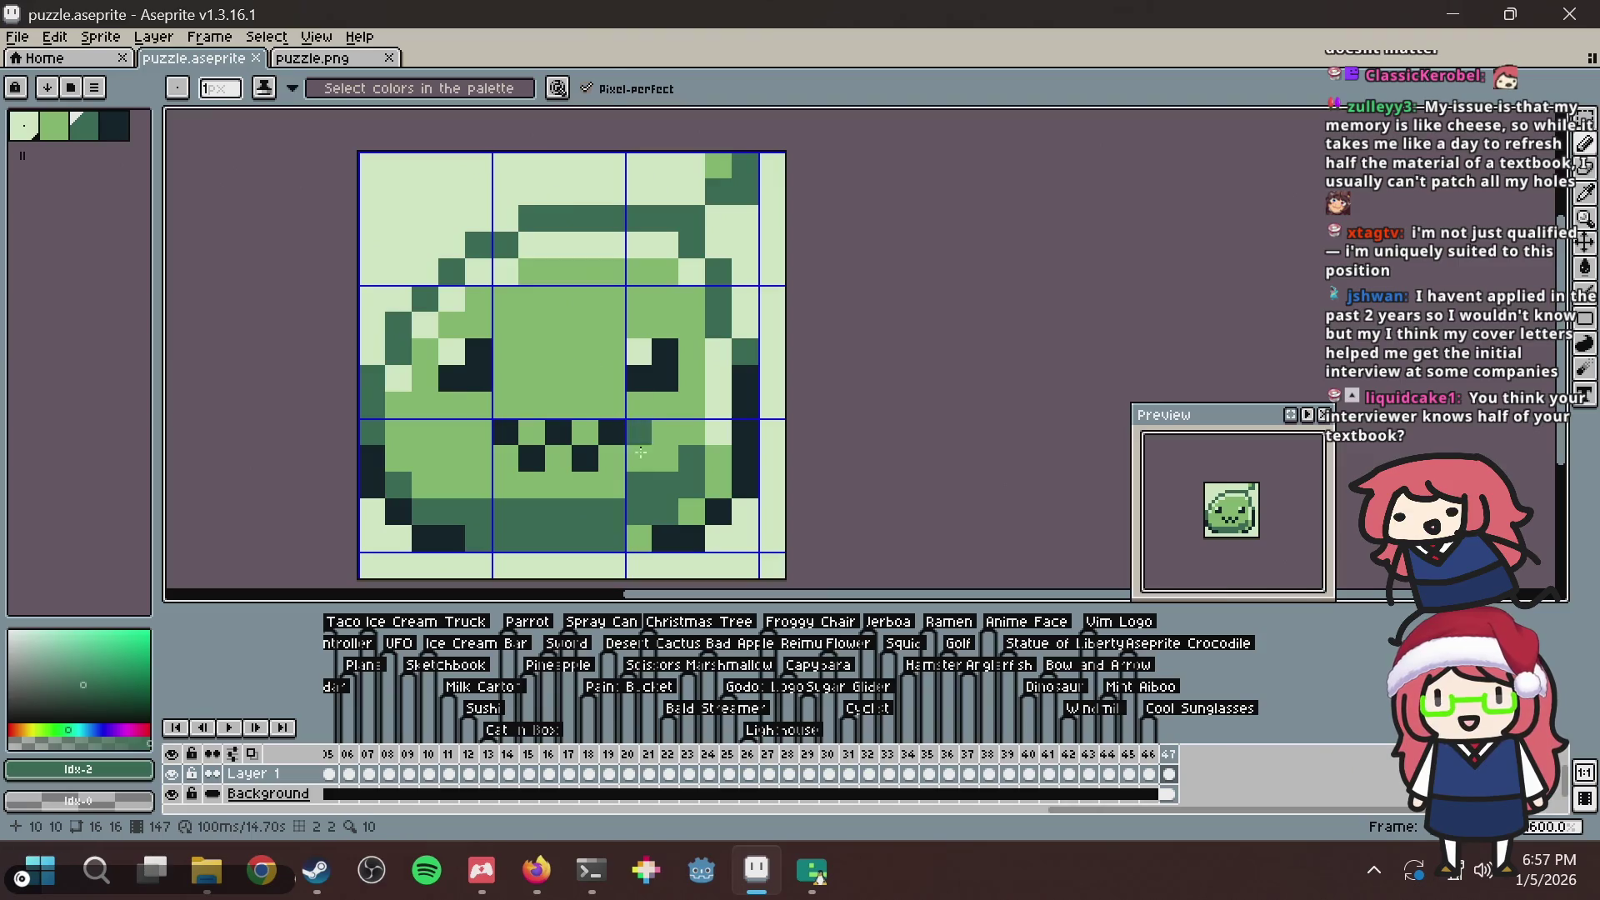
pyautogui.click(691, 459)
pyautogui.hotkey('ctrl', 's')
pyautogui.click(675, 468)
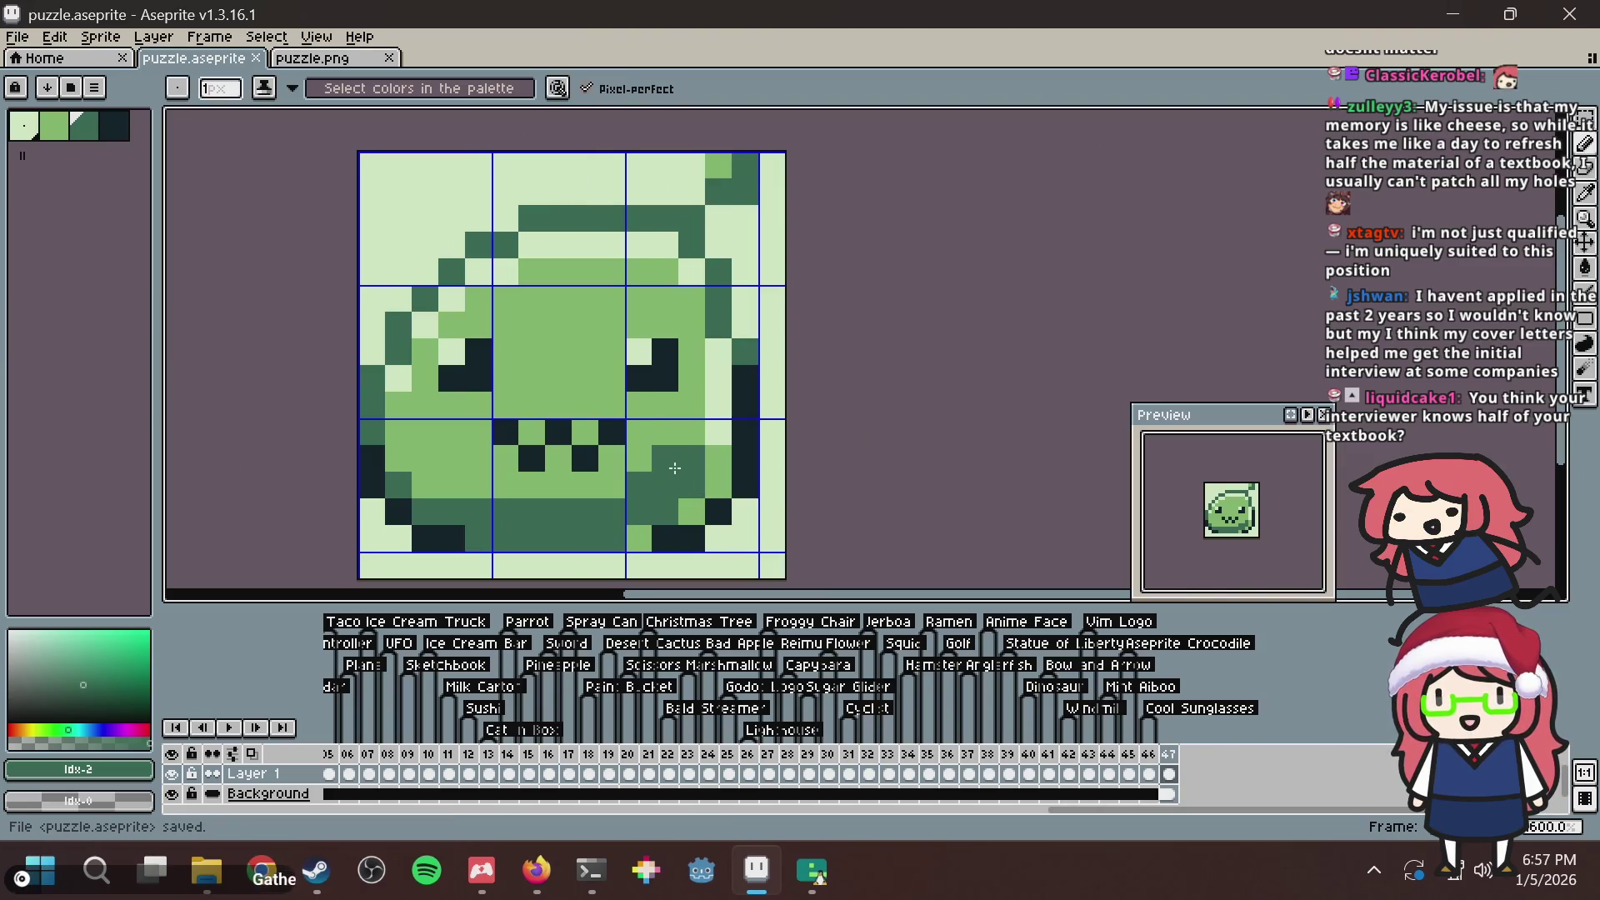
pyautogui.hotkey('ctrl', 'z')
pyautogui.click(635, 430)
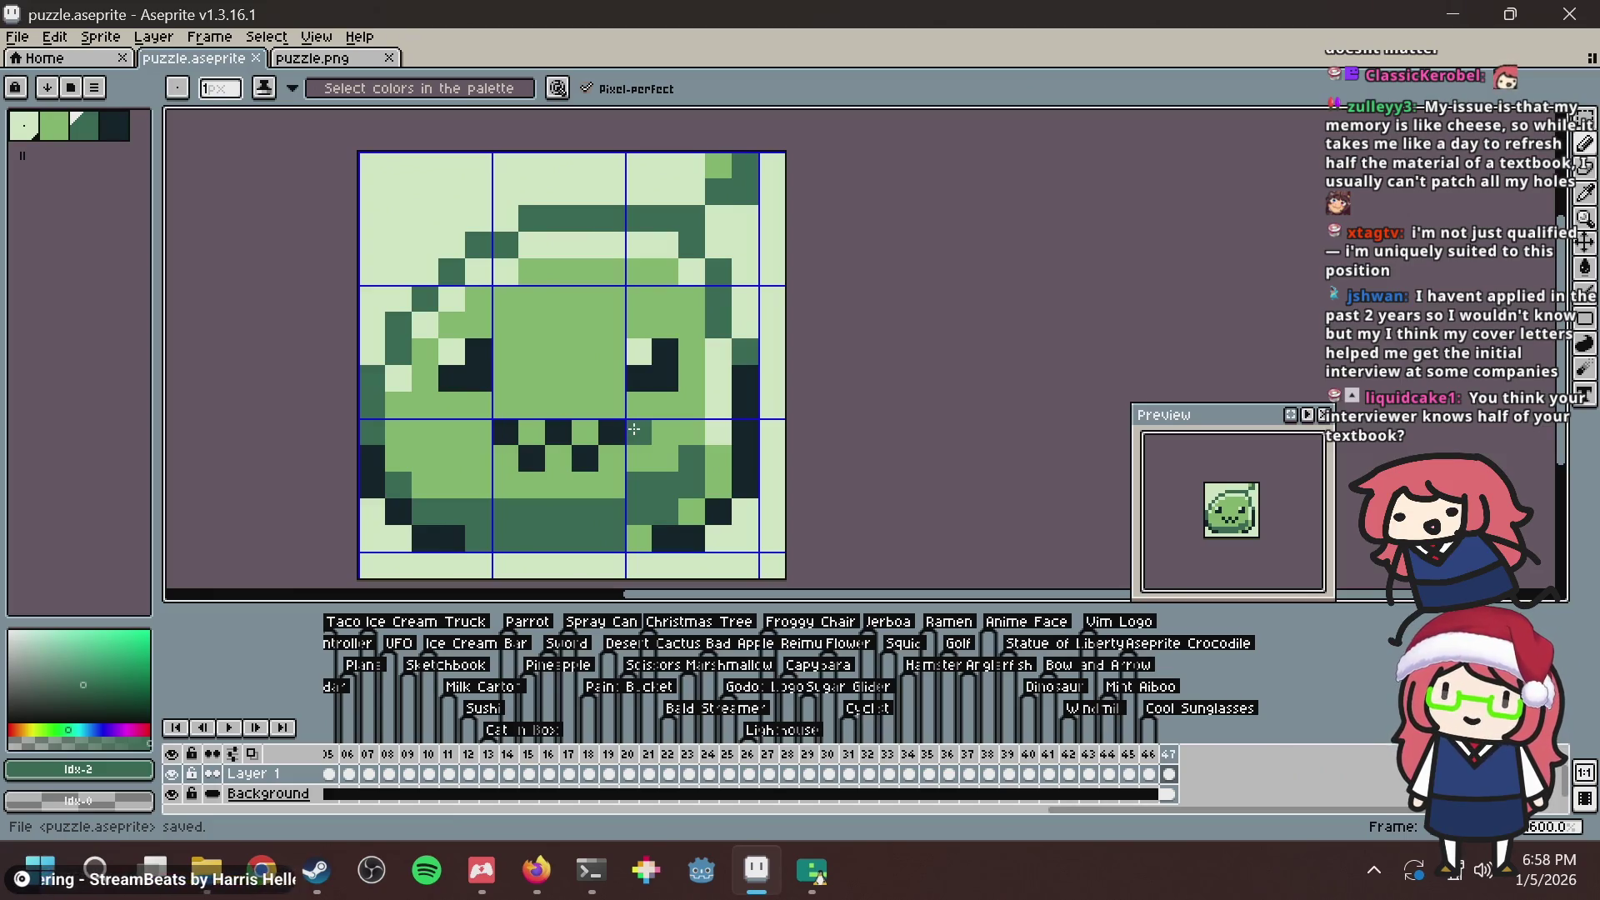
pyautogui.hotkey('ctrl', 's')
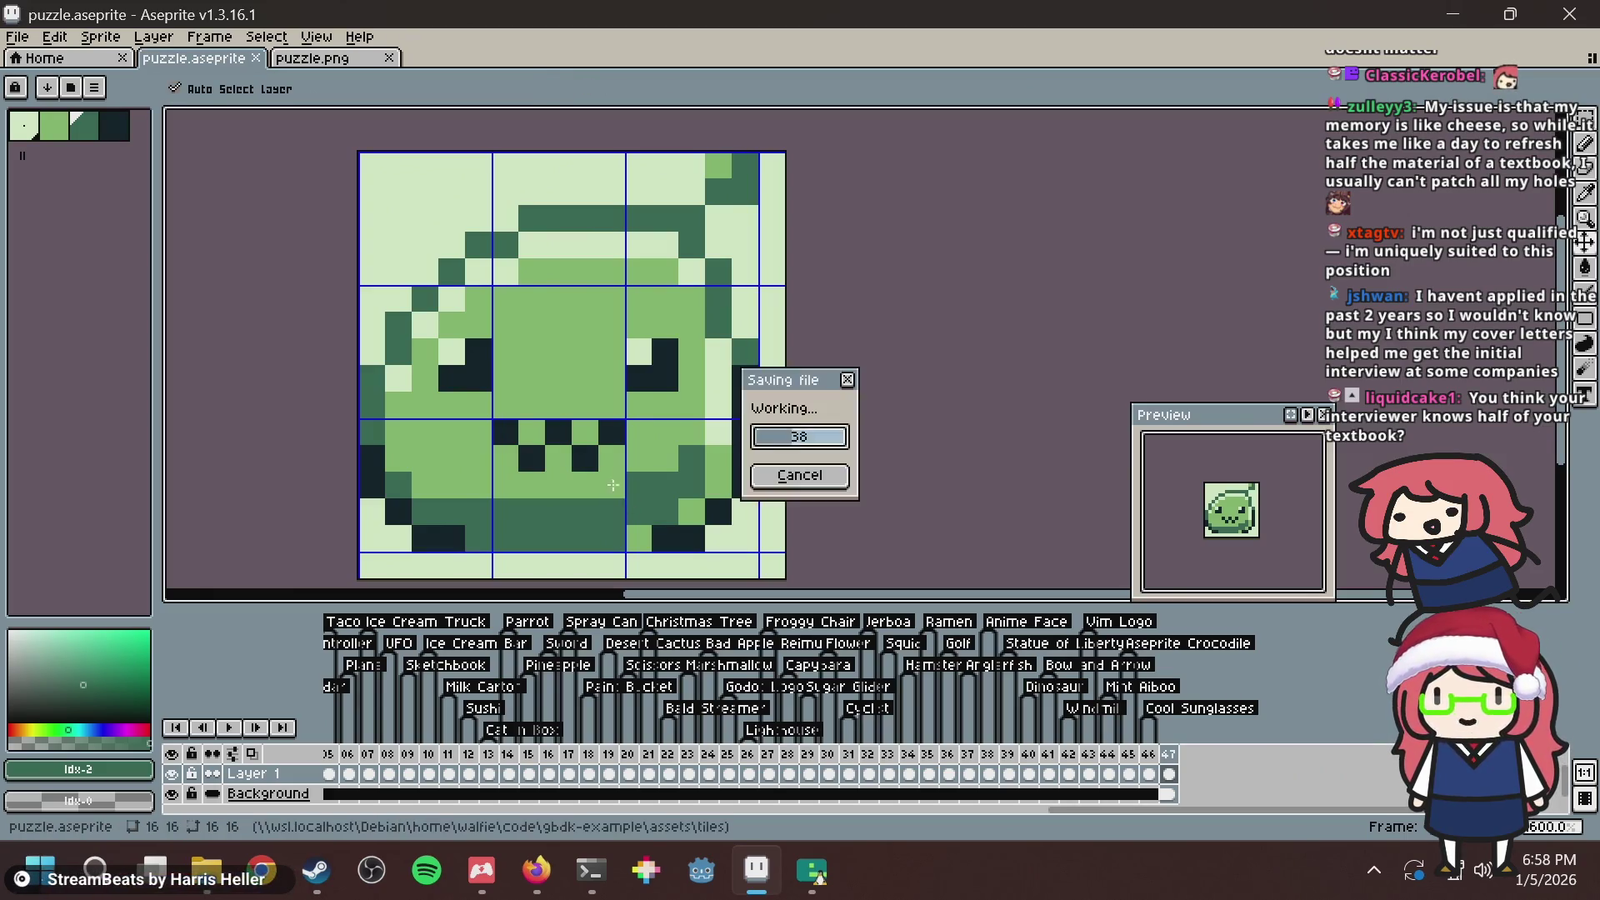
# Add more darker green shading to the frog's face, then switch to the Nonogram Maker page.
pyautogui.click(692, 433)
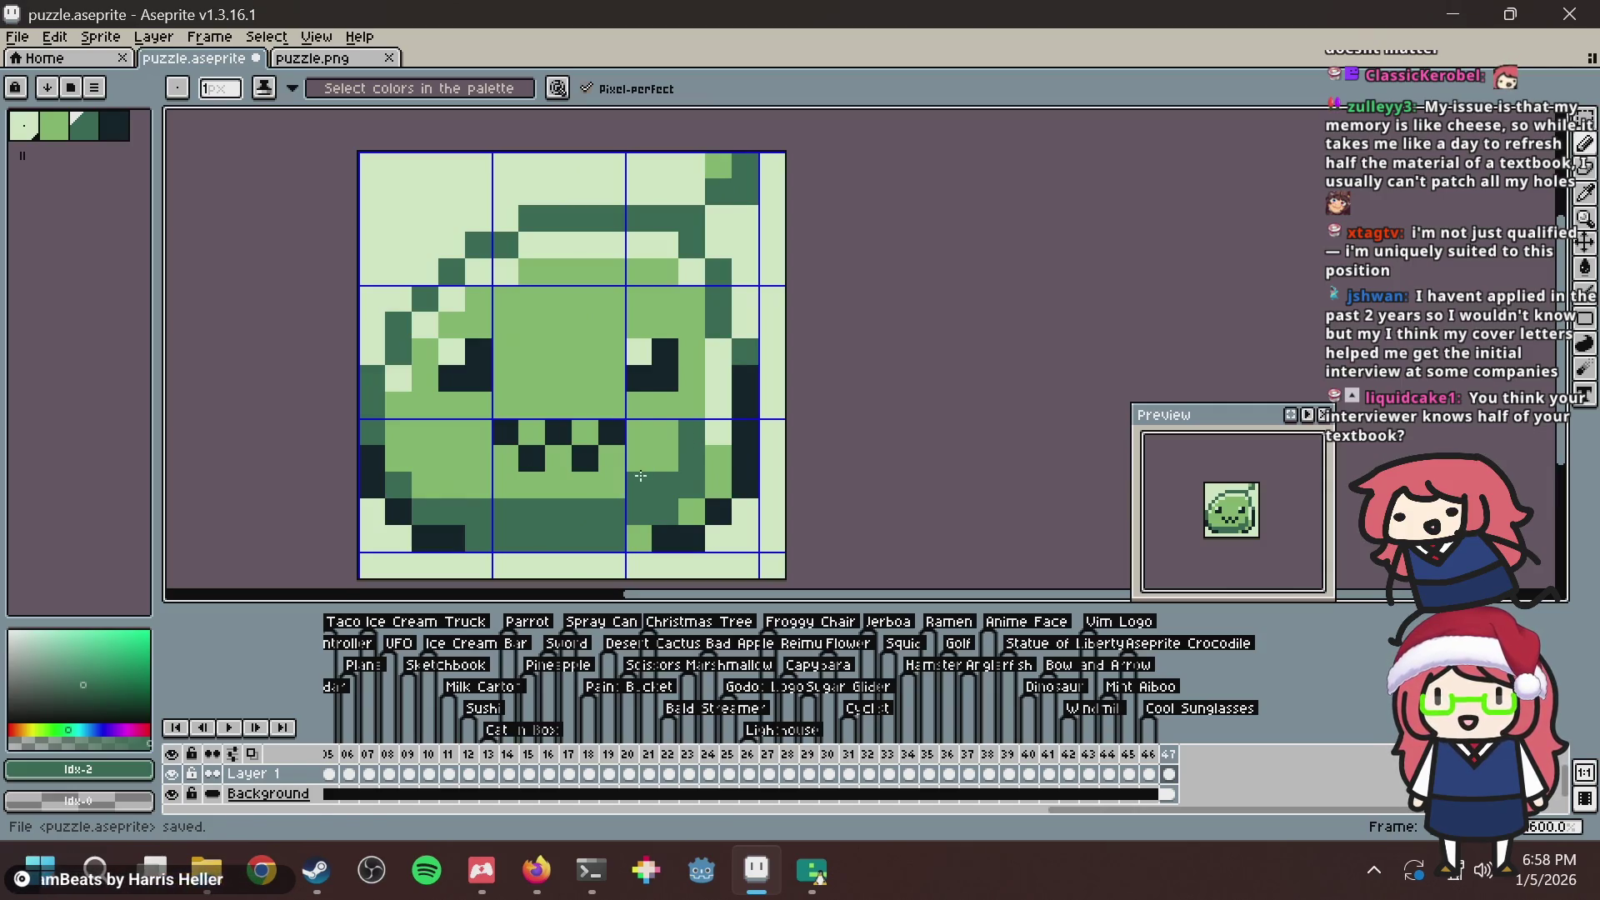
pyautogui.click(665, 460)
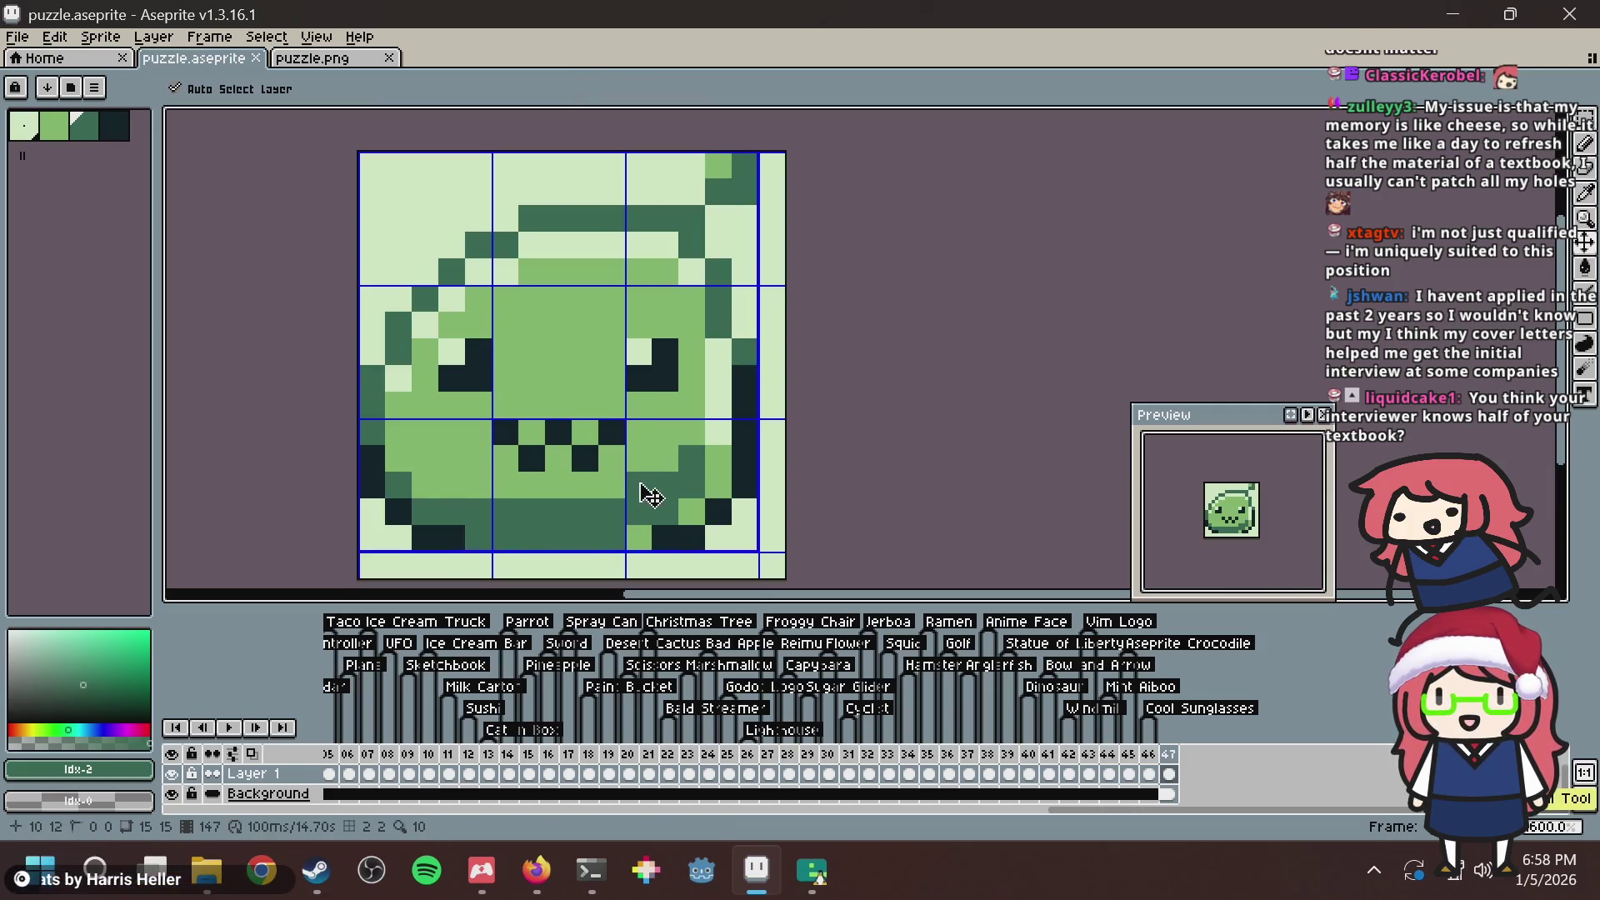
pyautogui.hotkey('alt', 'Tab')
pyautogui.hotkey('alt', 'Tab')
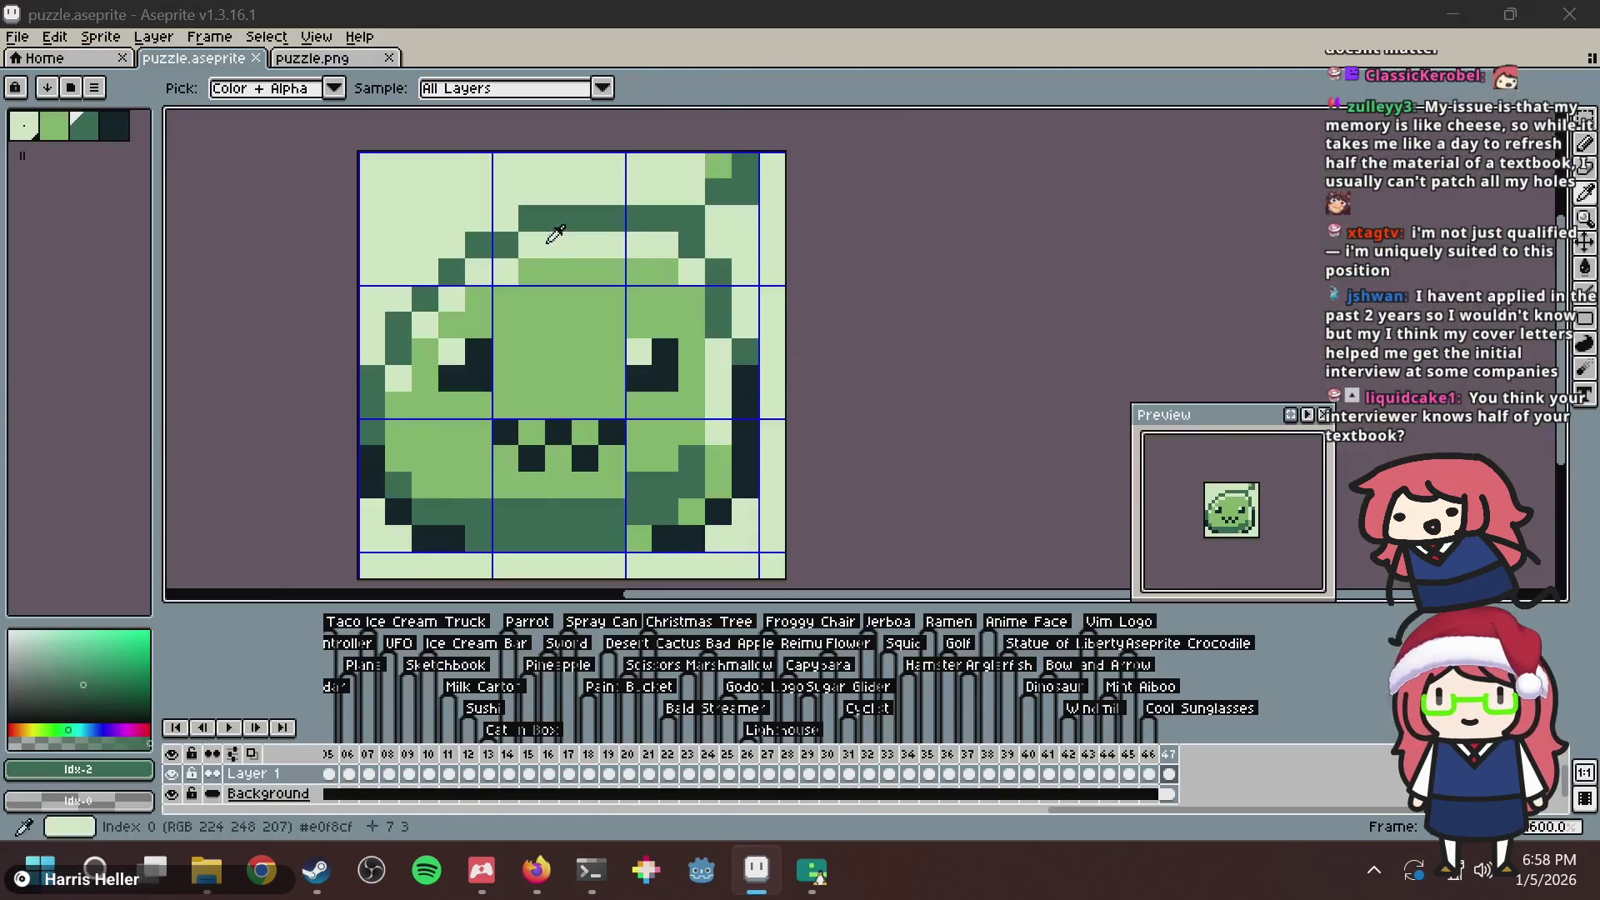
pyautogui.hotkey('alt', 'Tab')
pyautogui.press('Tab')
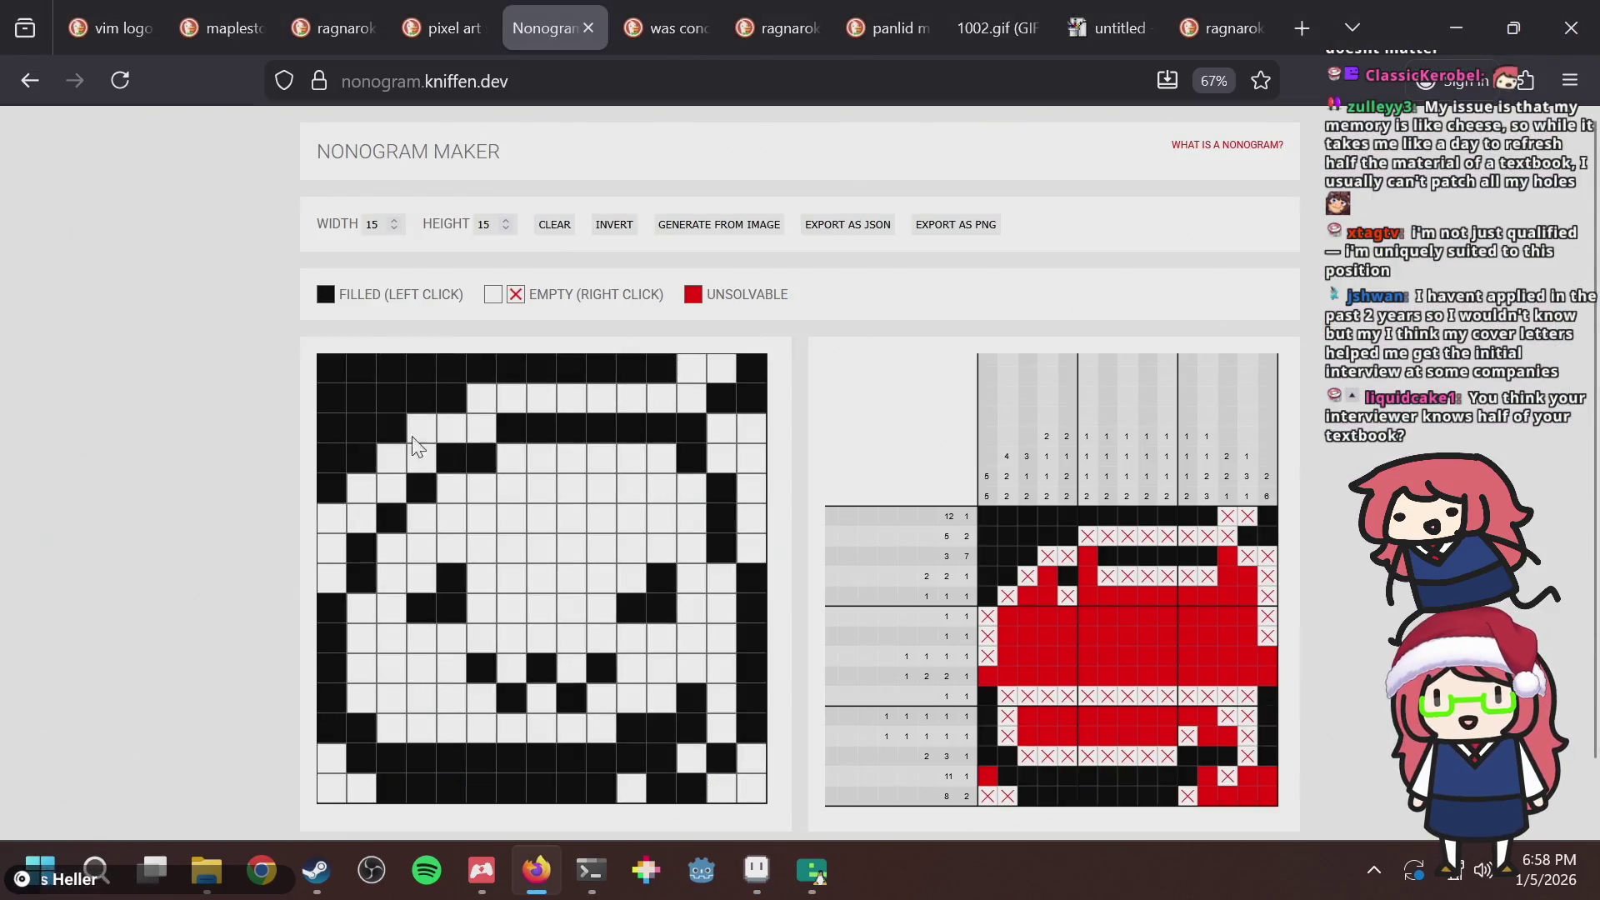
# Clear the filled cells in the grid's top-left corner.
pyautogui.moveTo(331, 429)
pyautogui.mouseDown()
pyautogui.moveTo(331, 398)
pyautogui.moveTo(512, 361)
pyautogui.moveTo(637, 382)
pyautogui.moveTo(442, 398)
pyautogui.moveTo(361, 457)
pyautogui.moveTo(331, 369)
pyautogui.mouseUp()
pyautogui.rightClick(326, 355)
pyautogui.click(234, 531)
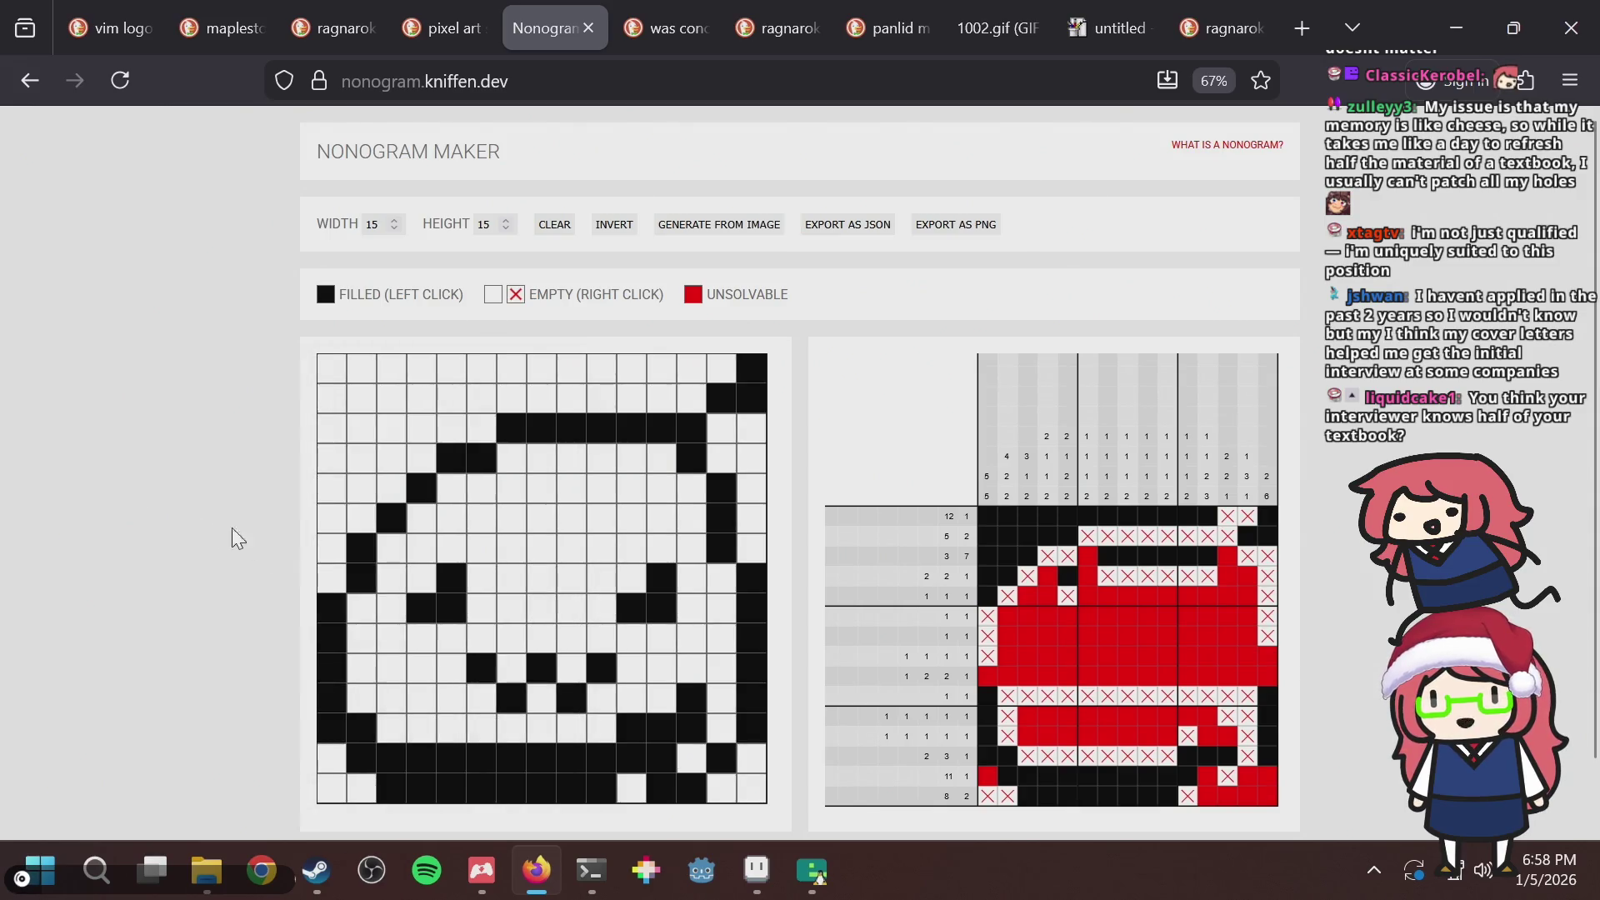
# Fill outline cells on the left edge, row 5 column 3, rows 3–4, and the right edge of row 7.
pyautogui.click(342, 575)
pyautogui.click(391, 496)
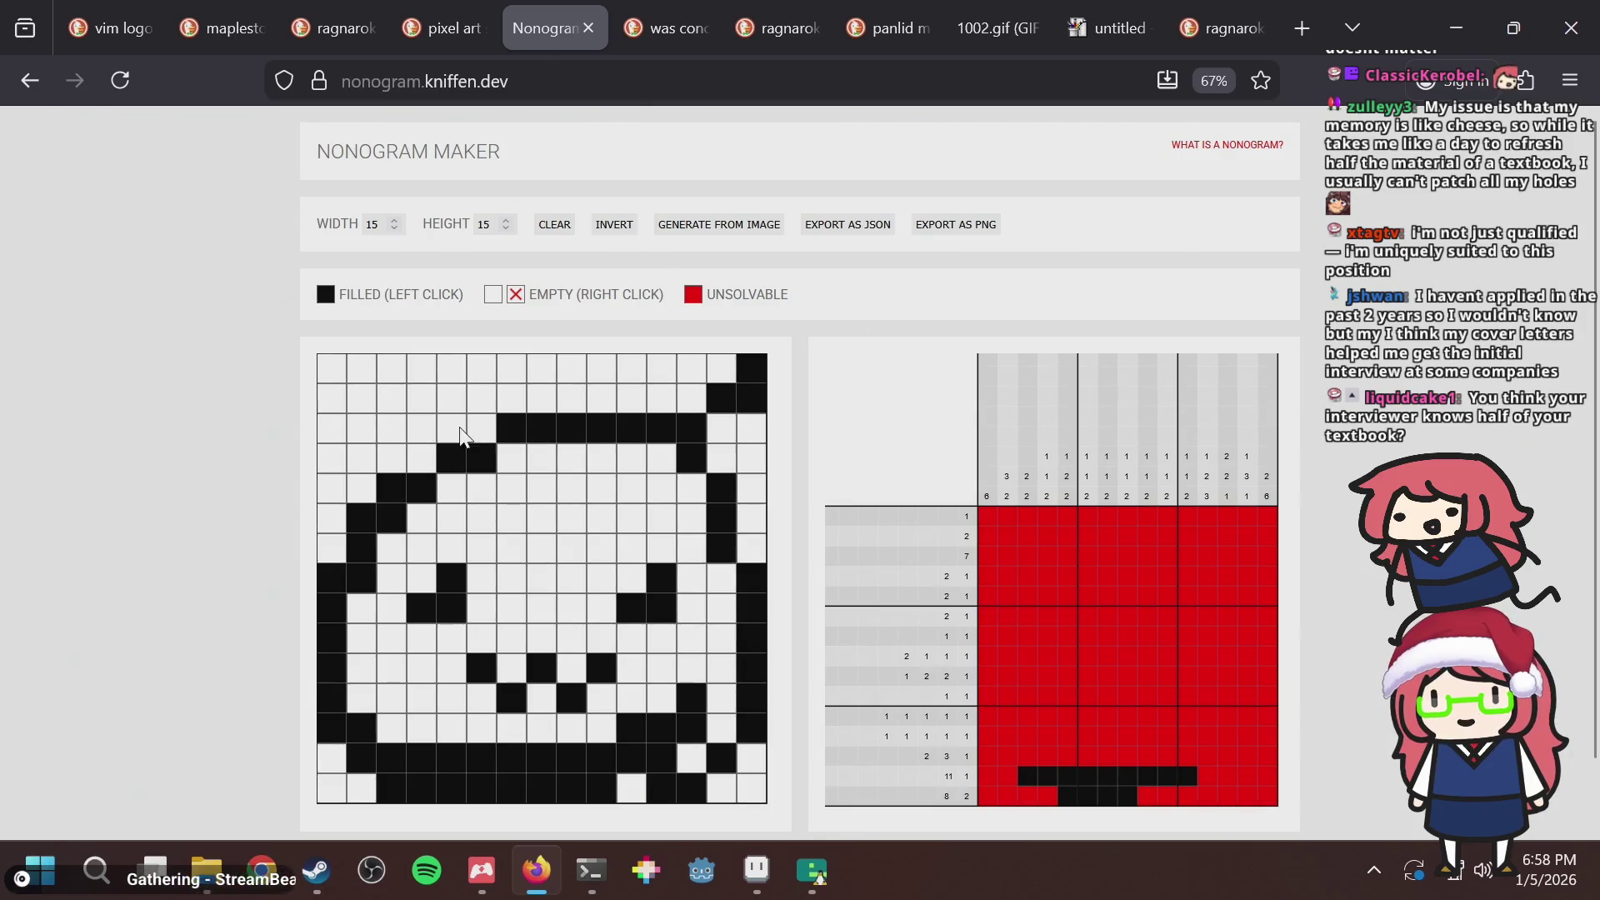
pyautogui.click(483, 429)
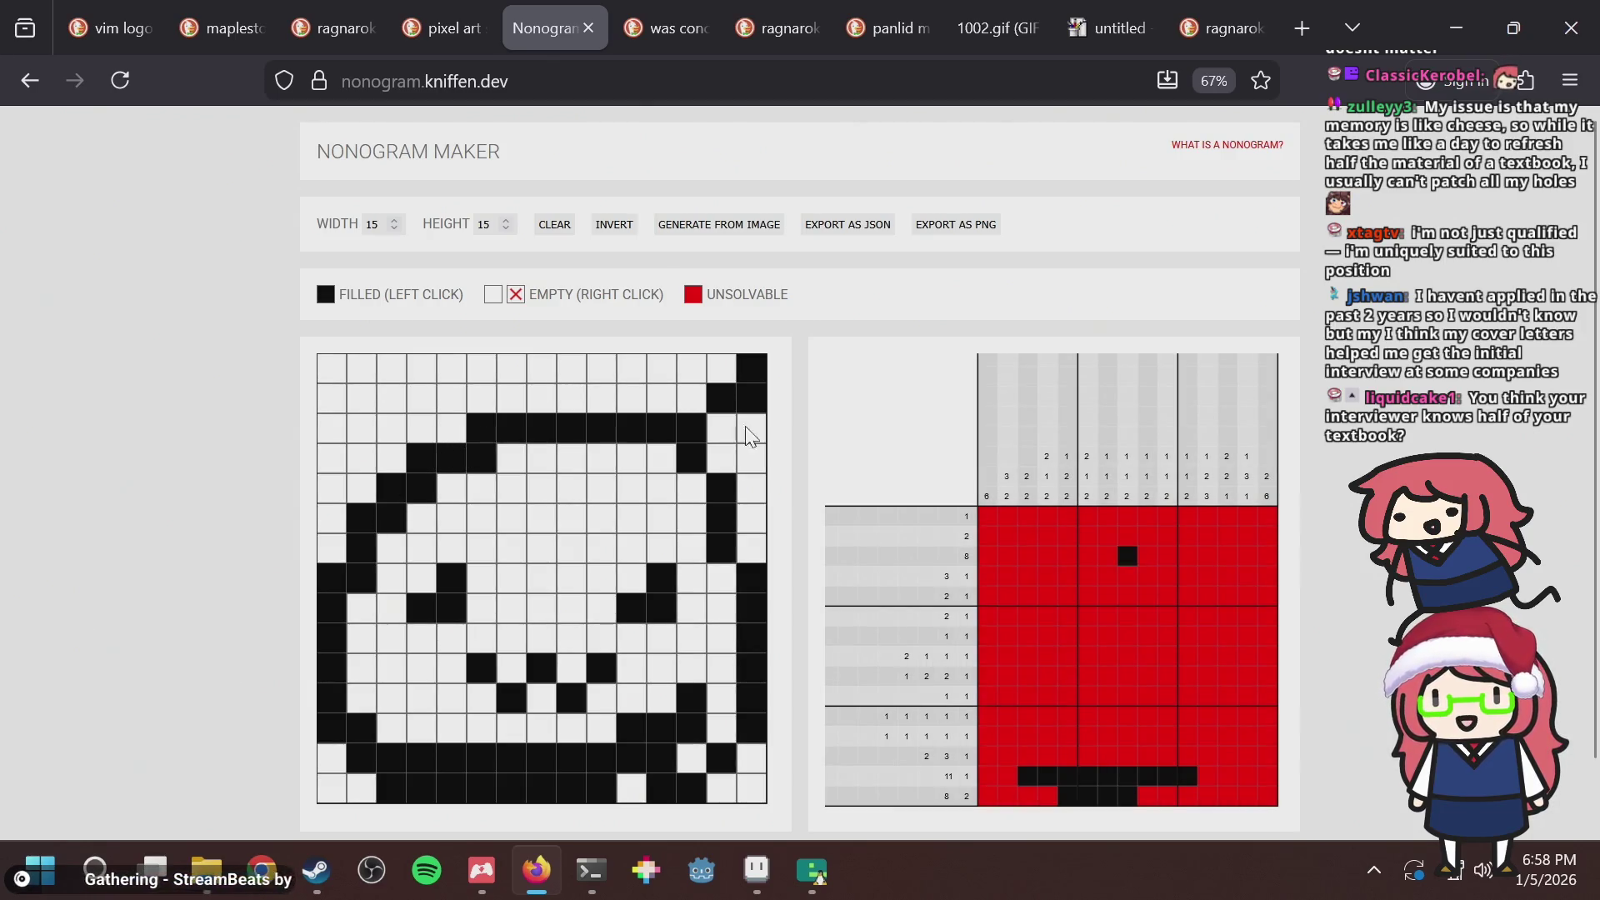
pyautogui.click(723, 459)
pyautogui.click(749, 547)
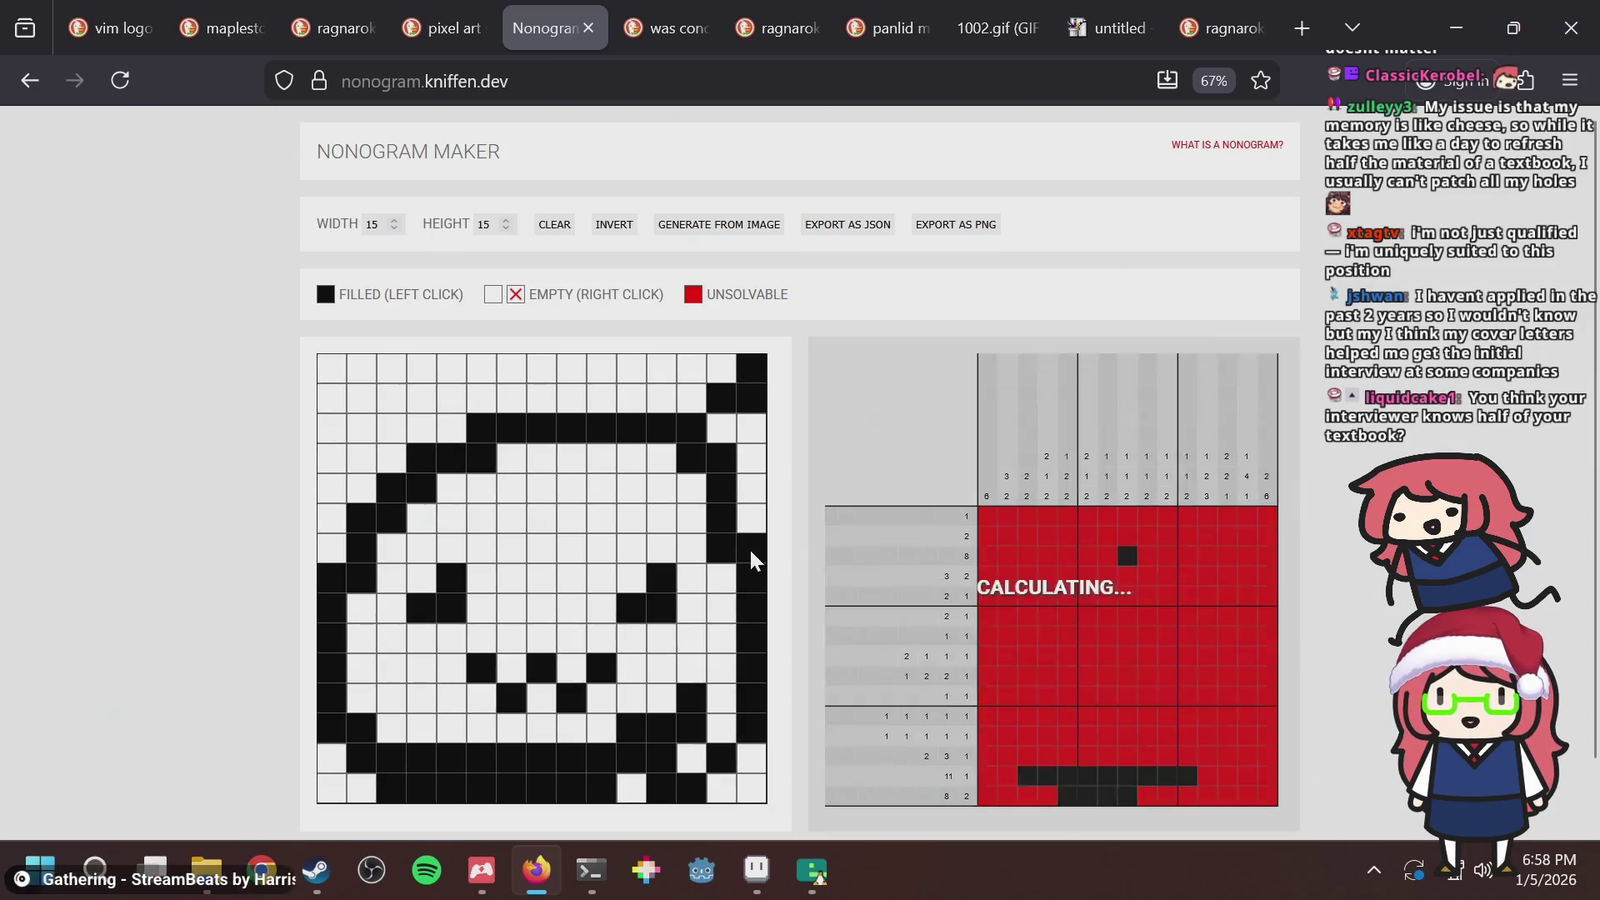
# Clear stray cells in rows 3–4, the upper-left diagonal and row 8 column 1; fill row 13 column 13.
pyautogui.click(721, 460)
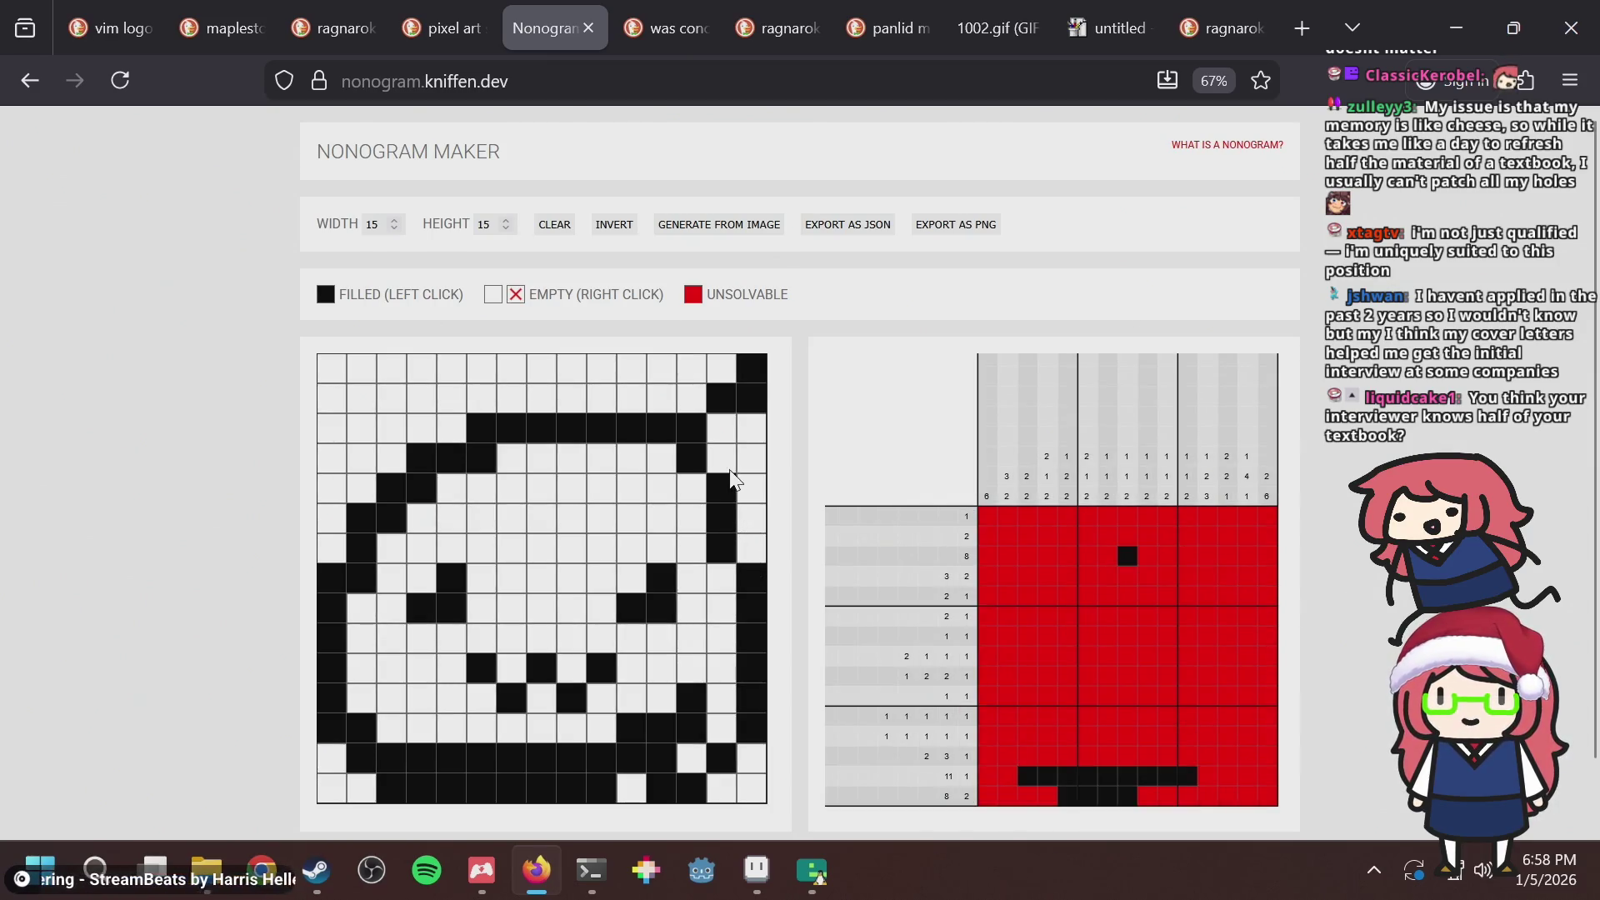
pyautogui.click(470, 425)
pyautogui.click(417, 457)
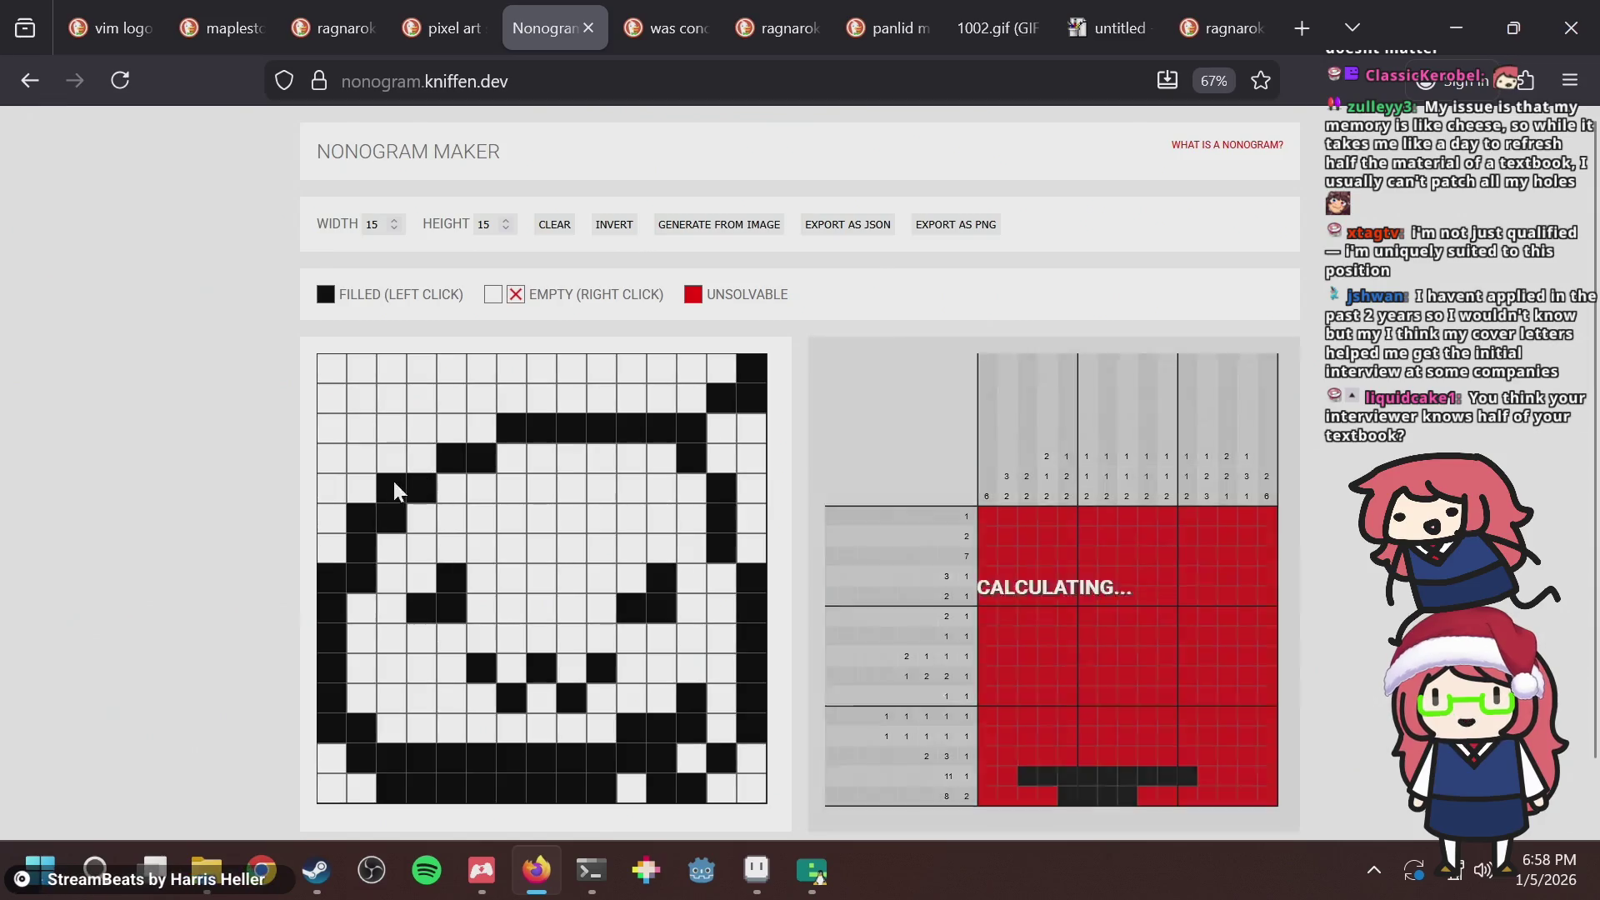
pyautogui.click(393, 483)
pyautogui.click(367, 520)
pyautogui.click(330, 576)
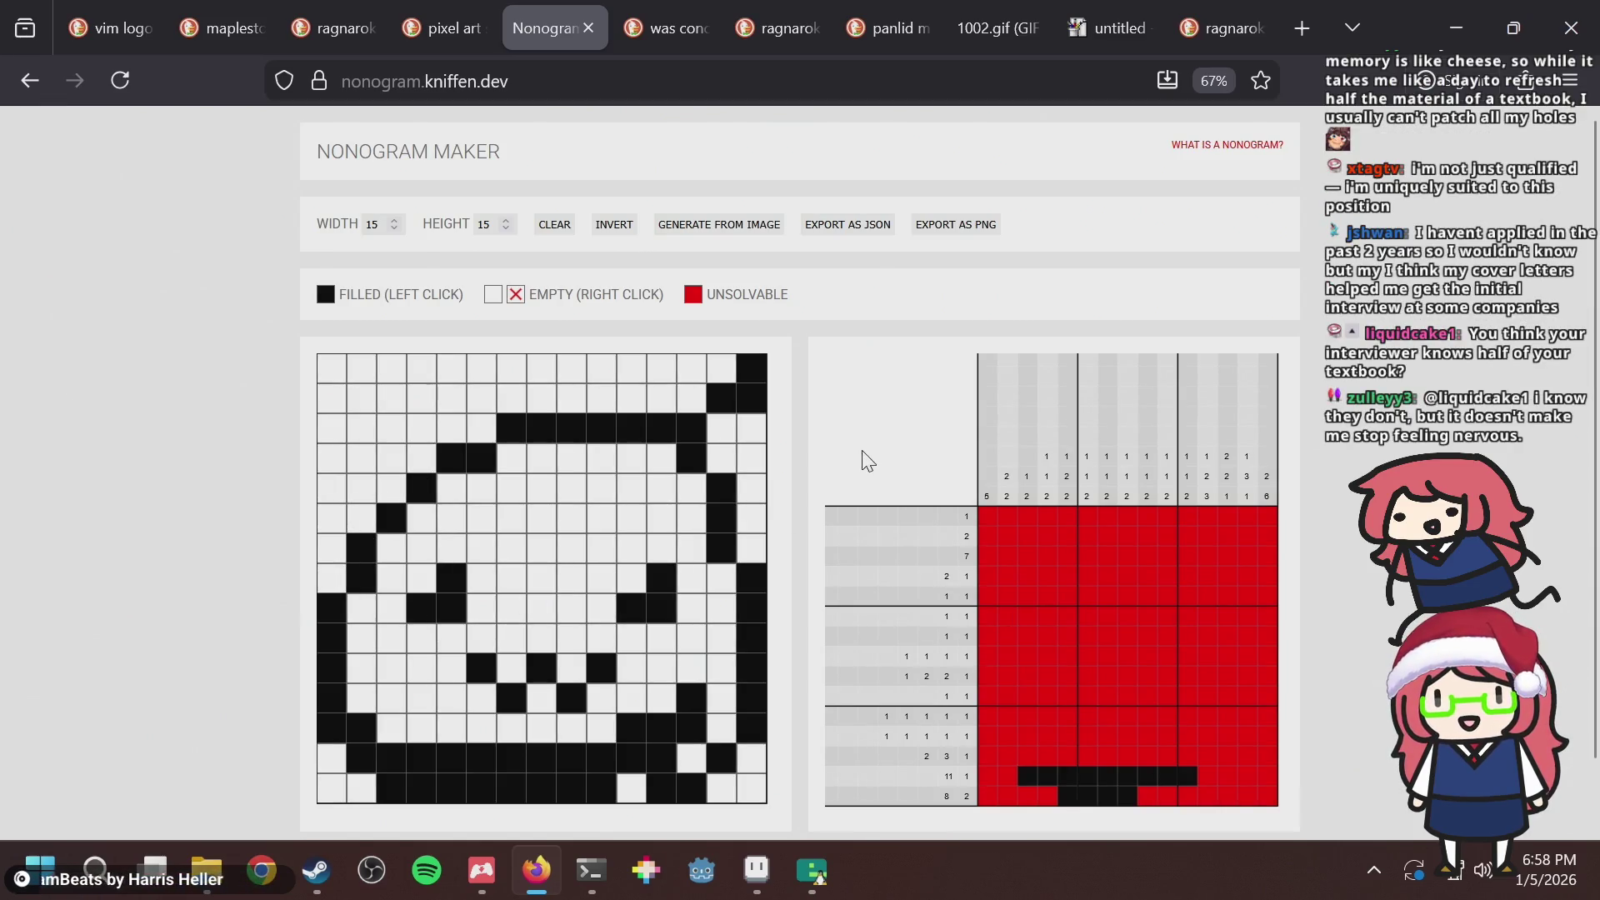
pyautogui.click(688, 717)
# Glance at the frog tile, then cancel the browser's accidental Save As dialog.
pyautogui.hotkey('alt', 'Tab')
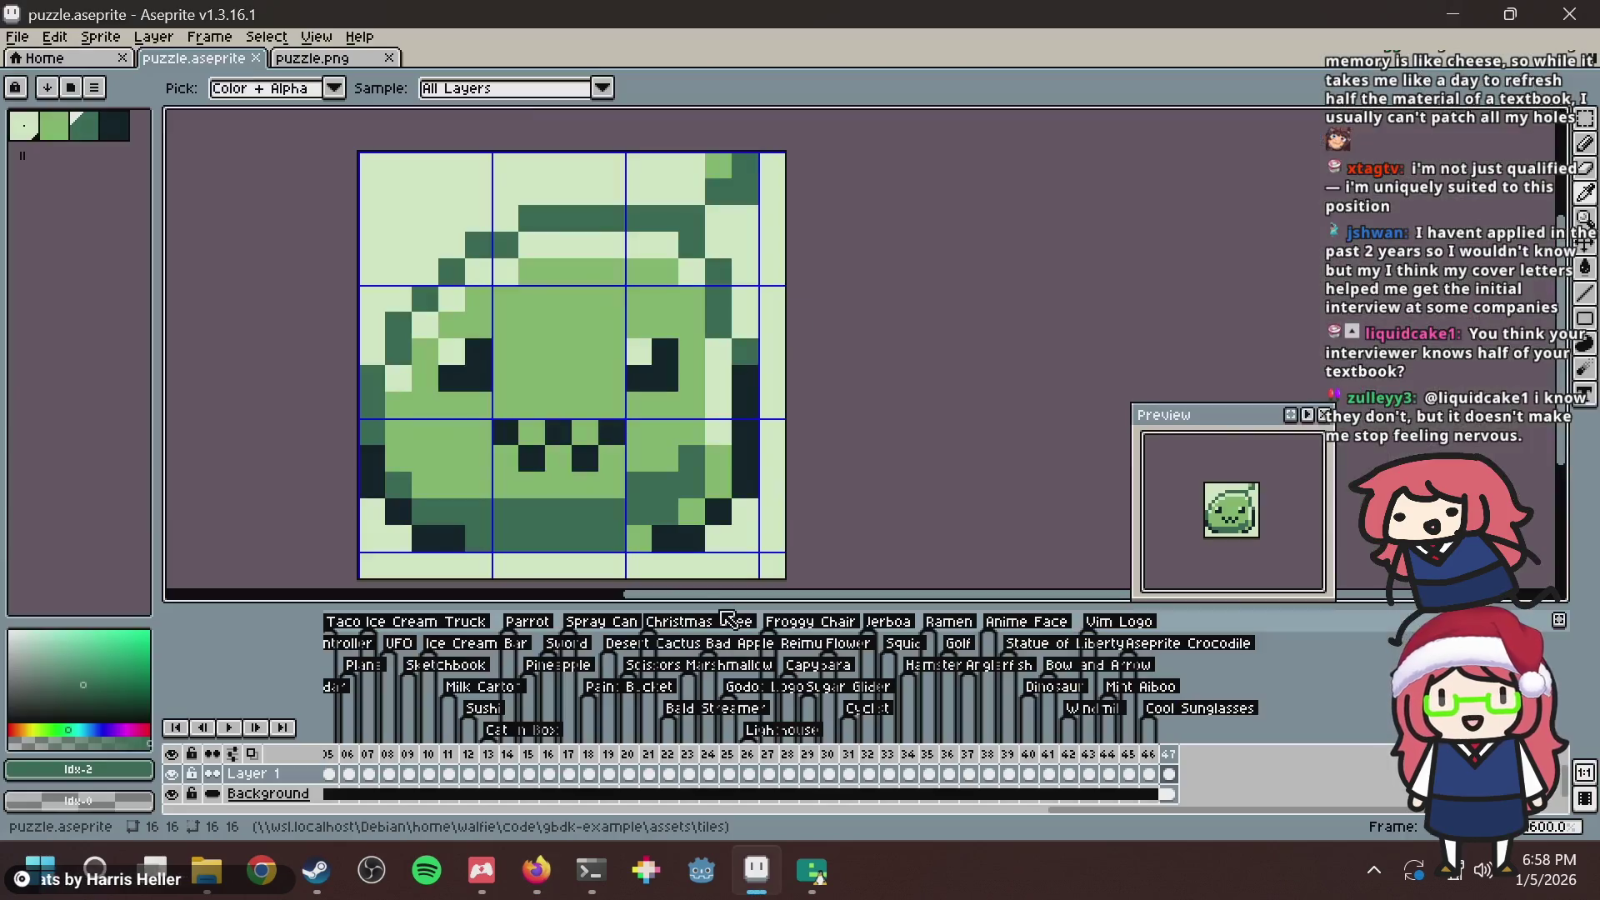
pyautogui.hotkey('alt', 'Tab')
pyautogui.hotkey('ctrl', 's')
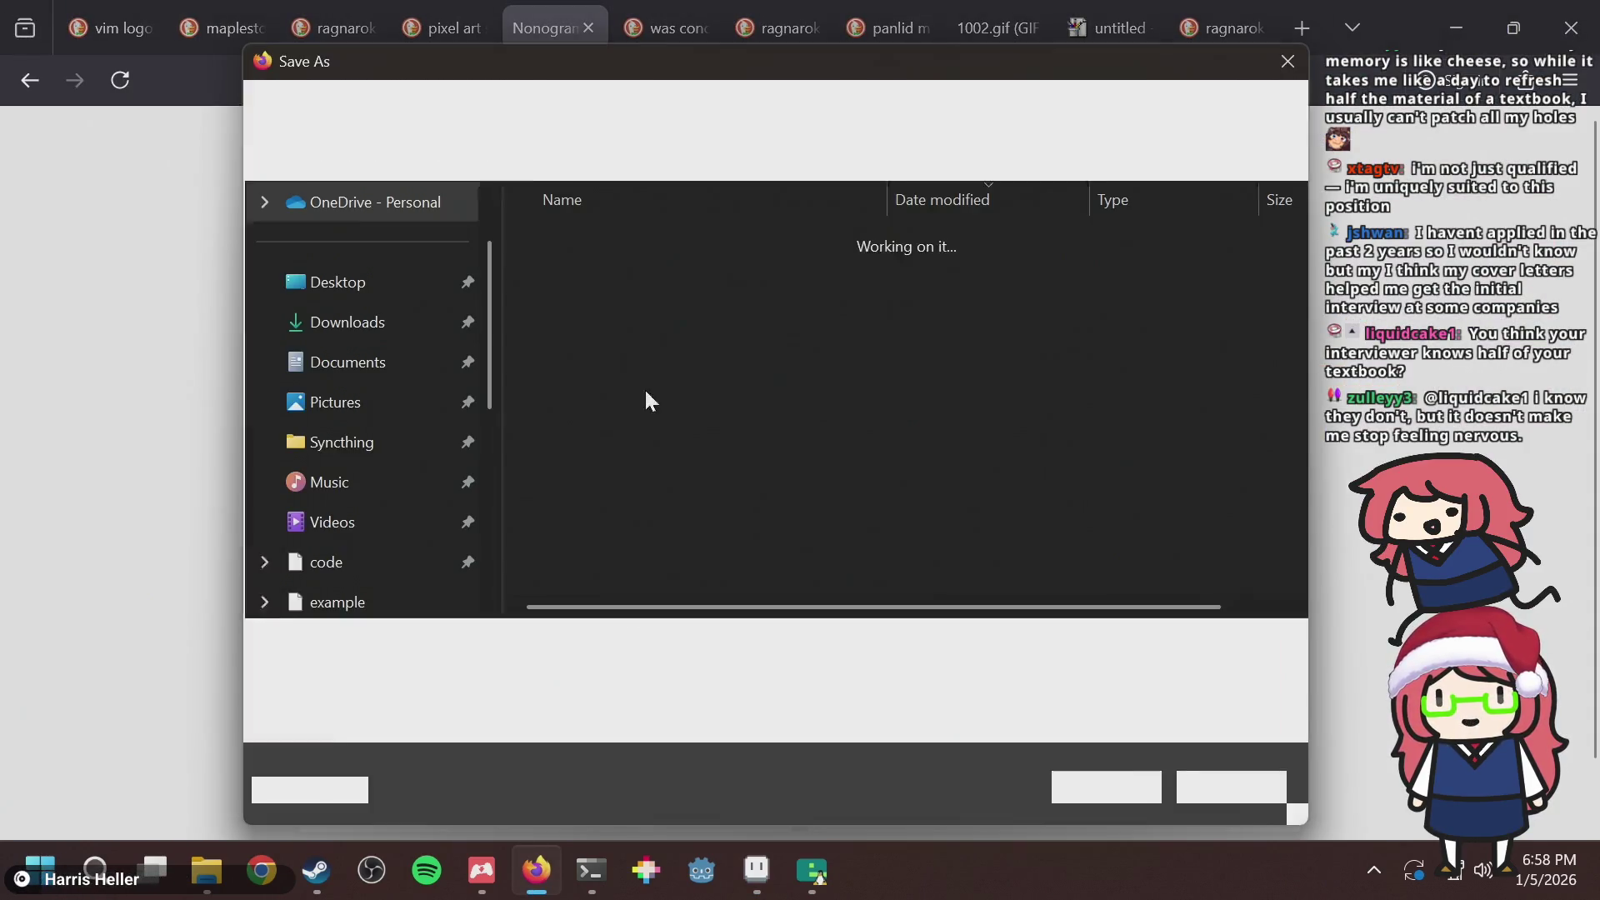
pyautogui.press('Escape')
# Save puzzle.aseprite in Aseprite, dismissing the warning, and return to the nonogram page.
pyautogui.hotkey('alt', 'Tab')
pyautogui.hotkey('ctrl', 's')
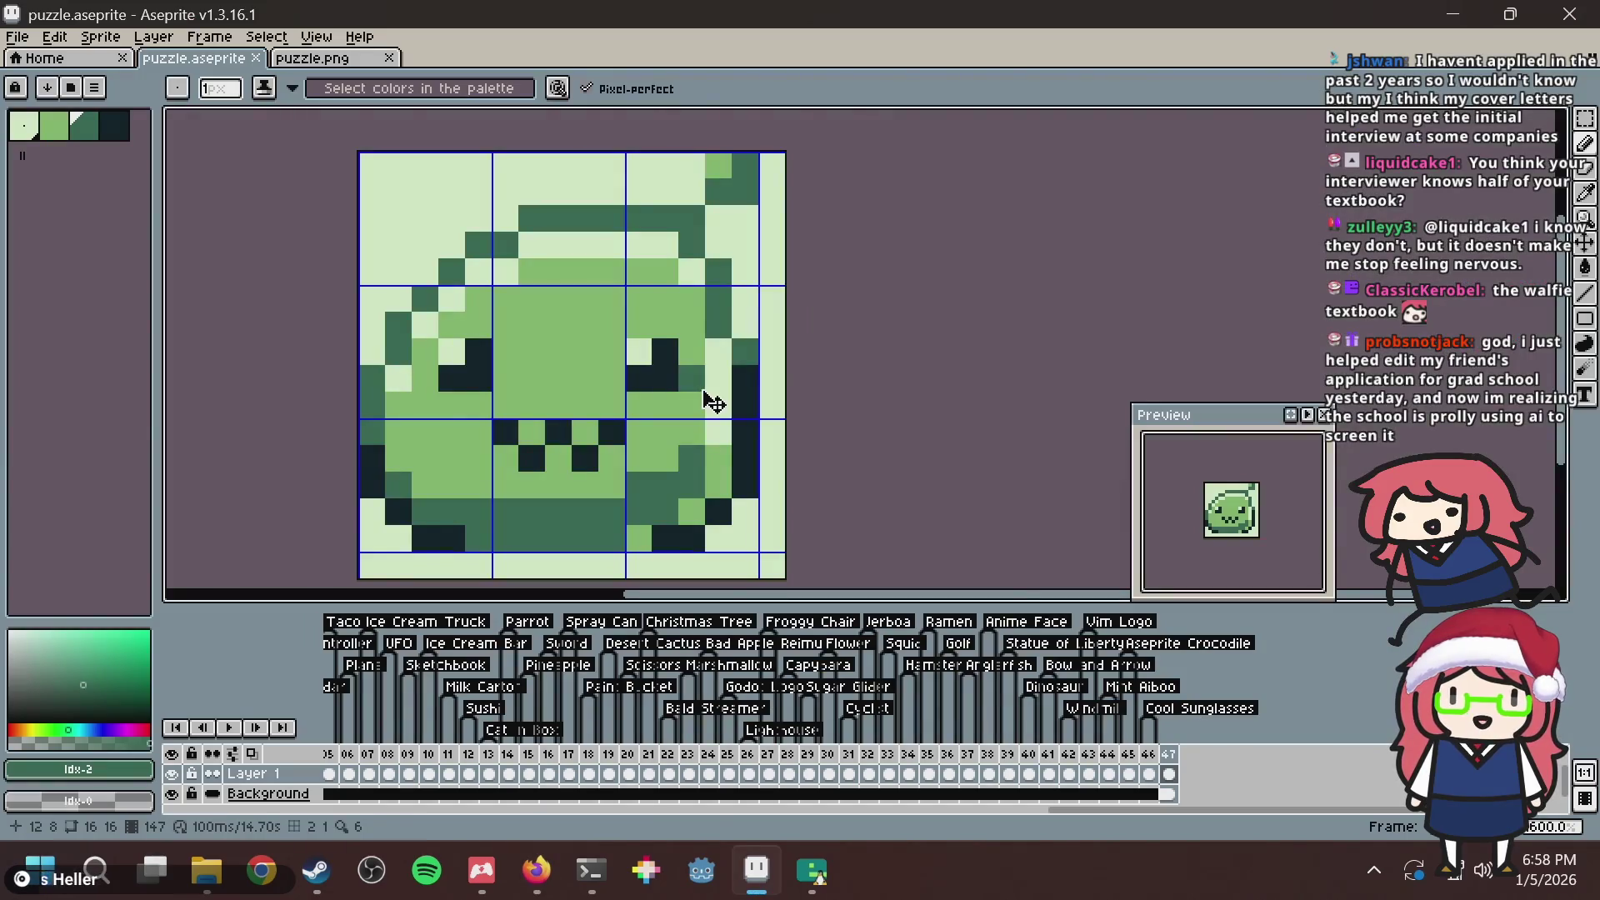
pyautogui.hotkey('ctrl', 's')
pyautogui.press('Return')
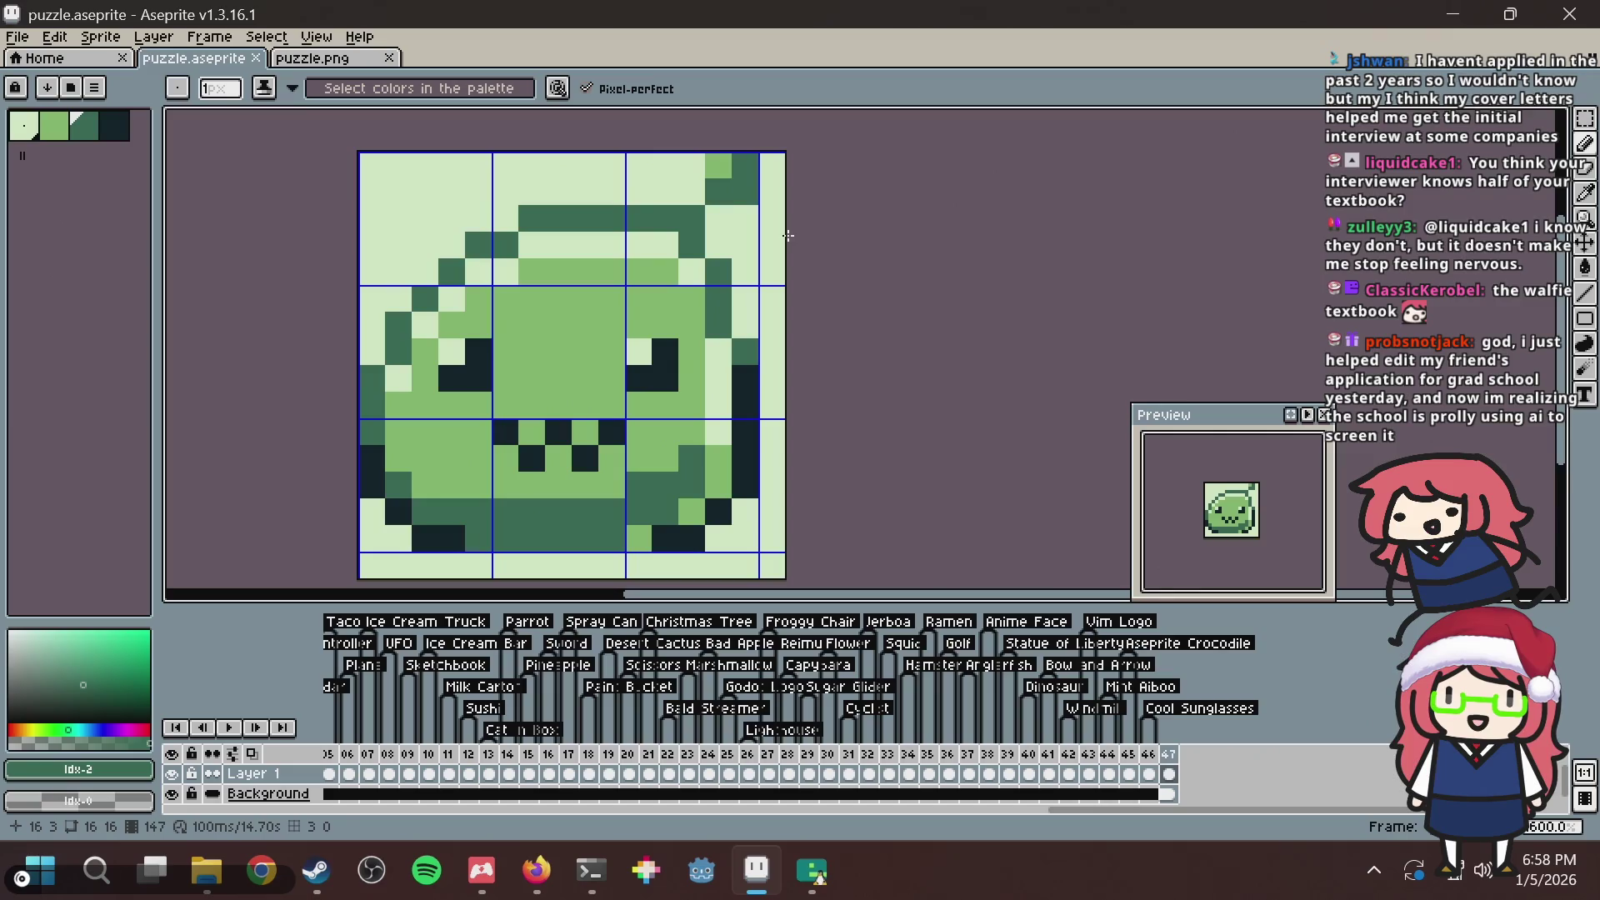
pyautogui.scroll(-1, 758, 333)
pyautogui.hotkey('ctrl', 's')
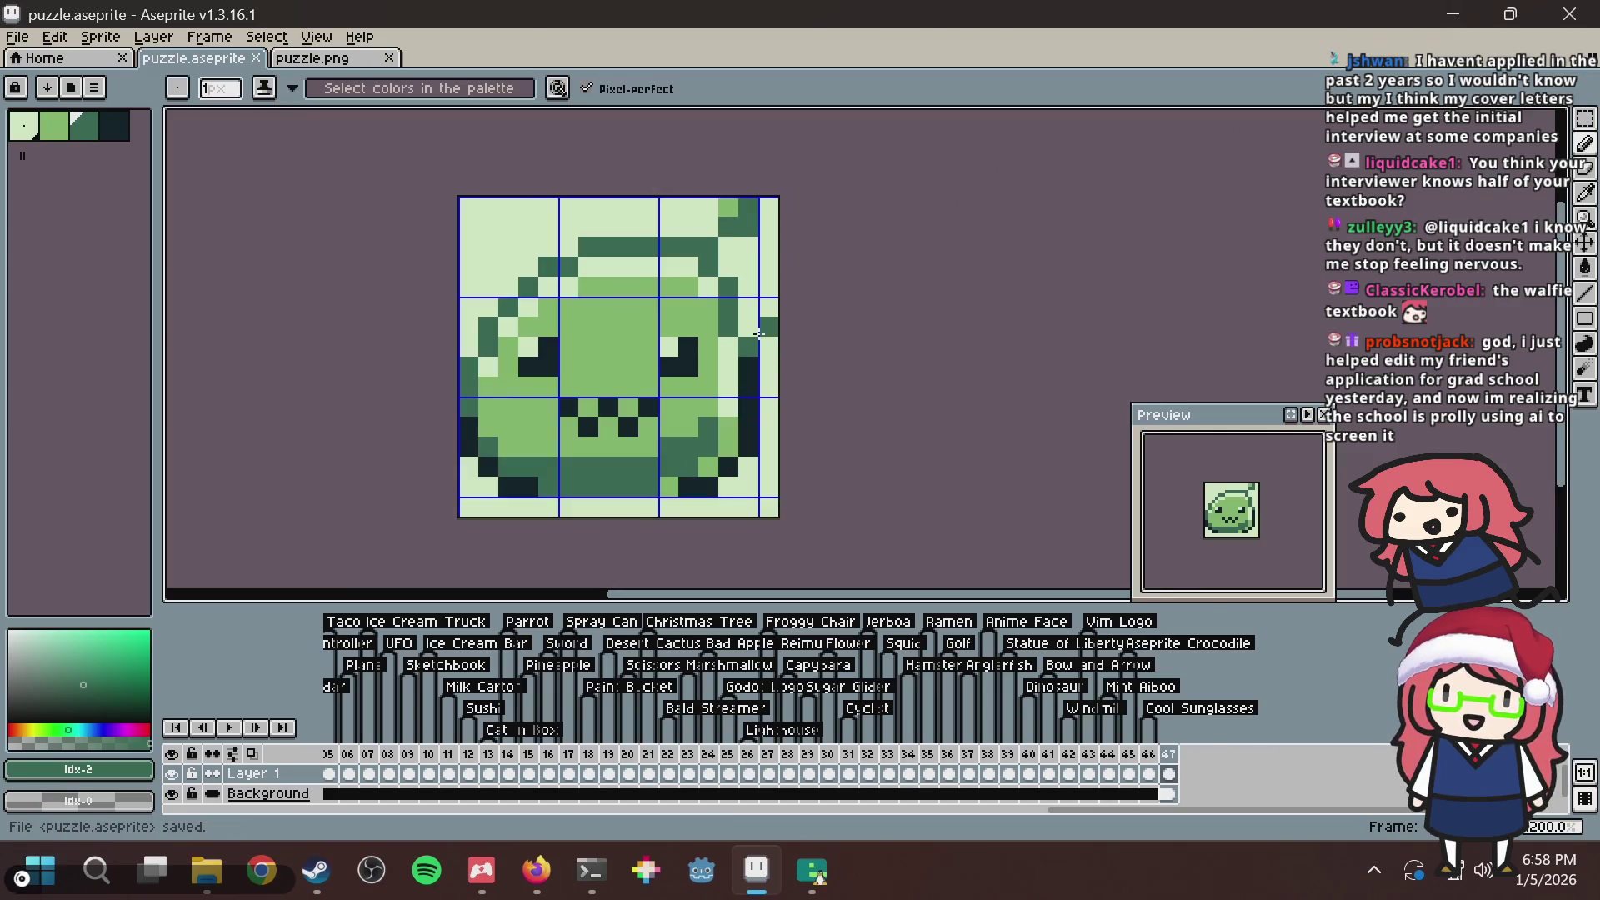
pyautogui.hotkey('alt', 'Tab')
pyautogui.hotkey('alt', 'Tab')
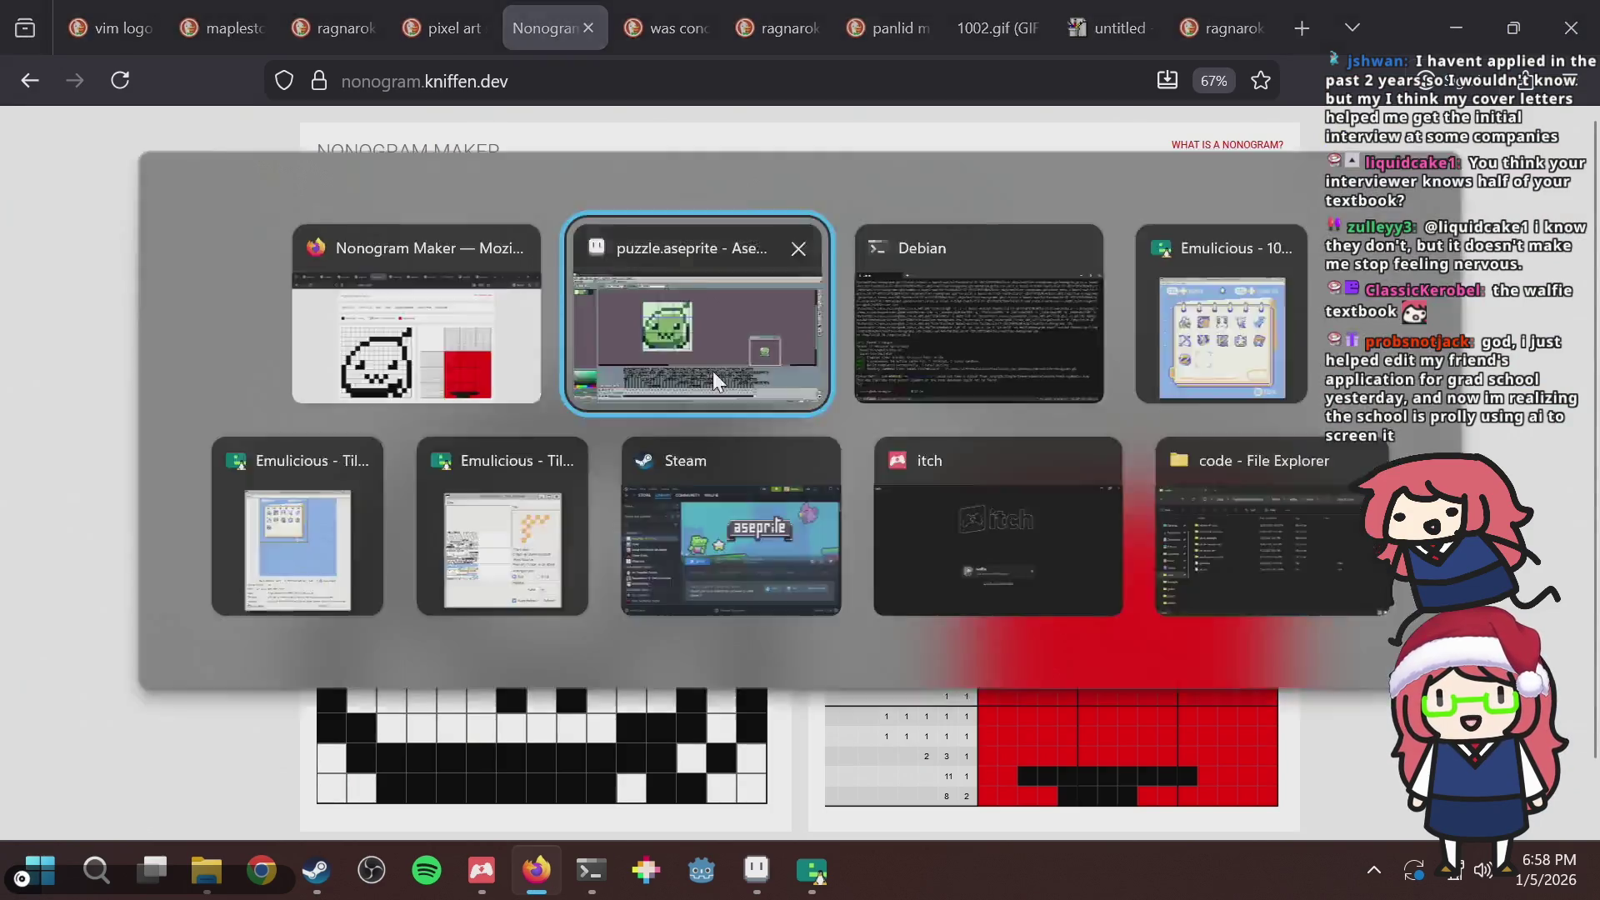
pyautogui.click(712, 371)
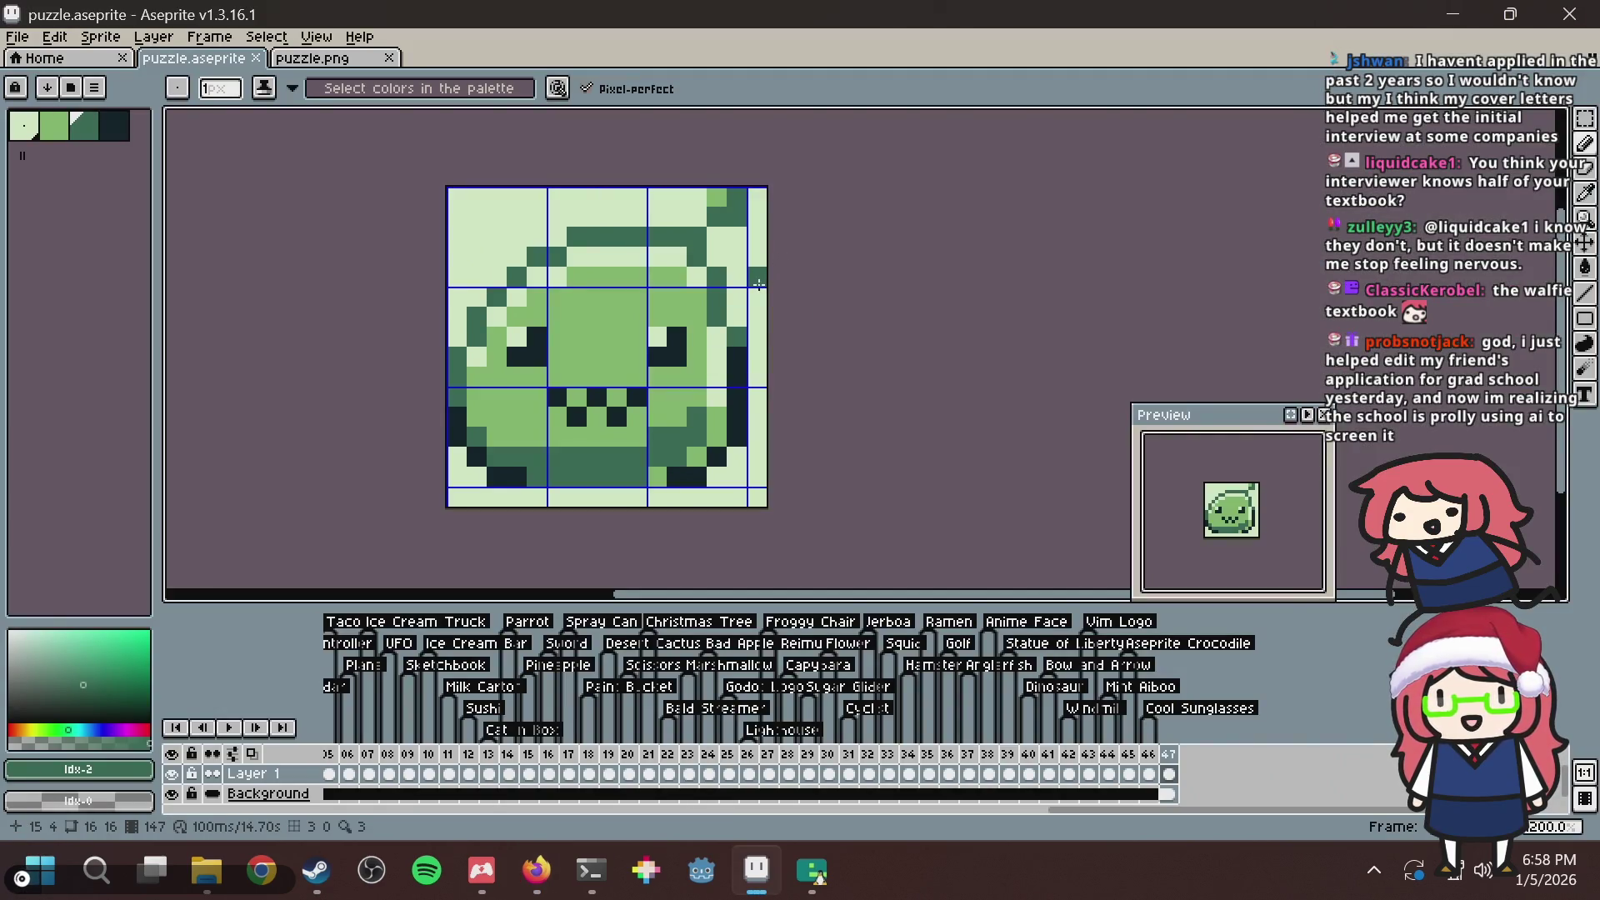
pyautogui.hotkey('alt', 'Tab')
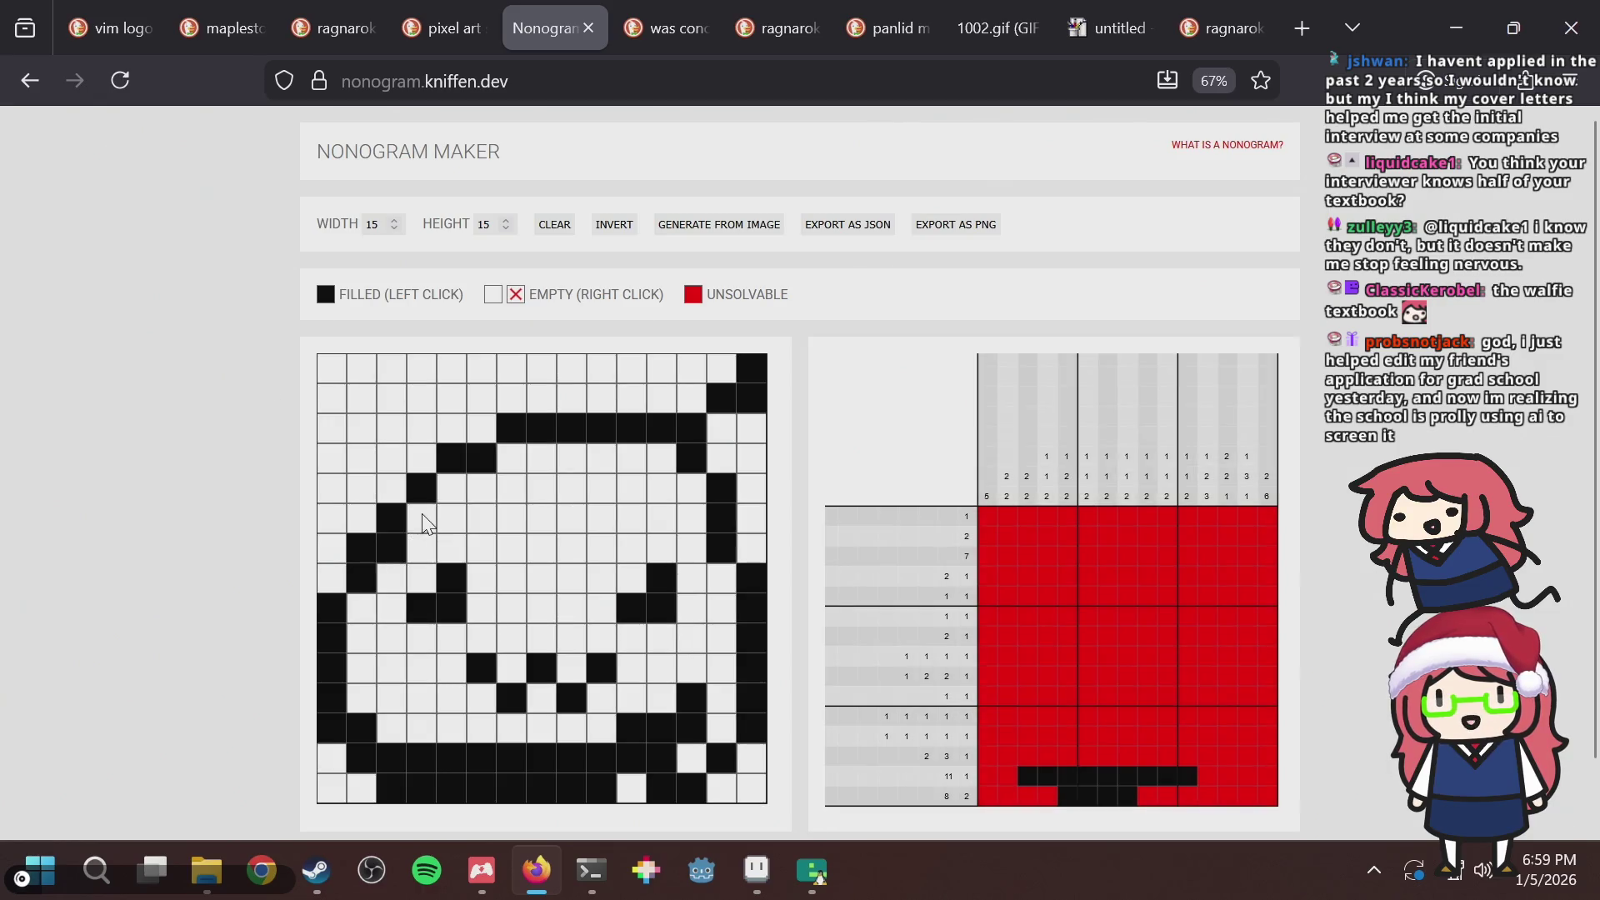
# Clear cell (7,3) and fill (6,4), (9,2), (5,5), (4,7) and right-edge cell (7,15).
pyautogui.click(403, 546)
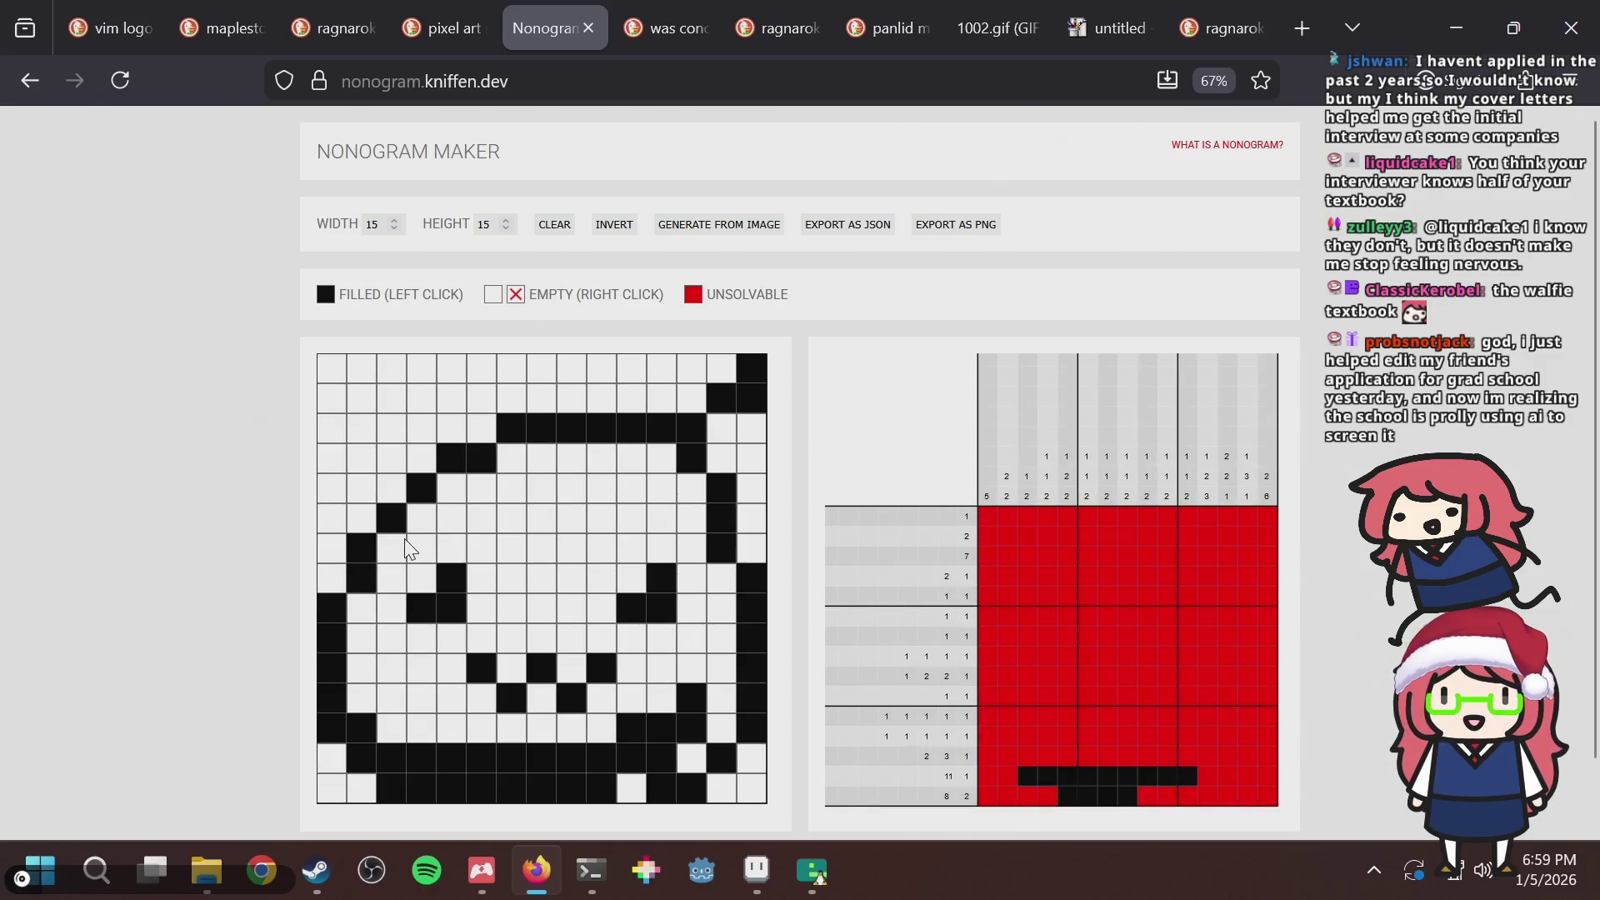
pyautogui.click(417, 517)
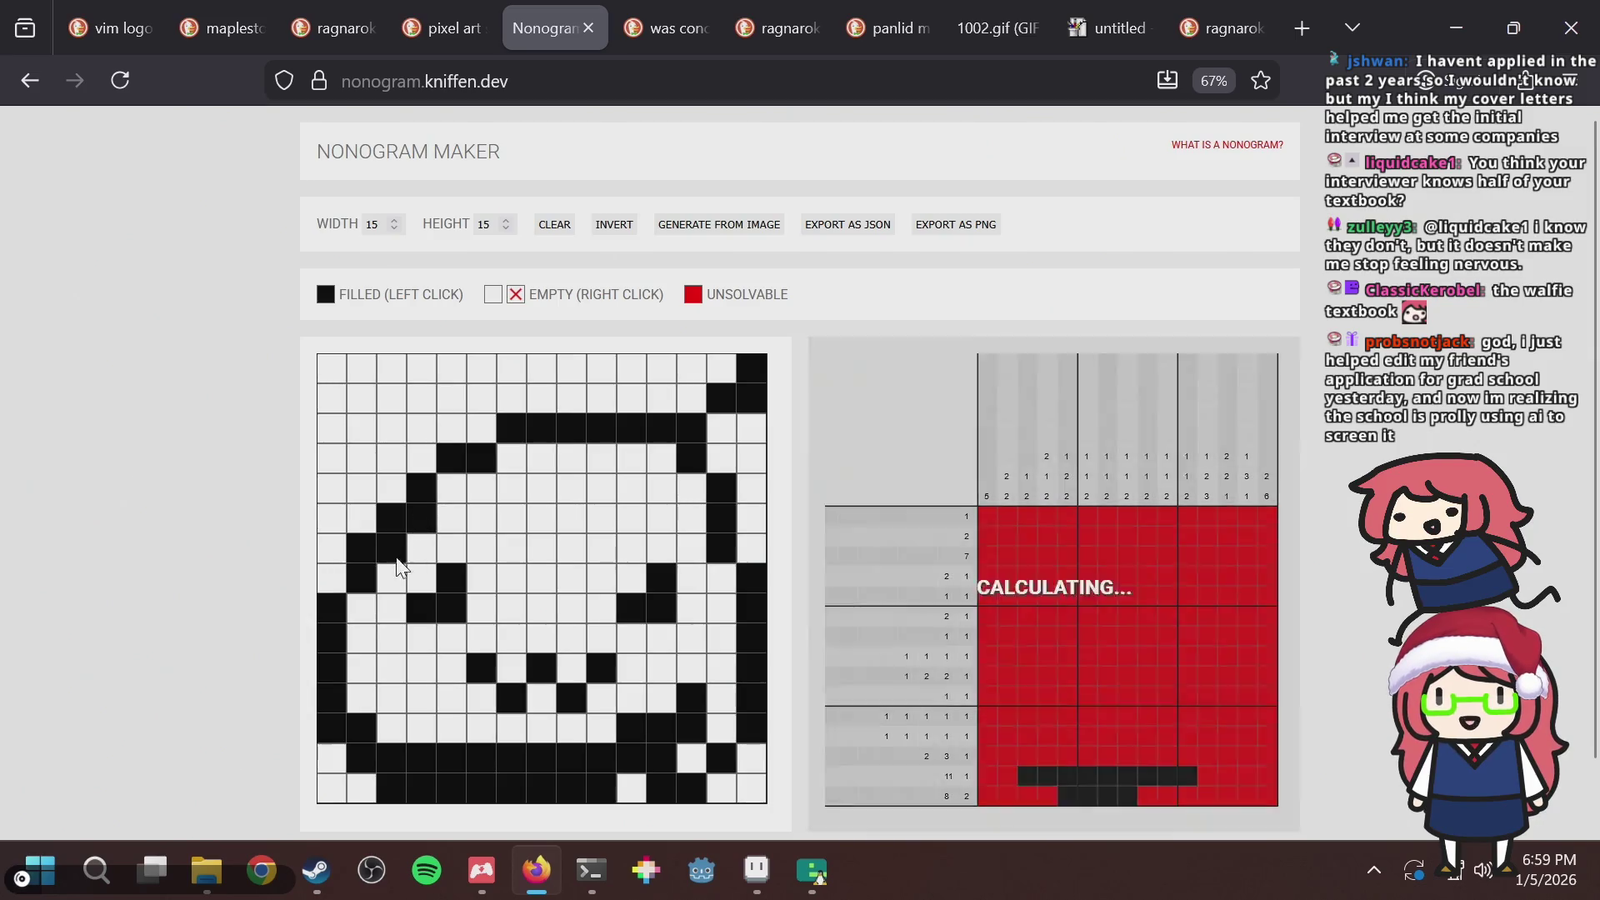
pyautogui.click(367, 610)
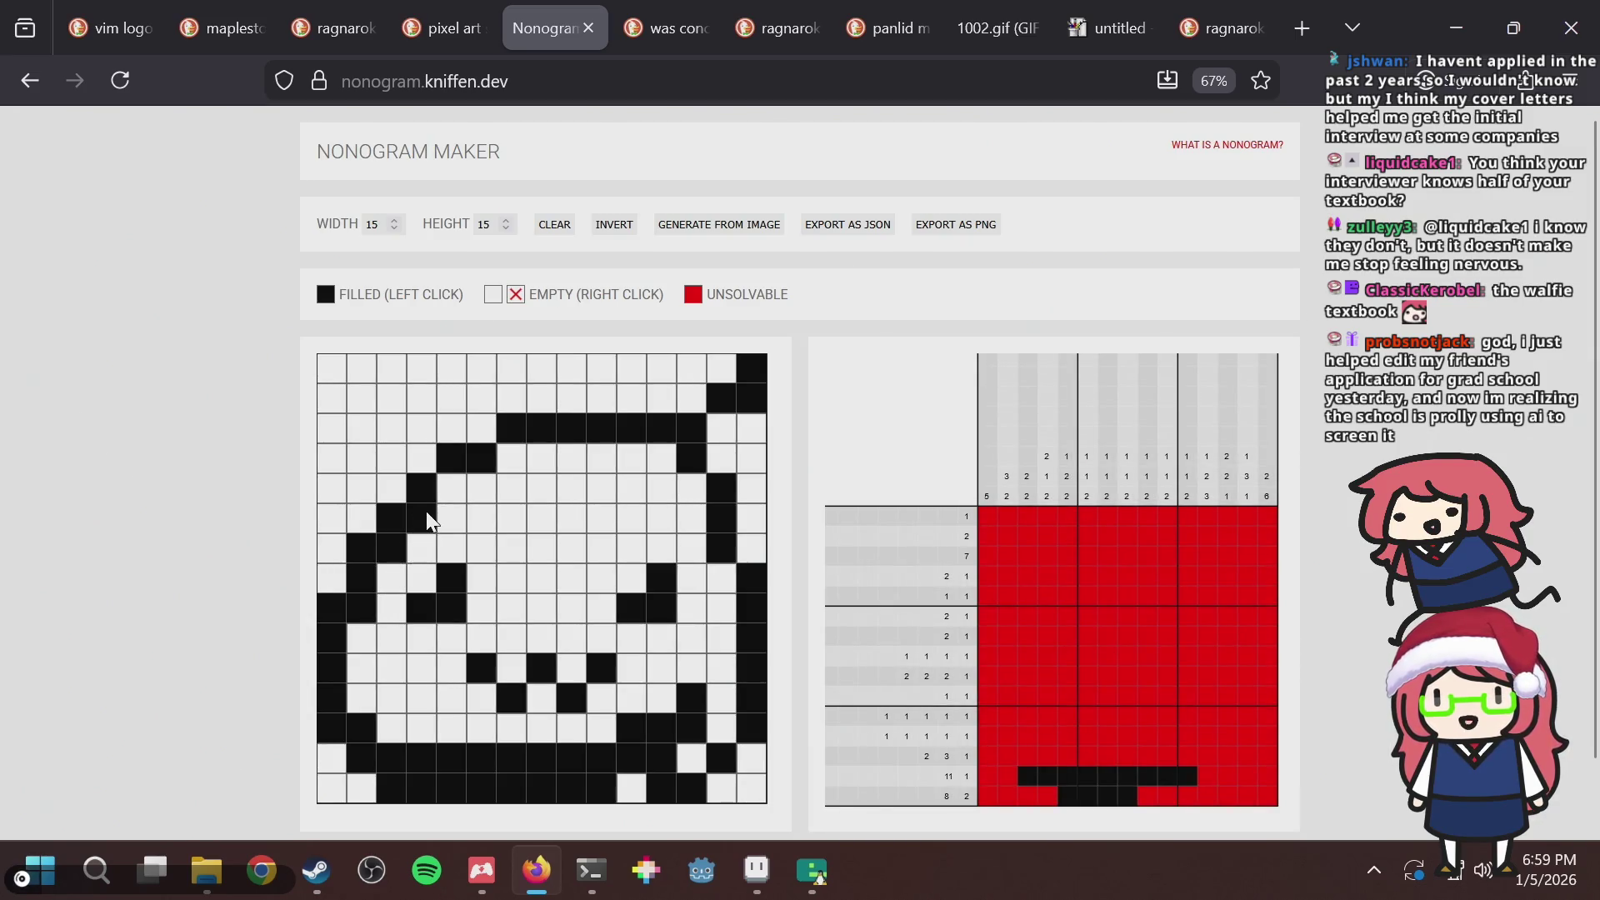
pyautogui.click(450, 489)
pyautogui.click(511, 458)
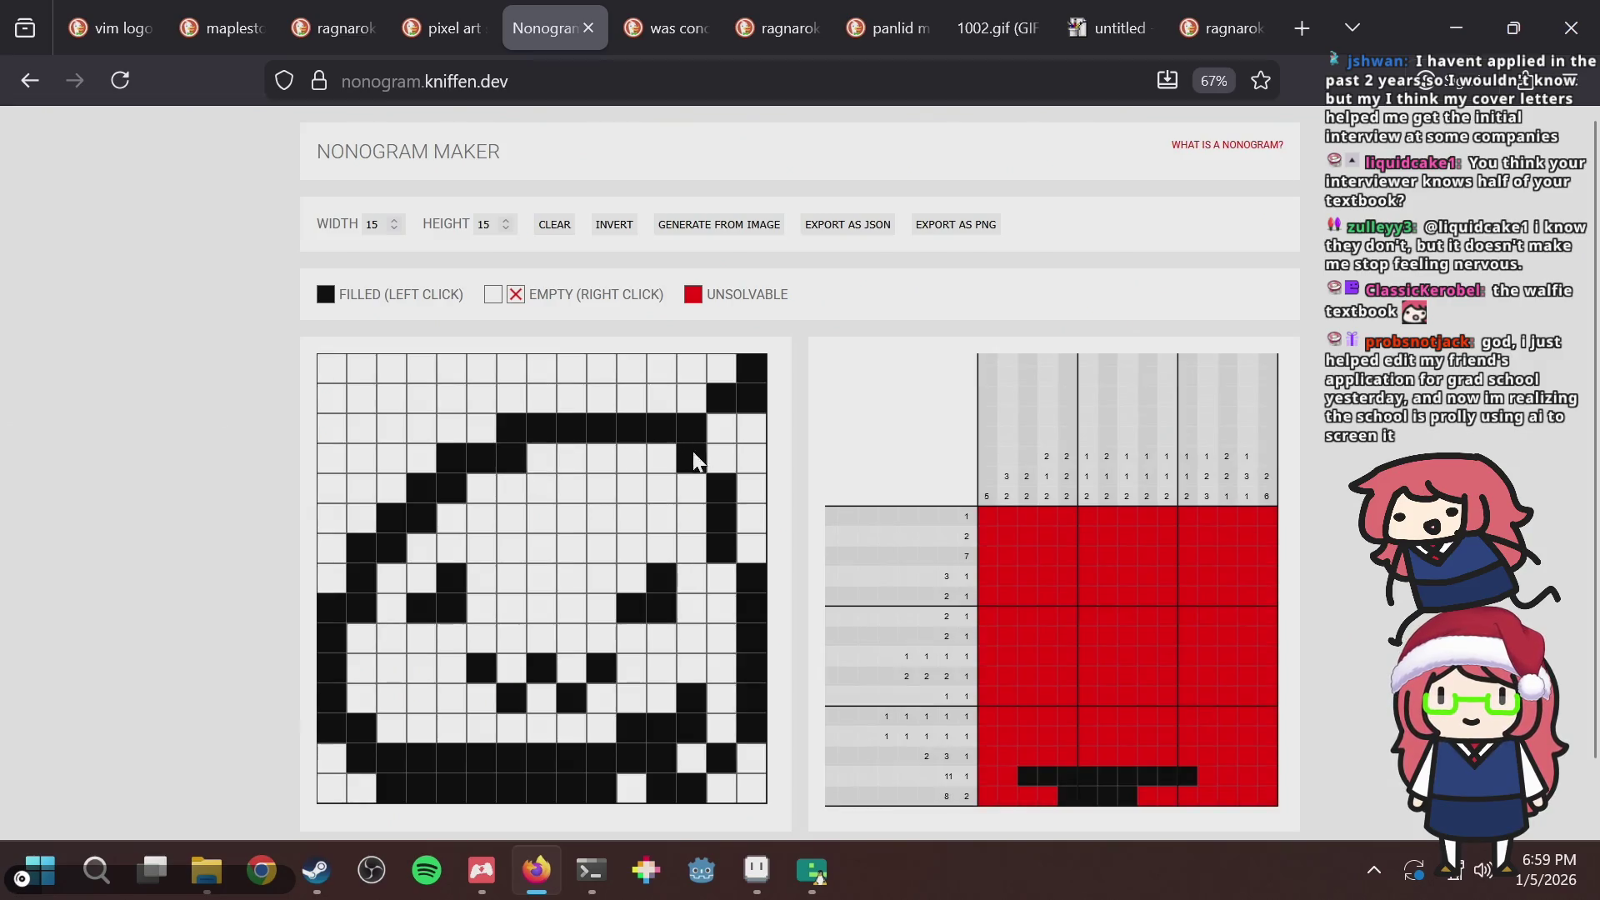
pyautogui.click(740, 557)
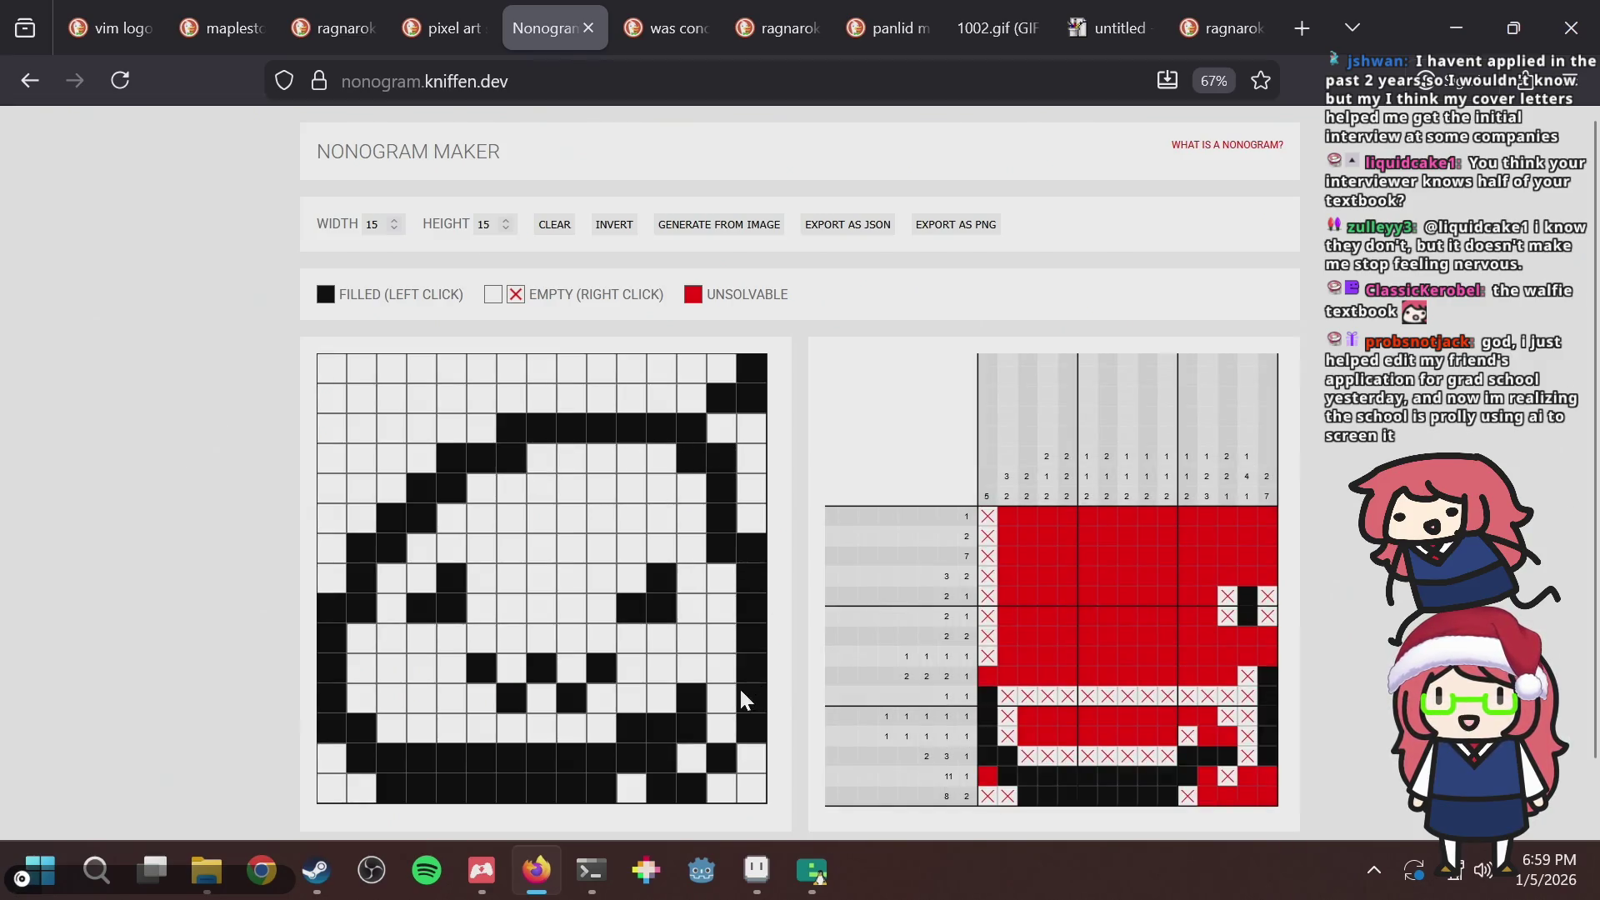
pyautogui.moveTo(755, 870)
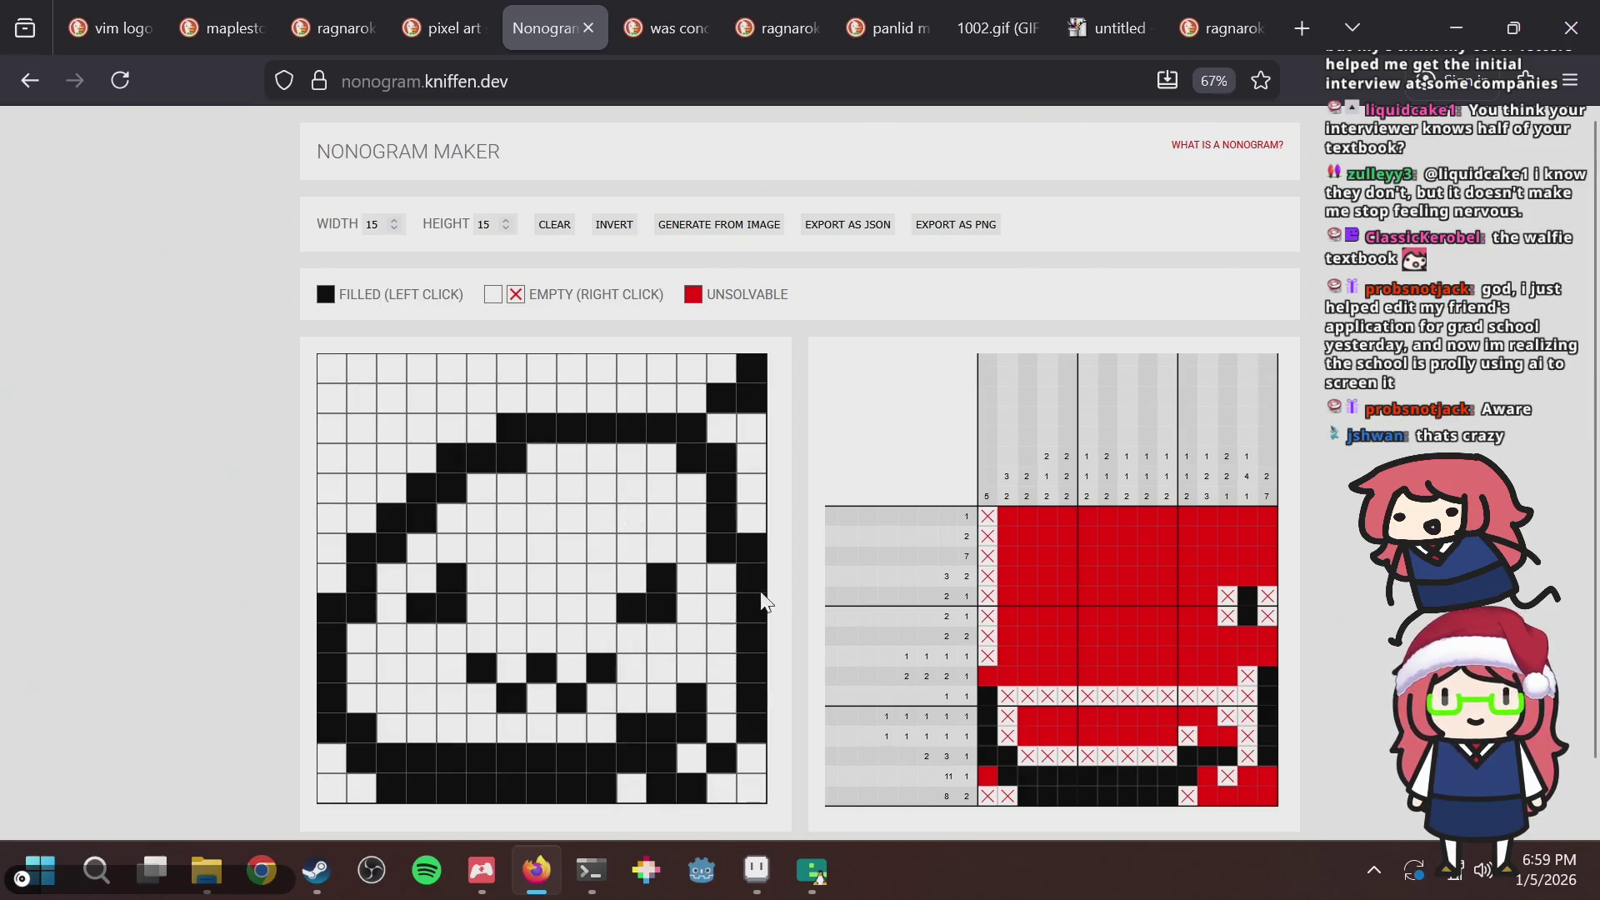
# Back in Aseprite, paint dark green pixels on the frog's lower right and save.
pyautogui.hotkey('alt', 'Tab')
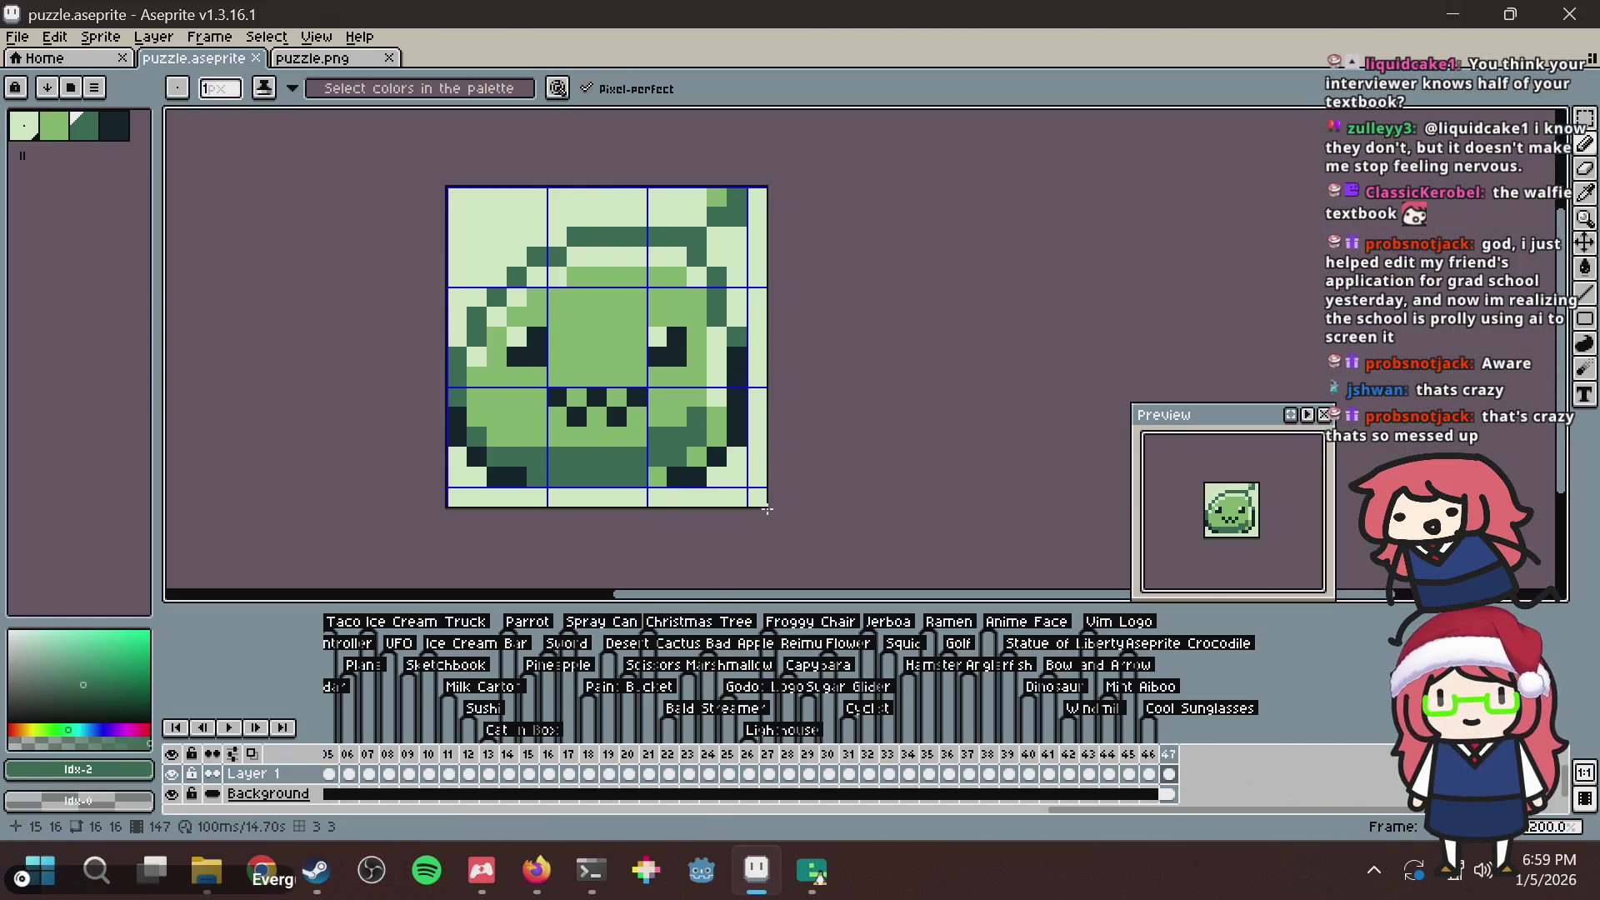
pyautogui.hotkey('ctrl', 's')
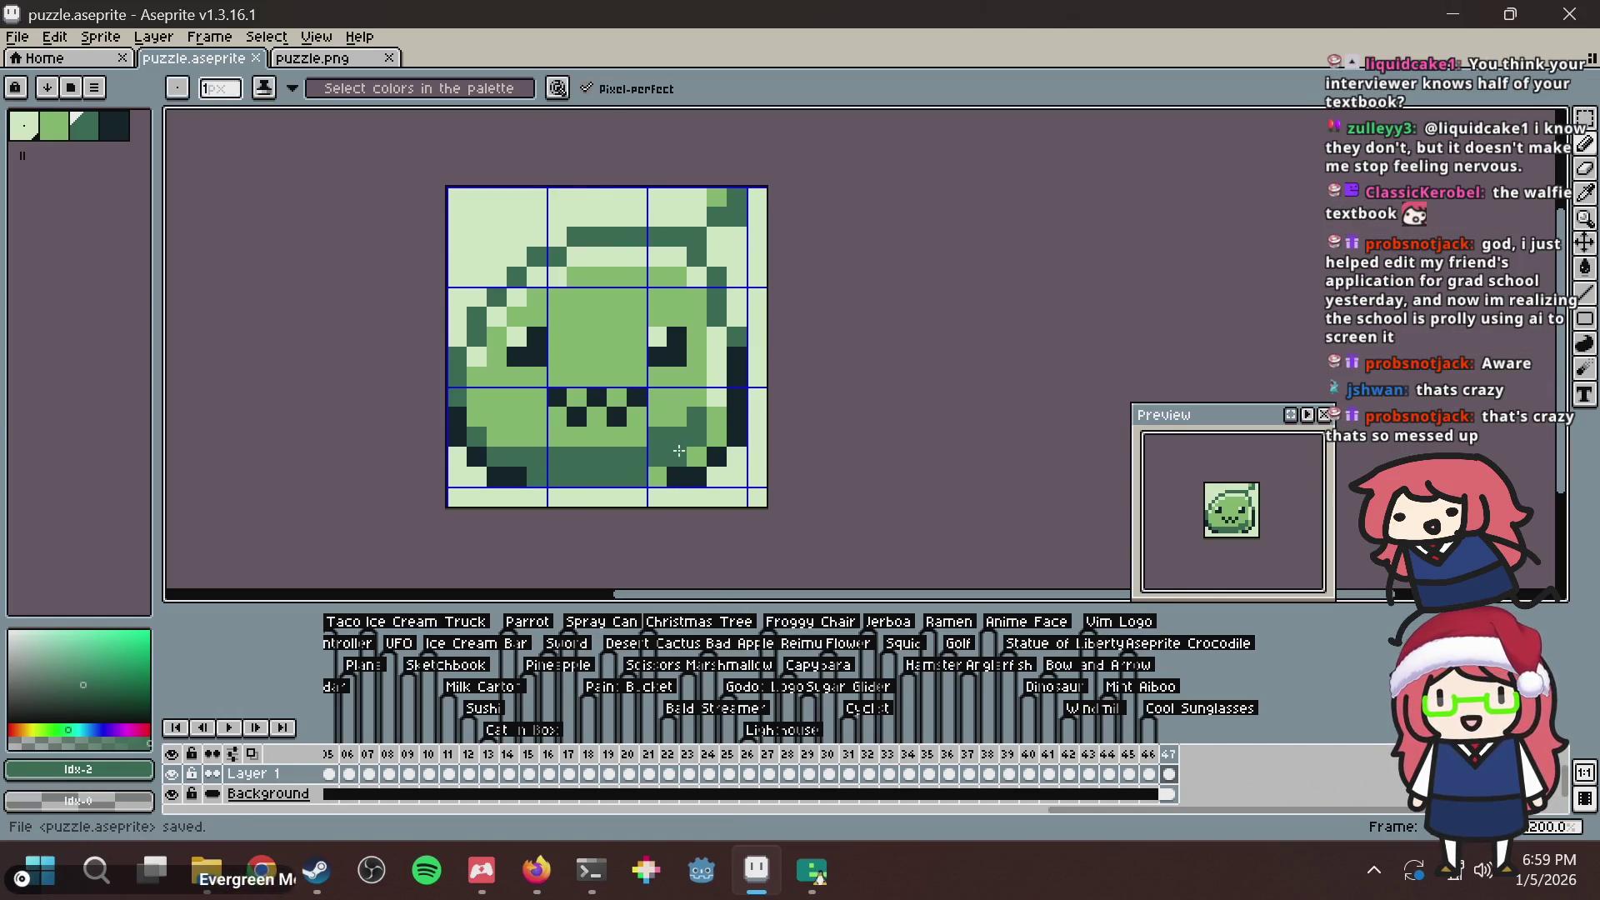
pyautogui.moveTo(677, 450); pyautogui.dragTo(691, 352)
pyautogui.scroll(5, 691, 351)
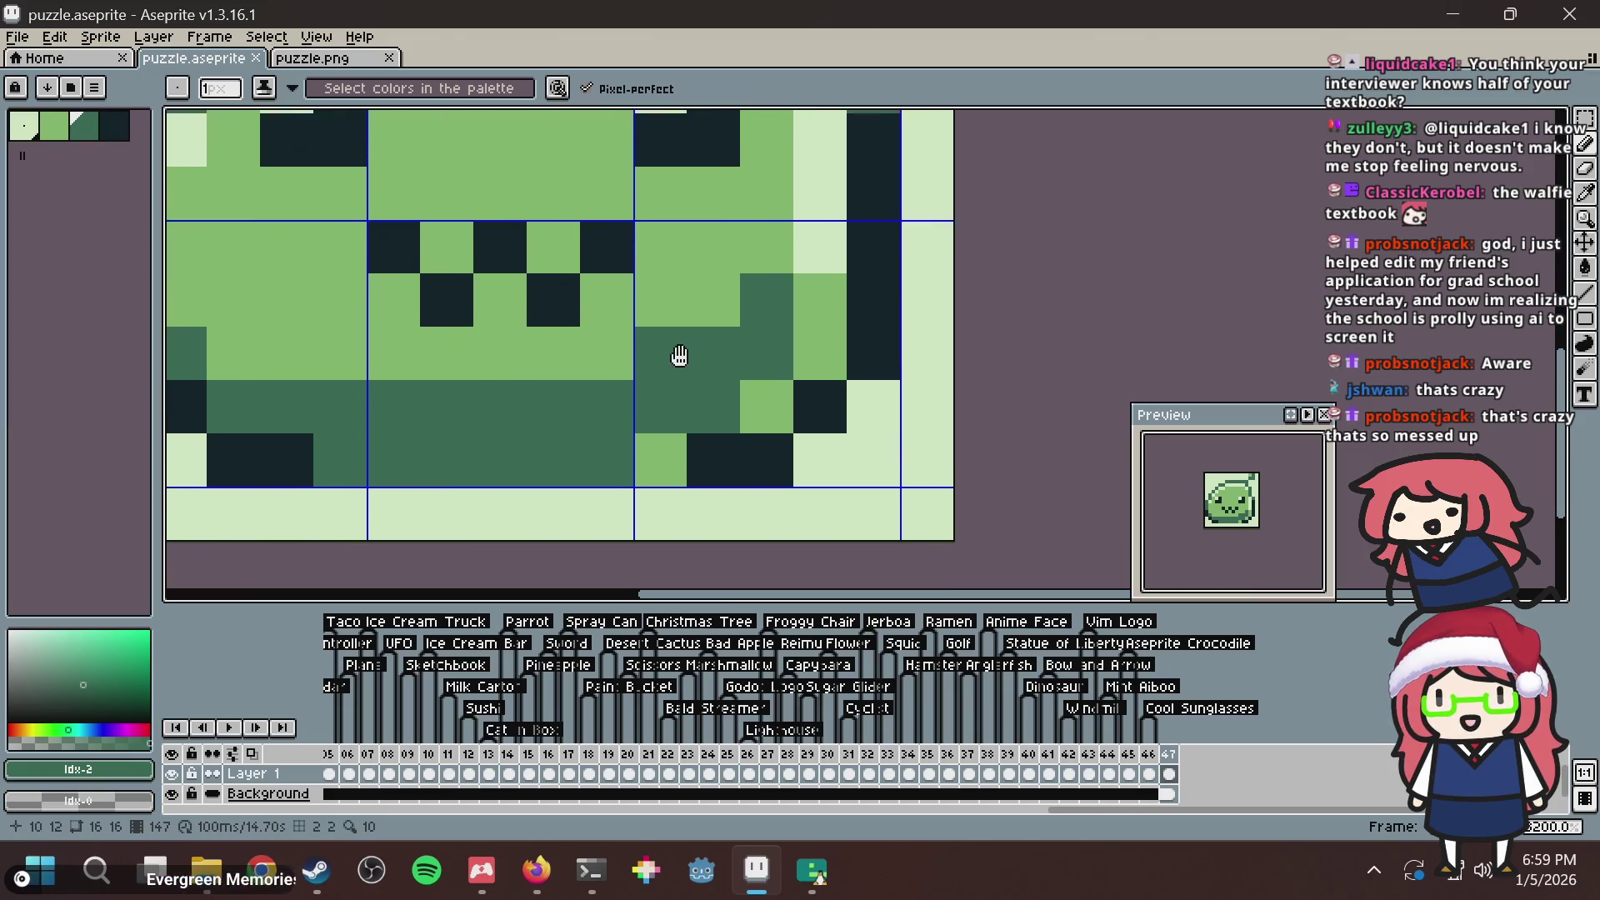
pyautogui.scroll(-5, 673, 381)
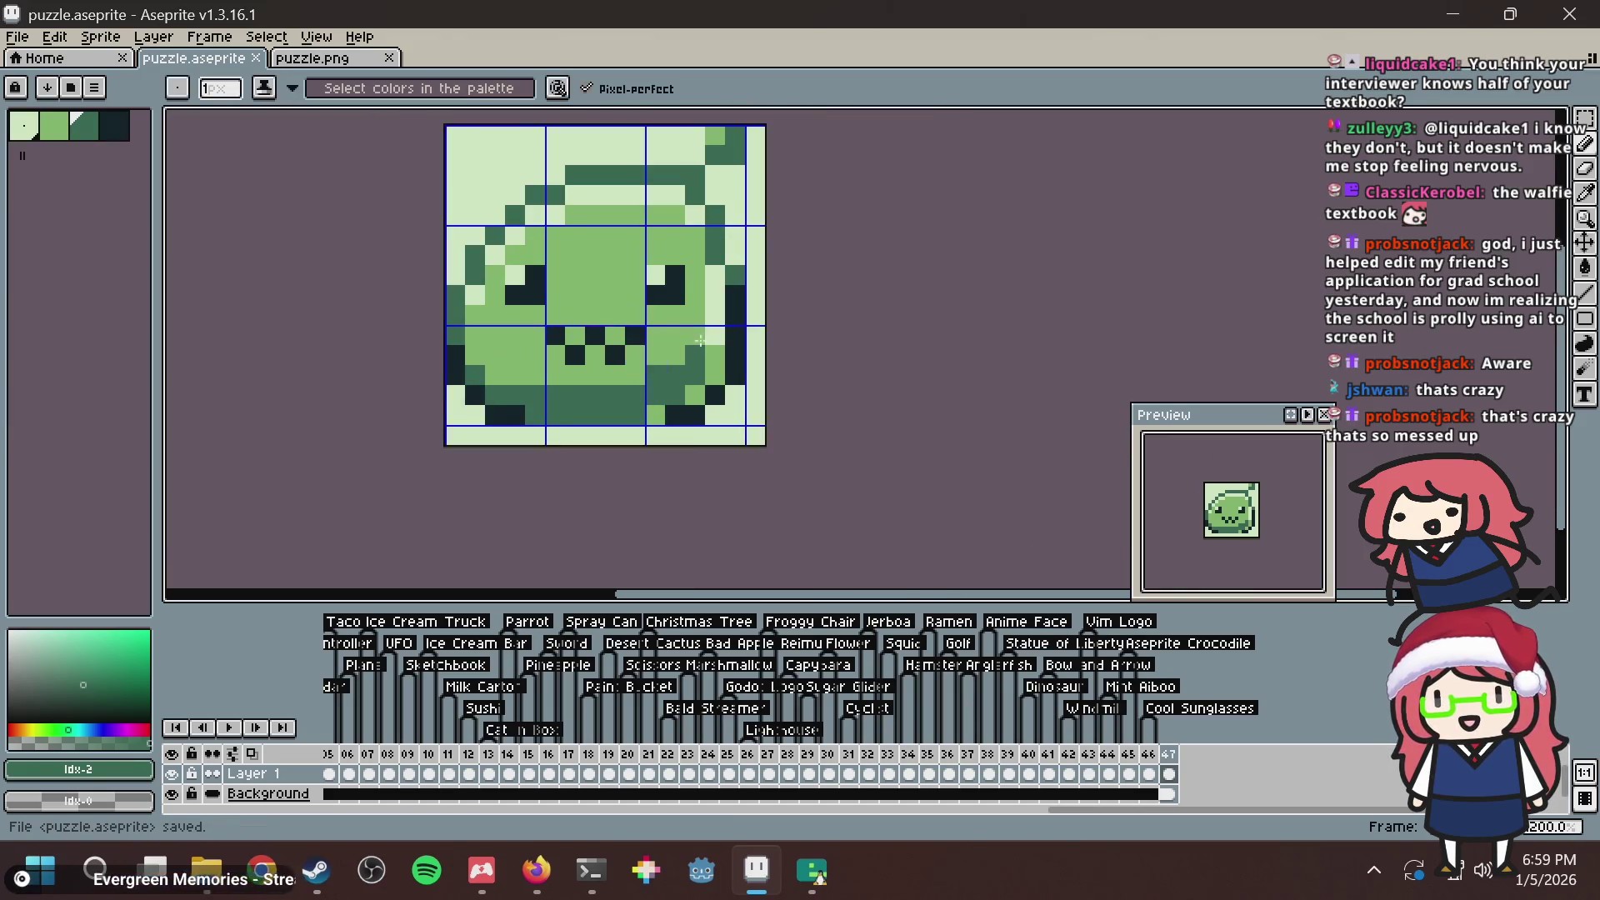
pyautogui.scroll(2, 716, 350)
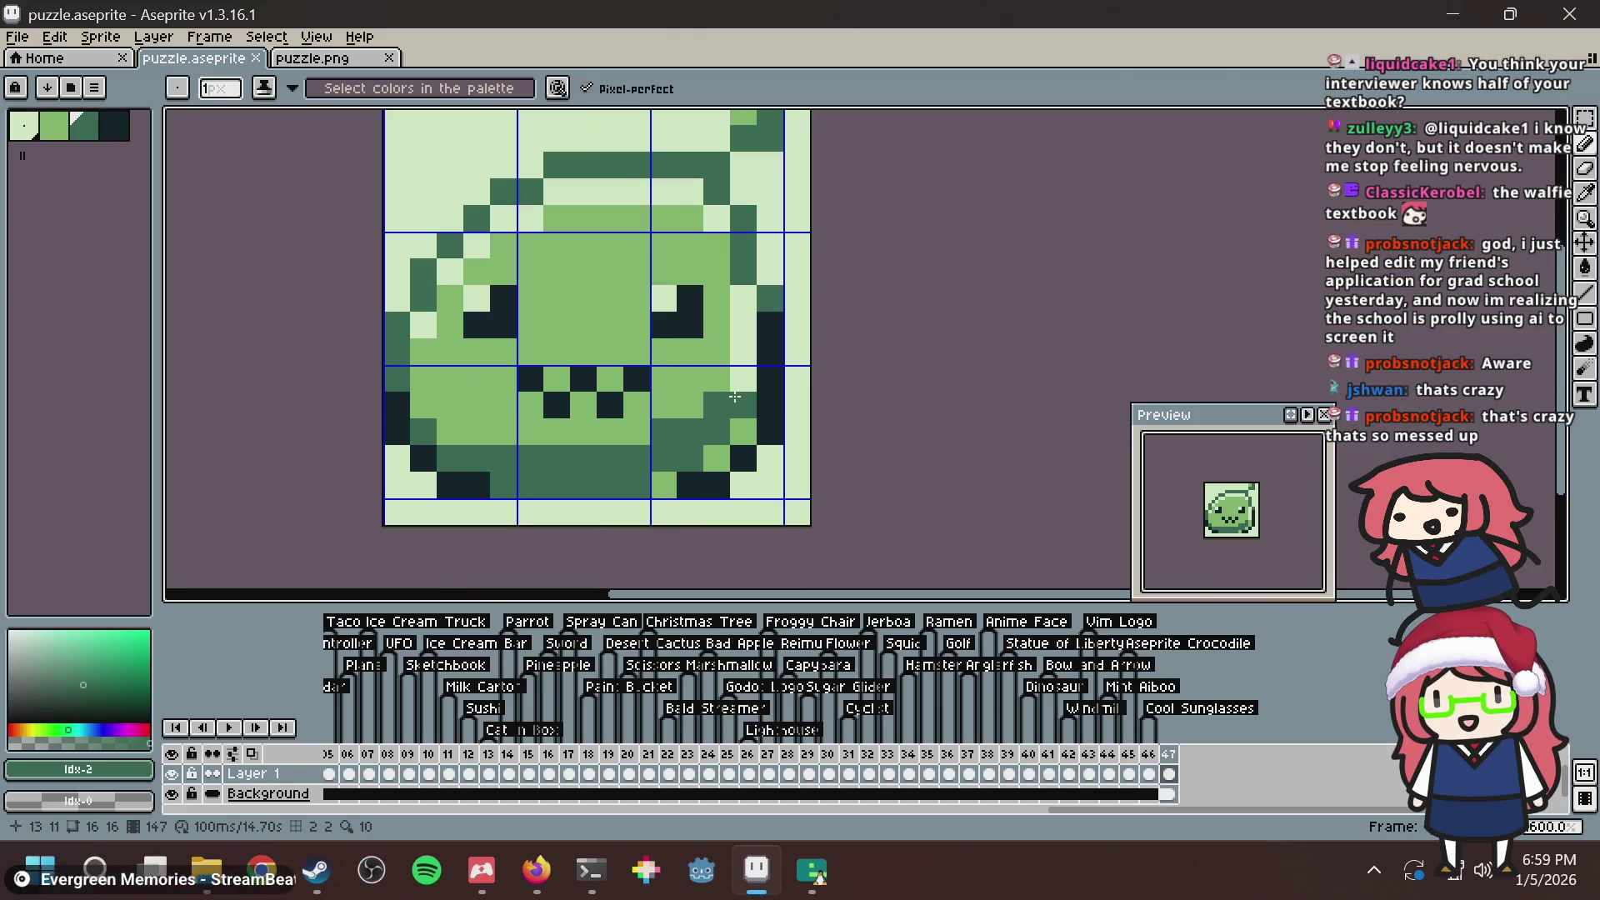
pyautogui.moveTo(712, 382); pyautogui.dragTo(639, 431)
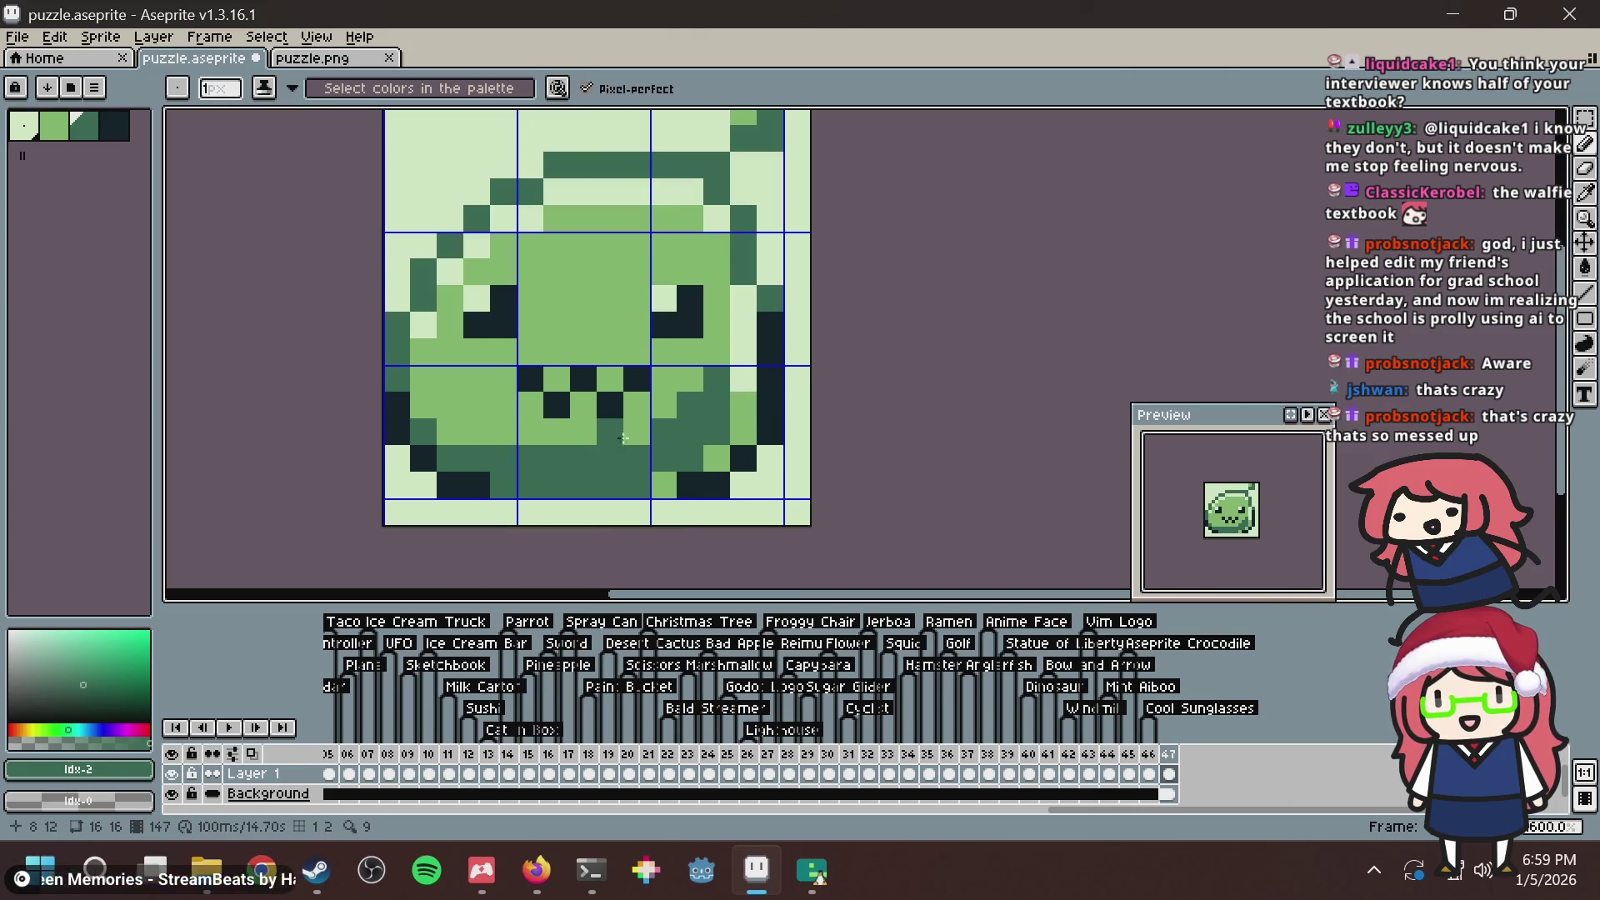
pyautogui.hotkey('ctrl', 's')
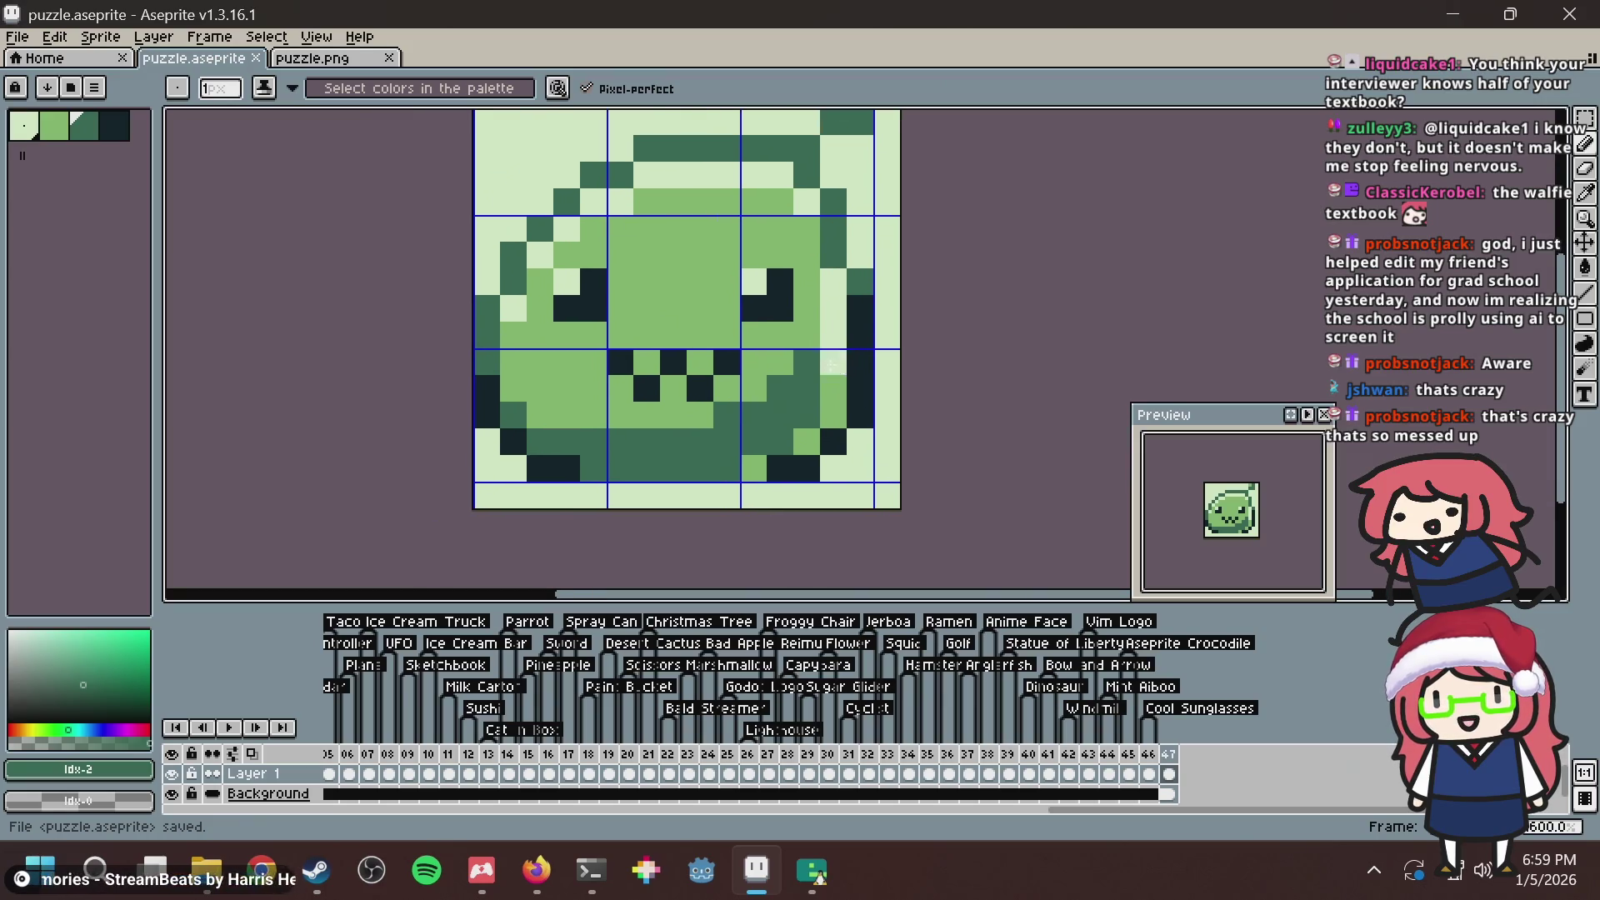
# Paint dark green shading on the frog's lower left, then compare with the nonogram page.
pyautogui.scroll(-1, 455, 383)
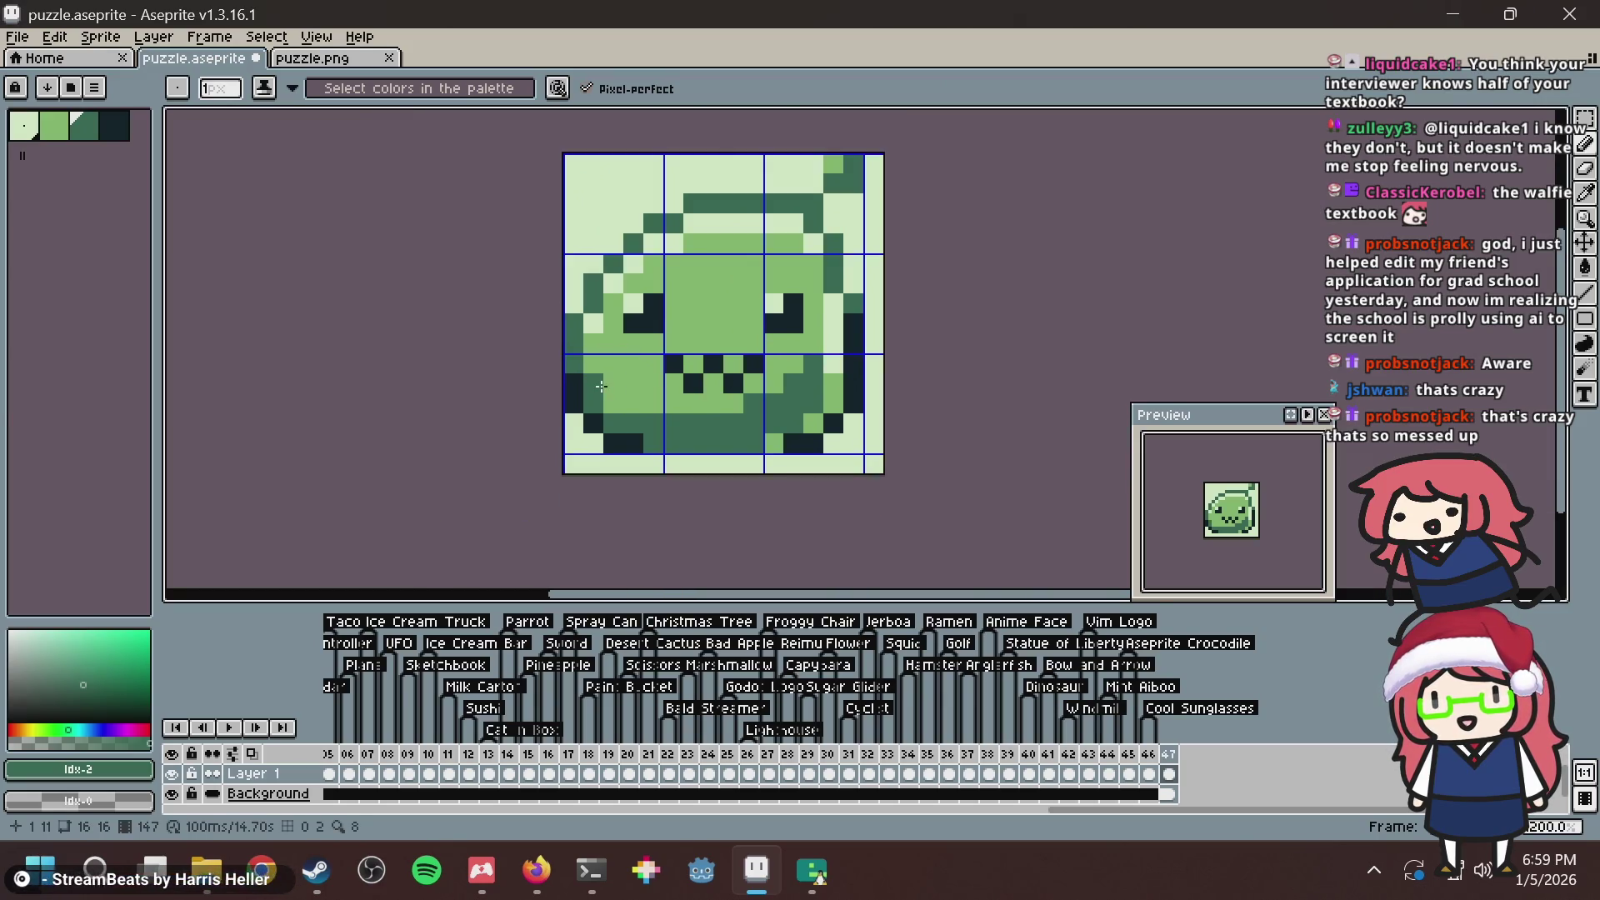
pyautogui.moveTo(603, 388); pyautogui.dragTo(620, 402)
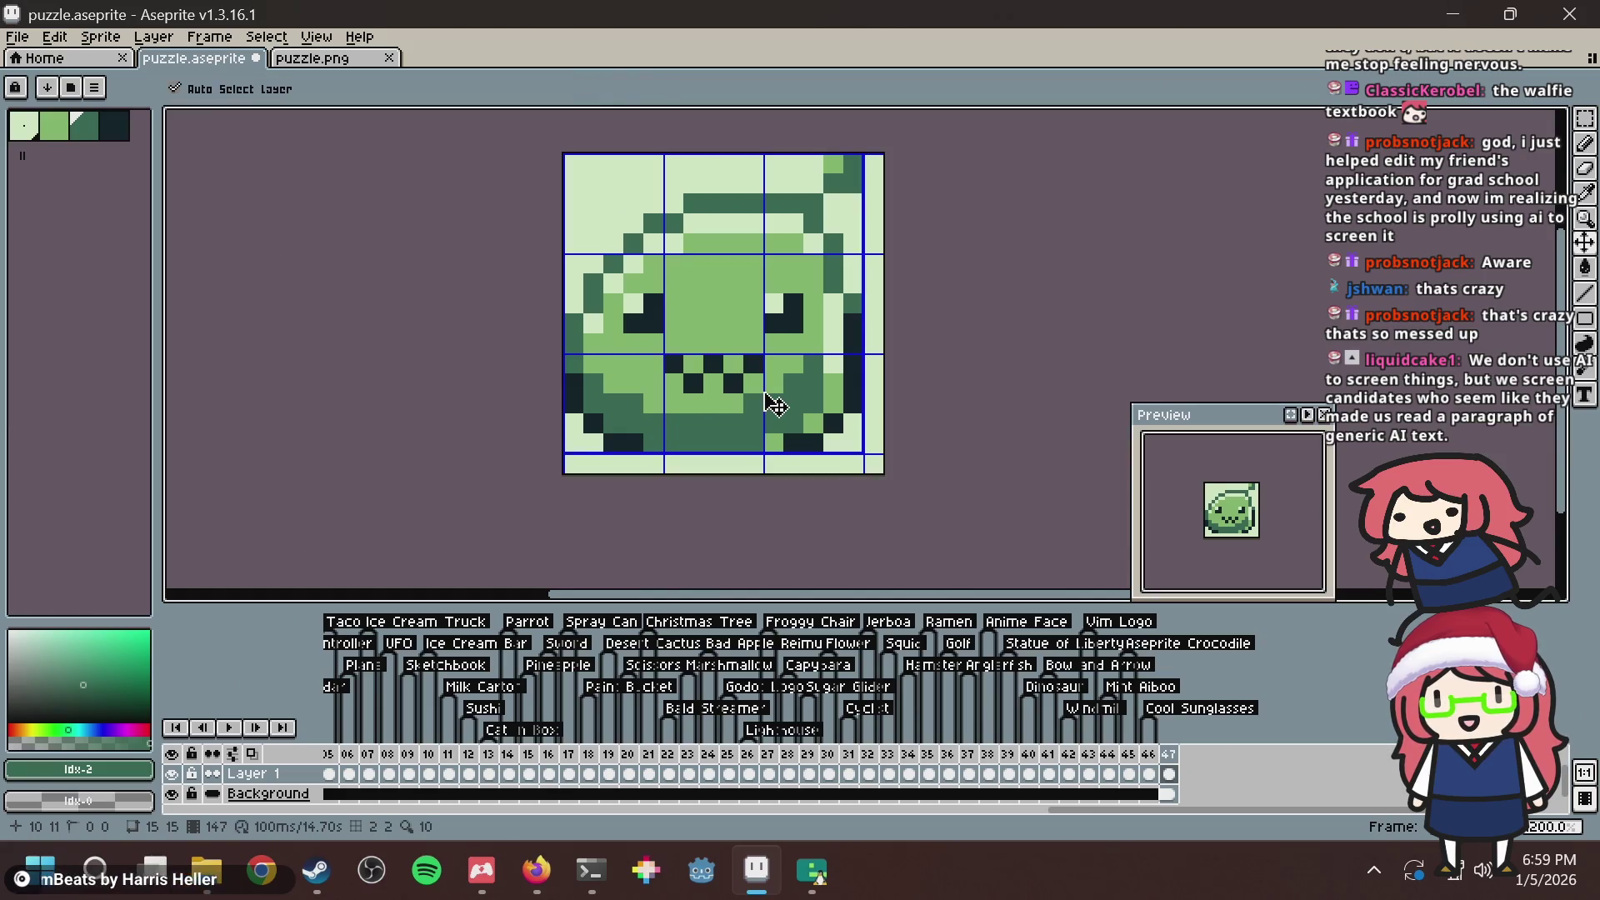
pyautogui.hotkey('alt', 'Tab')
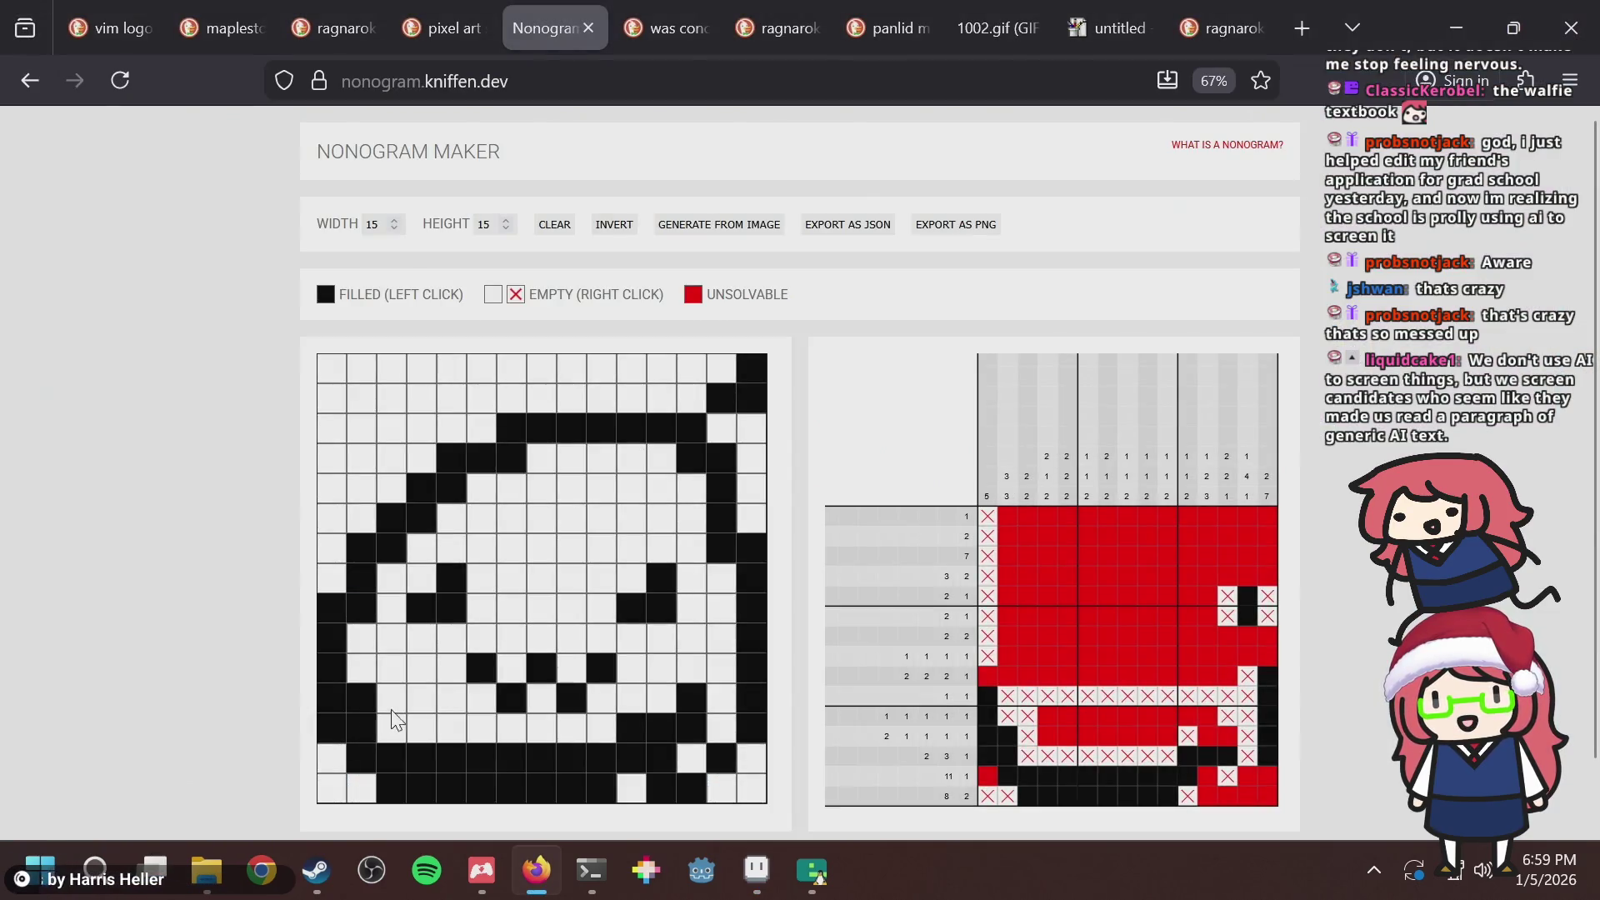
pyautogui.hotkey('alt', 'Tab')
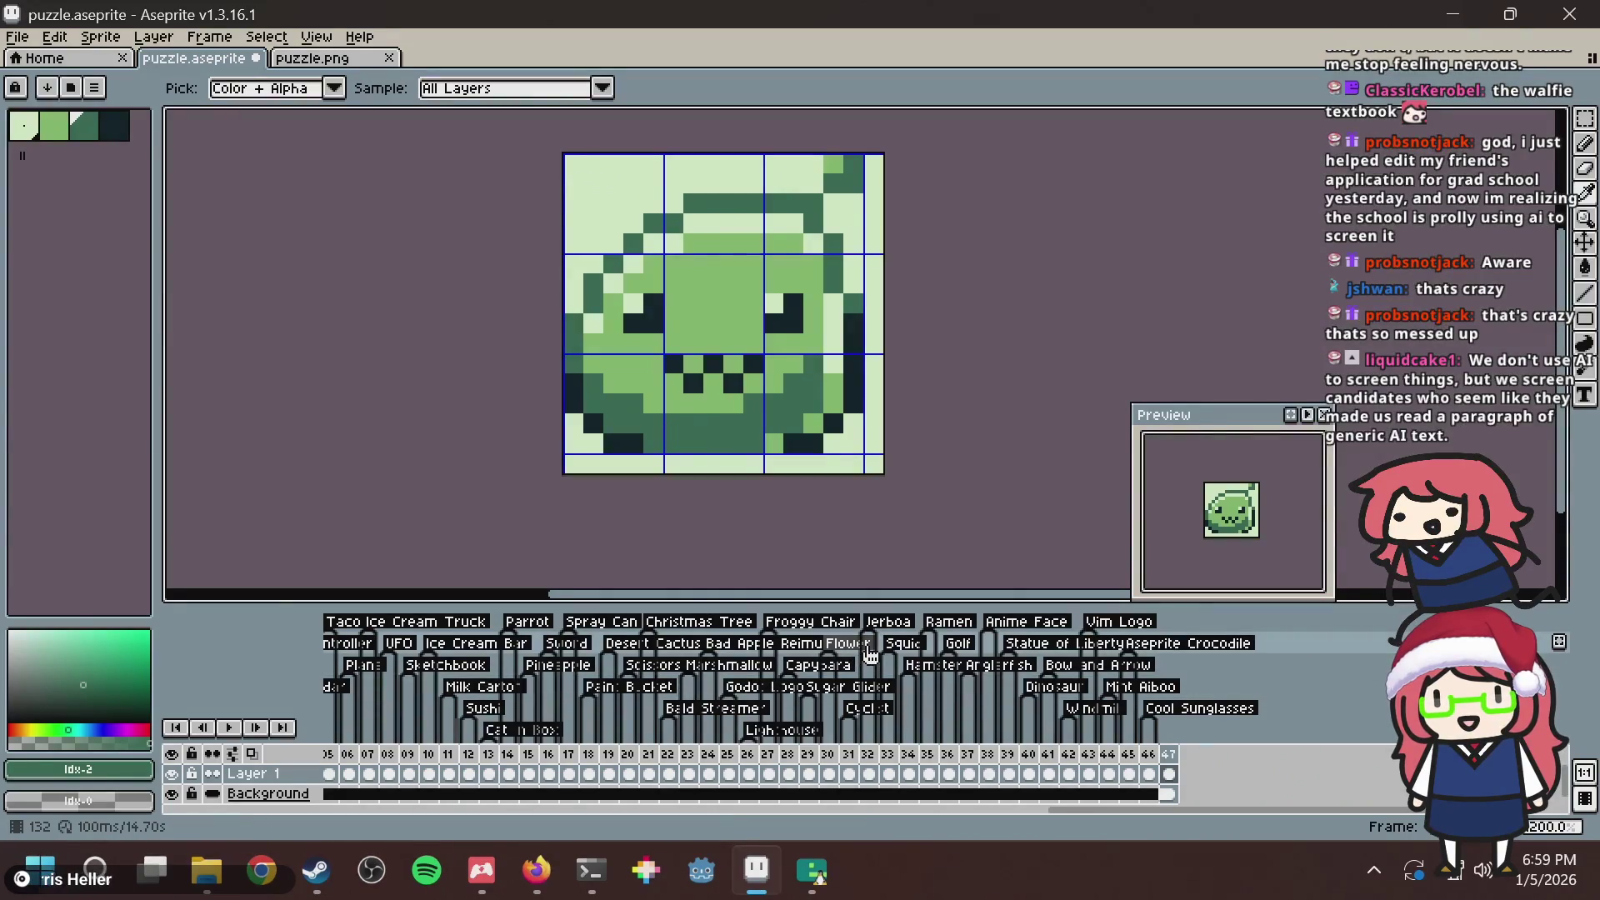
pyautogui.hotkey('alt', 'Tab')
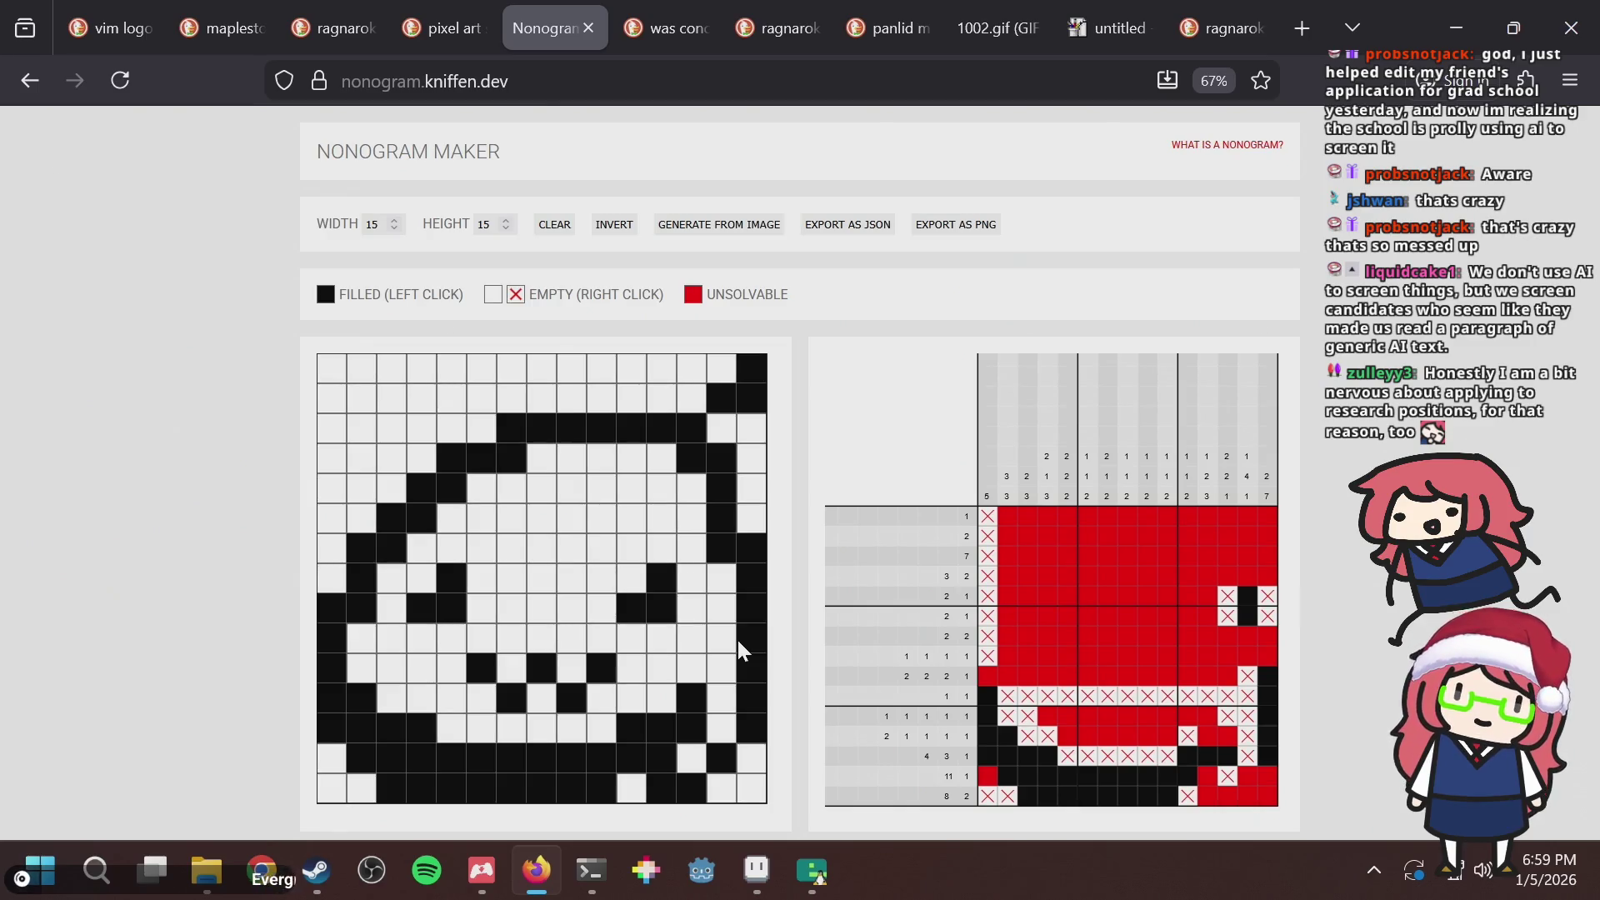
pyautogui.hotkey('alt', 'Tab')
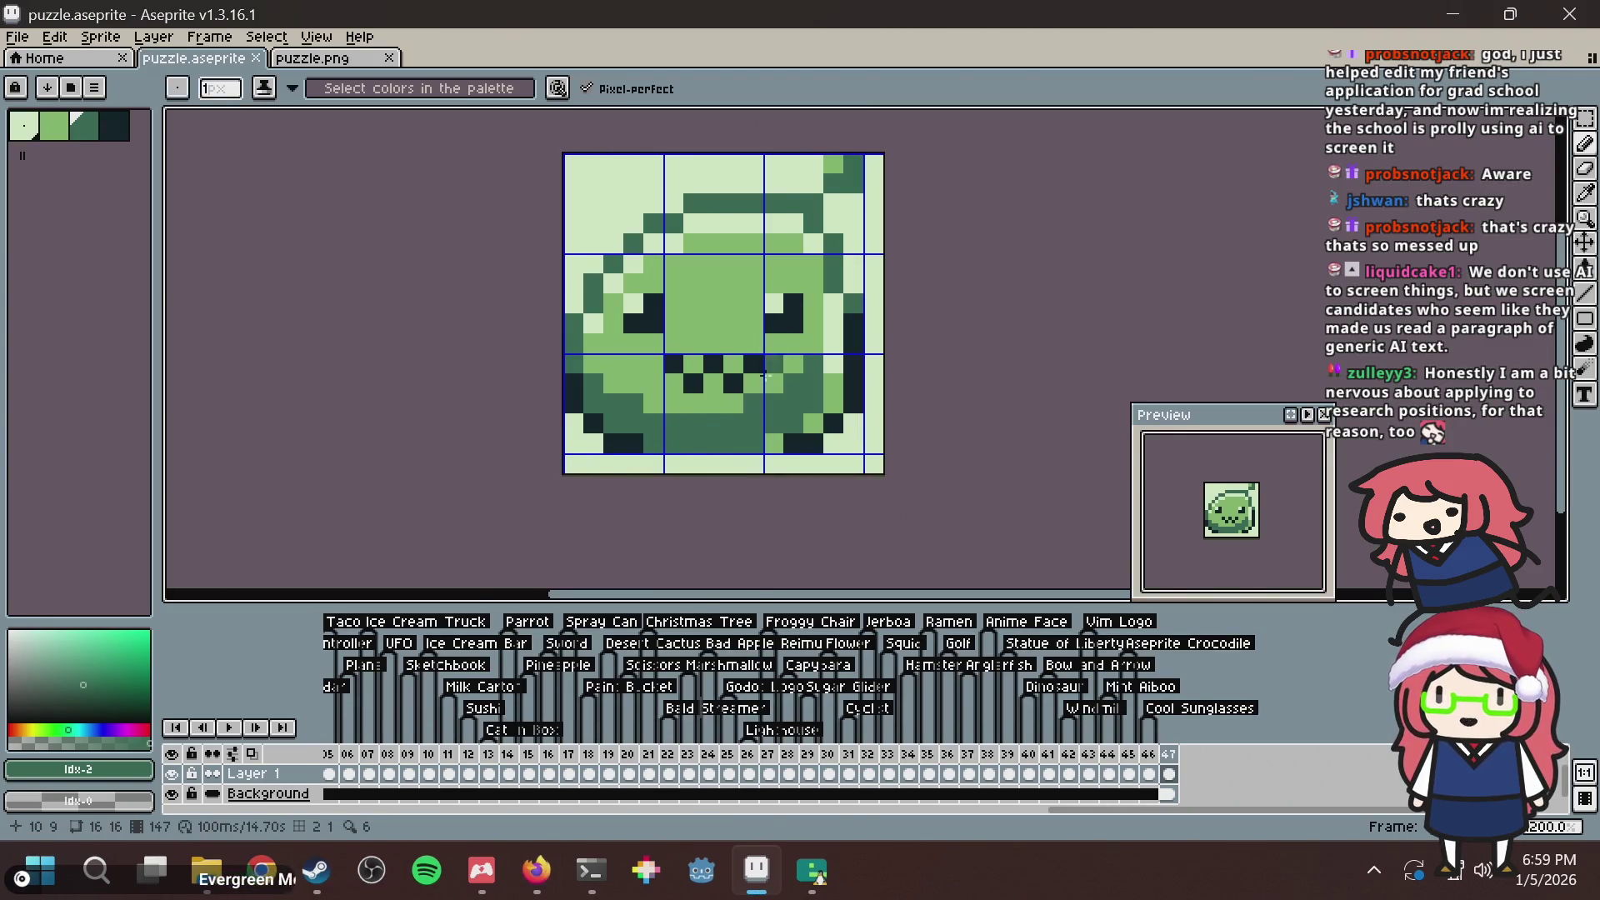
# Try darkening a pixel beside the right eye, undo it, and save the sprite.
pyautogui.scroll(4, 774, 371)
pyautogui.scroll(4, 787, 406)
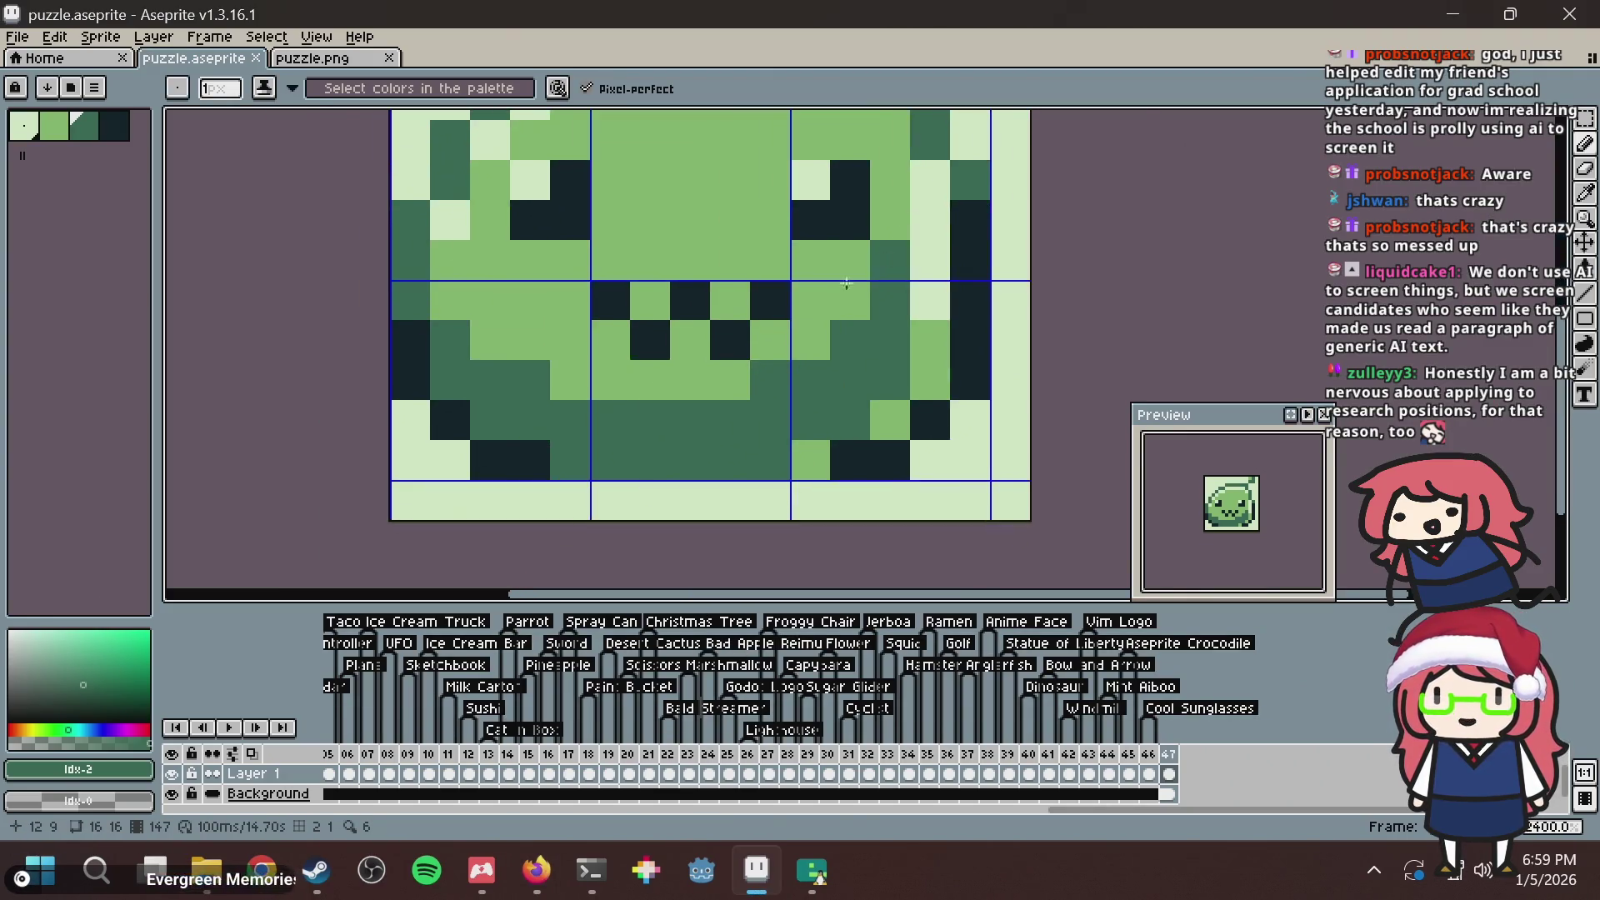
pyautogui.scroll(-4, 877, 359)
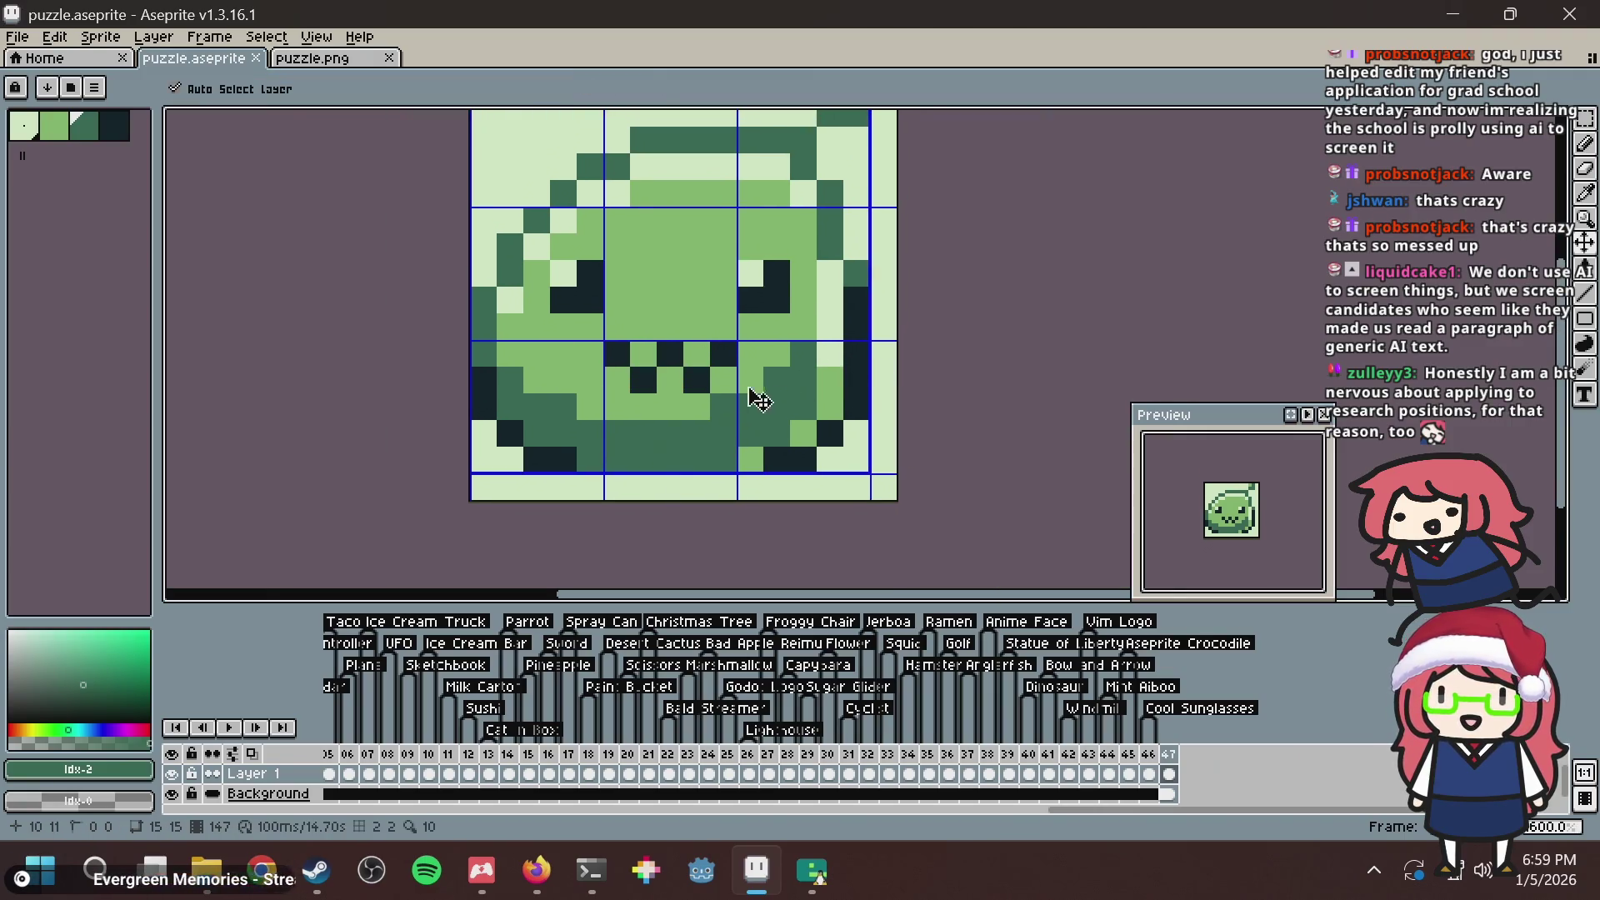
pyautogui.hotkey('ctrl', 's')
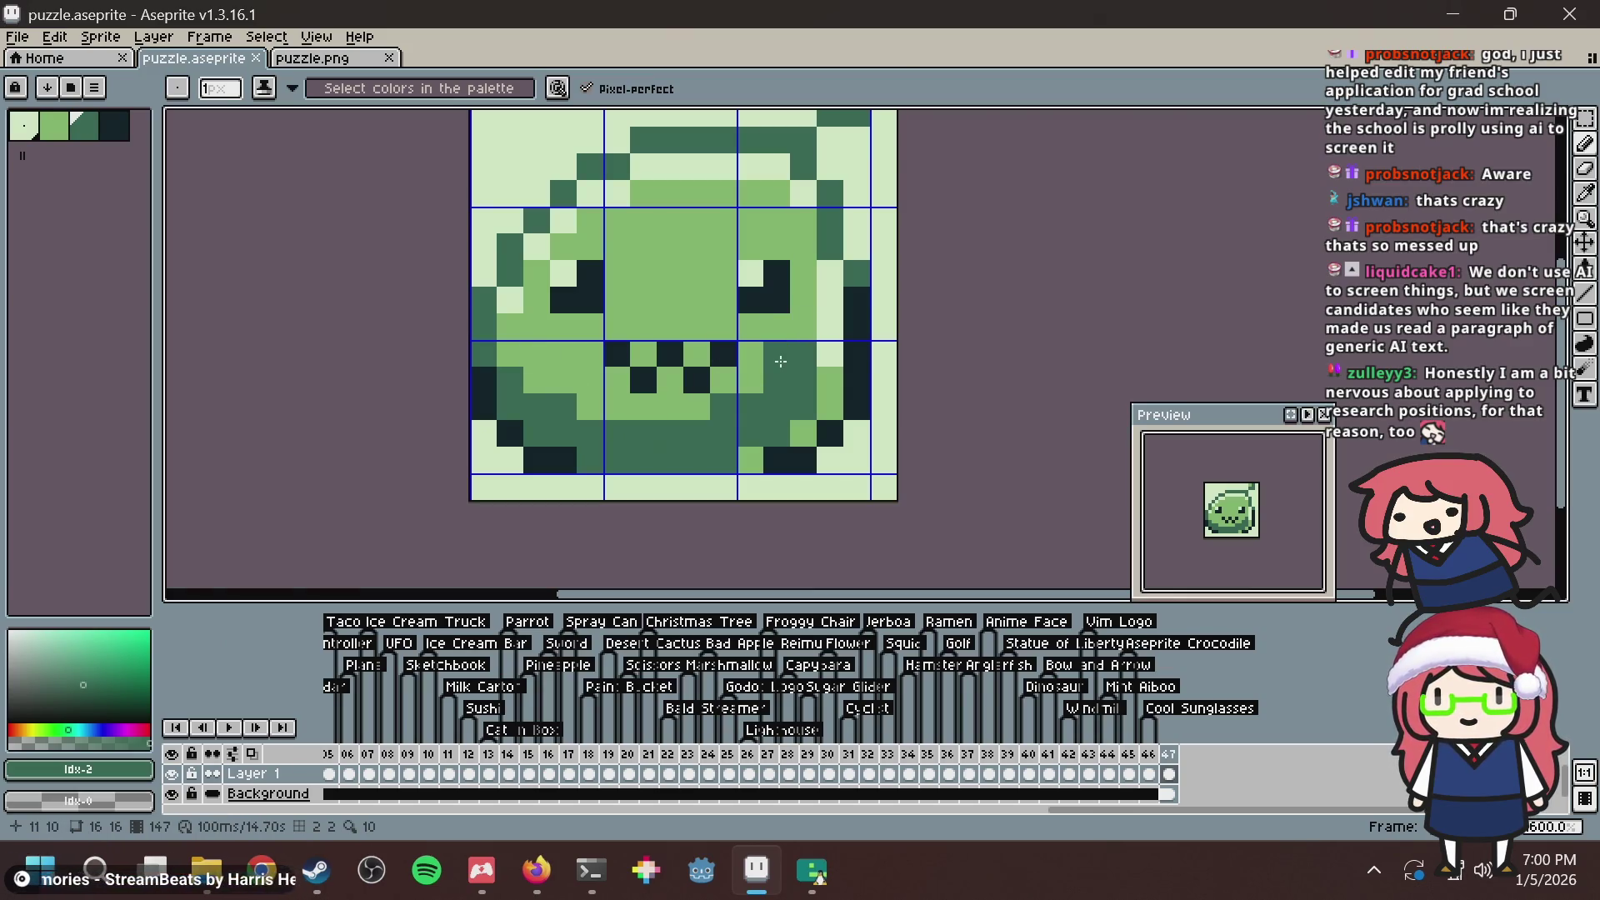
pyautogui.click(799, 331)
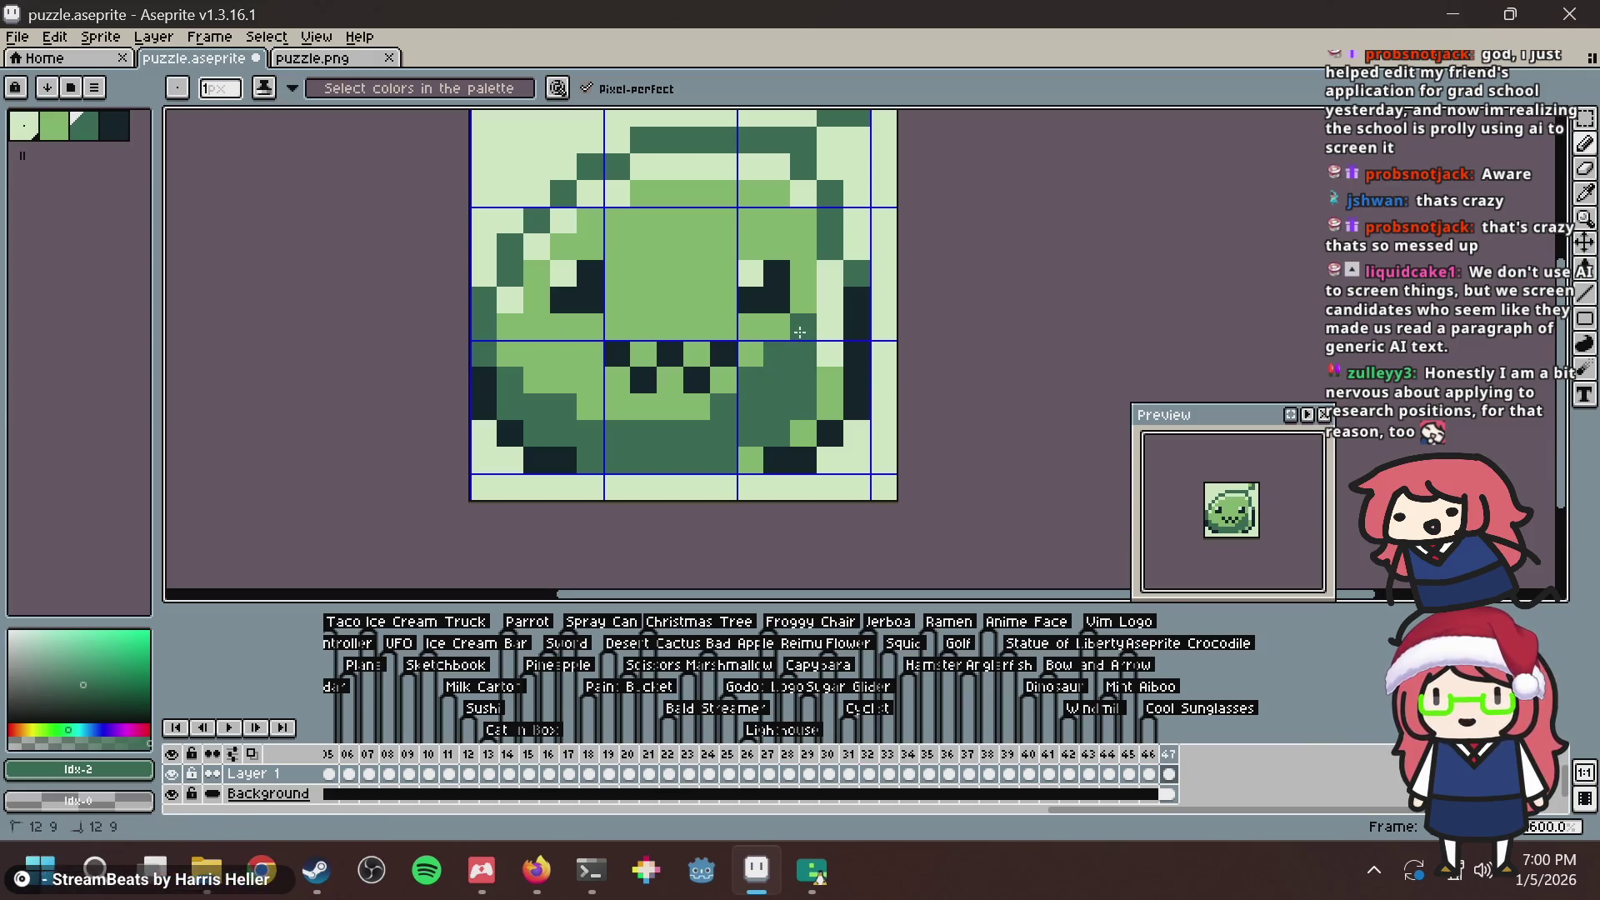
pyautogui.hotkey('ctrl', 'z')
pyautogui.hotkey('ctrl', 'z')
pyautogui.hotkey('ctrl', 'z')
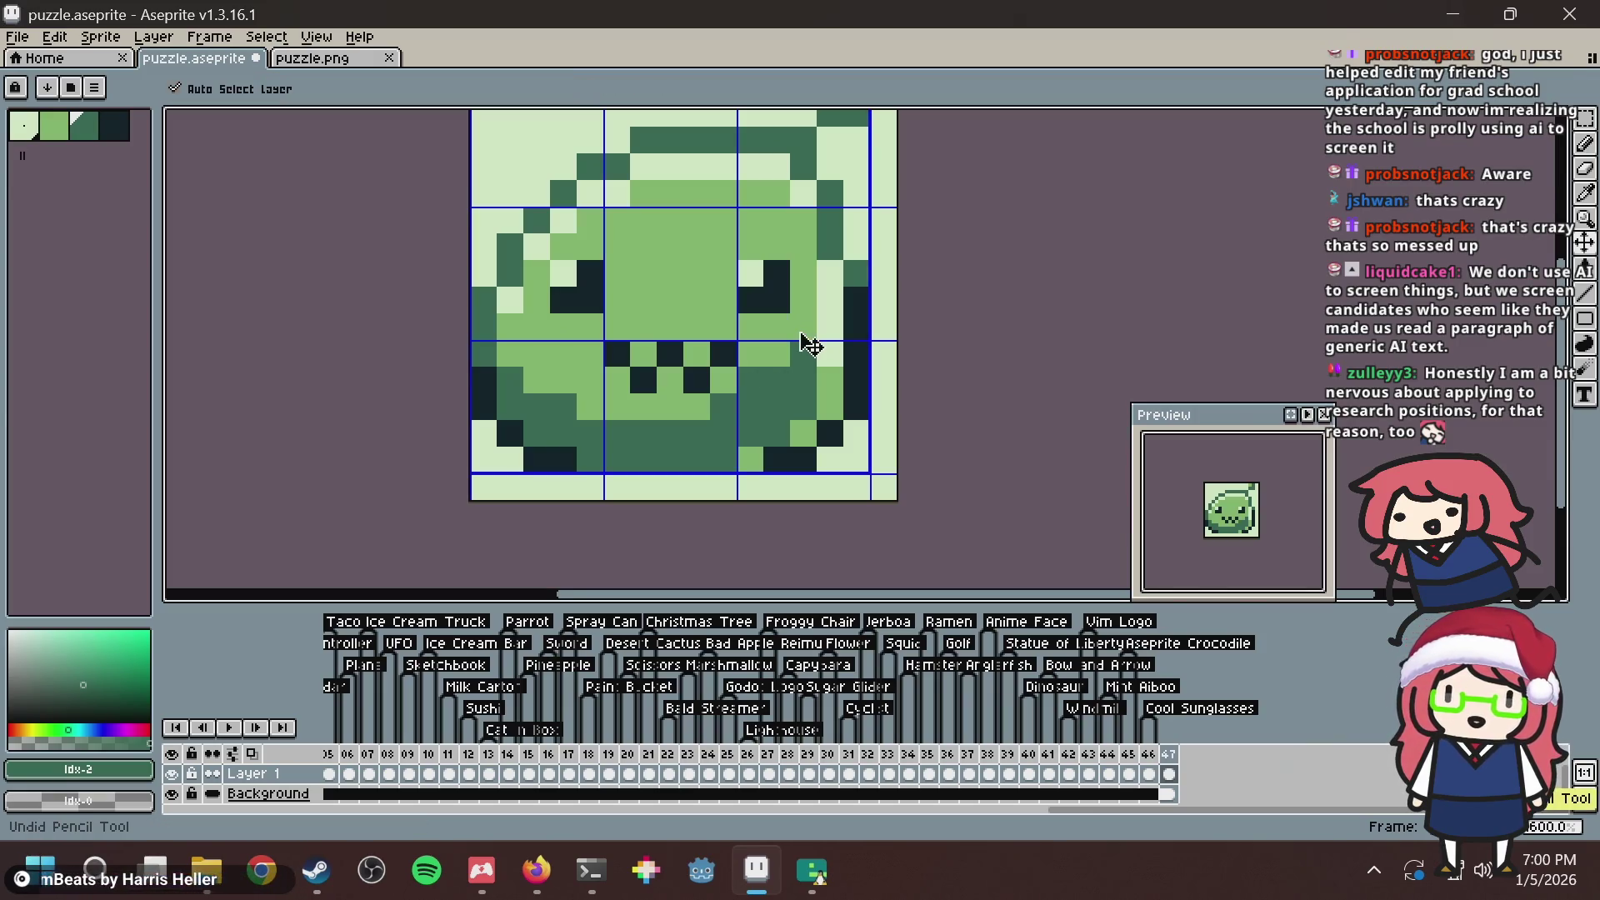
pyautogui.hotkey('ctrl', 's')
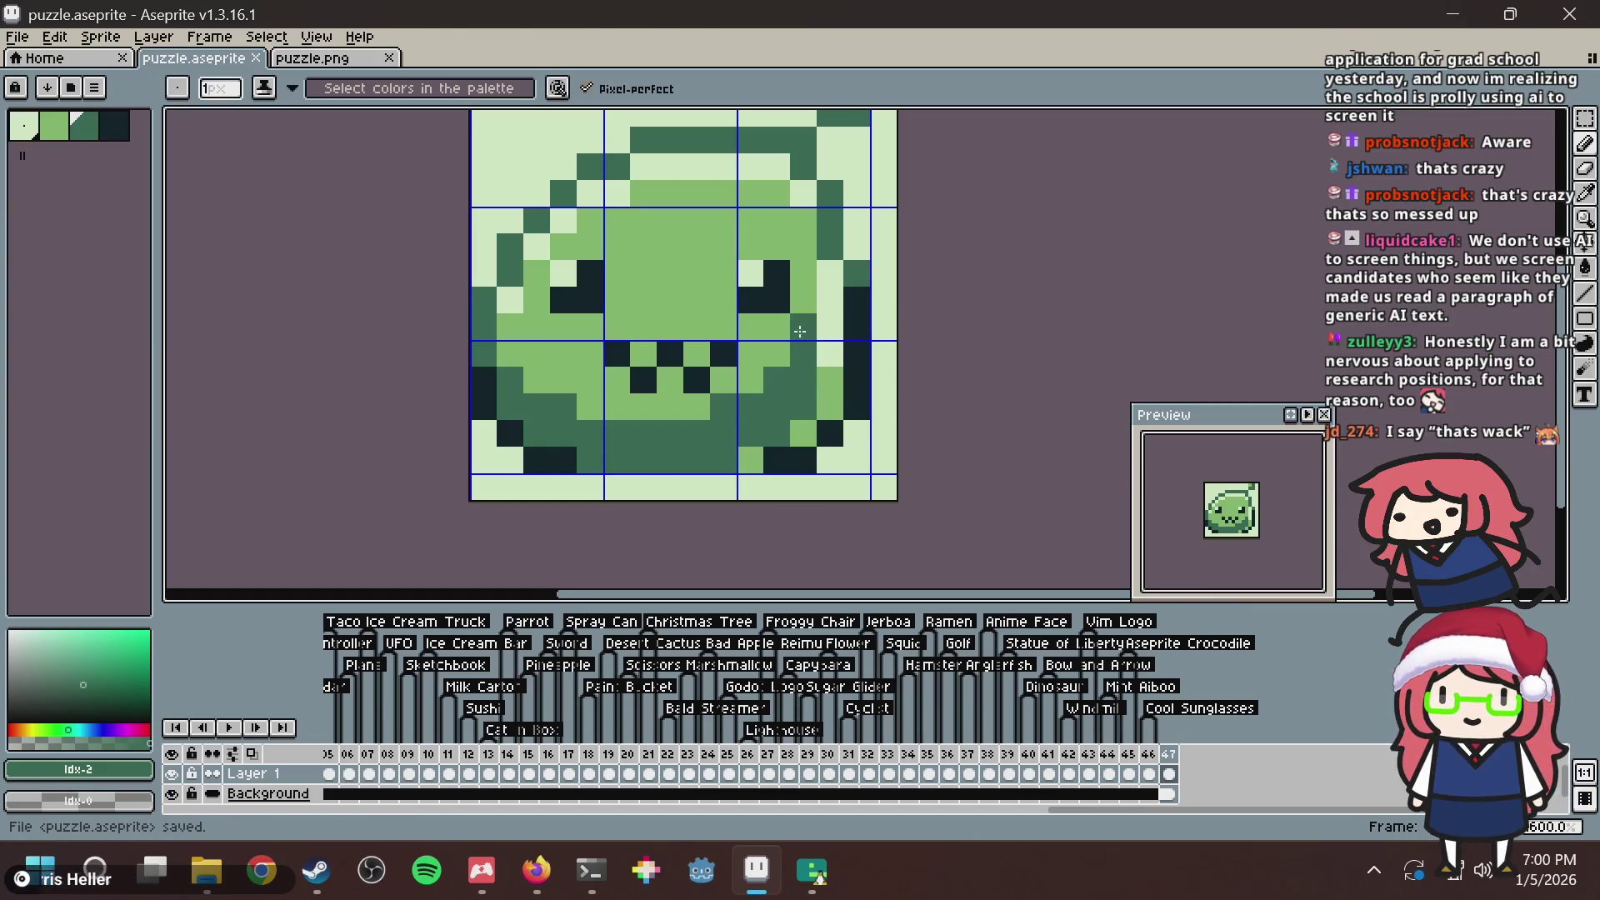
pyautogui.hotkey('ctrl', 's')
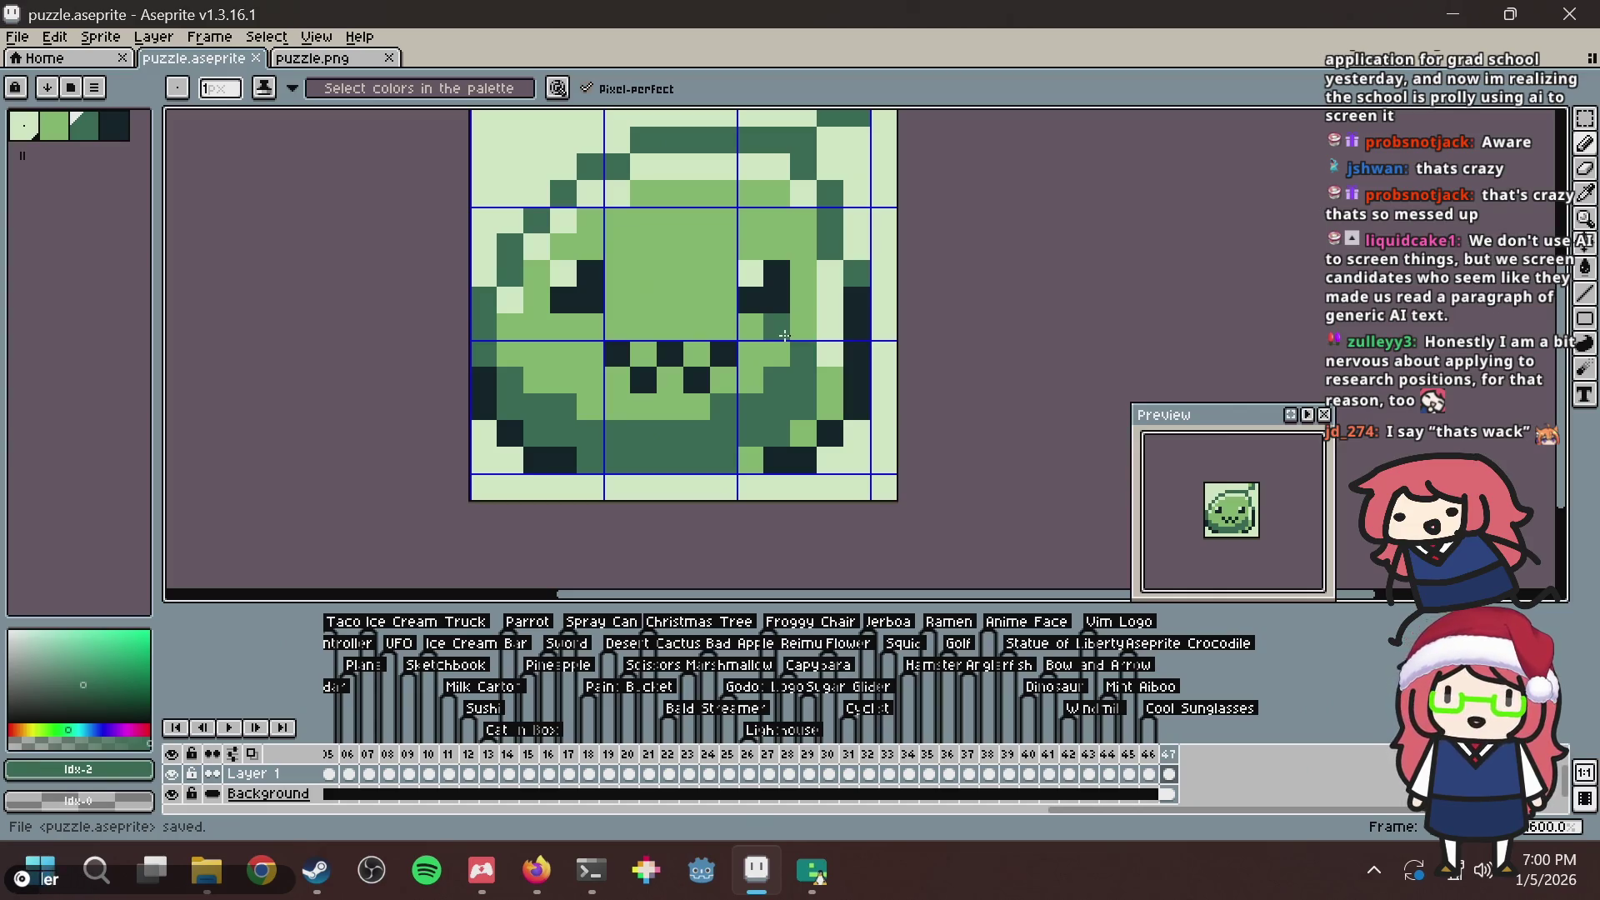
pyautogui.hotkey('ctrl', 's')
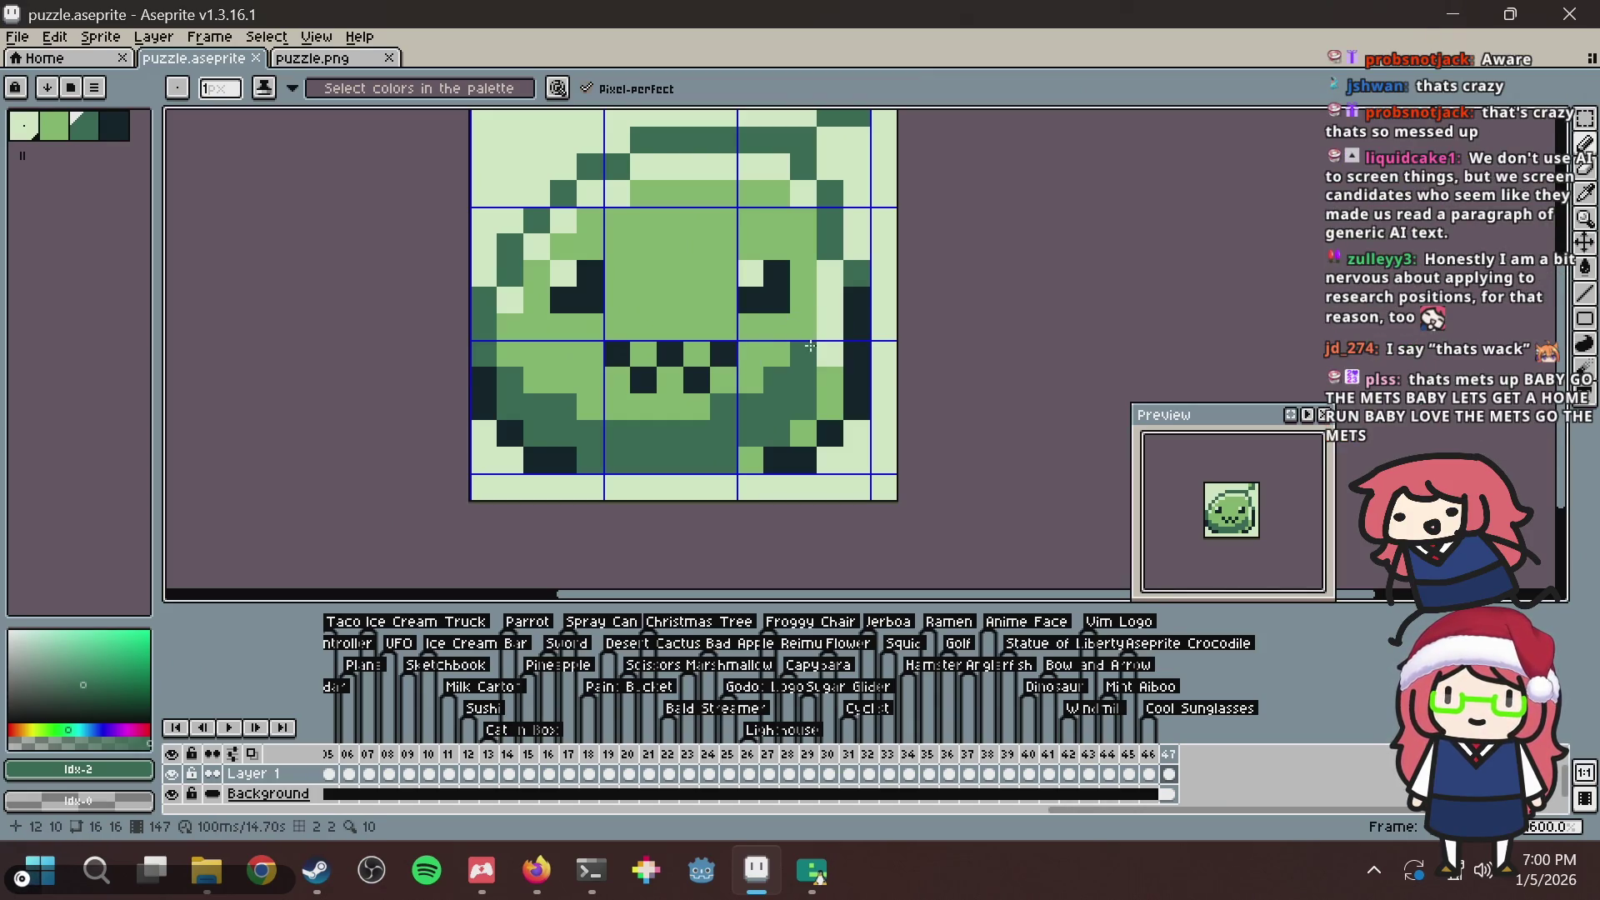
pyautogui.hotkey('ctrl', 's')
# Try a dark green pixel beside the right eye again, undo it, and return to the pencil.
pyautogui.click(787, 326)
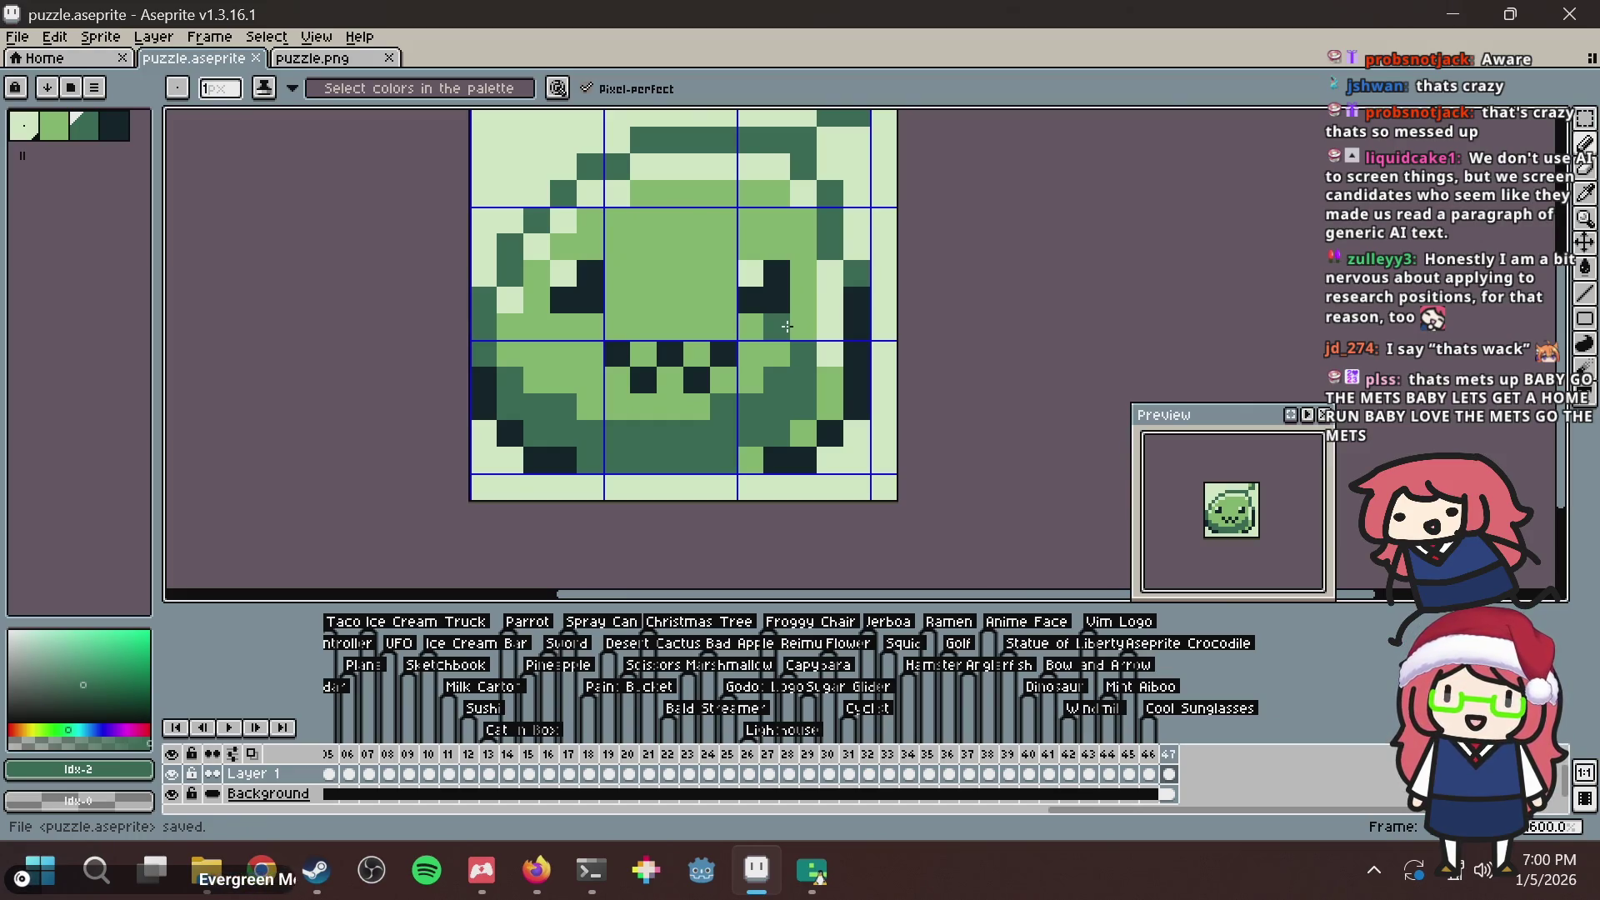
pyautogui.hotkey('ctrl', 'z')
pyautogui.hotkey('ctrl', 's')
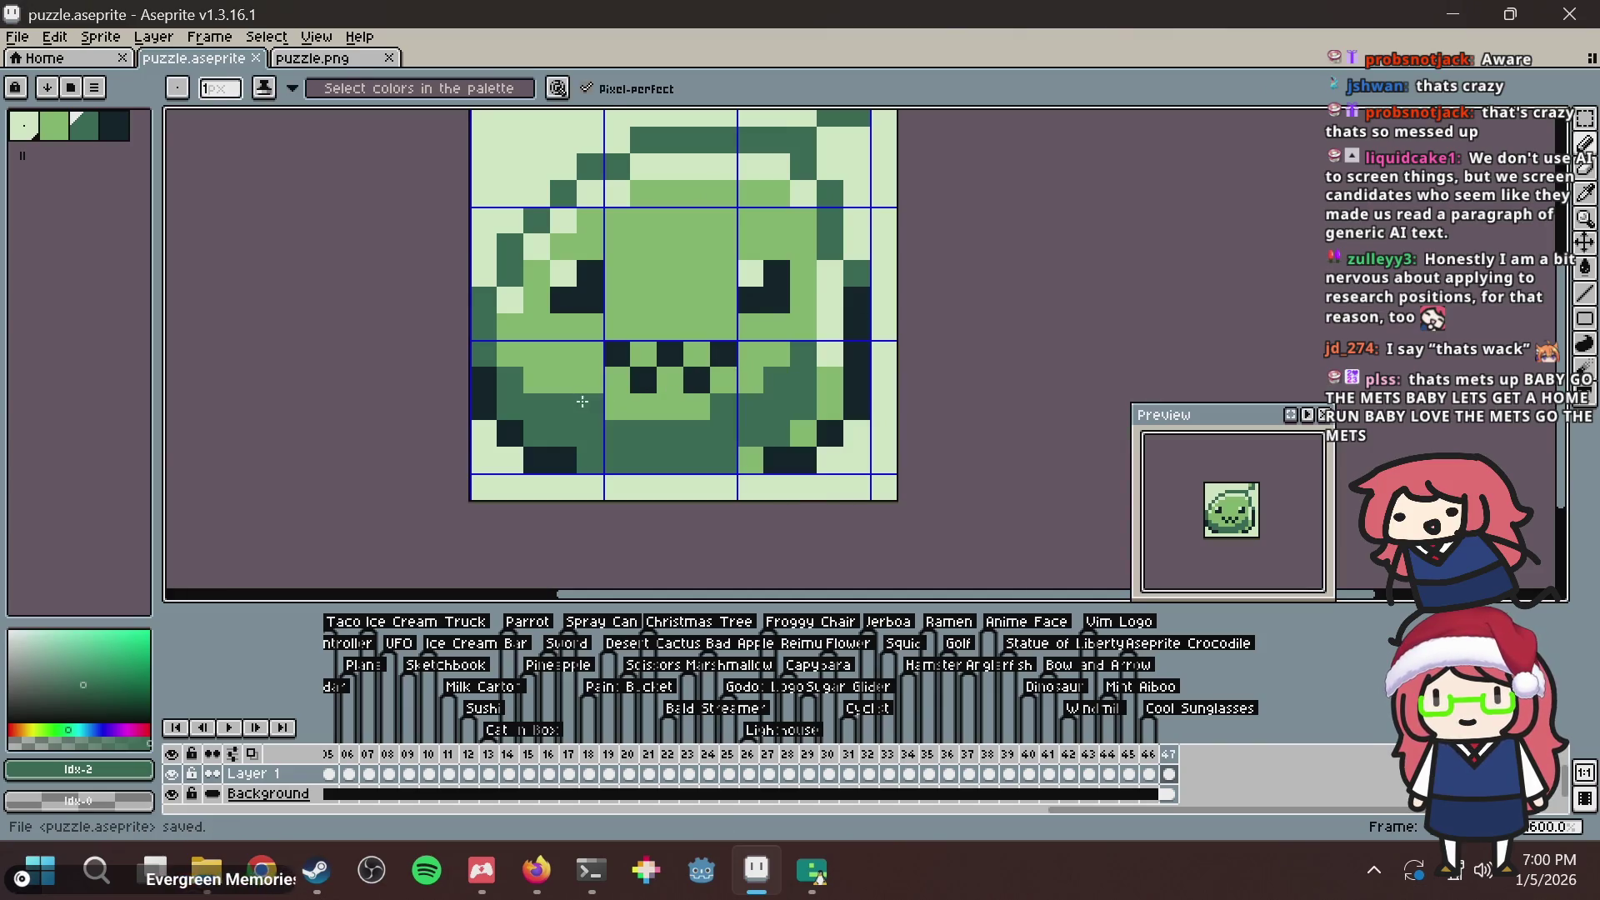
pyautogui.press('i')
pyautogui.press('b')
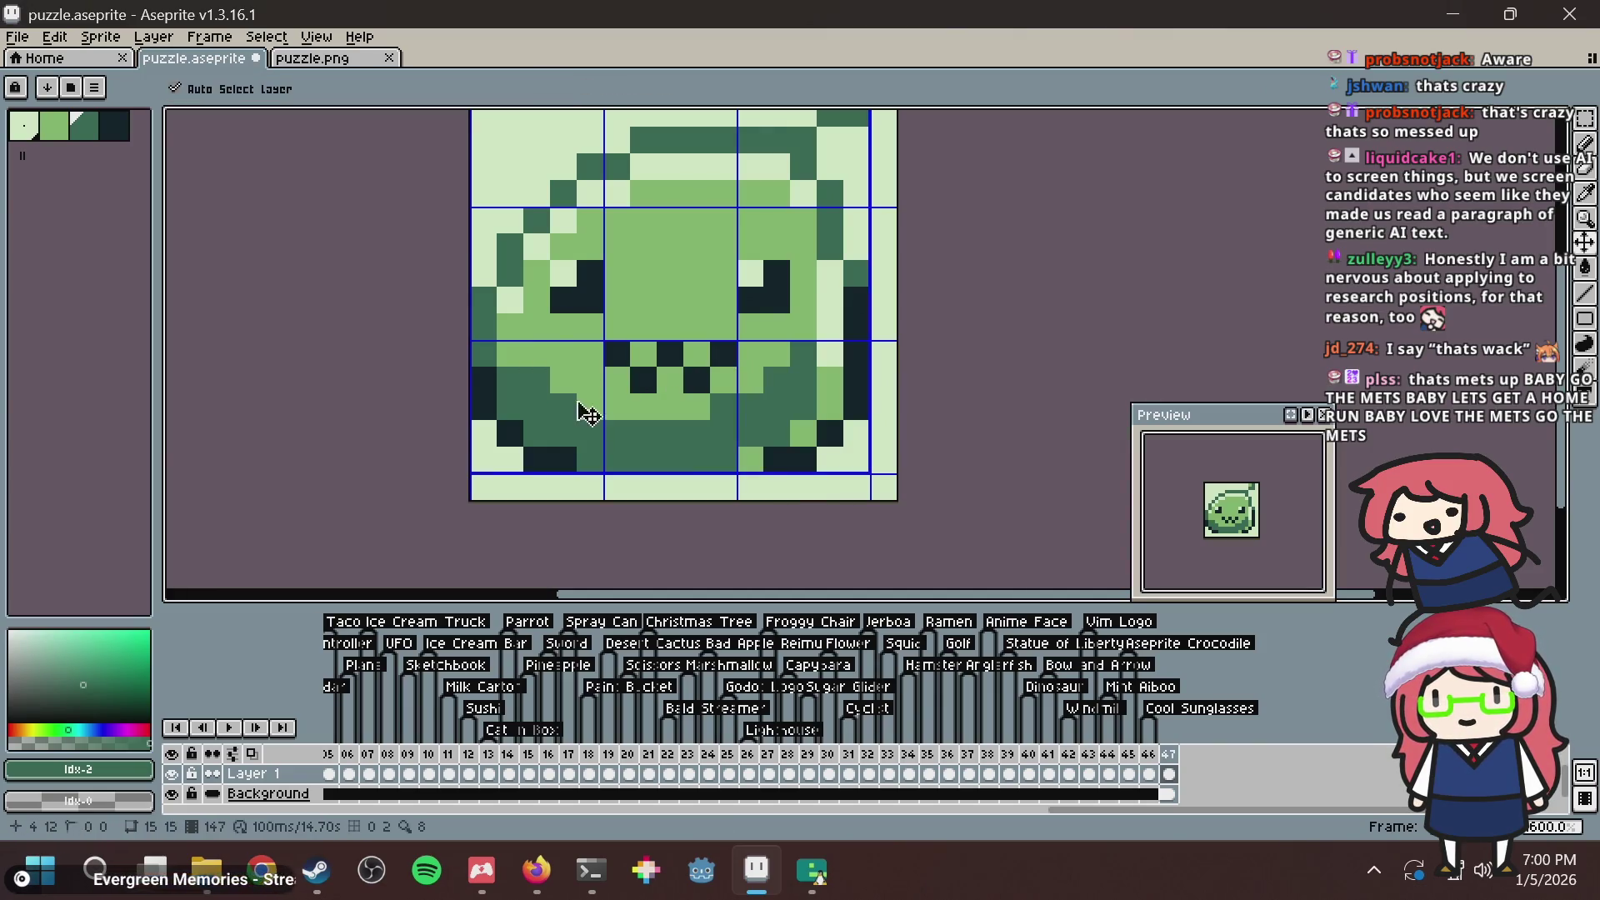
pyautogui.hotkey('ctrl', 's')
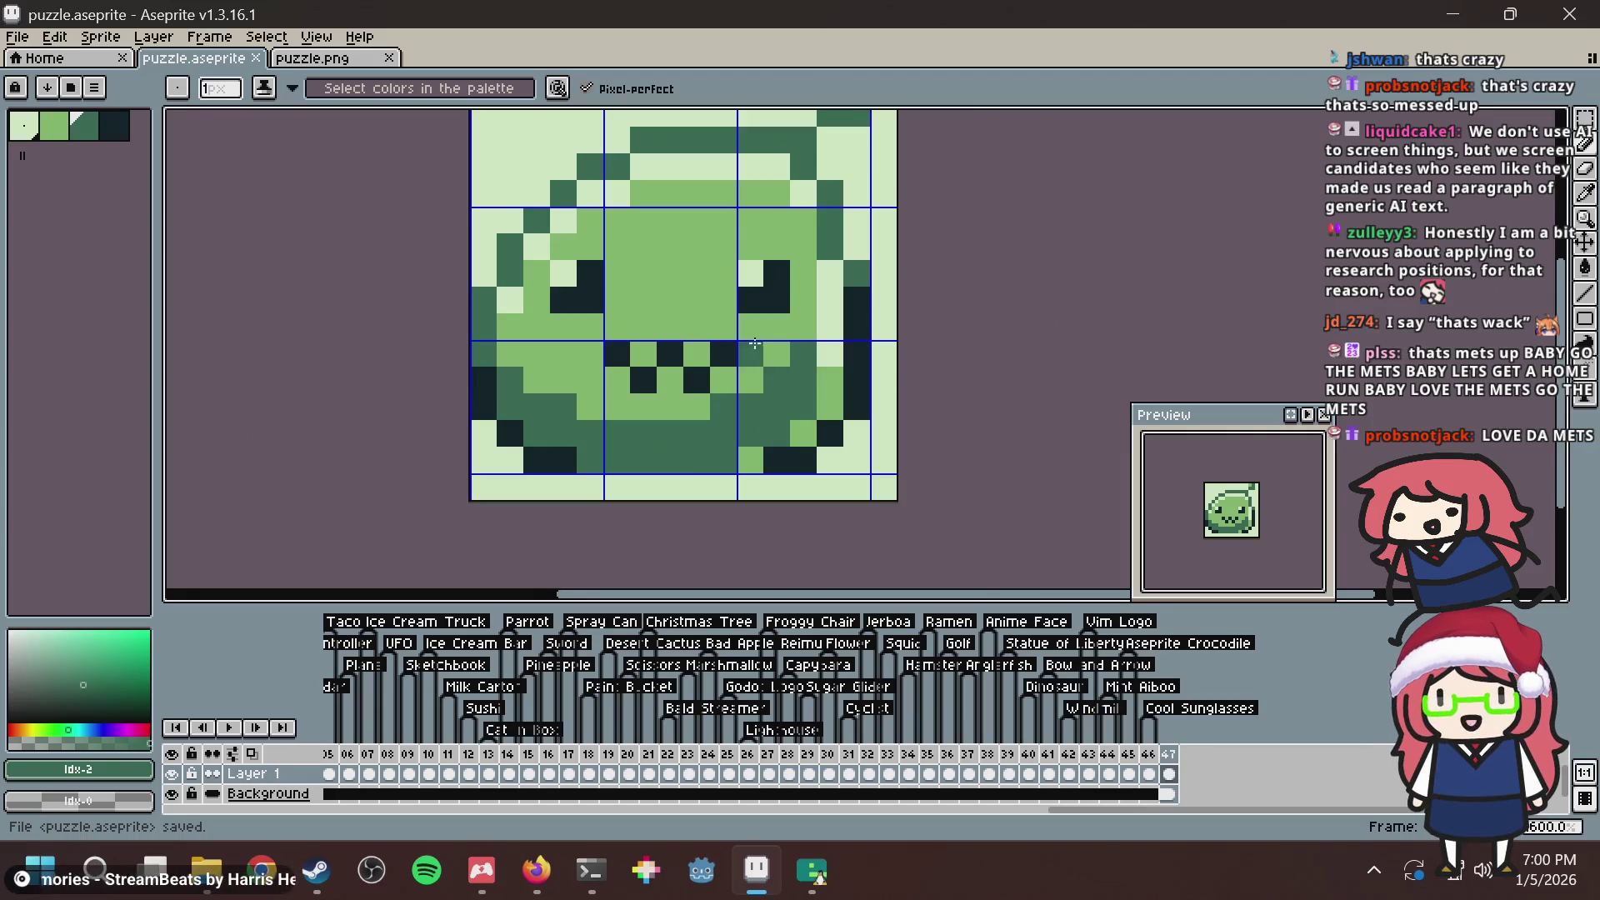
# Save puzzle.aseprite once more and switch to the Nonogram Maker page.
pyautogui.scroll(3, 742, 349)
pyautogui.moveTo(852, 316); pyautogui.dragTo(814, 321)
pyautogui.scroll(-3, 792, 342)
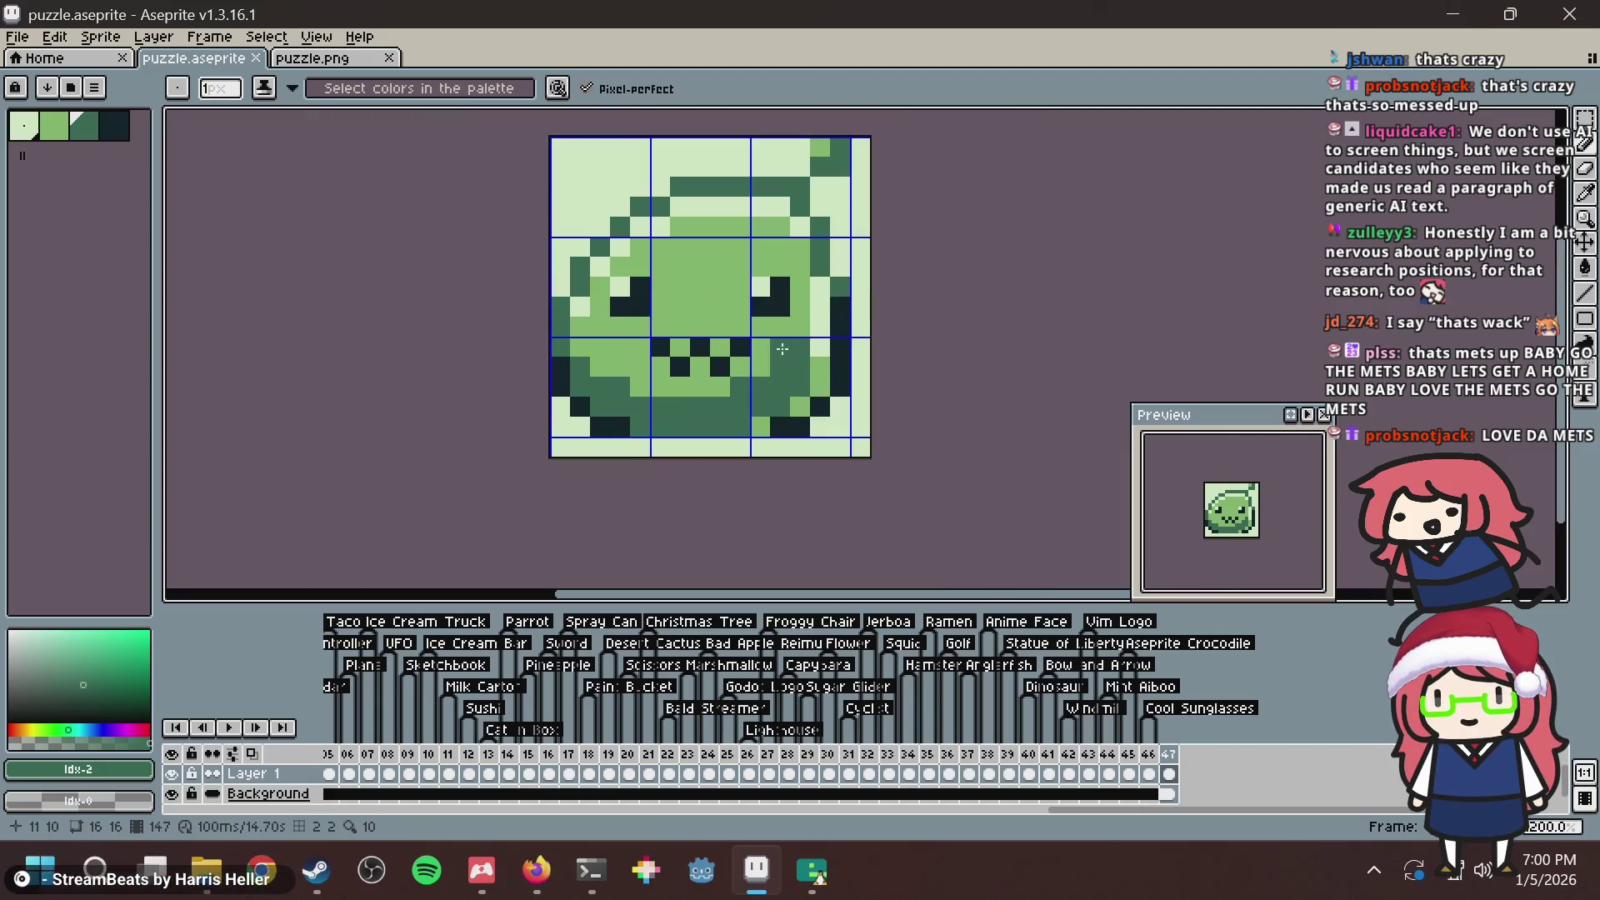
pyautogui.scroll(-3, 781, 350)
pyautogui.hotkey('ctrl', 's')
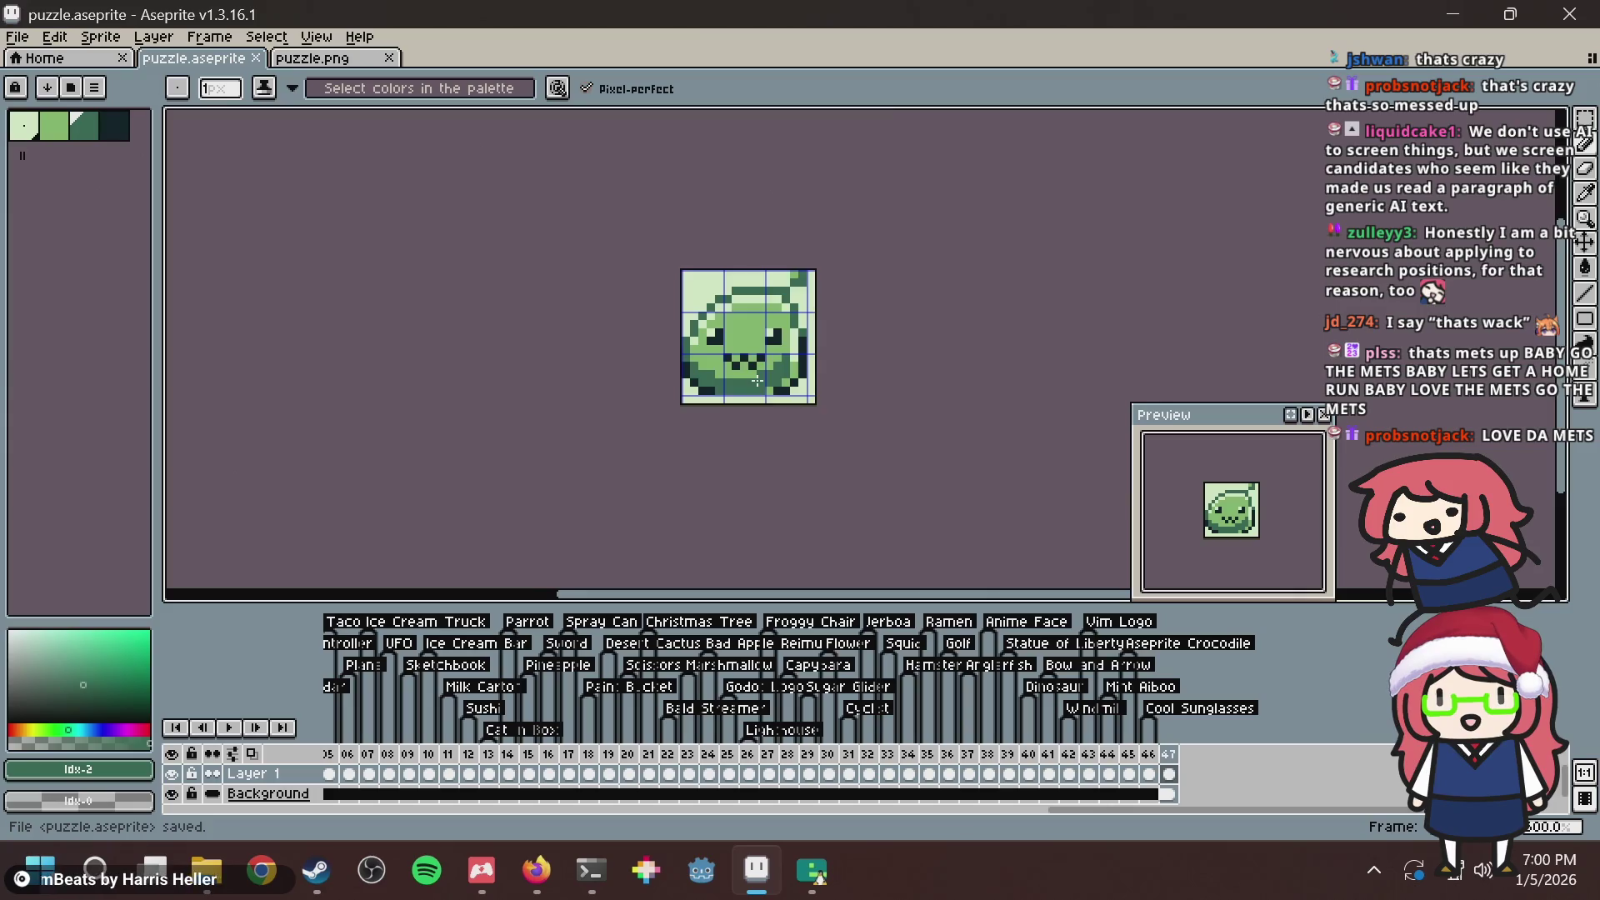
pyautogui.scroll(2, 757, 381)
pyautogui.hotkey('alt', 'Tab')
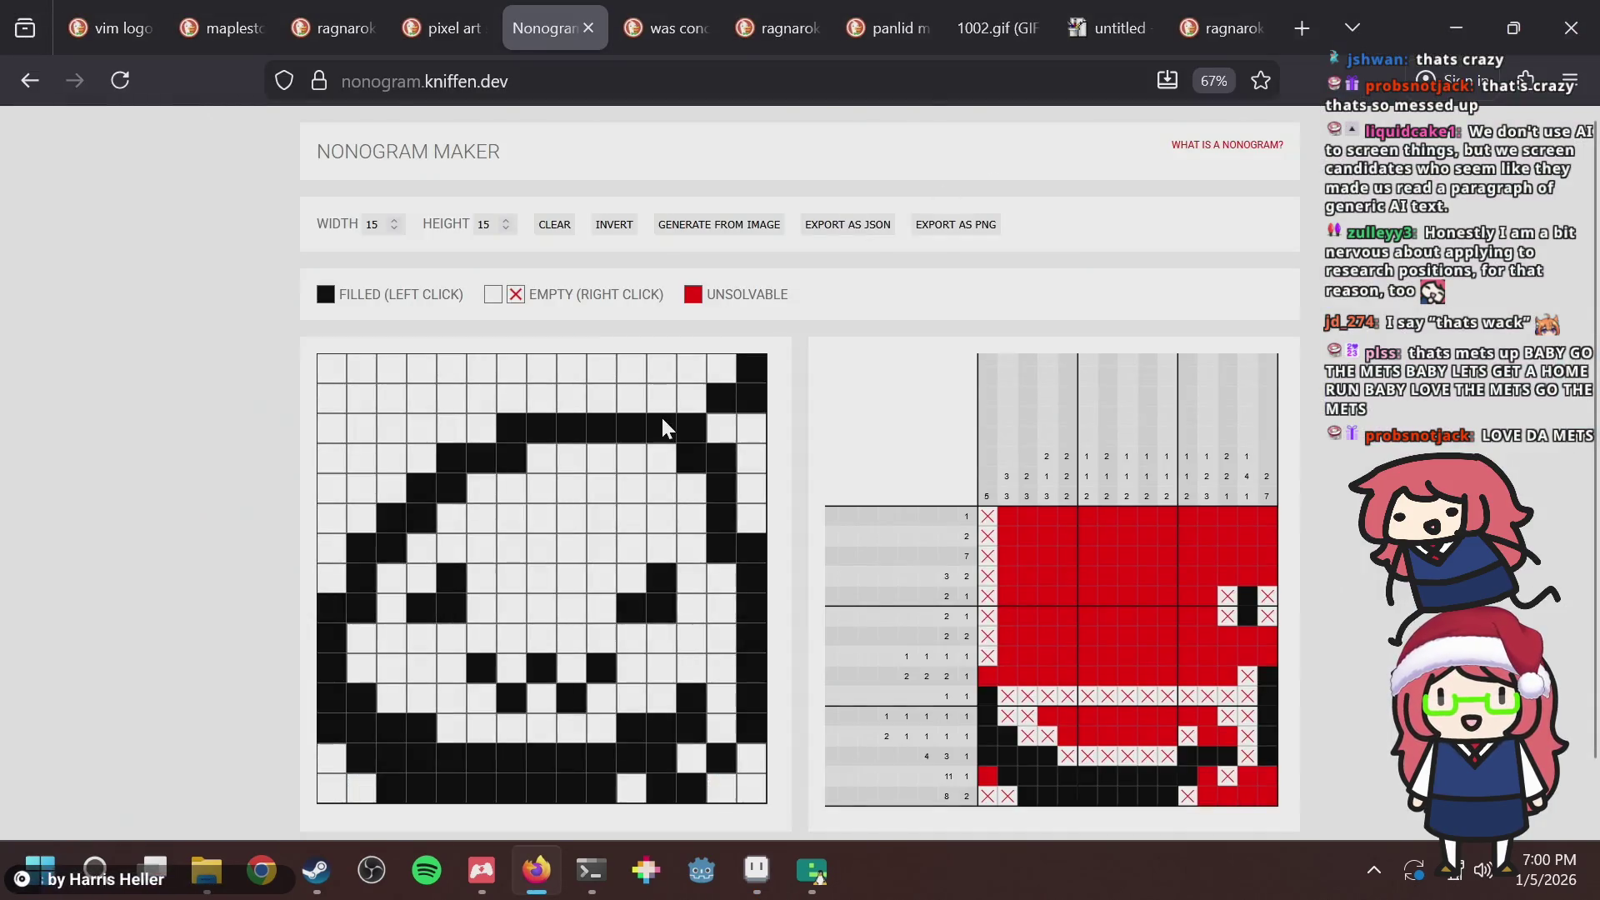
# Clear the column-14 top-row cell, three upper-left diagonal cells and two stray outline cells.
pyautogui.click(719, 367)
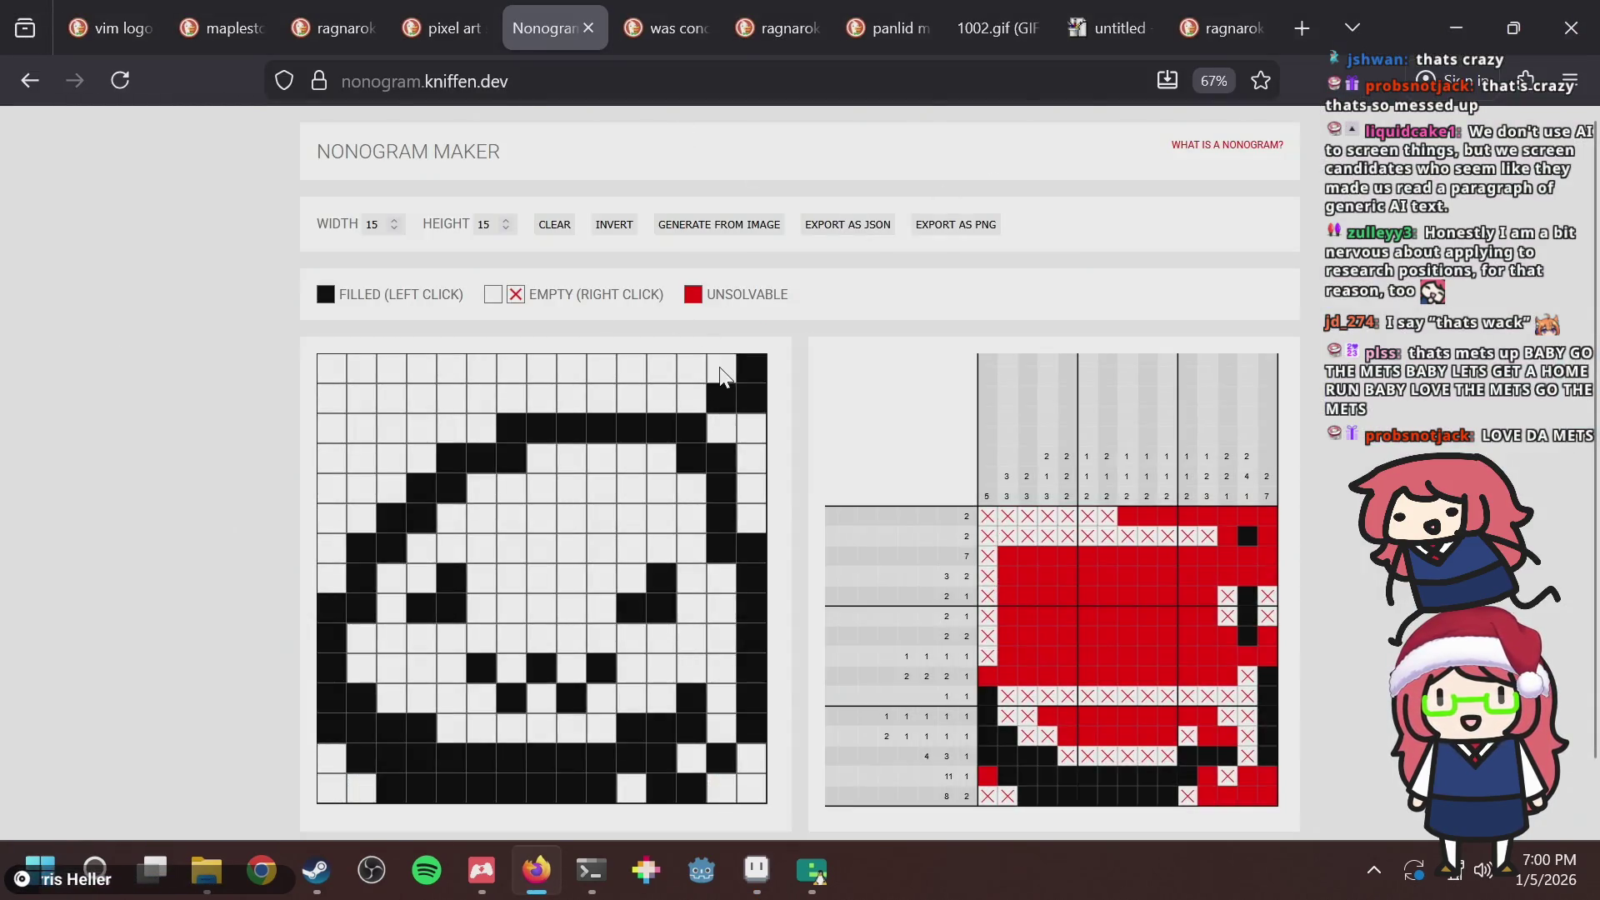
pyautogui.click(337, 604)
pyautogui.click(358, 542)
pyautogui.click(391, 518)
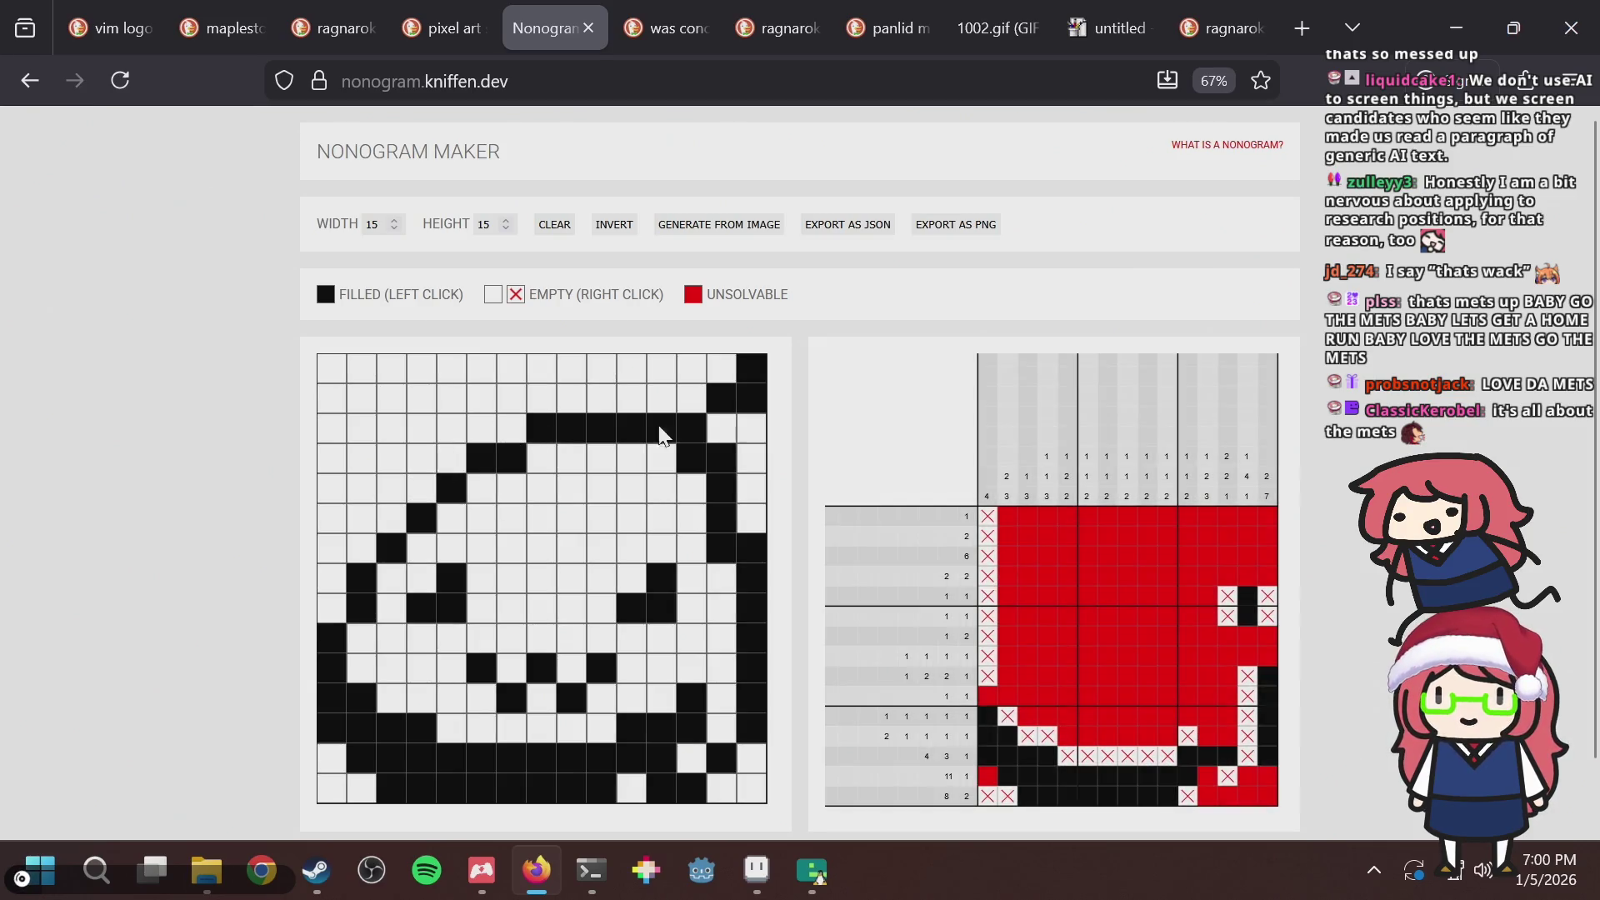
pyautogui.click(695, 458)
pyautogui.click(718, 550)
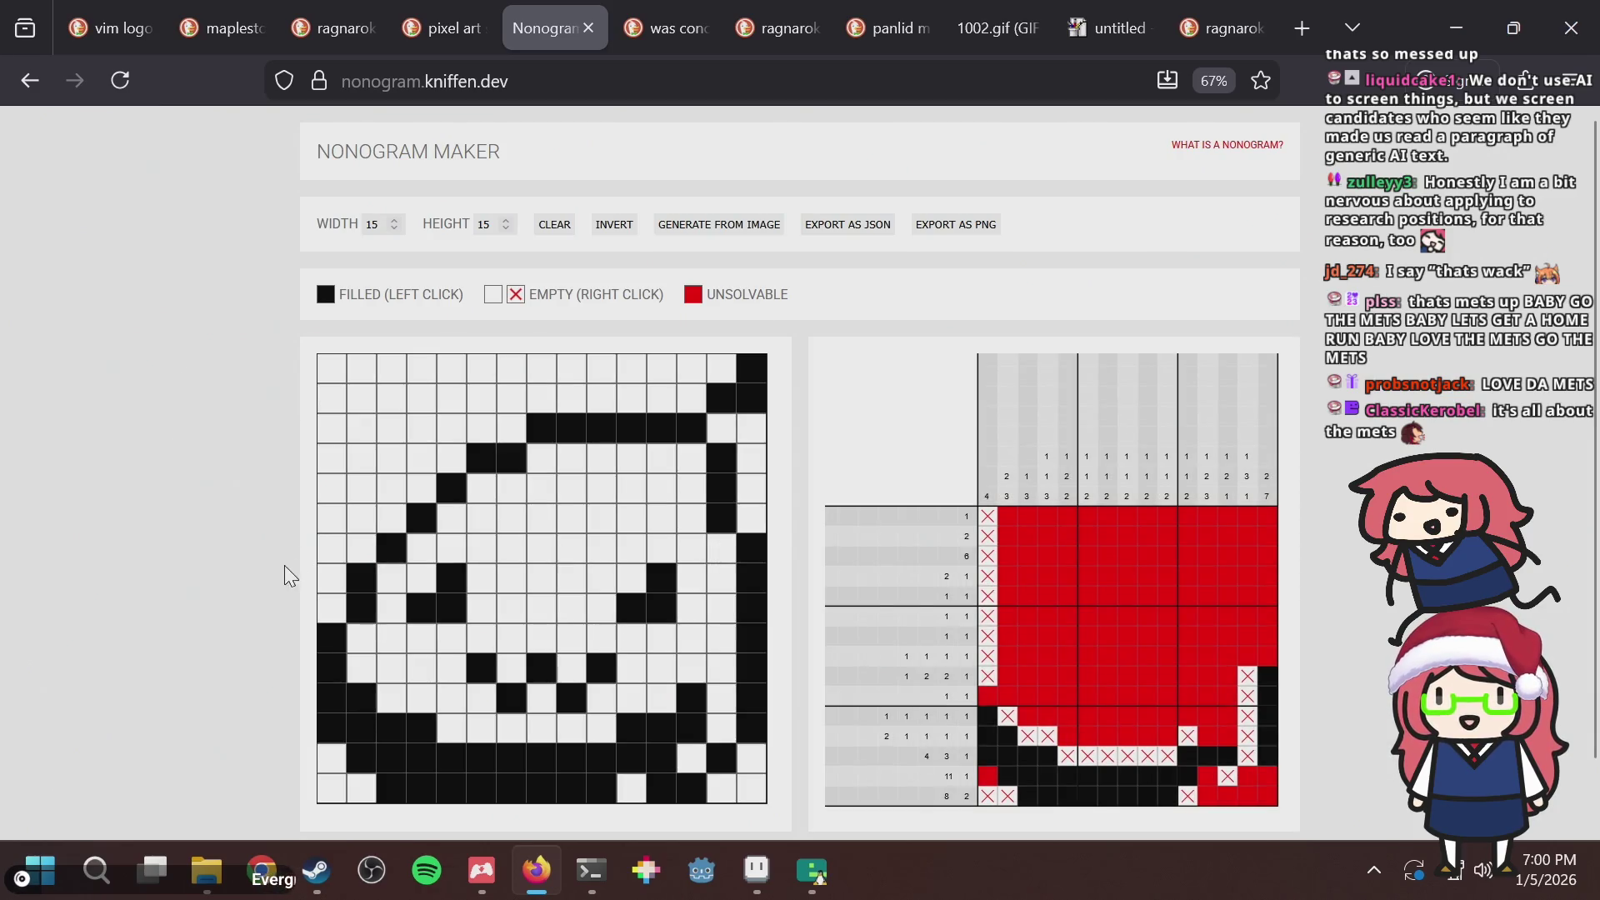
# Refill the first-column cell, extend the upper-left diagonal and third-row bar, and toggle a row-6 cell.
pyautogui.click(334, 617)
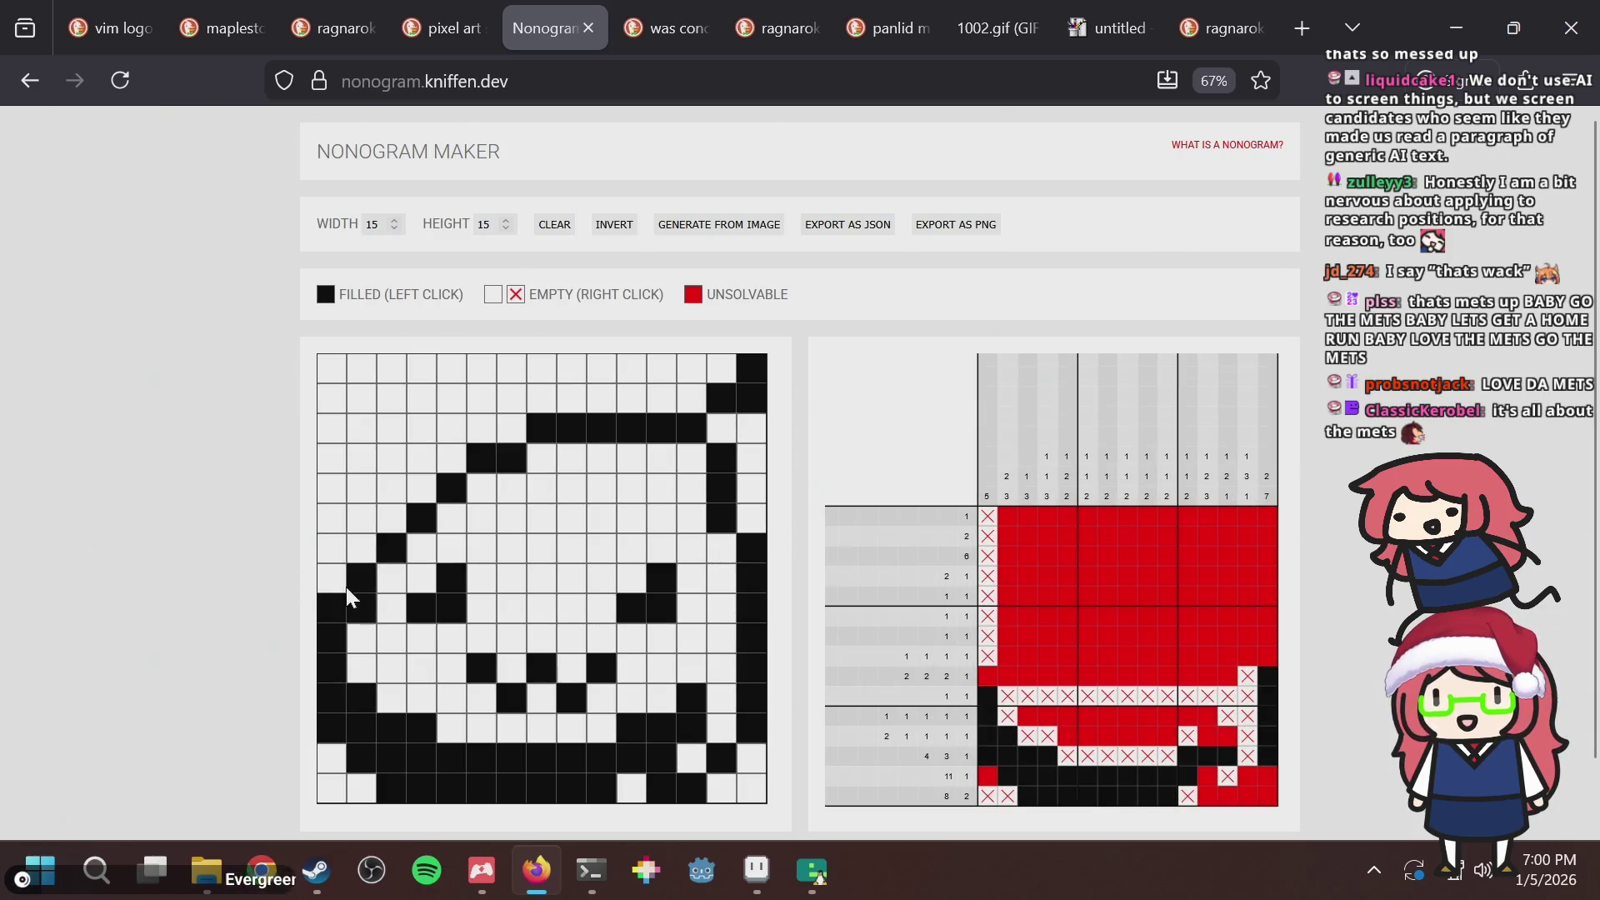
pyautogui.click(391, 517)
pyautogui.click(421, 489)
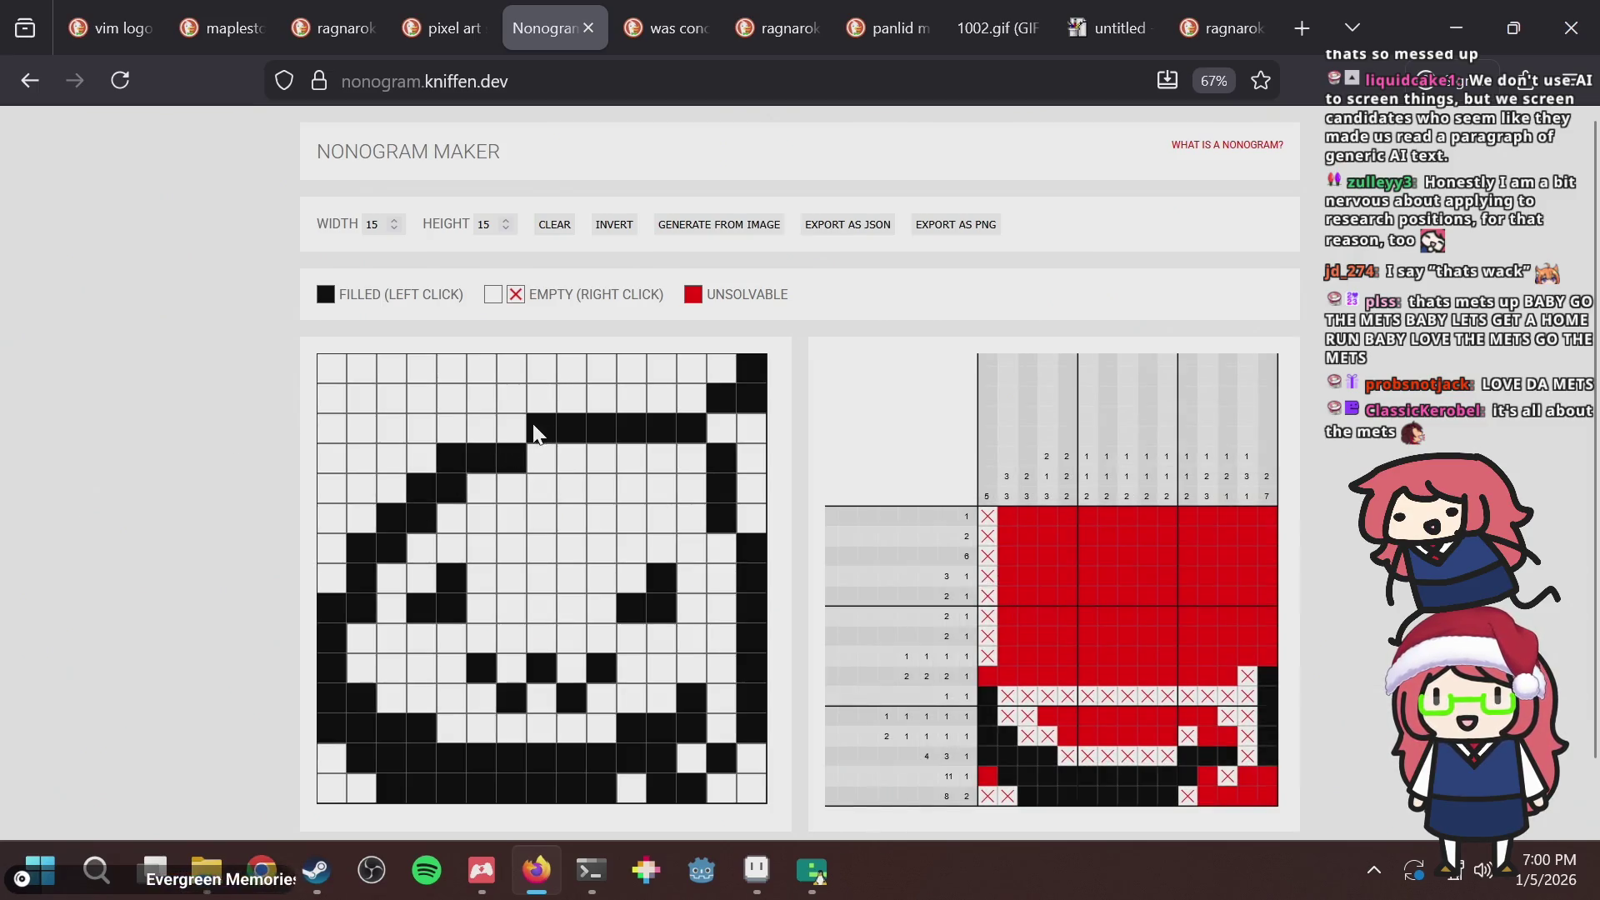
pyautogui.click(512, 427)
pyautogui.click(714, 435)
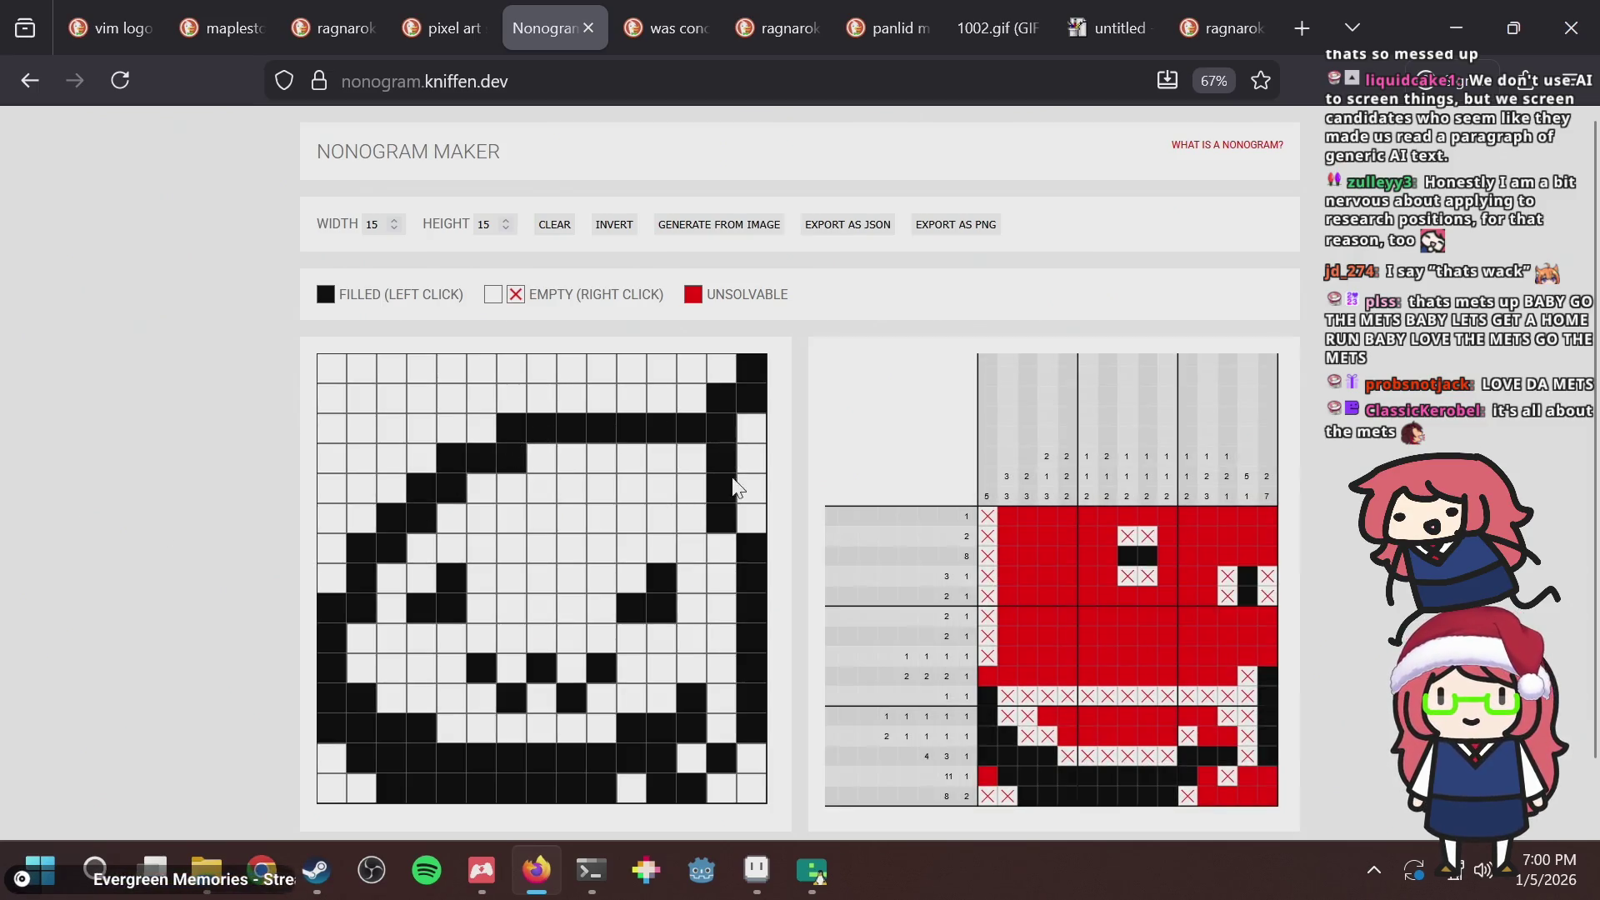
pyautogui.click(745, 527)
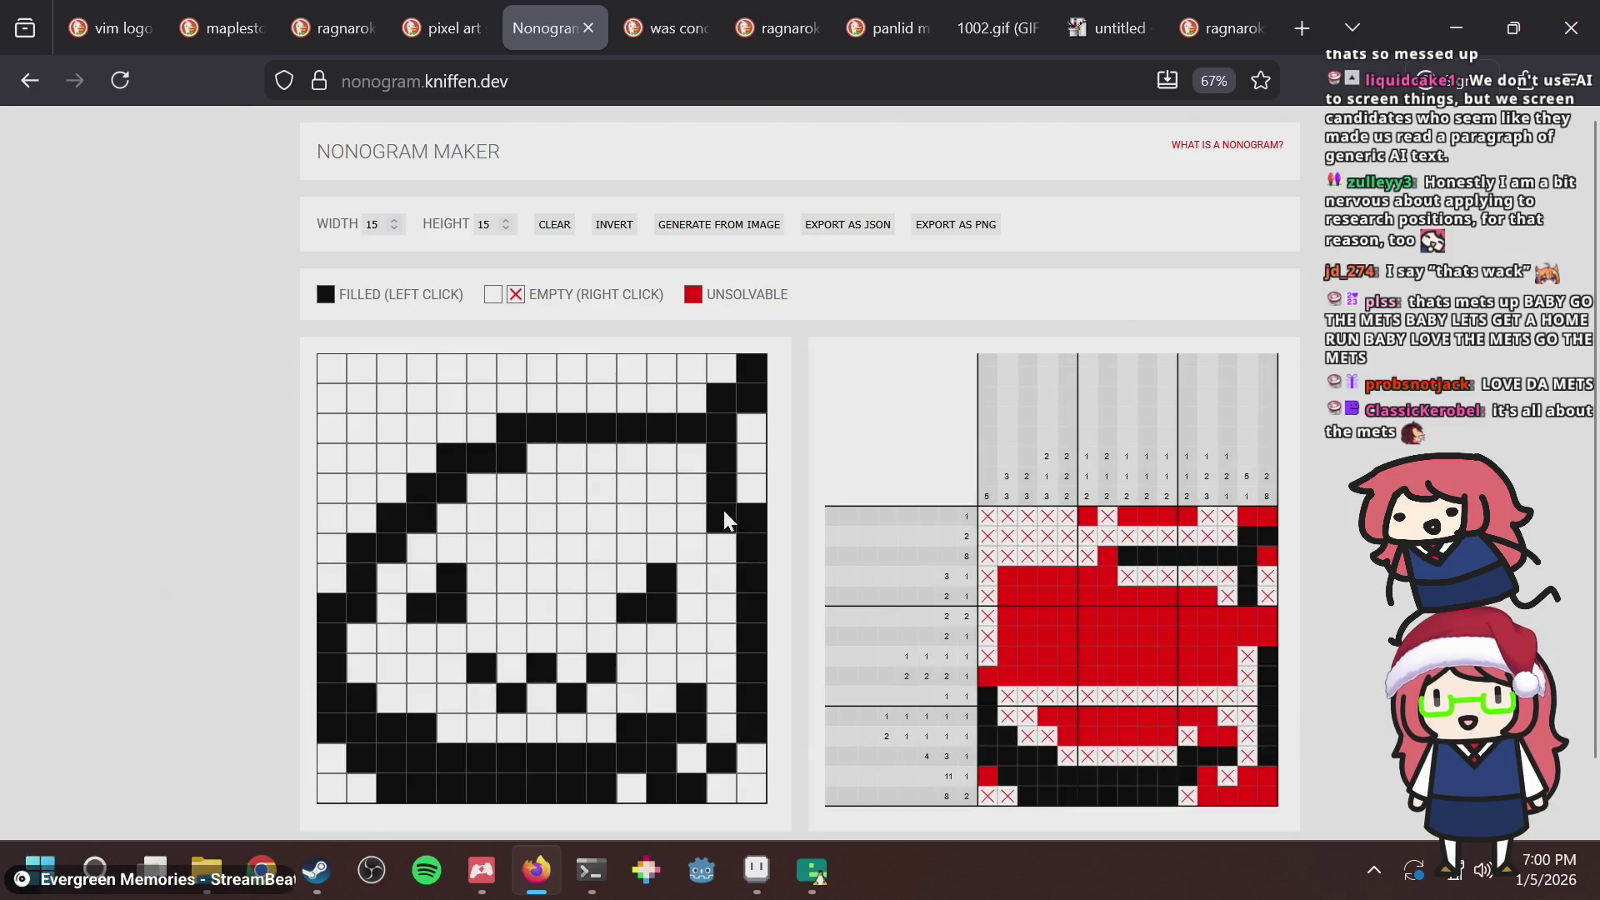
pyautogui.click(742, 512)
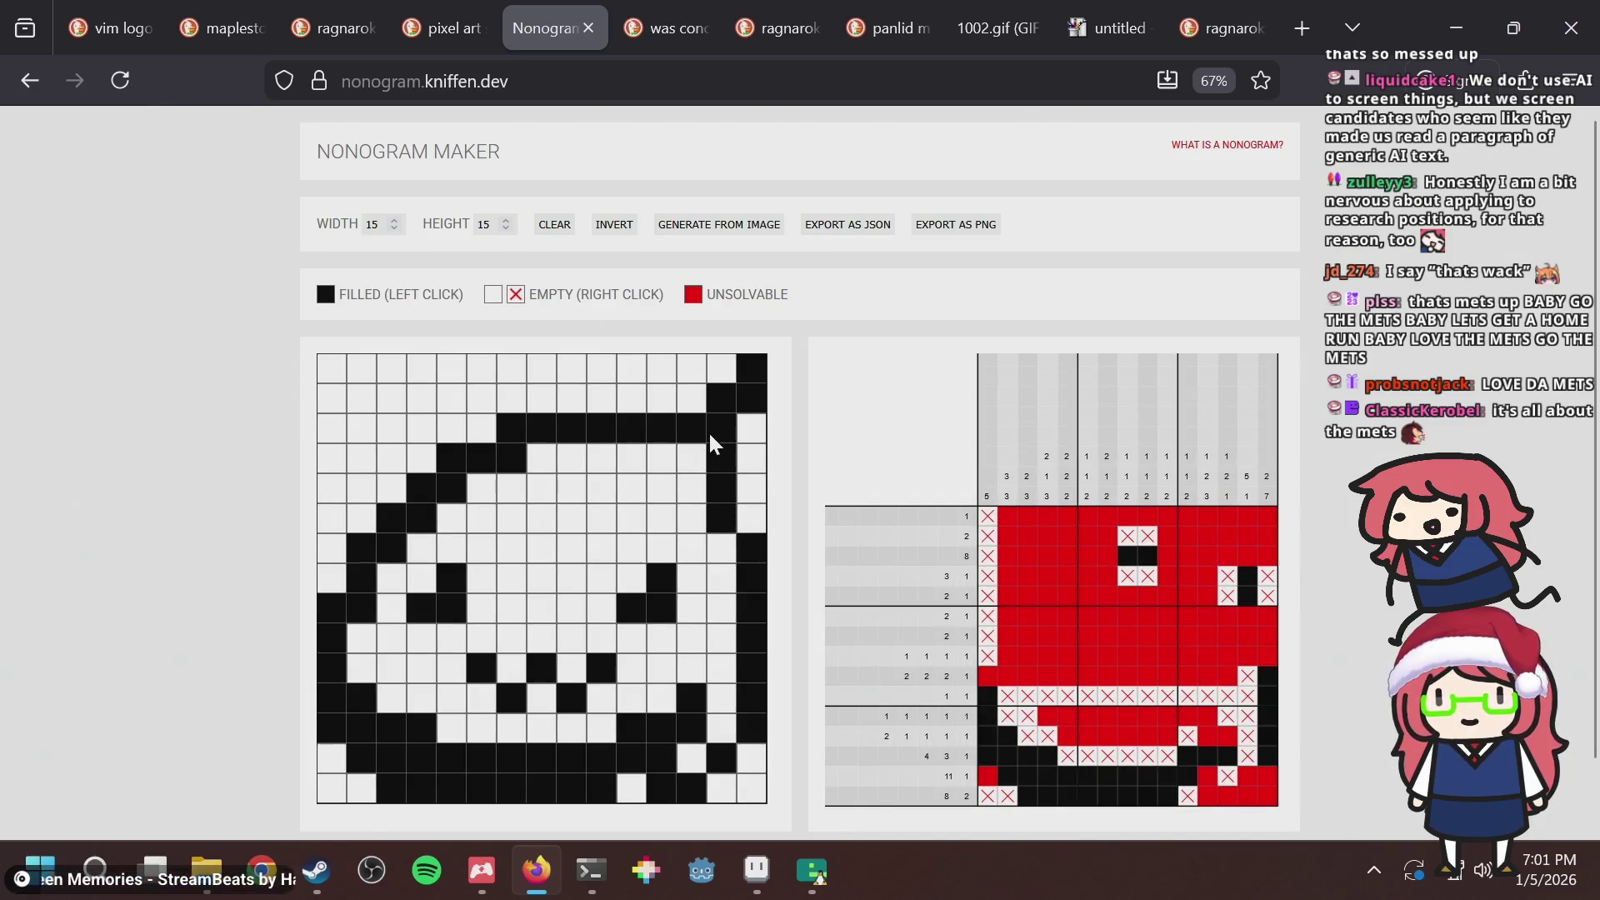
# Clear the third-row bar ends and upper-left diagonal, rework the left-column cells, and return to Aseprite.
pyautogui.click(710, 435)
pyautogui.click(509, 434)
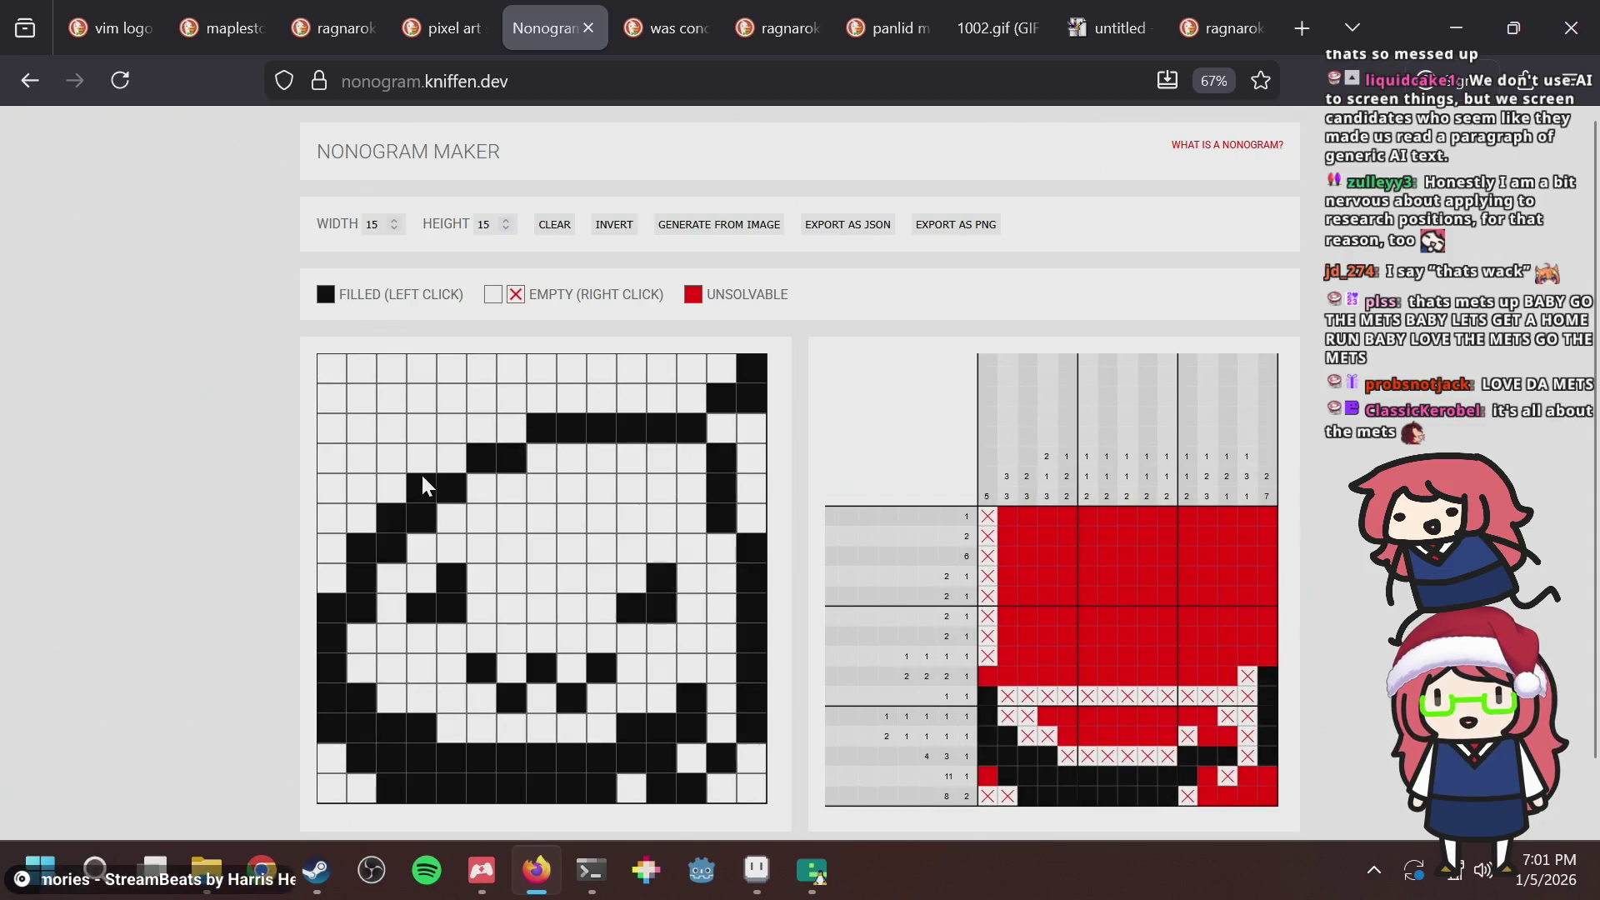
pyautogui.moveTo(422, 475); pyautogui.dragTo(364, 549)
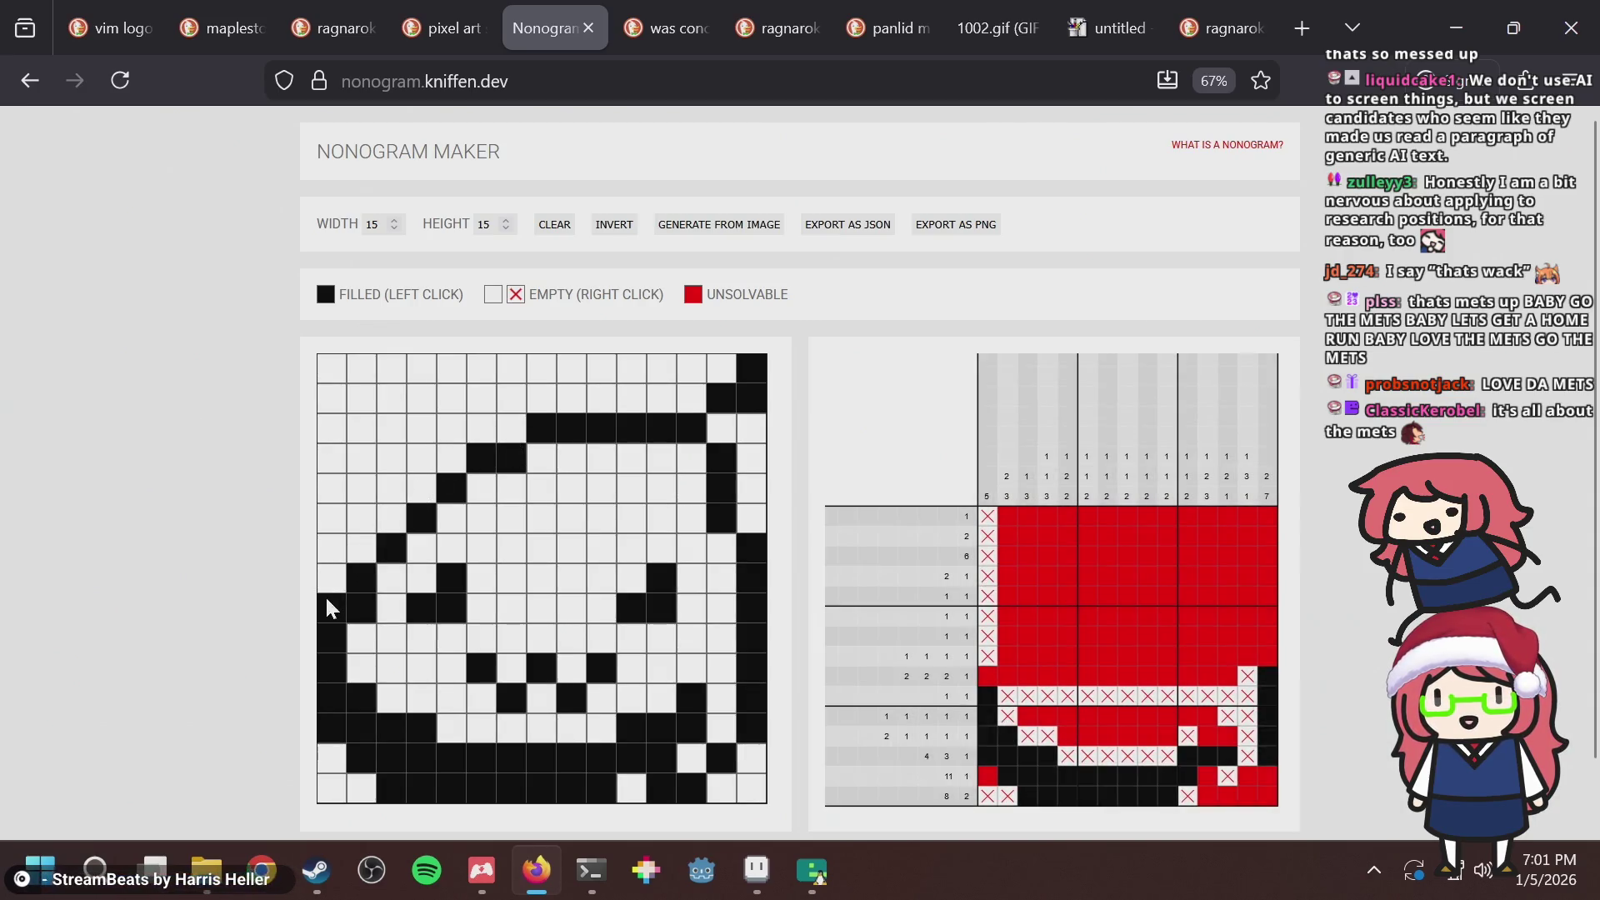
pyautogui.click(326, 600)
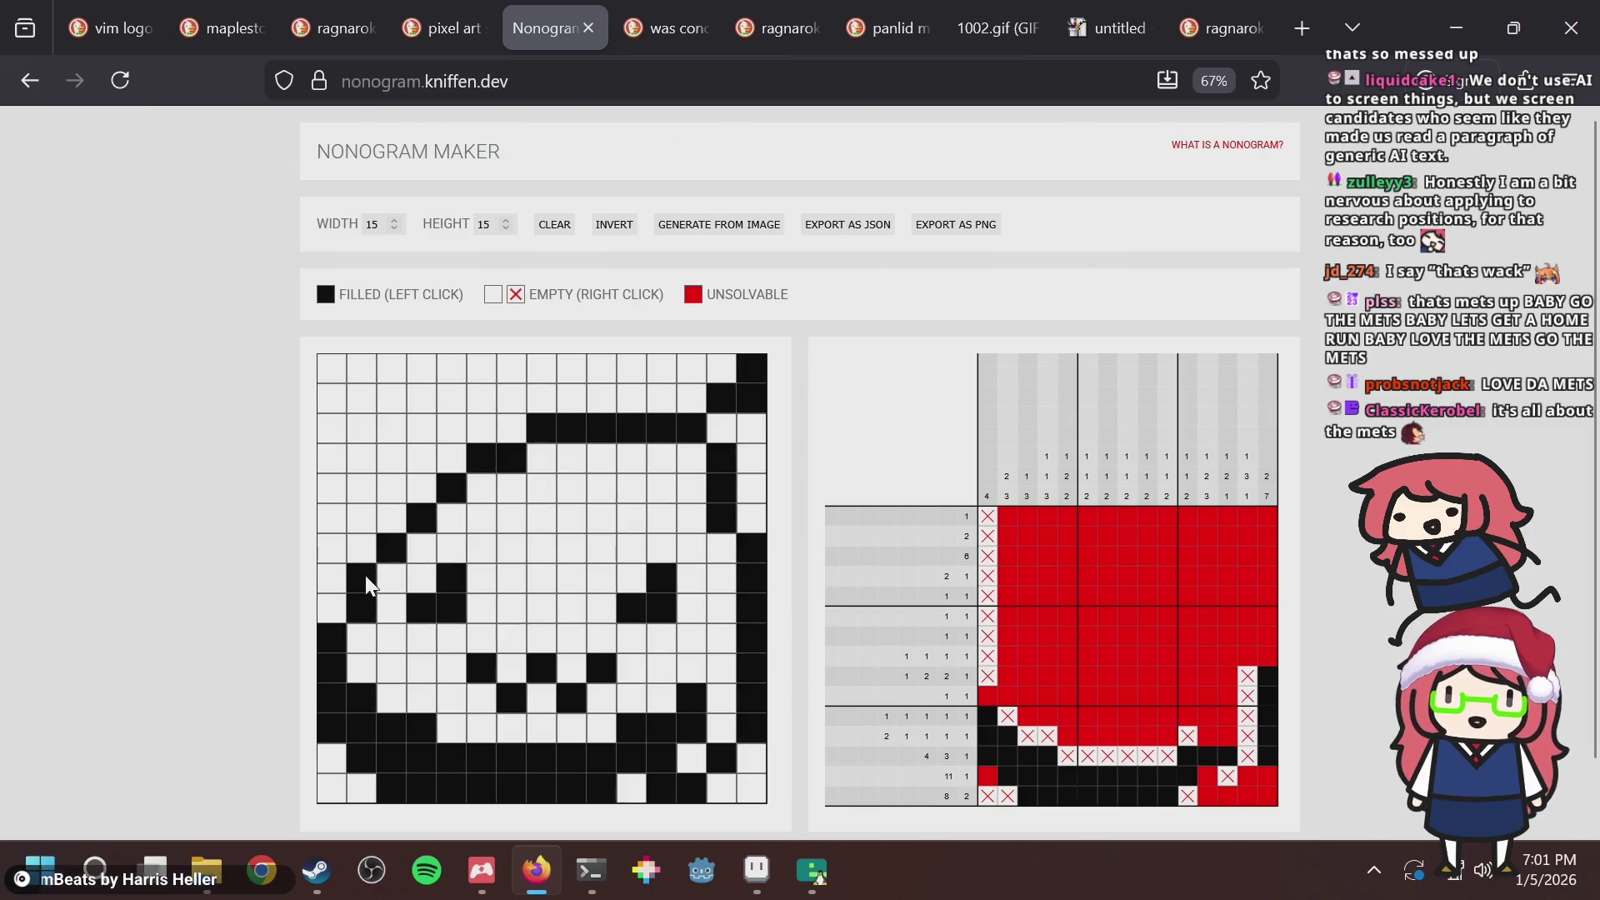
pyautogui.click(344, 597)
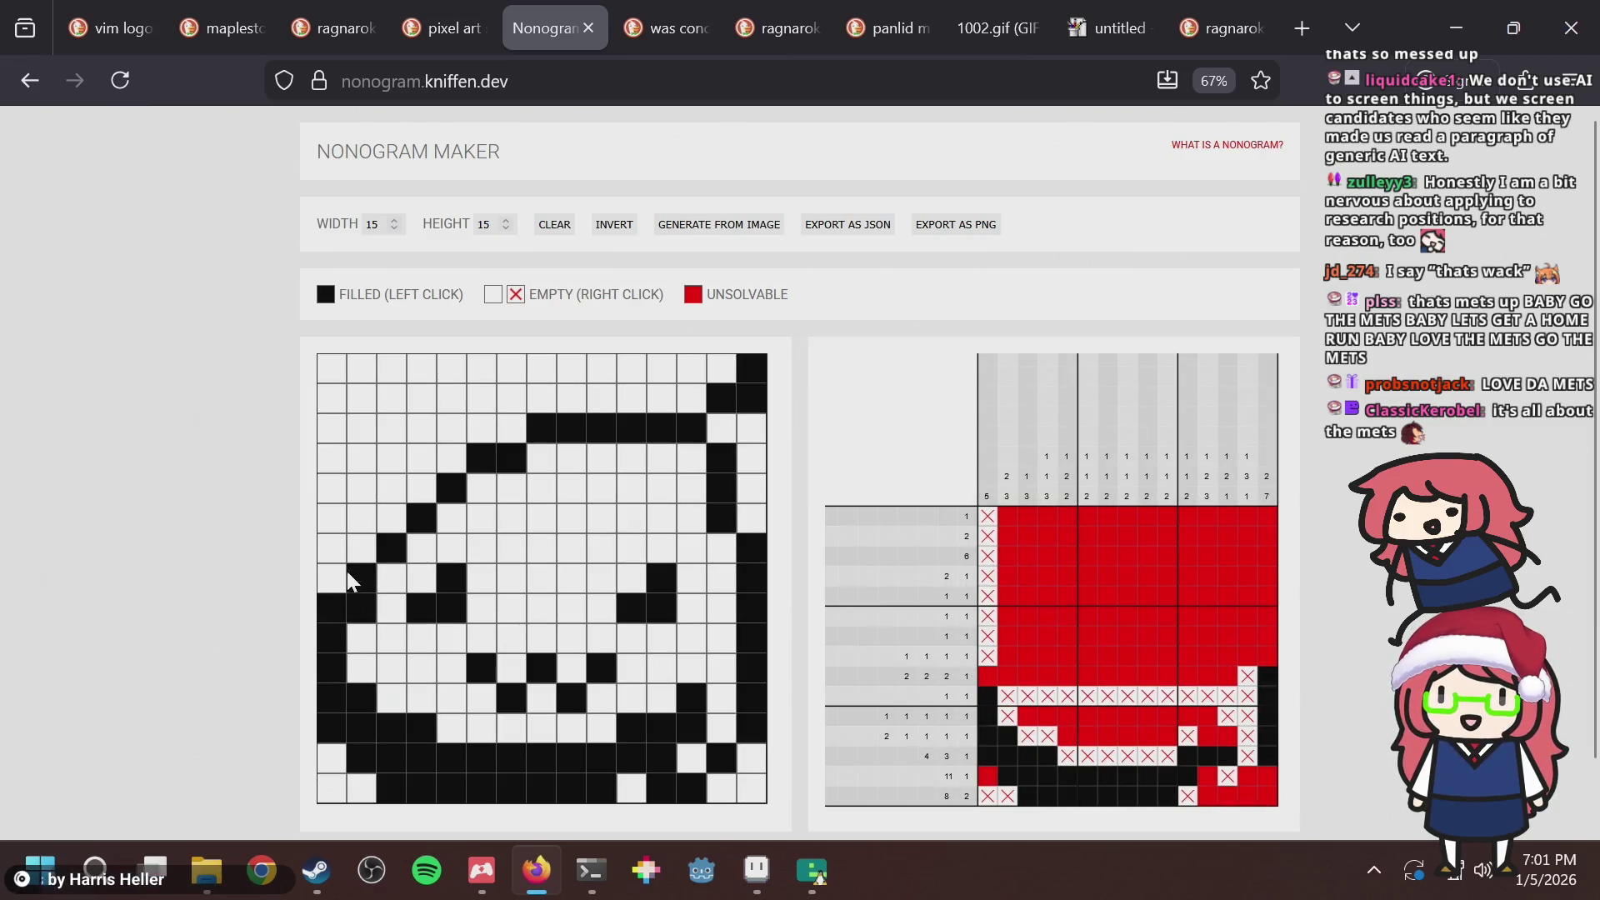
pyautogui.click(355, 549)
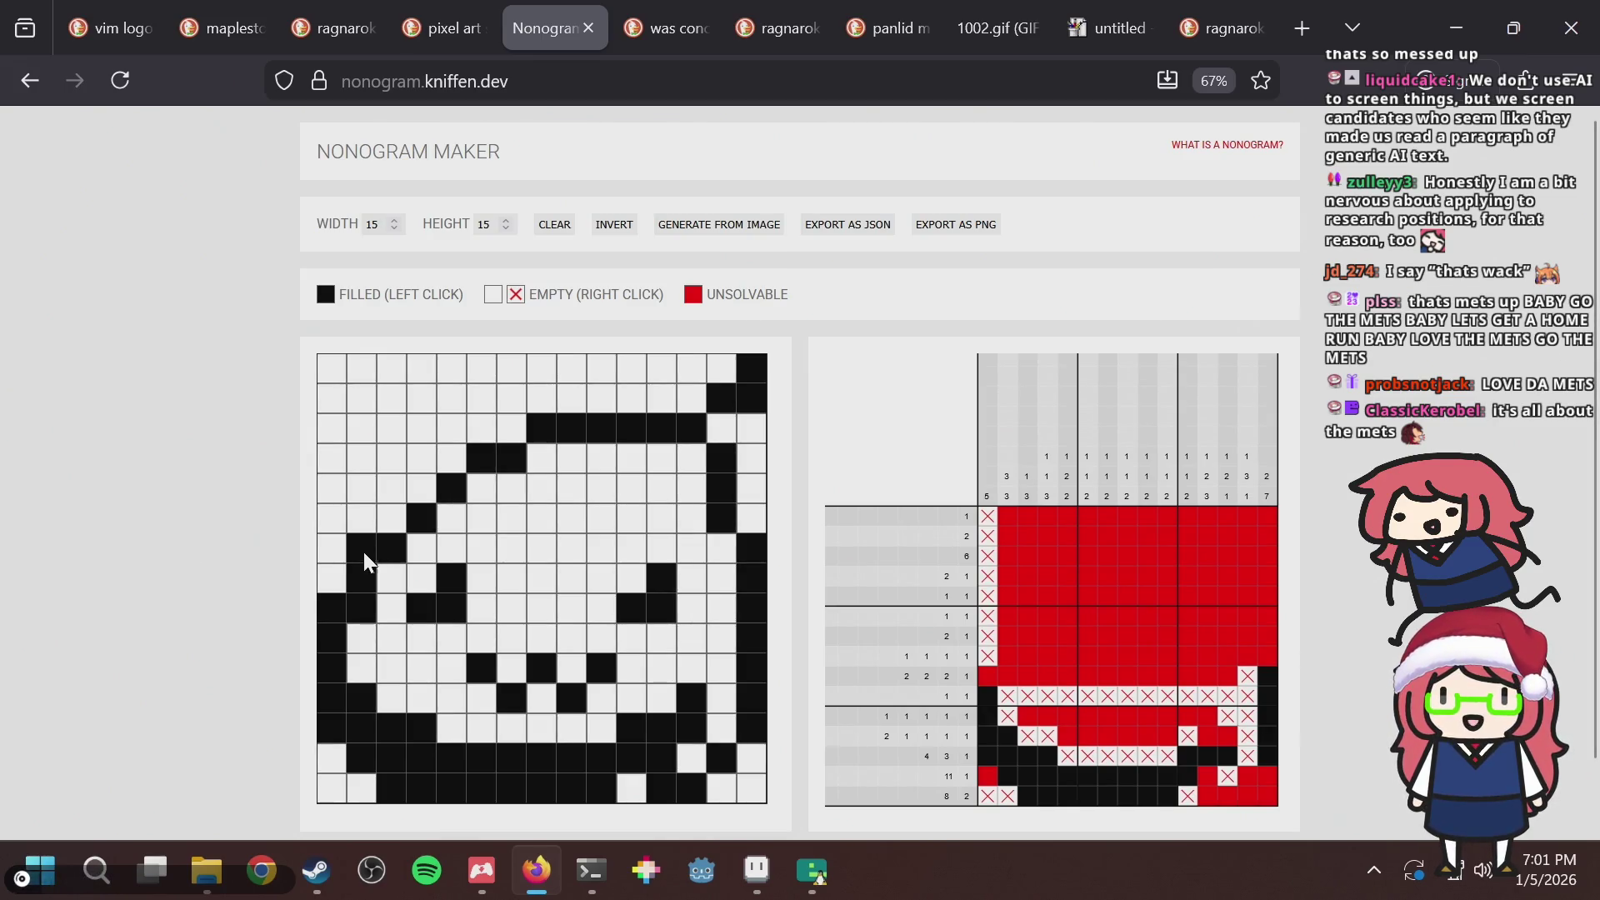
pyautogui.click(337, 607)
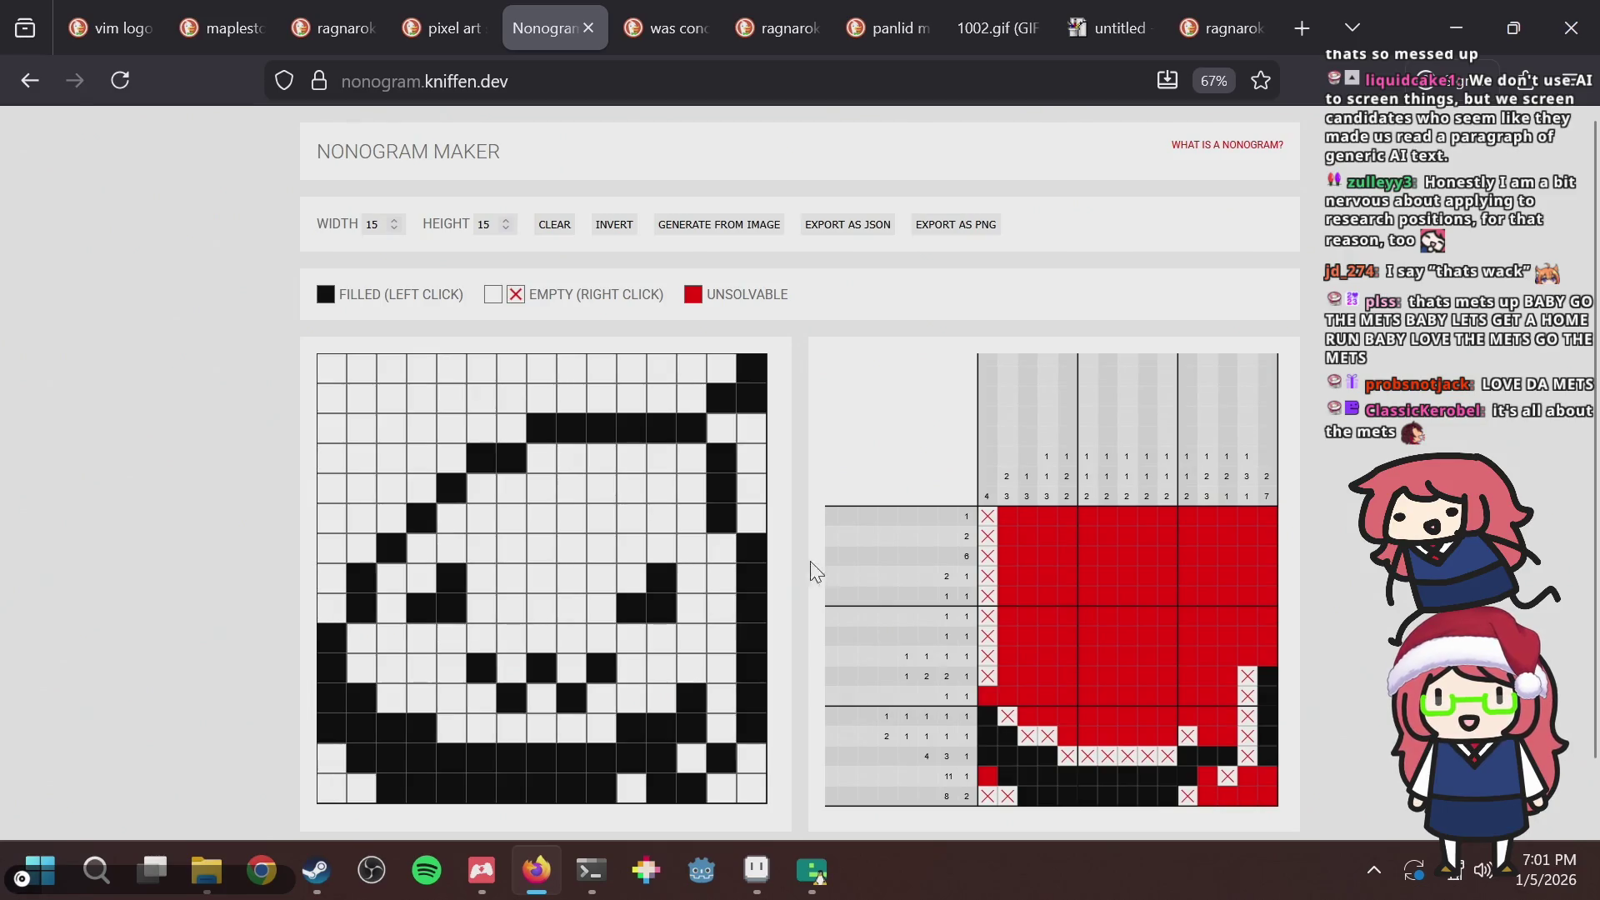
pyautogui.hotkey('alt', 'Tab')
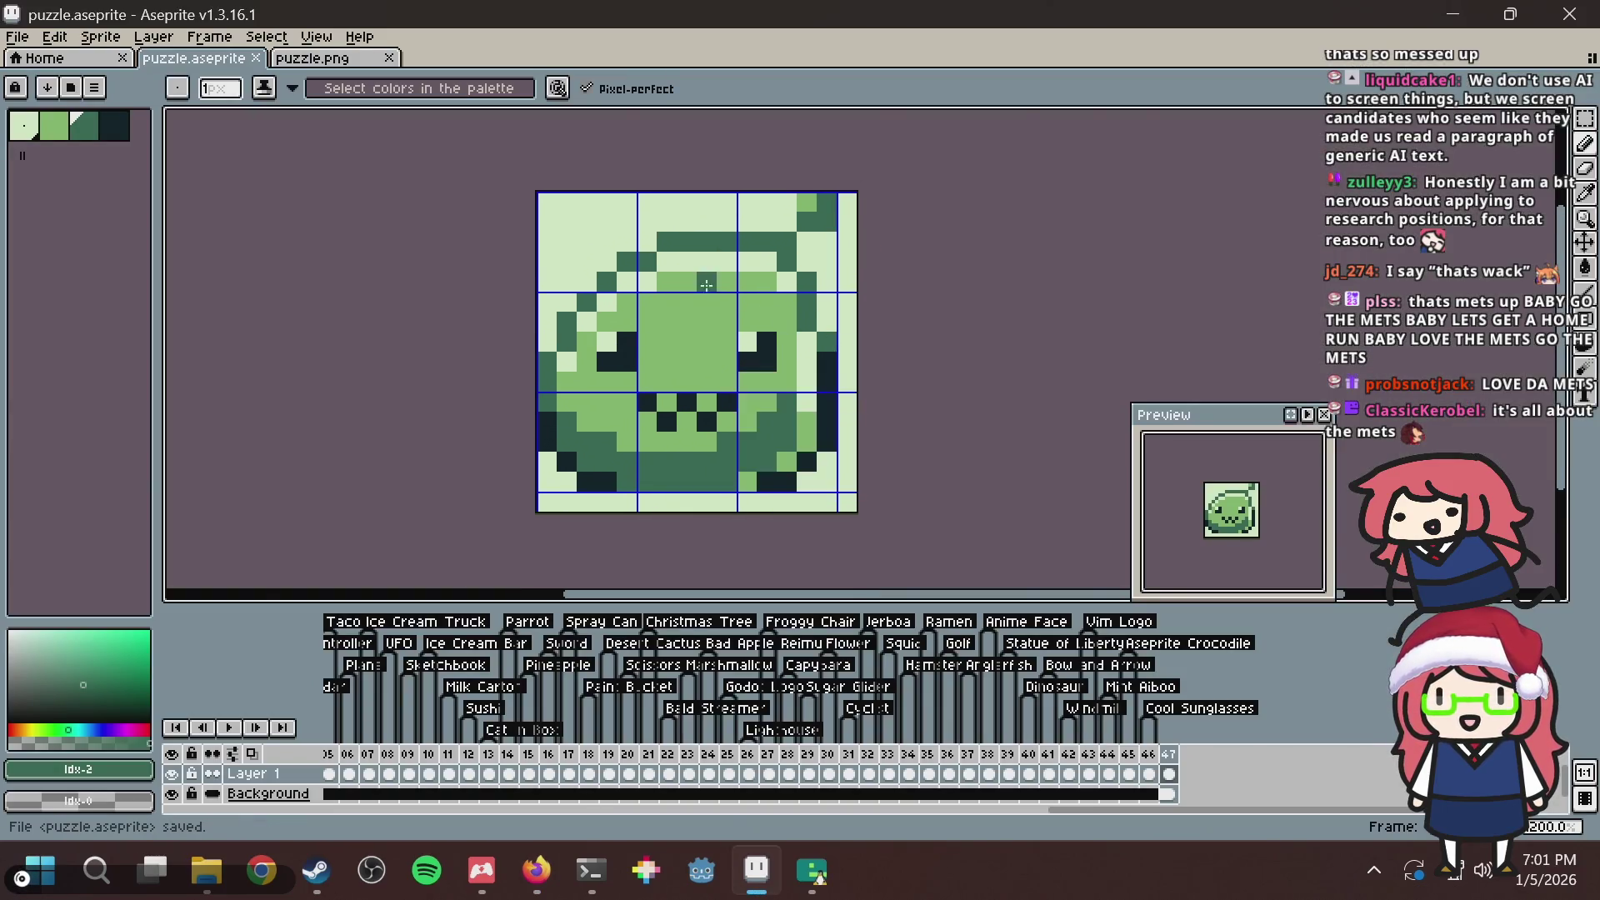
# Sample the darkest colour from the tile, pan to its right side, and save.
pyautogui.scroll(4, 706, 284)
pyautogui.scroll(-3, 883, 317)
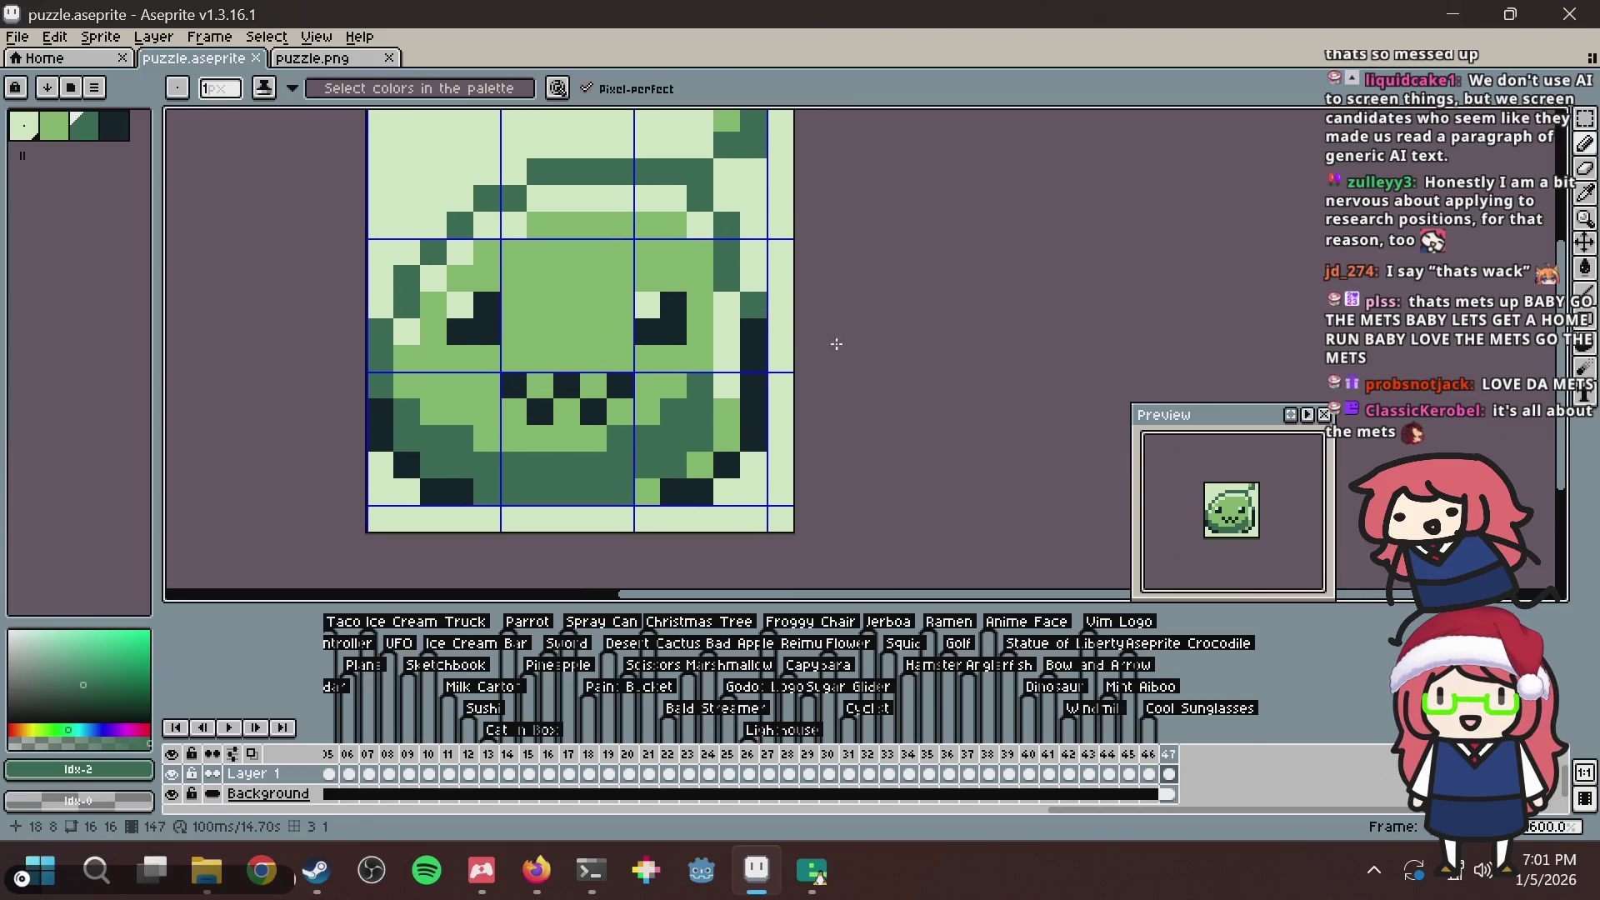
pyautogui.scroll(4, 836, 343)
pyautogui.keyDown('alt'); pyautogui.click(761, 351); pyautogui.keyUp('alt')
pyautogui.moveTo(760, 310)
pyautogui.mouseDown()
pyautogui.moveTo(1245, 390)
pyautogui.moveTo(1411, 389)
pyautogui.mouseUp()
pyautogui.moveTo(597, 290); pyautogui.dragTo(75, 289)
pyautogui.hotkey('ctrl', 's')
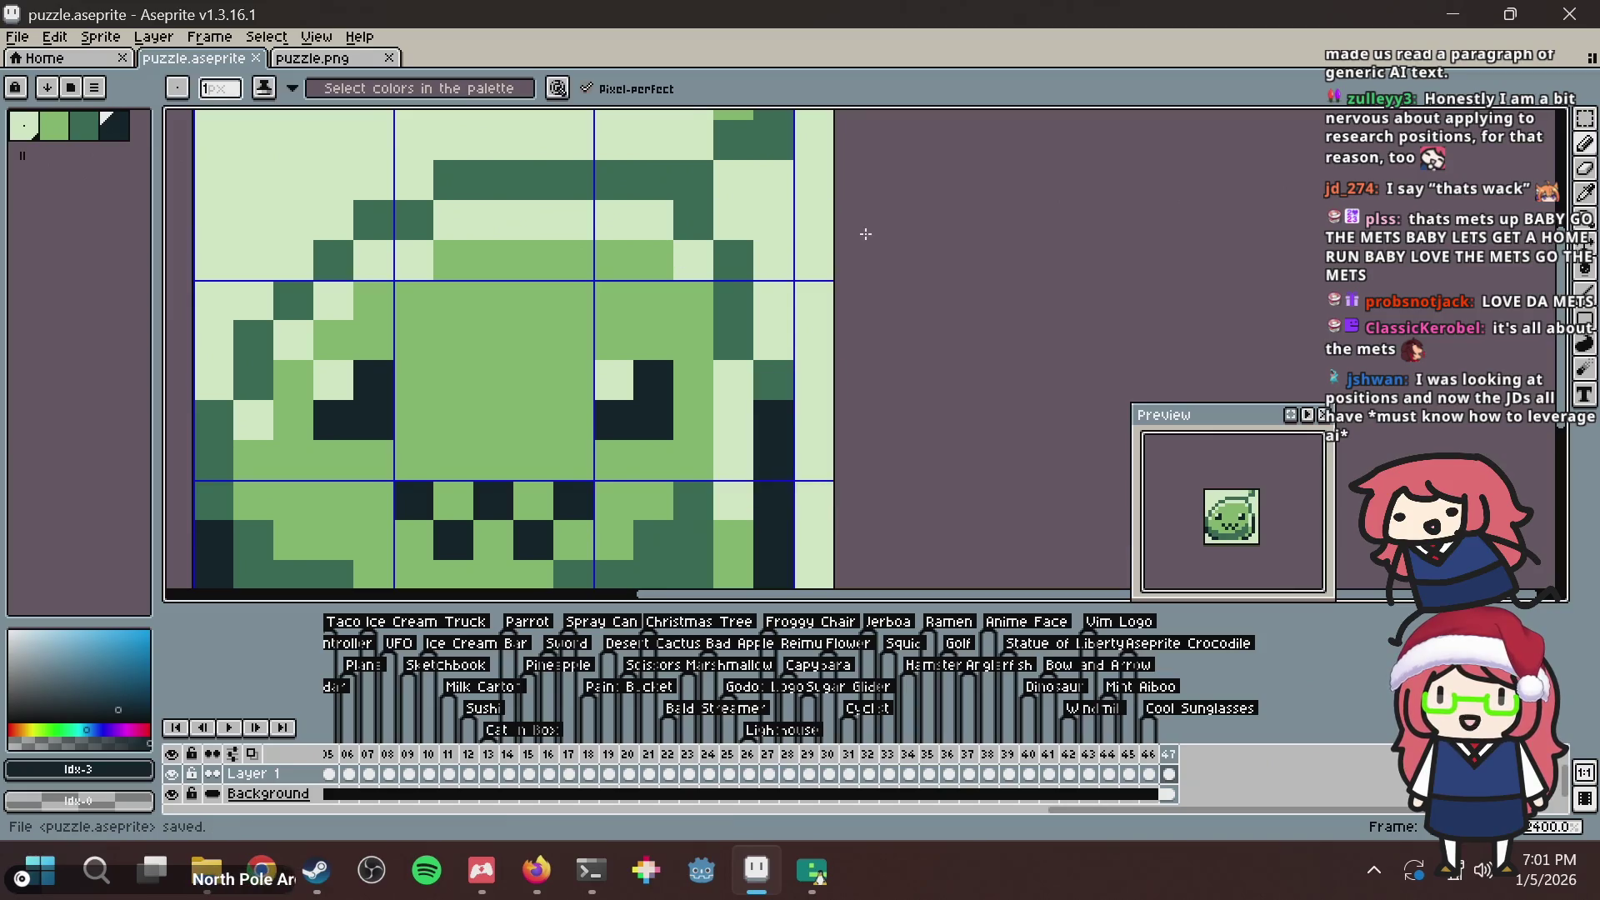
# Sample the dark green from the tile, save, and re-centre the tile in view.
pyautogui.scroll(-6, 707, 239)
pyautogui.scroll(4, 667, 242)
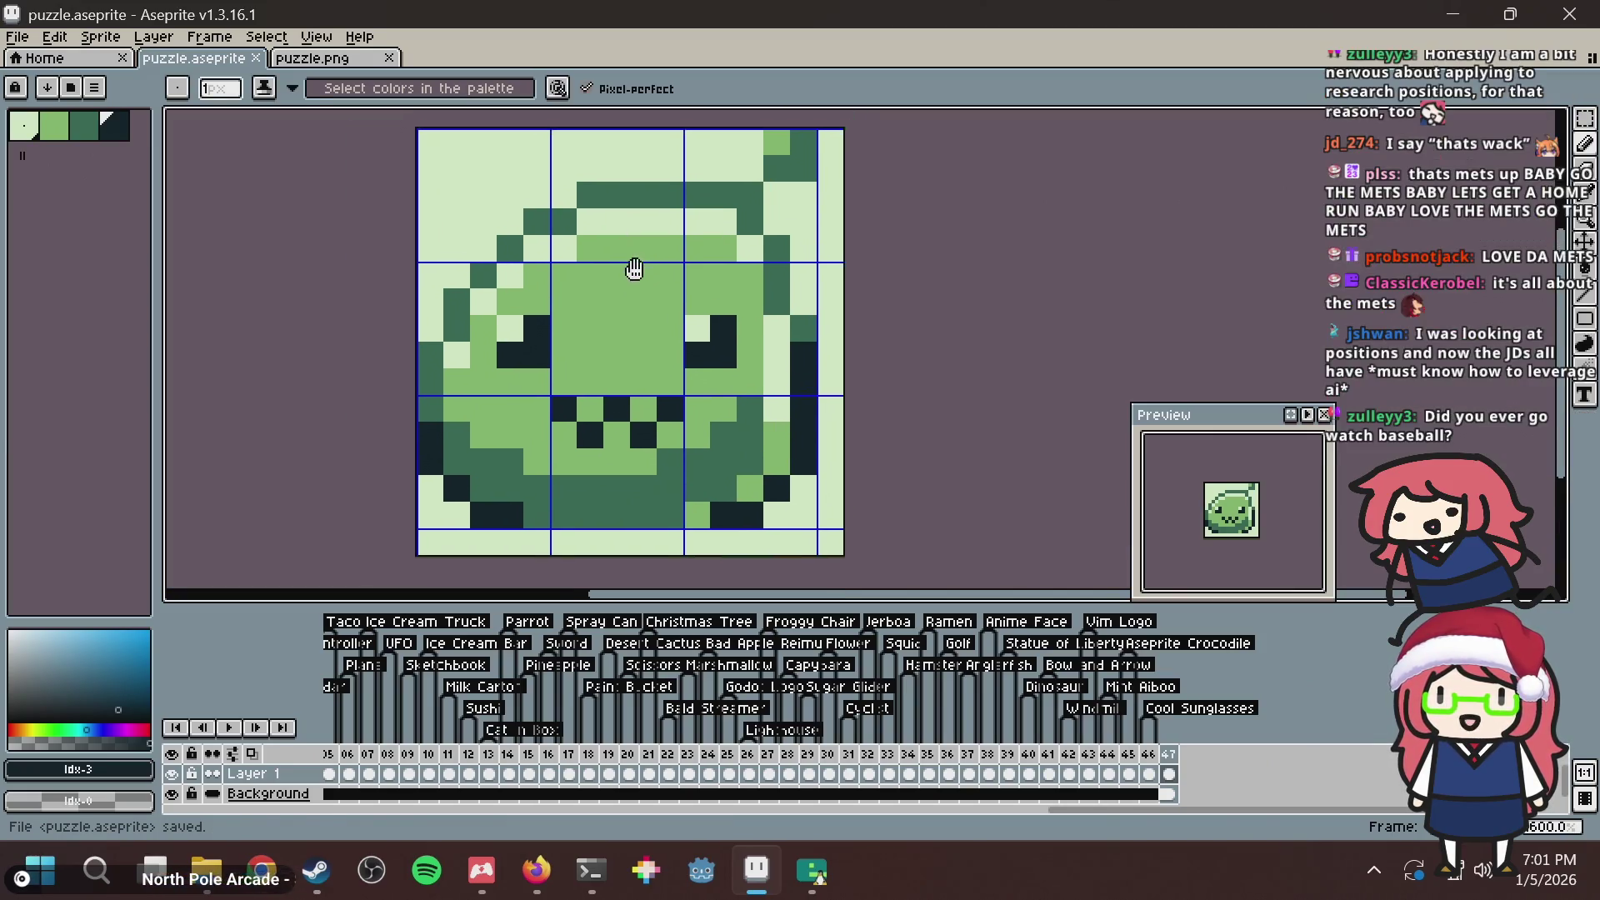
pyautogui.scroll(3, 635, 269)
pyautogui.keyDown('alt'); pyautogui.click(727, 225); pyautogui.keyUp('alt')
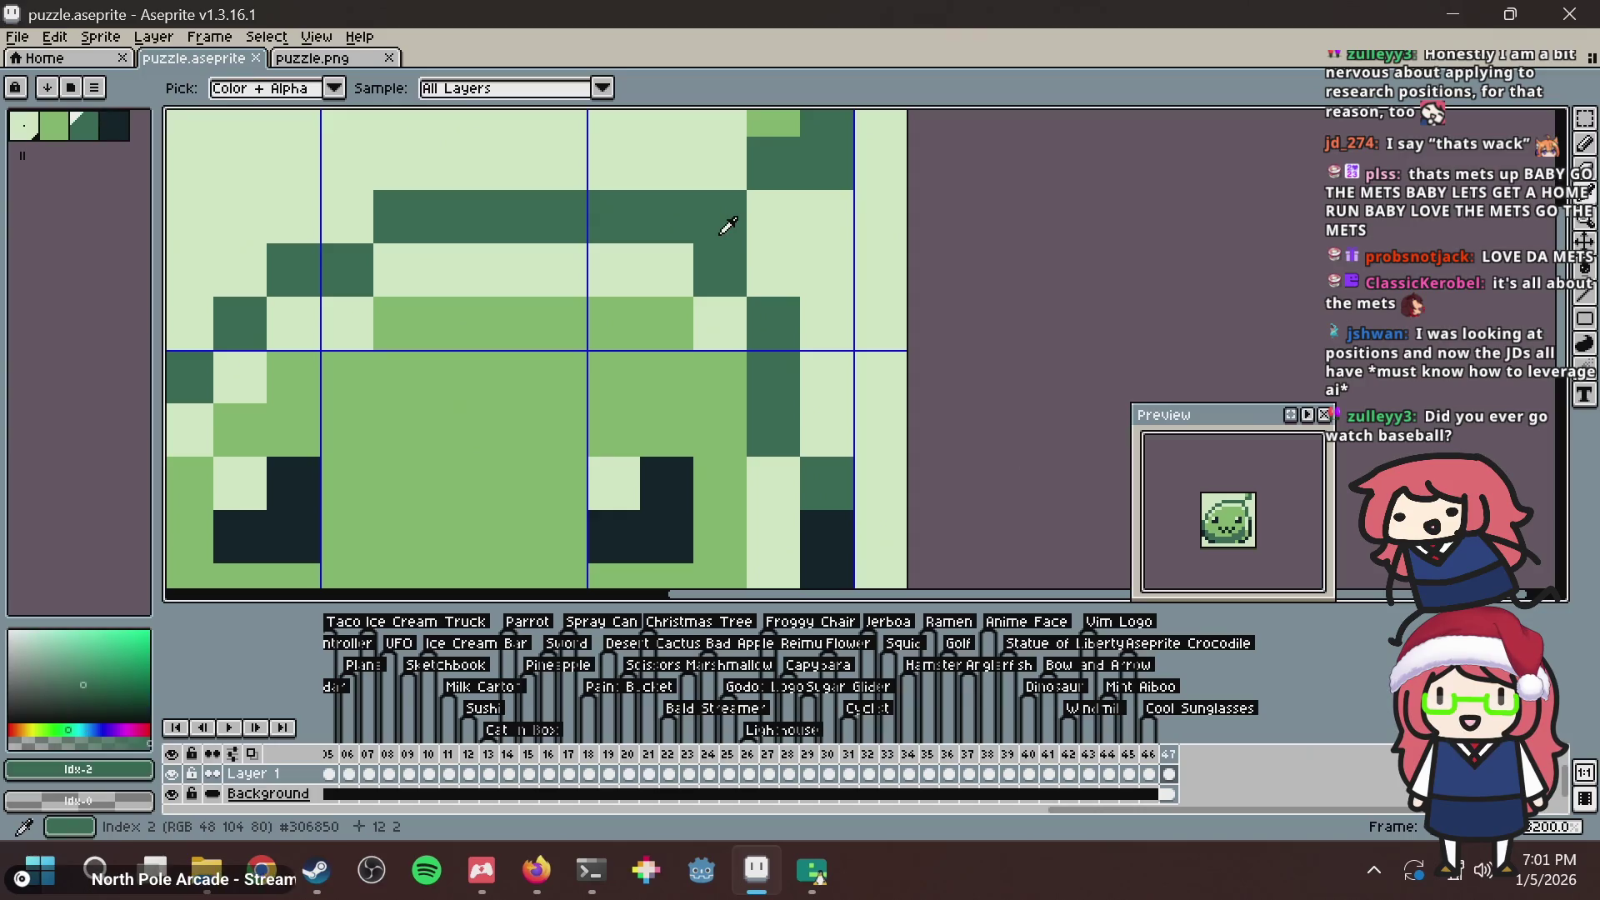
pyautogui.scroll(-3, 975, 266)
pyautogui.hotkey('ctrl', 's')
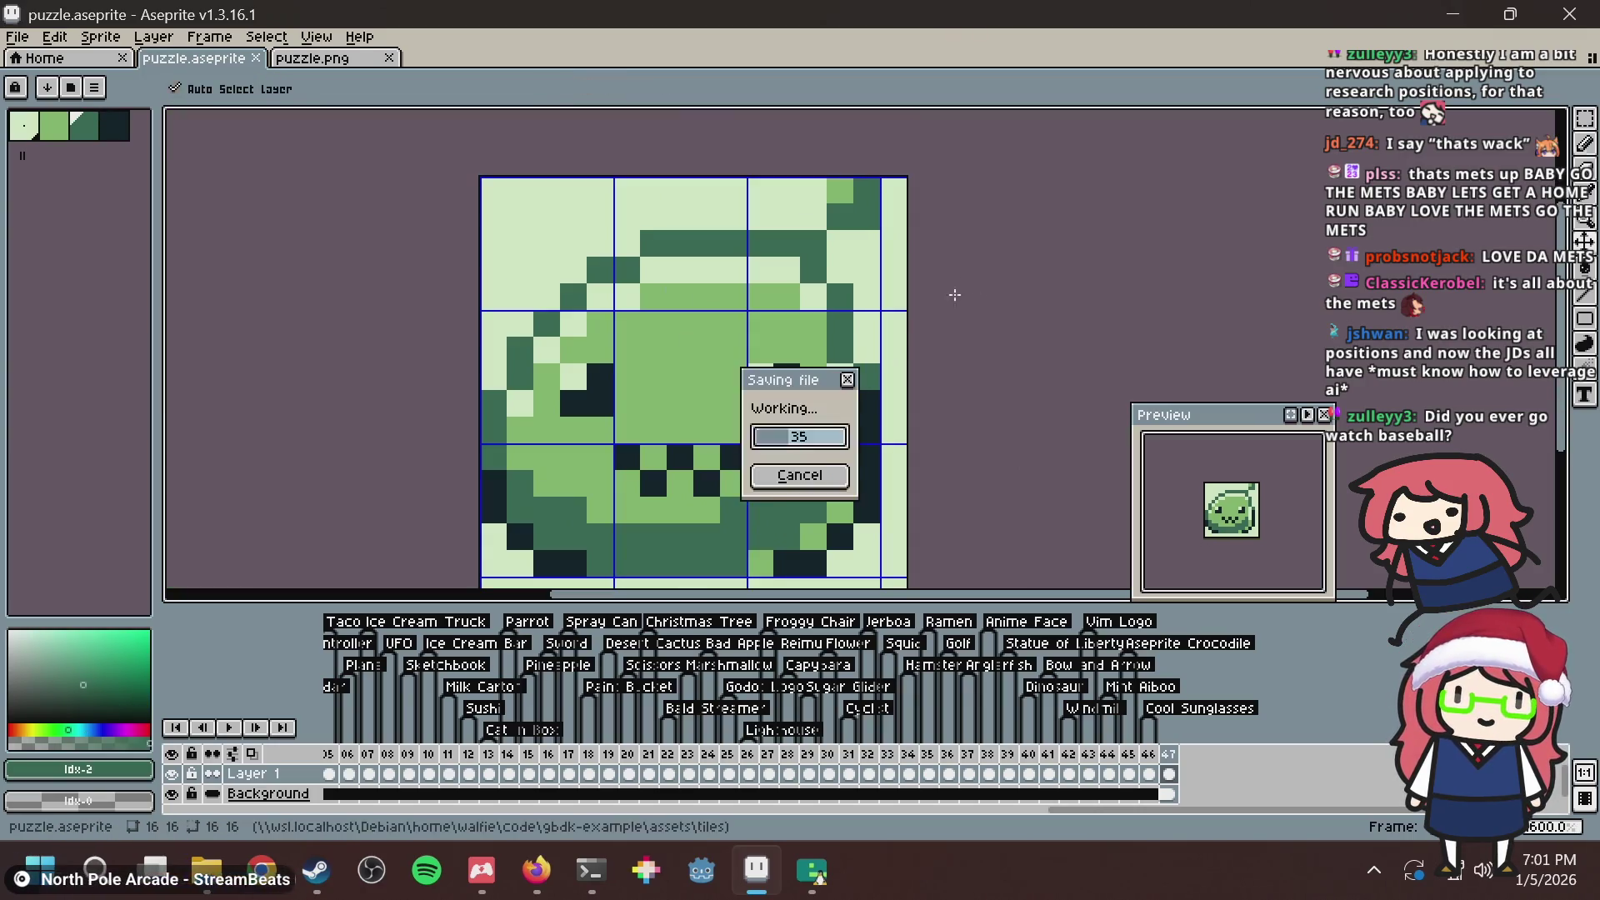
pyautogui.scroll(2, 908, 317)
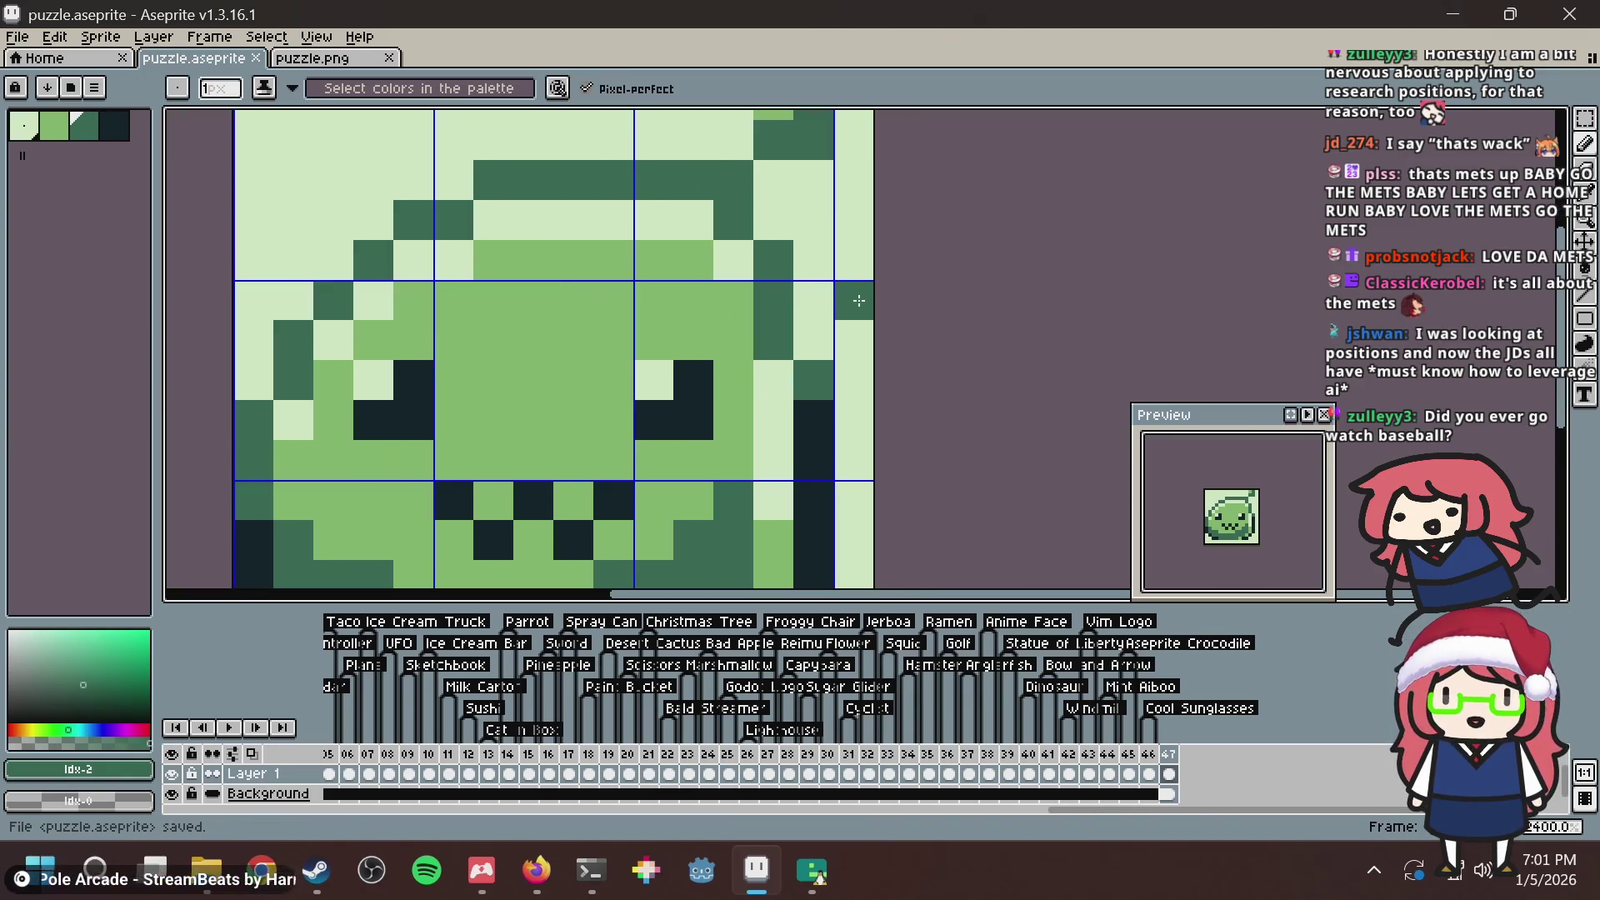
pyautogui.scroll(-2, 871, 267)
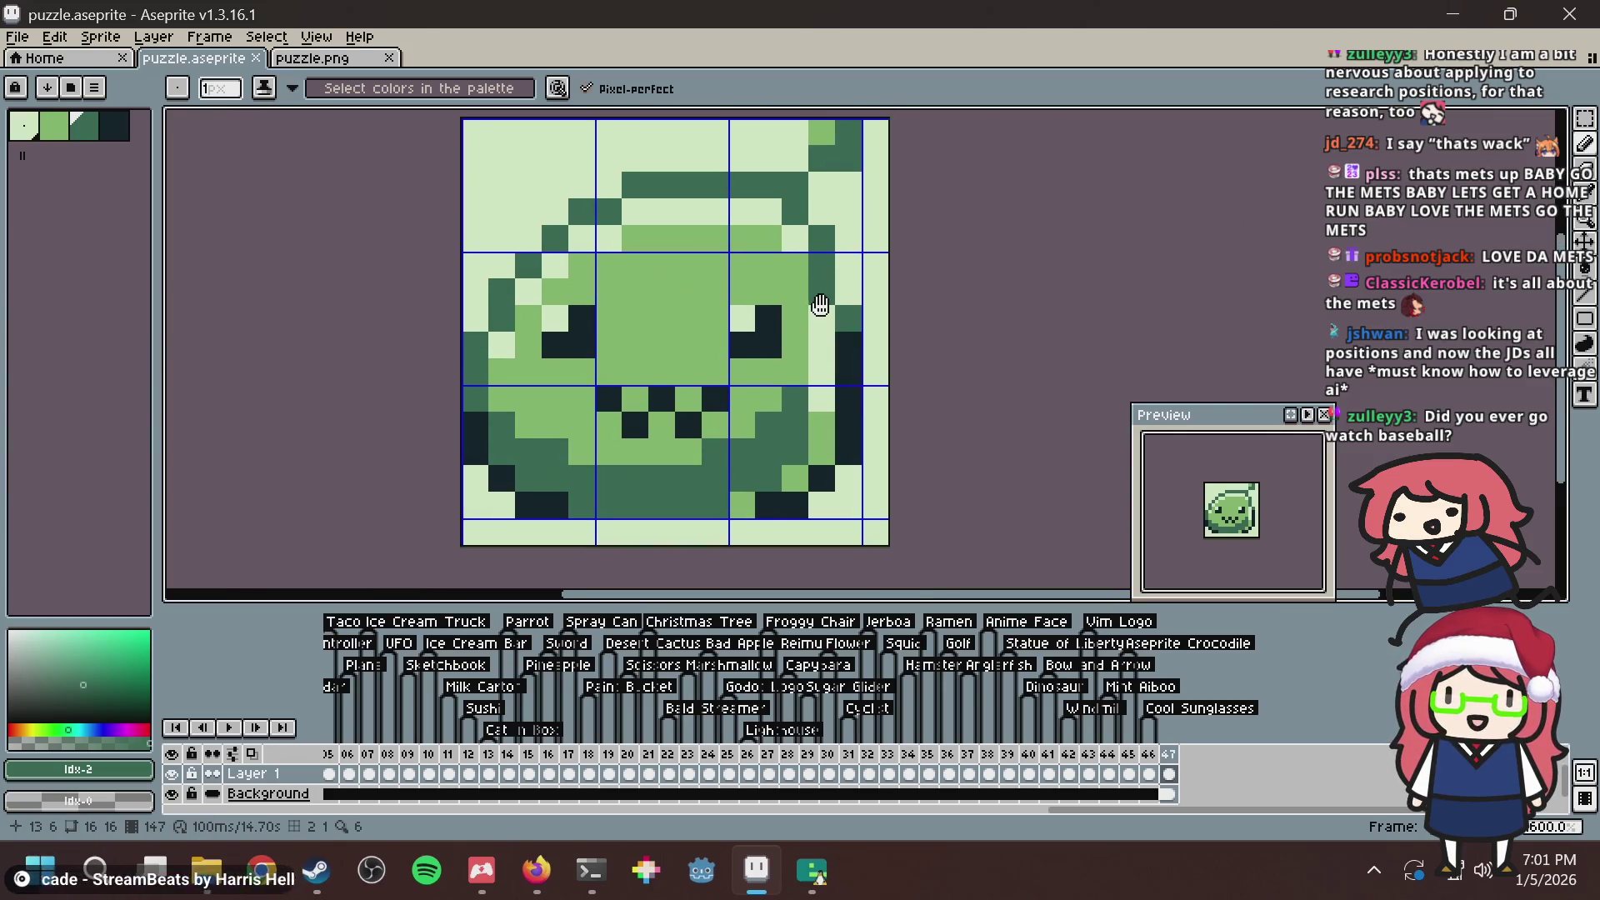
pyautogui.moveTo(820, 305); pyautogui.dragTo(802, 335)
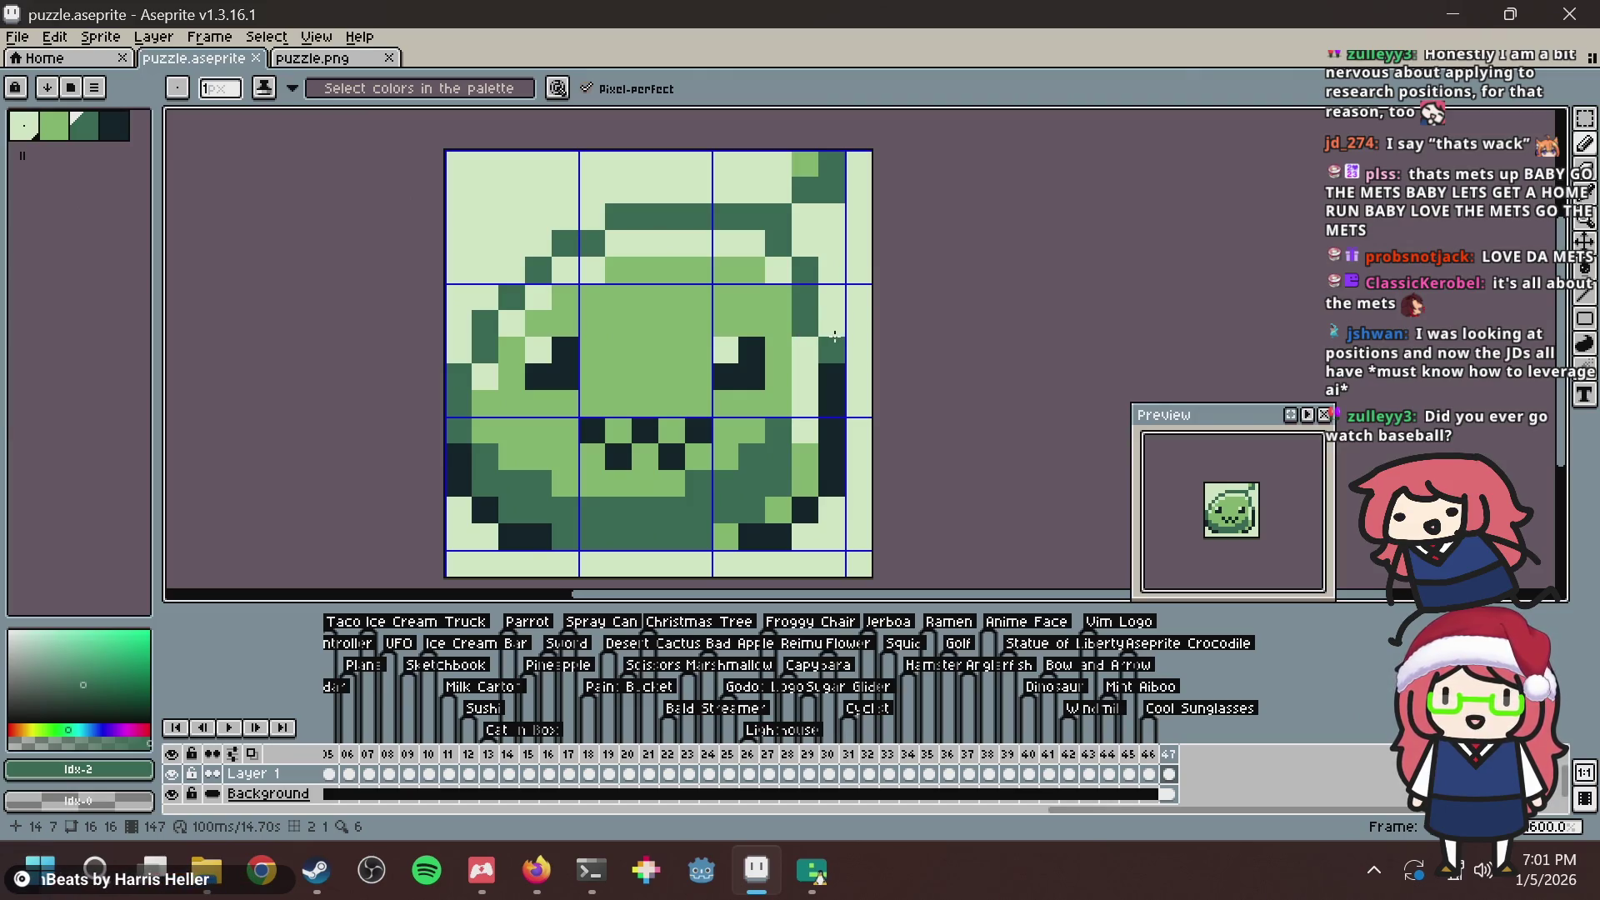
# Darken one light pixel on the right side, sample the pale and medium greens, and save.
pyautogui.click(813, 379)
pyautogui.hotkey('ctrl', 's')
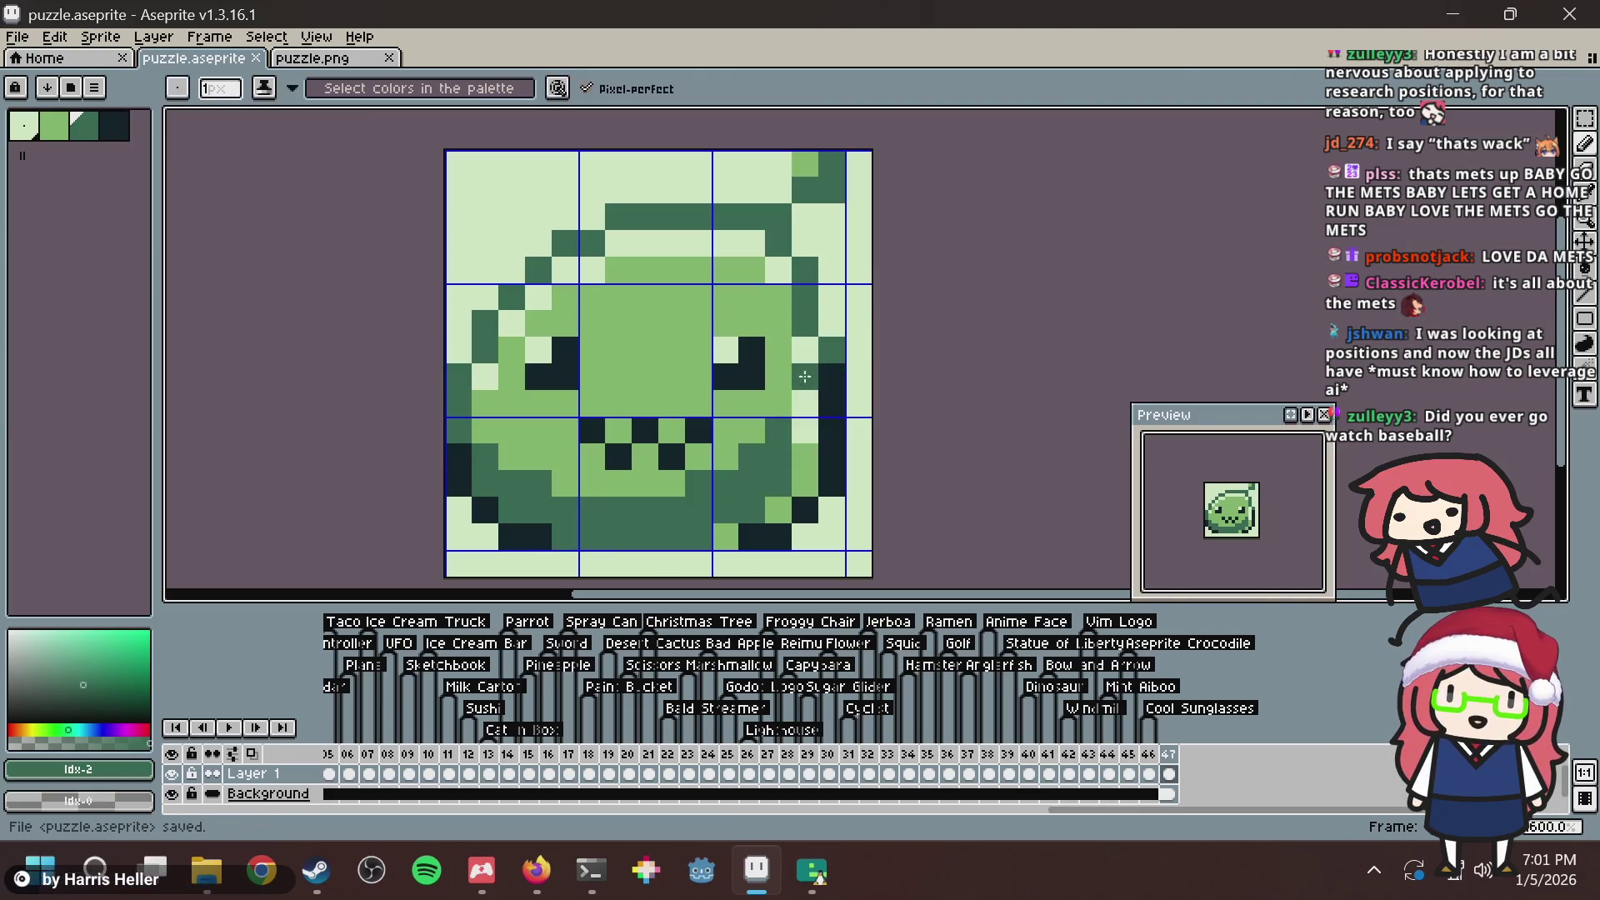
pyautogui.scroll(2, 847, 281)
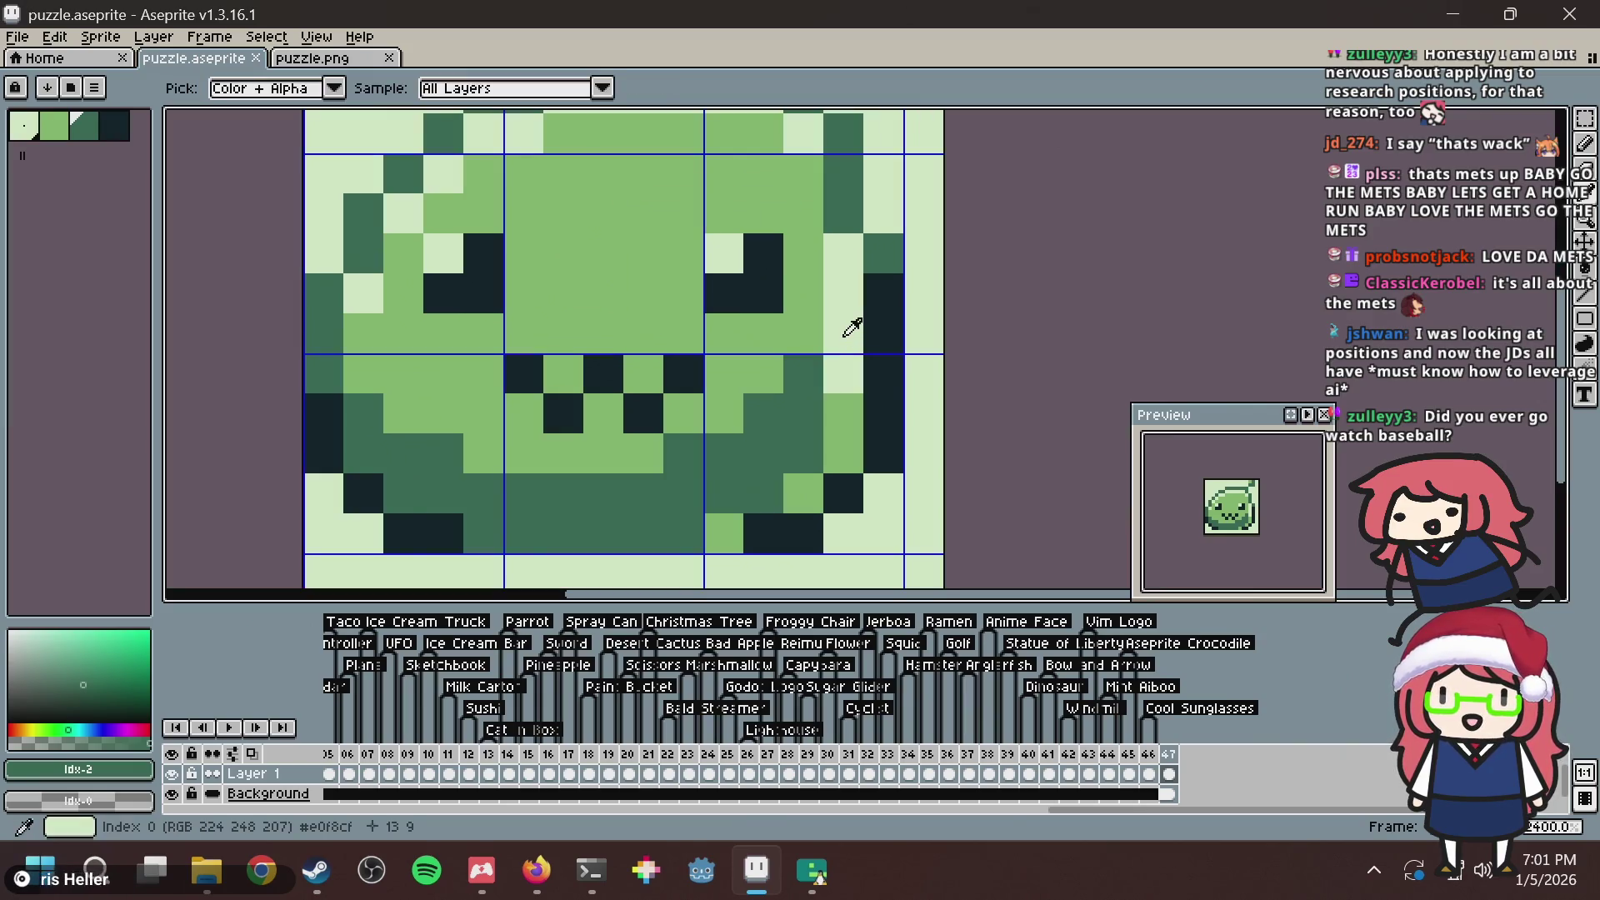
pyautogui.keyDown('alt'); pyautogui.click(848, 333); pyautogui.keyUp('alt')
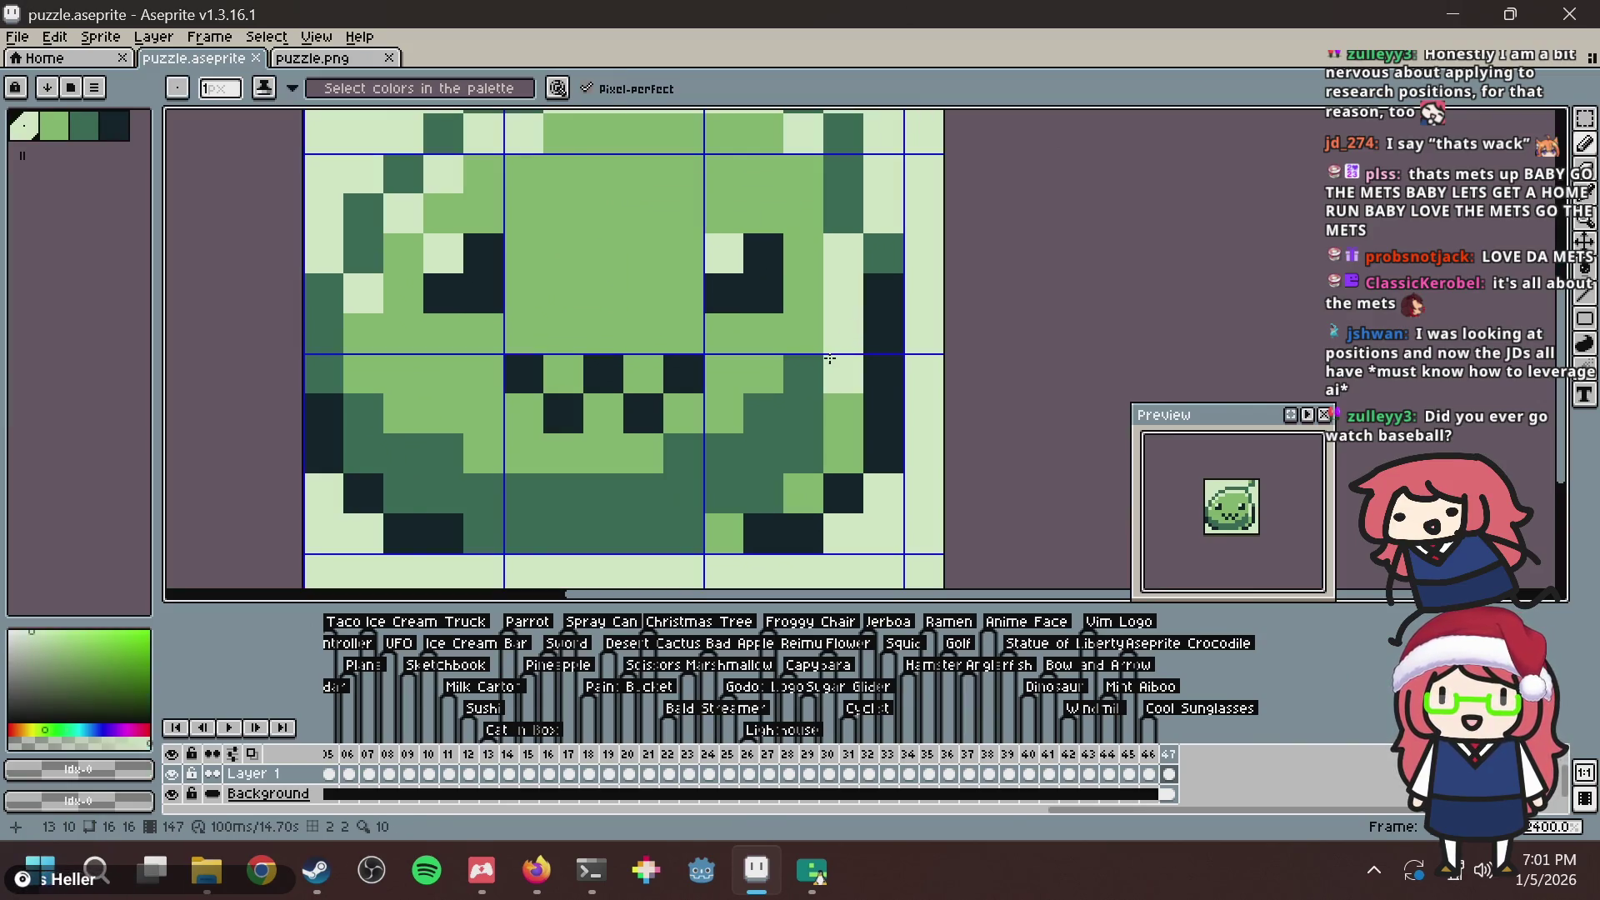
pyautogui.keyDown('alt'); pyautogui.click(837, 403); pyautogui.keyUp('alt')
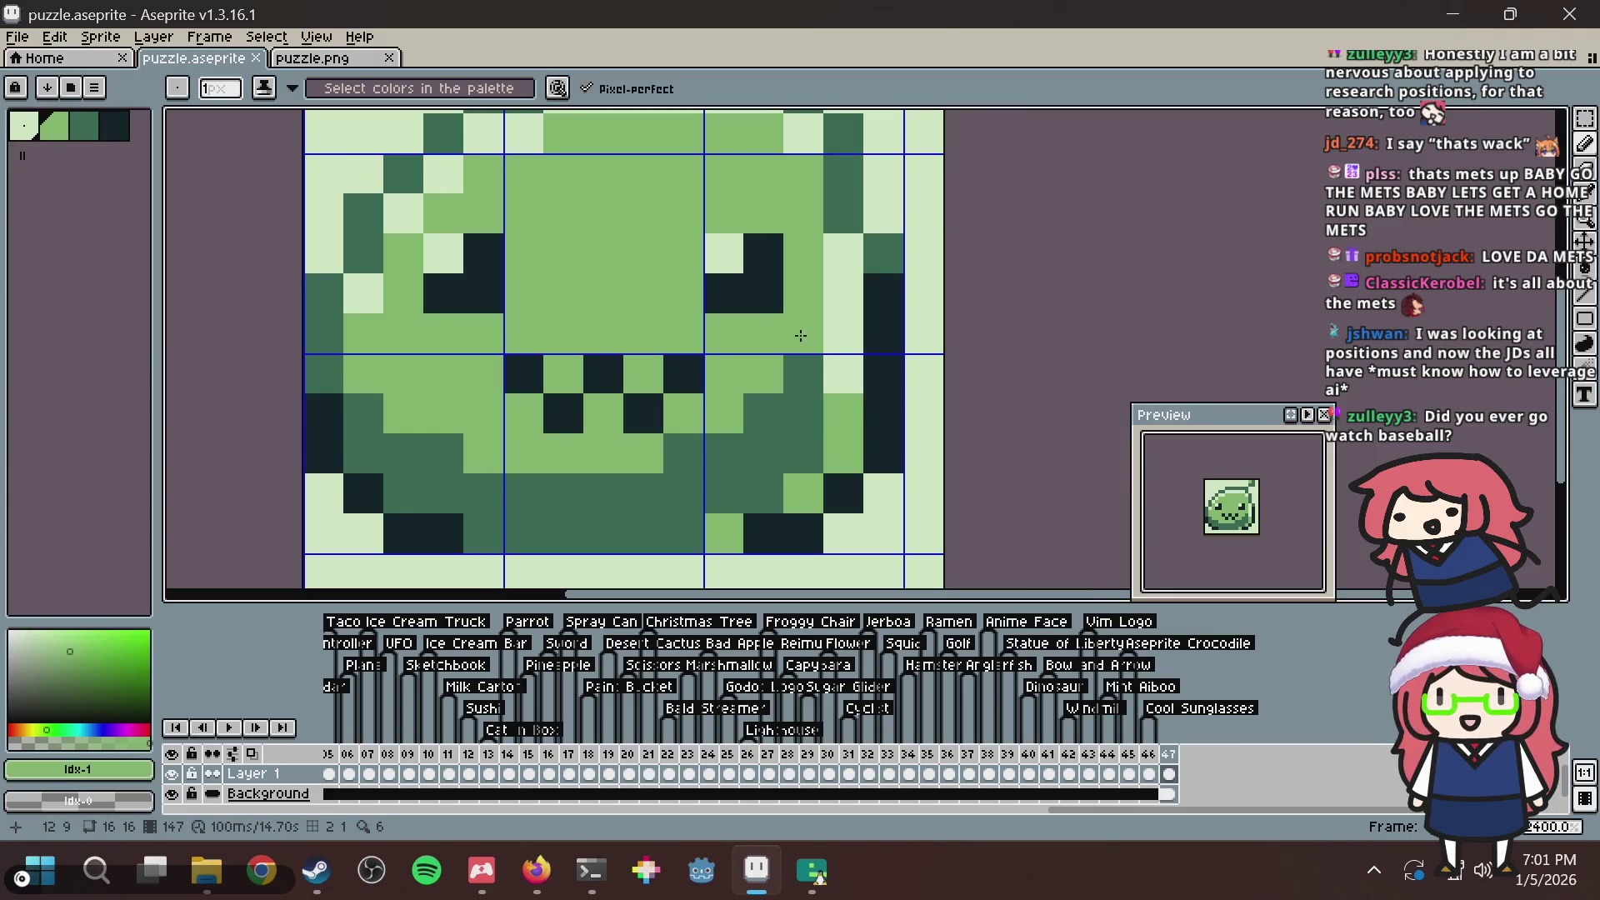
pyautogui.hotkey('ctrl', 's')
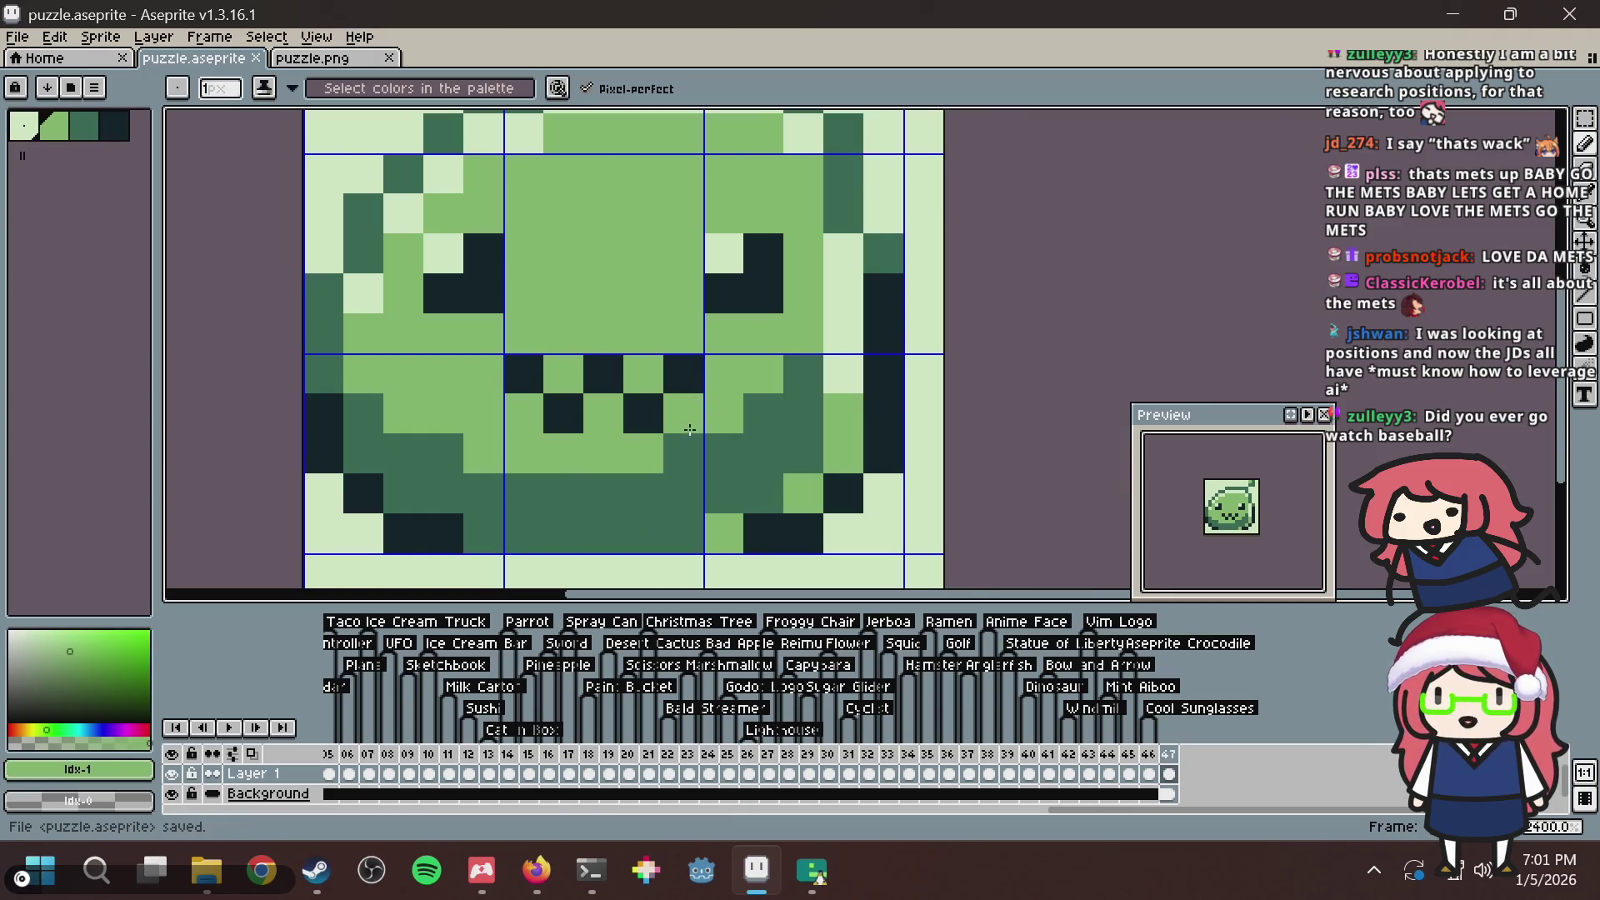
pyautogui.hotkey('ctrl', 's')
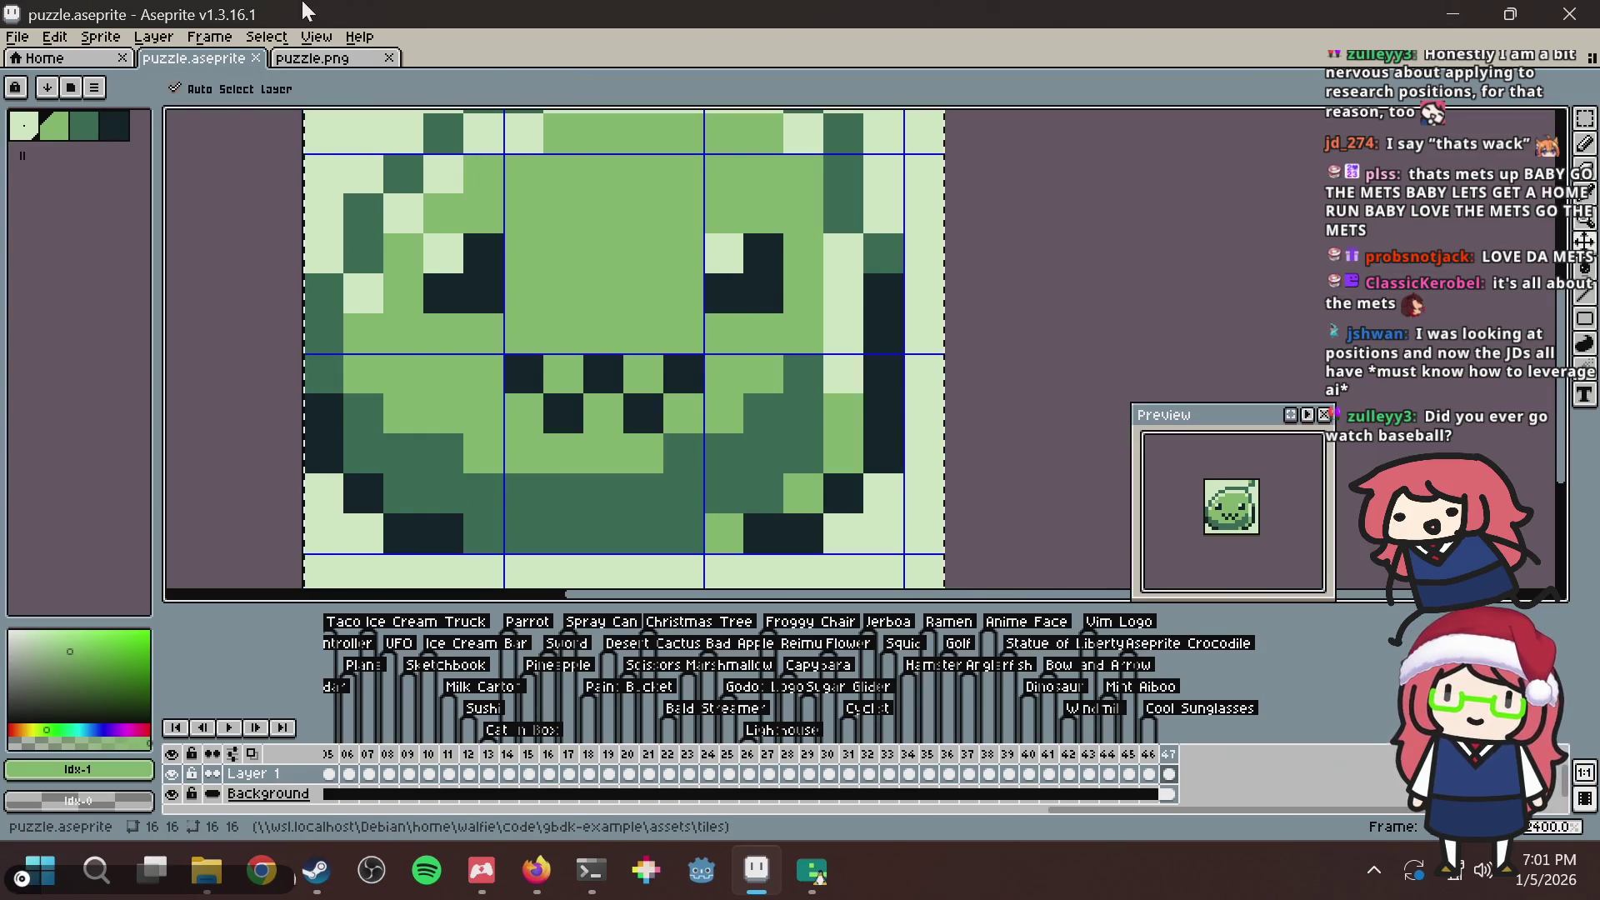
# Save the puzzle.png image and switch to the Nonogram Maker page.
pyautogui.click(315, 56)
pyautogui.hotkey('ctrl', 's')
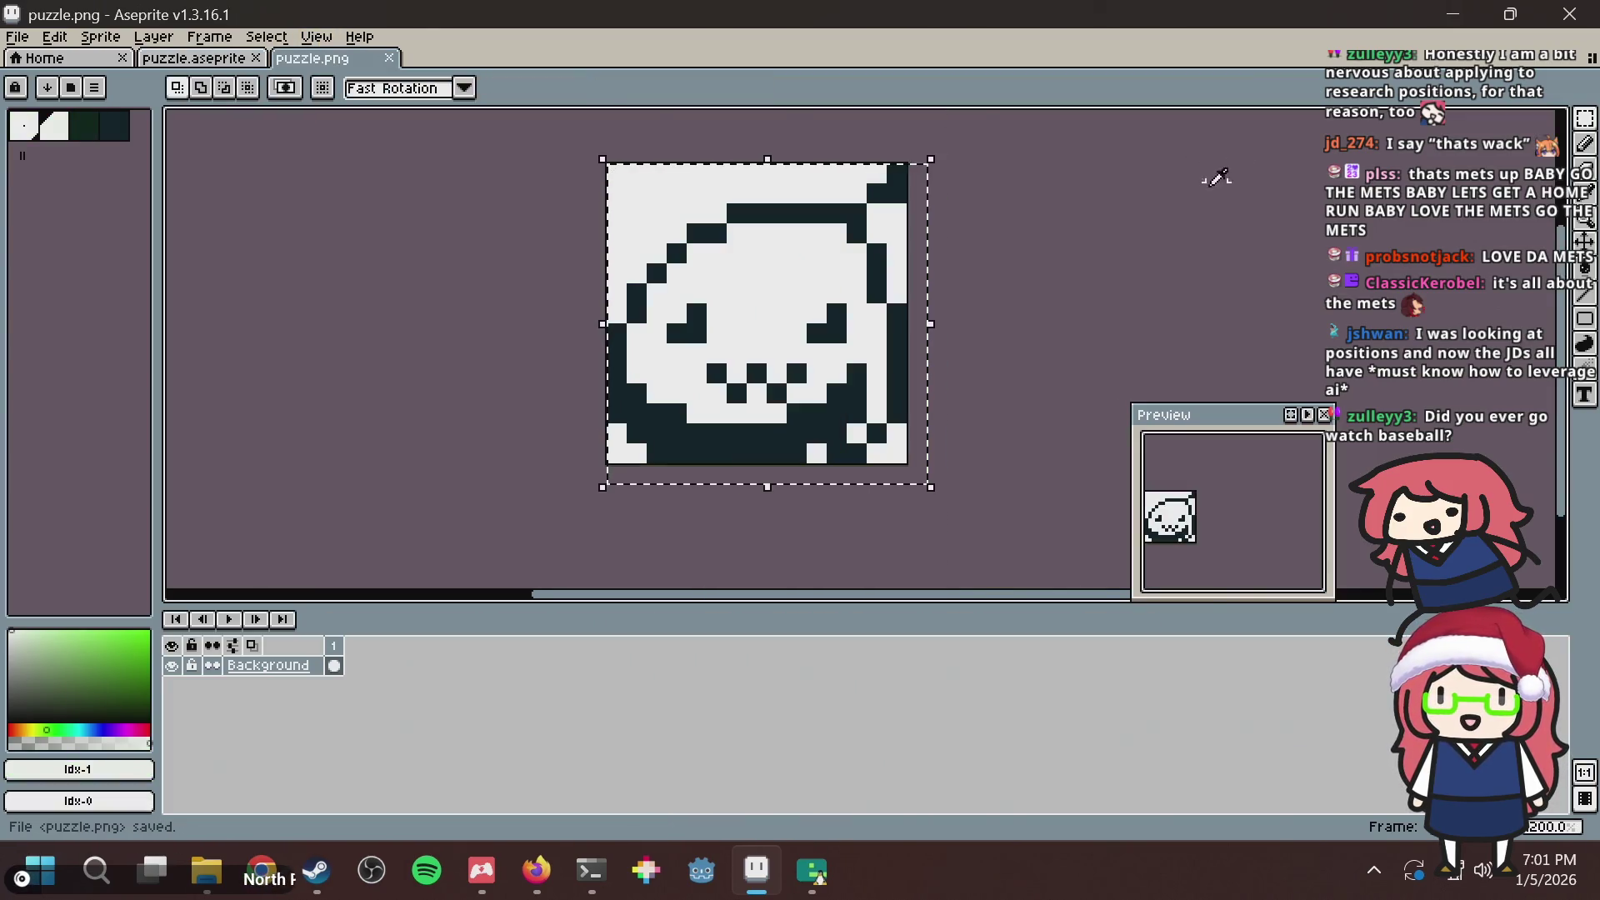
pyautogui.hotkey('alt', 'Tab')
# Generate the puzzle from puzzle.png and fill the column 2, row 6 outline cell.
pyautogui.click(754, 234)
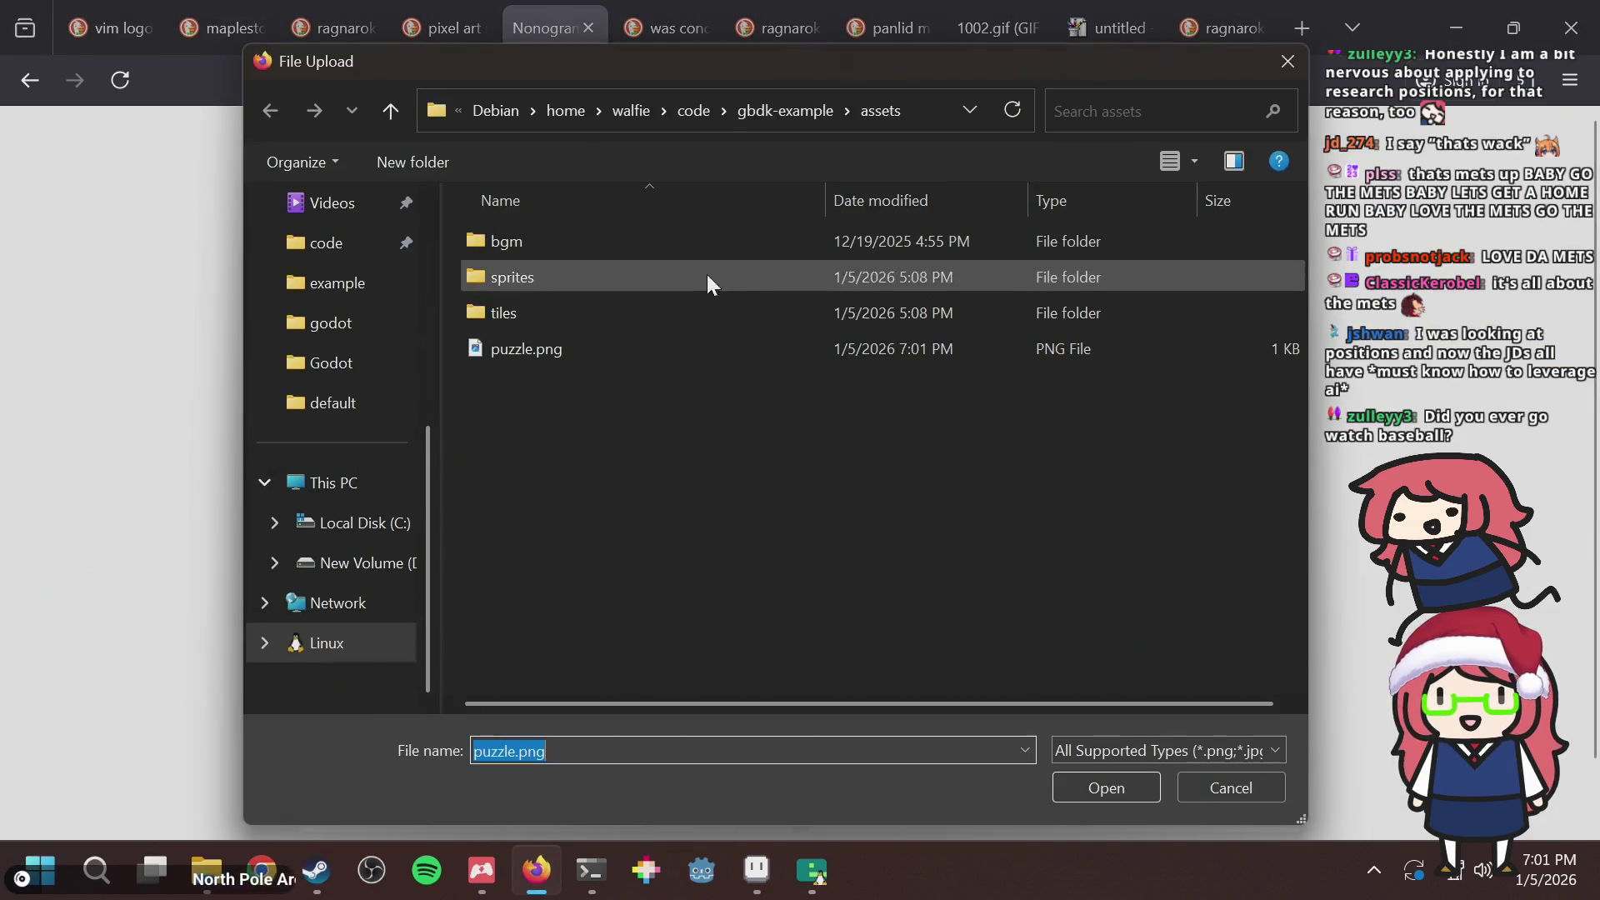
pyautogui.doubleClick(589, 346)
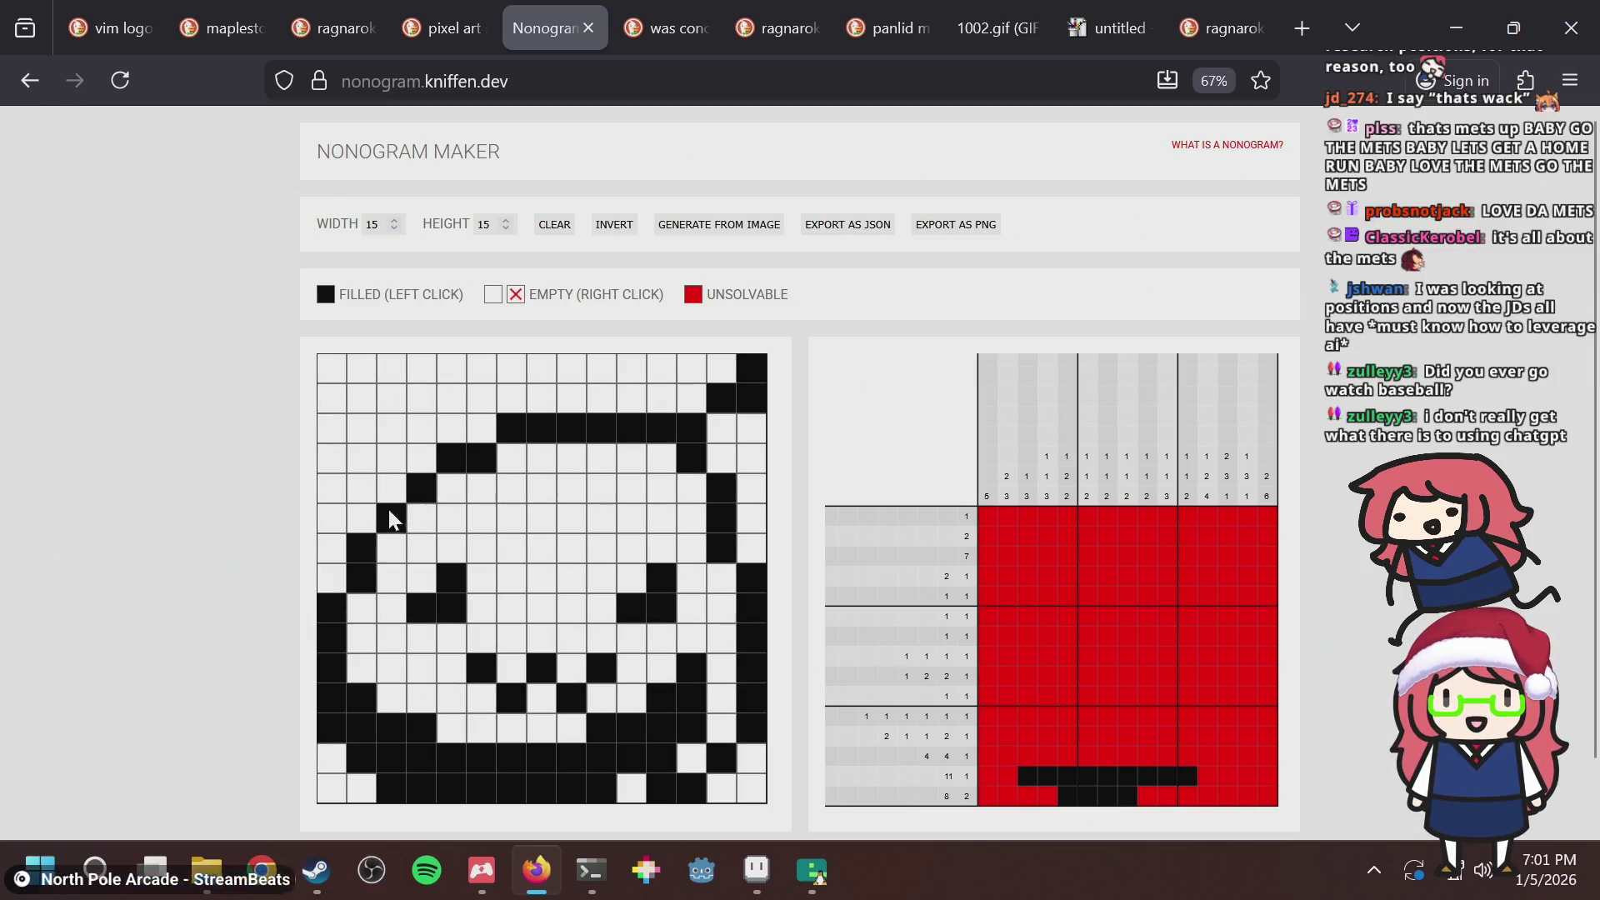
pyautogui.click(363, 518)
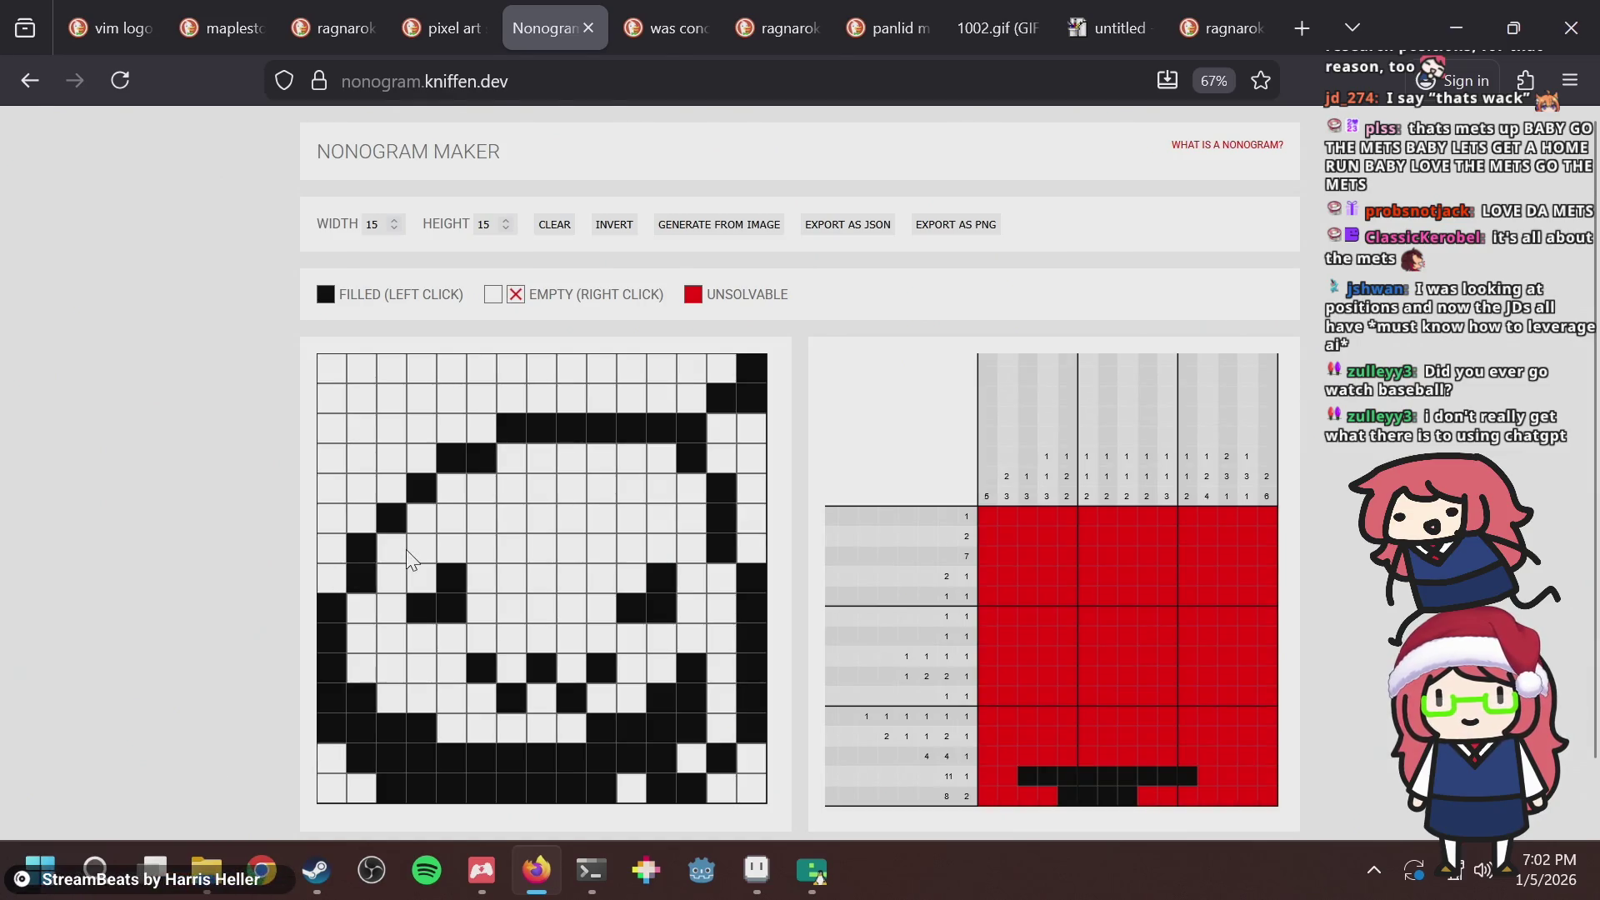
pyautogui.hotkey('alt', 'Tab')
# Save puzzle.aseprite, then try a dark-green Paint Bucket fill on the frog's body and undo it.
pyautogui.click(204, 60)
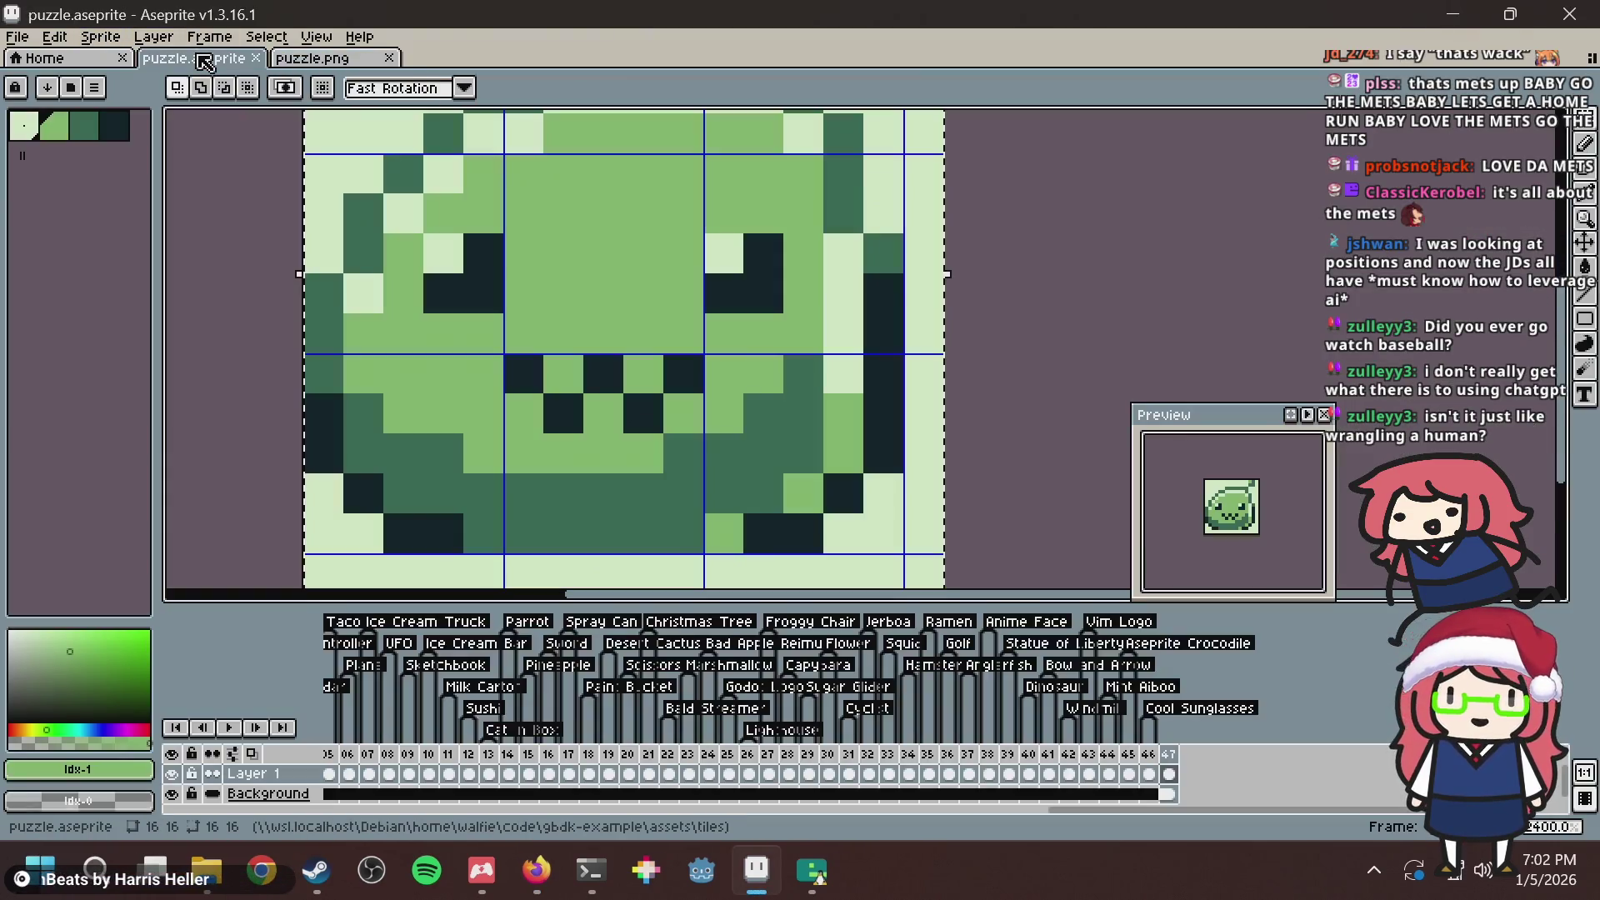
pyautogui.hotkey('ctrl', 's')
pyautogui.scroll(-3, 802, 333)
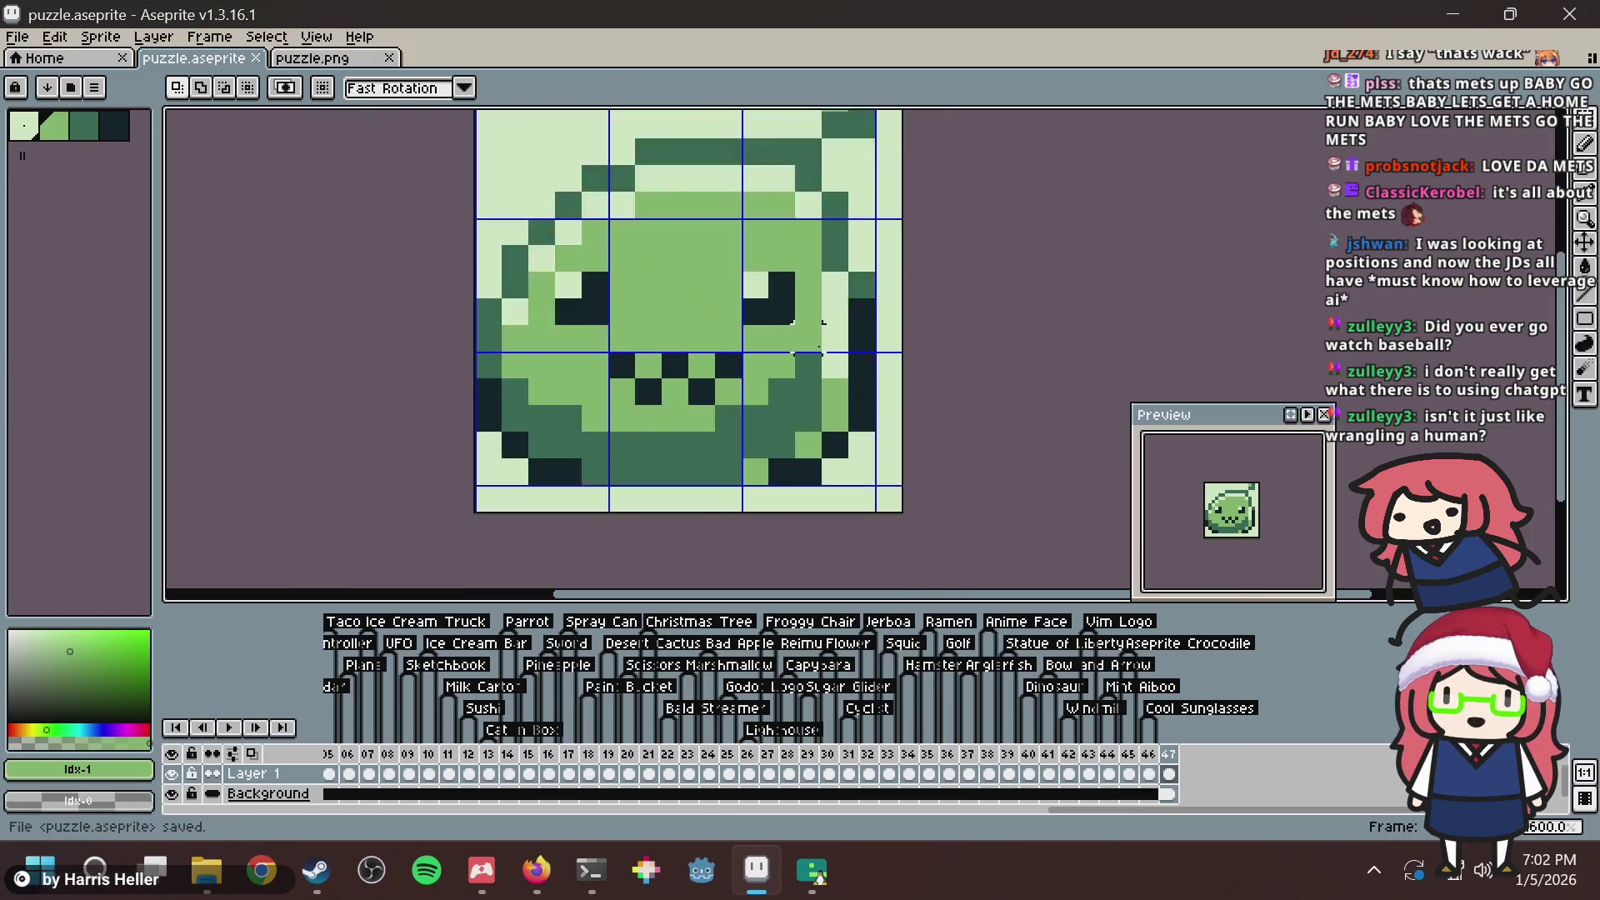
pyautogui.moveTo(866, 334); pyautogui.dragTo(633, 376)
pyautogui.press('g')
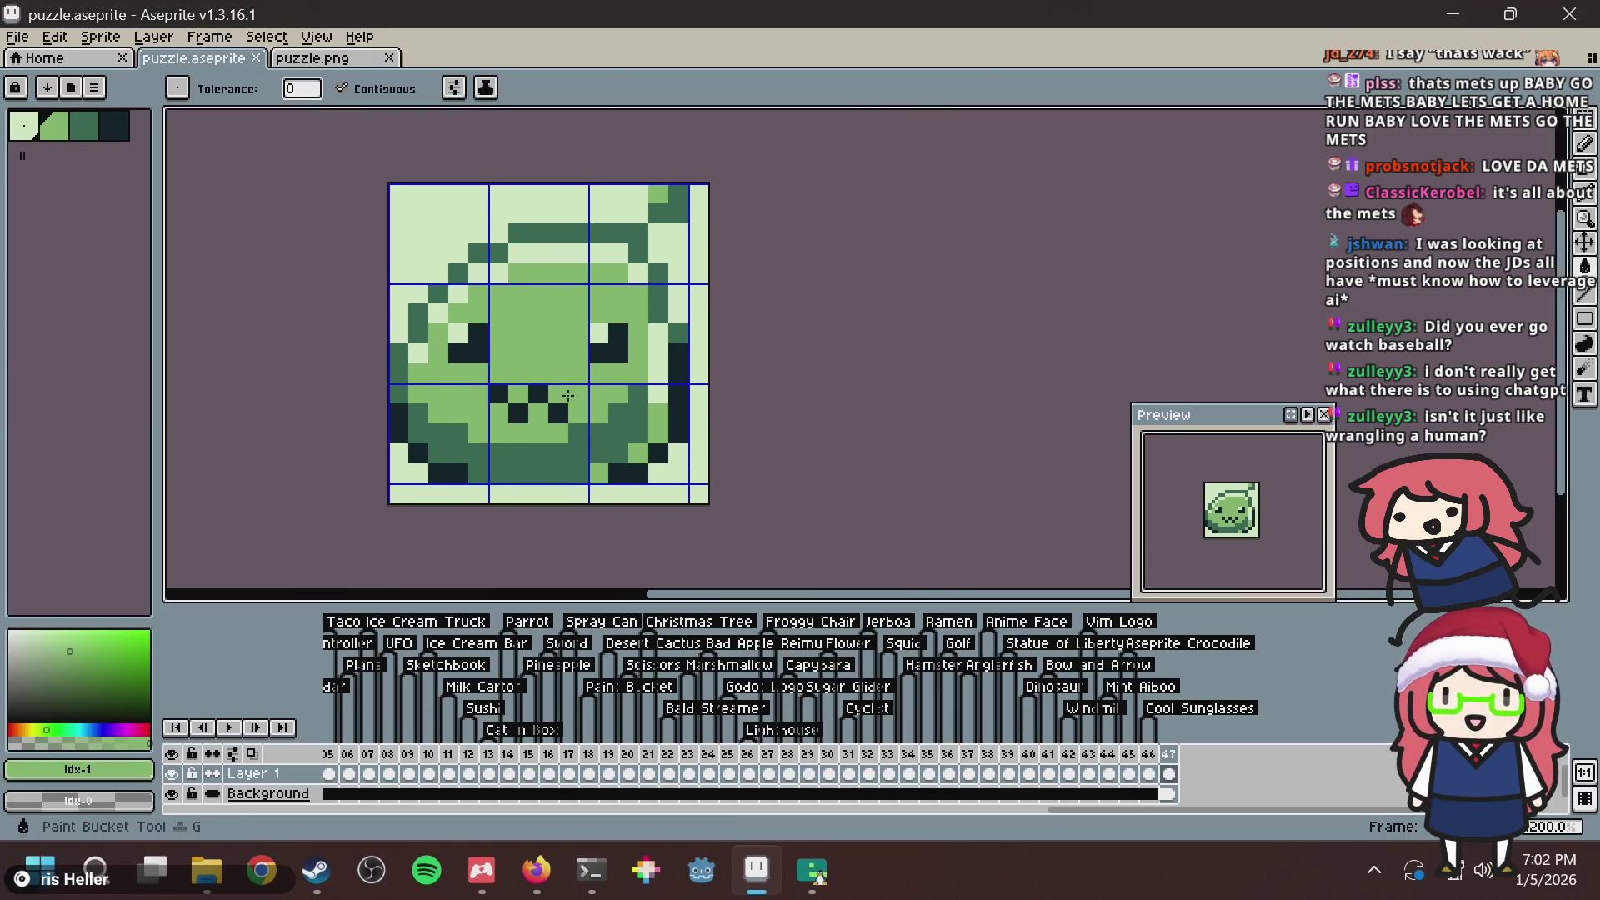
pyautogui.scroll(1, 568, 396)
pyautogui.press('b')
pyautogui.keyDown('alt'); pyautogui.click(528, 468); pyautogui.keyUp('alt')
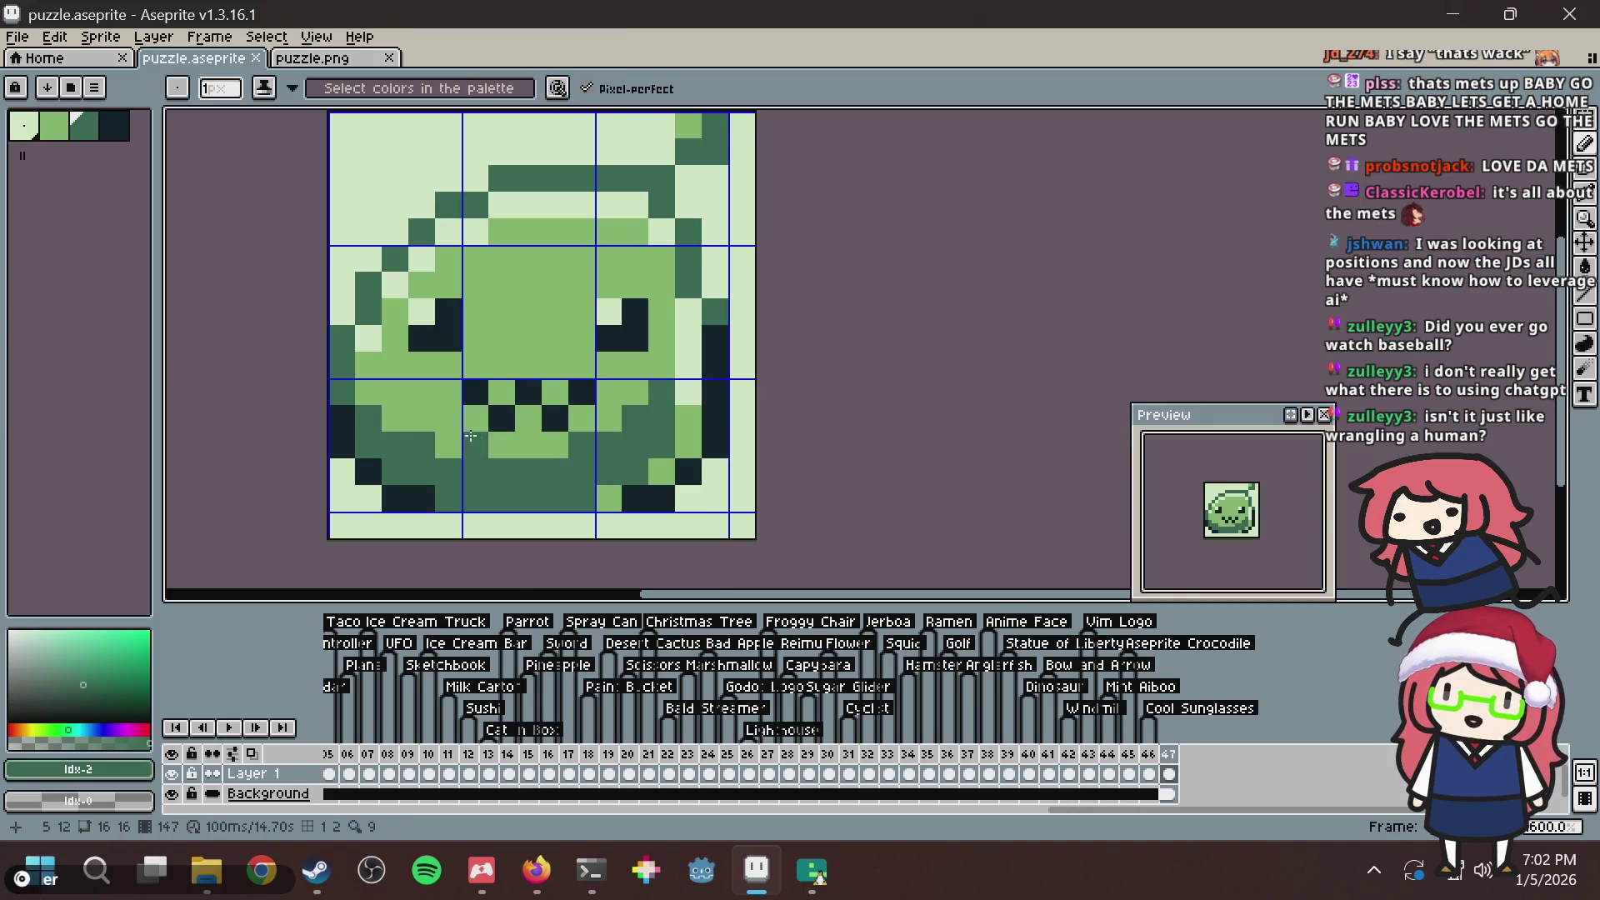
pyautogui.press('g')
pyautogui.click(453, 430)
pyautogui.hotkey('ctrl', 'z')
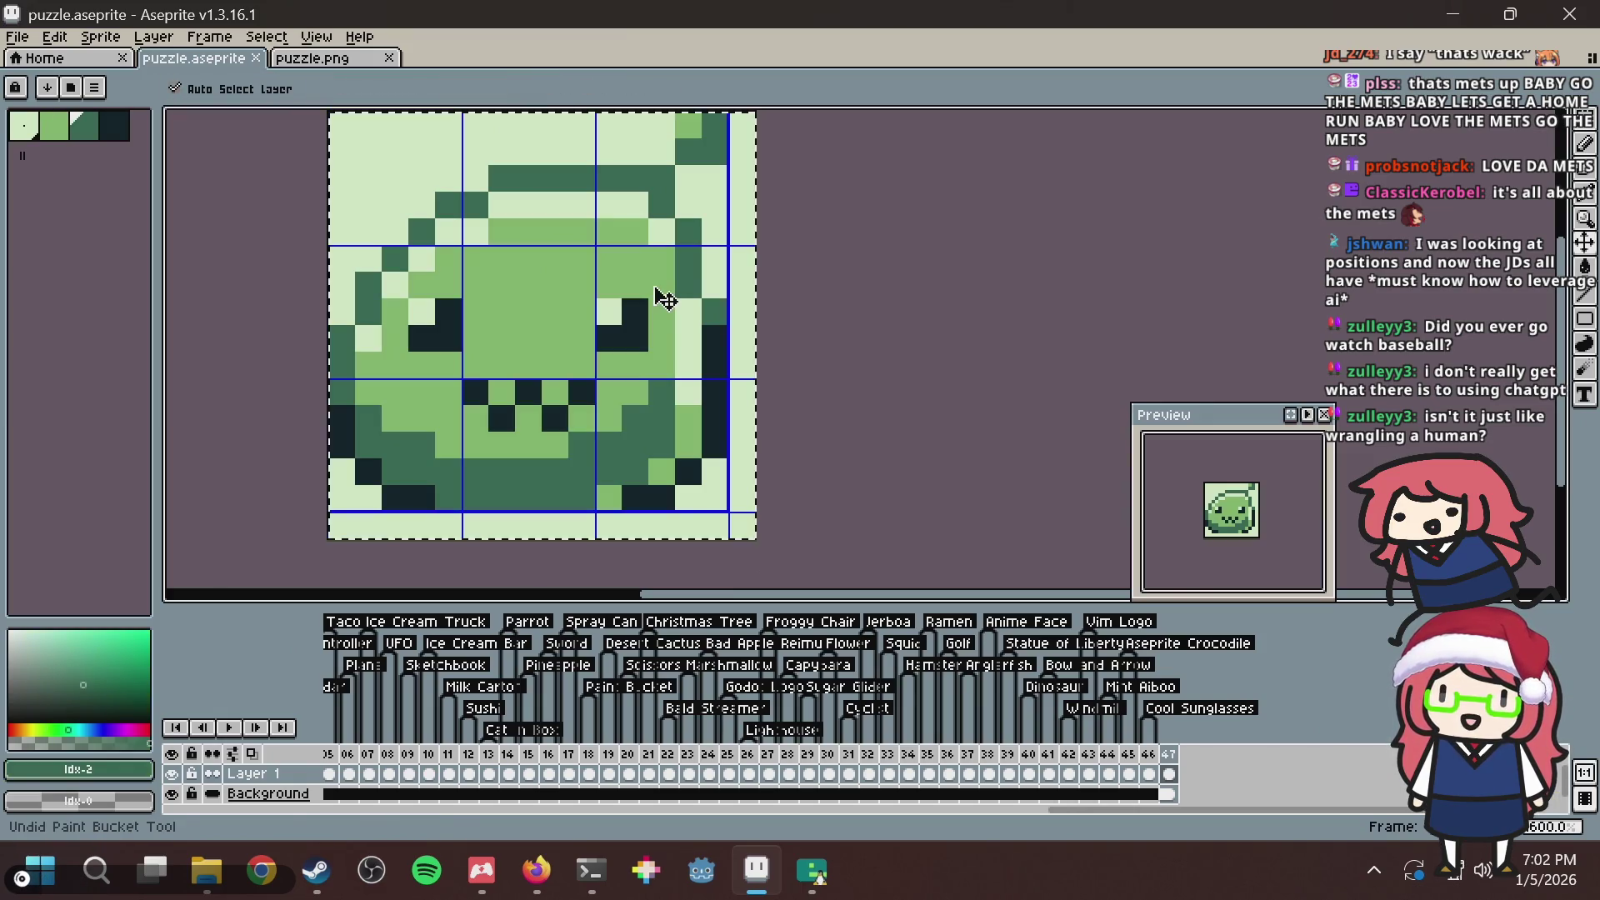
# Select all, flip between puzzle.png and puzzle.aseprite, deselect, and save the frog tile.
pyautogui.hotkey('ctrl', 'a')
pyautogui.click(348, 60)
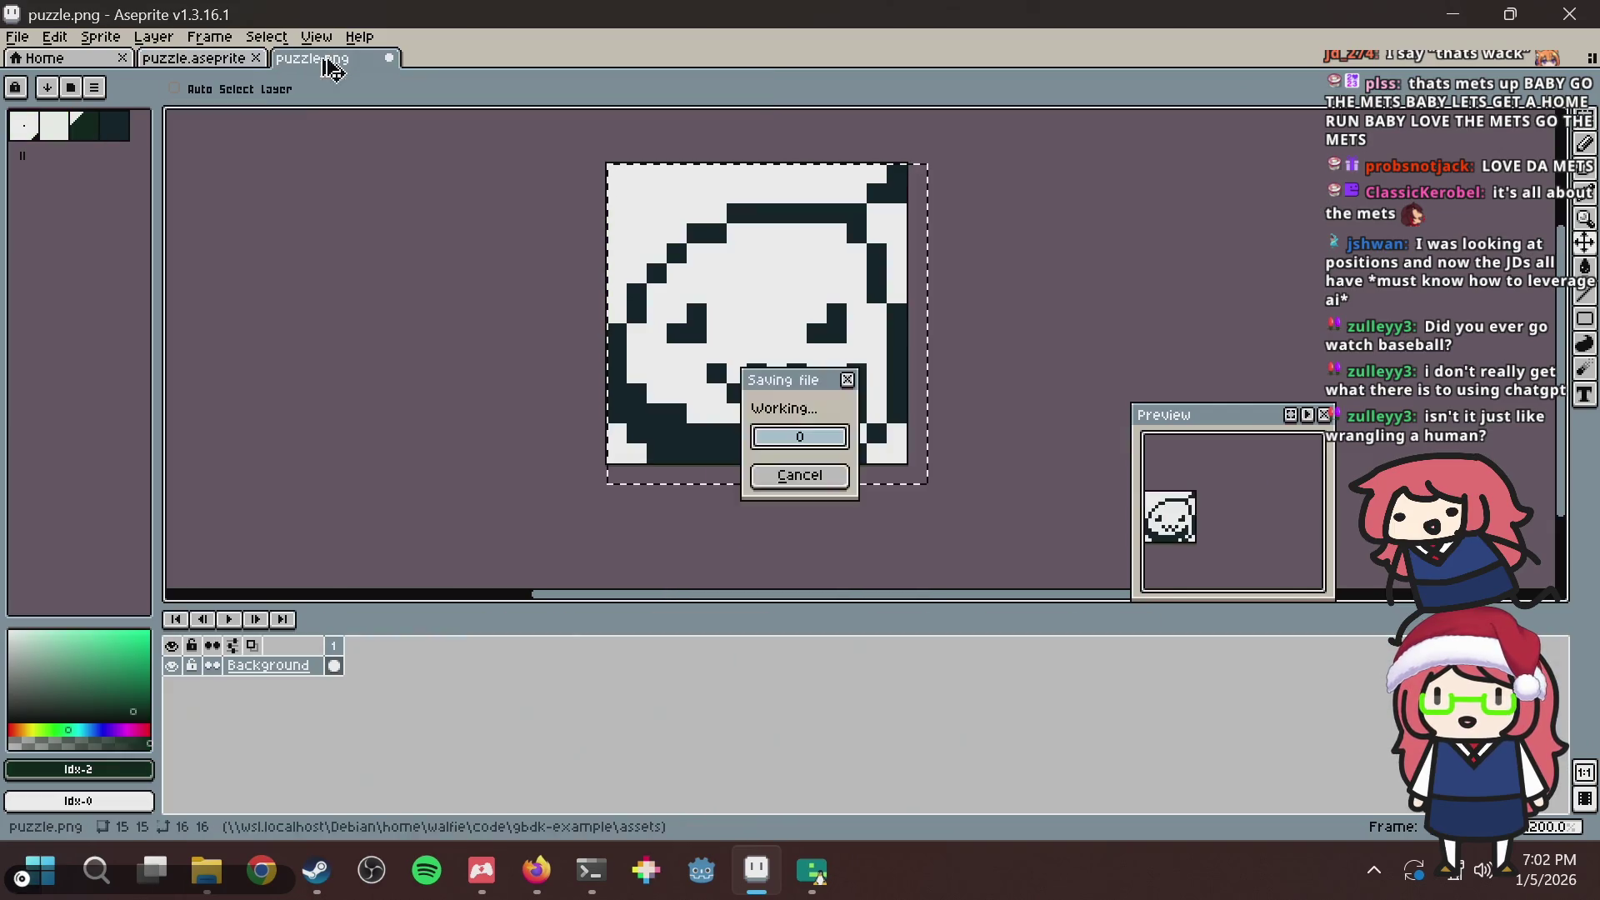
pyautogui.click(190, 64)
pyautogui.hotkey('ctrl', 'd')
pyautogui.press('m')
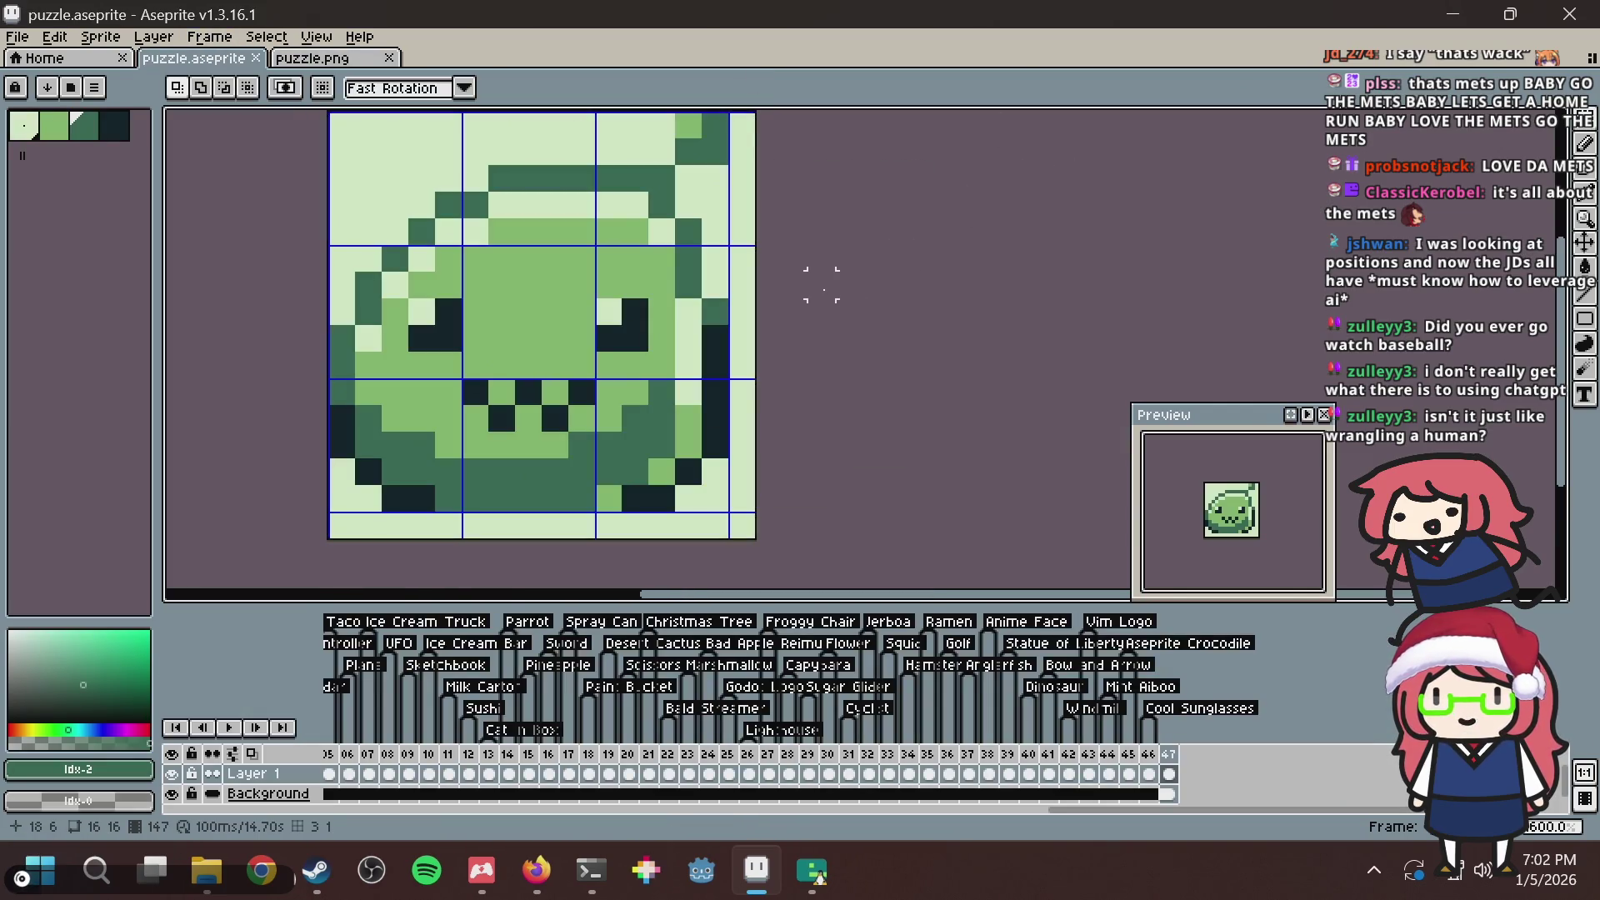
pyautogui.hotkey('ctrl', 's')
# Pencil darkest-colour outline pixels up the face's left edge and diagonal, then undo them.
pyautogui.press('b')
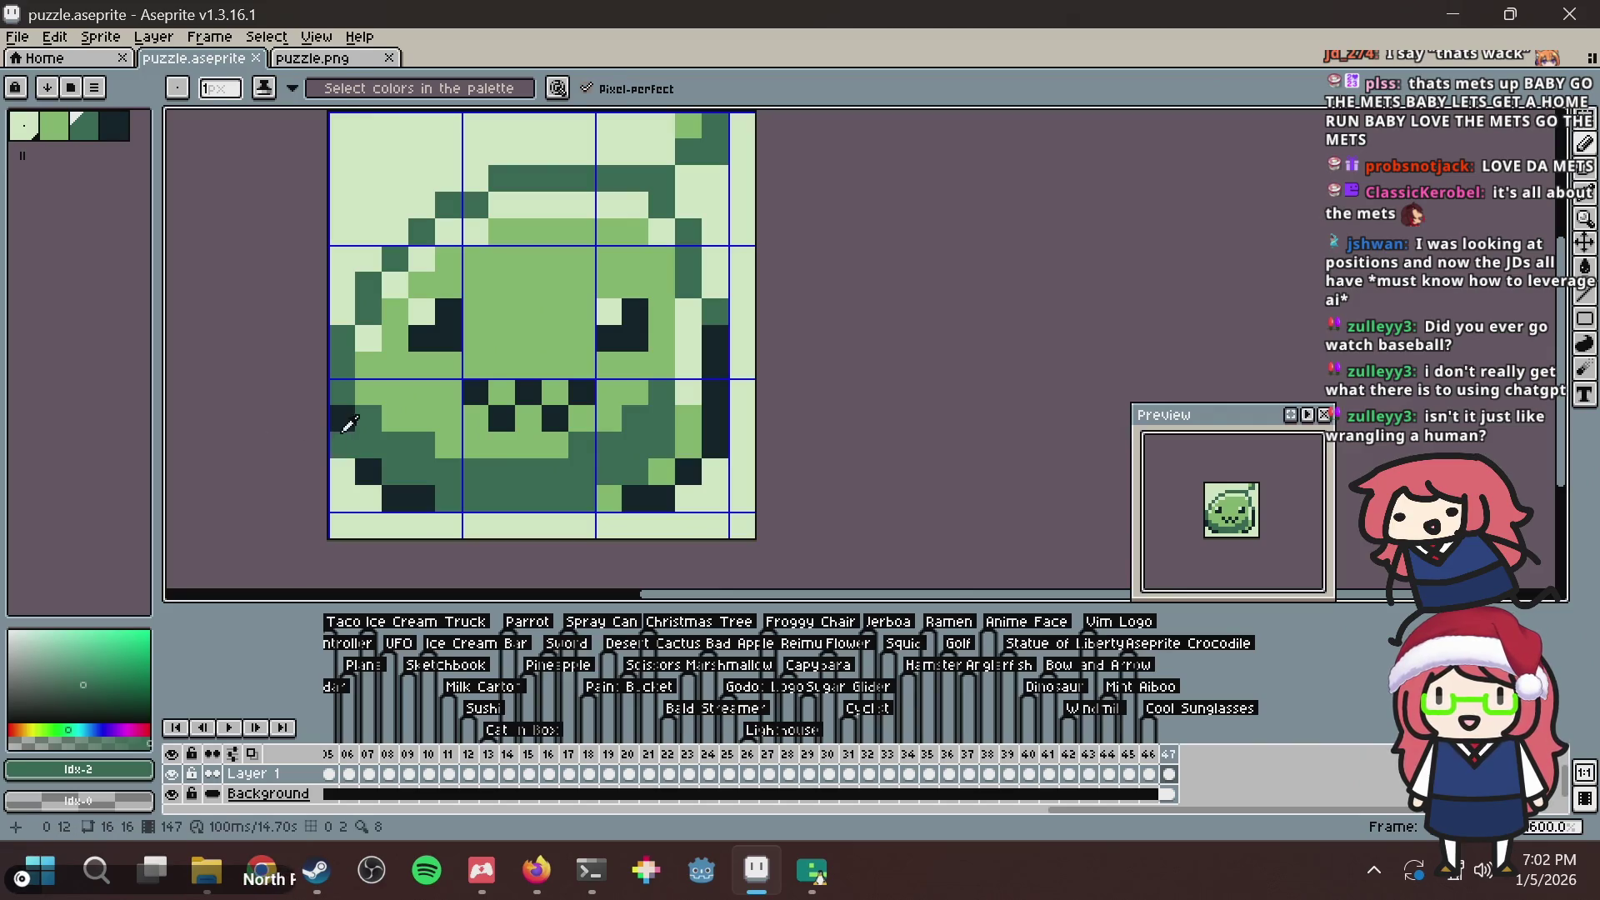
pyautogui.keyDown('alt'); pyautogui.click(344, 433); pyautogui.keyUp('alt')
pyautogui.click(342, 393)
pyautogui.click(342, 345)
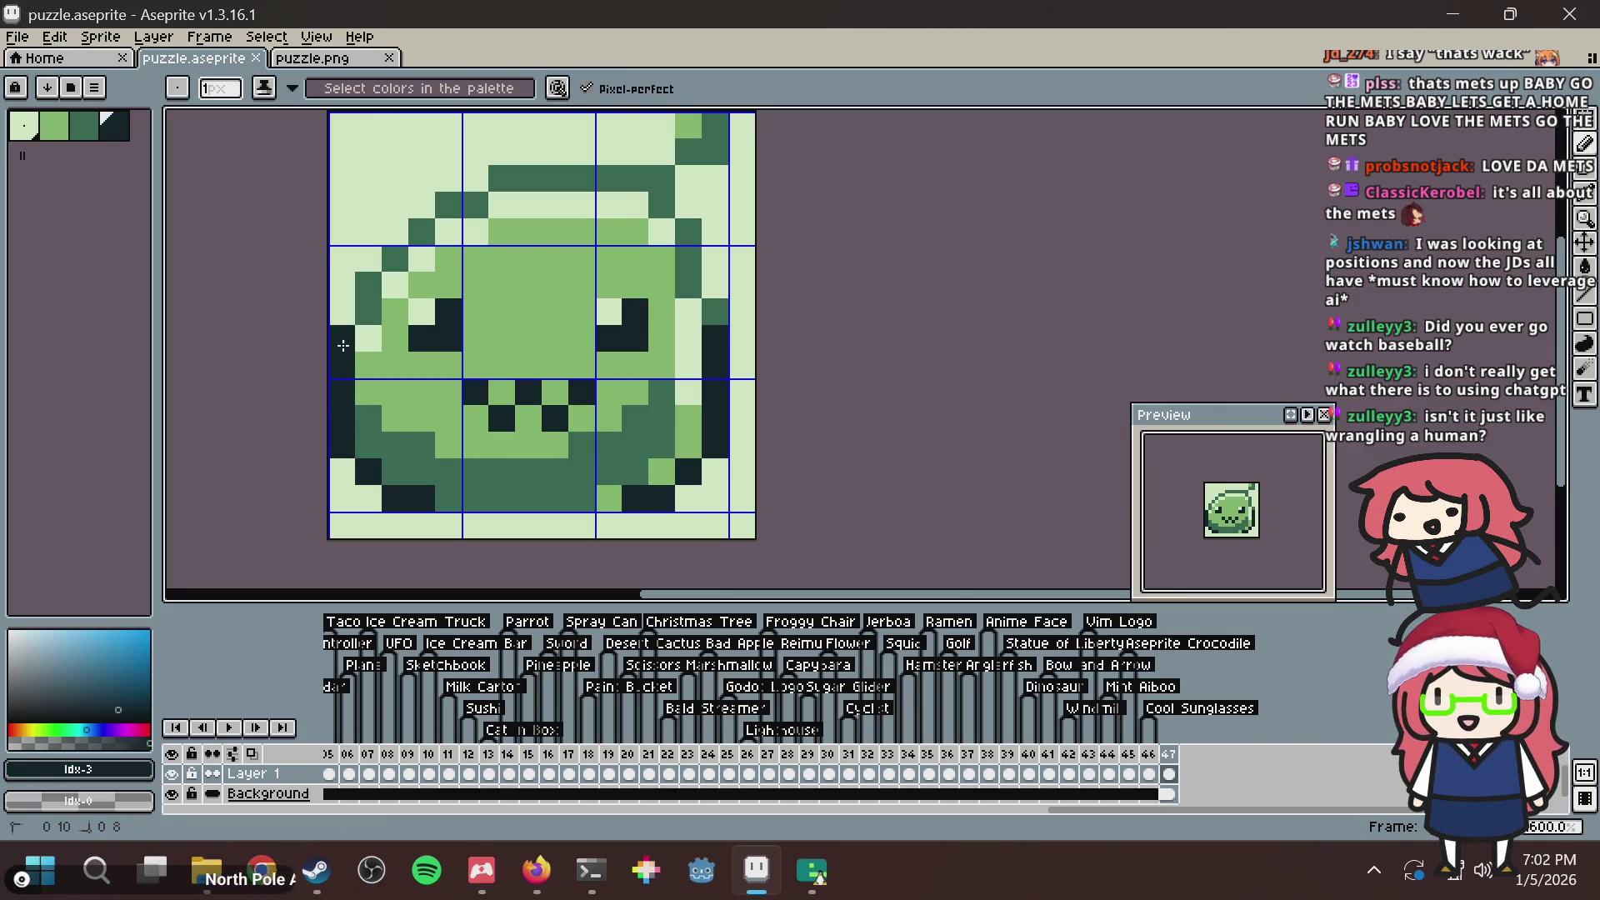
pyautogui.click(369, 312)
pyautogui.click(369, 286)
pyautogui.click(395, 259)
pyautogui.click(410, 234)
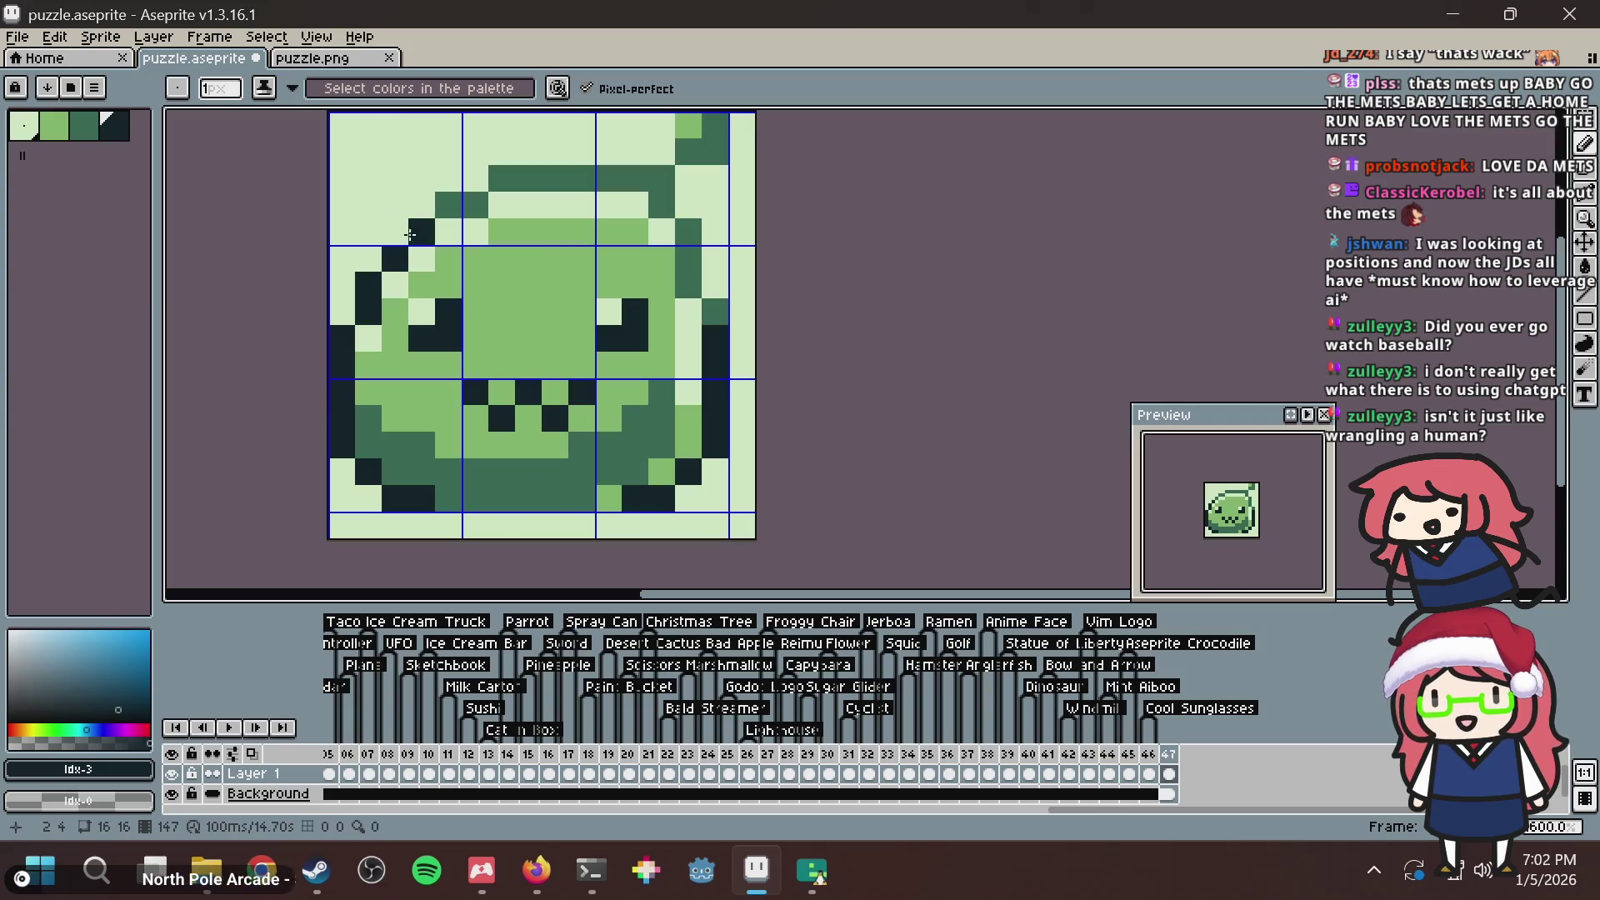
pyautogui.hotkey('ctrl', 'z')
pyautogui.hotkey('ctrl', 'z')
pyautogui.hotkey('ctrl', 'z')
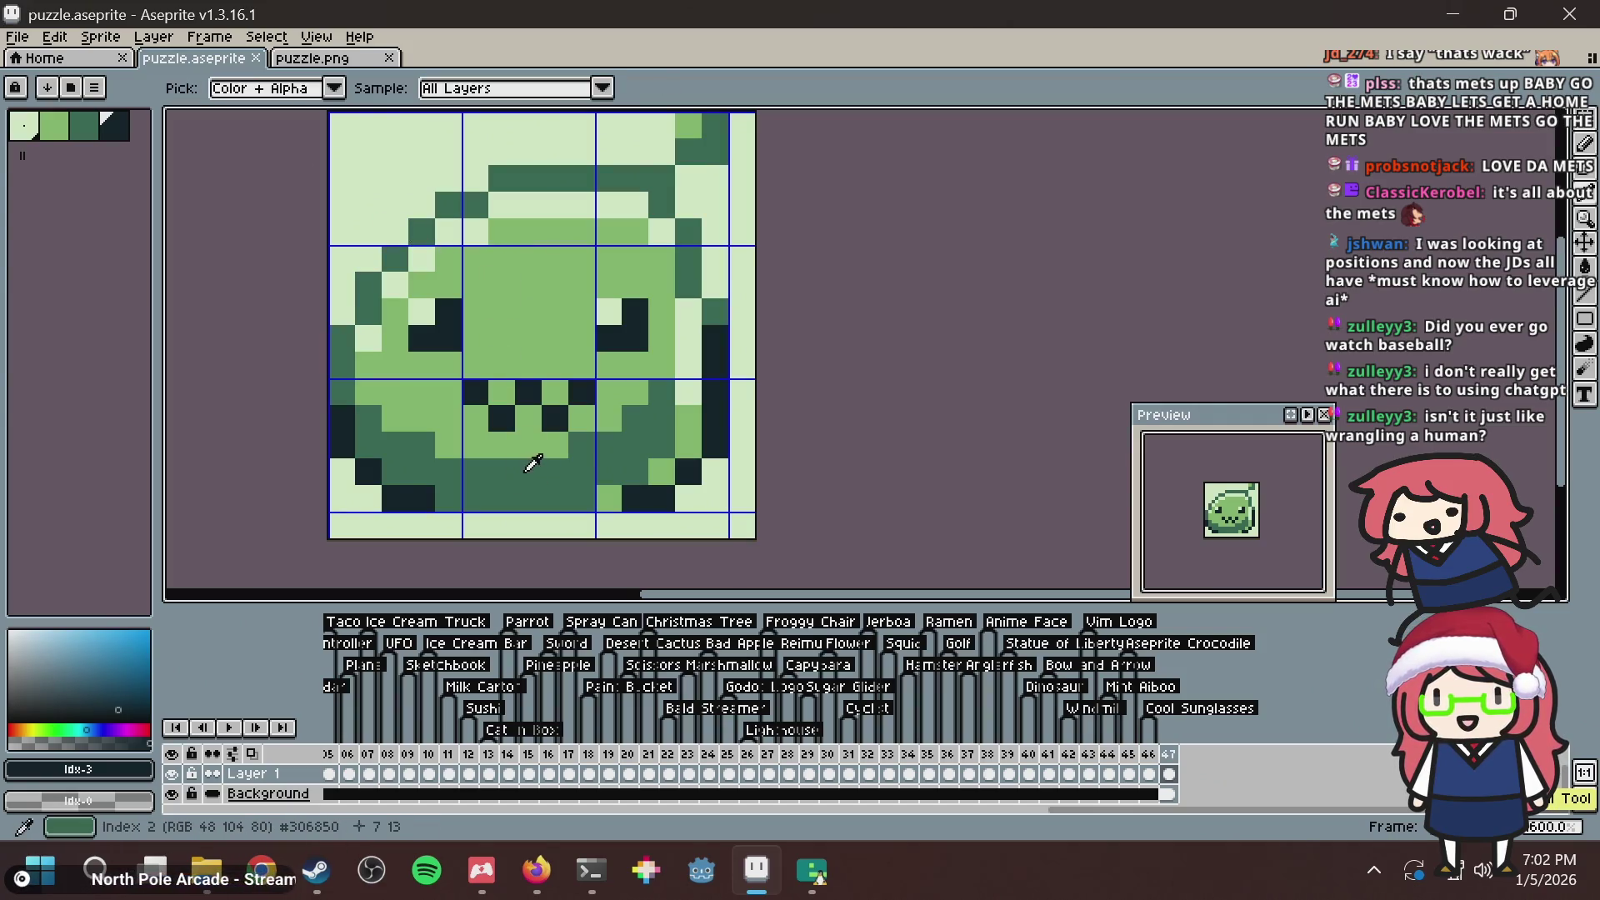
pyautogui.click(527, 469)
# Flood-fill the frog's body darker green and both eyes with the lightest colour.
pyautogui.press('g')
pyautogui.click(505, 448)
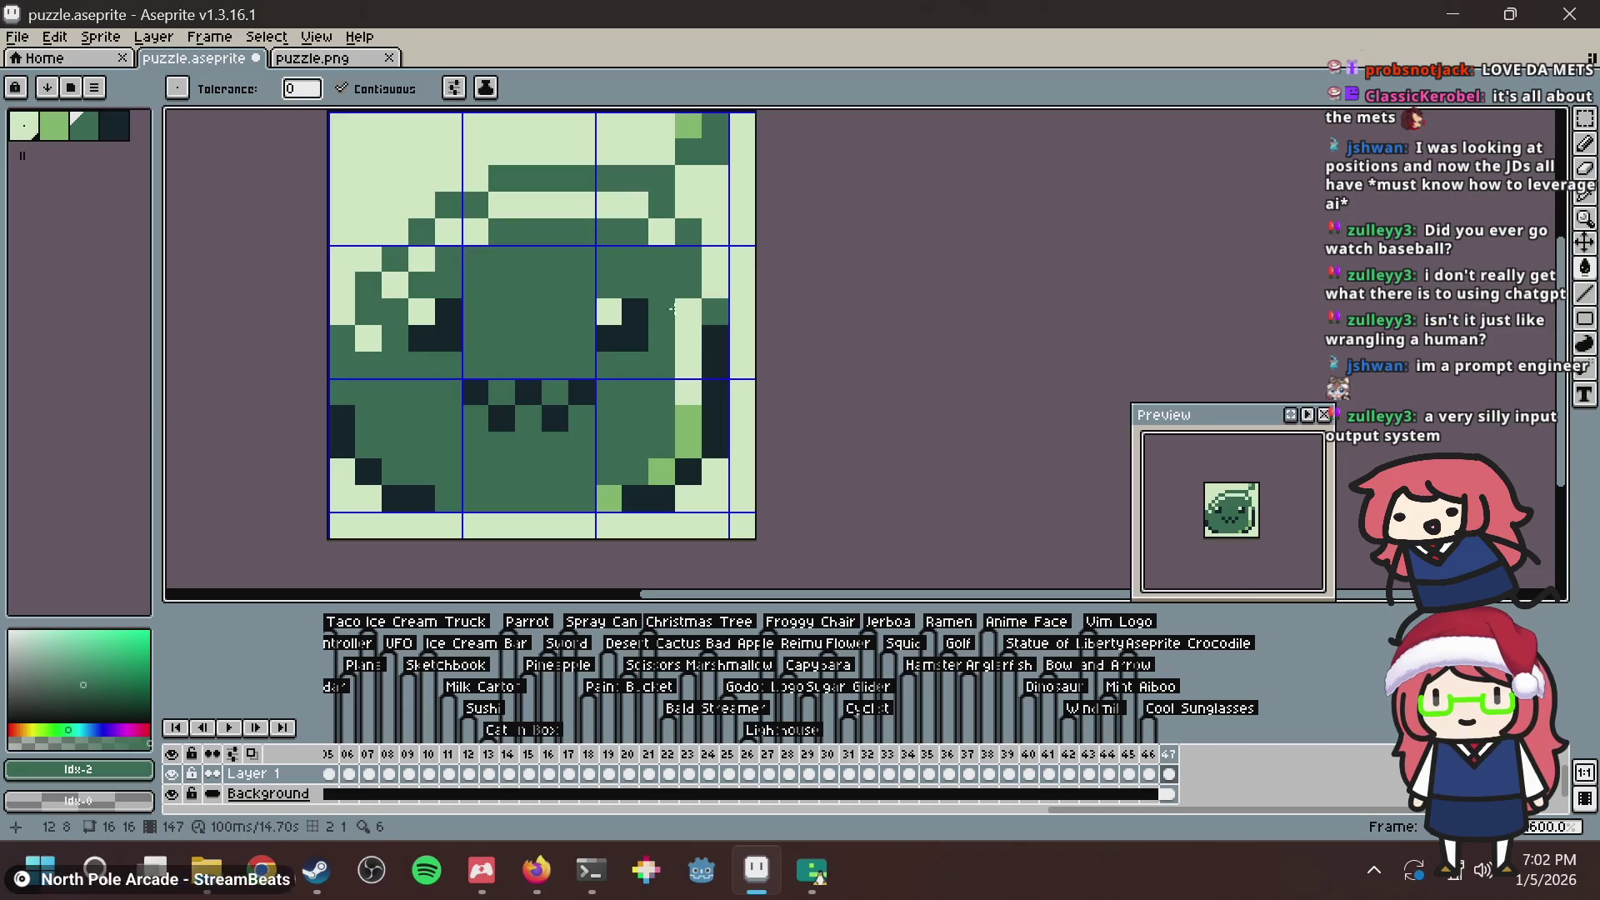
pyautogui.click(679, 301)
pyautogui.hotkey('ctrl', 'z')
pyautogui.keyDown('alt'); pyautogui.click(429, 310); pyautogui.keyUp('alt')
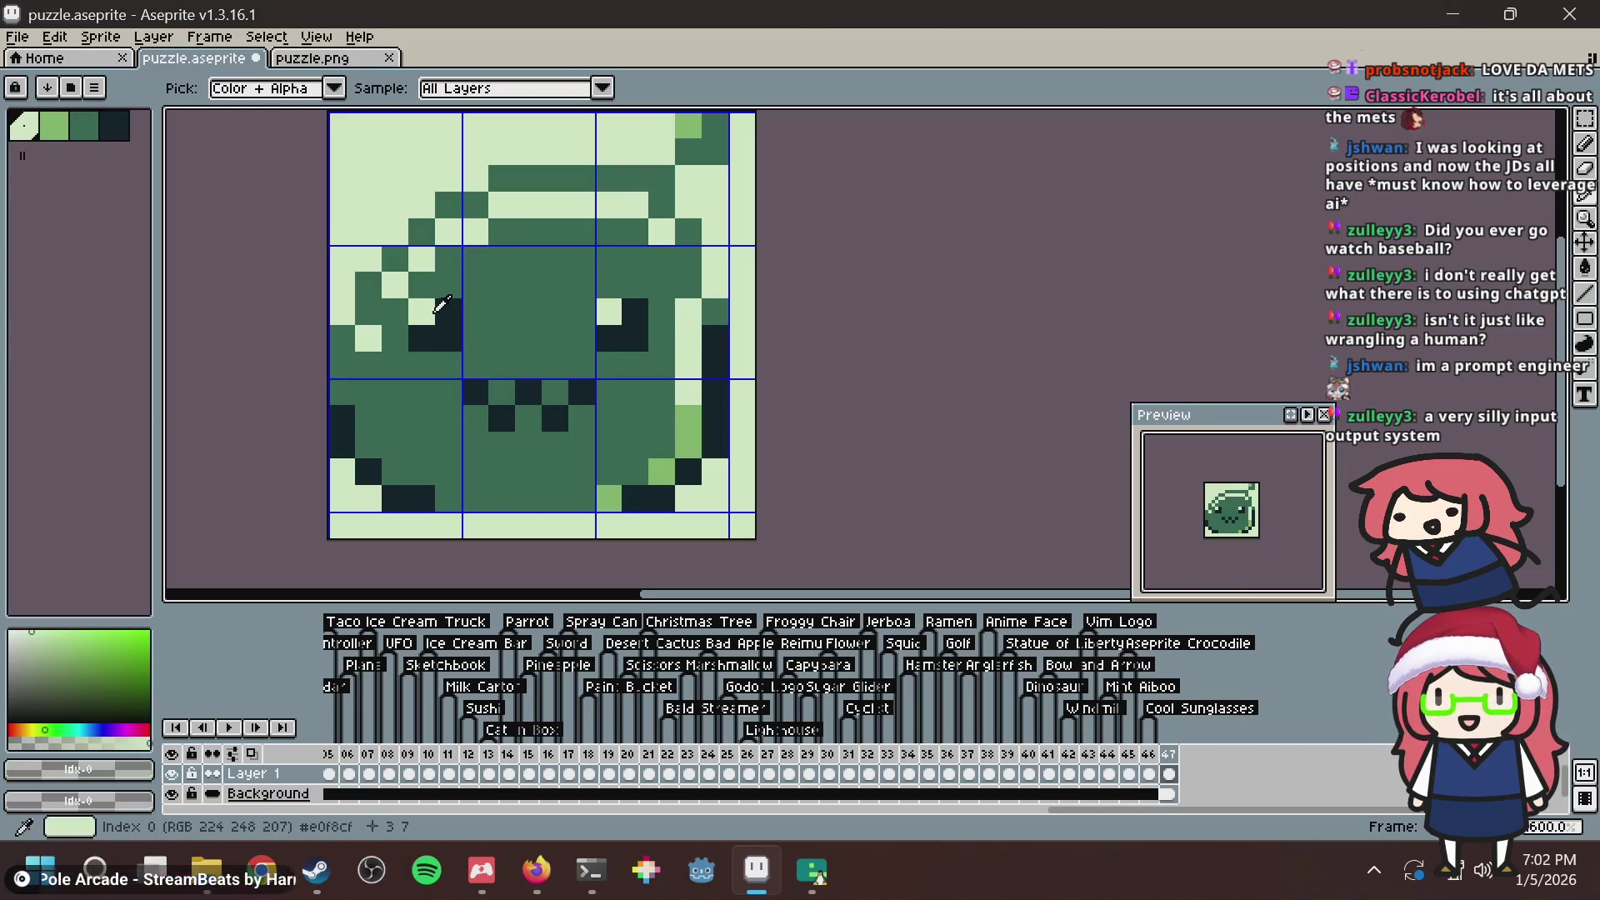
pyautogui.click(448, 312)
pyautogui.click(583, 358)
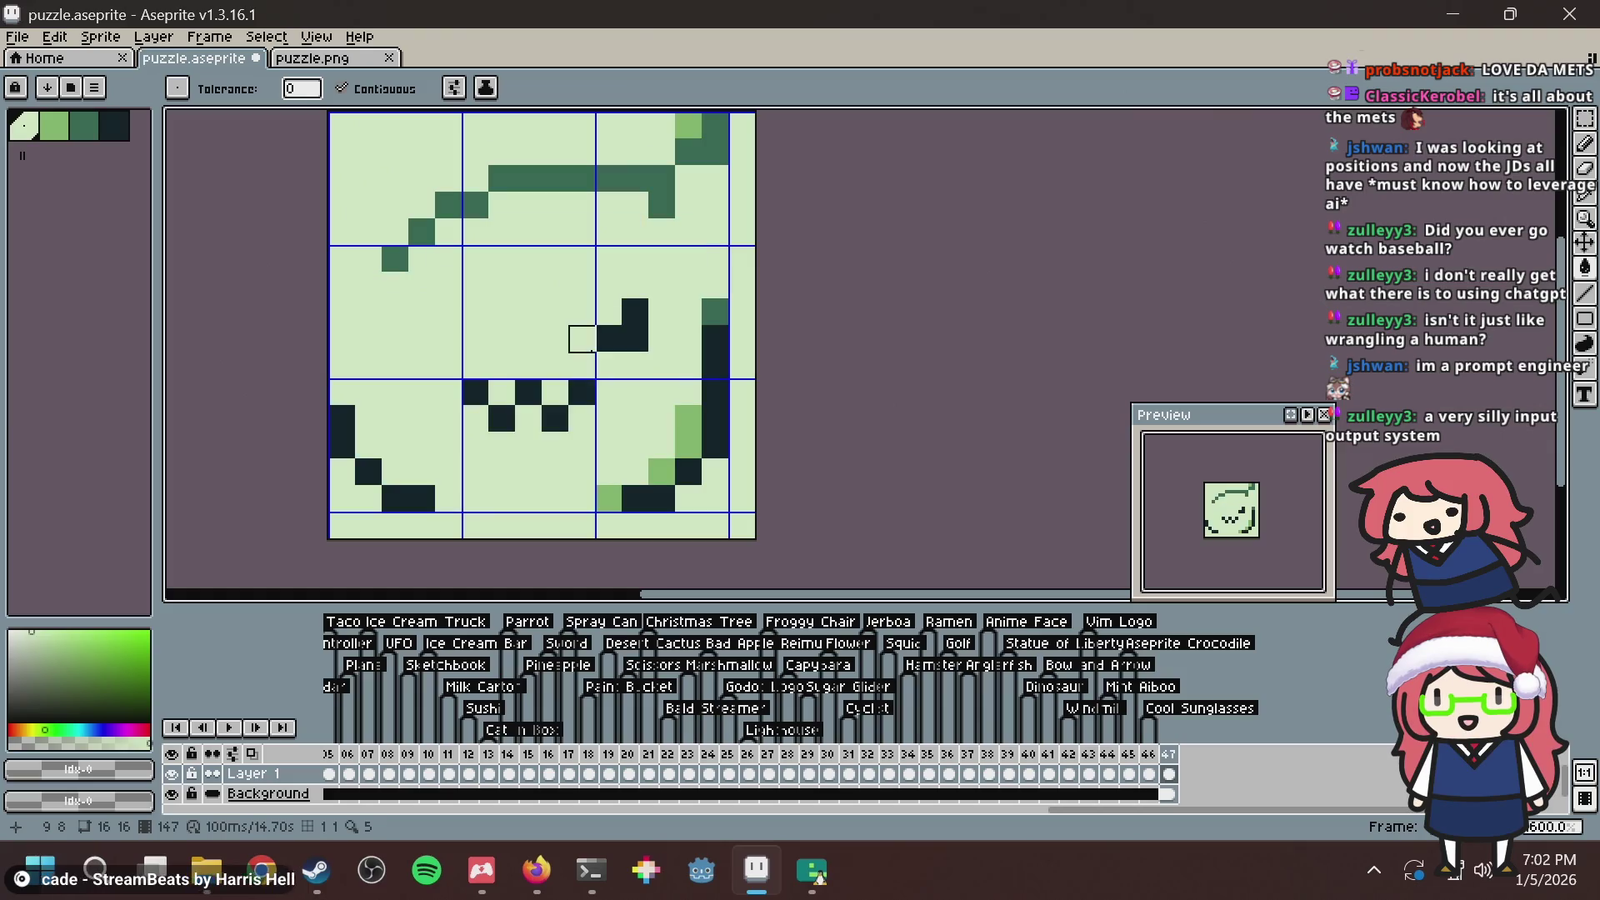
pyautogui.hotkey('ctrl', 'z')
pyautogui.click(626, 331)
# Repaint the dark mouth pixels lighter green with the pencil and save.
pyautogui.press('b')
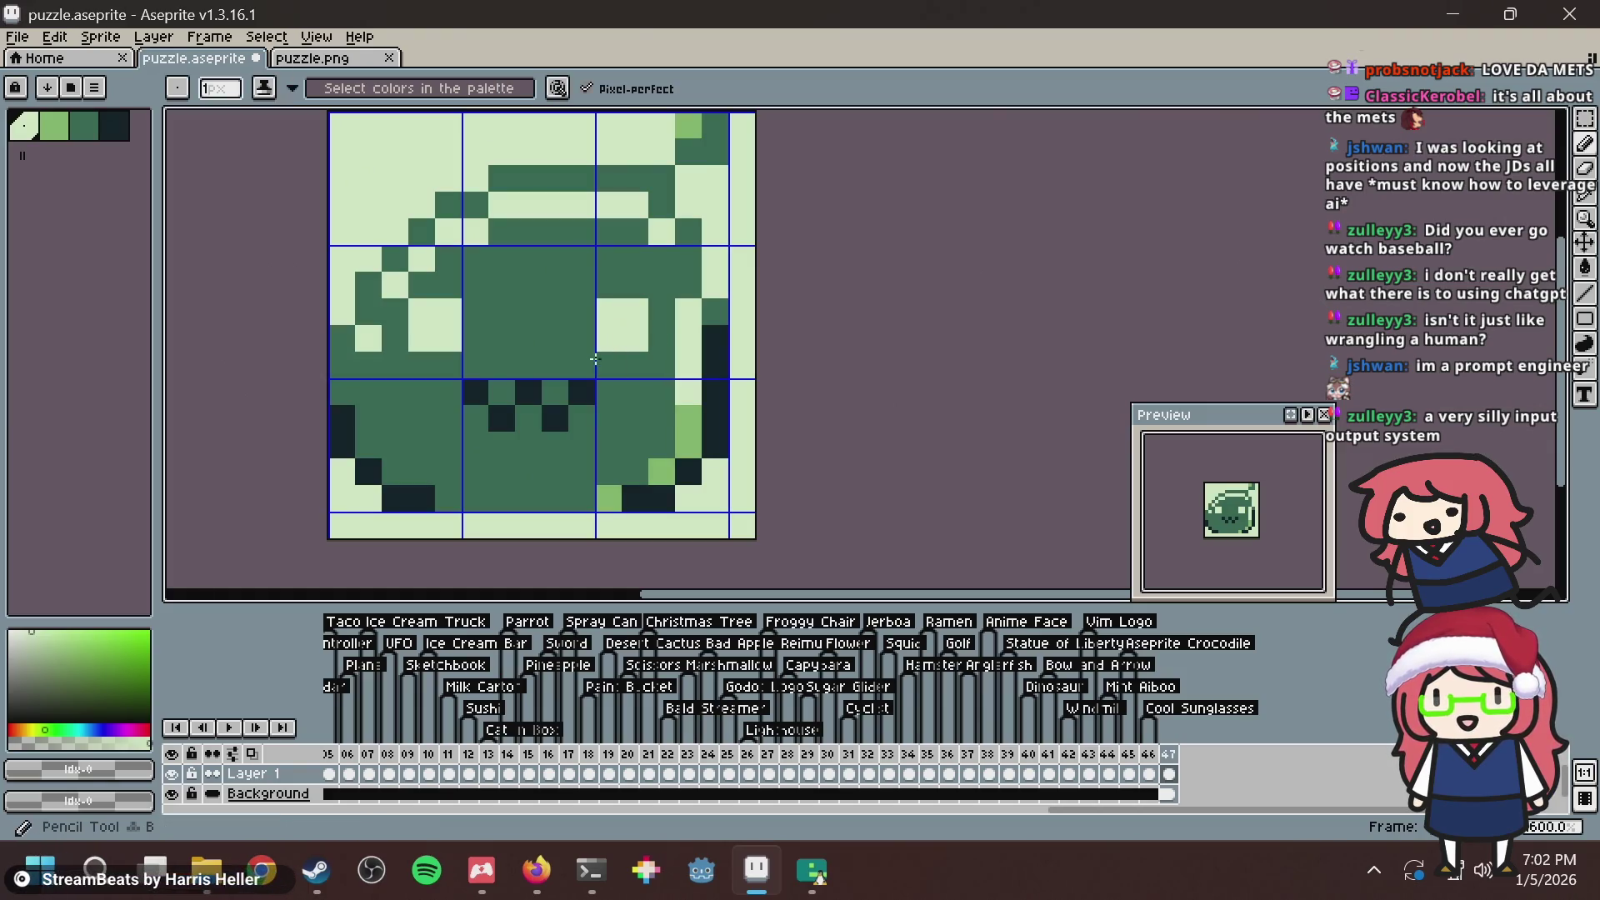
pyautogui.keyDown('alt'); pyautogui.click(500, 392); pyautogui.keyUp('alt')
pyautogui.click(473, 393)
pyautogui.click(501, 420)
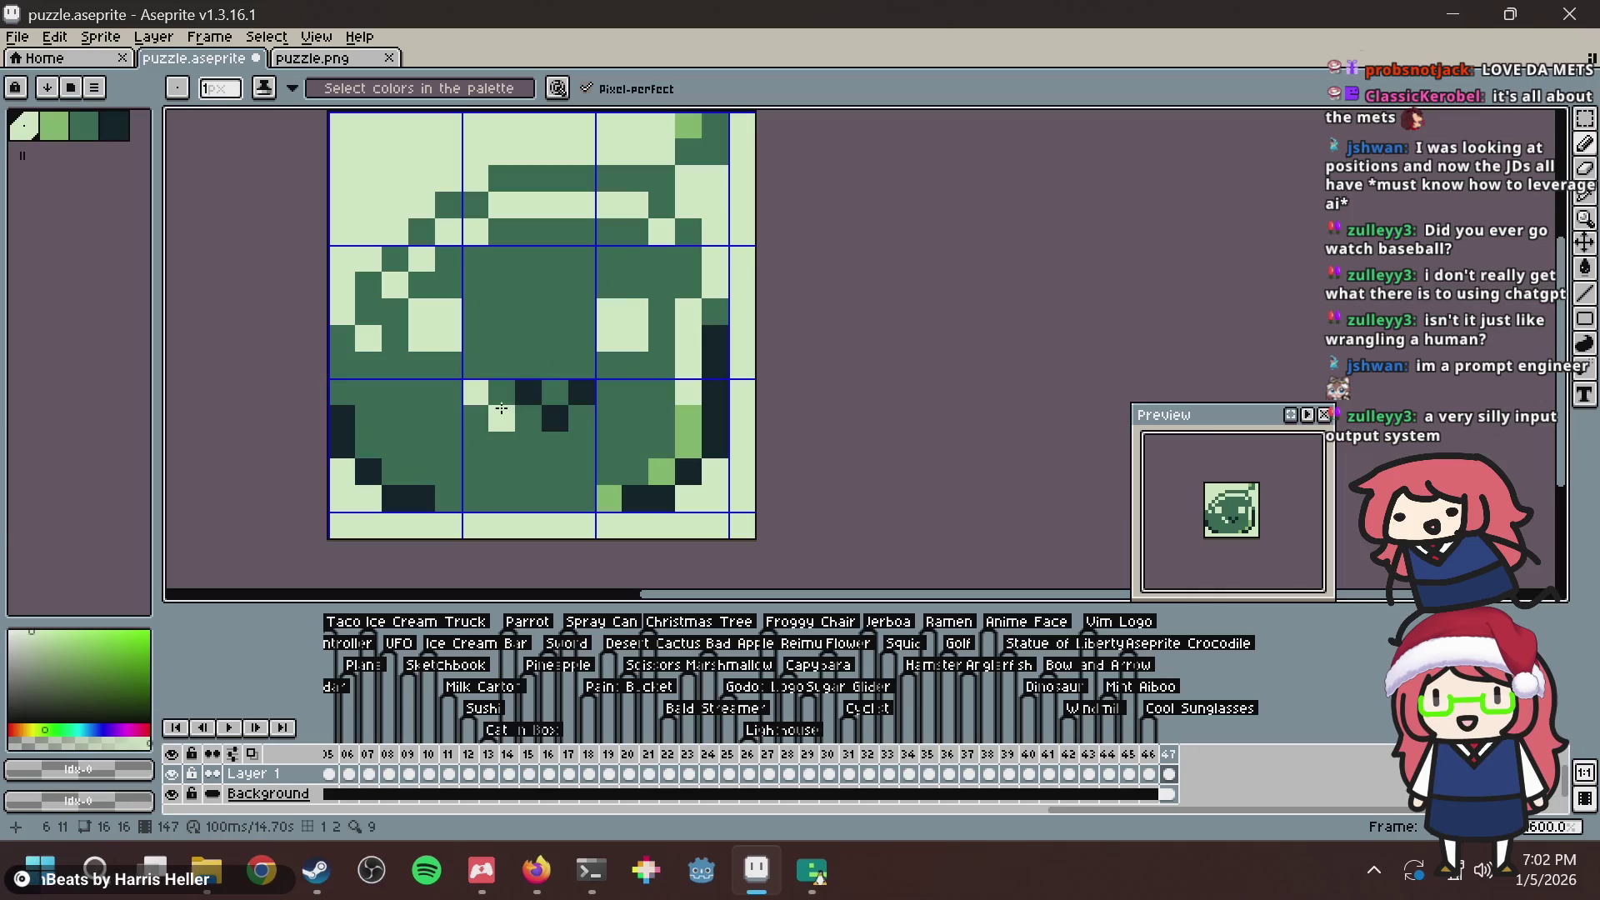
pyautogui.click(529, 392)
pyautogui.click(553, 407)
pyautogui.click(578, 388)
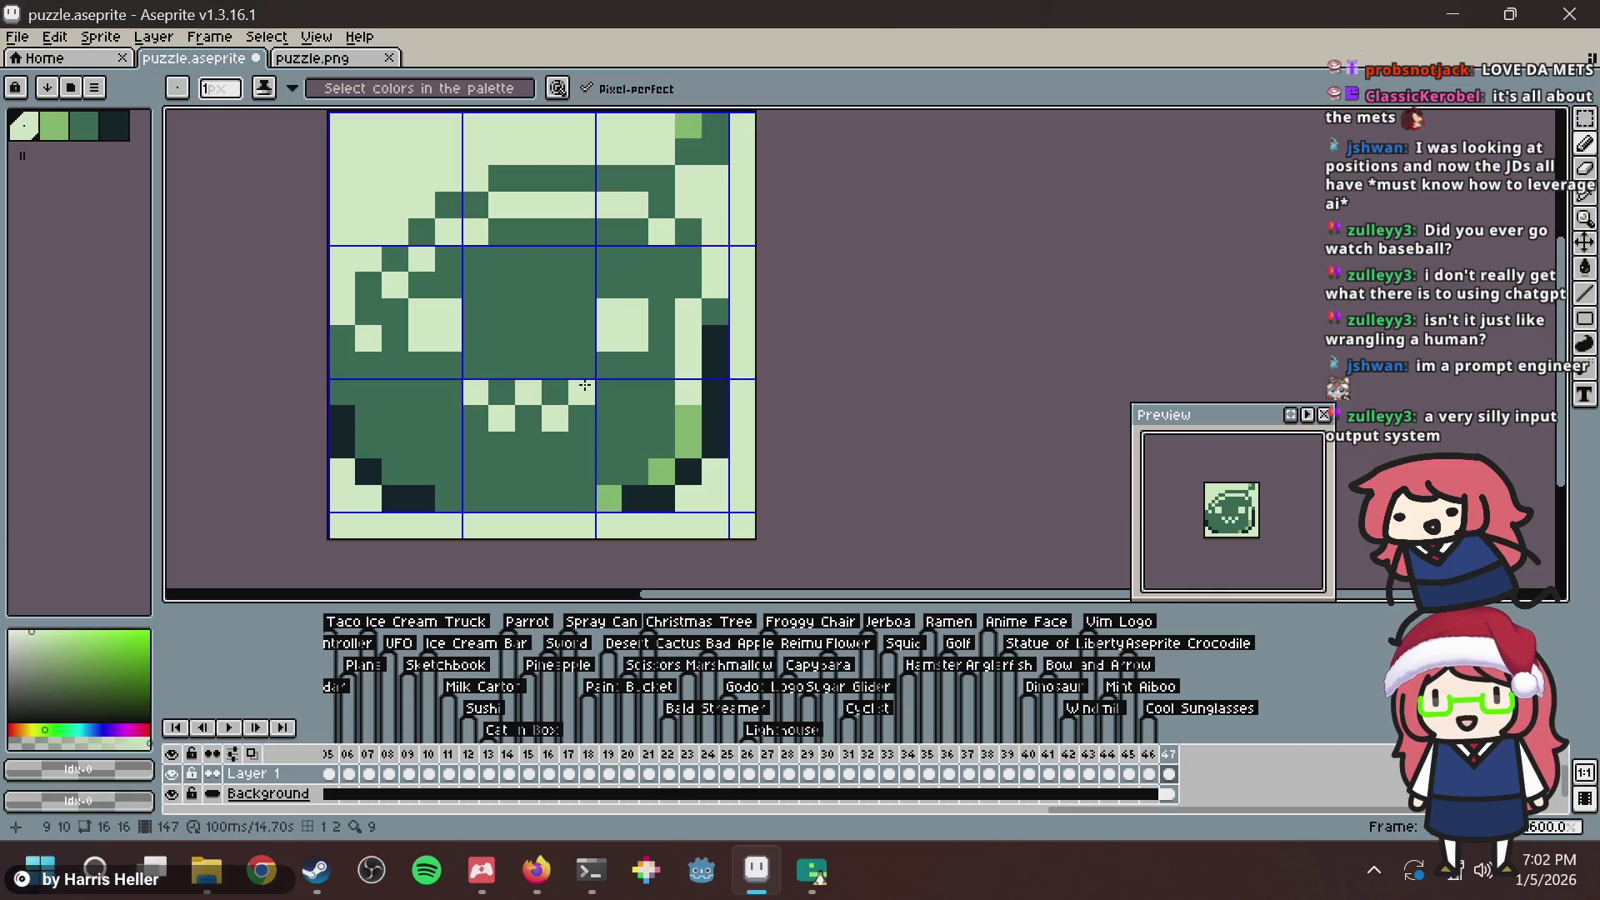
pyautogui.hotkey('ctrl', 's')
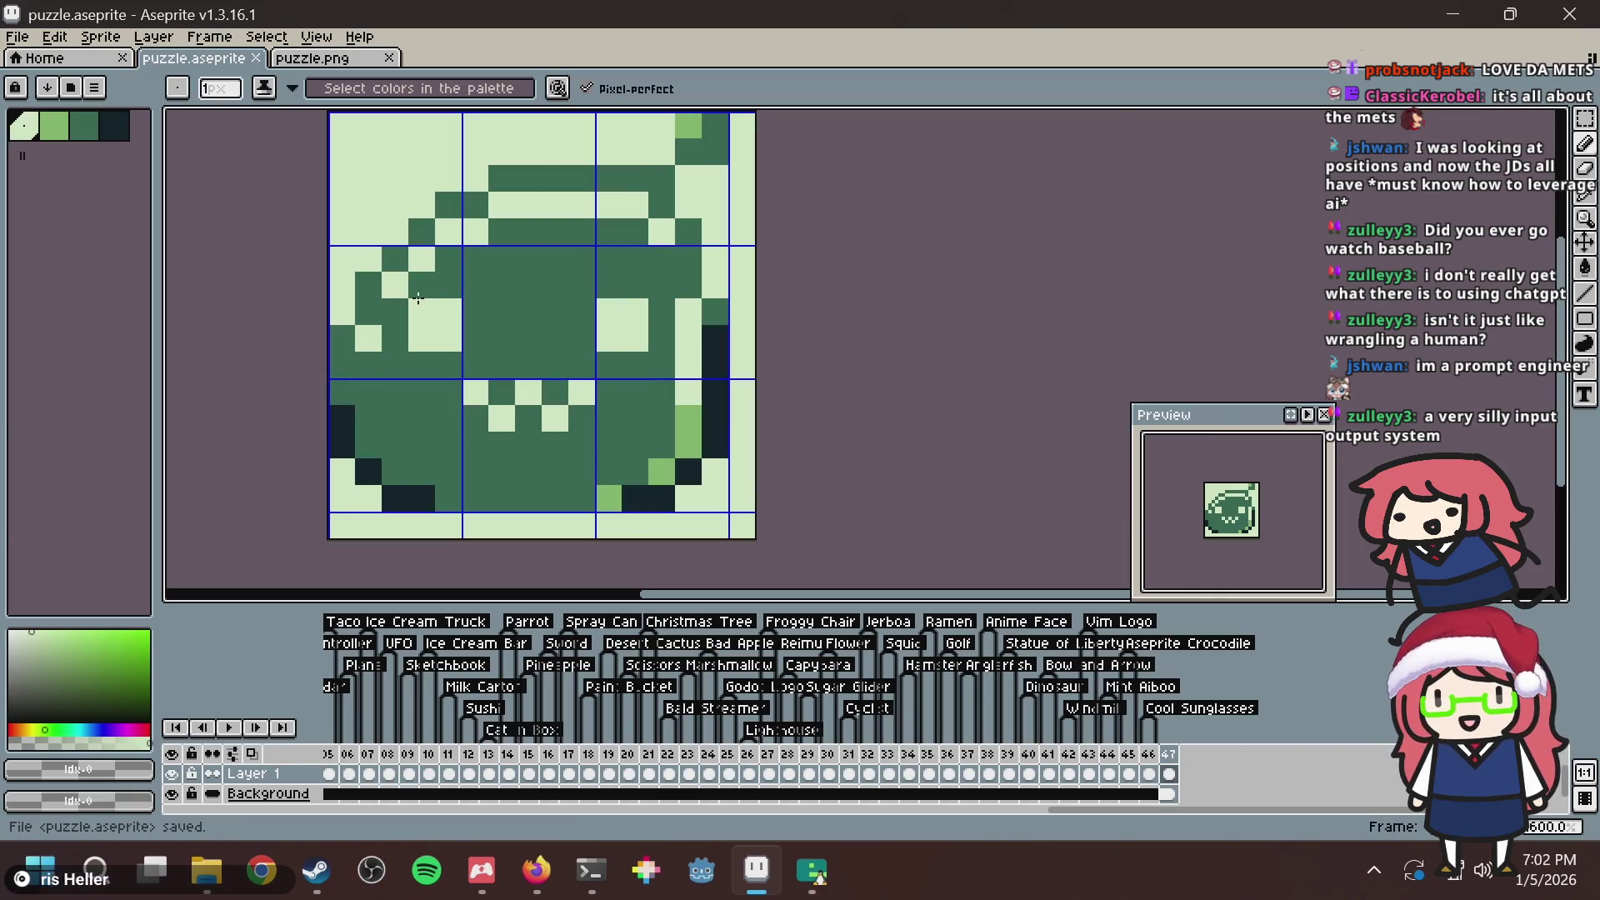
# Add light-green highlights around both eyes and two in the mouth, then save.
pyautogui.keyDown('alt'); pyautogui.click(691, 421); pyautogui.keyUp('alt')
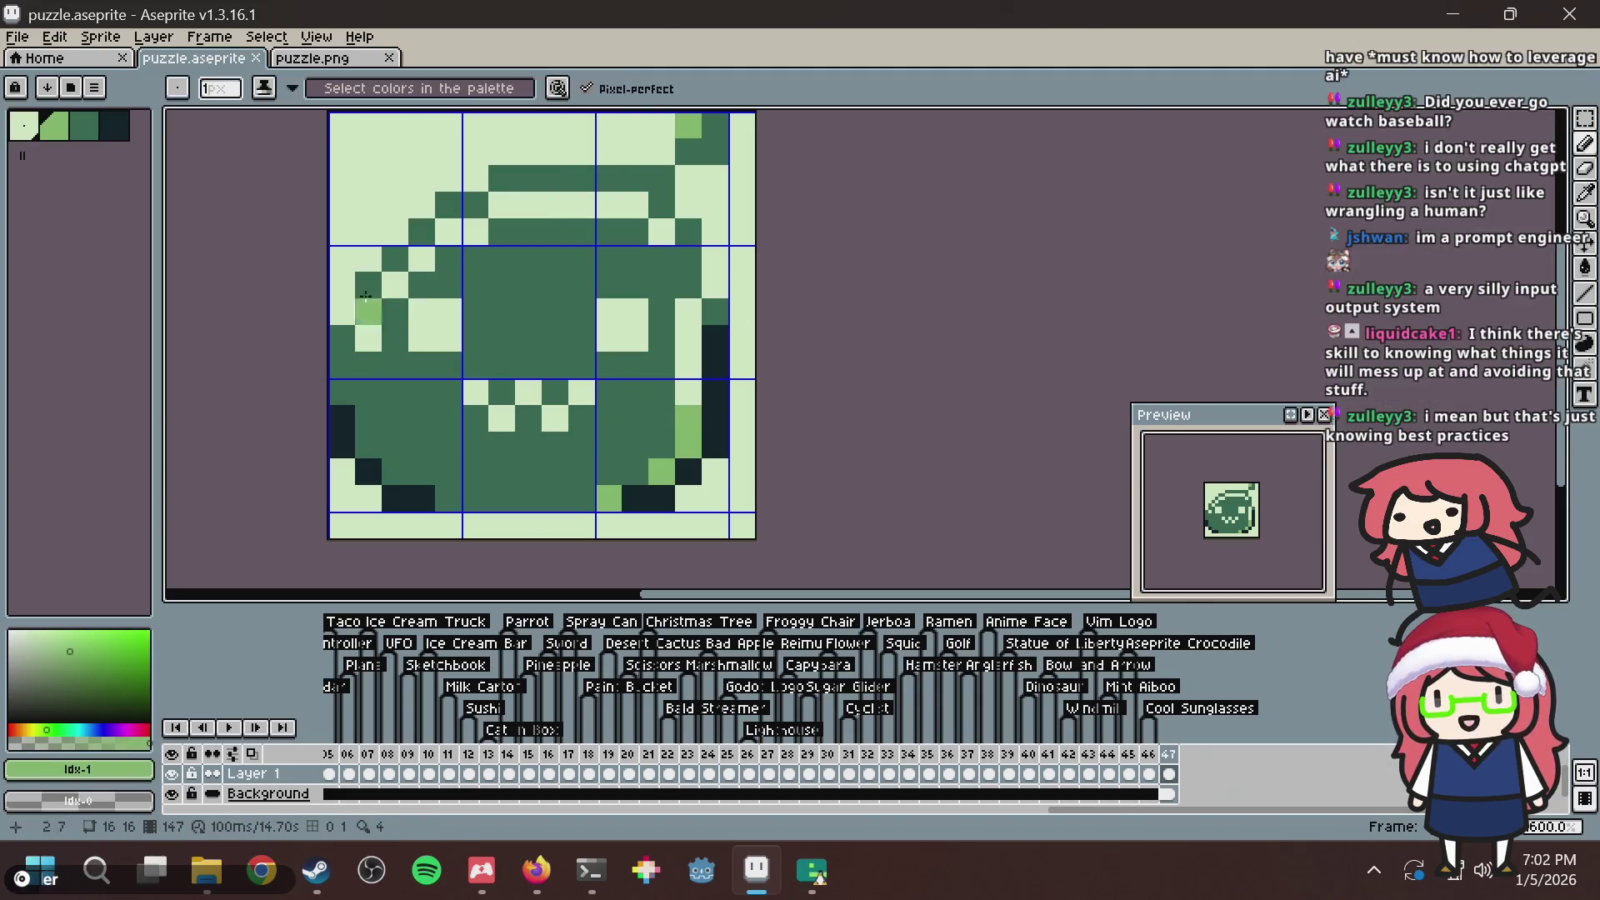
pyautogui.click(431, 311)
pyautogui.click(448, 313)
pyautogui.click(448, 339)
pyautogui.click(422, 339)
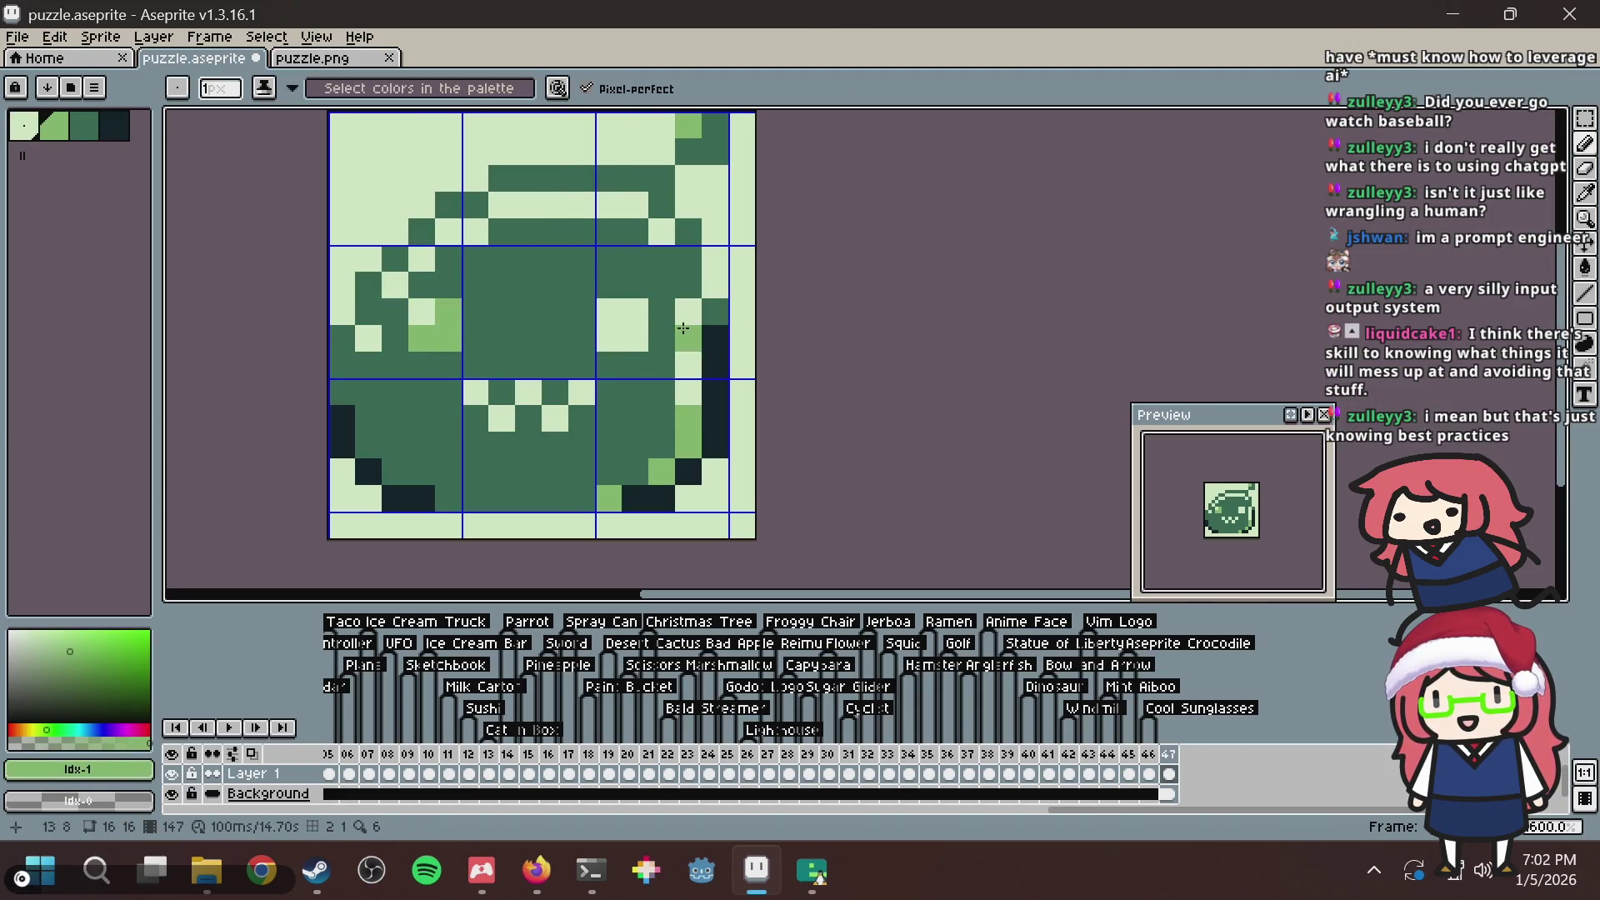
pyautogui.click(636, 318)
pyautogui.click(636, 340)
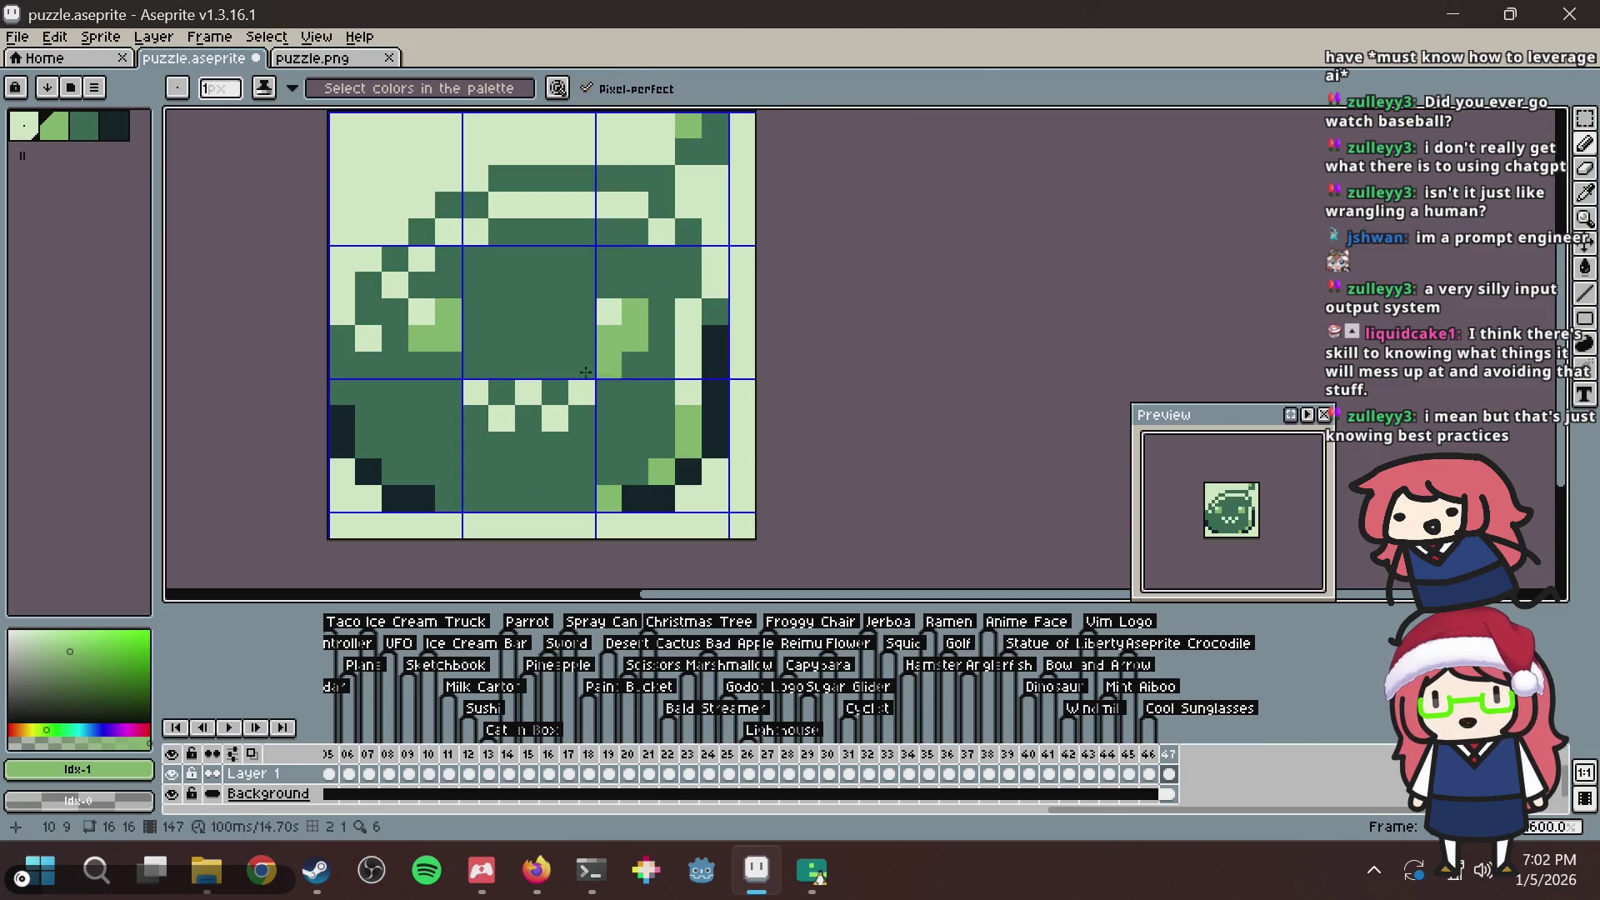
pyautogui.click(583, 391)
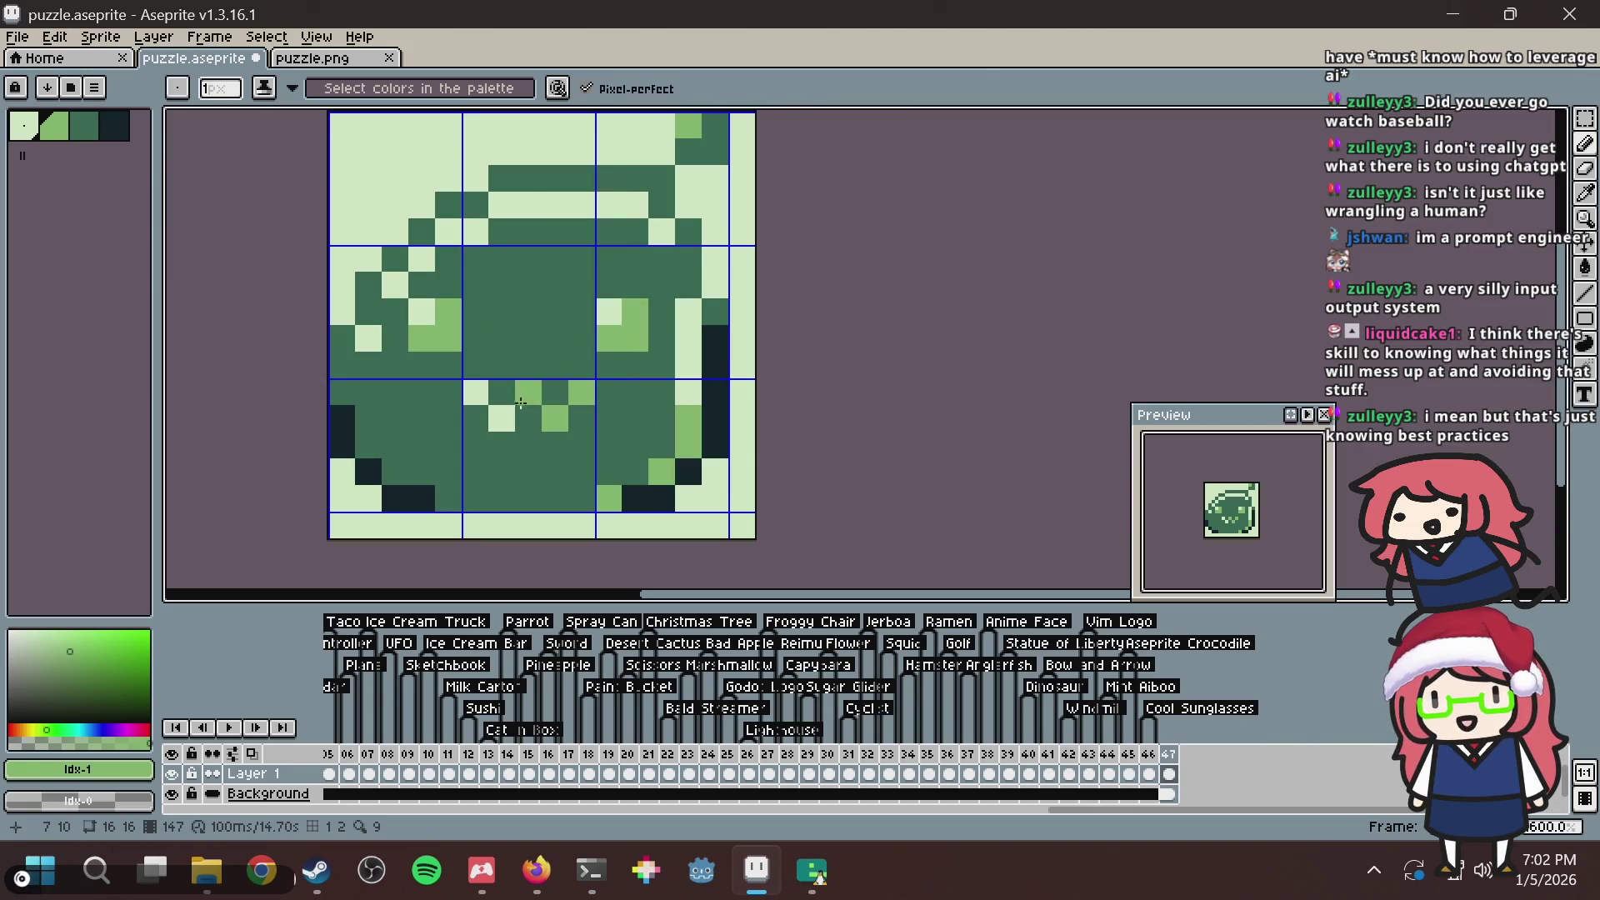
pyautogui.click(476, 391)
pyautogui.hotkey('ctrl', 's')
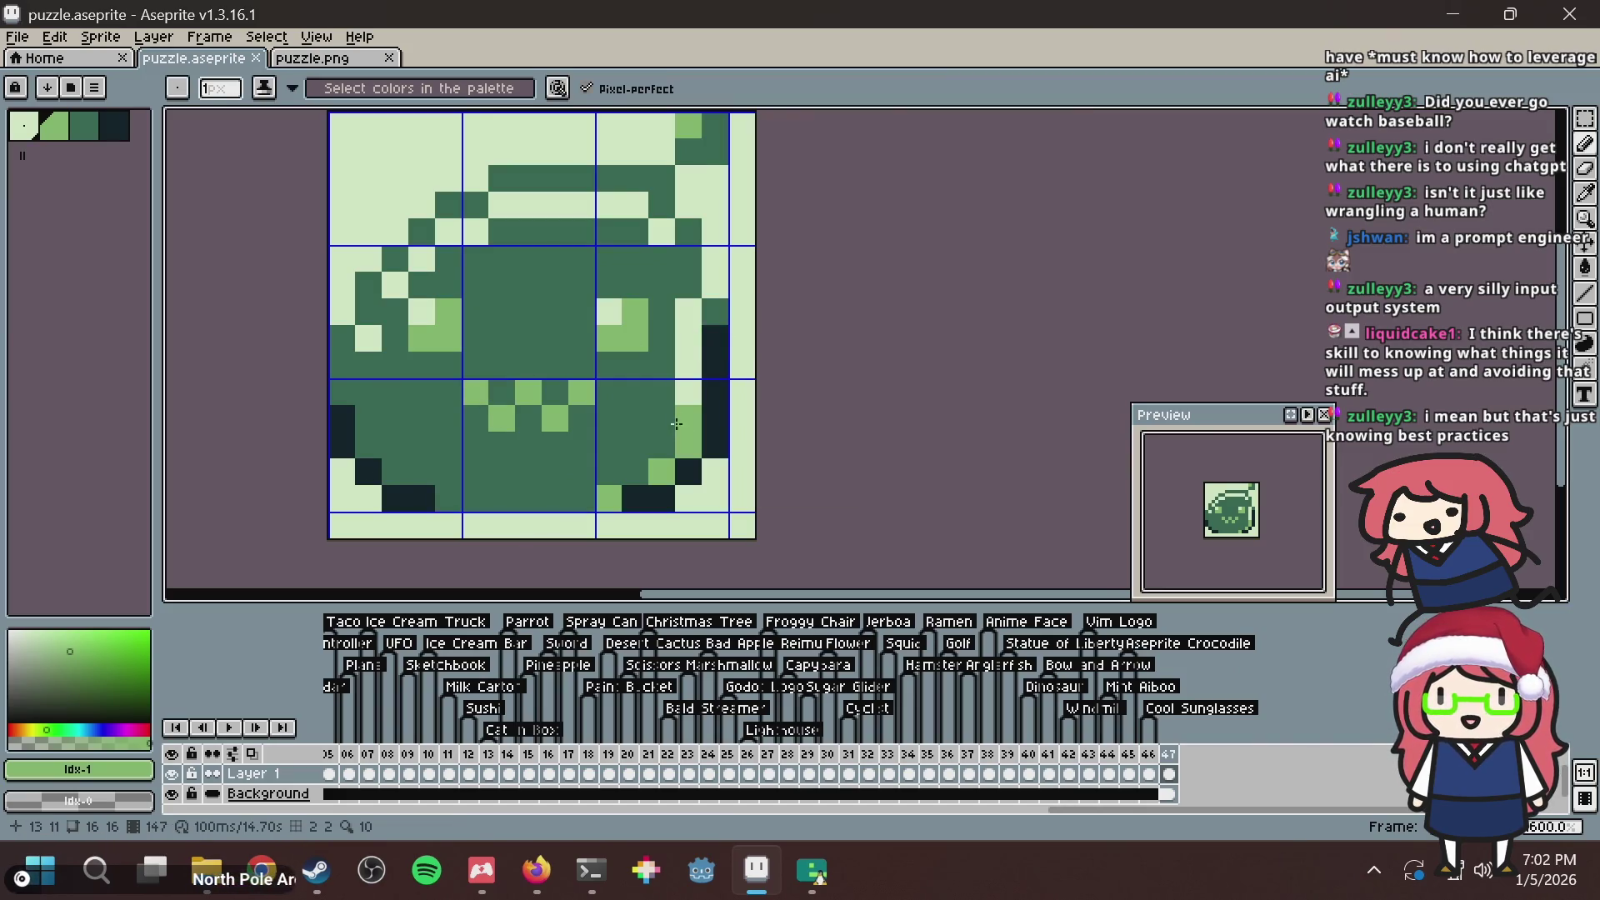
# Add light-green highlights on the lower-right cheek and bottom edge, darken a right-outline pixel, and save.
pyautogui.click(667, 442)
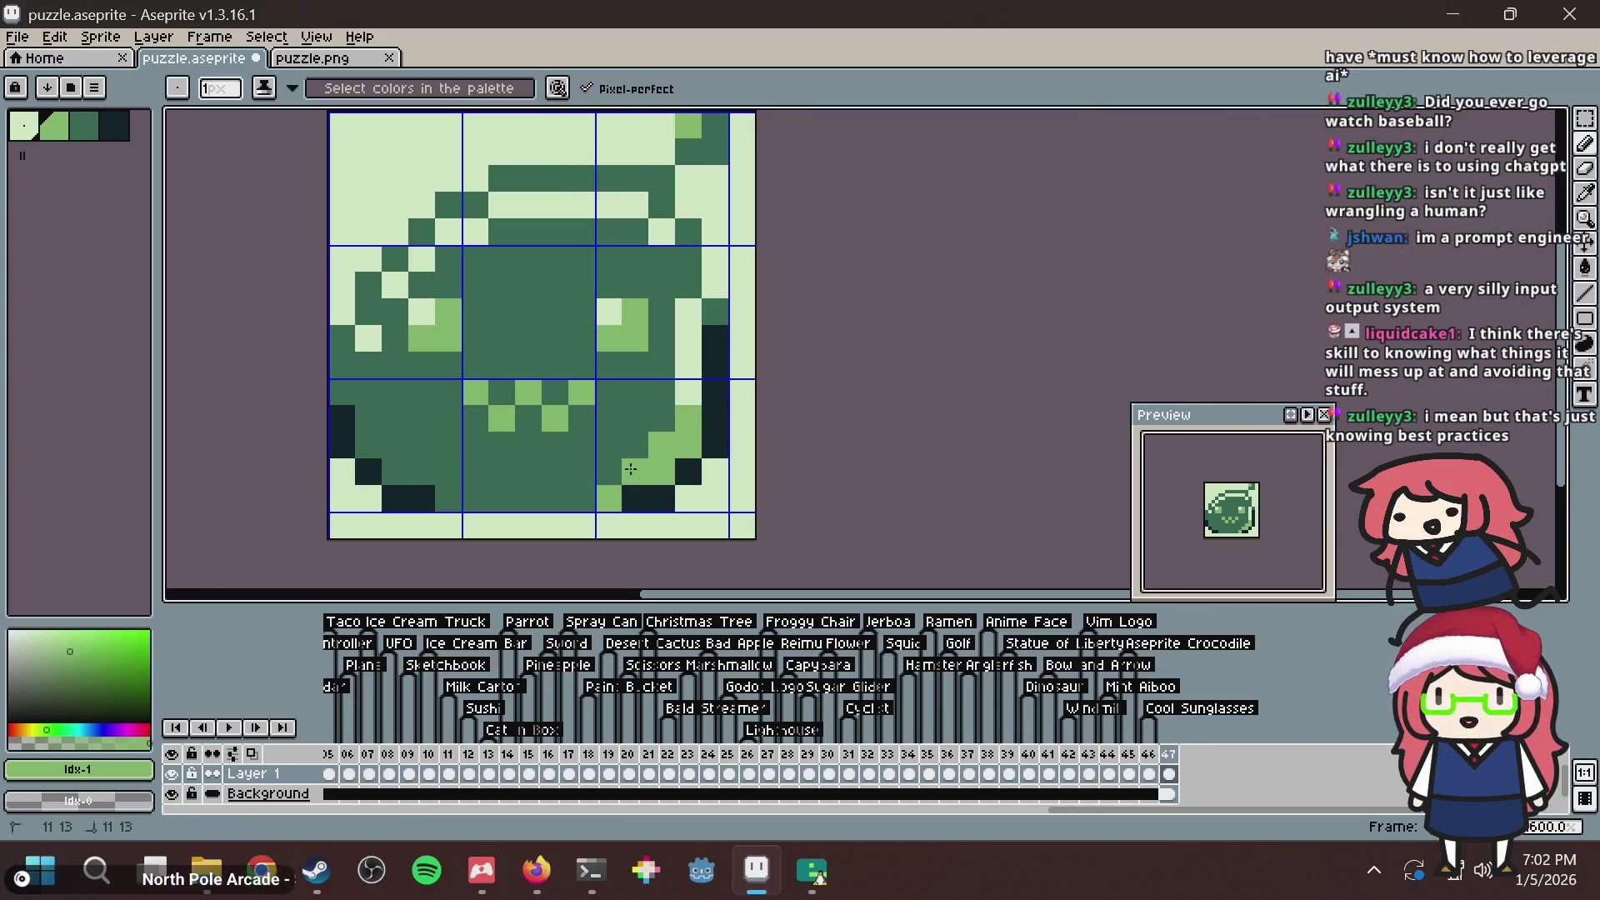
pyautogui.click(570, 501)
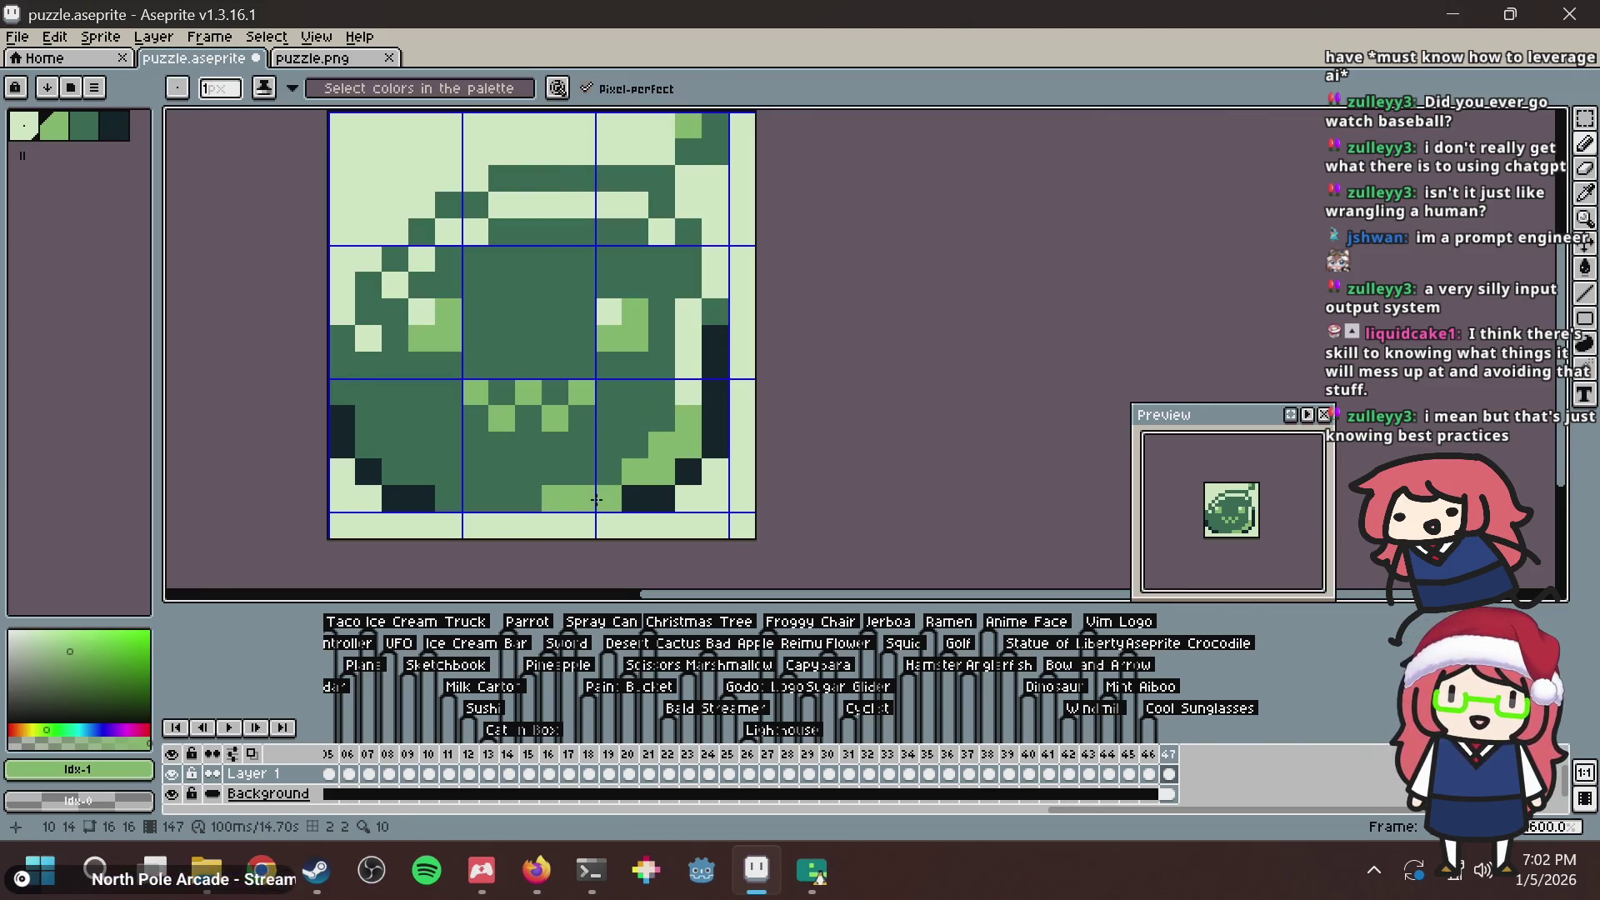
pyautogui.click(612, 465)
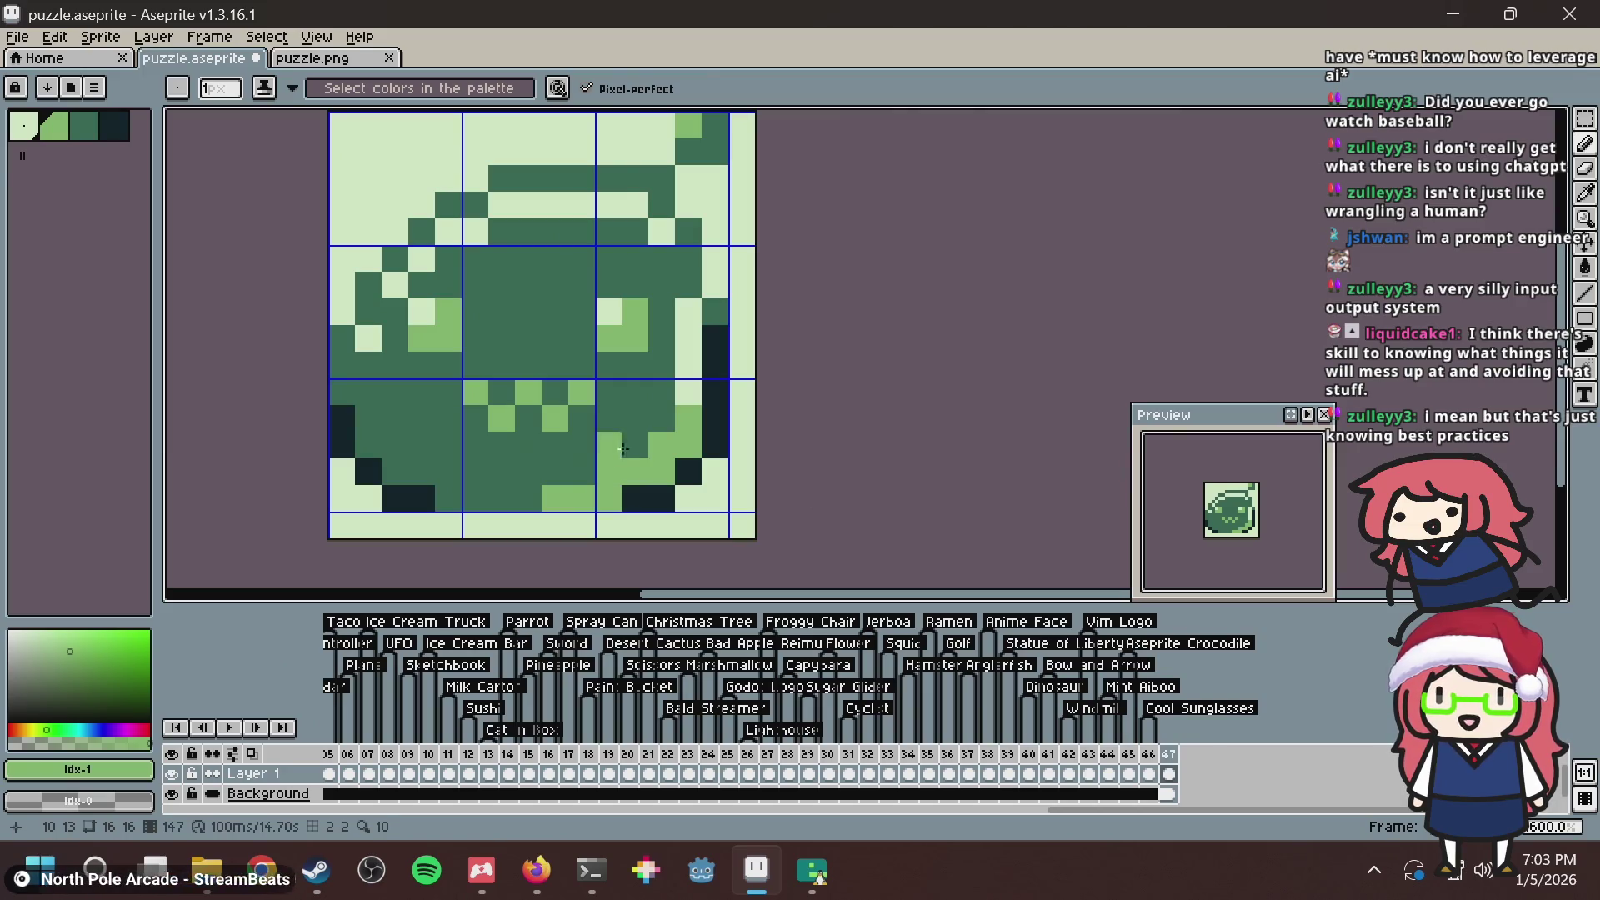
pyautogui.click(644, 442)
pyautogui.click(716, 340)
pyautogui.hotkey('ctrl', 's')
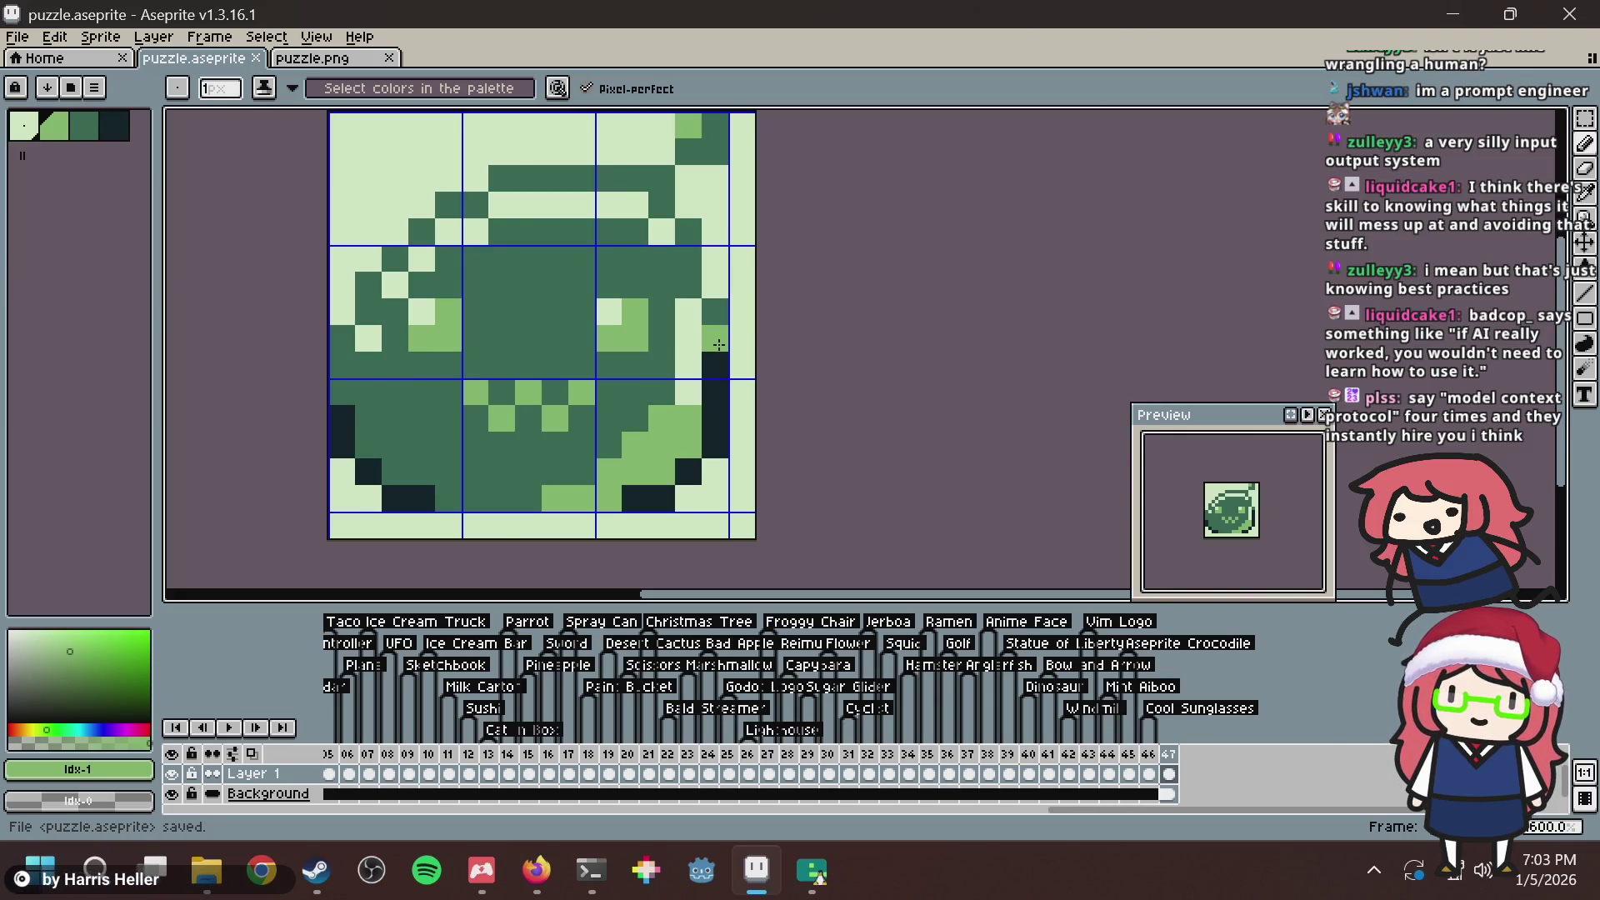
pyautogui.click(707, 346)
pyautogui.hotkey('ctrl', 's')
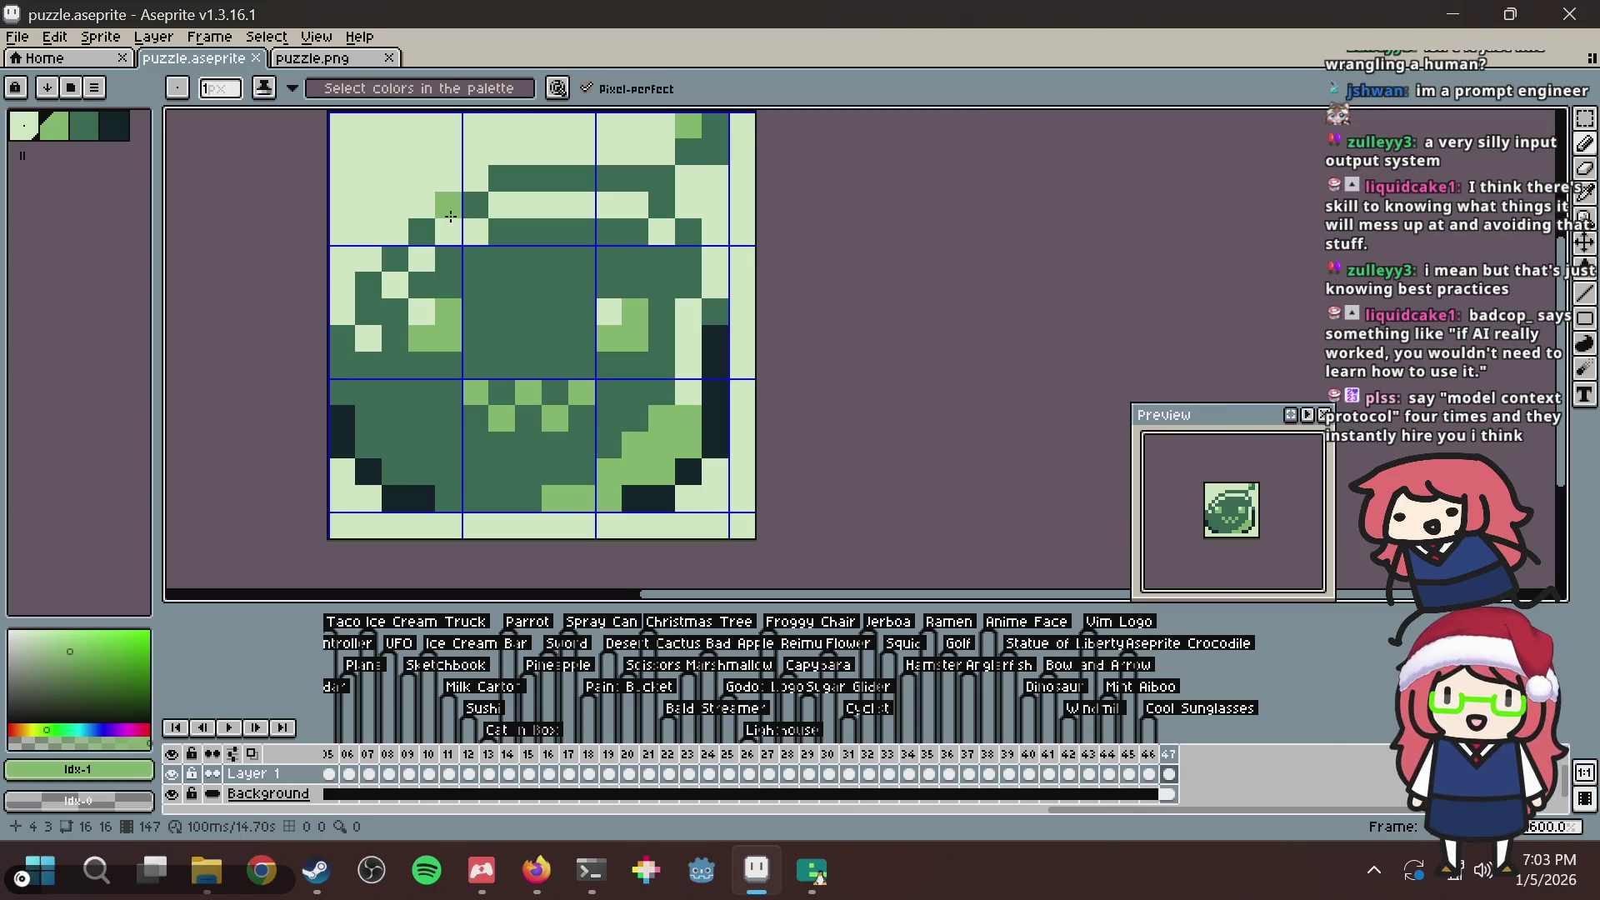
# Darken an upper-left outline pixel, touch up two head-outline pixels, and save.
pyautogui.click(450, 217)
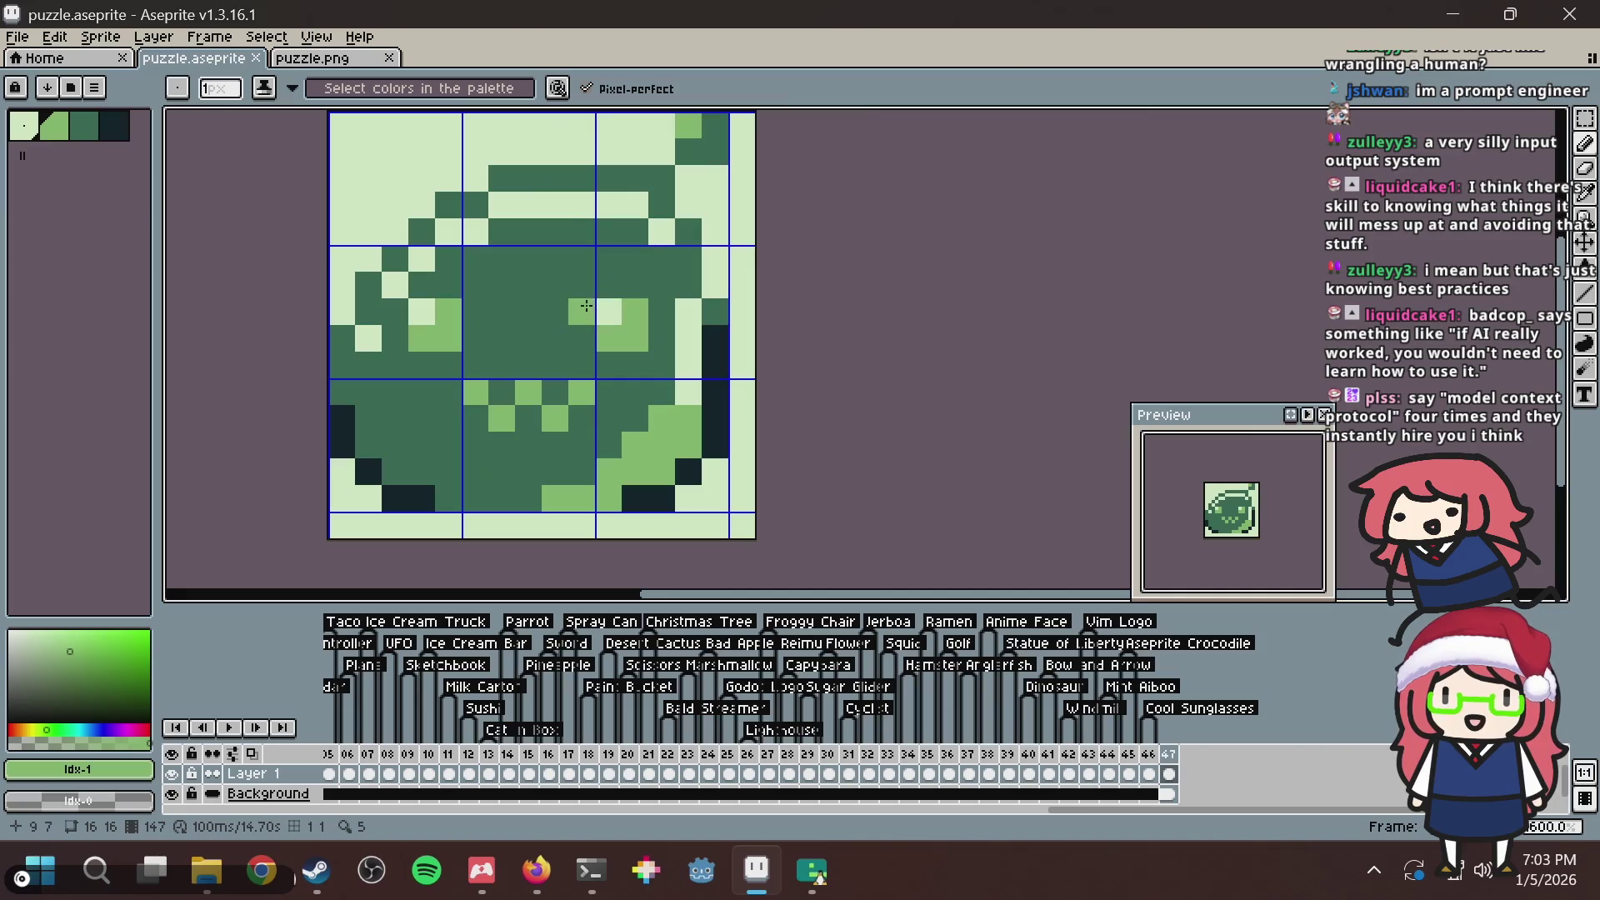
pyautogui.press('i')
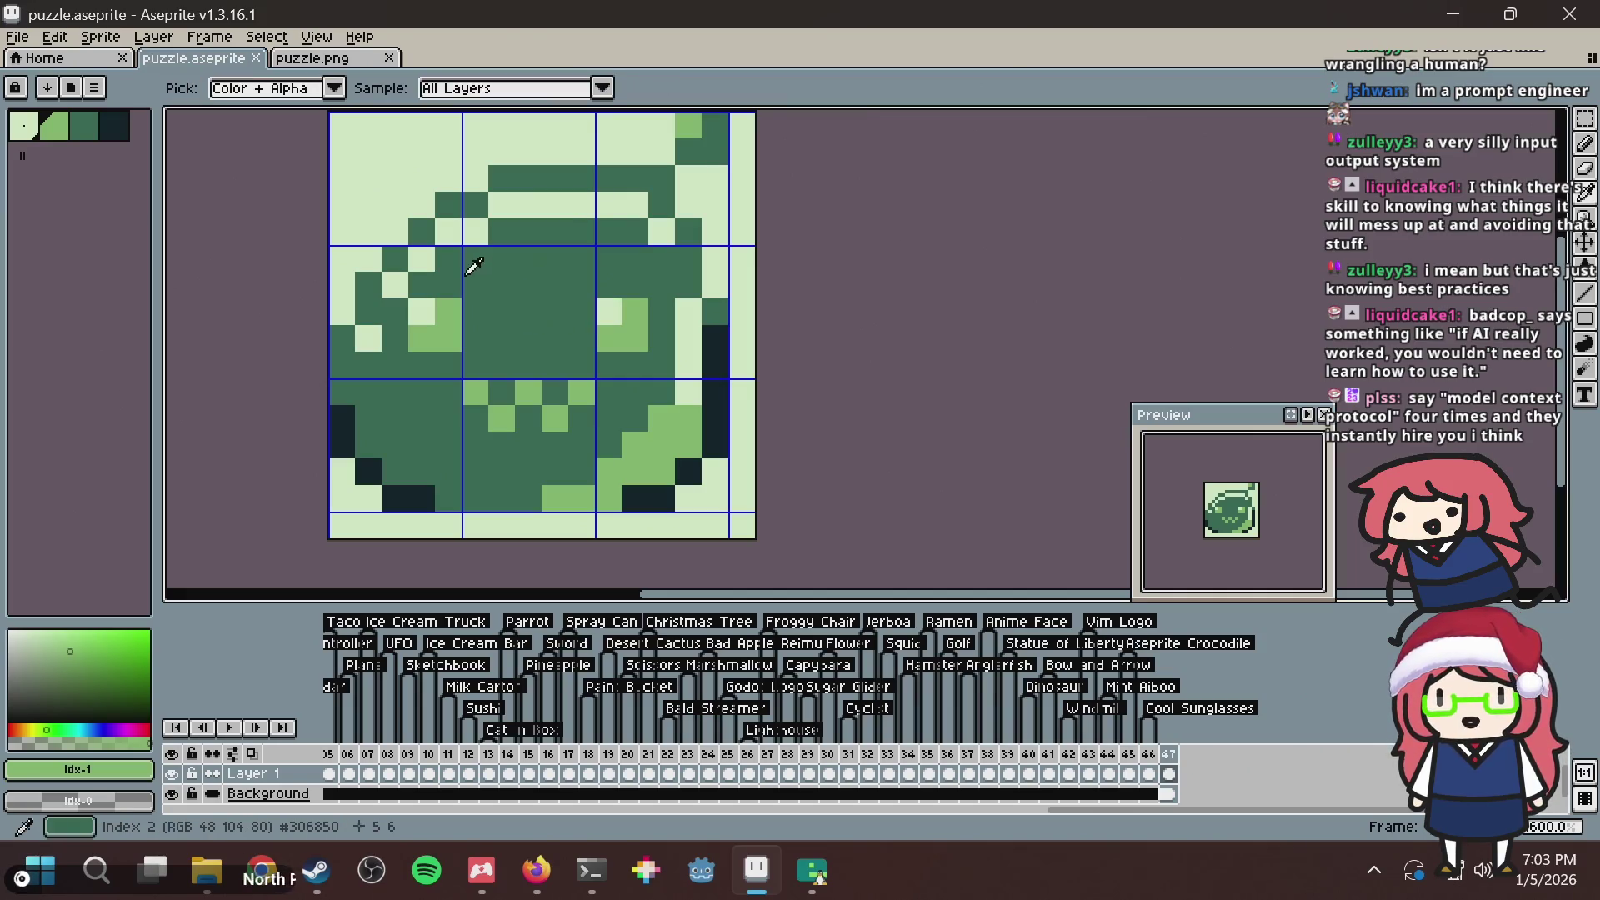
pyautogui.keyDown('alt'); pyautogui.click(673, 194); pyautogui.keyUp('alt')
pyautogui.keyDown('alt'); pyautogui.click(662, 227); pyautogui.keyUp('alt')
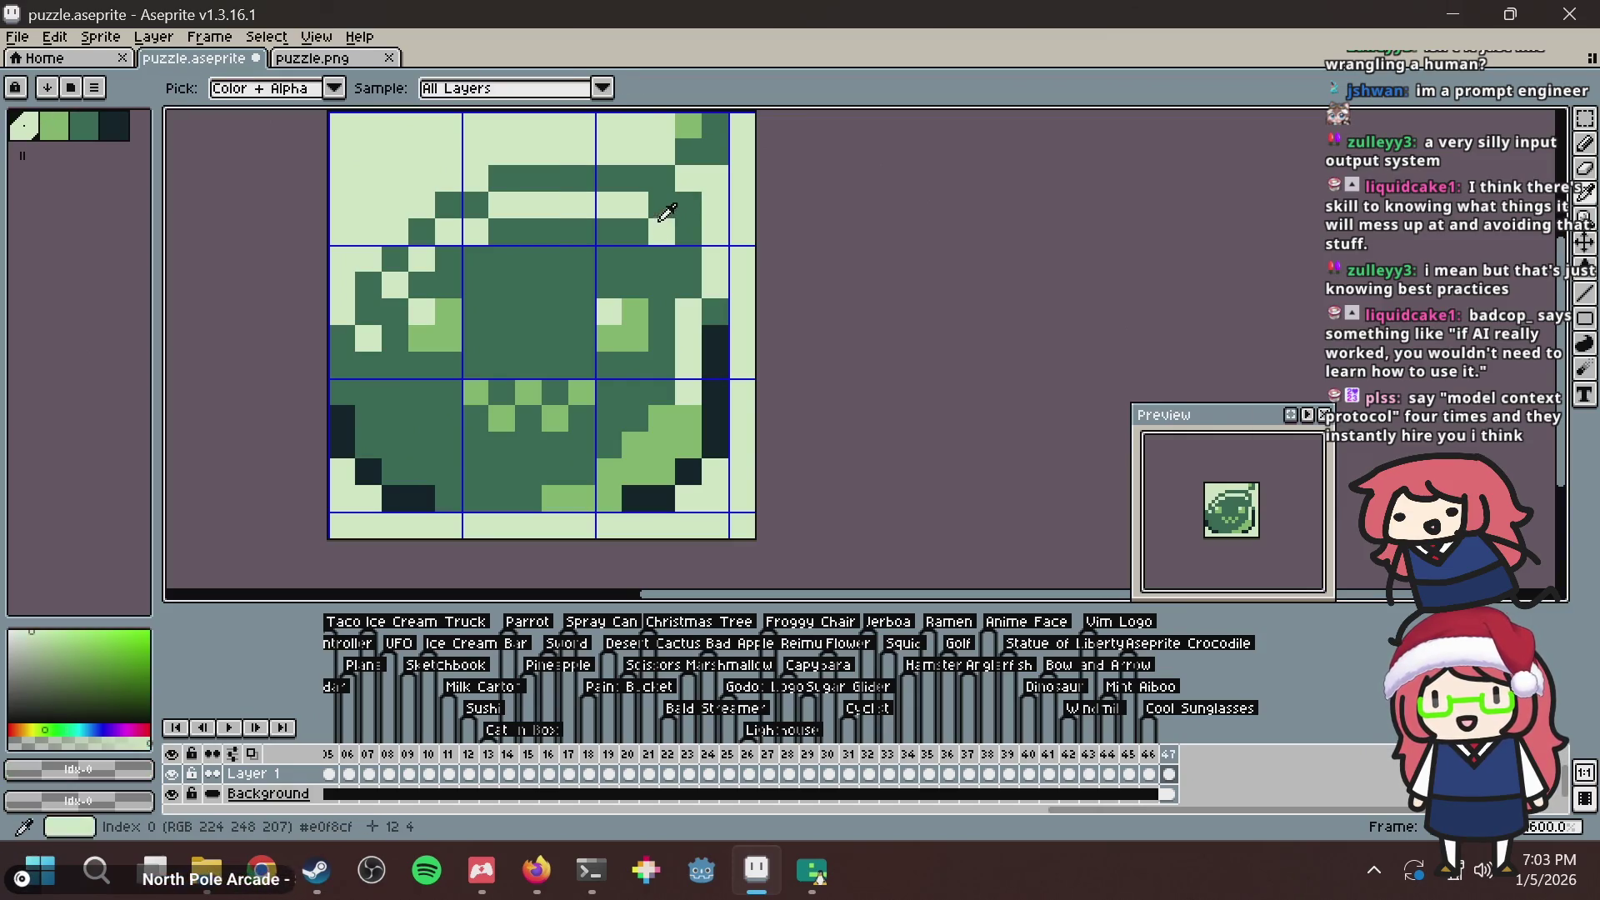
pyautogui.click(662, 212)
pyautogui.hotkey('ctrl', 's')
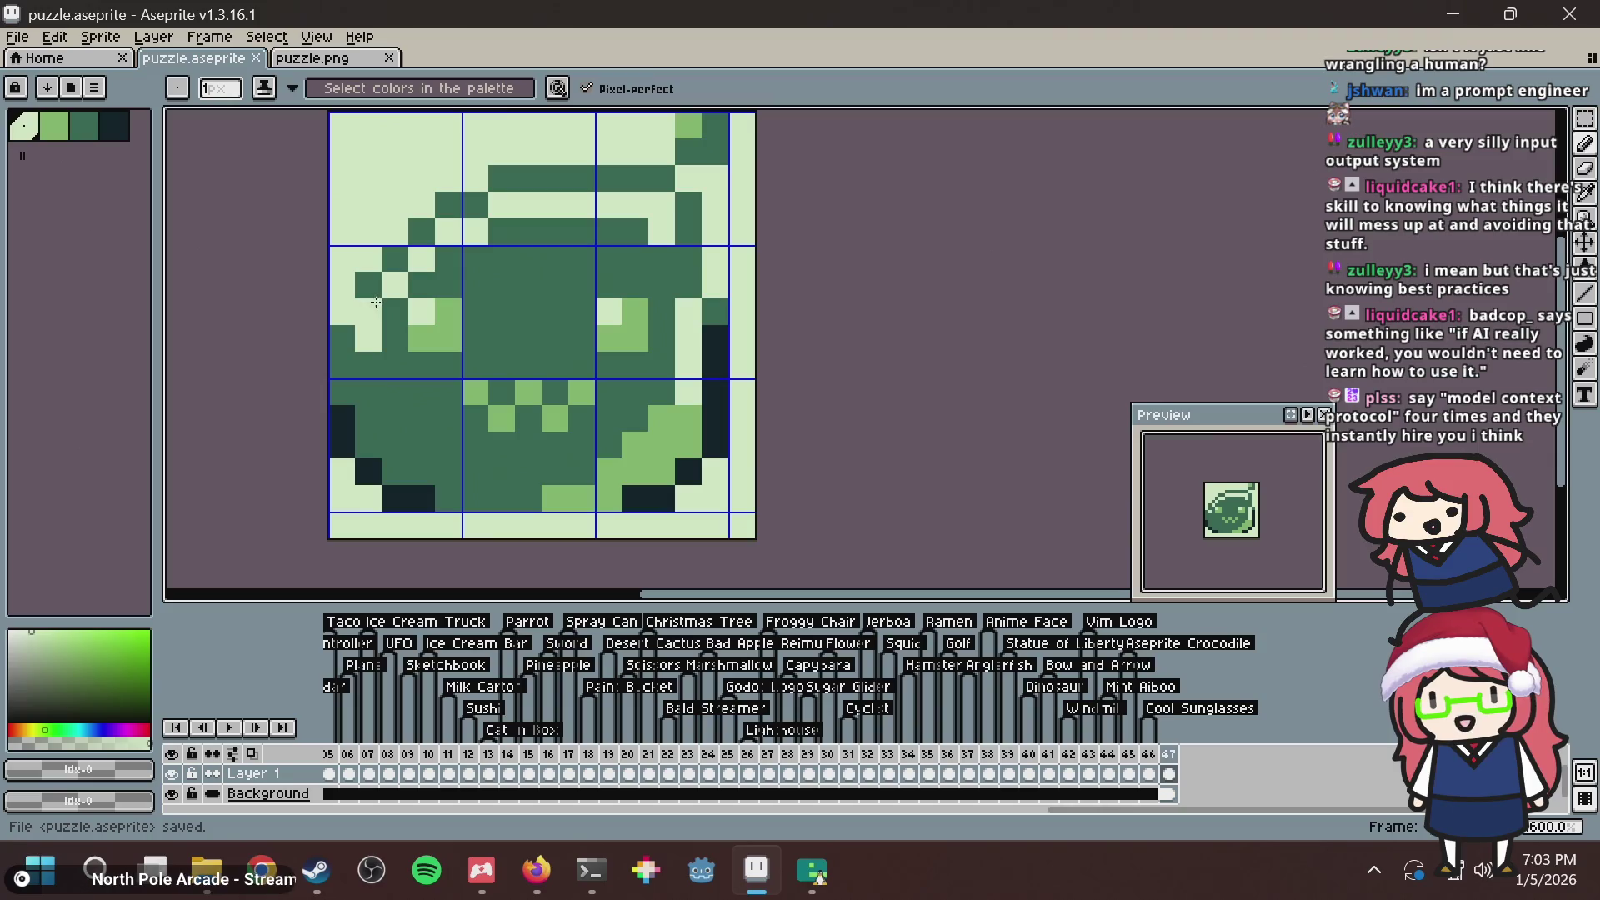
pyautogui.hotkey('ctrl', 's')
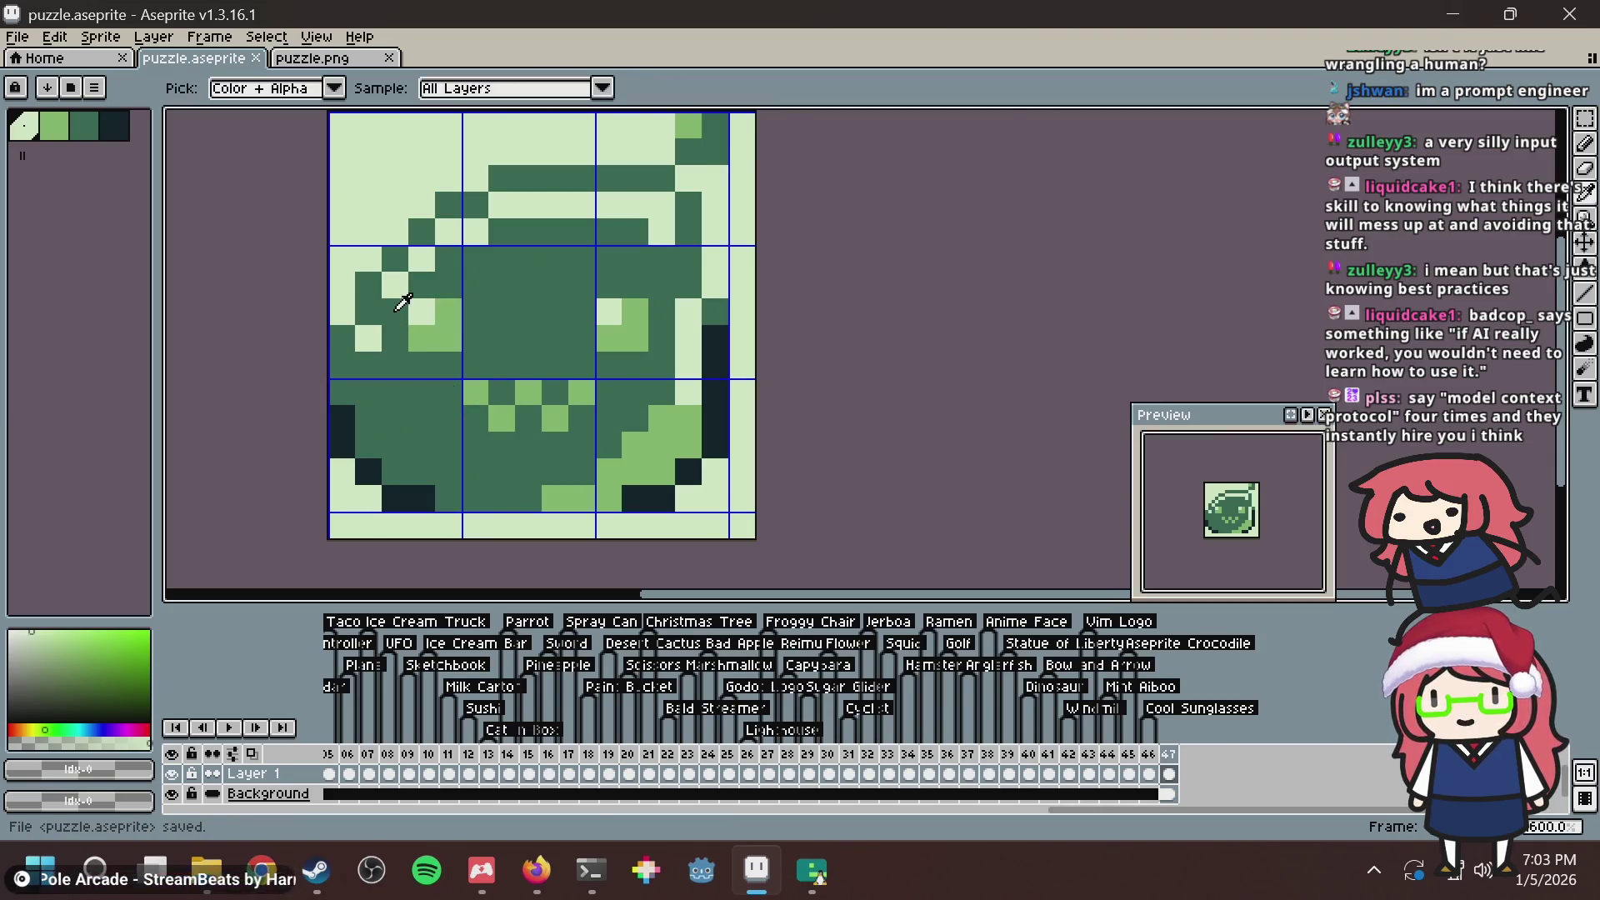
# Move the 2x2 left eye highlight one pixel left and save.
pyautogui.keyDown('alt'); pyautogui.click(414, 307); pyautogui.keyUp('alt')
pyautogui.press('m')
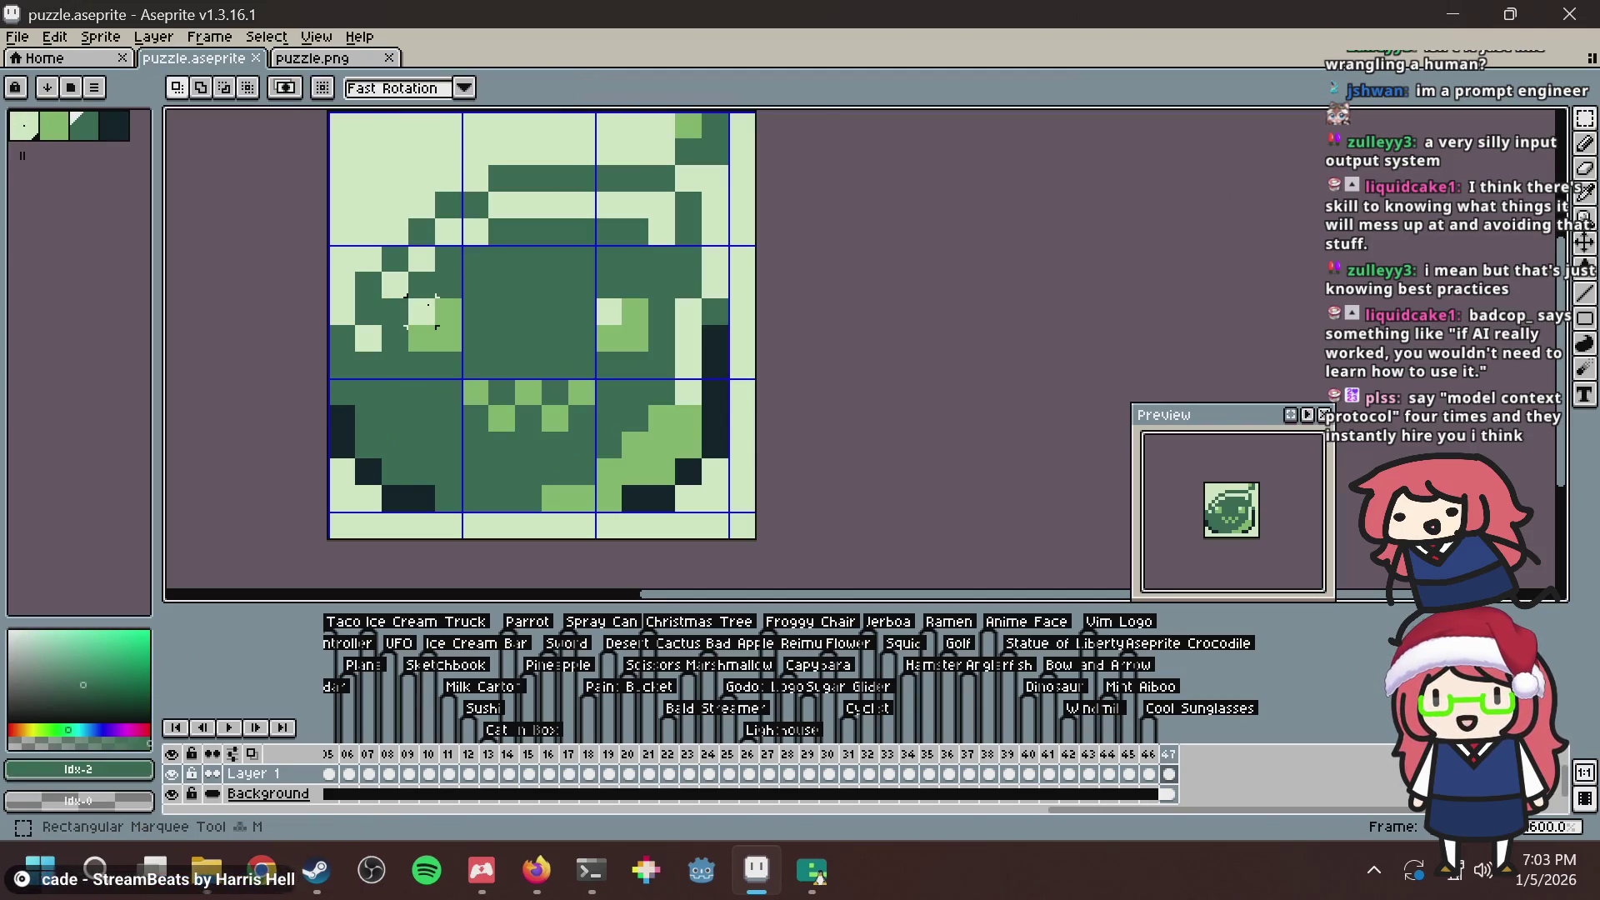
pyautogui.moveTo(429, 298); pyautogui.dragTo(492, 356)
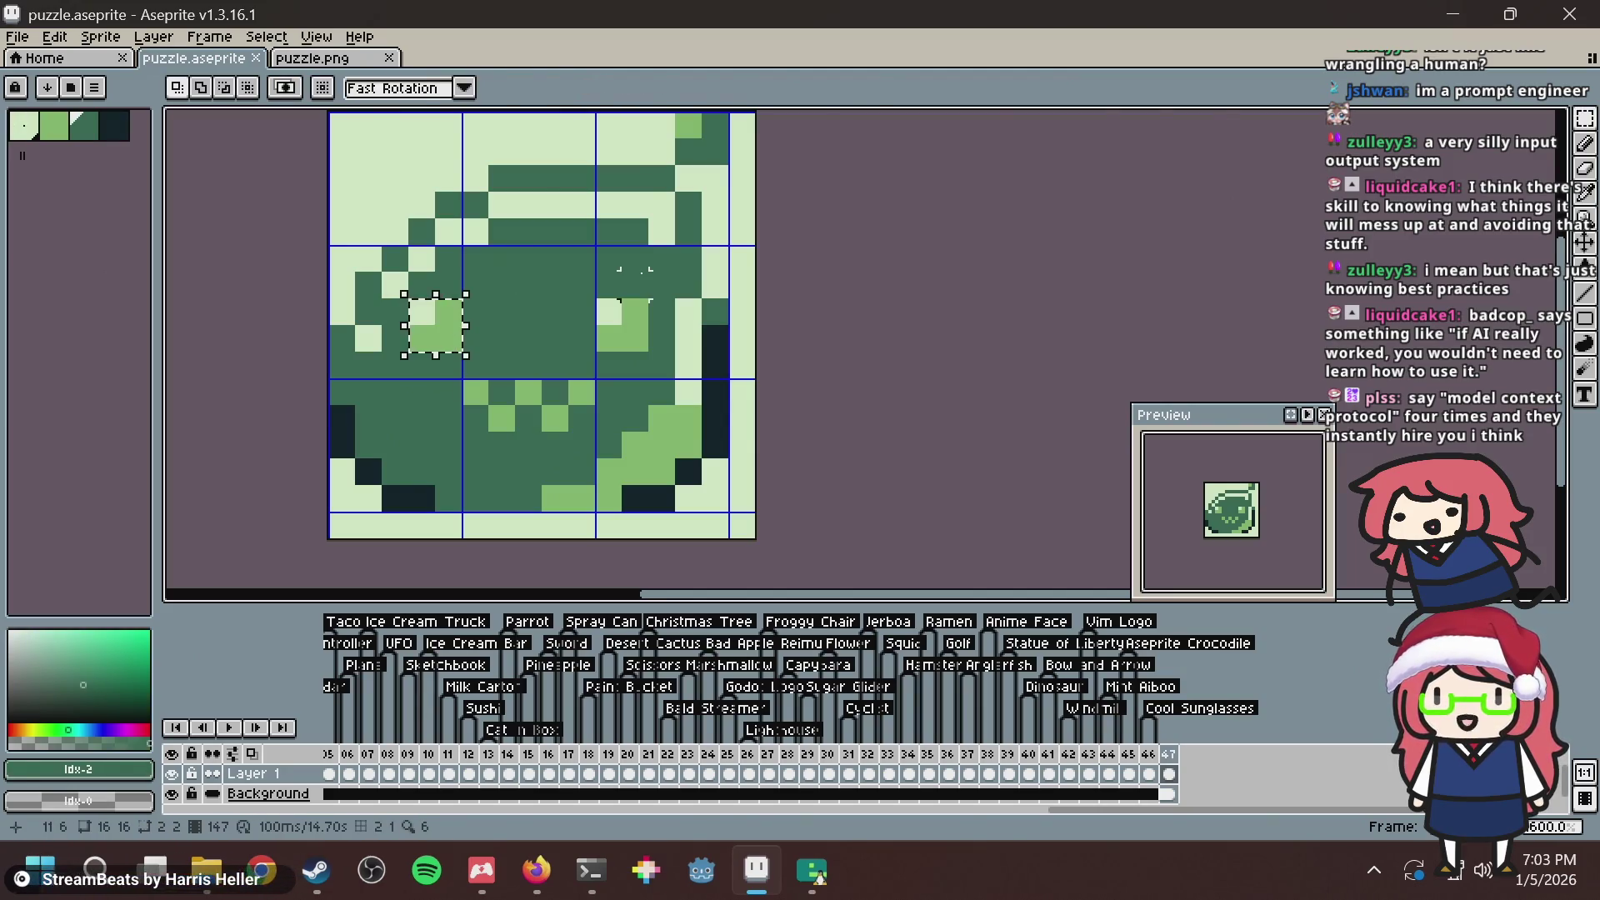
pyautogui.press('Left')
pyautogui.hotkey('ctrl', 'd')
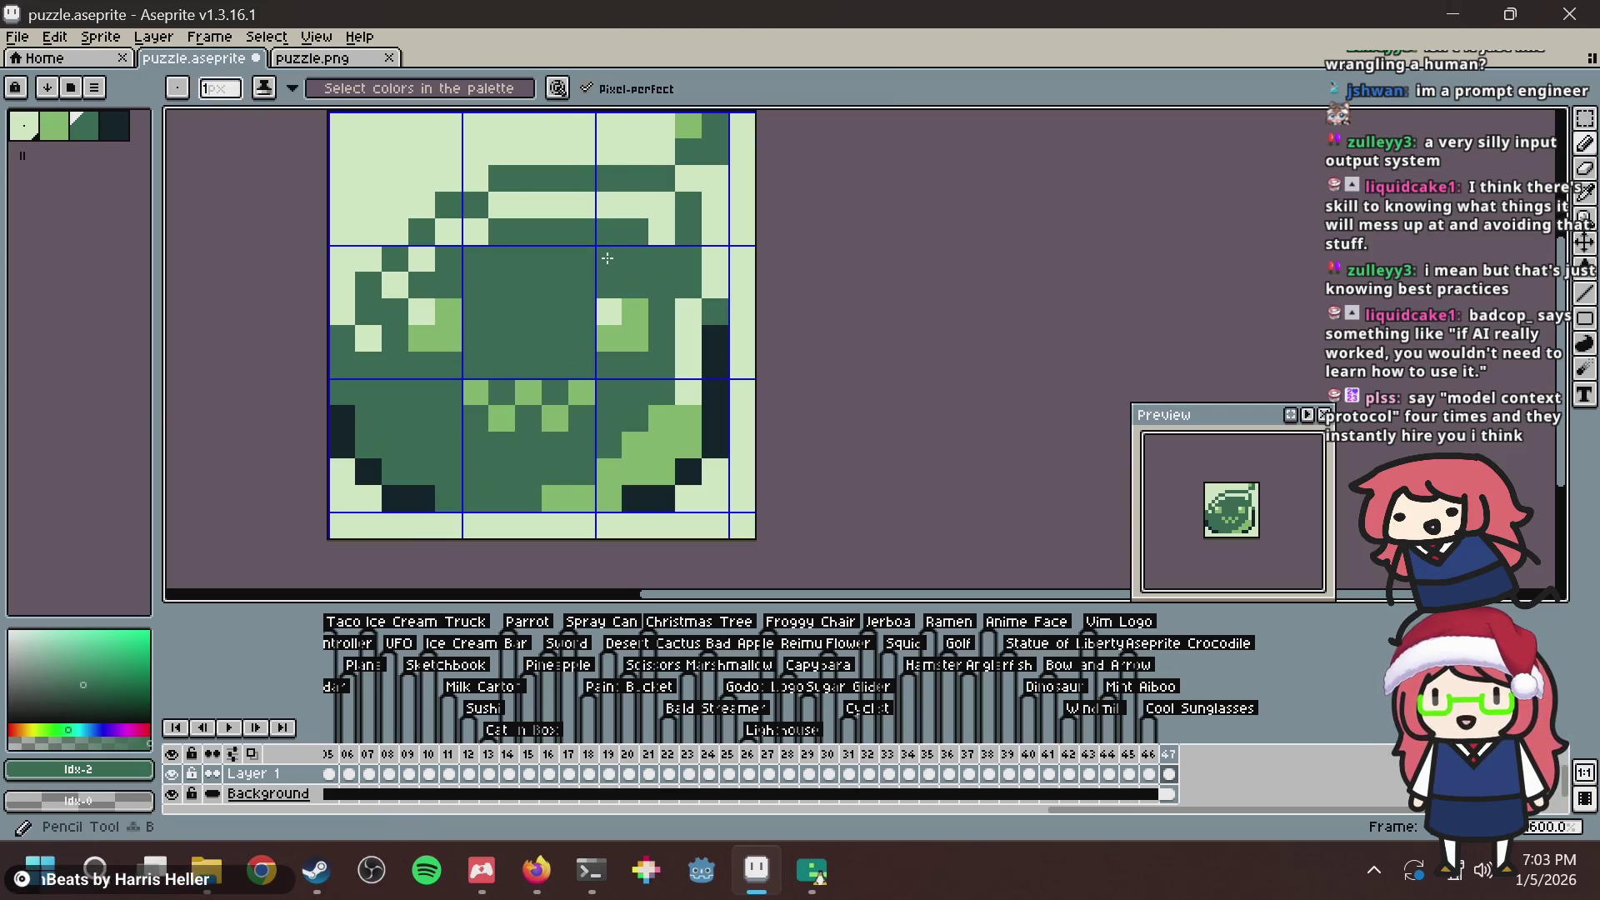
pyautogui.press('v')
pyautogui.hotkey('ctrl', 's')
pyautogui.press('i')
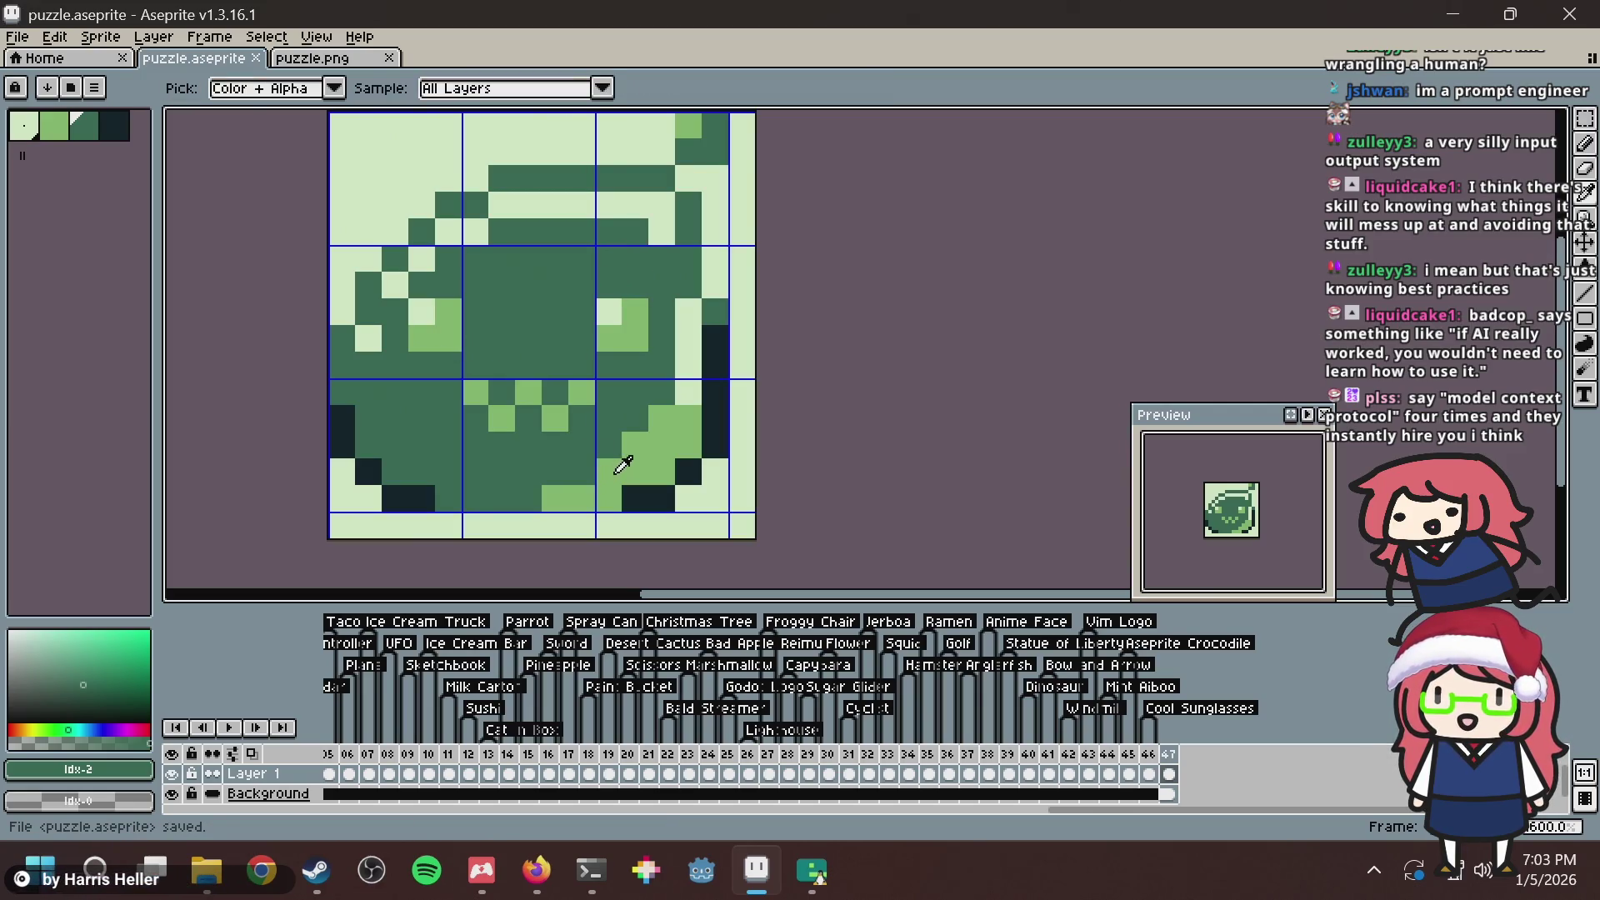
# Paint light-green highlight pixels on the lower face and lower-left cheek.
pyautogui.click(623, 464)
pyautogui.press('b')
pyautogui.click(608, 471)
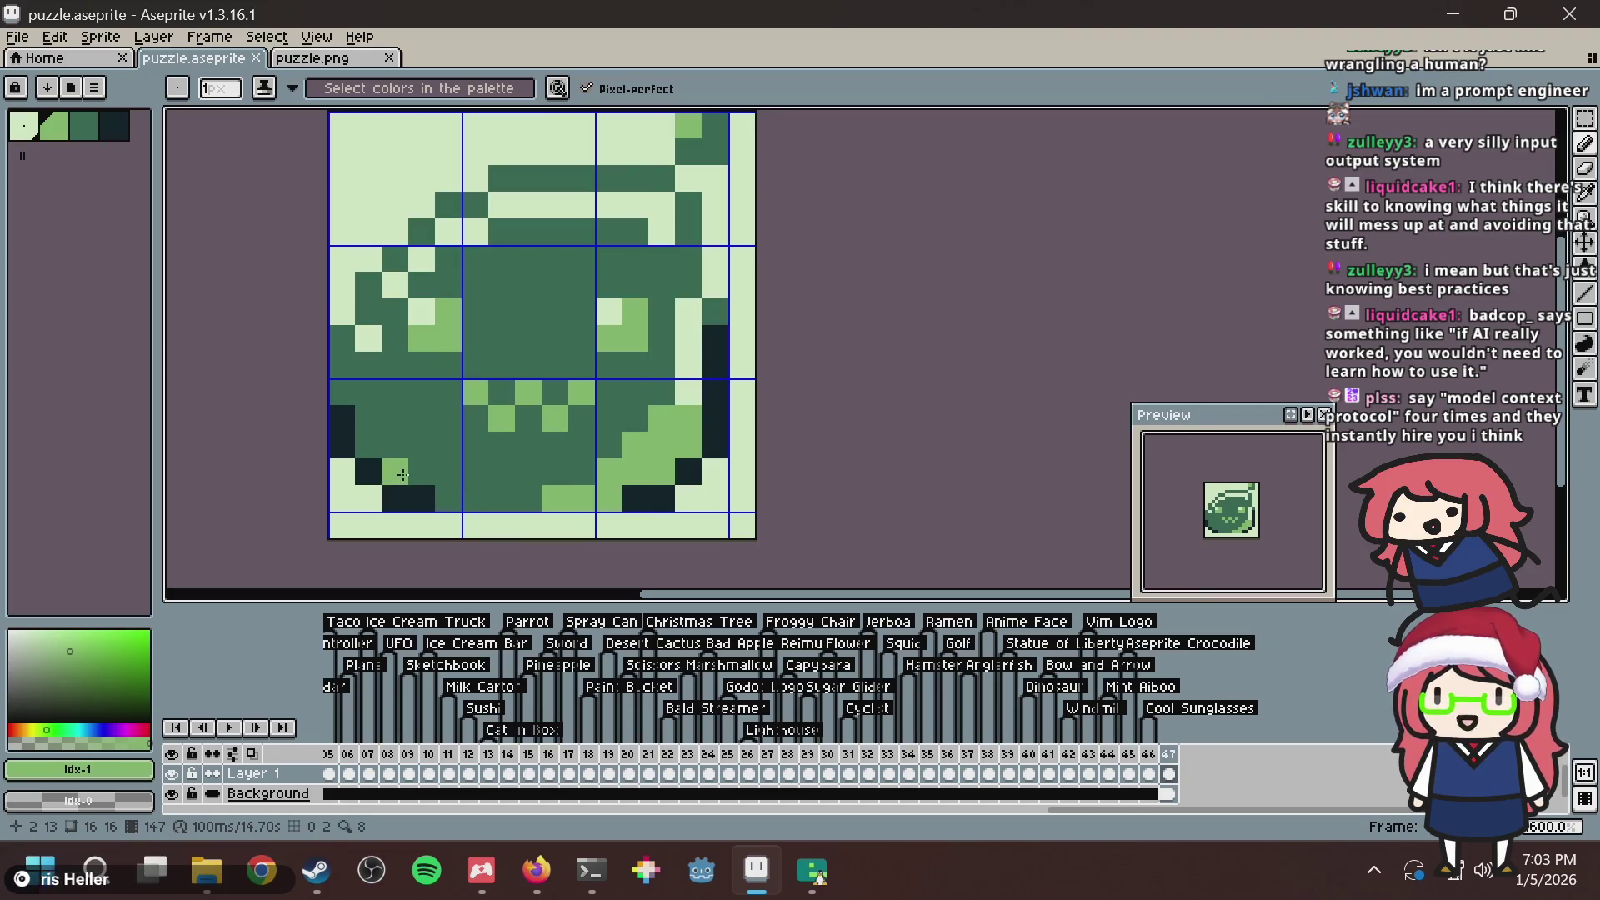
pyautogui.click(421, 470)
pyautogui.click(448, 498)
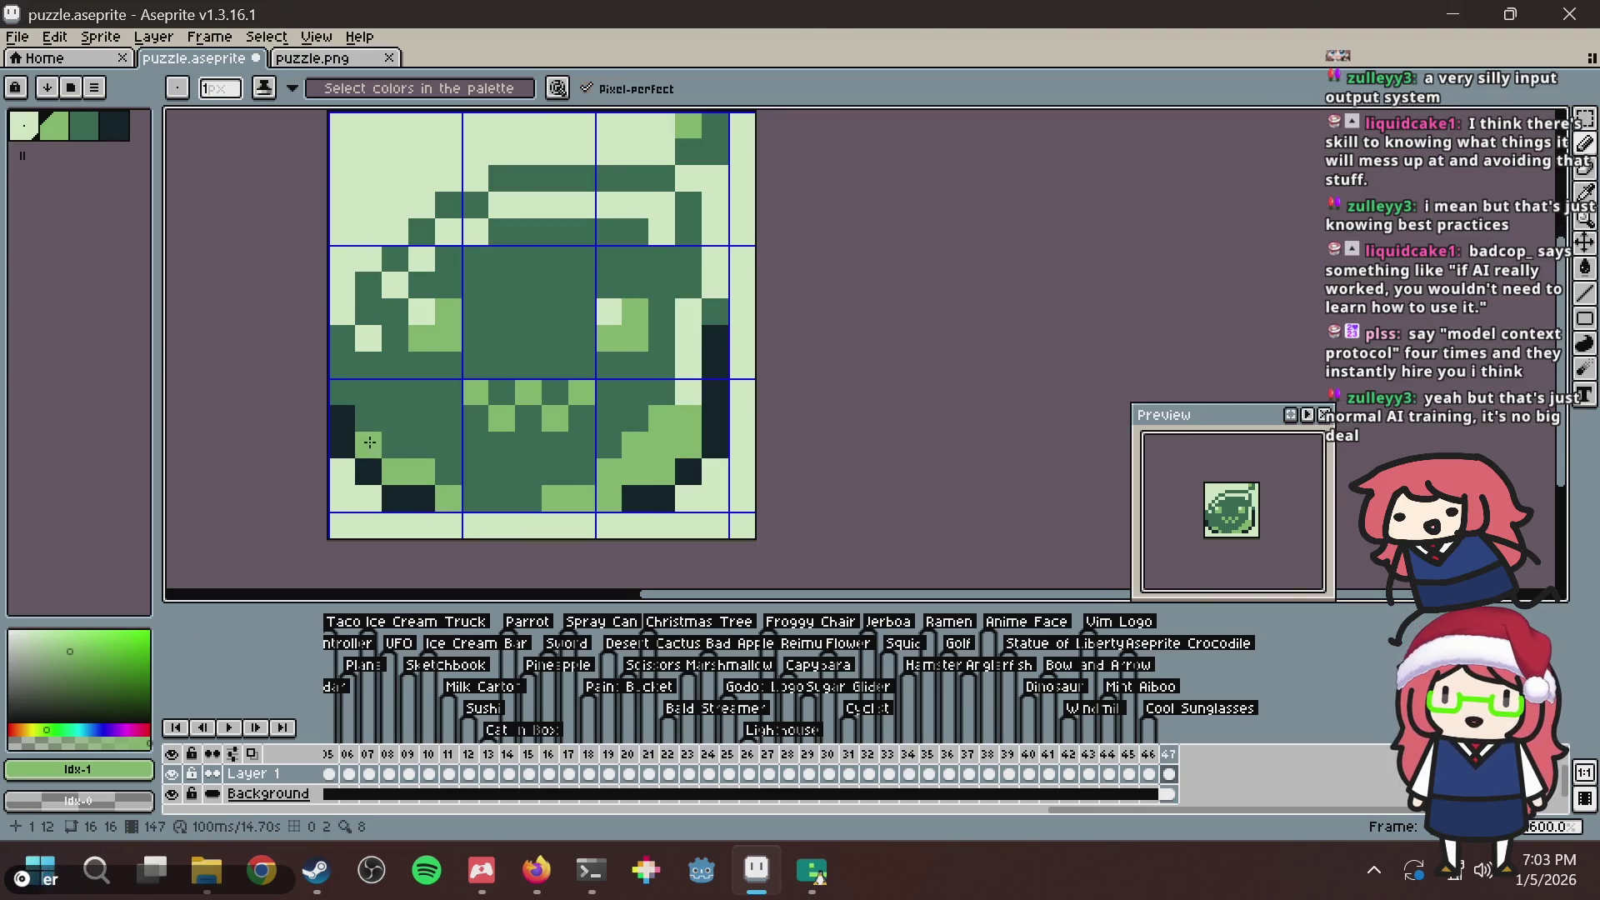
pyautogui.press('i')
pyautogui.press('b')
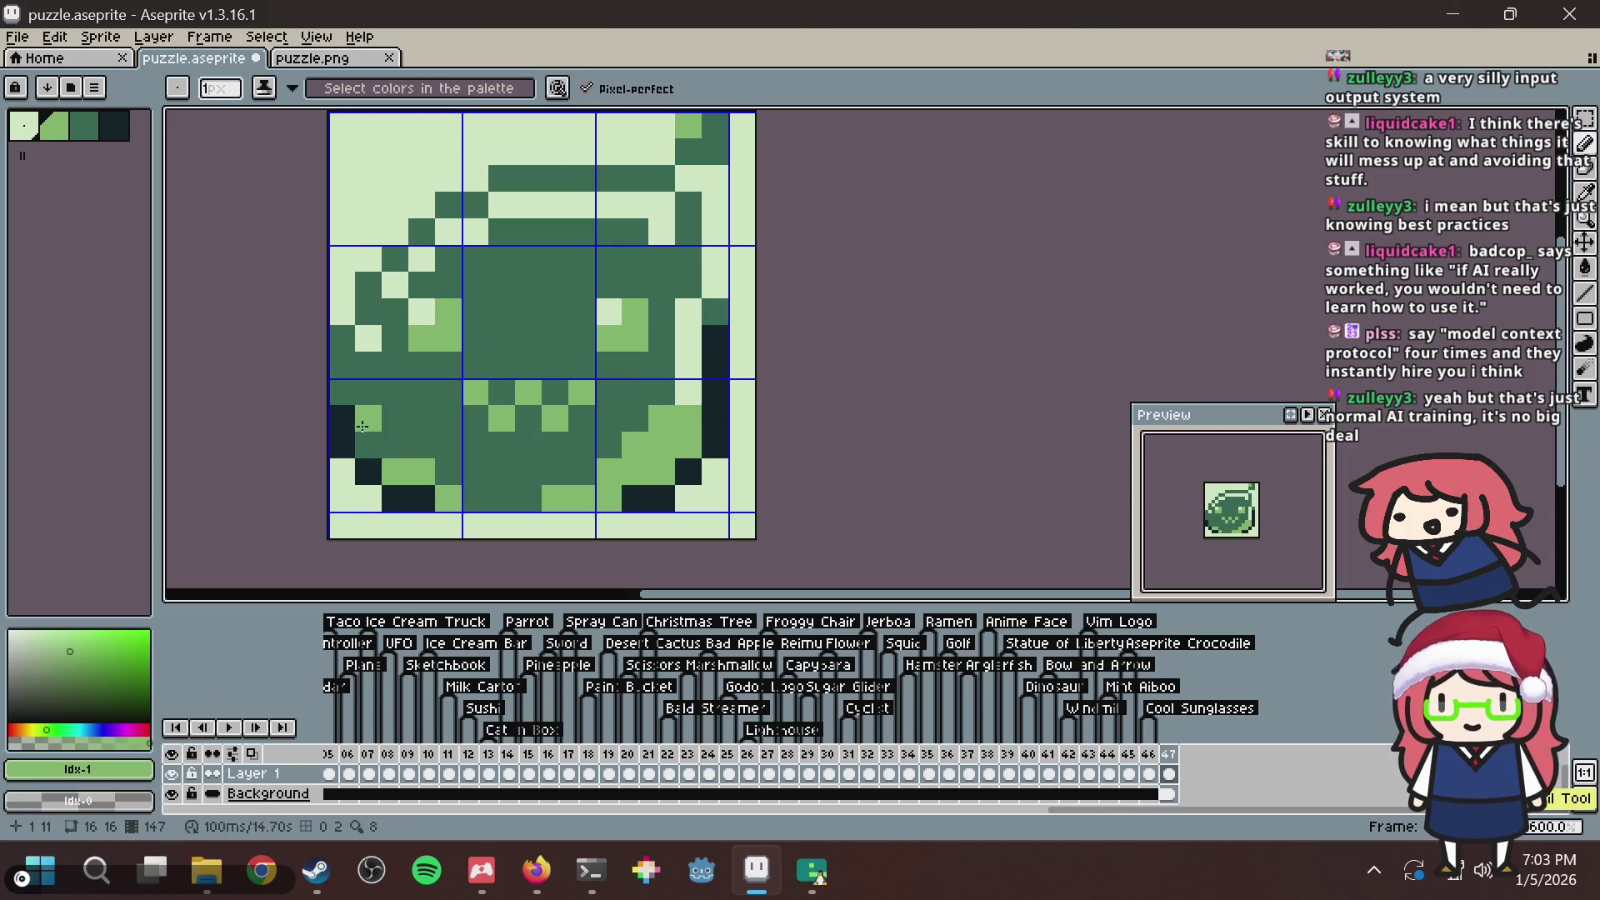
# Extend the lower-left cheek highlight, try light-green bottom-row pixels, save, then undo them.
pyautogui.click(367, 443)
pyautogui.click(396, 443)
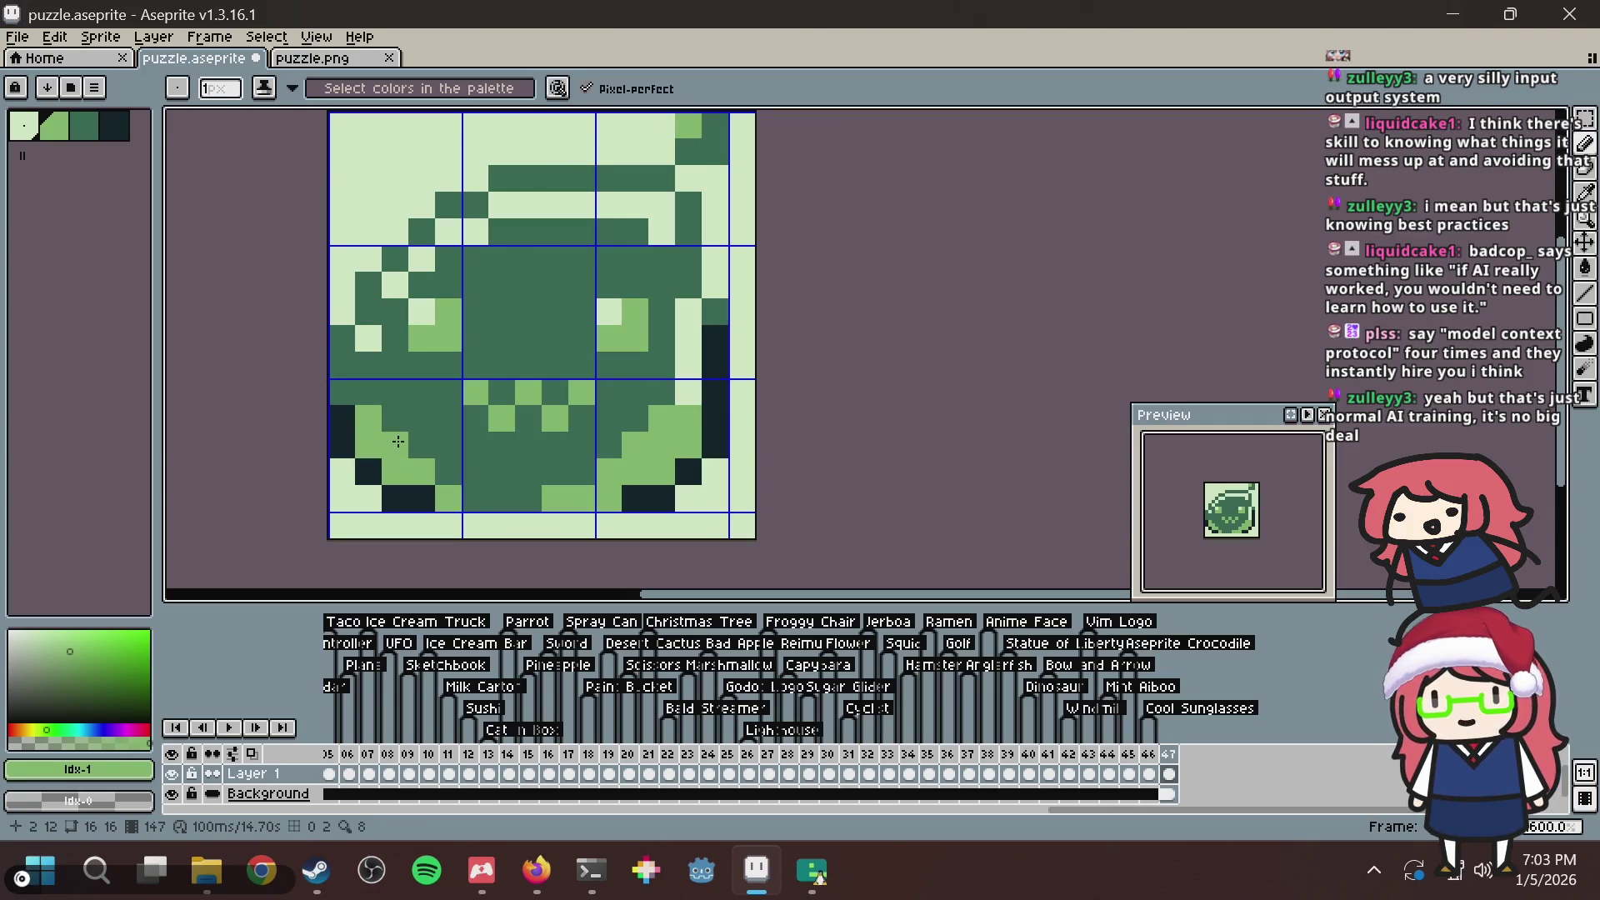
pyautogui.click(421, 453)
pyautogui.click(476, 498)
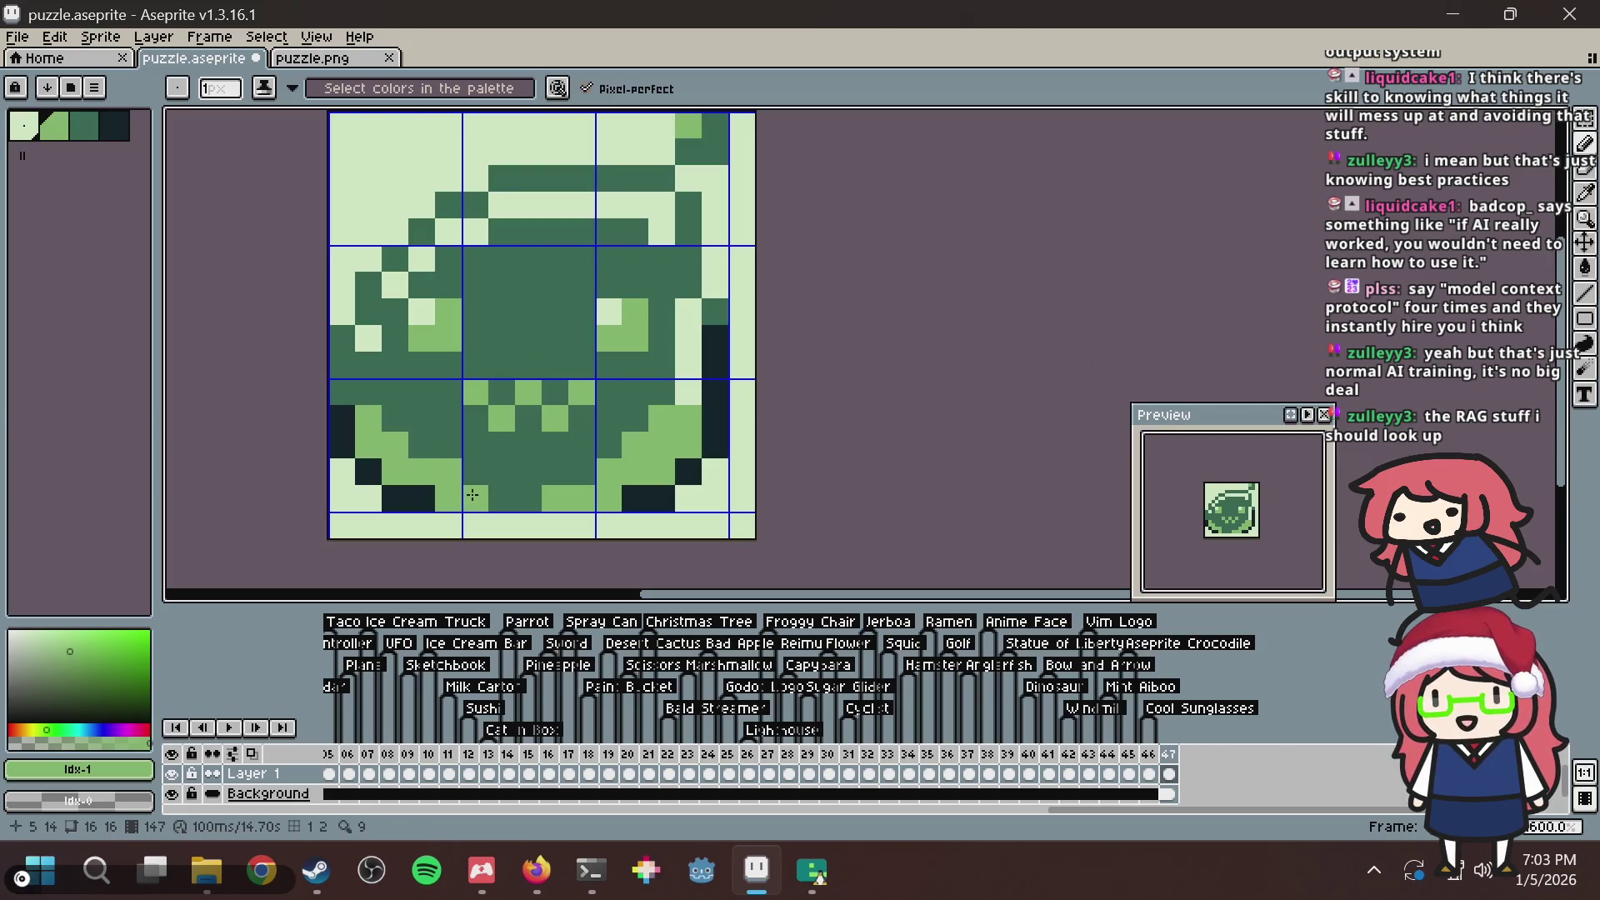
pyautogui.click(493, 497)
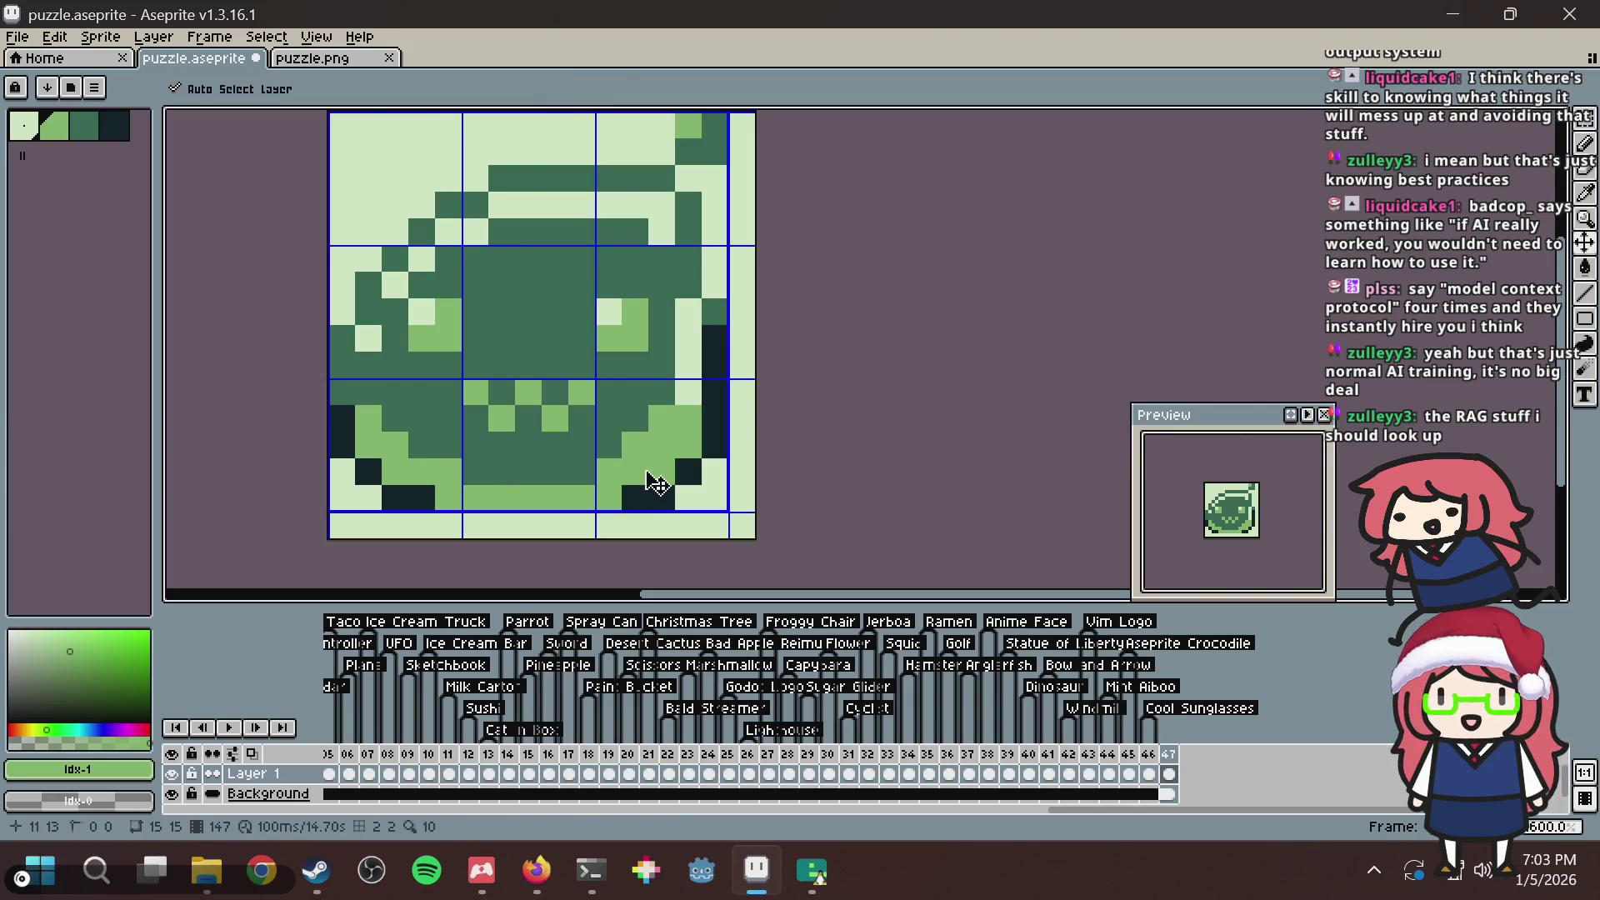
pyautogui.hotkey('ctrl', 's')
pyautogui.hotkey('ctrl', 'z')
pyautogui.hotkey('ctrl', 'z')
pyautogui.hotkey('ctrl', 'z')
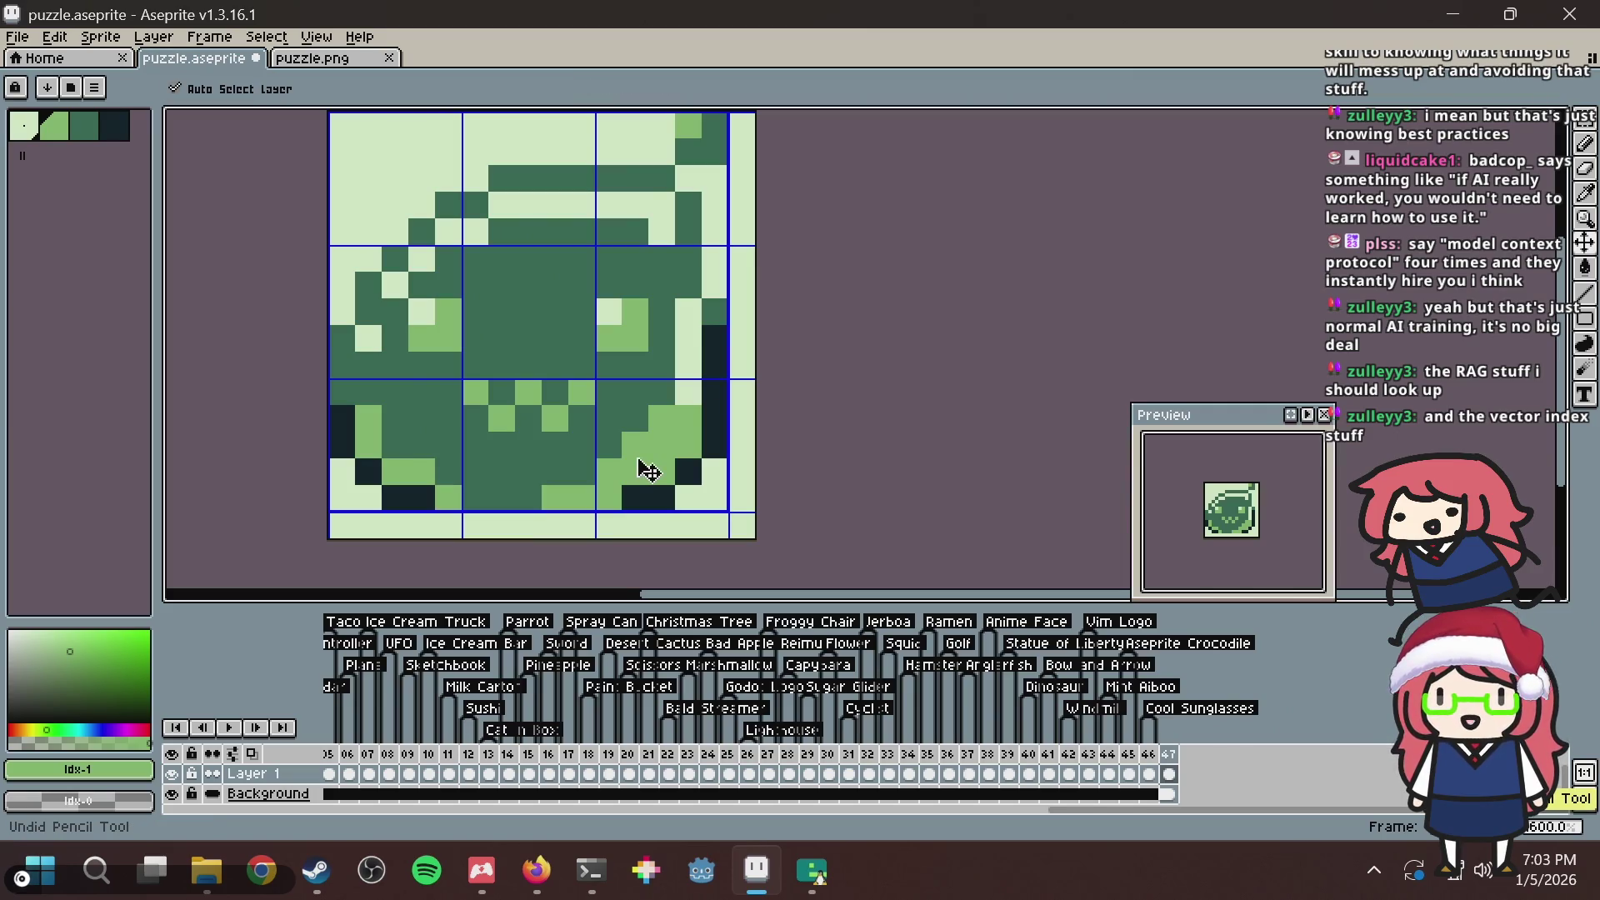
pyautogui.hotkey('ctrl', 's')
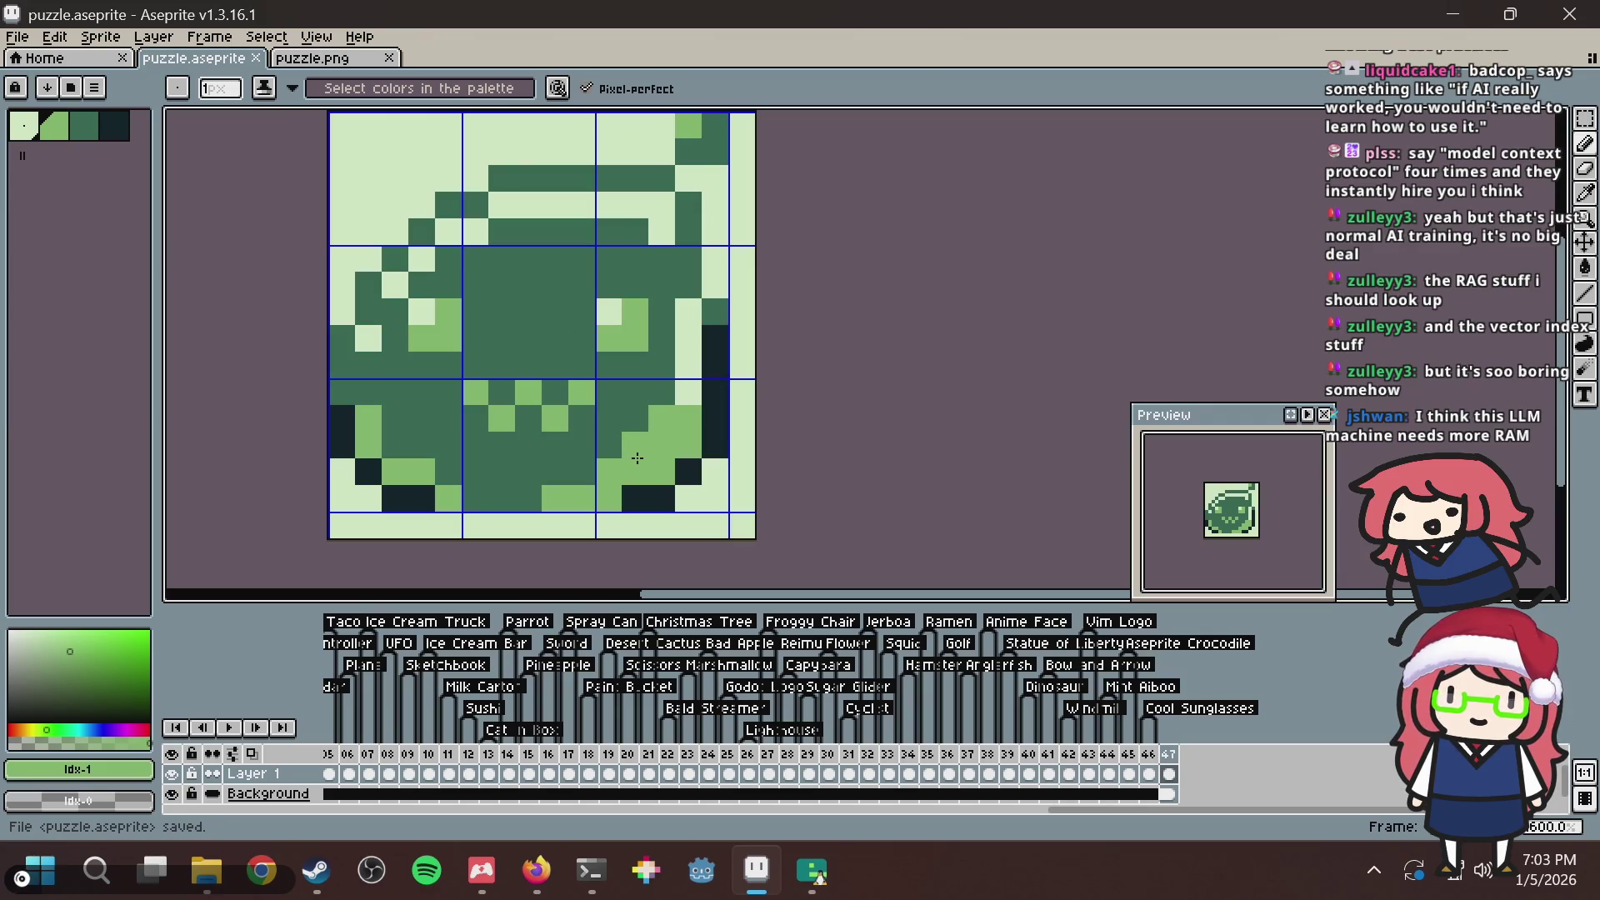
# Save, then try darkening two left-edge pixels dark green and undo it.
pyautogui.hotkey('ctrl', 's')
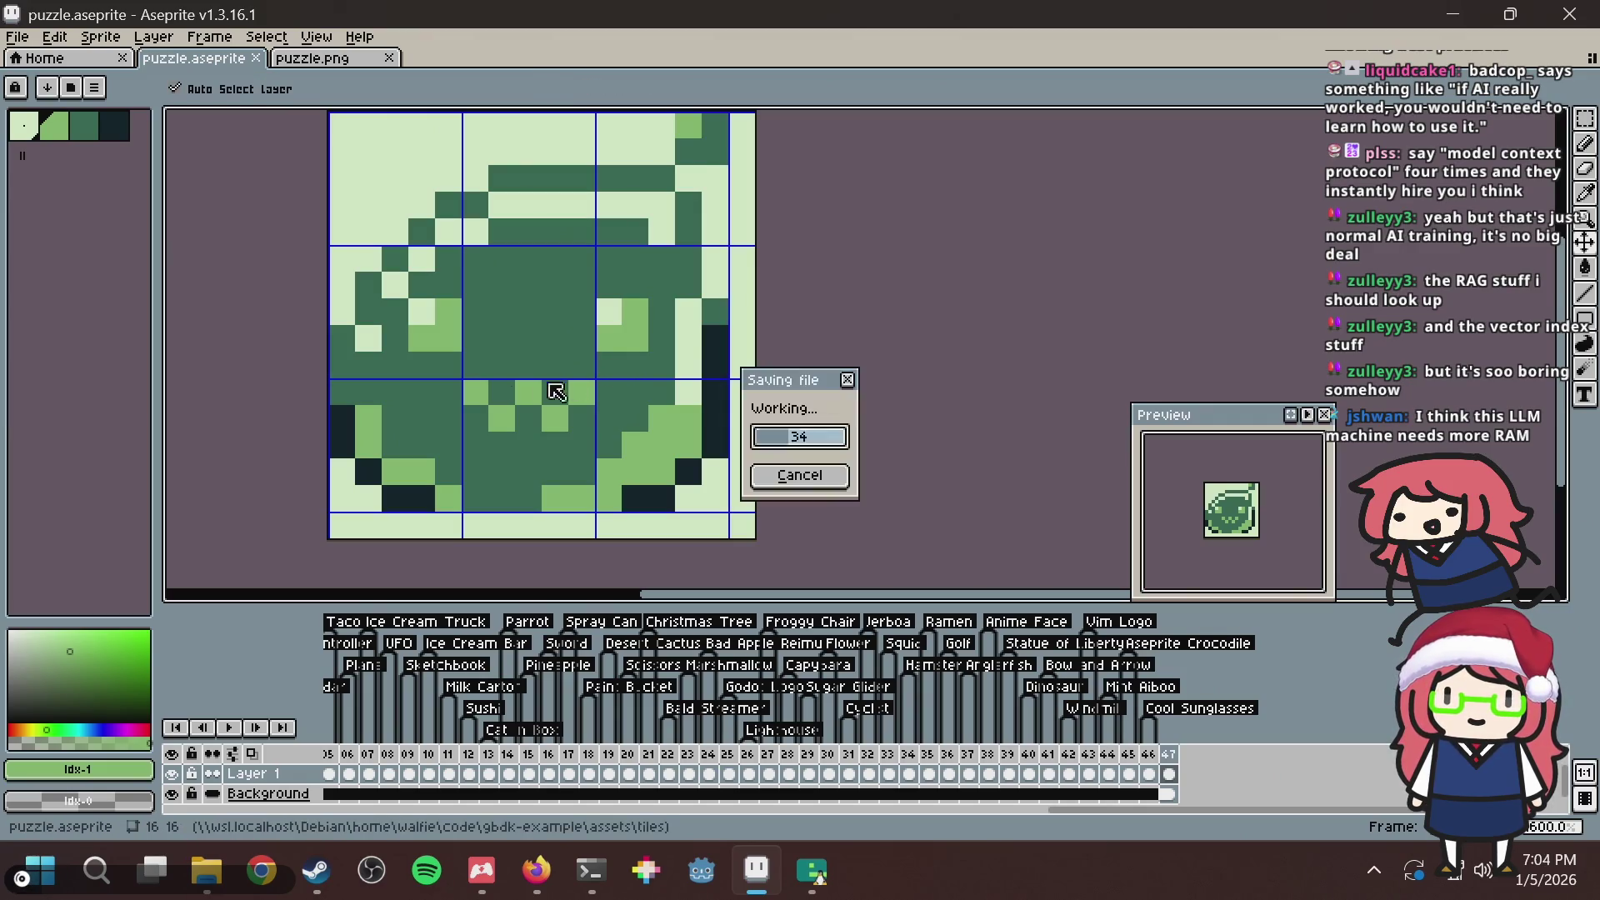
pyautogui.press('b')
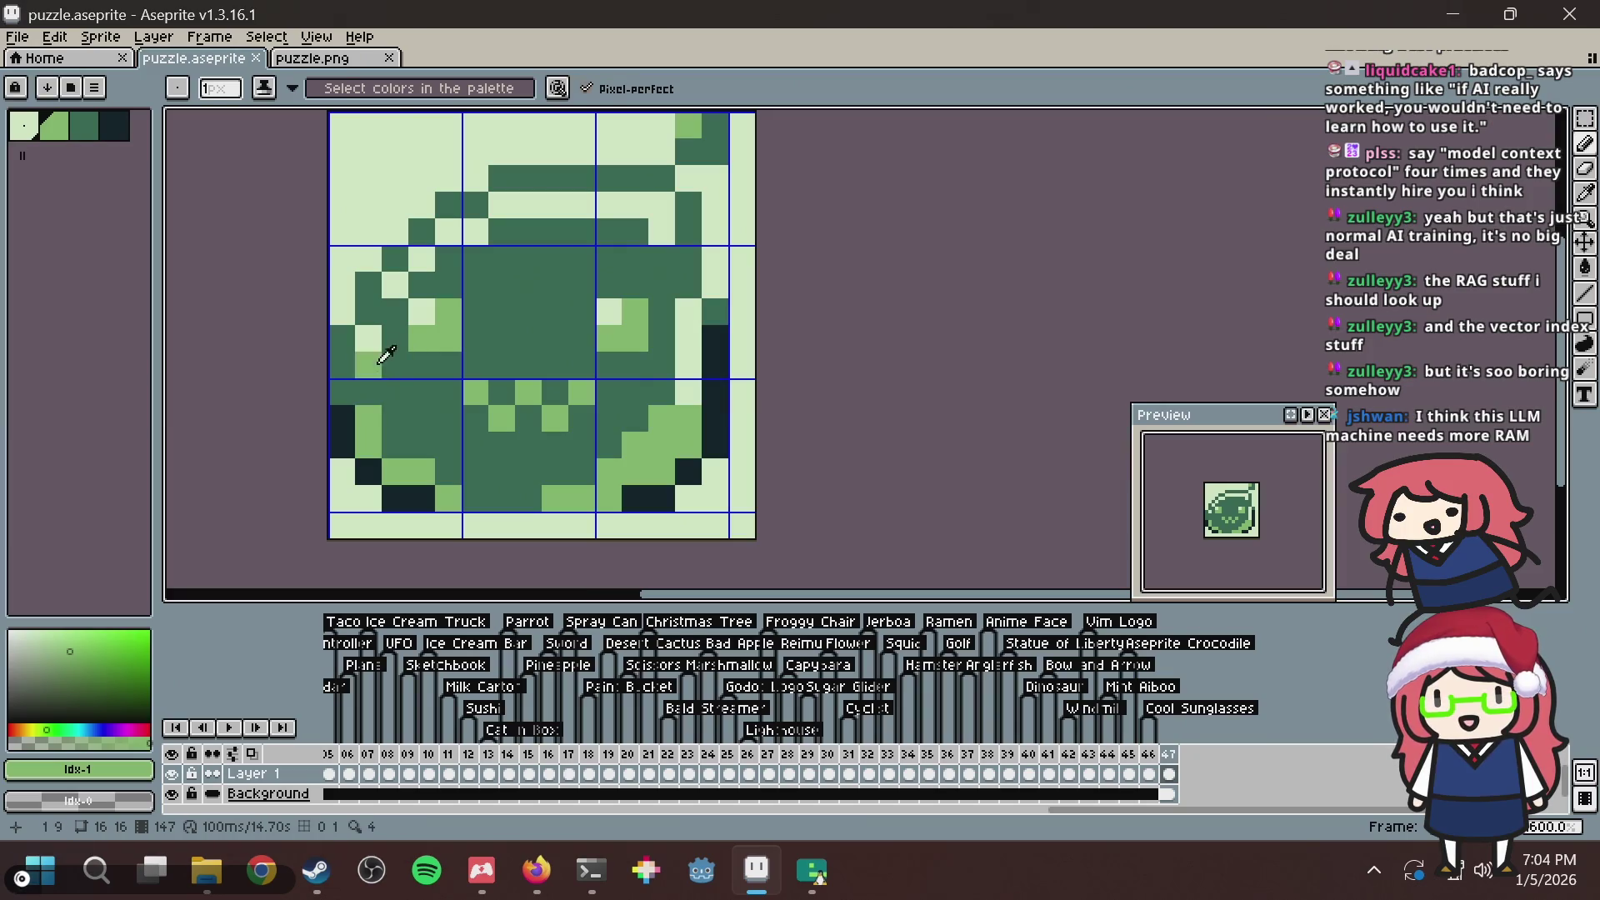
pyautogui.keyDown('alt'); pyautogui.click(366, 360); pyautogui.keyUp('alt')
pyautogui.click(370, 342)
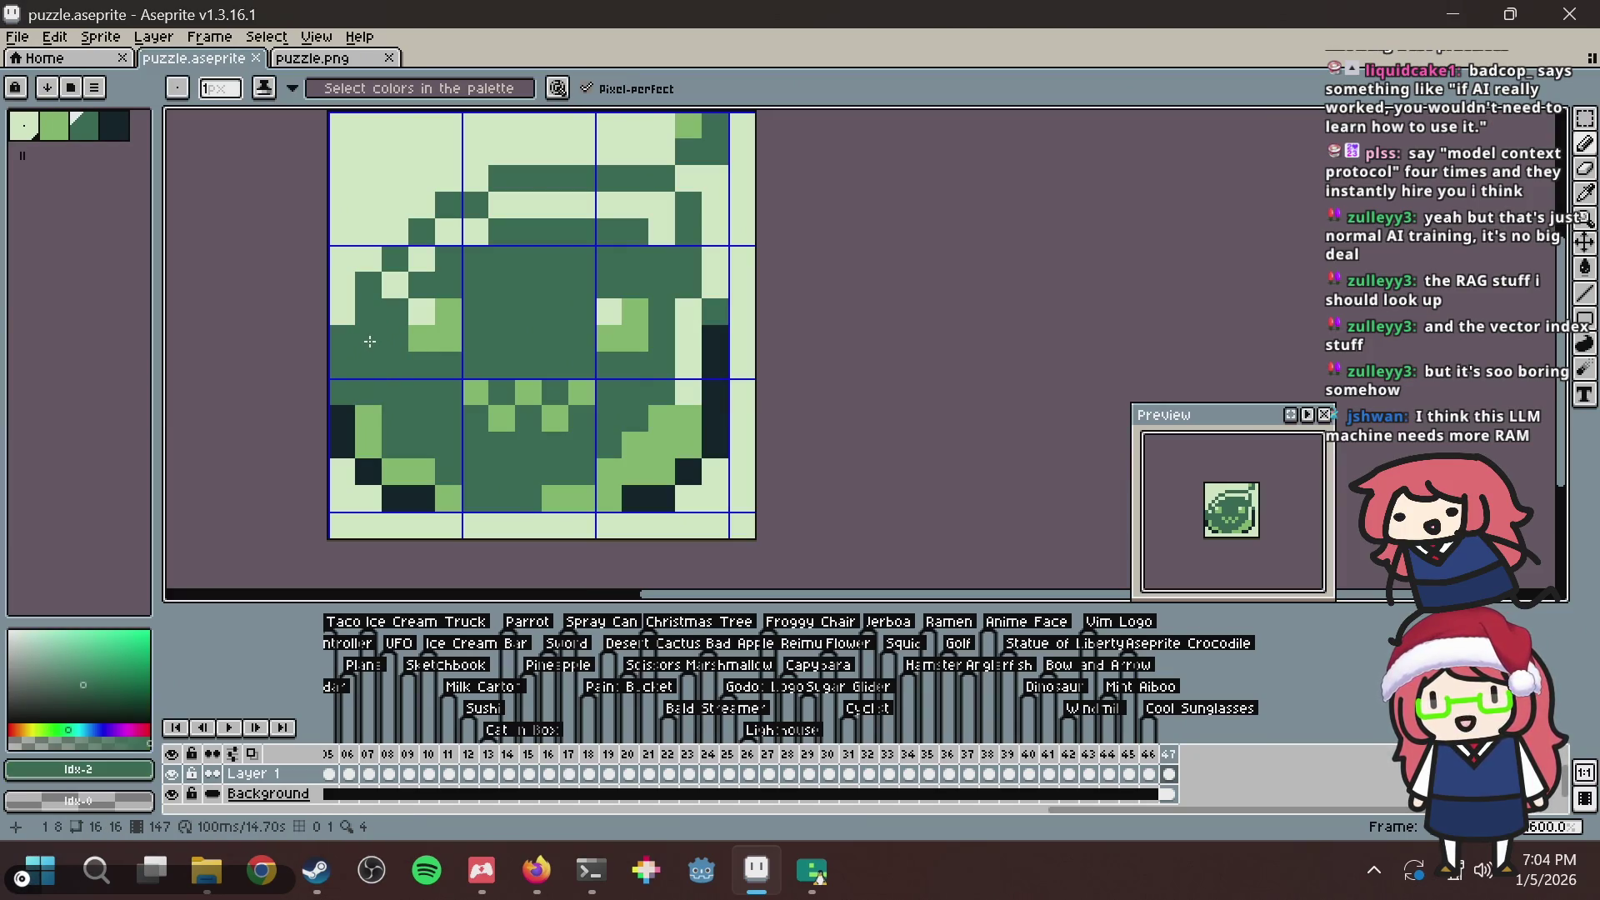
pyautogui.click(345, 306)
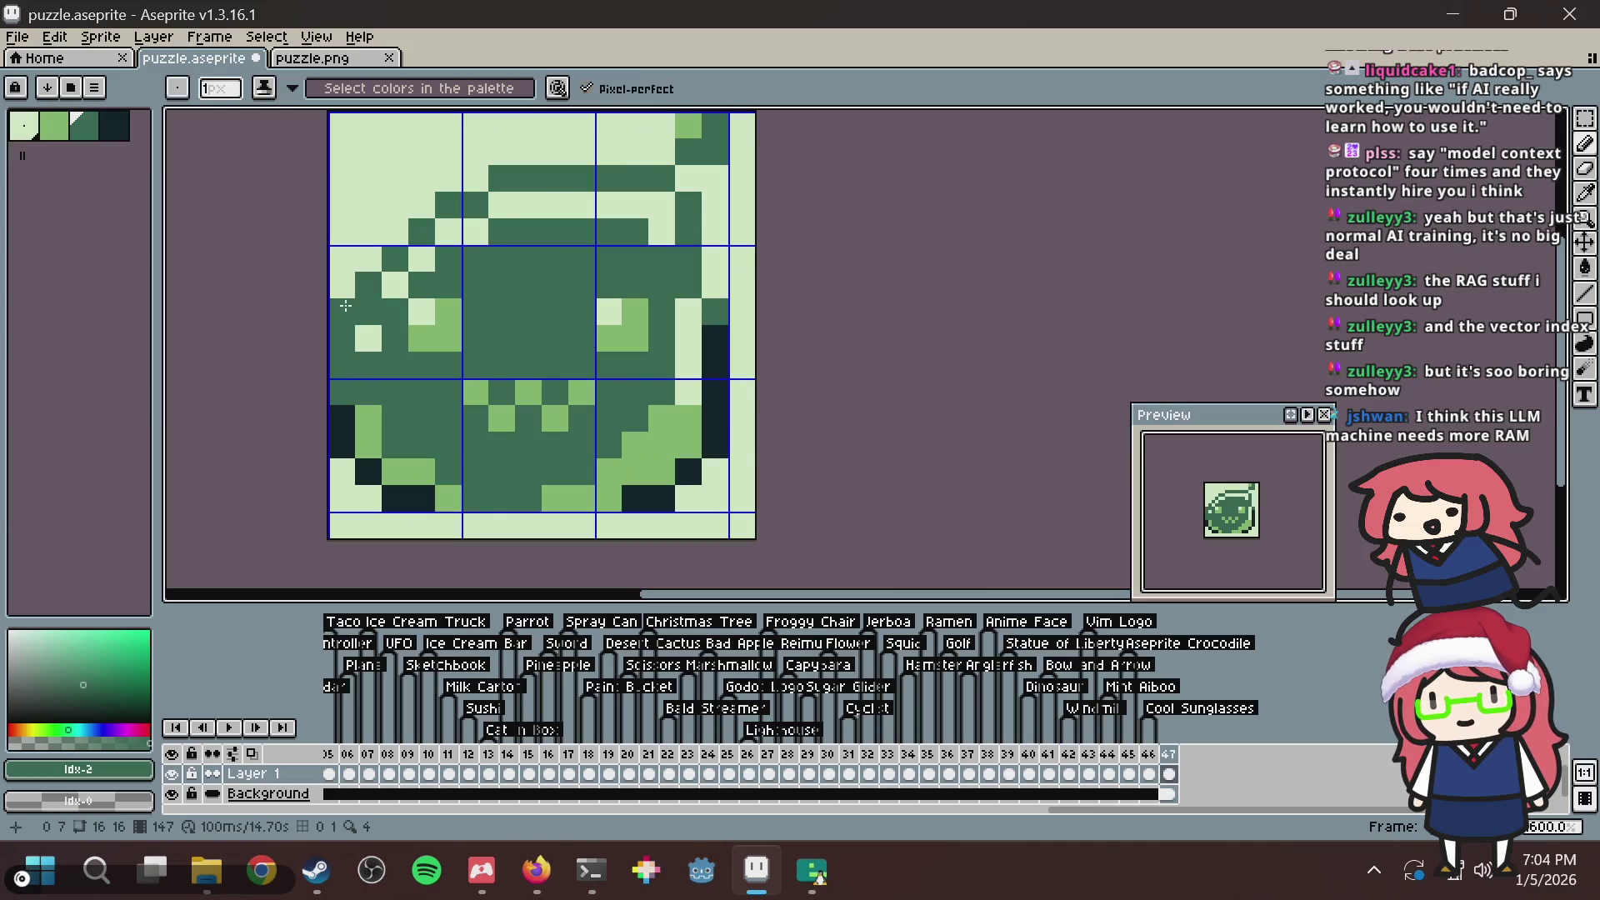
pyautogui.hotkey('ctrl', 'z')
pyautogui.hotkey('ctrl', 'z')
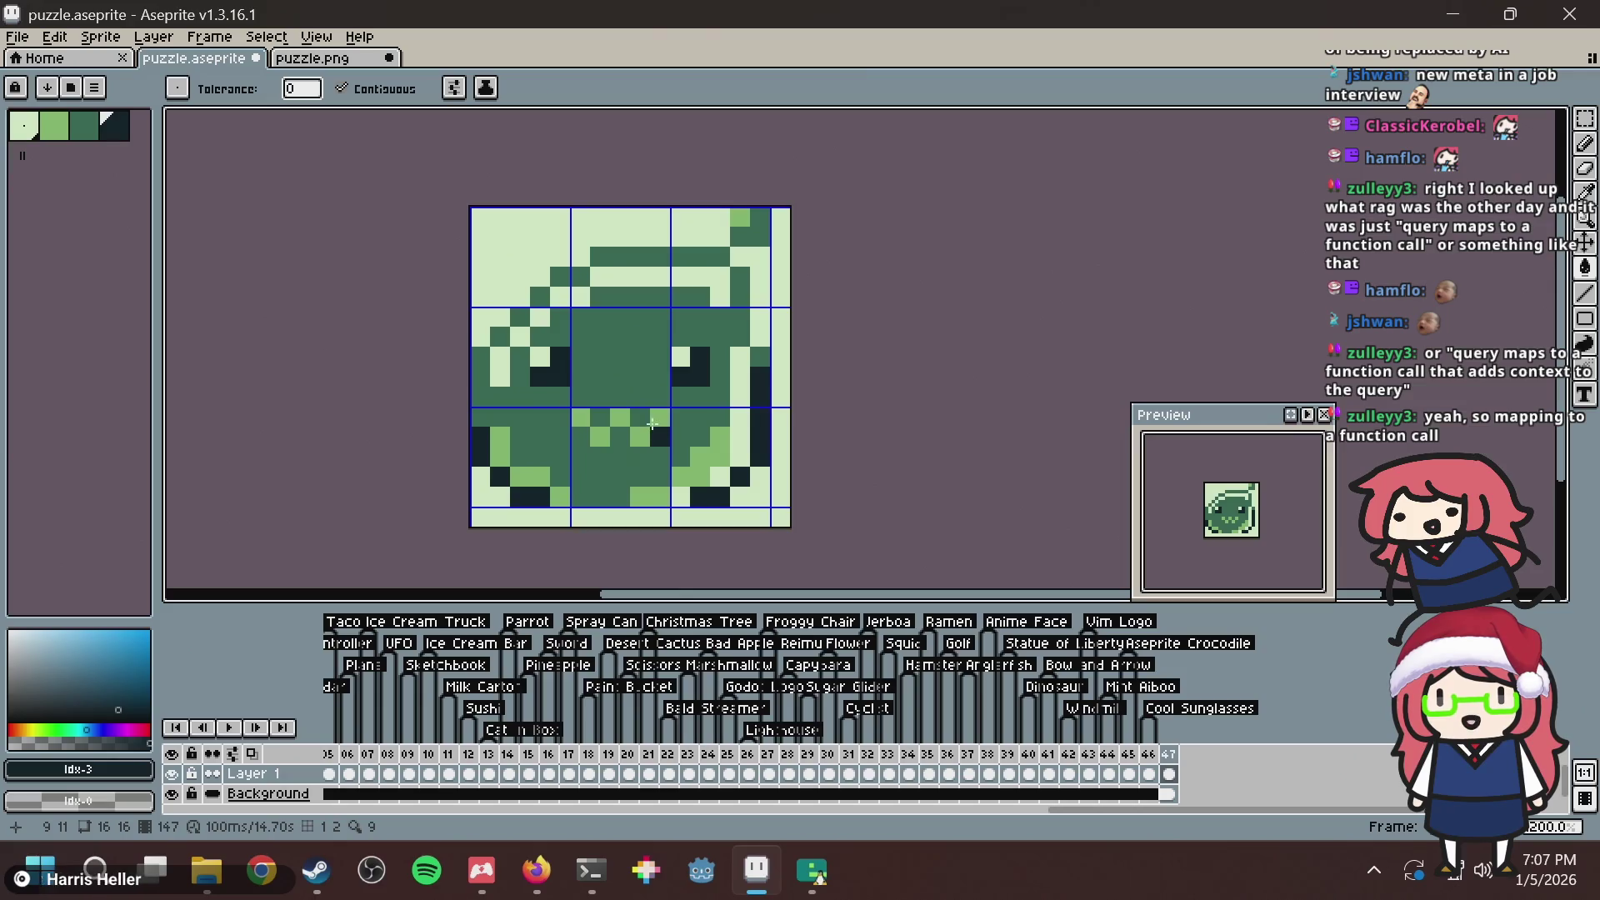
# Darken two pixels in the frog's mouth.
pyautogui.click(621, 417)
pyautogui.click(601, 437)
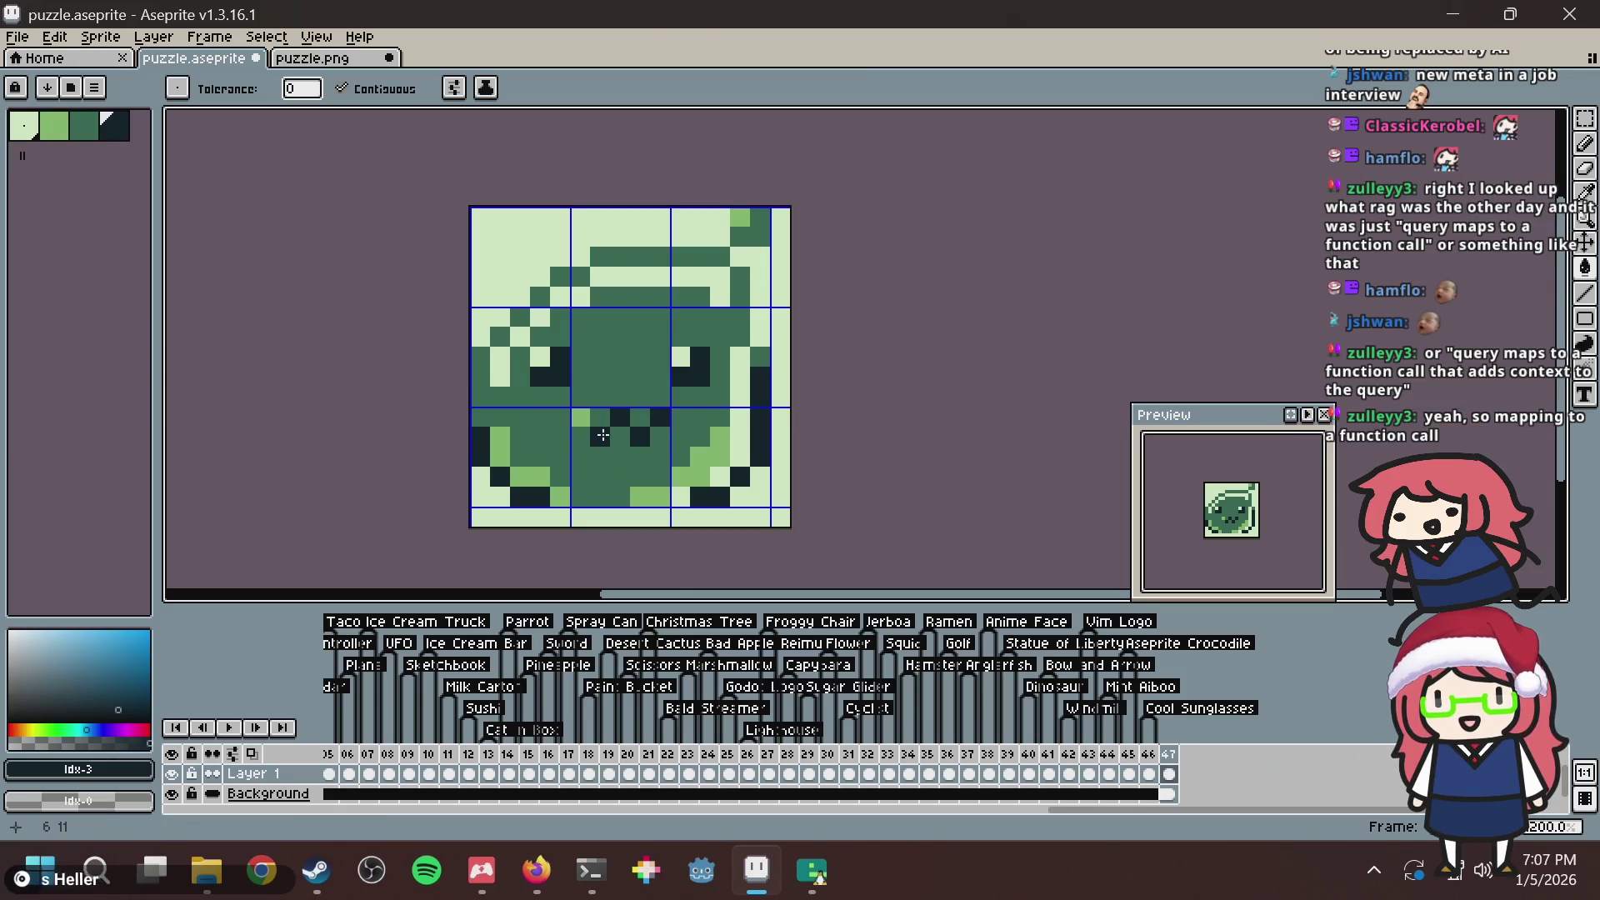
pyautogui.scroll(-5, 686, 304)
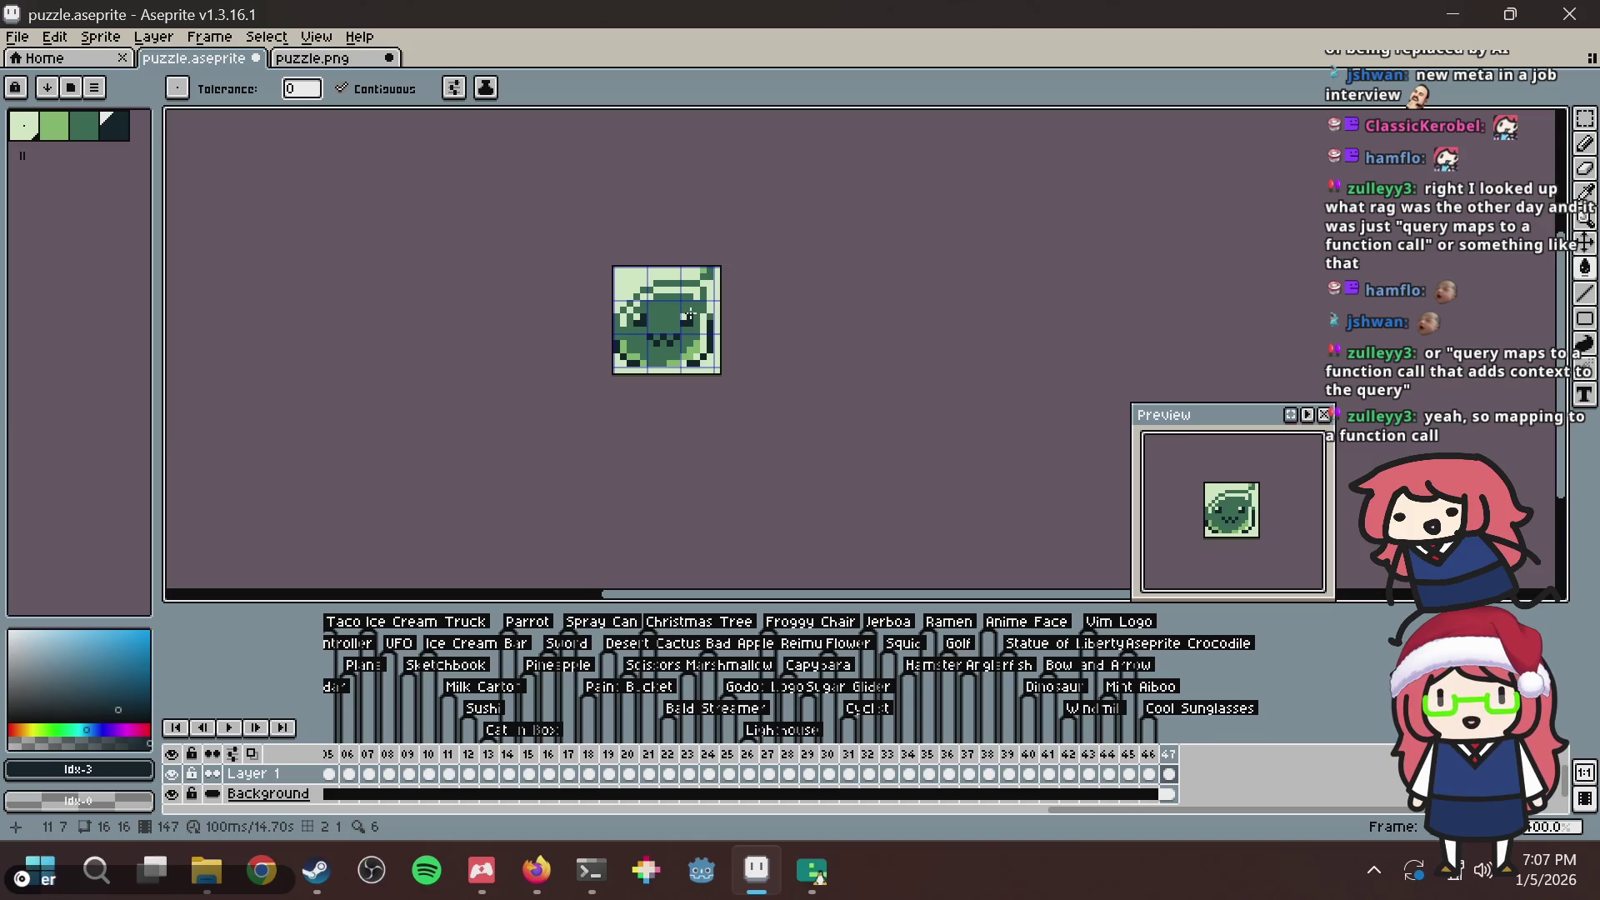
pyautogui.scroll(1, 690, 315)
pyautogui.press('v')
# Save the black-and-white puzzle.png tile and bring it fully into view.
pyautogui.click(328, 64)
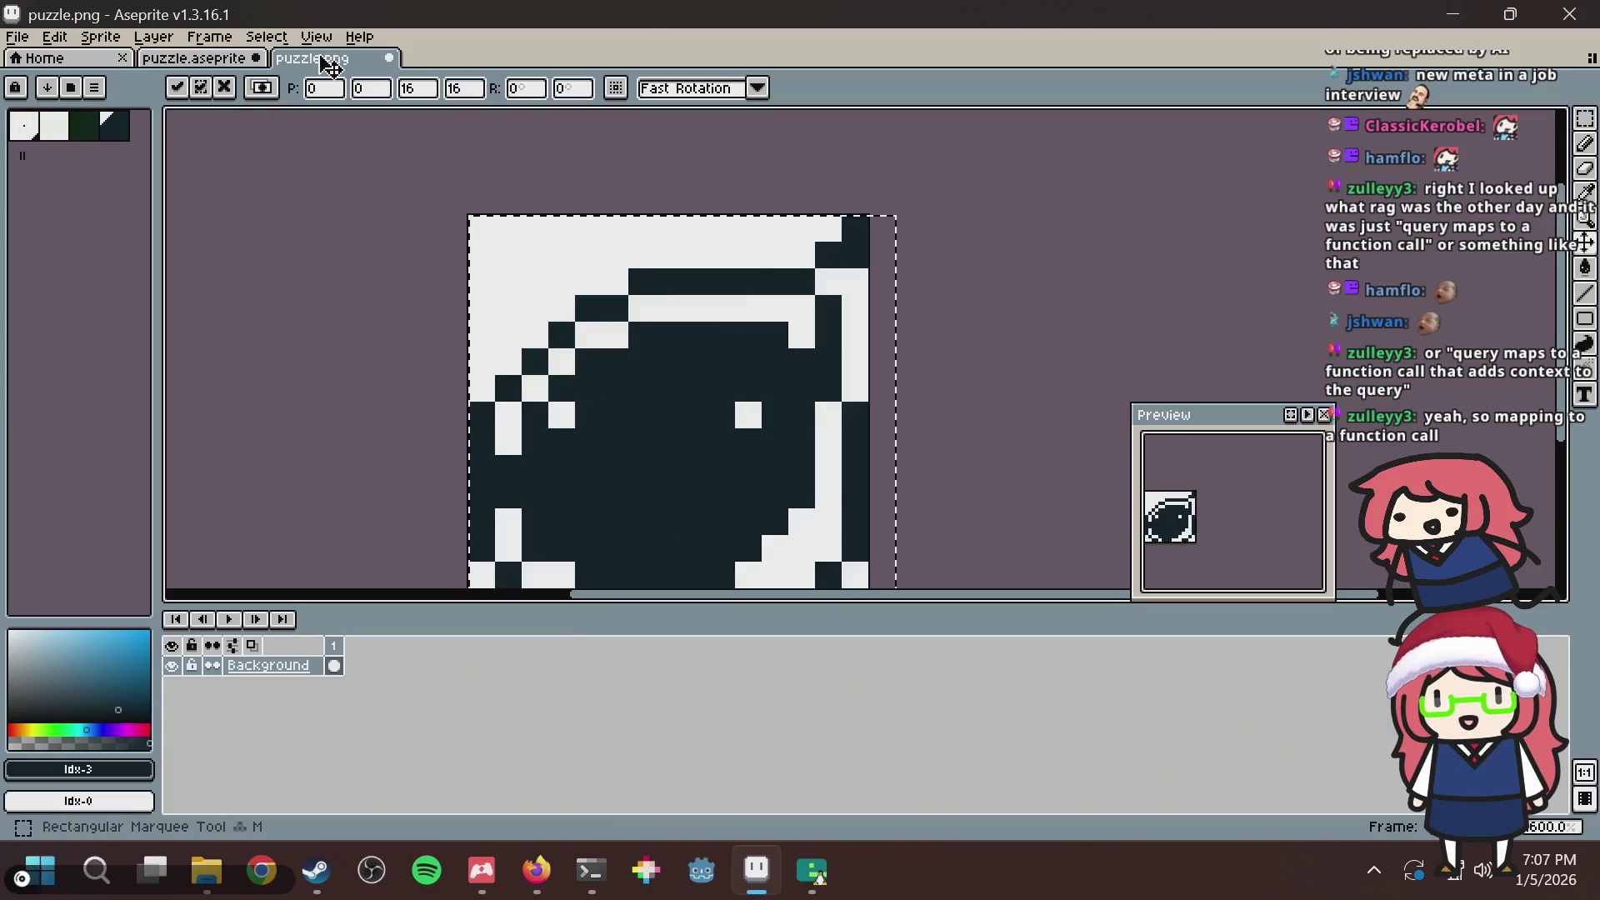
pyautogui.hotkey('ctrl', 's')
pyautogui.scroll(-3, 1058, 358)
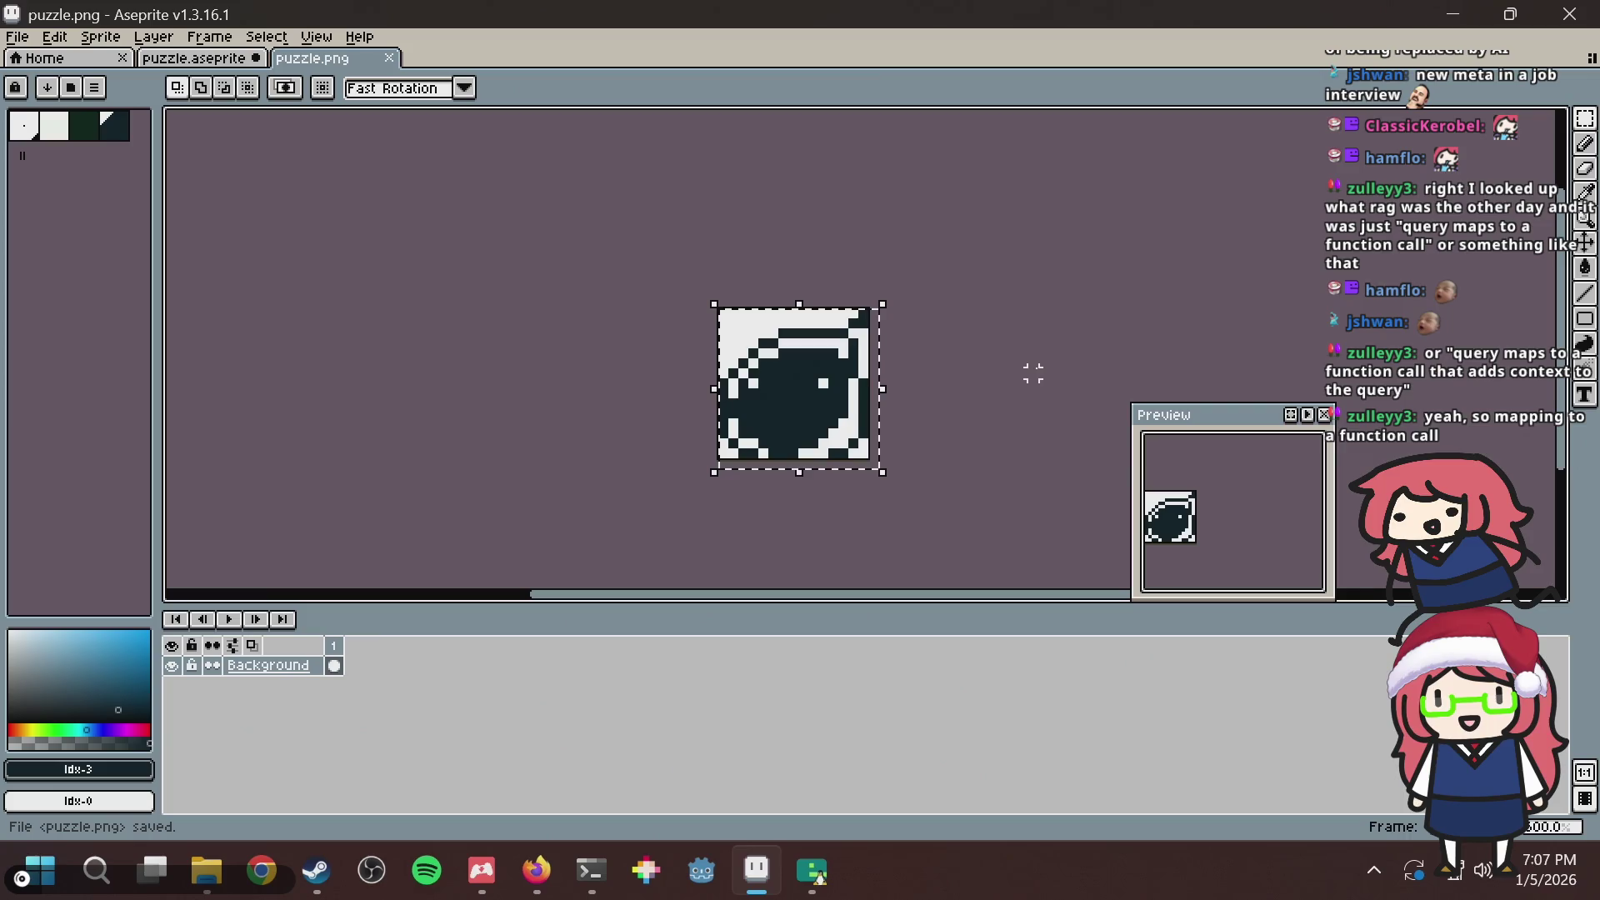
pyautogui.scroll(2, 536, 208)
pyautogui.moveTo(925, 328); pyautogui.dragTo(922, 197)
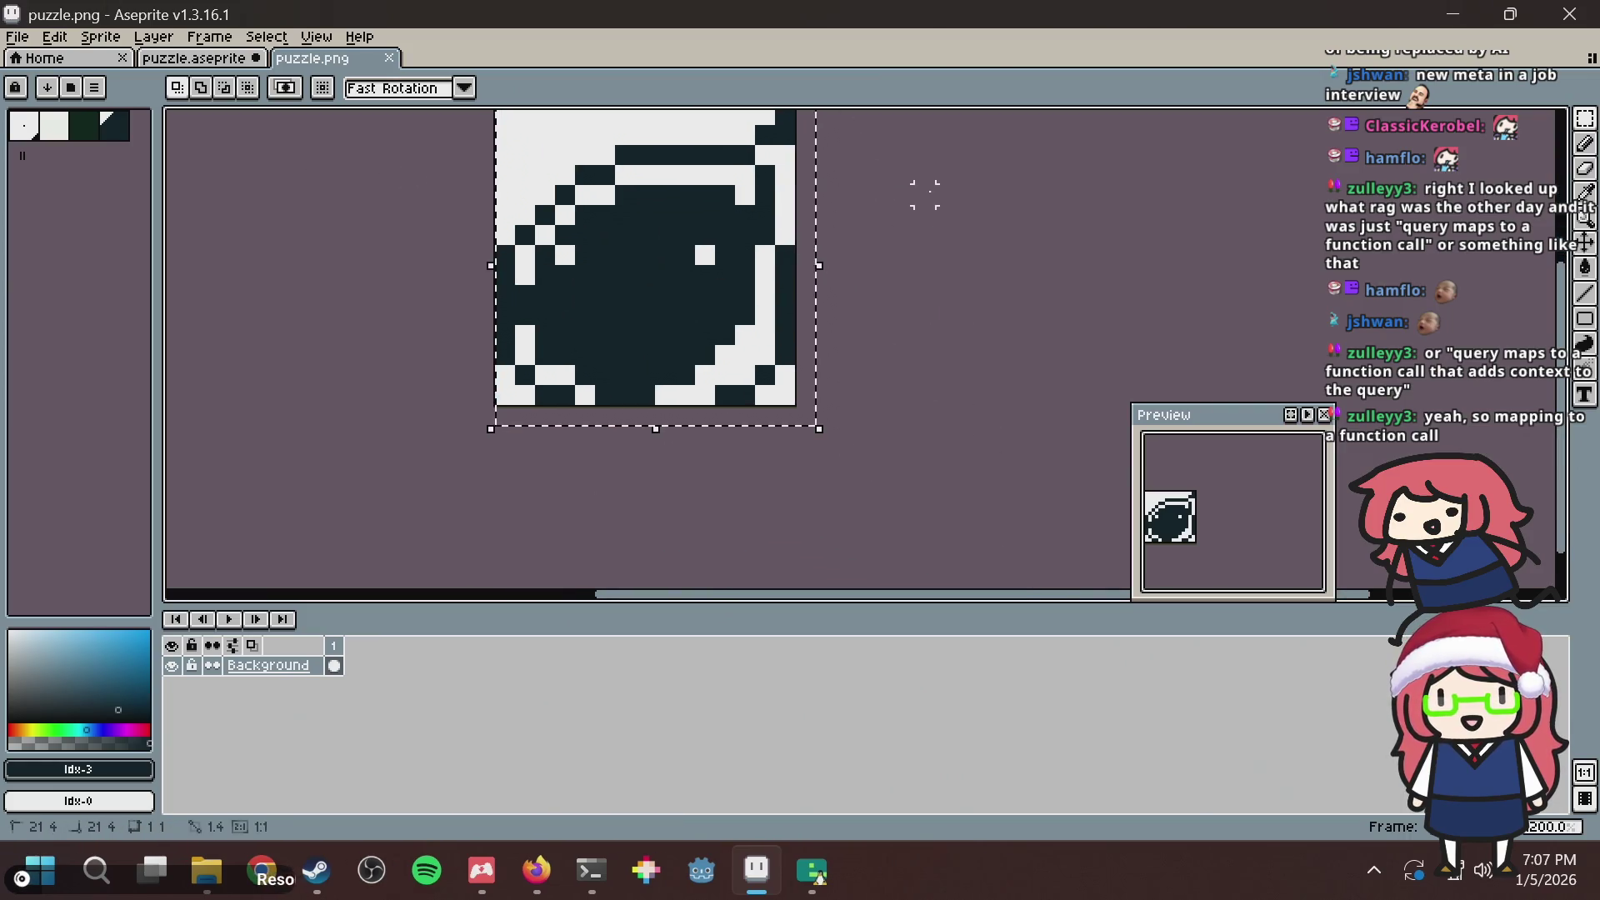
# Clear the selection on the frog tile and compare it against puzzle.png.
pyautogui.click(194, 58)
pyautogui.click(795, 251)
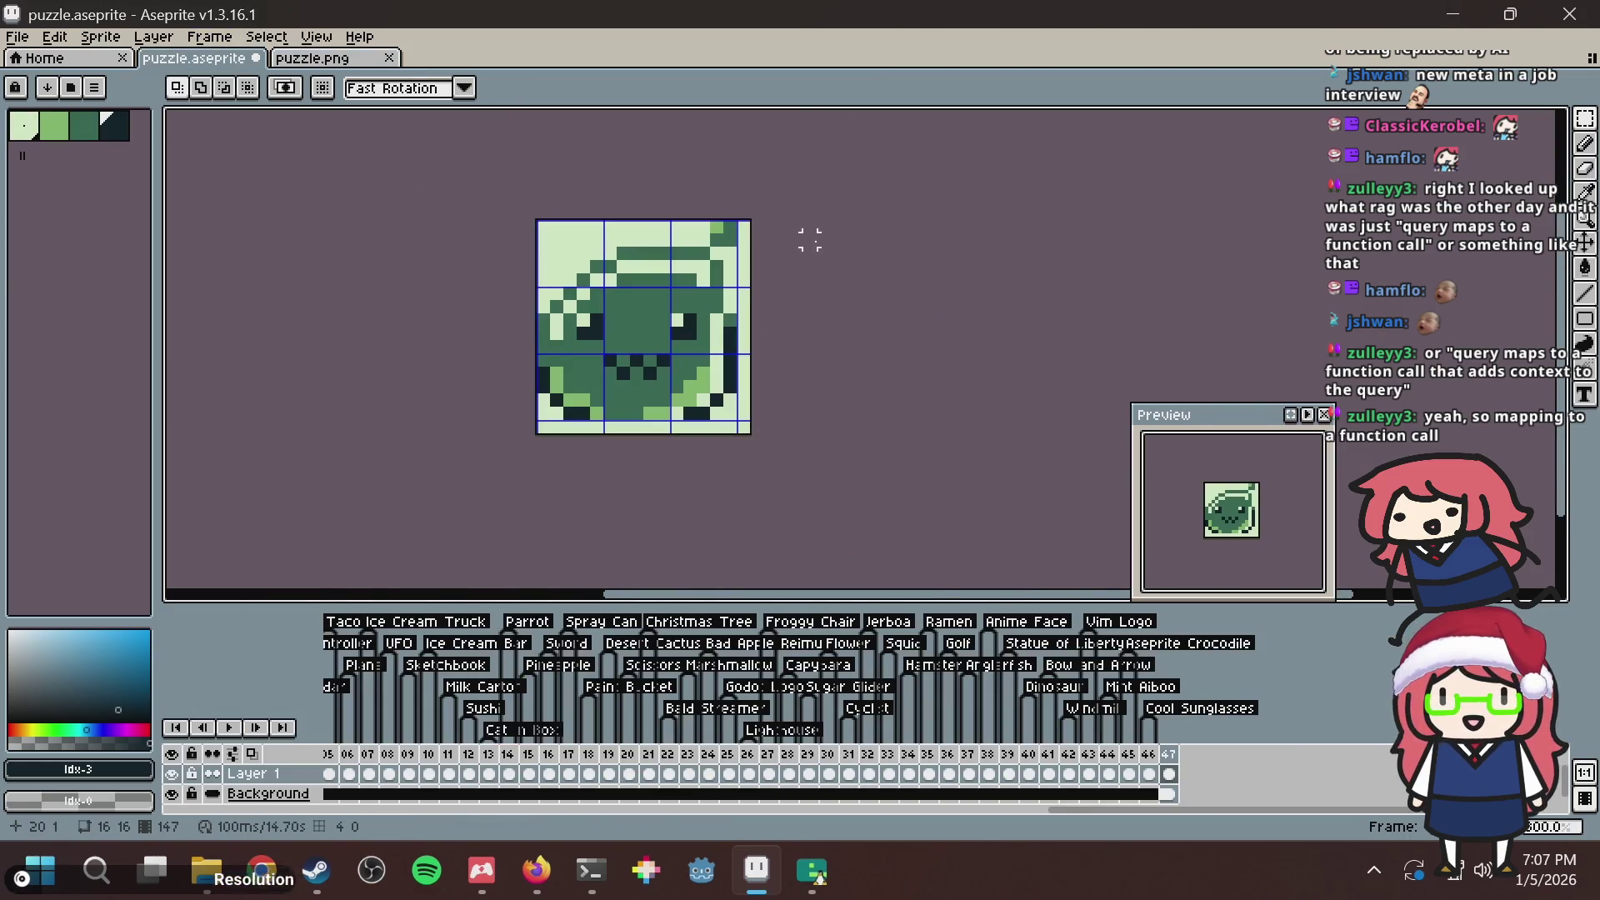
pyautogui.click(335, 69)
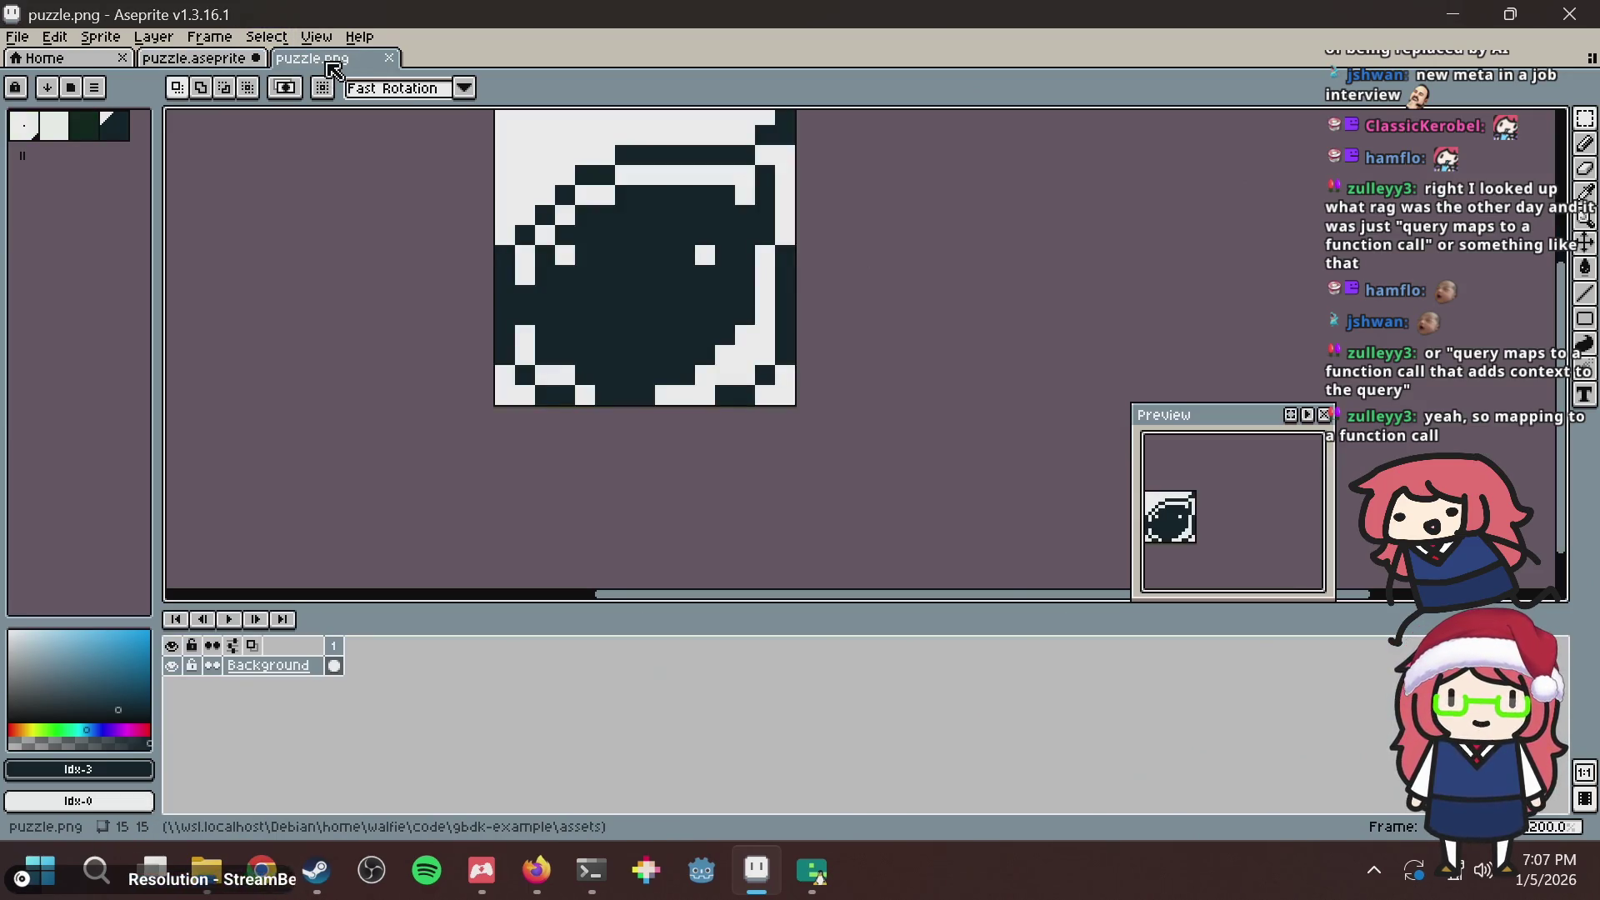
pyautogui.scroll(-3, 737, 325)
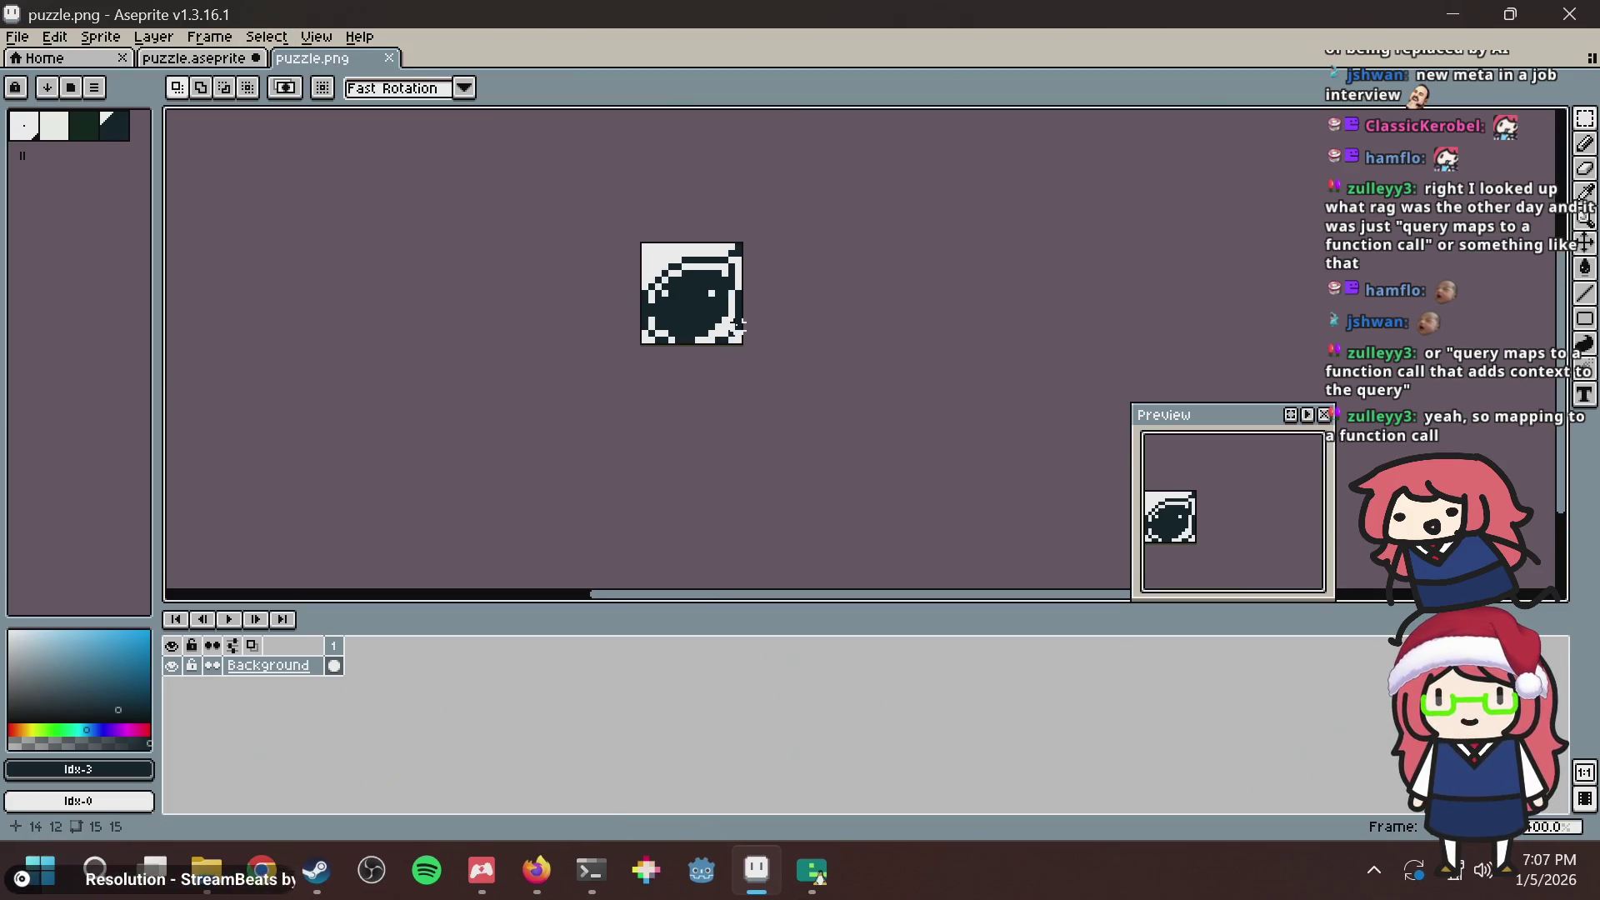
pyautogui.scroll(1, 764, 292)
pyautogui.click(187, 58)
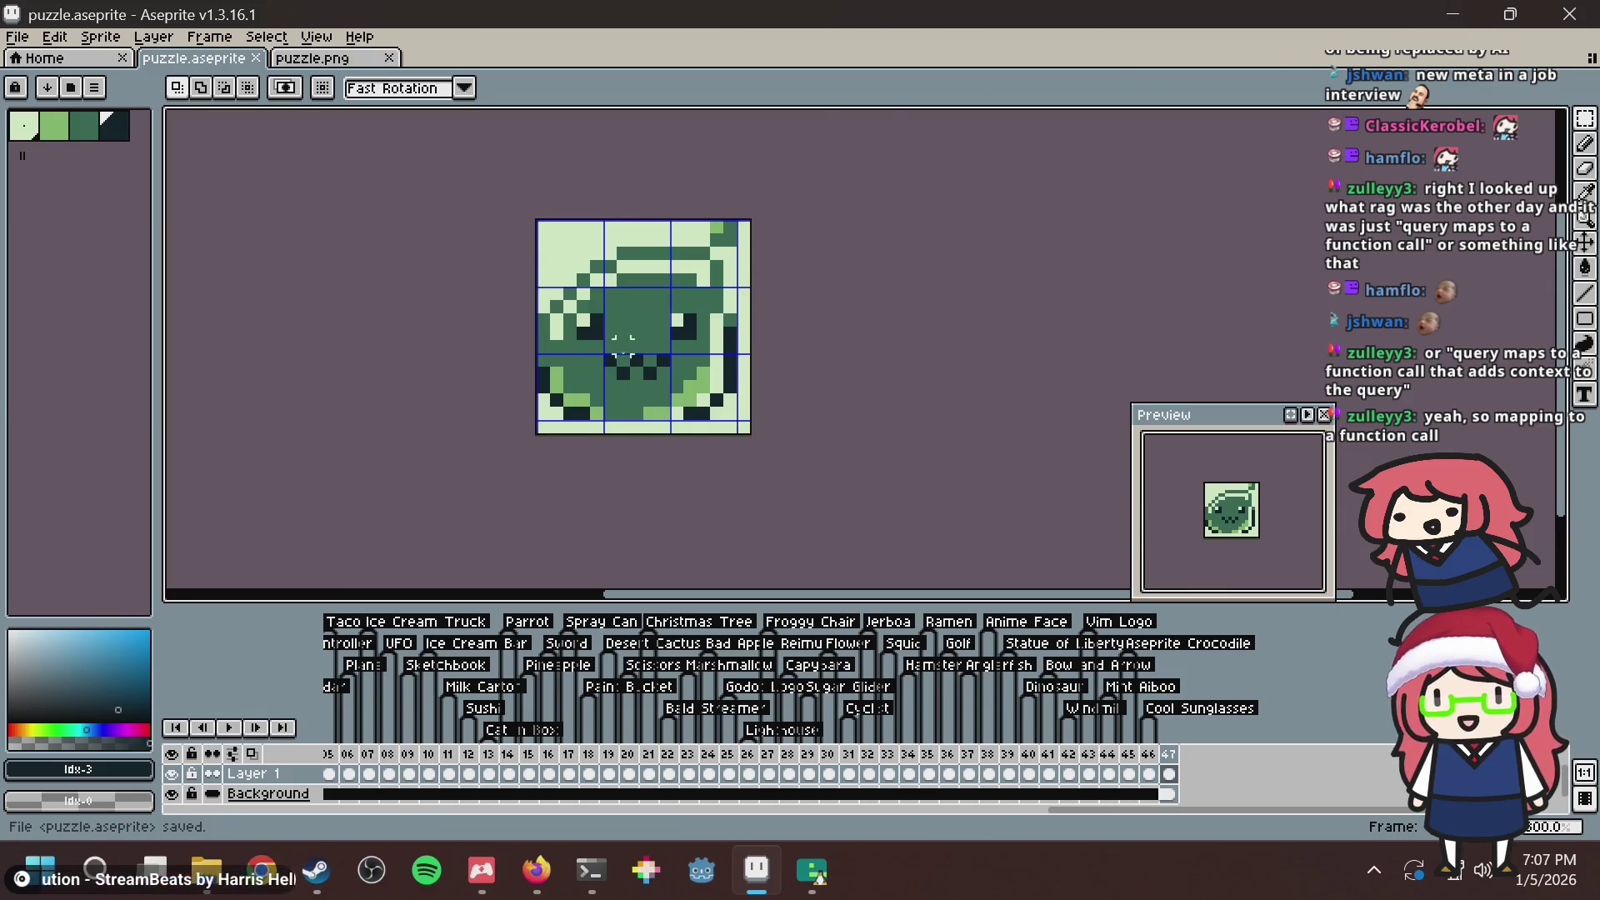
pyautogui.scroll(1, 600, 367)
# Go to Firefox and open the 1002.gif tab via the 'untitled' jspaint tab.
pyautogui.hotkey('alt', 'Tab')
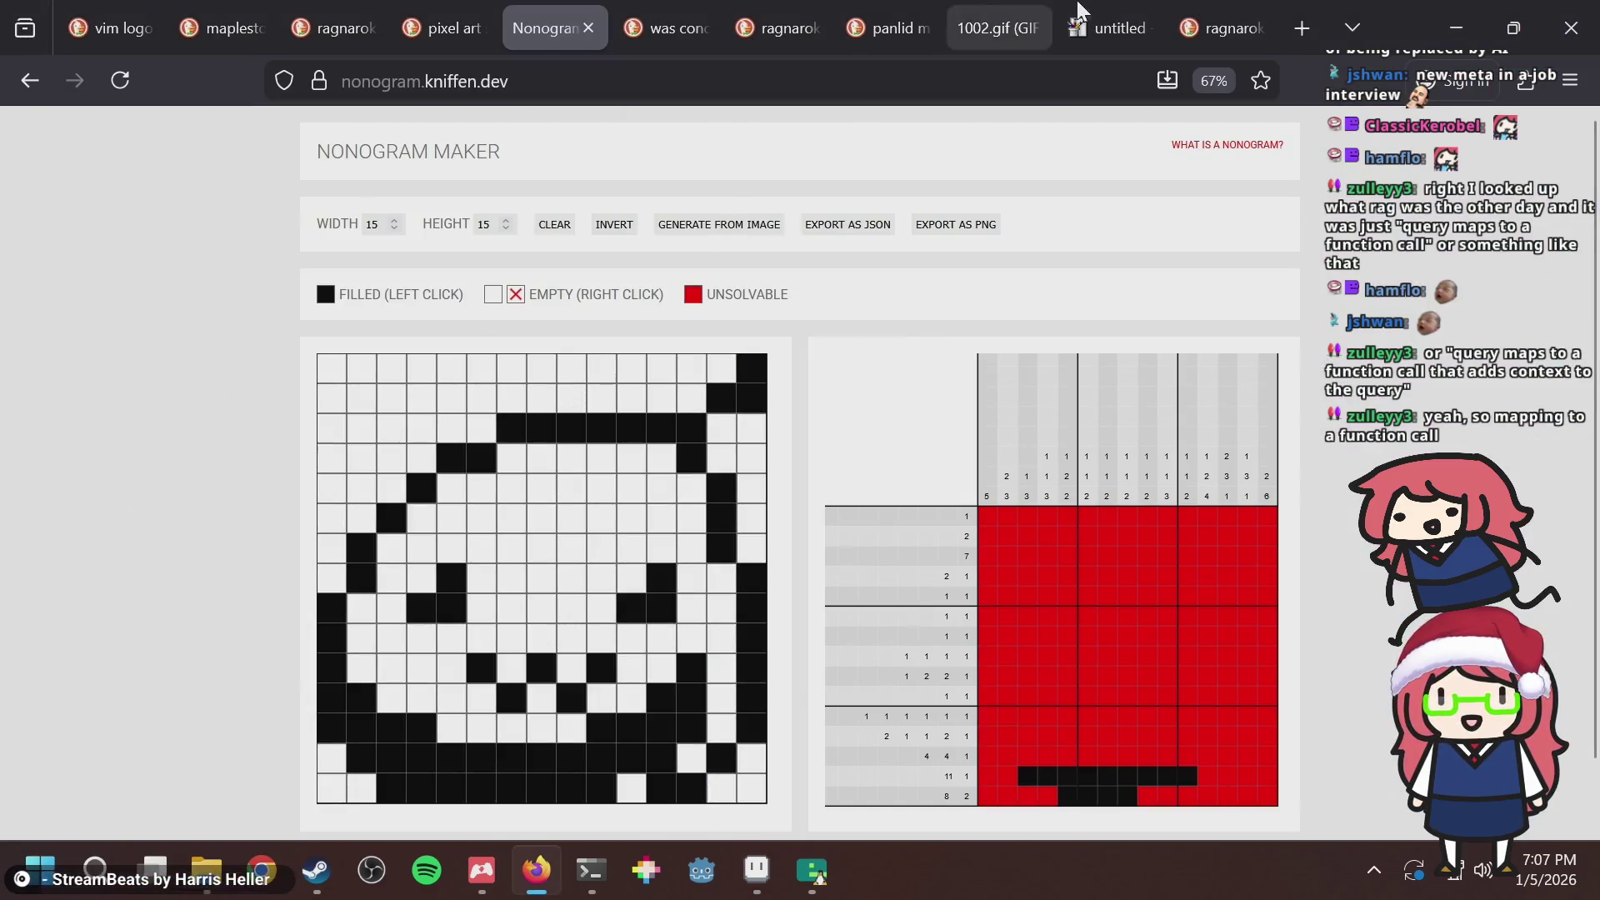
pyautogui.click(1093, 12)
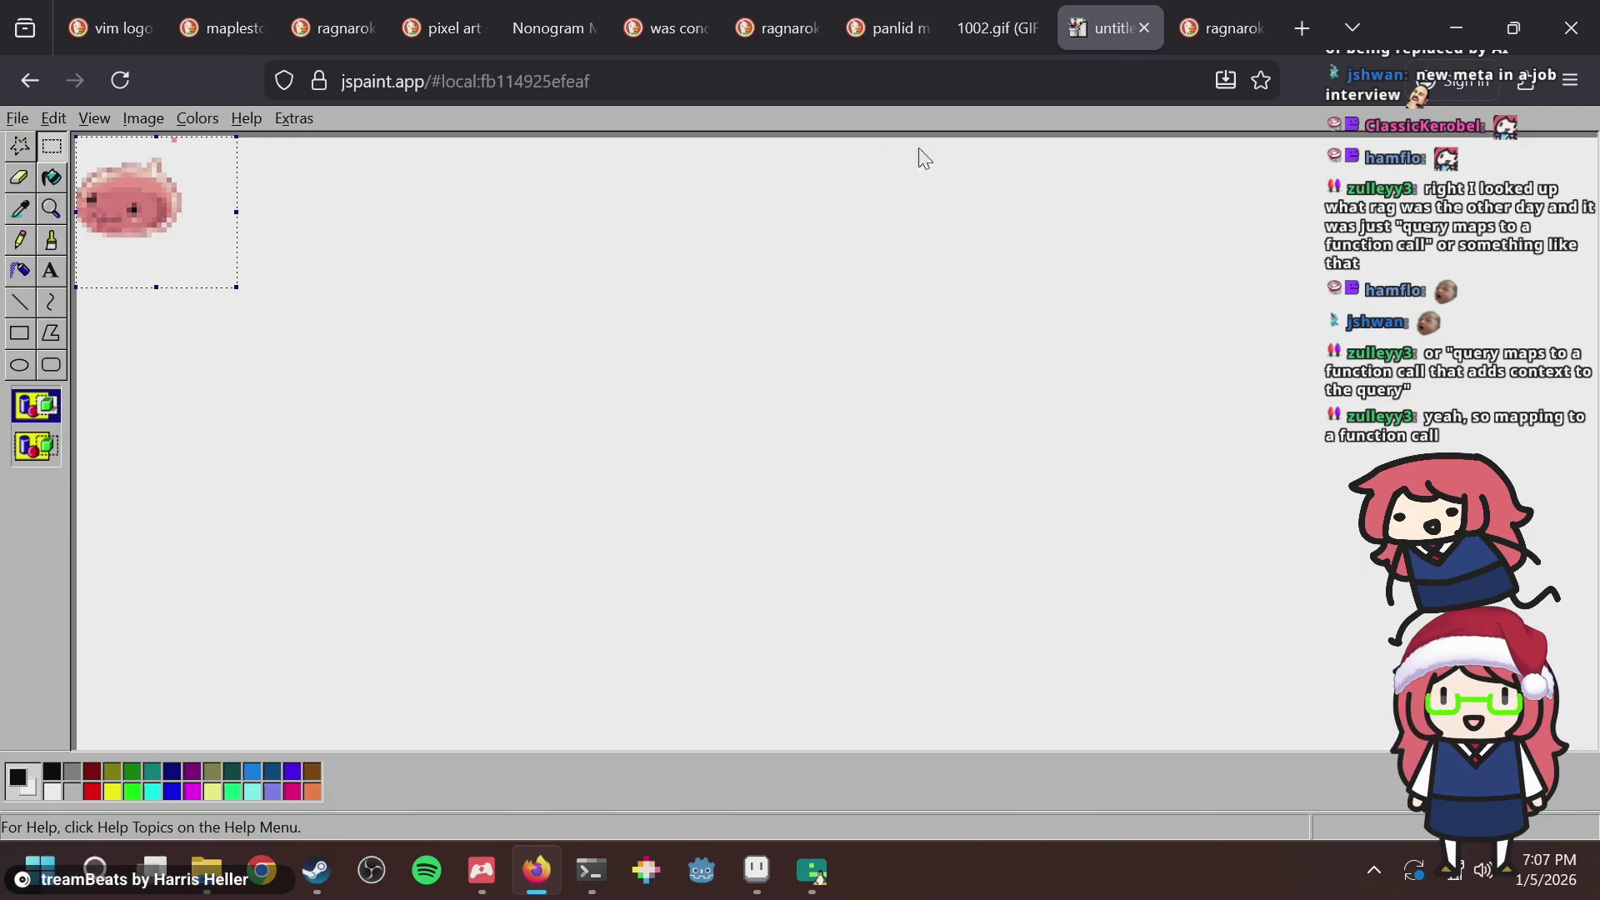
pyautogui.click(1003, 17)
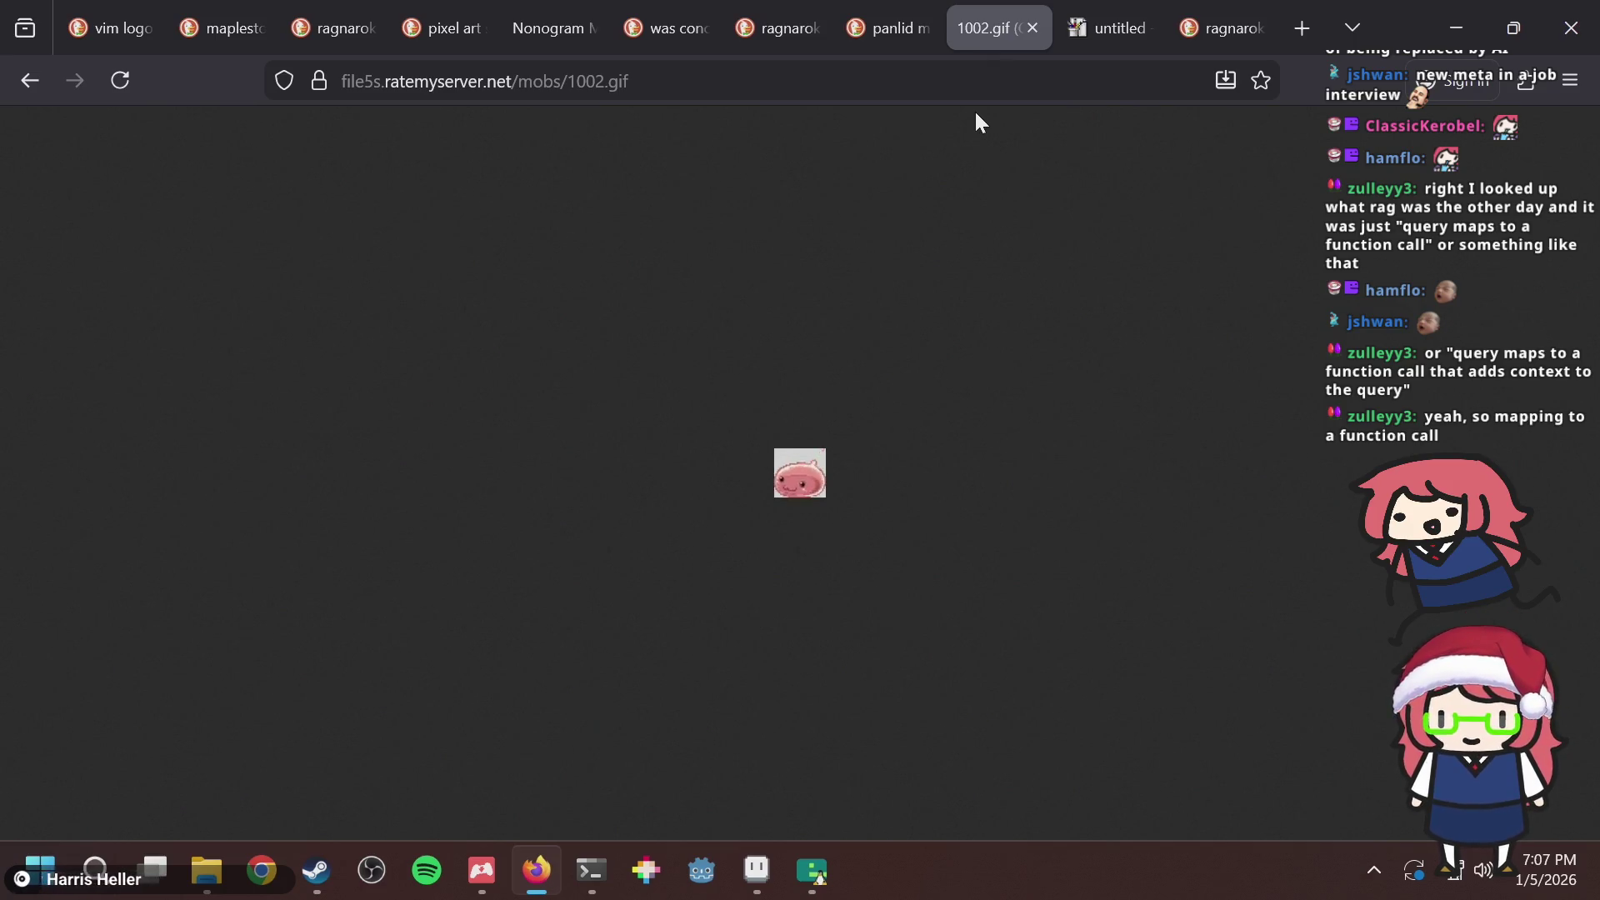
# Copy the slime GIF, paste it into Aseprite while comparing with the frog, and save.
pyautogui.rightClick(796, 474)
pyautogui.click(997, 564)
pyautogui.hotkey('alt', 'Tab')
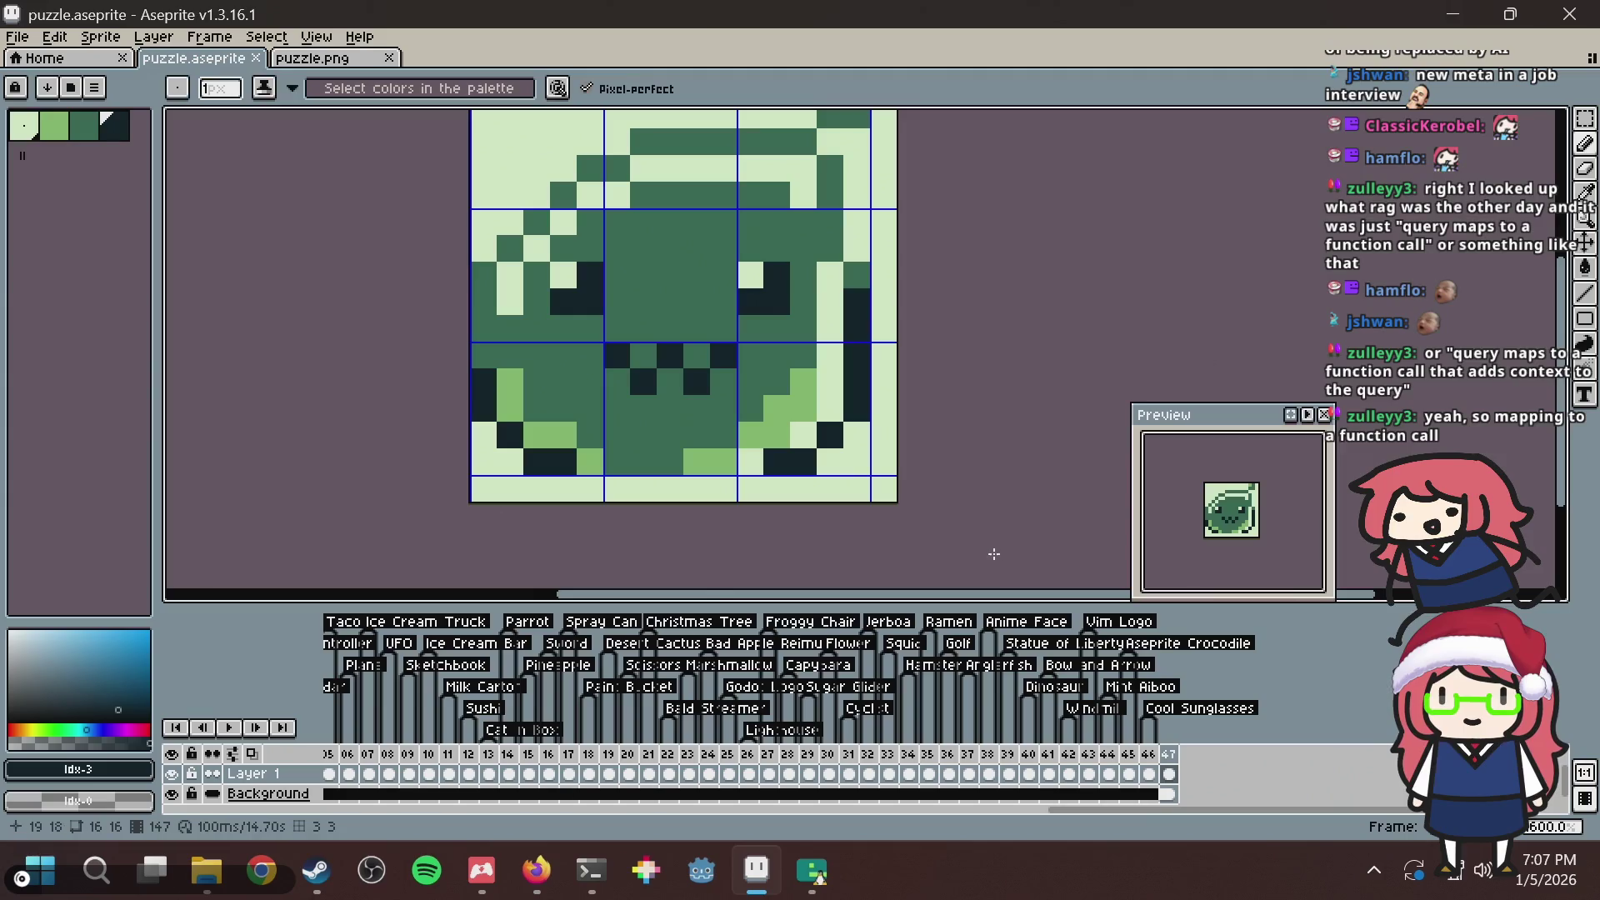
pyautogui.hotkey('ctrl', 'v')
pyautogui.hotkey('alt', 'Tab')
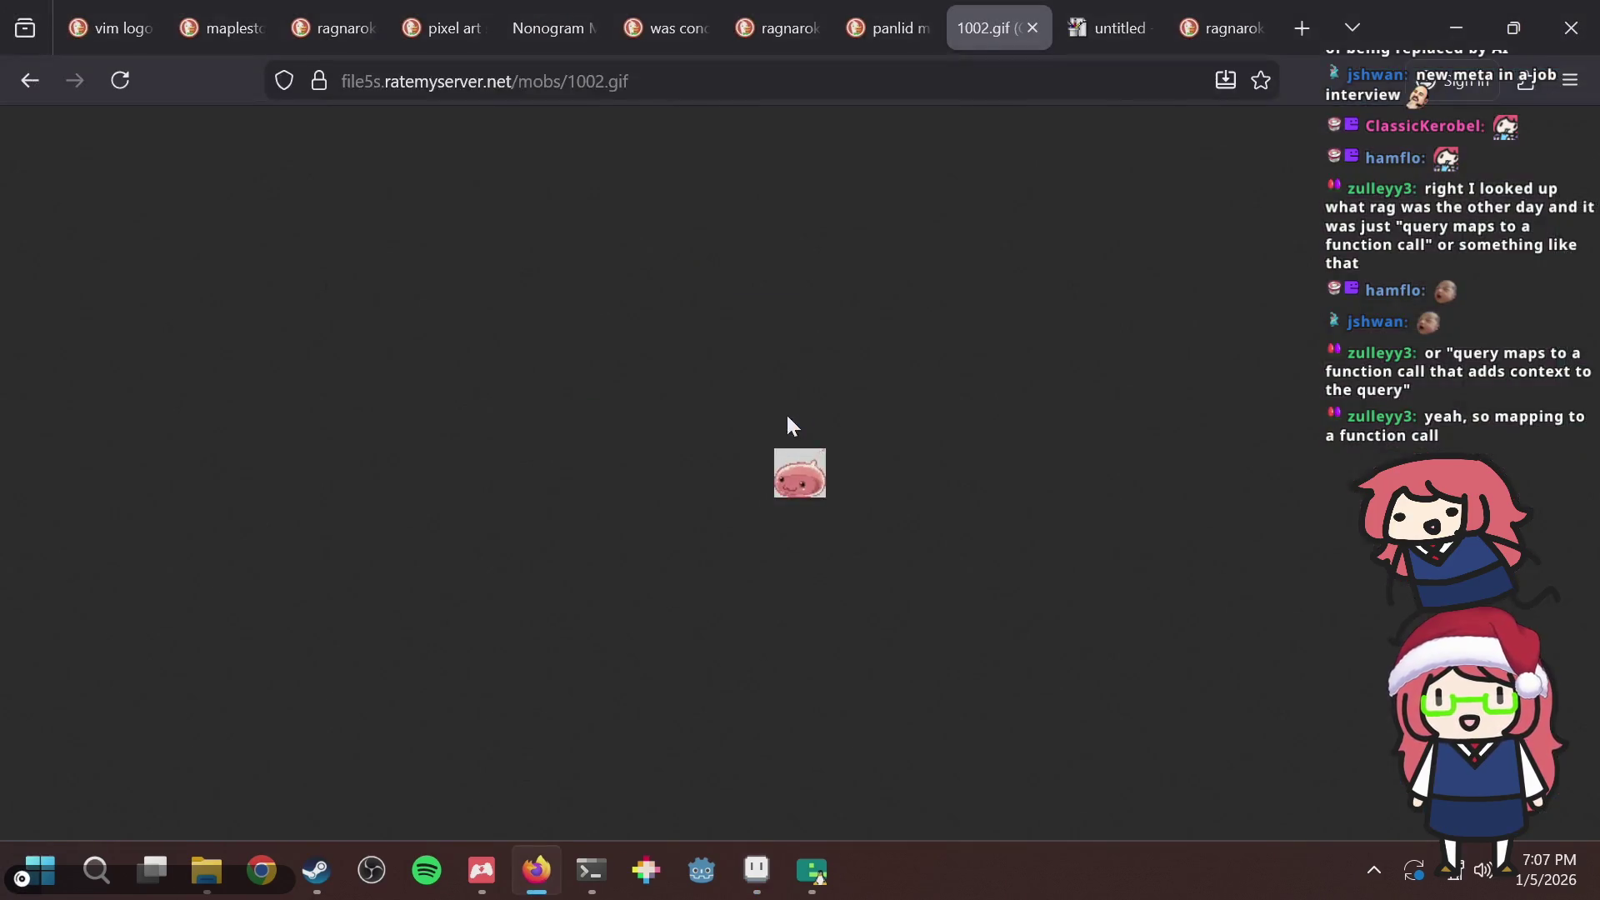
pyautogui.hotkey('alt', 'Tab')
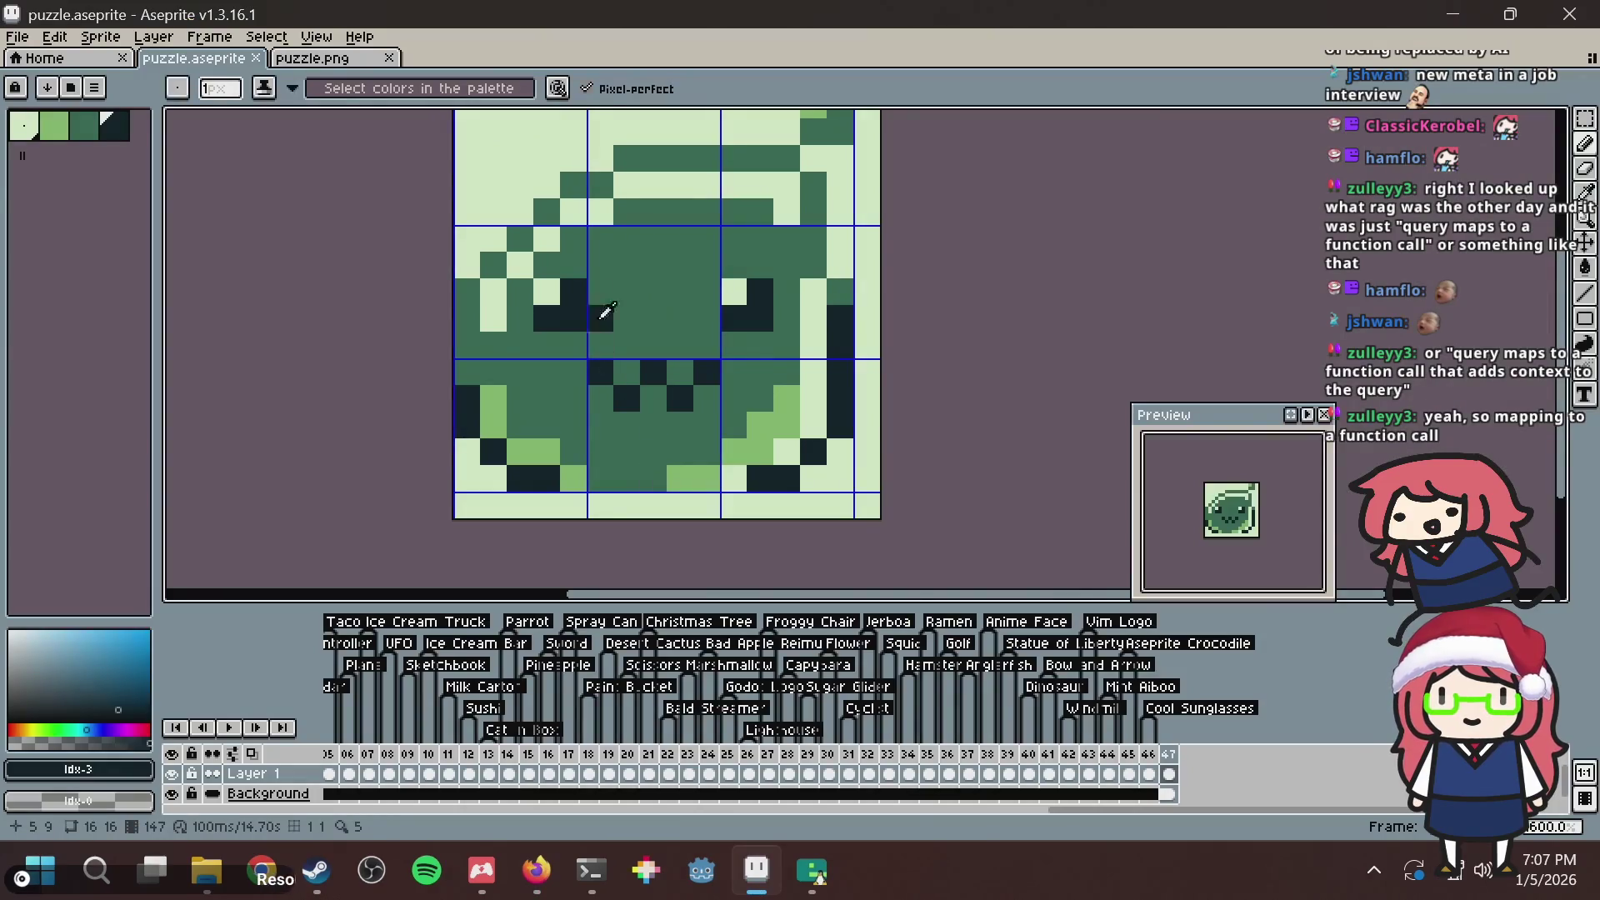
pyautogui.hotkey('ctrl', 'v')
pyautogui.hotkey('alt', 'Tab')
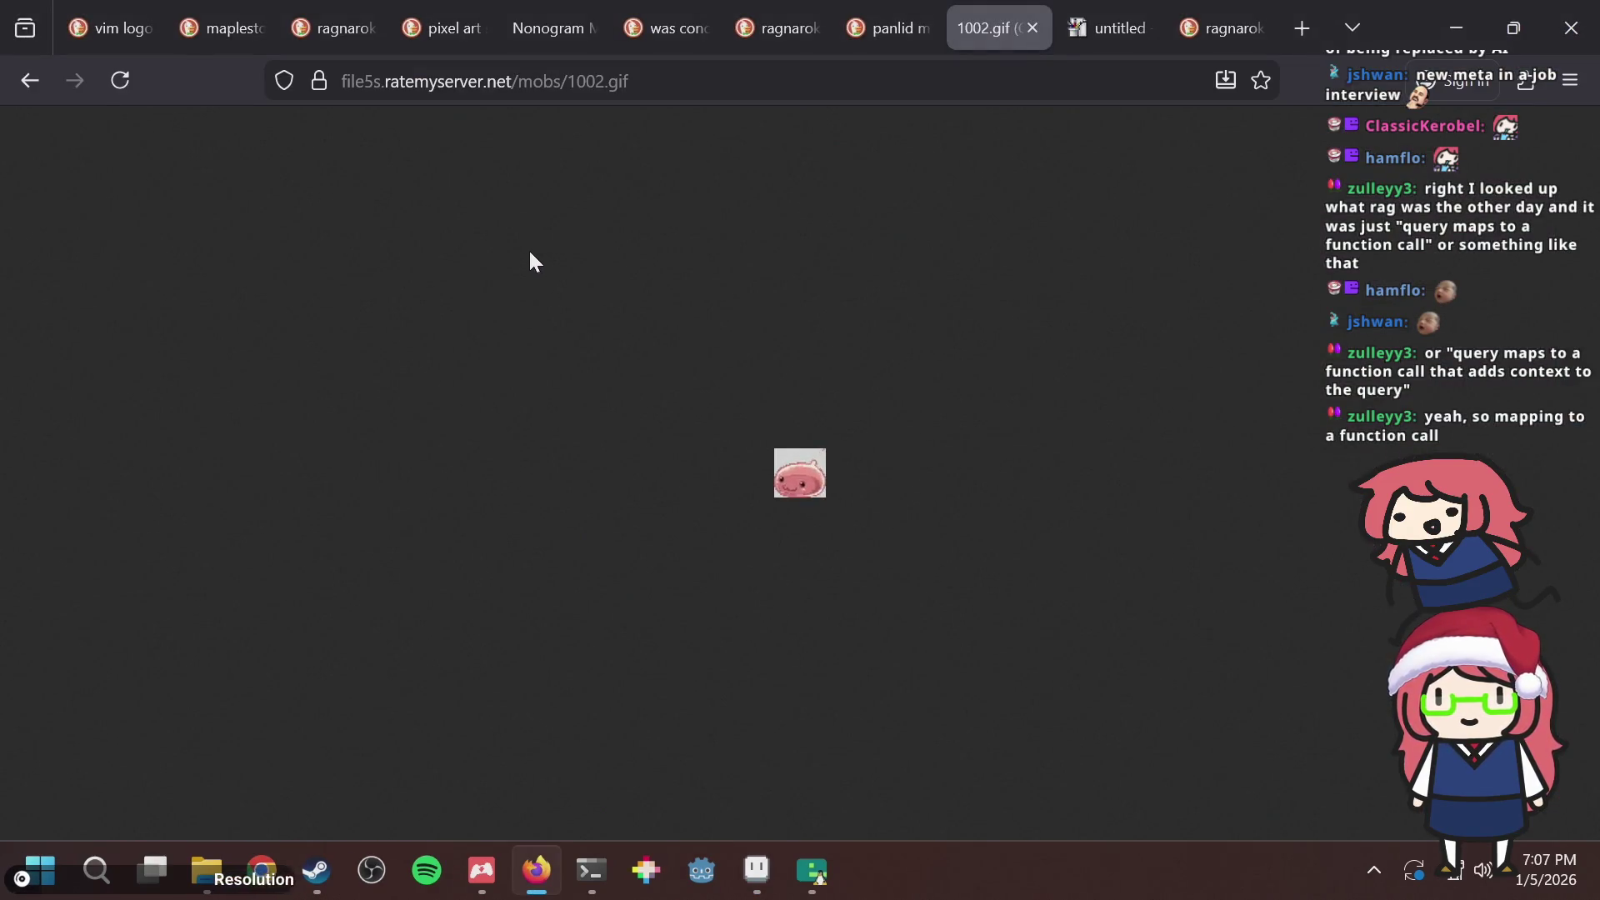
pyautogui.hotkey('alt', 'Tab')
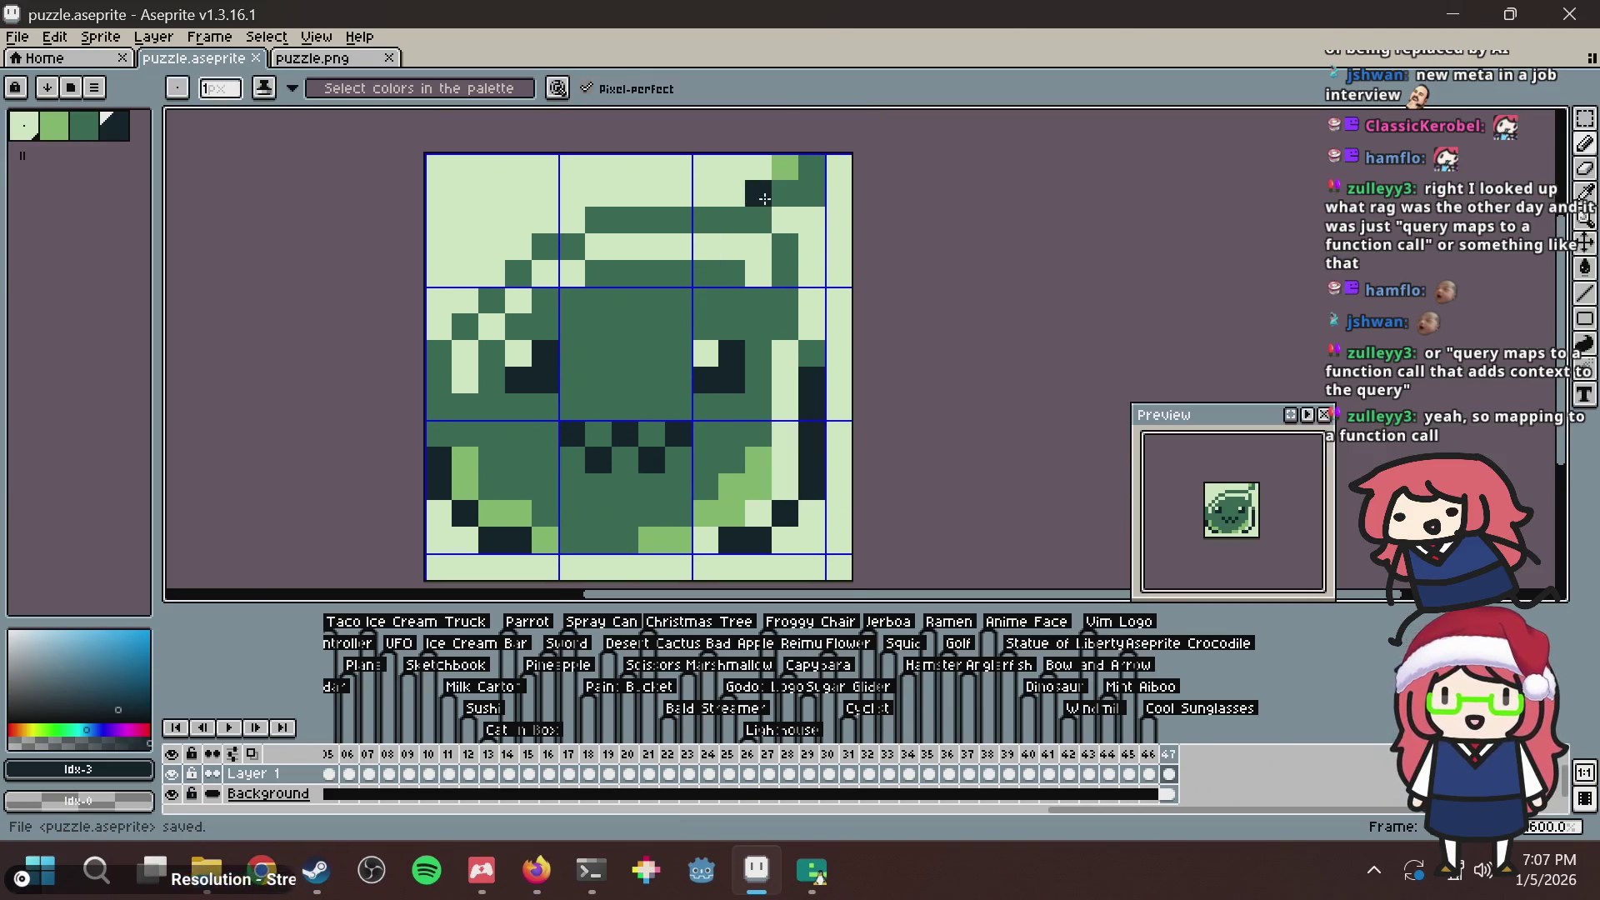
pyautogui.hotkey('ctrl', 's')
# Try light-green highlights: a forehead line and upper-left pixels on the frog.
pyautogui.press('i')
pyautogui.click(770, 452)
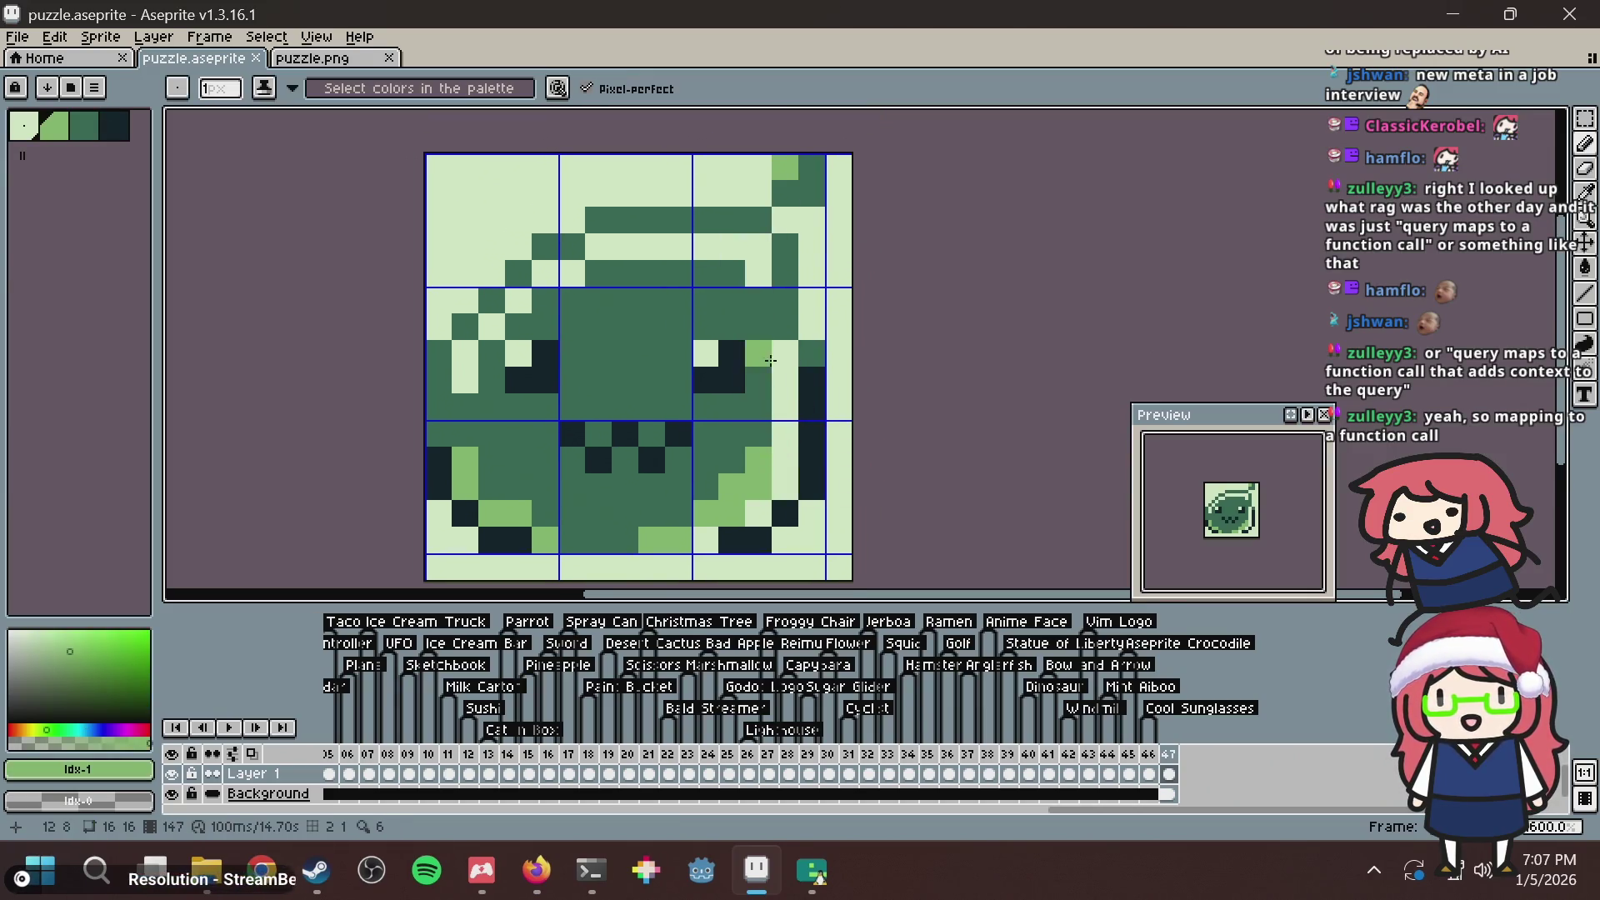
pyautogui.hotkey('alt', 'Tab')
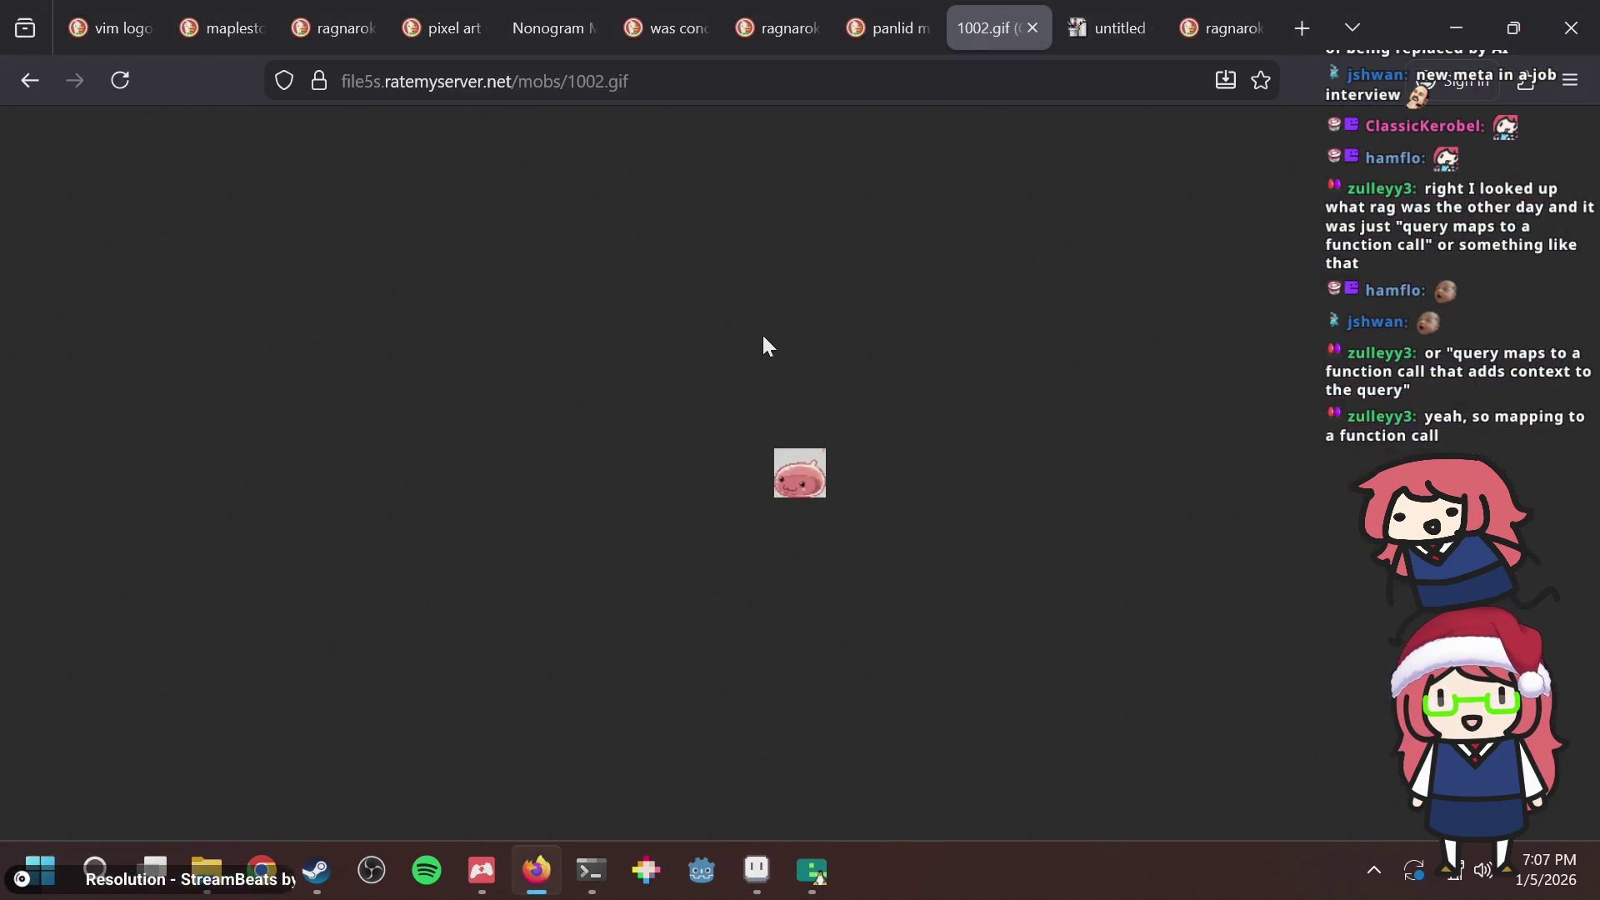
pyautogui.hotkey('alt', 'Tab')
pyautogui.press('b')
pyautogui.click(647, 295)
pyautogui.hotkey('ctrl', 'z')
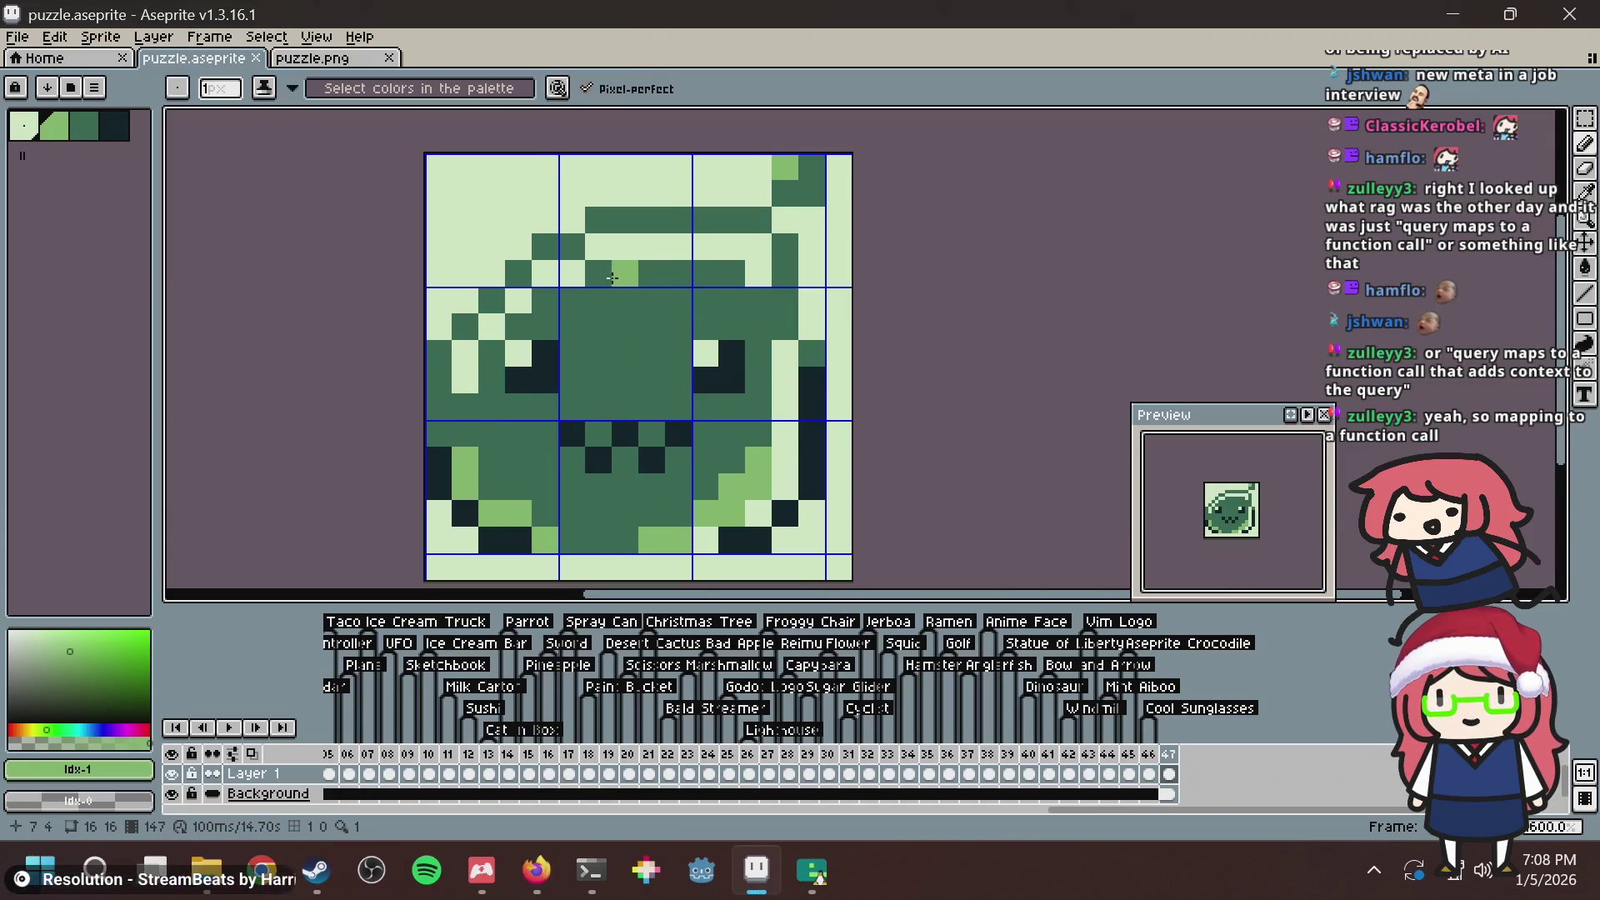
pyautogui.moveTo(598, 274); pyautogui.dragTo(670, 273)
pyautogui.click(571, 301)
pyautogui.click(545, 301)
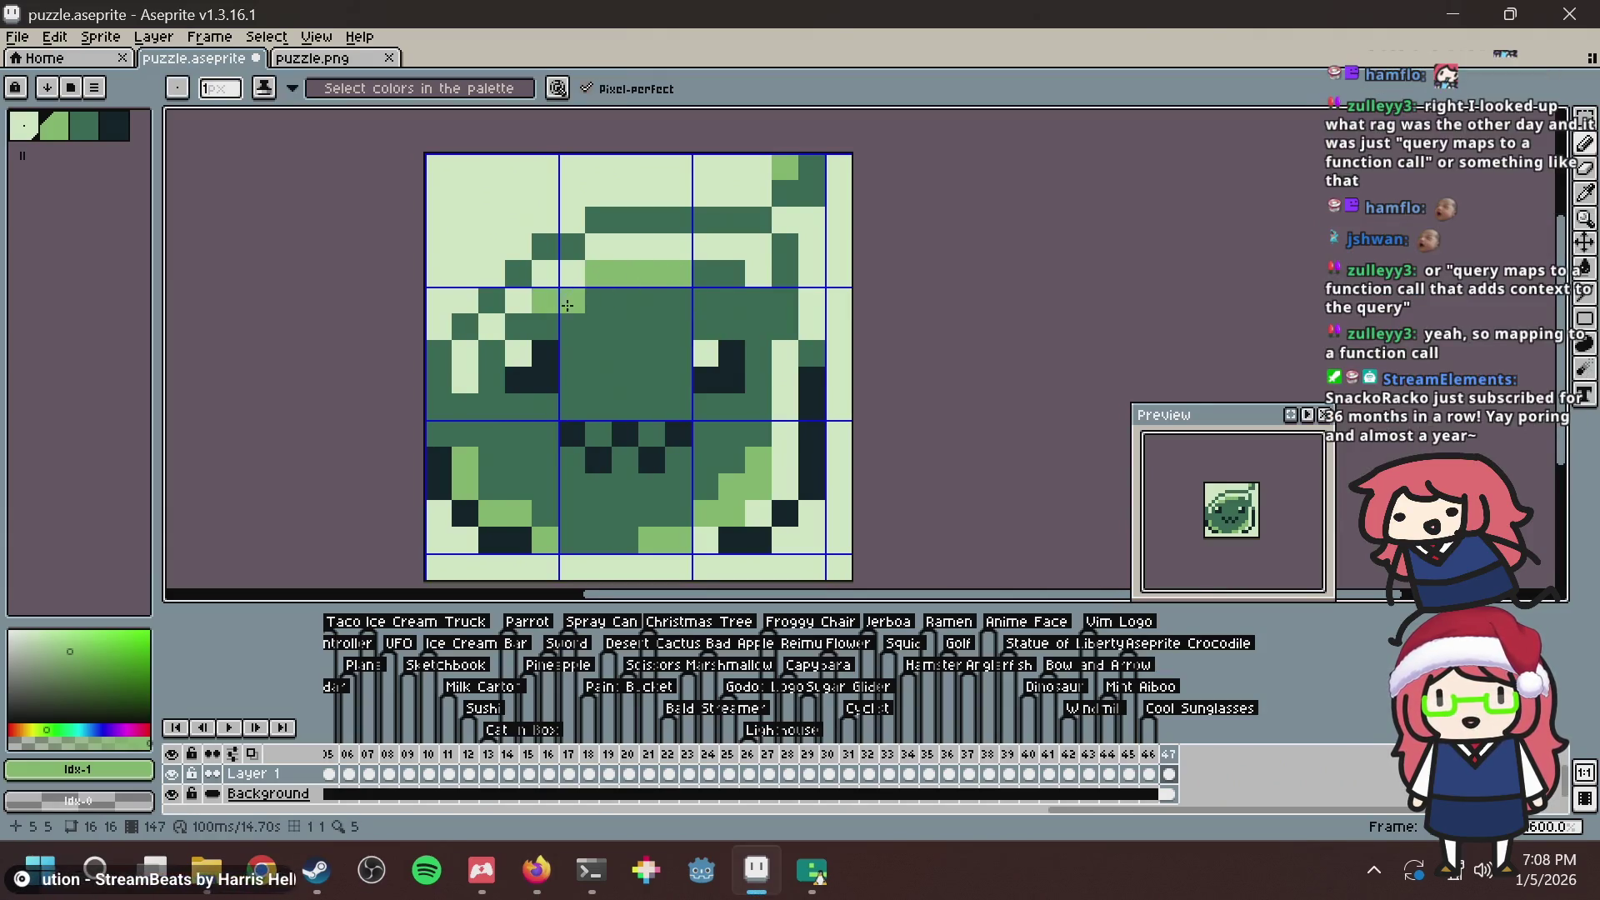
pyautogui.click(533, 323)
pyautogui.hotkey('ctrl', 'z')
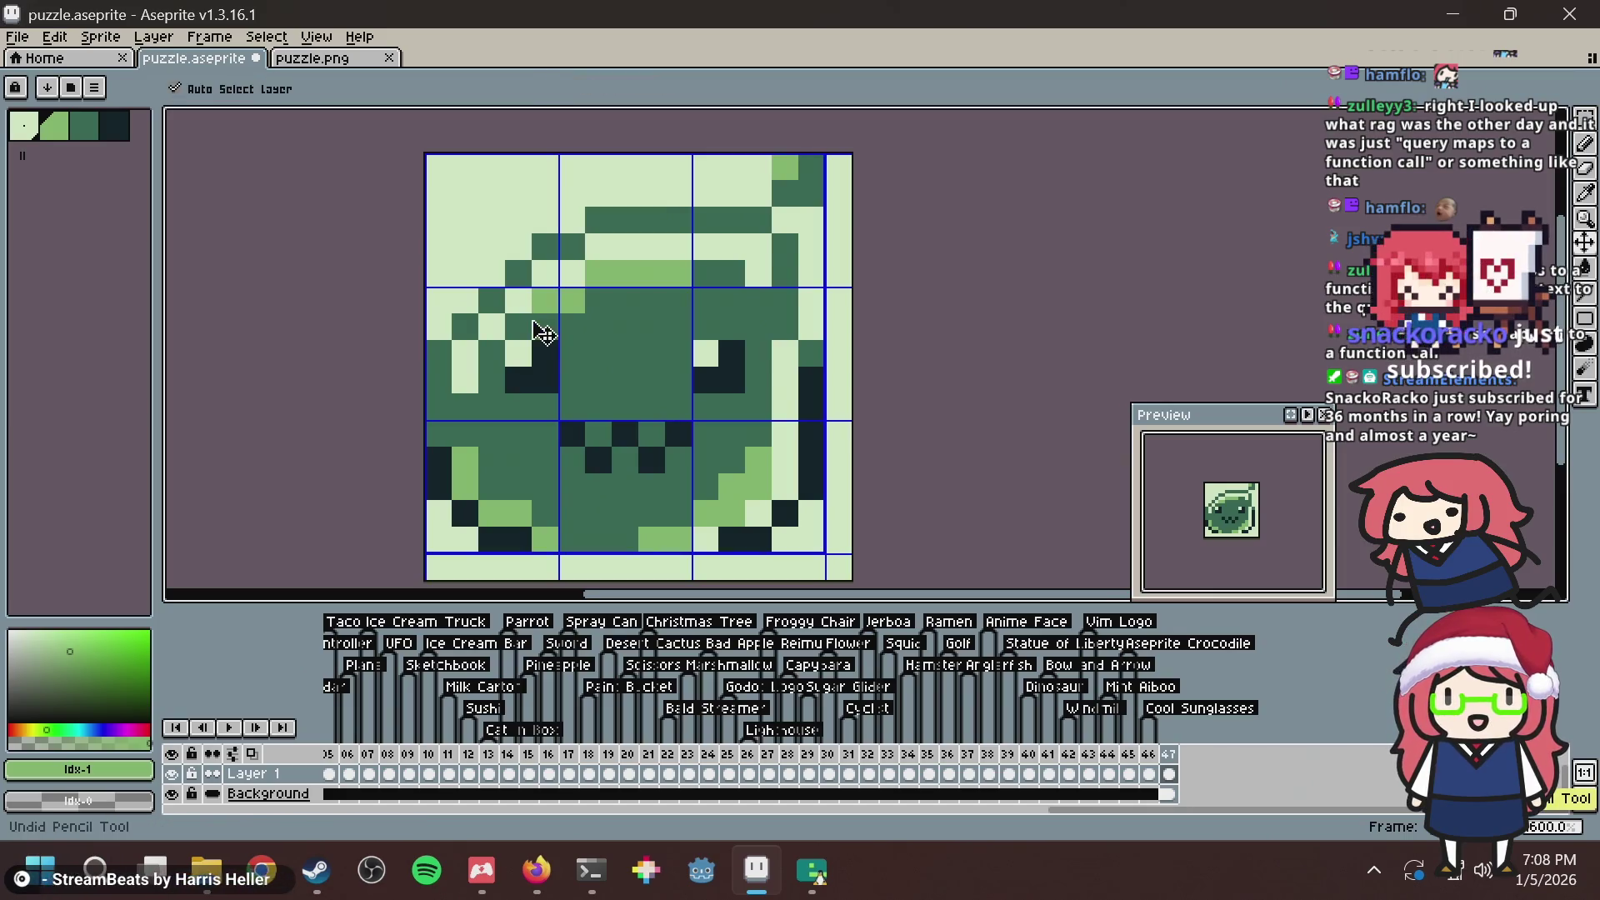
pyautogui.click(521, 321)
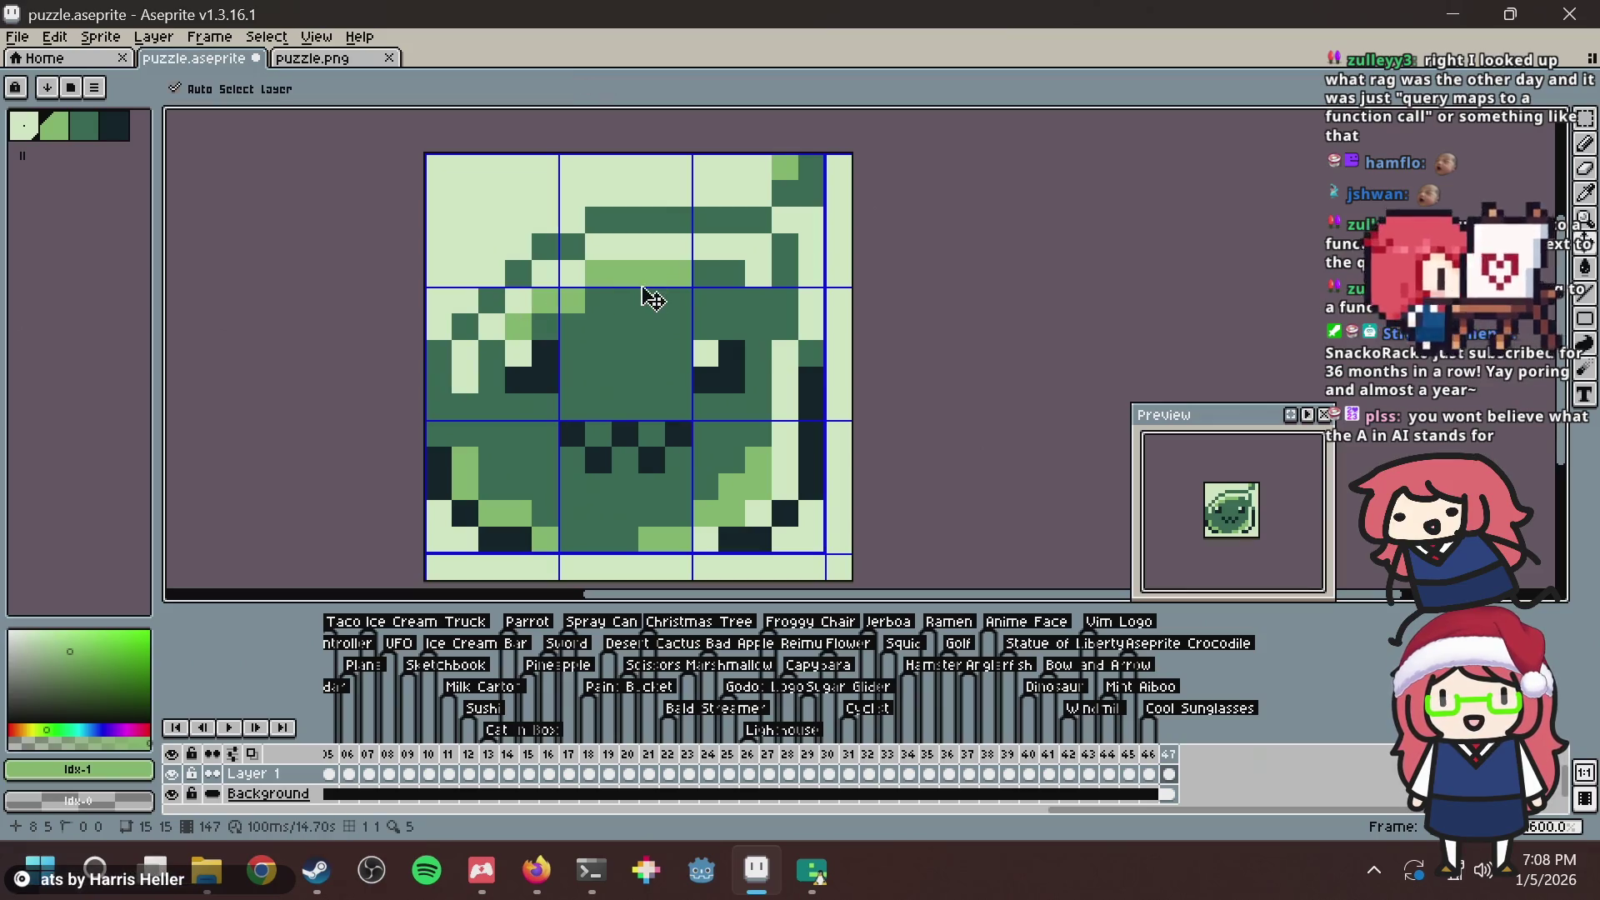
# Undo the trial forehead and upper-left highlights and save puzzle.aseprite.
pyautogui.click(646, 293)
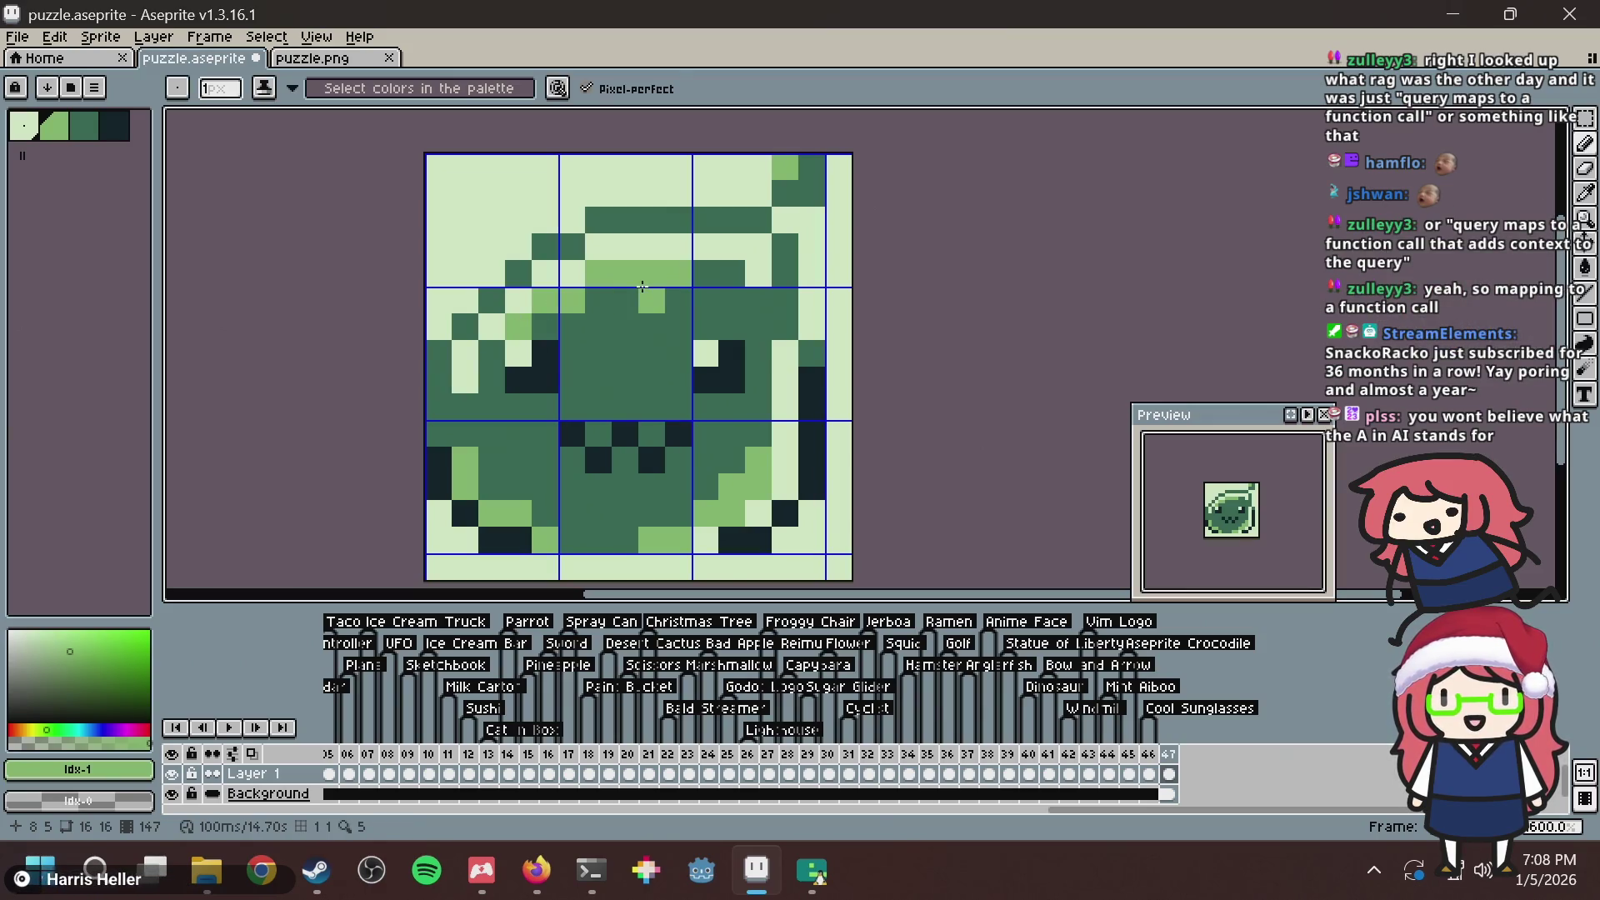
pyautogui.hotkey('ctrl', 'z')
pyautogui.press('v')
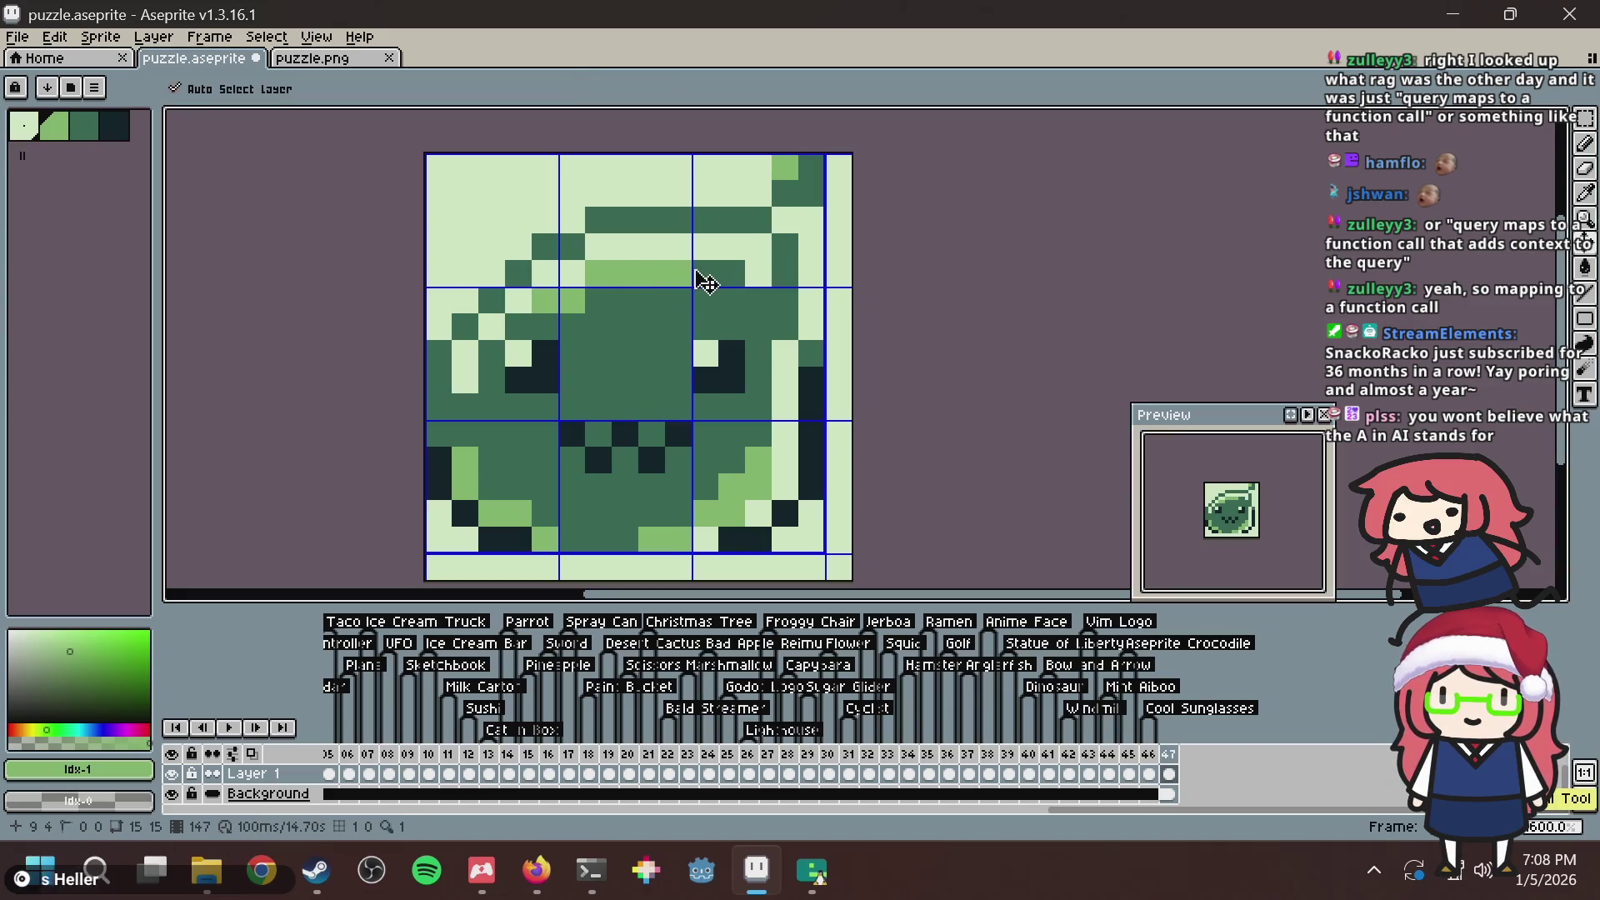
pyautogui.hotkey('ctrl', 'z')
pyautogui.hotkey('ctrl', 'z')
pyautogui.press('b')
pyautogui.hotkey('ctrl', 's')
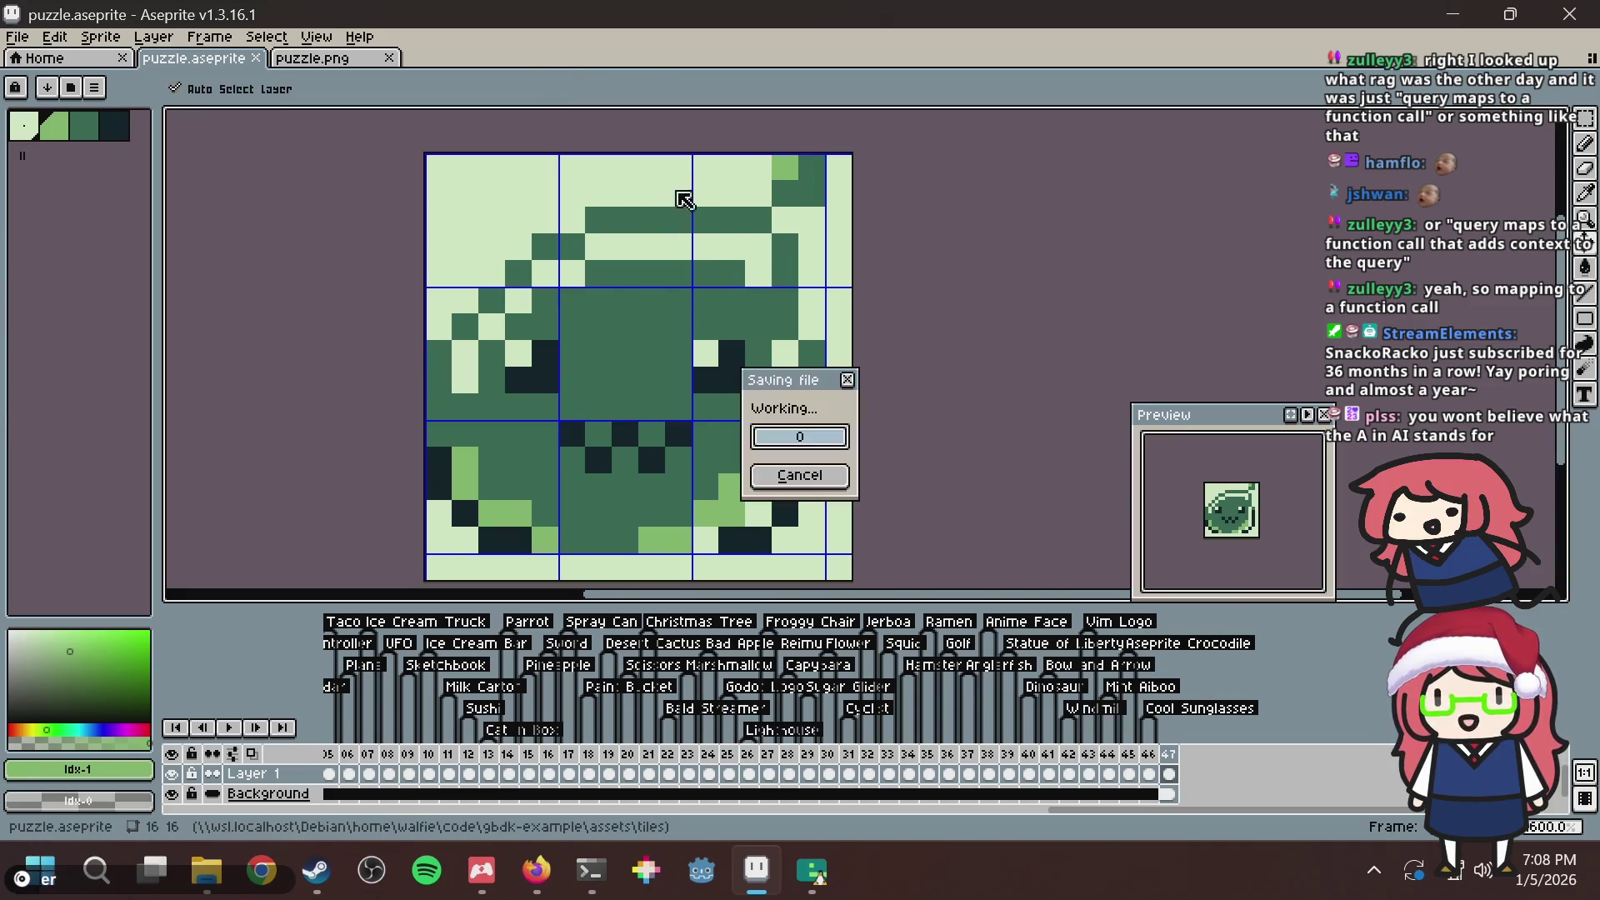
# Test and undo a flood fill of the forehead row, save, and return to the browser.
pyautogui.press('g')
pyautogui.click(619, 254)
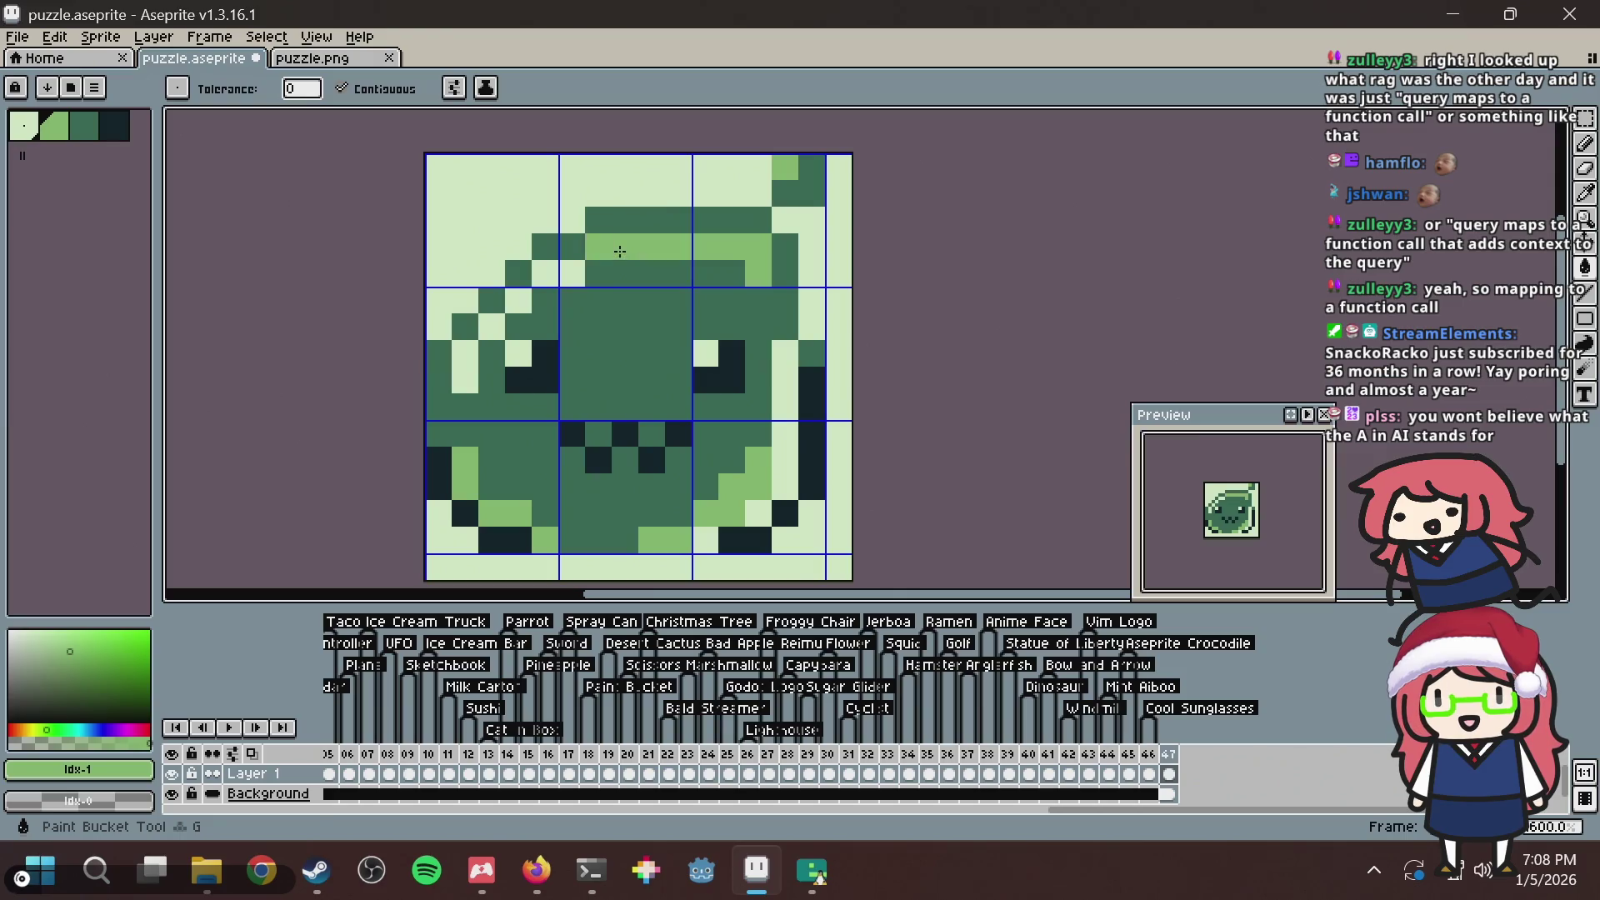
pyautogui.hotkey('ctrl', 'z')
pyautogui.press('v')
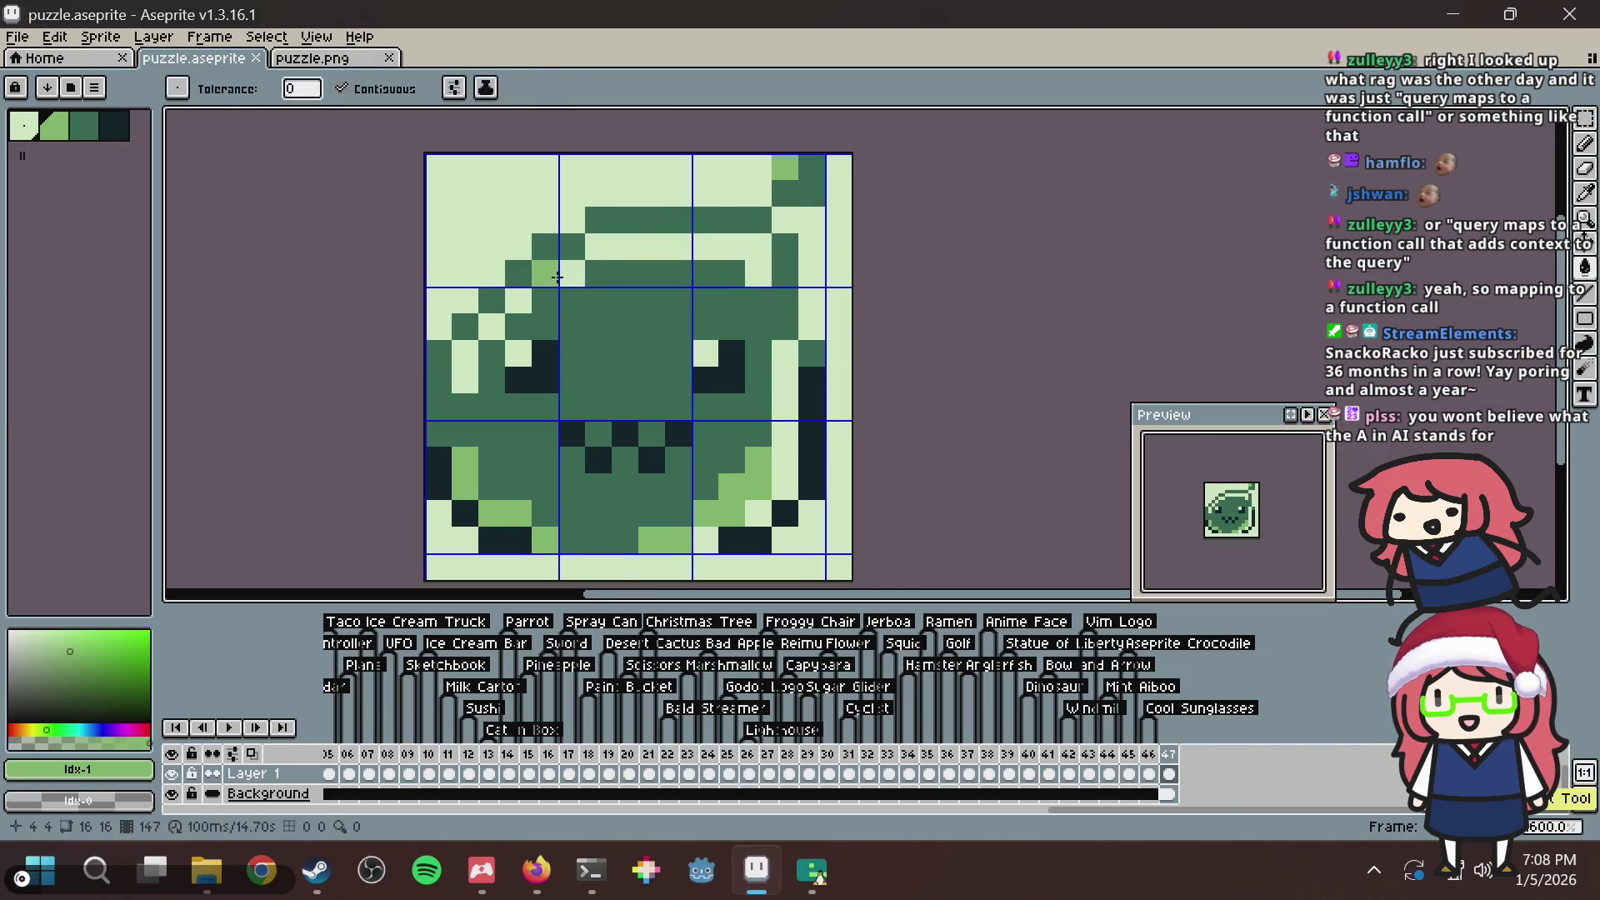
pyautogui.press('b')
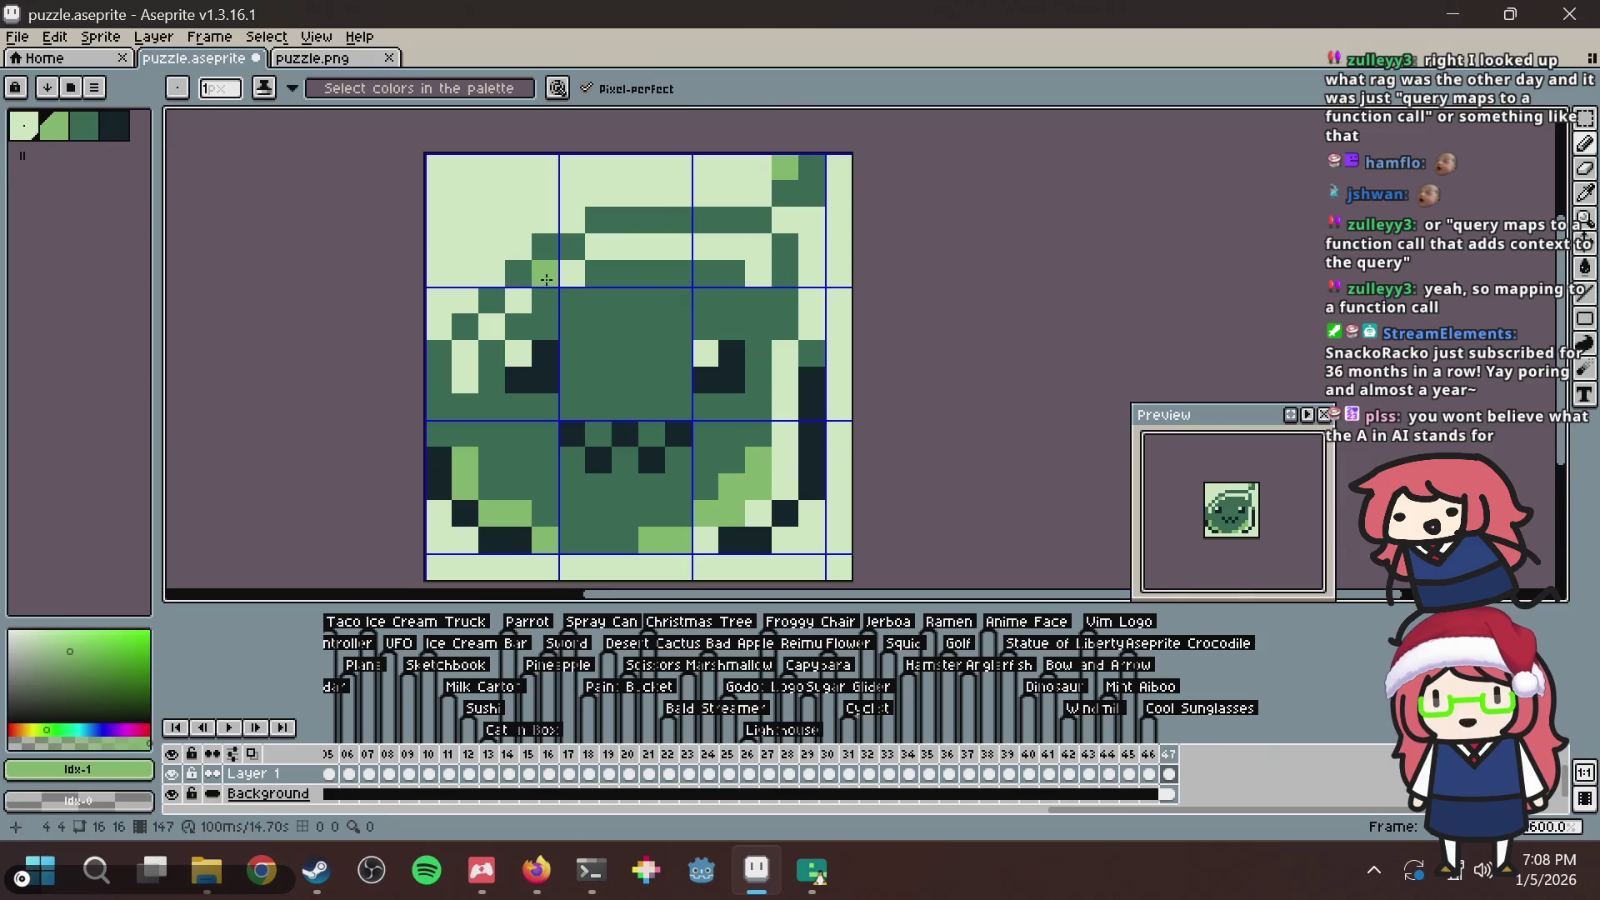
pyautogui.press('v')
pyautogui.hotkey('ctrl', 's')
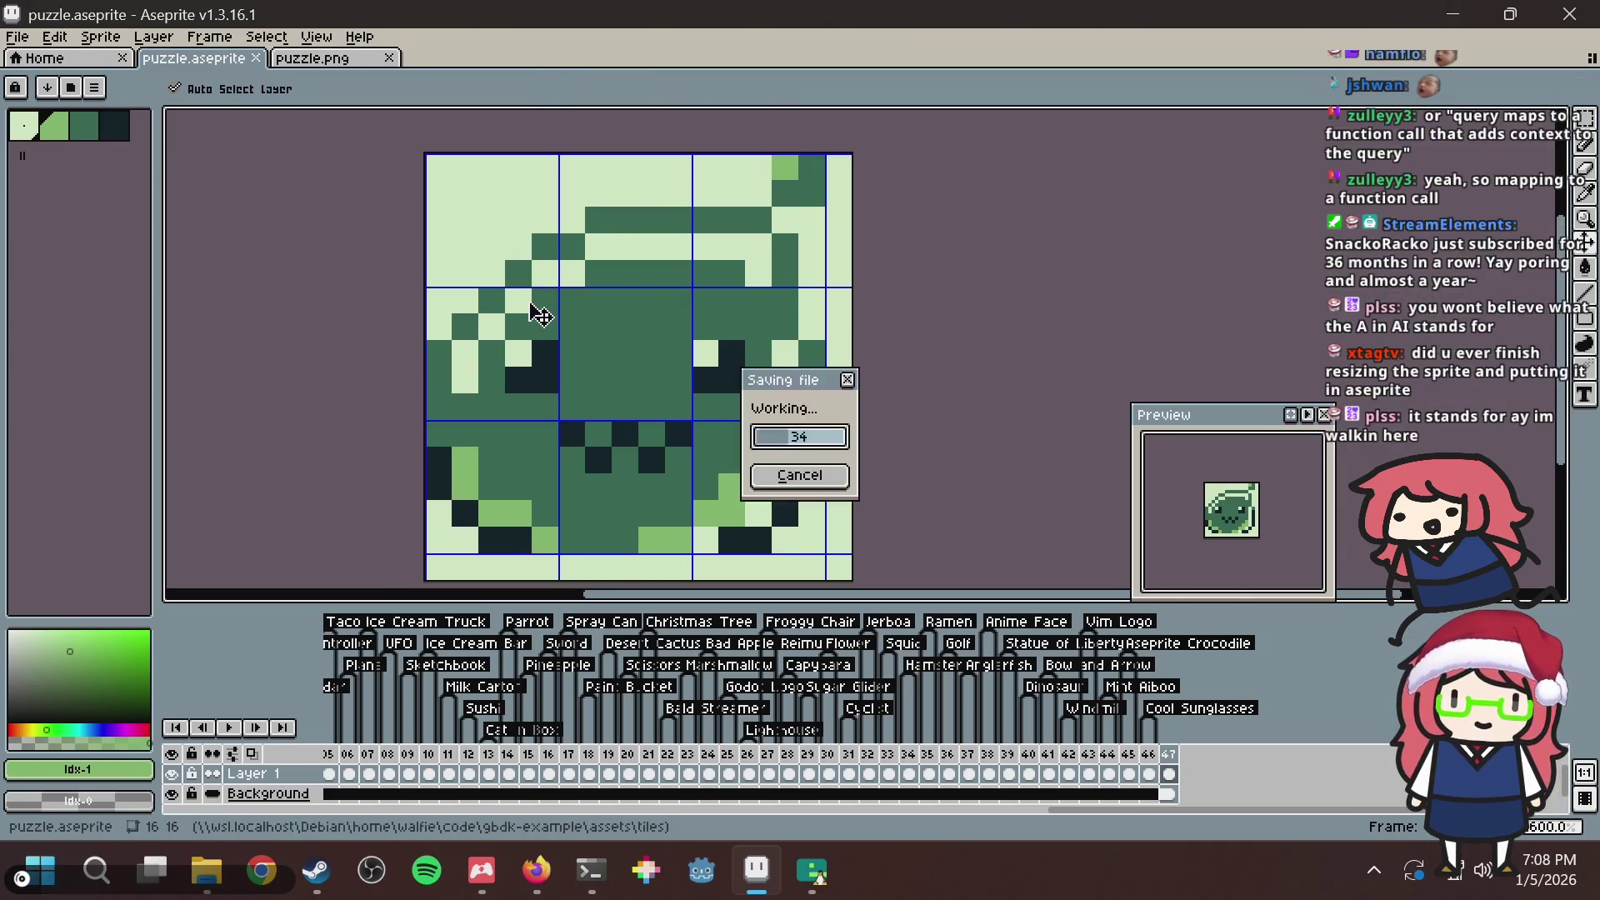
pyautogui.press('b')
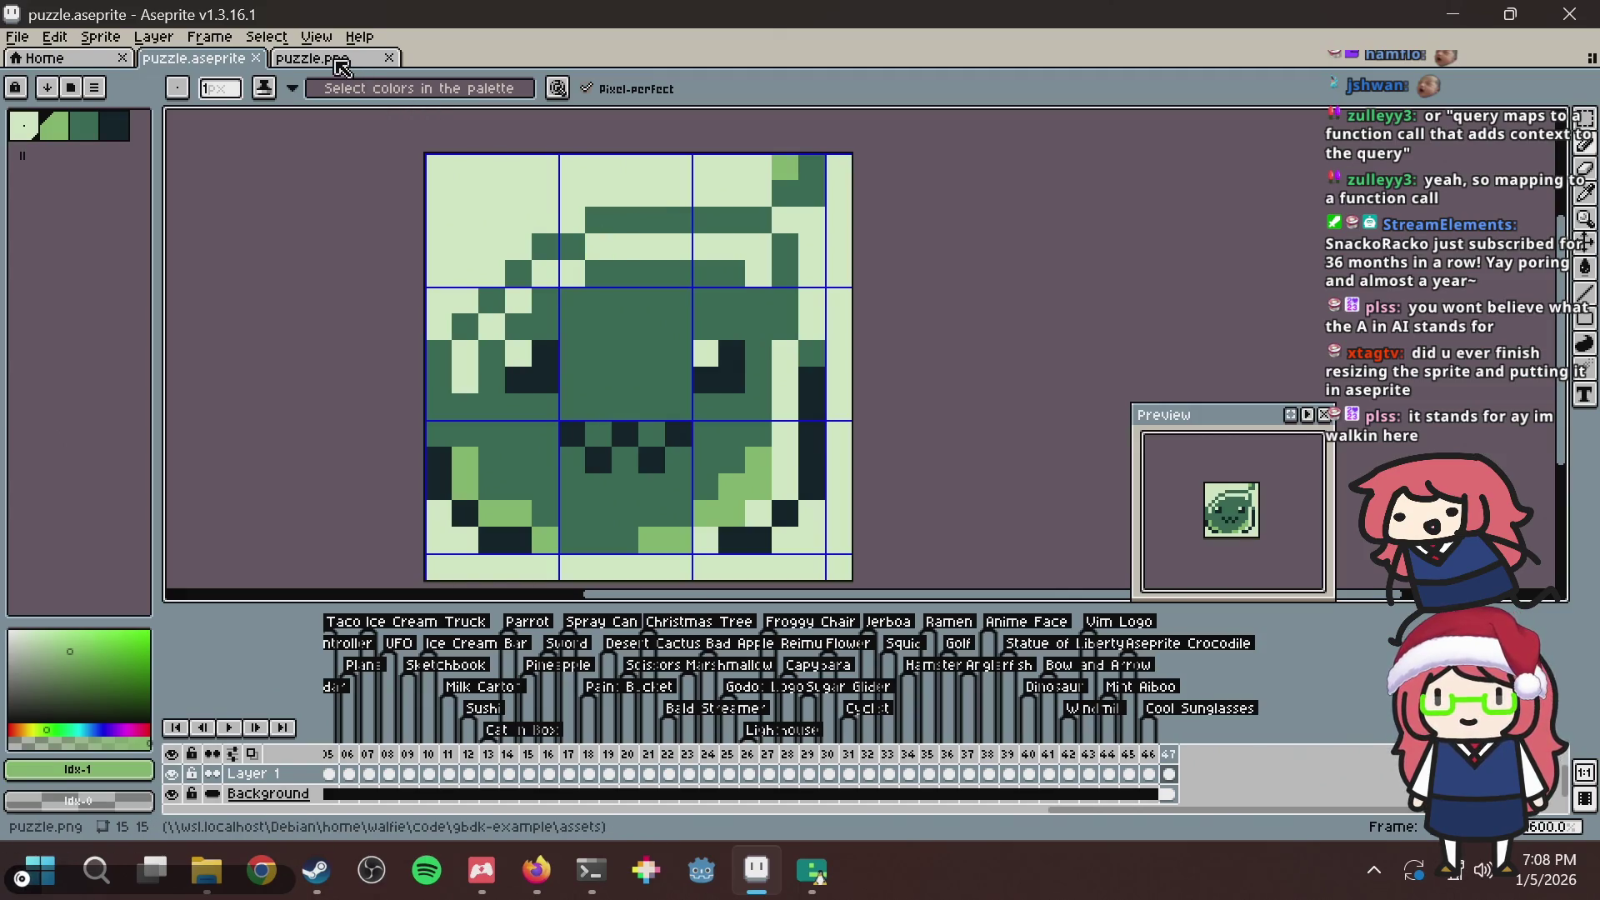
pyautogui.hotkey('alt', 'Tab')
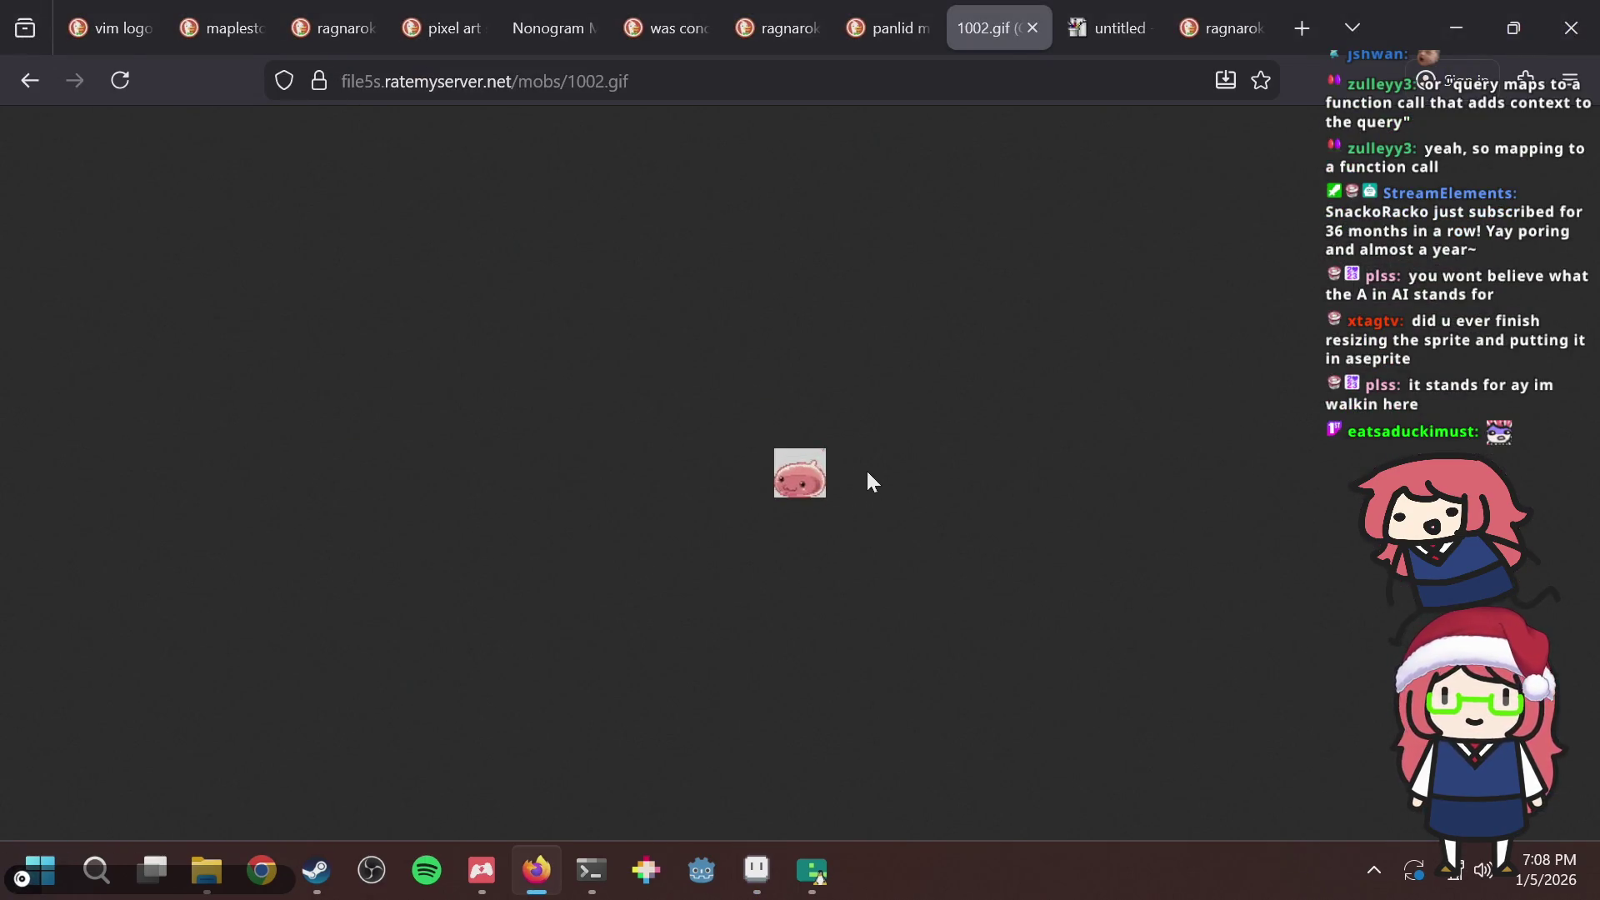
# Copy the pink slime GIF image via its context menu and return to Aseprite.
pyautogui.rightClick(813, 489)
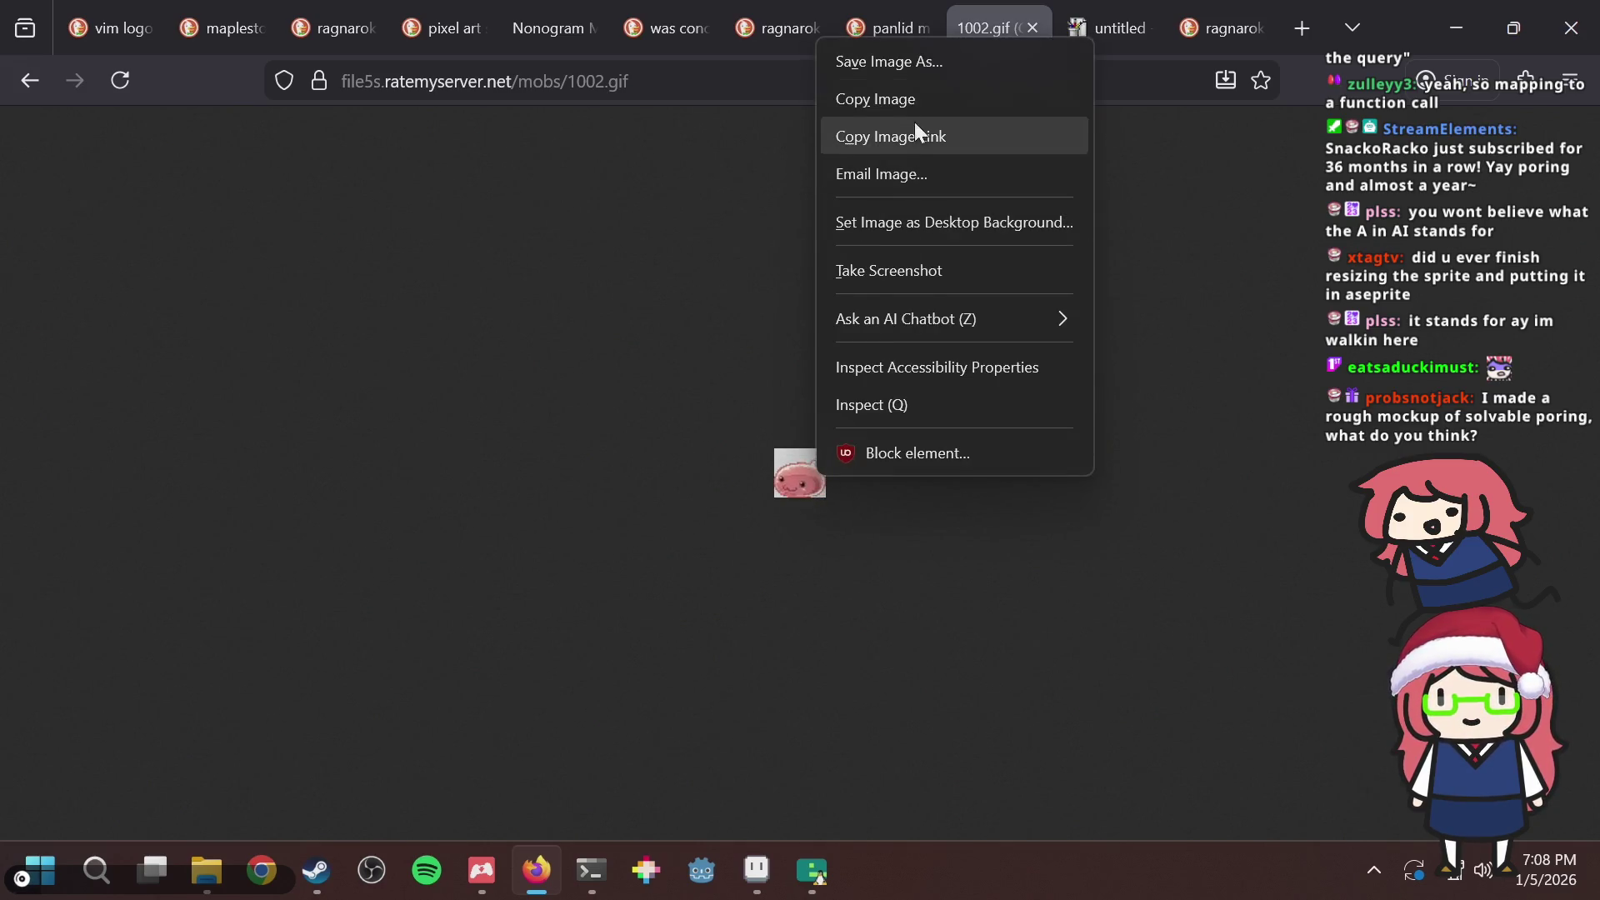
pyautogui.click(916, 99)
pyautogui.hotkey('alt', 'Tab')
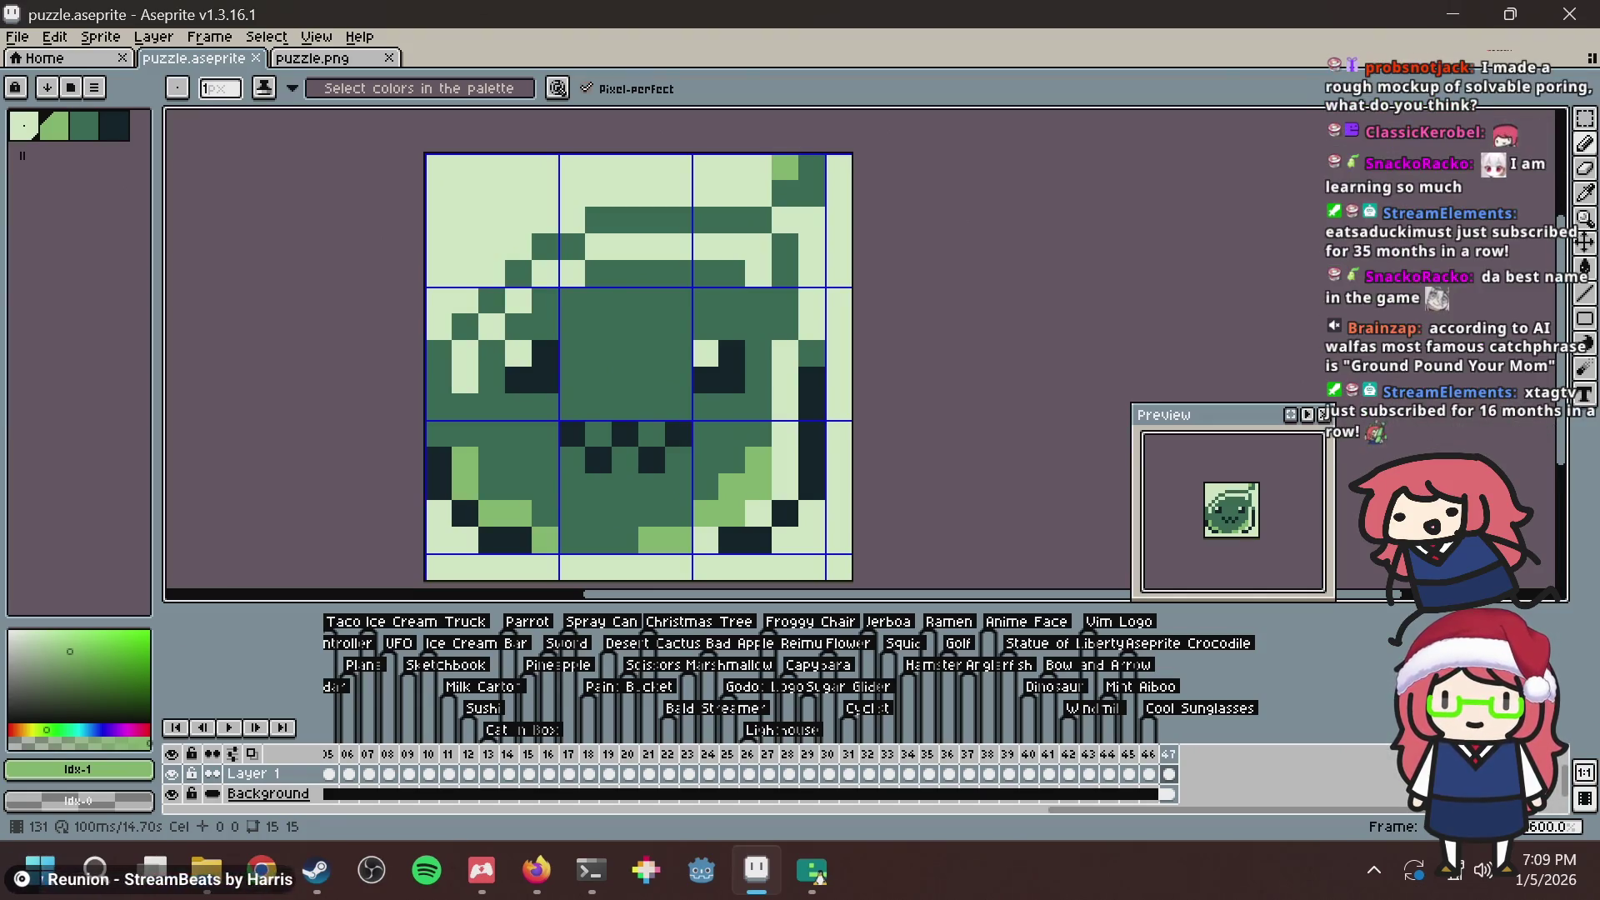
# View the poring.png mockup in a new browser tab, close it, and return to Aseprite.
pyautogui.hotkey('alt', 'Tab')
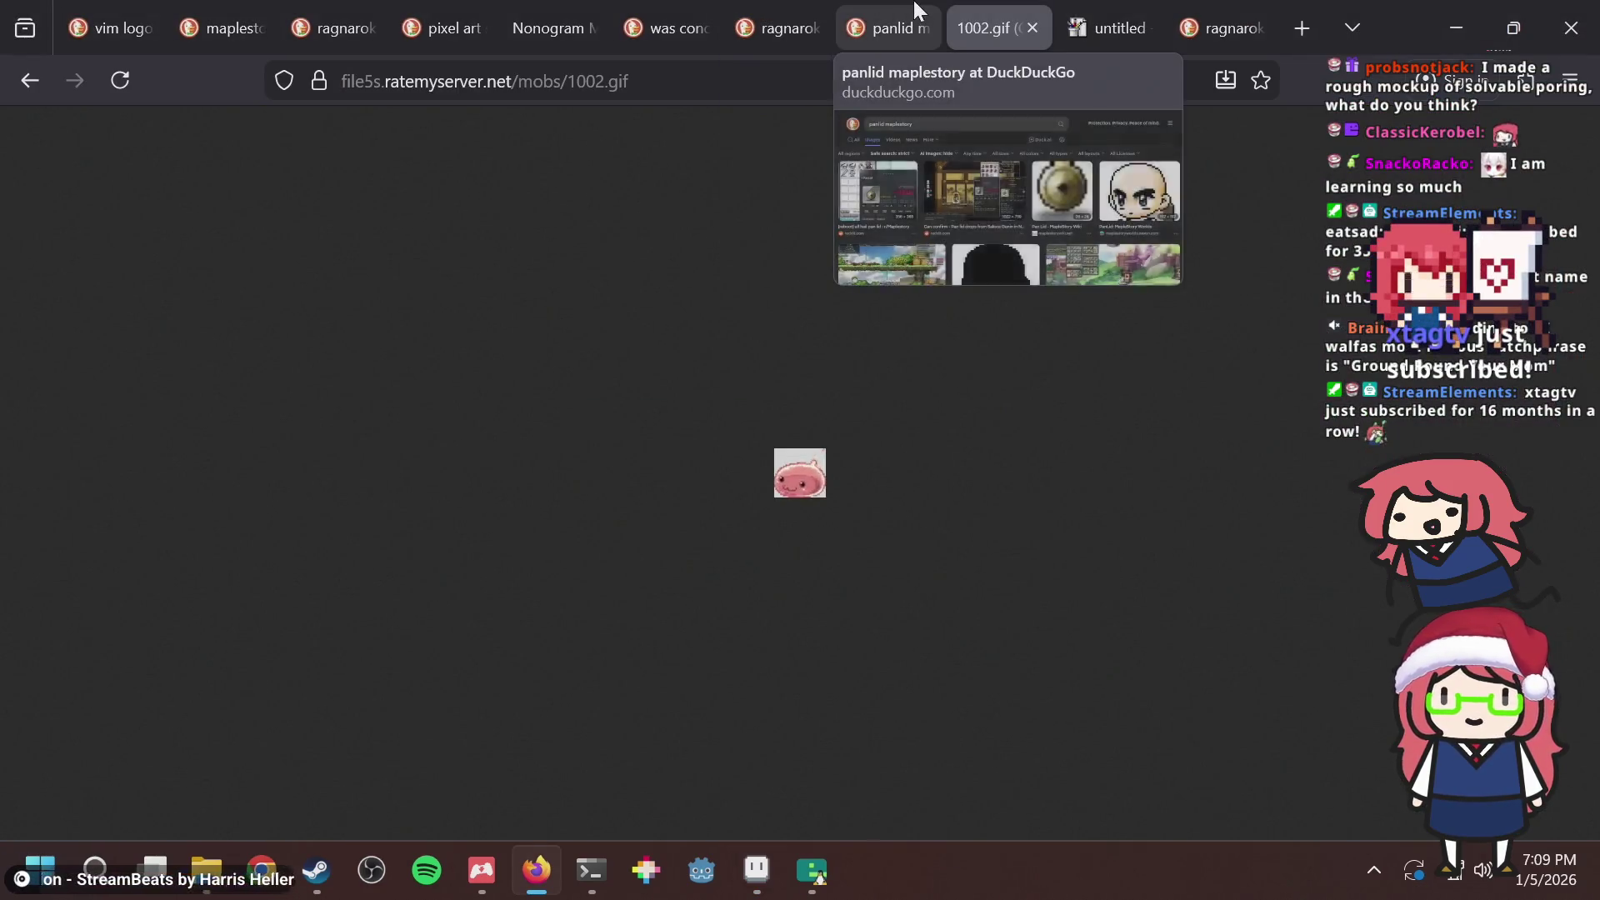
pyautogui.hotkey('ctrl', 't')
pyautogui.hotkey('ctrl', 'v')
pyautogui.press('Return')
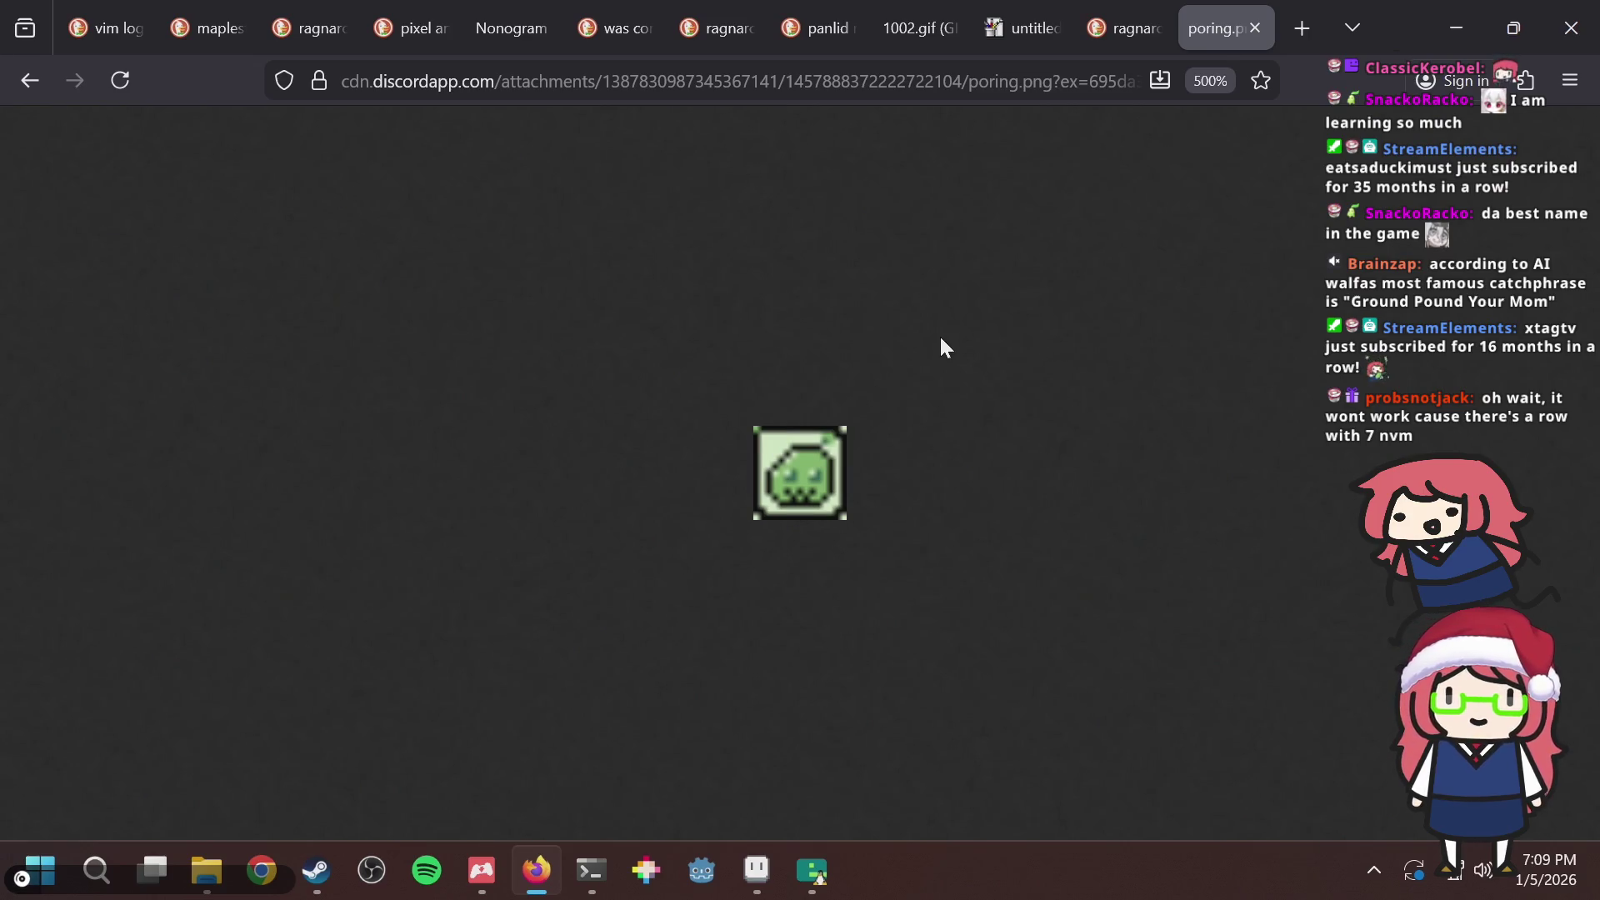
pyautogui.hotkey('ctrl', 'w')
pyautogui.hotkey('alt', 'Tab')
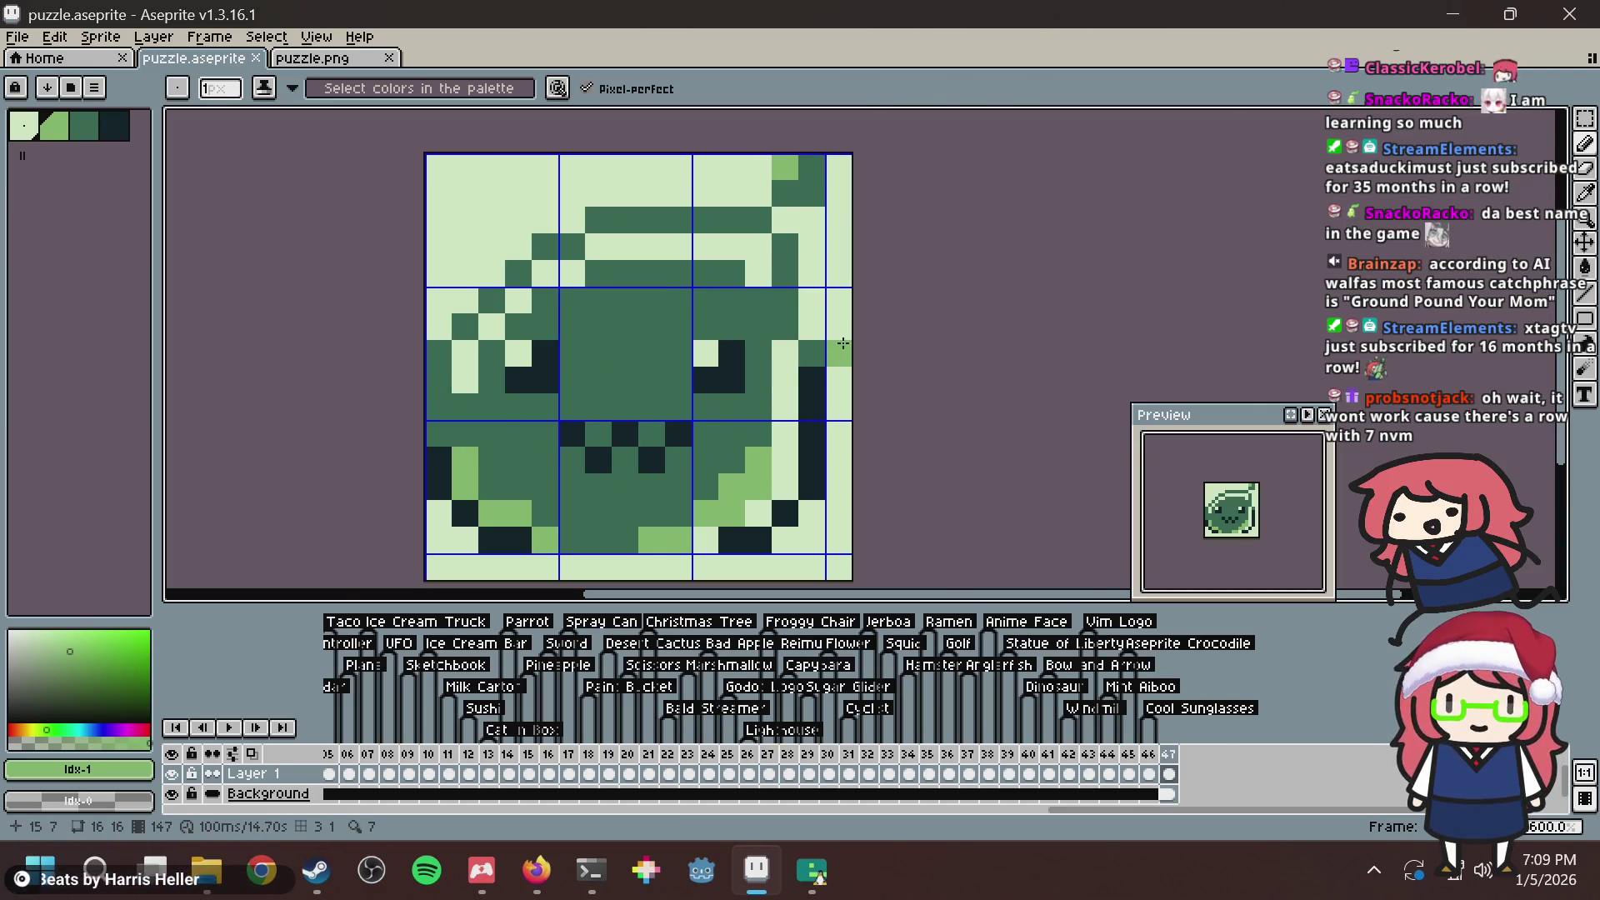
# With the Pencil, add a light-green highlight pixel at the frog's lower left.
pyautogui.press('v')
pyautogui.press('b')
pyautogui.scroll(-1, 746, 372)
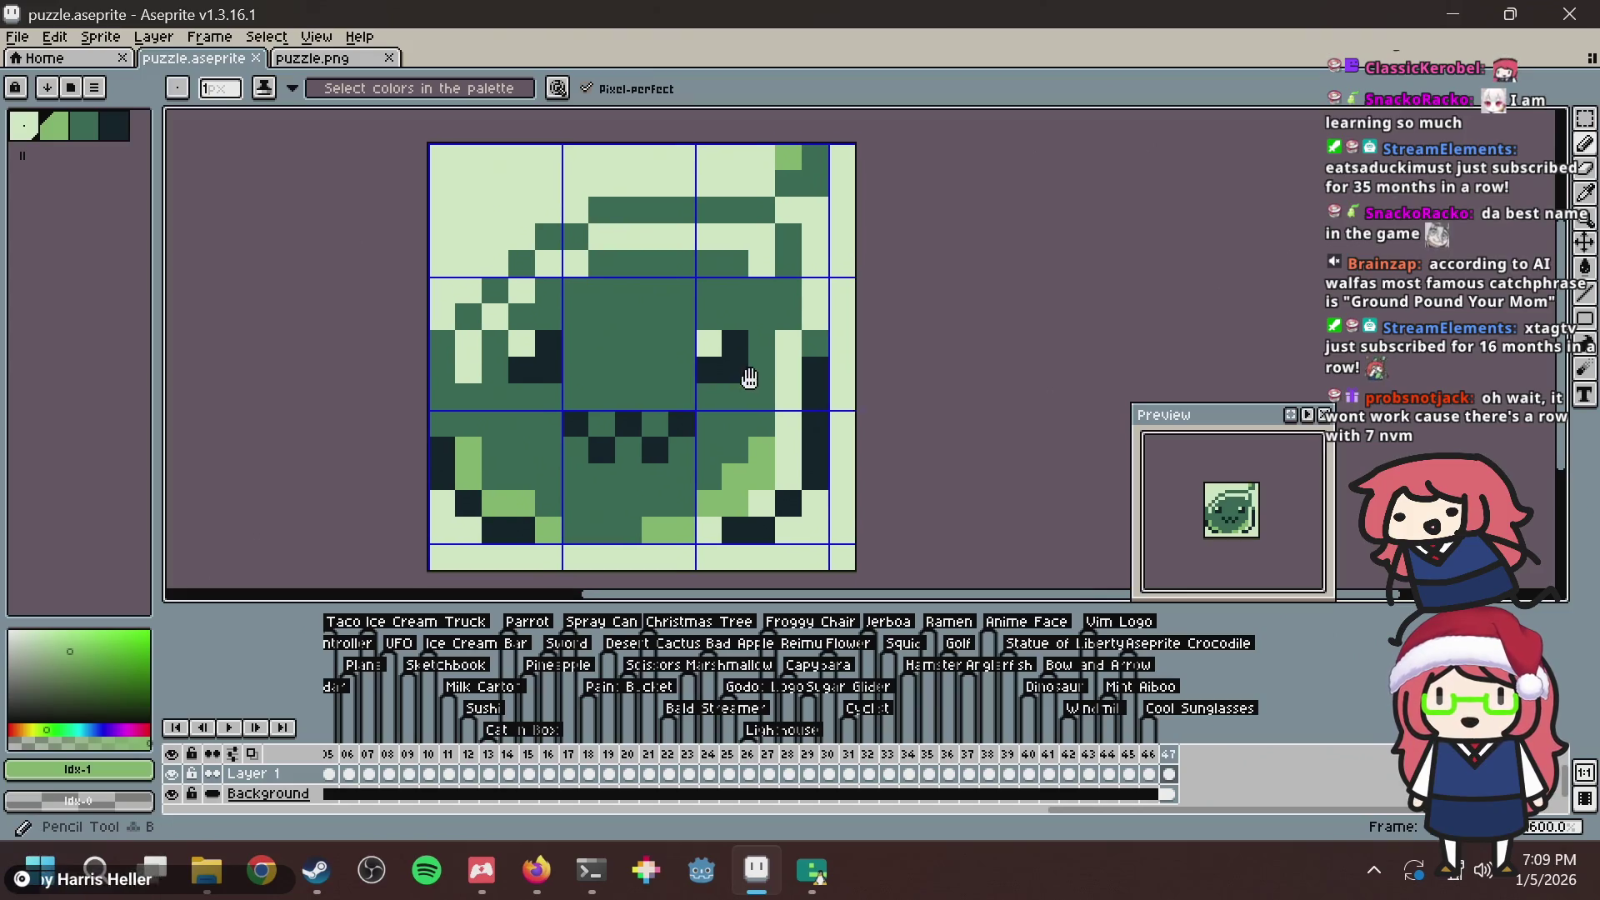
pyautogui.scroll(2, 576, 472)
pyautogui.click(465, 456)
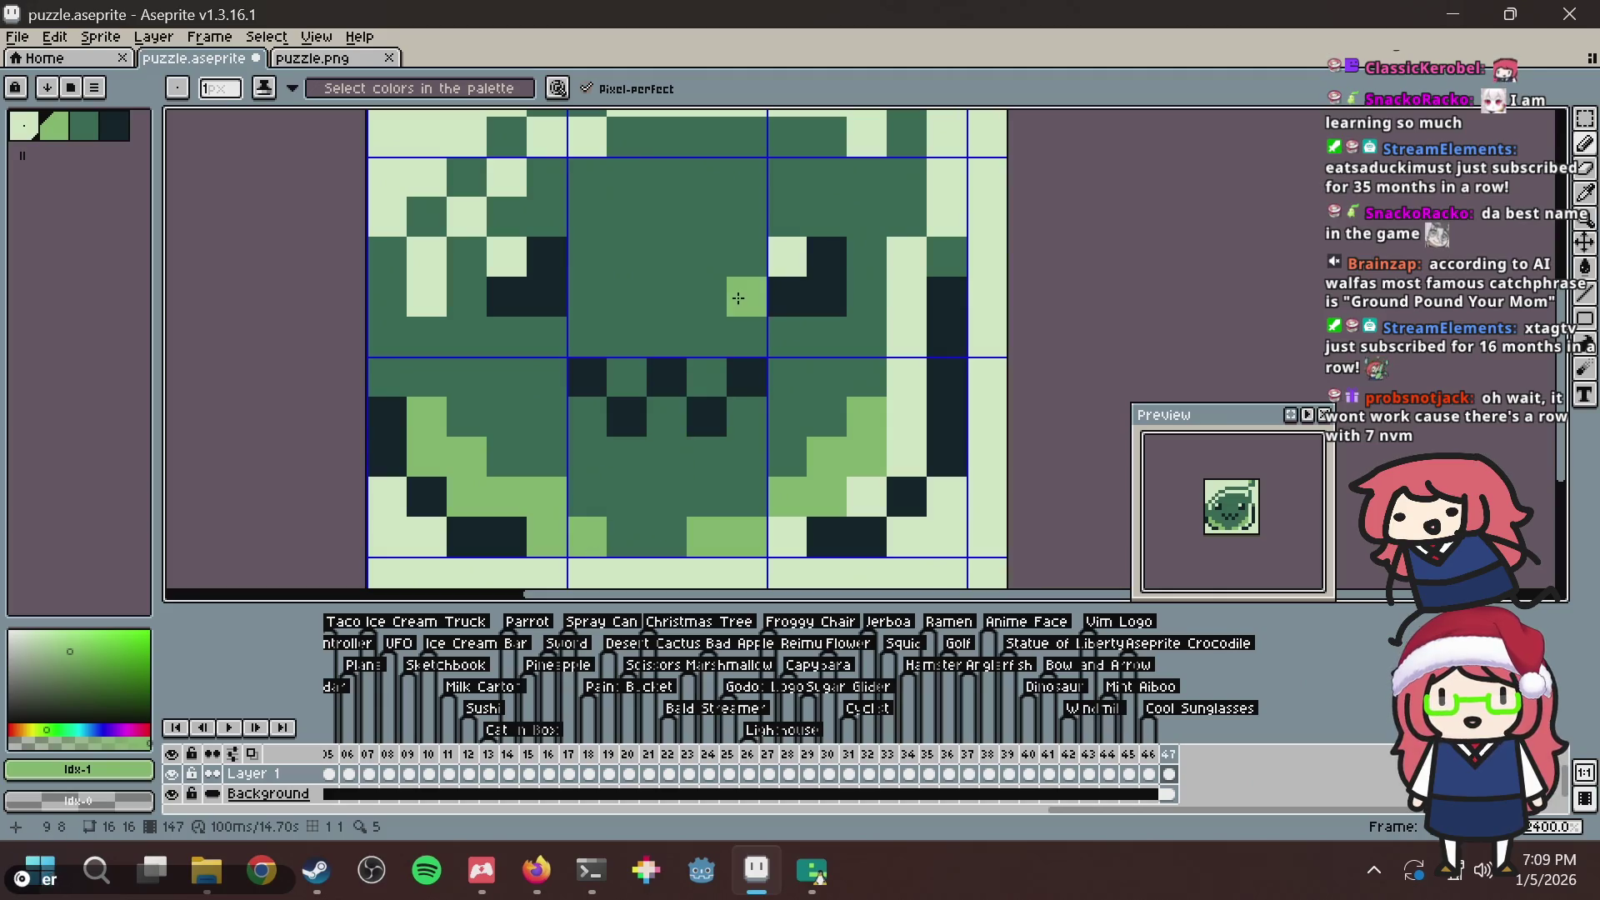
# Save puzzle.aseprite, then undo that lower-left pencil stroke.
pyautogui.scroll(-5, 747, 297)
pyautogui.press('v')
pyautogui.hotkey('ctrl', 's')
pyautogui.scroll(3, 750, 317)
pyautogui.hotkey('ctrl', 'z')
pyautogui.hotkey('ctrl', 'z')
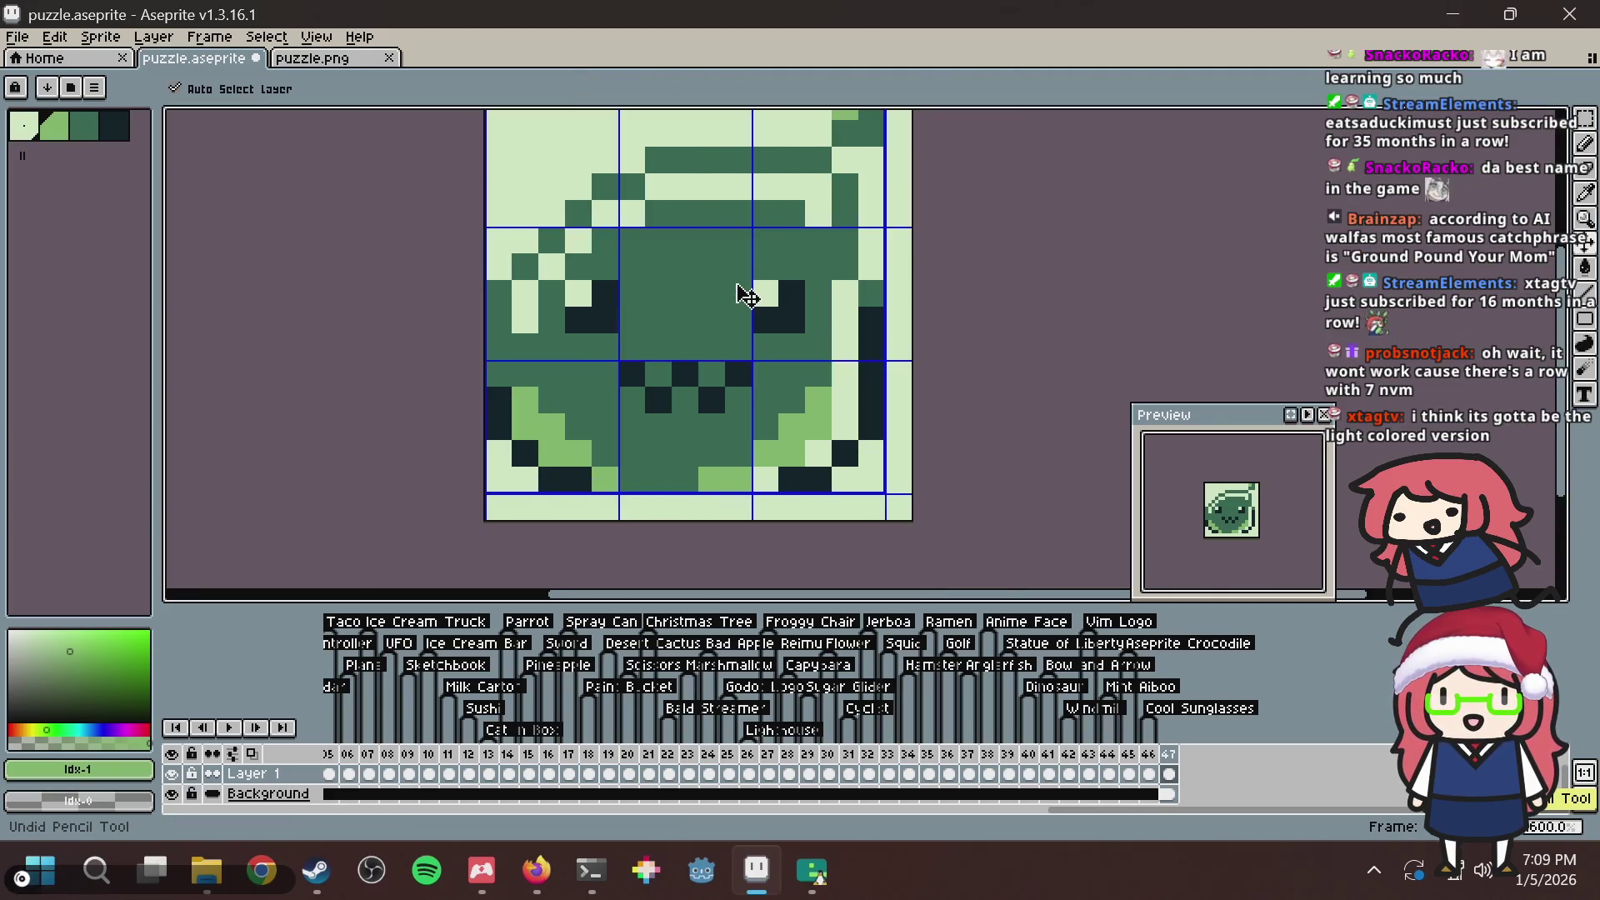
# Try a light-green pixel on the frog's forehead, save, then undo it.
pyautogui.press('b')
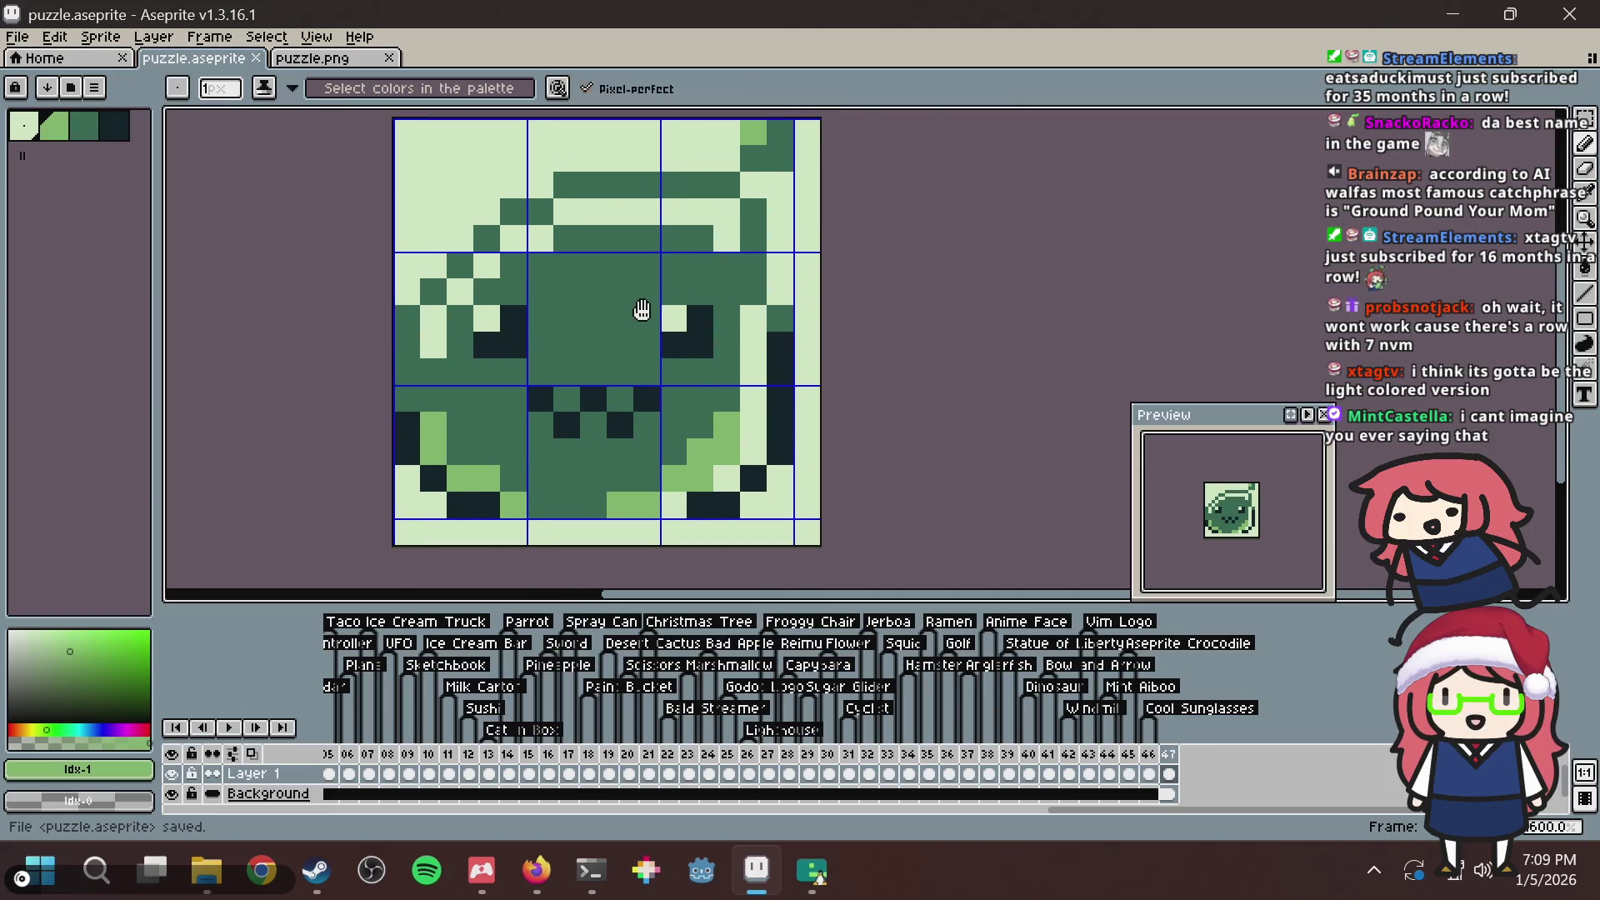
pyautogui.click(638, 311)
pyautogui.hotkey('ctrl', 's')
pyautogui.moveTo(637, 310)
pyautogui.mouseDown()
pyautogui.moveTo(649, 324)
pyautogui.moveTo(638, 290)
pyautogui.mouseUp()
pyautogui.hotkey('ctrl', 'z')
# Test a light-green pixel in the face centre, undo it, and save puzzle.aseprite.
pyautogui.click(638, 290)
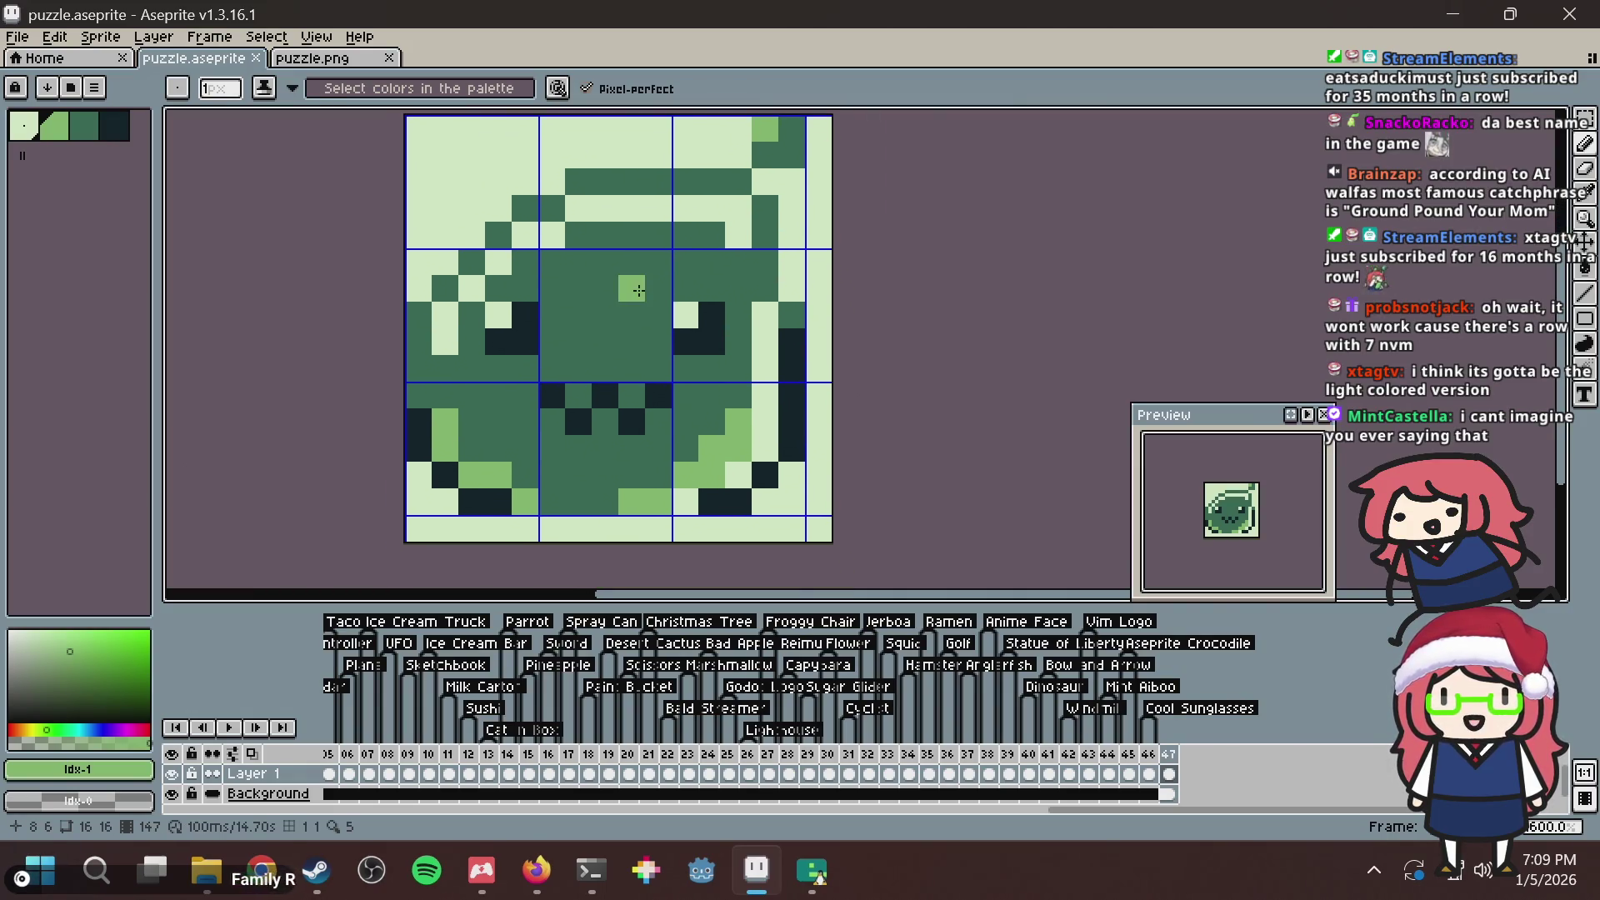
pyautogui.hotkey('ctrl', 'z')
pyautogui.hotkey('ctrl', 's')
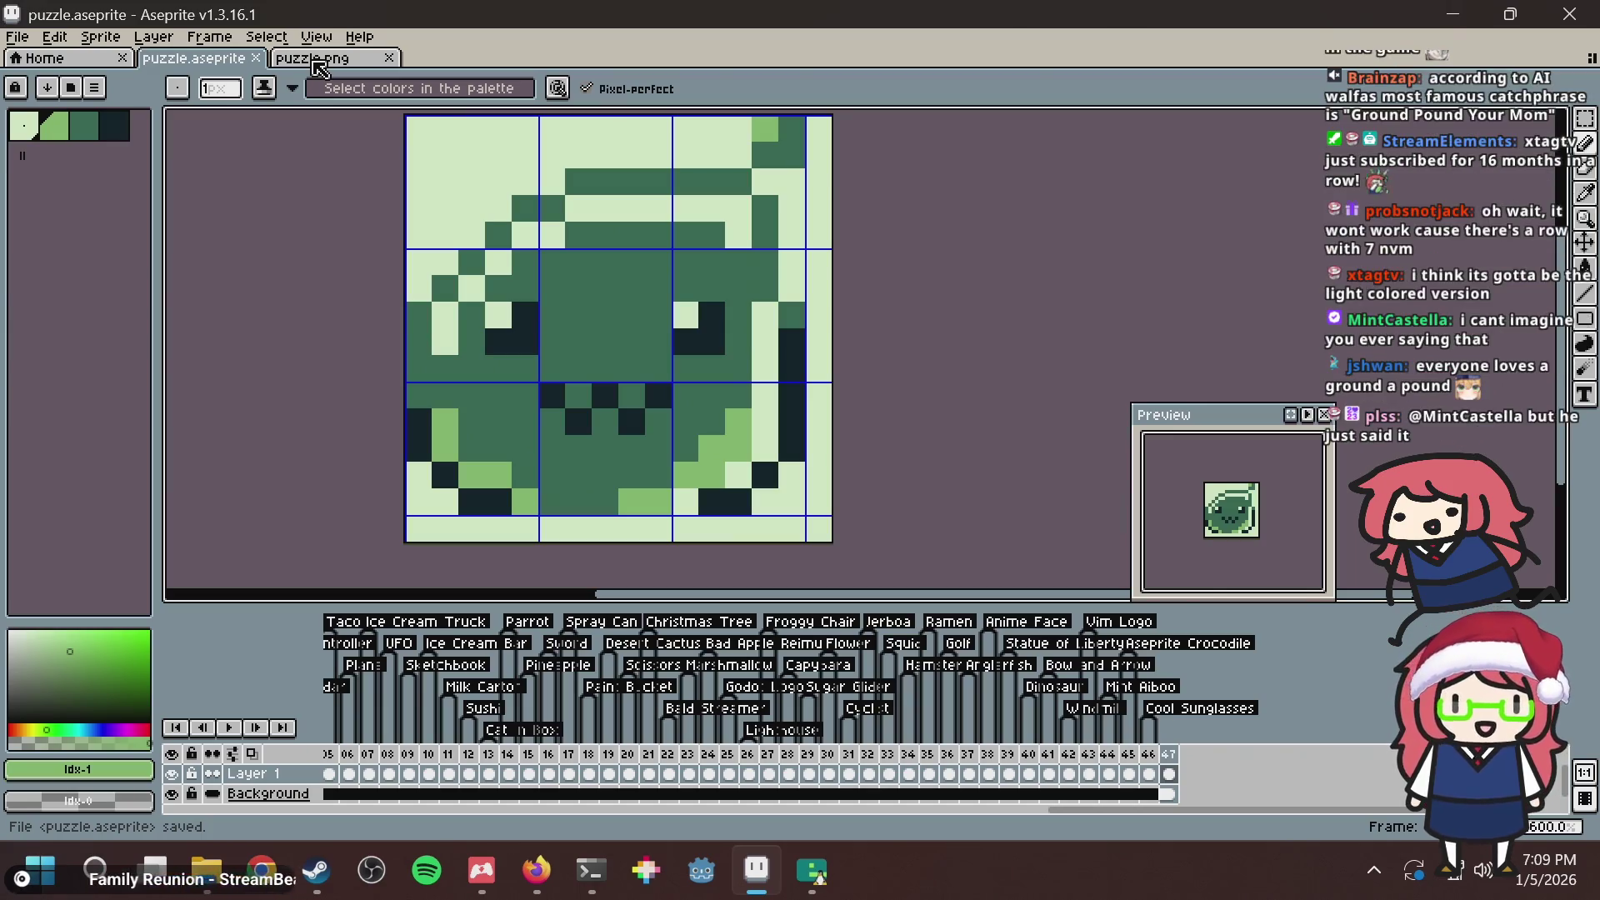
pyautogui.hotkey('ctrl', 's')
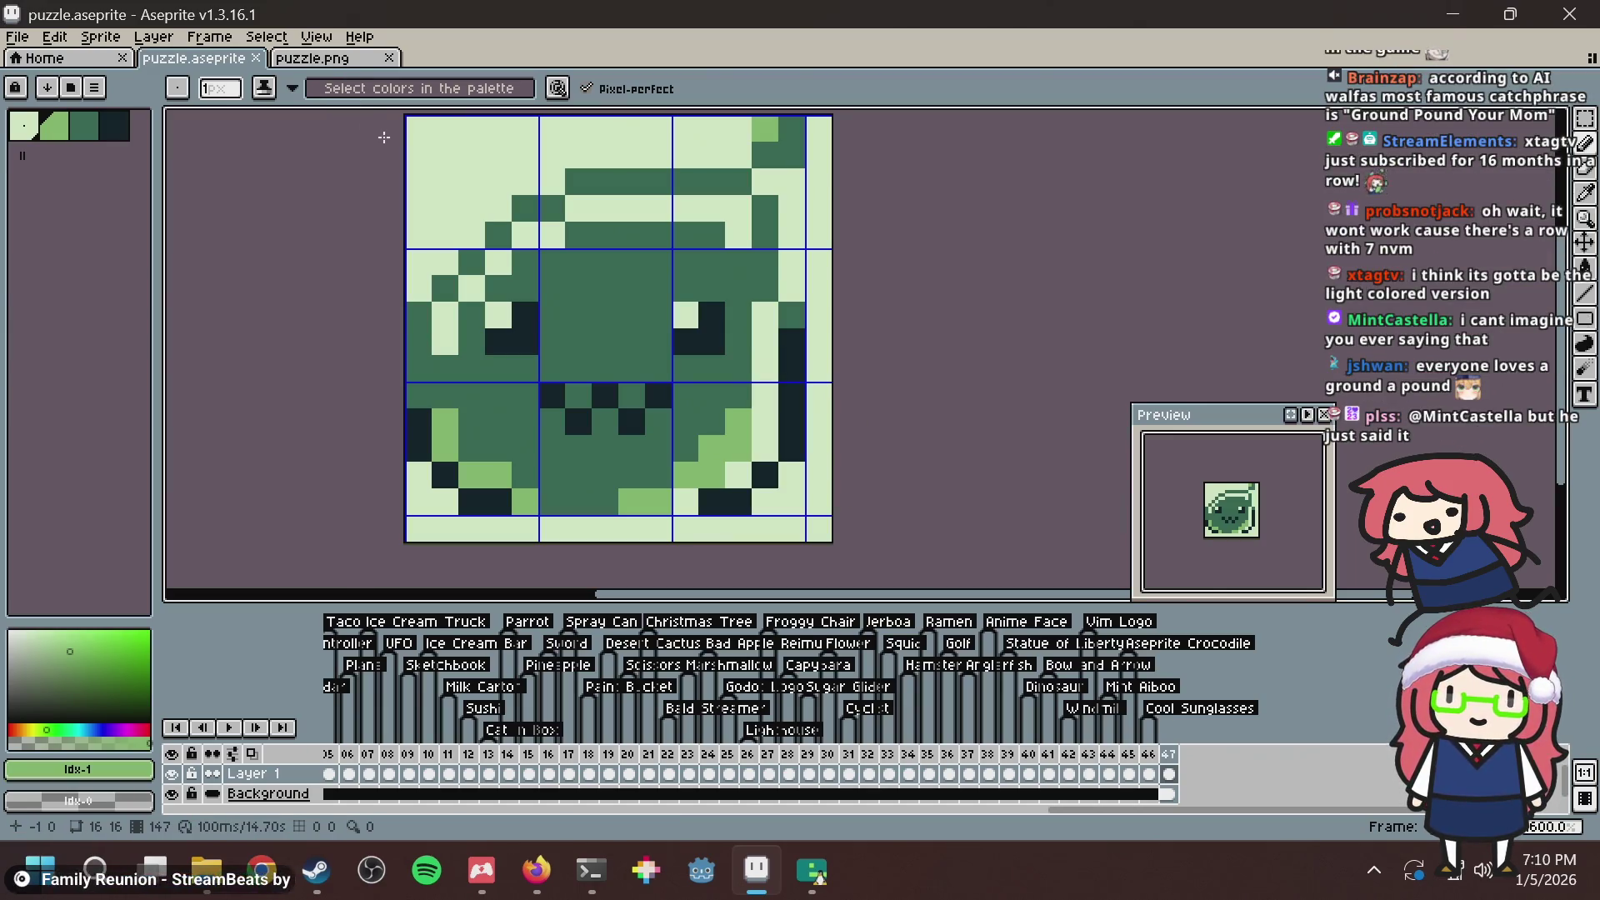
pyautogui.press('m')
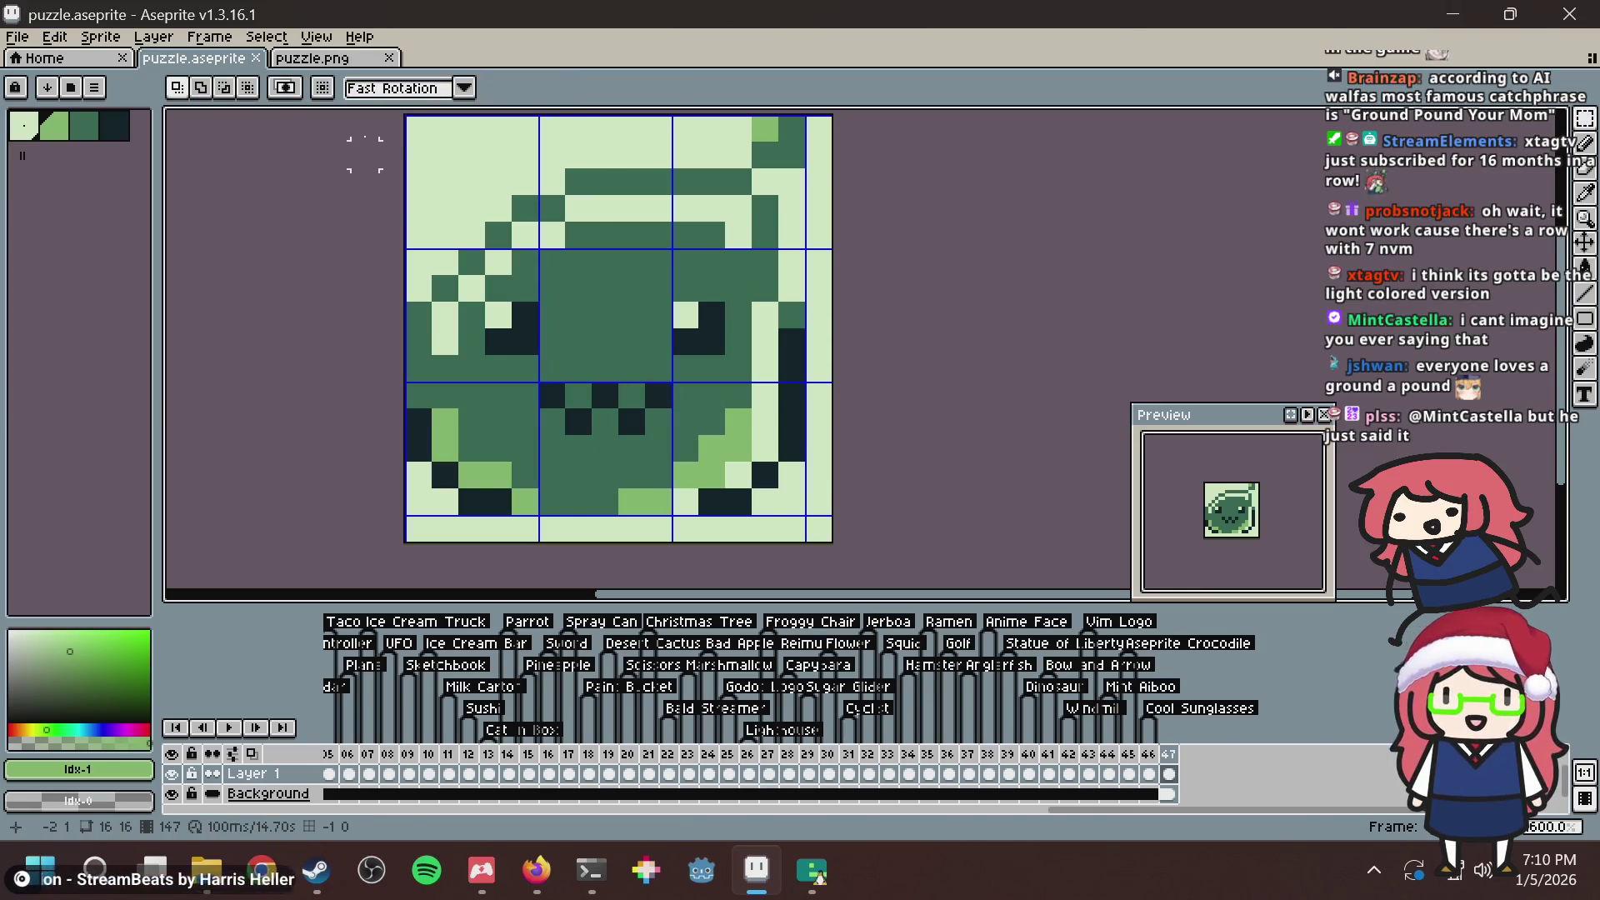
pyautogui.scroll(-1, 816, 341)
pyautogui.hotkey('ctrl', 's')
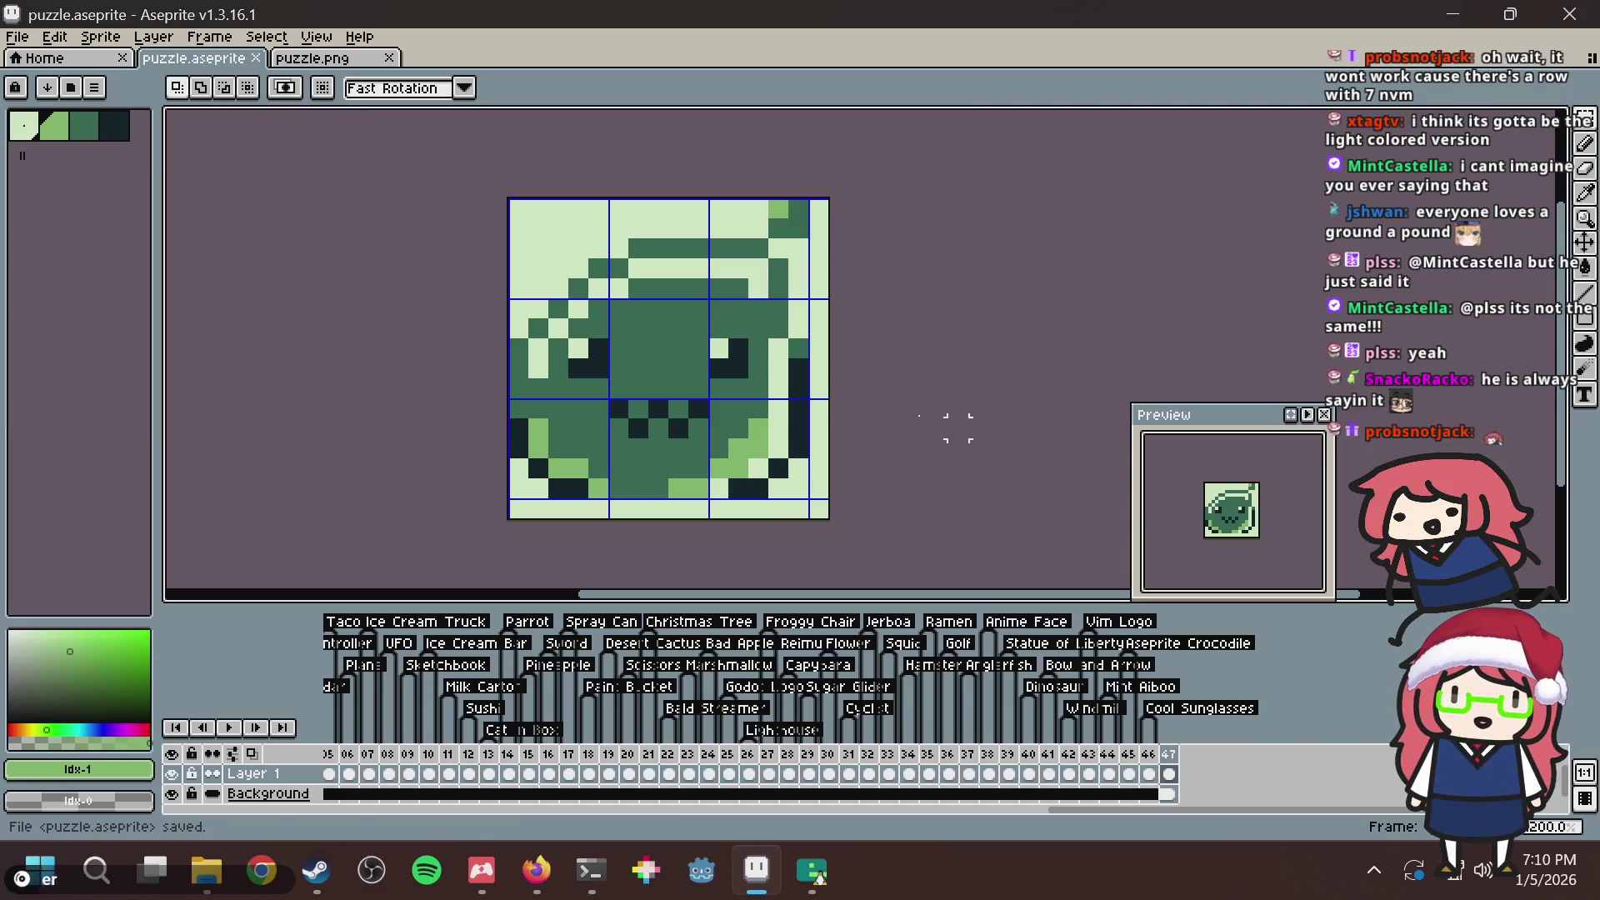
# With the Pencil, paint light-green highlights on the right and left cheeks, then save.
pyautogui.scroll(-1, 808, 400)
pyautogui.scroll(2, 762, 398)
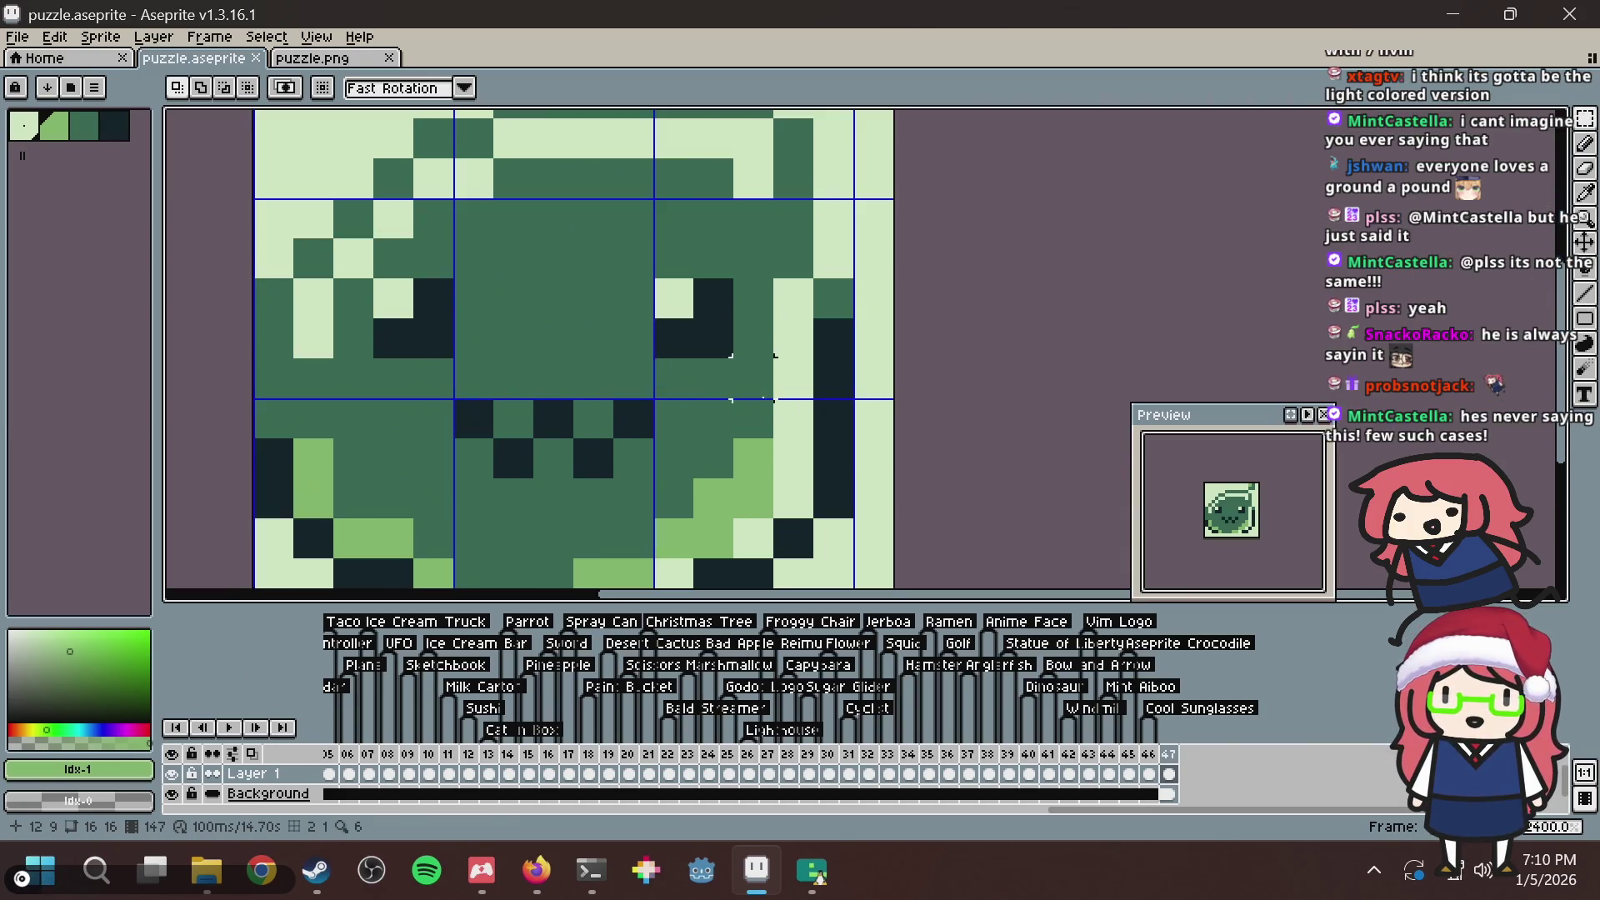
pyautogui.scroll(-2, 753, 378)
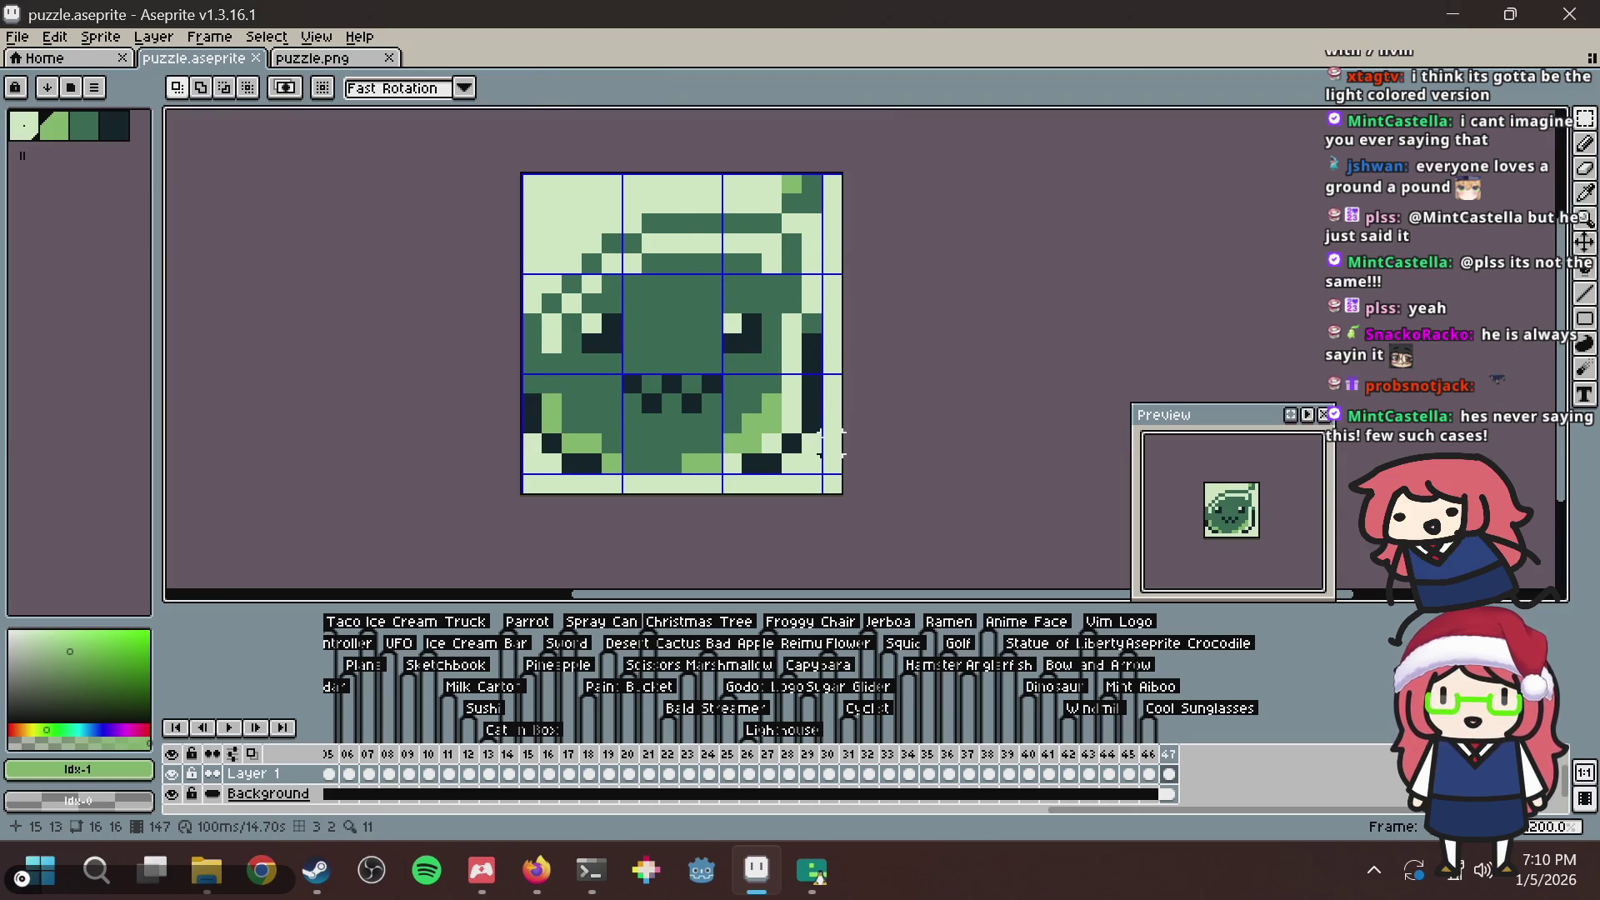
pyautogui.press('b')
pyautogui.scroll(3, 762, 429)
pyautogui.scroll(-2, 729, 405)
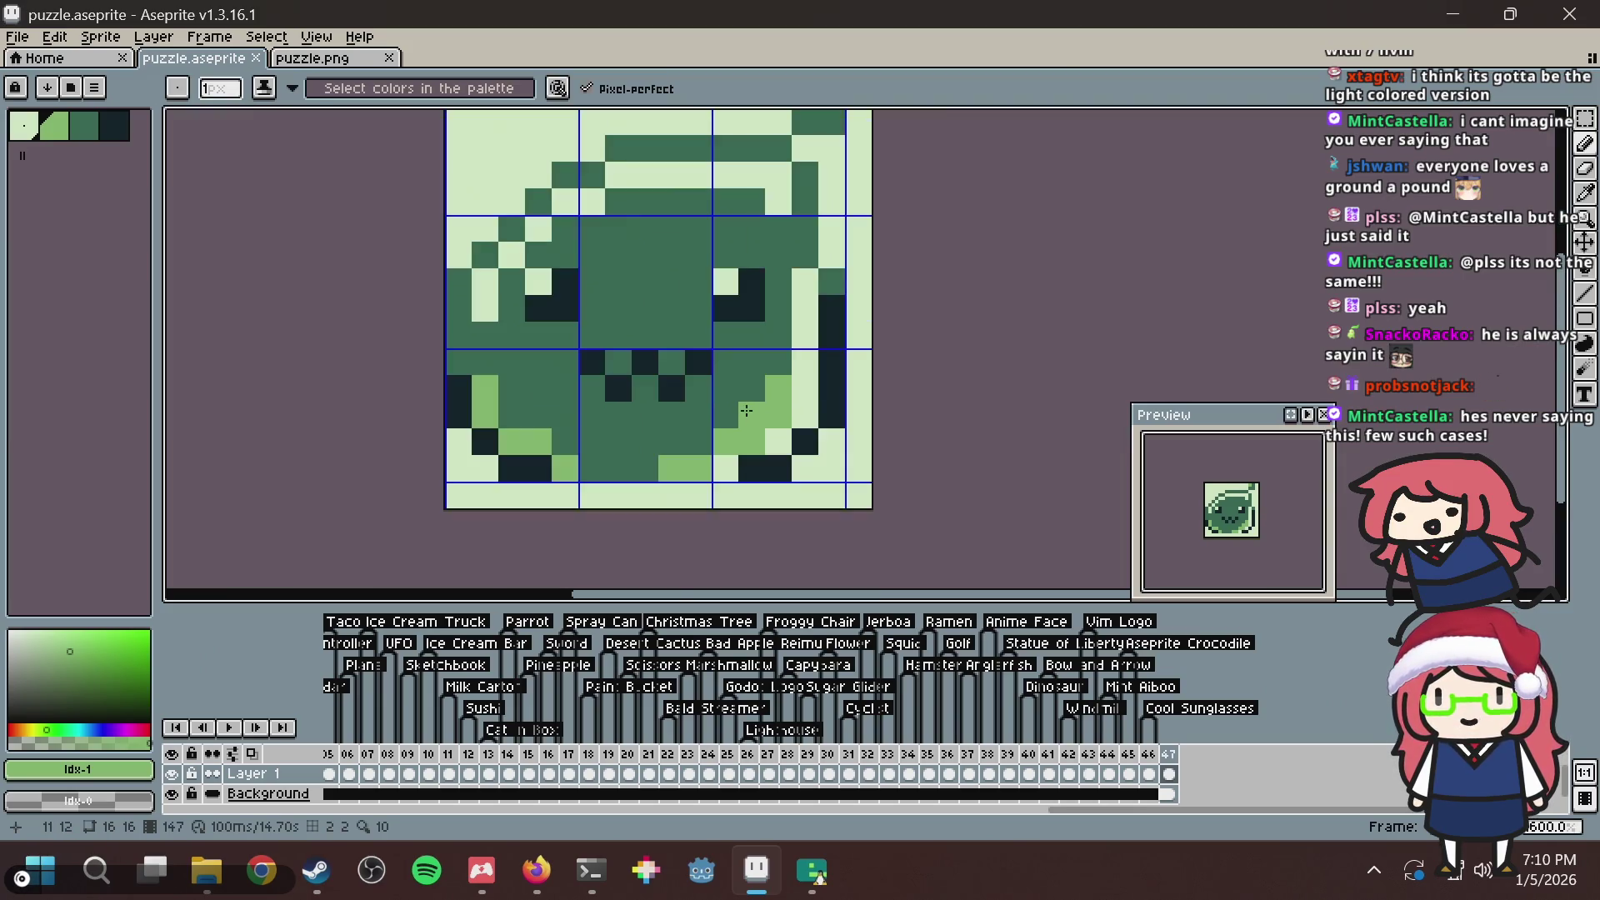
pyautogui.click(742, 409)
pyautogui.click(522, 422)
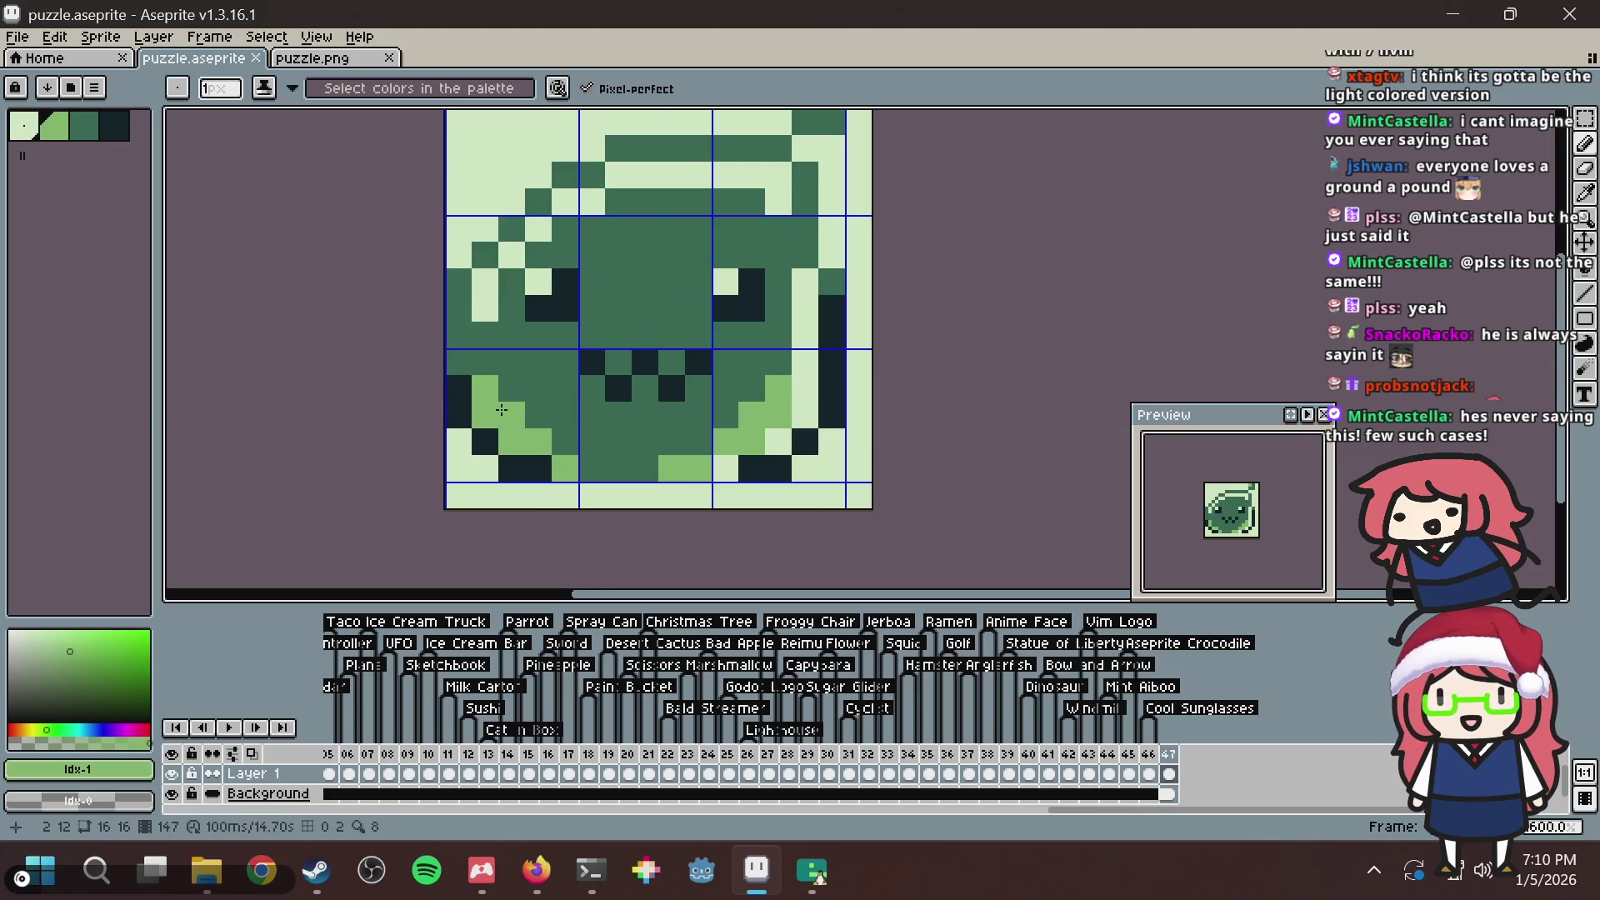
pyautogui.hotkey('ctrl', 's')
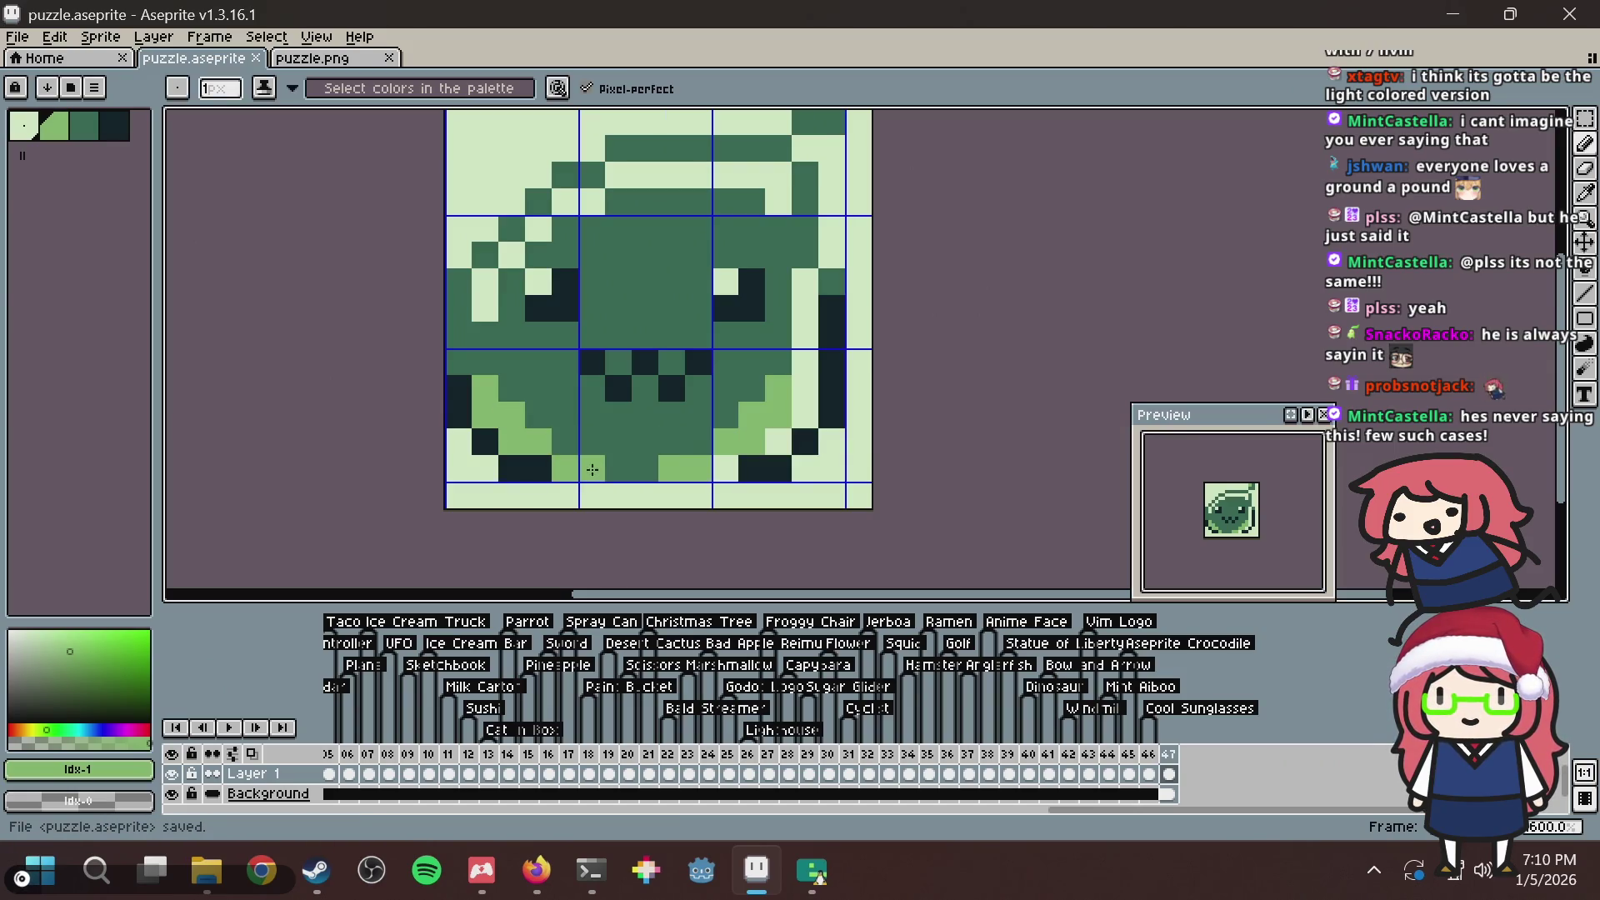
# Add two more light-green highlight pixels on the cheek and face, then save.
pyautogui.click(592, 470)
pyautogui.hotkey('ctrl', 's')
pyautogui.scroll(-4, 835, 312)
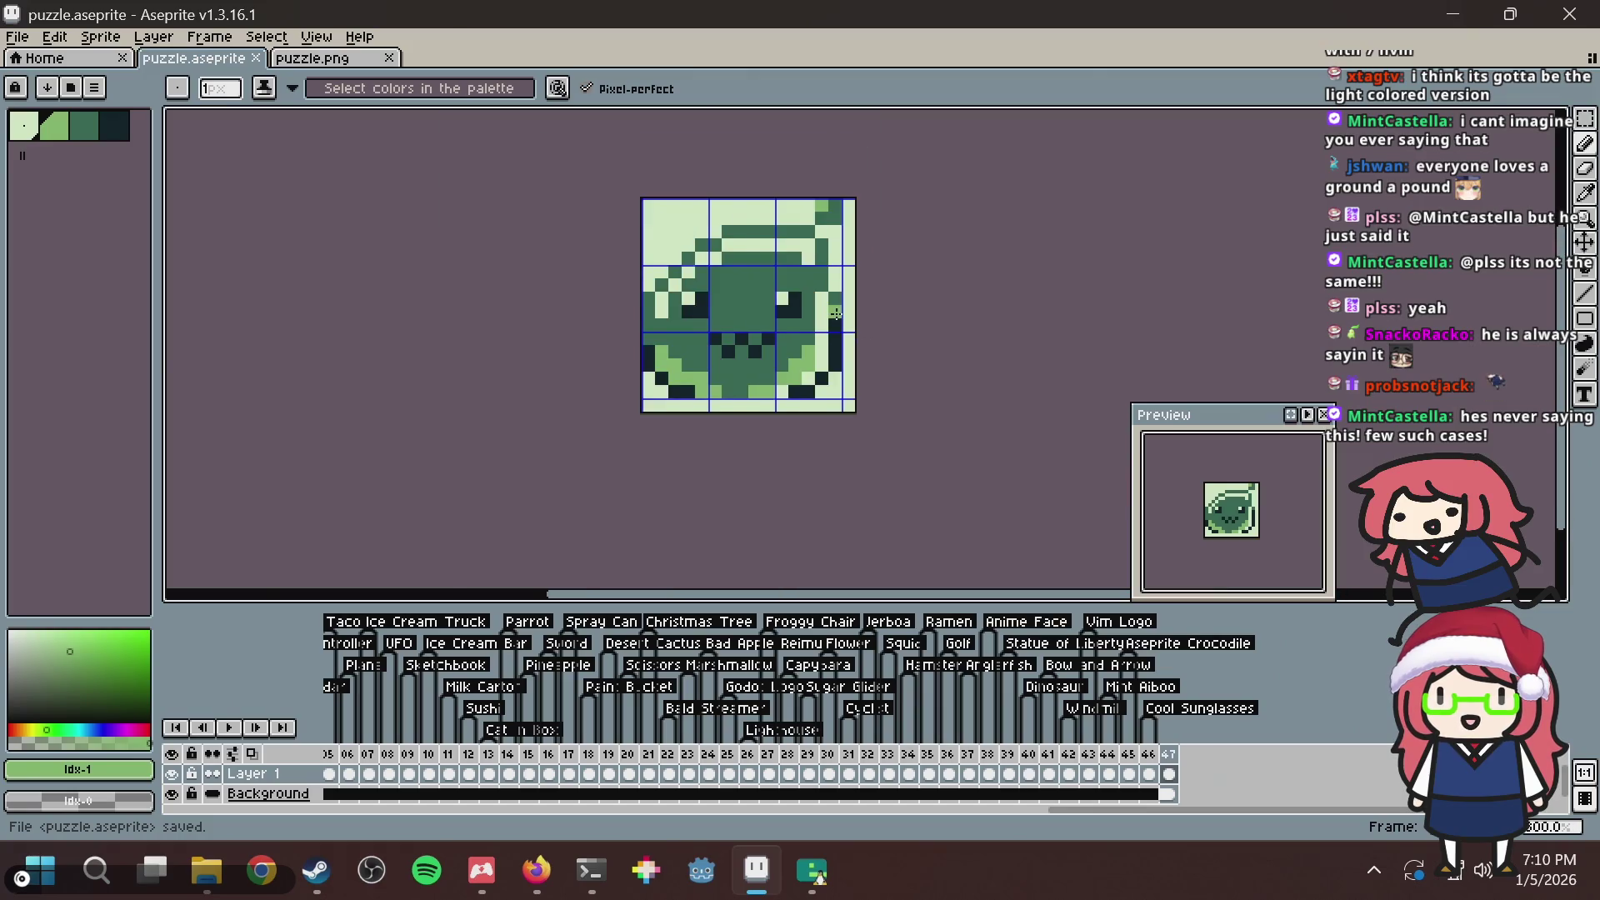
pyautogui.scroll(6, 835, 313)
pyautogui.press('v')
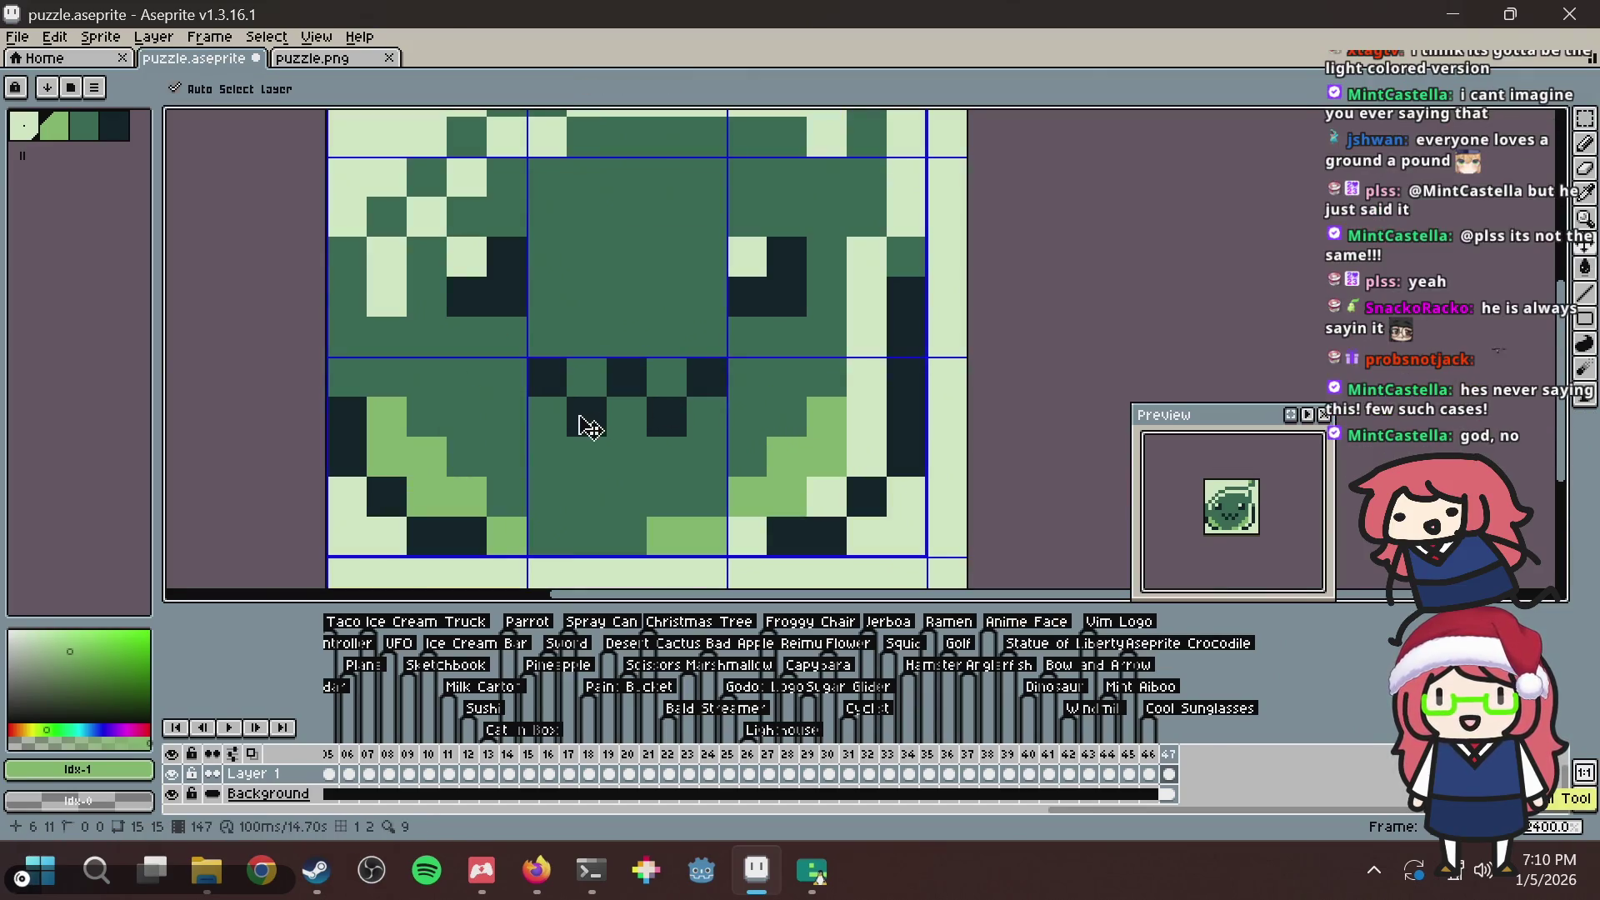
pyautogui.press('b')
pyautogui.click(585, 417)
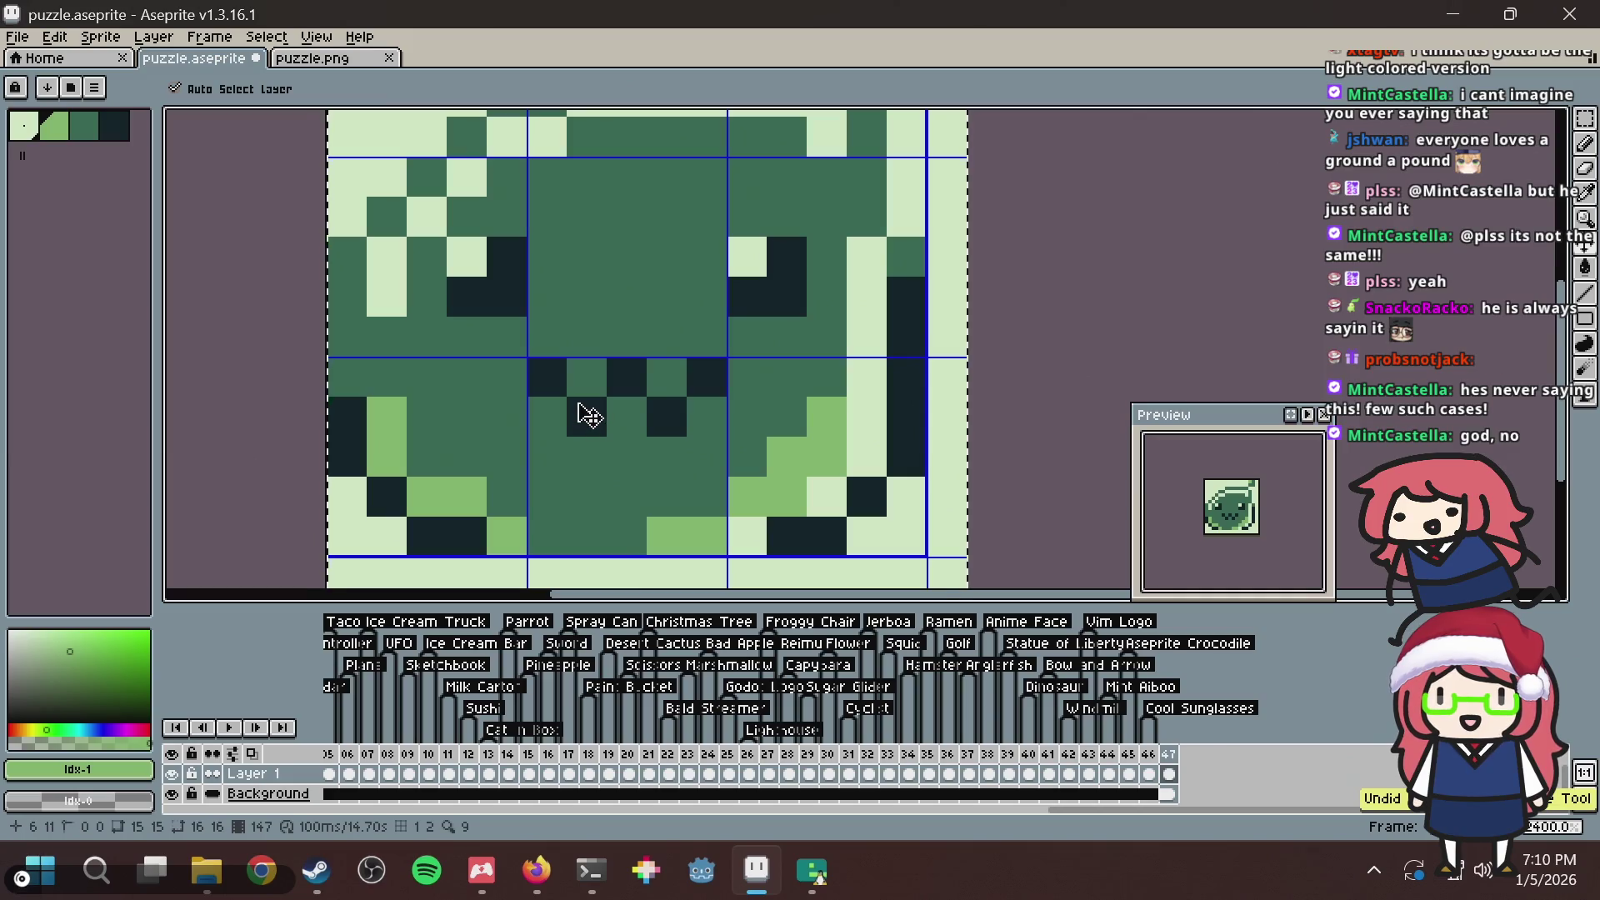
pyautogui.hotkey('ctrl', 's')
# Save the tile and paint a light-green pixel beside the right eye.
pyautogui.press('m')
pyautogui.hotkey('ctrl', 's')
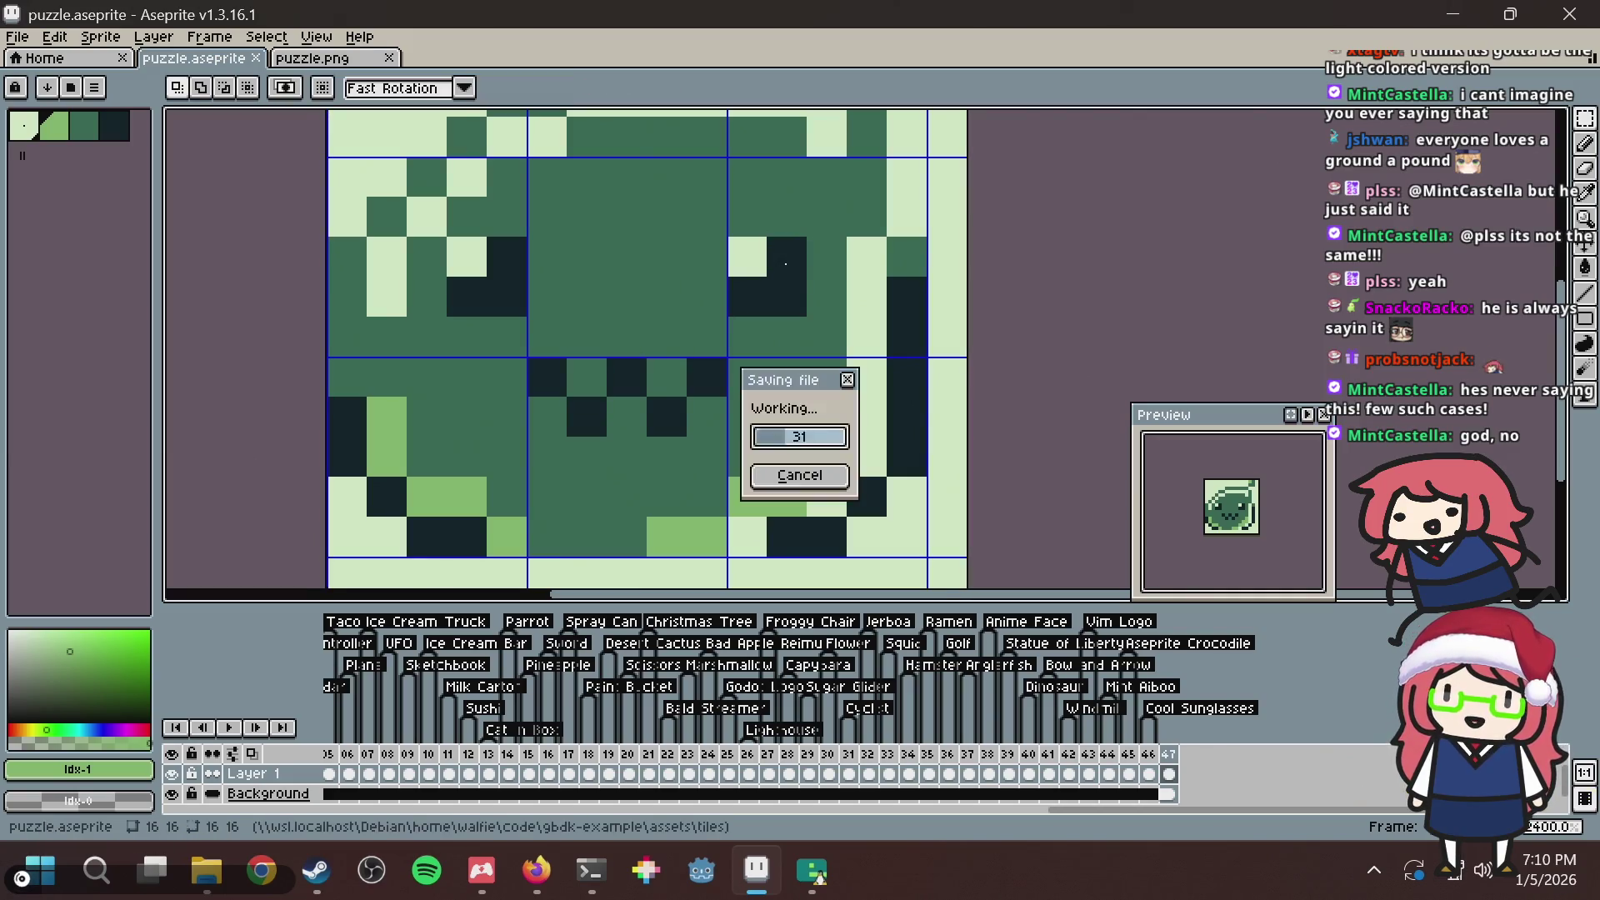
pyautogui.scroll(-3, 787, 271)
pyautogui.press('b')
pyautogui.scroll(3, 706, 354)
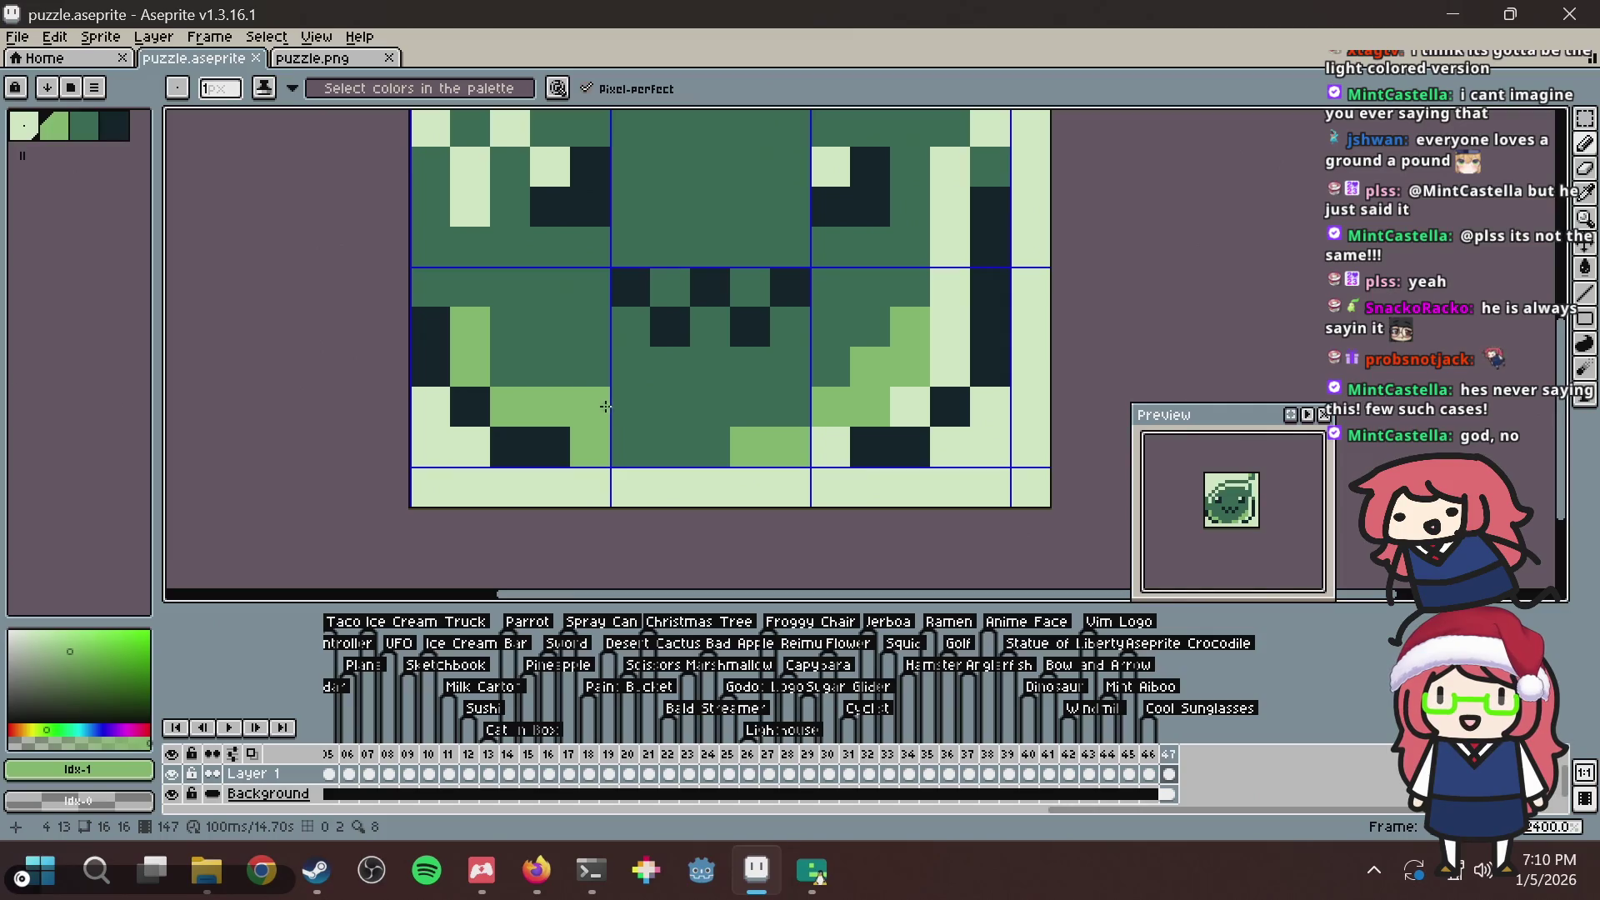
pyautogui.press('m')
pyautogui.hotkey('ctrl', 's')
pyautogui.press('b')
pyautogui.scroll(-5, 782, 367)
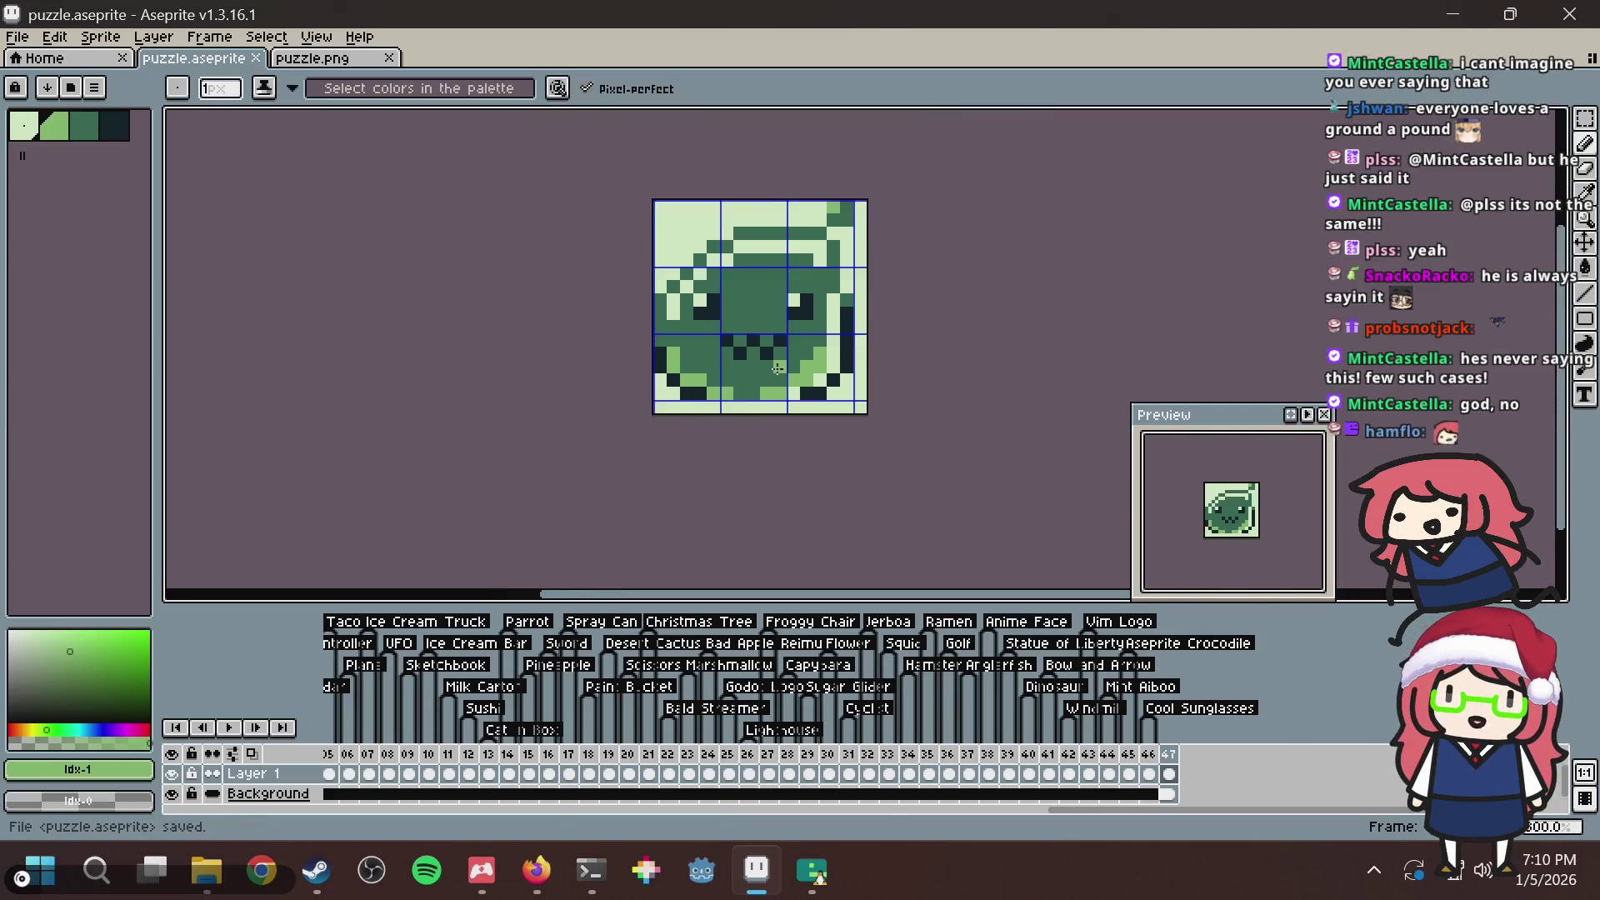
pyautogui.scroll(3, 781, 366)
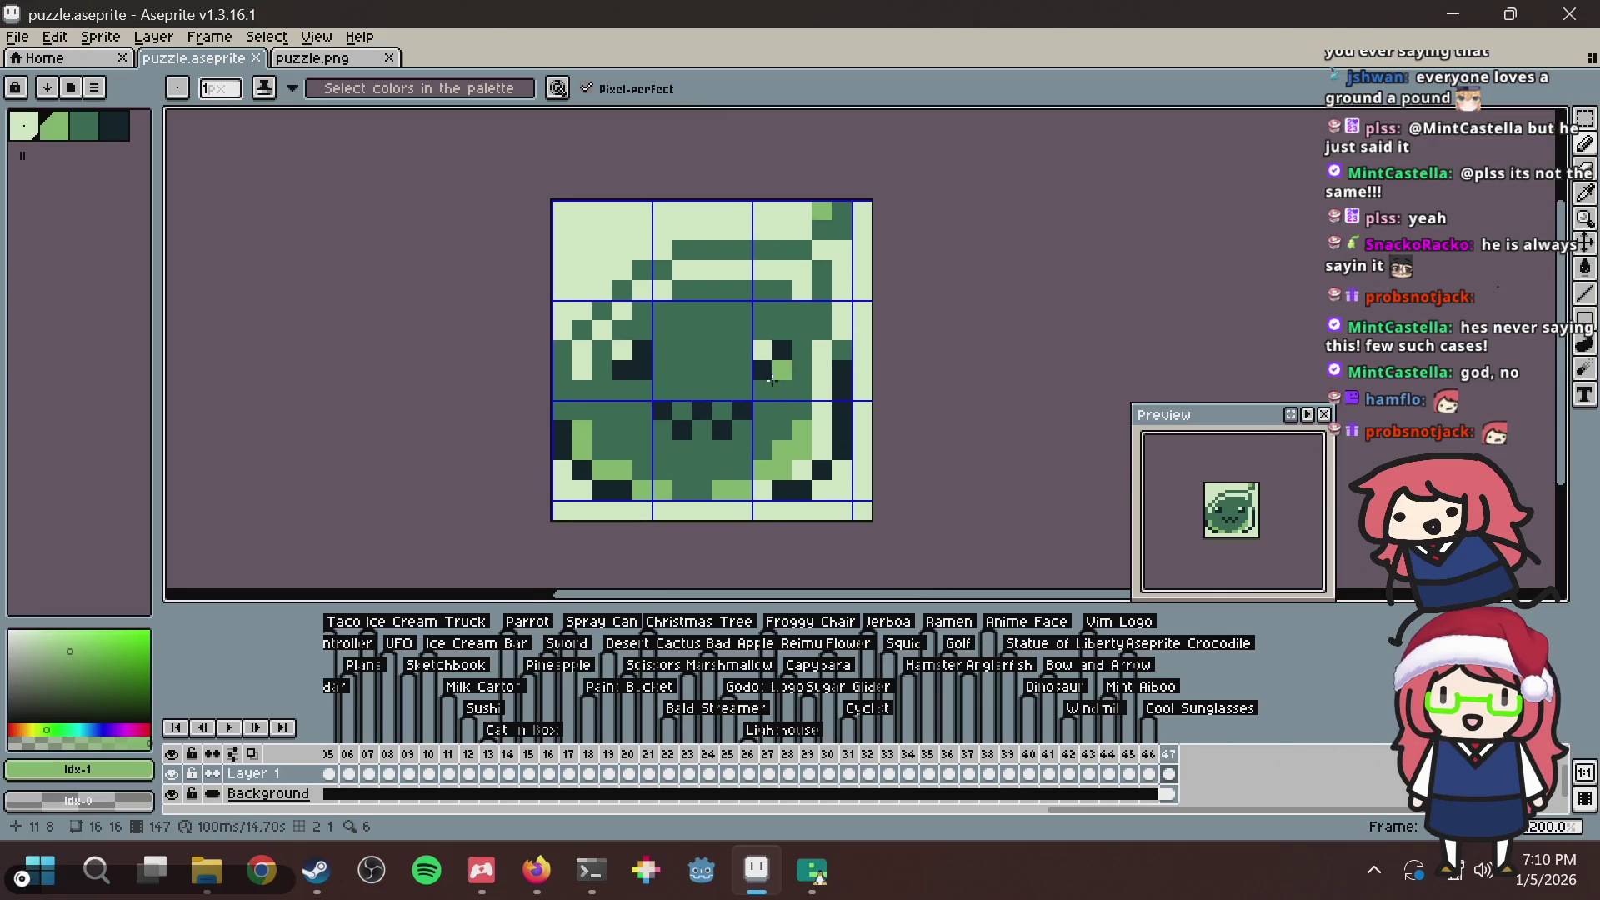
pyautogui.click(716, 323)
# Try Paint Bucket light-green fills on cheek and face pixels, undoing the misplaced one.
pyautogui.scroll(1, 716, 322)
pyautogui.scroll(1, 639, 415)
pyautogui.scroll(-2, 600, 317)
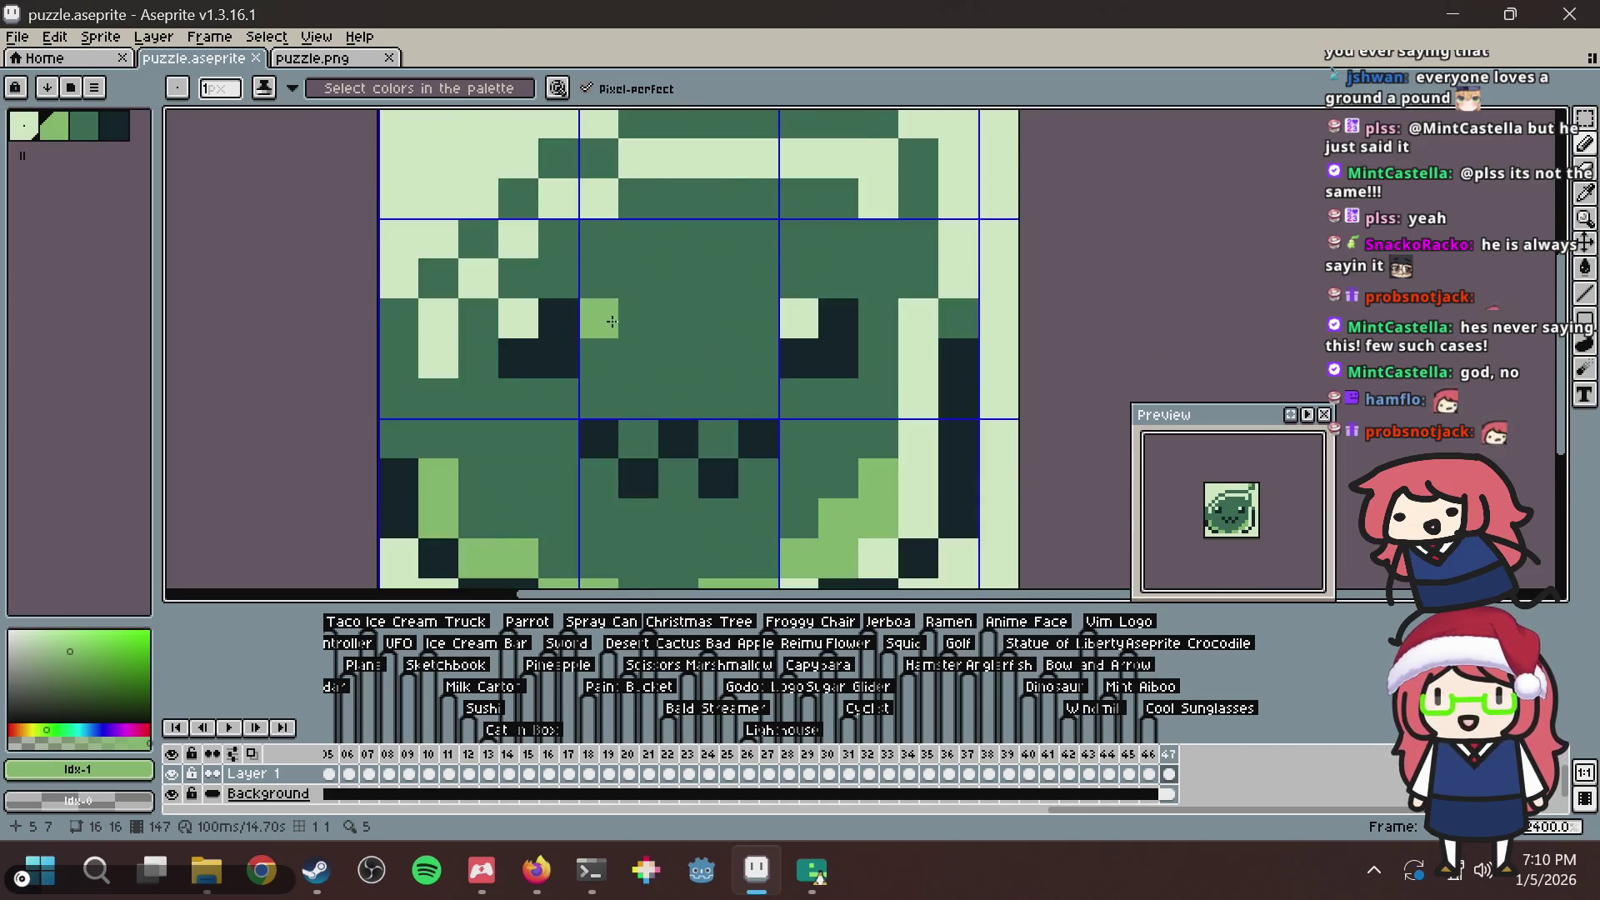
pyautogui.moveTo(548, 395); pyautogui.dragTo(535, 387)
pyautogui.press('g')
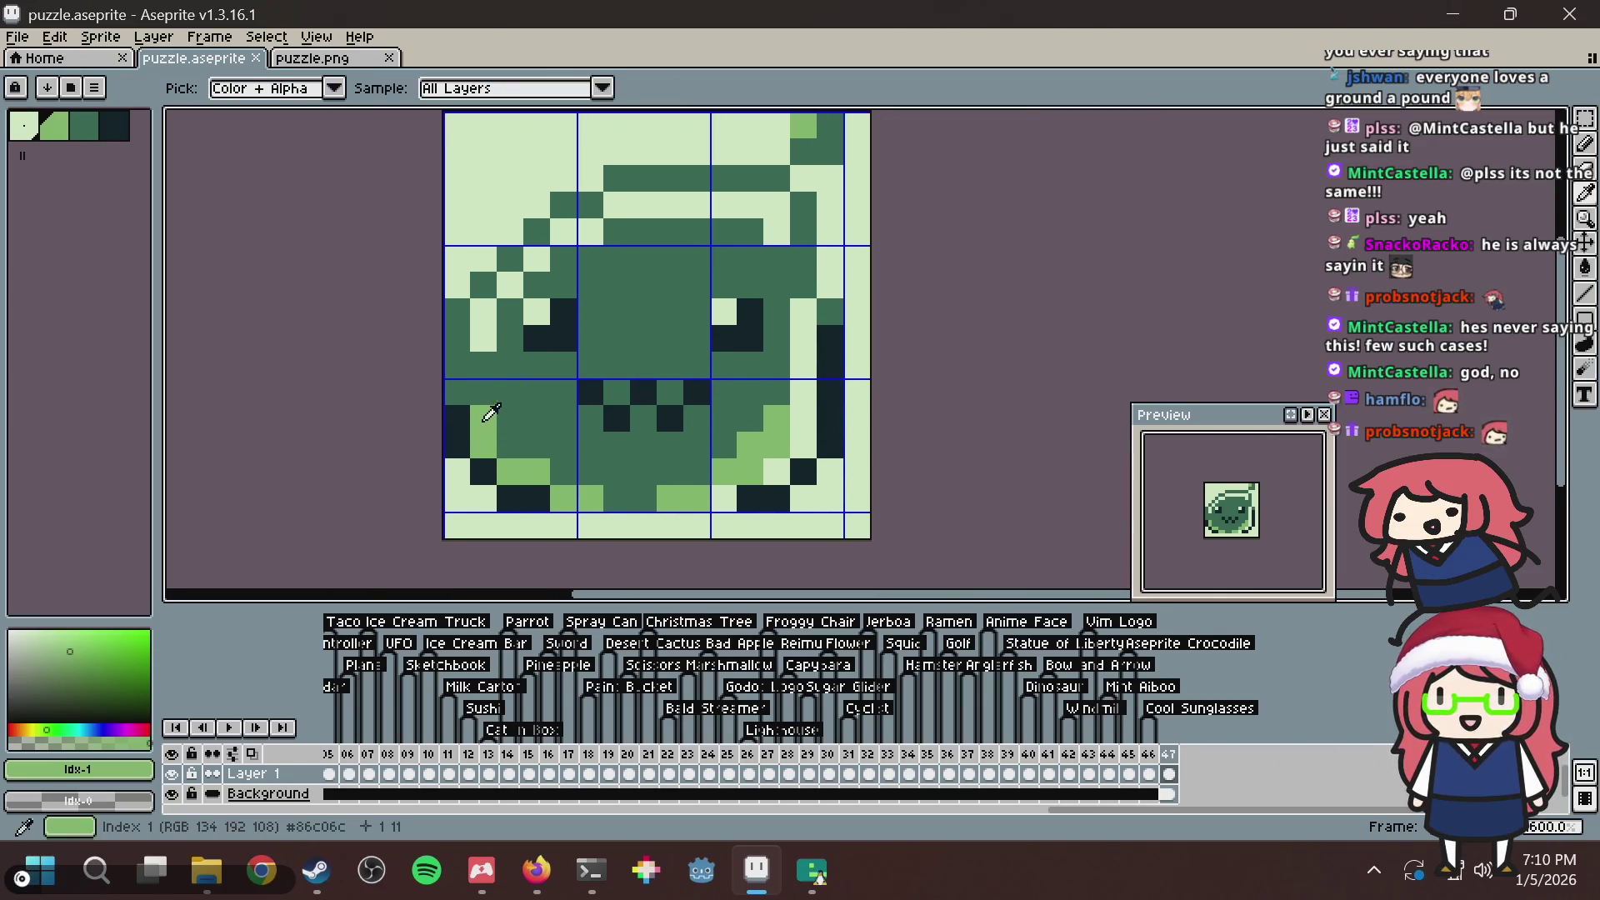
pyautogui.click(483, 323)
pyautogui.click(510, 284)
pyautogui.click(512, 260)
pyautogui.hotkey('ctrl', 'z')
# Try light-green fills along the upper outline, undo them, and save the tile.
pyautogui.click(536, 259)
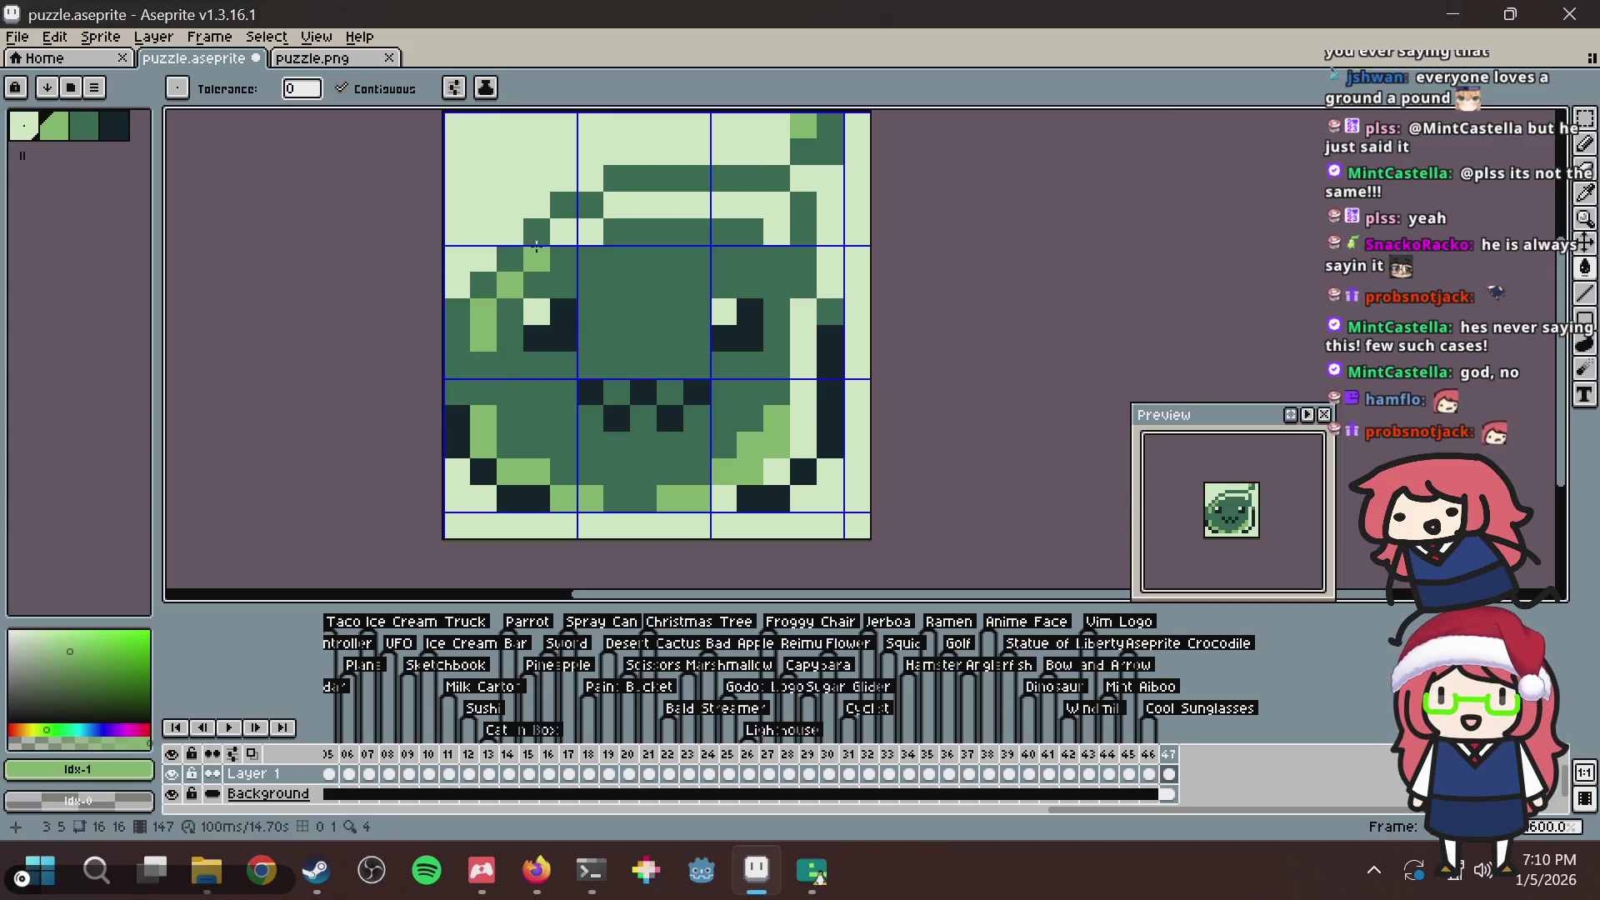
pyautogui.click(563, 231)
pyautogui.click(590, 232)
pyautogui.click(643, 205)
pyautogui.click(617, 205)
pyautogui.click(771, 204)
pyautogui.hotkey('ctrl', 'z')
pyautogui.hotkey('ctrl', 'z')
pyautogui.hotkey('ctrl', 'z')
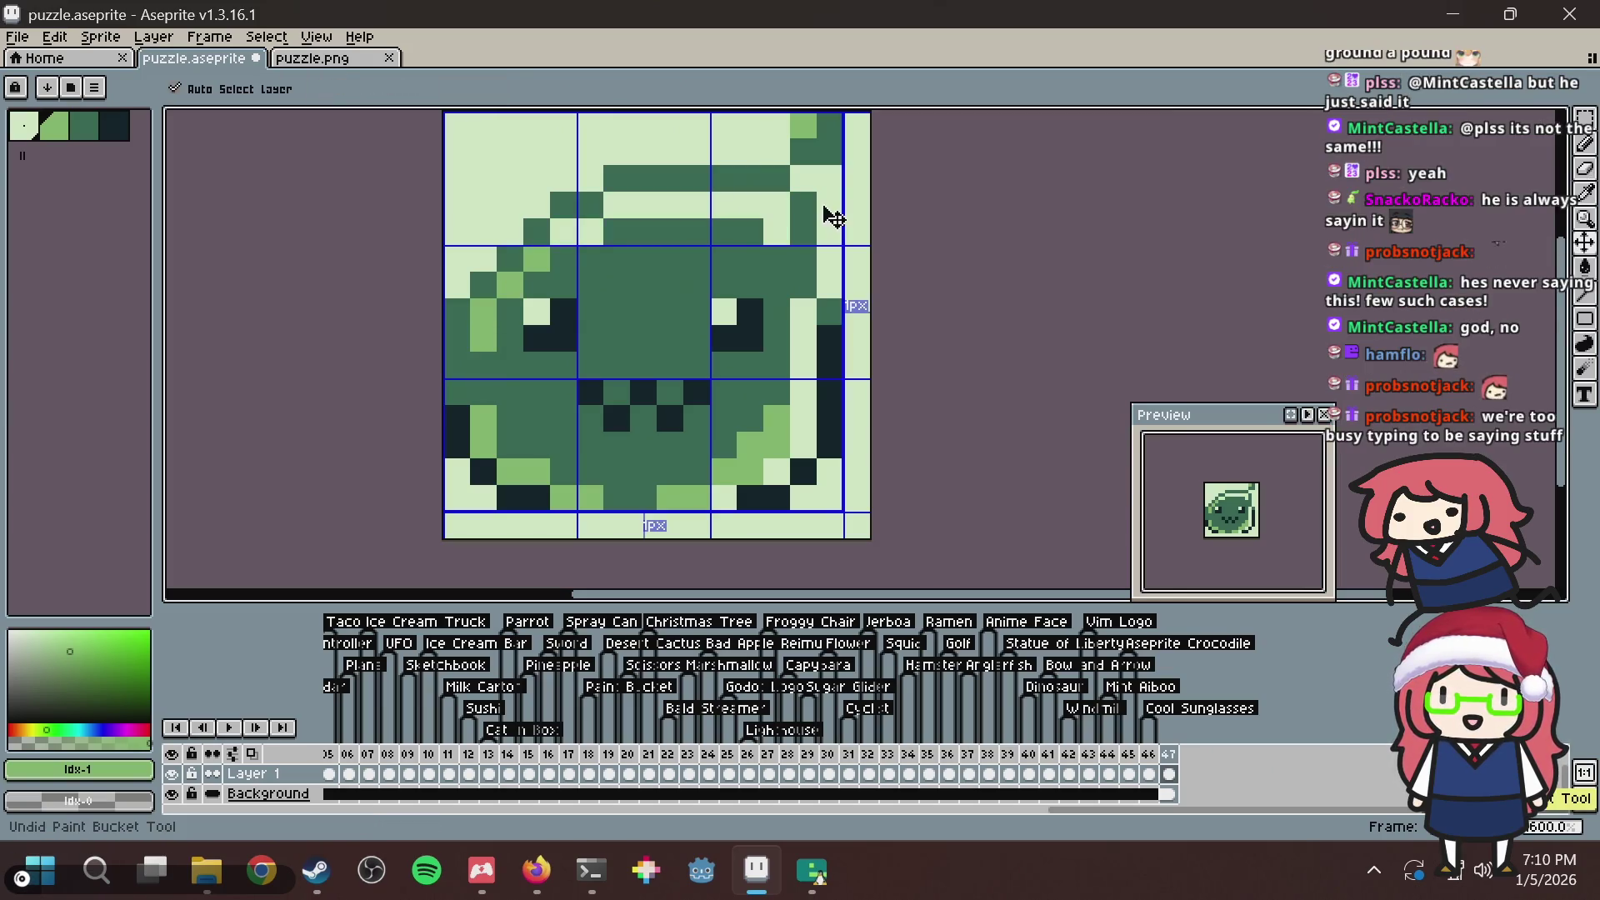
pyautogui.hotkey('ctrl', 's')
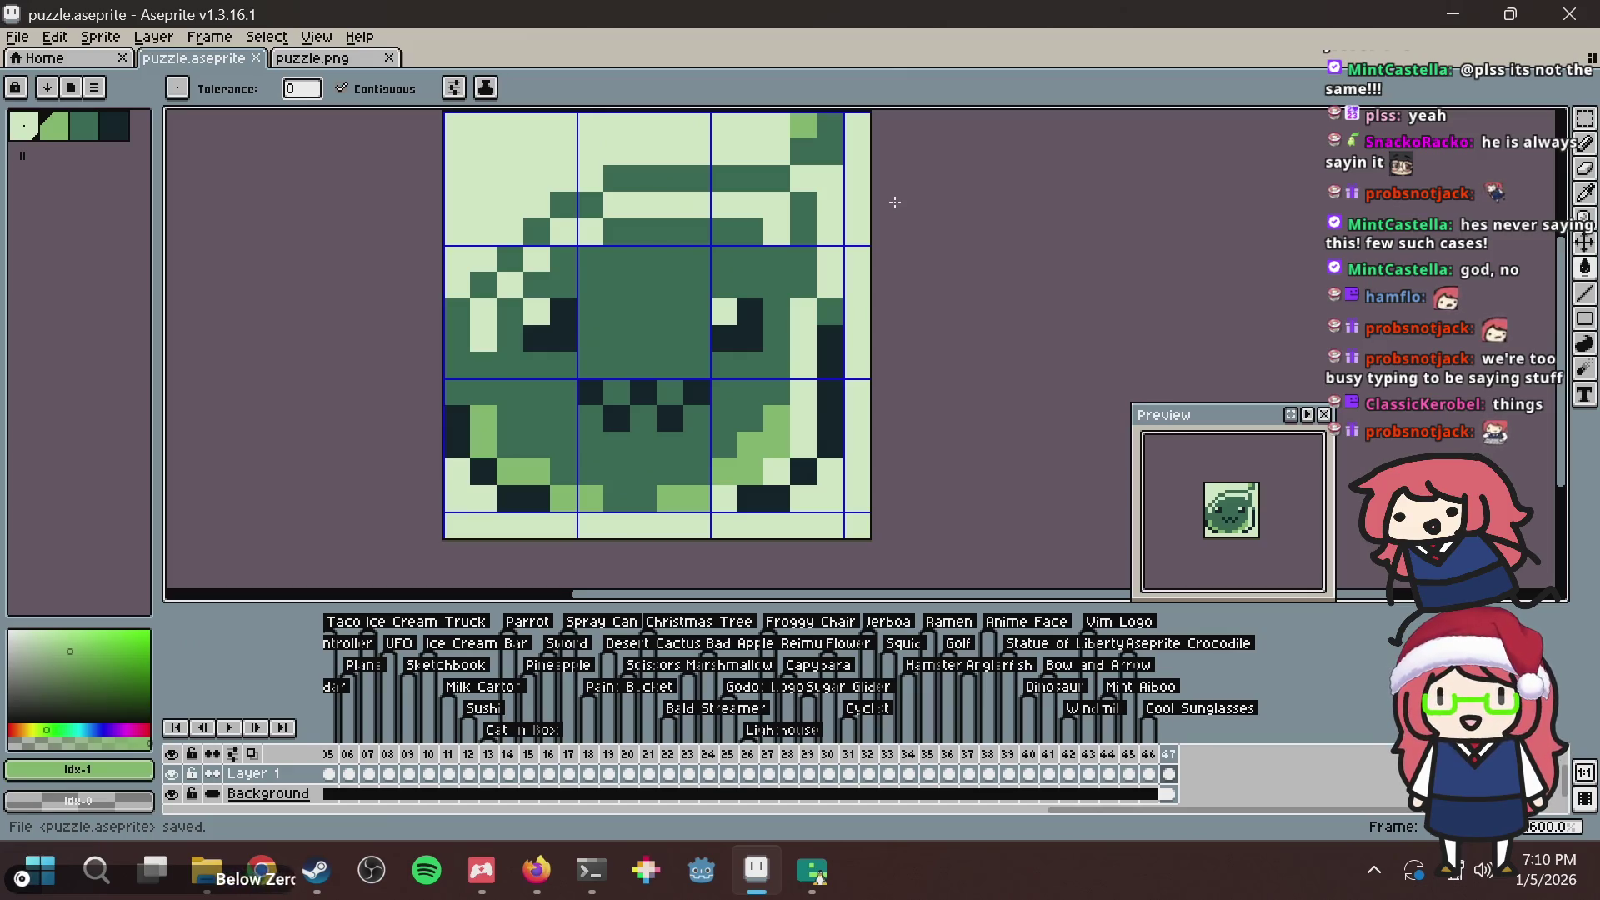
# Pick light green from the sprite, paint a pixel on the right edge, and save.
pyautogui.press('alt')
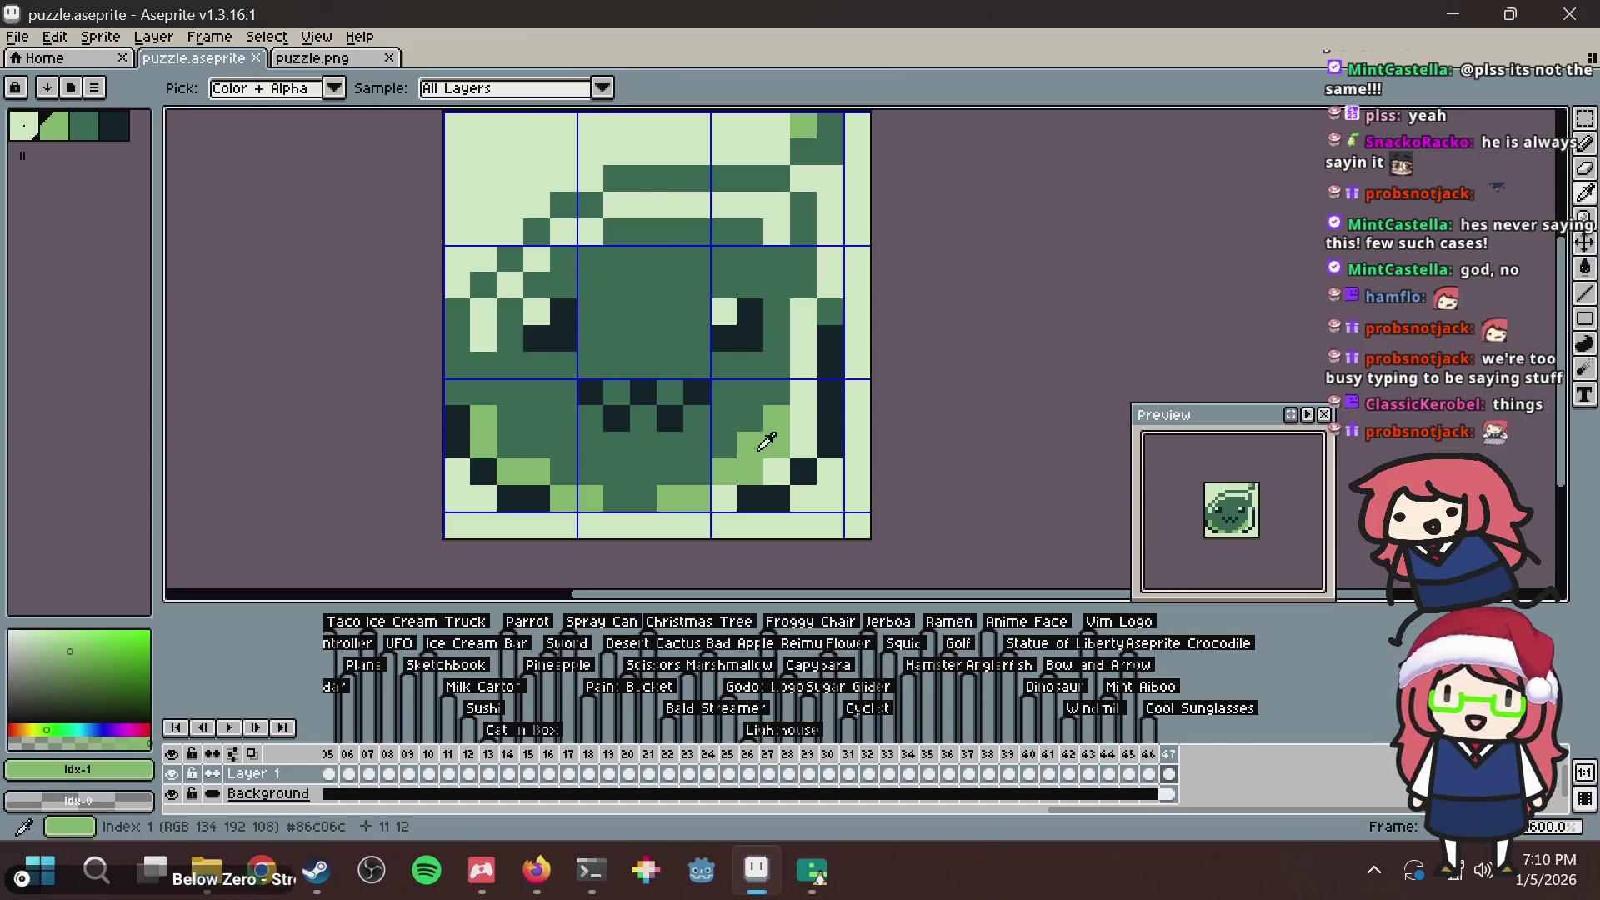
pyautogui.hotkey('ctrl', 's')
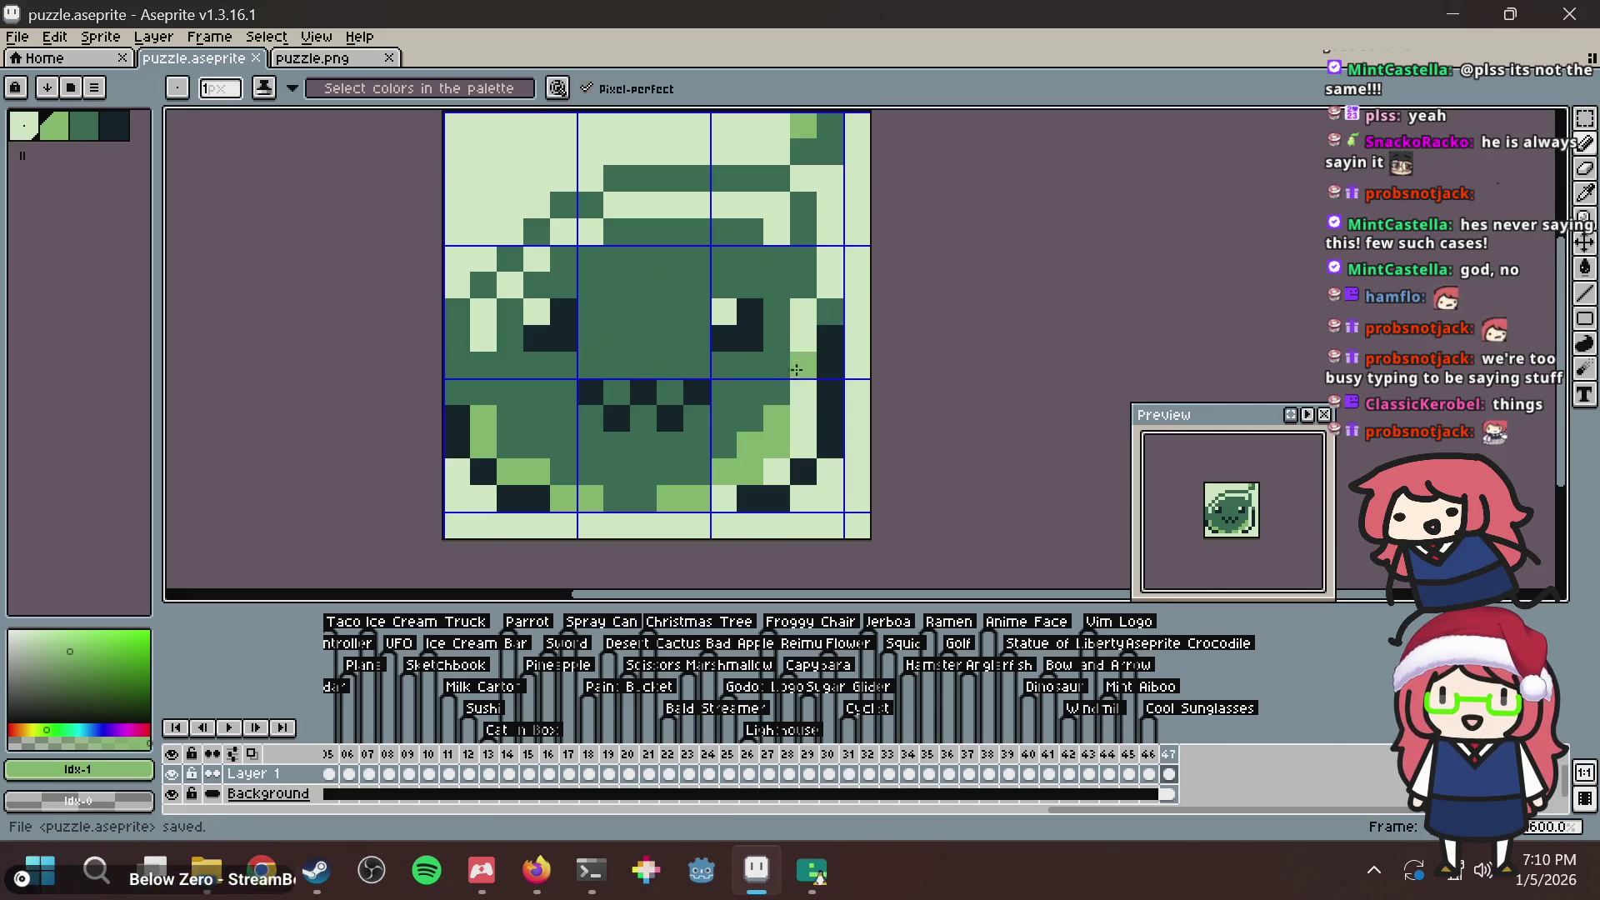
pyautogui.click(802, 444)
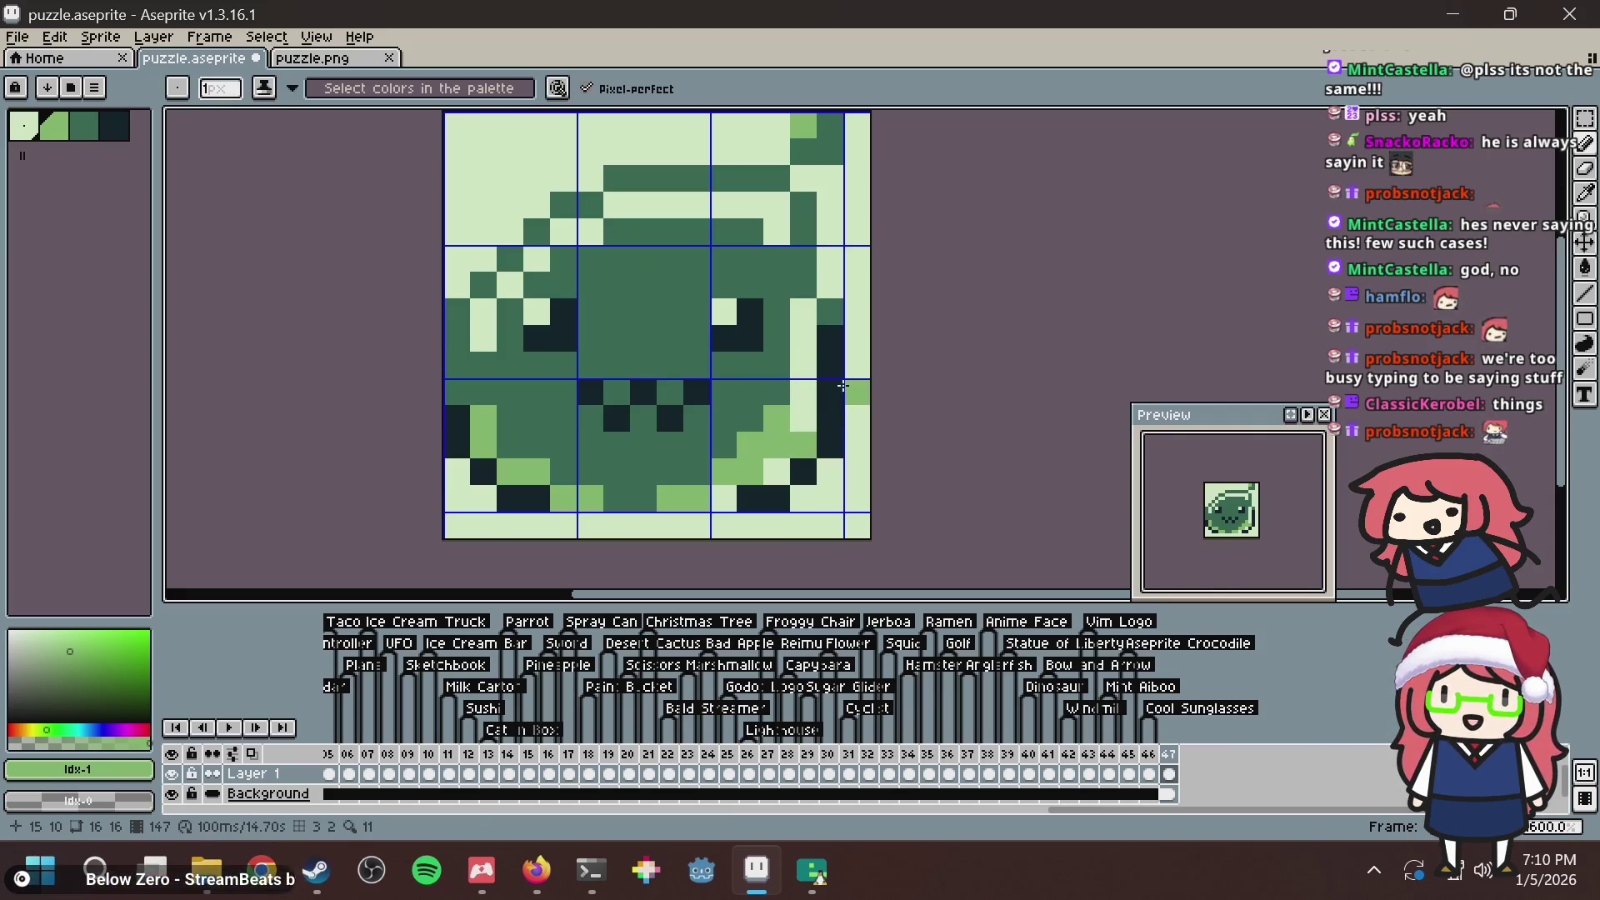
pyautogui.hotkey('ctrl', 's')
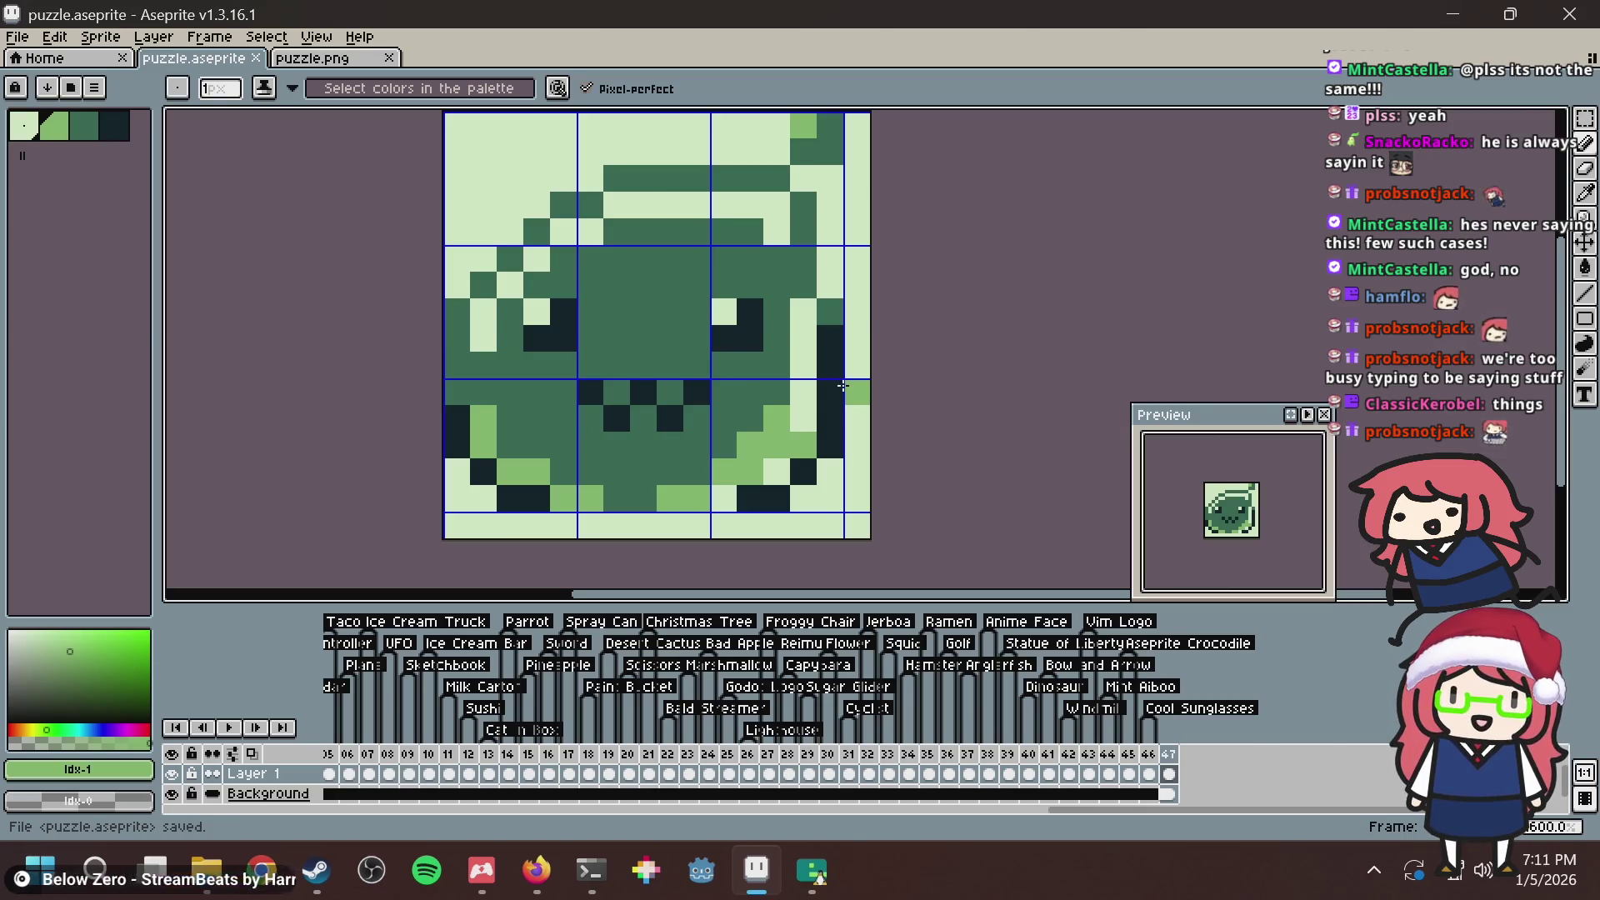
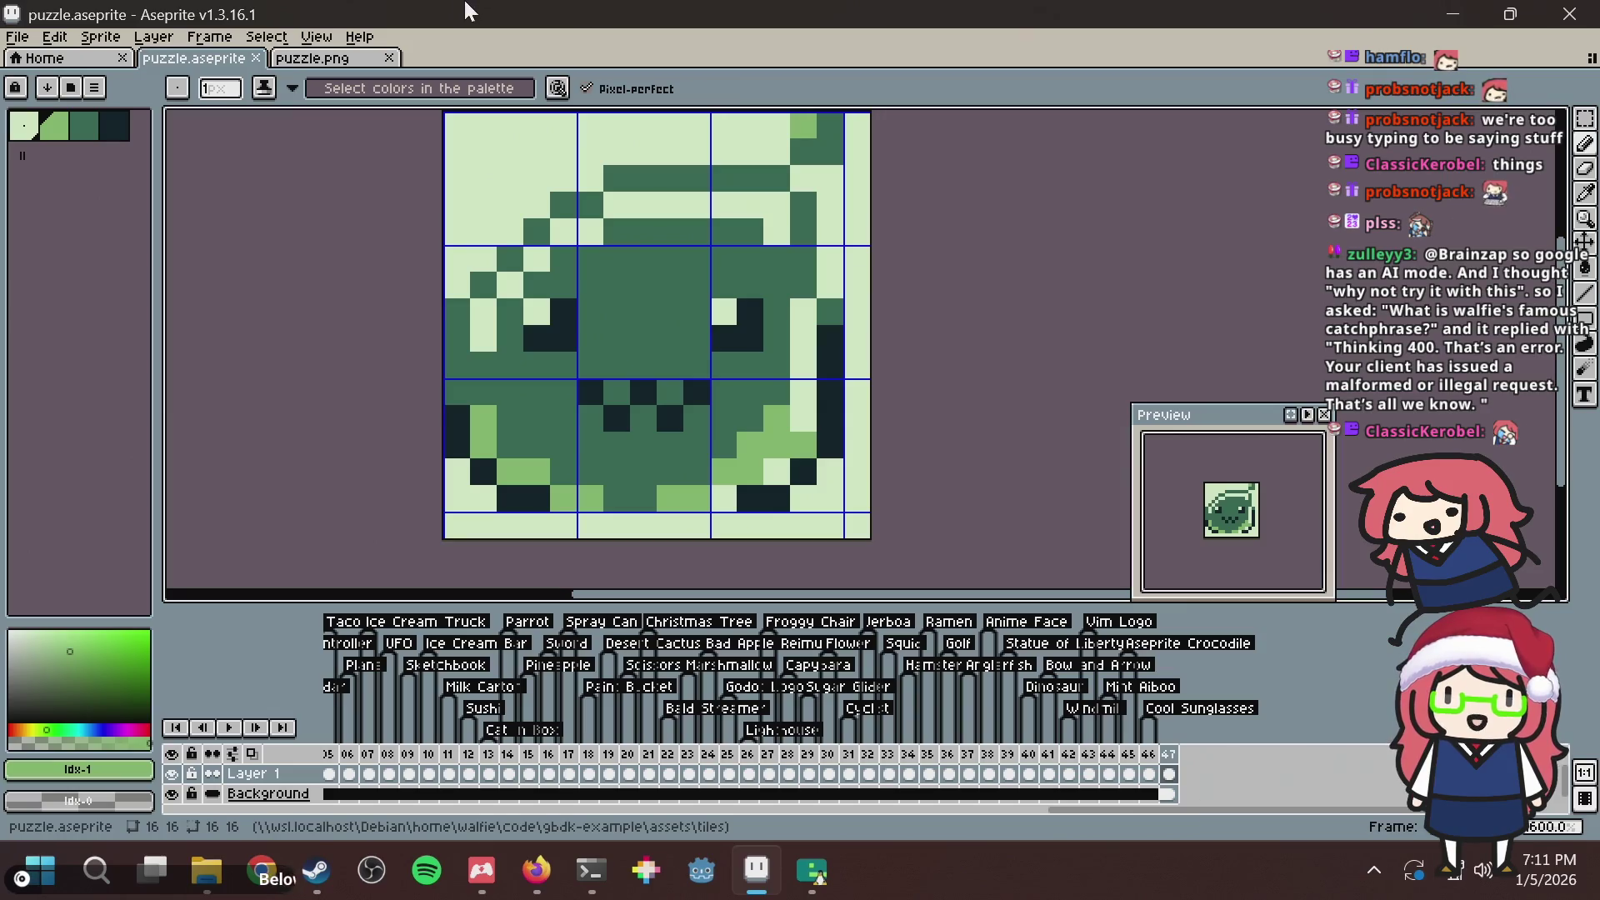
# Pencil light-green pixels into the slime's dark eyes, saving along the way.
pyautogui.moveTo(766, 305); pyautogui.dragTo(615, 309)
pyautogui.click(605, 311)
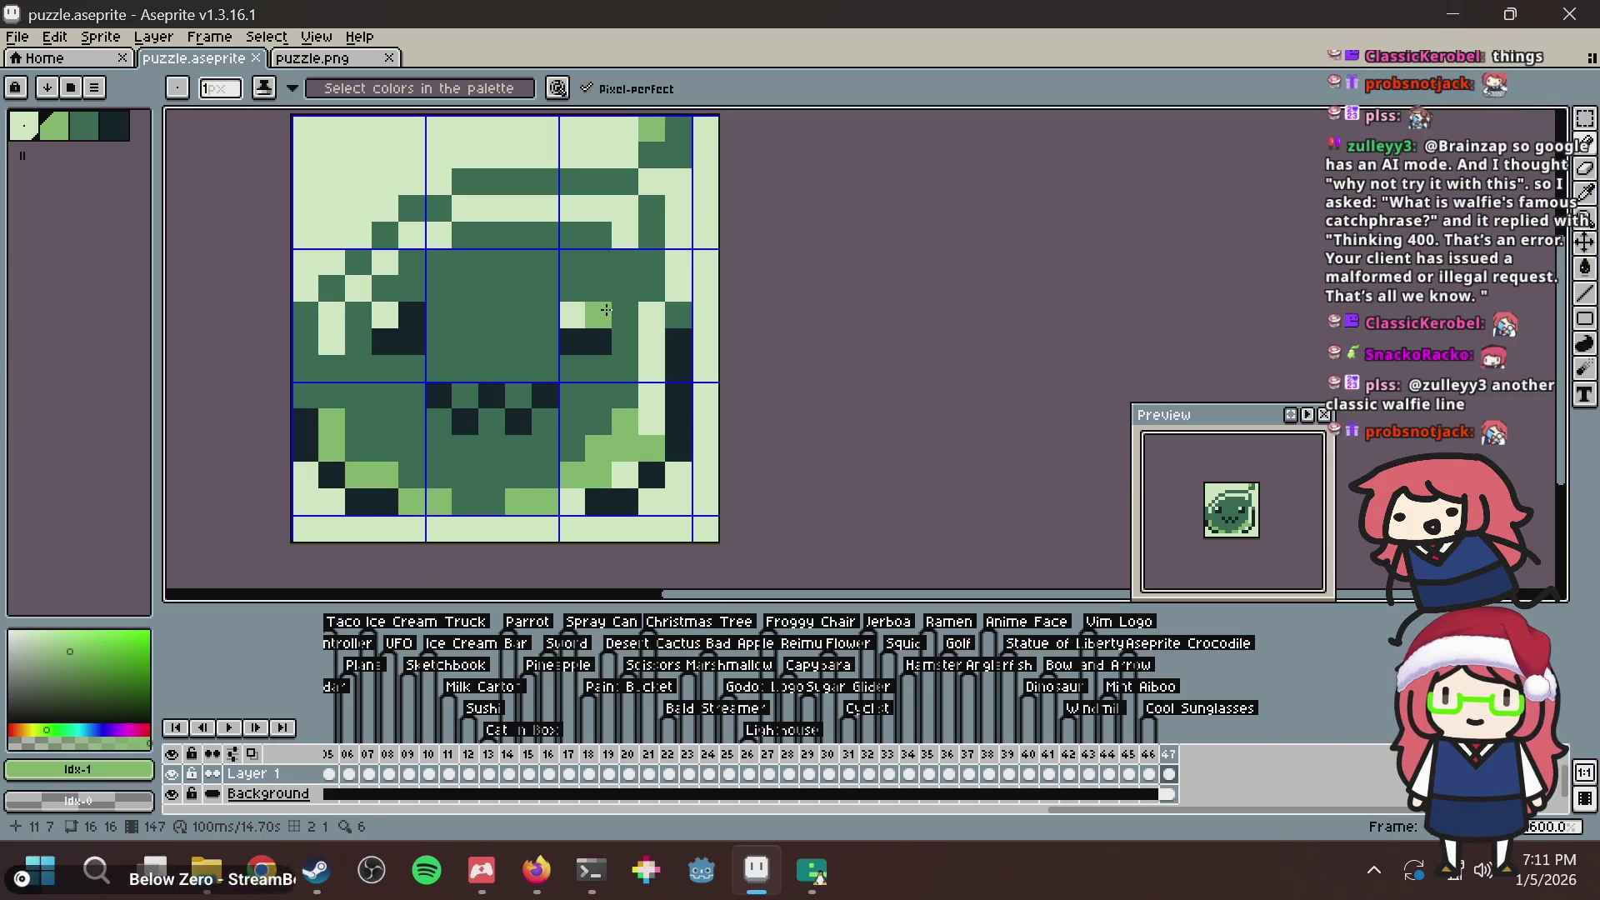
pyautogui.hotkey('ctrl', 's')
pyautogui.moveTo(600, 314); pyautogui.dragTo(599, 341)
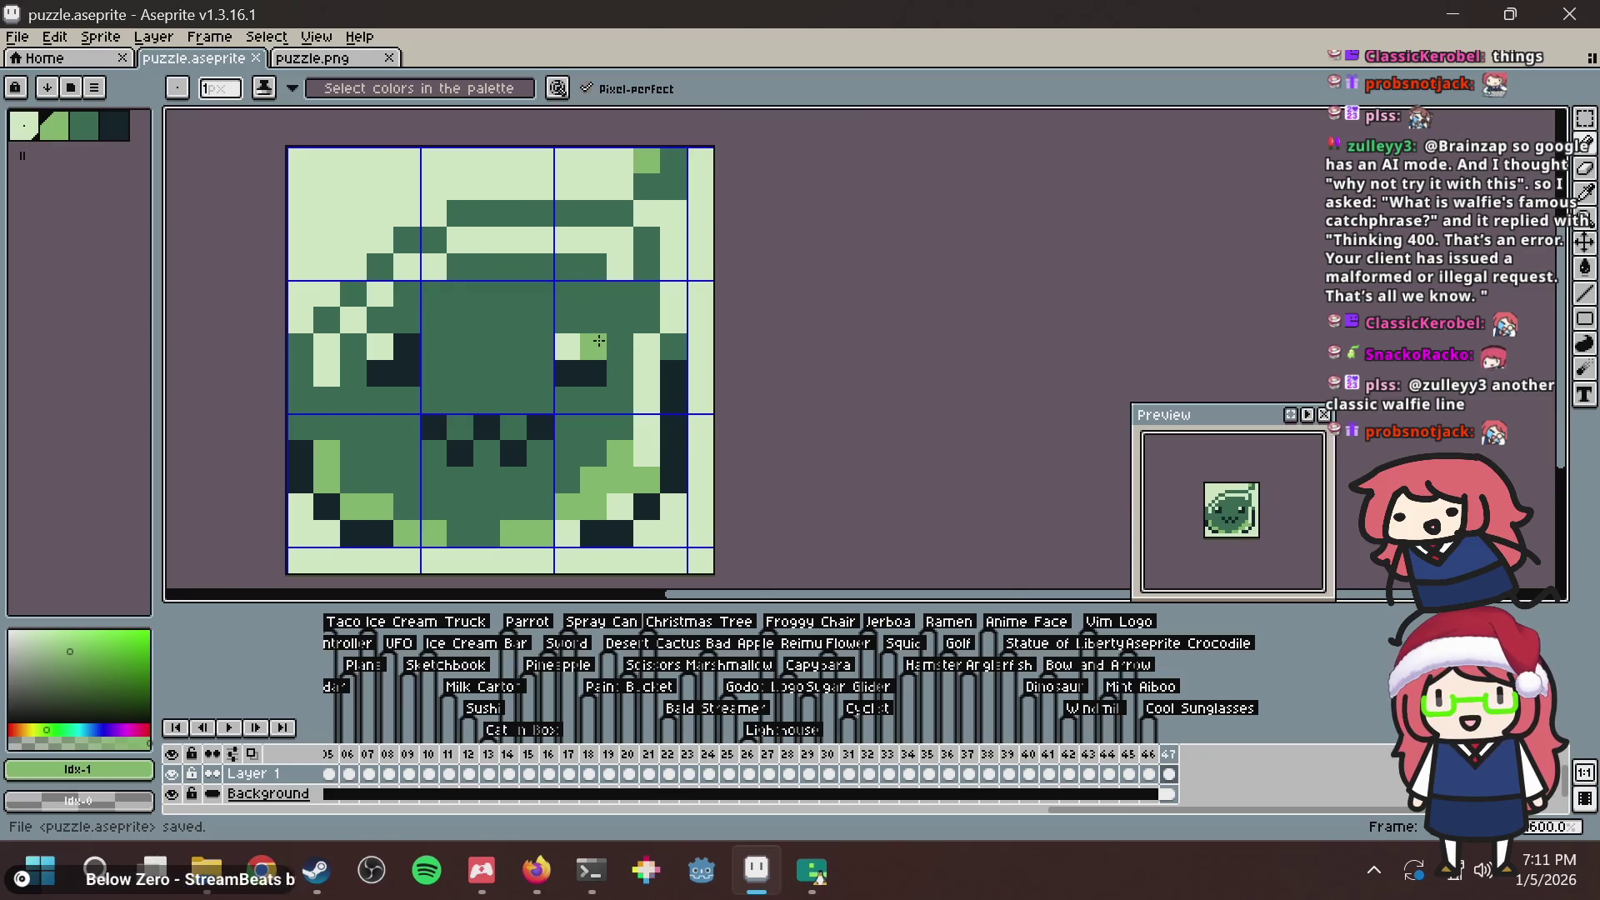
pyautogui.scroll(-2, 599, 341)
pyautogui.press('v')
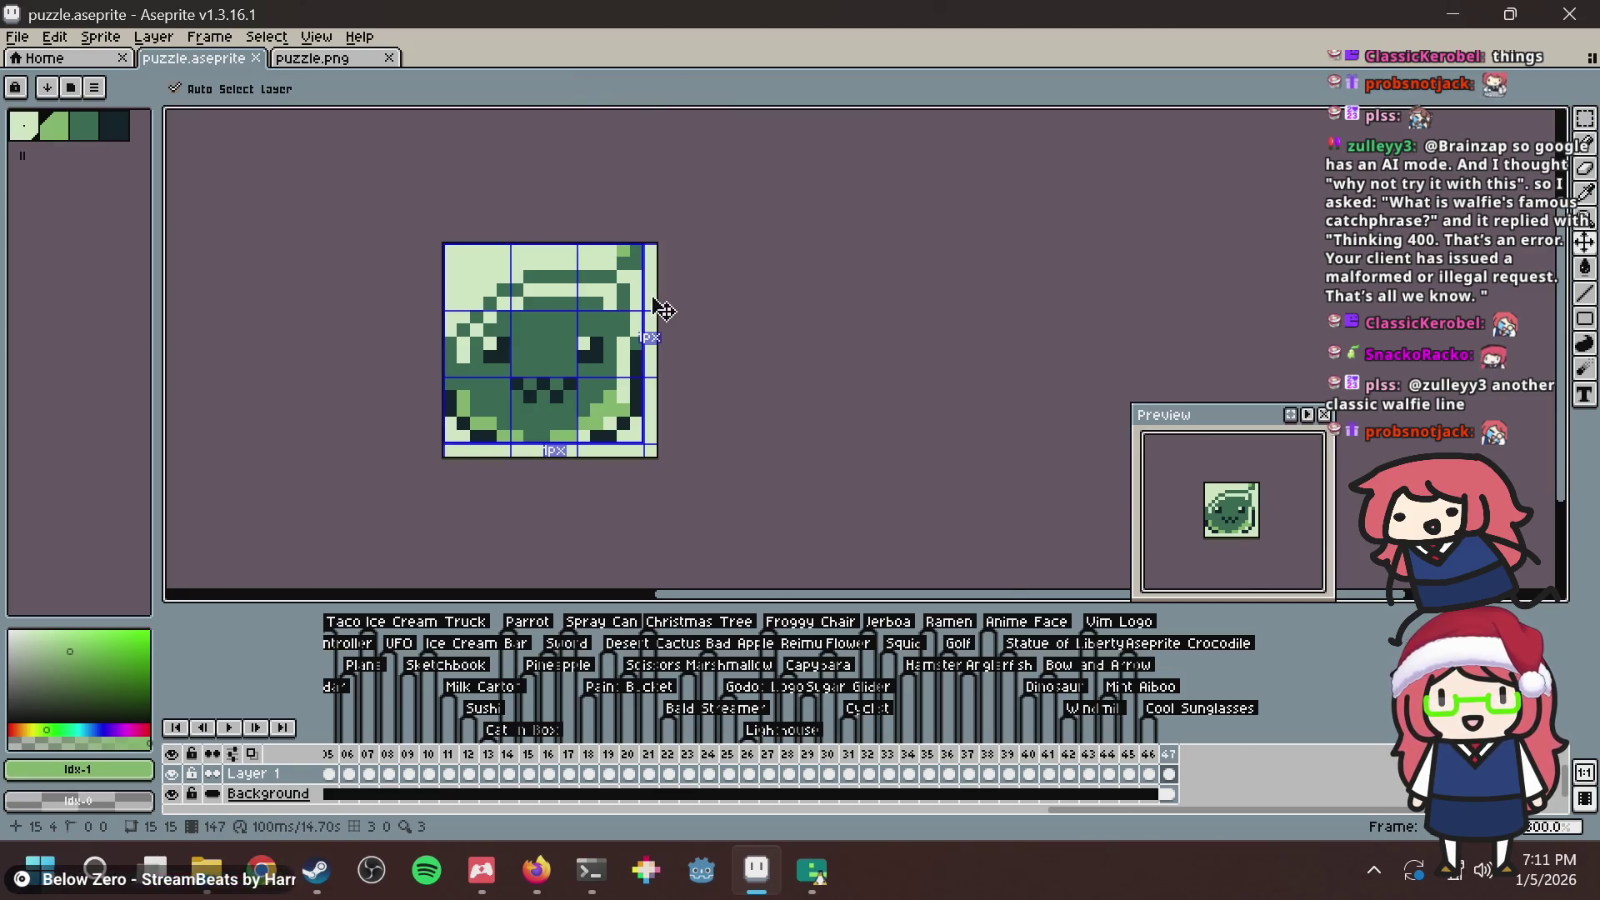
pyautogui.press('b')
pyautogui.scroll(3, 593, 378)
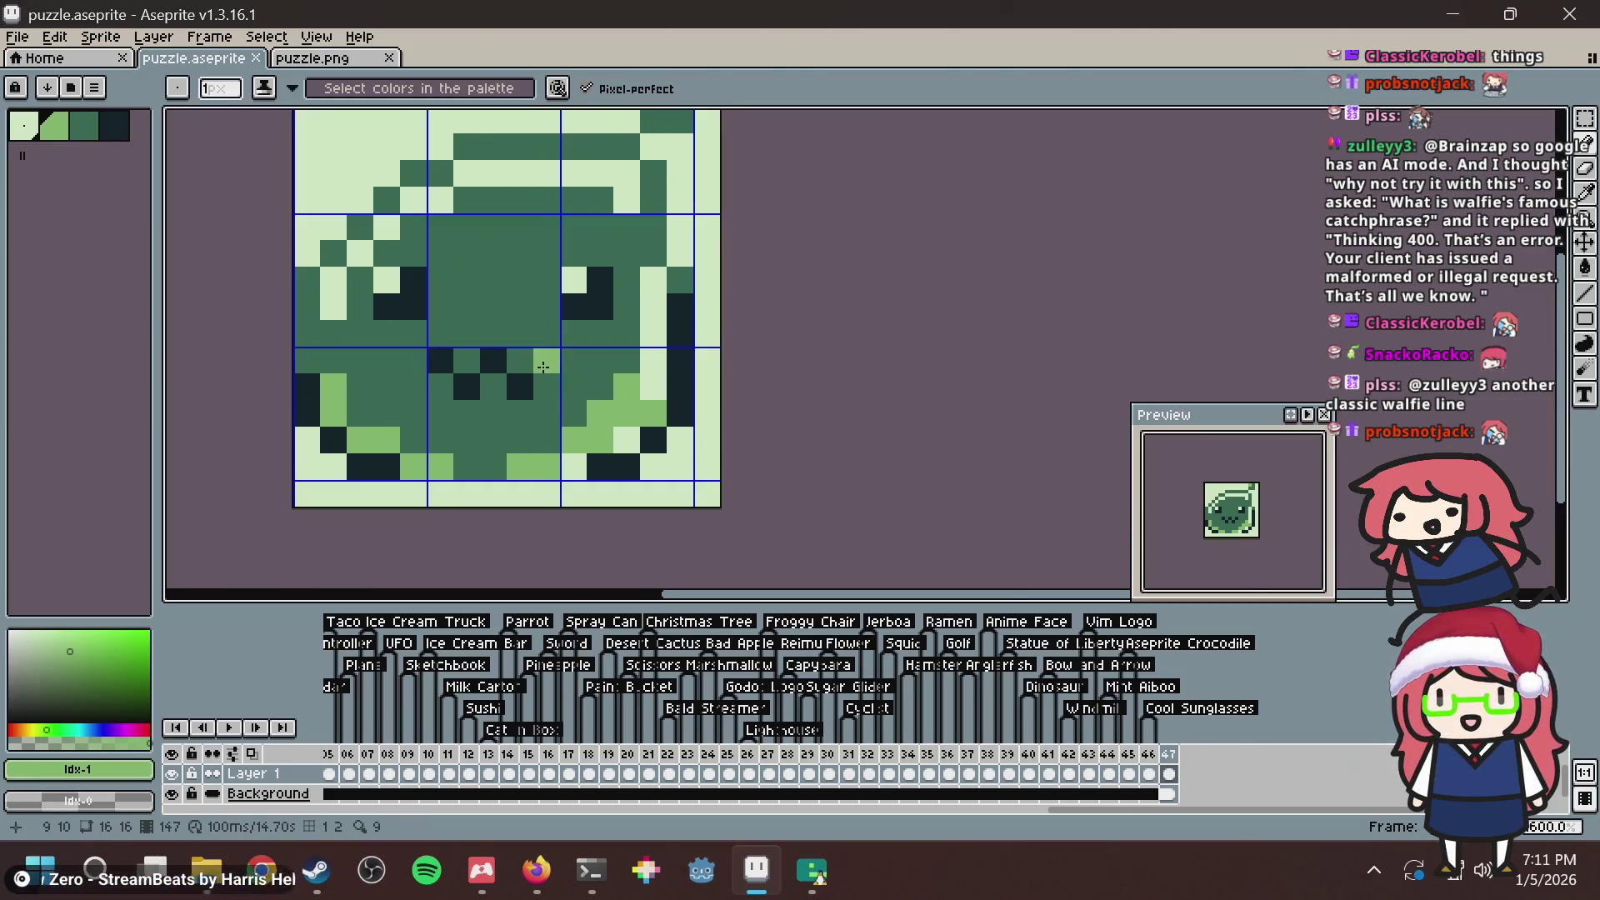
pyautogui.moveTo(542, 367)
pyautogui.mouseDown()
pyautogui.moveTo(518, 364)
pyautogui.moveTo(512, 388)
pyautogui.moveTo(494, 360)
pyautogui.moveTo(475, 380)
pyautogui.moveTo(441, 360)
pyautogui.mouseUp()
# Flood-fill the dark pixels of both eyes light green and save the tile.
pyautogui.press('g')
pyautogui.click(401, 295)
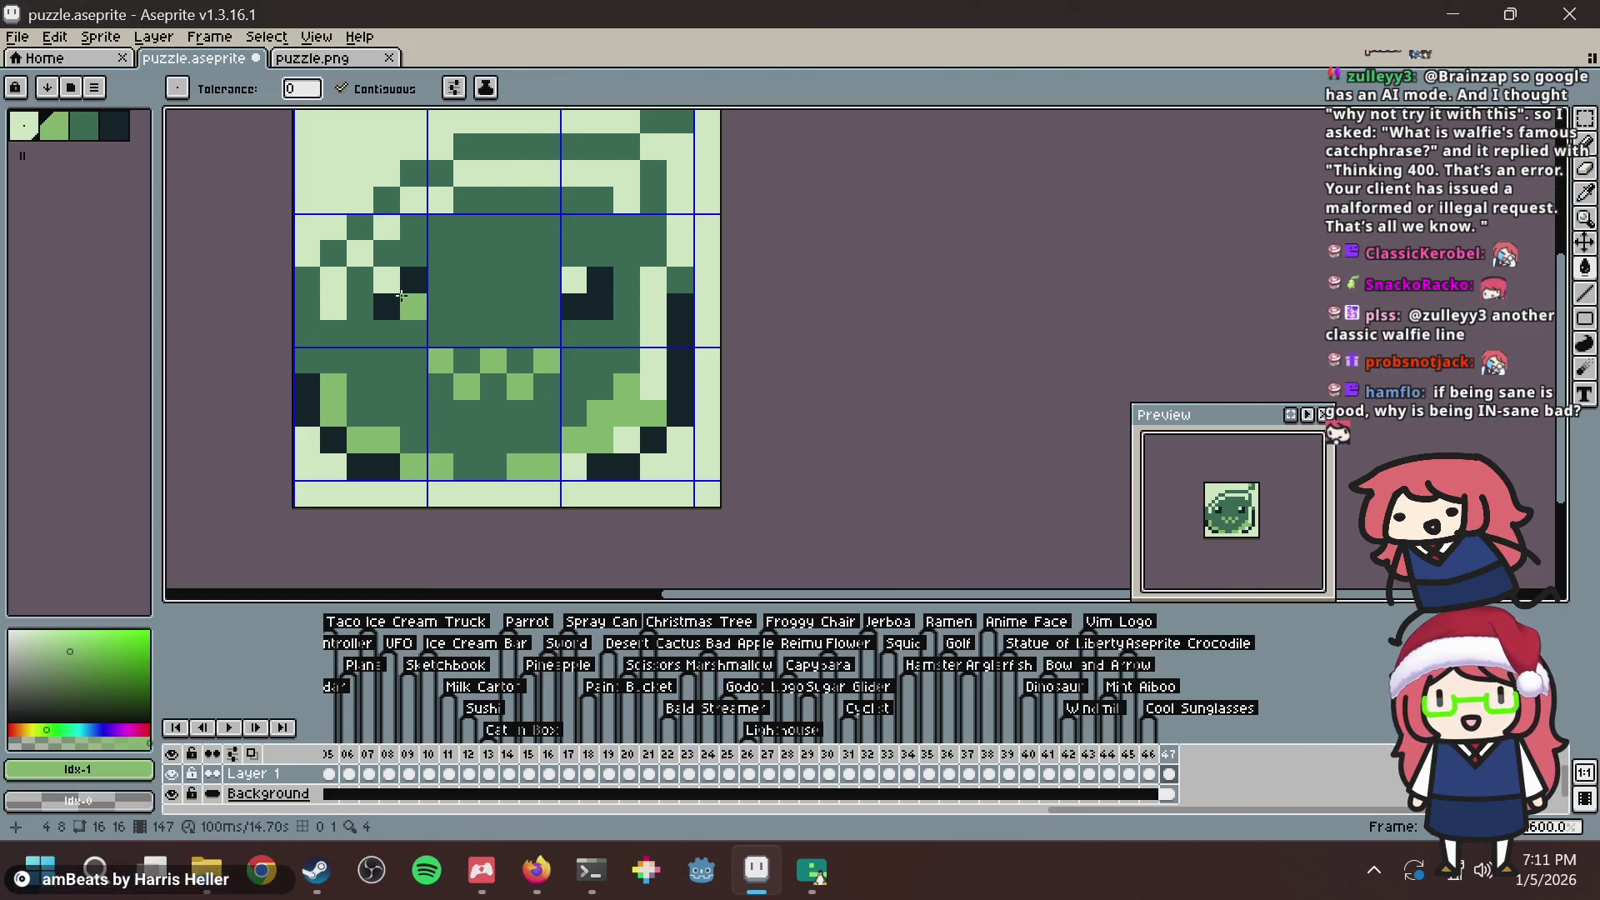
pyautogui.click(401, 295)
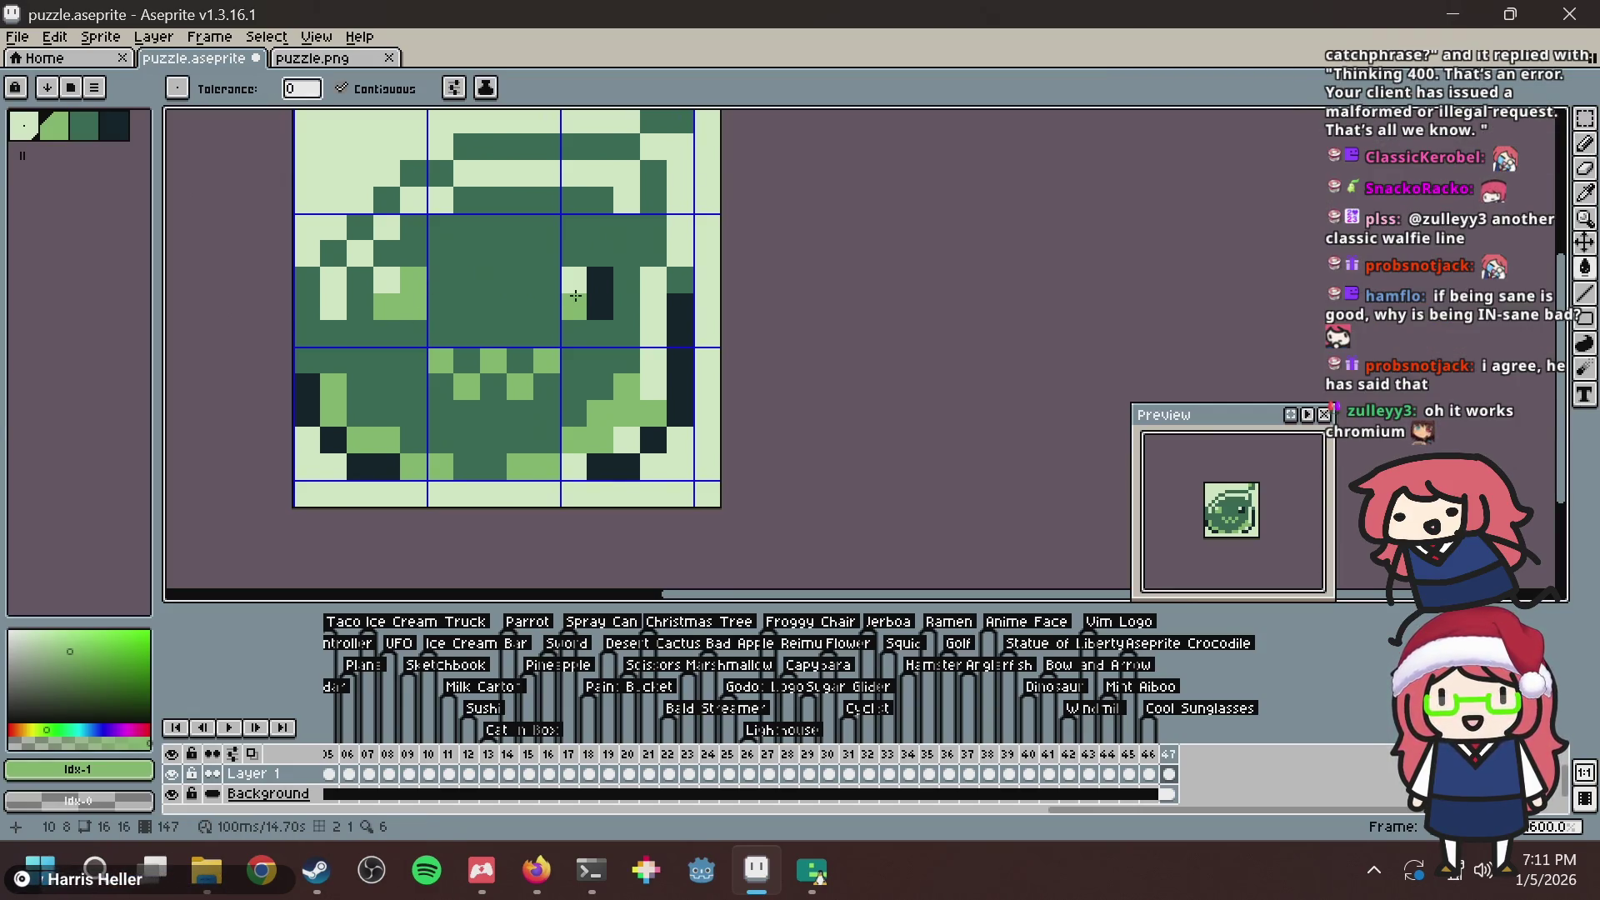
pyautogui.click(598, 293)
pyautogui.hotkey('ctrl', 's')
# Try a dark-green fill on the lower-right area, undo it, and save.
pyautogui.scroll(-2, 794, 291)
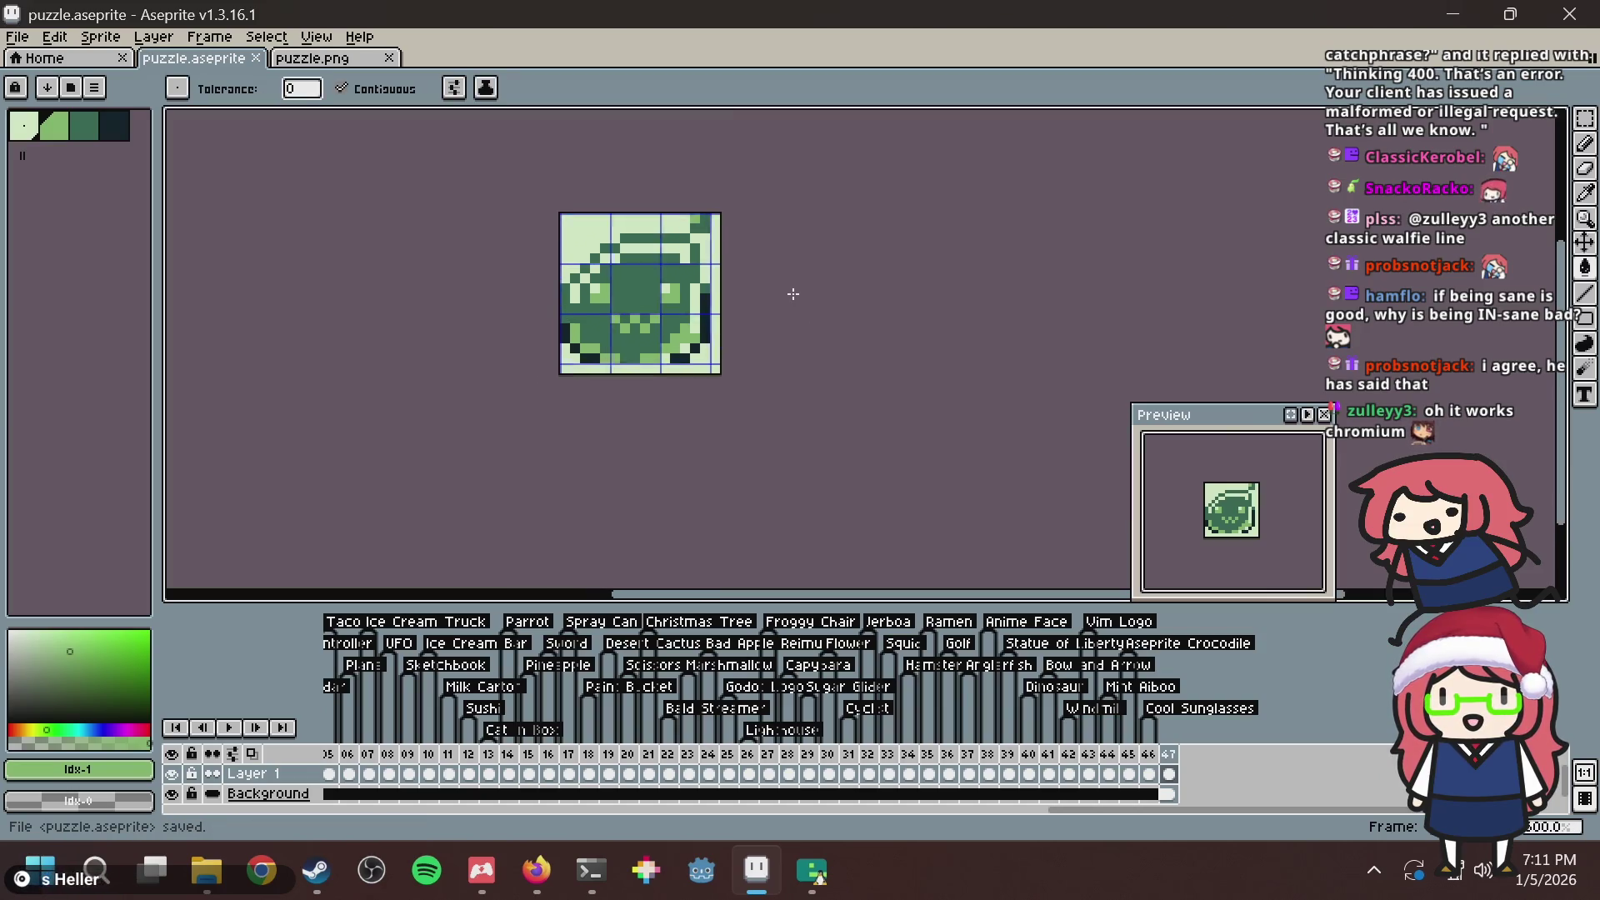
pyautogui.scroll(2, 792, 293)
pyautogui.press('i')
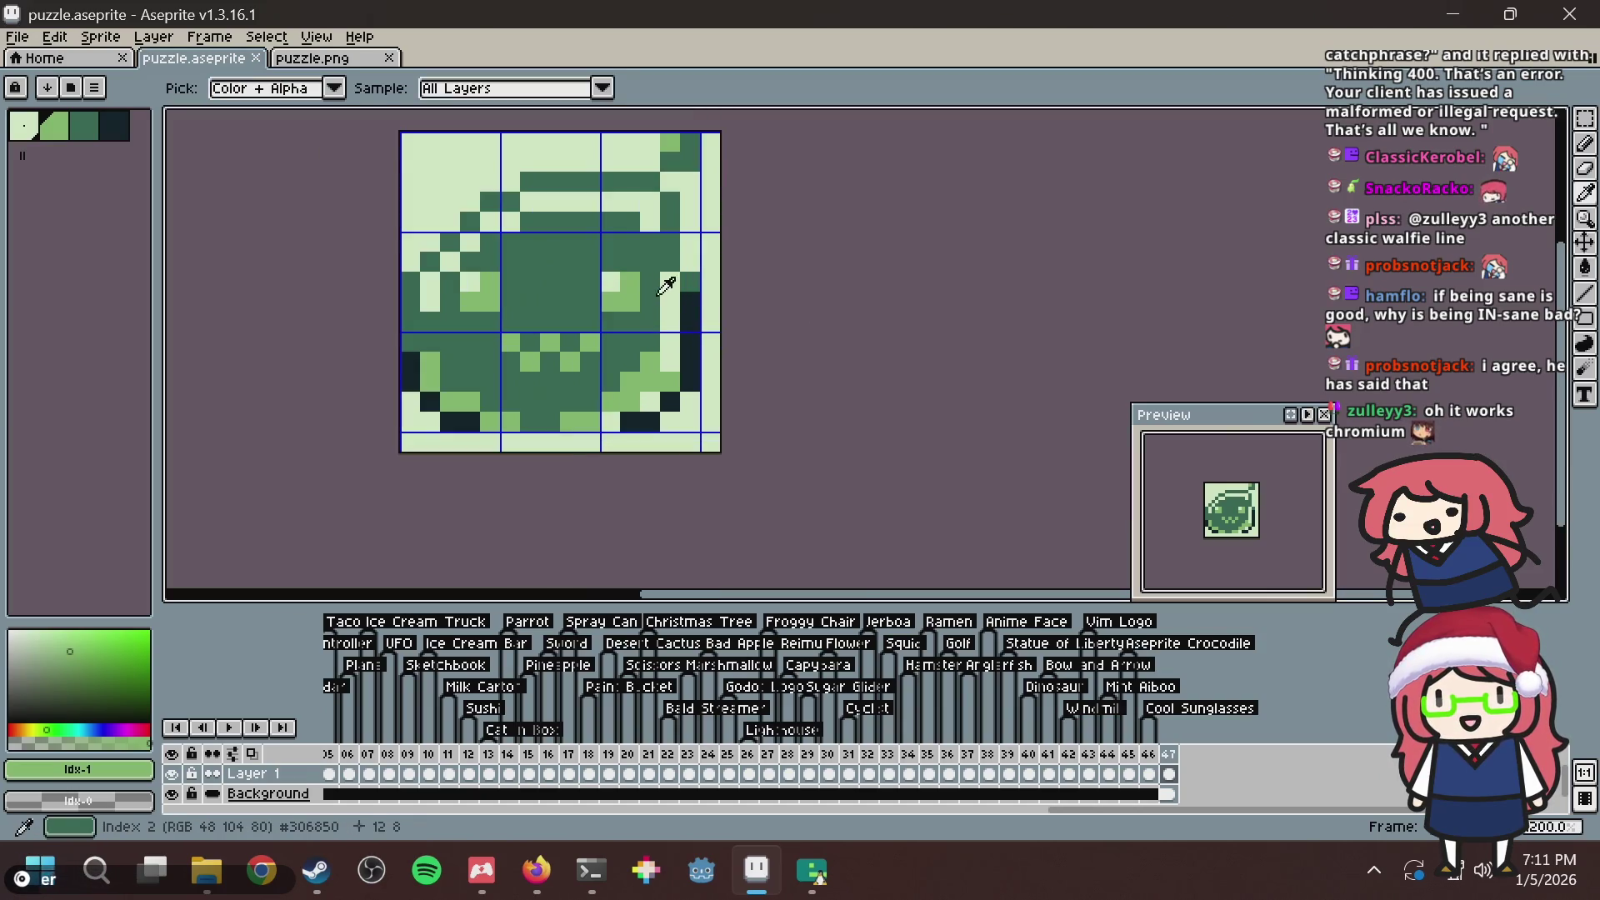
pyautogui.click(661, 316)
pyautogui.press('g')
pyautogui.click(644, 356)
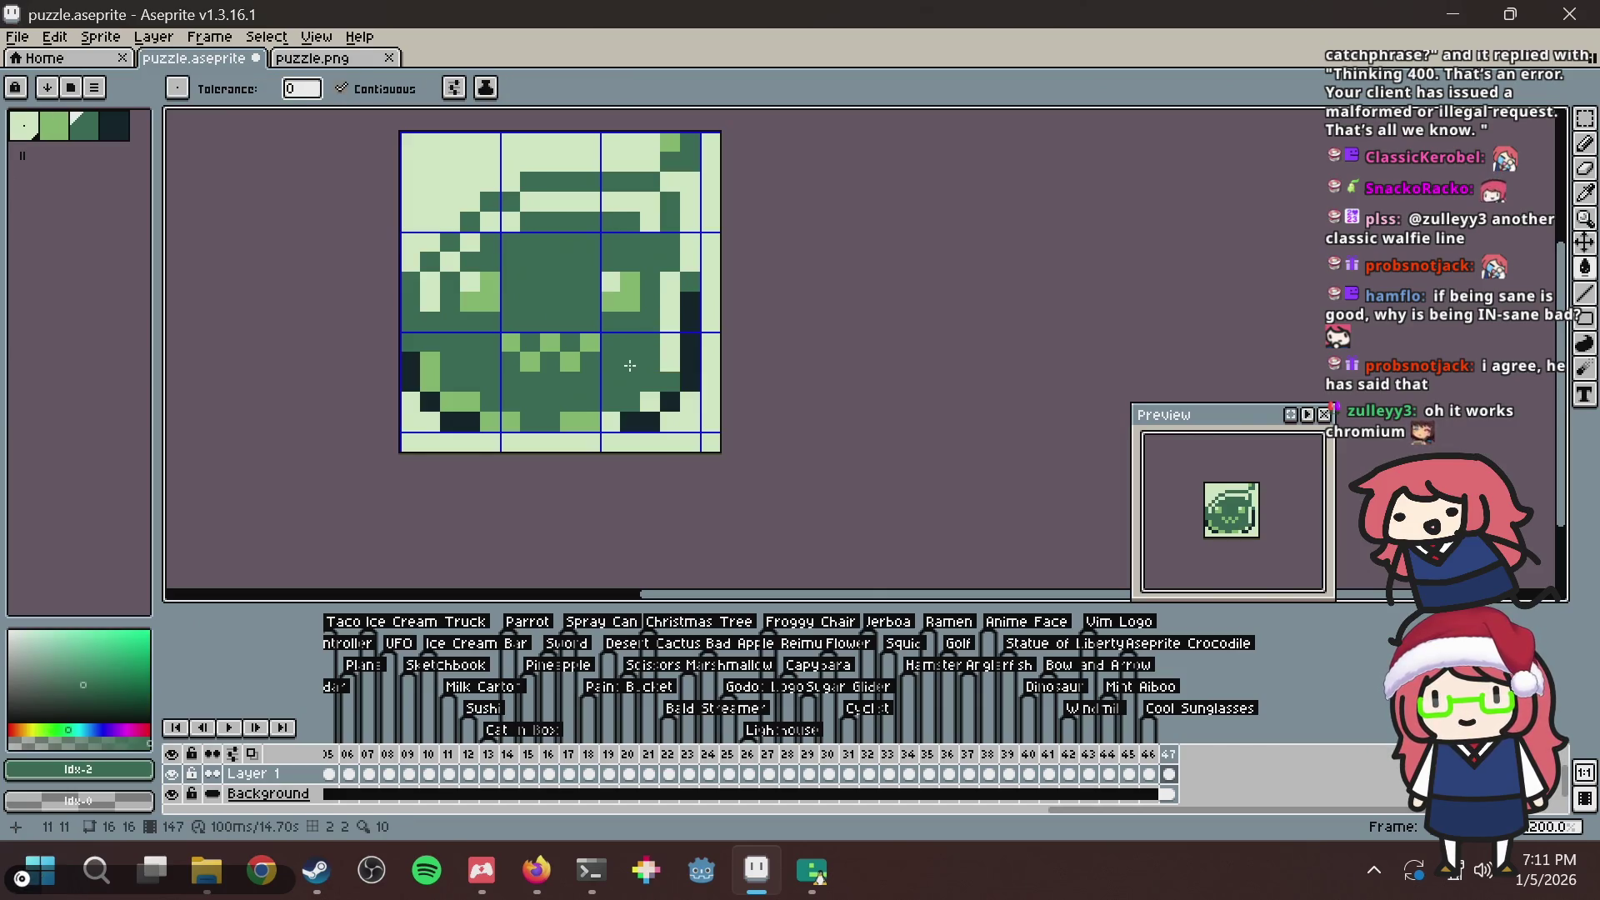
pyautogui.hotkey('ctrl', 'z')
pyautogui.press('b')
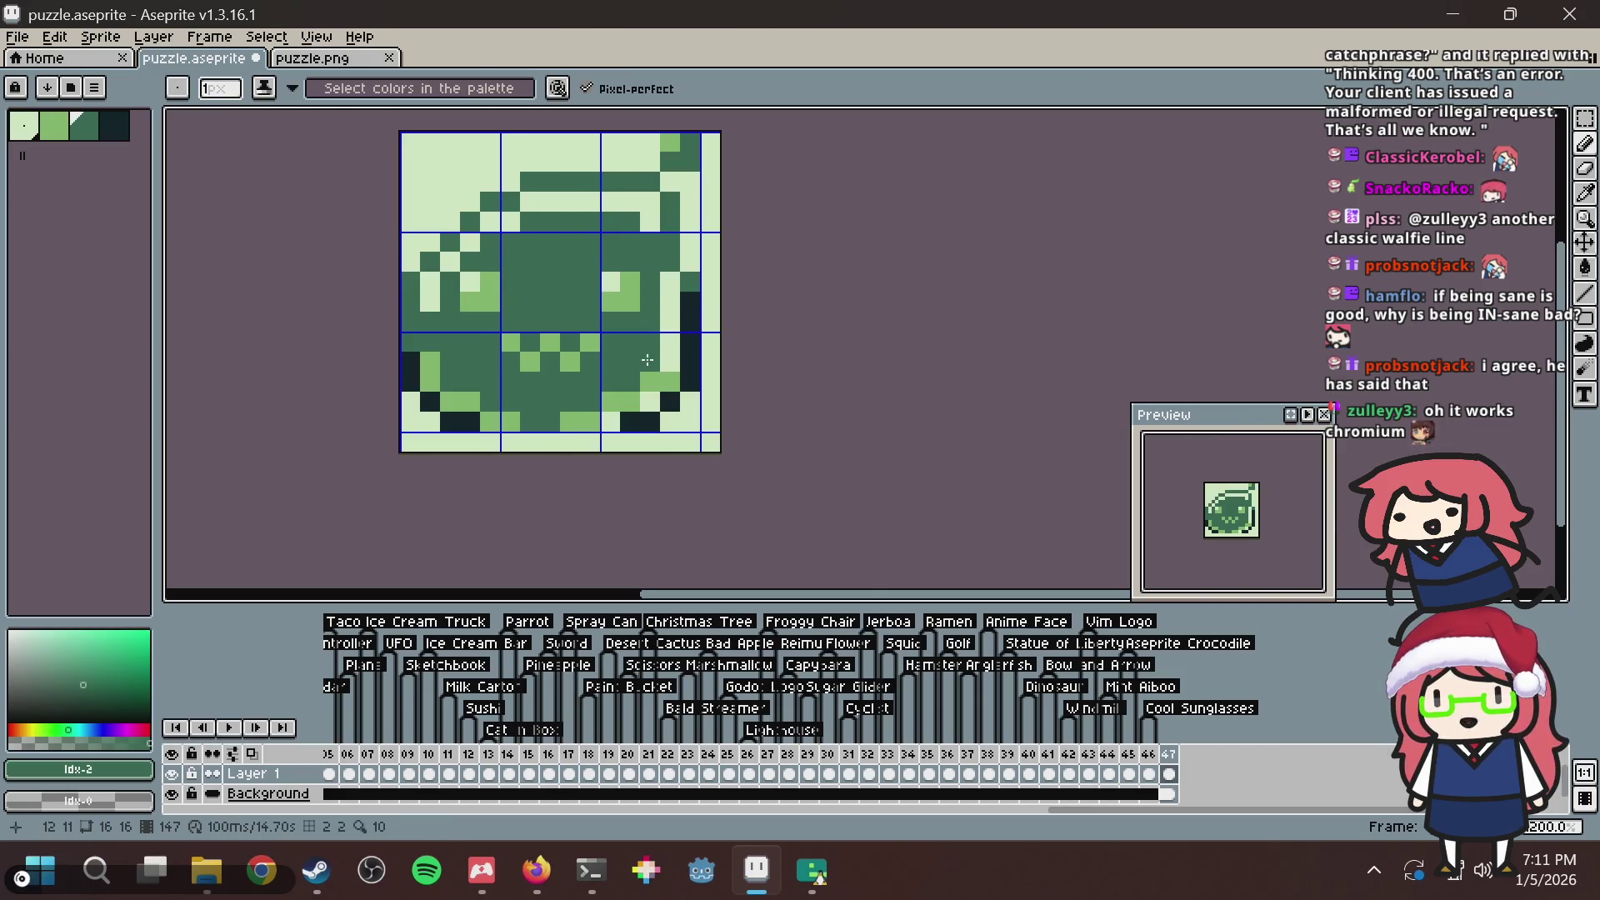
pyautogui.hotkey('ctrl', 's')
# Glance at the browser window and come back to the pixel editor.
pyautogui.scroll(-1, 630, 356)
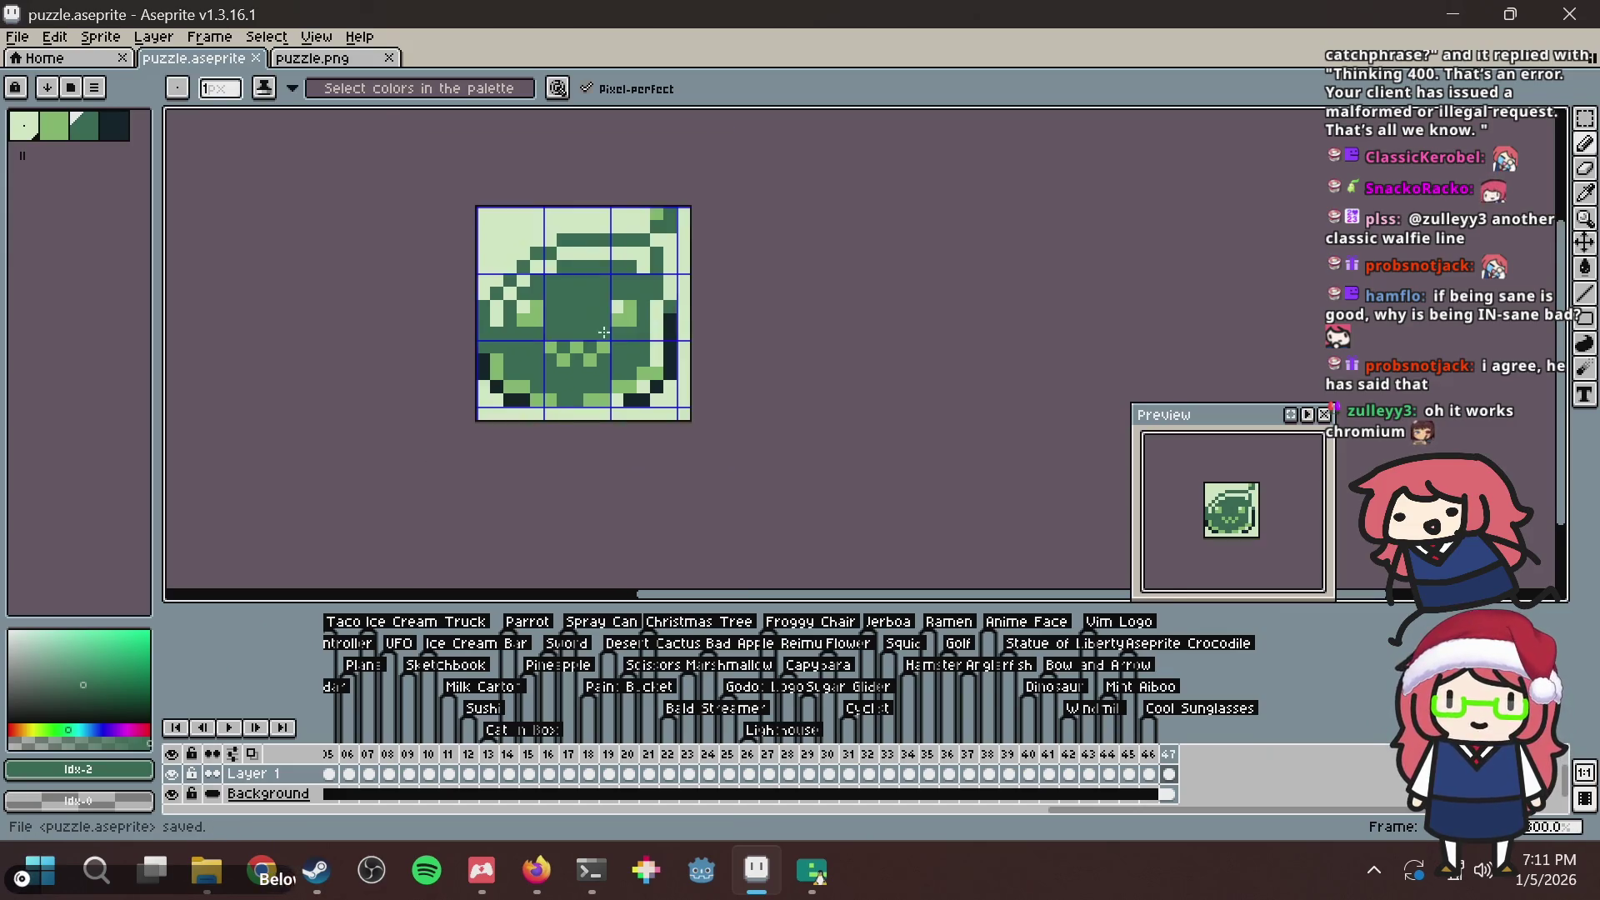
pyautogui.scroll(1, 692, 335)
pyautogui.press('i')
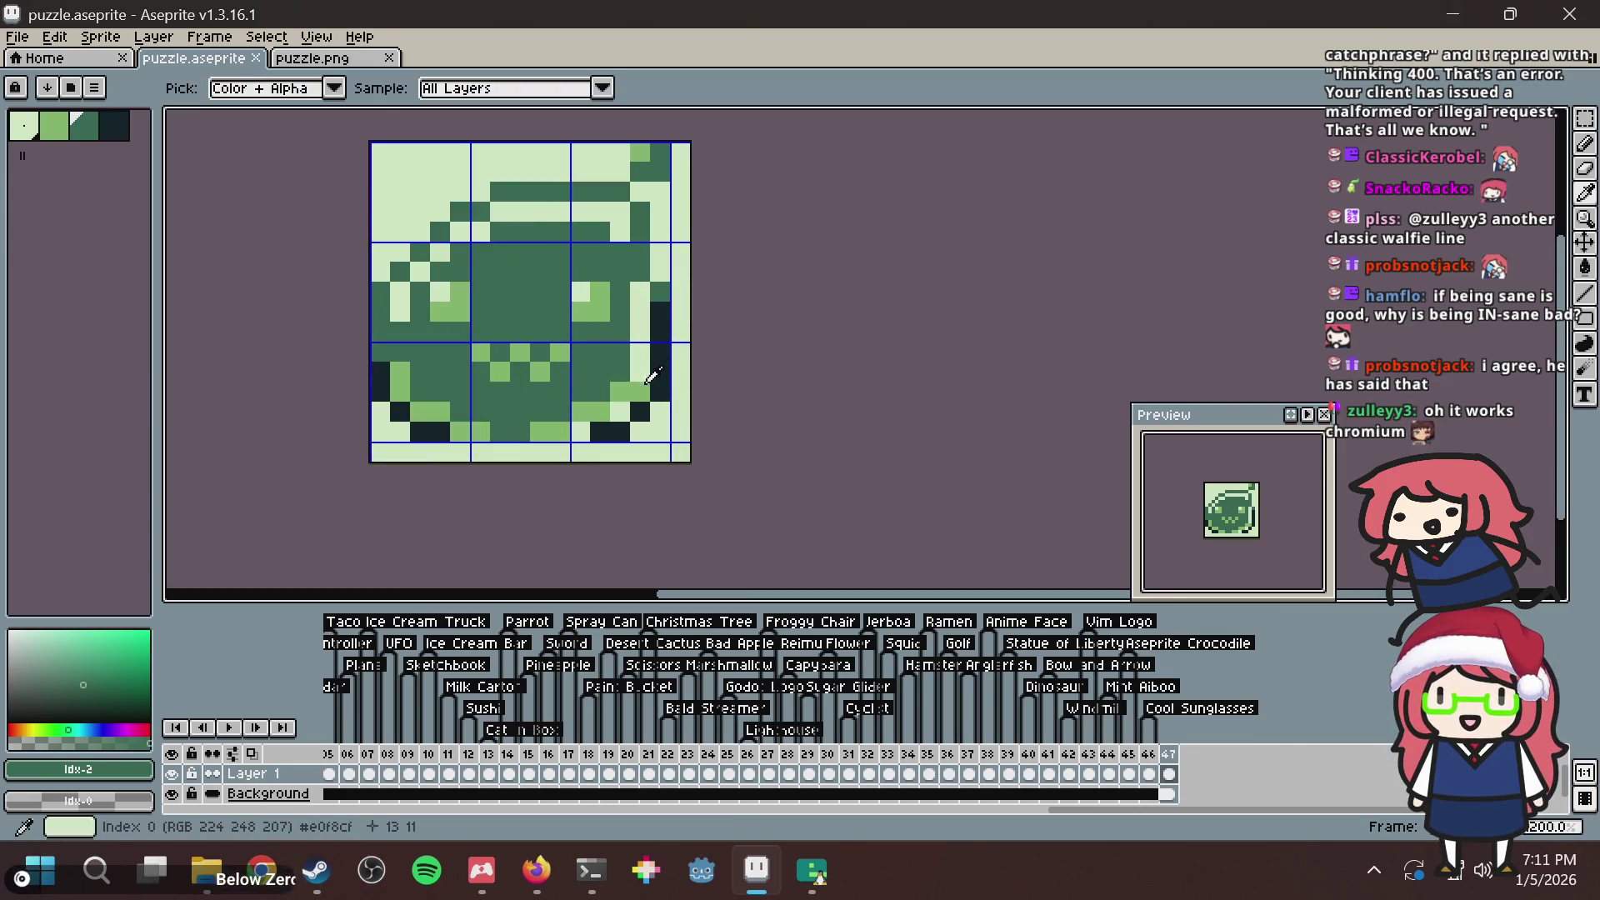
pyautogui.hotkey('alt', 'Tab')
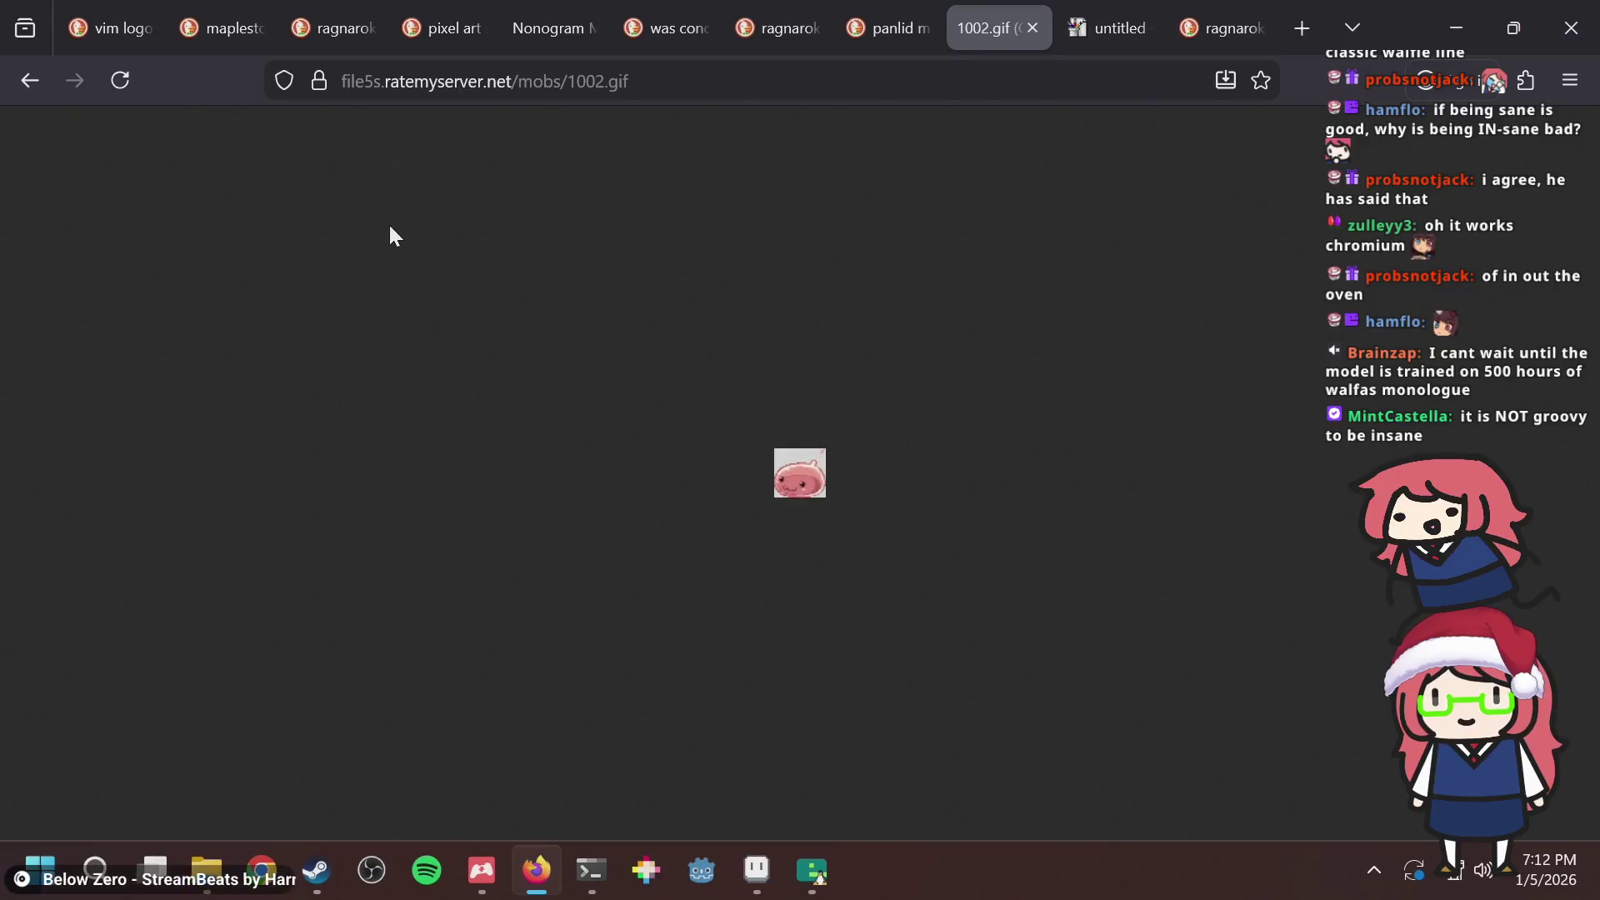
pyautogui.hotkey('alt', 'Tab')
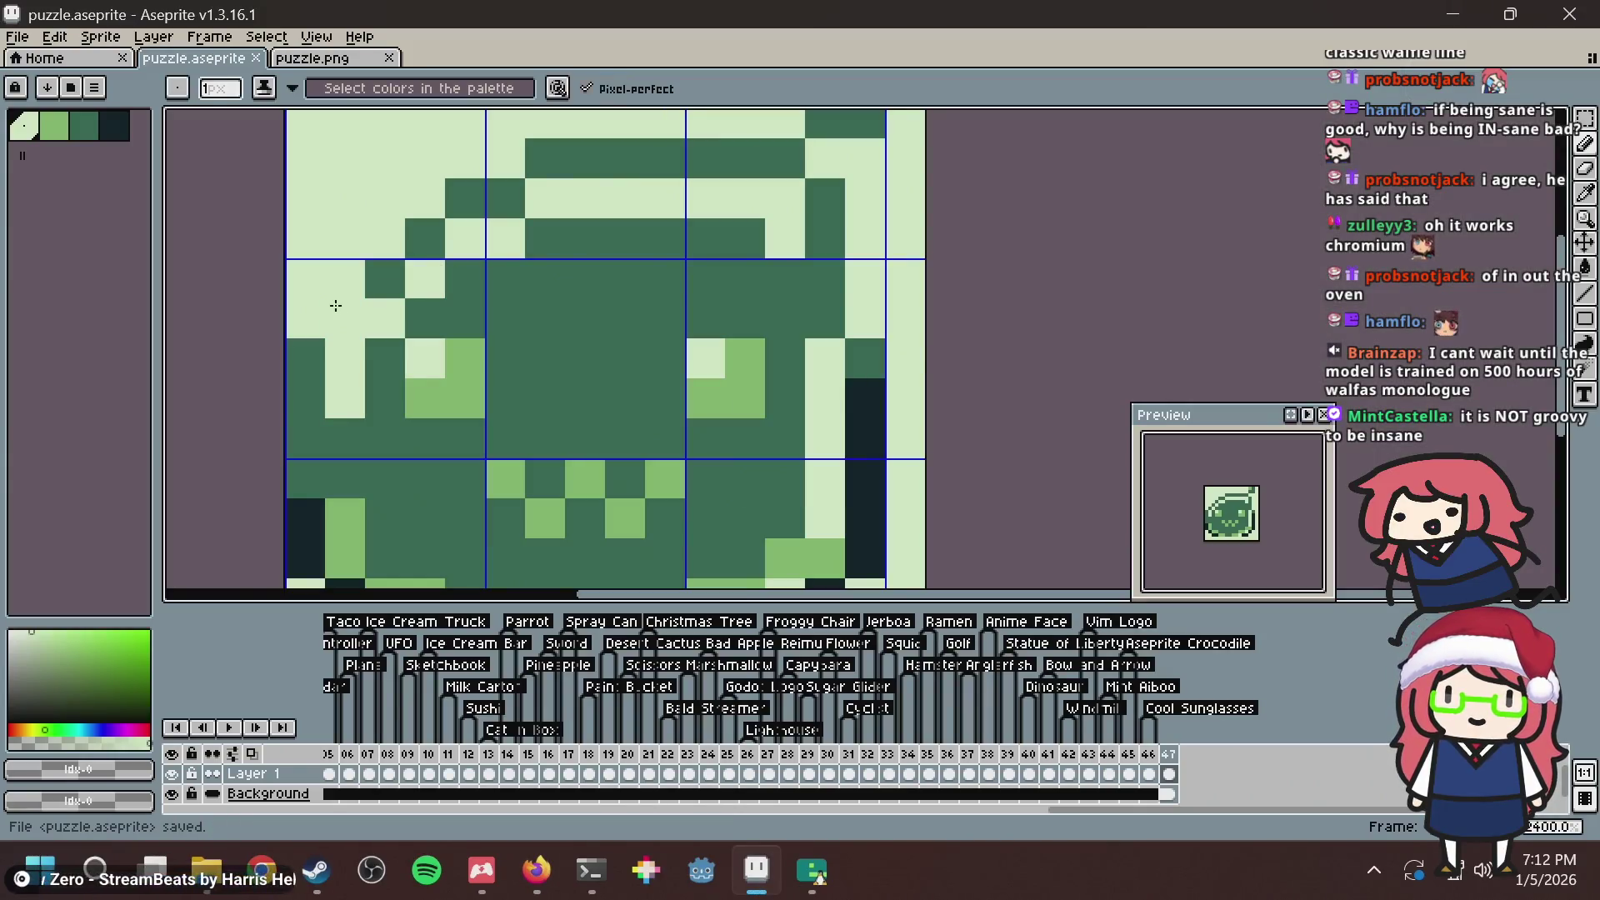
# Eyedrop dark green and touch up pixels beside the eyes, returning one to light green.
pyautogui.keyDown('alt'); pyautogui.click(378, 371); pyautogui.keyUp('alt')
pyautogui.moveTo(343, 316)
pyautogui.mouseDown()
pyautogui.moveTo(343, 375)
pyautogui.moveTo(460, 311)
pyautogui.mouseUp()
pyautogui.rightClick(343, 374)
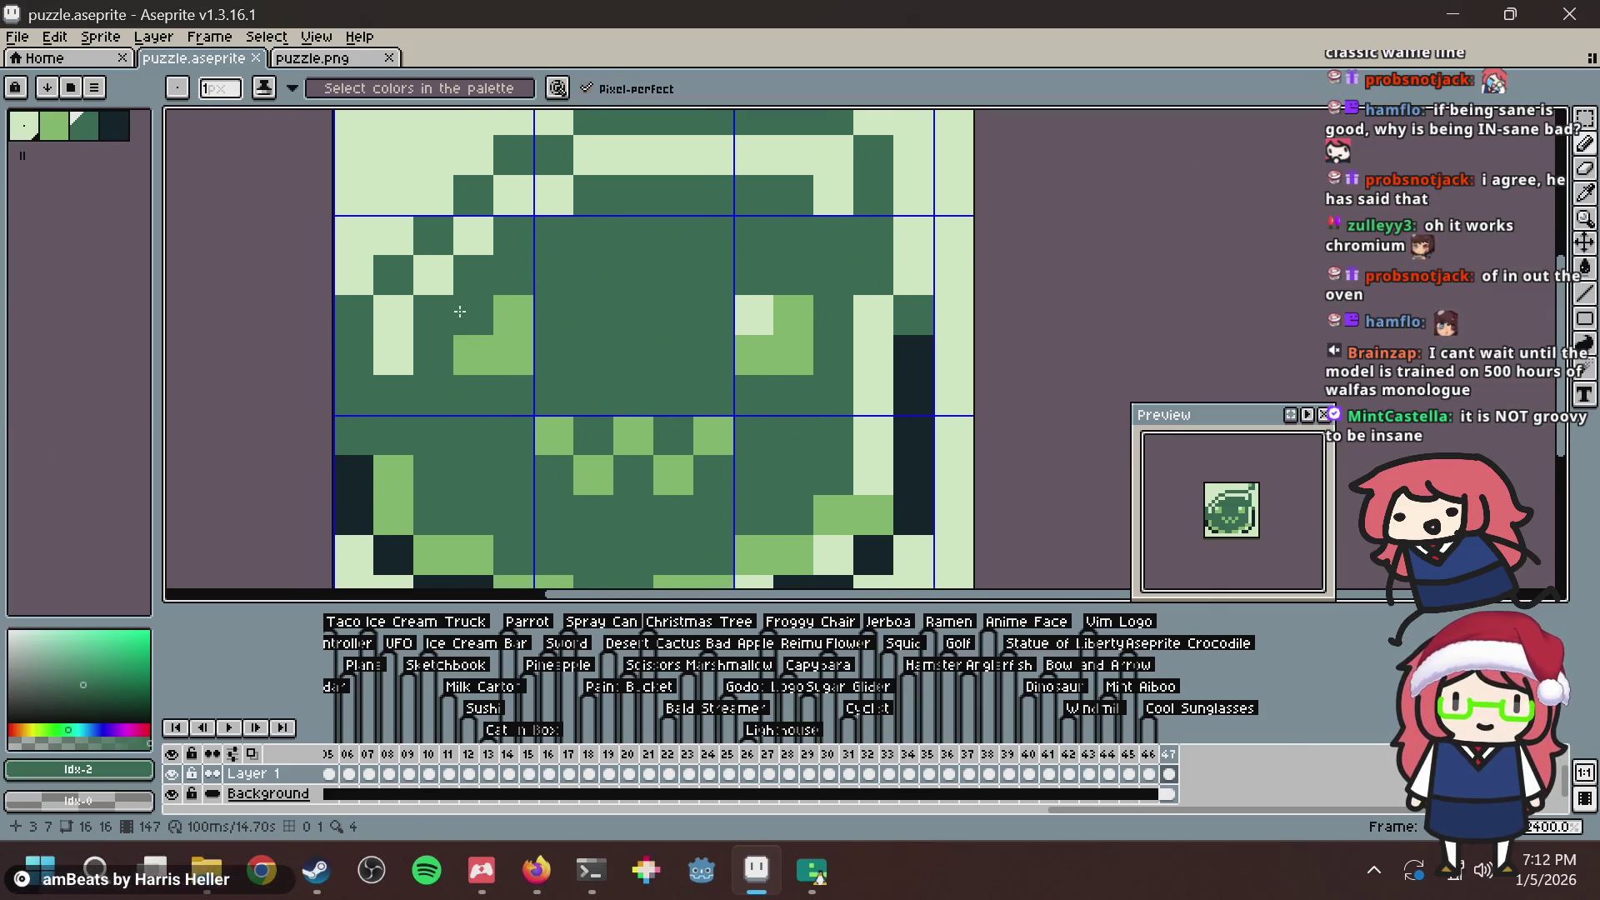
pyautogui.rightClick(460, 311)
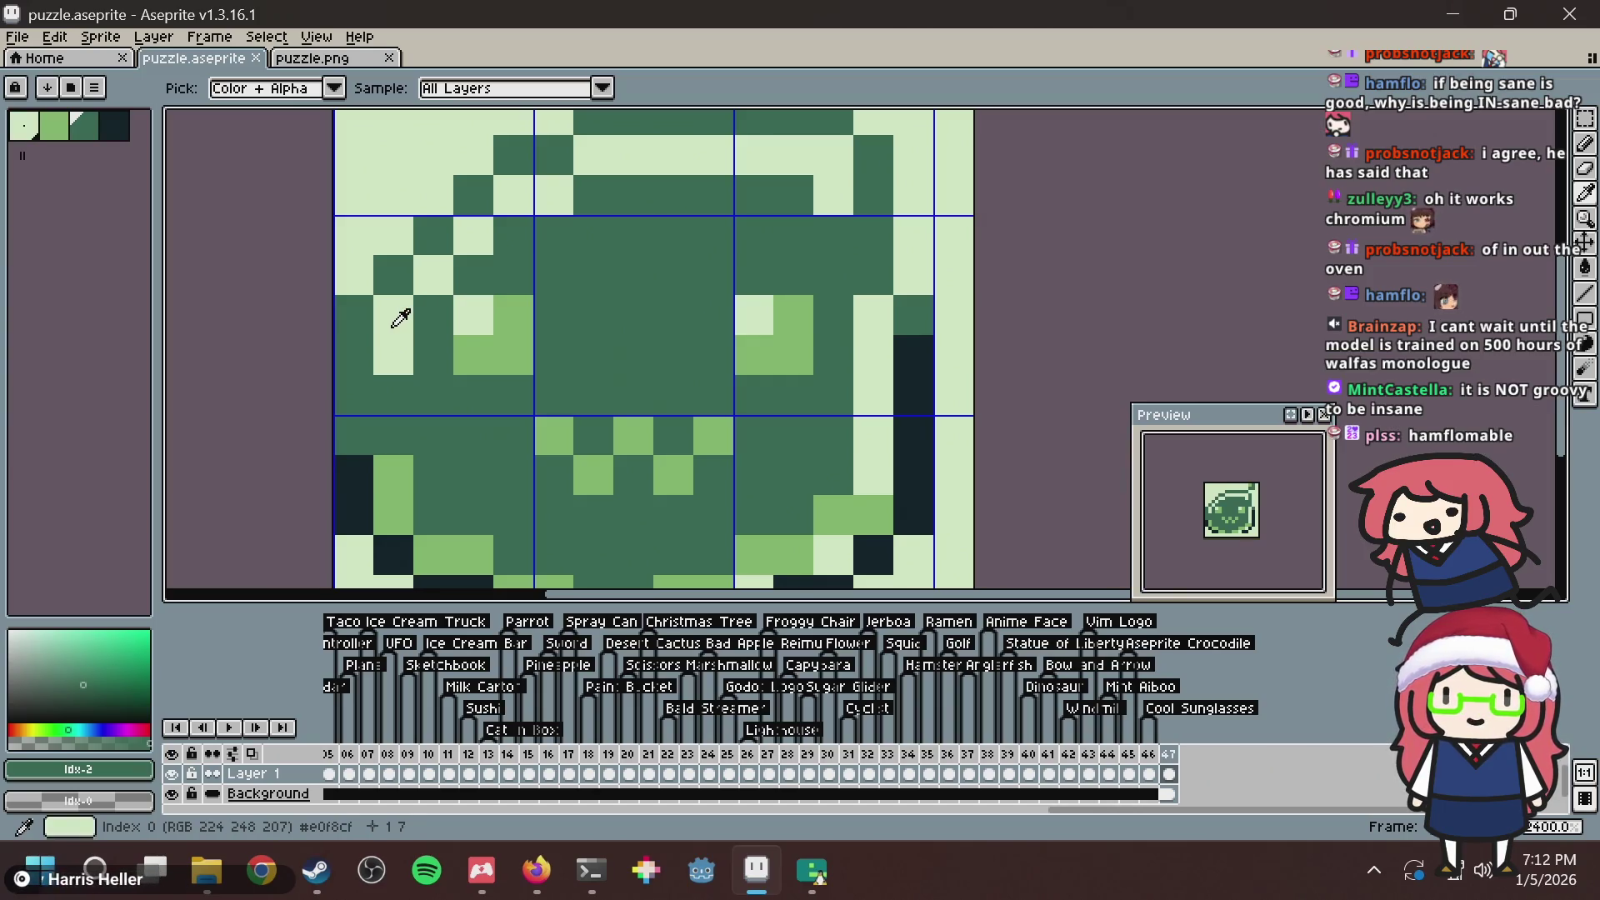
# Eyedrop the pale colour and paint pale pixels along the slime's left and right sides.
pyautogui.keyDown('alt'); pyautogui.click(400, 319); pyautogui.keyUp('alt')
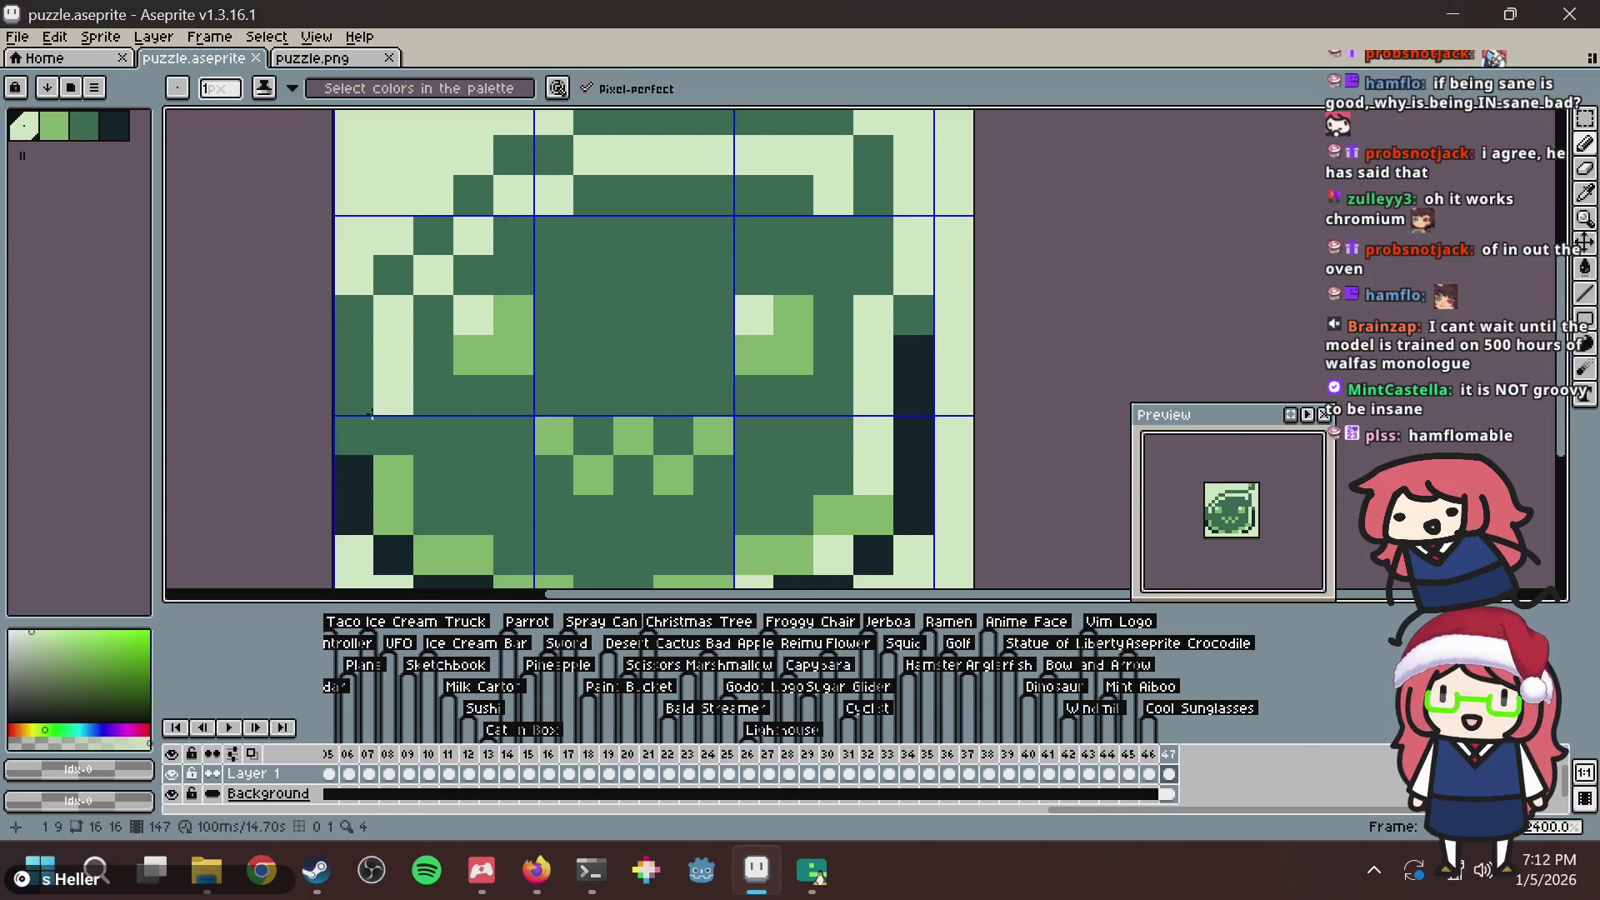
pyautogui.click(393, 394)
pyautogui.click(394, 435)
pyautogui.click(873, 235)
pyautogui.moveTo(855, 218); pyautogui.dragTo(749, 242)
pyautogui.click(767, 220)
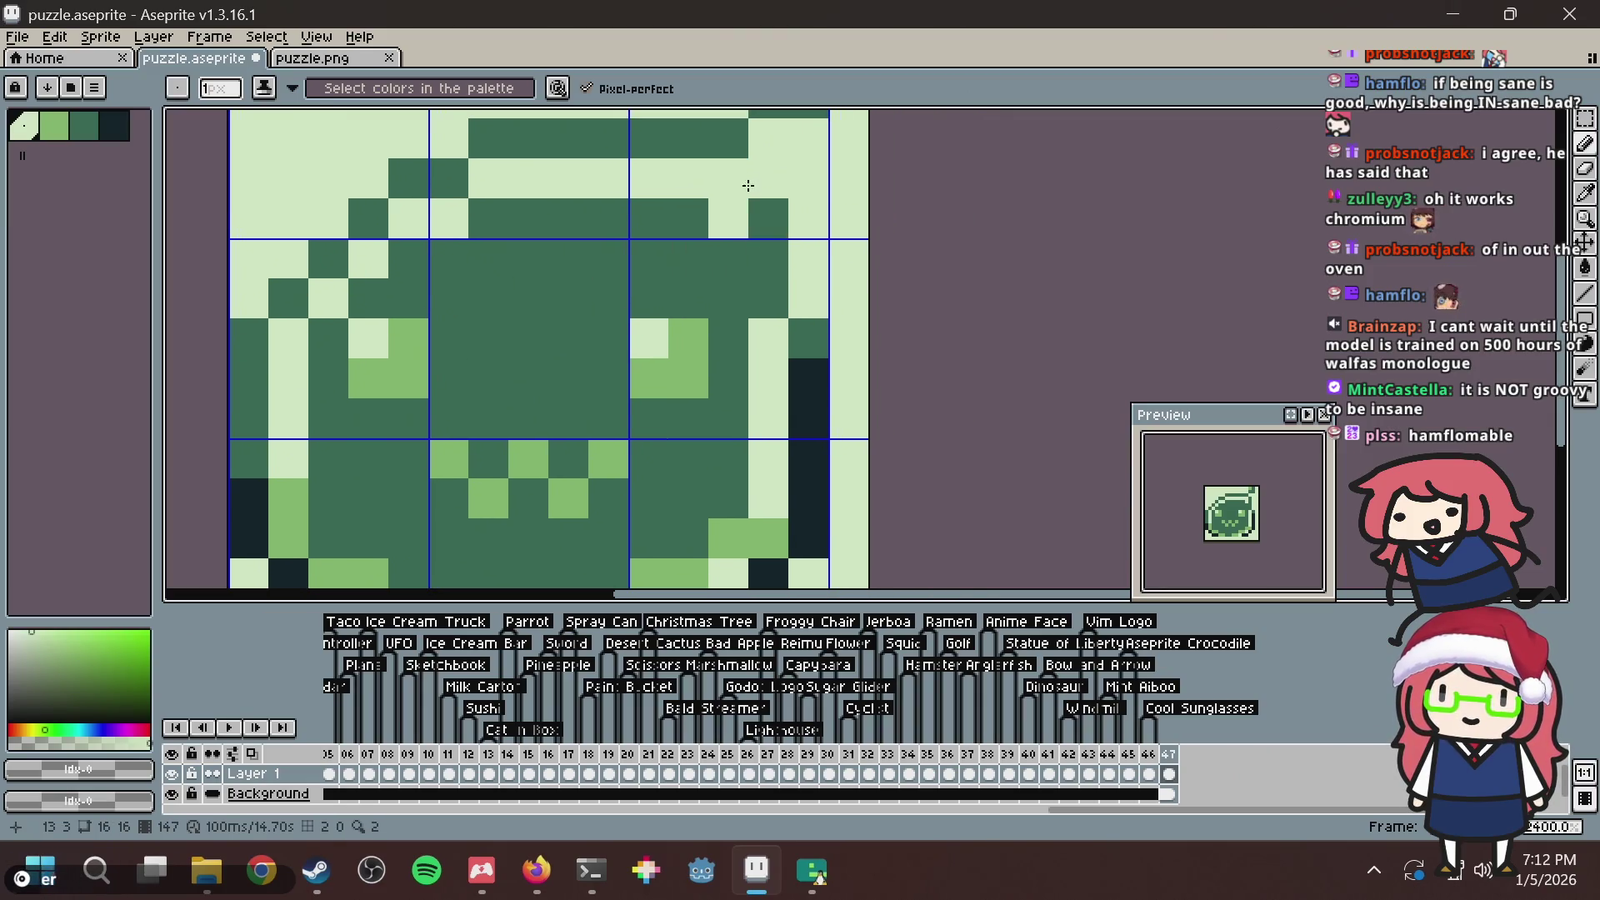
pyautogui.hotkey('ctrl', 'z')
pyautogui.click(727, 259)
pyautogui.click(727, 299)
# Undo the last stray pencil stroke and save, confirming past the warning.
pyautogui.scroll(-3, 791, 240)
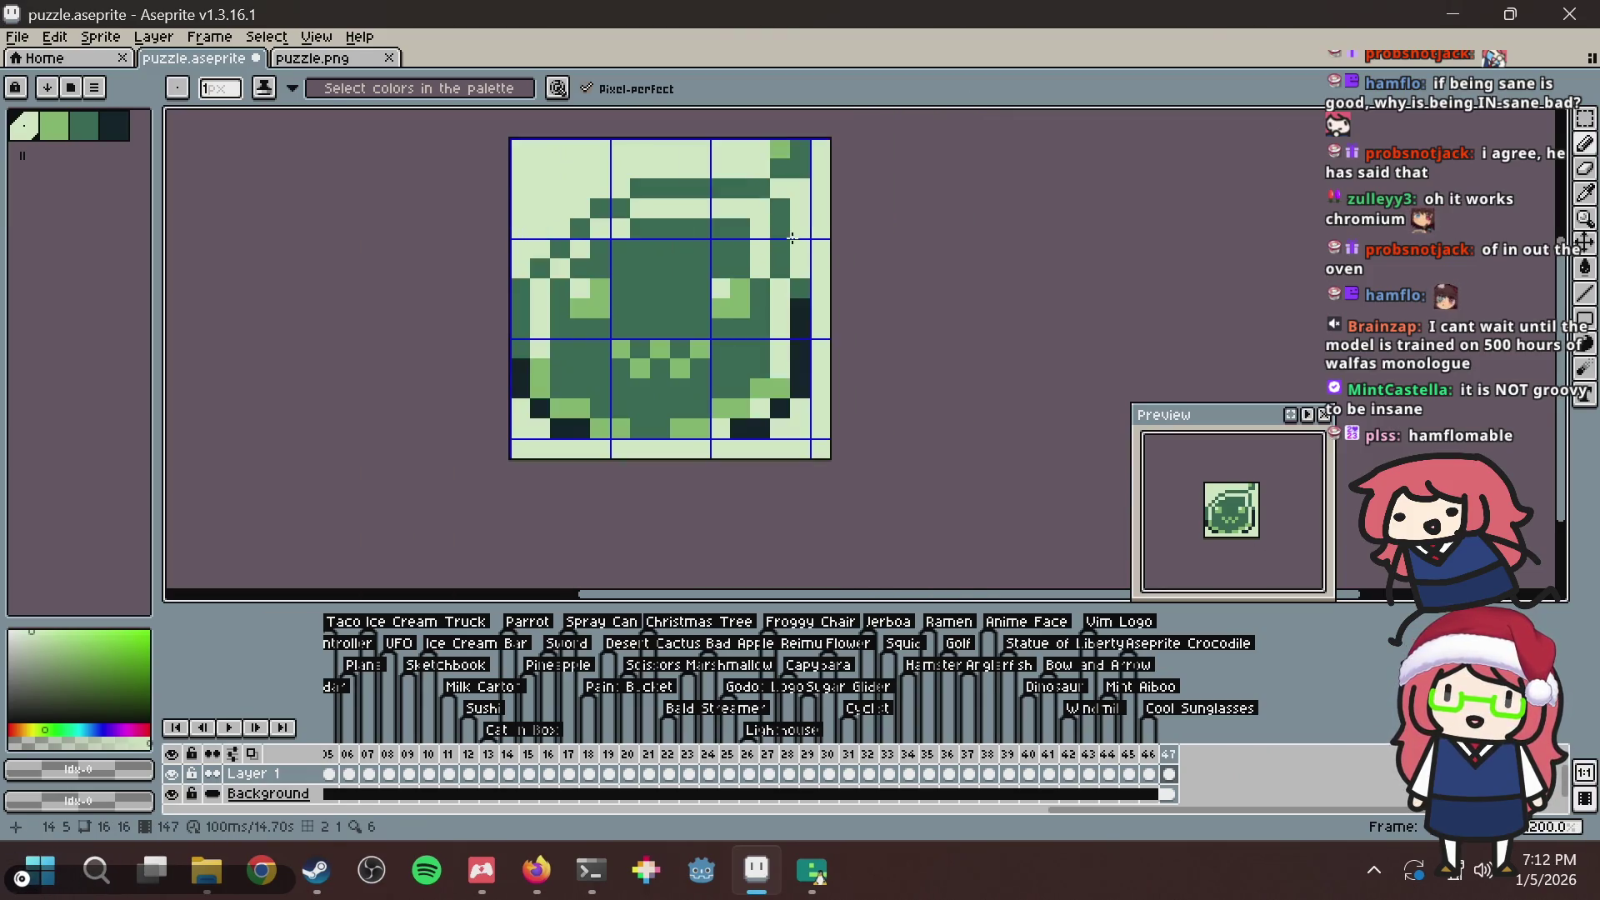
pyautogui.hotkey('ctrl', 'z')
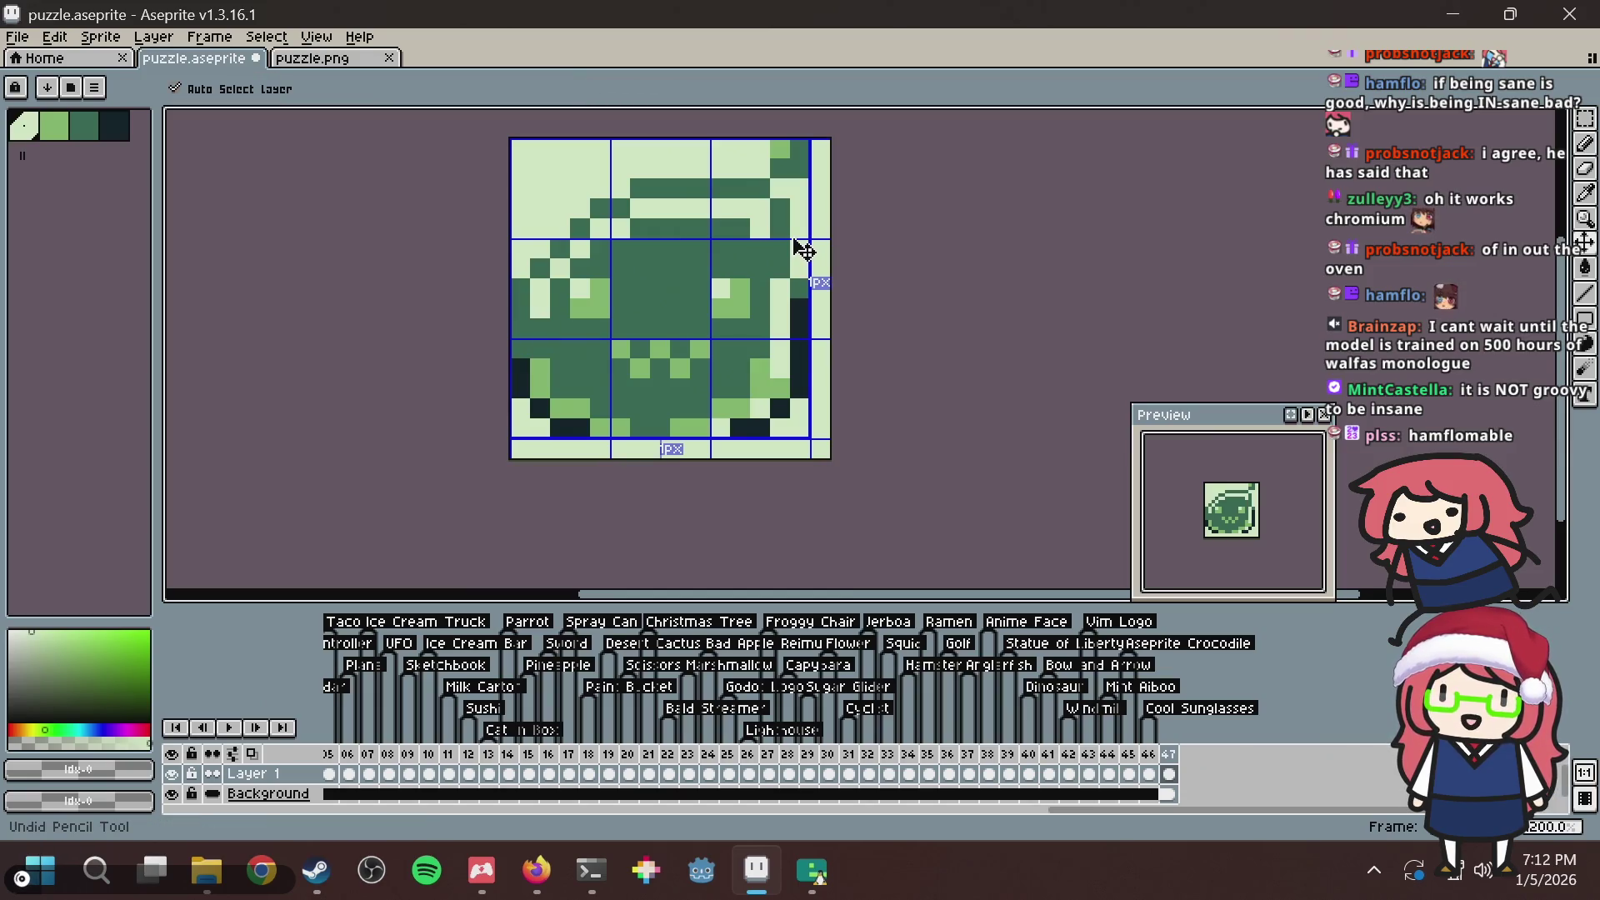
pyautogui.hotkey('ctrl', 's')
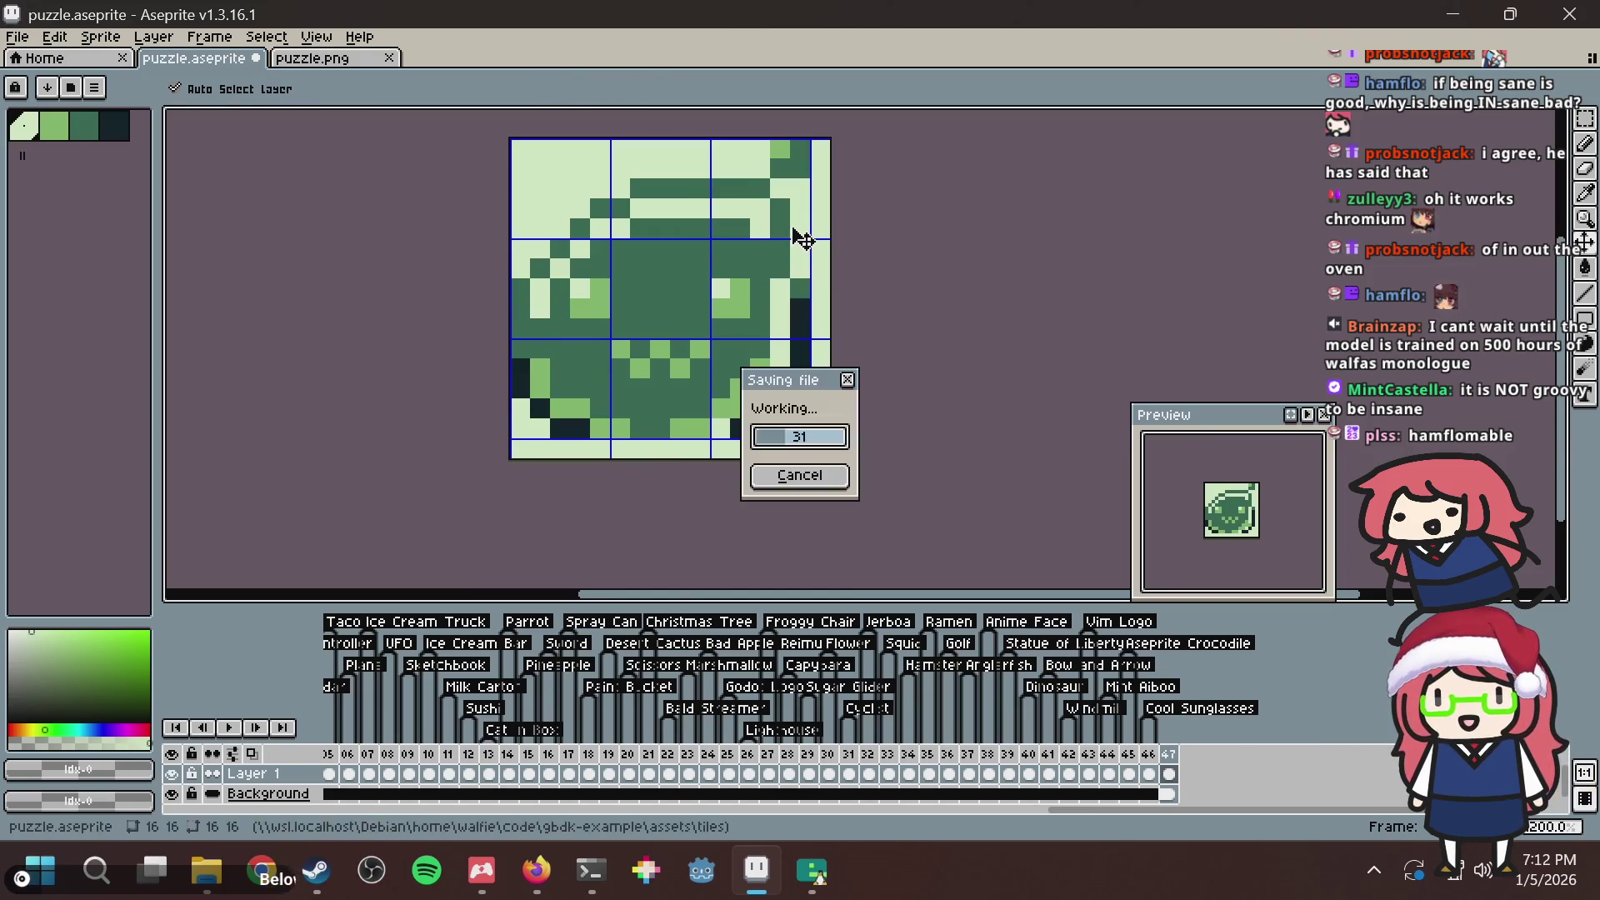
pyautogui.press('Return')
pyautogui.moveTo(804, 250)
pyautogui.mouseDown()
pyautogui.moveTo(804, 325)
pyautogui.moveTo(775, 221)
pyautogui.mouseUp()
pyautogui.scroll(1, 804, 325)
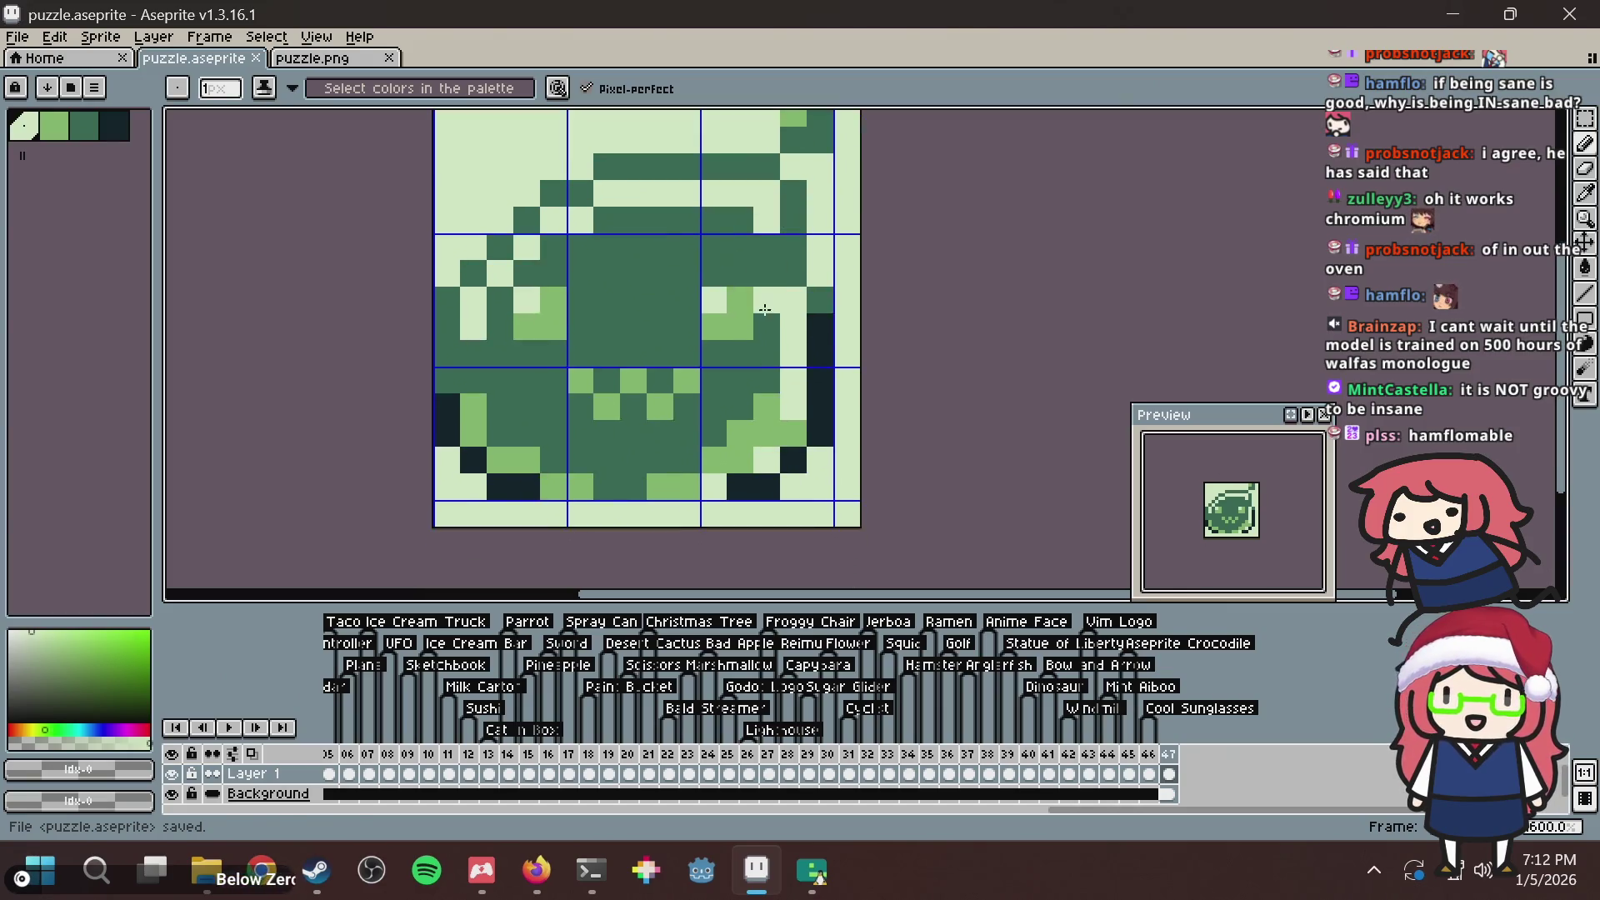
# Paint a pale pixel at row 6, column 12 beside the right eye.
pyautogui.click(756, 284)
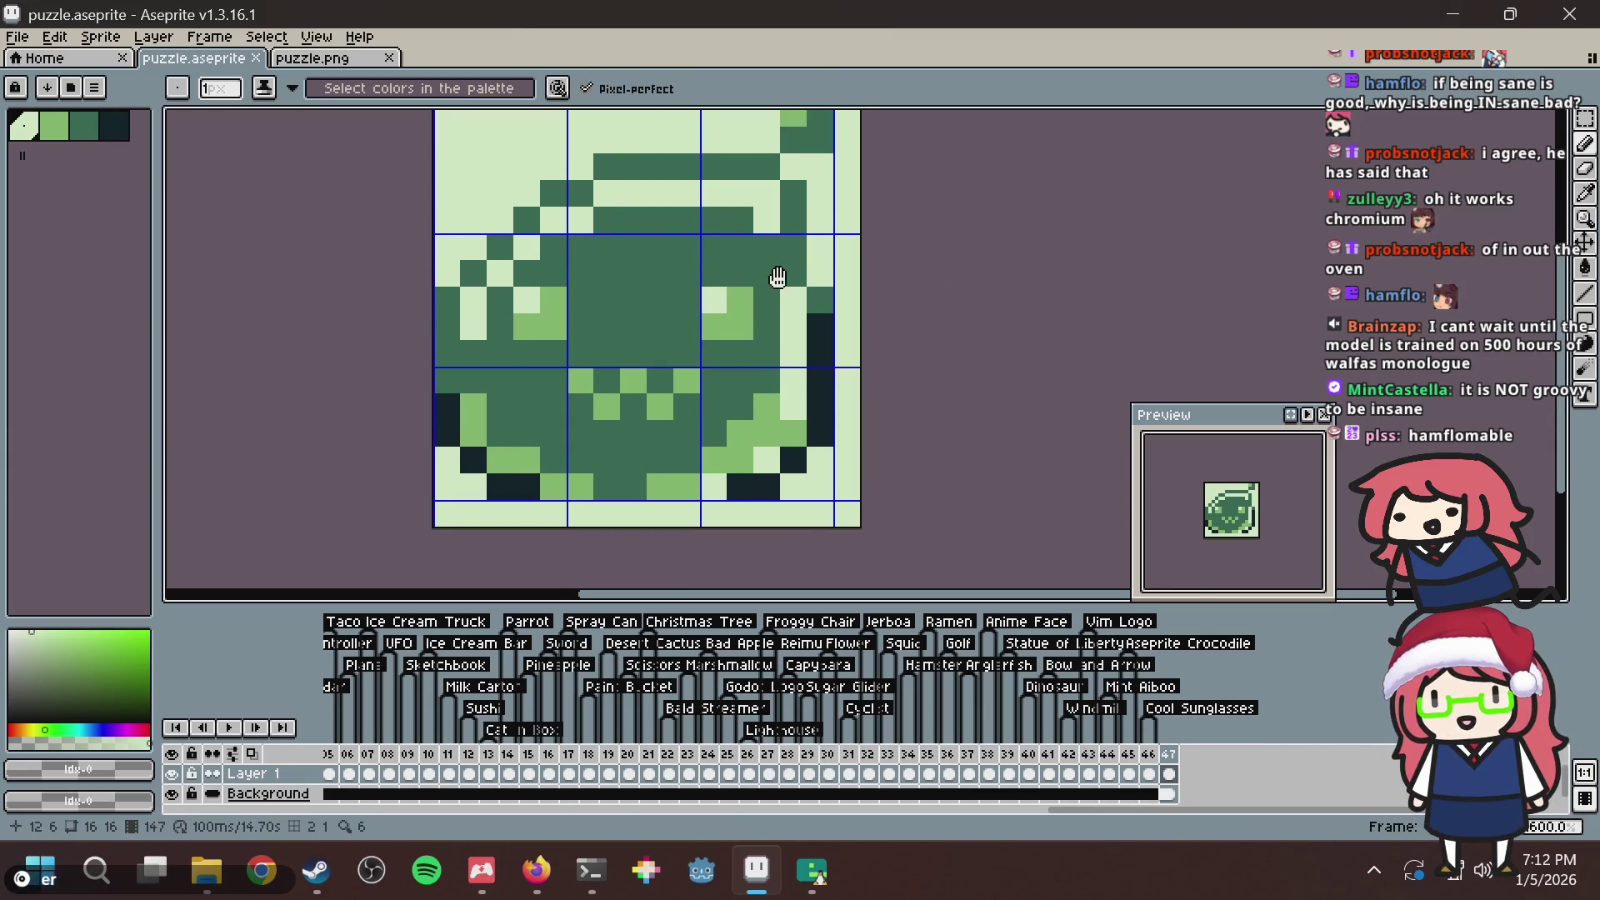
# Save, then try a light pixel on the slime's left side and undo it.
pyautogui.scroll(-2, 779, 277)
pyautogui.hotkey('ctrl', 's')
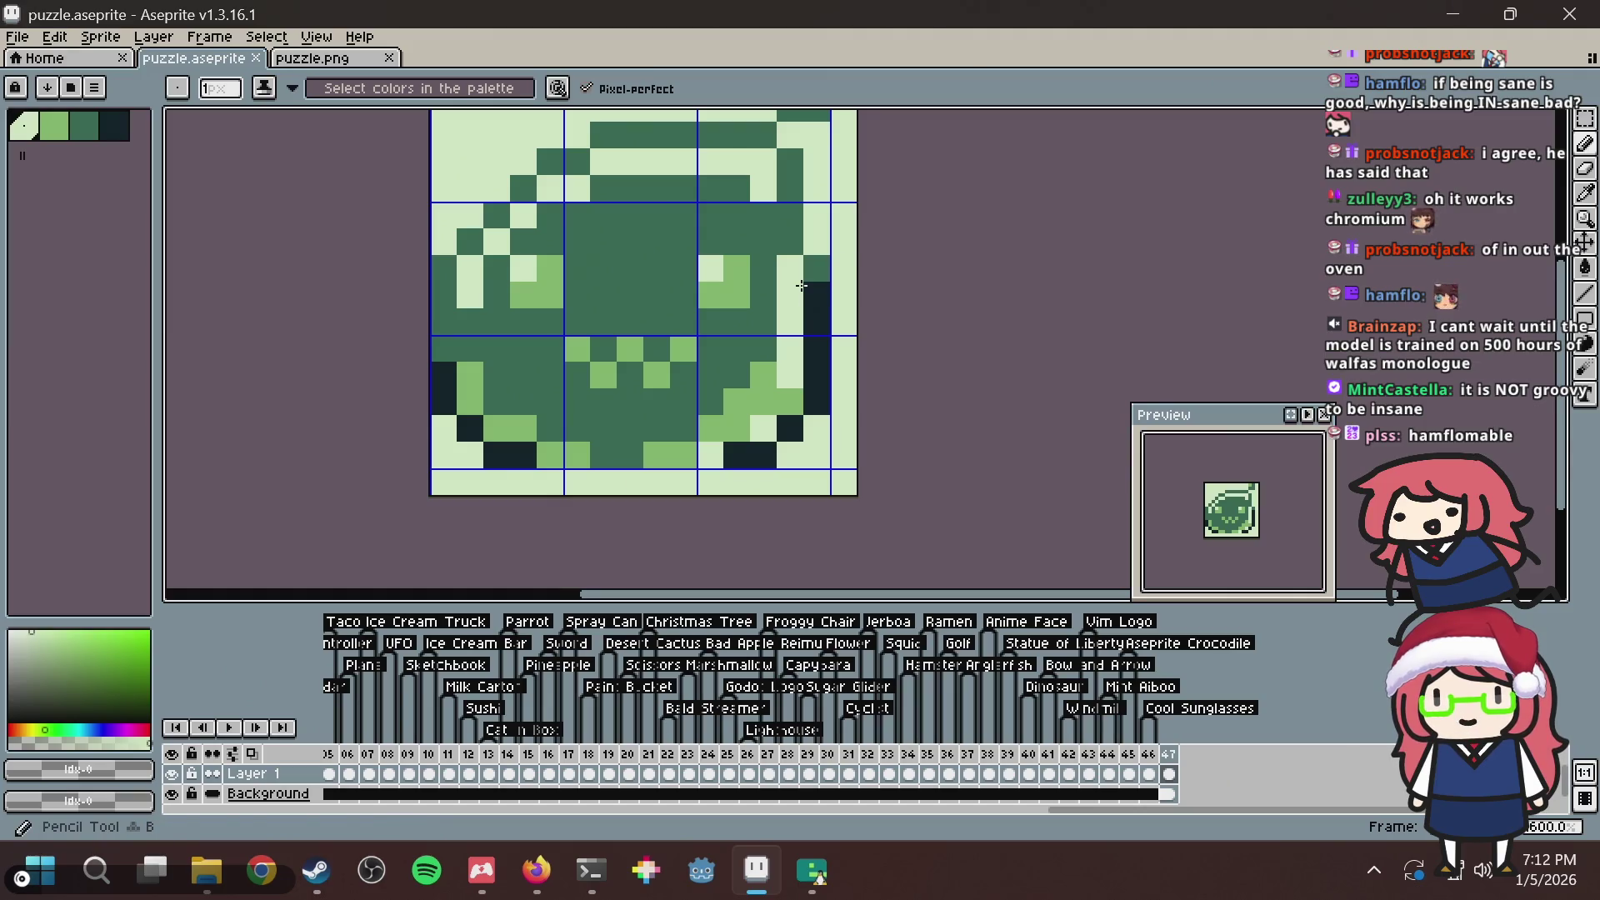
pyautogui.moveTo(484, 307); pyautogui.dragTo(500, 289)
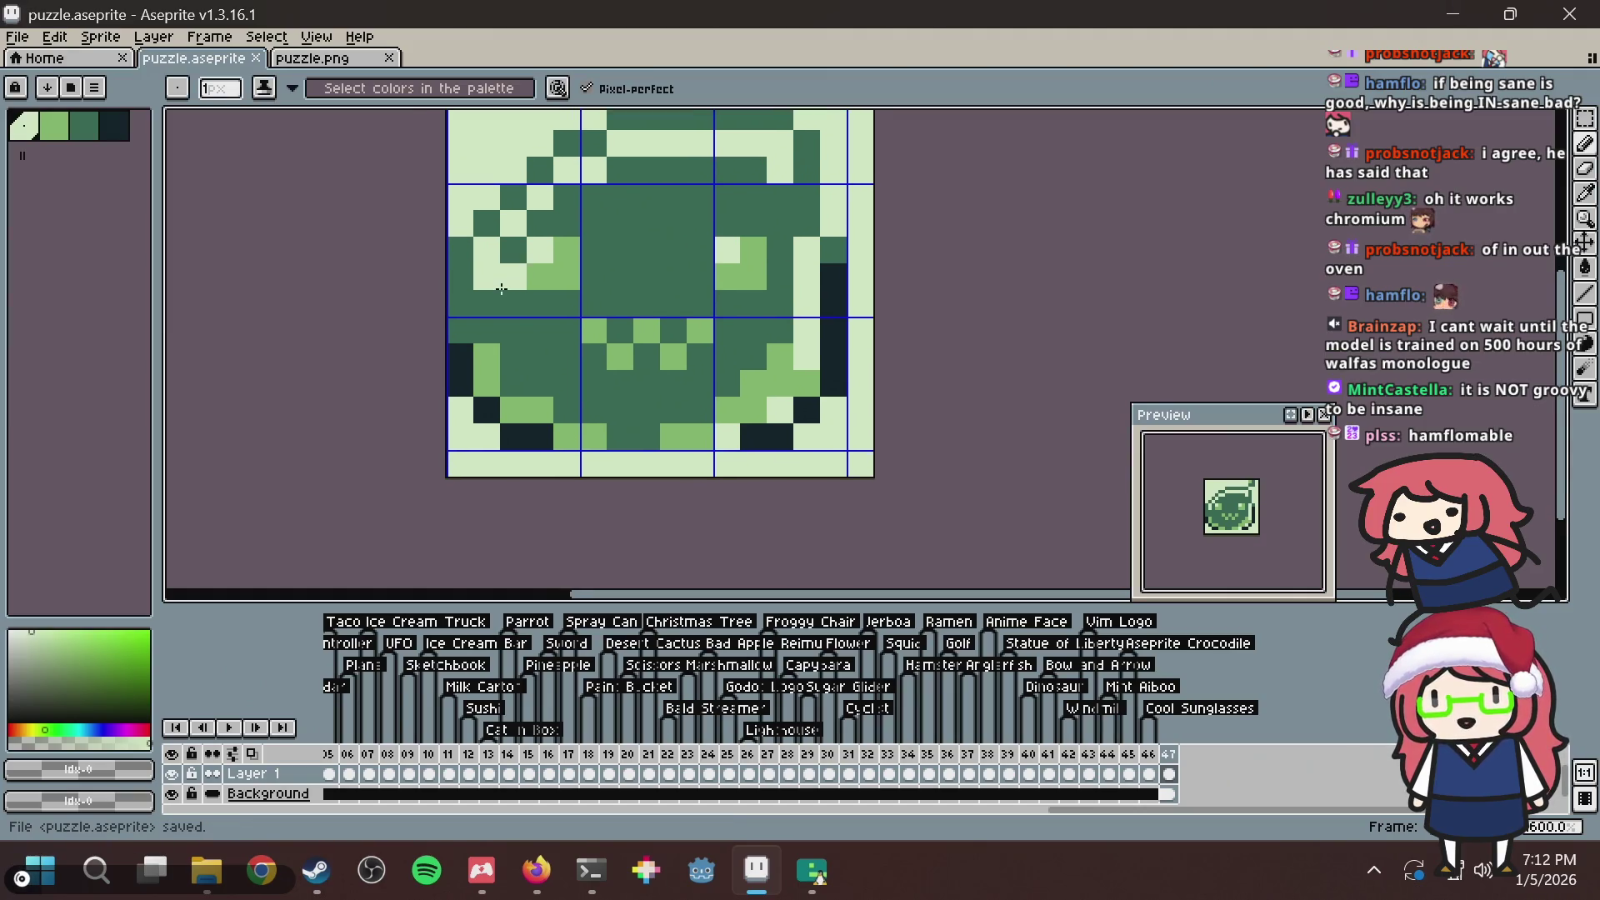
pyautogui.press('i')
pyautogui.press('b')
pyautogui.click(487, 298)
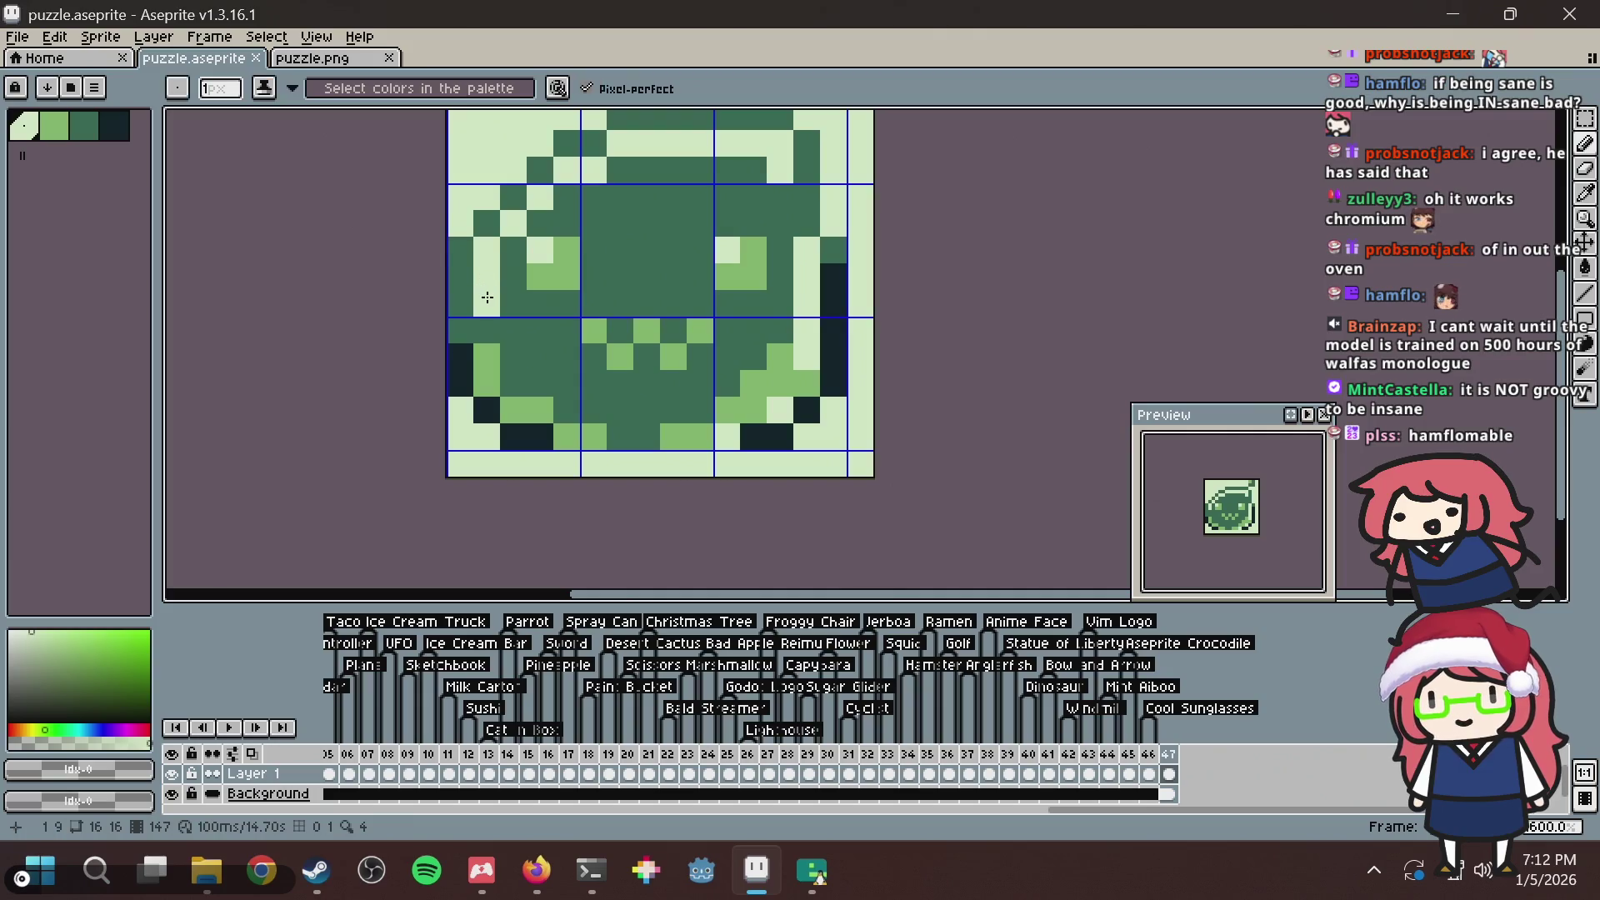
pyautogui.hotkey('ctrl', 'z')
# Paint a light pixel in a different spot and save the tile.
pyautogui.press('i')
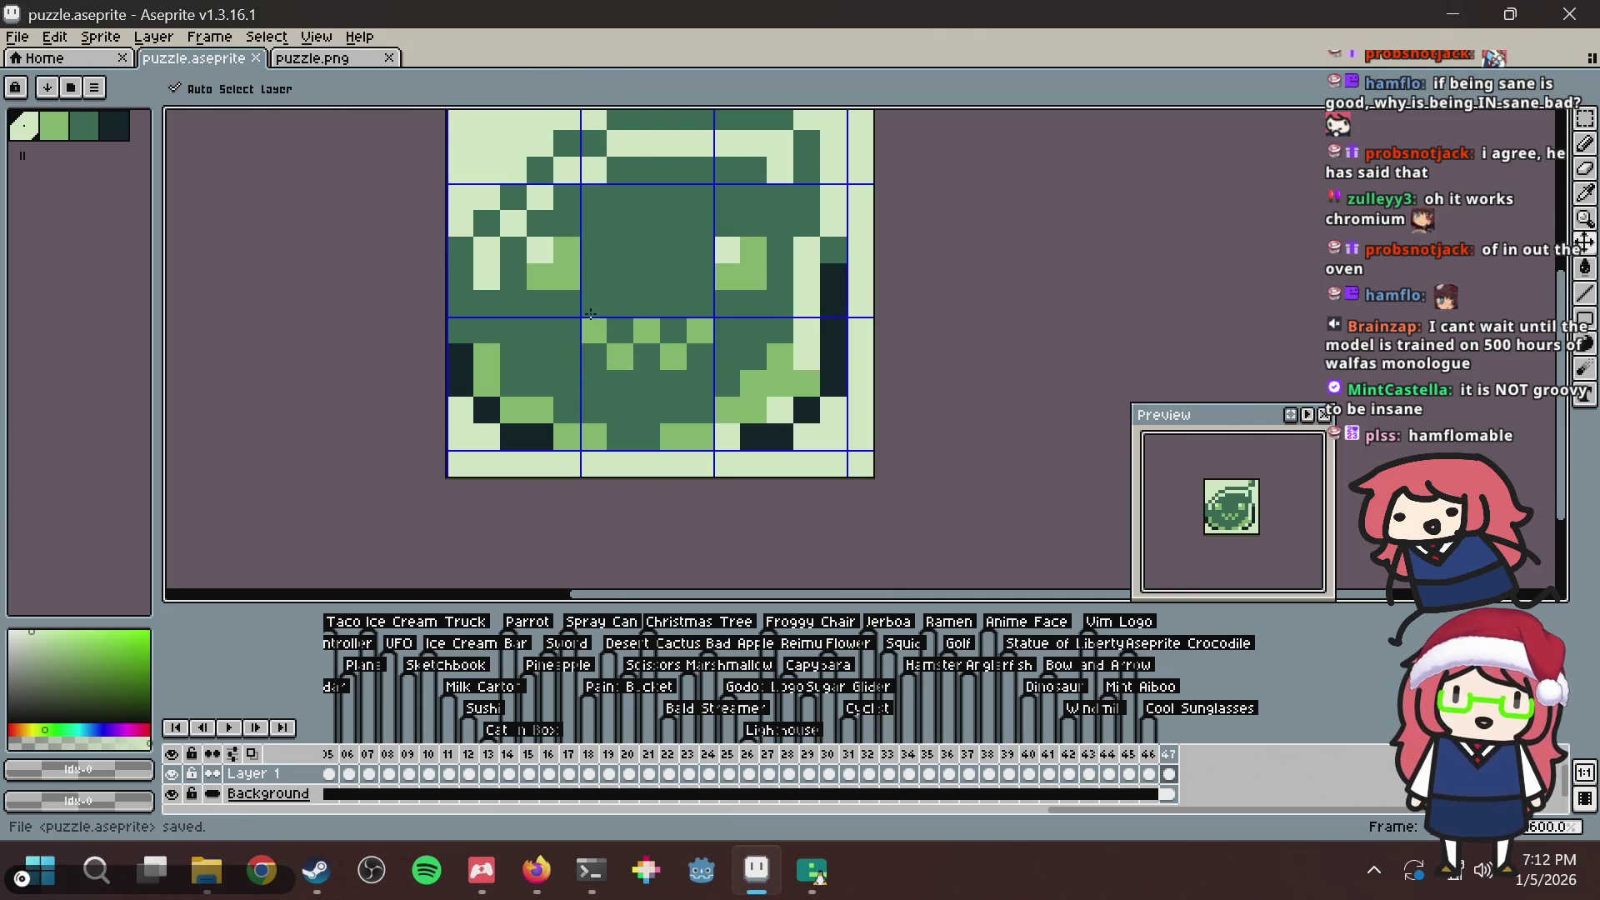
pyautogui.press('b')
pyautogui.moveTo(579, 293); pyautogui.dragTo(570, 341)
pyautogui.click(570, 342)
pyautogui.hotkey('ctrl', 's')
pyautogui.scroll(3, 571, 342)
pyautogui.scroll(-3, 545, 363)
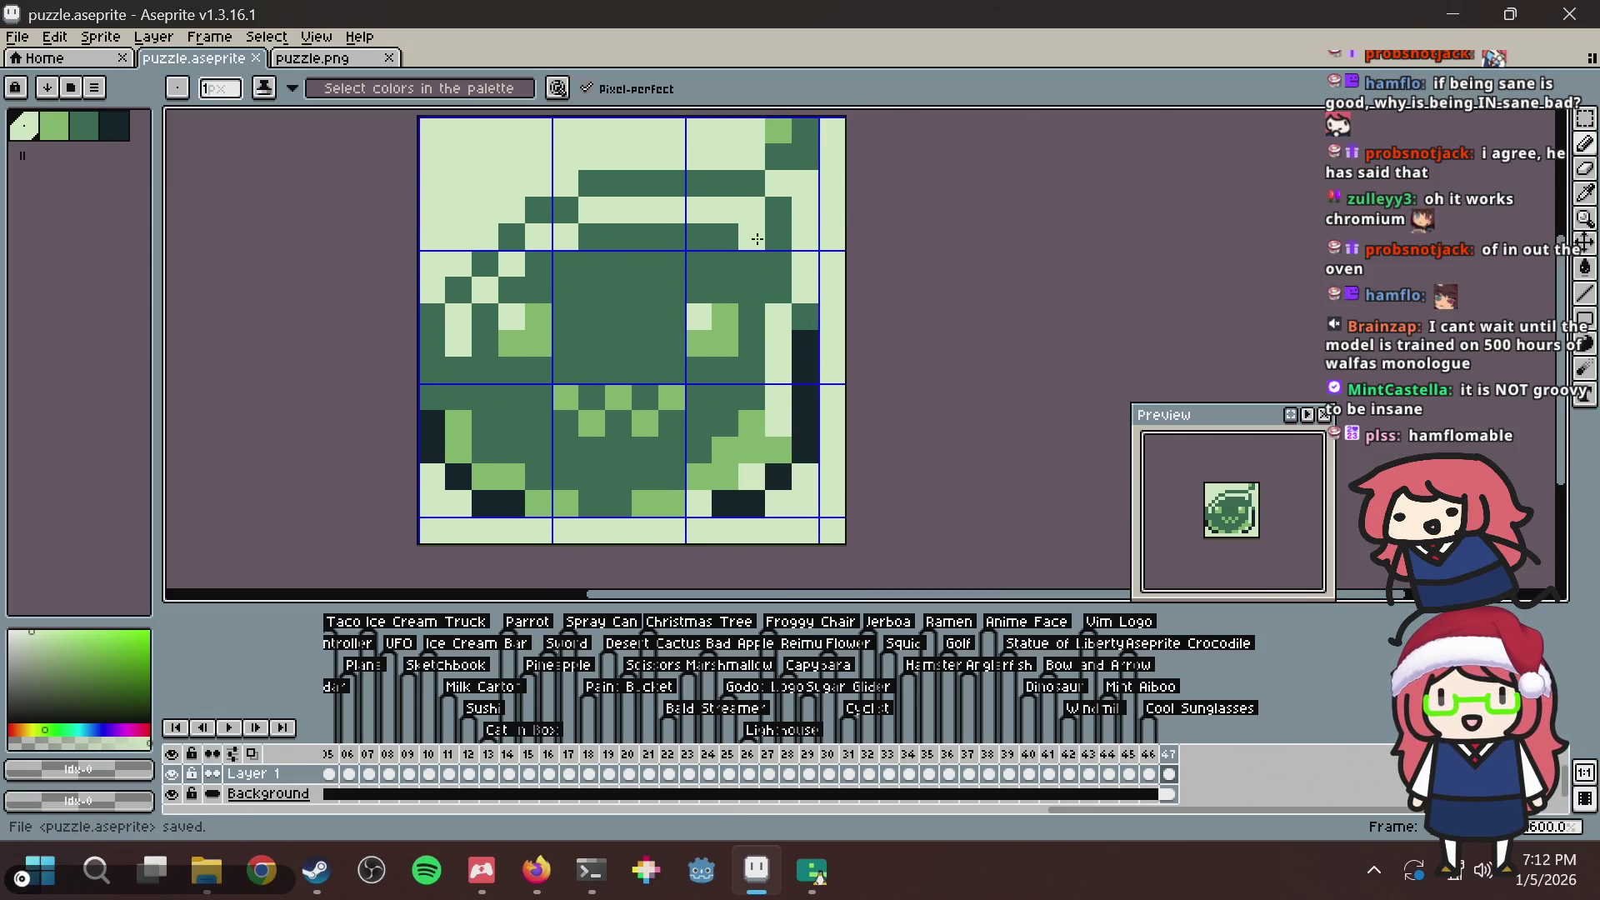
# Trial two dark-green cells on the right edge, undo them, and save.
pyautogui.keyDown('alt'); pyautogui.click(779, 246); pyautogui.keyUp('alt')
pyautogui.moveTo(807, 265); pyautogui.dragTo(805, 291)
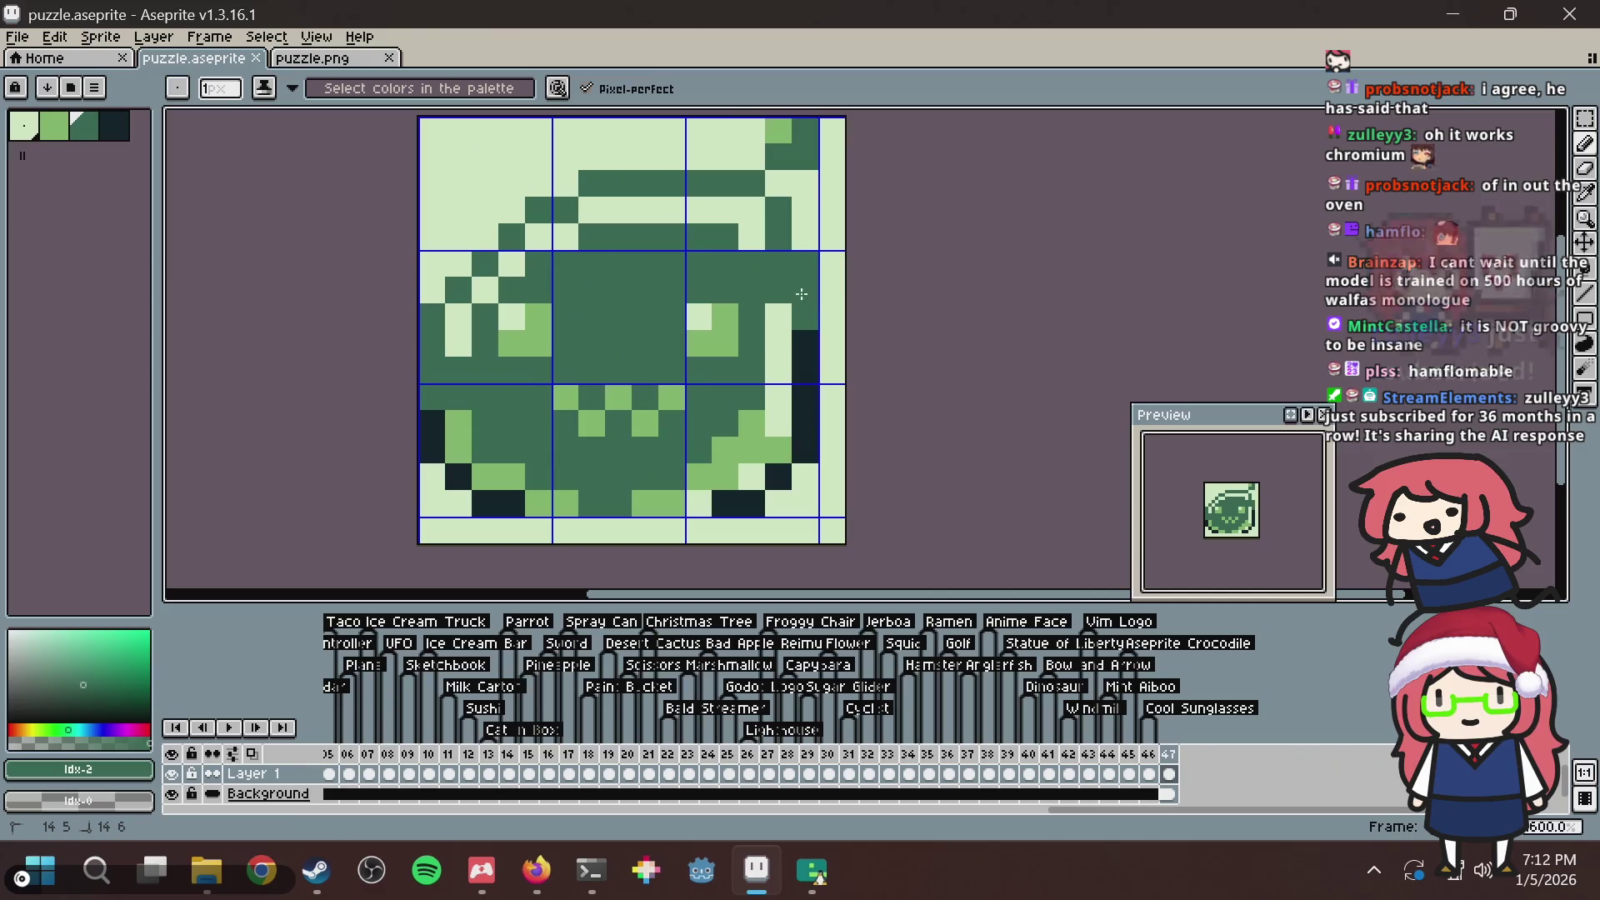
pyautogui.press('i')
pyautogui.click(785, 320)
pyautogui.hotkey('ctrl', 'z')
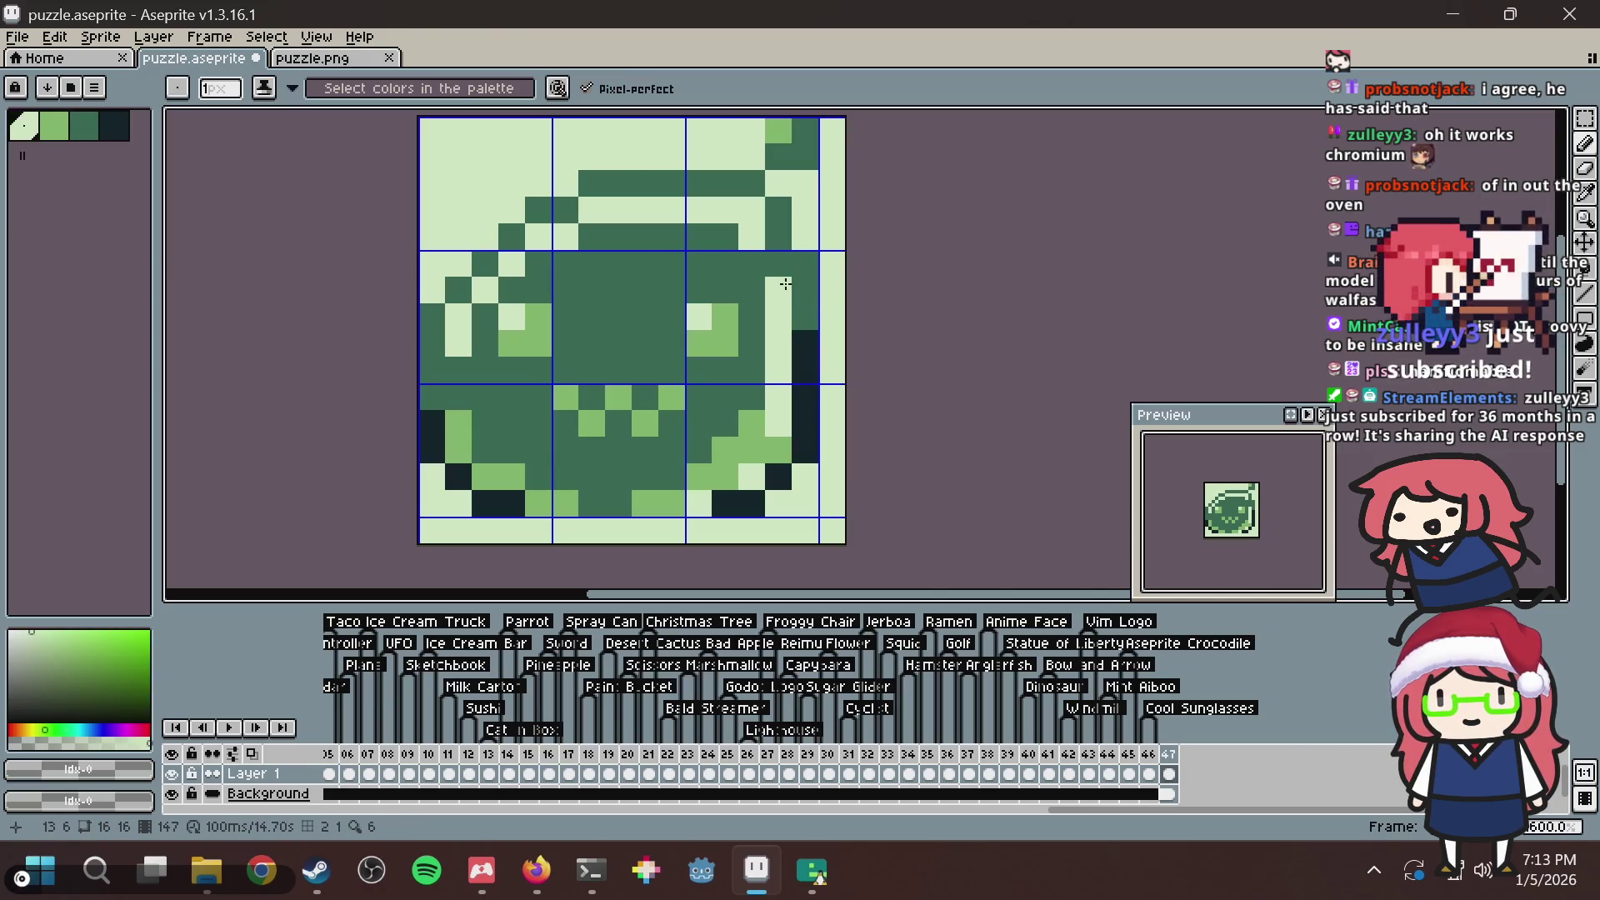
pyautogui.hotkey('ctrl', 's')
# Paint a top-right cell light, two right-edge cells dark green, two cells light, and save.
pyautogui.click(791, 263)
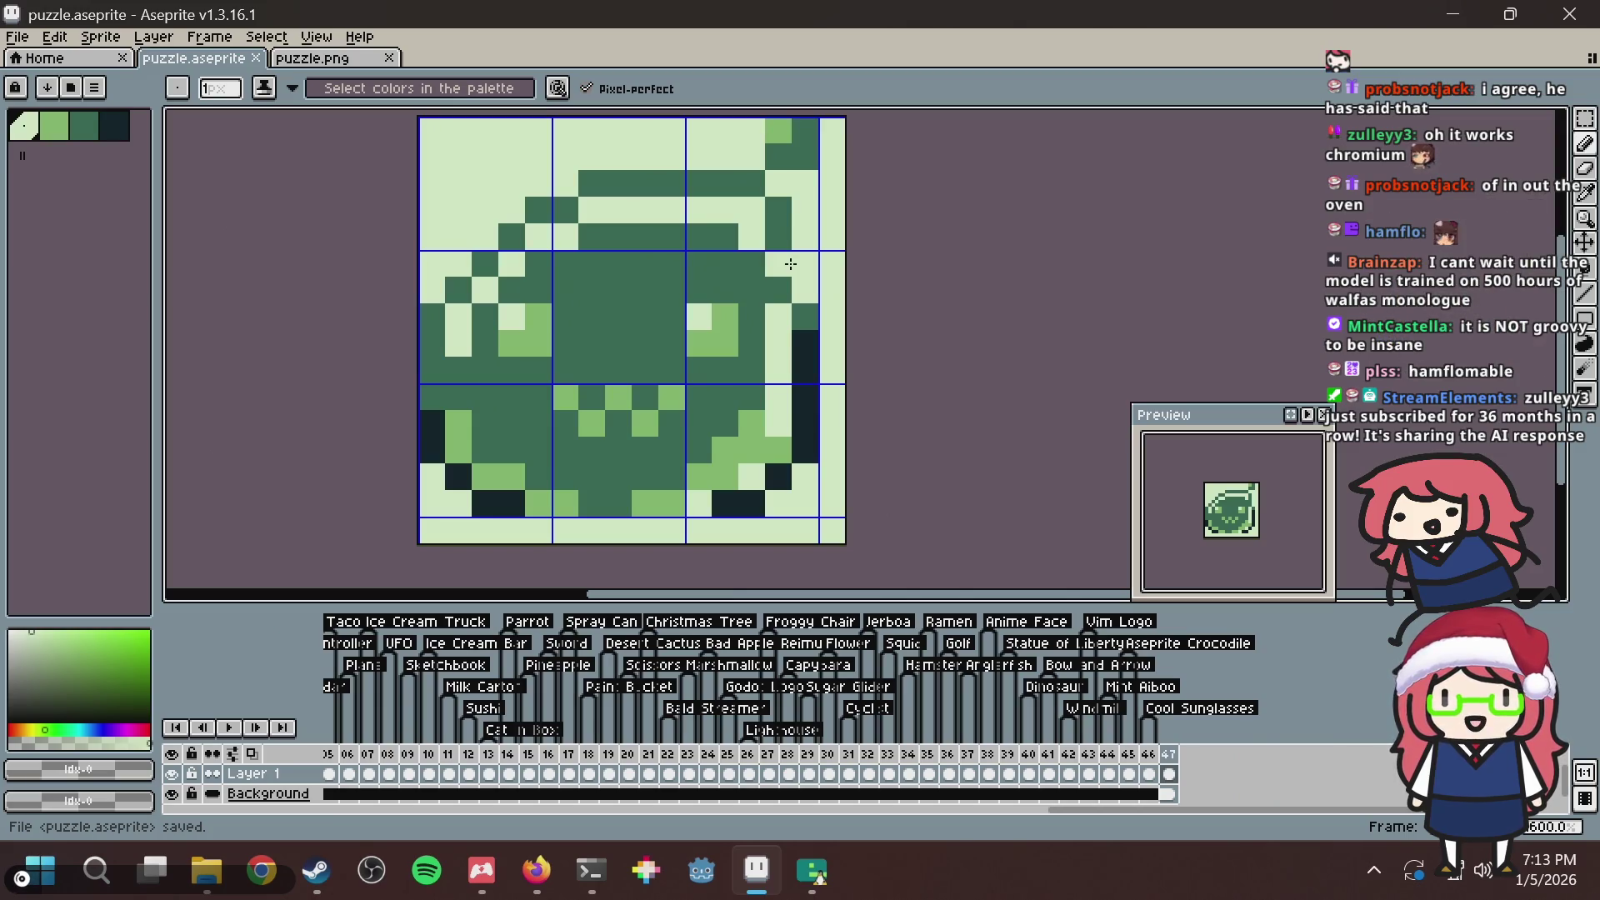
pyautogui.press('i')
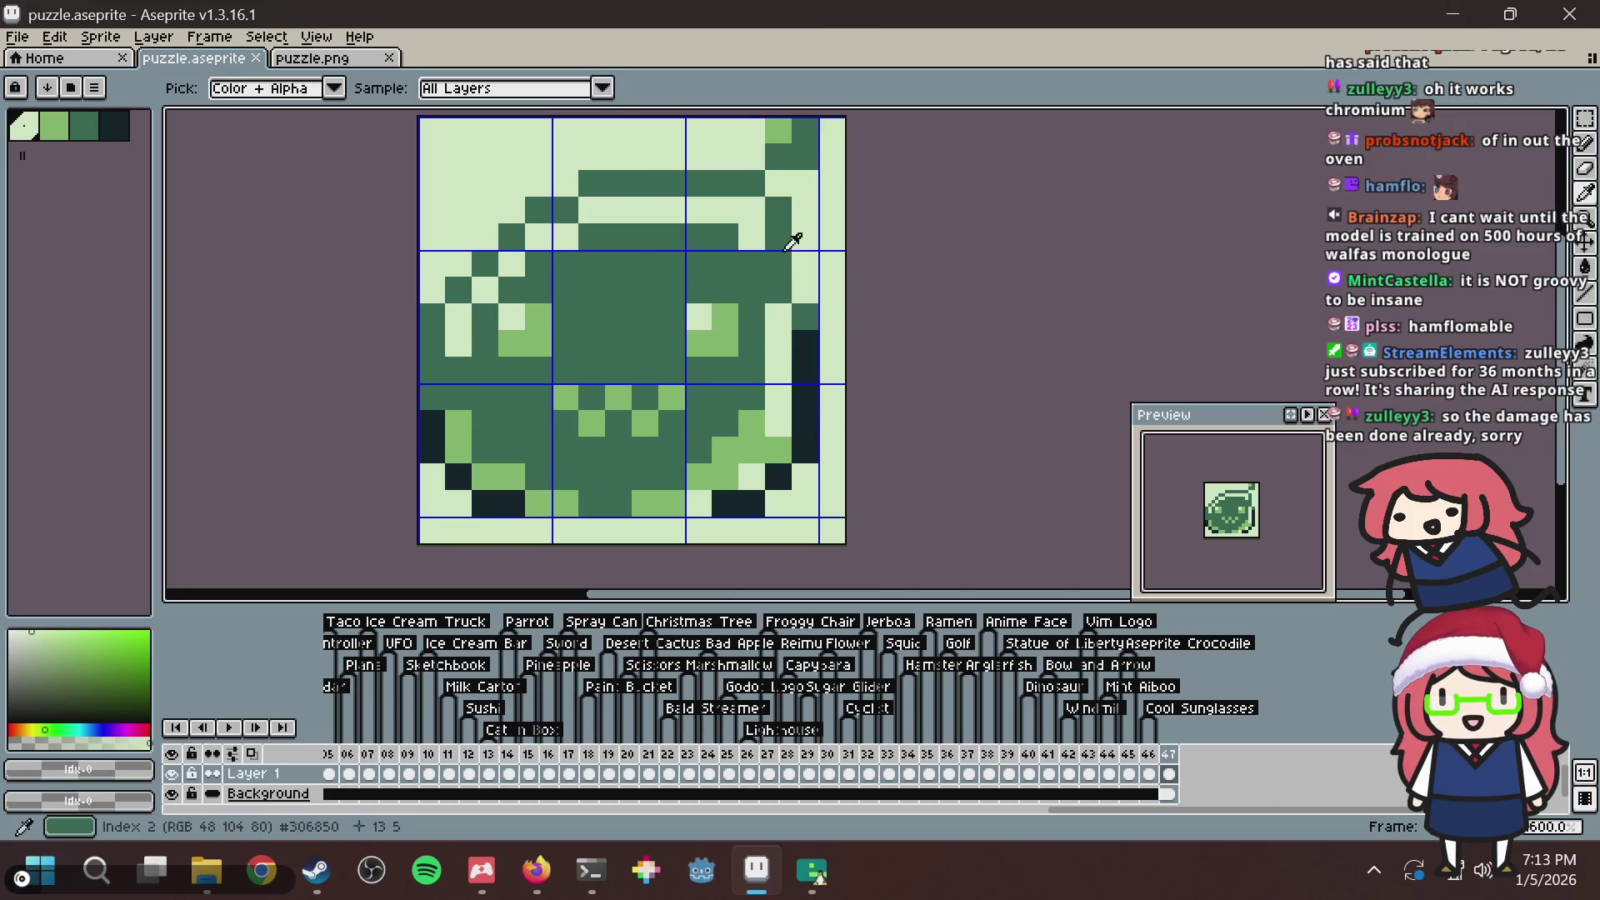
pyautogui.keyDown('alt'); pyautogui.click(788, 252); pyautogui.keyUp('alt')
pyautogui.moveTo(798, 260)
pyautogui.mouseDown()
pyautogui.moveTo(799, 296)
pyautogui.moveTo(780, 302)
pyautogui.mouseUp()
pyautogui.press('alt')
pyautogui.keyDown('alt'); pyautogui.click(796, 315); pyautogui.keyUp('alt')
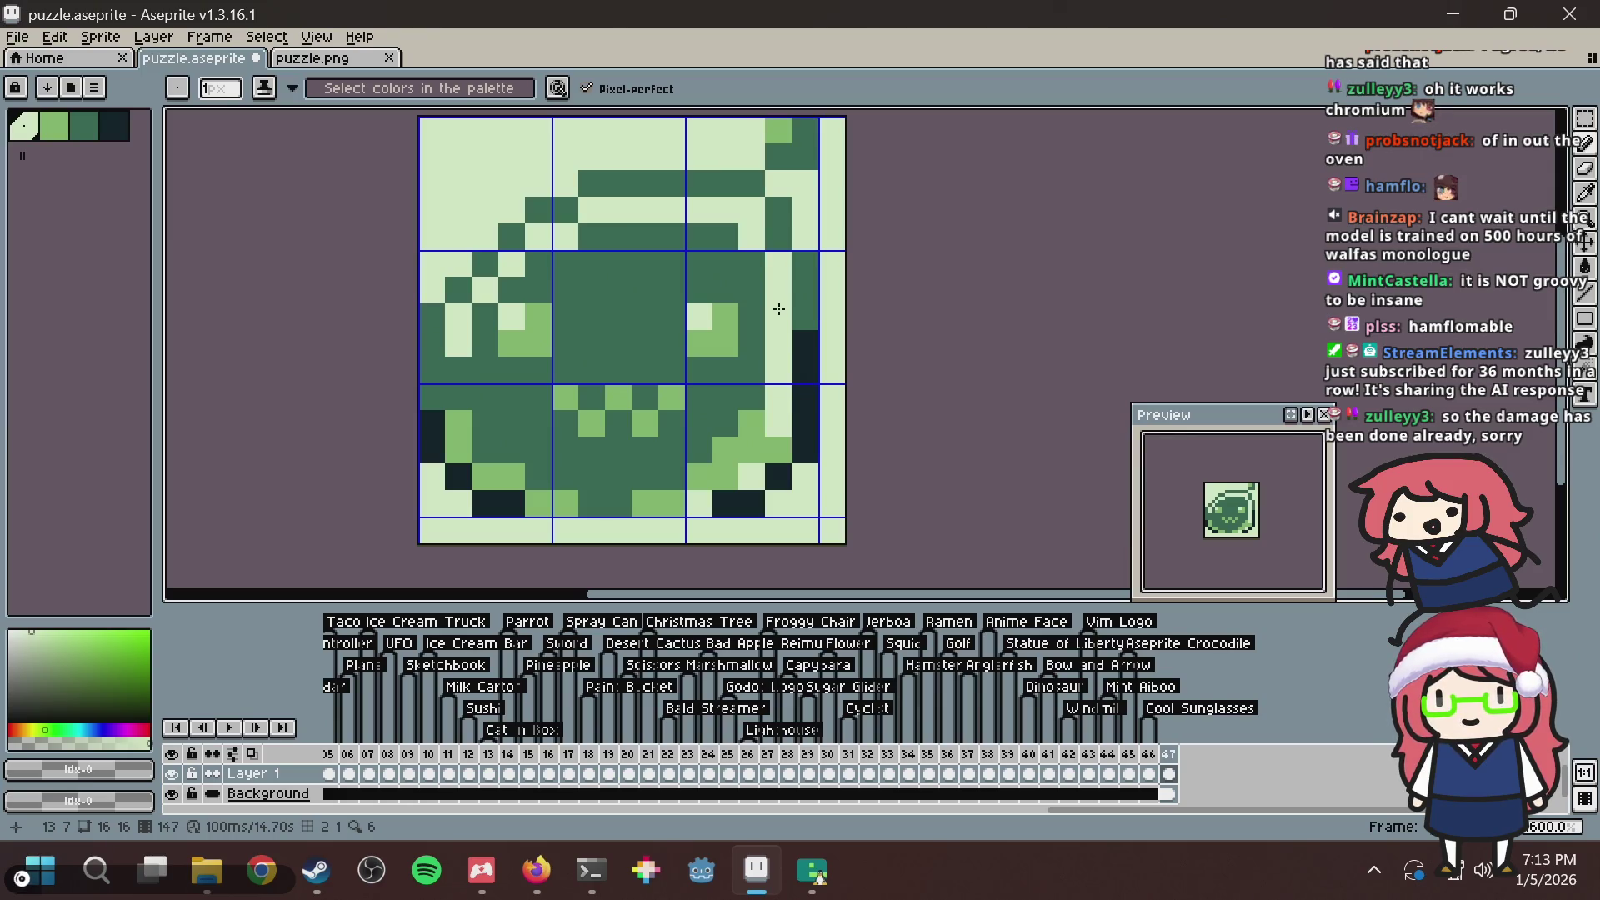
pyautogui.hotkey('ctrl', 's')
# Try pixel (6,4) in the light colour, undo it, and save.
pyautogui.scroll(-5, 699, 296)
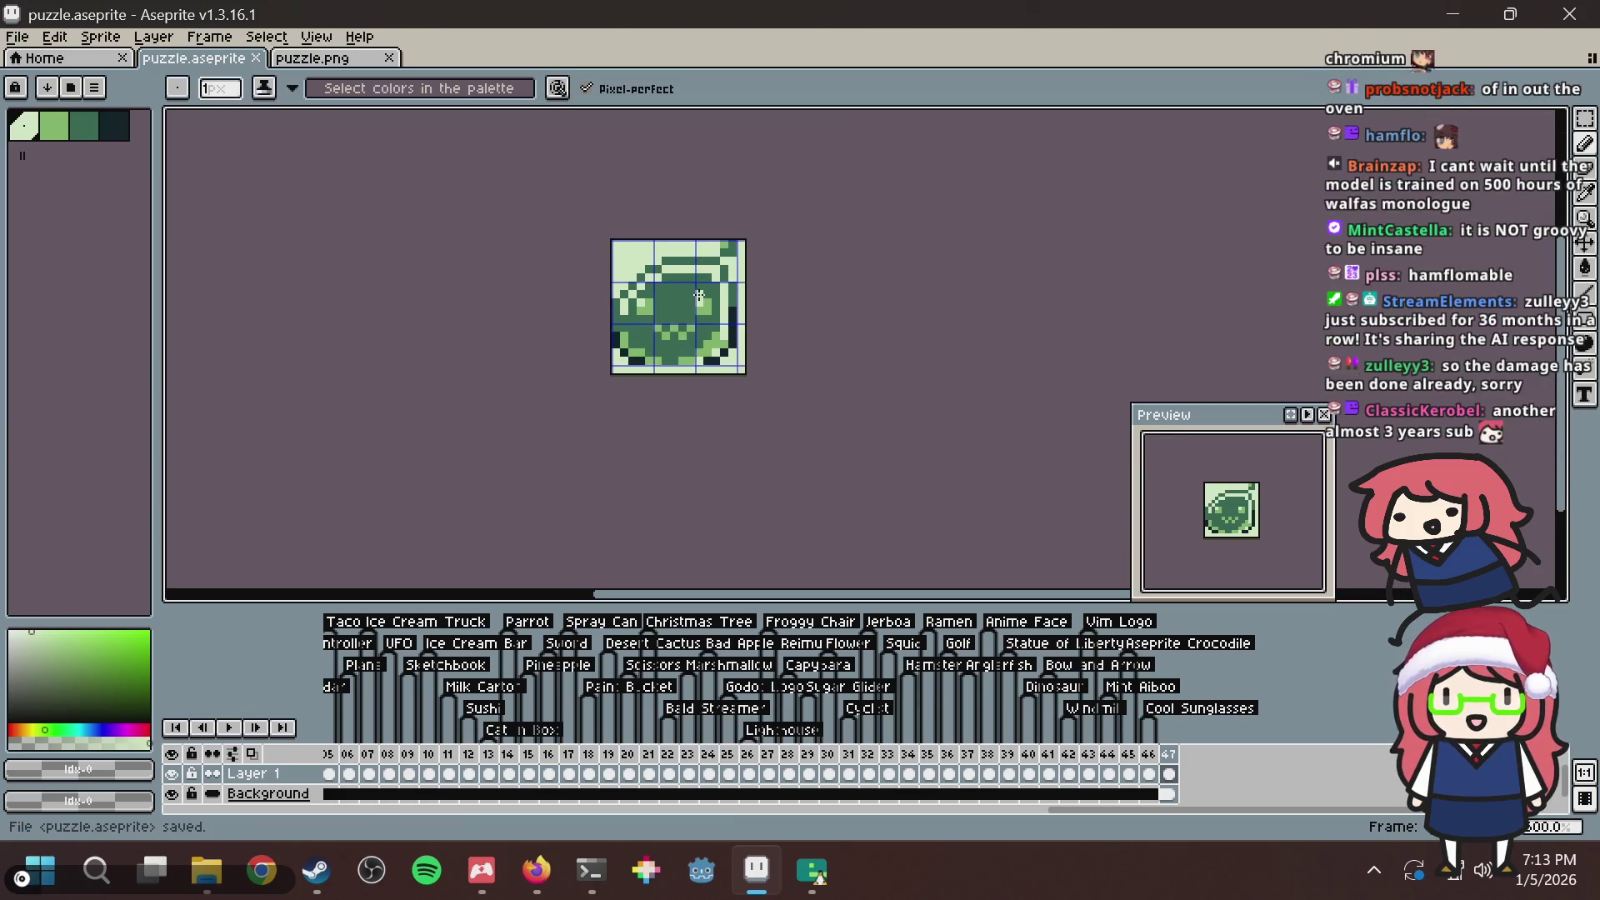
pyautogui.scroll(4, 699, 295)
pyautogui.scroll(4, 646, 274)
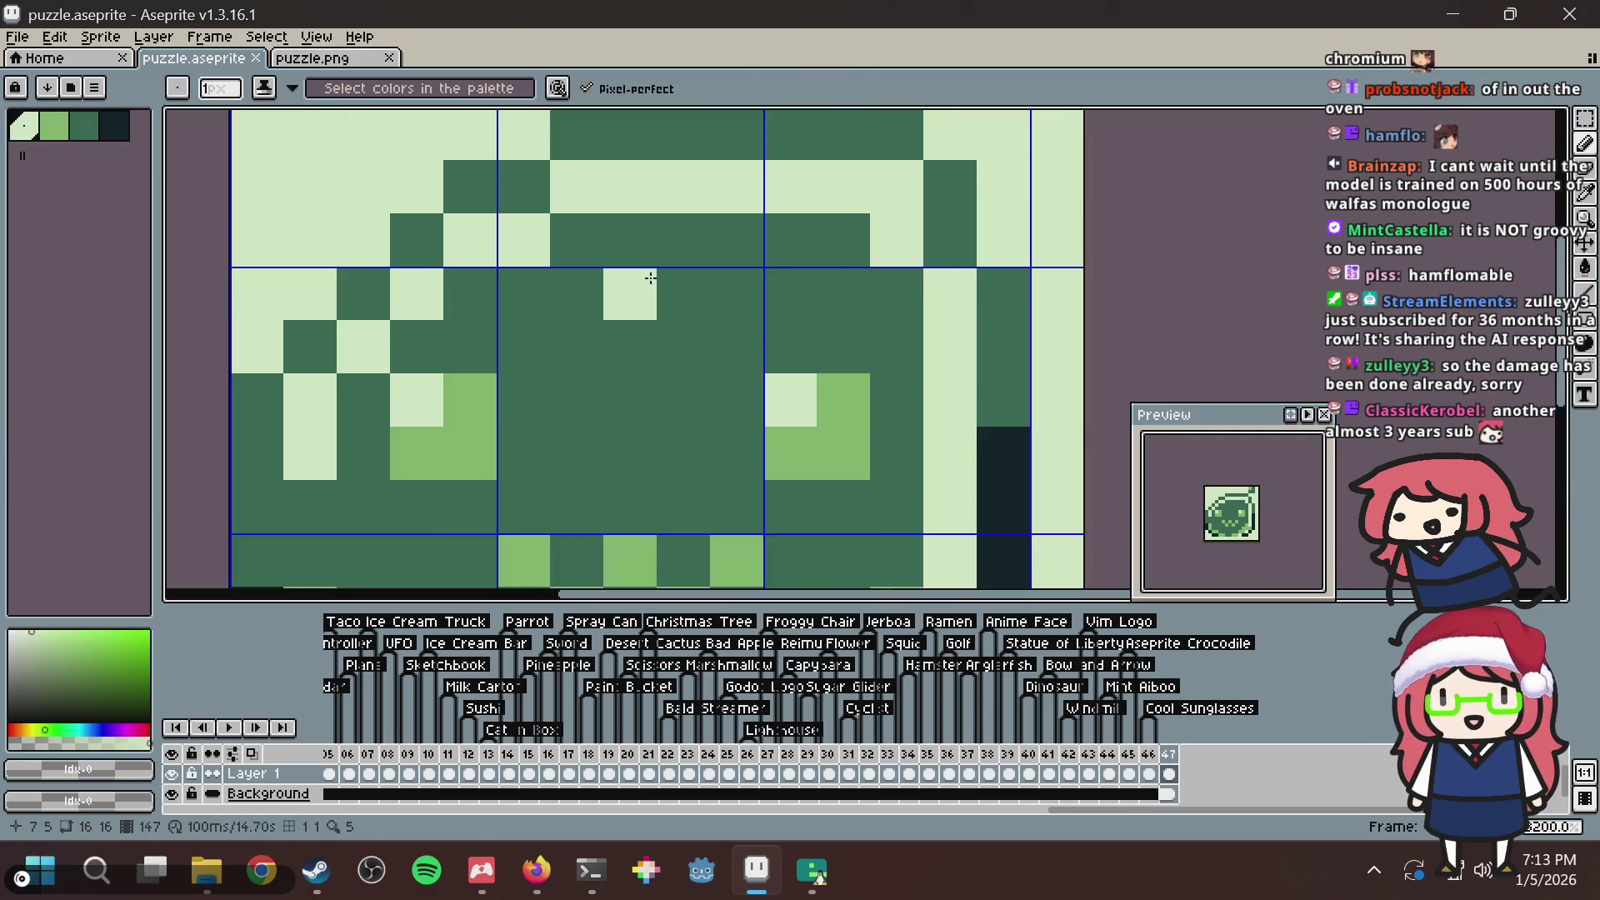
pyautogui.scroll(1, 651, 277)
pyautogui.click(560, 240)
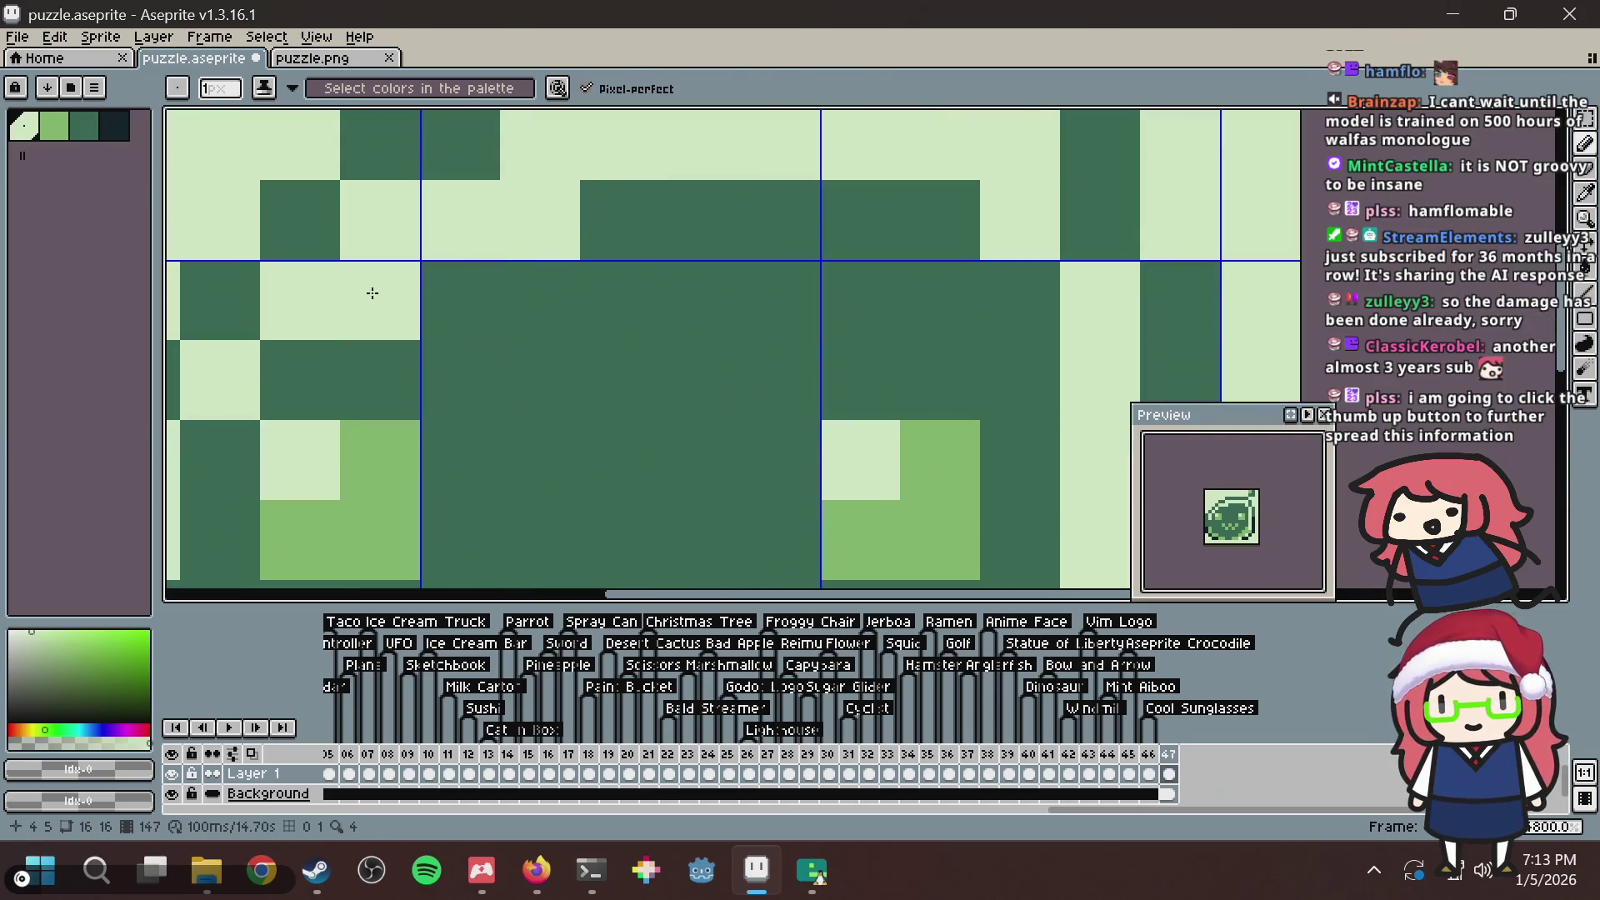
pyautogui.scroll(-3, 629, 296)
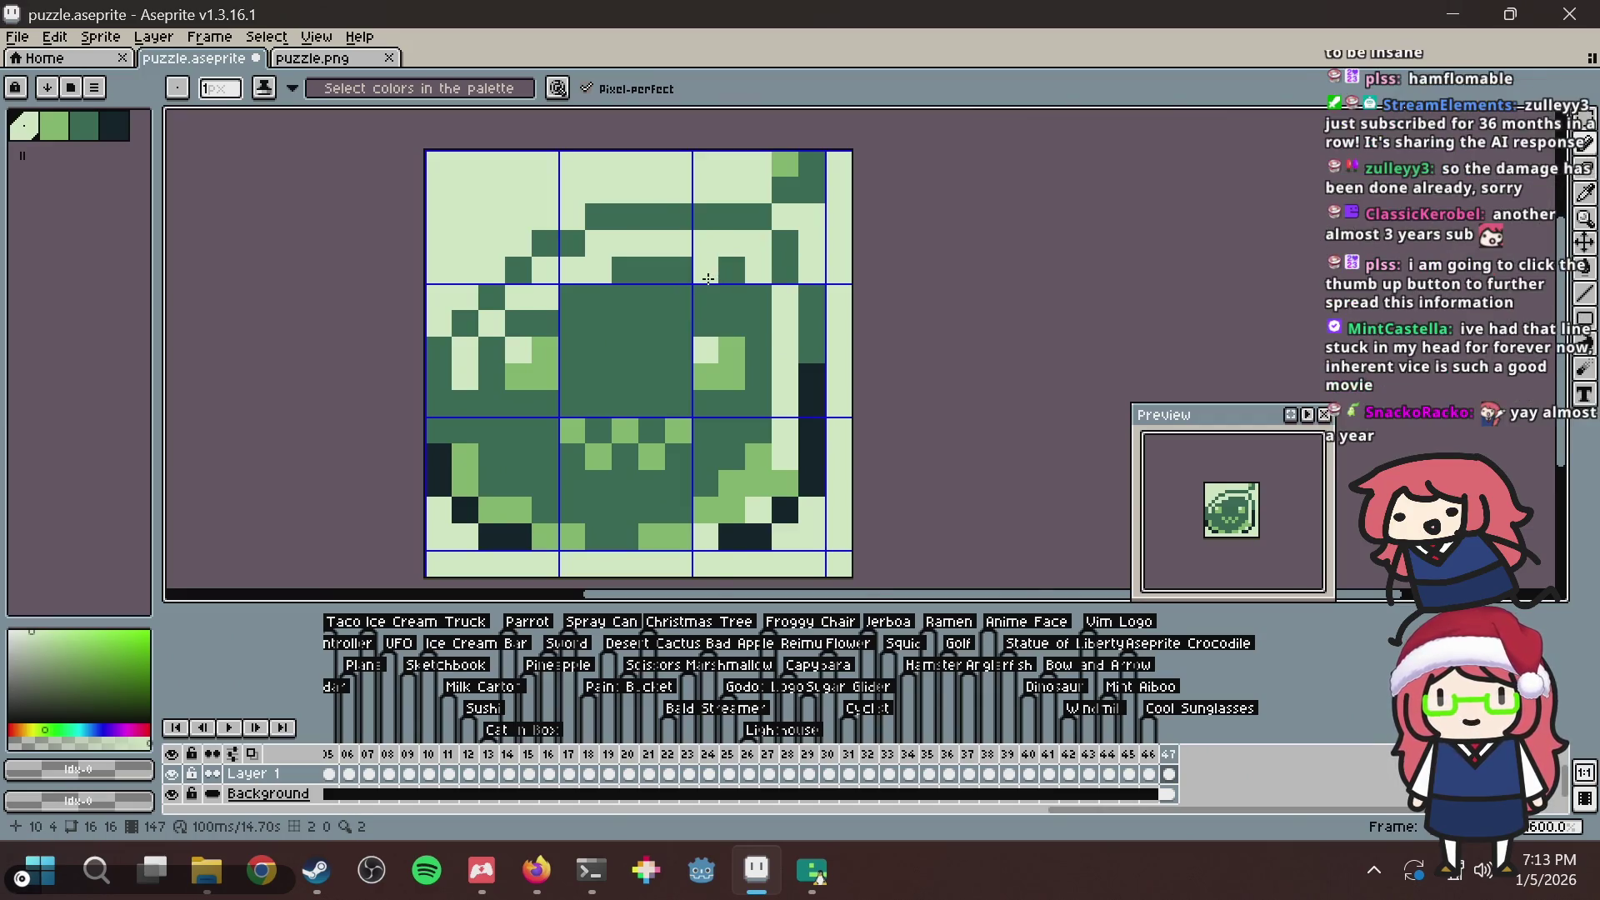
pyautogui.hotkey('ctrl', 'z')
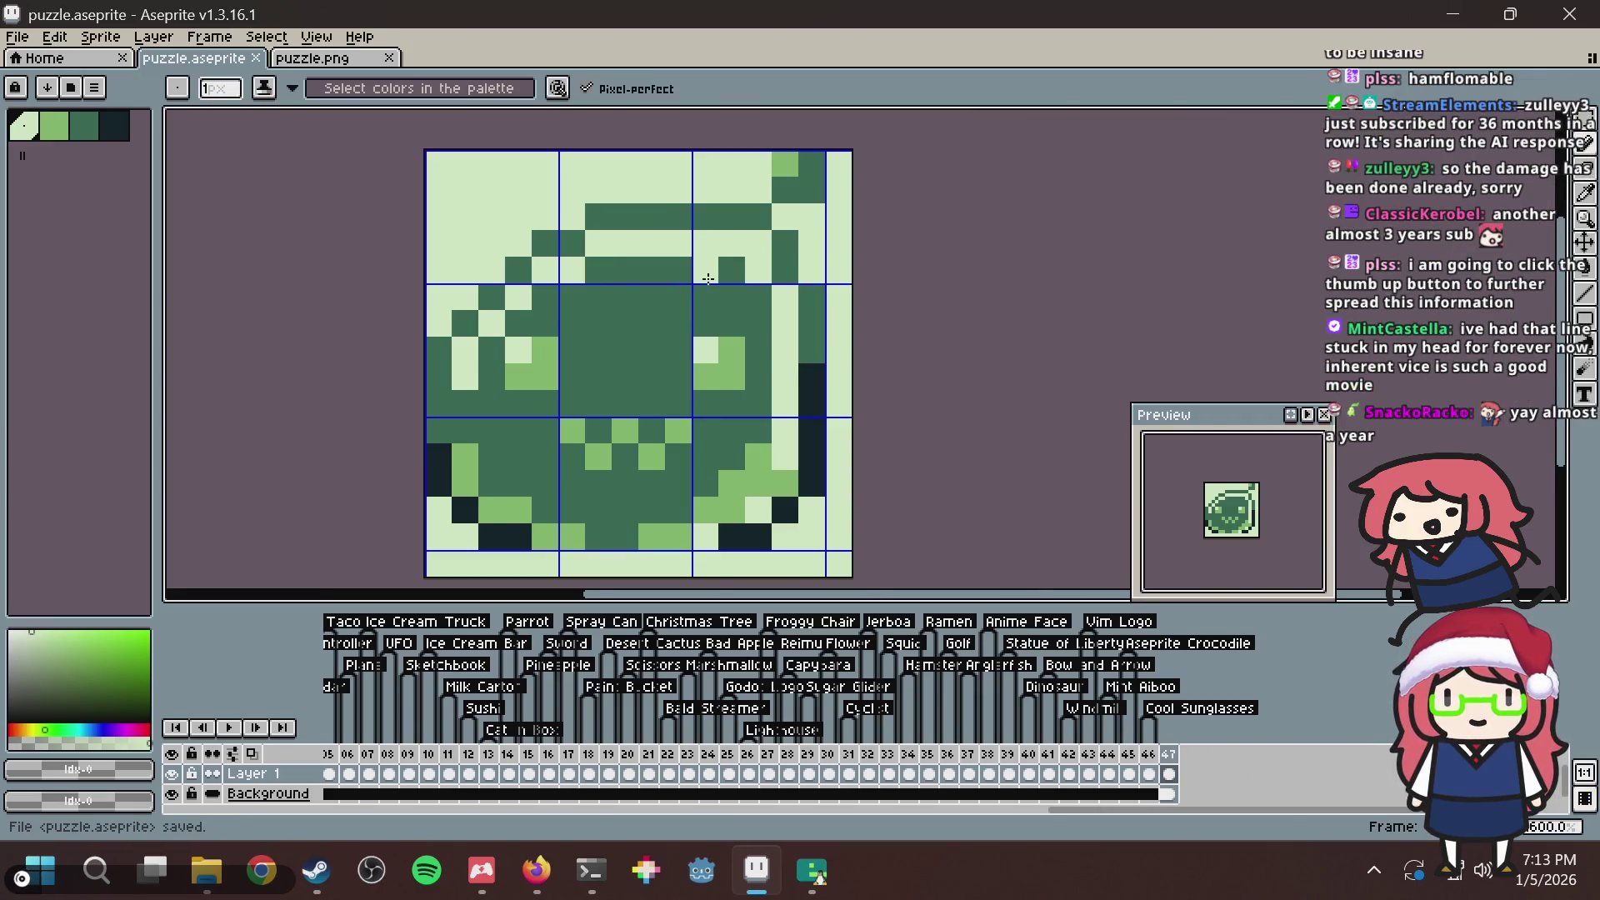
pyautogui.hotkey('ctrl', 's')
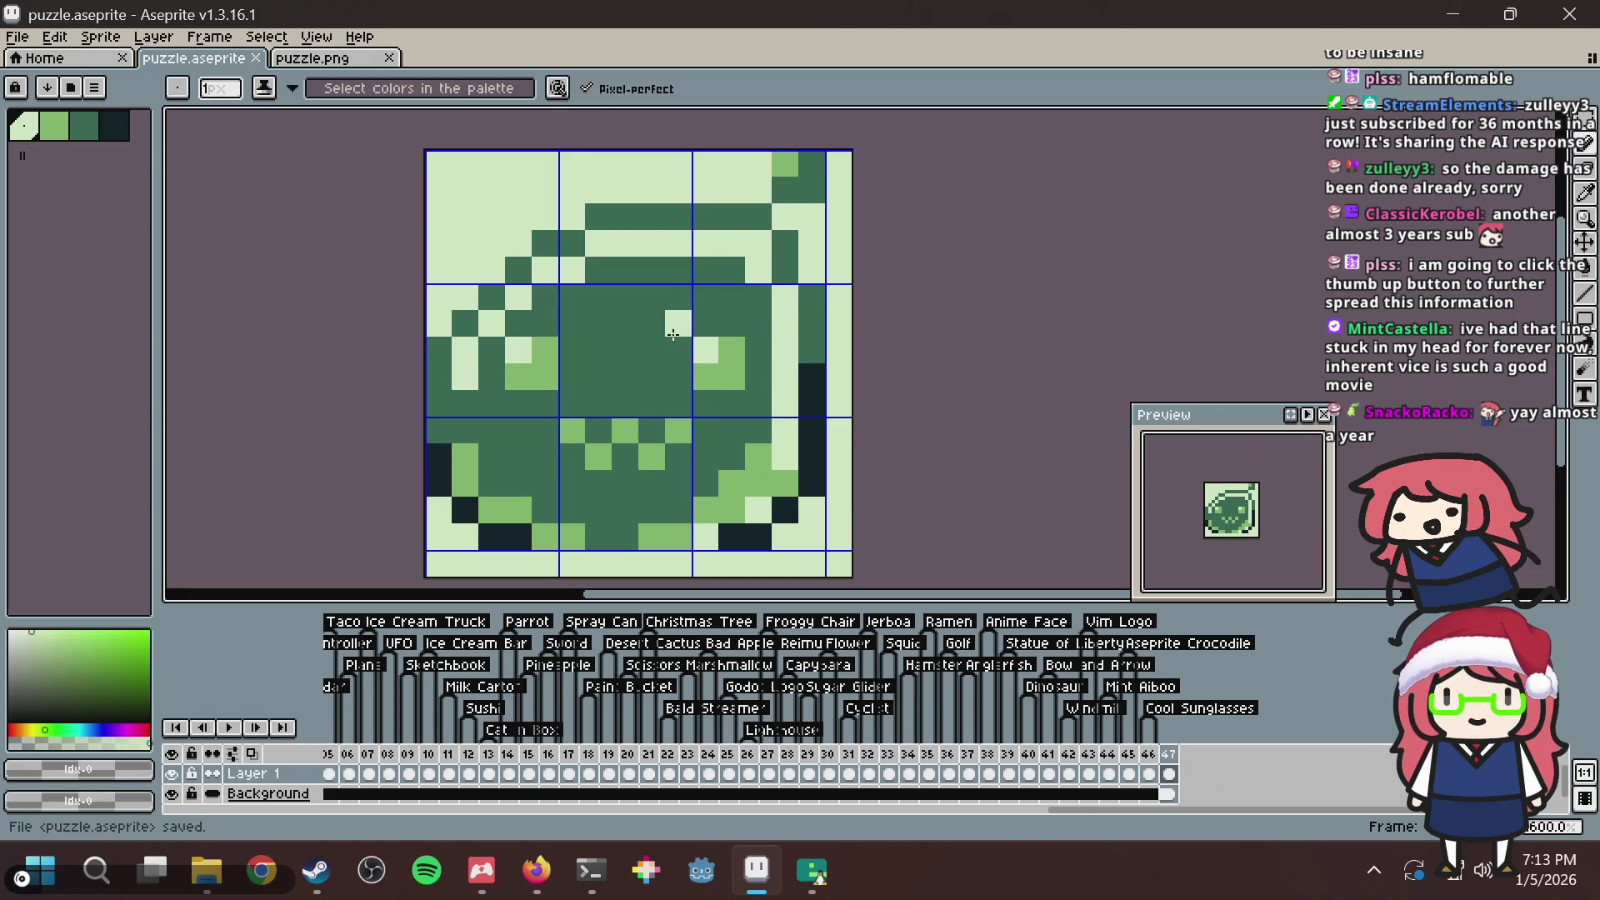
# Eyedrop light green and paint a pixel on the lower body, then save.
pyautogui.moveTo(673, 334); pyautogui.dragTo(707, 302)
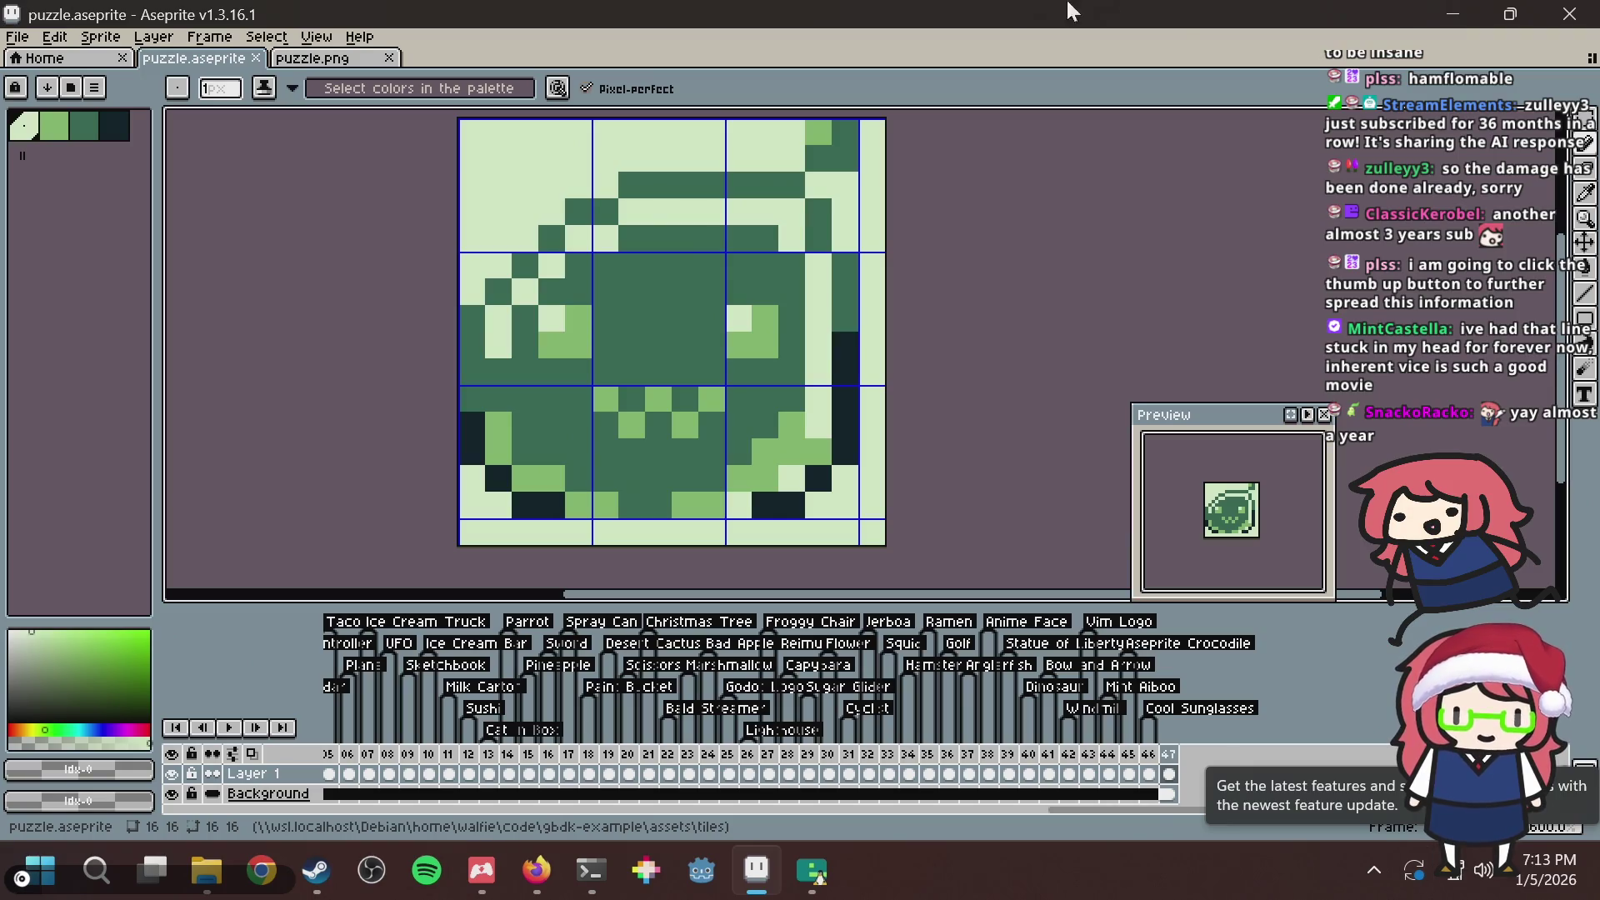
pyautogui.moveTo(708, 260); pyautogui.dragTo(712, 179)
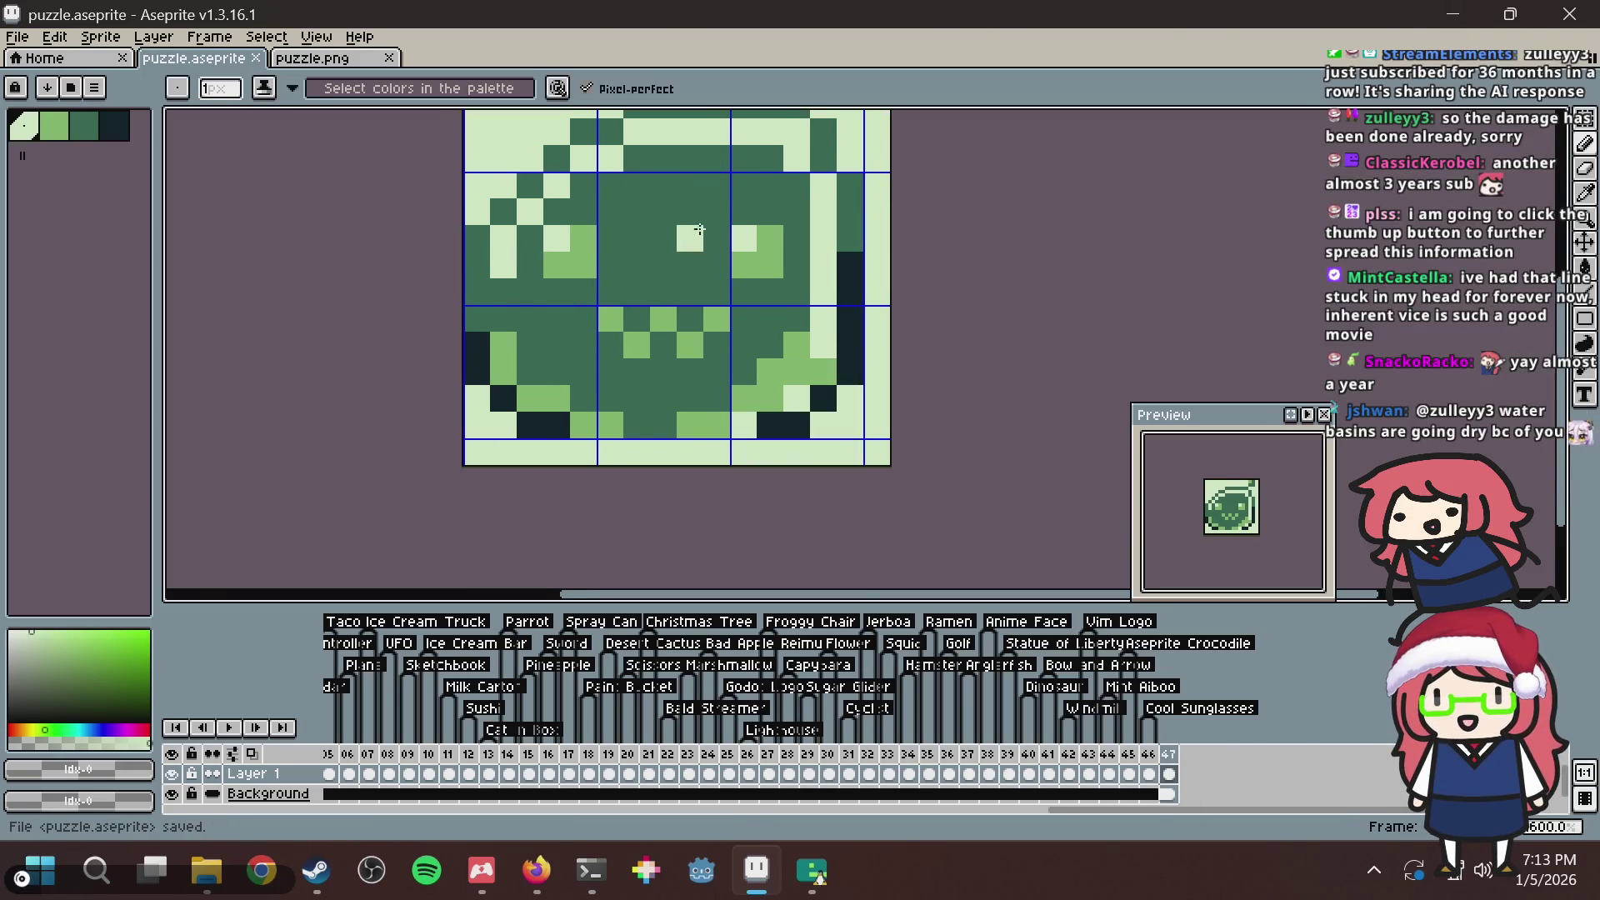
pyautogui.scroll(1, 692, 250)
pyautogui.press('i')
pyautogui.hotkey('ctrl', 's')
pyautogui.click(542, 412)
pyautogui.press('b')
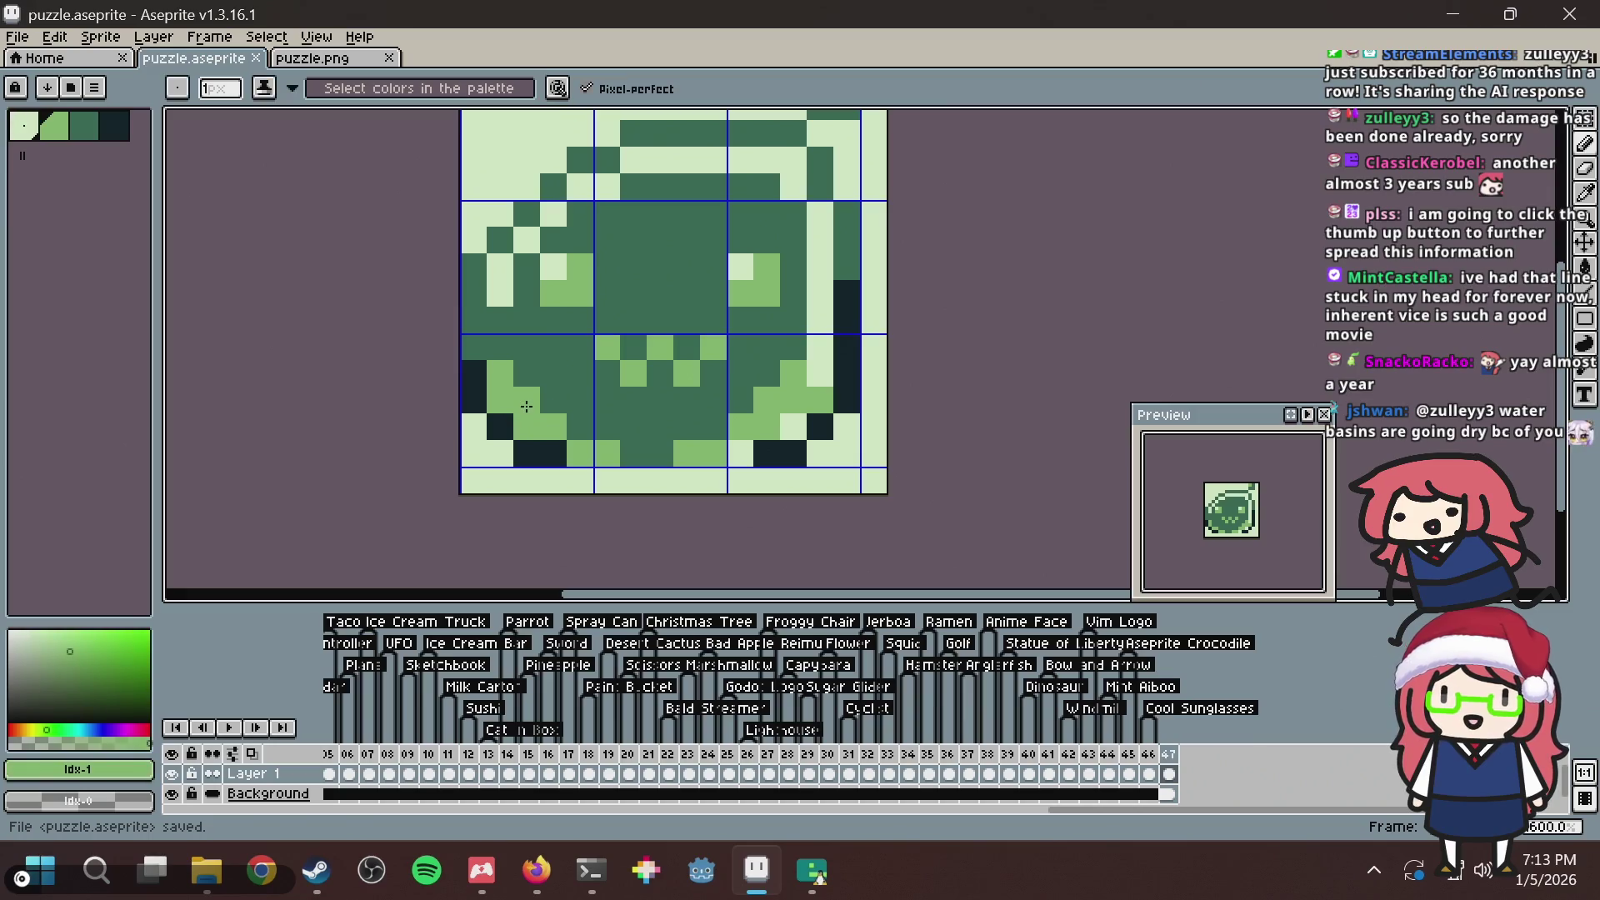
pyautogui.click(579, 425)
pyautogui.hotkey('ctrl', 's')
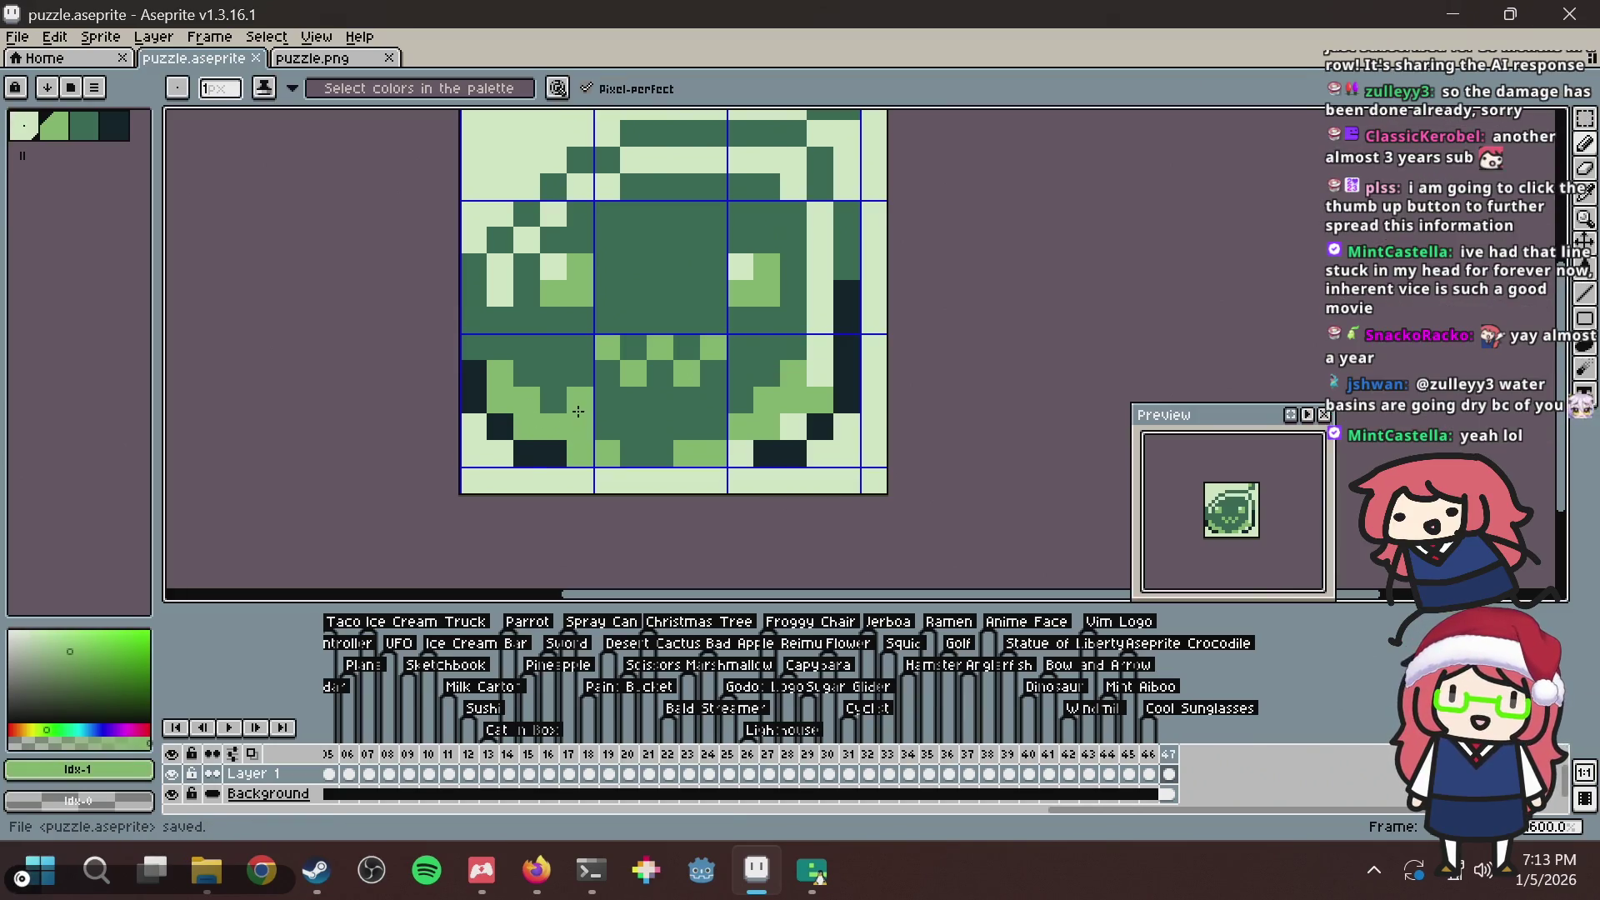
# Trial light-green pixels on the body, bottom and upper left, undoing each one.
pyautogui.hotkey('ctrl', 'z')
pyautogui.click(604, 329)
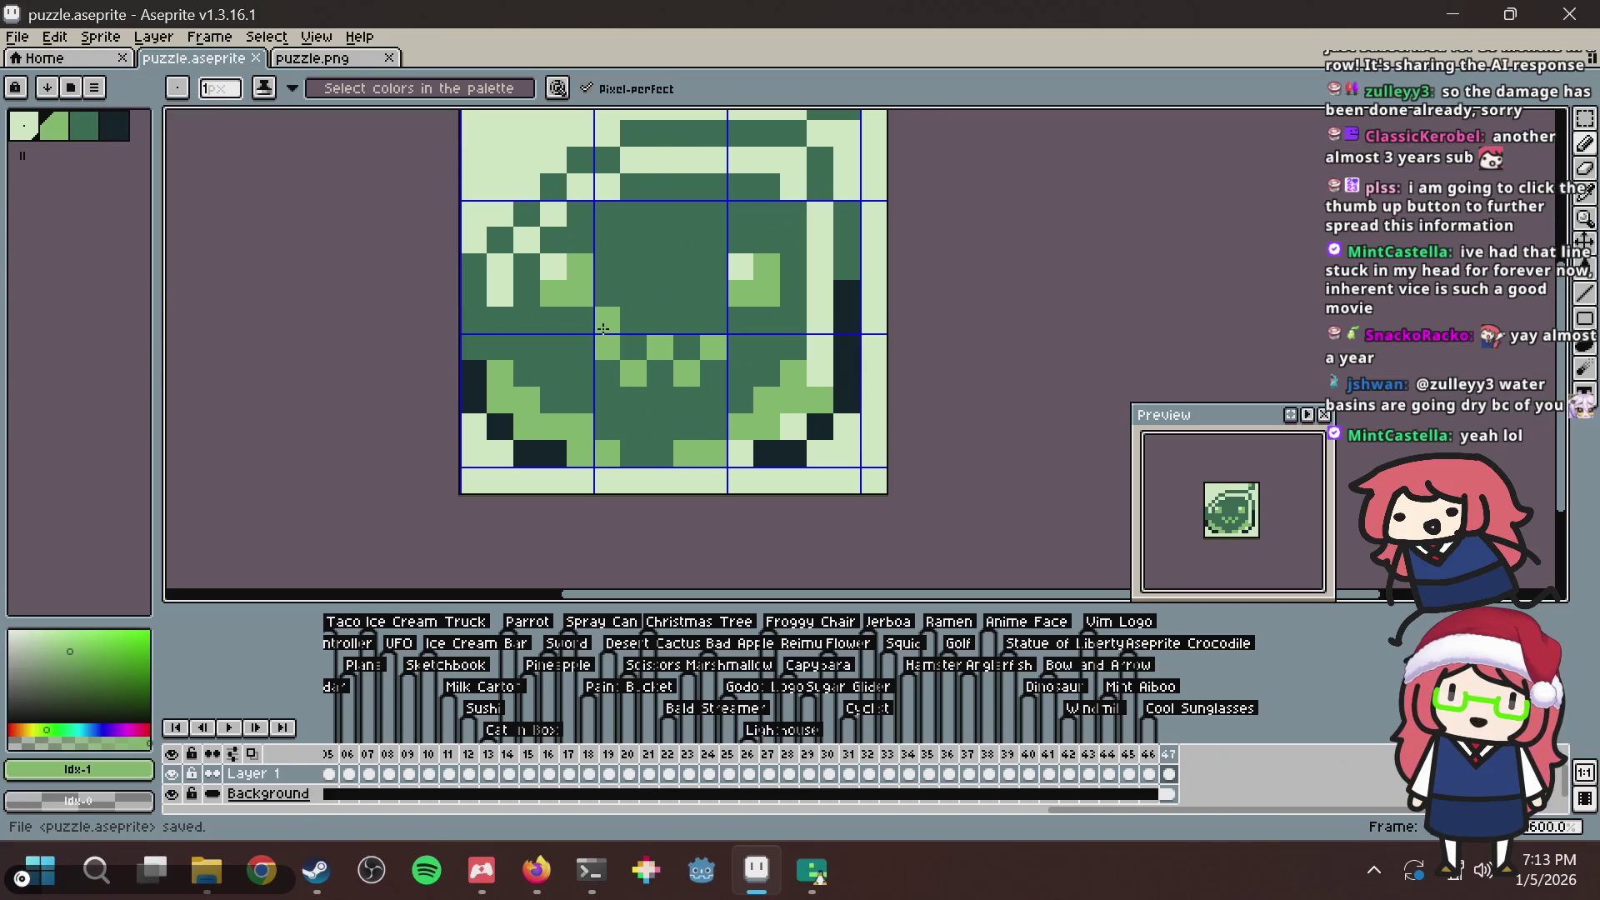
pyautogui.hotkey('ctrl', 's')
pyautogui.hotkey('ctrl', 'z')
pyautogui.click(620, 448)
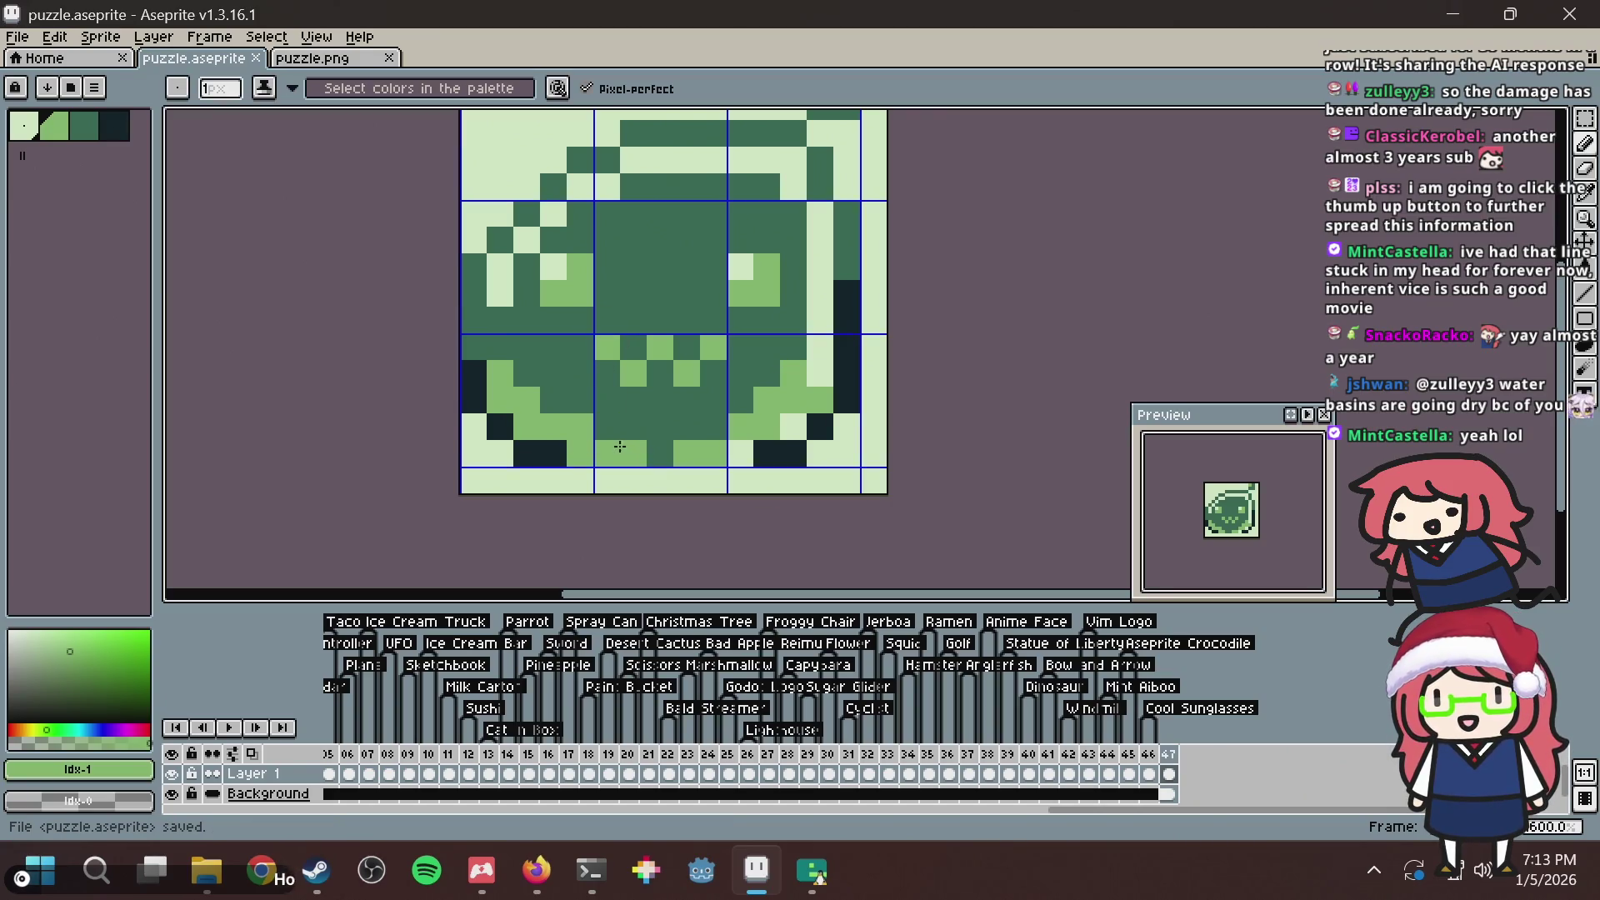
pyautogui.hotkey('ctrl', 'z')
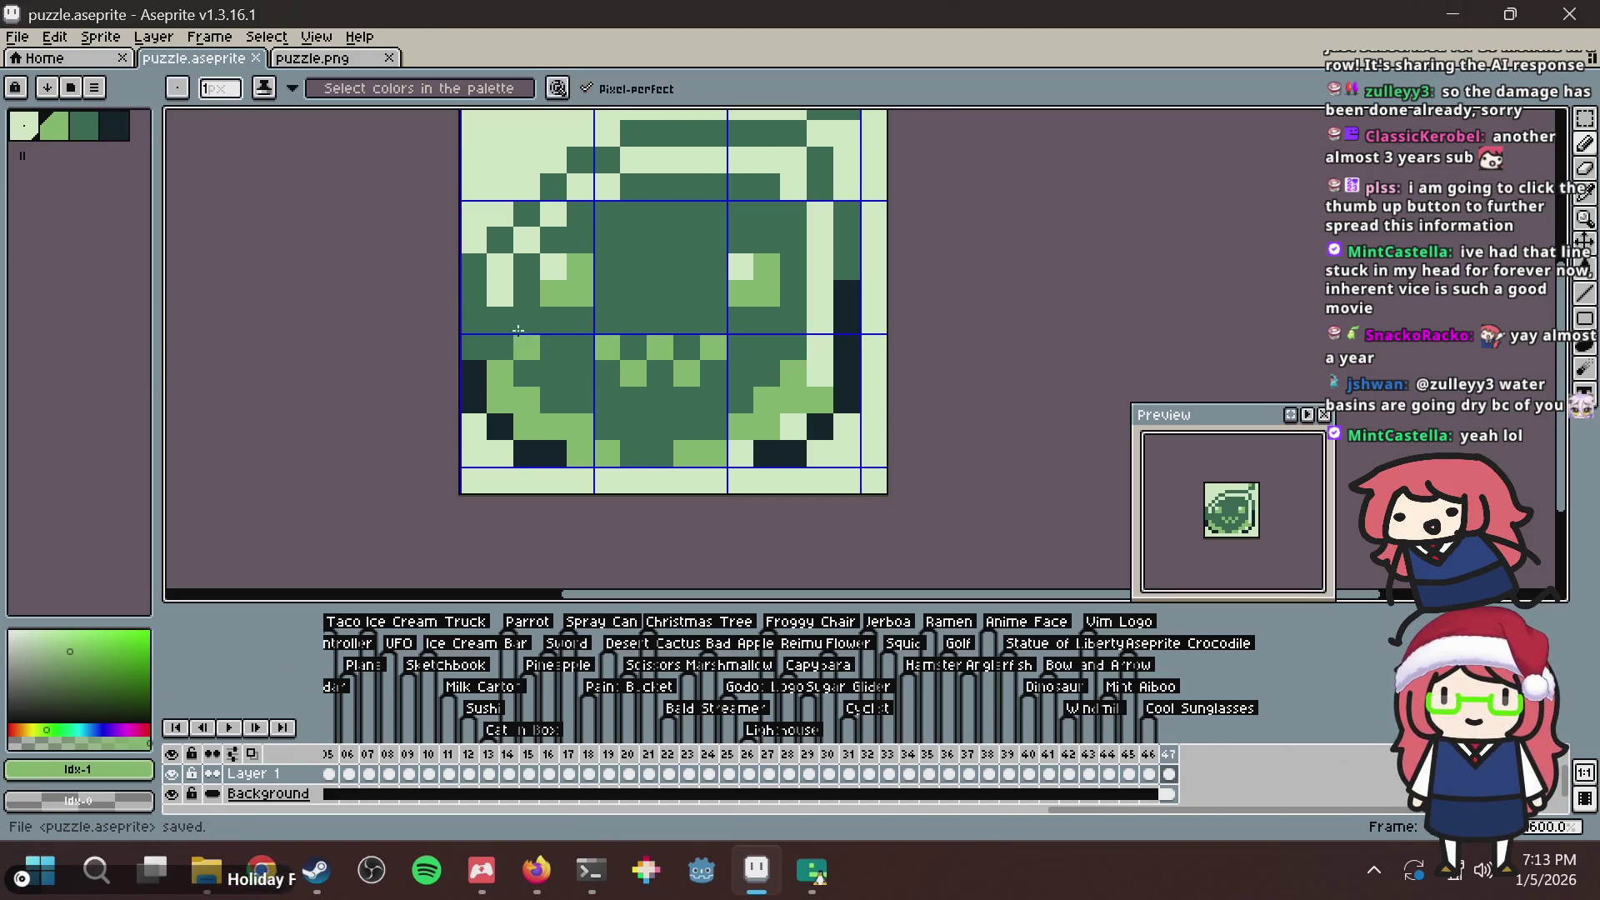
pyautogui.click(582, 250)
pyautogui.hotkey('ctrl', 'z')
pyautogui.press('g')
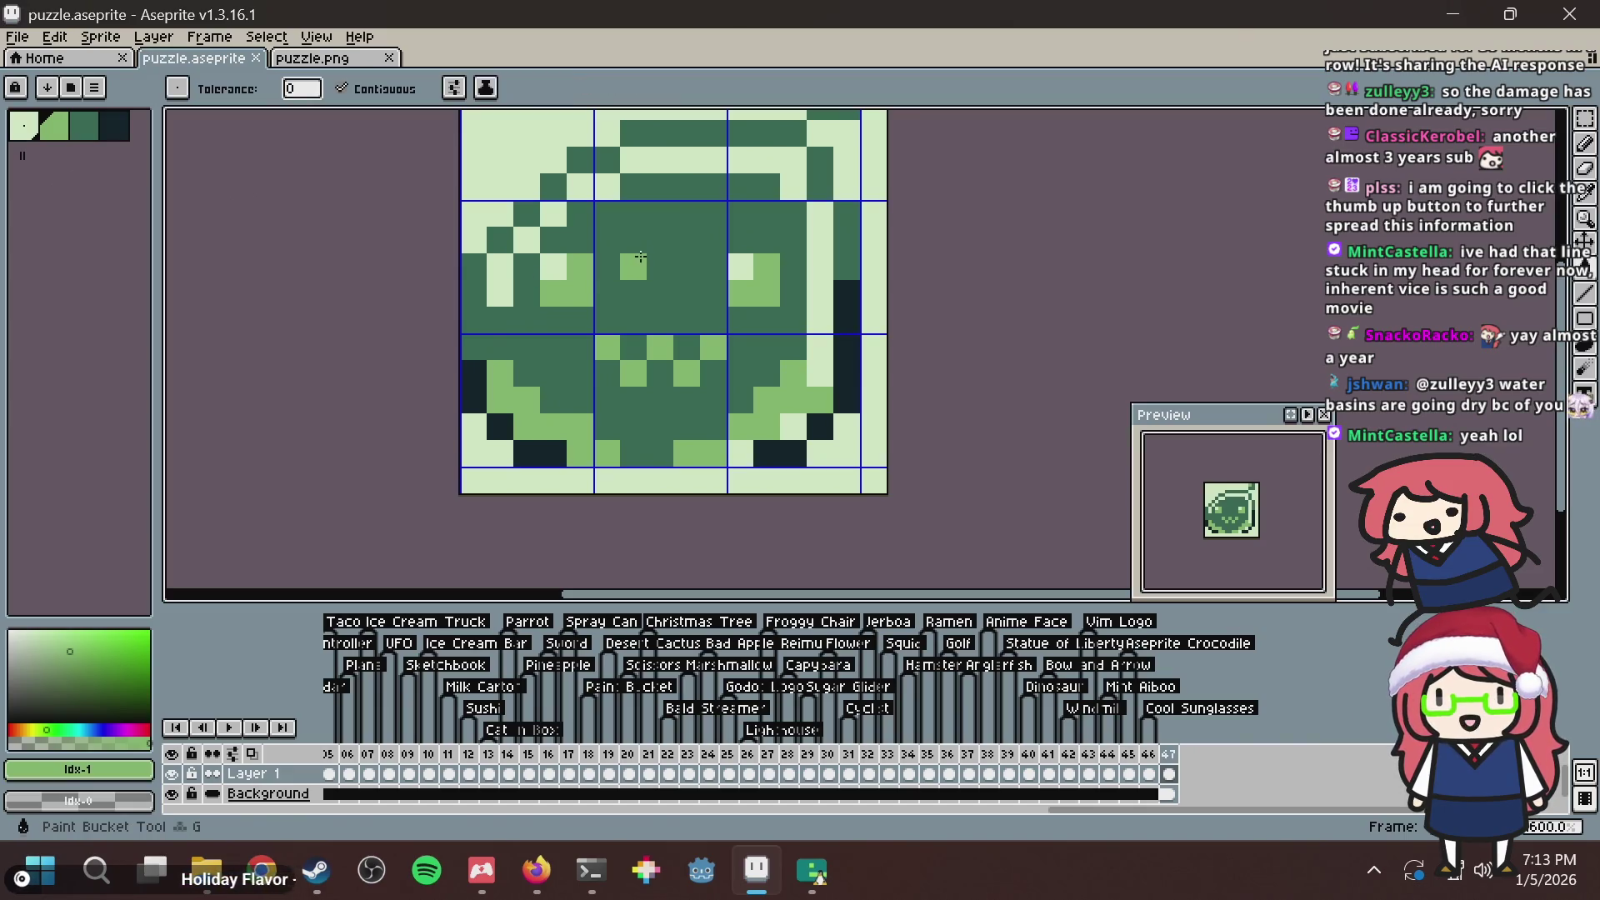
# Trial-paste the face image into puzzle.png and onto the tile, deleting the pasted copies.
pyautogui.click(313, 60)
pyautogui.hotkey('ctrl', 'z')
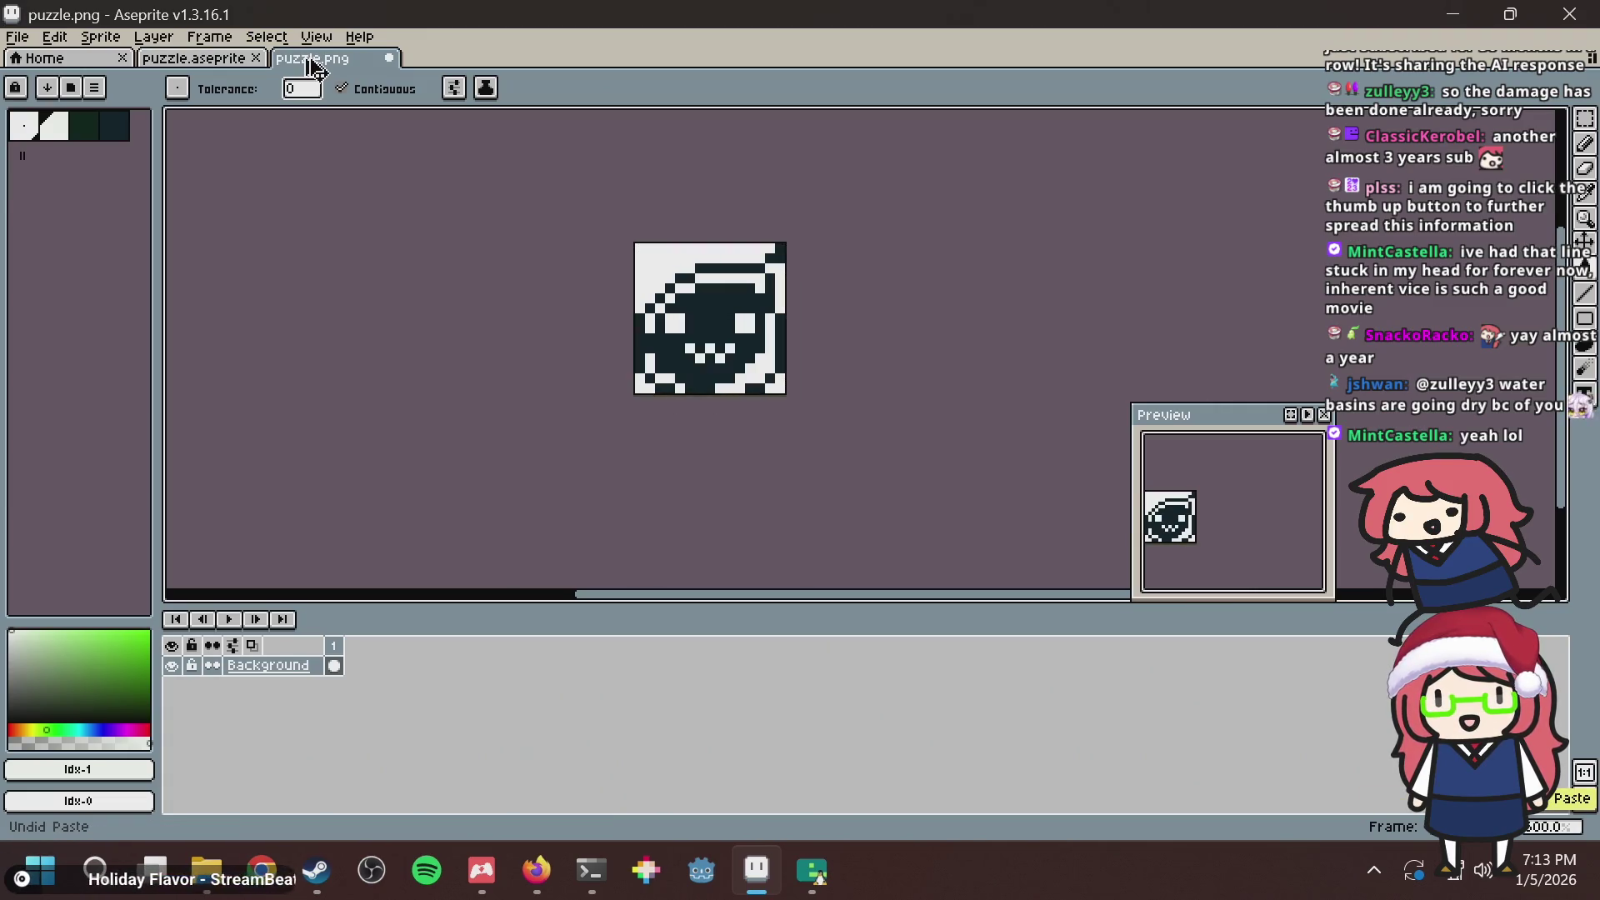
pyautogui.hotkey('ctrl', 'v')
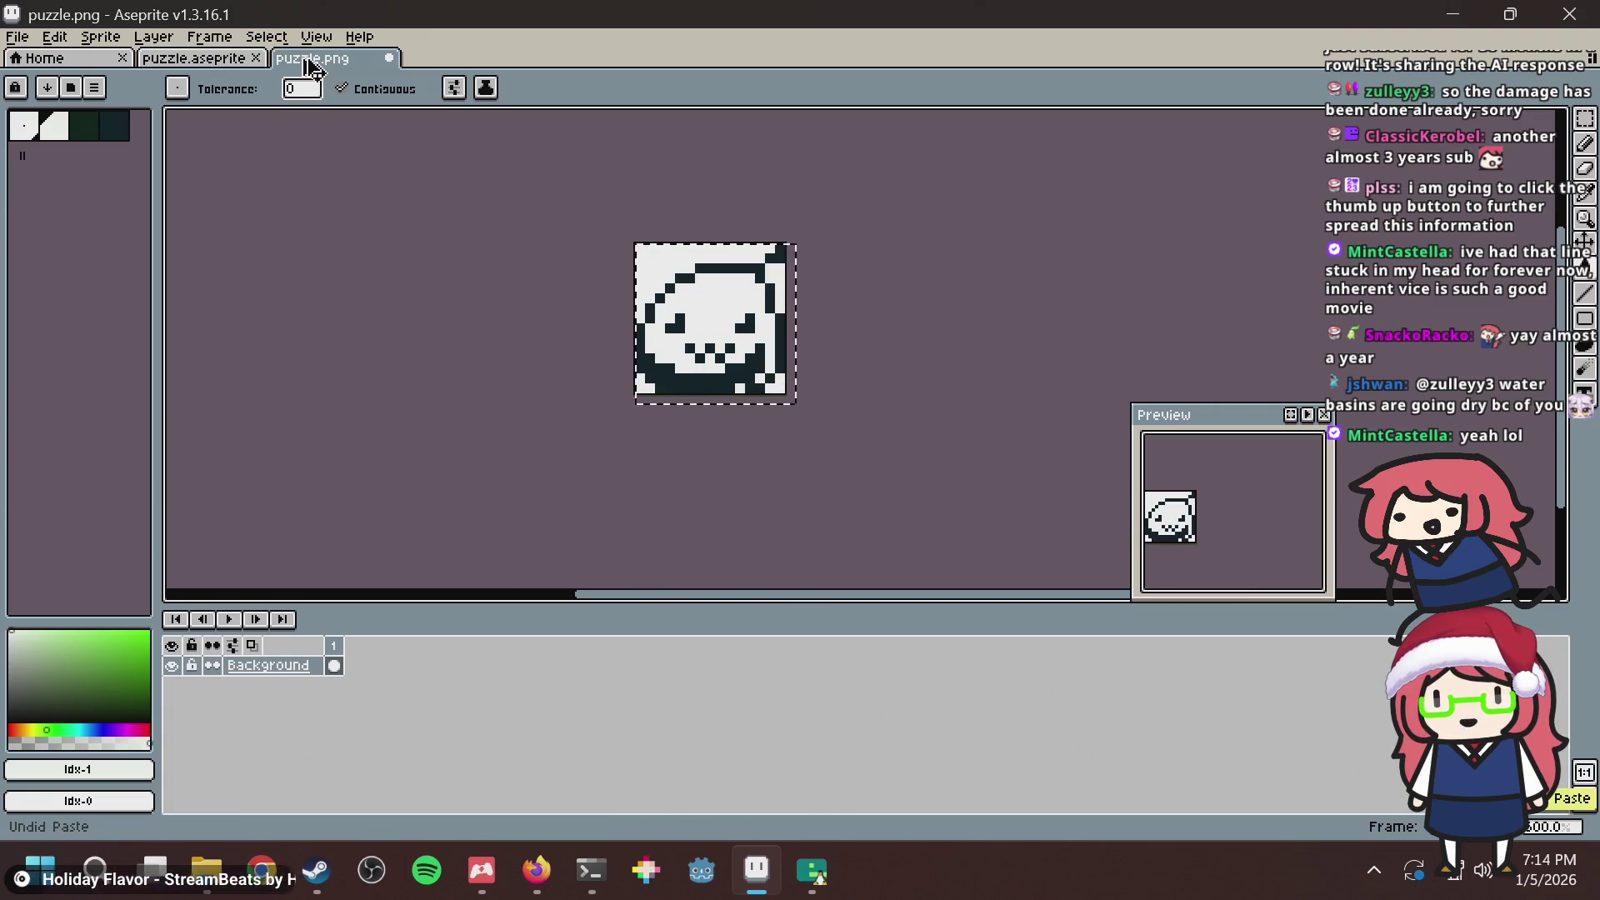
pyautogui.click(212, 60)
pyautogui.hotkey('ctrl', 'v')
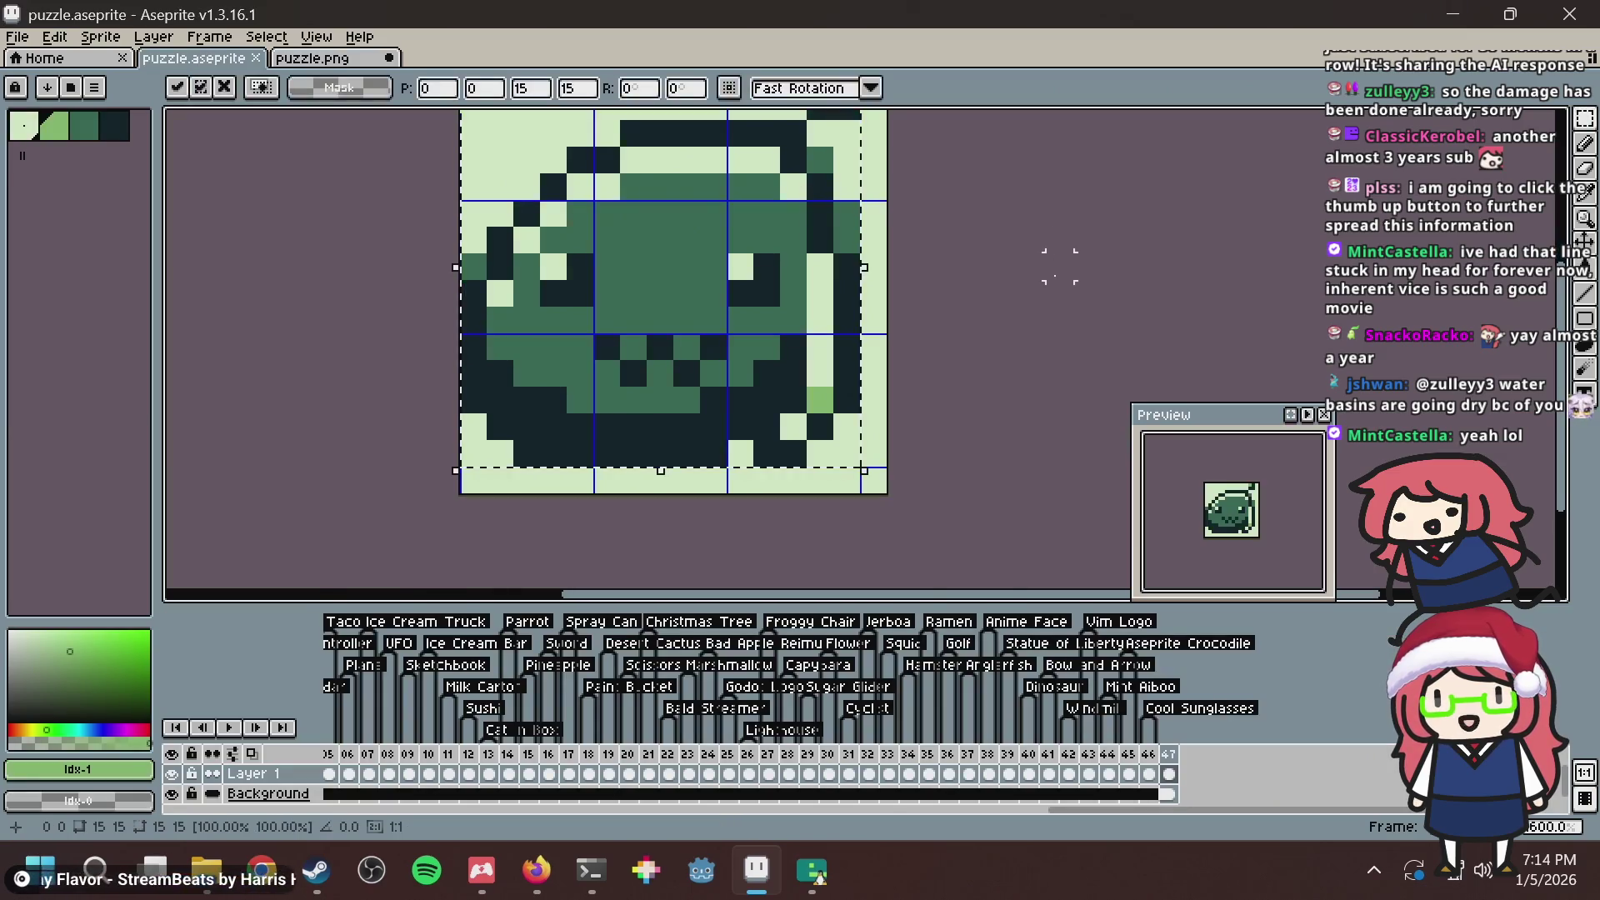
pyautogui.scroll(-4, 971, 240)
pyautogui.press('Delete')
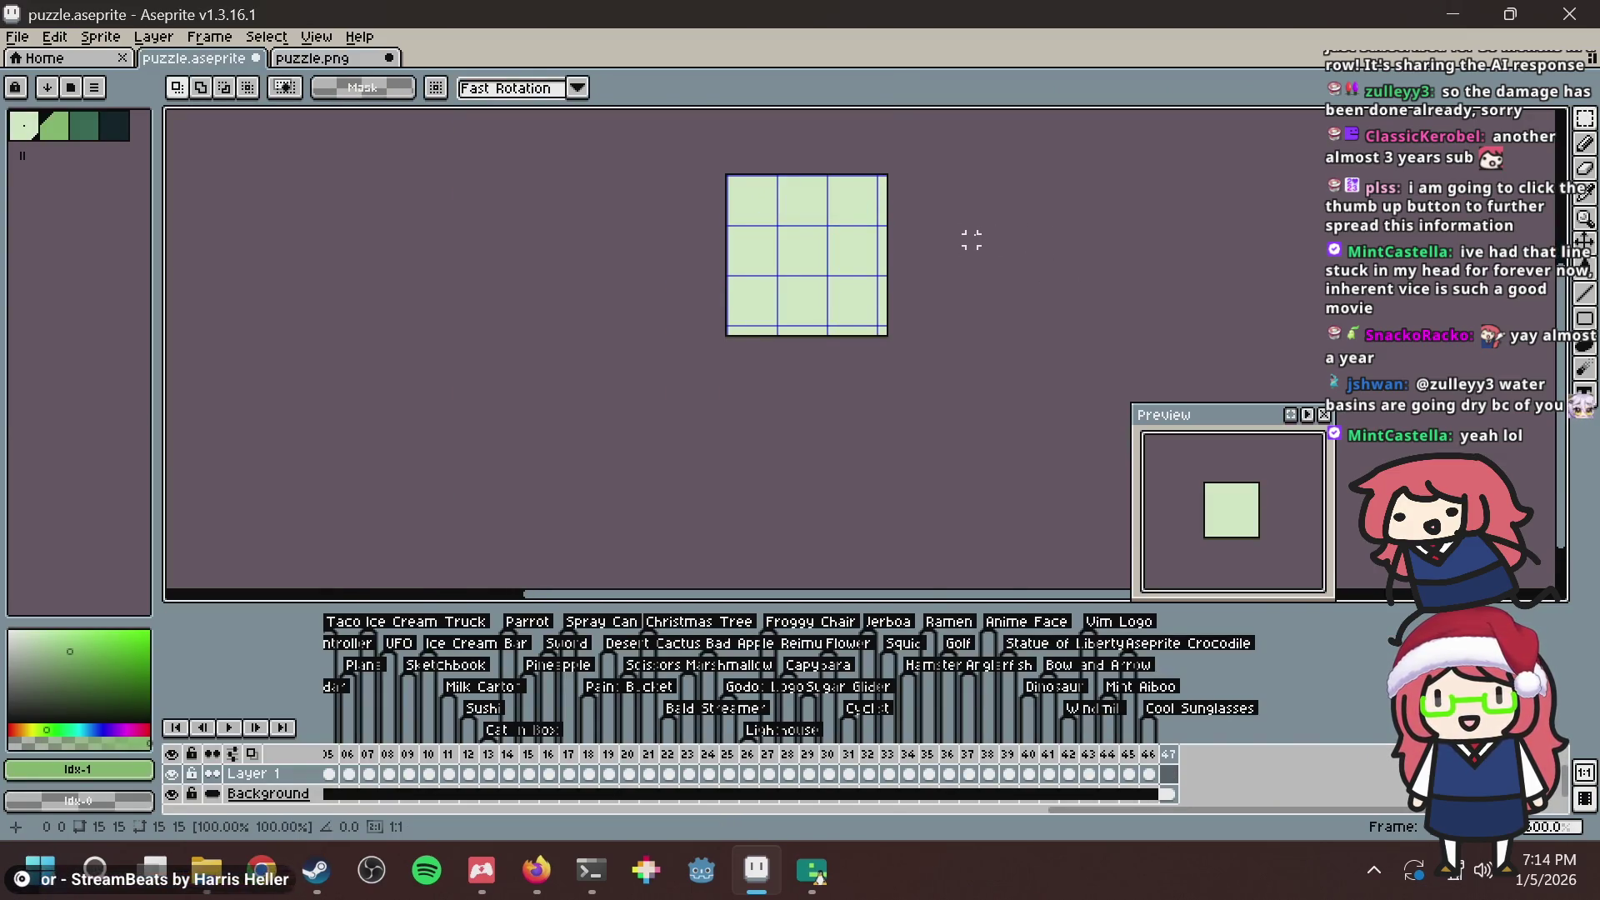
pyautogui.hotkey('ctrl', 'v')
pyautogui.press('Delete')
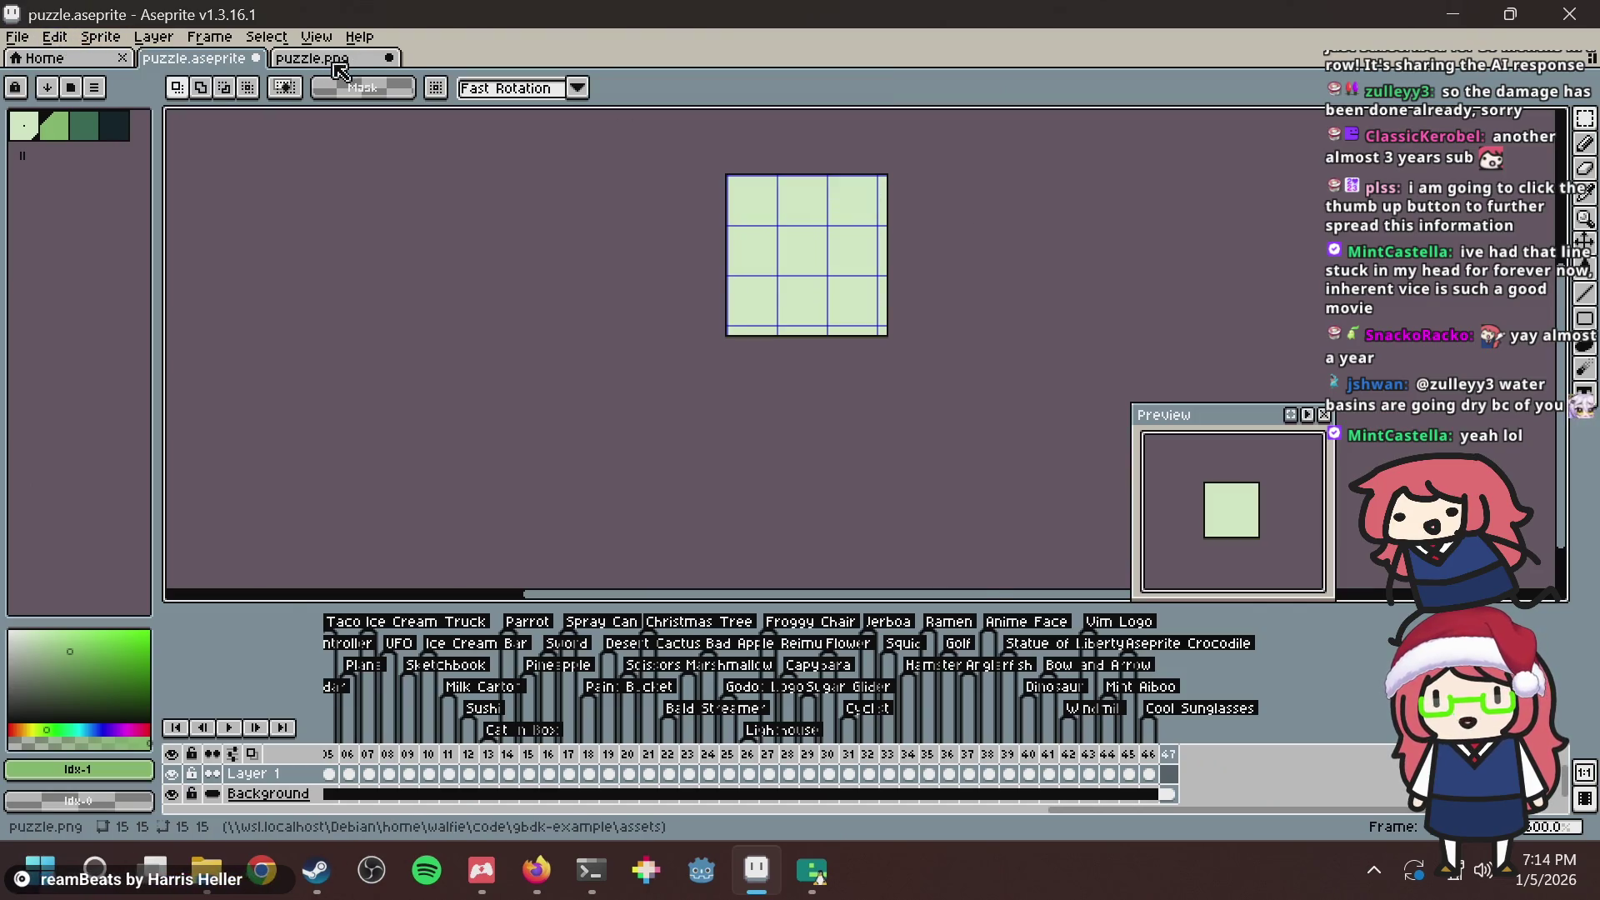
# Undo back to the lighter-green slime with dark eyes and mouth, and save.
pyautogui.click(338, 60)
pyautogui.scroll(1, 874, 316)
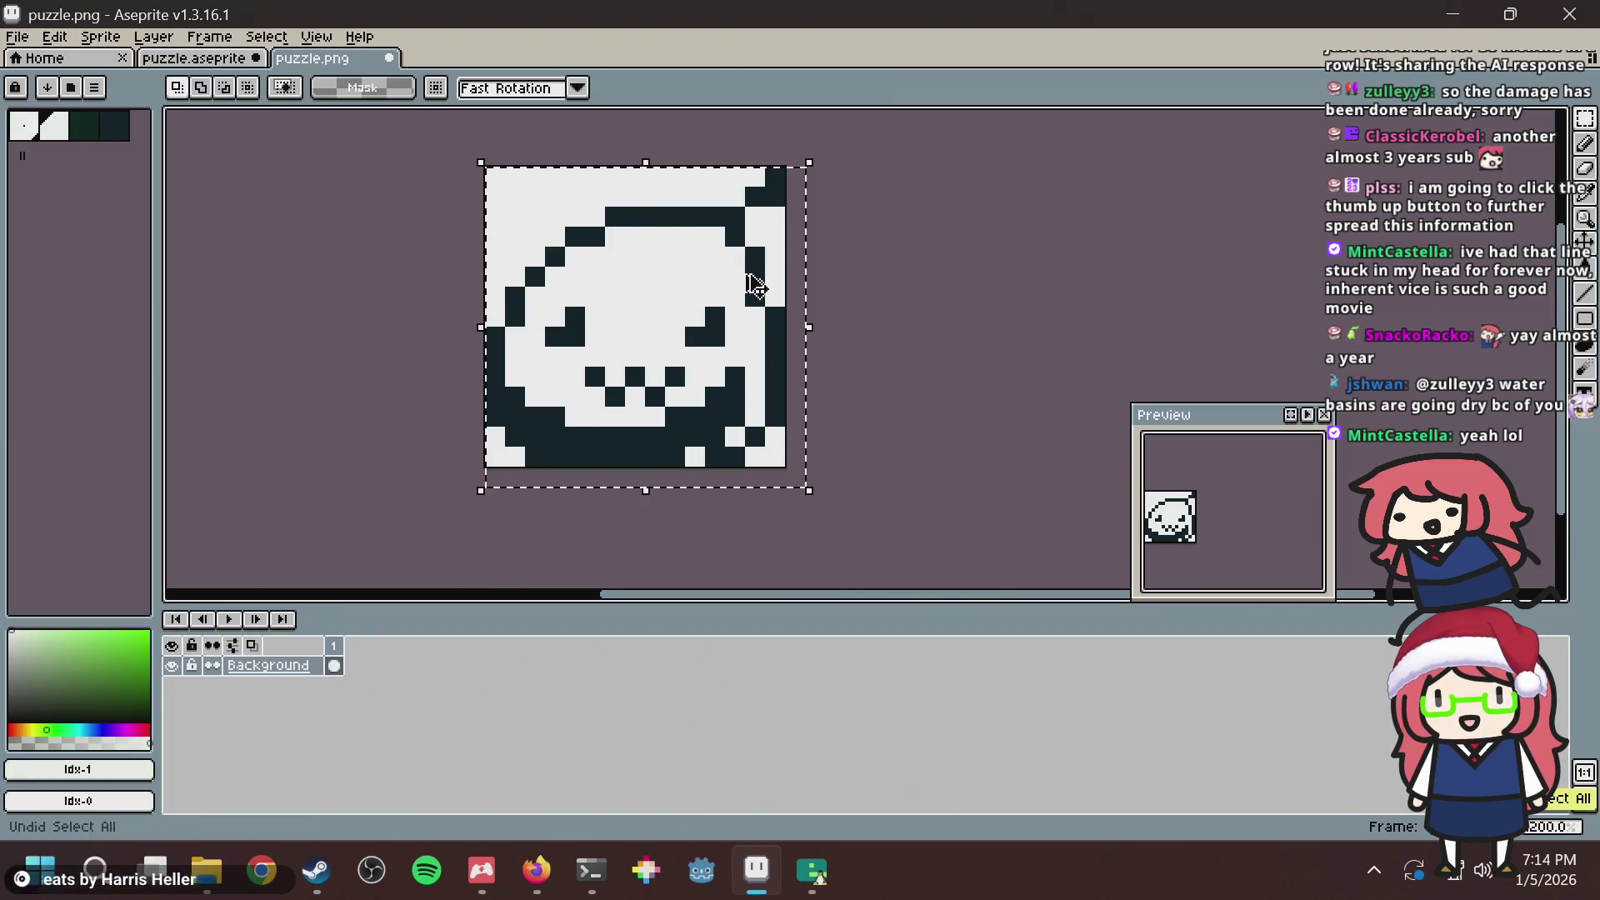
pyautogui.click(196, 60)
pyautogui.hotkey('ctrl', 'v')
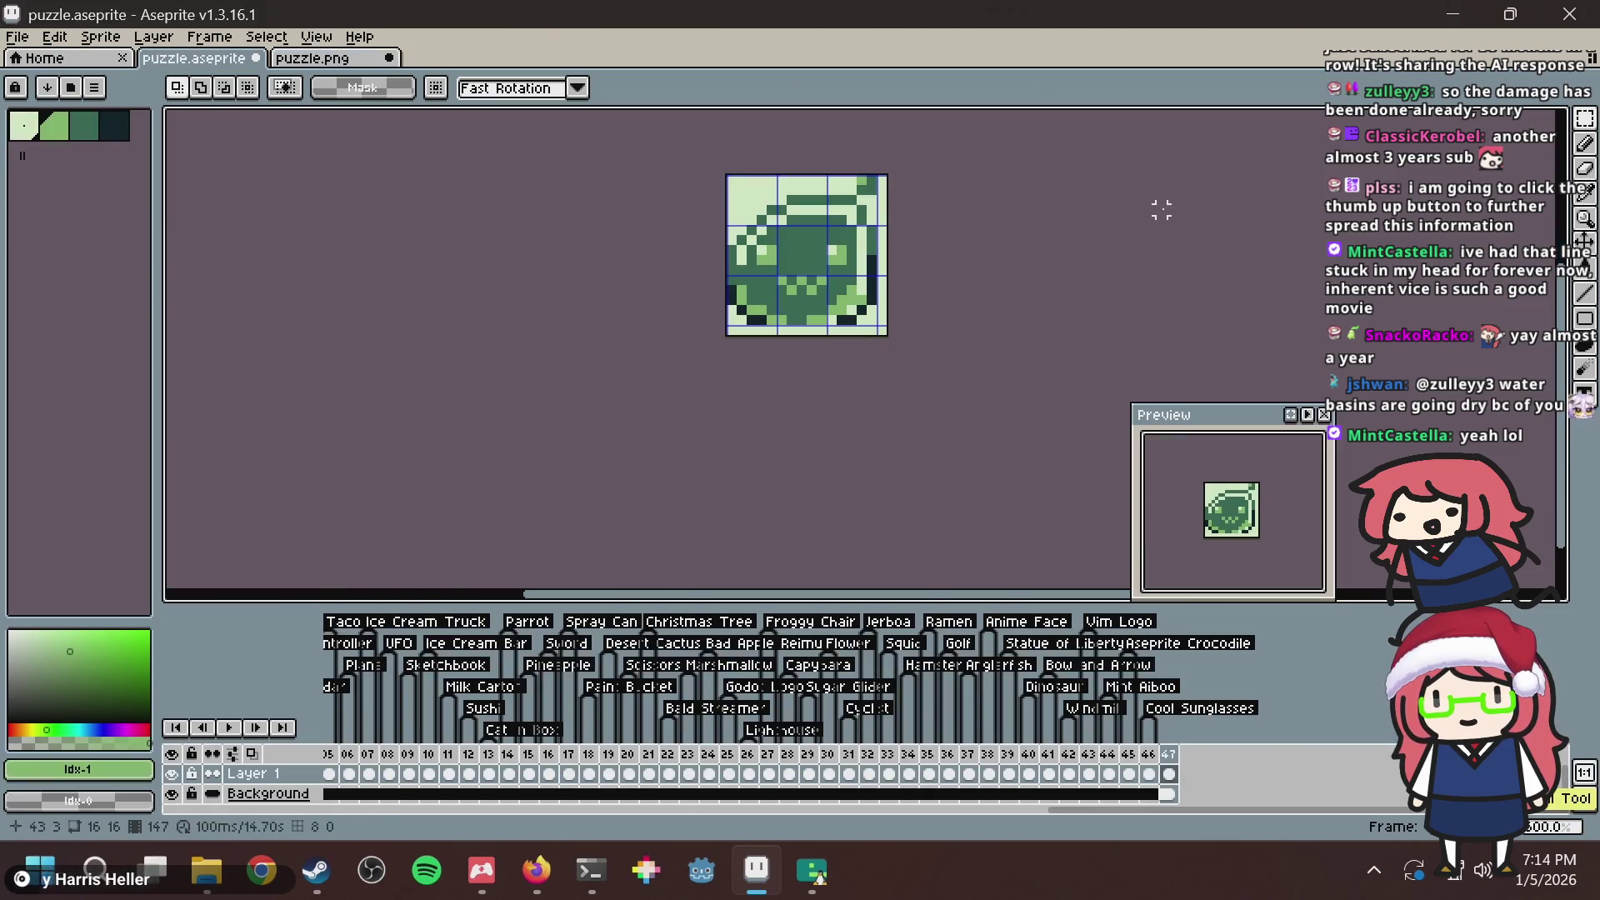
pyautogui.hotkey('ctrl', 'z')
pyautogui.hotkey('ctrl', 'z')
pyautogui.hotkey('ctrl', 'z')
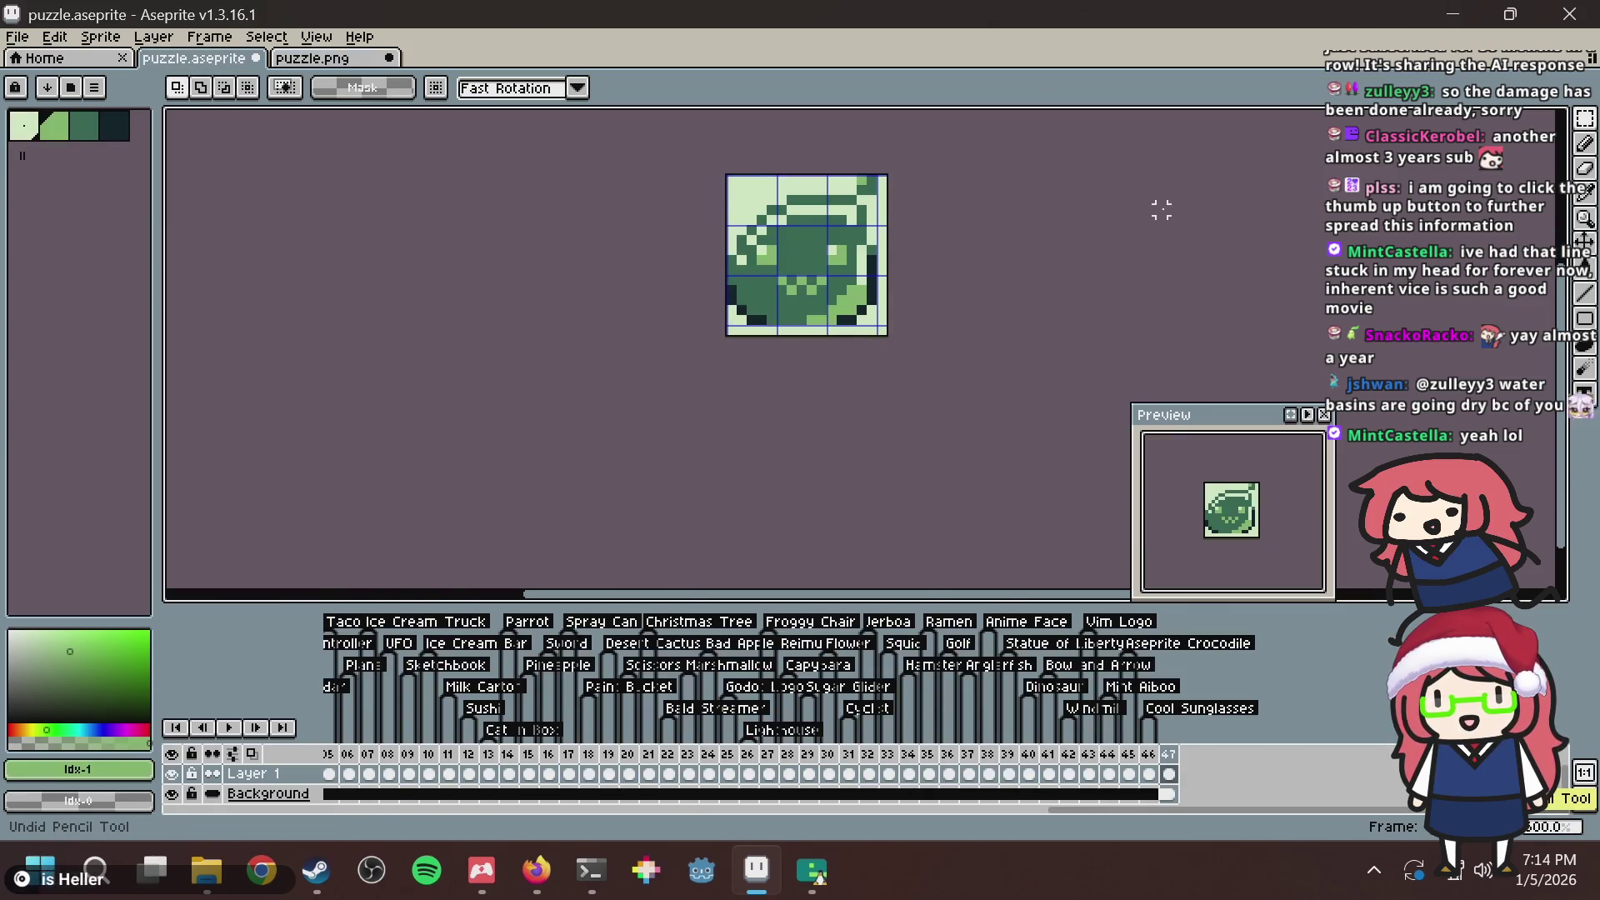
pyautogui.hotkey('ctrl', 'z')
pyautogui.hotkey('ctrl', 'z')
pyautogui.hotkey('ctrl', 'z')
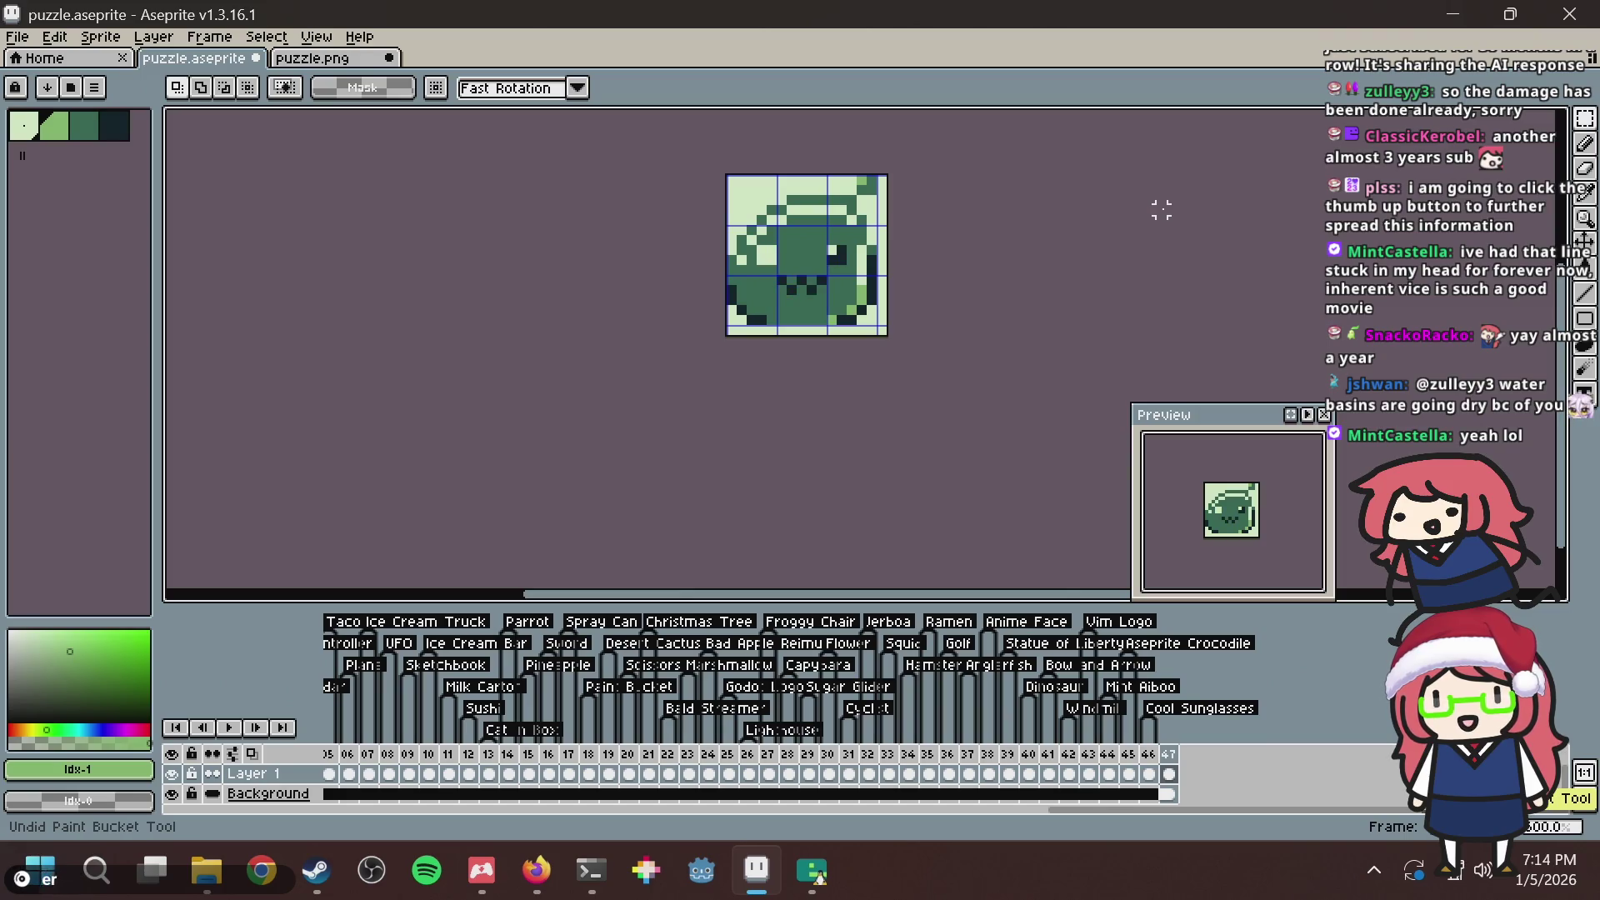
pyautogui.hotkey('ctrl', 'z')
pyautogui.hotkey('ctrl', 's')
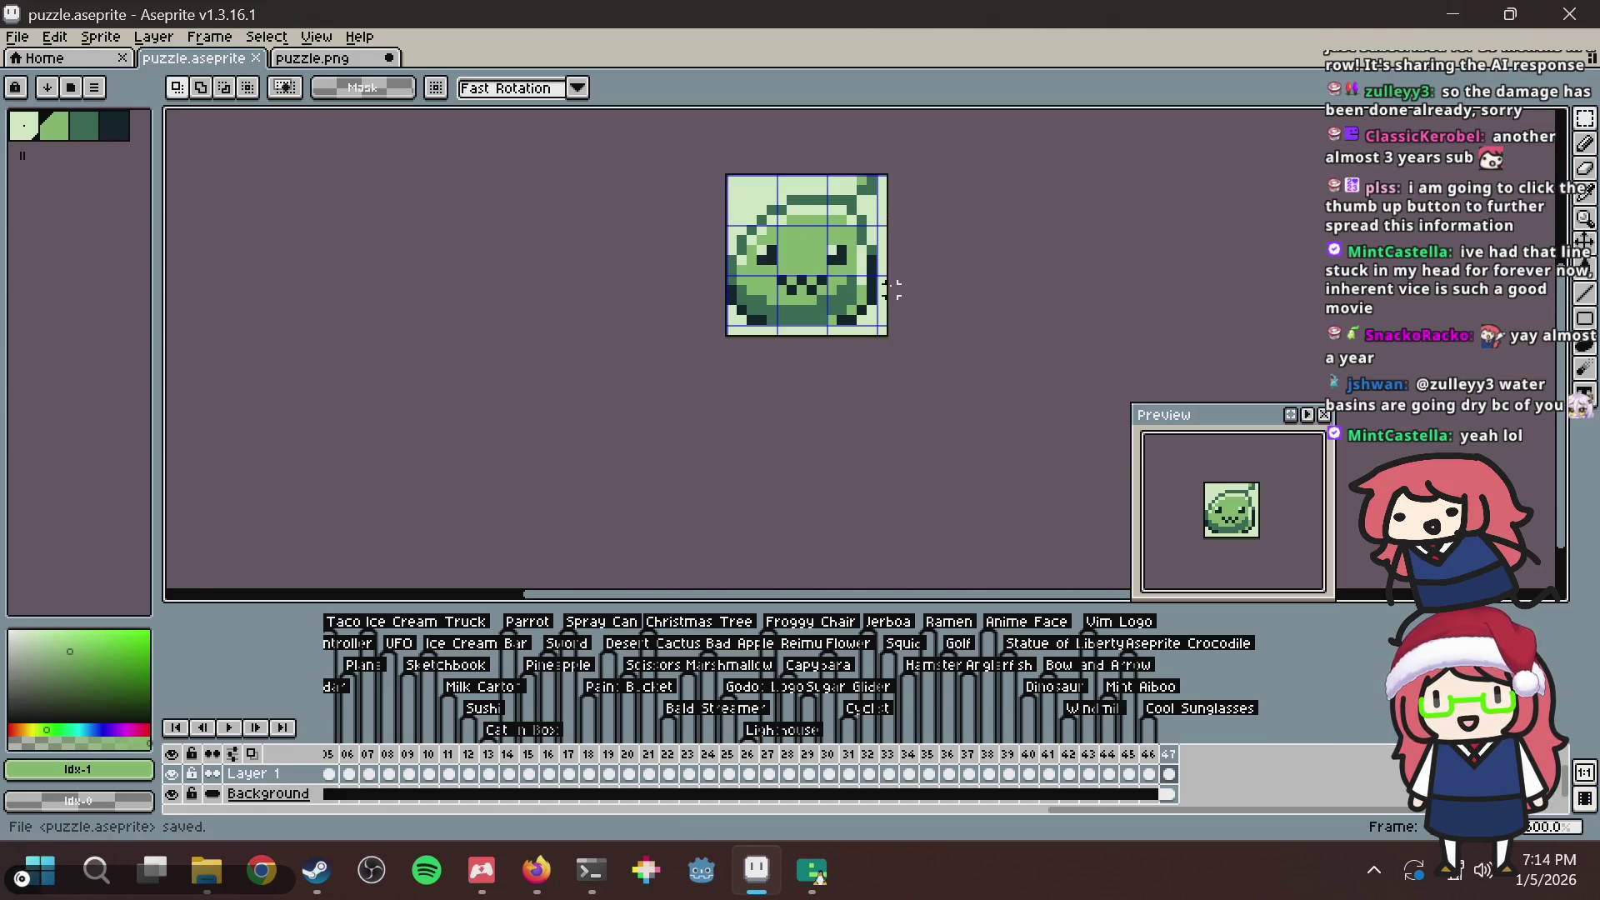
# Copy the whole slime tile and paste it into puzzle.png, confirming the paste.
pyautogui.moveTo(892, 288)
pyautogui.mouseDown()
pyautogui.moveTo(893, 320)
pyautogui.moveTo(789, 483)
pyautogui.mouseUp()
pyautogui.scroll(-1, 893, 330)
pyautogui.scroll(2, 891, 331)
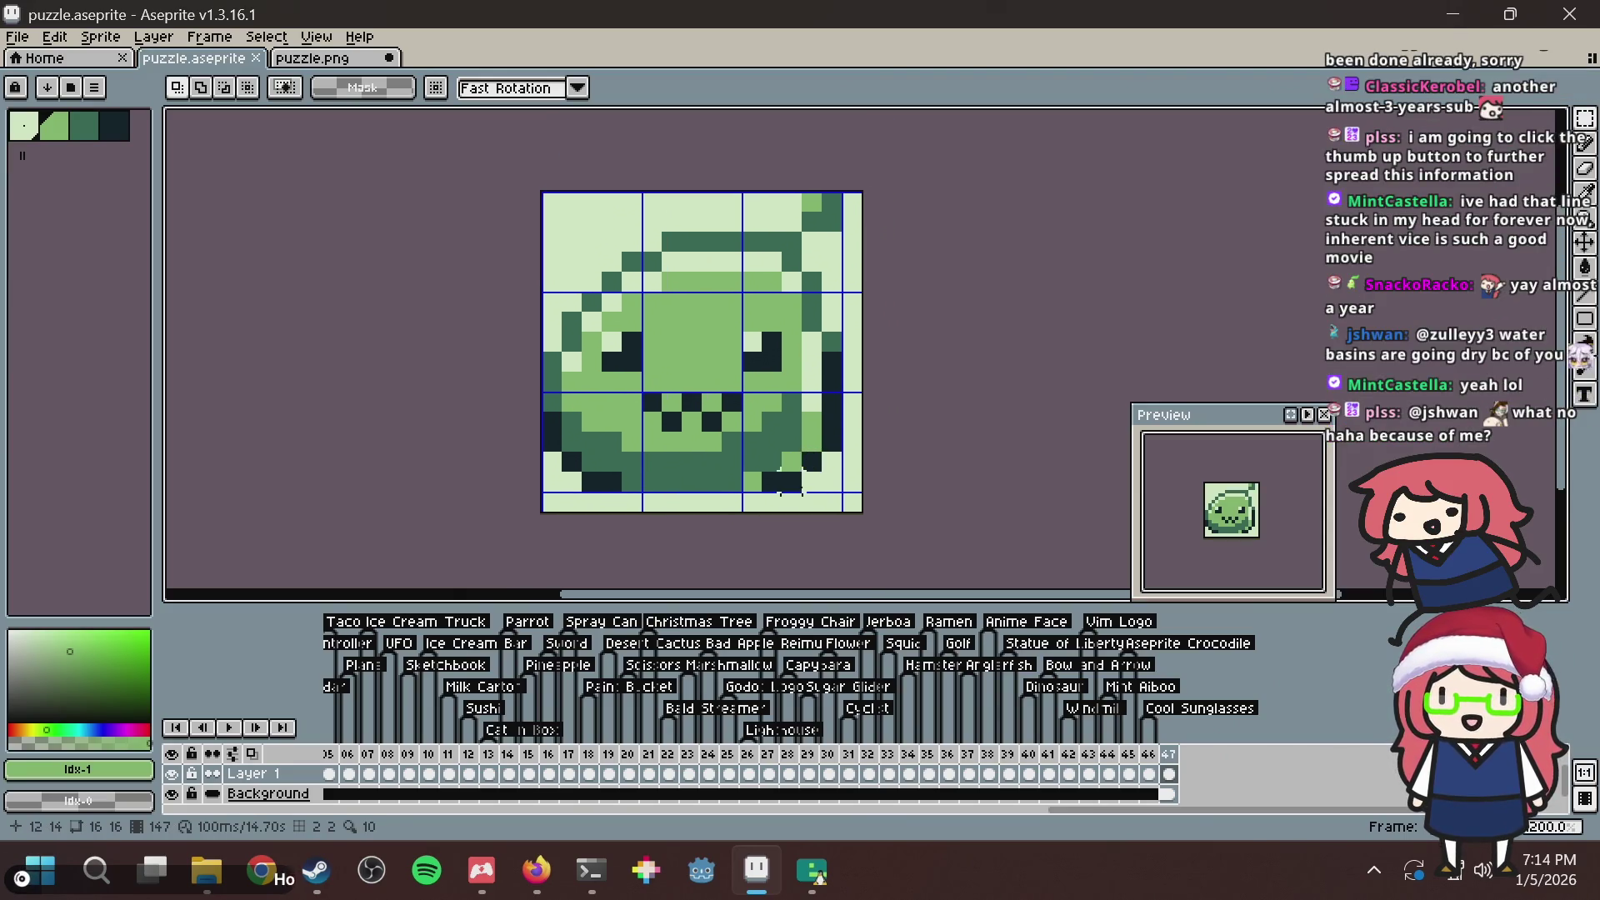
pyautogui.hotkey('ctrl', 'a')
pyautogui.hotkey('ctrl', 'c')
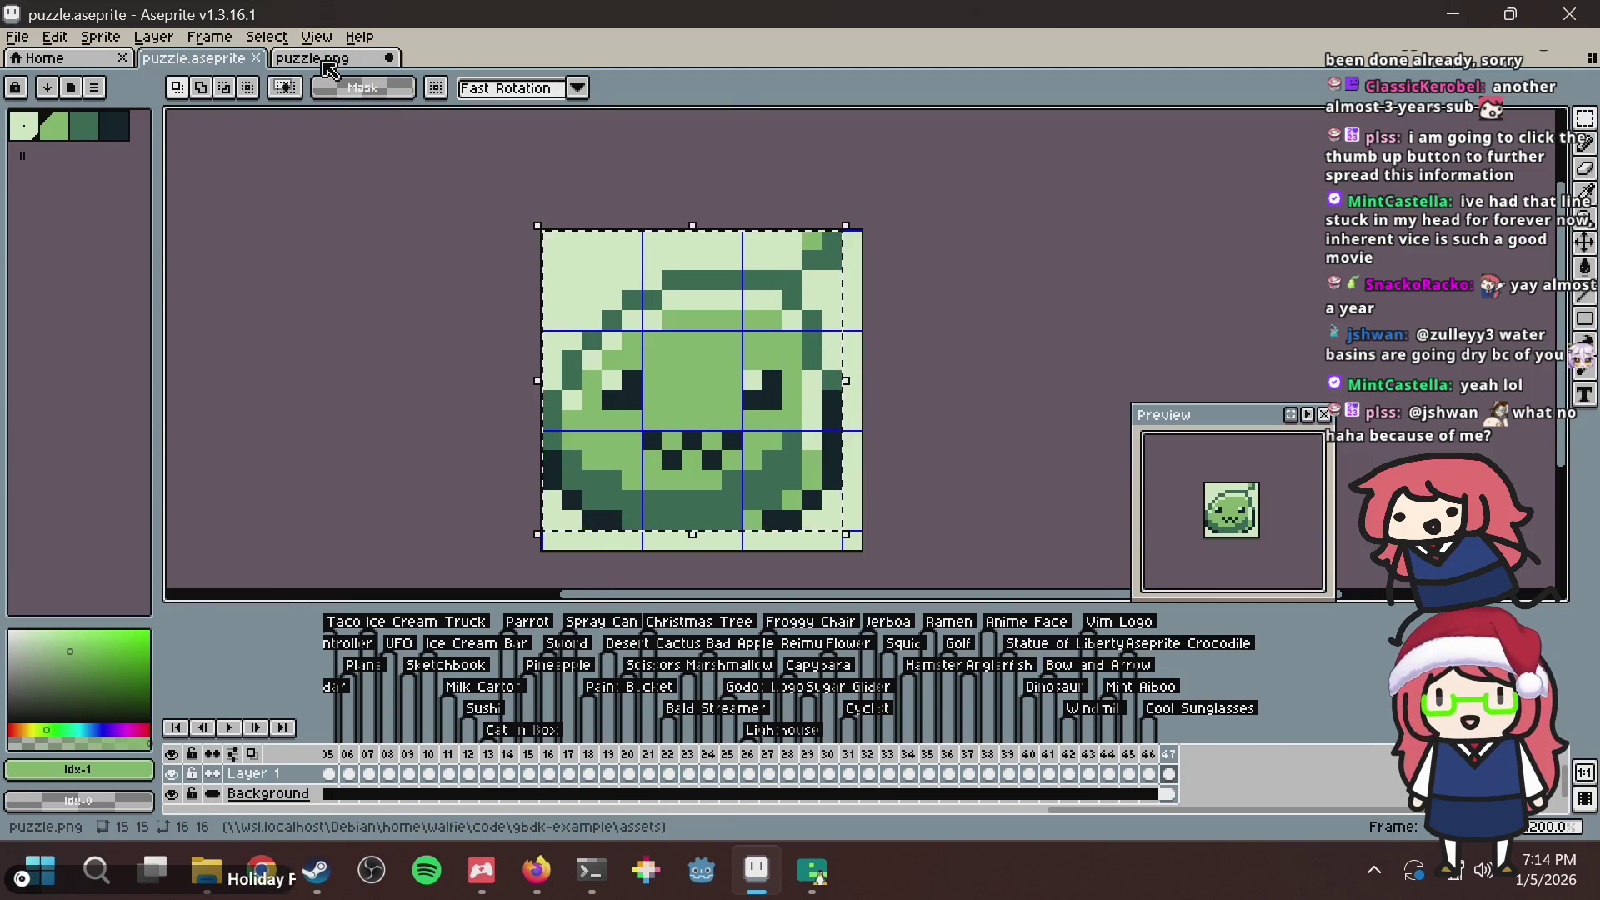
pyautogui.click(334, 57)
pyautogui.hotkey('ctrl', 'v')
pyautogui.press('Return')
# Bring up Firefox and go from the poring search results to the Nonogram Maker tab.
pyautogui.hotkey('alt', 'Tab')
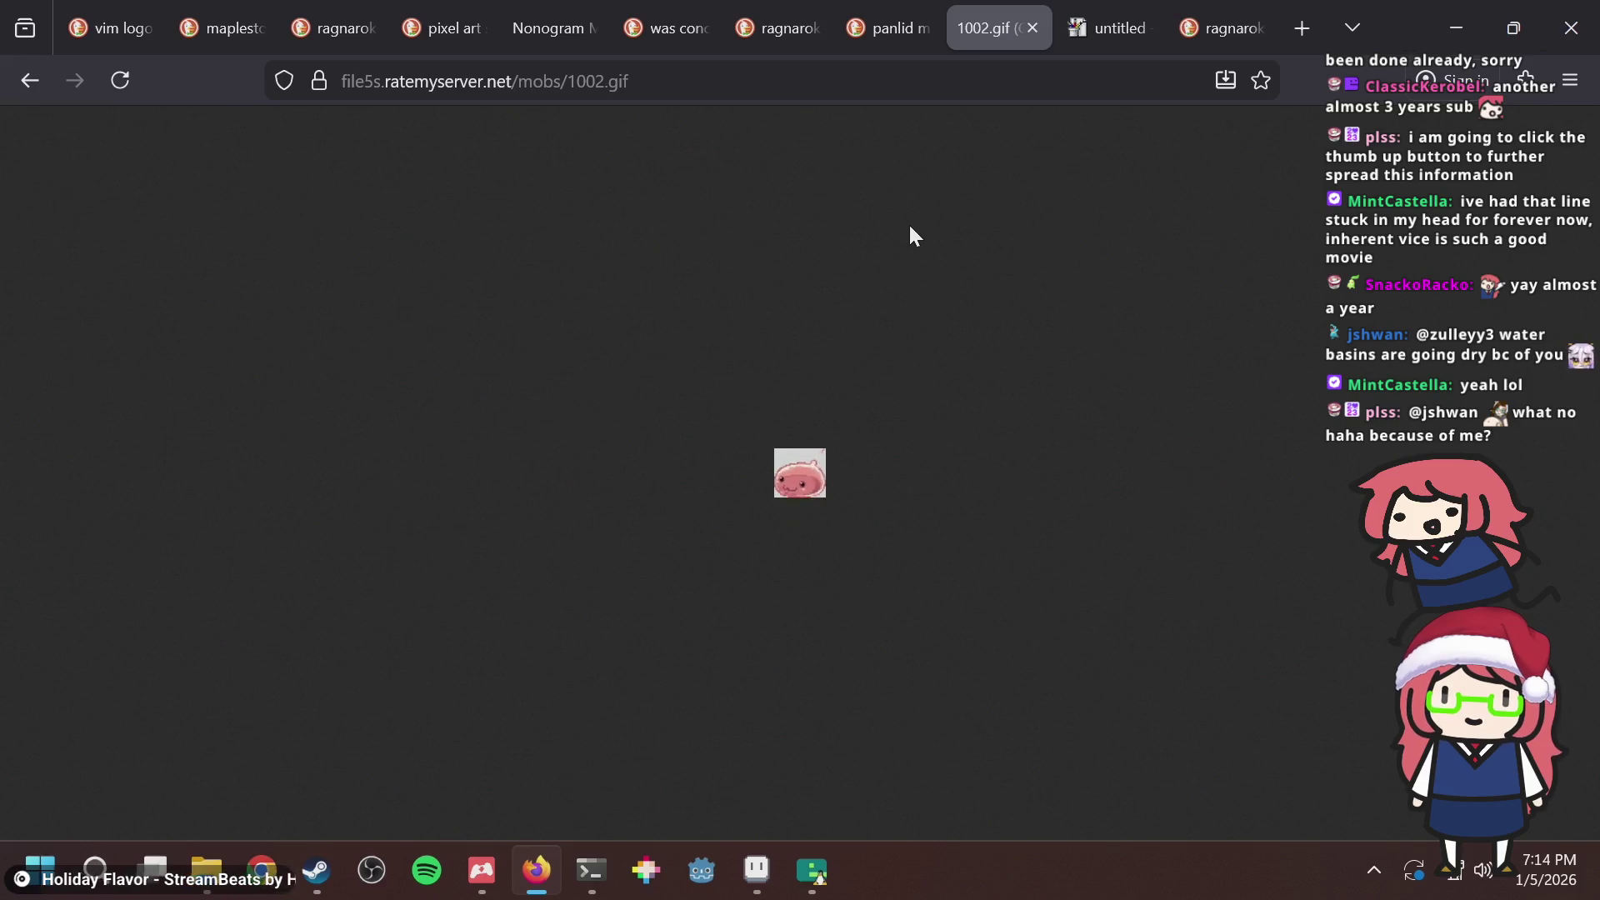
pyautogui.hotkey('ctrl', 'shift', 'Tab')
pyautogui.hotkey('ctrl', 'shift', 'Tab')
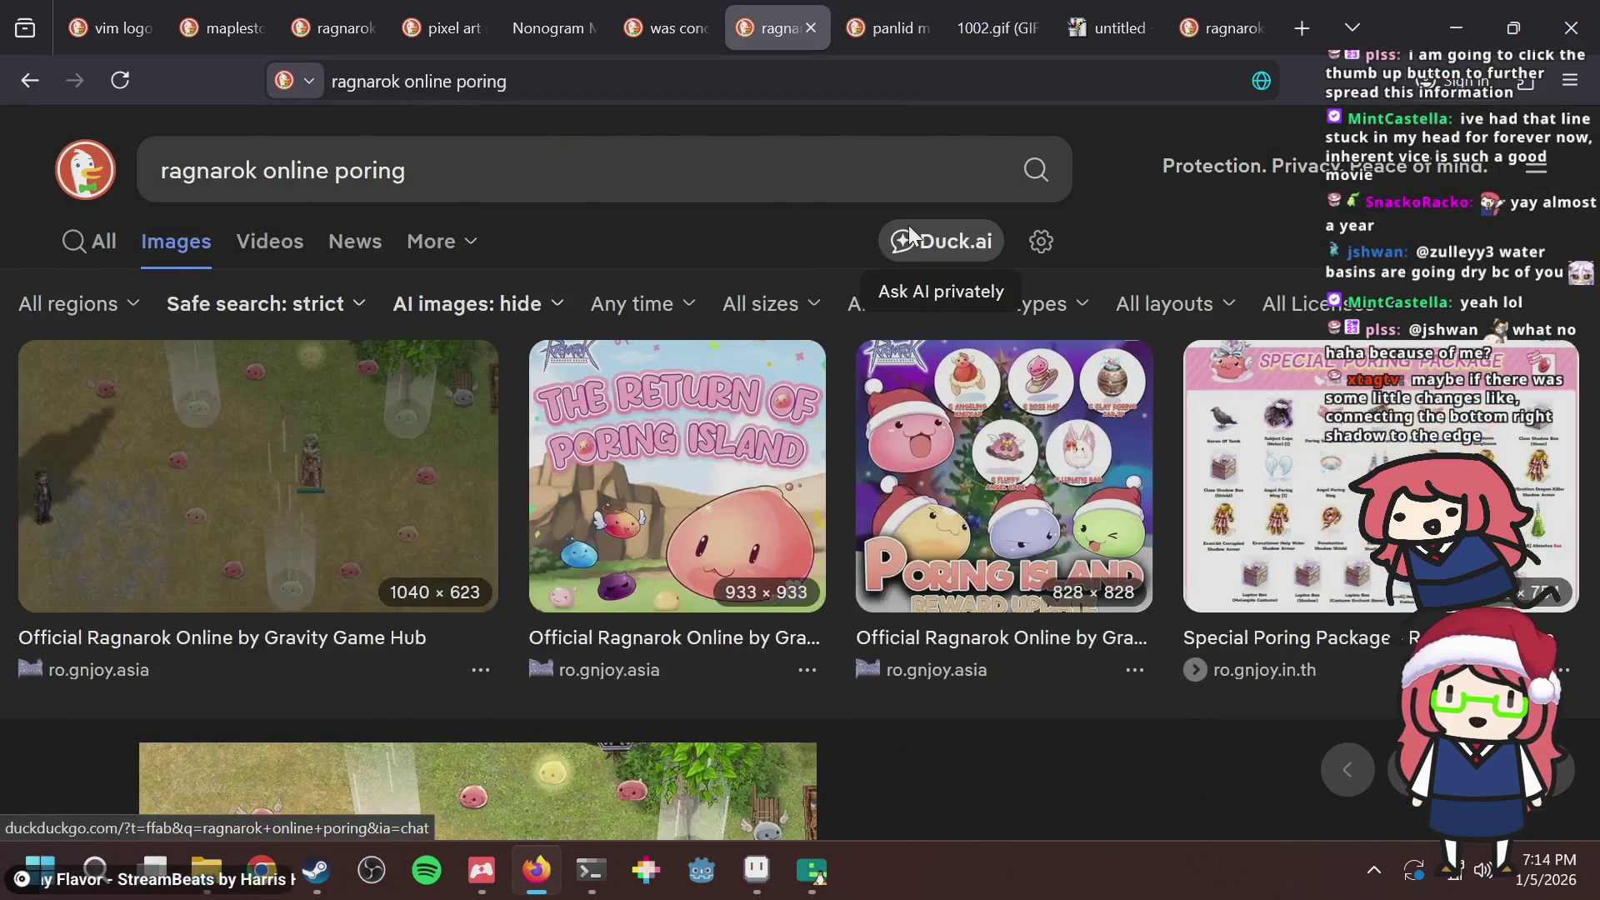
pyautogui.hotkey('ctrl', 'shift', 'Tab')
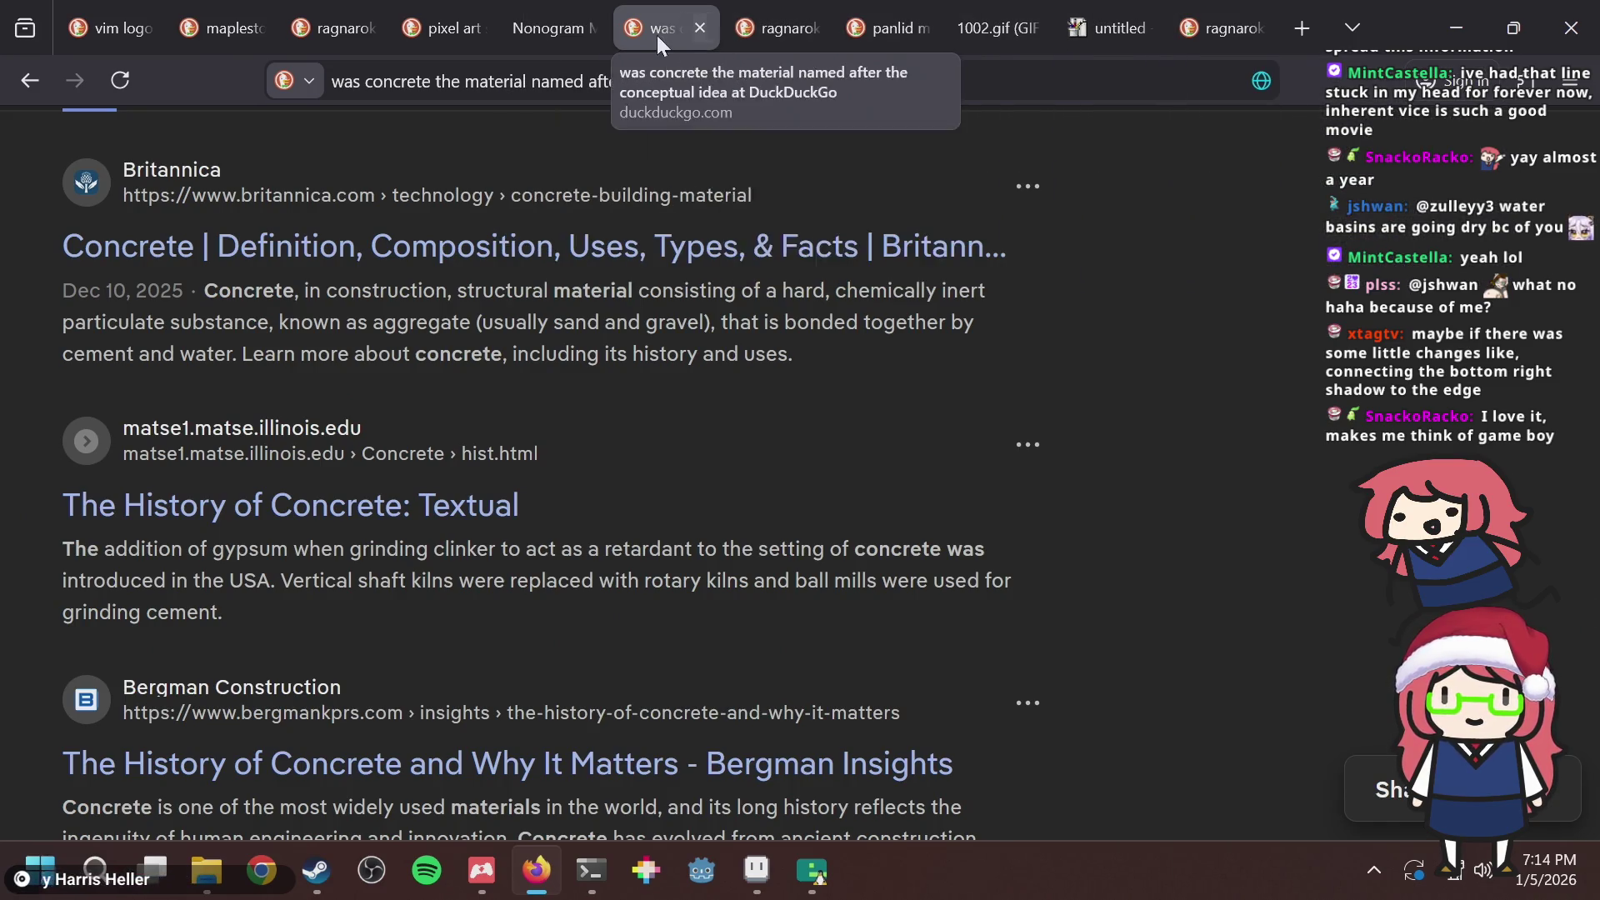
pyautogui.click(553, 32)
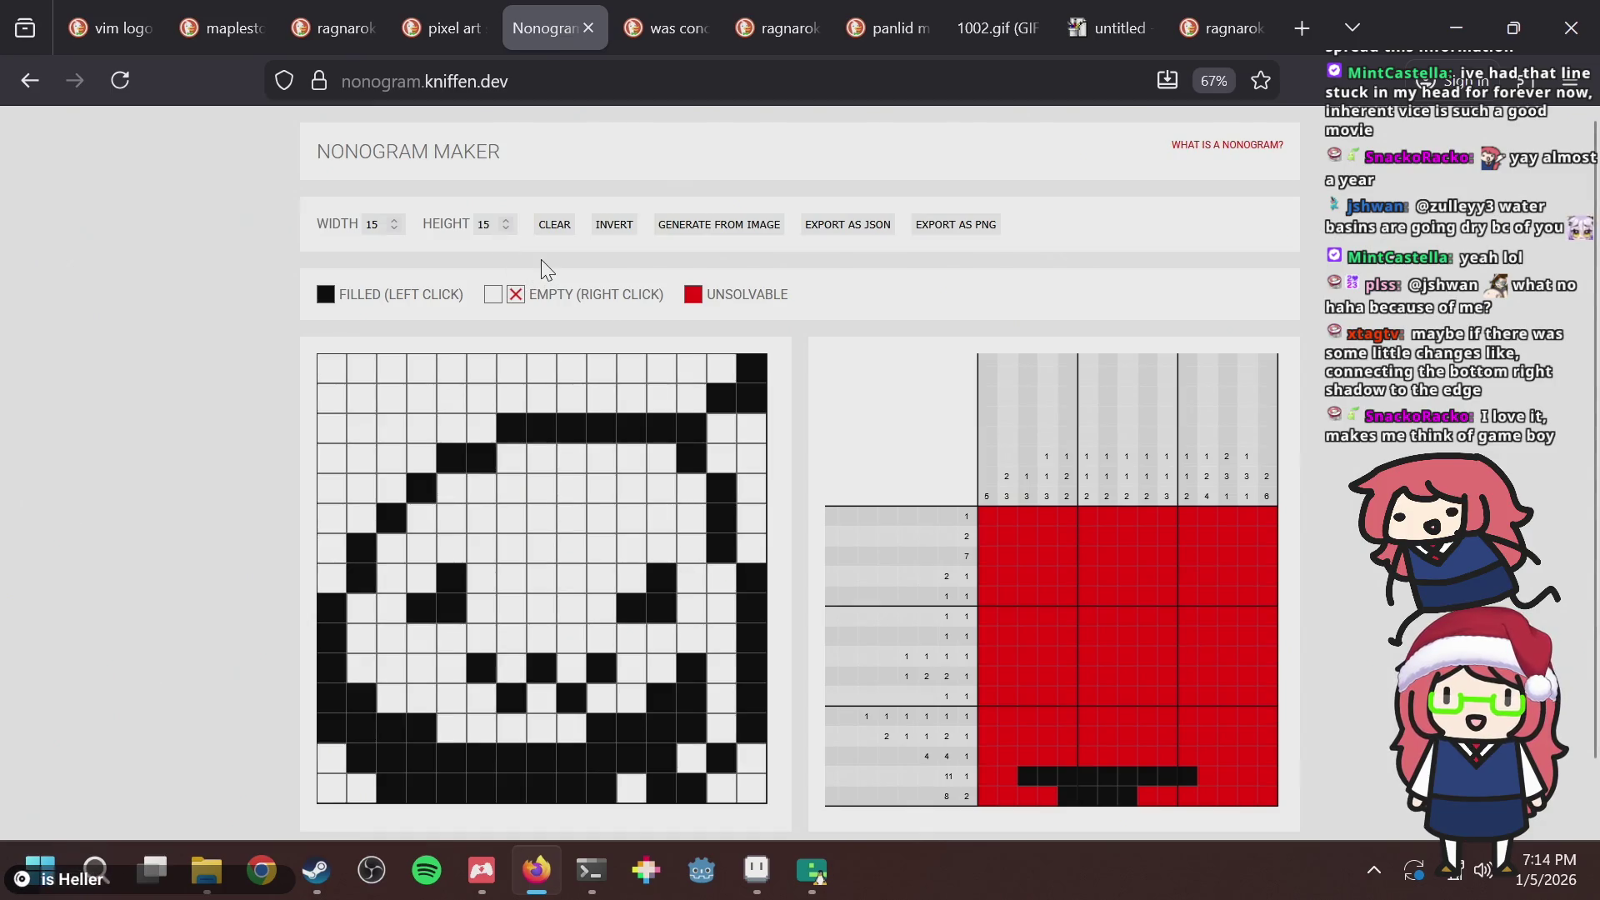
# Bring the browser forward and regenerate the nonogram puzzle from puzzle.png.
pyautogui.moveTo(812, 870)
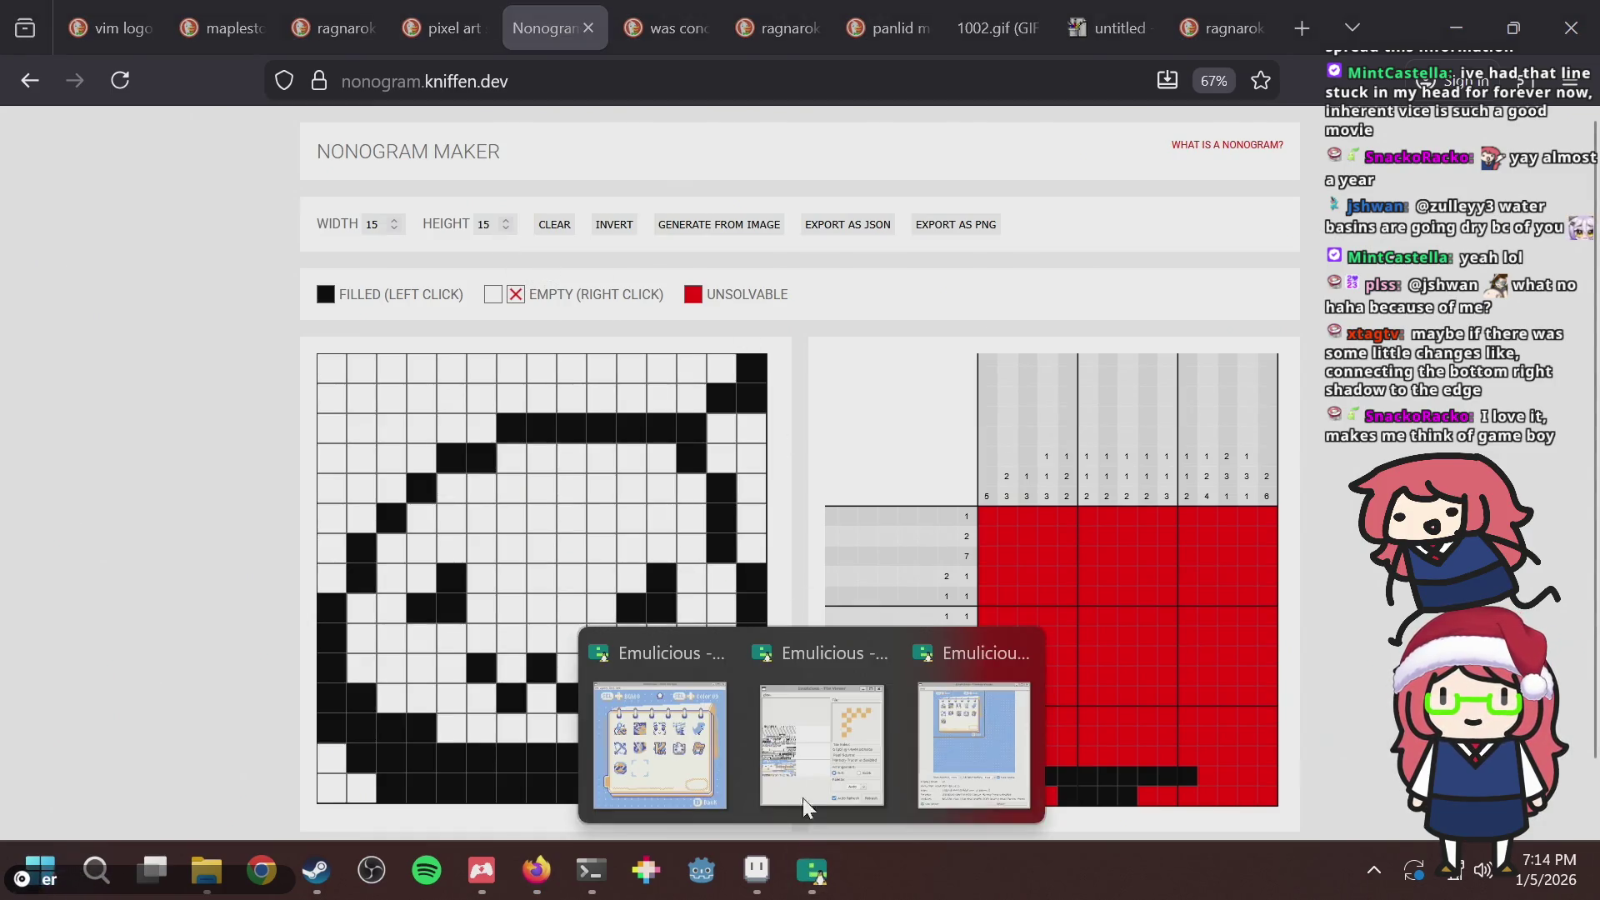
pyautogui.click(676, 754)
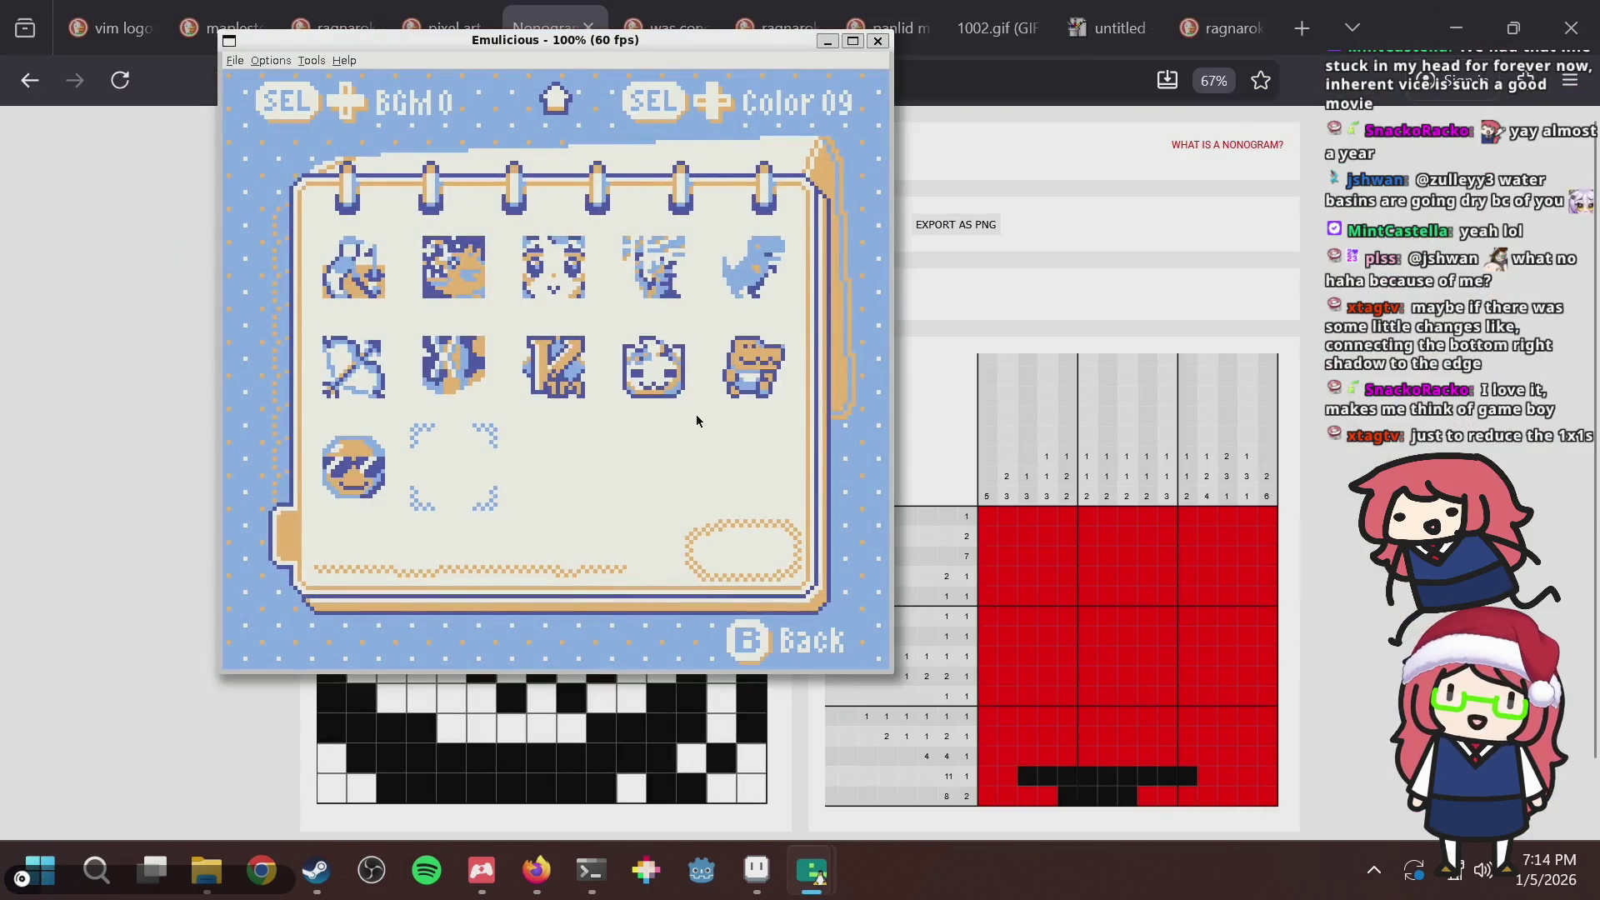
pyautogui.press('Up')
pyautogui.press('Up')
pyautogui.press('Up')
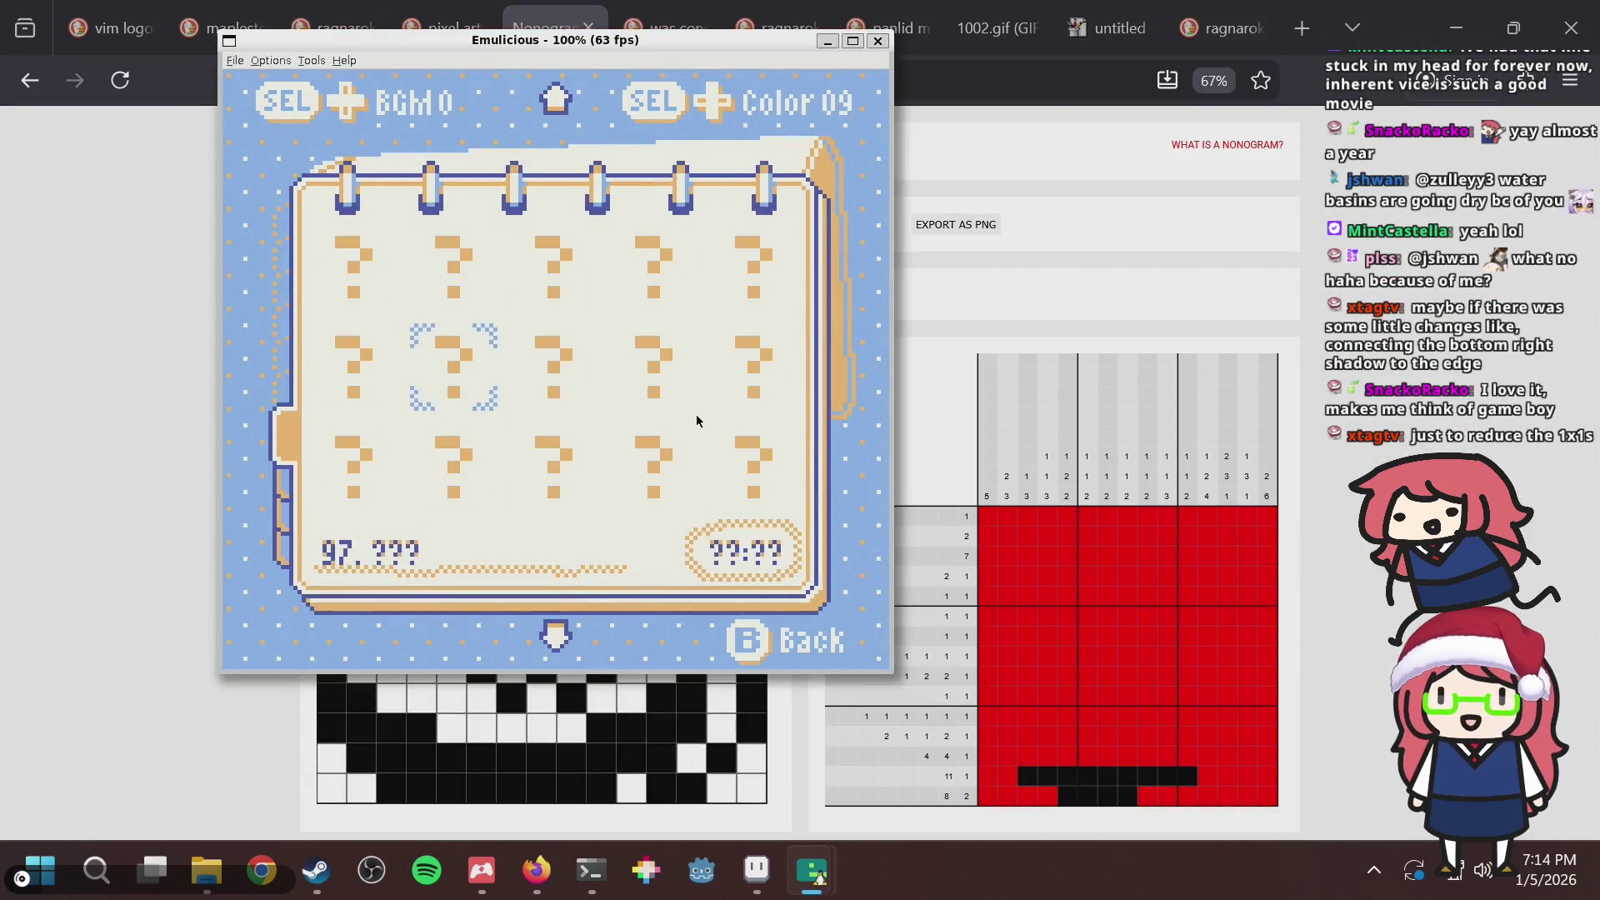
pyautogui.press('Down')
pyautogui.press('Down')
pyautogui.press('Down')
pyautogui.hotkey('alt', 'Tab')
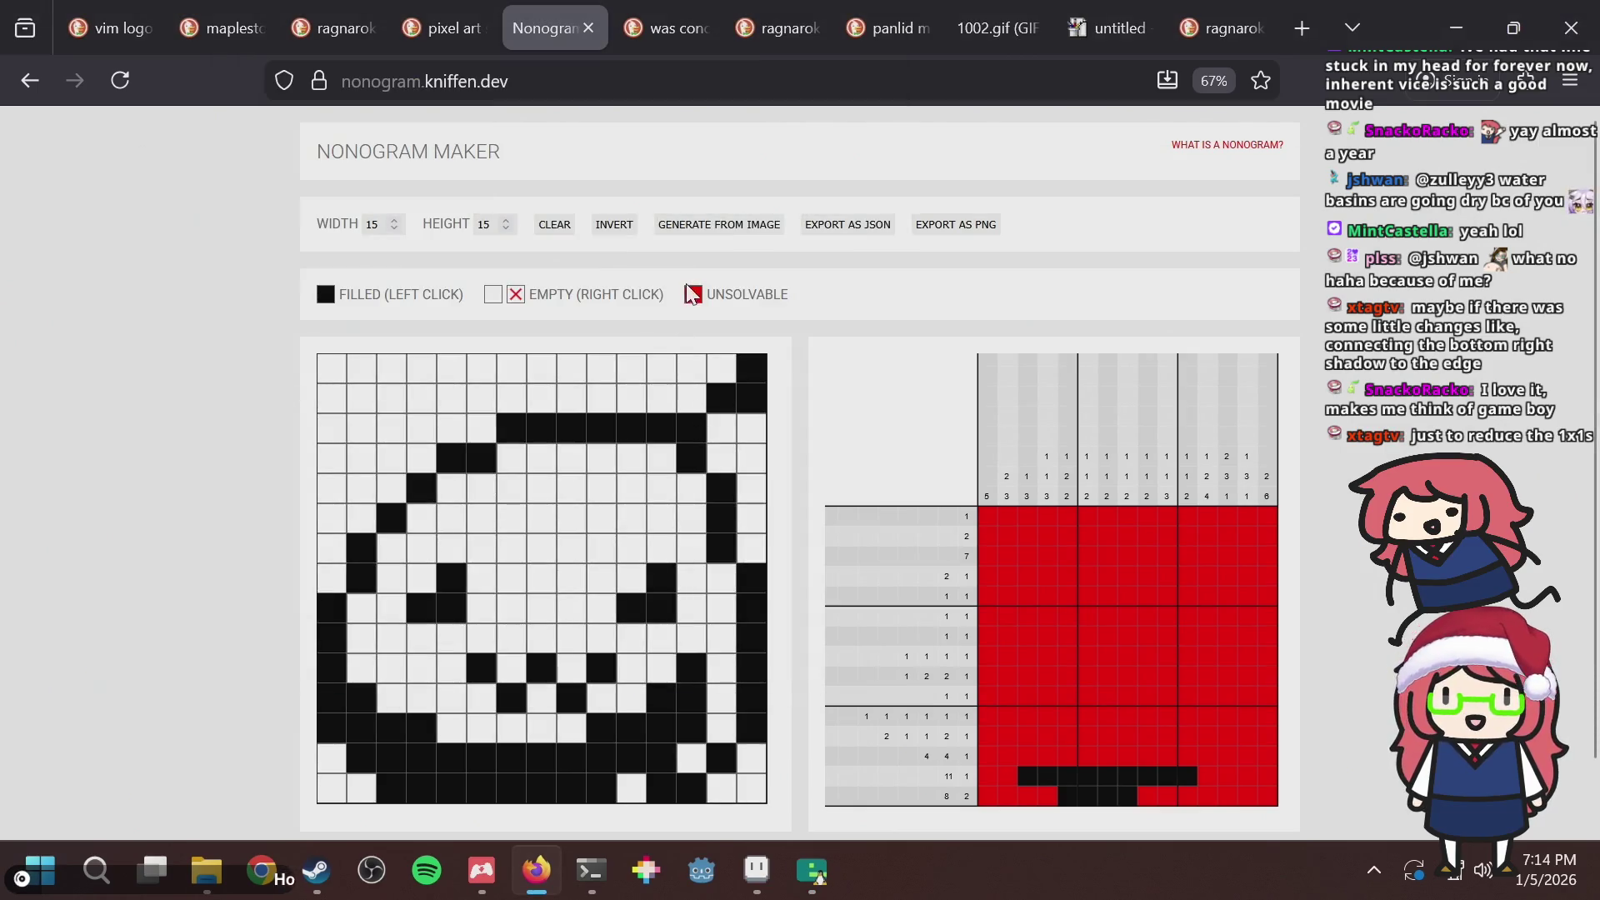
pyautogui.click(712, 228)
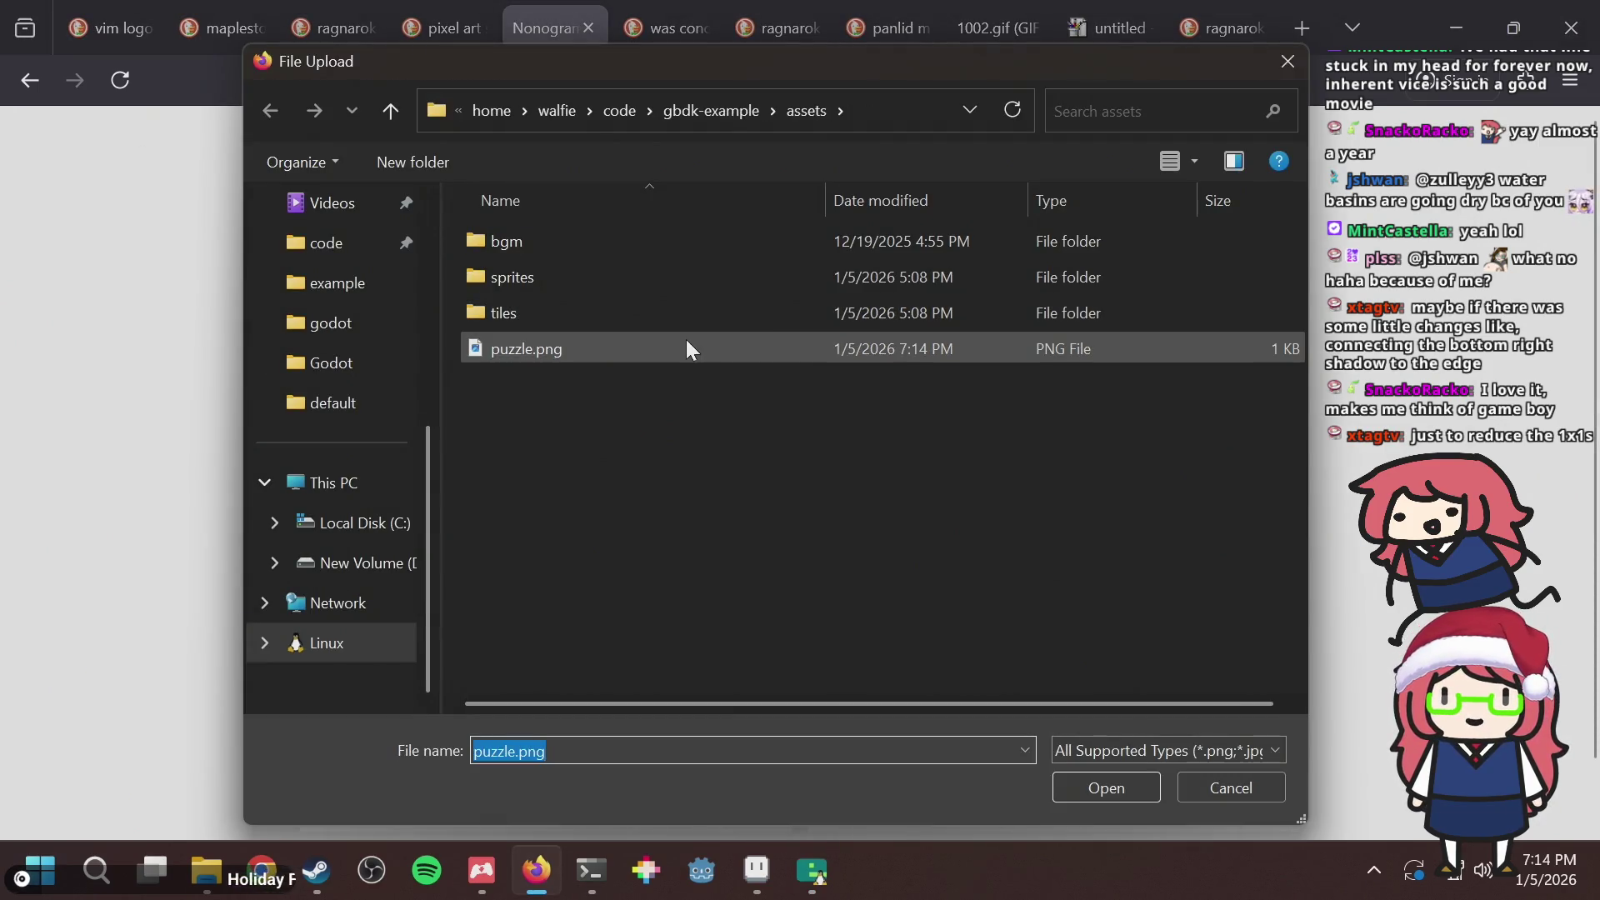
pyautogui.doubleClick(689, 345)
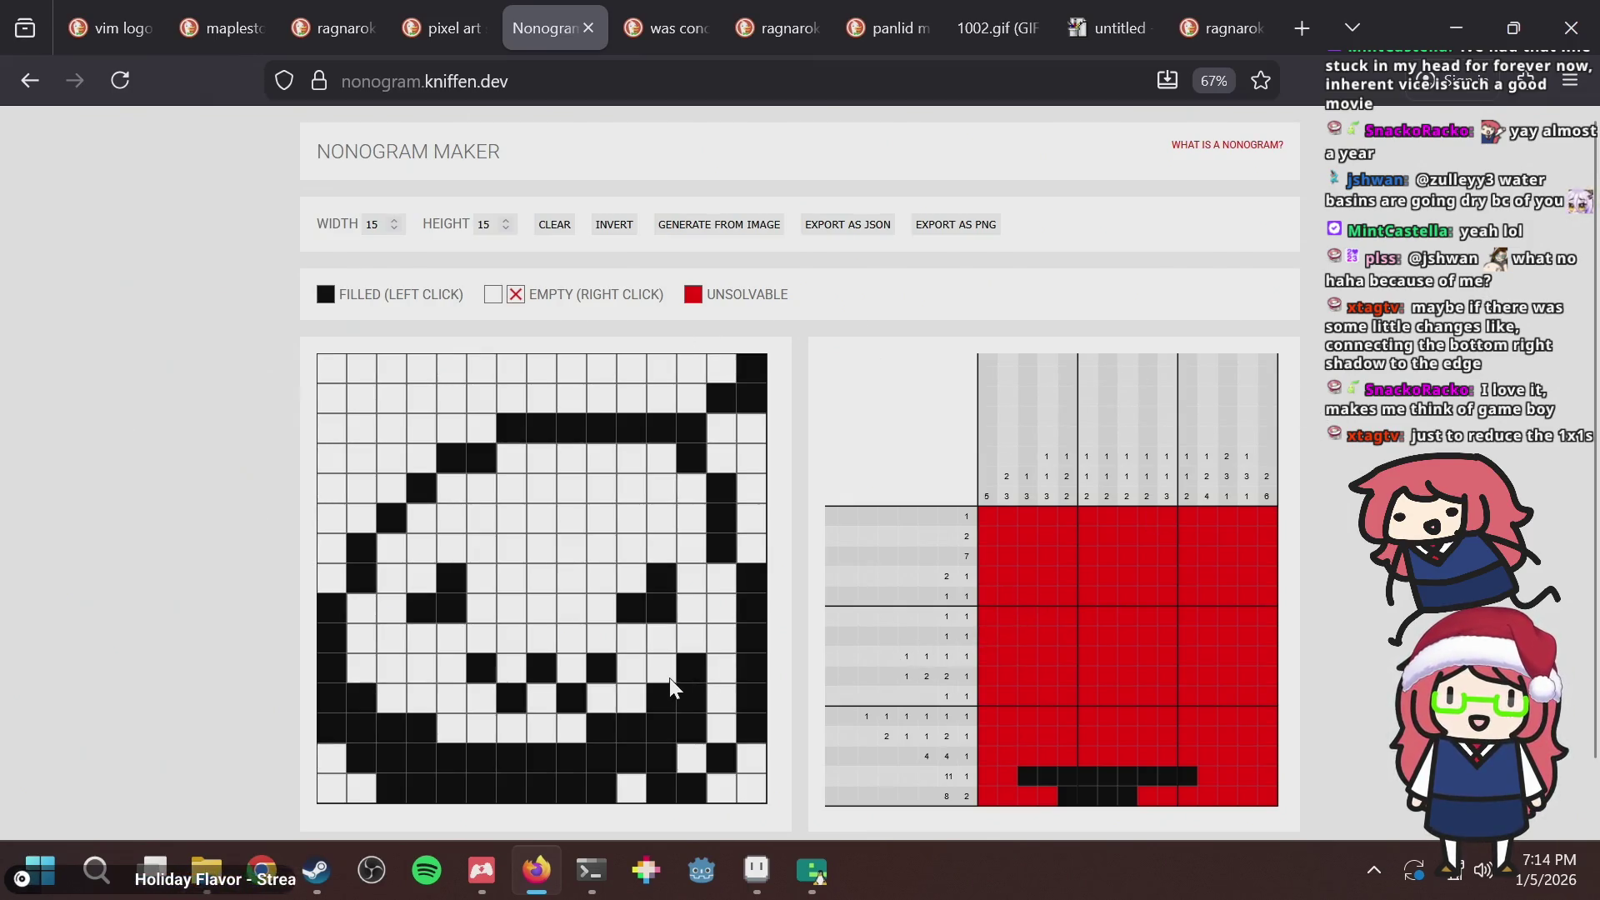
# Fill two cells in row 12 and the rightmost column, and reshape the top-right corner cells.
pyautogui.moveTo(659, 704); pyautogui.dragTo(692, 702)
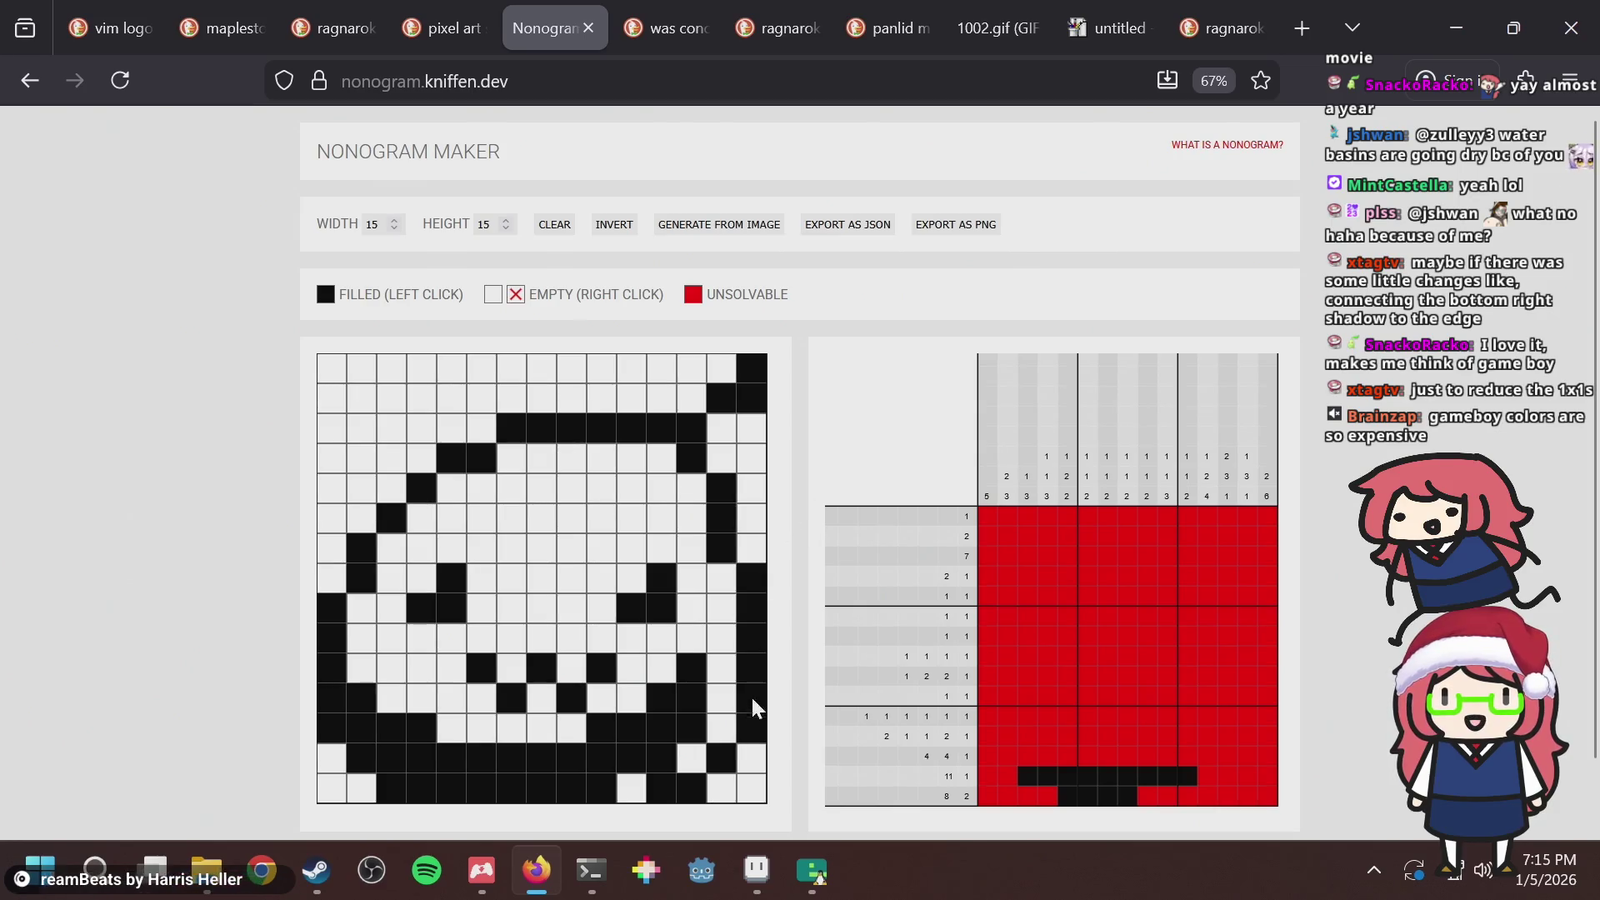
pyautogui.moveTo(756, 773); pyautogui.dragTo(746, 510)
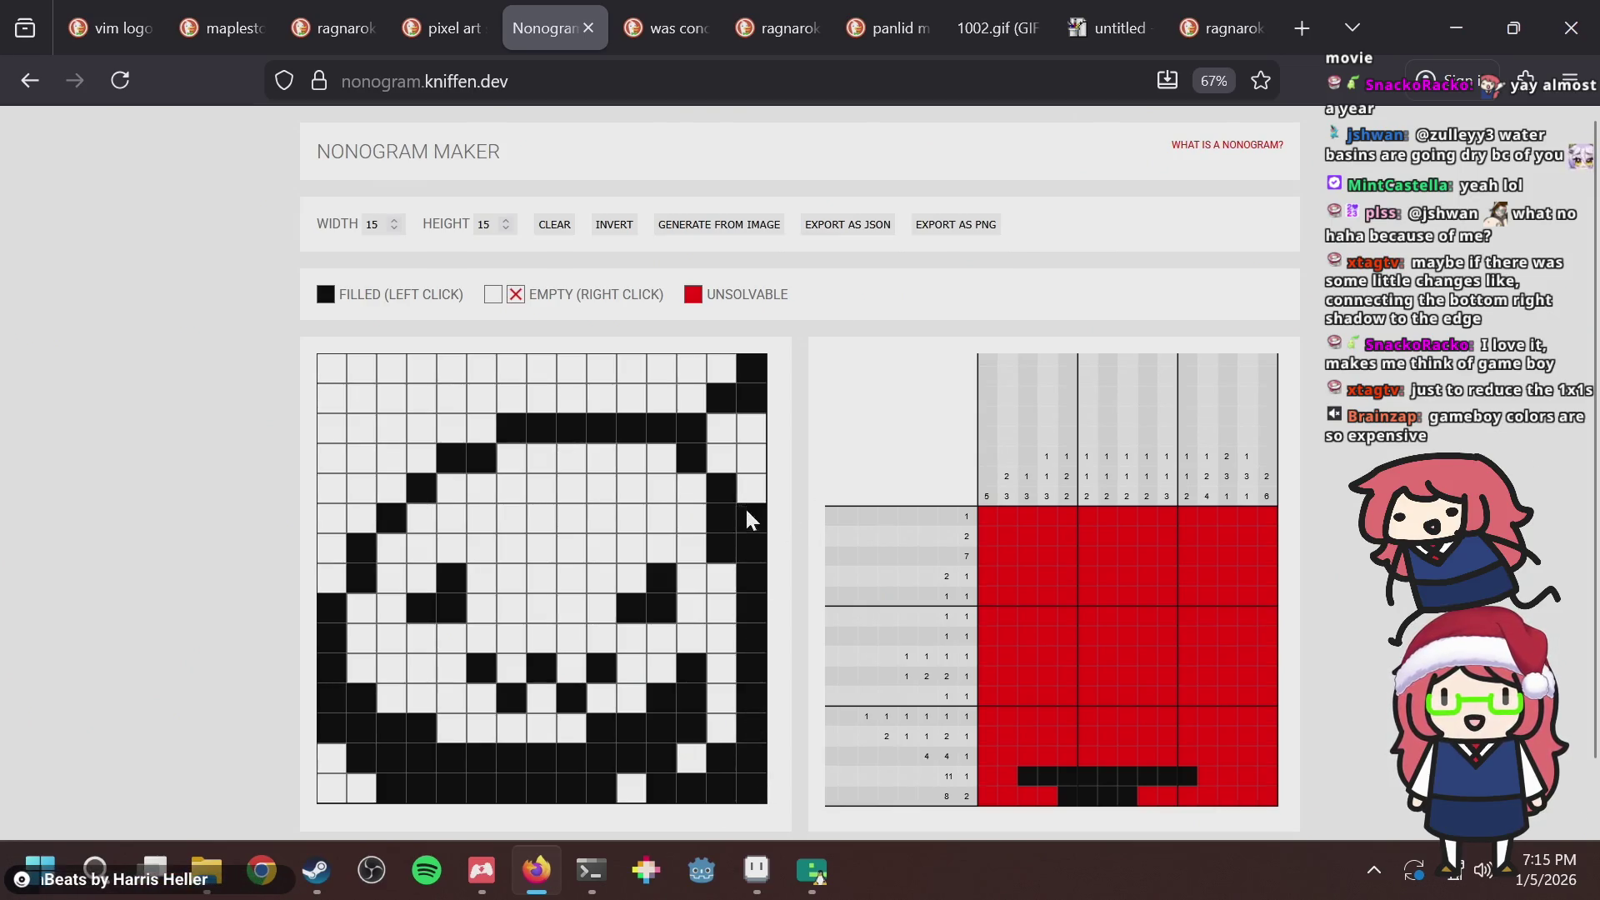
pyautogui.click(721, 397)
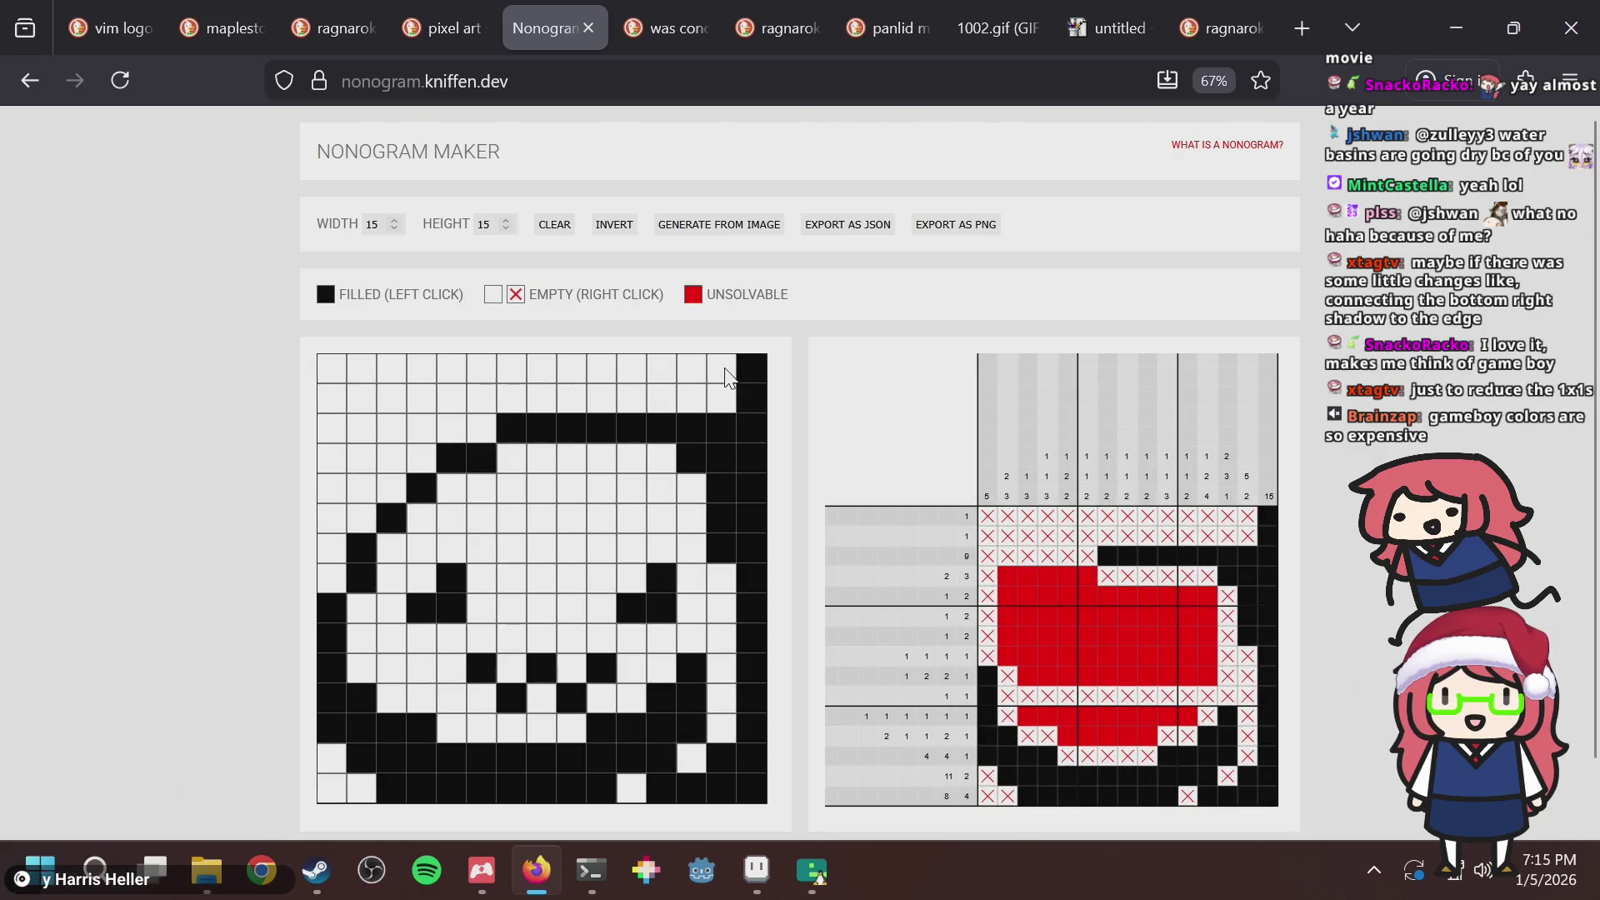
pyautogui.moveTo(721, 368); pyautogui.dragTo(693, 393)
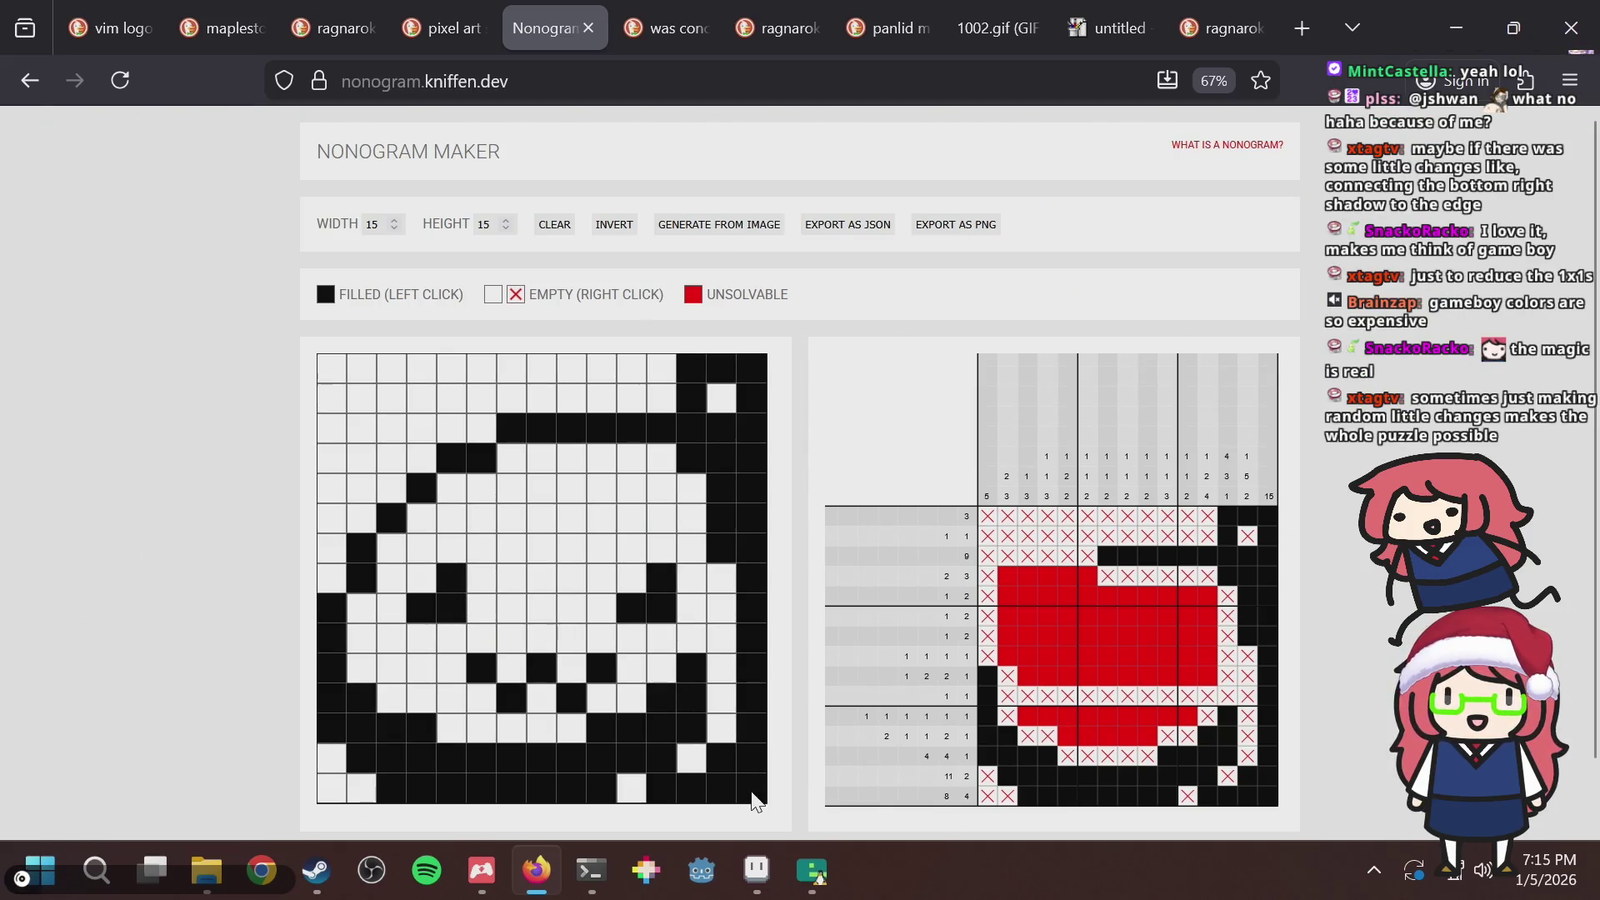
# Regenerate the puzzle from puzzle.png and fill the left column and top row black.
pyautogui.click(681, 225)
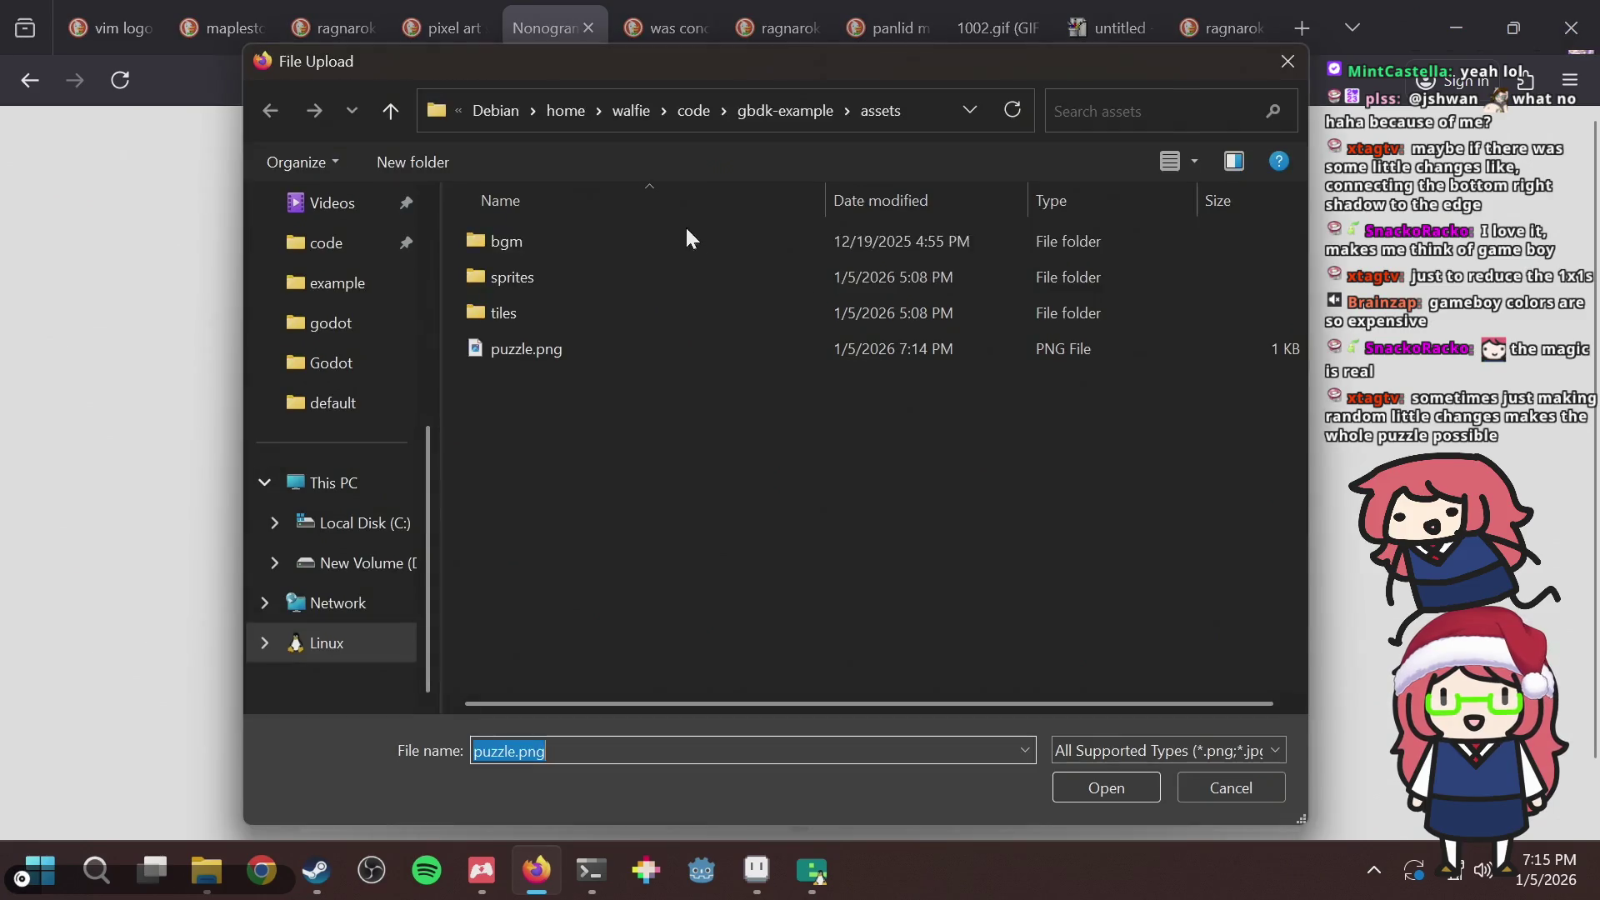
pyautogui.doubleClick(589, 358)
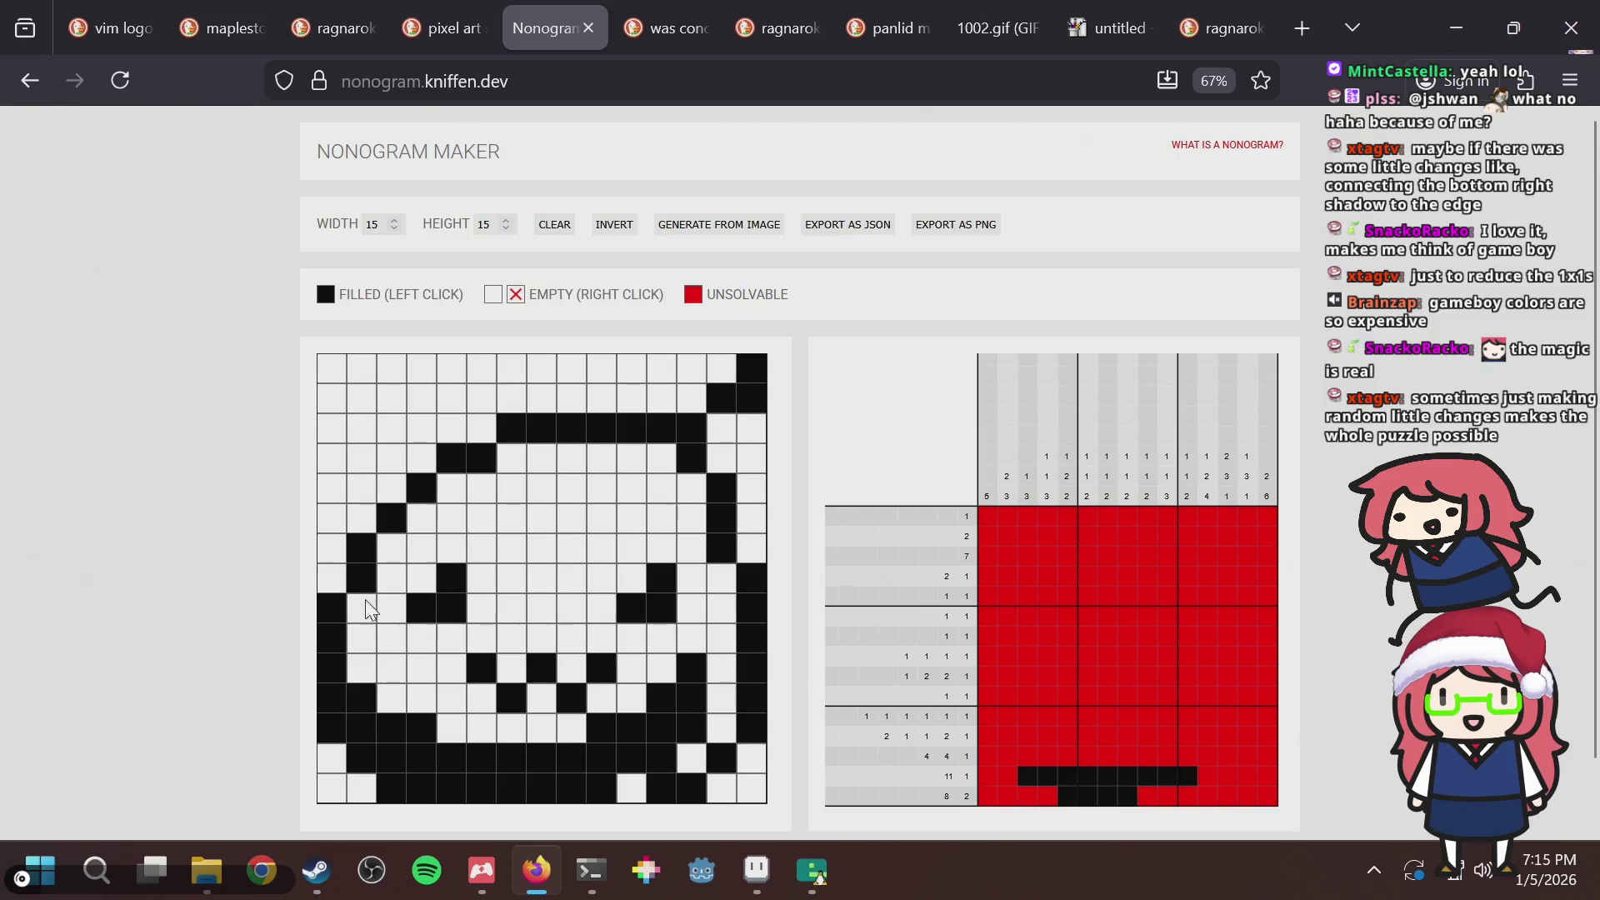
pyautogui.moveTo(331, 590)
pyautogui.mouseDown()
pyautogui.moveTo(328, 363)
pyautogui.moveTo(608, 364)
pyautogui.moveTo(633, 396)
pyautogui.moveTo(366, 421)
pyautogui.moveTo(475, 427)
pyautogui.moveTo(377, 456)
pyautogui.mouseUp()
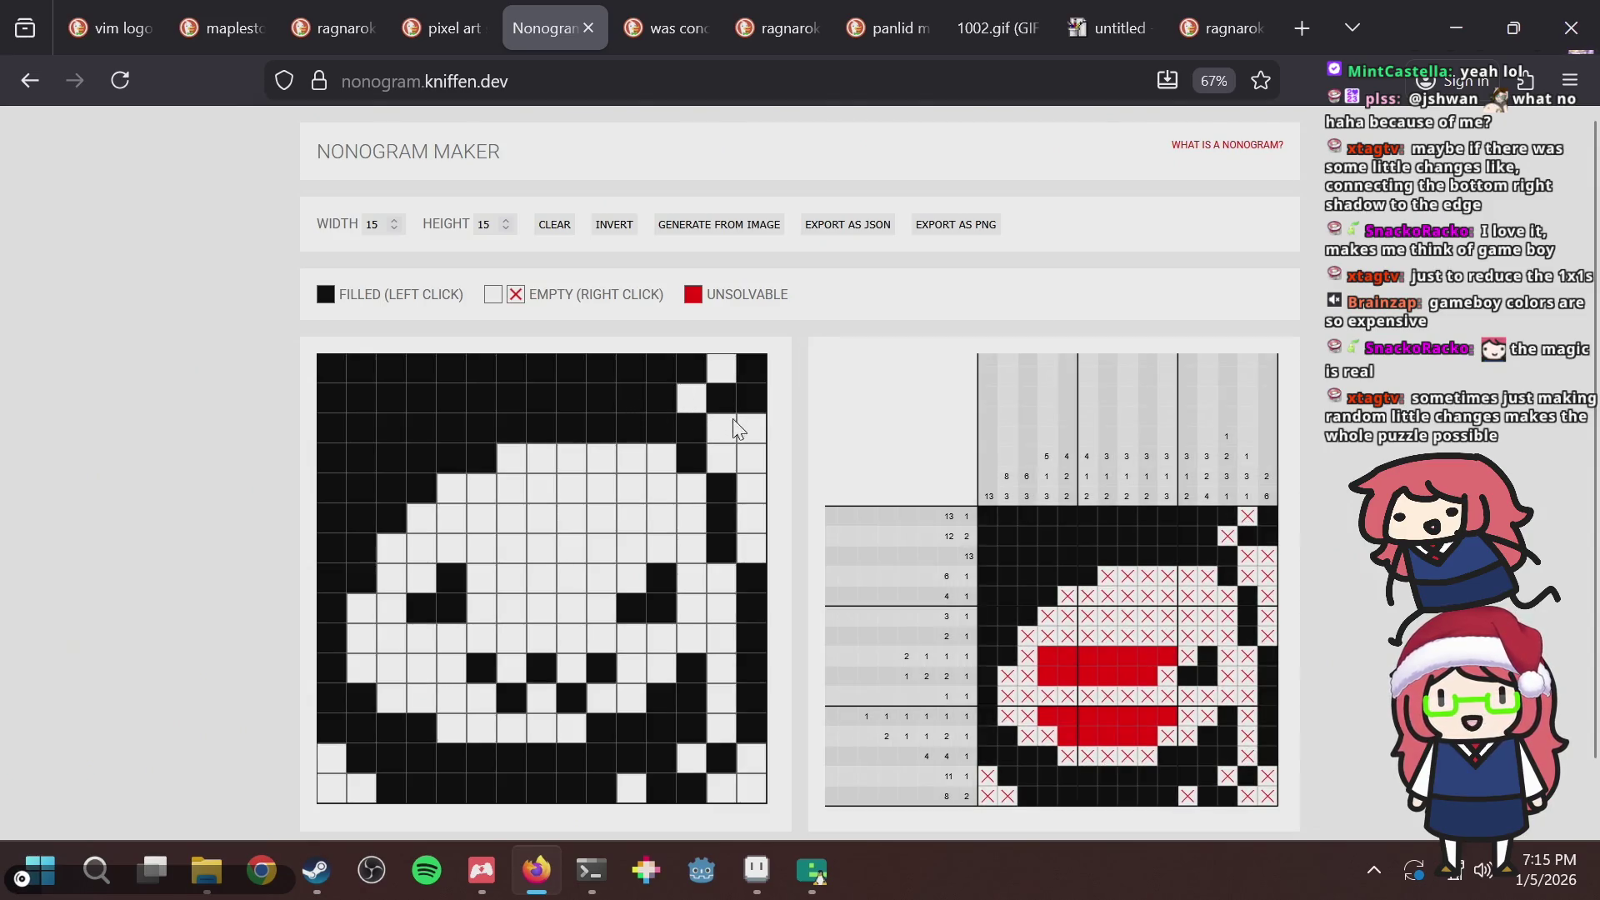
# Fill the bottom-left and bottom-right corner cells and more cells in the right two columns.
pyautogui.moveTo(746, 430); pyautogui.dragTo(750, 459)
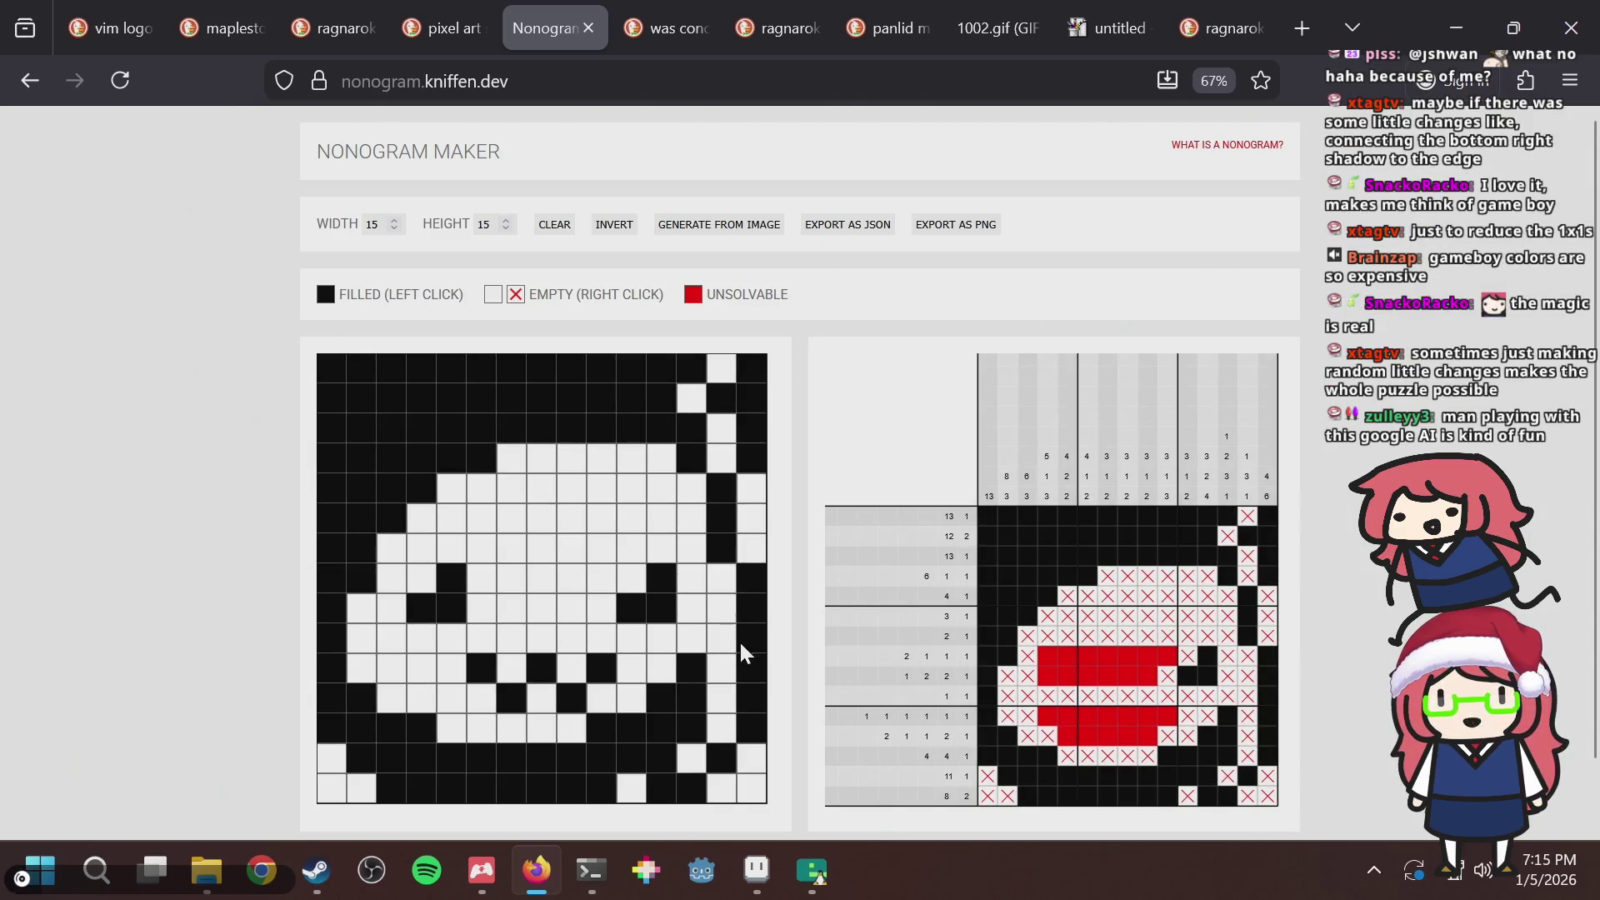
pyautogui.click(753, 797)
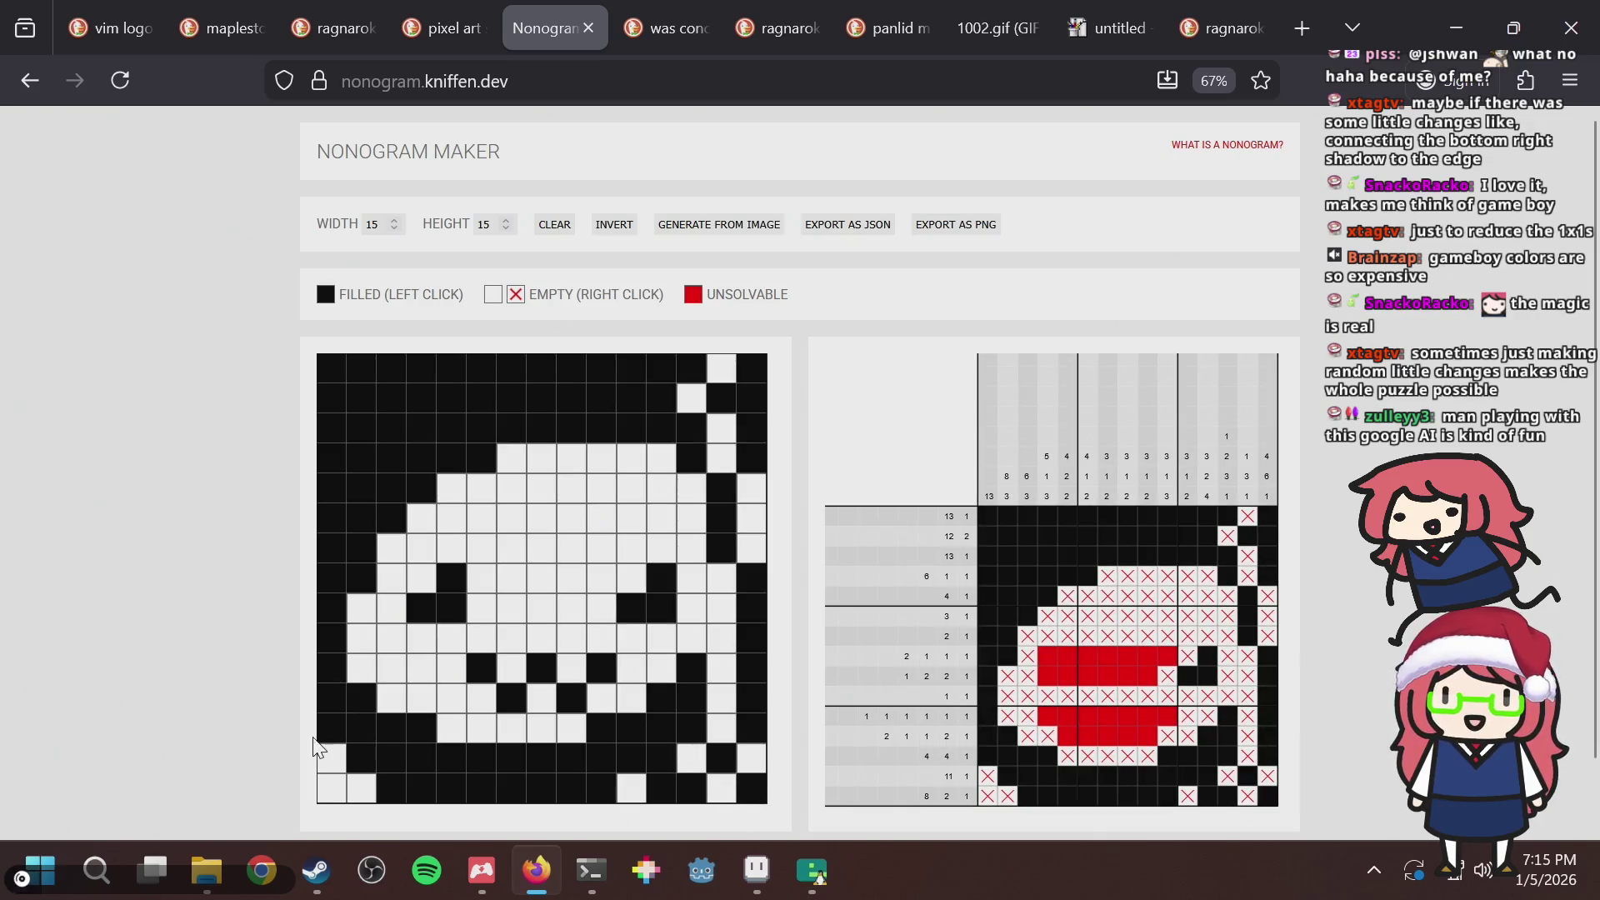
pyautogui.click(334, 789)
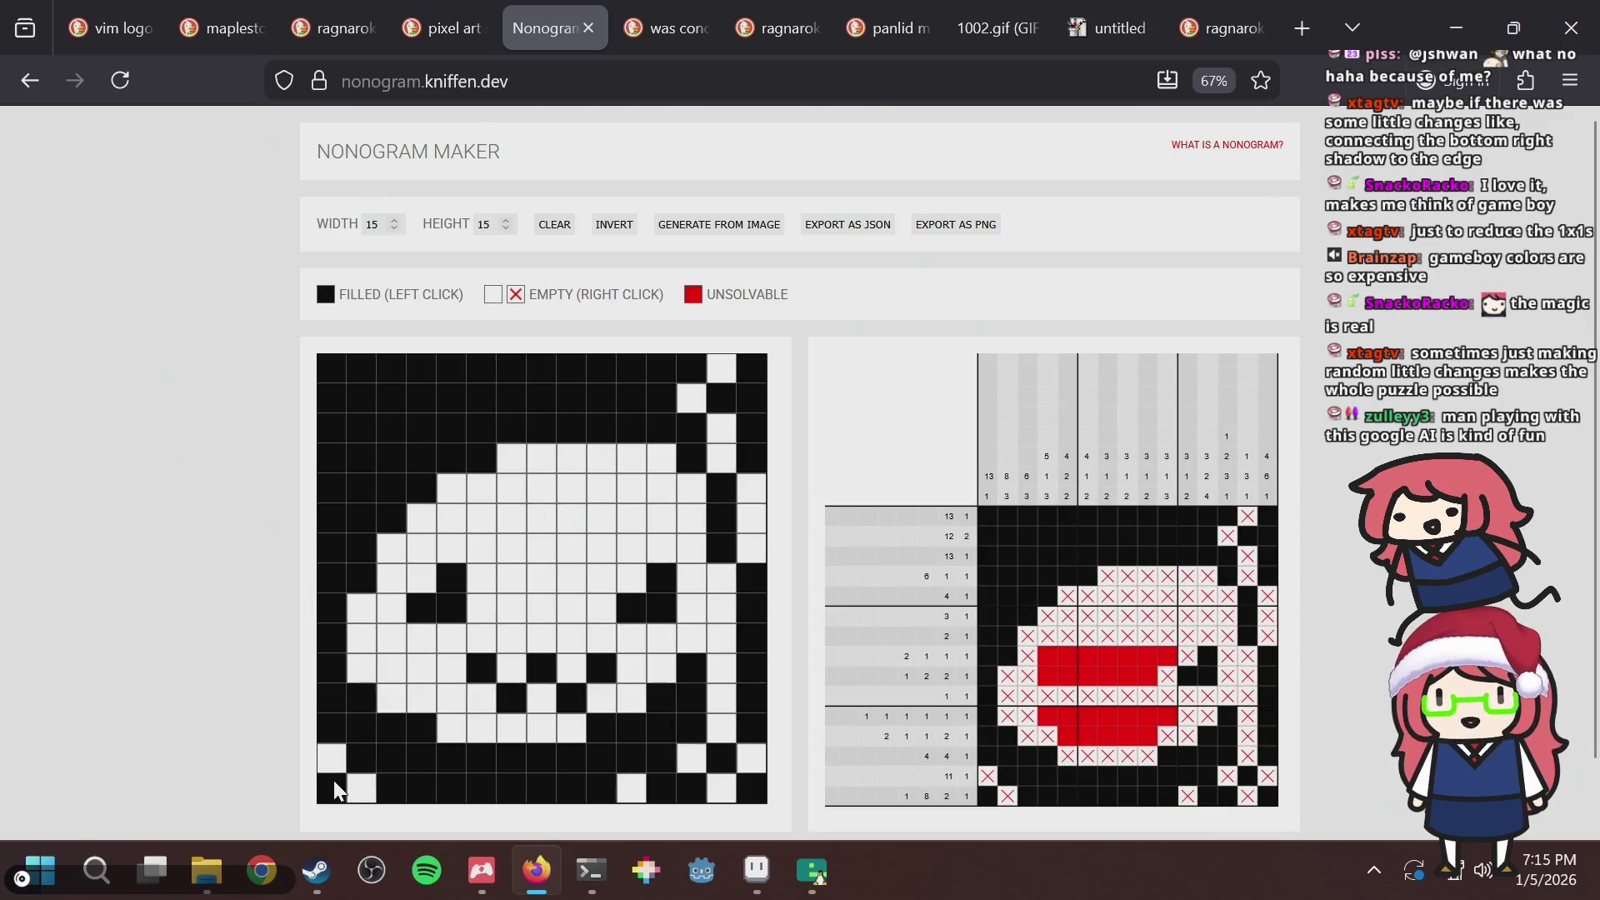
pyautogui.click(333, 788)
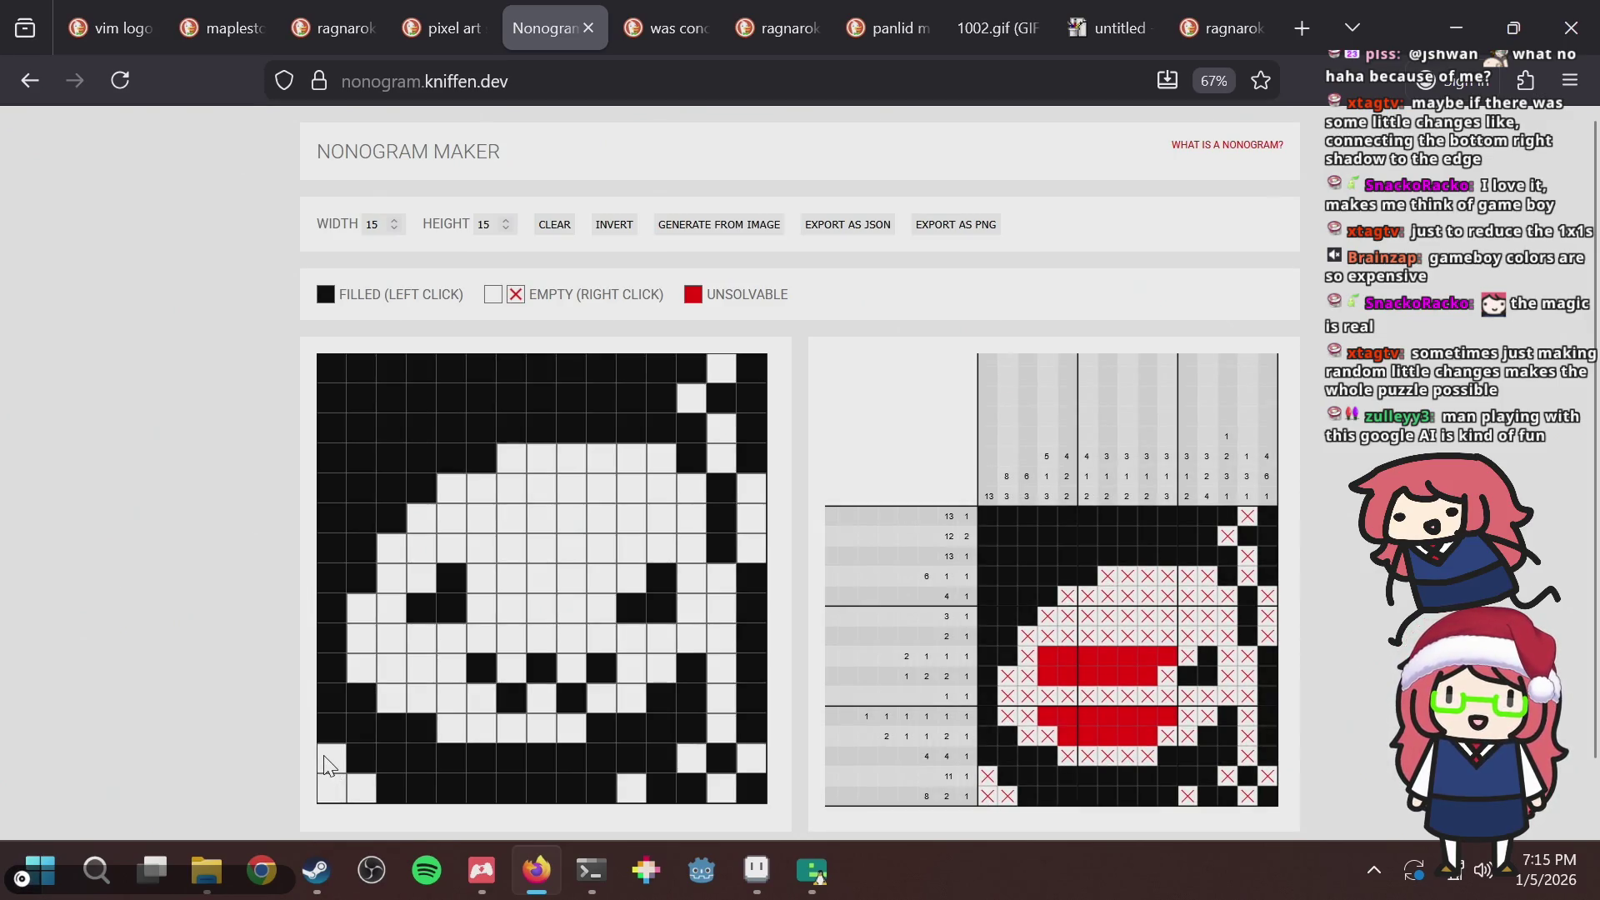
pyautogui.moveTo(327, 765)
pyautogui.mouseDown()
pyautogui.moveTo(332, 792)
pyautogui.moveTo(362, 791)
pyautogui.mouseUp()
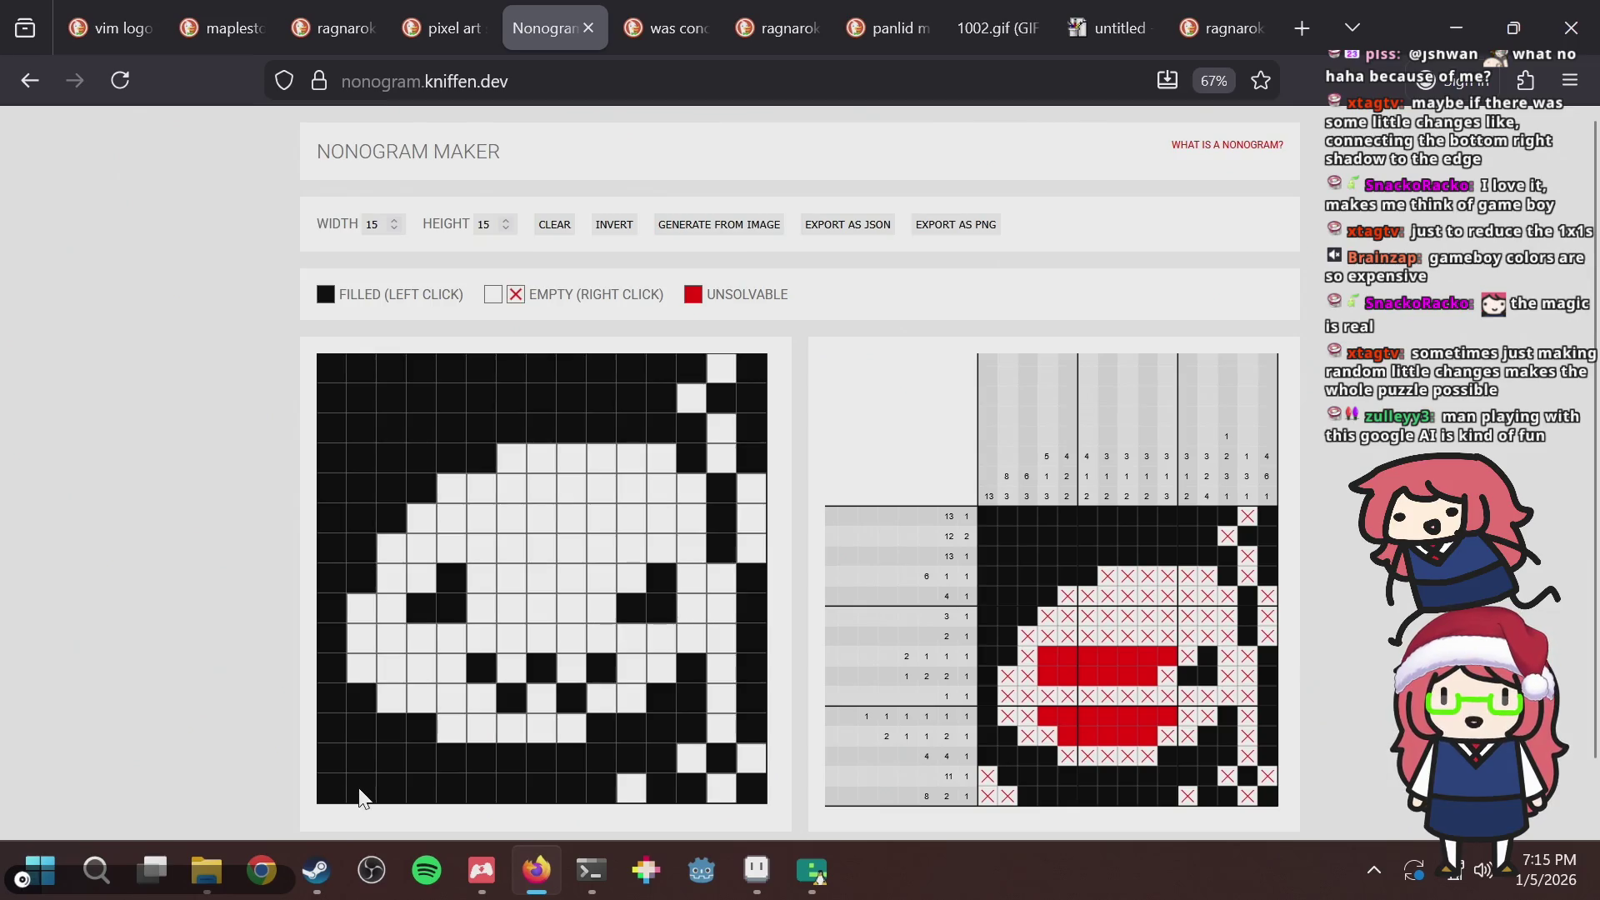
pyautogui.click(730, 788)
pyautogui.click(748, 760)
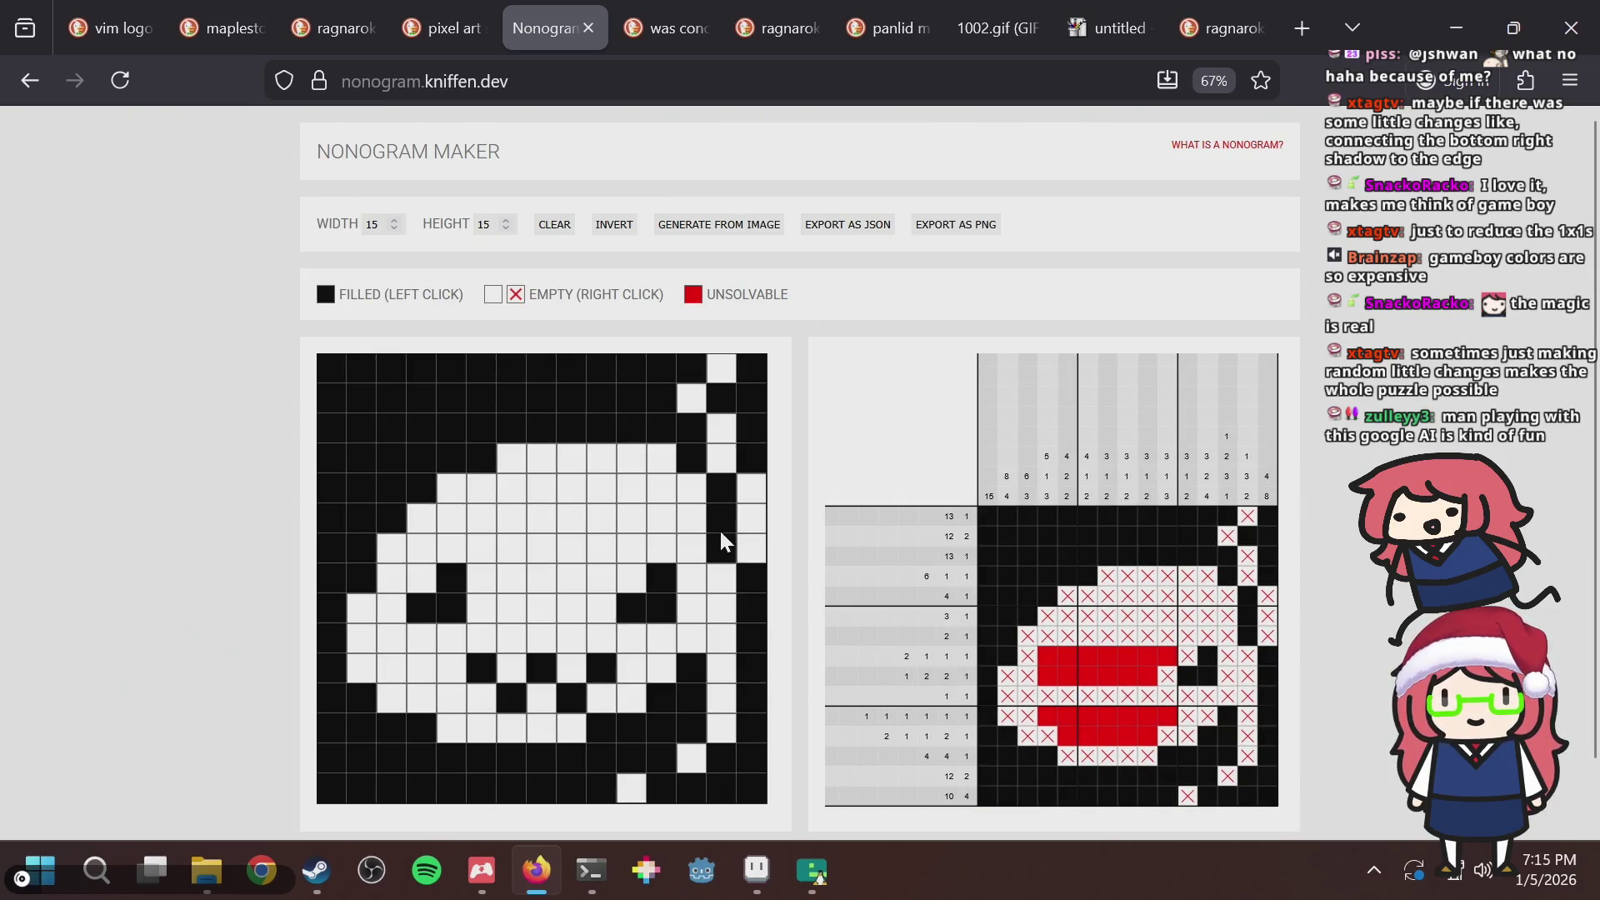
pyautogui.moveTo(757, 552)
pyautogui.mouseDown()
pyautogui.moveTo(751, 491)
pyautogui.moveTo(717, 425)
pyautogui.mouseUp()
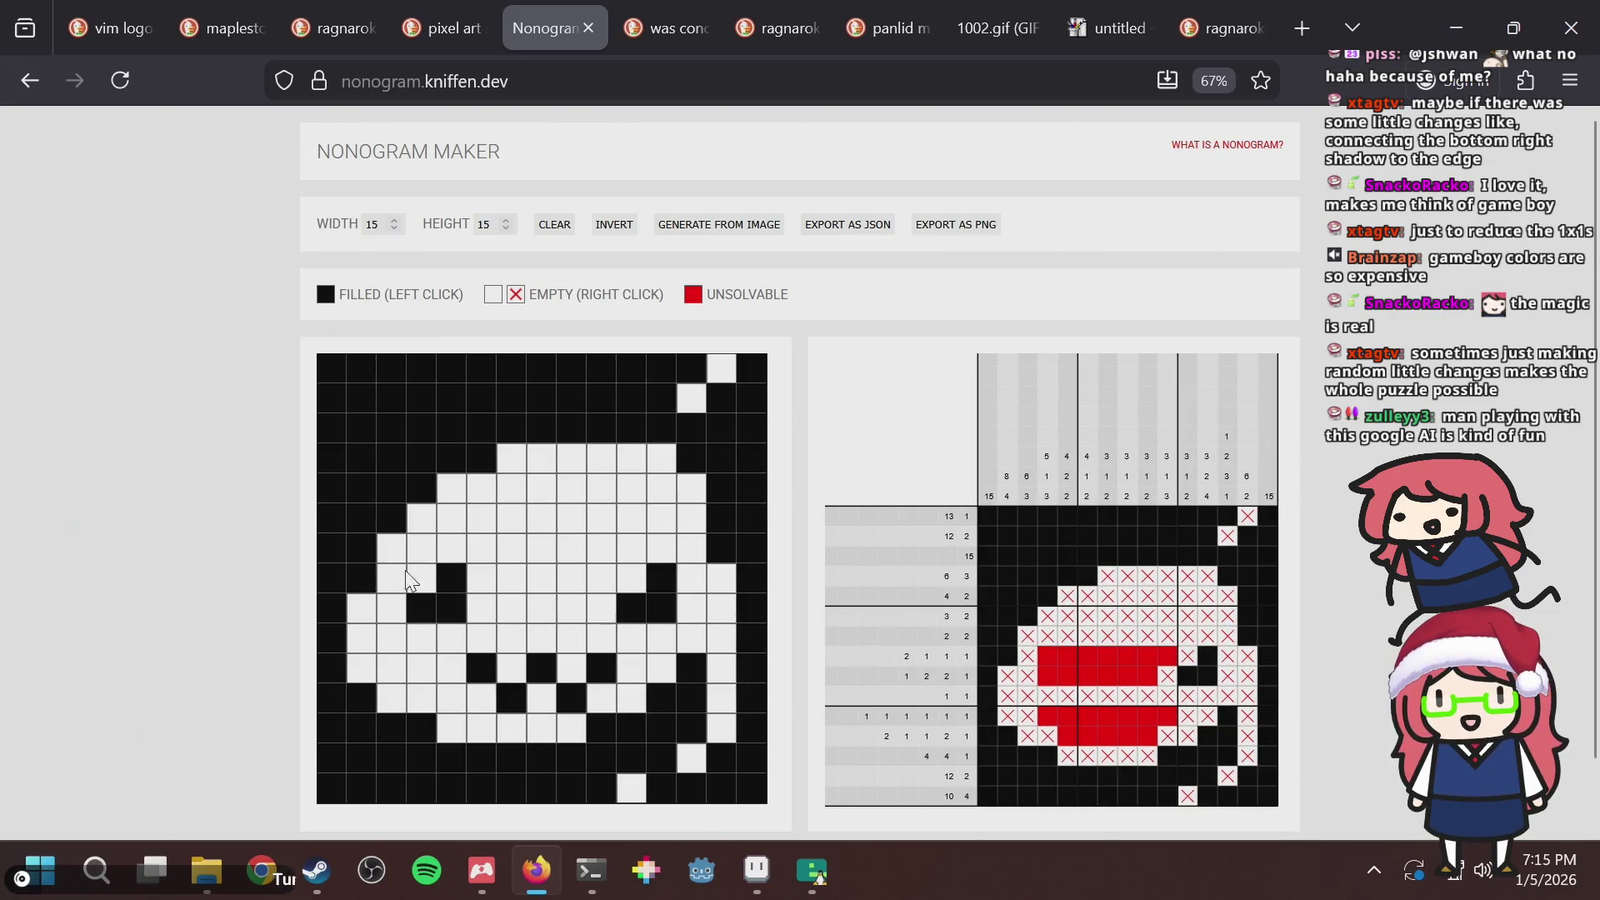
# Fill row 8 at columns 4 and 11 to complete the eyes, leaving no red cells.
pyautogui.click(419, 575)
pyautogui.click(641, 583)
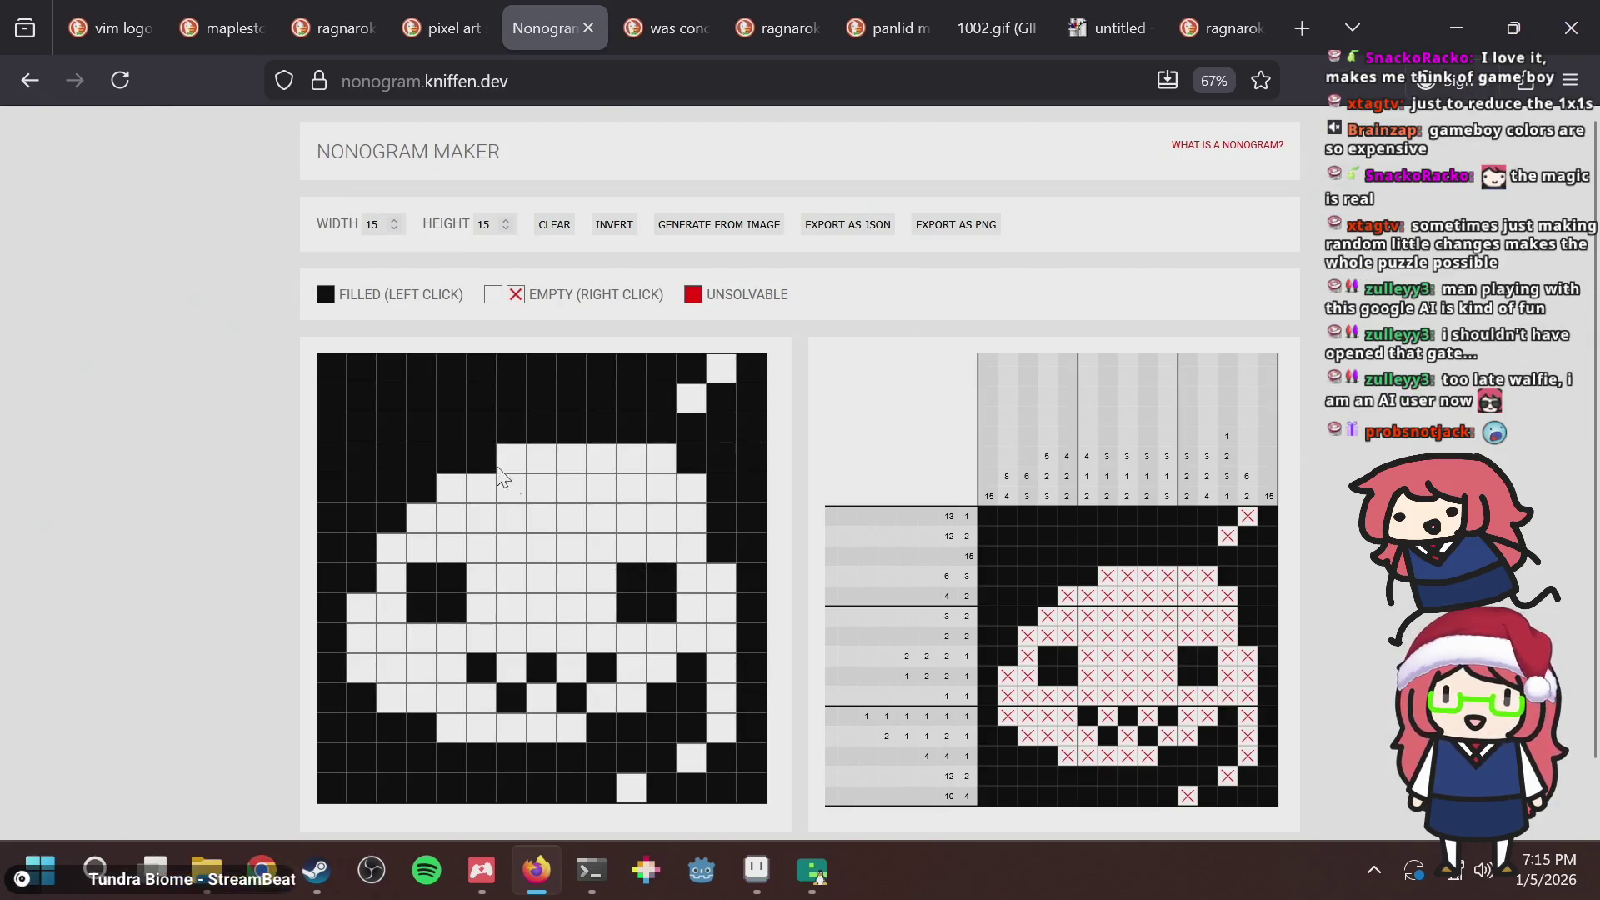
pyautogui.hotkey('alt', 'Tab')
# In puzzle.aseprite, sample the dark green and paint the sprite's left column and top pixels.
pyautogui.hotkey('alt', 'Tab')
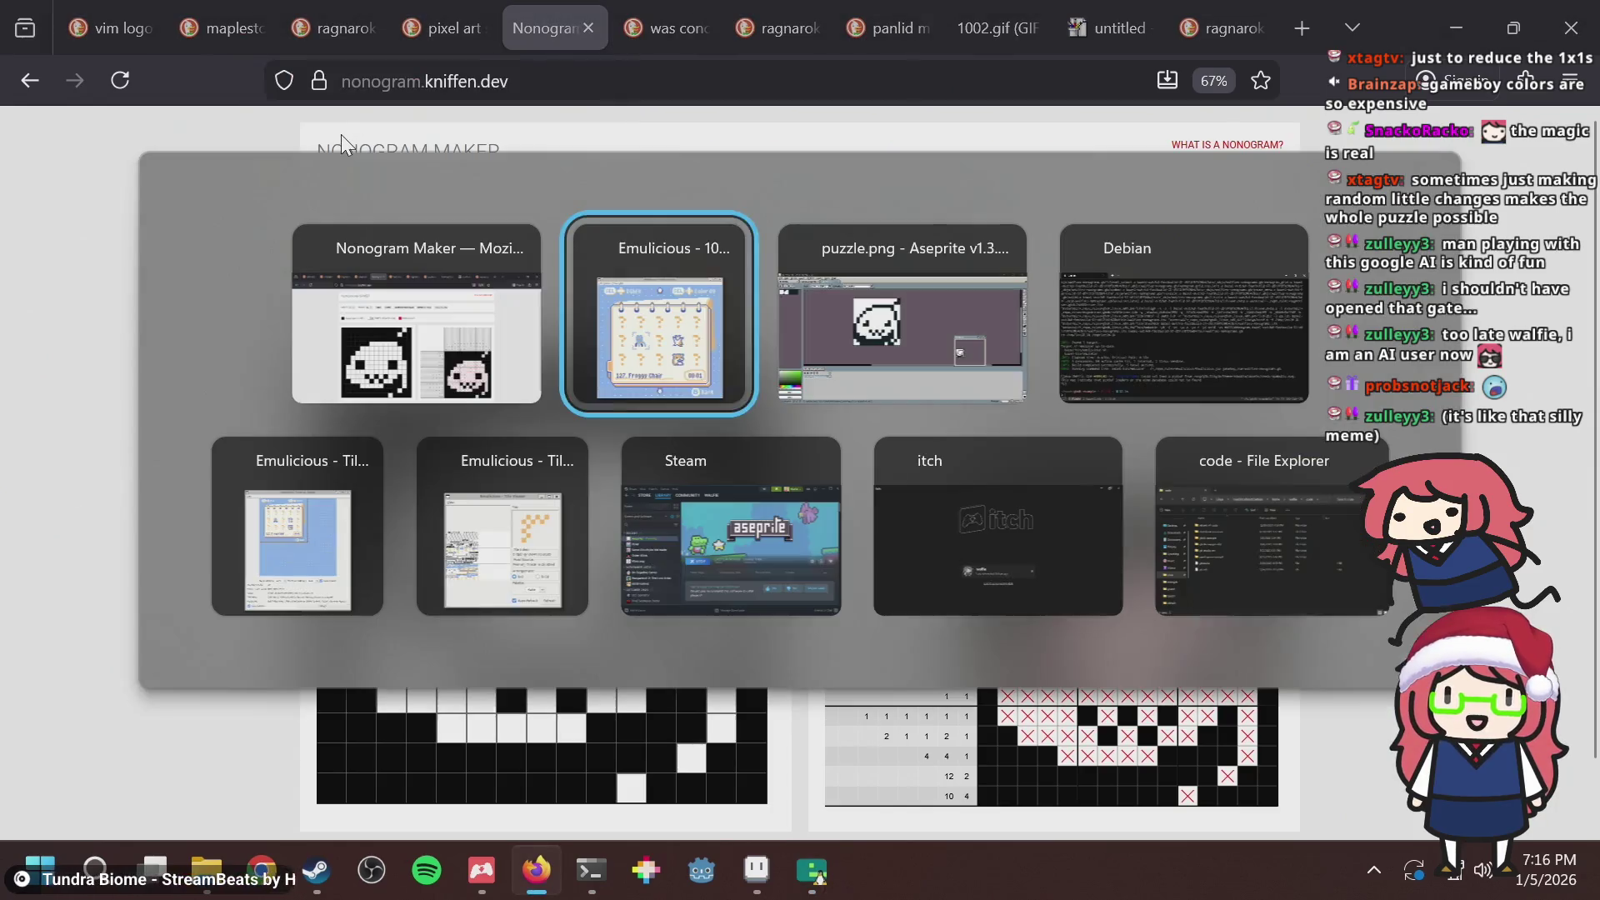
pyautogui.hotkey('alt', 'Tab')
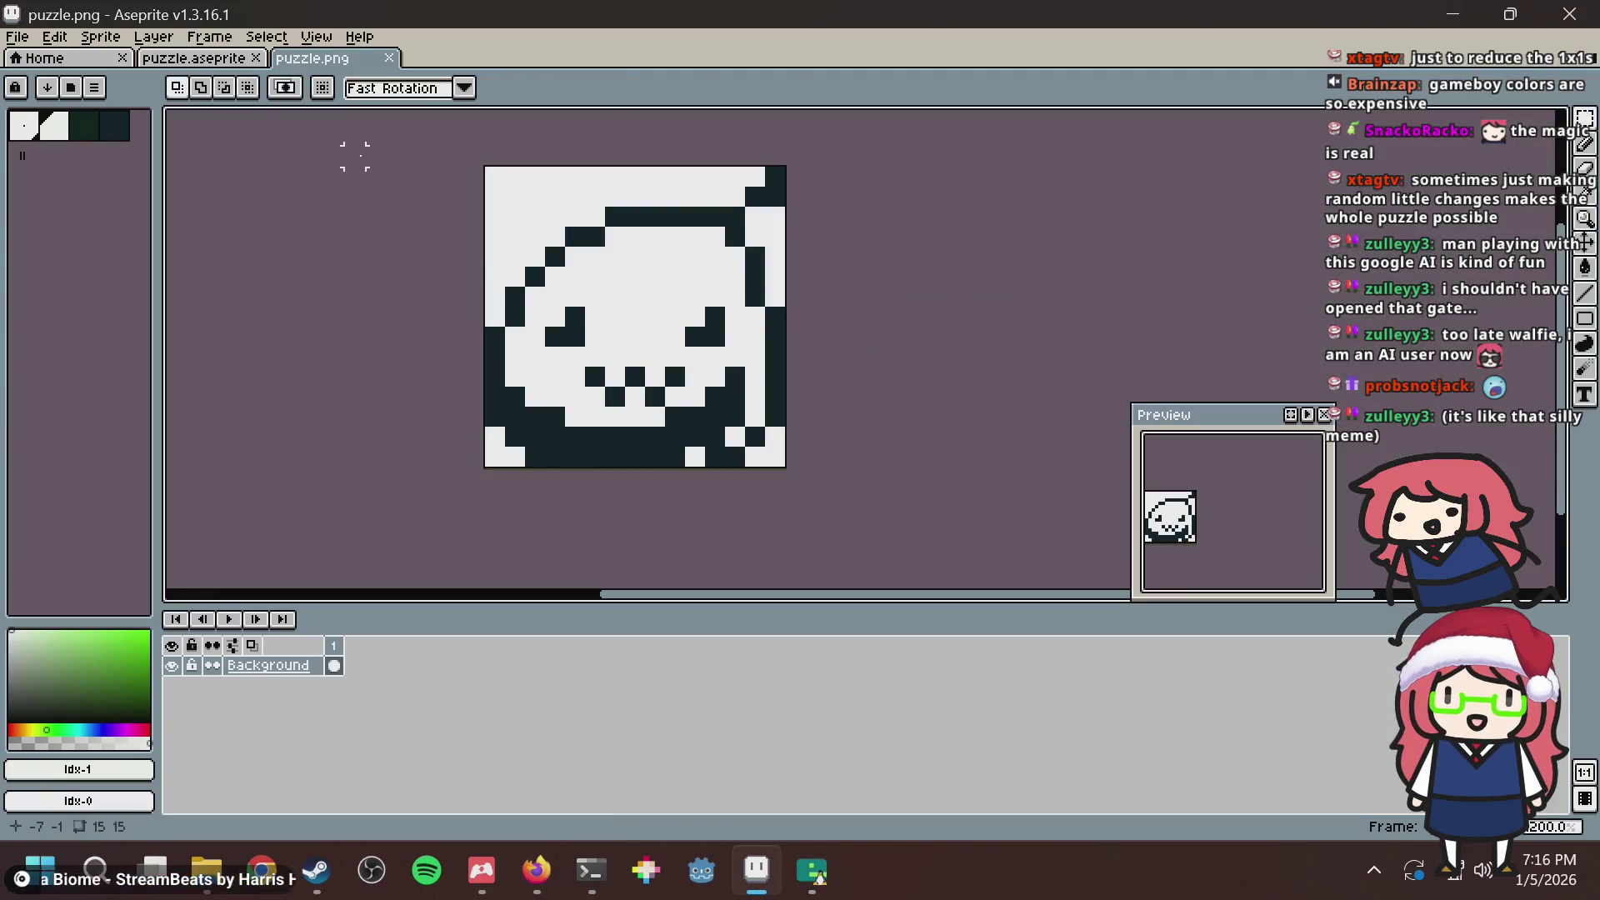
pyautogui.click(212, 60)
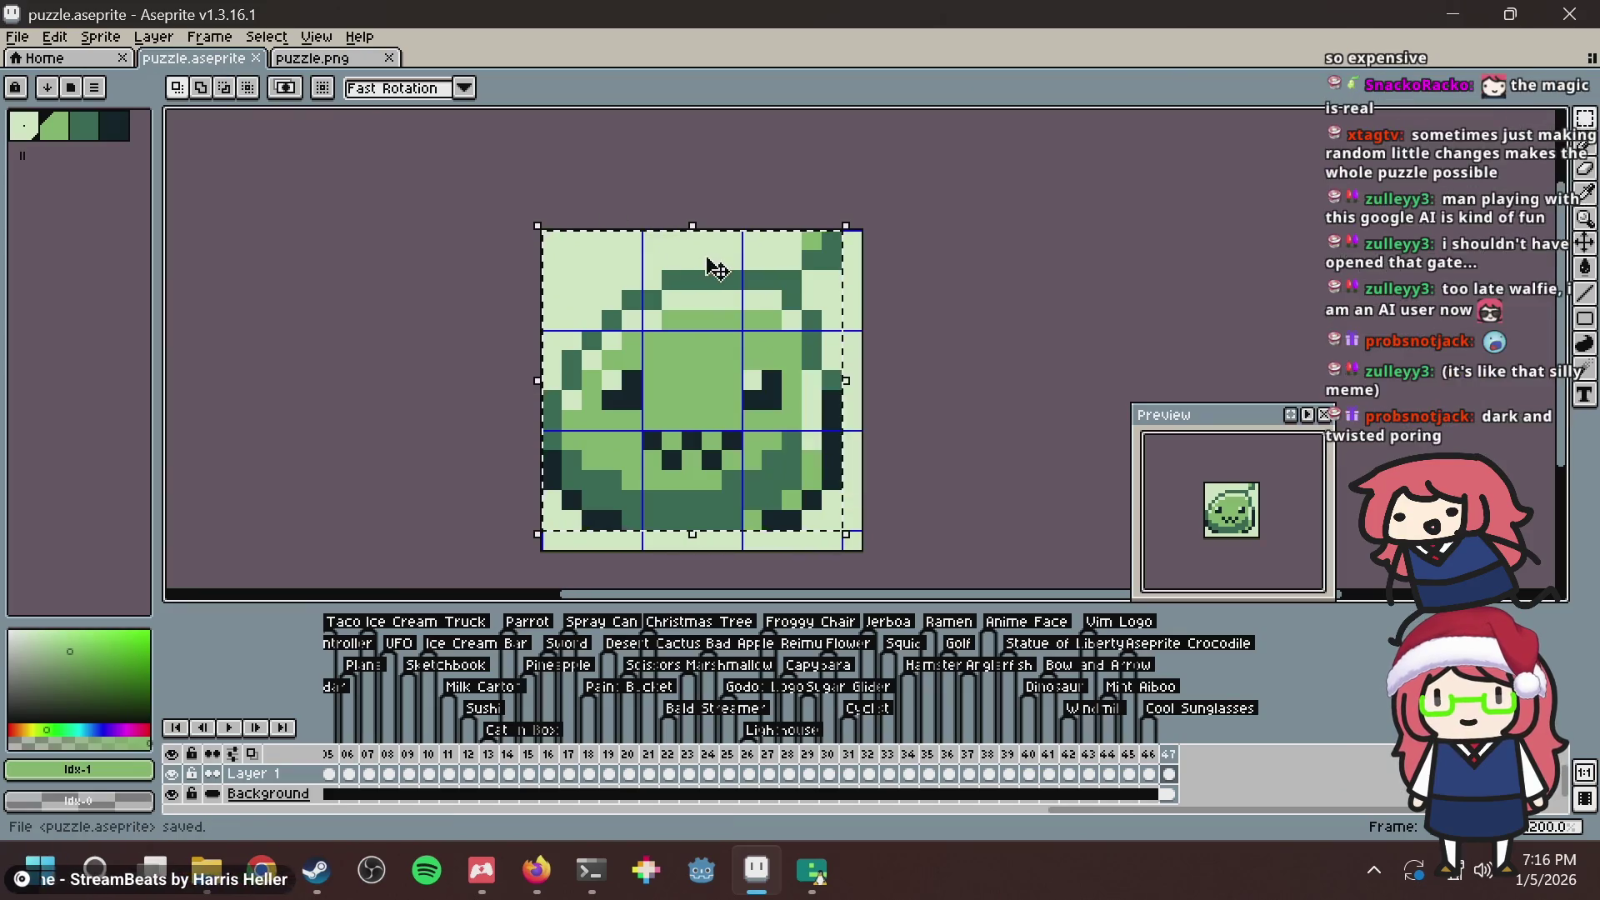
pyautogui.hotkey('ctrl', 'd')
pyautogui.press('i')
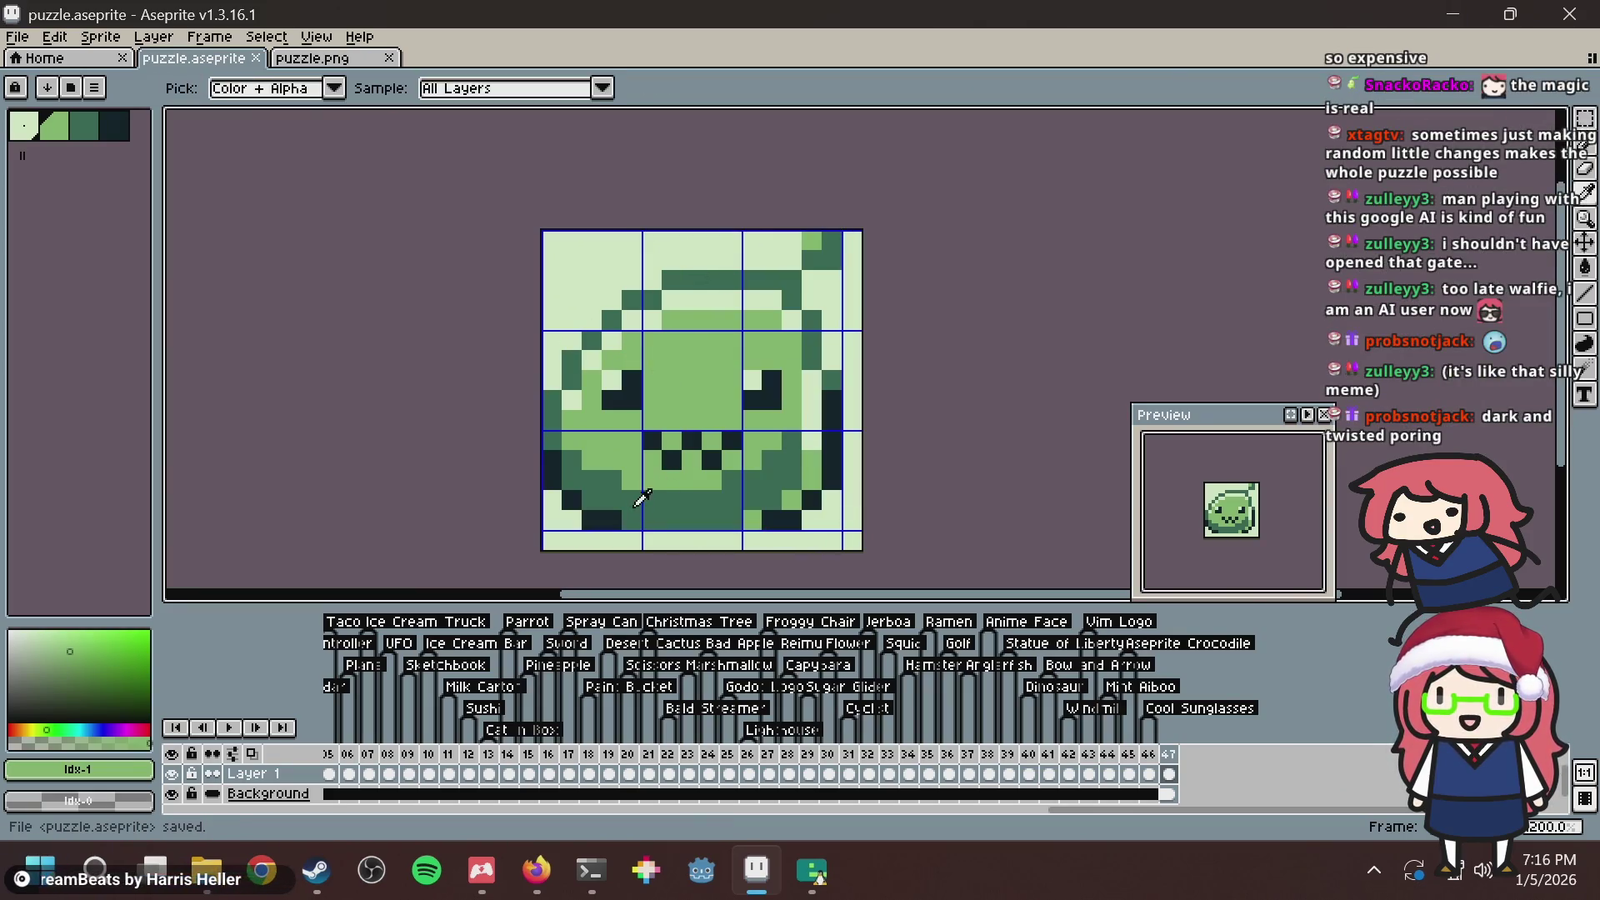
pyautogui.click(640, 497)
pyautogui.moveTo(551, 342)
pyautogui.mouseDown()
pyautogui.moveTo(550, 240)
pyautogui.moveTo(571, 317)
pyautogui.moveTo(571, 239)
pyautogui.moveTo(591, 296)
pyautogui.moveTo(591, 237)
pyautogui.moveTo(611, 275)
pyautogui.moveTo(609, 236)
pyautogui.moveTo(787, 238)
pyautogui.mouseUp()
pyautogui.click(632, 258)
pyautogui.click(633, 240)
# View the whole tile, undo a stray top-right pixel change, and save the slime tile.
pyautogui.scroll(3, 765, 241)
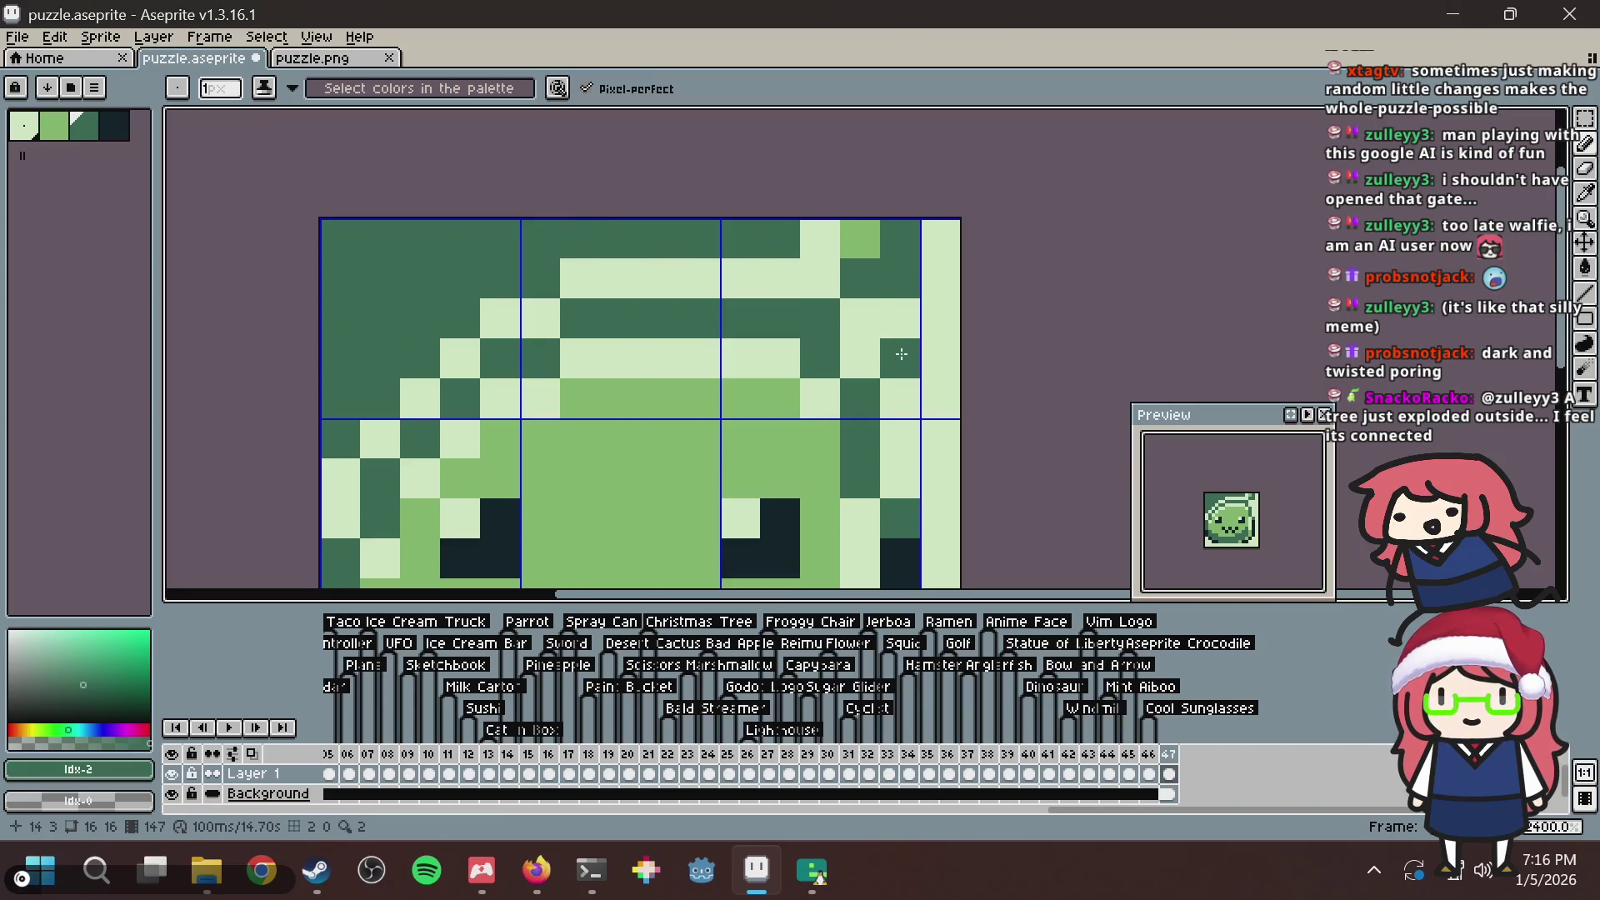
pyautogui.scroll(-6, 908, 364)
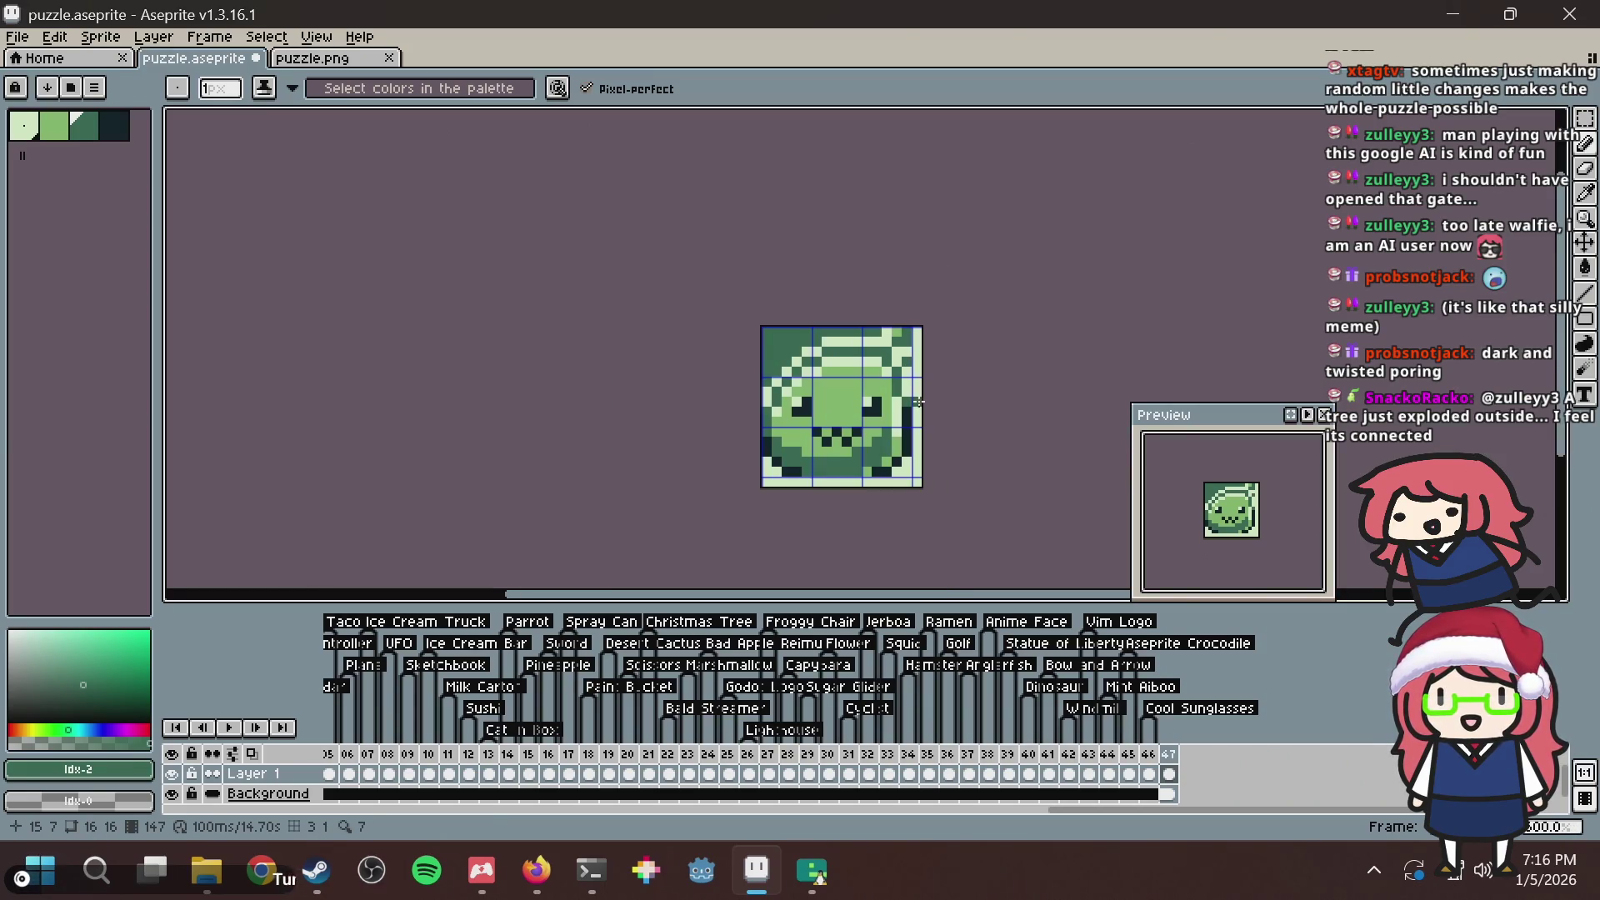
pyautogui.scroll(1, 916, 333)
pyautogui.scroll(2, 714, 388)
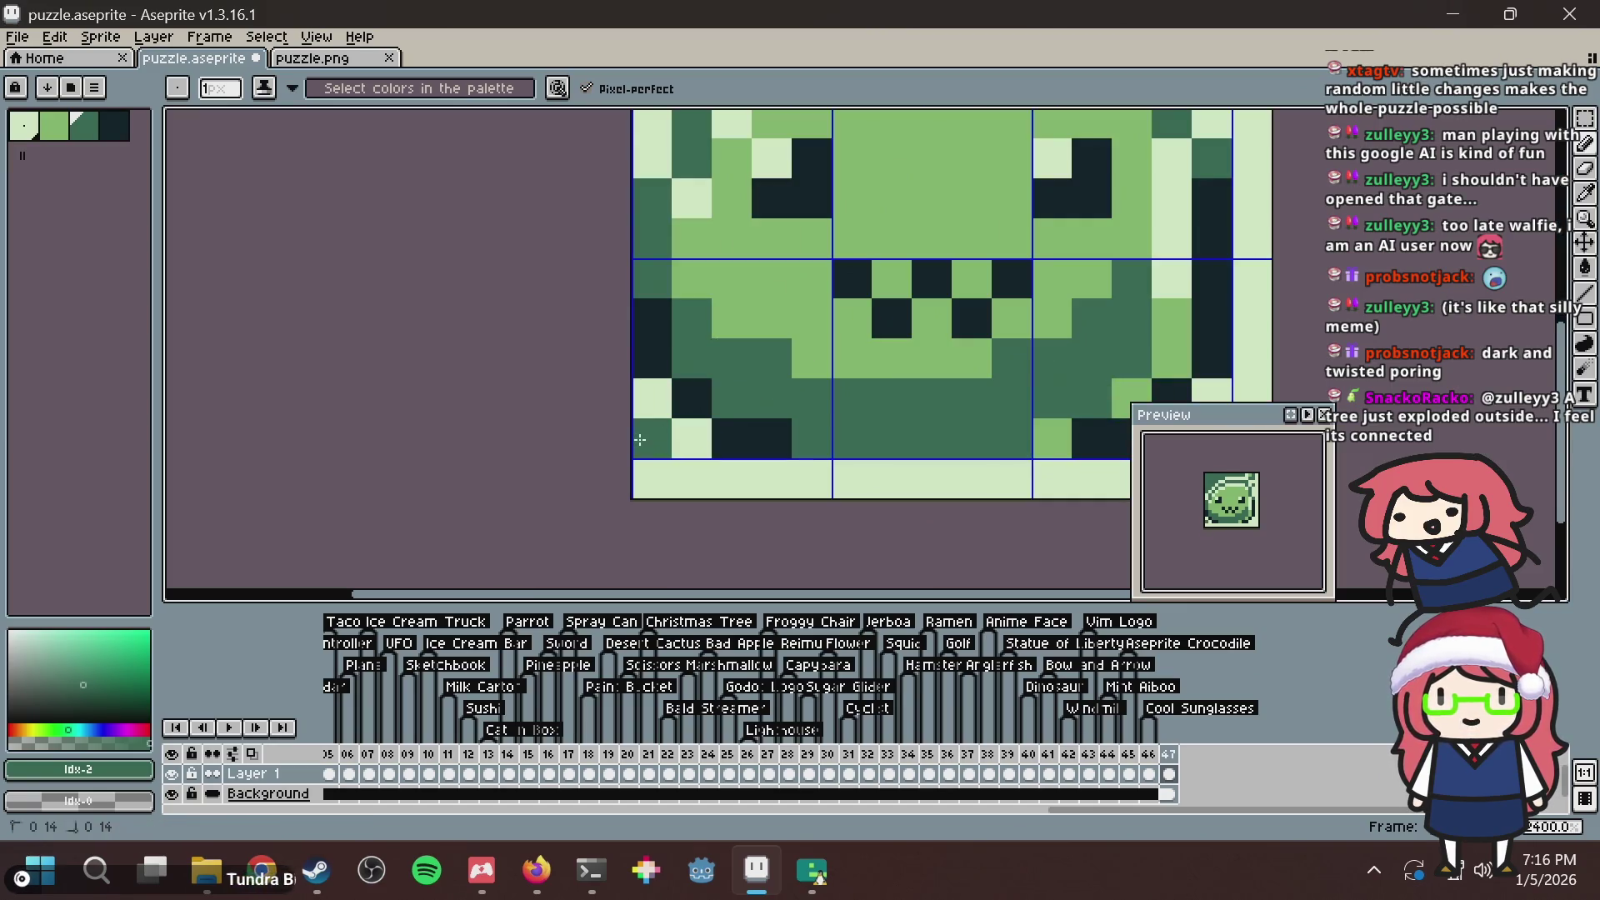
pyautogui.scroll(1, 572, 357)
pyautogui.scroll(-2, 572, 358)
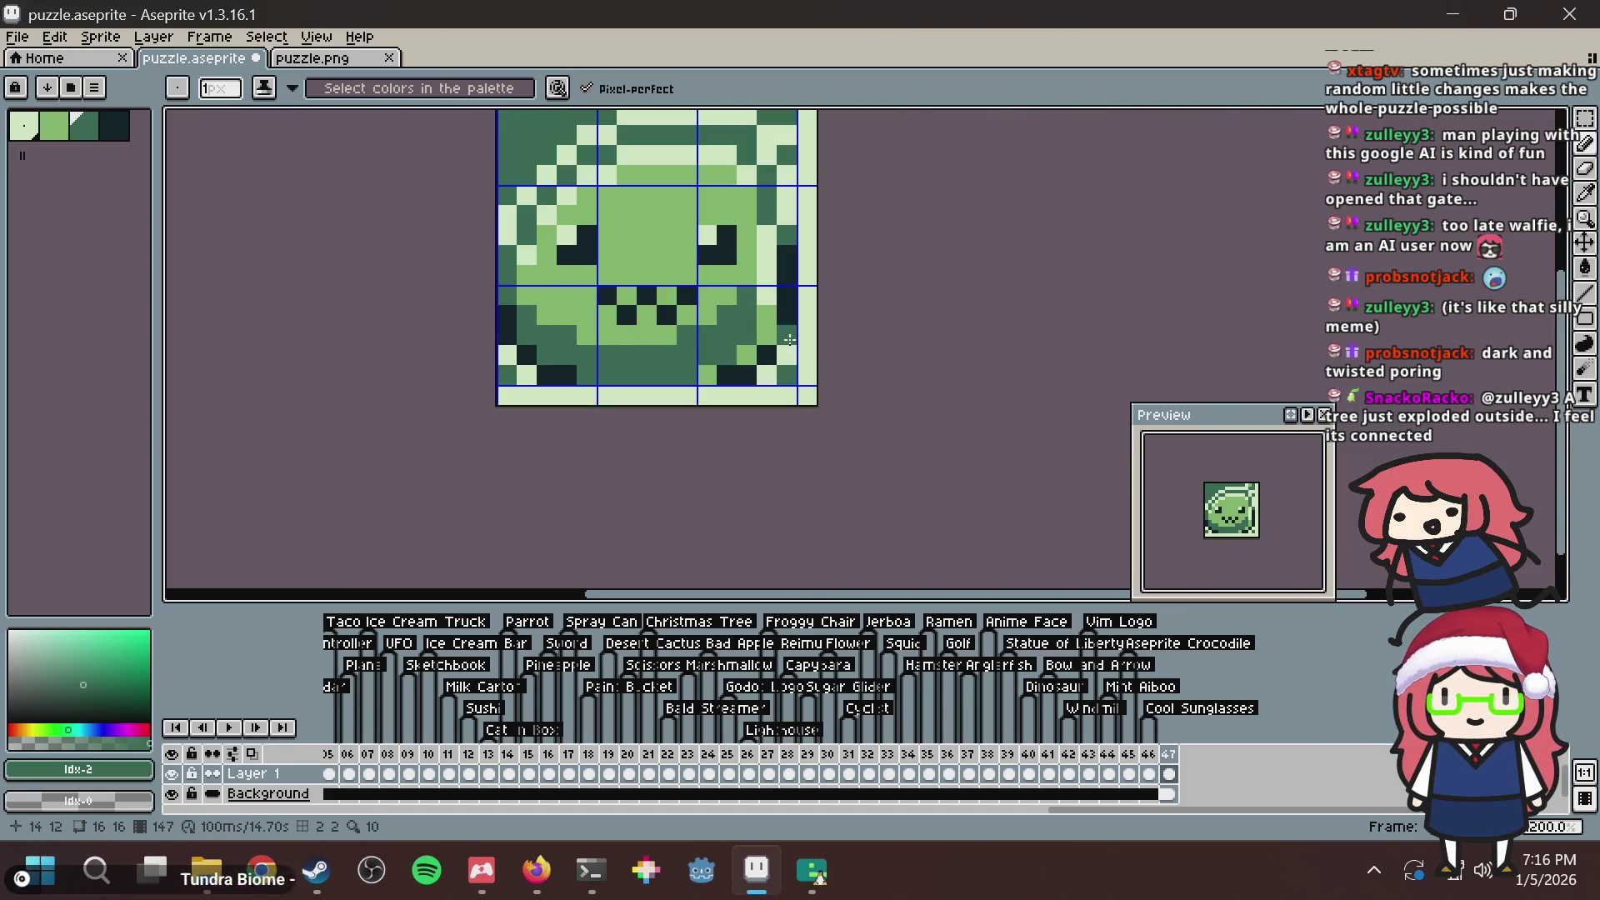
pyautogui.scroll(-3, 992, 316)
pyautogui.press('v')
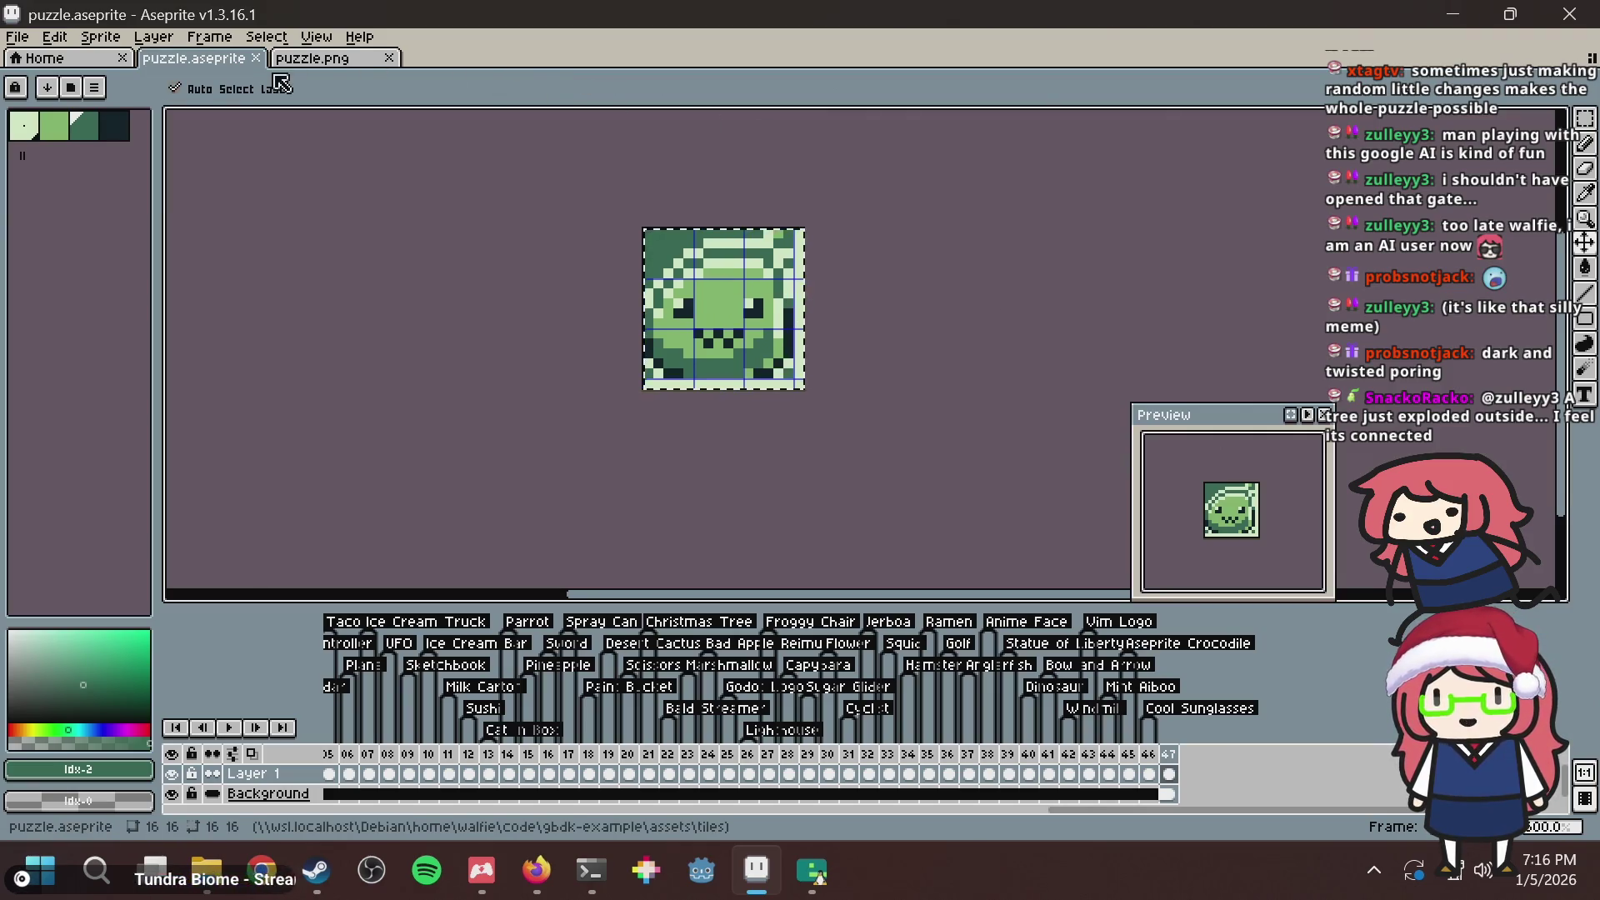
pyautogui.press('b')
pyautogui.scroll(1, 656, 170)
pyautogui.scroll(2, 826, 270)
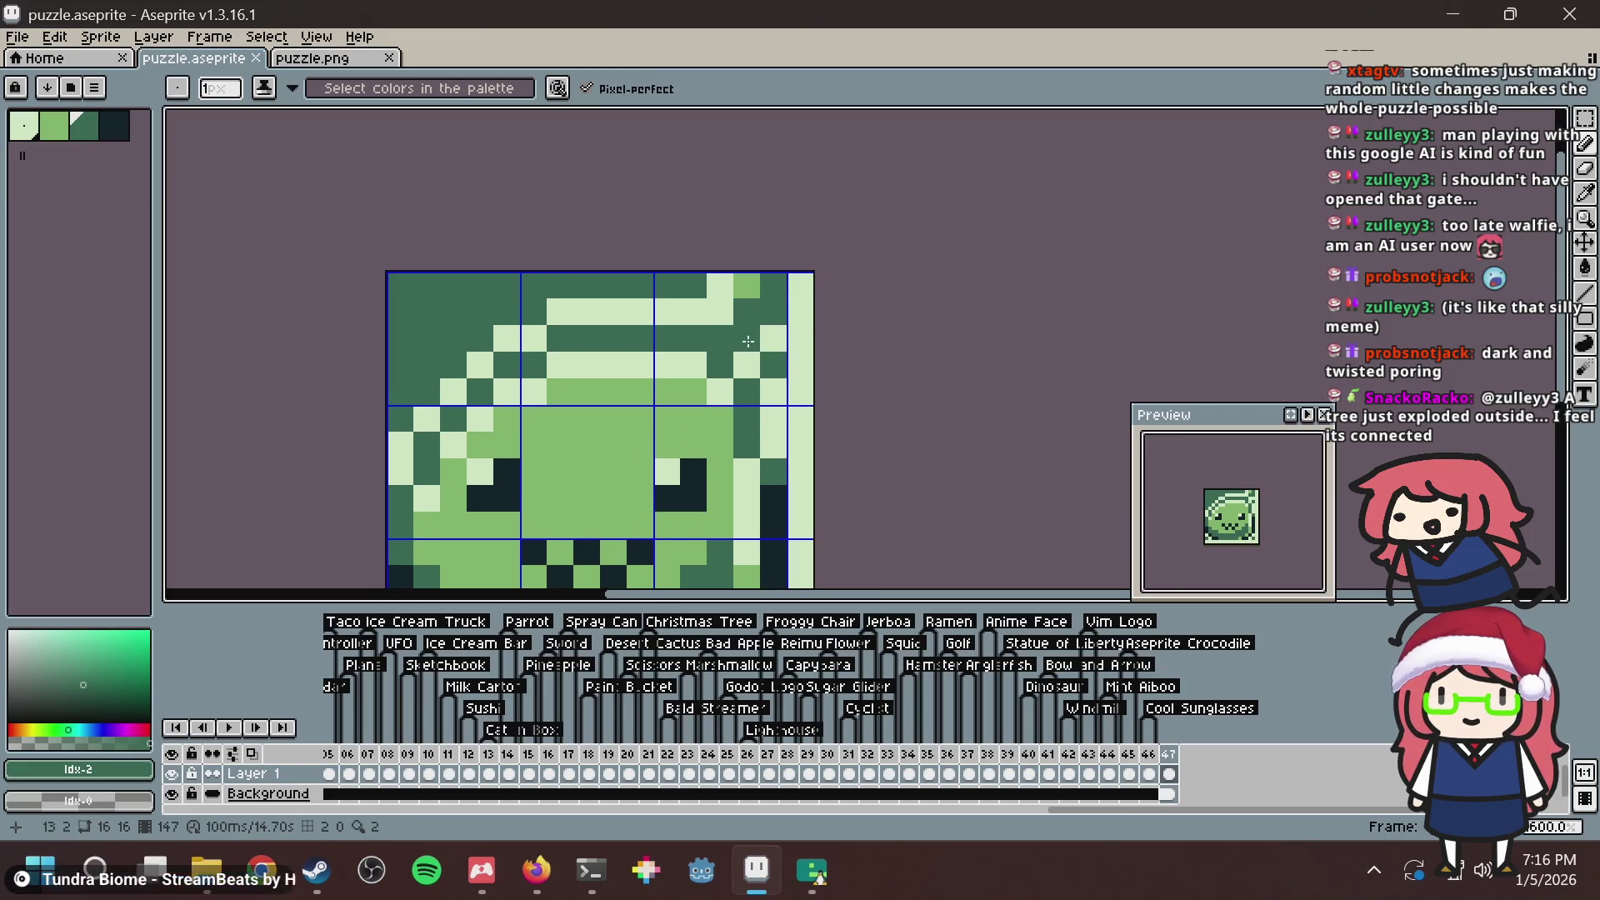
pyautogui.click(755, 295)
pyautogui.hotkey('ctrl', 'z')
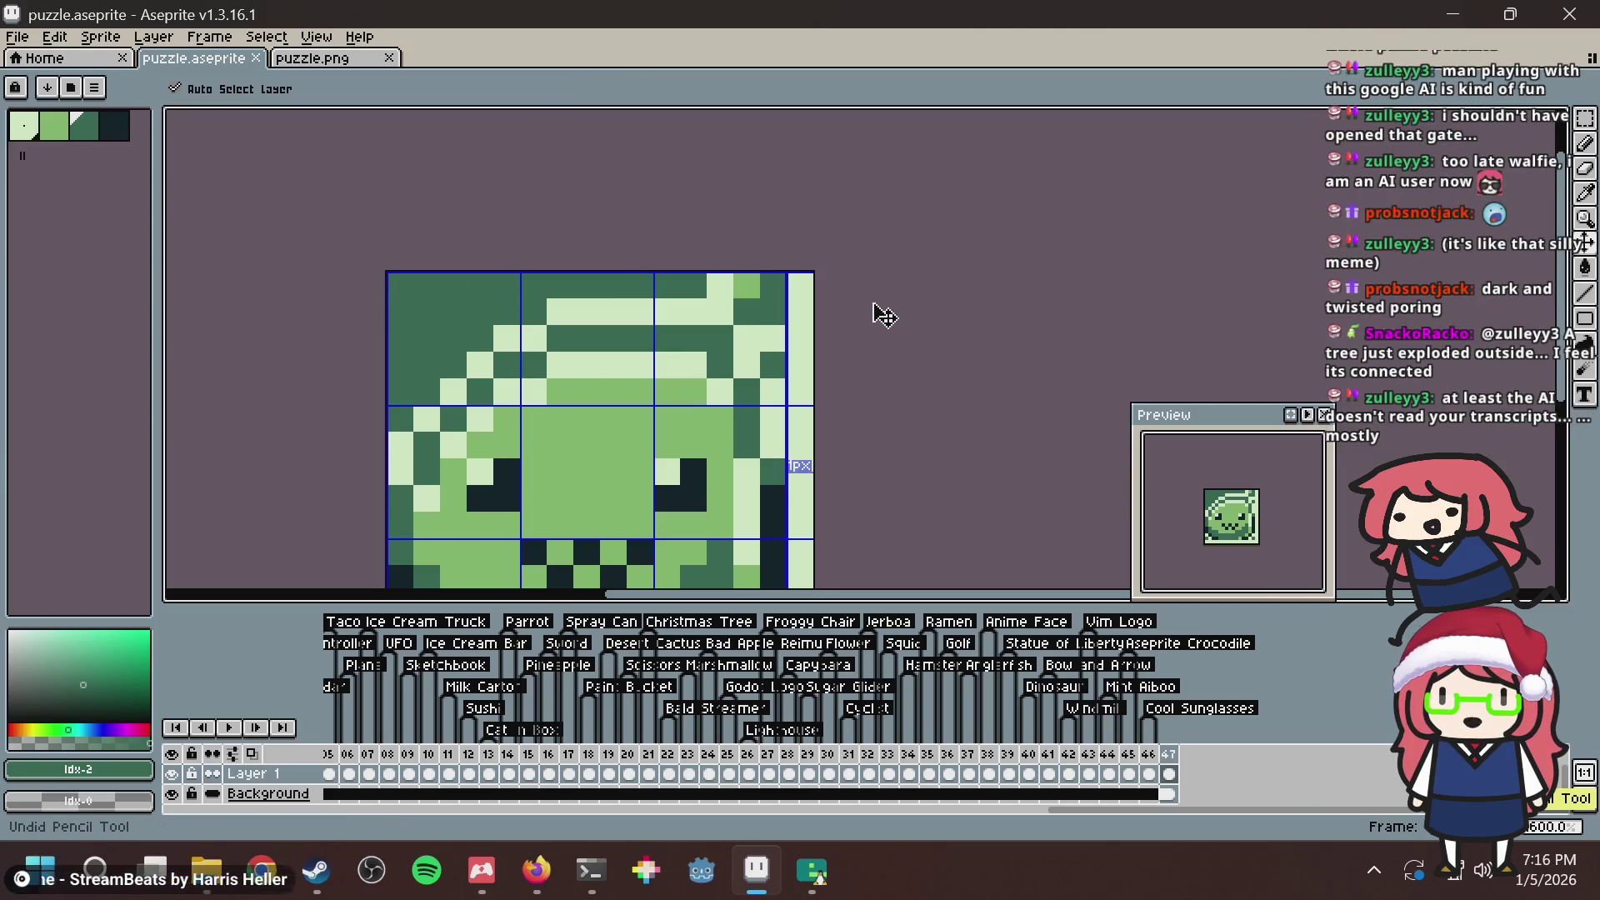
pyautogui.hotkey('ctrl', 's')
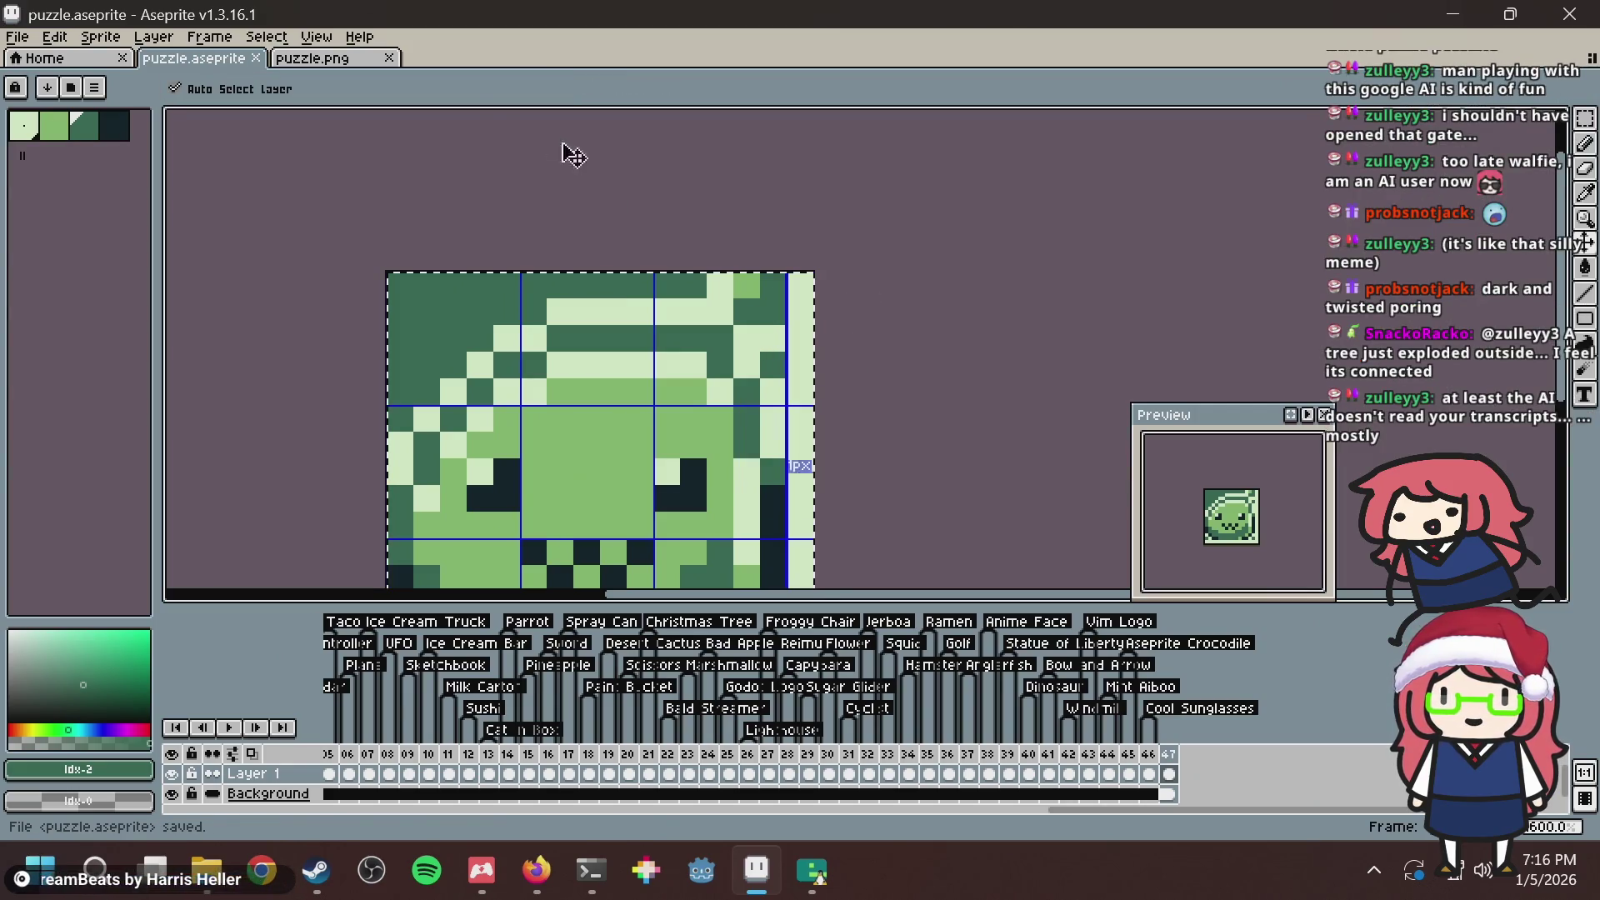
# Bring up the exported puzzle.png image and select all of it.
pyautogui.click(327, 63)
pyautogui.hotkey('ctrl', 'a')
pyautogui.hotkey('ctrl', 'i')
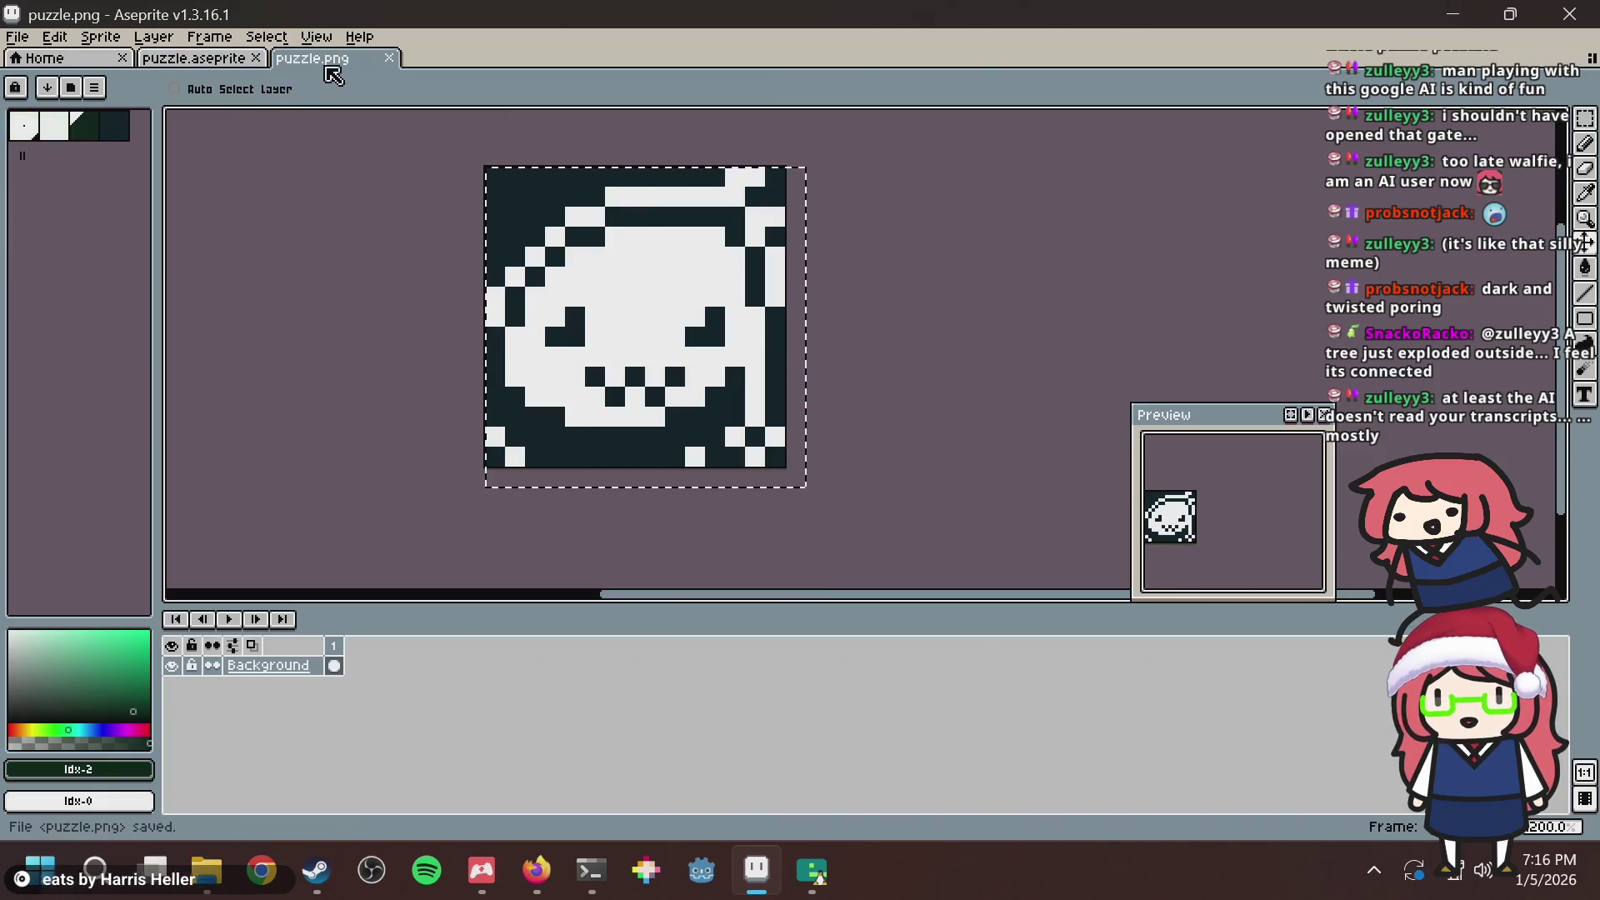
pyautogui.hotkey('alt', 'Tab')
# Generate the nonogram from the re-saved puzzle.png.
pyautogui.click(705, 230)
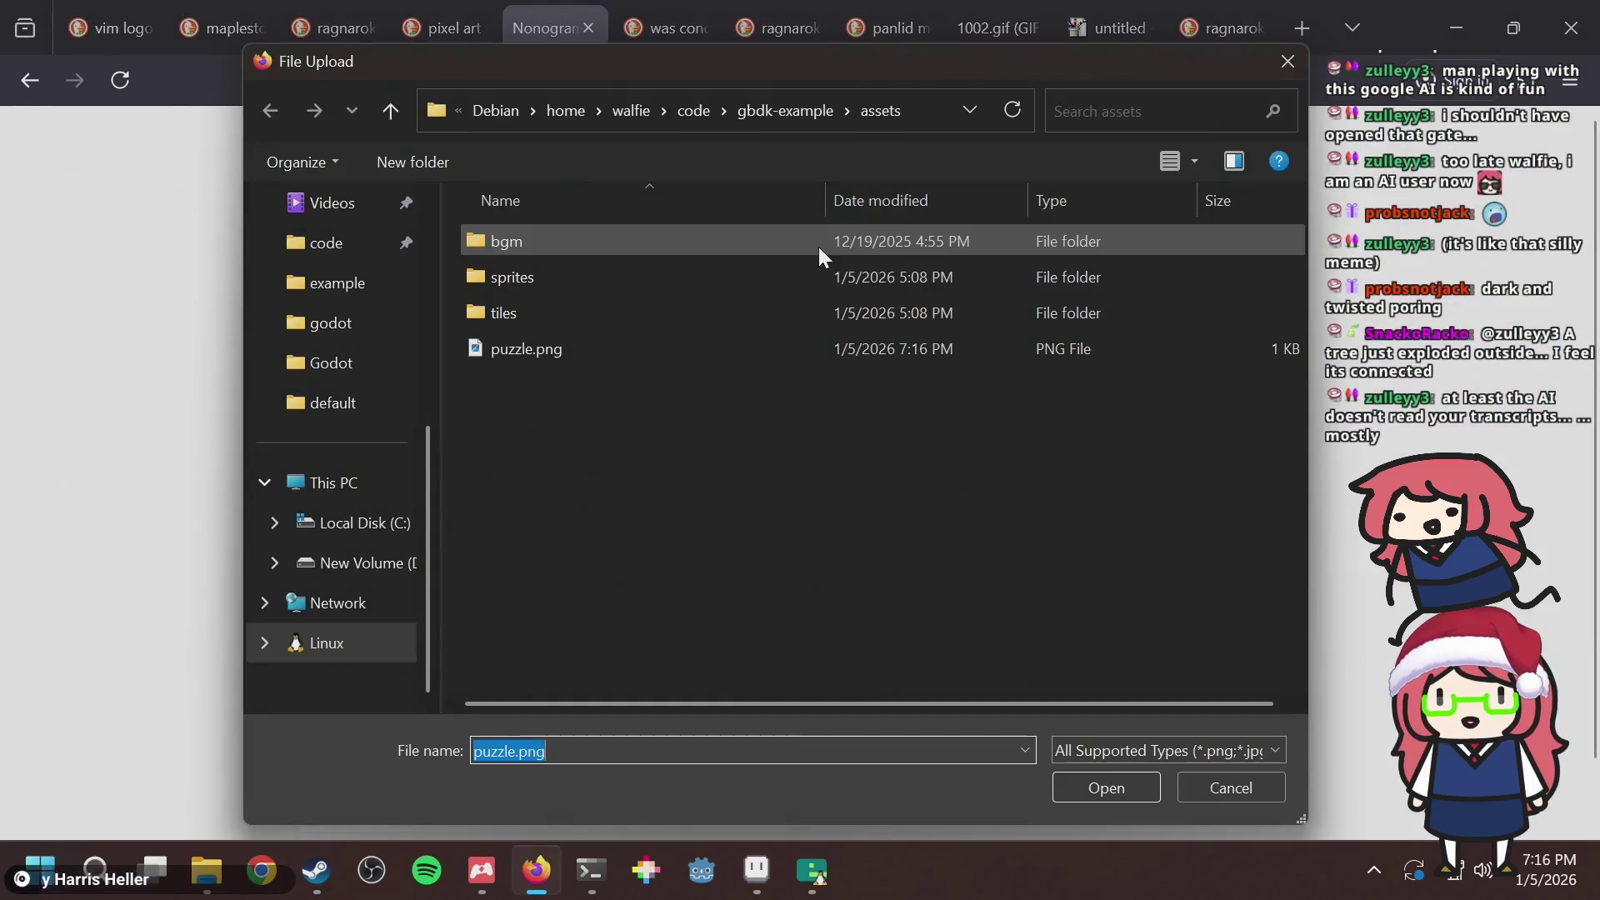
pyautogui.doubleClick(544, 348)
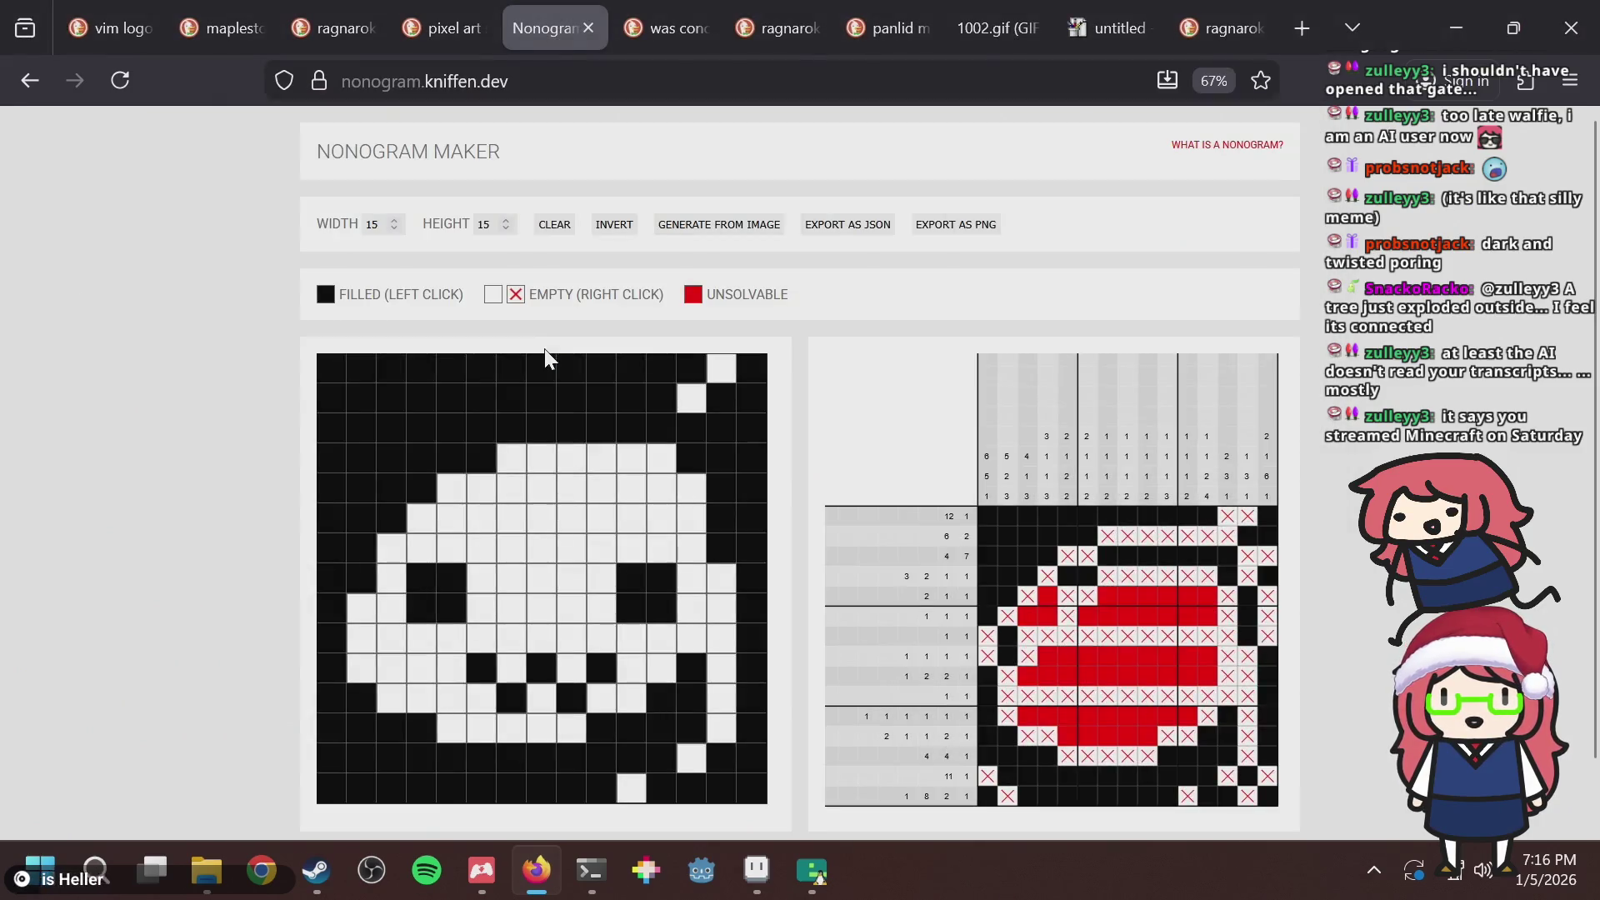
pyautogui.scroll(-2, 414, 550)
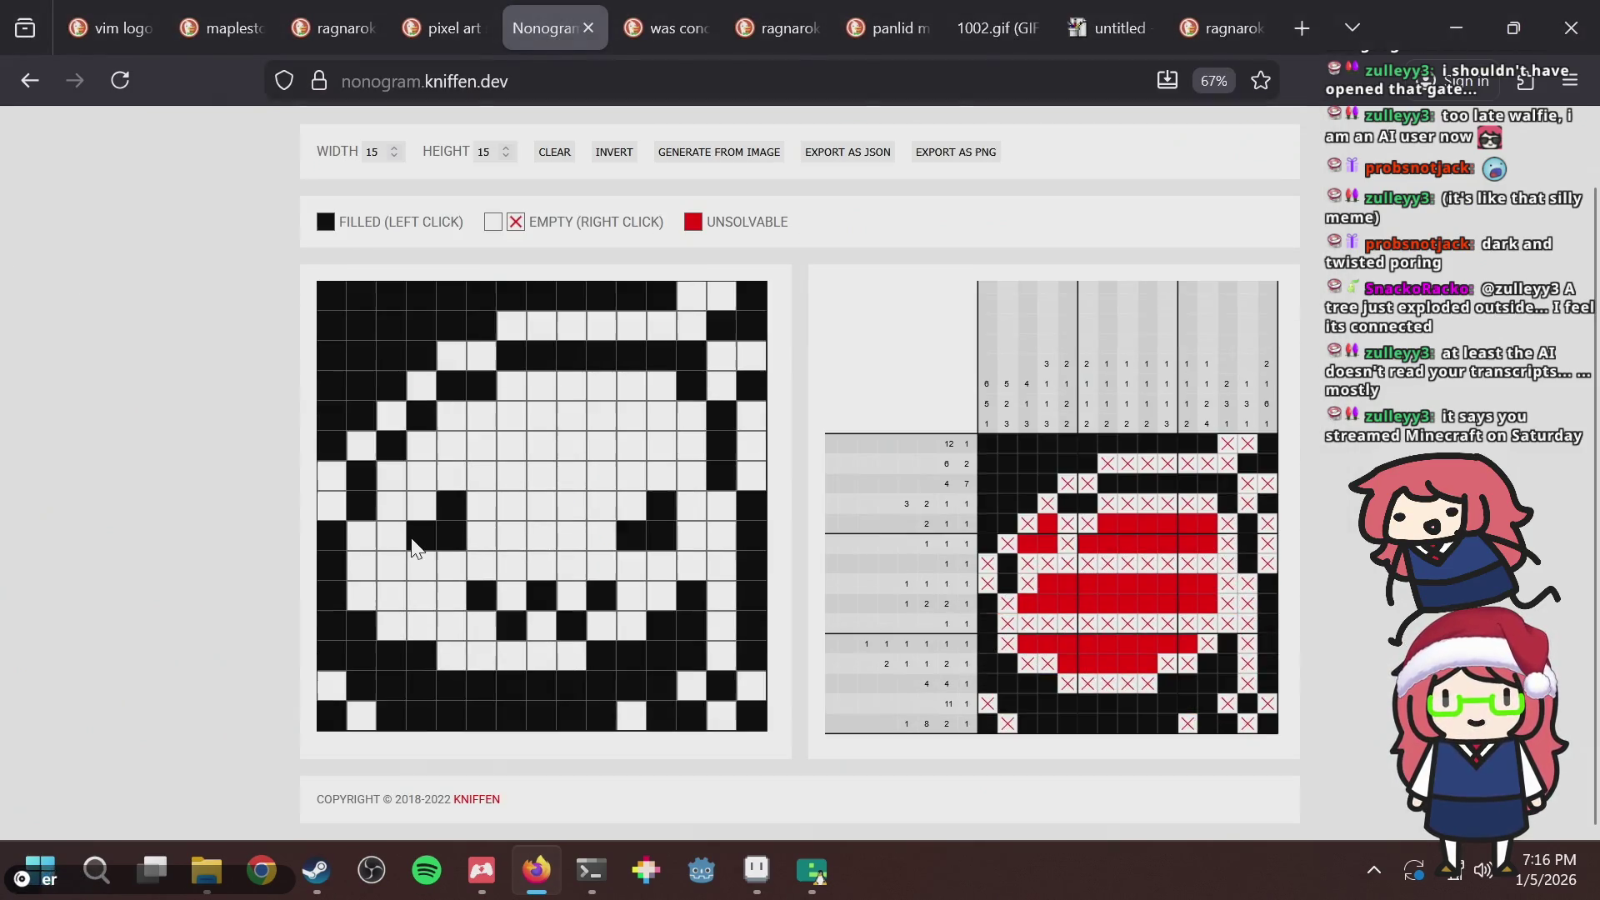
# Fill a middle cell, bottom-left corner cells and right-edge rows 5–7, then clear the top row.
pyautogui.click(421, 506)
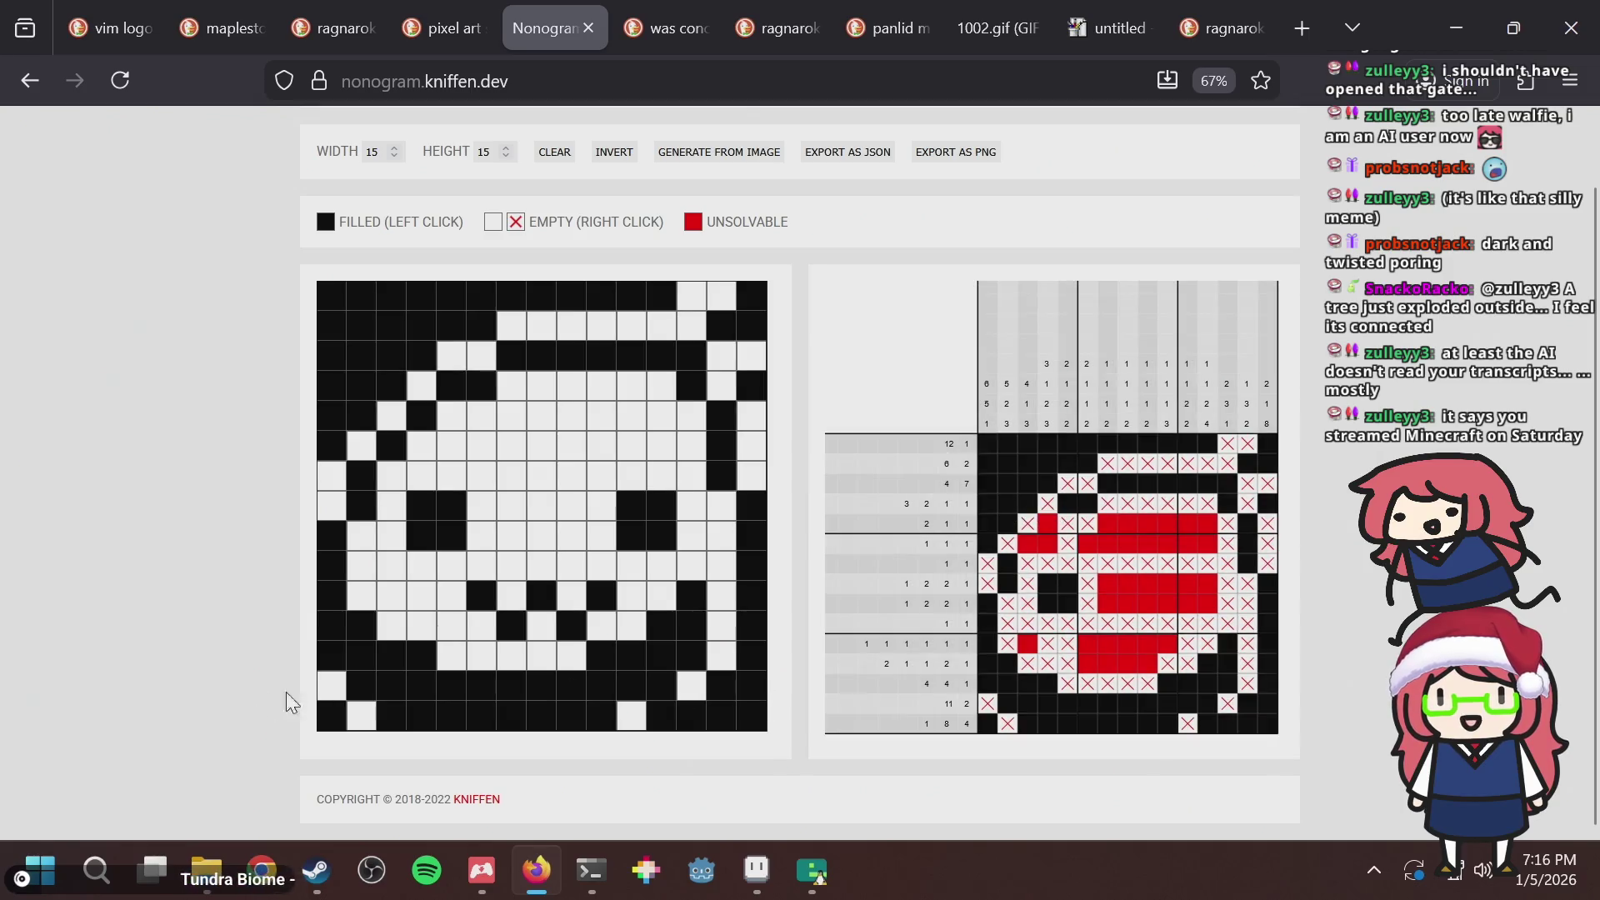
pyautogui.click(331, 685)
pyautogui.click(363, 714)
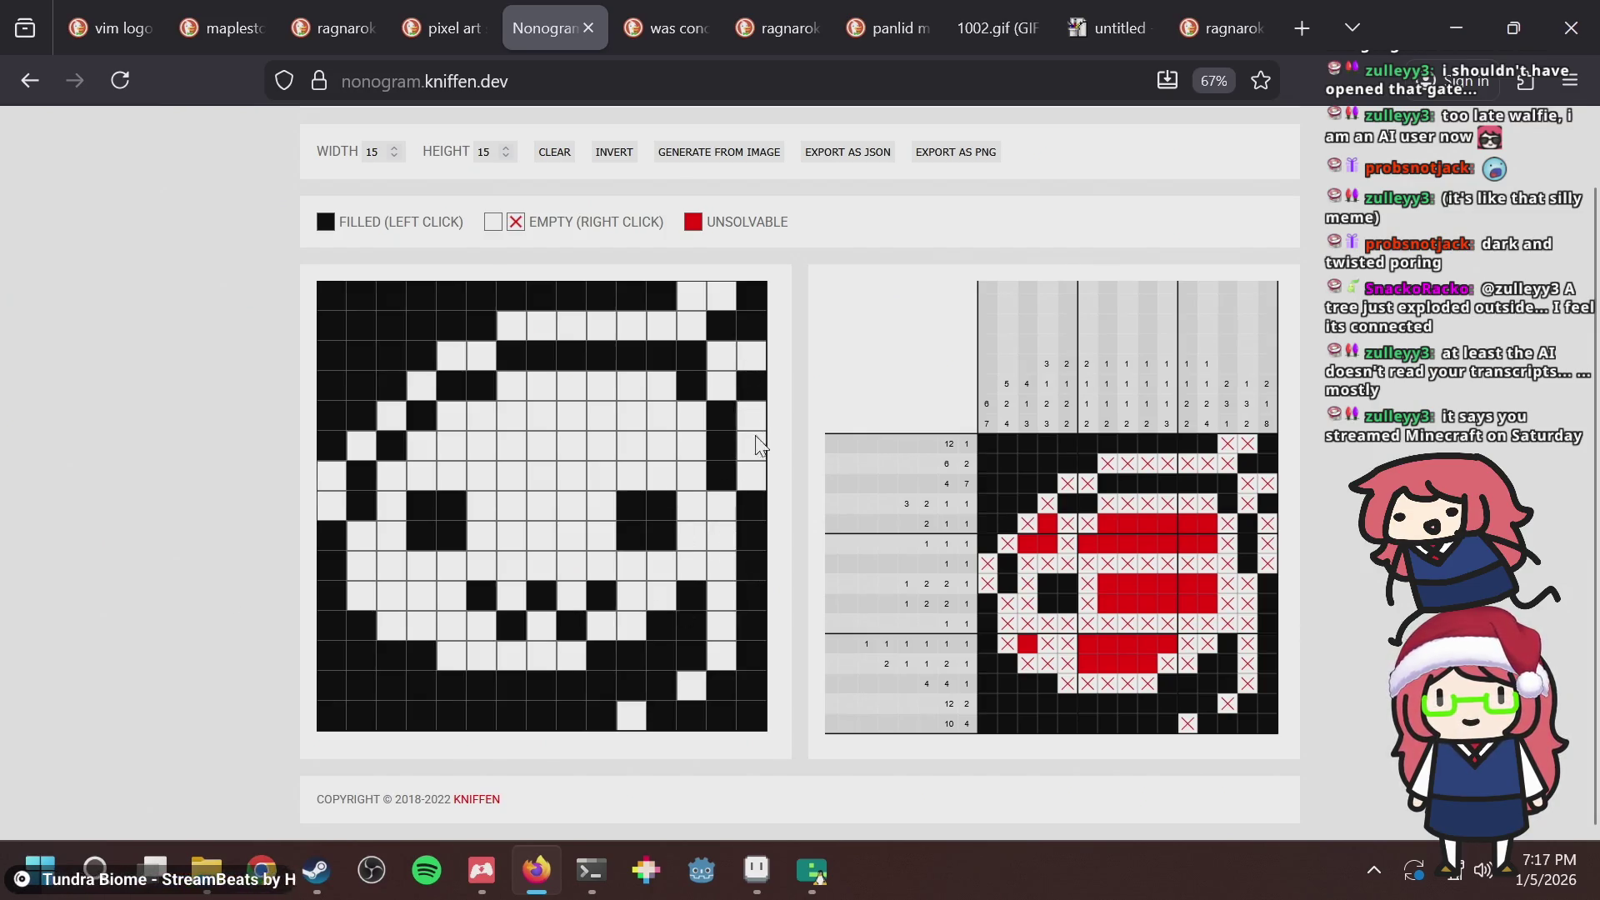
pyautogui.moveTo(760, 473)
pyautogui.mouseDown()
pyautogui.moveTo(763, 416)
pyautogui.moveTo(758, 487)
pyautogui.mouseUp()
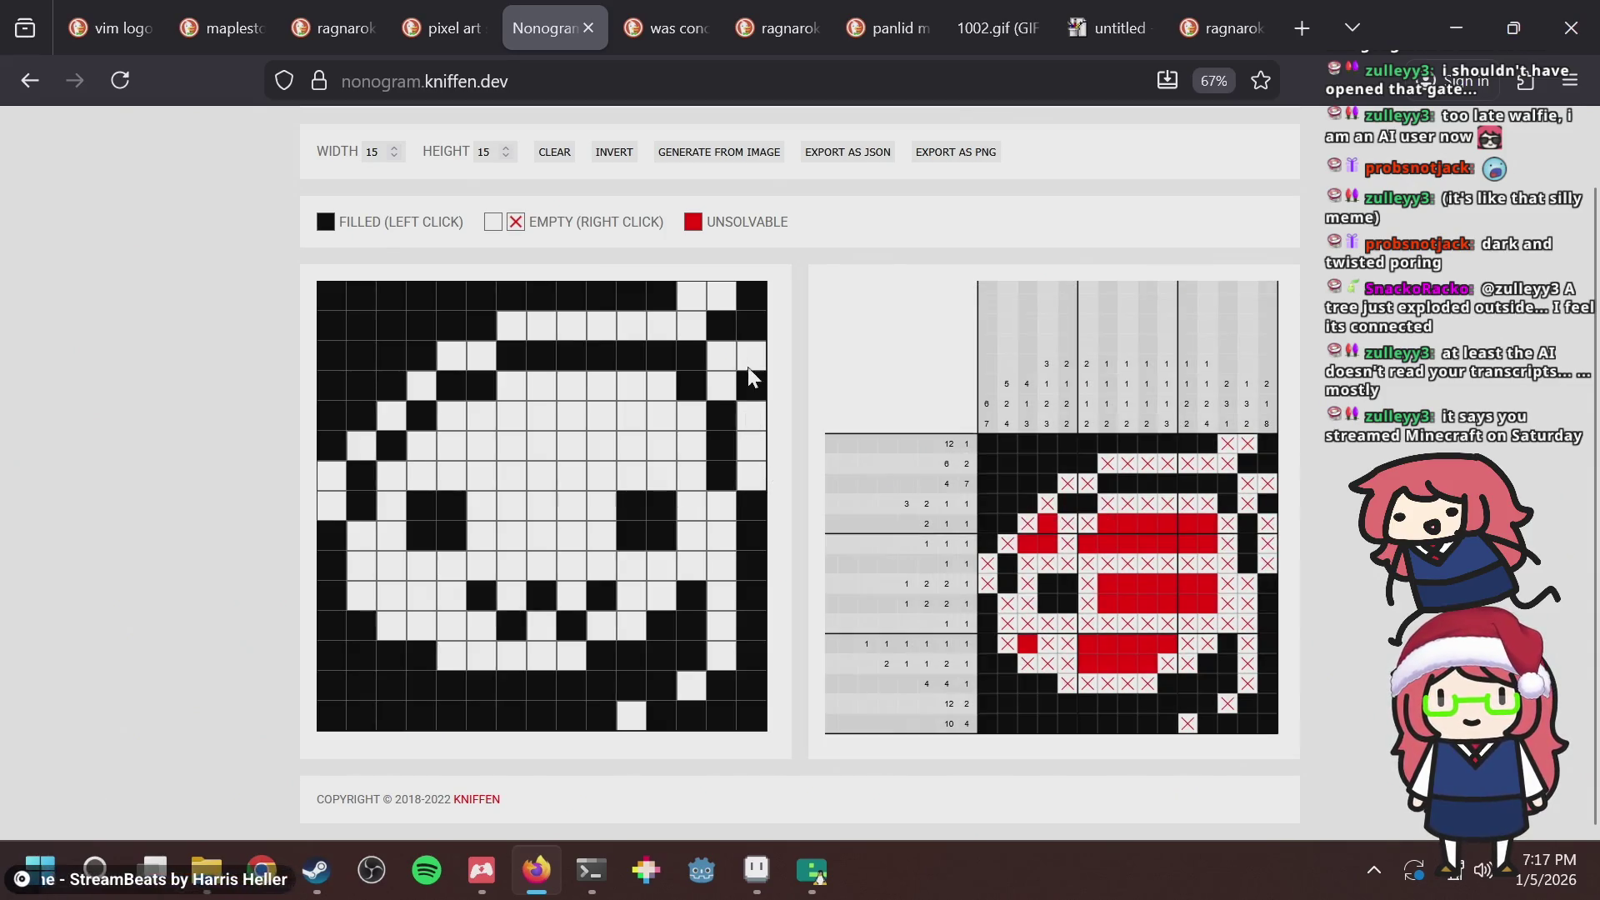
pyautogui.moveTo(691, 299)
pyautogui.mouseDown()
pyautogui.moveTo(397, 296)
pyautogui.moveTo(310, 315)
pyautogui.mouseUp()
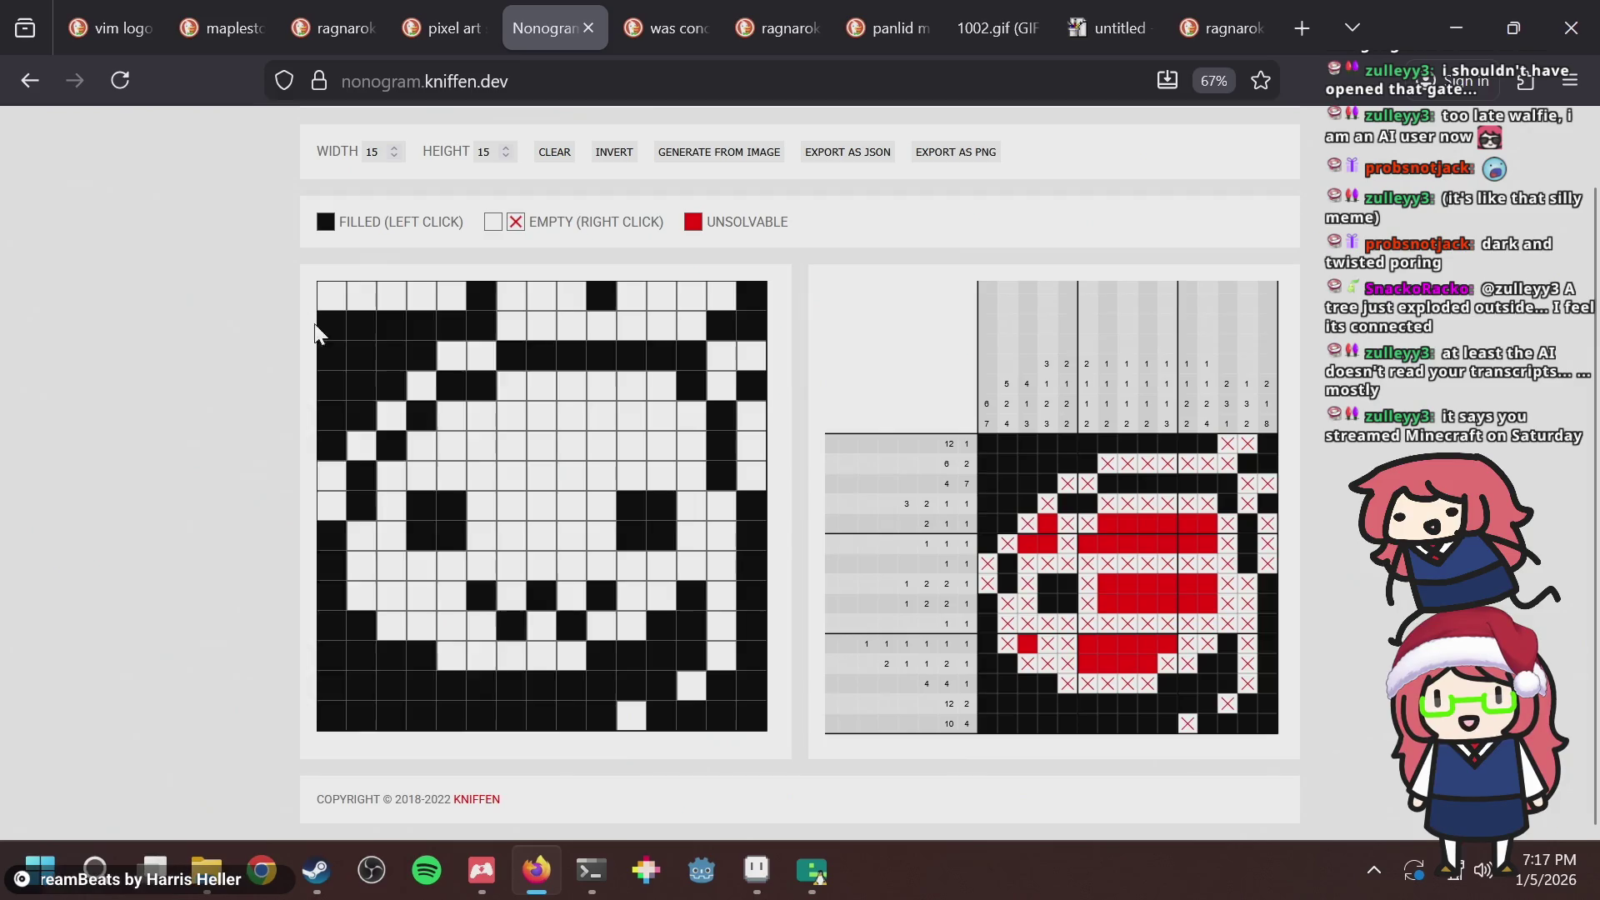
# Clear the top two rows, then refill the top row black except column 13.
pyautogui.rightClick(310, 314)
pyautogui.moveTo(604, 296)
pyautogui.mouseDown()
pyautogui.moveTo(626, 293)
pyautogui.moveTo(494, 297)
pyautogui.moveTo(482, 326)
pyautogui.moveTo(319, 326)
pyautogui.mouseUp()
pyautogui.rightClick(304, 328)
pyautogui.click(513, 287)
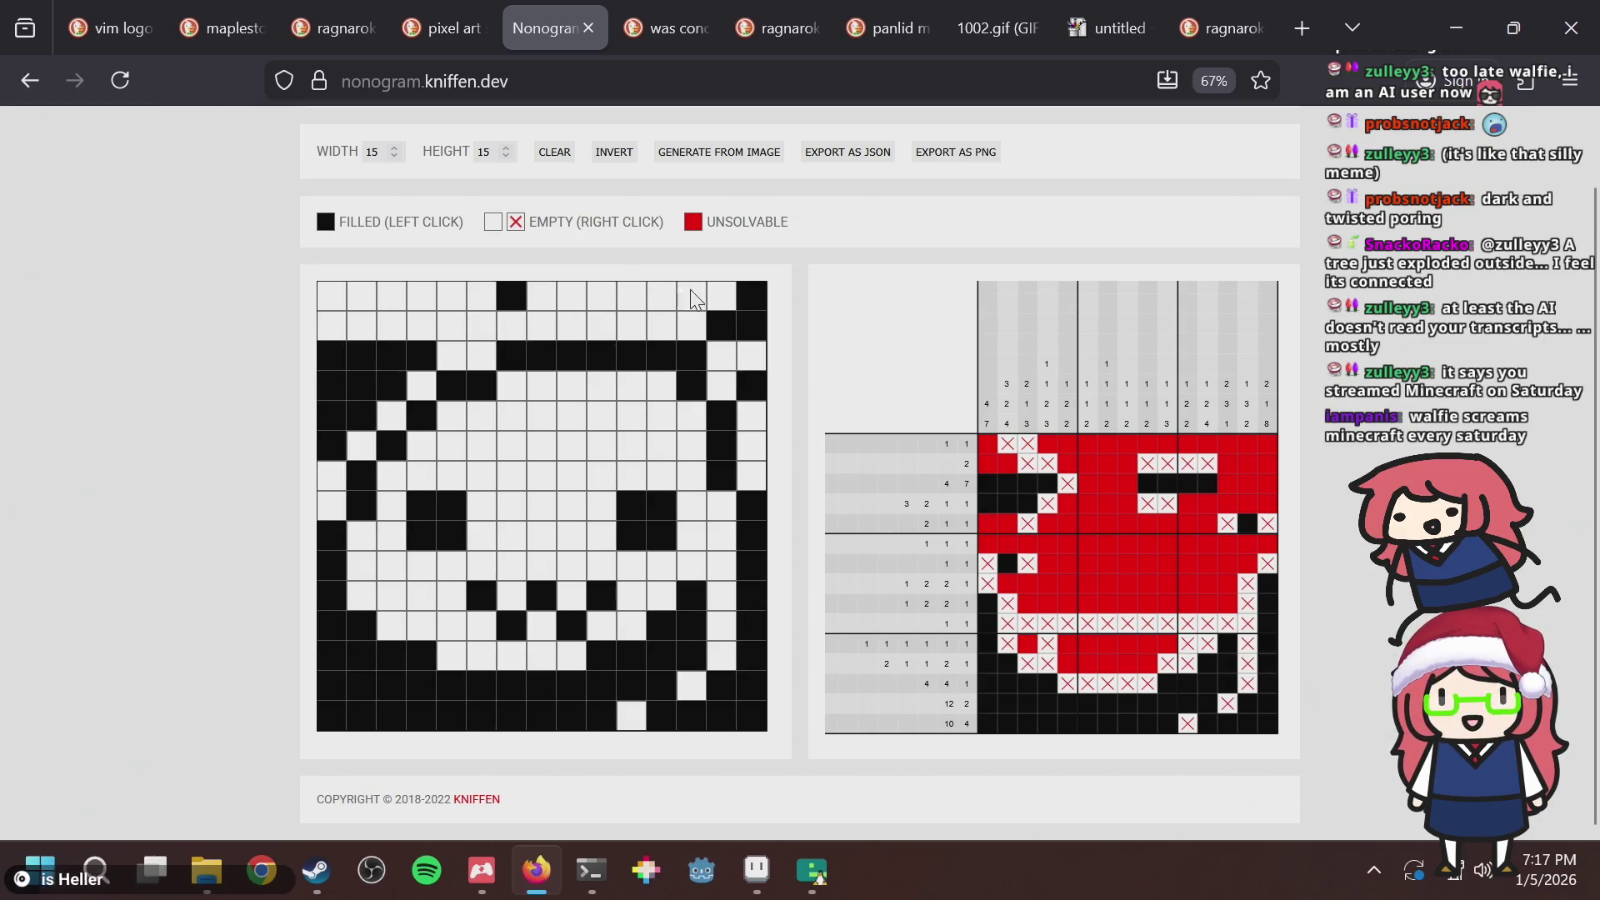
pyautogui.moveTo(696, 300); pyautogui.dragTo(442, 294)
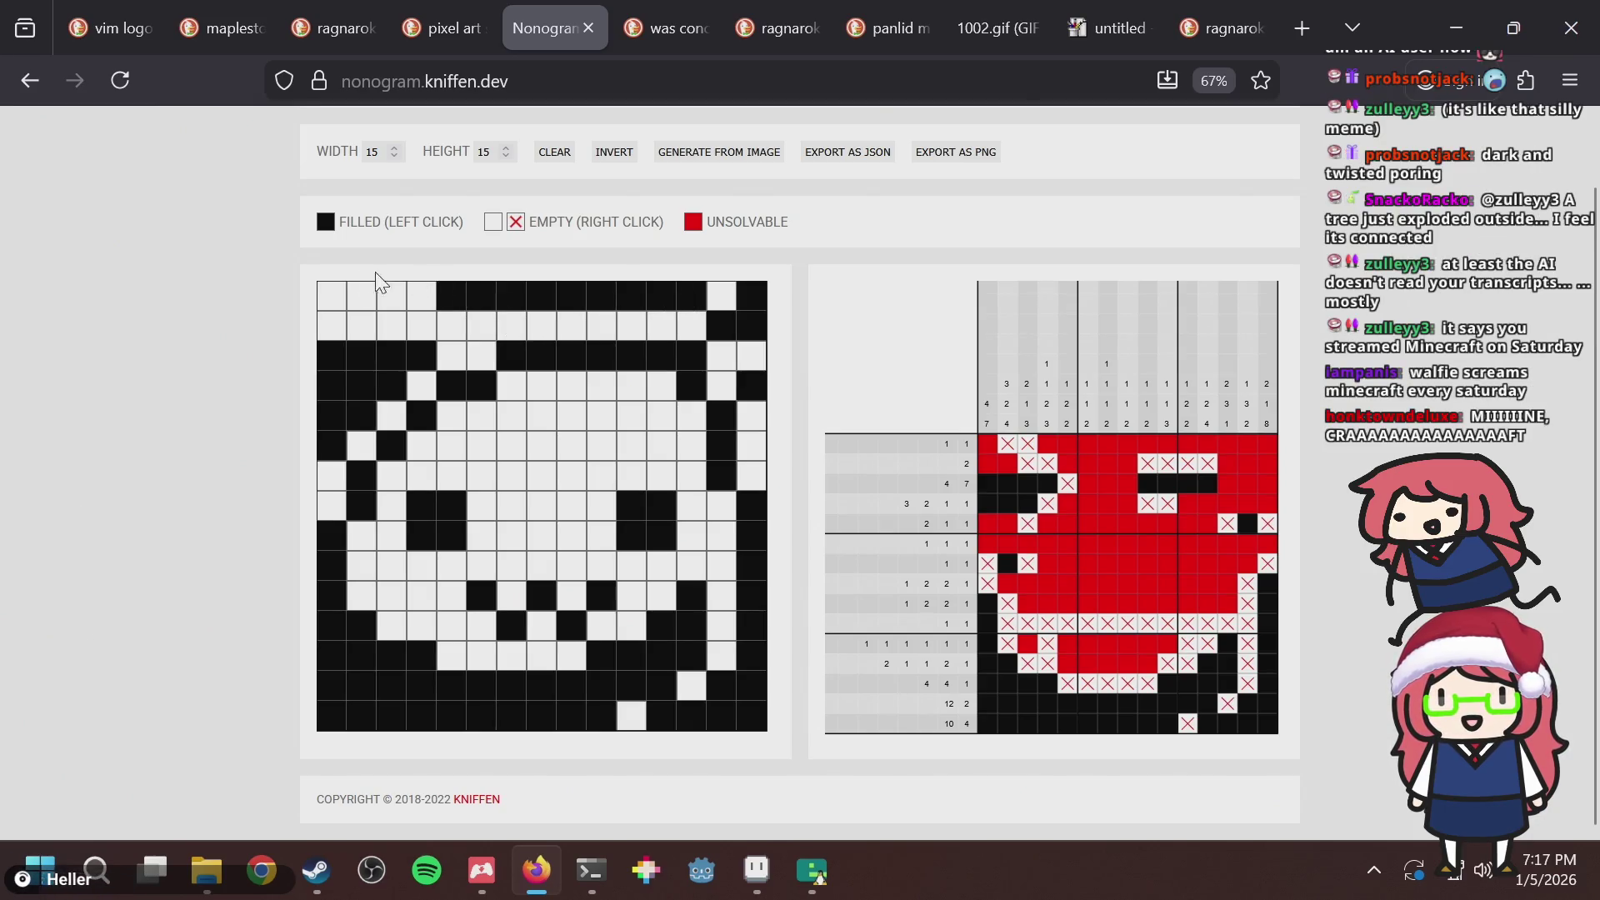
pyautogui.click(691, 302)
pyautogui.moveTo(429, 300); pyautogui.dragTo(331, 300)
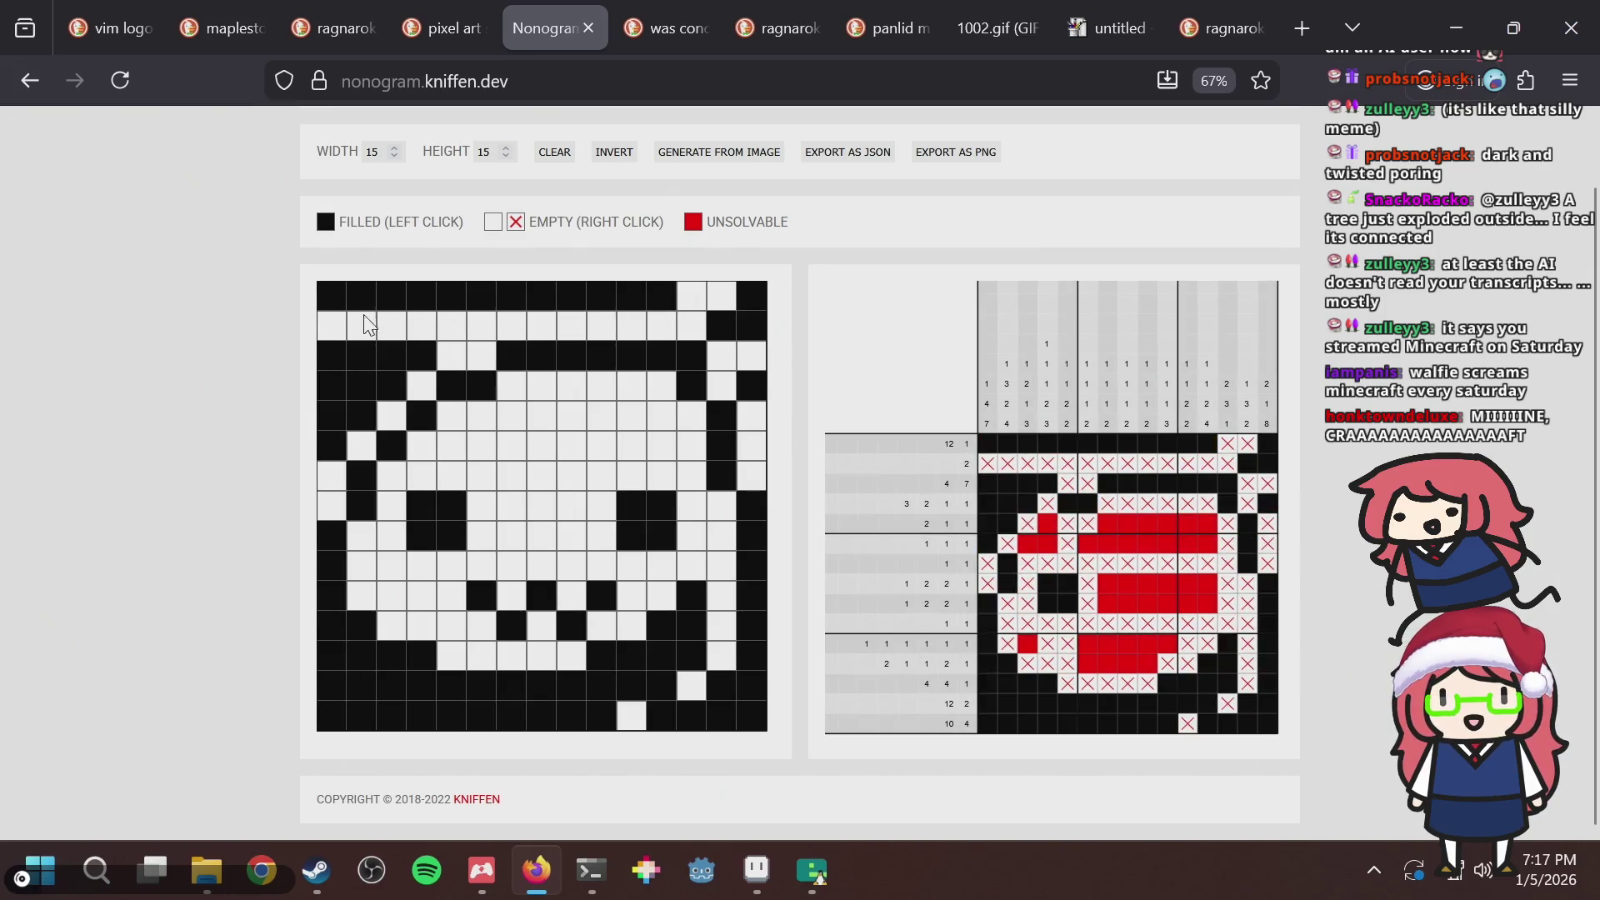
# Fill row 2 column 6, right-edge cells down to row 7, and diagonal cells up the left edge.
pyautogui.click(483, 328)
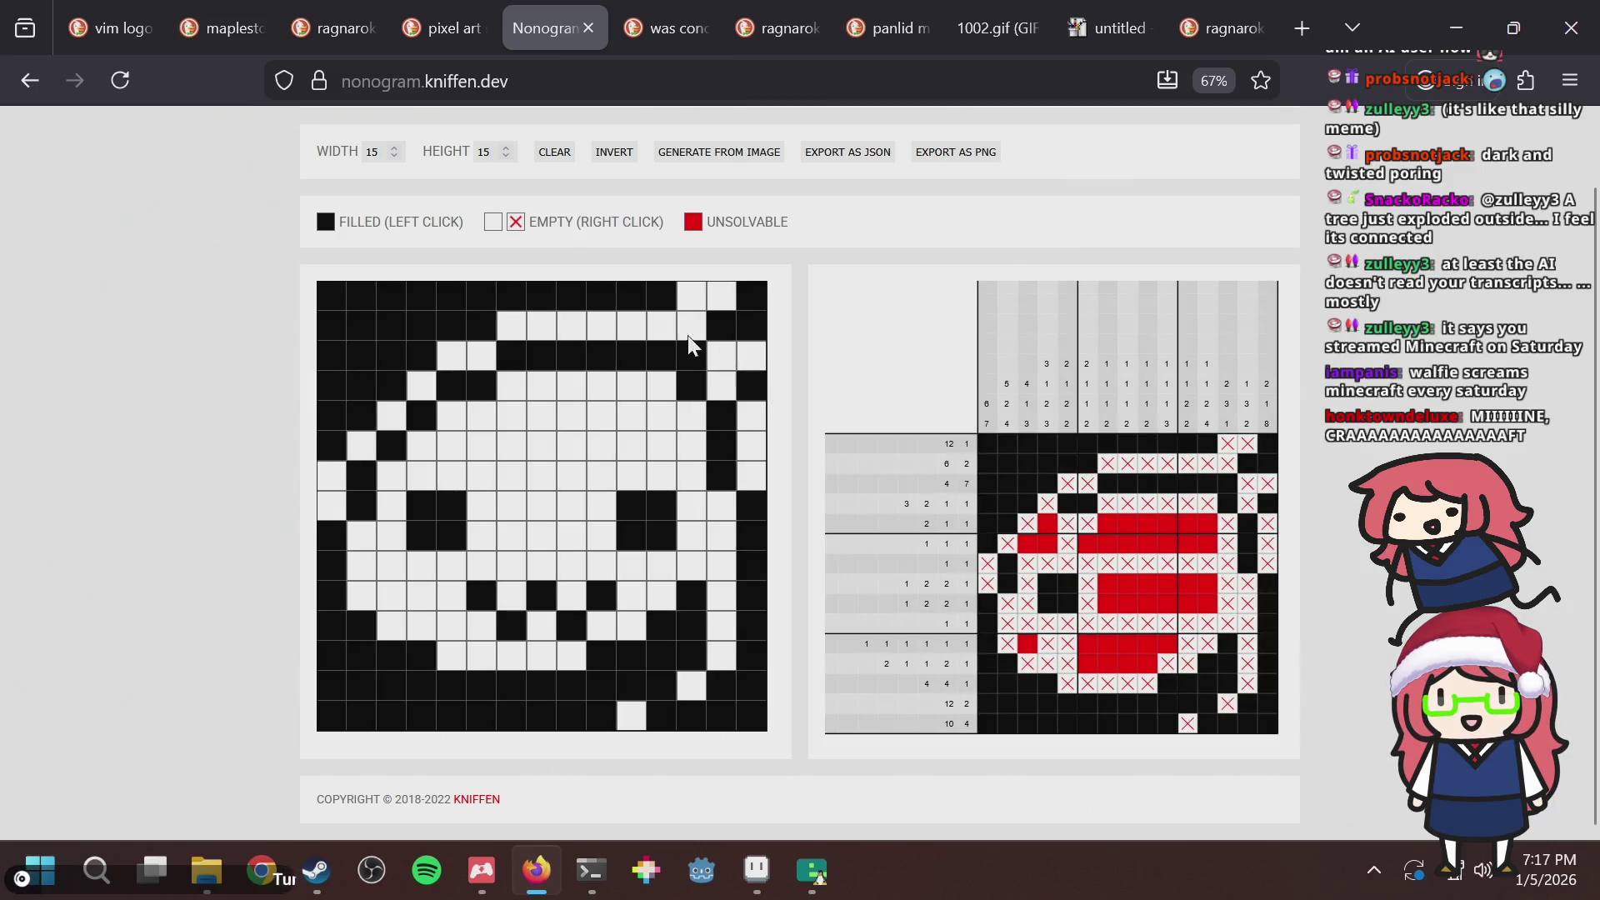
pyautogui.click(688, 288)
pyautogui.moveTo(746, 412); pyautogui.dragTo(752, 450)
pyautogui.click(760, 481)
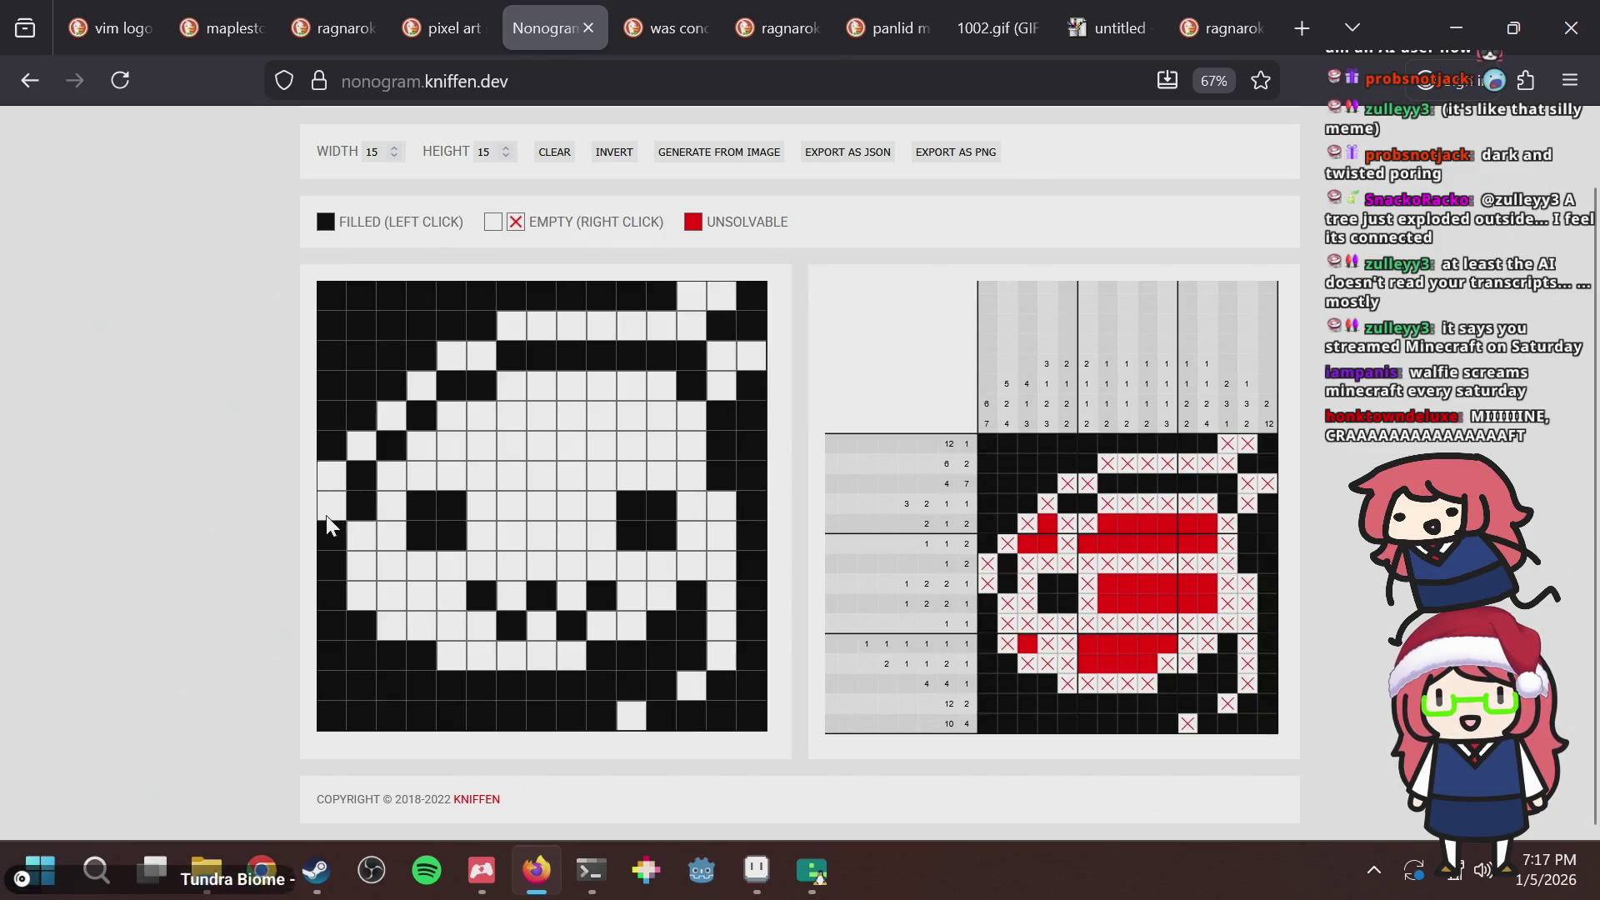
pyautogui.moveTo(327, 515)
pyautogui.mouseDown()
pyautogui.moveTo(323, 463)
pyautogui.moveTo(392, 412)
pyautogui.mouseUp()
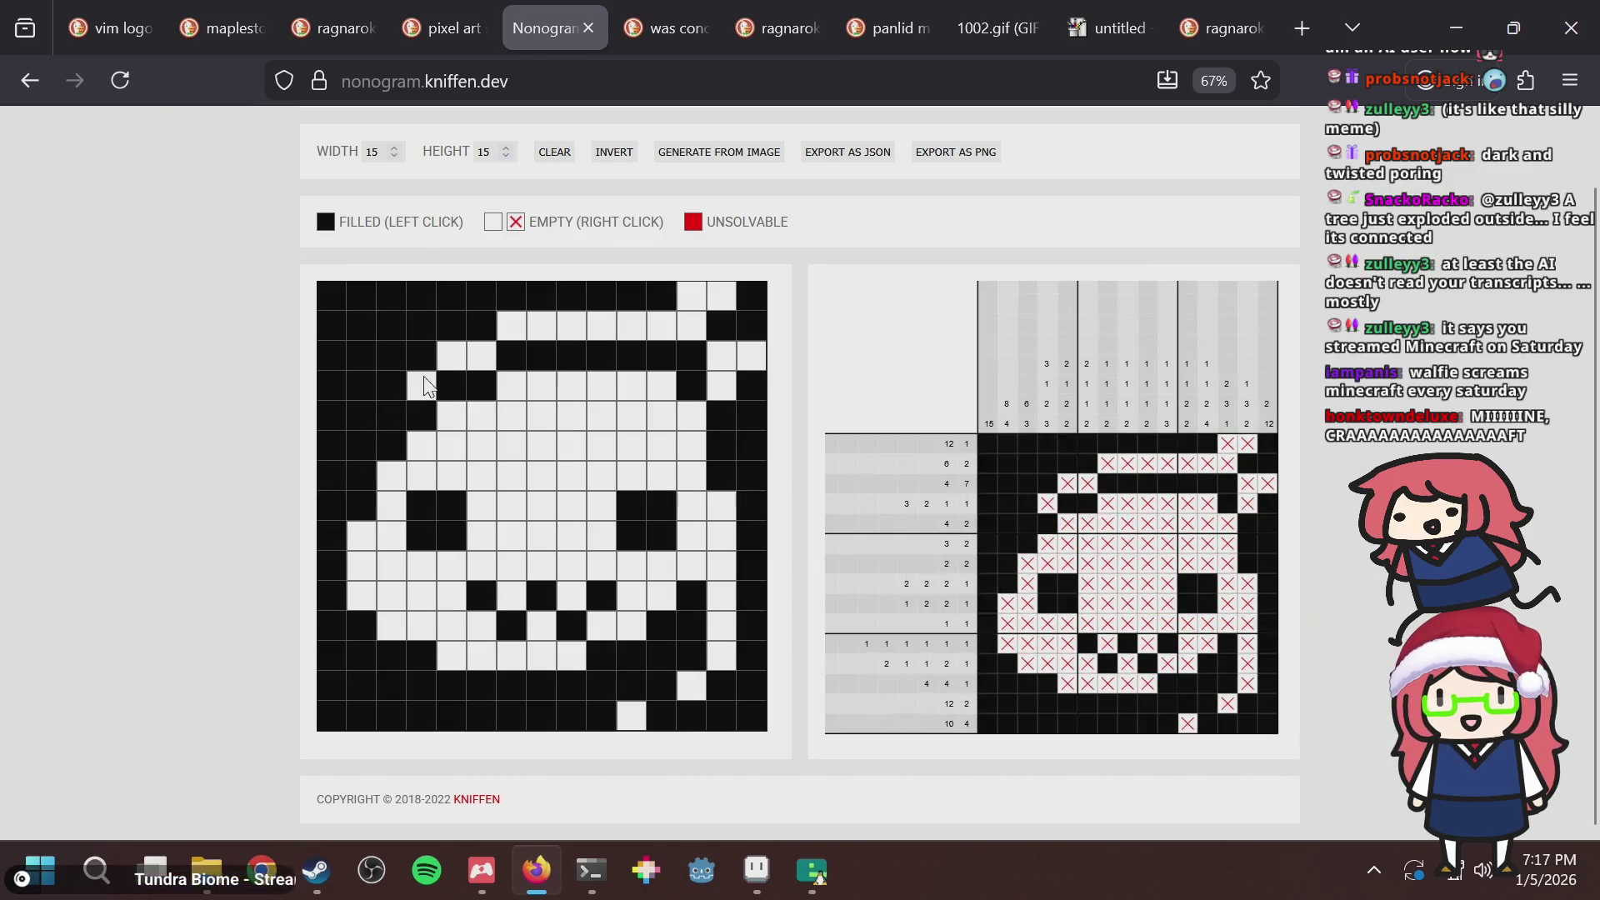
# Clear left-edge rows 5–6 and right-edge rows 5 and 7, leaving row 4 column 15 empty.
pyautogui.click(423, 383)
pyautogui.click(424, 383)
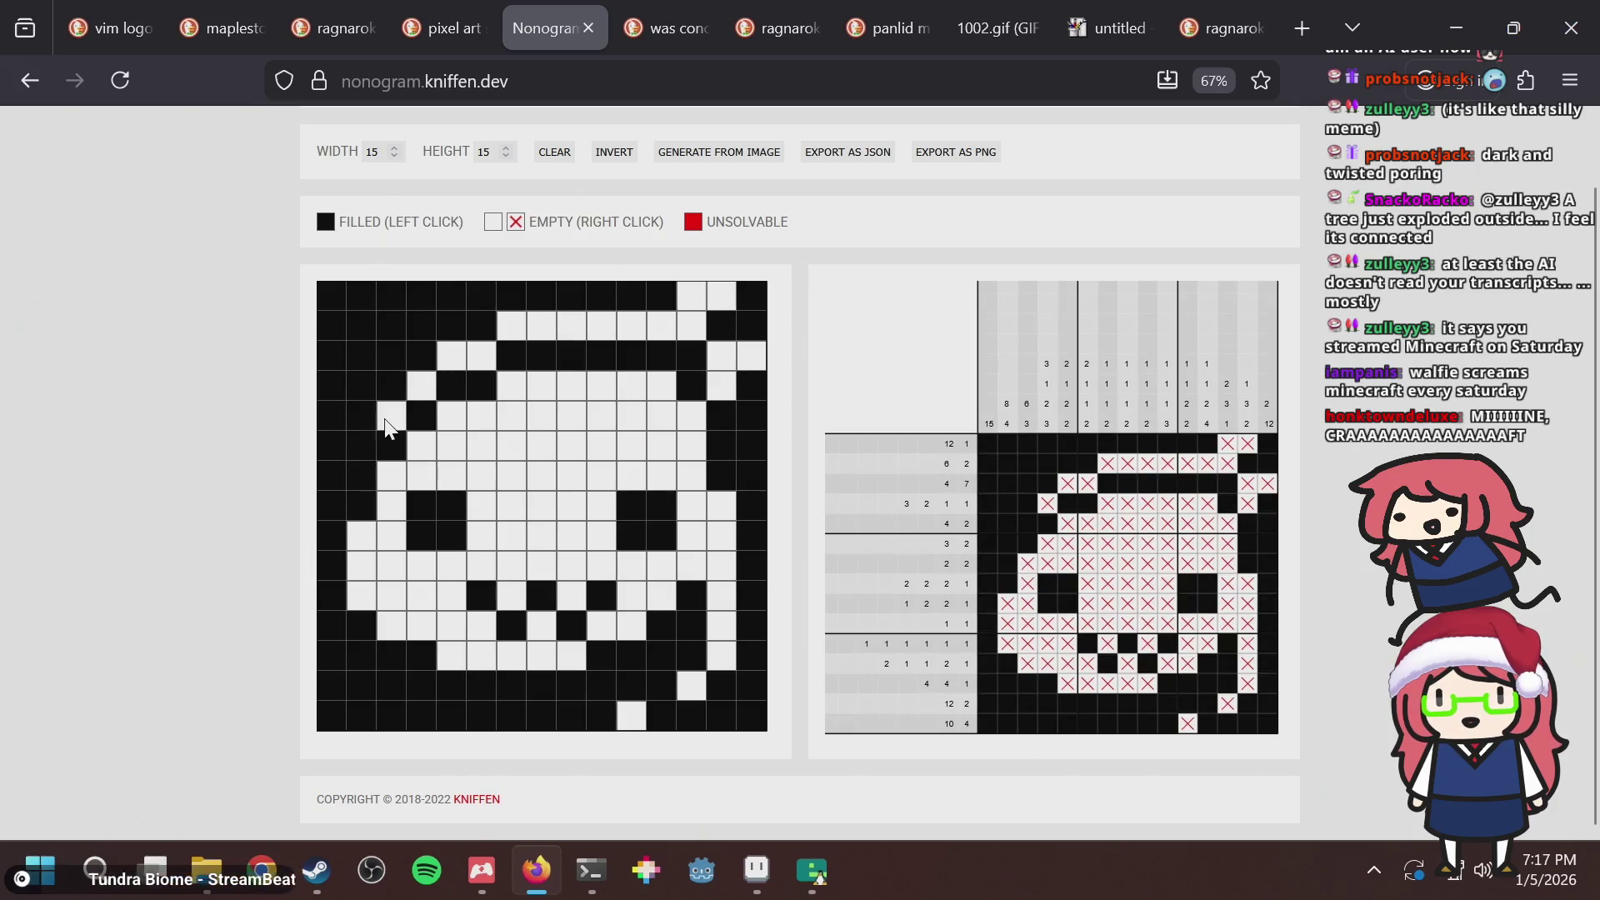
pyautogui.click(362, 446)
pyautogui.click(325, 489)
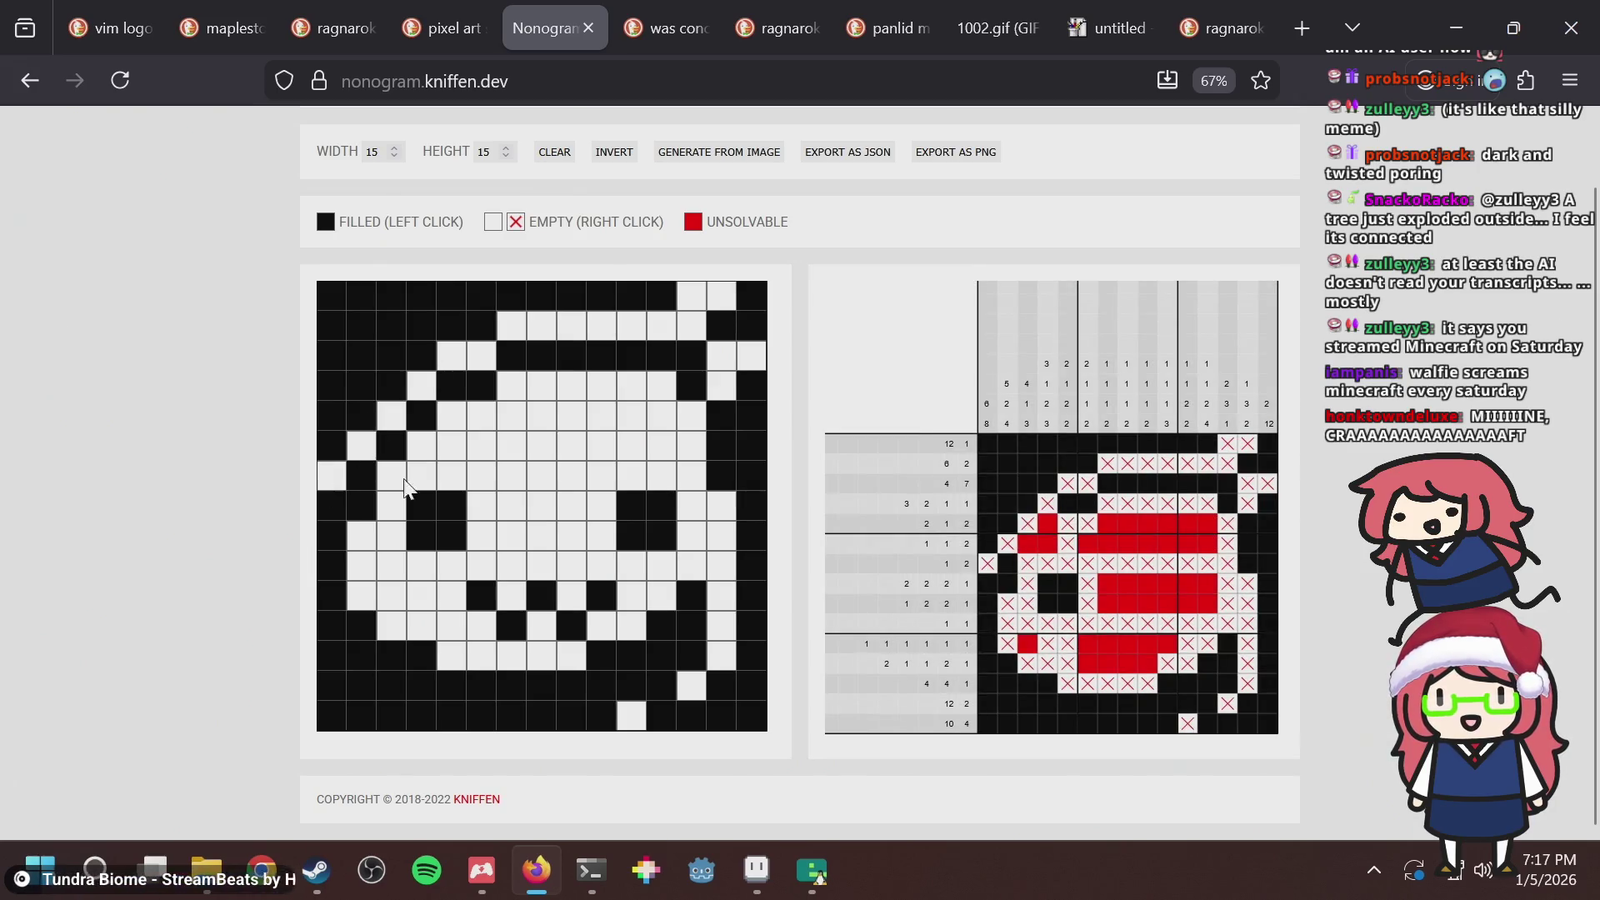
pyautogui.click(761, 458)
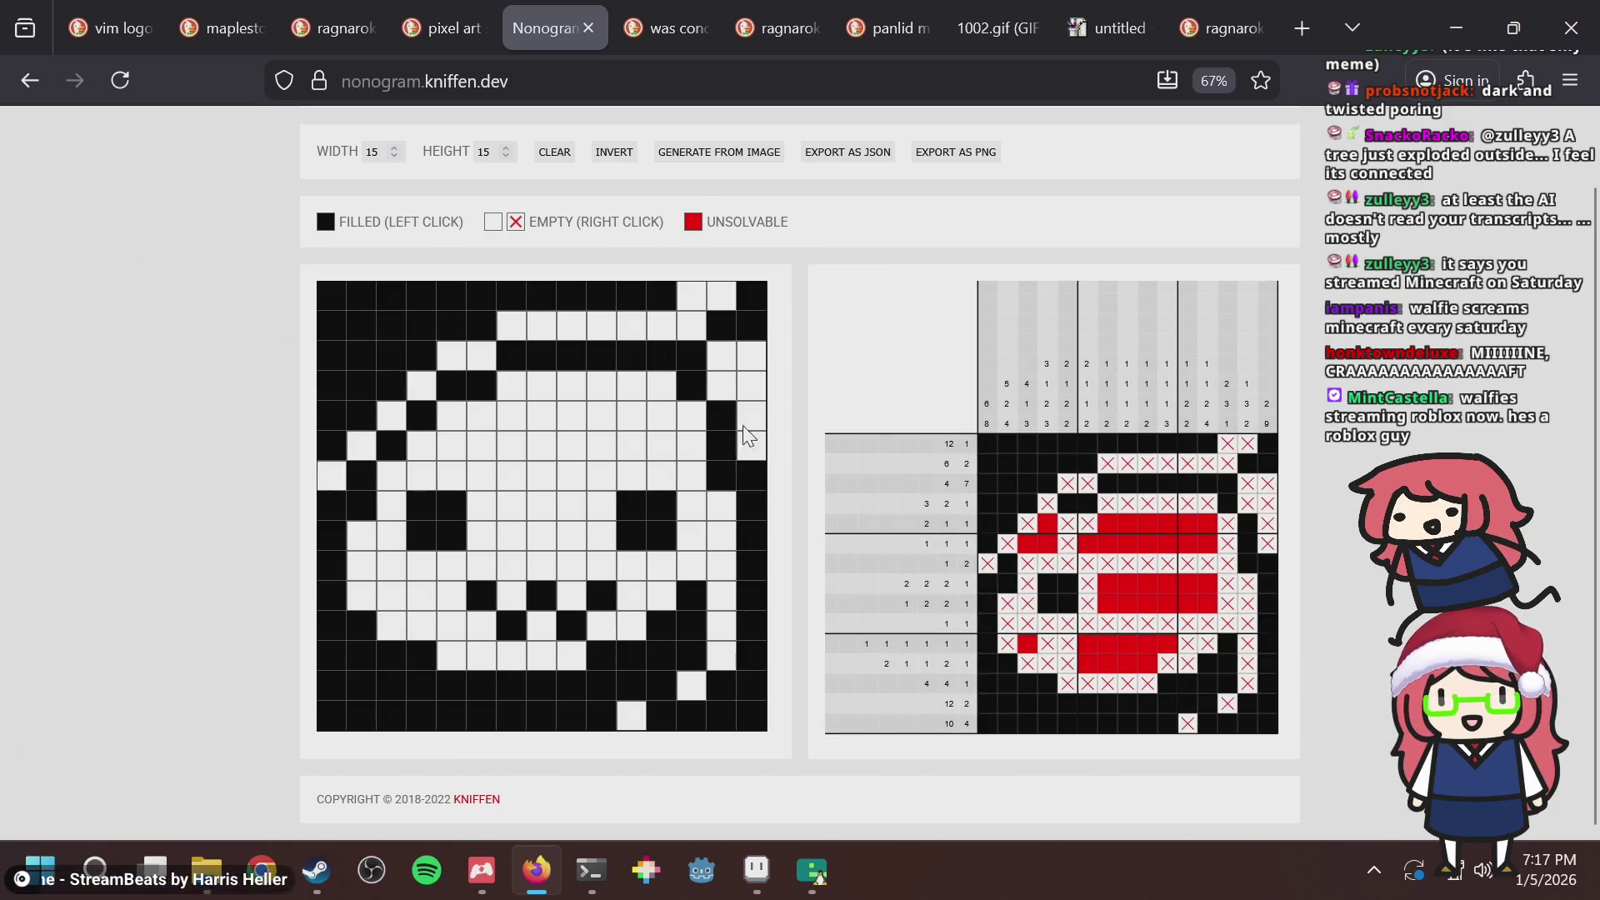
pyautogui.click(745, 468)
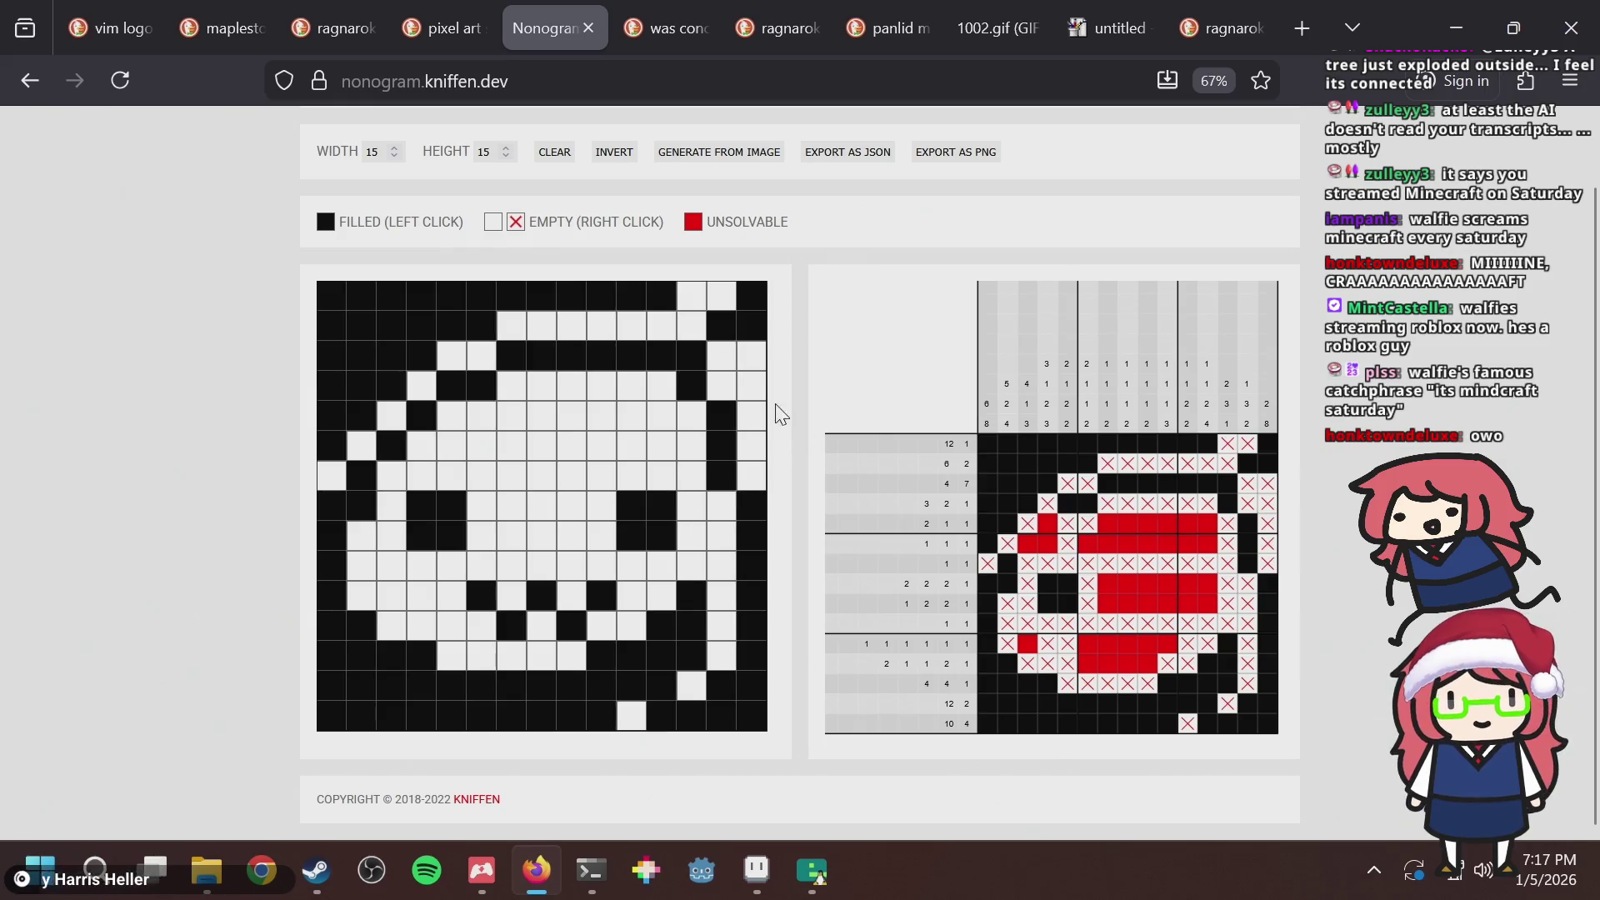
pyautogui.click(757, 389)
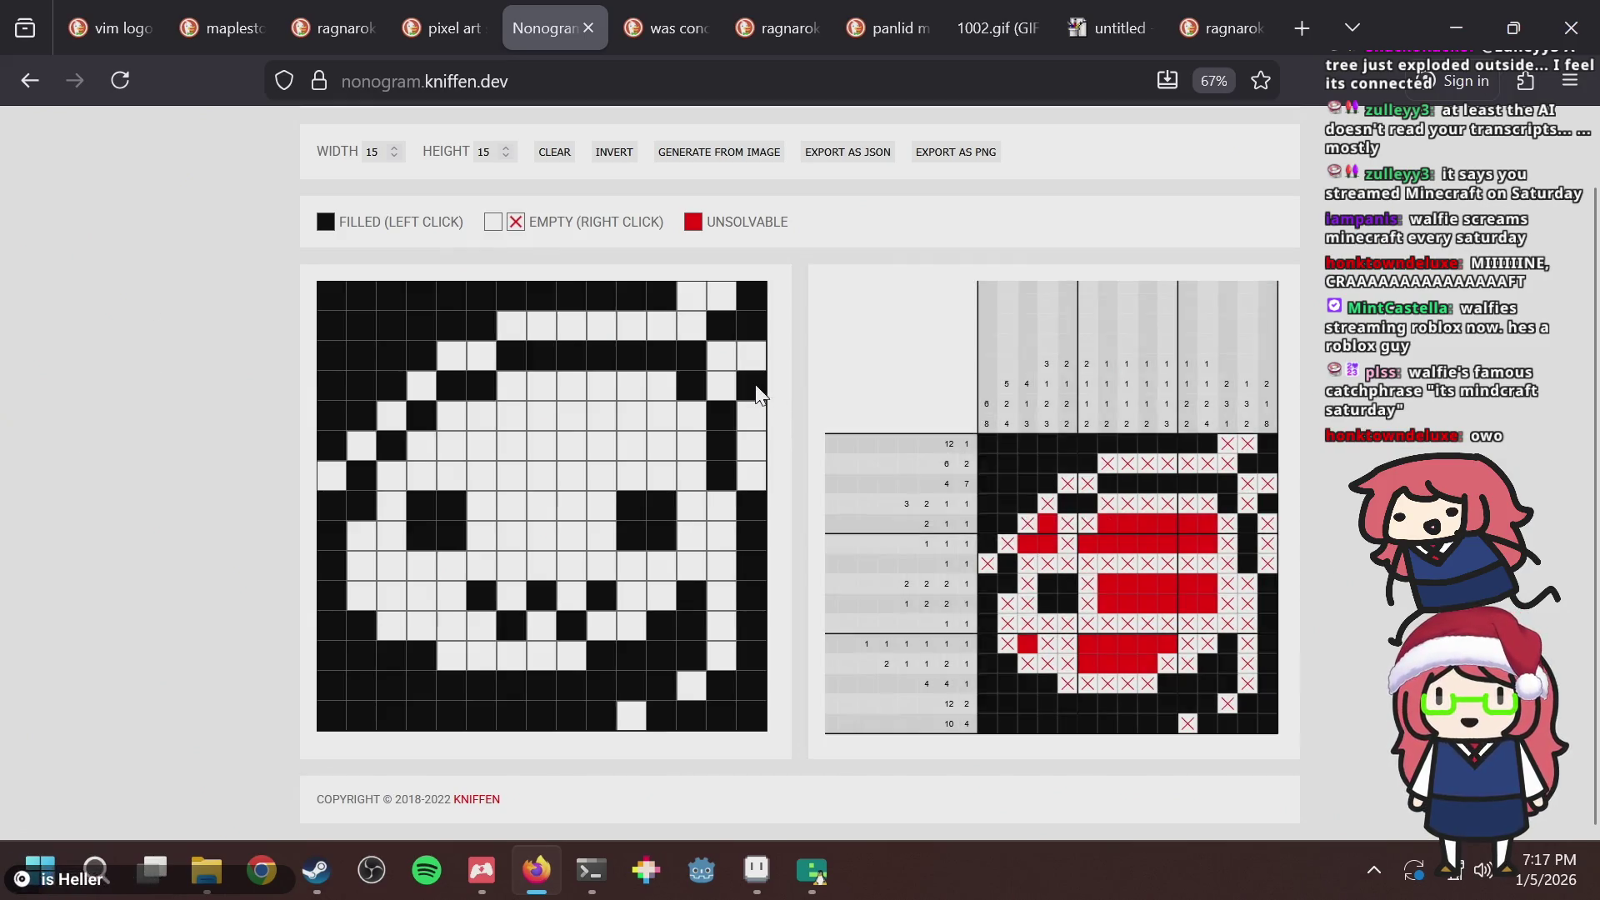
pyautogui.click(757, 388)
pyautogui.click(756, 388)
pyautogui.click(757, 388)
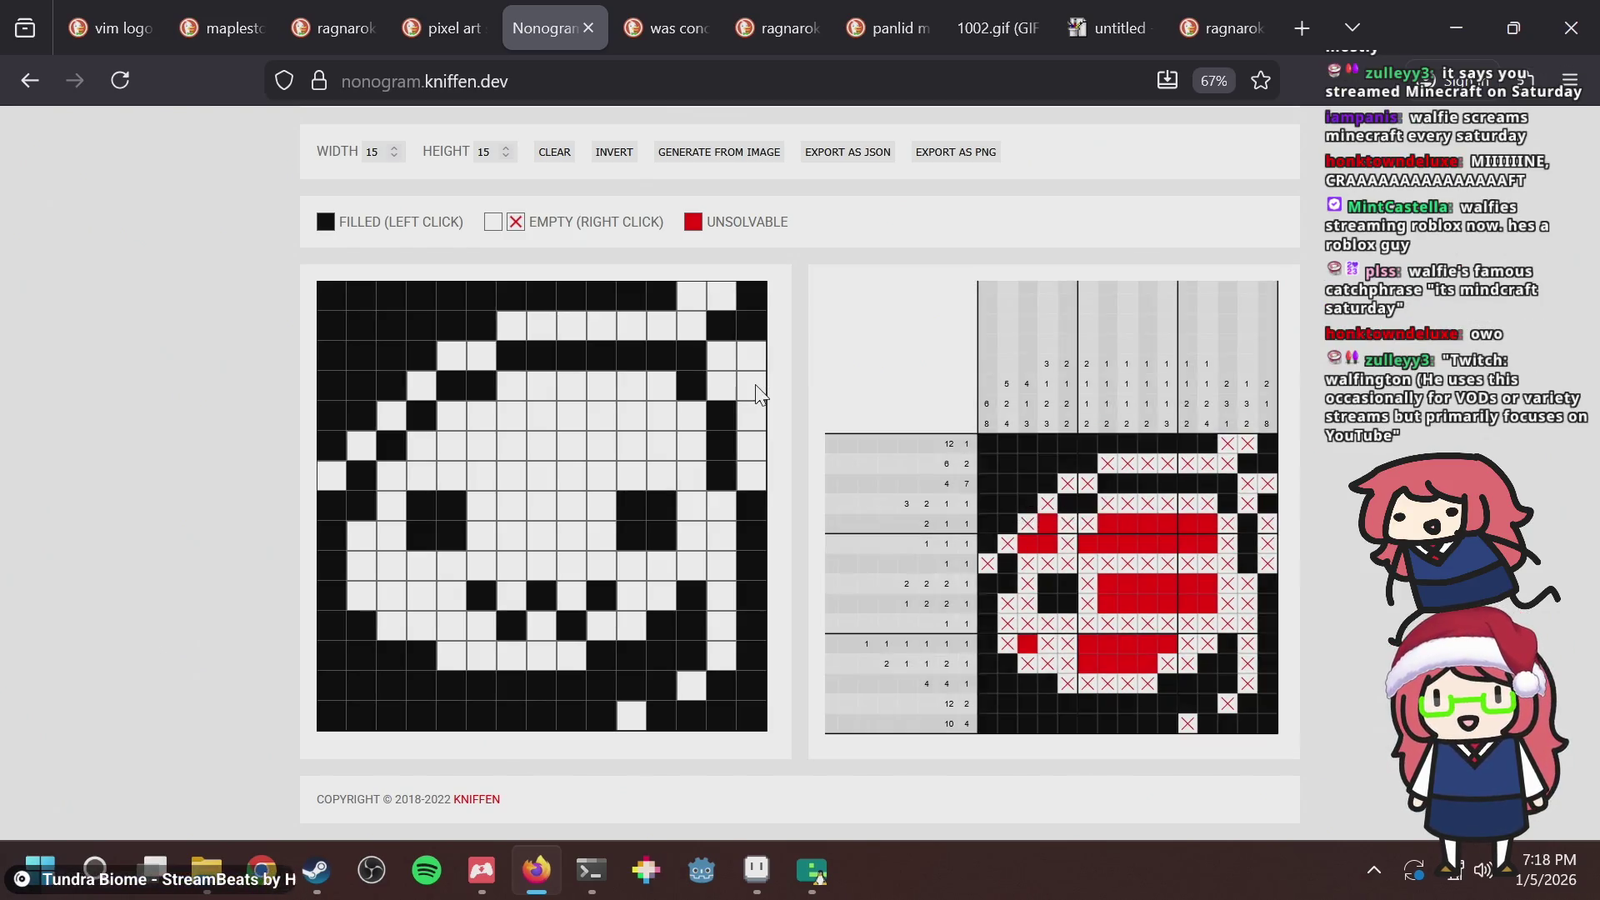
# Test-toggle row 4 column 15, then clear row 8 column 4 at the left eye's corner.
pyautogui.click(755, 385)
pyautogui.click(755, 387)
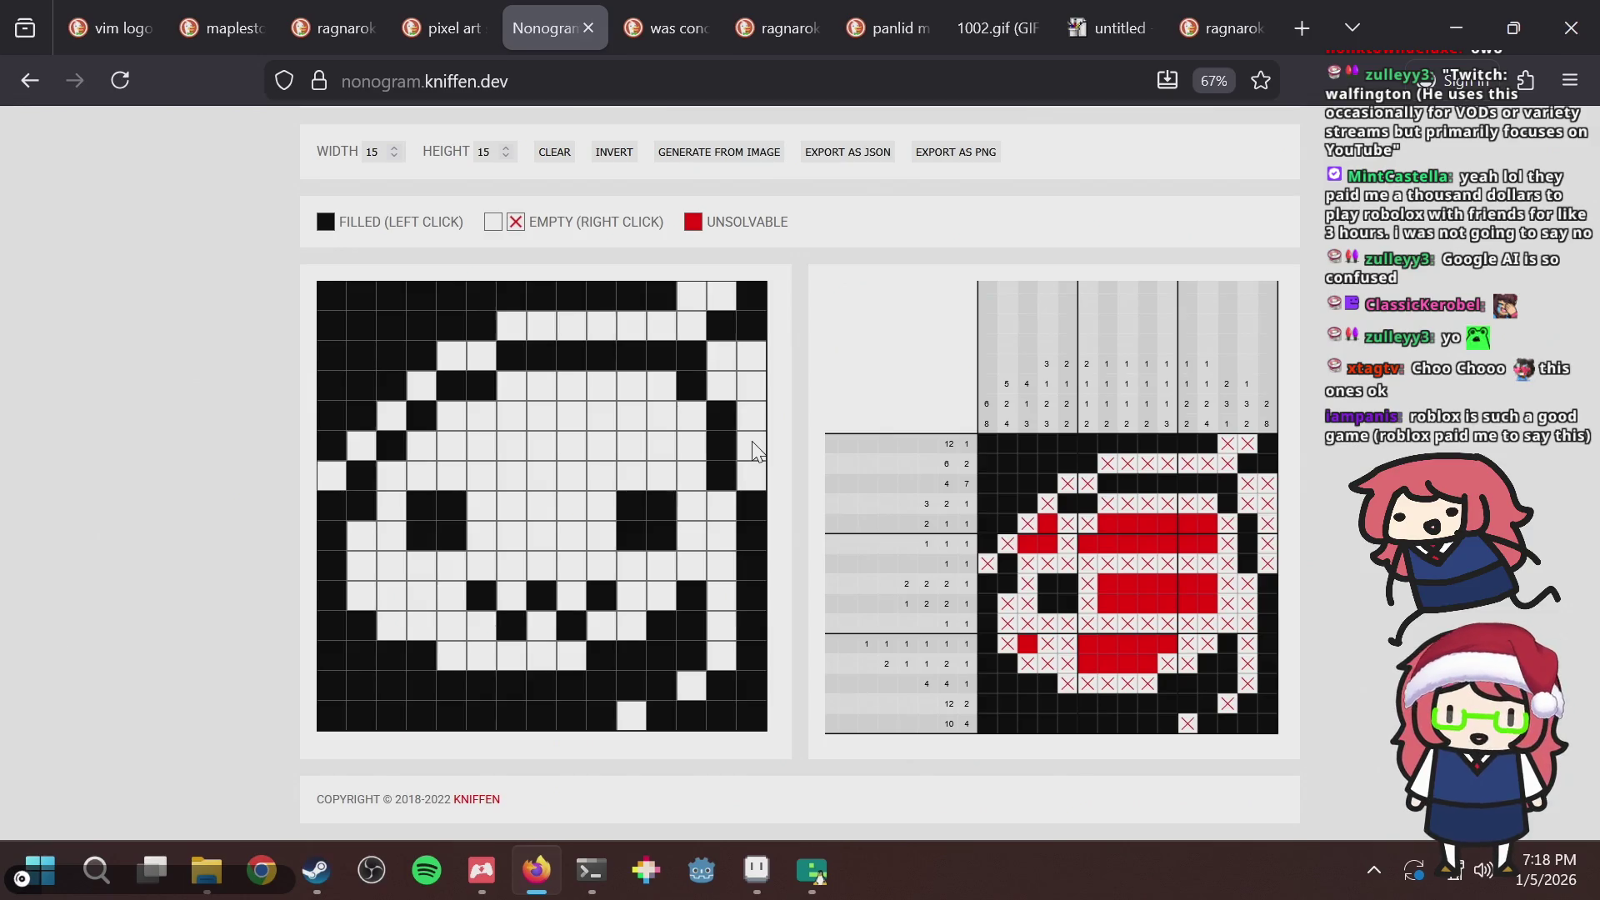
pyautogui.click(760, 387)
pyautogui.click(759, 387)
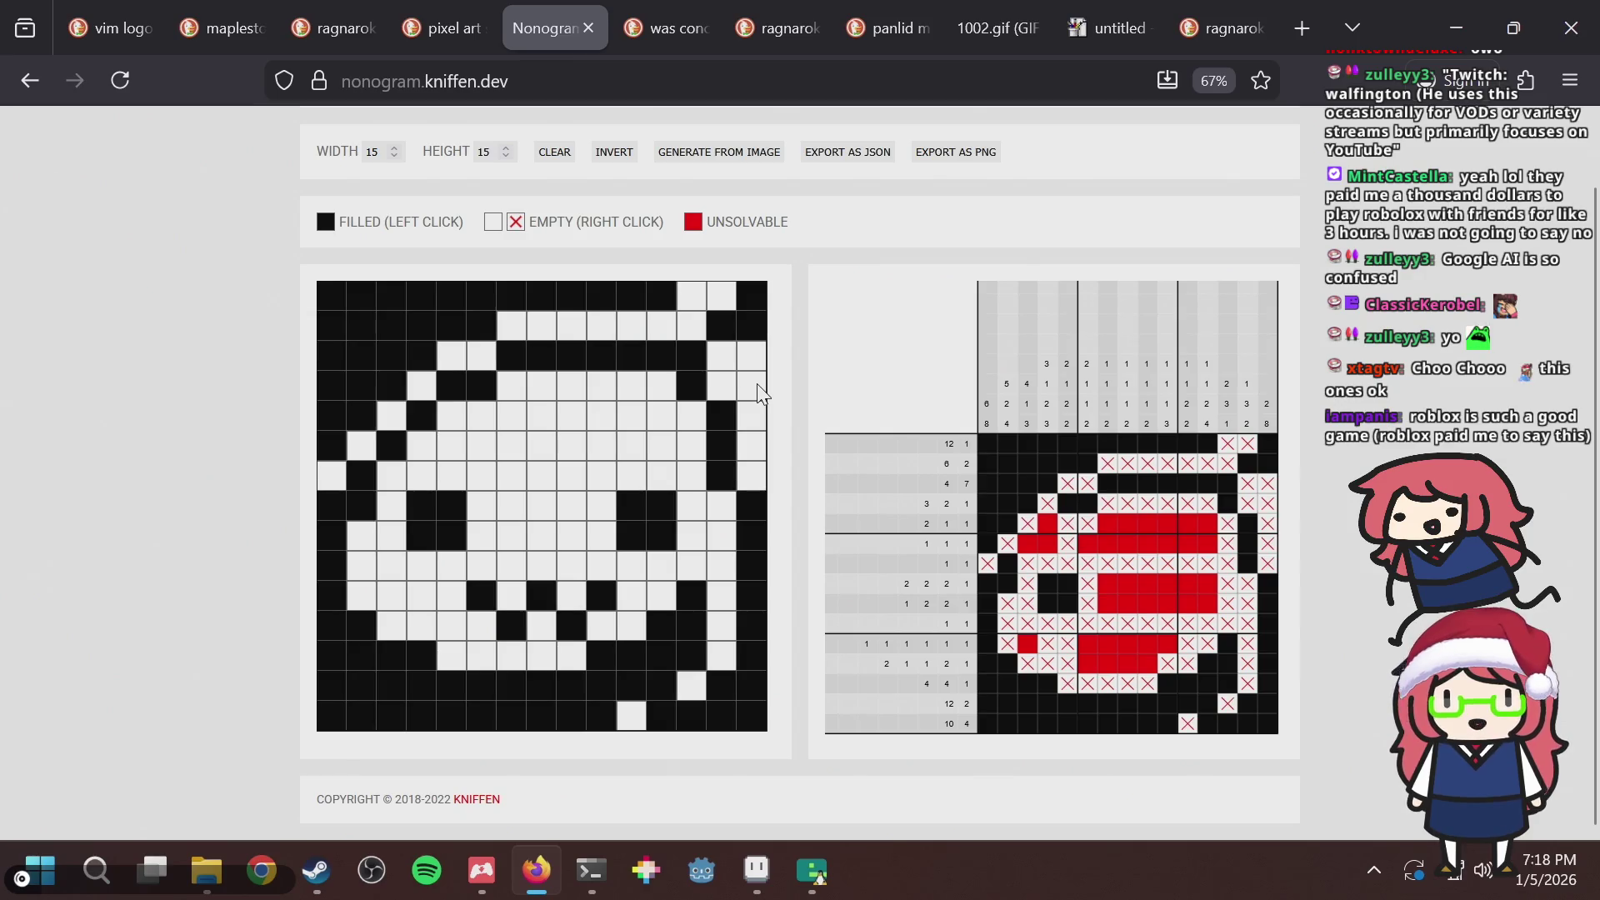
pyautogui.click(428, 500)
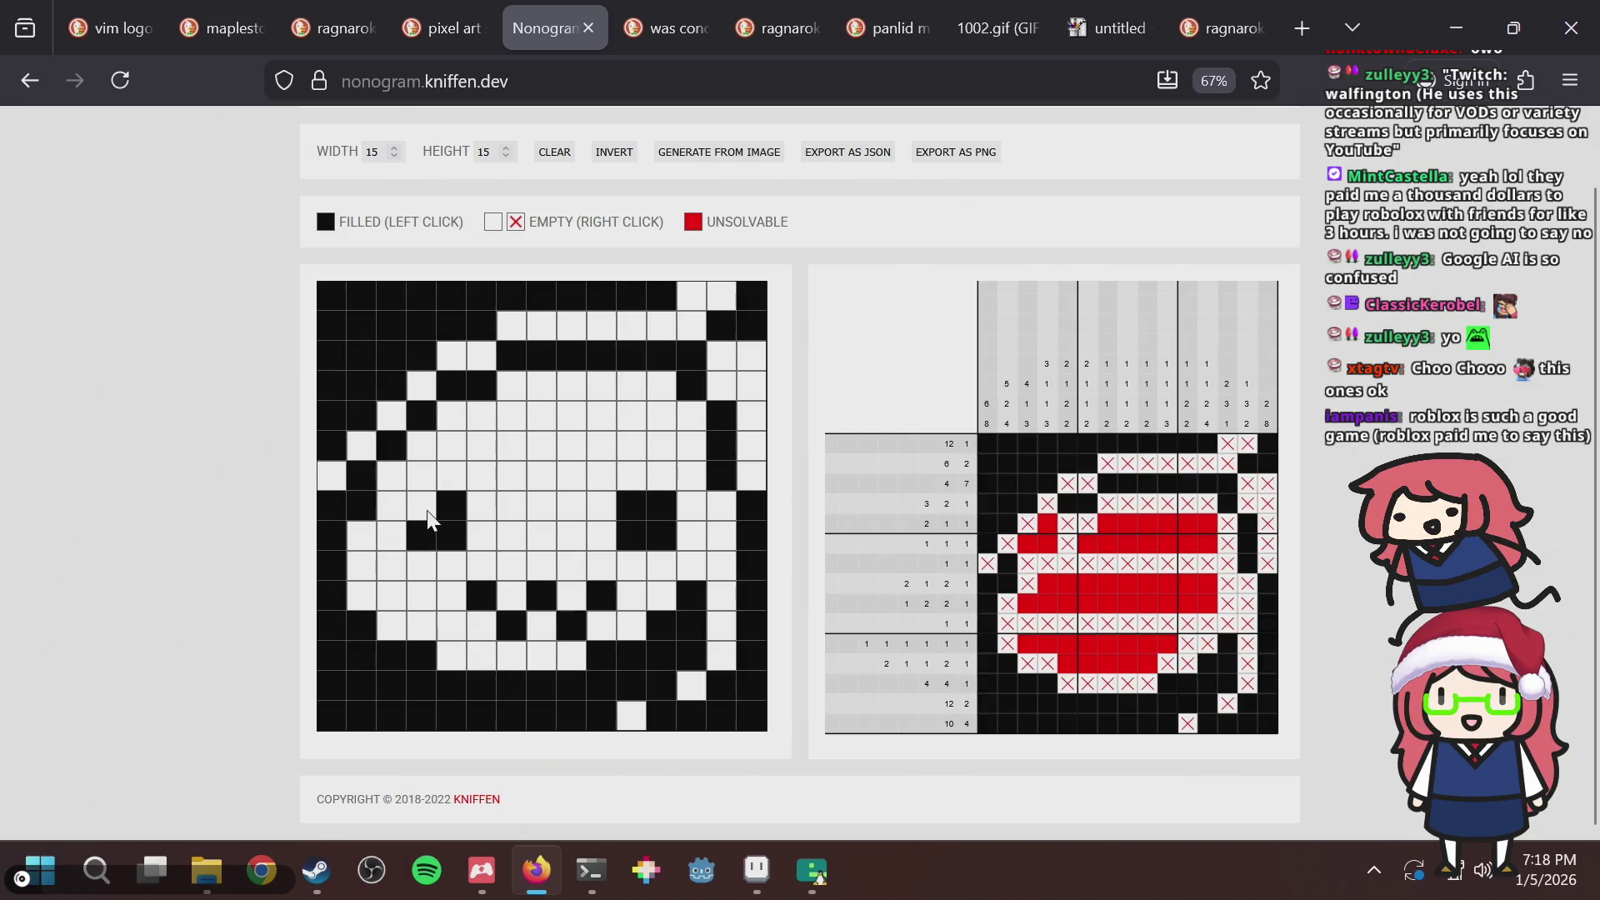
# Bucket-fill the slime tile's right column, top band and left-edge cells with the darkest colour.
pyautogui.hotkey('alt', 'Tab')
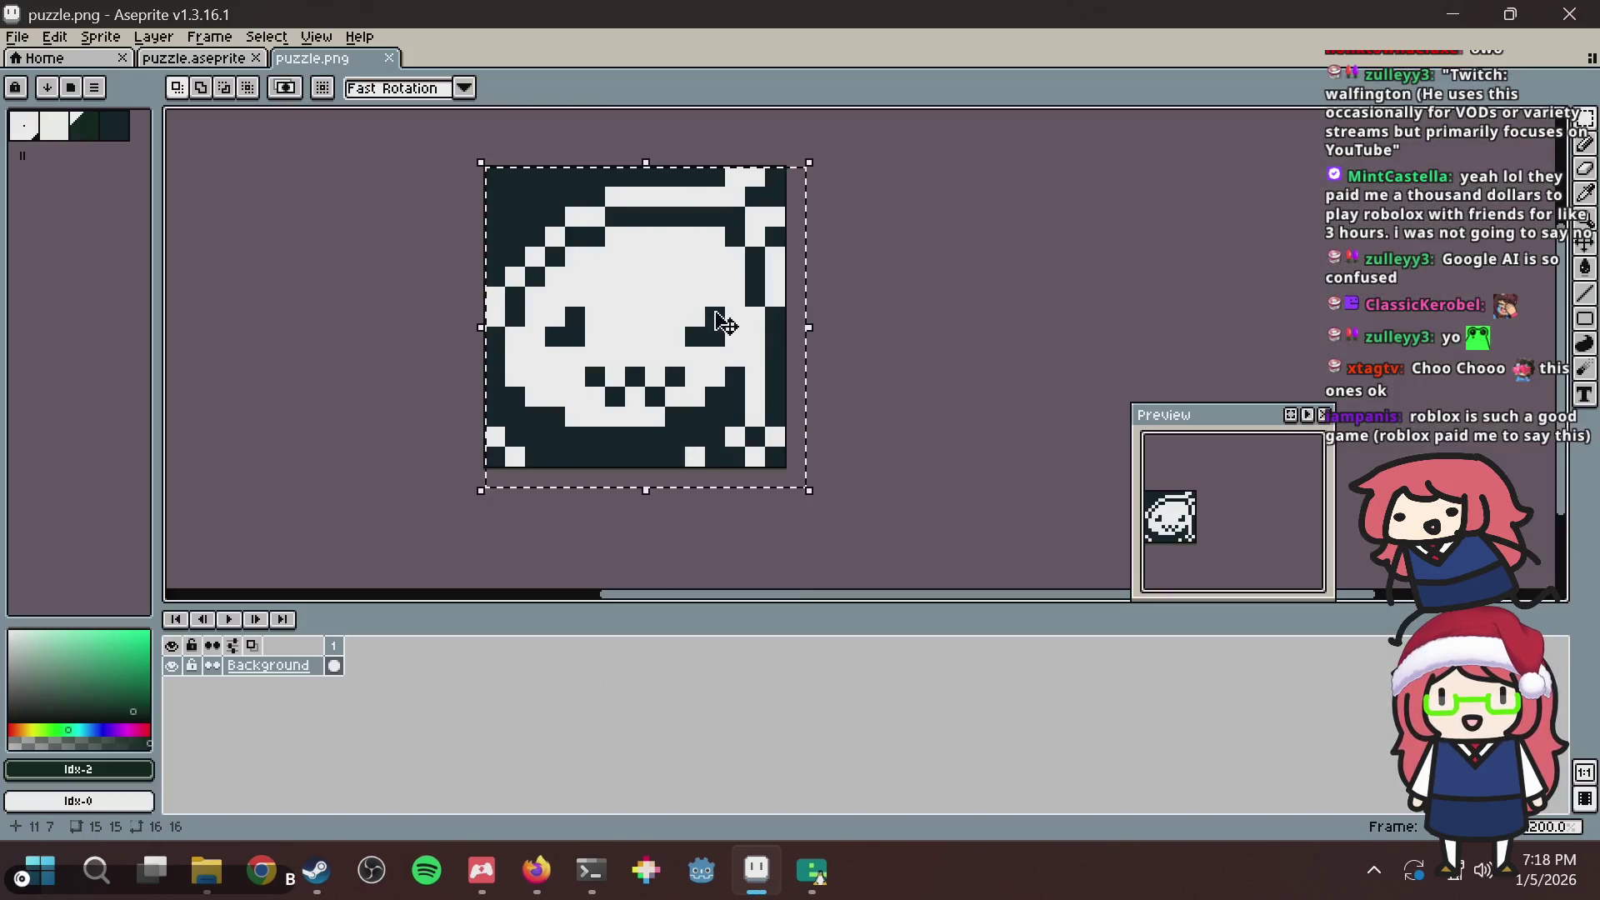
pyautogui.click(177, 57)
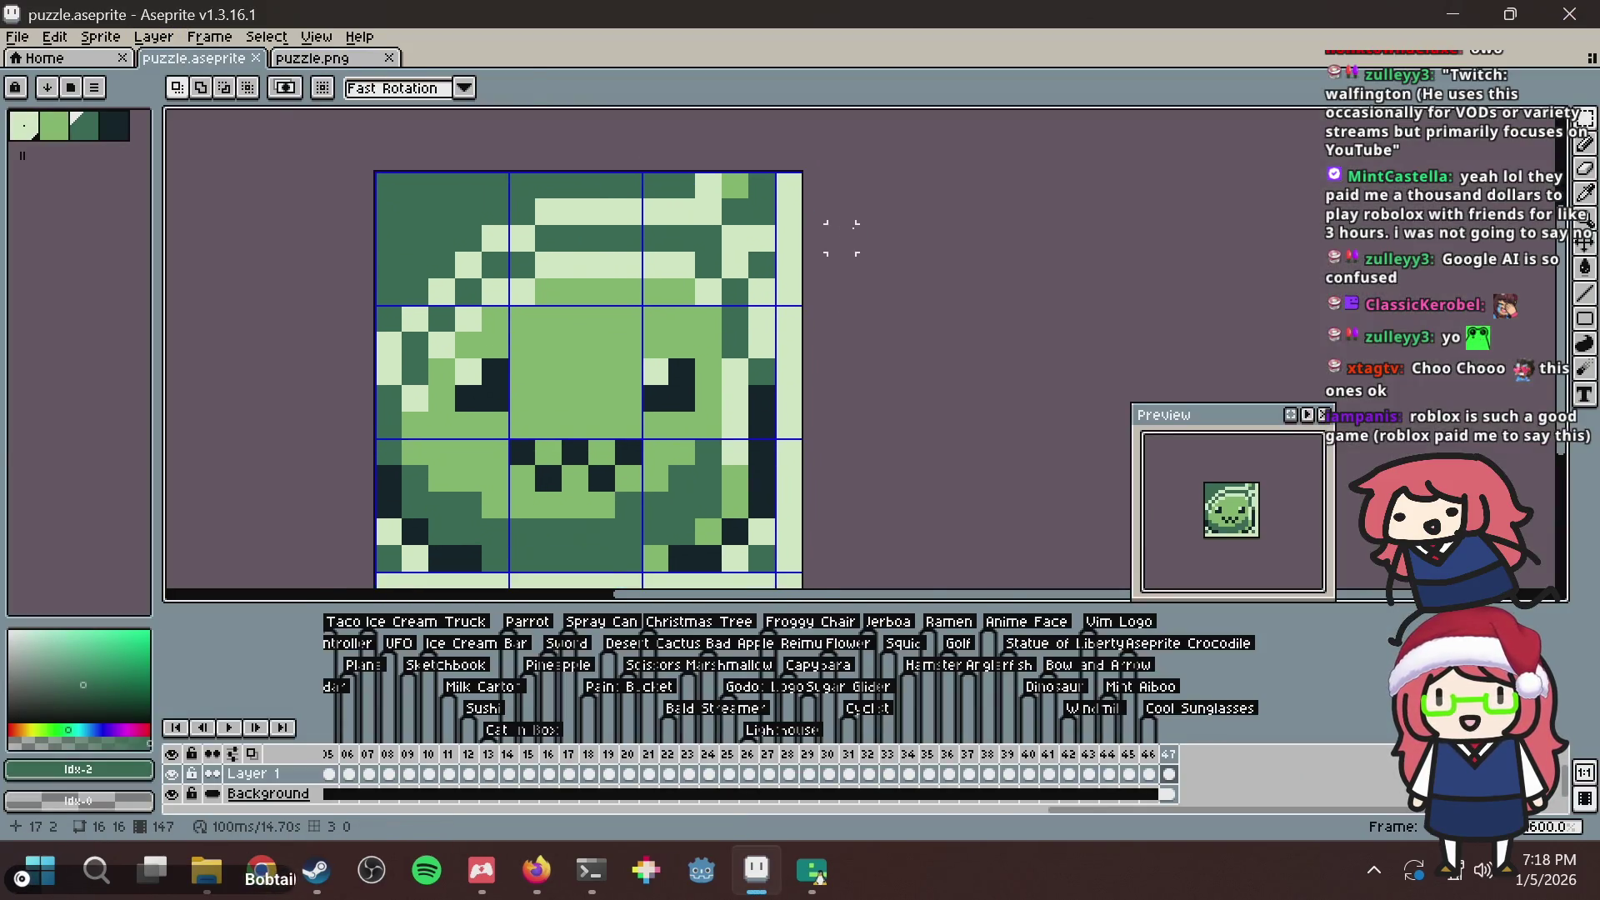
pyautogui.press('i')
pyautogui.click(762, 383)
pyautogui.press('g')
pyautogui.click(735, 321)
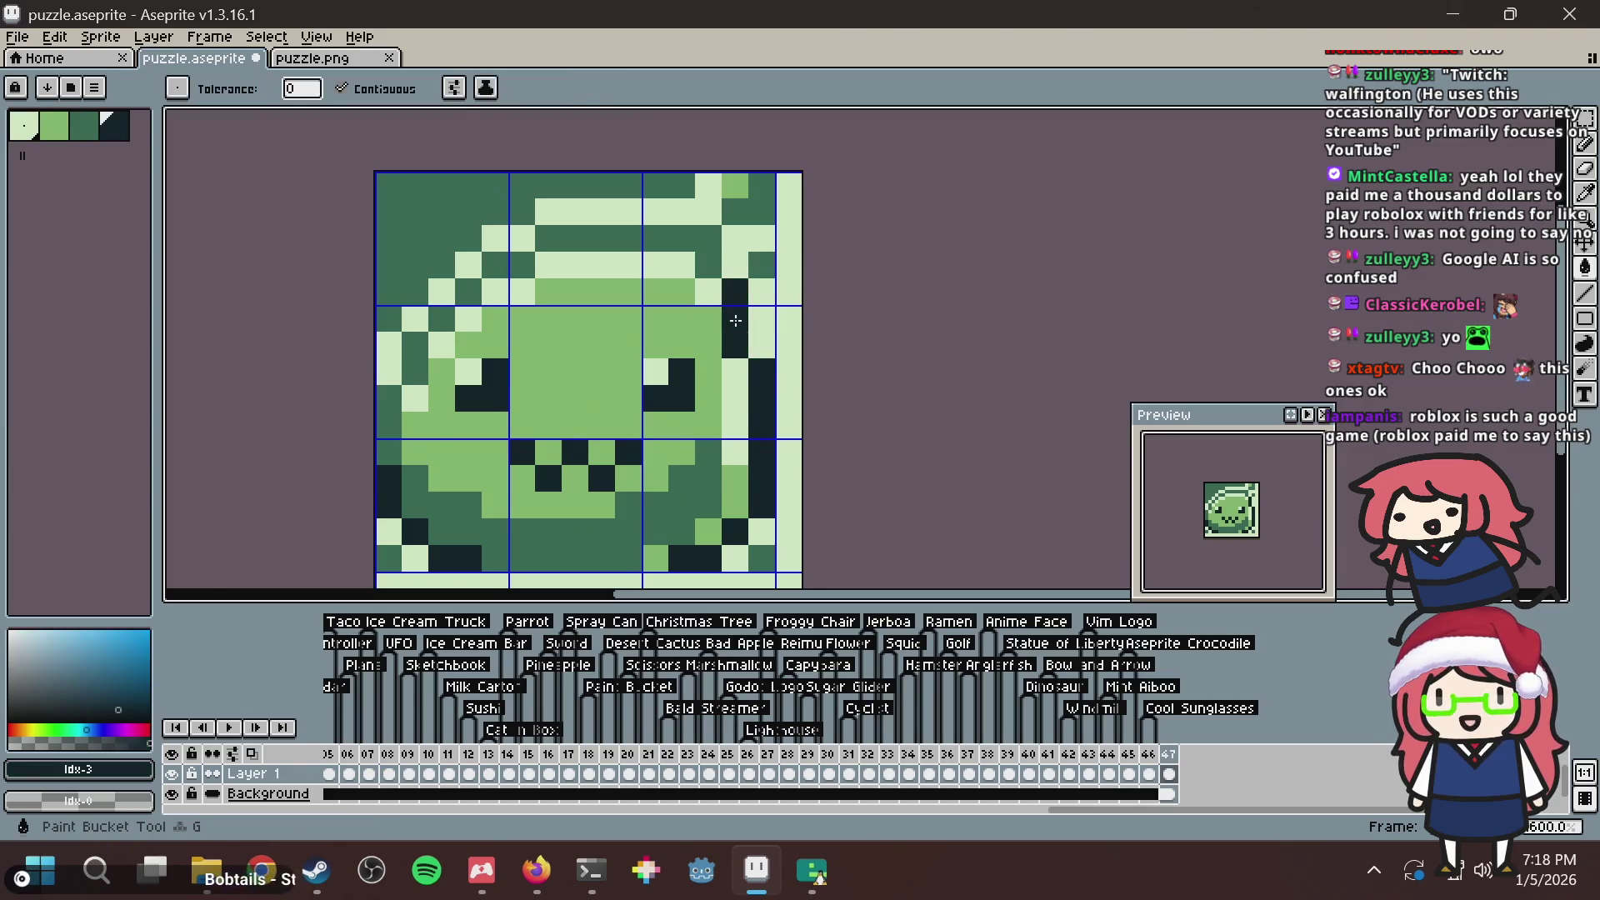
pyautogui.click(708, 265)
pyautogui.click(522, 265)
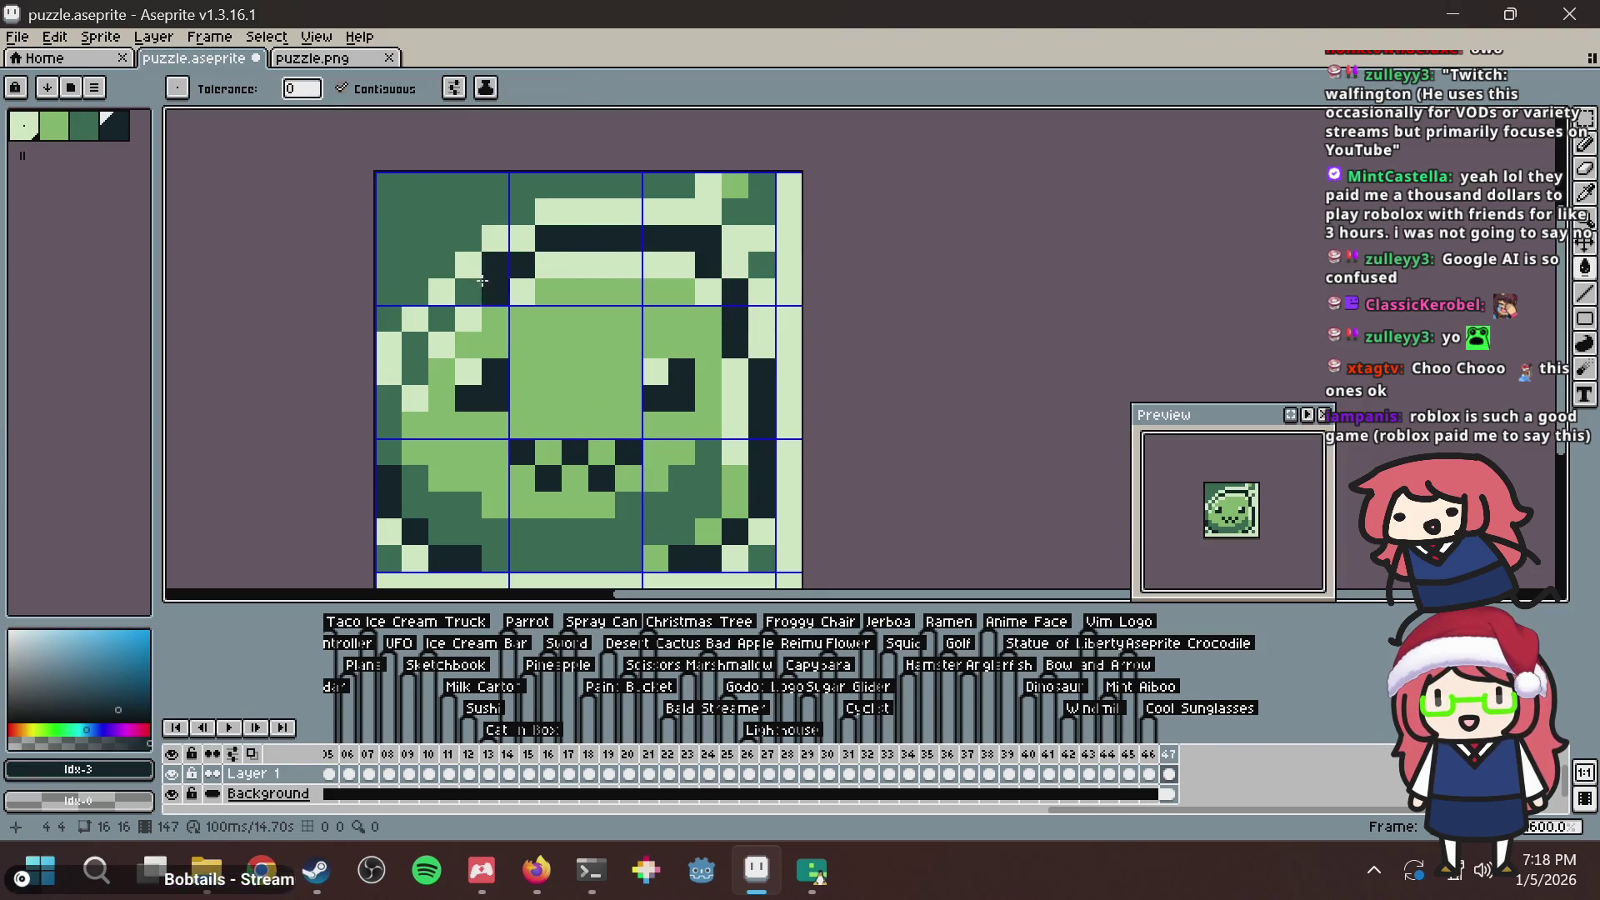
pyautogui.click(468, 292)
pyautogui.click(442, 319)
pyautogui.click(415, 345)
pyautogui.click(389, 425)
pyautogui.click(549, 345)
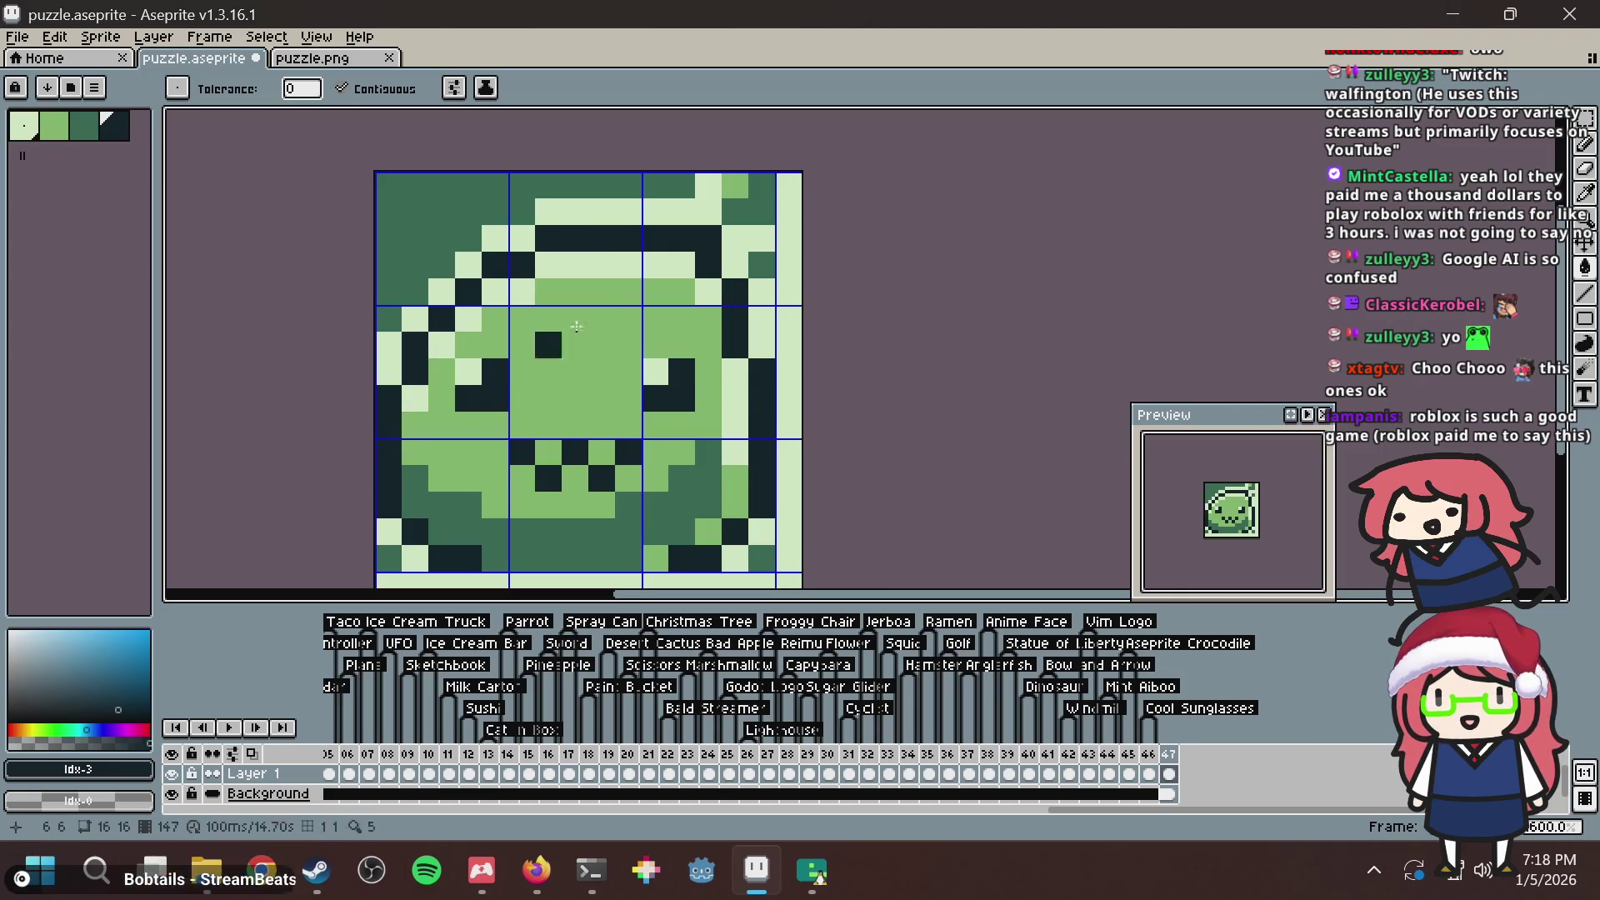
pyautogui.hotkey('ctrl', 'z')
# Pencil the light edge cells dark green and save the sprite.
pyautogui.keyDown('alt'); pyautogui.click(418, 189); pyautogui.keyUp('alt')
pyautogui.scroll(-2, 705, 462)
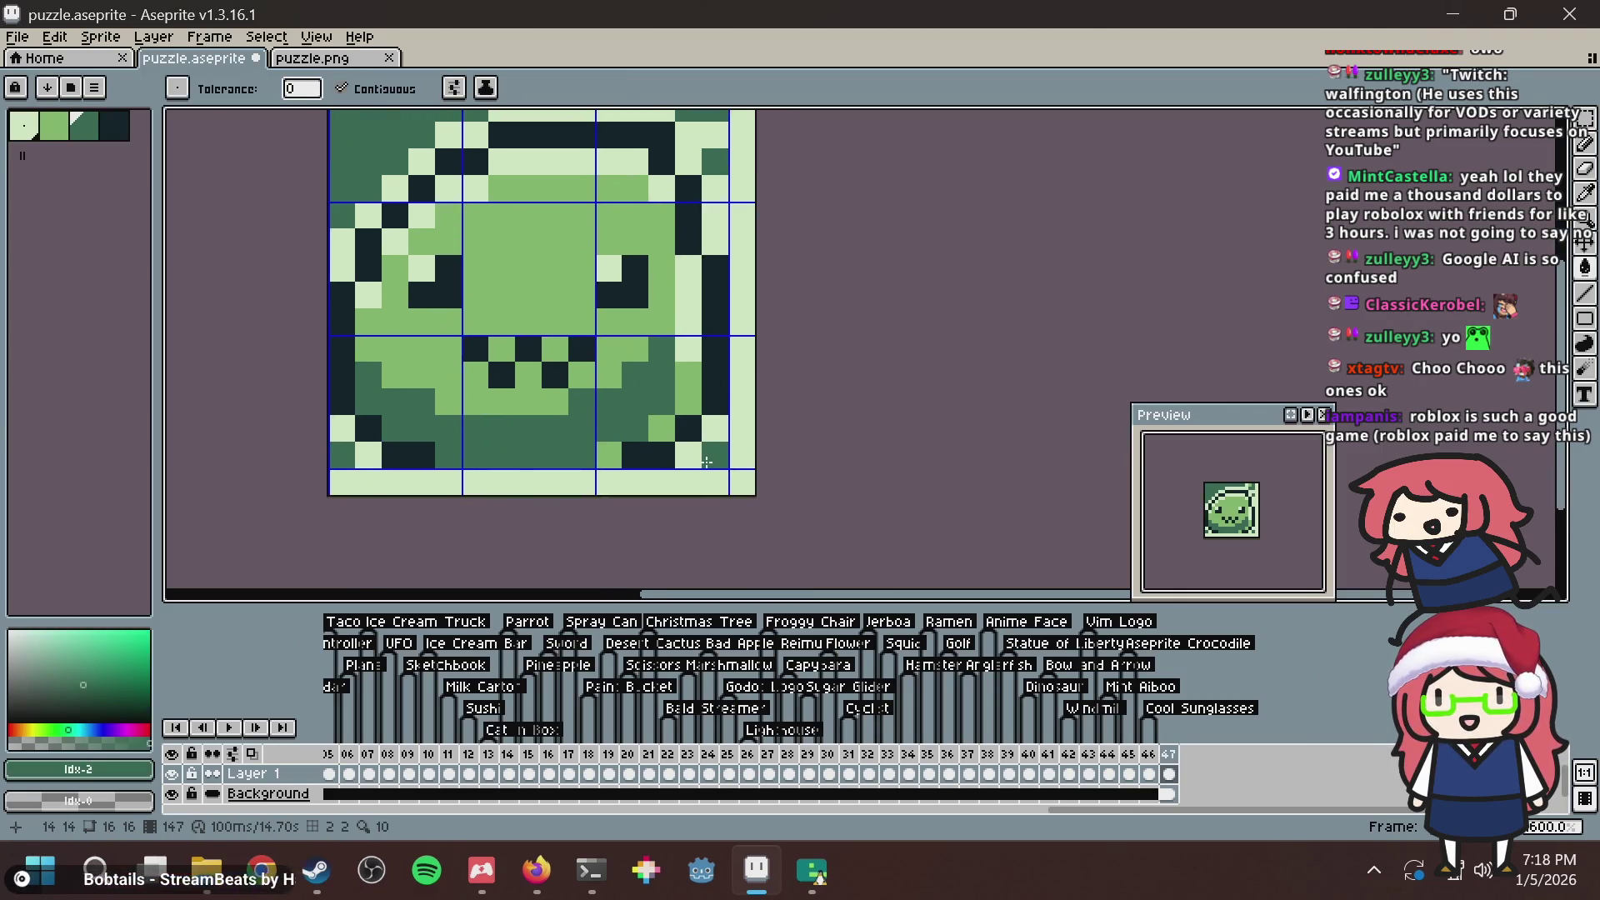
pyautogui.press('v')
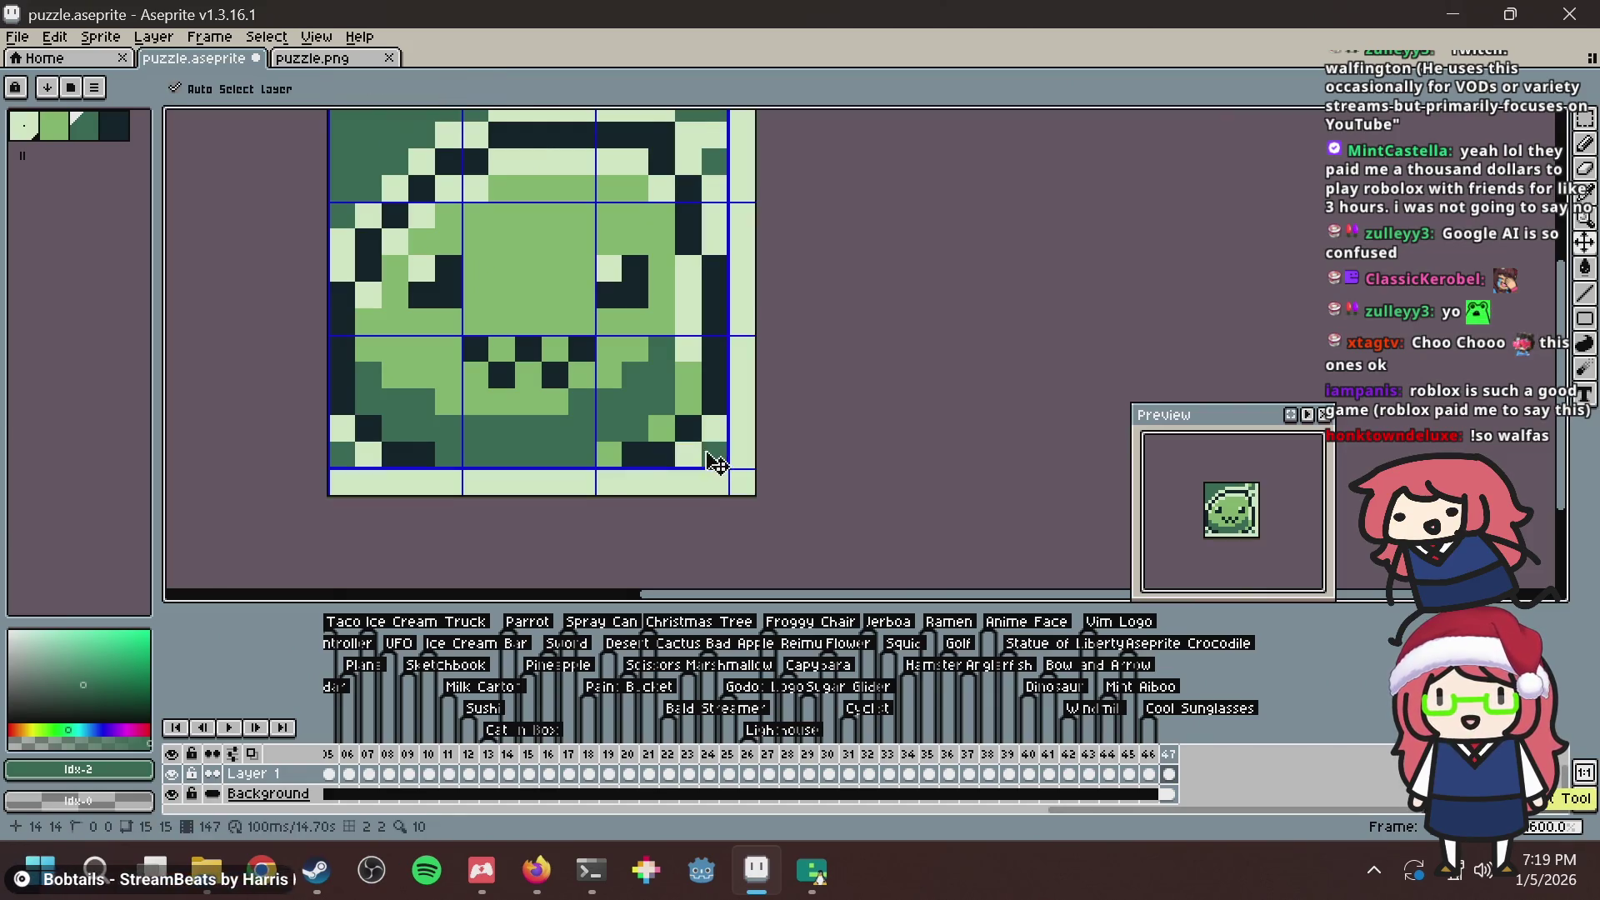
pyautogui.press('b')
pyautogui.click(688, 455)
pyautogui.click(715, 428)
pyautogui.click(330, 432)
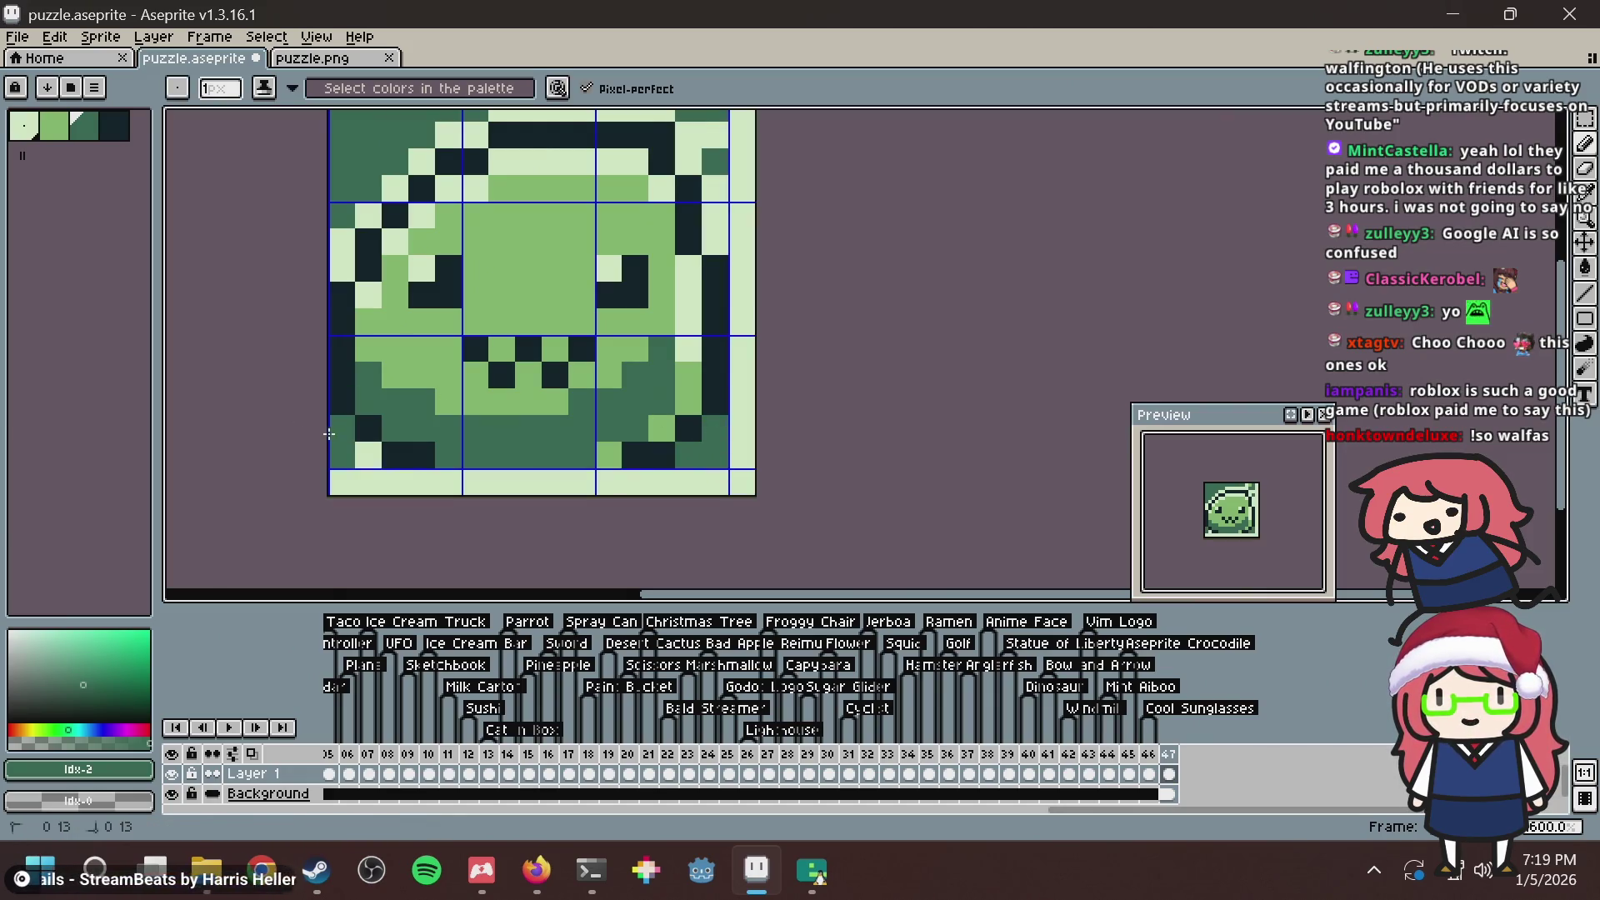
pyautogui.click(369, 455)
pyautogui.click(664, 272)
pyautogui.hotkey('ctrl', 's')
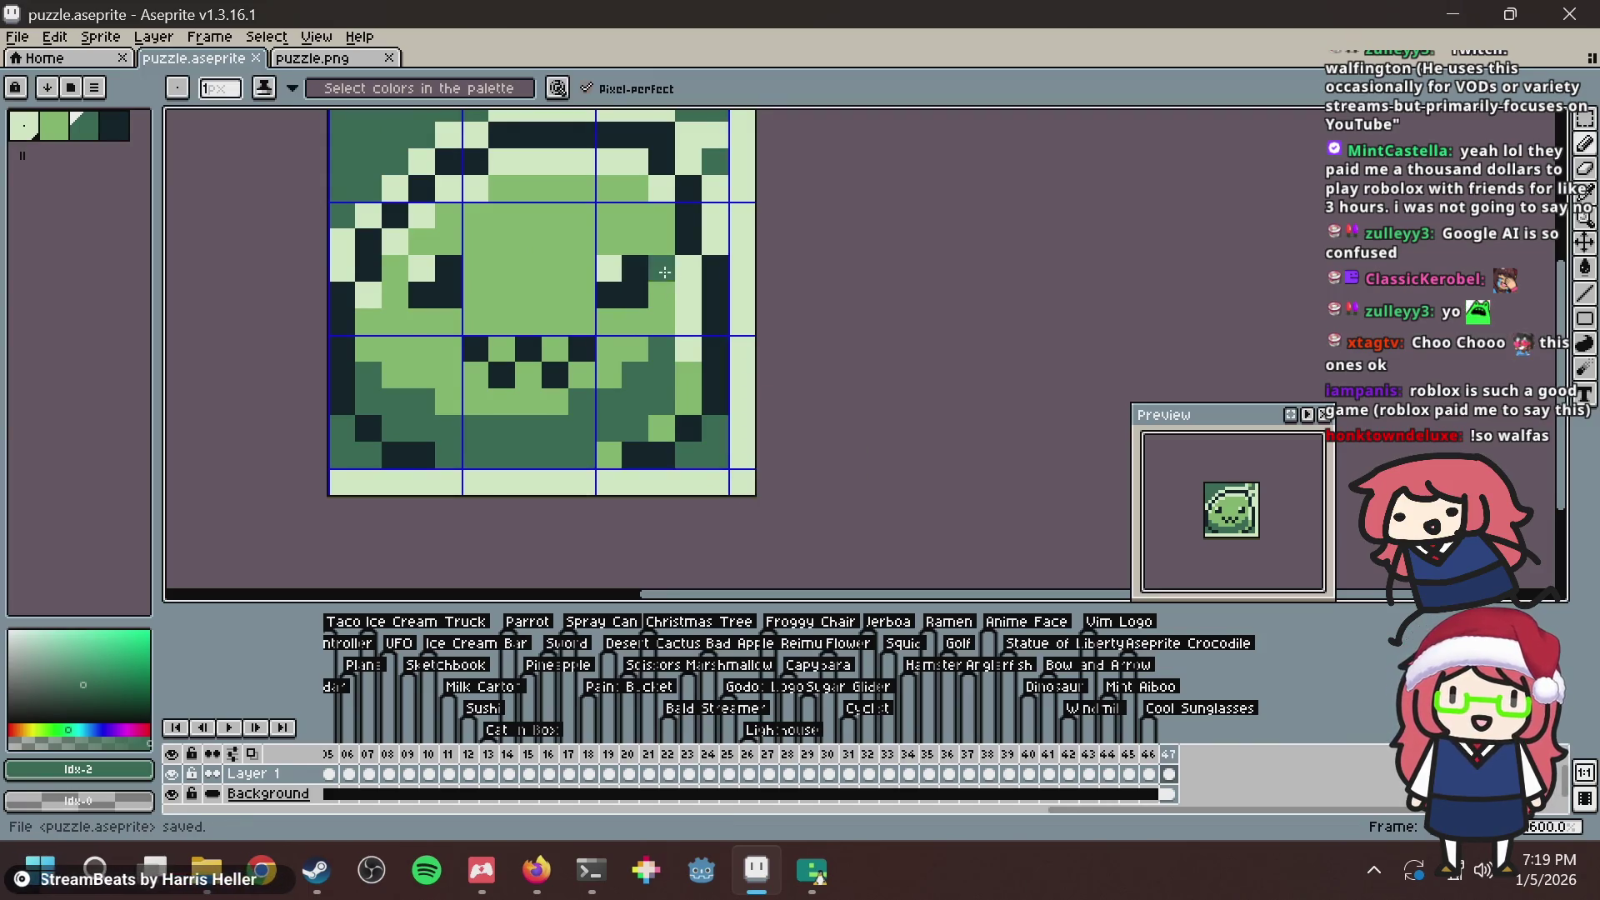
# Repaint the top-right corner cells navy and dark green, then save again.
pyautogui.scroll(2, 664, 272)
pyautogui.moveTo(723, 351); pyautogui.dragTo(723, 298)
pyautogui.rightClick(699, 293)
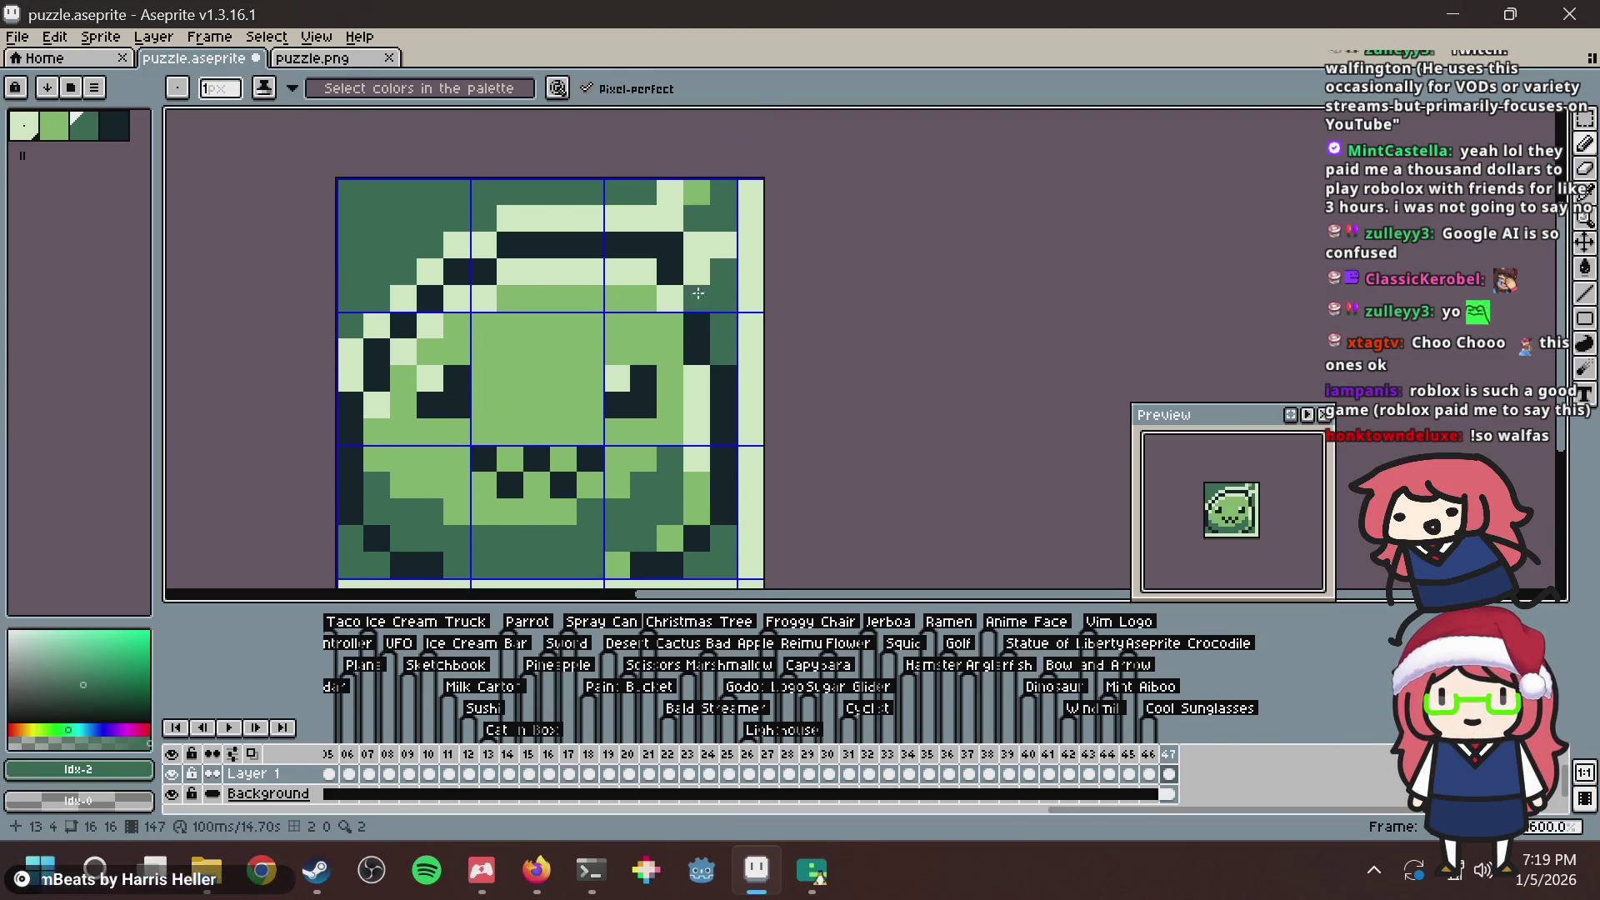
pyautogui.keyDown('alt'); pyautogui.click(698, 321); pyautogui.keyUp('alt')
pyautogui.click(698, 299)
pyautogui.click(696, 219)
pyautogui.click(724, 218)
pyautogui.click(723, 191)
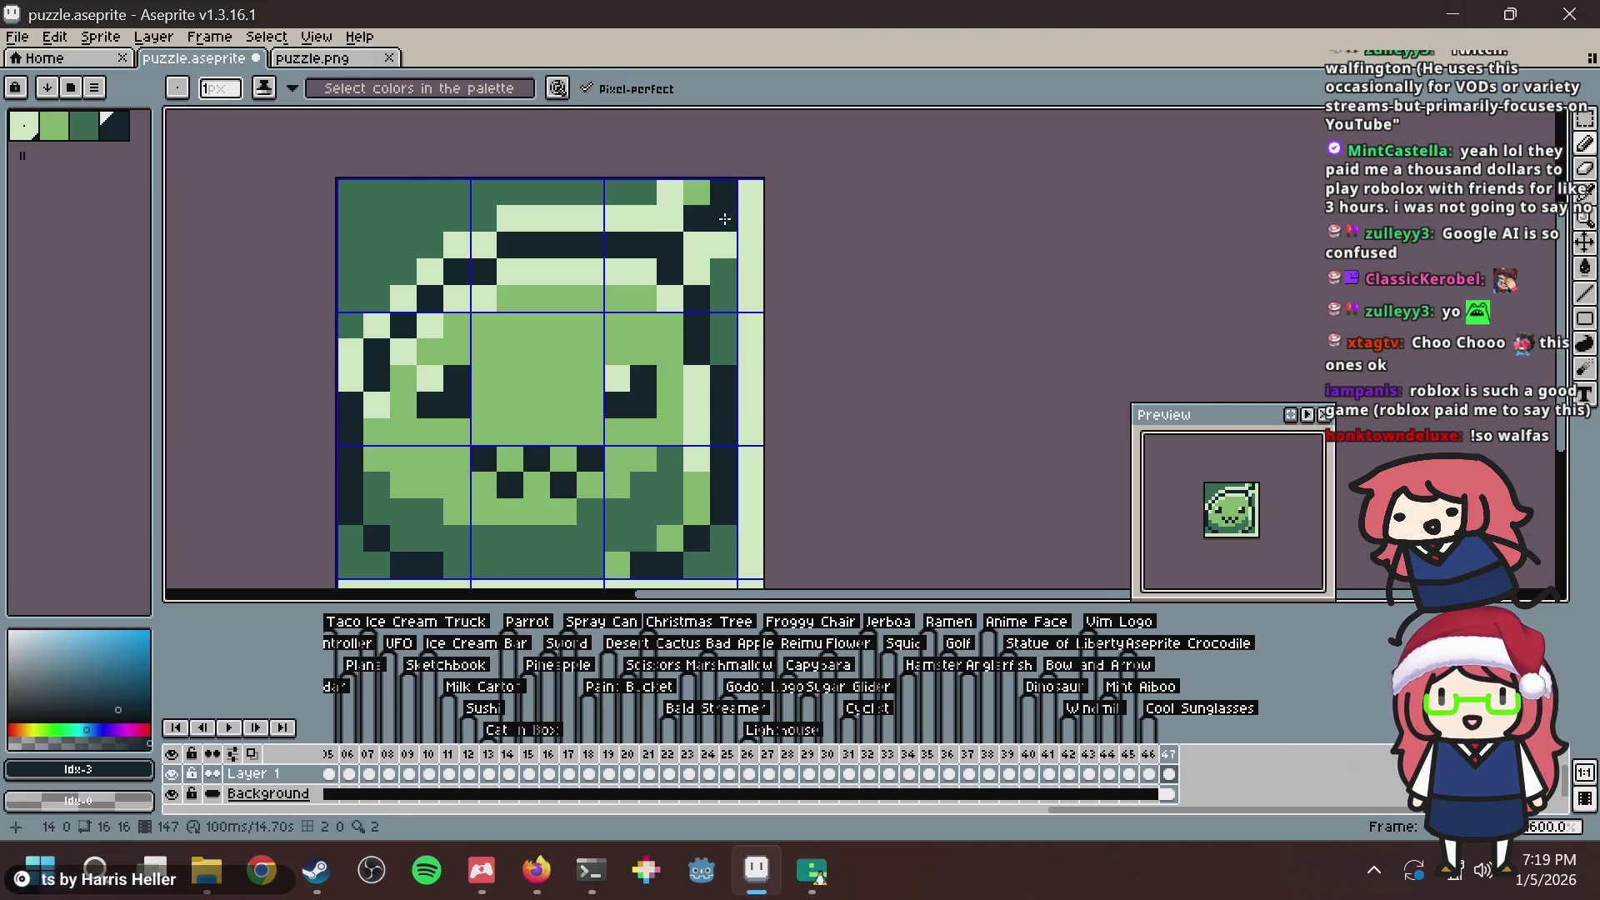
pyautogui.keyDown('alt'); pyautogui.click(723, 272); pyautogui.keyUp('alt')
pyautogui.click(697, 271)
pyautogui.click(696, 245)
pyautogui.click(723, 245)
pyautogui.click(670, 218)
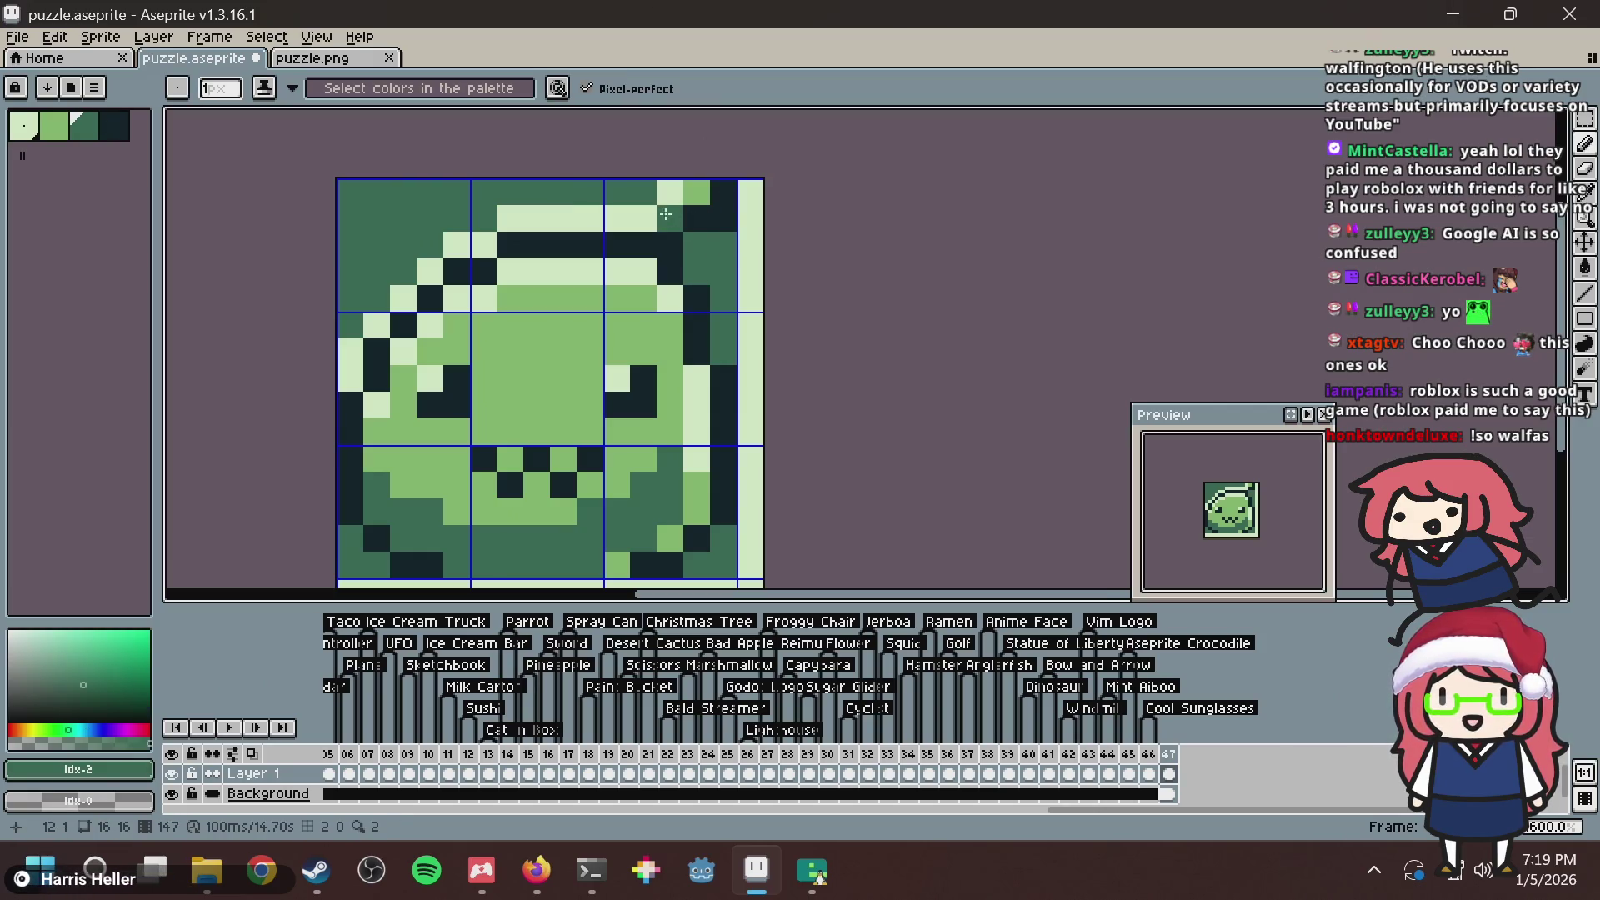
pyautogui.hotkey('ctrl', 's')
# Switch to the puzzle.png sprite showing the updated two-tone image.
pyautogui.scroll(-3, 666, 242)
pyautogui.press('v')
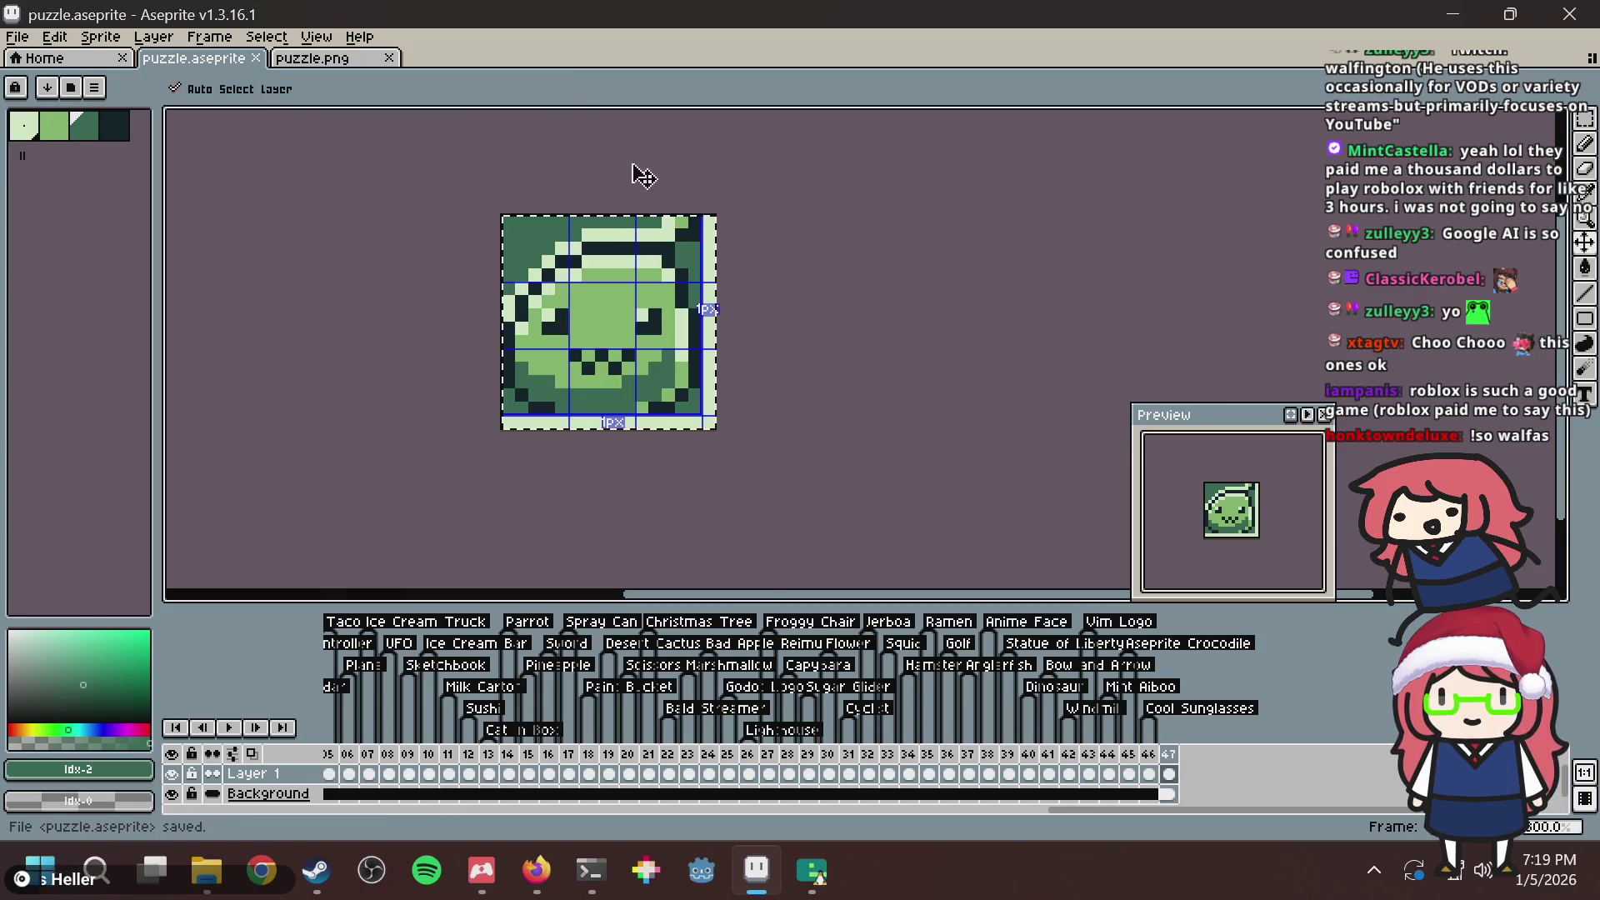
pyautogui.press('b')
pyautogui.scroll(3, 704, 232)
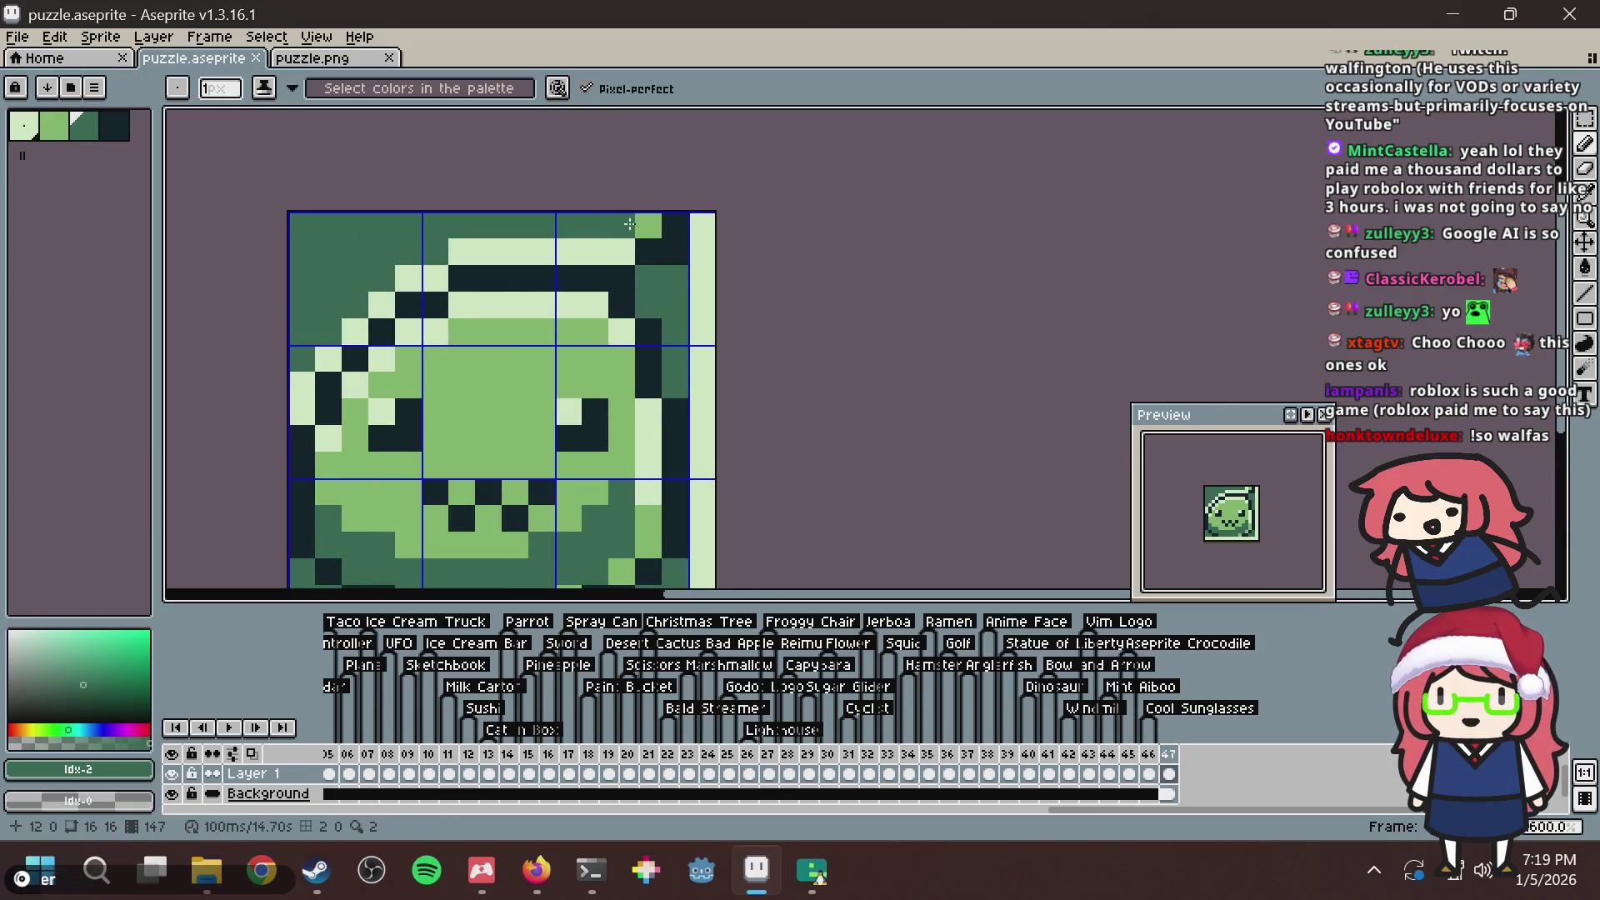
pyautogui.press('m')
pyautogui.click(334, 65)
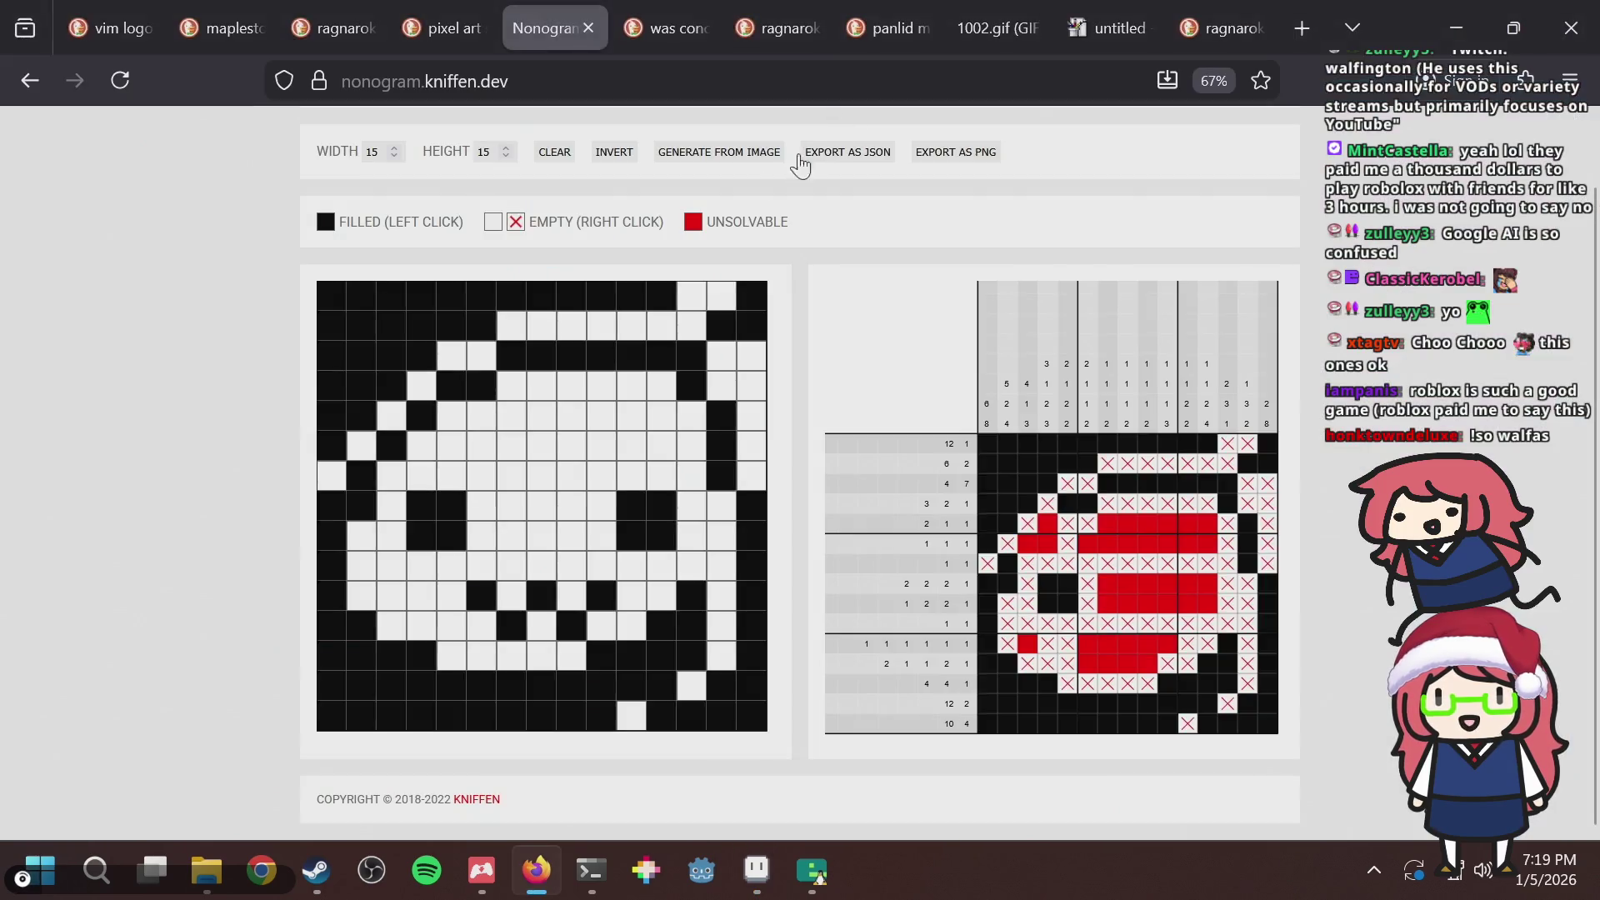
# Generate a nonogram puzzle in Nonogram Maker from the puzzle.png image.
pyautogui.hotkey('alt', 'Tab')
pyautogui.click(714, 152)
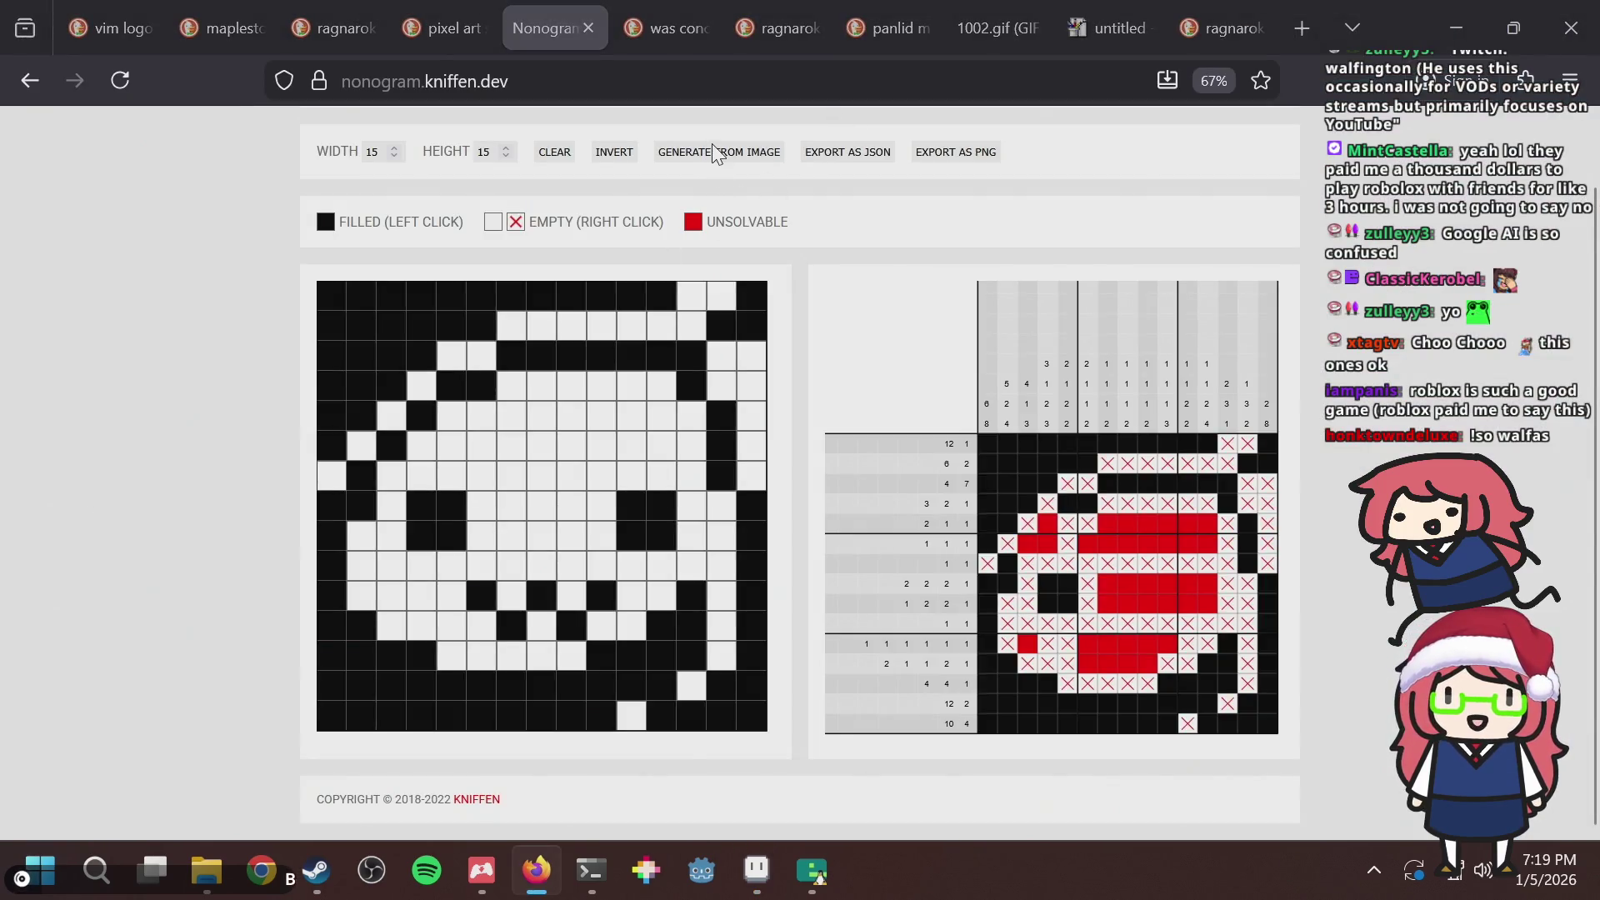
pyautogui.click(602, 348)
pyautogui.doubleClick(602, 348)
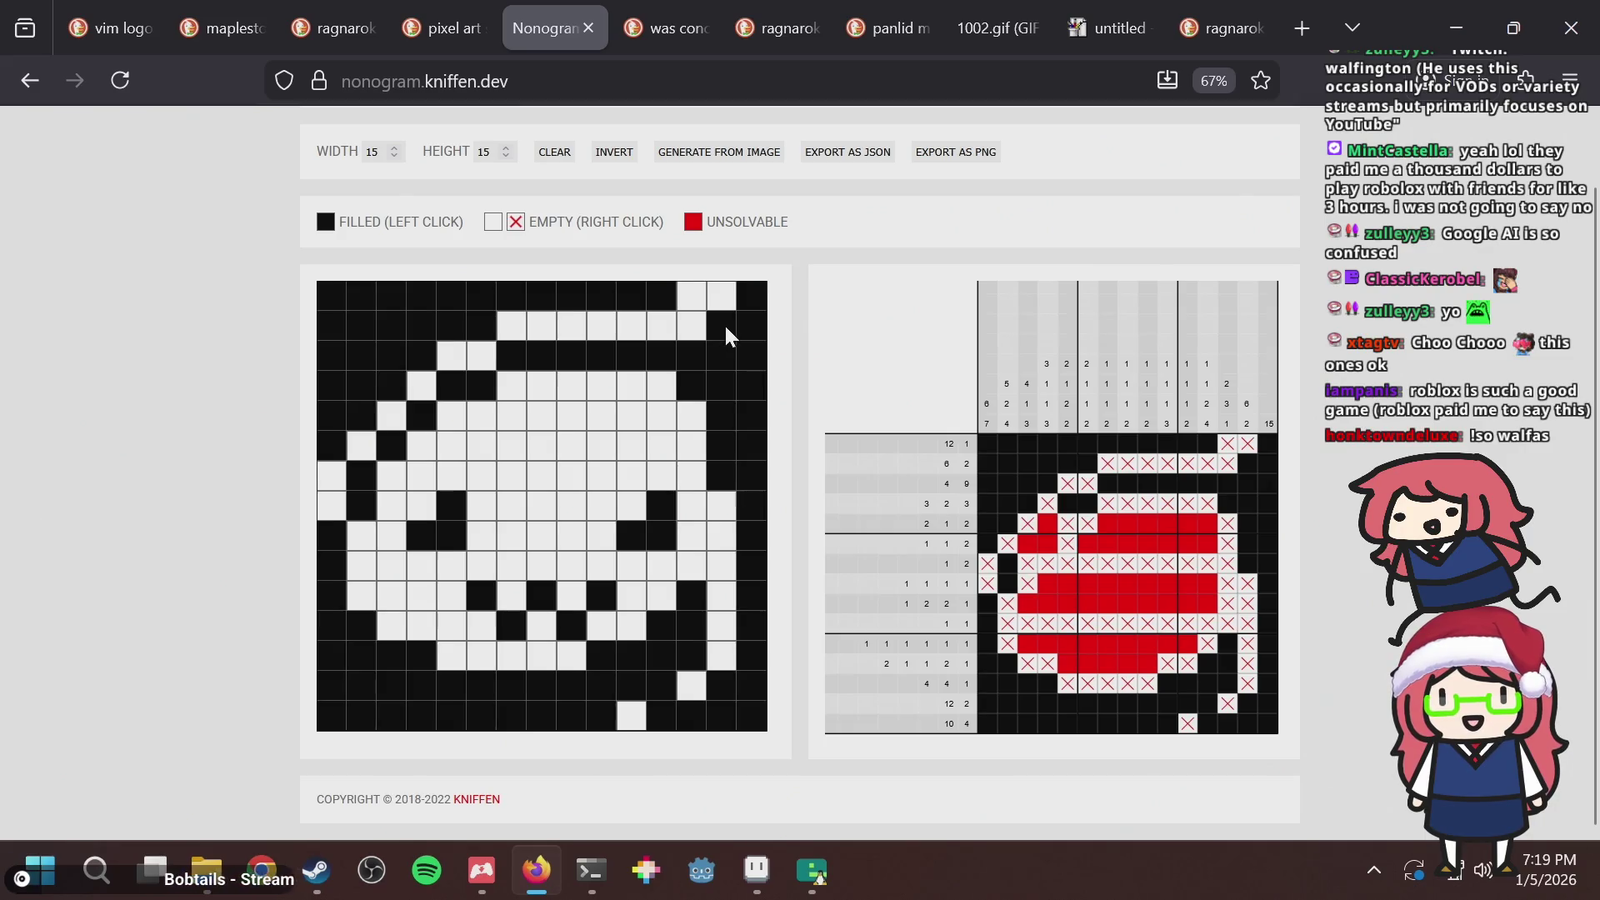
# Fill the column 4 cell and left-column gap at rows 7–8, then rework the top-right corner cells.
pyautogui.click(424, 504)
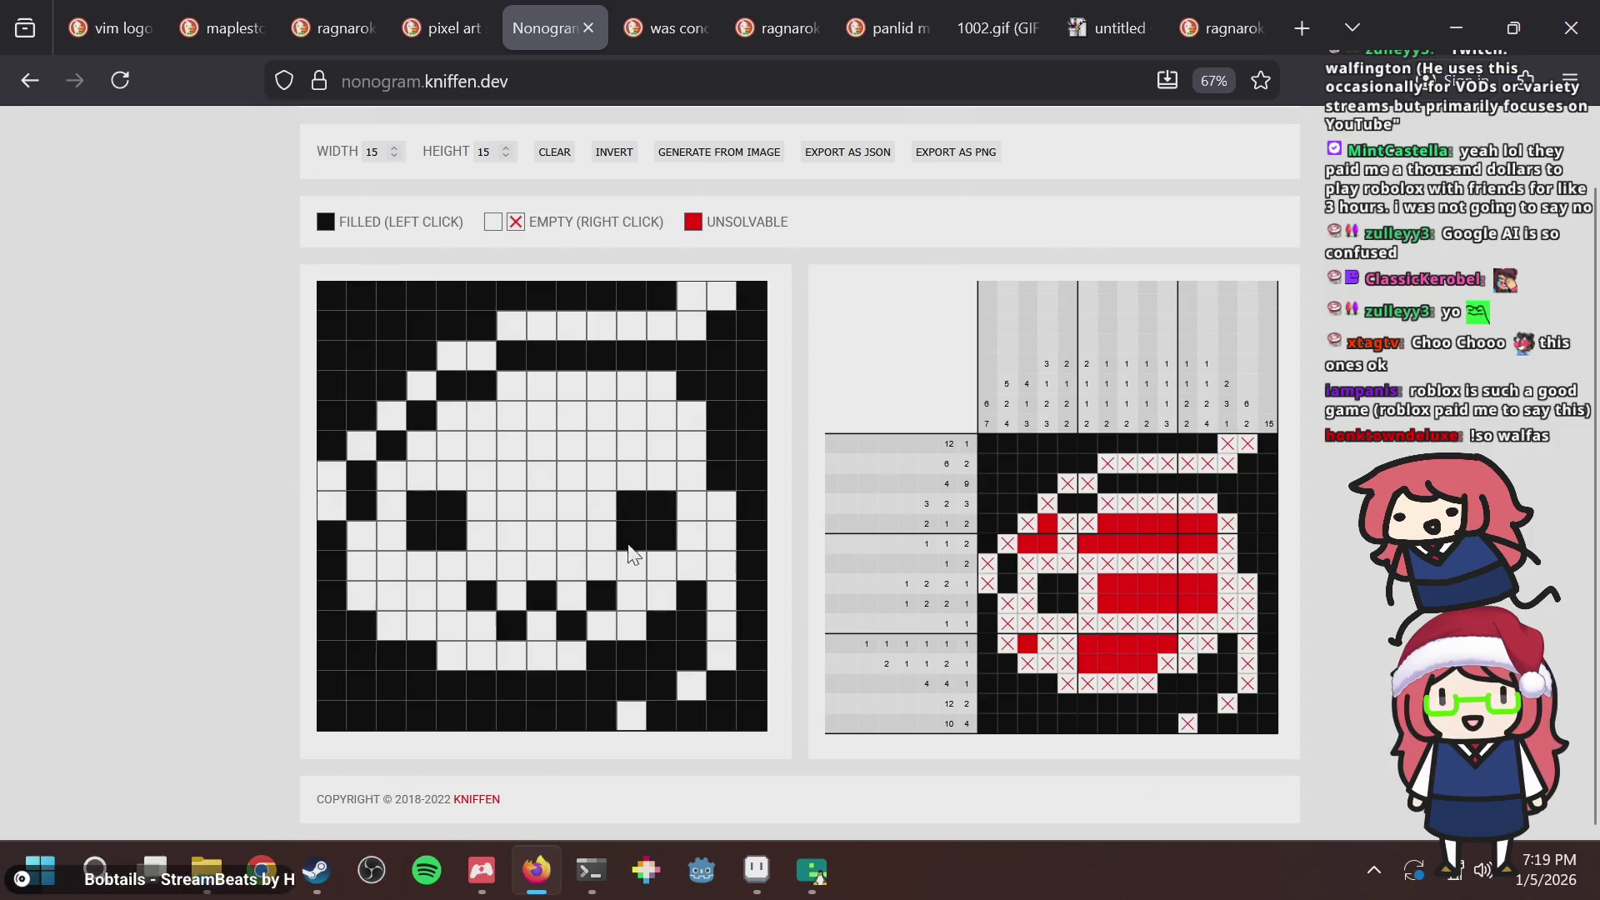
pyautogui.moveTo(334, 506); pyautogui.dragTo(333, 442)
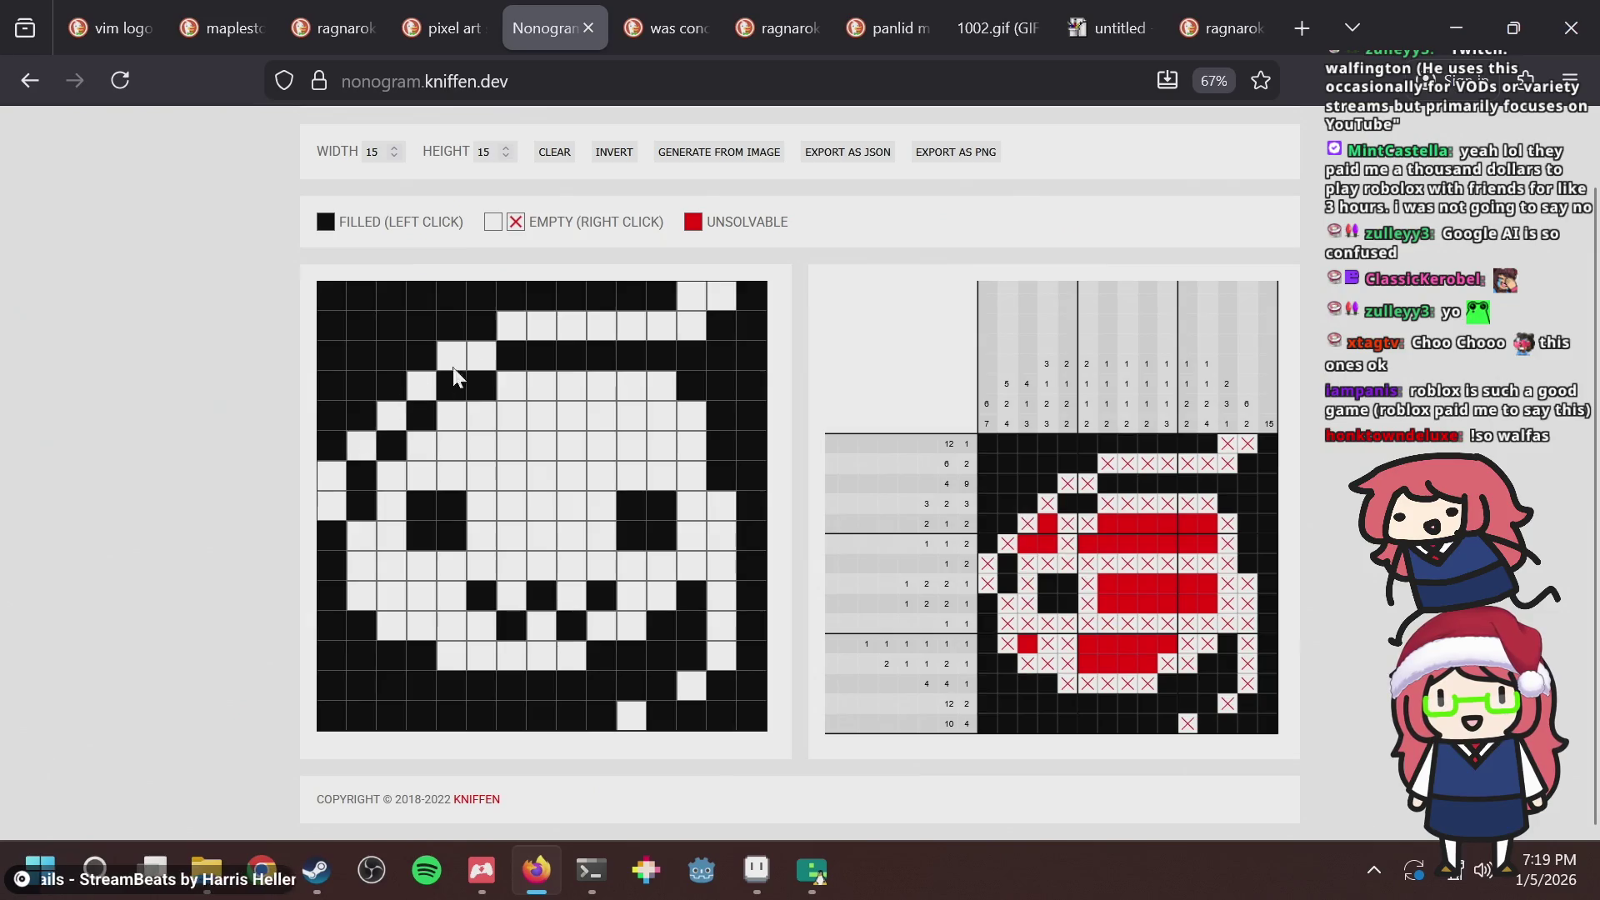
pyautogui.click(688, 298)
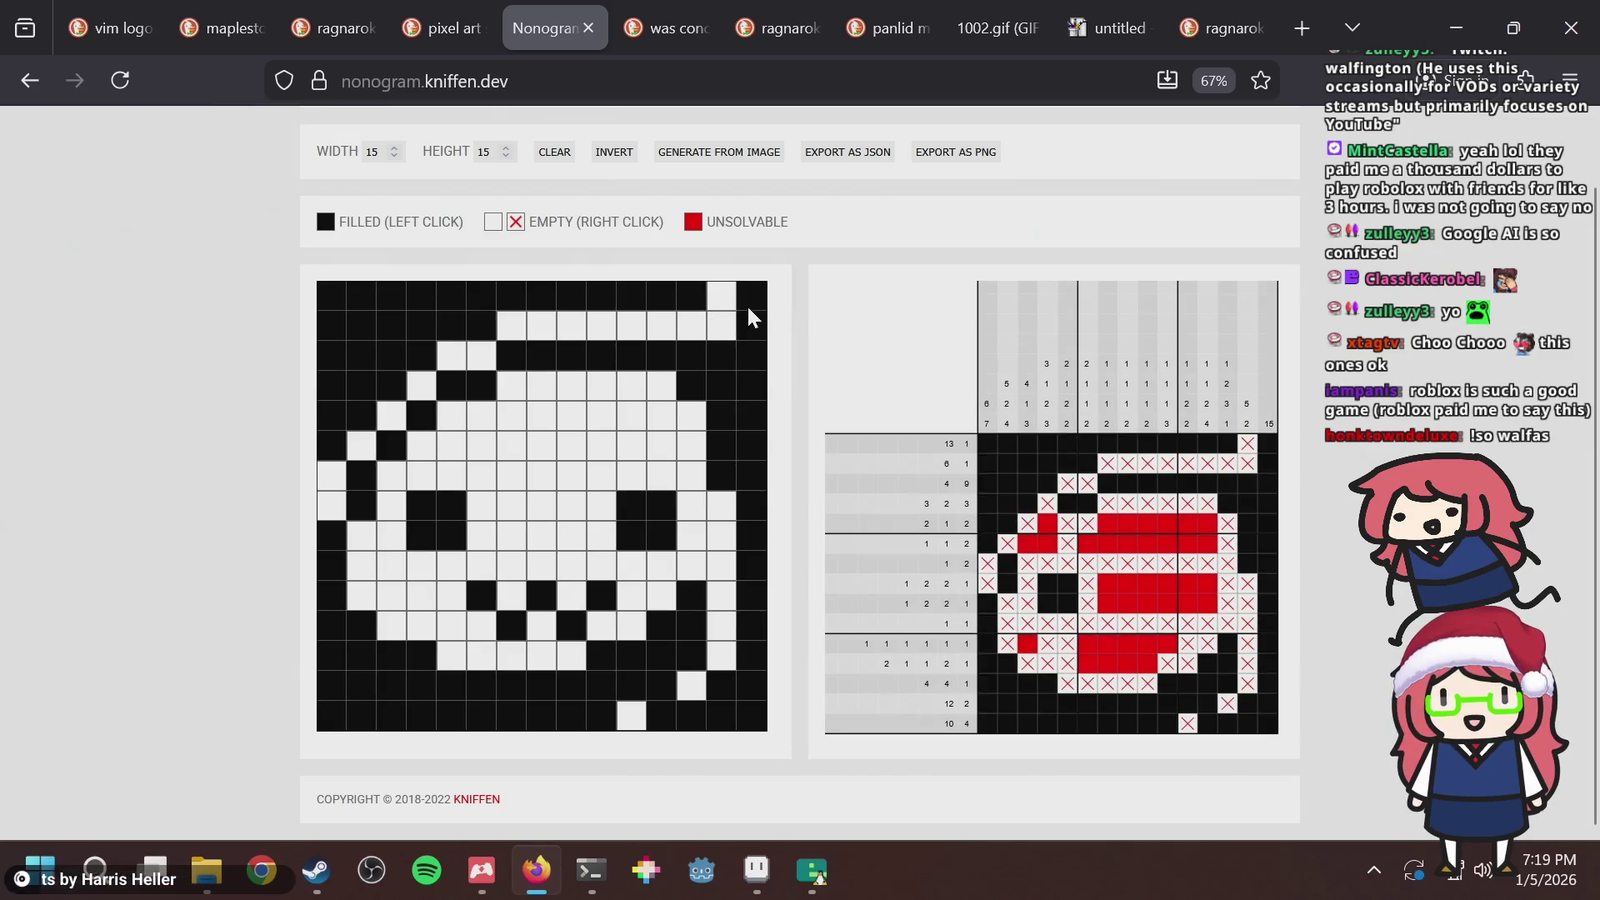
pyautogui.moveTo(747, 306); pyautogui.dragTo(749, 332)
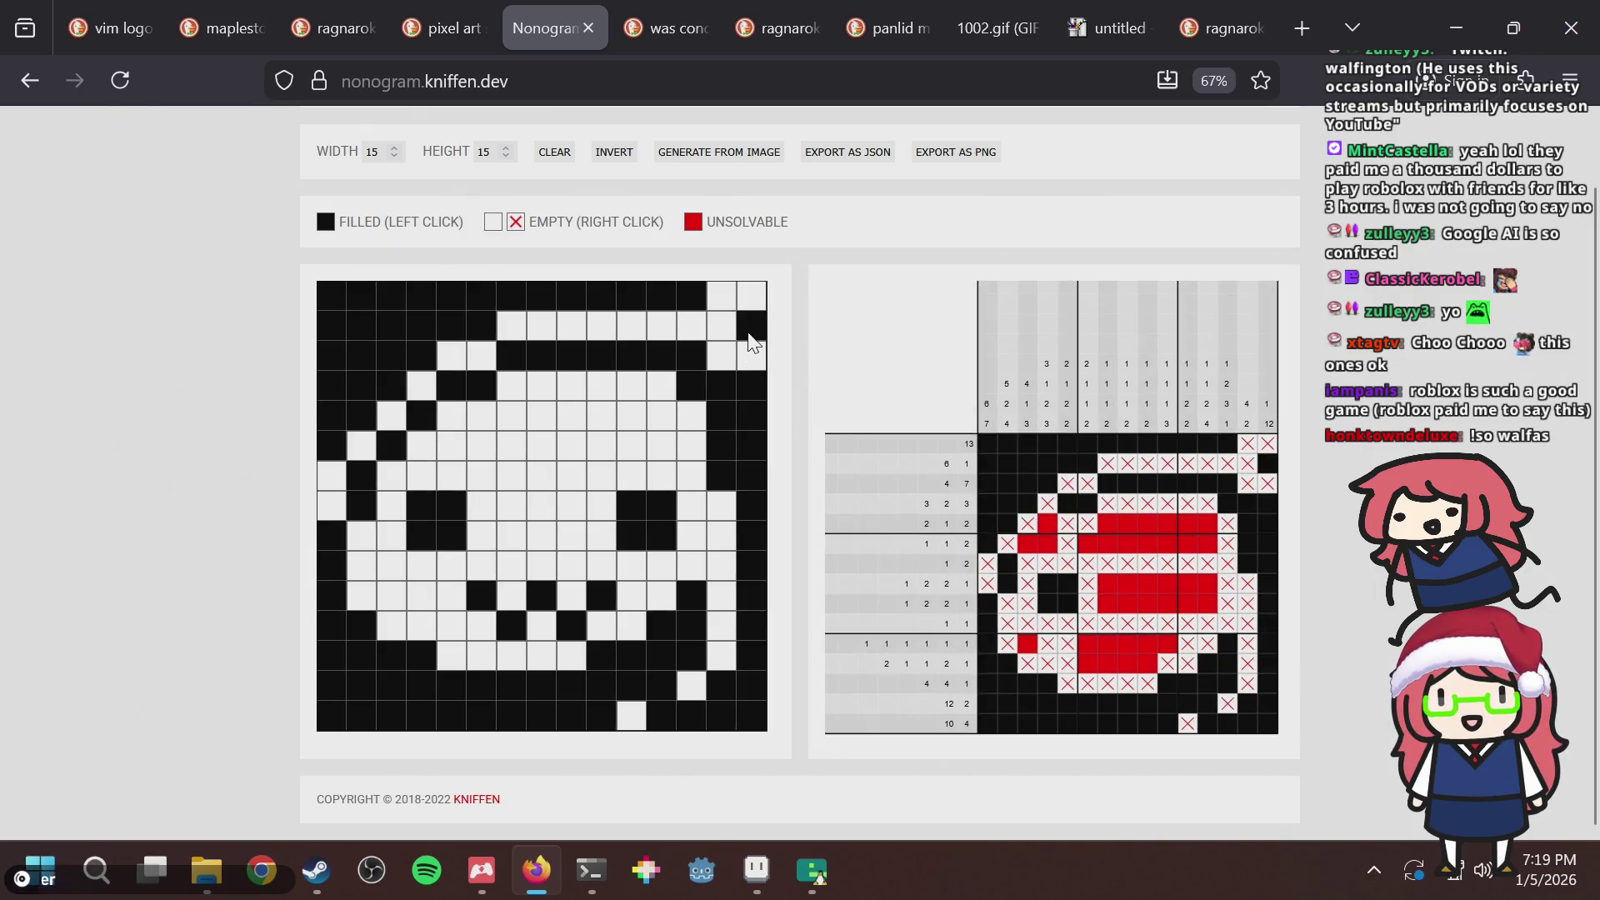
pyautogui.click(751, 325)
pyautogui.click(733, 326)
pyautogui.click(742, 327)
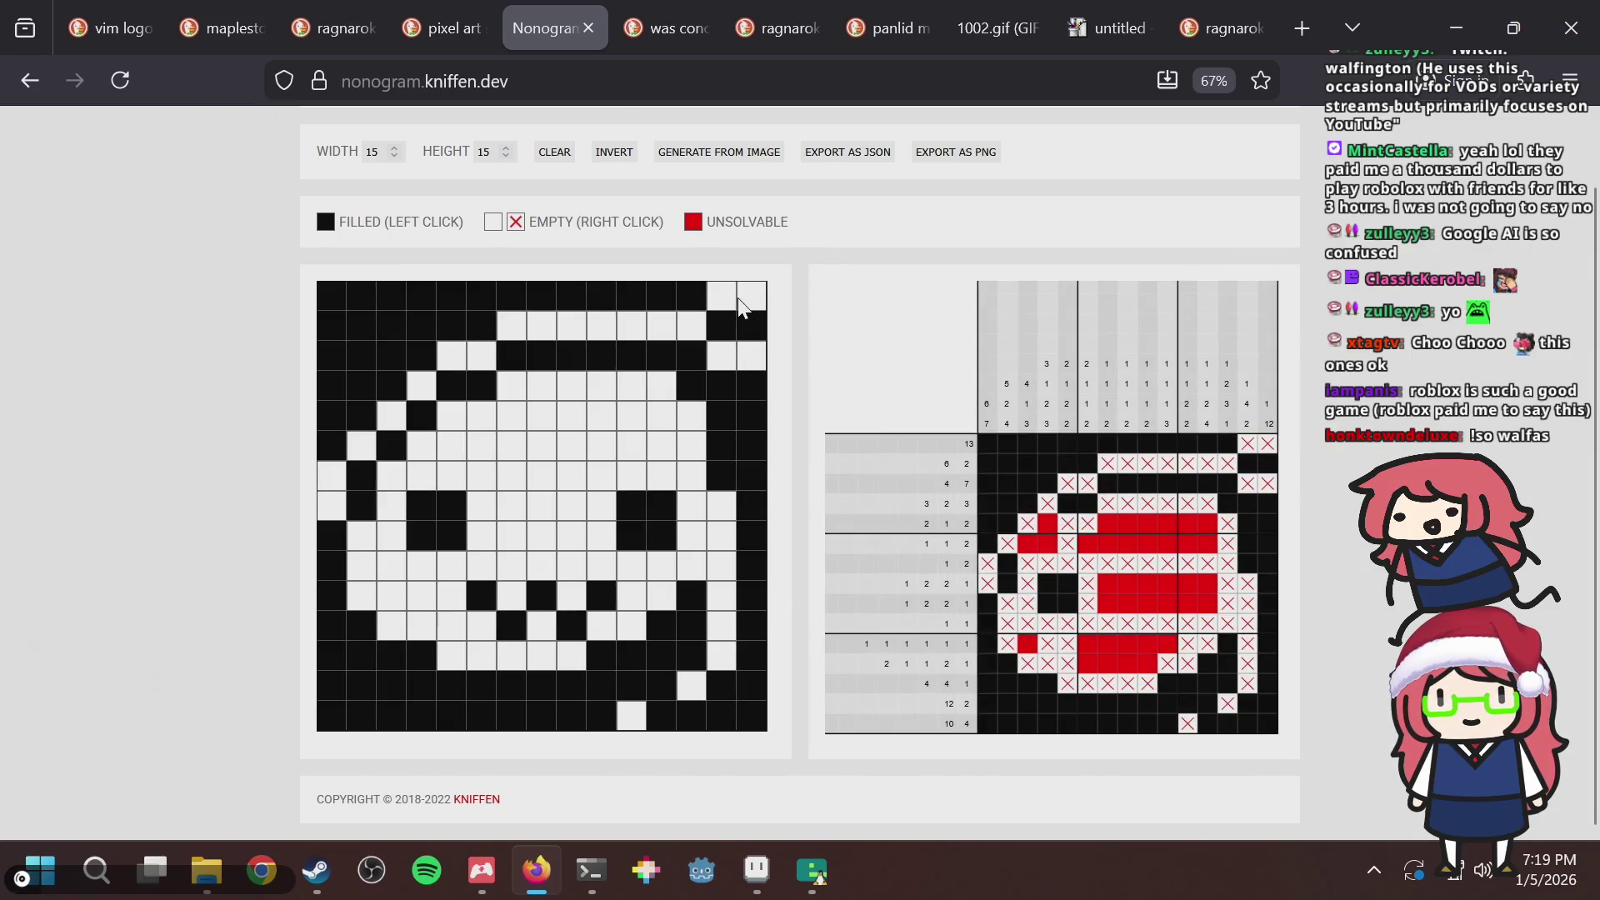
pyautogui.click(746, 296)
pyautogui.click(712, 294)
pyautogui.click(694, 296)
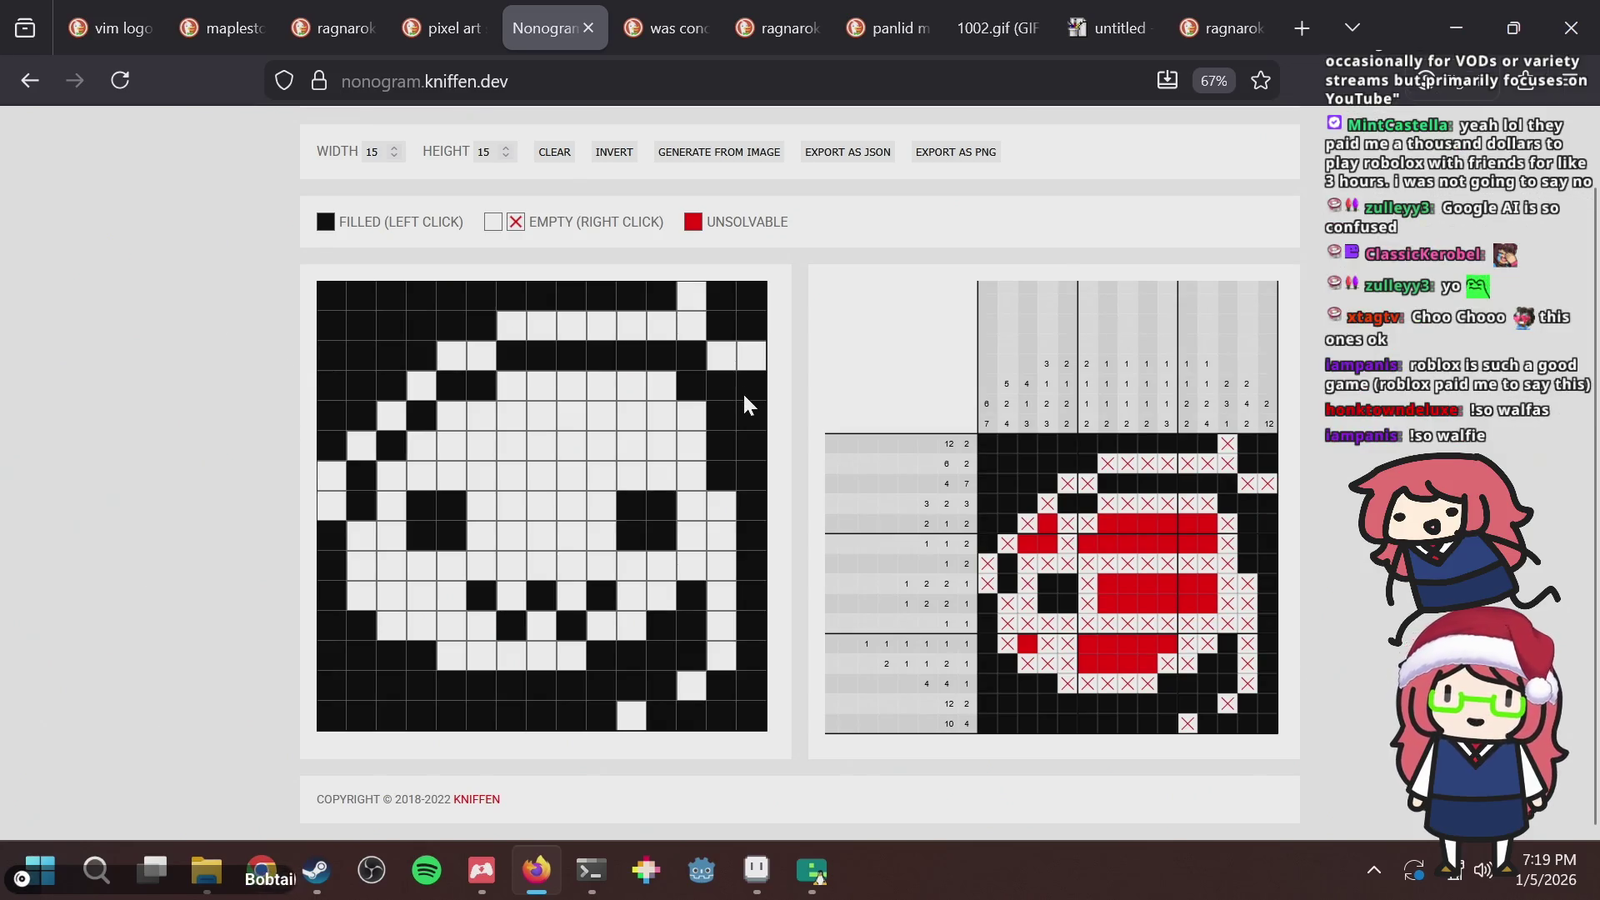
# Search 'life is roblox dj khaled' on DuckDuckGo in the next browser tab.
pyautogui.hotkey('ctrl', 'Tab')
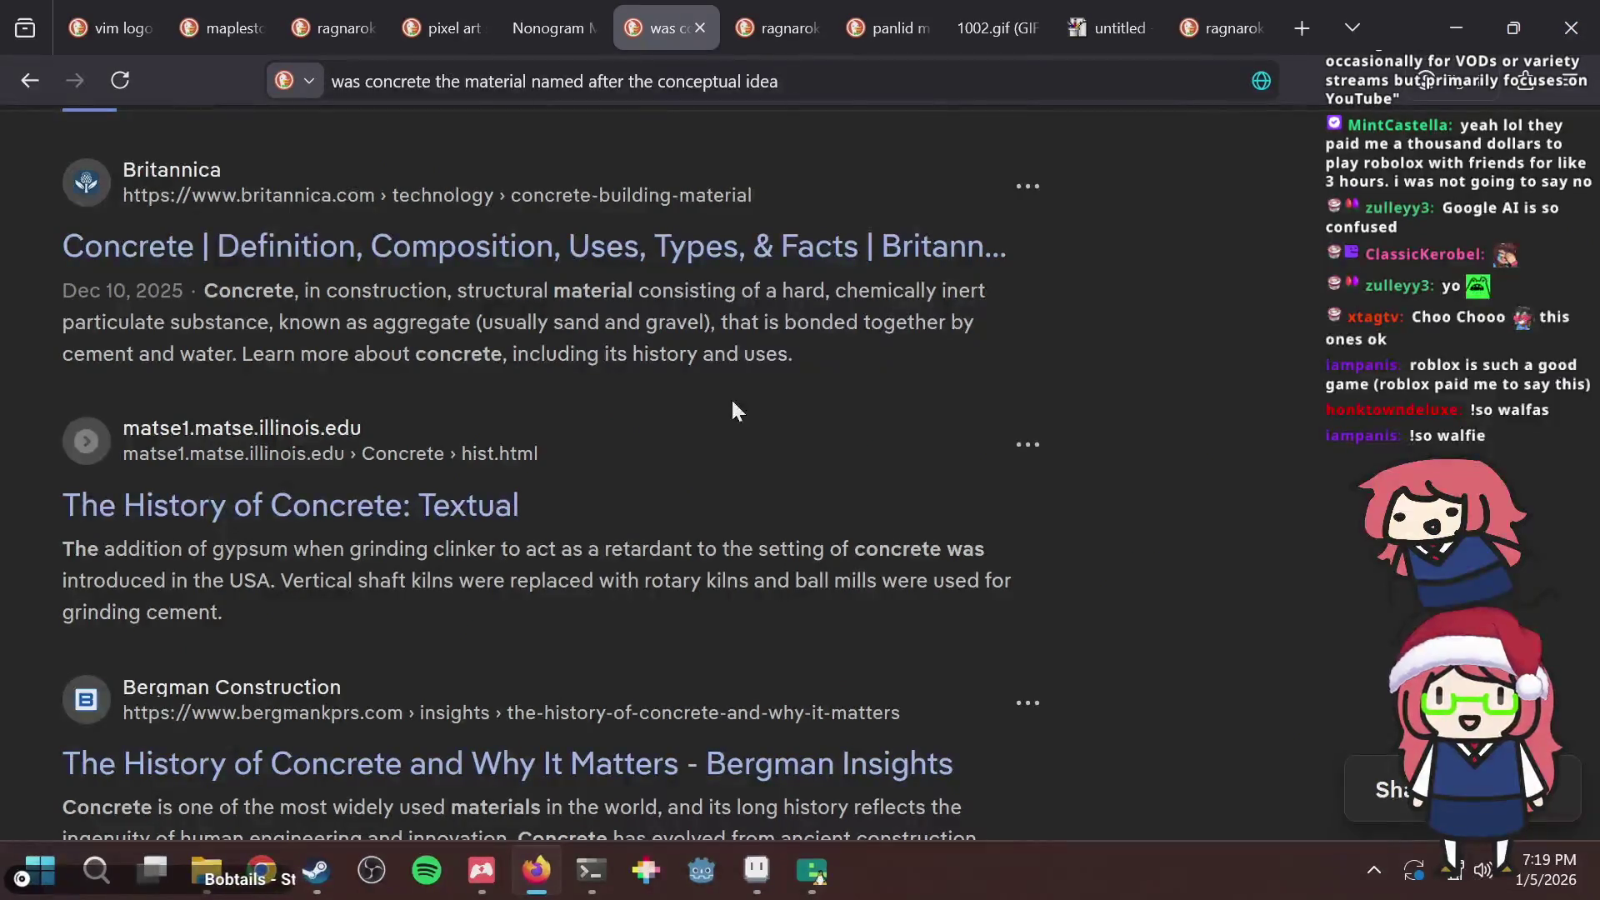
pyautogui.hotkey('ctrl', 'l')
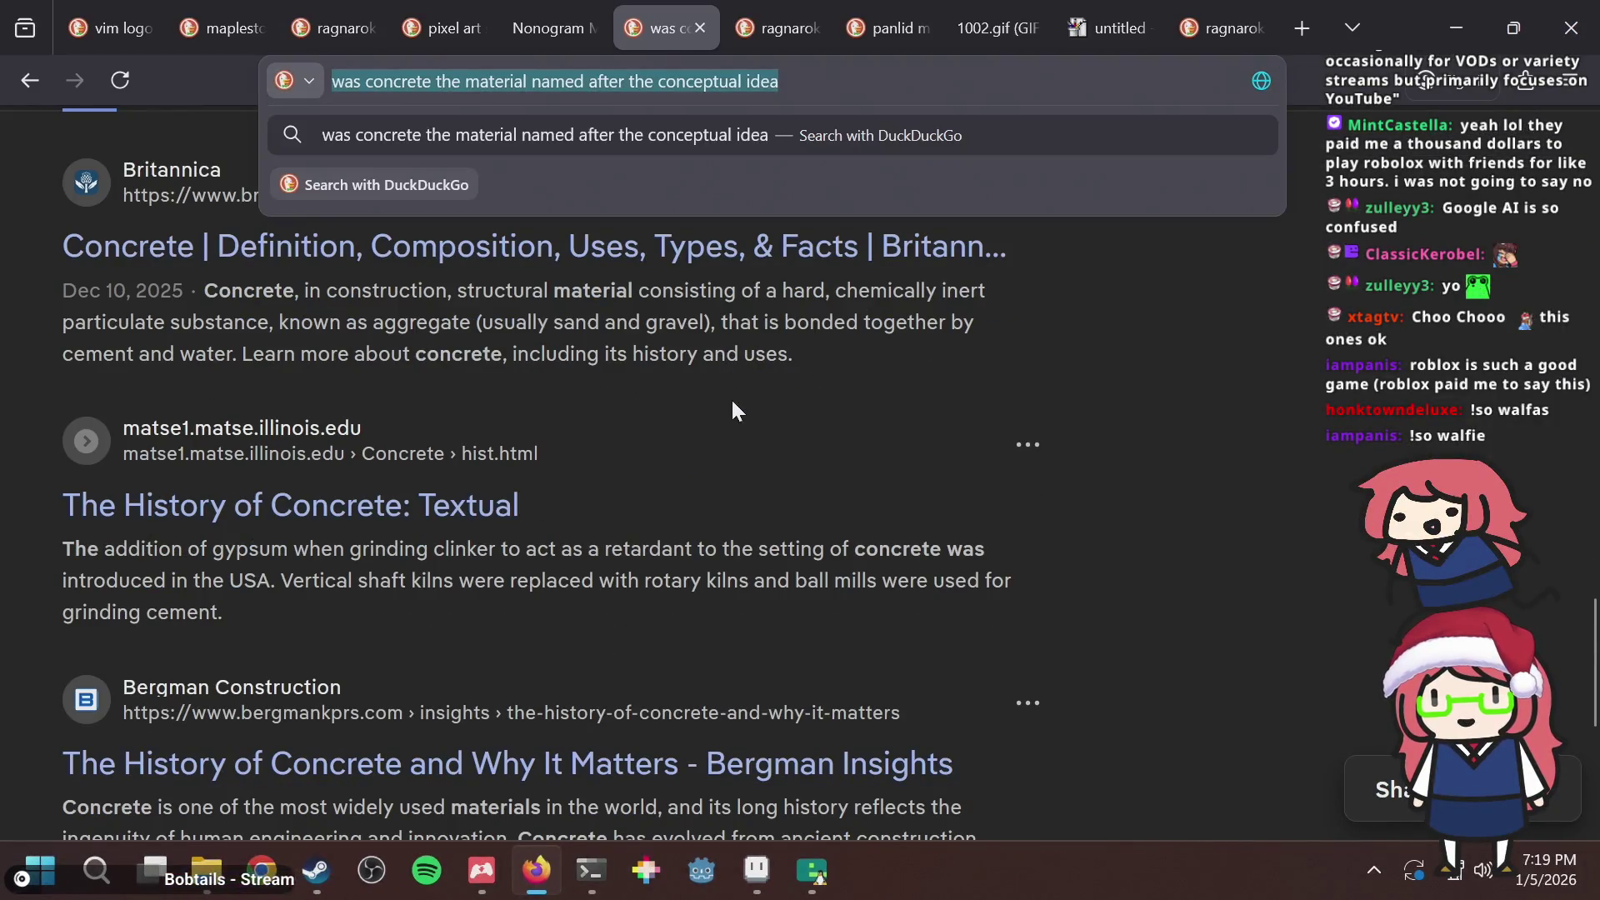
pyautogui.write('life is ro')
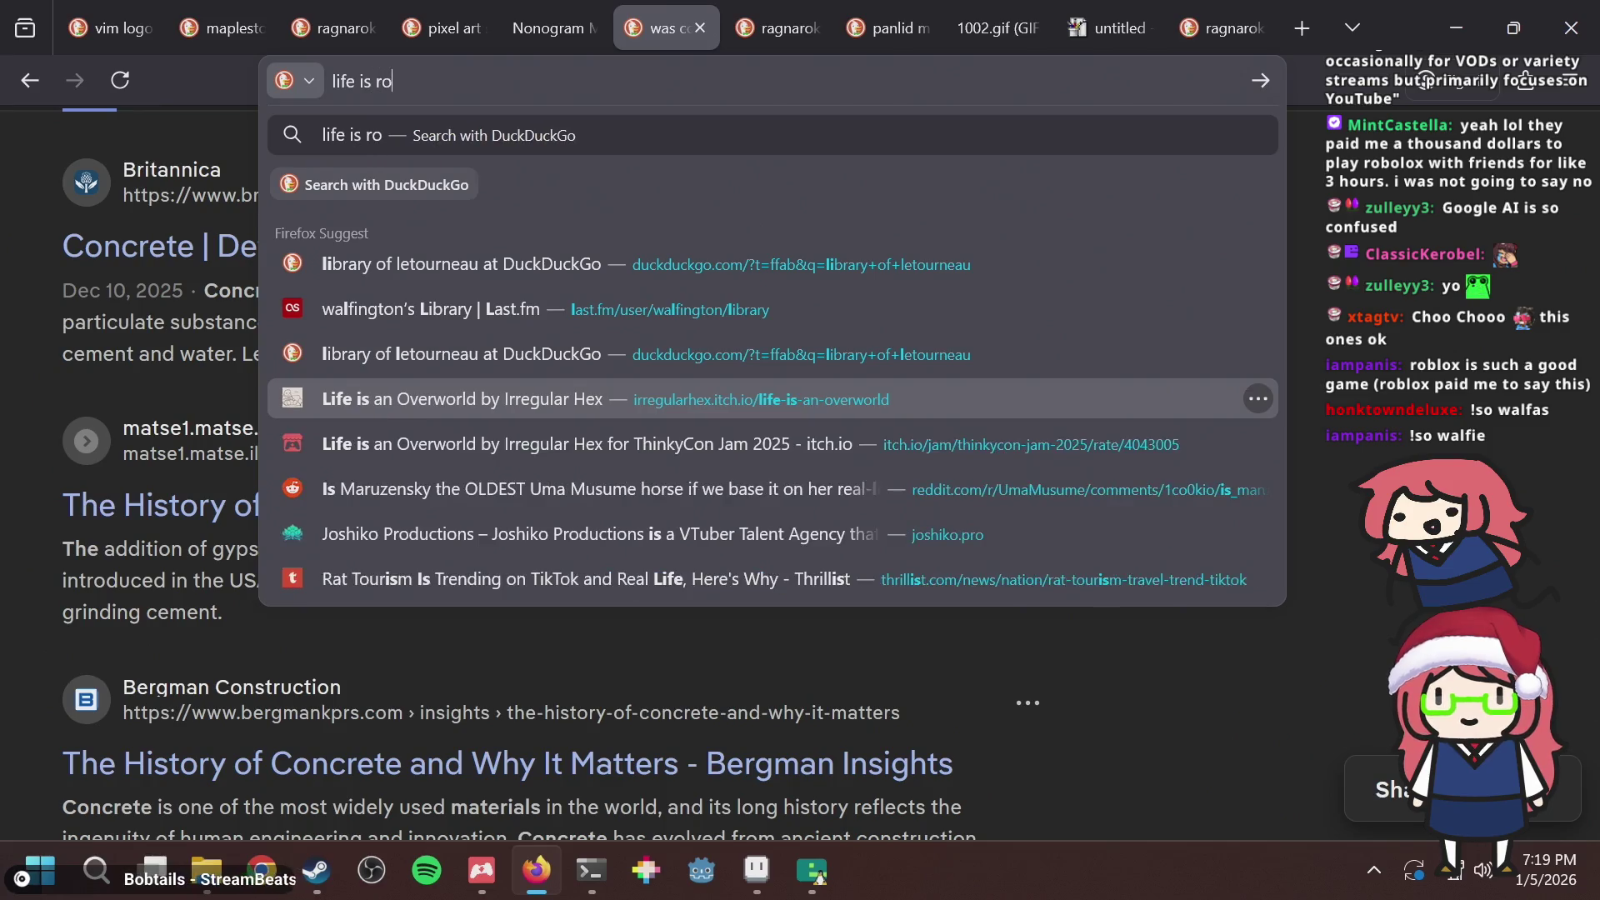
pyautogui.write('blox')
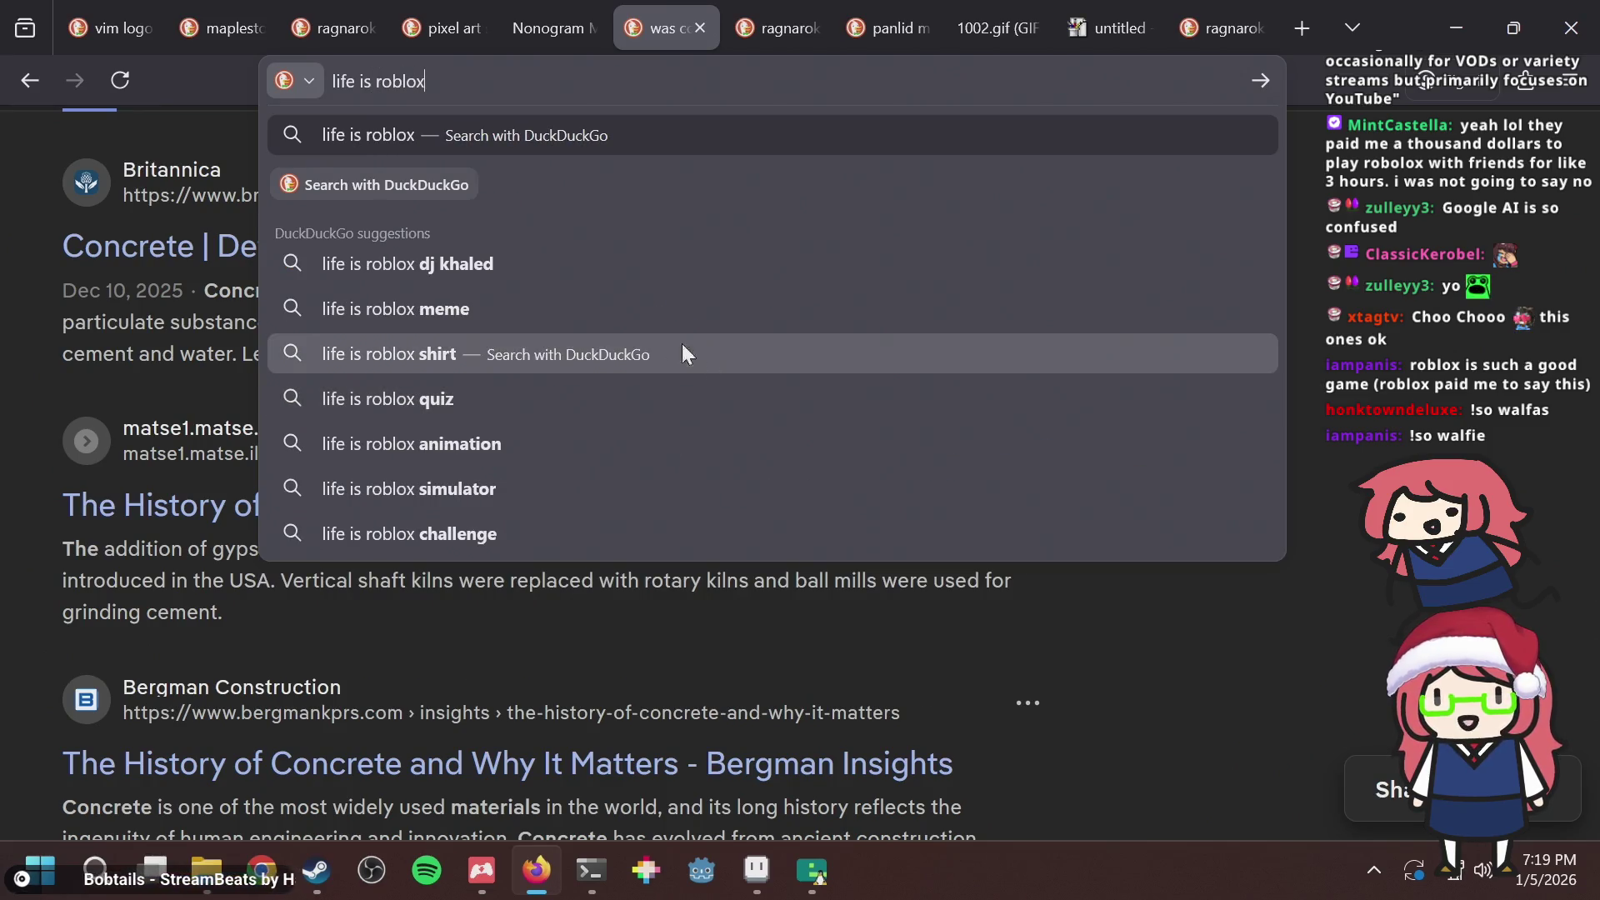
pyautogui.click(468, 268)
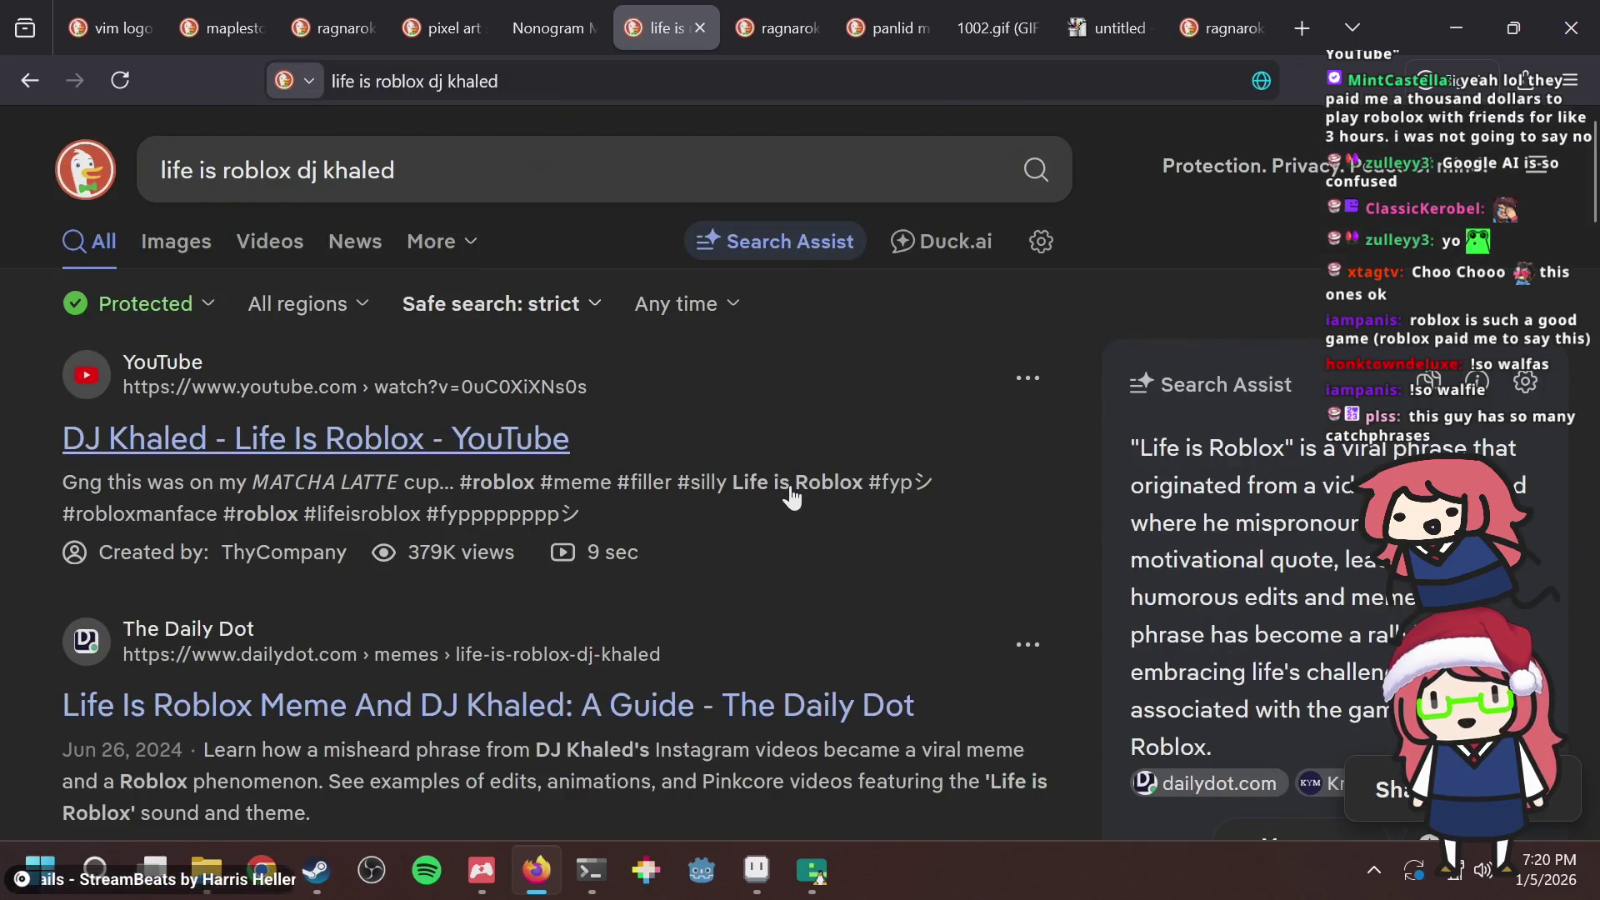
# Scroll through the search results, then close that results tab.
pyautogui.scroll(-12, 788, 492)
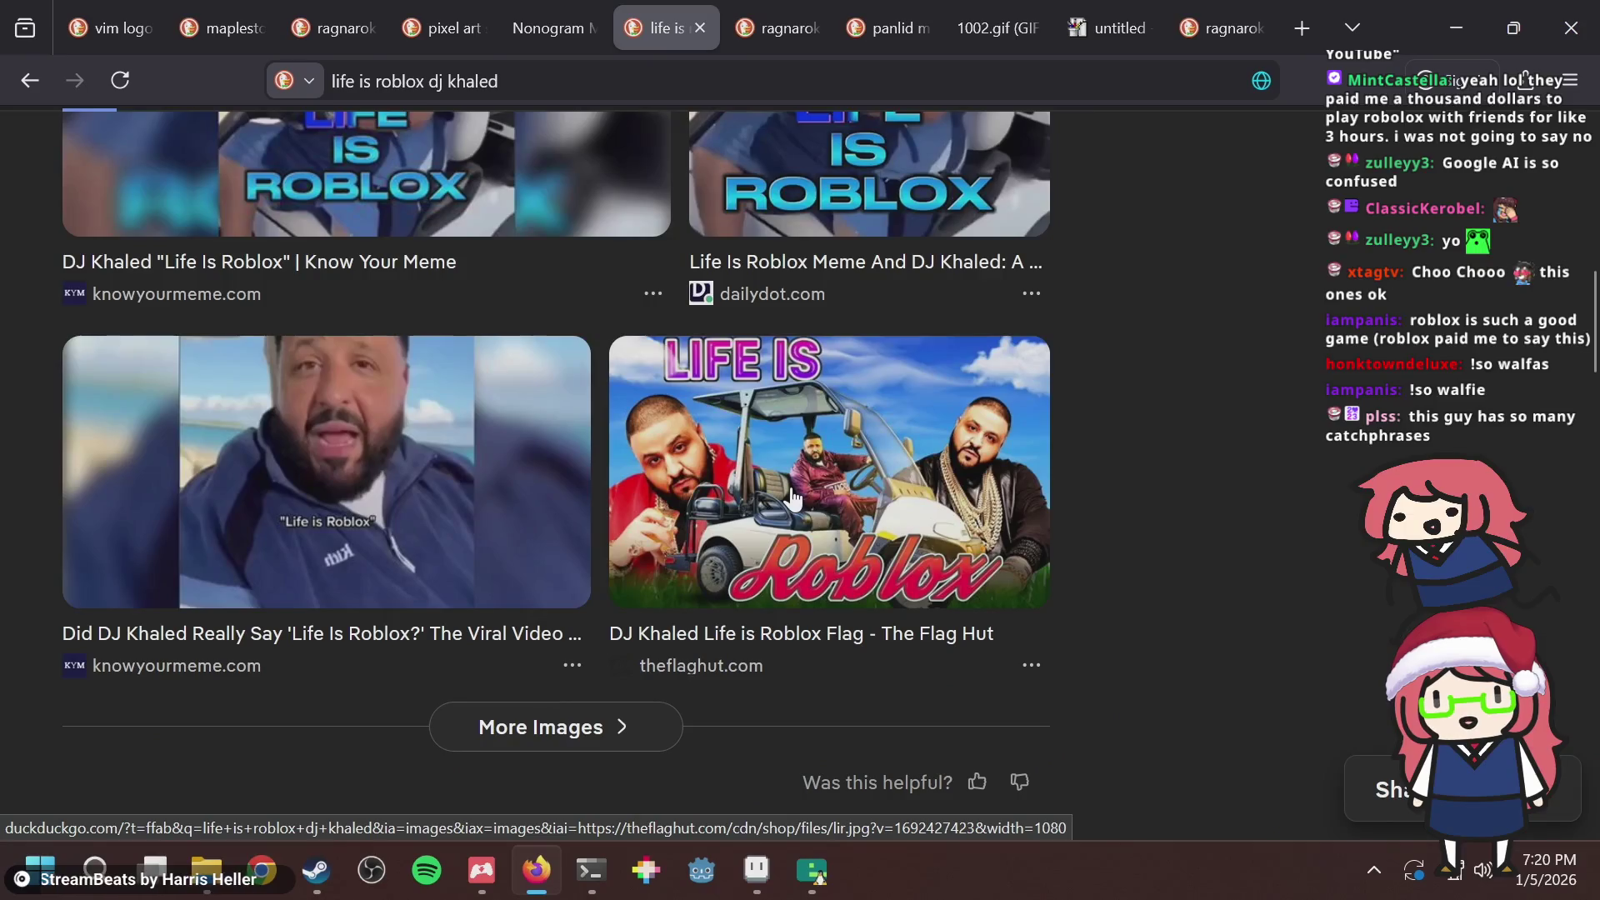
pyautogui.scroll(-10, 1213, 497)
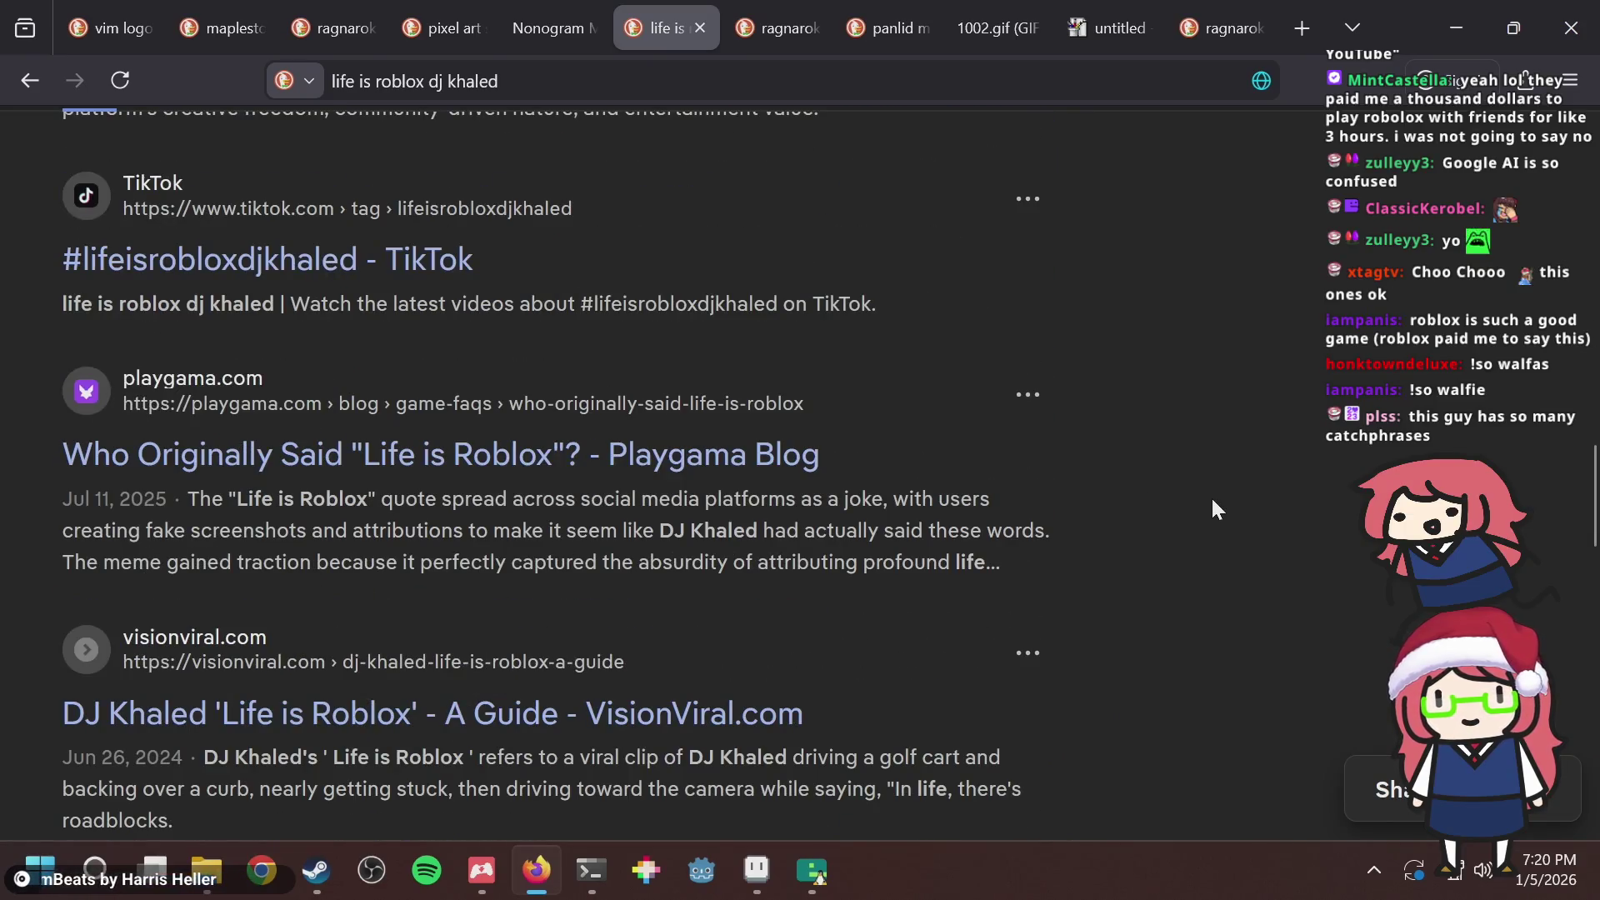
pyautogui.scroll(-5, 1212, 496)
pyautogui.scroll(-6, 1212, 496)
pyautogui.scroll(20, 1212, 497)
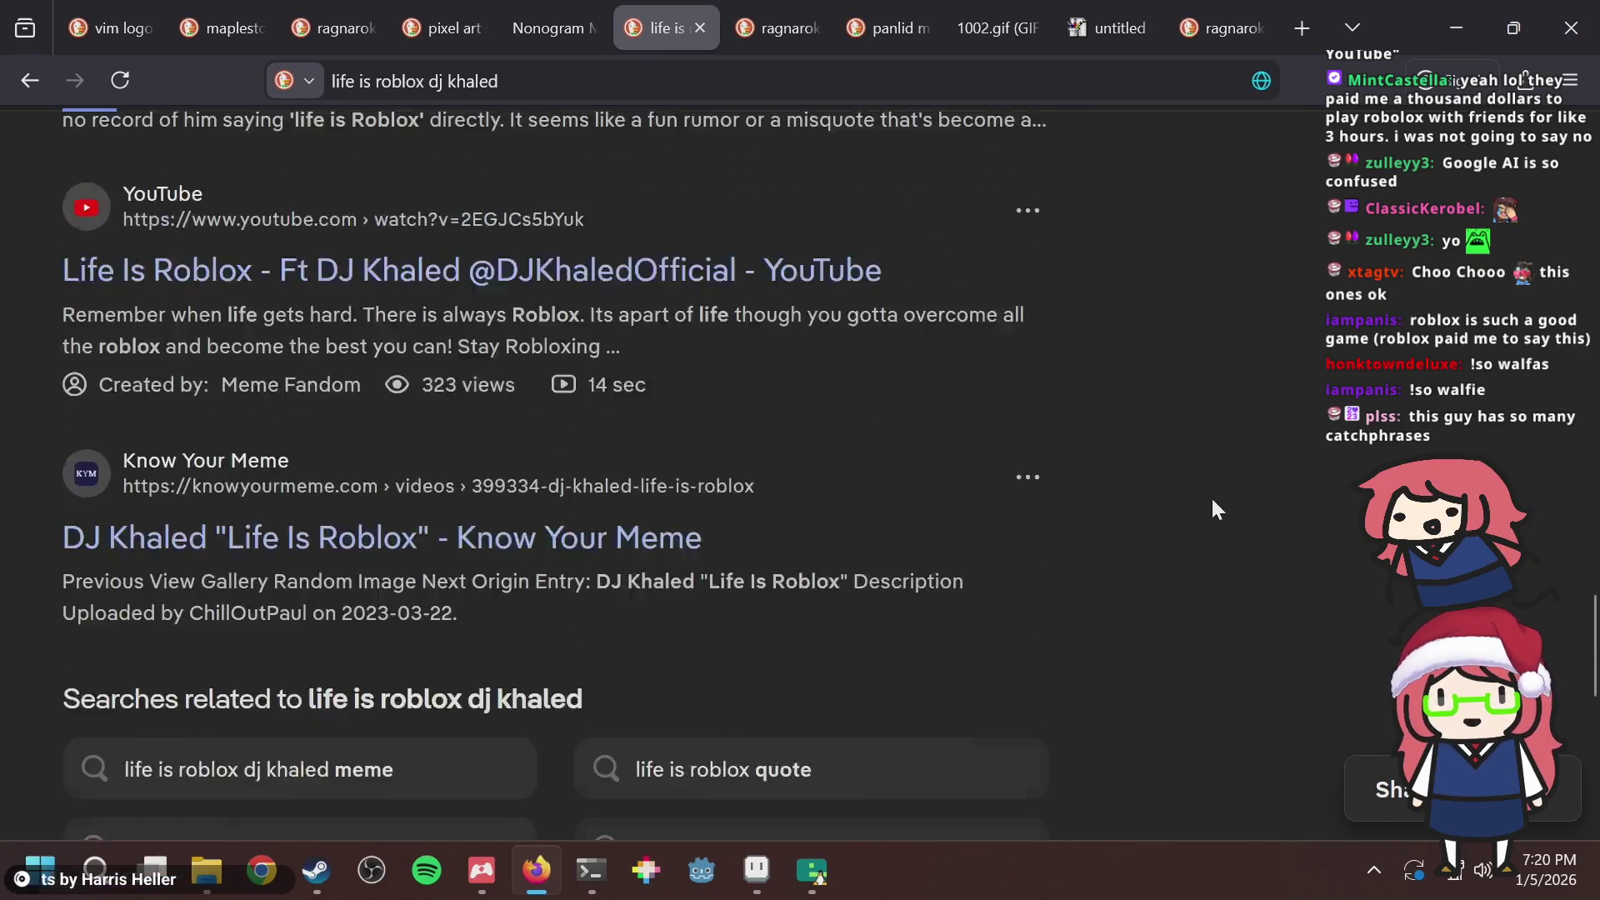
pyautogui.scroll(-4, 1211, 499)
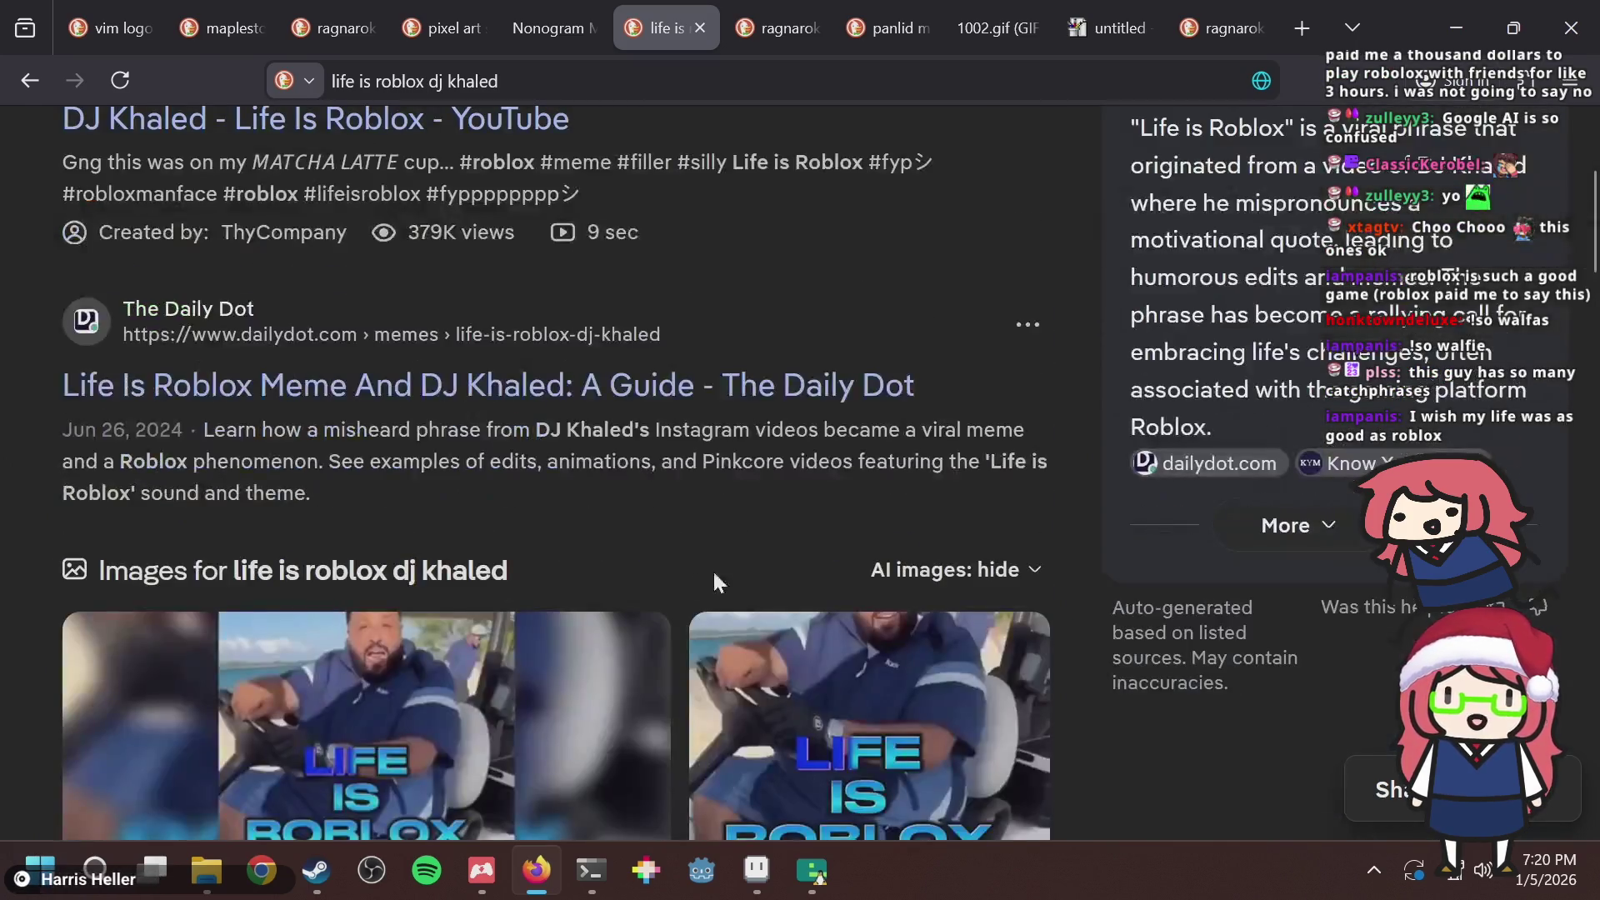
pyautogui.scroll(4, 712, 568)
pyautogui.hotkey('ctrl', 'w')
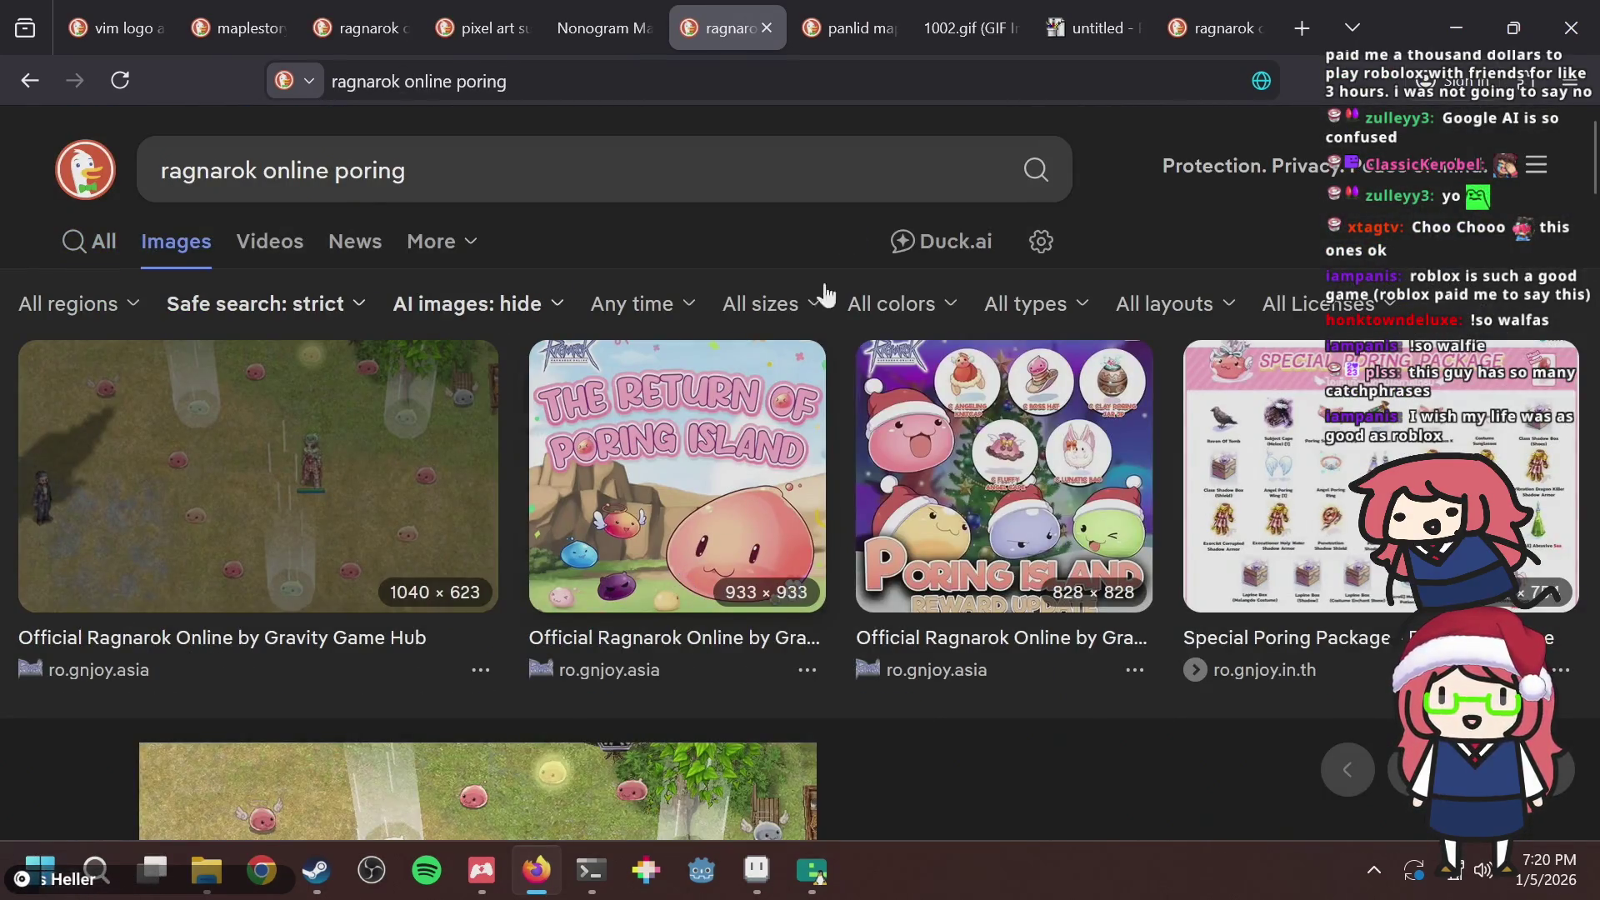
# Back on the nonogram page, rework the right-end cells of rows 4–7 and the column 1 cells.
pyautogui.click(642, 12)
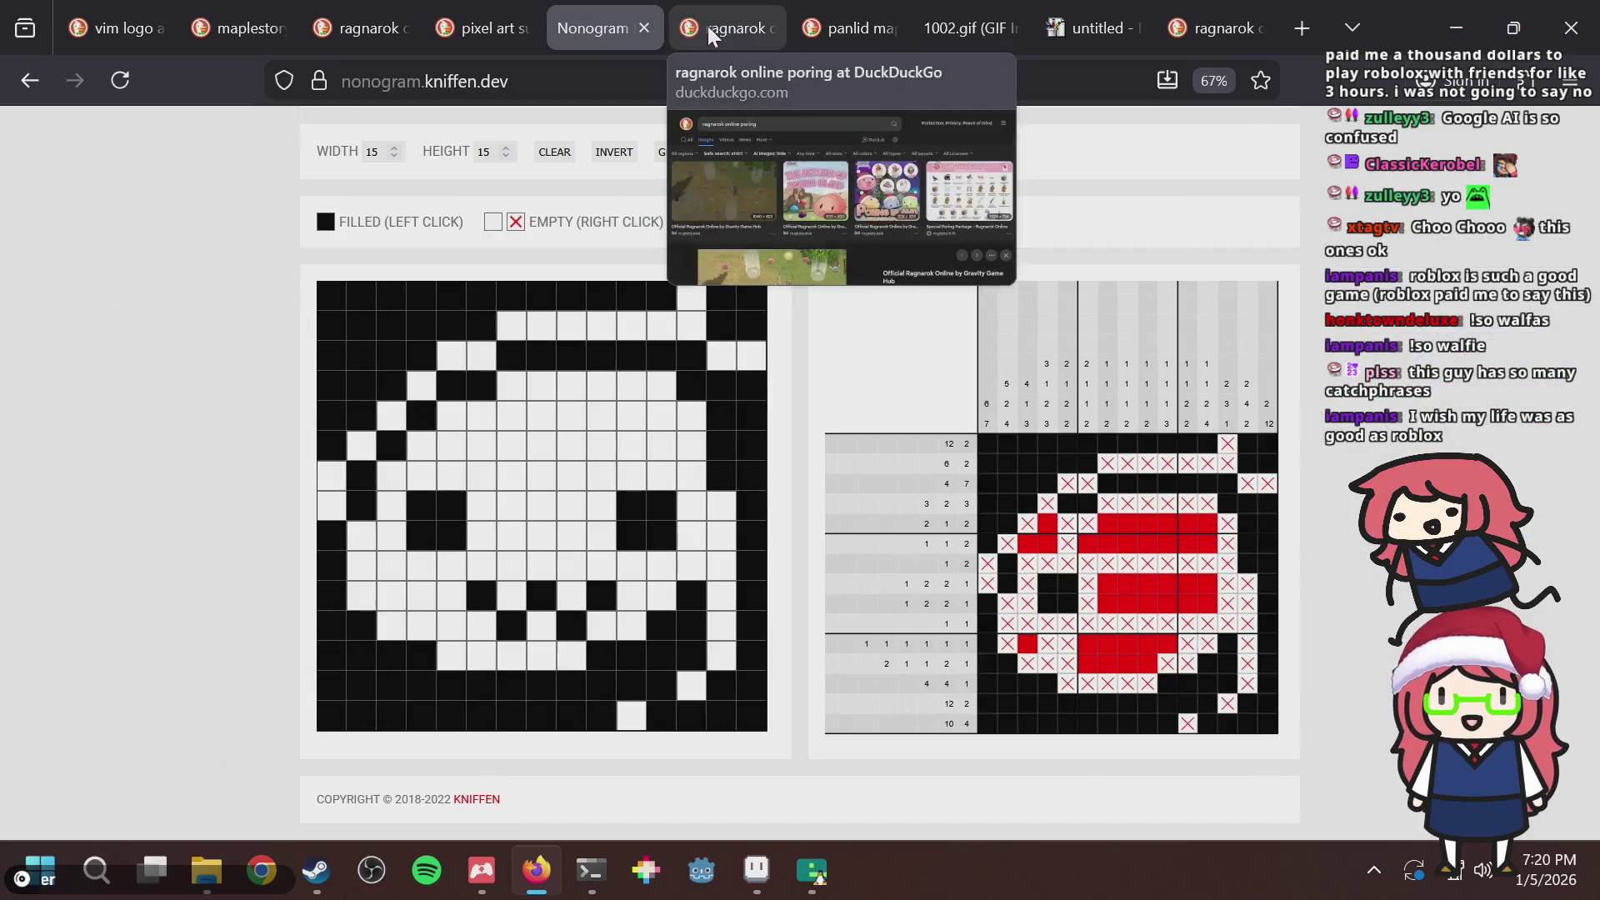
pyautogui.click(748, 375)
pyautogui.click(689, 387)
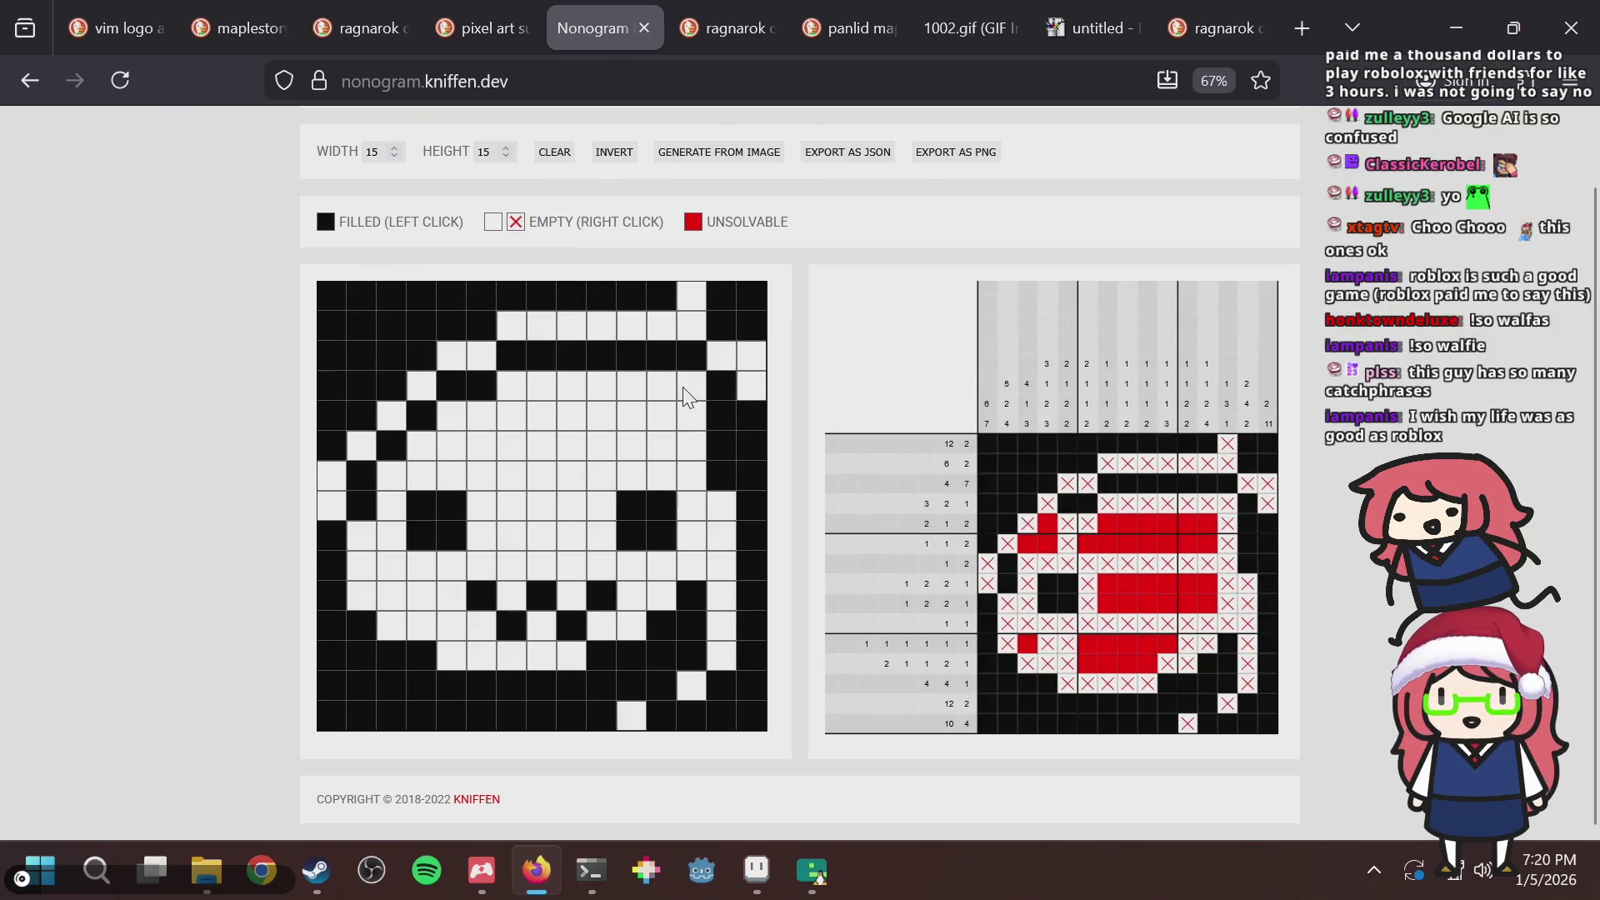
pyautogui.click(695, 392)
pyautogui.click(753, 425)
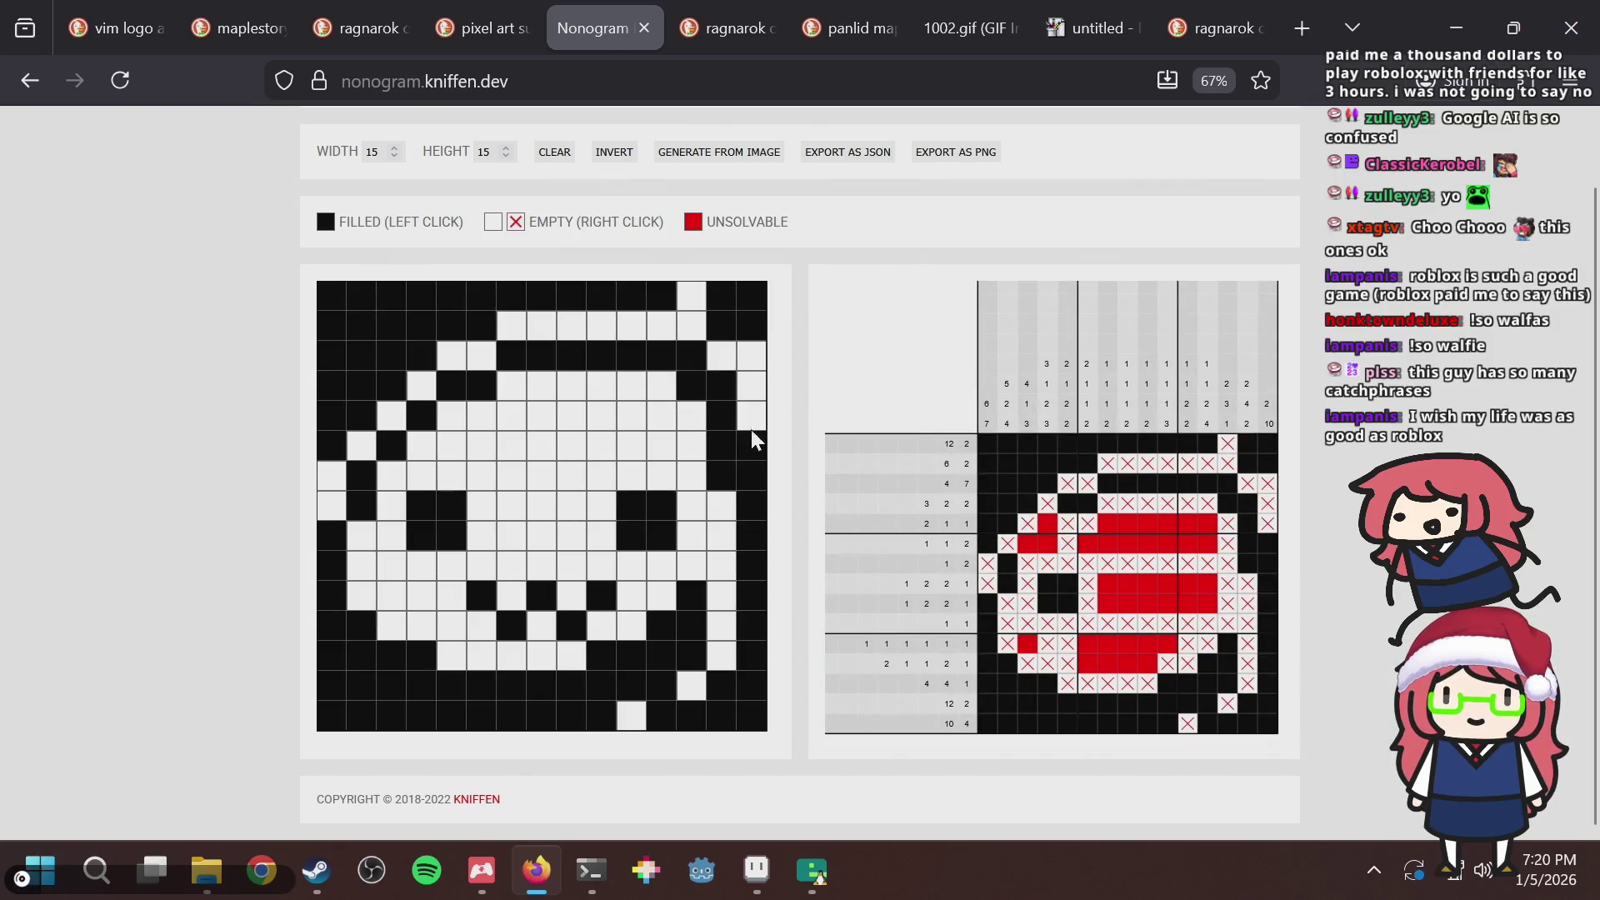
pyautogui.click(754, 447)
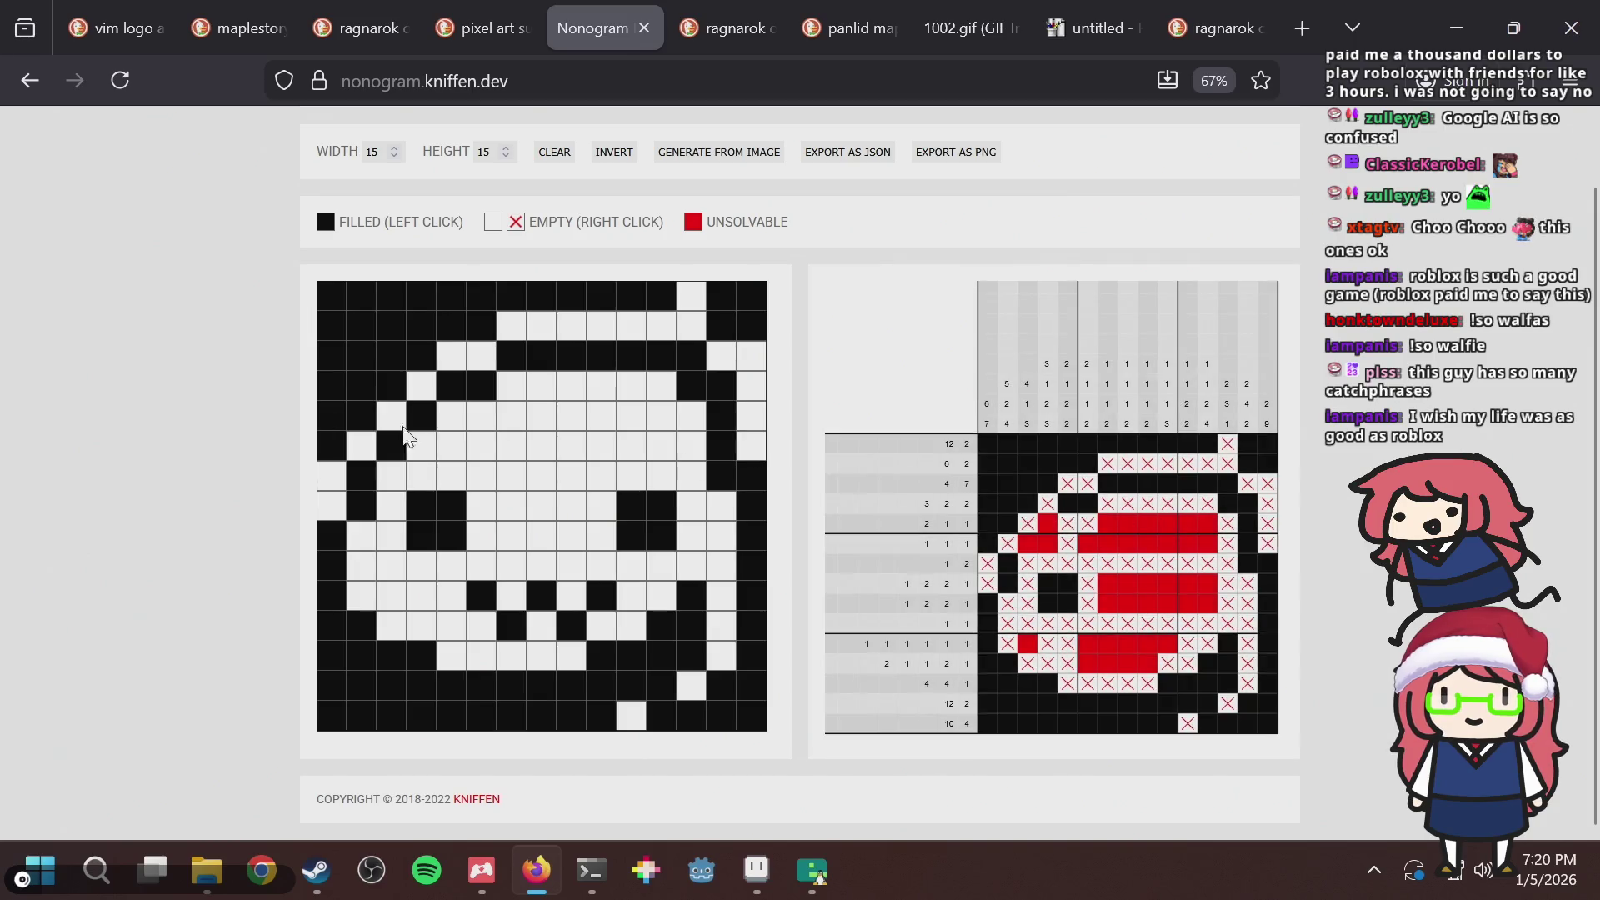
pyautogui.click(332, 473)
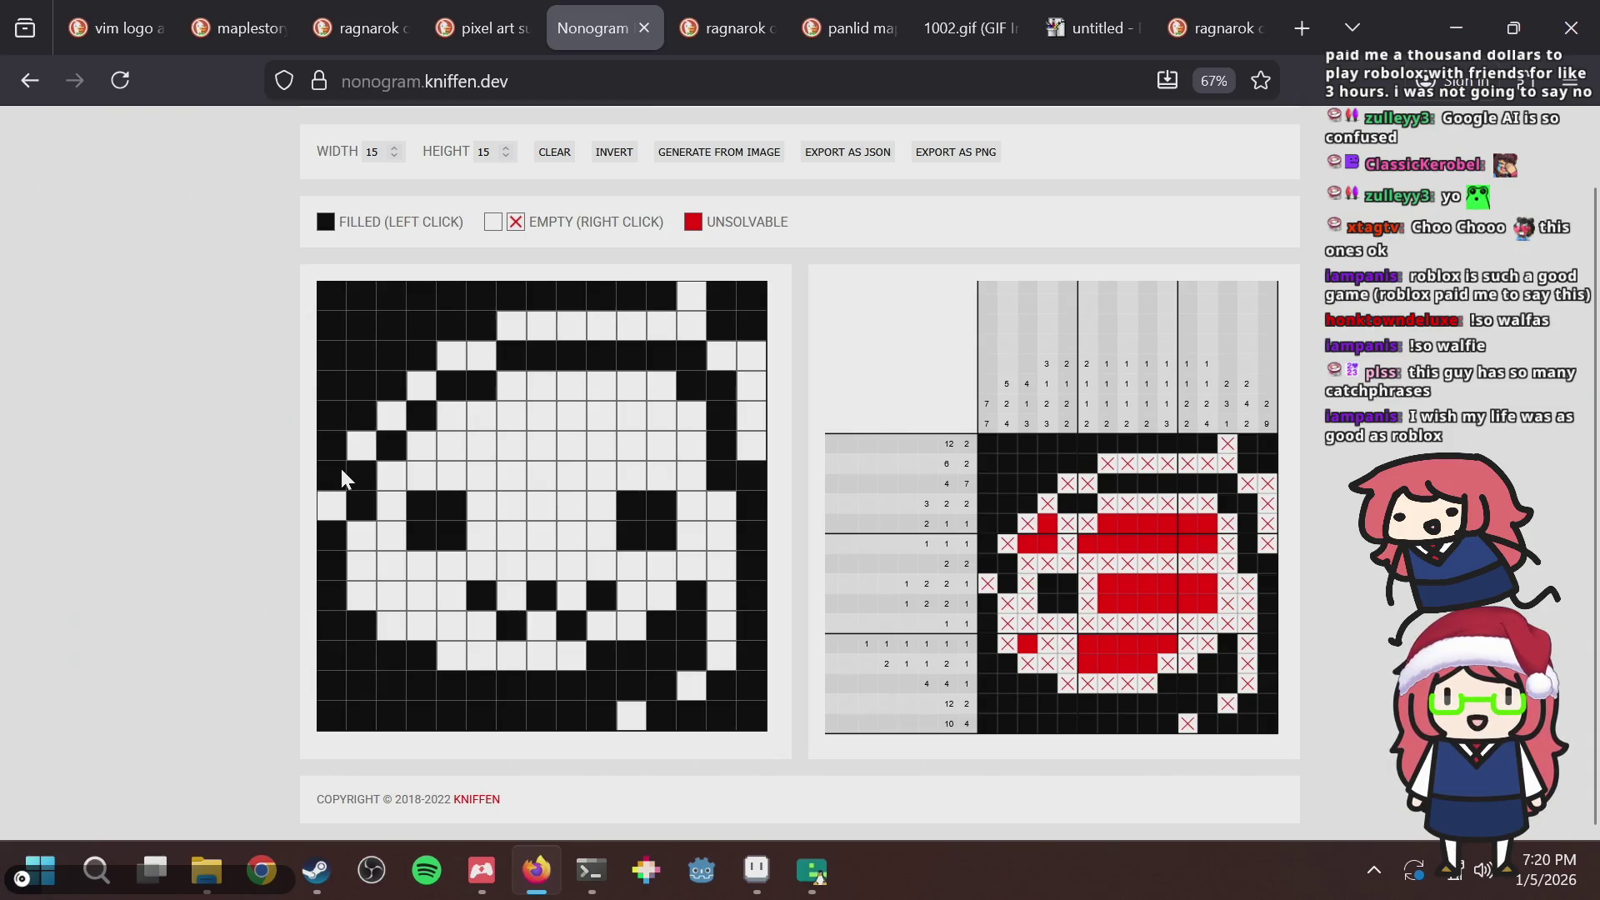
pyautogui.click(341, 476)
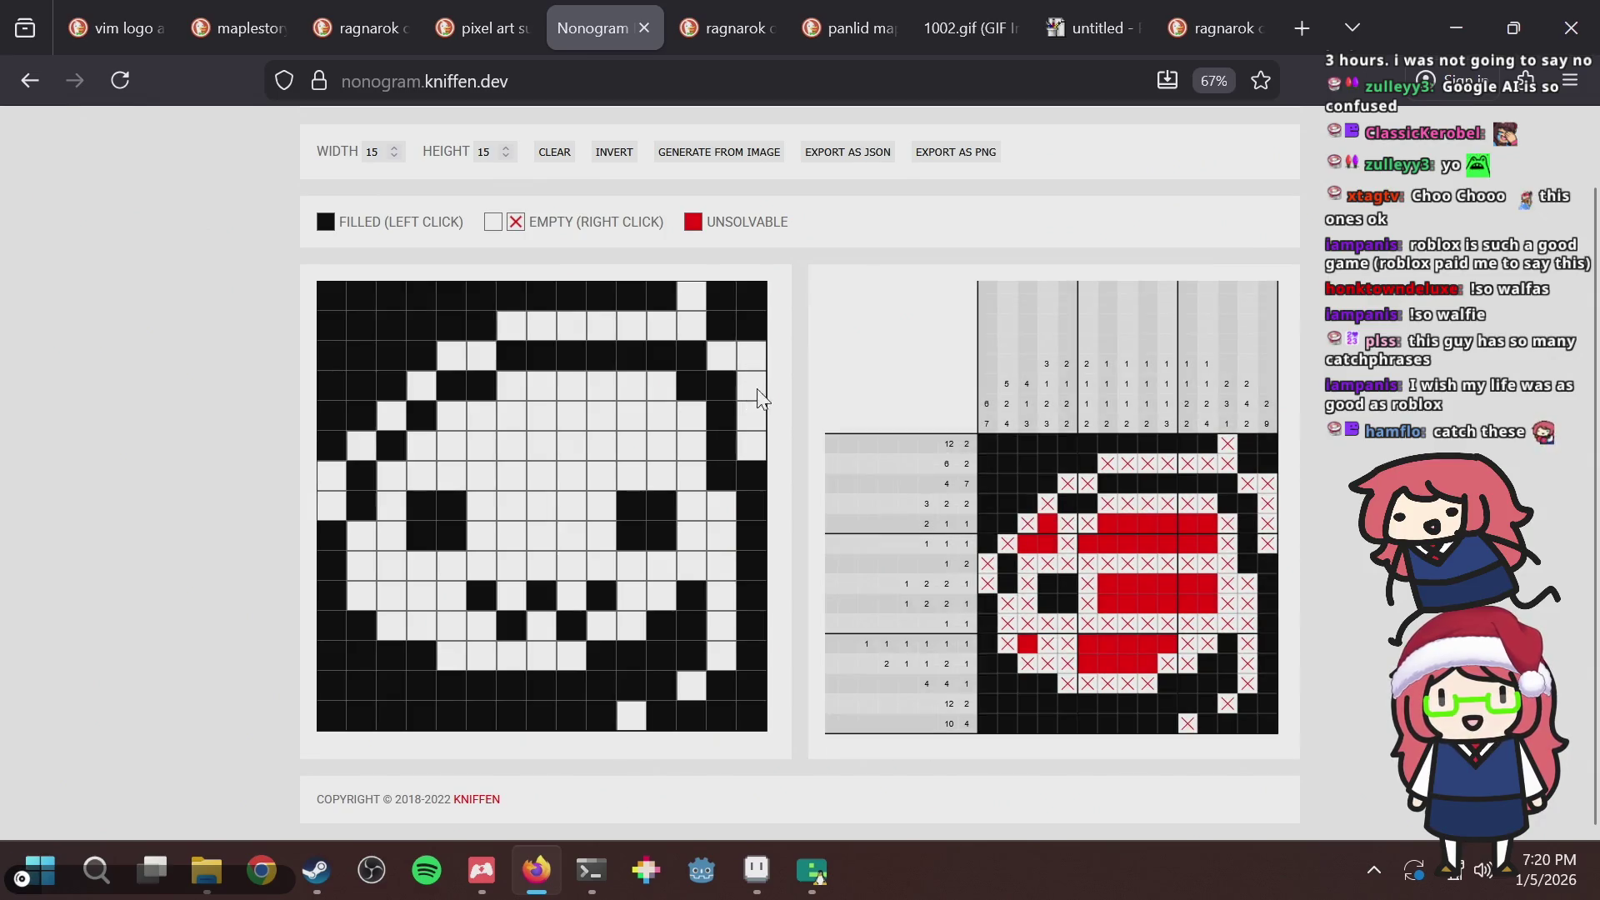
pyautogui.click(746, 476)
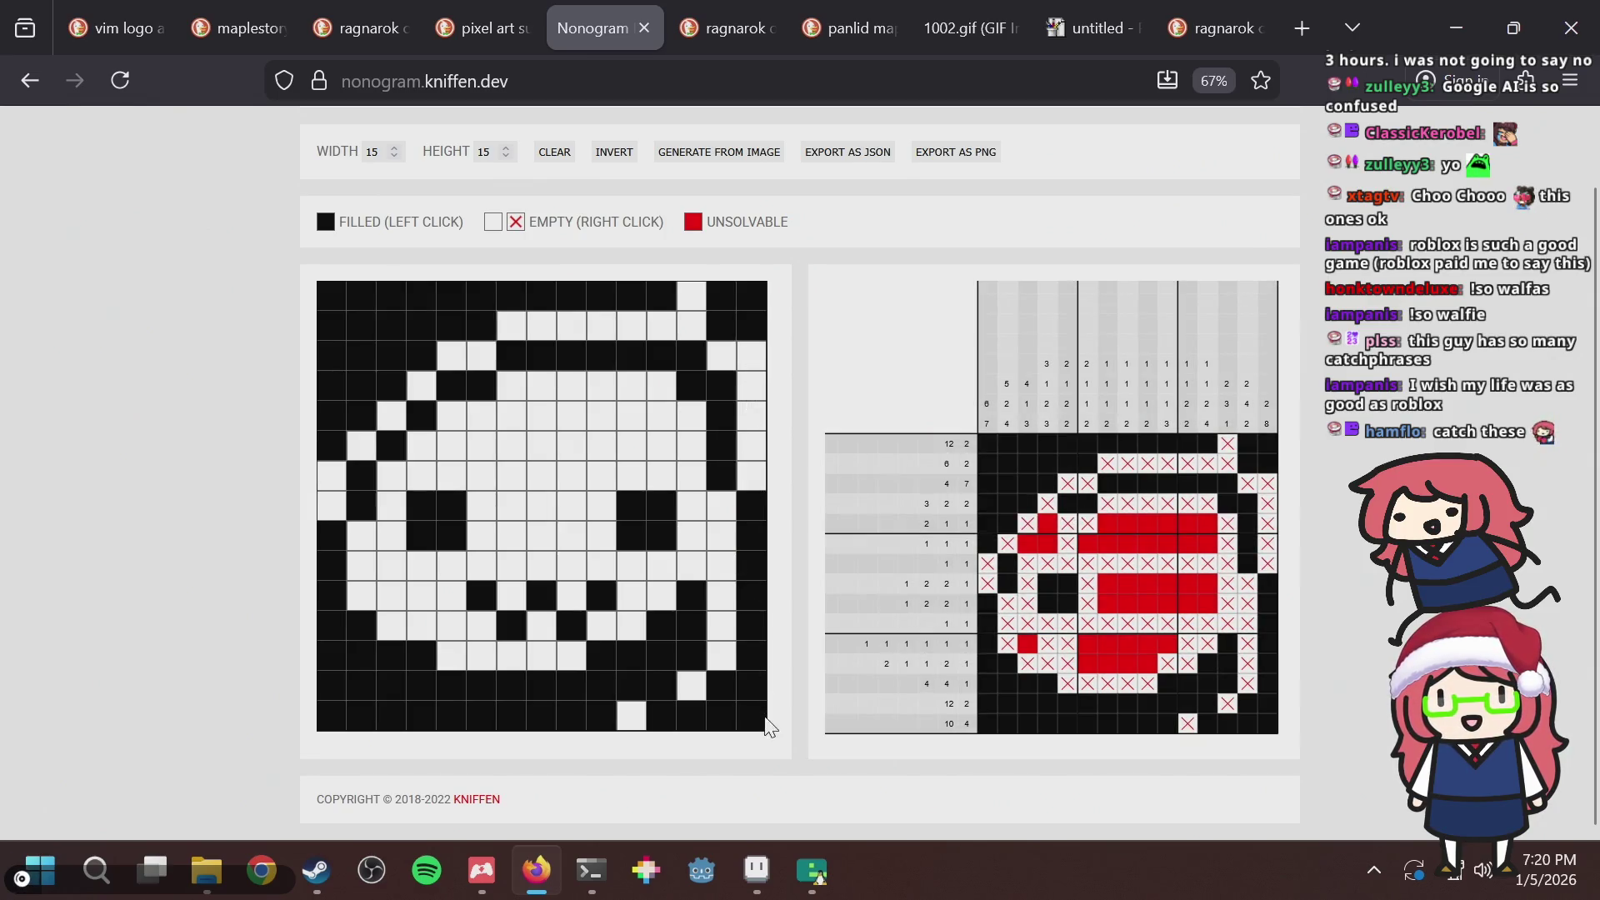
pyautogui.click(754, 713)
pyautogui.click(754, 471)
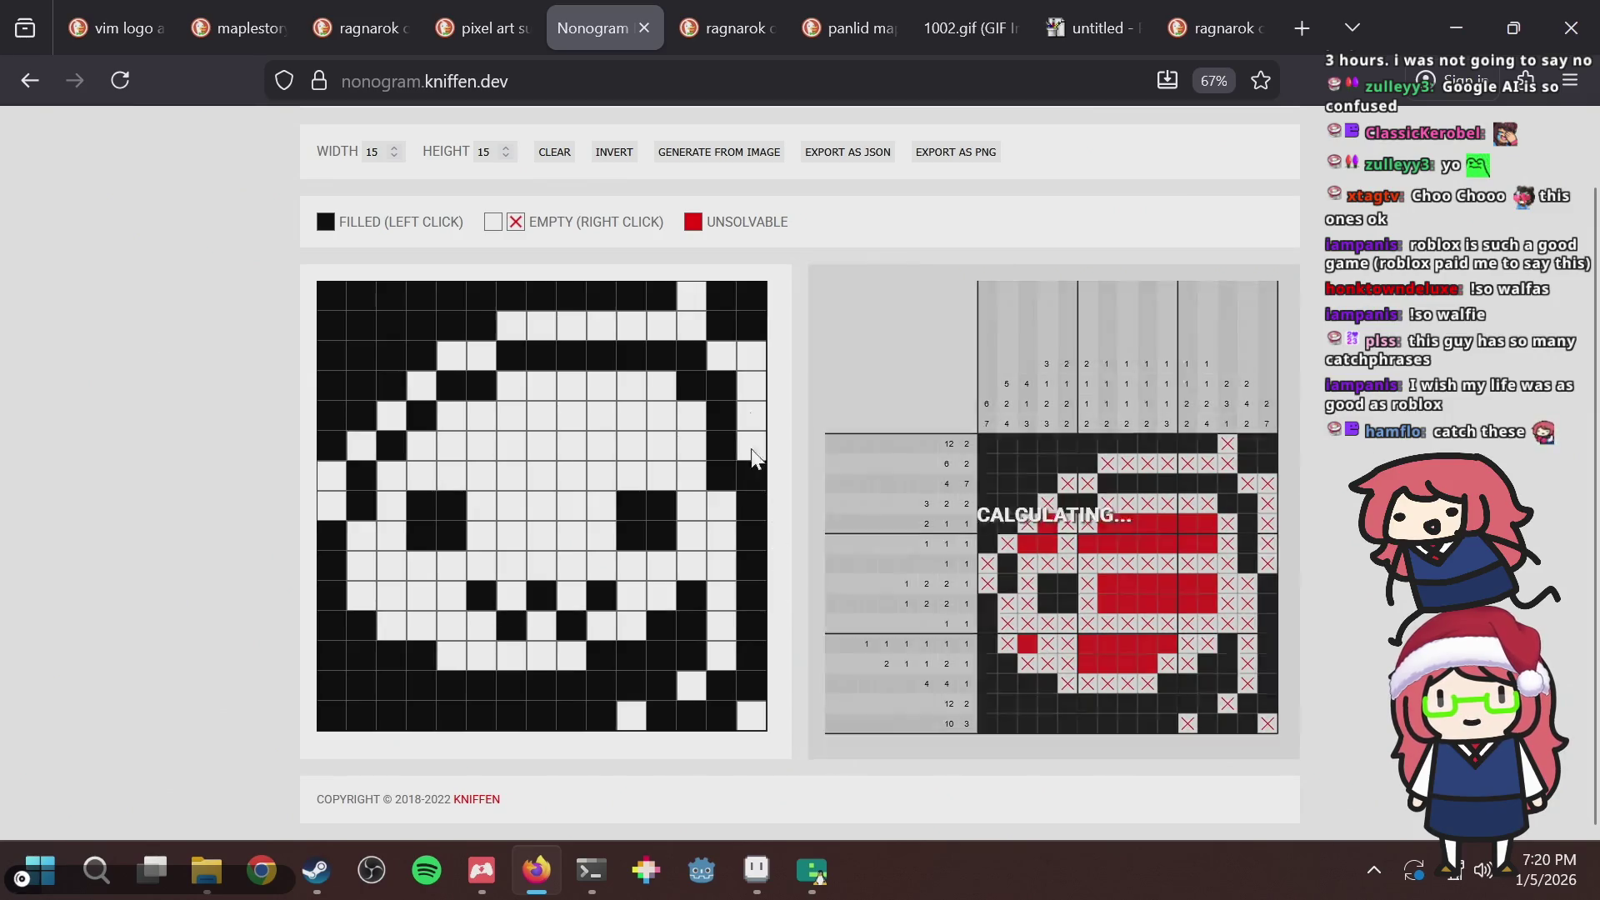
# Rework the top-right corner cells in columns 13–15 across rows 1–4.
pyautogui.click(717, 348)
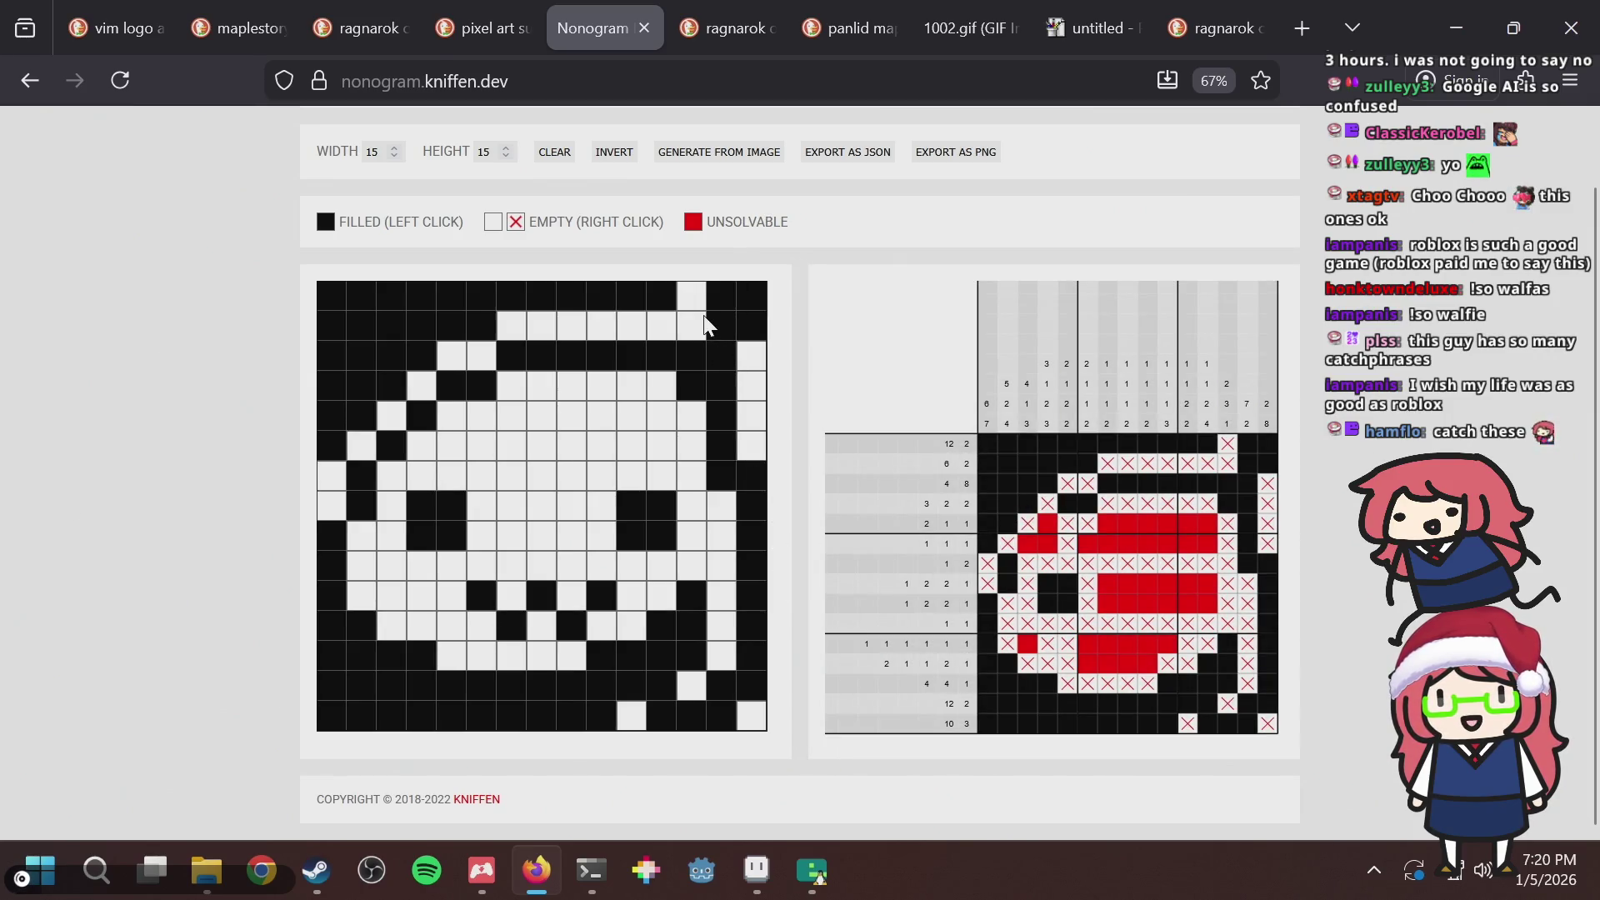
pyautogui.moveTo(687, 356); pyautogui.dragTo(712, 359)
pyautogui.click(722, 382)
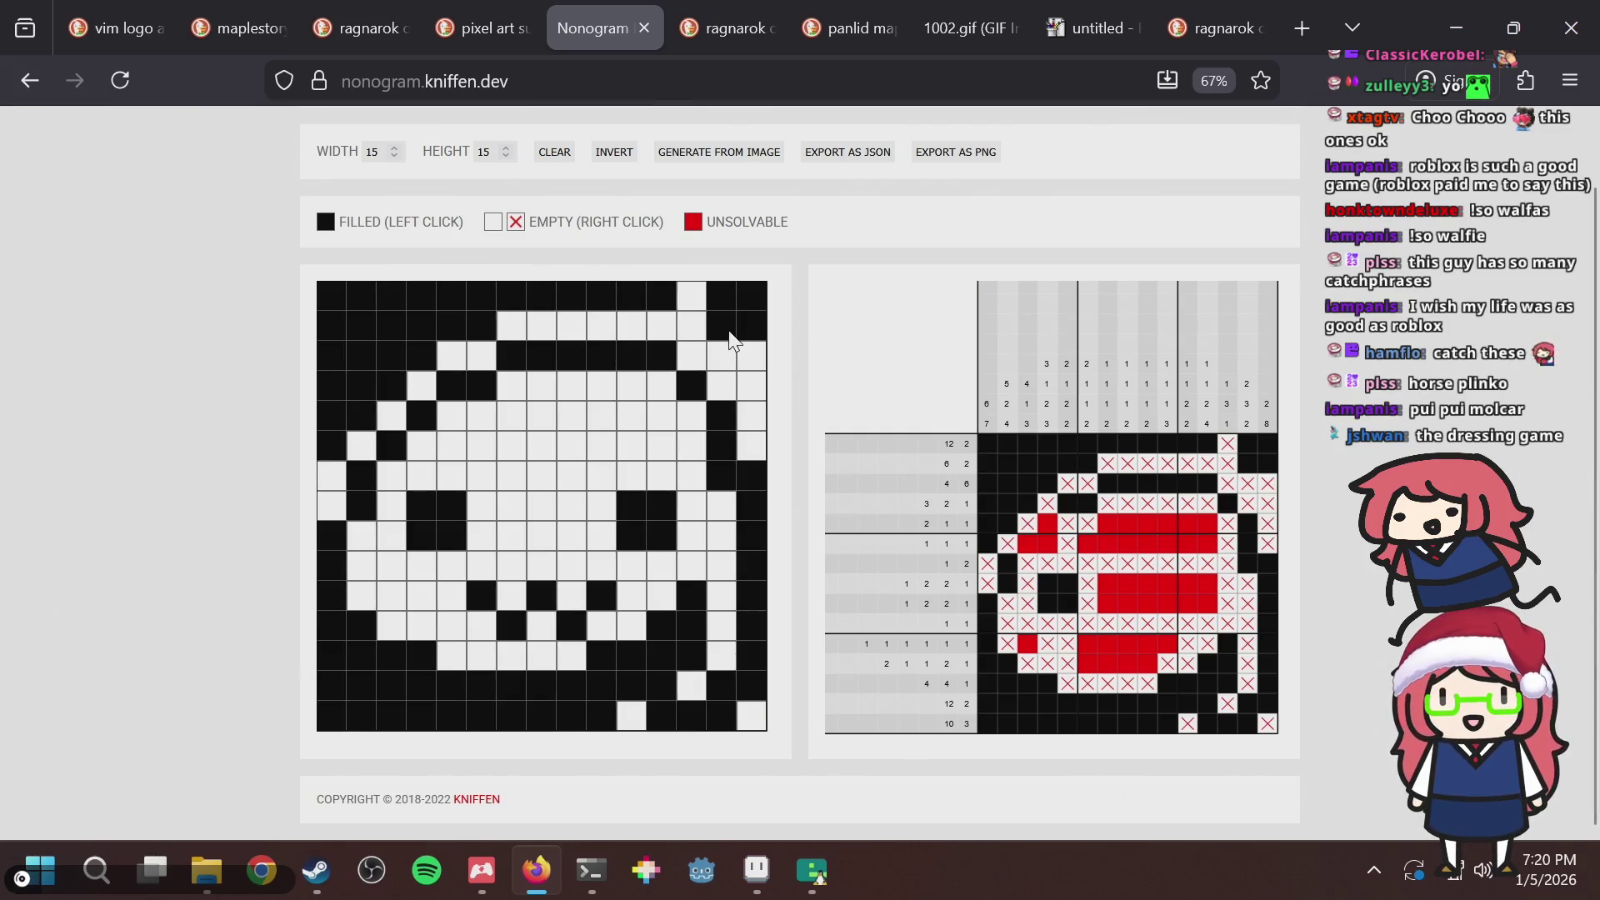
pyautogui.click(695, 291)
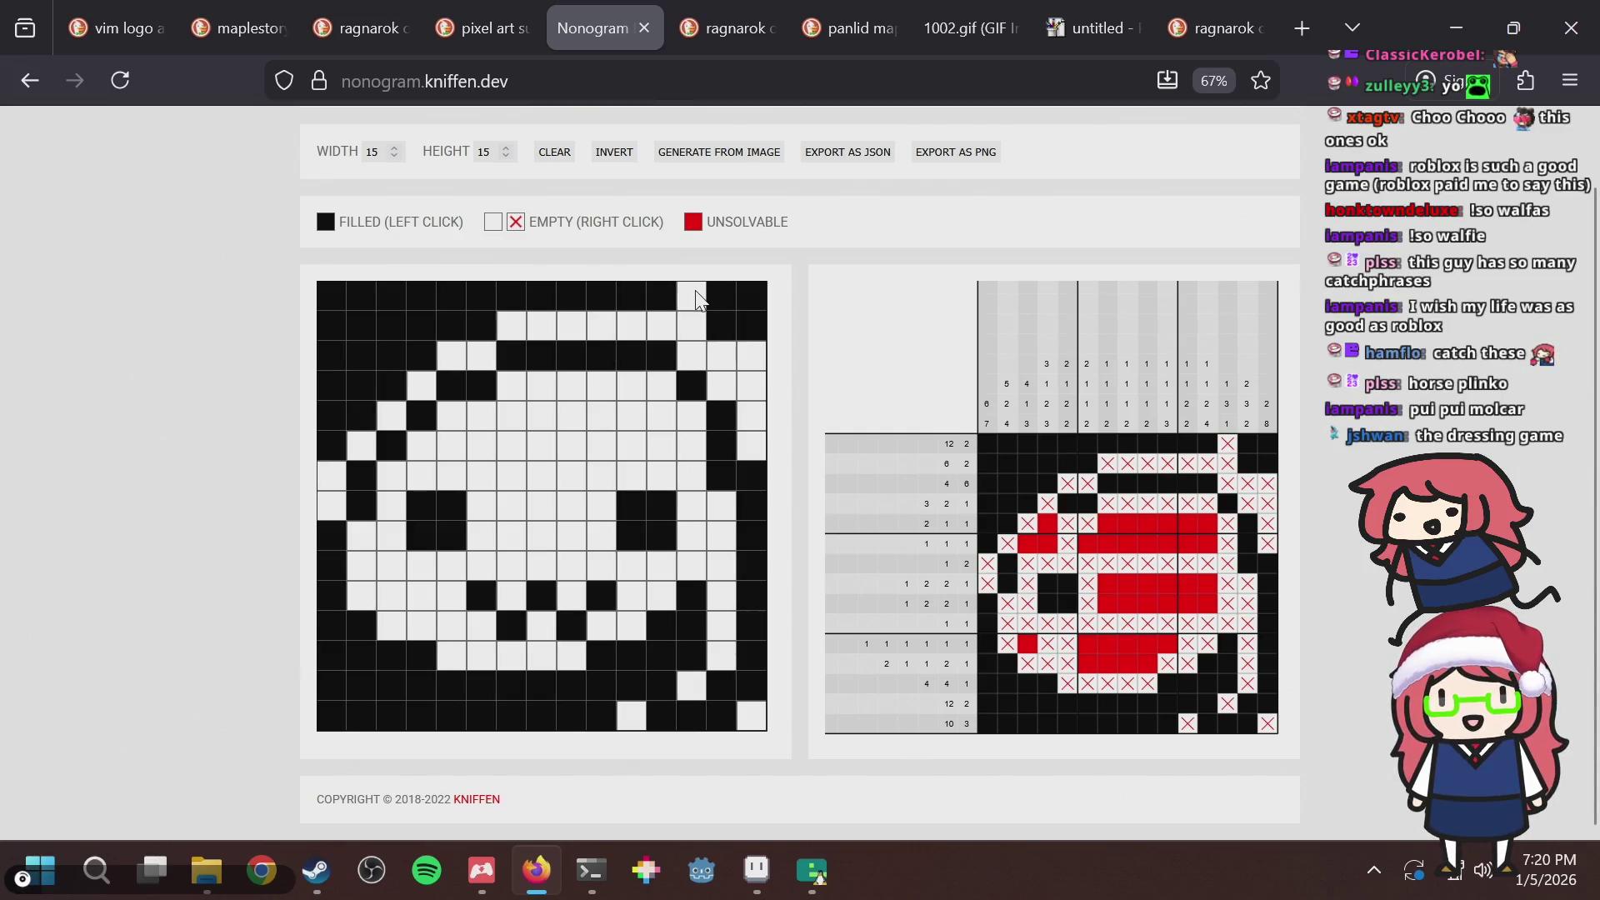
pyautogui.click(751, 357)
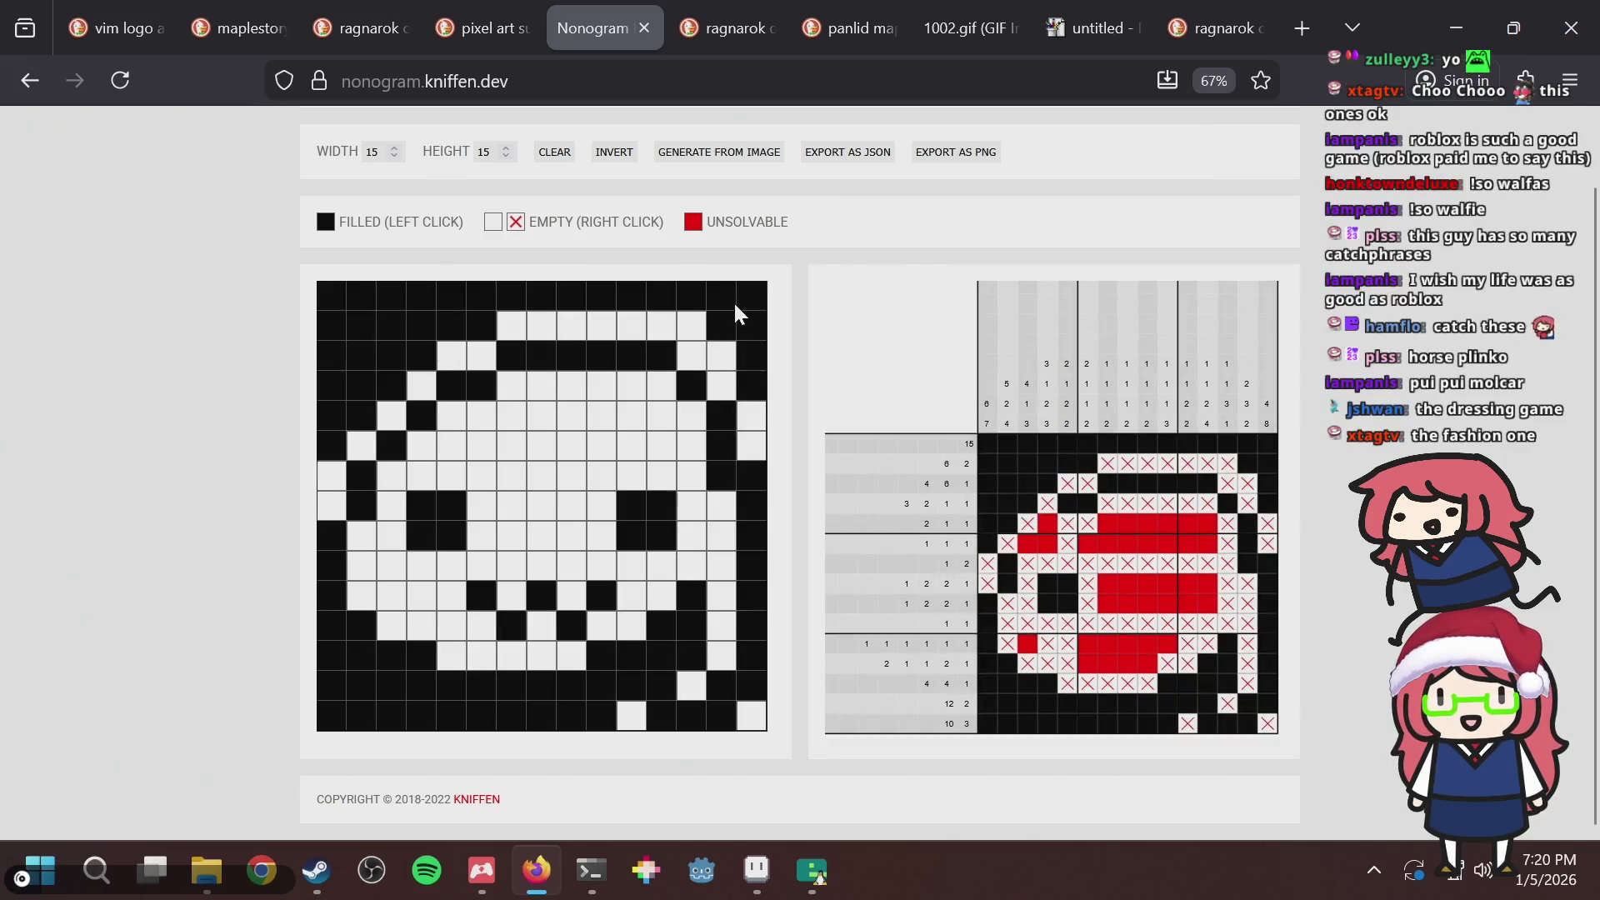
pyautogui.click(755, 298)
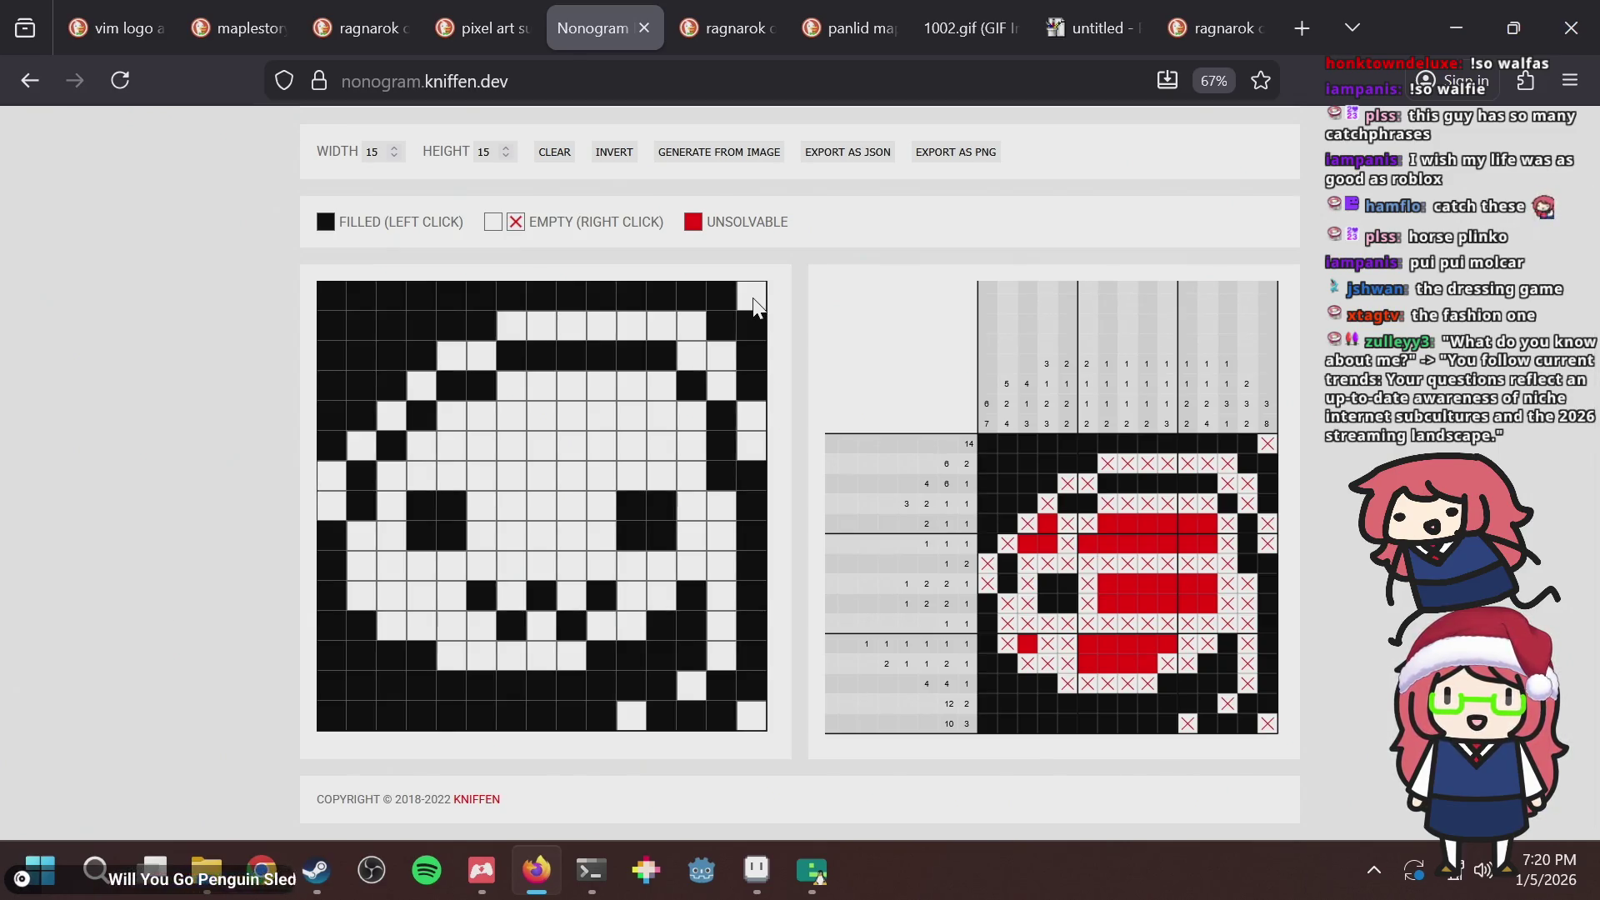
pyautogui.click(721, 327)
pyautogui.click(722, 298)
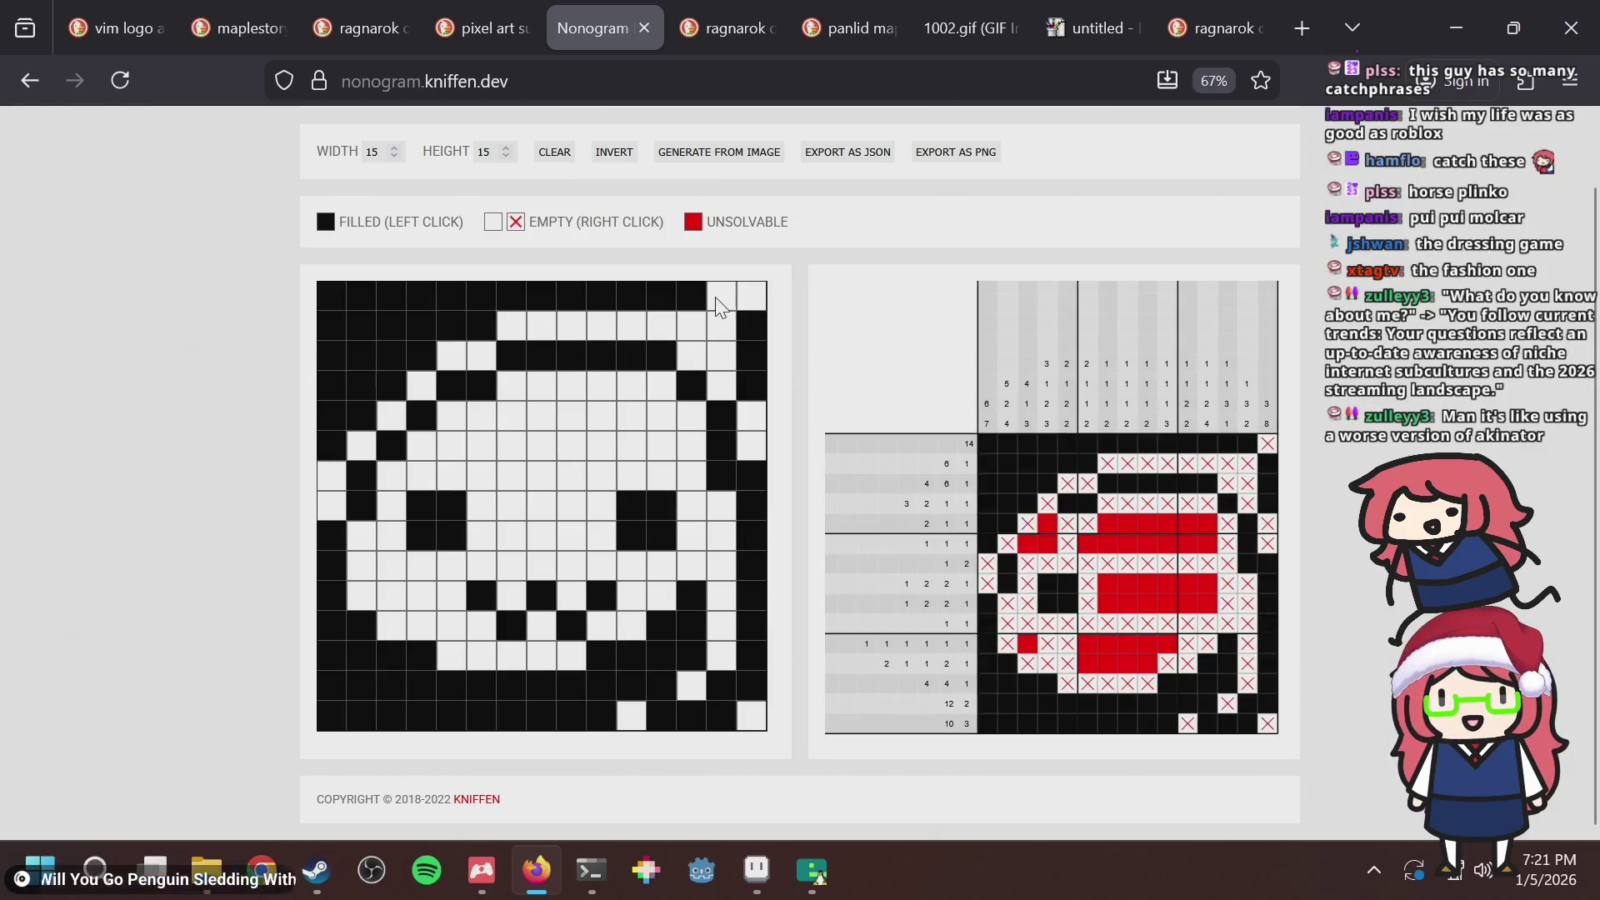
pyautogui.click(716, 349)
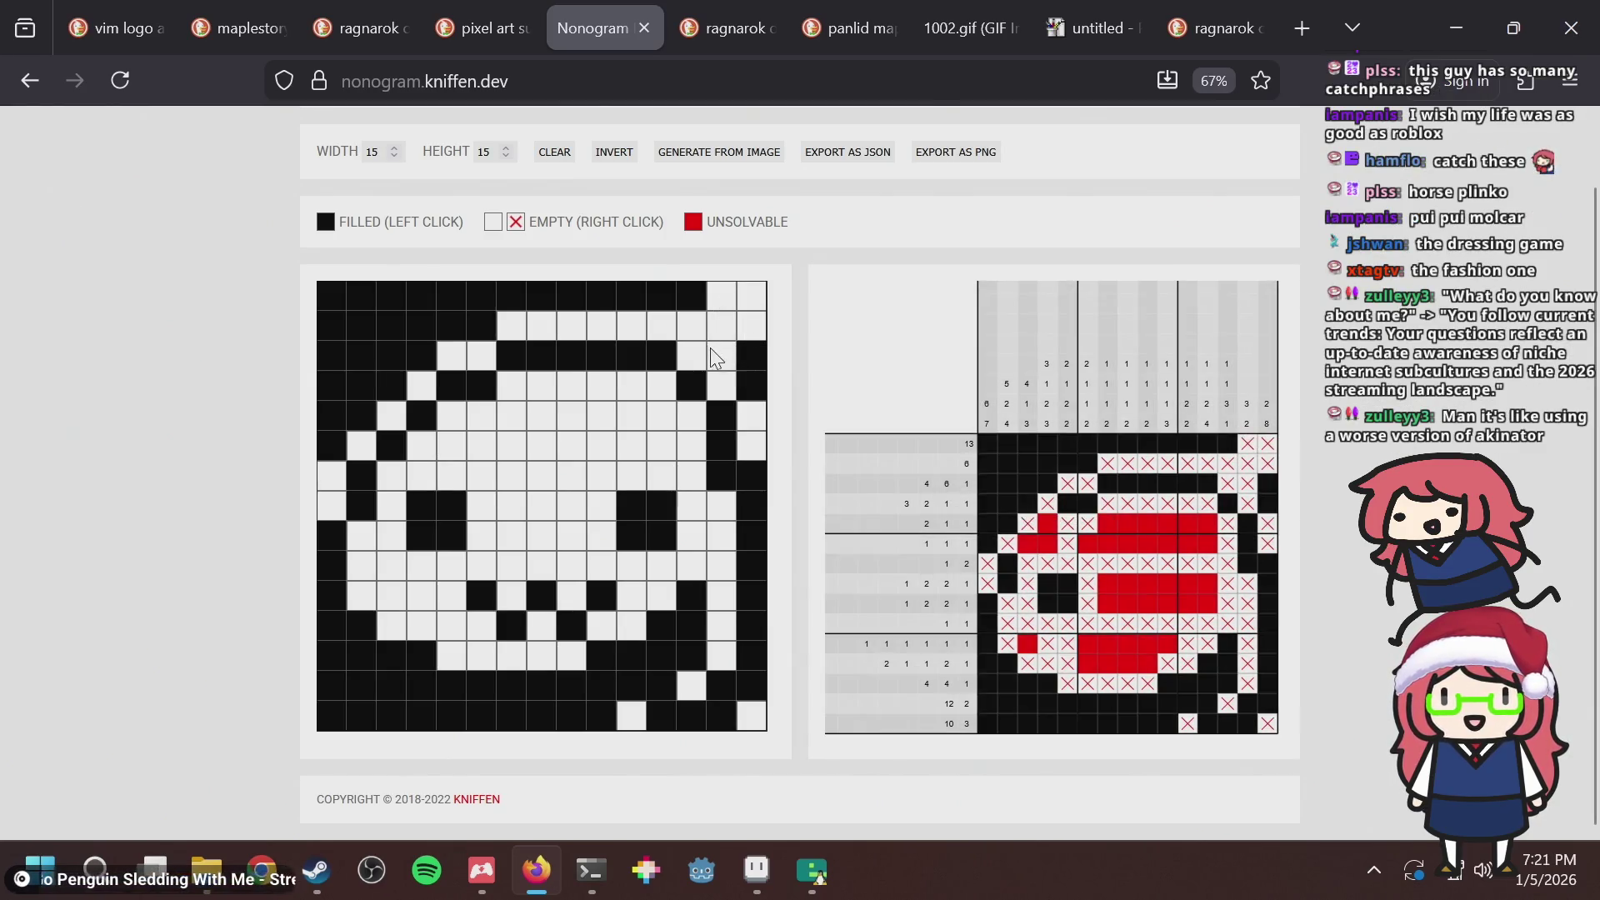
pyautogui.click(693, 332)
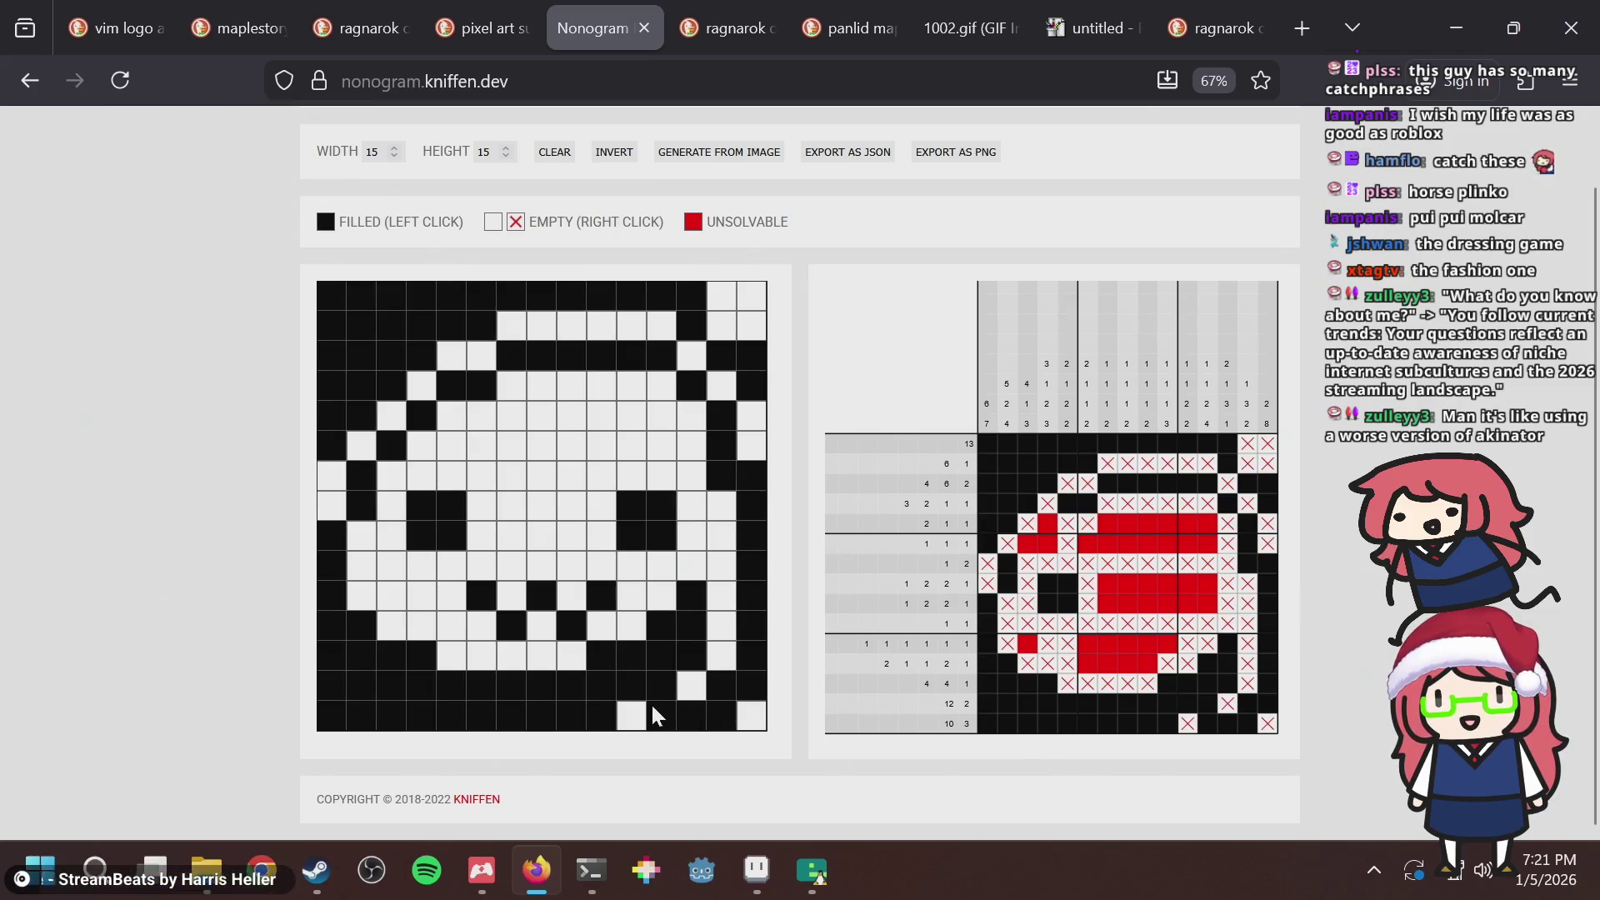
# Test the bottom-right cells at column 11 and columns 14–15, restoring them afterwards.
pyautogui.click(632, 715)
pyautogui.click(632, 715)
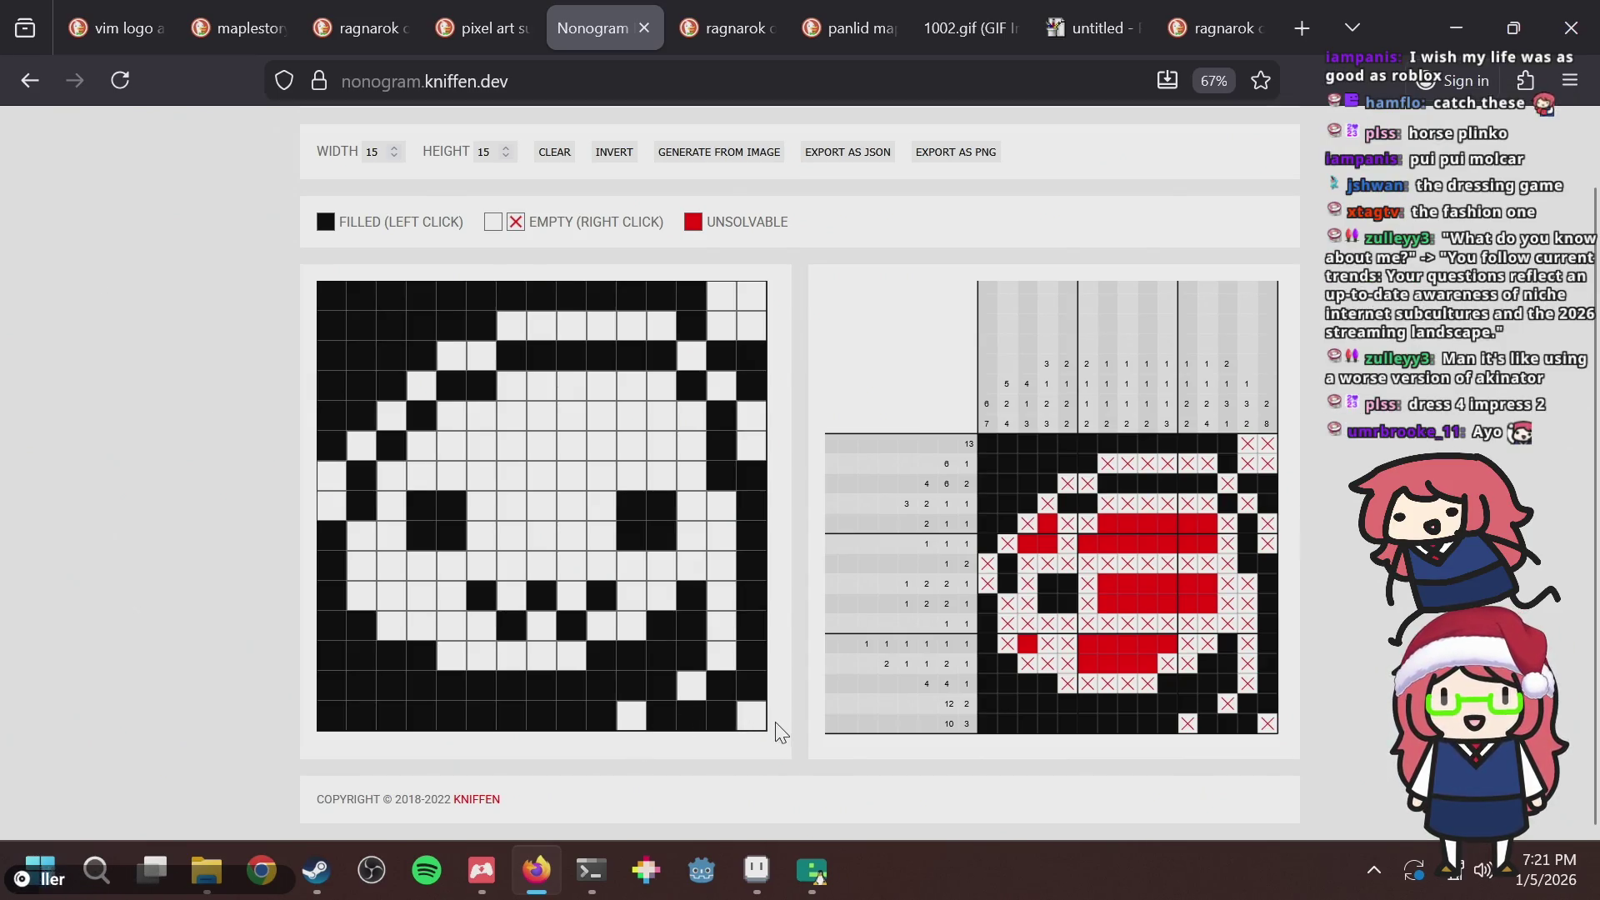
pyautogui.click(751, 685)
pyautogui.click(724, 714)
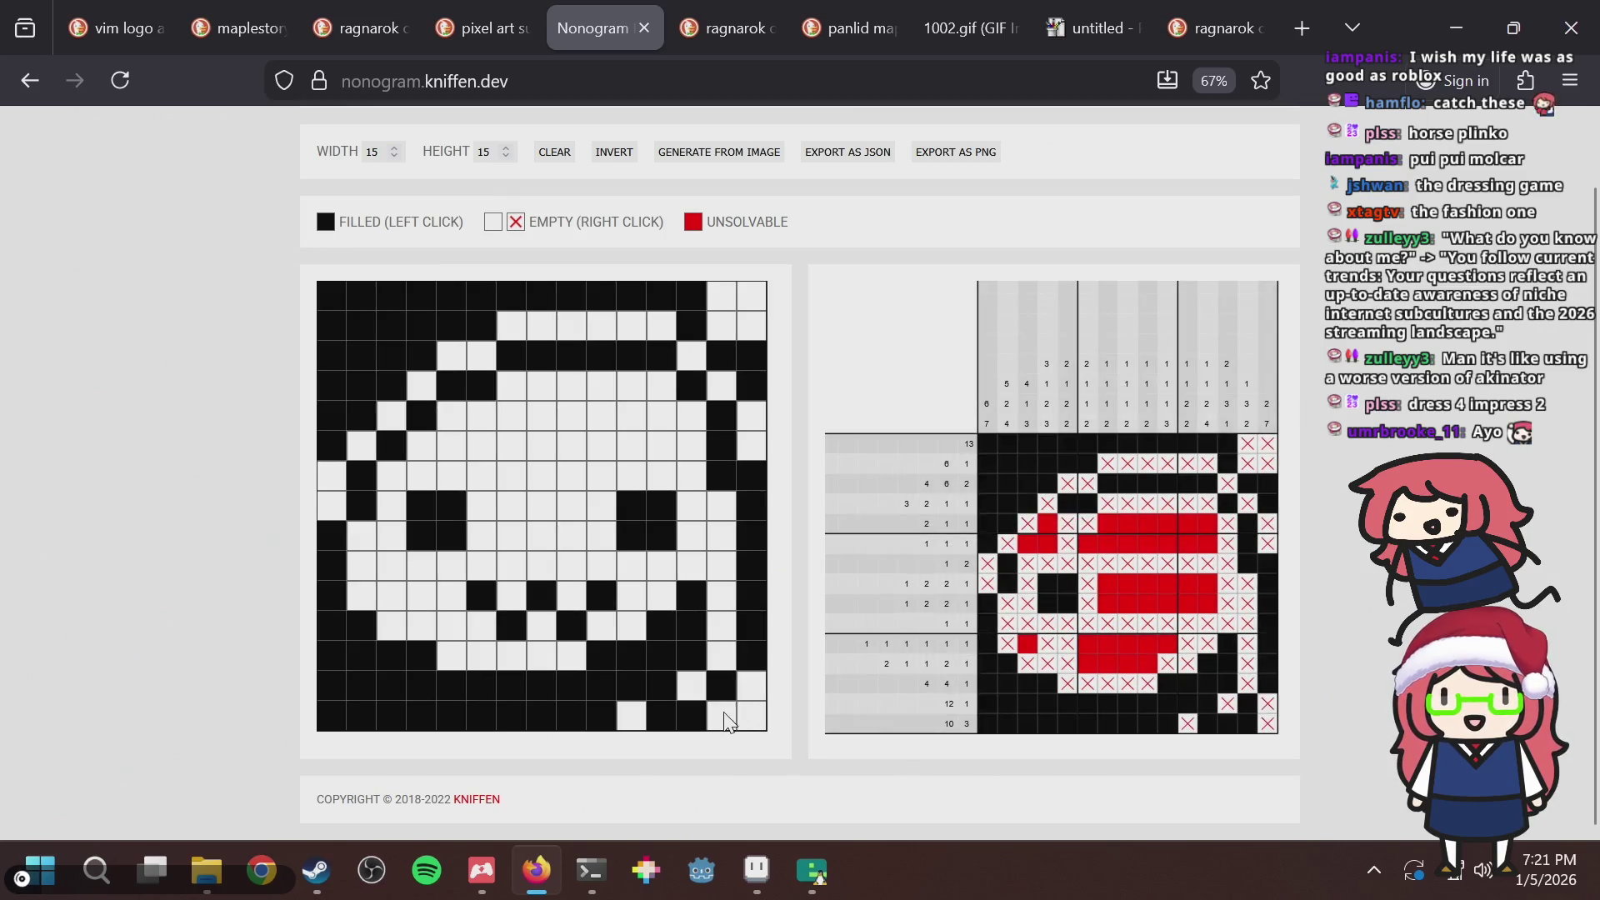
pyautogui.click(750, 690)
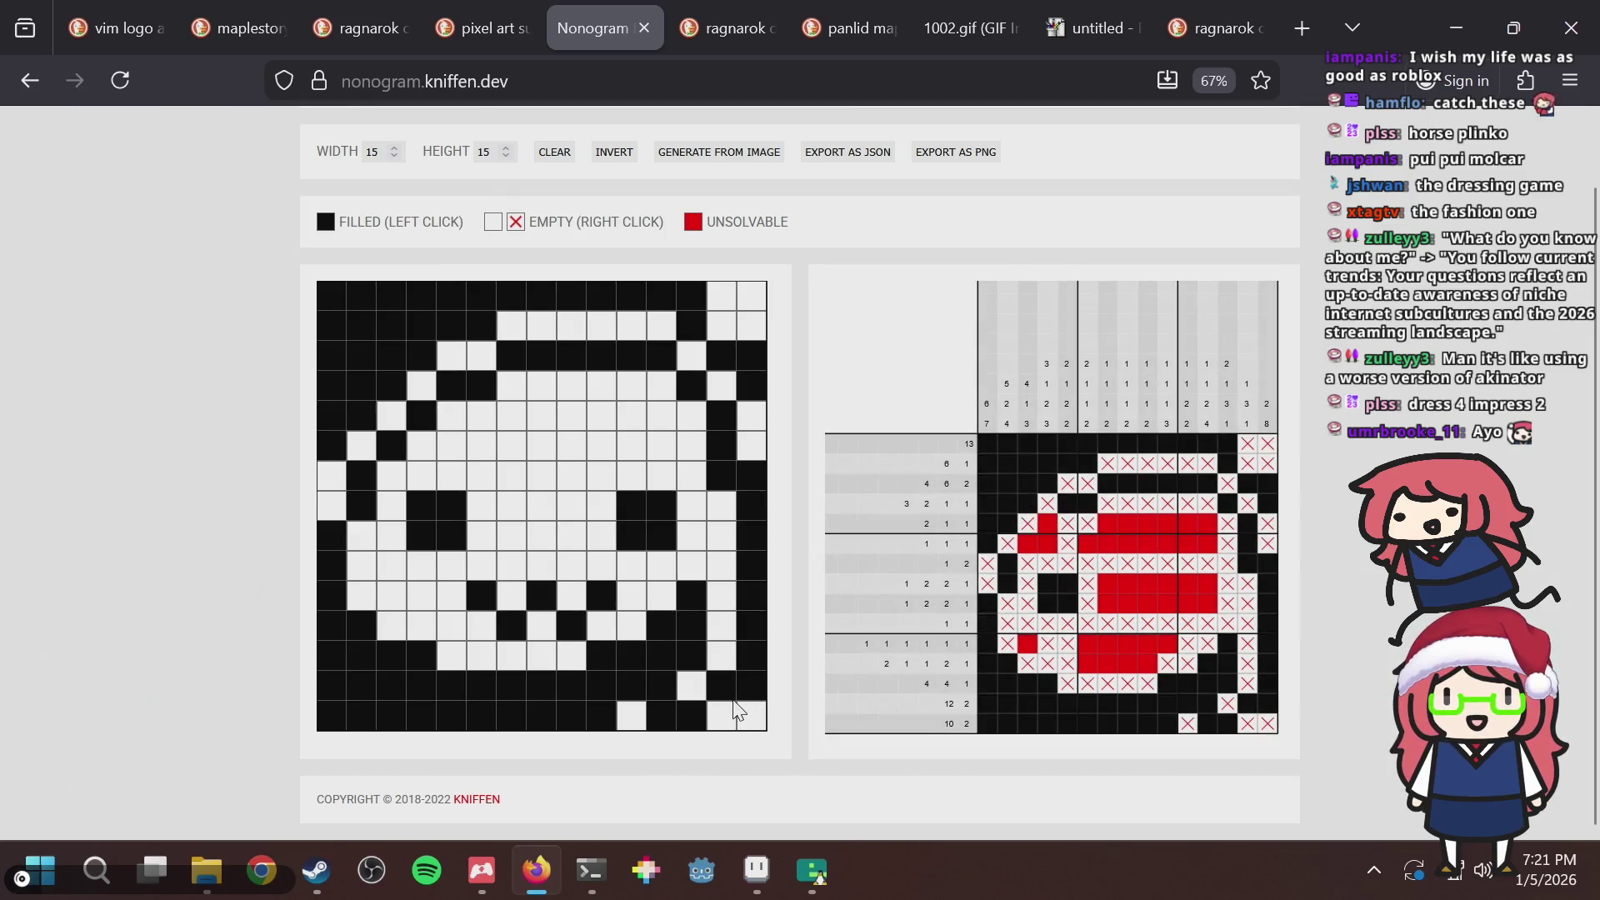
pyautogui.click(715, 723)
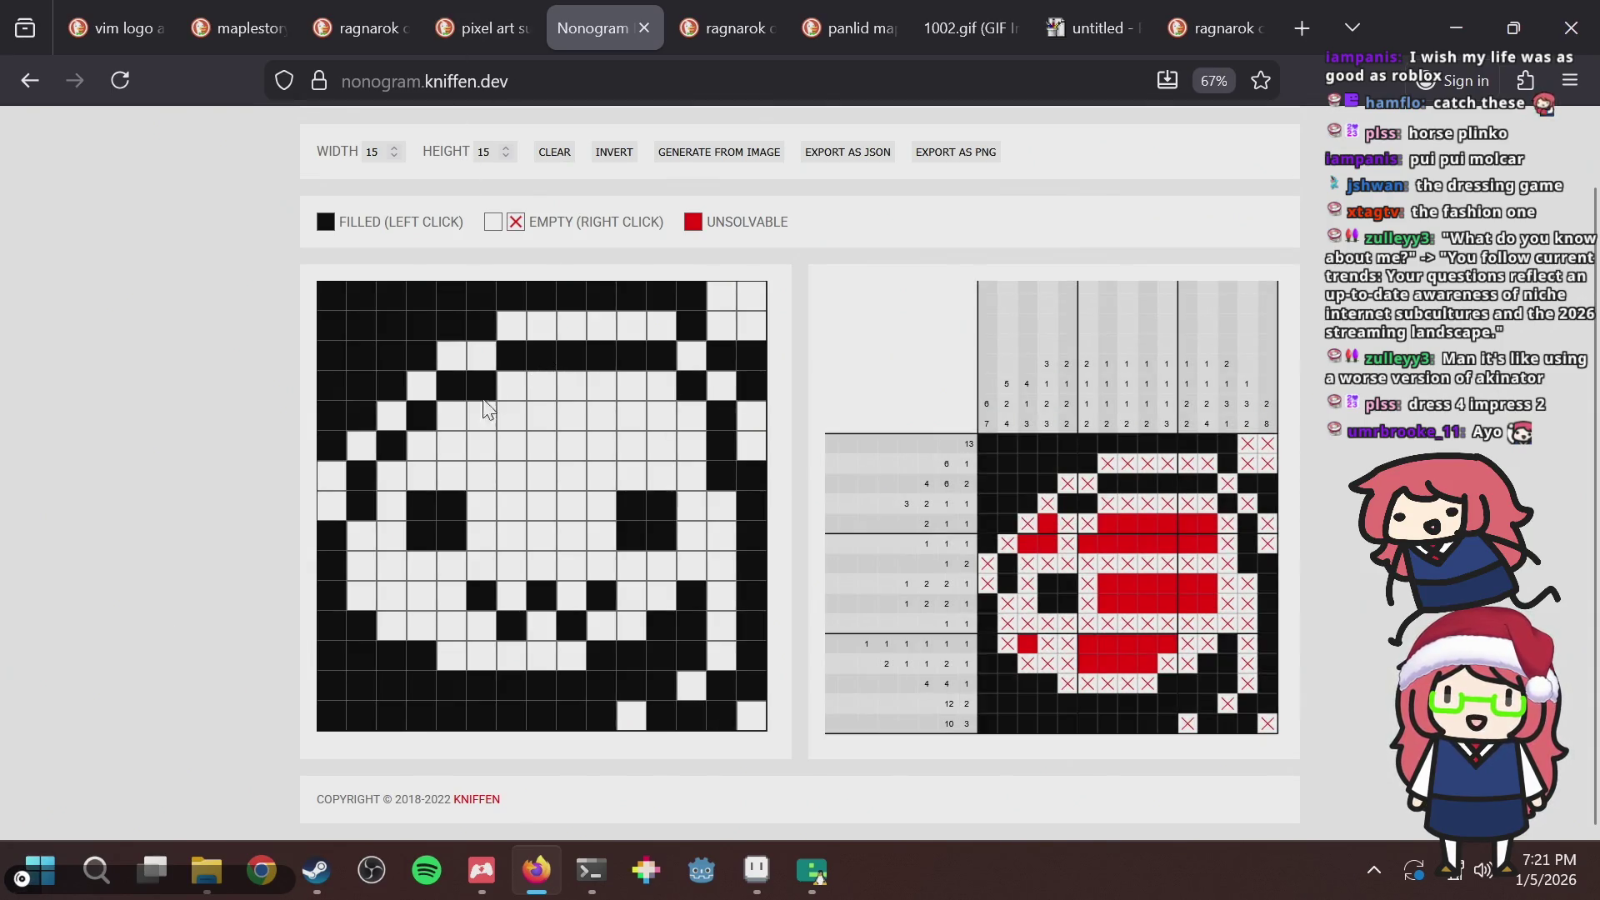
# Fill column 1 rows 7–8 and the left-edge cells, keeping the left eye a 2x2 block.
pyautogui.moveTo(326, 488); pyautogui.dragTo(333, 508)
pyautogui.click(364, 452)
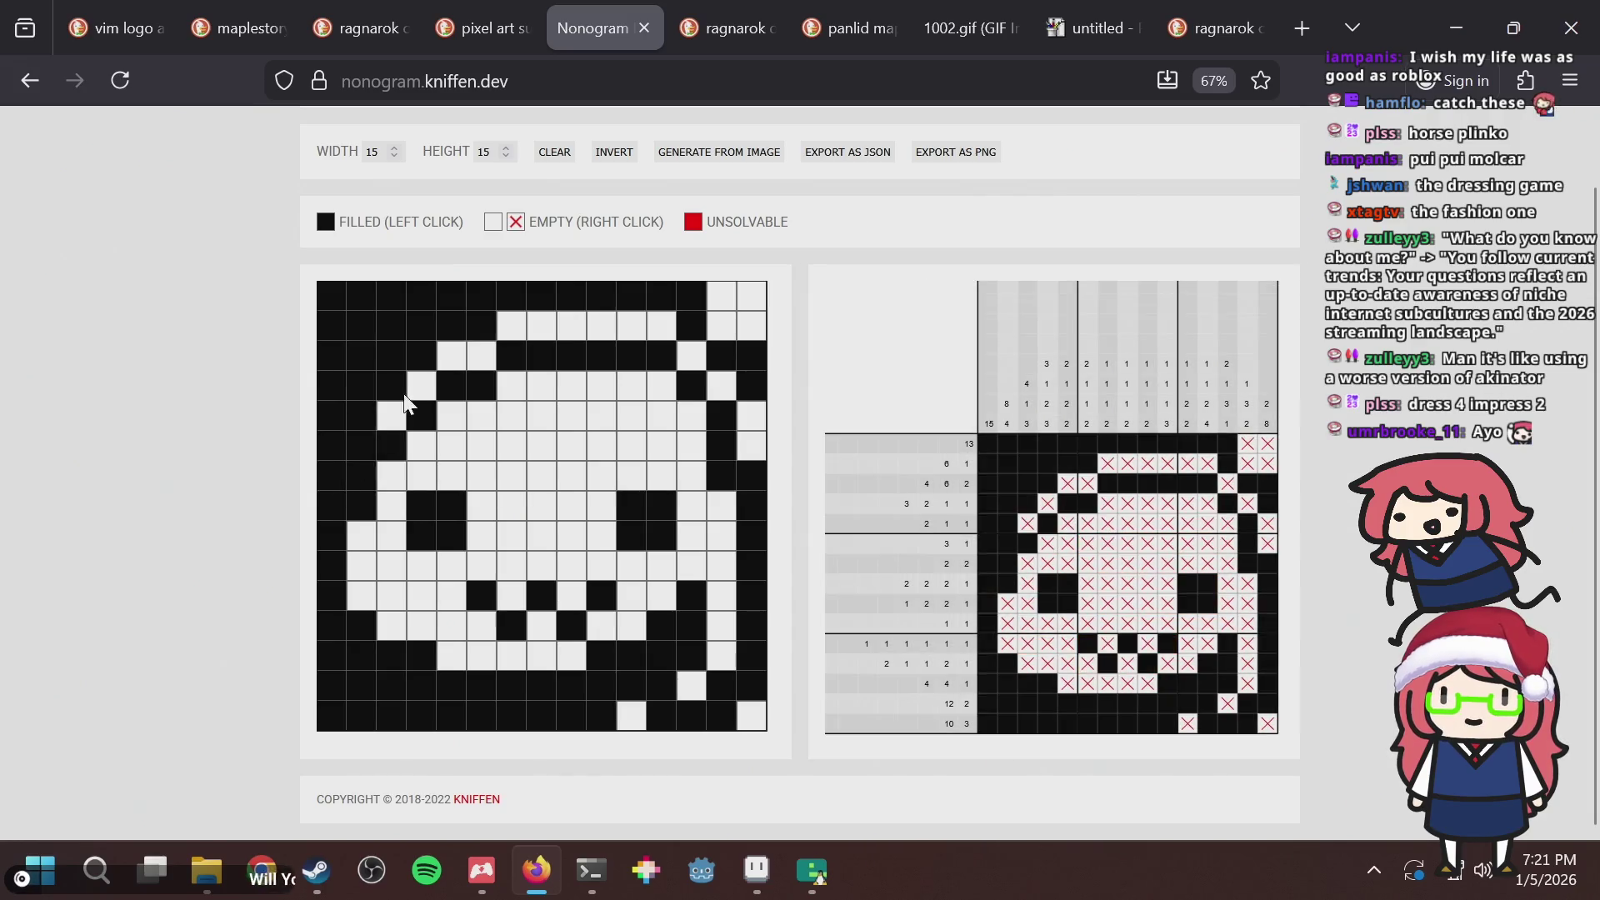
pyautogui.click(391, 418)
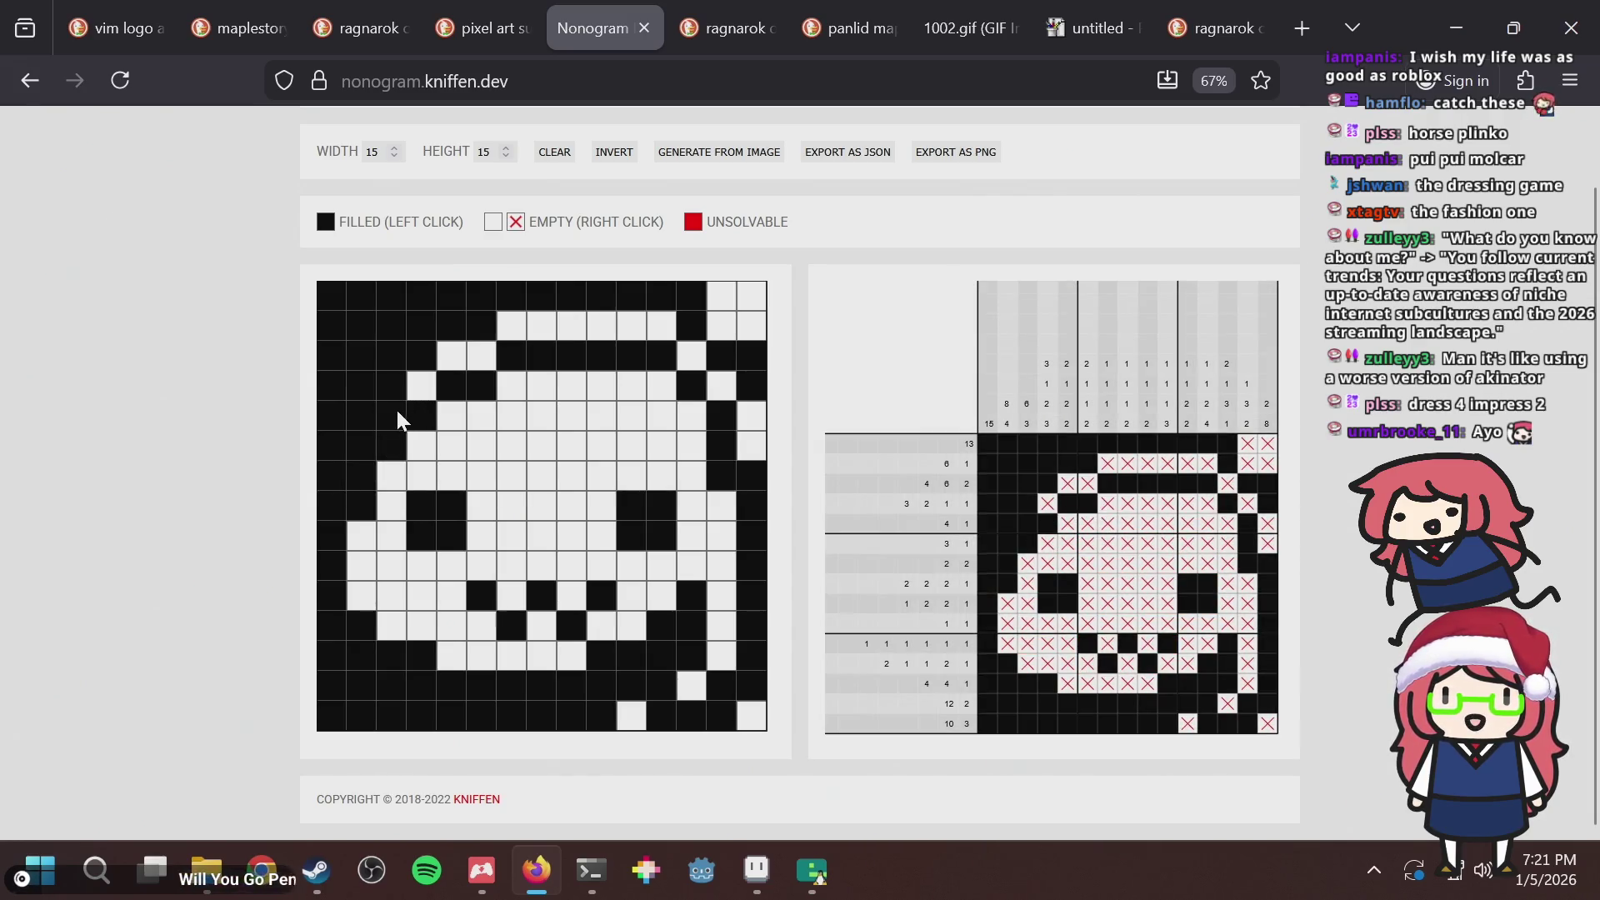
pyautogui.click(397, 413)
pyautogui.click(362, 447)
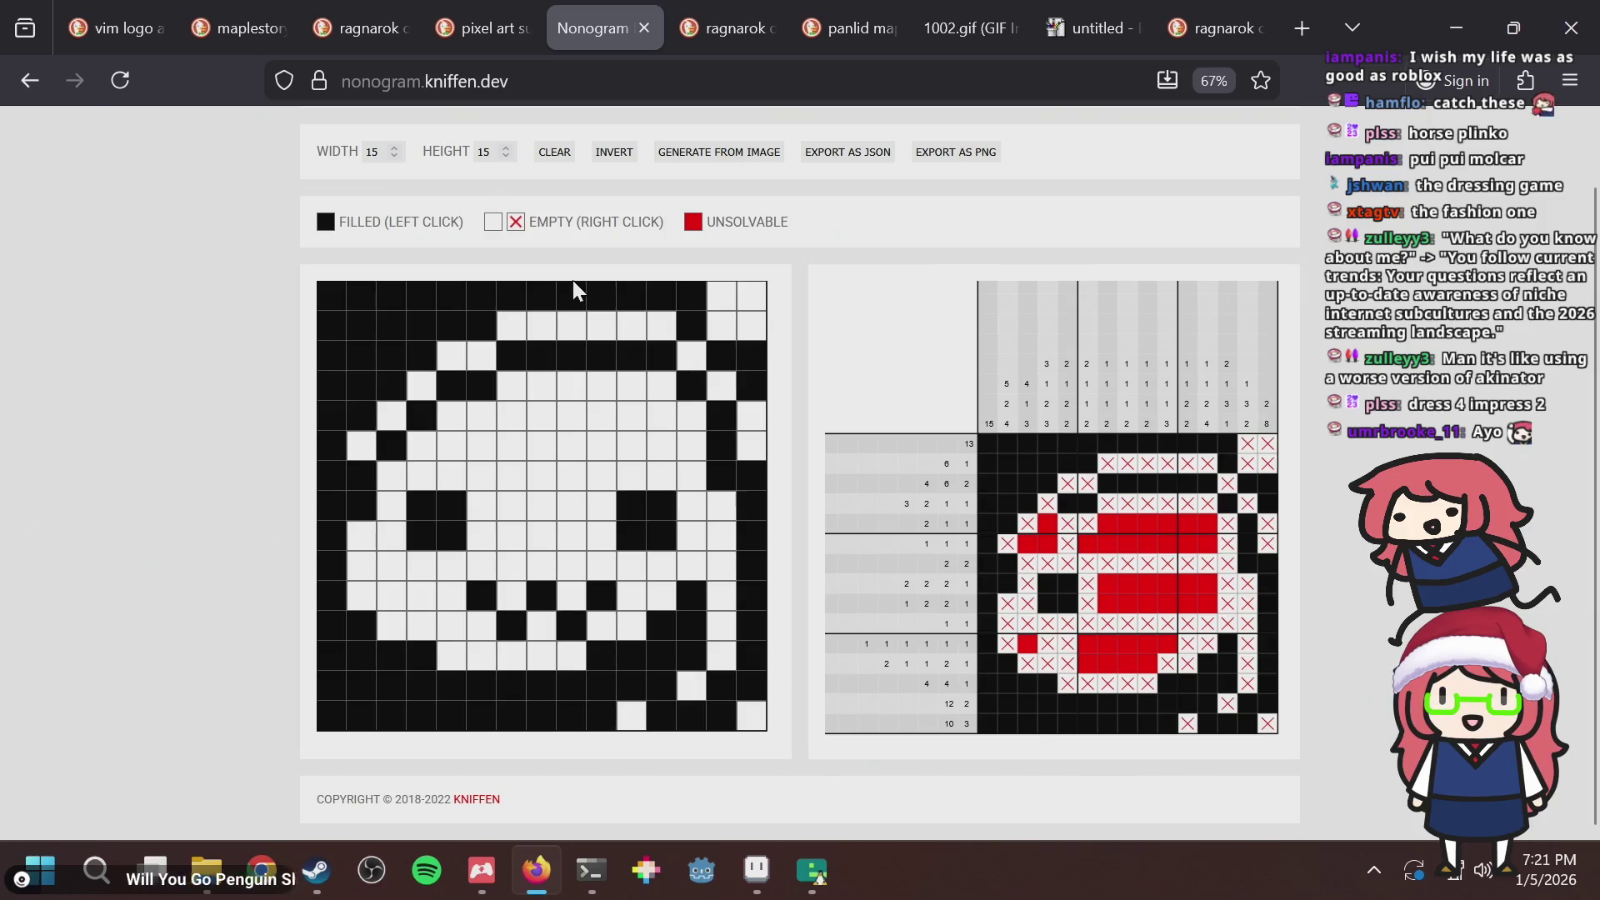
pyautogui.click(422, 419)
pyautogui.click(362, 450)
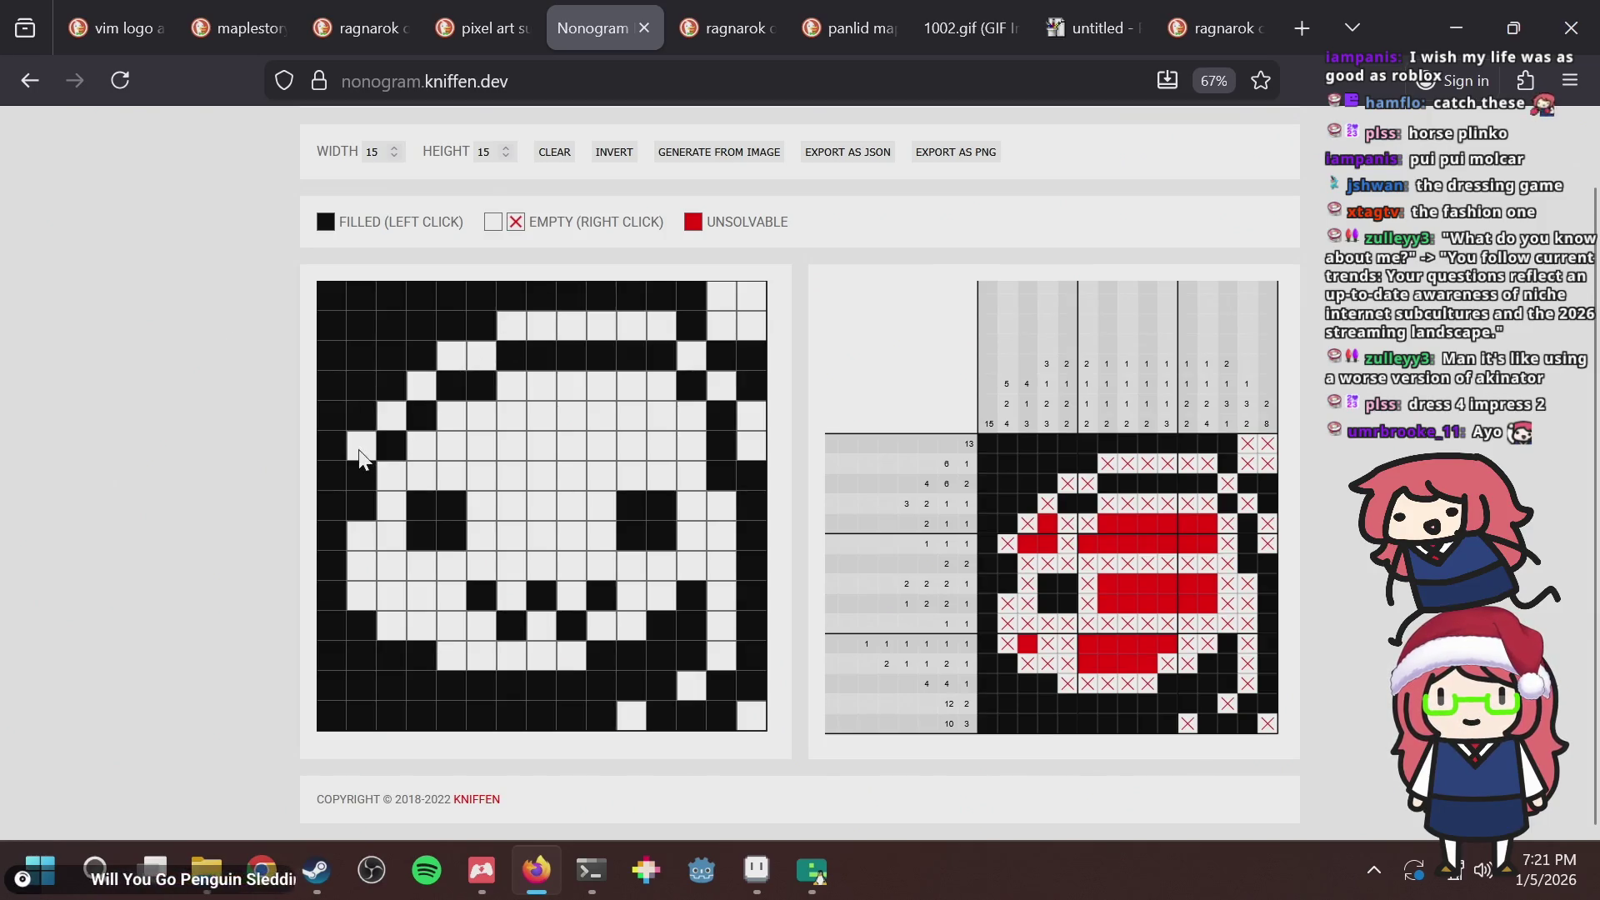
pyautogui.click(429, 509)
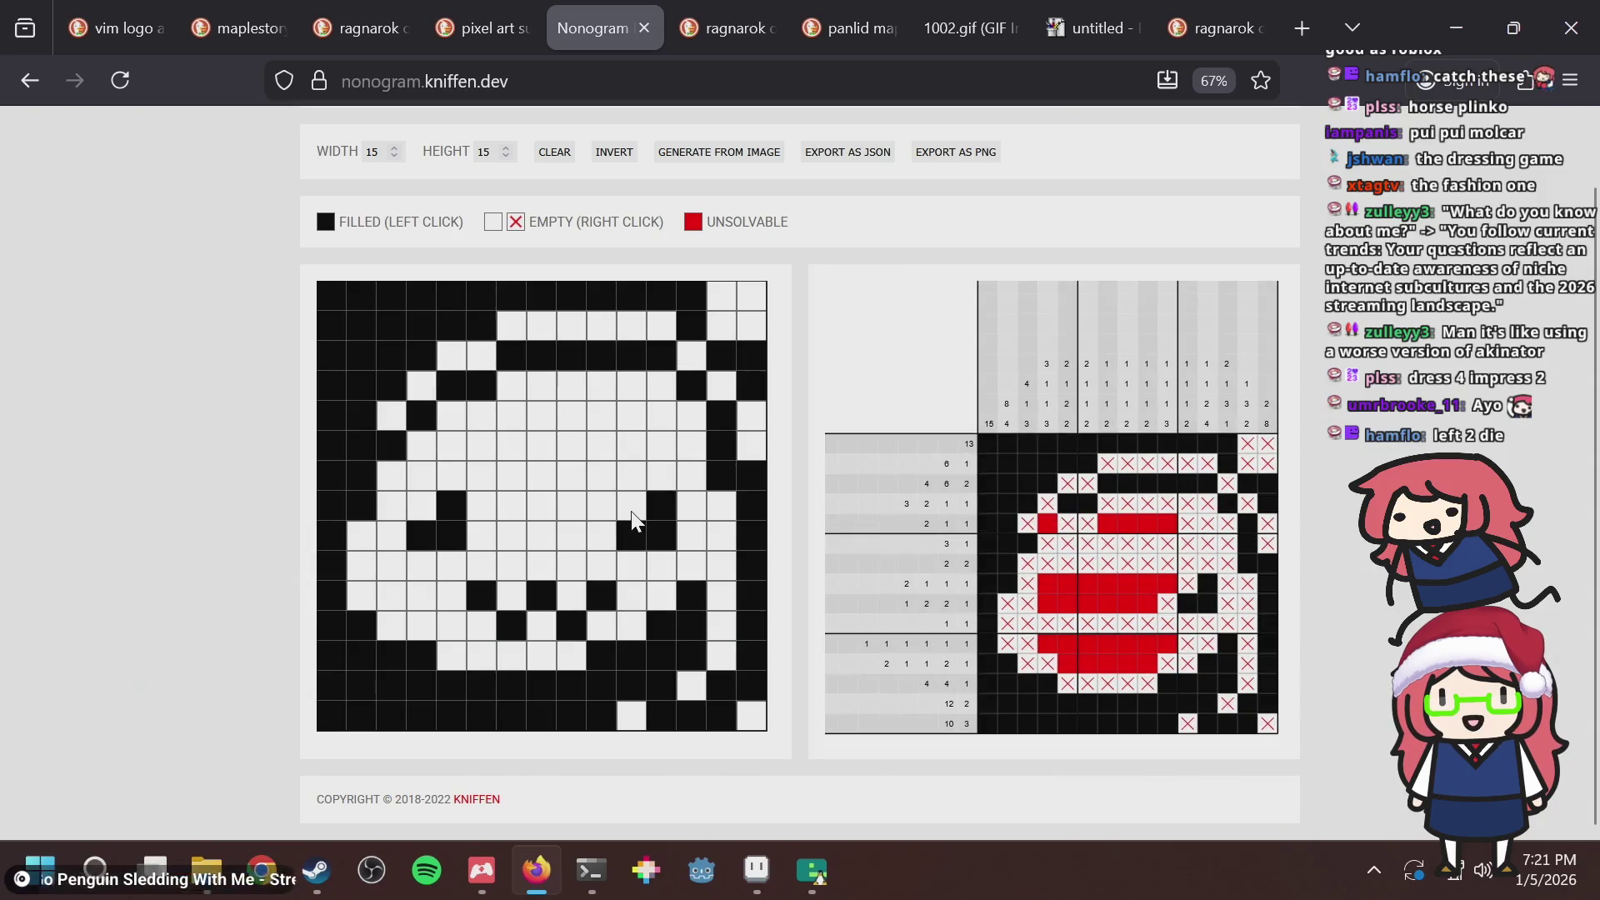
pyautogui.click(423, 503)
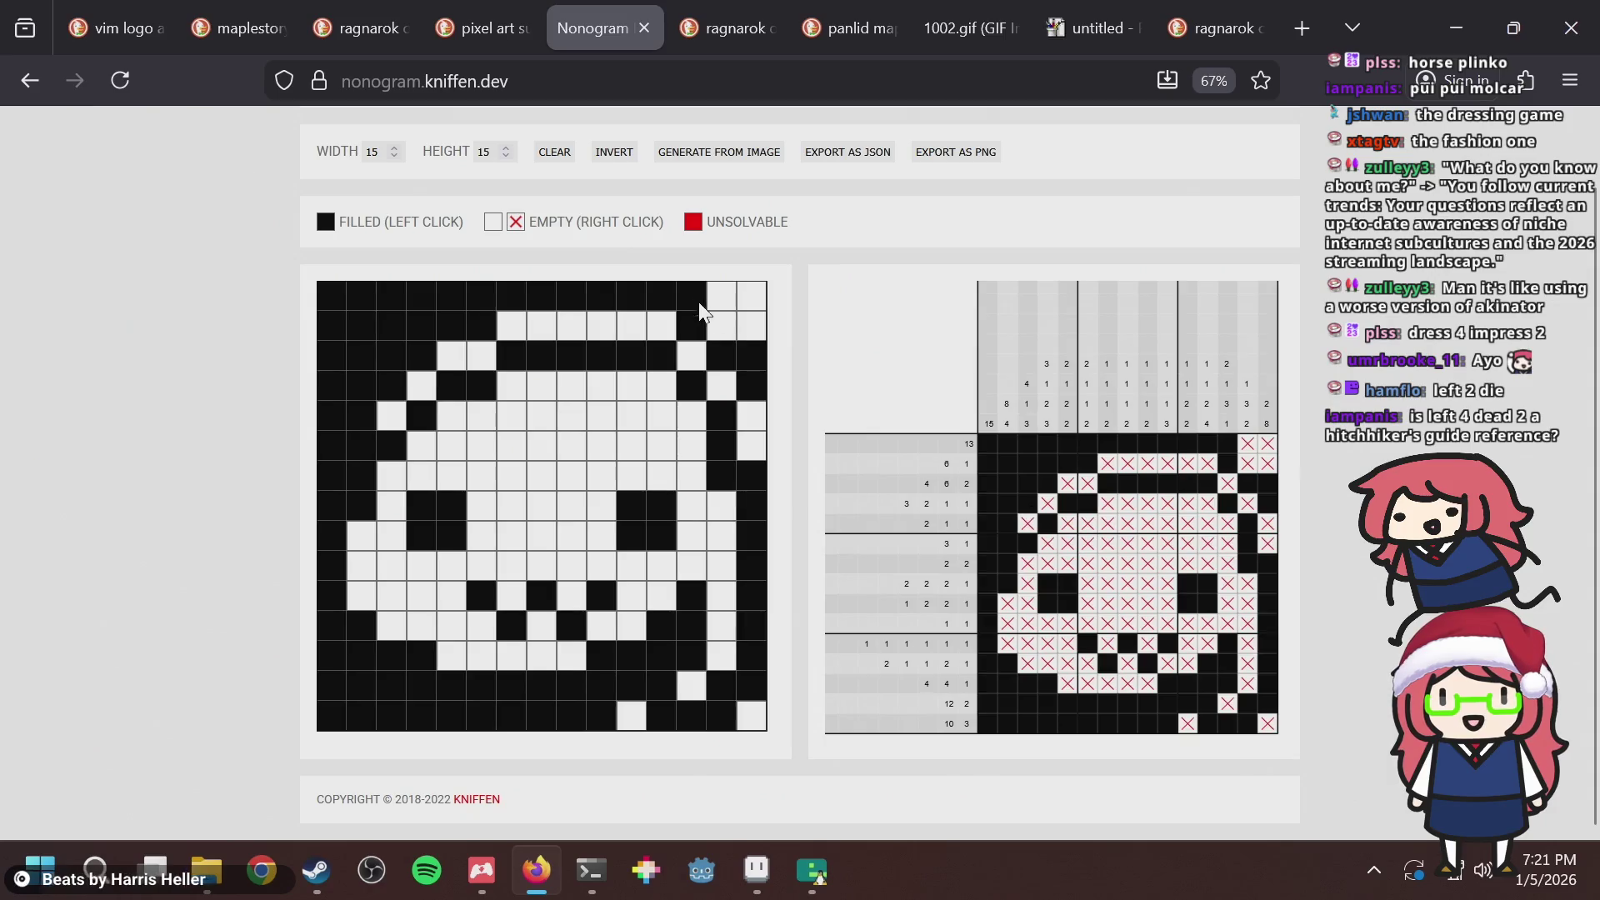
pyautogui.click(693, 357)
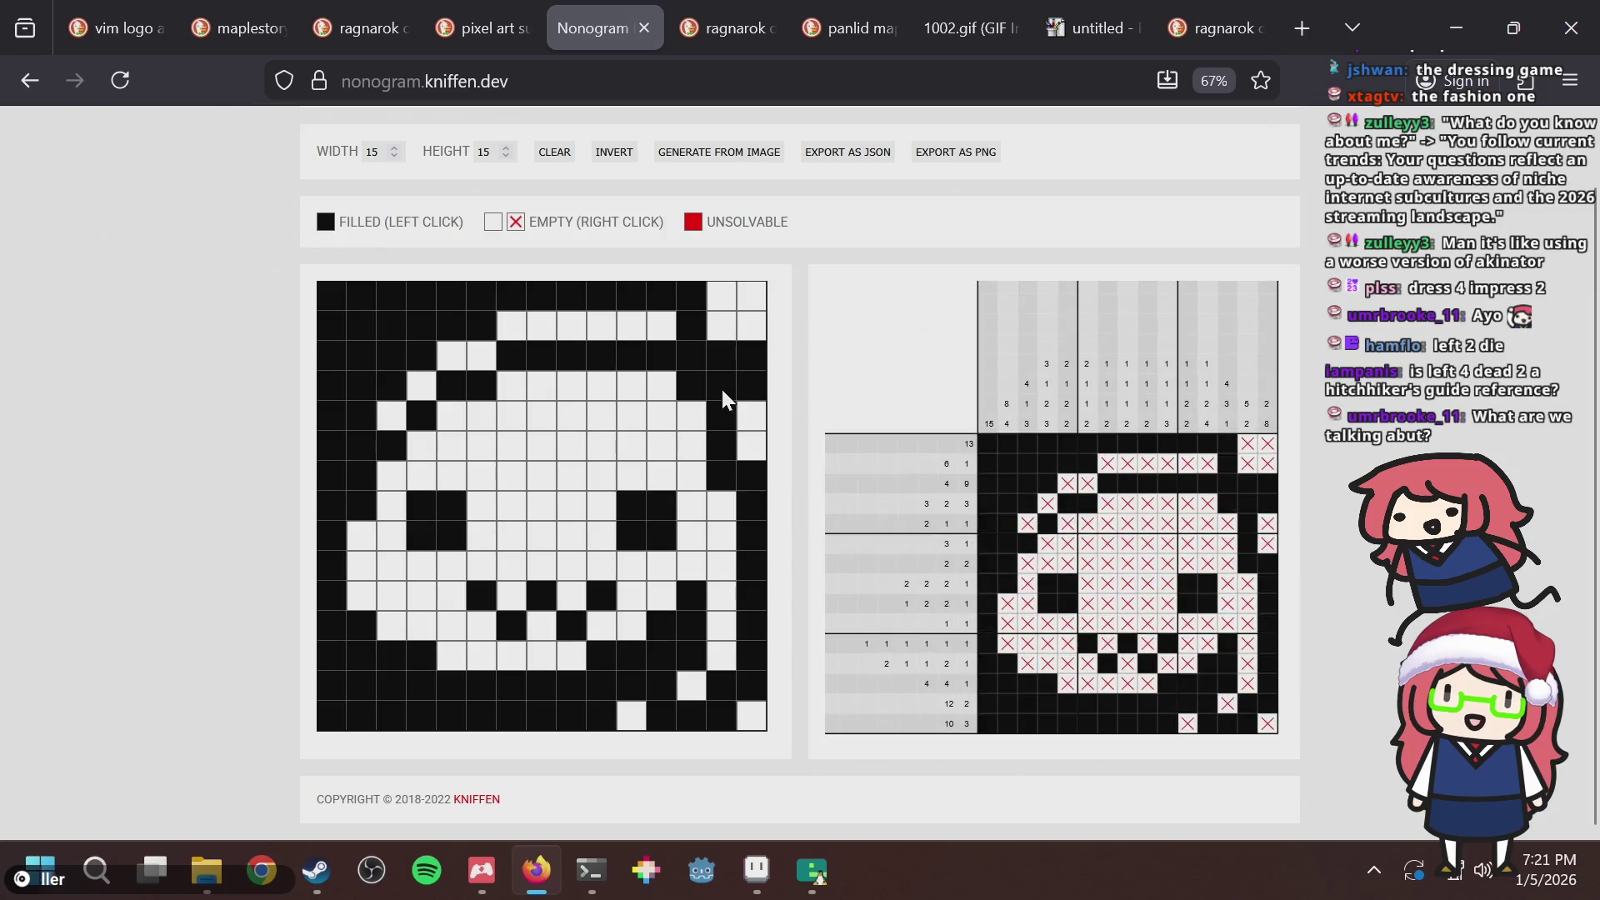
pyautogui.click(693, 365)
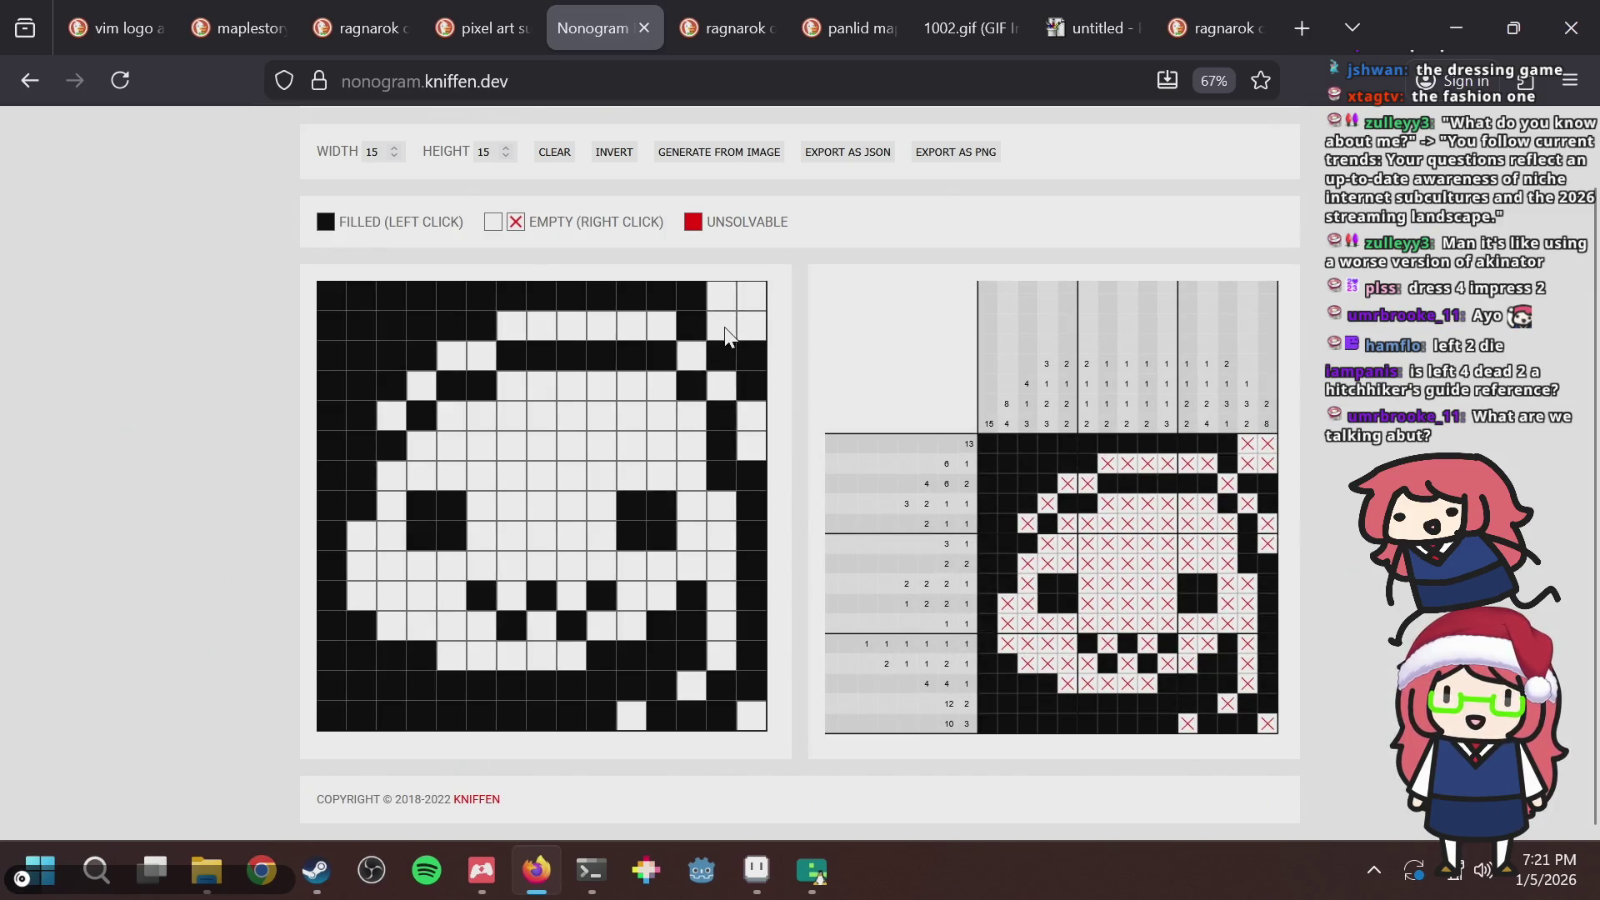
# Undo a stray pencil stroke on the slime tile in Aseprite and save puzzle.aseprite.
pyautogui.hotkey('alt', 'Tab')
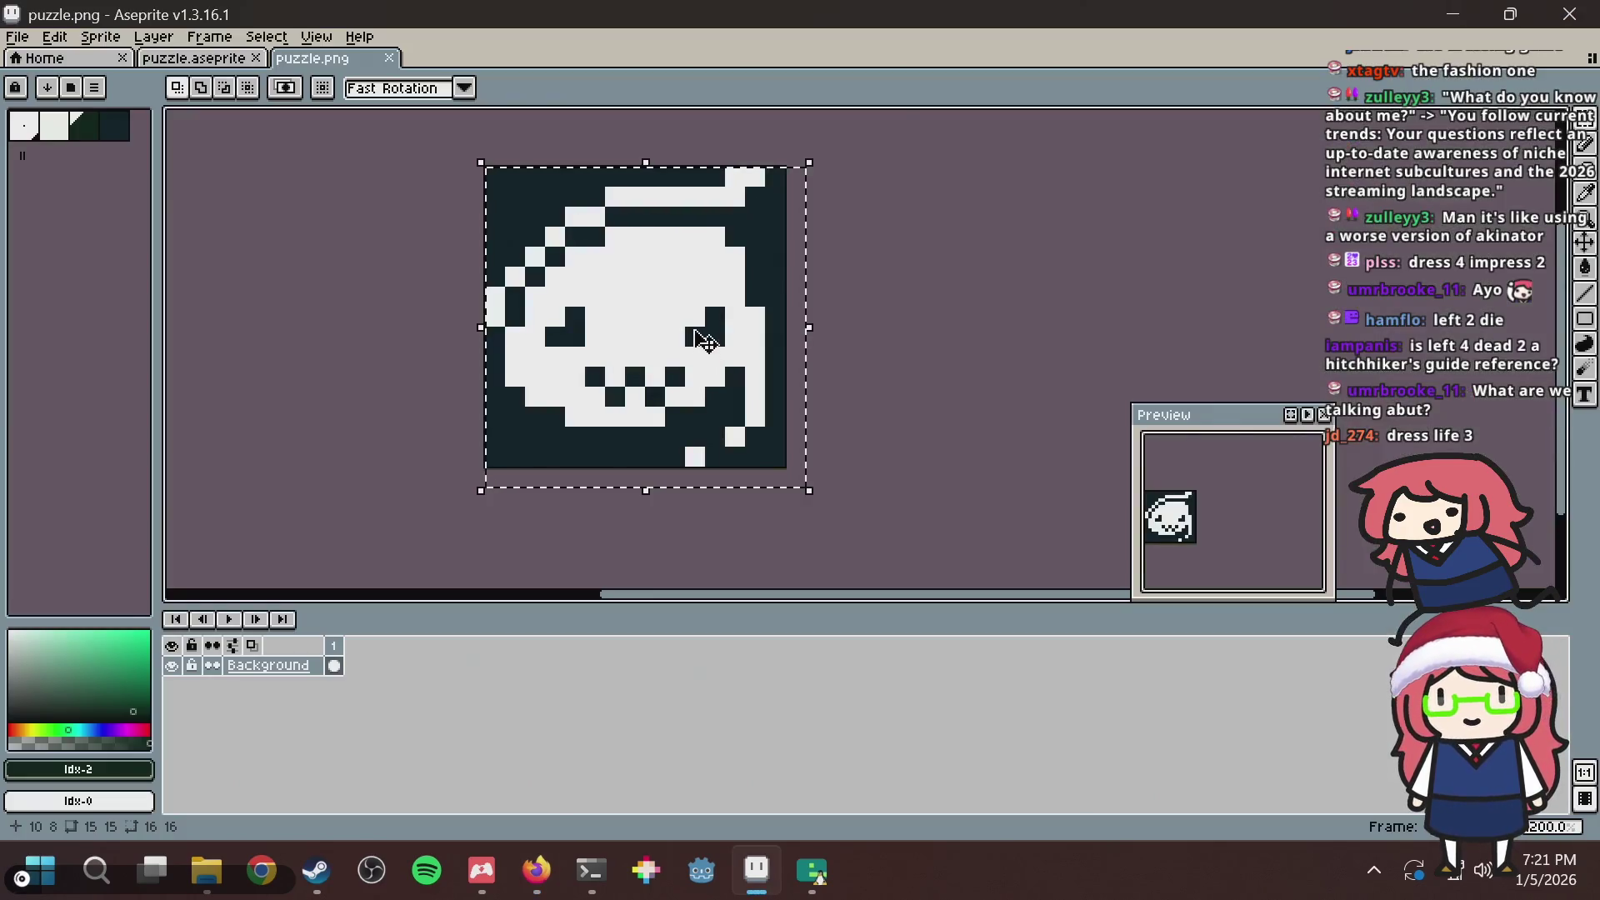
pyautogui.click(193, 58)
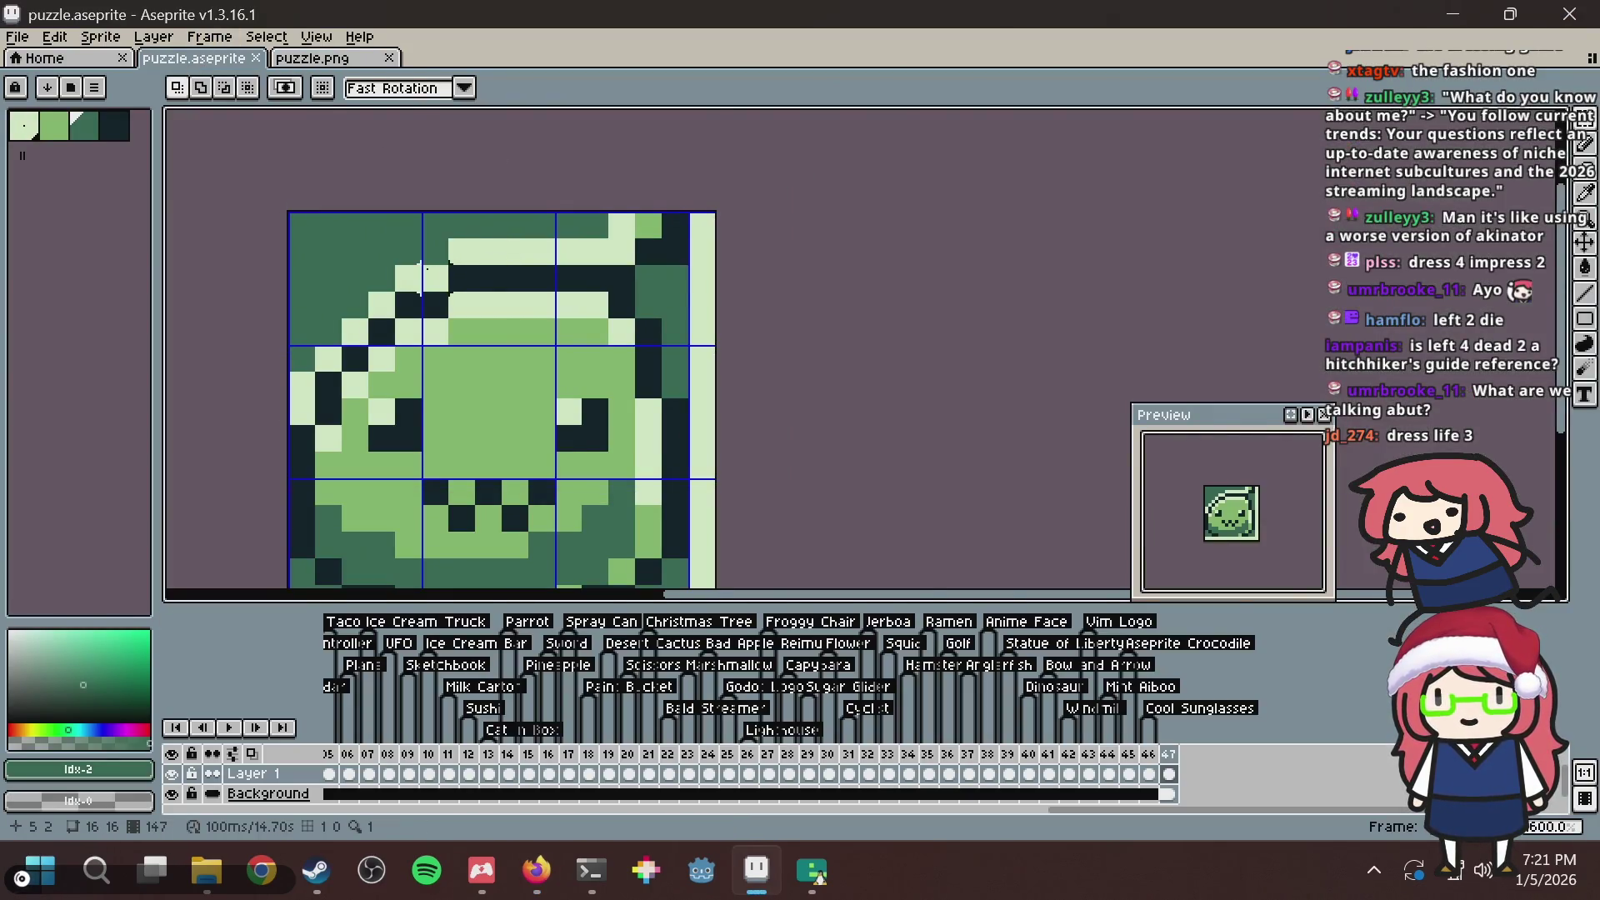
pyautogui.hotkey('ctrl', 'z')
pyautogui.hotkey('alt', 'Tab')
pyautogui.hotkey('alt', 'Tab')
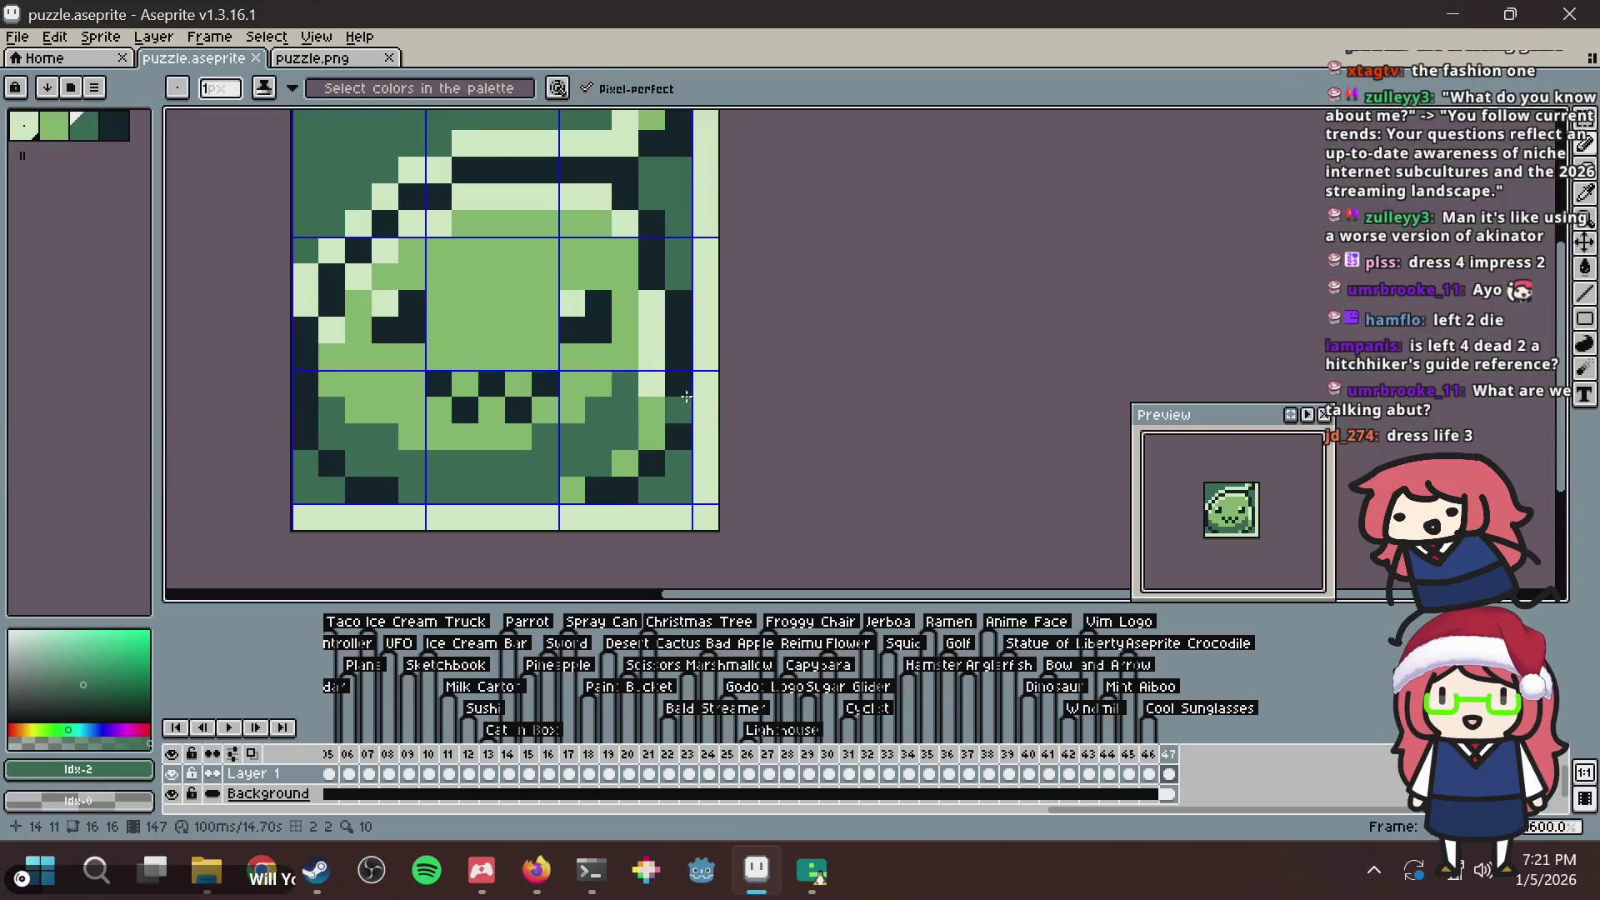
pyautogui.hotkey('ctrl', 's')
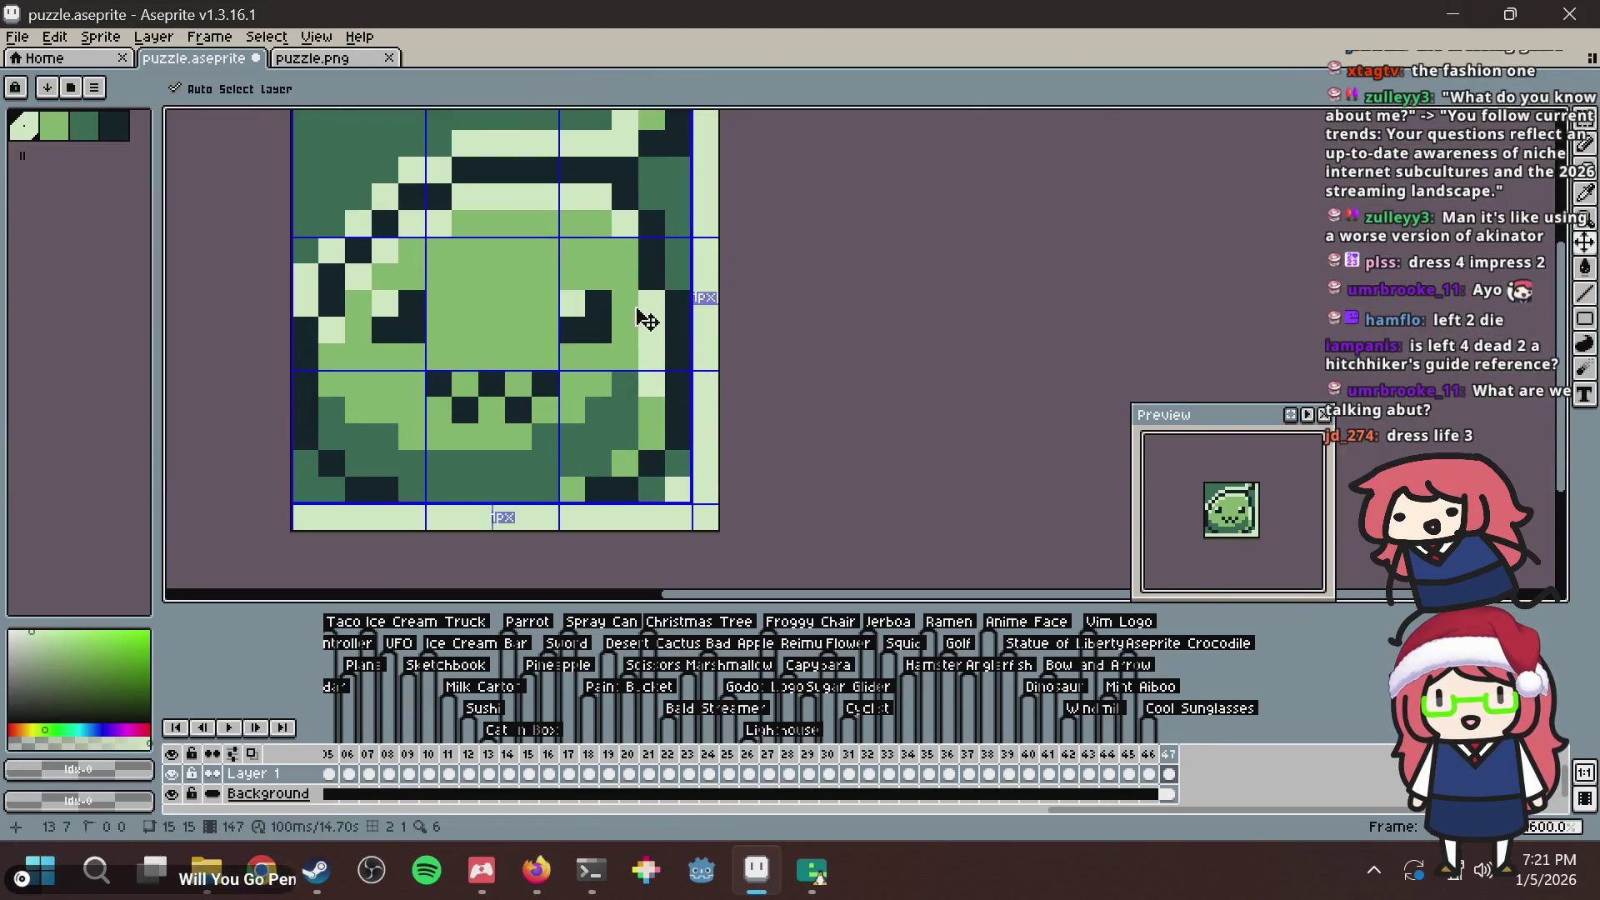
# Undo another stroke, try dark-green left-edge pixels, undo them, and save again.
pyautogui.scroll(1, 608, 346)
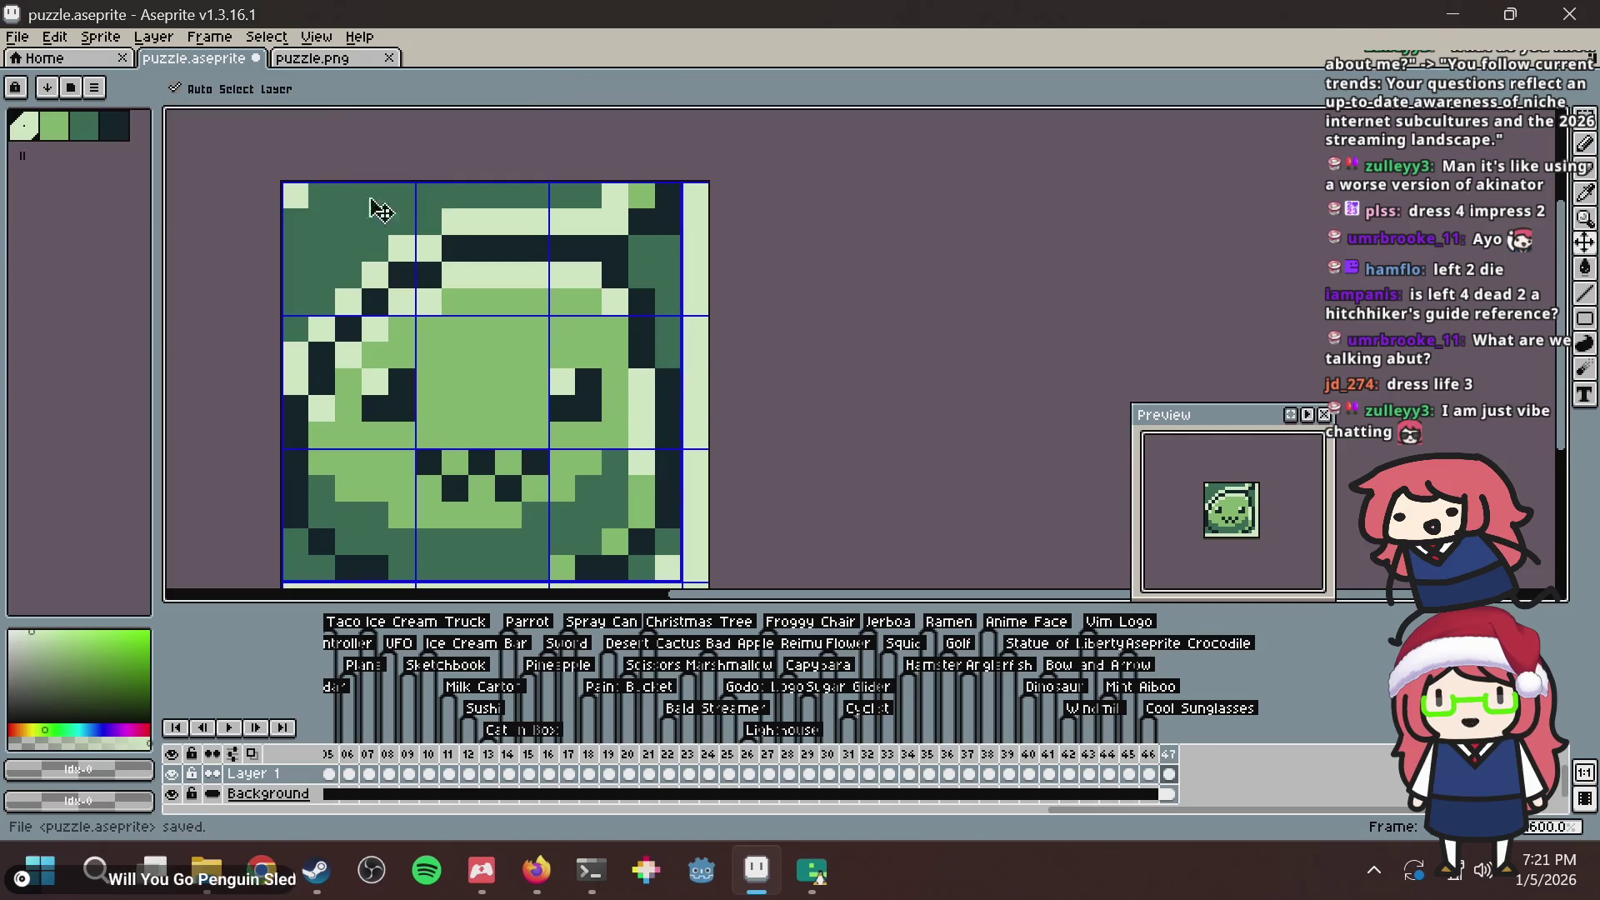
pyautogui.hotkey('ctrl', 'z')
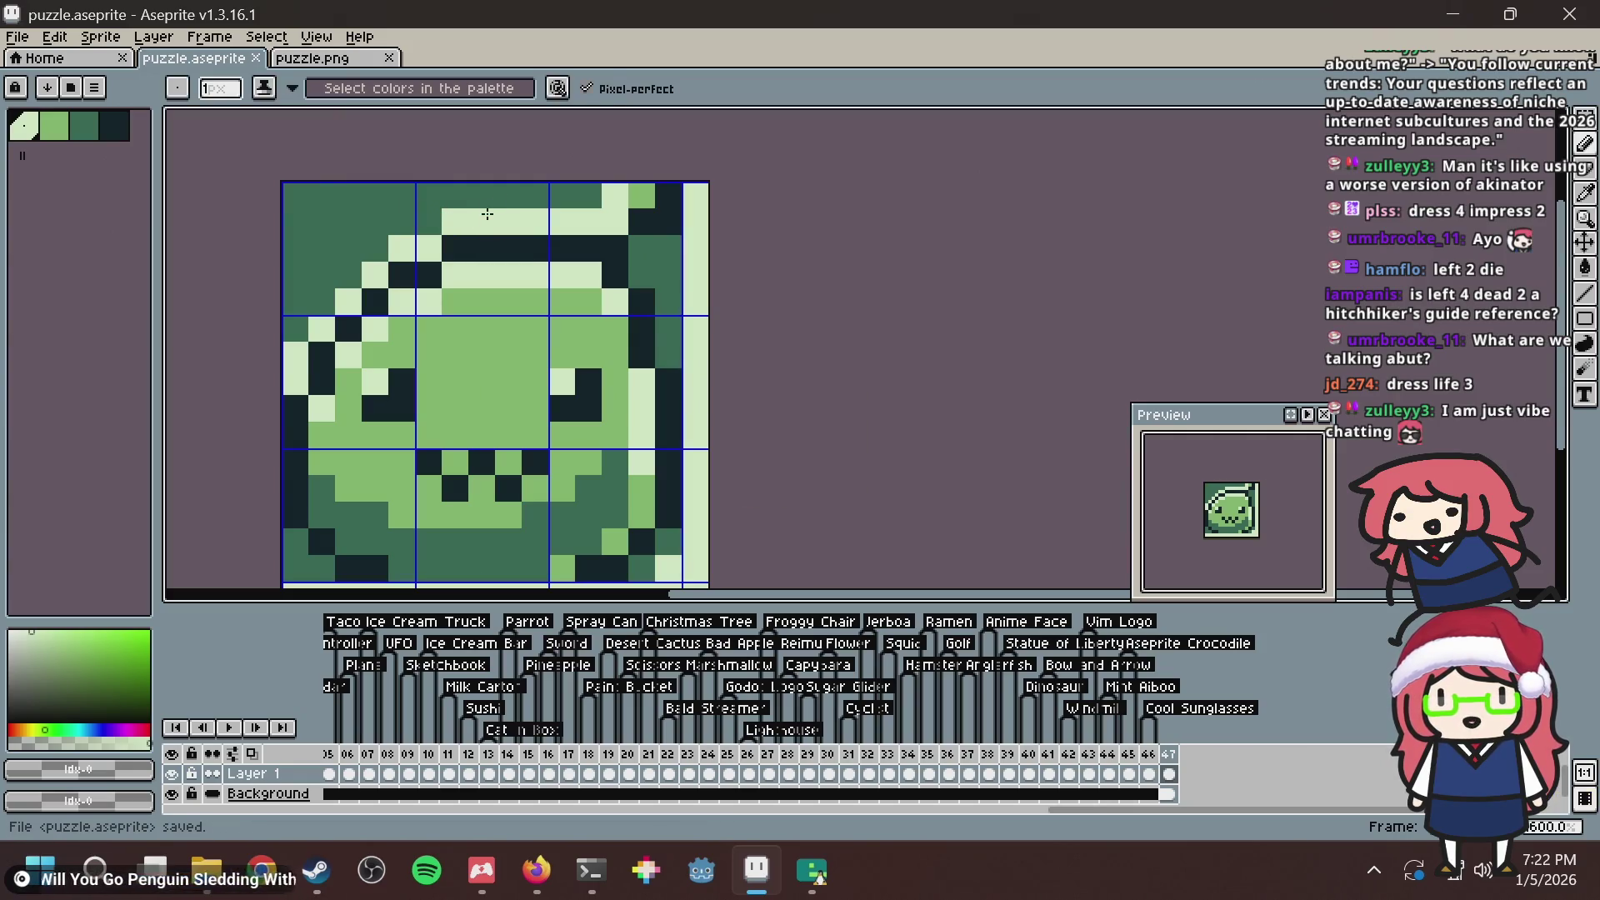
pyautogui.hotkey('alt', 'Tab')
pyautogui.hotkey('alt', 'Tab')
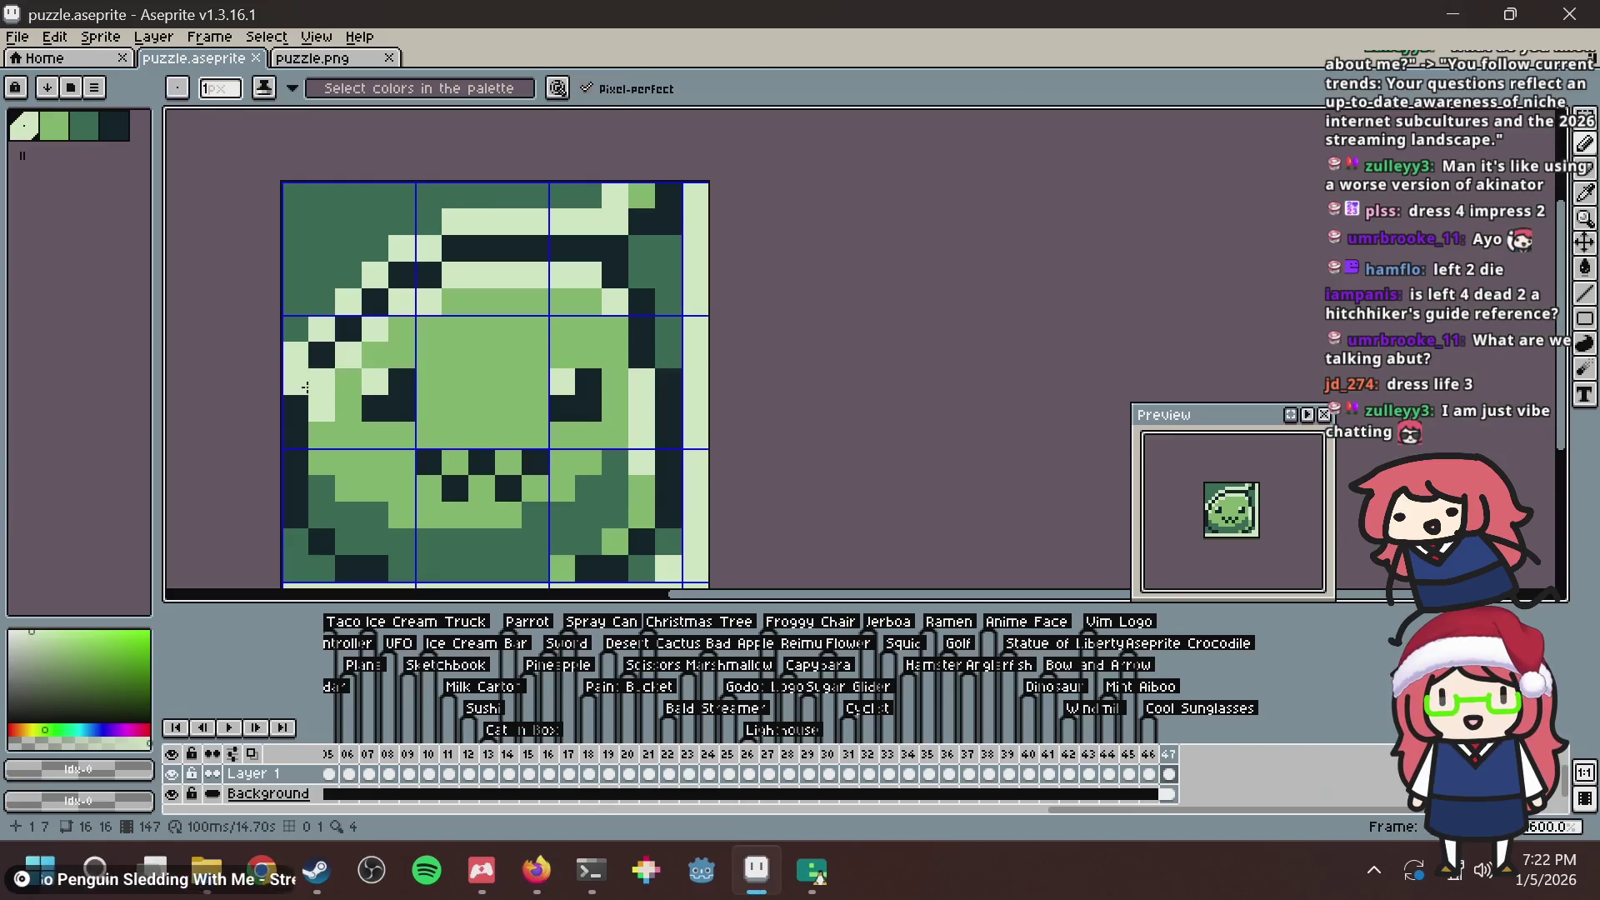
pyautogui.keyDown('alt'); pyautogui.click(301, 307); pyautogui.keyUp('alt')
pyautogui.moveTo(297, 359); pyautogui.dragTo(296, 383)
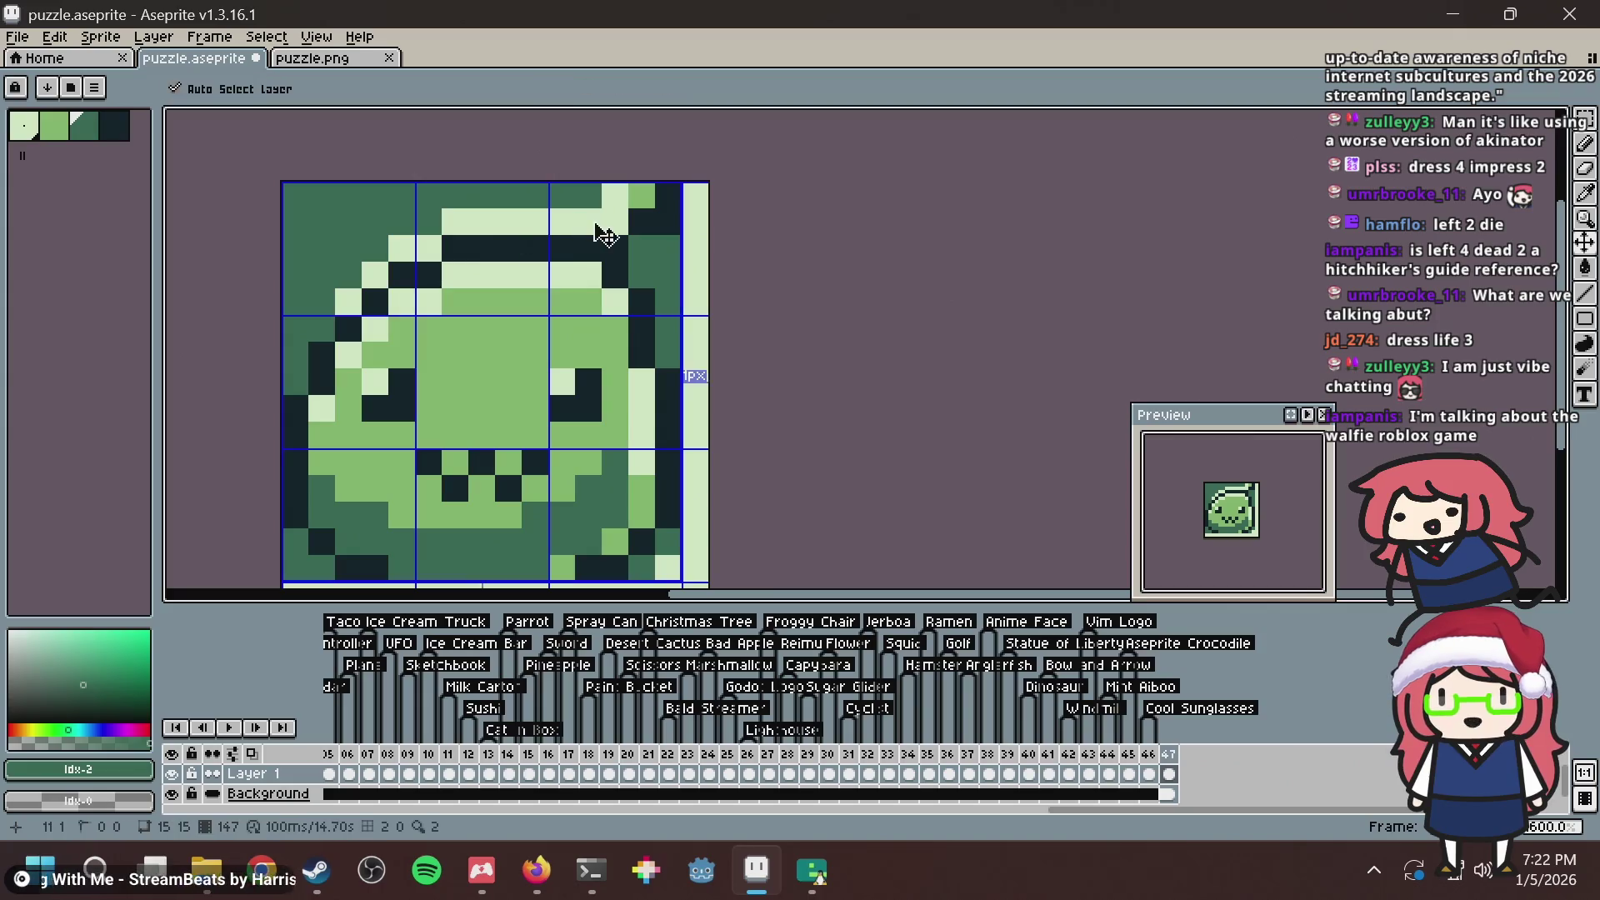
pyautogui.hotkey('ctrl', 's')
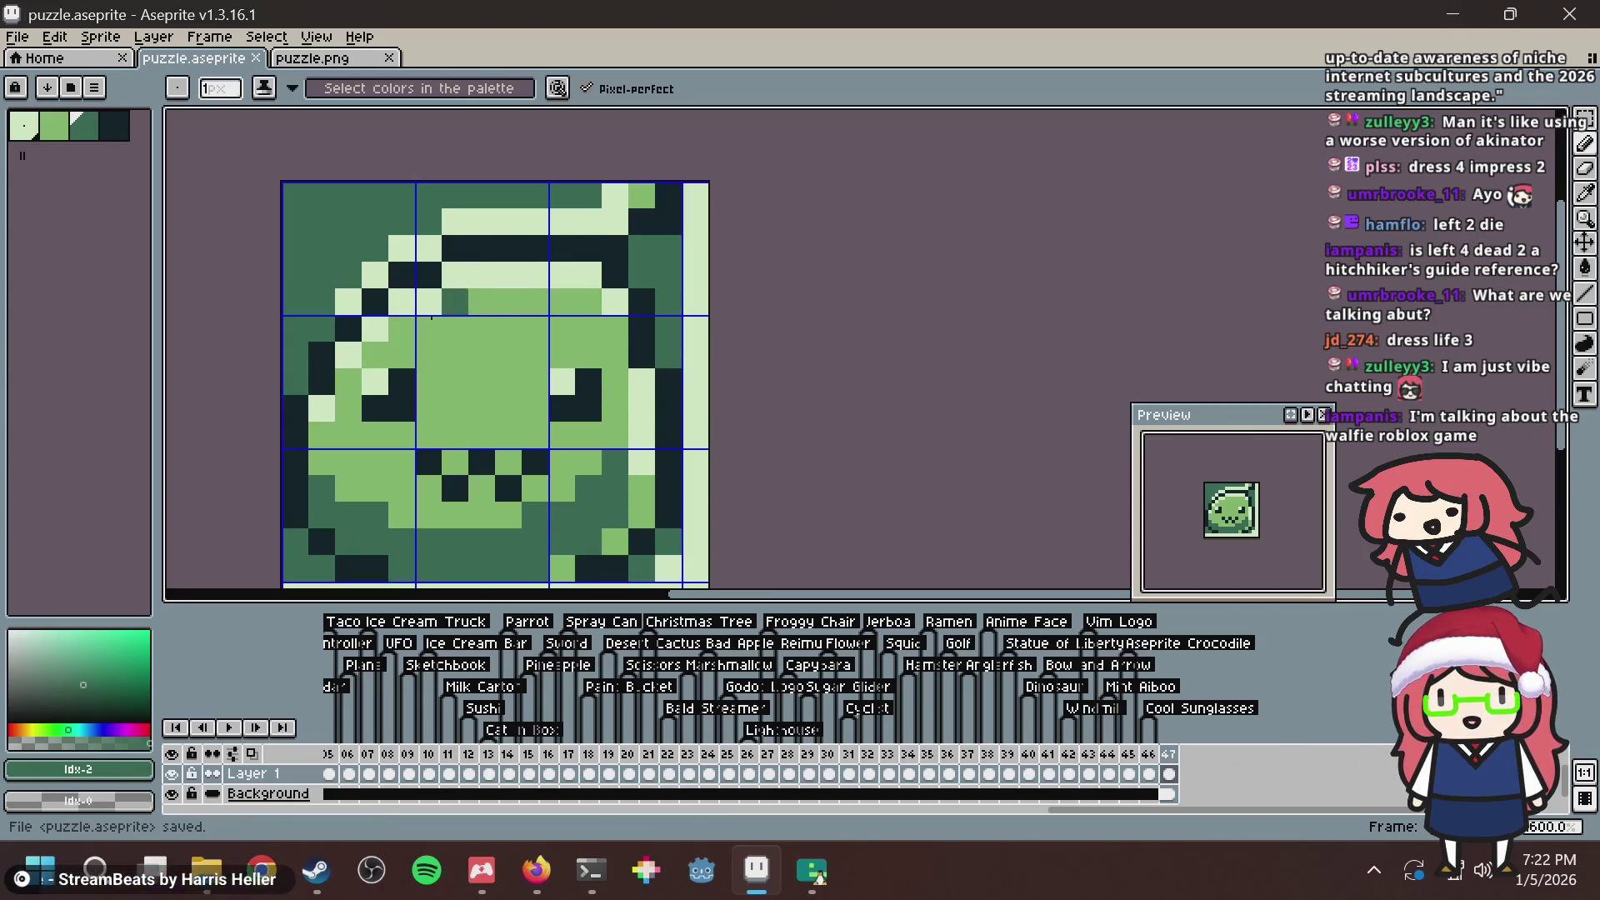
pyautogui.hotkey('ctrl', 'z')
pyautogui.hotkey('ctrl', 'z')
pyautogui.hotkey('ctrl', 's')
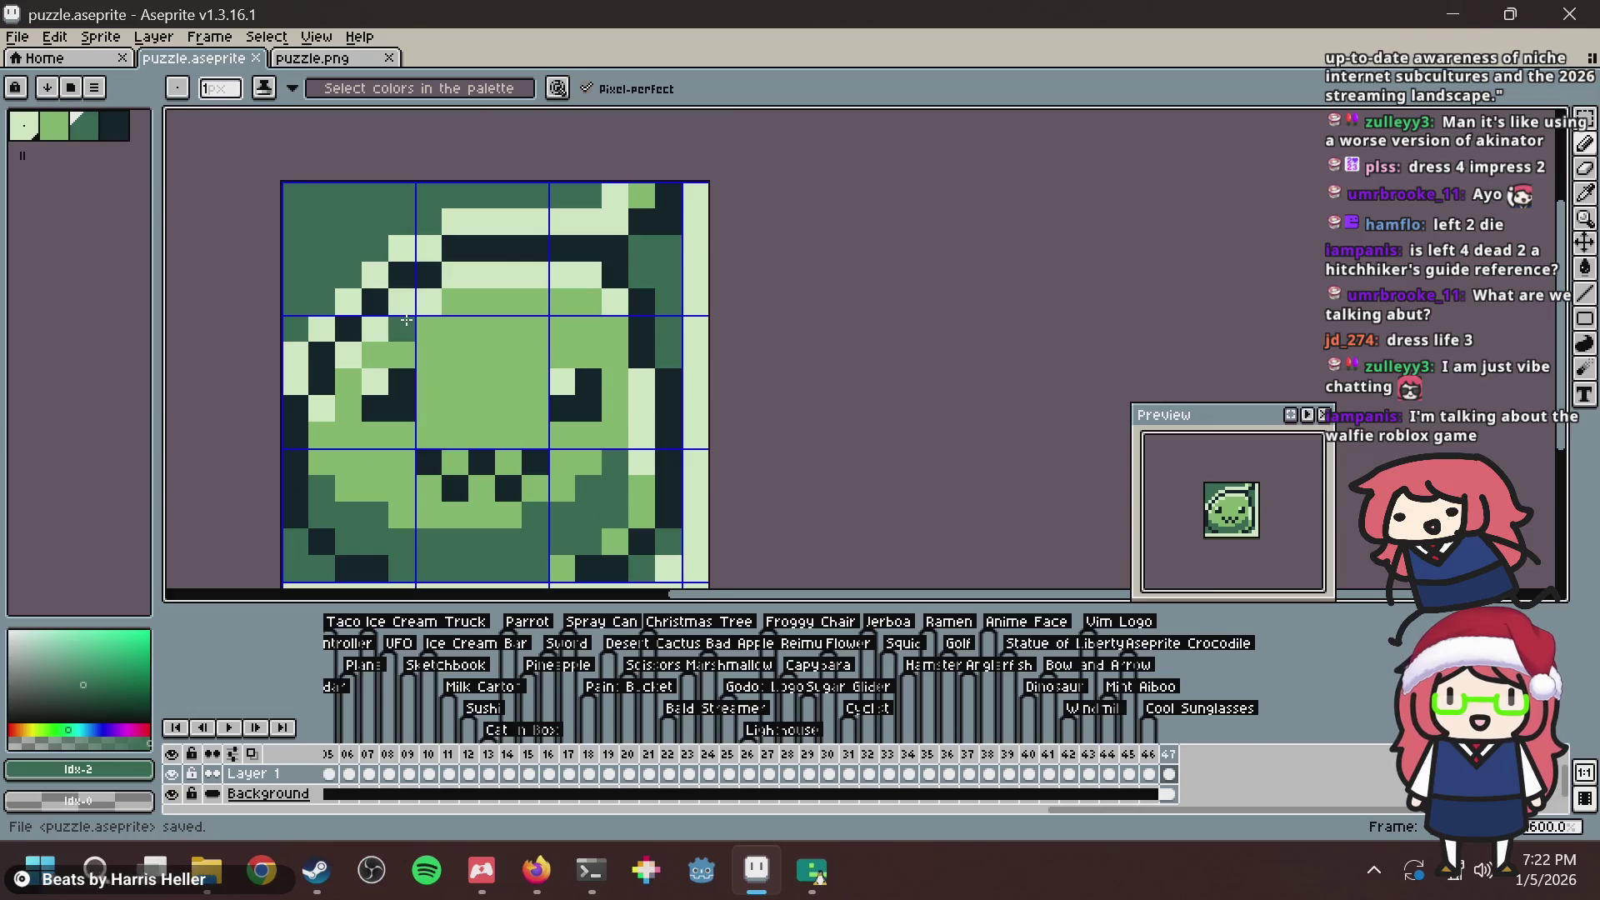
# Search for 'walfie roblox' in a new Firefox tab.
pyautogui.hotkey('alt', 'Tab')
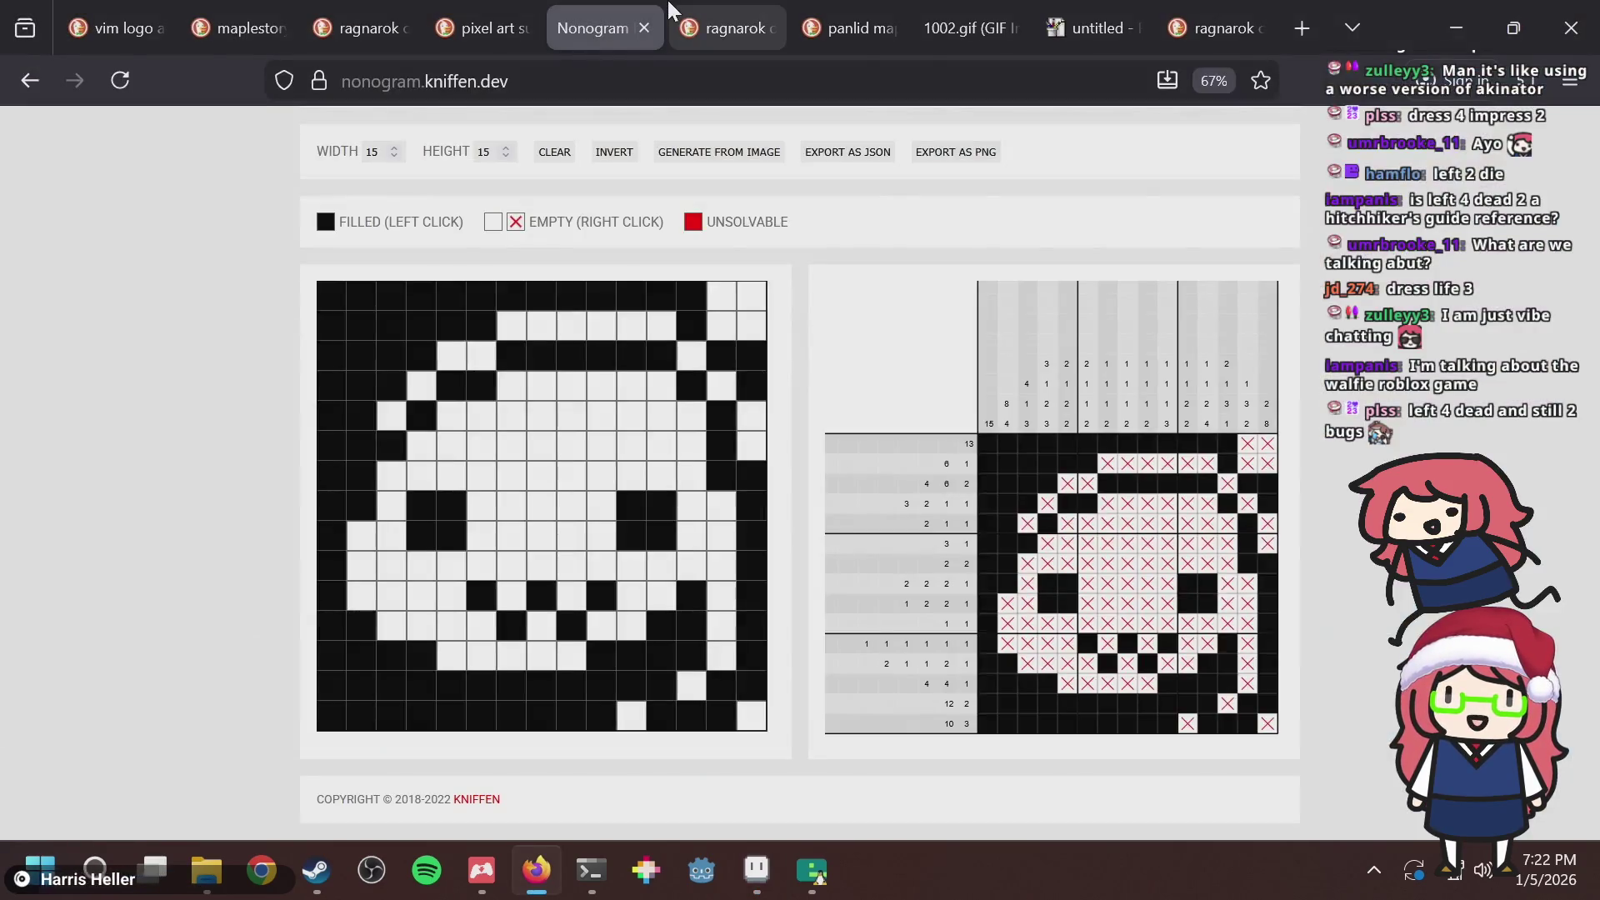
pyautogui.hotkey('ctrl', 't')
pyautogui.write('walfie roblox')
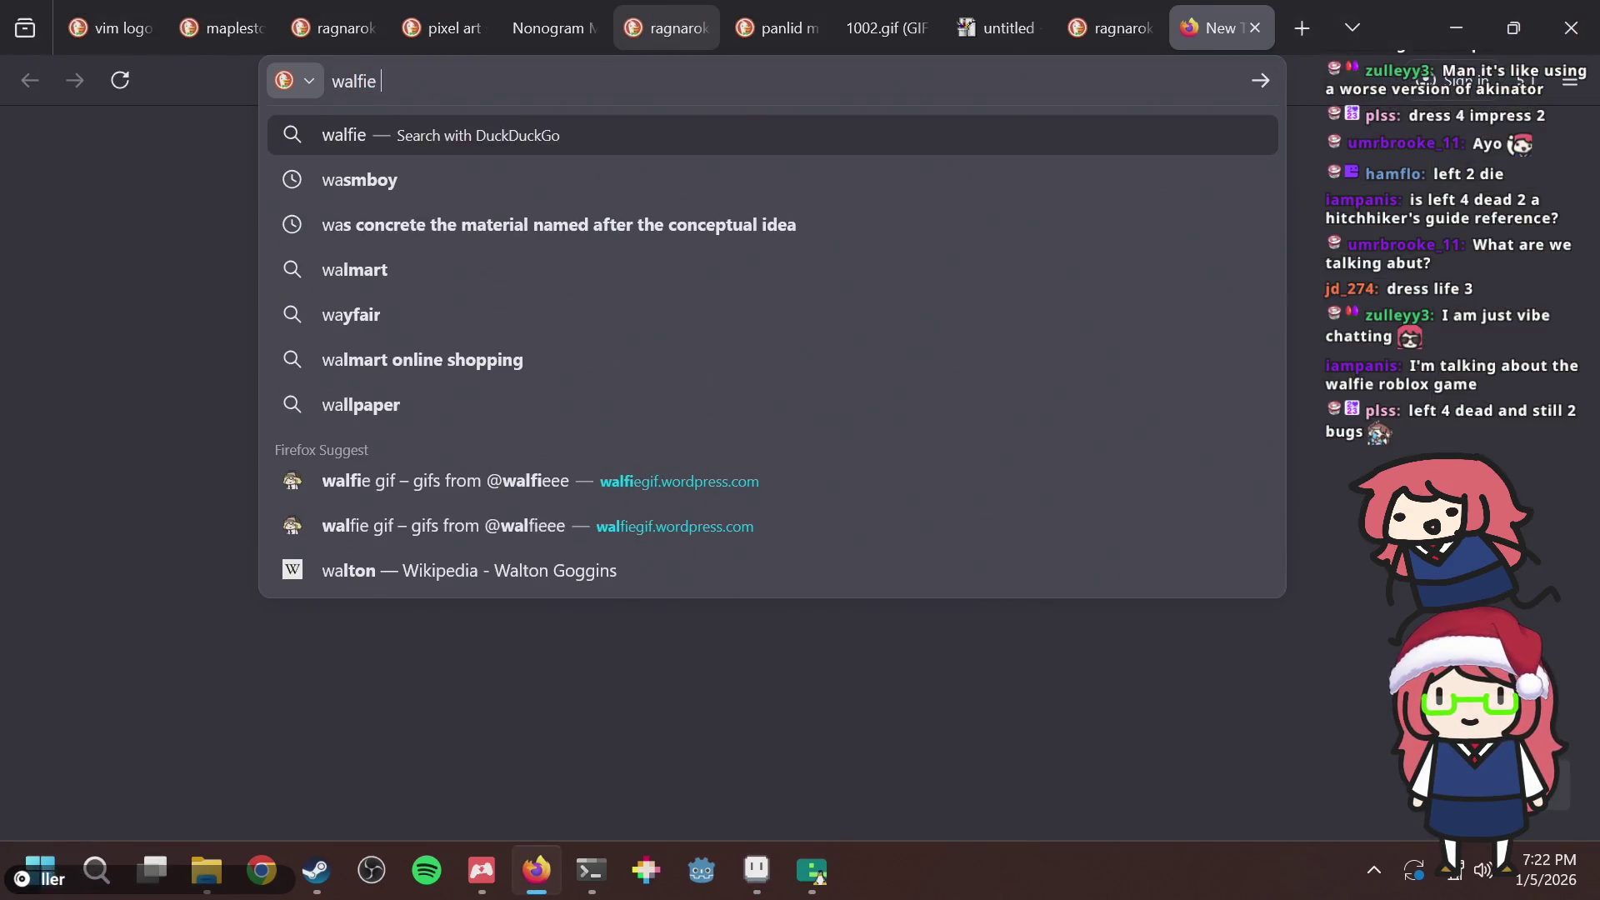
pyautogui.press('Return')
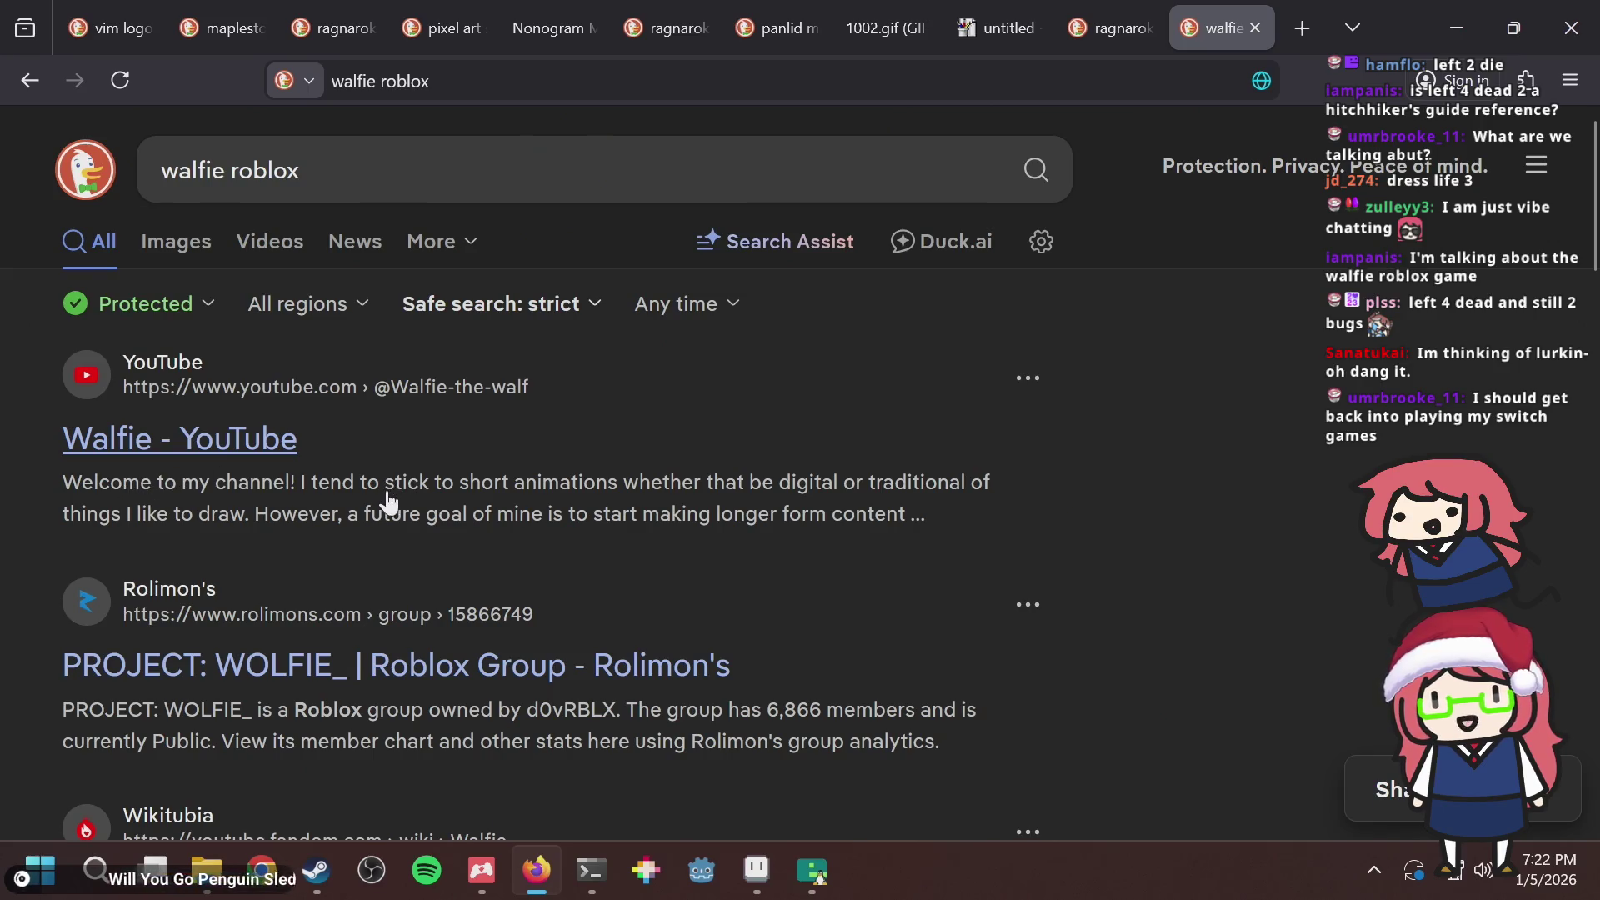
pyautogui.rightClick(218, 442)
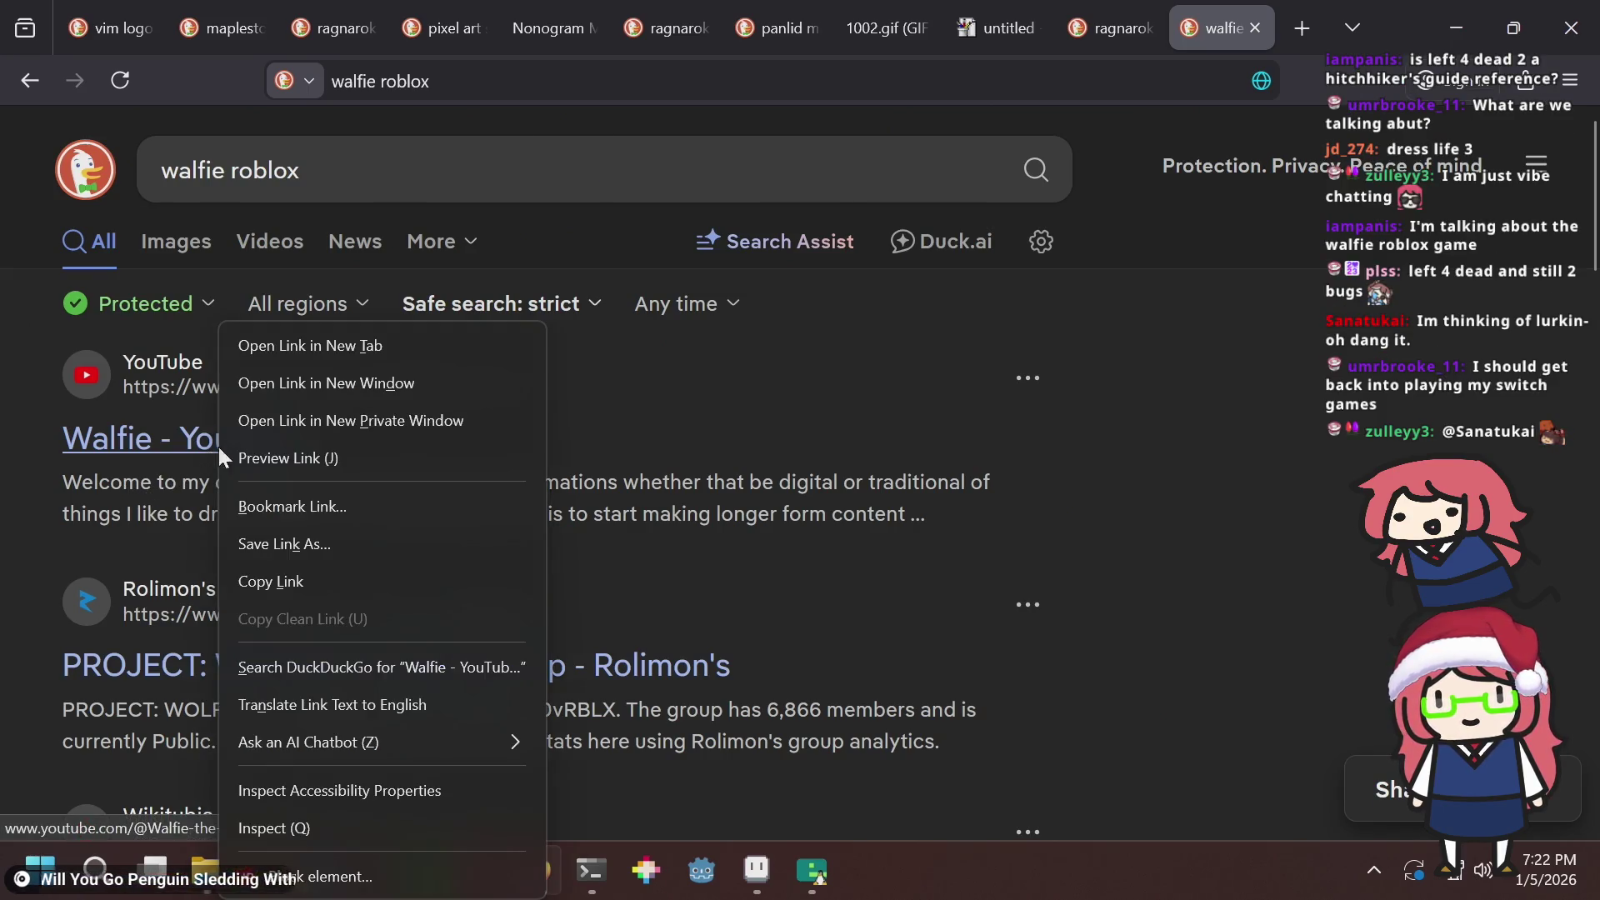
pyautogui.click(343, 425)
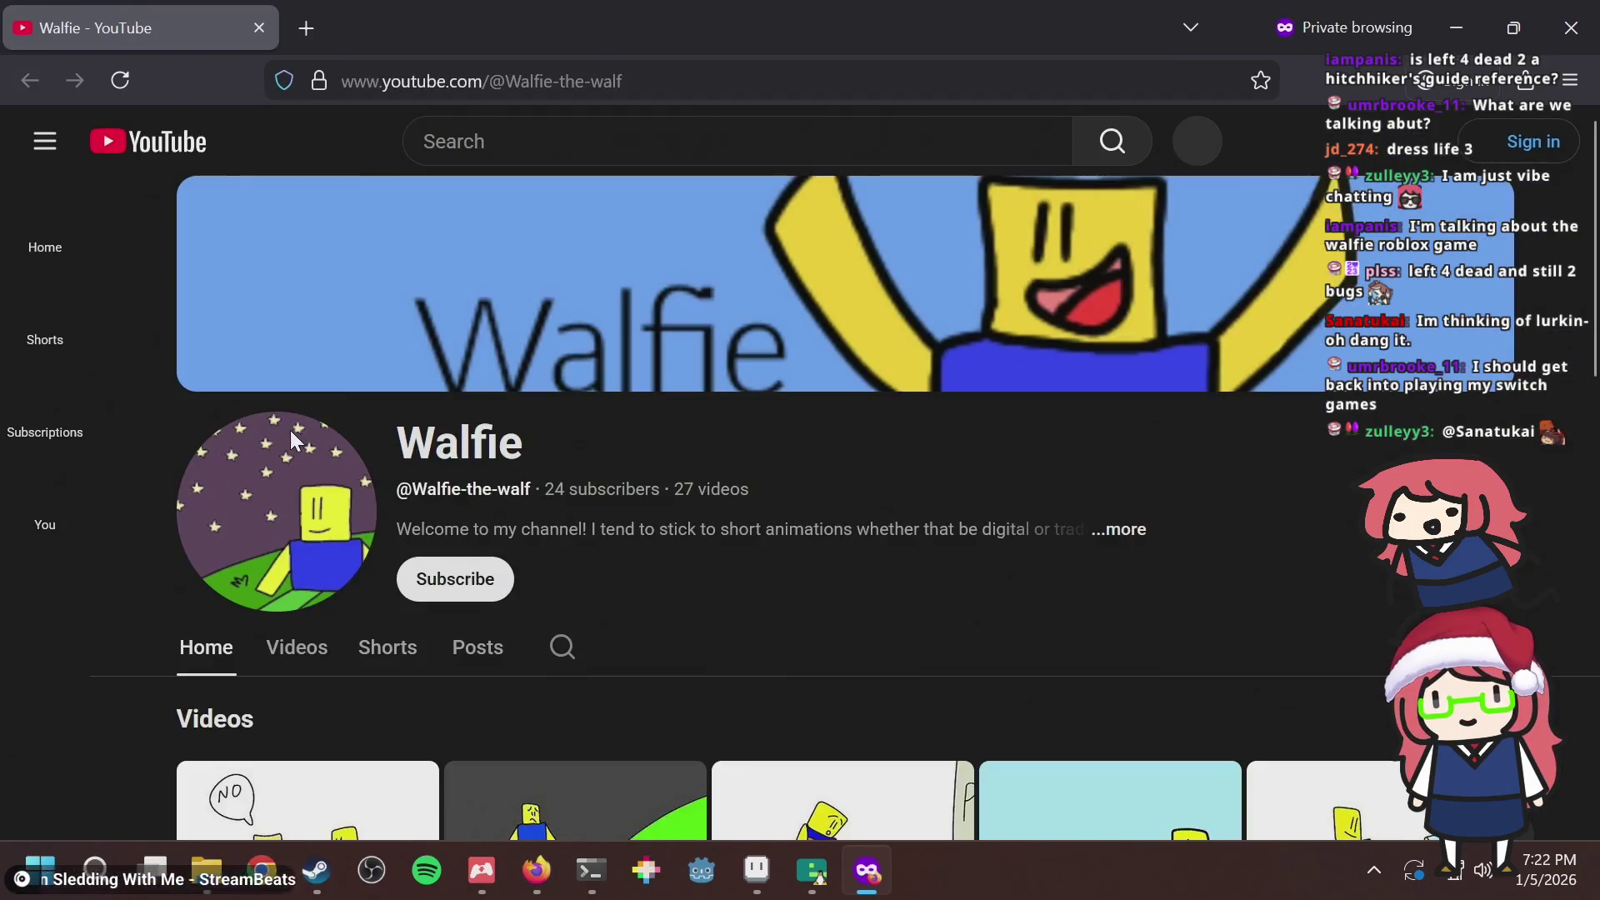
pyautogui.scroll(-5, 768, 372)
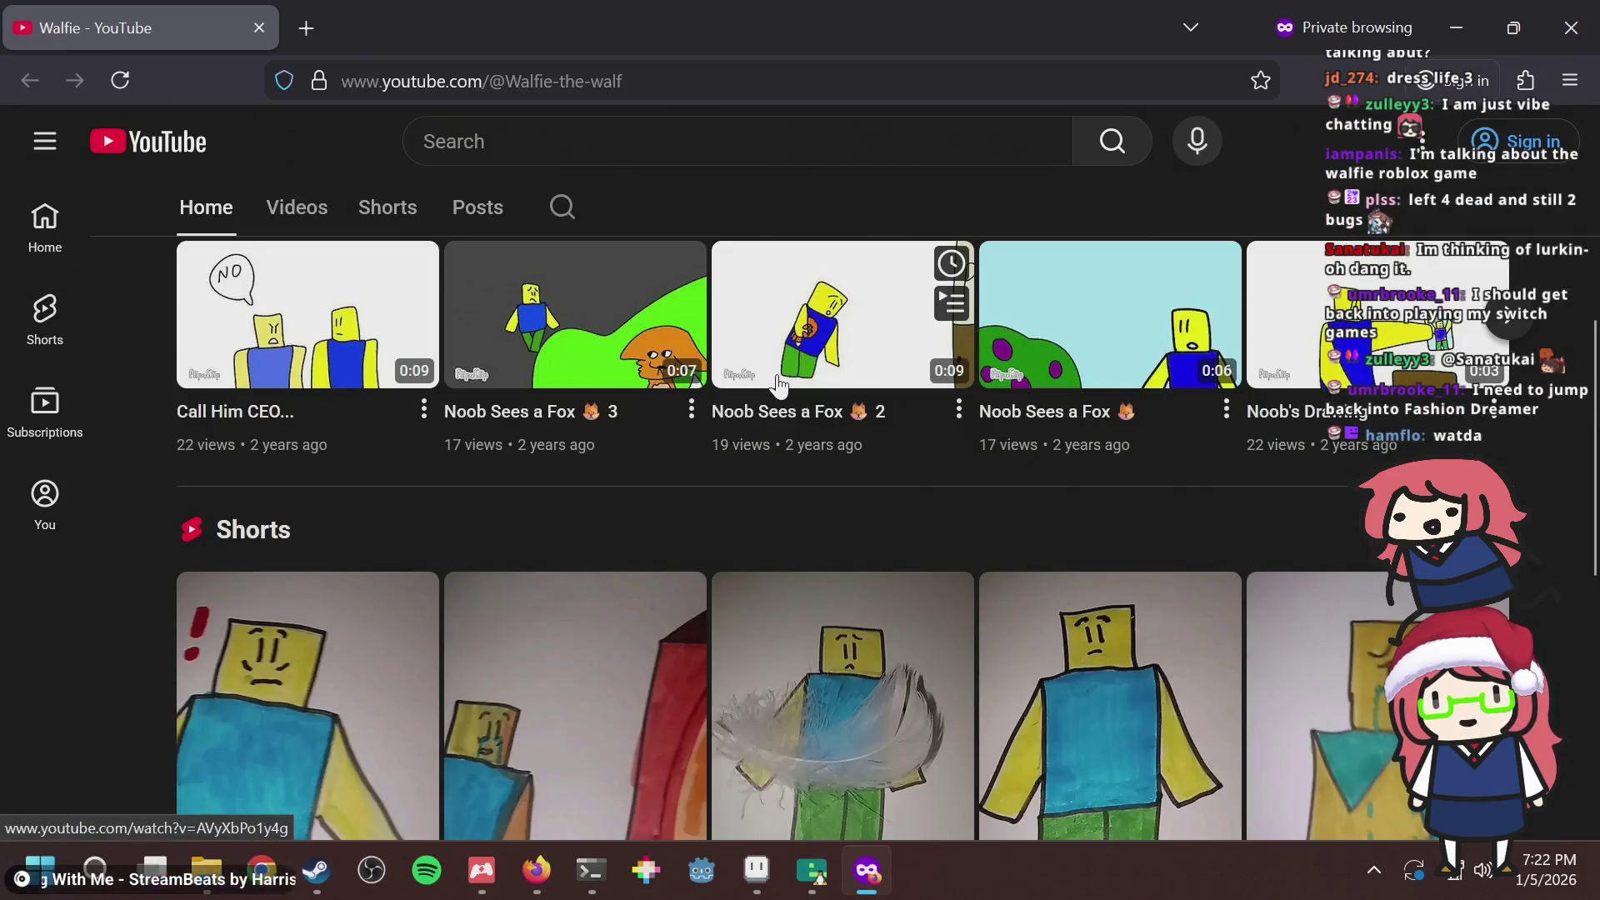
pyautogui.scroll(5, 779, 383)
pyautogui.scroll(-4, 780, 382)
pyautogui.scroll(4, 779, 381)
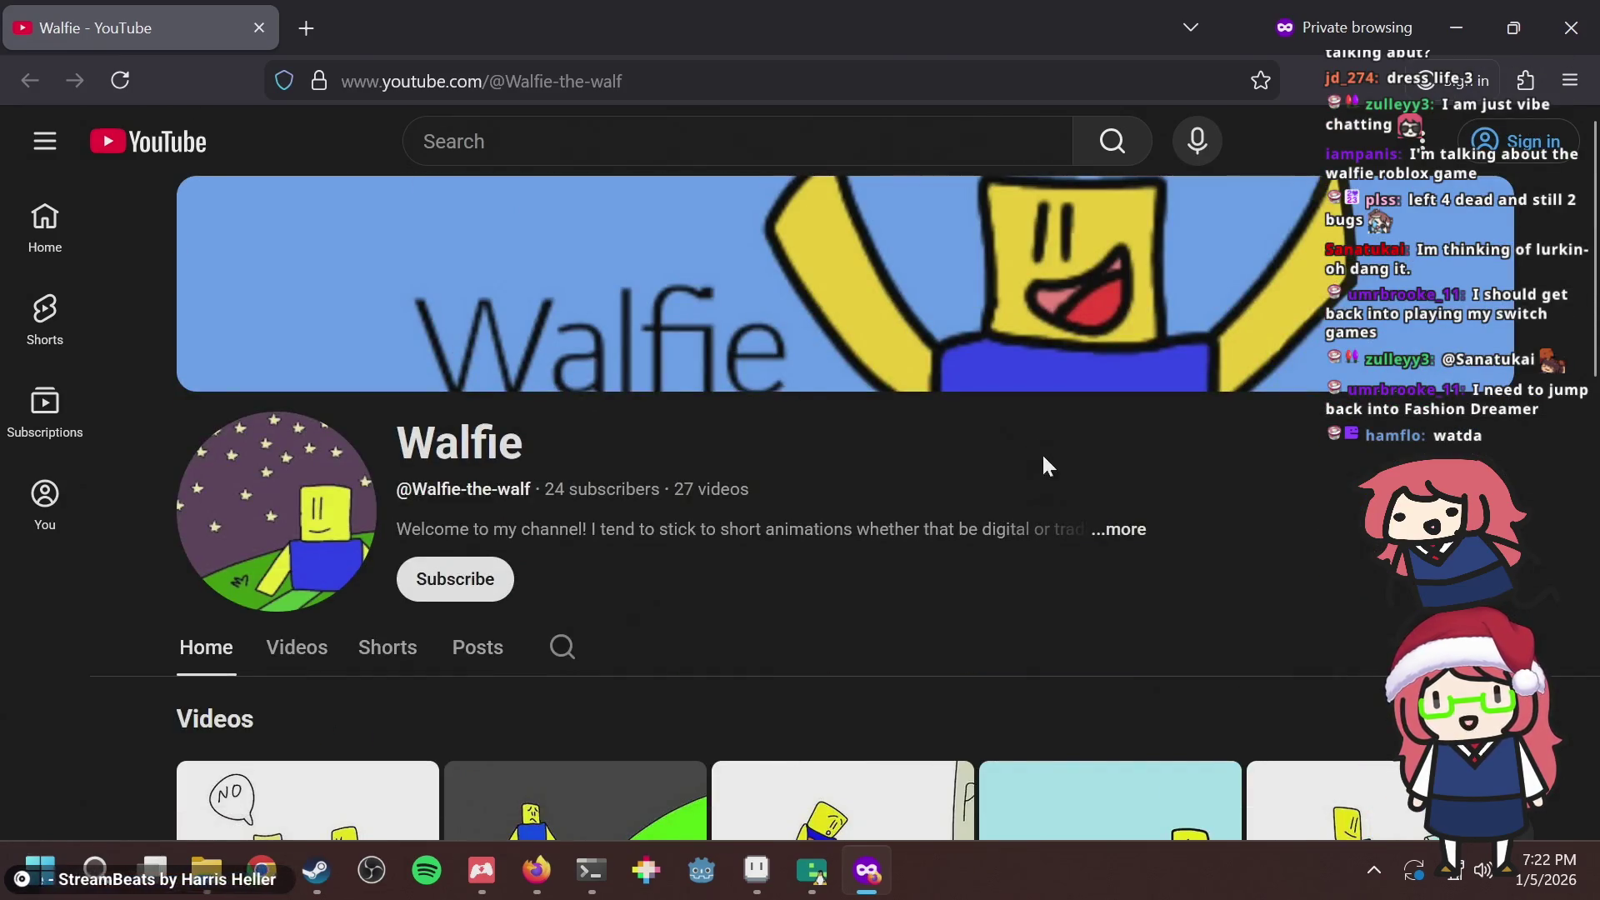
pyautogui.click(1118, 530)
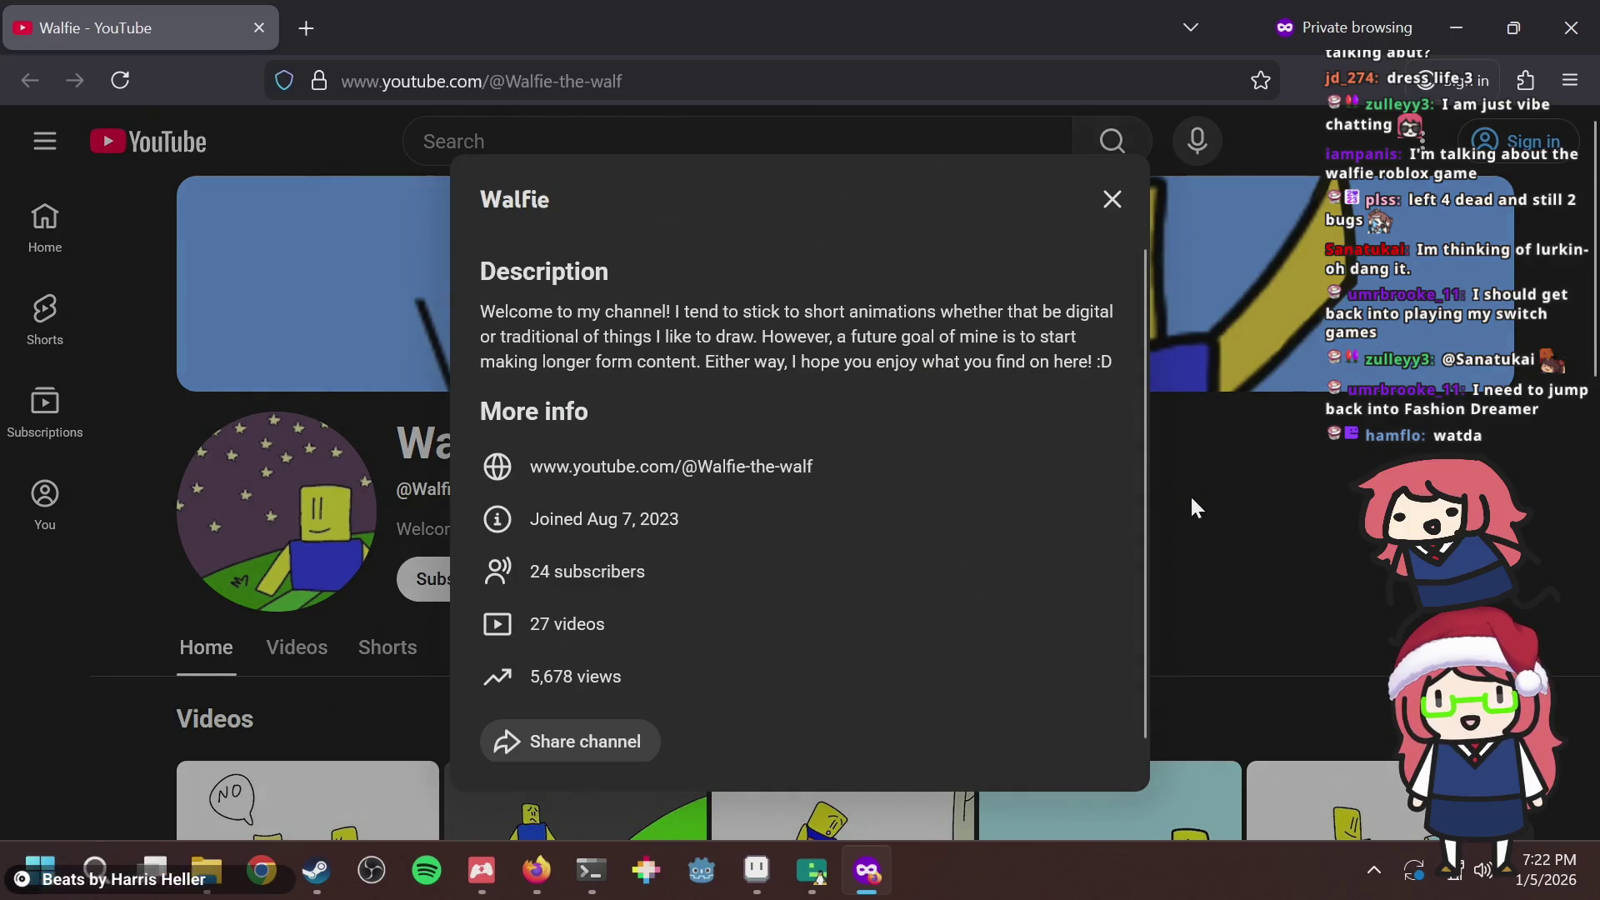
pyautogui.click(1188, 498)
pyautogui.scroll(-6, 814, 381)
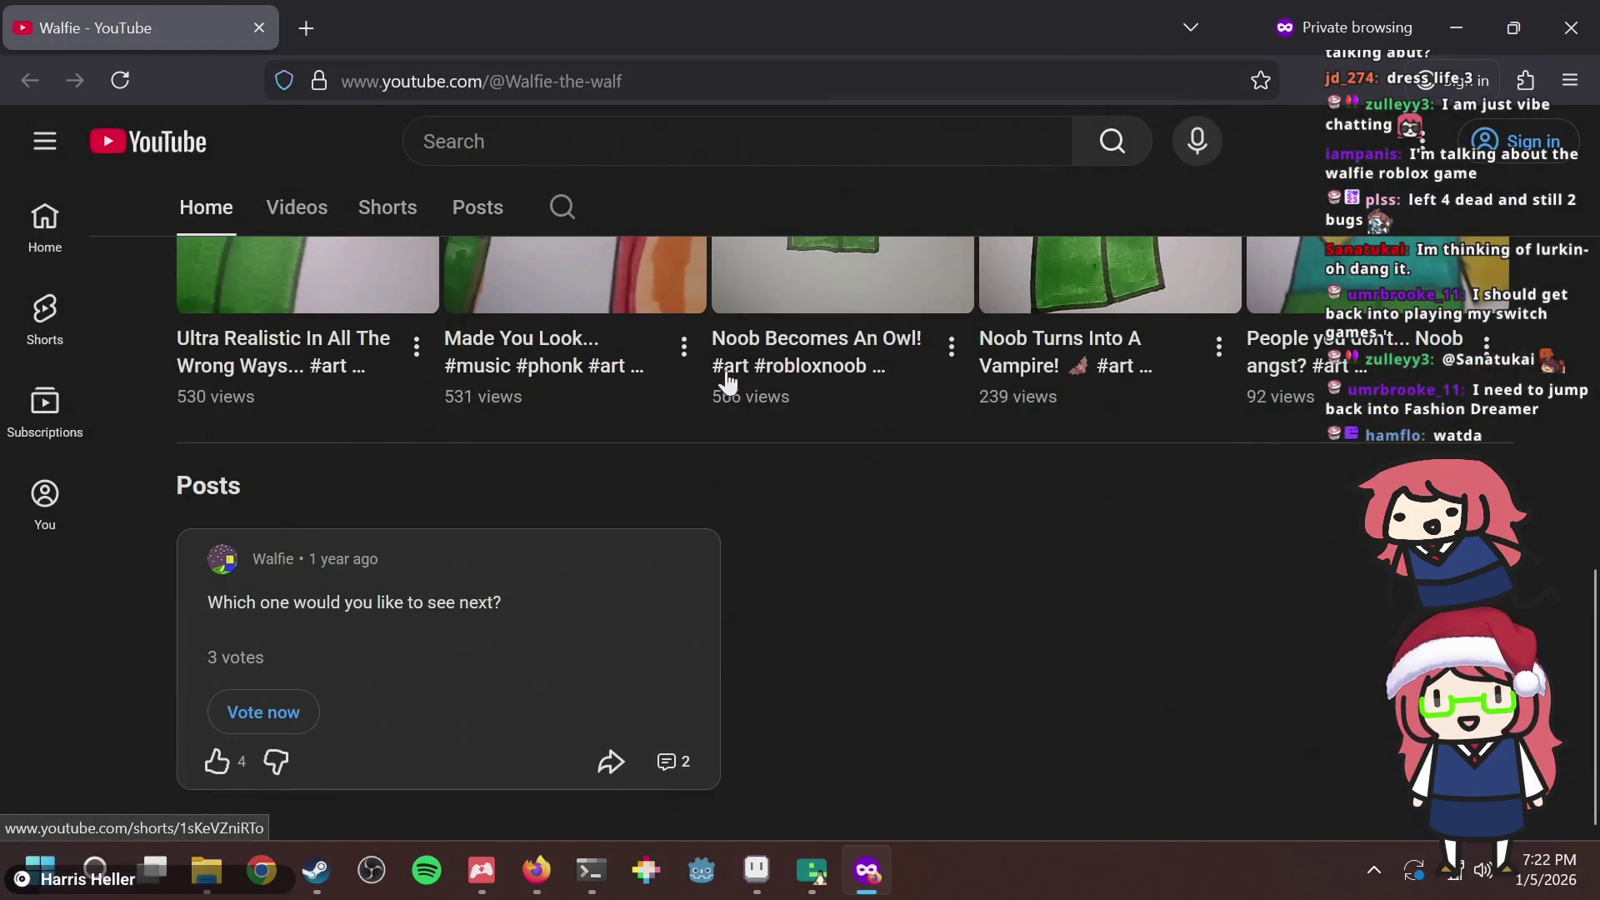
pyautogui.scroll(2, 727, 381)
pyautogui.scroll(-2, 729, 382)
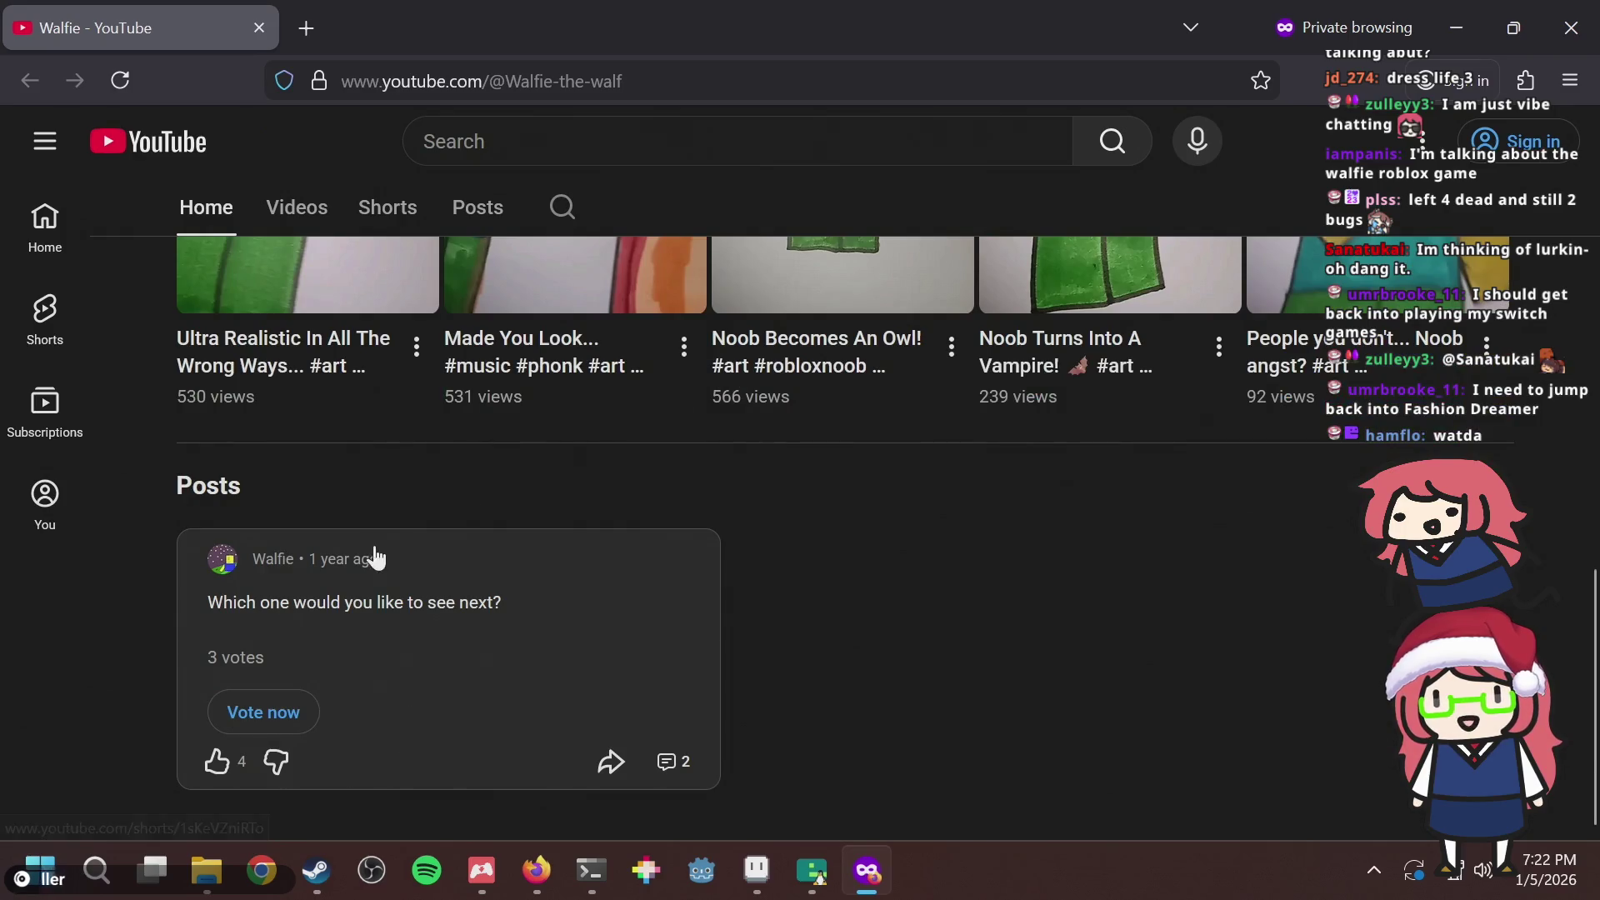
pyautogui.scroll(10, 508, 492)
pyautogui.hotkey('ctrl', 'w')
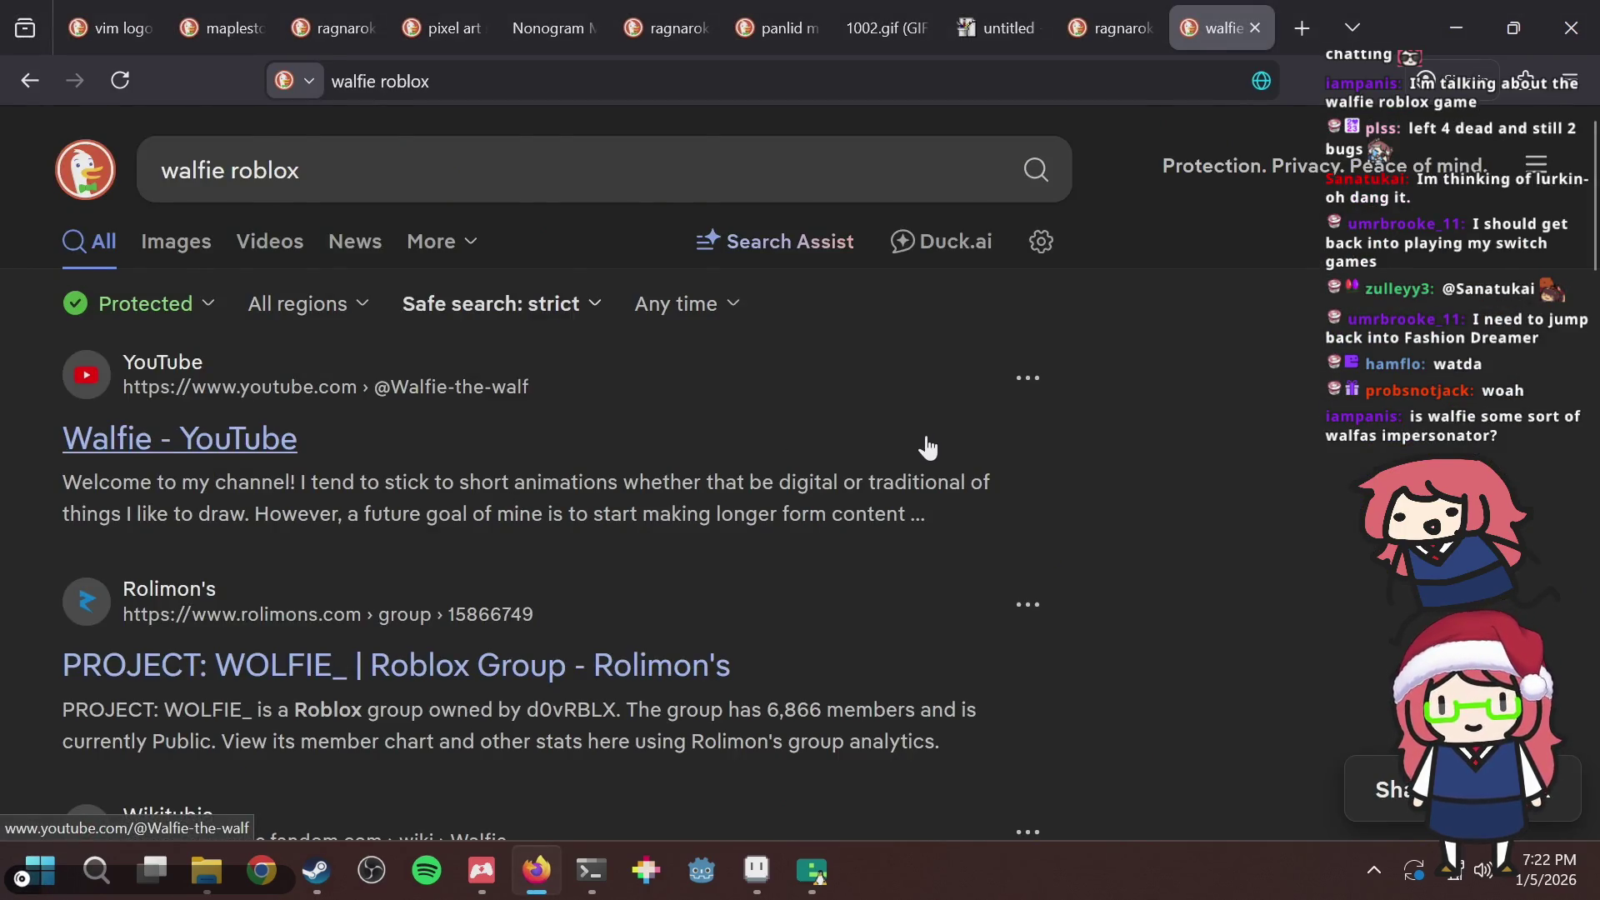
# Scroll to the bottom of the walfie roblox results, close the tab, and return to Aseprite.
pyautogui.scroll(-2, 927, 448)
pyautogui.scroll(-2, 357, 608)
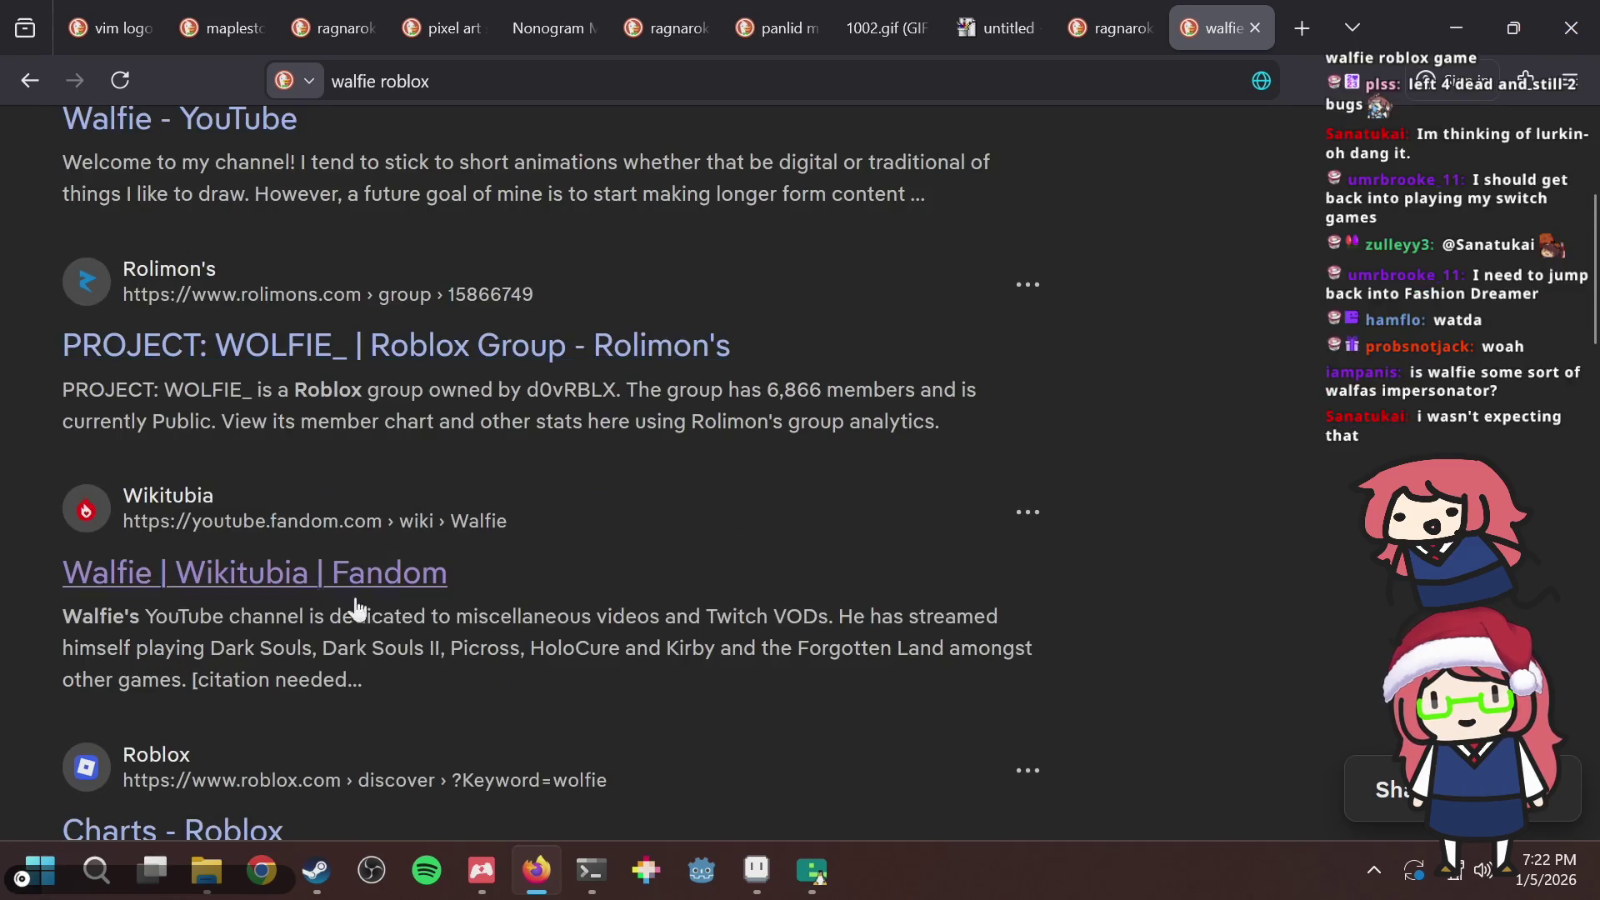
pyautogui.scroll(-3, 1218, 458)
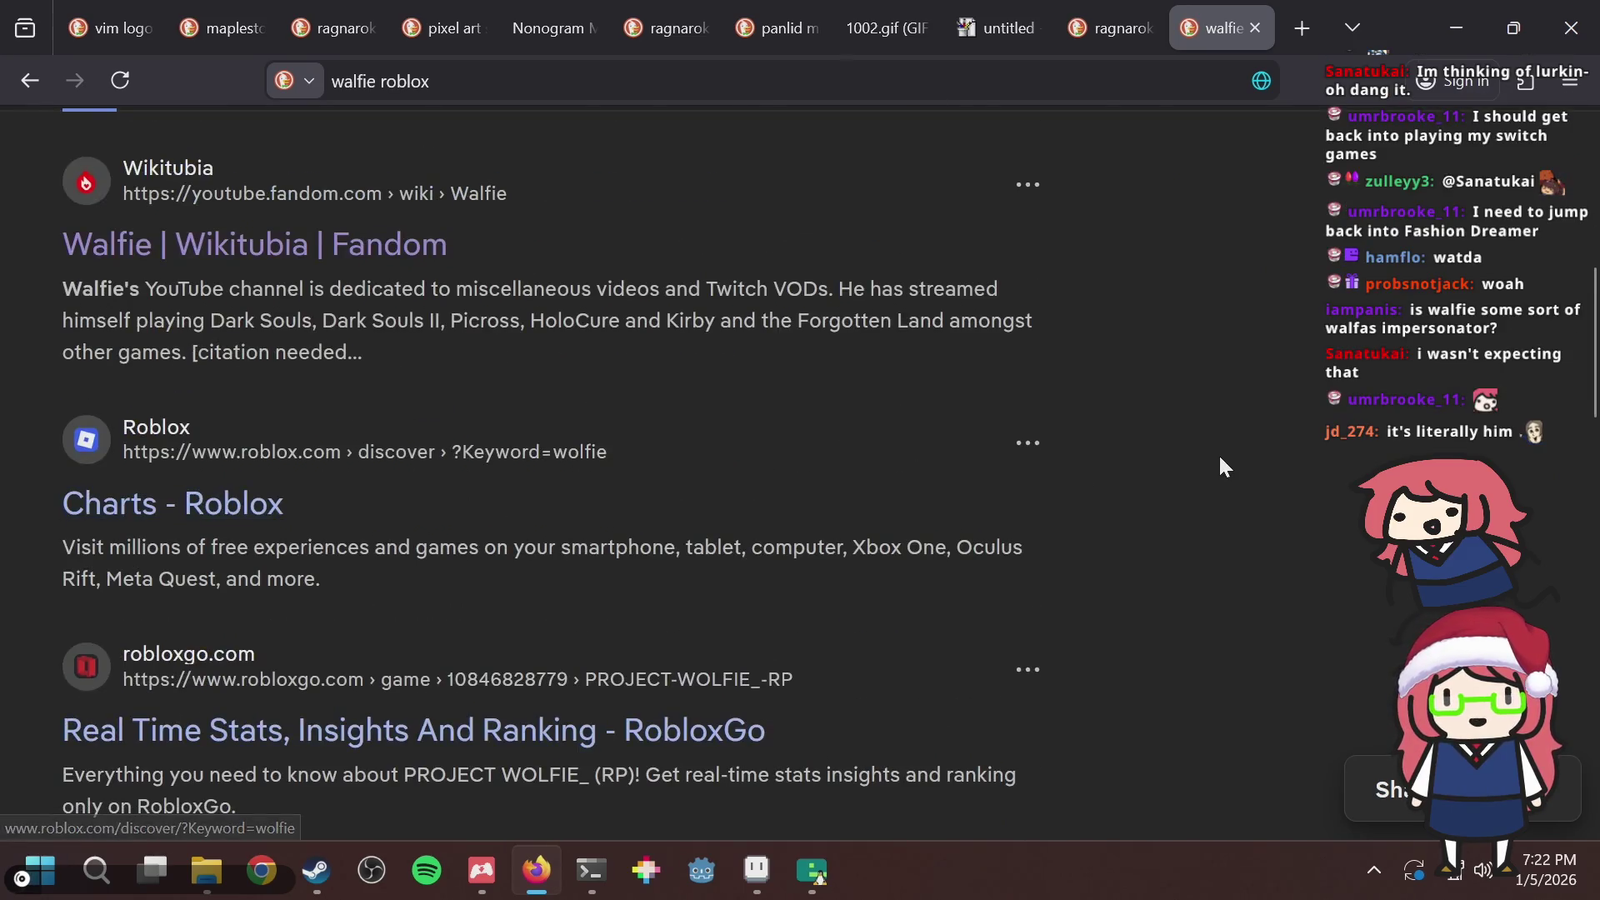
pyautogui.scroll(-3, 1221, 465)
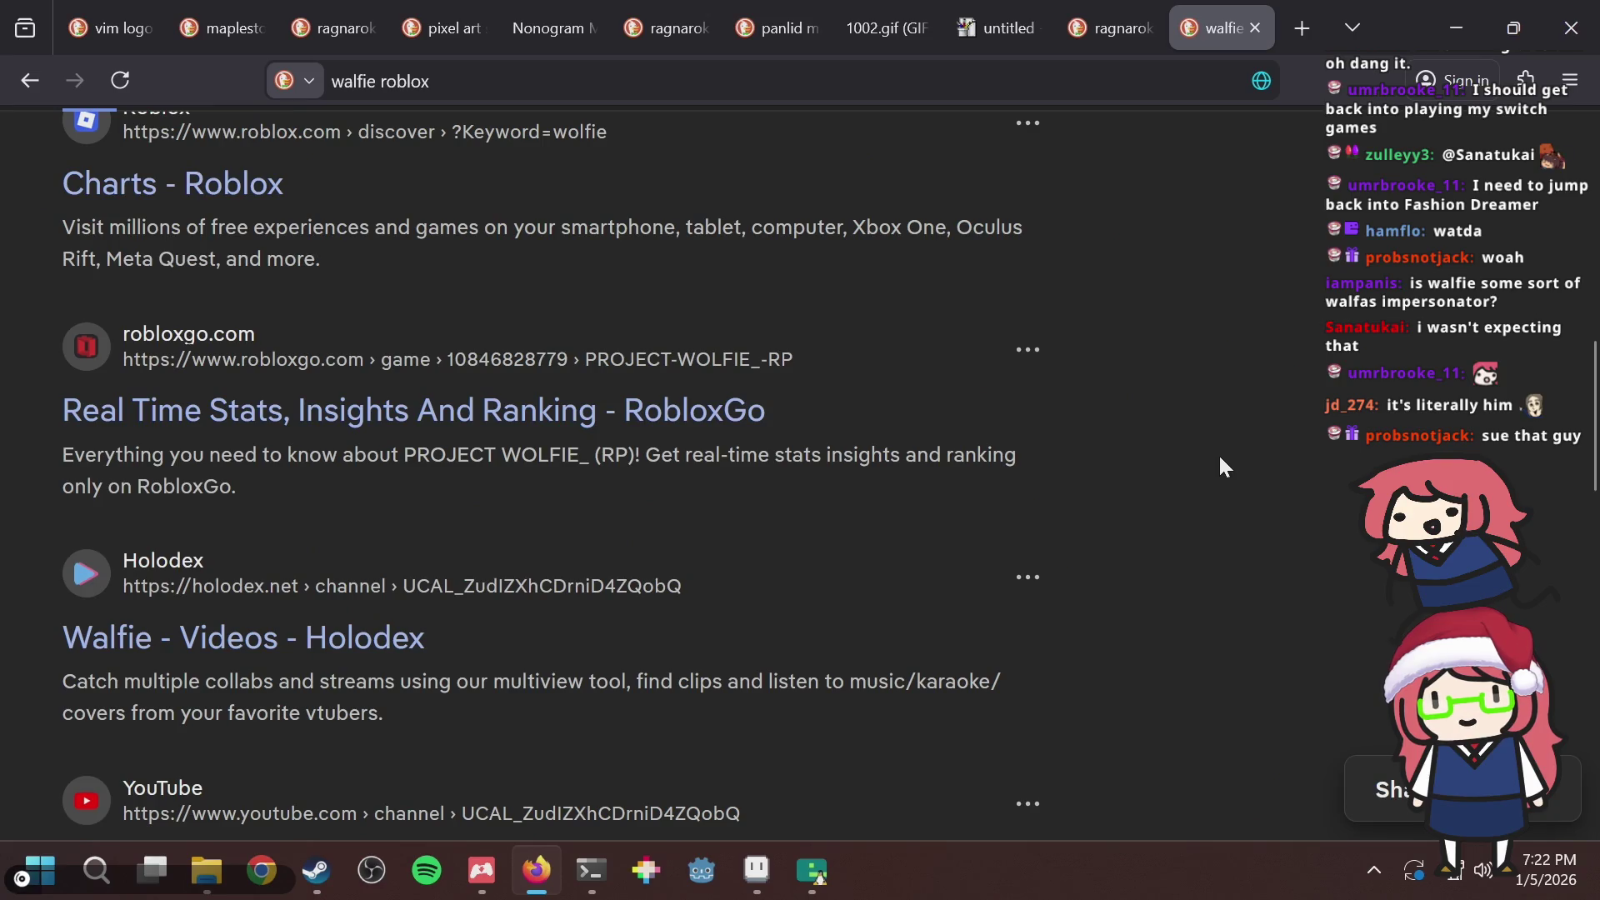
pyautogui.scroll(-3, 1199, 530)
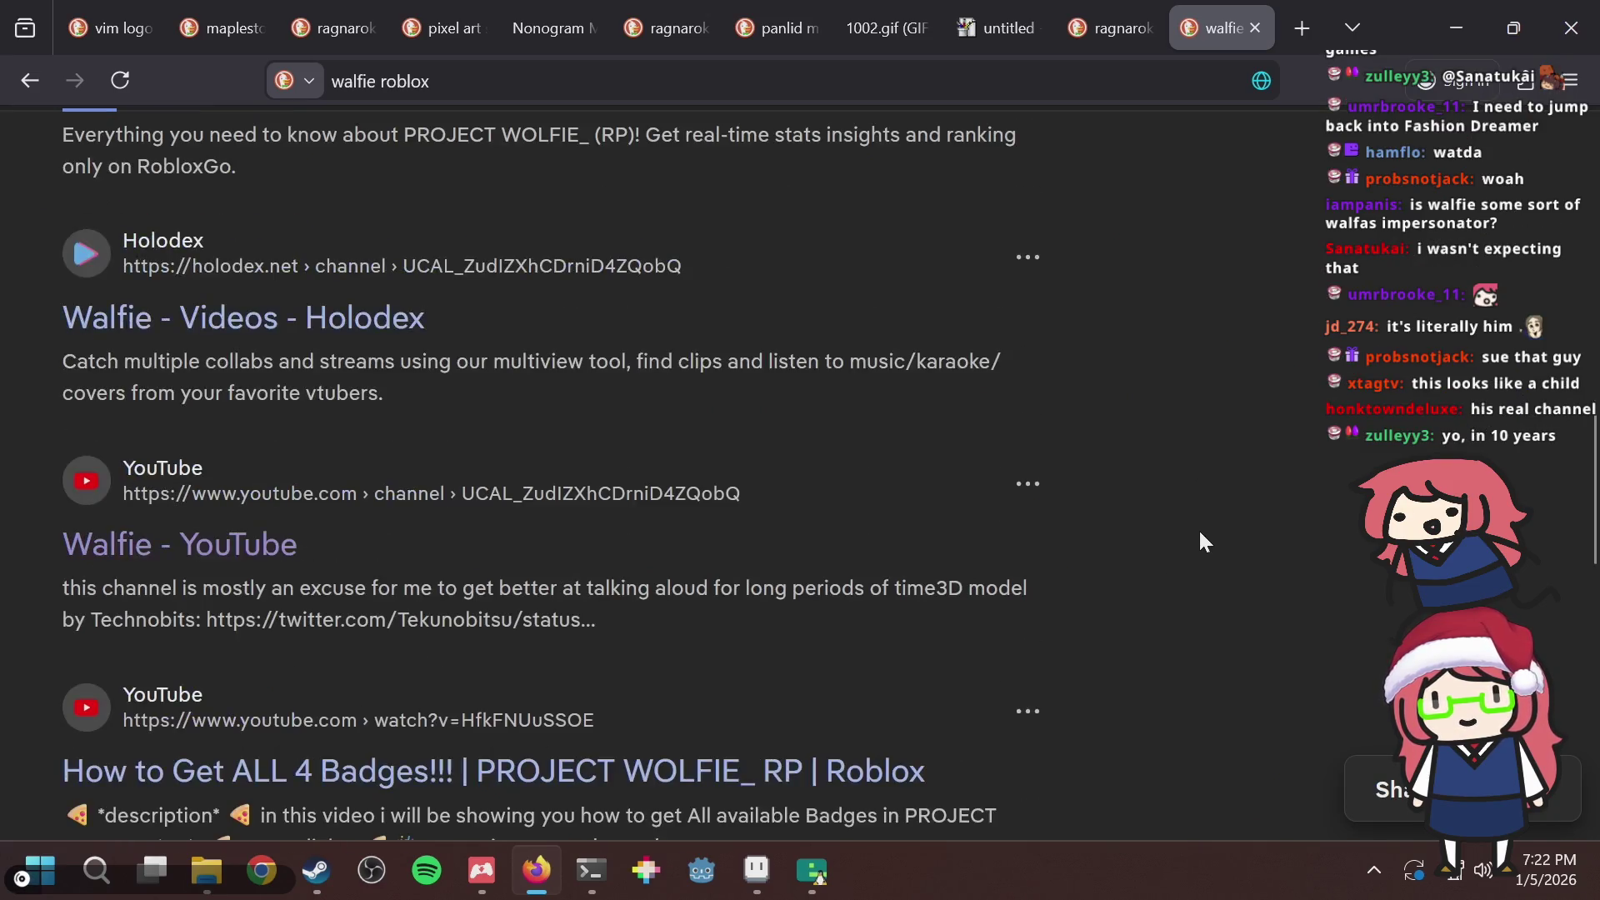
pyautogui.scroll(-3, 1201, 535)
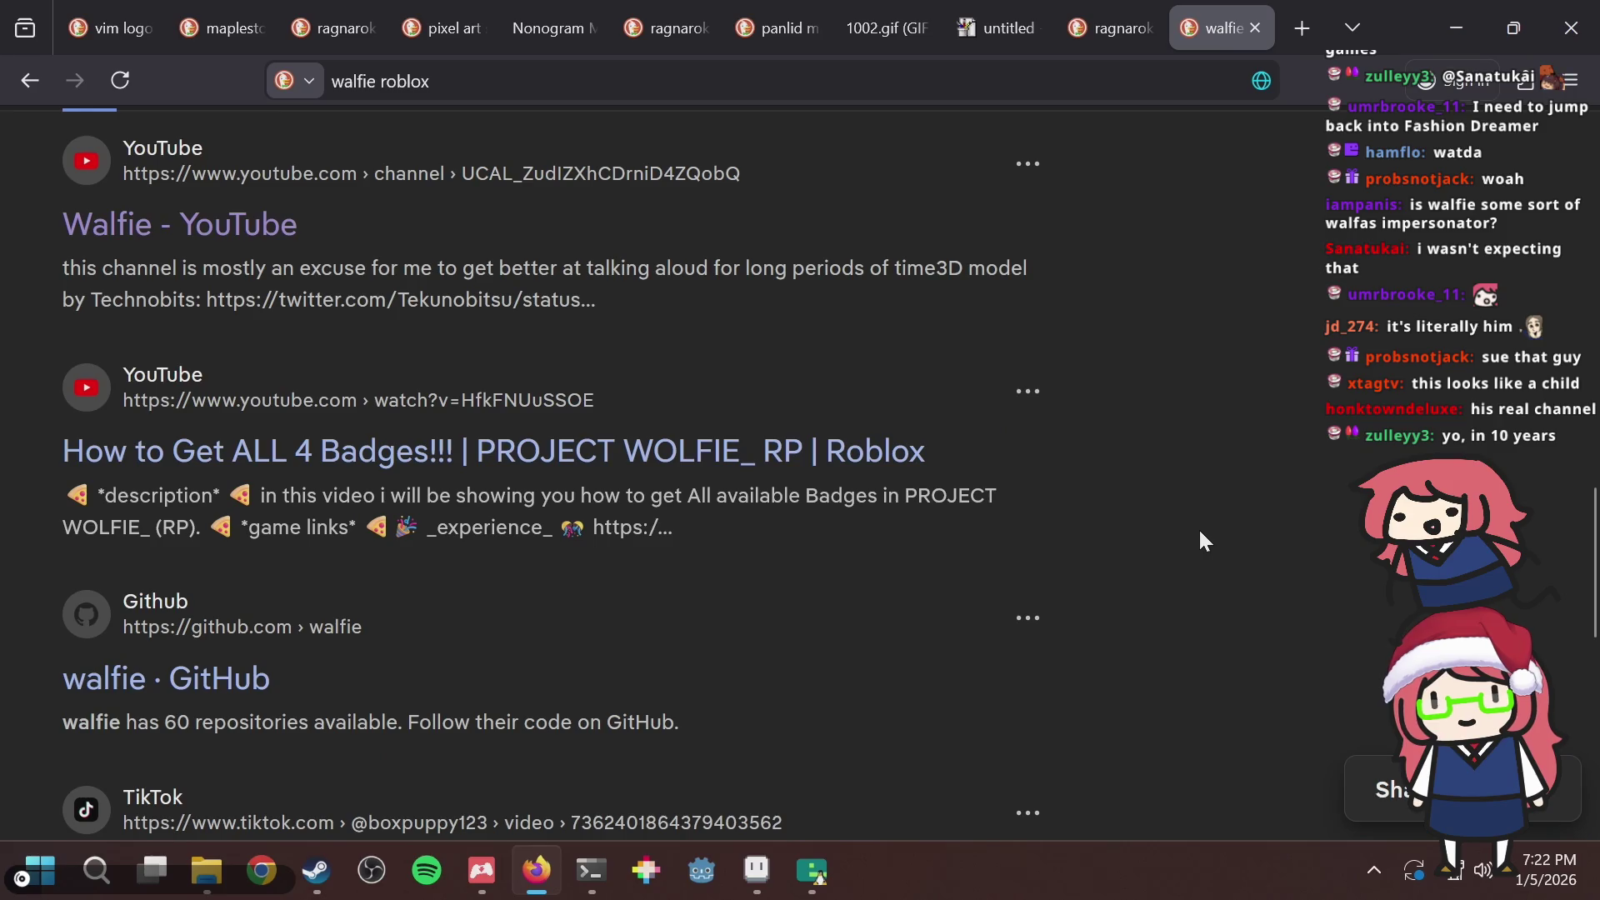
pyautogui.scroll(-2, 1198, 527)
pyautogui.scroll(-3, 1198, 527)
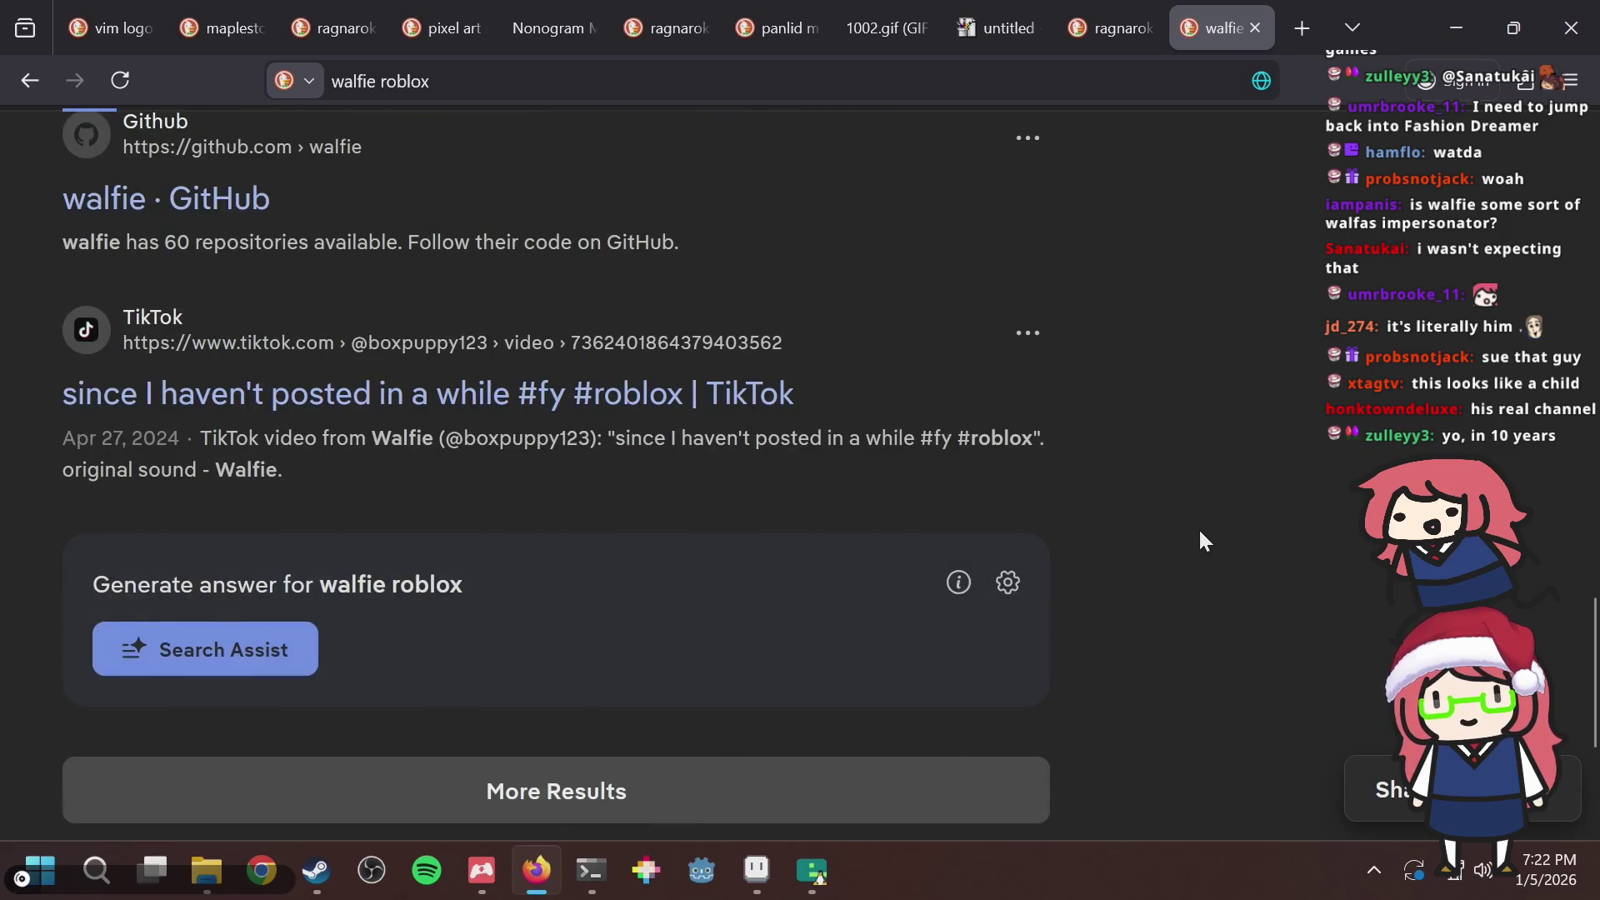
pyautogui.hotkey('ctrl', 'w')
pyautogui.hotkey('alt', 'Tab')
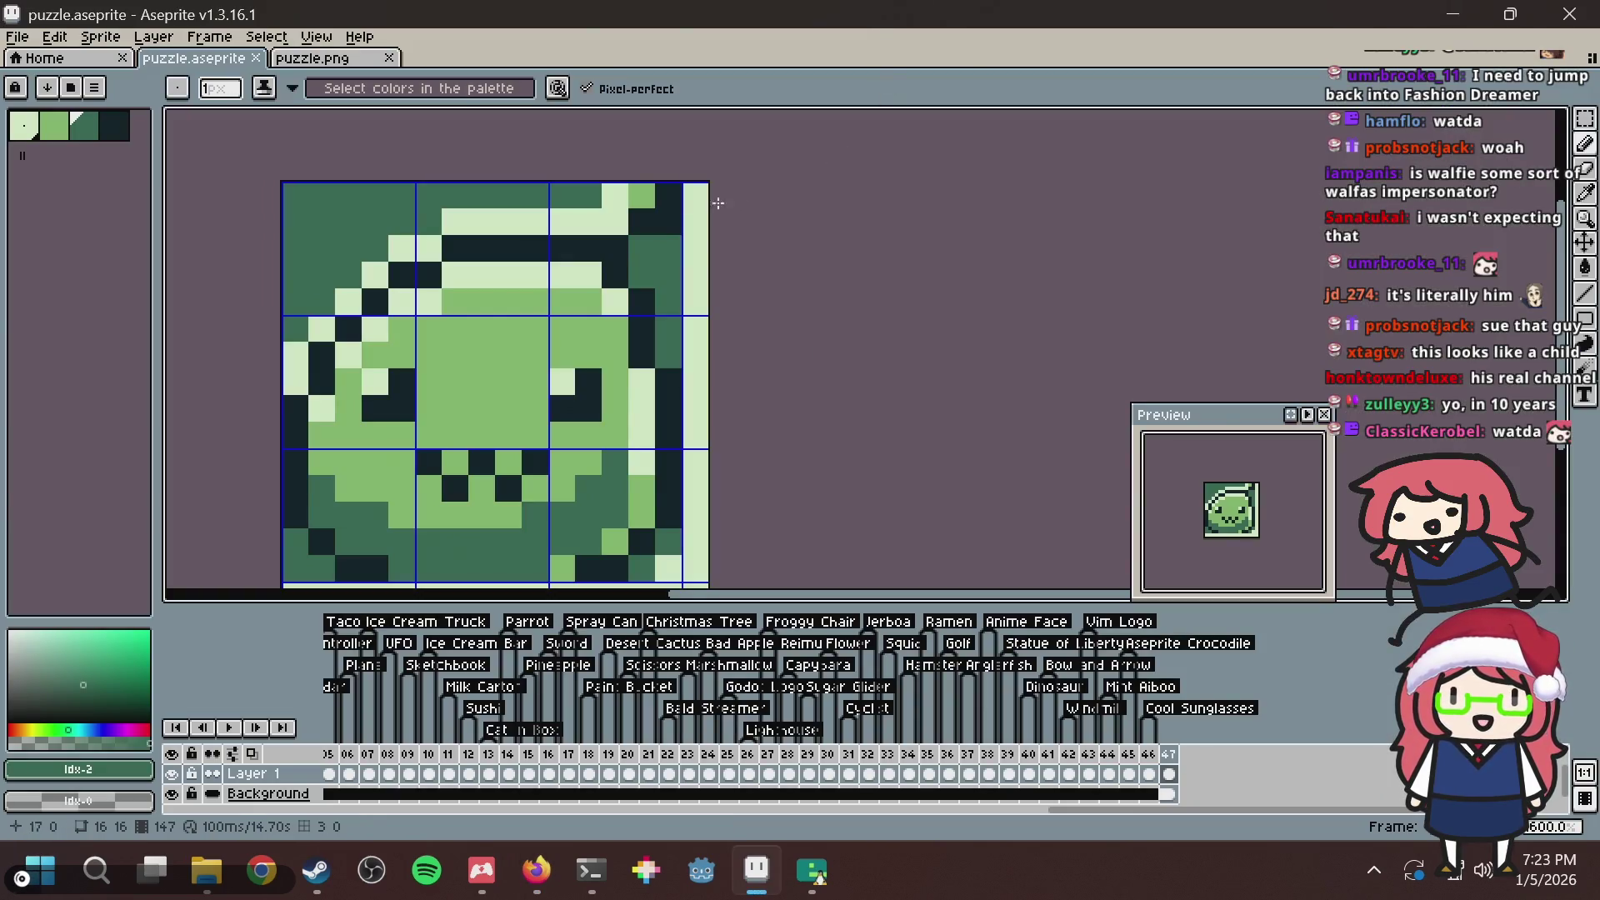
# Lighten a dark pixel near the tile's top-right and save the sprite.
pyautogui.click(674, 197)
pyautogui.hotkey('ctrl', 's')
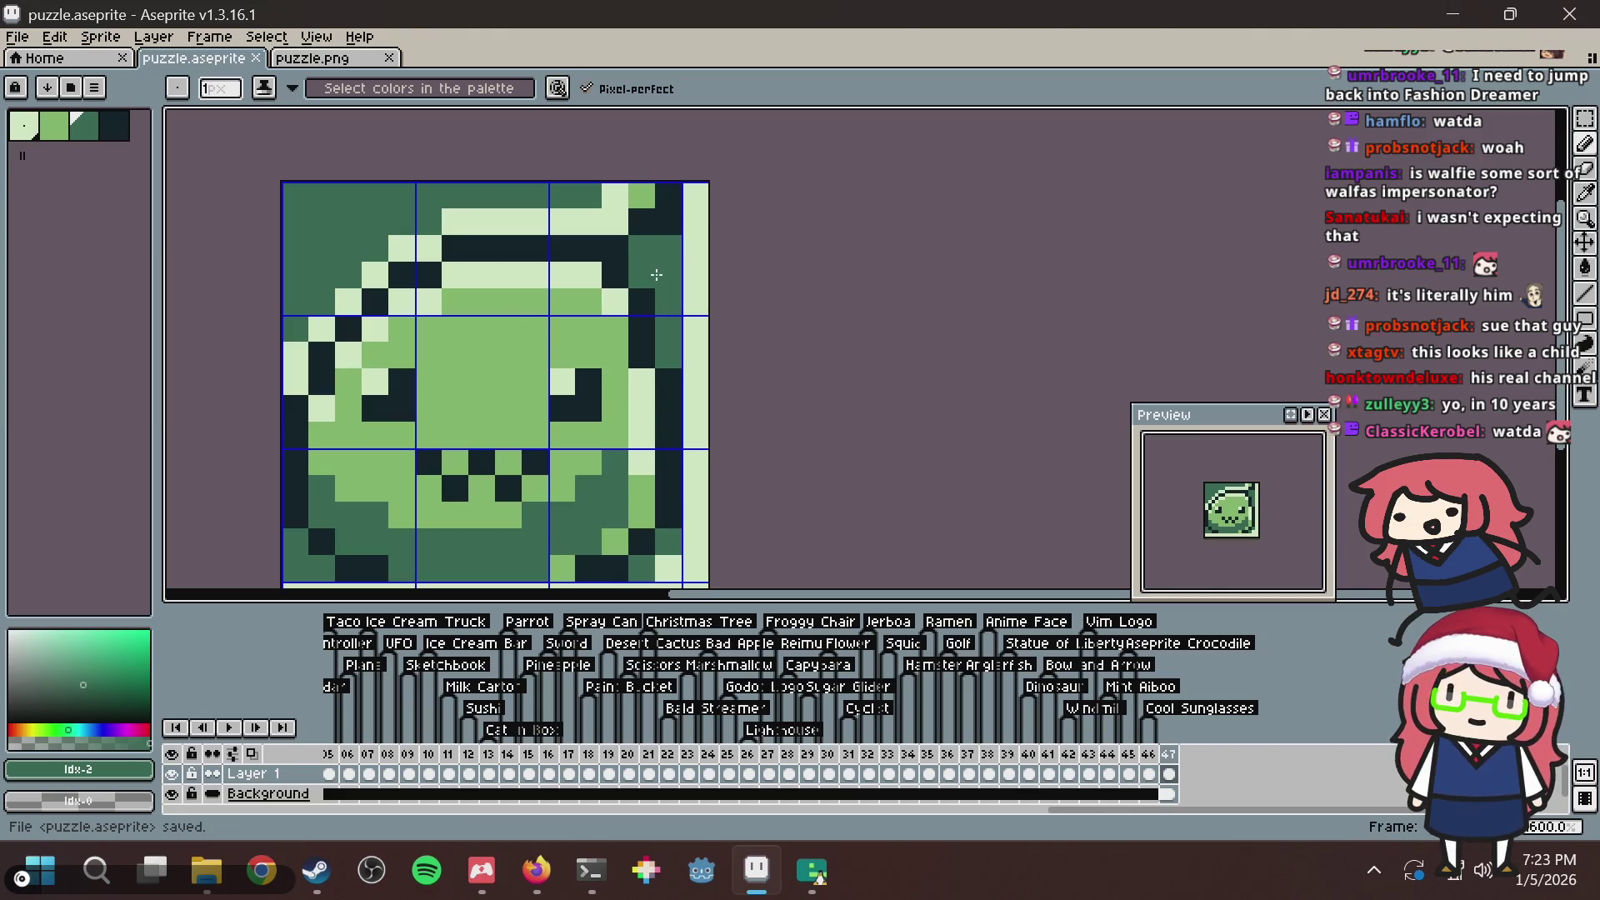
pyautogui.scroll(-2, 645, 275)
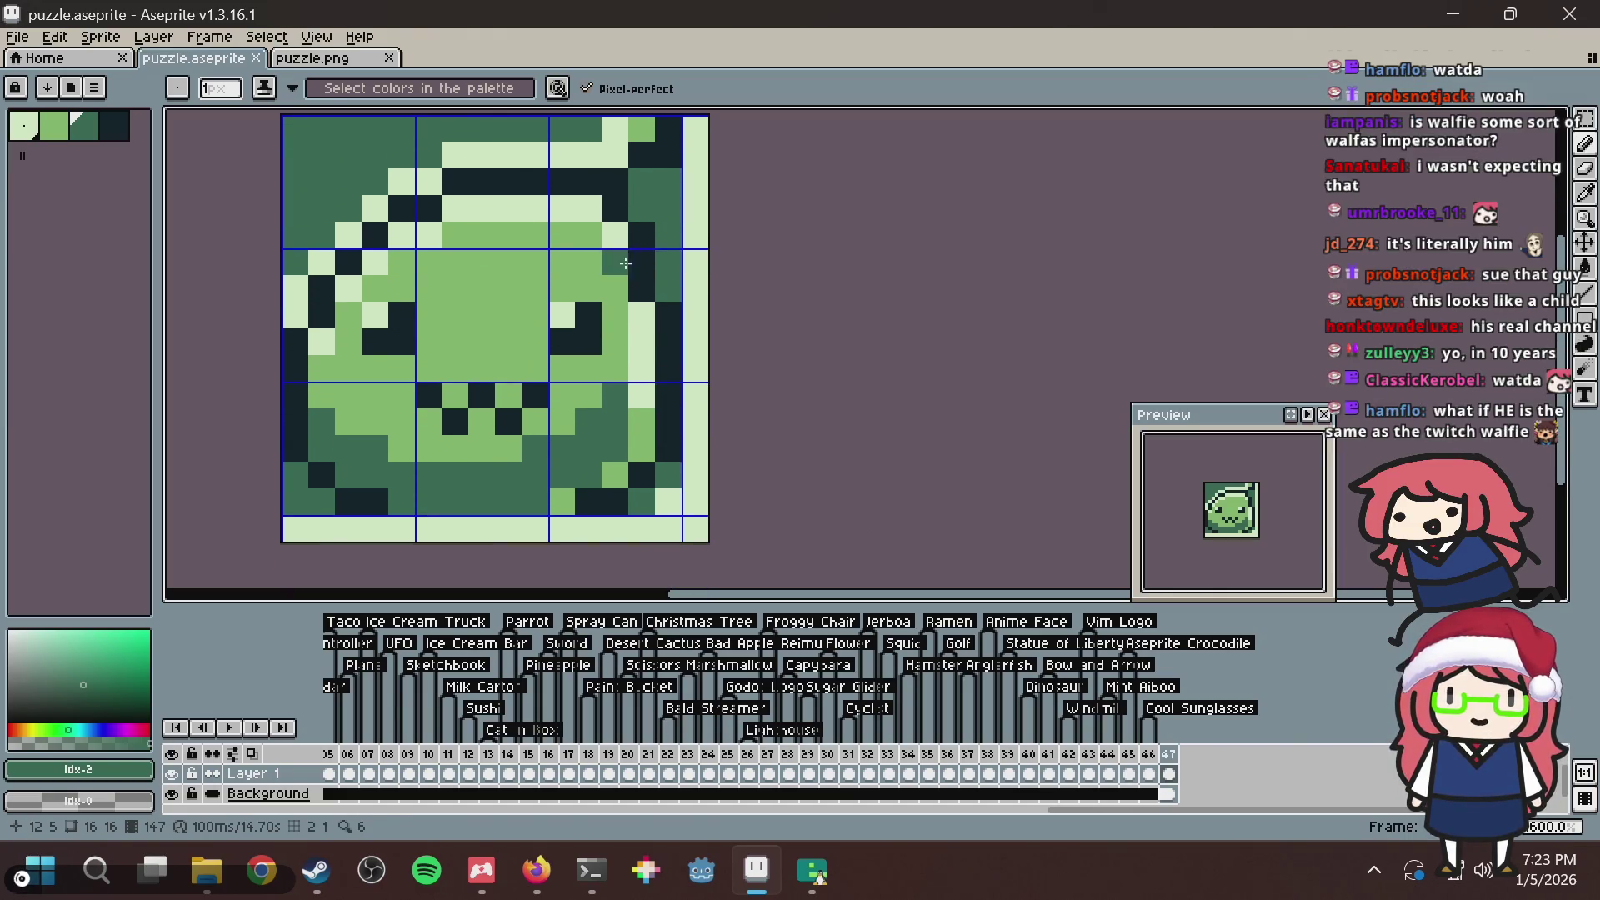
pyautogui.hotkey('ctrl', 's')
pyautogui.press('b')
pyautogui.scroll(1, 658, 317)
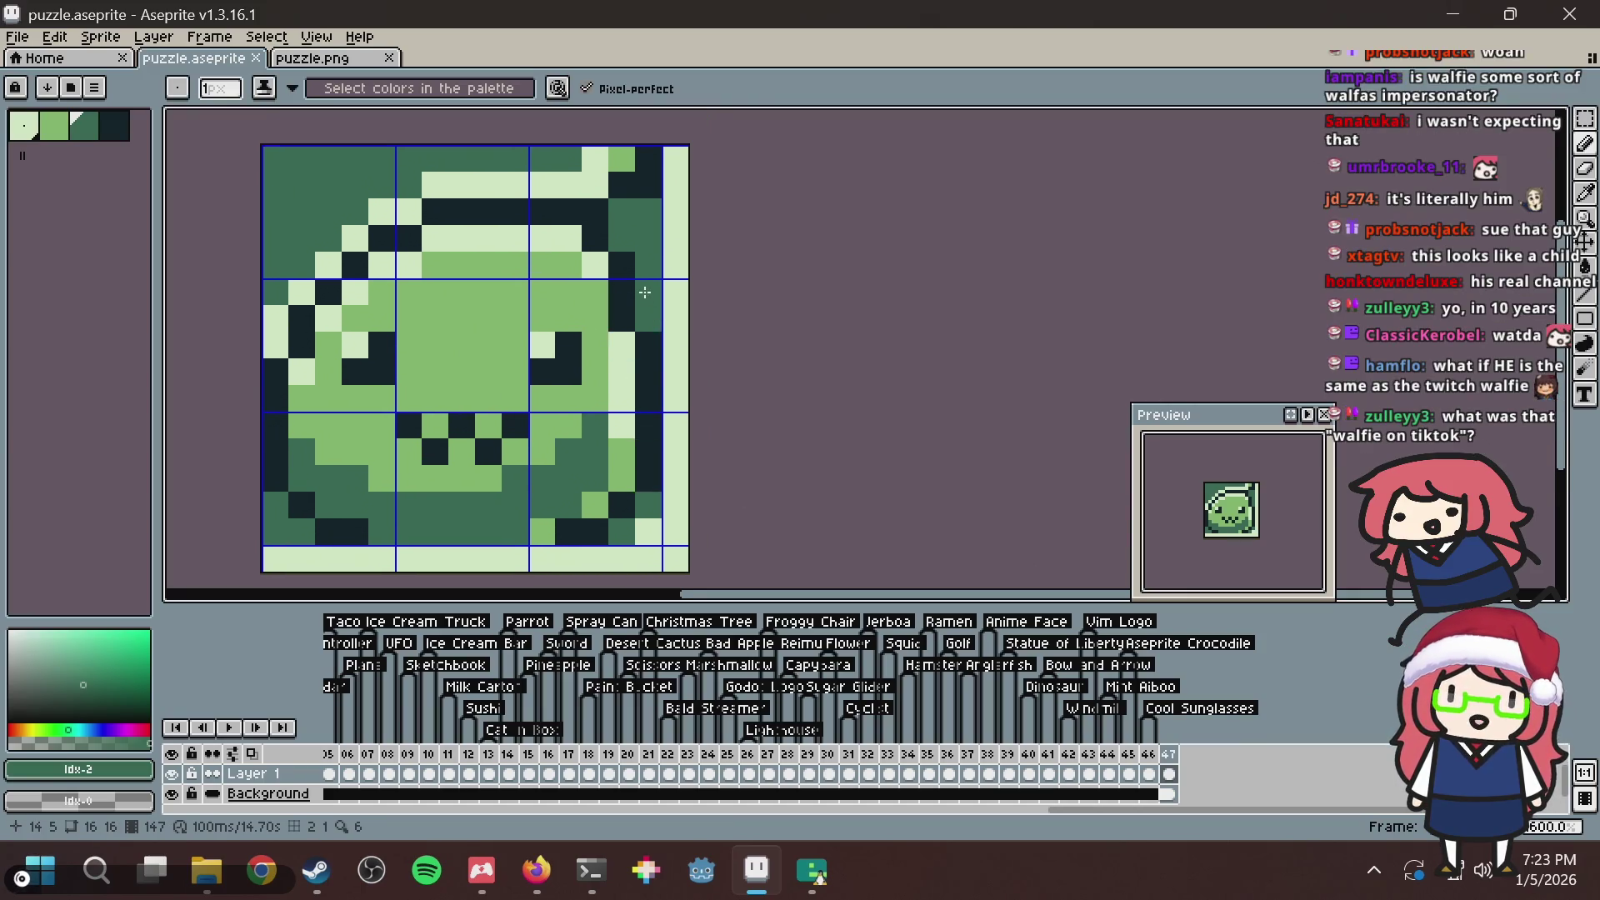
# Check the nonogram checker page, close the walfie search tab, and return to Aseprite.
pyautogui.hotkey('alt', 'Tab')
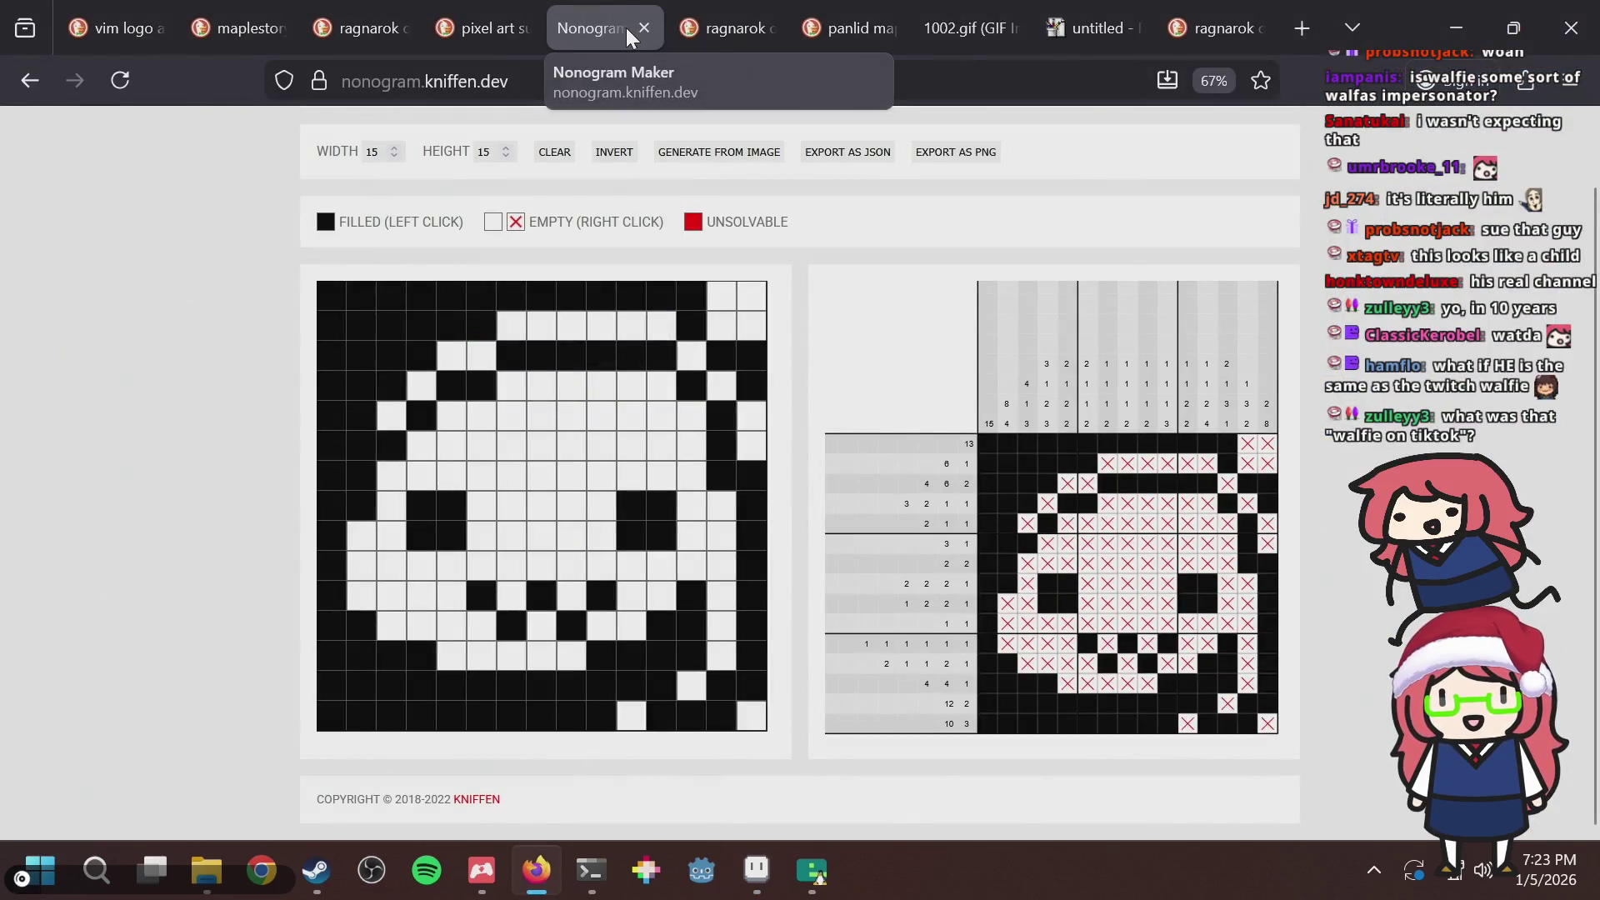
pyautogui.hotkey('ctrl', '9')
pyautogui.scroll(-15, 1037, 490)
pyautogui.scroll(5, 1297, 398)
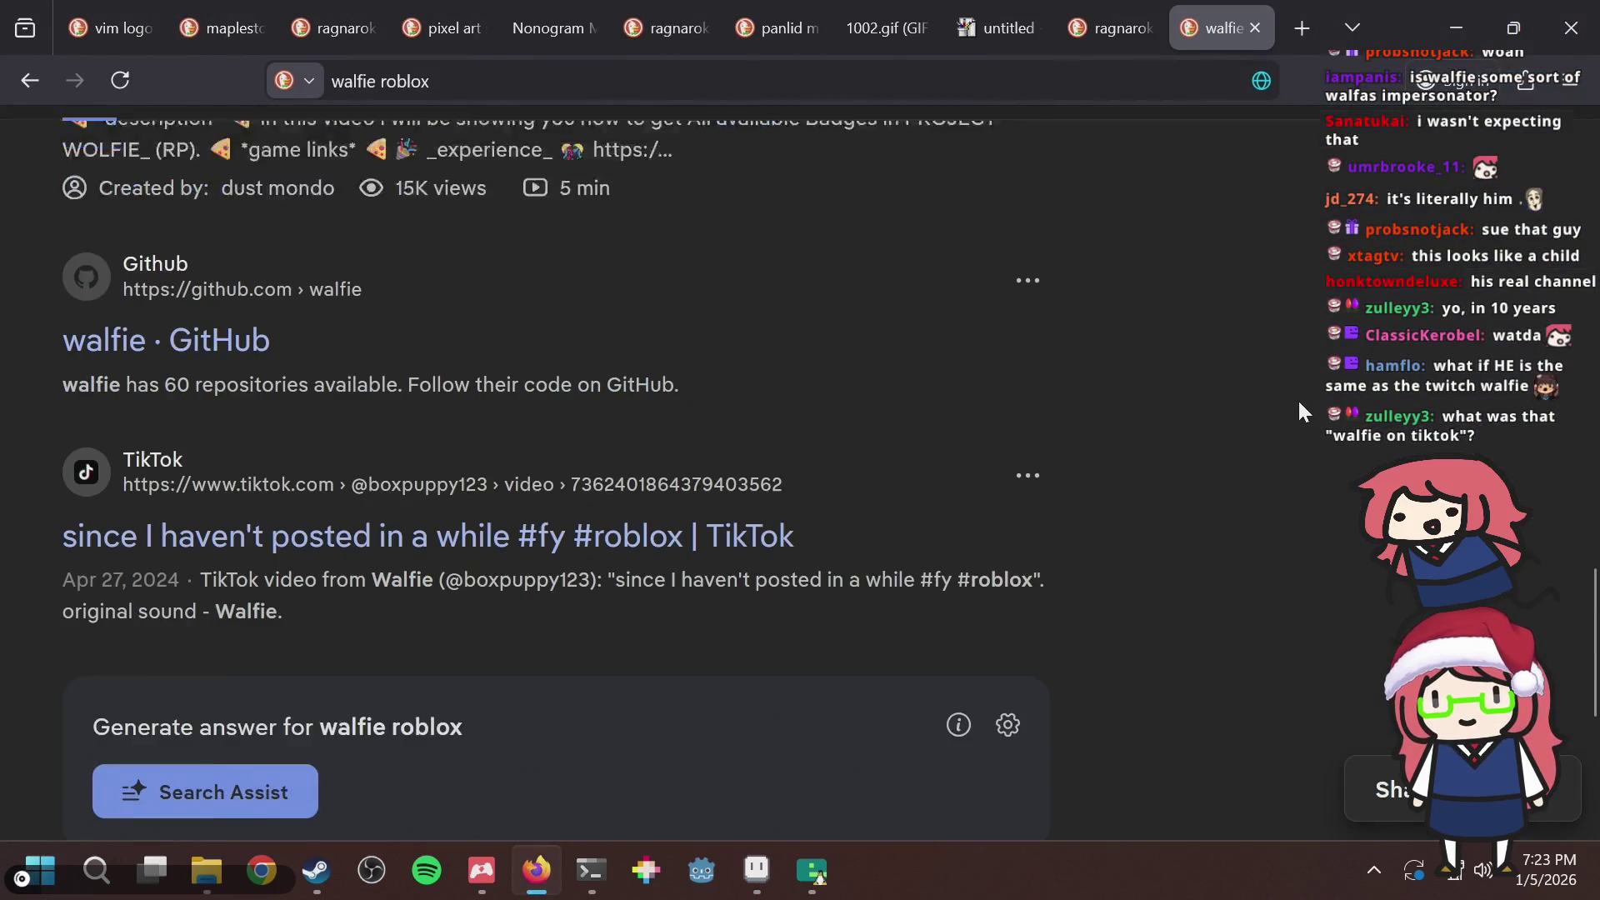
pyautogui.scroll(2, 1288, 409)
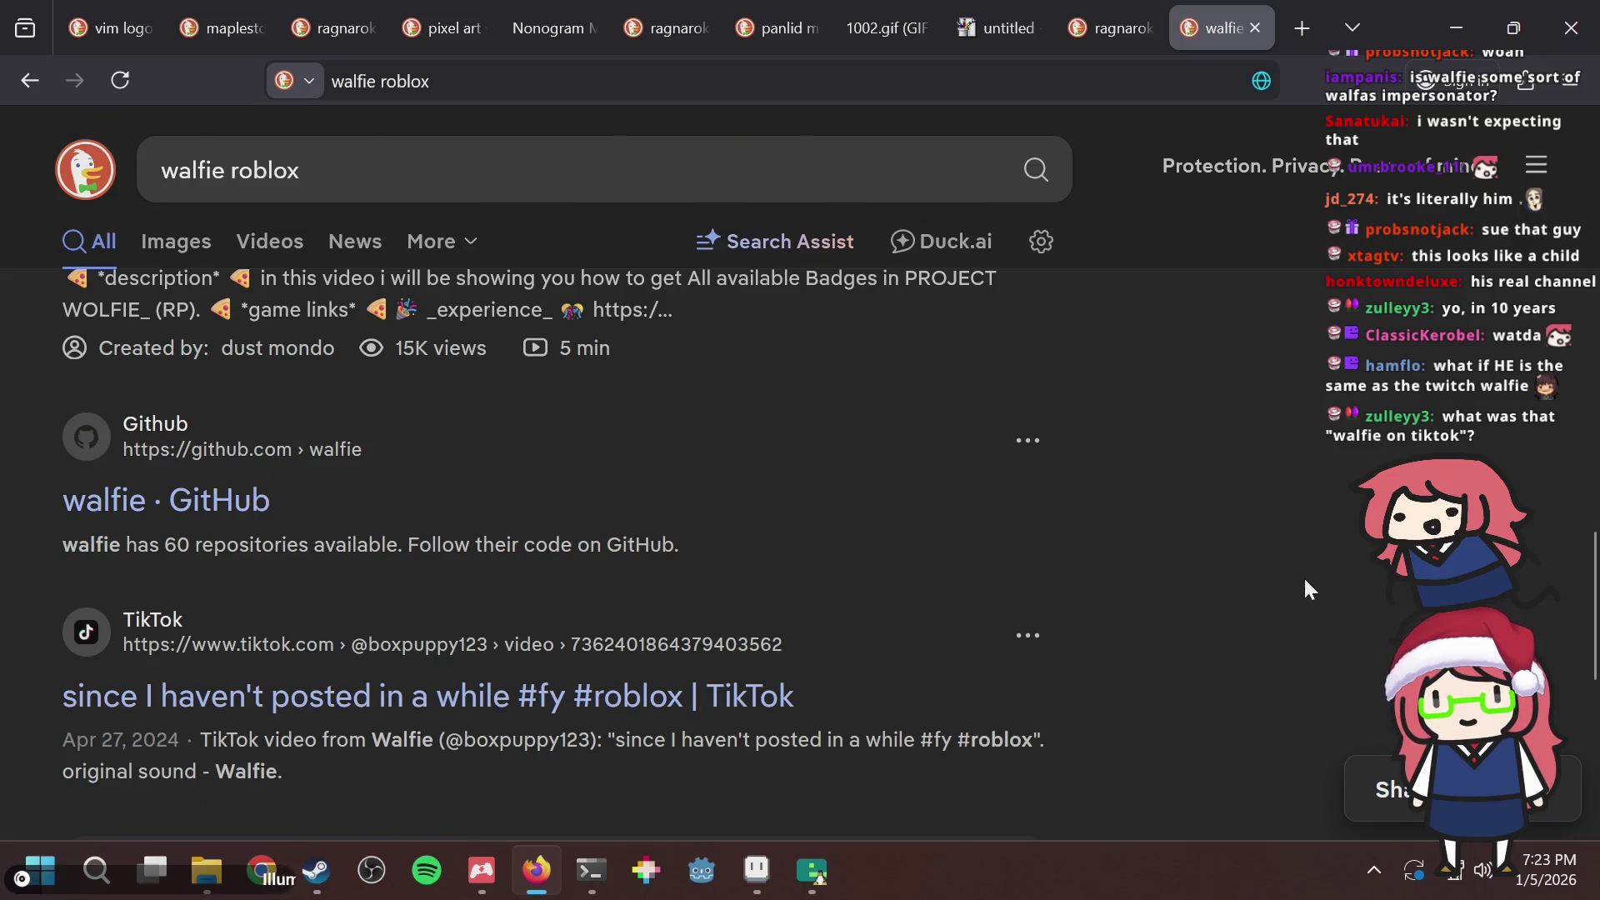
pyautogui.hotkey('ctrl', 'w')
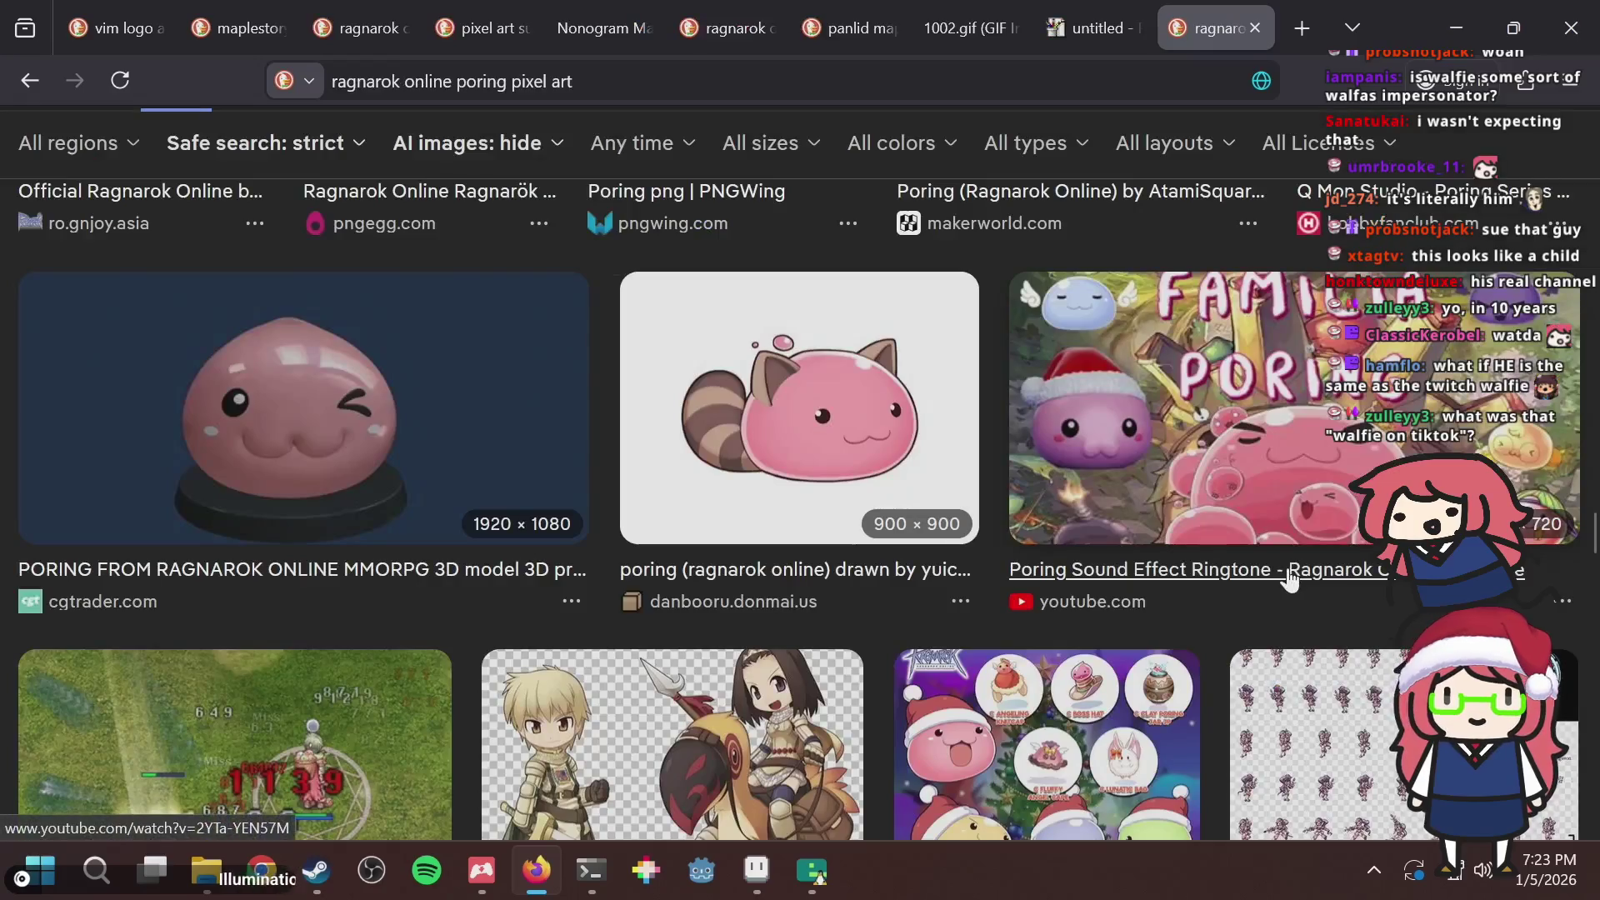
pyautogui.hotkey('alt', 'Tab')
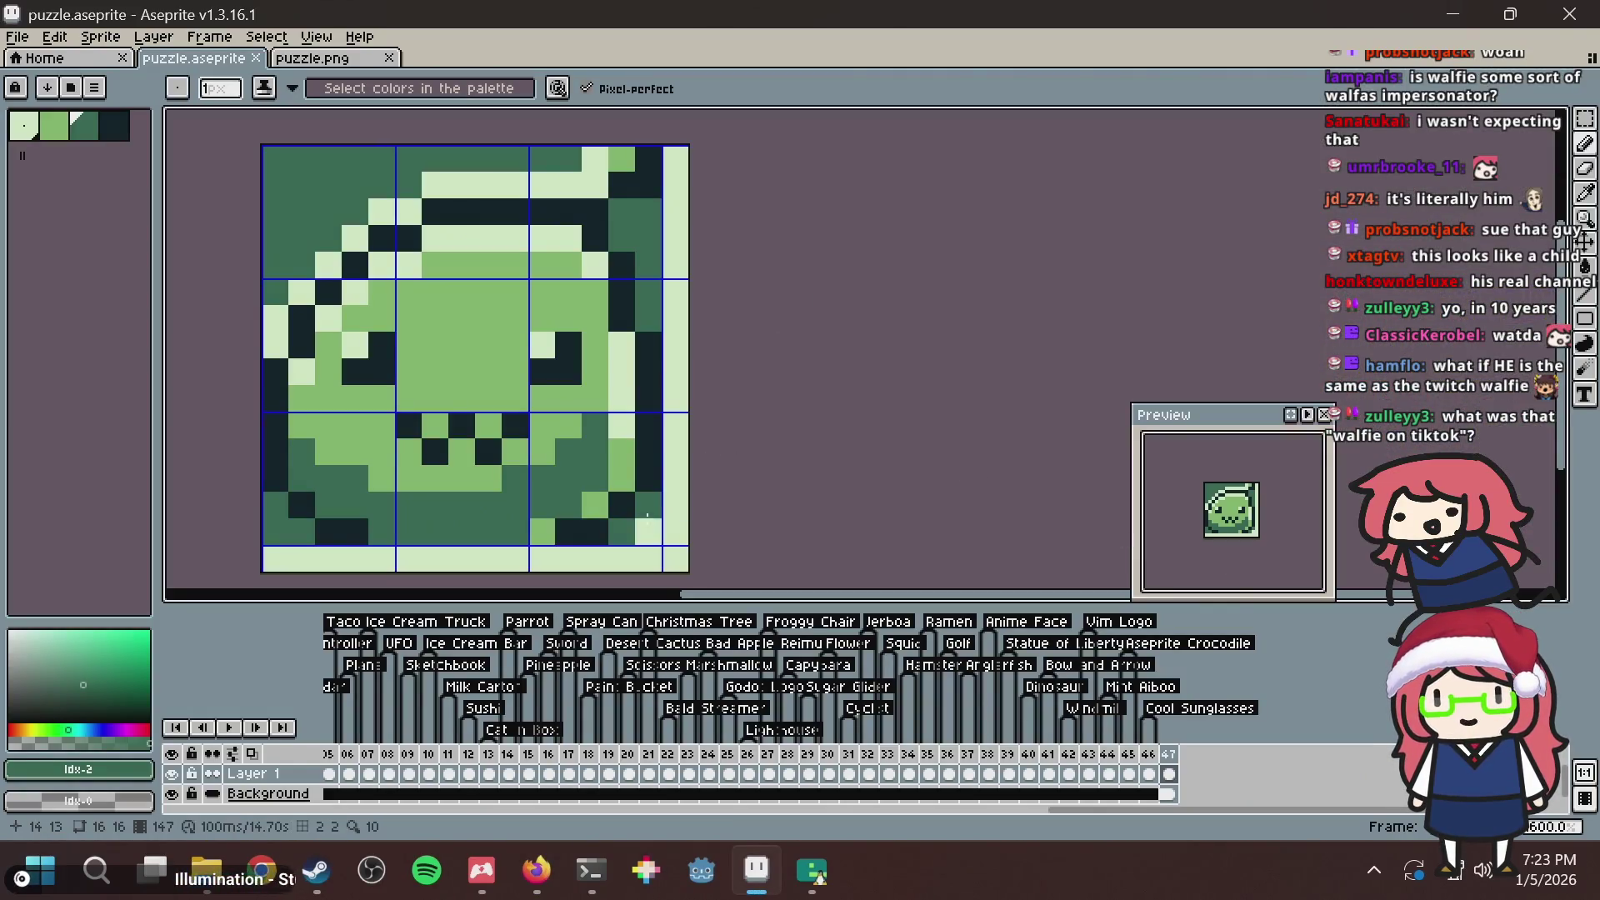
# Paint-bucket the tile's light border dark green and save.
pyautogui.press('g')
pyautogui.click(675, 530)
pyautogui.hotkey('ctrl', 's')
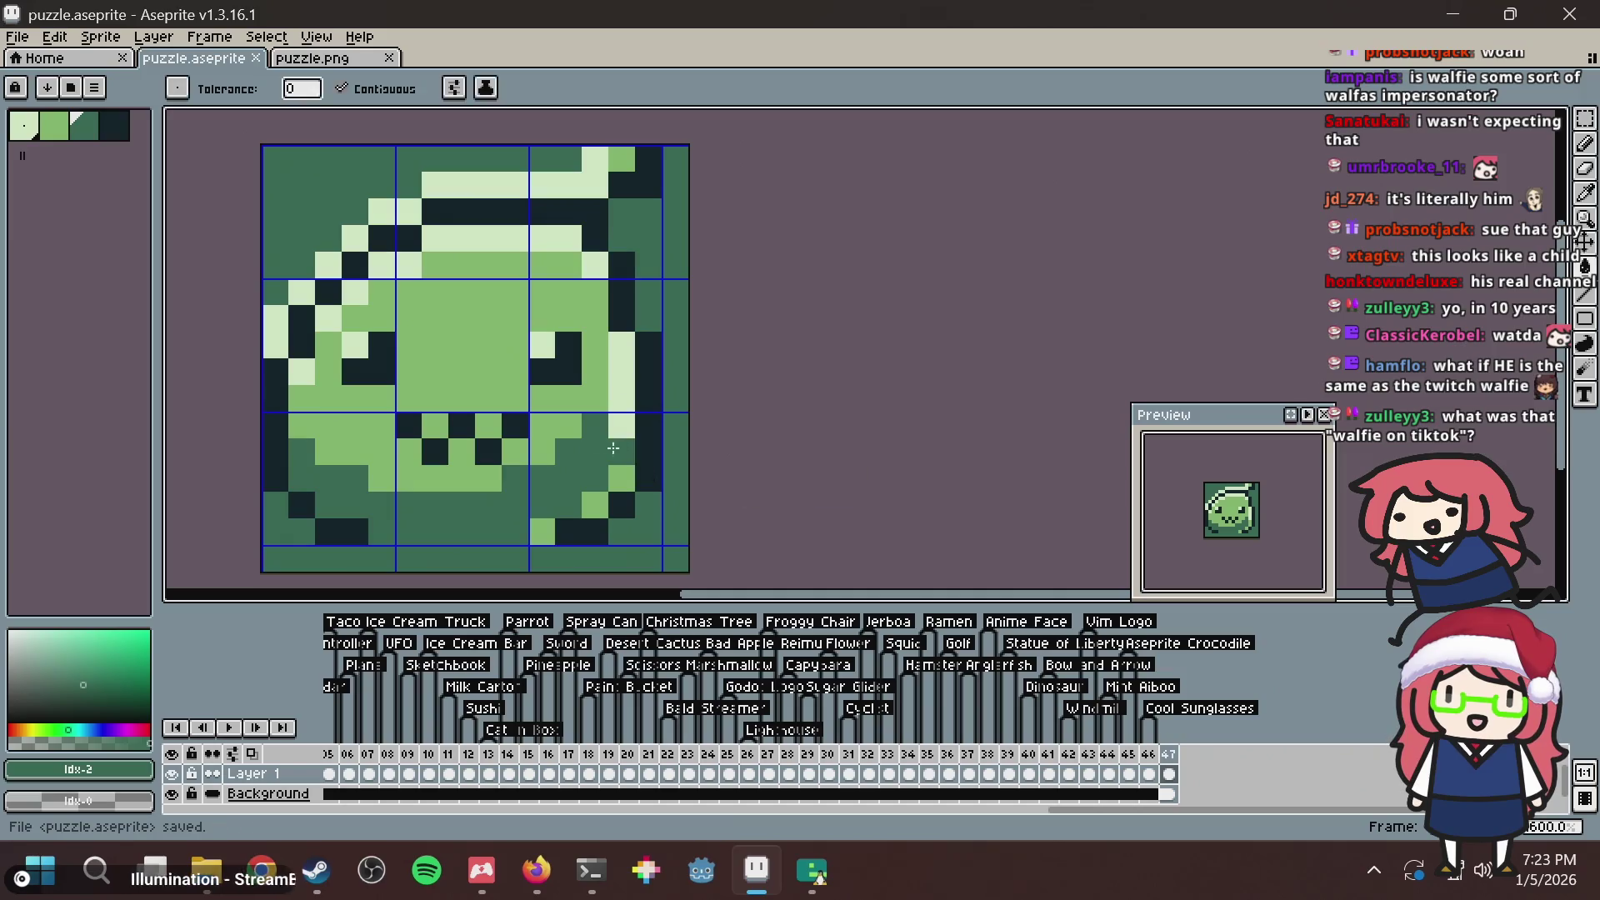
# Try darkest-colour cells along the bottom row, undo them, and save the restored tile.
pyautogui.hotkey('ctrl', 'z')
pyautogui.keyDown('alt'); pyautogui.click(566, 532); pyautogui.keyUp('alt')
pyautogui.click(464, 539)
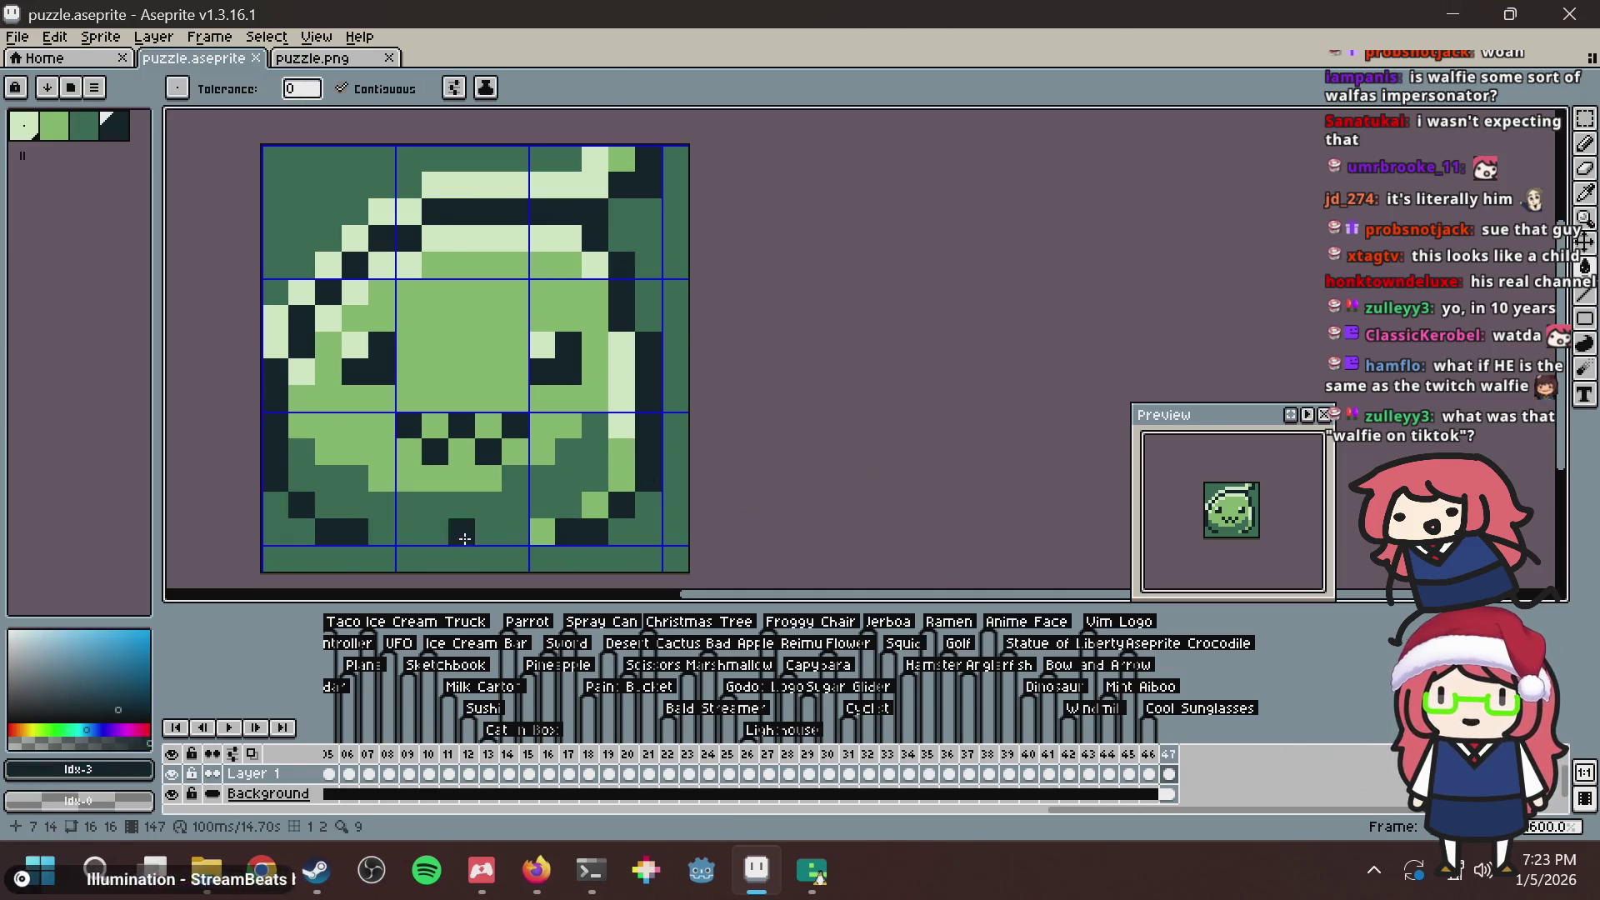
pyautogui.hotkey('ctrl', 'z')
pyautogui.press('b')
pyautogui.click(388, 523)
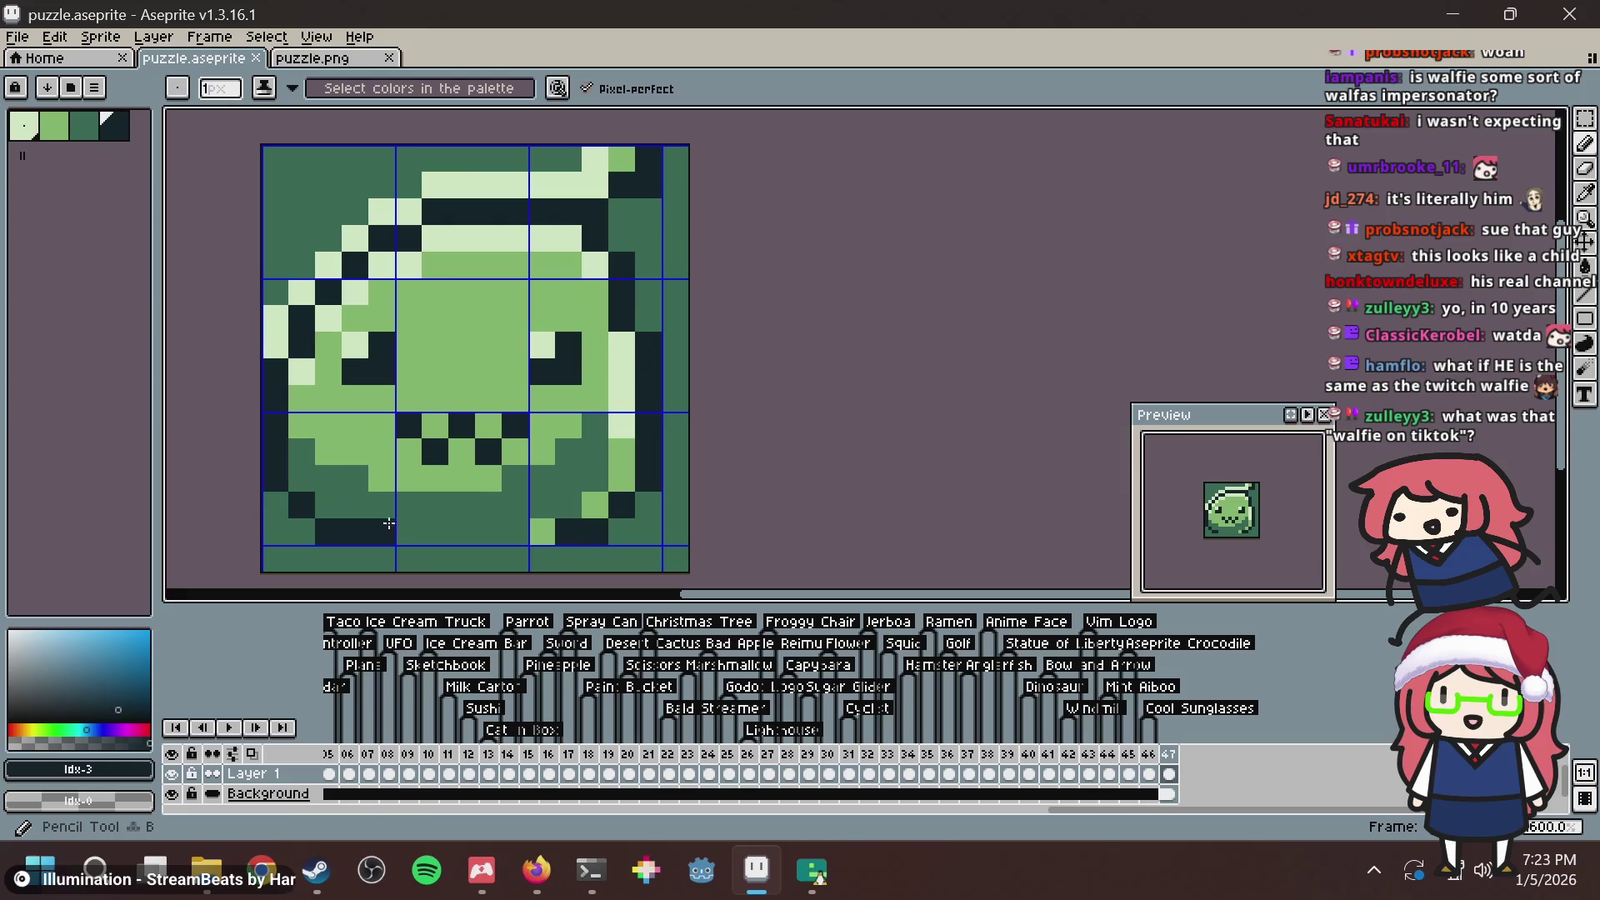
pyautogui.moveTo(388, 523); pyautogui.dragTo(517, 531)
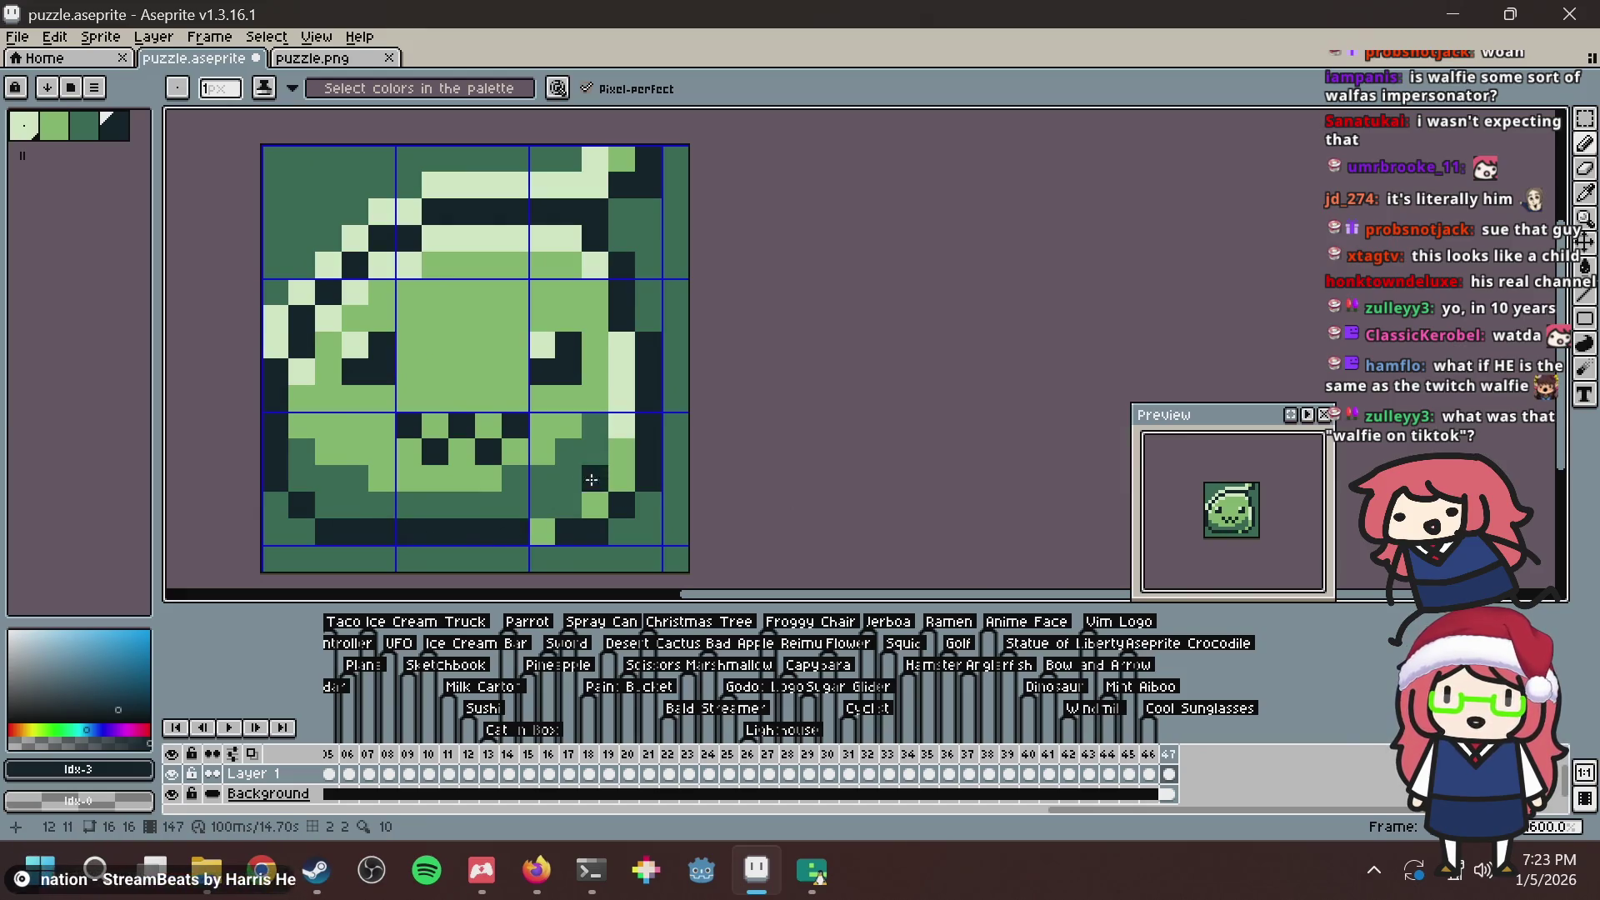
pyautogui.hotkey('ctrl', 'z')
pyautogui.hotkey('ctrl', 'z')
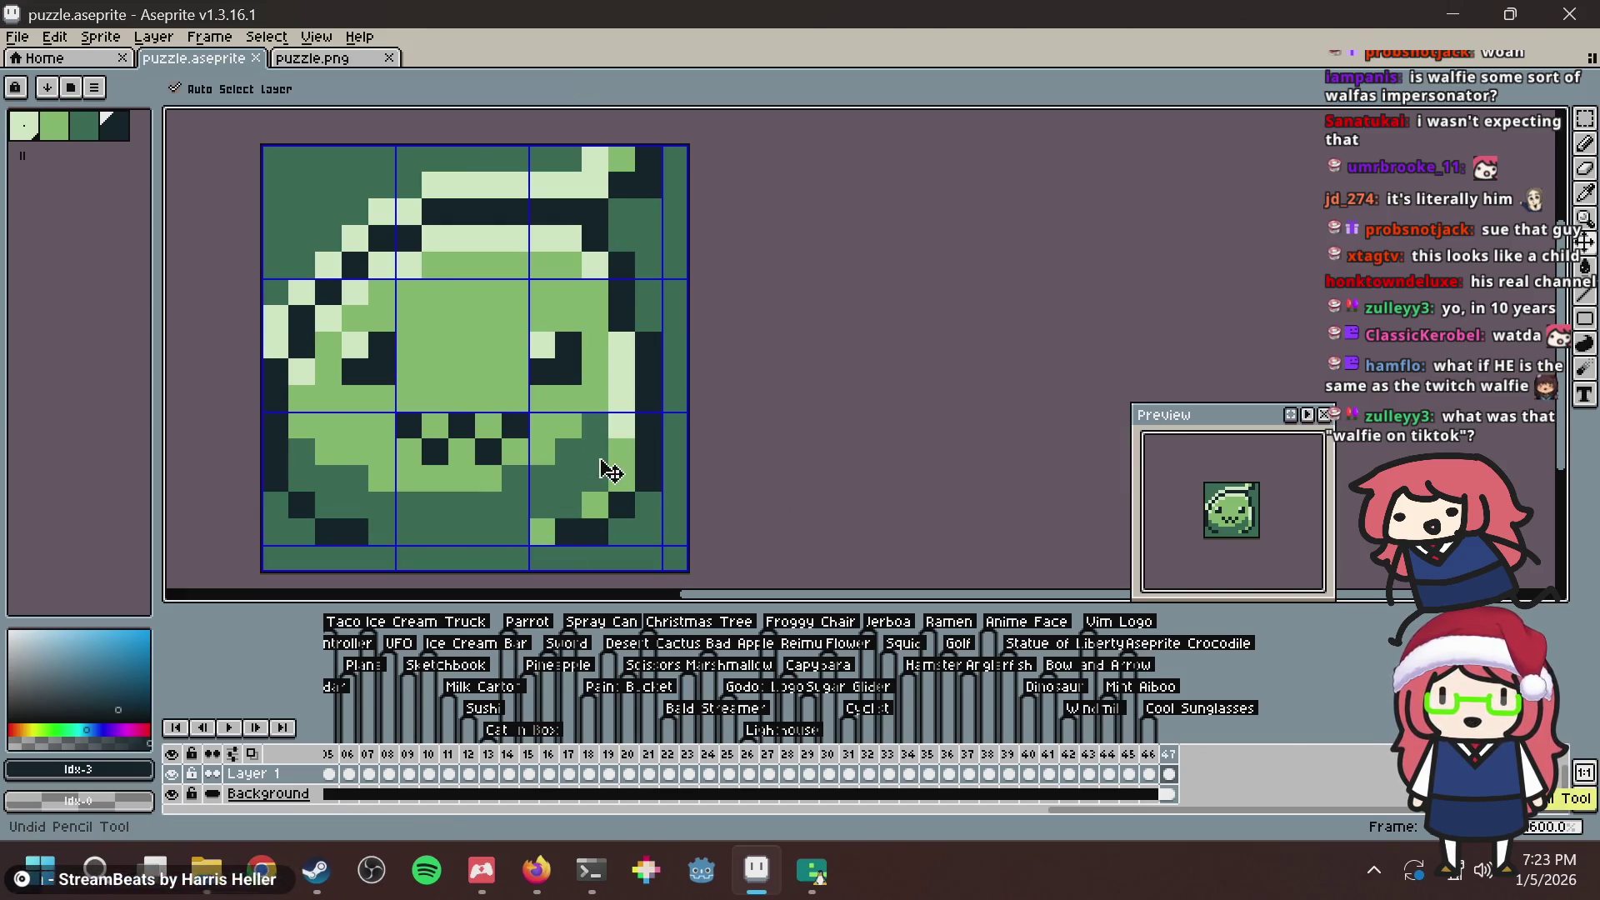
pyautogui.hotkey('ctrl', 's')
# Bring up the exported puzzle.png image and clear the selection before switching to the browser.
pyautogui.scroll(-3, 598, 400)
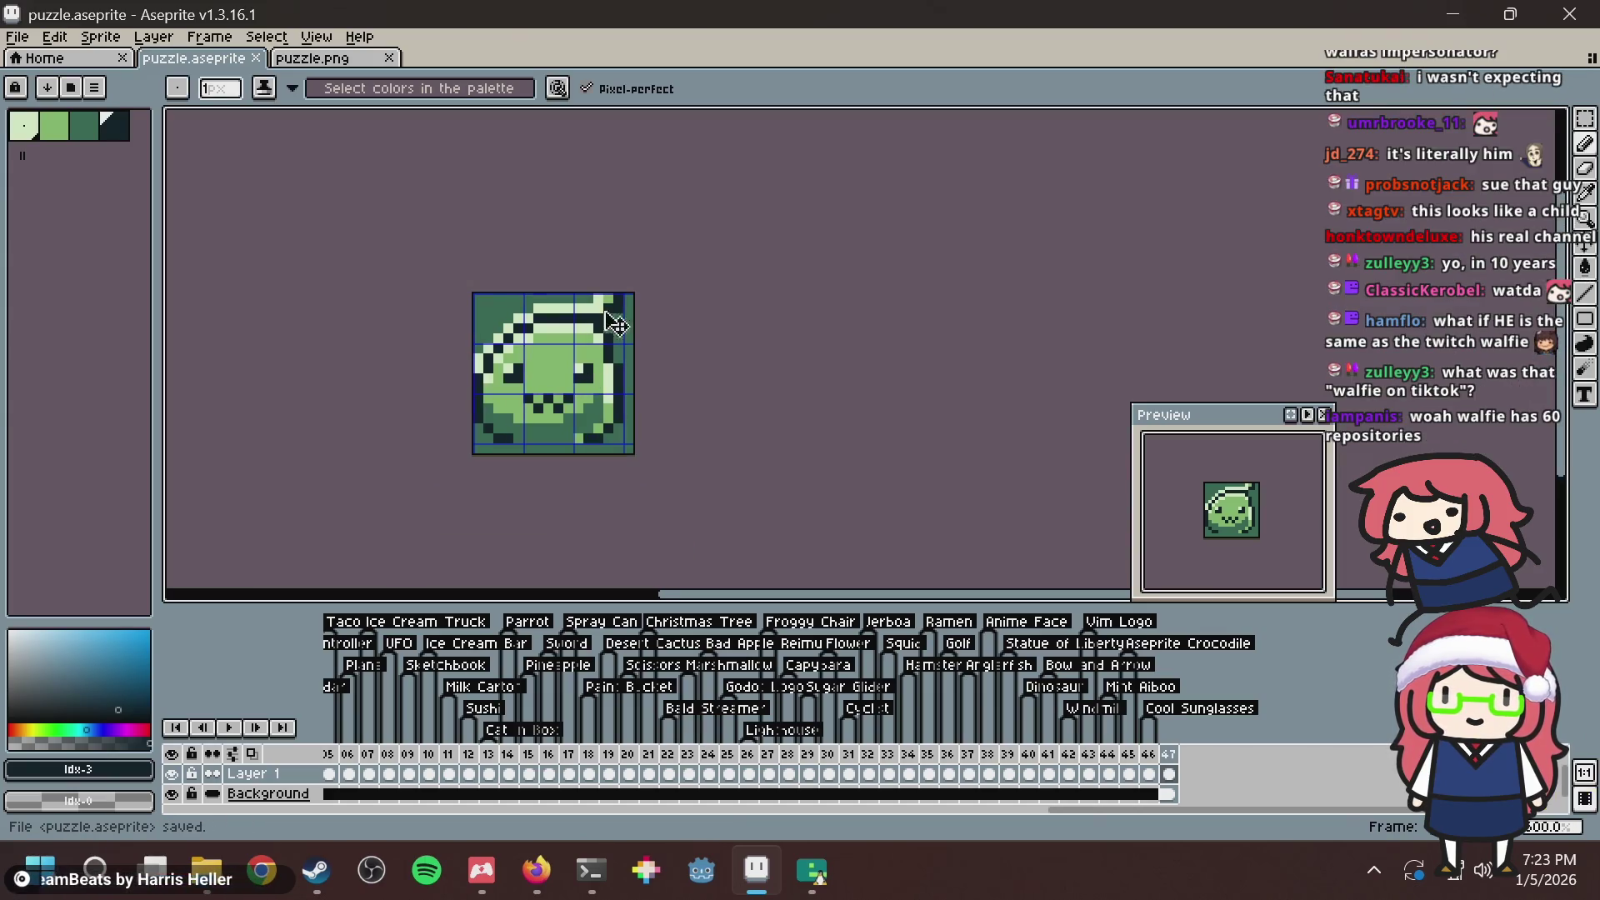
pyautogui.press('v')
pyautogui.click(317, 60)
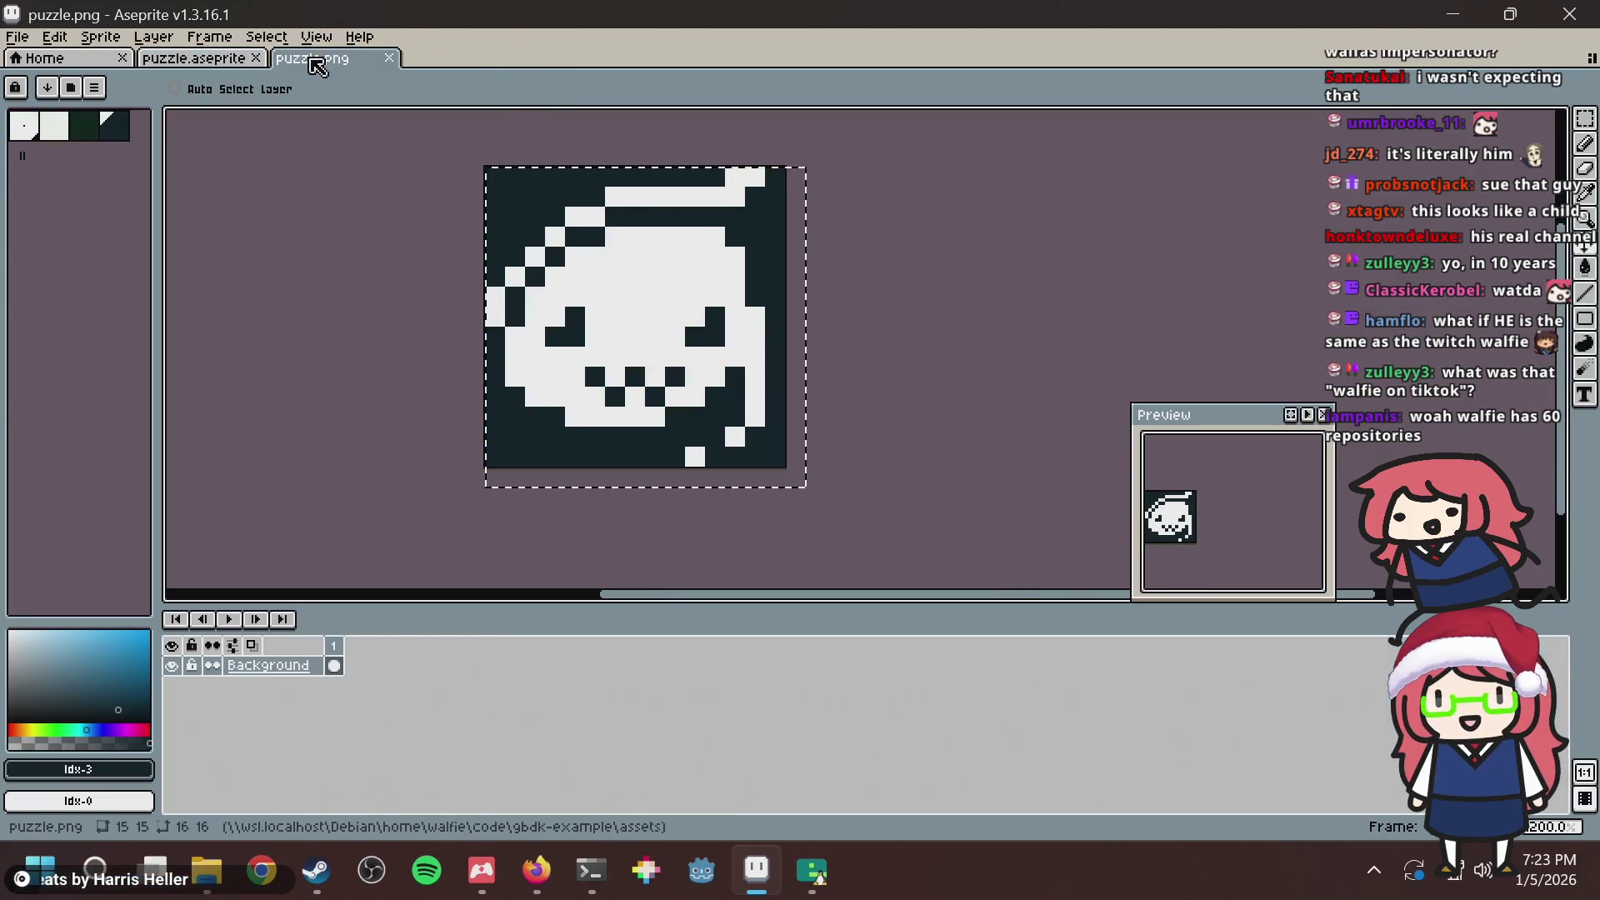
pyautogui.press('m')
pyautogui.hotkey('ctrl', 'd')
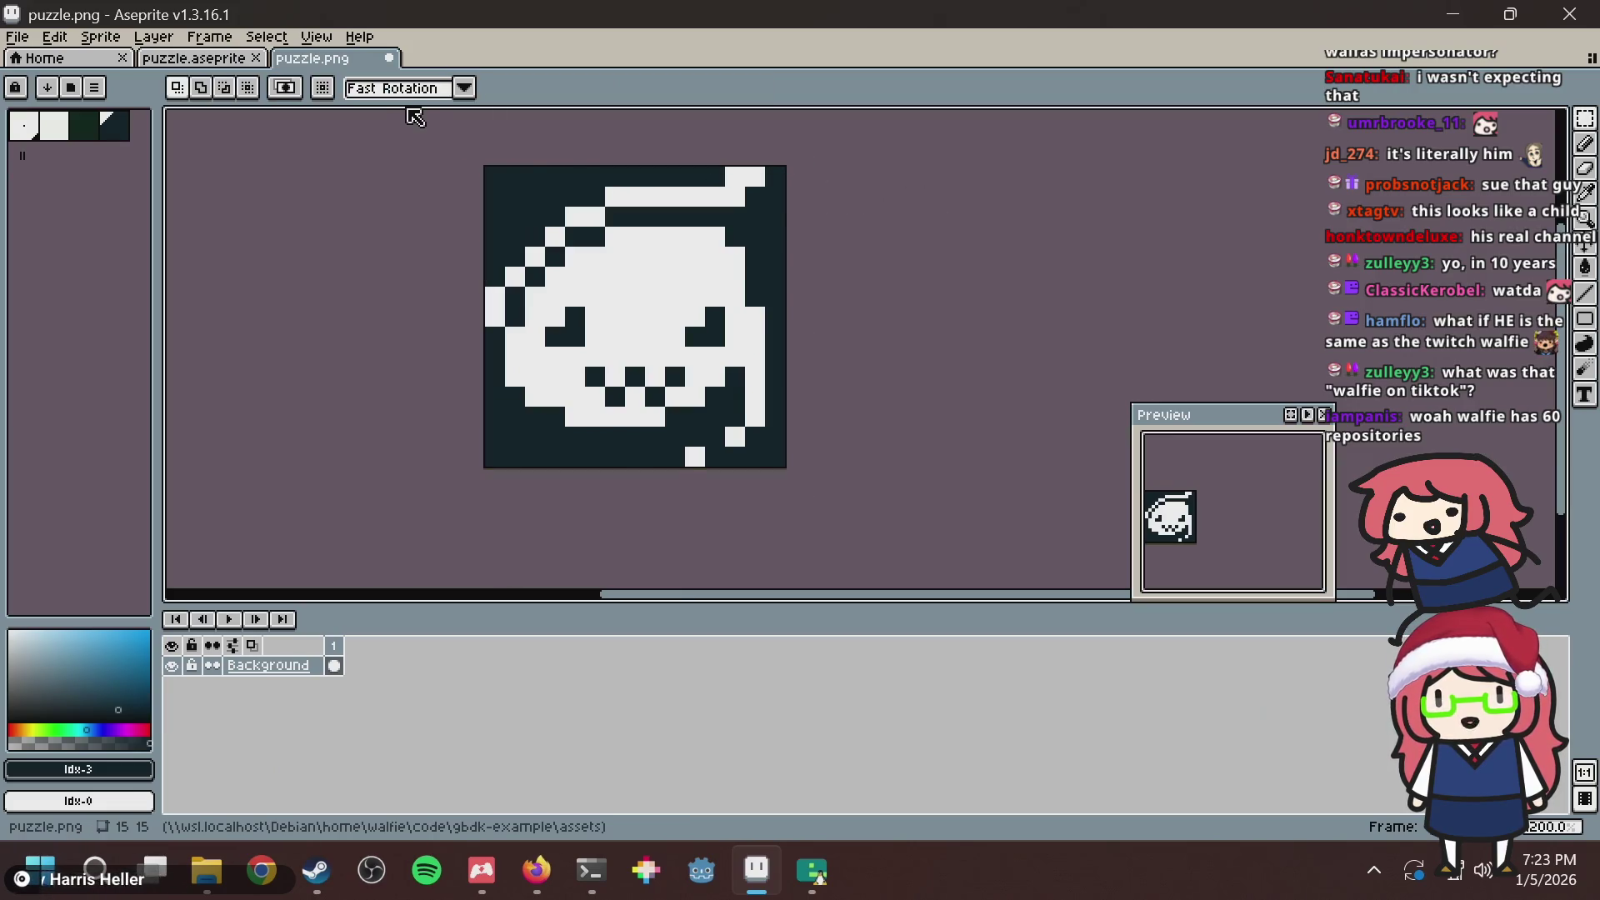
pyautogui.hotkey('alt', 'Tab')
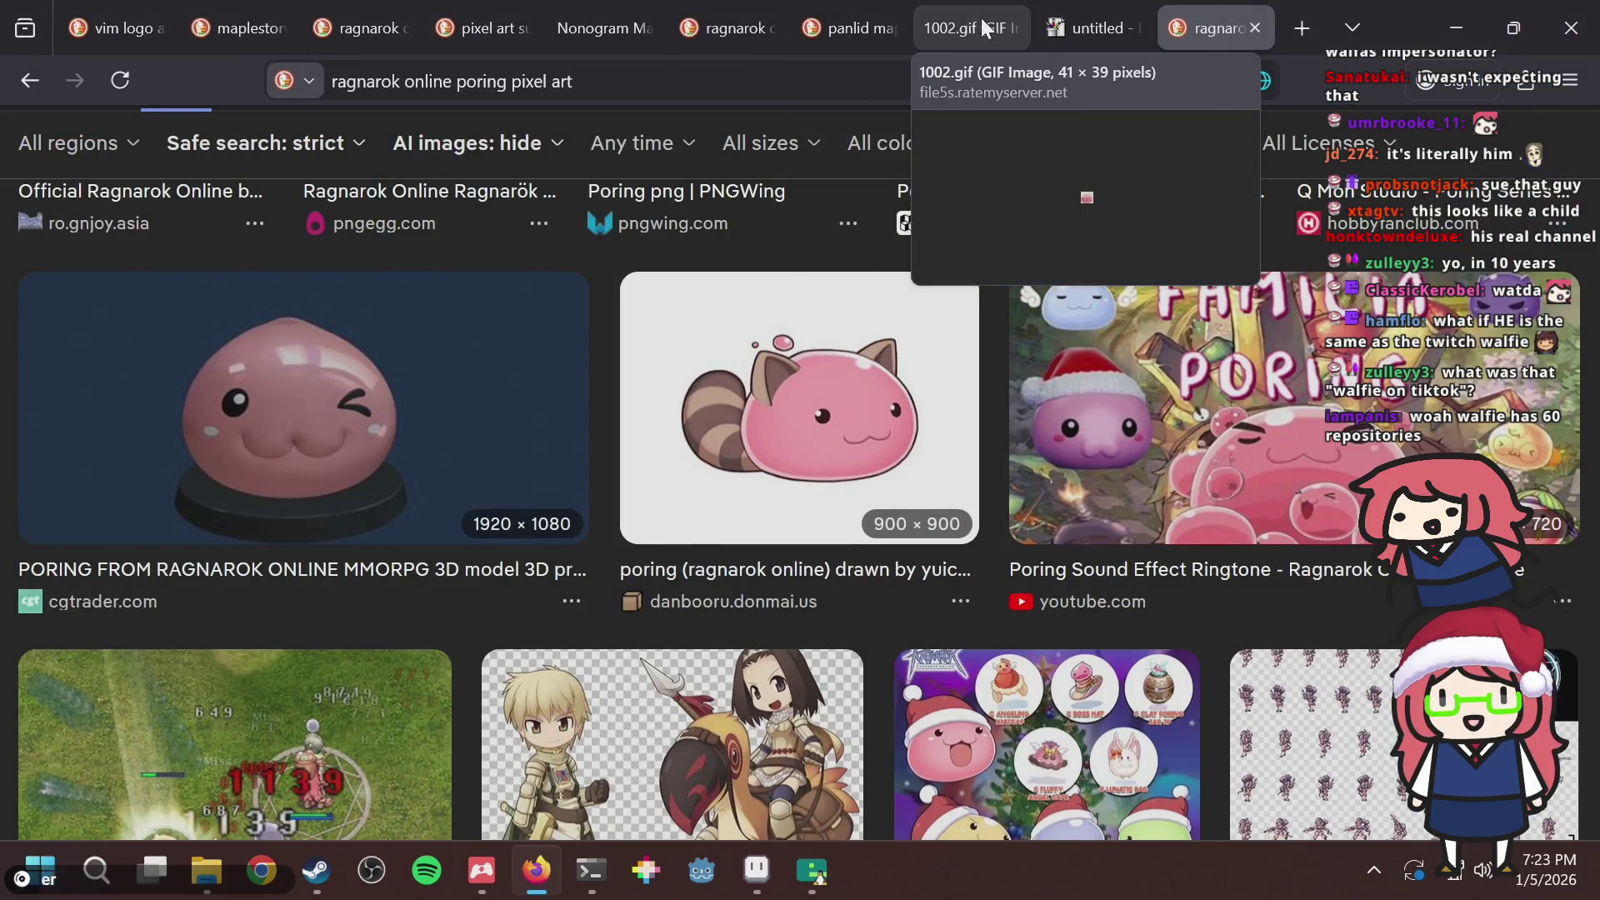
# Generate a nonogram in Nonogram Maker from the exported puzzle.png.
pyautogui.click(575, 25)
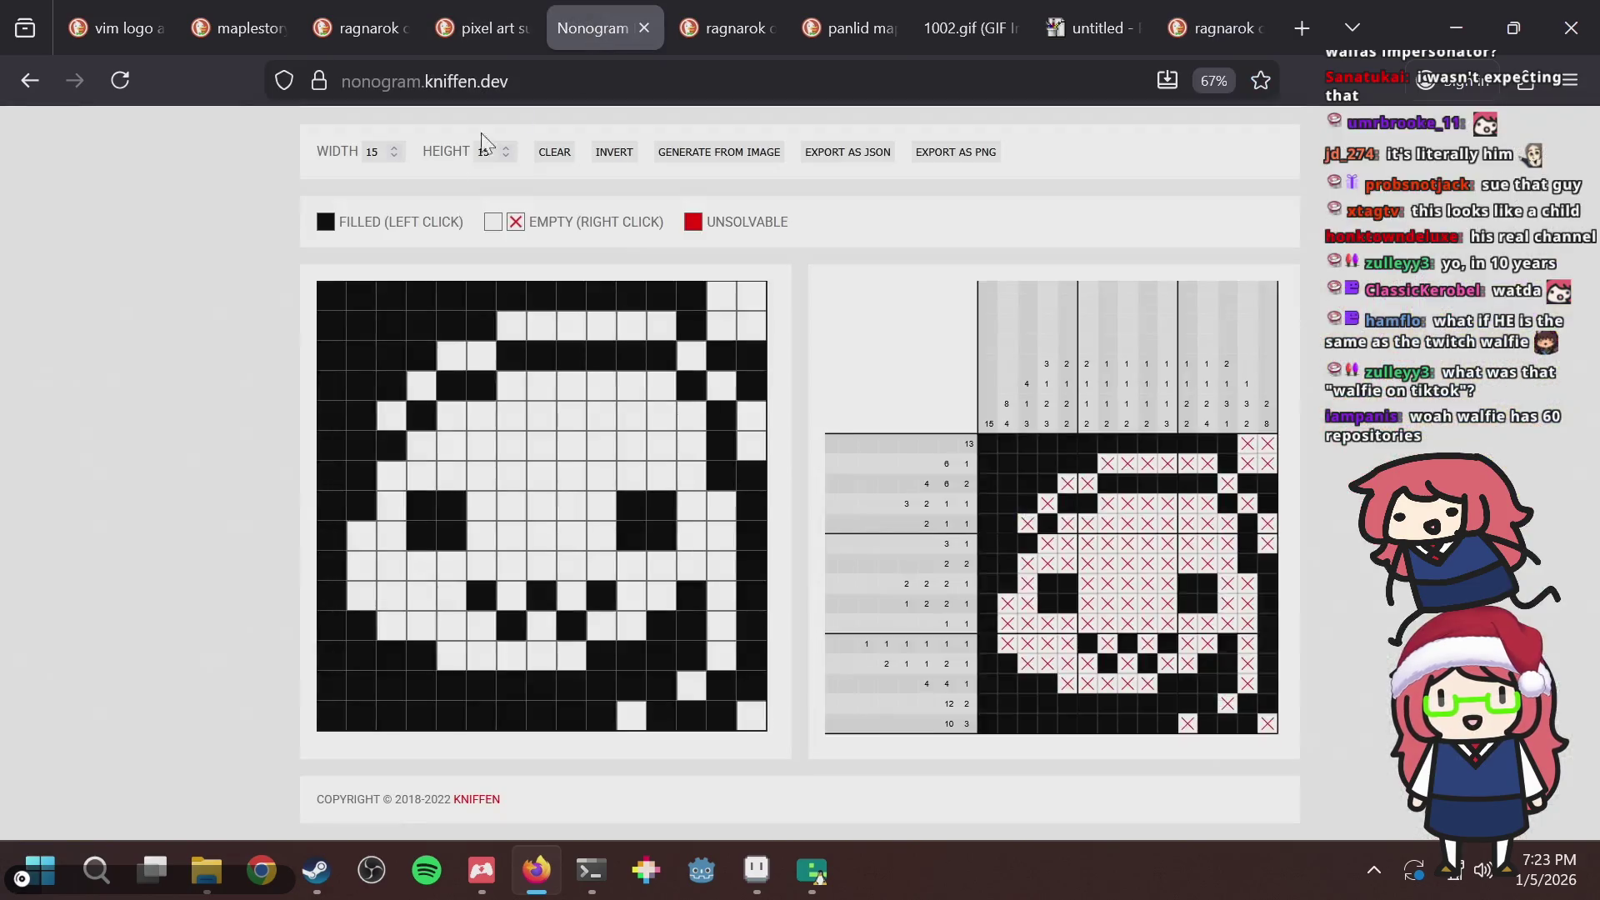
pyautogui.click(723, 152)
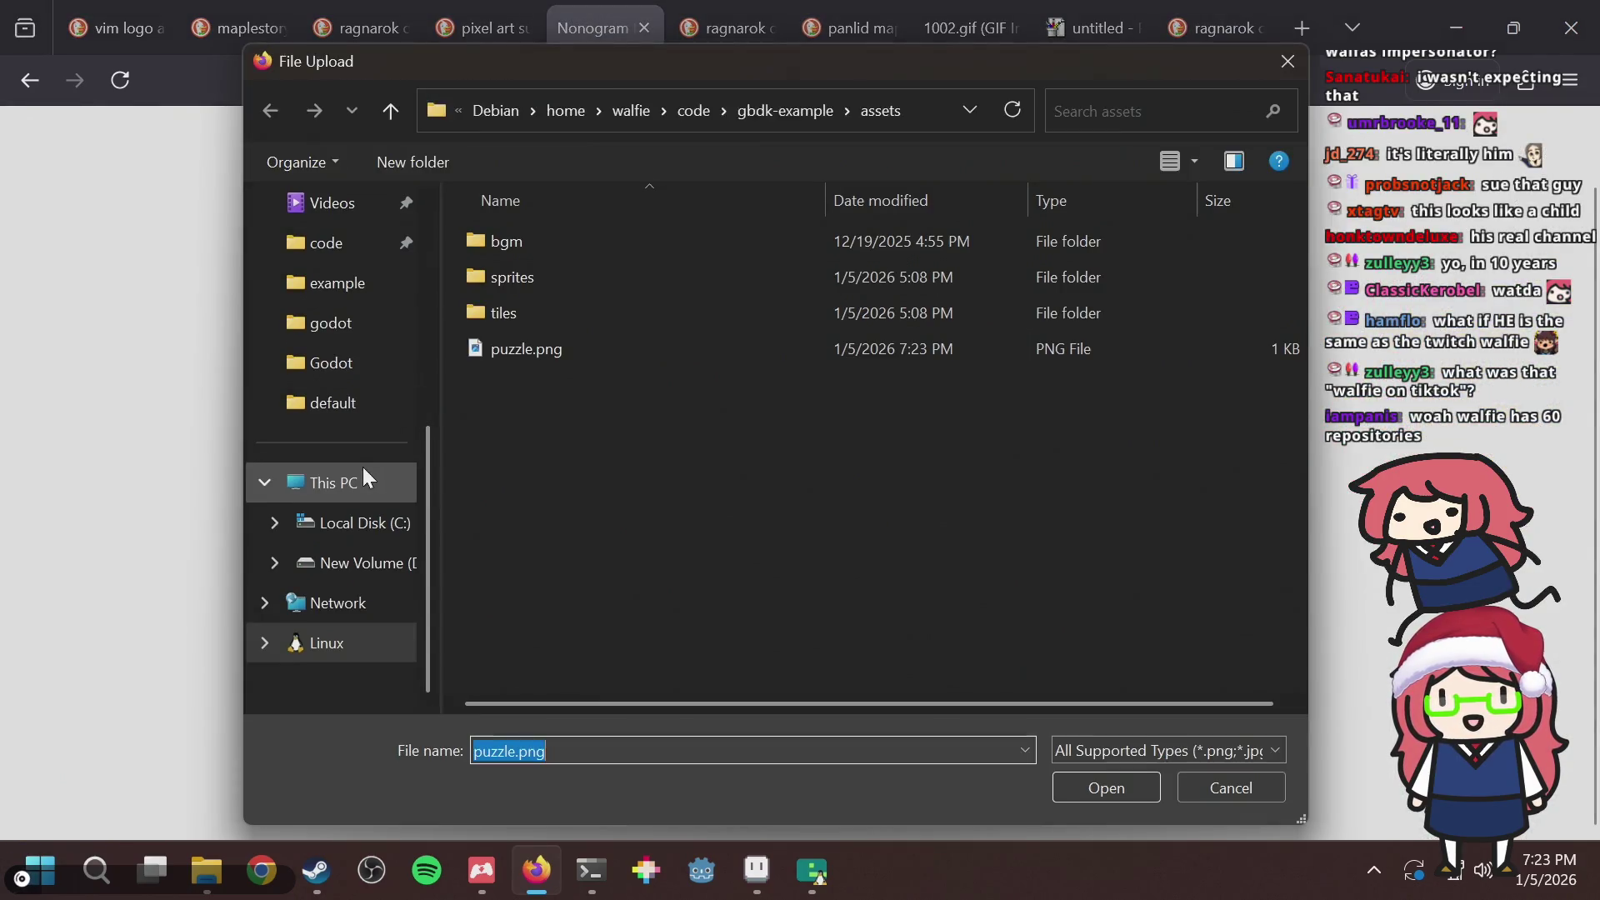
pyautogui.doubleClick(517, 356)
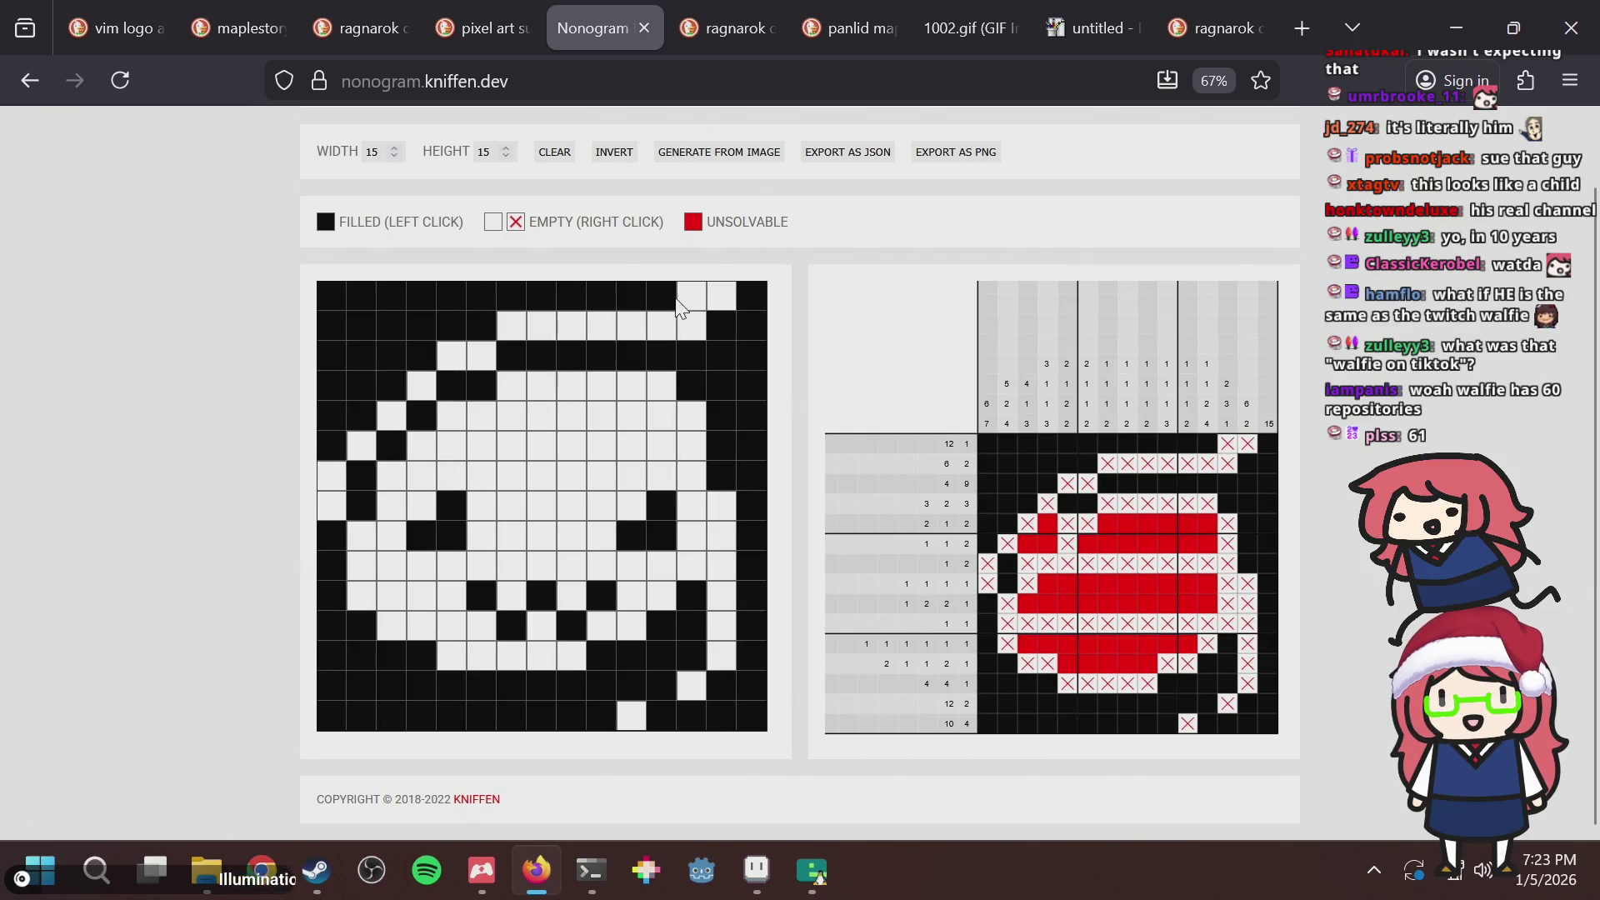
# Fill column 12's top cells, leftmost column rows 7–8, and row 7 column 3.
pyautogui.moveTo(685, 300); pyautogui.dragTo(692, 320)
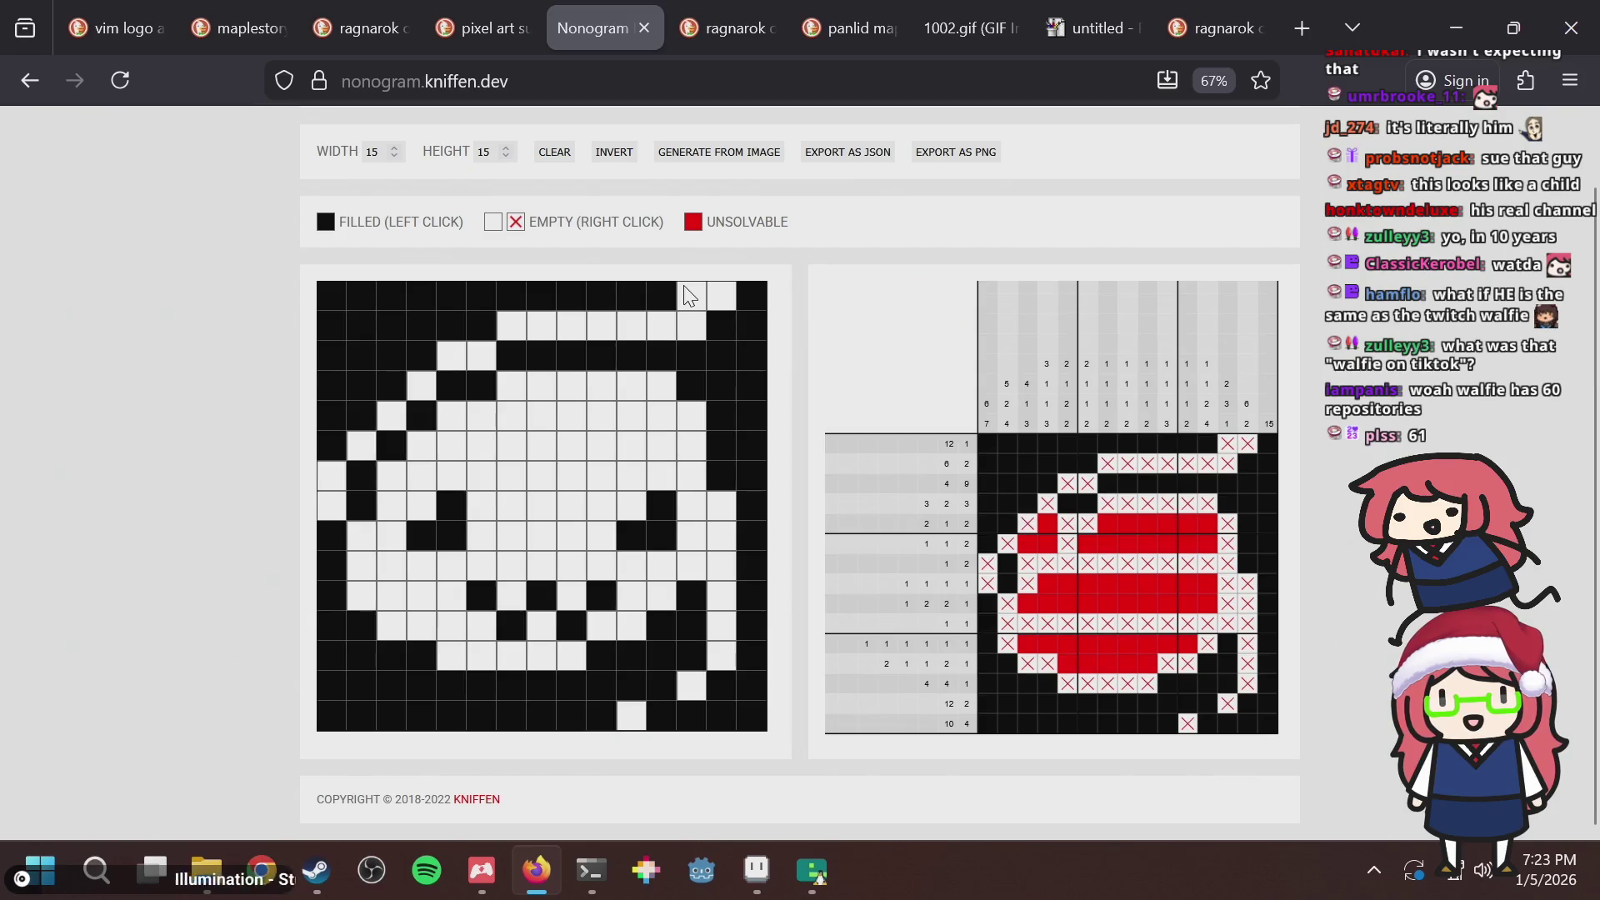
pyautogui.moveTo(333, 479); pyautogui.dragTo(331, 502)
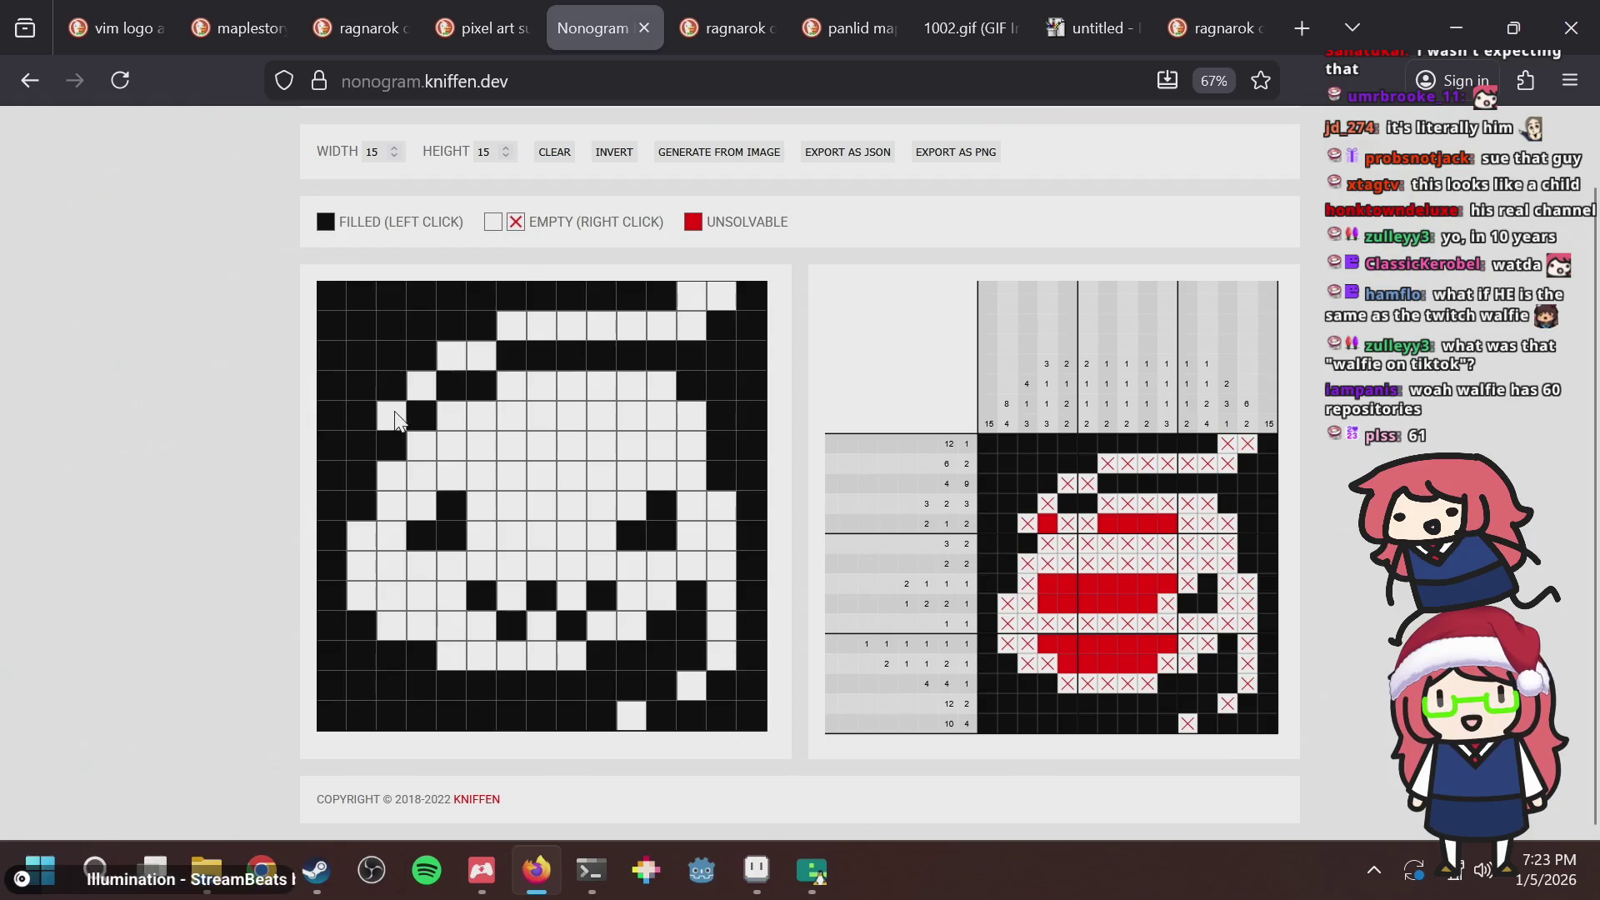
pyautogui.click(421, 505)
# In puzzle.aseprite, pick dark green and paint one pixel in each slime eye.
pyautogui.hotkey('alt', 'Tab')
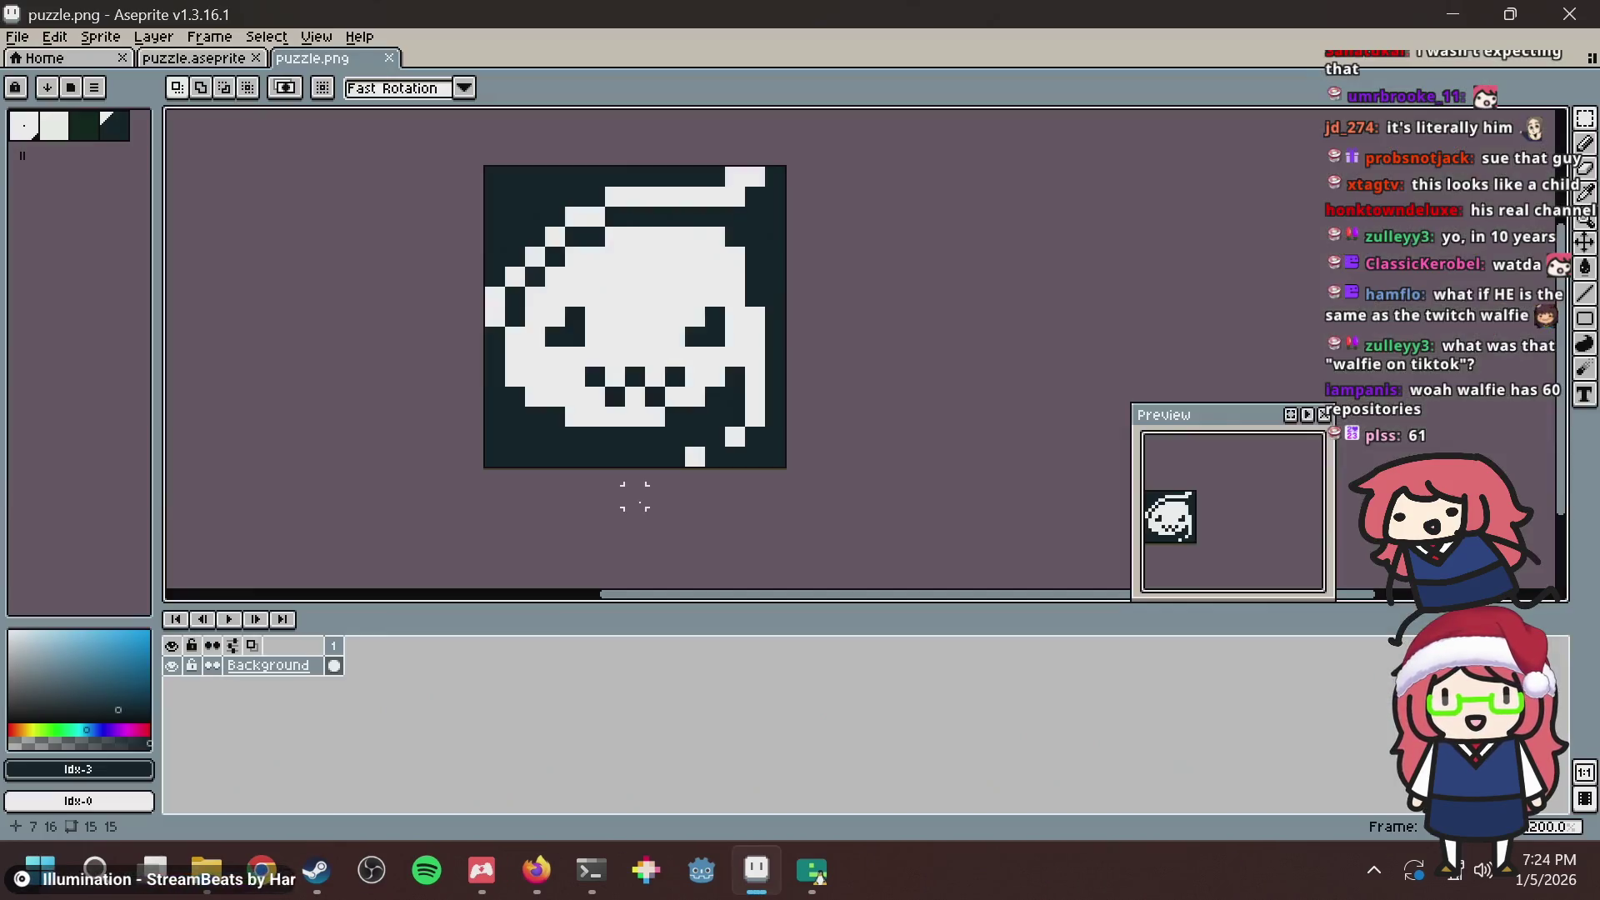
pyautogui.click(194, 57)
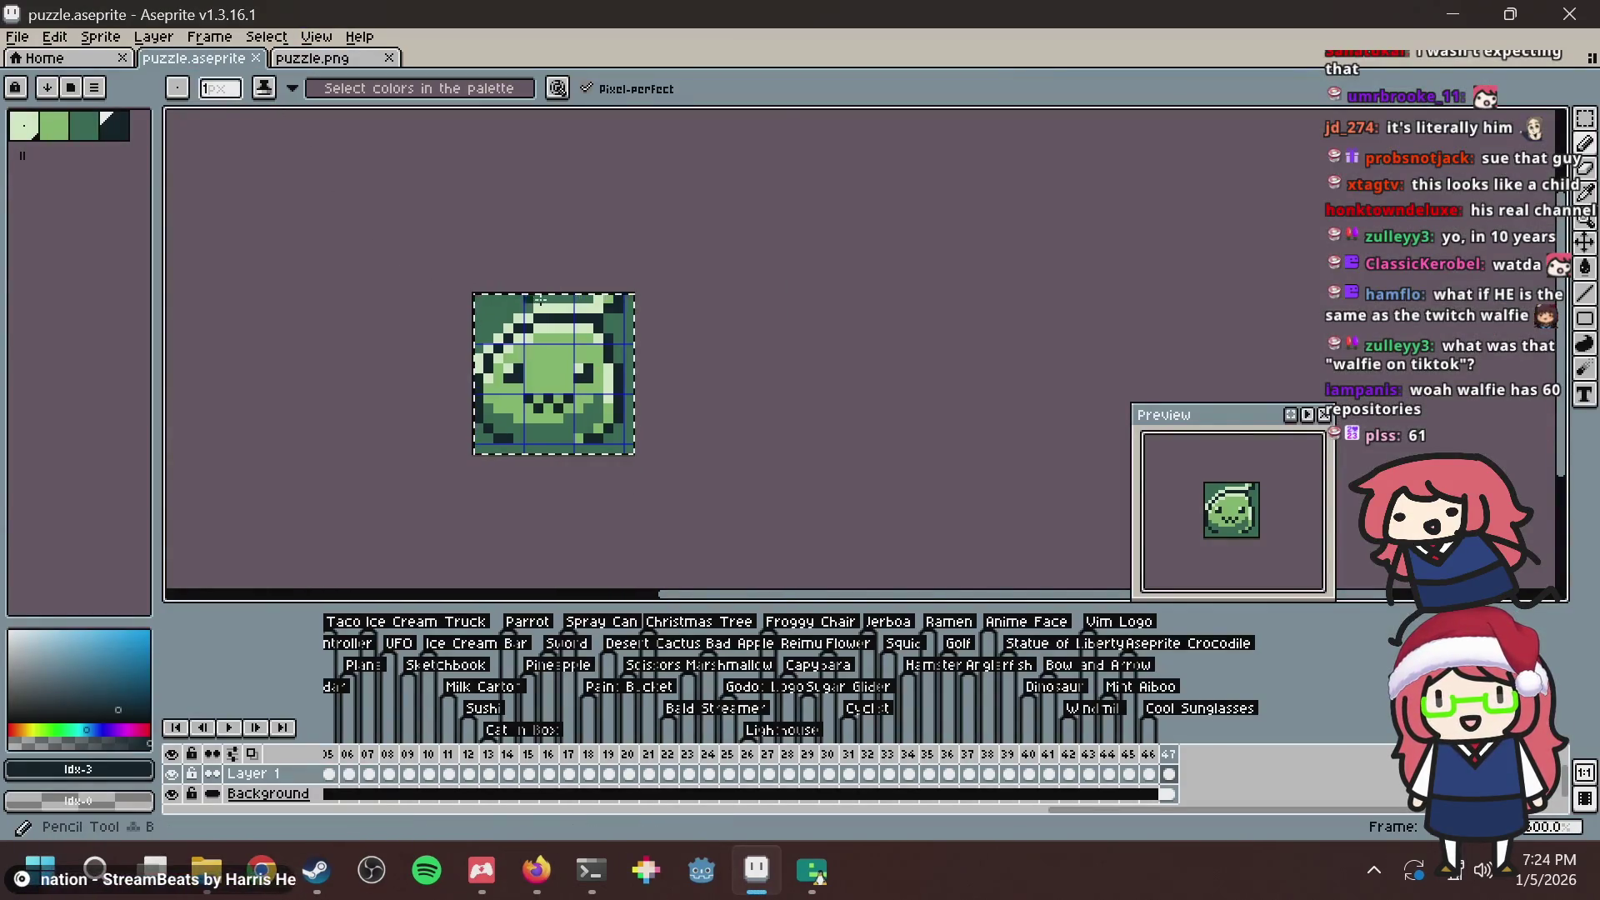
pyautogui.scroll(5, 534, 358)
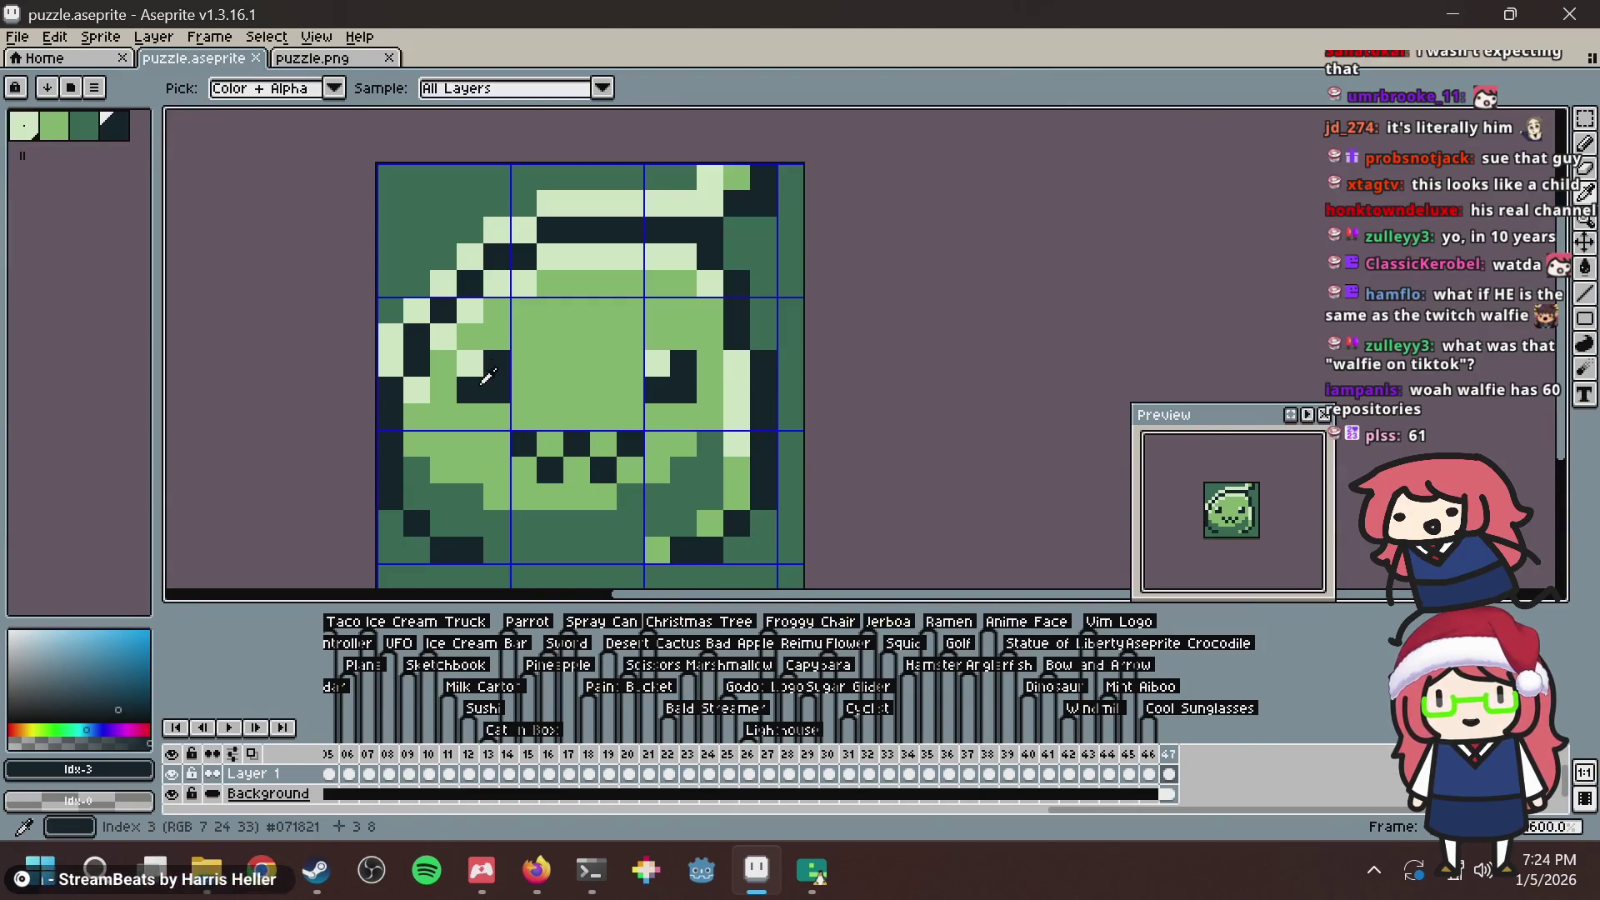
pyautogui.keyDown('alt'); pyautogui.click(510, 516); pyautogui.keyUp('alt')
pyautogui.click(469, 364)
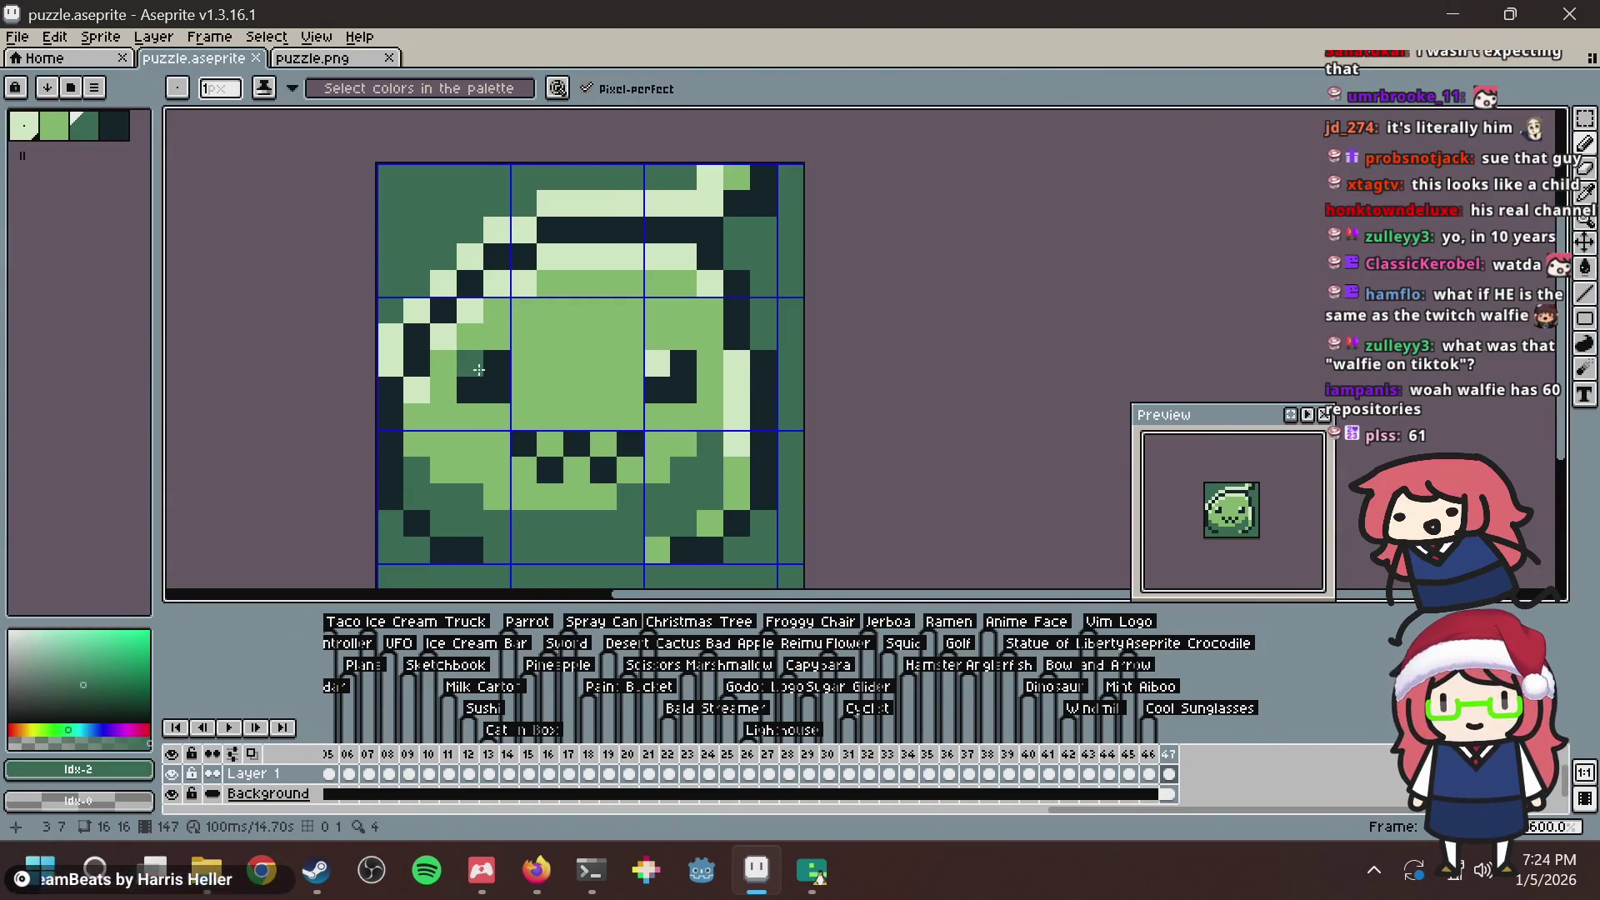
pyautogui.click(570, 360)
# Save the tile, then paint a dark green pixel on its left edge.
pyautogui.hotkey('ctrl', 's')
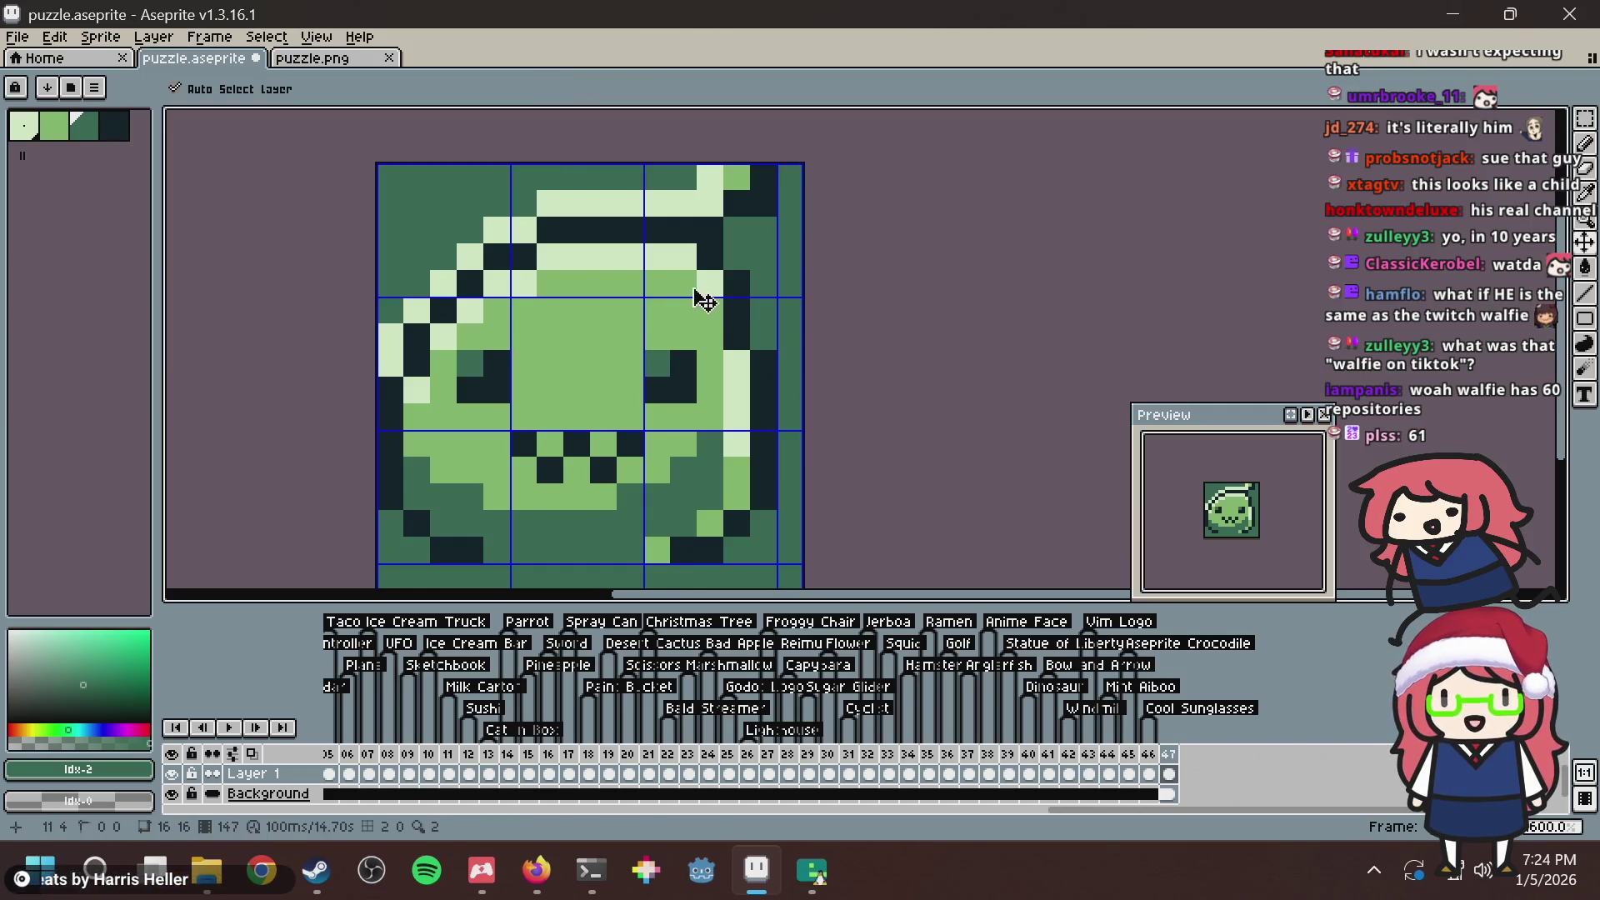
pyautogui.scroll(-3, 691, 288)
pyautogui.scroll(5, 691, 288)
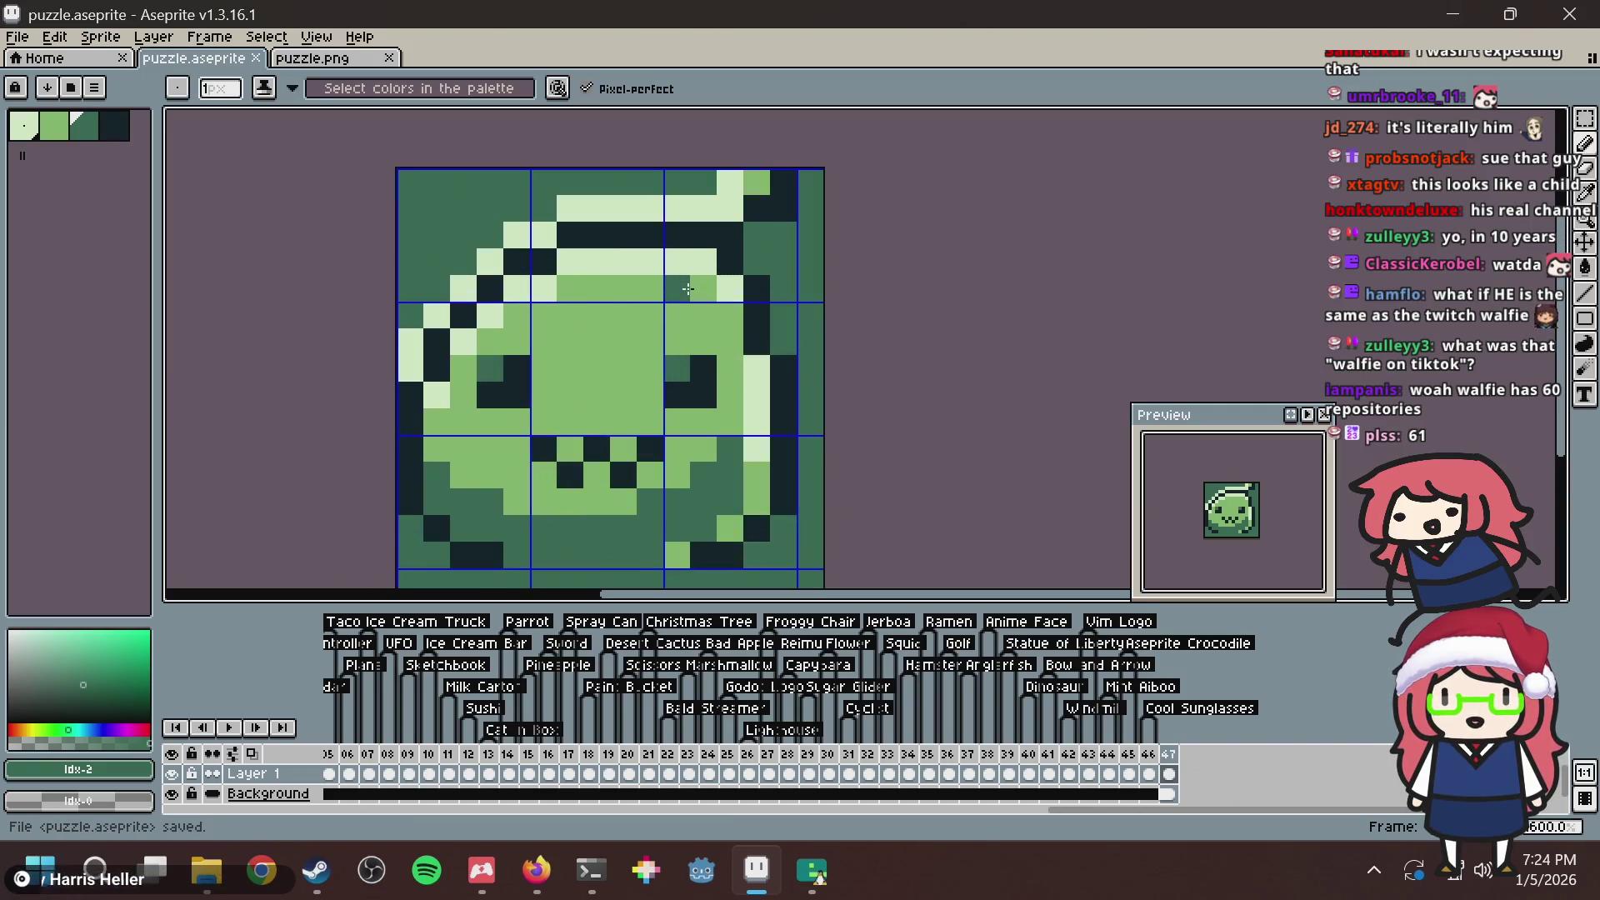
pyautogui.hotkey('ctrl', 's')
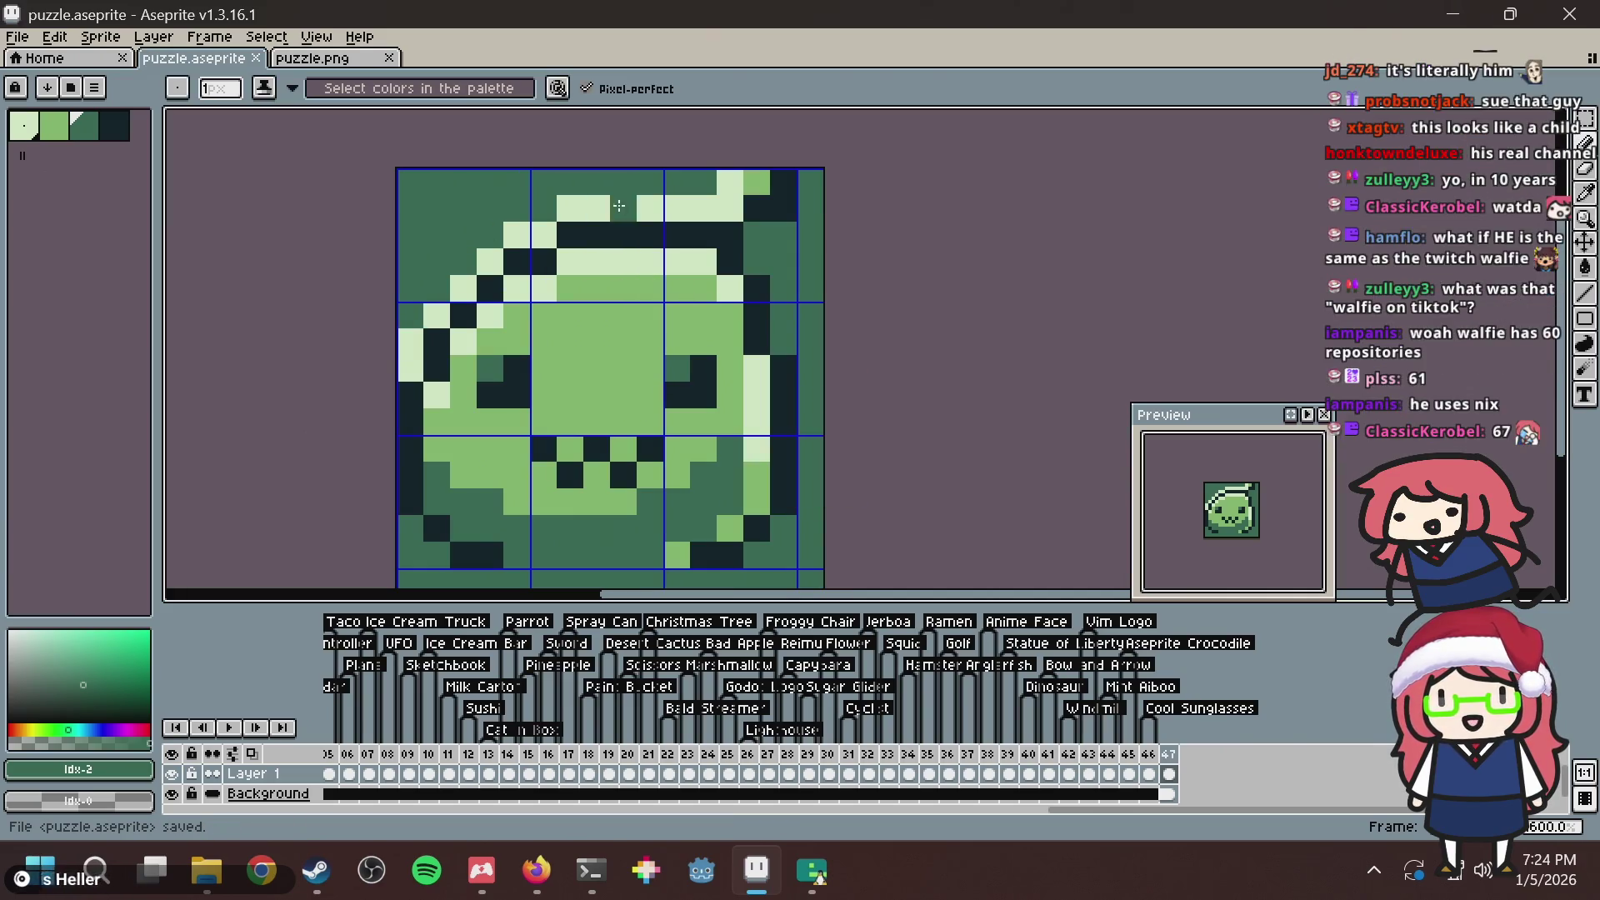
pyautogui.click(411, 342)
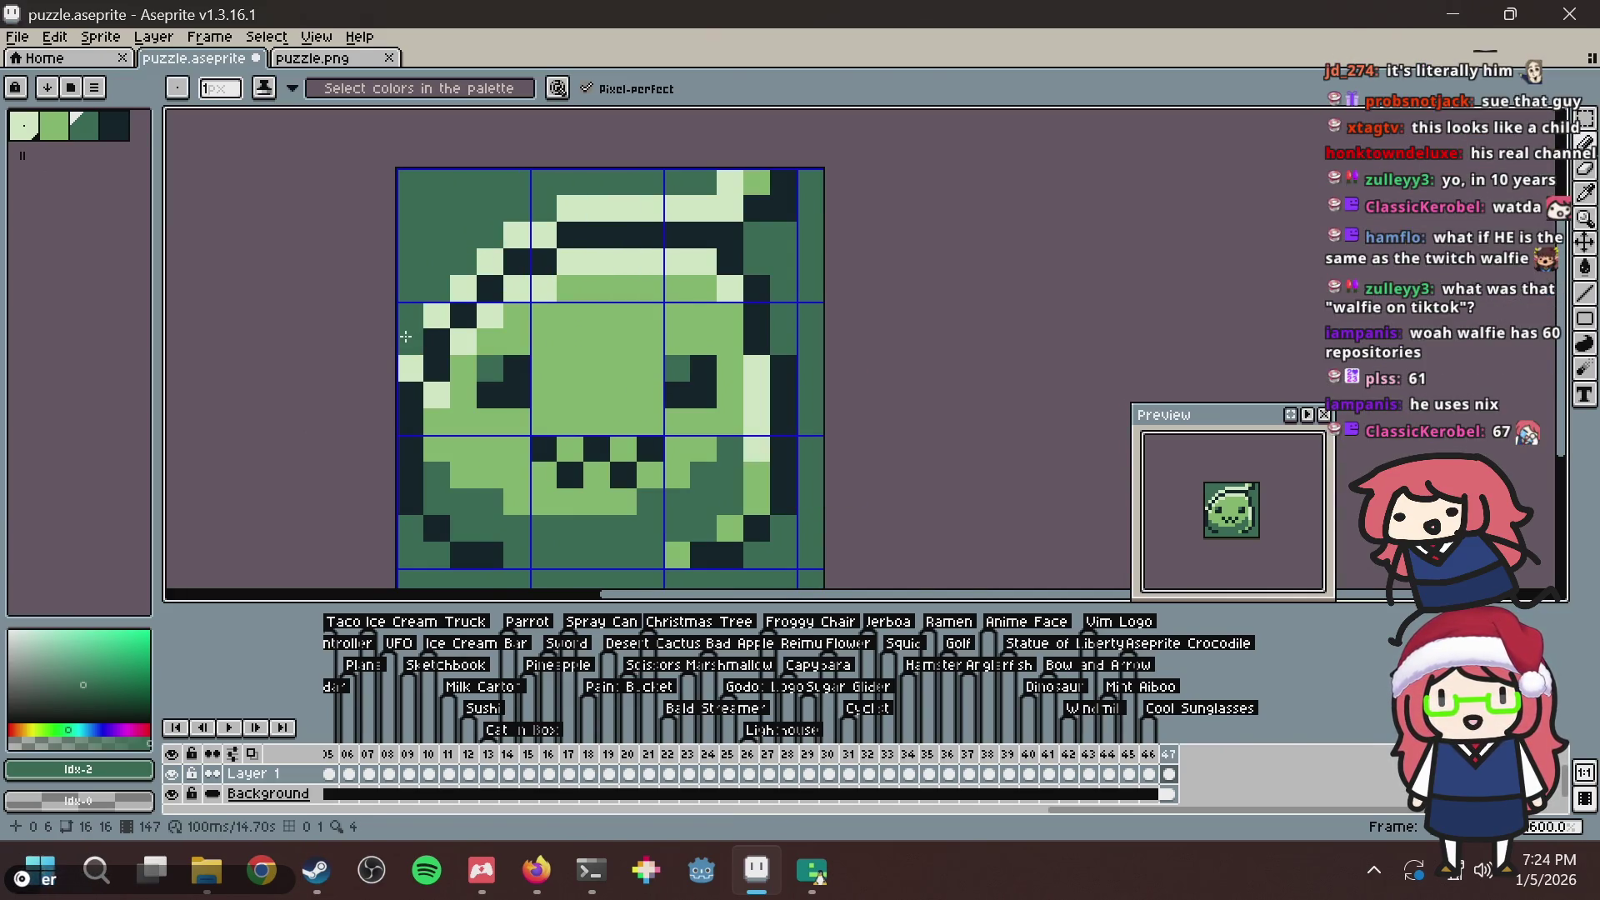
# Empty a left-edge cell on the nonogram page to test solvability, then bring up the Debian terminal.
pyautogui.hotkey('alt', 'Tab')
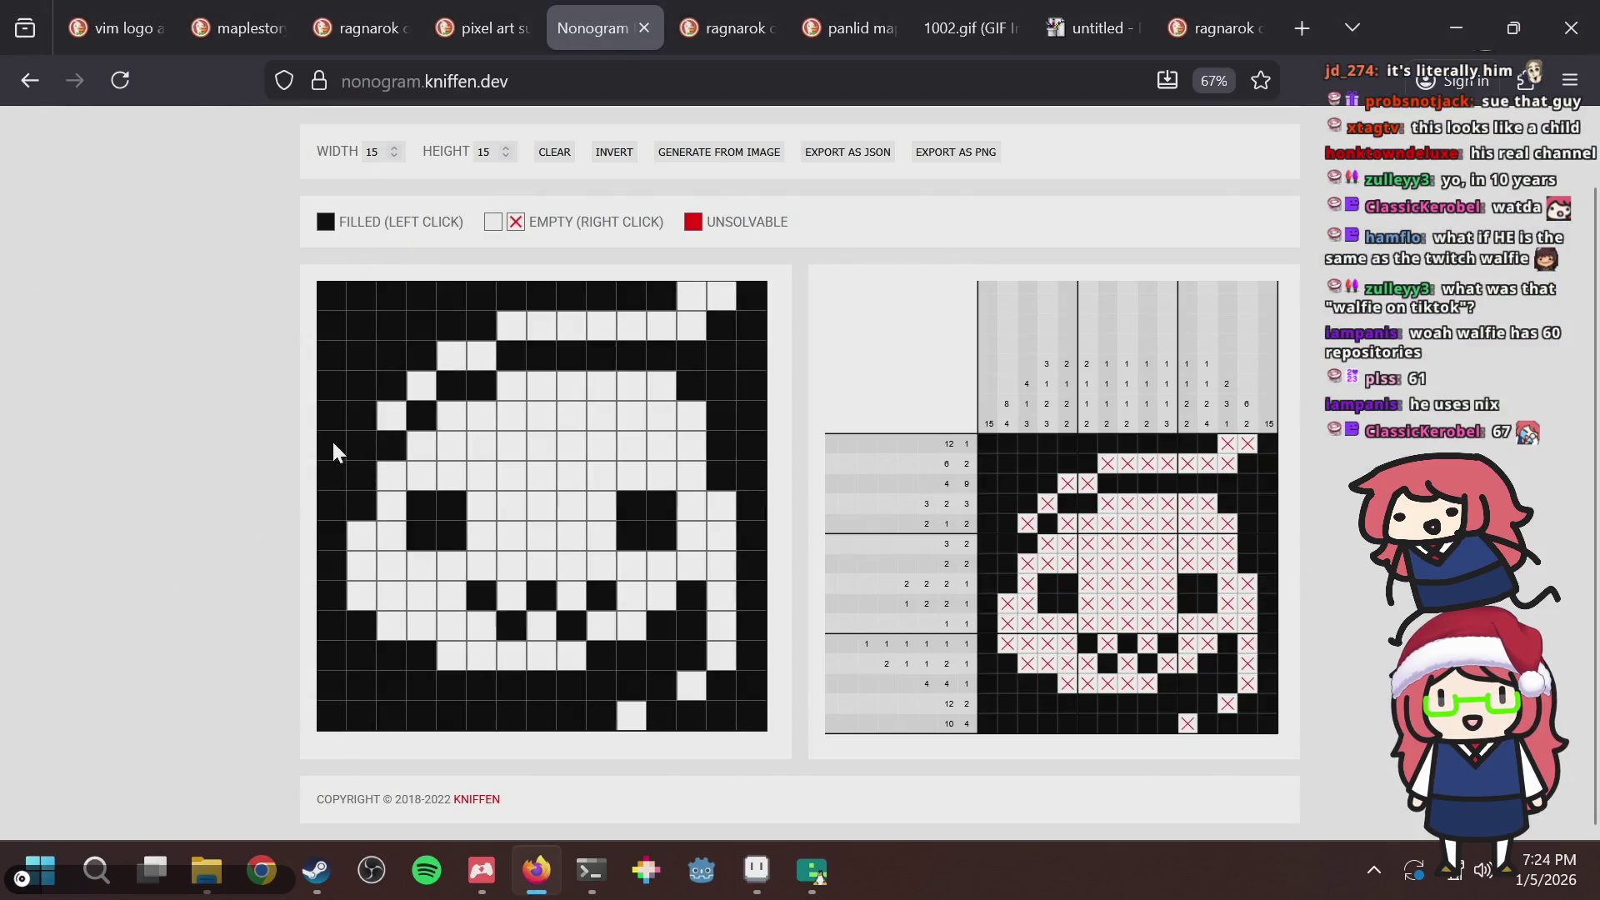
pyautogui.click(358, 437)
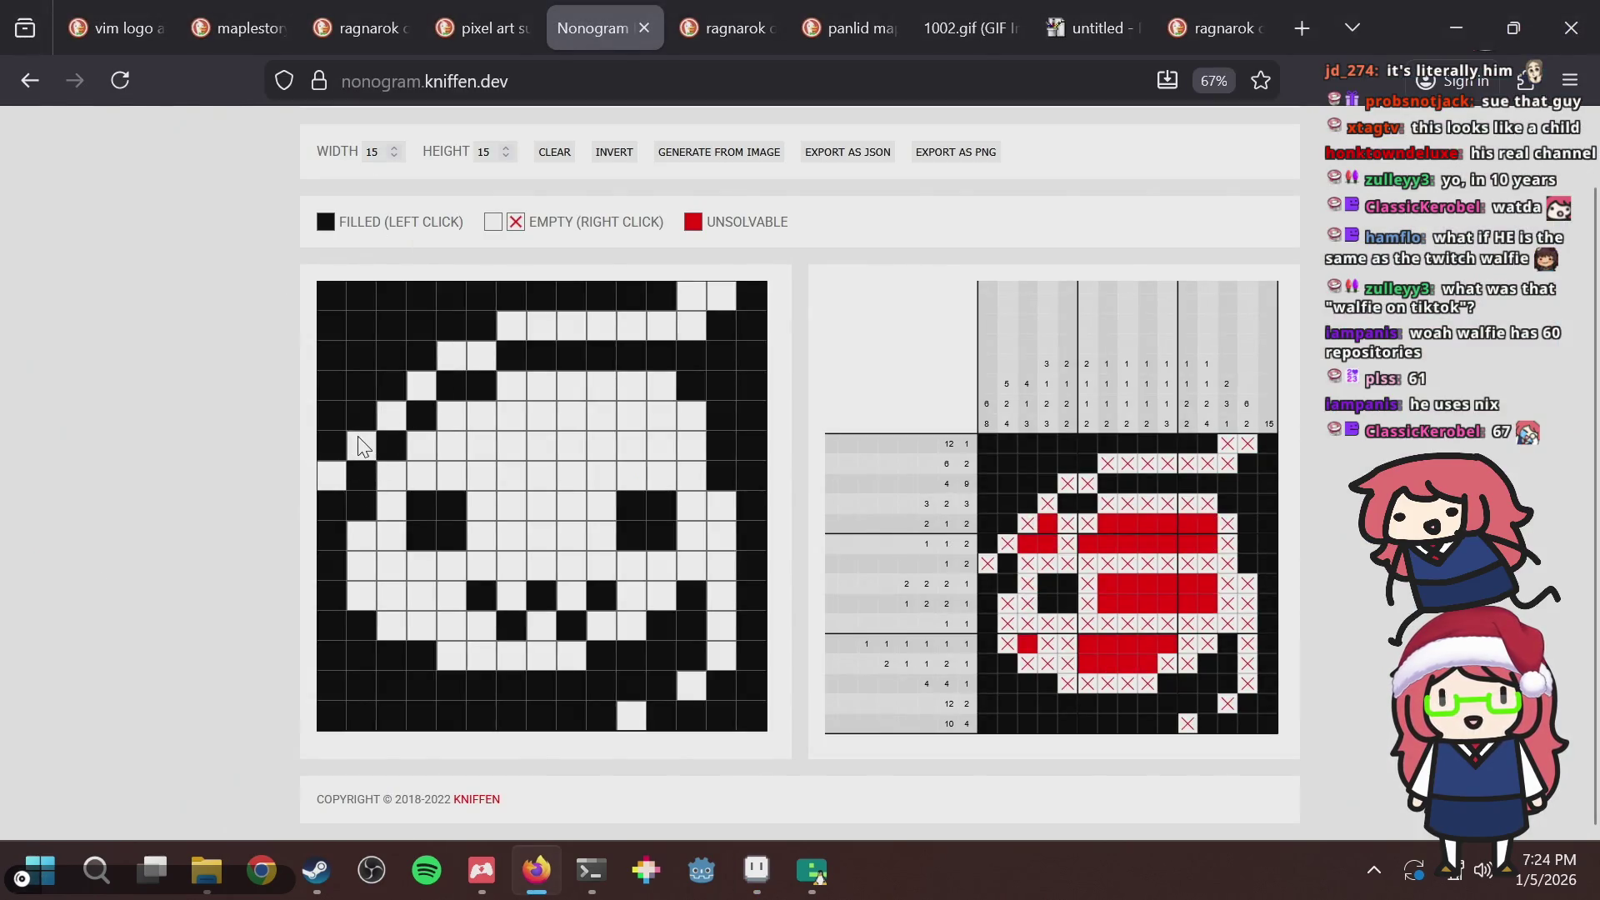
pyautogui.hotkey('alt', 'Tab')
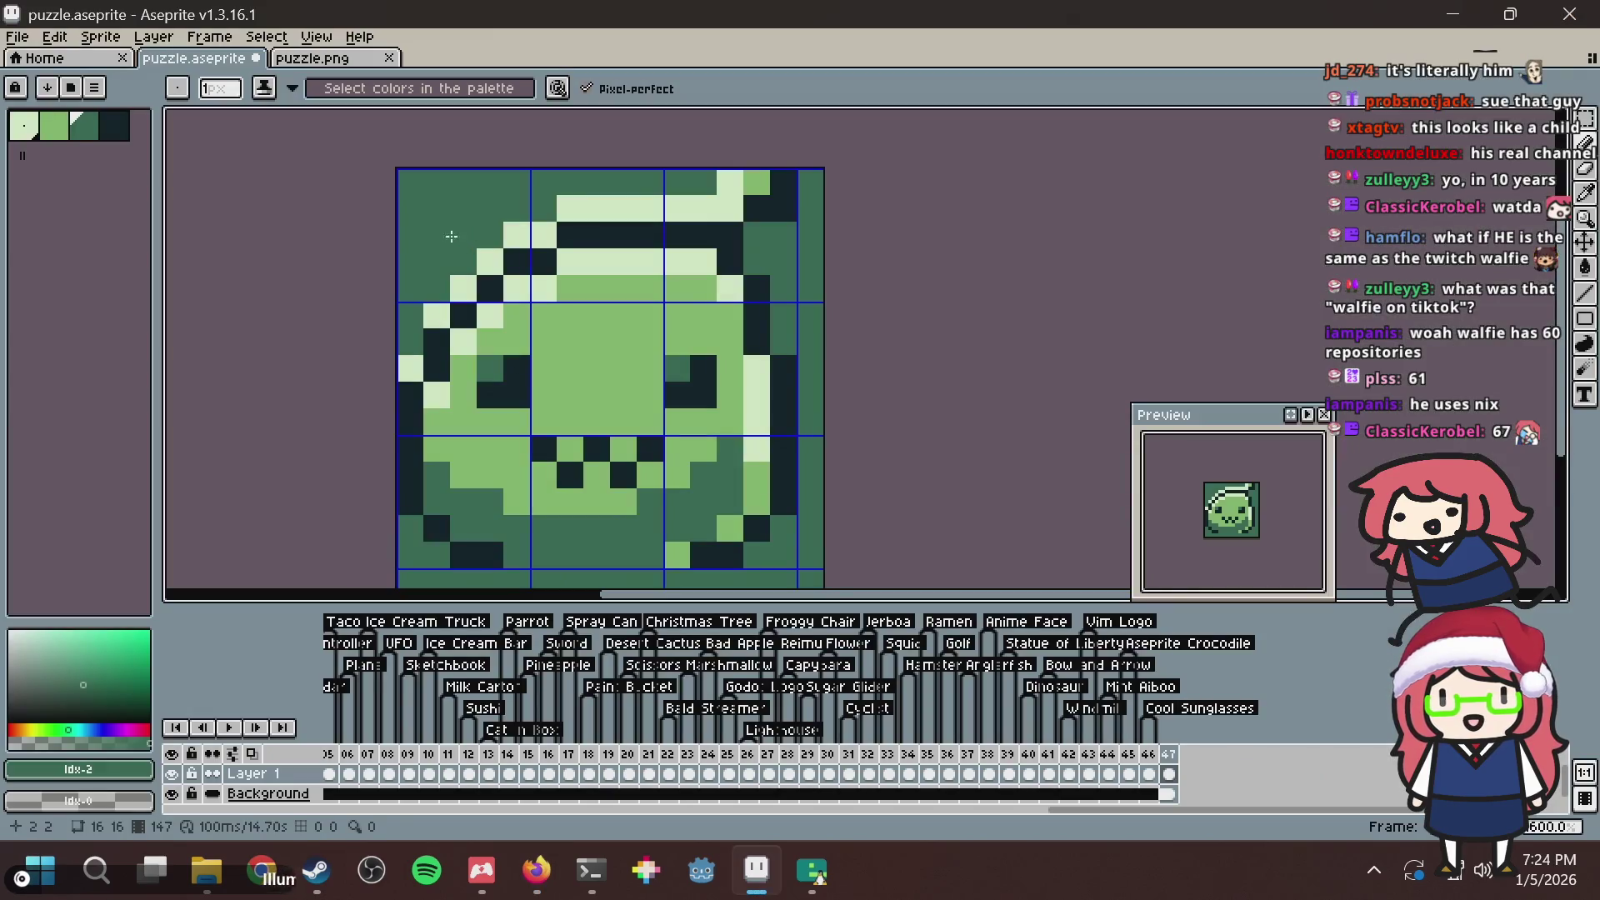
pyautogui.click(590, 870)
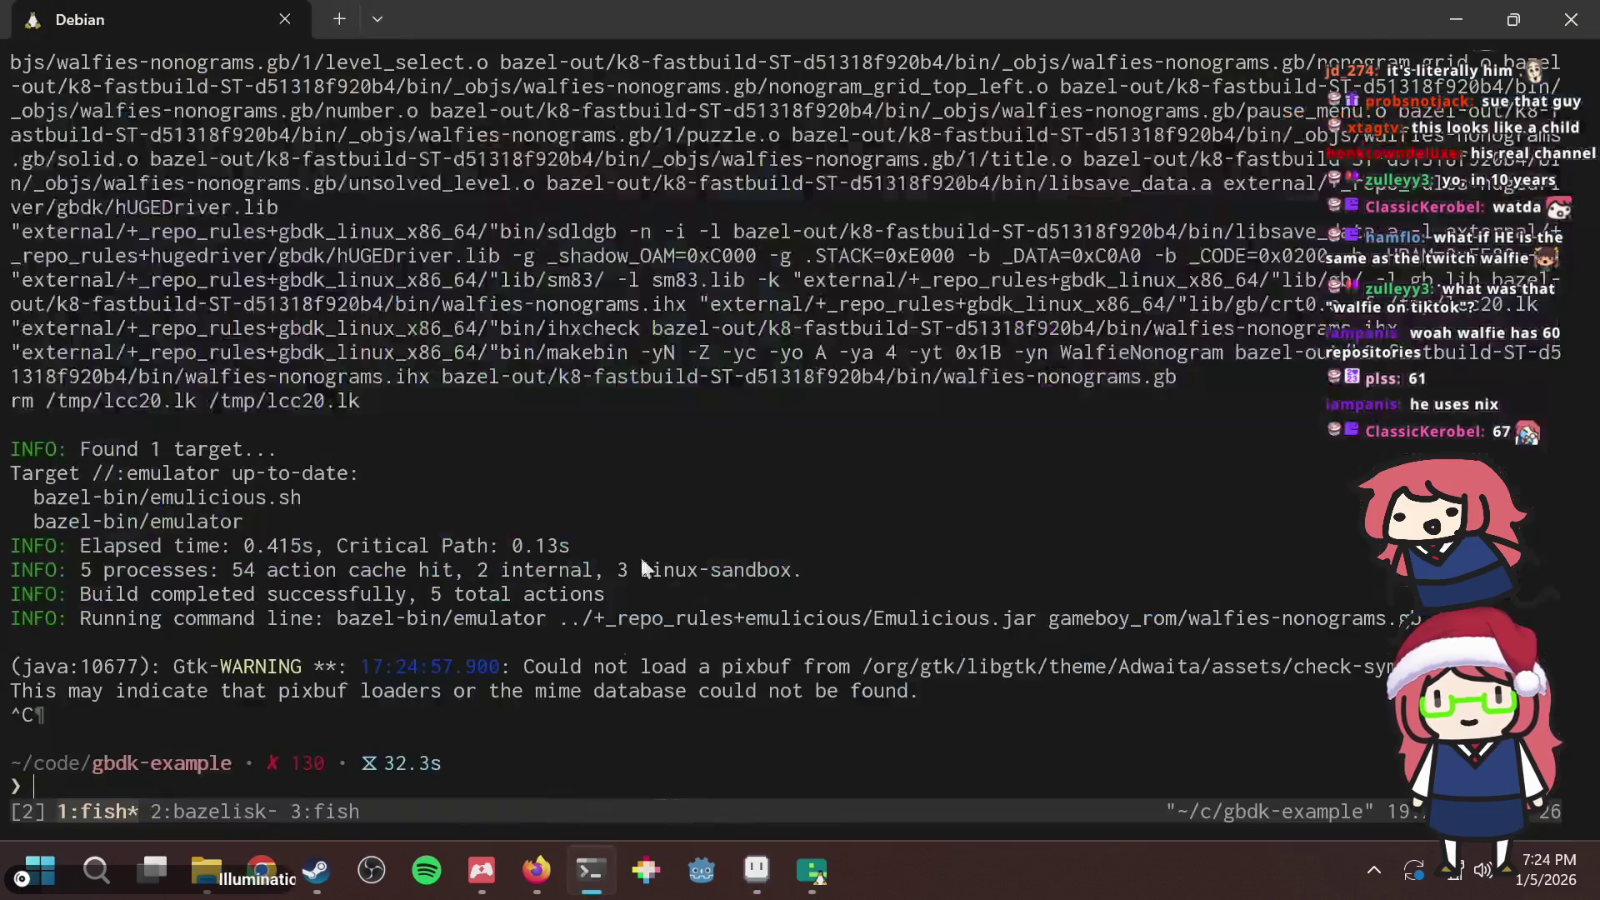
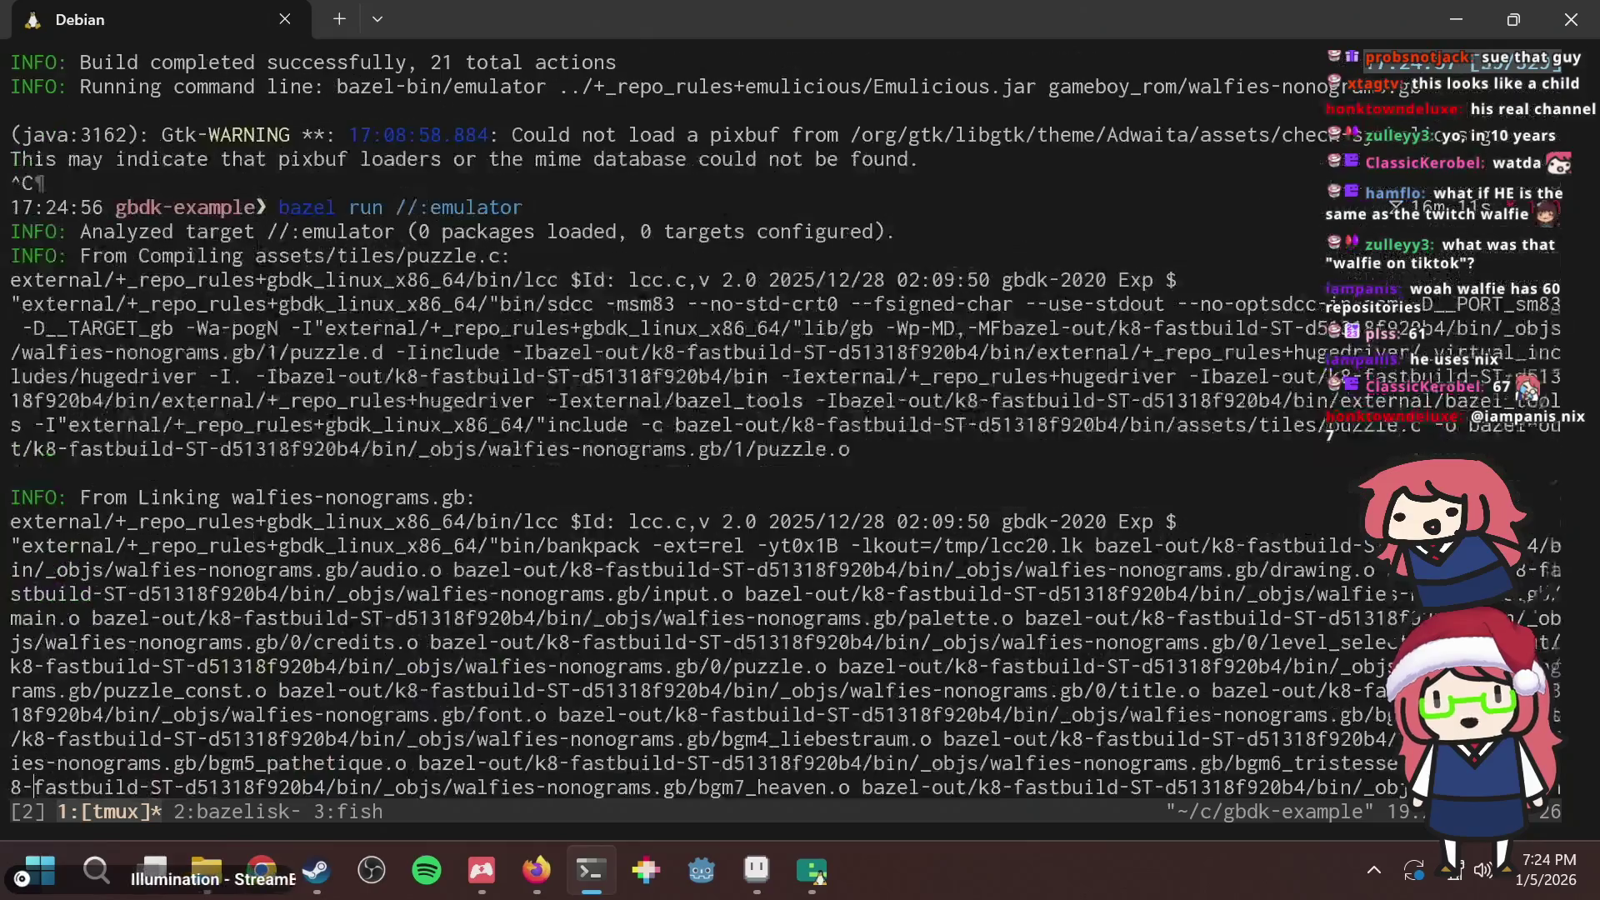
# Save the slime tile in Aseprite and return to the nonogram maker page.
pyautogui.hotkey('alt', 'Tab')
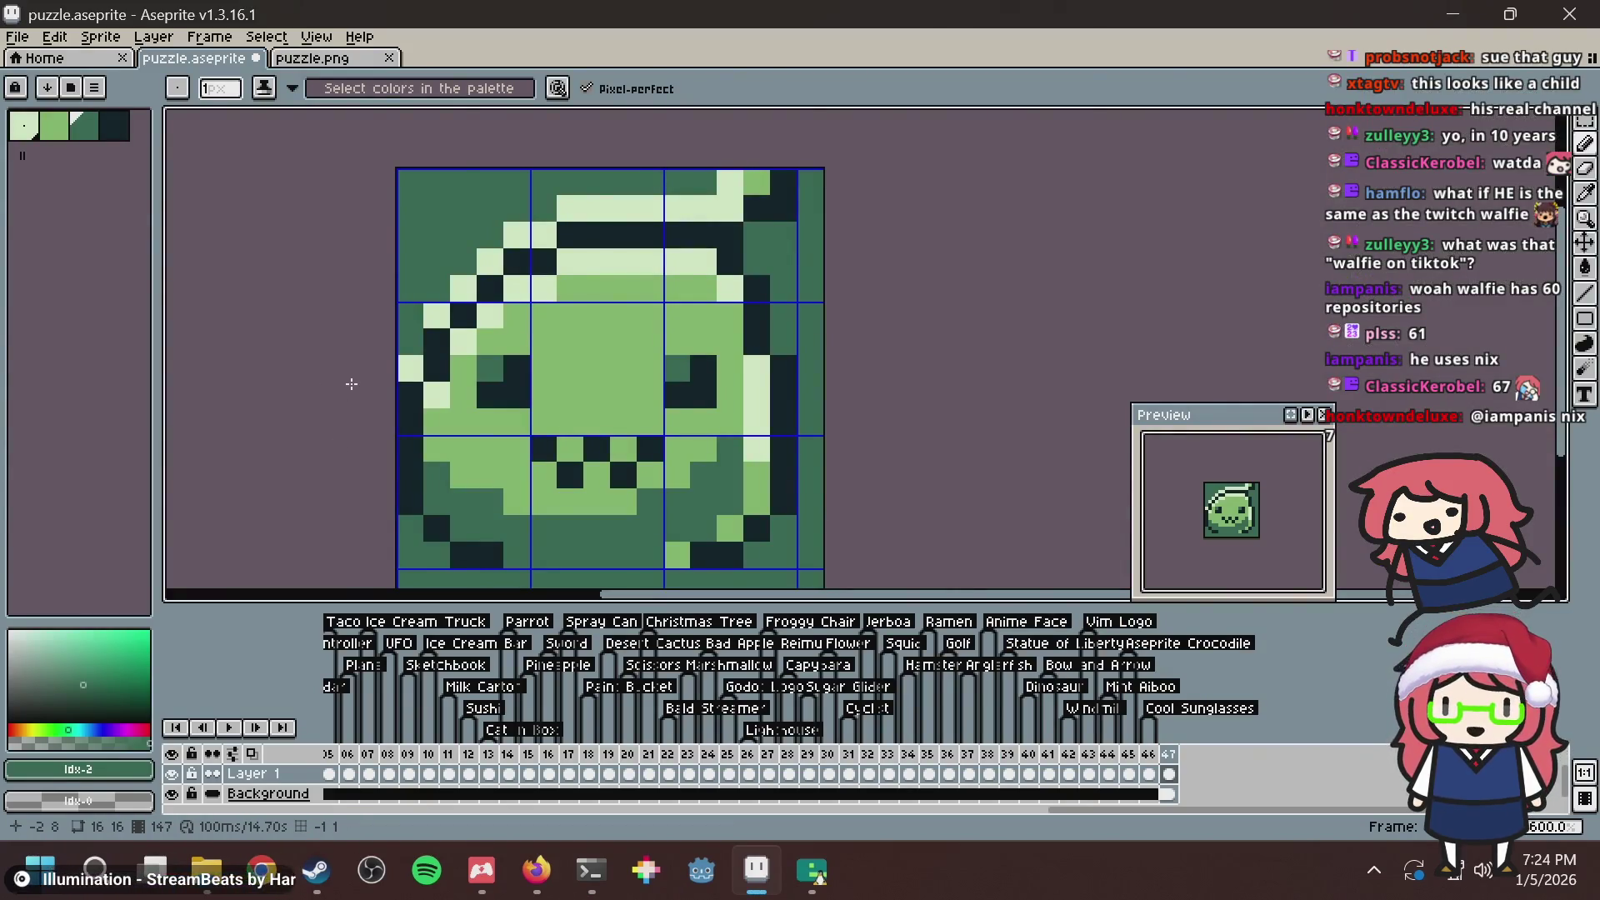
pyautogui.hotkey('ctrl', 's')
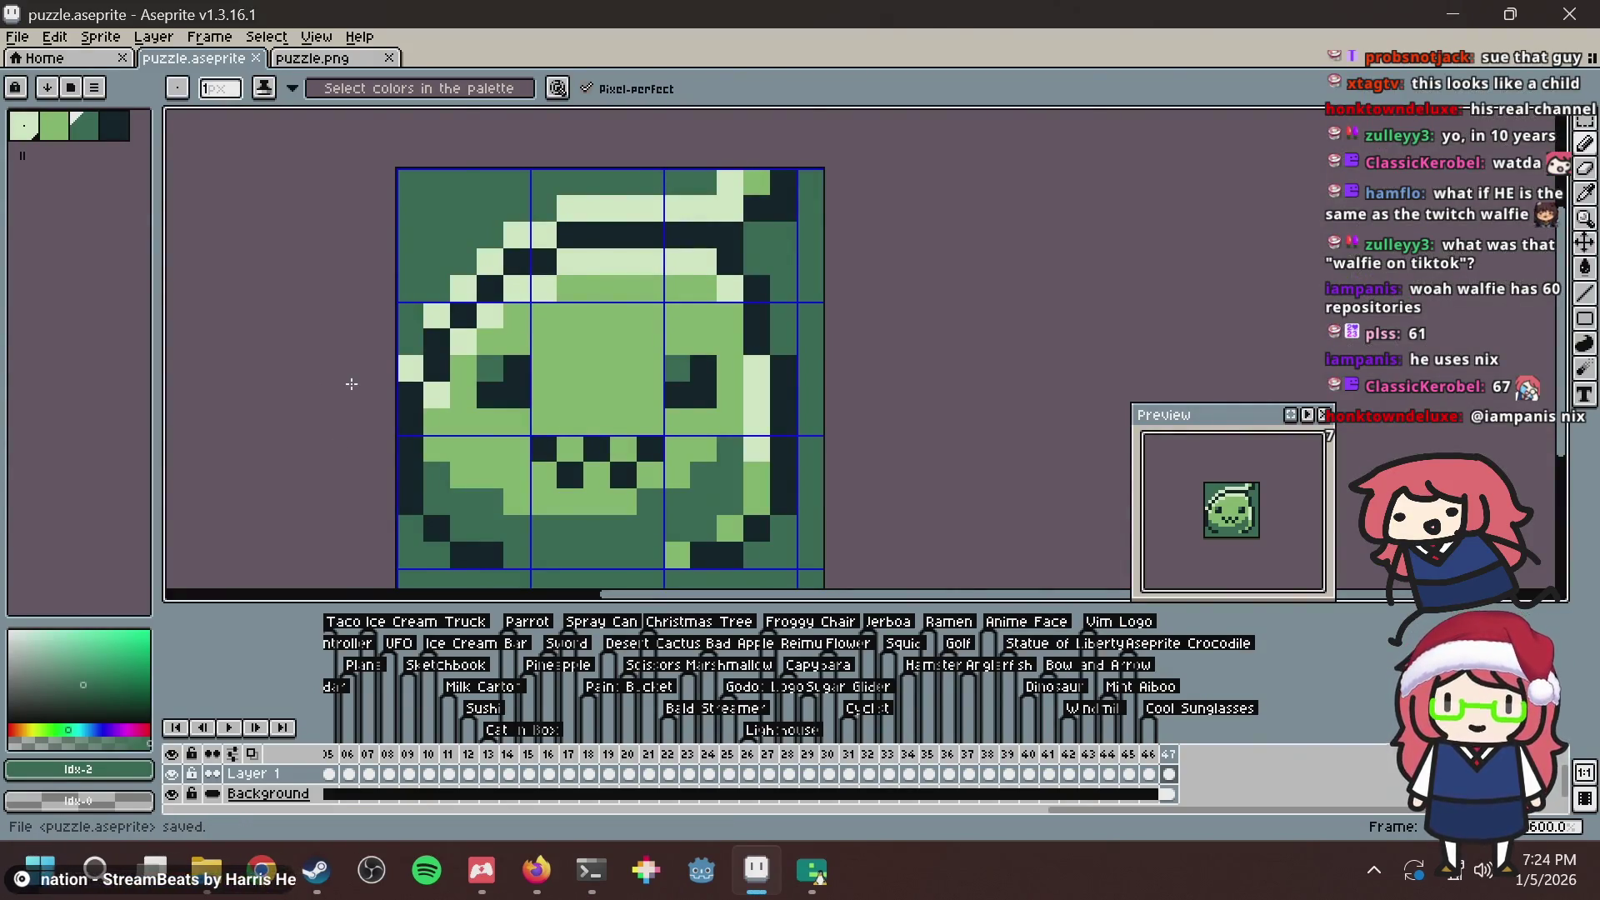
pyautogui.hotkey('alt', 'Tab')
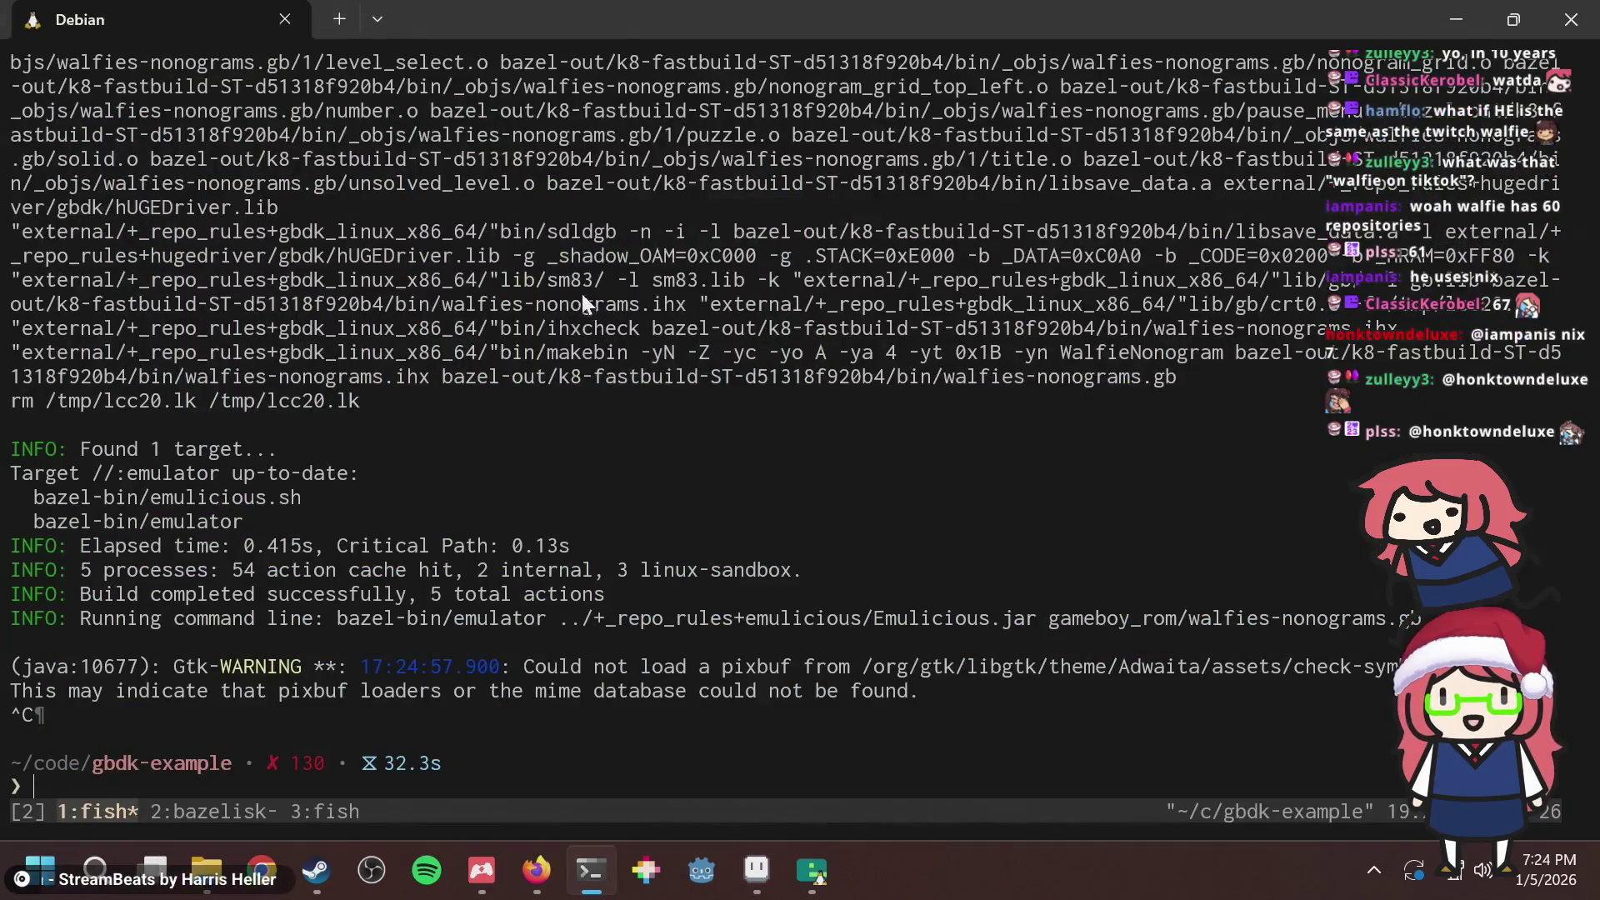
pyautogui.hotkey('alt', 'Tab')
pyautogui.hotkey('alt', 'Tab')
# Paint a light edge pixel of the slime tile dark green.
pyautogui.press('Tab')
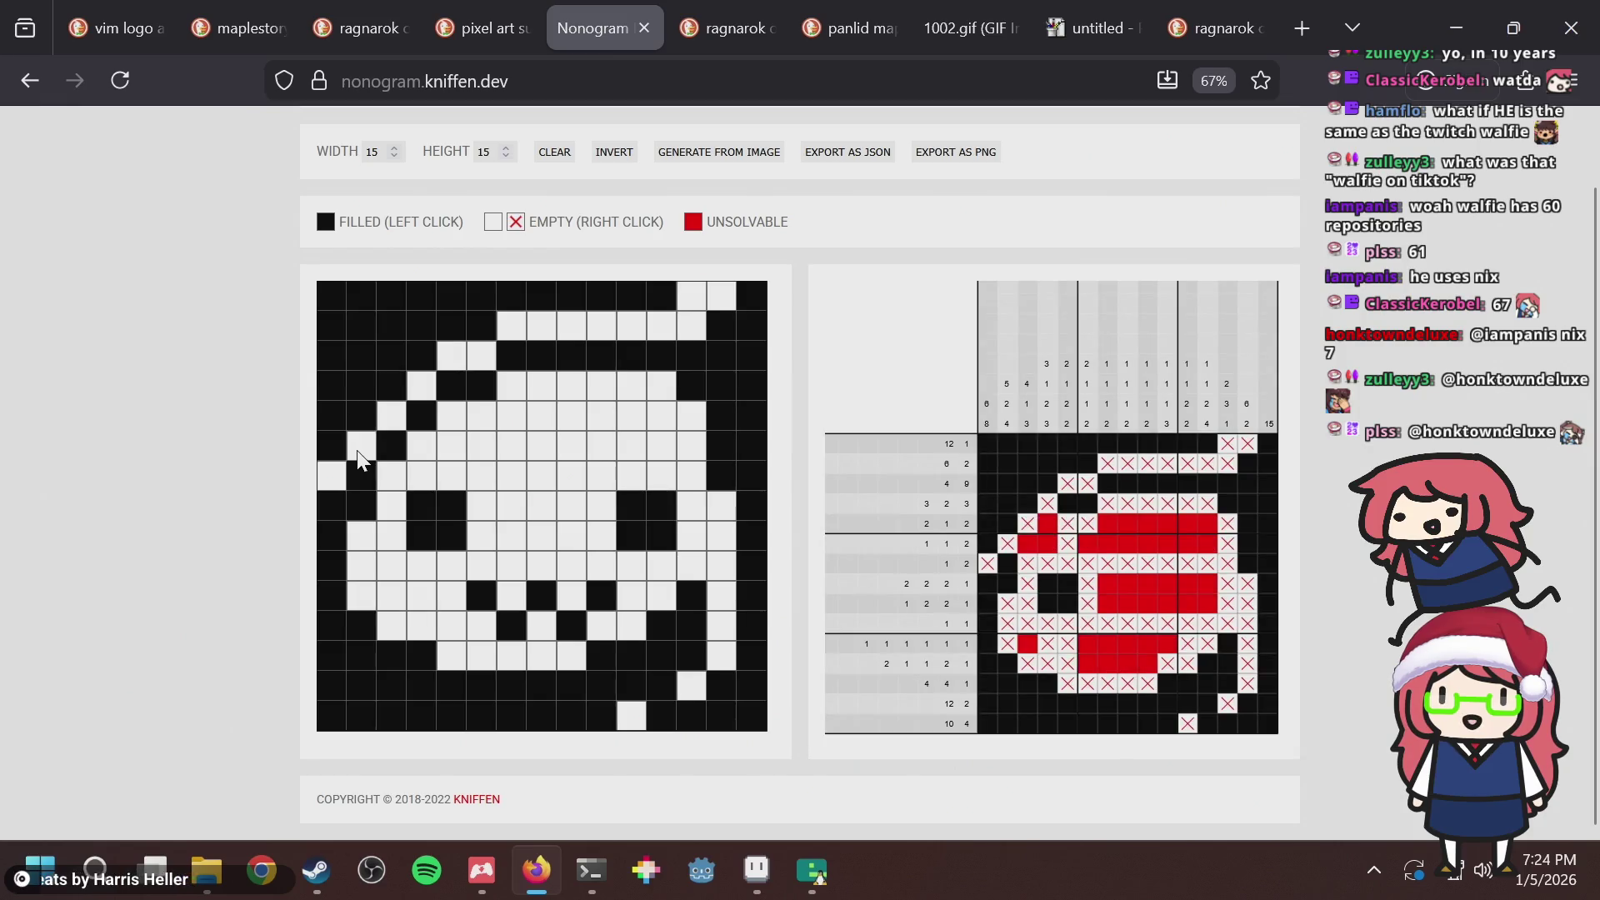
pyautogui.hotkey('alt', 'Tab')
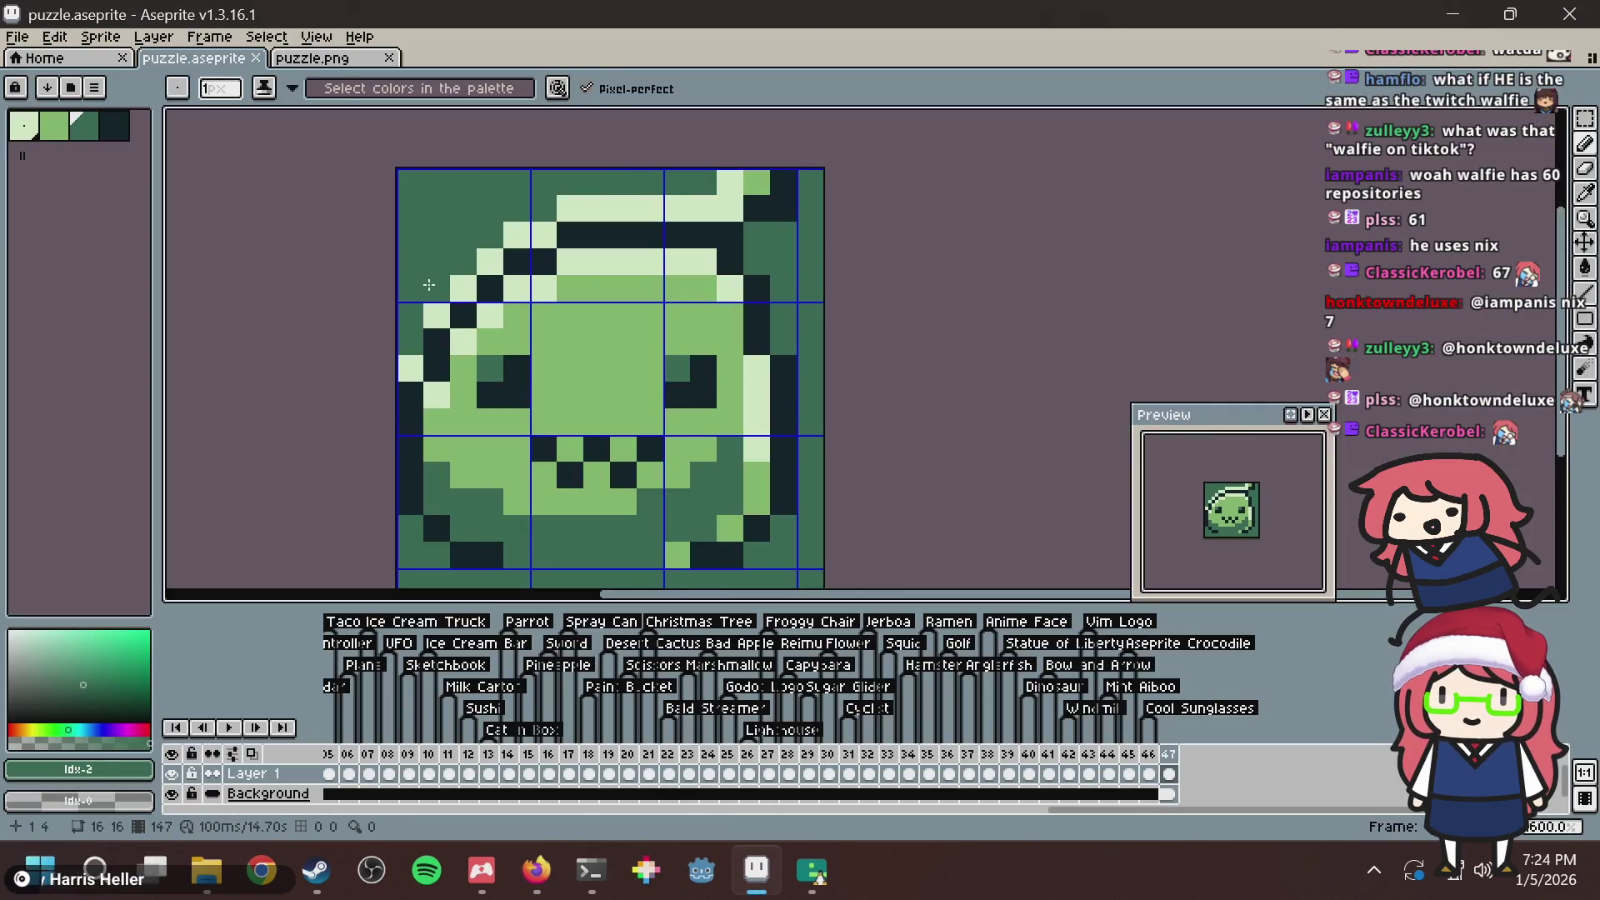
pyautogui.click(437, 317)
# Move the white gap in the grid's left column down one cell.
pyautogui.hotkey('alt', 'Tab')
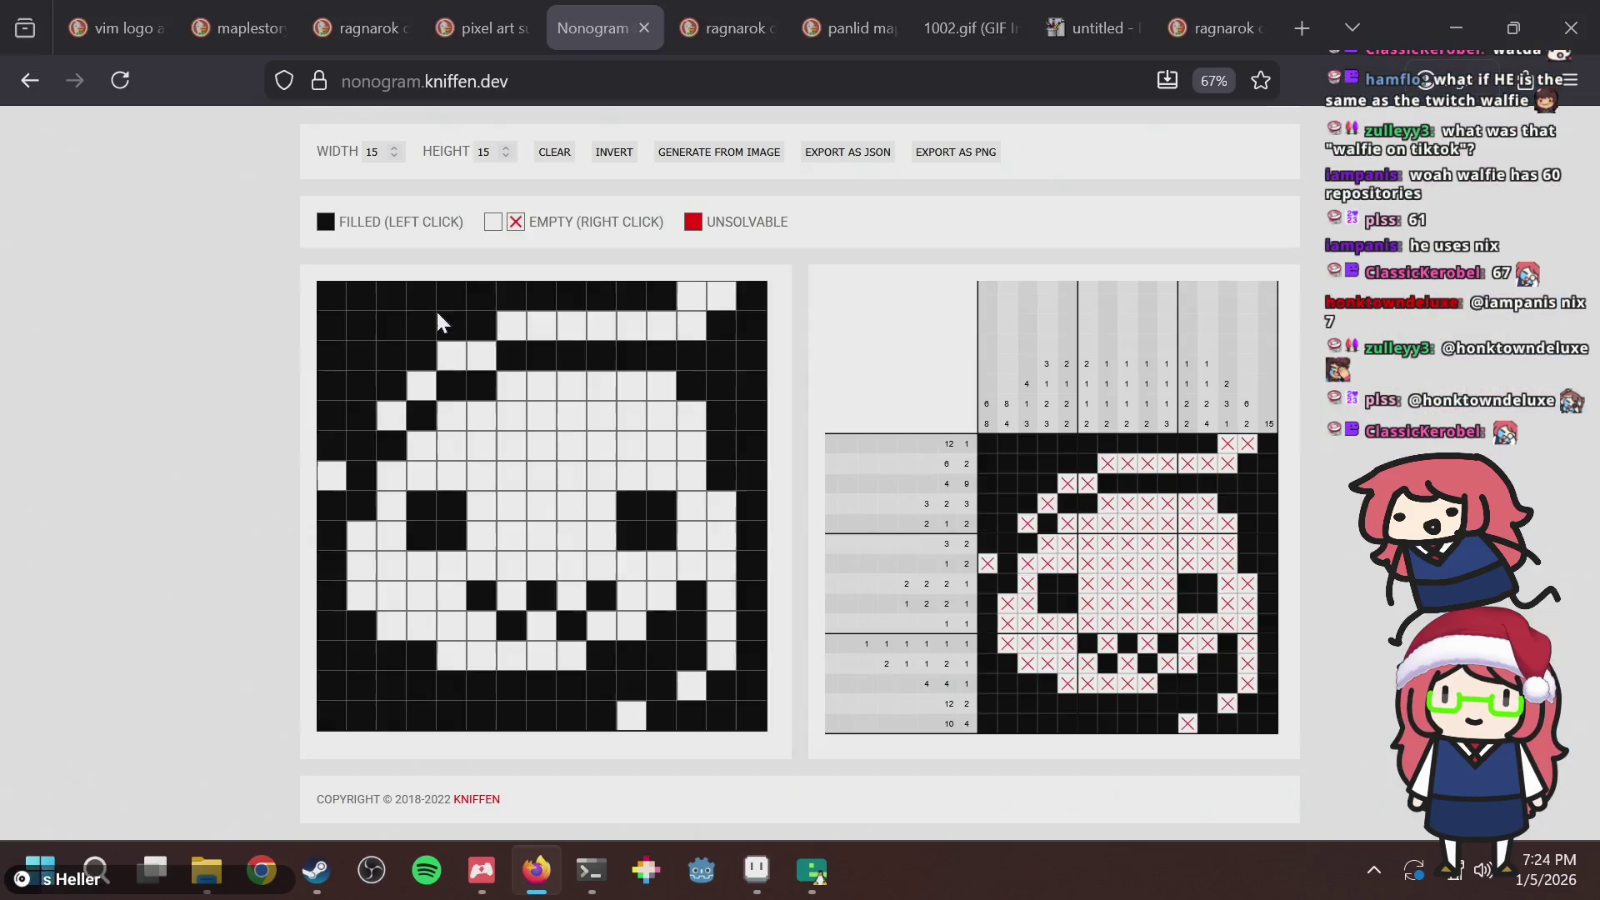
pyautogui.click(362, 446)
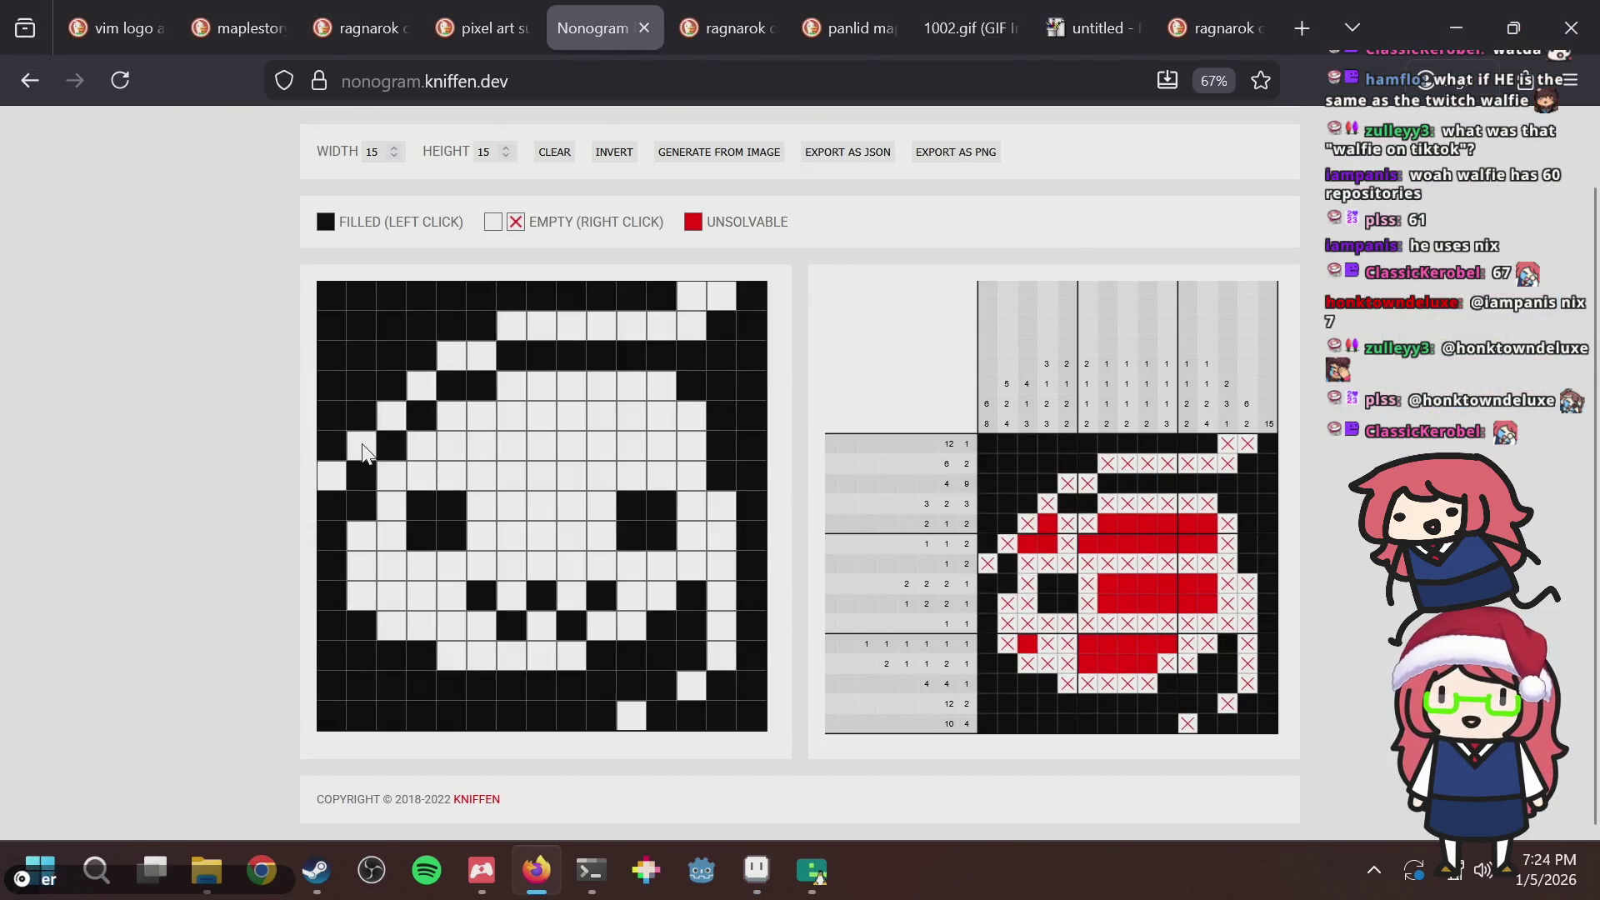
pyautogui.click(355, 449)
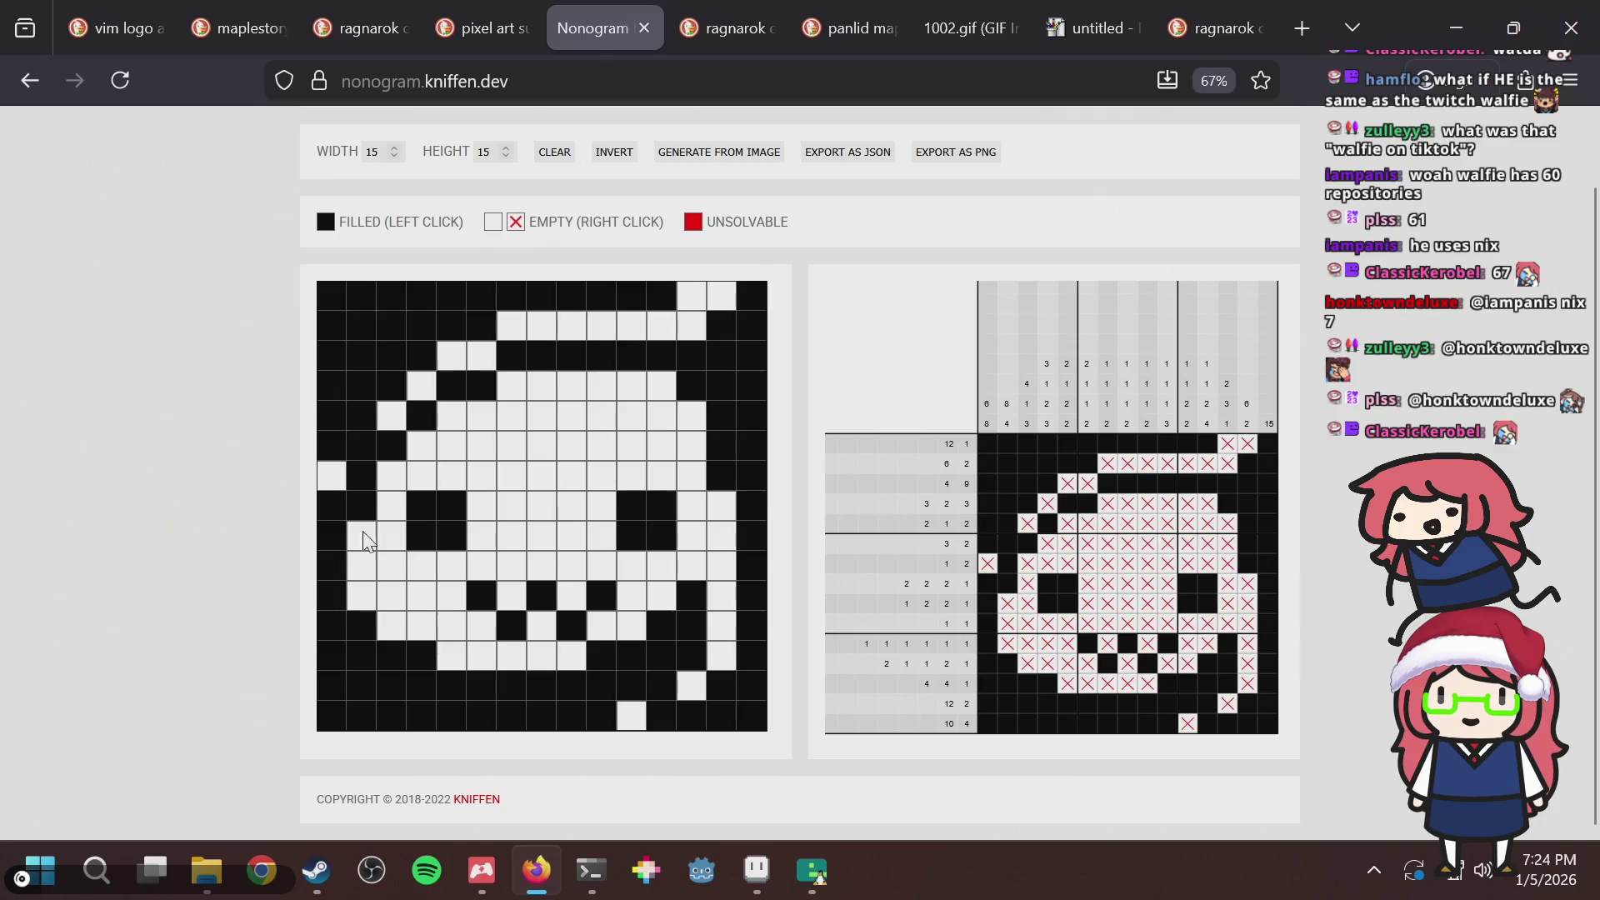
pyautogui.hotkey('alt', 'Tab')
pyautogui.hotkey('alt', 'Tab')
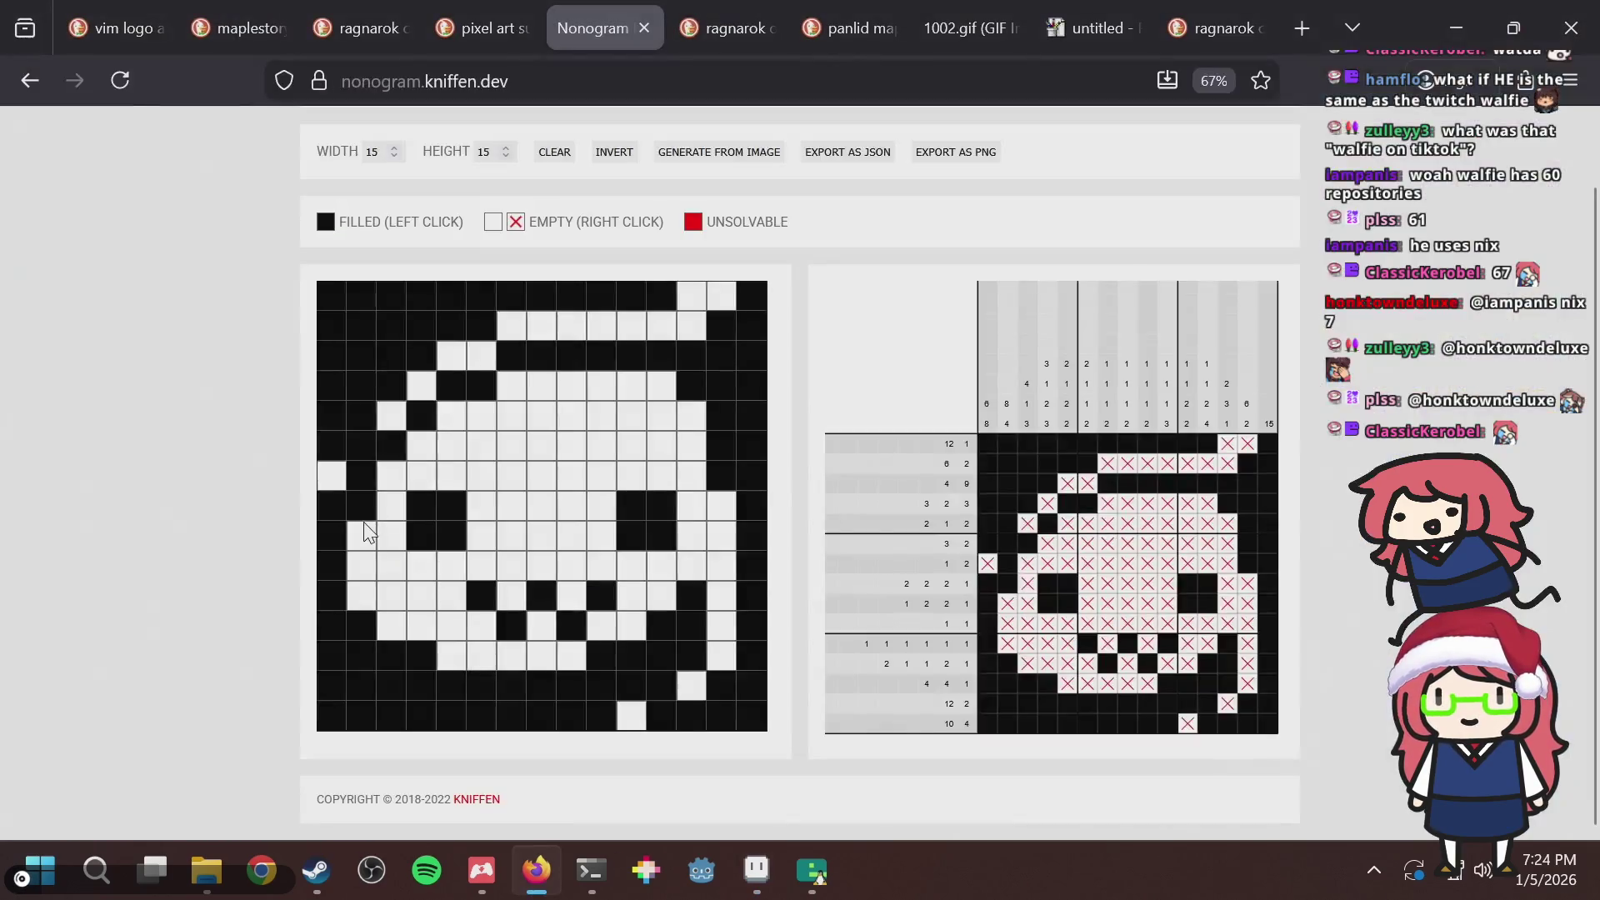
pyautogui.click(343, 514)
pyautogui.click(337, 476)
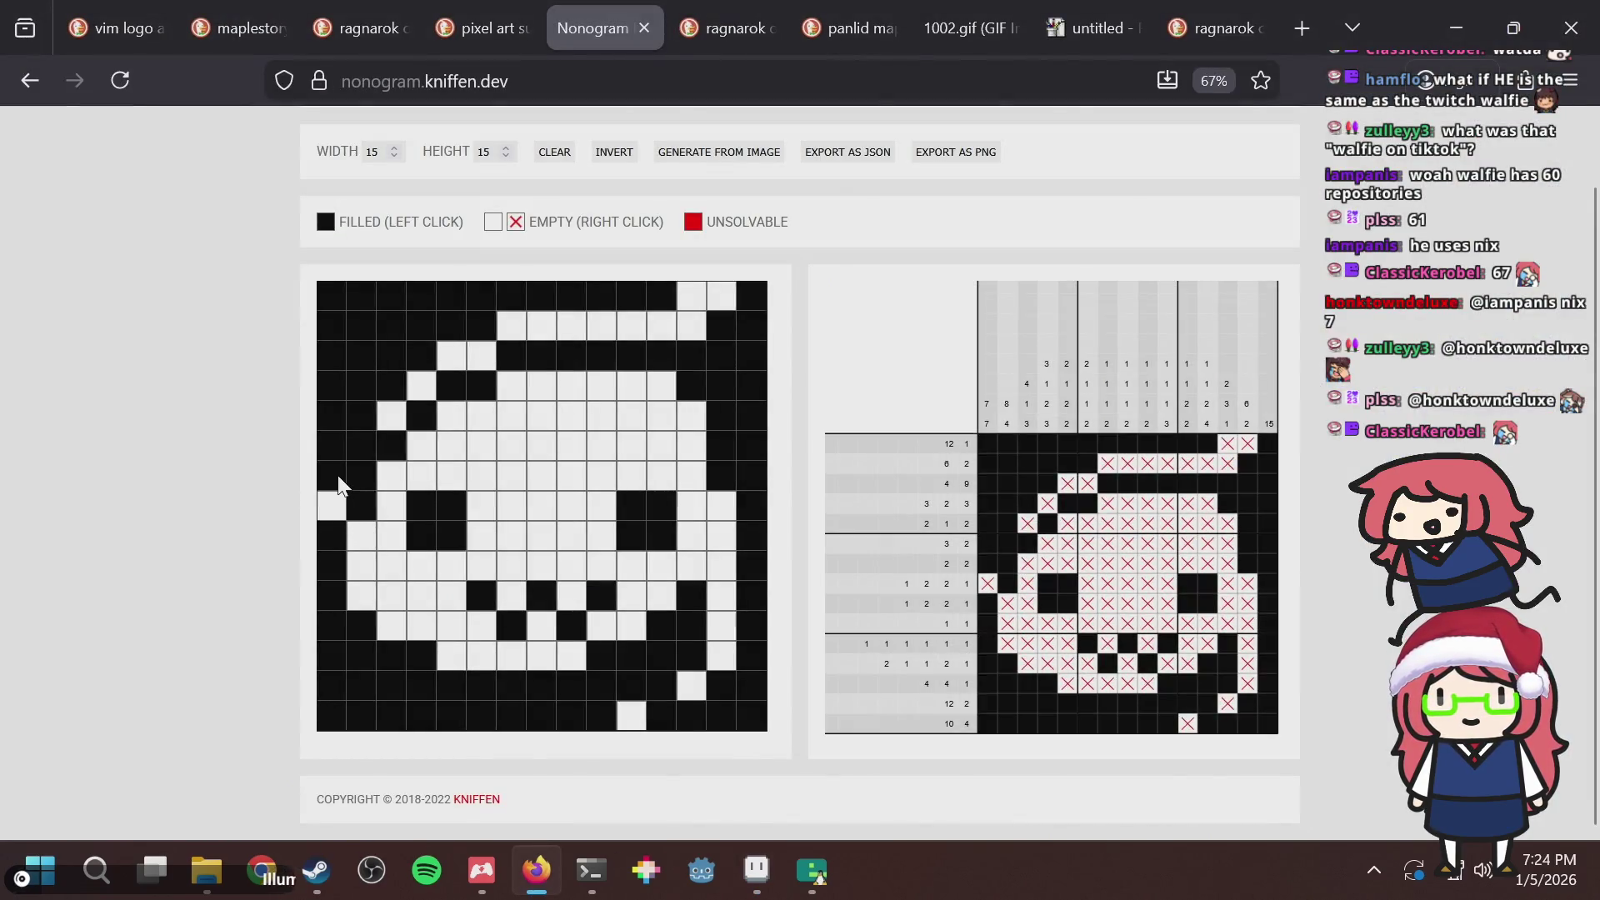
pyautogui.hotkey('ctrl', 's')
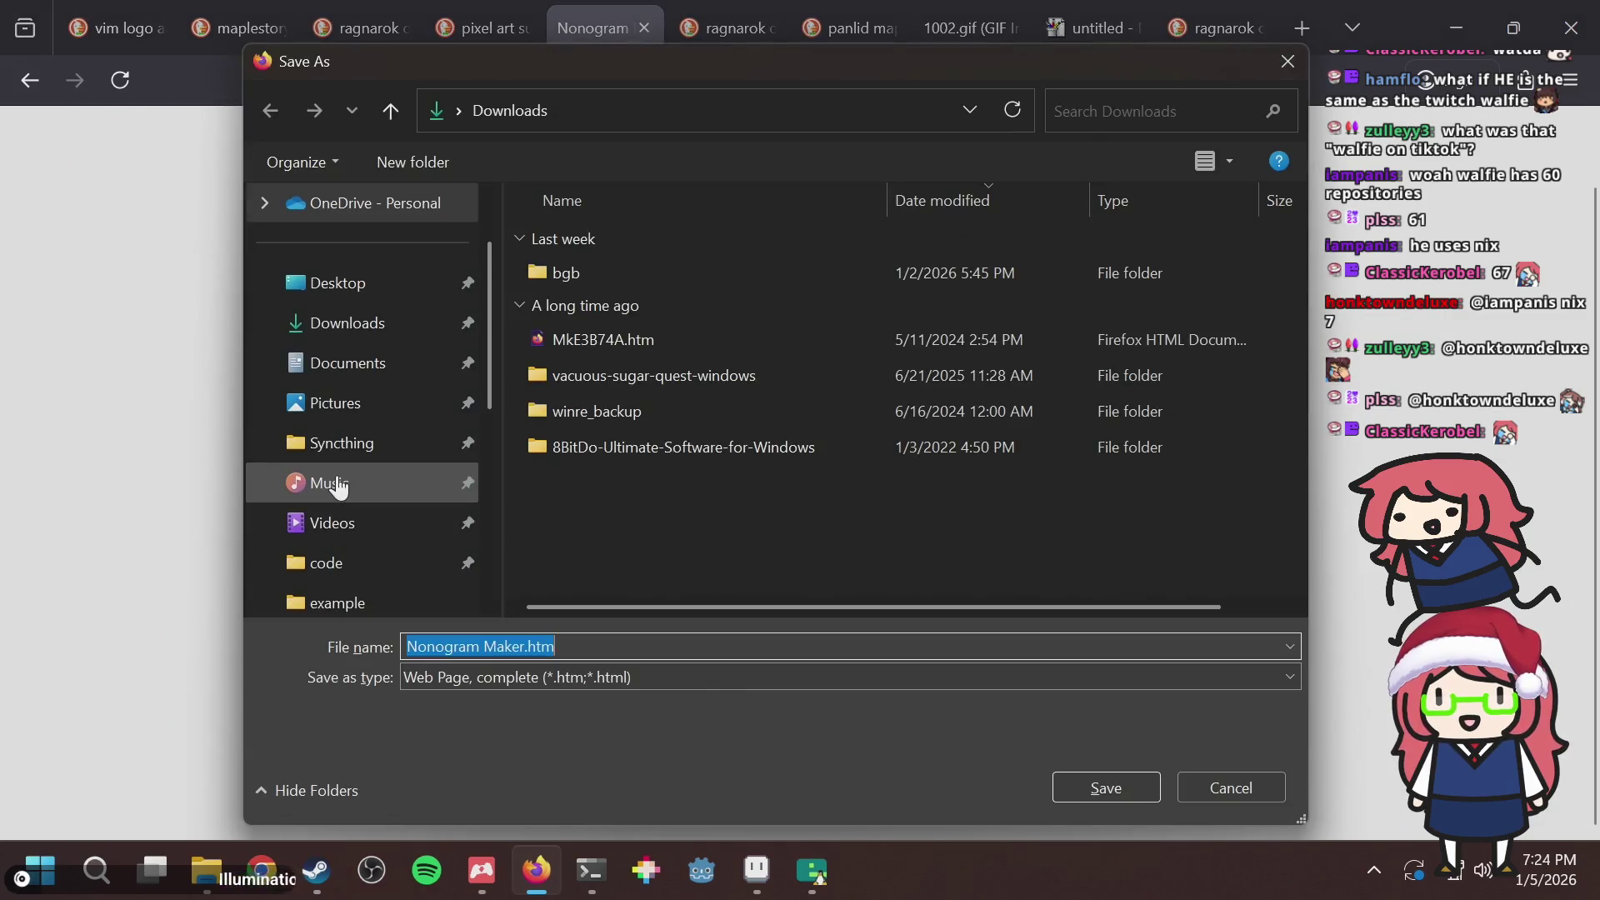
pyautogui.press('Escape')
# Paint two left-side pixels of the slime tile dark green.
pyautogui.hotkey('alt', 'Tab')
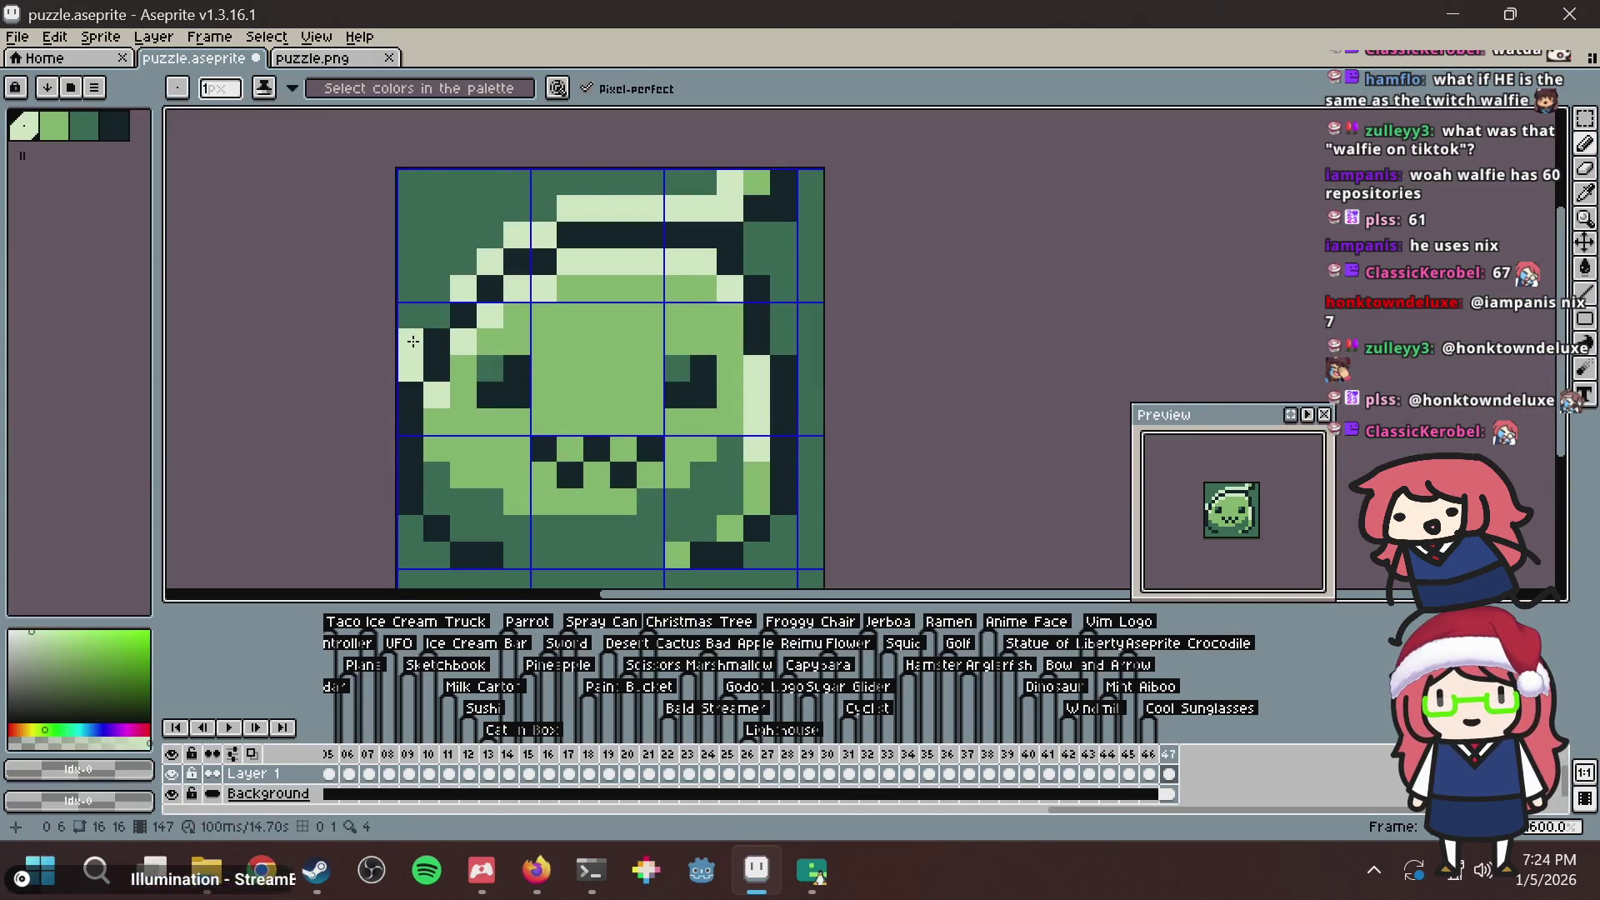
pyautogui.hotkey('ctrl', 's')
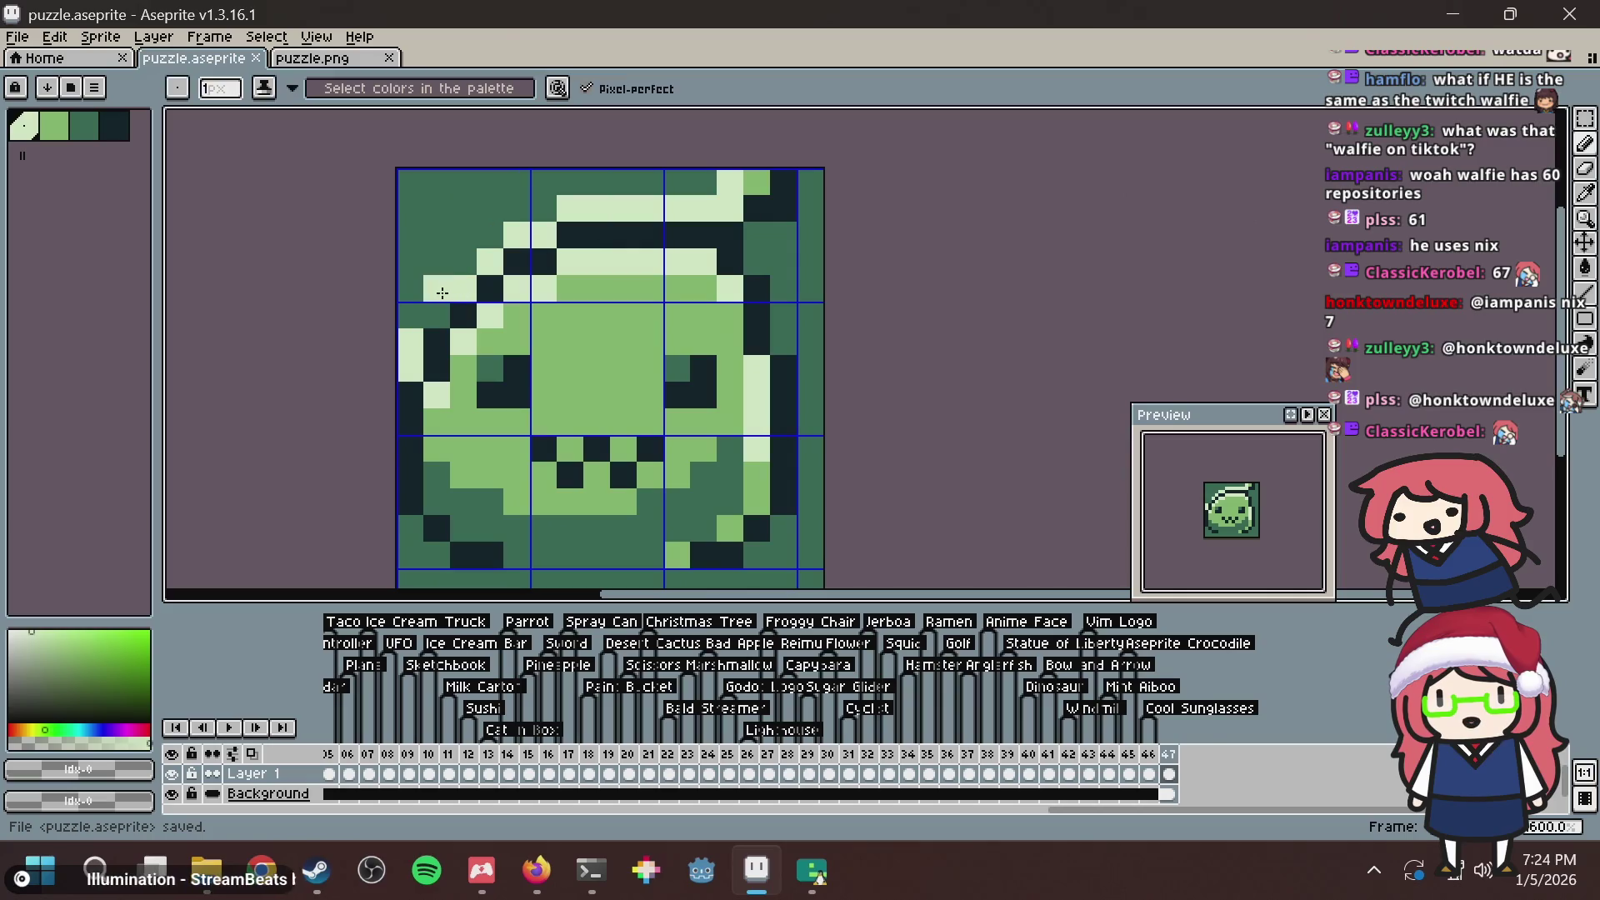
pyautogui.click(433, 298)
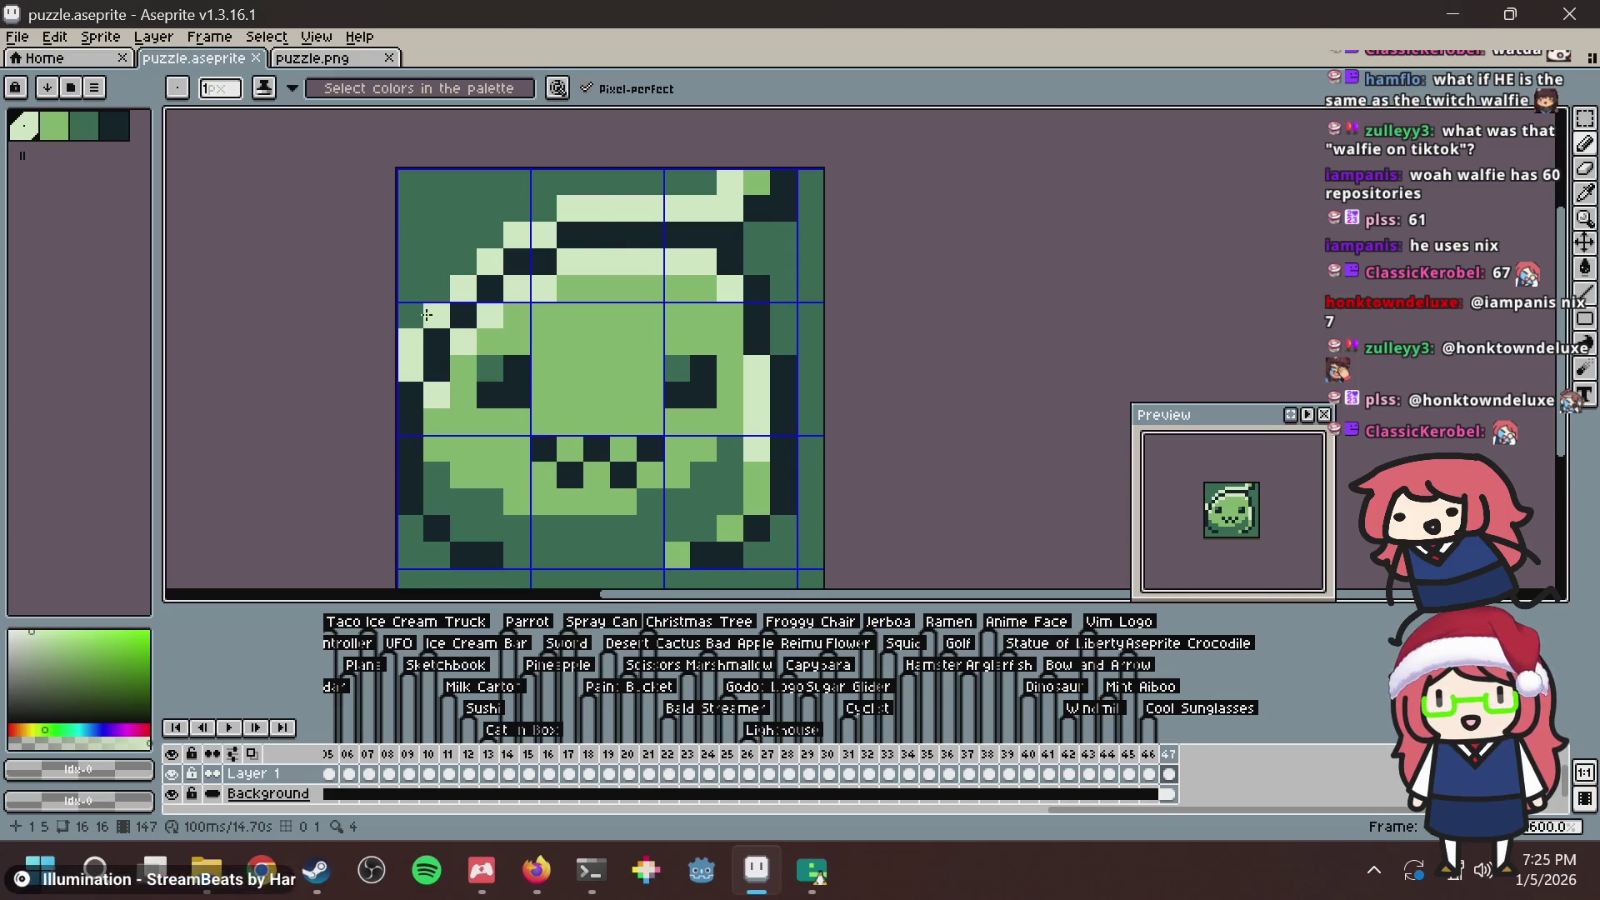
pyautogui.keyDown('alt'); pyautogui.click(436, 473); pyautogui.keyUp('alt')
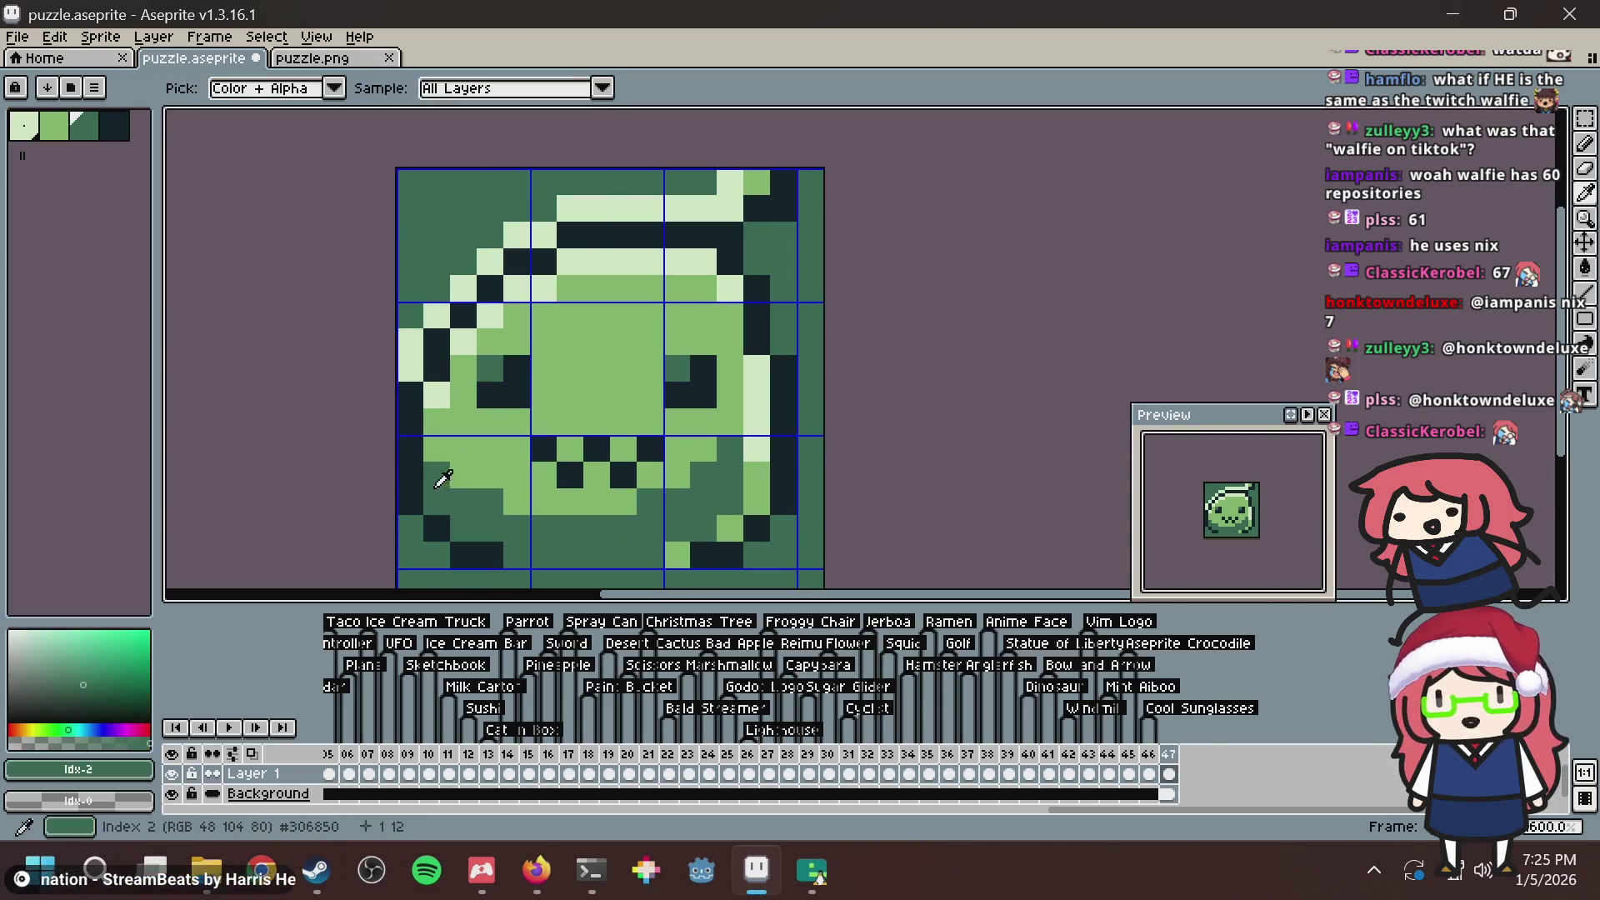
pyautogui.click(462, 341)
# Save the tile and bring its upper-left area into view.
pyautogui.hotkey('alt', 'Tab')
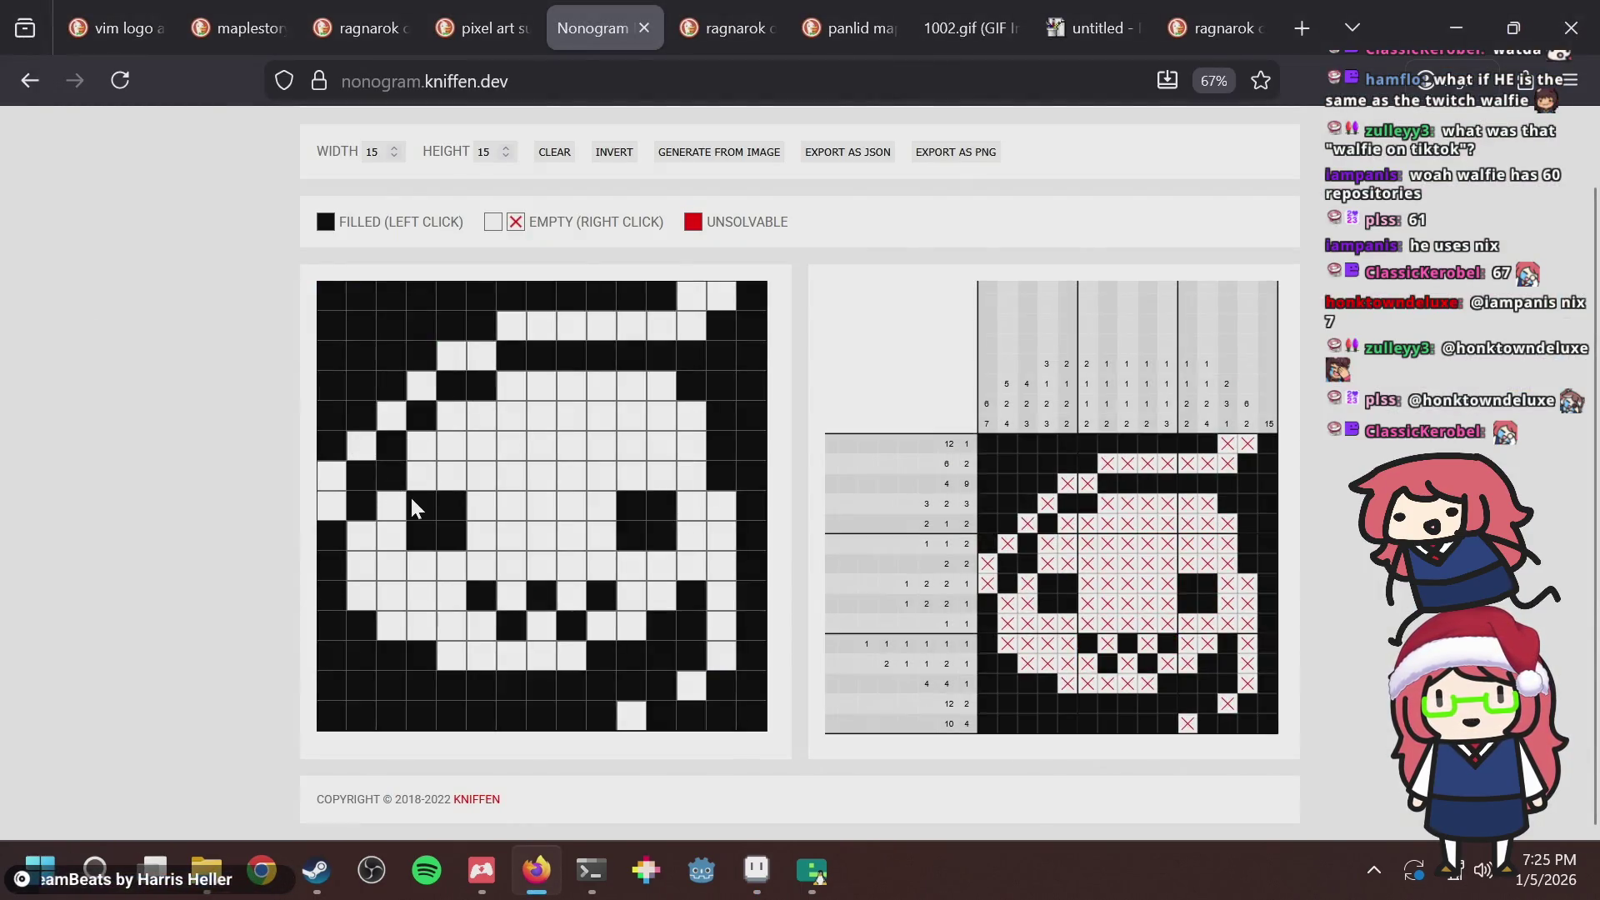
pyautogui.hotkey('alt', 'Tab')
pyautogui.scroll(-3, 560, 336)
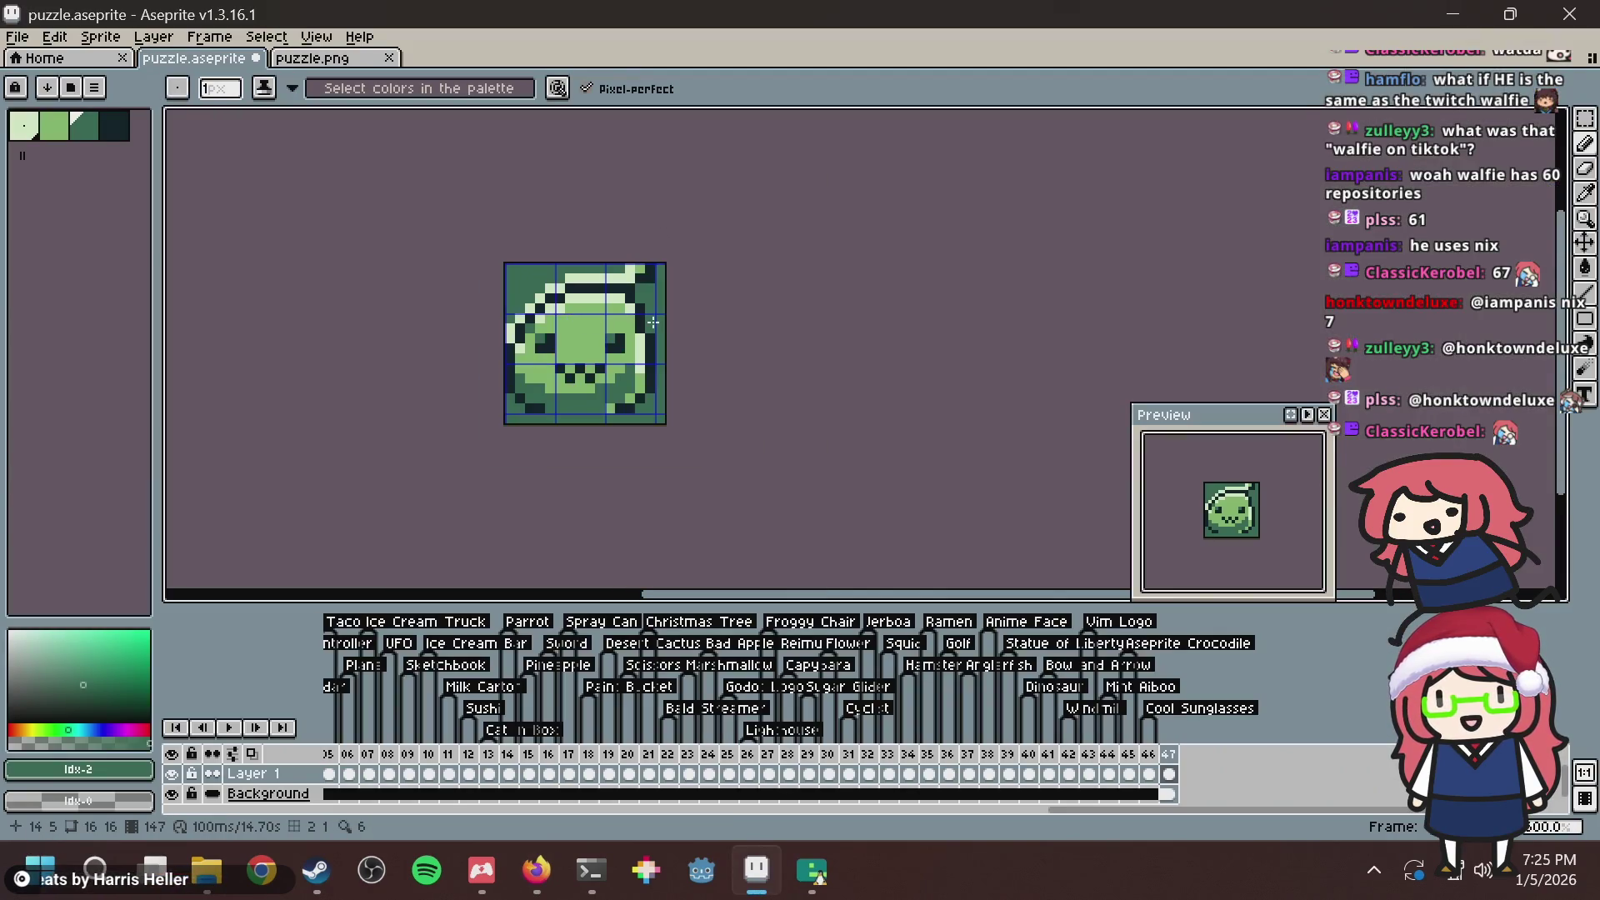
pyautogui.hotkey('ctrl', 's')
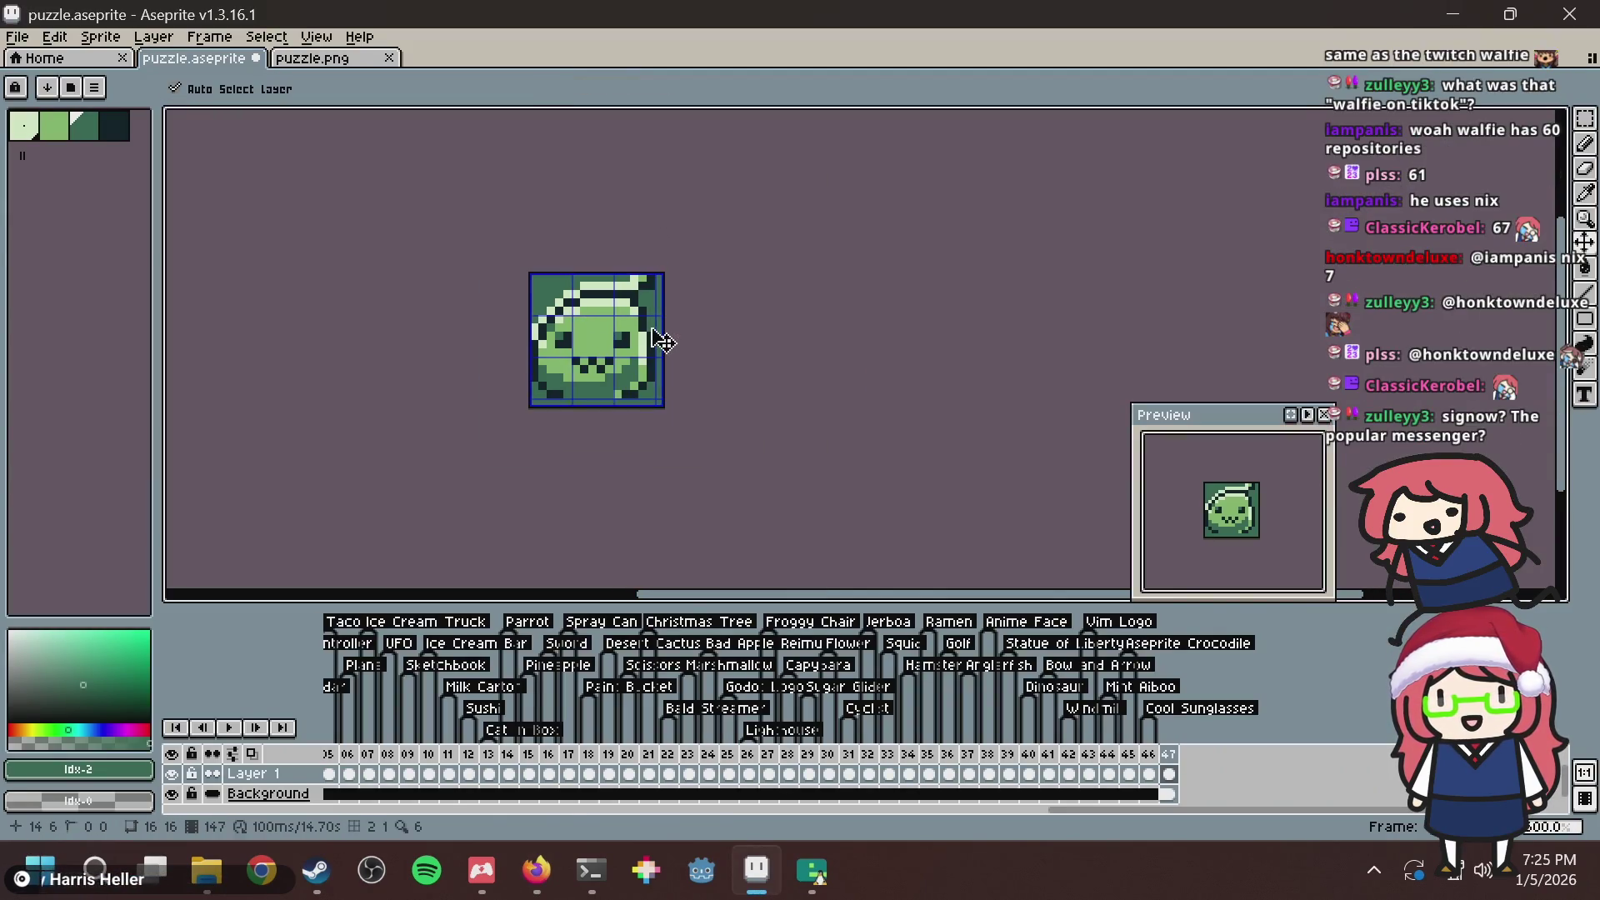
pyautogui.scroll(2, 633, 333)
pyautogui.scroll(1, 523, 285)
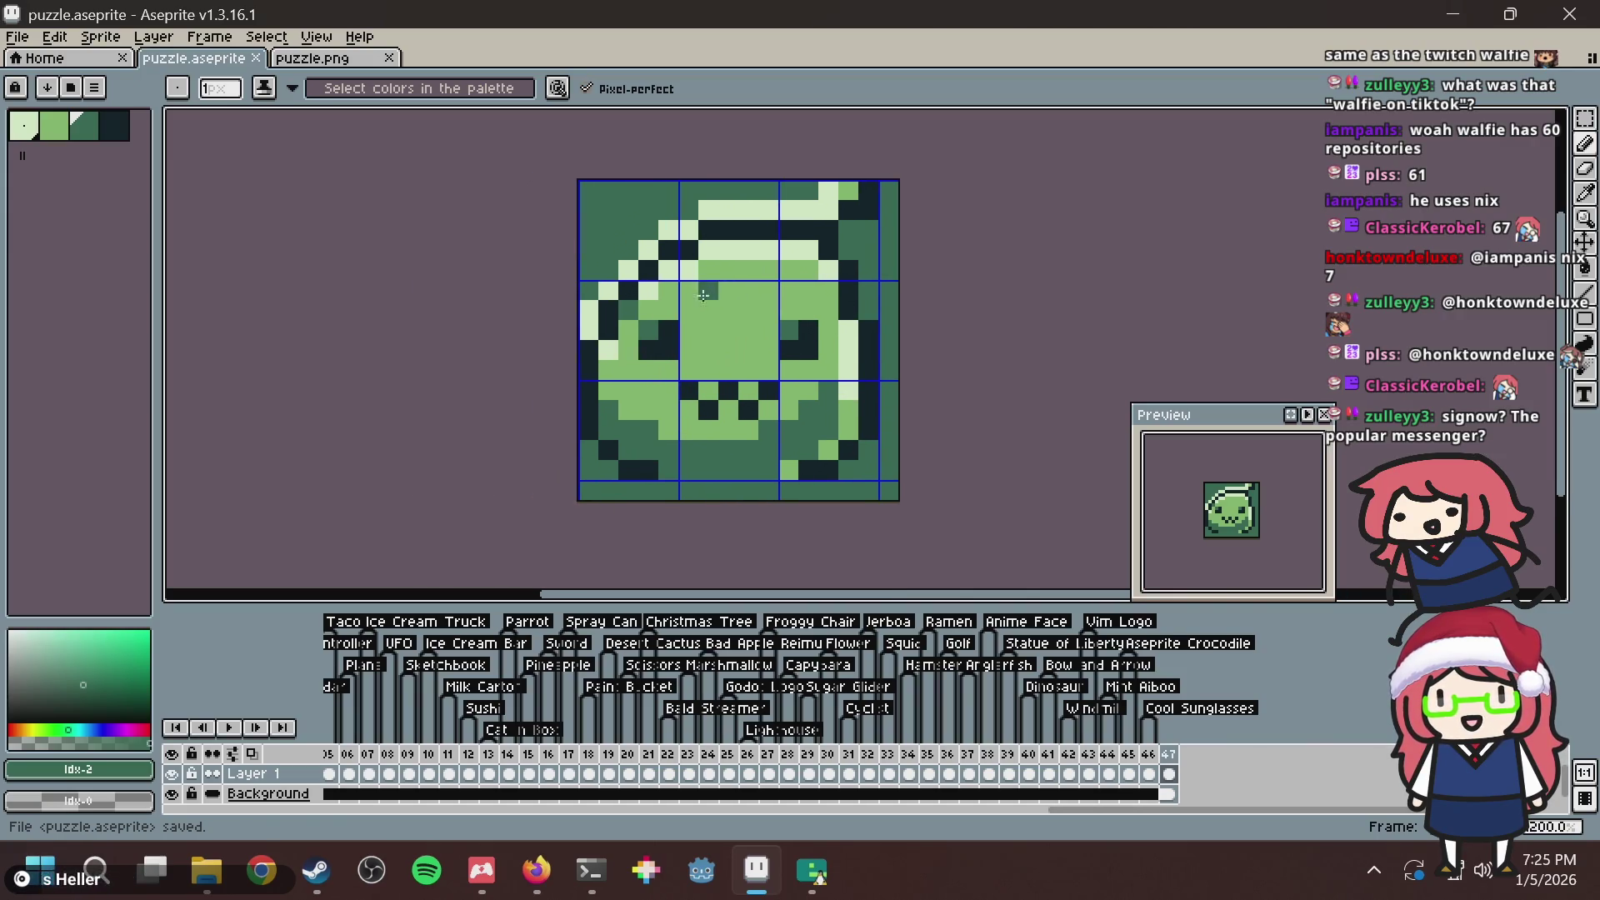
pyautogui.scroll(2, 704, 290)
pyautogui.hotkey('ctrl', 's')
pyautogui.moveTo(750, 343); pyautogui.dragTo(680, 315)
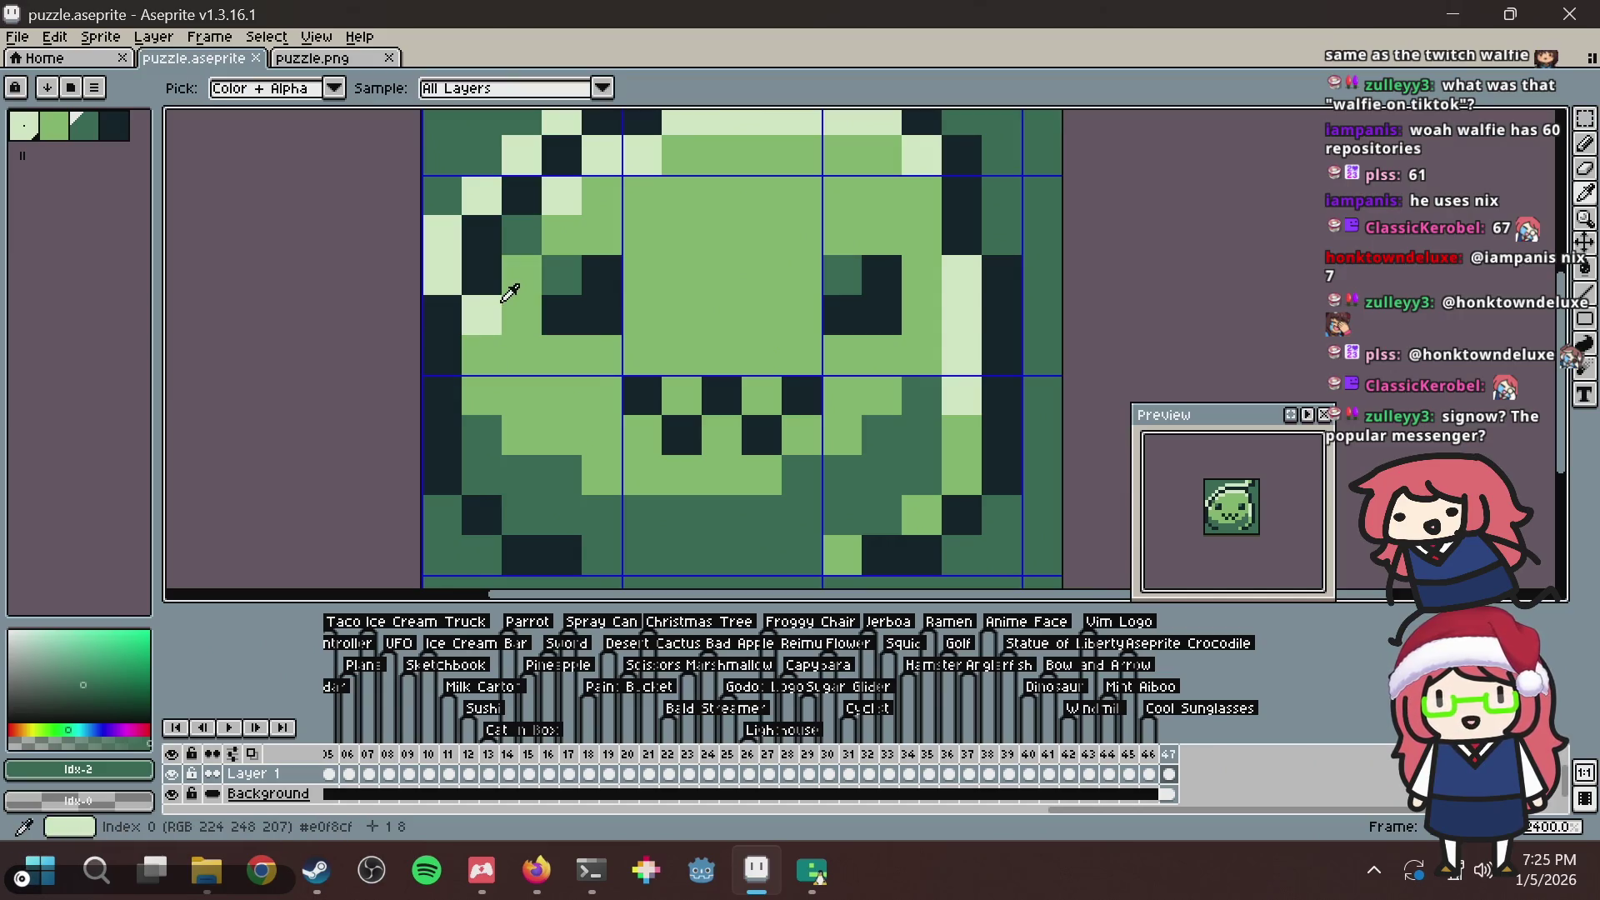
# Paint a pixel near the tile's top-right corner the lightest green.
pyautogui.hotkey('alt', 'Tab')
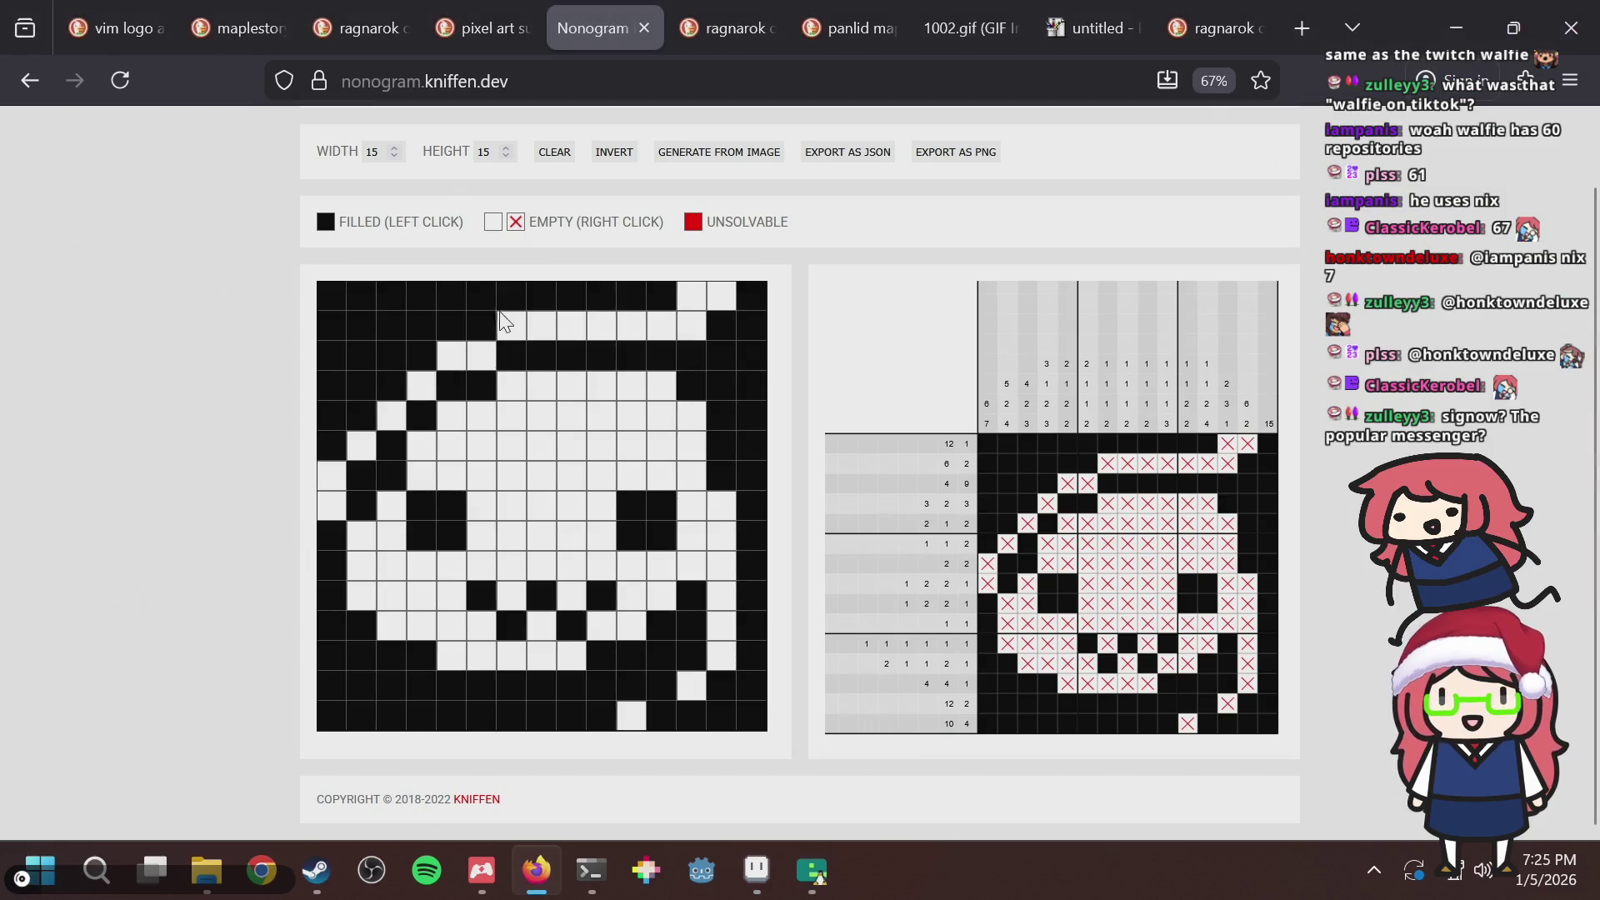
pyautogui.hotkey('alt', 'Tab')
pyautogui.scroll(-2, 899, 319)
pyautogui.hotkey('ctrl', 's')
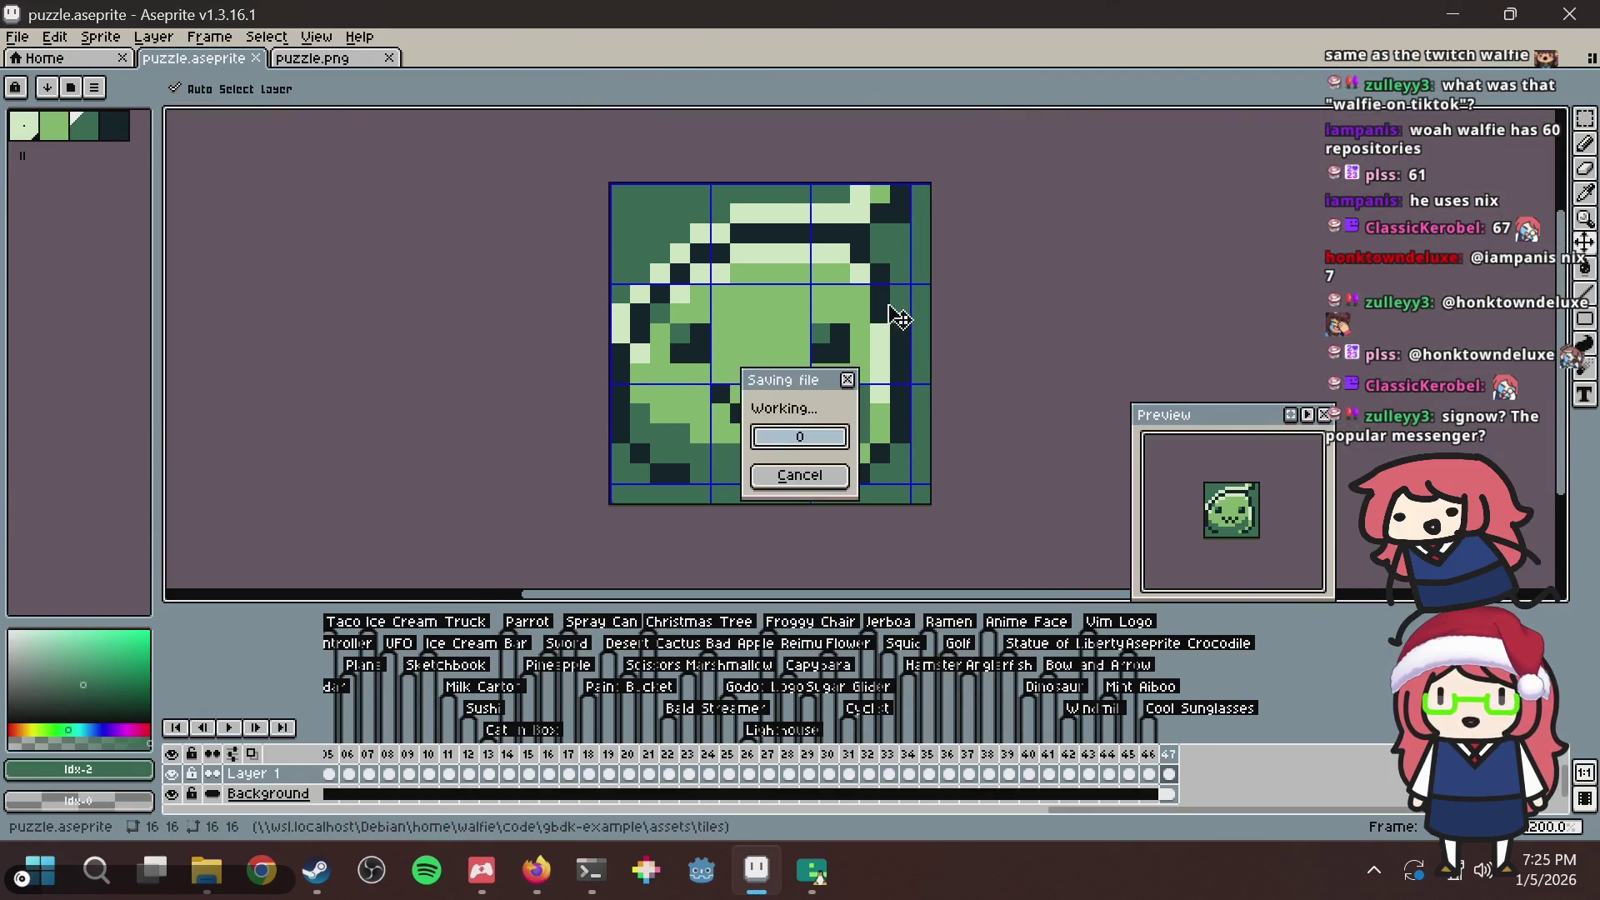
pyautogui.hotkey('alt', 'Tab')
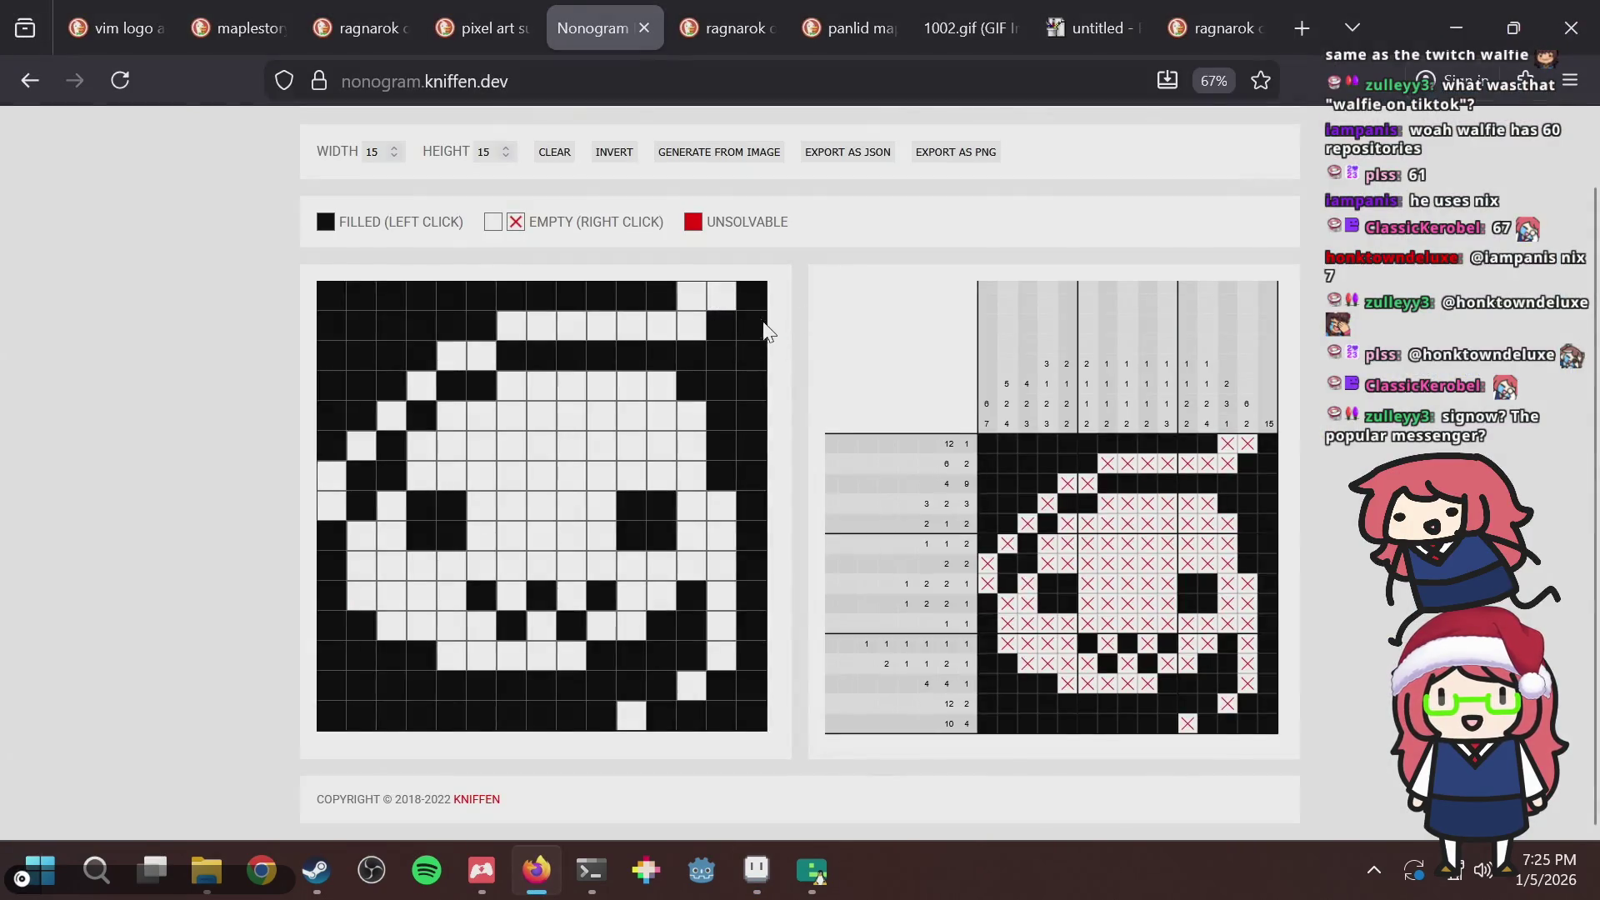
pyautogui.hotkey('alt', 'Tab')
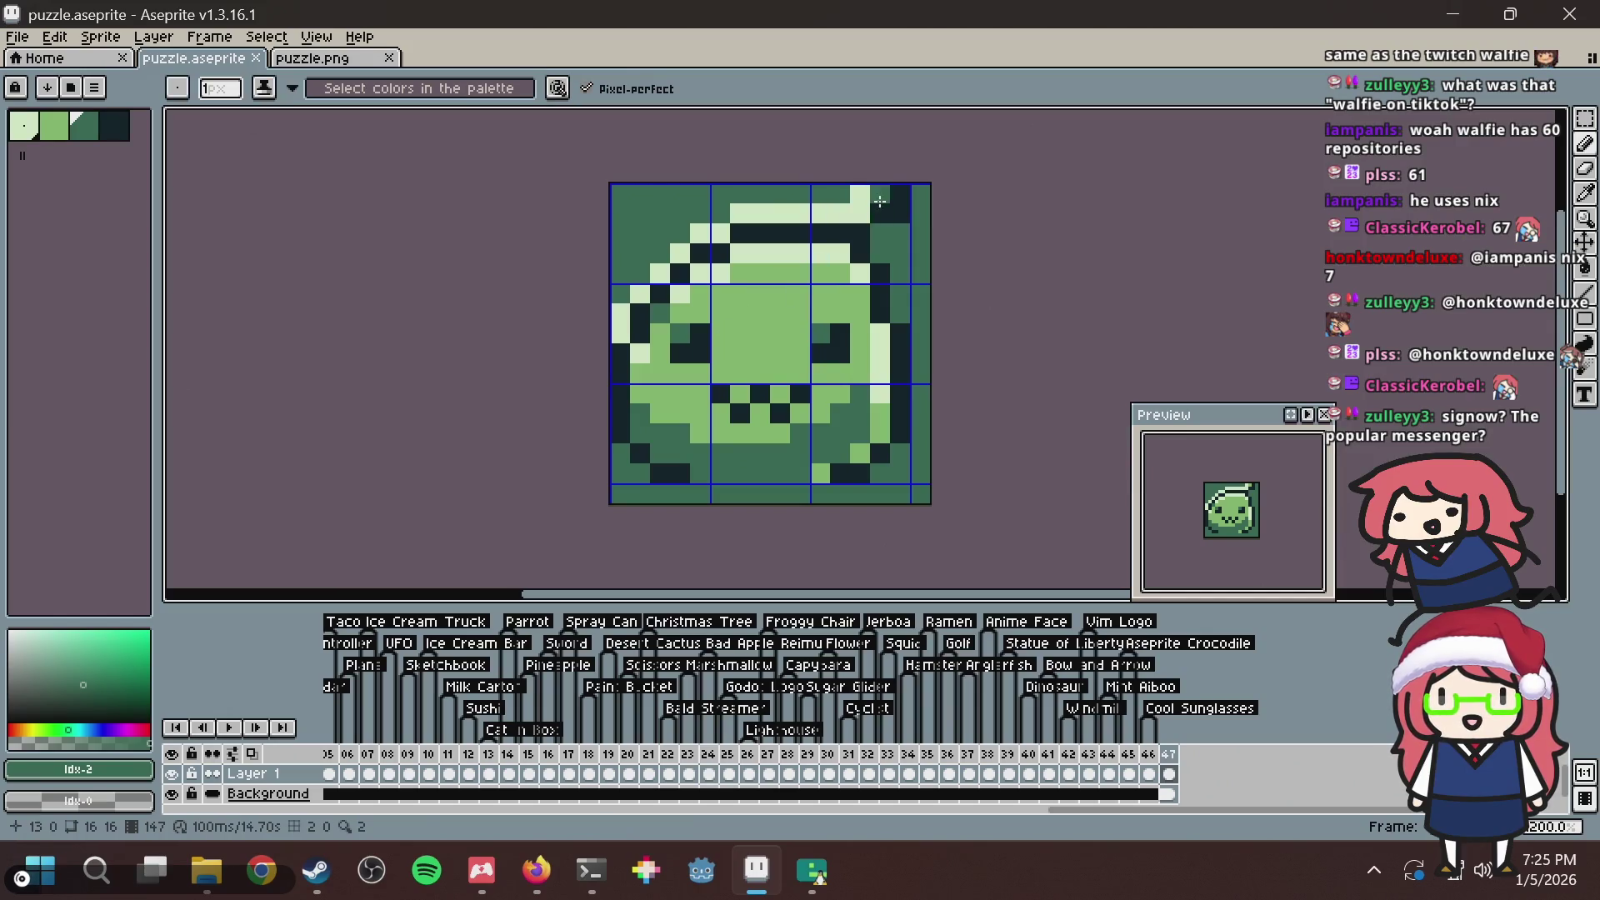
pyautogui.moveTo(883, 269); pyautogui.dragTo(783, 265)
pyautogui.keyDown('alt'); pyautogui.click(760, 190); pyautogui.keyUp('alt')
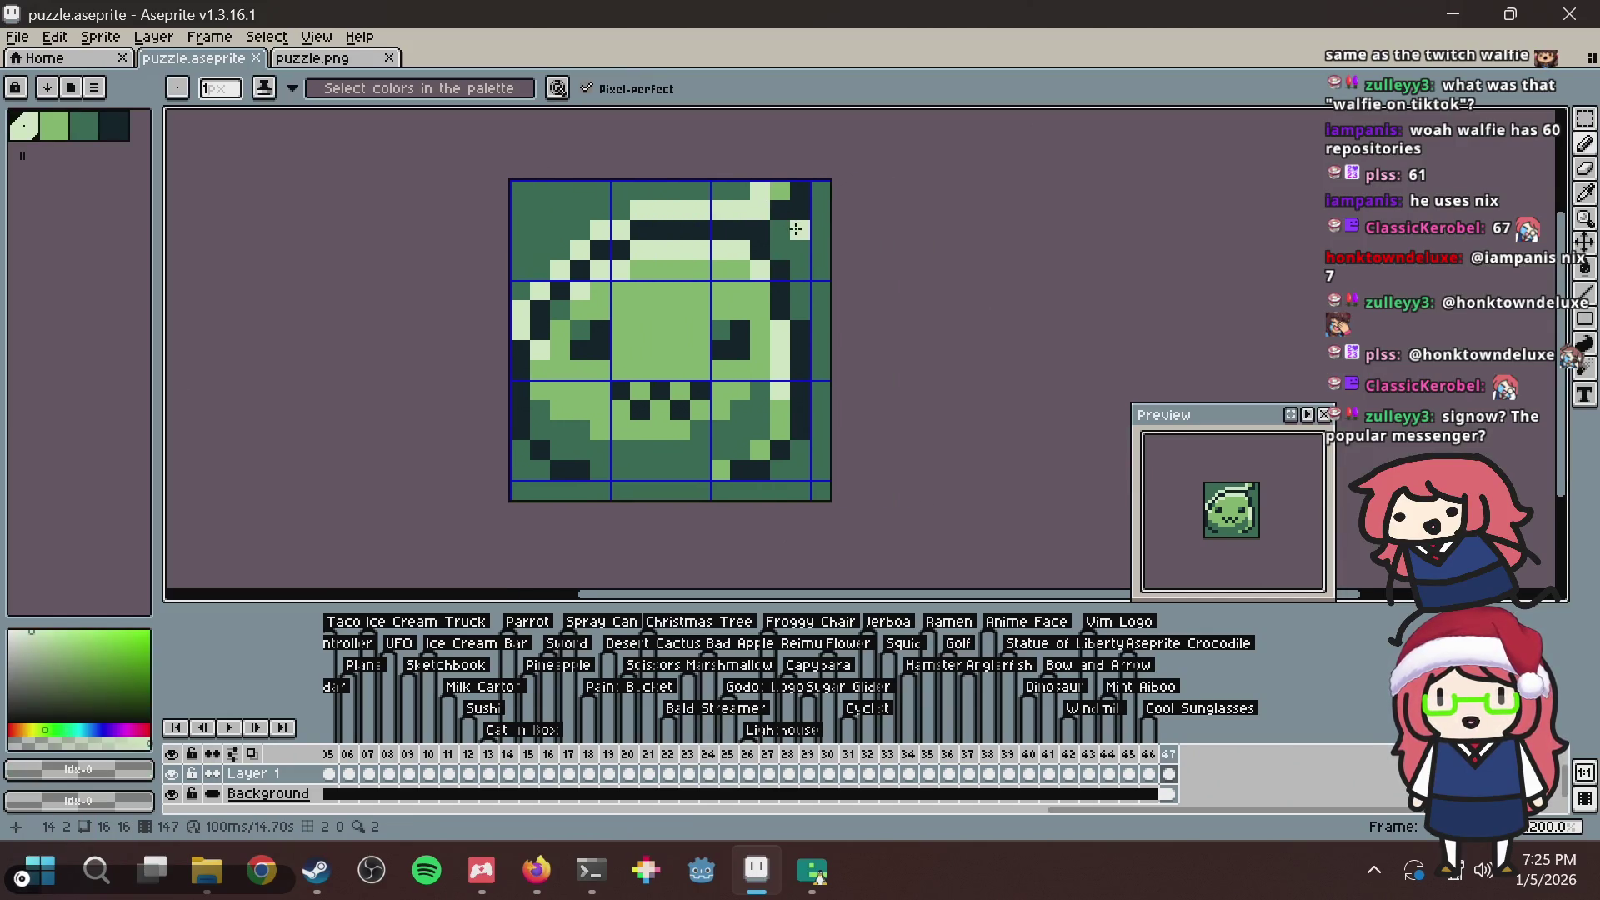
# Make the grid cell at row 4, column 15 white to match the tile.
pyautogui.hotkey('alt', 'Tab')
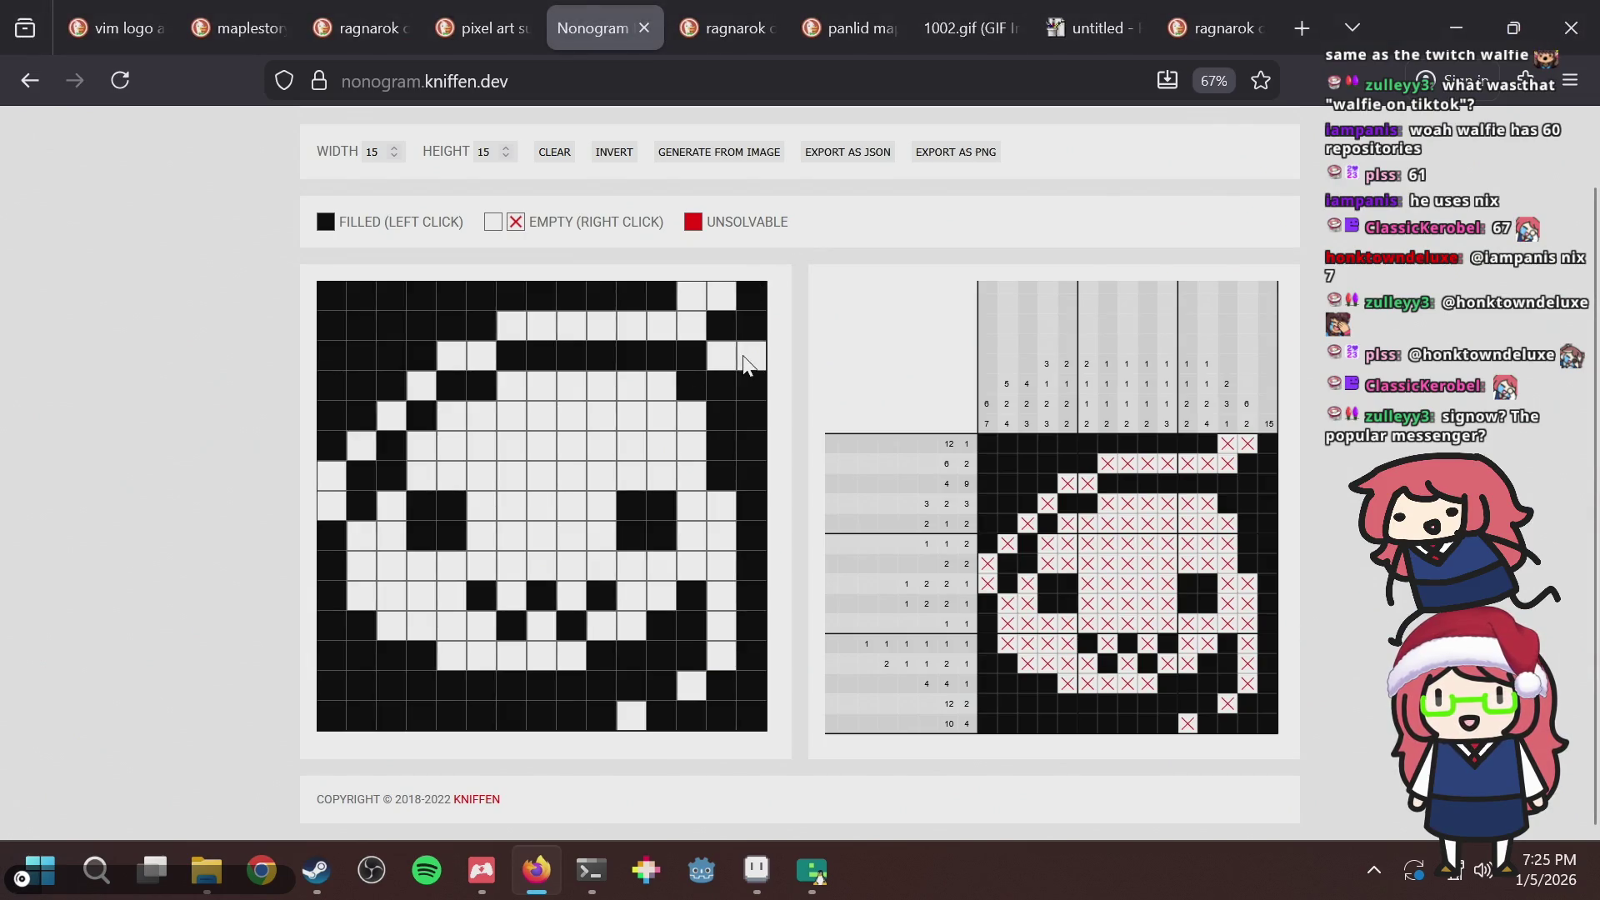
pyautogui.click(752, 386)
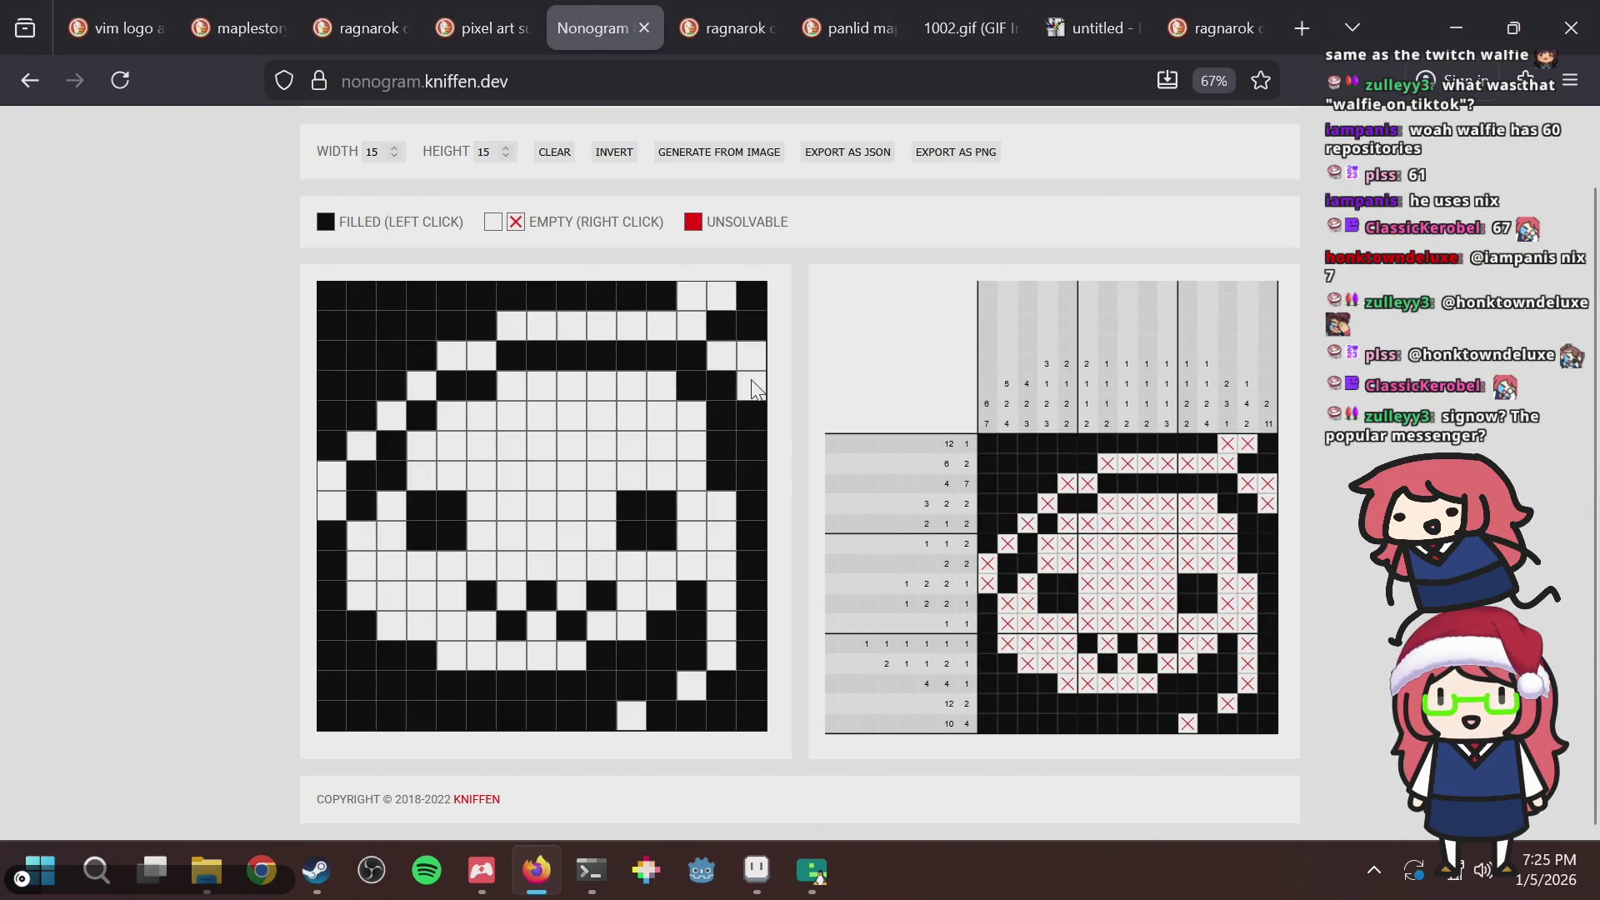
pyautogui.hotkey('alt', 'Tab')
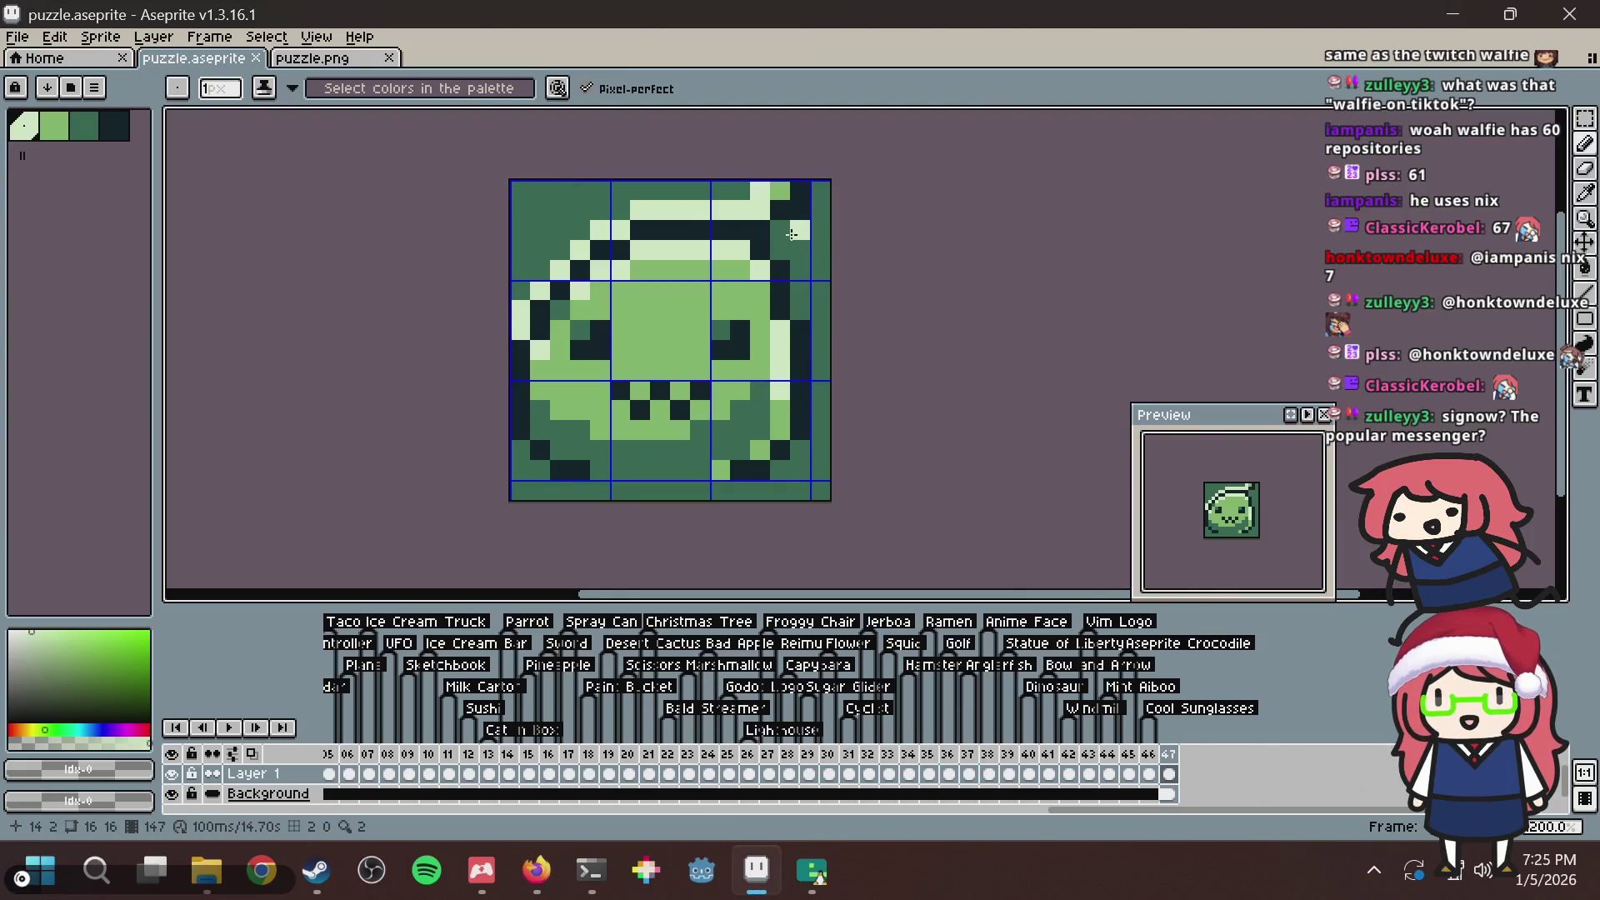
pyautogui.scroll(3, 831, 237)
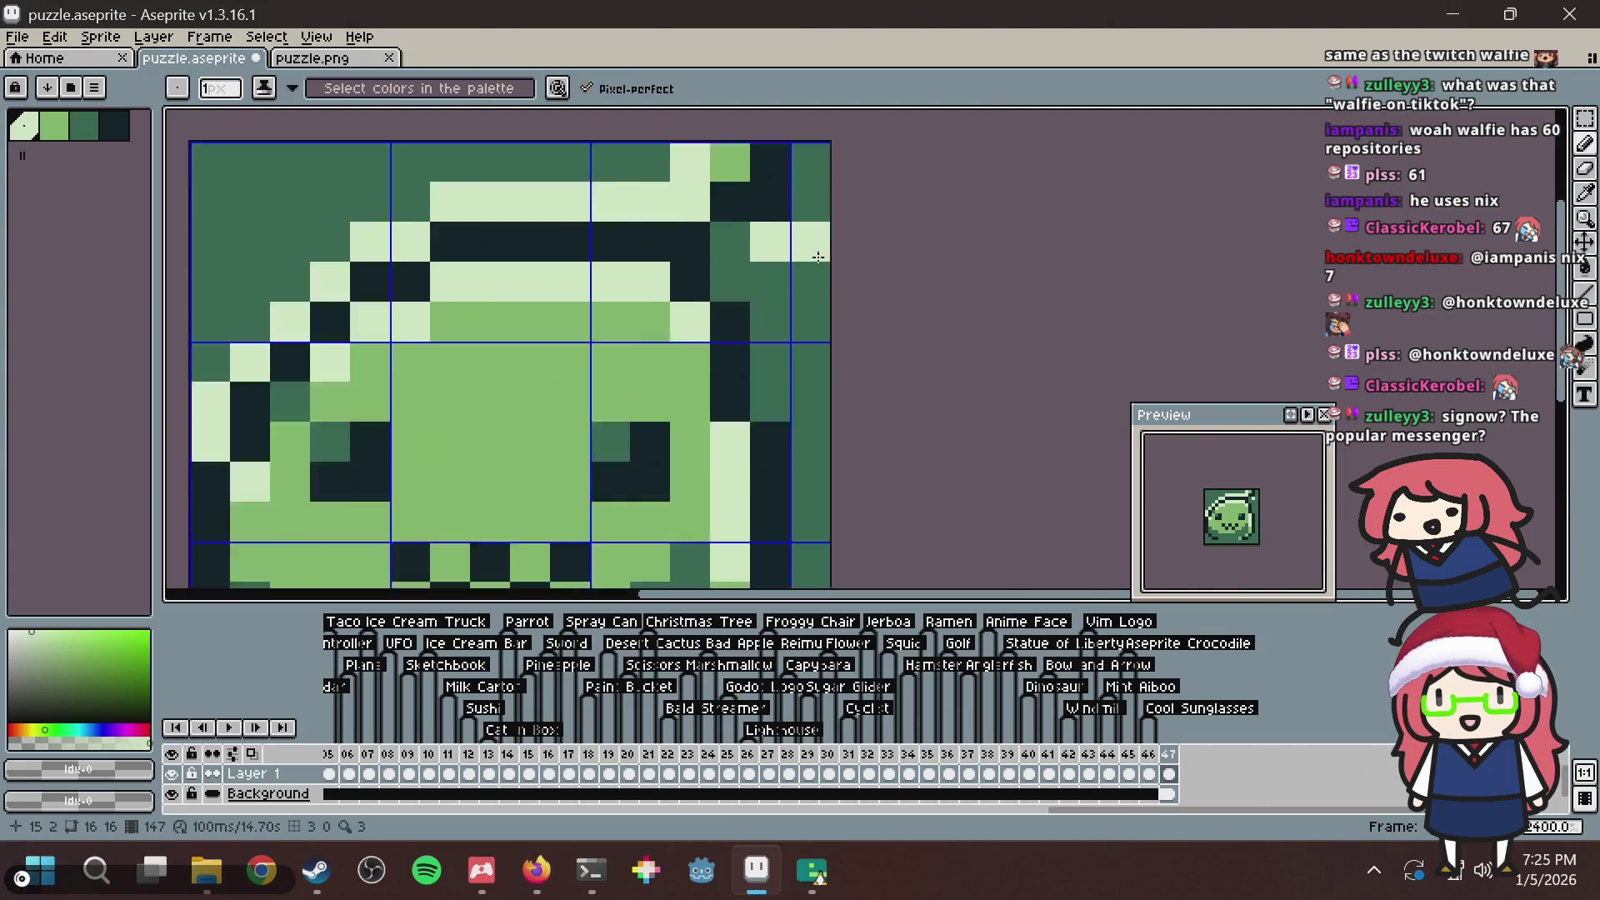
pyautogui.scroll(-3, 807, 261)
# Save the edited tile and refill the grid cell at row 4, column 15.
pyautogui.hotkey('ctrl', 's')
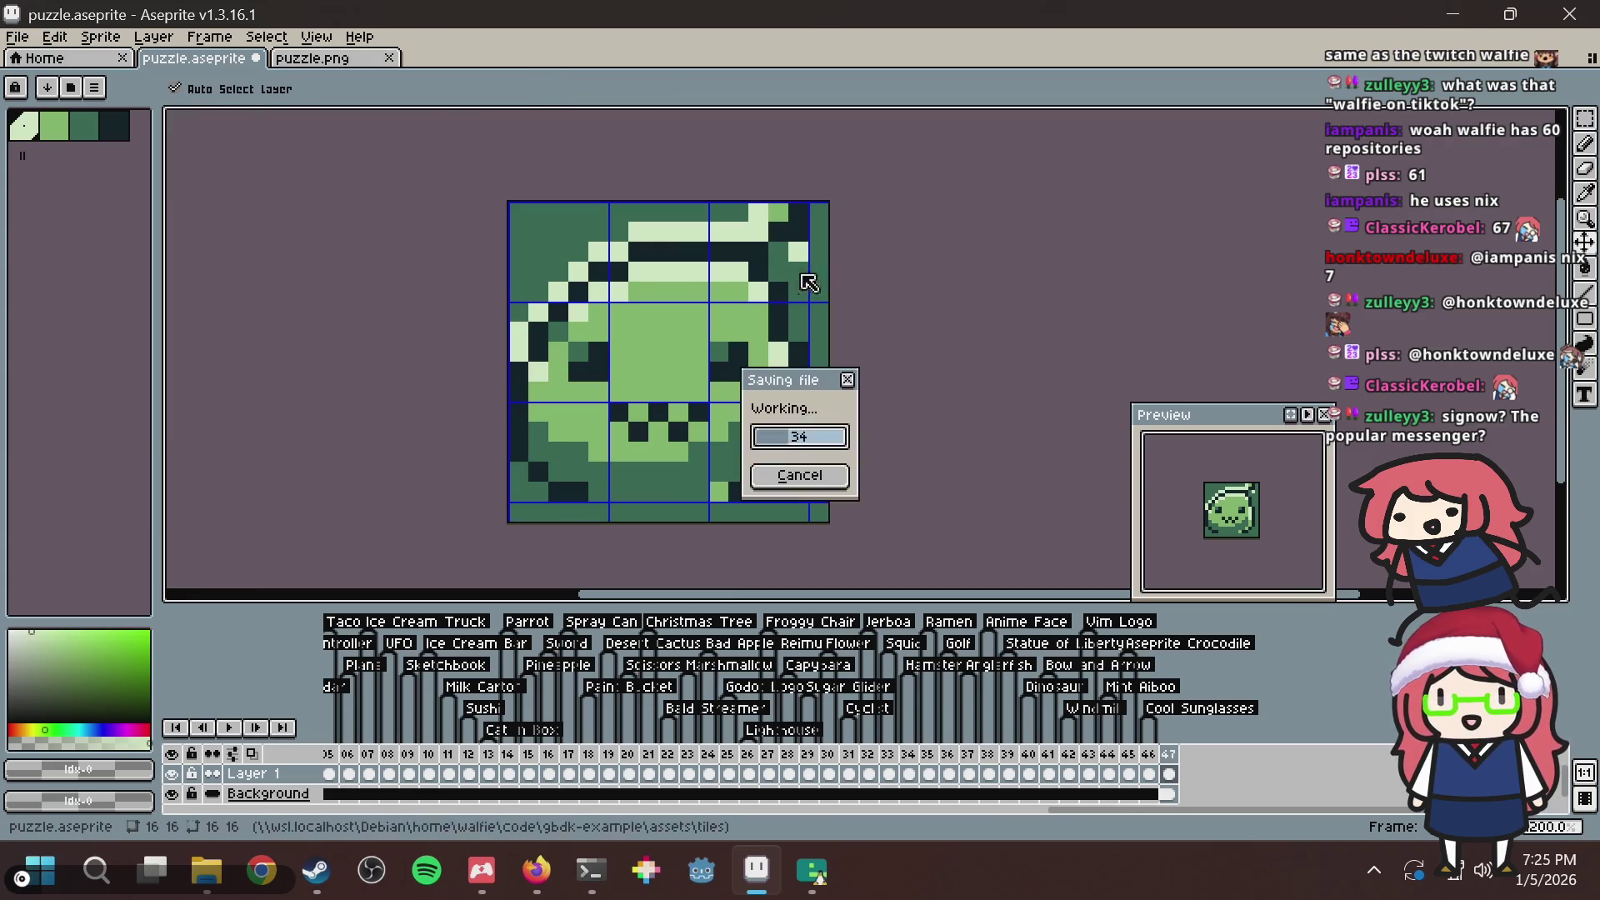
pyautogui.press('Return')
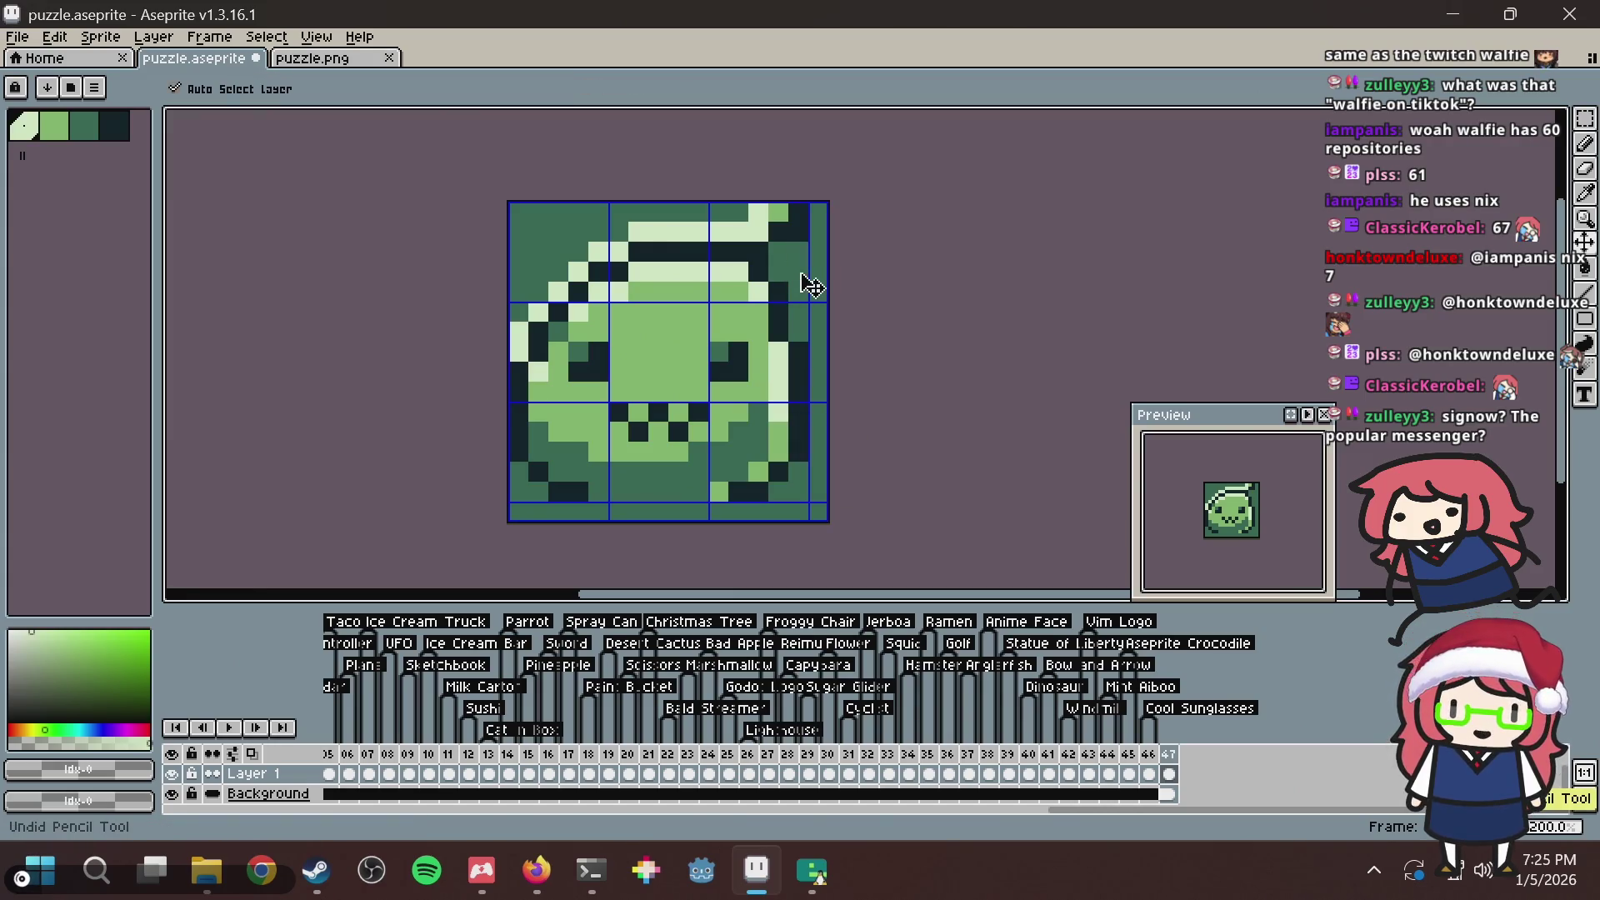
pyautogui.hotkey('ctrl', 's')
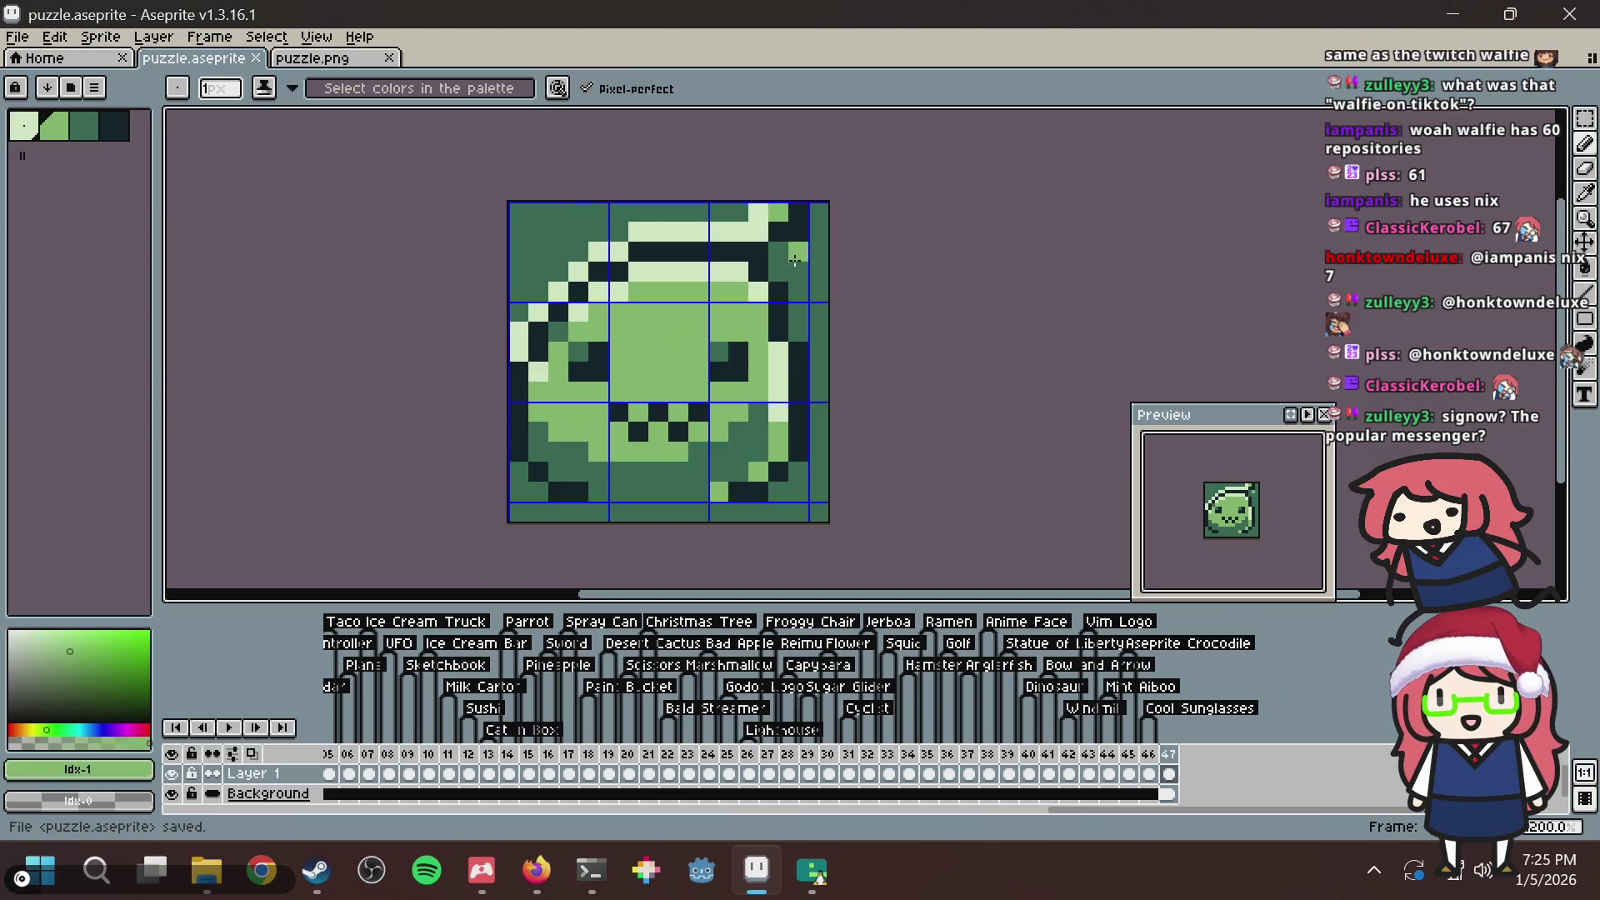
pyautogui.hotkey('ctrl', 's')
pyautogui.press('Return')
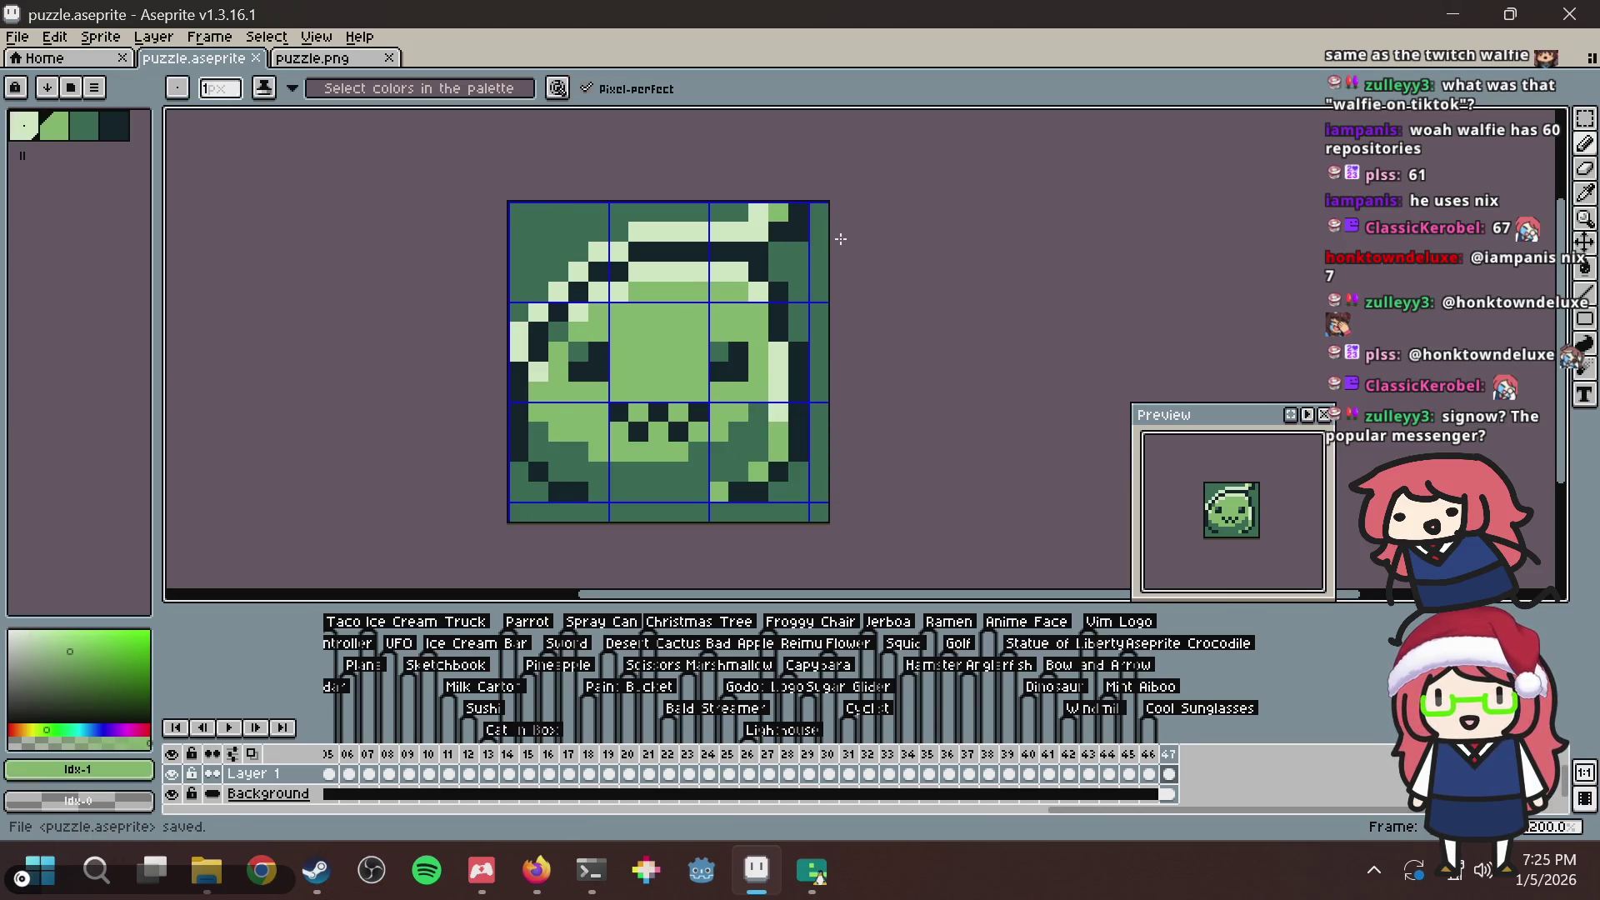
pyautogui.hotkey('alt', 'Tab')
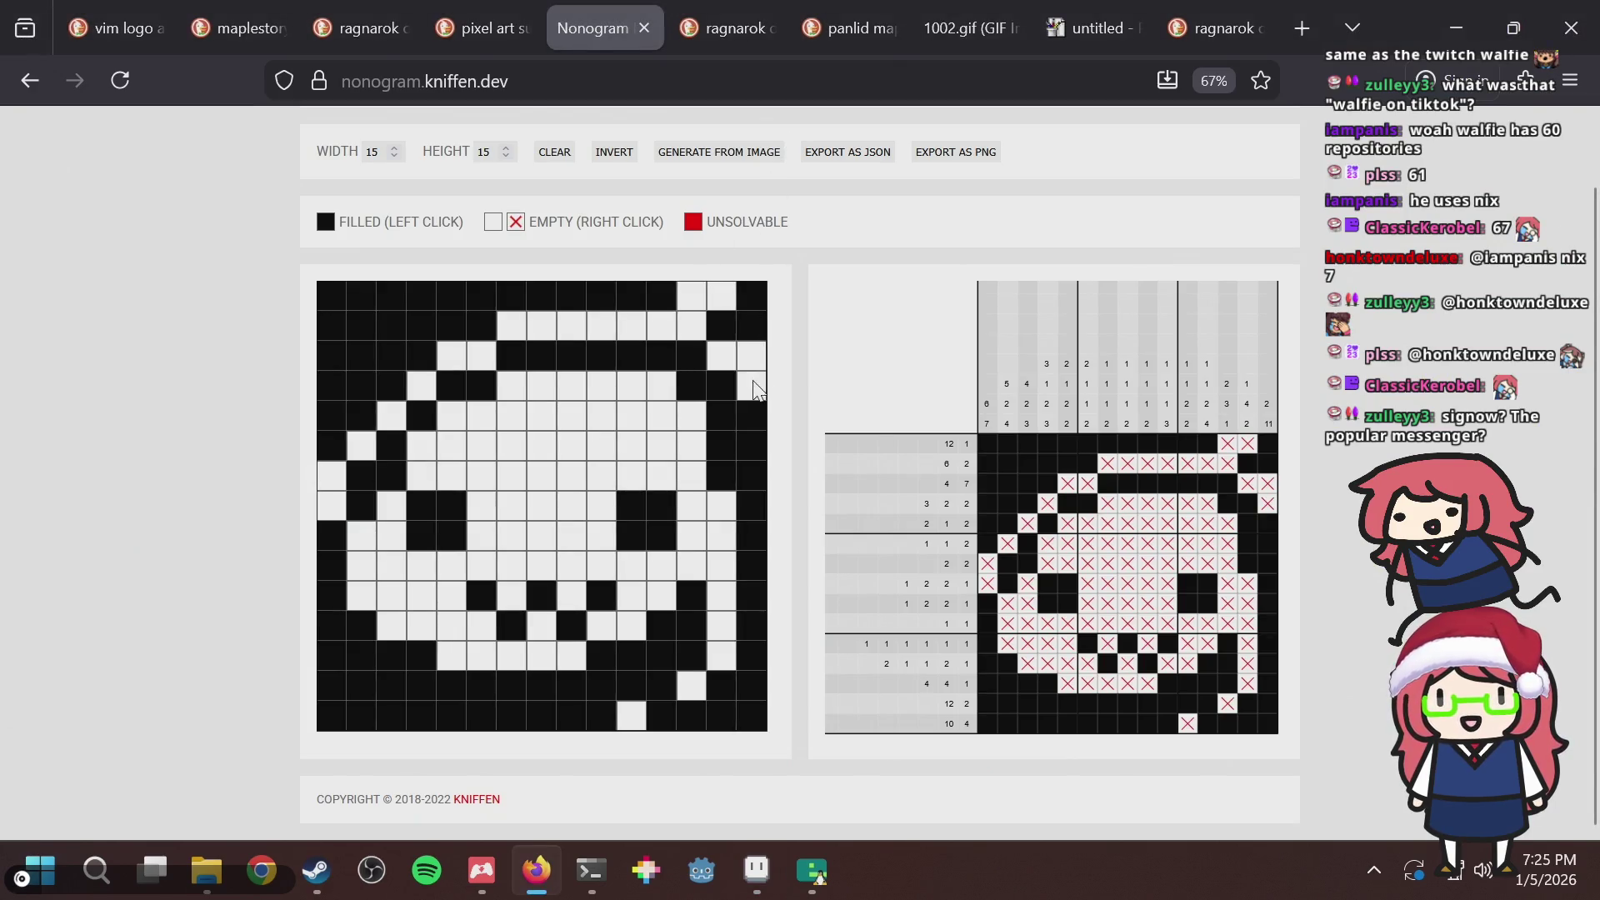
pyautogui.click(752, 386)
pyautogui.hotkey('alt', 'Tab')
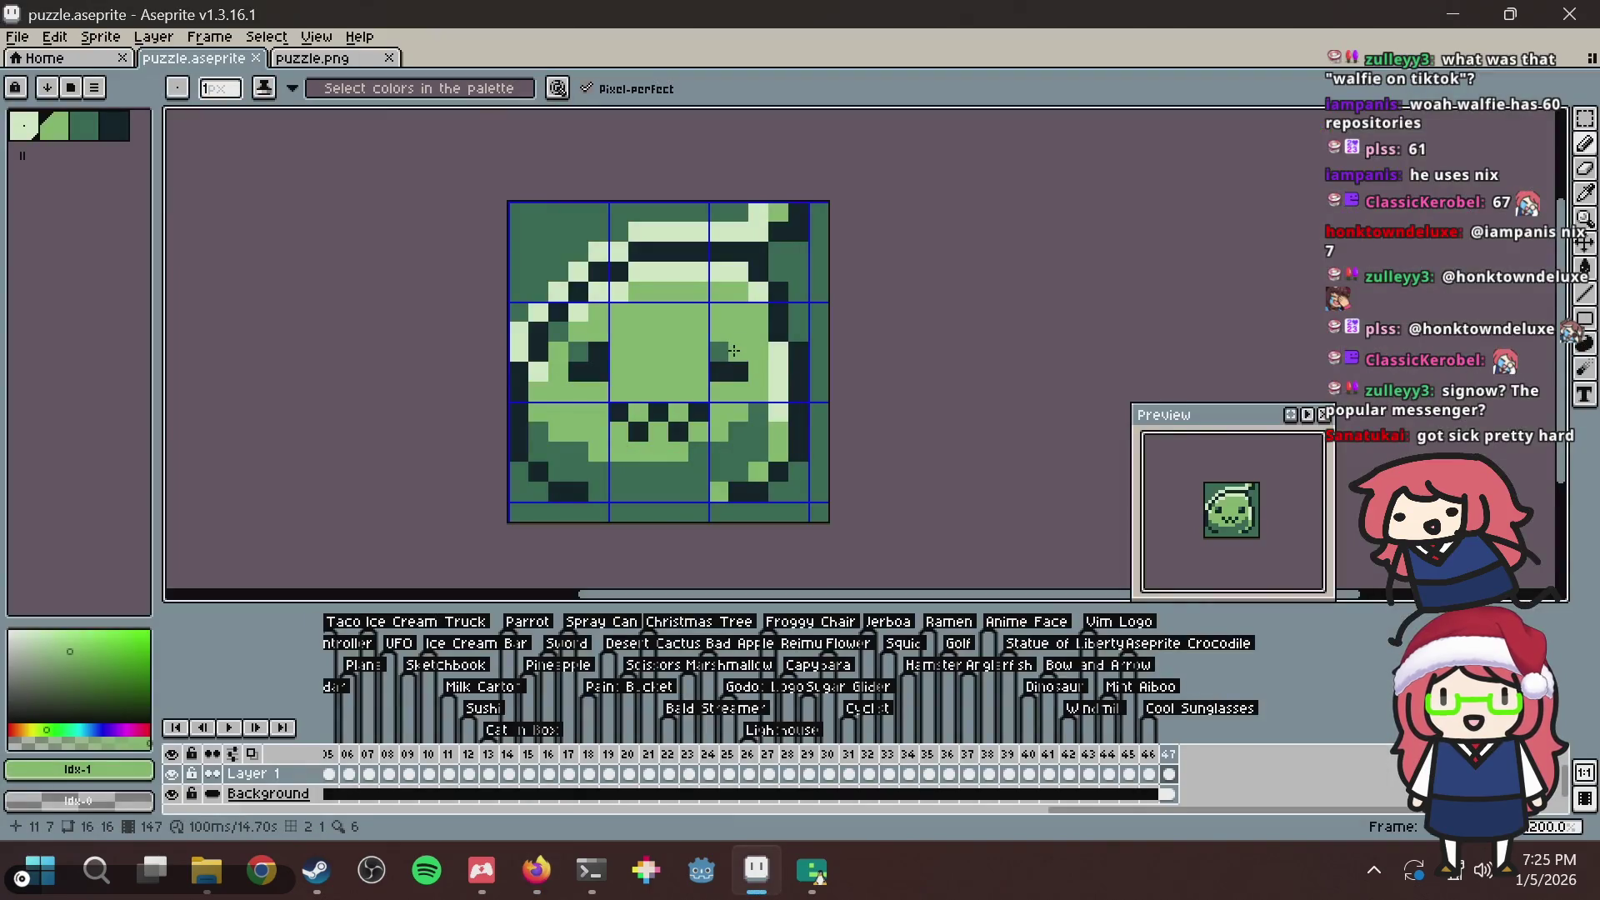
pyautogui.hotkey('ctrl', 's')
# Retouch the light pixels along the head's right edge and save the tile.
pyautogui.scroll(1, 735, 302)
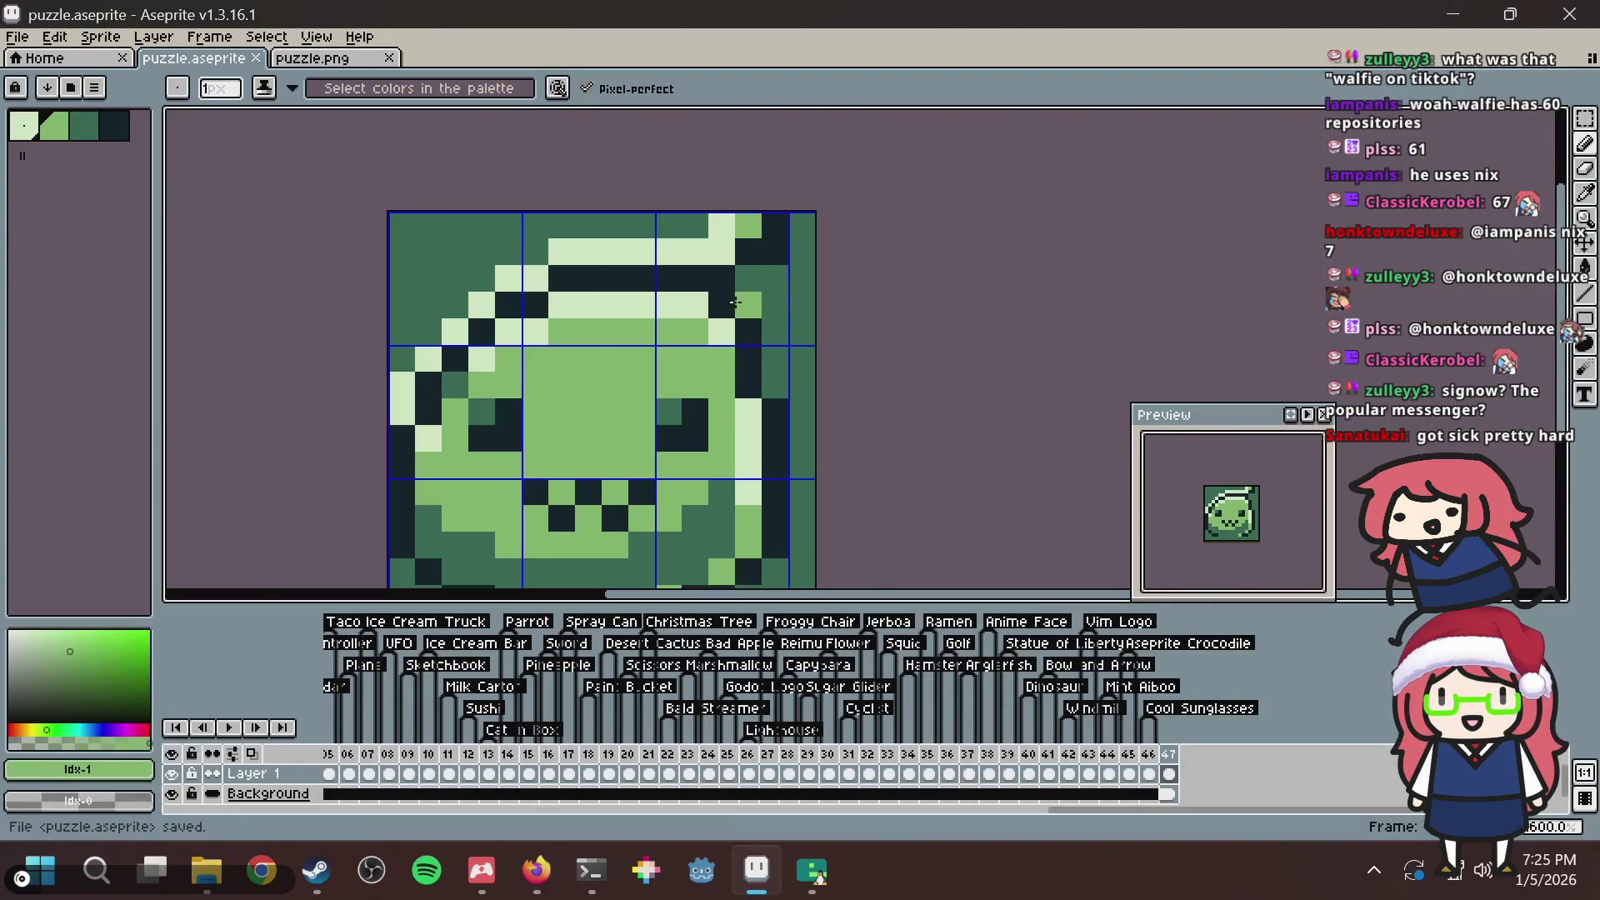
pyautogui.rightClick(741, 305)
pyautogui.click(722, 245)
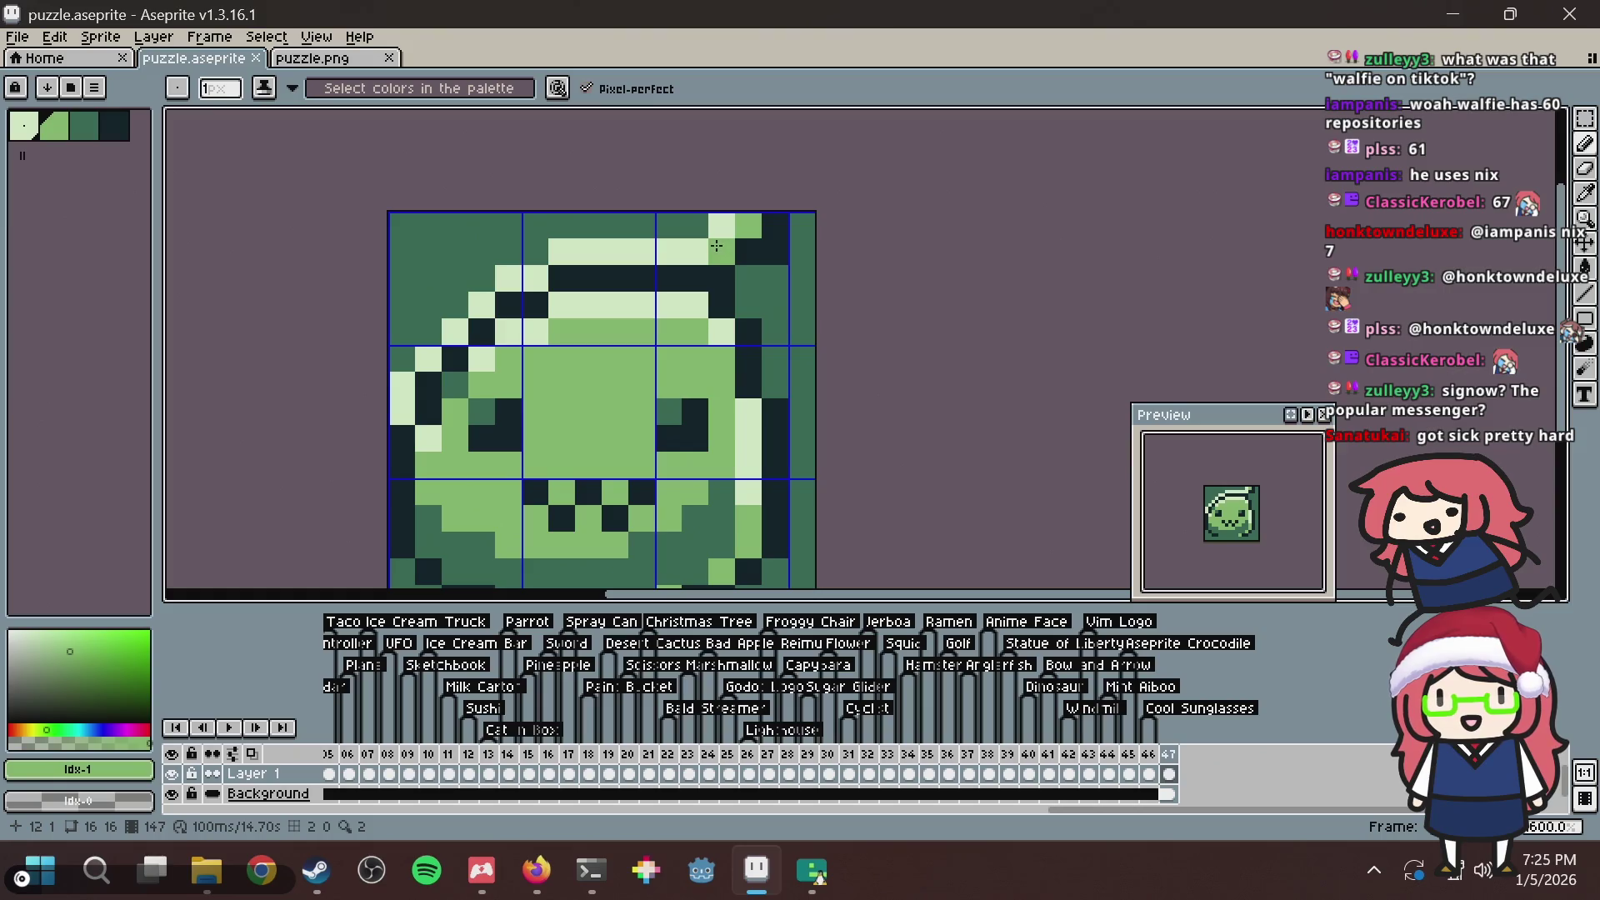
pyautogui.rightClick(716, 246)
pyautogui.keyDown('alt'); pyautogui.click(728, 225); pyautogui.keyUp('alt')
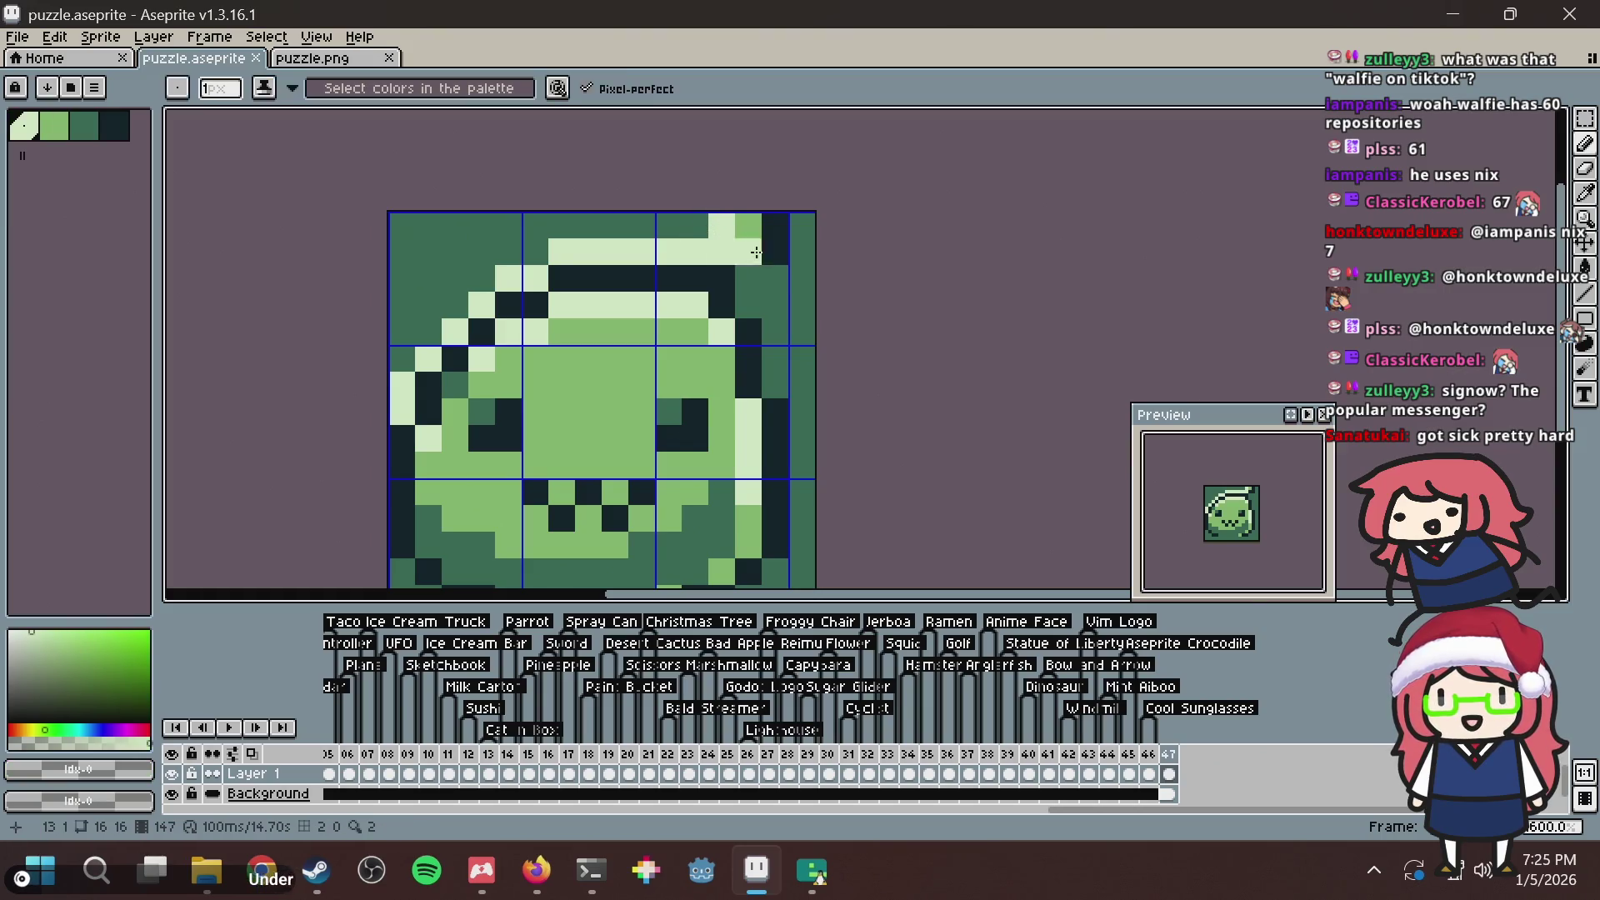
pyautogui.click(794, 257)
pyautogui.hotkey('ctrl', 's')
# Paint a pixel near the head's top-right light green.
pyautogui.scroll(-1, 794, 260)
pyautogui.scroll(1, 794, 259)
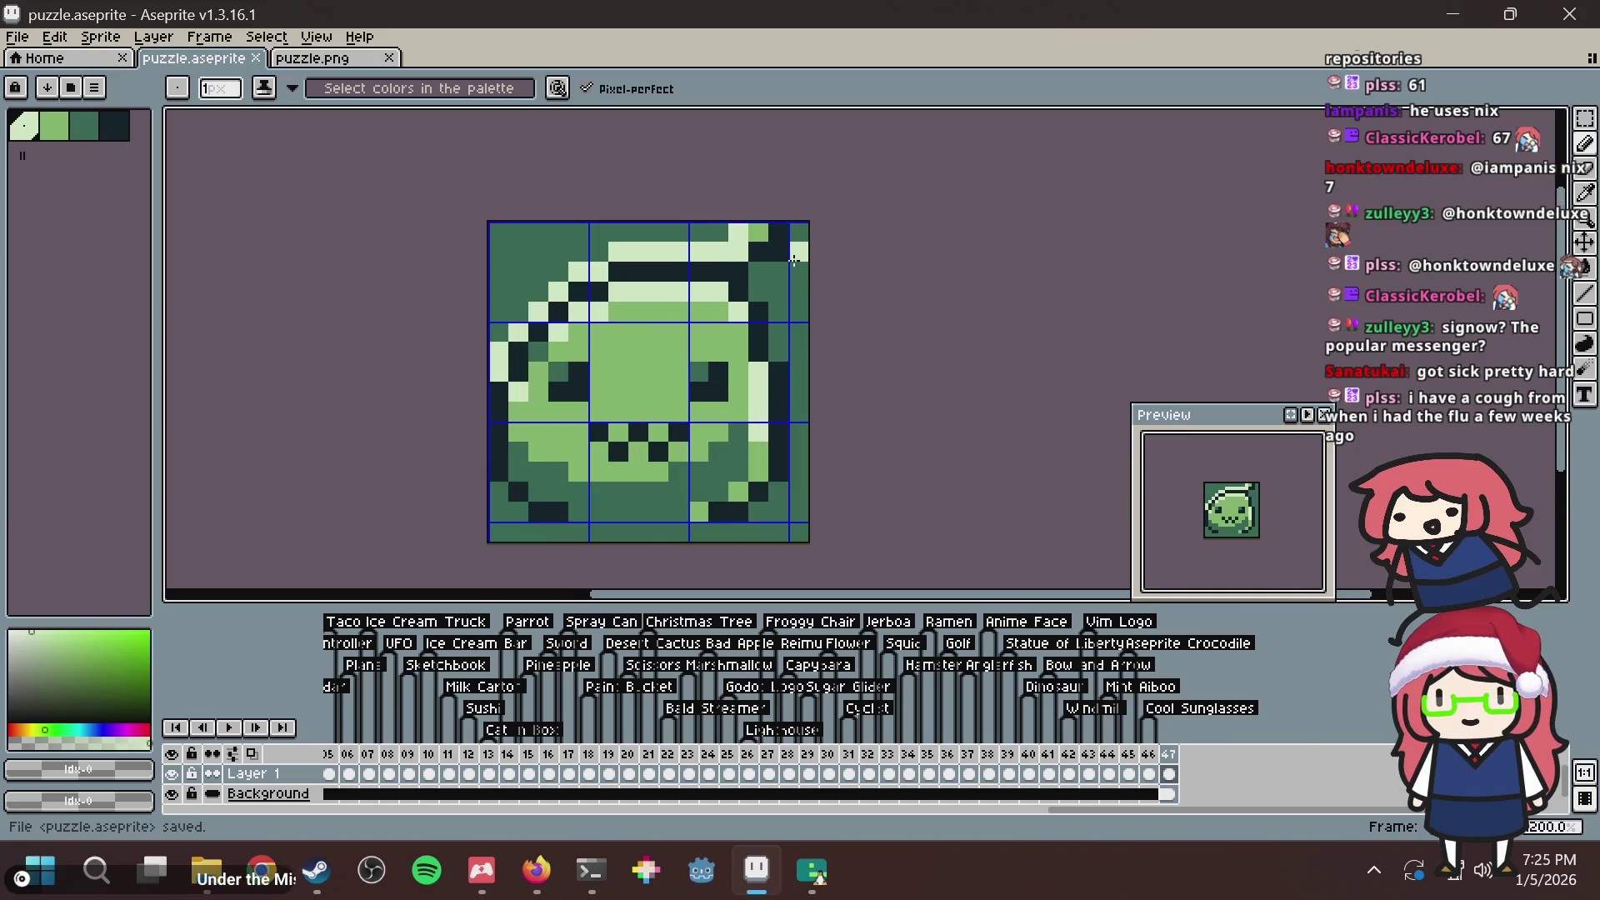
pyautogui.hotkey('ctrl', 'w')
pyautogui.press('Escape')
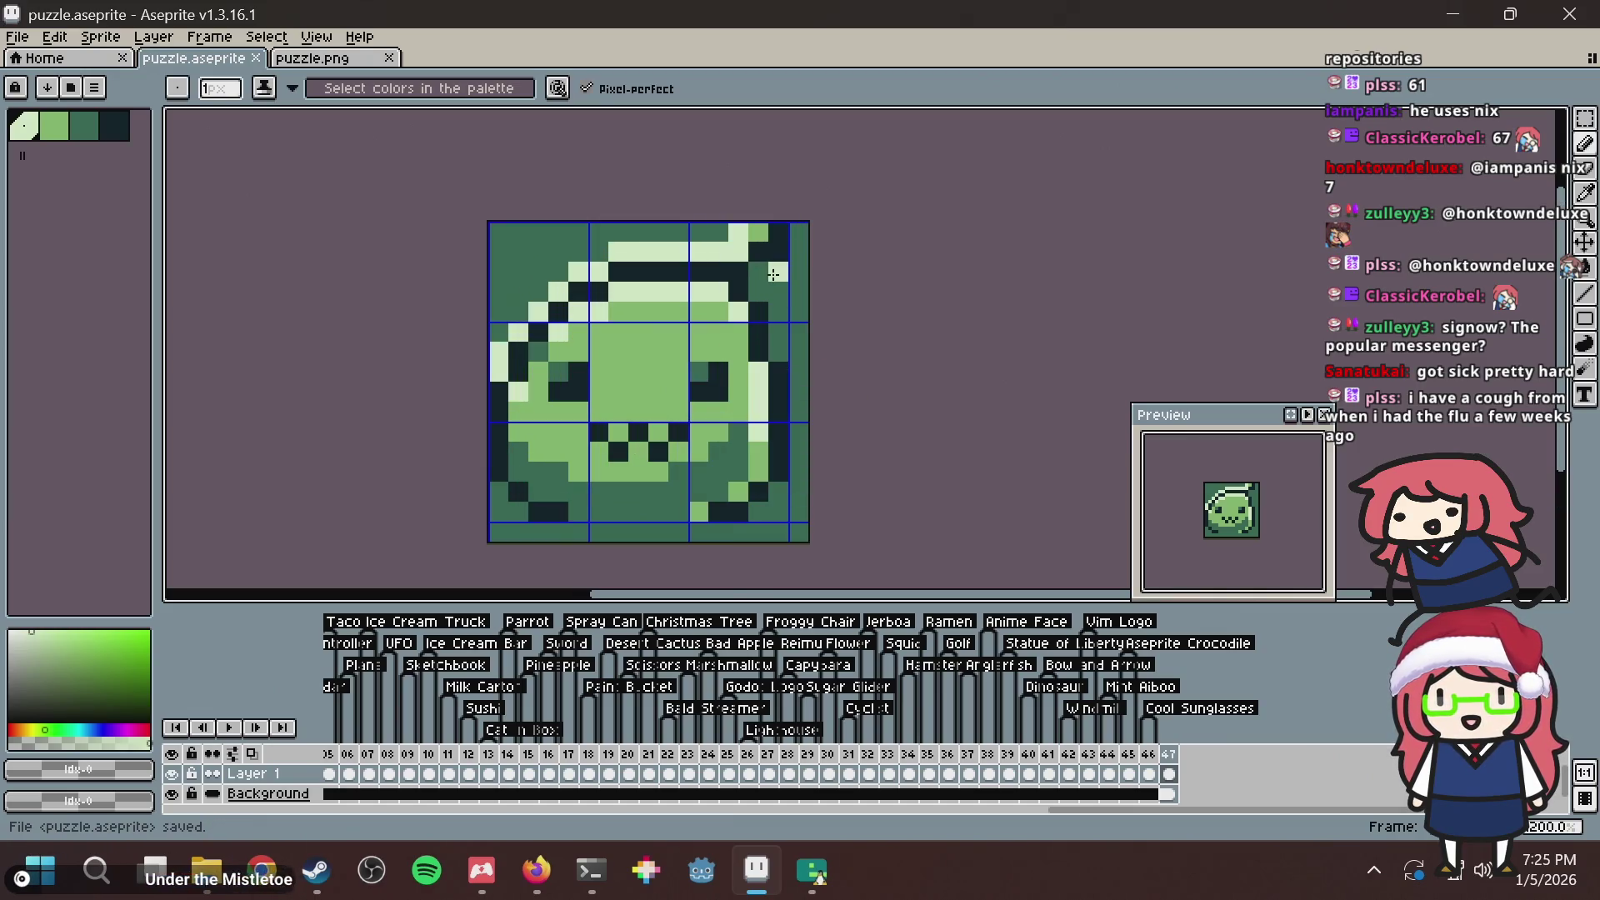
pyautogui.click(758, 273)
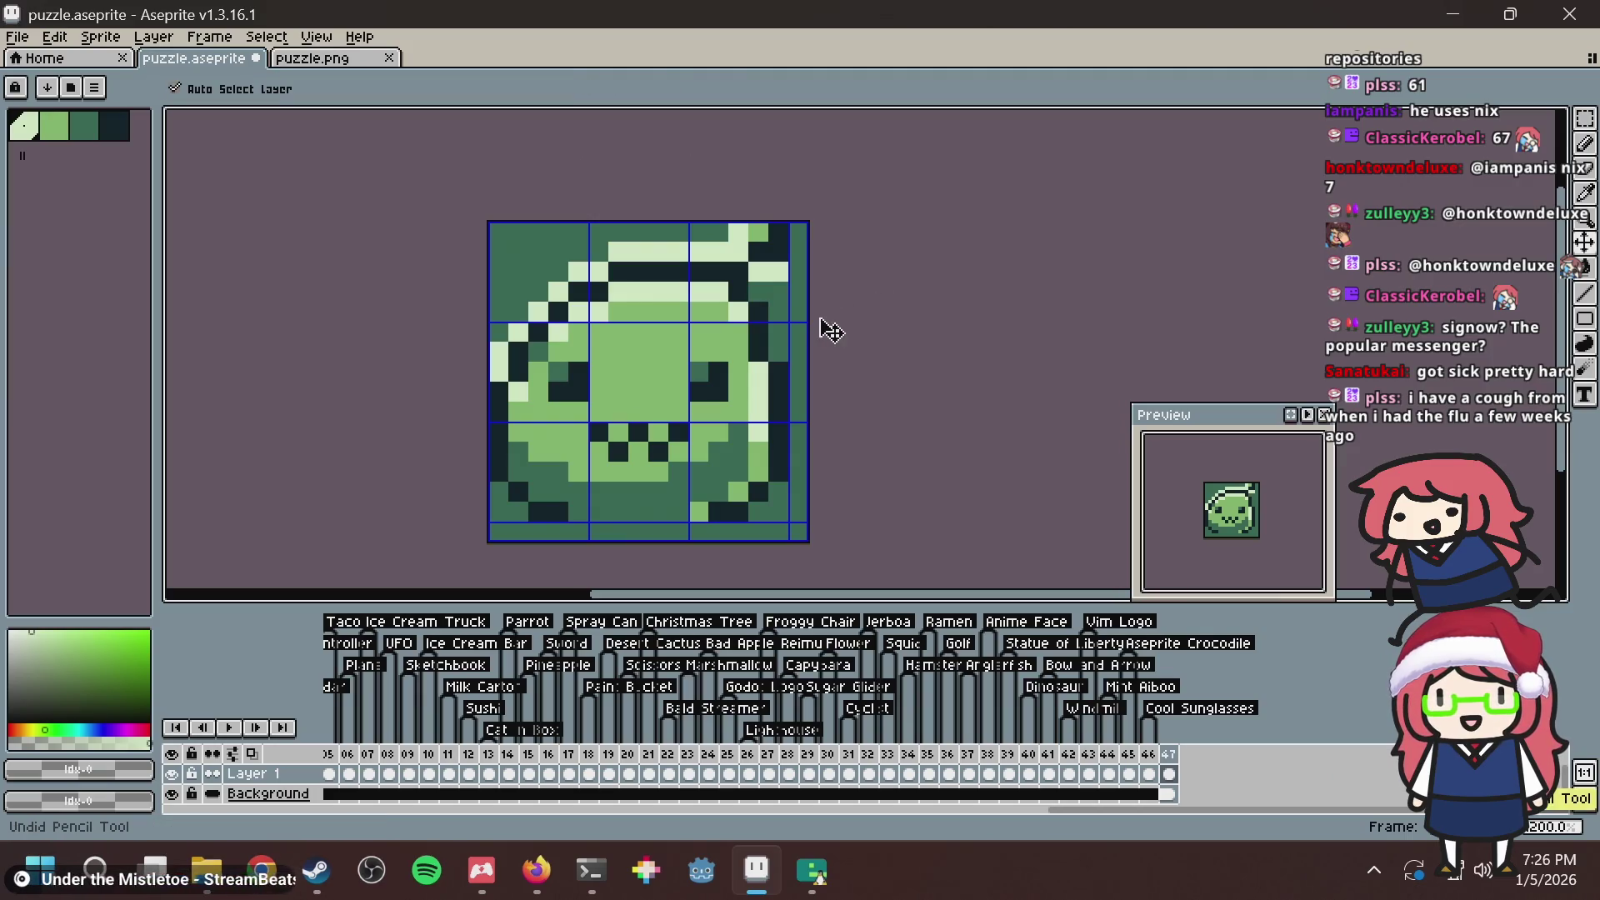
pyautogui.hotkey('alt', 'Tab')
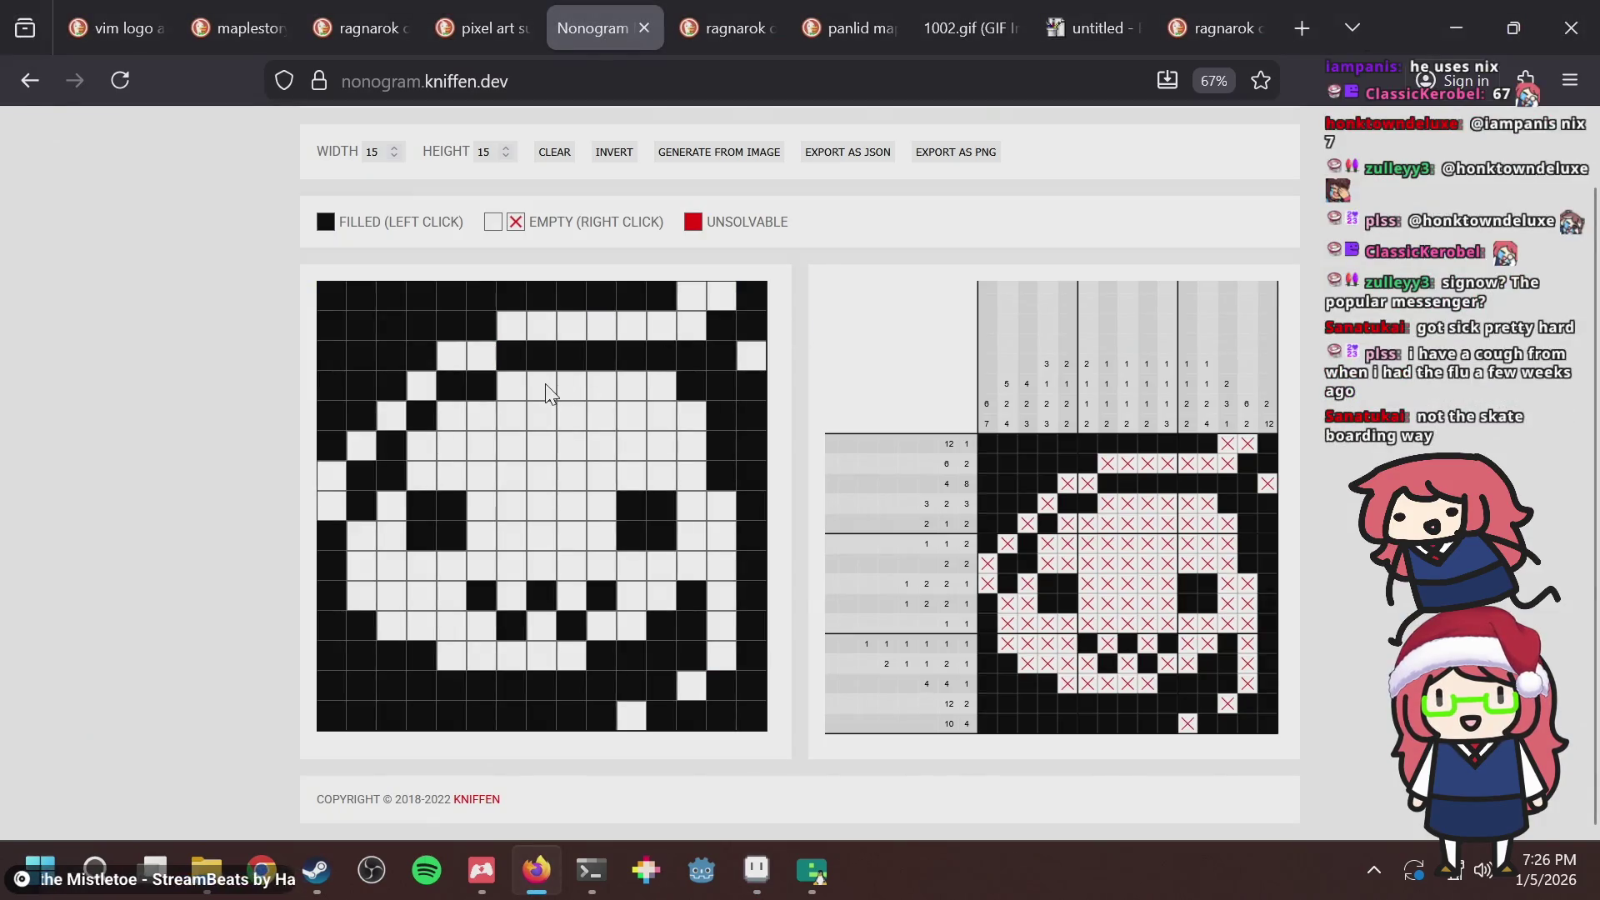
# Toggle the first two cells of rows 7 and 9, leaving row 7's first cell filled.
pyautogui.click(363, 467)
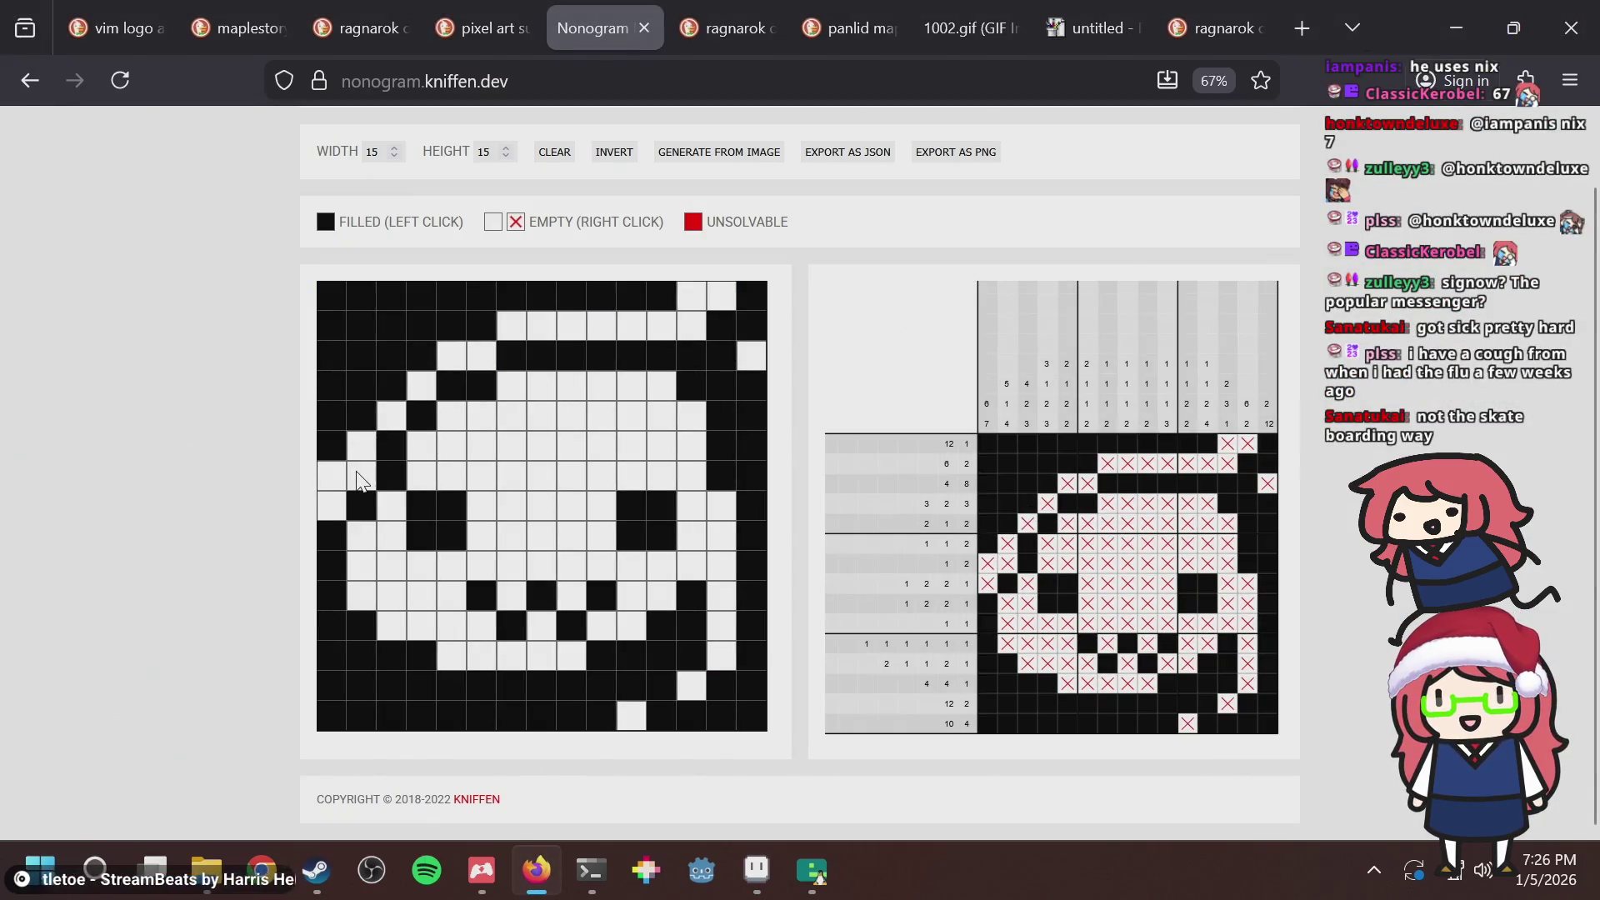
pyautogui.click(338, 472)
pyautogui.click(337, 472)
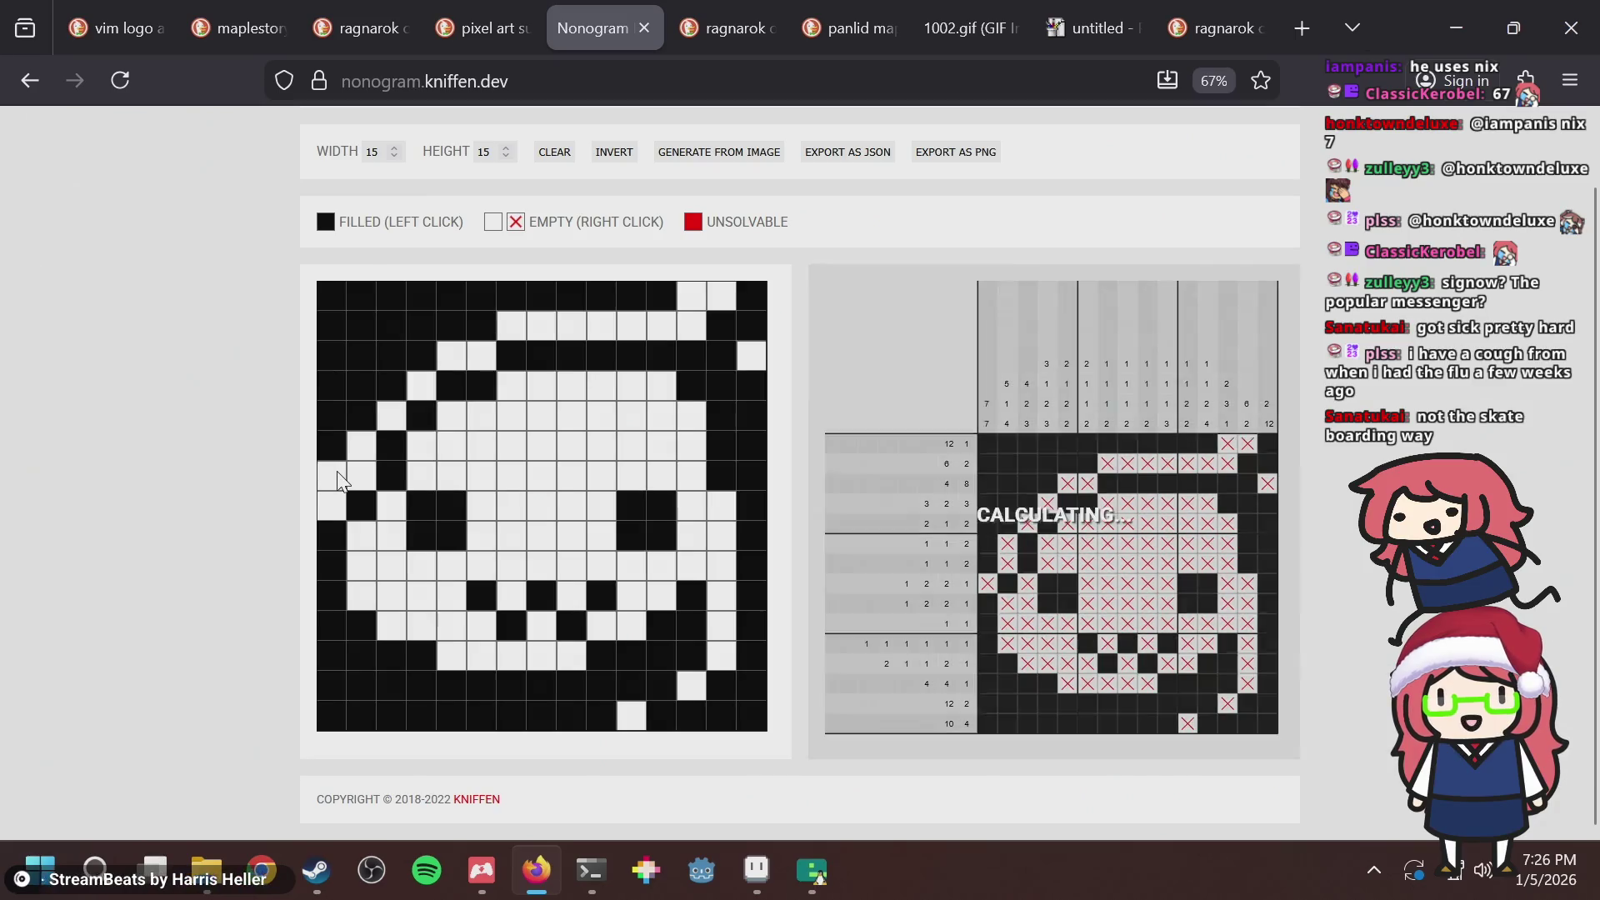
pyautogui.click(362, 540)
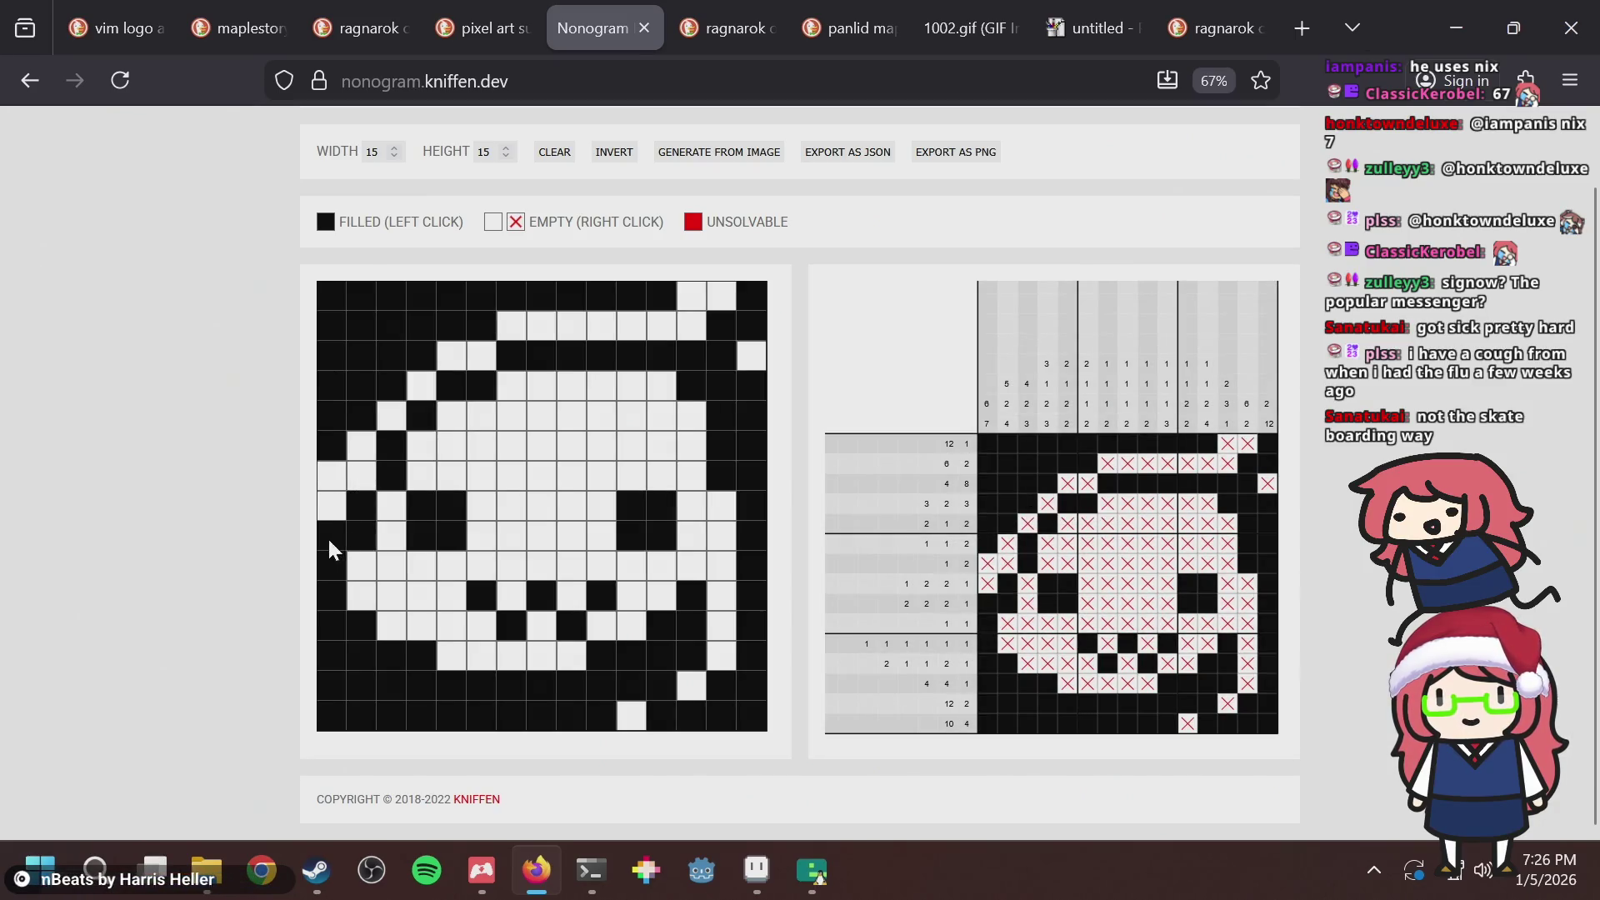
pyautogui.click(319, 537)
pyautogui.click(327, 483)
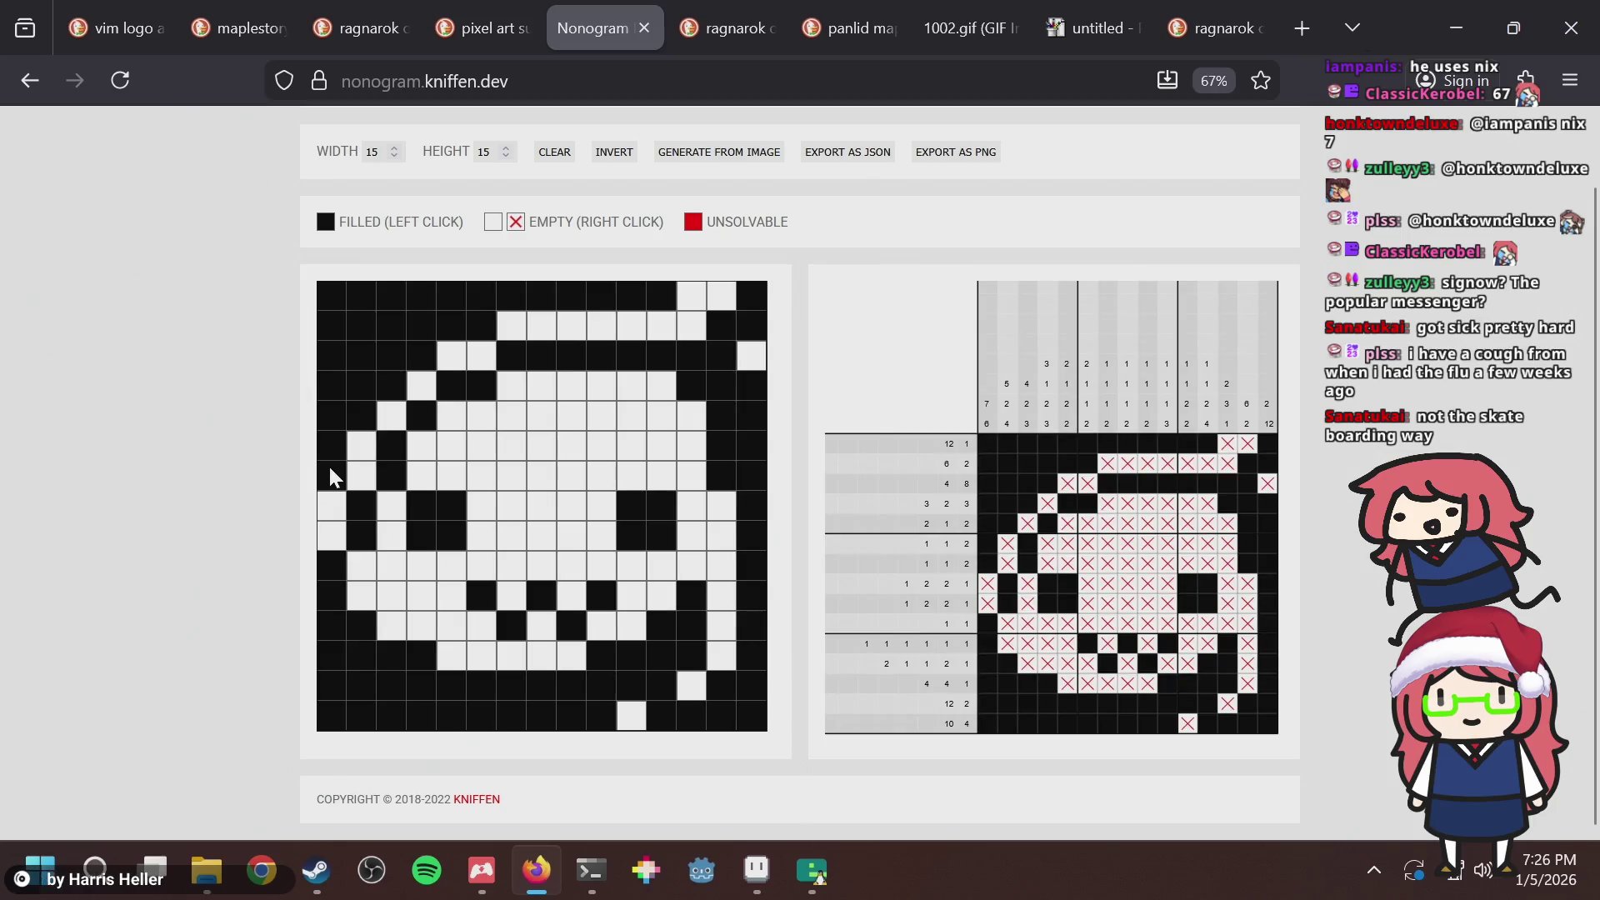
pyautogui.hotkey('alt', 'Tab')
# Trial-repaint the slime's left-edge pixels with the lightest and medium greens.
pyautogui.scroll(1, 526, 364)
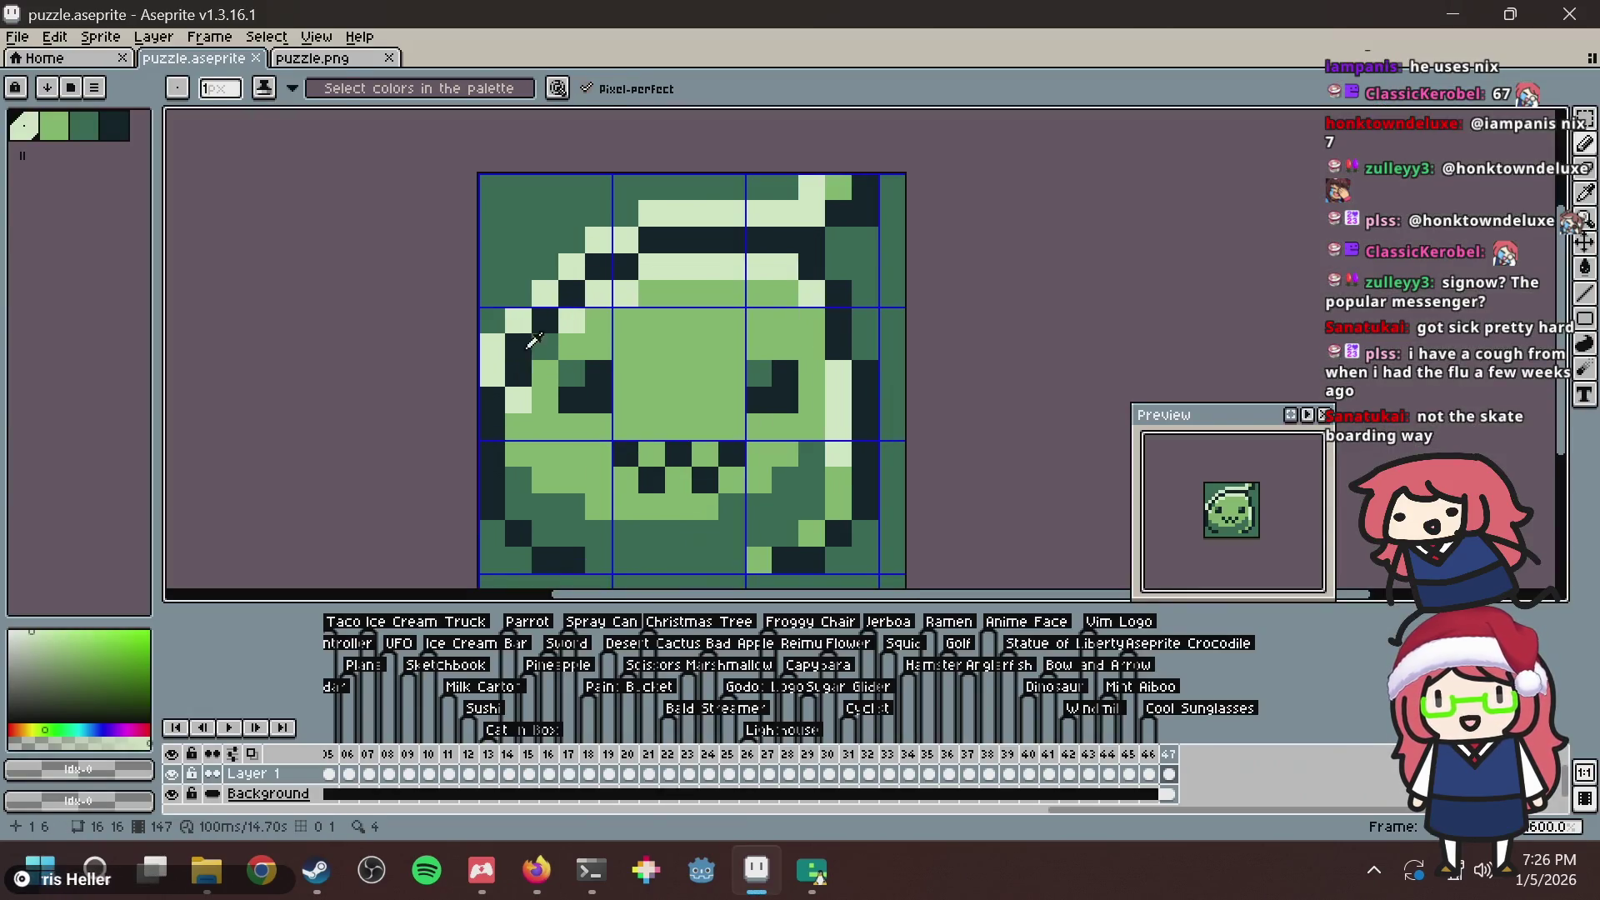
pyautogui.keyDown('alt'); pyautogui.click(516, 375); pyautogui.keyUp('alt')
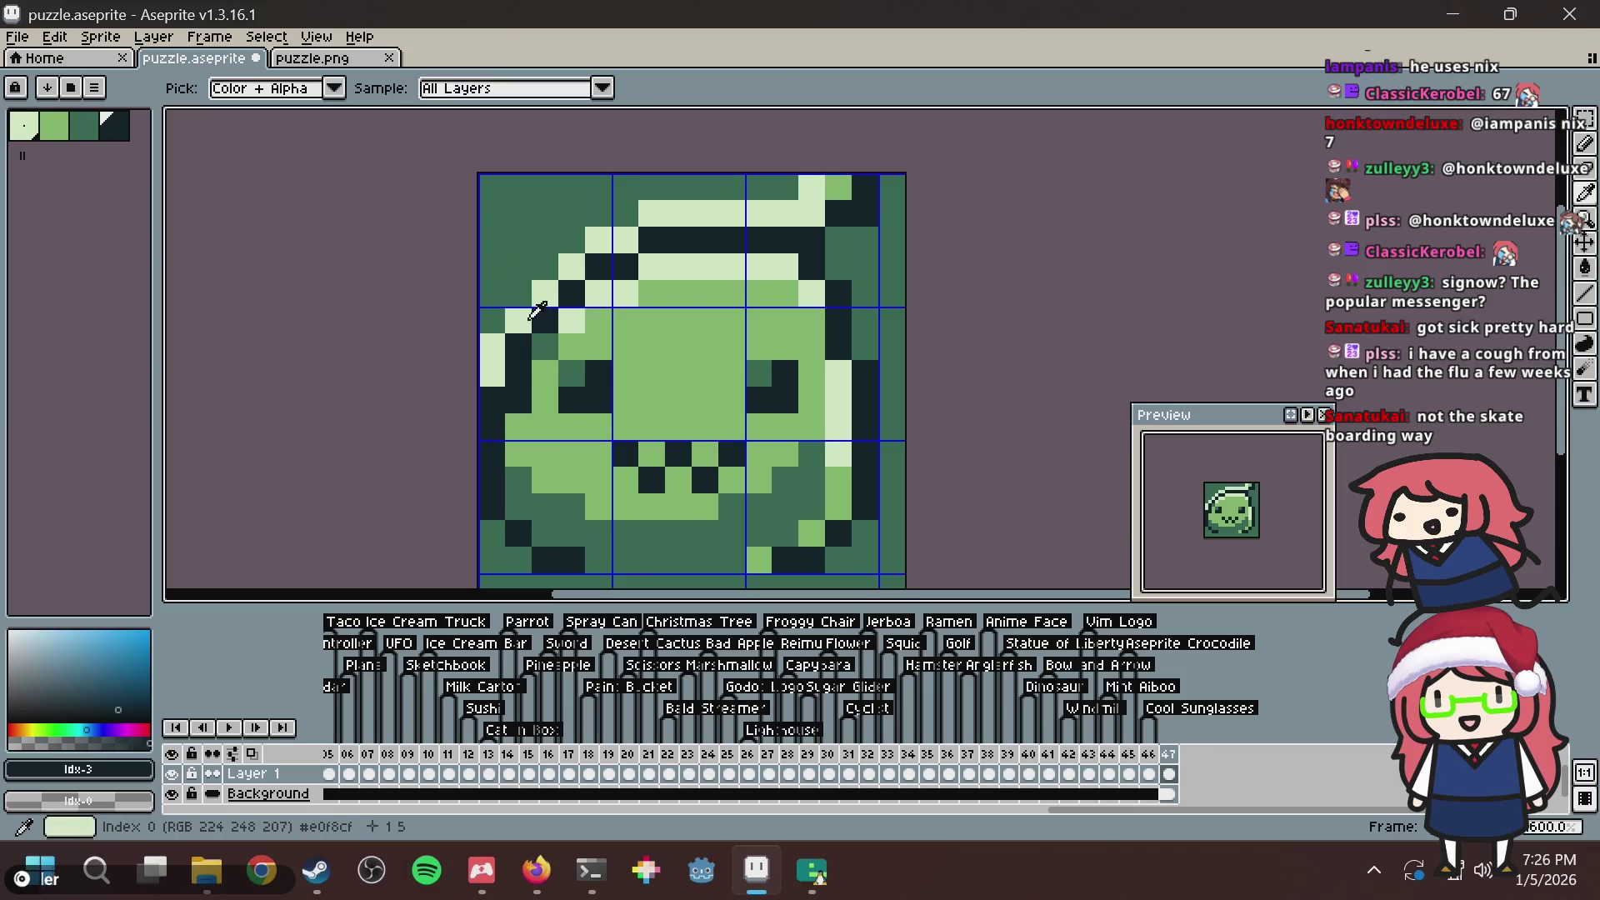
pyautogui.keyDown('alt'); pyautogui.click(519, 321); pyautogui.keyUp('alt')
pyautogui.click(518, 346)
pyautogui.keyDown('alt'); pyautogui.click(492, 321); pyautogui.keyUp('alt')
pyautogui.click(498, 351)
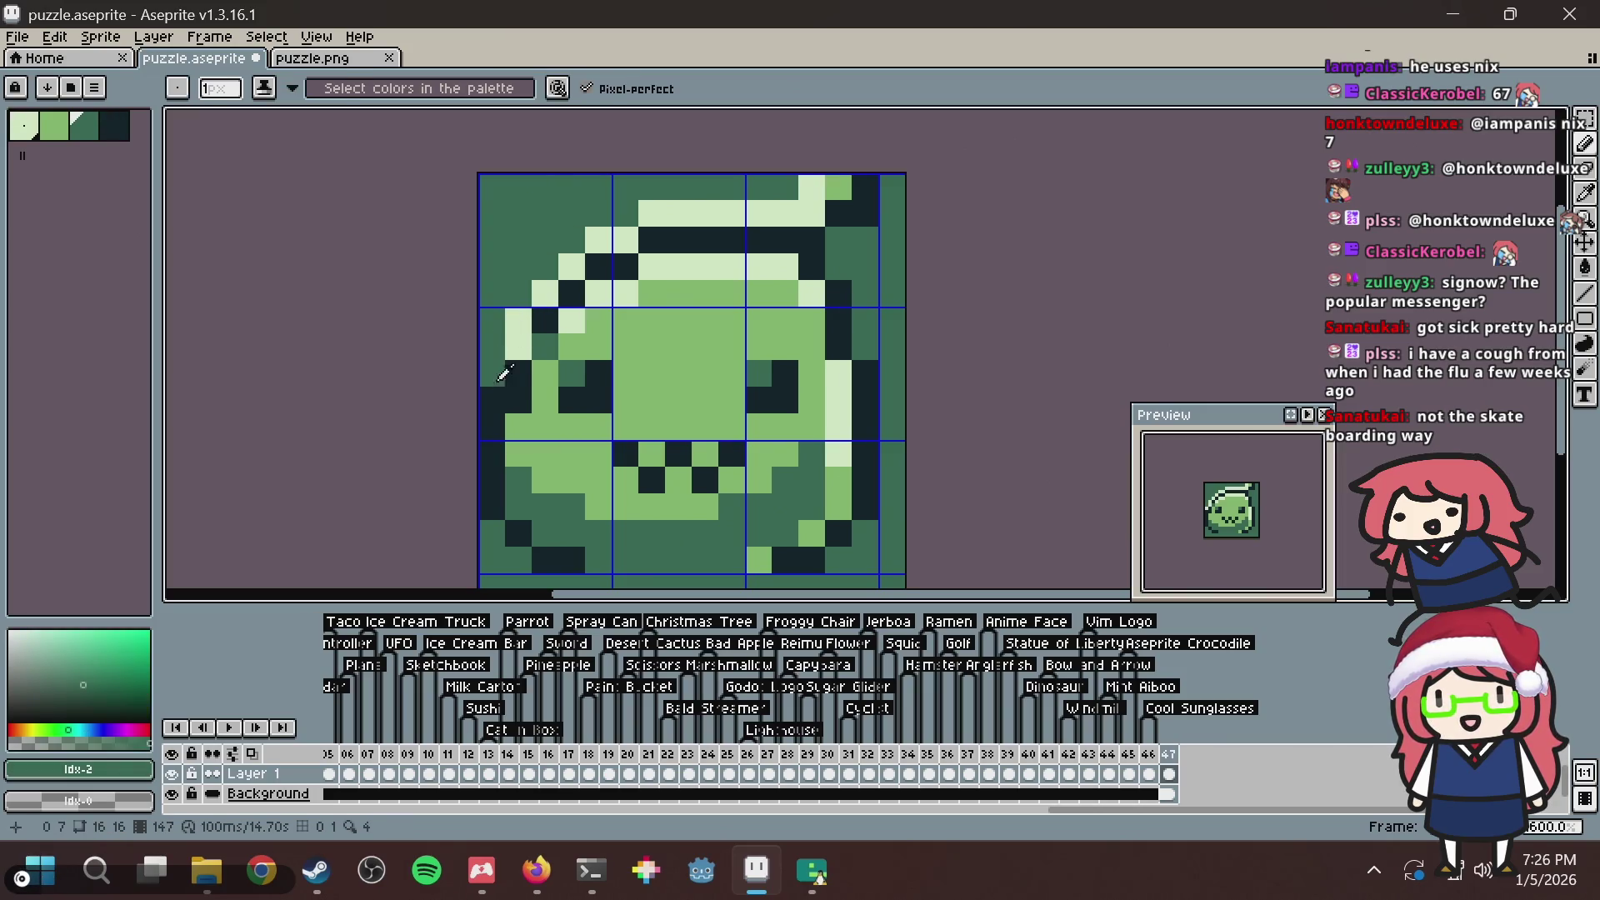
pyautogui.keyDown('alt'); pyautogui.click(492, 374); pyautogui.keyUp('alt')
pyautogui.click(491, 399)
# Undo the trial repaints back to the saved tile.
pyautogui.scroll(-1, 644, 312)
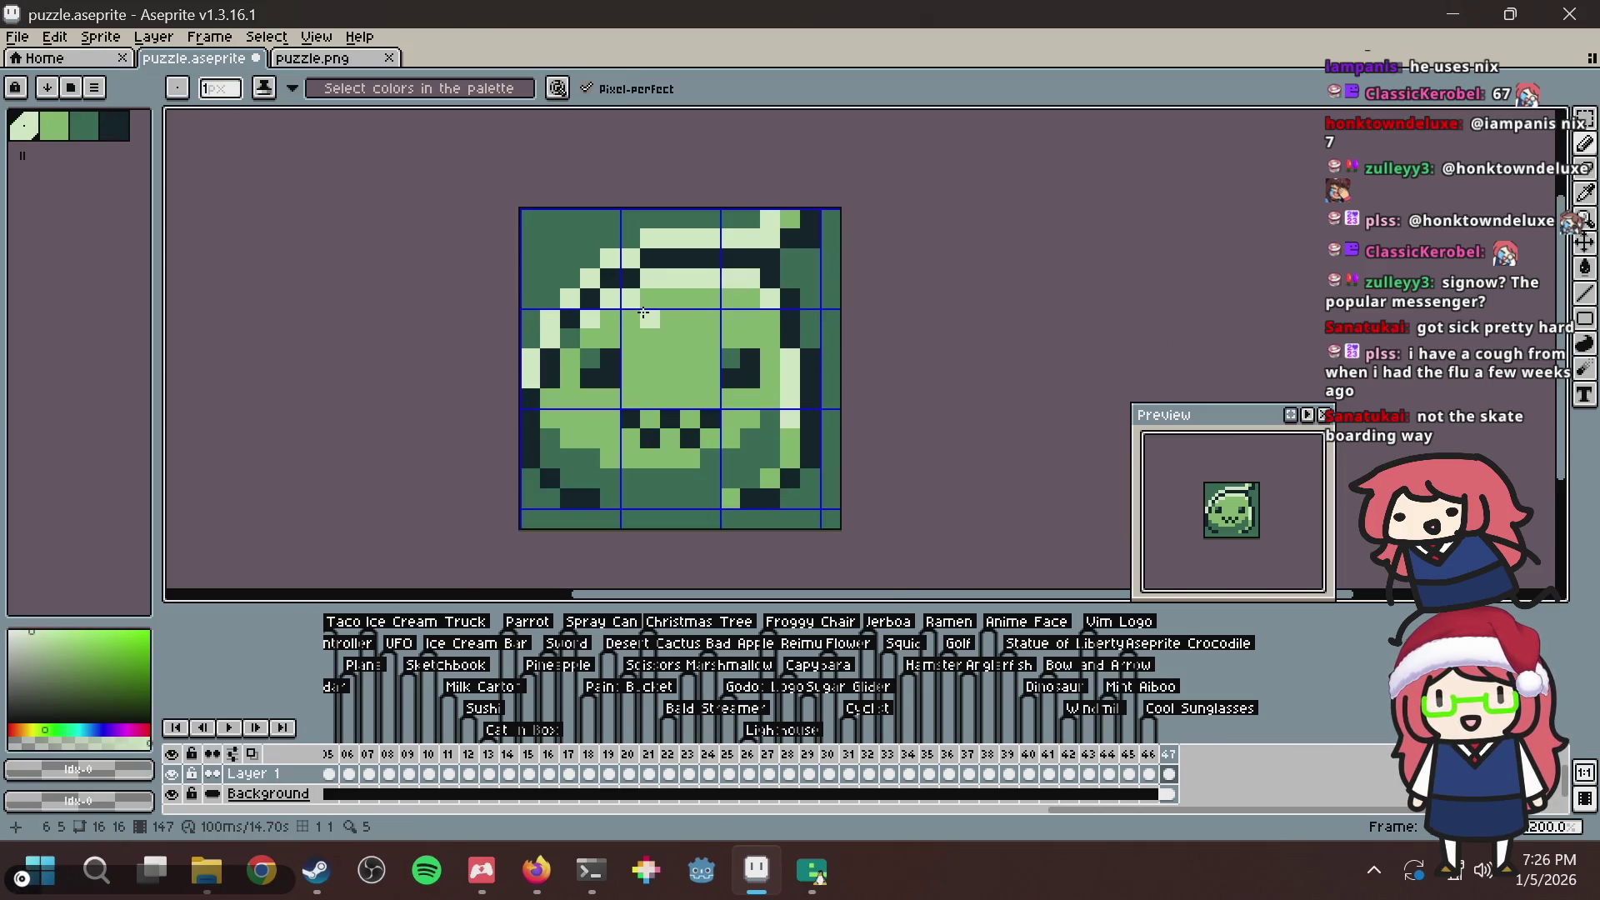
pyautogui.hotkey('ctrl', 'z')
pyautogui.hotkey('ctrl', 'z')
pyautogui.hotkey('ctrl', 'z')
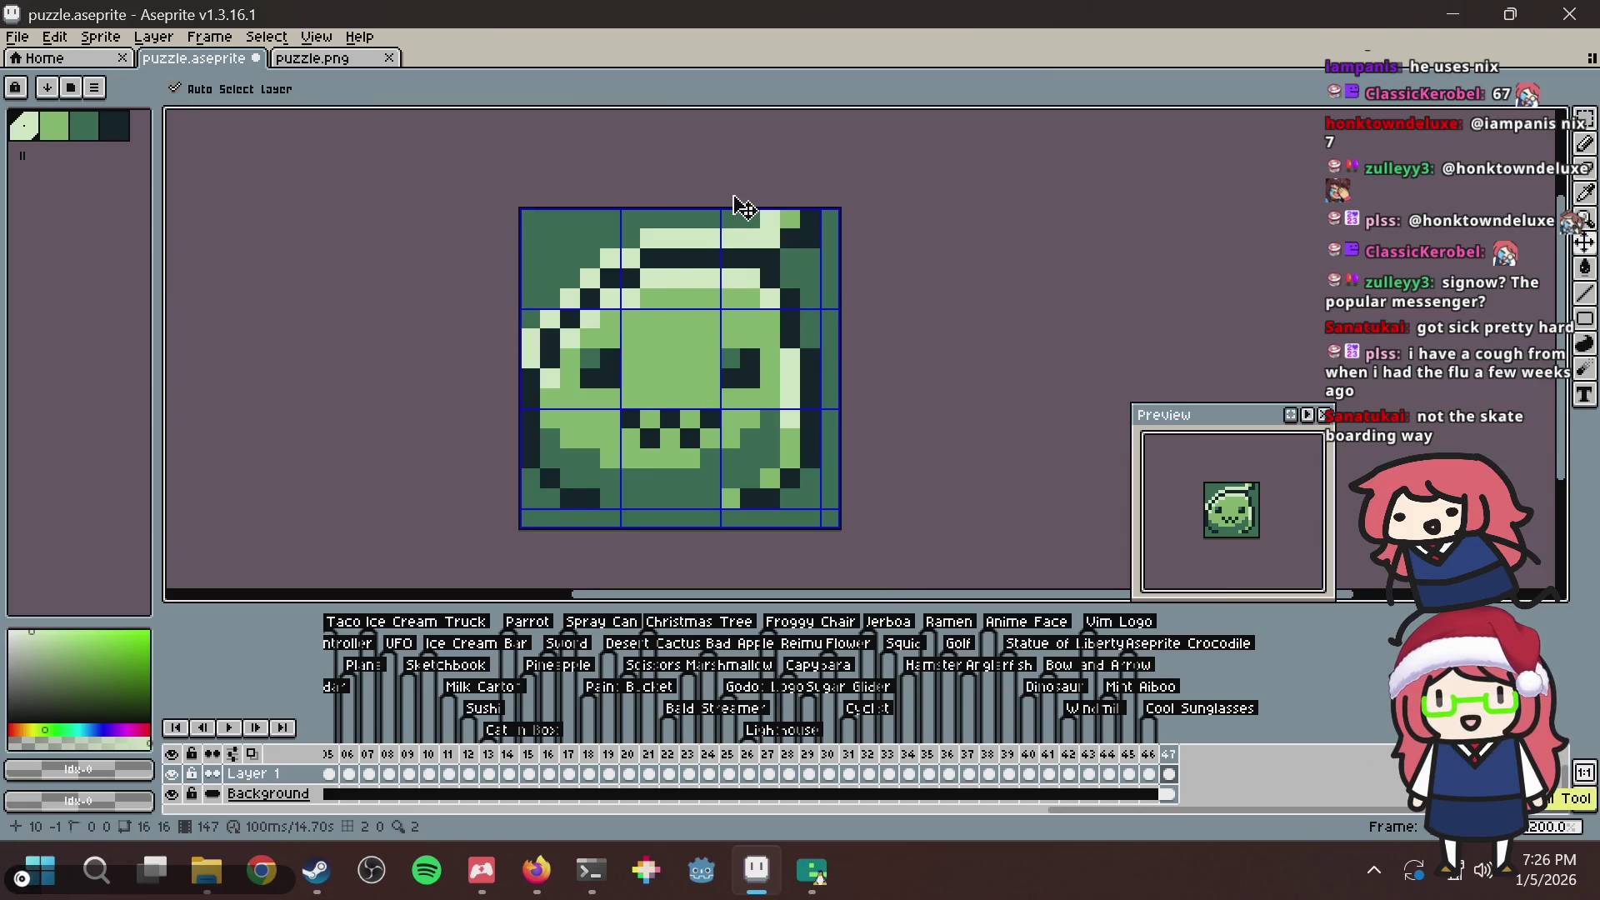
pyautogui.hotkey('ctrl', 'z')
pyautogui.scroll(2, 733, 214)
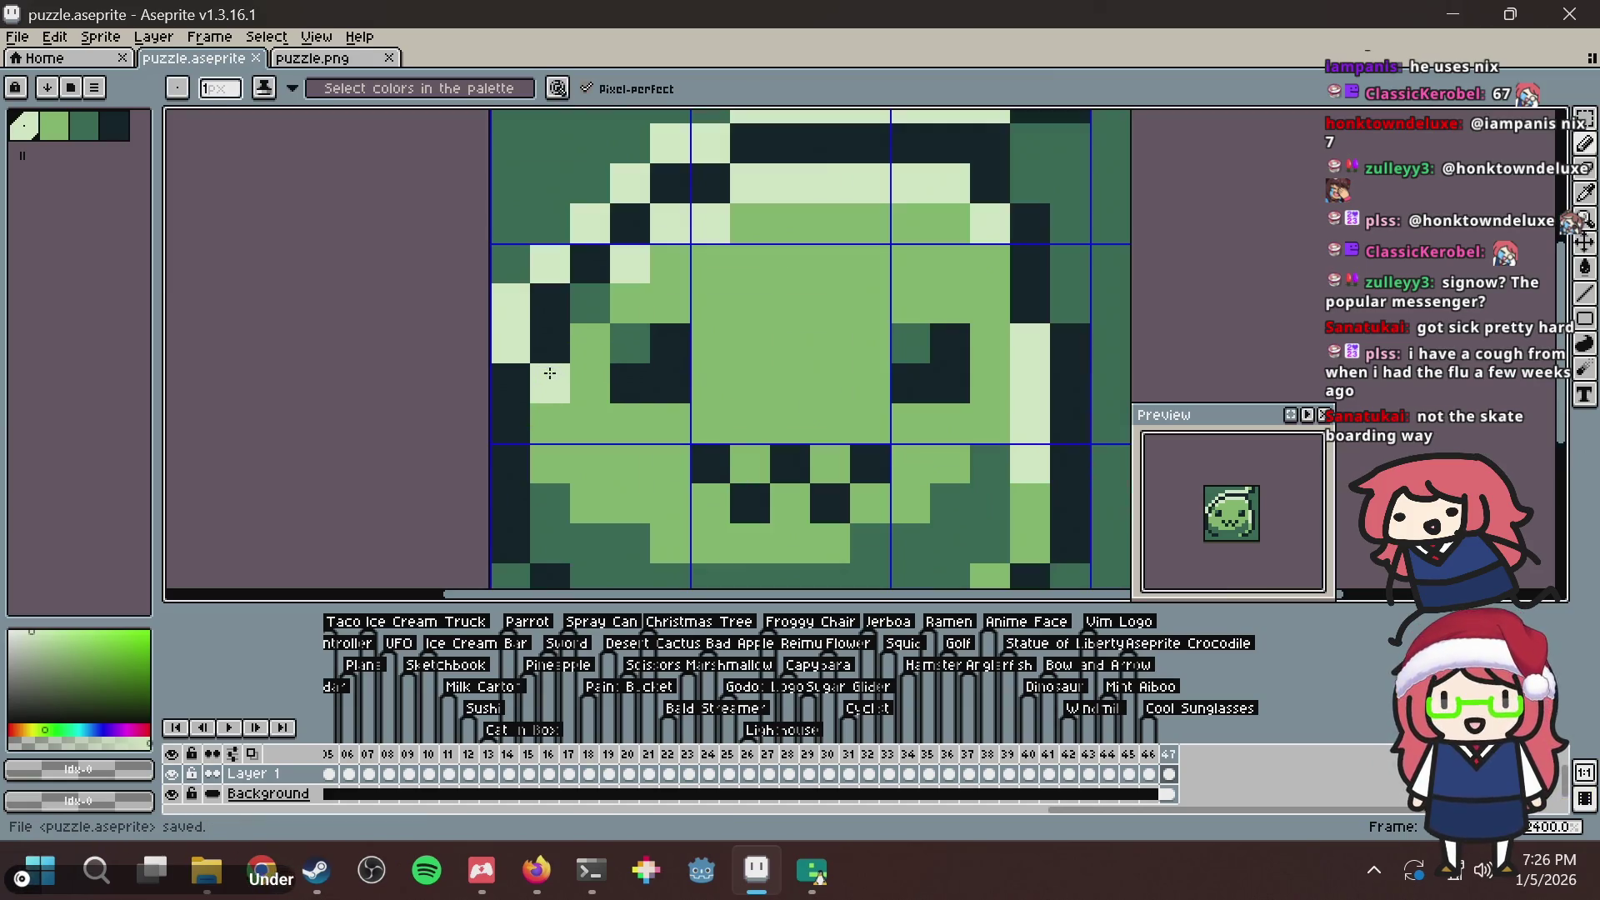
pyautogui.hotkey('alt', 'Tab')
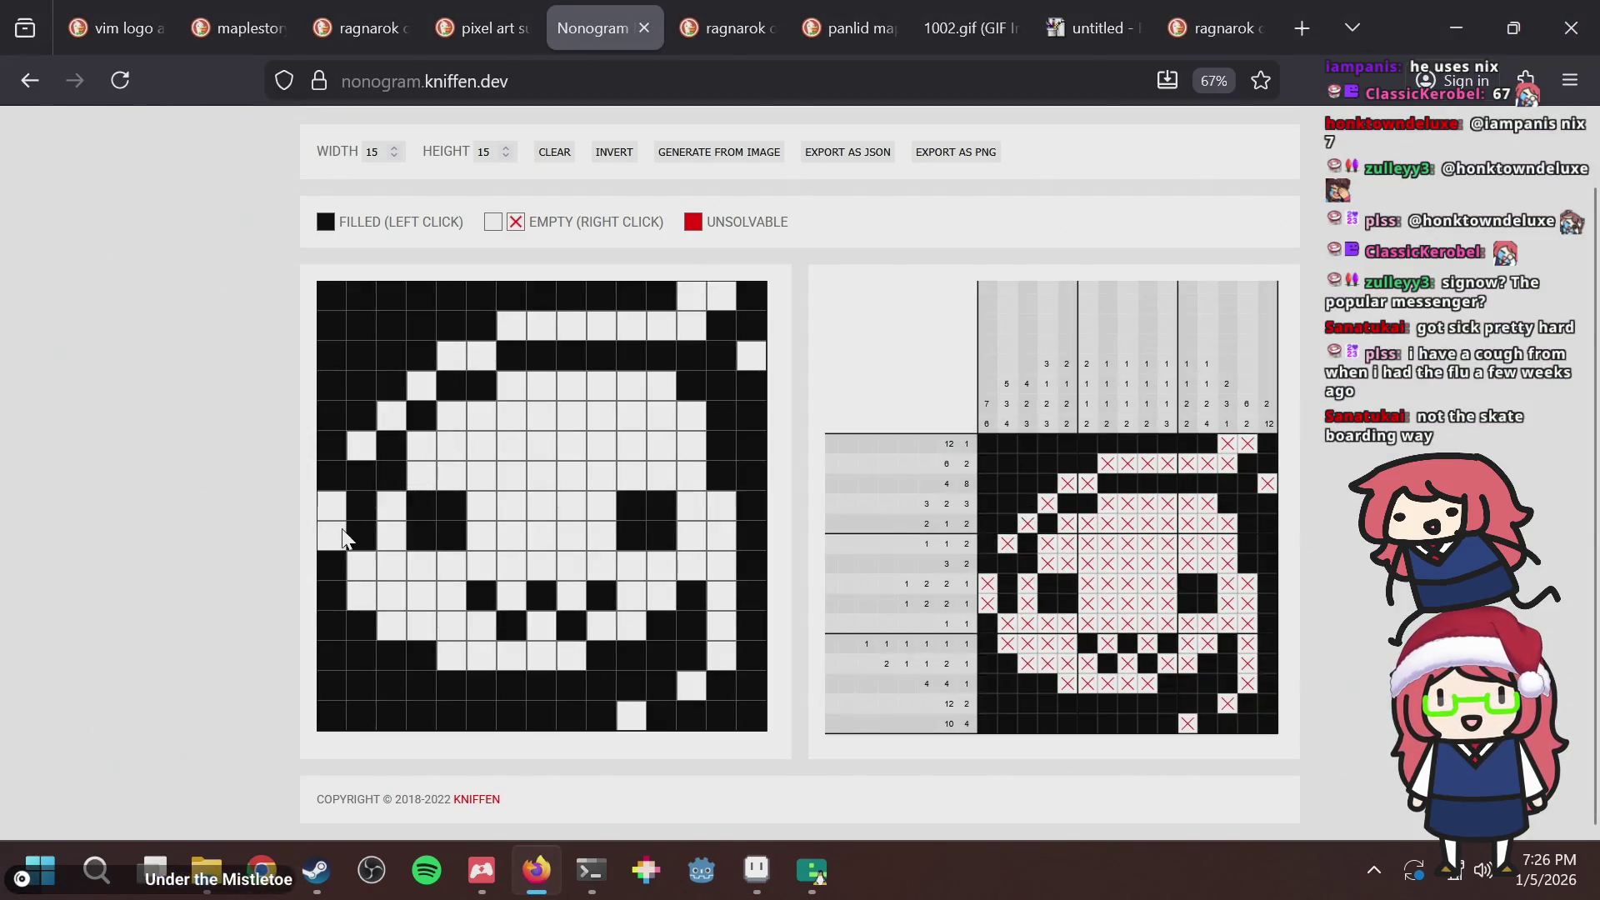
# Fill row 9 column 1 and row 7 column 2, clearing row 9 column 2 and row 7 columns 1 and 3.
pyautogui.click(332, 536)
pyautogui.click(361, 535)
pyautogui.click(391, 476)
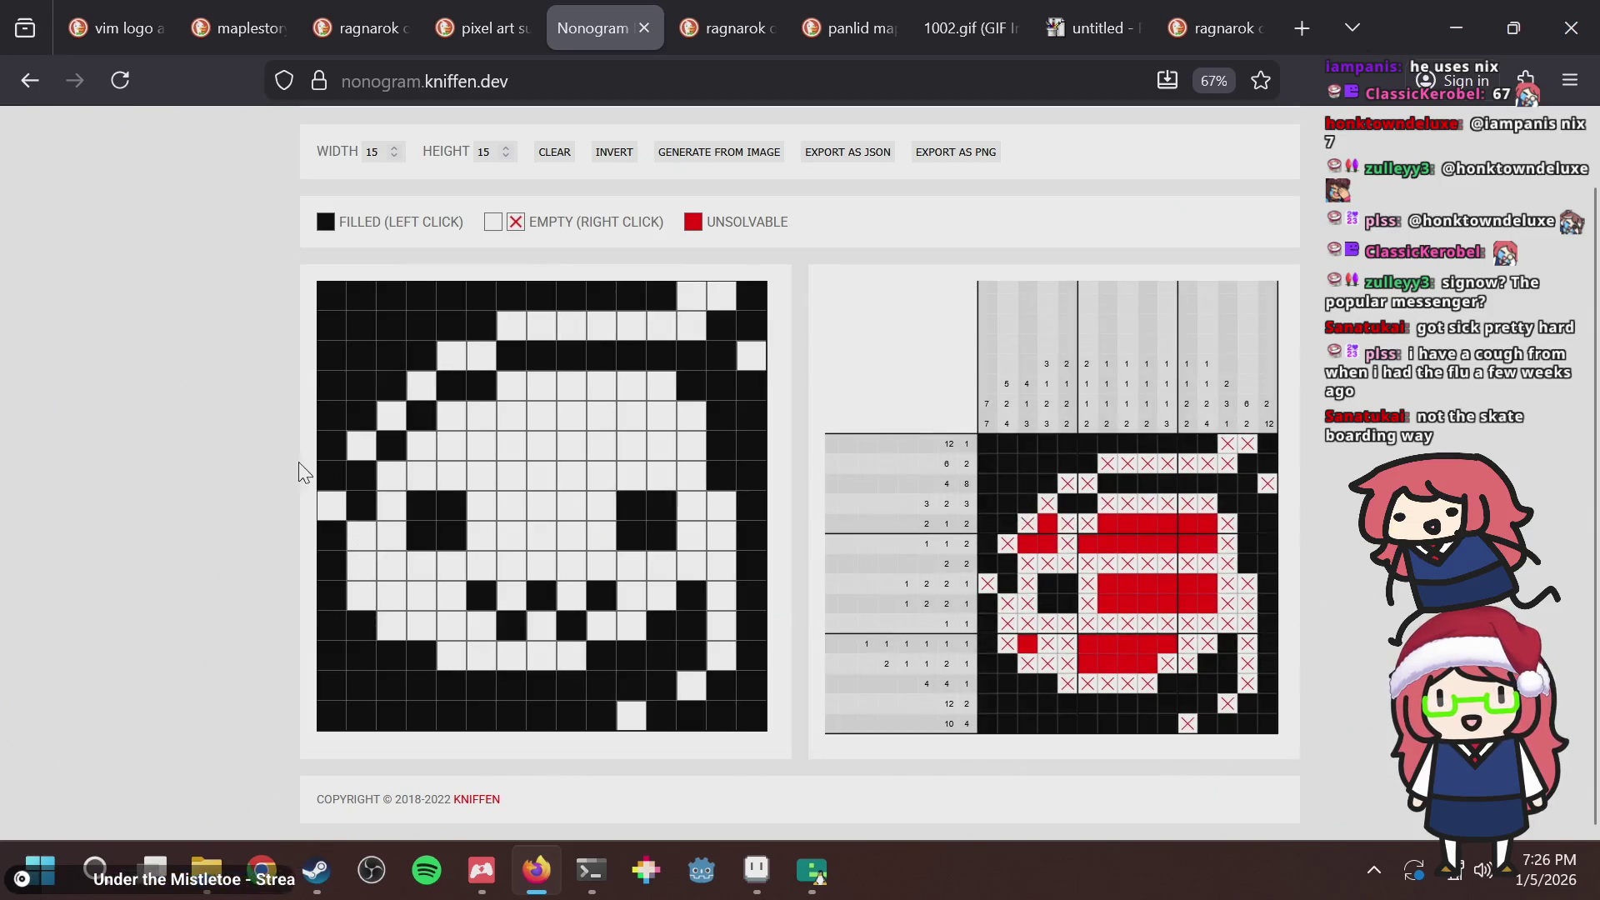
pyautogui.click(336, 475)
pyautogui.click(361, 476)
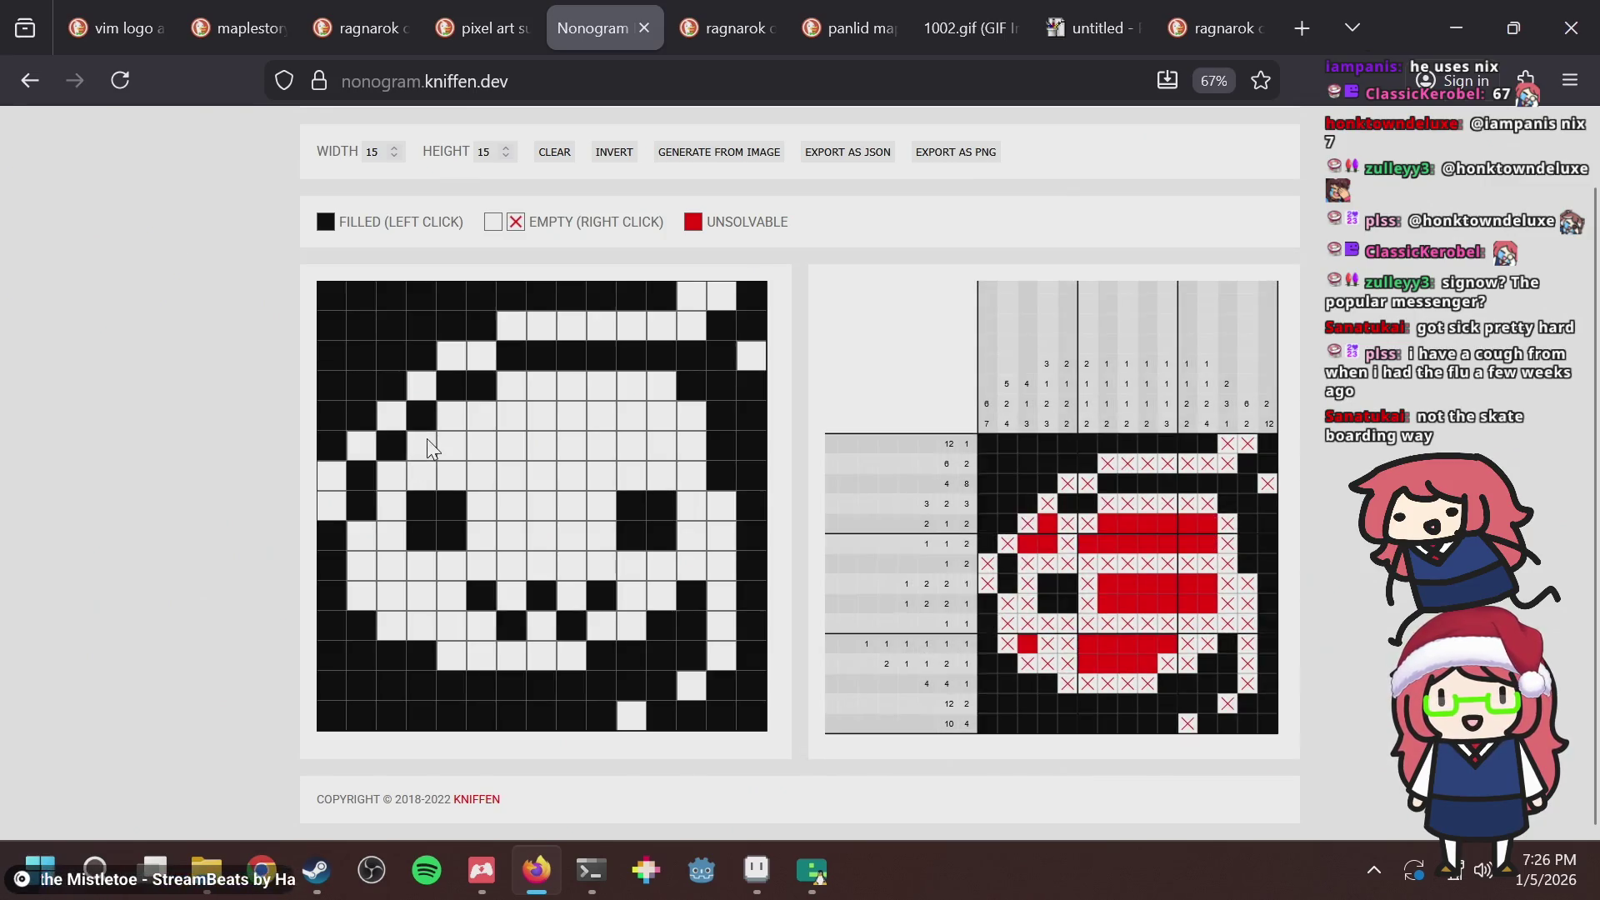
# Clear row 5 column 3 and fill row 3 column 6, row 6 column 4, row 7 column 3.
pyautogui.click(424, 451)
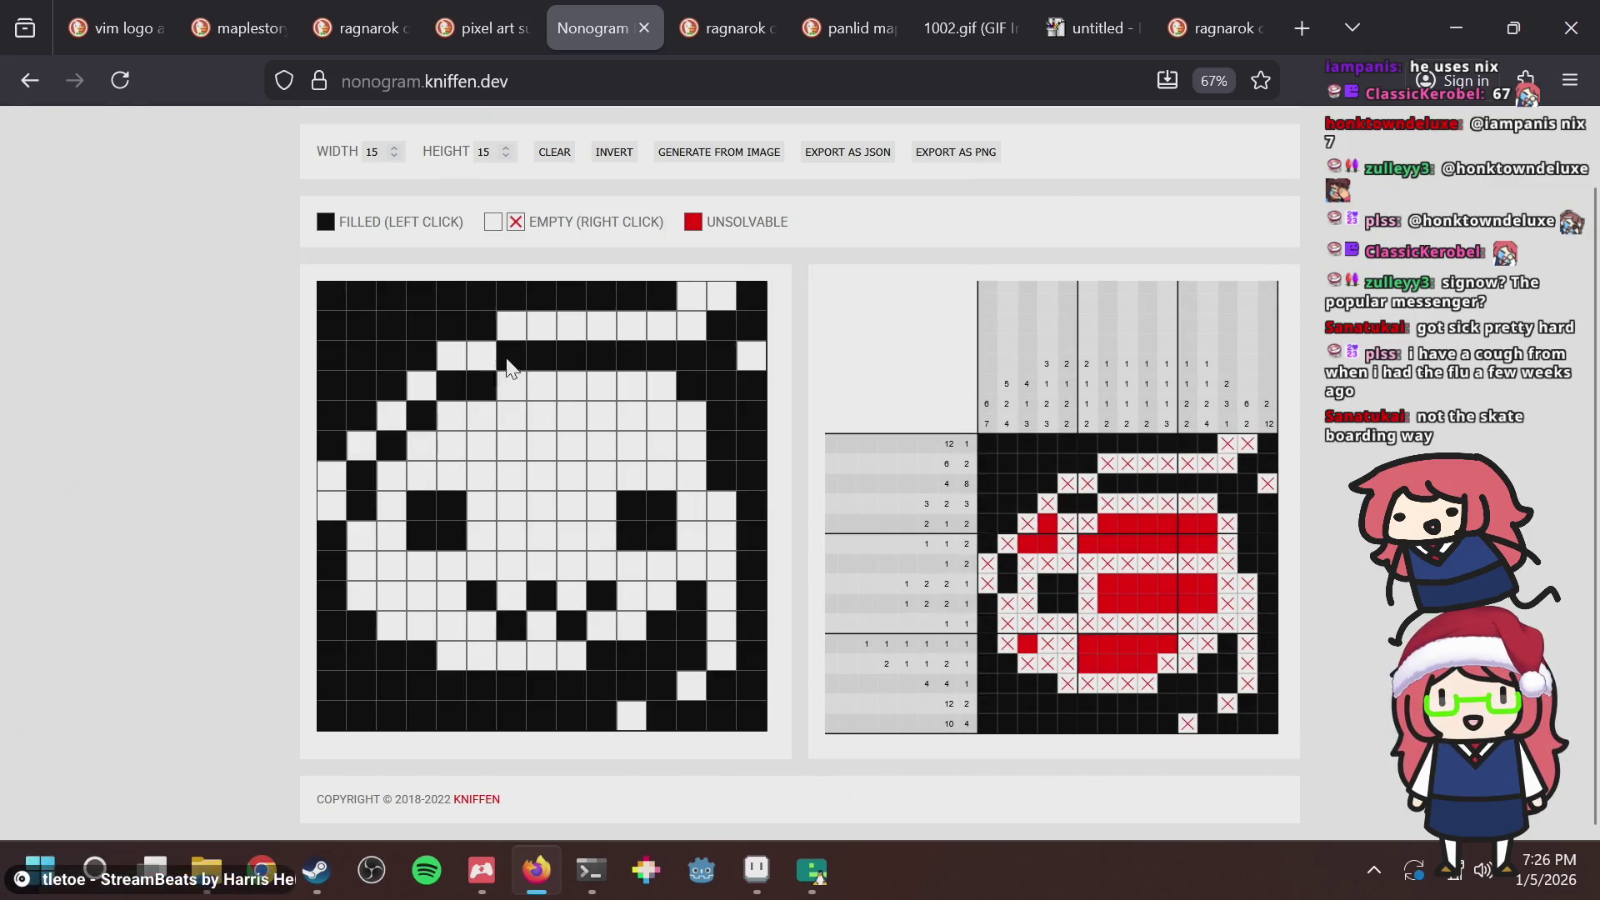
pyautogui.click(512, 383)
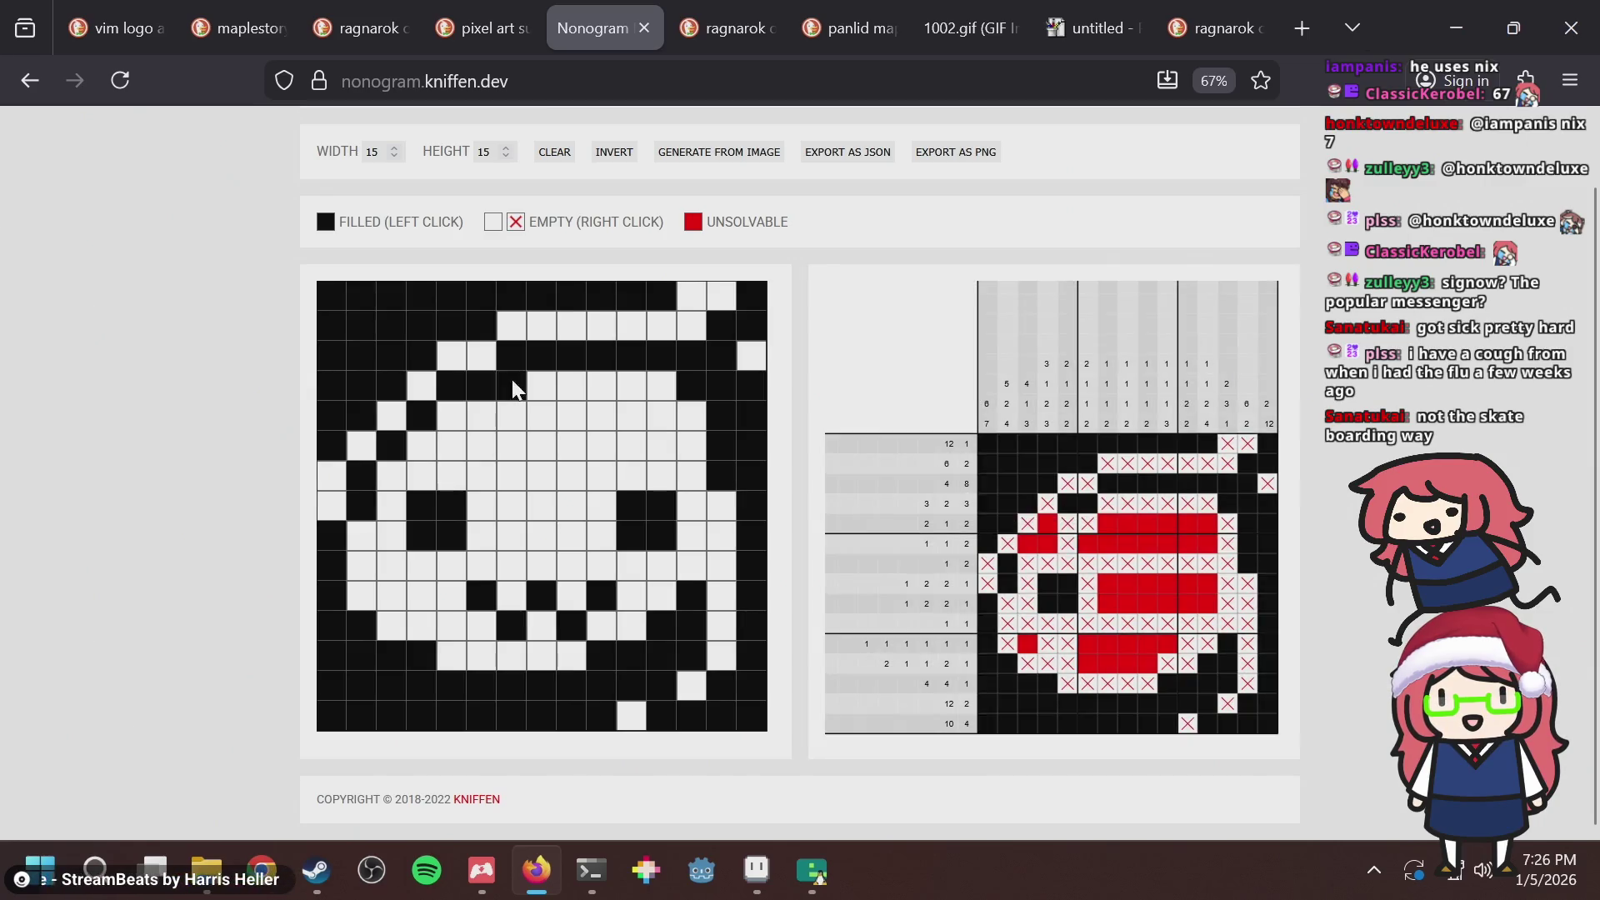
pyautogui.click(448, 411)
pyautogui.click(454, 420)
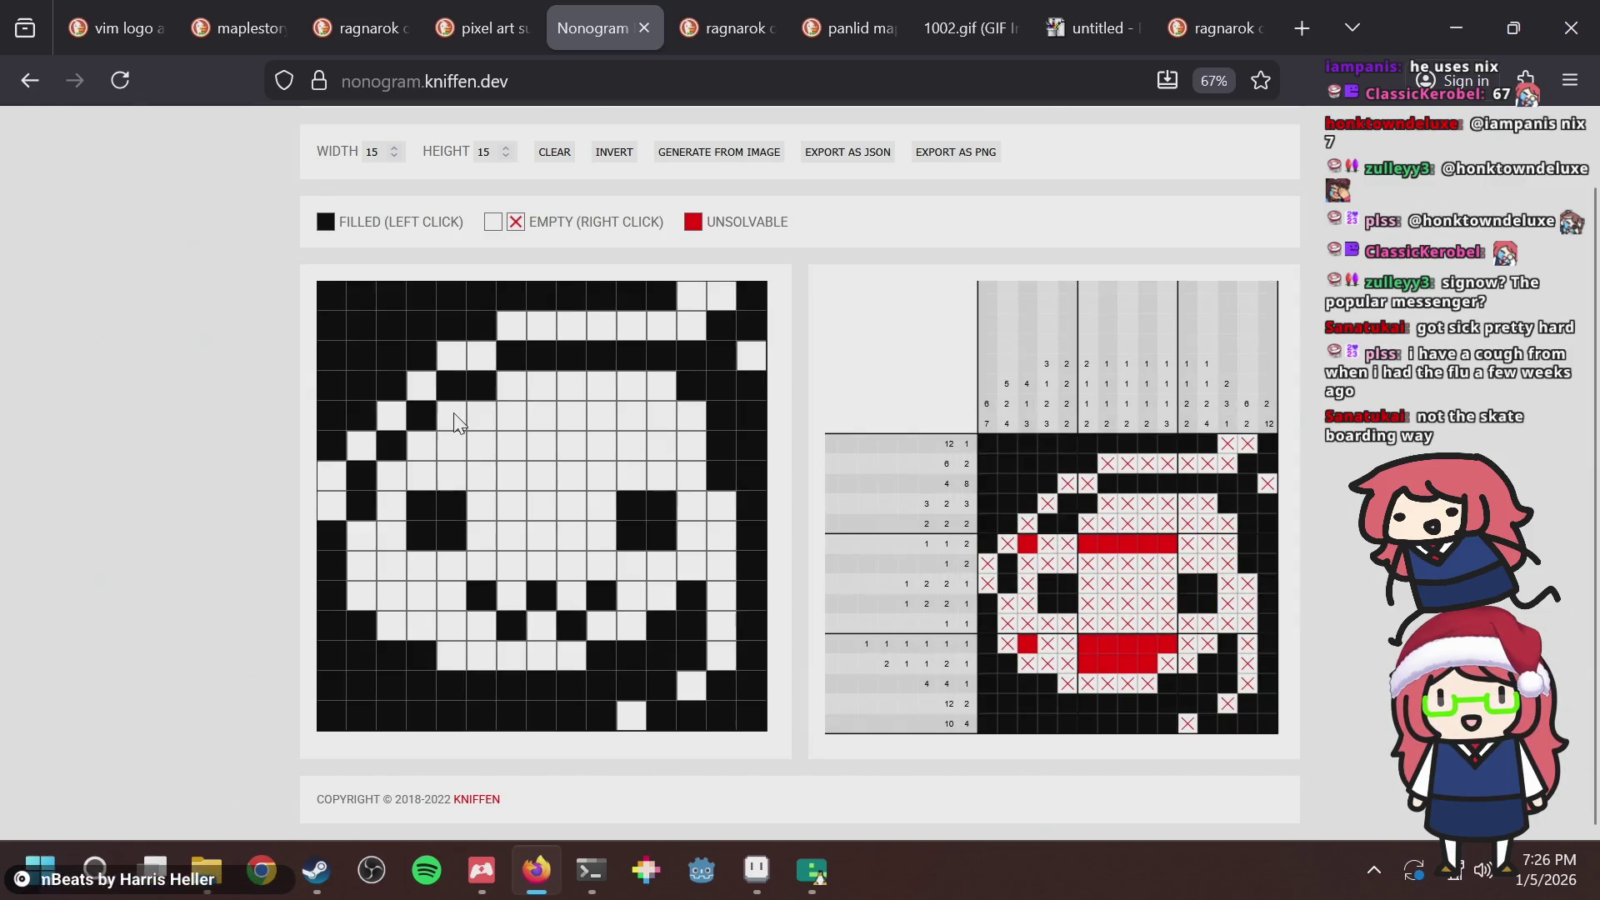
pyautogui.click(432, 446)
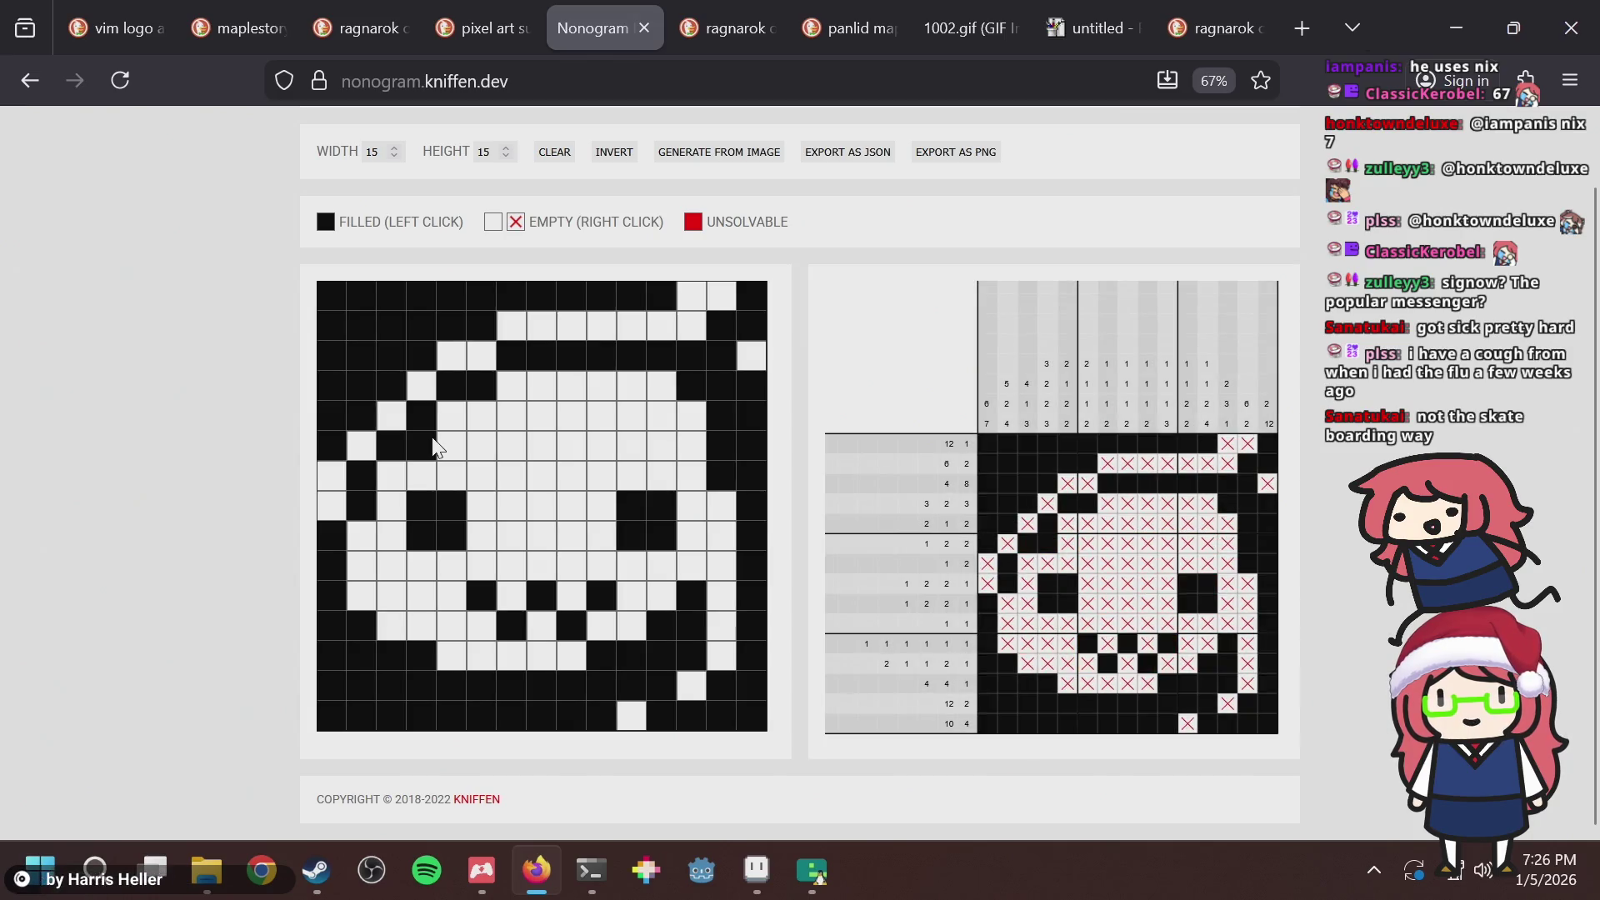
pyautogui.click(392, 475)
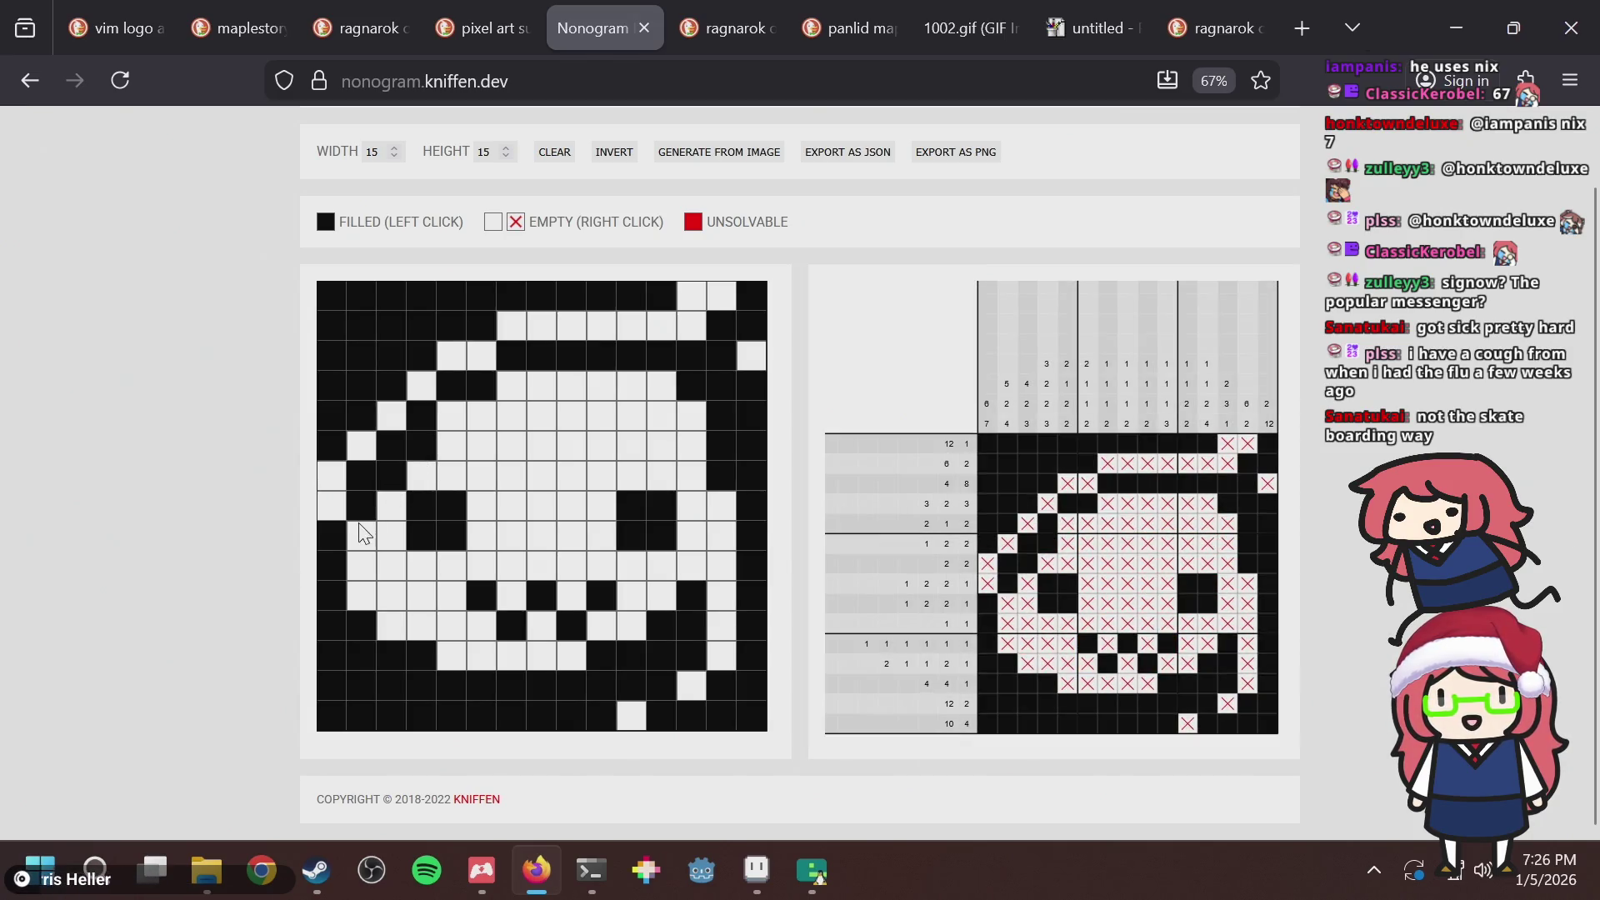
# Paint two pixels of the slime tile dark green and save it.
pyautogui.hotkey('alt', 'Tab')
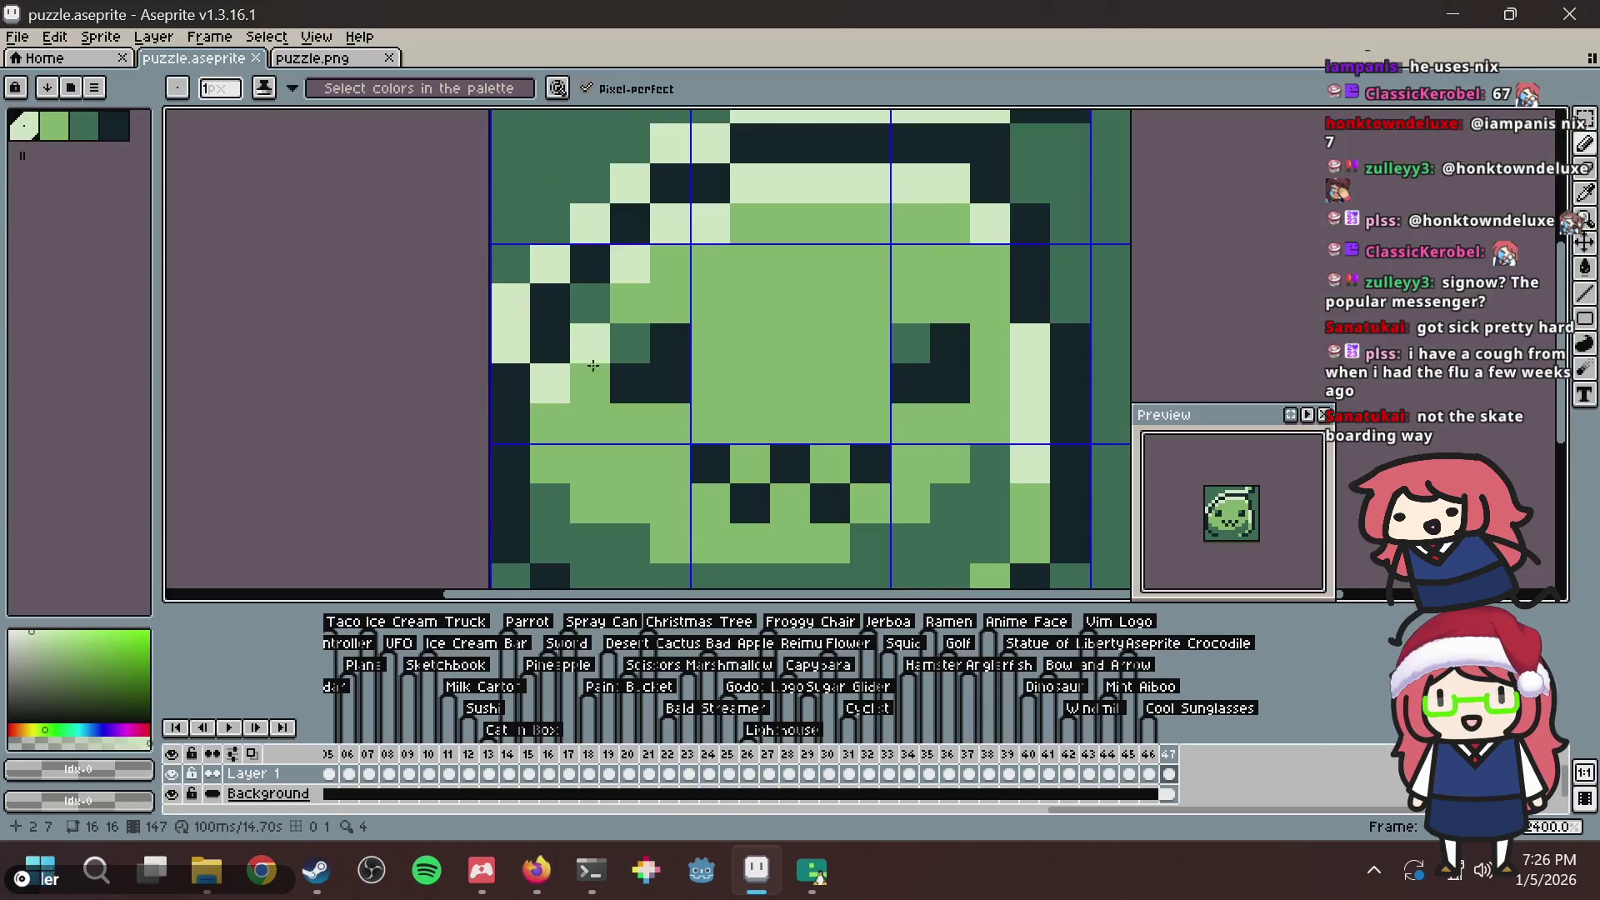
pyautogui.keyDown('alt'); pyautogui.click(596, 303); pyautogui.keyUp('alt')
pyautogui.click(550, 383)
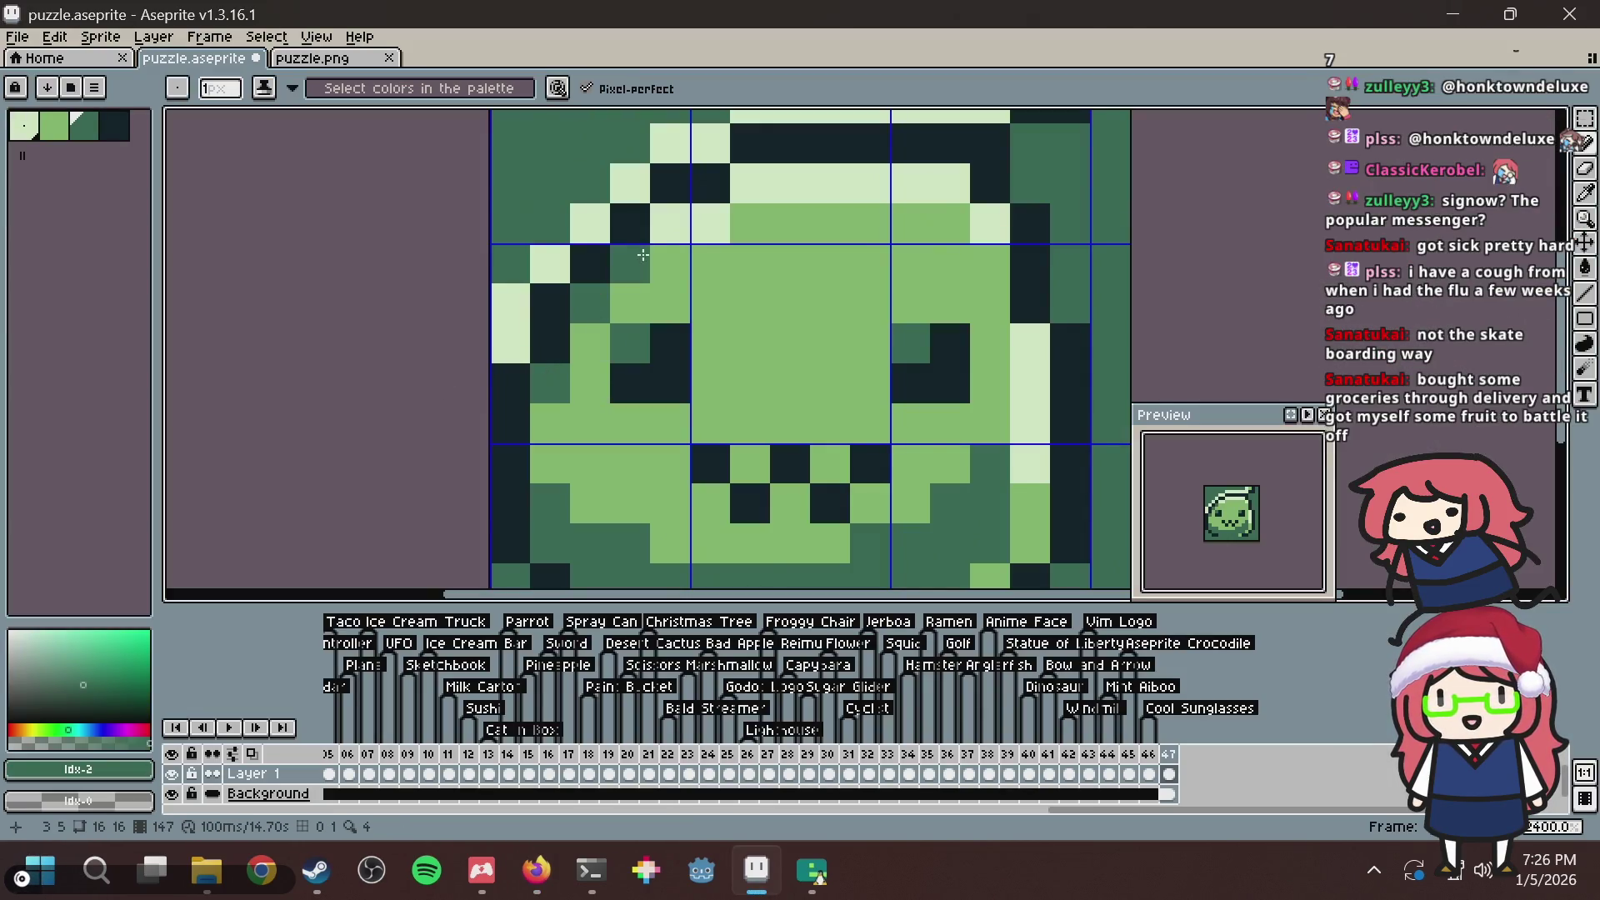
pyautogui.click(718, 224)
pyautogui.scroll(-2, 719, 224)
pyautogui.hotkey('ctrl', 's')
# Zoom out to view the whole sprite and save puzzle.aseprite again.
pyautogui.hotkey('alt', 'Tab')
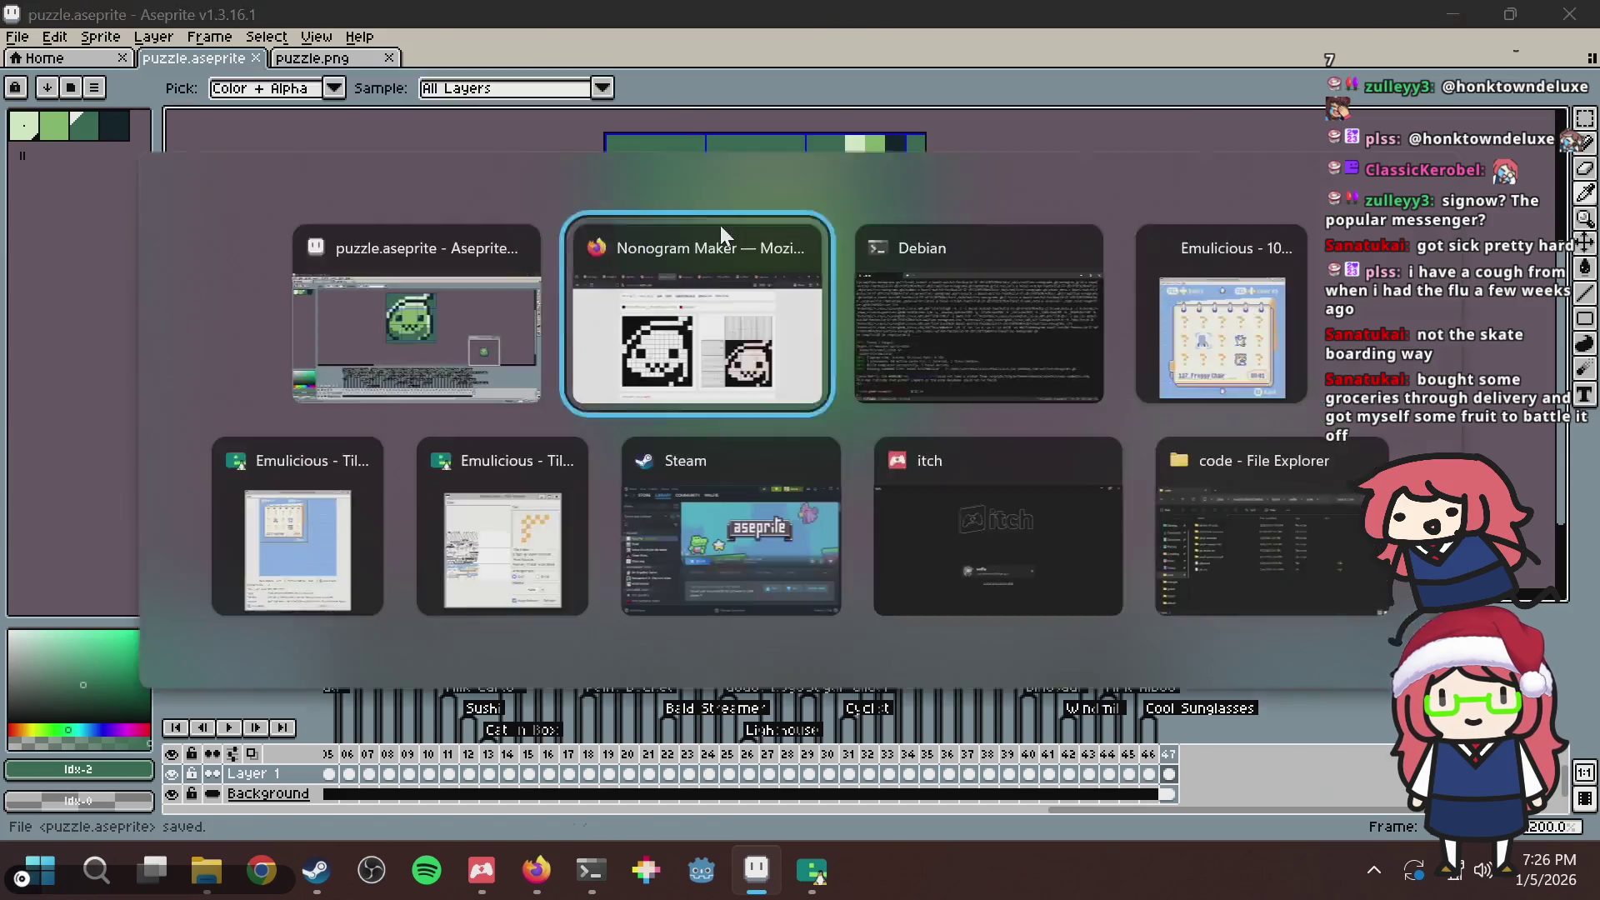
pyautogui.hotkey('alt', 'Tab')
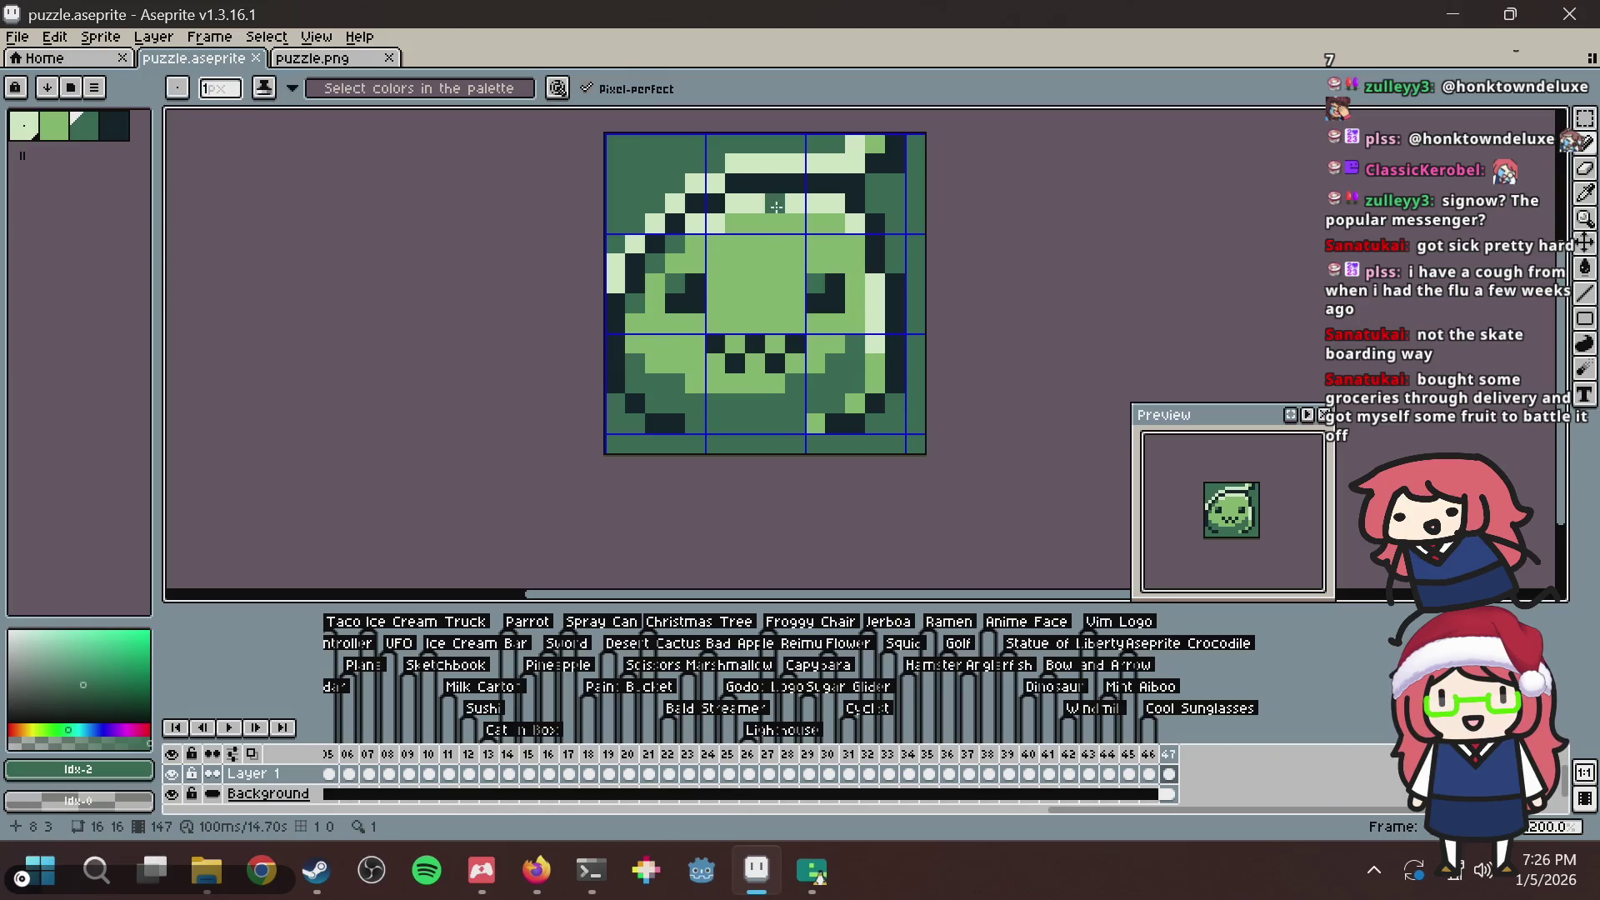
pyautogui.scroll(-3, 720, 259)
pyautogui.scroll(4, 719, 259)
pyautogui.hotkey('ctrl', 's')
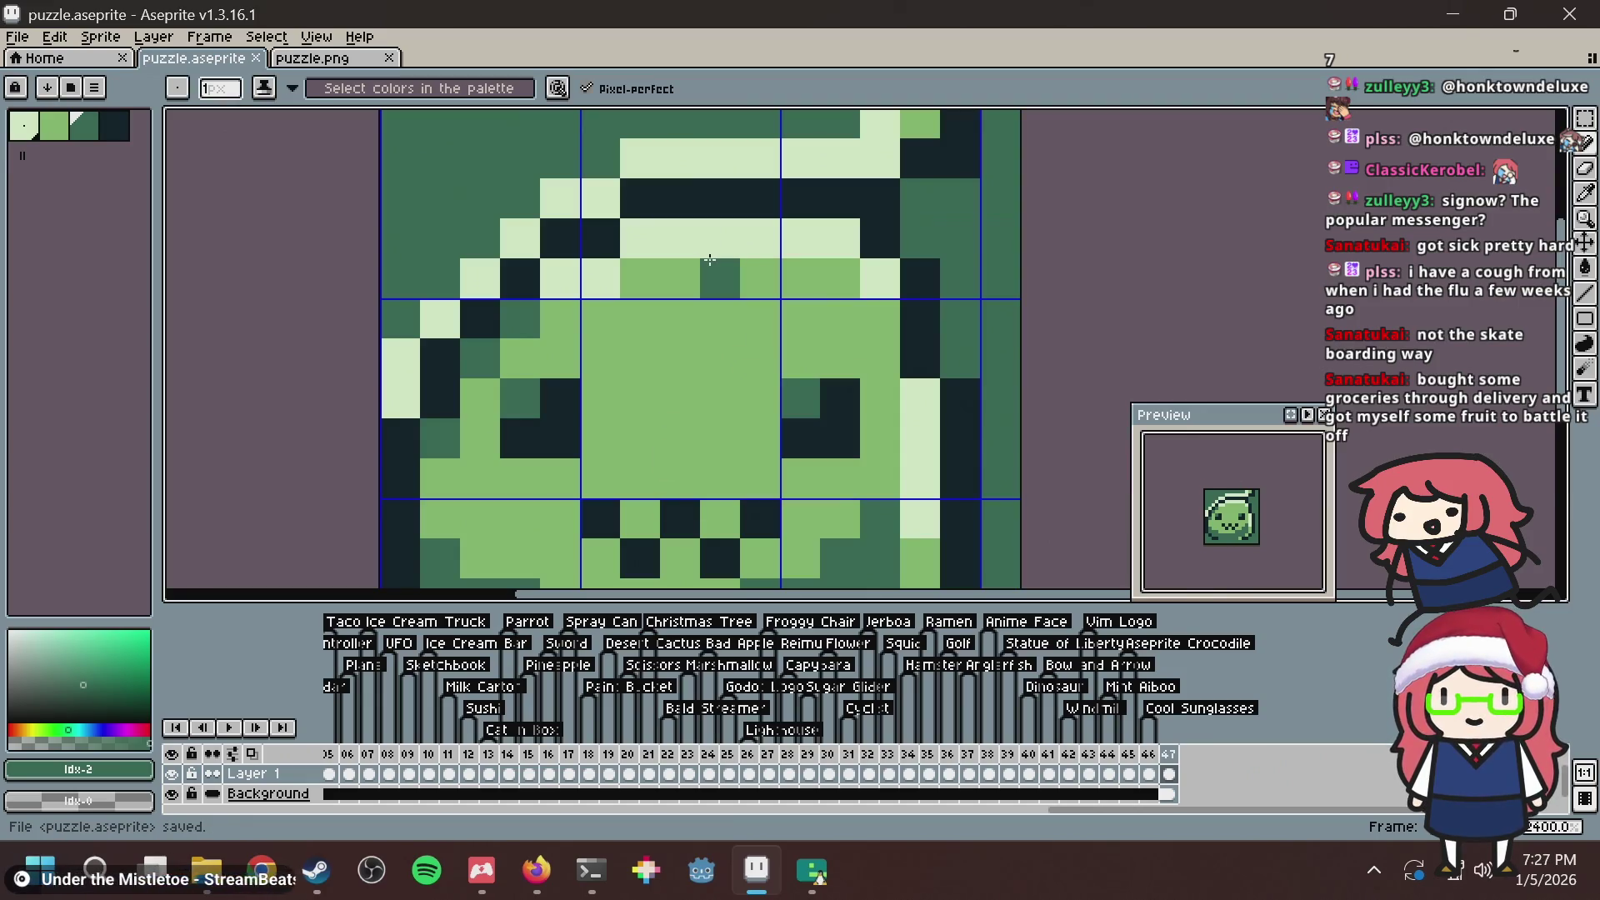
pyautogui.scroll(-3, 710, 260)
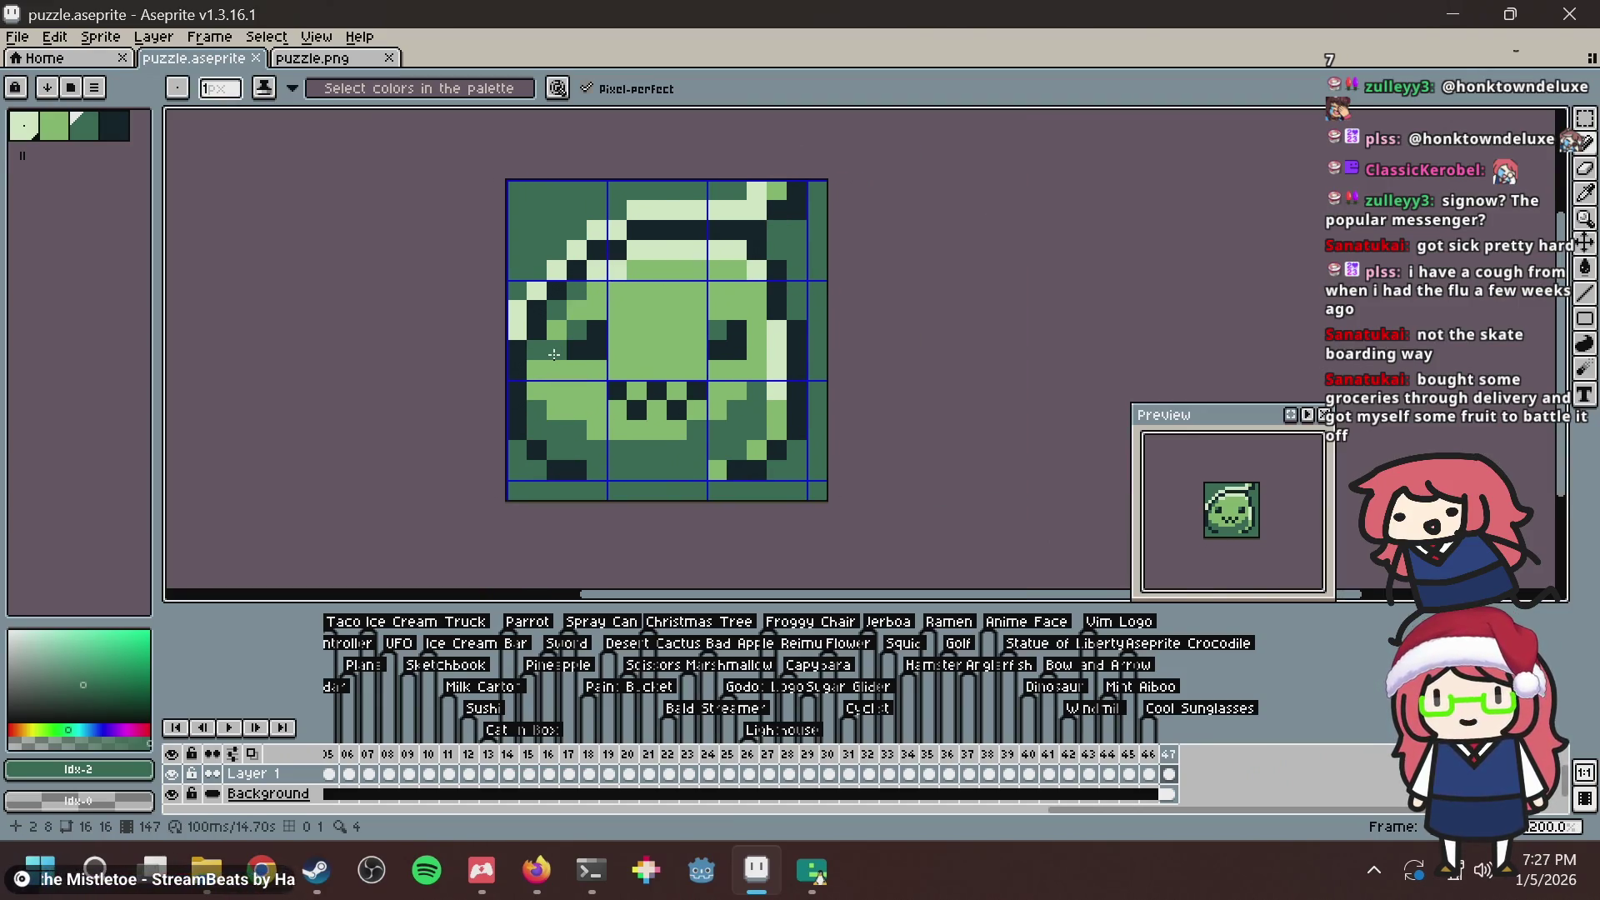
pyautogui.scroll(1, 554, 354)
pyautogui.hotkey('ctrl', 's')
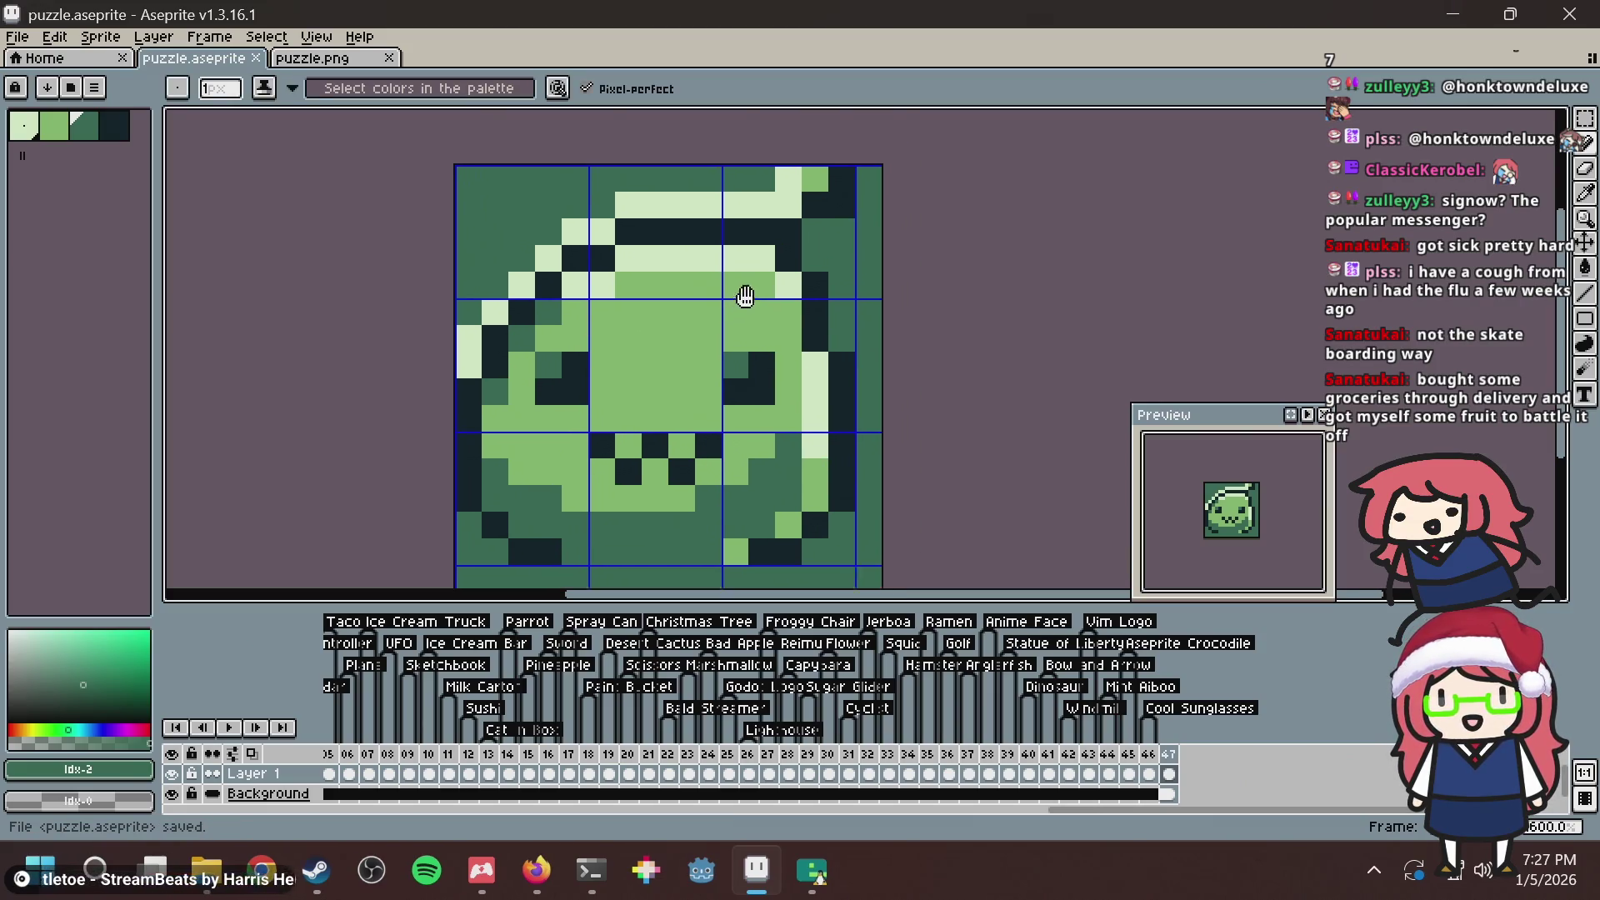
# Clear one eye-area cell and test-fill cells beside the eyes, reverting each test.
pyautogui.hotkey('alt', 'Tab')
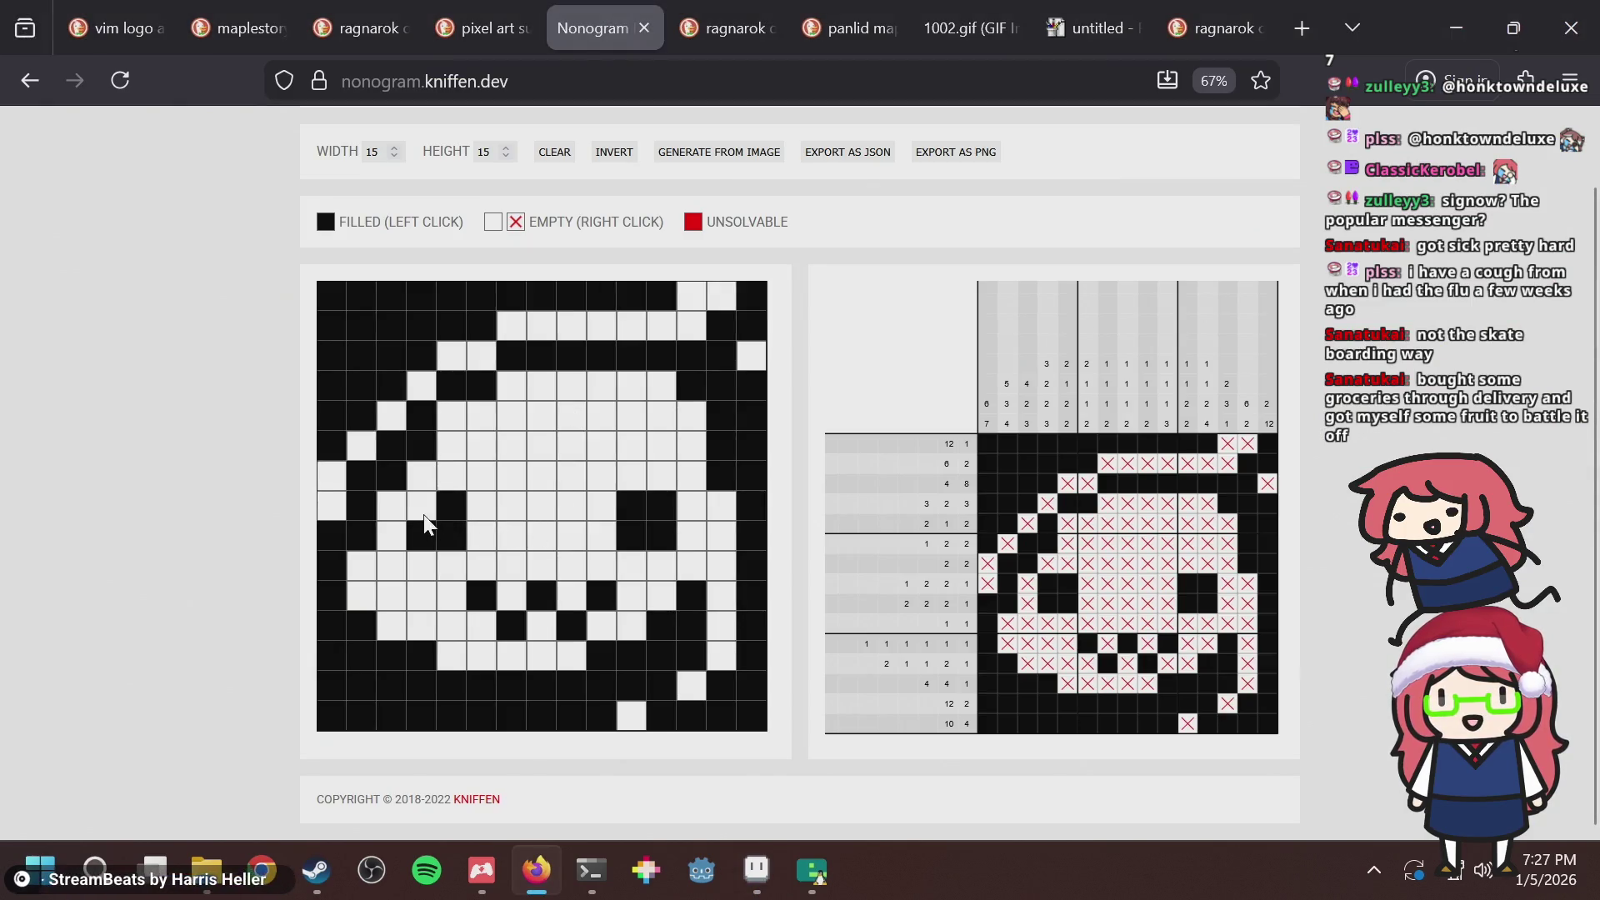
pyautogui.click(627, 511)
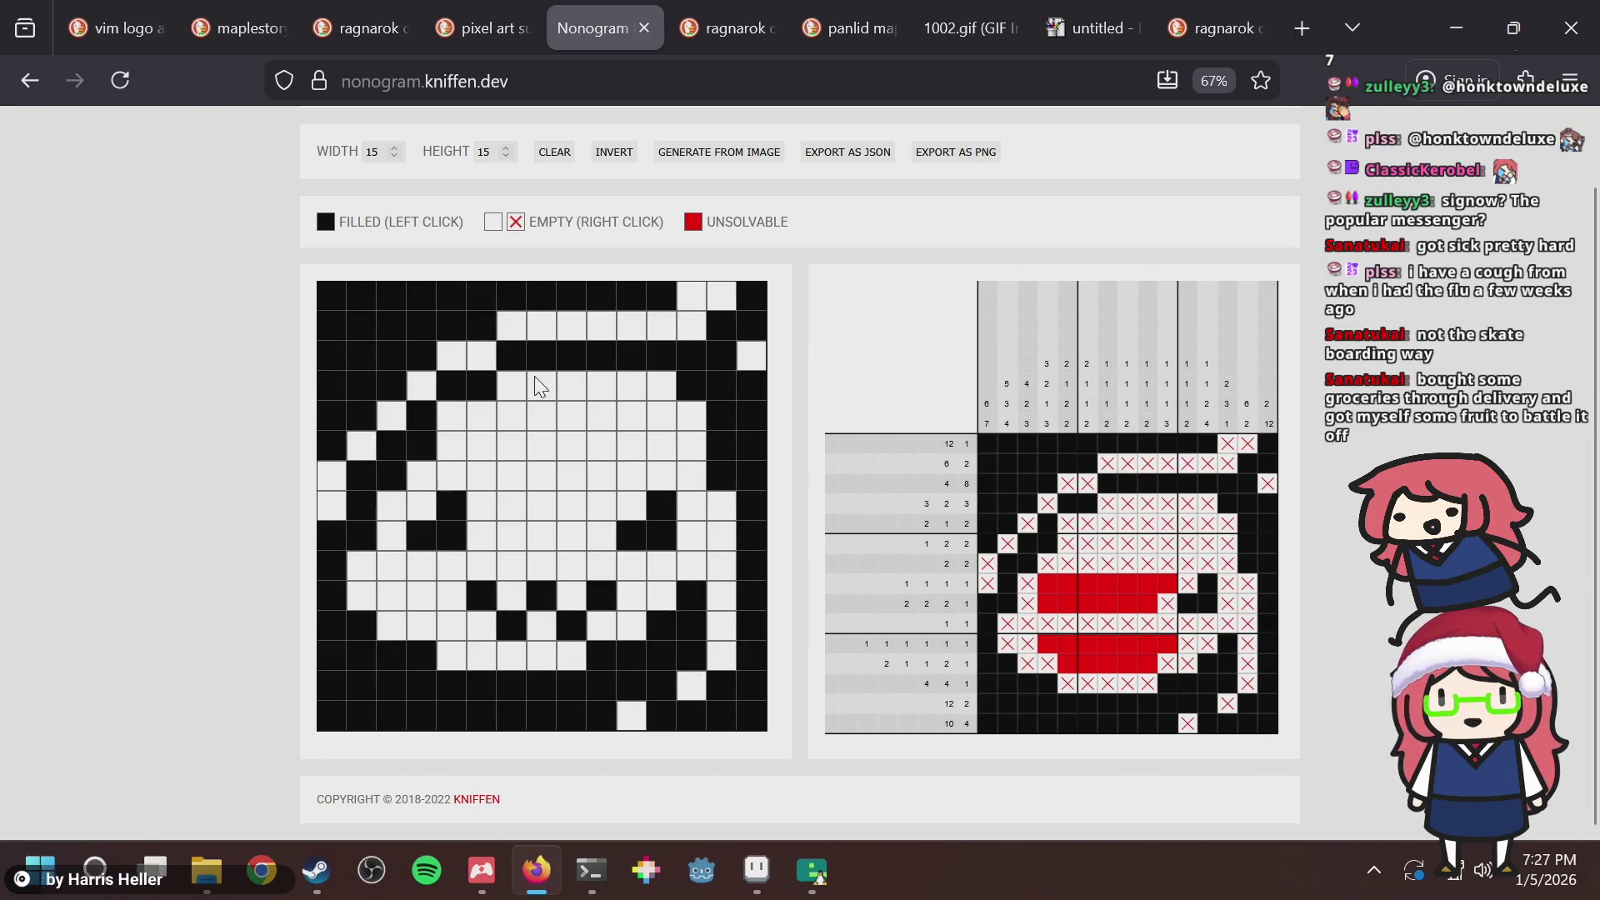
pyautogui.click(513, 386)
pyautogui.click(452, 420)
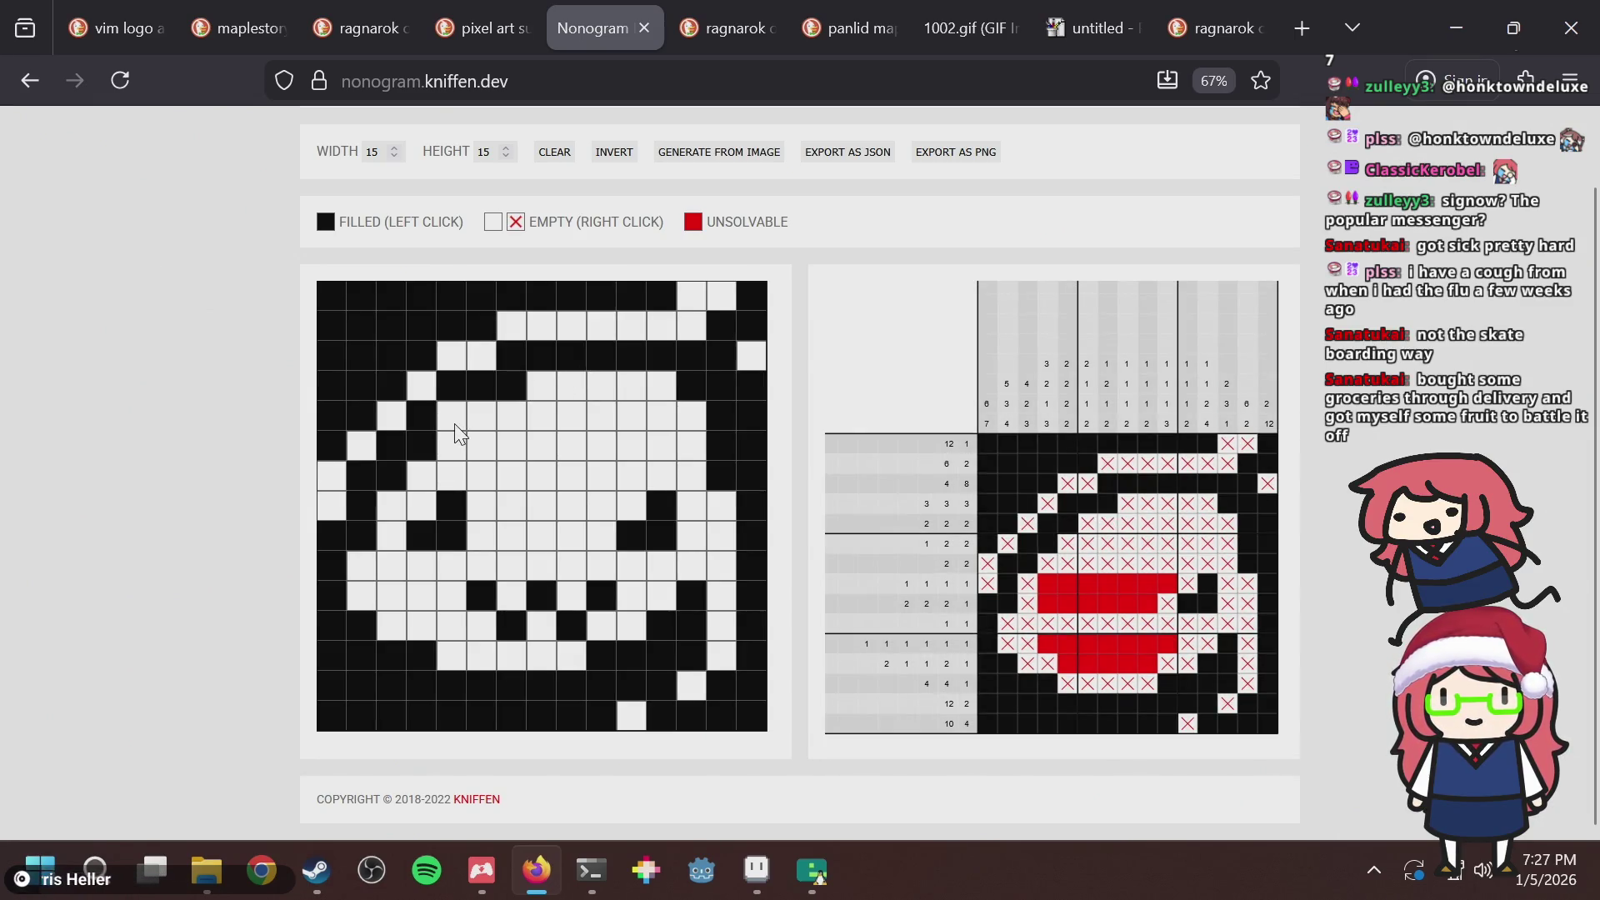
pyautogui.click(516, 397)
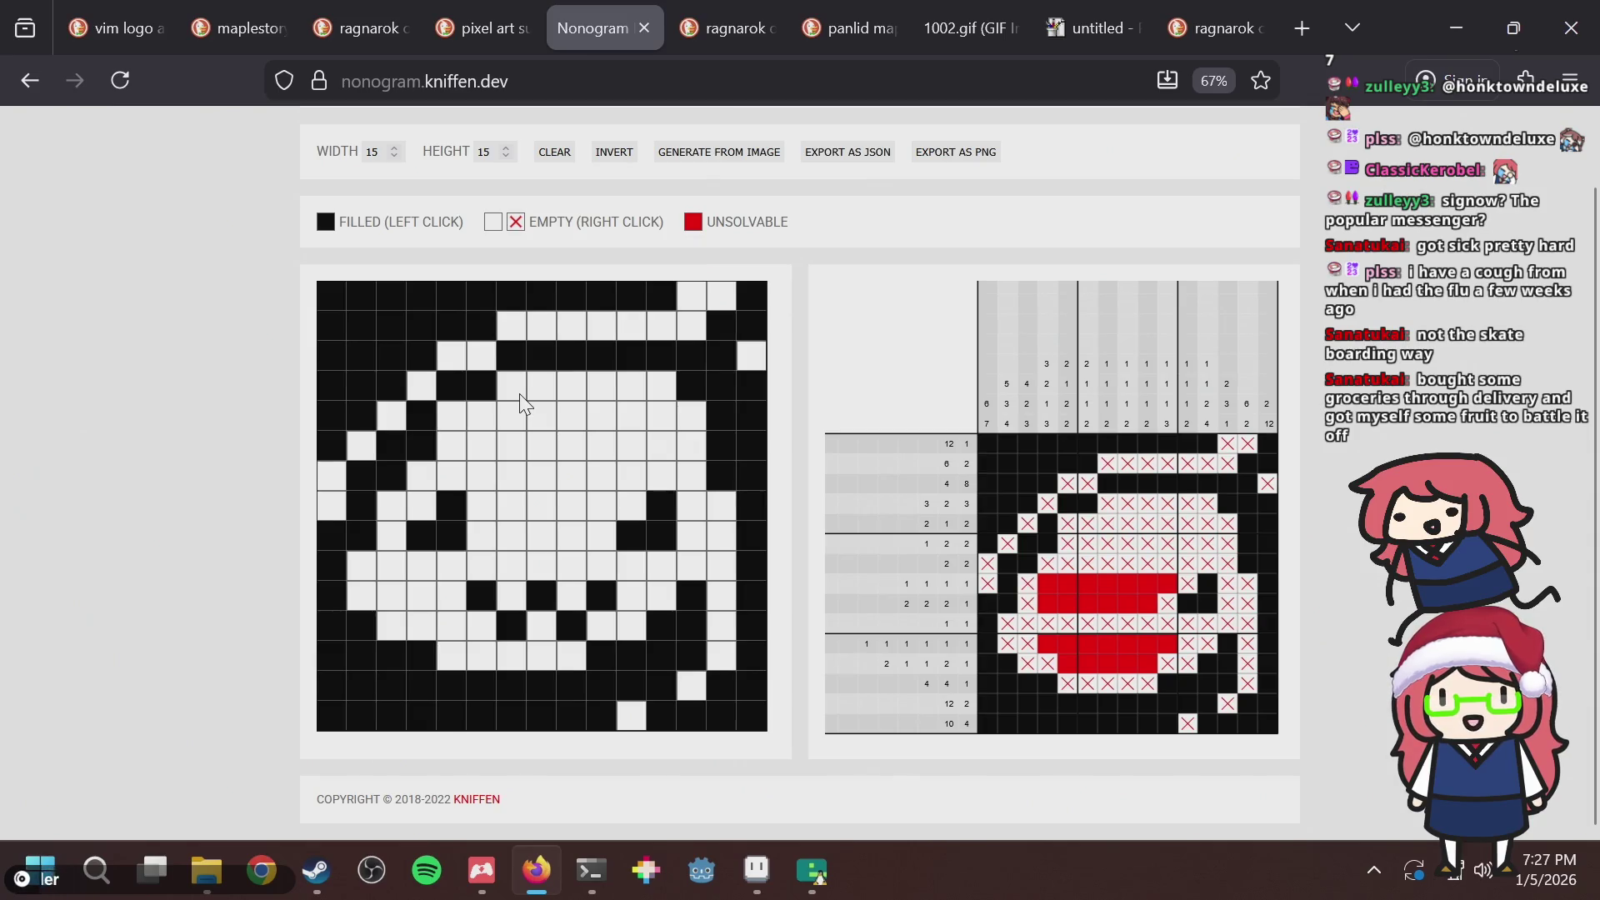
pyautogui.click(454, 421)
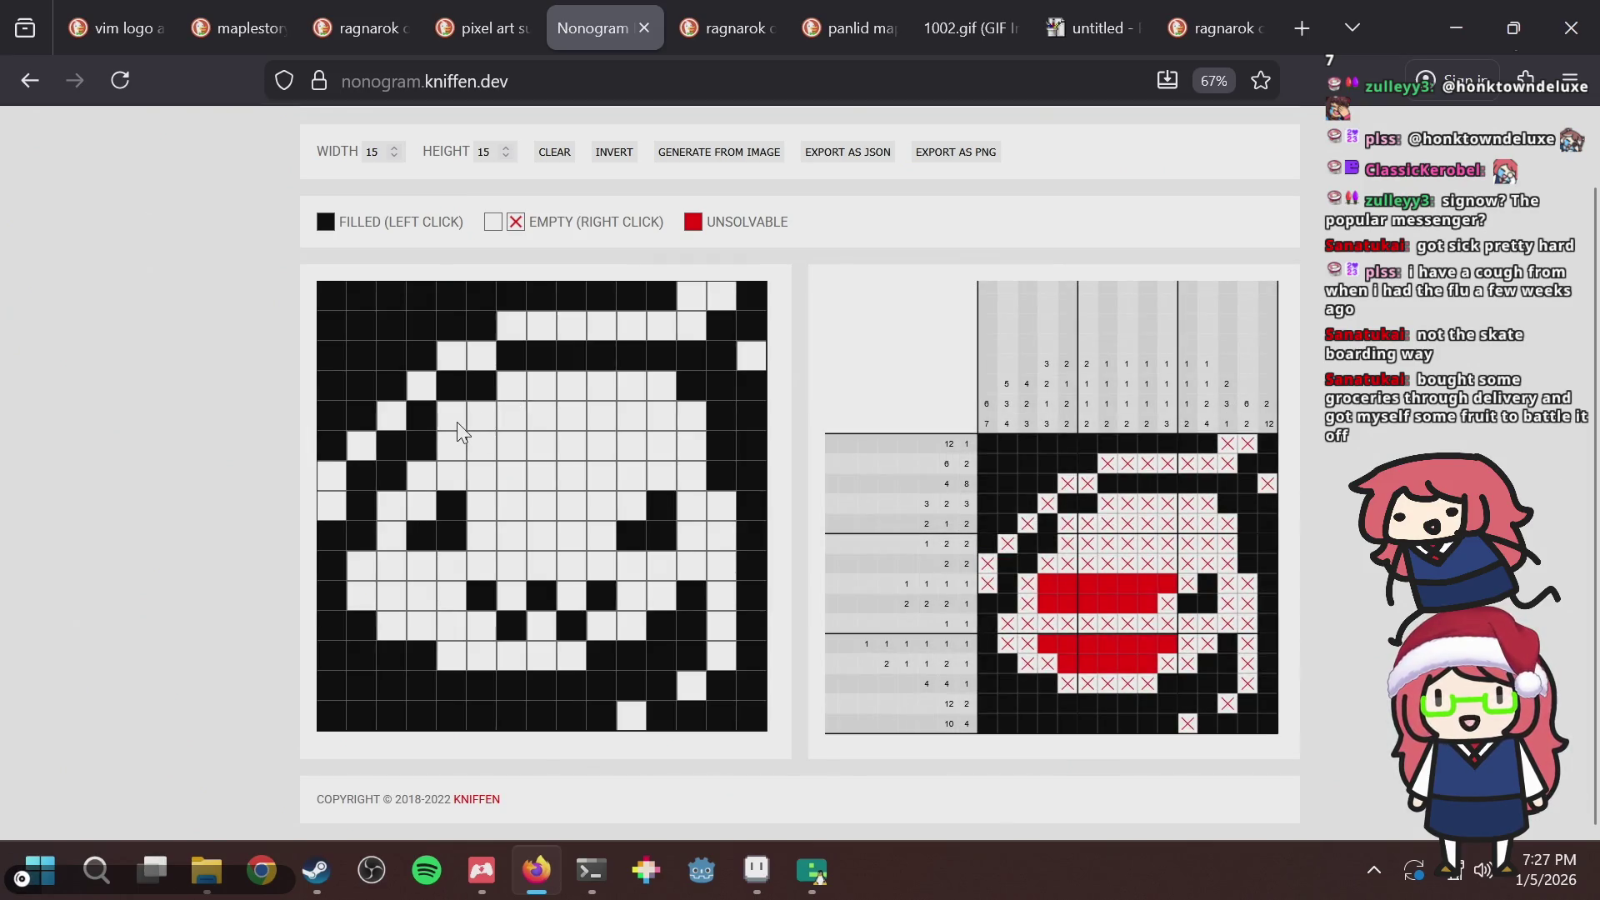
pyautogui.click(458, 429)
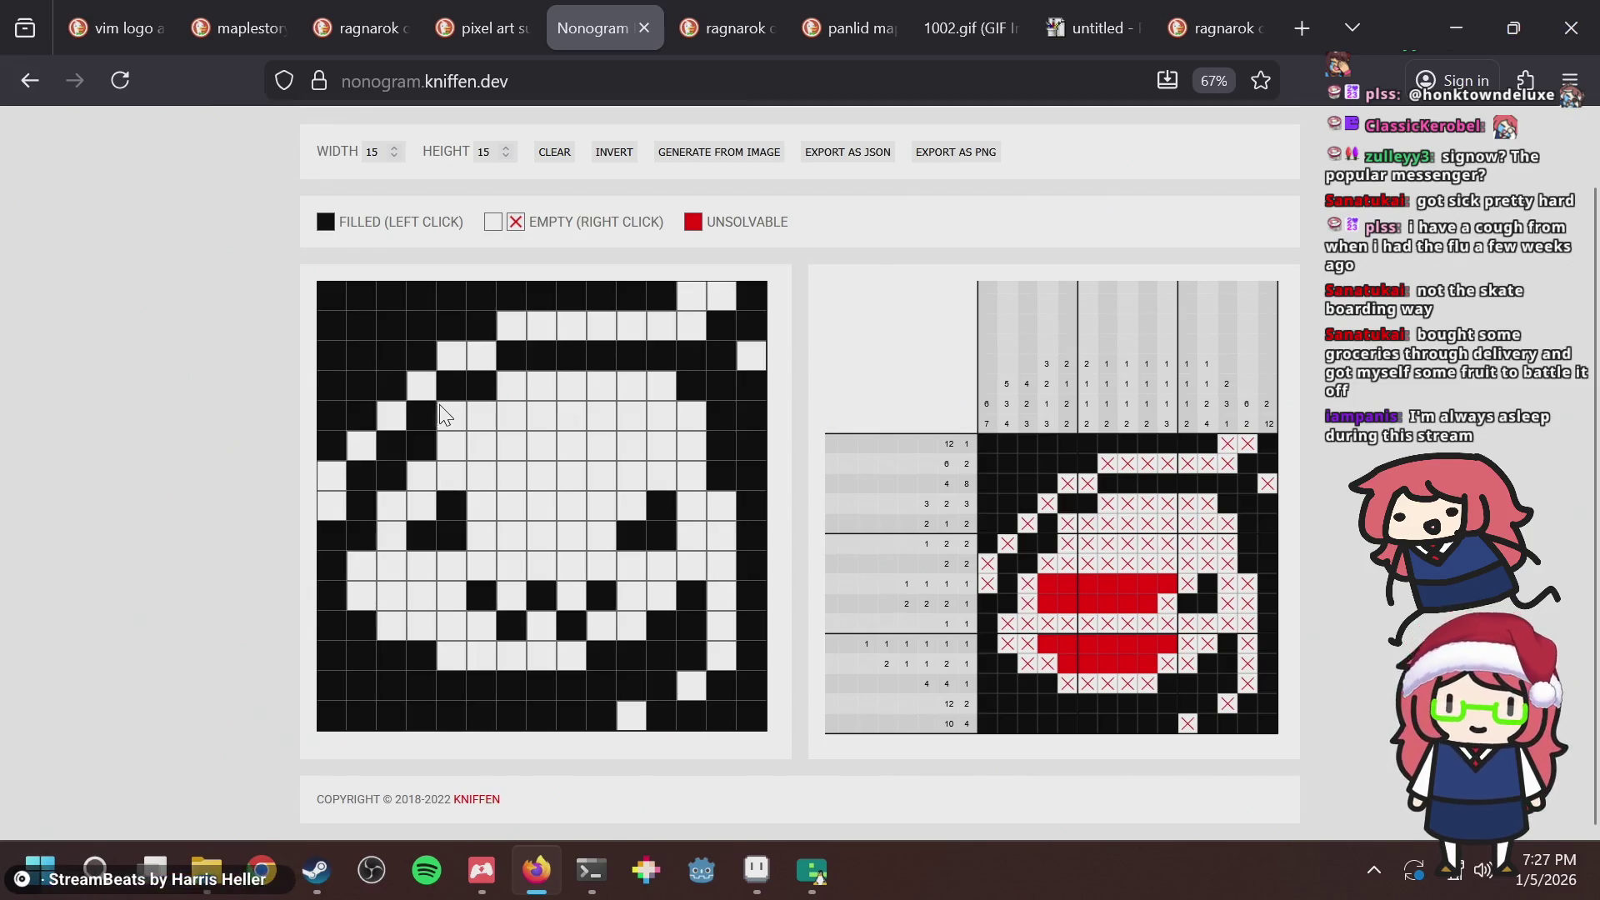
pyautogui.hotkey('alt', 'Tab')
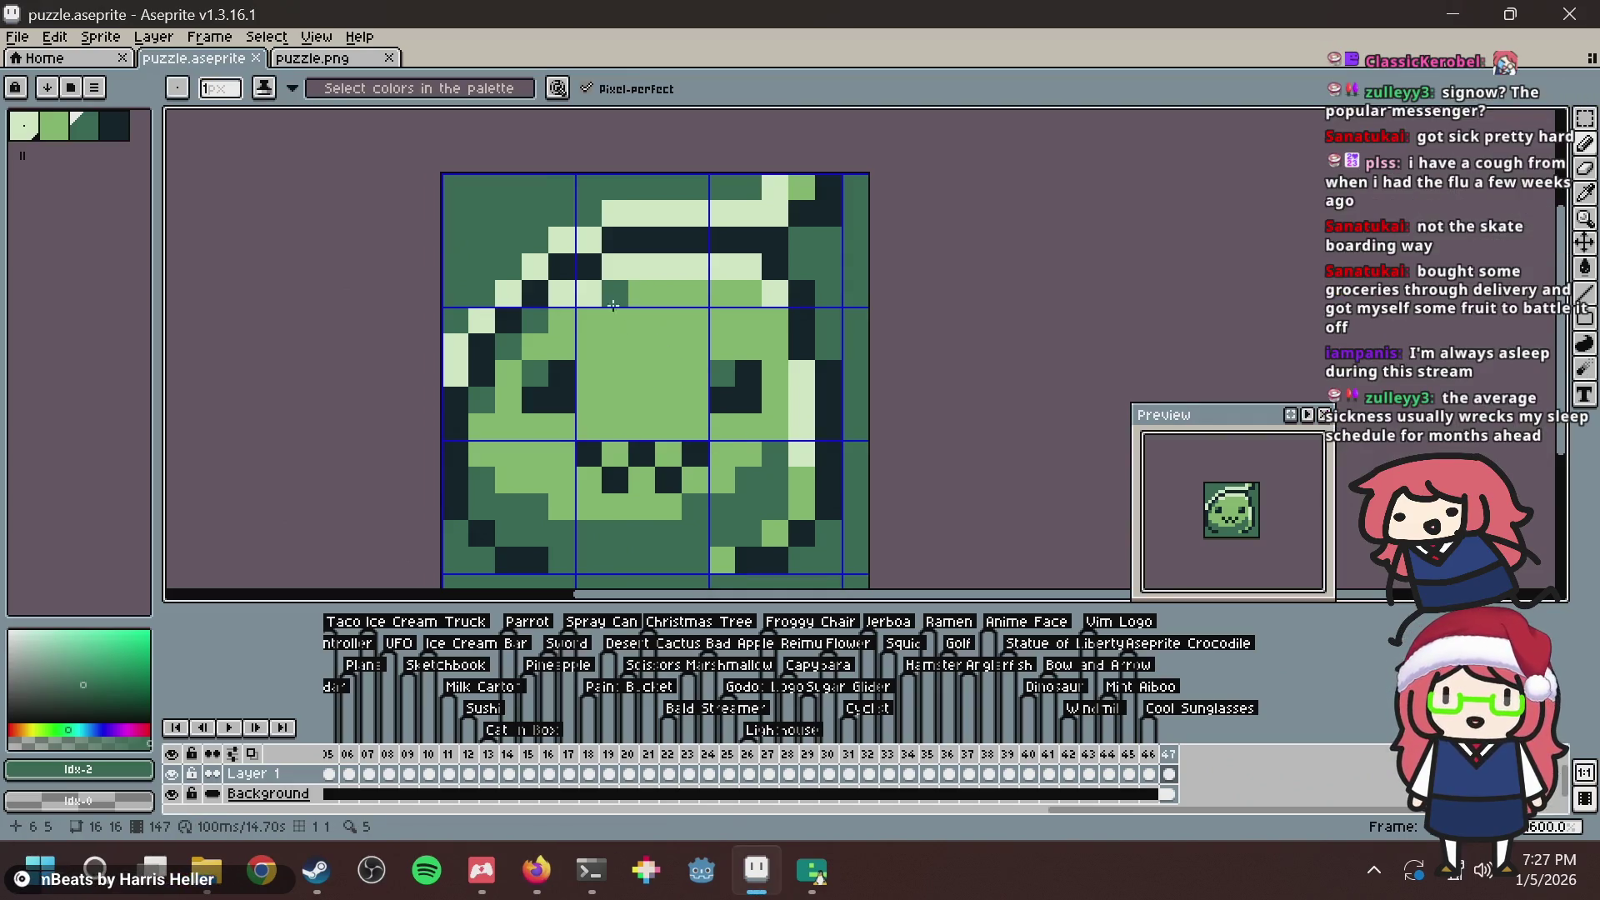
pyautogui.hotkey('alt', 'Tab')
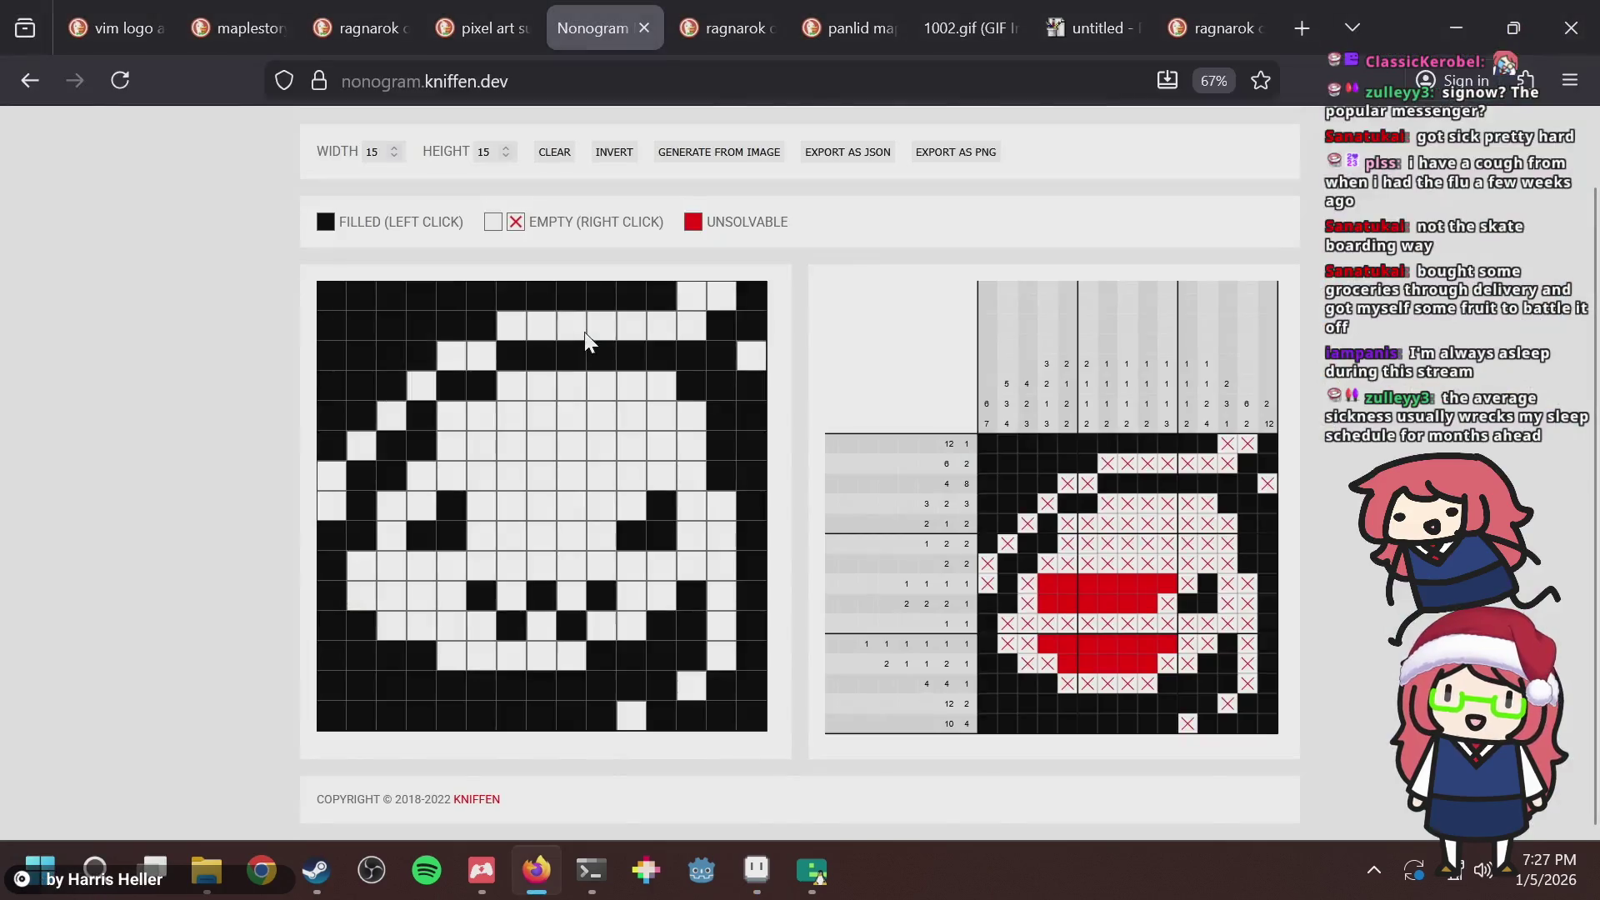
pyautogui.click(451, 417)
pyautogui.click(450, 417)
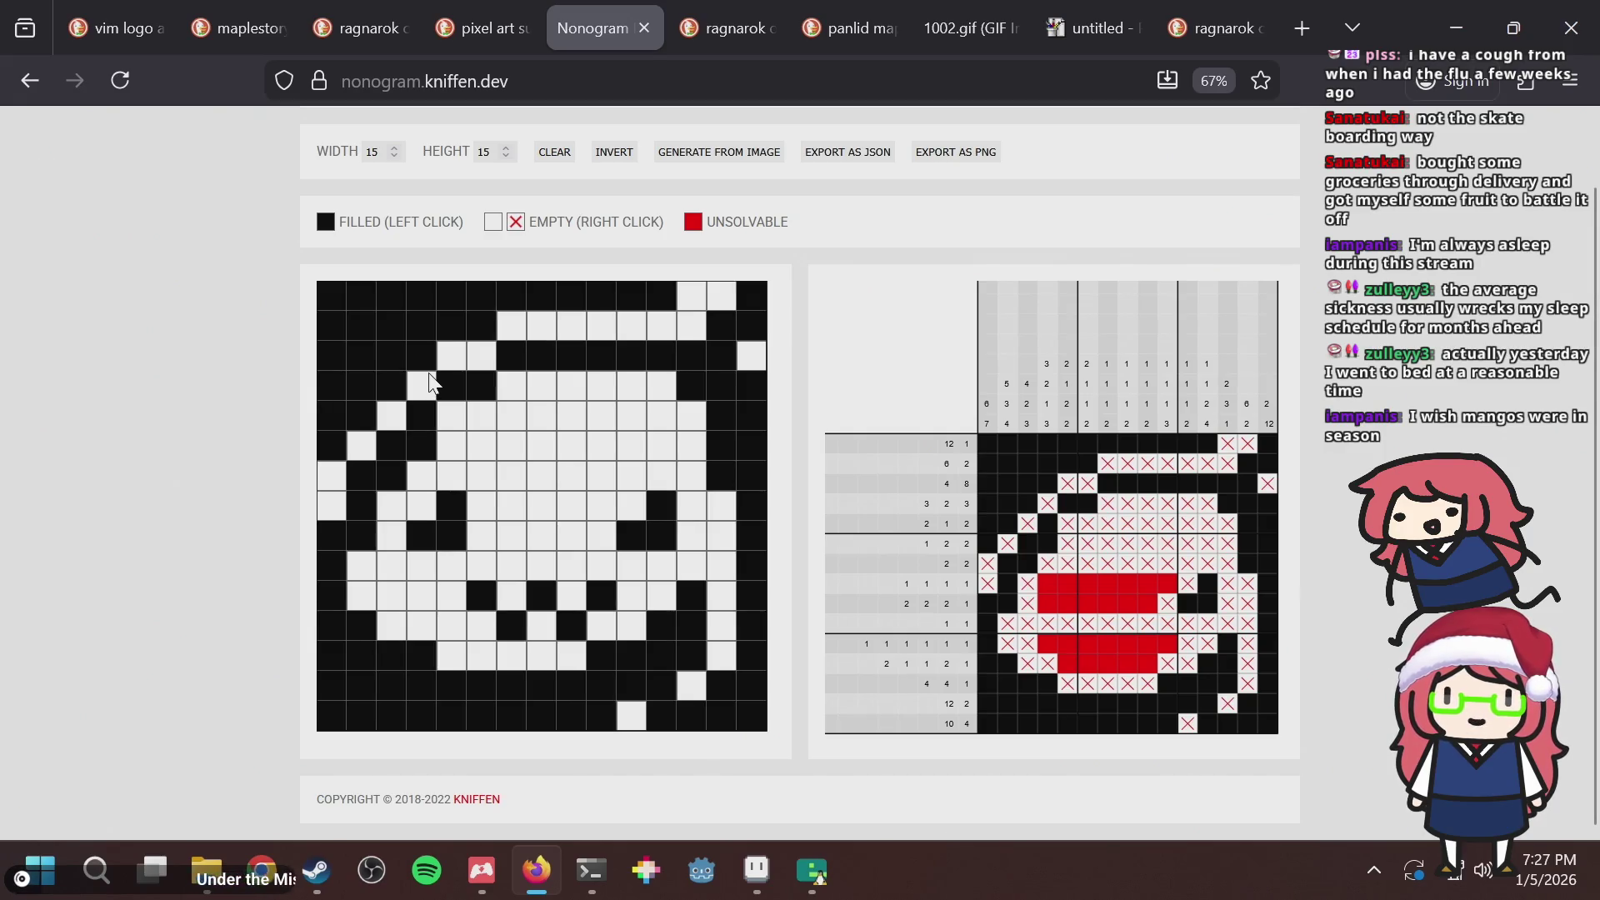
# Save puzzle.aseprite and fill the grid cell beside the left eye.
pyautogui.hotkey('alt', 'Tab')
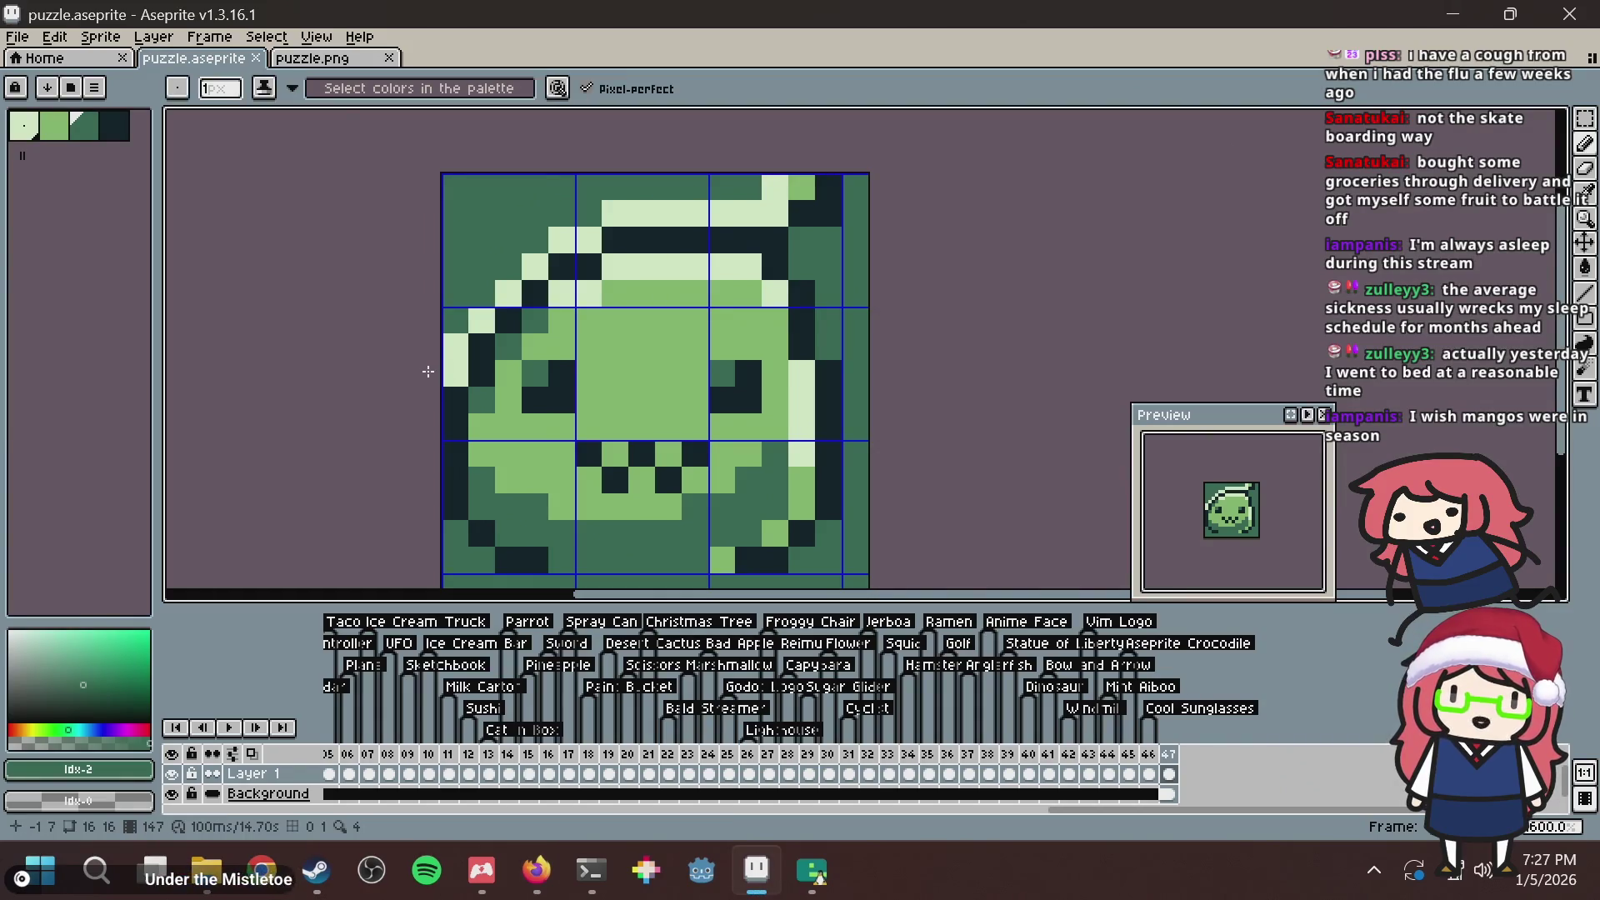
pyautogui.hotkey('ctrl', 's')
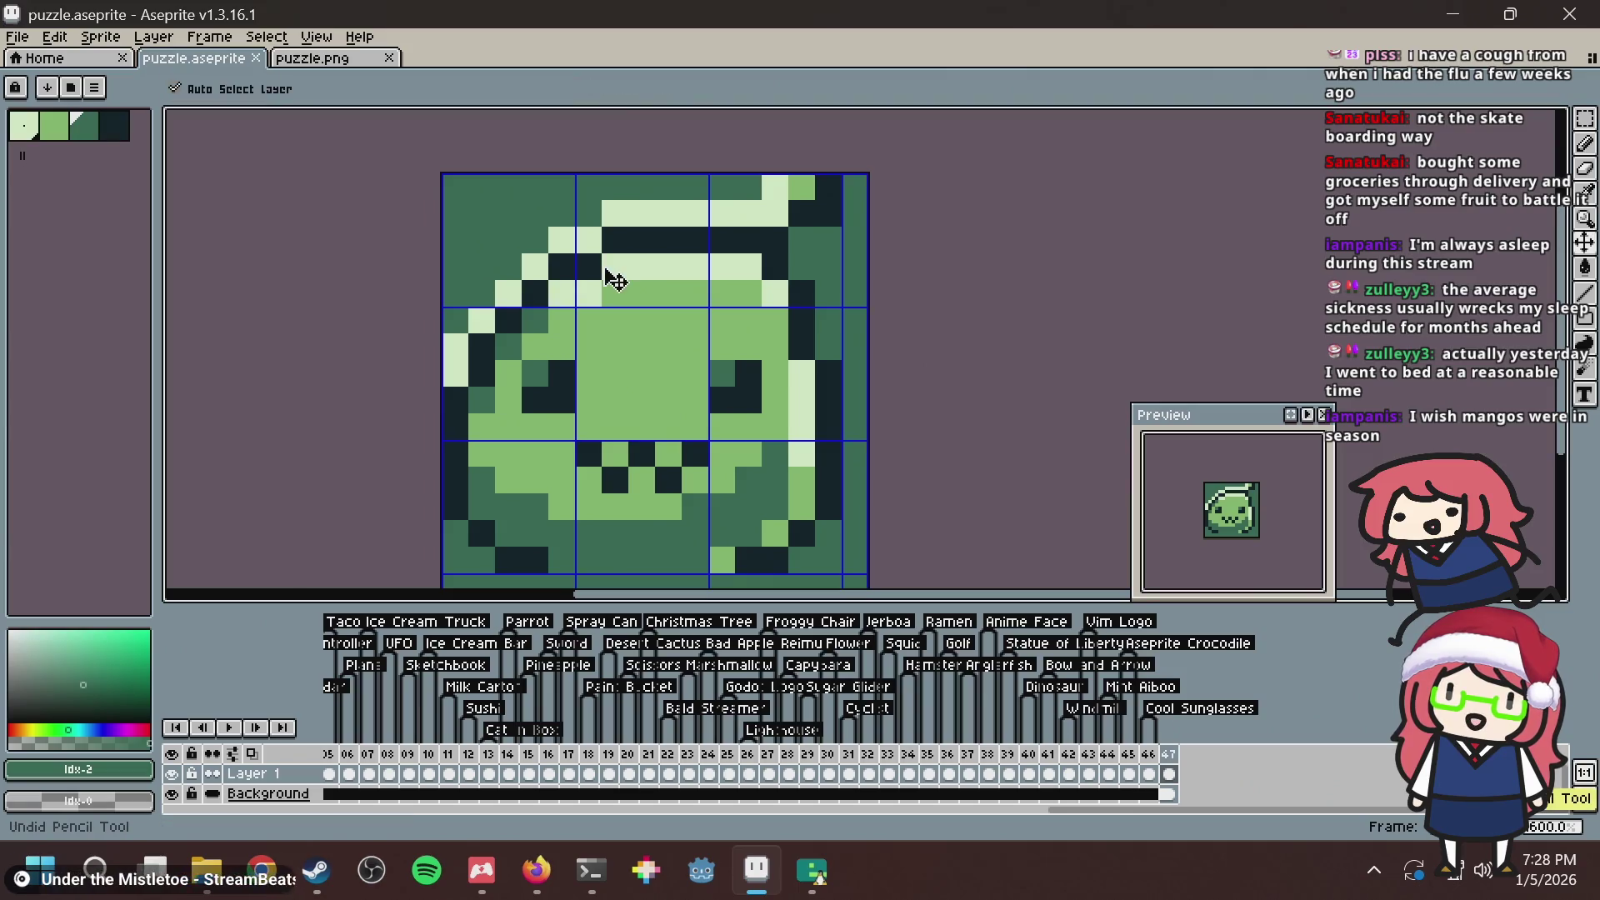
pyautogui.hotkey('ctrl', 's')
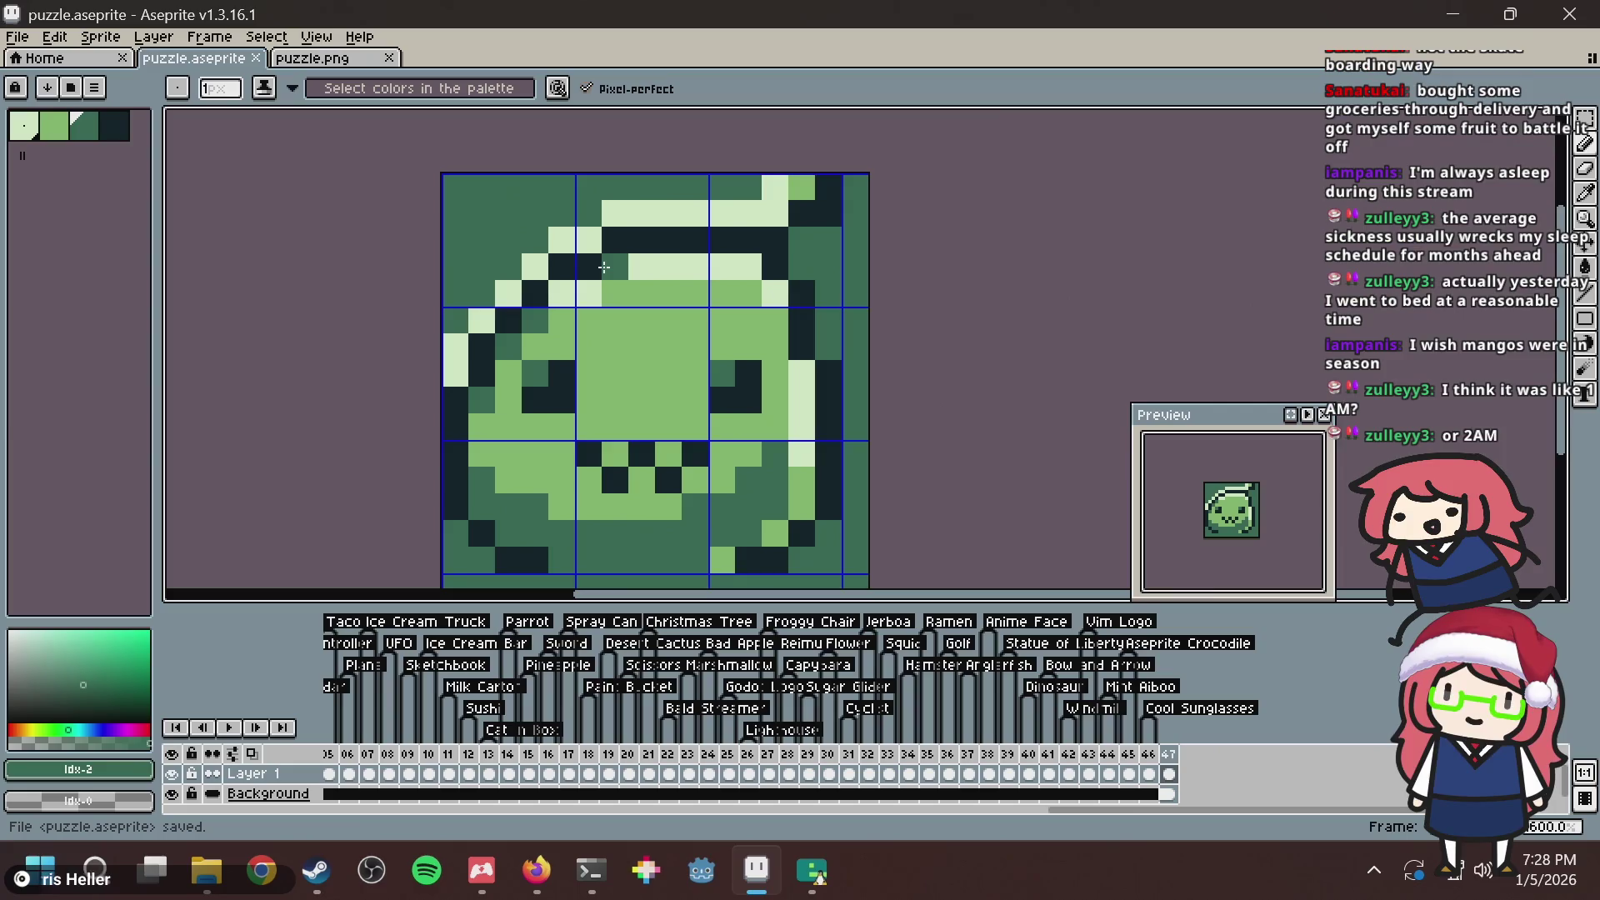
pyautogui.hotkey('alt', 'Tab')
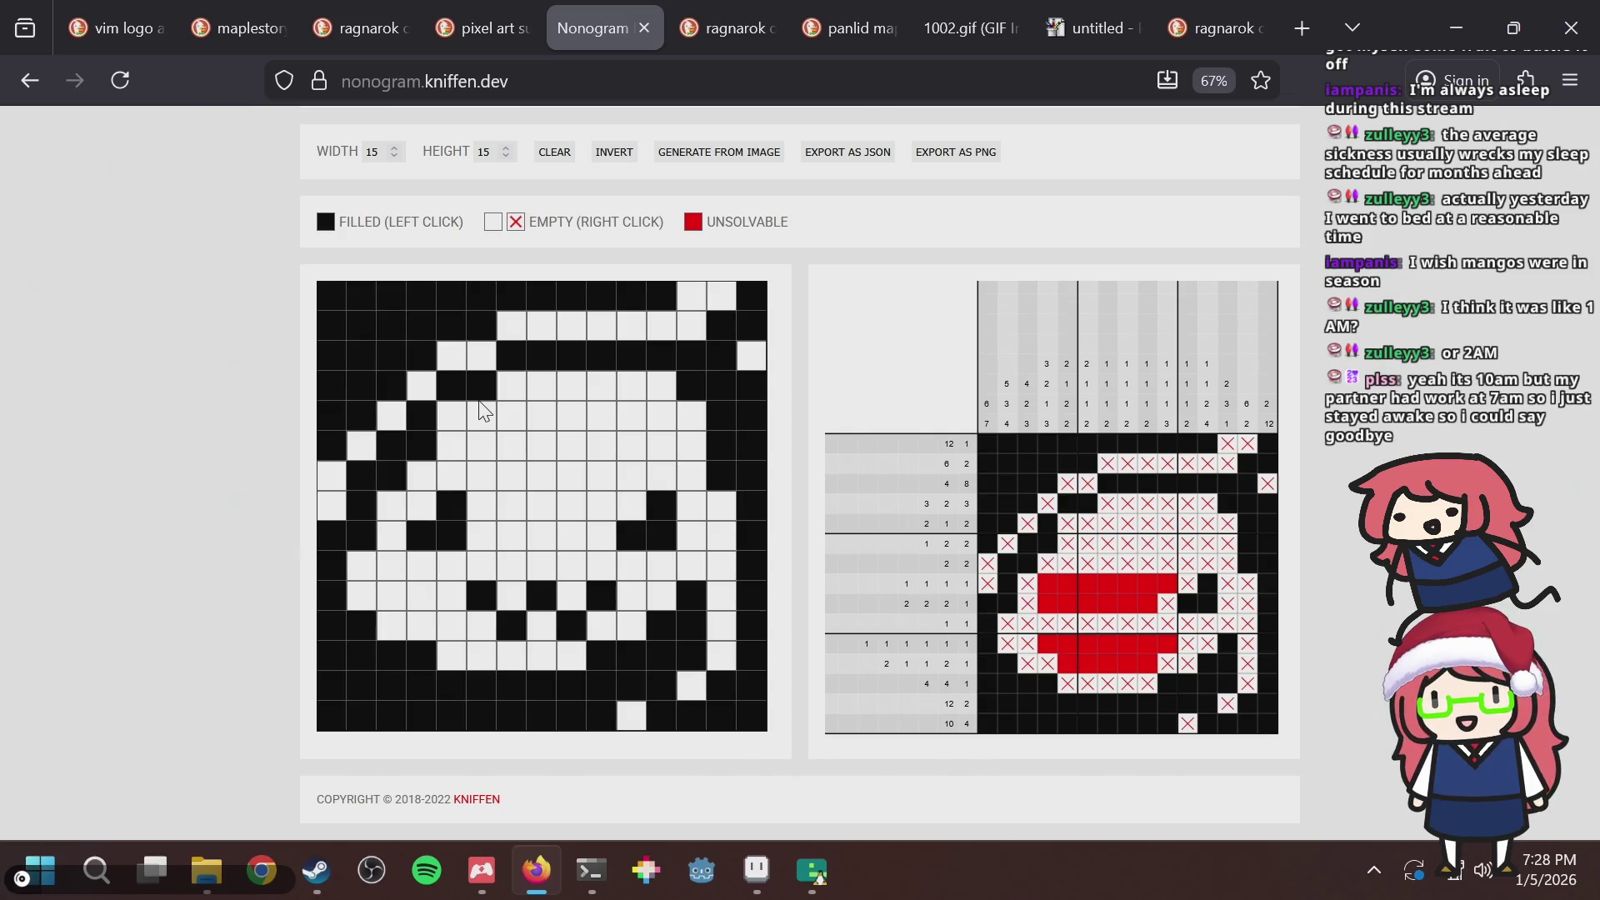
pyautogui.click(455, 415)
# Darken a pixel near the slime's upper left and save puzzle.aseprite.
pyautogui.hotkey('alt', 'Tab')
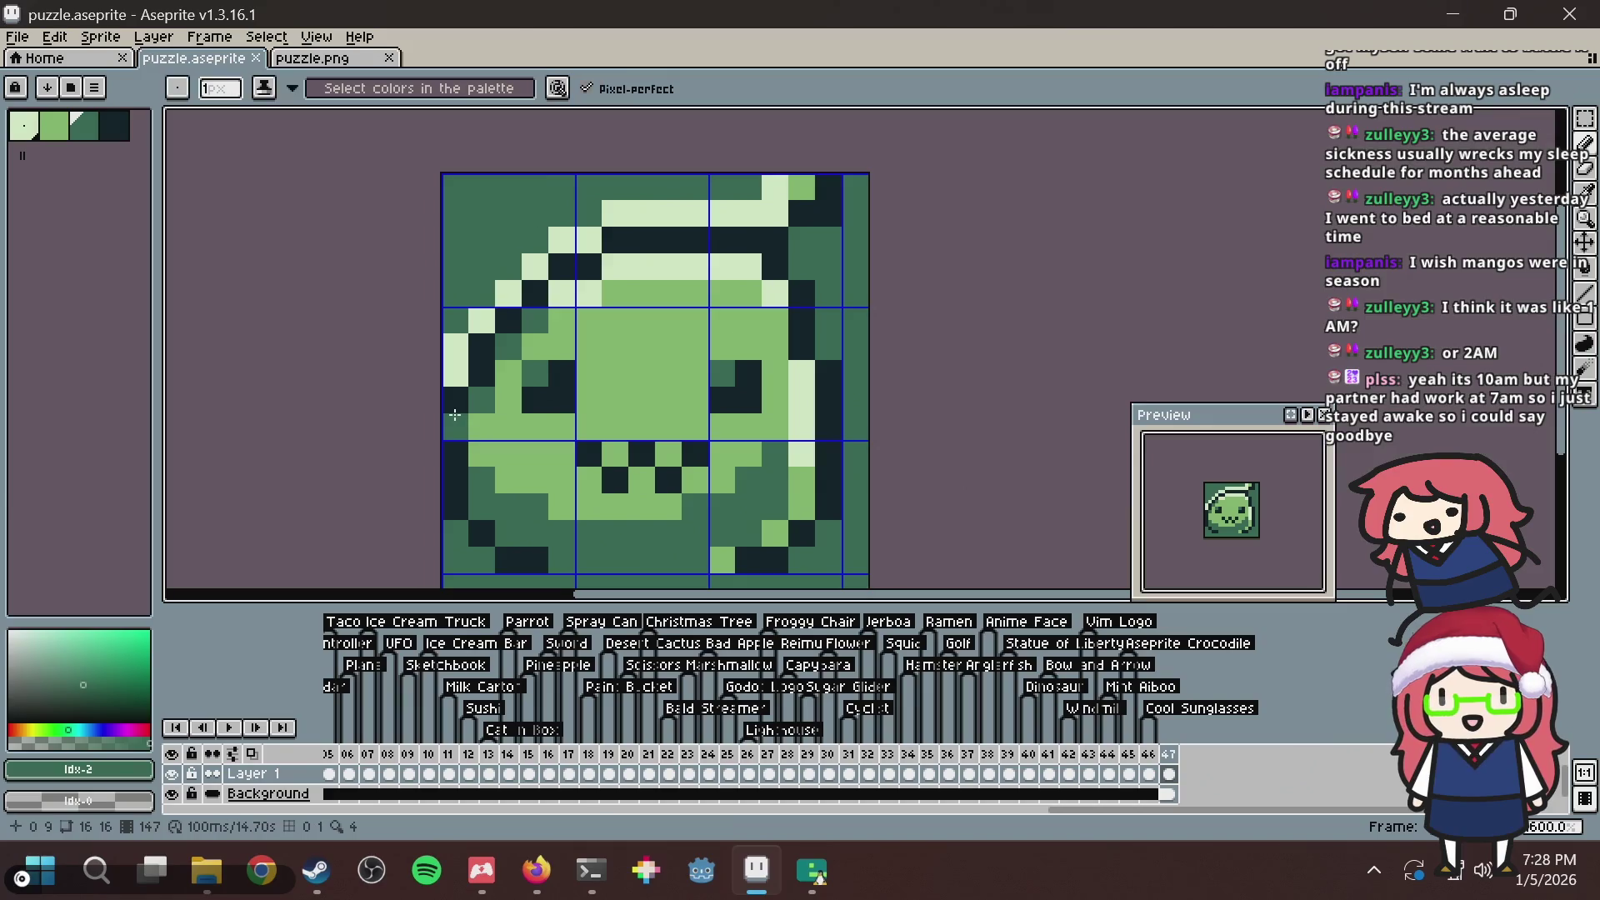
pyautogui.click(608, 270)
pyautogui.hotkey('ctrl', 's')
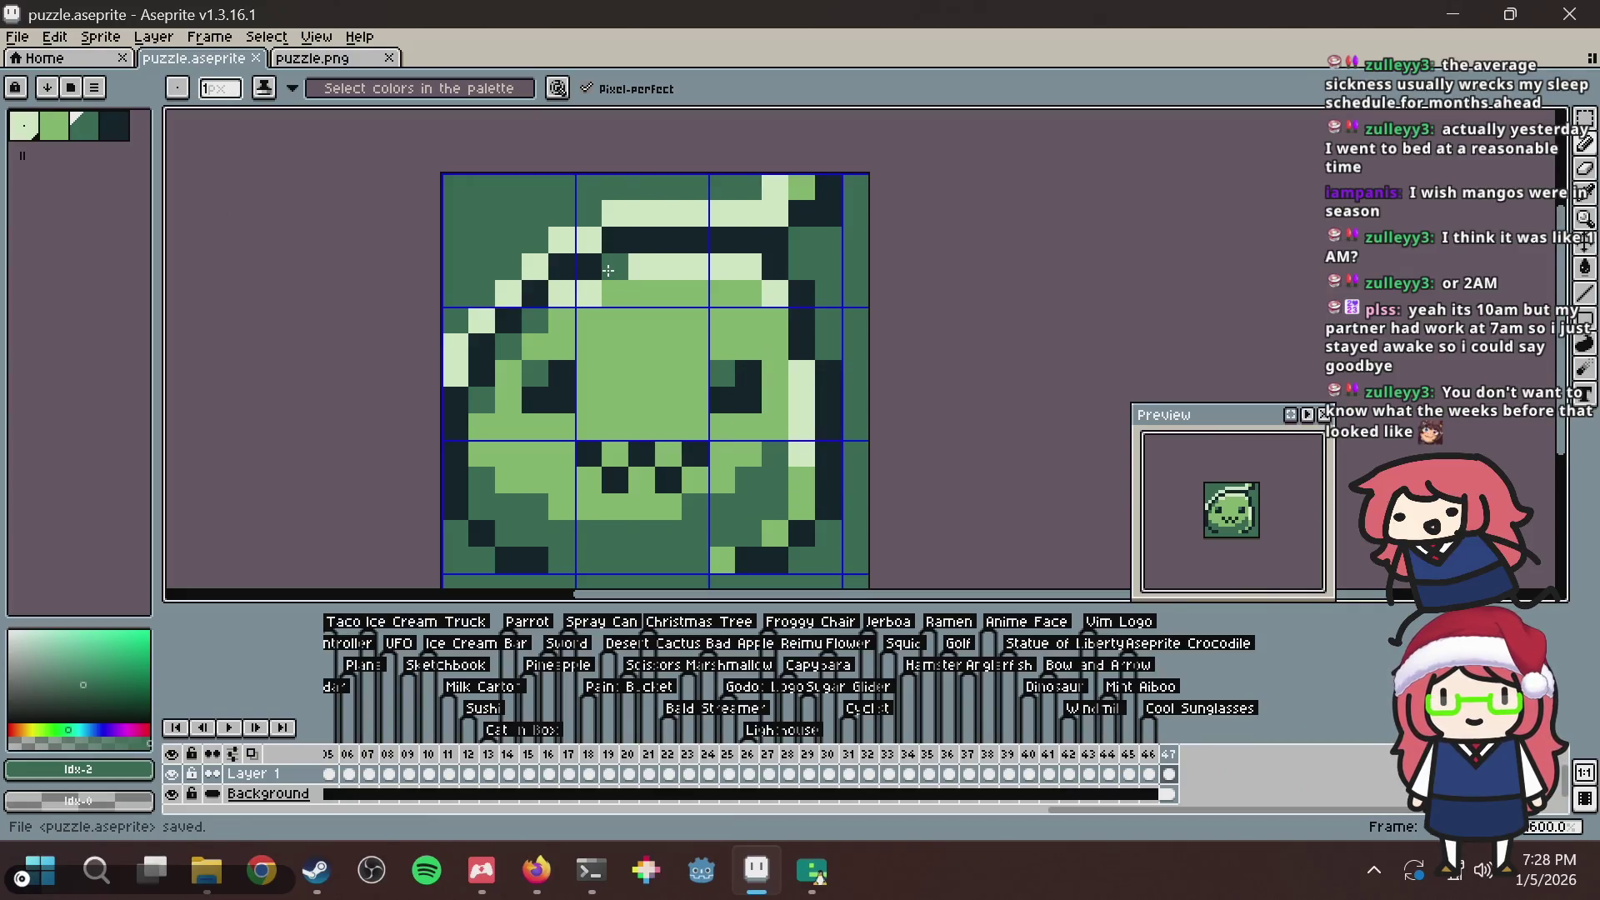
# Select and copy the whole puzzle.png image.
pyautogui.press('v')
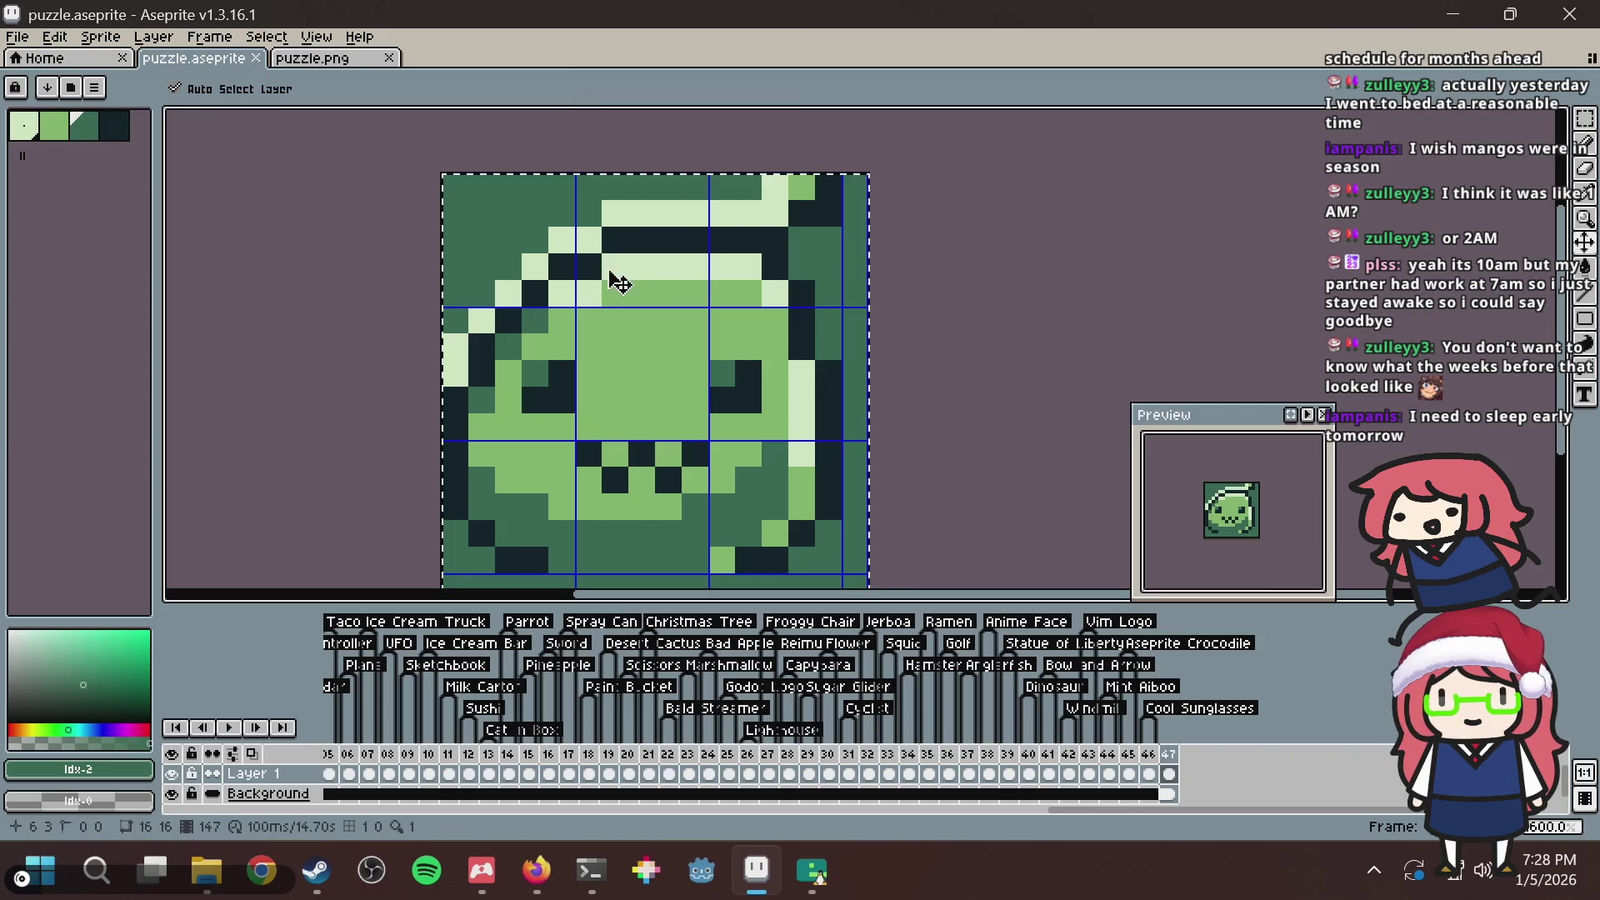
pyautogui.click(337, 62)
pyautogui.hotkey('ctrl', 'a')
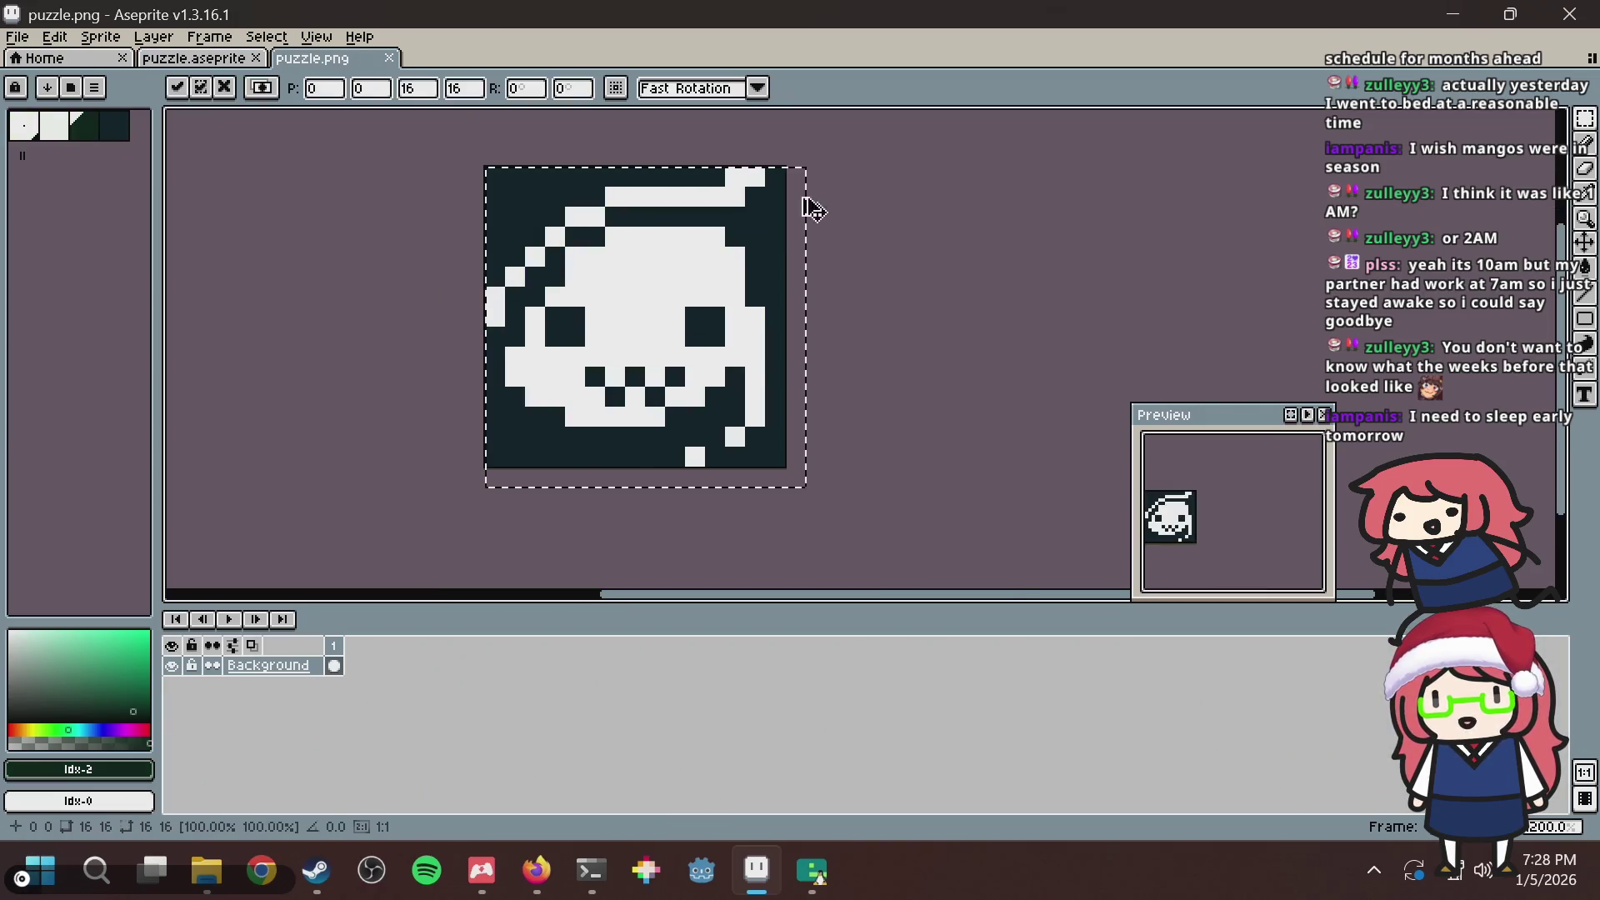
pyautogui.hotkey('ctrl', 'c')
pyautogui.hotkey('alt', 'Tab')
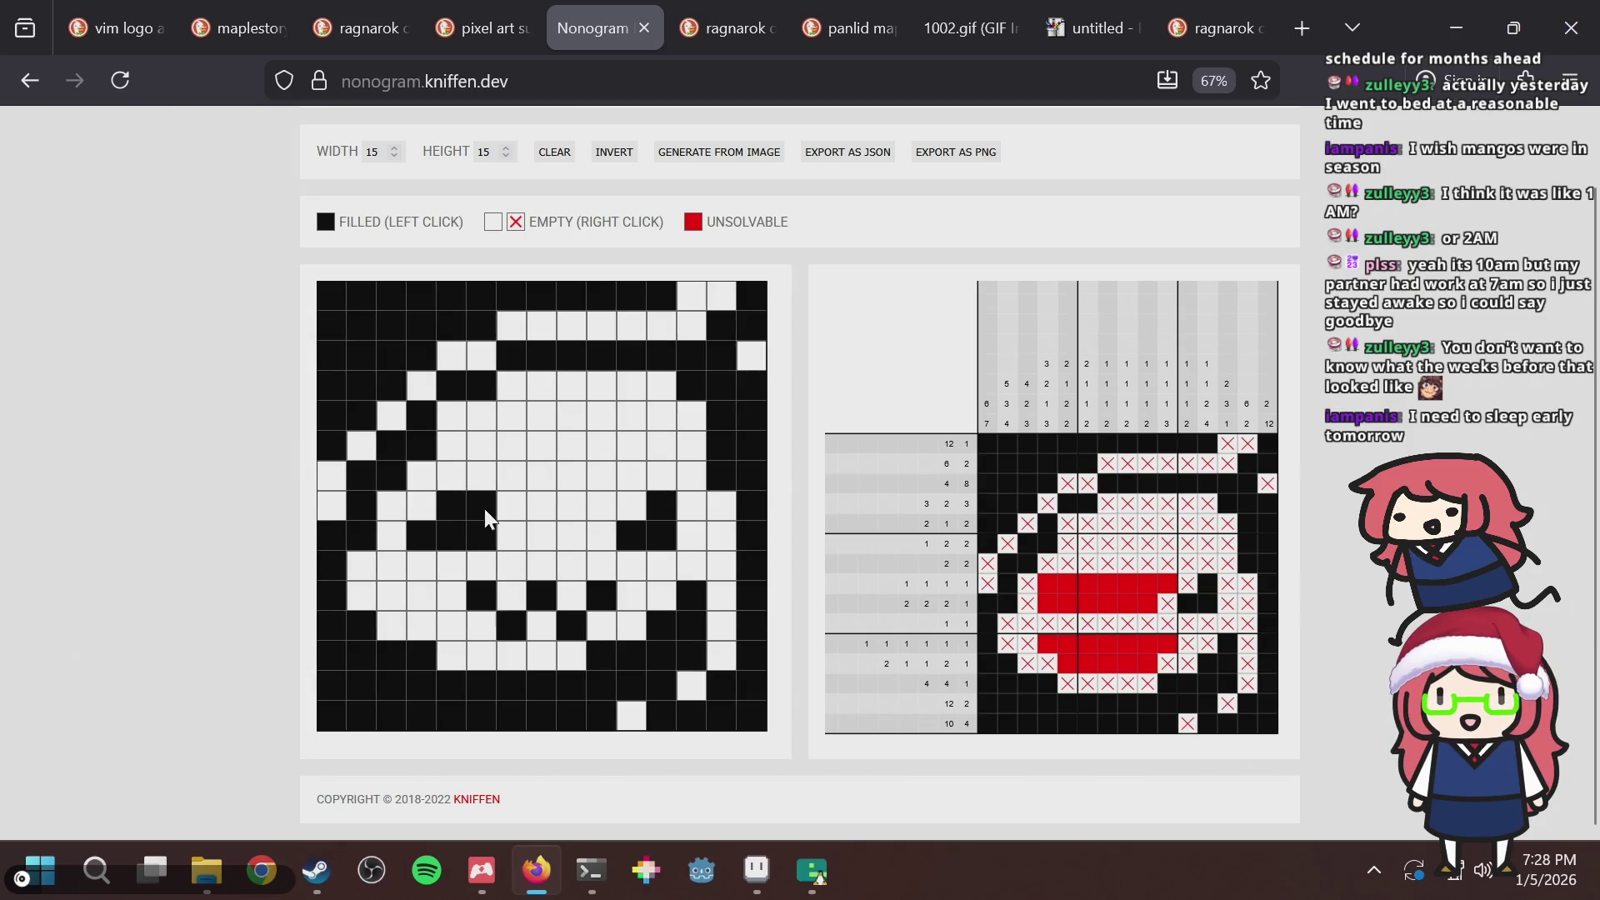
# Briefly fill column 12's eye cells, then bring up puzzle.aseprite and clear its selection.
pyautogui.moveTo(691, 507)
pyautogui.mouseDown()
pyautogui.moveTo(694, 543)
pyautogui.moveTo(691, 500)
pyautogui.mouseUp()
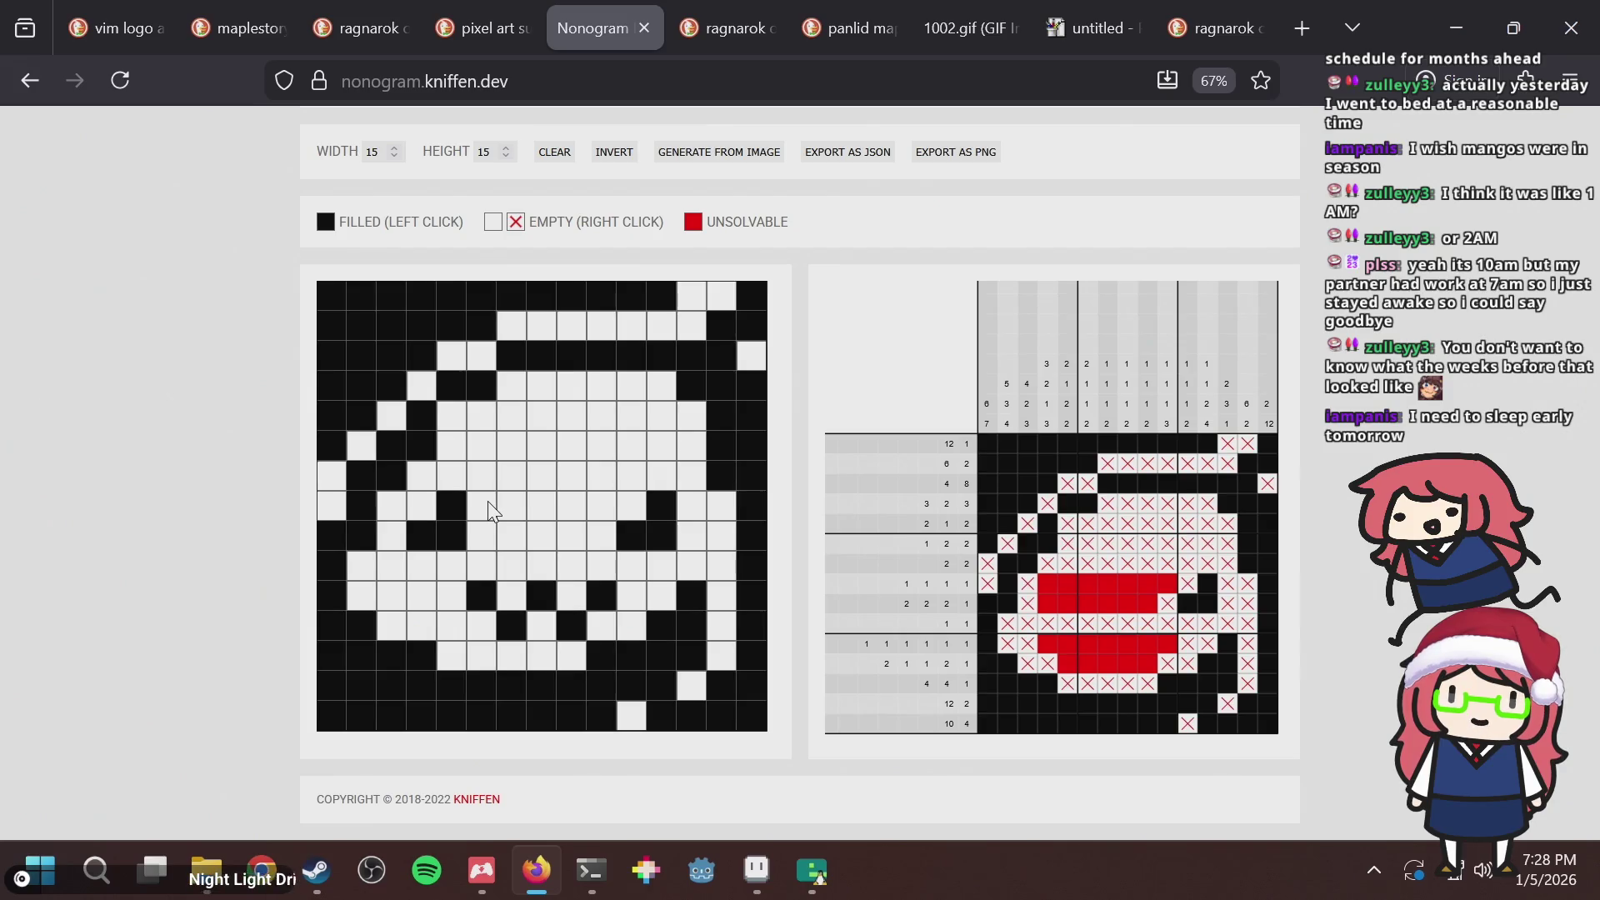
pyautogui.hotkey('alt', 'Tab')
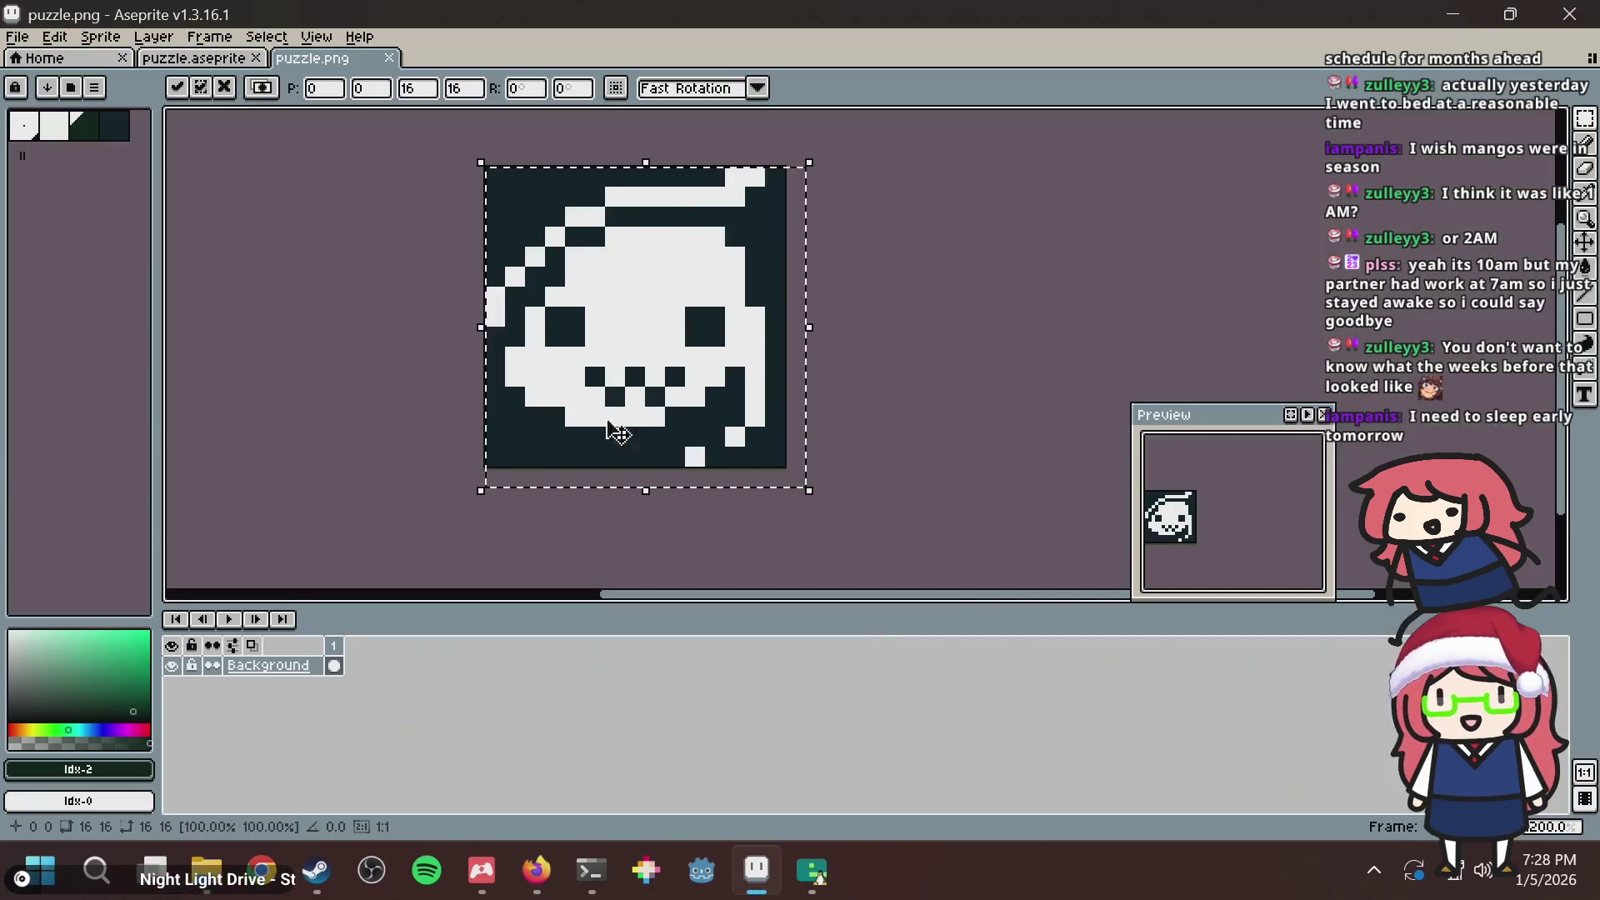
pyautogui.click(197, 60)
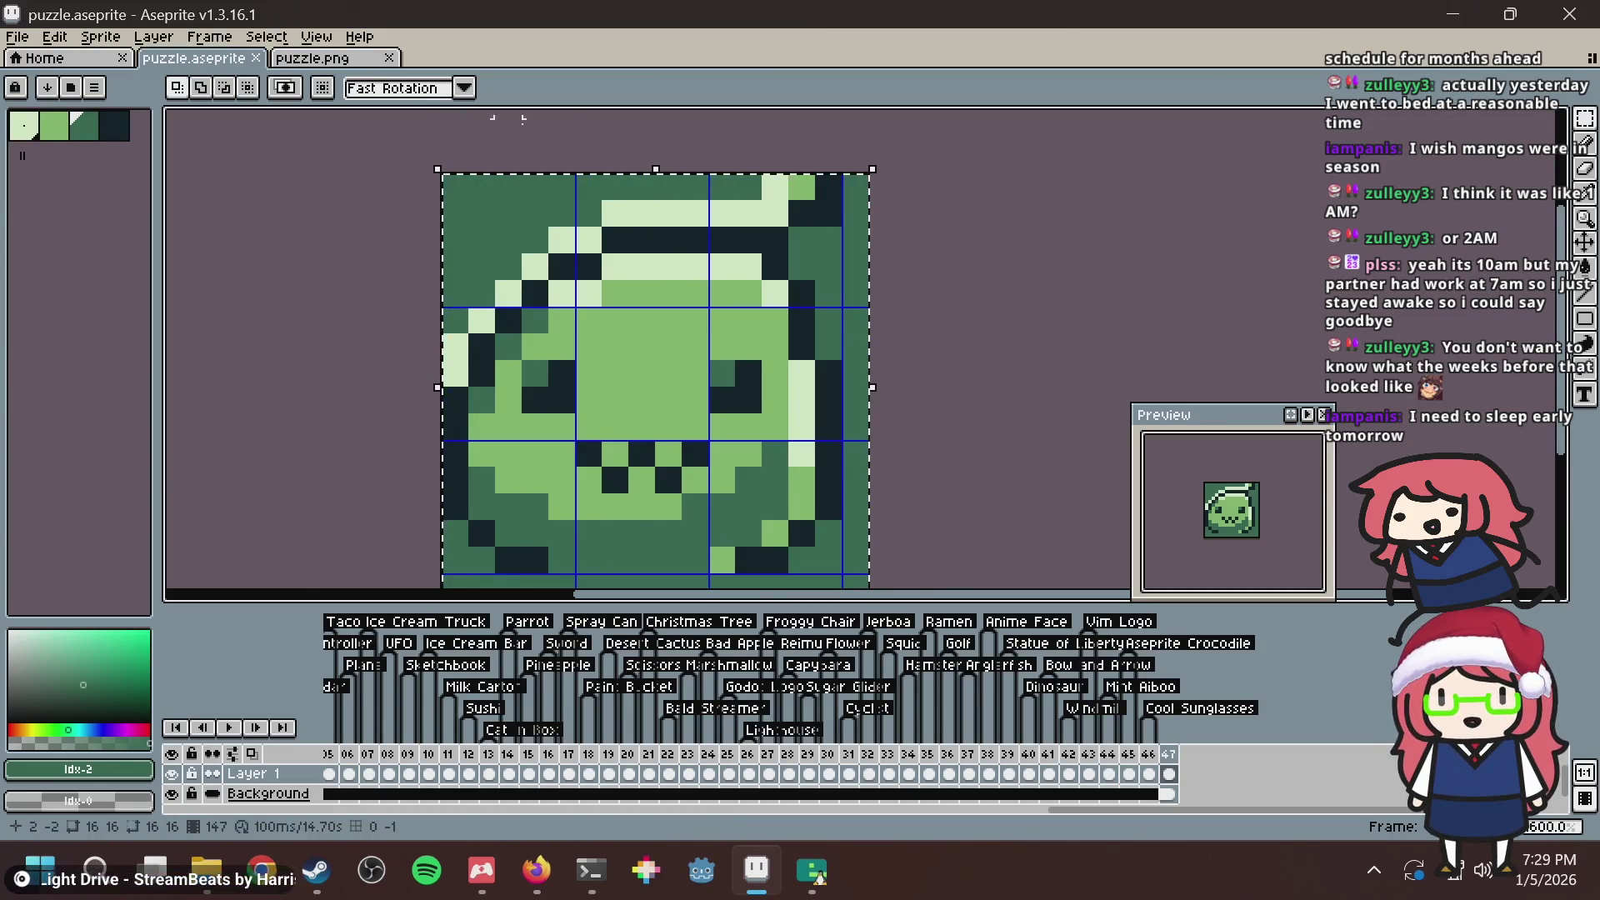
pyautogui.click(881, 187)
pyautogui.hotkey('alt', 'Tab')
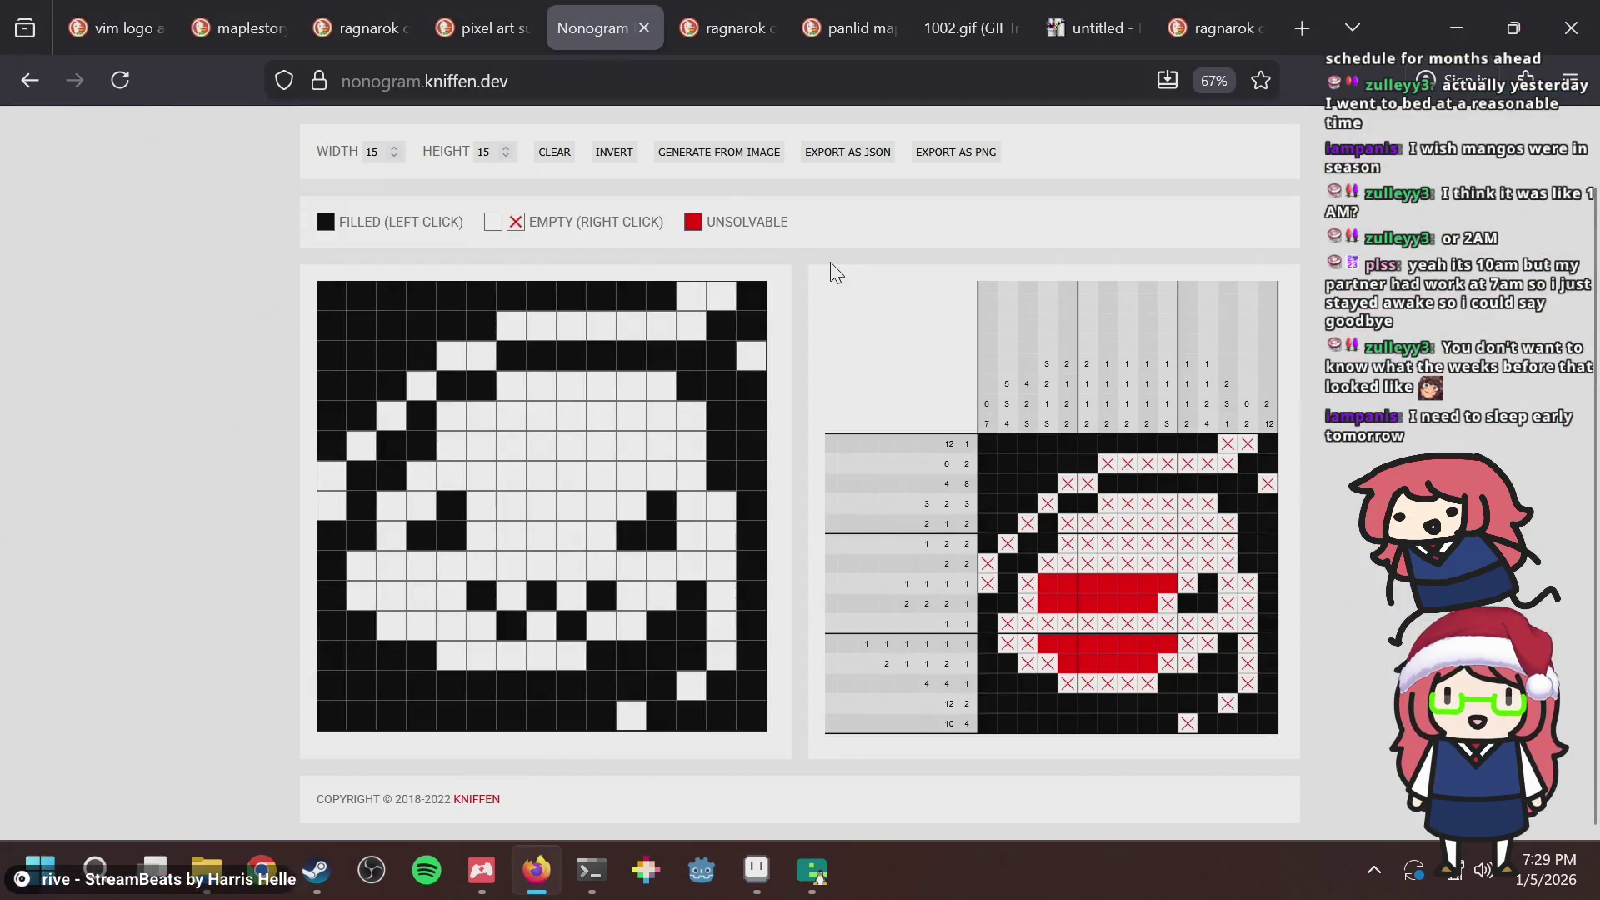
pyautogui.hotkey('alt', 'Tab')
pyautogui.hotkey('alt', 'Tab')
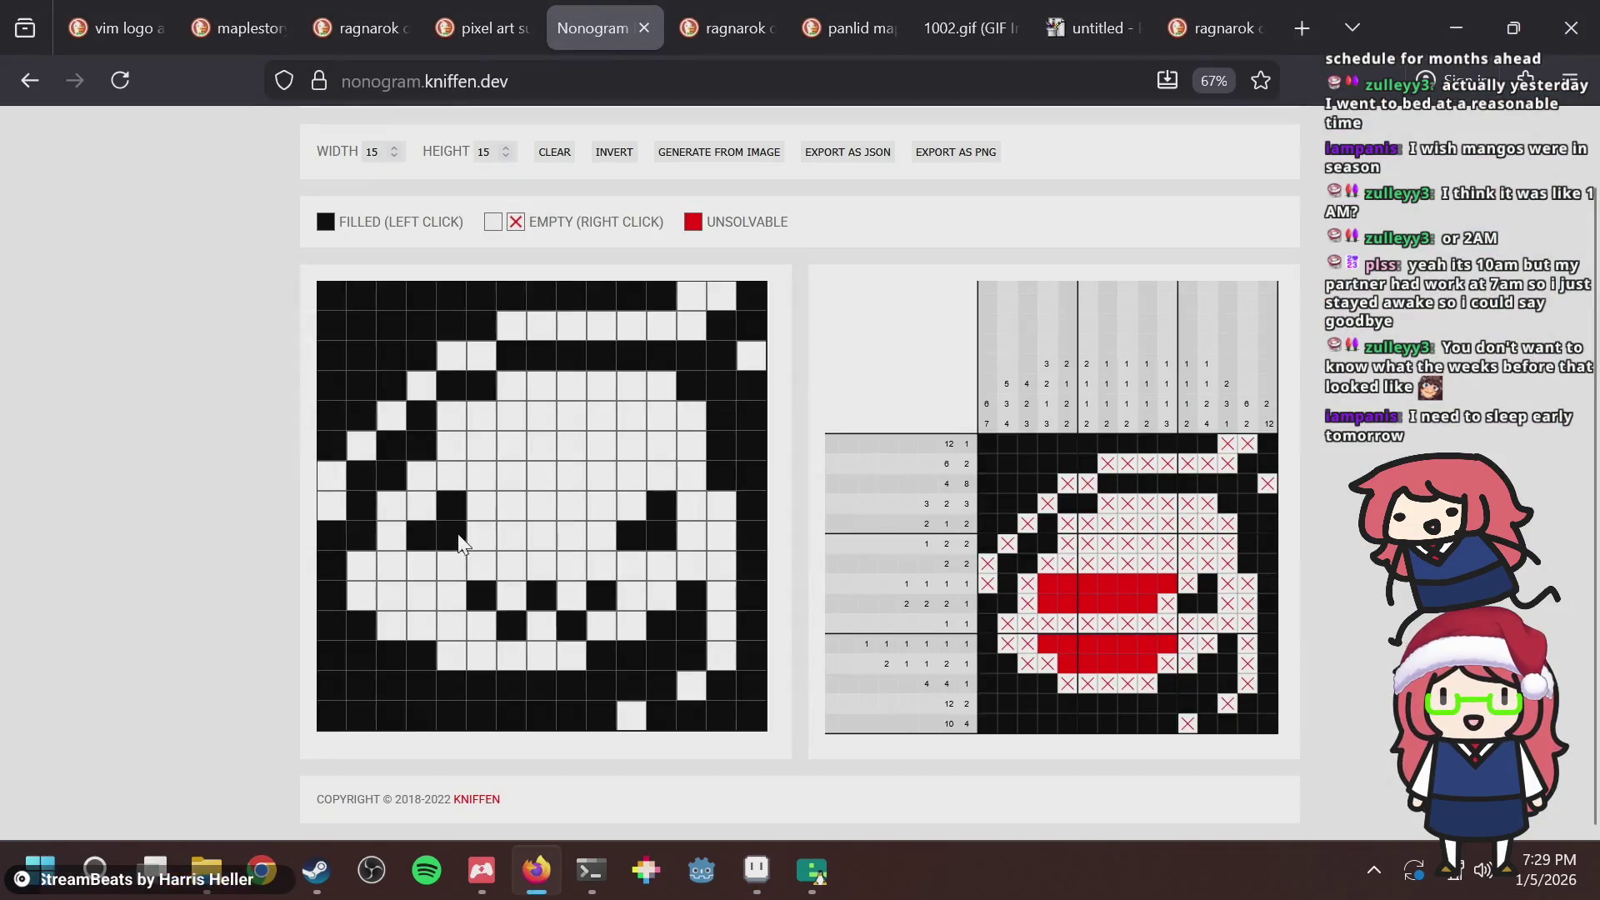
# Test extra eye-row cells, then shift the grid's eye block one column right and back.
pyautogui.click(428, 507)
pyautogui.click(629, 505)
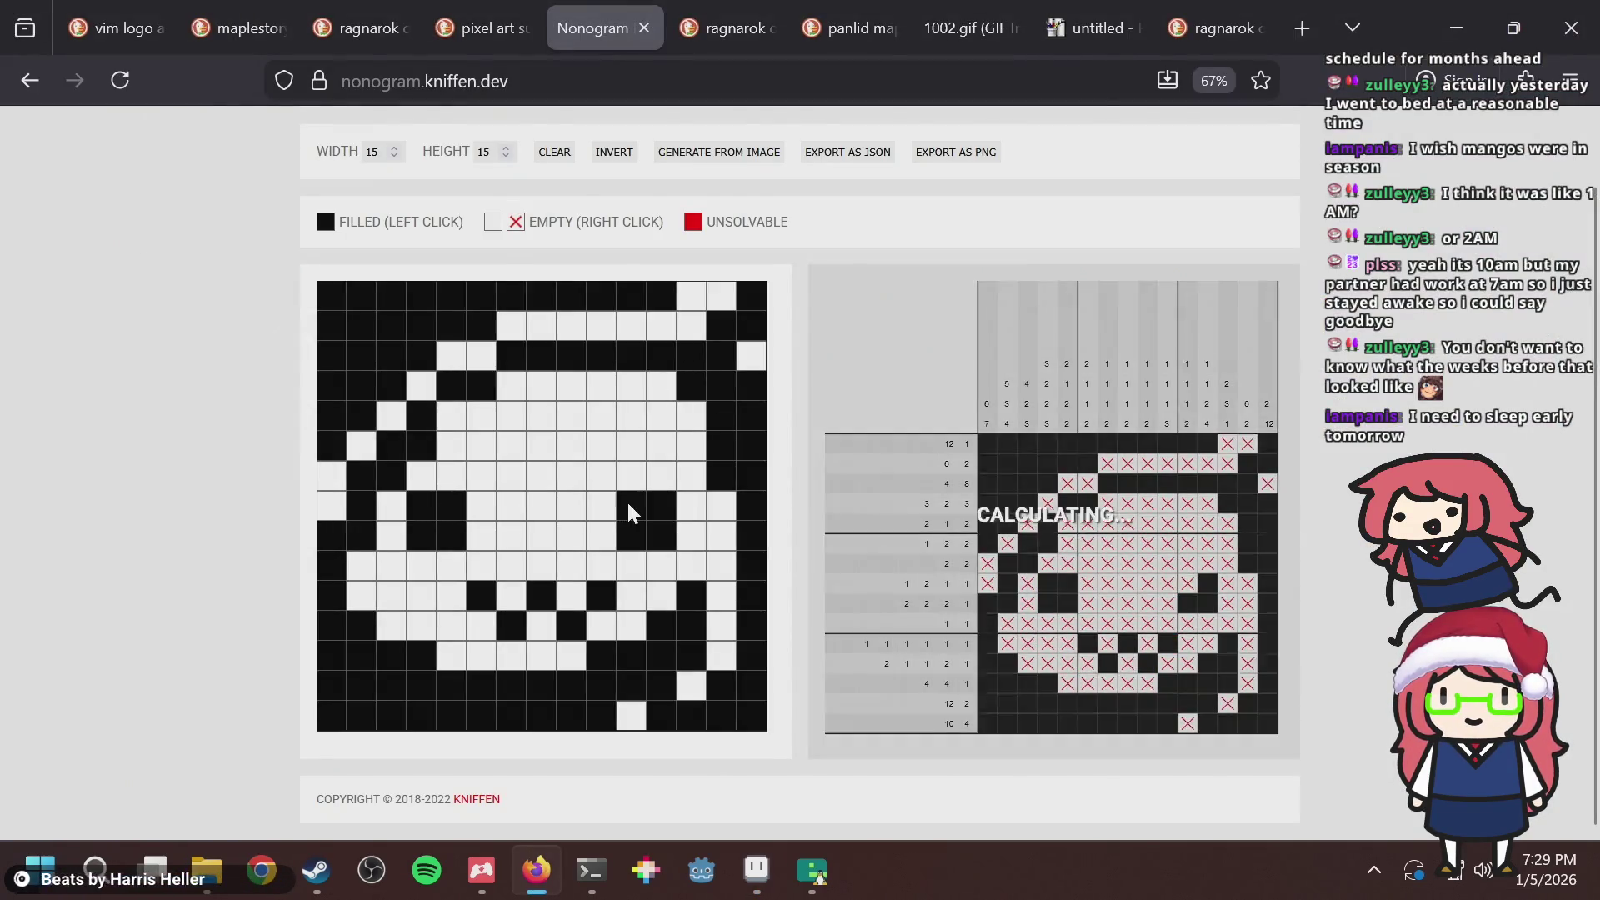
pyautogui.click(628, 505)
pyautogui.click(422, 506)
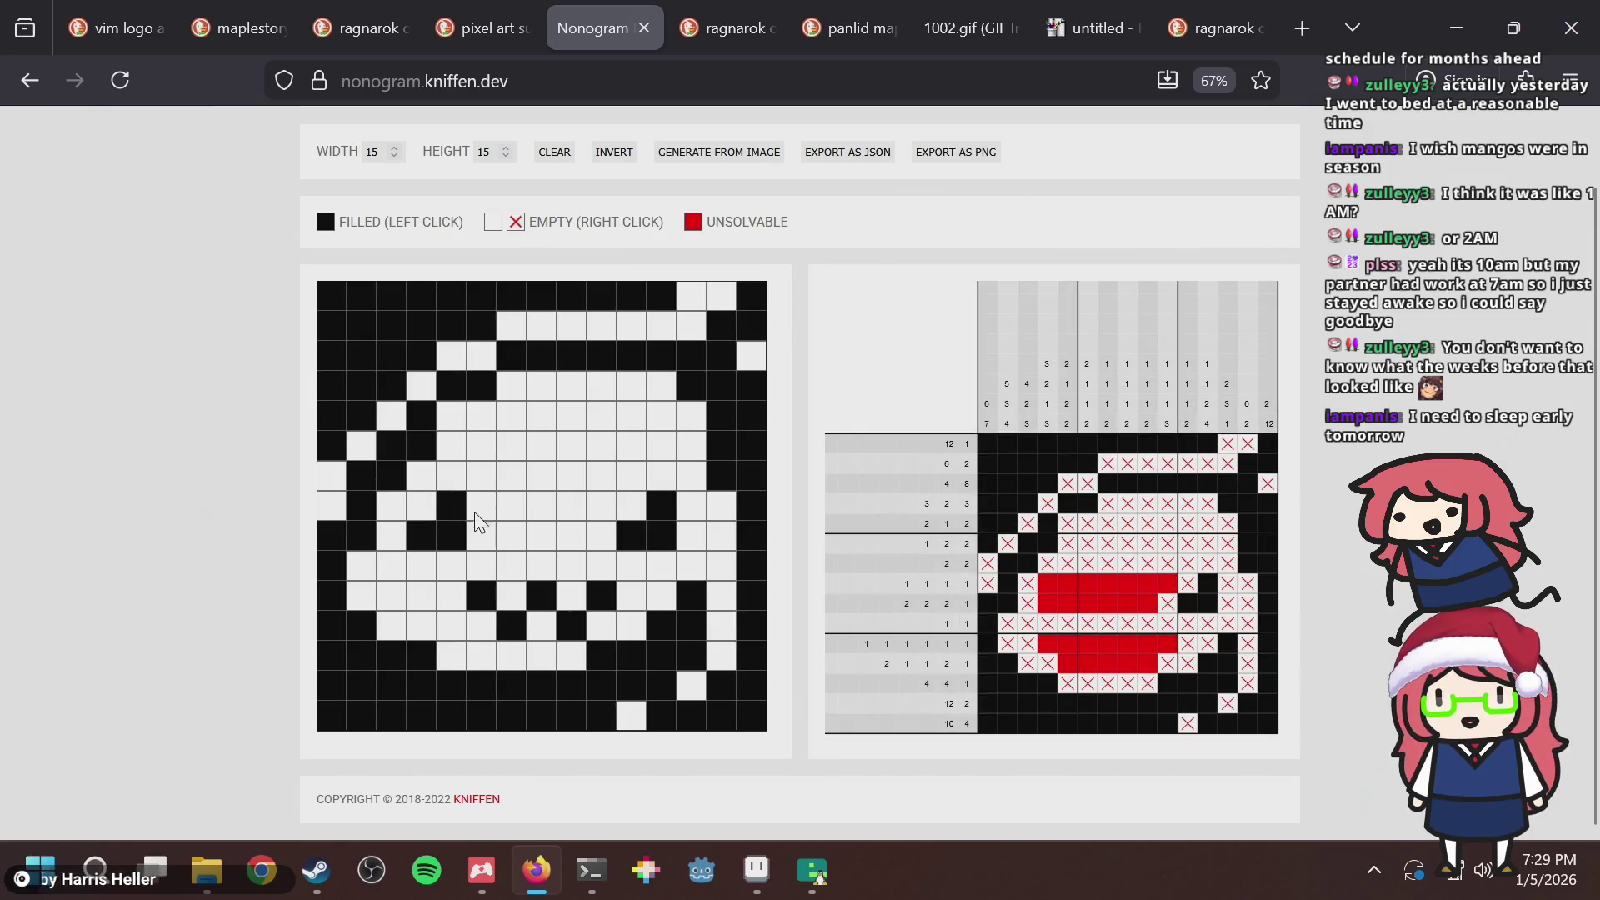
pyautogui.click(482, 505)
pyautogui.click(481, 535)
pyautogui.click(422, 536)
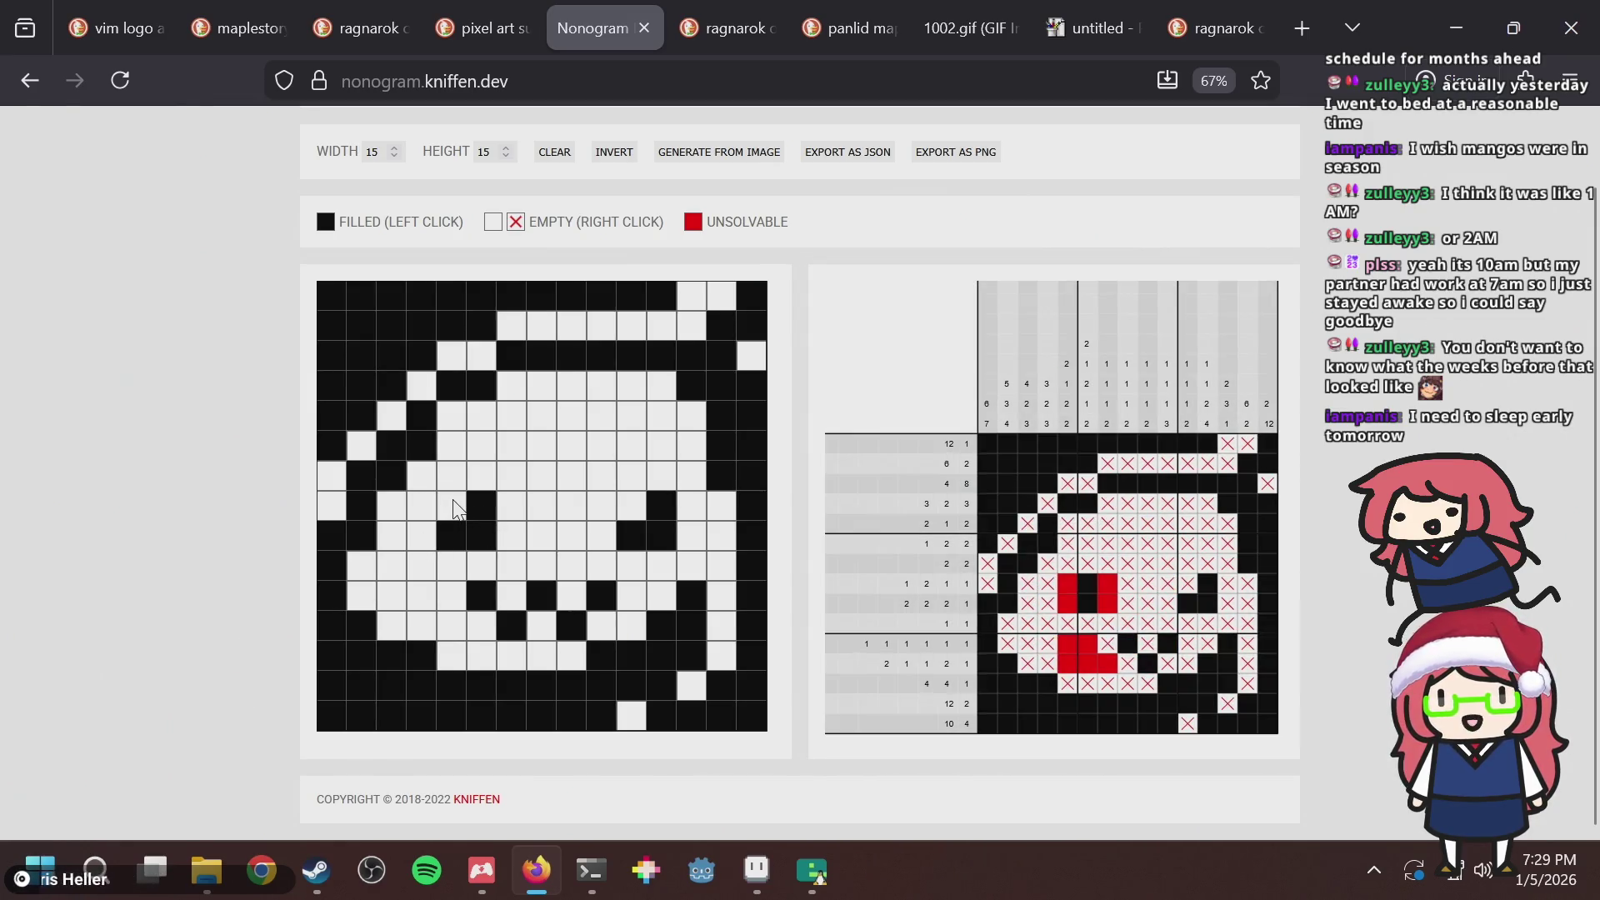
pyautogui.click(452, 505)
pyautogui.click(422, 536)
pyautogui.click(452, 505)
pyautogui.click(481, 506)
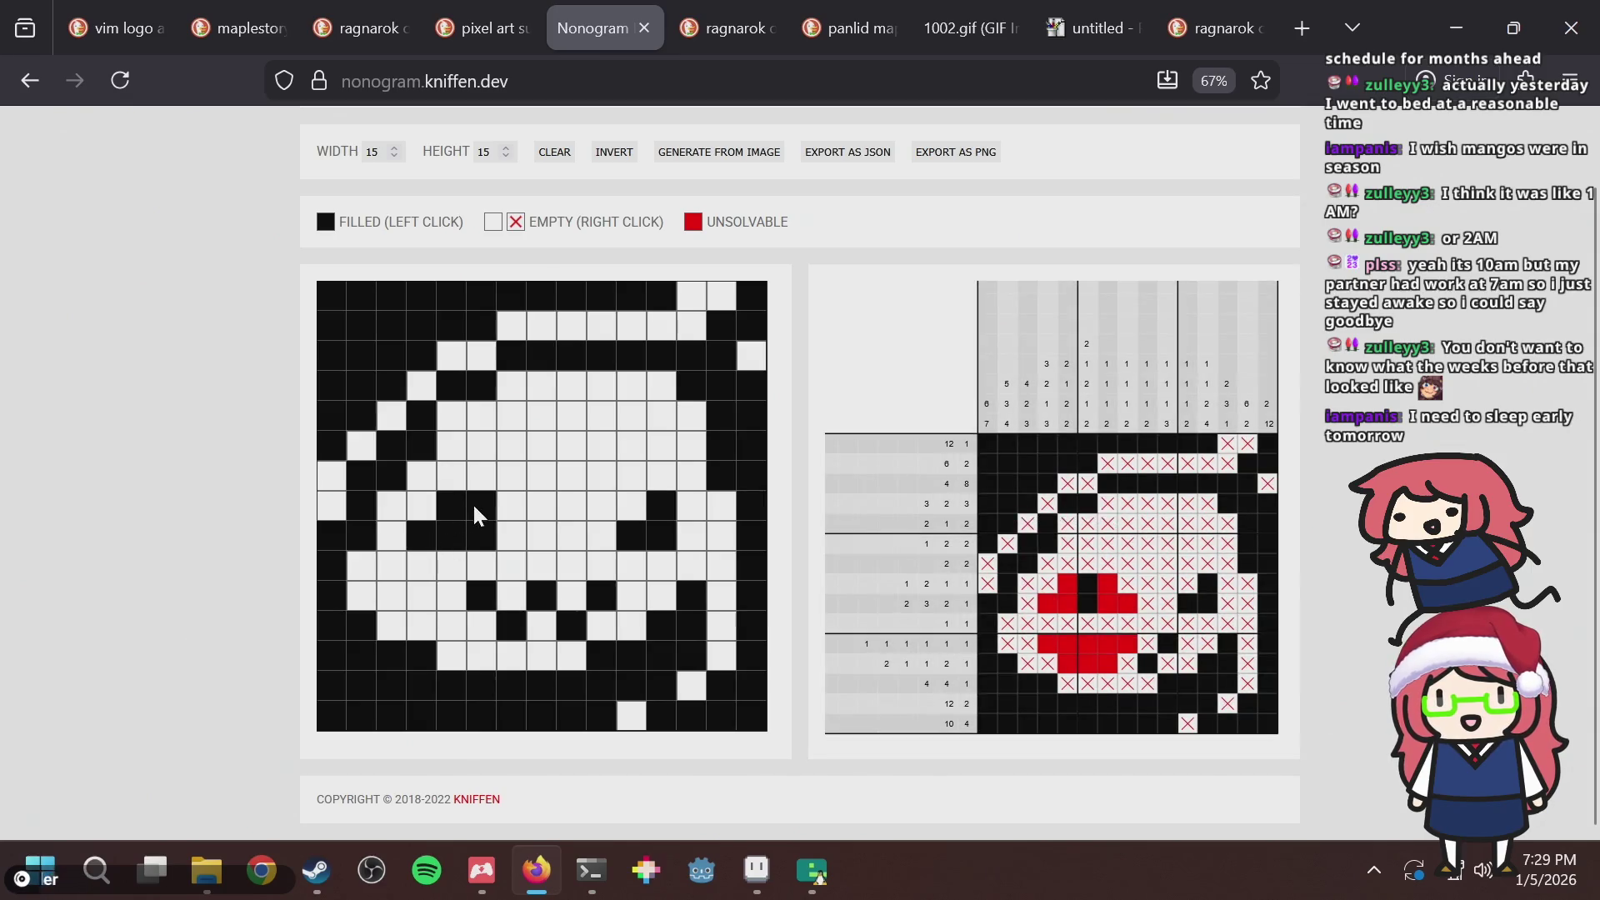
pyautogui.click(482, 536)
# Recolour one of the slime's eye pixels light green and save the sprite.
pyautogui.hotkey('alt', 'Tab')
pyautogui.scroll(2, 589, 250)
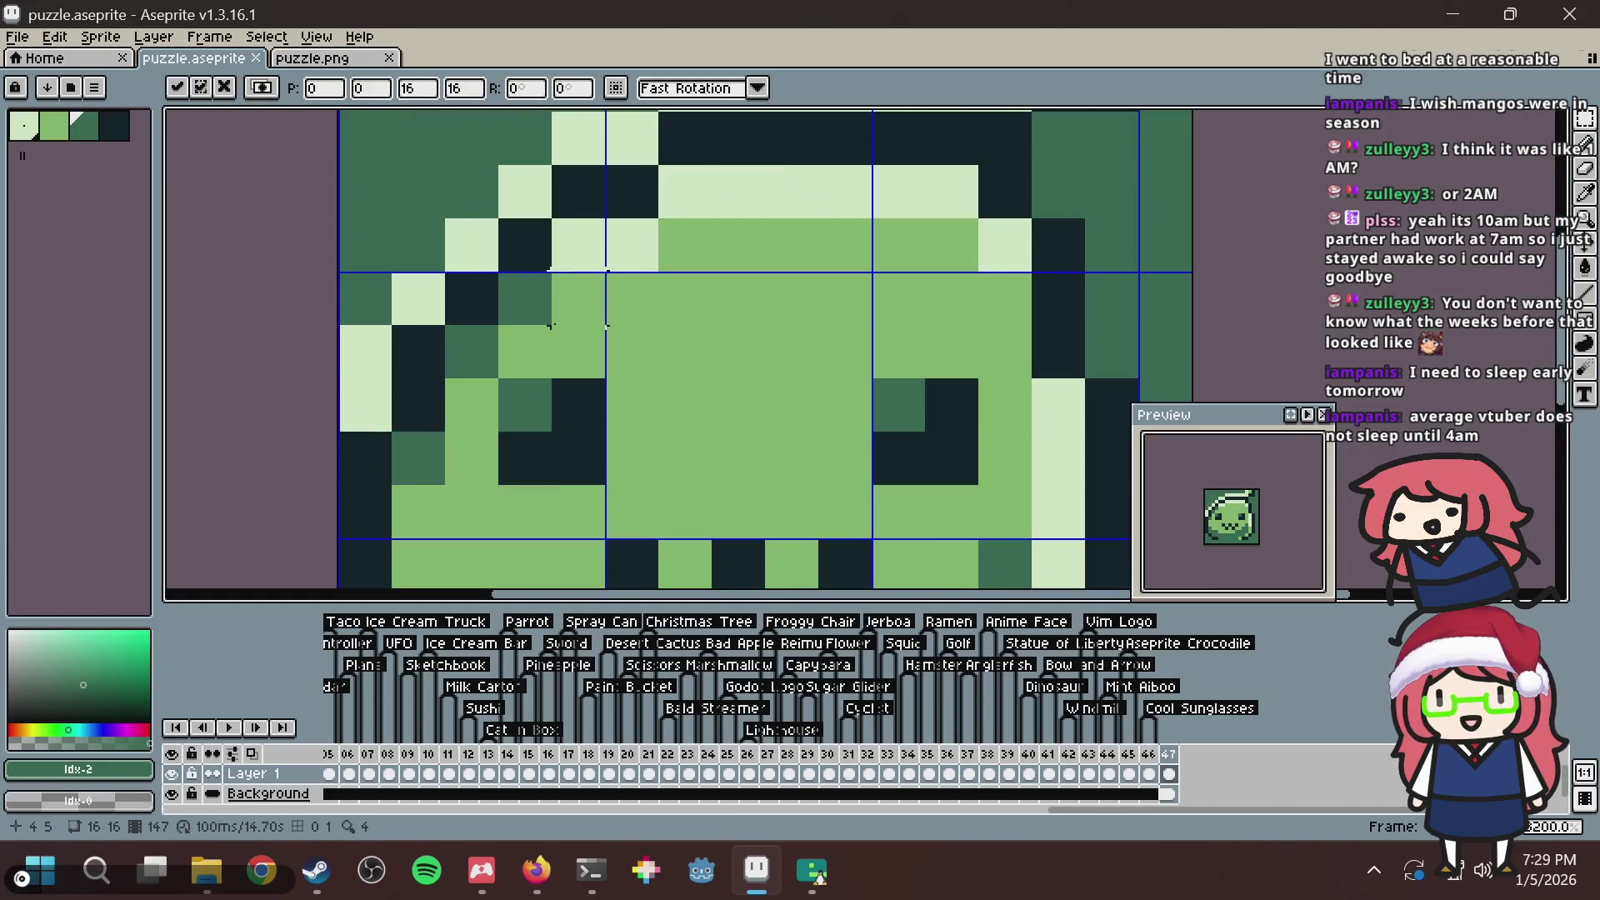
pyautogui.click(891, 407)
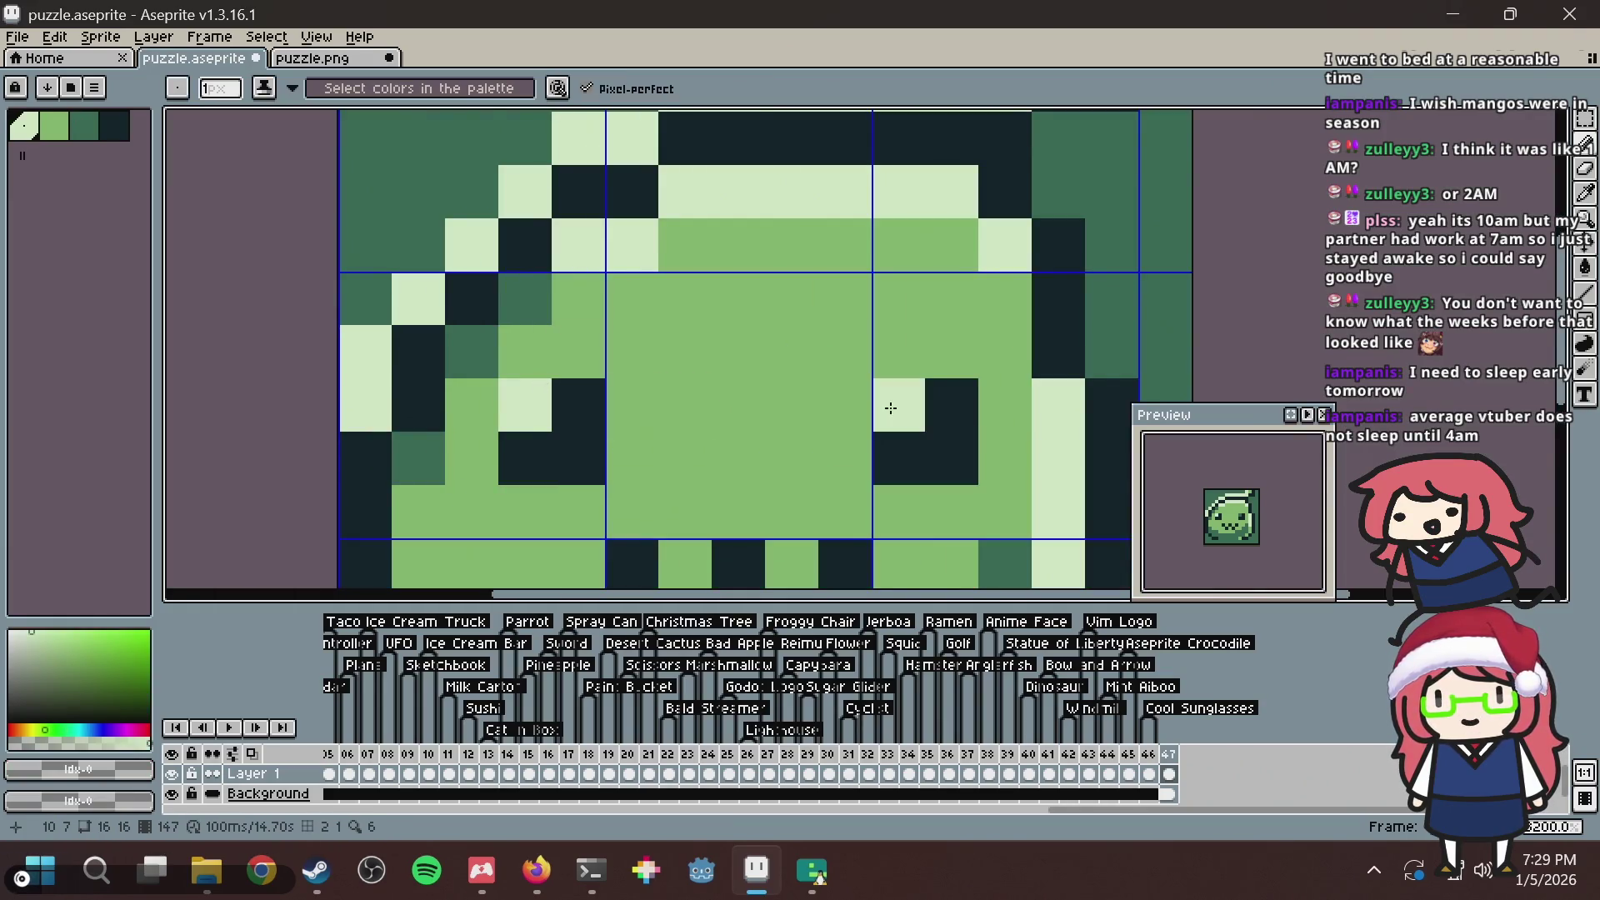
pyautogui.scroll(-3, 894, 383)
pyautogui.hotkey('ctrl', 's')
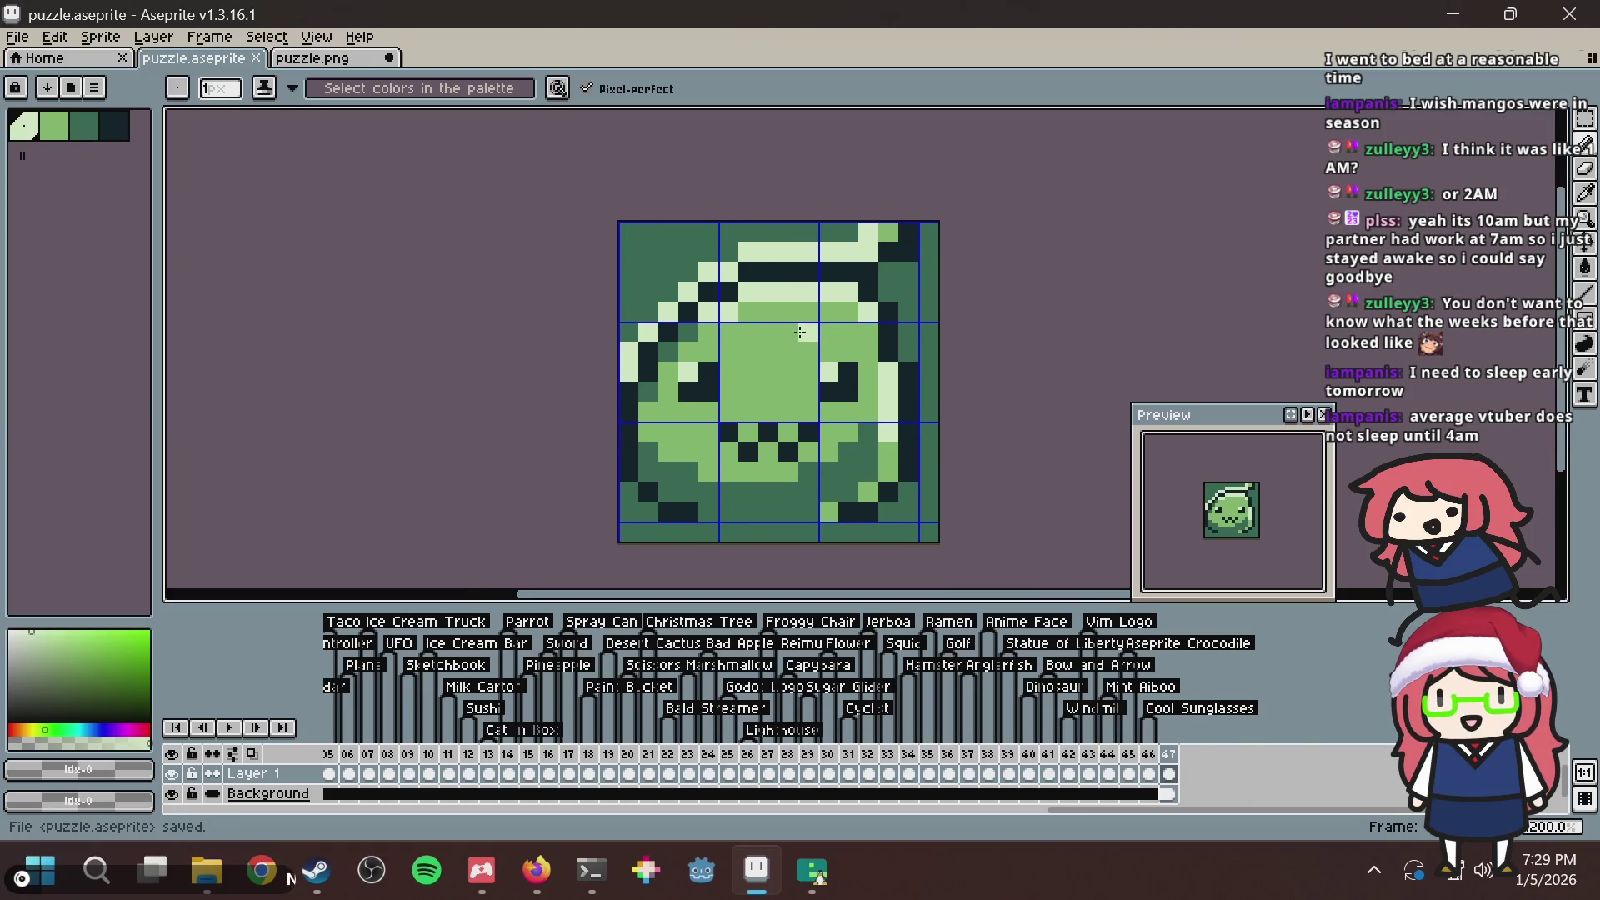
# Toggle the row 8 left-eye and right-eye grid cells to test solvability.
pyautogui.hotkey('alt', 'Tab')
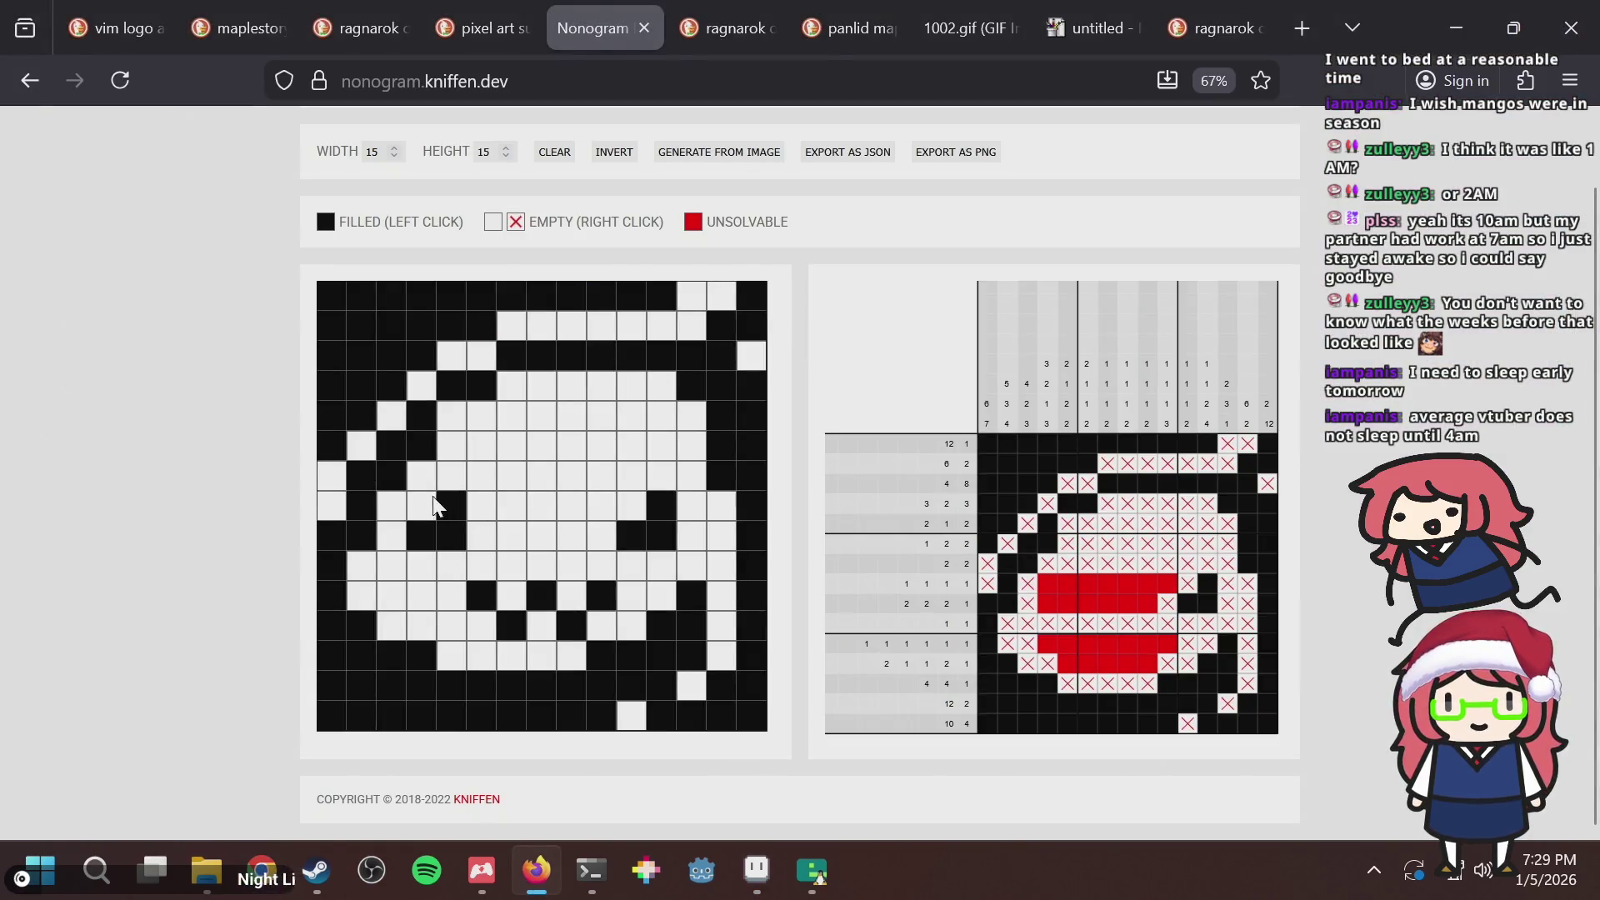
pyautogui.click(426, 502)
pyautogui.click(426, 500)
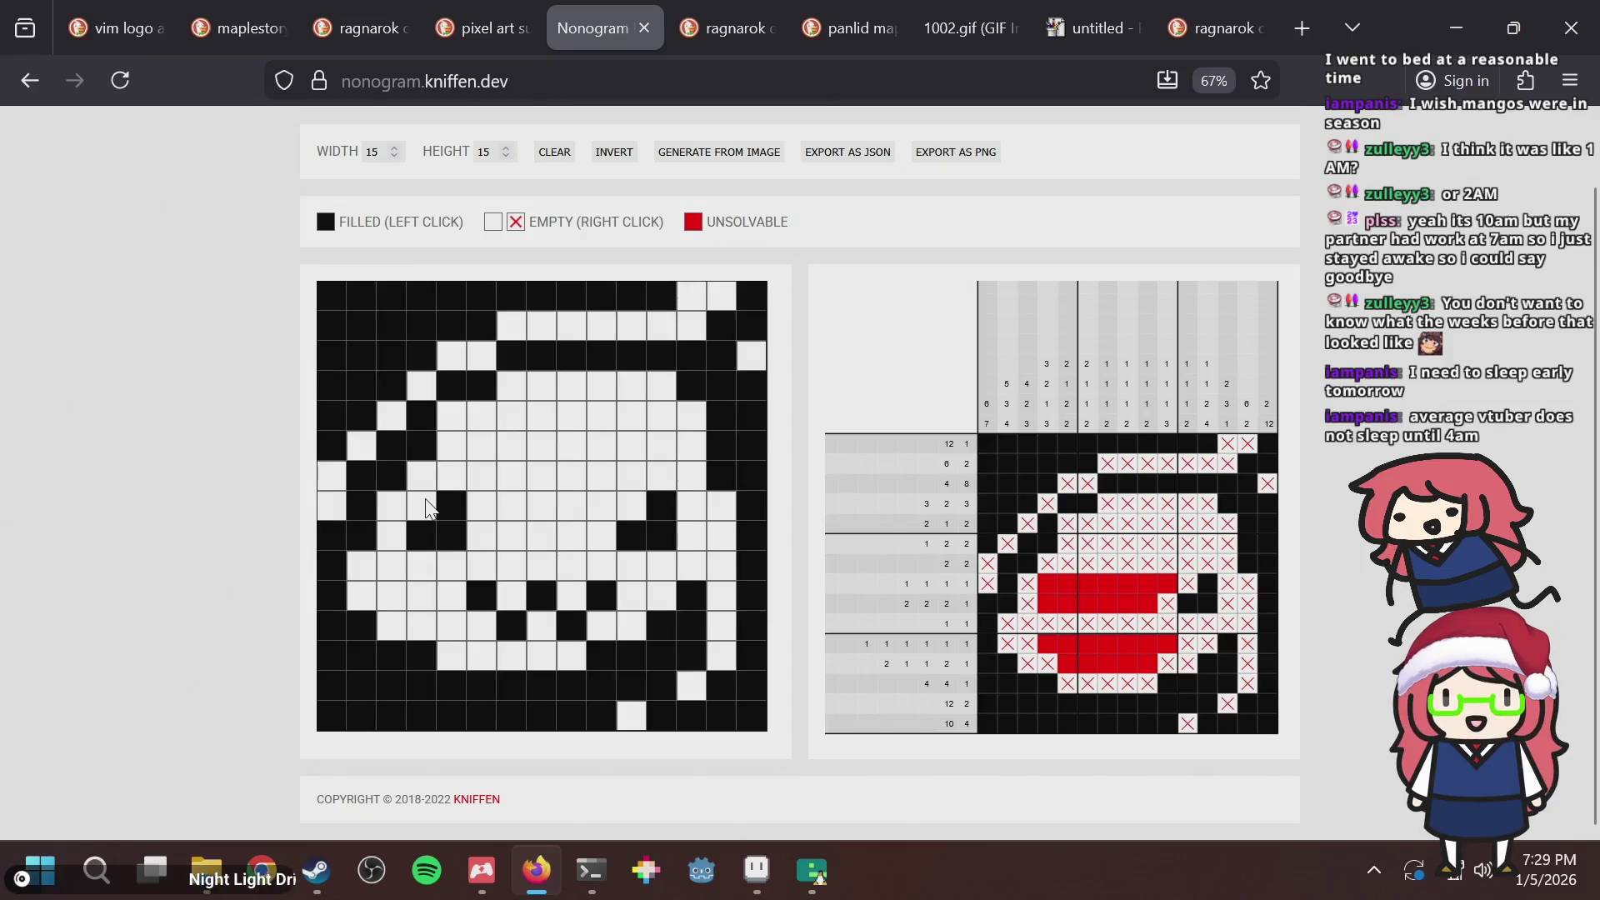
pyautogui.click(426, 503)
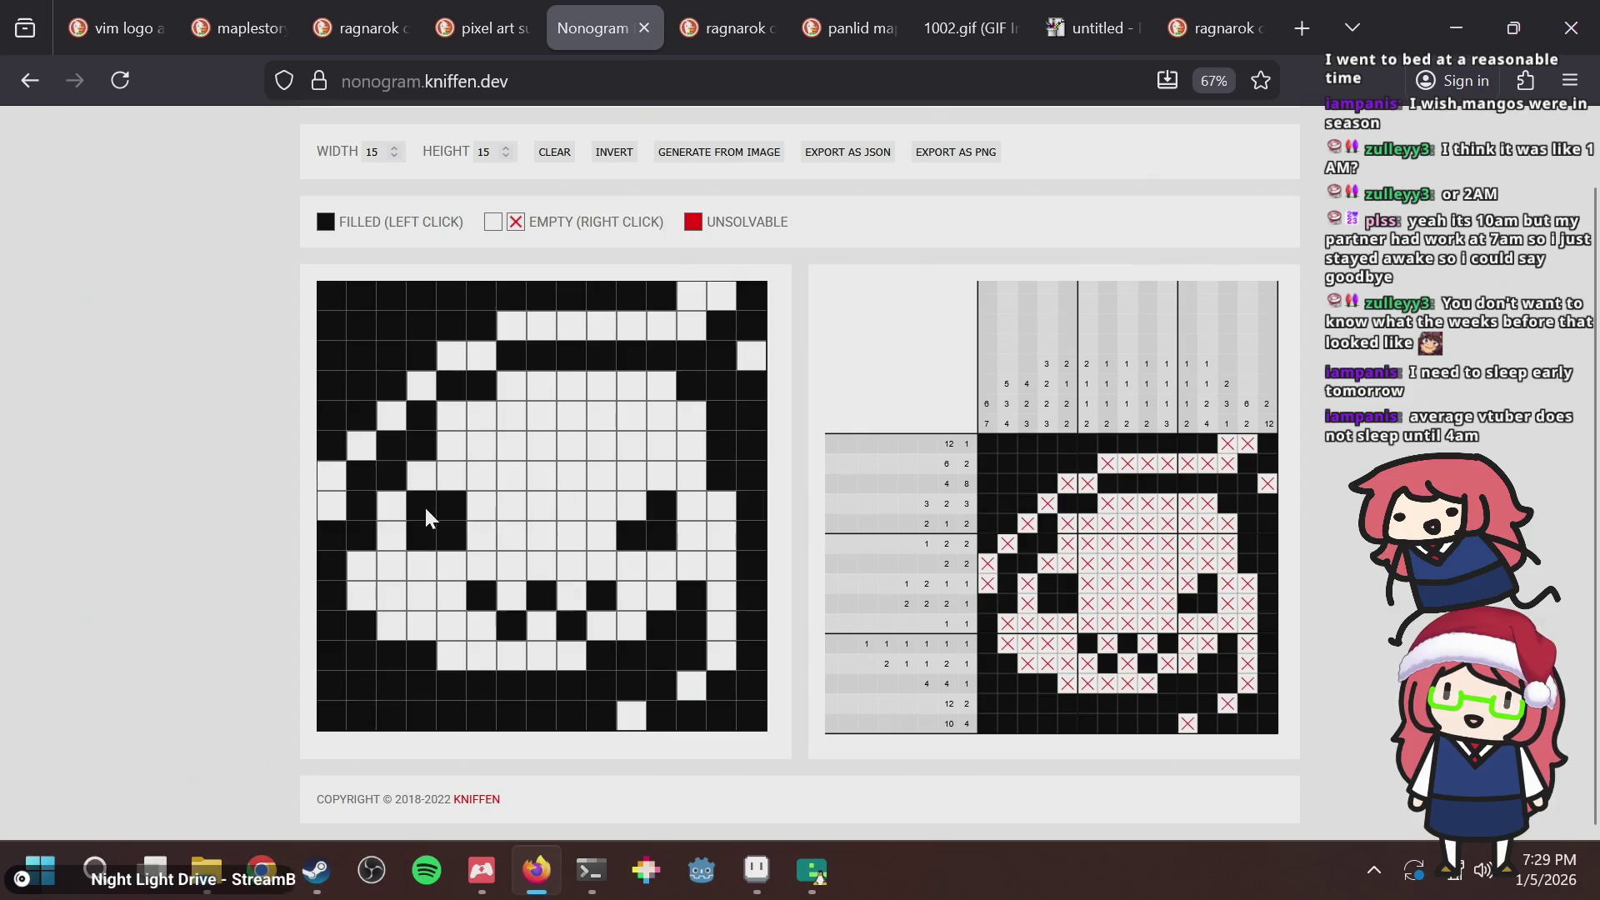
pyautogui.click(423, 503)
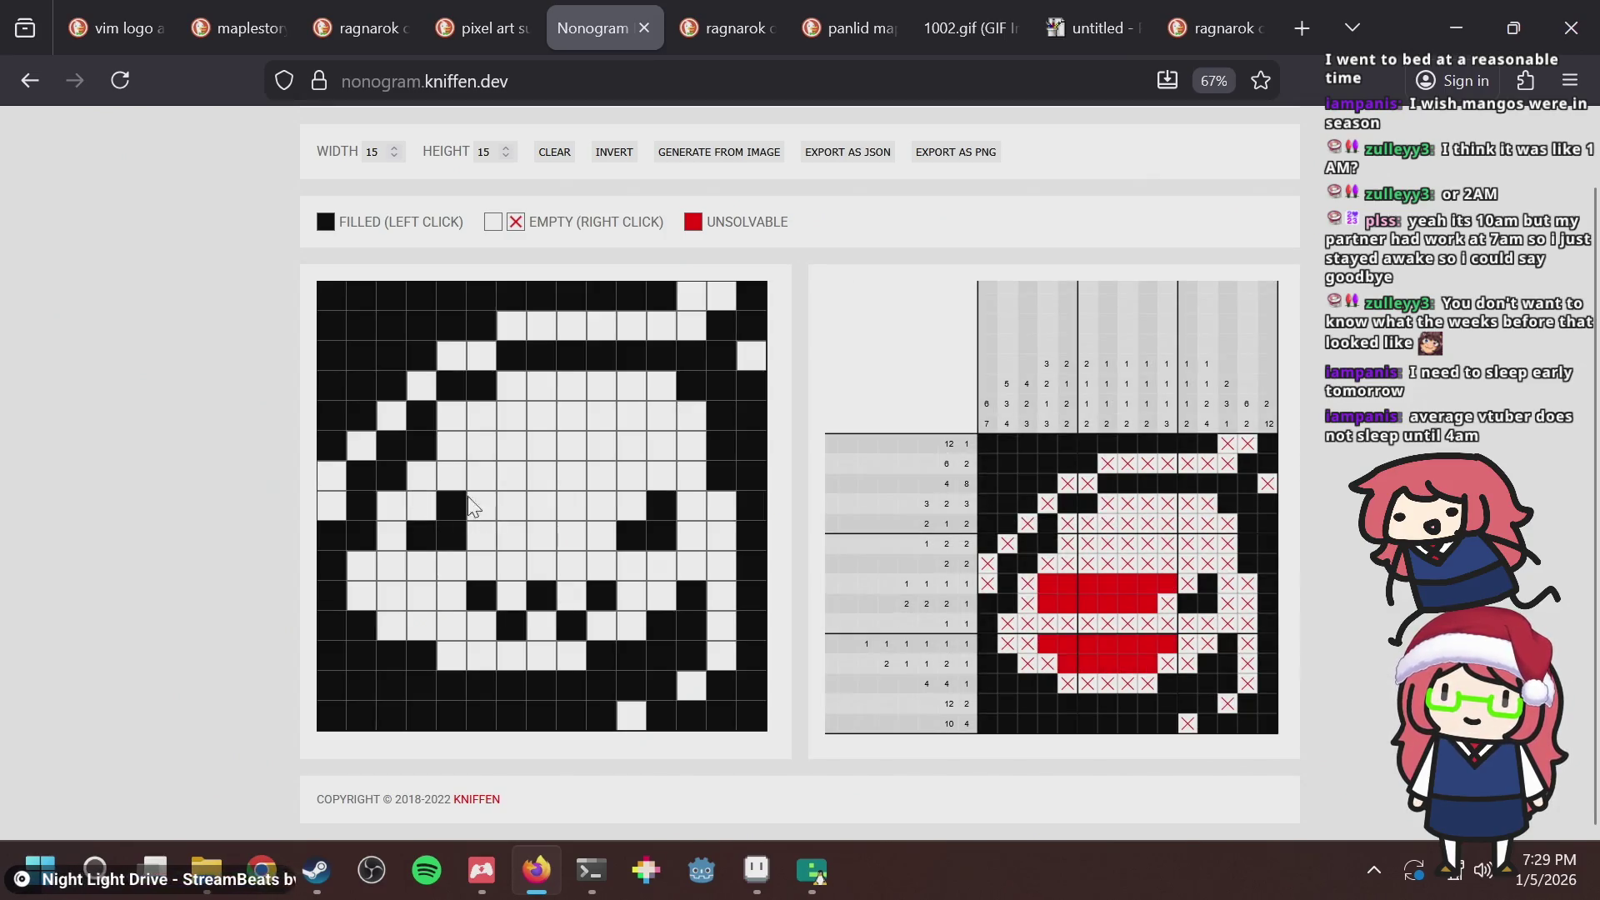
pyautogui.click(638, 510)
pyautogui.click(637, 508)
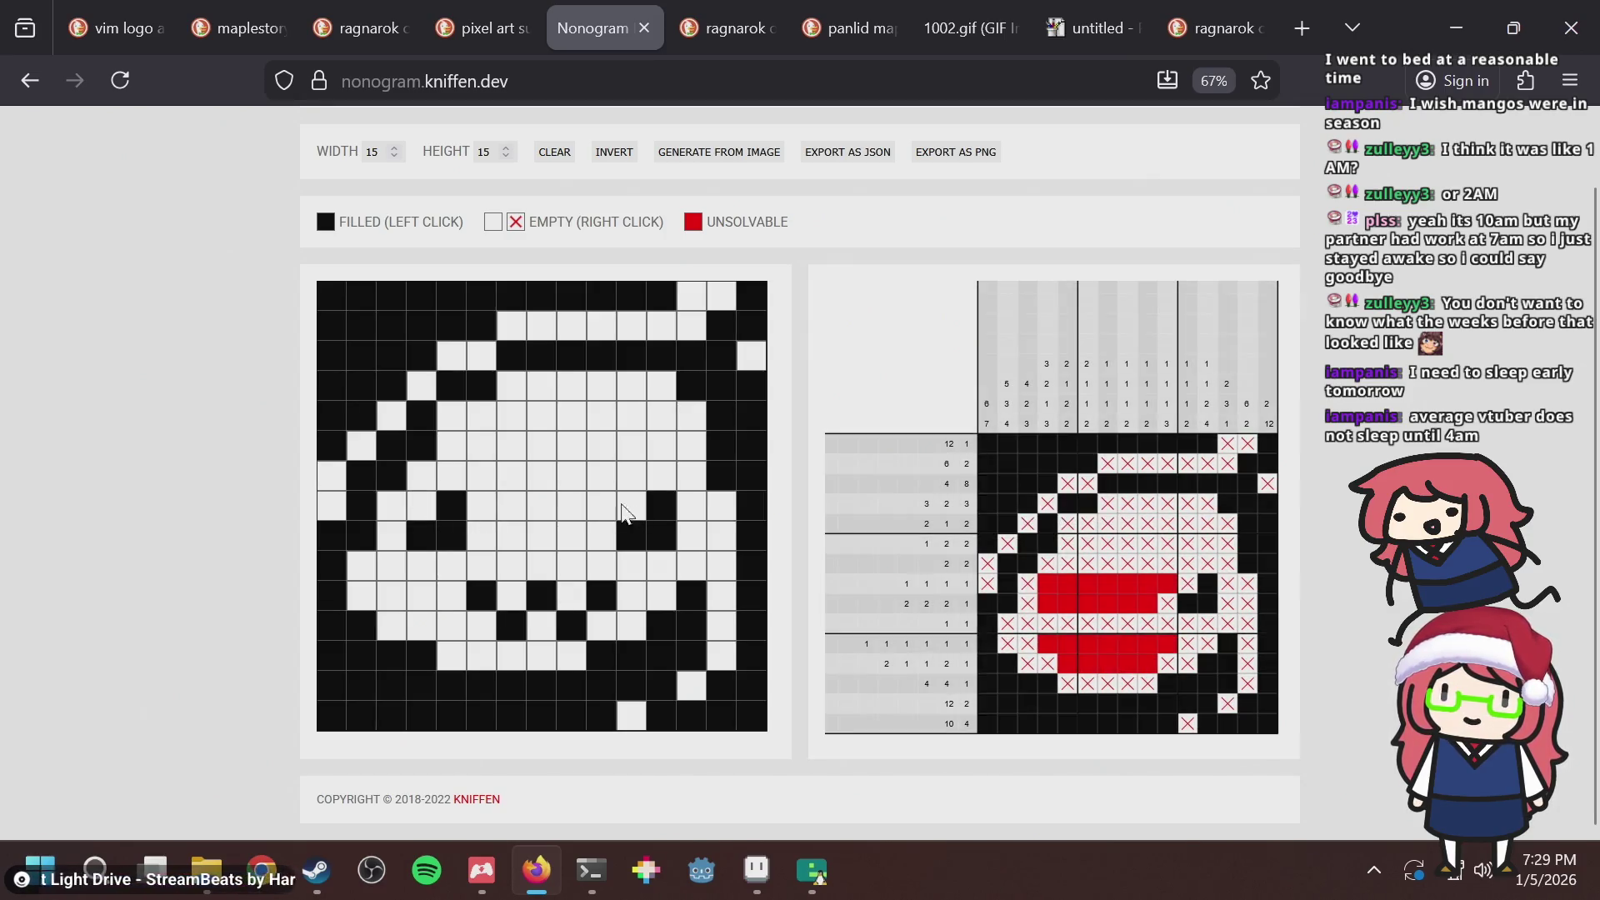
pyautogui.click(415, 504)
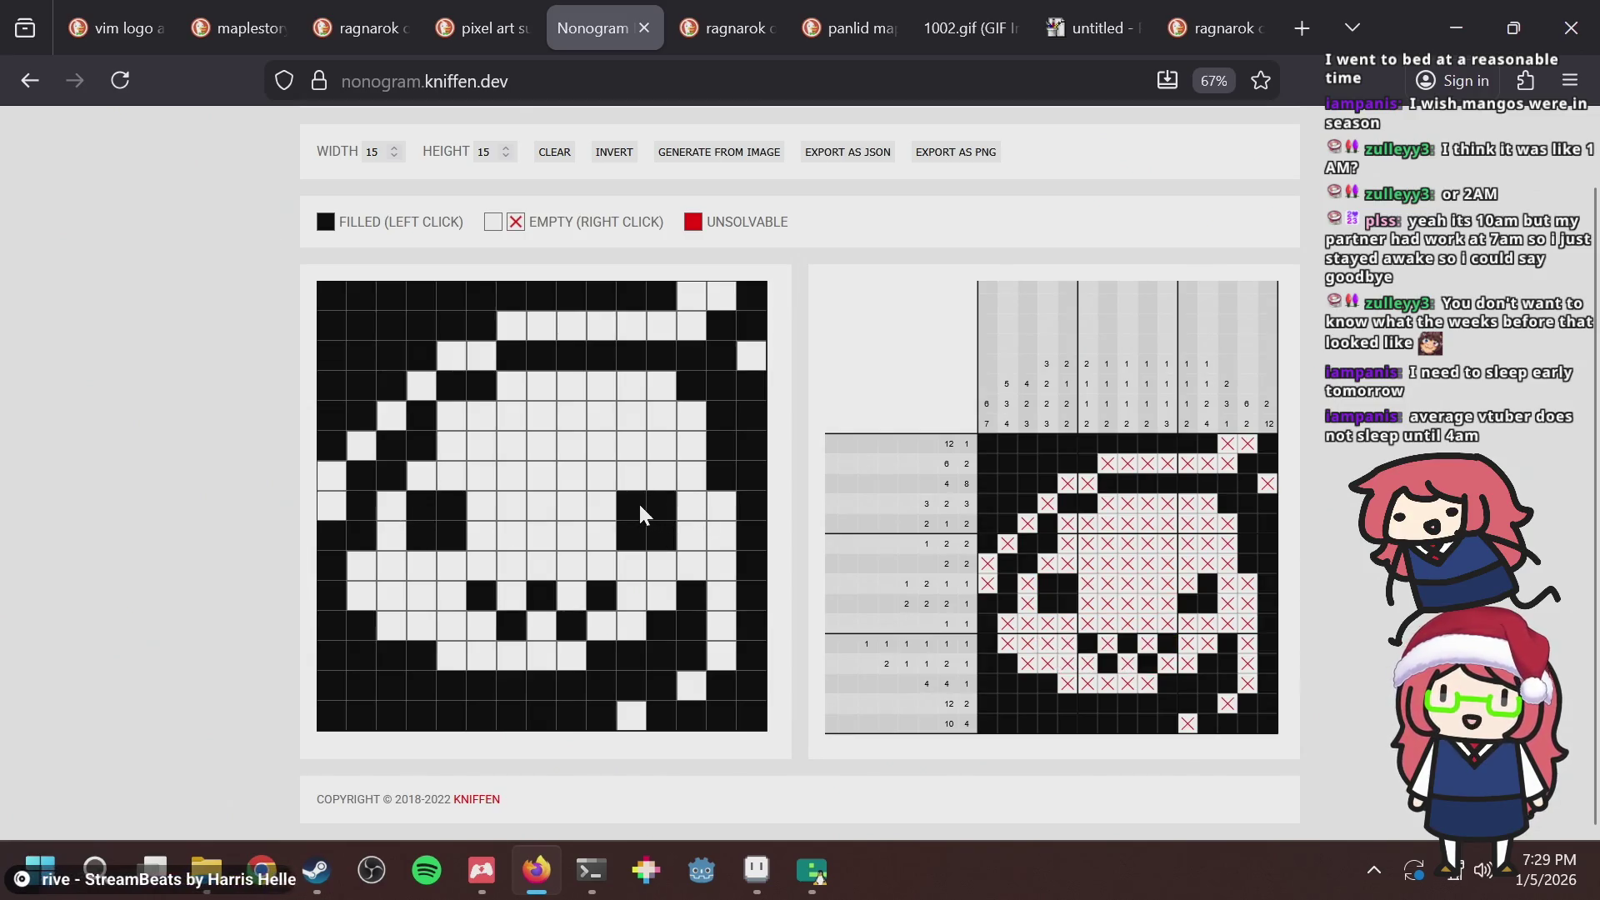
# Clear the row 7 eye cells and retest the left-eye and left-edge cells, then return to Aseprite.
pyautogui.click(640, 507)
pyautogui.click(412, 508)
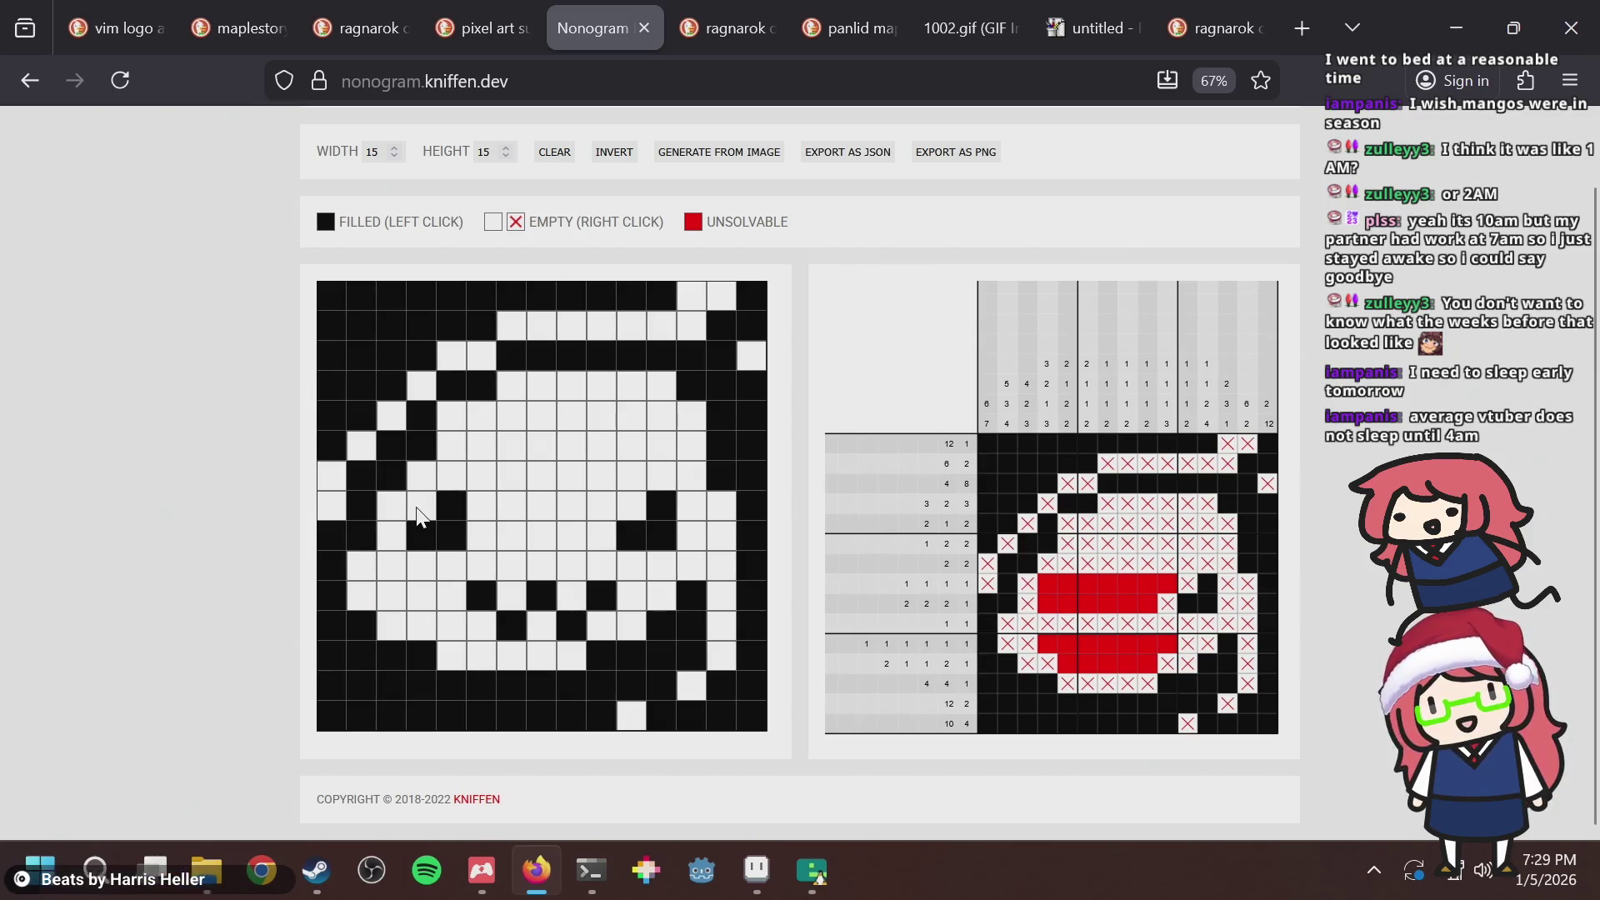
pyautogui.click(417, 506)
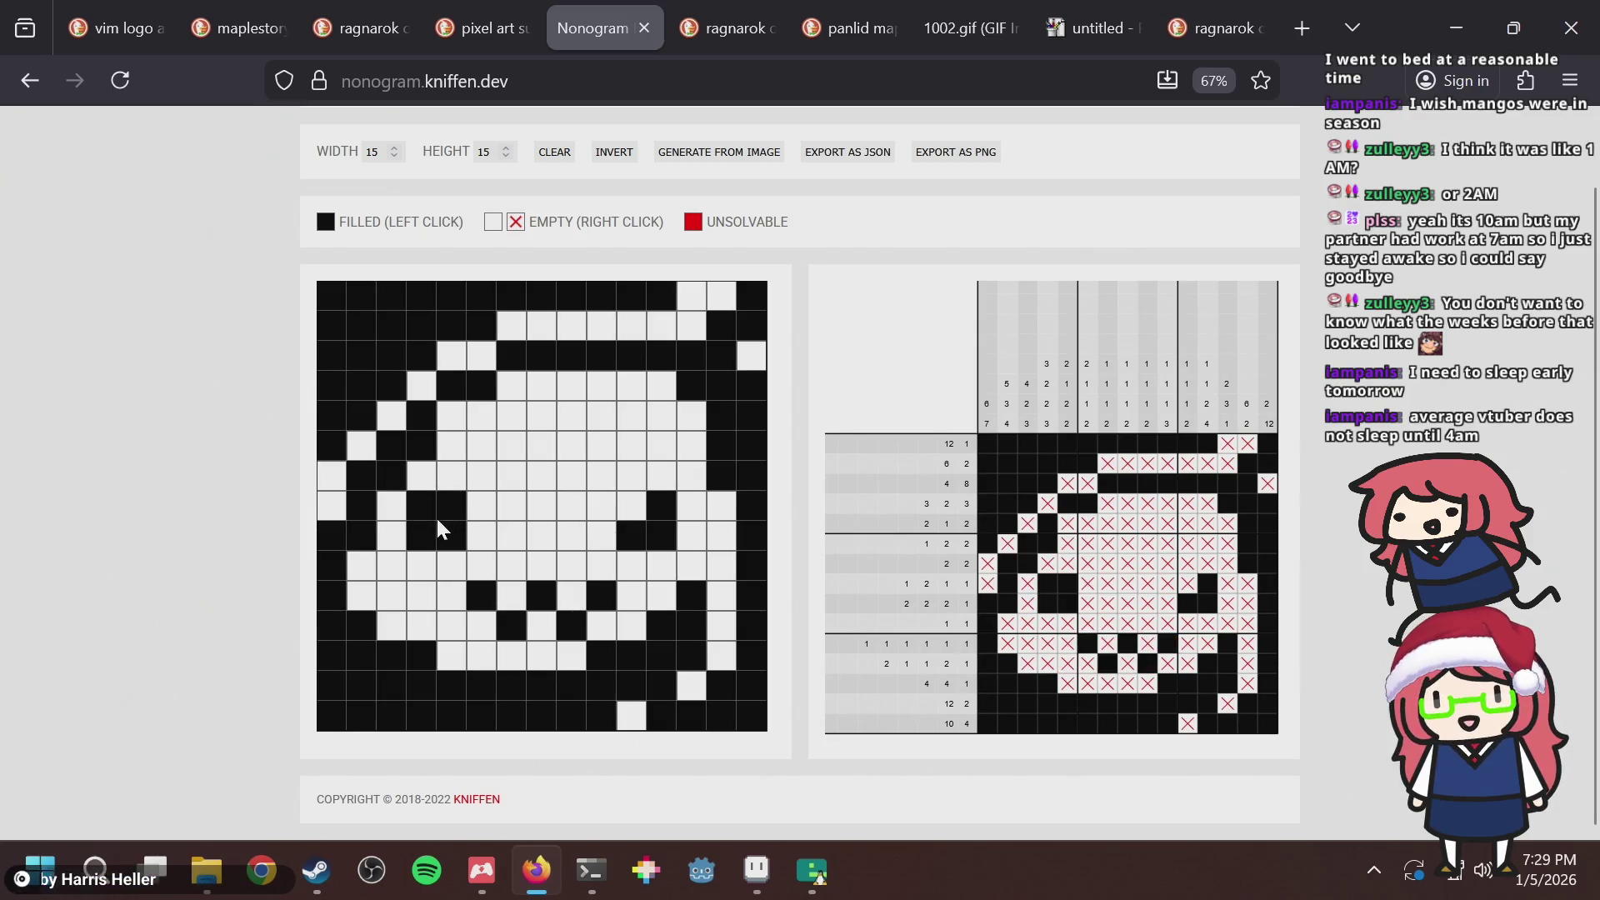
pyautogui.click(433, 514)
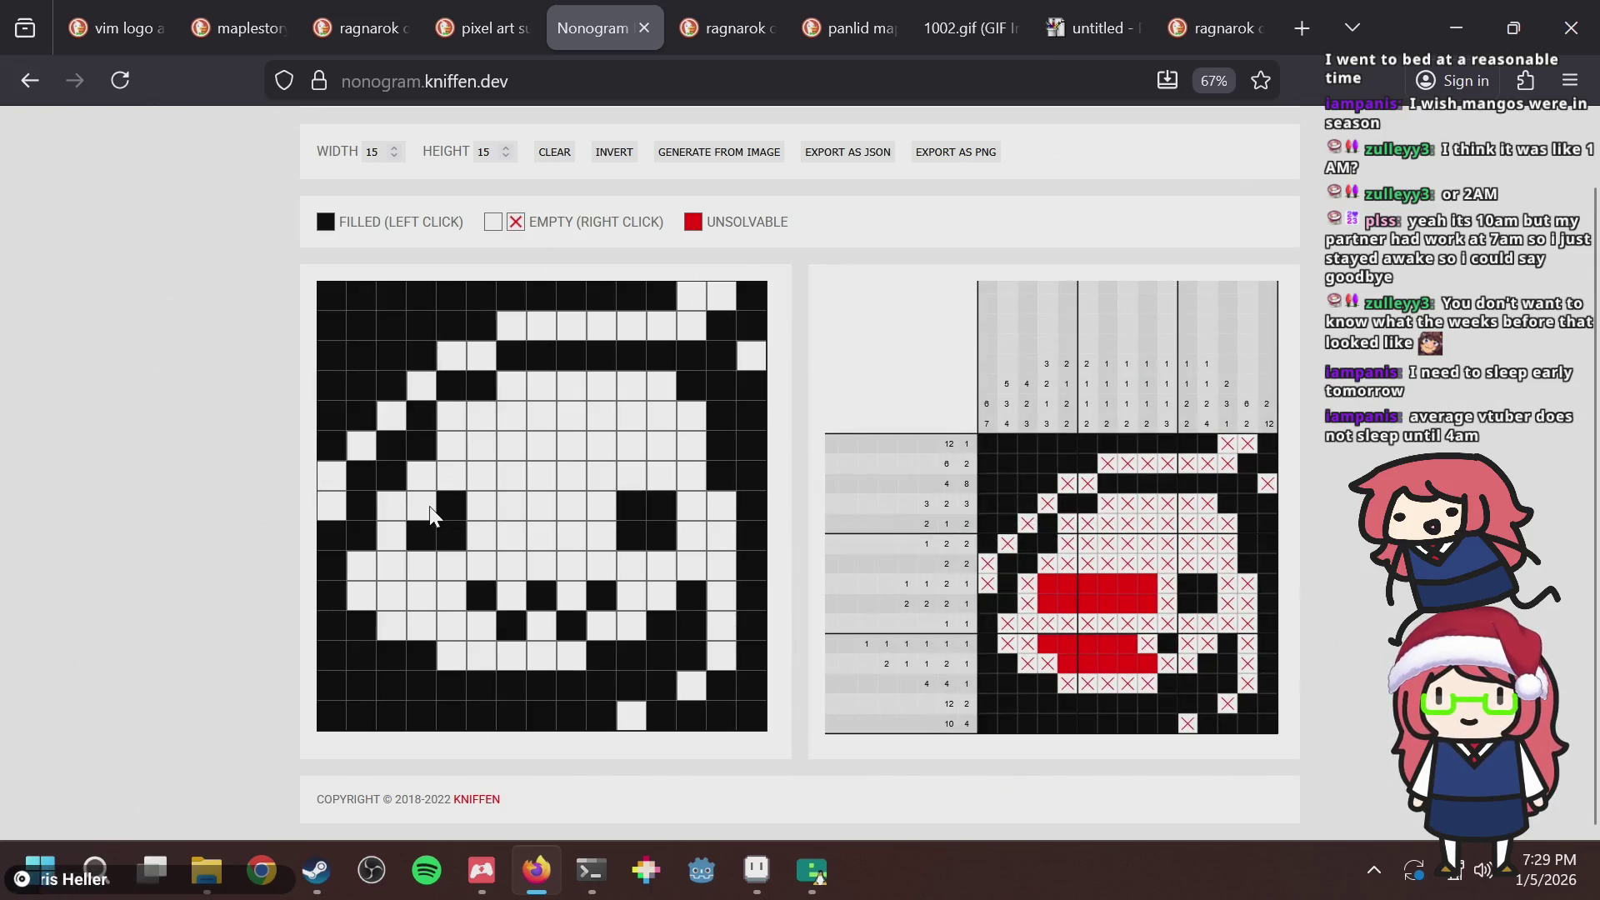
pyautogui.click(619, 508)
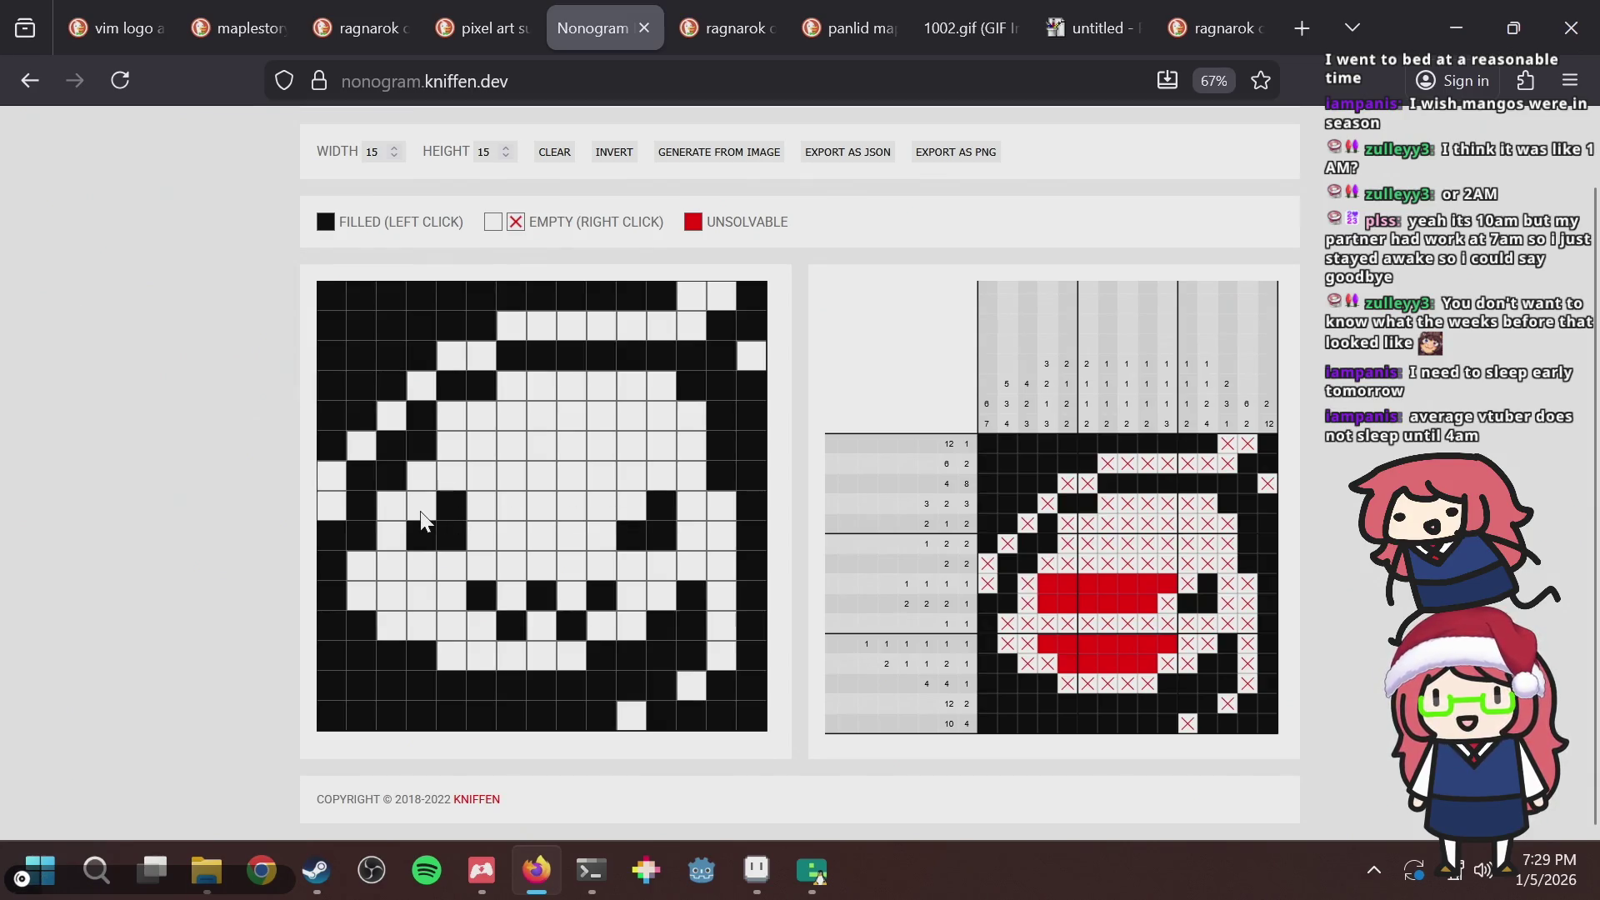
pyautogui.click(358, 541)
pyautogui.click(358, 542)
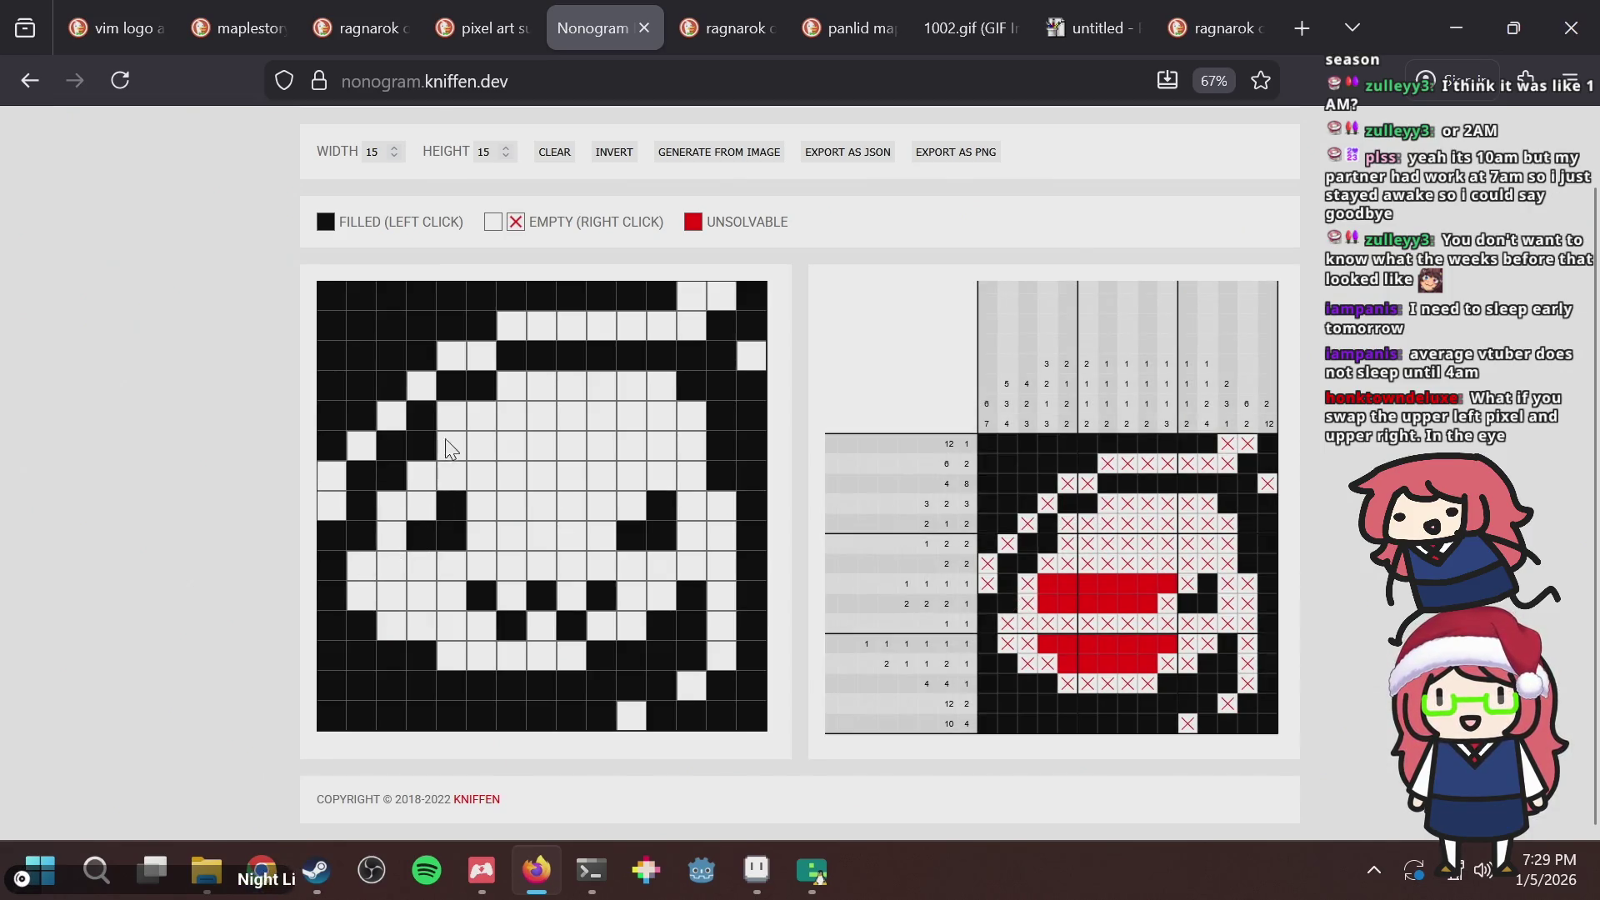
pyautogui.click(428, 515)
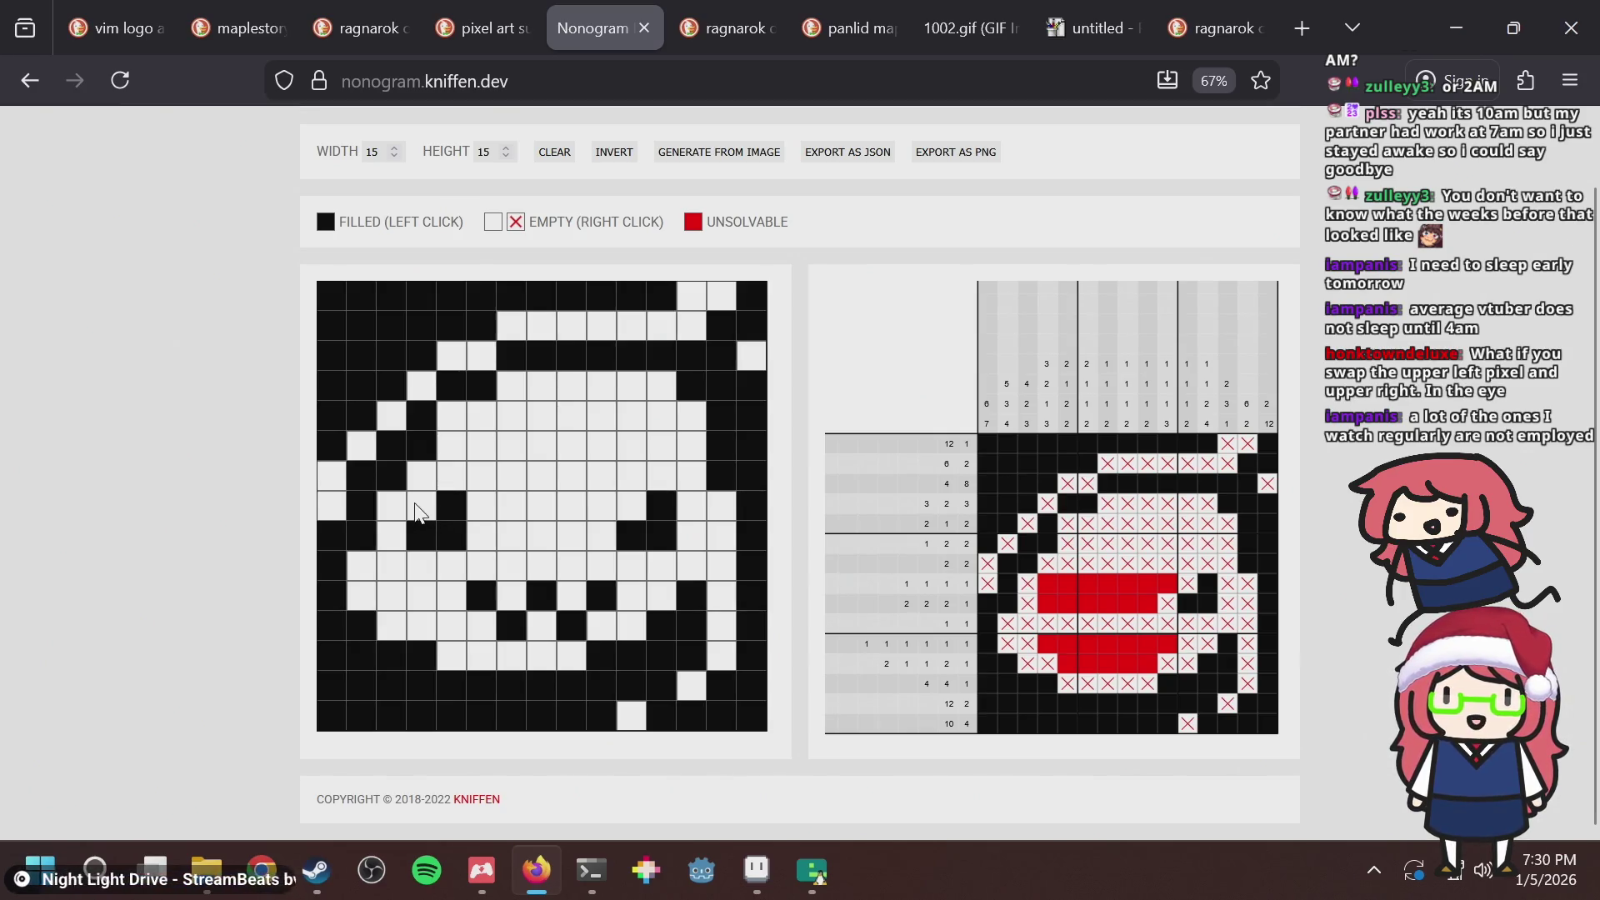
pyautogui.hotkey('alt', 'Tab')
# Swap the slime's eye pixels between the dark eye colour and pale green on both eyes.
pyautogui.click(615, 412)
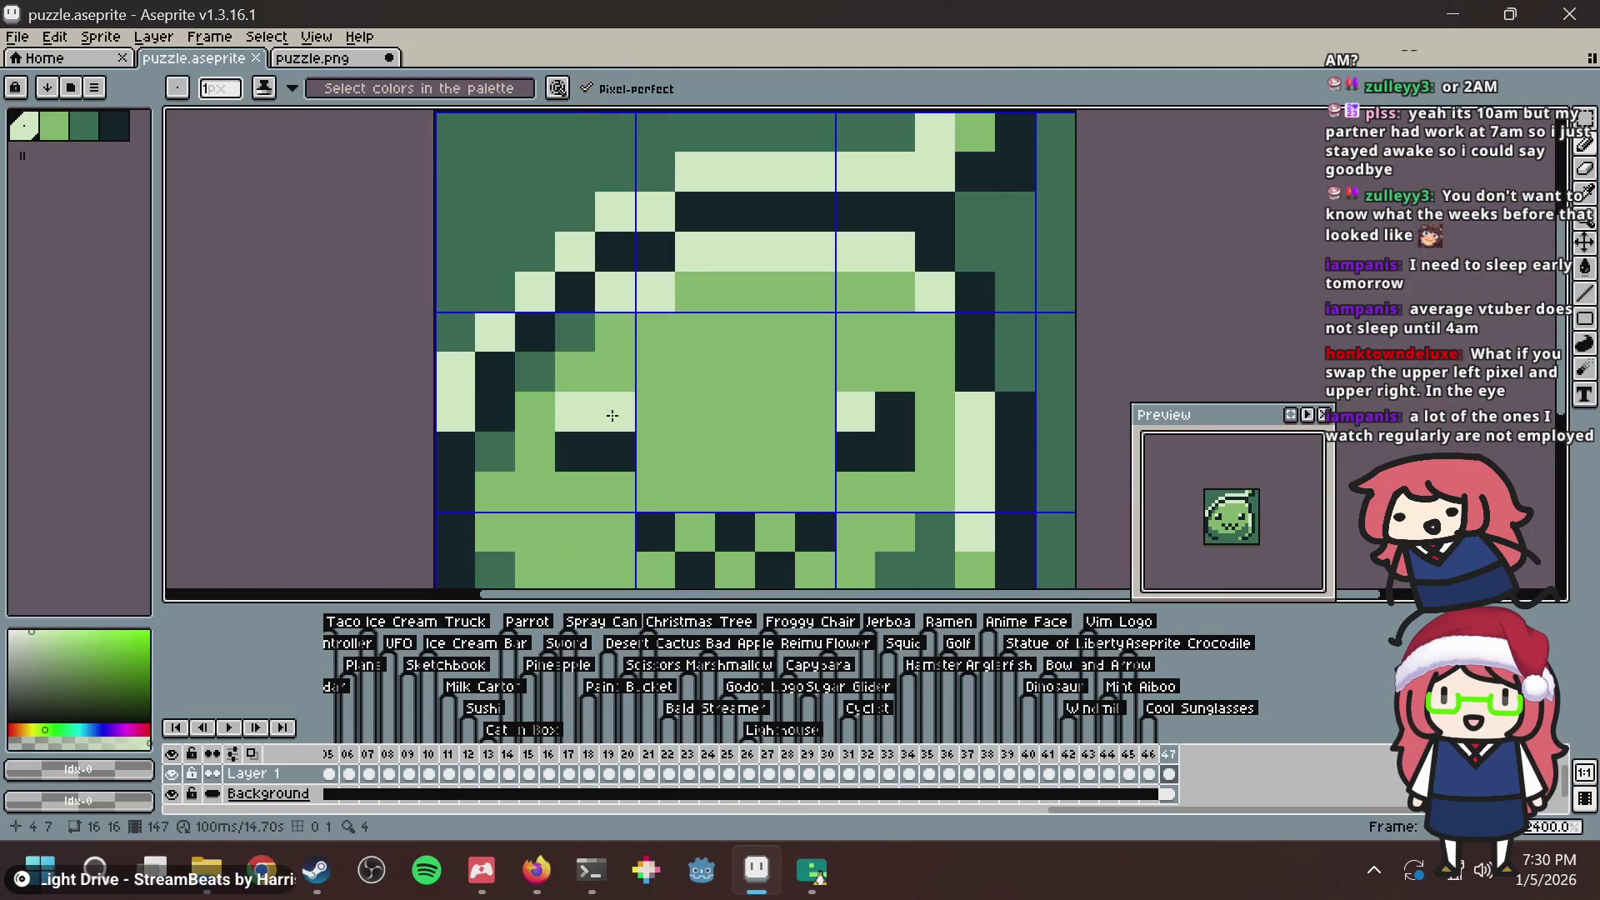
pyautogui.keyDown('alt'); pyautogui.click(575, 451); pyautogui.keyUp('alt')
pyautogui.click(575, 412)
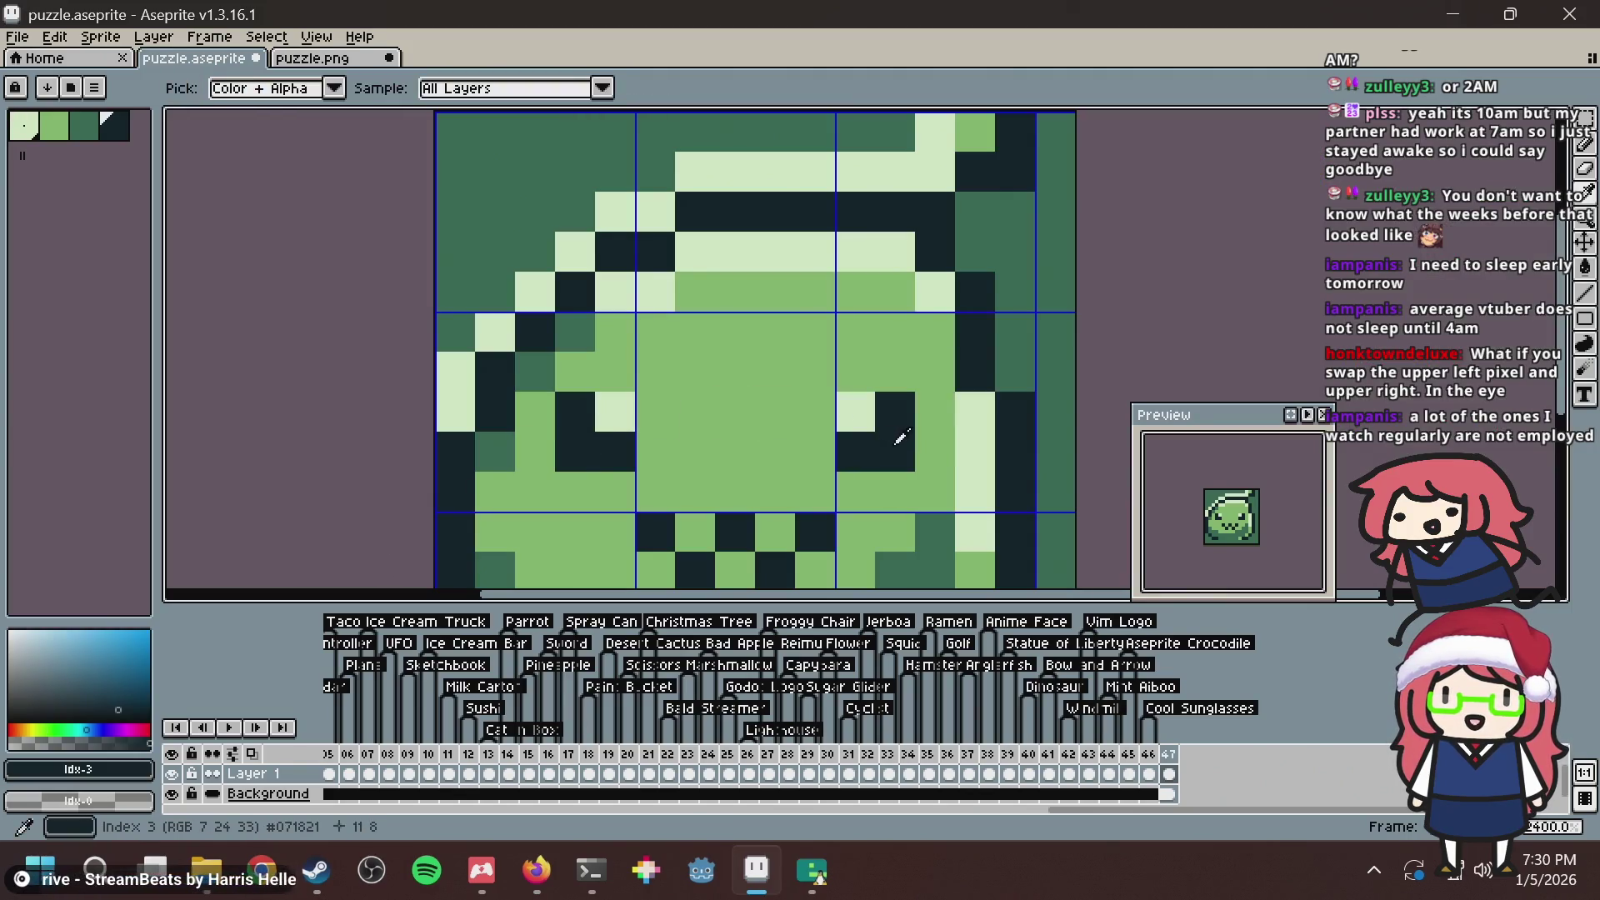
pyautogui.click(867, 414)
pyautogui.keyDown('alt'); pyautogui.click(974, 421); pyautogui.keyUp('alt')
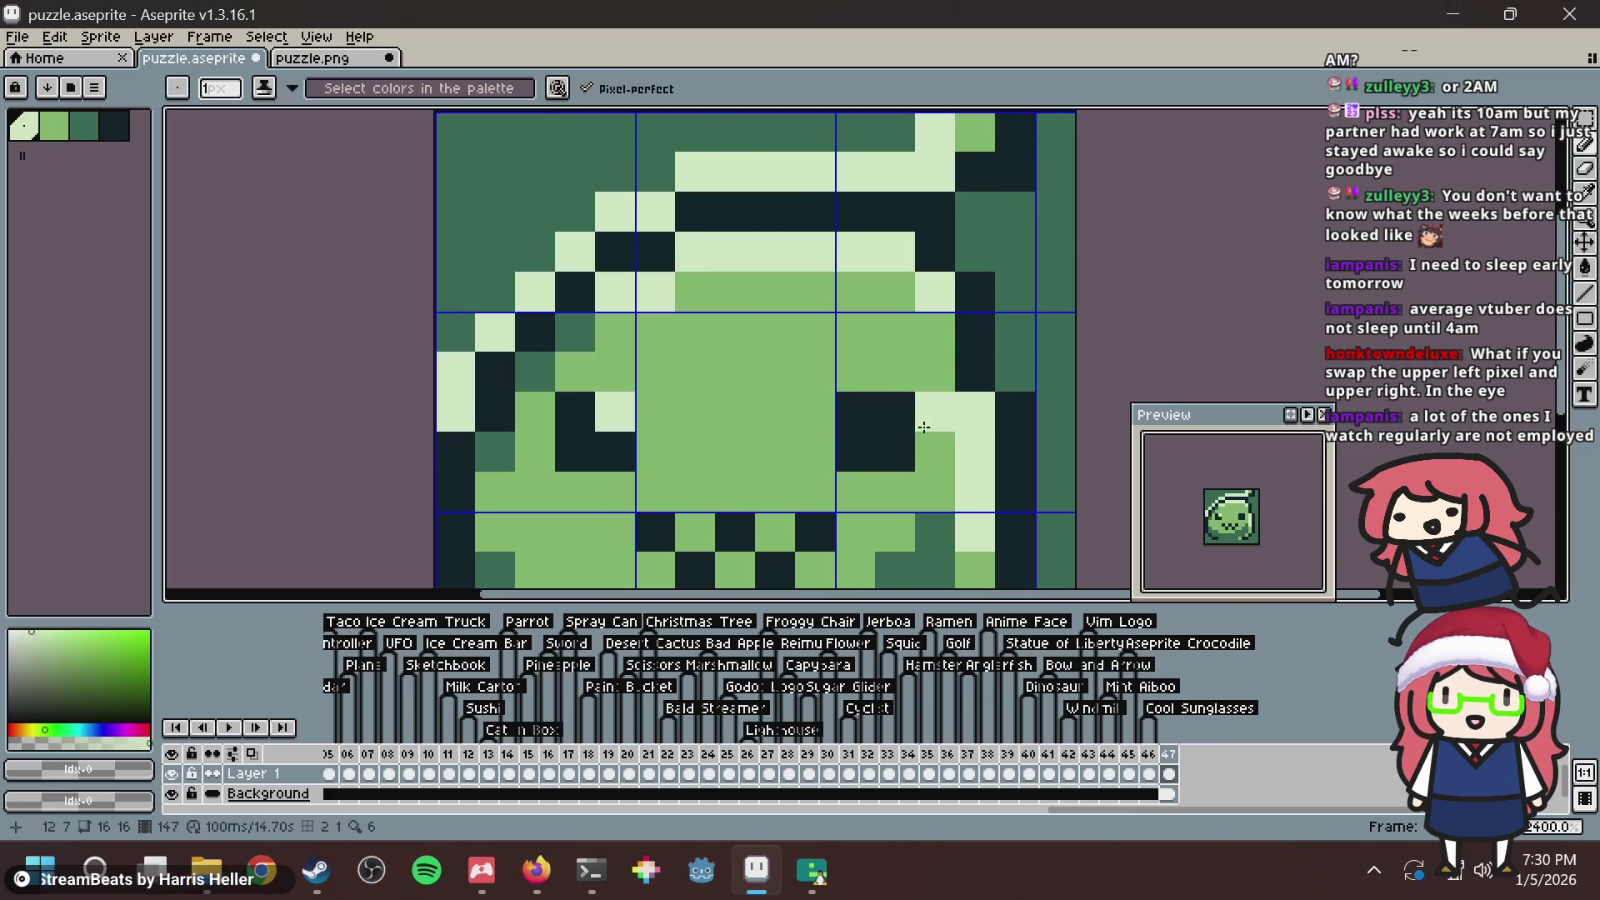
pyautogui.click(895, 411)
pyautogui.scroll(-3, 867, 349)
# Clear the matching eye cell in the nonogram grid.
pyautogui.click(537, 870)
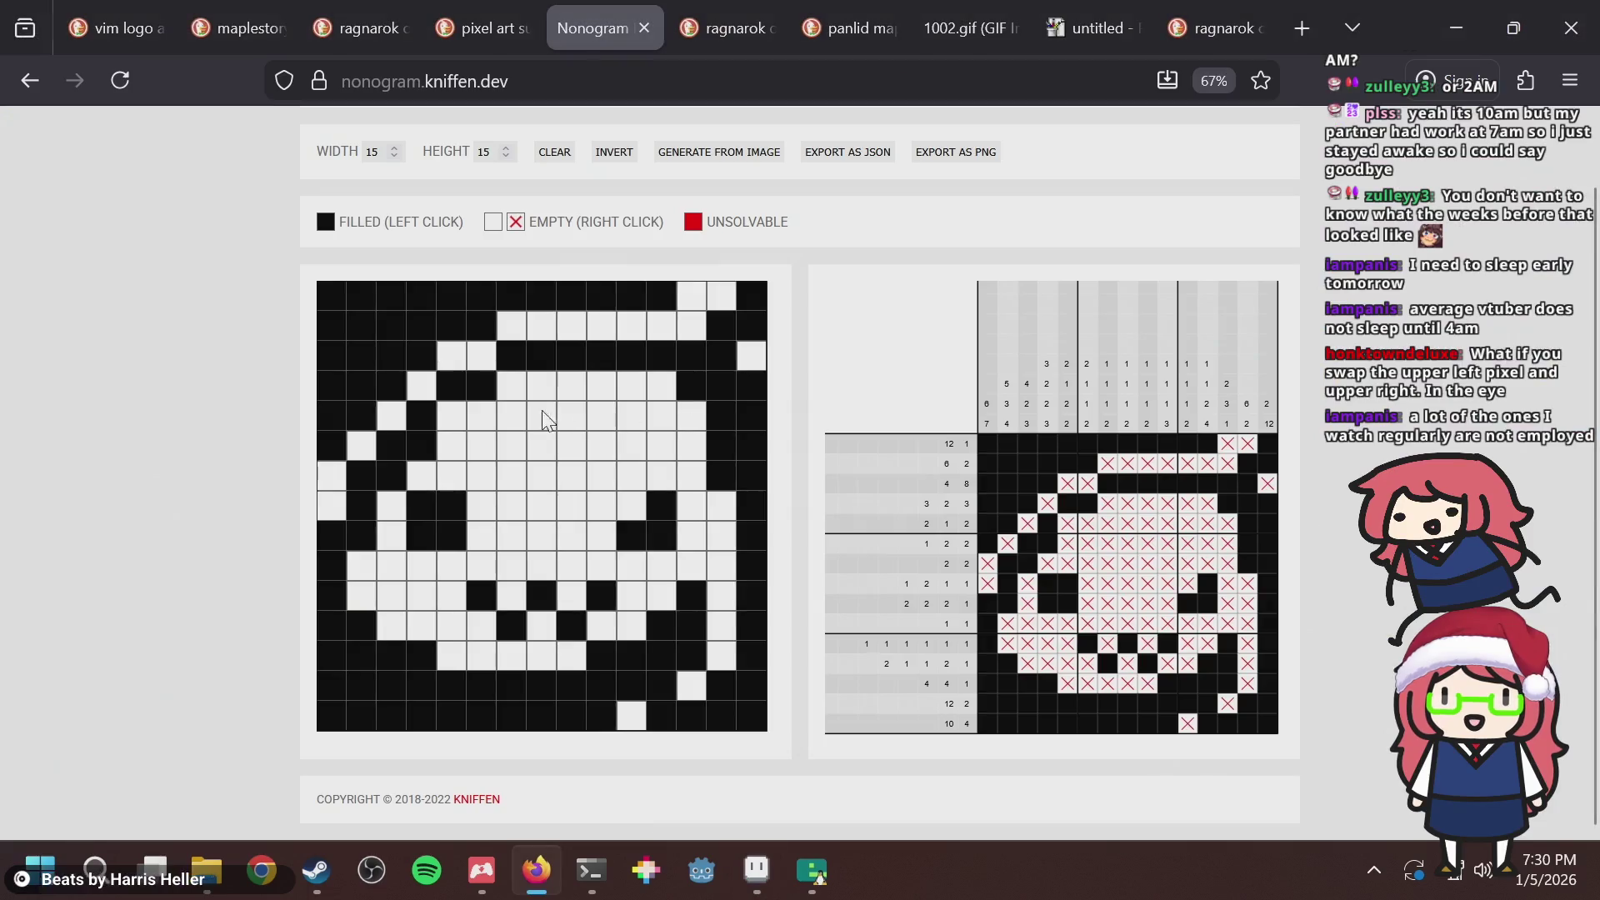
pyautogui.click(450, 506)
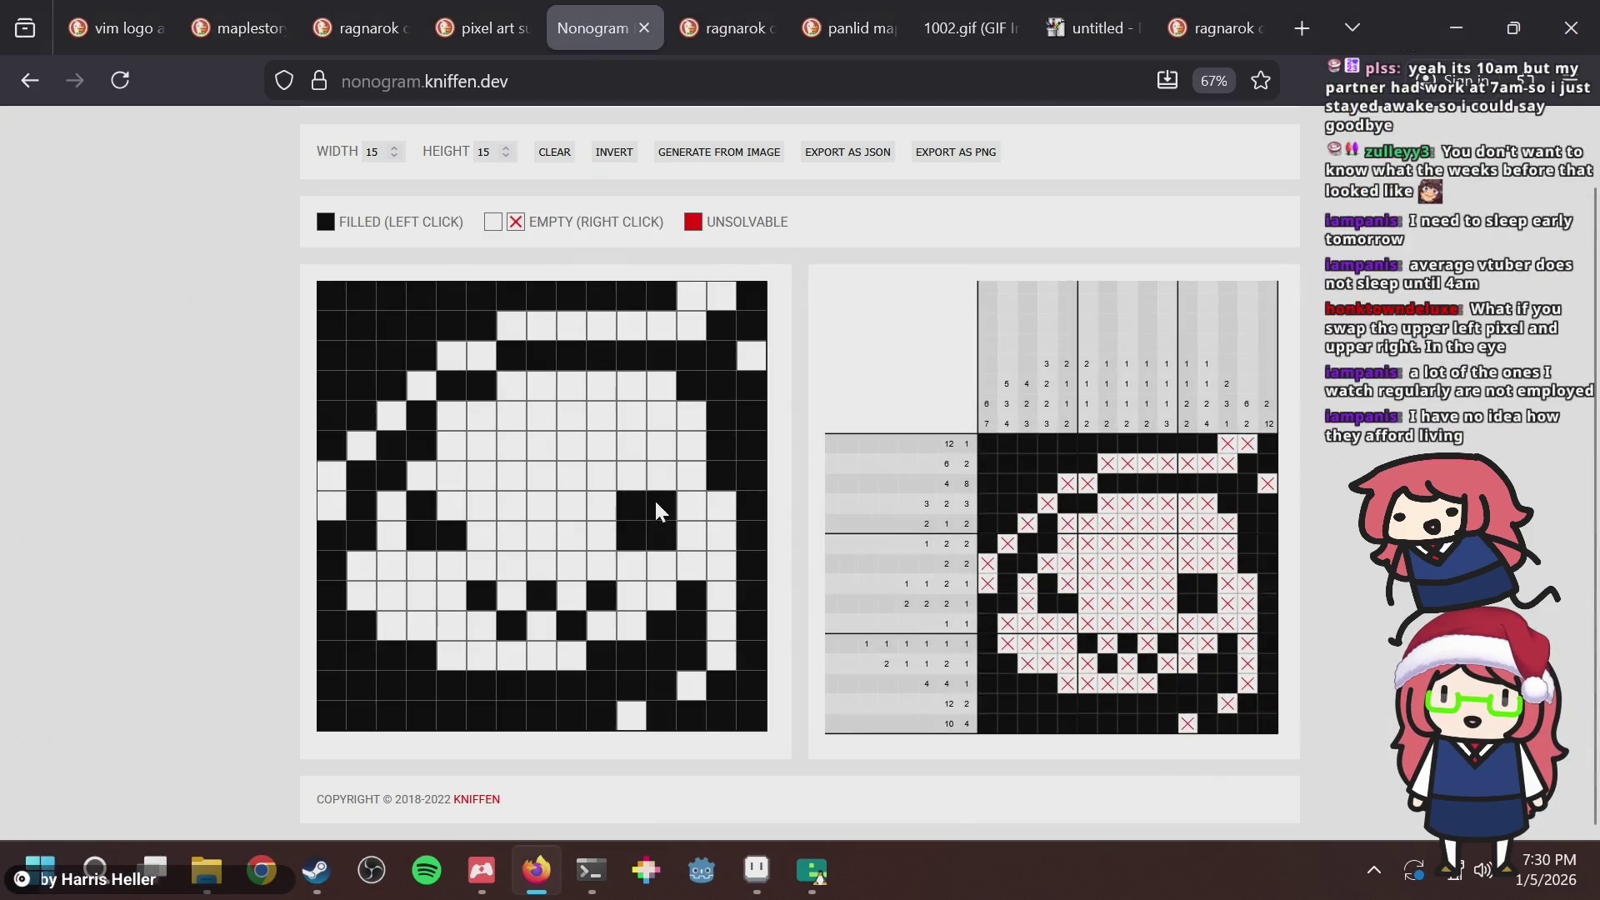
pyautogui.hotkey('alt', 'Tab')
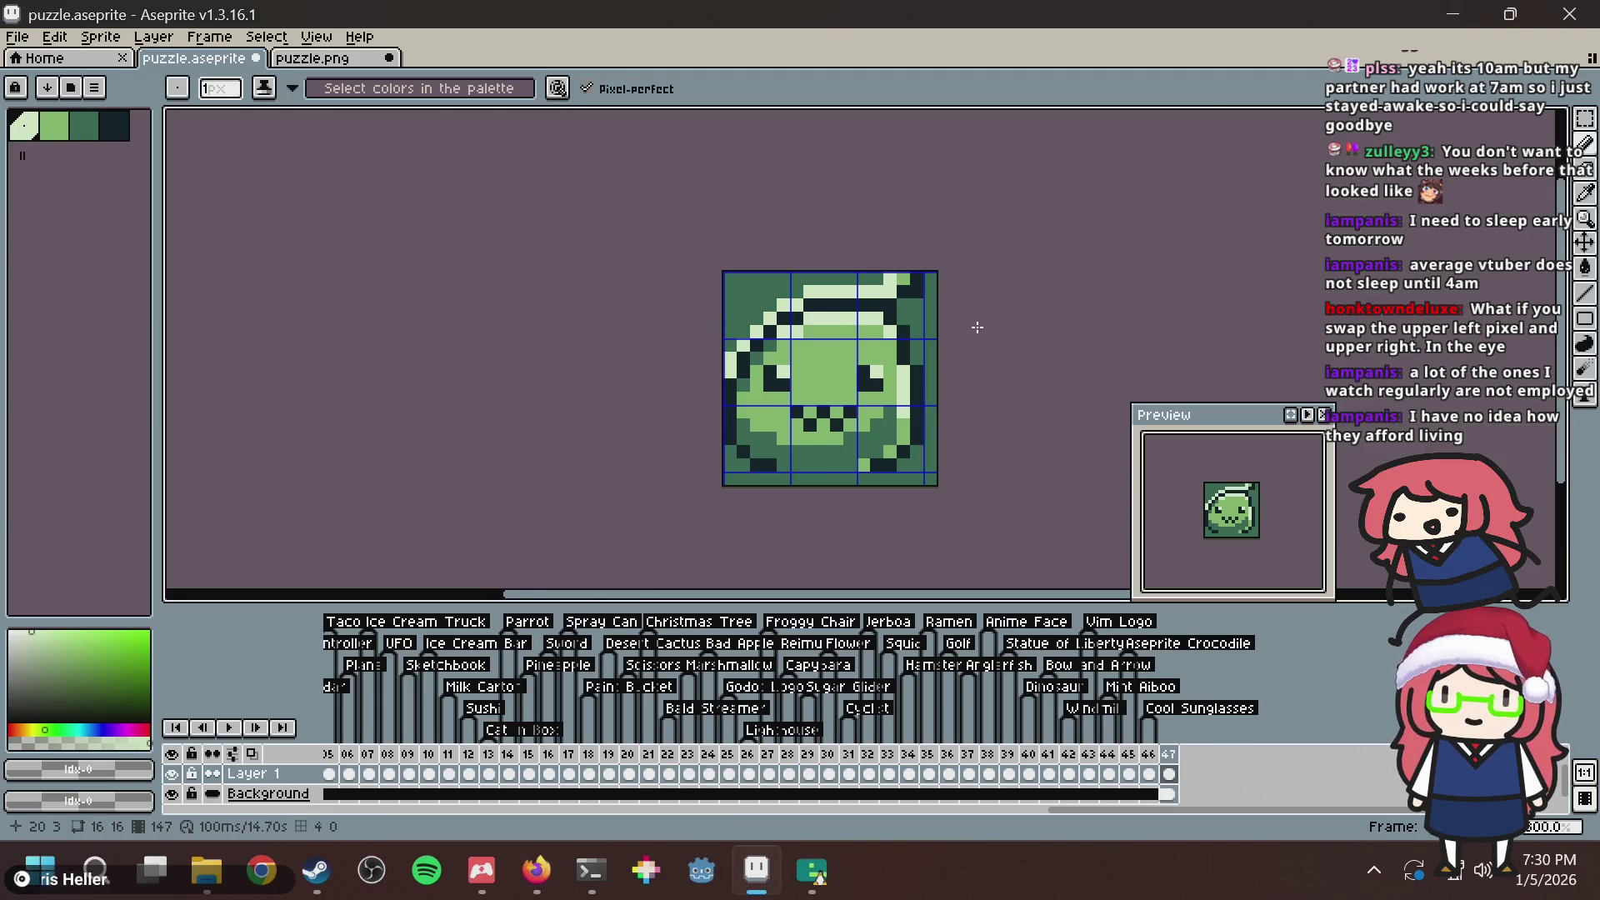
pyautogui.scroll(1, 709, 333)
pyautogui.hotkey('alt', 'Tab')
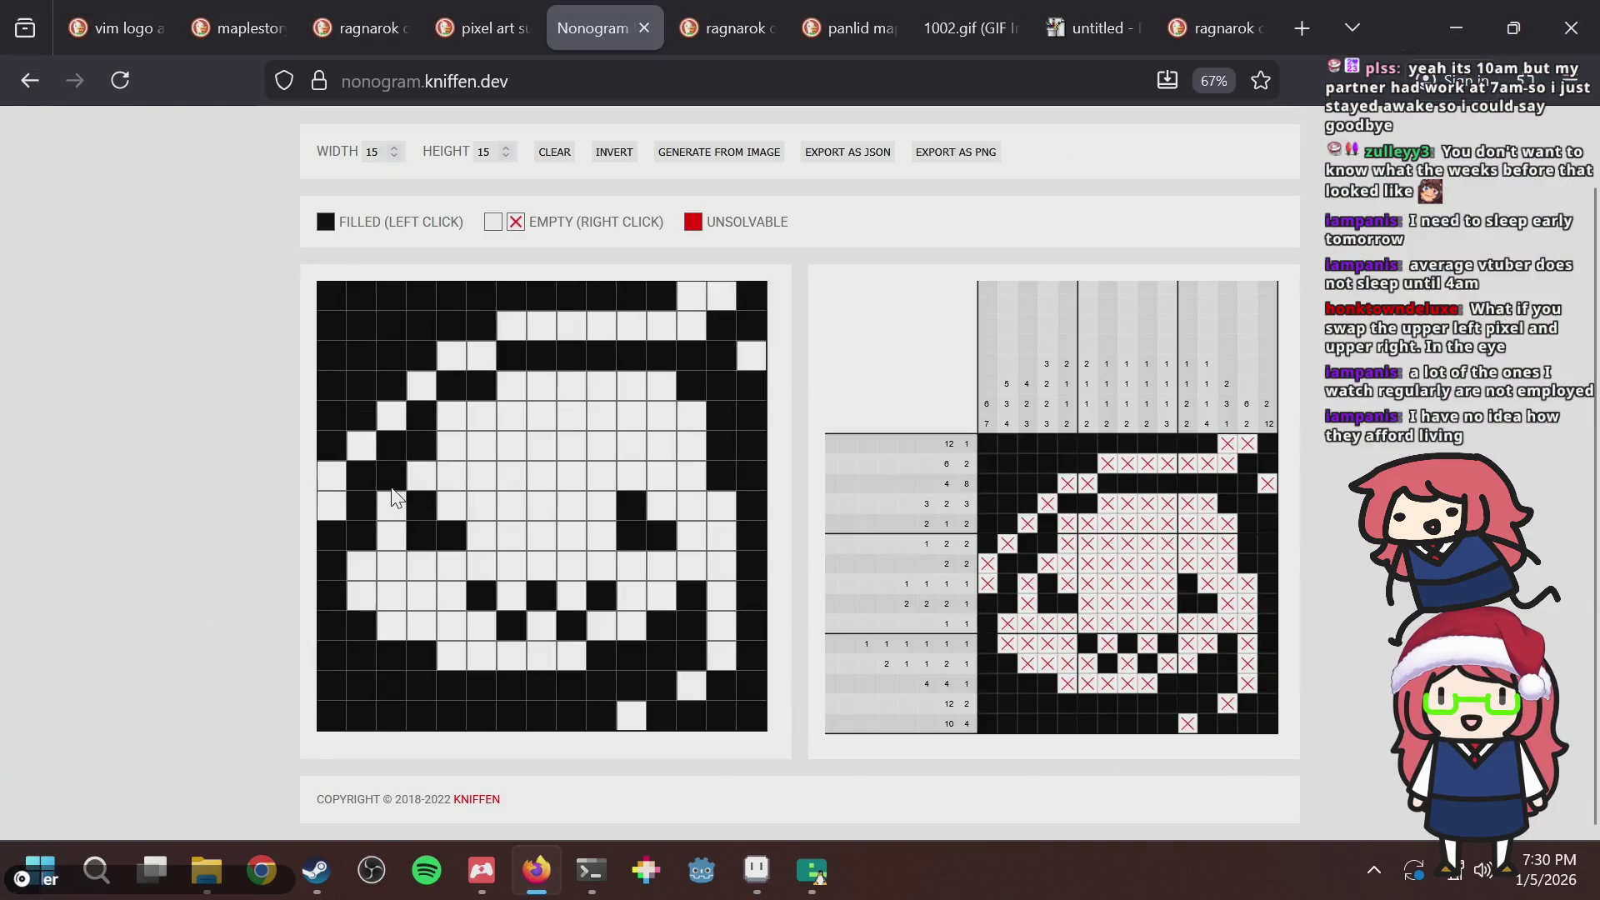
# Test the upper-left diagonal and column 2 row 9 cells, leaving column 3 row 7 and column 4 row 6 filled.
pyautogui.click(391, 476)
pyautogui.click(421, 450)
pyautogui.click(424, 452)
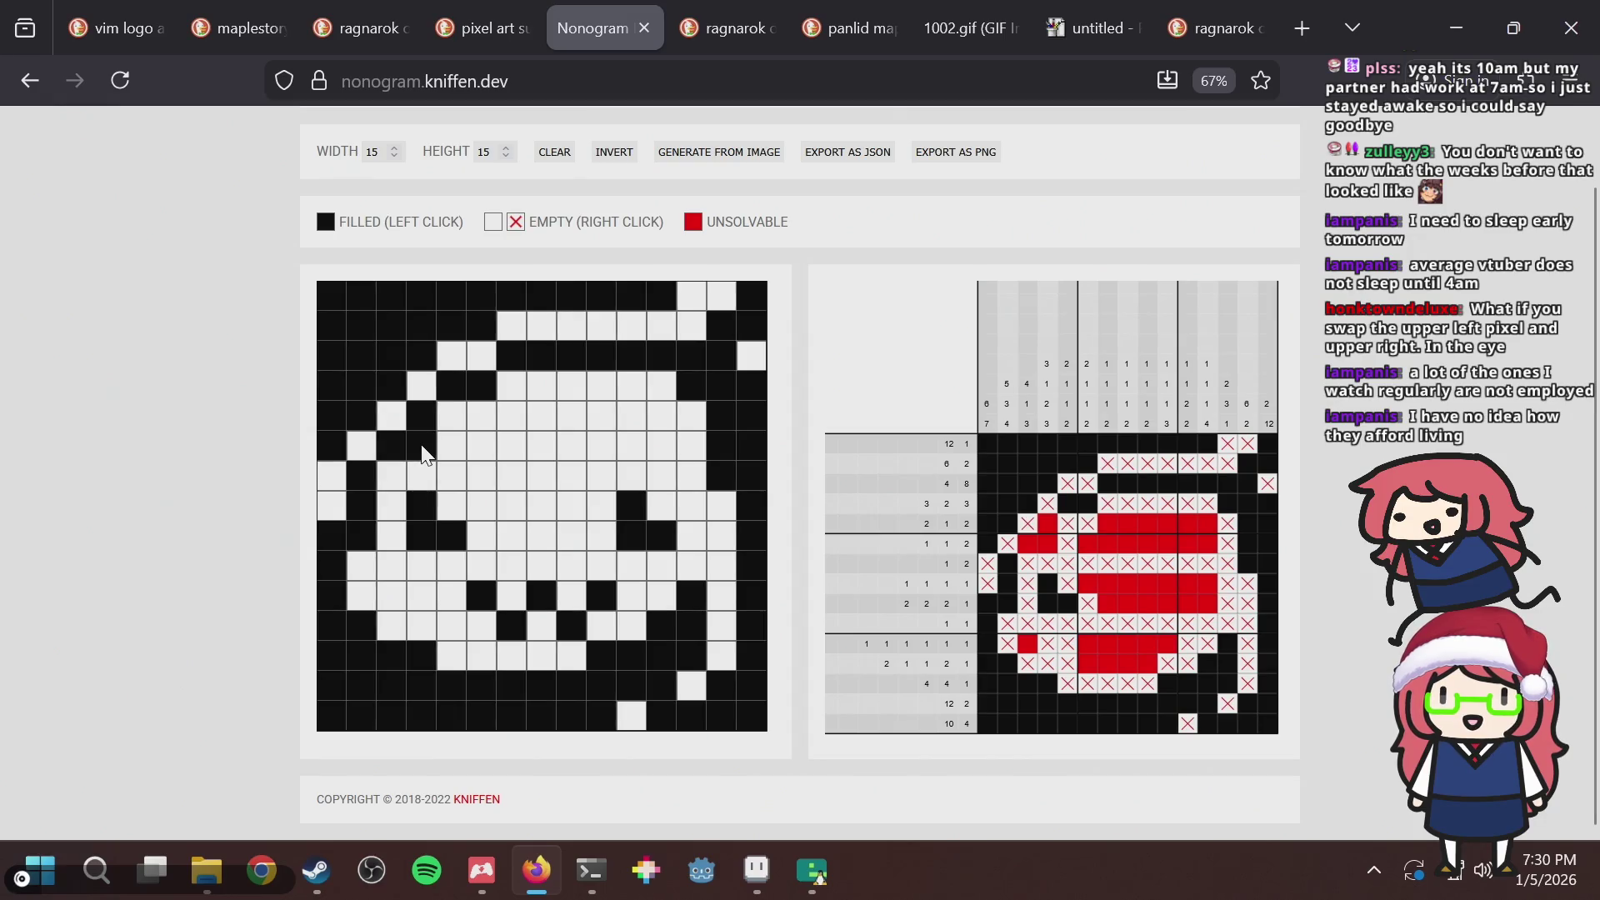
pyautogui.click(365, 534)
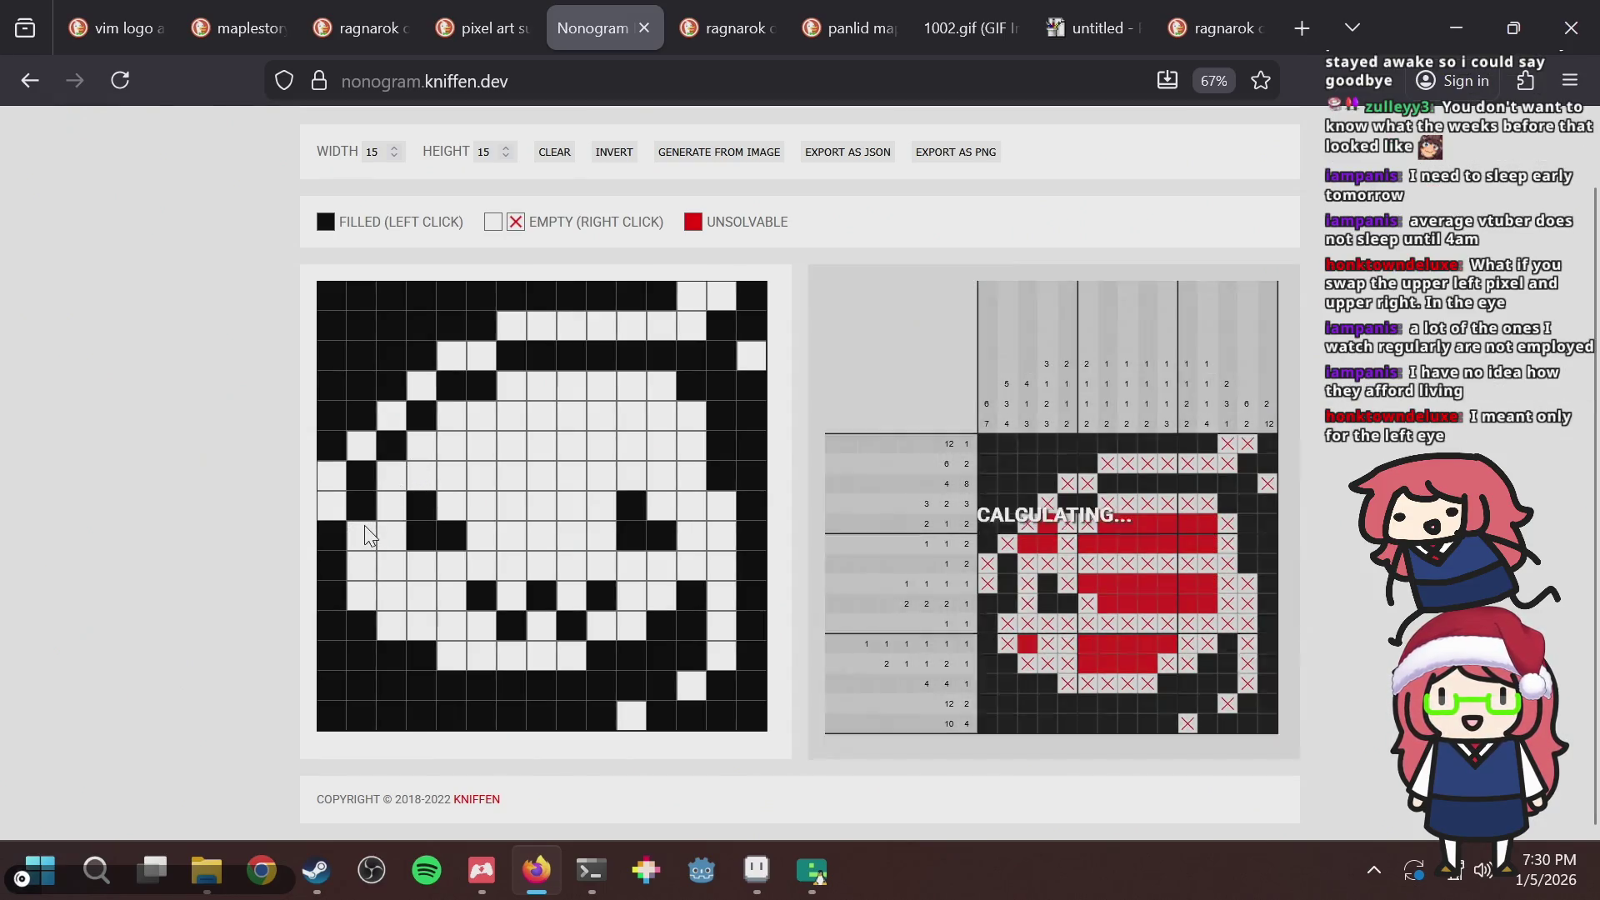
pyautogui.click(363, 542)
pyautogui.click(391, 476)
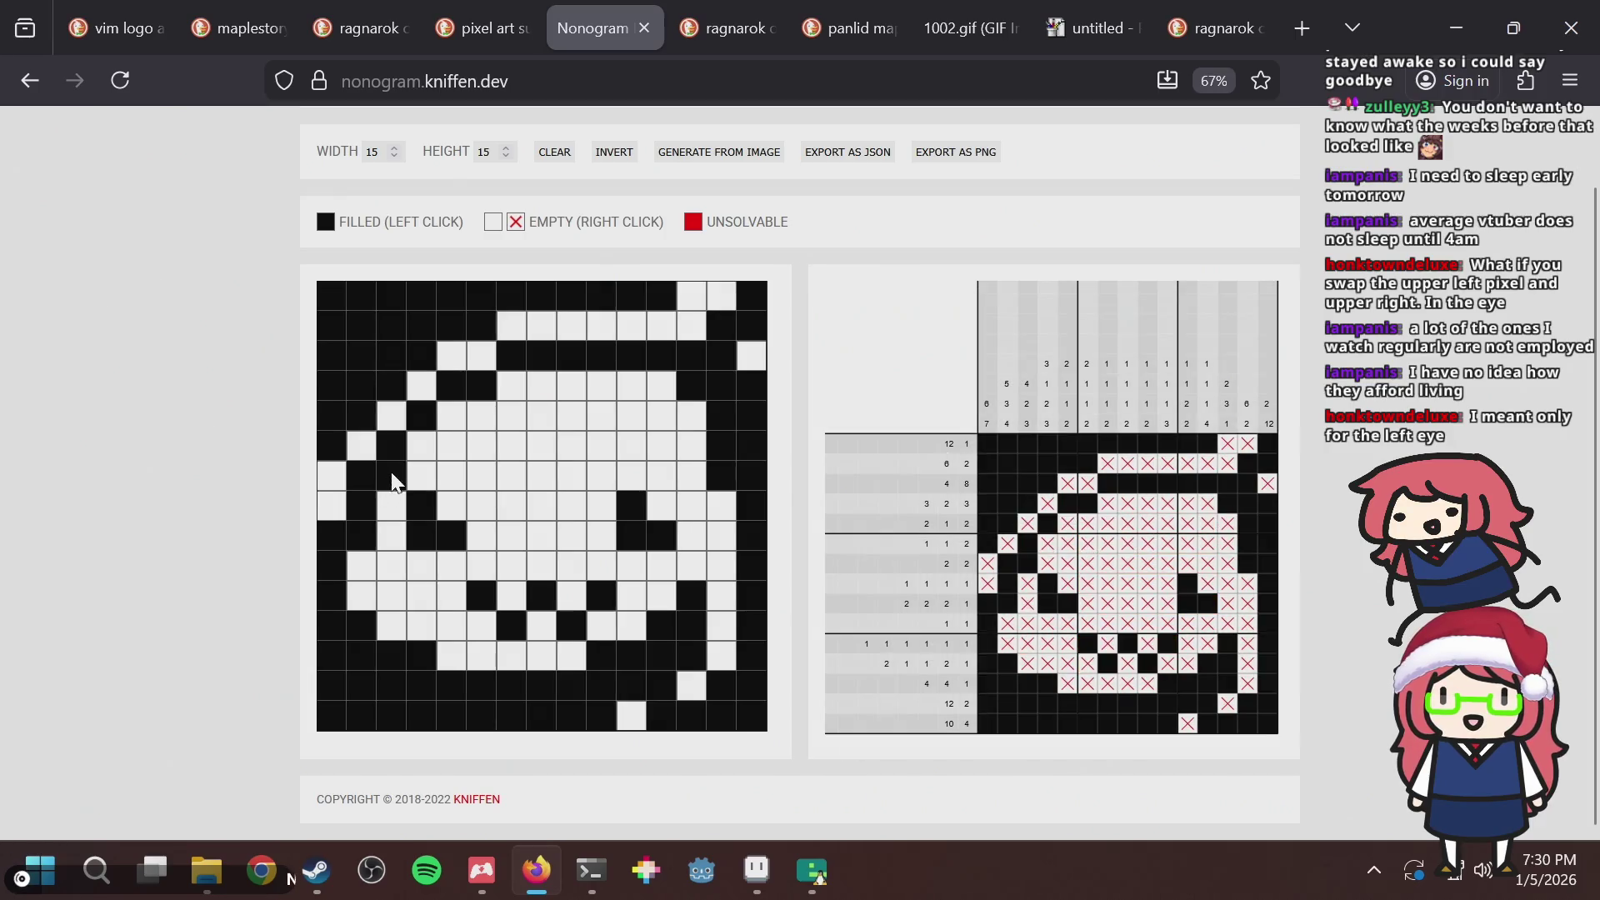
pyautogui.click(421, 448)
pyautogui.hotkey('alt', 'Tab')
# Darken the pixel beside the eye, lighten the pixel left of it and eye pixel 10,7, and save.
pyautogui.scroll(-5, 862, 406)
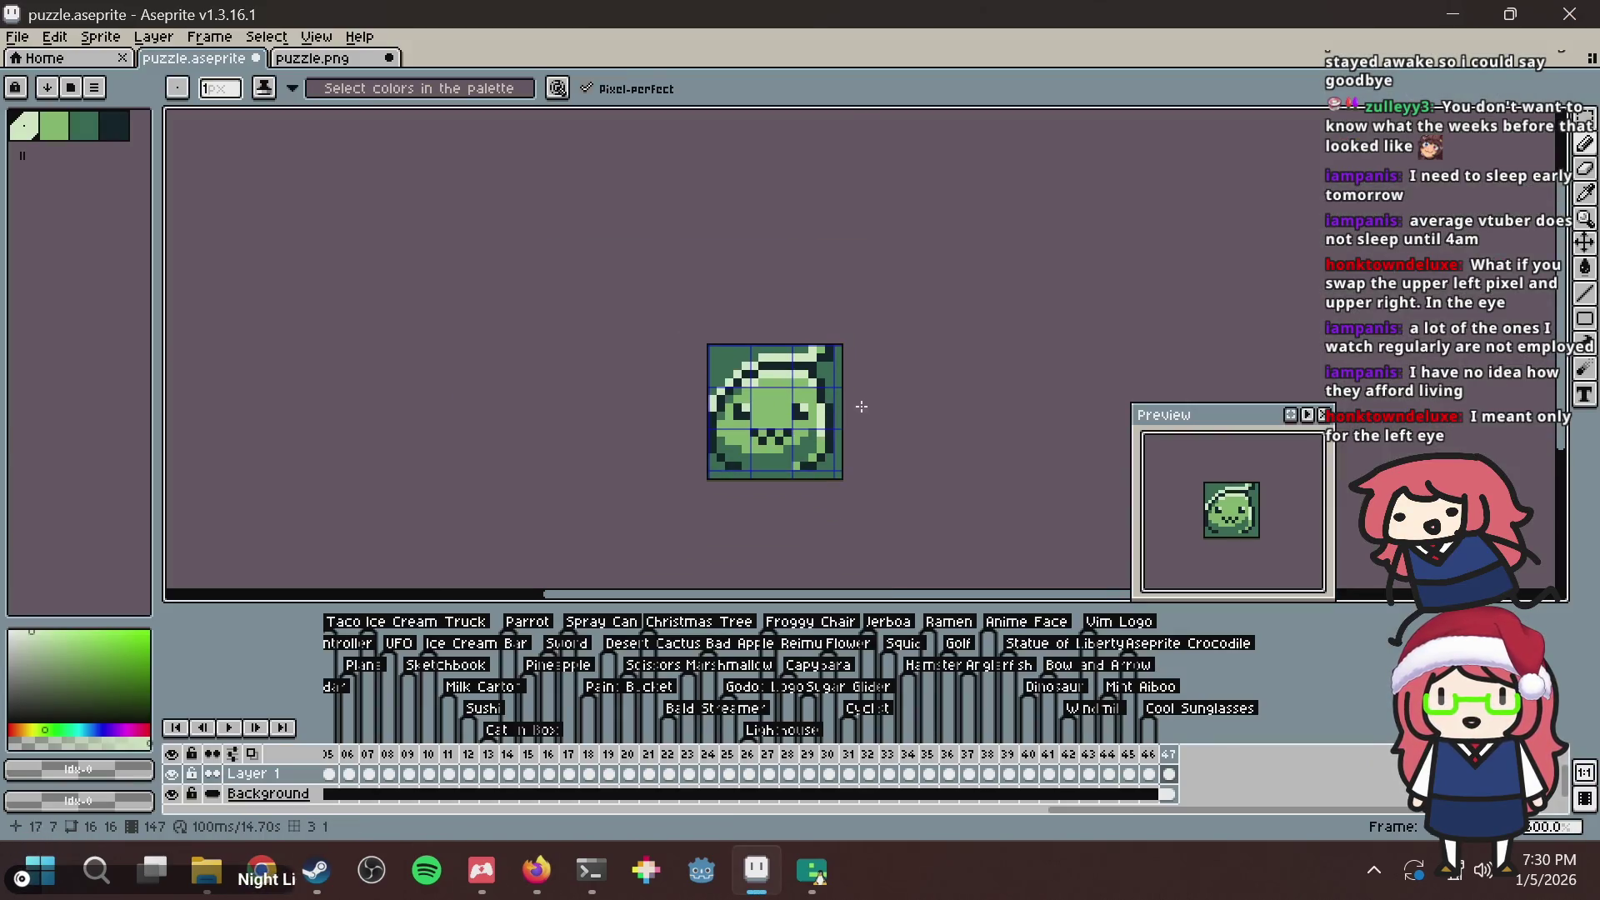
pyautogui.hotkey('ctrl', 's')
pyautogui.scroll(6, 879, 406)
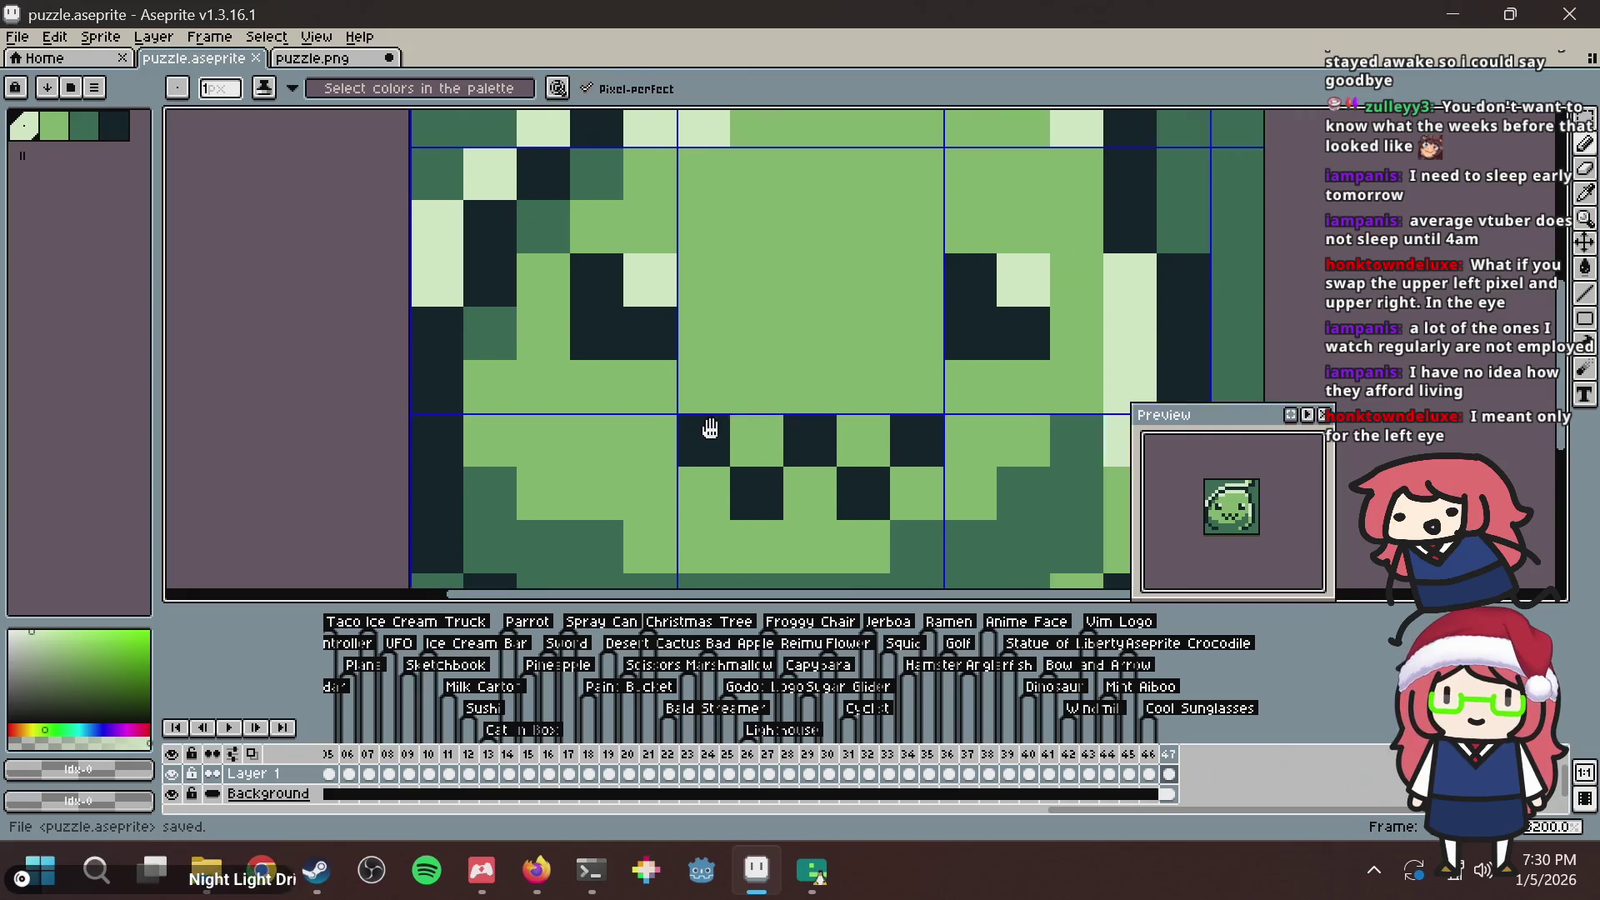
pyautogui.keyDown('alt'); pyautogui.click(885, 306); pyautogui.keyUp('alt')
pyautogui.click(956, 320)
pyautogui.keyDown('alt'); pyautogui.click(1061, 331); pyautogui.keyUp('alt')
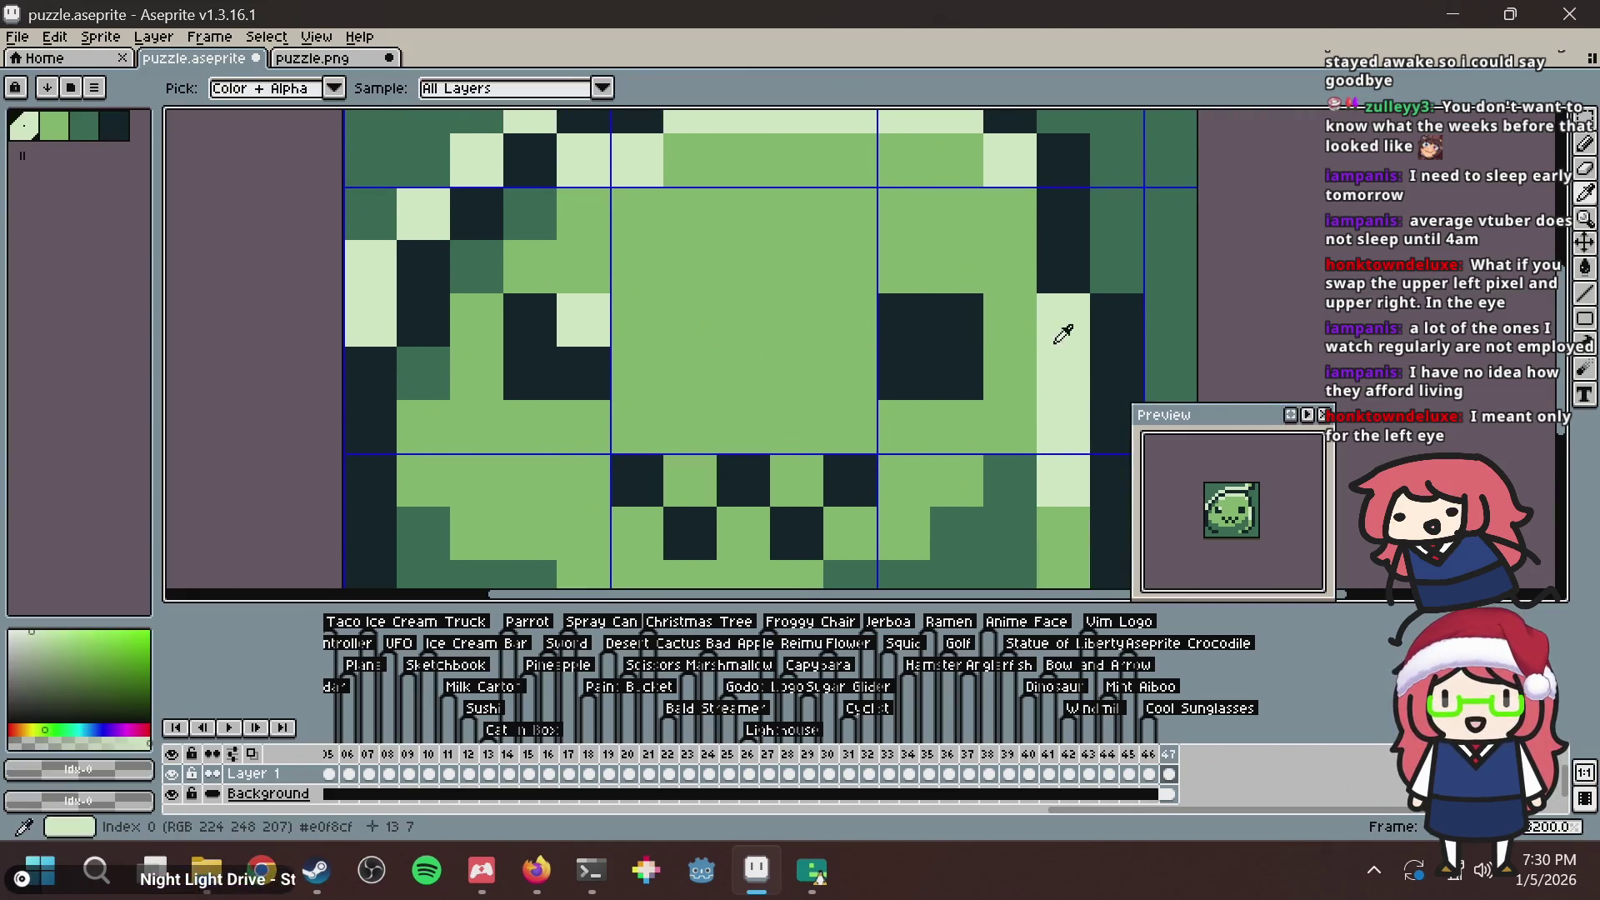
pyautogui.click(862, 326)
pyautogui.click(900, 321)
pyautogui.scroll(-6, 897, 248)
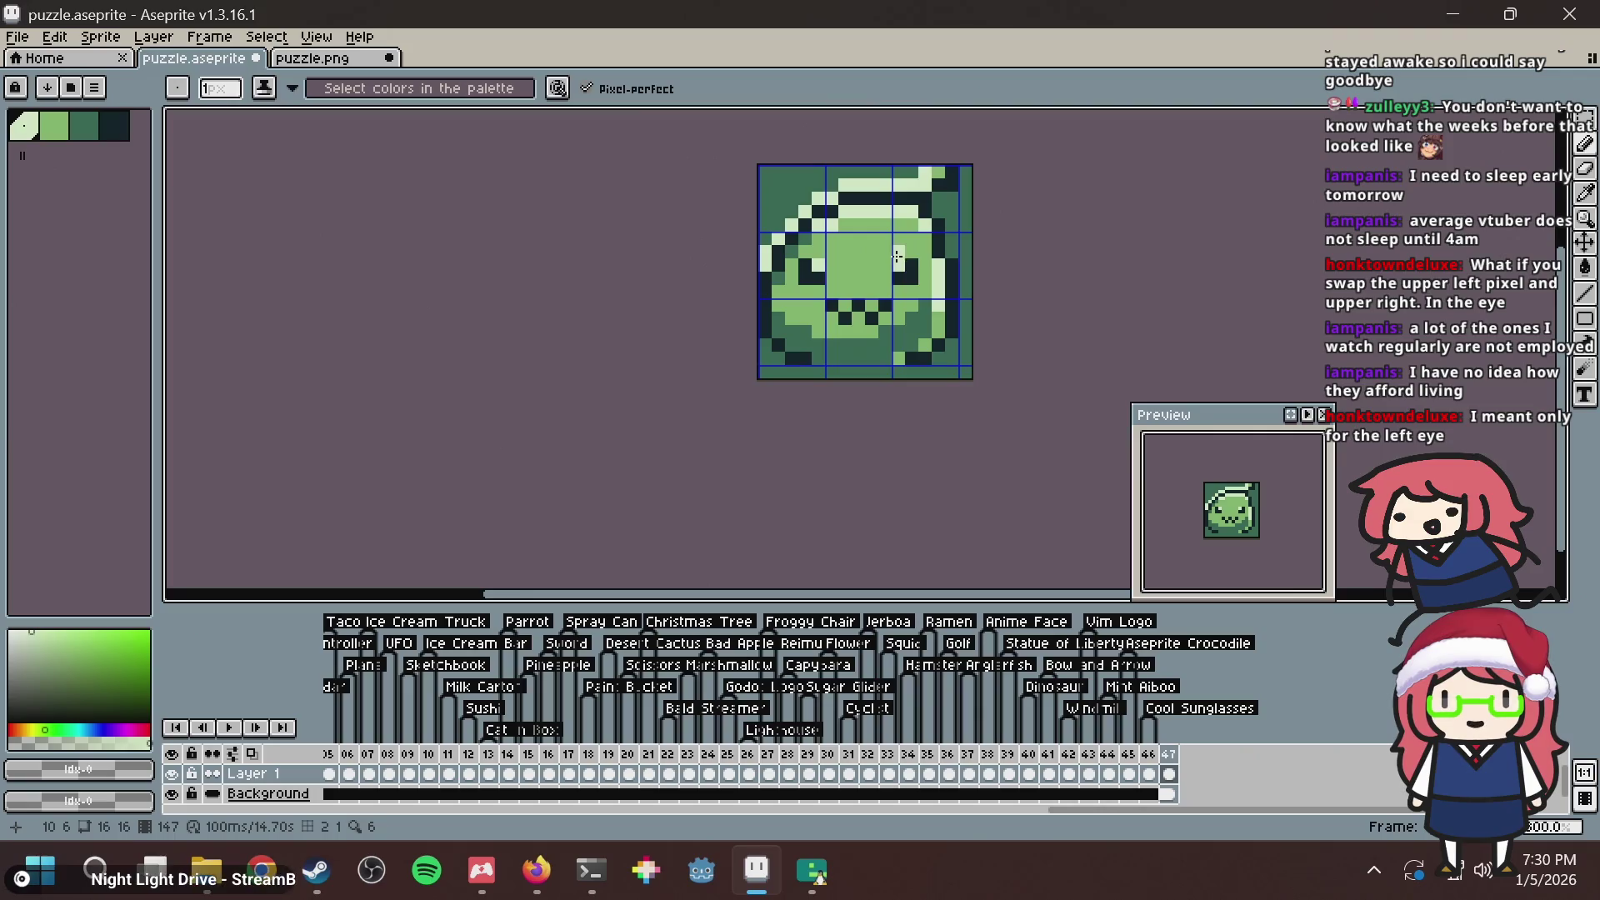
pyautogui.scroll(-5, 953, 386)
pyautogui.hotkey('ctrl', 's')
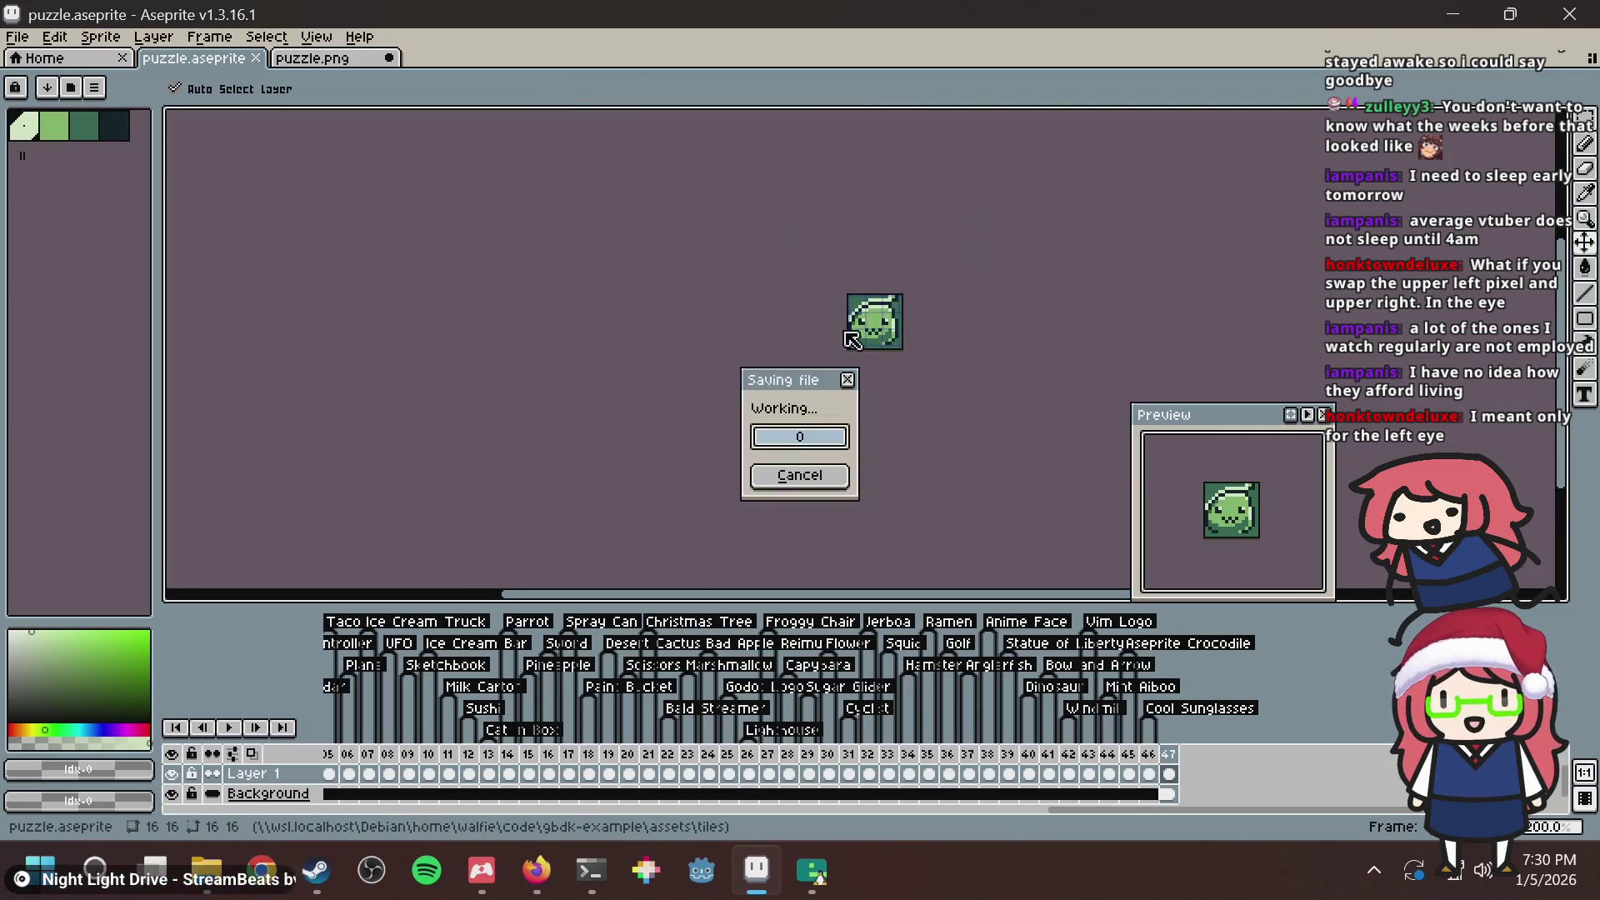
pyautogui.scroll(6, 851, 339)
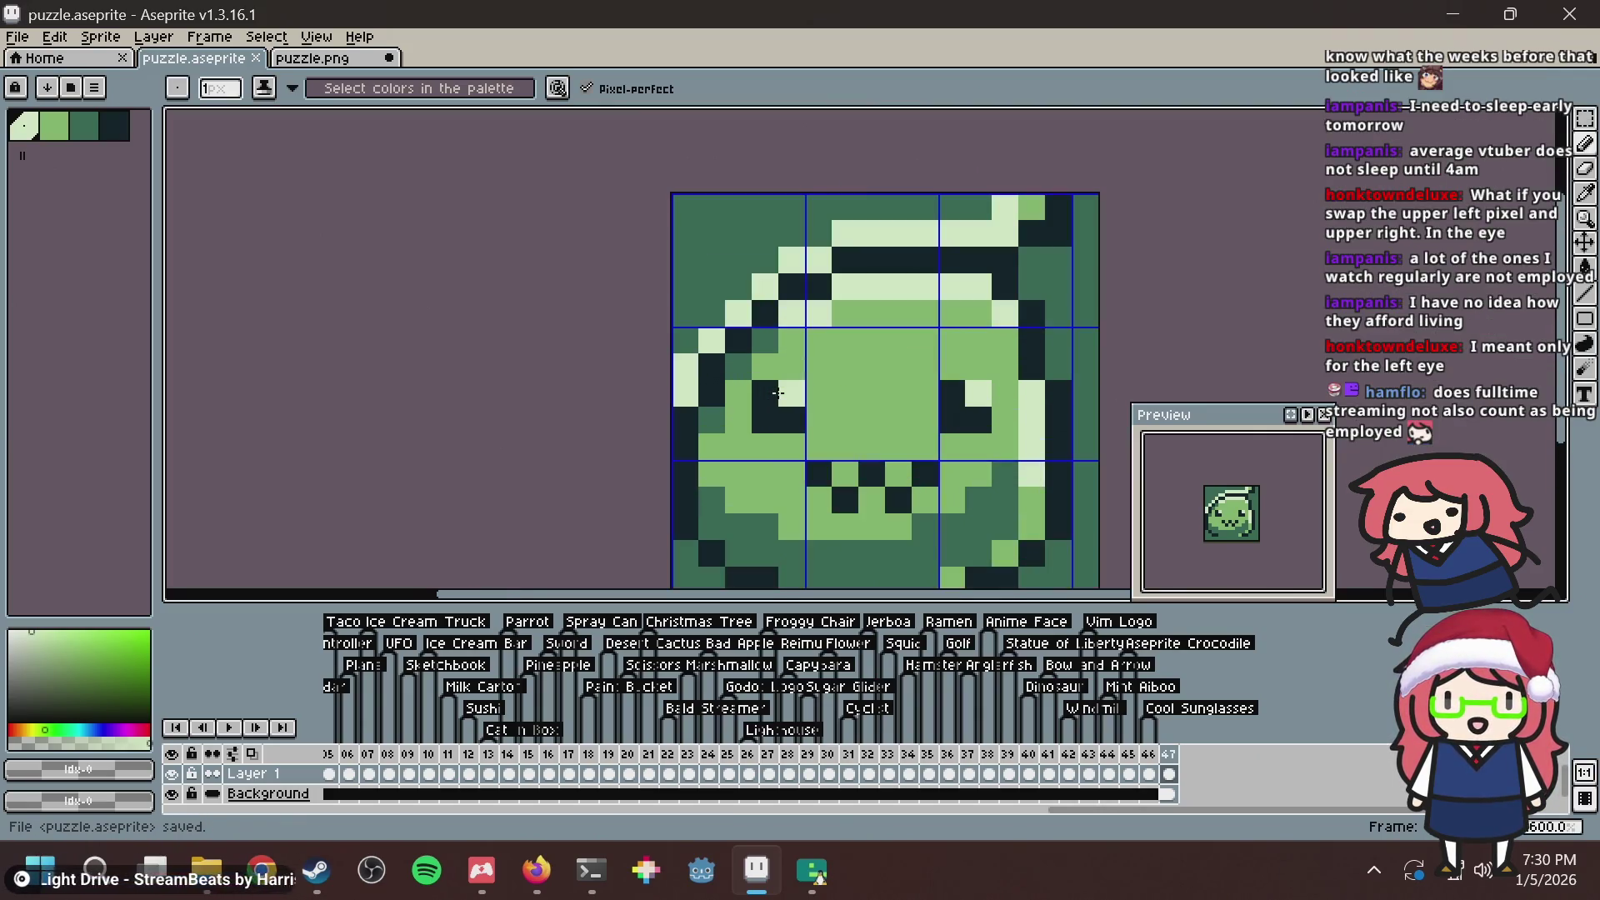
pyautogui.hotkey('ctrl', 's')
pyautogui.hotkey('alt', 'Tab')
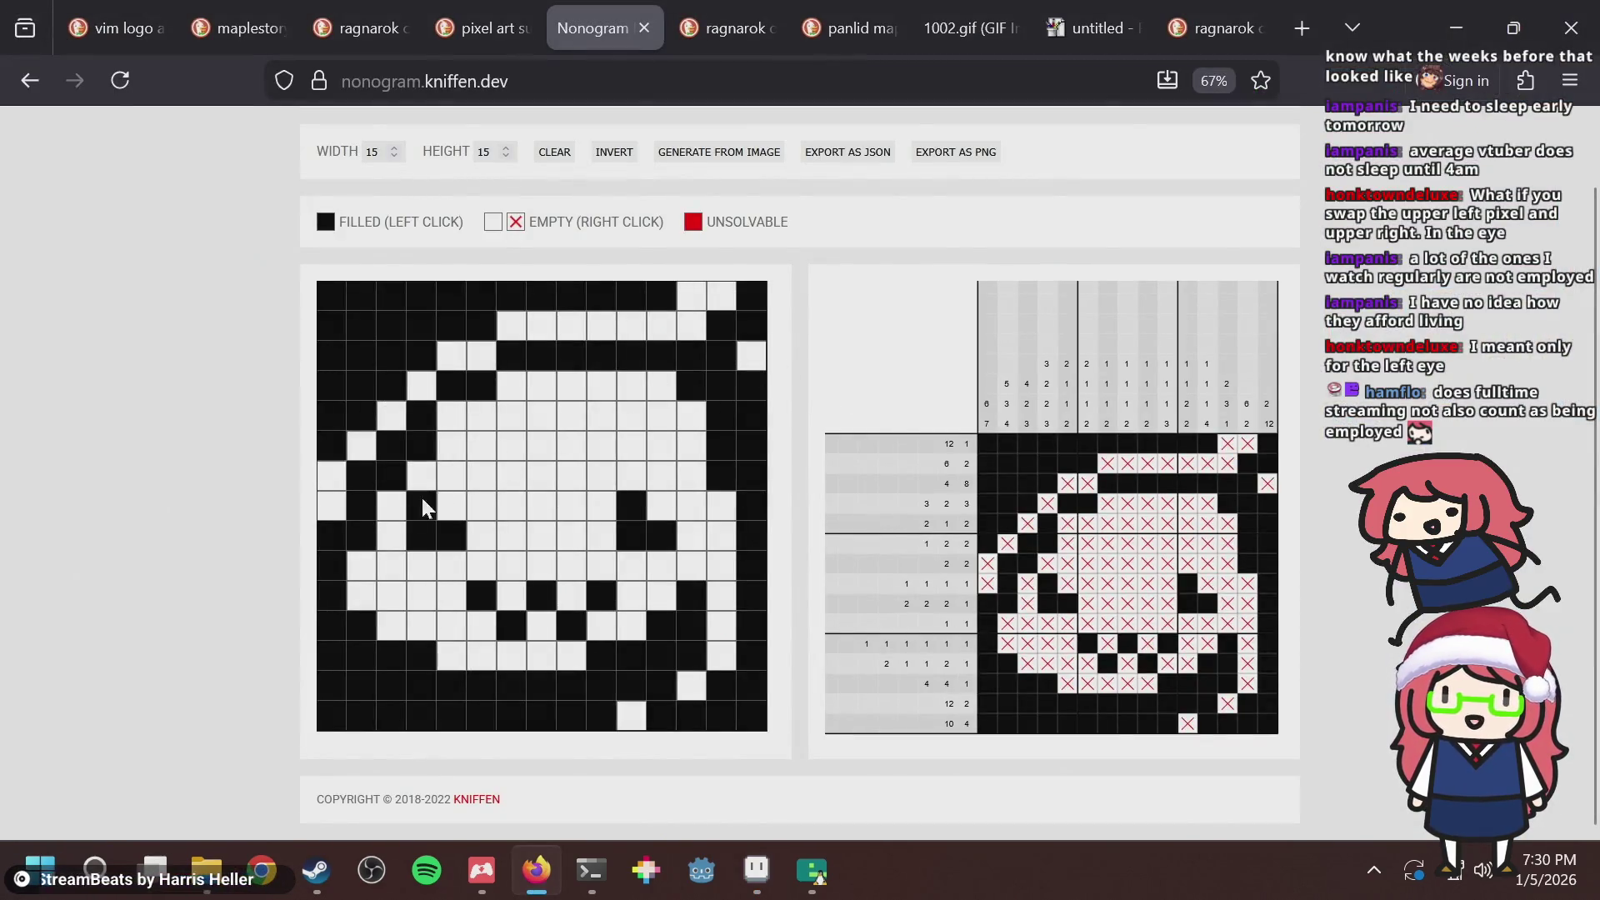
# Clear and refill the two upper-left diagonal cells, then test two cells inside the face's upper-left edge.
pyautogui.moveTo(436, 442); pyautogui.dragTo(382, 515)
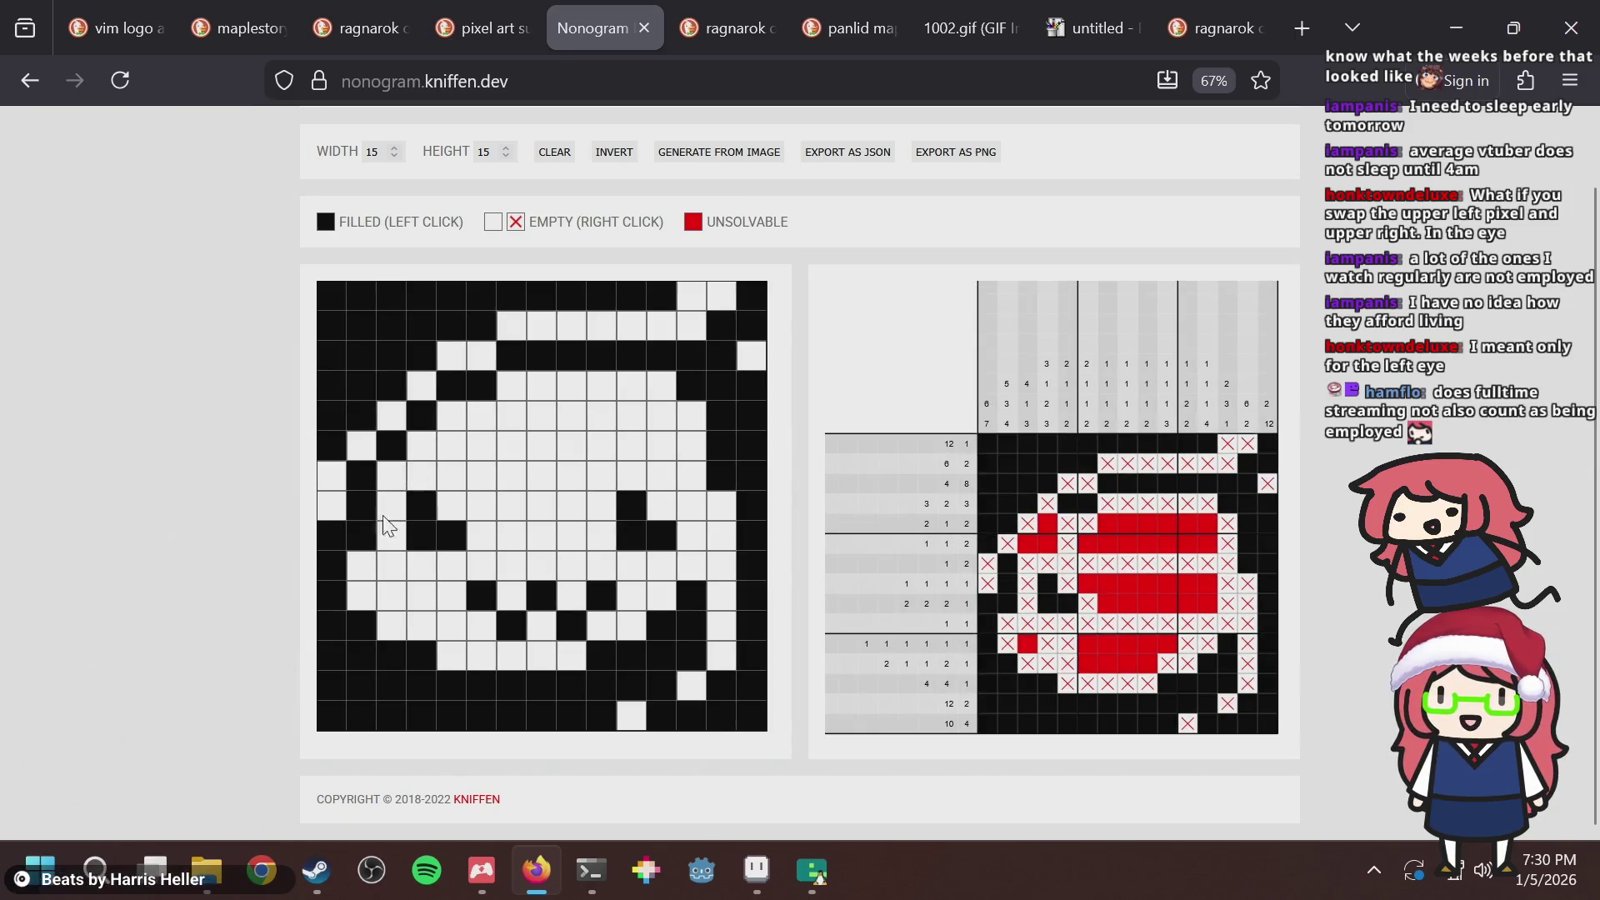
pyautogui.click(391, 475)
pyautogui.click(422, 442)
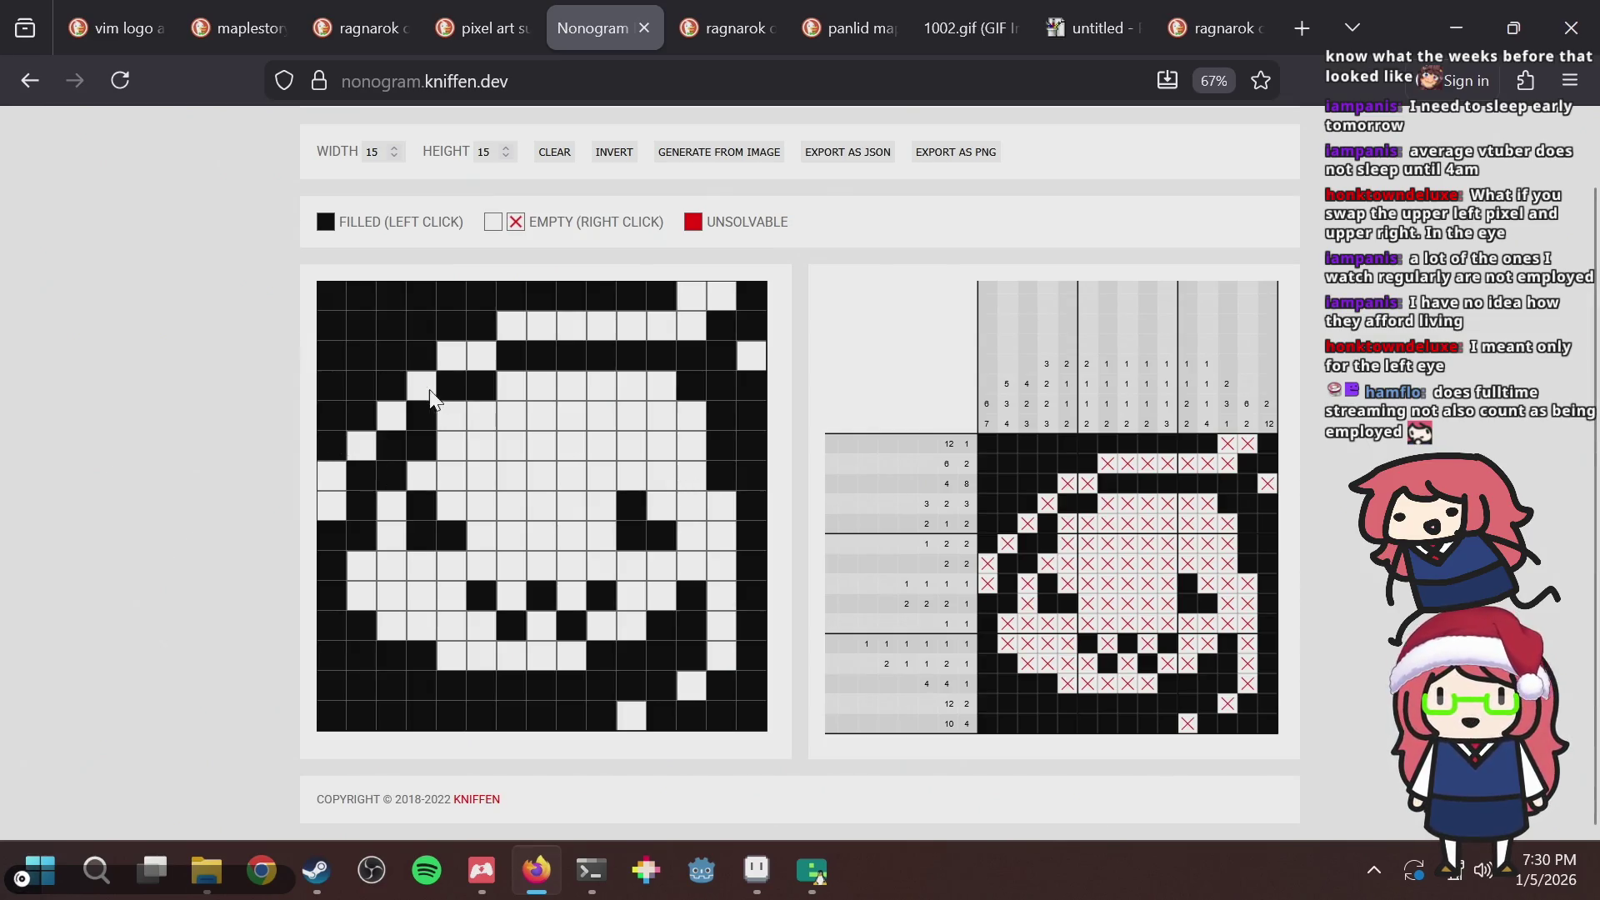
pyautogui.click(449, 422)
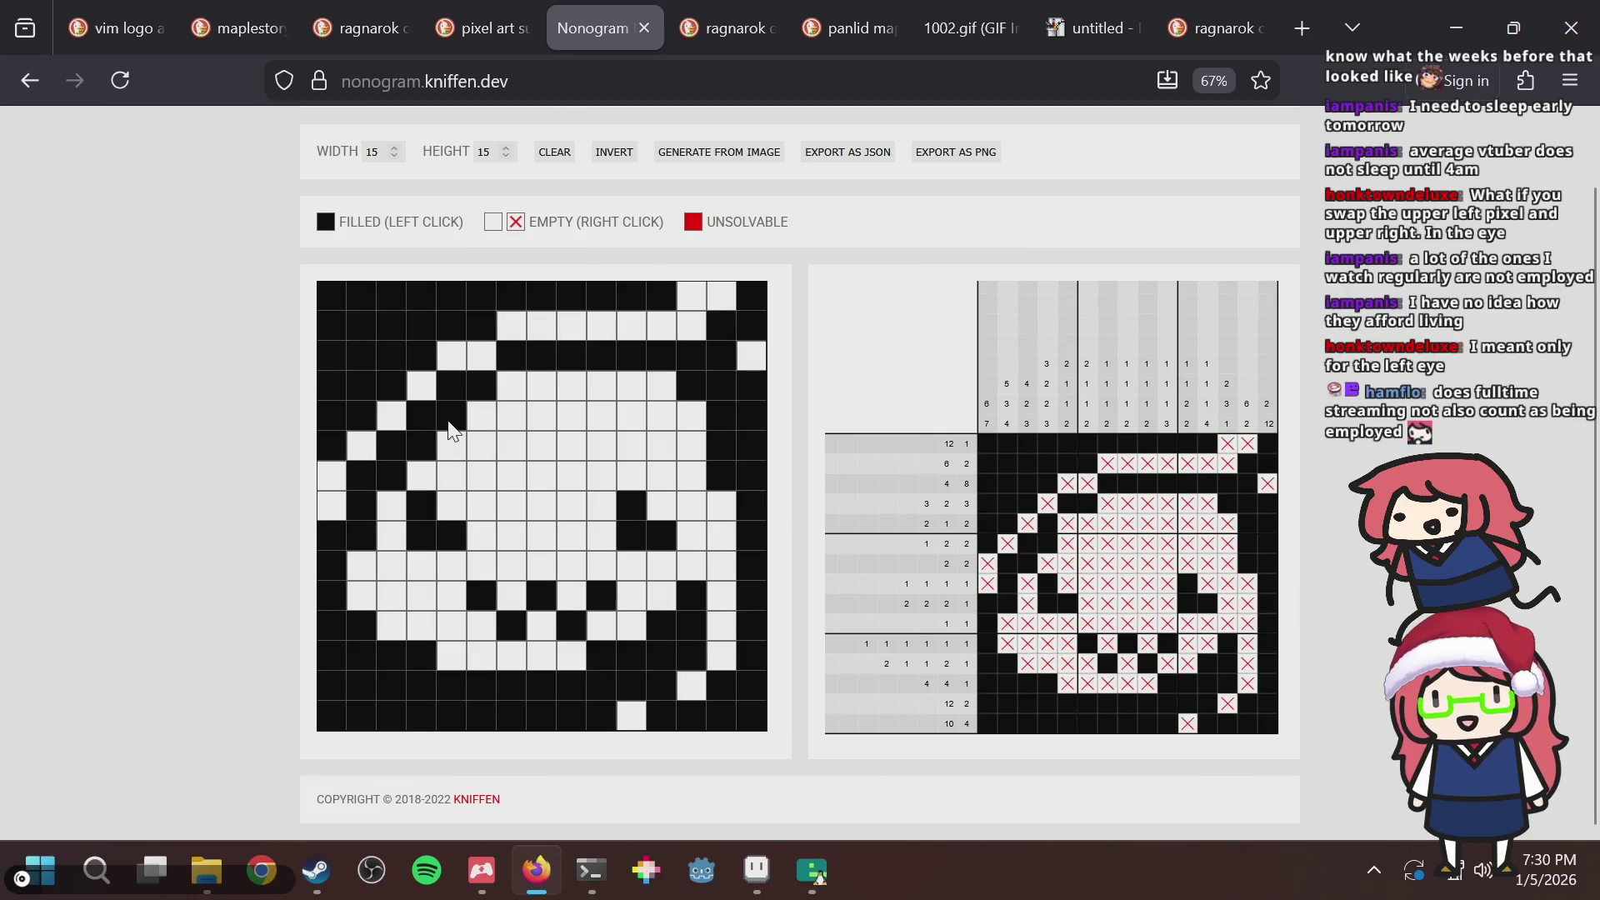
pyautogui.click(449, 423)
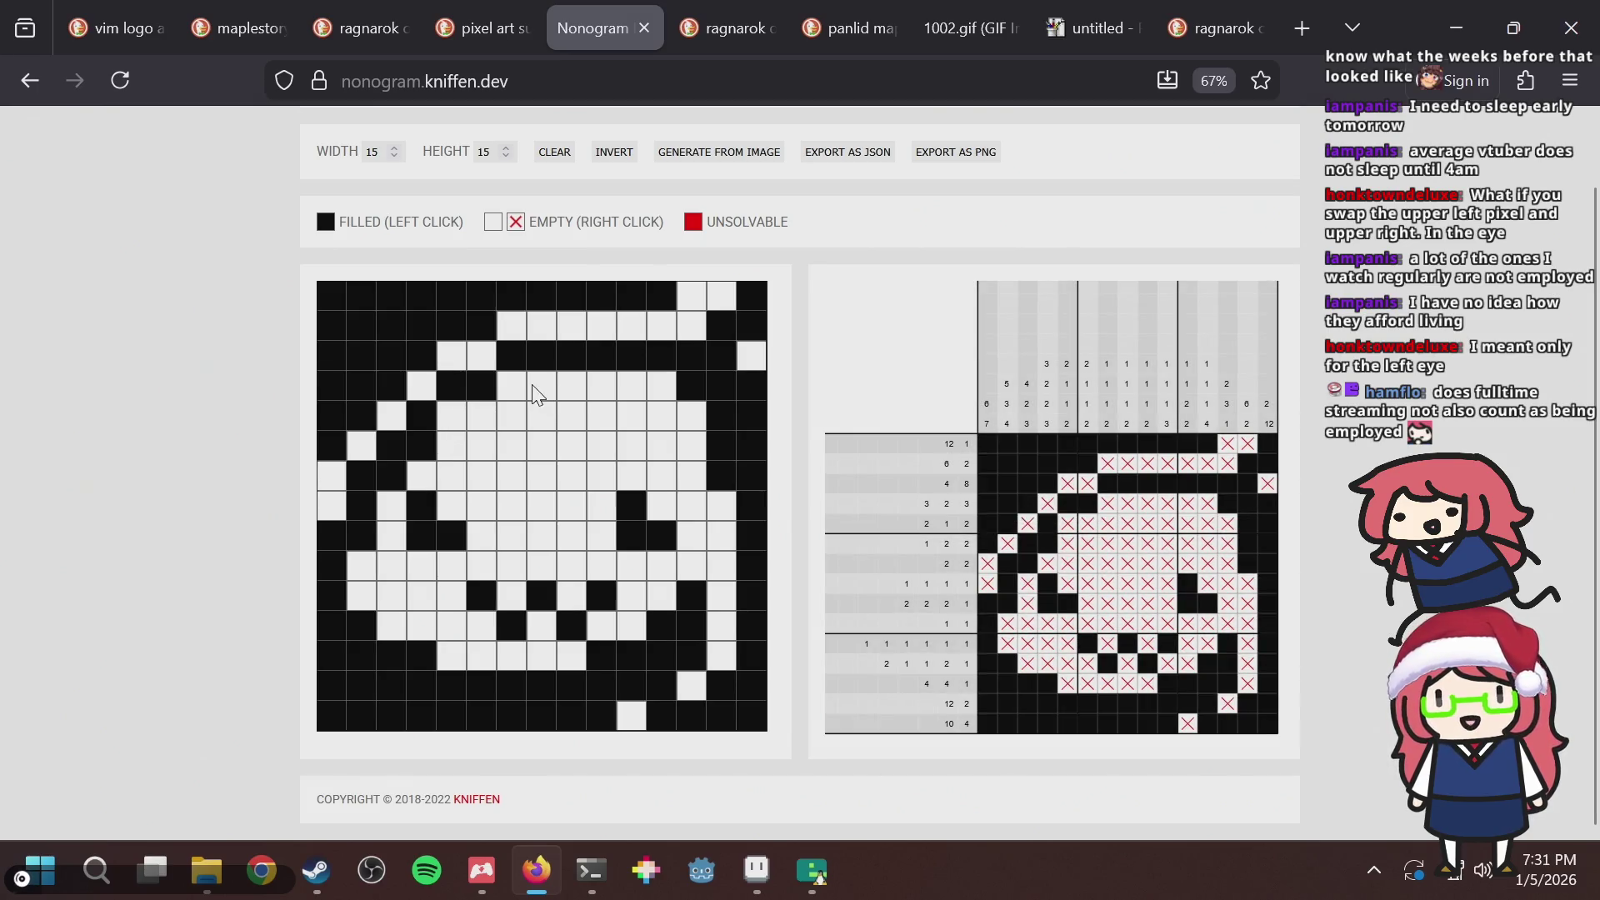
pyautogui.click(461, 417)
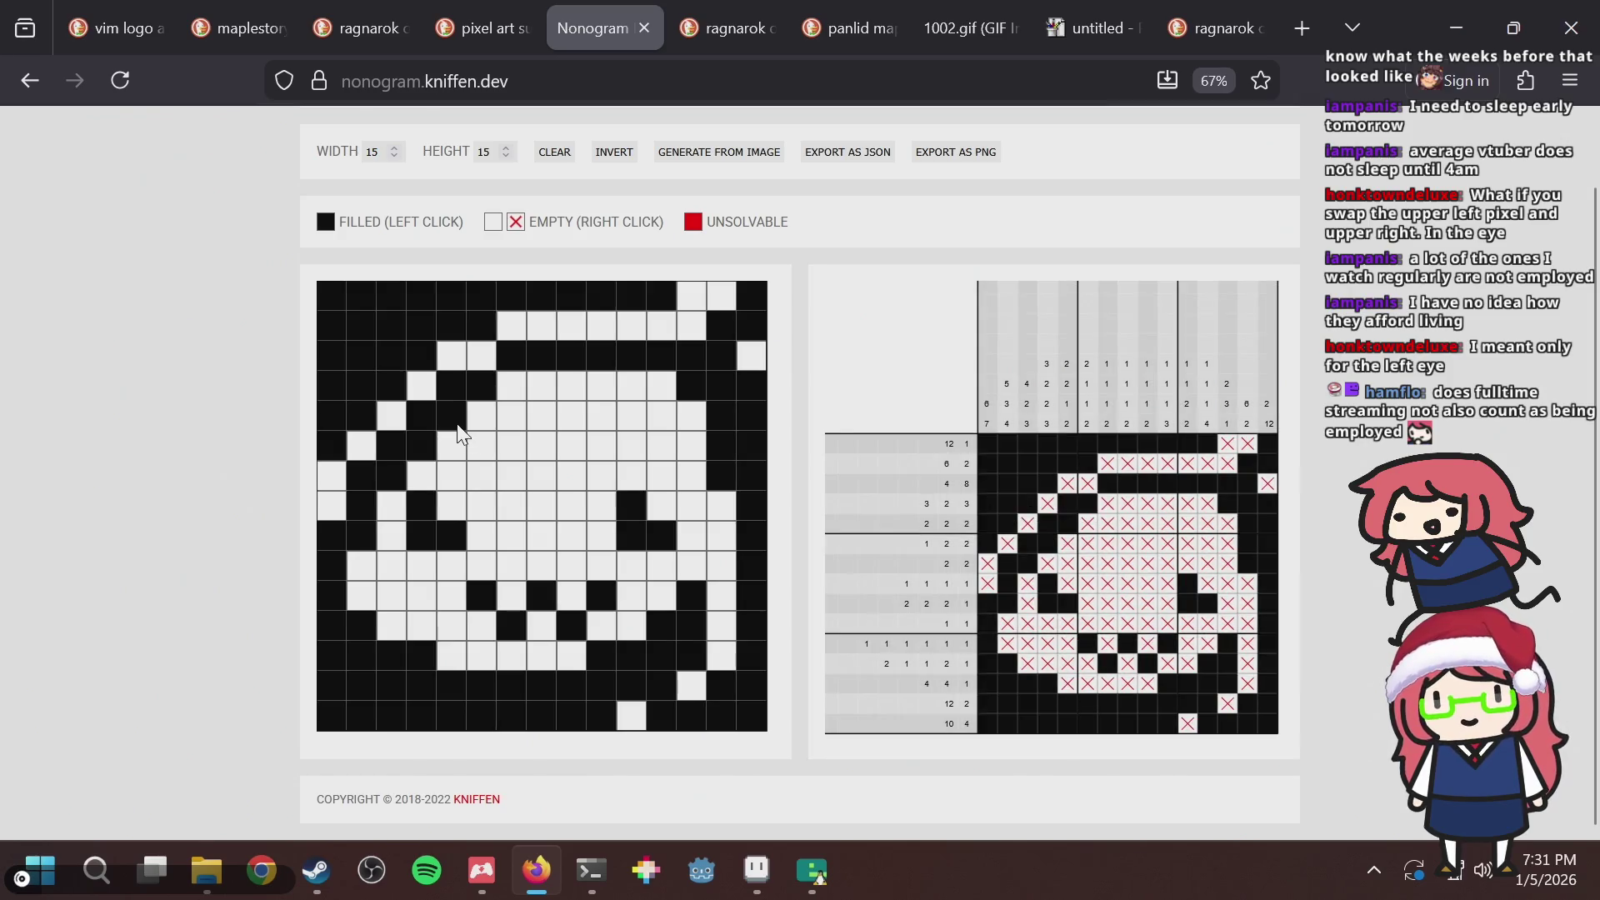
pyautogui.click(461, 417)
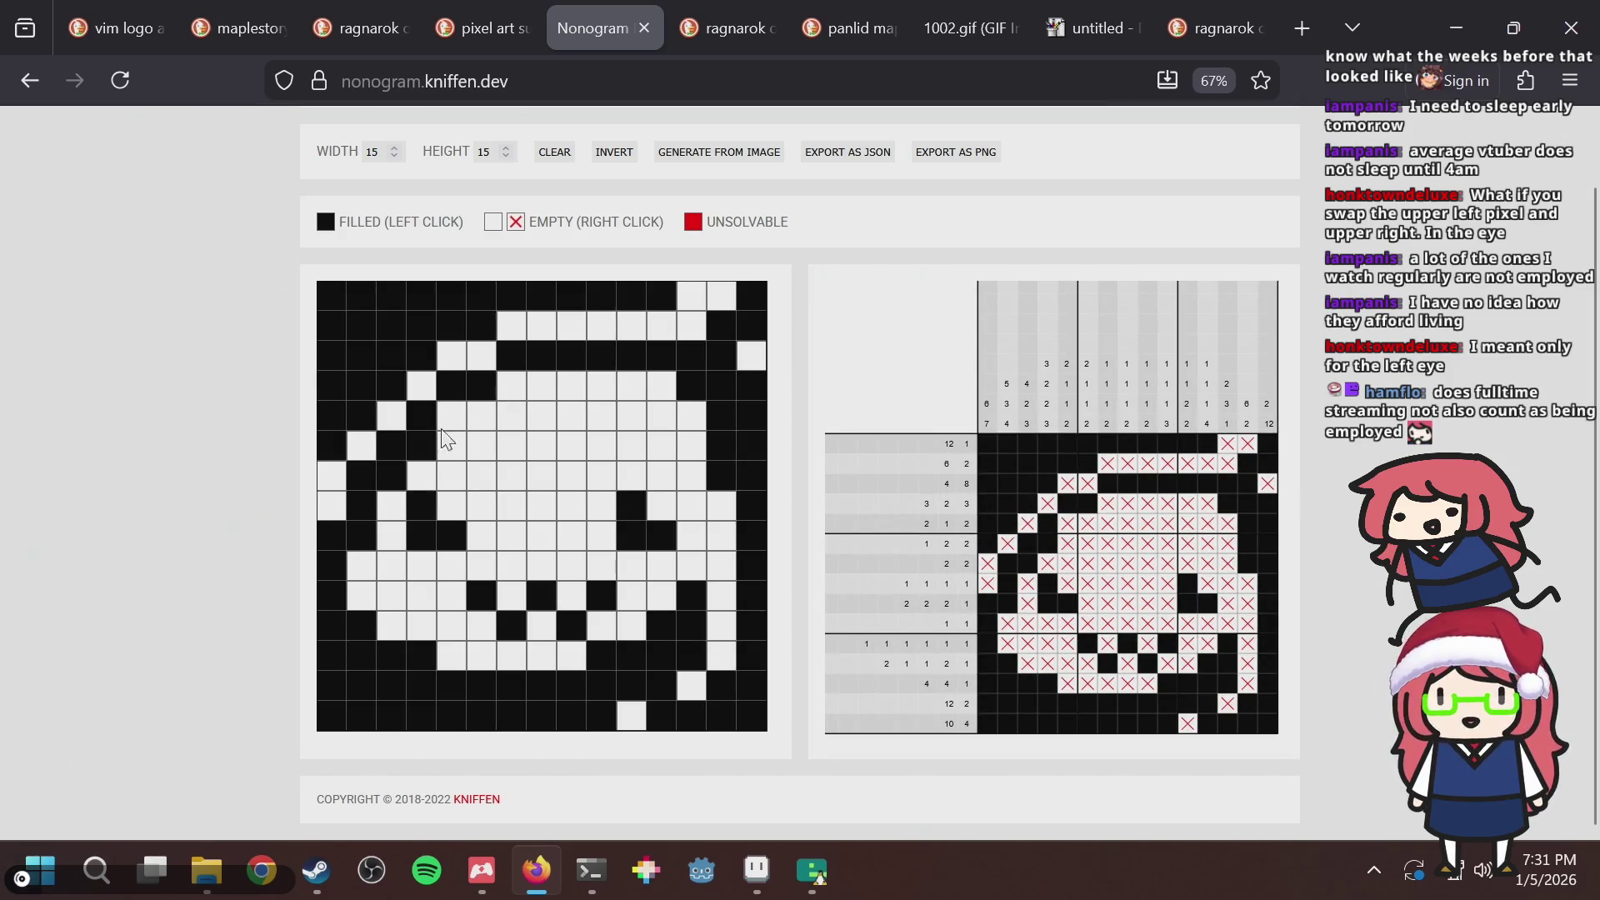
# Empty one left-outline cell, refilling the lower one to keep the puzzle solvable.
pyautogui.click(421, 449)
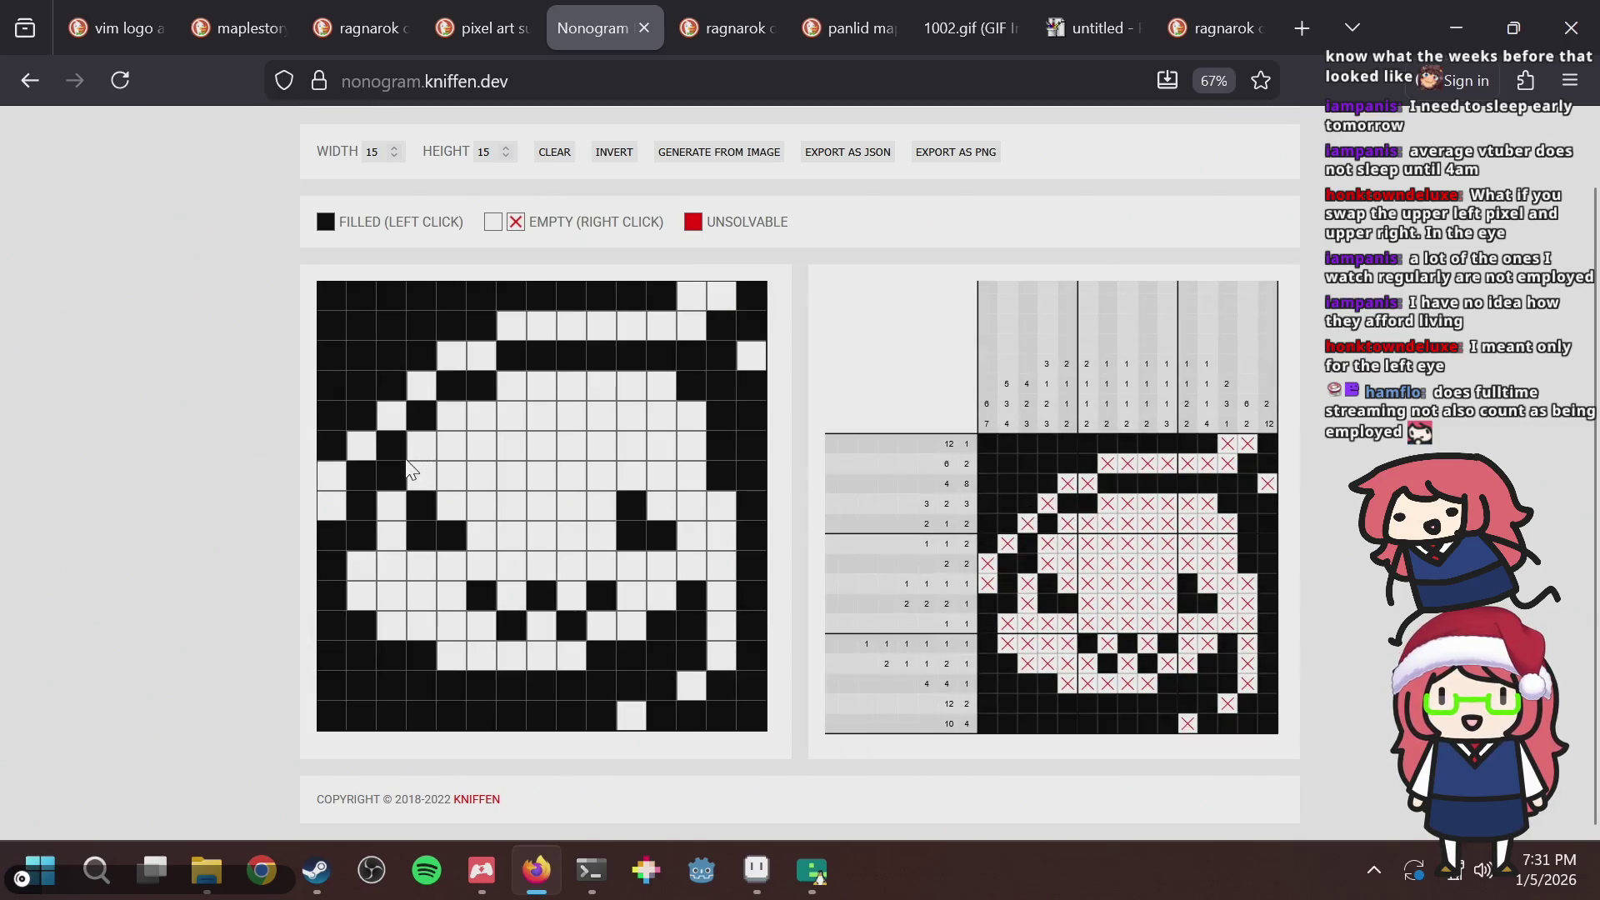
pyautogui.click(394, 472)
pyautogui.click(392, 479)
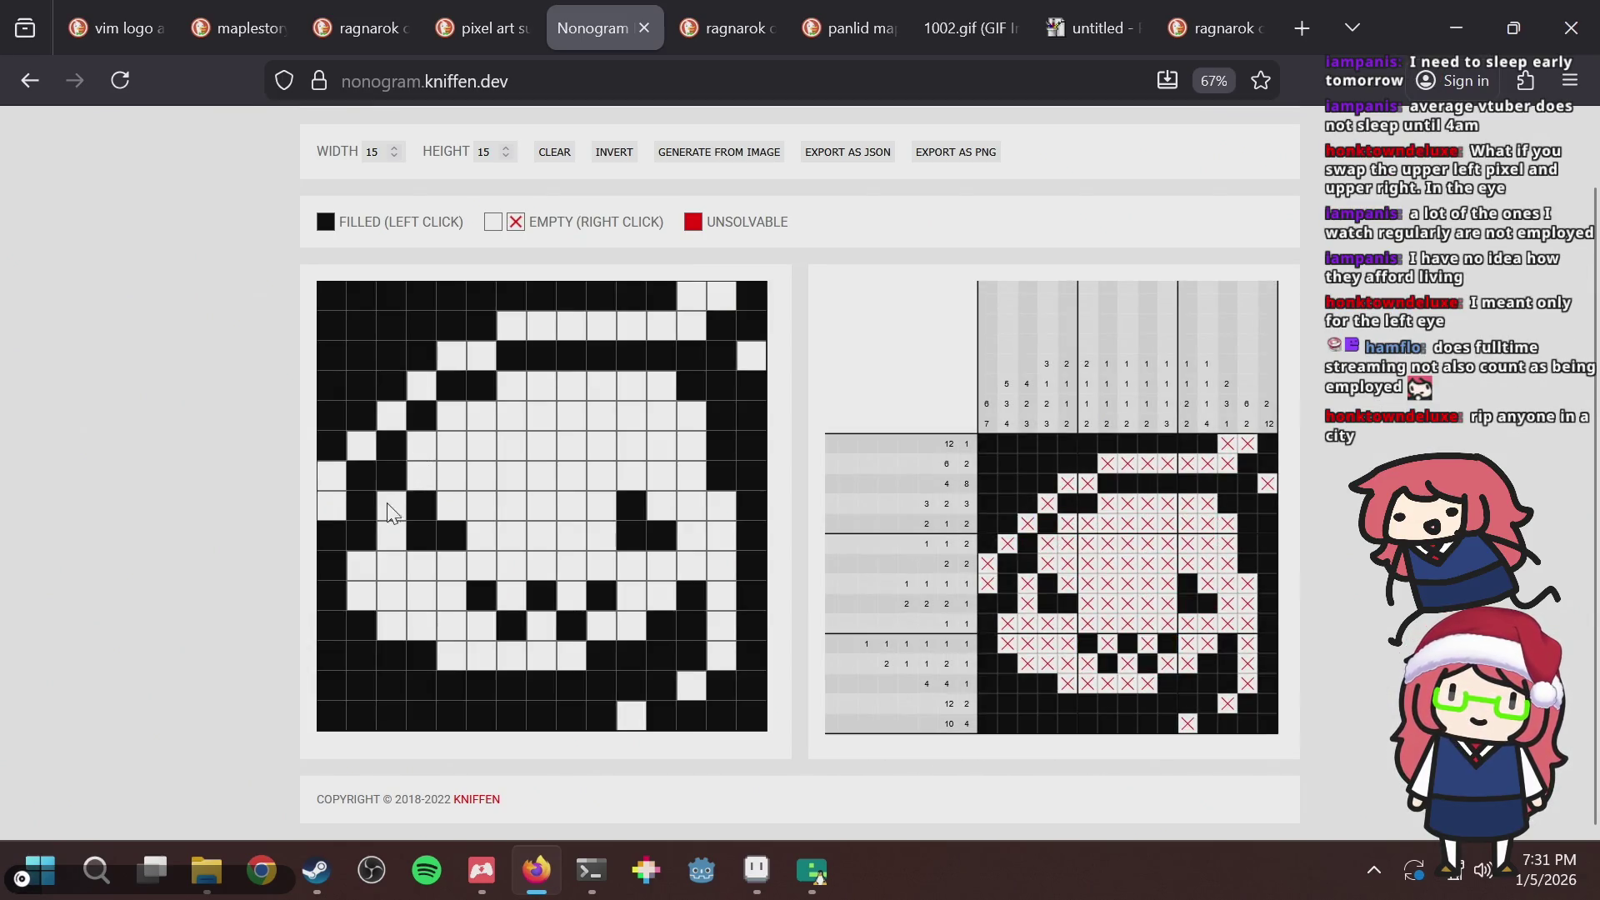
pyautogui.hotkey('alt', 'Tab')
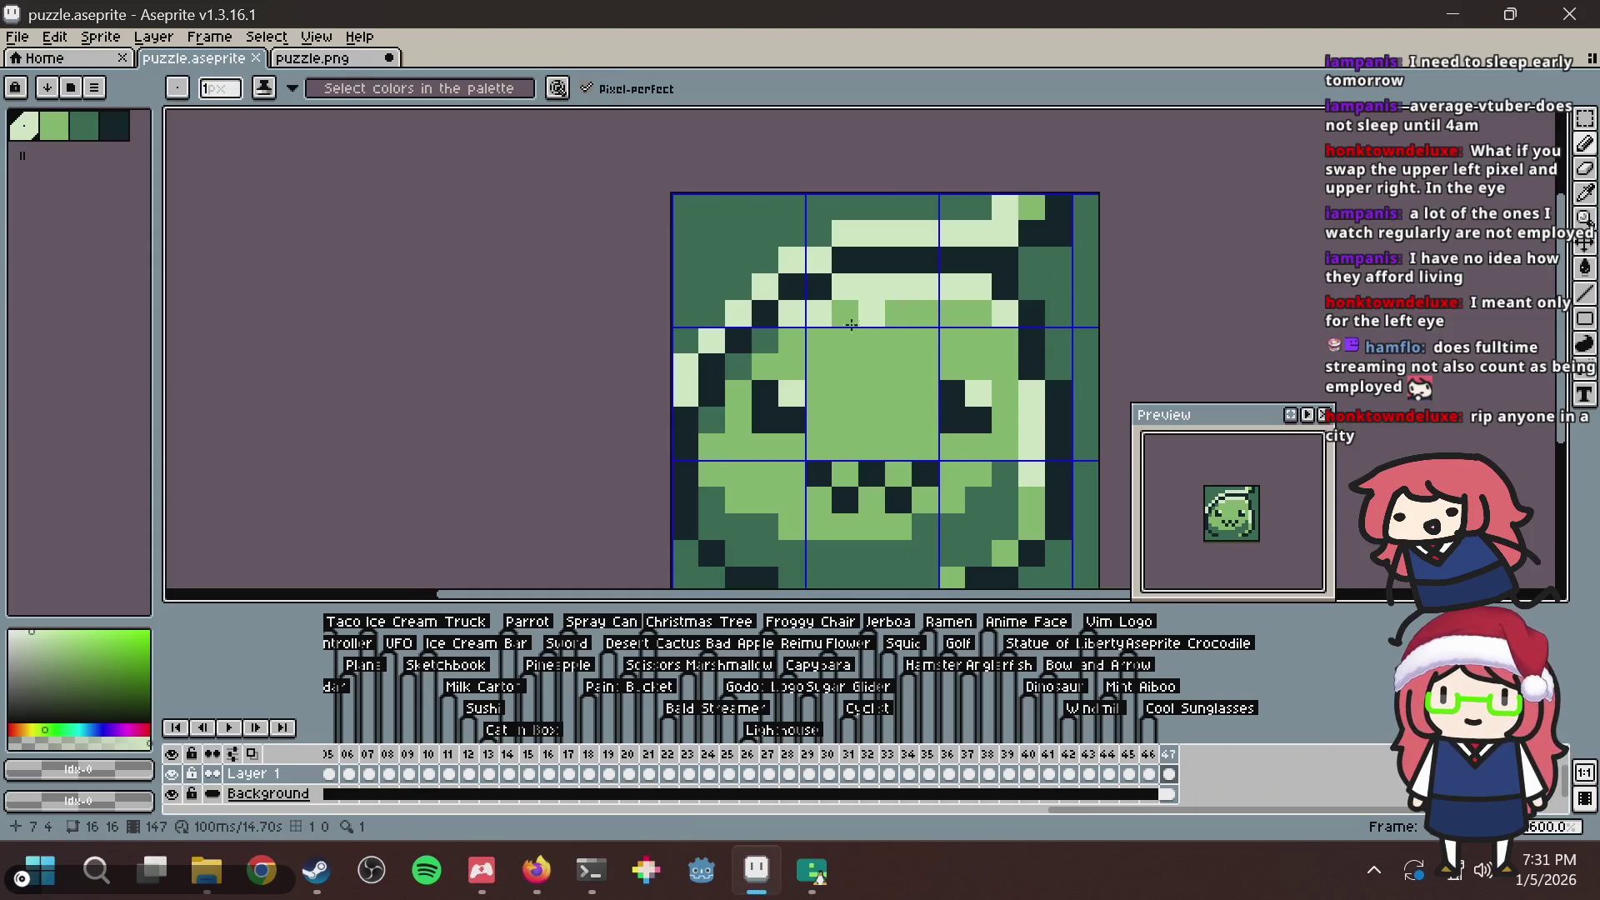
# Save puzzle.aseprite, pan toward the face's upper left, and undo the last edit.
pyautogui.hotkey('ctrl', 's')
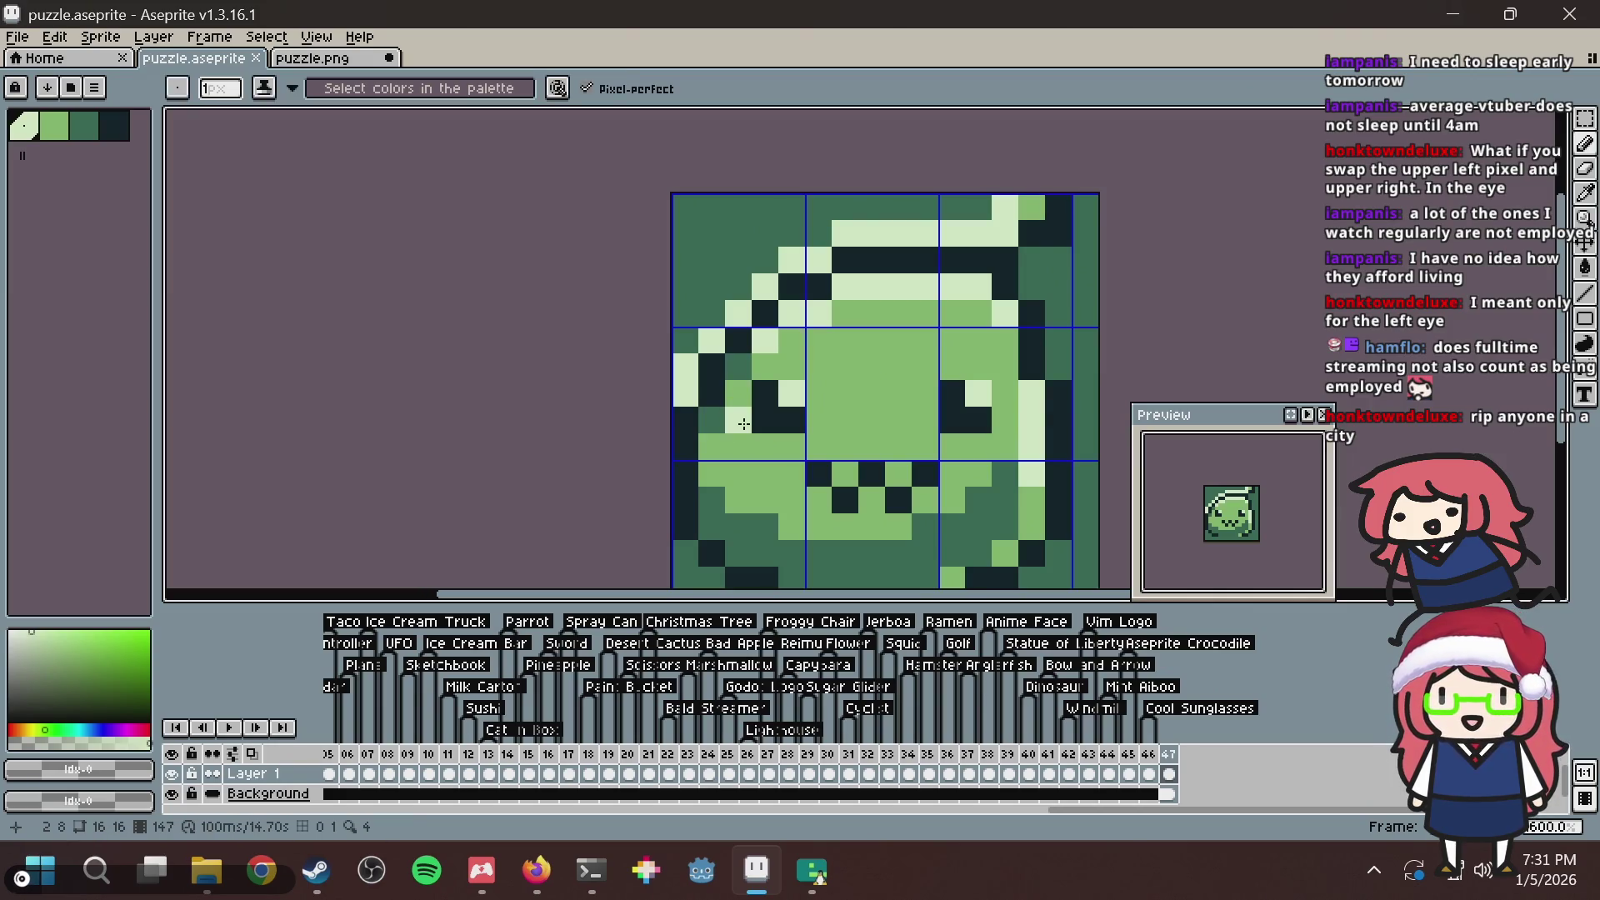
pyautogui.moveTo(733, 430); pyautogui.dragTo(679, 279)
pyautogui.hotkey('alt', 'Tab')
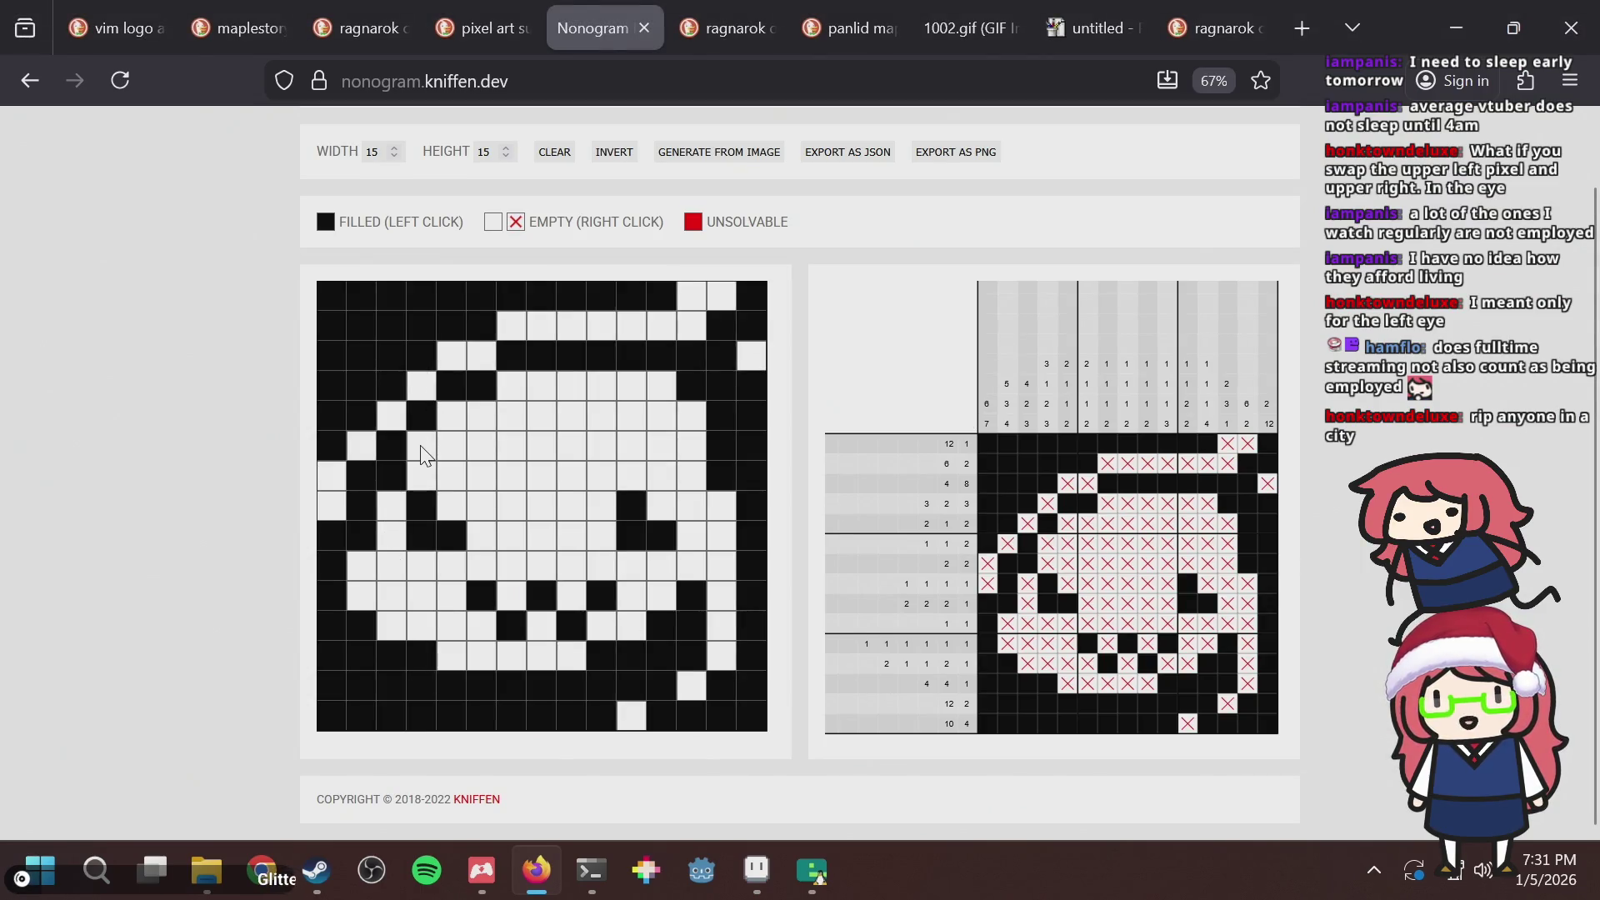
pyautogui.hotkey('alt', 'Tab')
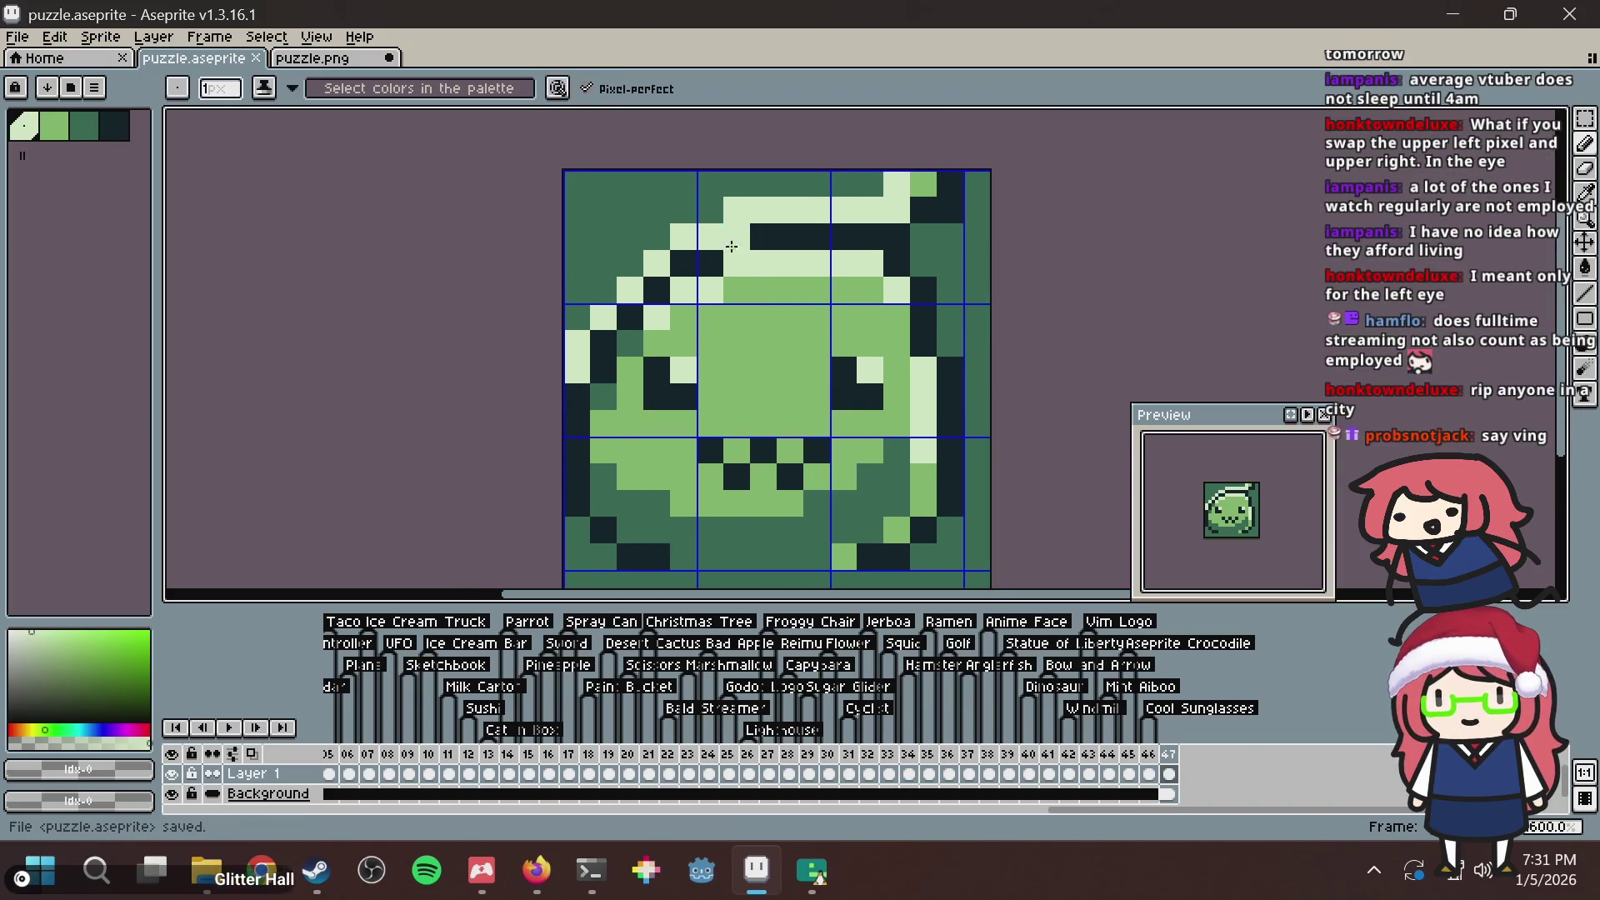
pyautogui.hotkey('ctrl', 'z')
pyautogui.scroll(2, 678, 328)
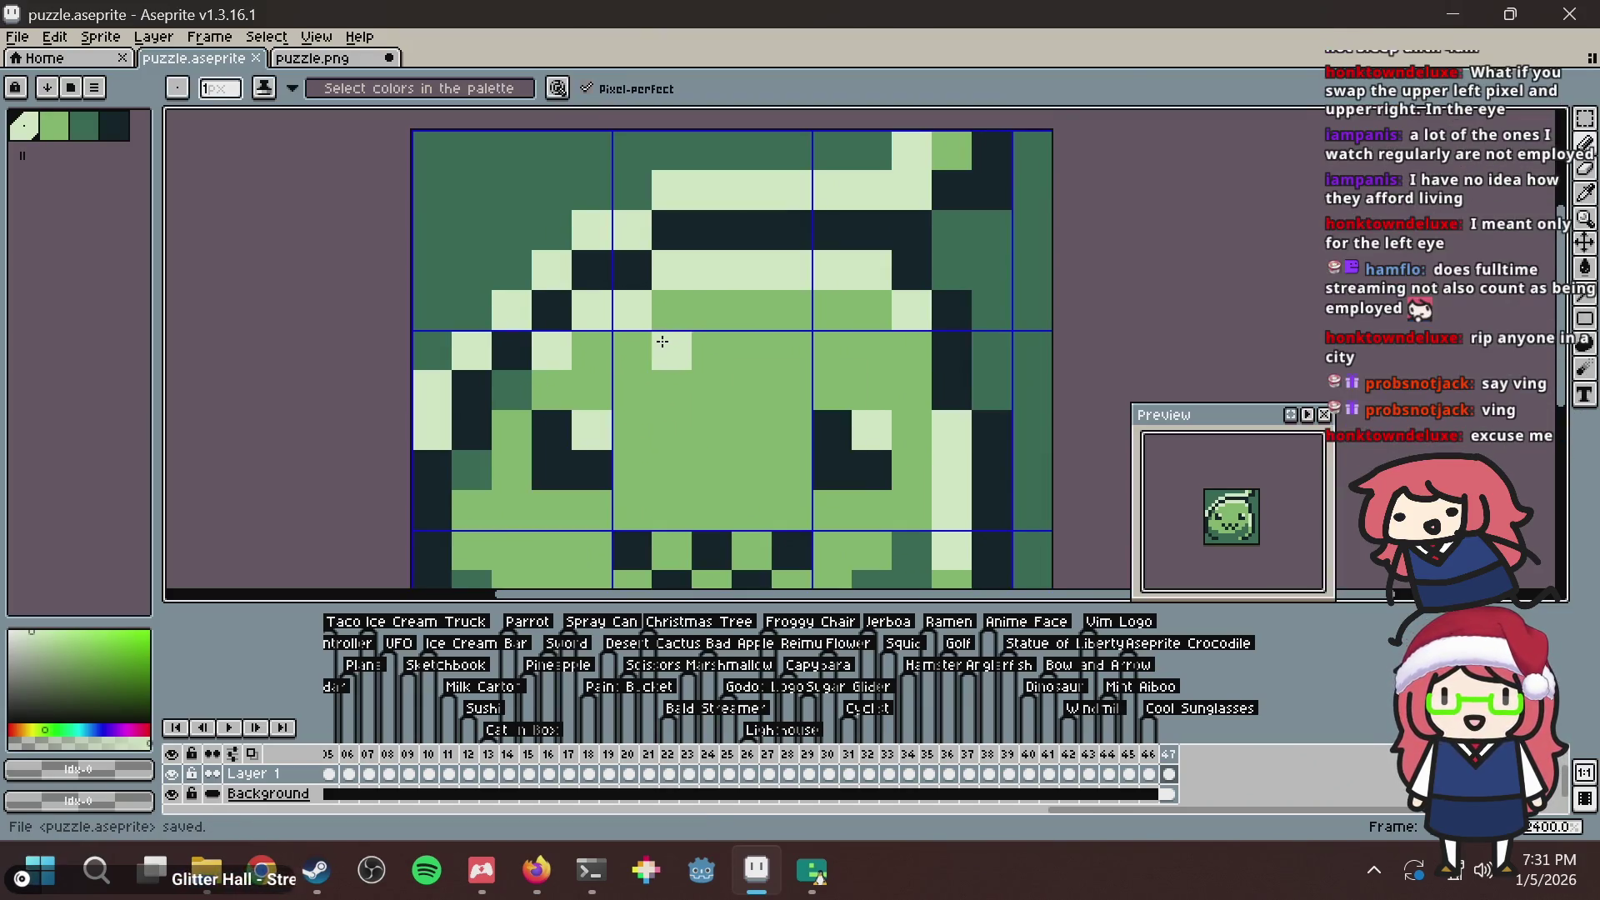
pyautogui.scroll(-3, 663, 342)
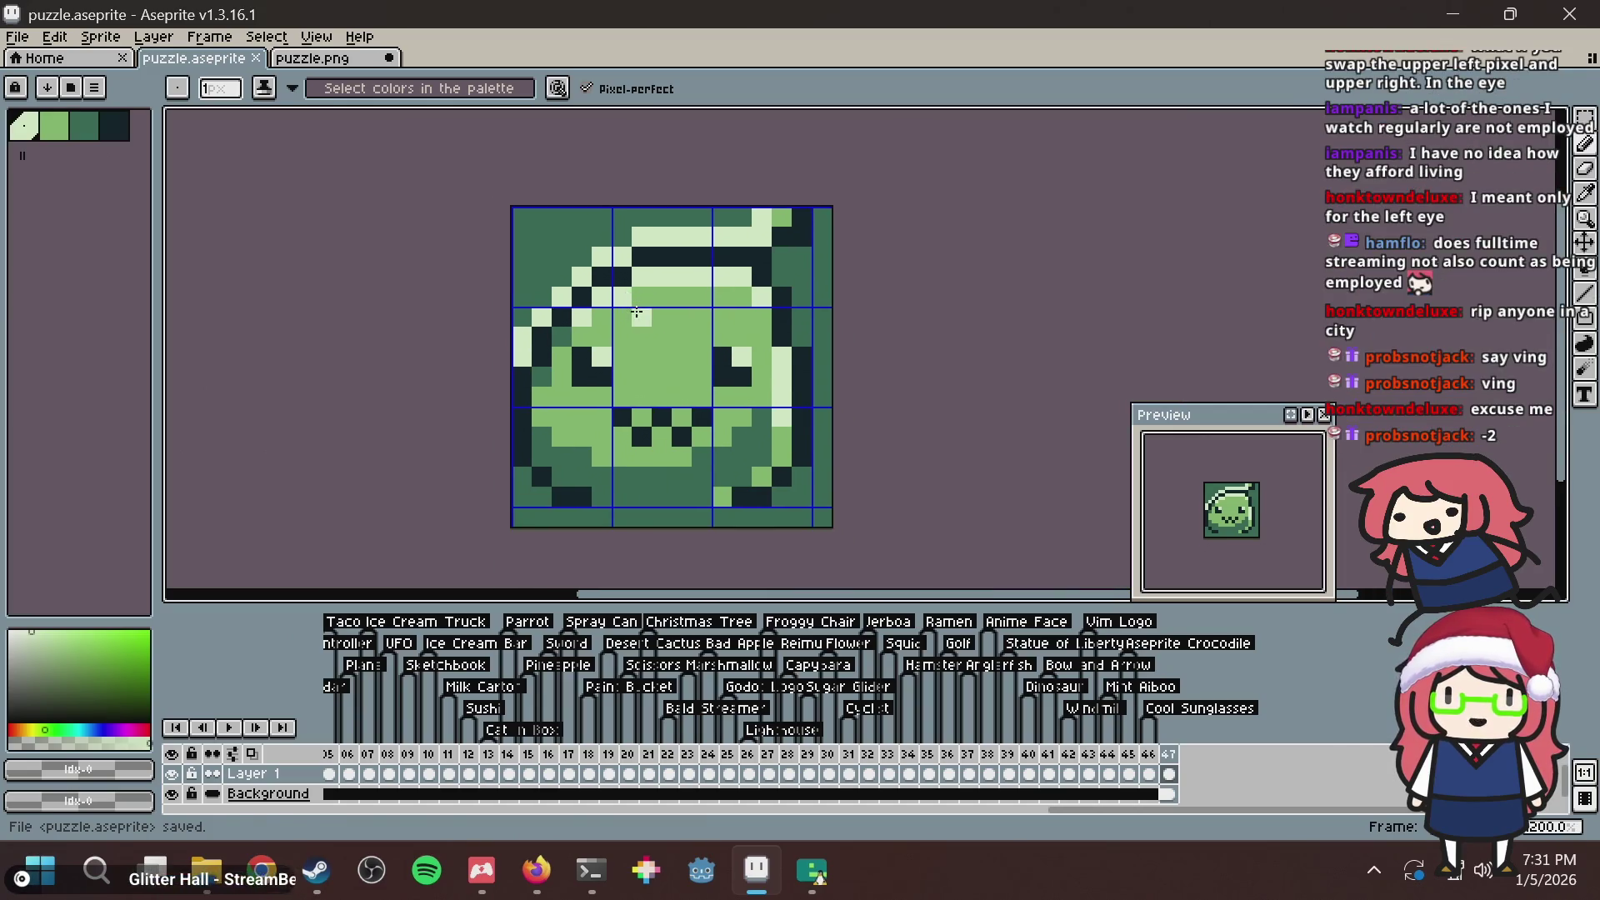
# Open a new blank tab in Firefox.
pyautogui.scroll(1, 638, 313)
pyautogui.scroll(2, 679, 309)
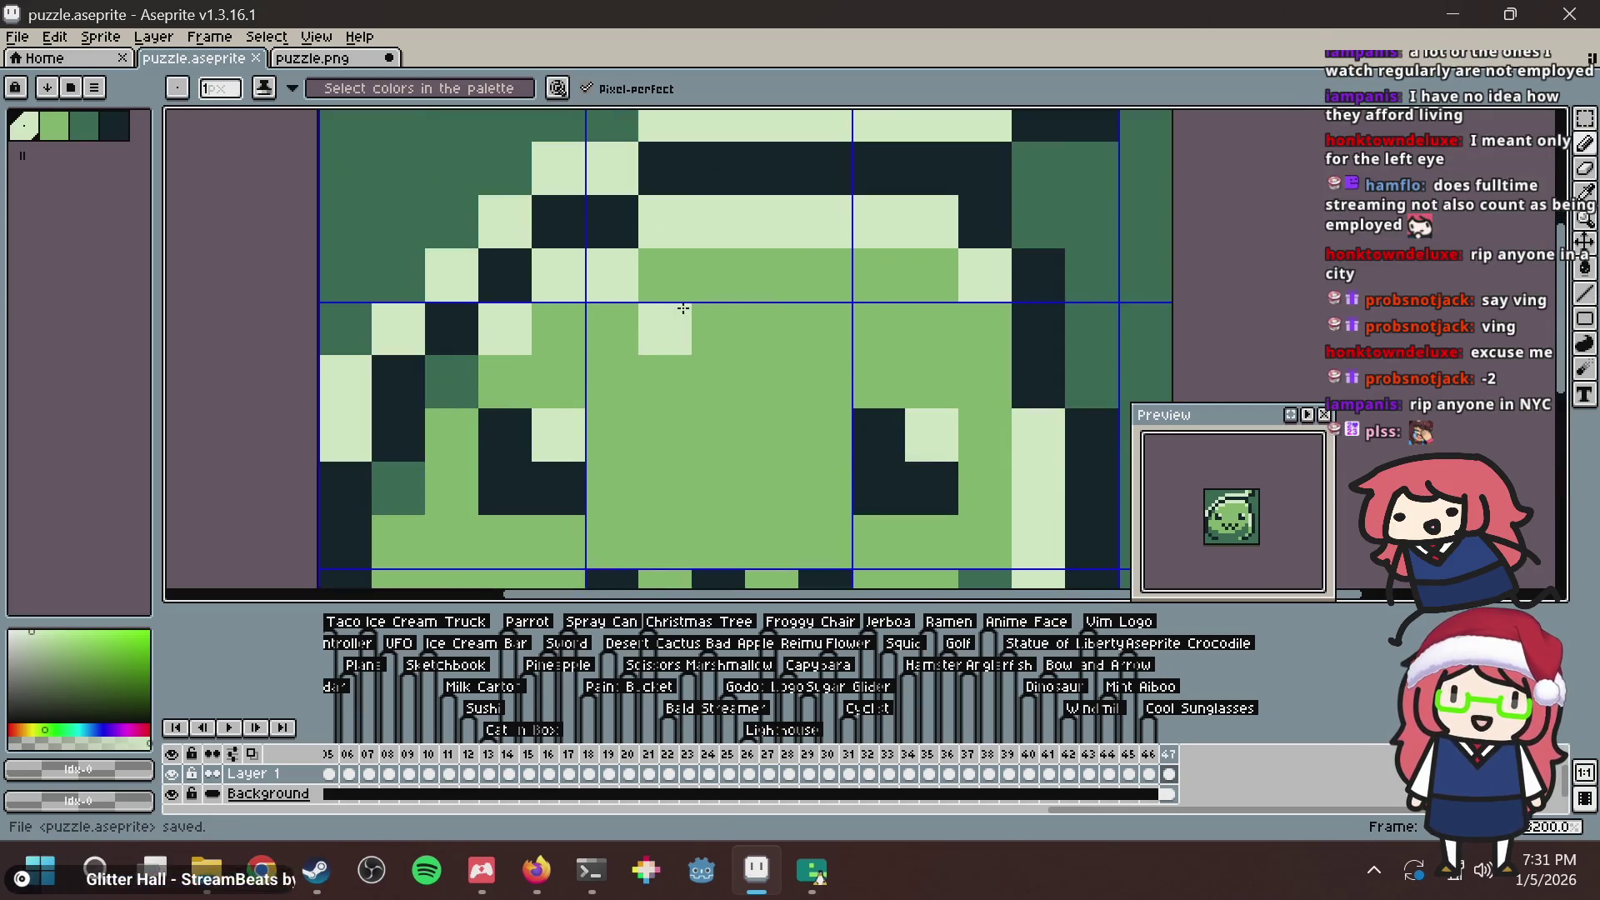
pyautogui.scroll(1, 733, 309)
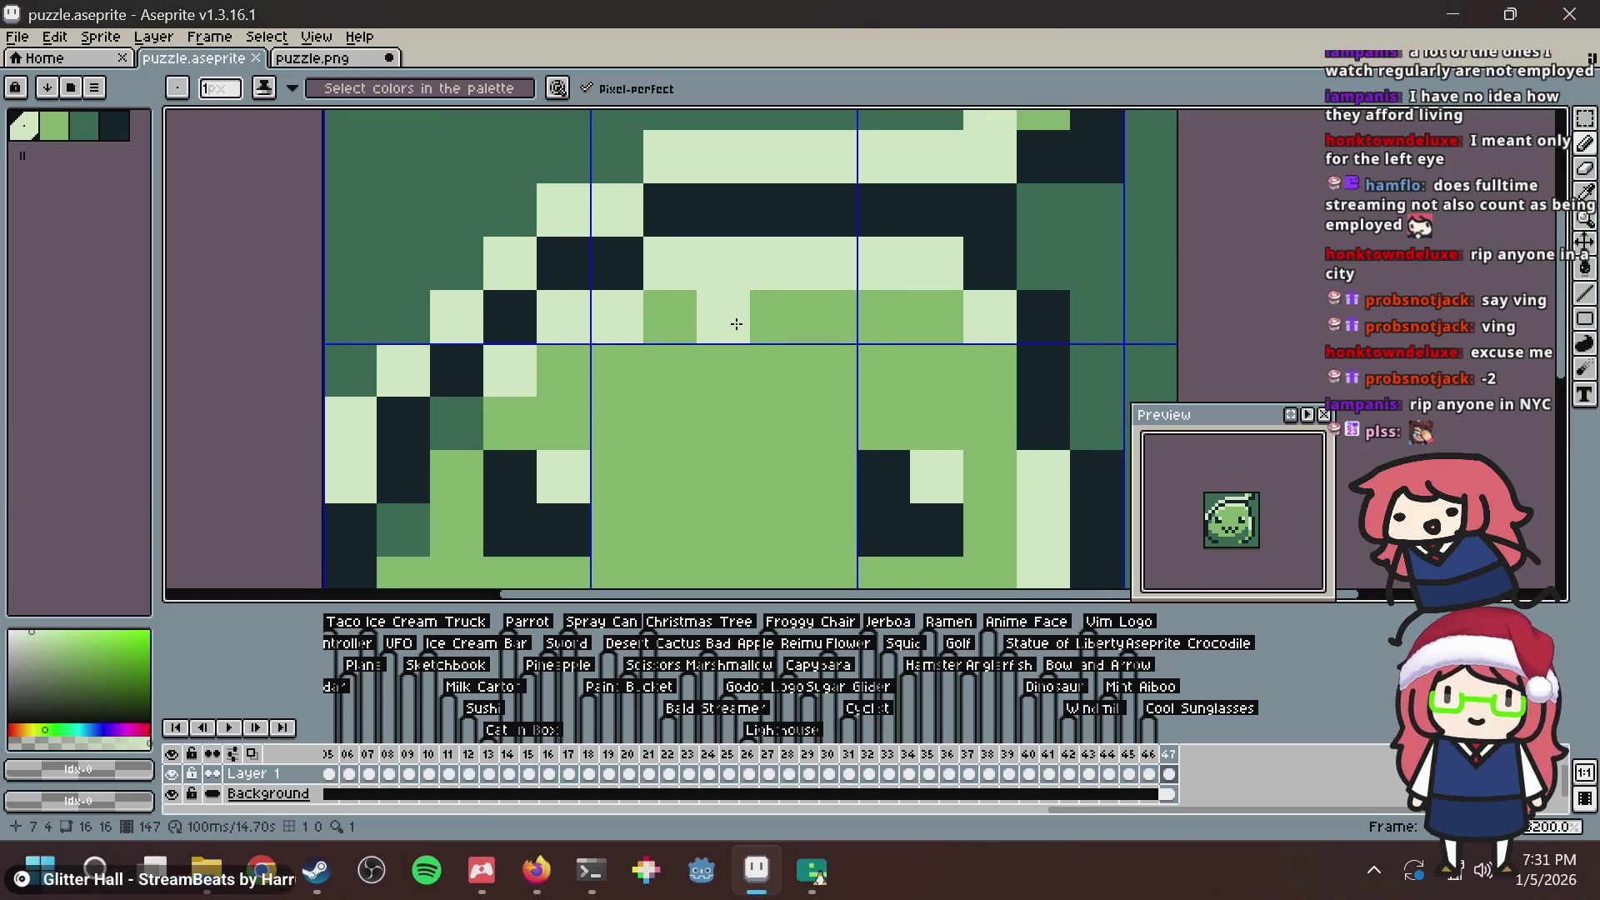
pyautogui.hotkey('alt', 'Tab')
pyautogui.hotkey('ctrl', 't')
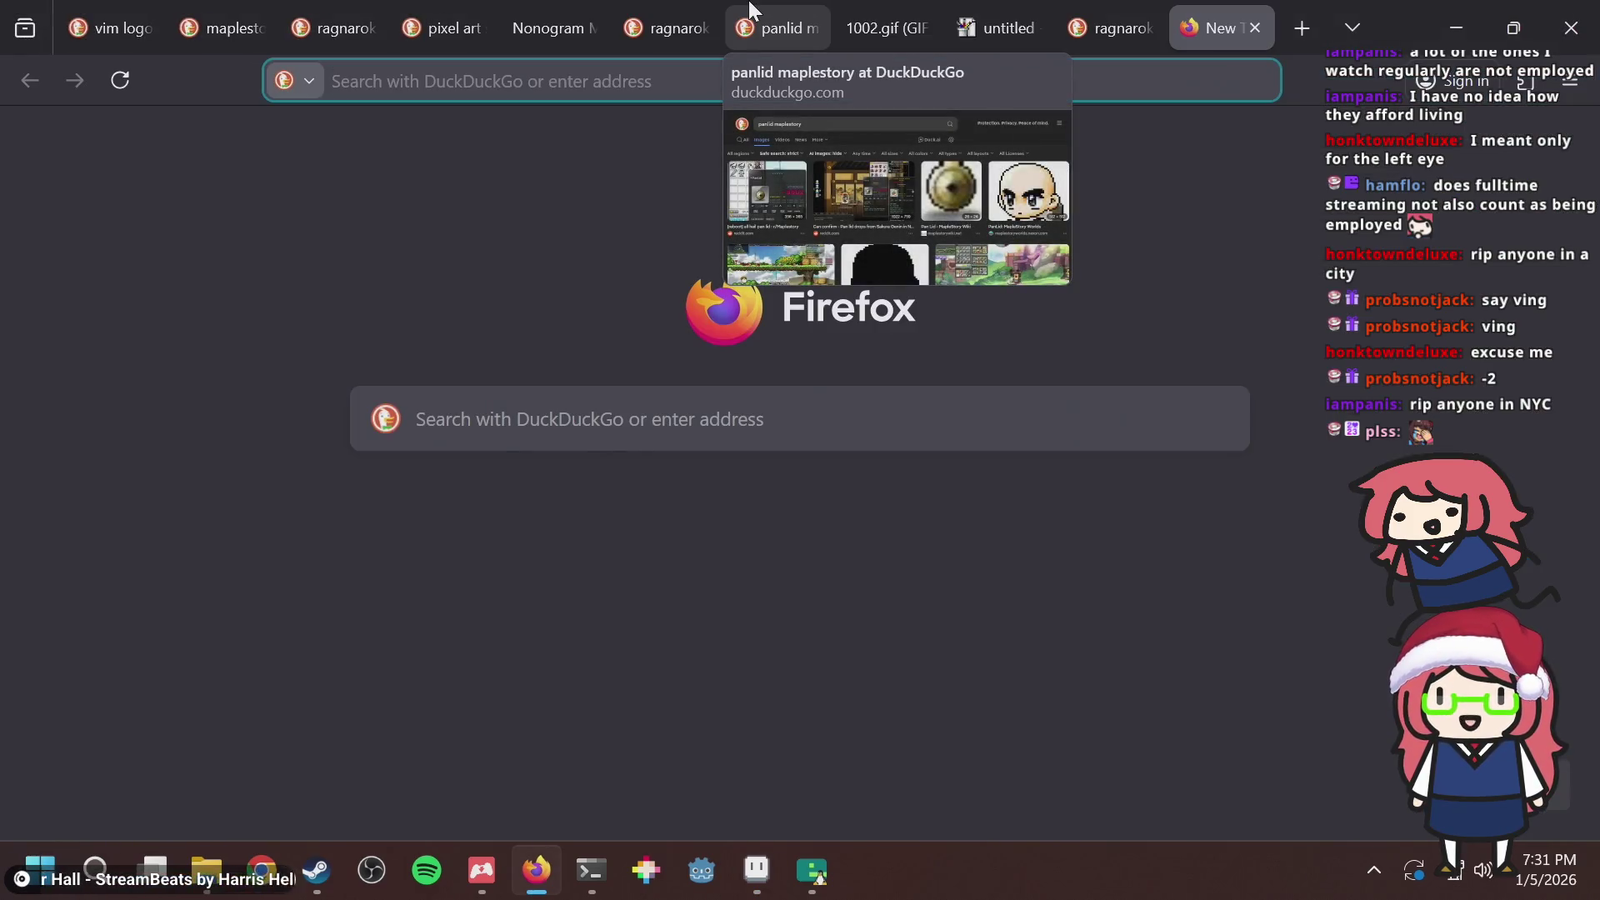
# Abandon the half-typed 'rip to a le' search and go back to the Nonogram tab, then Aseprite.
pyautogui.write('rip to a')
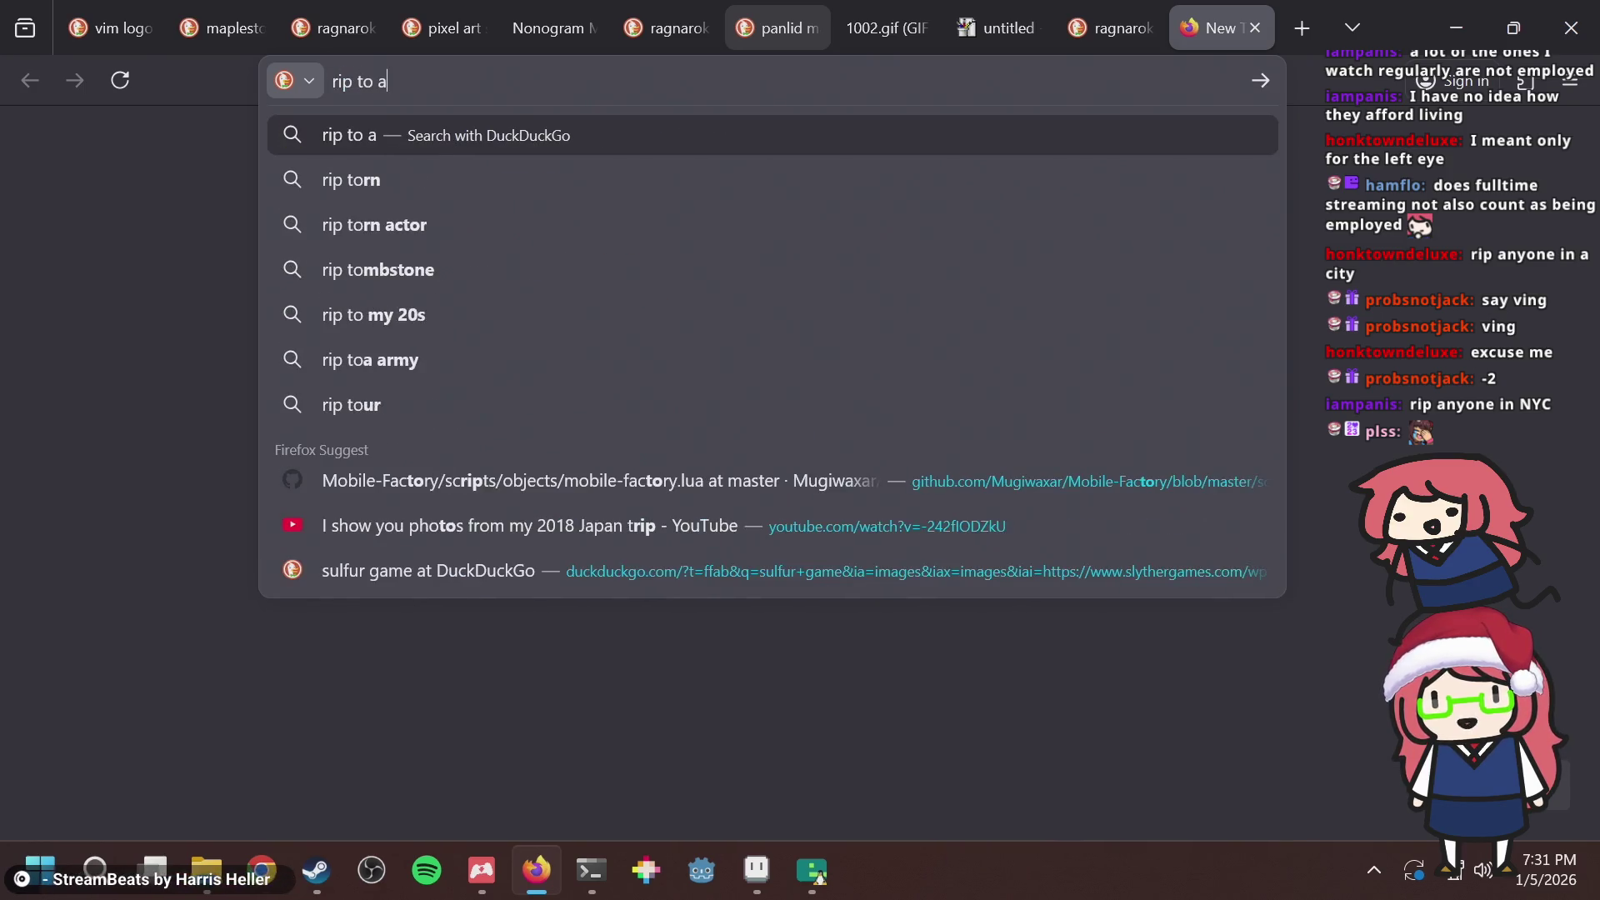
pyautogui.write(' le')
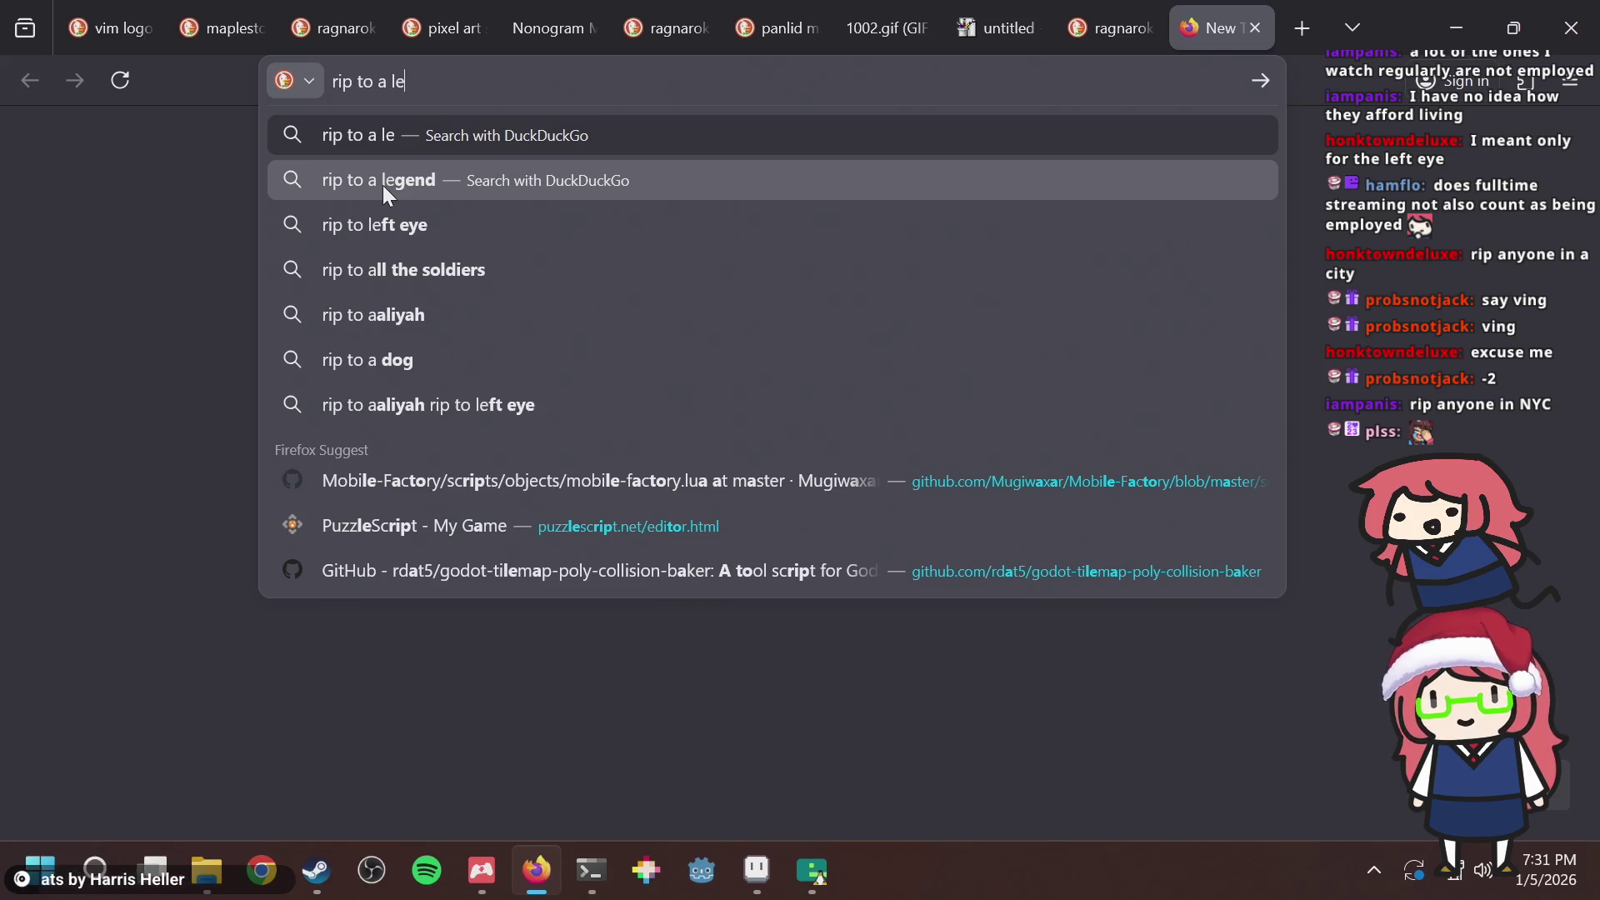
pyautogui.click(608, 4)
pyautogui.hotkey('alt', 'Tab')
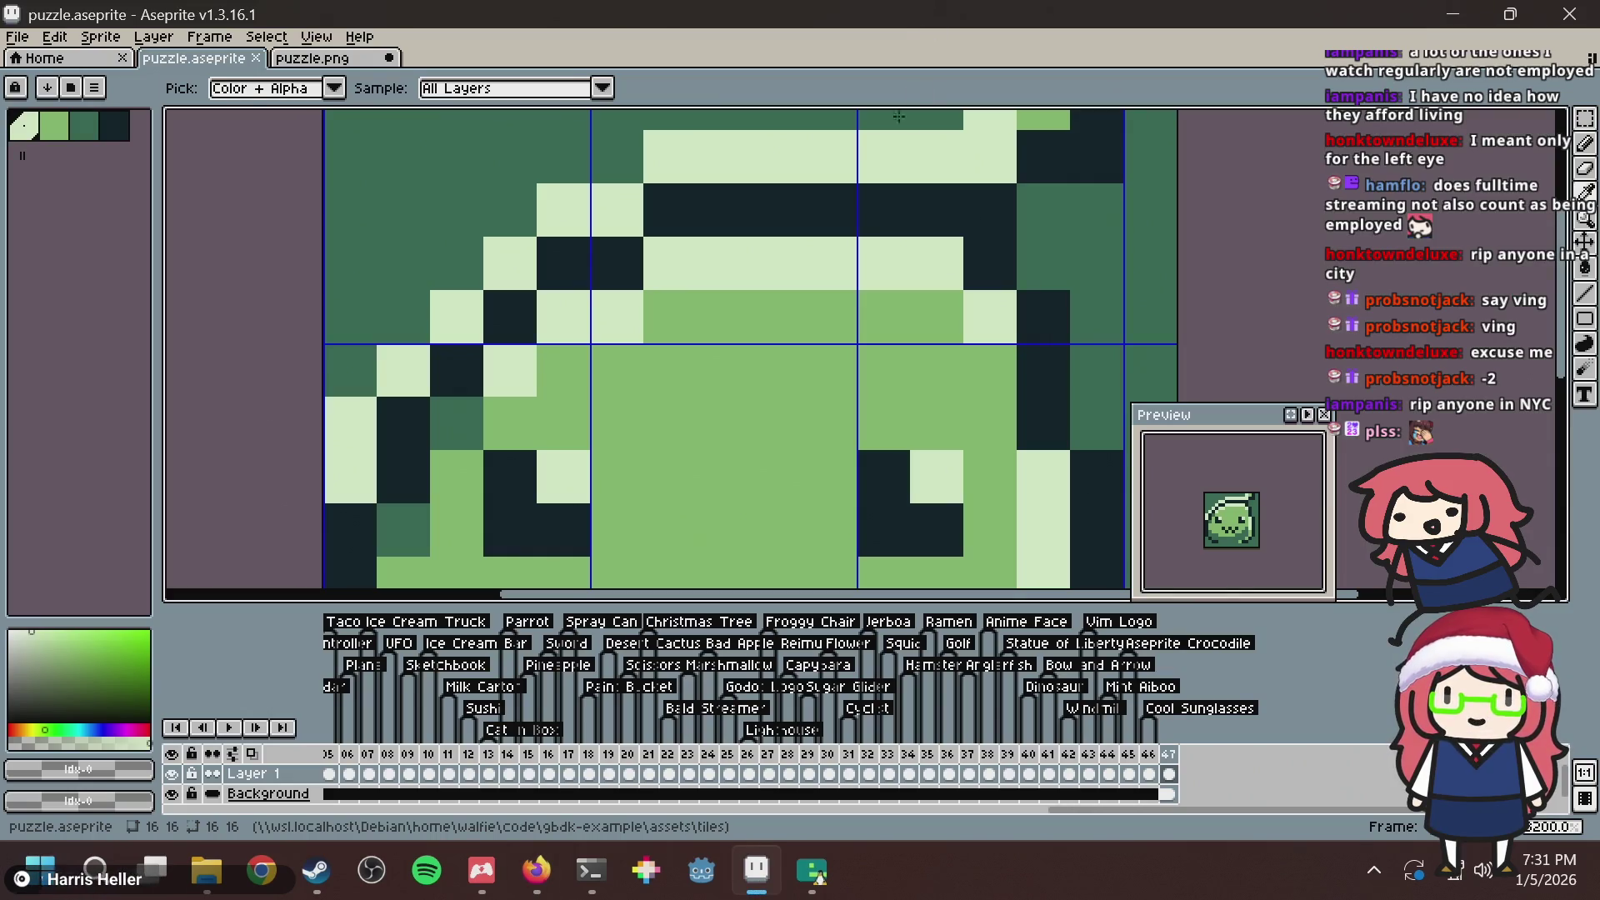
# Save the sprite and place a light pixel on the slime's forehead.
pyautogui.hotkey('ctrl', 's')
pyautogui.scroll(-3, 867, 261)
pyautogui.click(803, 357)
pyautogui.scroll(3, 802, 358)
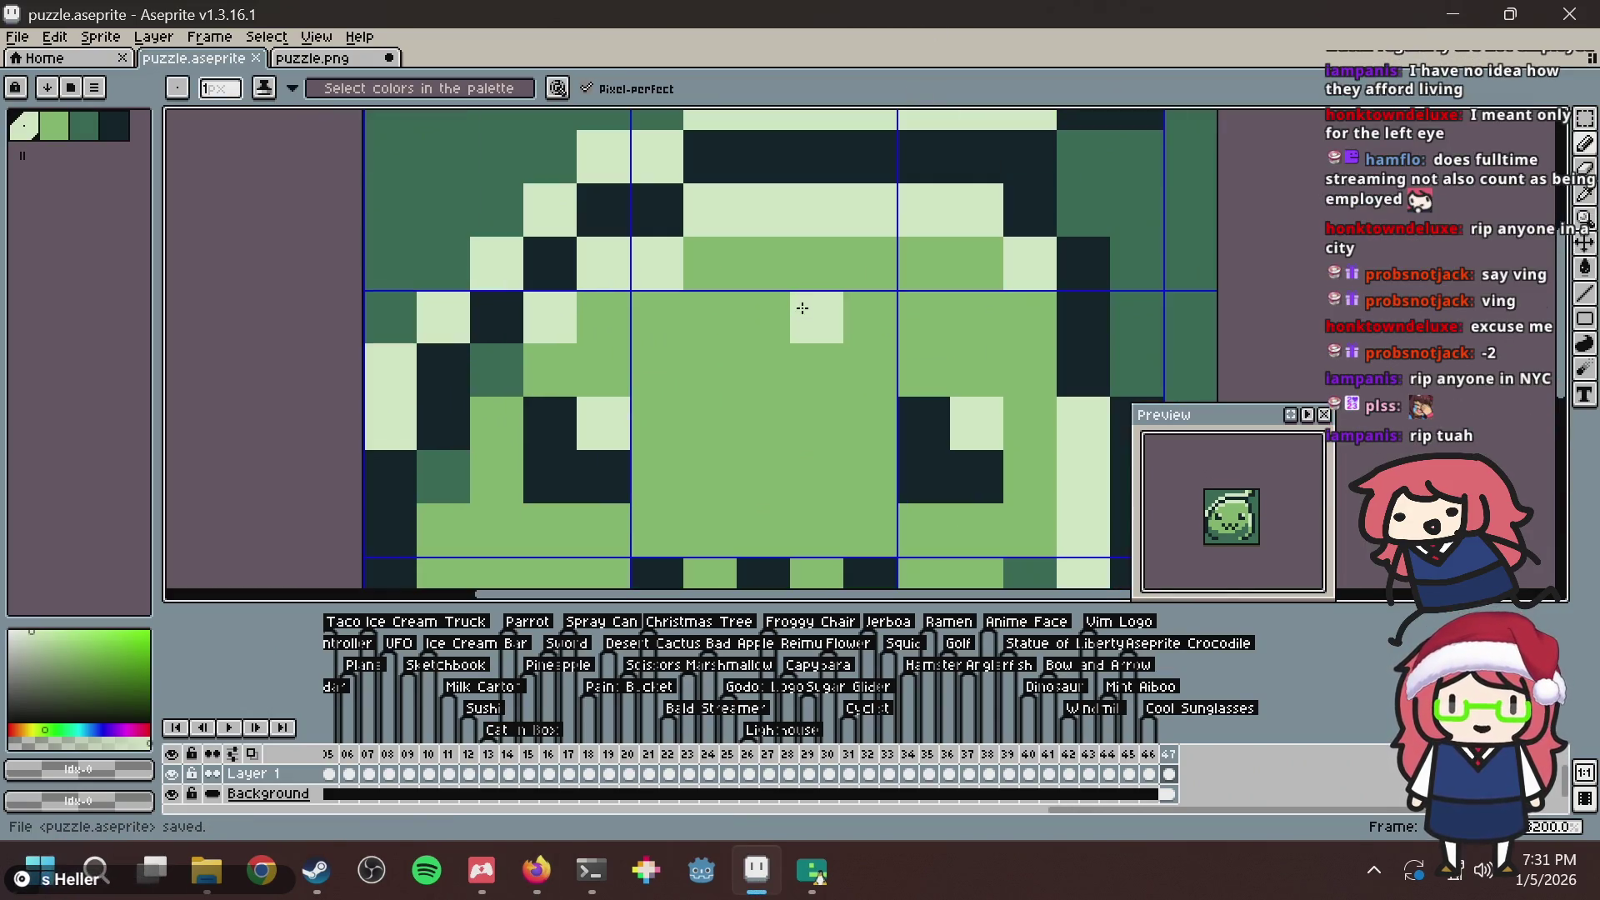
pyautogui.scroll(-2, 803, 308)
pyautogui.moveTo(732, 231); pyautogui.dragTo(692, 315)
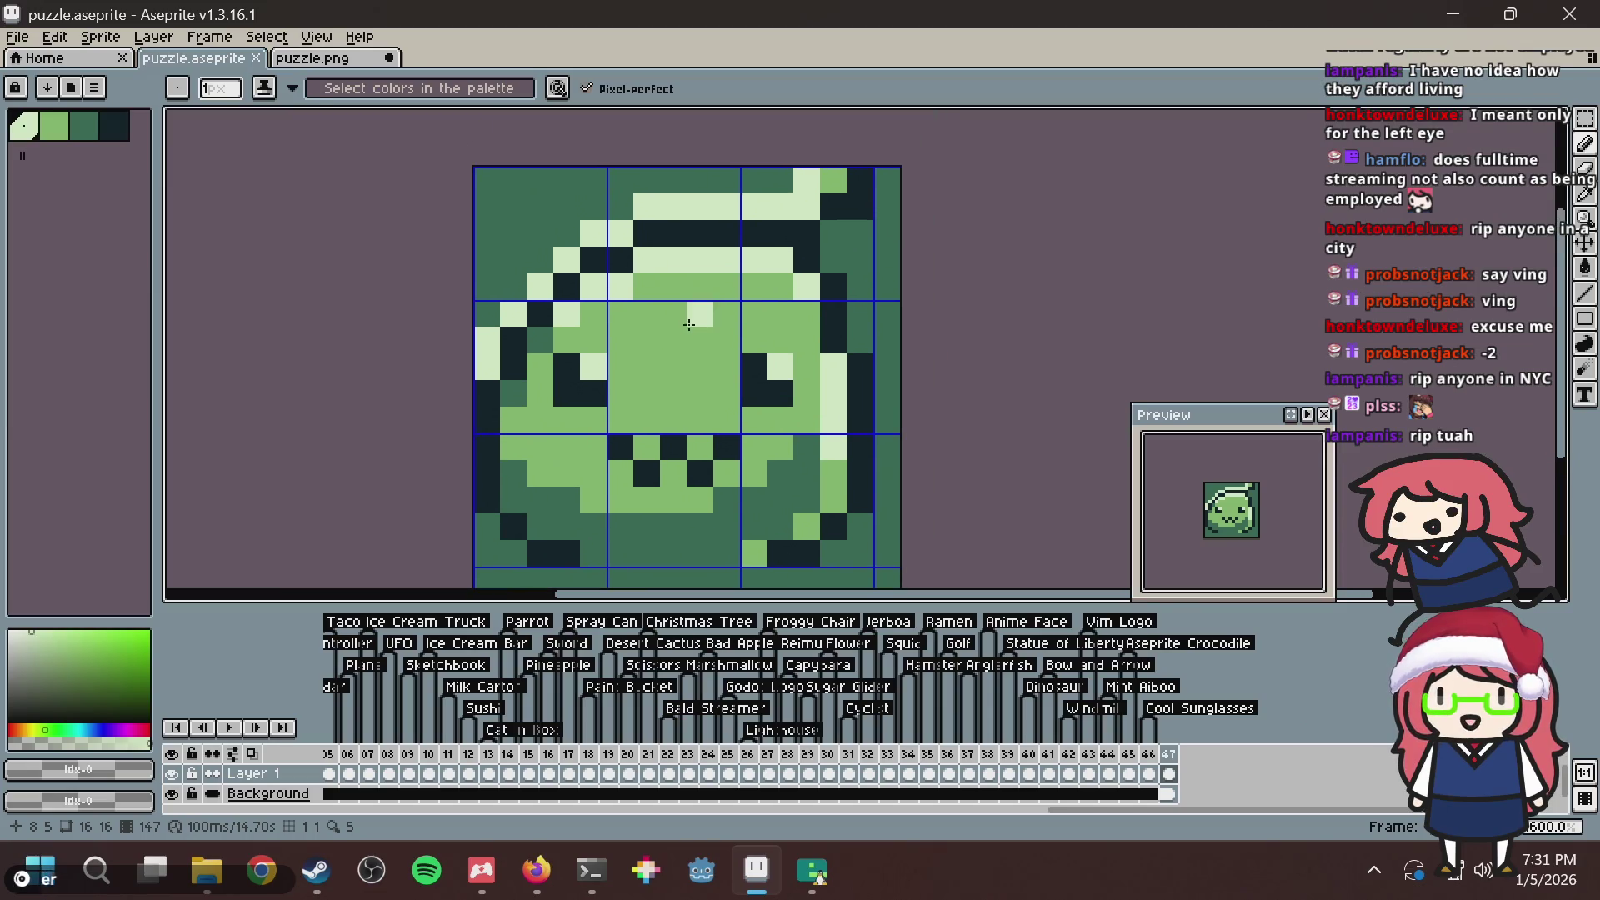
# Fill the row 1, column 14 grid cell and paint pixels down the sprite's right edge.
pyautogui.hotkey('alt', 'Tab')
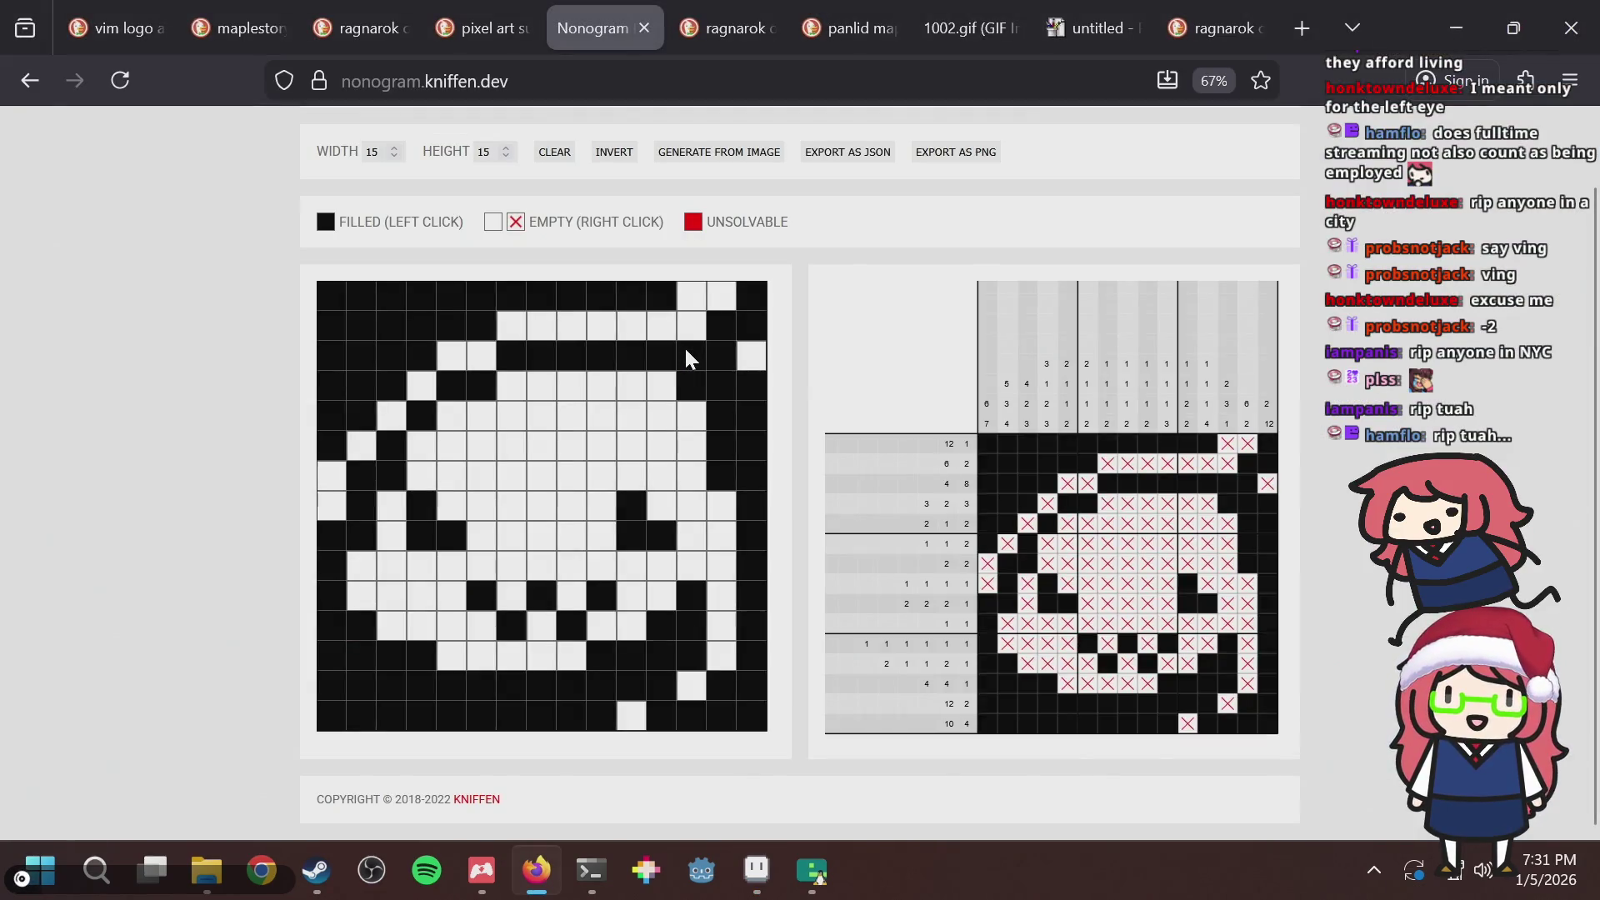
pyautogui.click(727, 297)
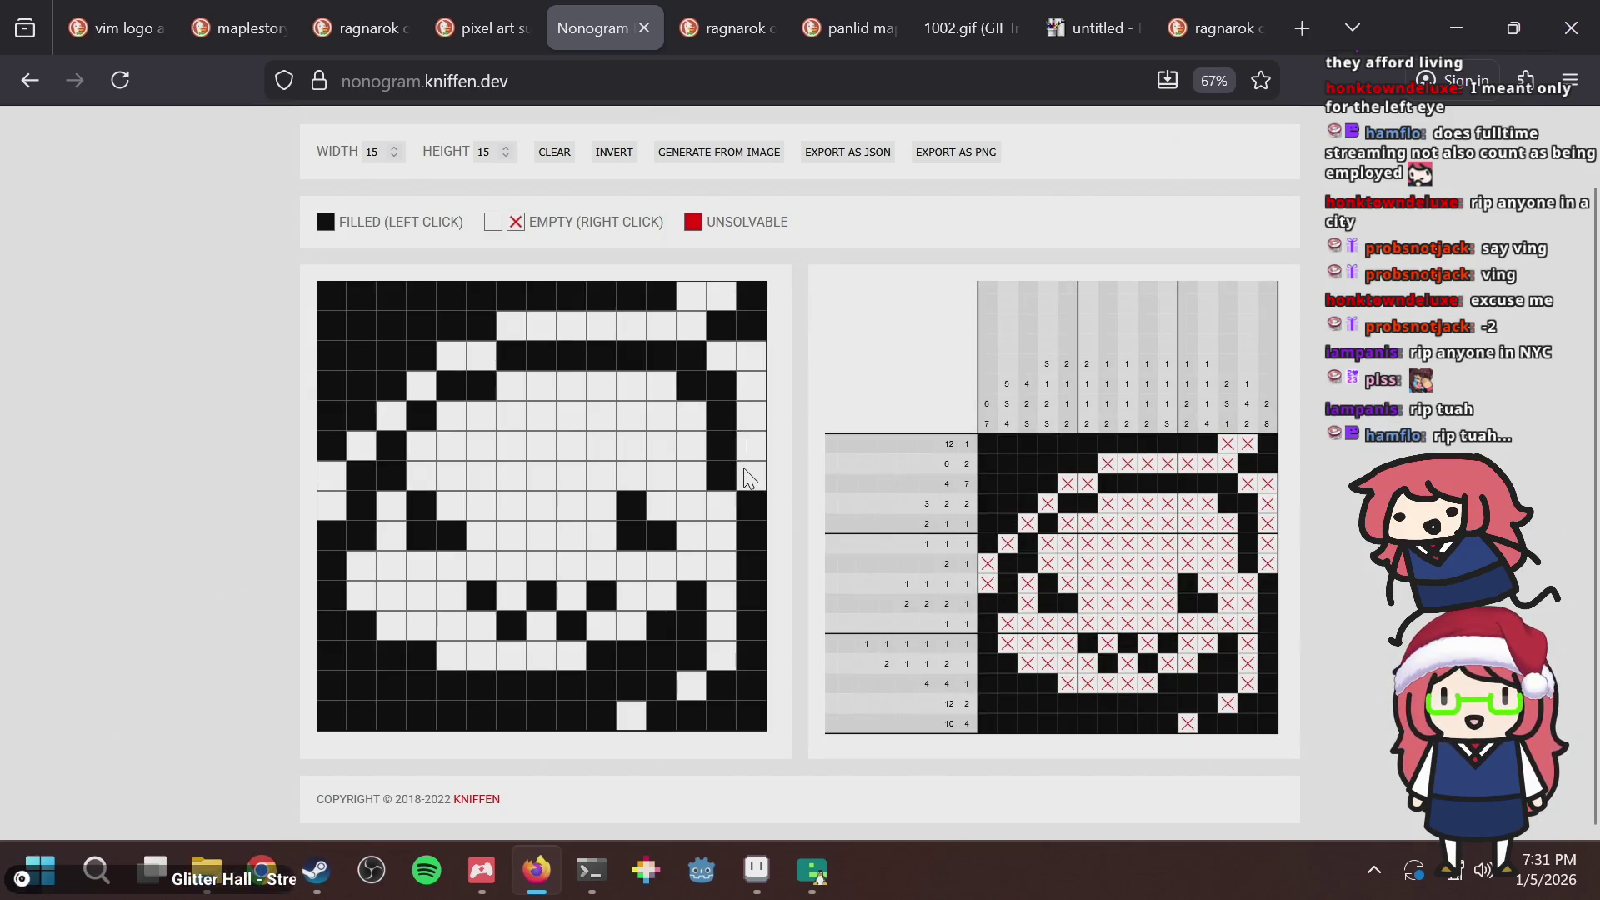
pyautogui.hotkey('alt', 'Tab')
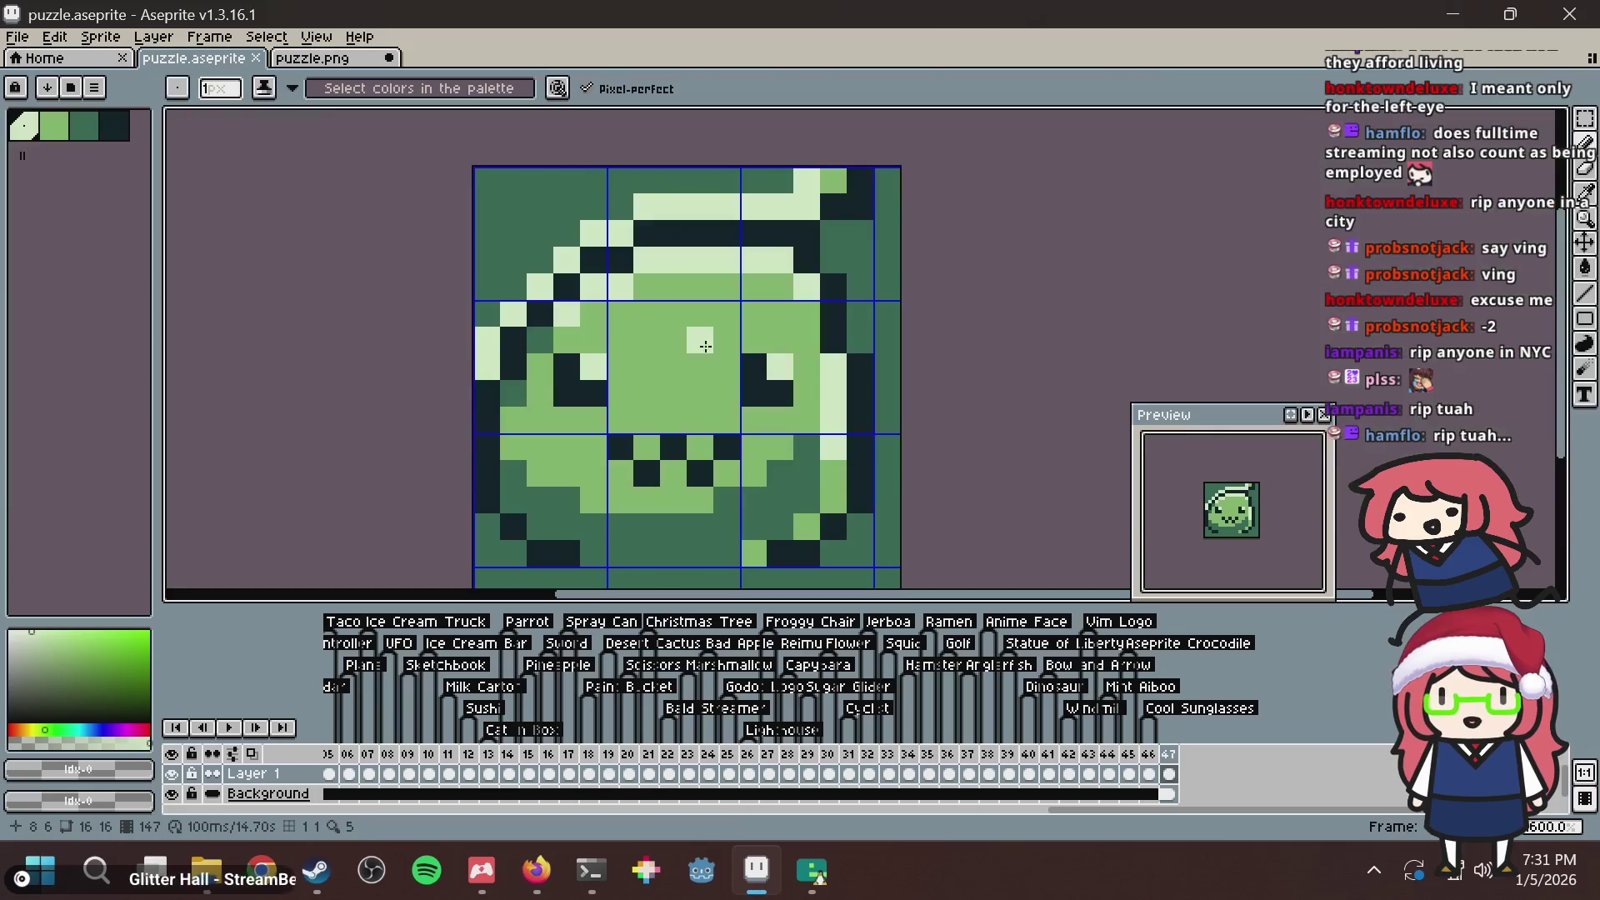
pyautogui.hotkey('ctrl', 'z')
pyautogui.hotkey('ctrl', 'z')
pyautogui.moveTo(782, 259)
pyautogui.mouseDown()
pyautogui.moveTo(827, 352)
pyautogui.moveTo(826, 258)
pyautogui.moveTo(827, 282)
pyautogui.mouseUp()
# Save the sprite and test a cell near the grid's top-right corner.
pyautogui.hotkey('alt', 'Tab')
pyautogui.hotkey('alt', 'Tab')
pyautogui.hotkey('ctrl', 's')
pyautogui.press('i')
pyautogui.hotkey('alt', 'Tab')
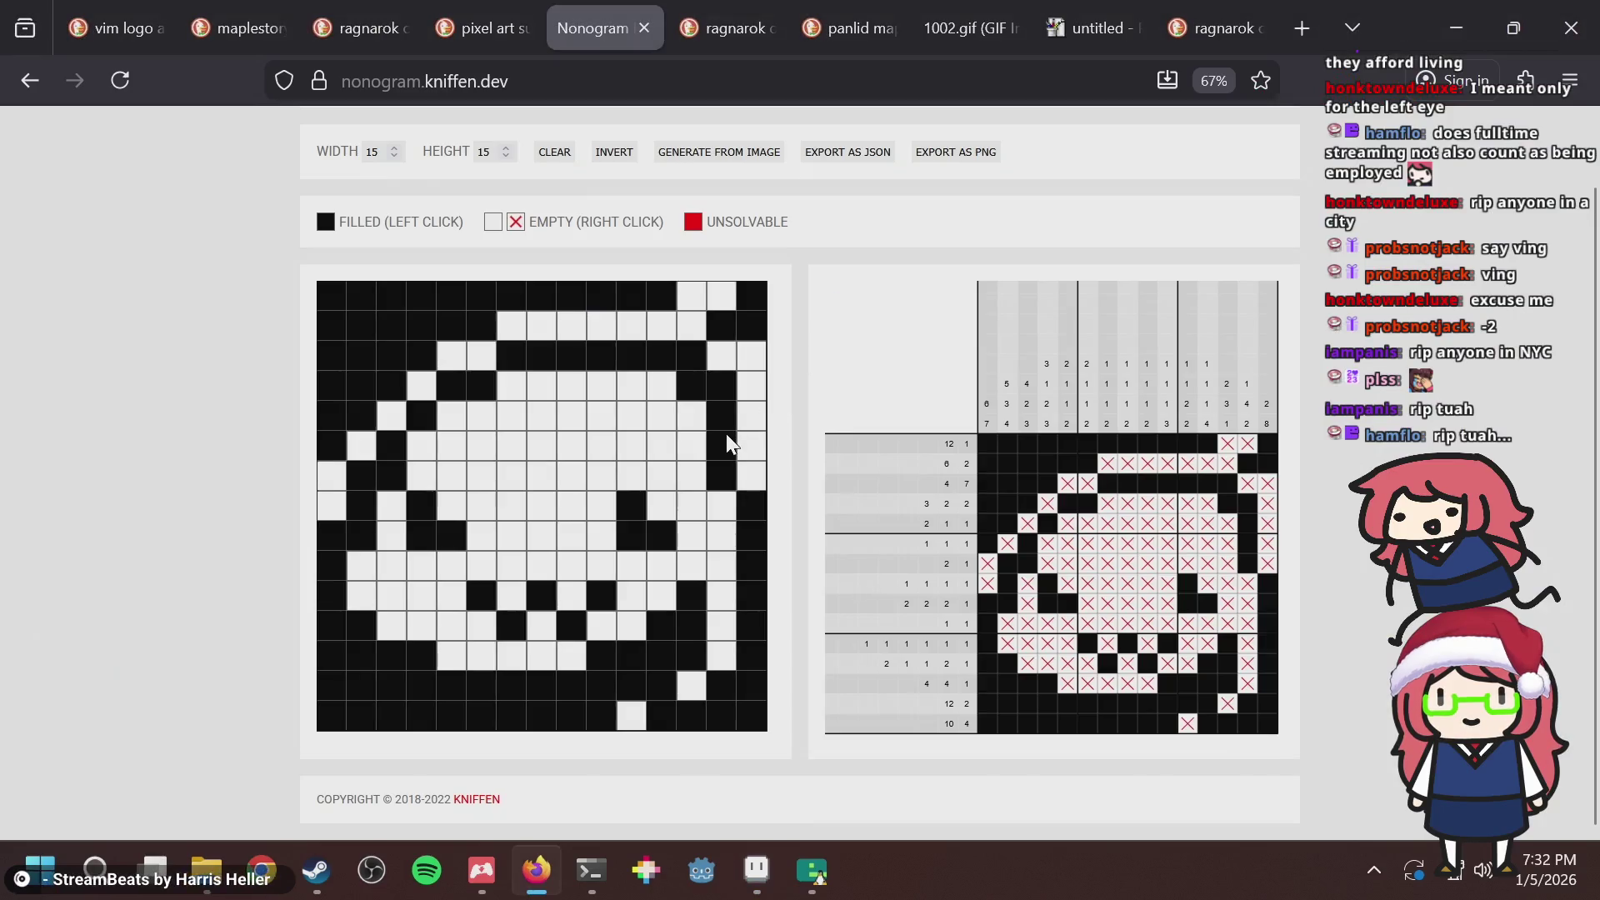
pyautogui.hotkey('alt', 'Tab')
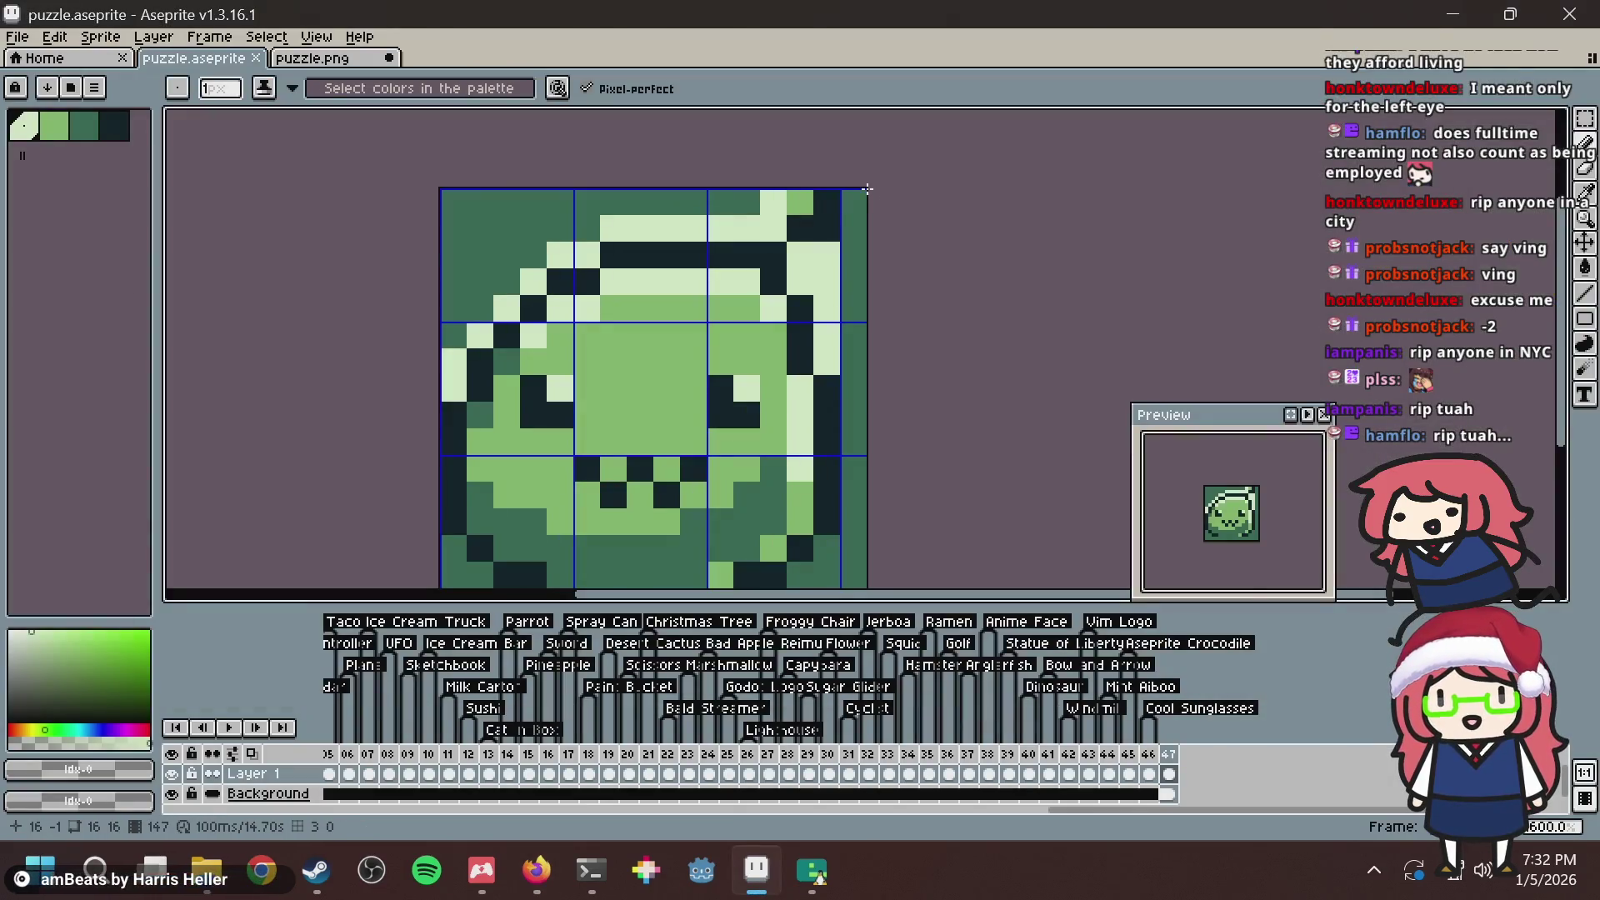
pyautogui.hotkey('alt', 'Tab')
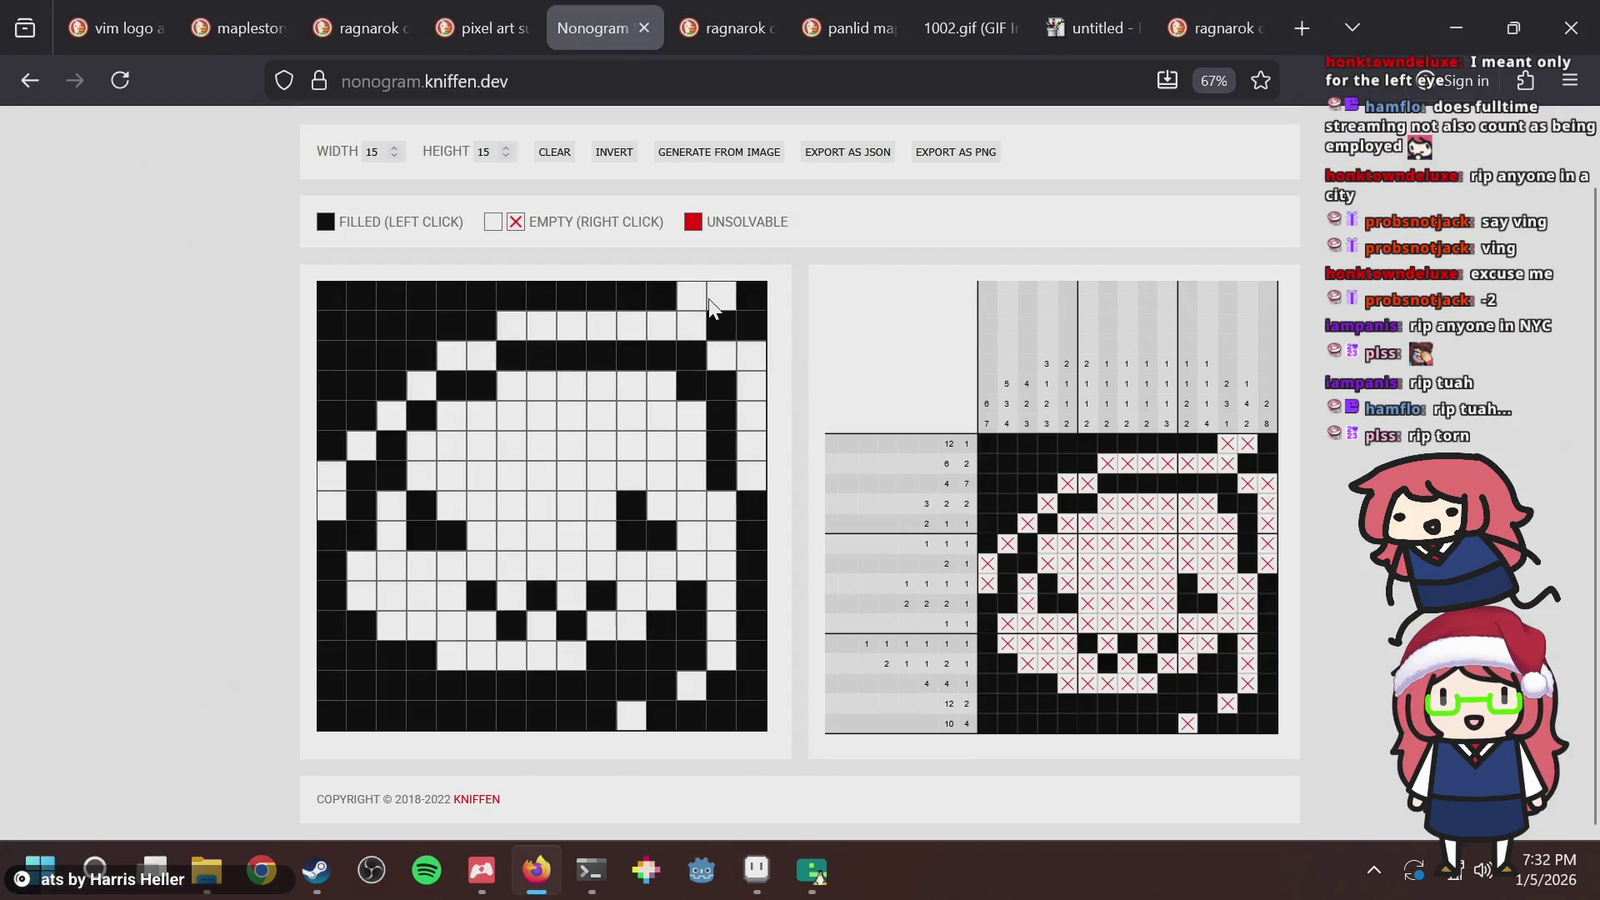
pyautogui.doubleClick(713, 302)
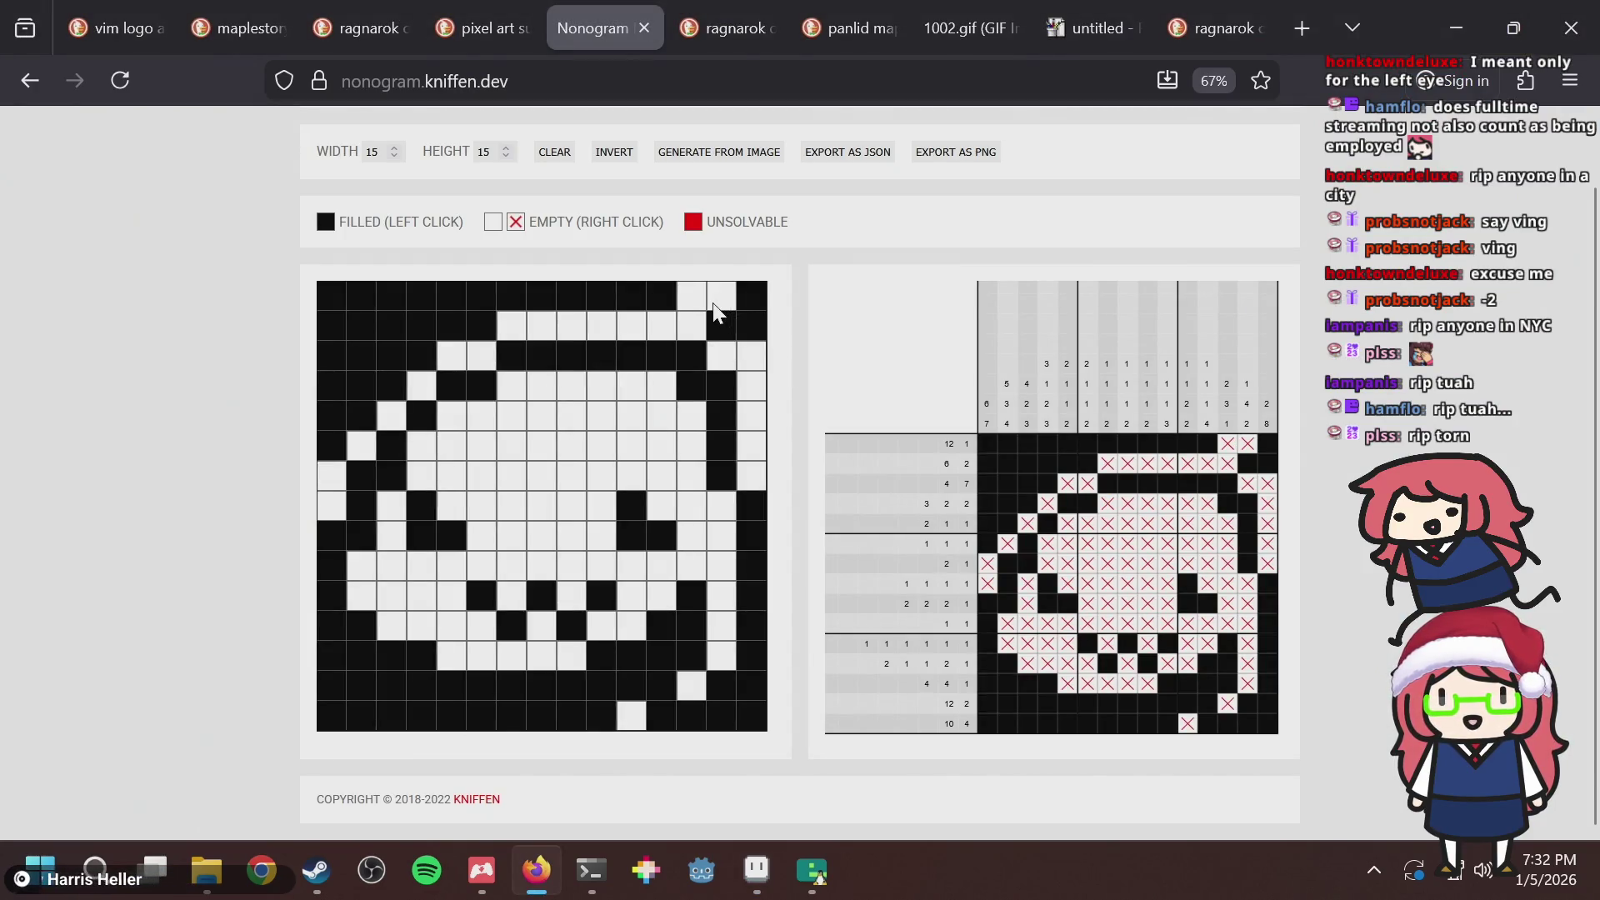
pyautogui.hotkey('alt', 'Tab')
# Save again and empty the bottom two cells of the grid's rightmost column.
pyautogui.scroll(-3, 861, 294)
pyautogui.hotkey('ctrl', 's')
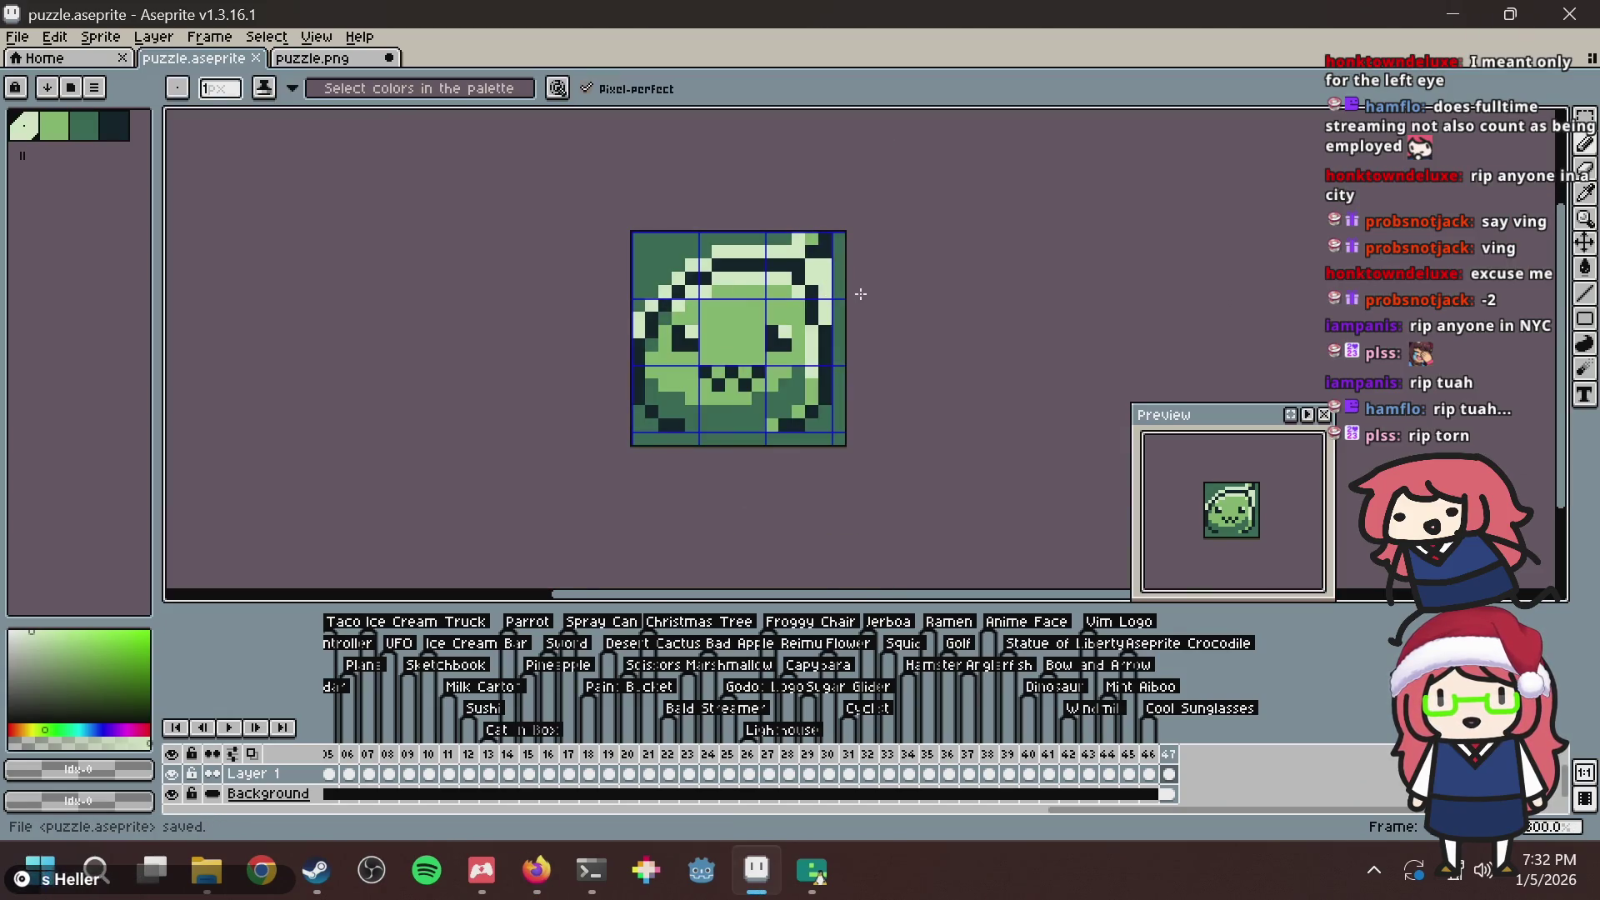
pyautogui.scroll(2, 861, 295)
pyautogui.hotkey('alt', 'Tab')
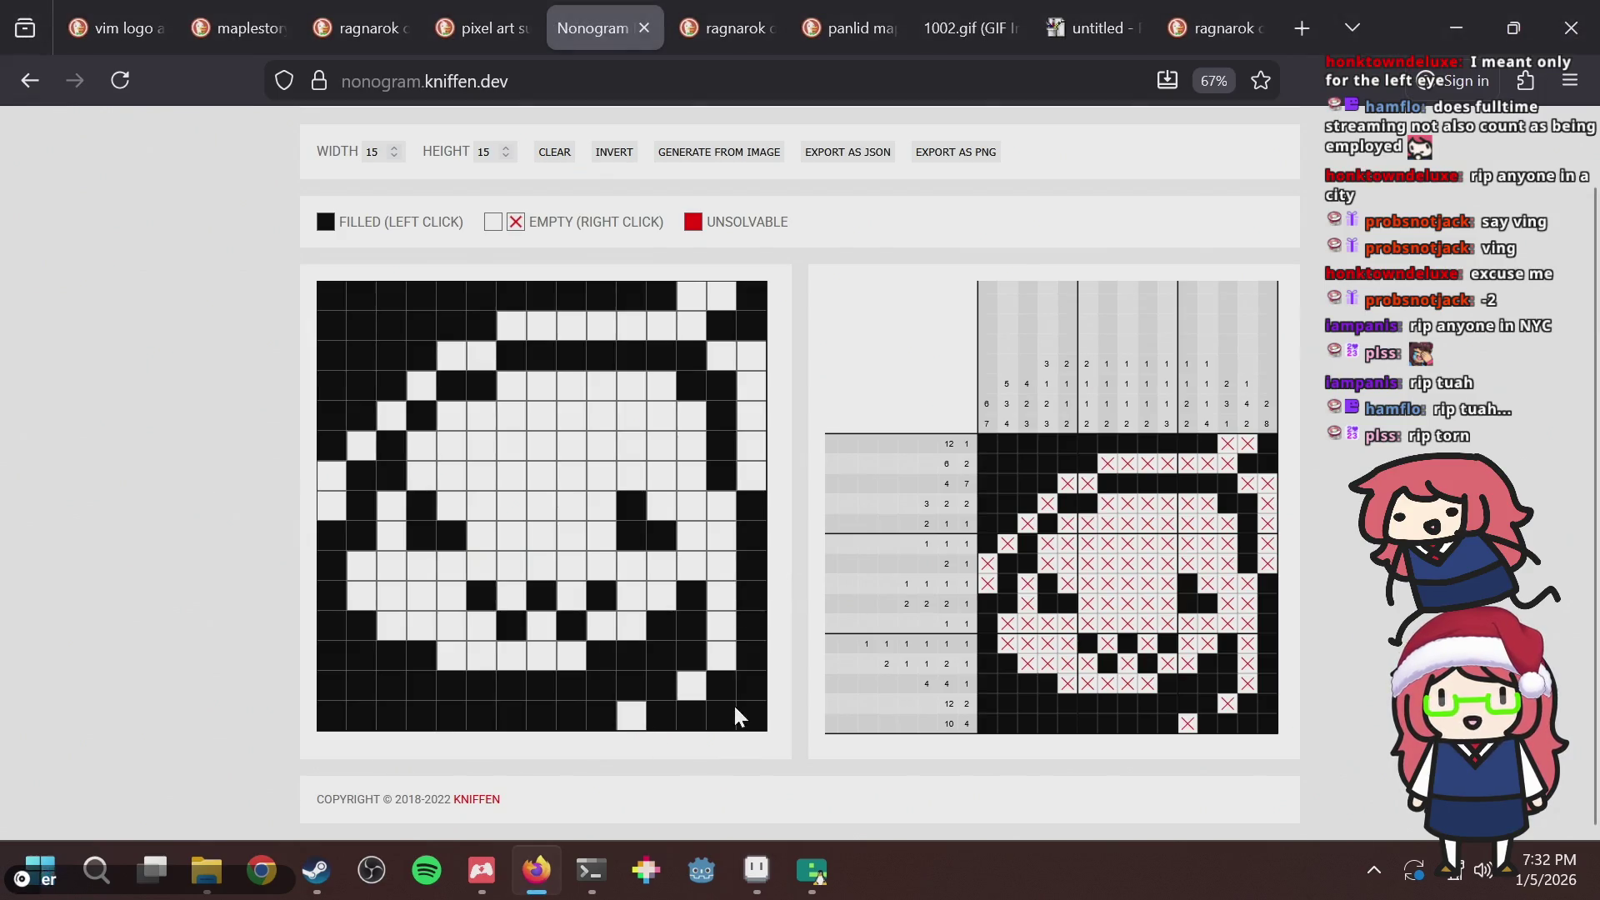
pyautogui.moveTo(754, 715); pyautogui.dragTo(757, 696)
pyautogui.hotkey('alt', 'Tab')
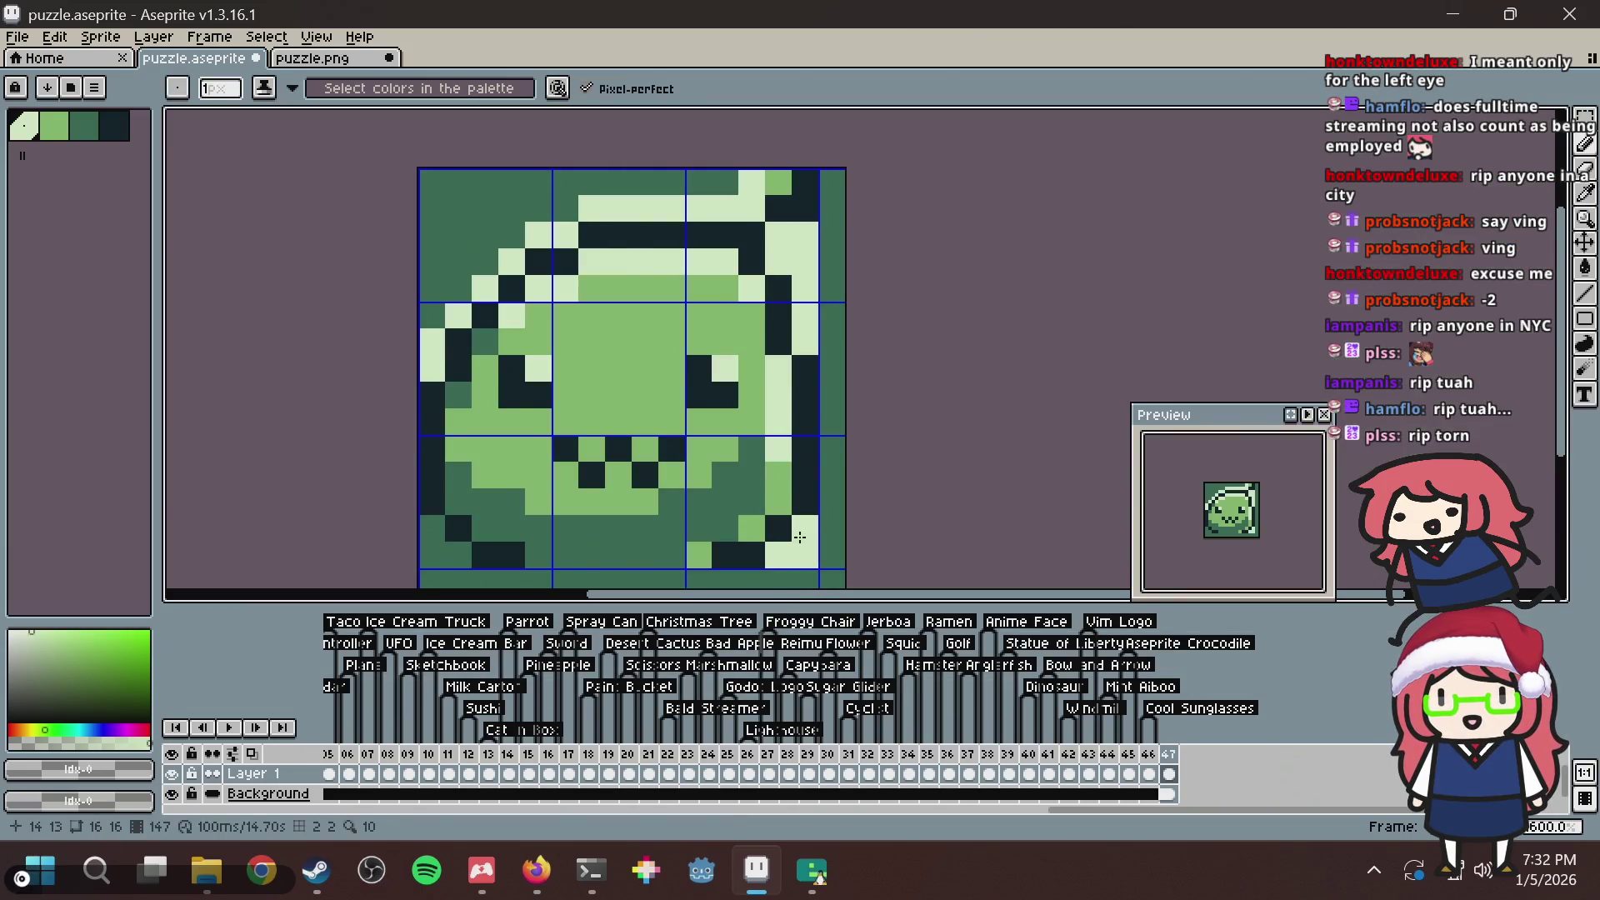
# Empty three bottom-left grid cells and paint the sprite's bottom-left corner pixel light green.
pyautogui.hotkey('alt', 'Tab')
pyautogui.moveTo(319, 700); pyautogui.dragTo(360, 733)
pyautogui.hotkey('alt', 'Tab')
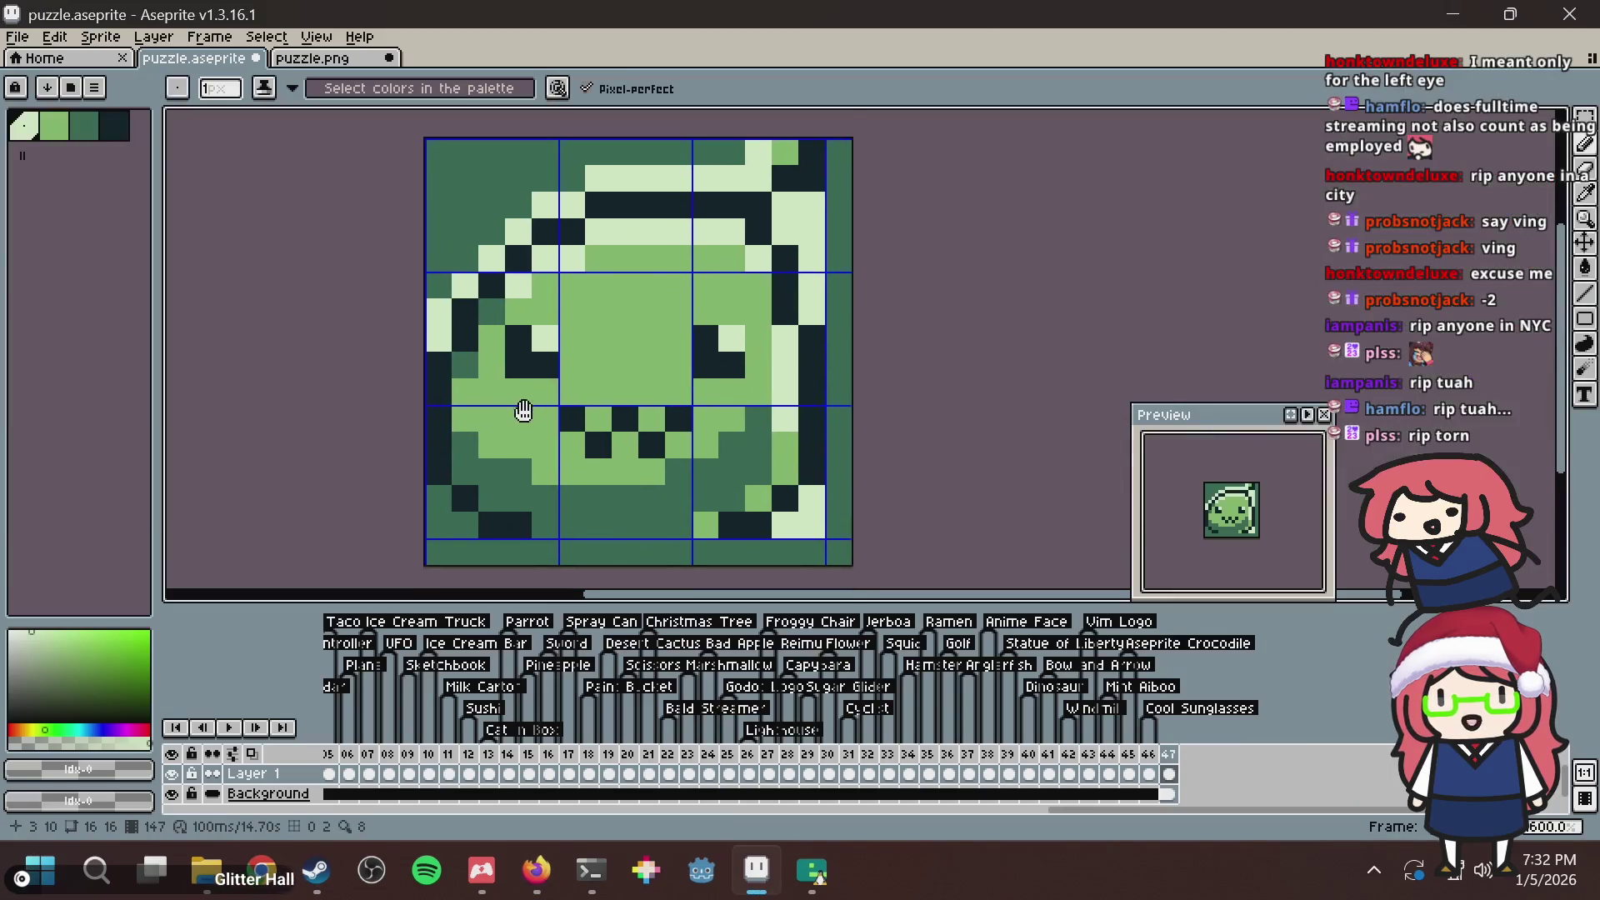
pyautogui.scroll(-2, 517, 400)
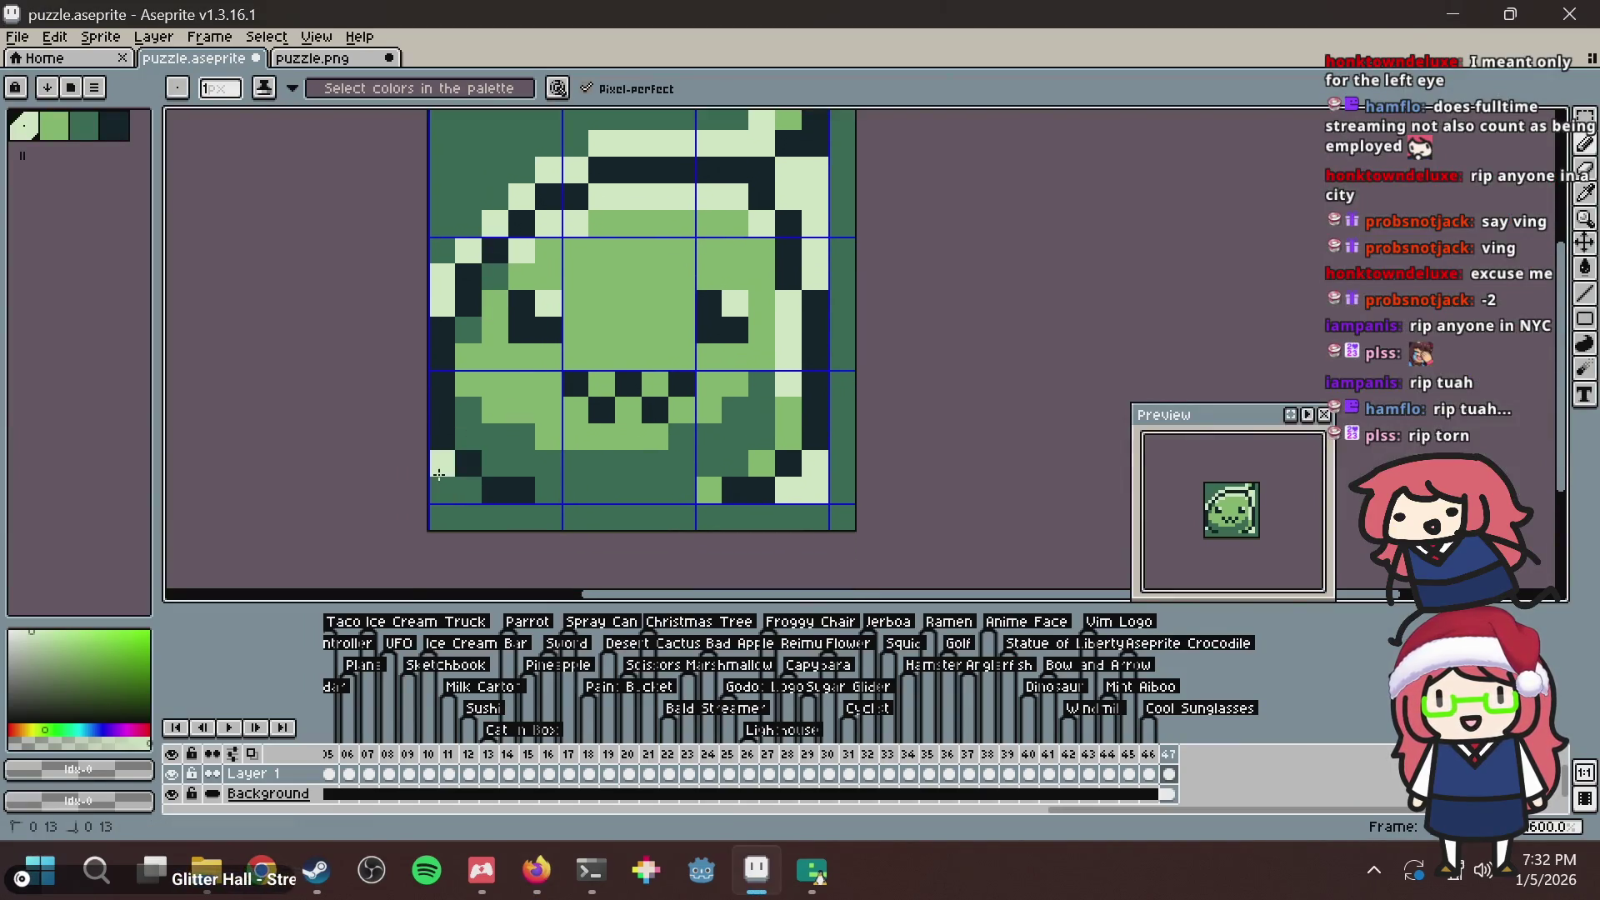
pyautogui.moveTo(468, 487); pyautogui.dragTo(450, 488)
# Paint the tile's bottom row light green with the pencil, undoing an oversized bucket fill.
pyautogui.press('g')
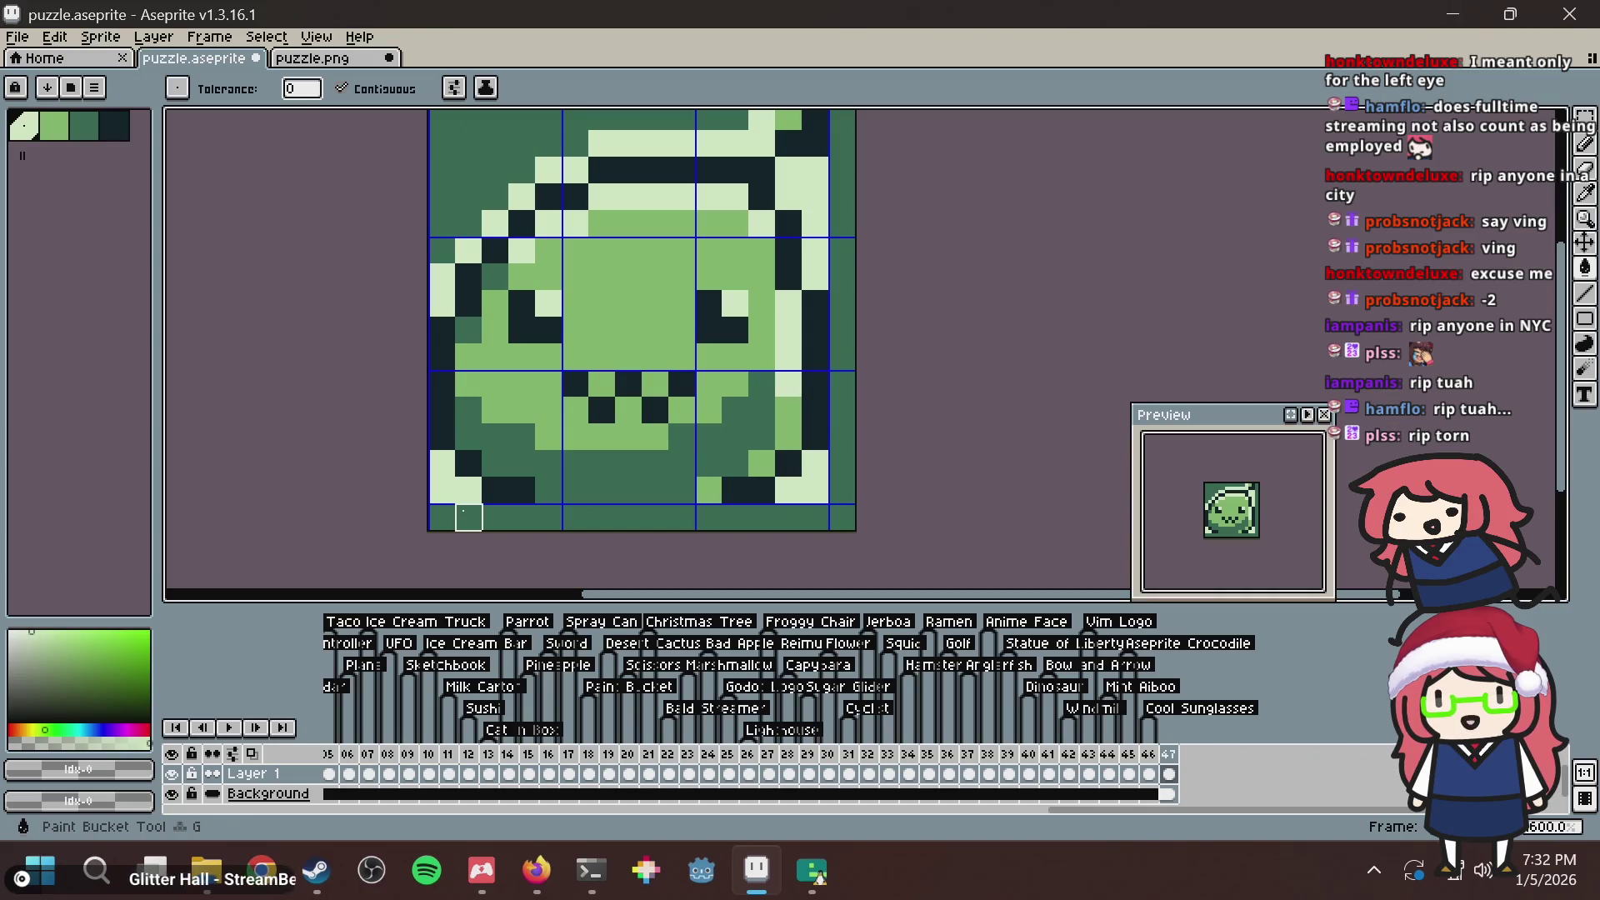
pyautogui.click(550, 516)
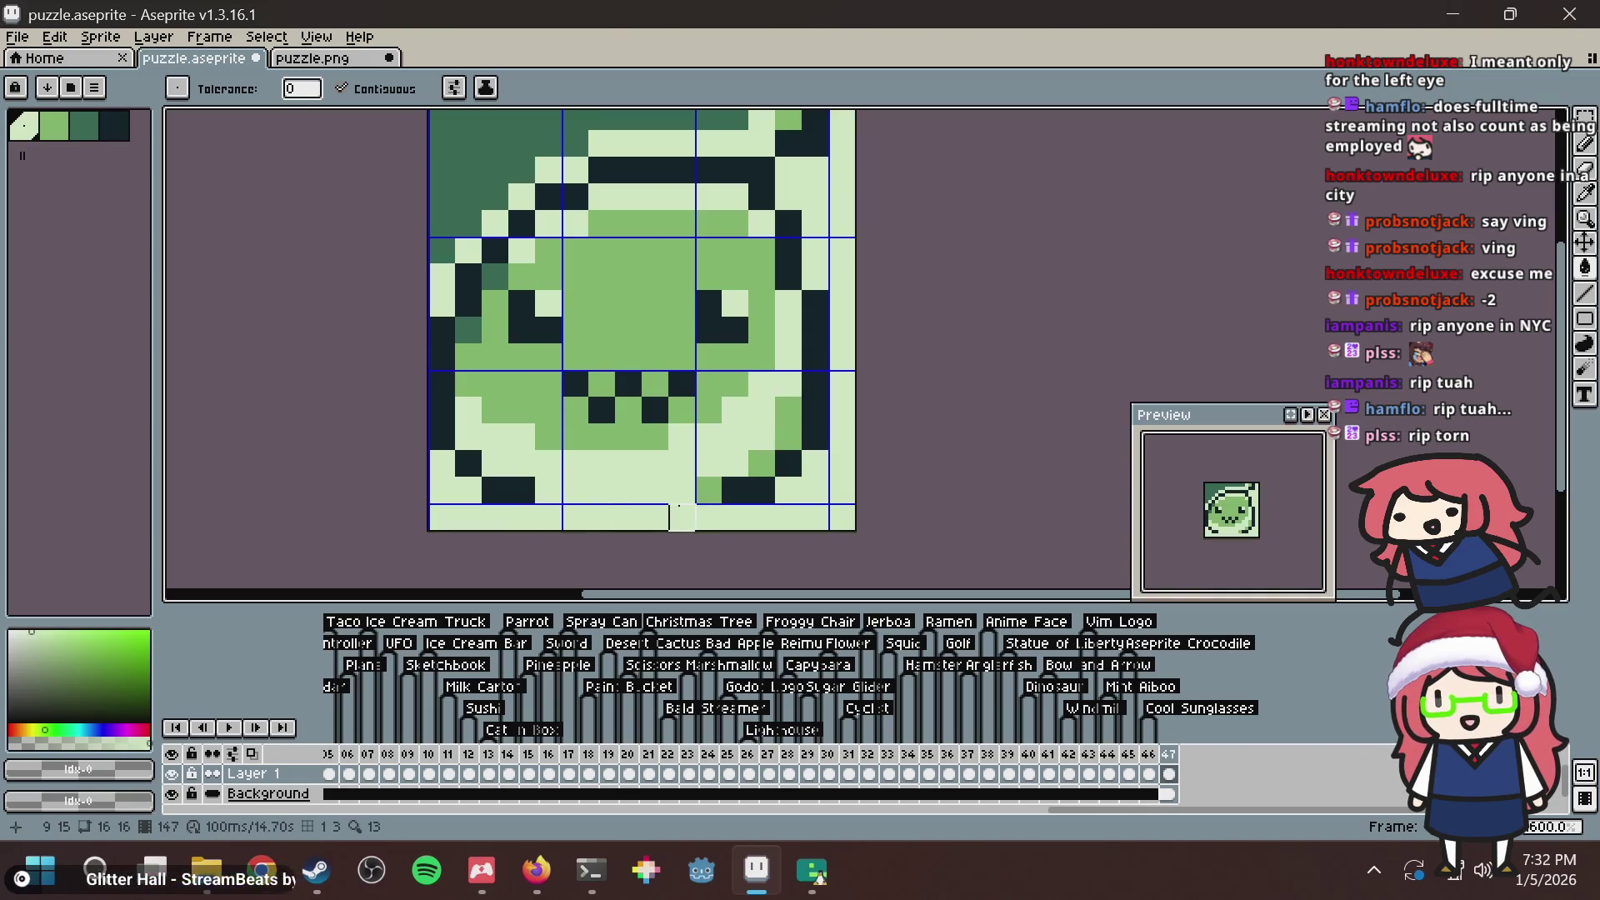
pyautogui.hotkey('ctrl', 'z')
pyautogui.press('b')
pyautogui.moveTo(549, 517); pyautogui.dragTo(685, 508)
# Bucket-fill the right column and bottom-left strip light green.
pyautogui.press('g')
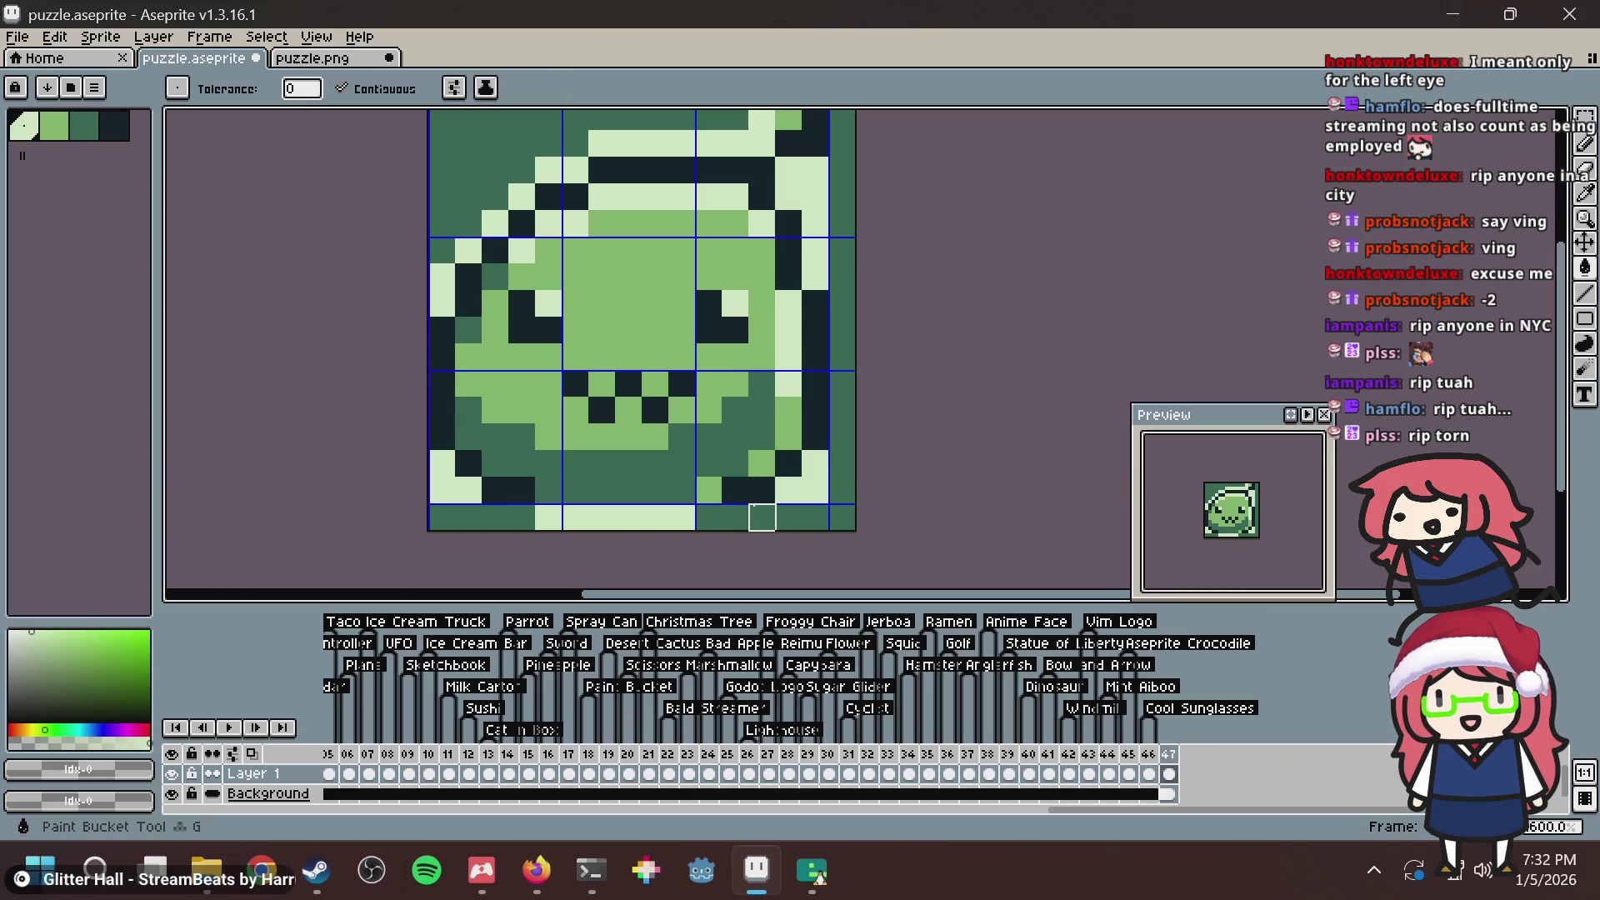
pyautogui.click(756, 511)
pyautogui.click(493, 515)
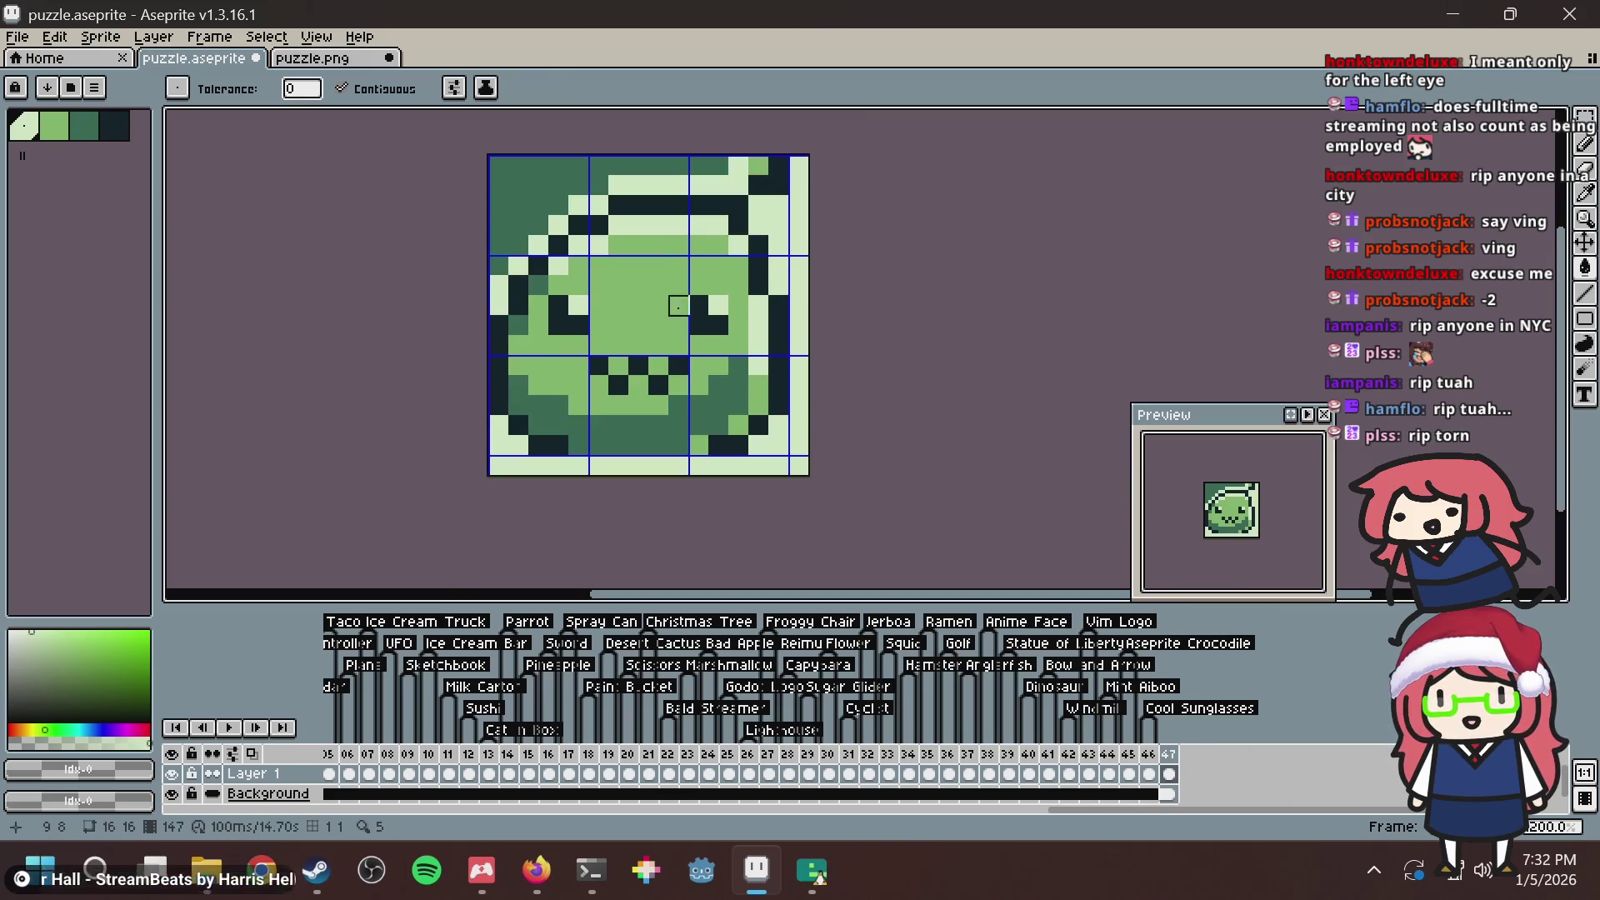
pyautogui.scroll(-1, 601, 553)
pyautogui.press('b')
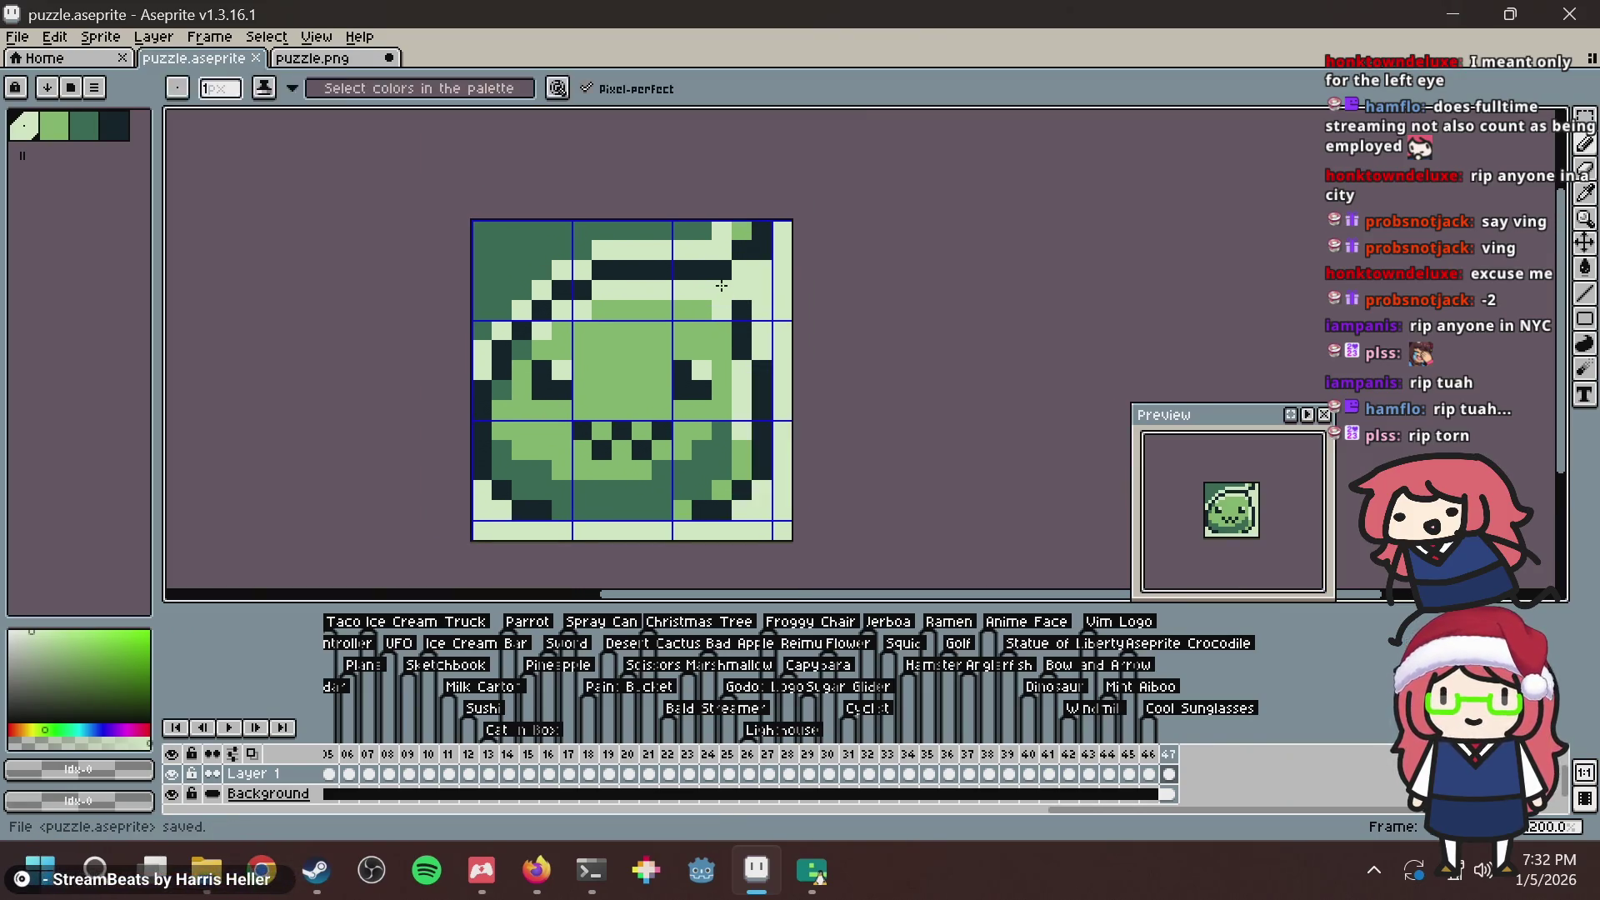
pyautogui.hotkey('alt', 'Tab')
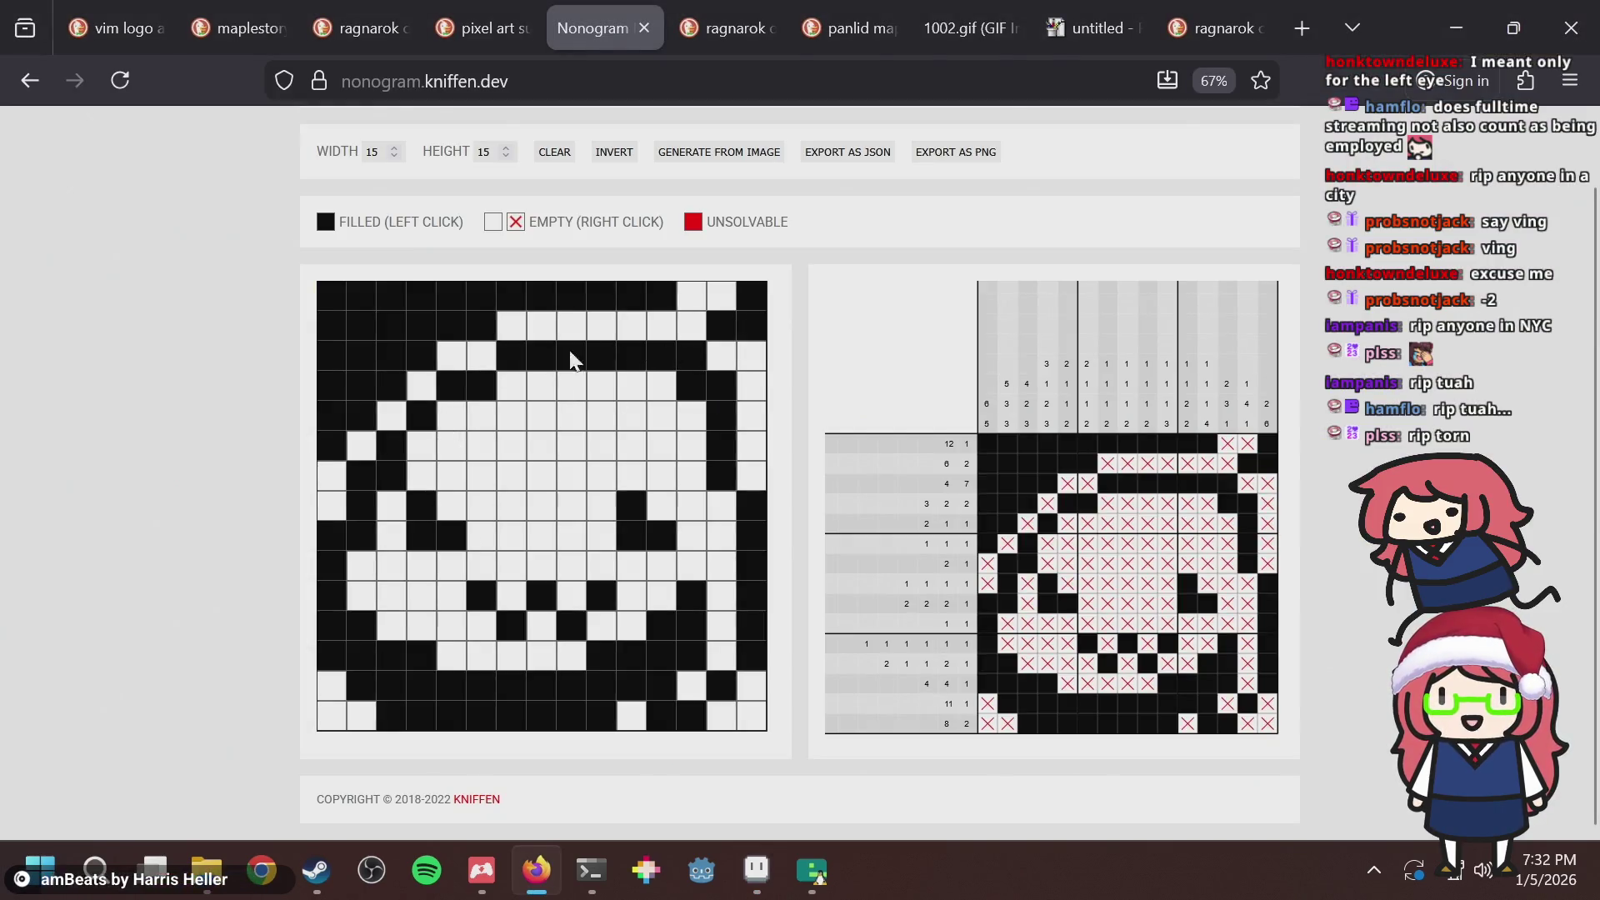
# Clear six filled cells along the top rows and left diagonal of the nonogram grid.
pyautogui.click(482, 326)
pyautogui.click(422, 356)
pyautogui.click(403, 392)
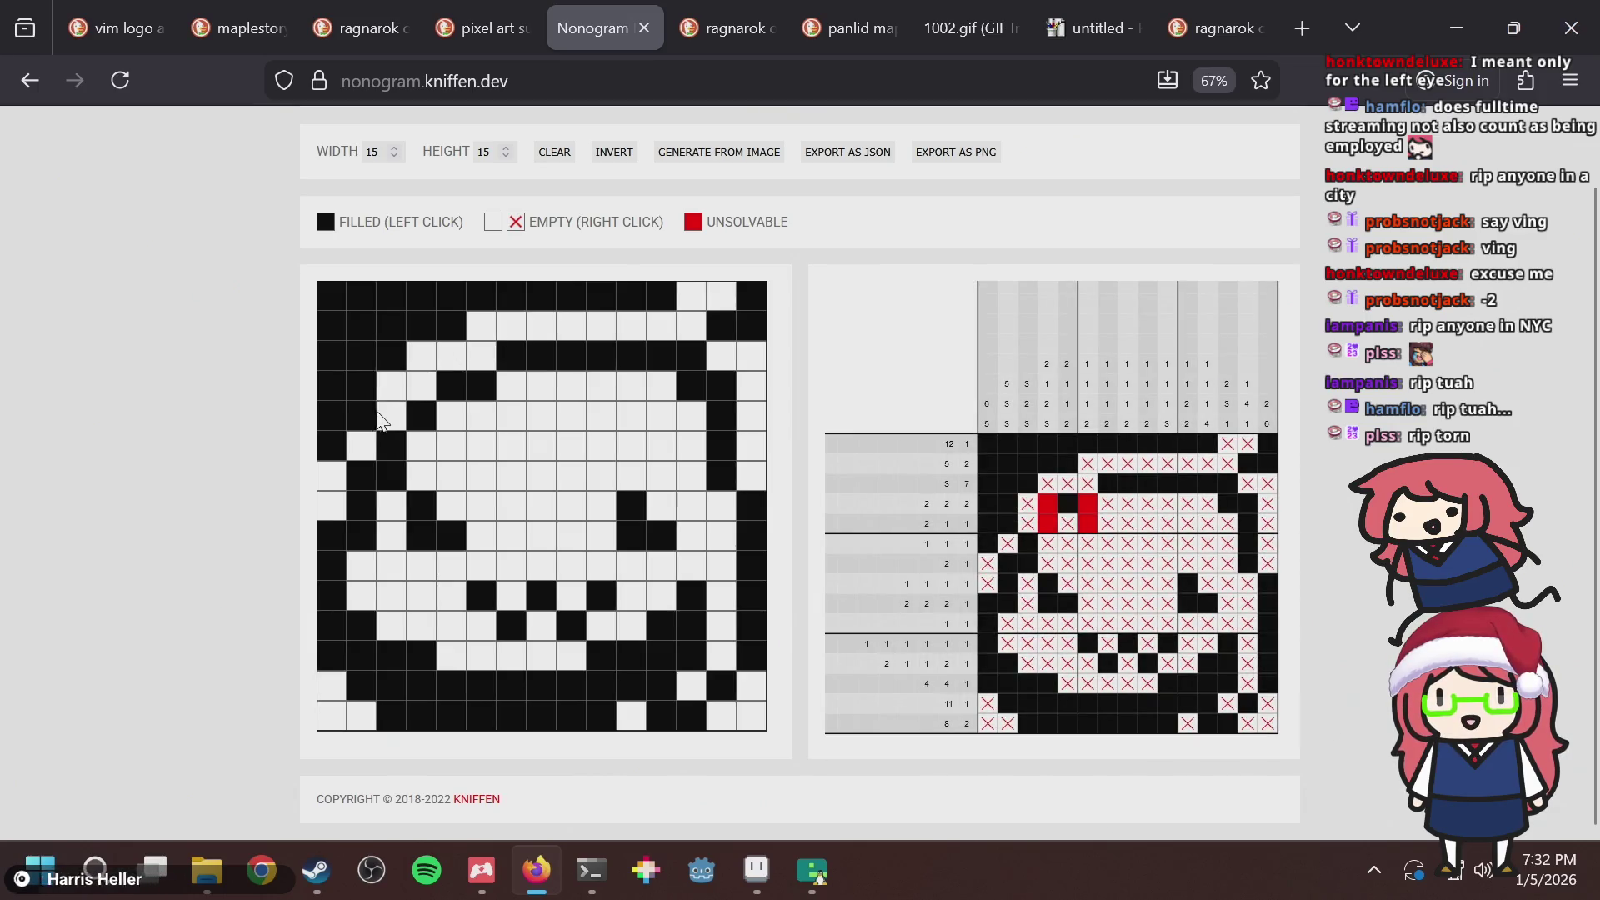
pyautogui.click(361, 415)
pyautogui.click(330, 442)
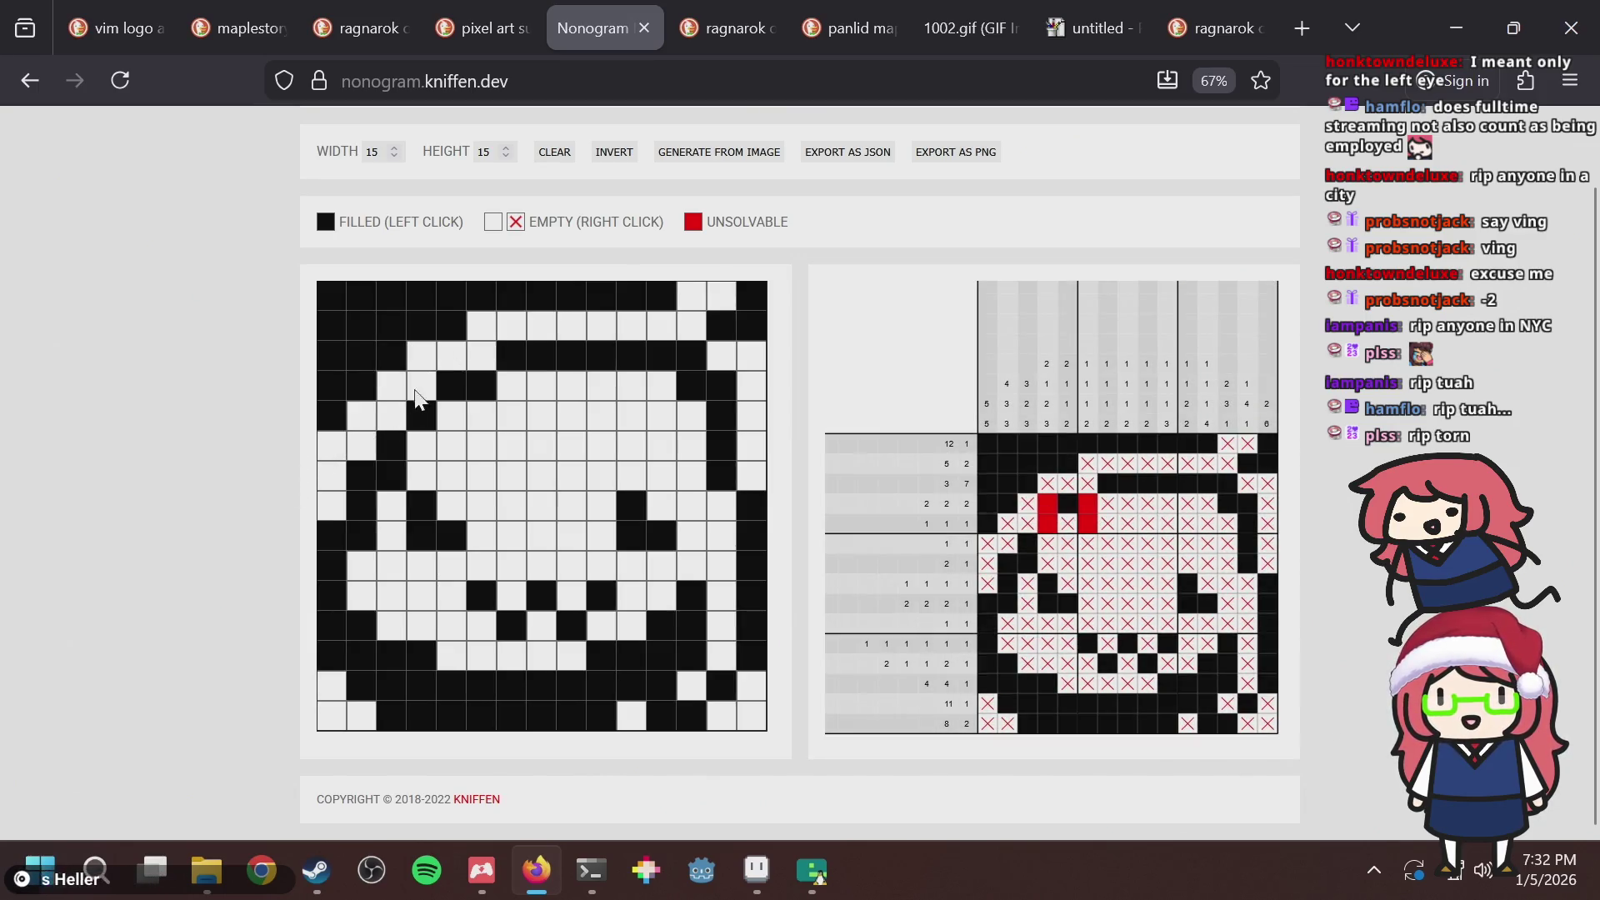
pyautogui.click(391, 482)
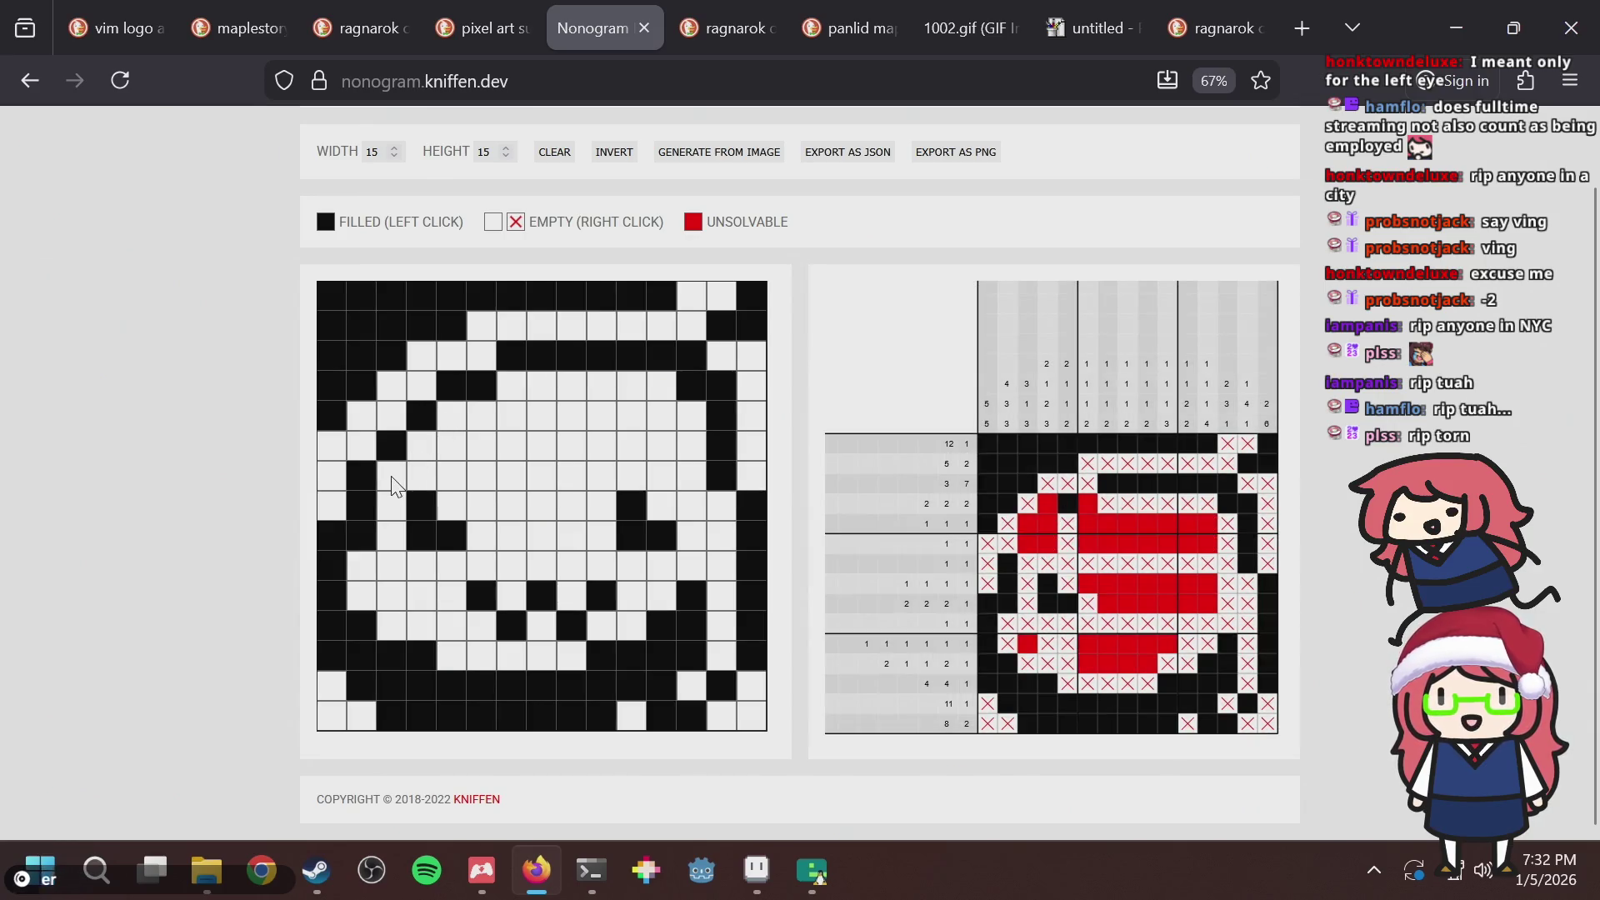
# Generate the nonogram from puzzle.png, then go back to the puzzle.aseprite document.
pyautogui.hotkey('alt', 'Tab')
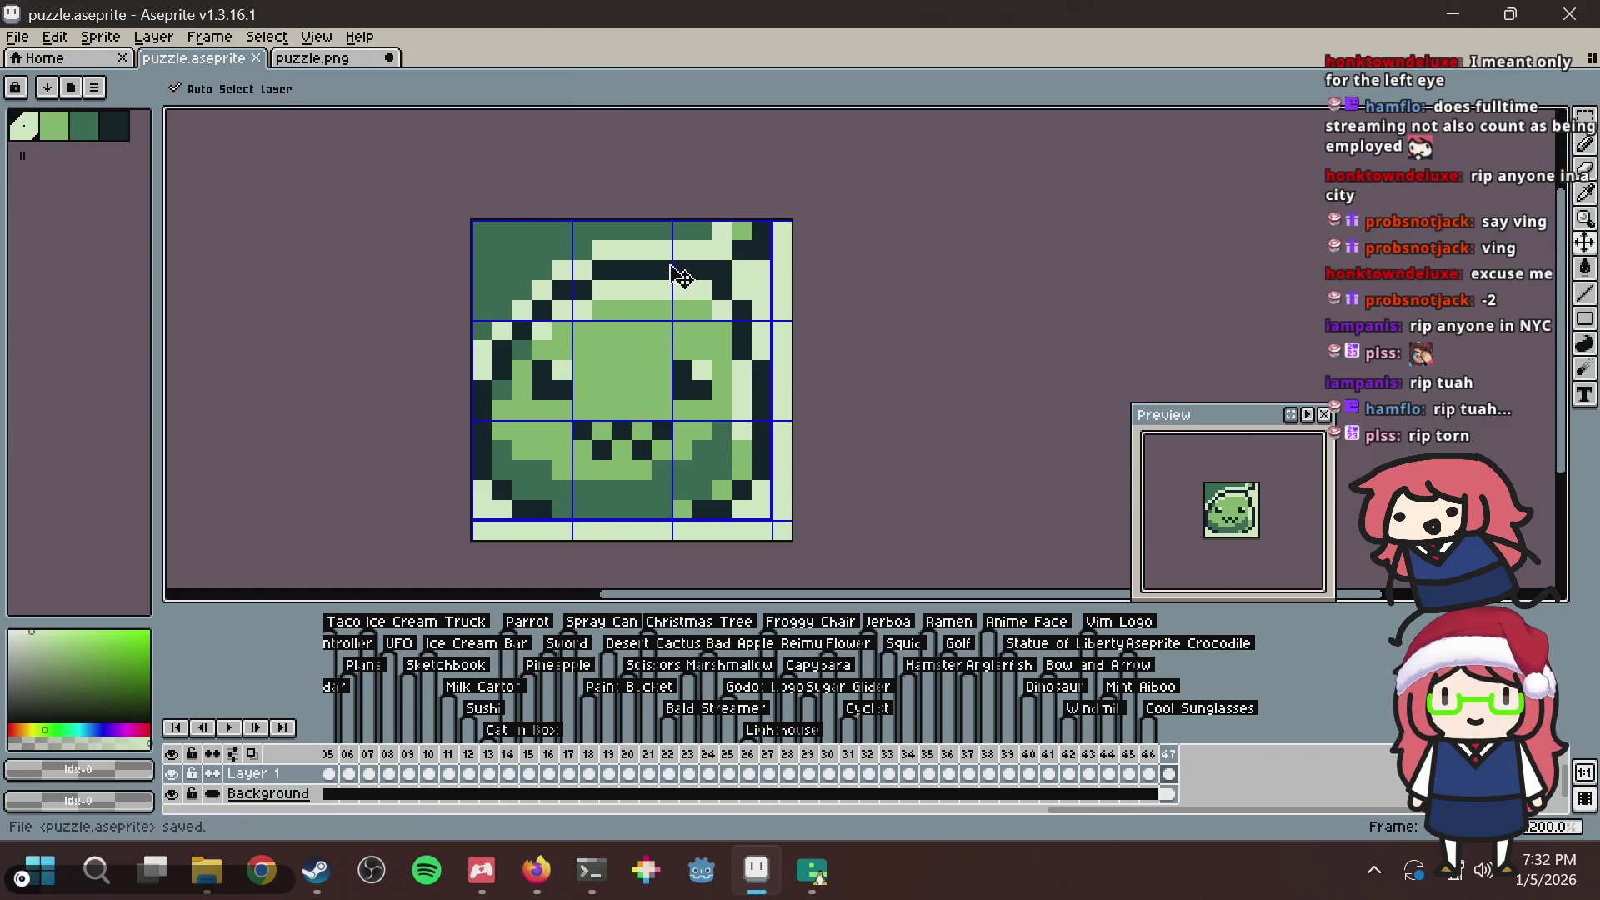
pyautogui.click(319, 60)
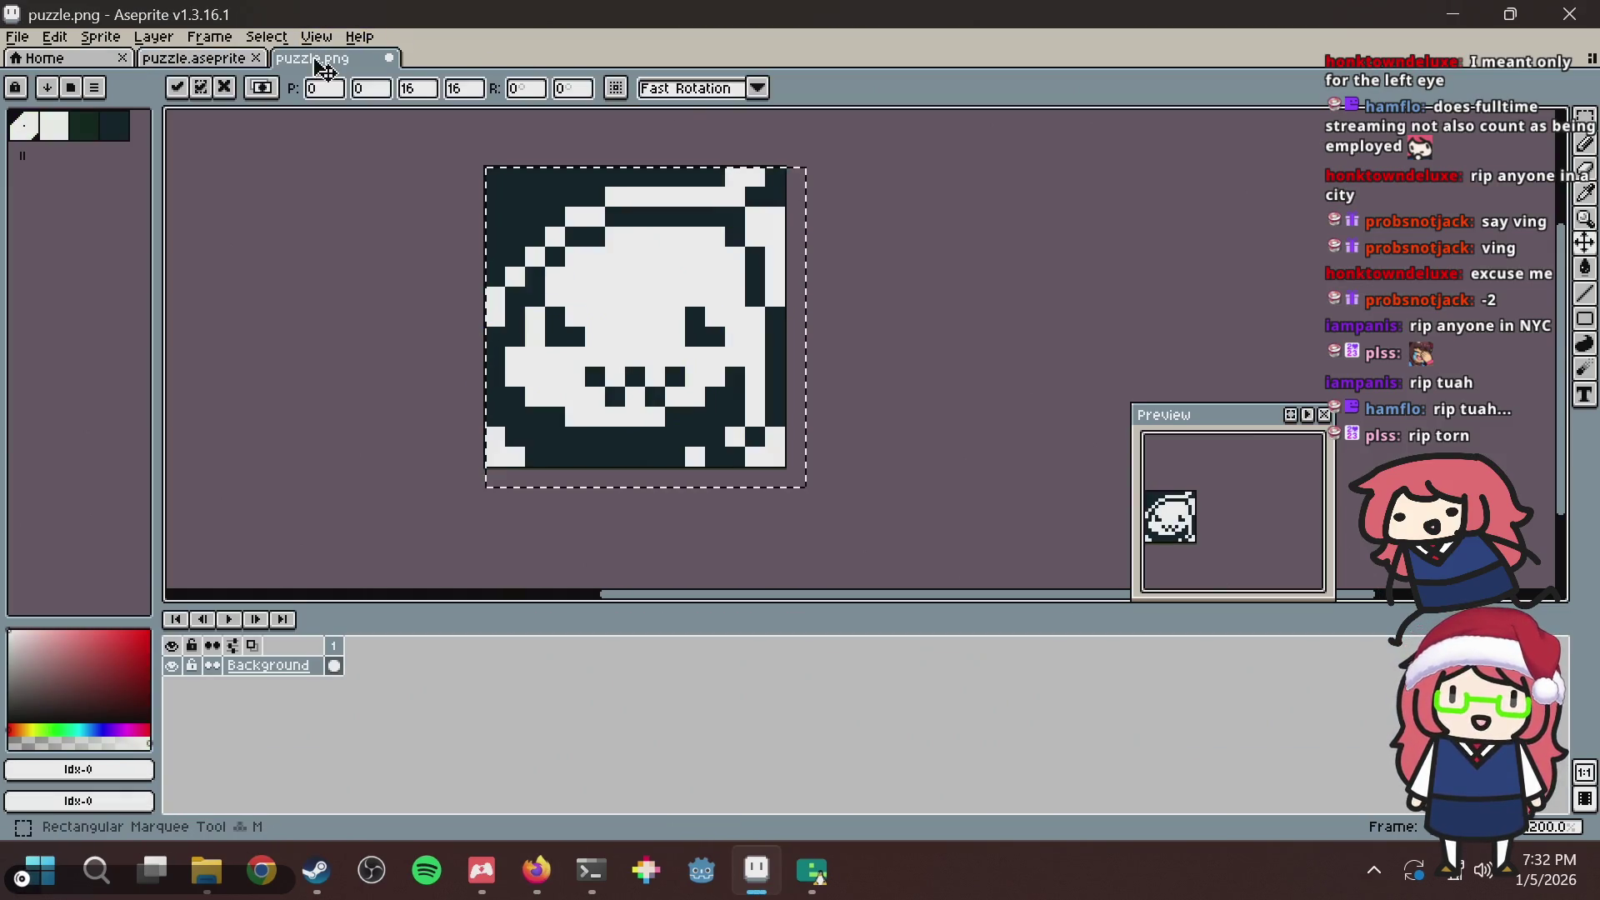
pyautogui.hotkey('alt', 'Tab')
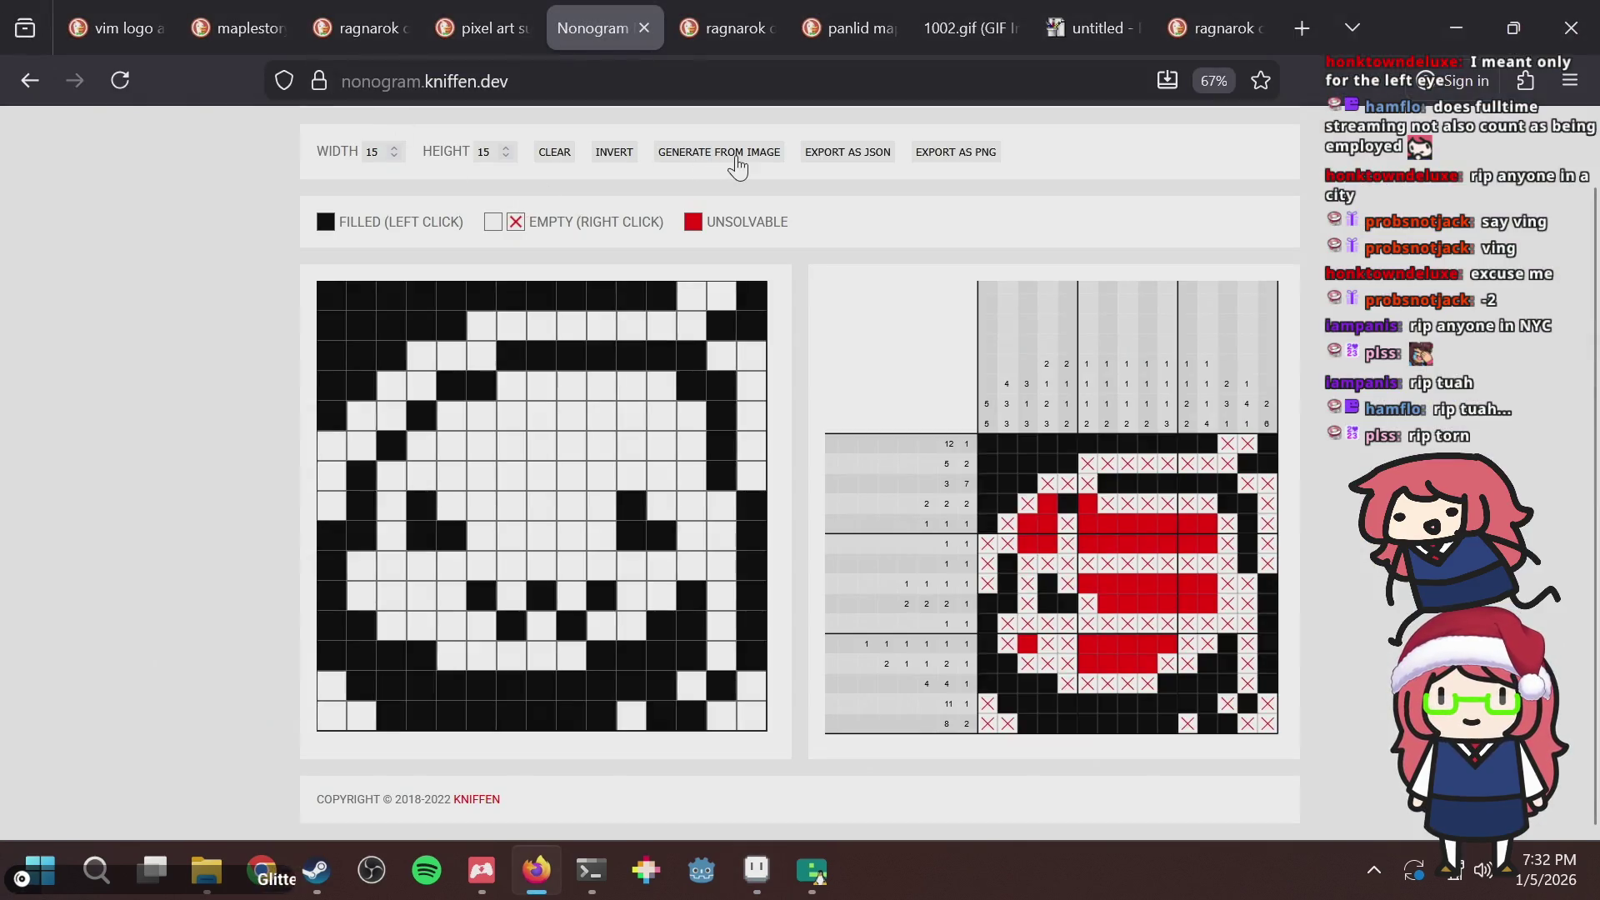
pyautogui.click(737, 159)
pyautogui.doubleClick(555, 348)
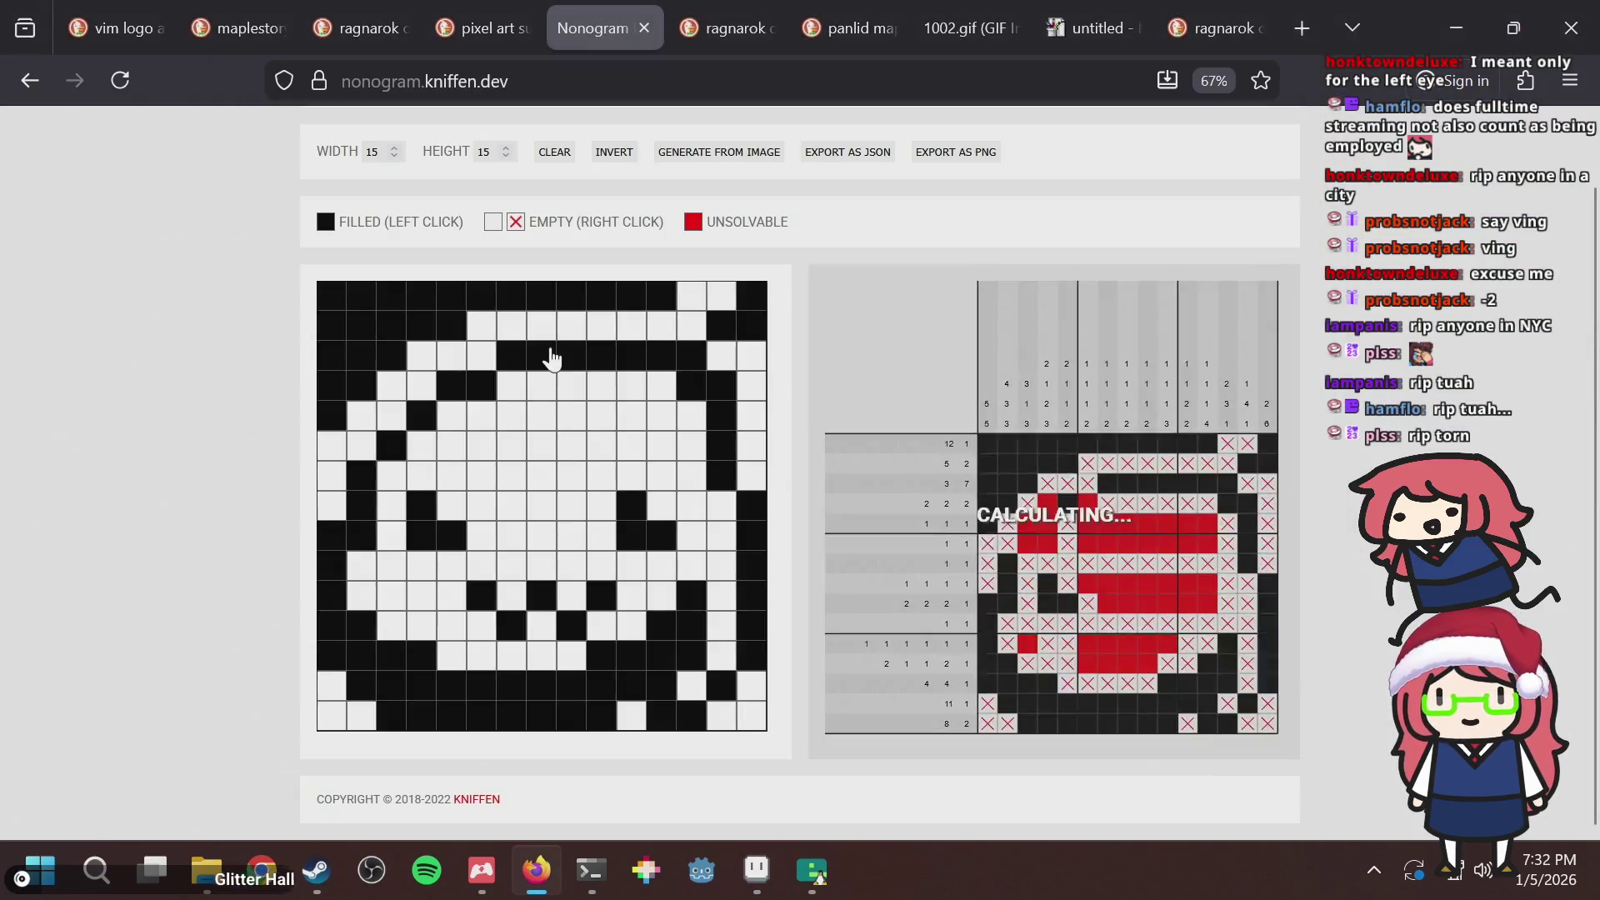
pyautogui.hotkey('alt', 'Tab')
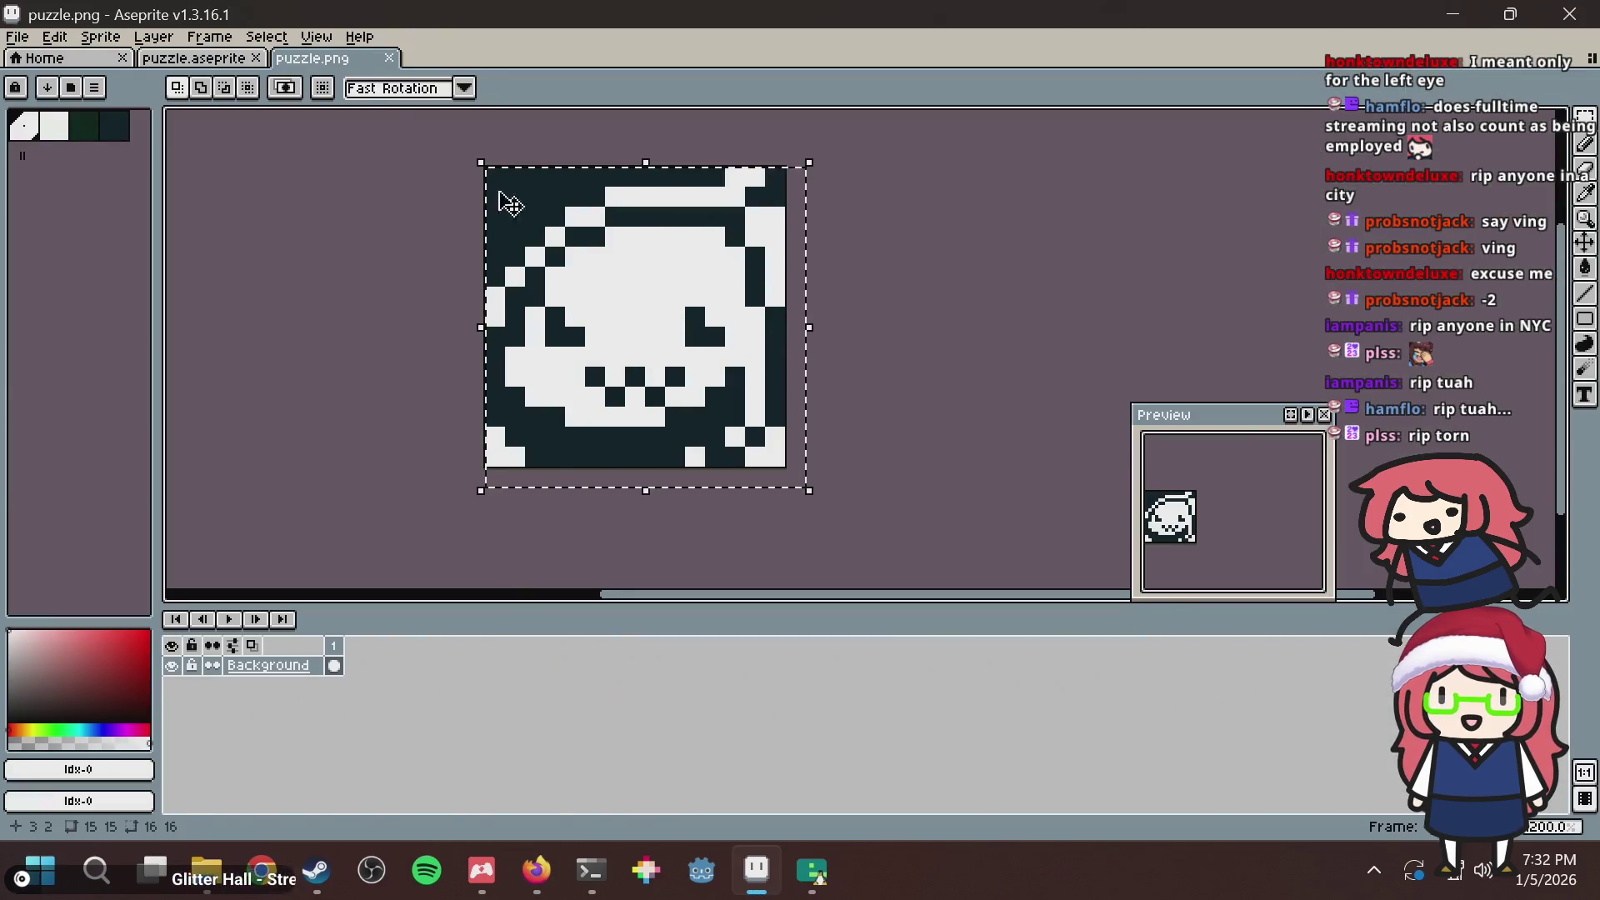
pyautogui.click(227, 73)
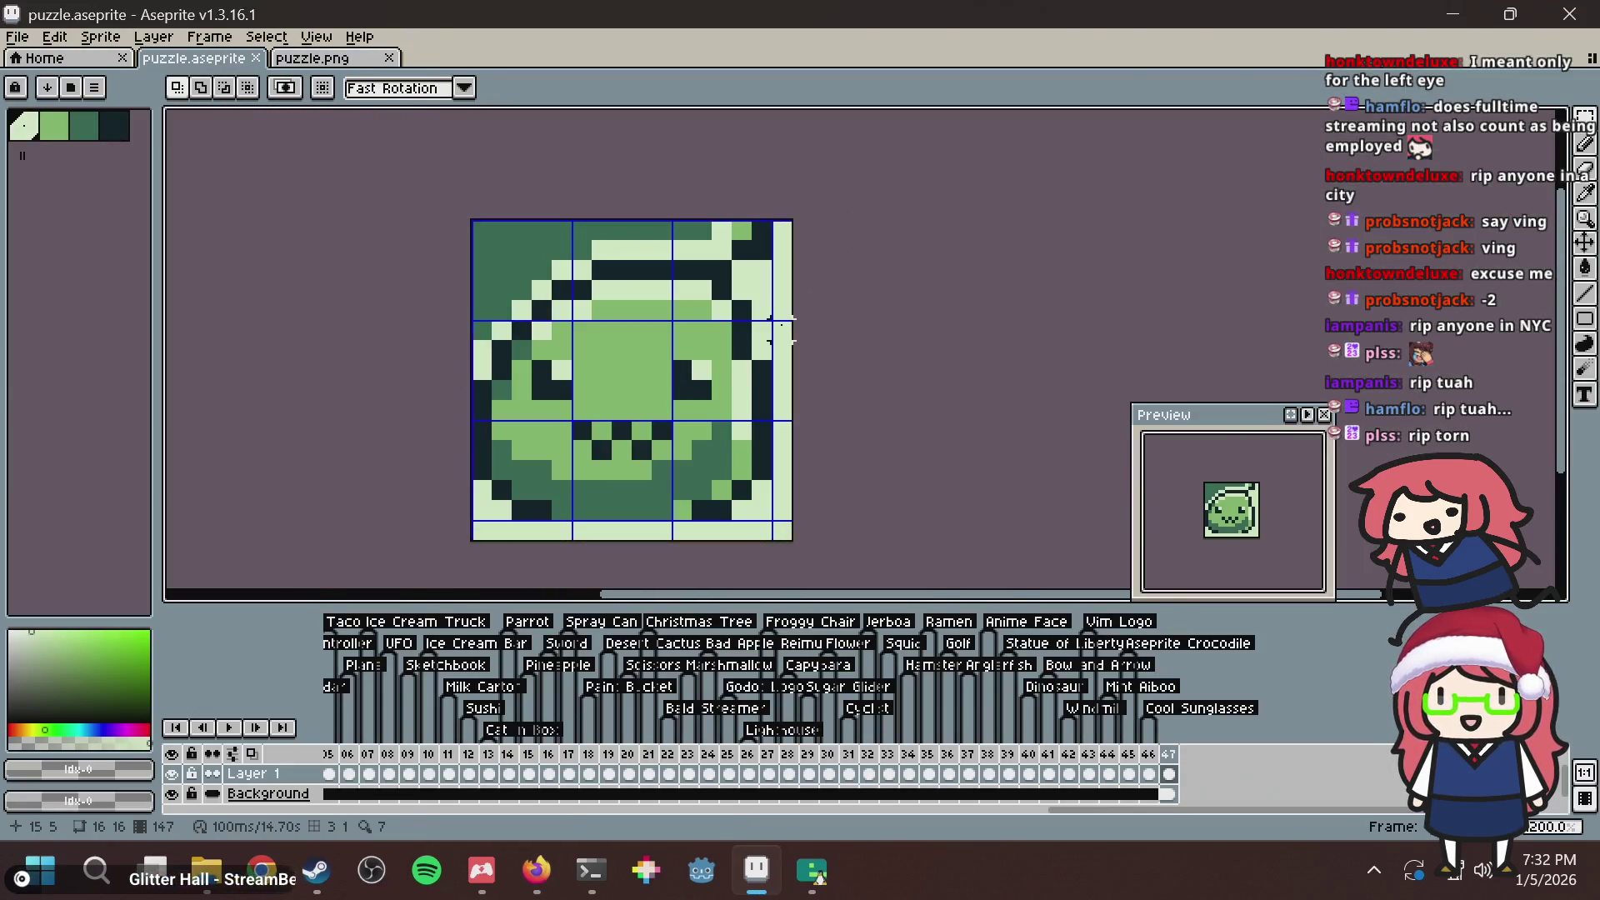
# Save puzzle.aseprite with the pencil tool selected.
pyautogui.hotkey('ctrl', 's')
pyautogui.scroll(3, 583, 340)
pyautogui.press('b')
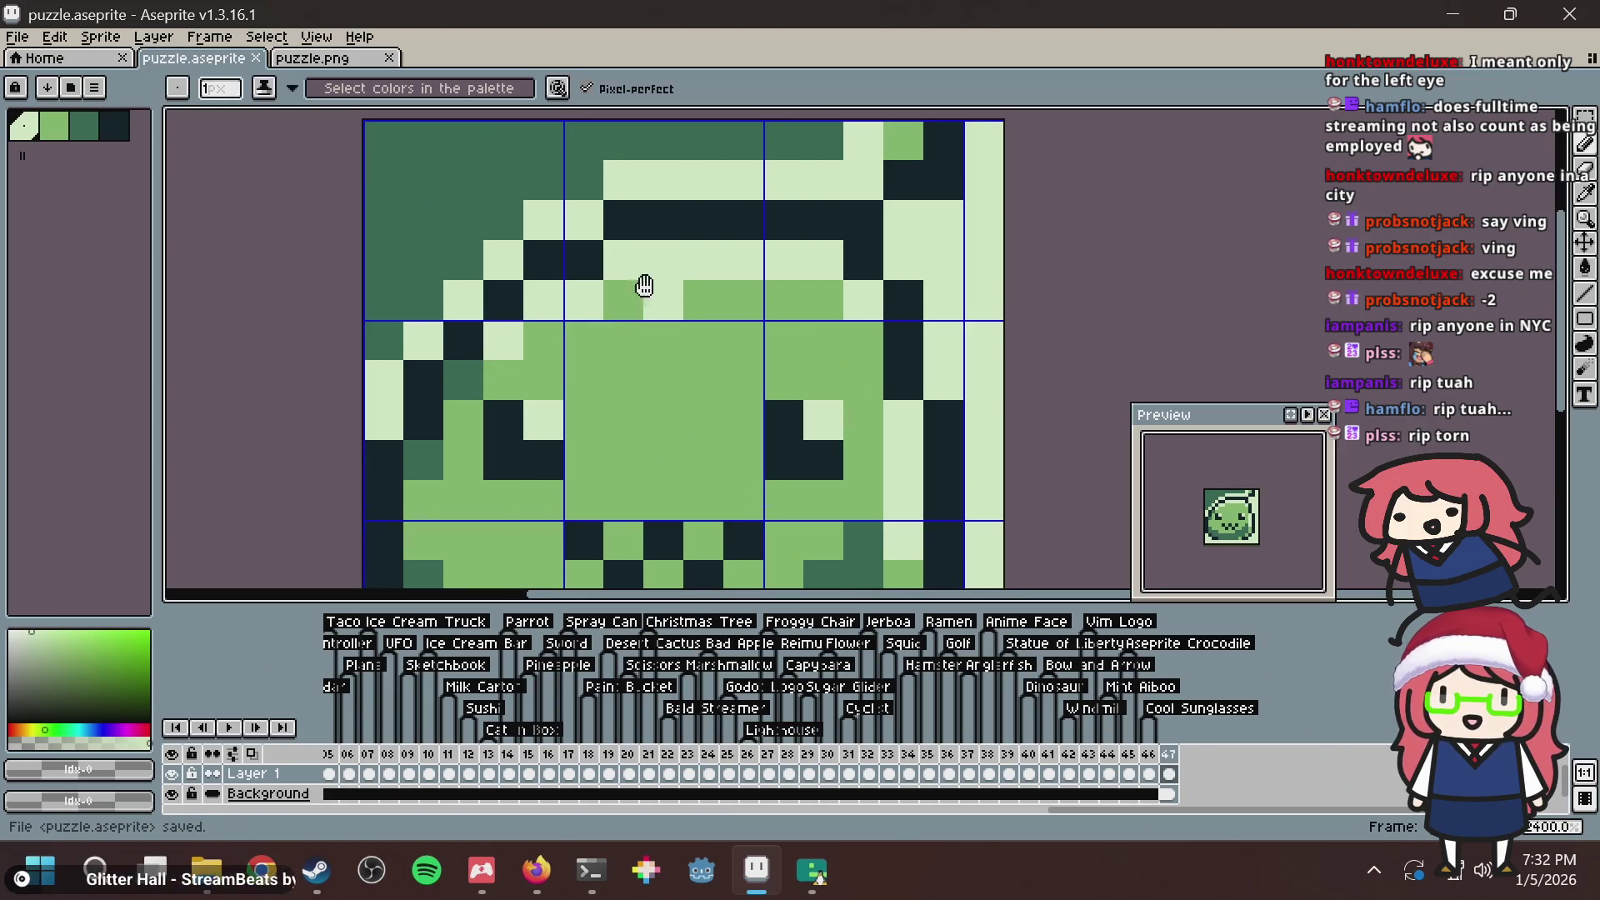
pyautogui.scroll(-3, 642, 286)
pyautogui.scroll(-4, 825, 254)
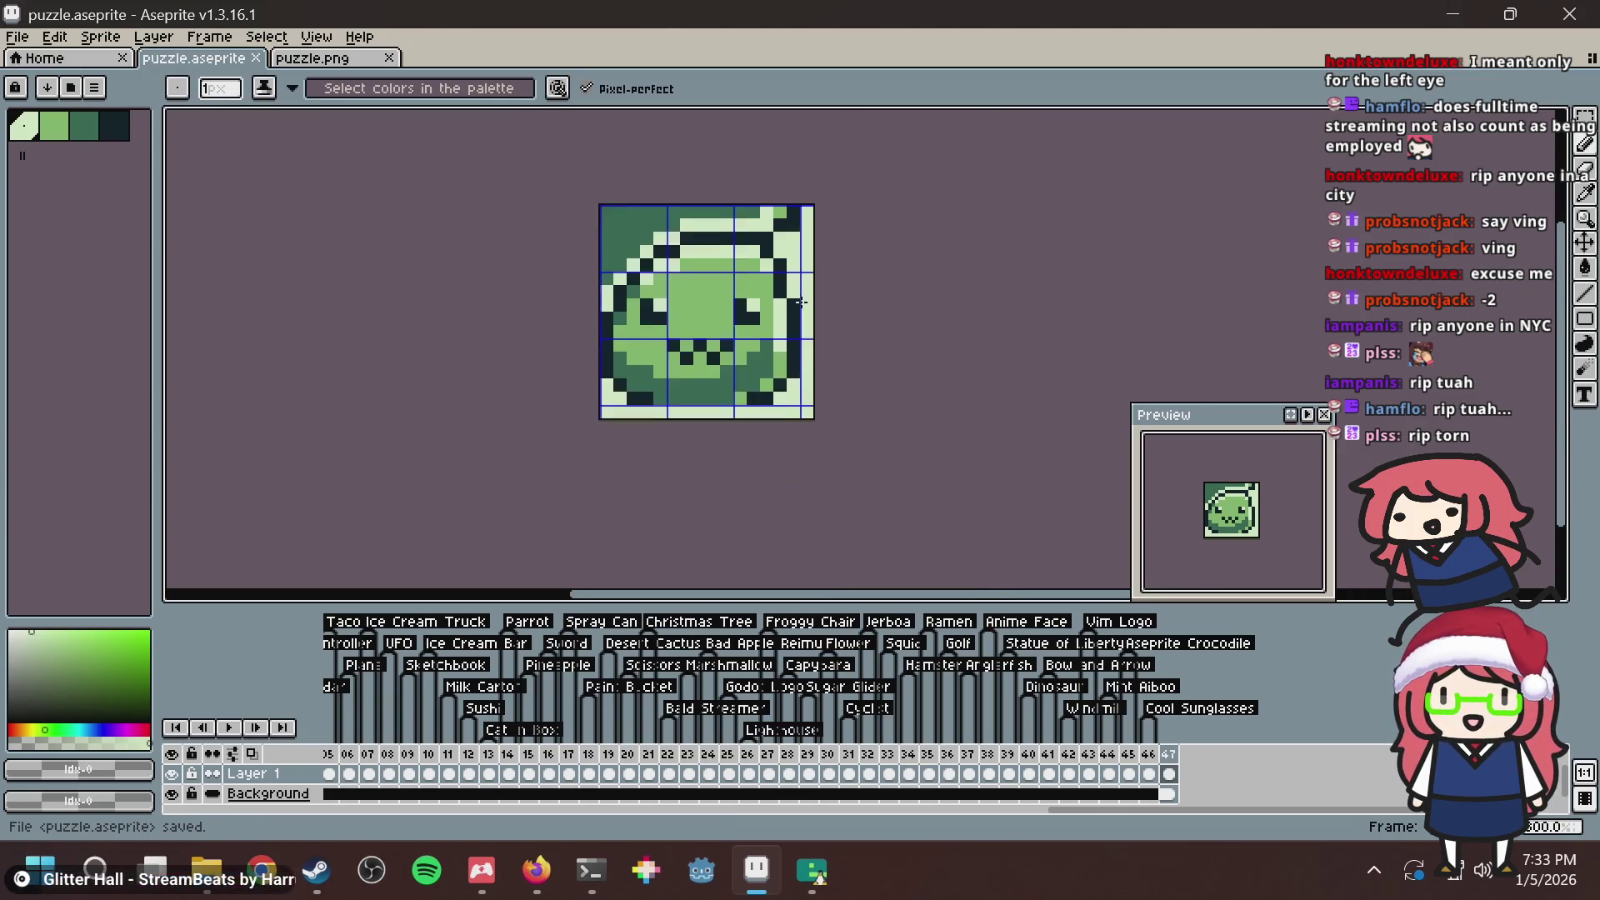
pyautogui.scroll(2, 747, 316)
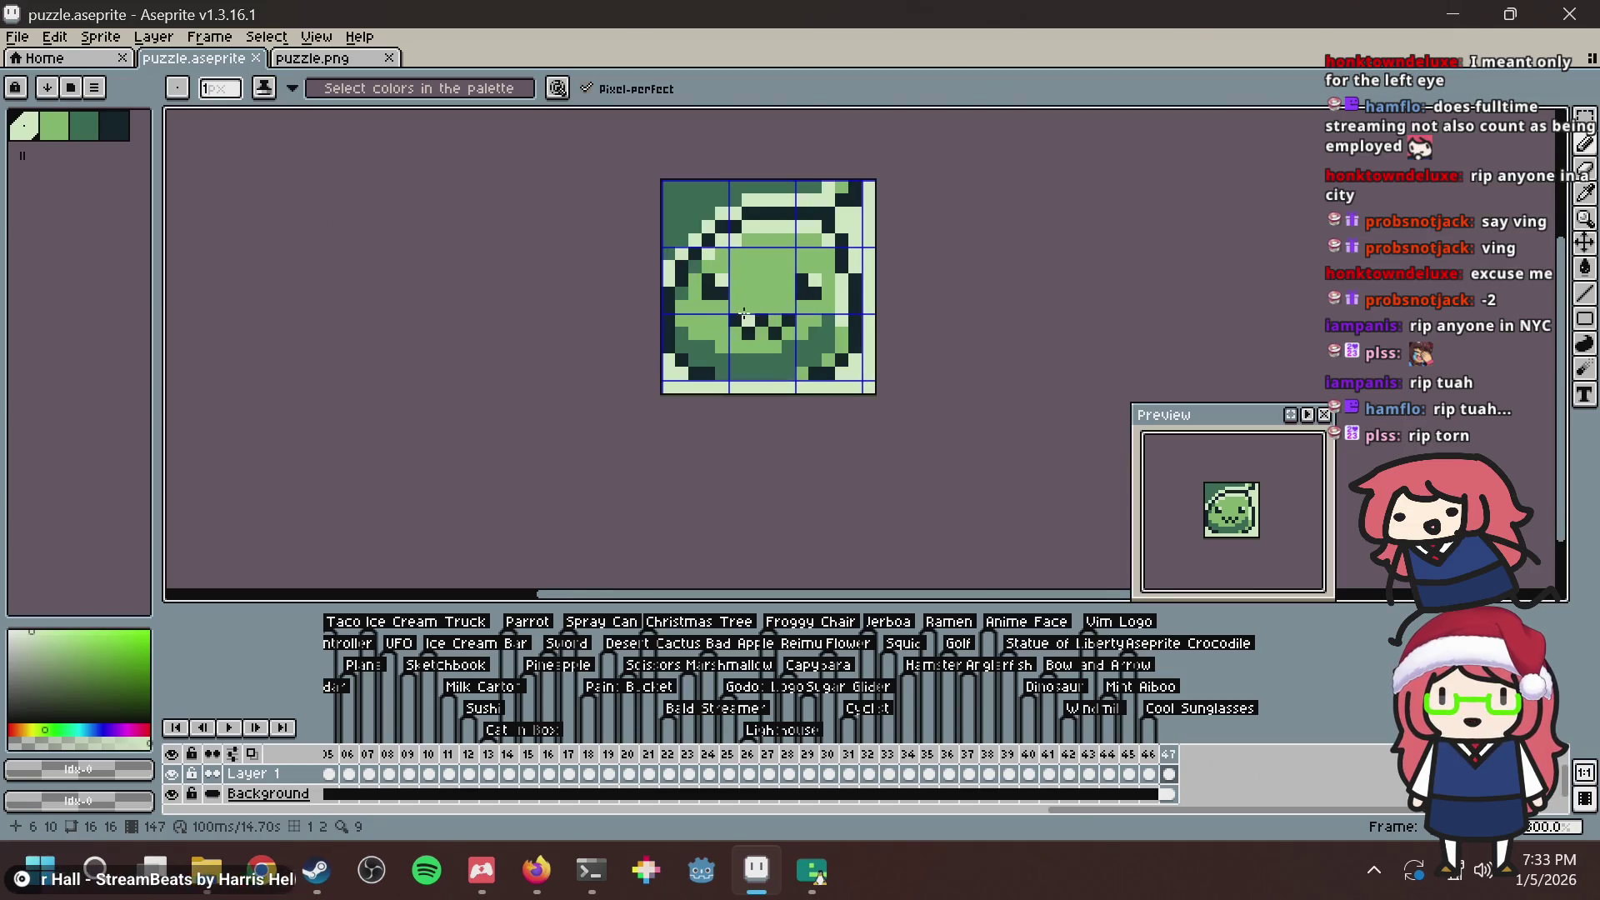
pyautogui.scroll(-4, 744, 300)
pyautogui.scroll(7, 744, 300)
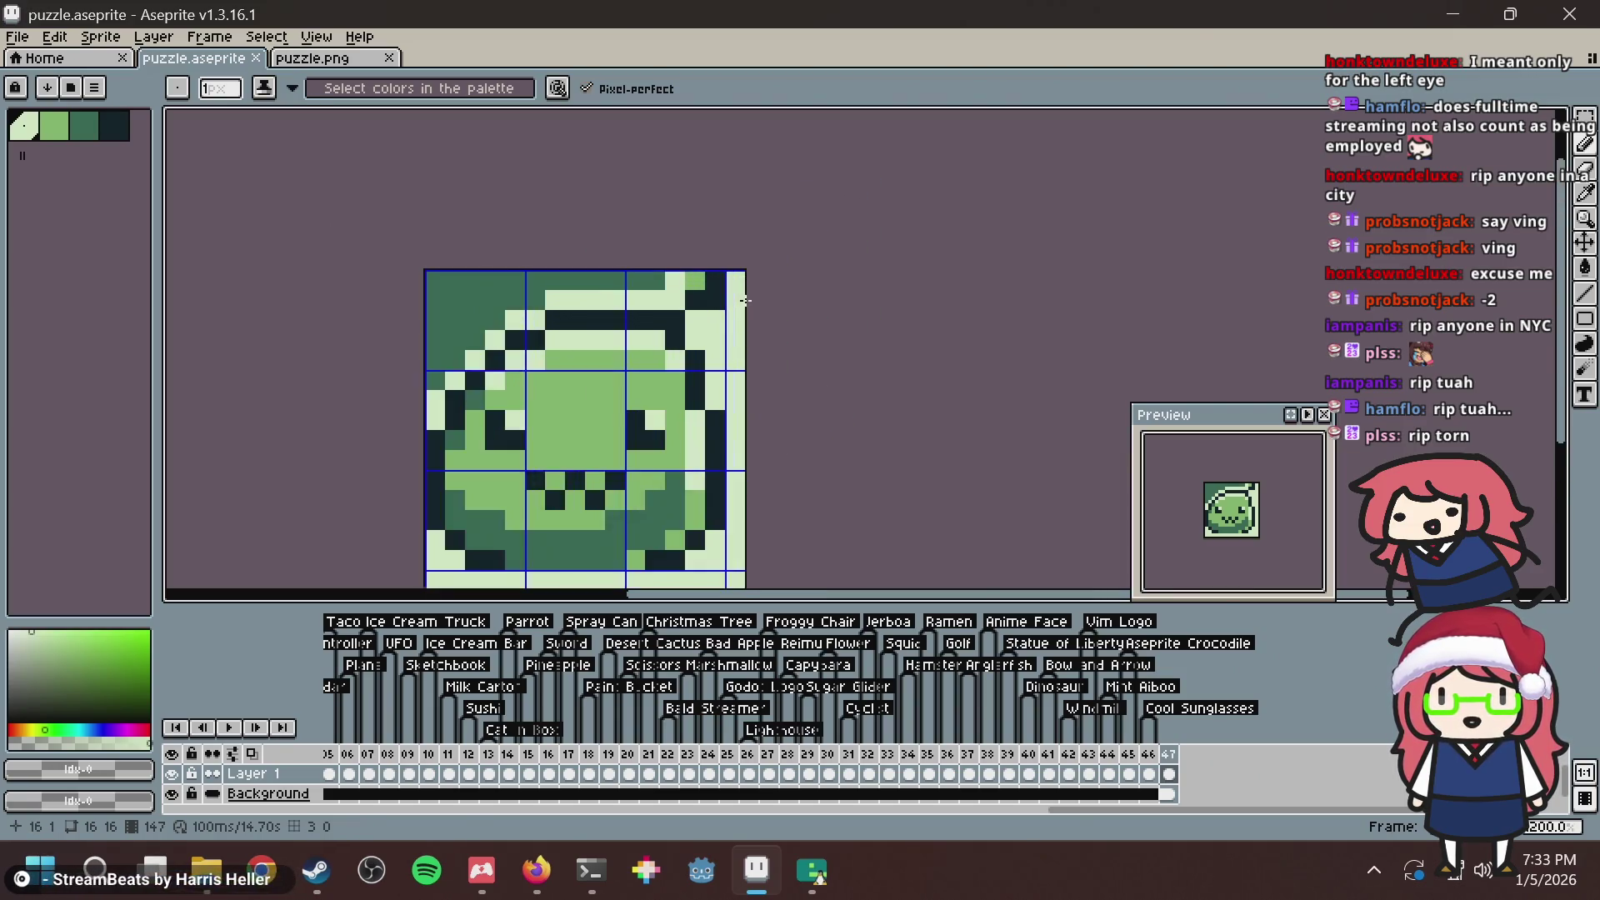
pyautogui.scroll(-4, 695, 330)
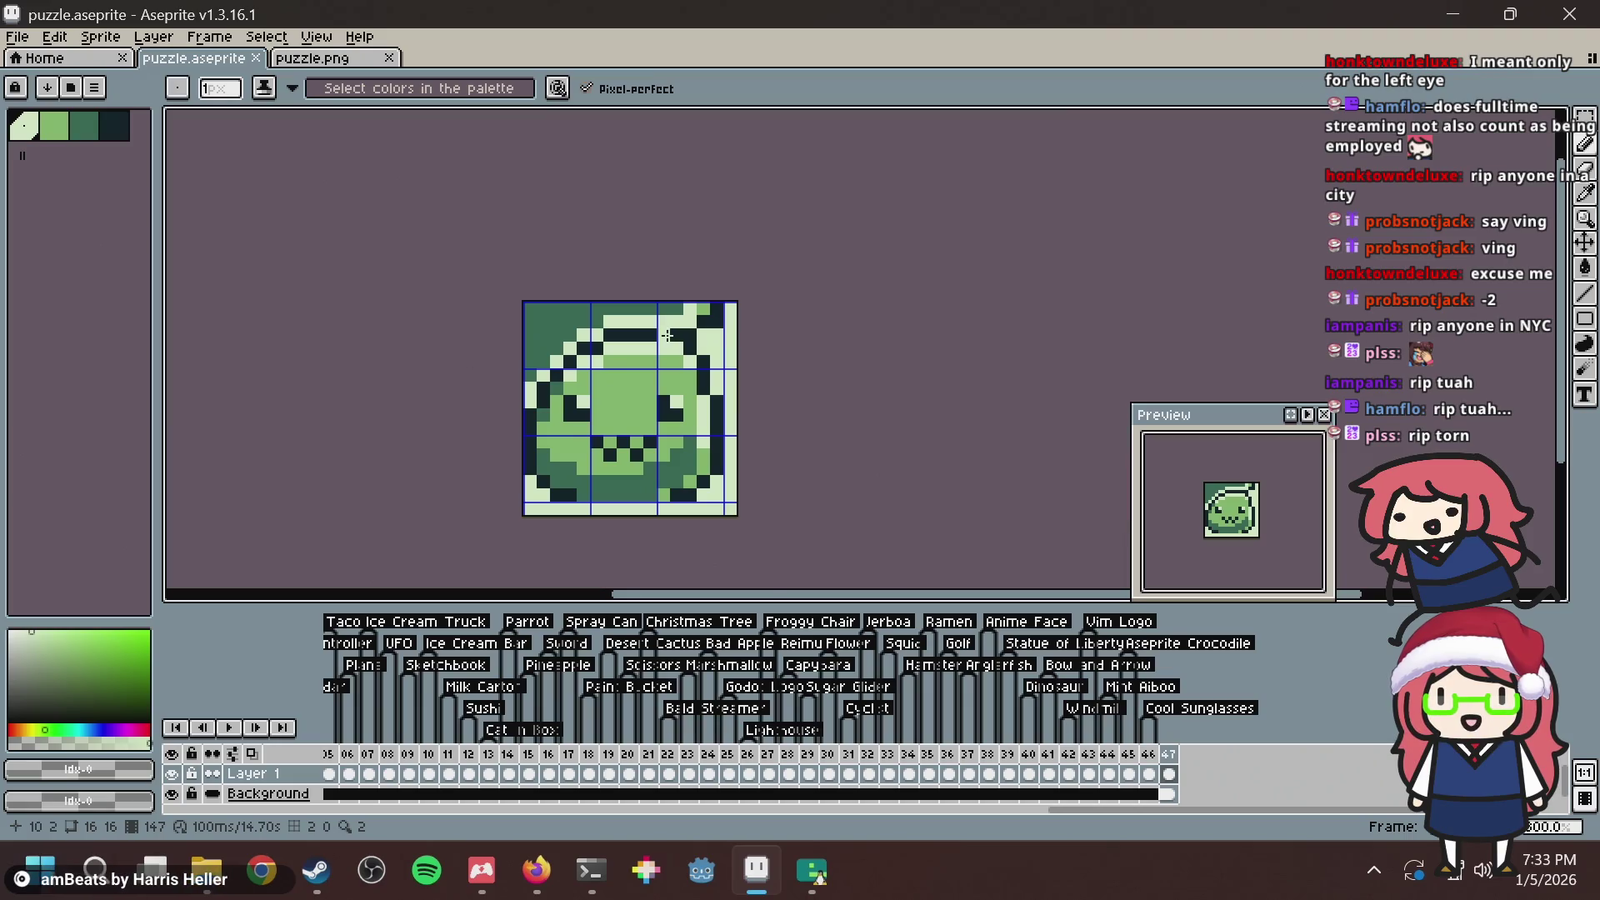
pyautogui.scroll(1, 668, 335)
pyautogui.hotkey('ctrl', 's')
pyautogui.scroll(-2, 777, 367)
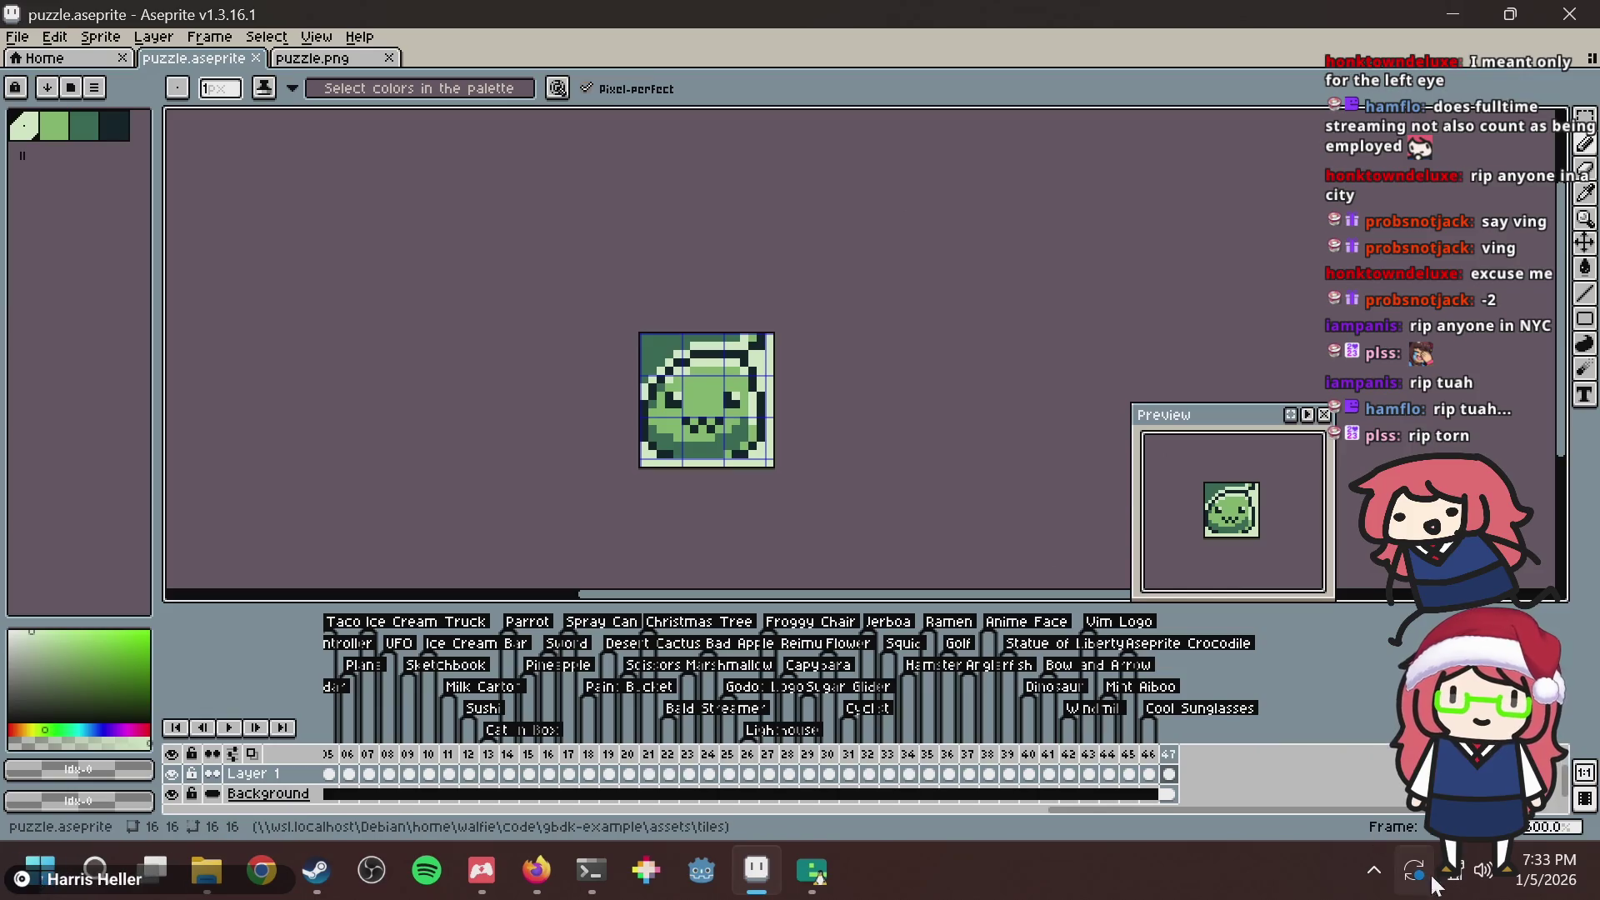
# Add a new tag named Poring on frame 147.
pyautogui.rightClick(1175, 760)
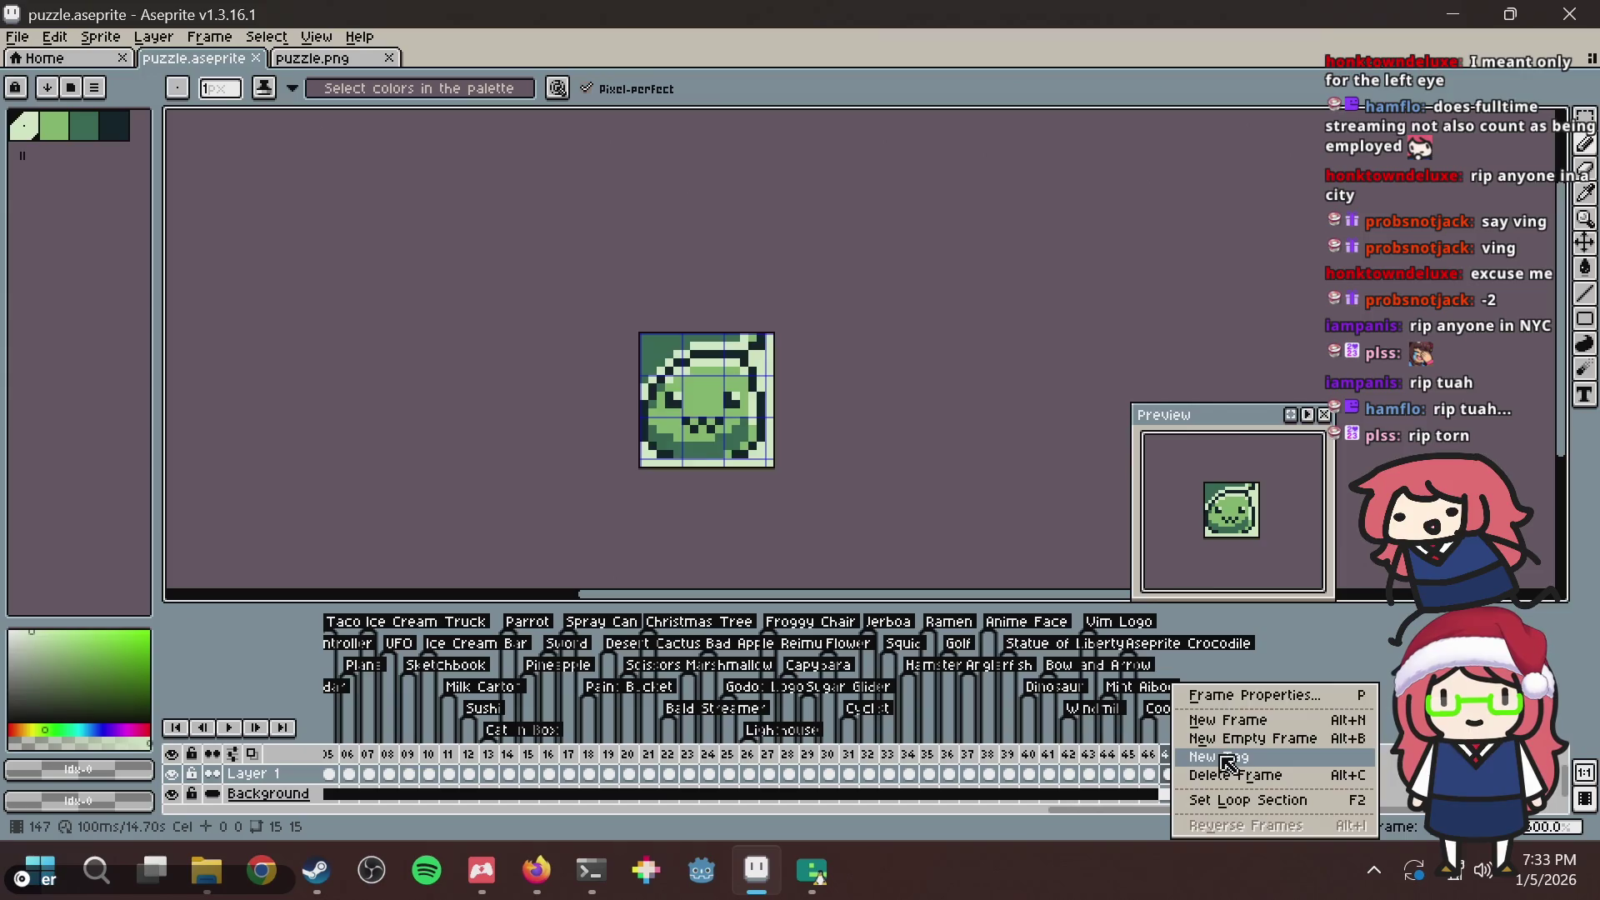
pyautogui.click(1223, 756)
pyautogui.write('g')
pyautogui.press('Return')
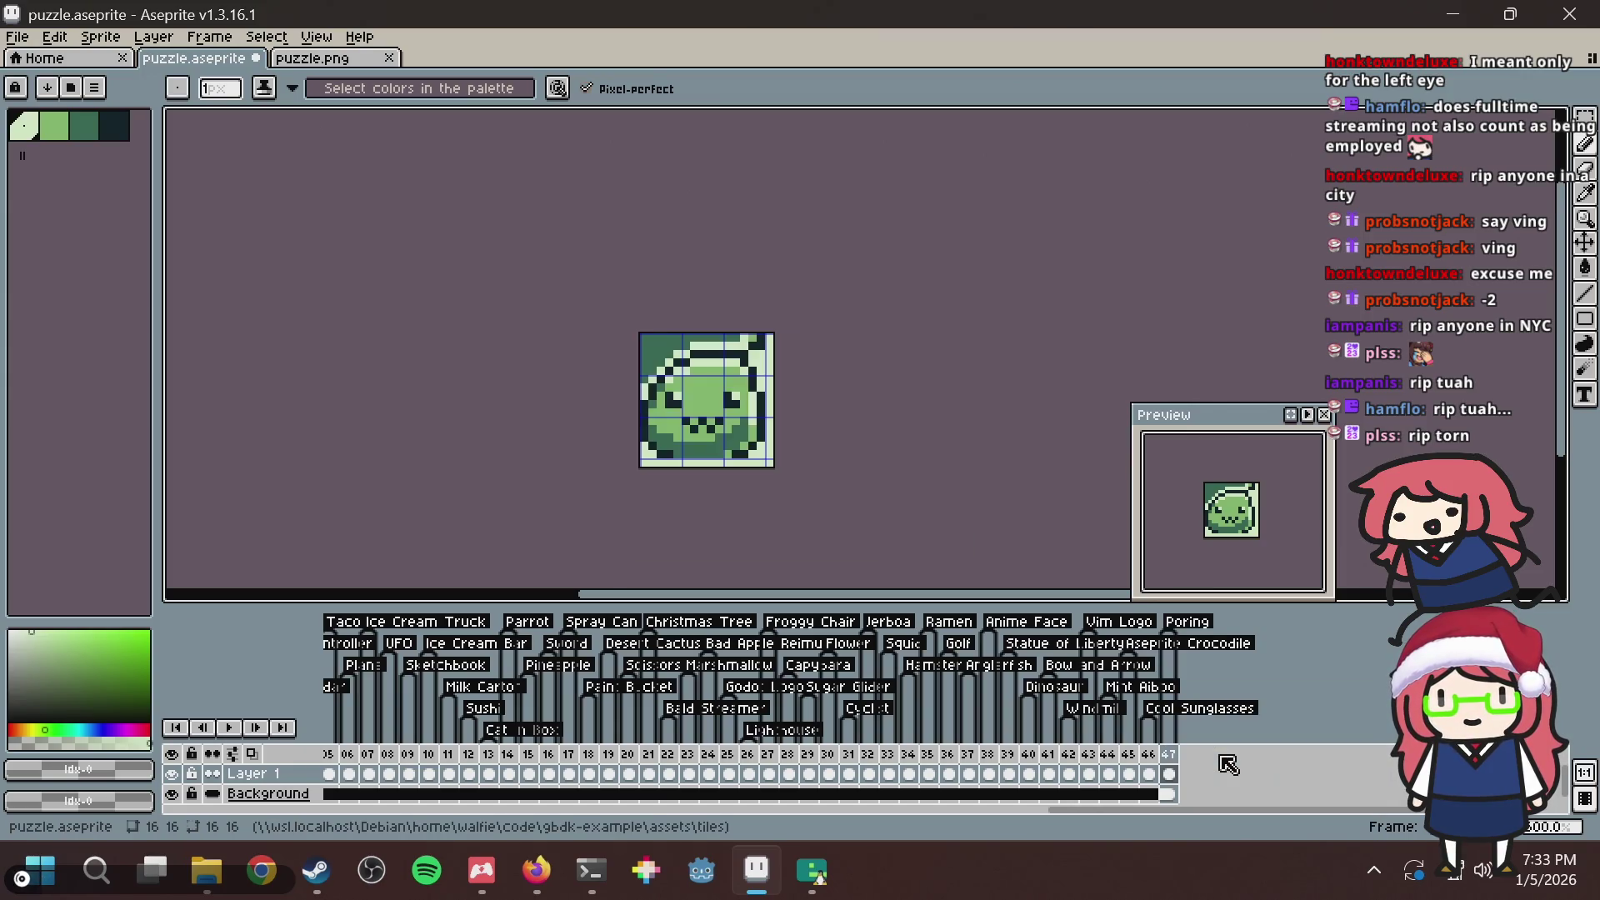
pyautogui.hotkey('alt', 'Tab')
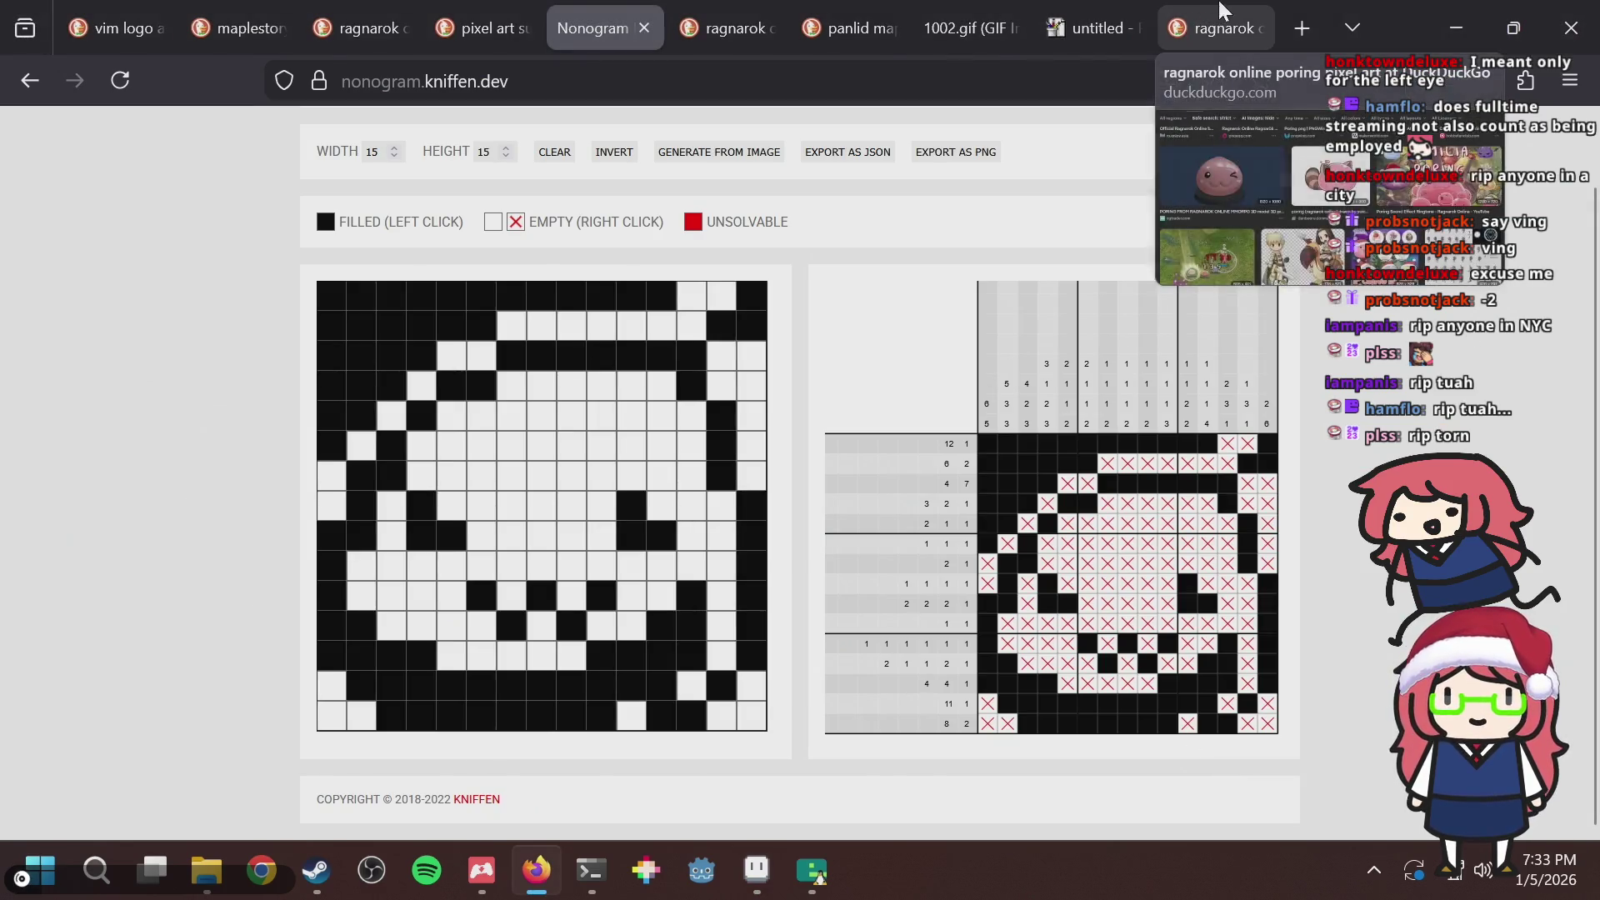
# Search DuckDuckGo for 'poring' from the last ragnarok tab.
pyautogui.click(1216, 27)
pyautogui.hotkey('ctrl', 'l')
pyautogui.write('poring')
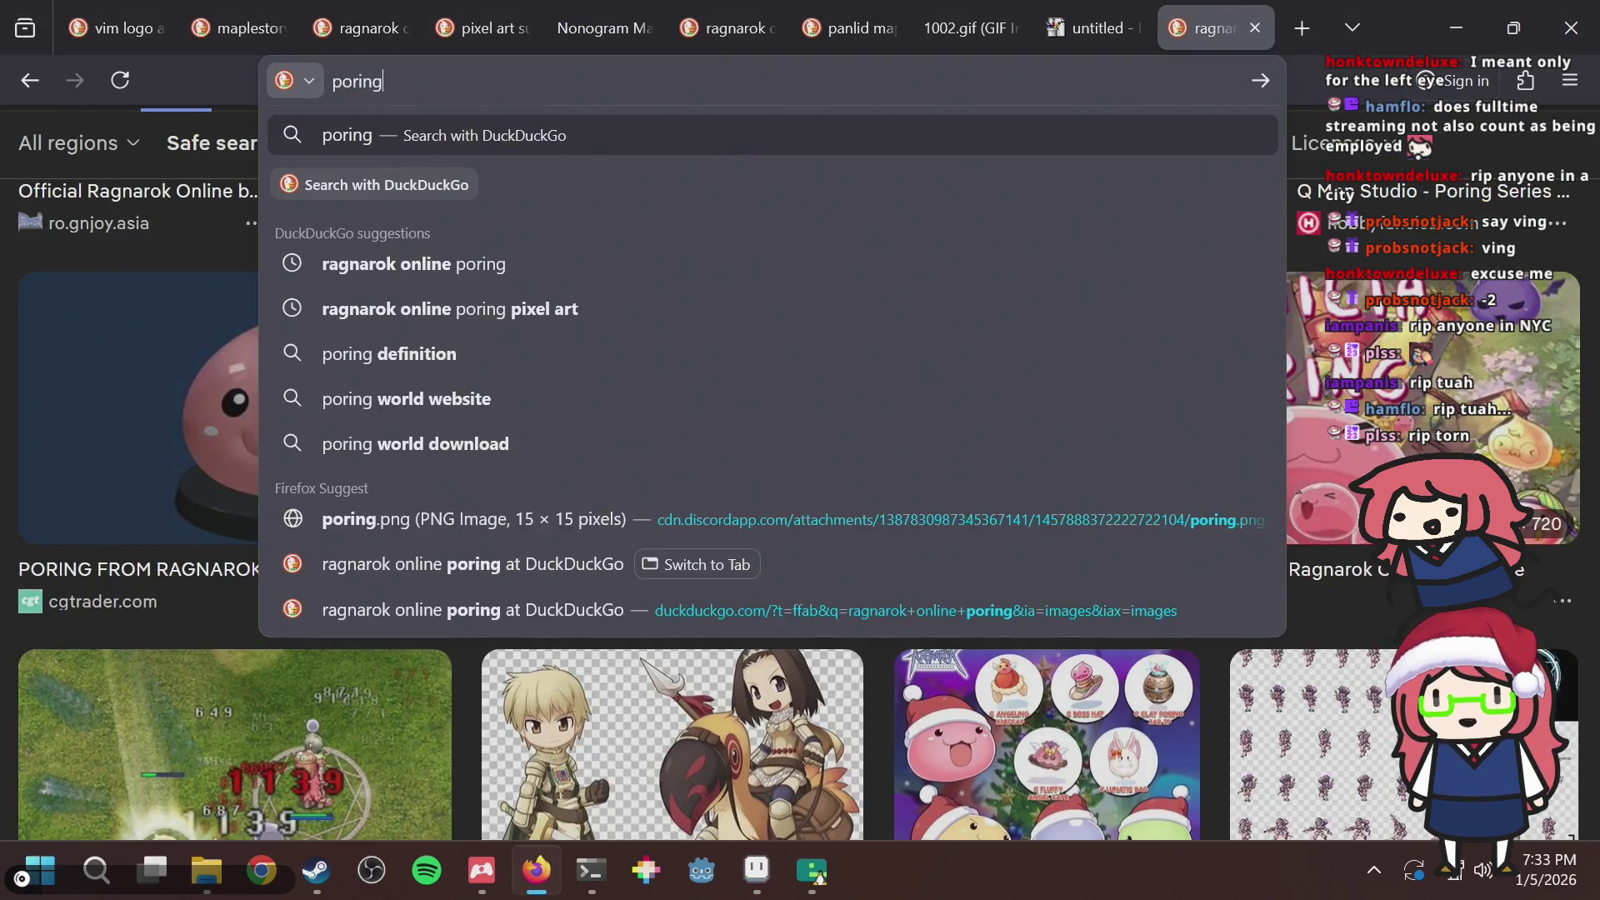
pyautogui.press('Return')
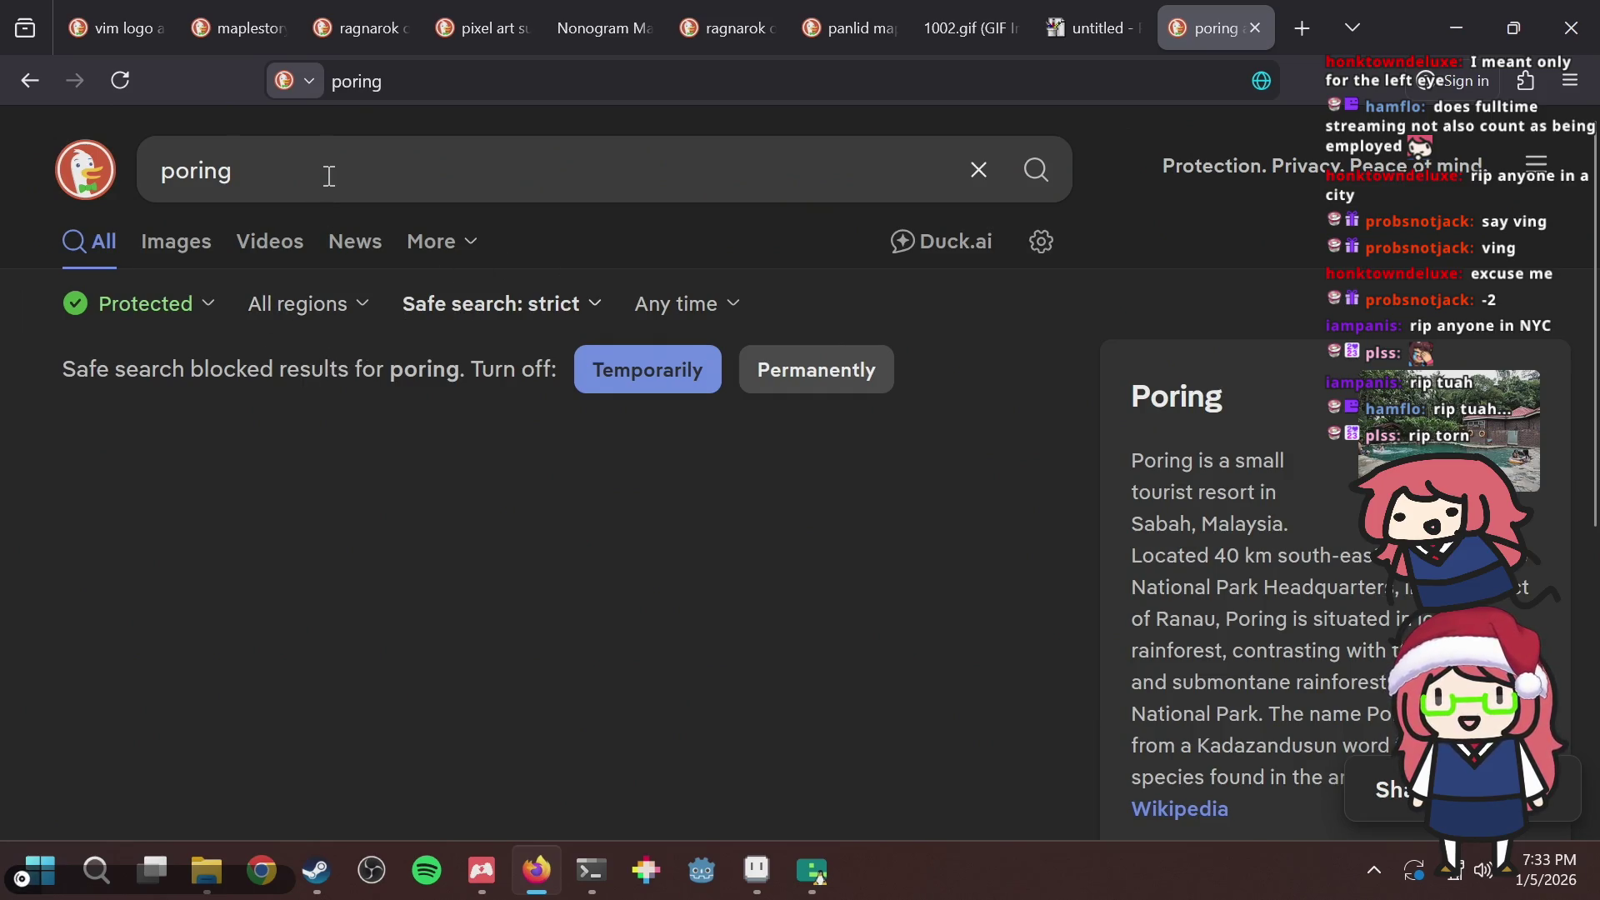
pyautogui.hotkey('alt', 'Tab')
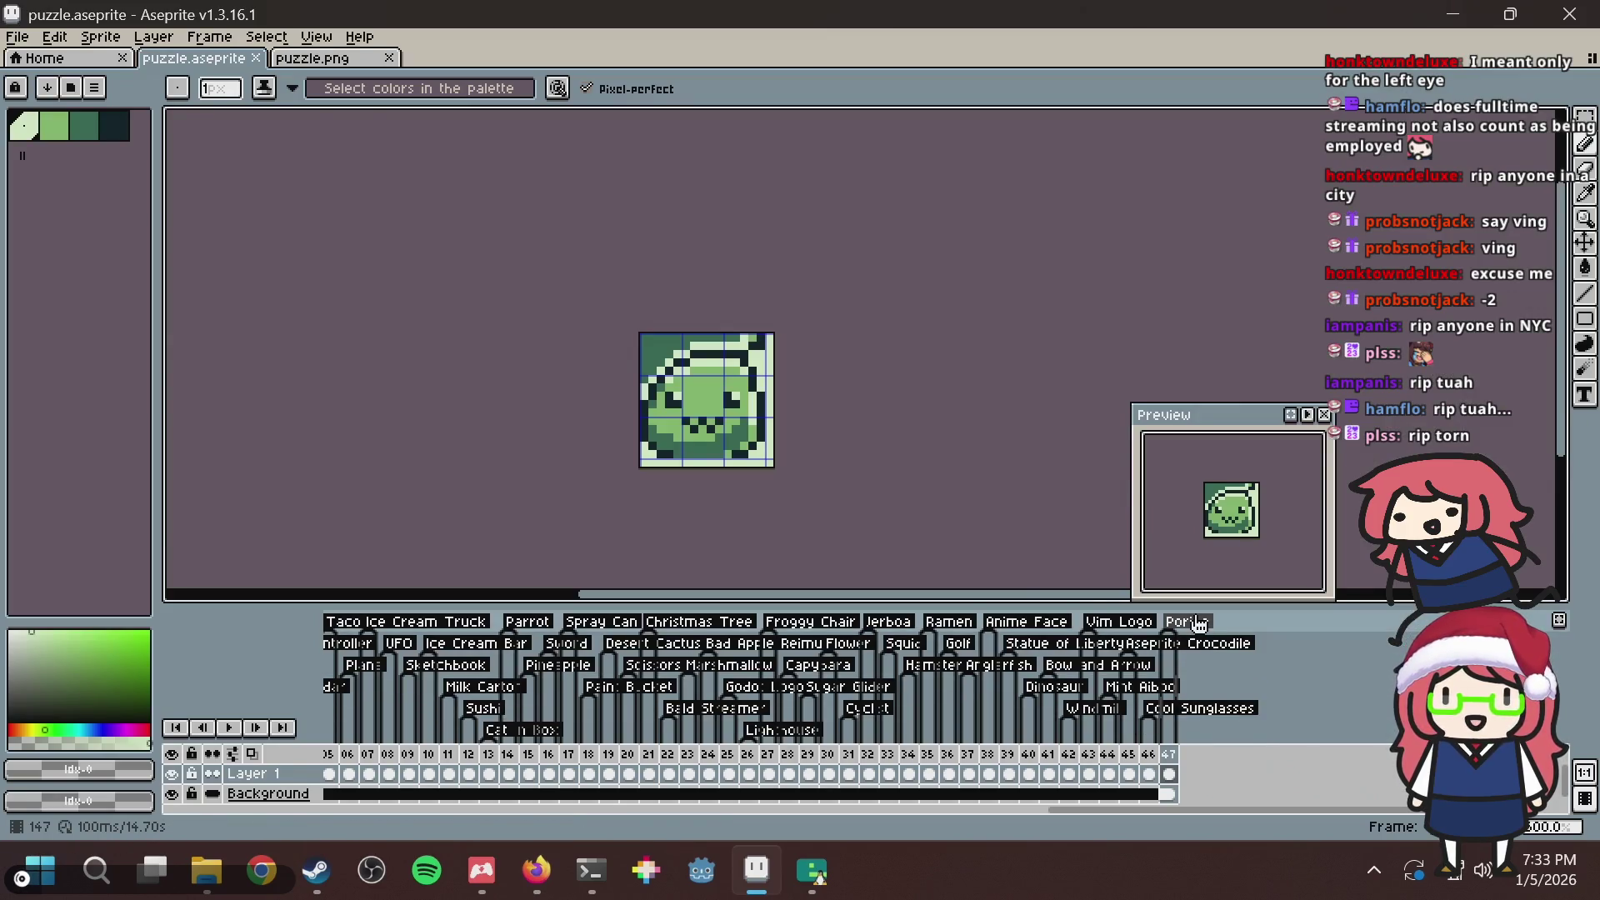
pyautogui.hotkey('alt', 'Tab')
pyautogui.click(358, 167)
# Refine the query to 'ragnarok poring' to get the Ragnarok Wiki Poring results.
pyautogui.press('alt')
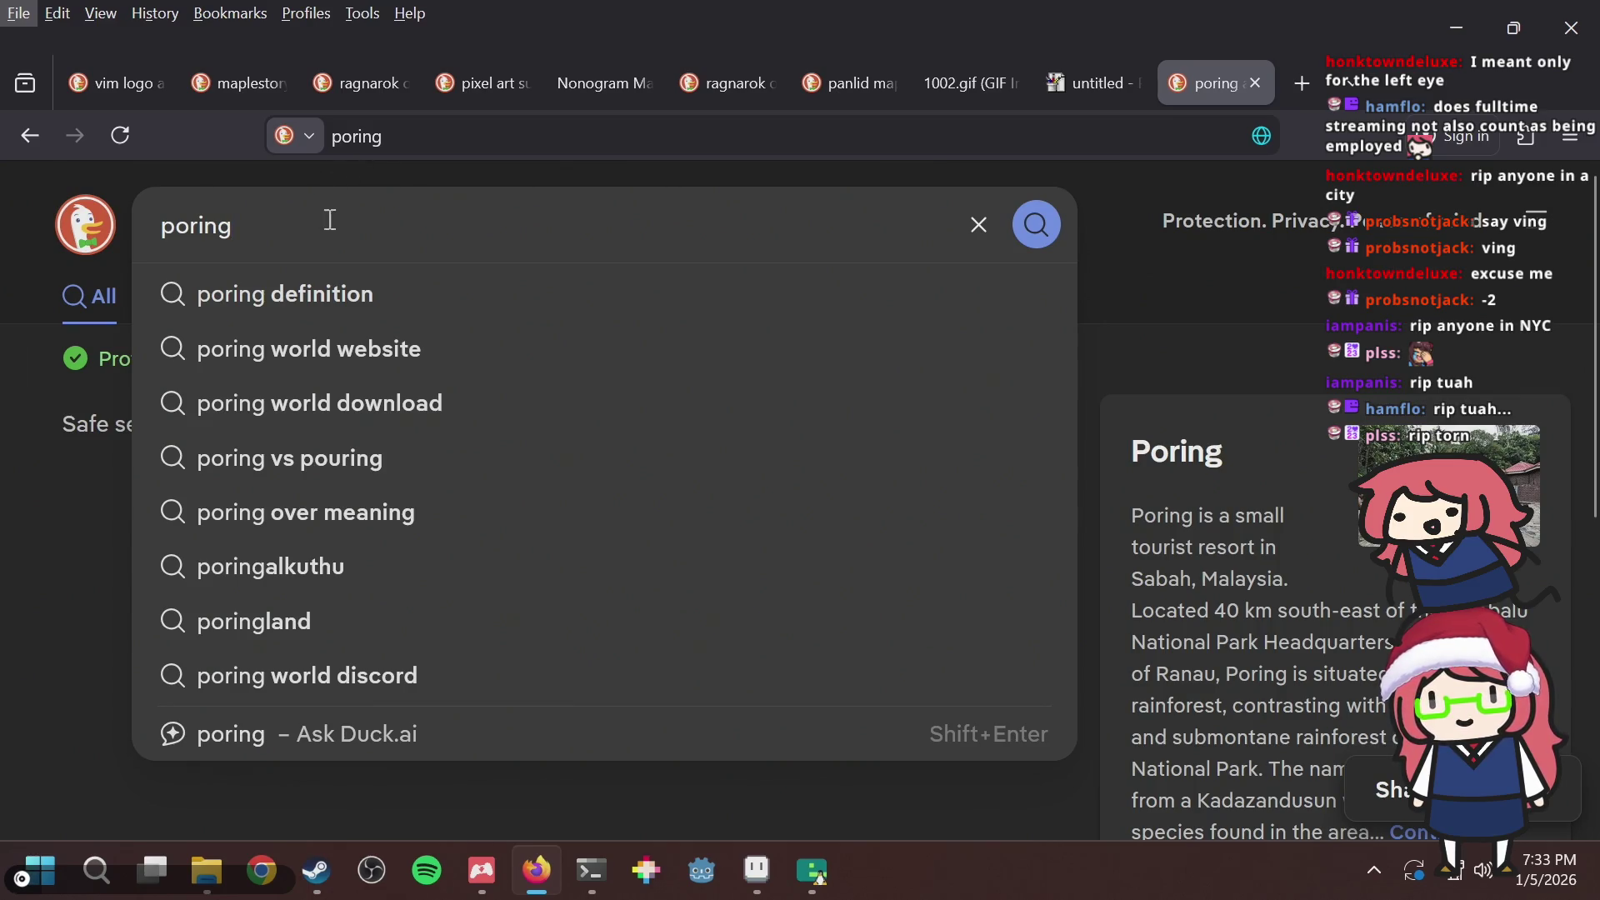
pyautogui.press('alt')
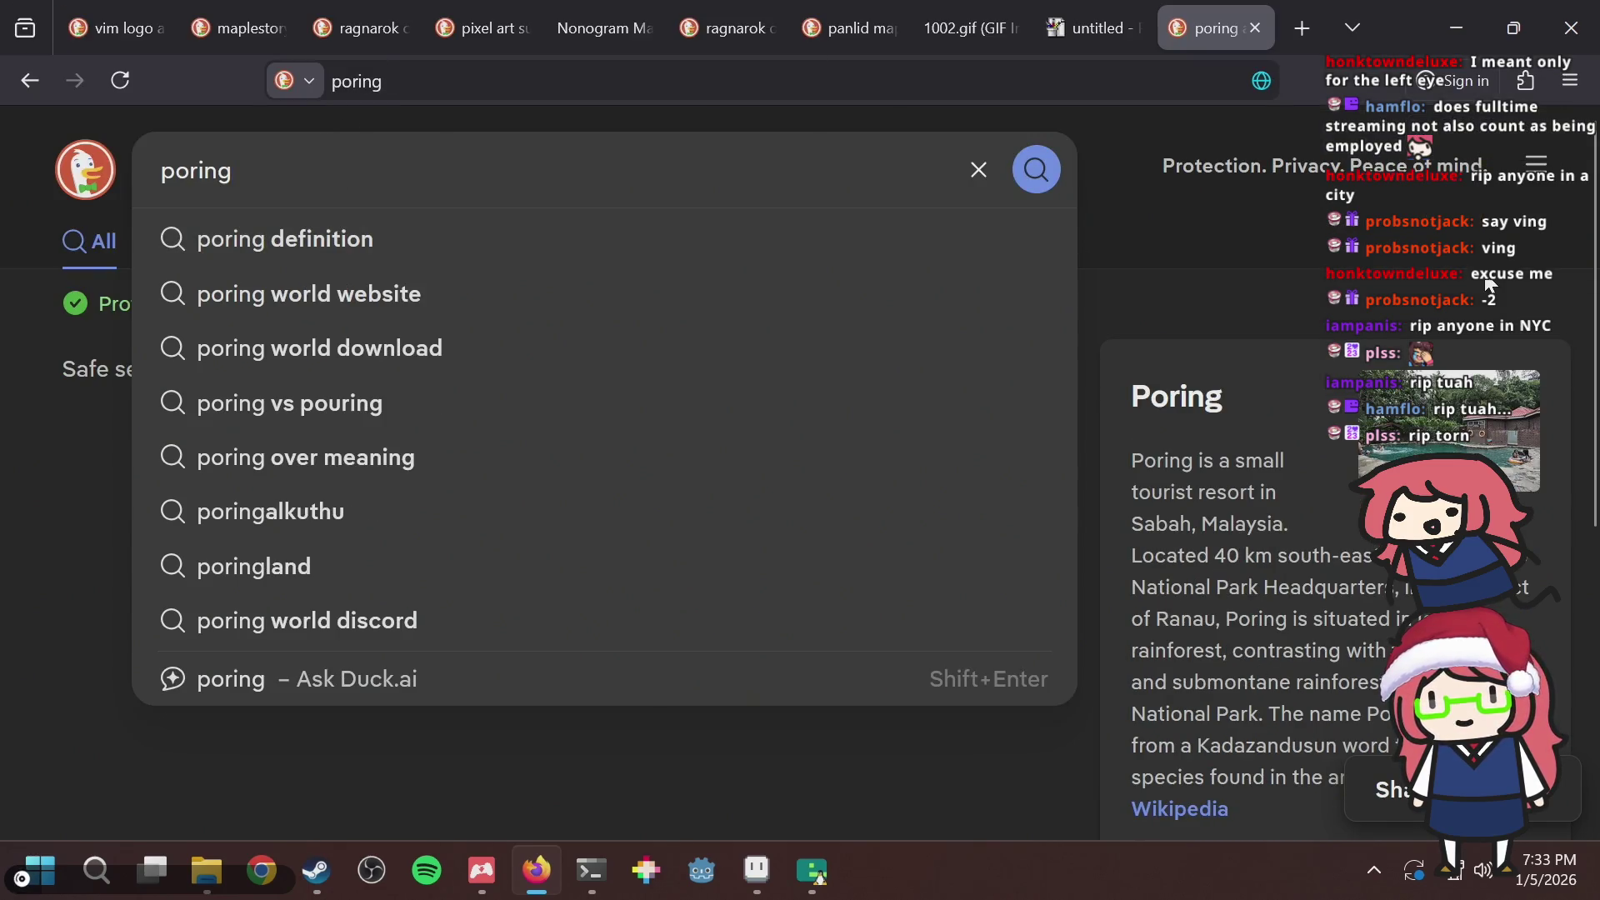
pyautogui.write('ragnarok')
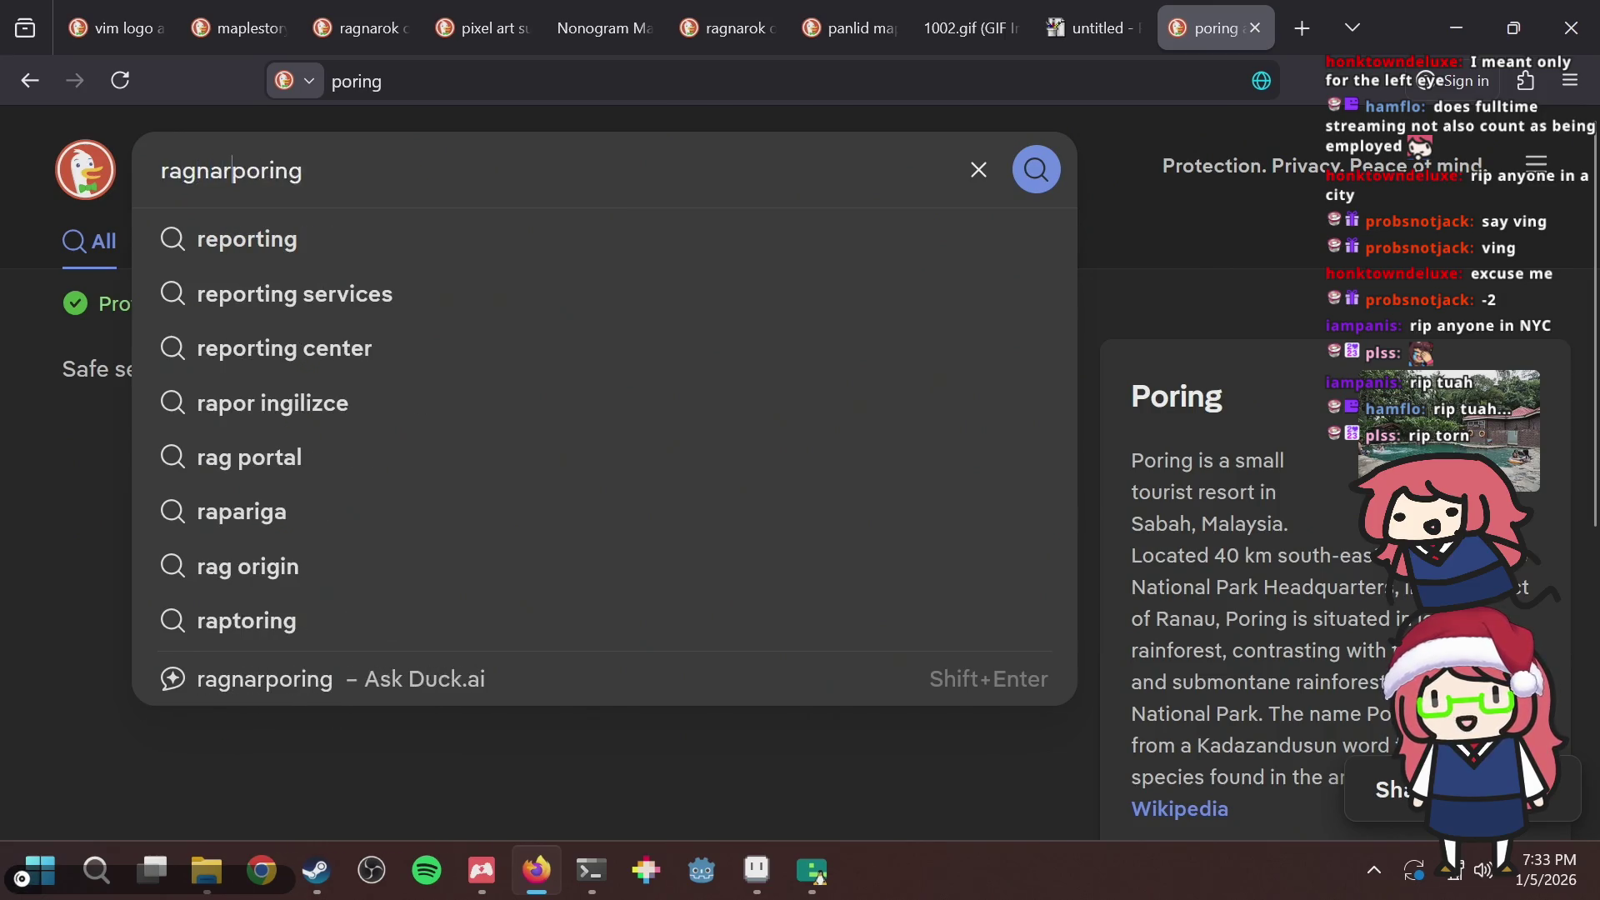
pyautogui.press('Return')
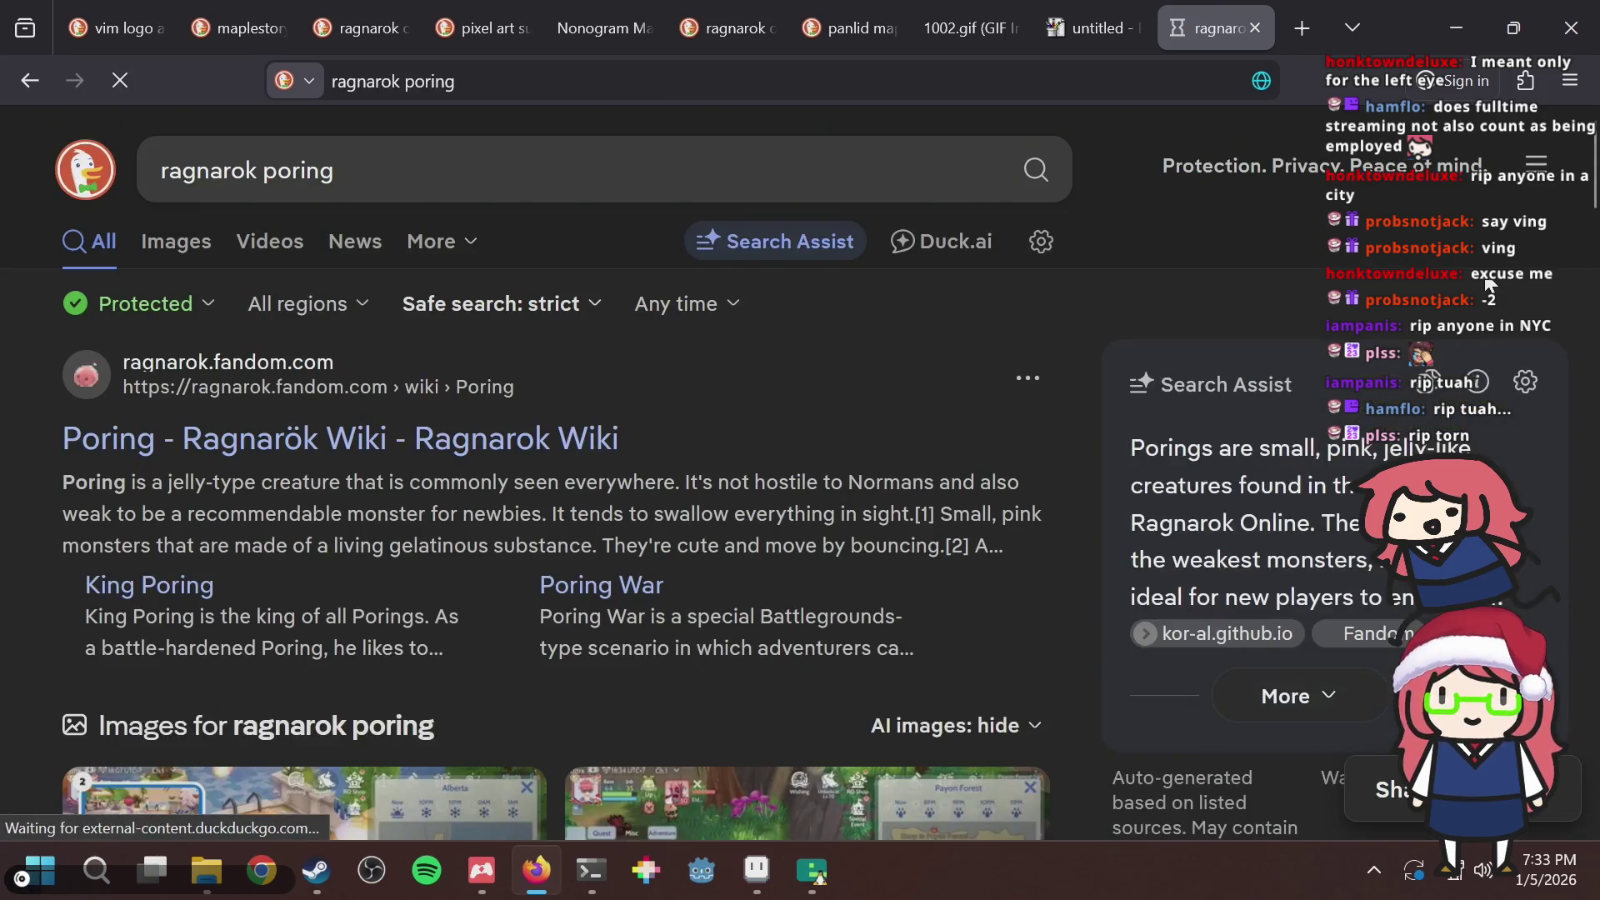
pyautogui.hotkey('alt', 'Tab')
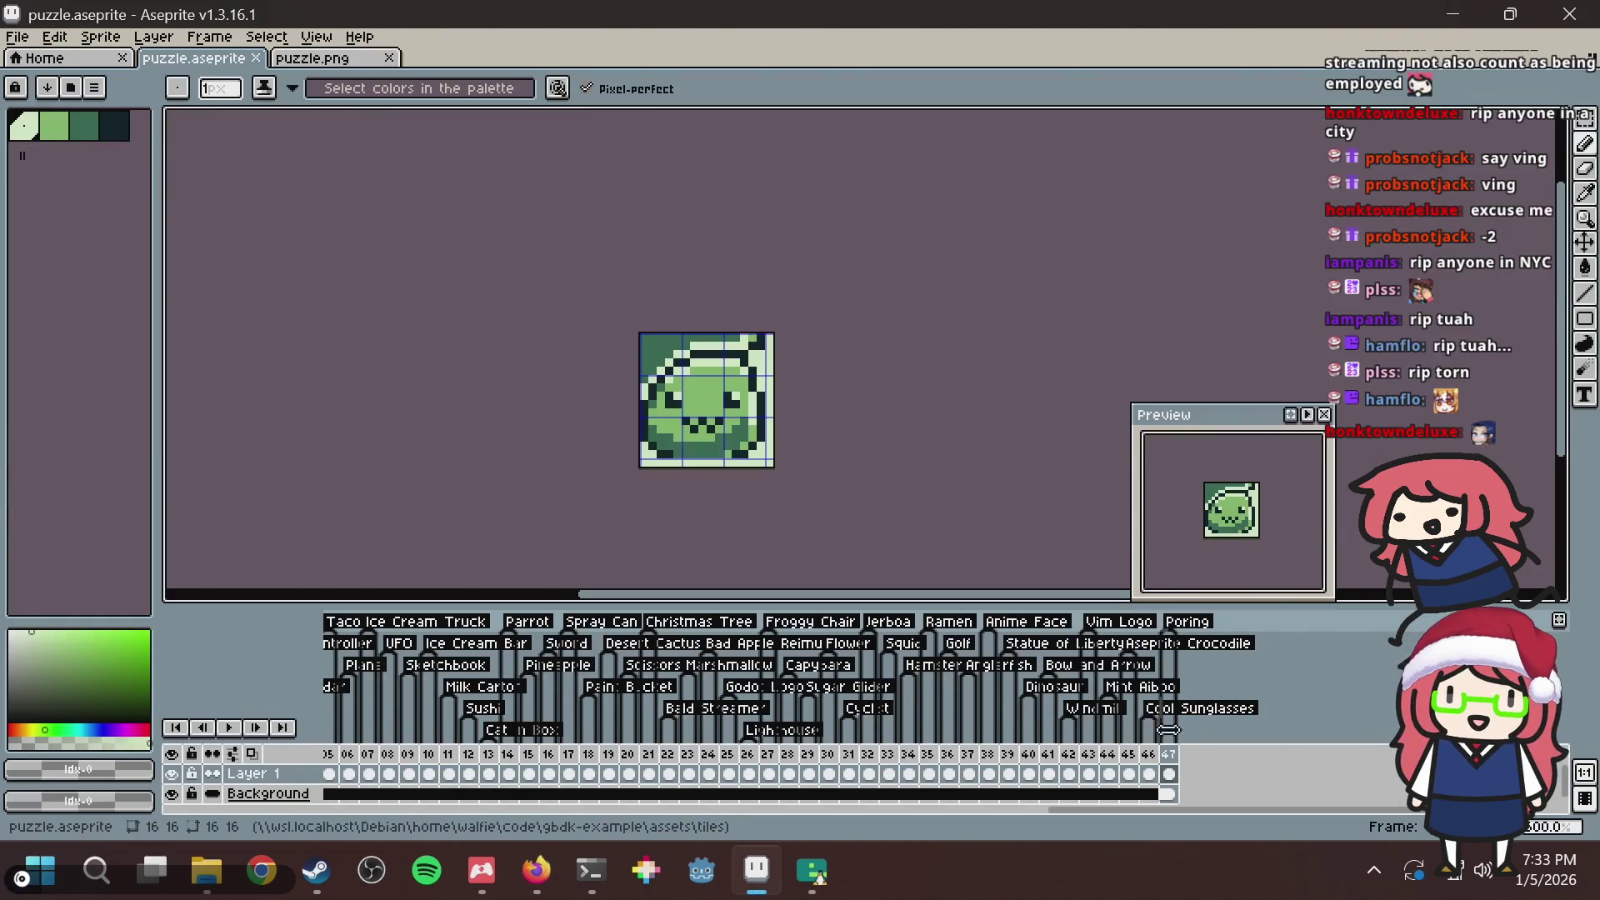
# Rename the Poring tag to 'Ragnarok Poring' and save puzzle.aseprite.
pyautogui.doubleClick(1185, 631)
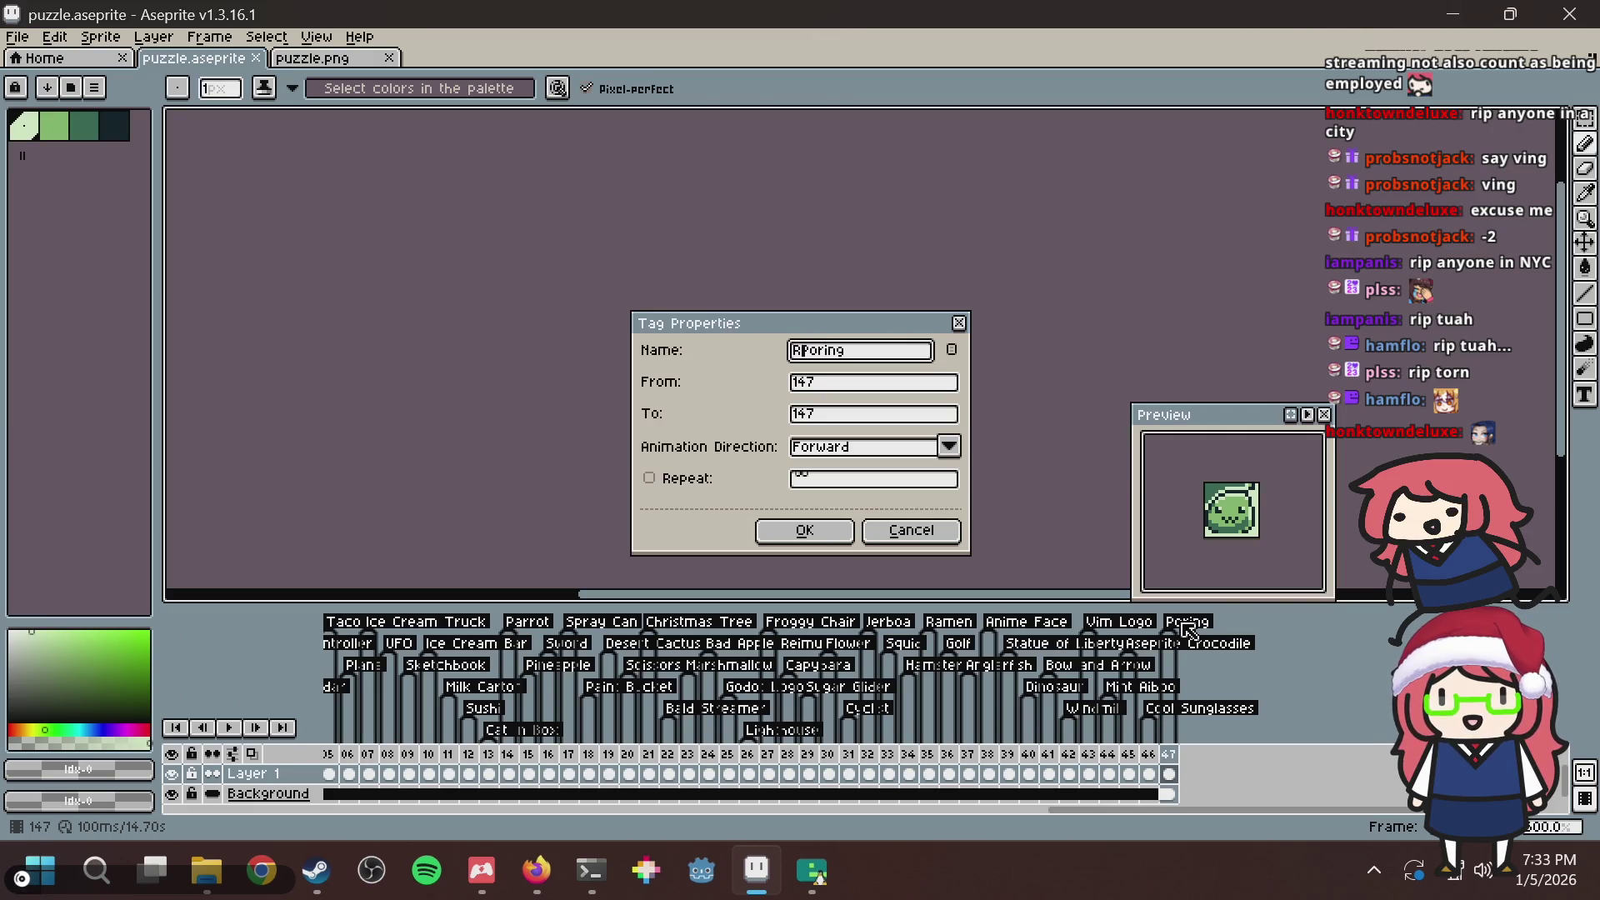
pyautogui.write('agnarok')
pyautogui.press('Return')
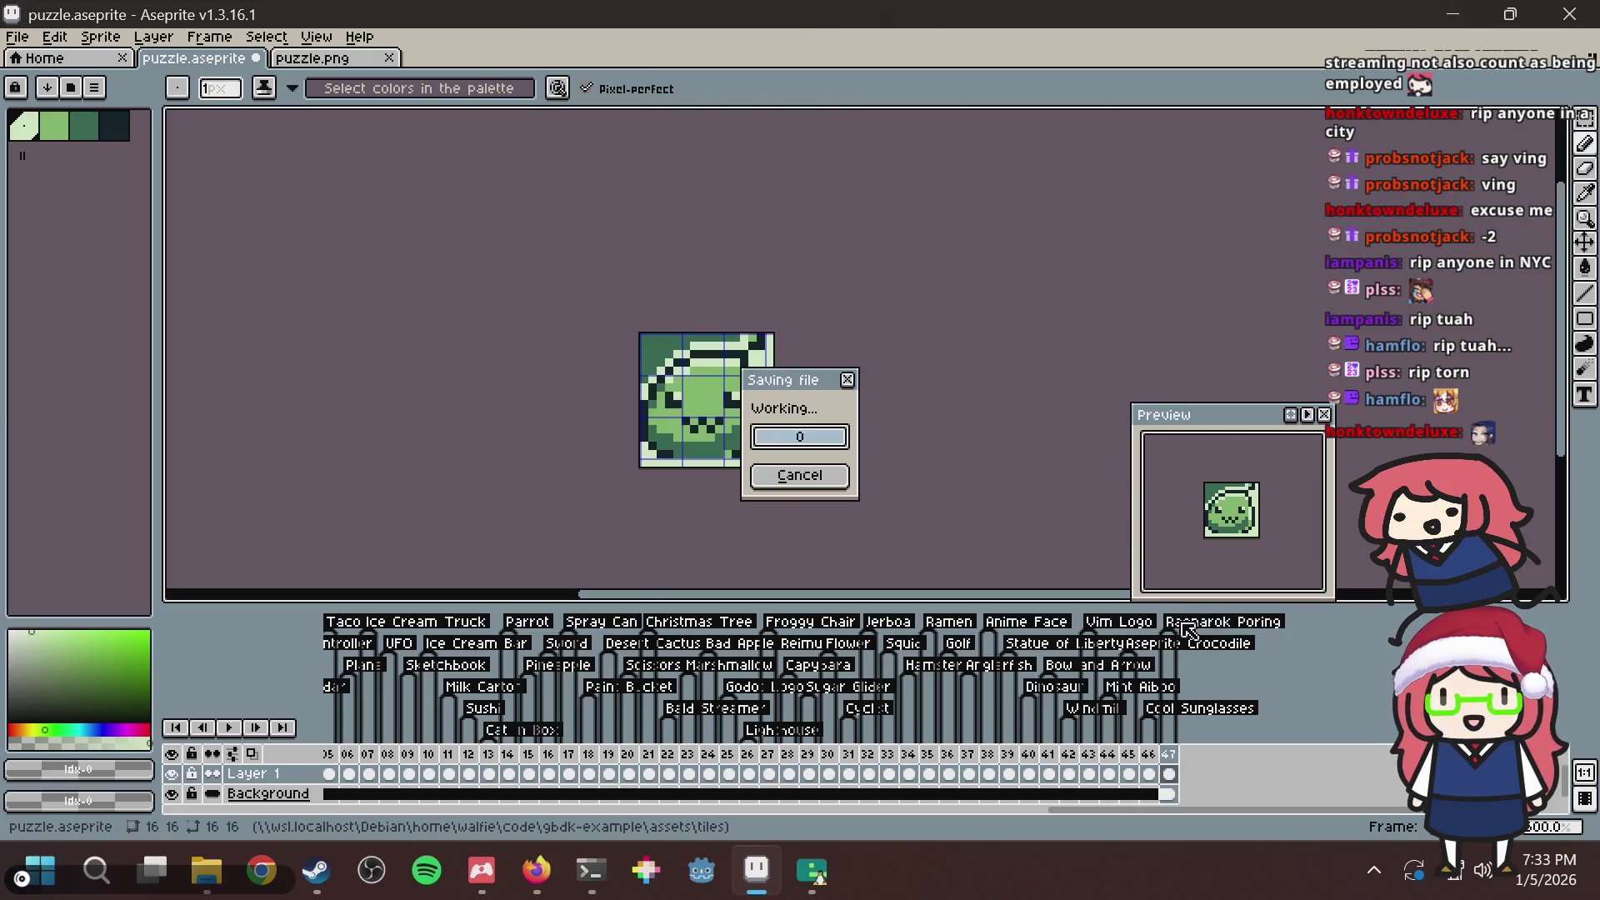
pyautogui.hotkey('alt', 'Tab')
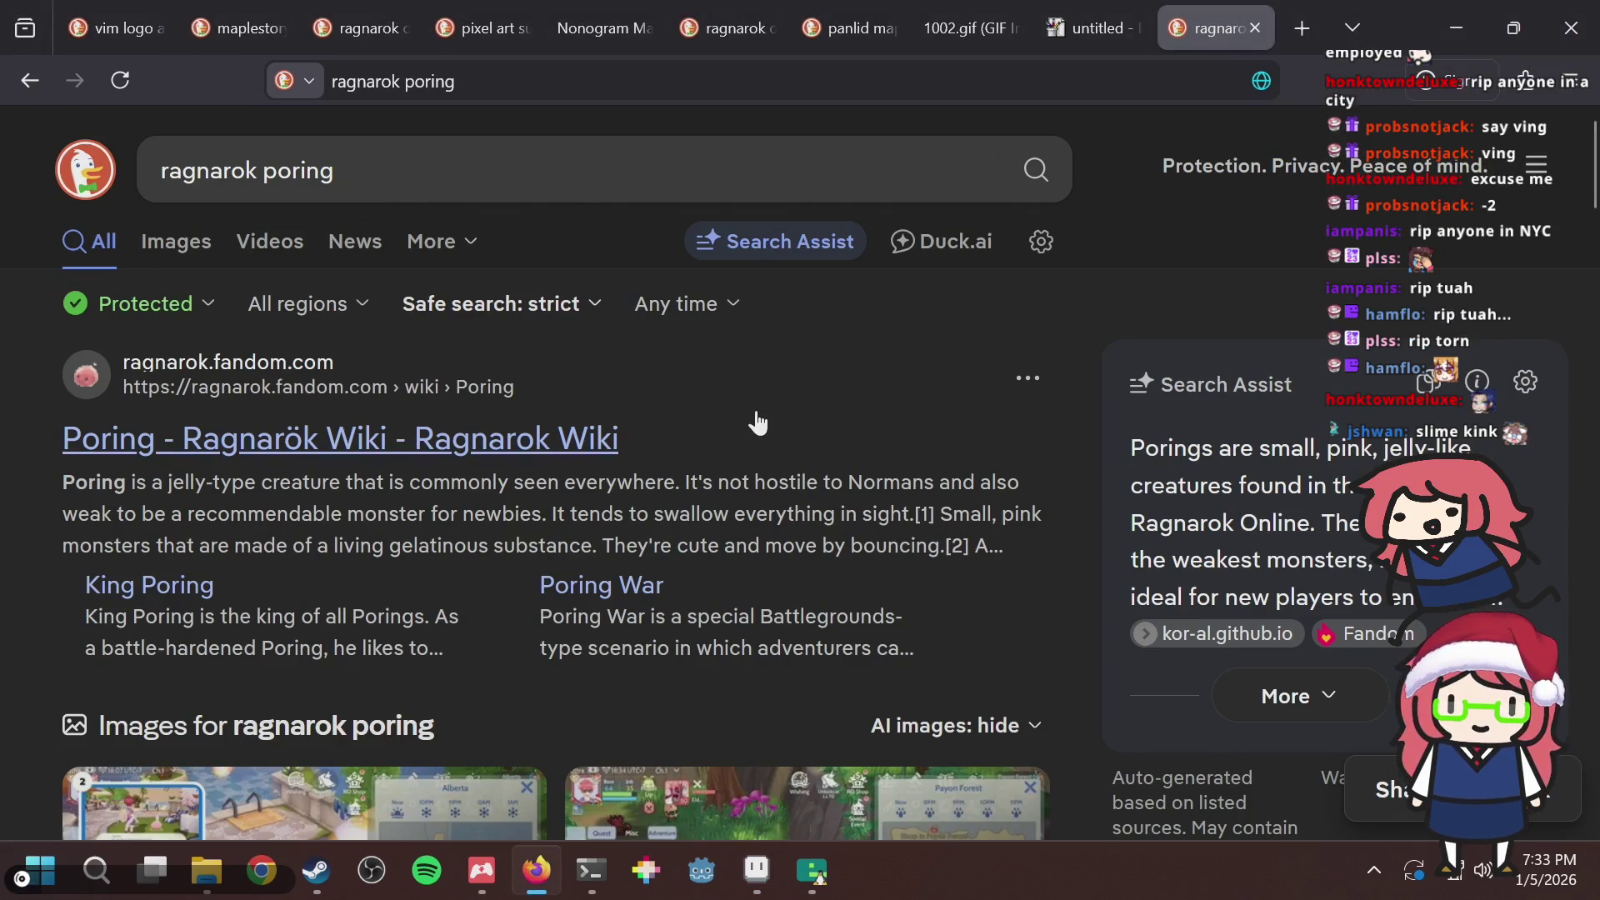
pyautogui.hotkey('alt', 'Tab')
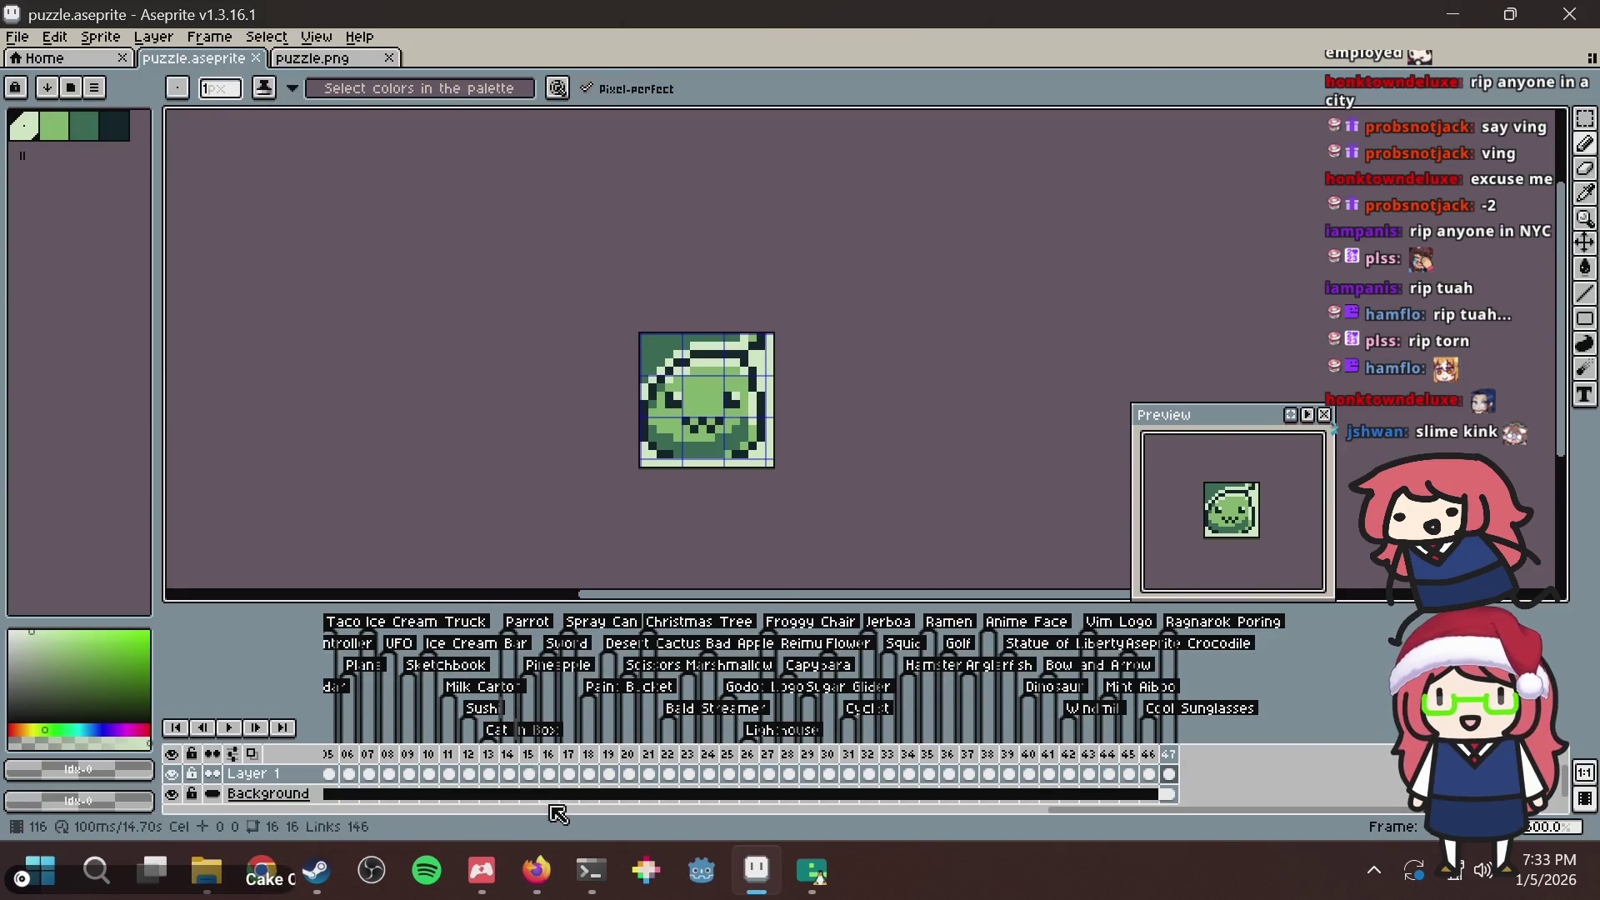
pyautogui.click(586, 855)
# Stop the emulator in tmux window 2 and rerun bazel run //:emulator to rebuild the ROM.
pyautogui.press('Return')
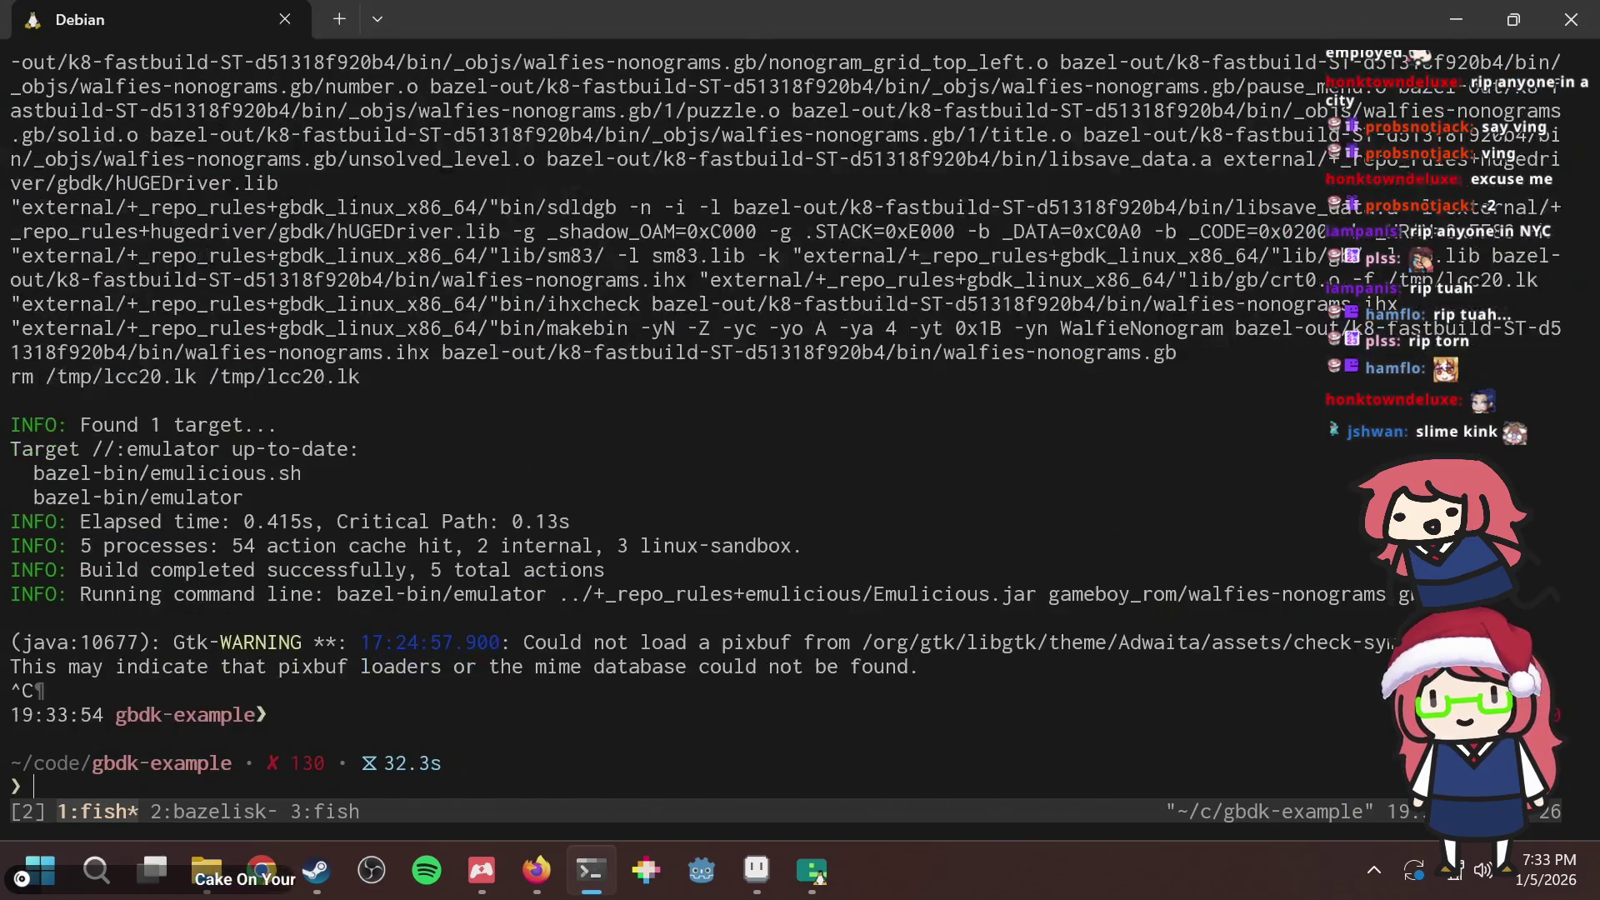
pyautogui.hotkey('ctrl', 'b')
pyautogui.press('2')
pyautogui.hotkey('ctrl', 'c')
pyautogui.press('Up')
pyautogui.press('Return')
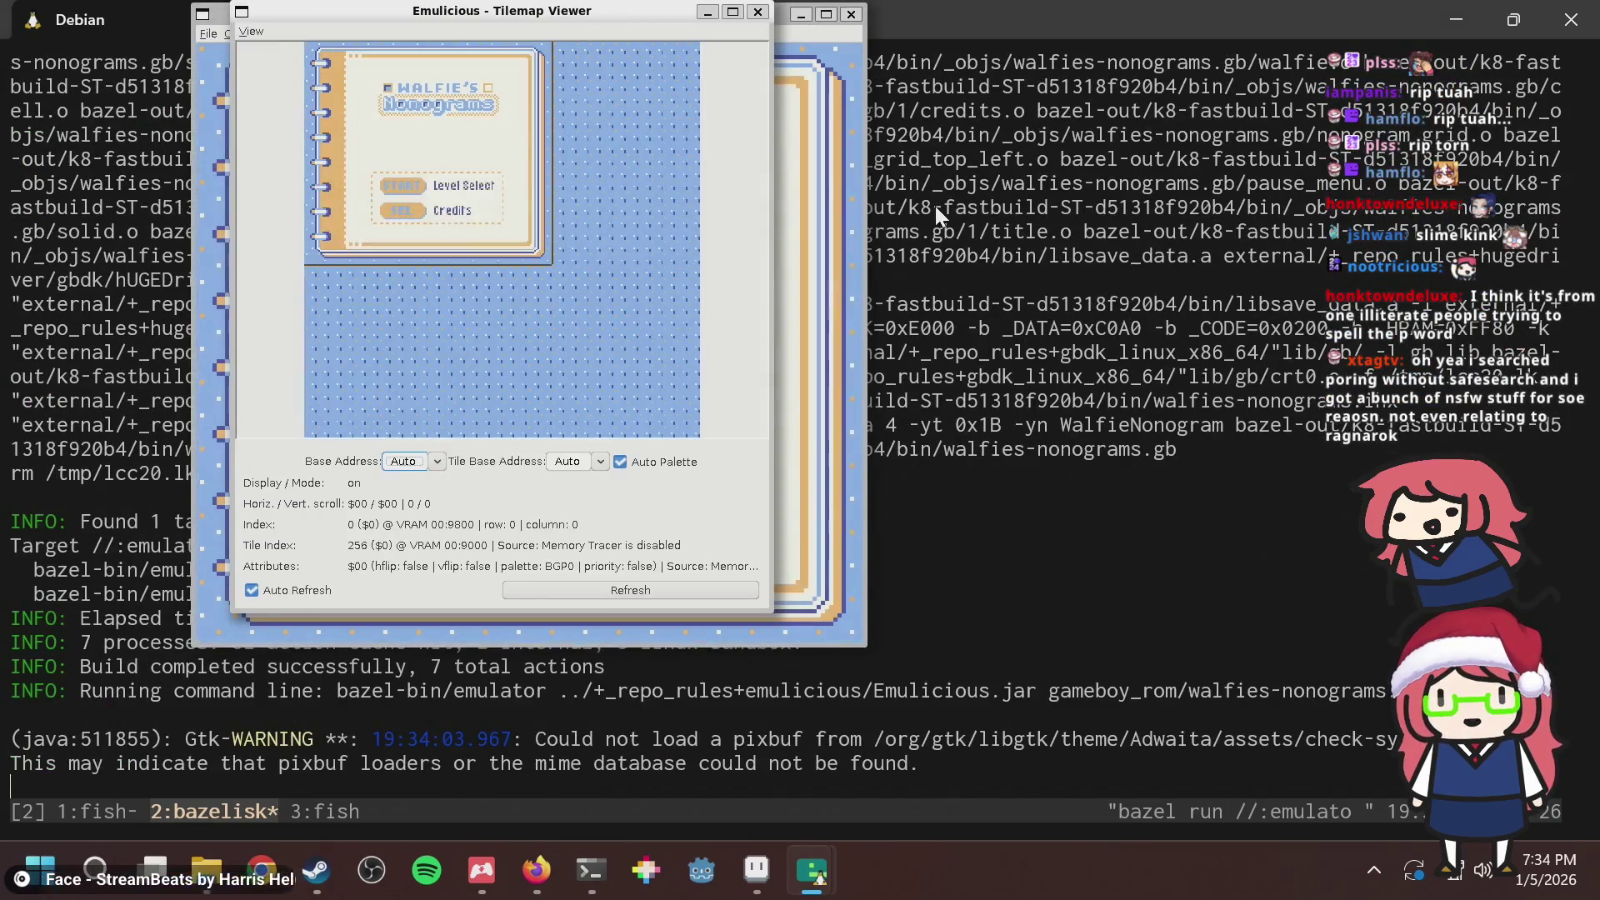
# From the title screen, select level 147 in the gallery and start it.
pyautogui.click(847, 258)
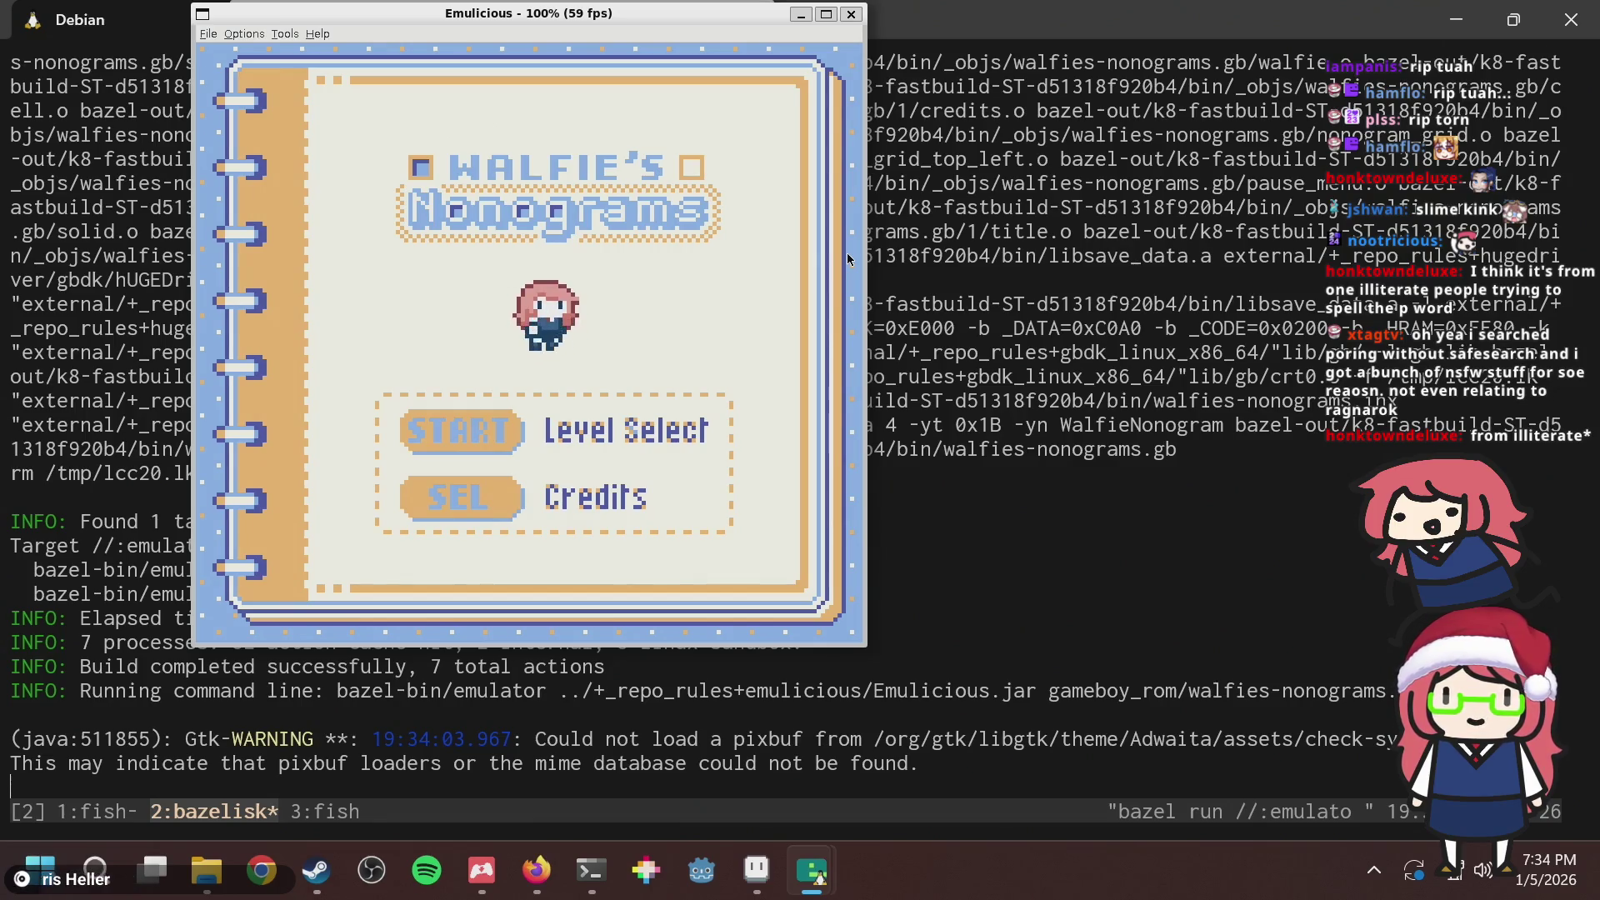
pyautogui.press('Return')
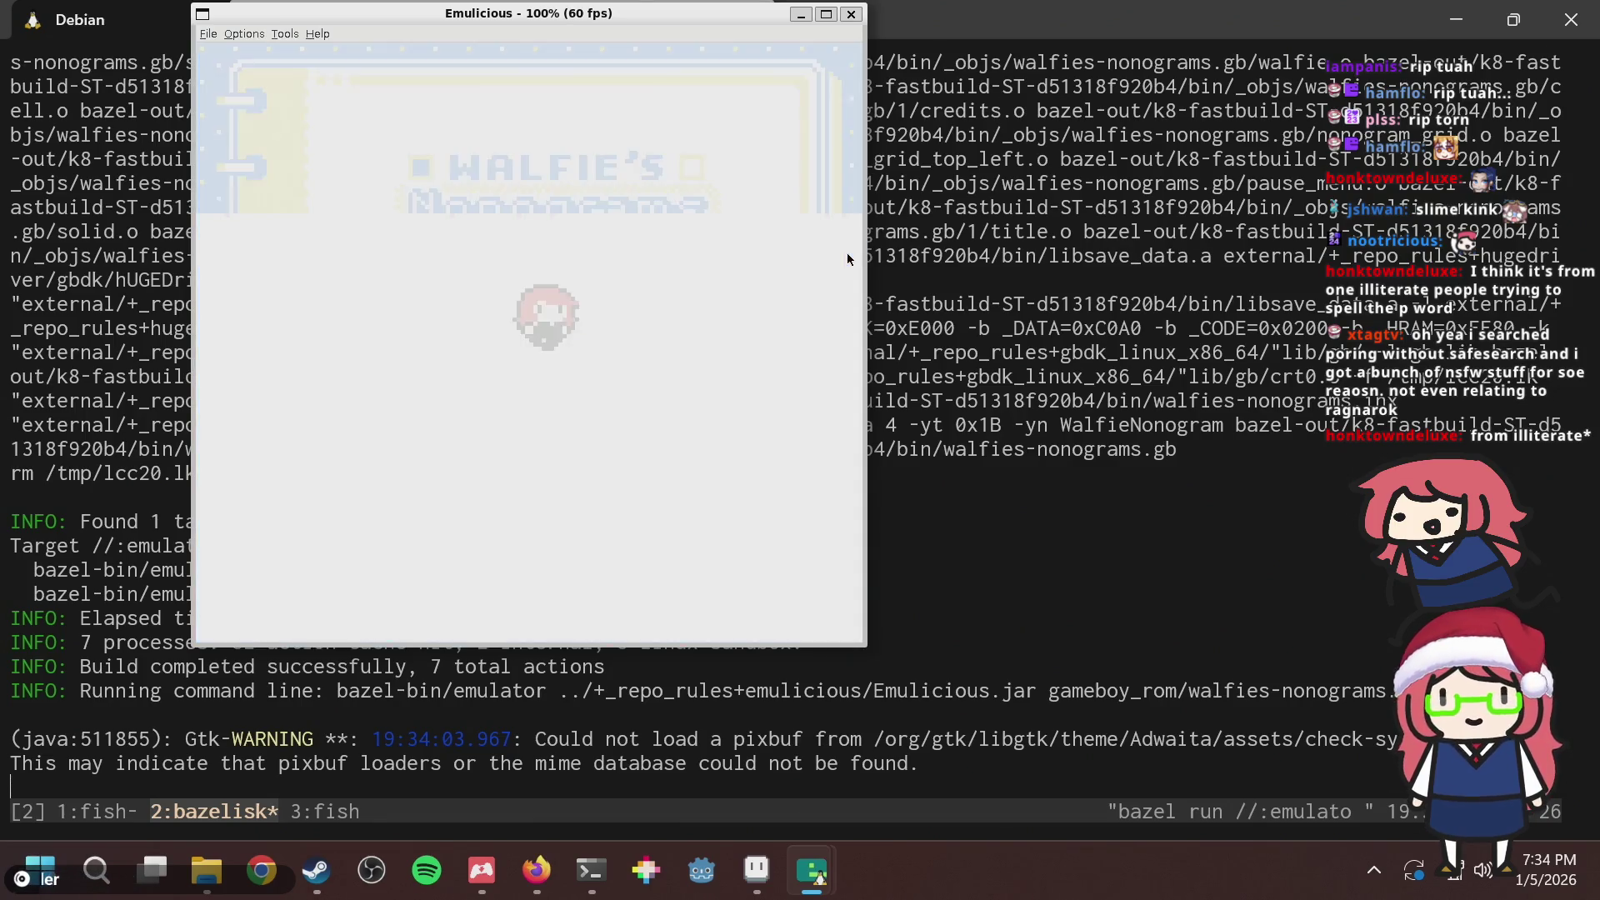
pyautogui.press('Right')
pyautogui.press('Left')
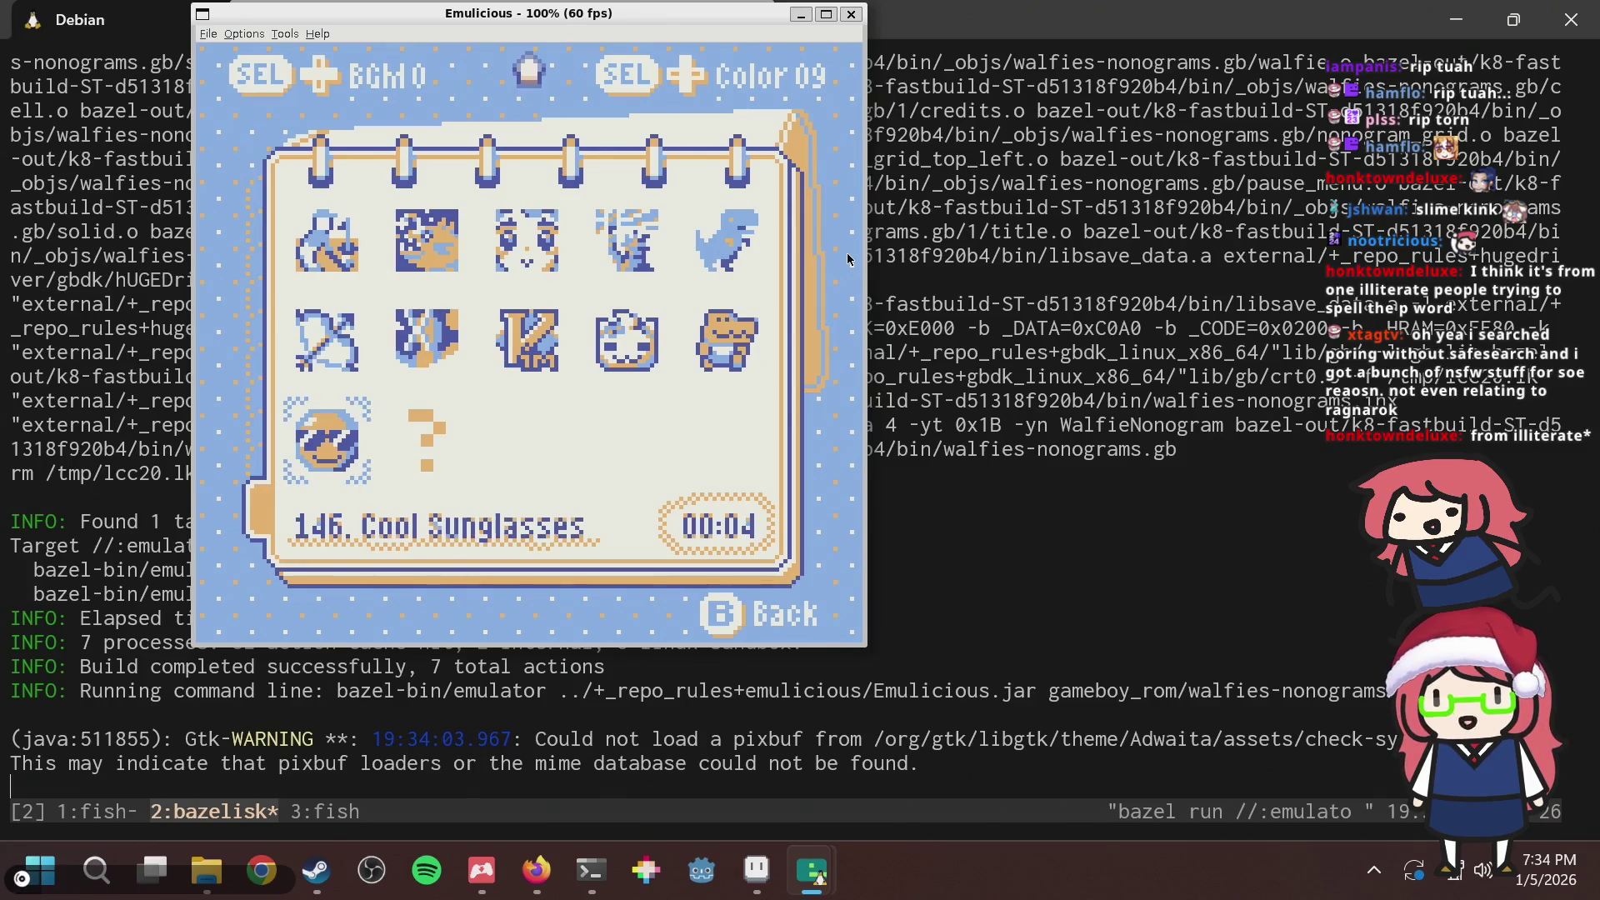
pyautogui.press('Right')
pyautogui.press('Left')
pyautogui.press('Up')
pyautogui.press('Right')
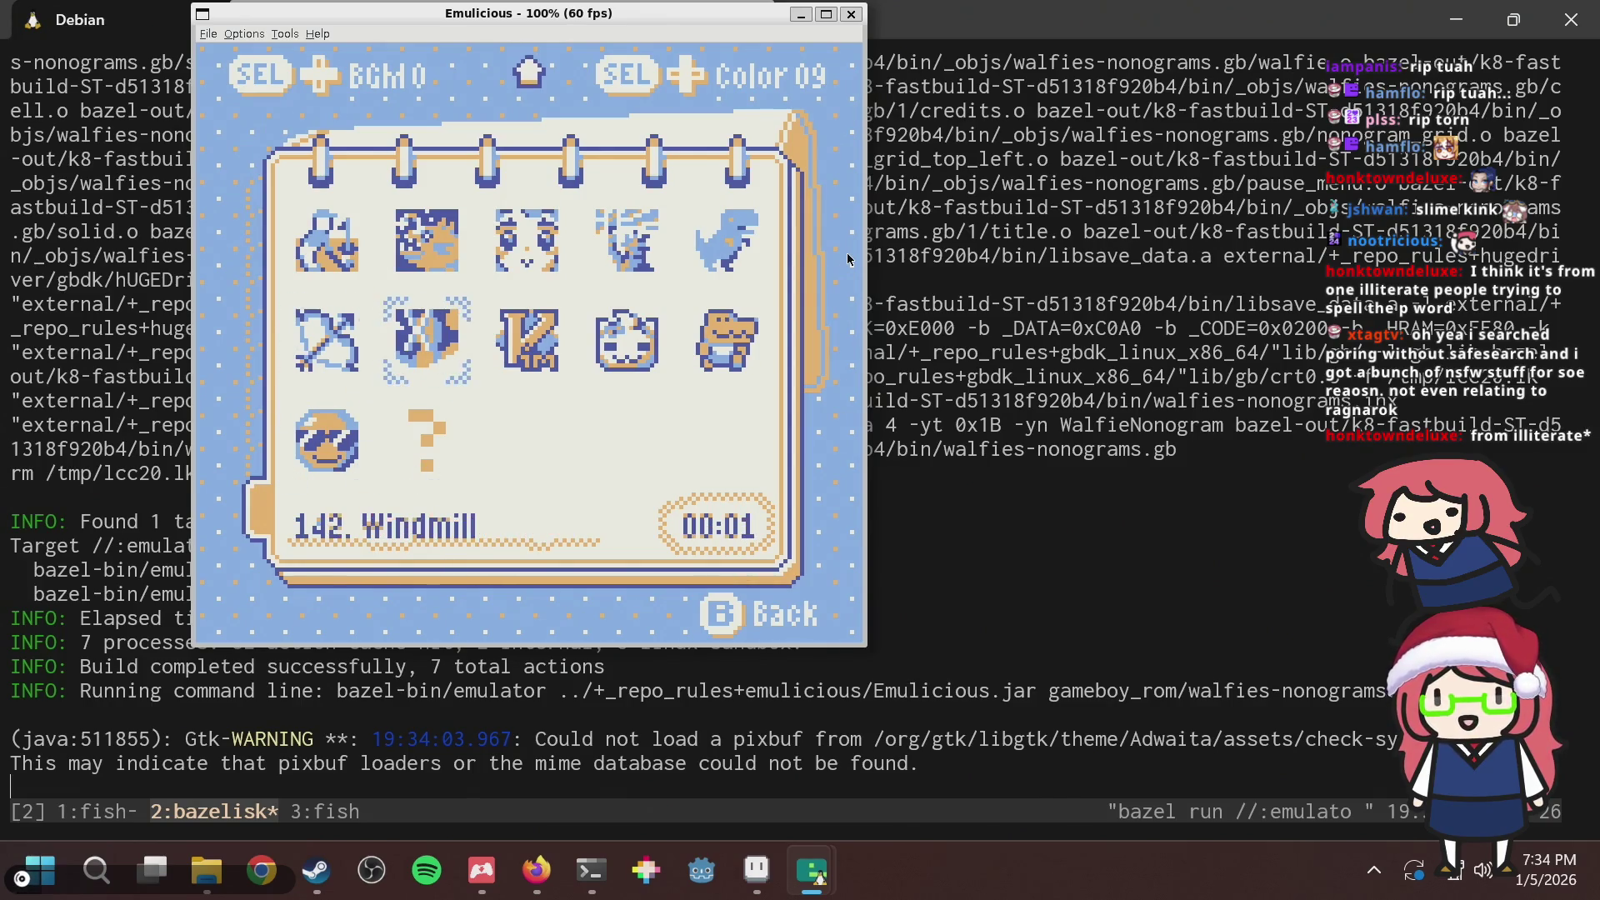
pyautogui.press('Down')
pyautogui.press('x')
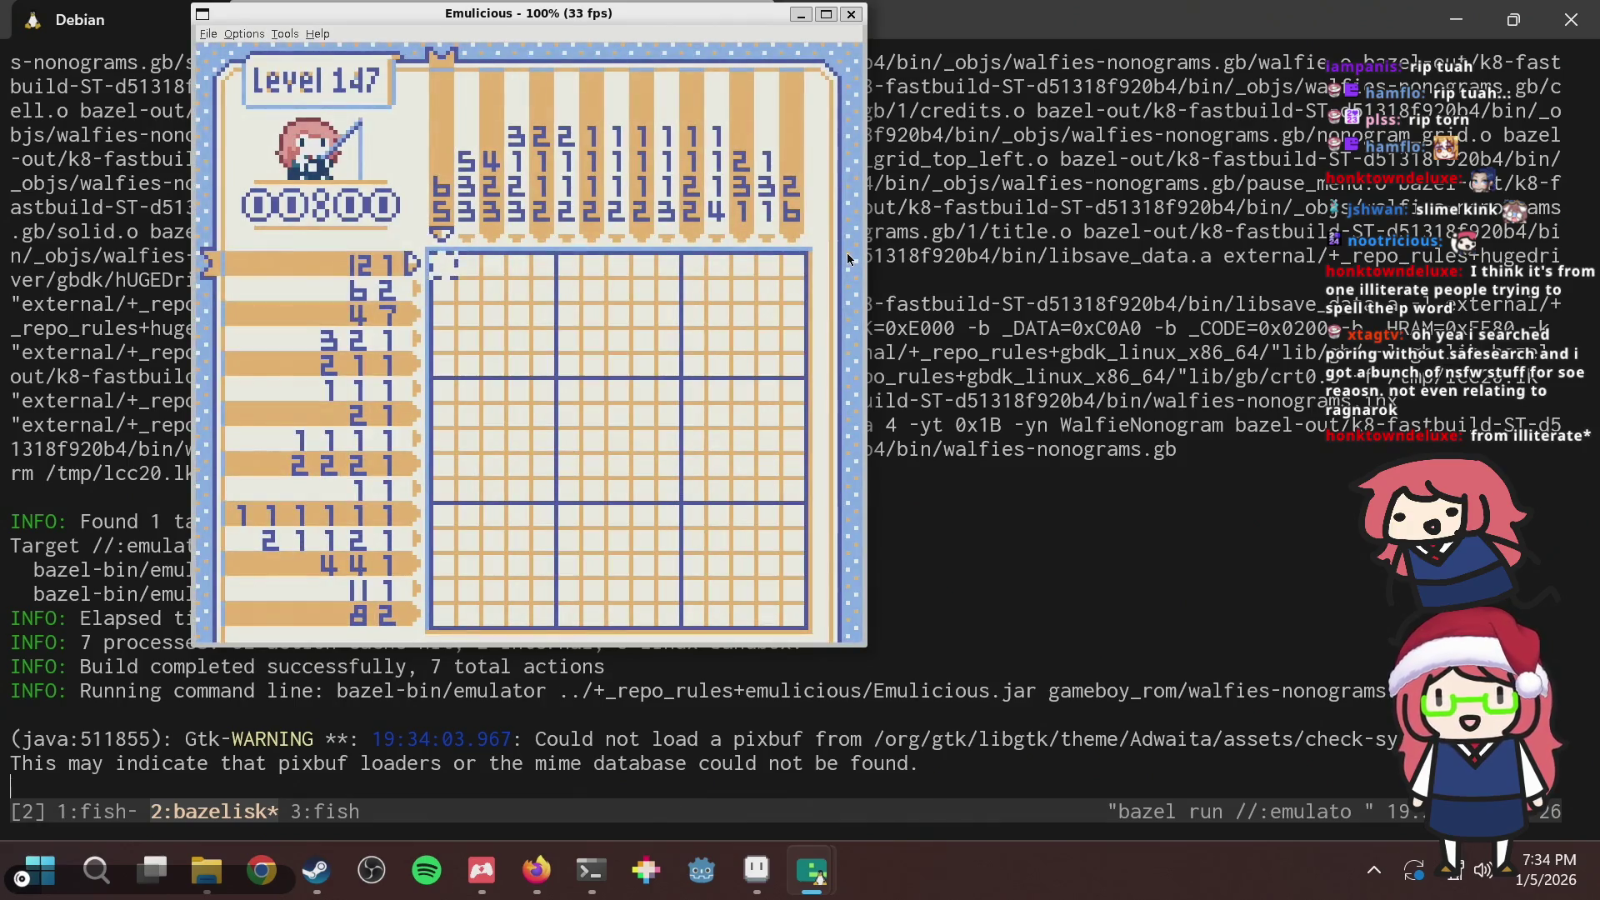
# Work the cursor across the grid to solve level 147's nonogram.
pyautogui.press('Down')
pyautogui.press('Down')
pyautogui.press('Down')
pyautogui.press('Right')
pyautogui.press('Right')
pyautogui.press('Right')
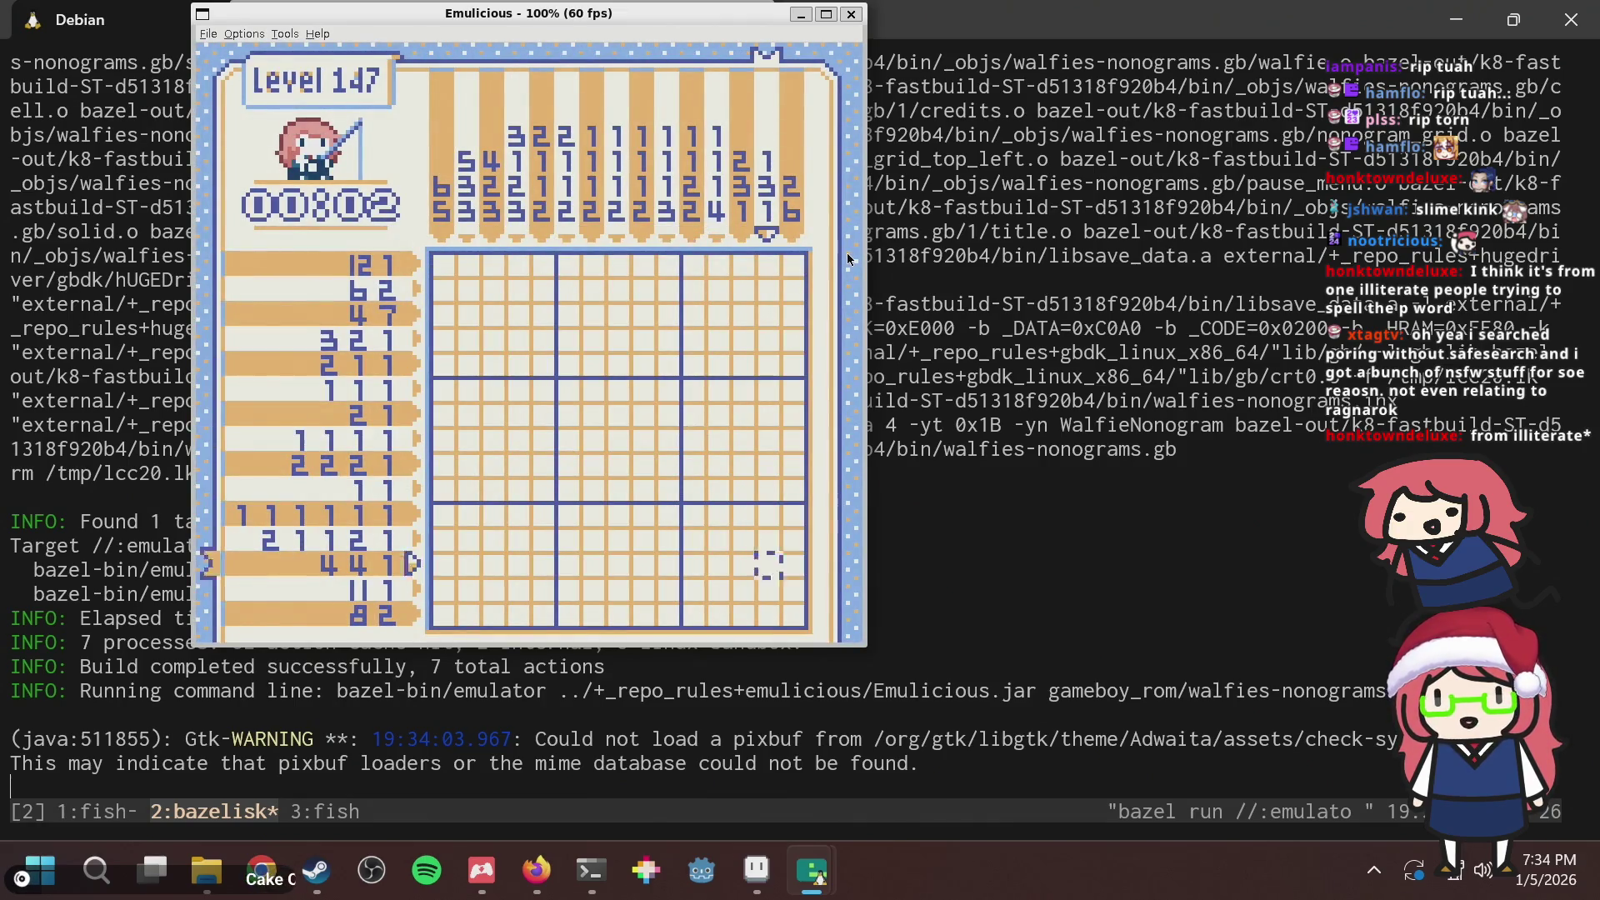
pyautogui.press('Left')
pyautogui.press('Left')
pyautogui.press('Left')
pyautogui.press('Left')
pyautogui.press('Left')
pyautogui.press('Left')
pyautogui.press('Up')
pyautogui.press('Up')
pyautogui.press('Up')
pyautogui.press('Left')
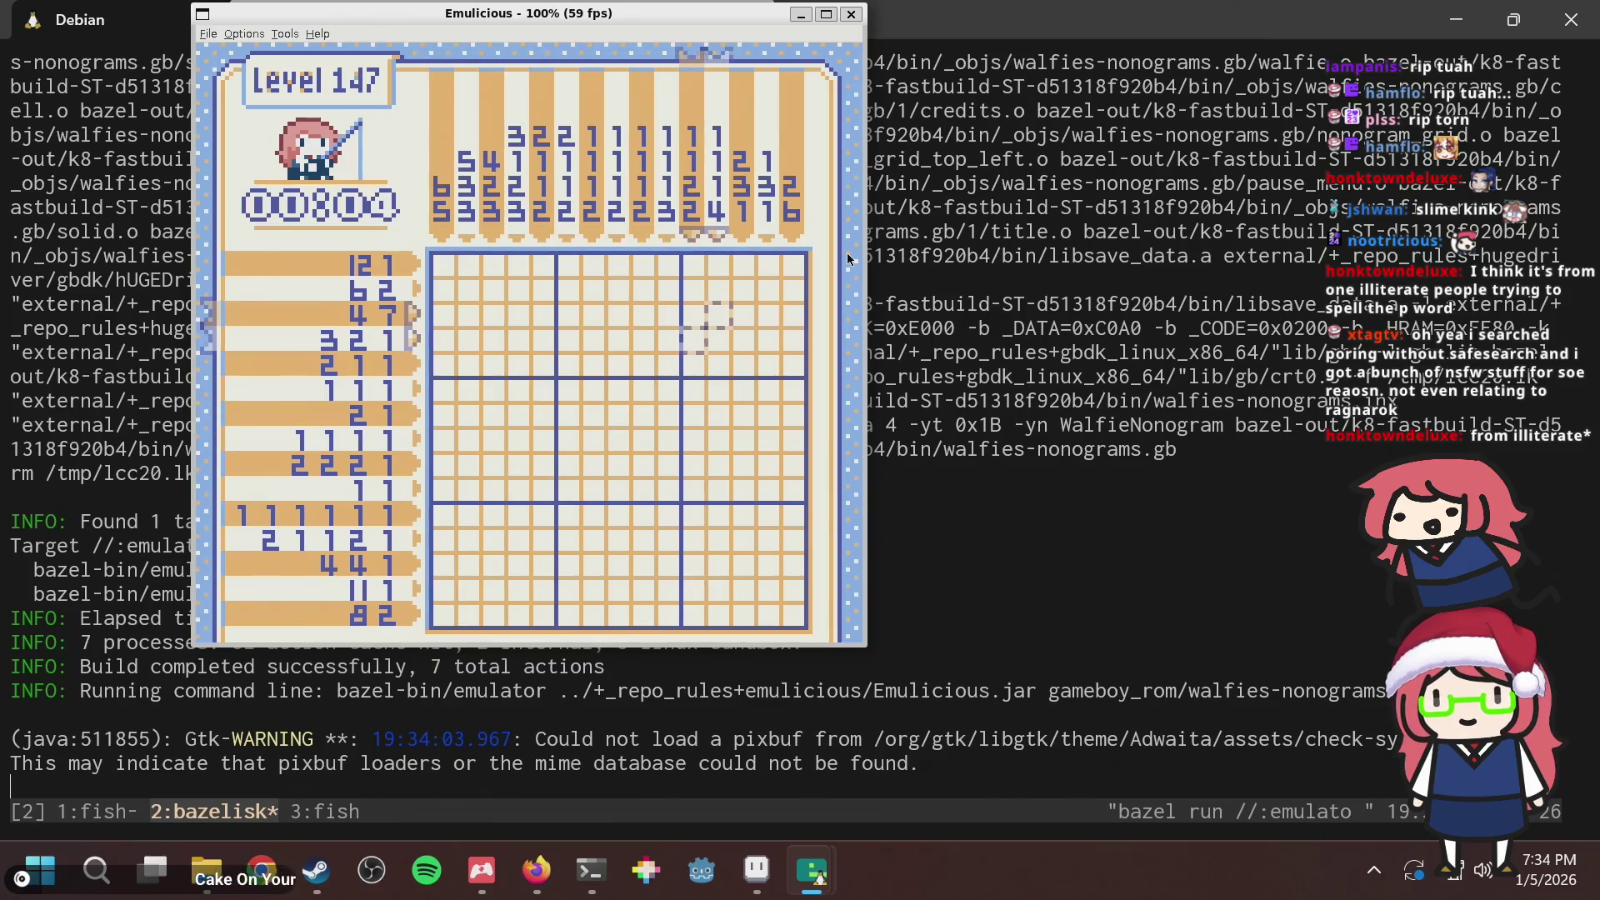
pyautogui.press('Down')
pyautogui.press('Down')
pyautogui.press('Down')
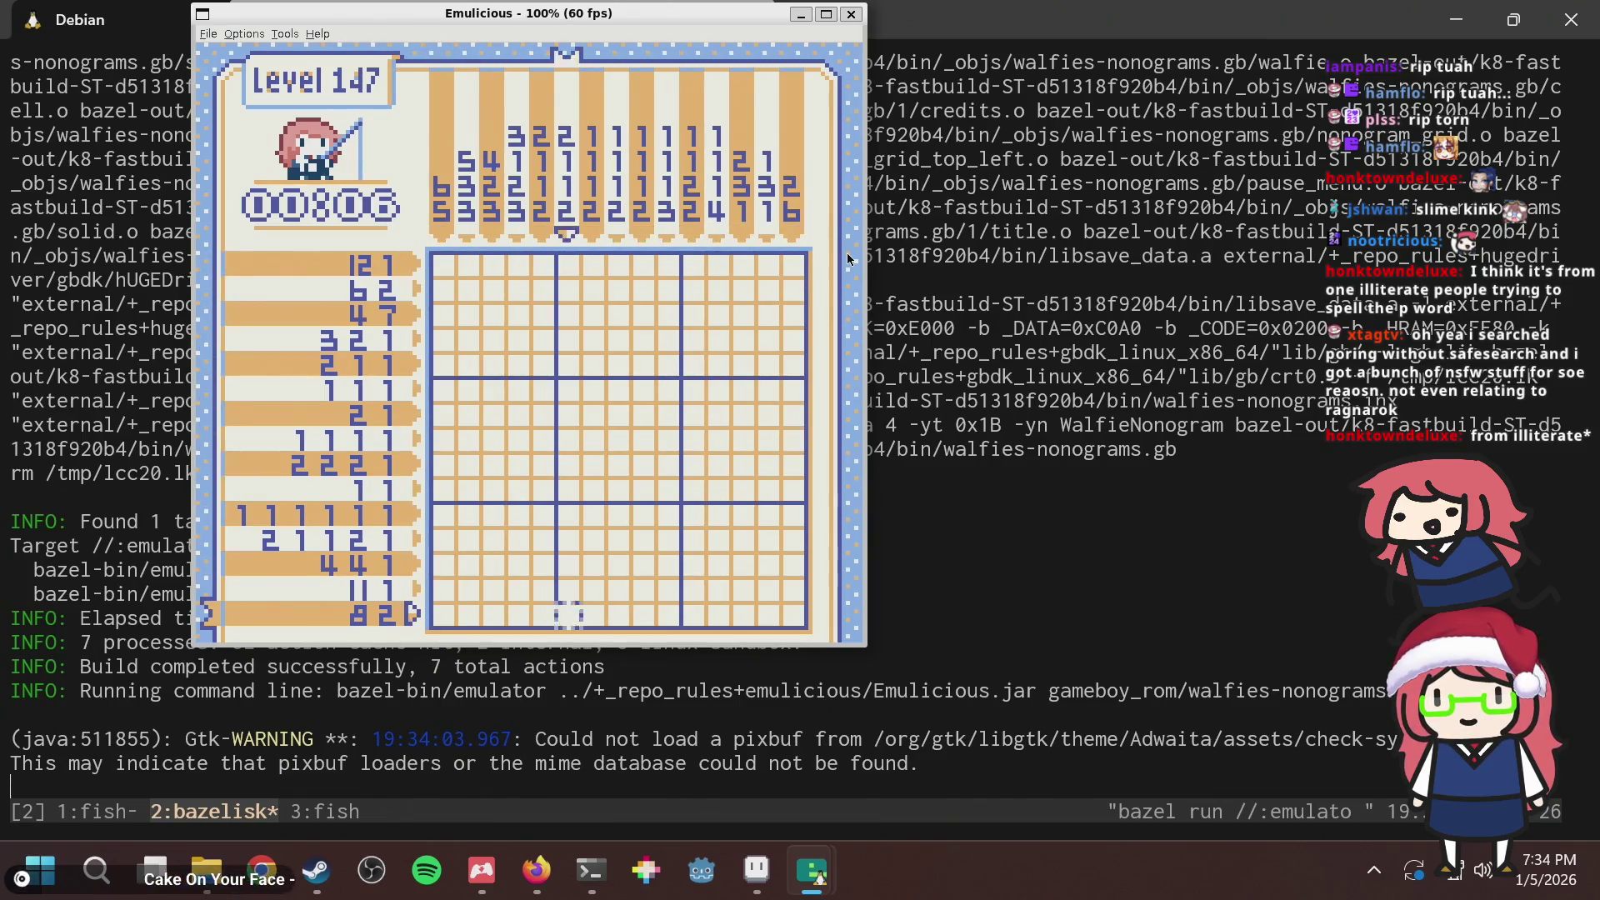
pyautogui.press('Left')
pyautogui.press('Left')
pyautogui.press('Left')
pyautogui.press('Up')
pyautogui.press('Up')
pyautogui.press('Right')
pyautogui.press('Right')
pyautogui.press('Right')
pyautogui.press('Up')
pyautogui.press('Up')
pyautogui.press('Up')
pyautogui.press('Right')
pyautogui.press('Right')
pyautogui.press('Right')
pyautogui.press('Right')
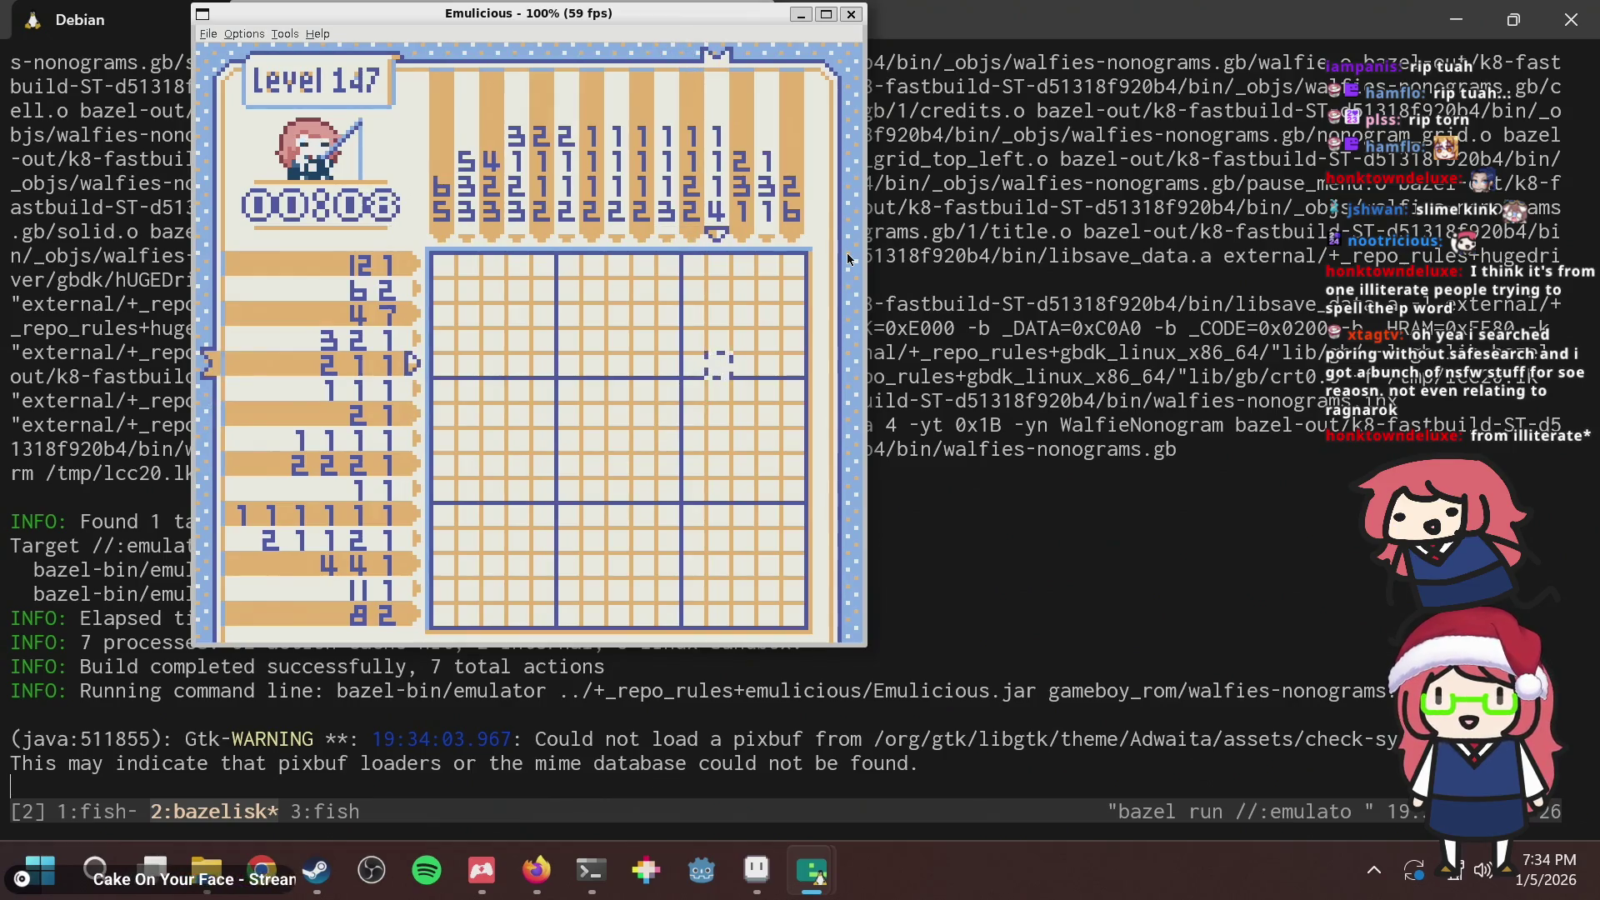
pyautogui.press('Down')
pyautogui.press('Down')
pyautogui.press('Down')
pyautogui.press('Right')
pyautogui.press('Right')
pyautogui.press('Right')
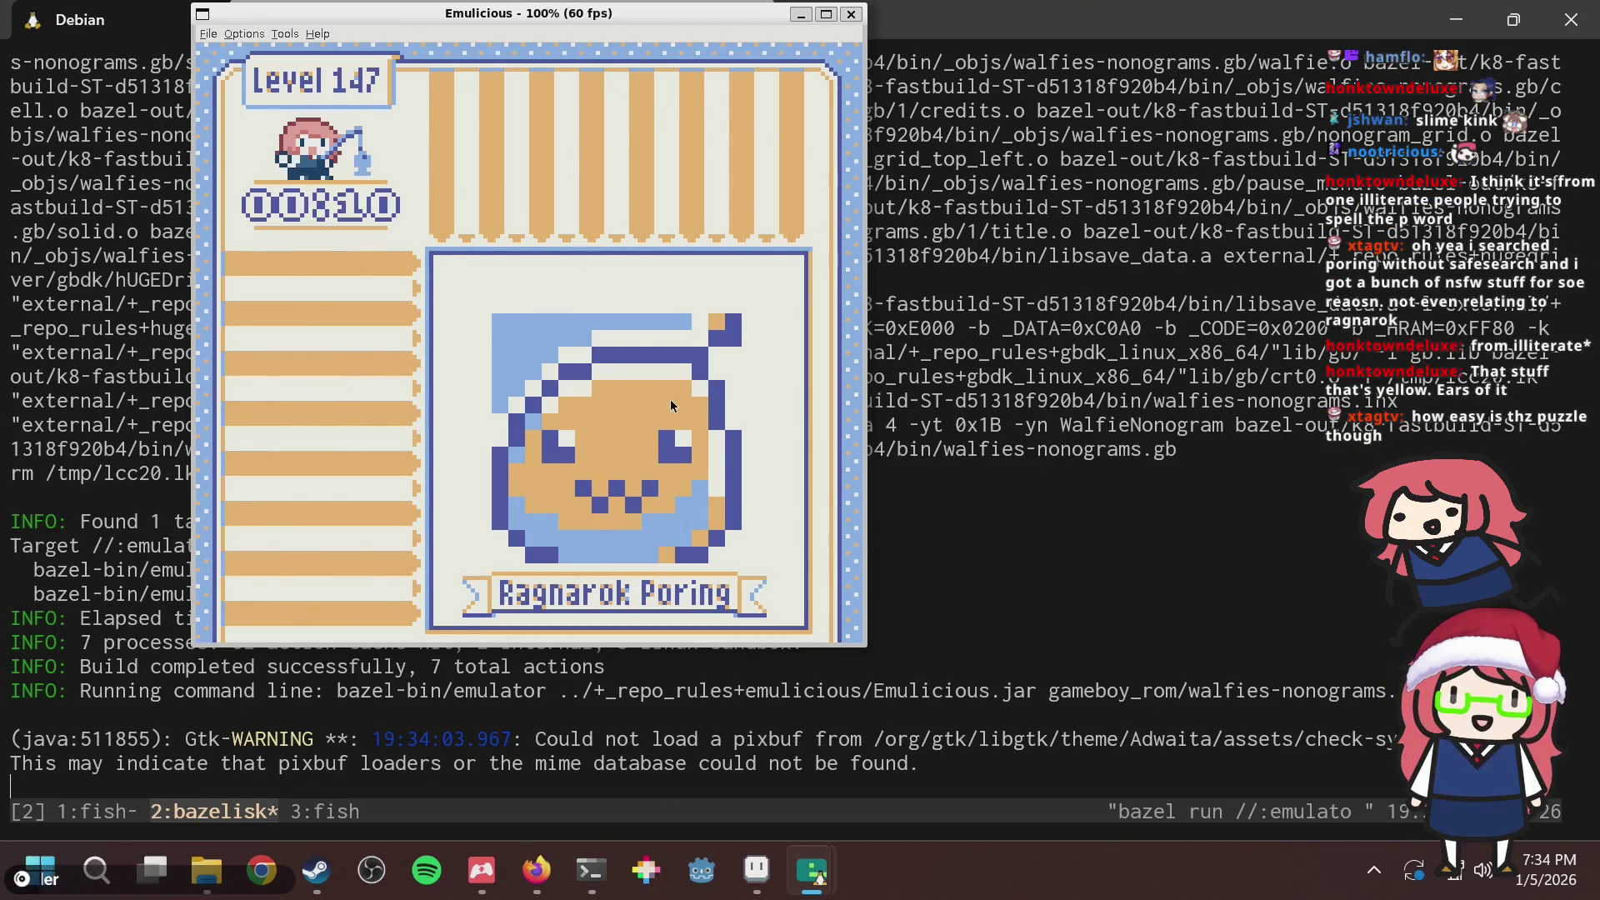
pyautogui.hotkey('alt', 'Tab')
pyautogui.hotkey('alt', 'Tab')
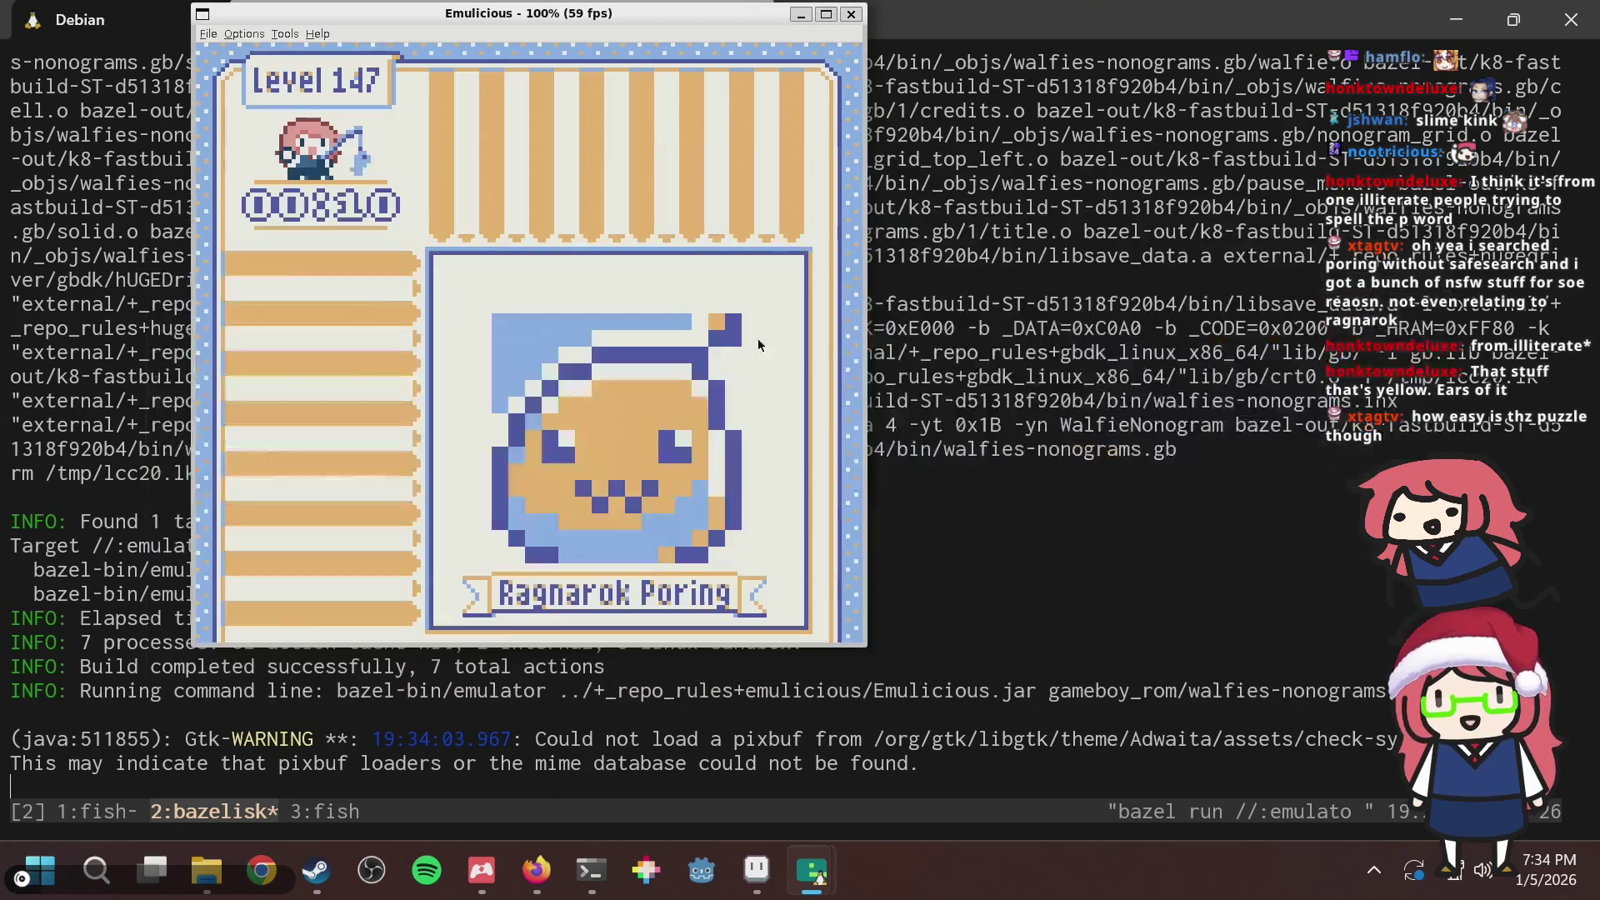
pyautogui.hotkey('alt', 'Tab')
pyautogui.hotkey('alt', 'Tab')
pyautogui.hotkey('alt', 'Tab')
pyautogui.hotkey('alt', 'Tab')
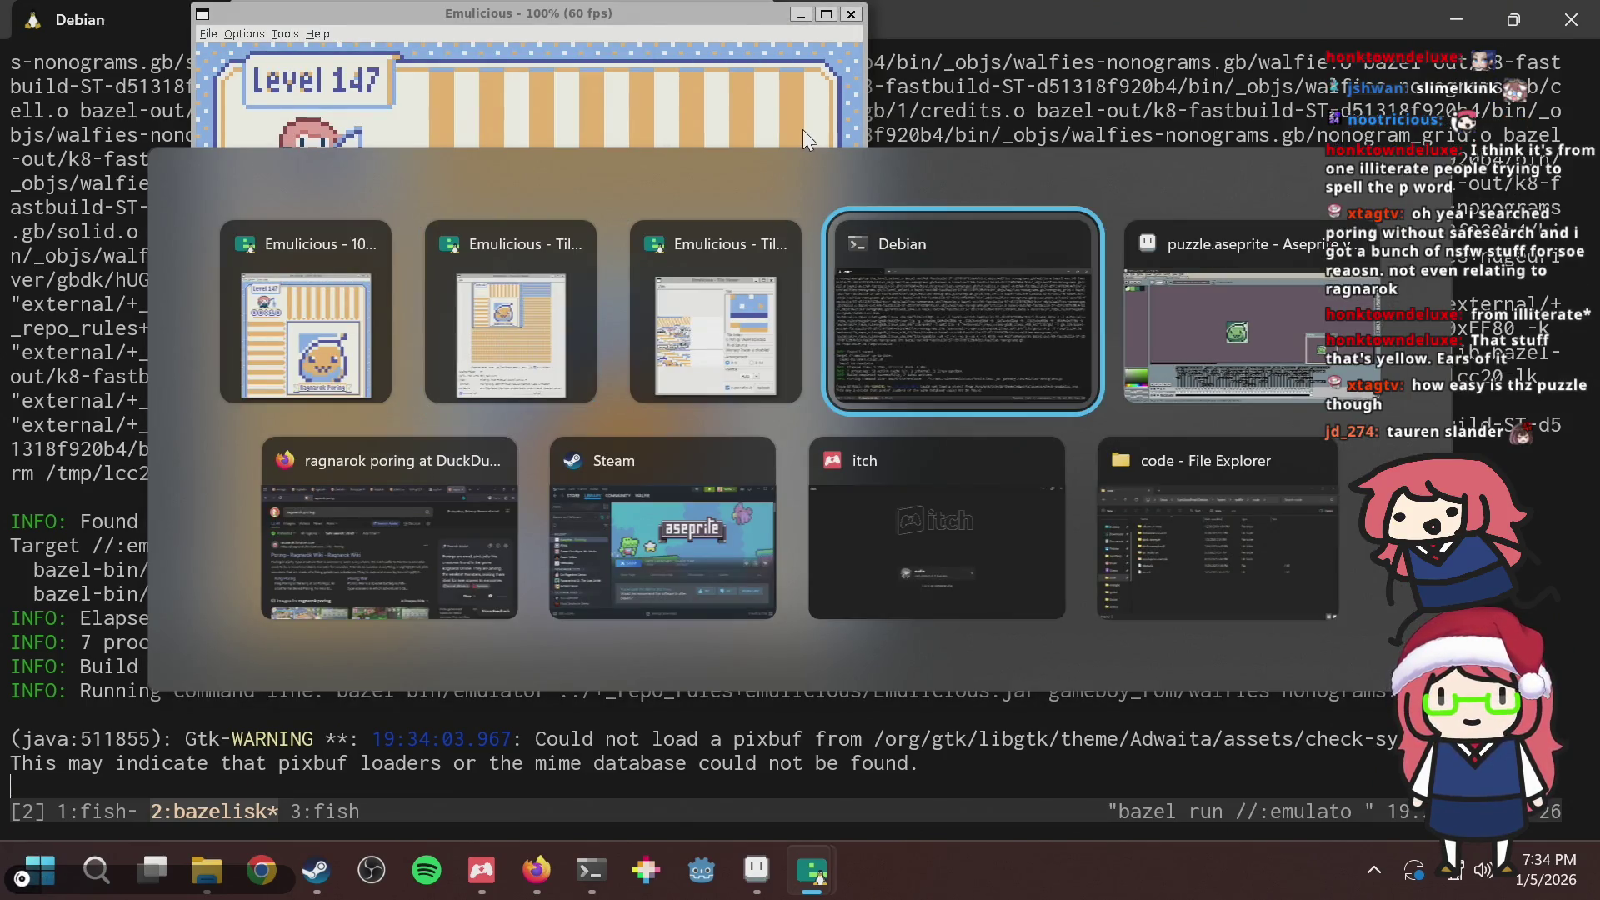
pyautogui.hotkey('alt', 'Tab')
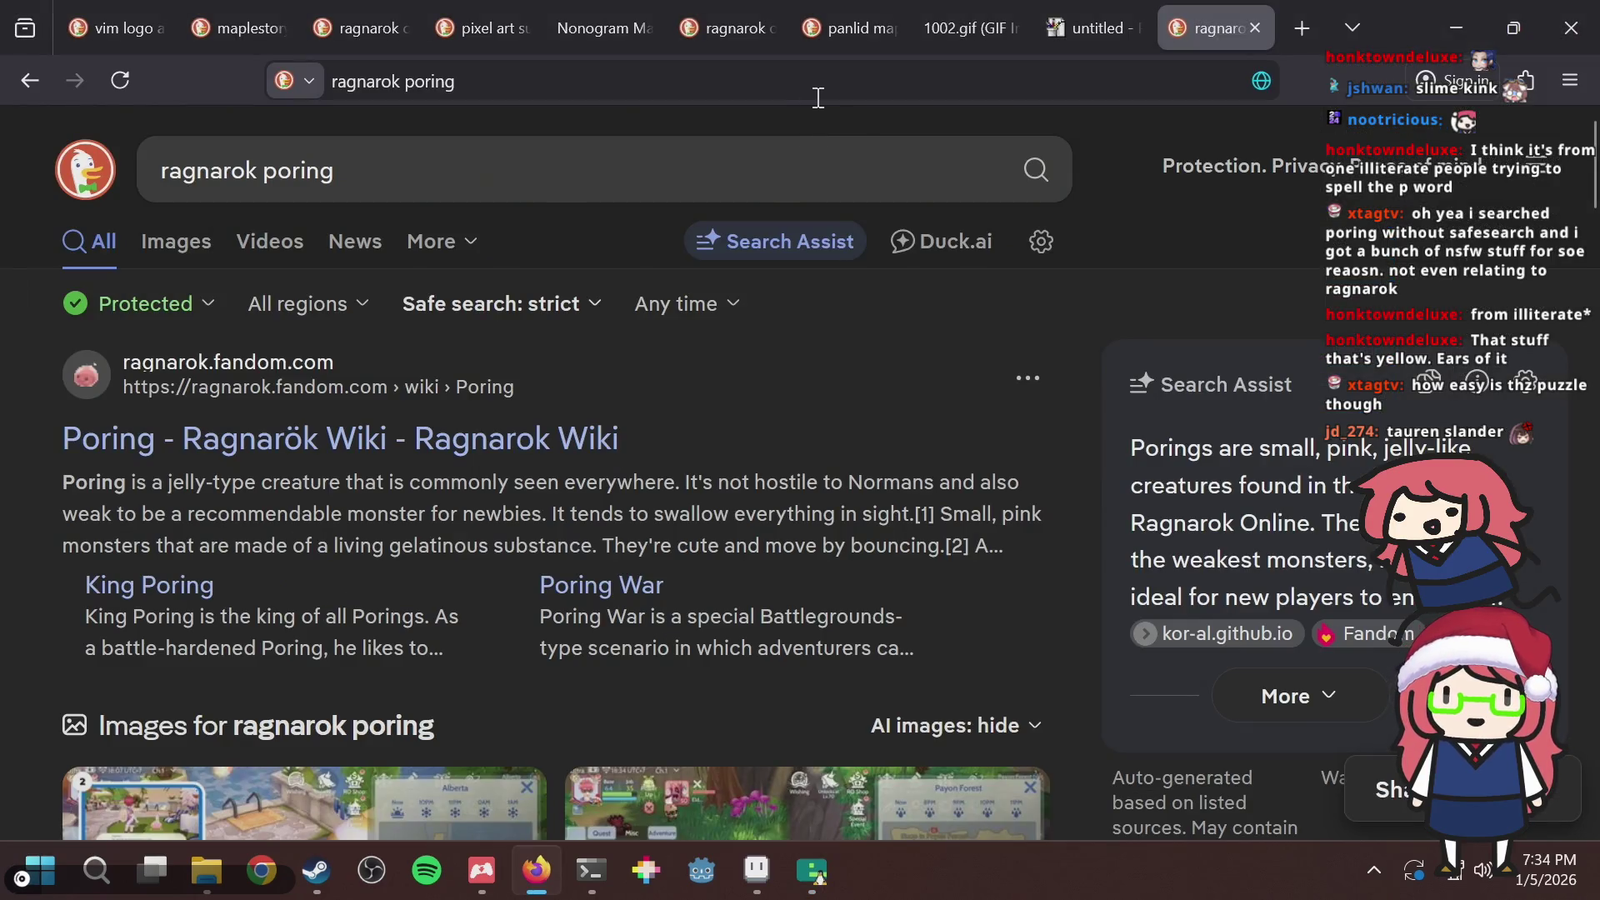
# Close the ragnarok poring search tab and review the poring grid in Nonogram Maker.
pyautogui.hotkey('ctrl', 'w')
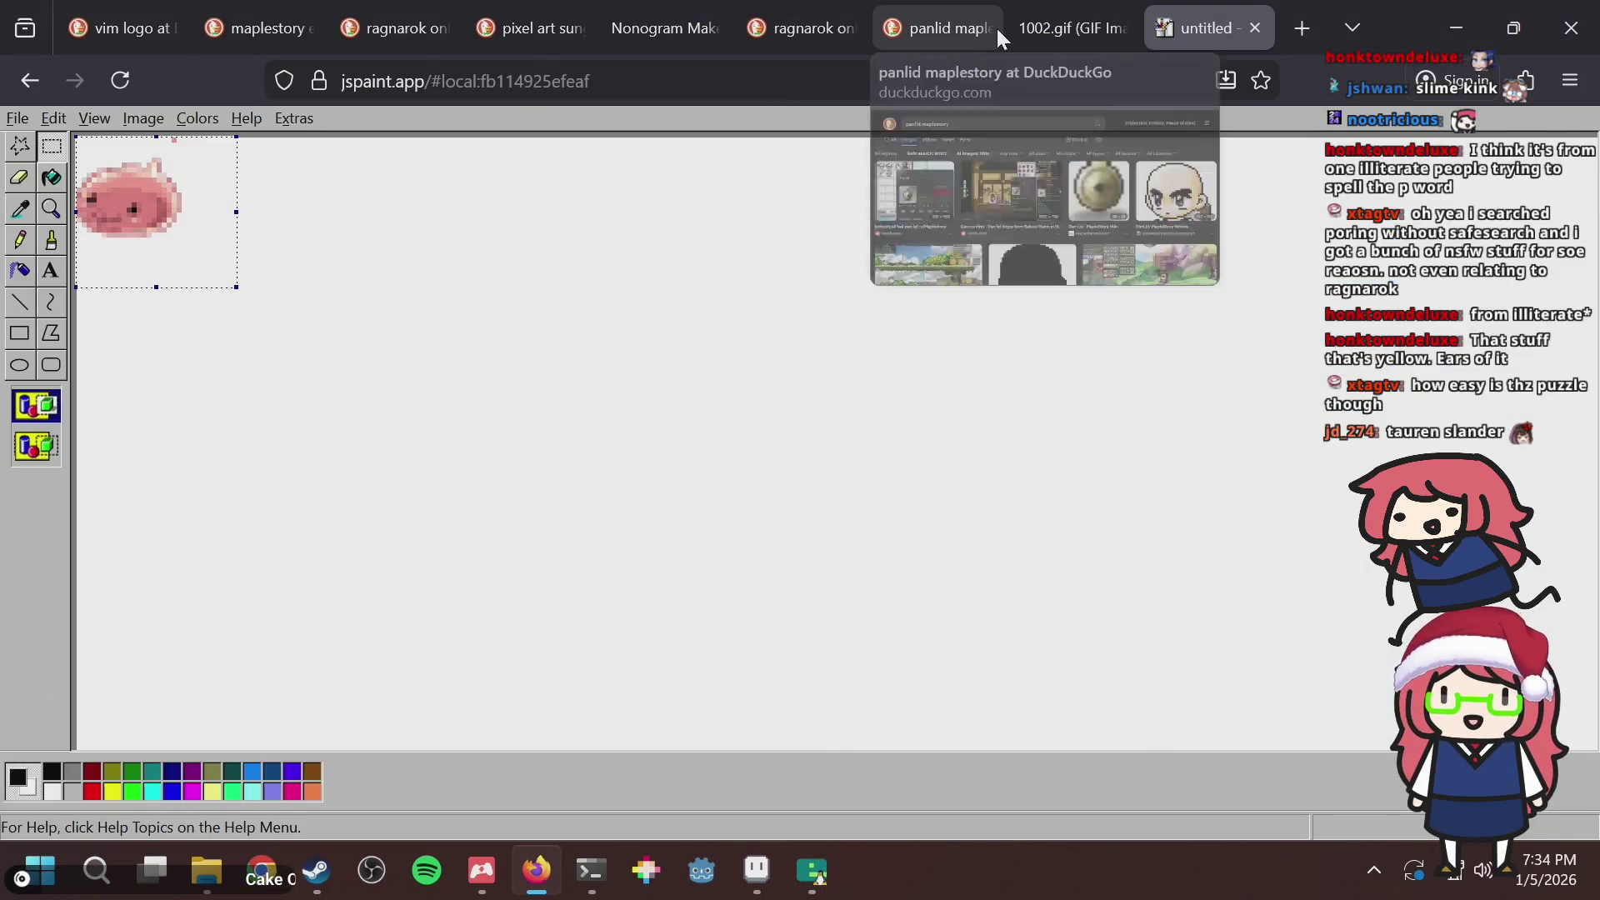
pyautogui.click(998, 29)
pyautogui.hotkey('ctrl', 'shift', 'Tab')
pyautogui.hotkey('ctrl', 'shift', 'Tab')
pyautogui.hotkey('ctrl', 'shift', 'Tab')
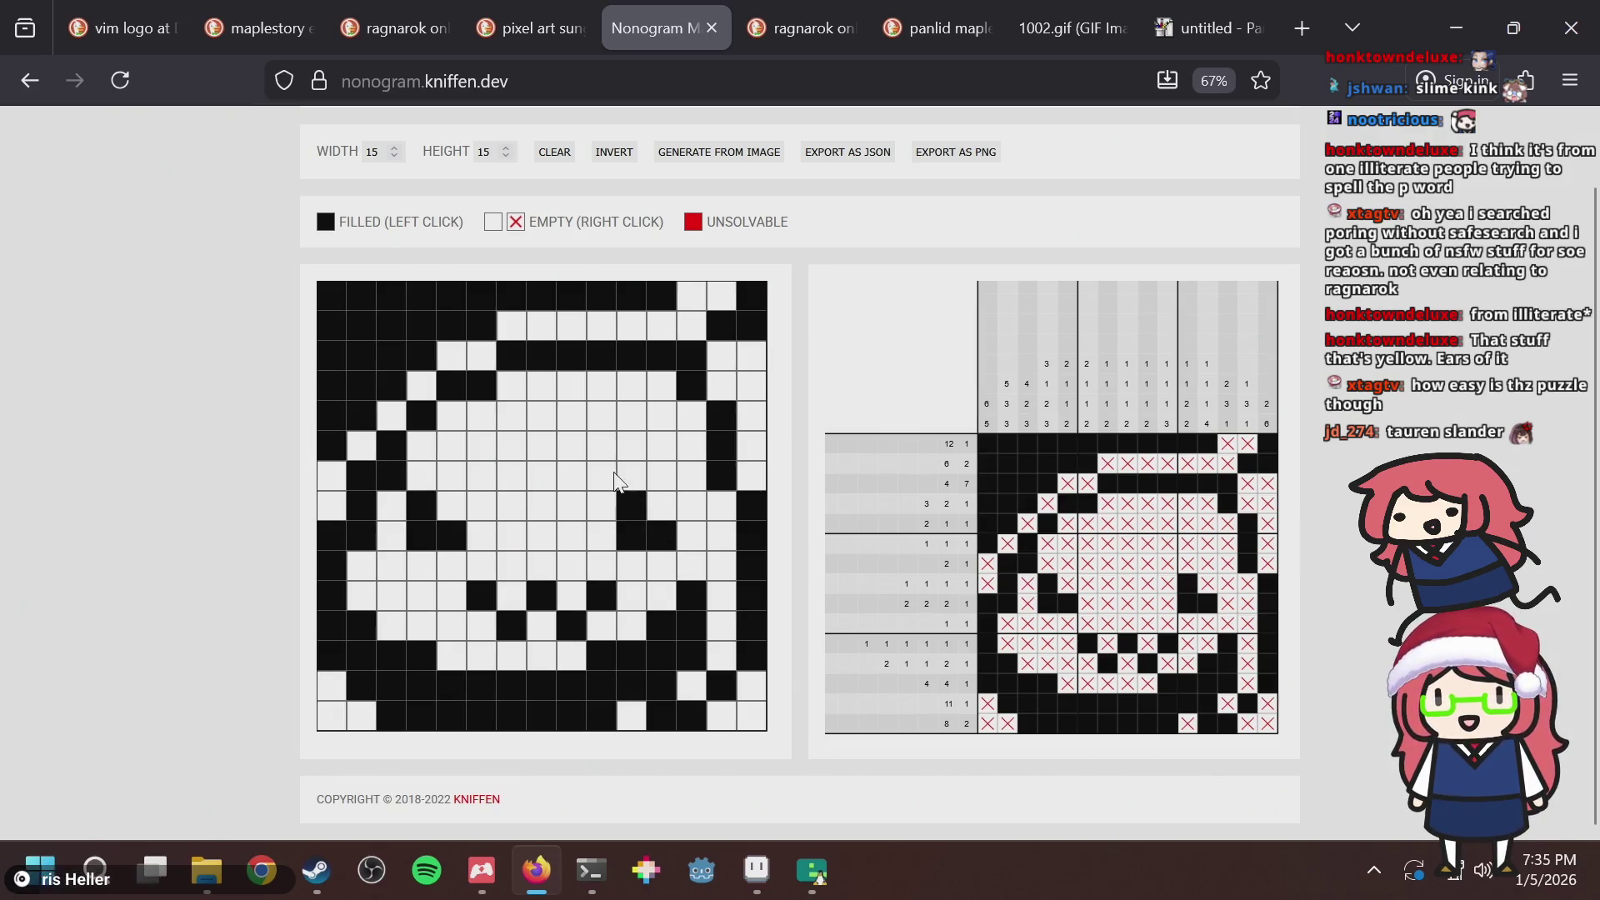
pyautogui.hotkey('alt', 'Tab')
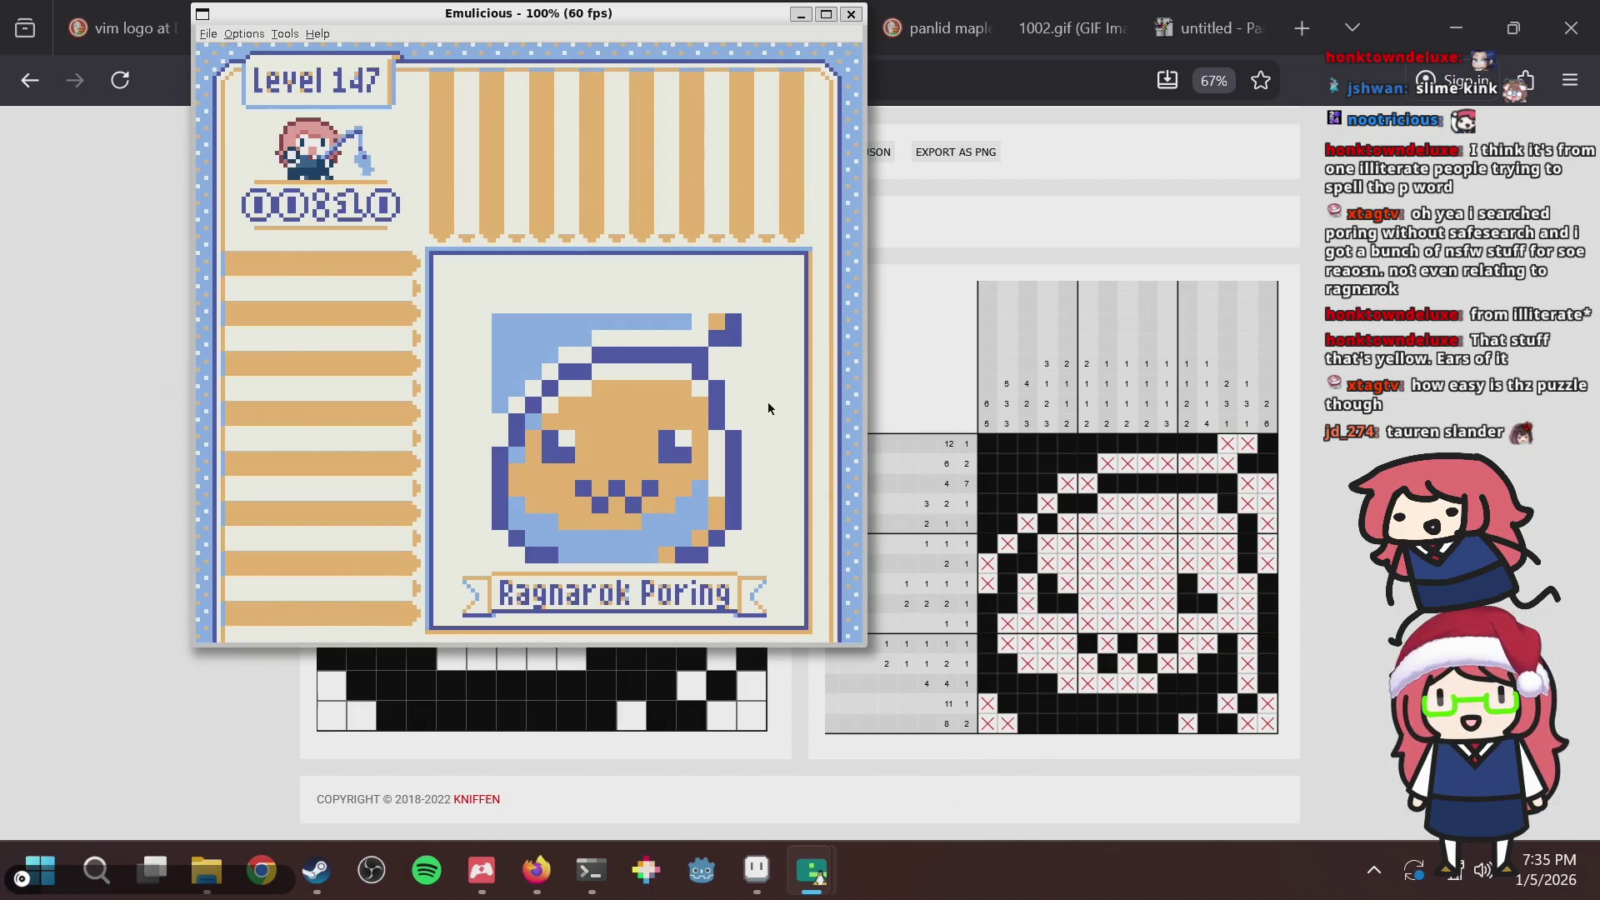
# Return to the gallery and browse the levels around Ragnarok Poring.
pyautogui.press('Return')
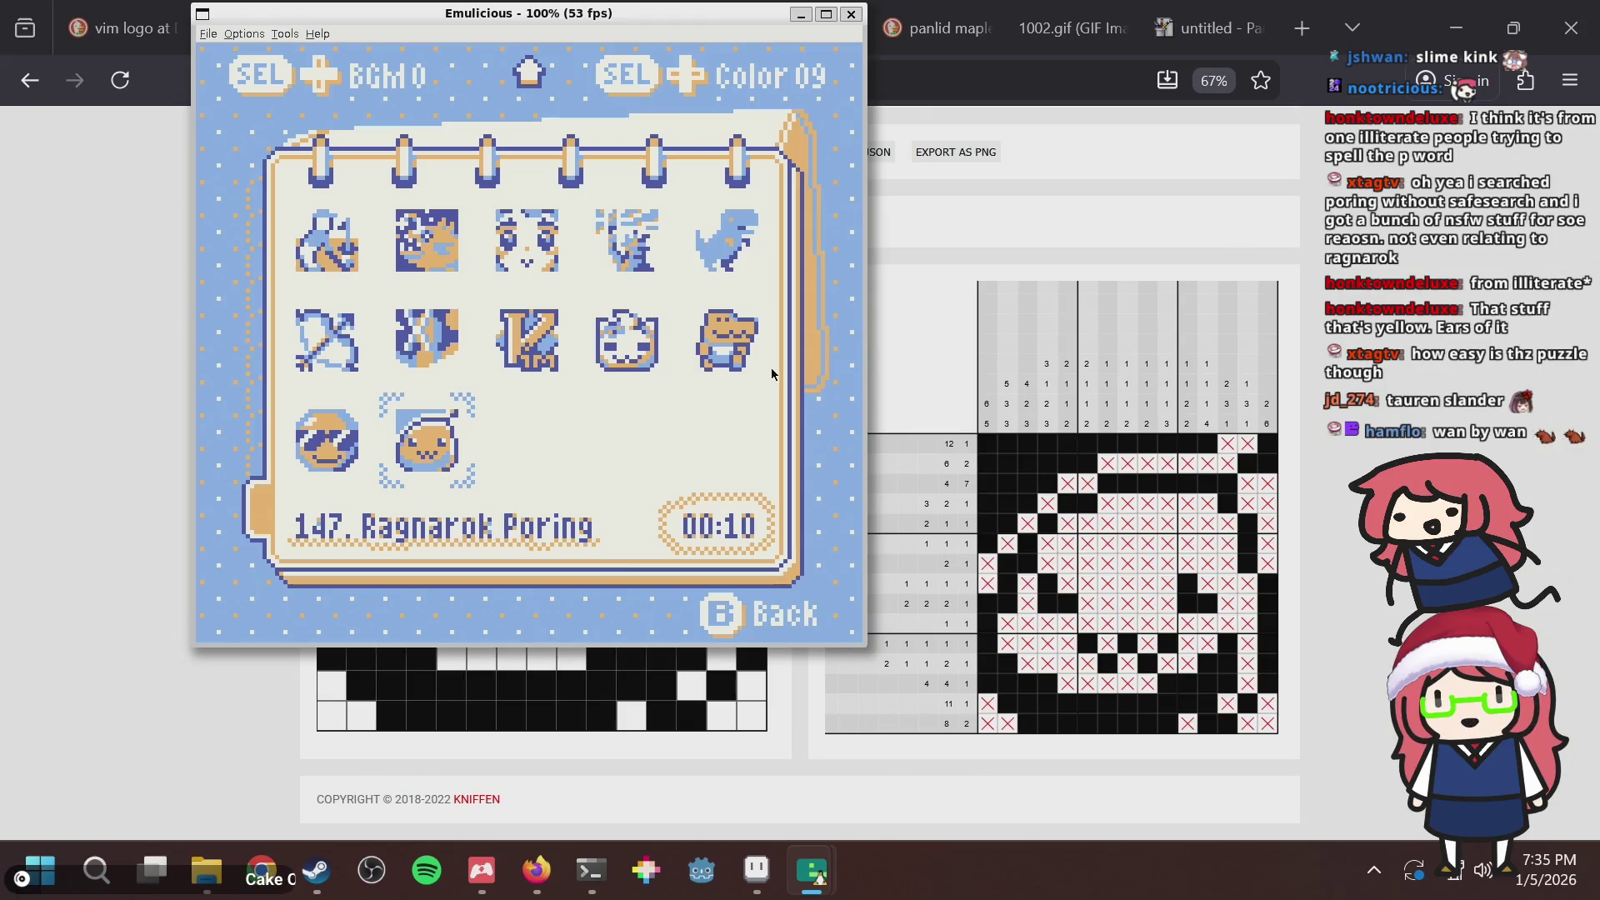
pyautogui.press('Up')
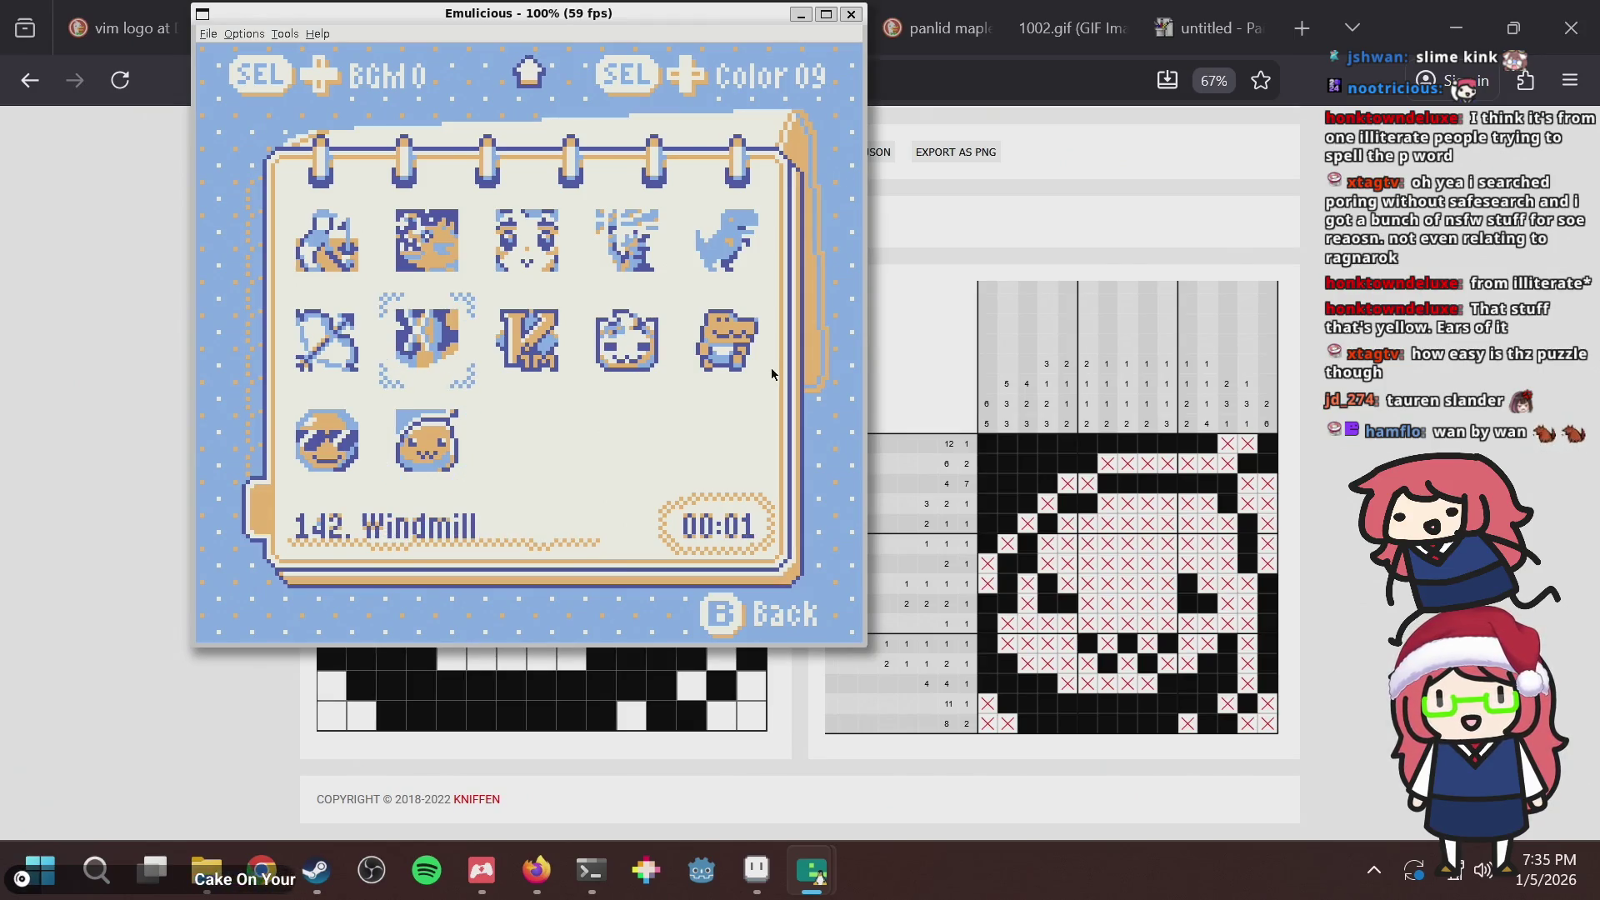
pyautogui.press('Down')
pyautogui.press('Left')
pyautogui.press('Right')
pyautogui.press('Right')
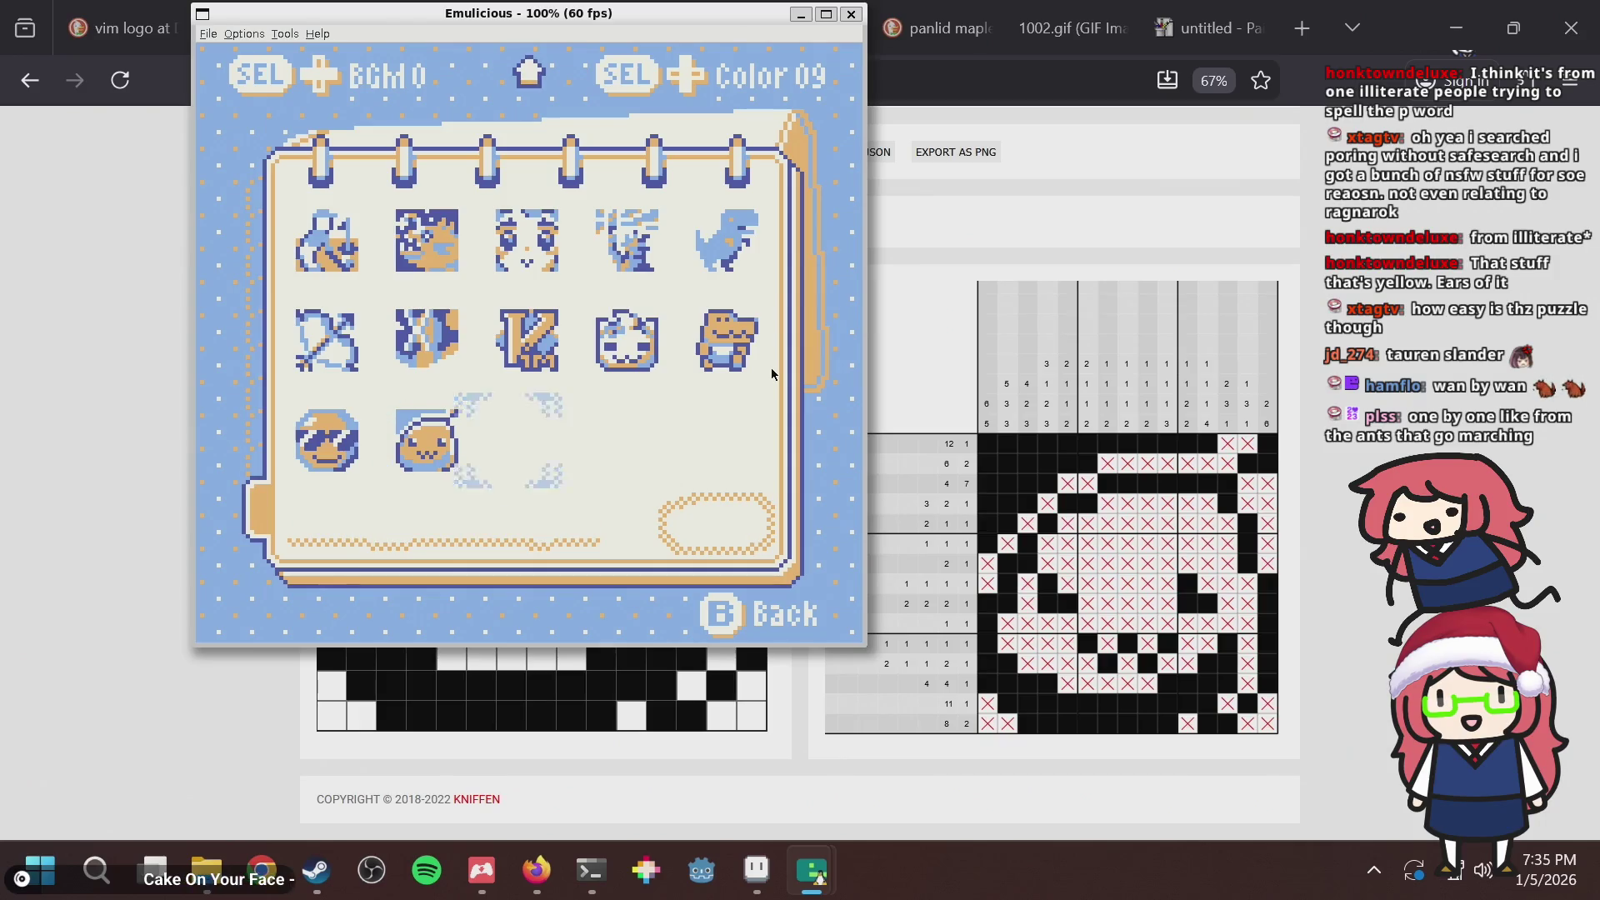
pyautogui.press('Up')
pyautogui.press('Up')
pyautogui.press('Down')
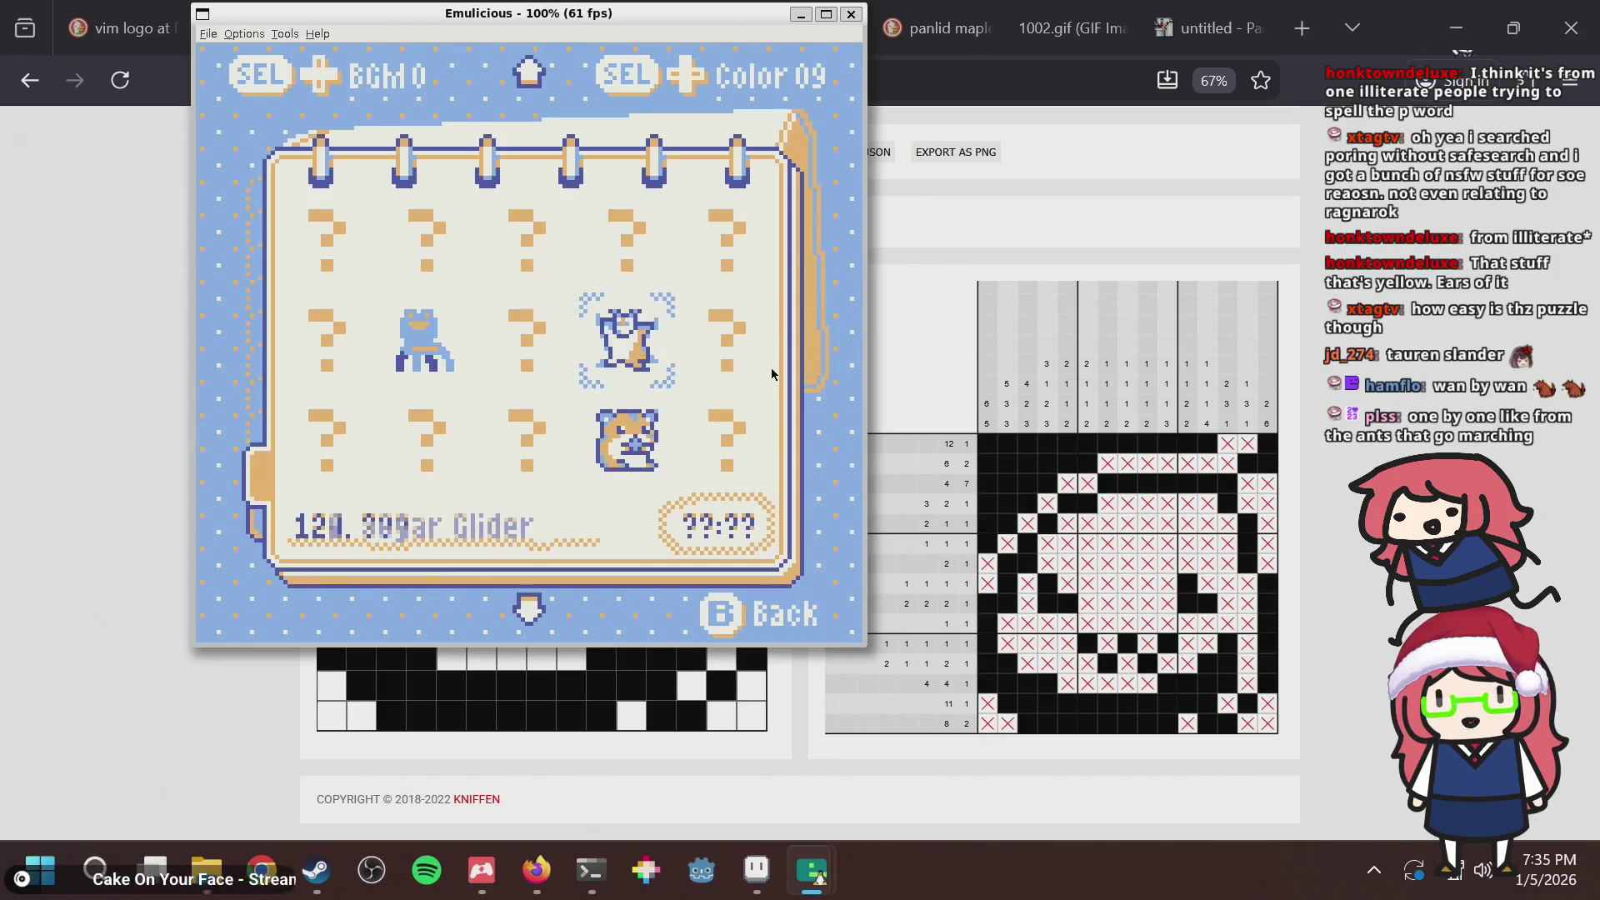
pyautogui.press('Down')
pyautogui.press('Left')
pyautogui.press('Left')
pyautogui.press('Left')
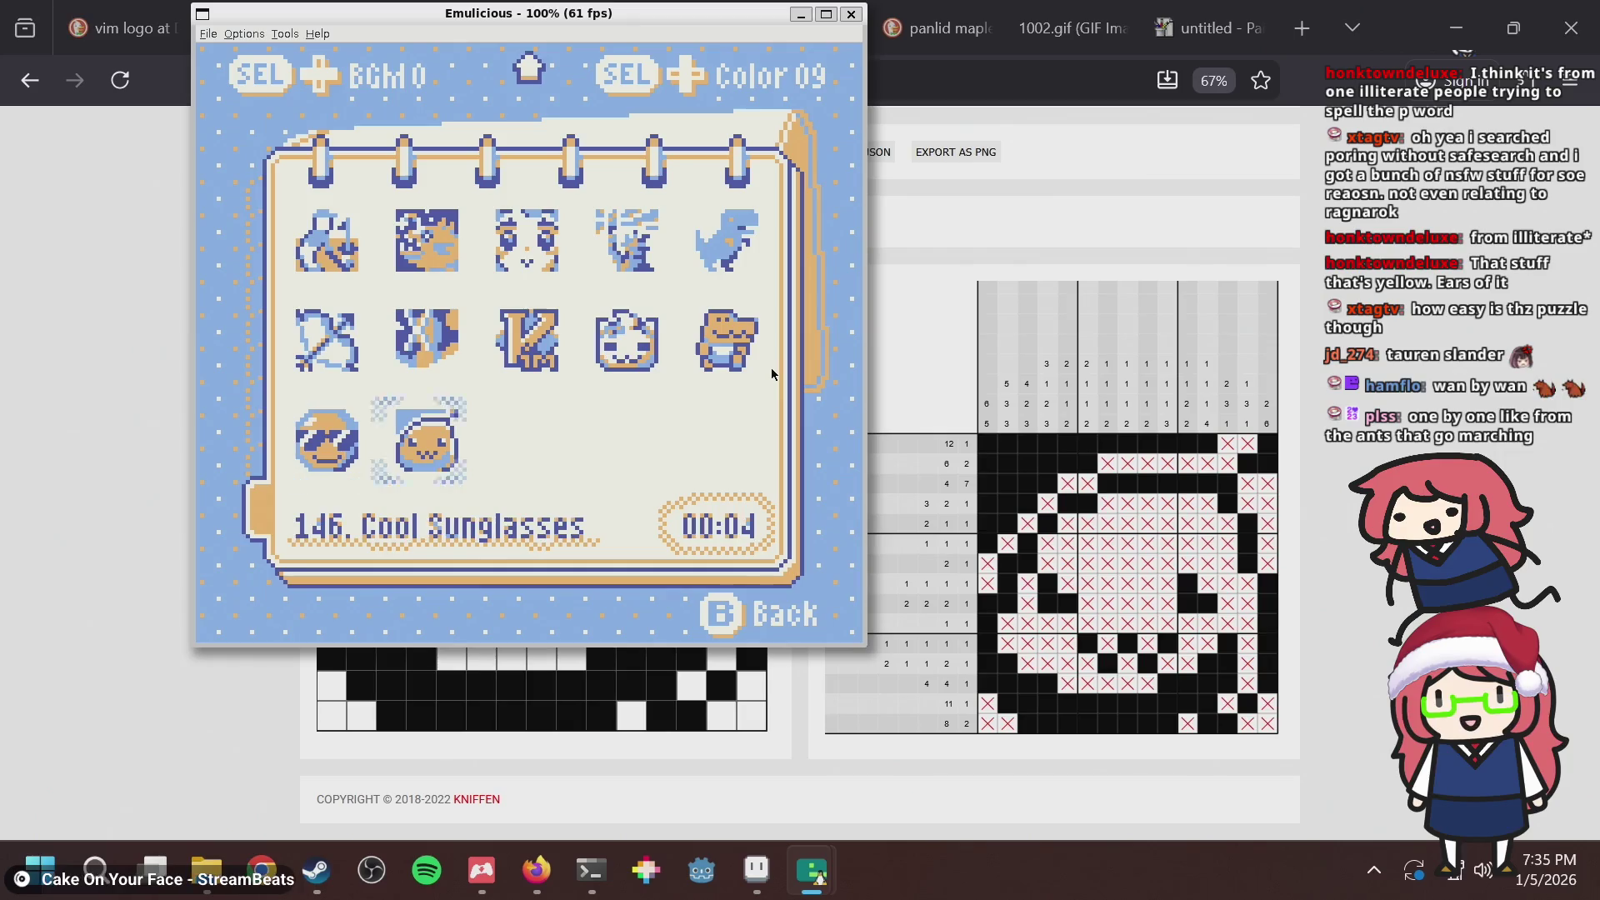
# Browse earlier gallery rows and pages, ending on 142. Windmill.
pyautogui.press('Left')
pyautogui.press('Up')
pyautogui.press('Up')
pyautogui.press('Up')
pyautogui.press('Down')
pyautogui.press('Left')
pyautogui.press('Left')
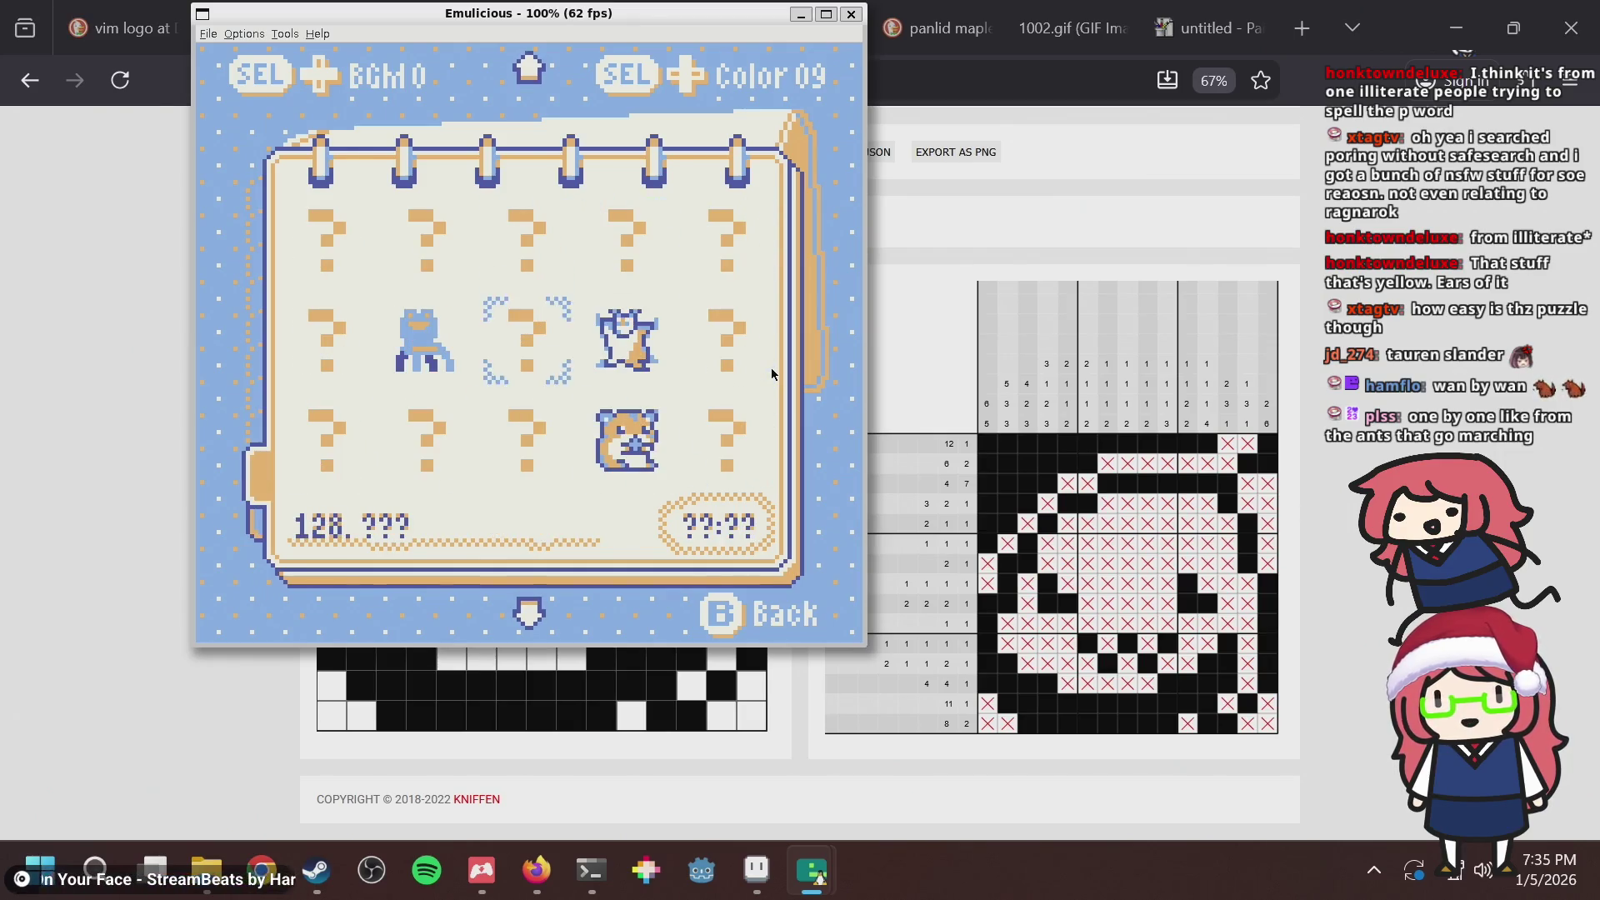
pyautogui.press('Down')
pyautogui.press('Down')
pyautogui.press('Down')
pyautogui.press('Left')
pyautogui.press('Left')
pyautogui.press('Right')
pyautogui.press('Right')
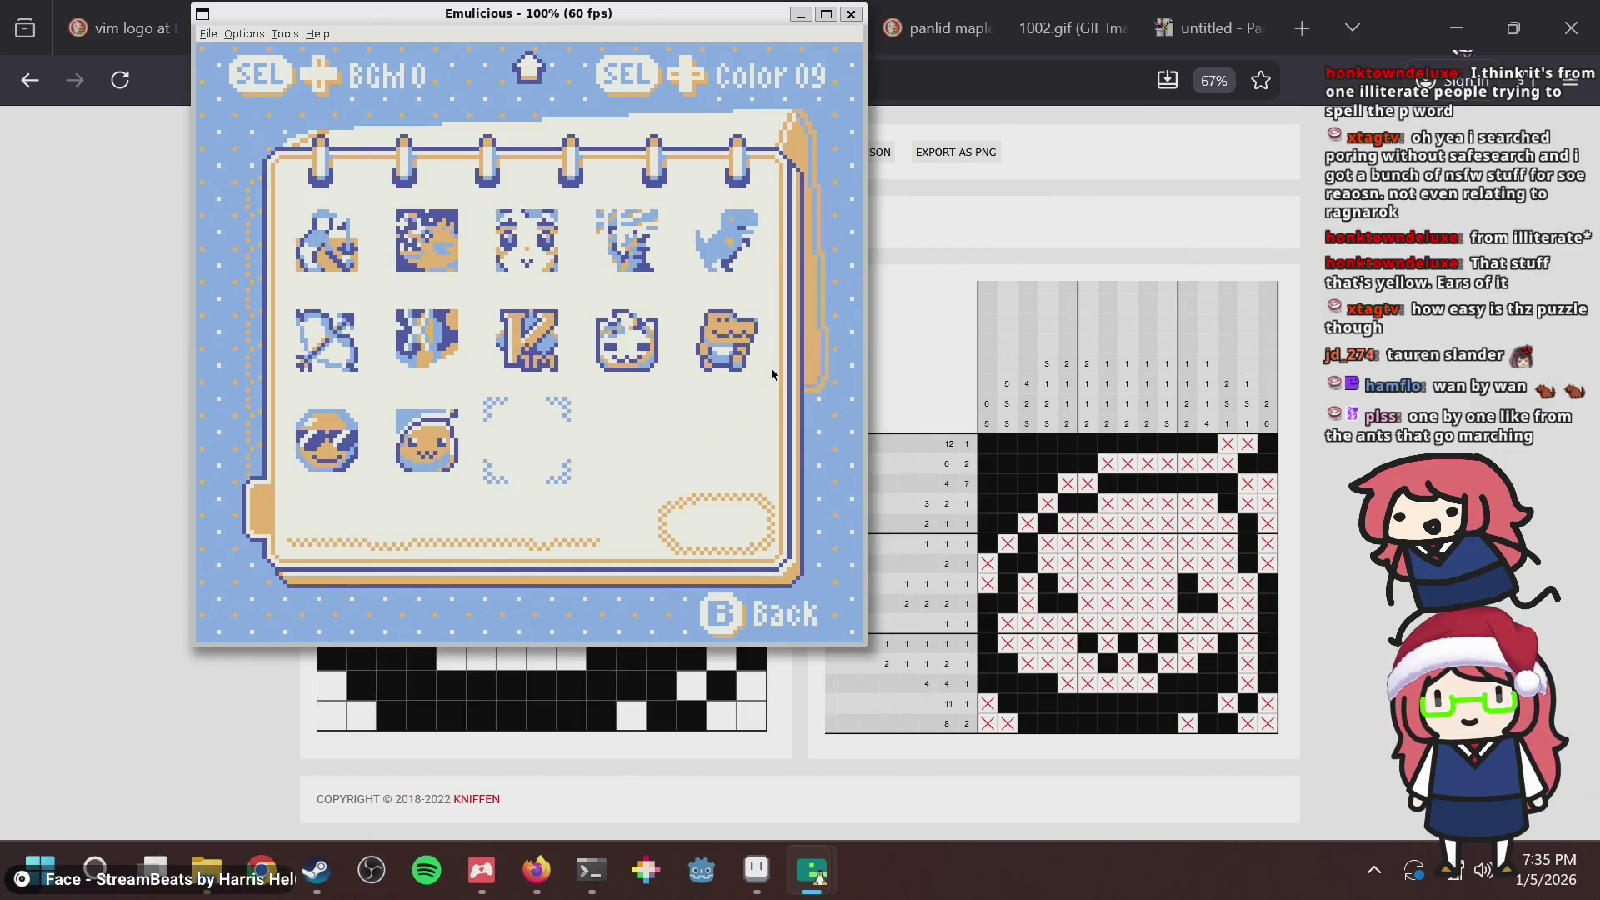
pyautogui.press('Up')
pyautogui.press('Up')
pyautogui.press('Up')
pyautogui.press('Up')
pyautogui.press('Up')
pyautogui.press('Up')
pyautogui.press('Up')
pyautogui.press('Up')
pyautogui.press('Up')
pyautogui.press('Up')
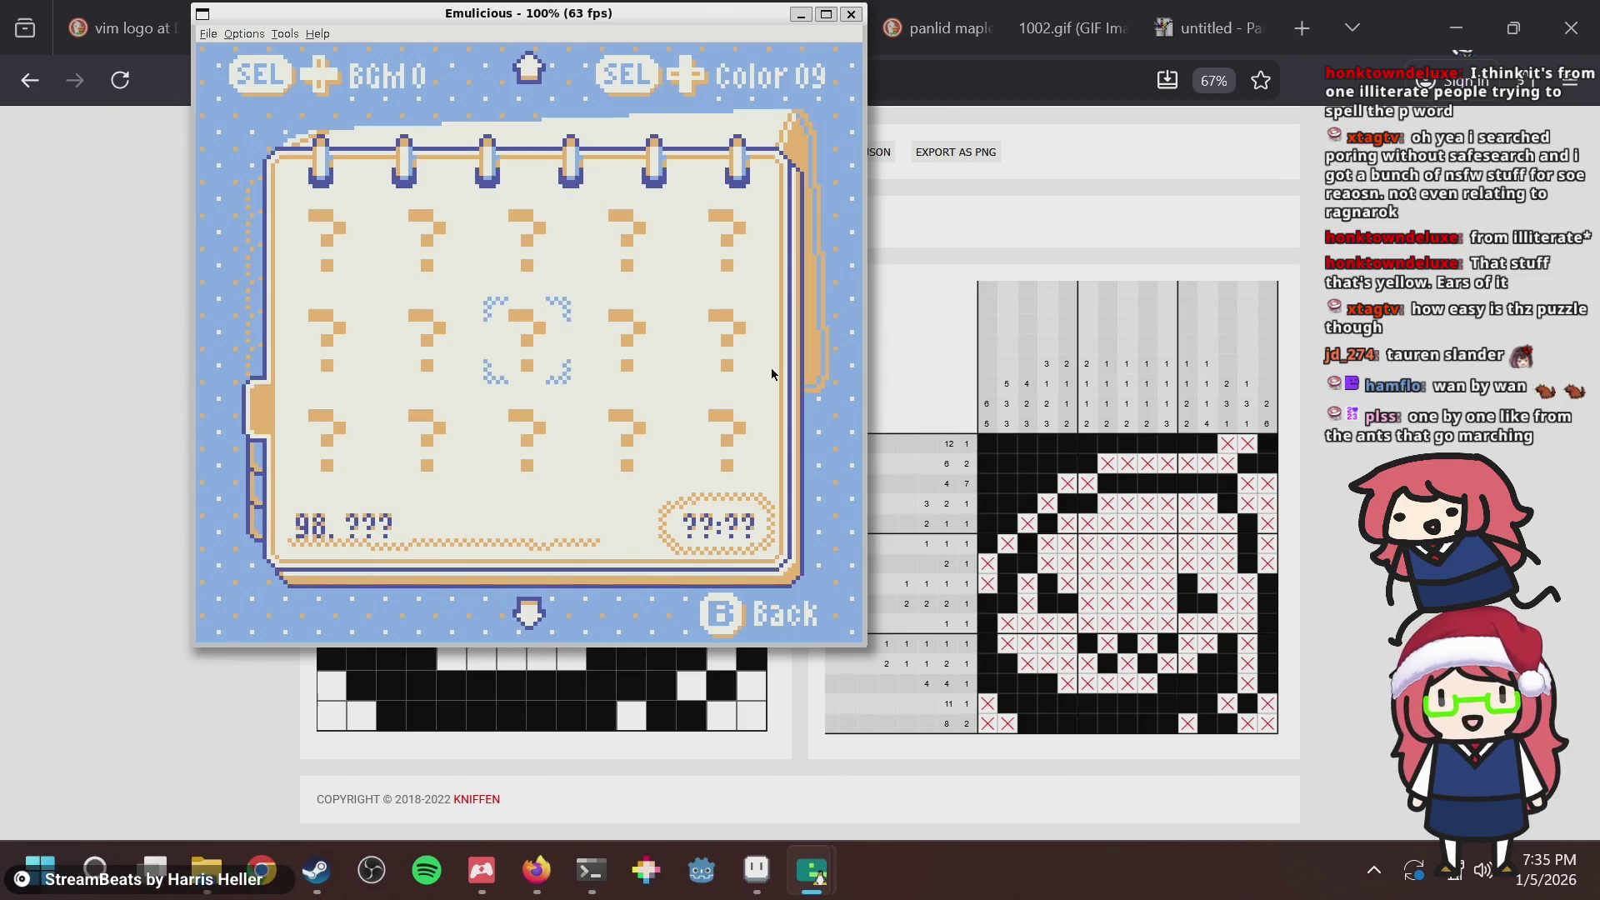
pyautogui.press('Down')
pyautogui.press('Down')
pyautogui.press('Down')
pyautogui.press('Down')
pyautogui.press('Down')
pyautogui.press('Down')
pyautogui.press('Left')
pyautogui.press('Left')
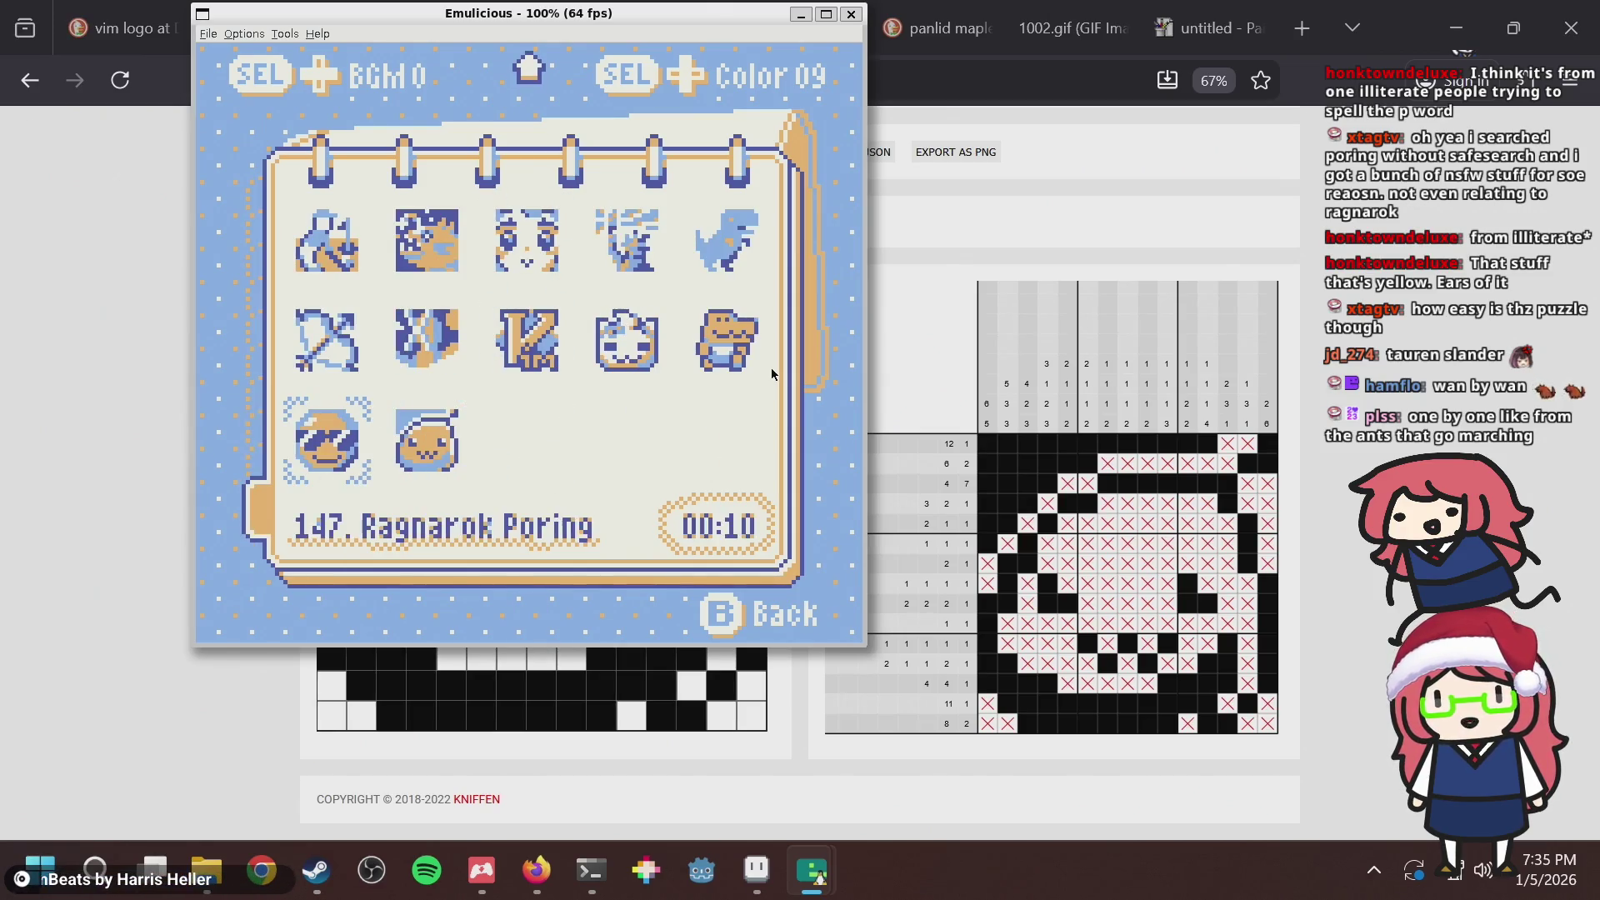
pyautogui.press('Right')
pyautogui.press('Up')
# Cycle the game's colour palettes, previewing Color 10, Color 08 and Color 01.
pyautogui.hotkey('shift', 'Right')
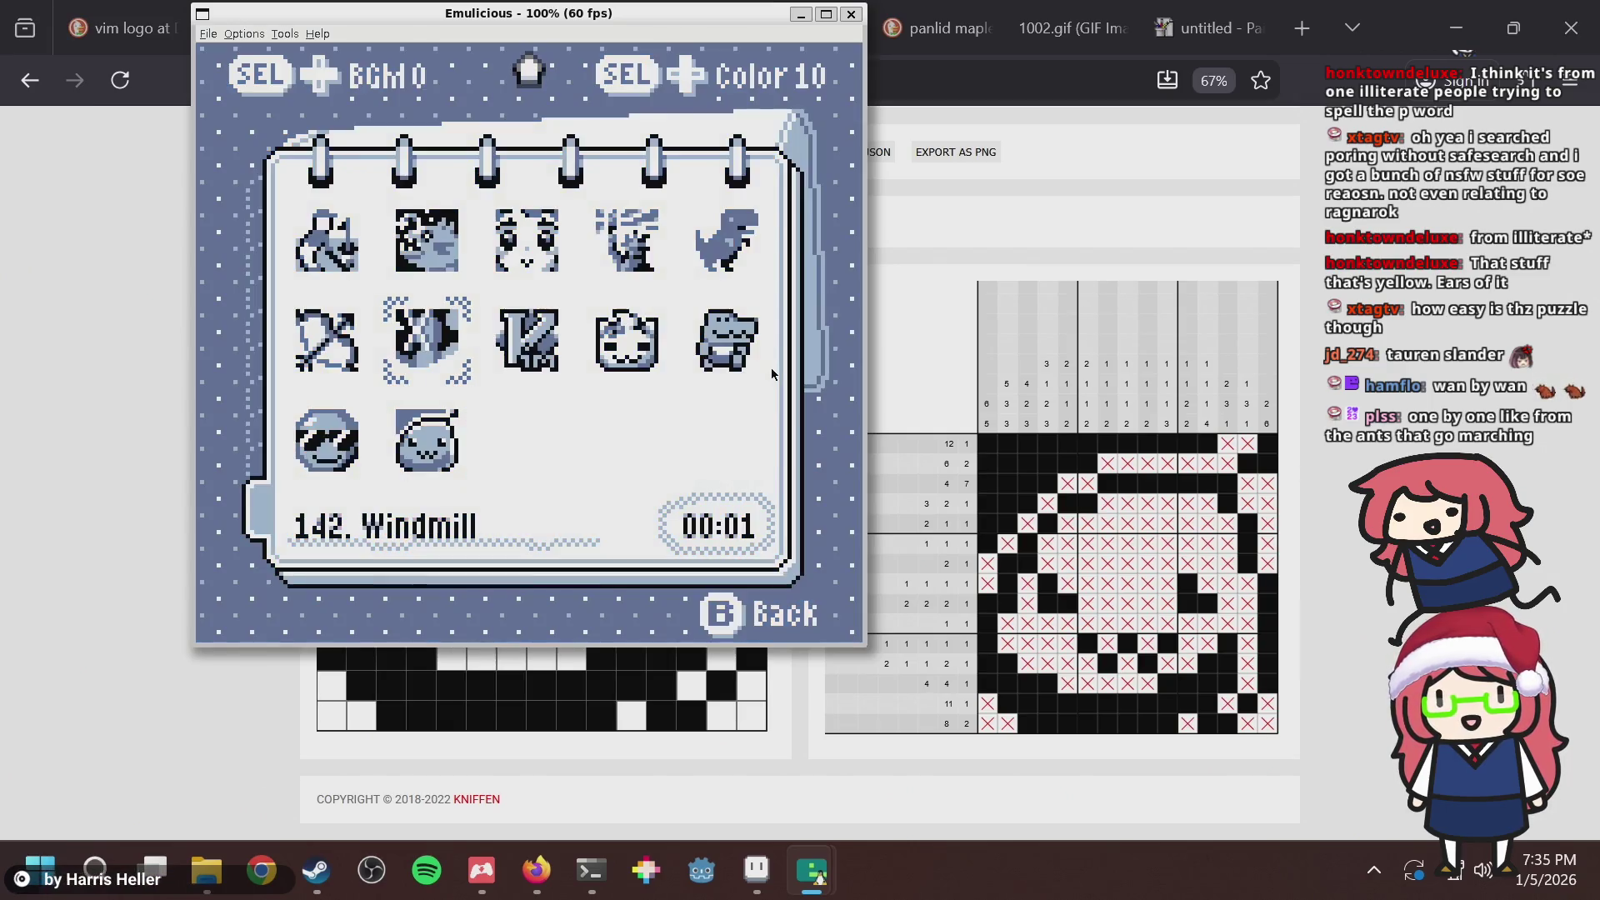
pyautogui.hotkey('shift', 'Left')
pyautogui.hotkey('shift', 'Right')
pyautogui.hotkey('shift', 'Right')
pyautogui.hotkey('shift', 'Left')
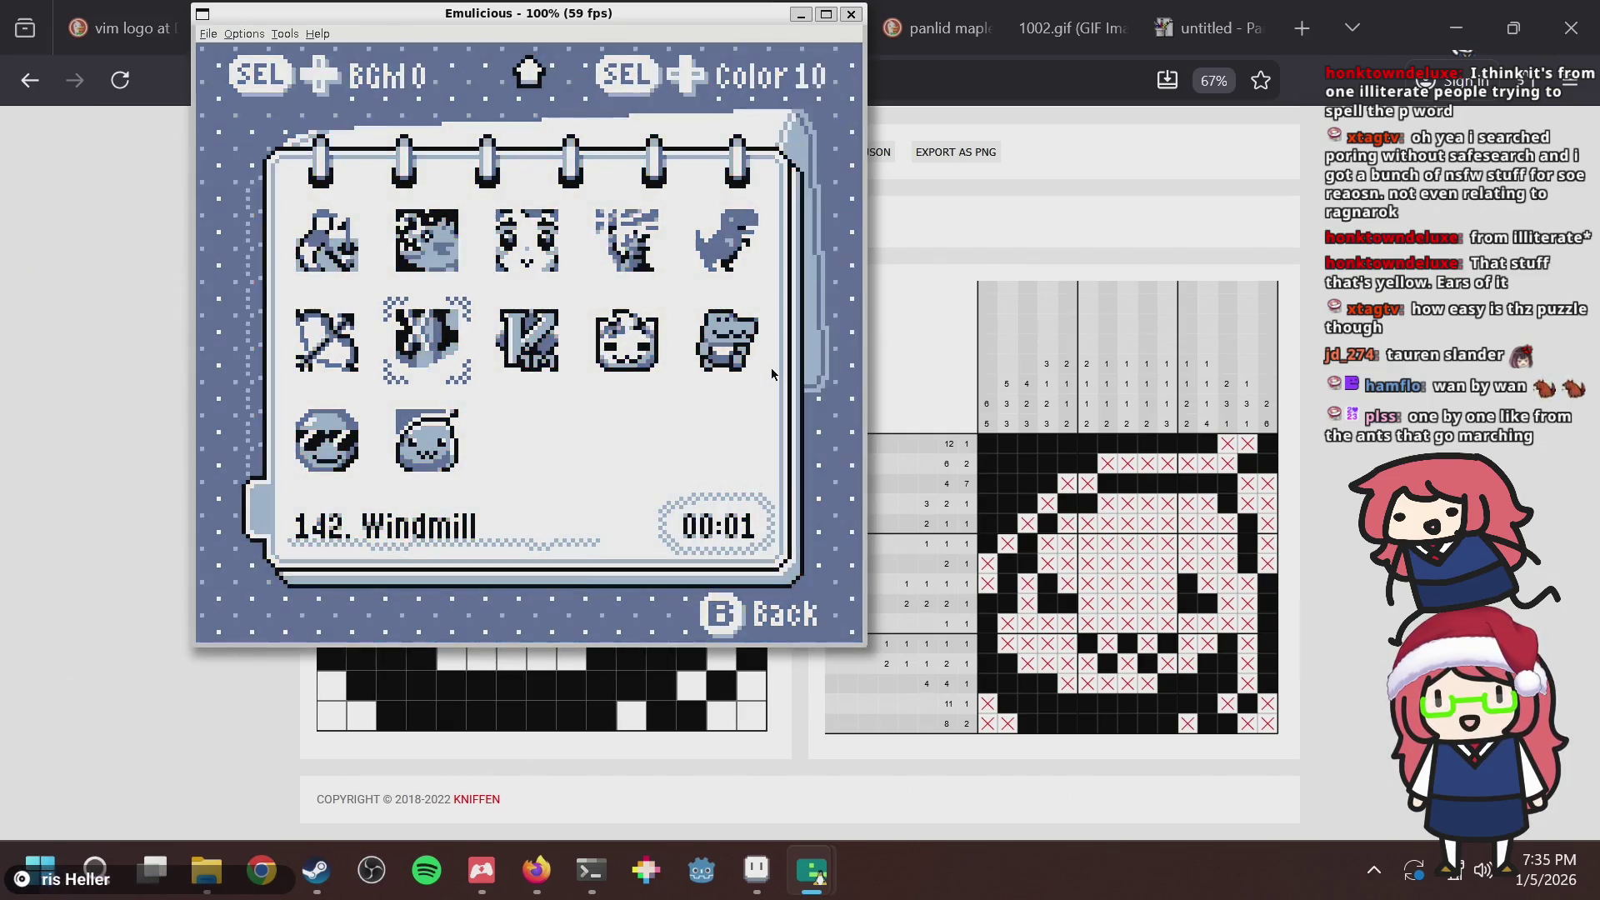
pyautogui.hotkey('shift', 'Left')
pyautogui.hotkey('shift', 'Left')
pyautogui.hotkey('shift', 'Left')
pyautogui.hotkey('shift', 'Left')
pyautogui.hotkey('shift', 'Left')
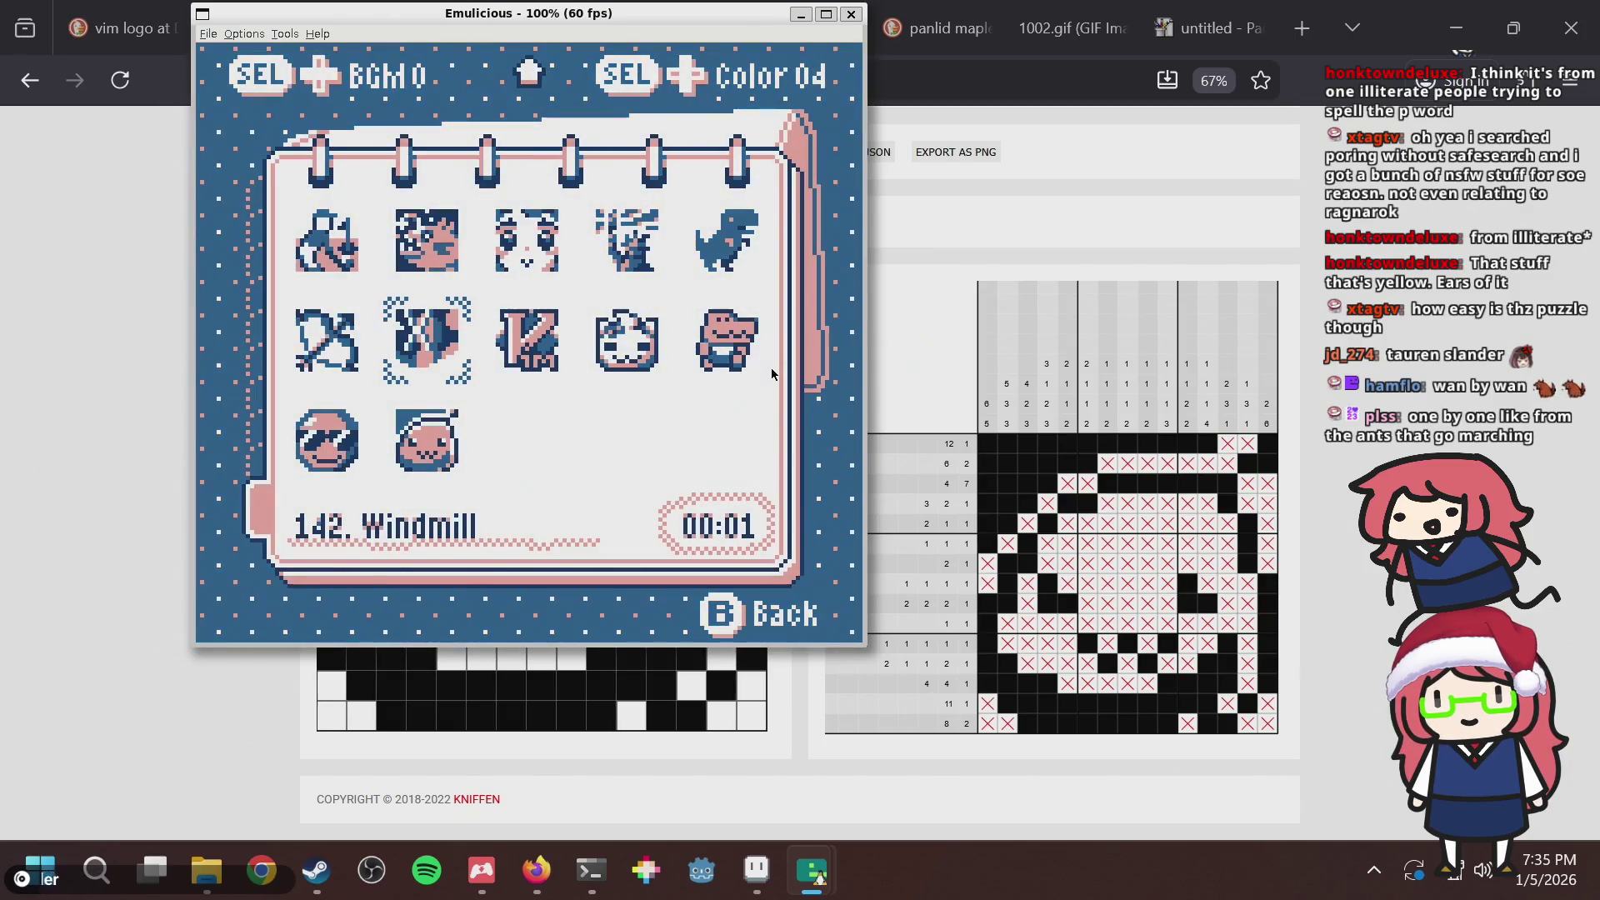
pyautogui.hotkey('shift', 'Left')
pyautogui.hotkey('shift', 'Left')
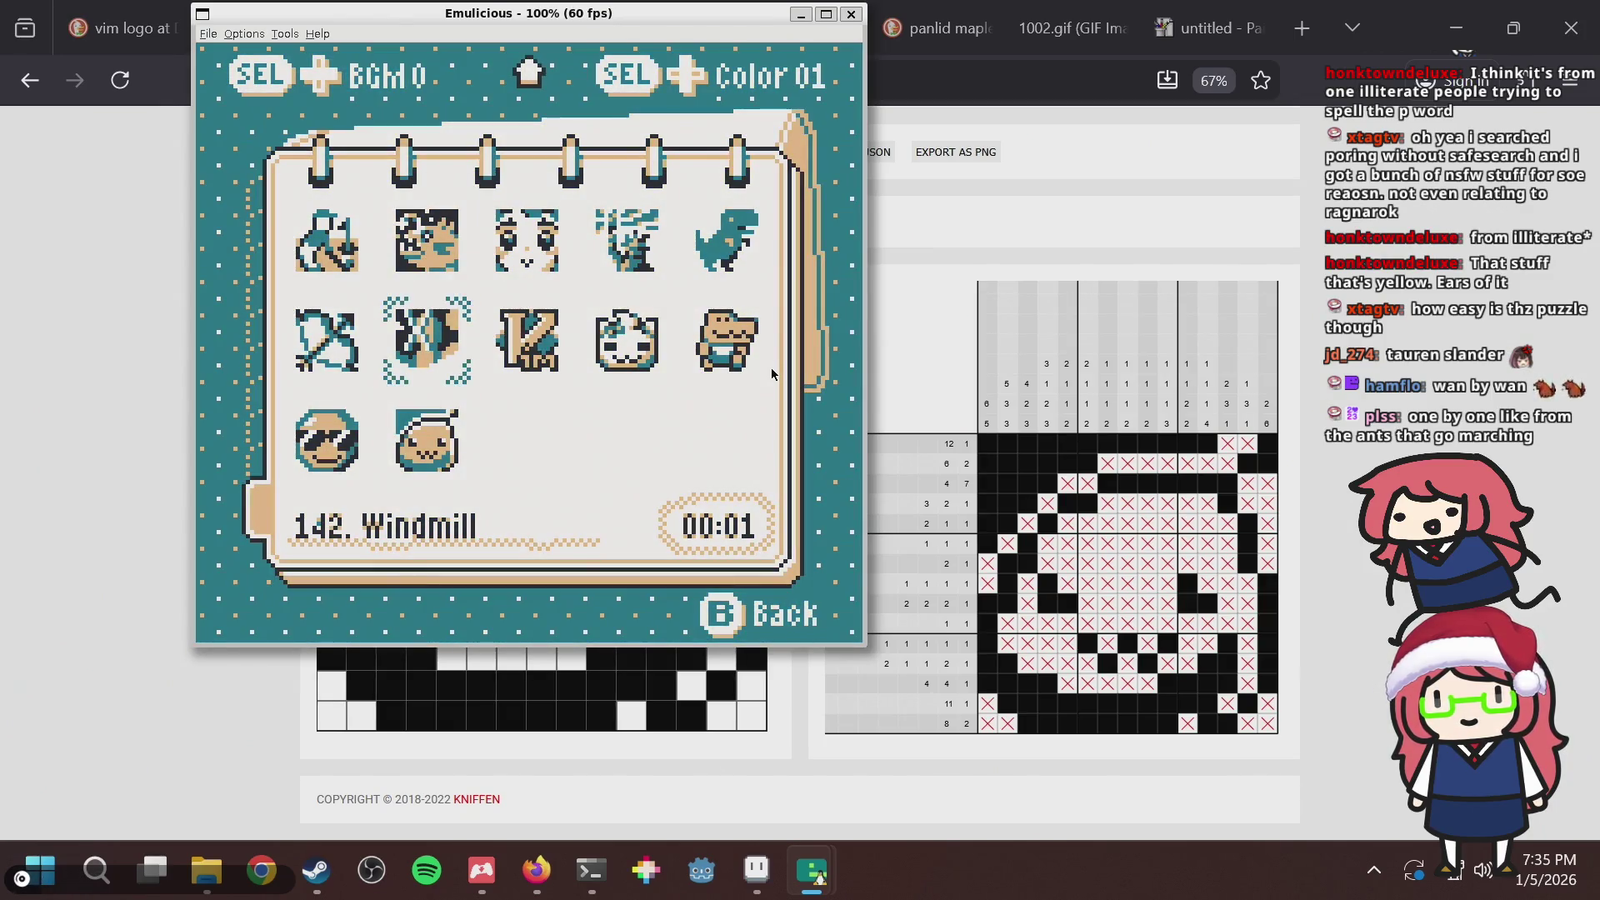
pyautogui.hotkey('shift', 'Right')
pyautogui.hotkey('shift', 'Right')
pyautogui.hotkey('shift', 'Right')
pyautogui.hotkey('shift', 'Right')
pyautogui.hotkey('shift', 'Right')
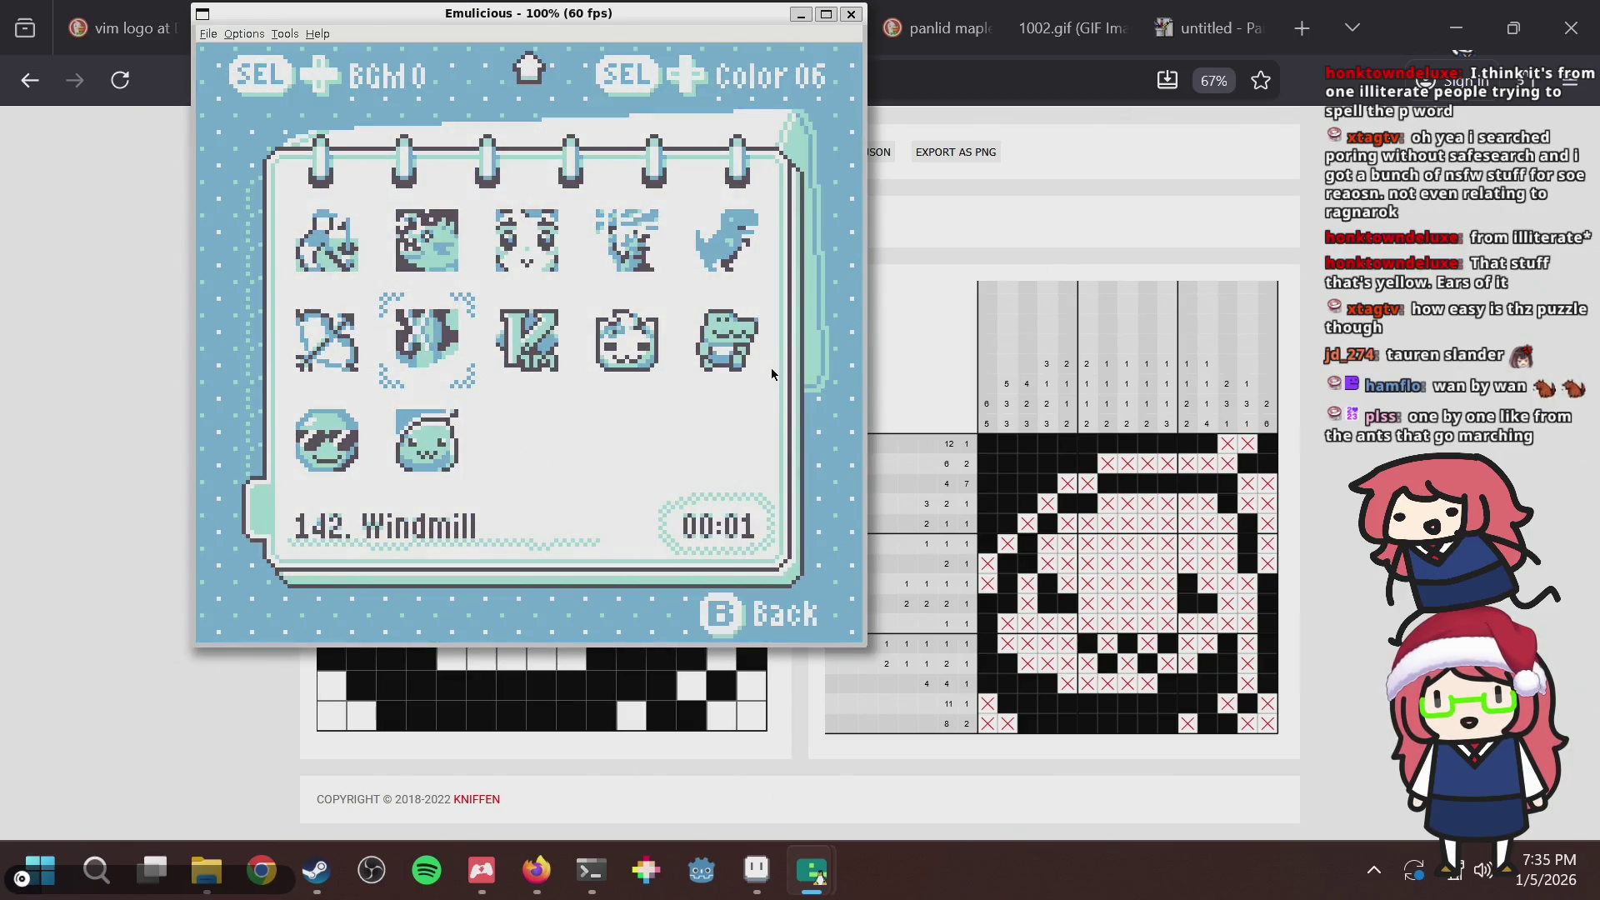
pyautogui.hotkey('shift', 'Right')
pyautogui.hotkey('shift', 'Right')
pyautogui.hotkey('shift', 'Right')
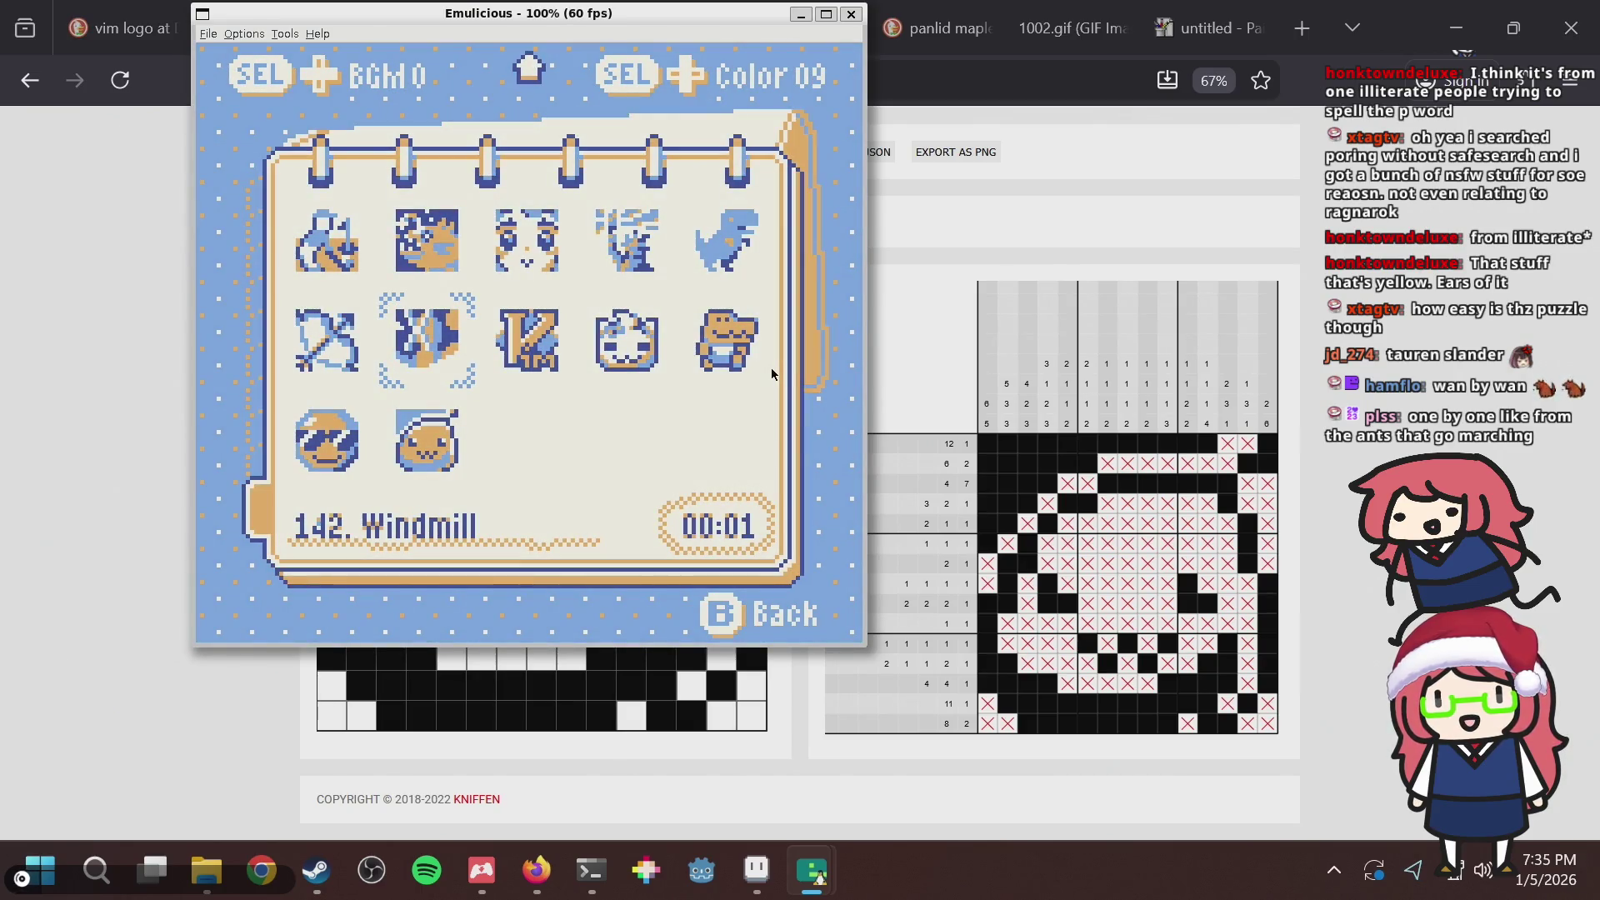
# Flip through collection pages and settle on 147. Ragnarok Poring.
pyautogui.press('Up')
pyautogui.press('Up')
pyautogui.press('Up')
pyautogui.press('Down')
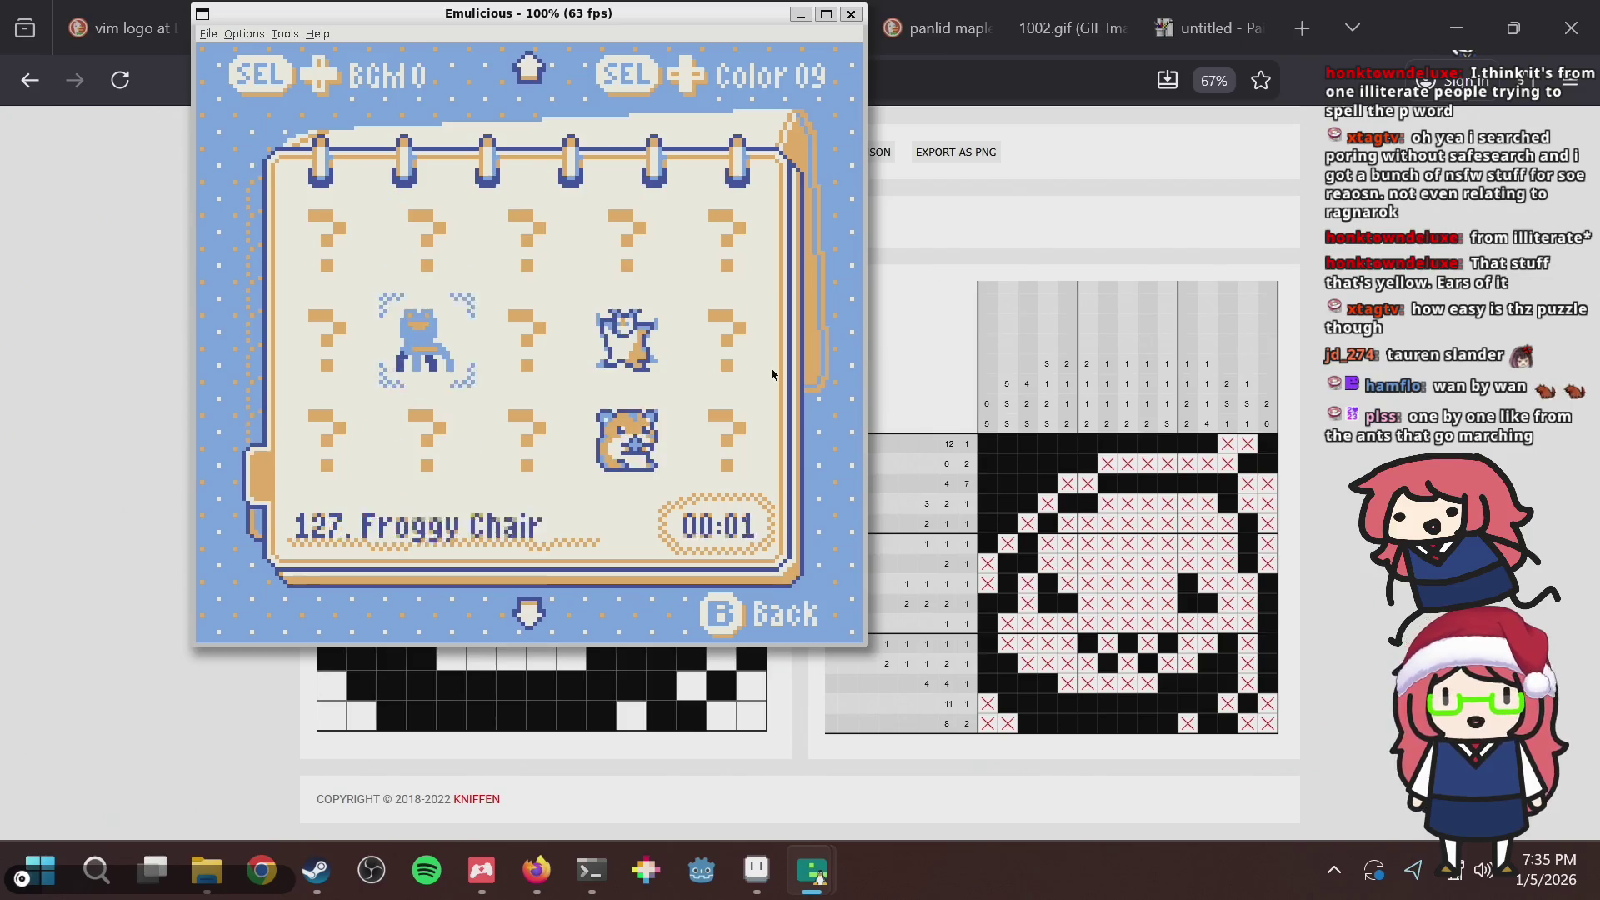
pyautogui.press('Down')
pyautogui.press('Down')
pyautogui.press('Down')
pyautogui.press('Down')
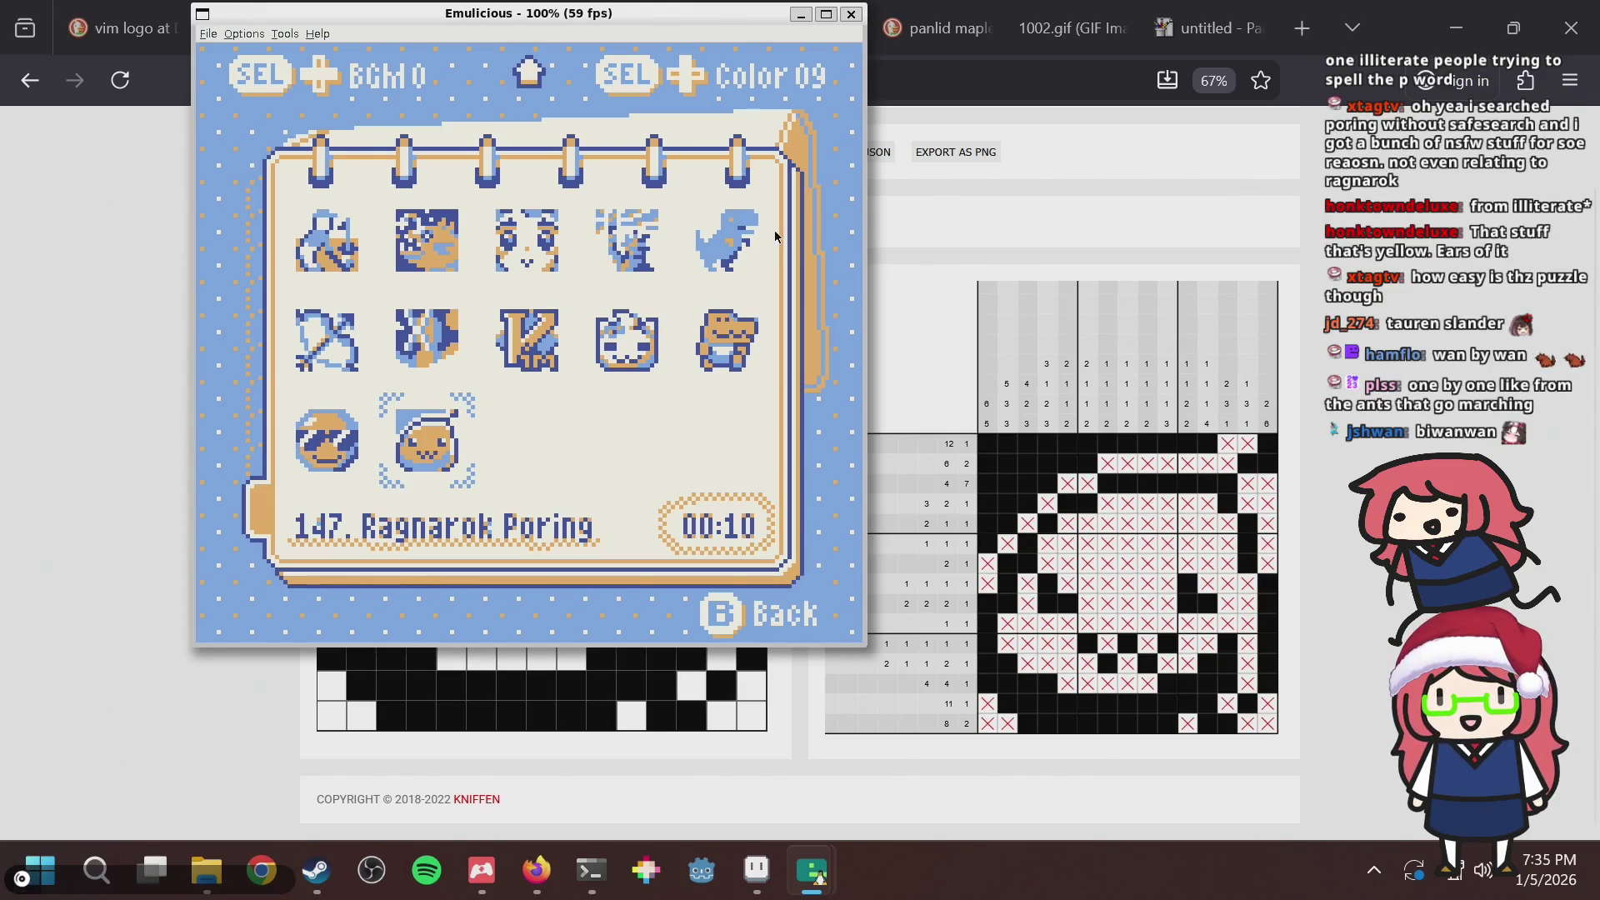
pyautogui.press('Left')
pyautogui.press('Right')
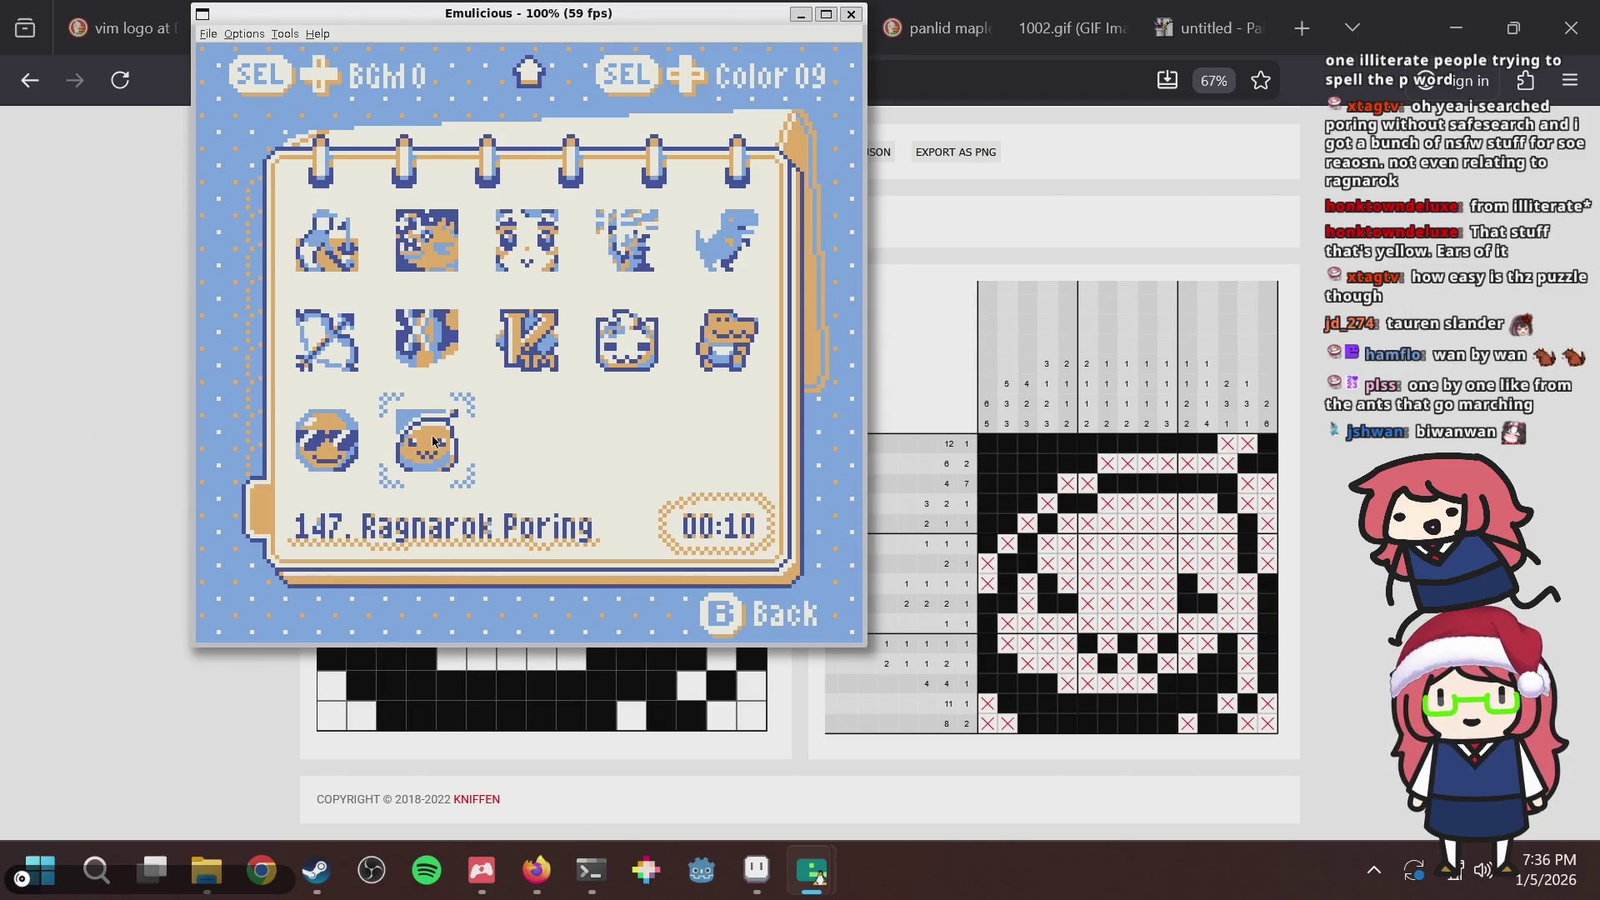
pyautogui.hotkey('alt', 'Tab')
pyautogui.hotkey('alt', 'Tab')
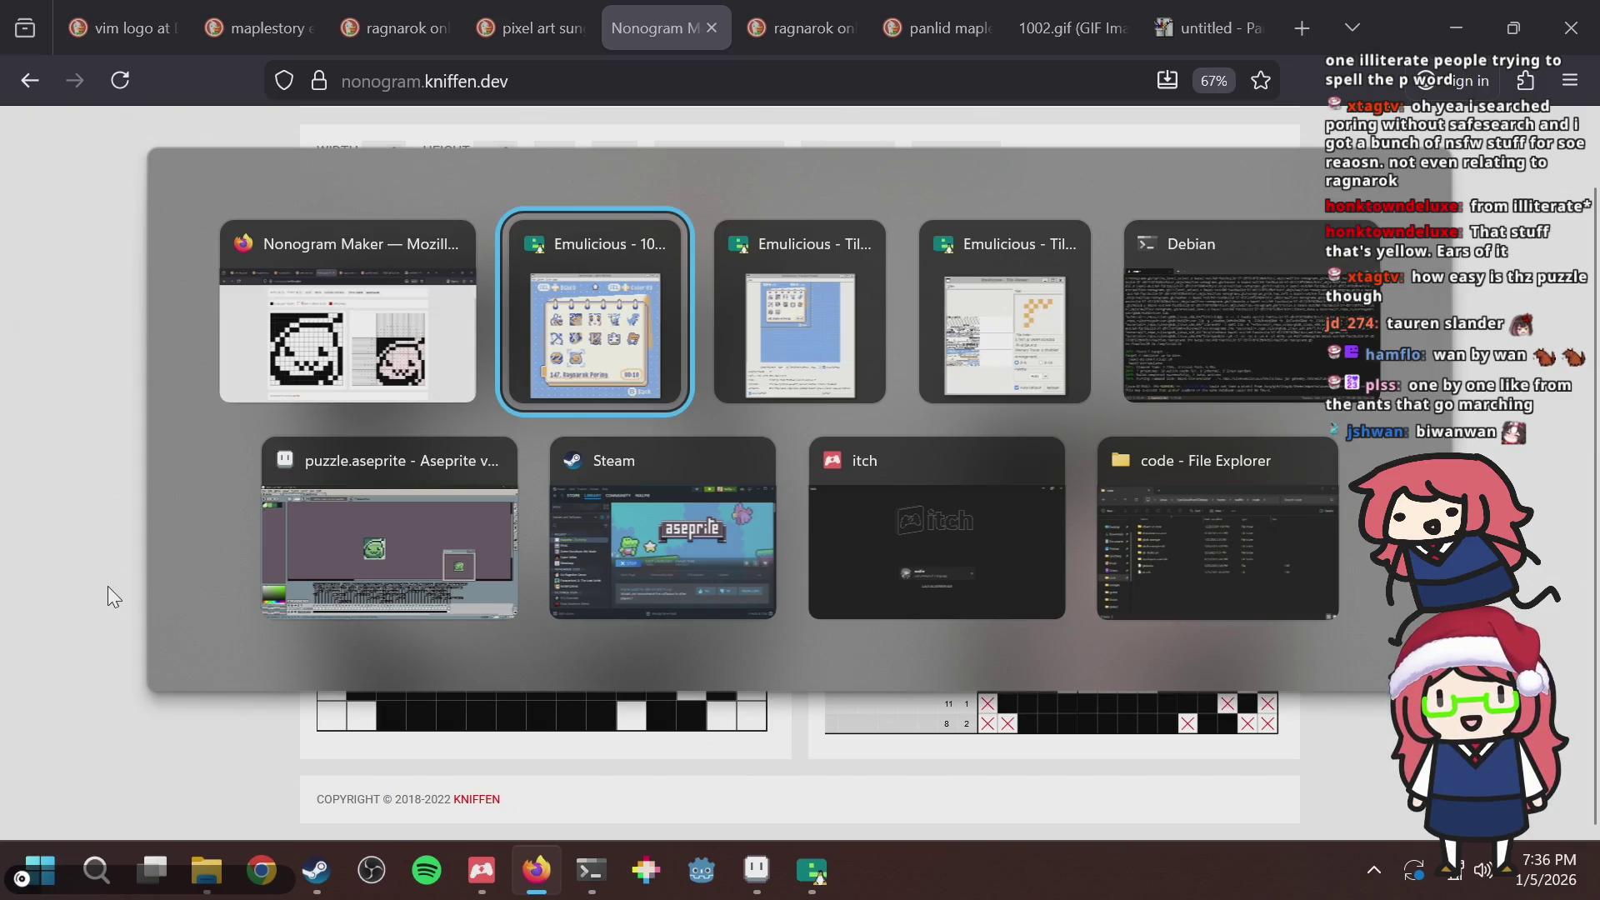
pyautogui.hotkey('alt', 'Tab')
pyautogui.hotkey('alt', 'Tab')
pyautogui.hotkey('alt', 'Tab')
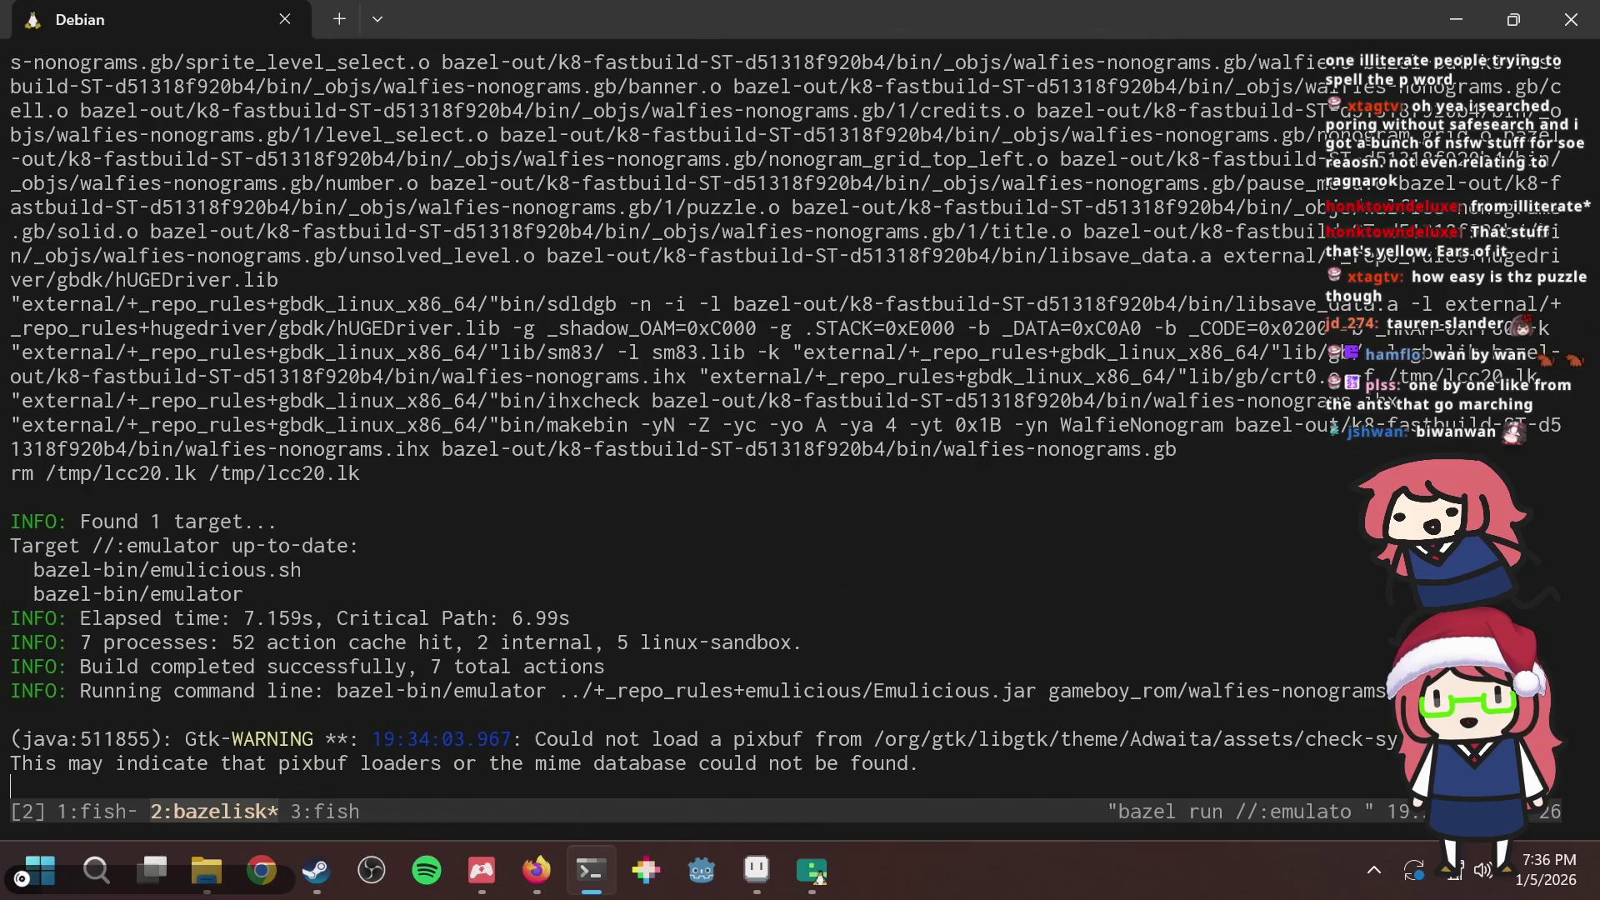
# Stop the emulator, check git diff showing only puzzle.aseprite changed, and return to Firefox.
pyautogui.hotkey('ctrl', 'c')
pyautogui.write('git diff')
pyautogui.press('Return')
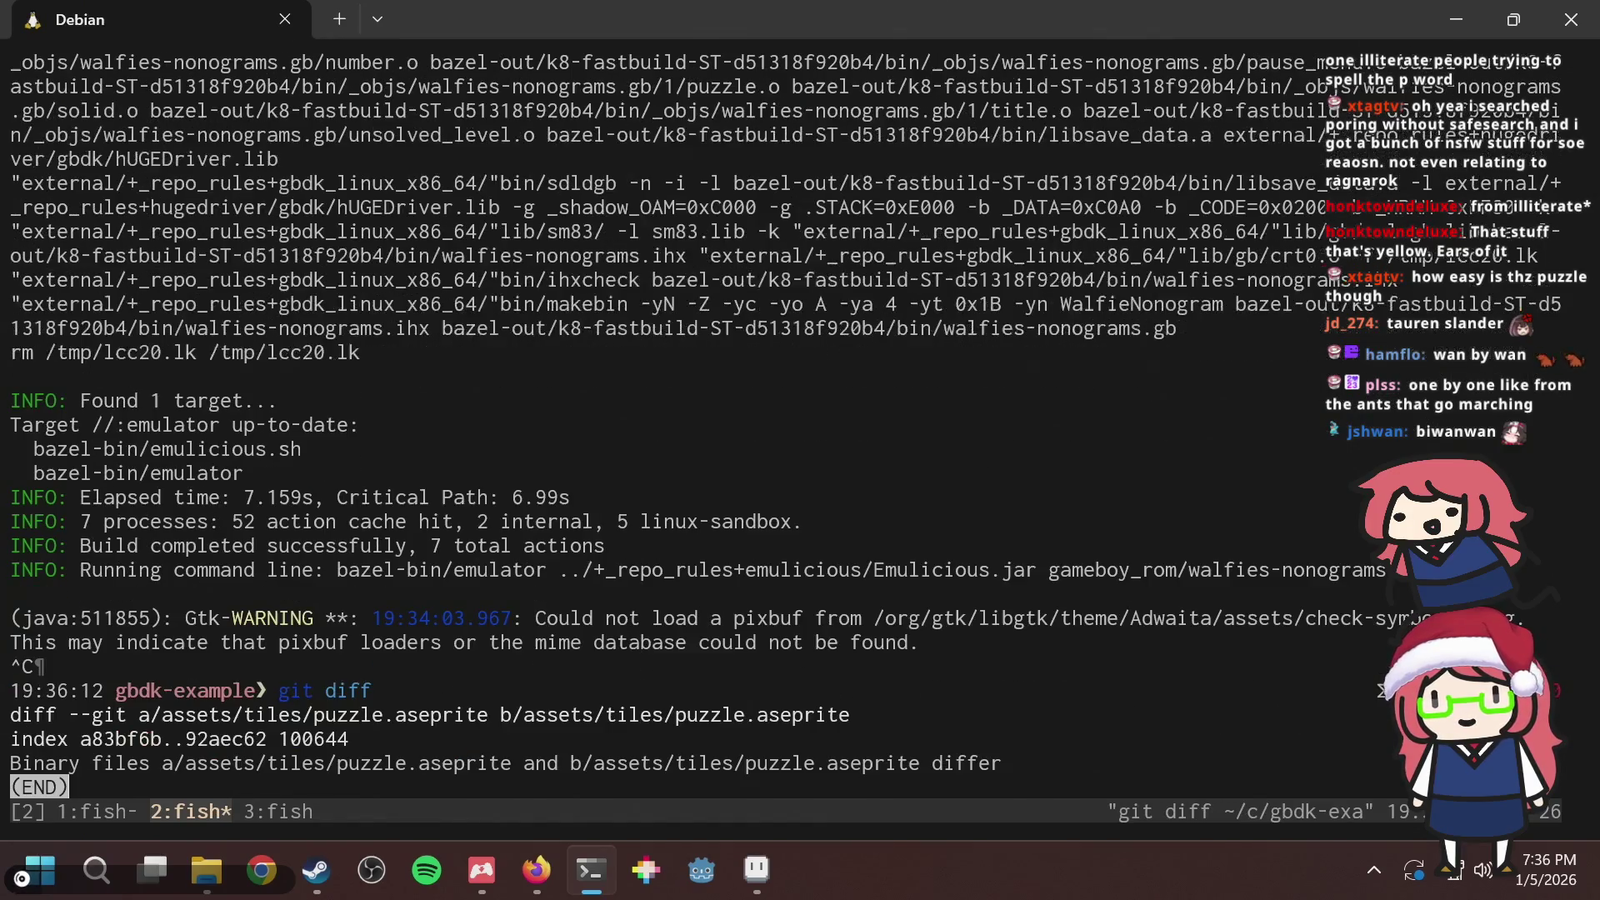
pyautogui.press('q')
pyautogui.hotkey('alt', 'Tab')
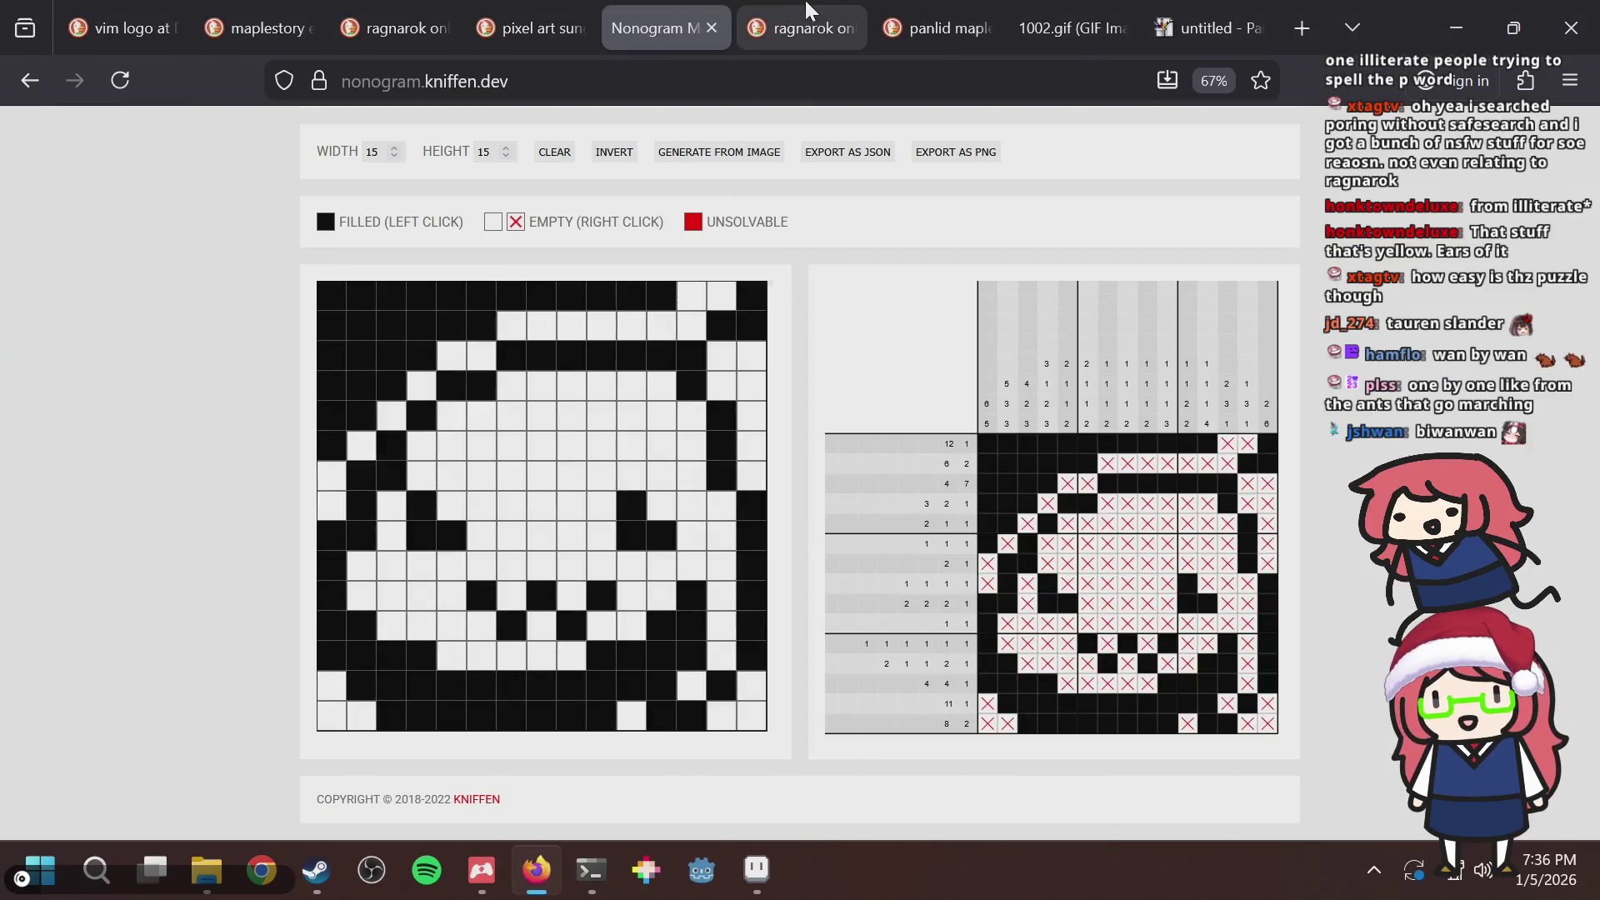
# Close the leftover MapleStory and Ragnarok poring search tabs.
pyautogui.click(930, 13)
pyautogui.hotkey('ctrl', 'w')
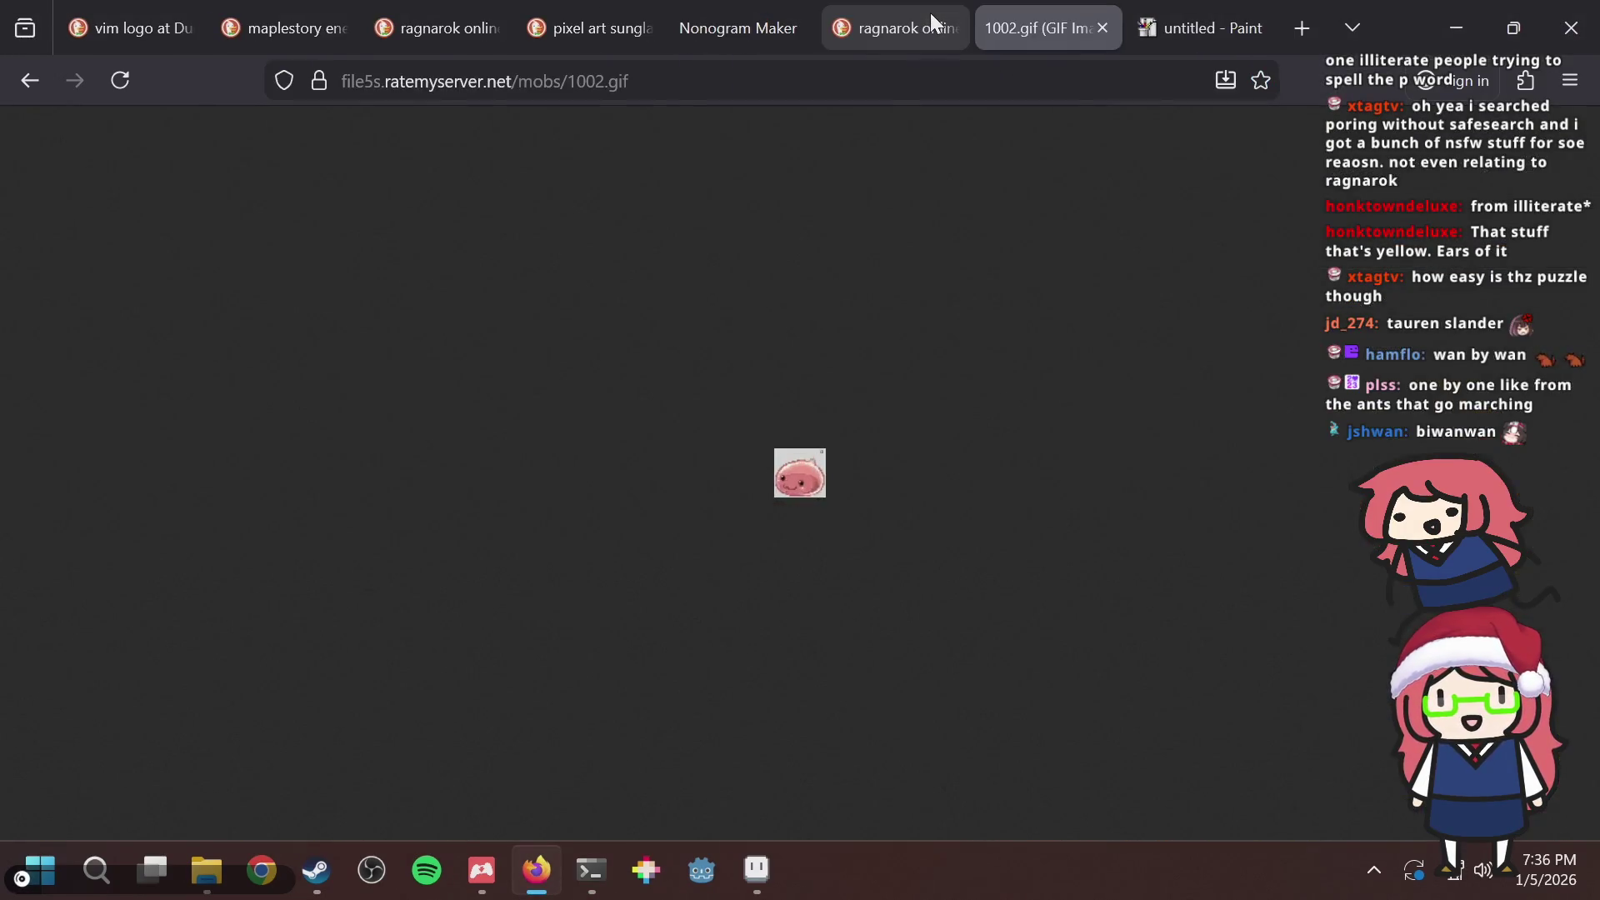
pyautogui.click(930, 12)
pyautogui.middleClick(929, 12)
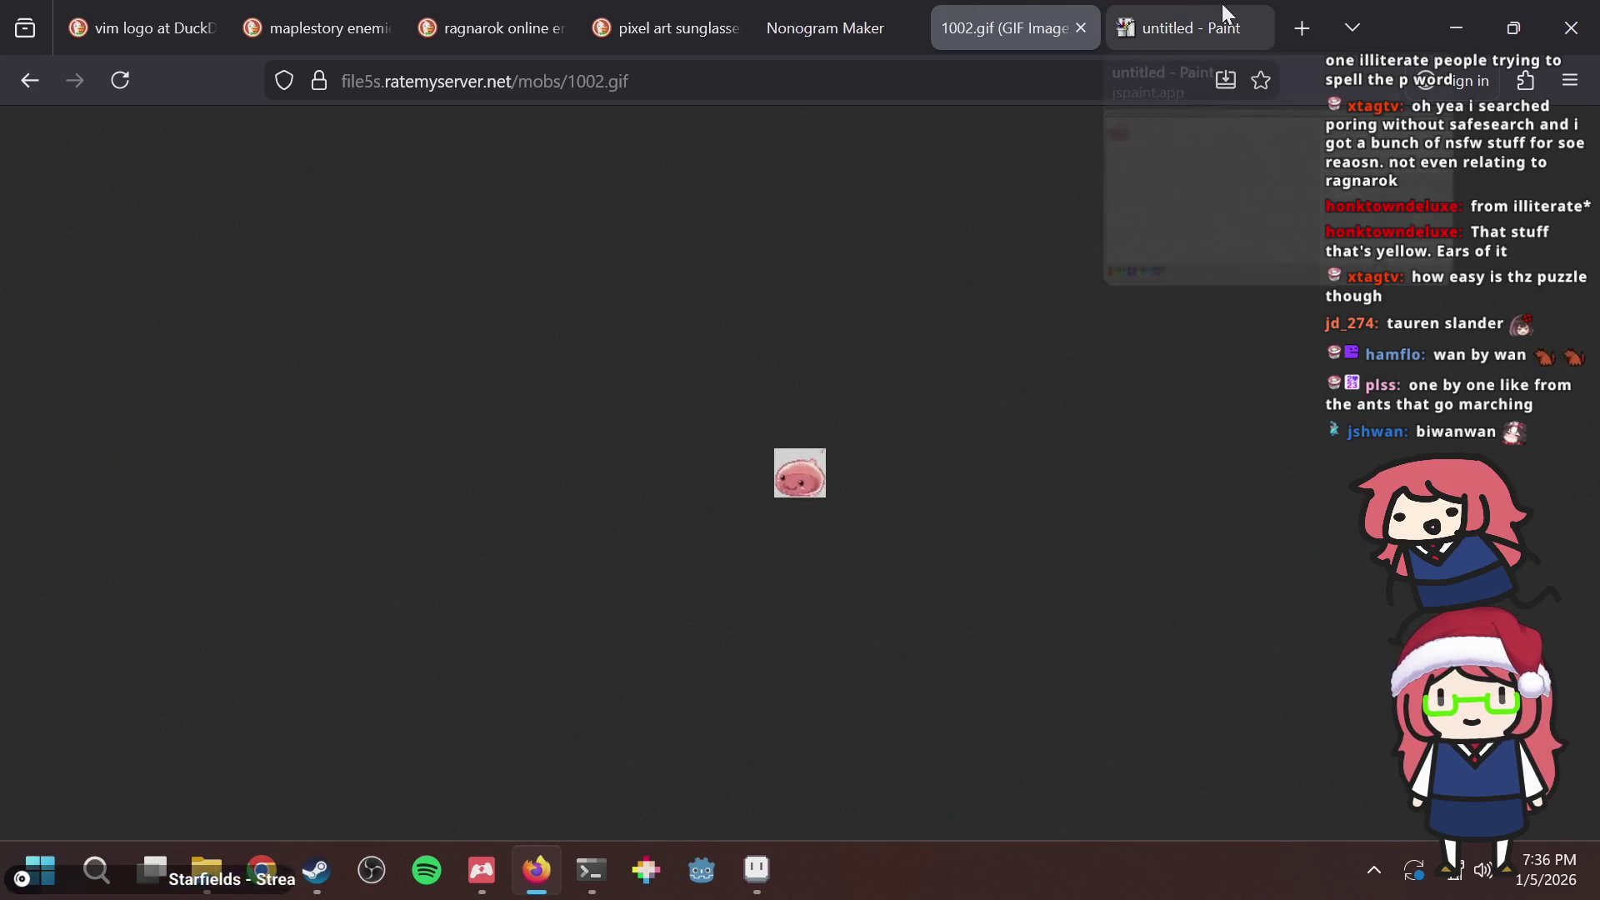
# Open and discard a blank new tab, then switch over to the Aseprite window.
pyautogui.click(1303, 29)
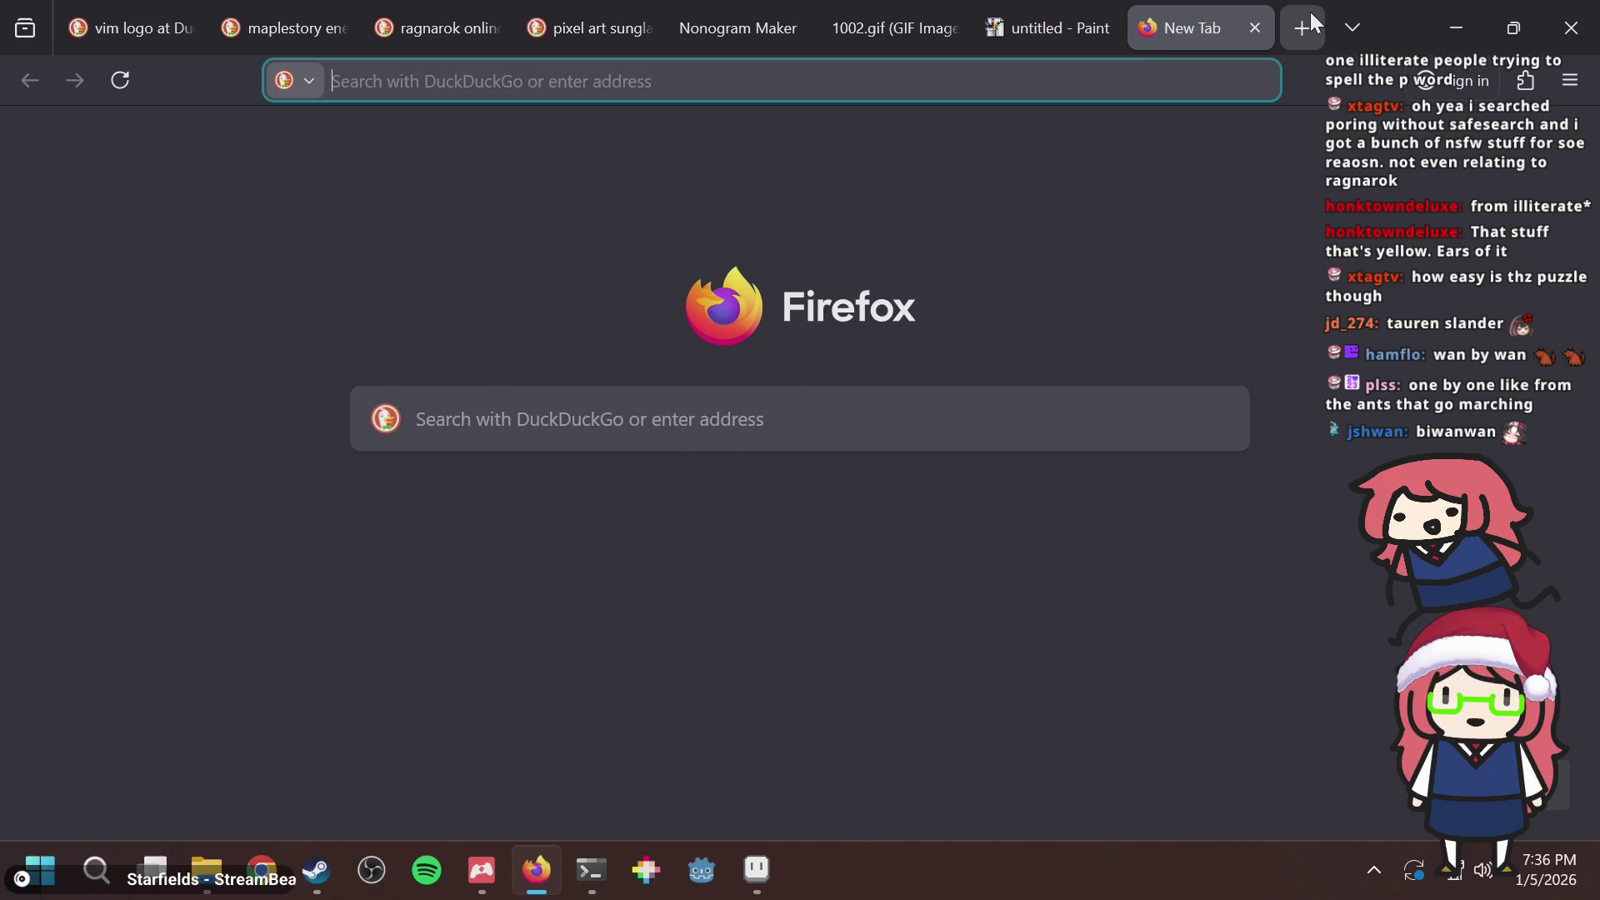
pyautogui.hotkey('ctrl', 'w')
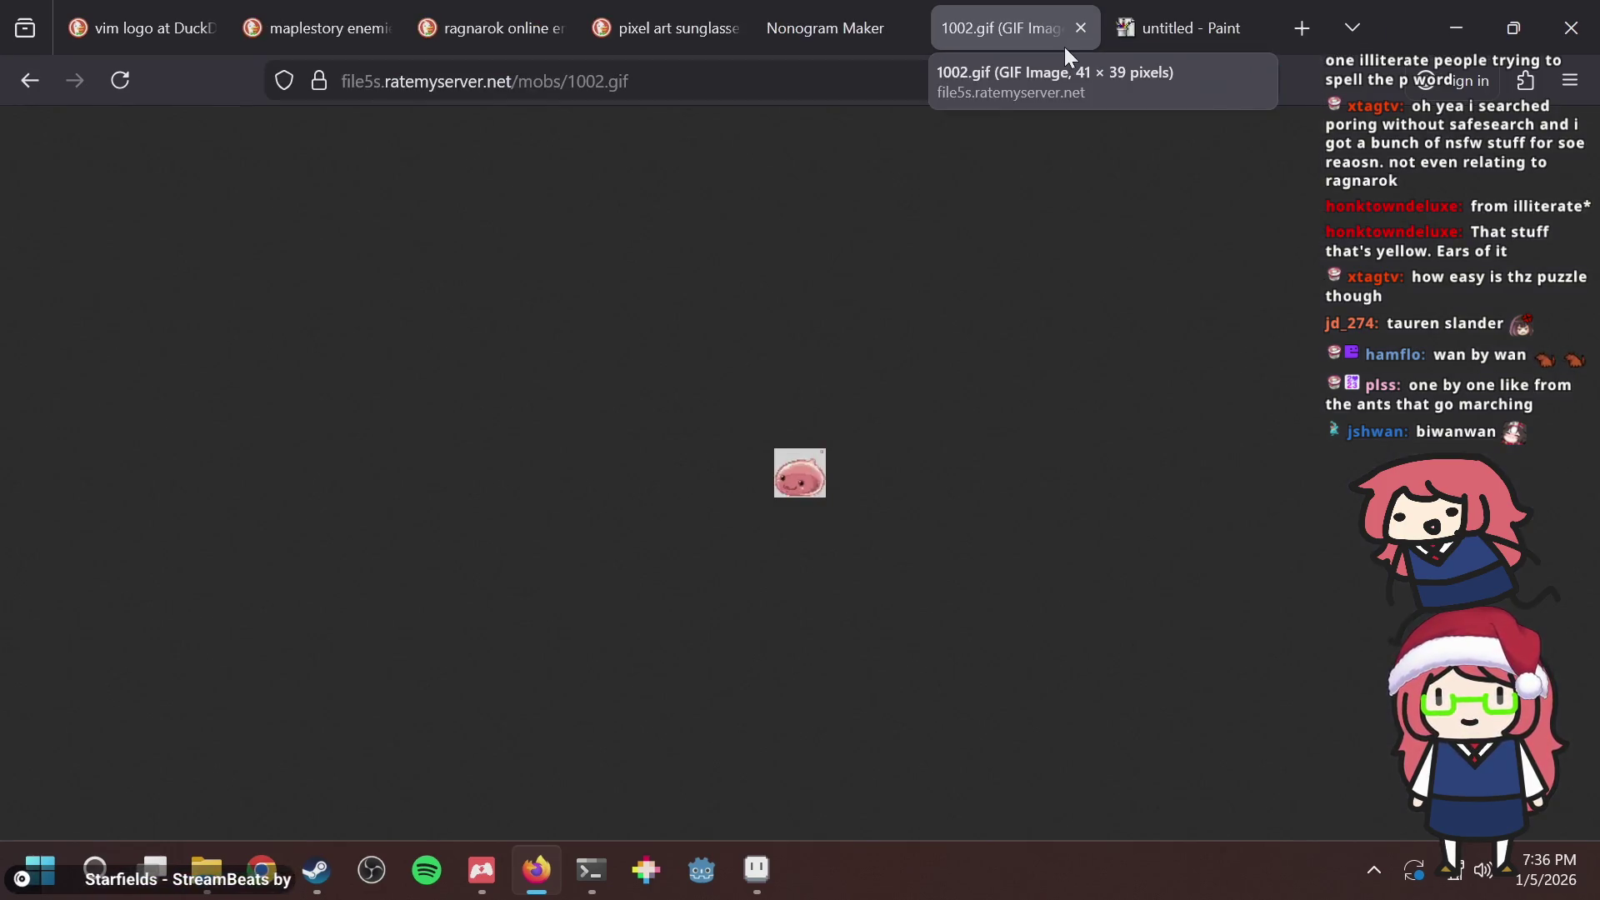
pyautogui.hotkey('alt', 'Tab')
pyautogui.hotkey('alt', 'Tab')
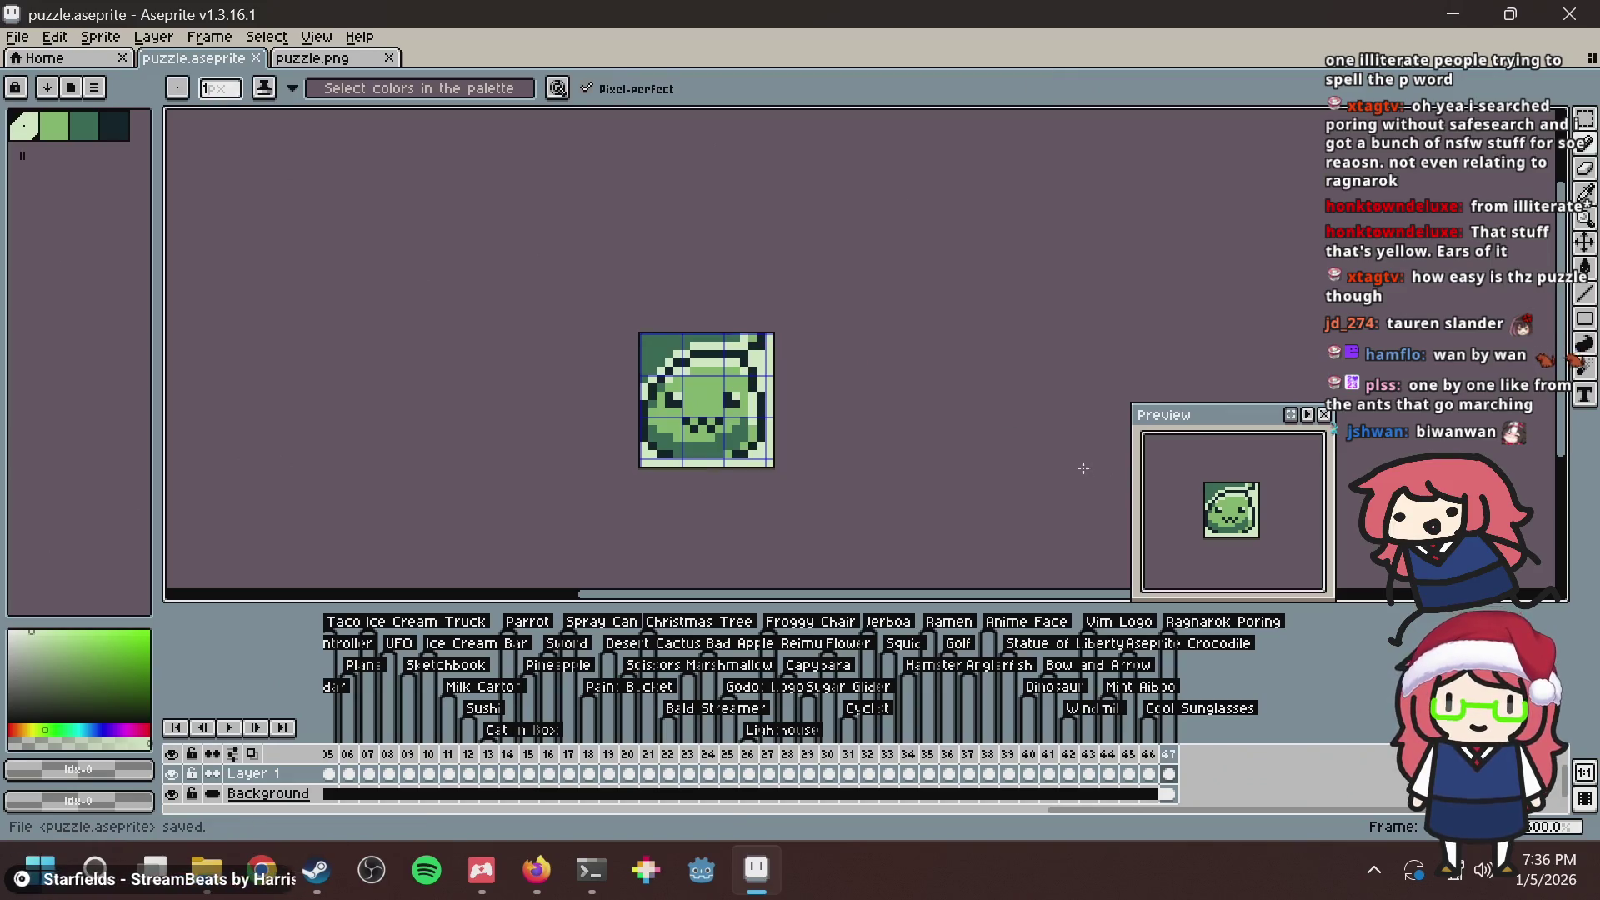
pyautogui.hotkey('alt', 'Tab')
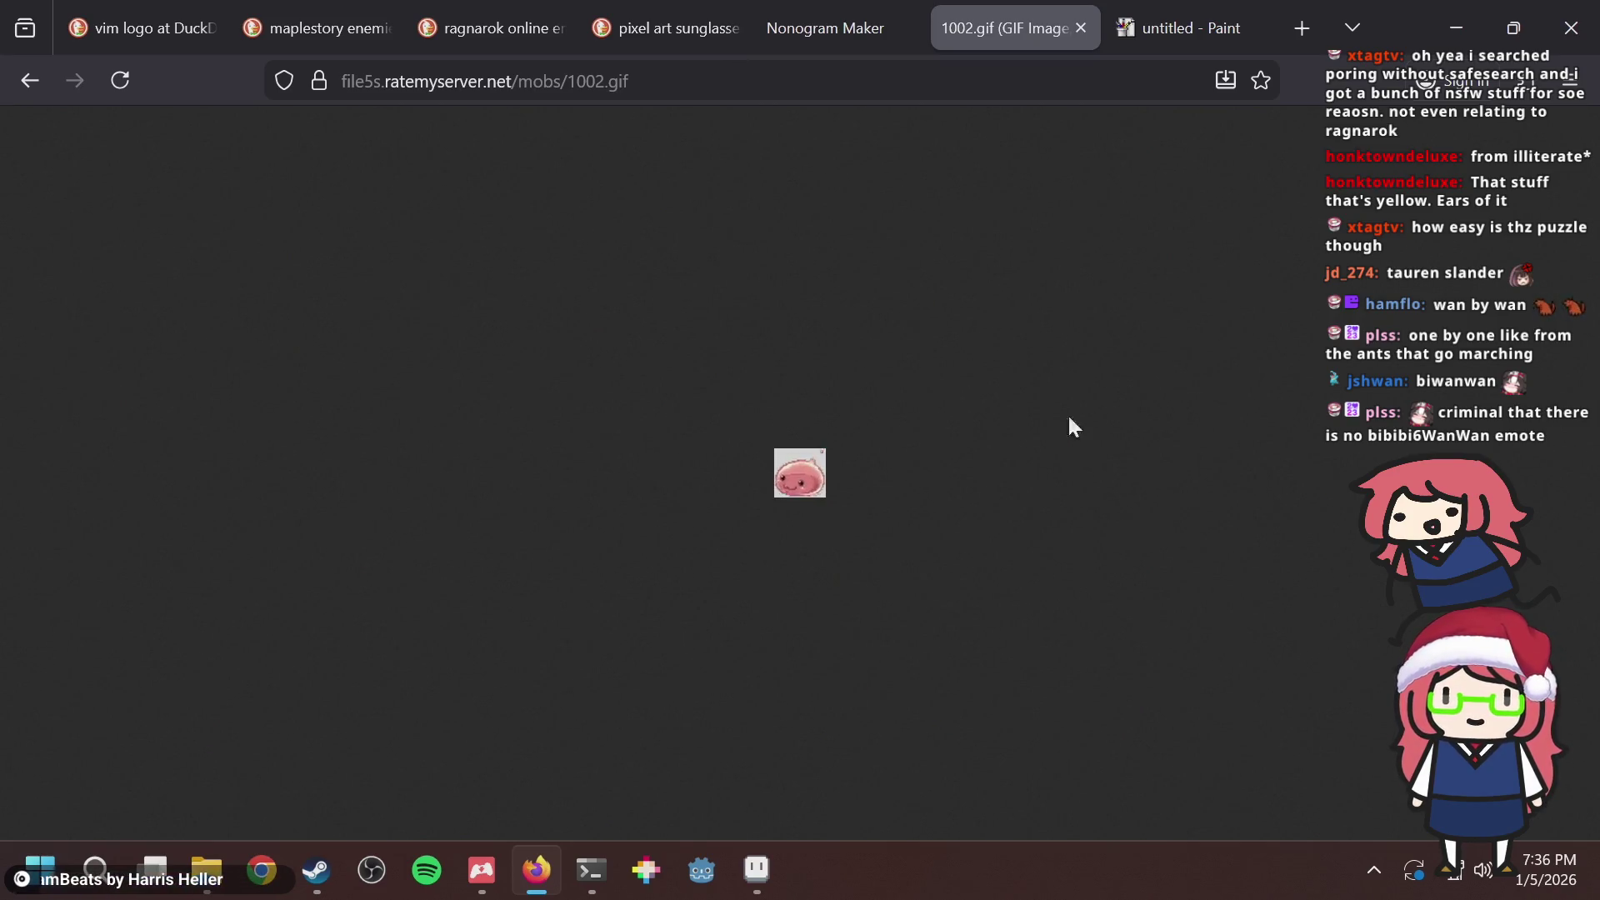
# Look over the Paint tab, go back to Nonogram Maker, then select the old vim logo search tab.
pyautogui.scroll(-2, 1483, 870)
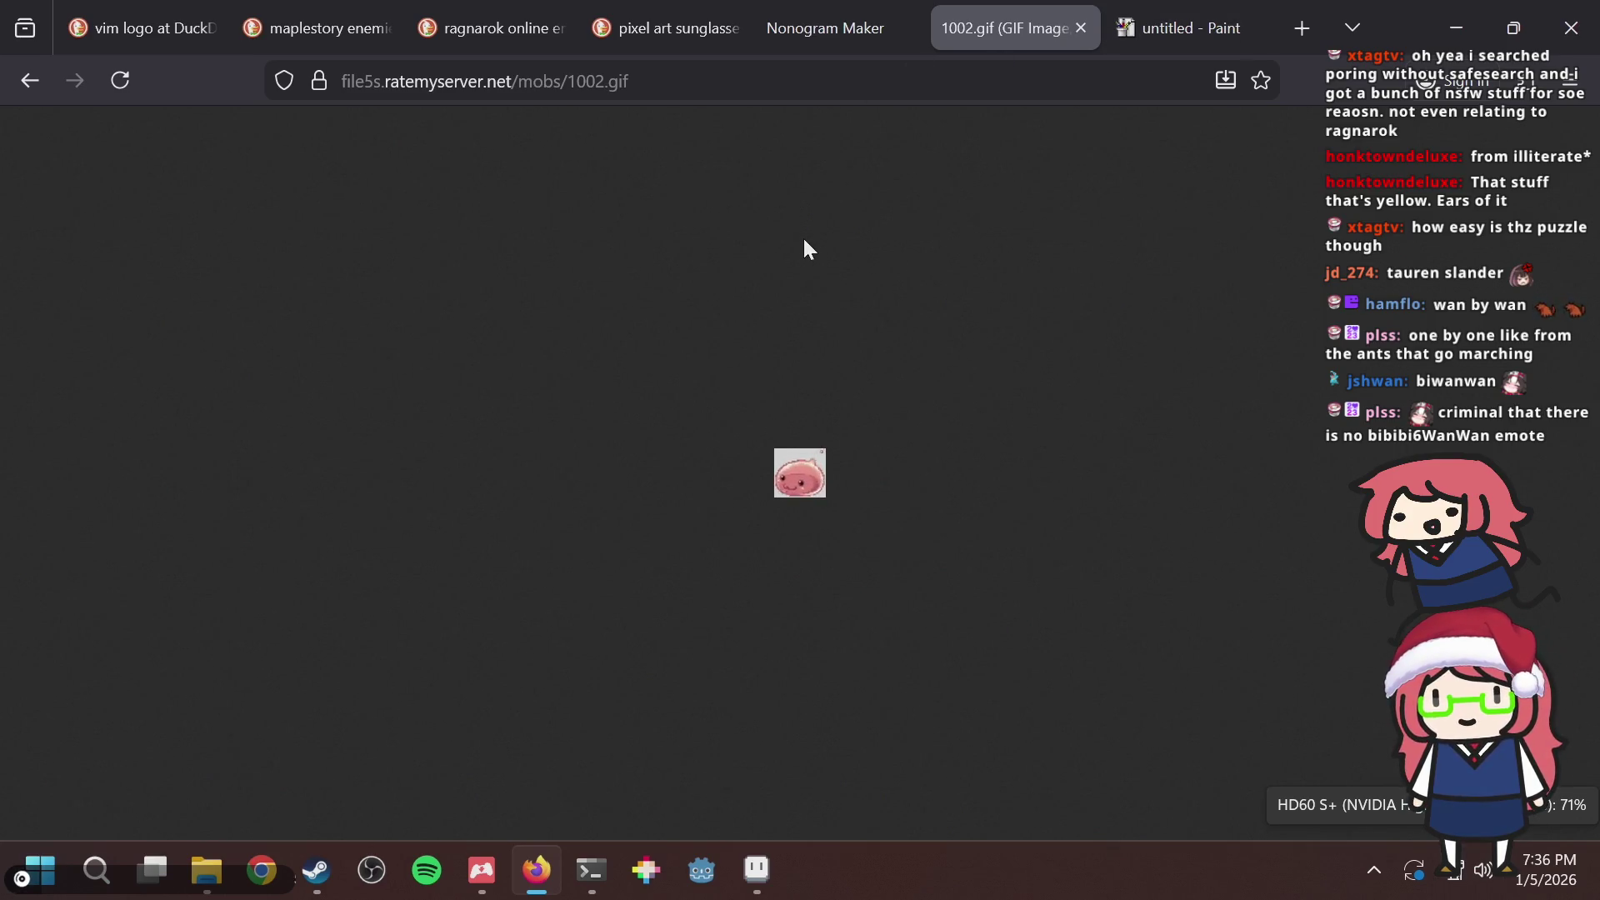
pyautogui.click(1130, 25)
pyautogui.hotkey('ctrl', 'pageup')
pyautogui.hotkey('ctrl', 'pageup')
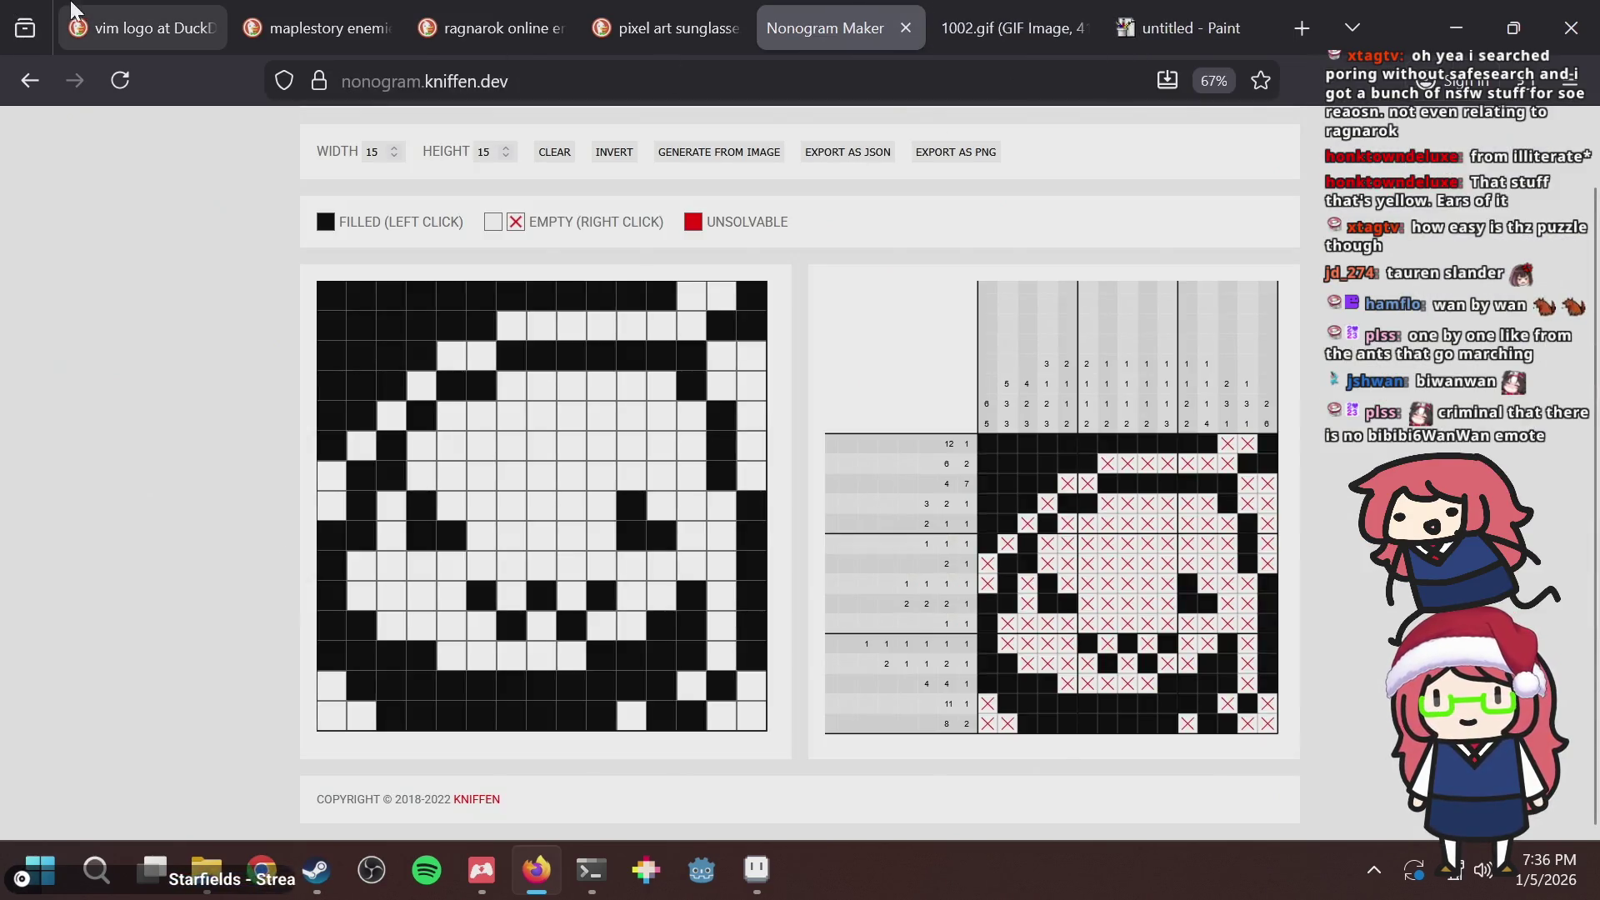
pyautogui.click(95, 25)
# Close the vim logo tab, reopen the 'maplestory enemies' search, and browse its image results.
pyautogui.hotkey('ctrl', 'w')
pyautogui.hotkey('ctrl', 'w')
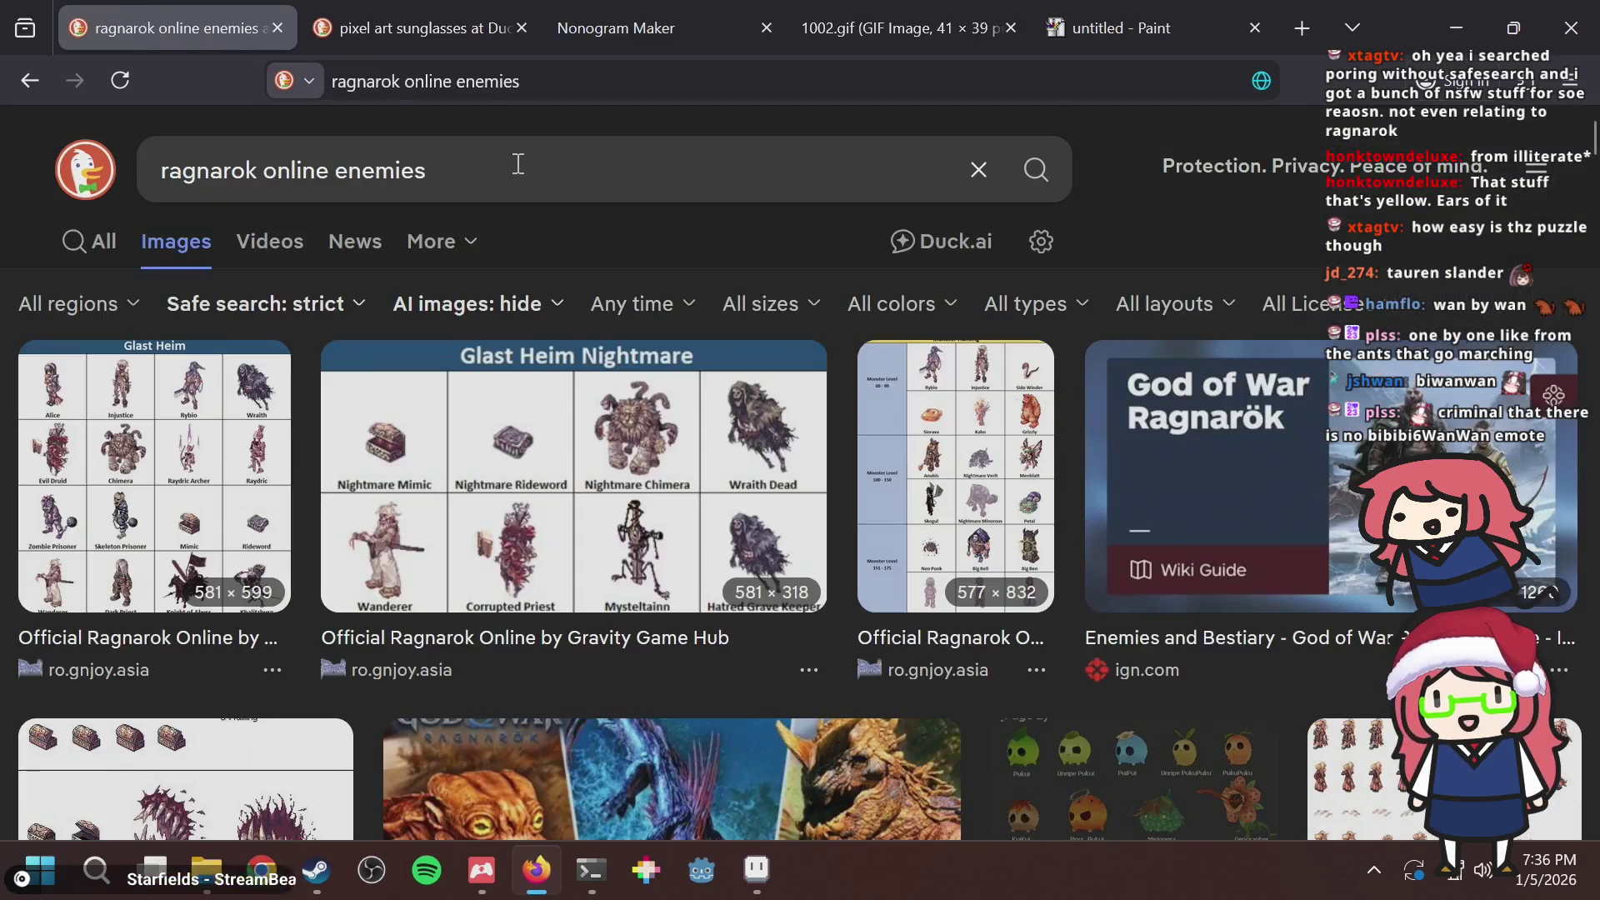
pyautogui.hotkey('ctrl', 'shift', 't')
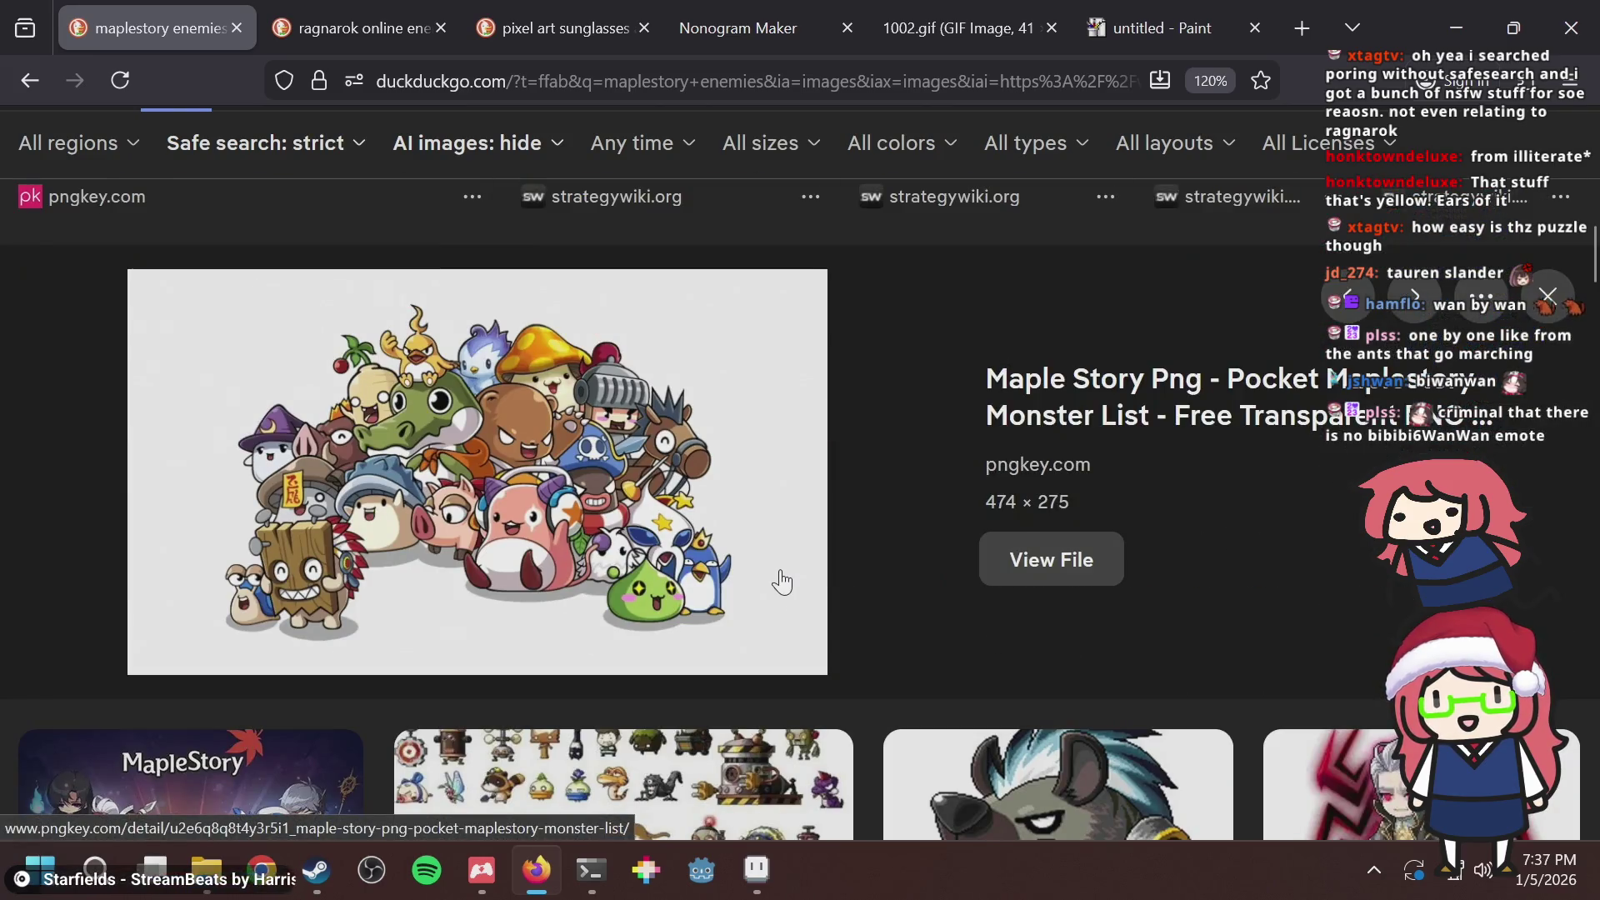
pyautogui.scroll(-5, 781, 581)
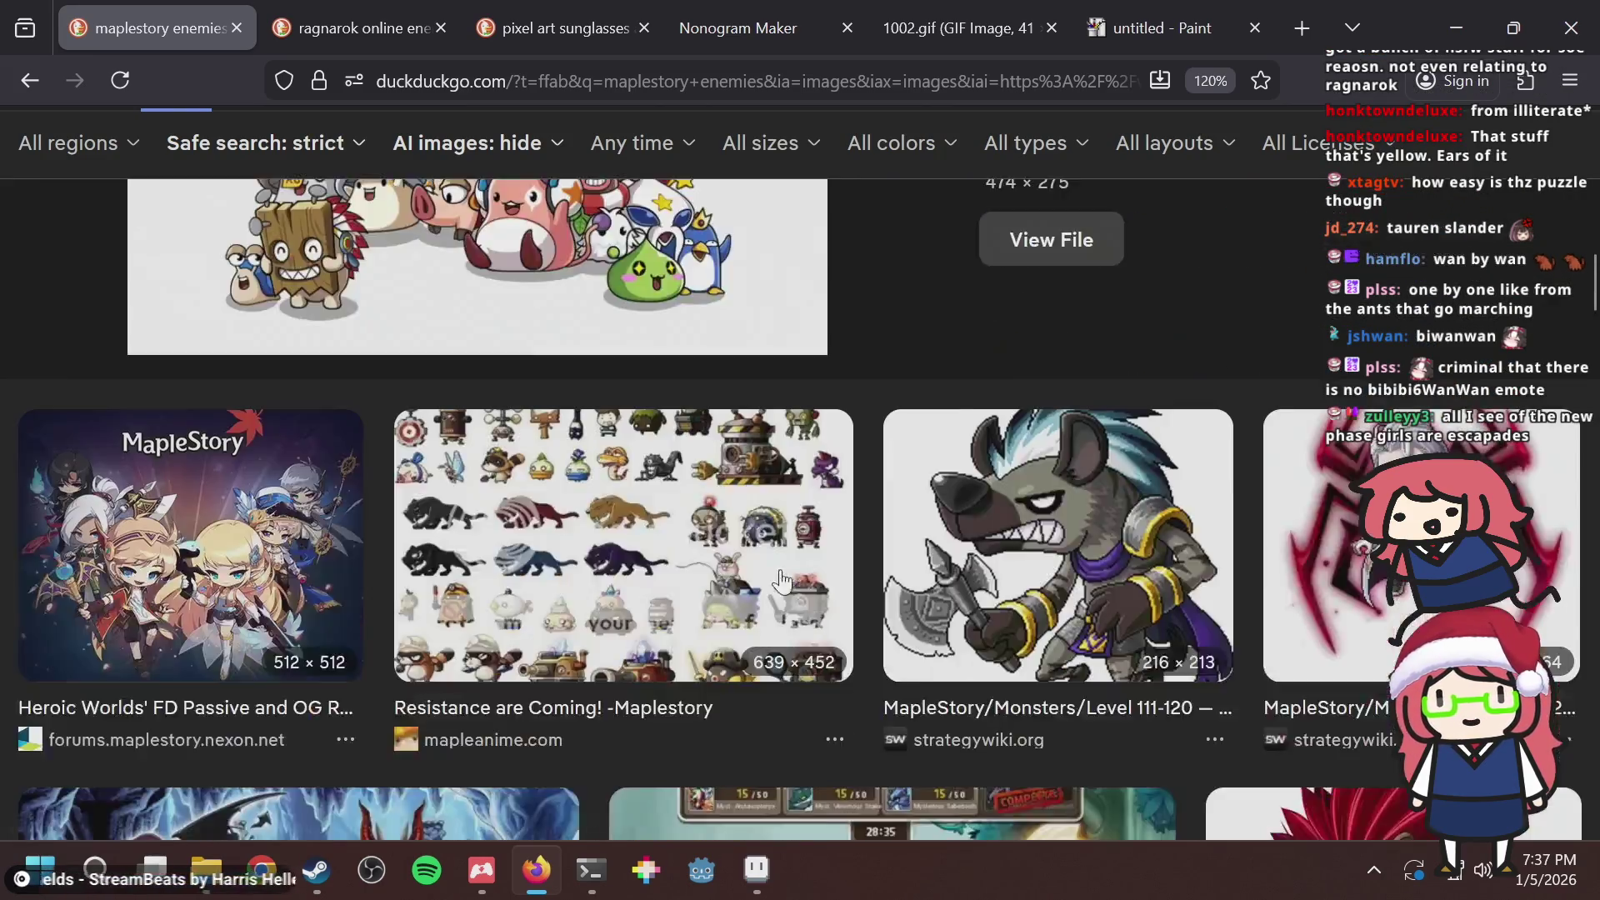
pyautogui.scroll(10, 781, 580)
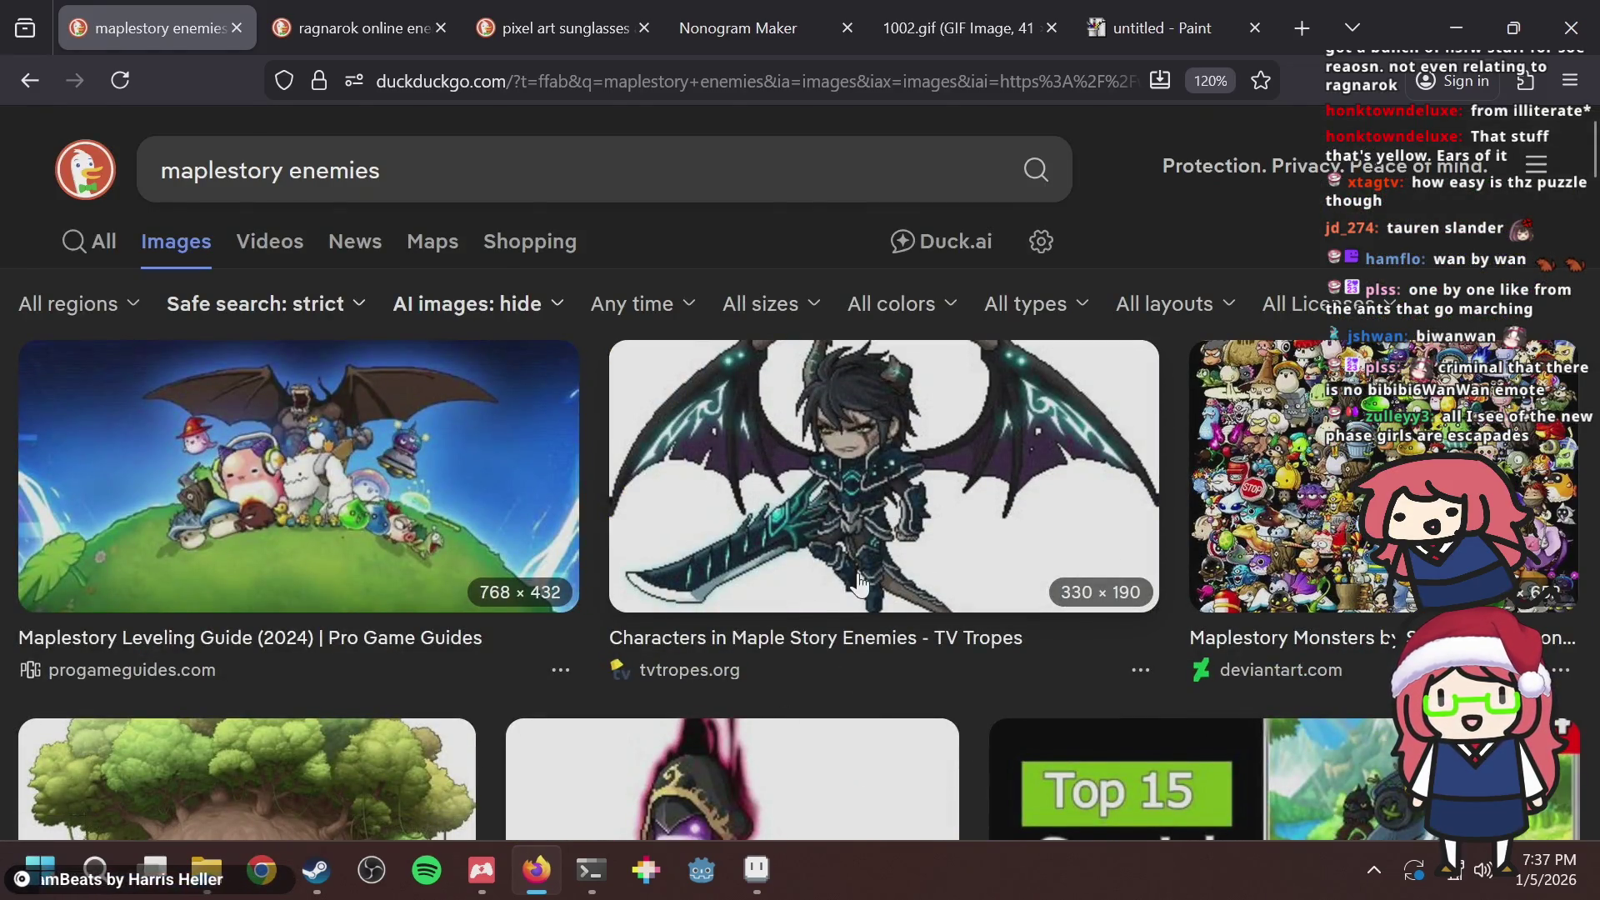
pyautogui.scroll(-10, 989, 509)
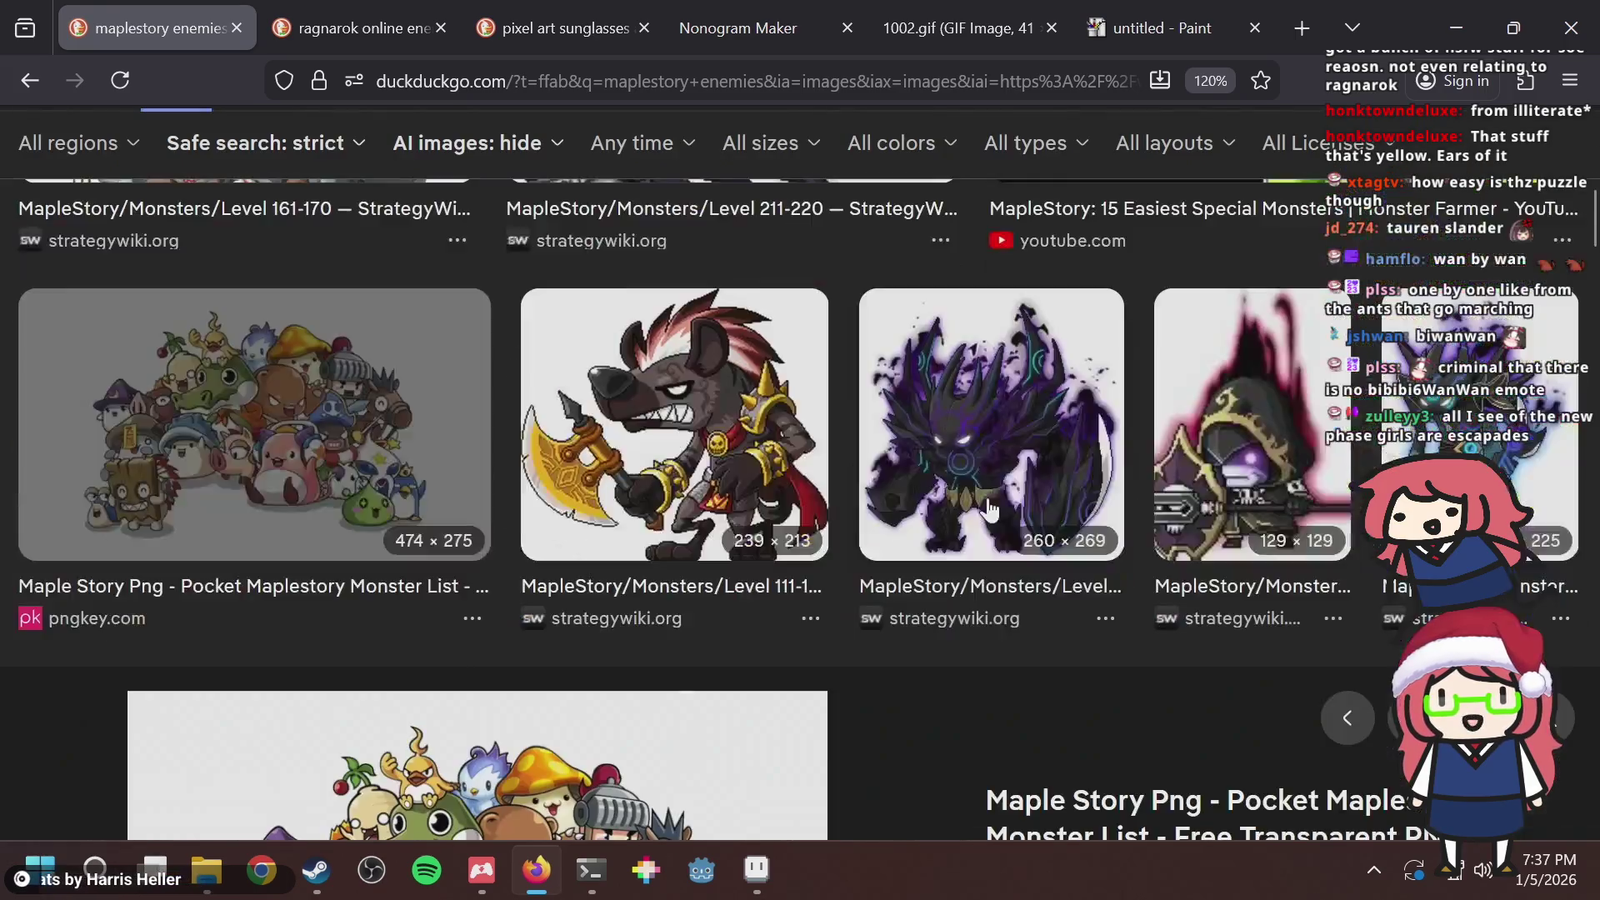
pyautogui.scroll(15, 989, 508)
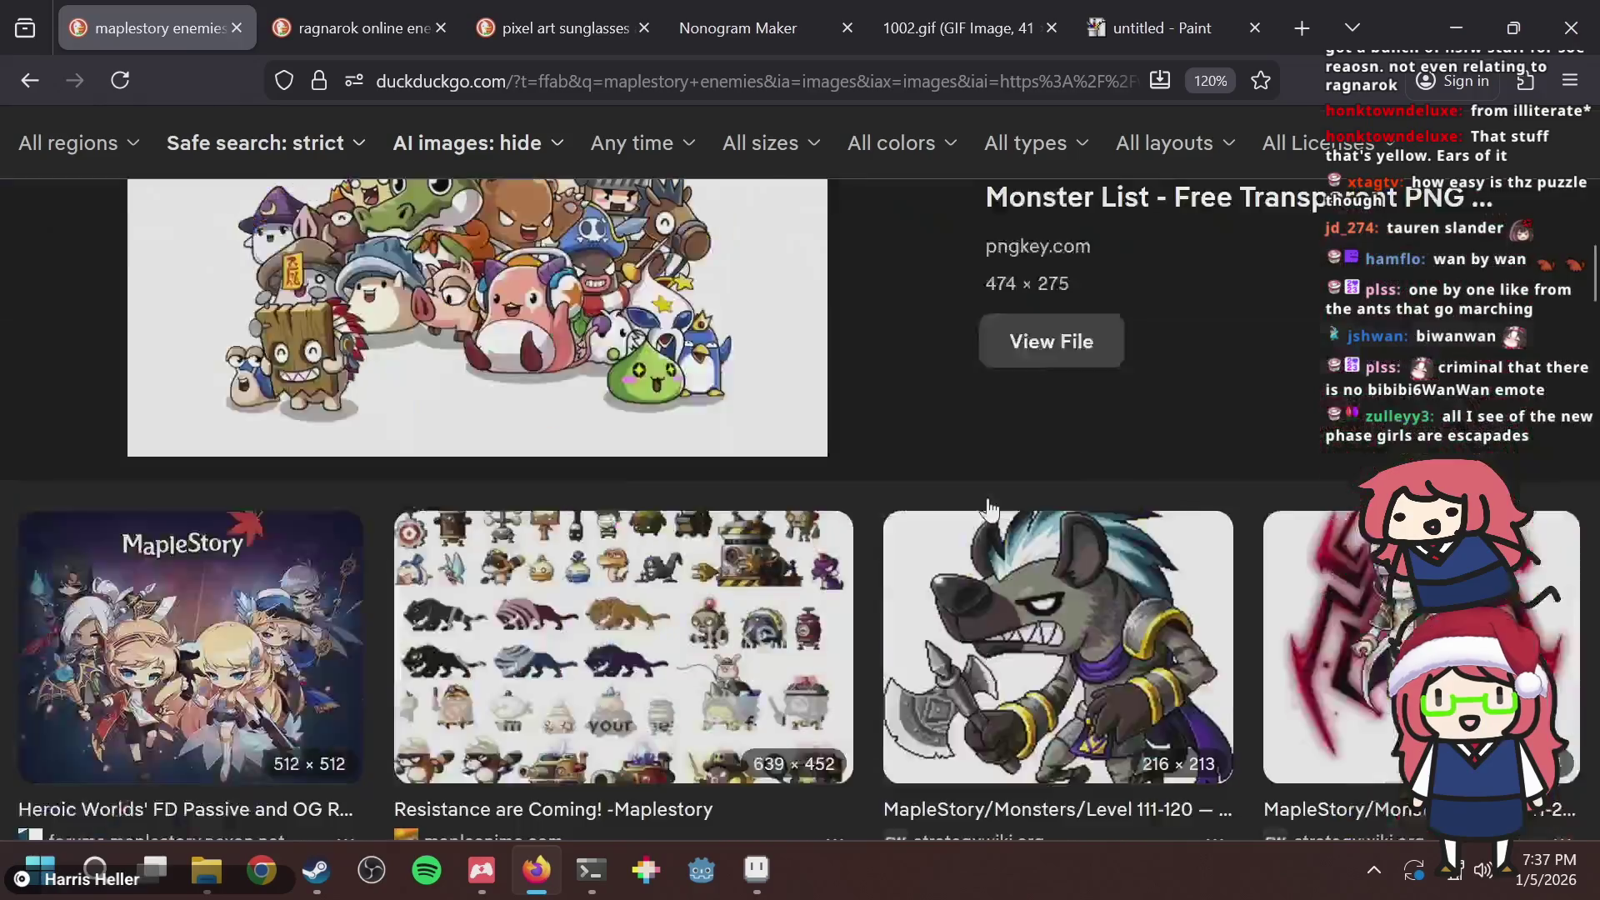
pyautogui.scroll(-10, 989, 508)
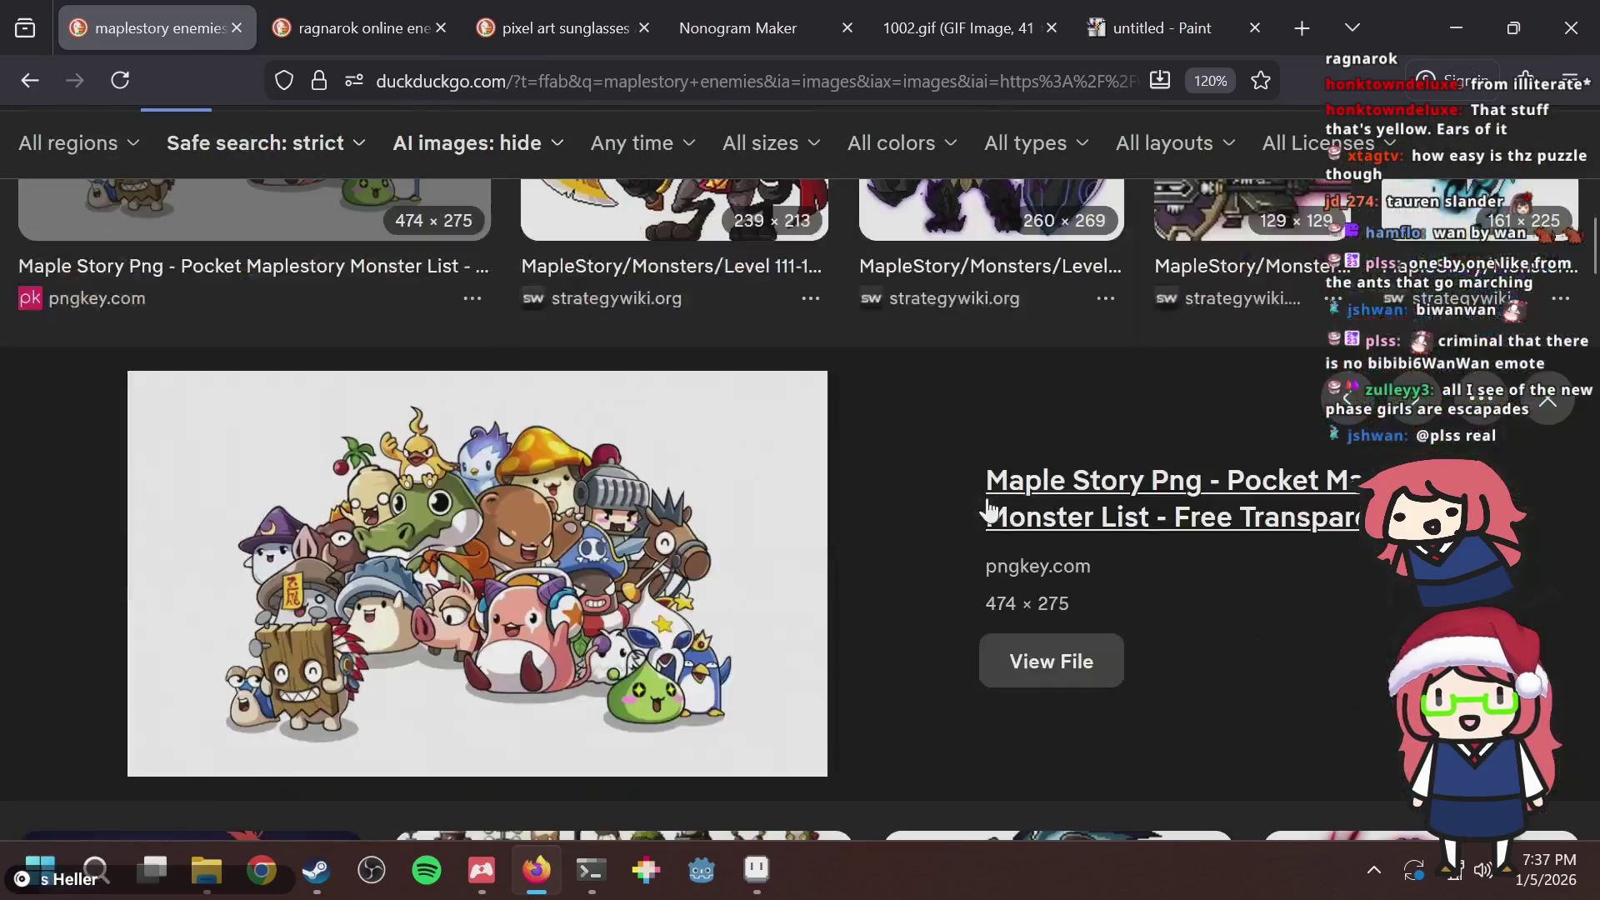
pyautogui.scroll(-6, 989, 508)
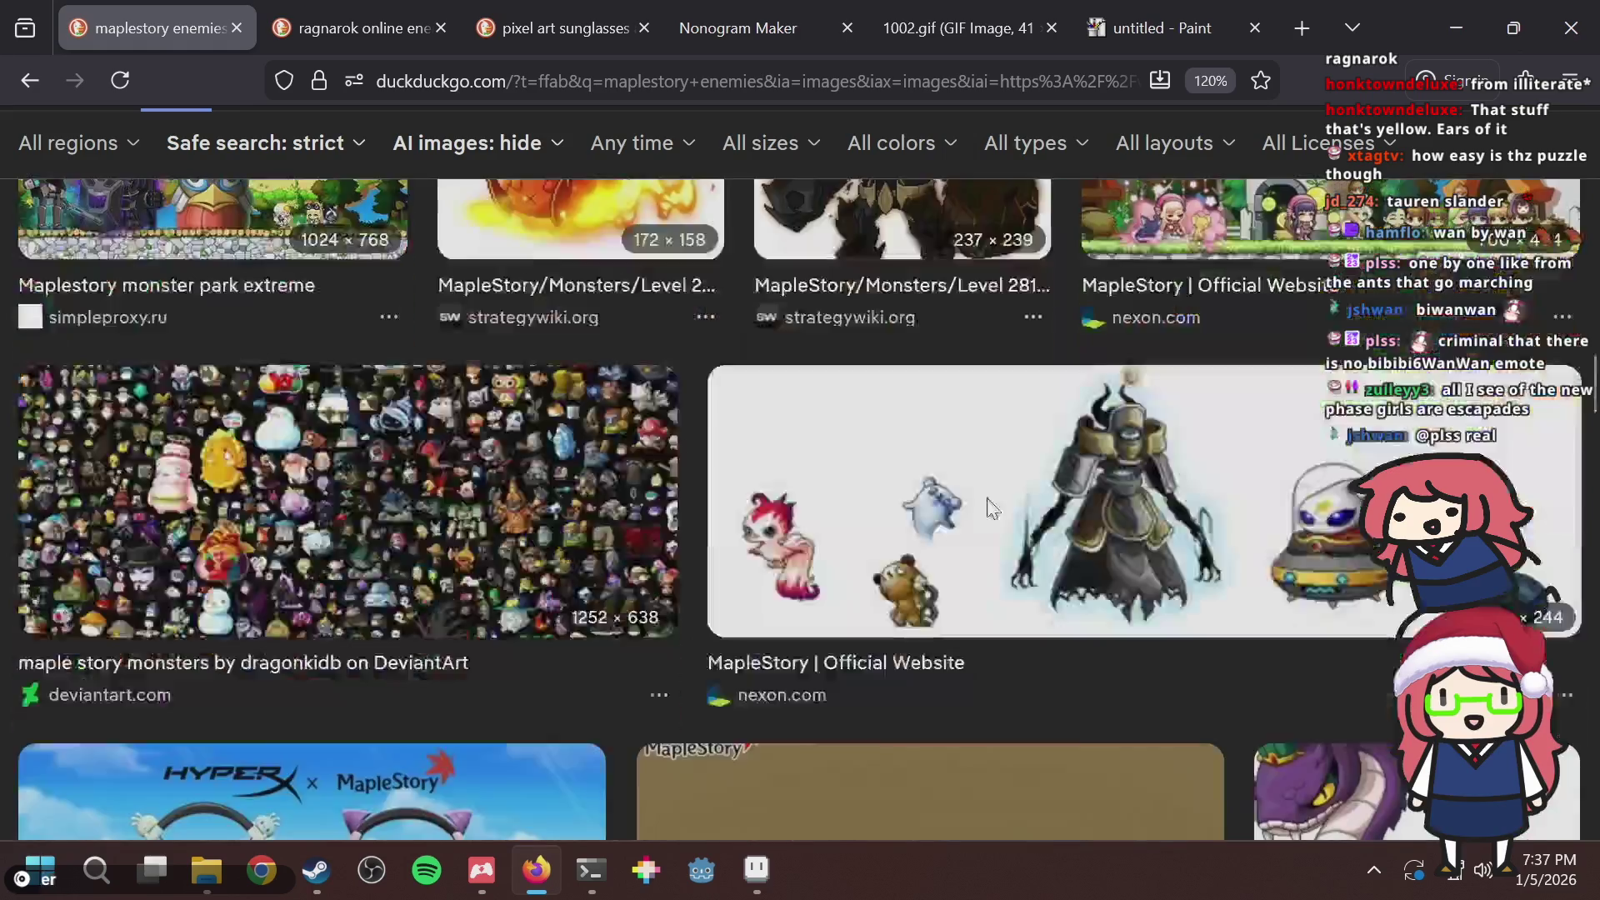
pyautogui.scroll(4, 986, 497)
pyautogui.scroll(-2, 986, 497)
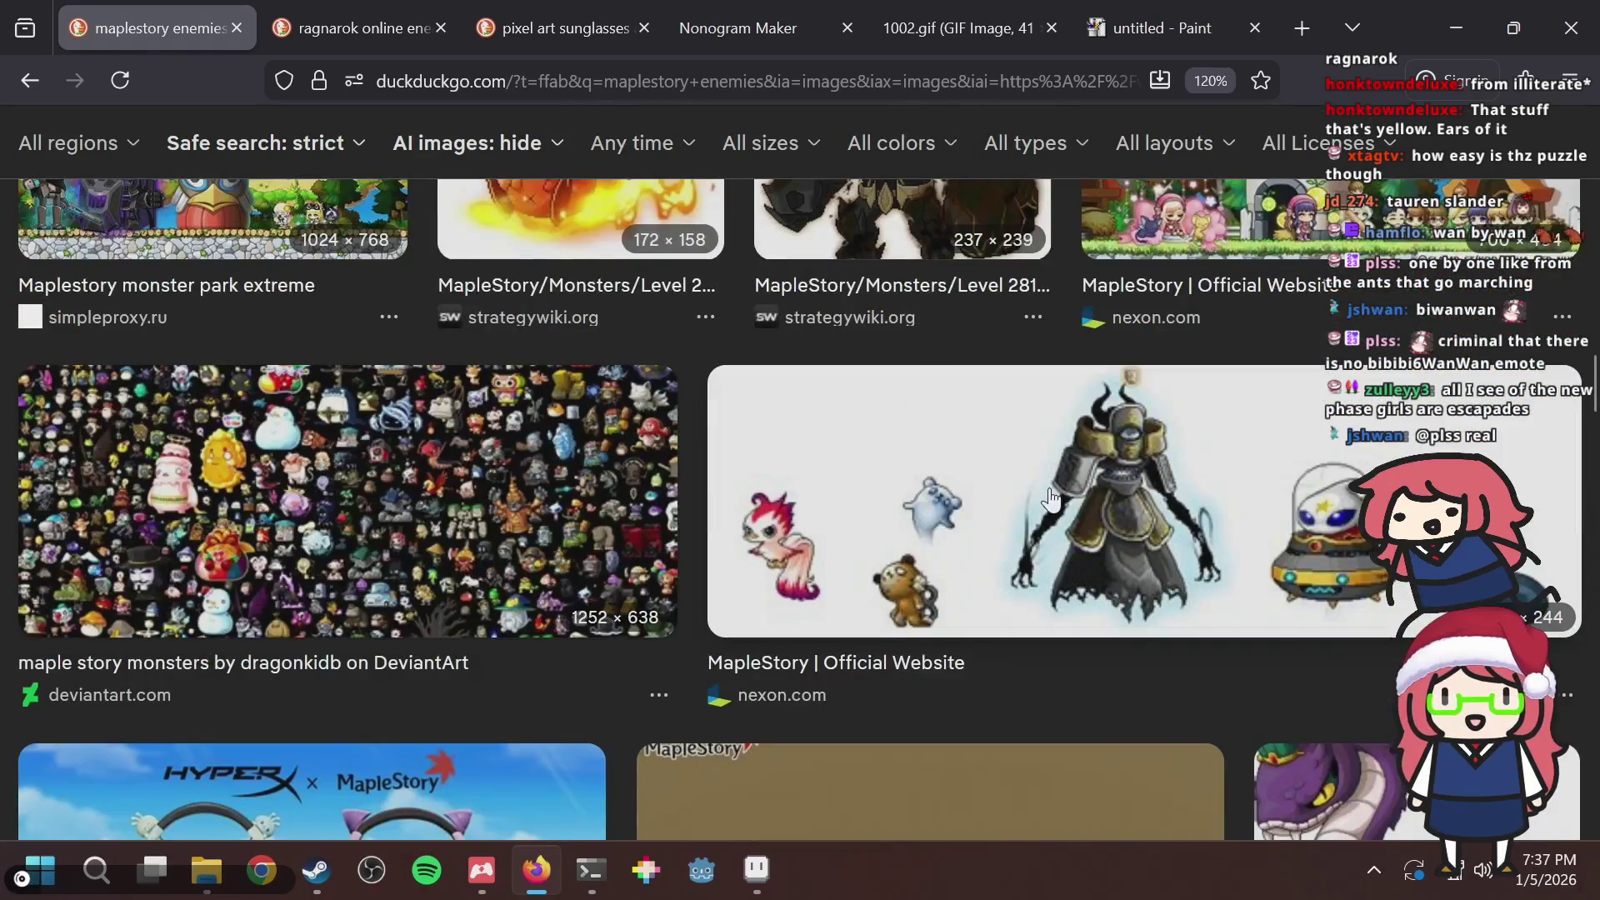
pyautogui.scroll(5, 479, 572)
# Preview the monster park image, then the 3D Maplestory Monsters and Items image.
pyautogui.click(361, 572)
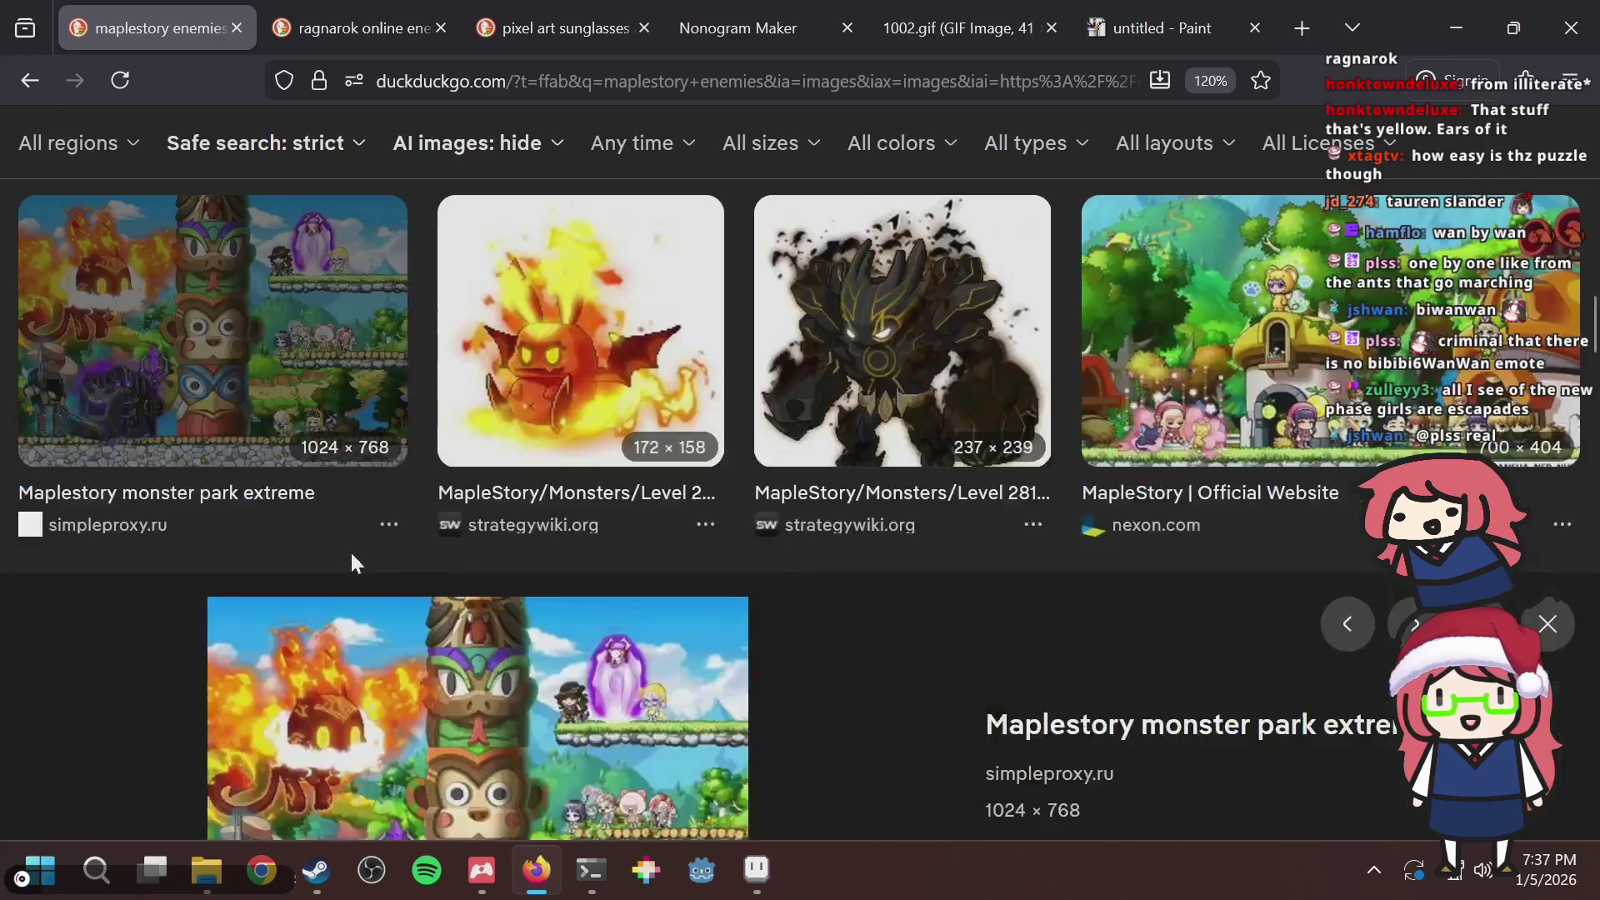
pyautogui.scroll(-6, 672, 475)
pyautogui.scroll(-9, 671, 475)
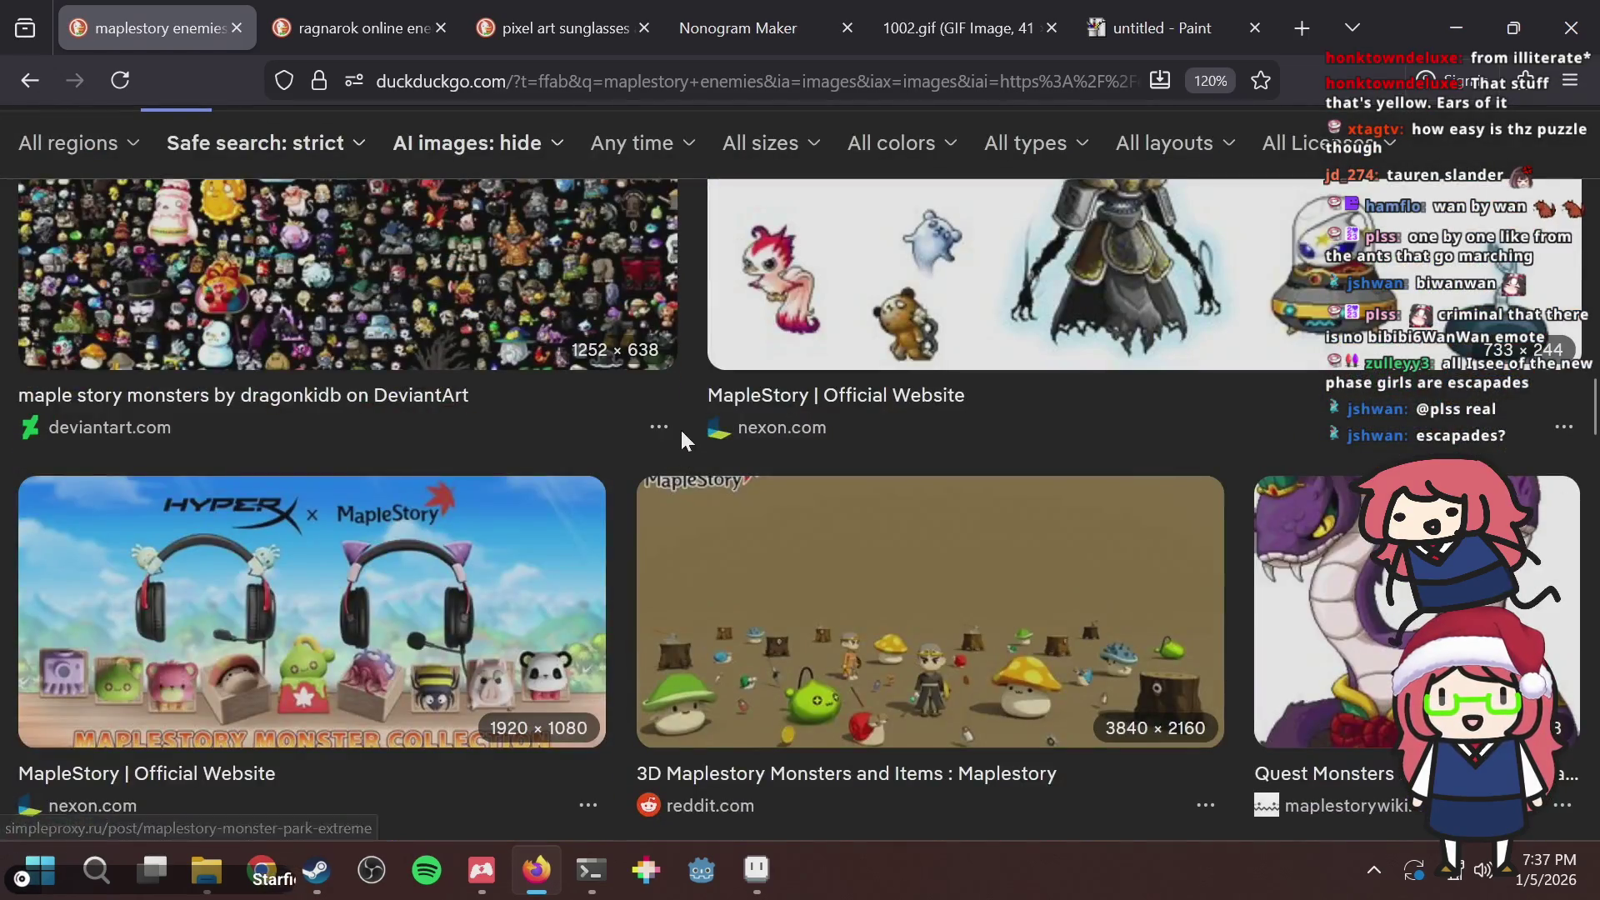
pyautogui.scroll(4, 593, 468)
pyautogui.scroll(2, 593, 468)
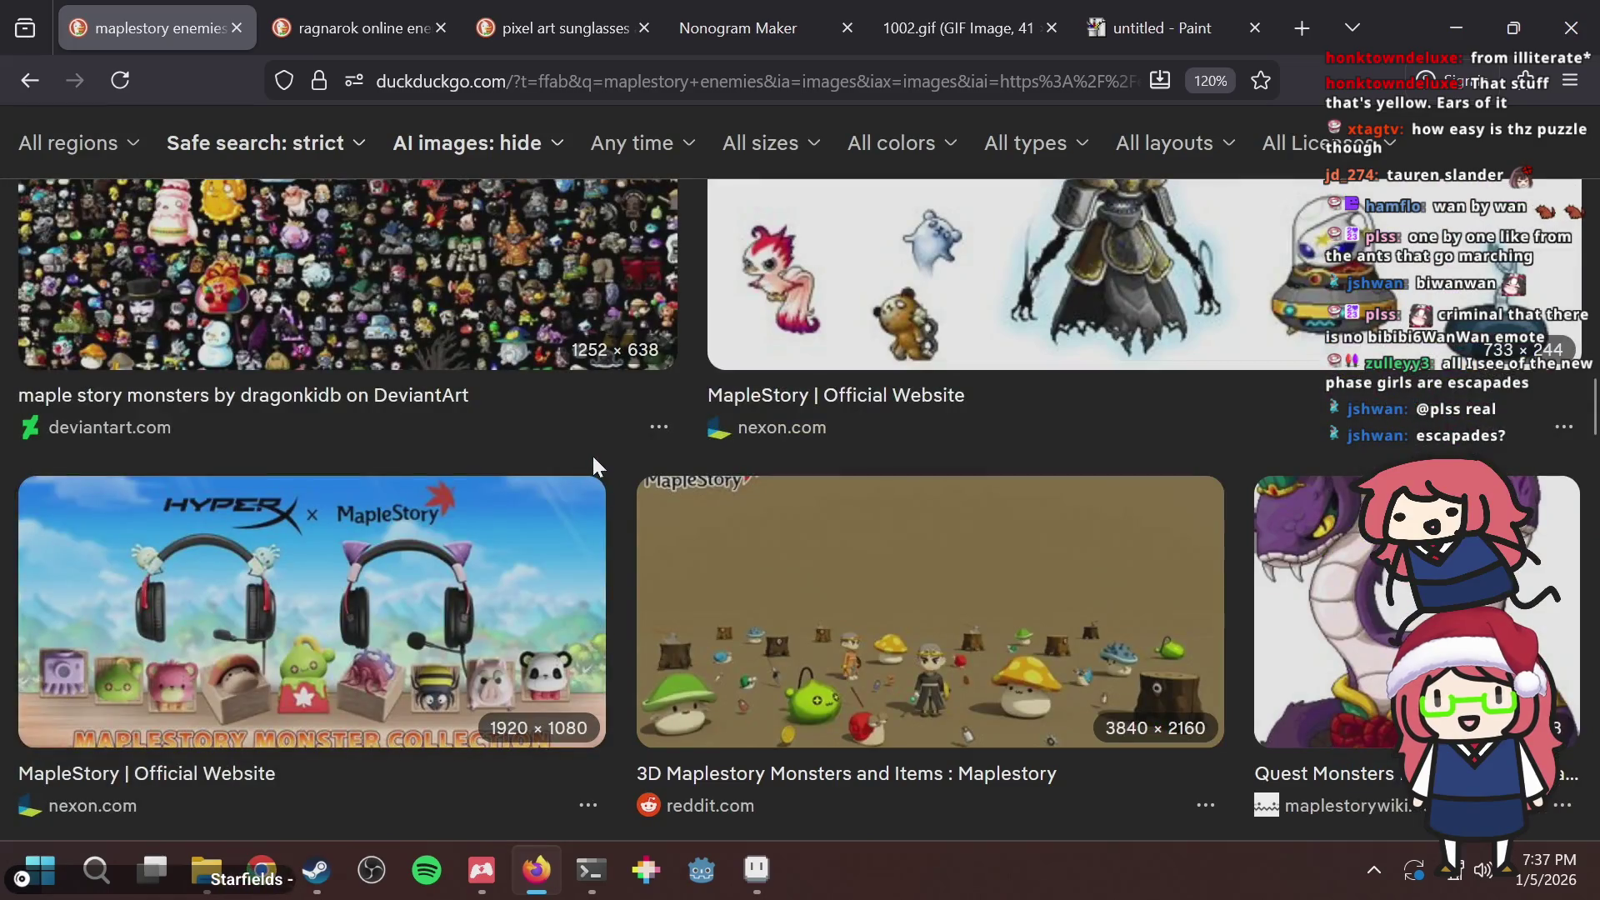
pyautogui.click(844, 582)
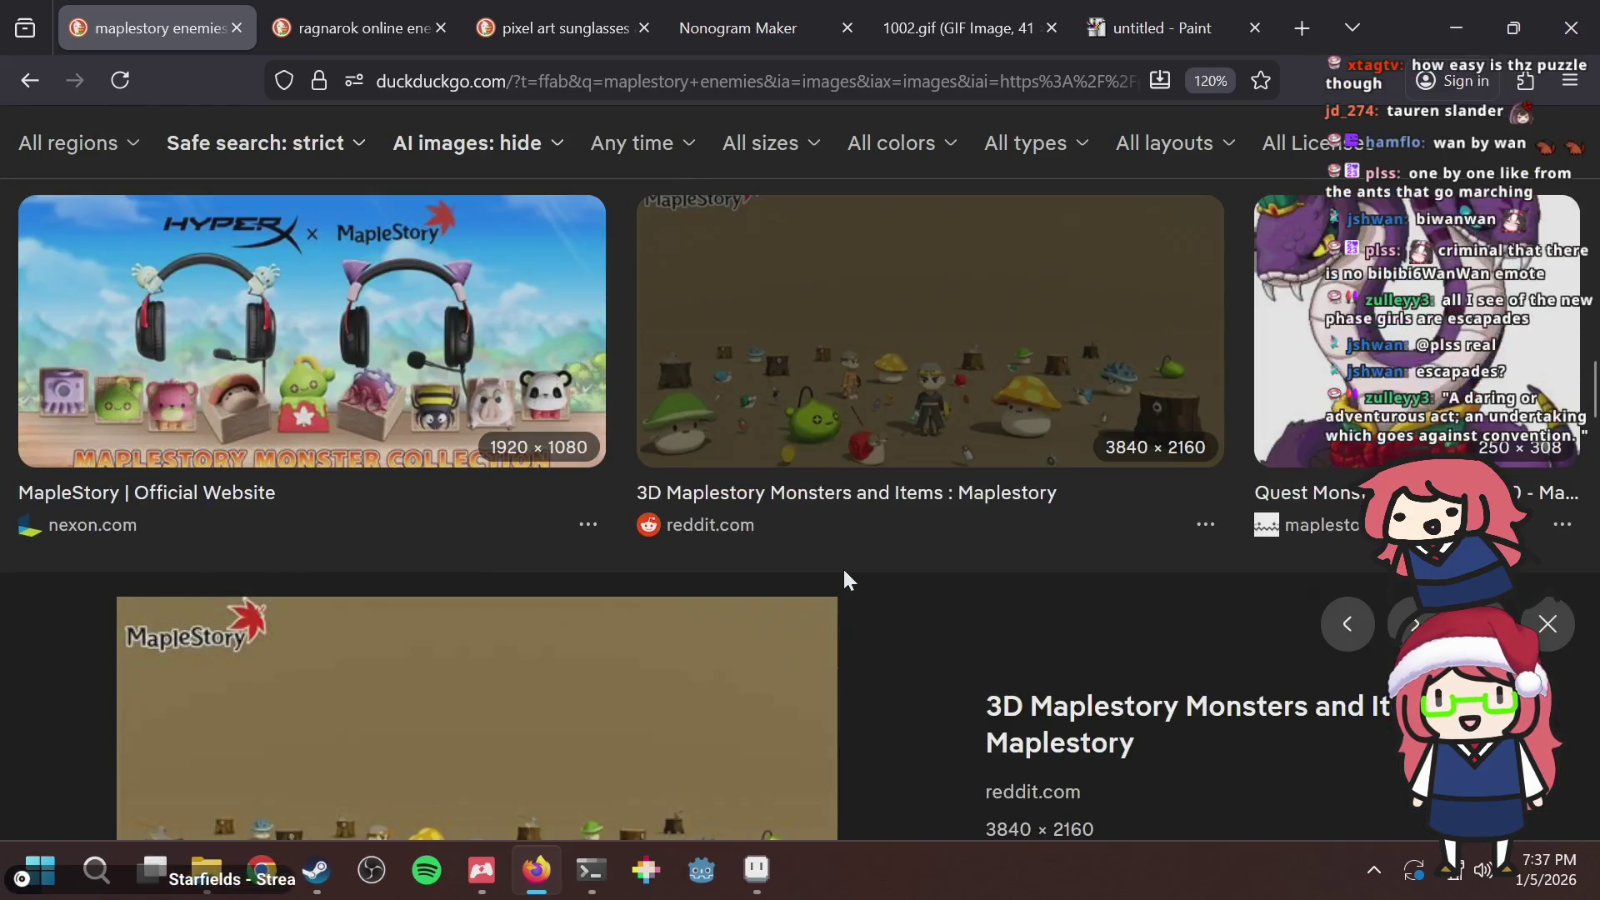
pyautogui.scroll(-10, 842, 566)
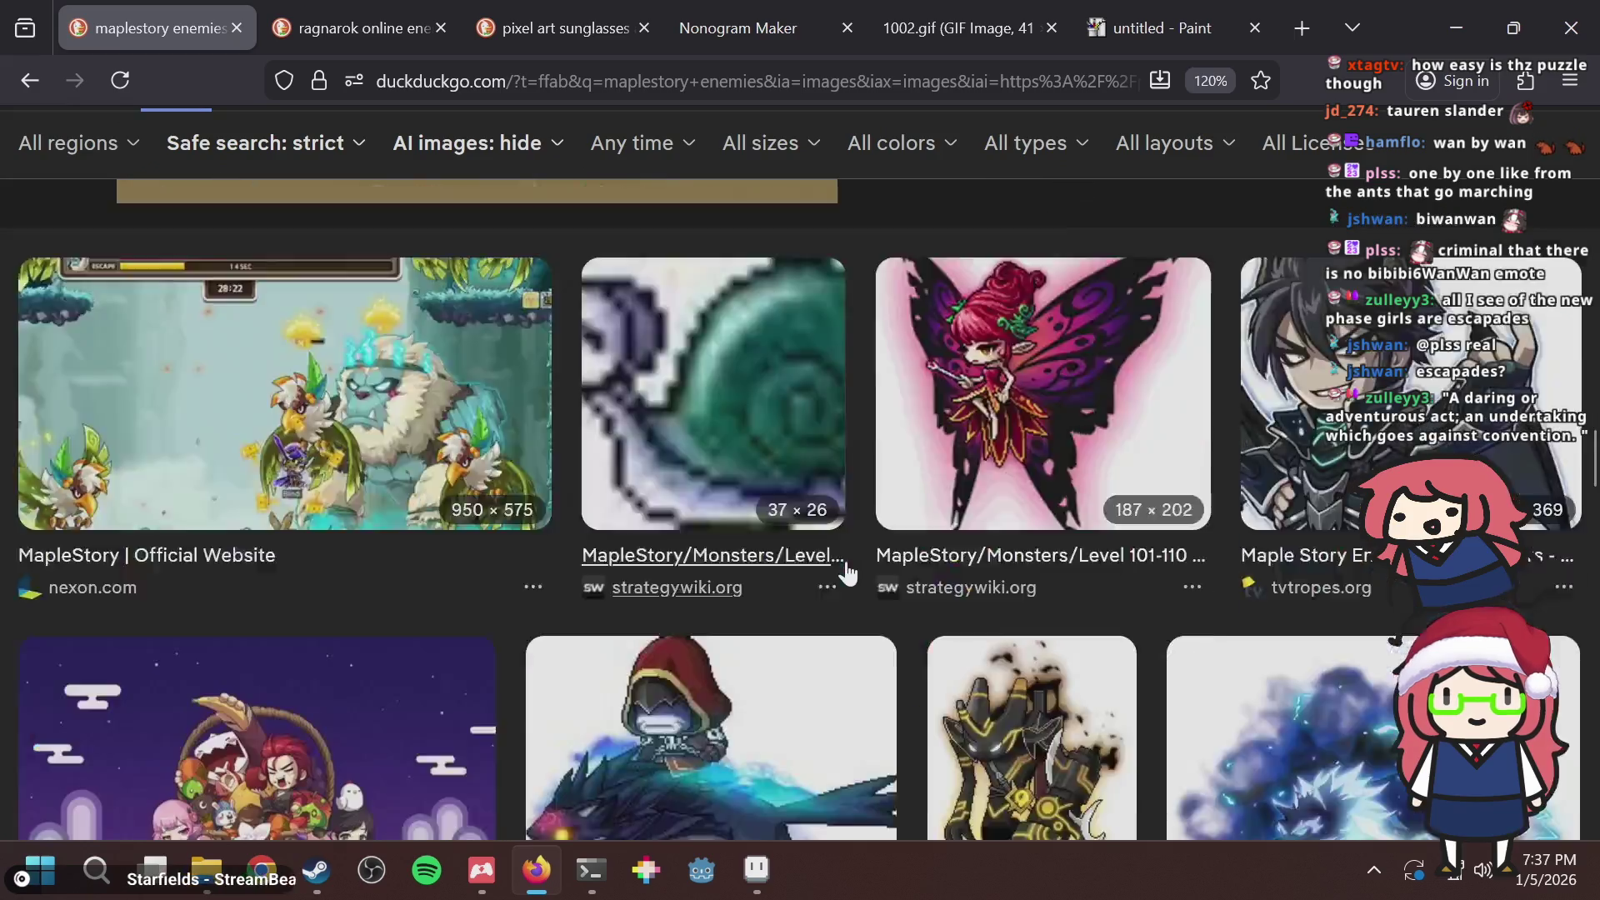
pyautogui.scroll(10, 848, 574)
# Search 'escalade' in a new tab, skim the results, then close that tab.
pyautogui.hotkey('ctrl', 't')
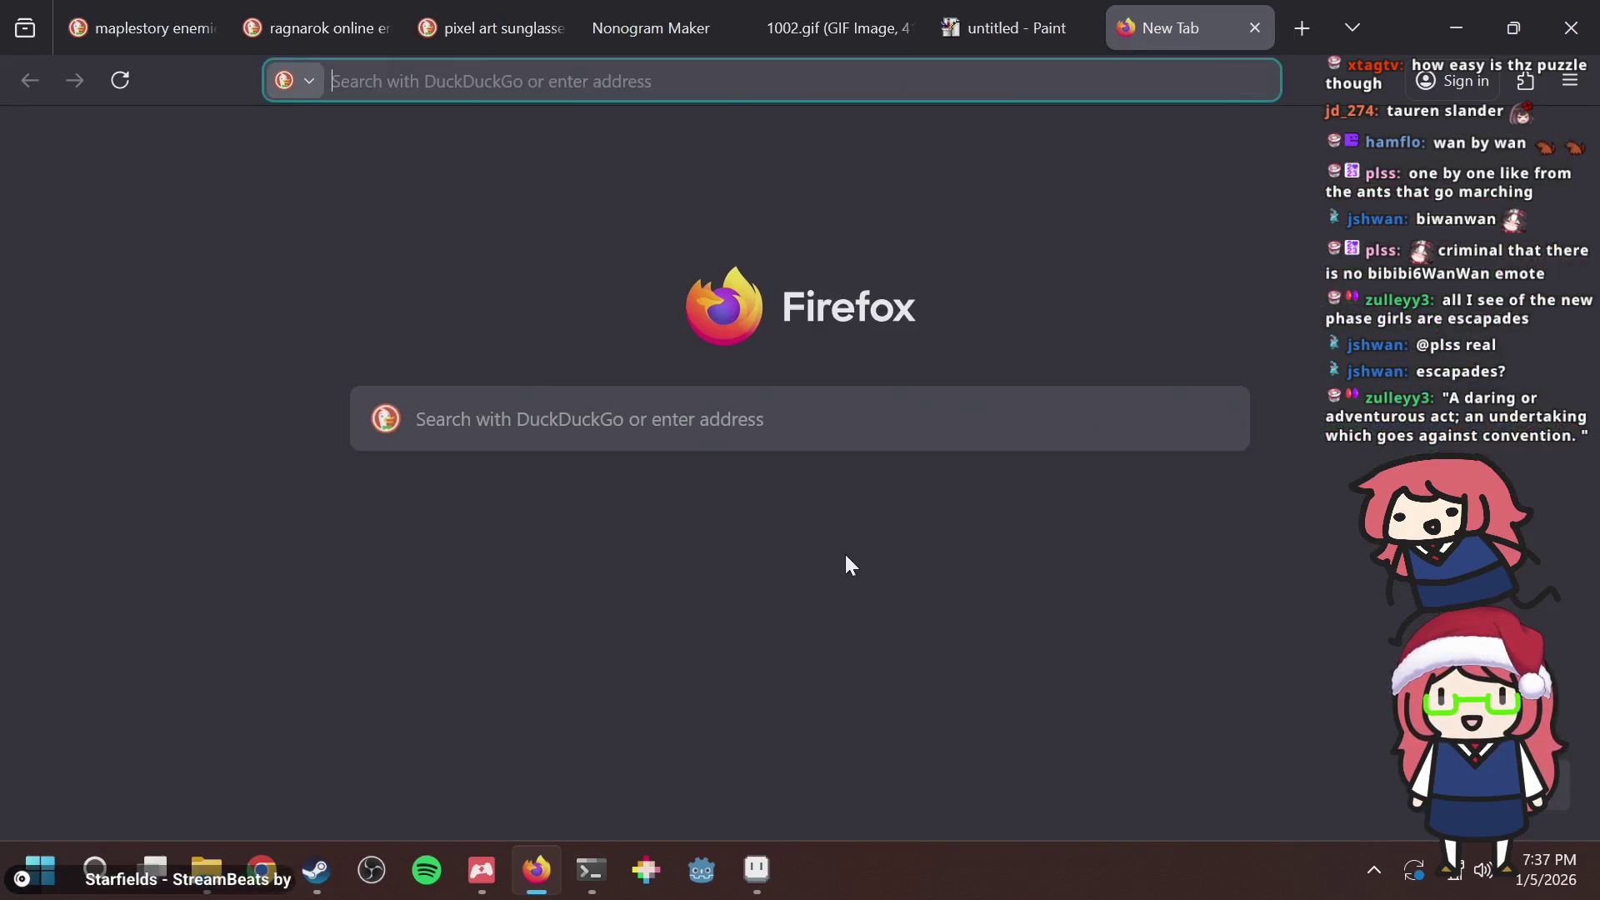
pyautogui.write('escalade')
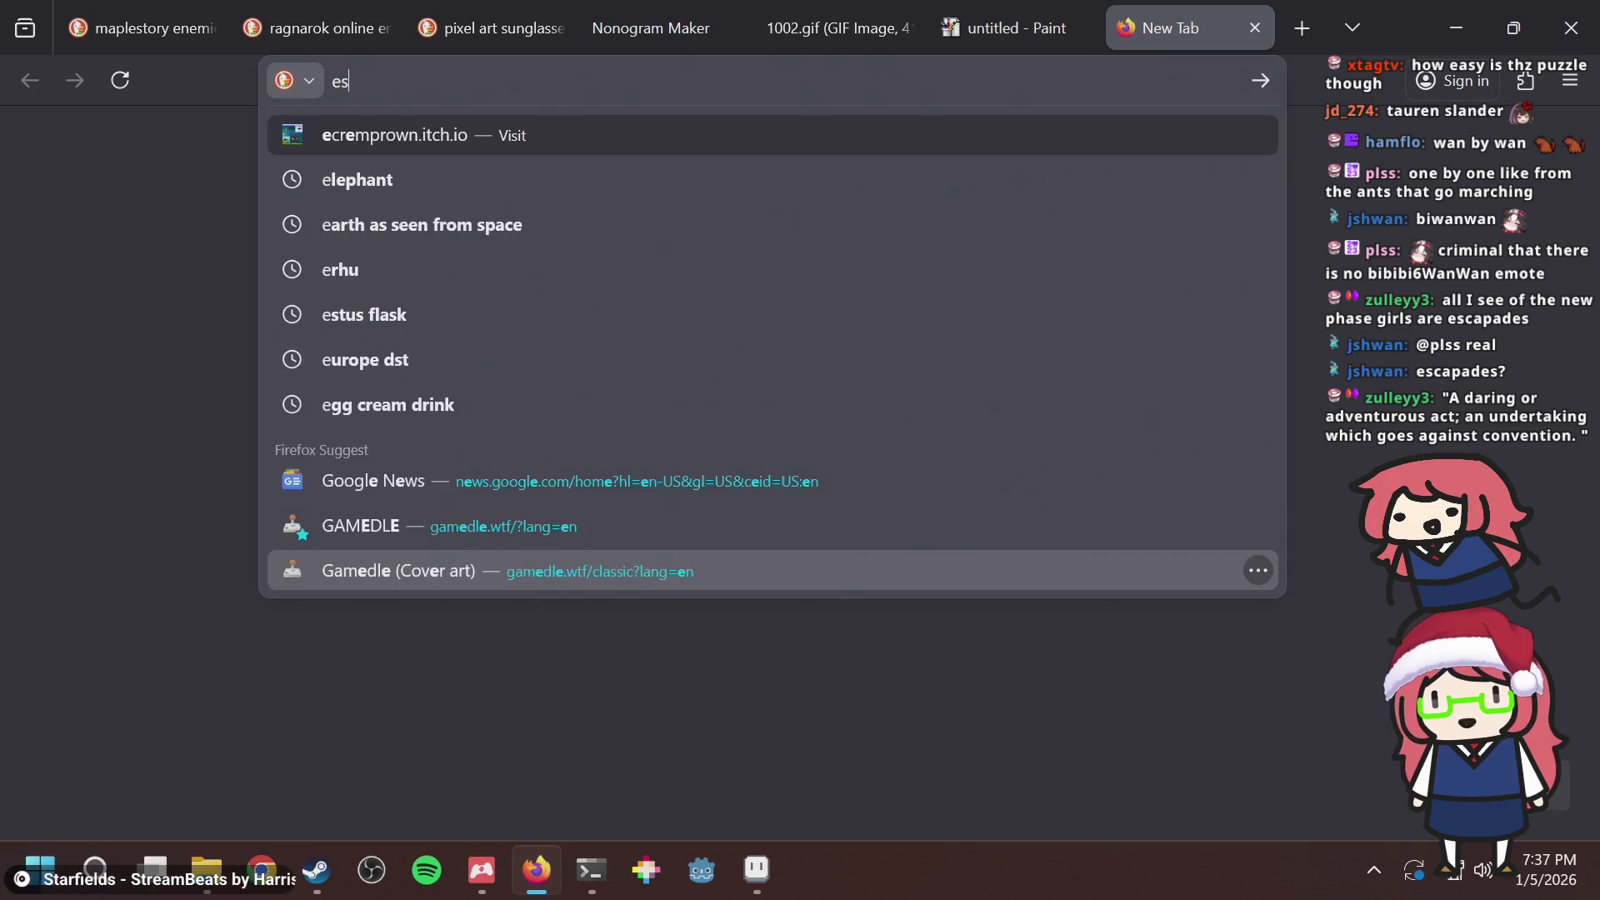
pyautogui.press('Return')
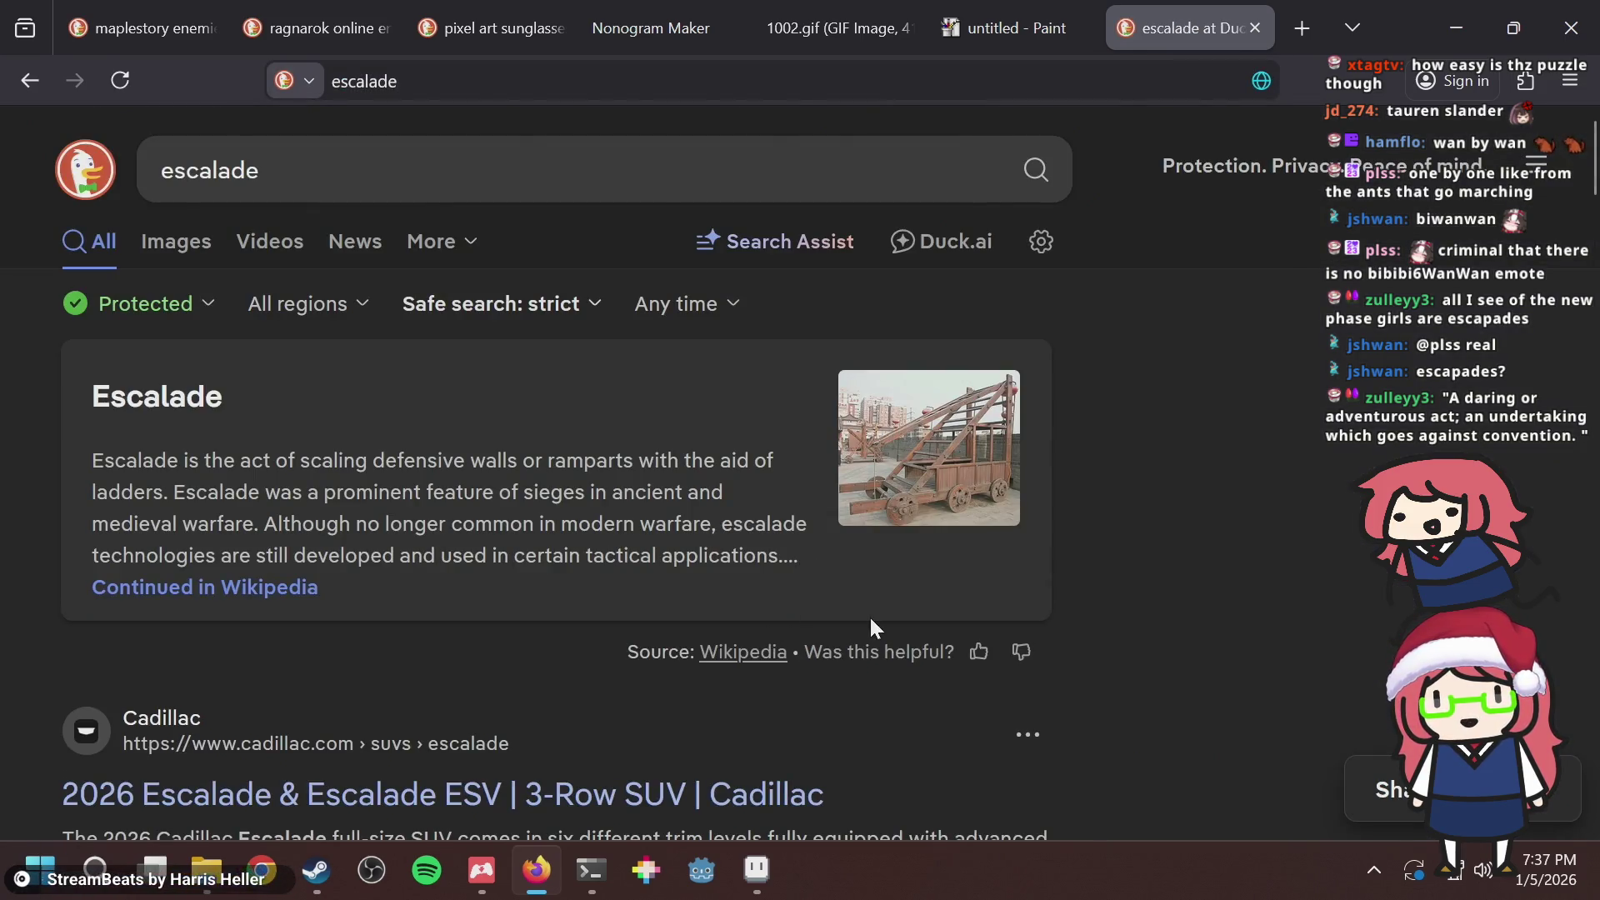
pyautogui.scroll(-2, 867, 621)
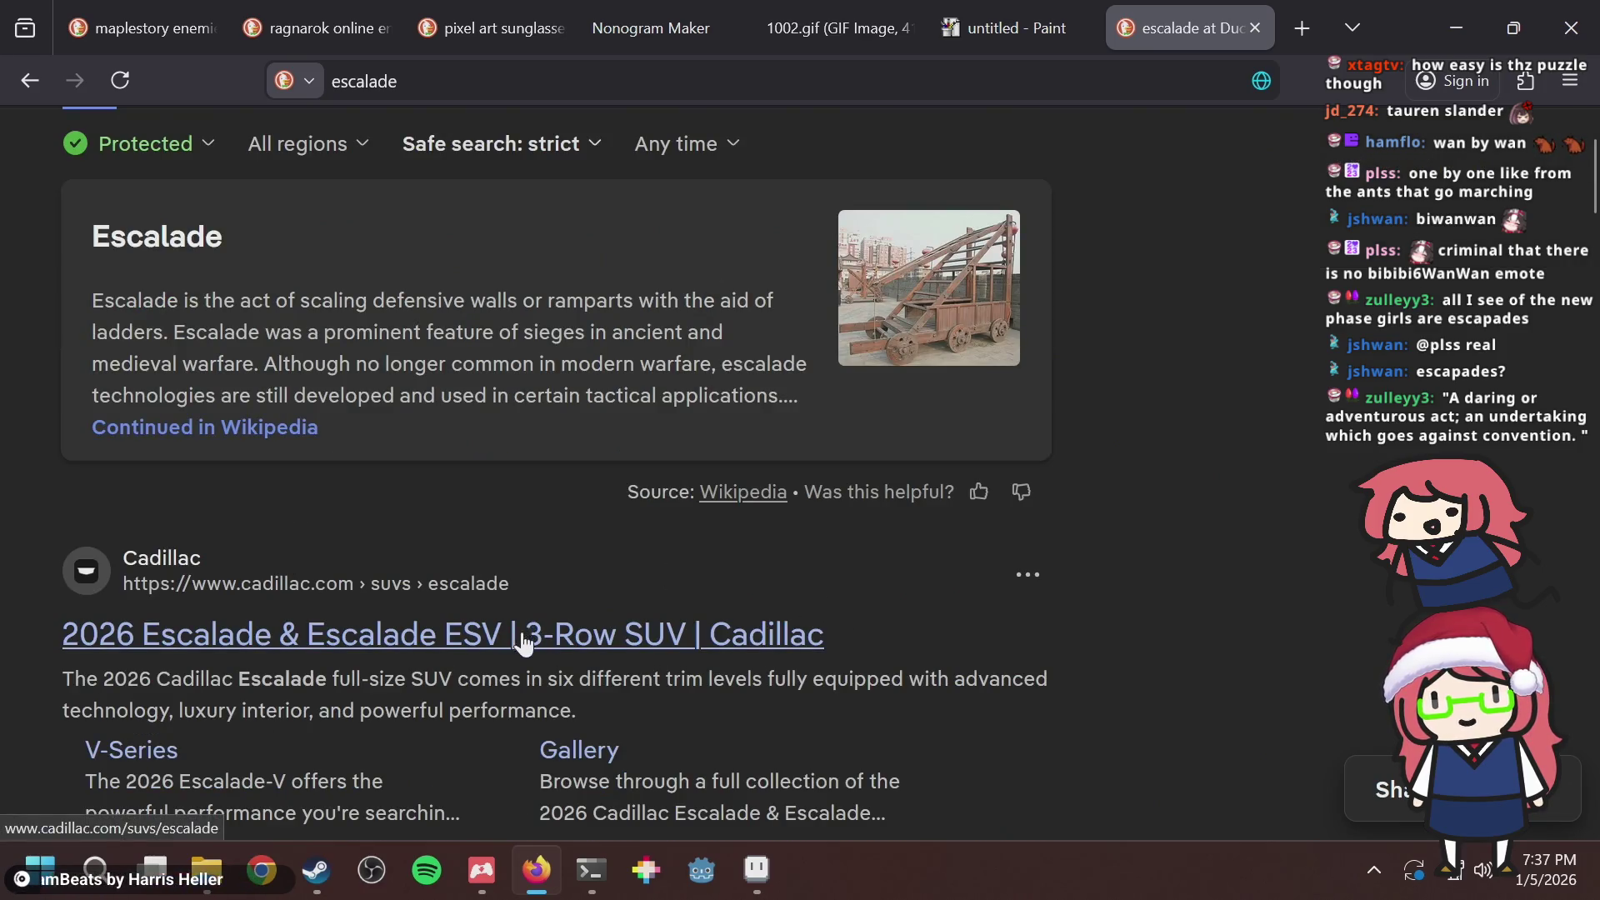
pyautogui.scroll(-4, 617, 621)
pyautogui.scroll(-4, 1238, 518)
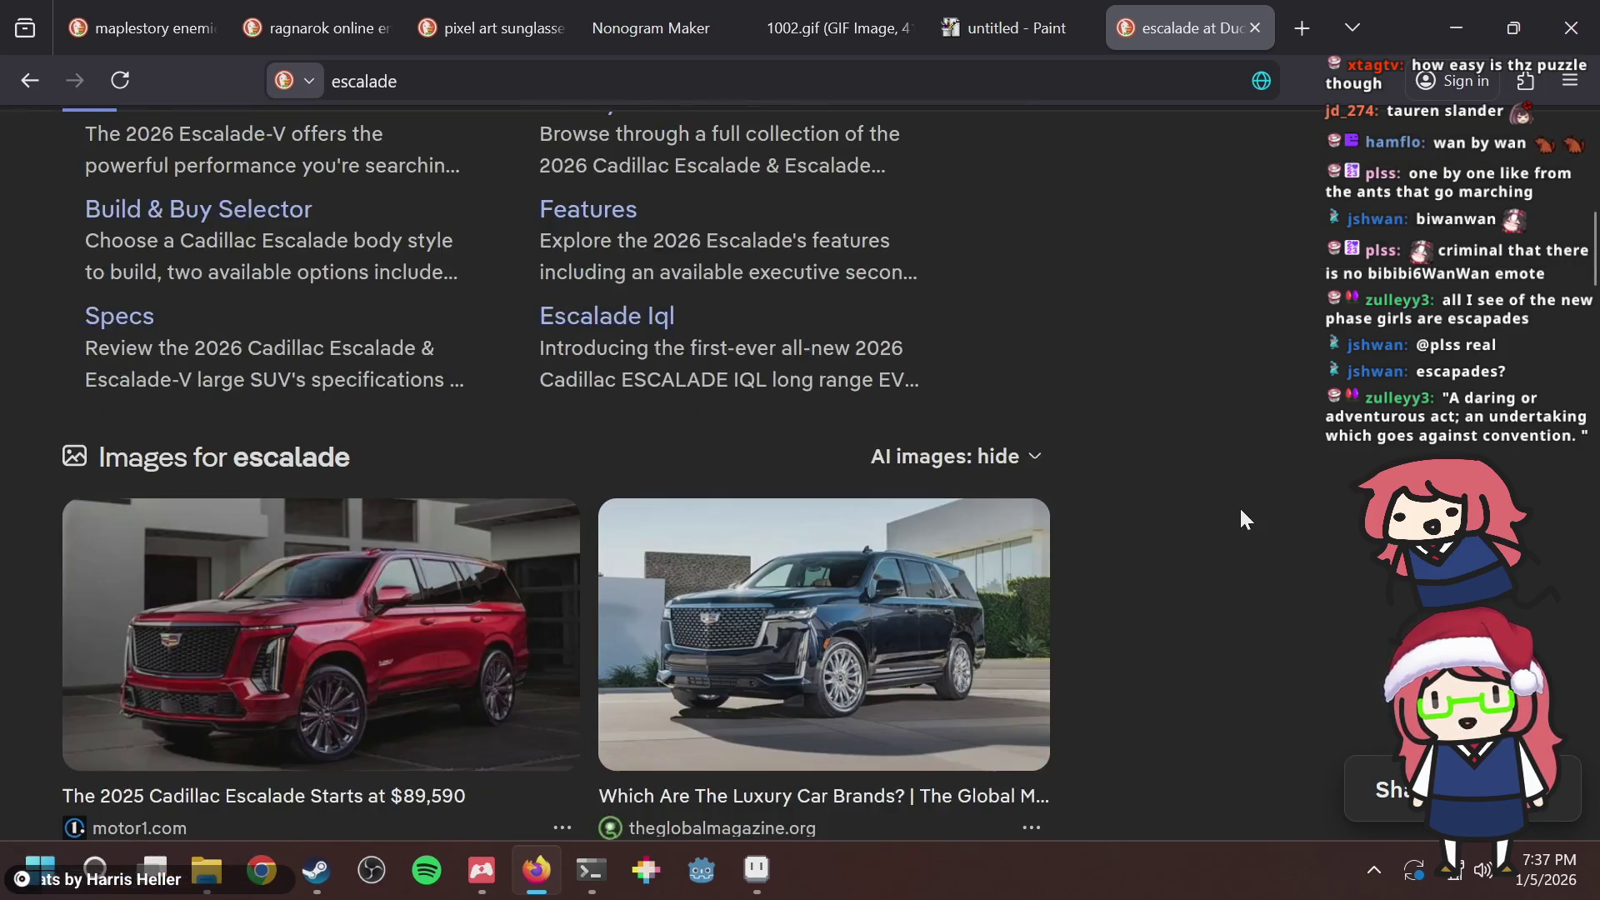
pyautogui.scroll(-10, 1242, 518)
pyautogui.scroll(15, 1242, 518)
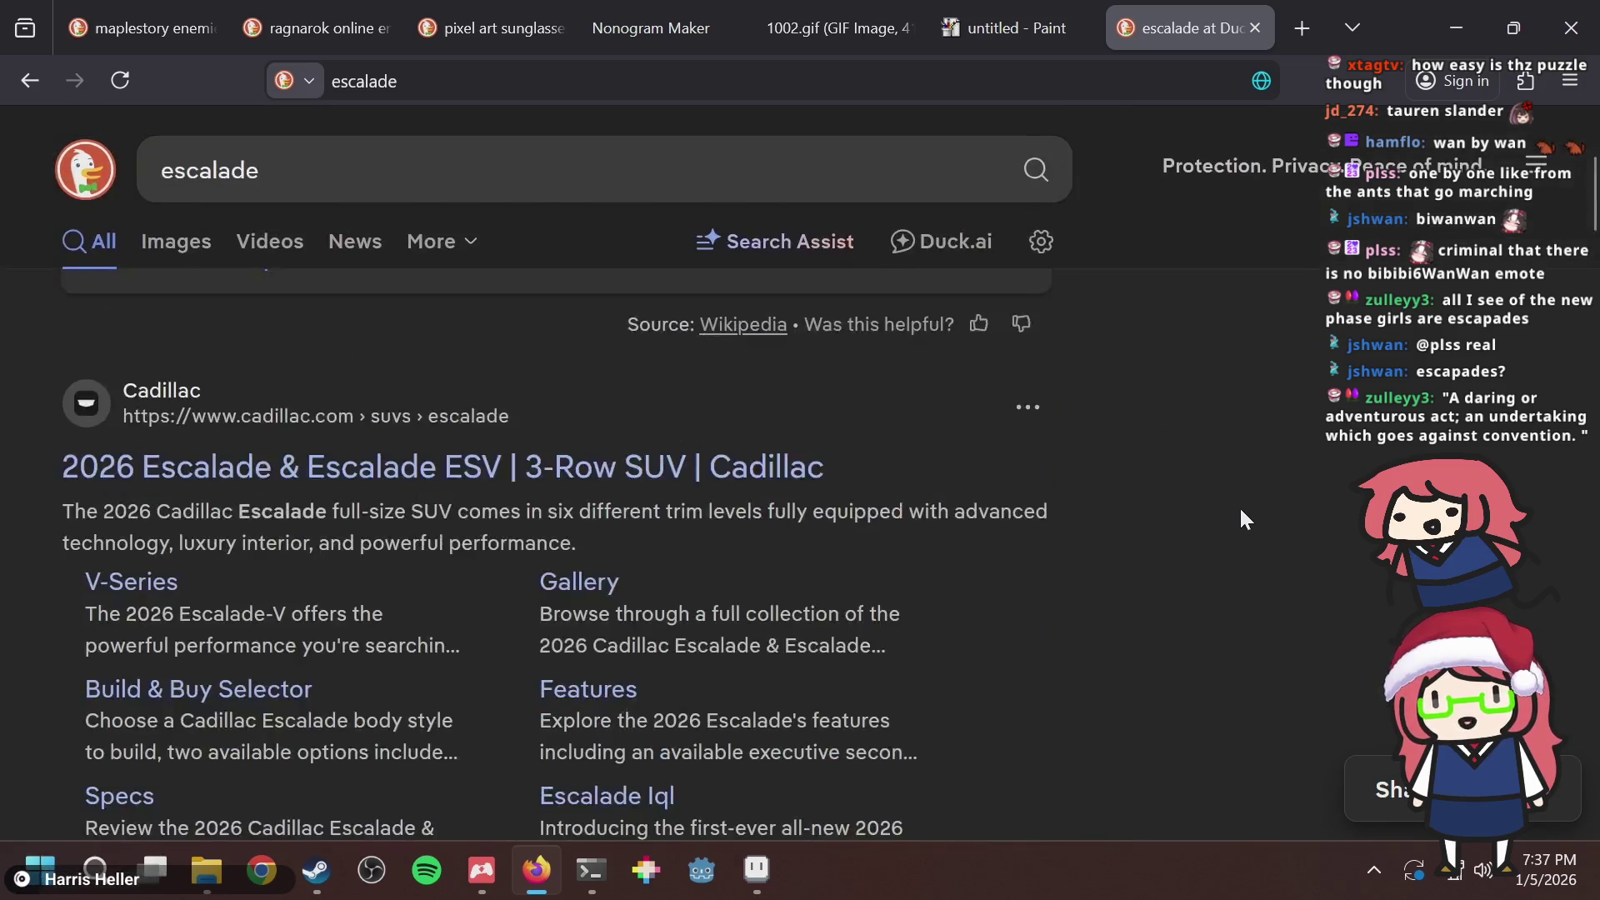
pyautogui.hotkey('ctrl', 'w')
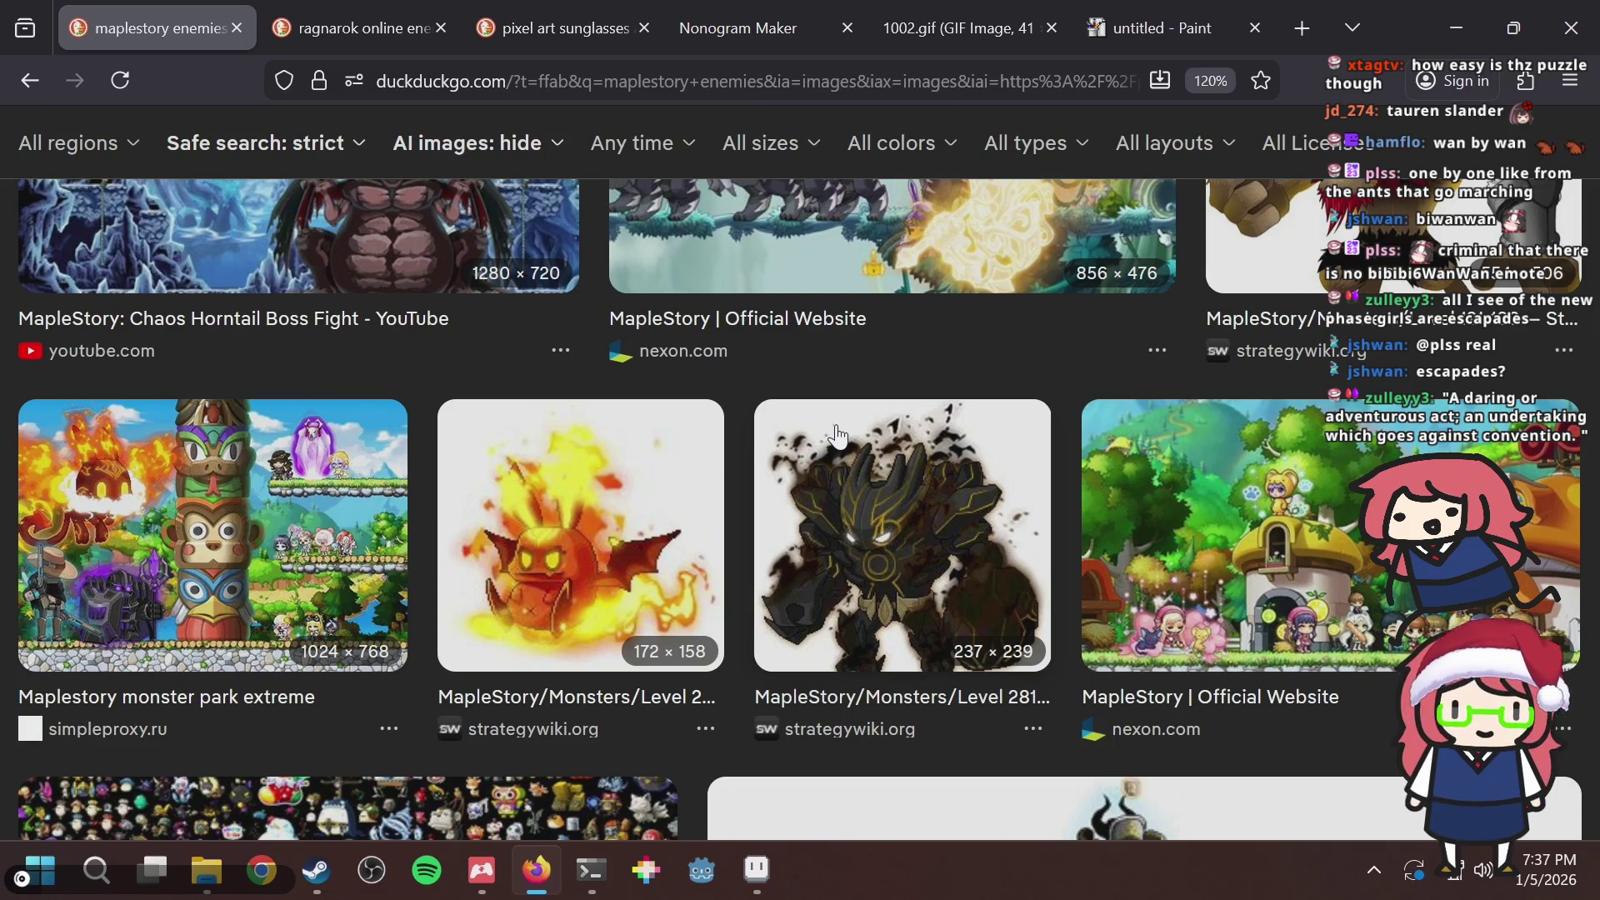
# Preview the 3D Maplestory Monsters and Items image, visit its Reddit source, then close it.
pyautogui.scroll(-8, 709, 437)
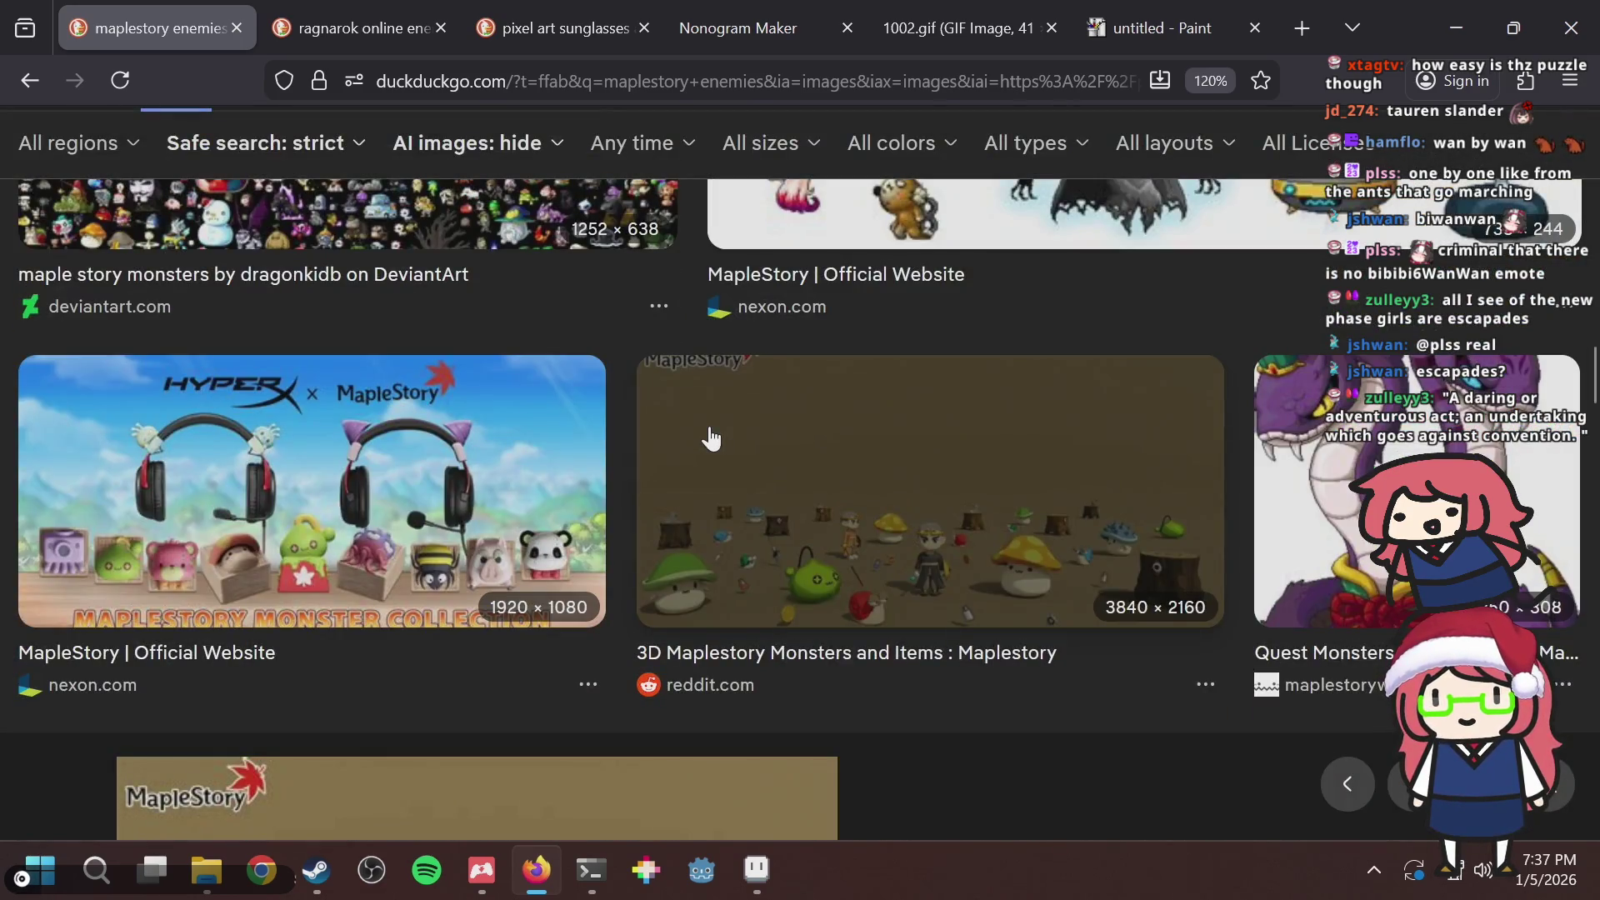
pyautogui.scroll(2, 709, 421)
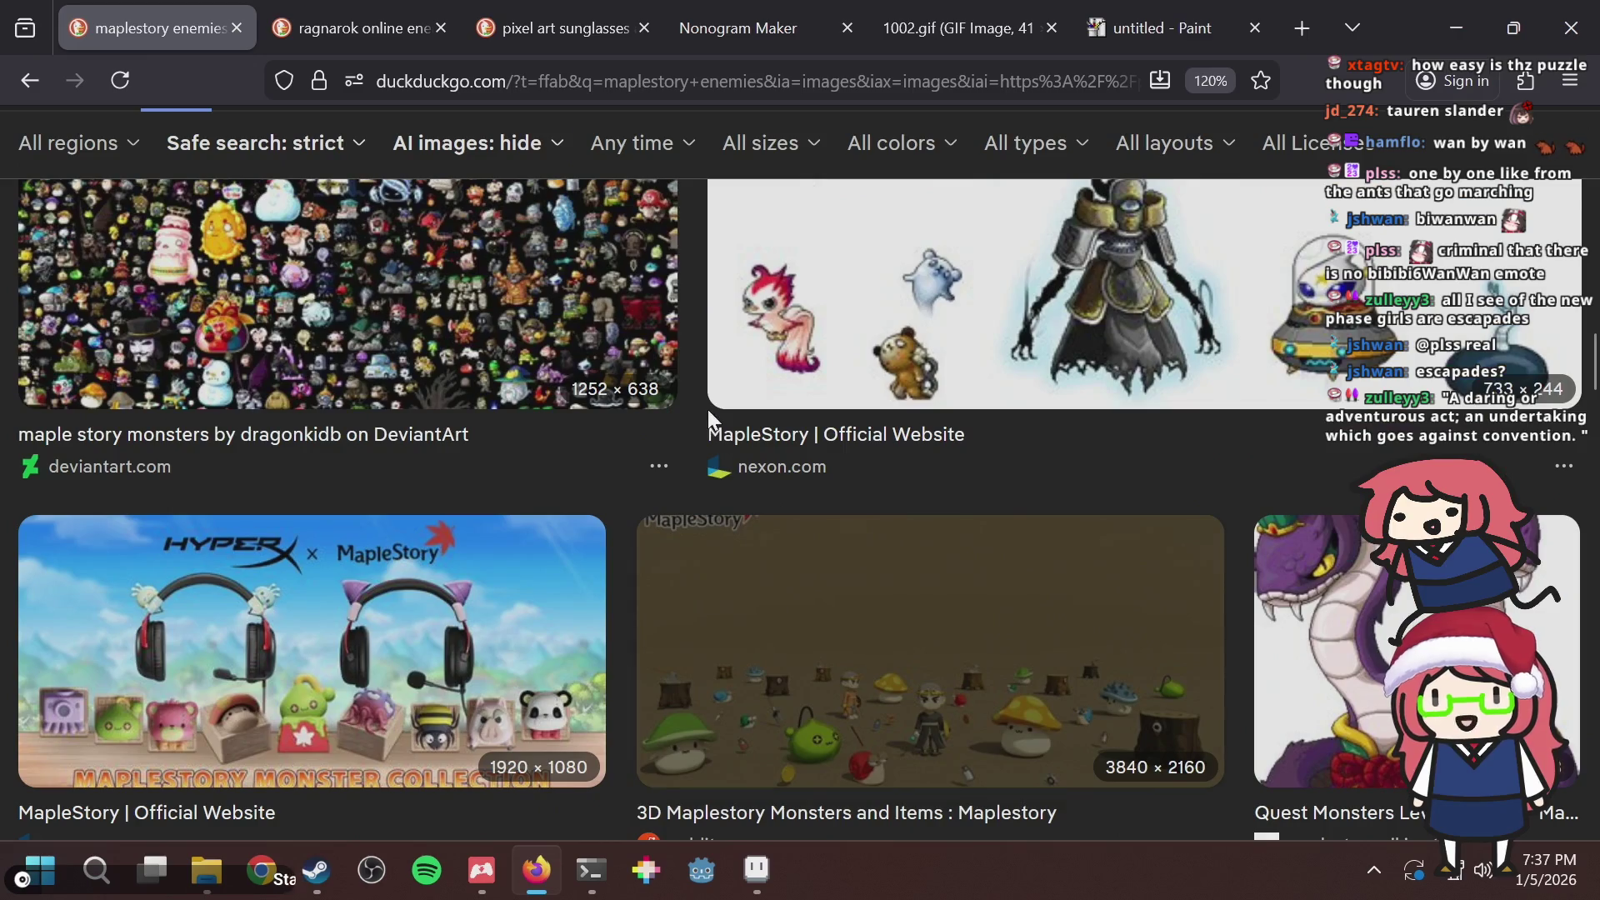
pyautogui.click(931, 647)
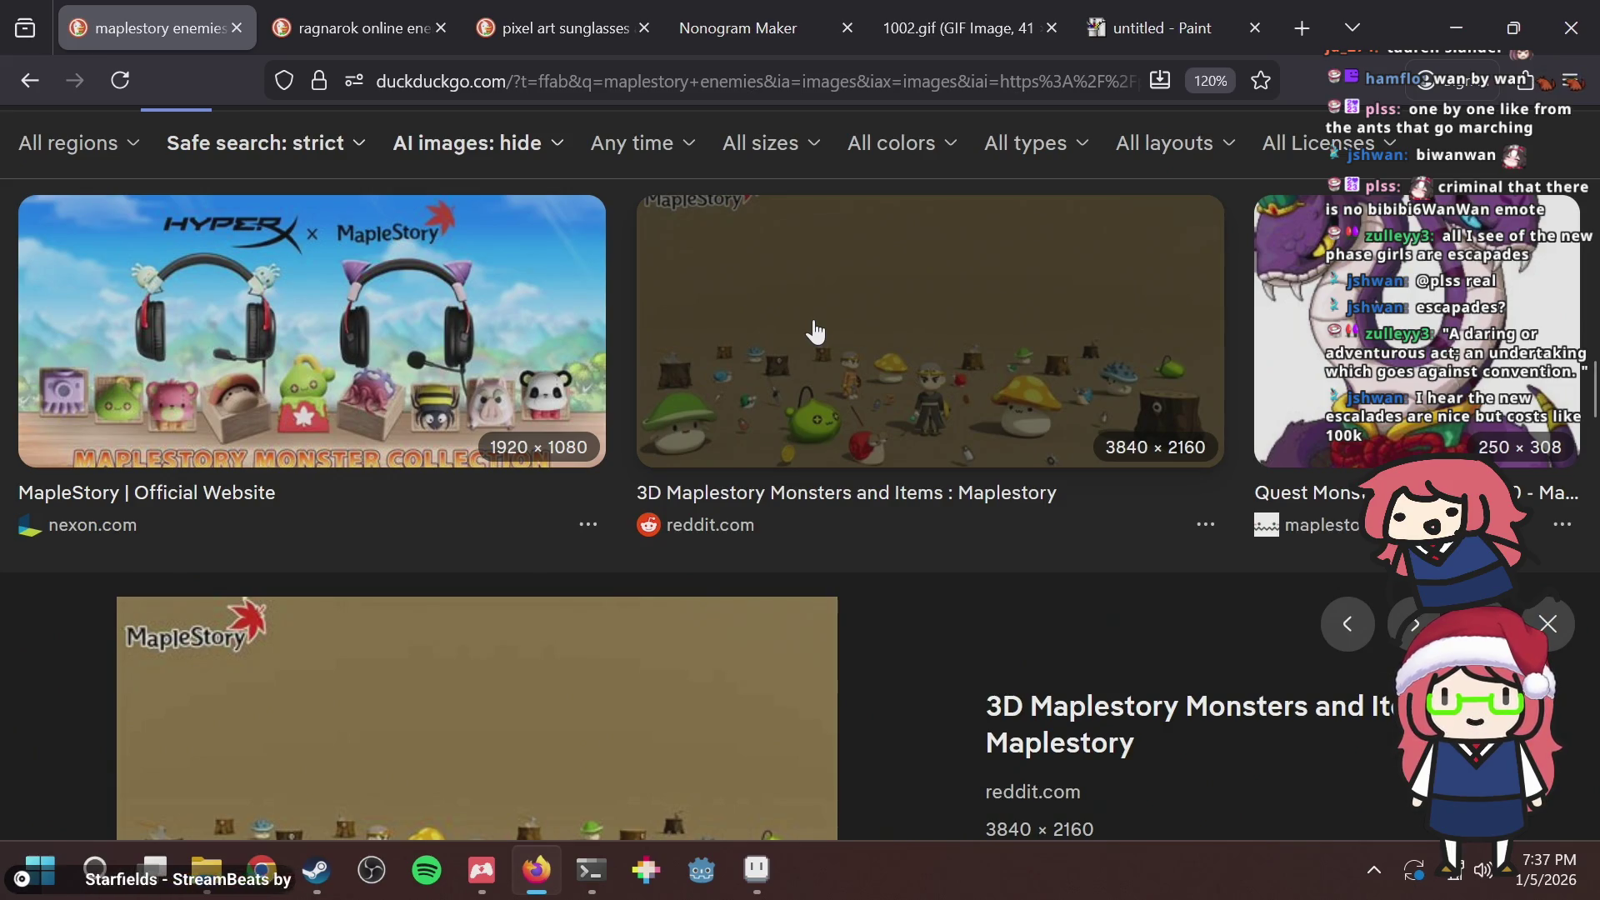
pyautogui.scroll(-5, 815, 331)
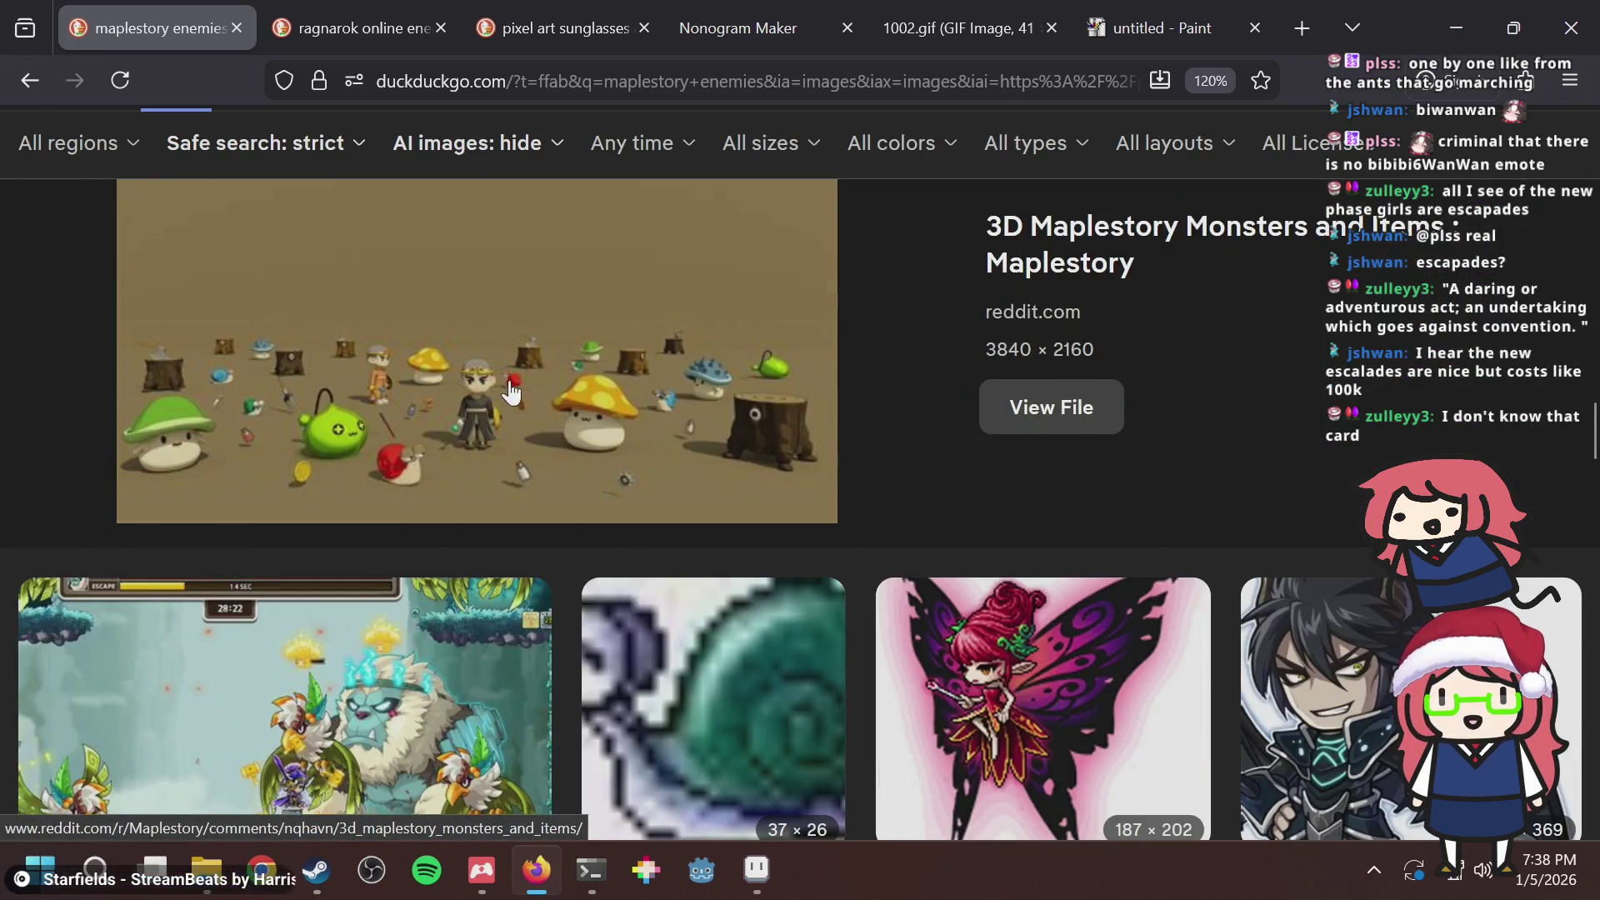
pyautogui.click(555, 383)
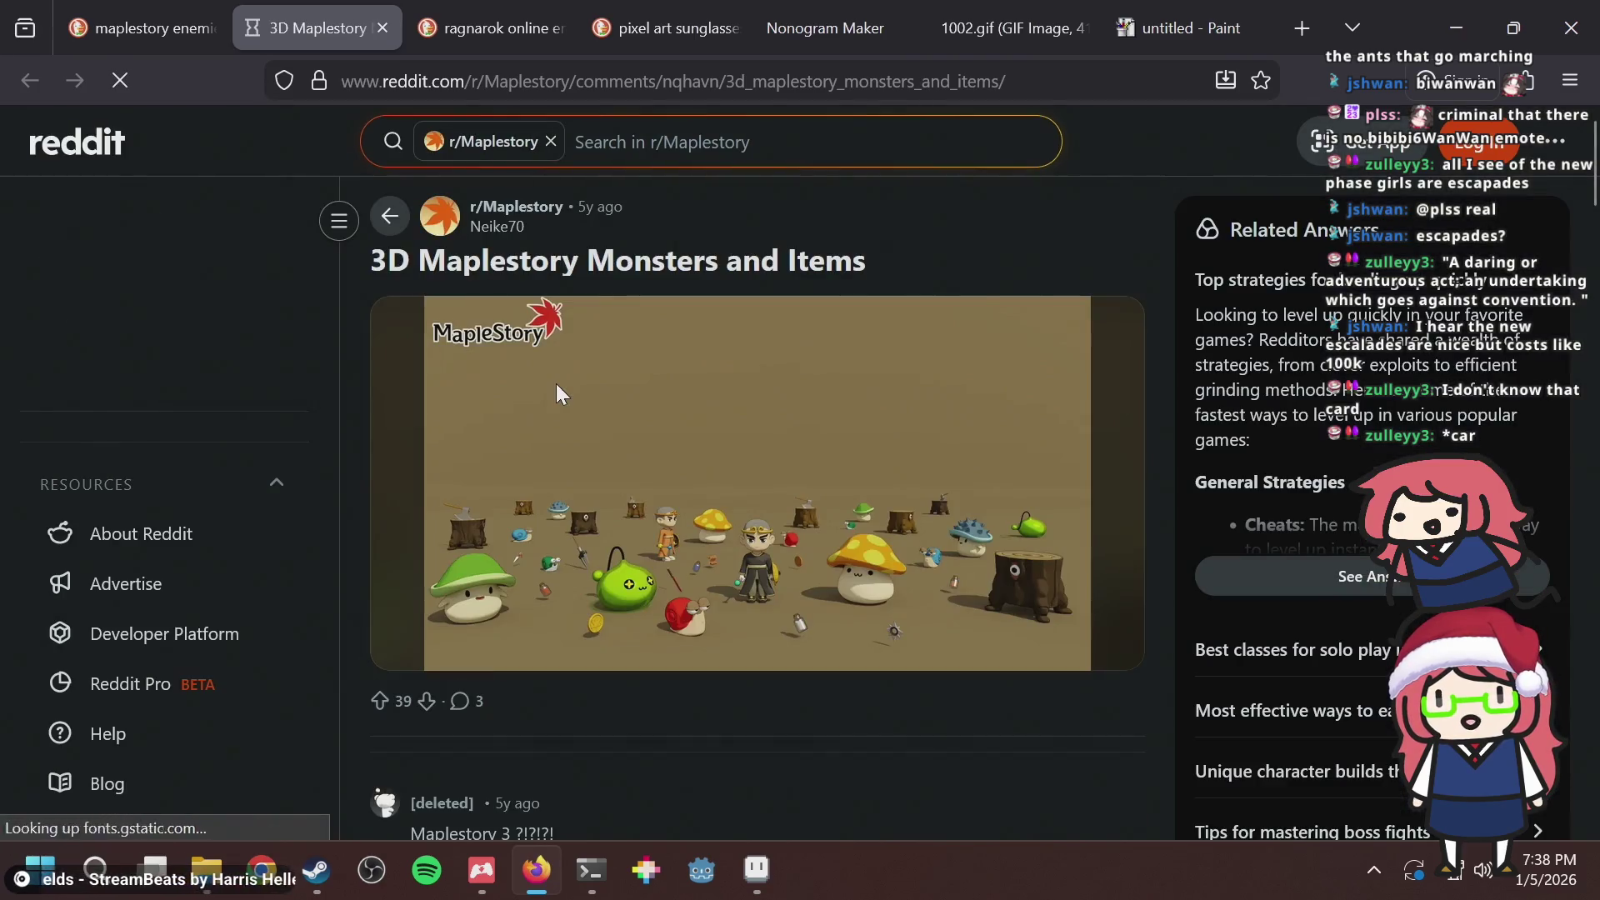
pyautogui.hotkey('ctrl', 'w')
# Scroll back to the top and expand the Maplestory Leveling Guide (2024) image preview.
pyautogui.scroll(-5, 633, 387)
pyautogui.scroll(2, 711, 391)
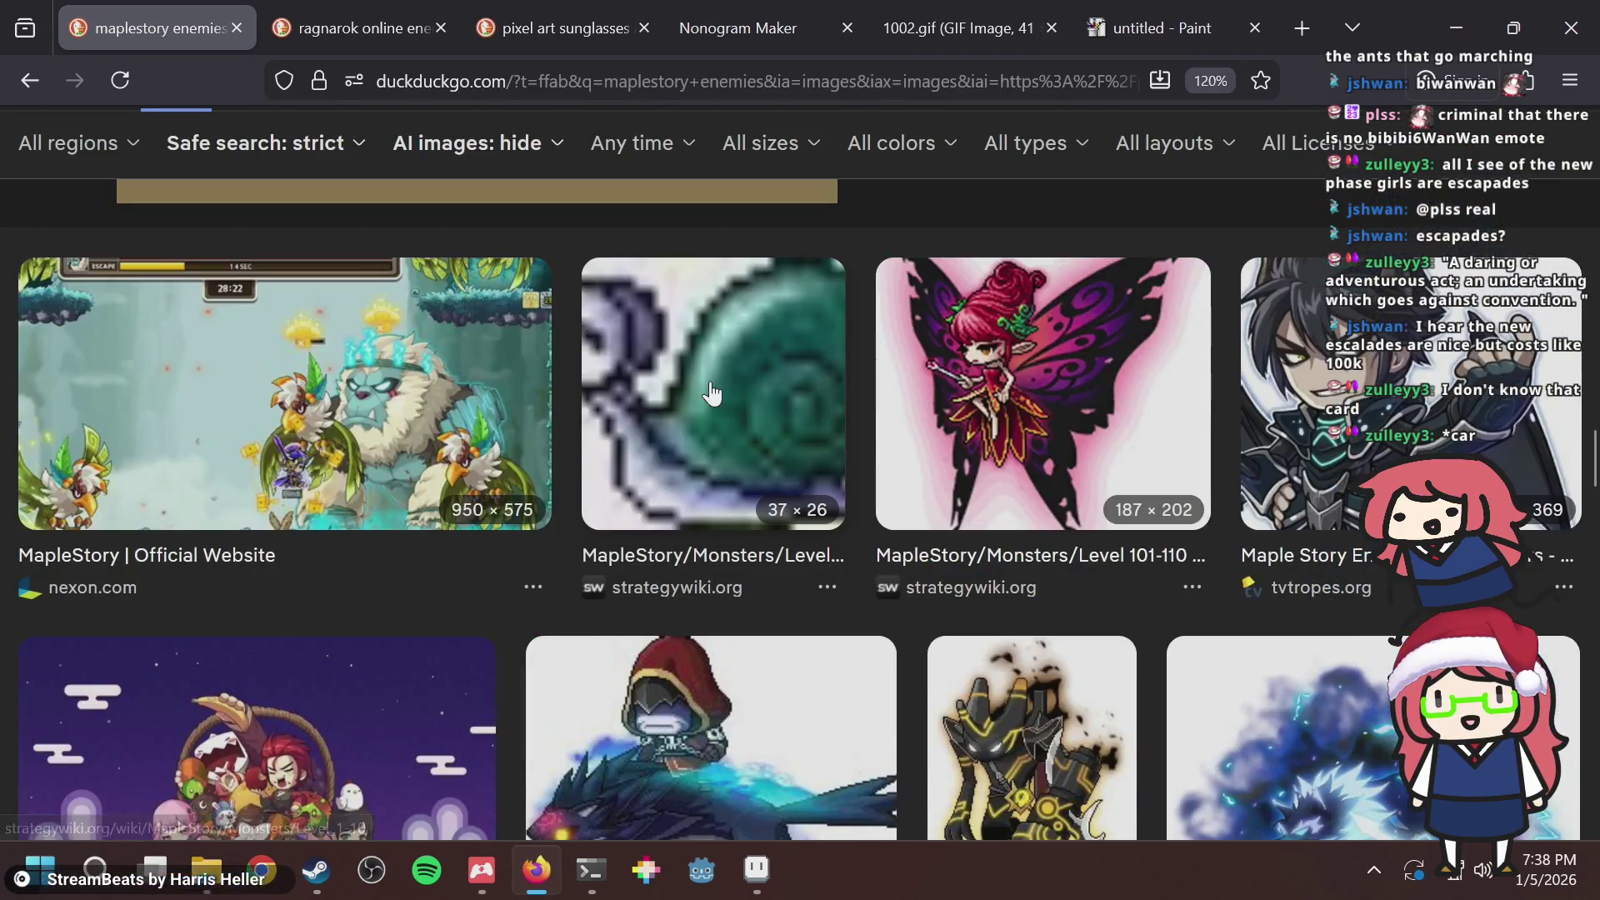
pyautogui.scroll(-13, 711, 392)
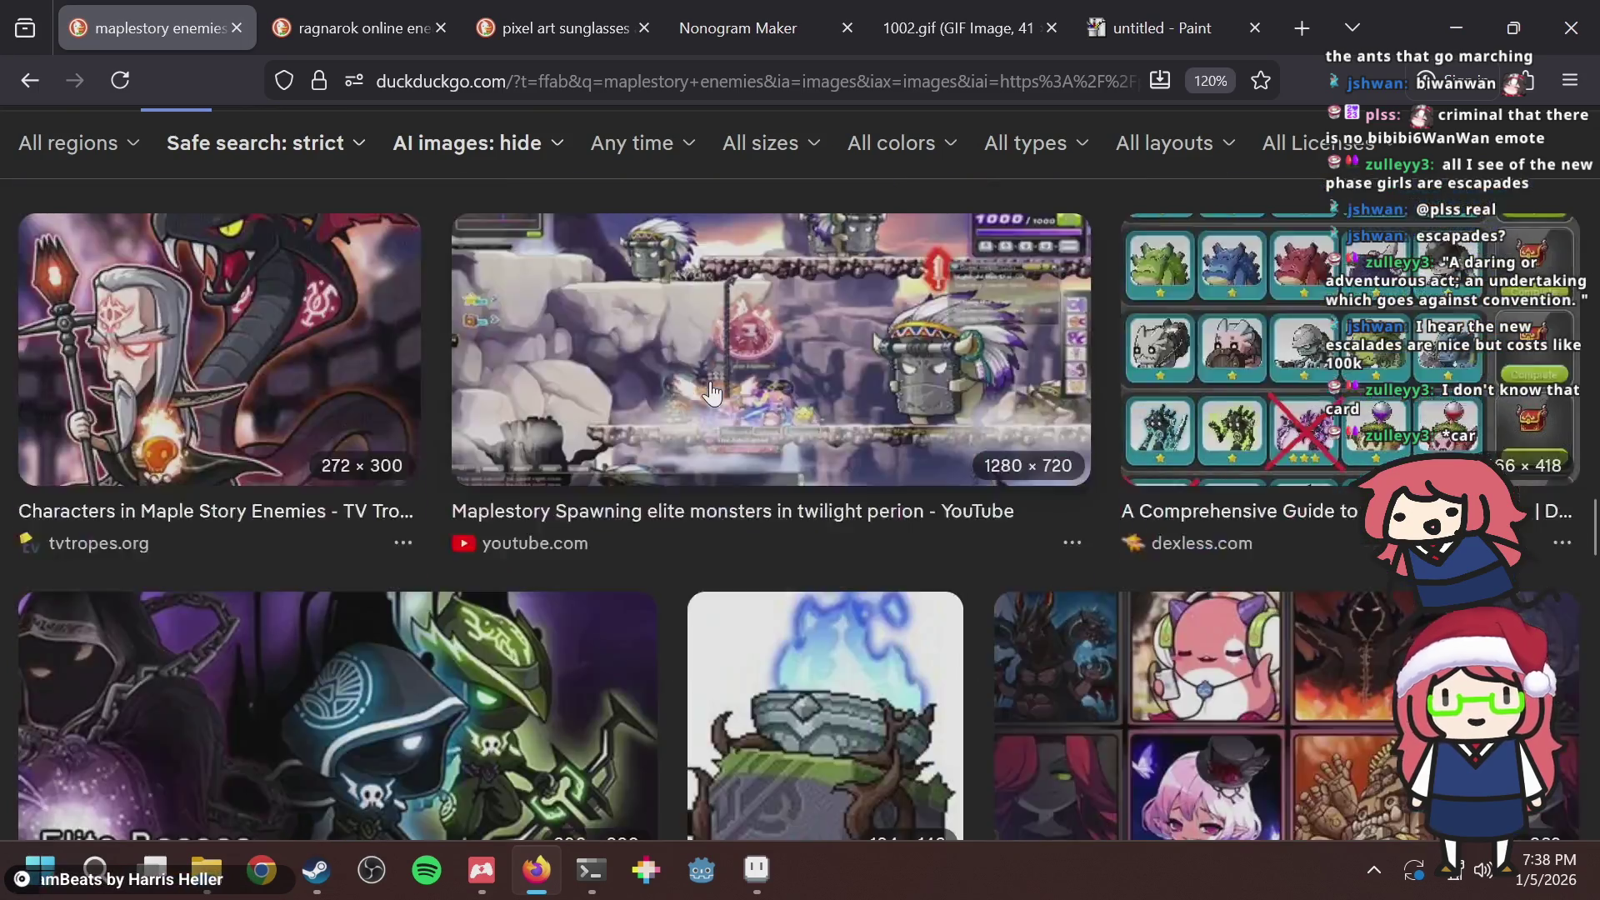
pyautogui.scroll(-4, 711, 392)
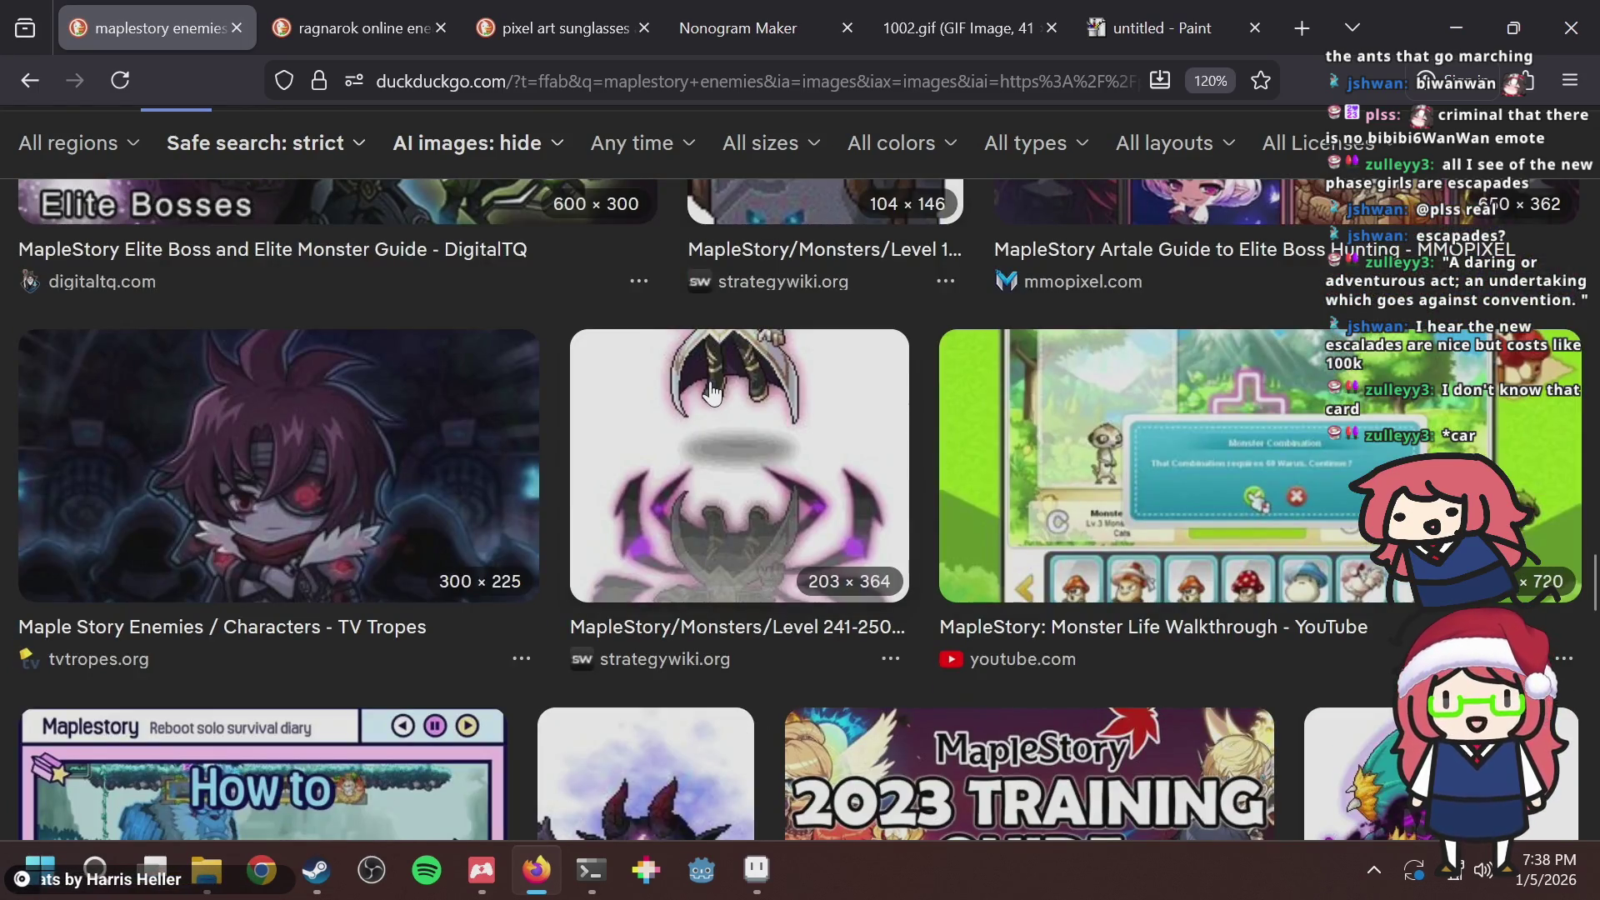
pyautogui.scroll(-4, 631, 465)
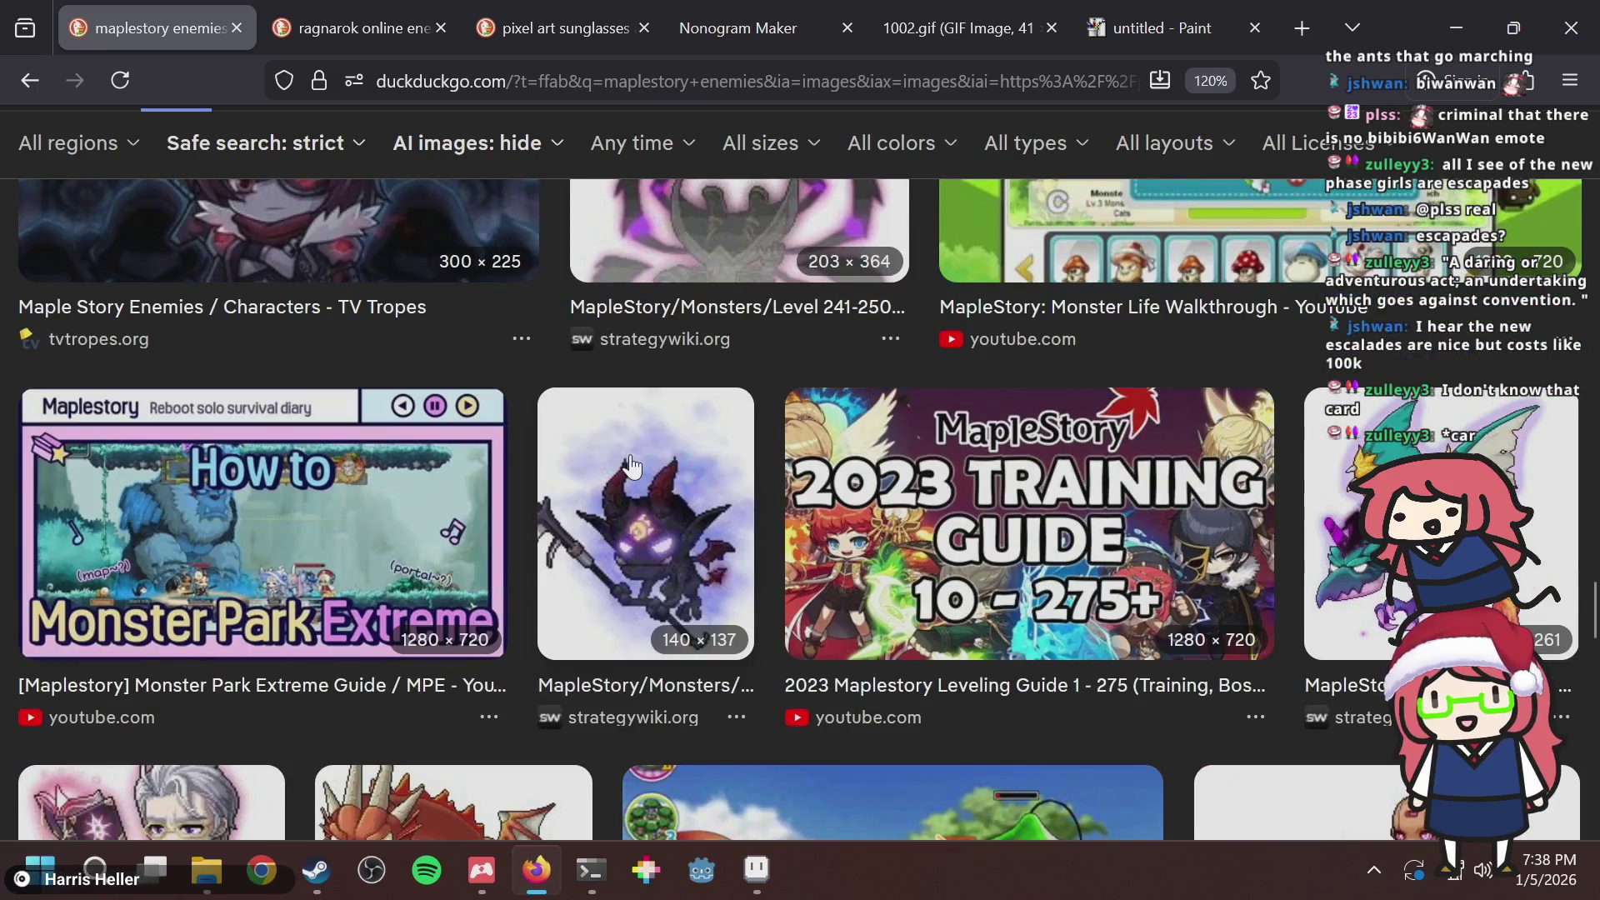
pyautogui.scroll(-8, 632, 465)
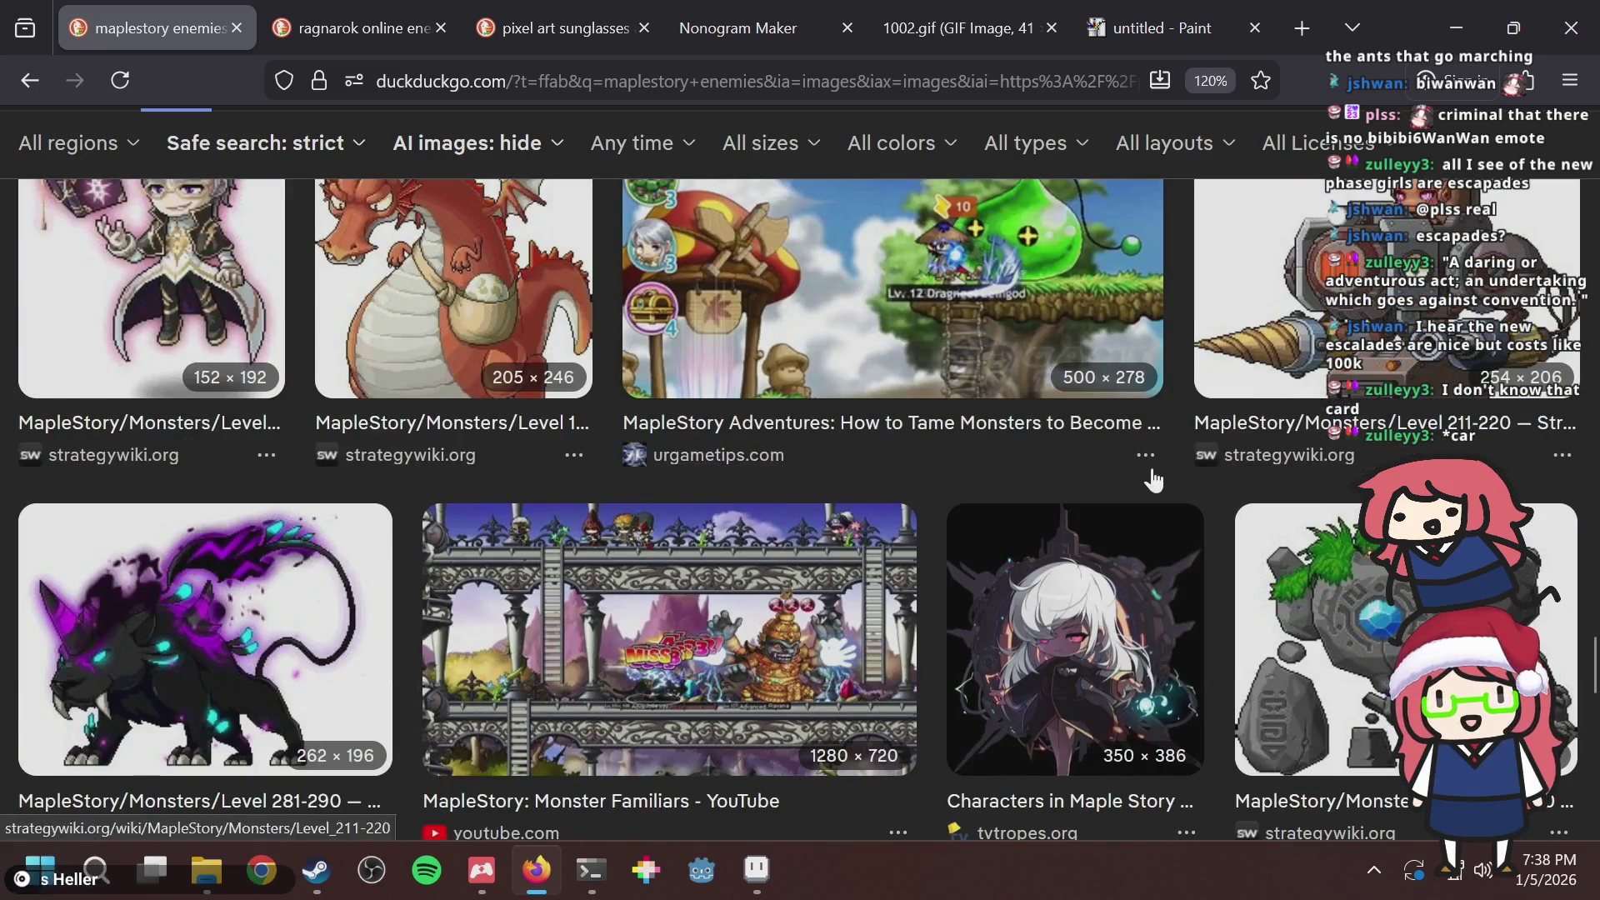
pyautogui.scroll(-12, 1150, 475)
pyautogui.scroll(5, 1106, 471)
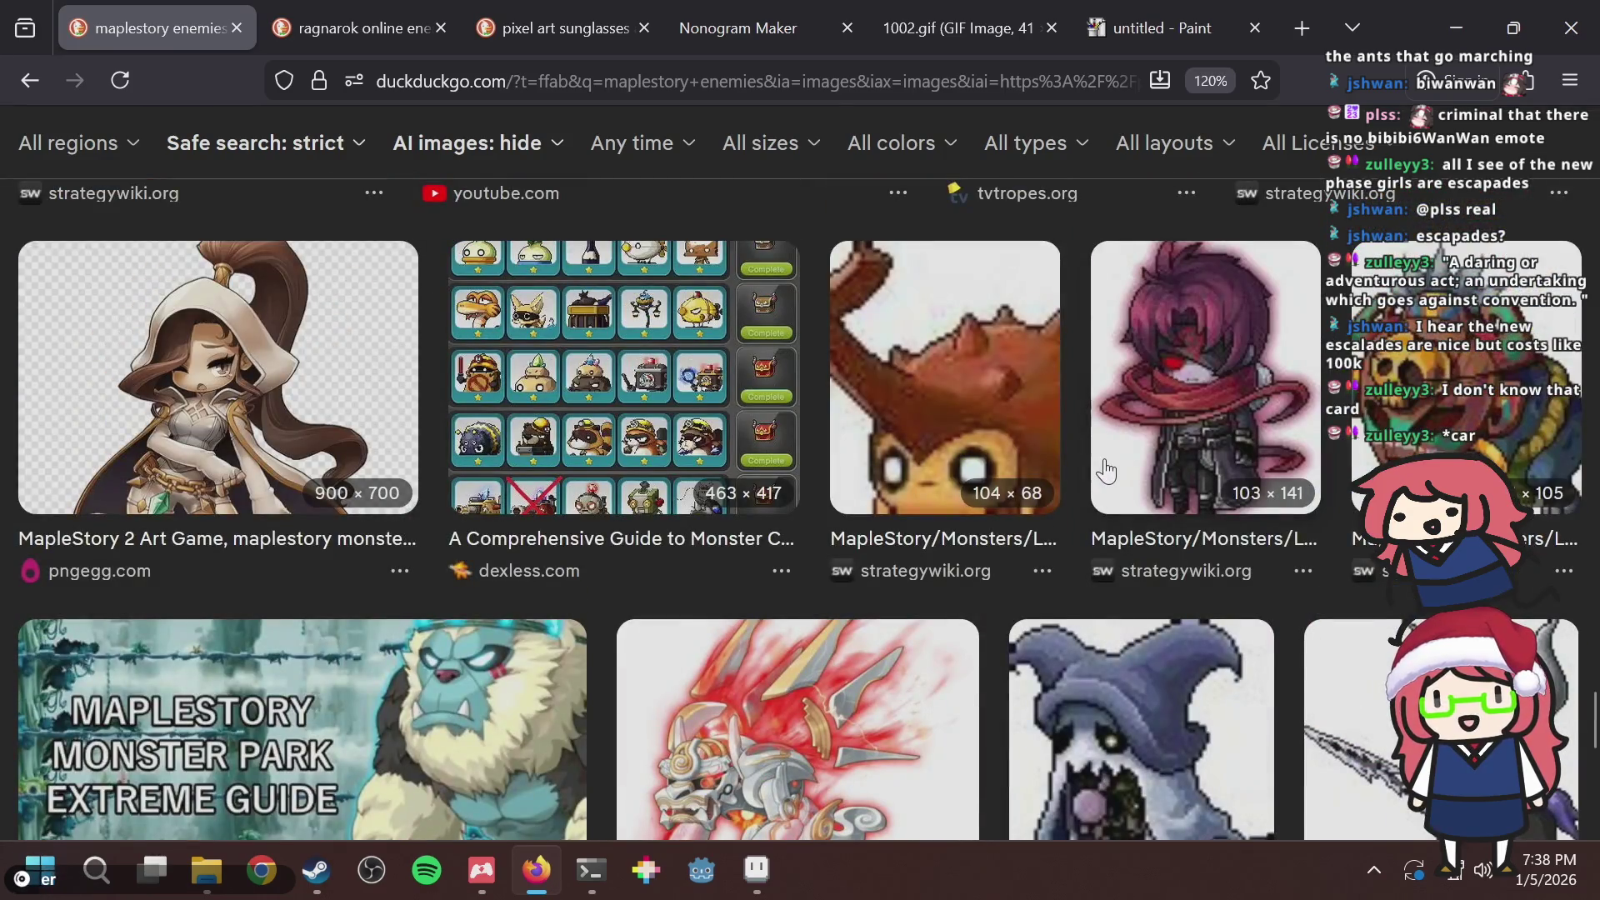
pyautogui.scroll(-6, 1106, 470)
pyautogui.scroll(15, 1105, 471)
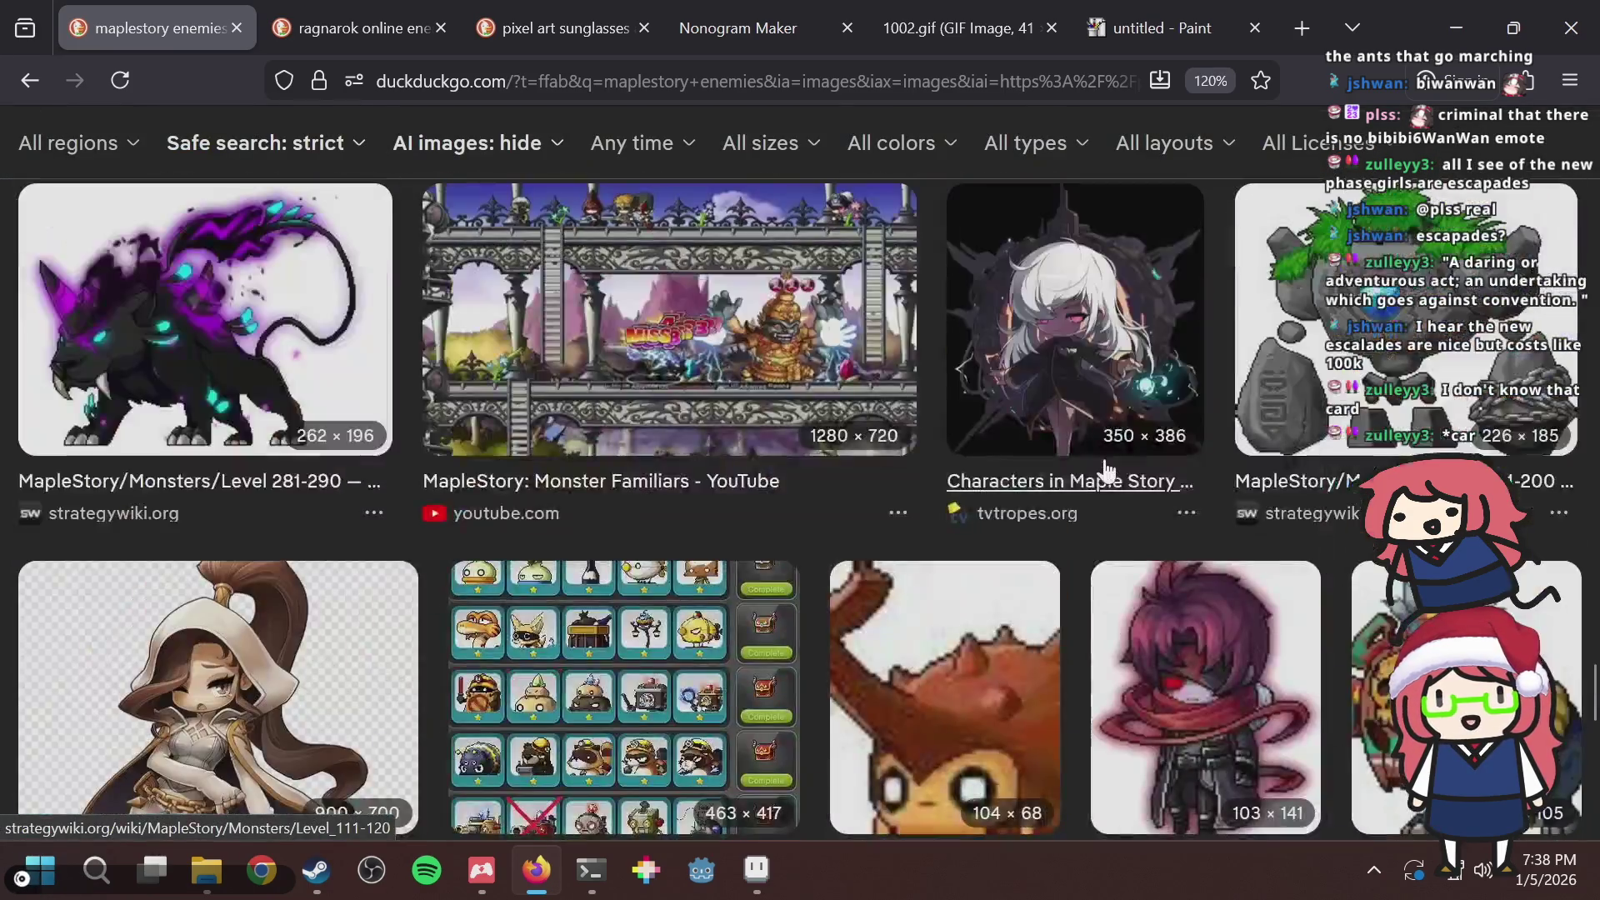
pyautogui.scroll(20, 1104, 467)
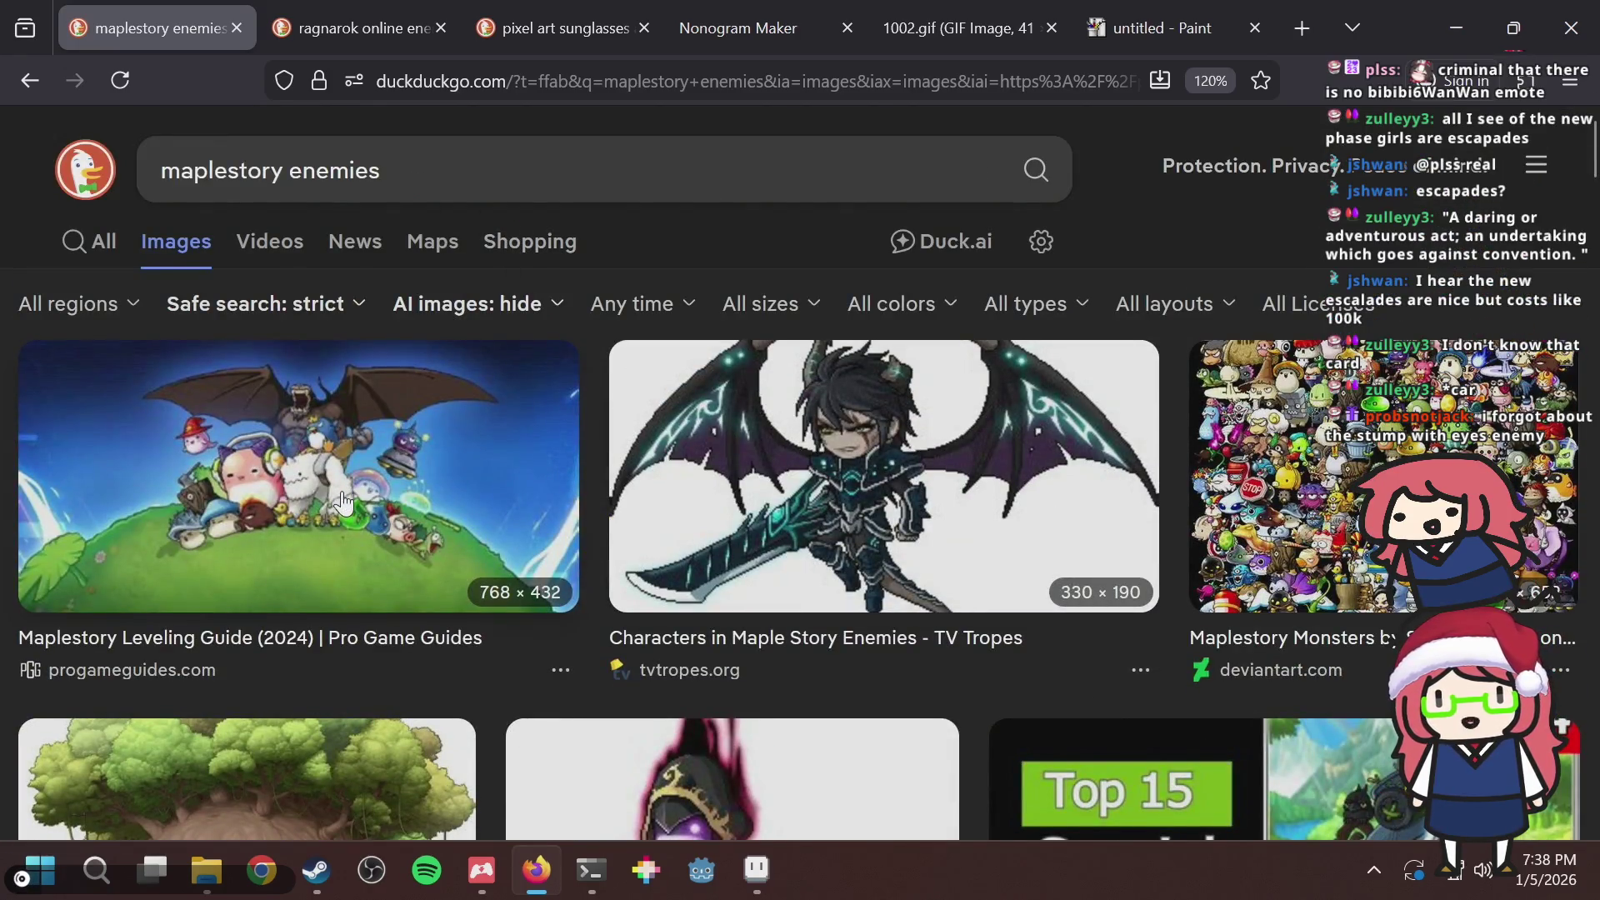
pyautogui.click(344, 503)
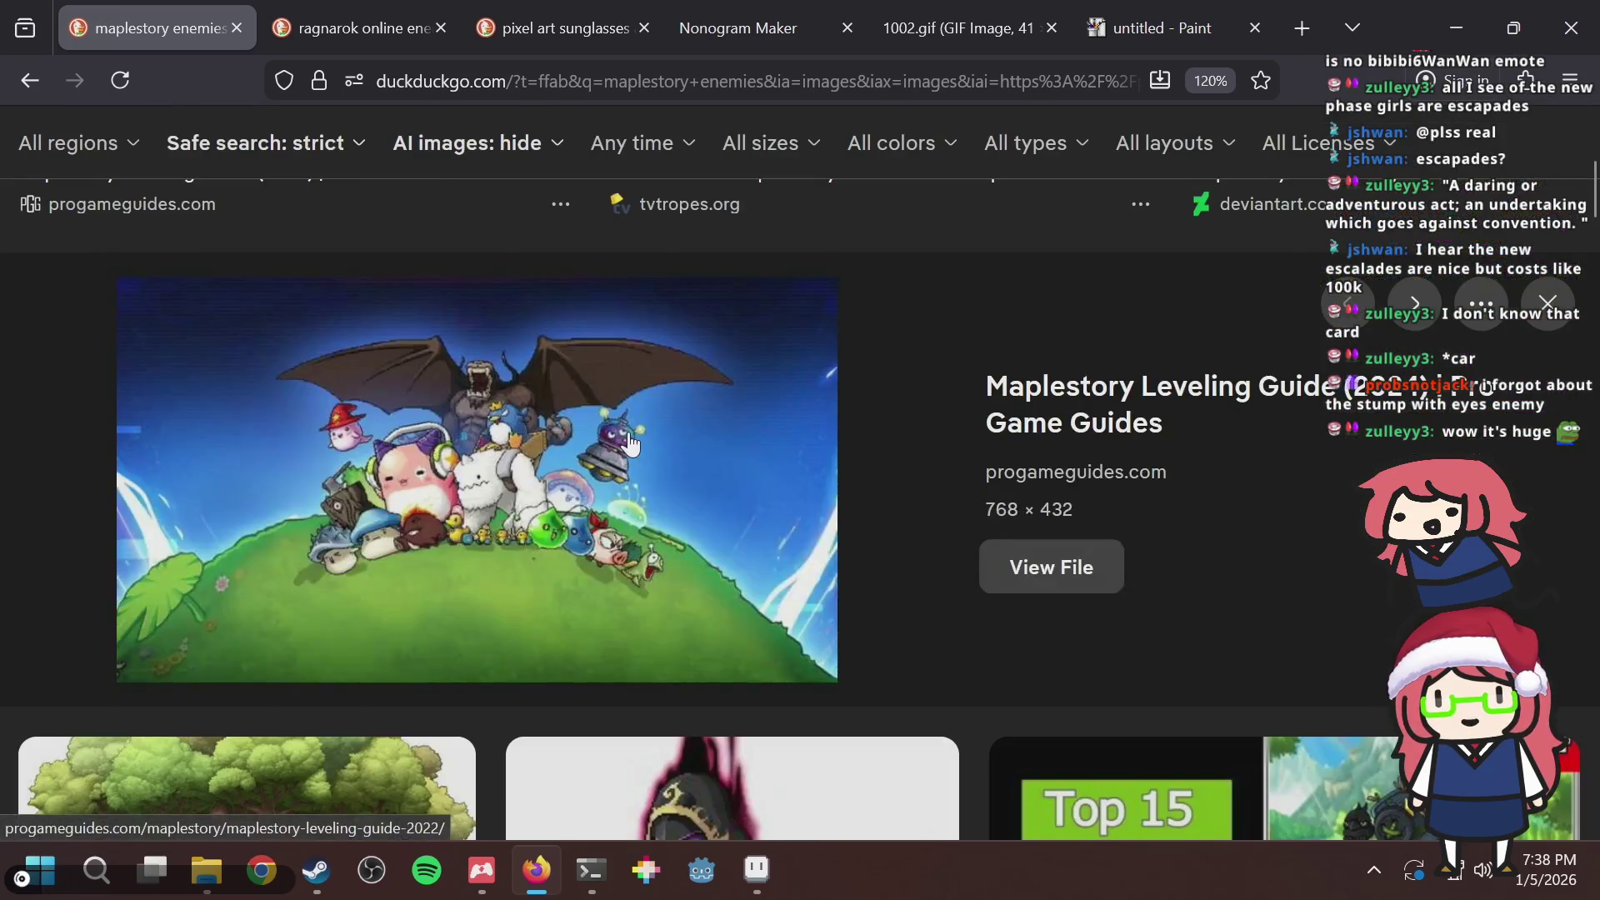
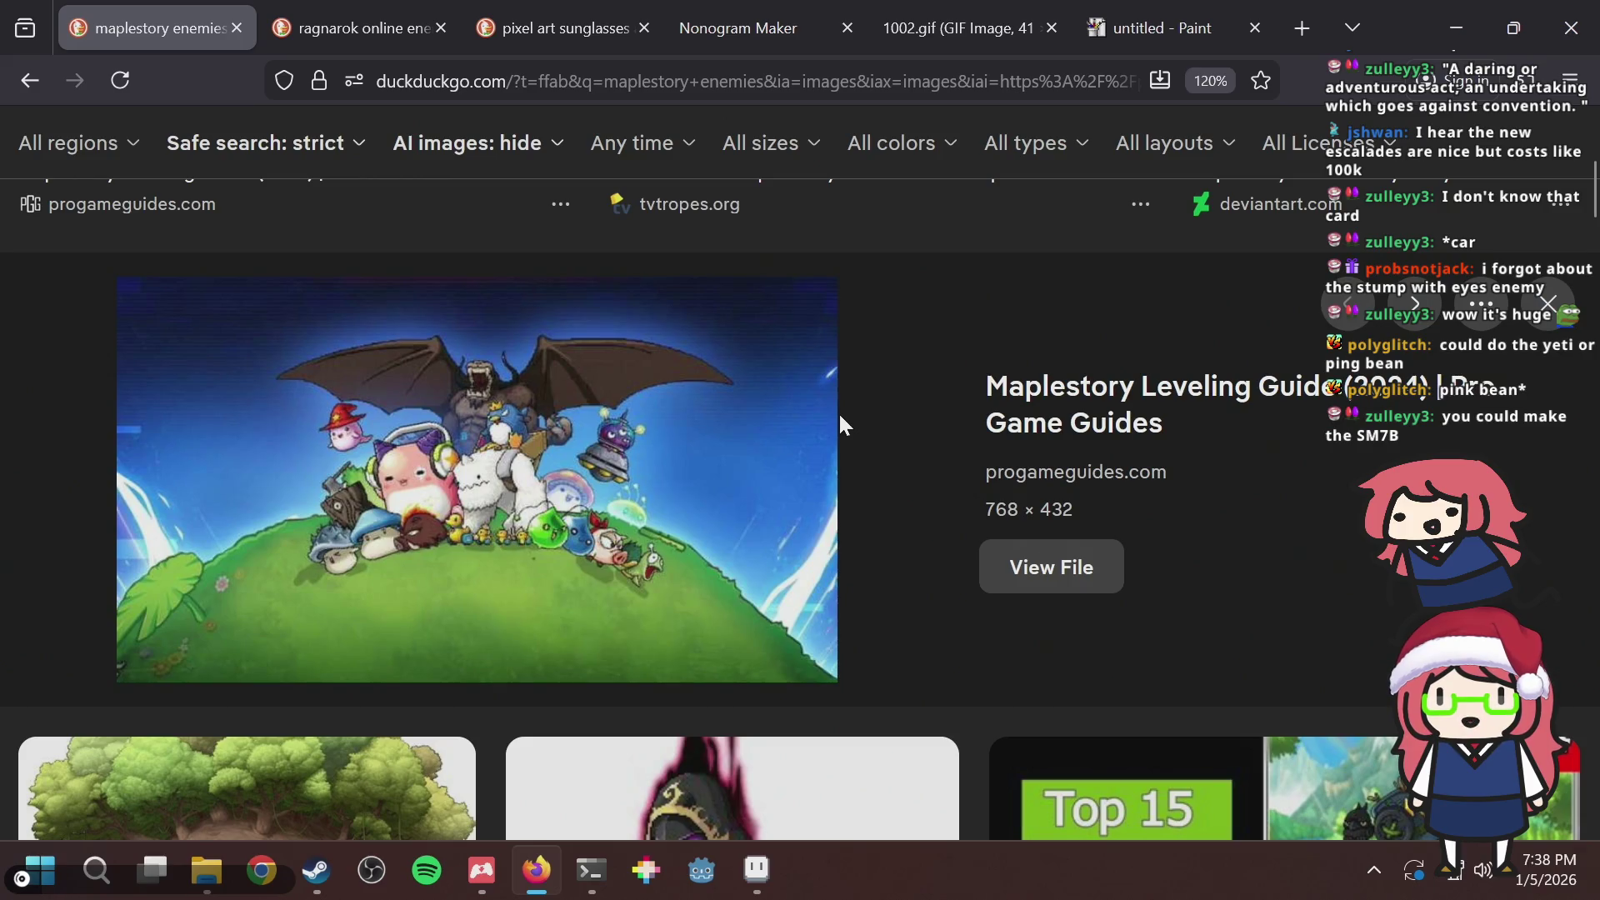
# Close the enlarged MapleStory enemy preview and bring puzzle.aseprite back to the front.
pyautogui.scroll(-5, 840, 425)
pyautogui.scroll(-3, 840, 425)
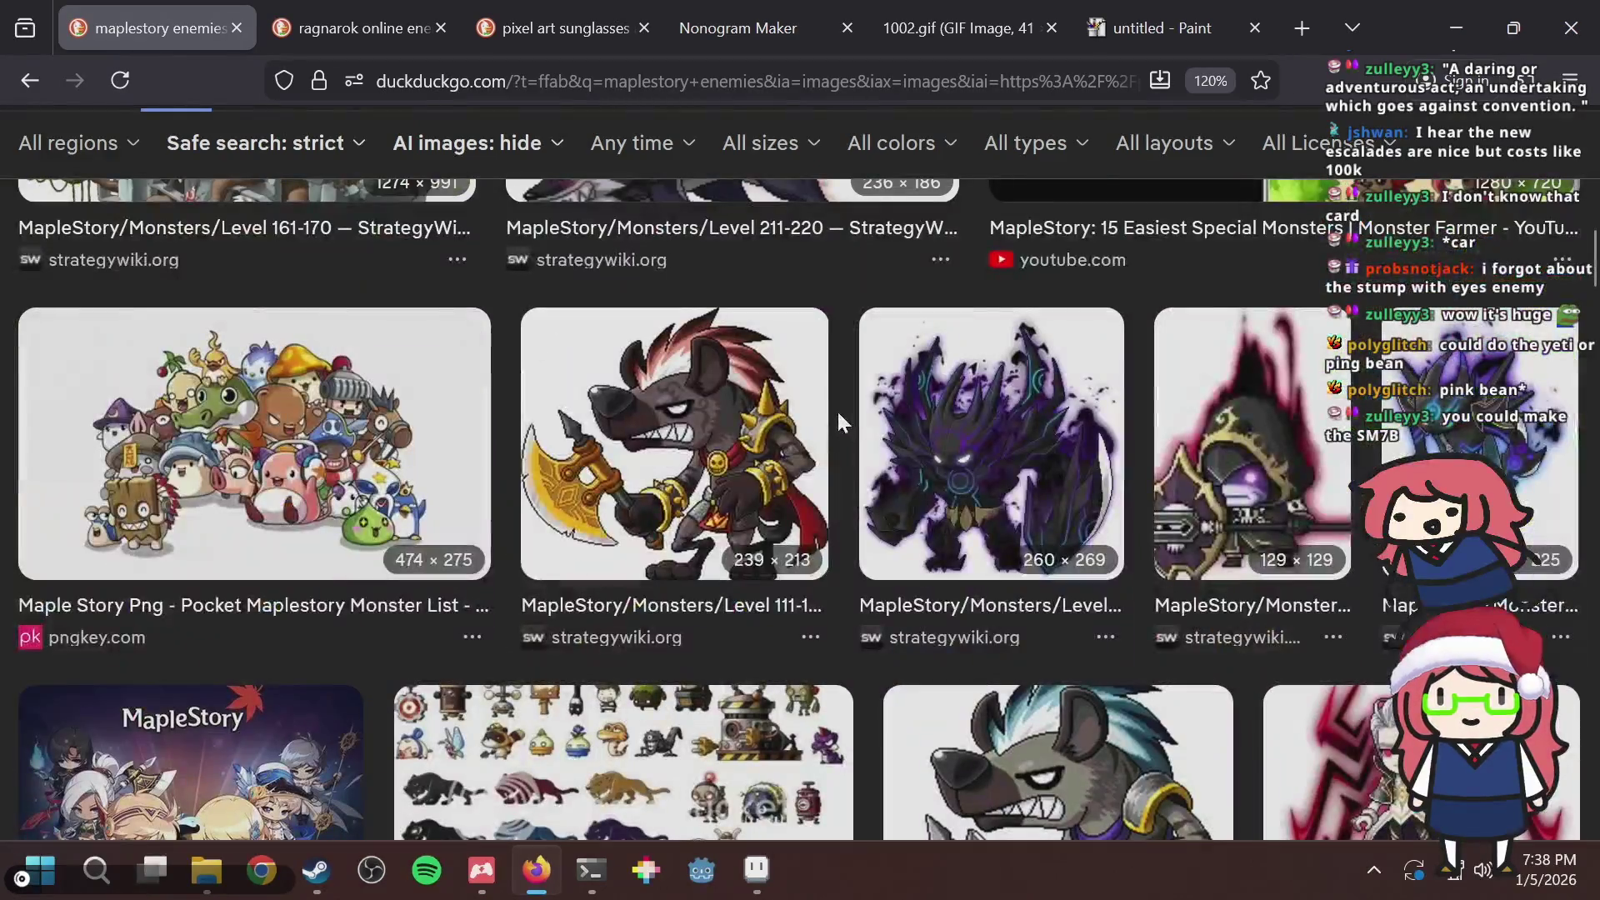
pyautogui.scroll(8, 837, 421)
pyautogui.press('Escape')
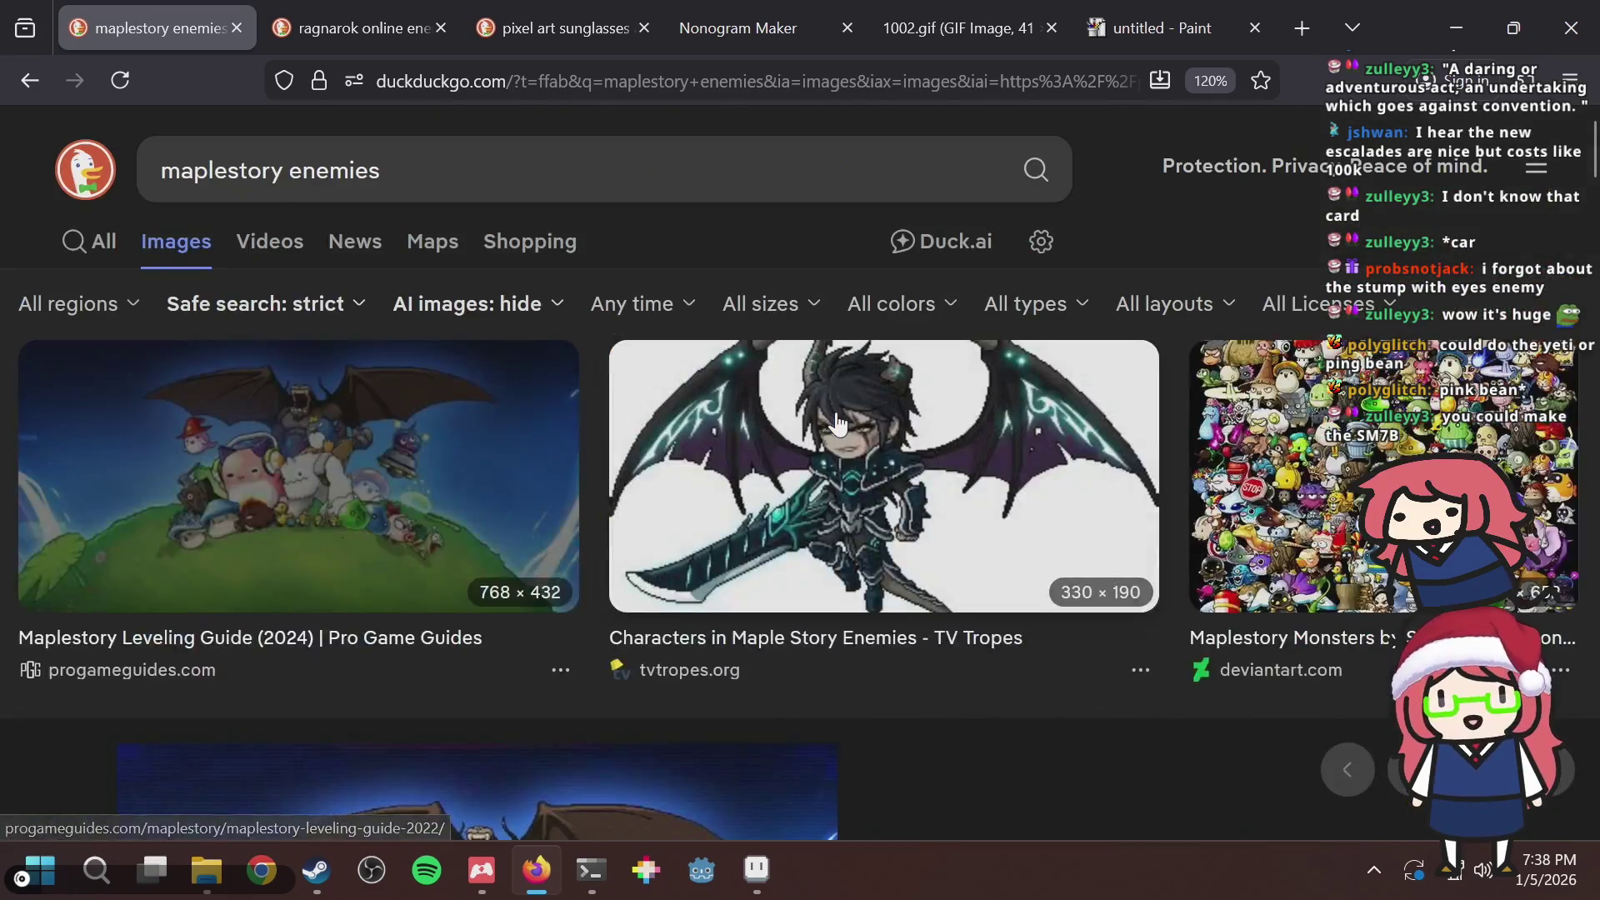
pyautogui.hotkey('alt', 'Tab')
# Add a new empty frame 48 after frame 47 and select its cel.
pyautogui.press('v')
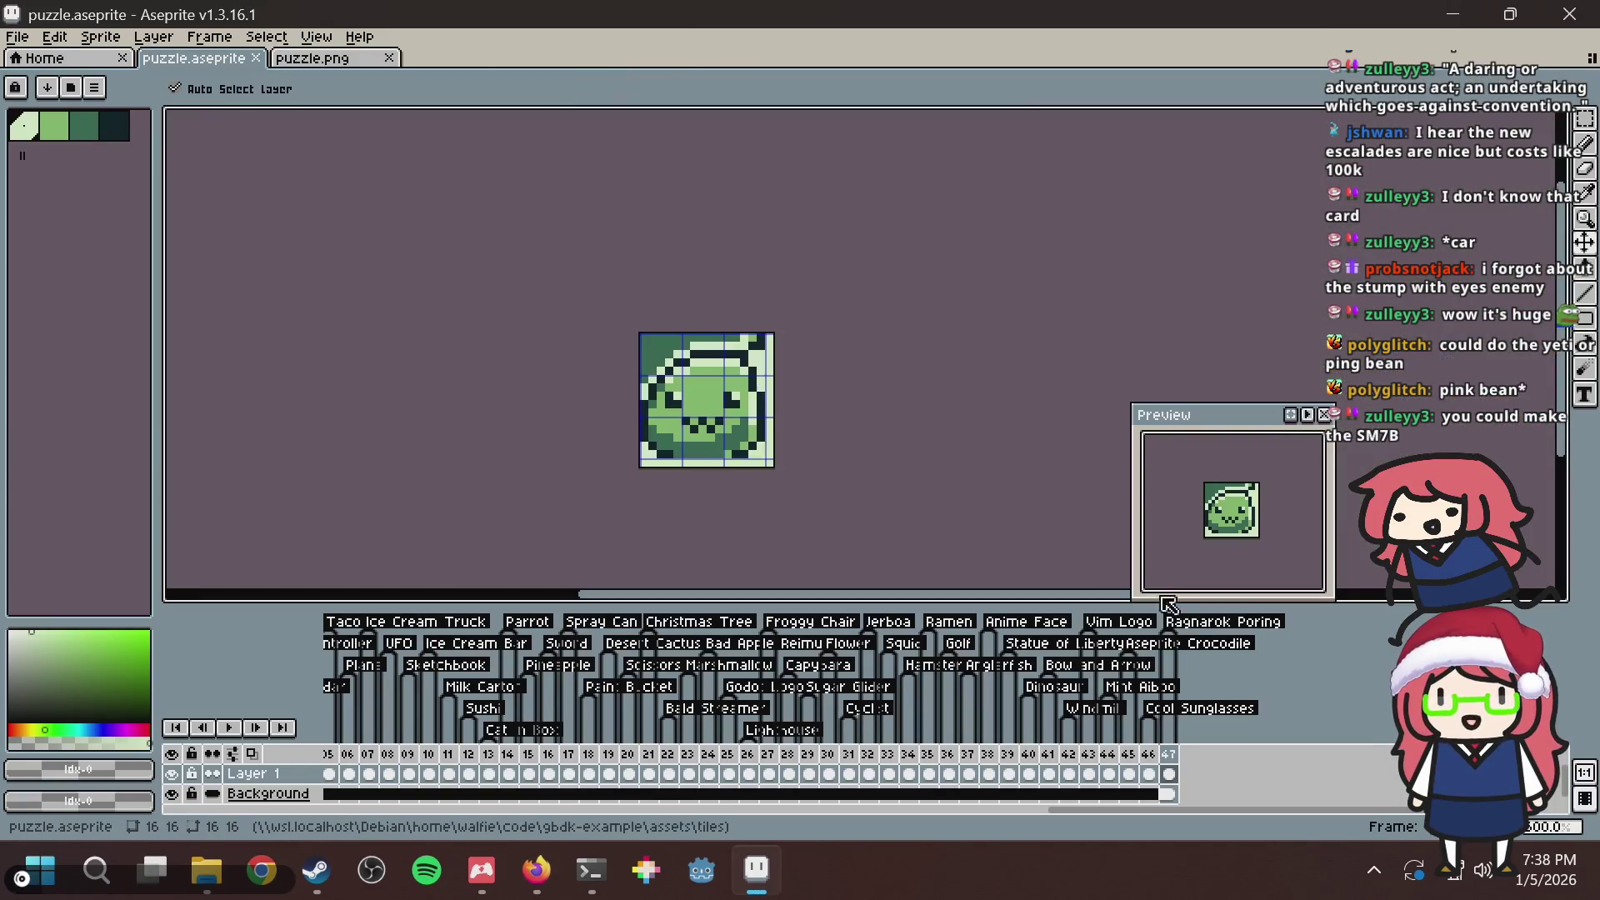
pyautogui.rightClick(1170, 758)
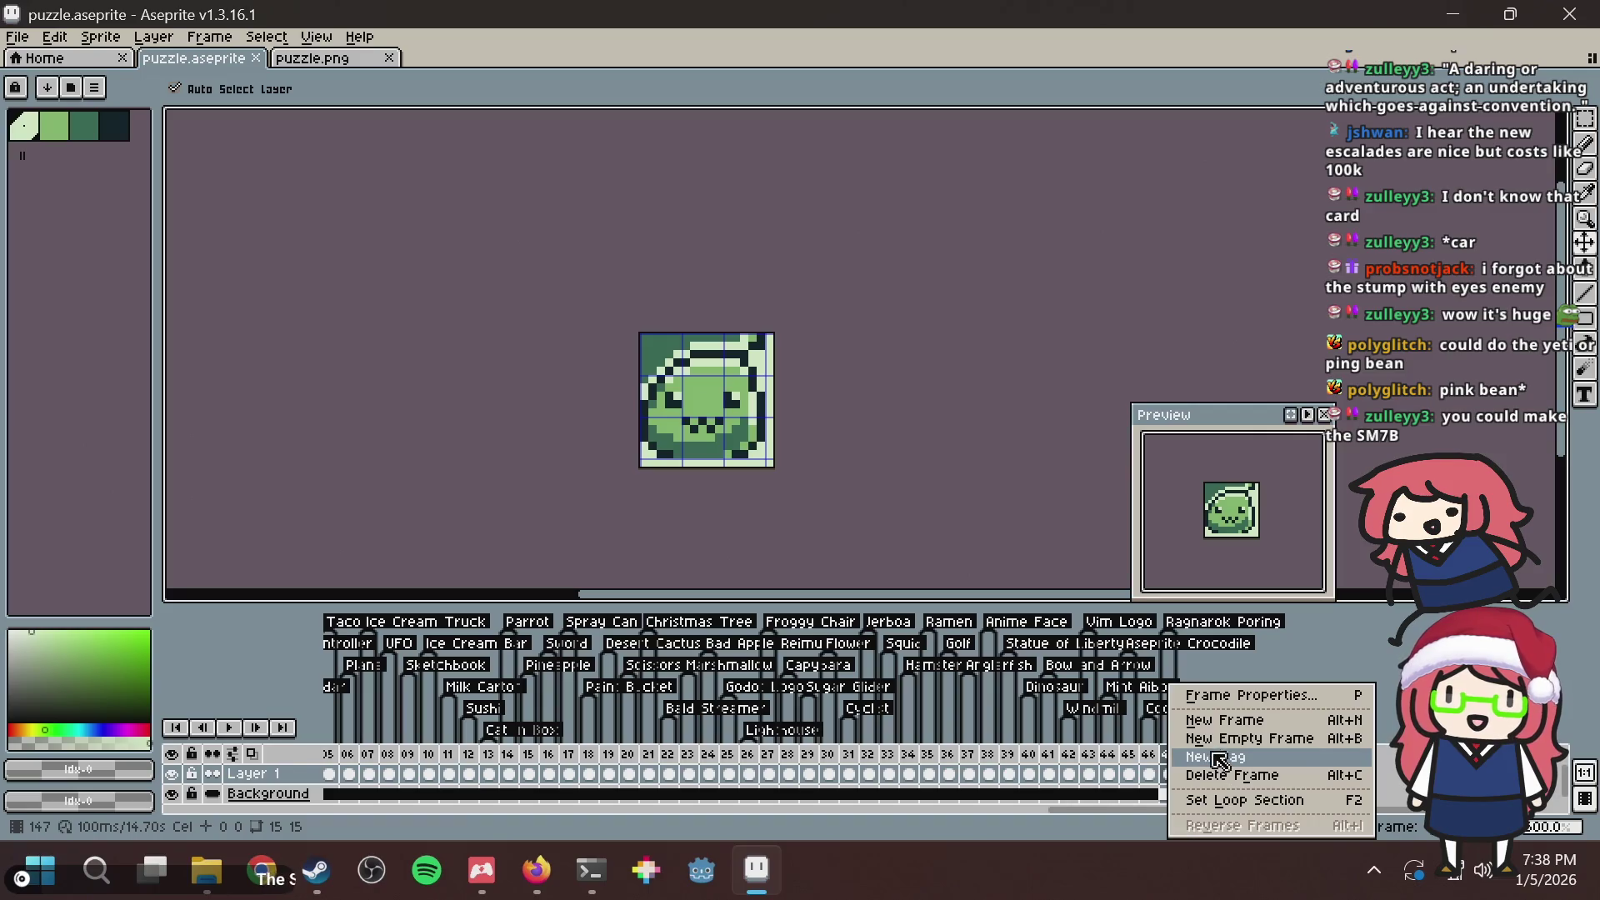
pyautogui.click(1199, 720)
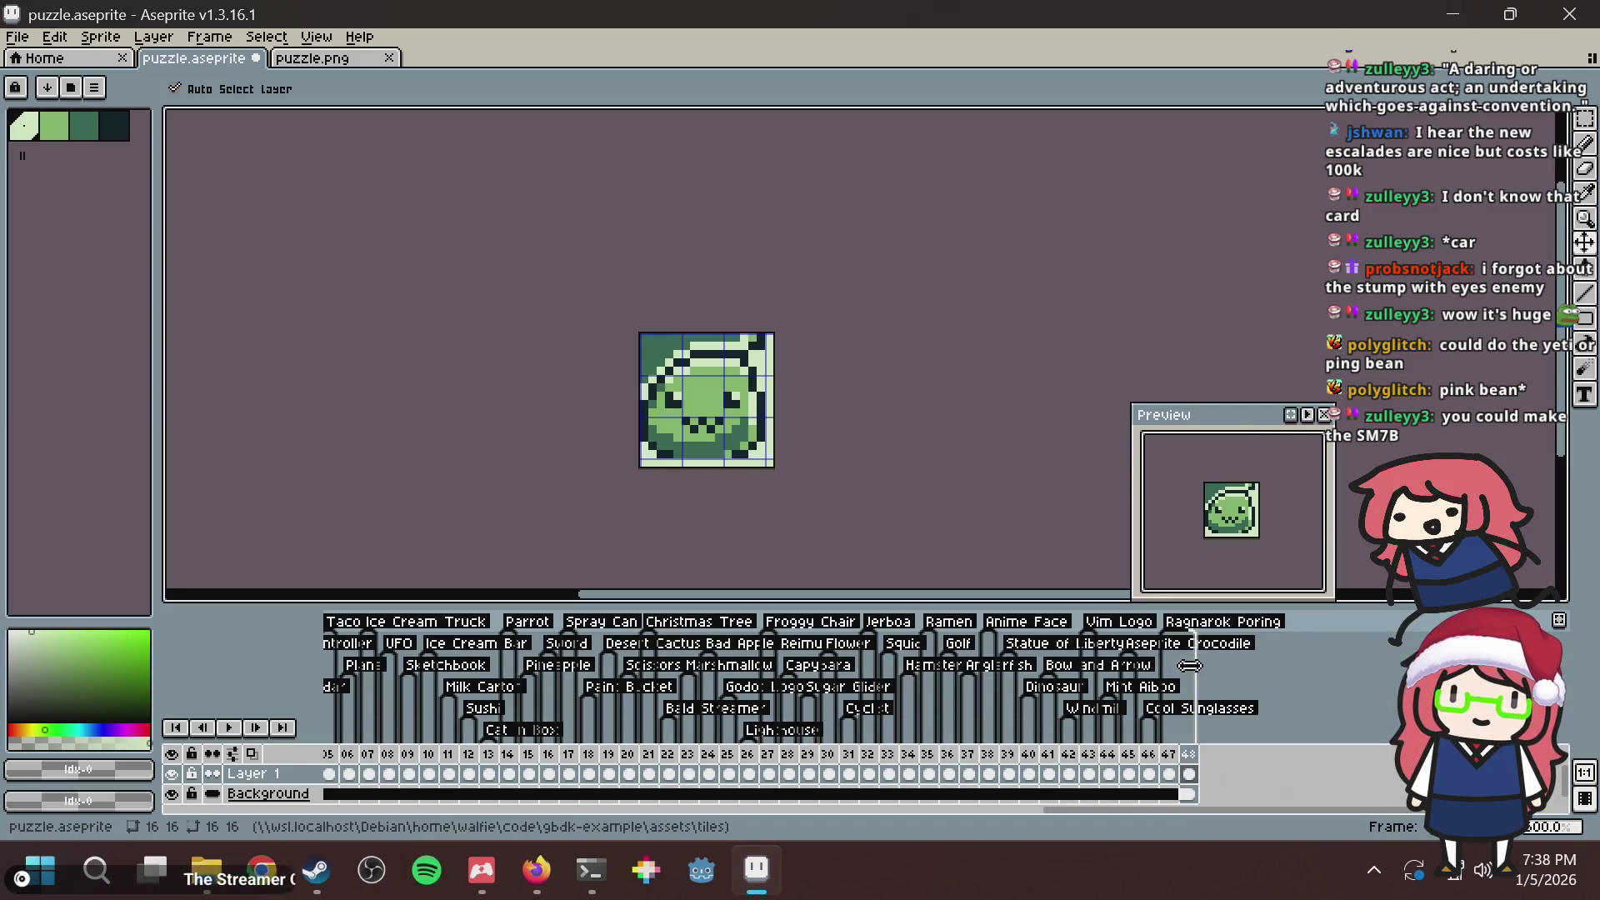
pyautogui.click(1190, 774)
# Sketch trial diagonal pixel lines with the Pencil in the darkest palette colour.
pyautogui.press('b')
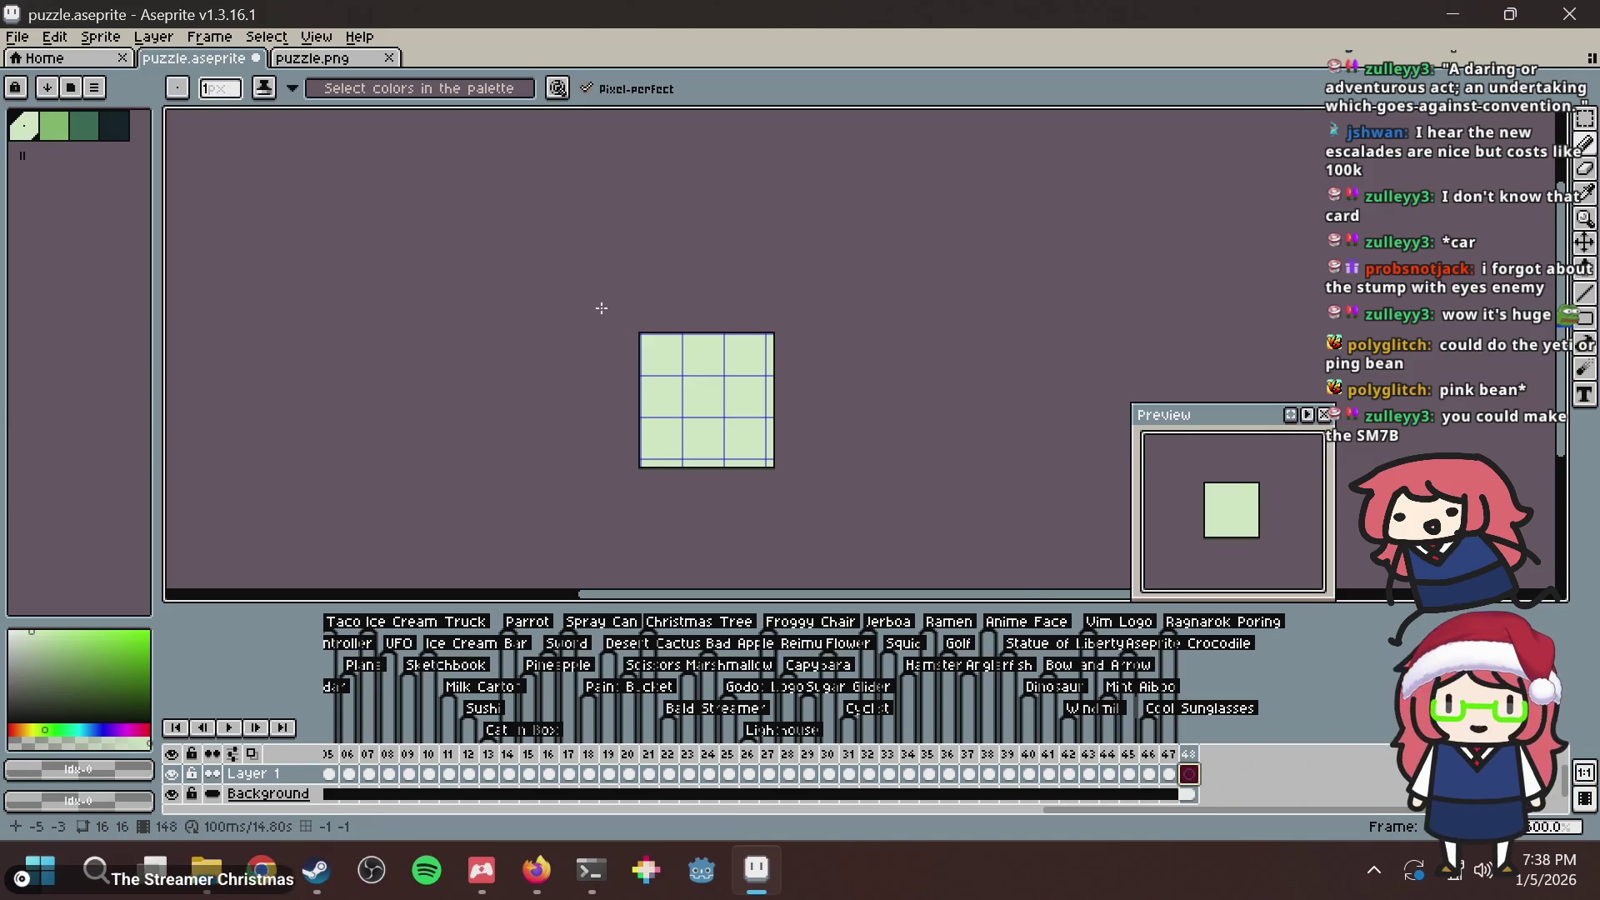
pyautogui.scroll(1, 751, 366)
pyautogui.scroll(2, 751, 366)
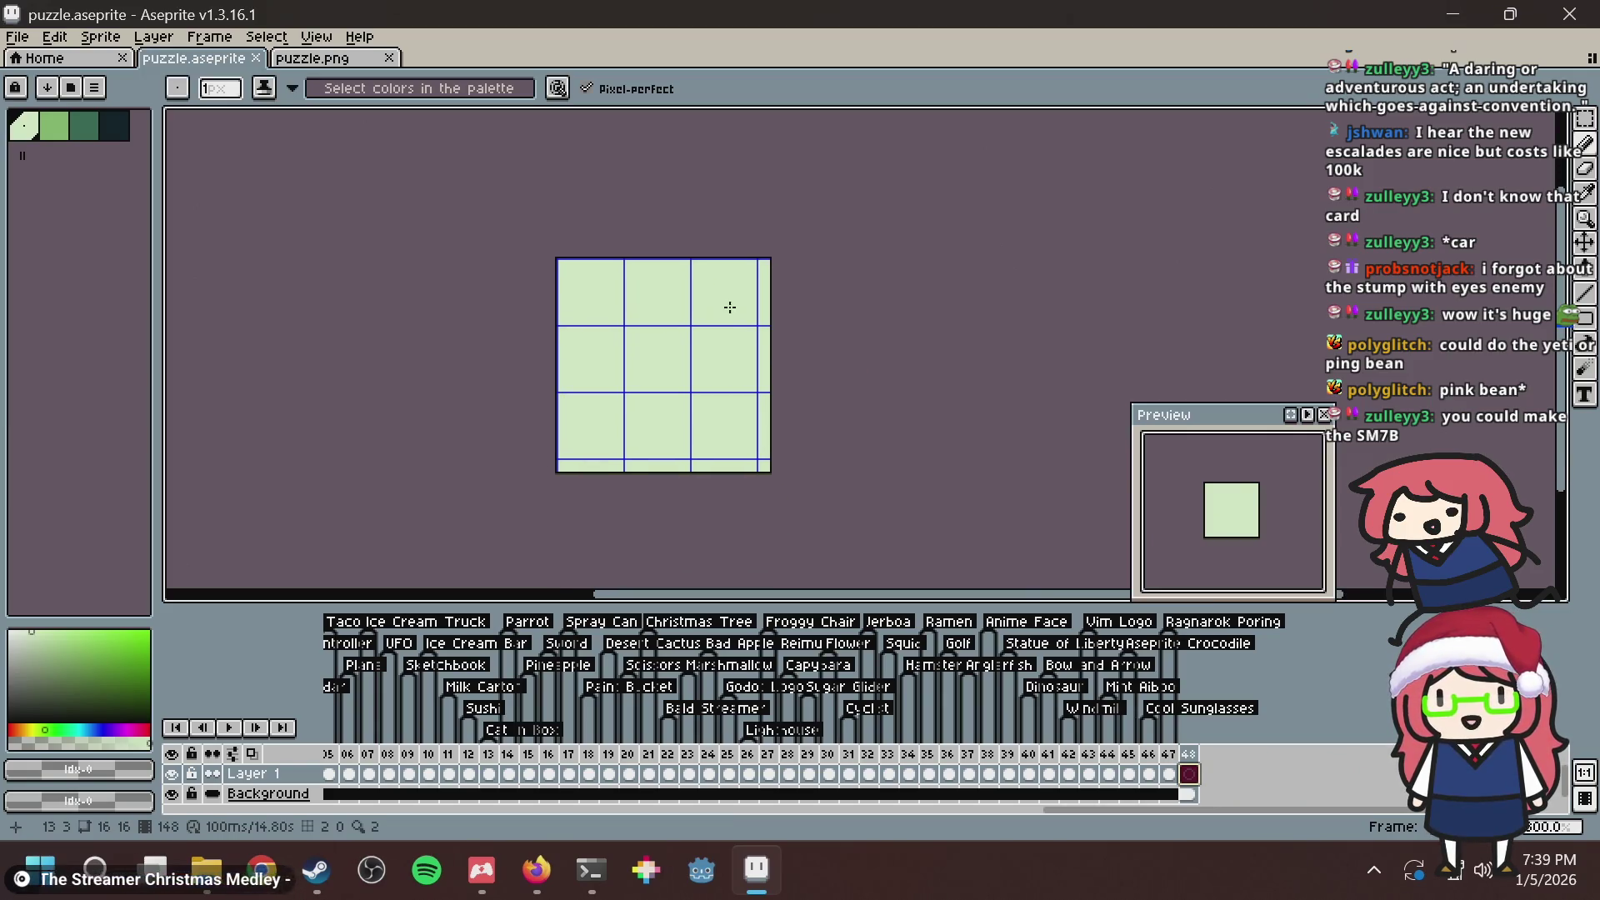
pyautogui.click(114, 131)
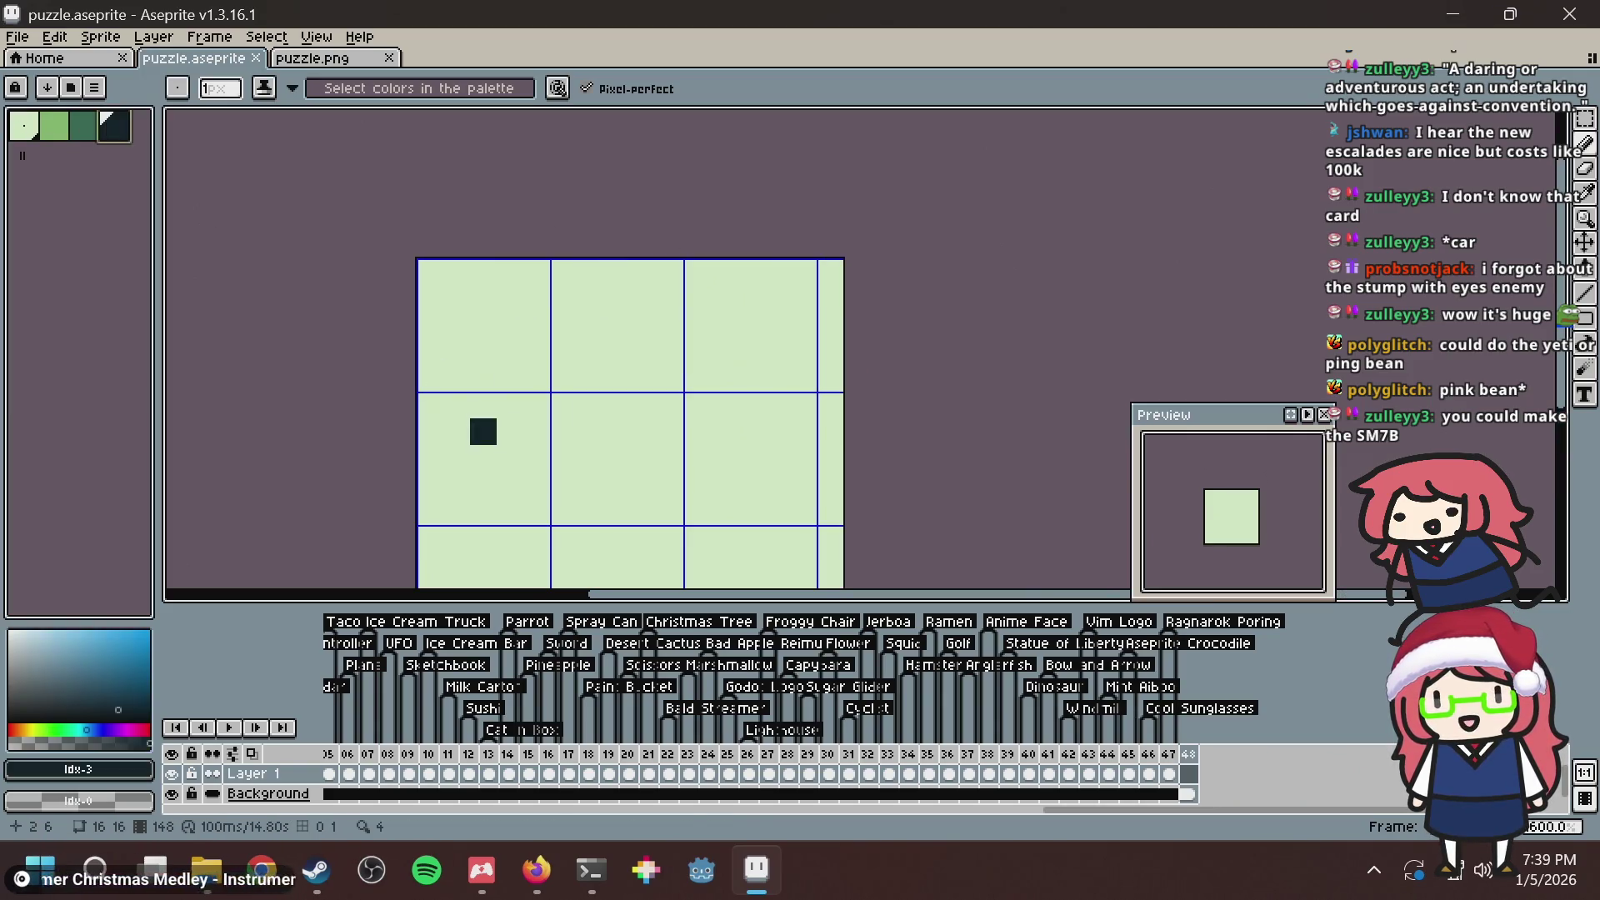
pyautogui.moveTo(483, 428)
pyautogui.mouseDown()
pyautogui.moveTo(444, 307)
pyautogui.moveTo(457, 347)
pyautogui.mouseUp()
pyautogui.moveTo(391, 468); pyautogui.dragTo(471, 323)
pyautogui.hotkey('ctrl', 'z')
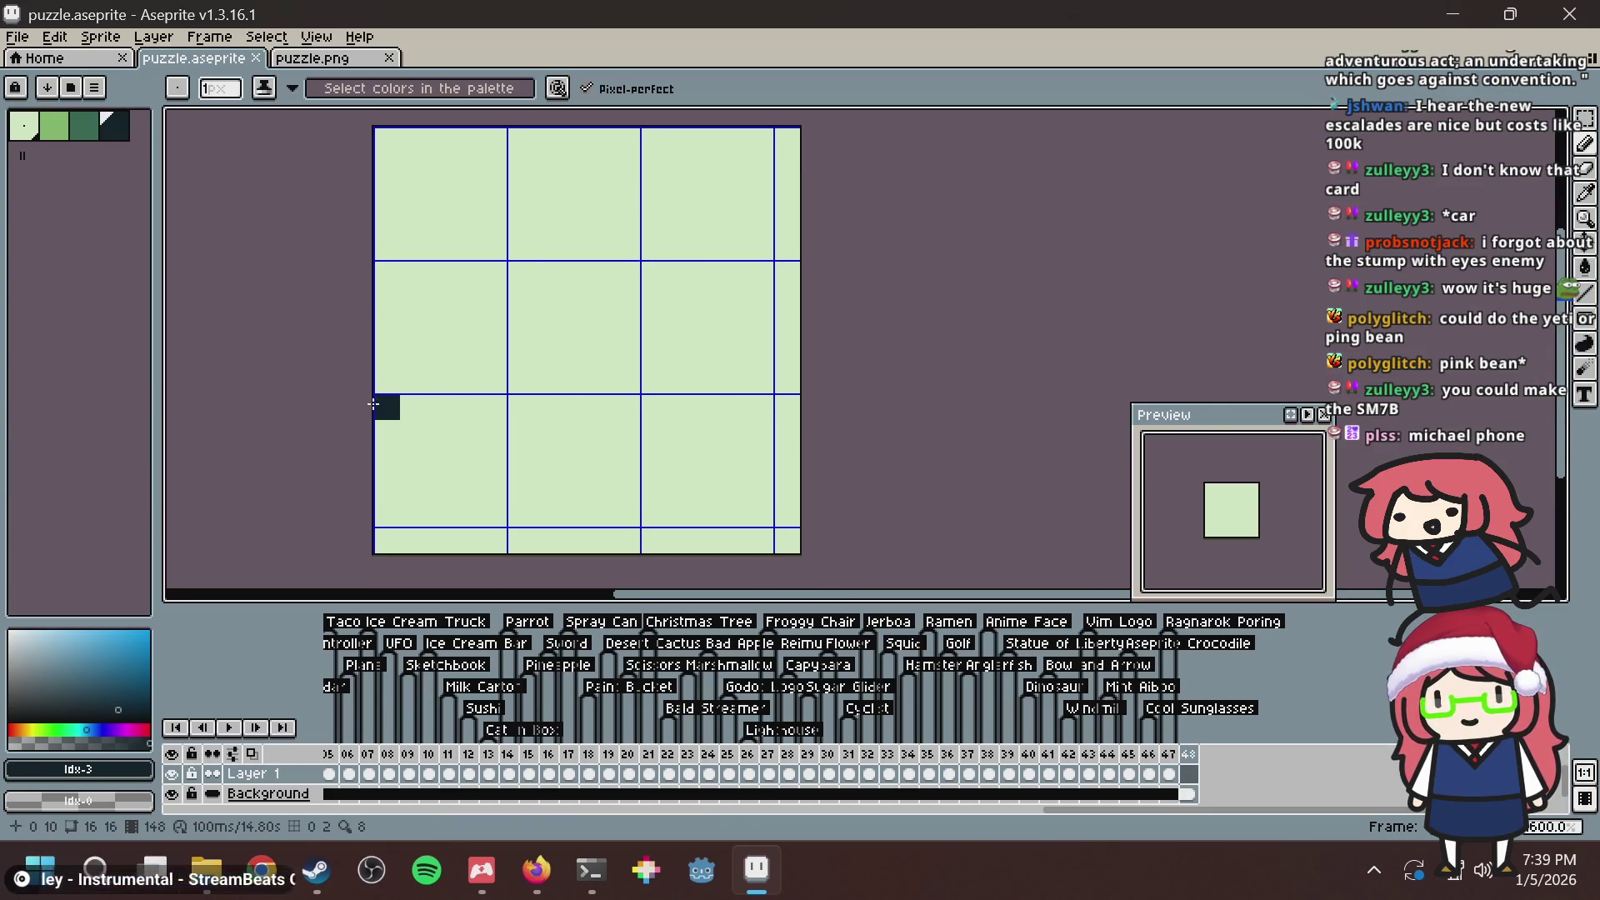
pyautogui.moveTo(387, 406)
pyautogui.mouseDown()
pyautogui.moveTo(522, 293)
pyautogui.moveTo(454, 371)
pyautogui.moveTo(469, 346)
pyautogui.moveTo(440, 352)
pyautogui.moveTo(467, 357)
pyautogui.moveTo(539, 458)
pyautogui.mouseUp()
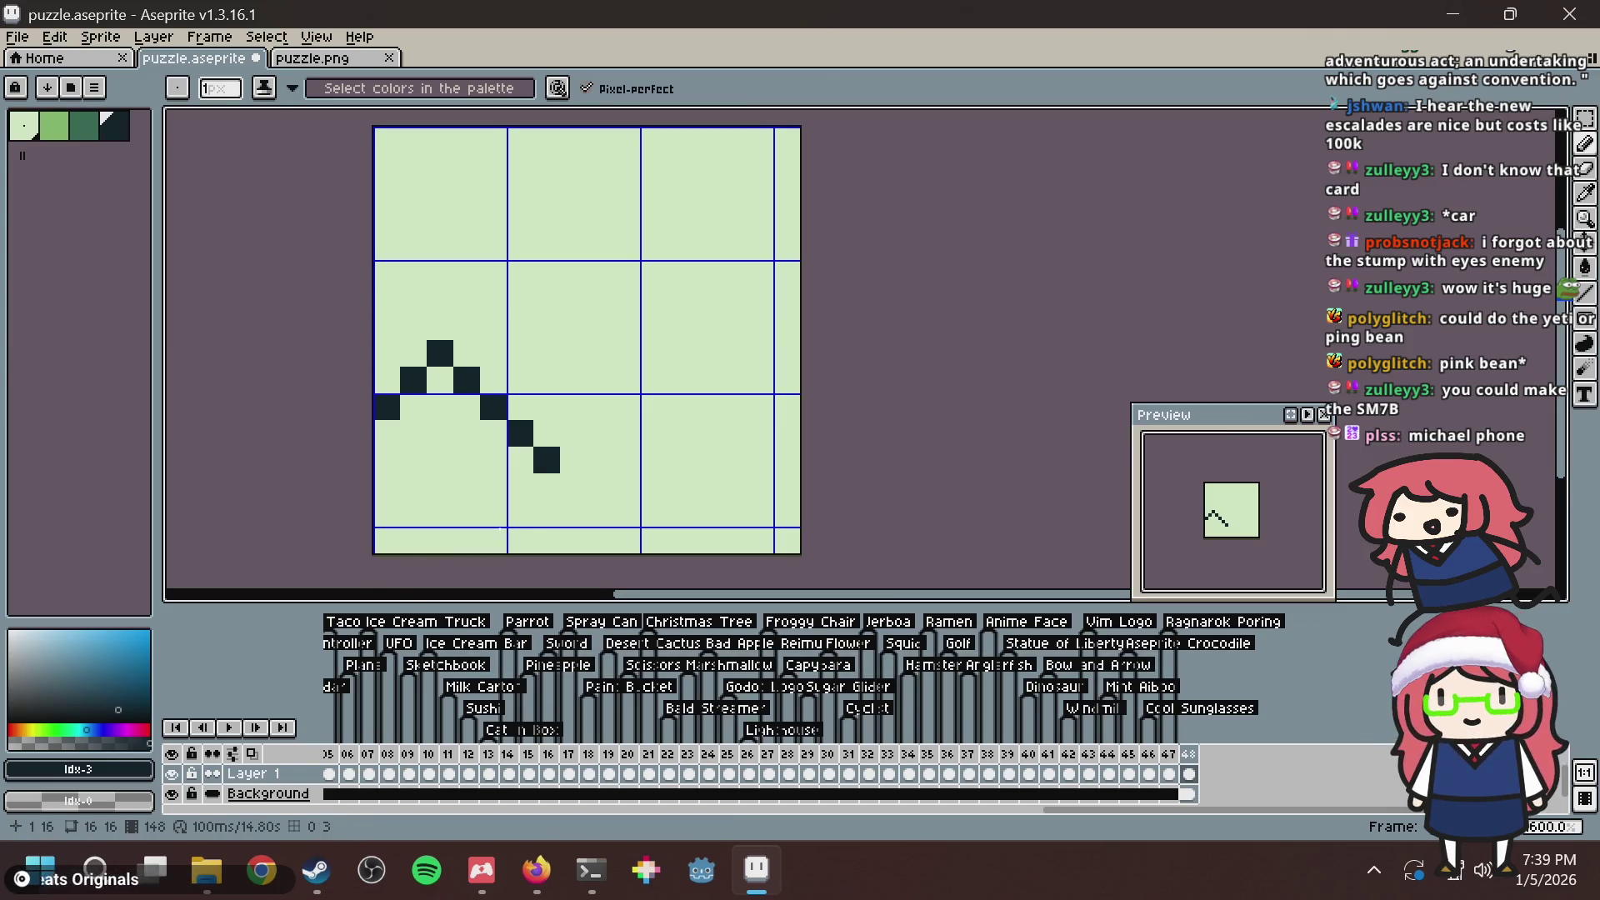
pyautogui.moveTo(546, 463)
pyautogui.mouseDown()
pyautogui.moveTo(496, 517)
pyautogui.moveTo(387, 518)
pyautogui.moveTo(383, 408)
pyautogui.mouseUp()
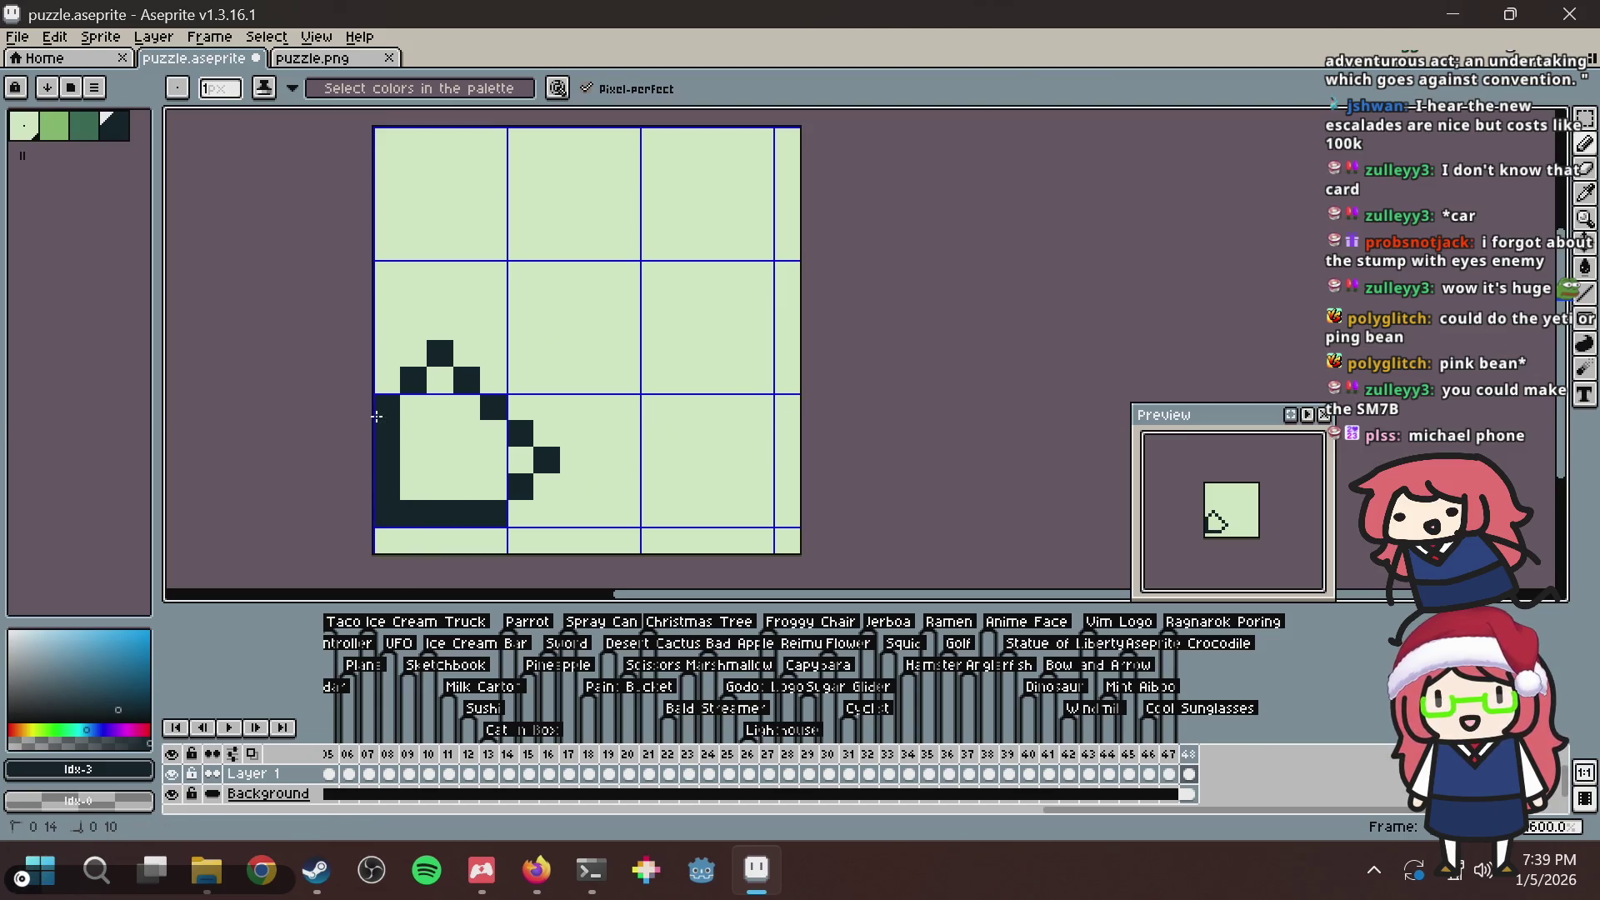
# Fill a test shape and a dark diamond, then undo all the test shapes.
pyautogui.press('g')
pyautogui.click(442, 383)
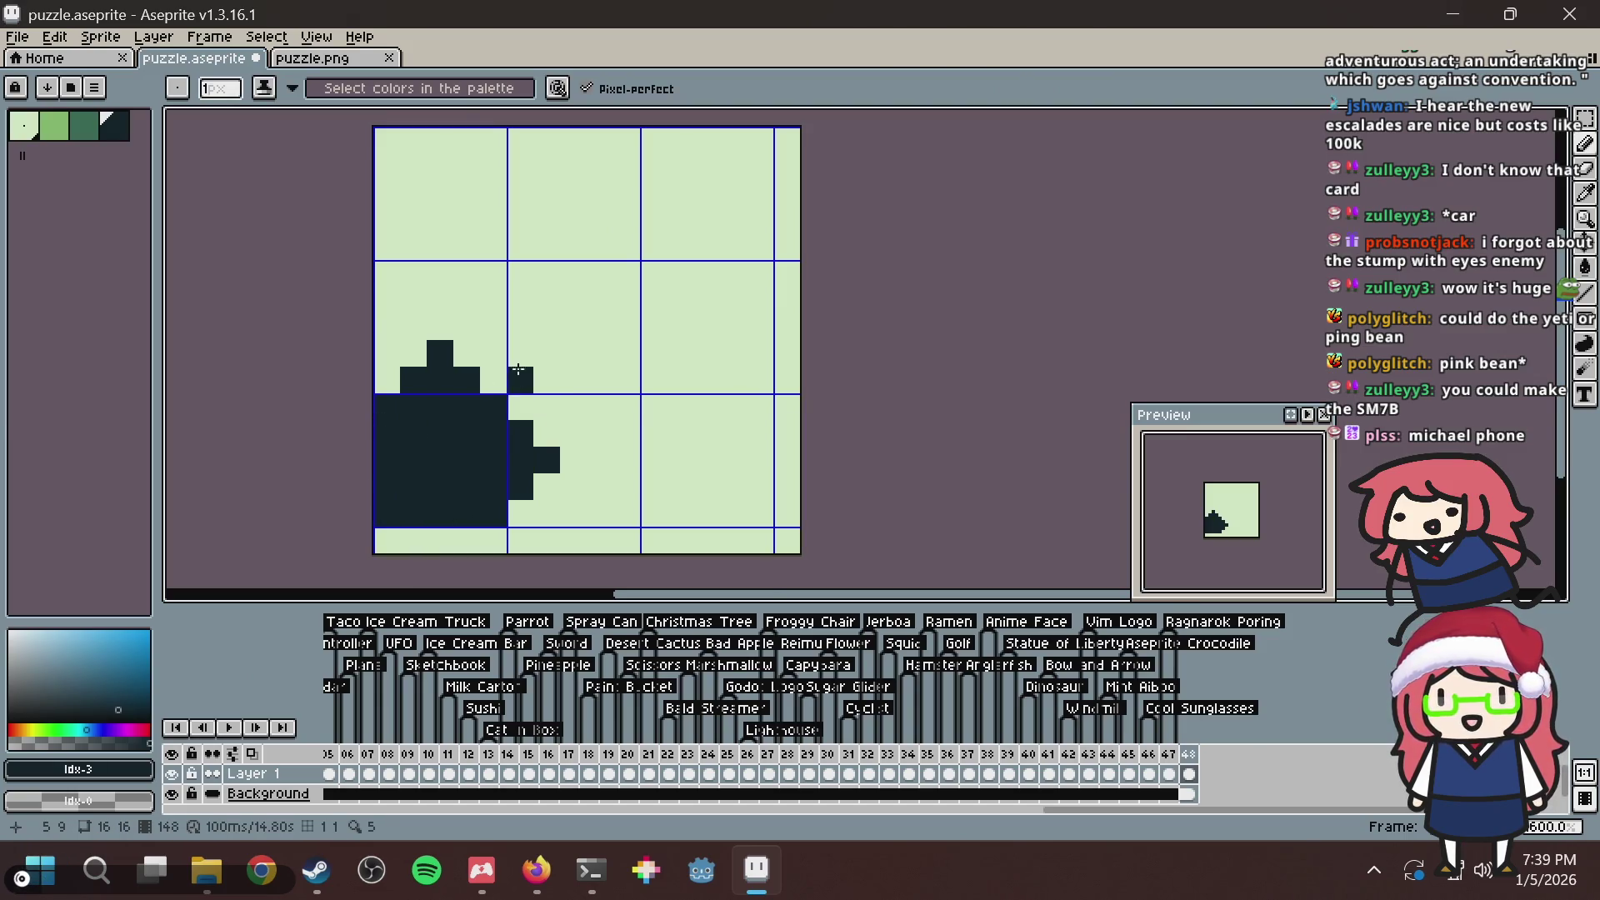
pyautogui.click(493, 323)
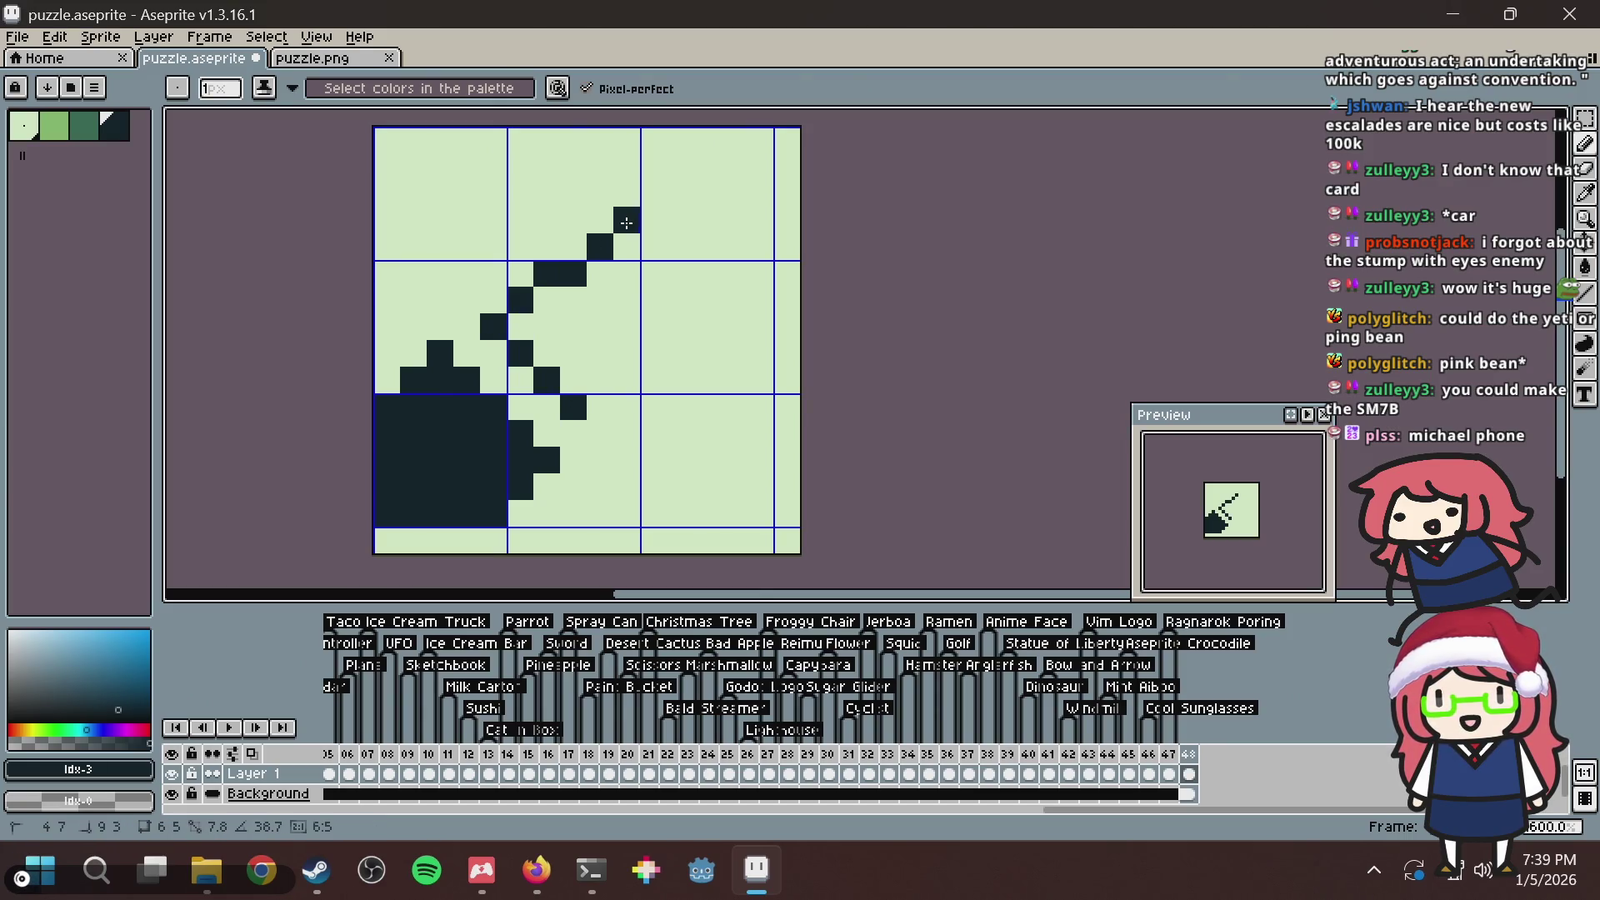
pyautogui.click(600, 221)
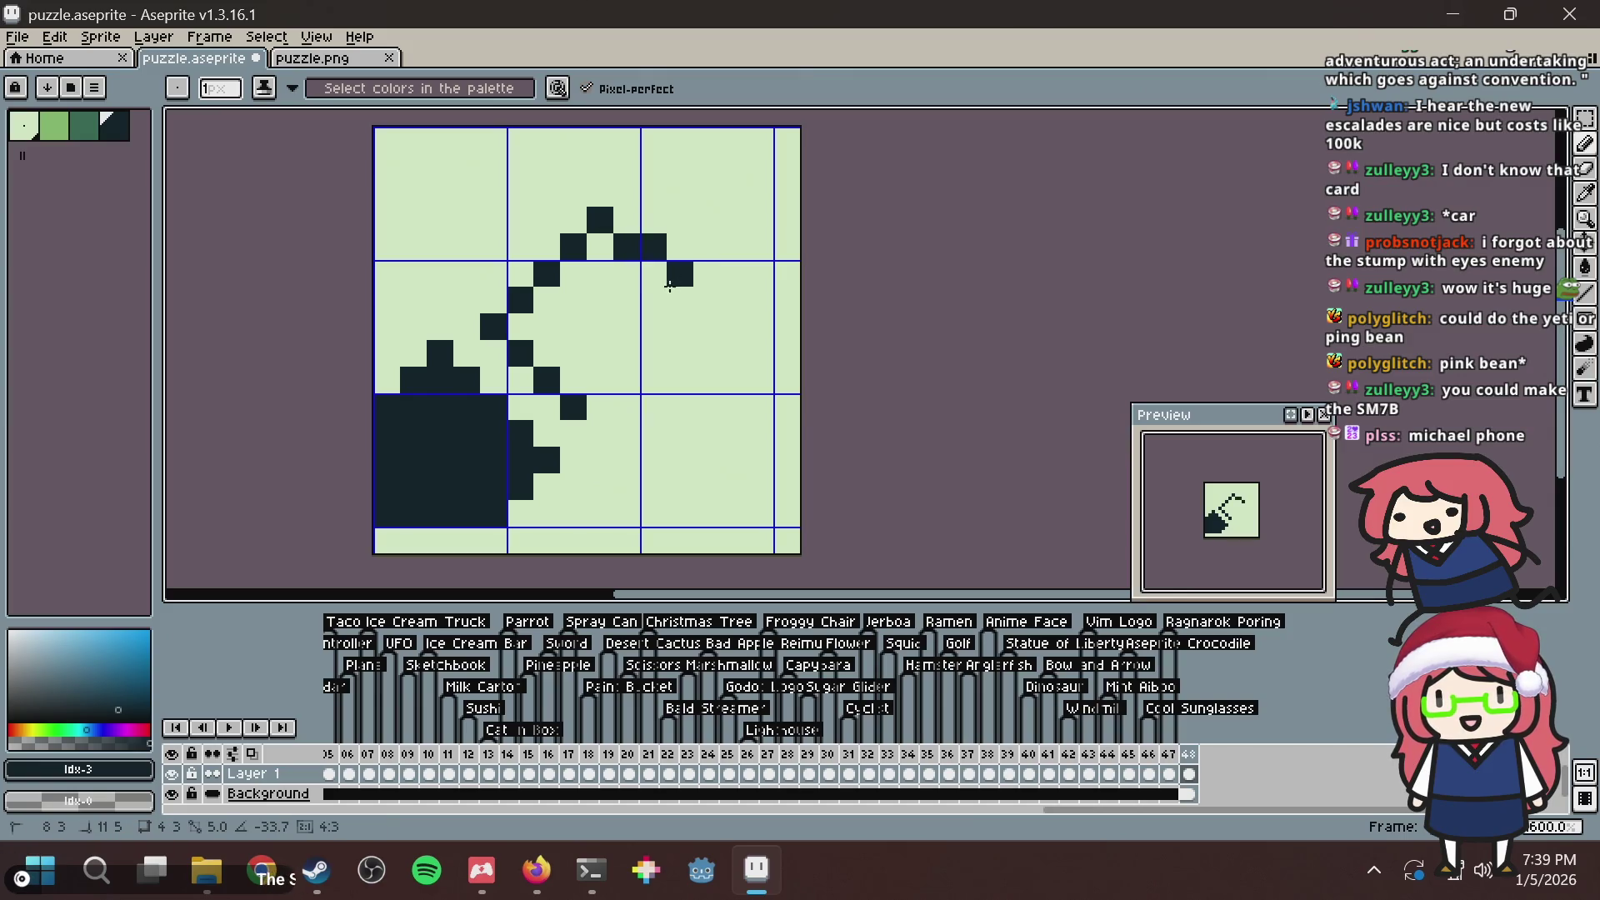
pyautogui.click(668, 296)
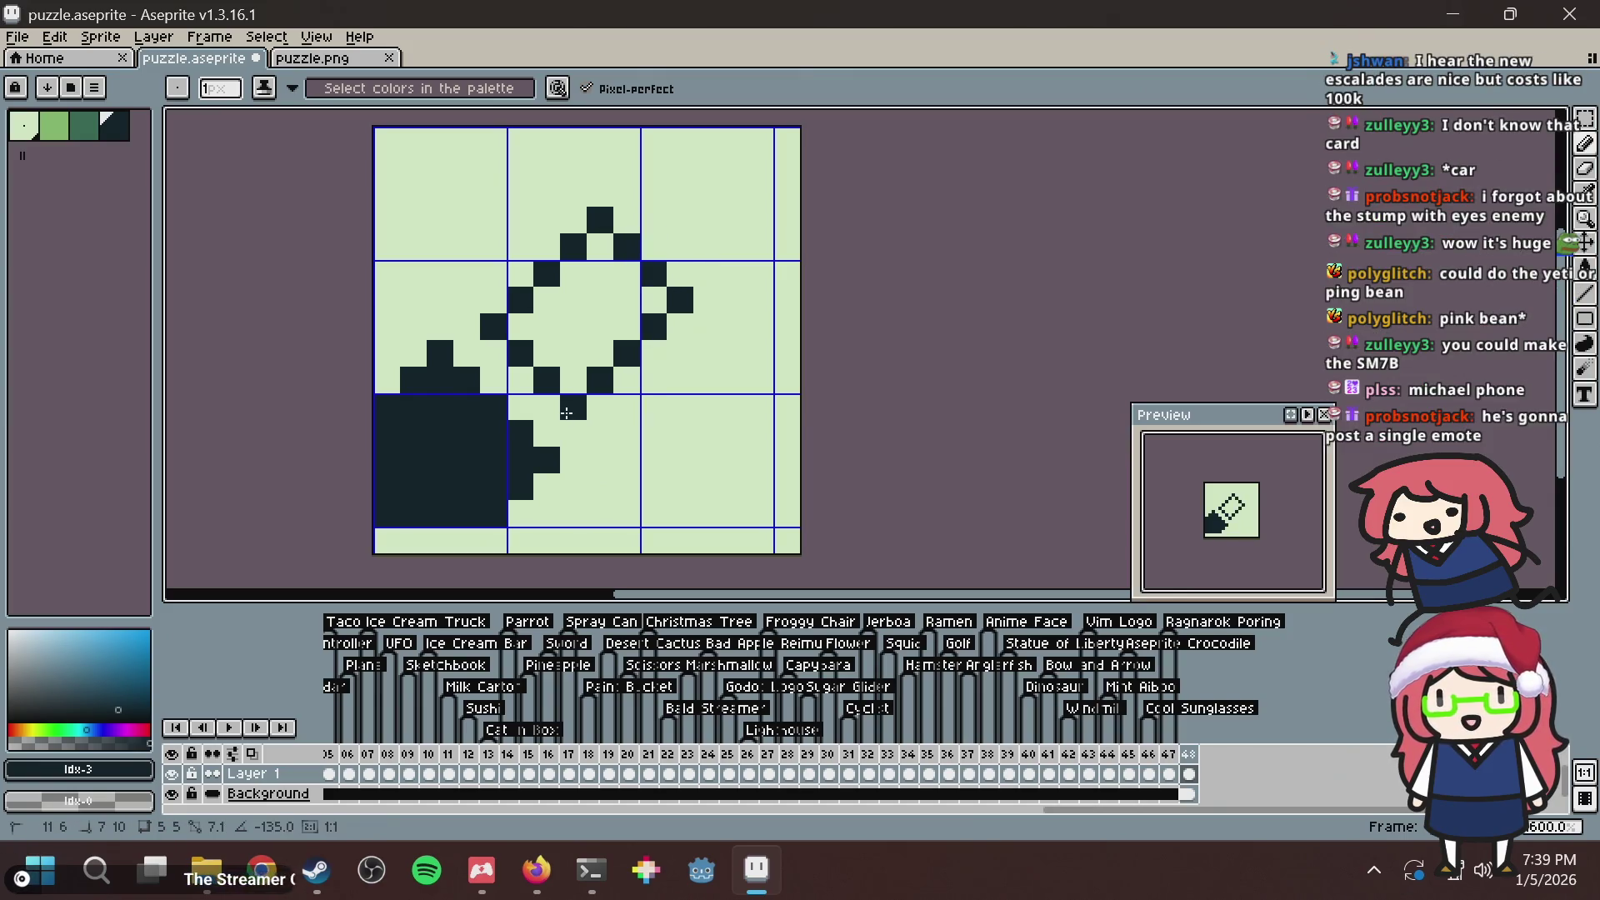
pyautogui.click(575, 405)
pyautogui.press('g')
pyautogui.click(586, 336)
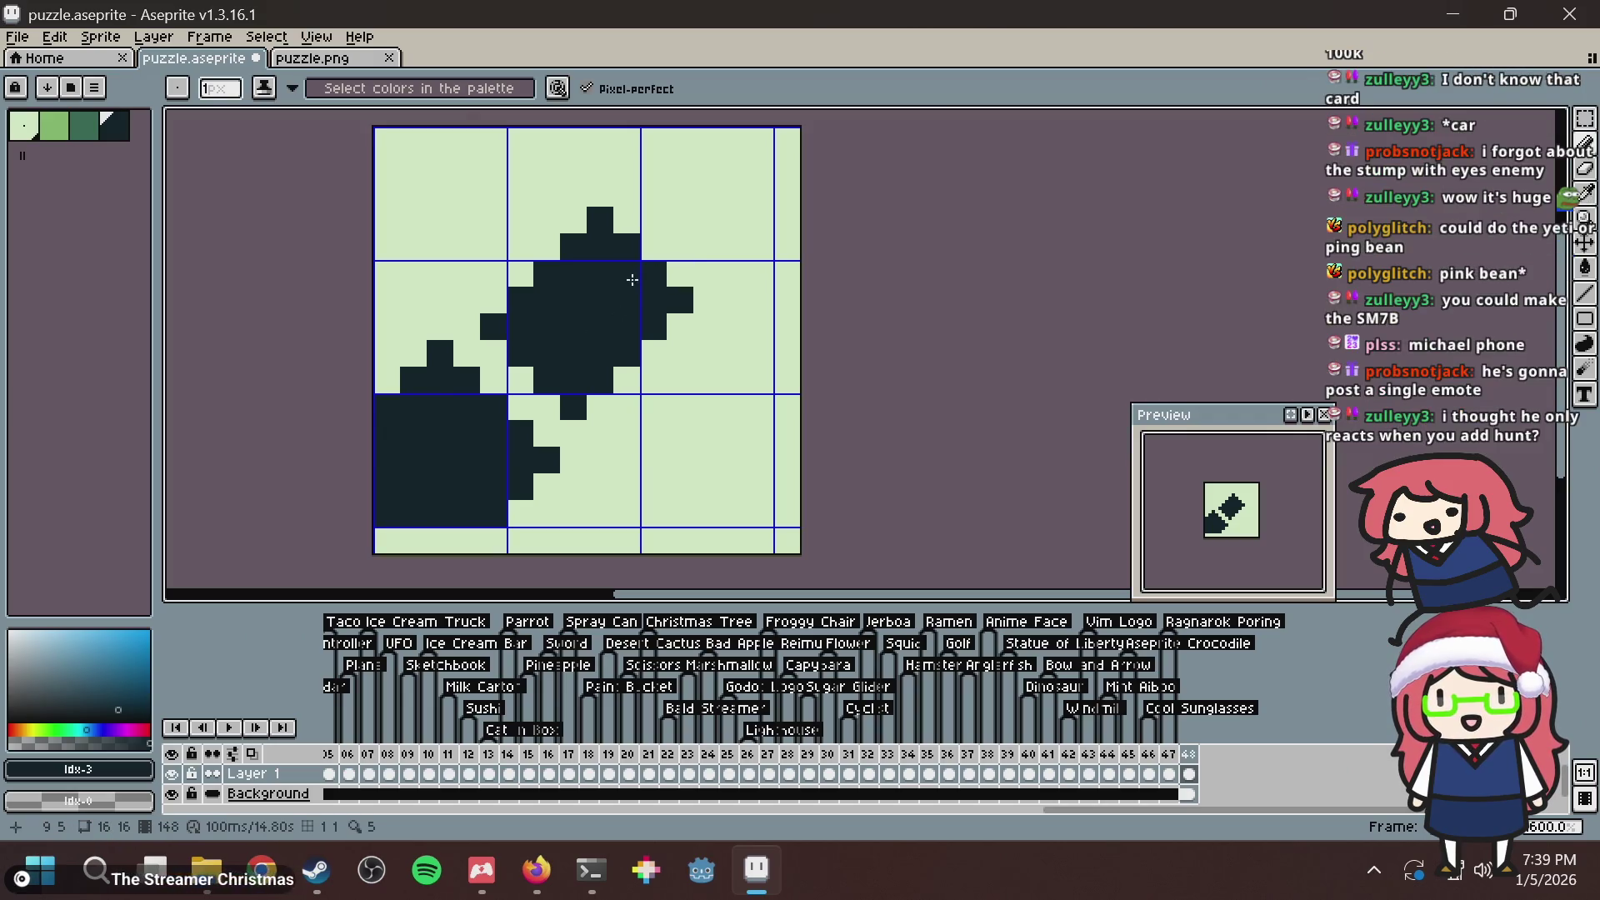
pyautogui.hotkey('ctrl', 'z')
pyautogui.hotkey('ctrl', 'z')
pyautogui.hotkey('ctrl', 'z')
pyautogui.hotkey('ctrl', 'z')
pyautogui.hotkey('ctrl', 'z')
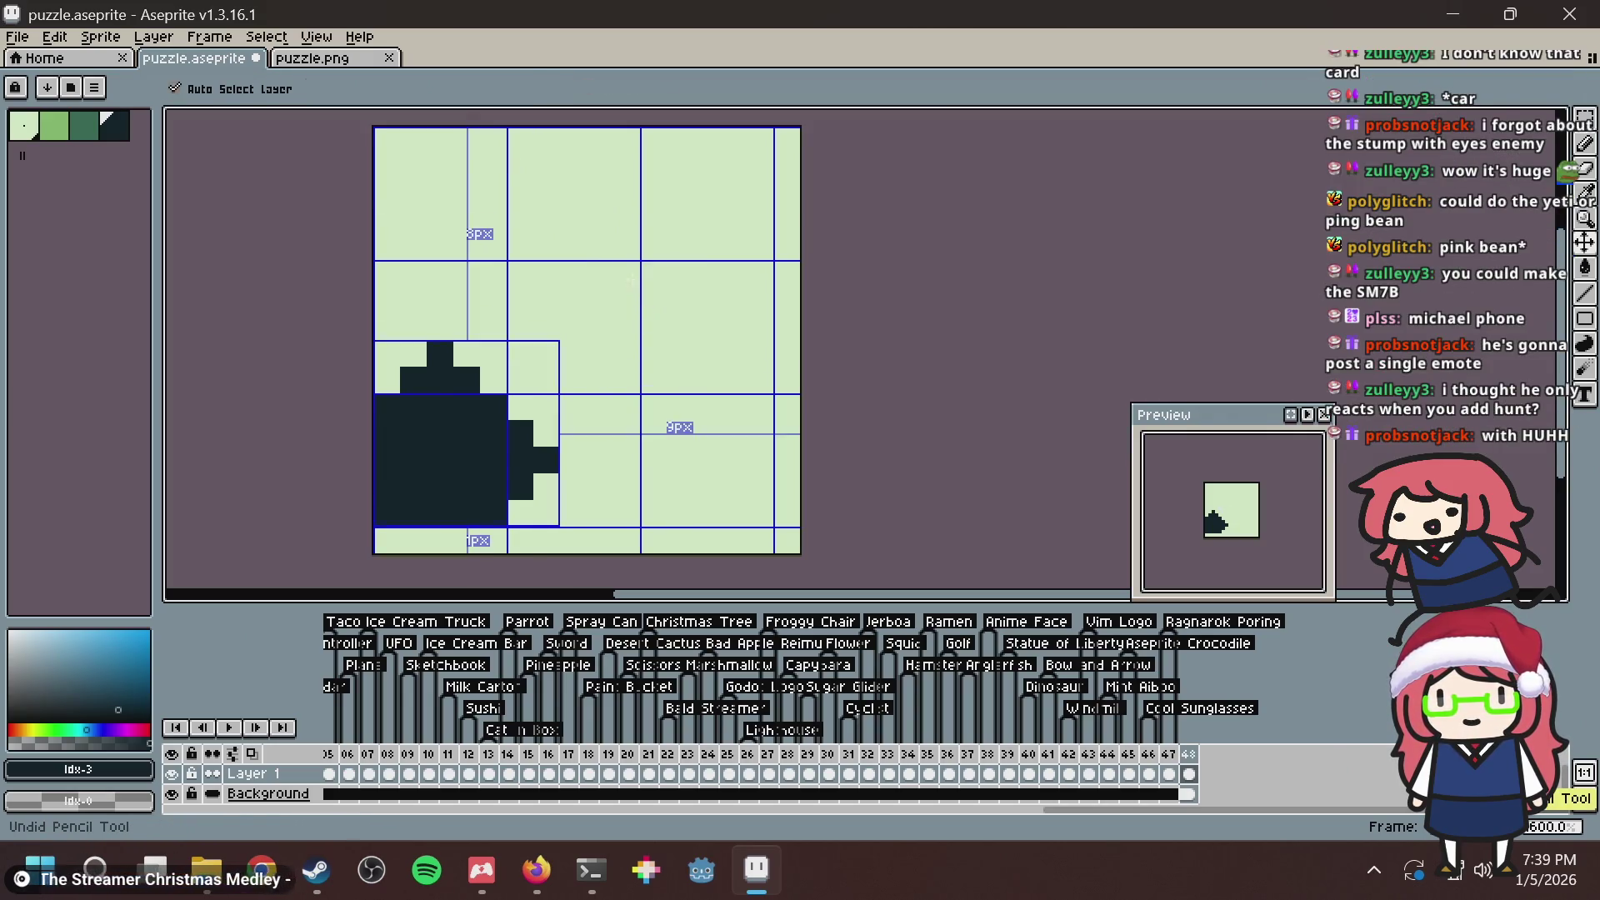
pyautogui.press('b')
pyautogui.hotkey('ctrl', 'z')
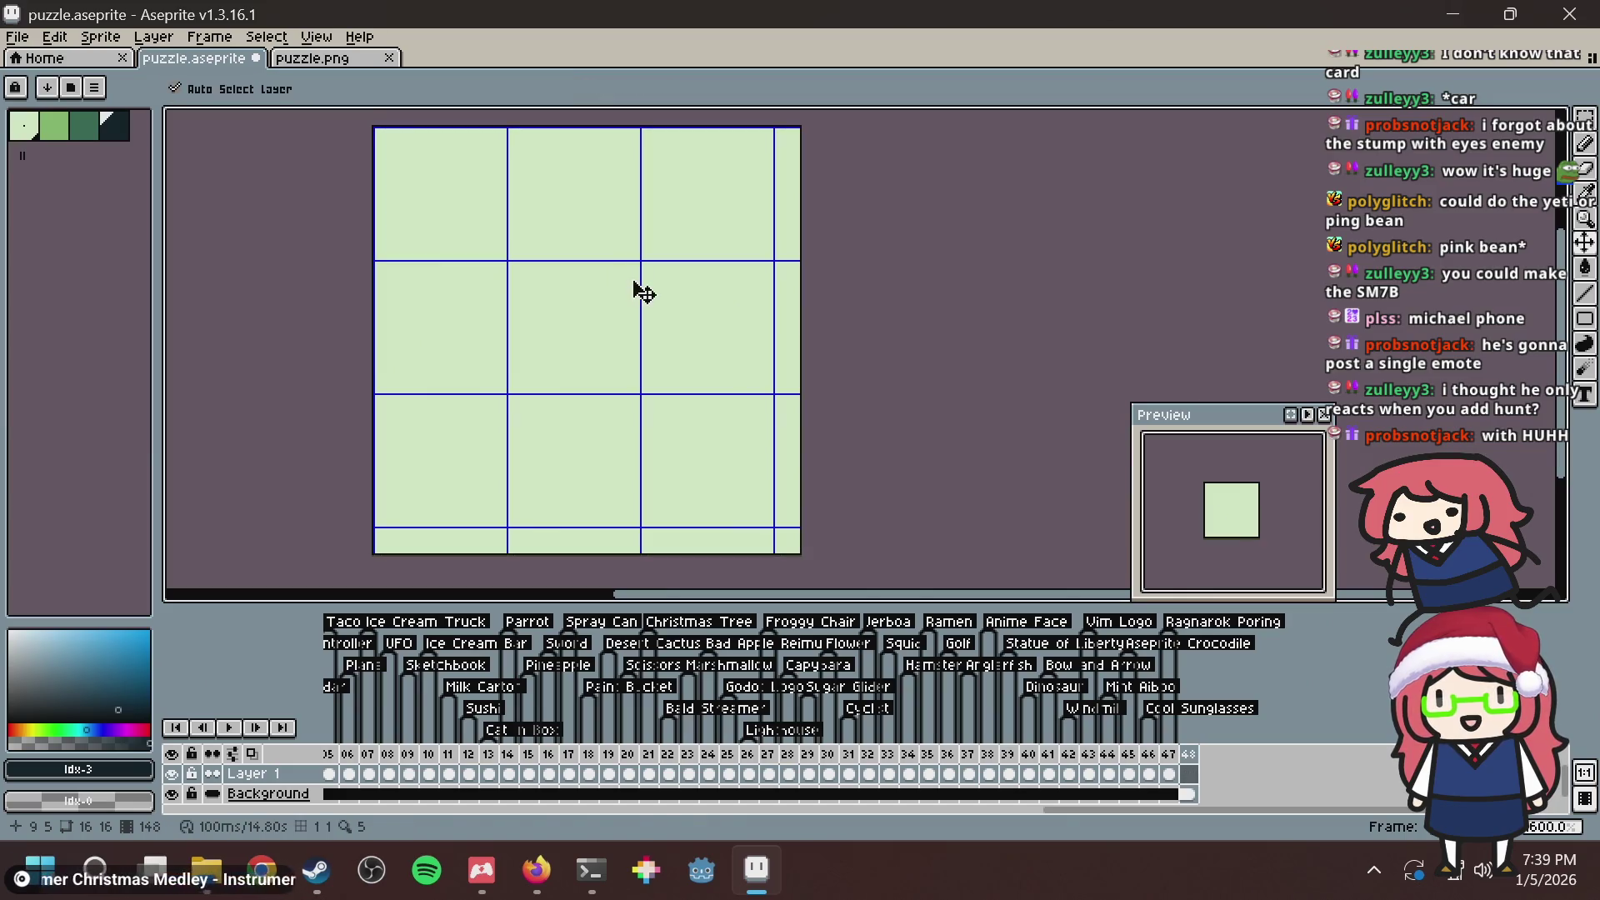
# Save the puzzle, then draw and undo a trial bar and diagonal line.
pyautogui.hotkey('ctrl', 's')
pyautogui.hotkey('ctrl', 's')
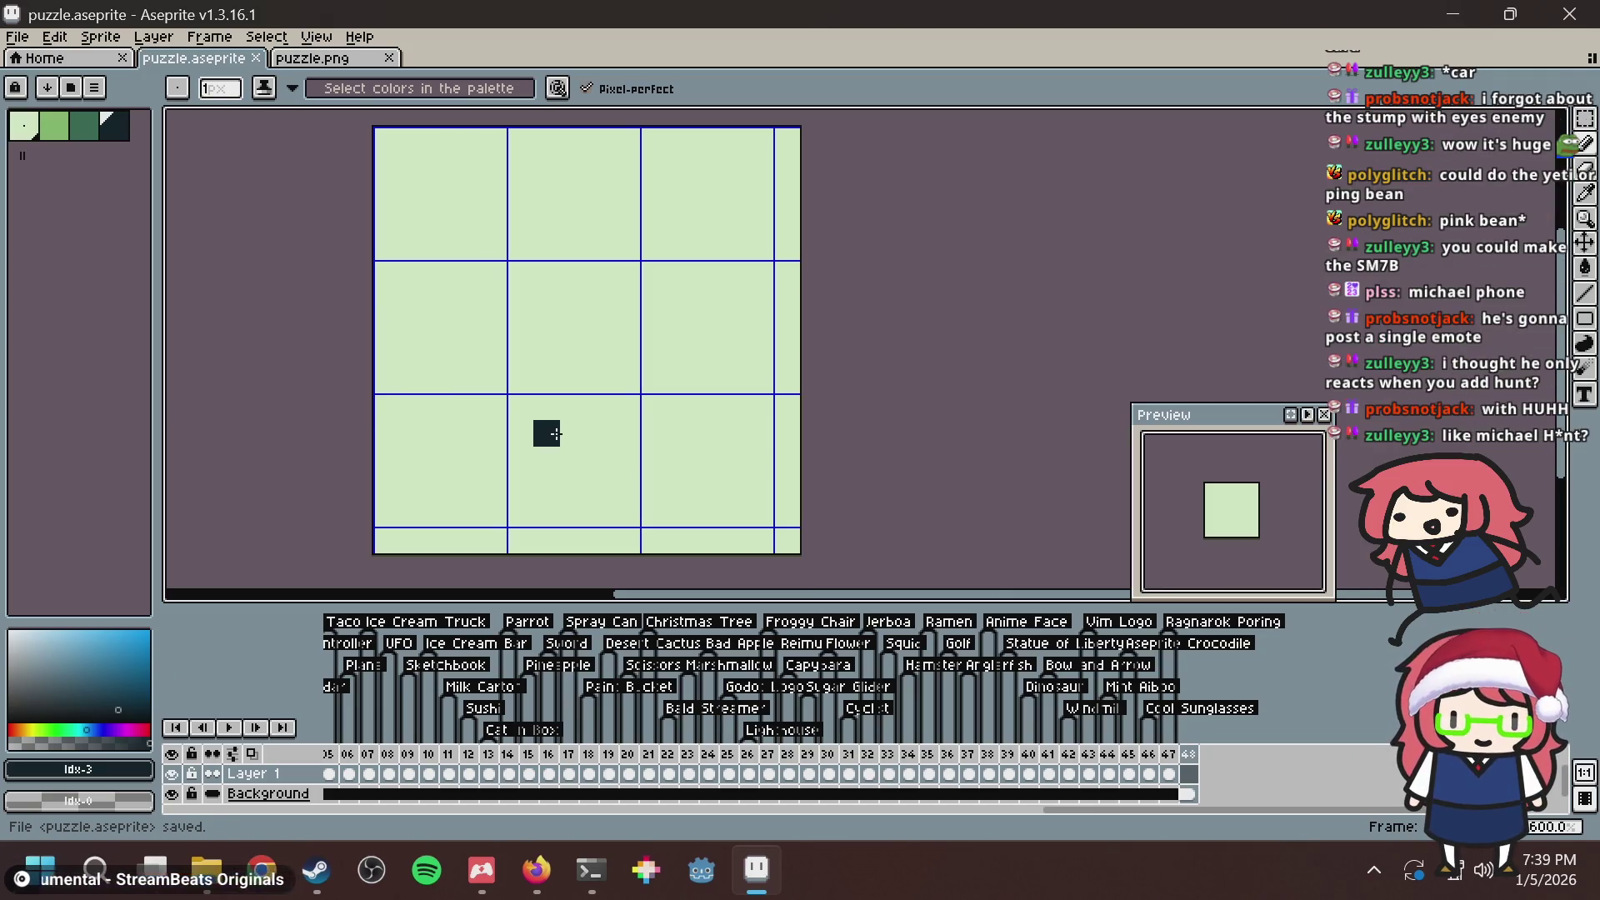
pyautogui.hotkey('ctrl', 's')
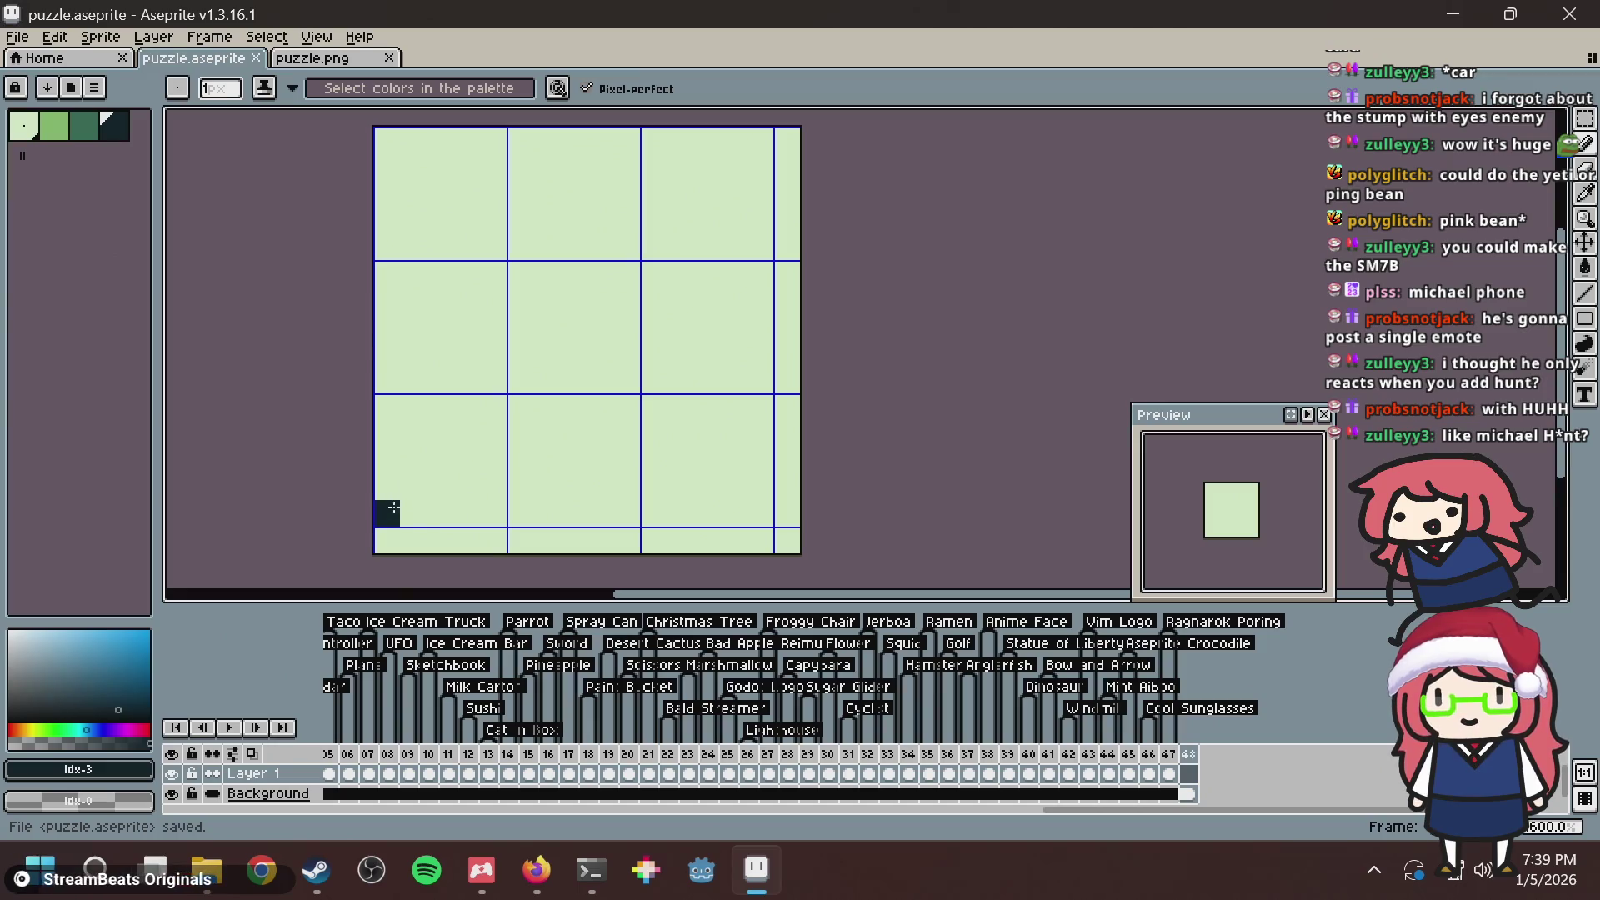
pyautogui.moveTo(383, 511)
pyautogui.mouseDown()
pyautogui.moveTo(500, 500)
pyautogui.moveTo(377, 506)
pyautogui.mouseUp()
pyautogui.hotkey('ctrl', 'z')
pyautogui.hotkey('ctrl', 'z')
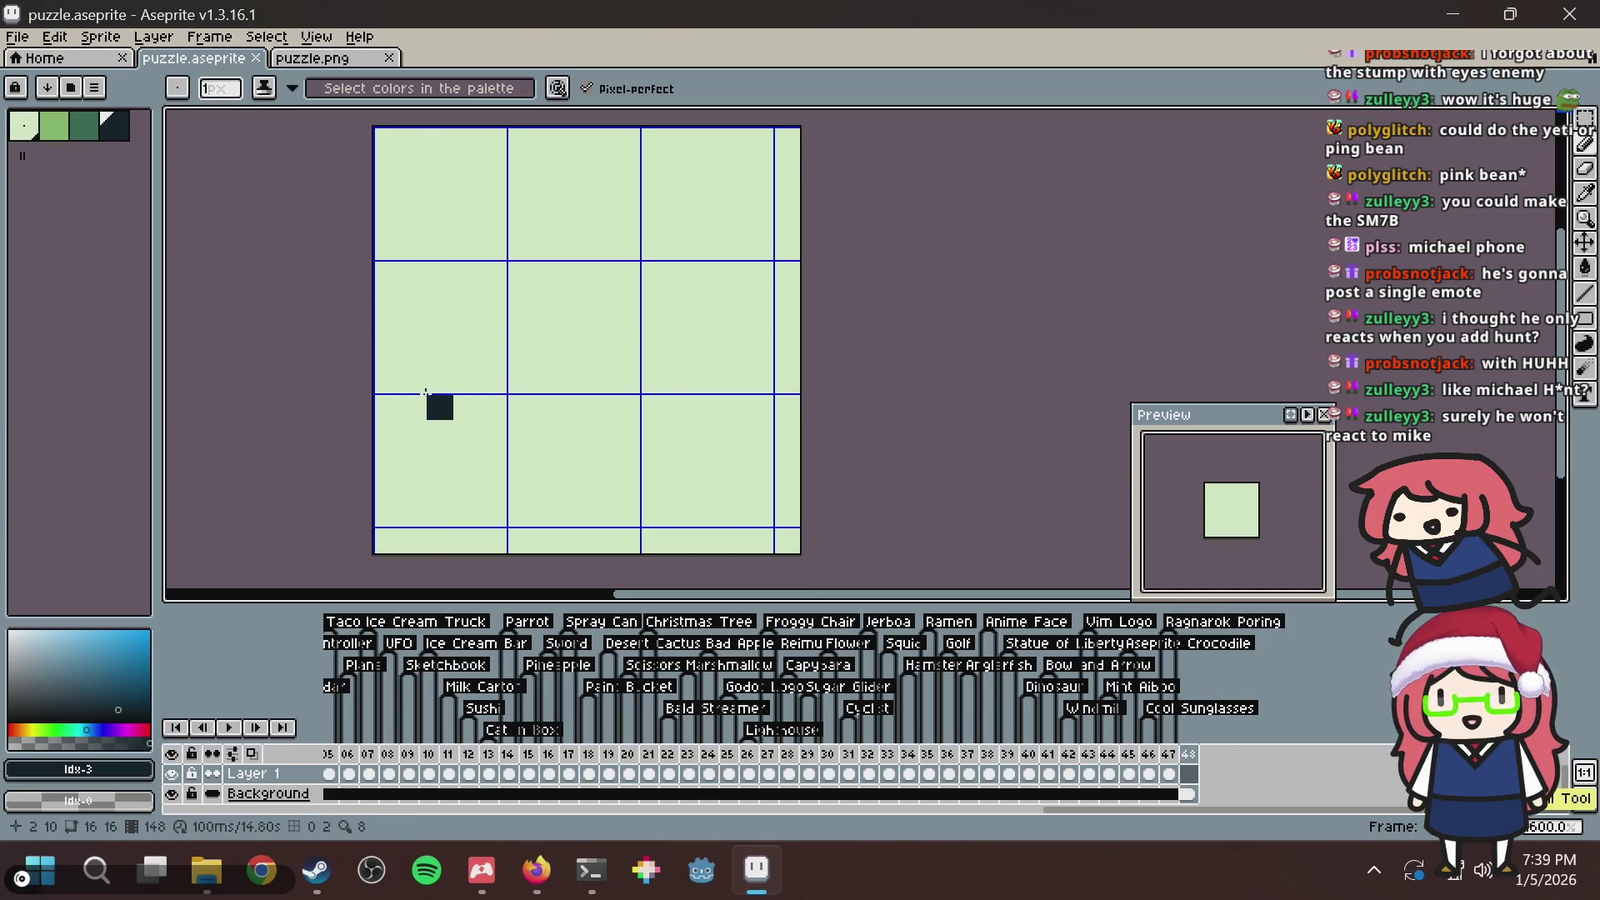
pyautogui.click(387, 408)
pyautogui.keyDown('shift'); pyautogui.click(704, 190); pyautogui.keyUp('shift')
pyautogui.moveTo(704, 190)
pyautogui.mouseDown()
pyautogui.moveTo(598, 137)
pyautogui.moveTo(578, 158)
pyautogui.moveTo(687, 133)
pyautogui.mouseUp()
pyautogui.hotkey('ctrl', 'z')
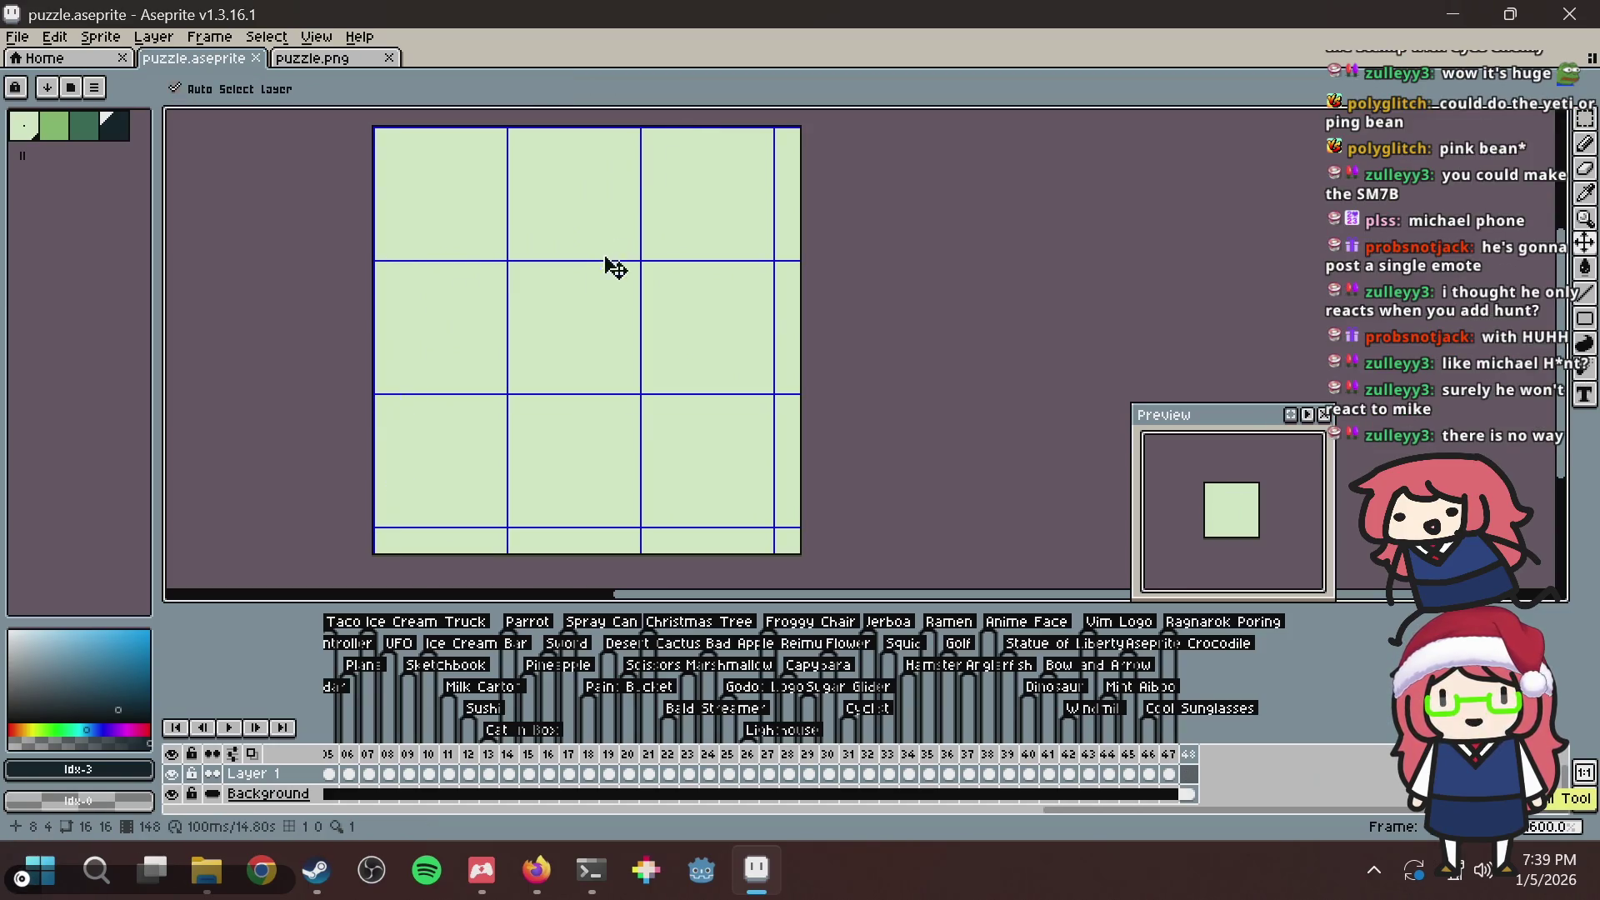
# Keep a single dark starting pixel on frame 48's left edge, undoing the trial lines.
pyautogui.click(380, 381)
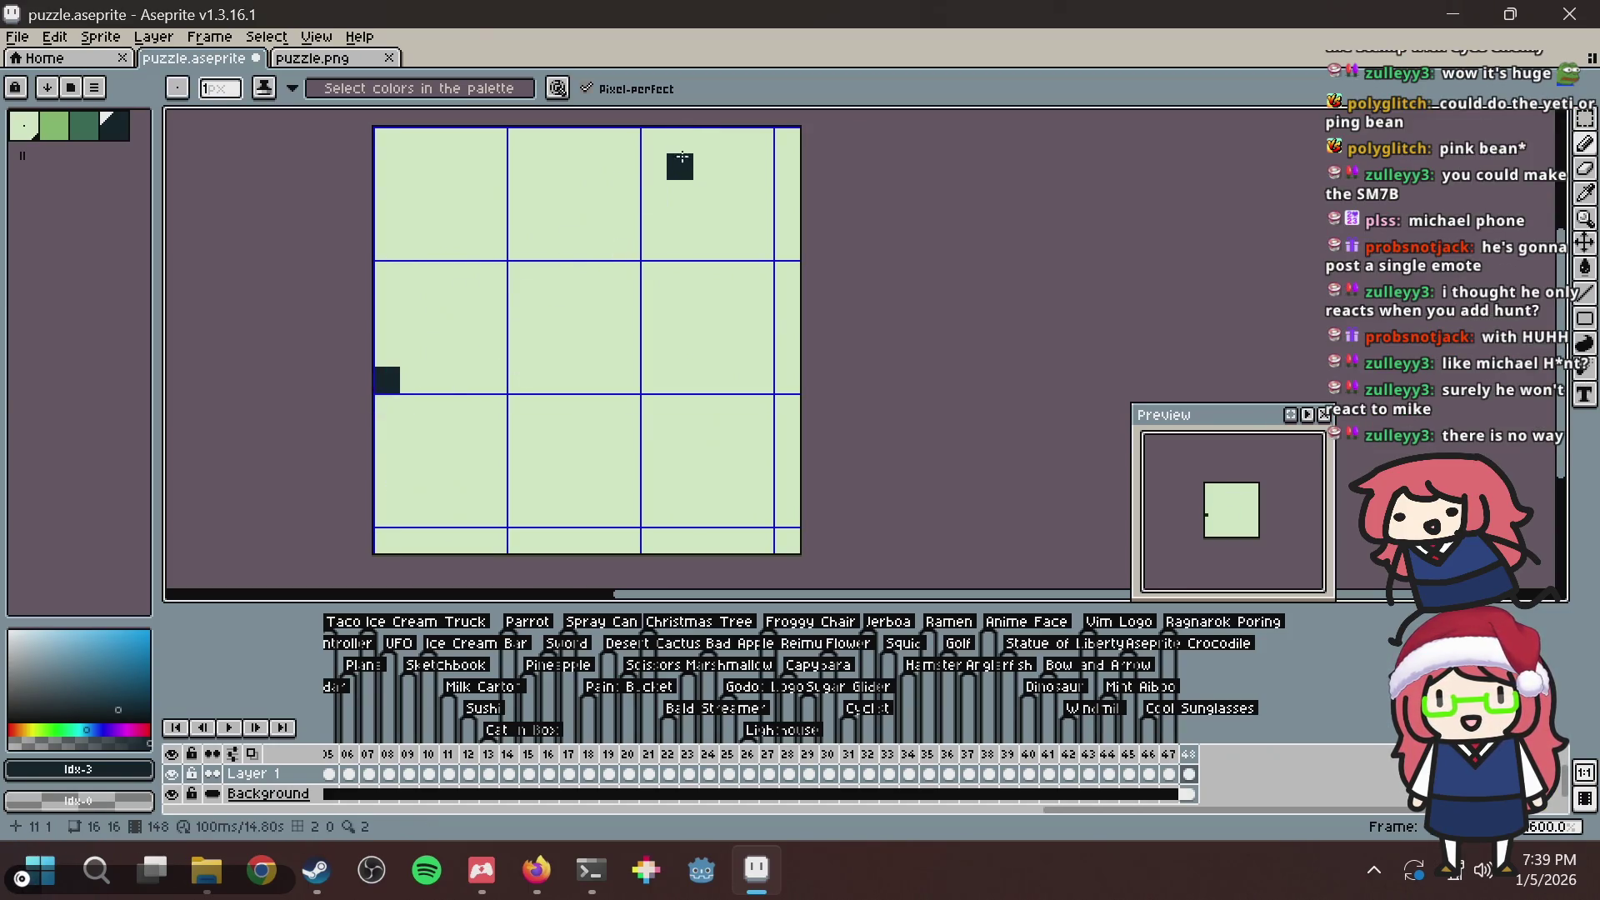
pyautogui.moveTo(678, 164)
pyautogui.mouseDown()
pyautogui.moveTo(660, 136)
pyautogui.moveTo(633, 139)
pyautogui.moveTo(708, 296)
pyautogui.moveTo(787, 276)
pyautogui.moveTo(763, 263)
pyautogui.moveTo(516, 517)
pyautogui.moveTo(439, 511)
pyautogui.mouseUp()
pyautogui.press('v')
pyautogui.hotkey('ctrl', 'z')
pyautogui.hotkey('ctrl', 'z')
pyautogui.hotkey('ctrl', 'z')
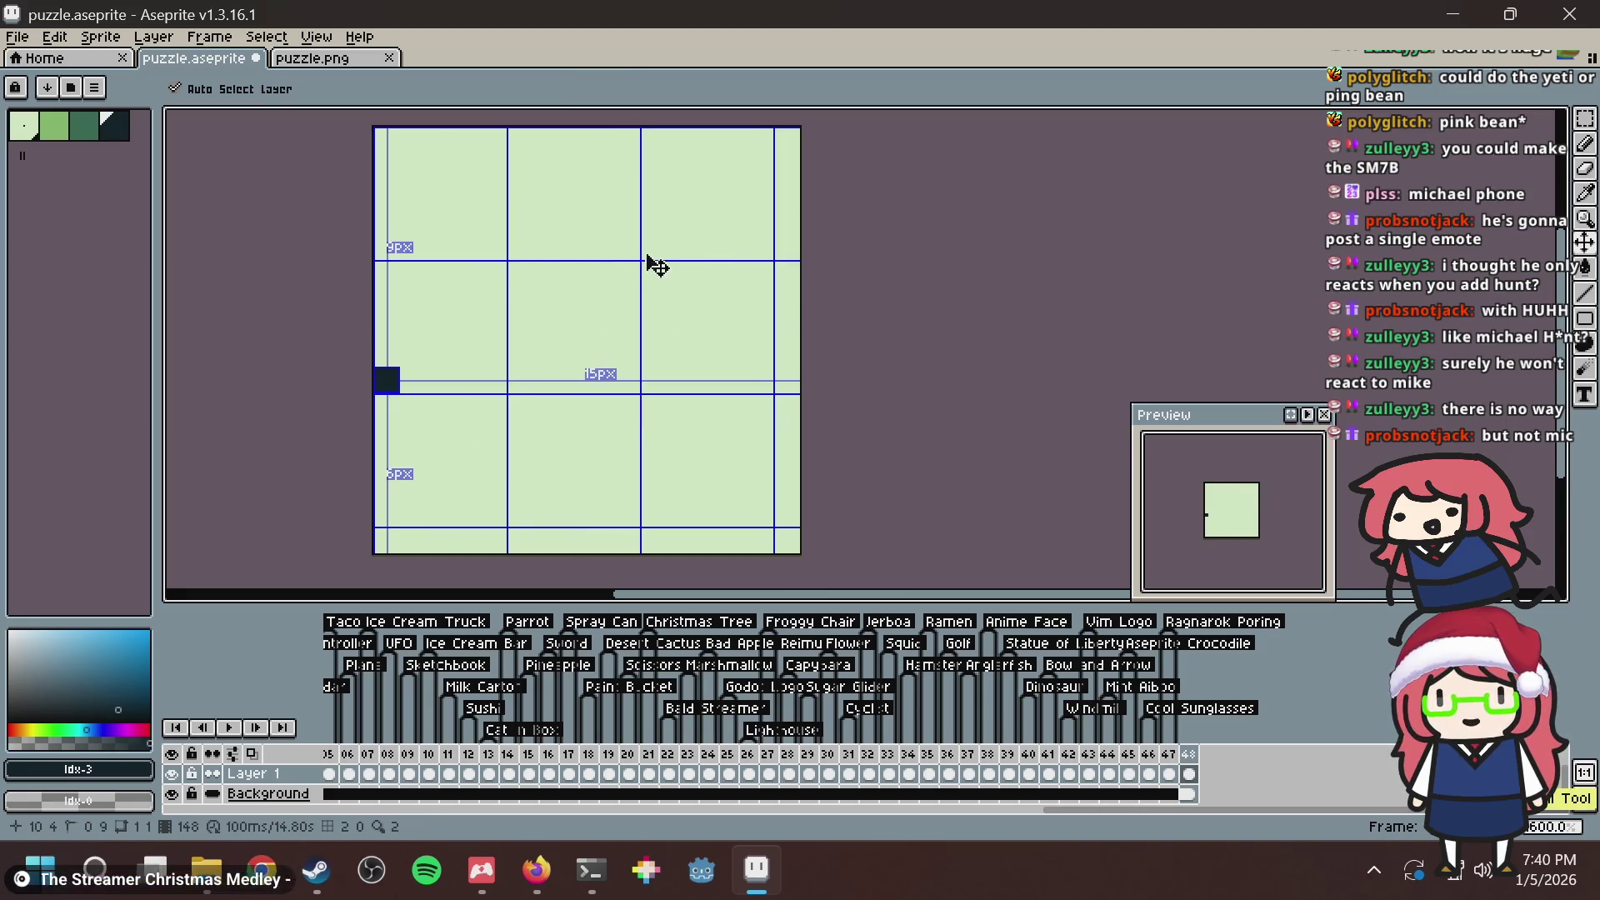
pyautogui.hotkey('ctrl', 'z')
pyautogui.press('b')
pyautogui.click(600, 271)
pyautogui.hotkey('ctrl', 'z')
pyautogui.hotkey('alt', 'Tab')
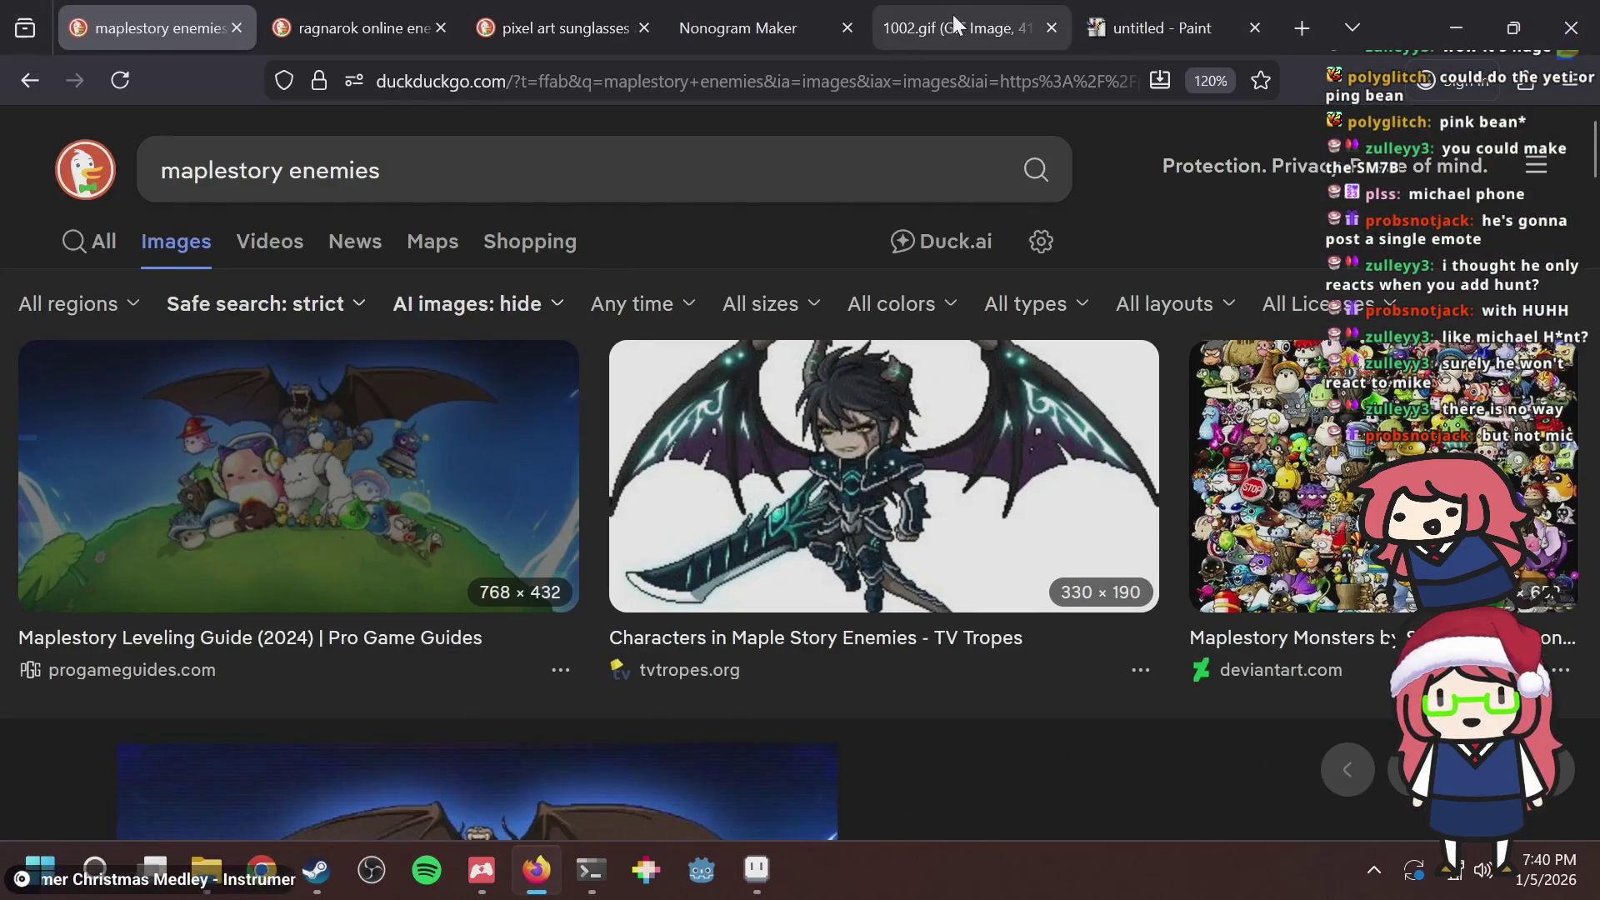
# Preview the Maplestory Monsters collage, then return to Aseprite.
pyautogui.click(1325, 434)
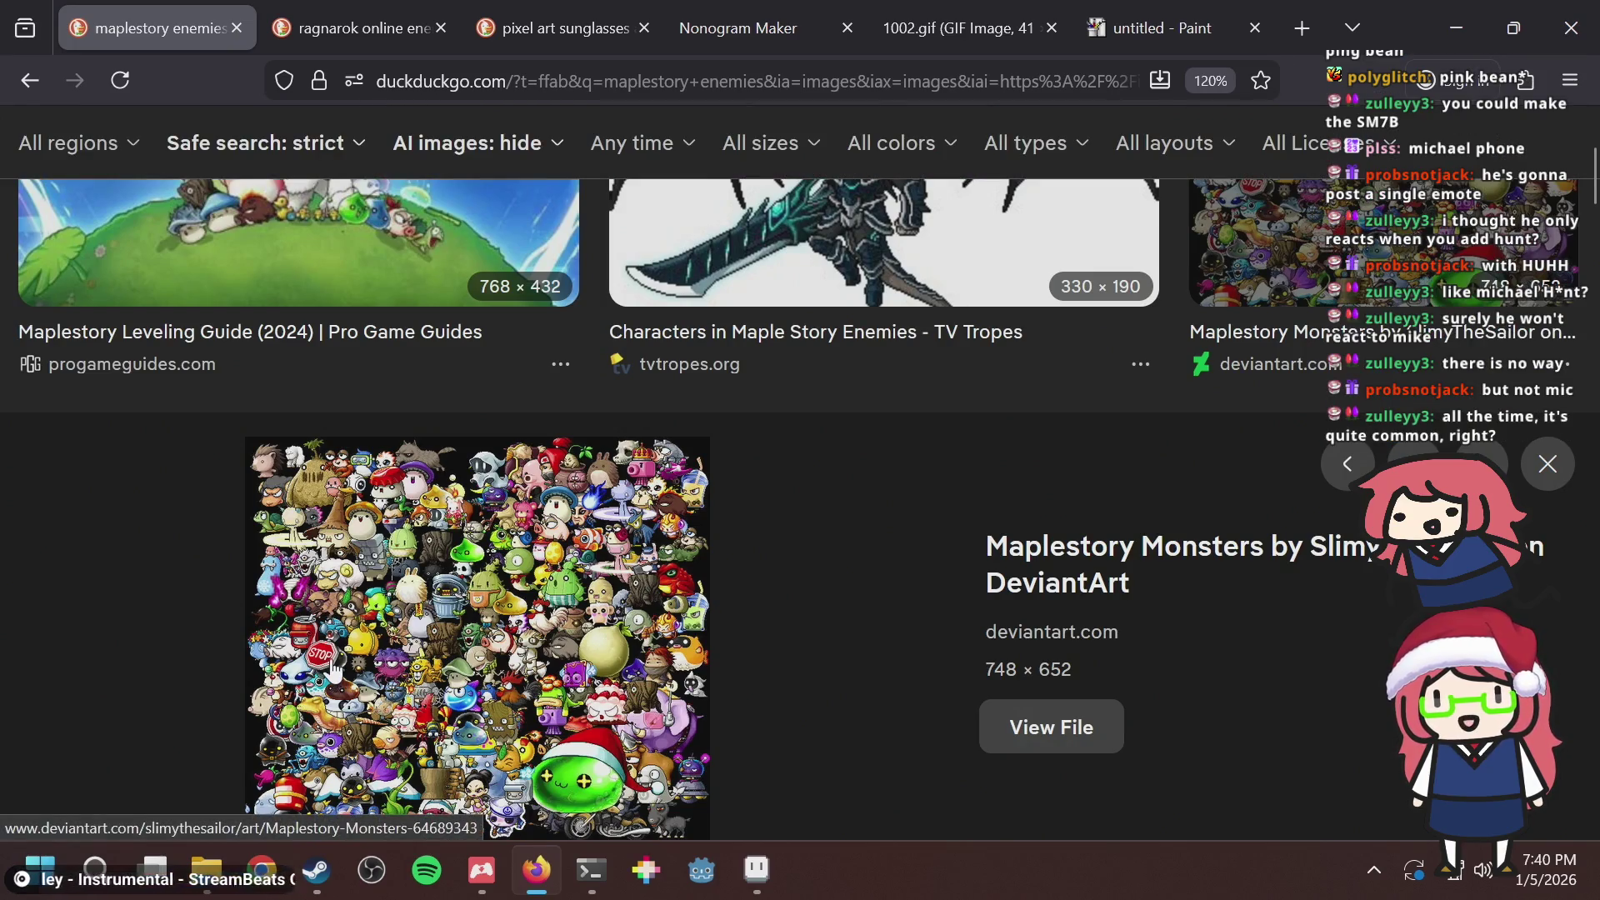
pyautogui.hotkey('alt', 'Tab')
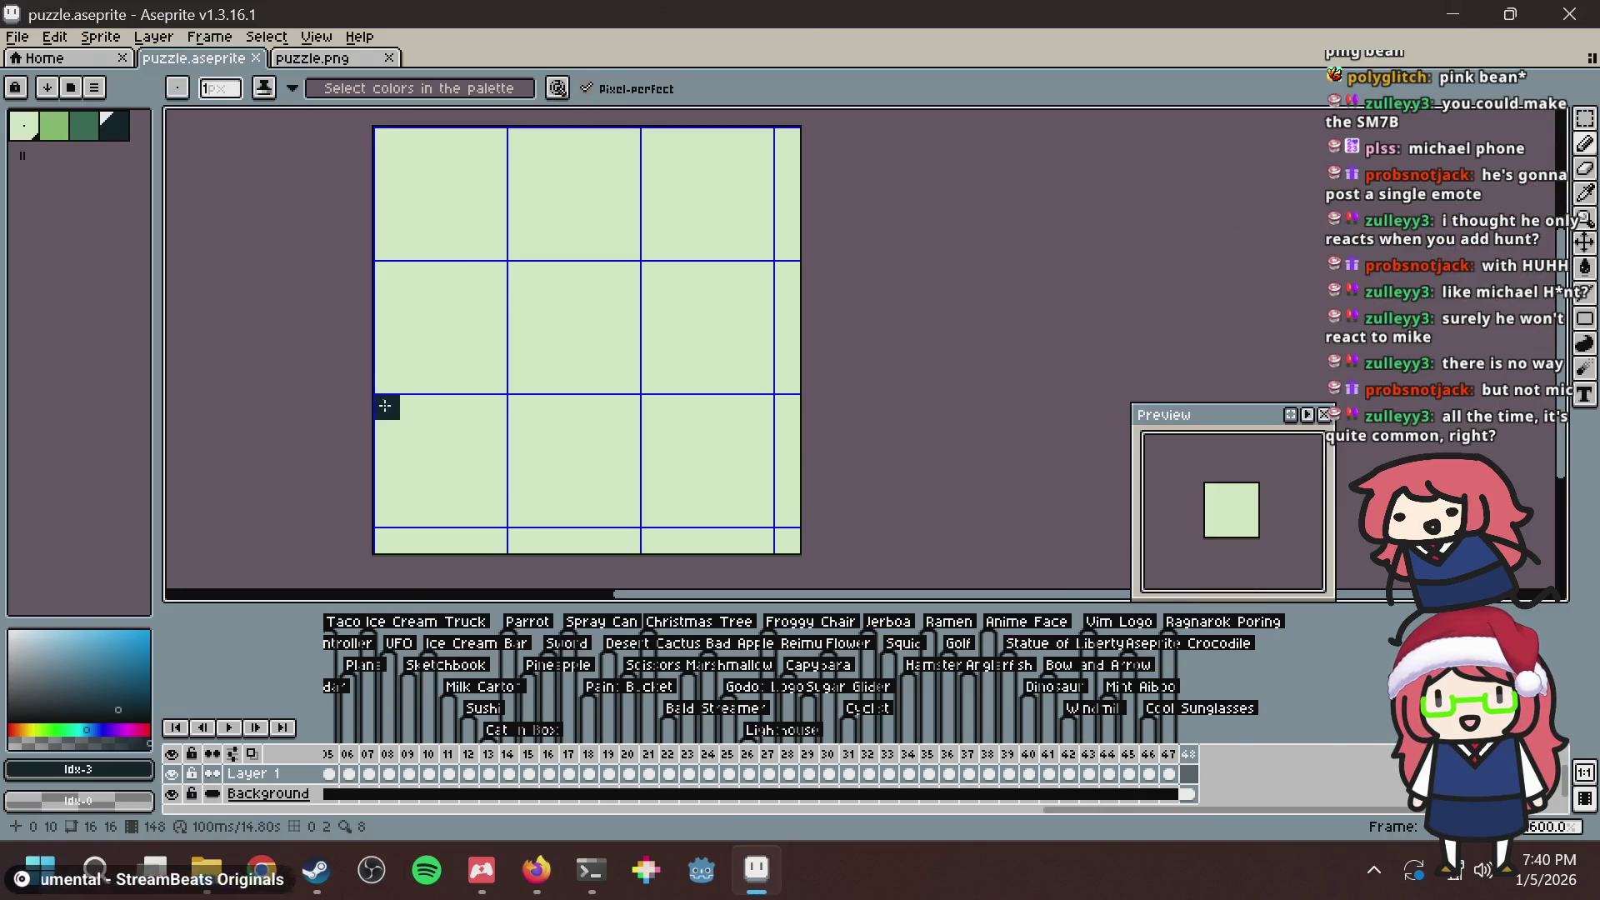
# Draw trial leaf-outline lines along the bottom and right, then undo them all.
pyautogui.keyDown('shift'); pyautogui.click(518, 512); pyautogui.keyUp('shift')
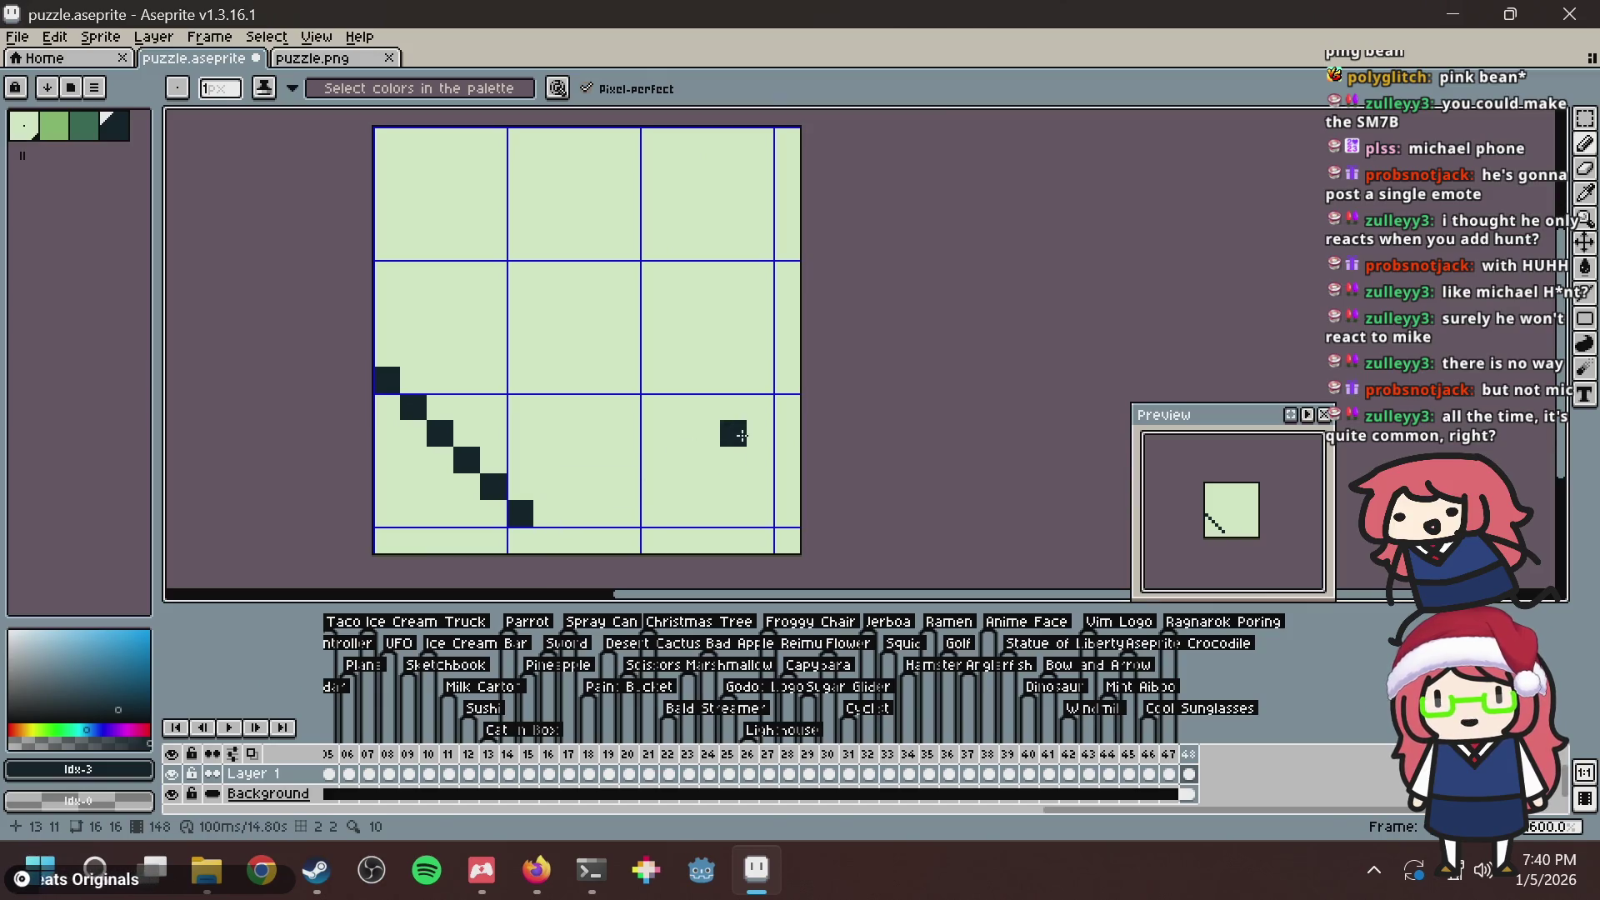
pyautogui.keyDown('shift'); pyautogui.click(628, 517); pyautogui.keyUp('shift')
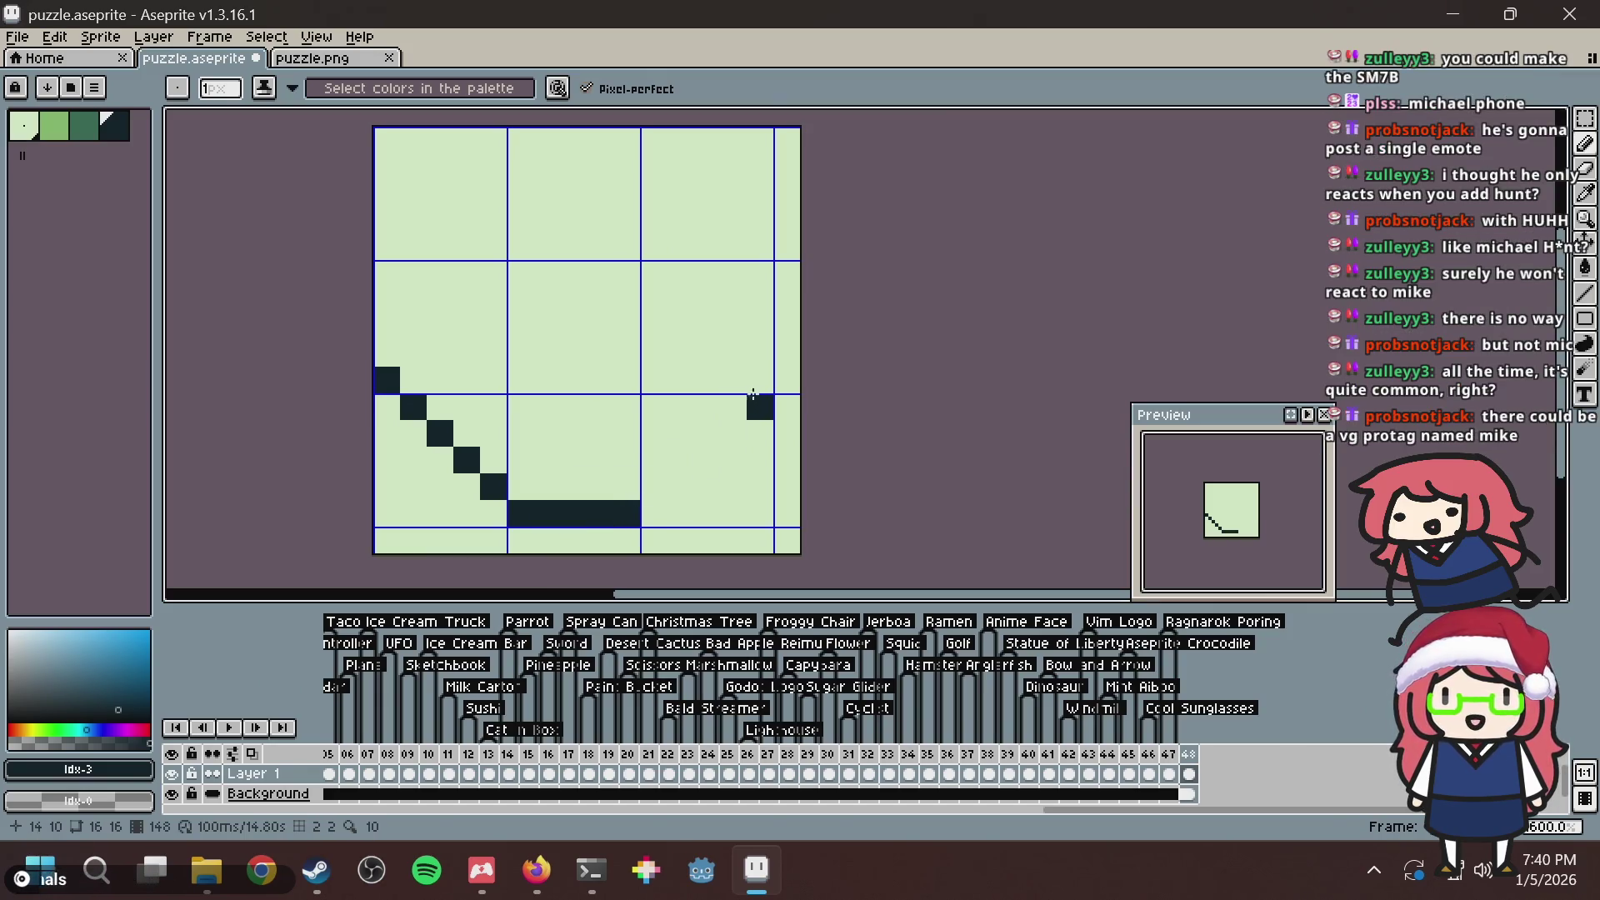
pyautogui.keyDown('shift'); pyautogui.click(760, 382); pyautogui.keyUp('shift')
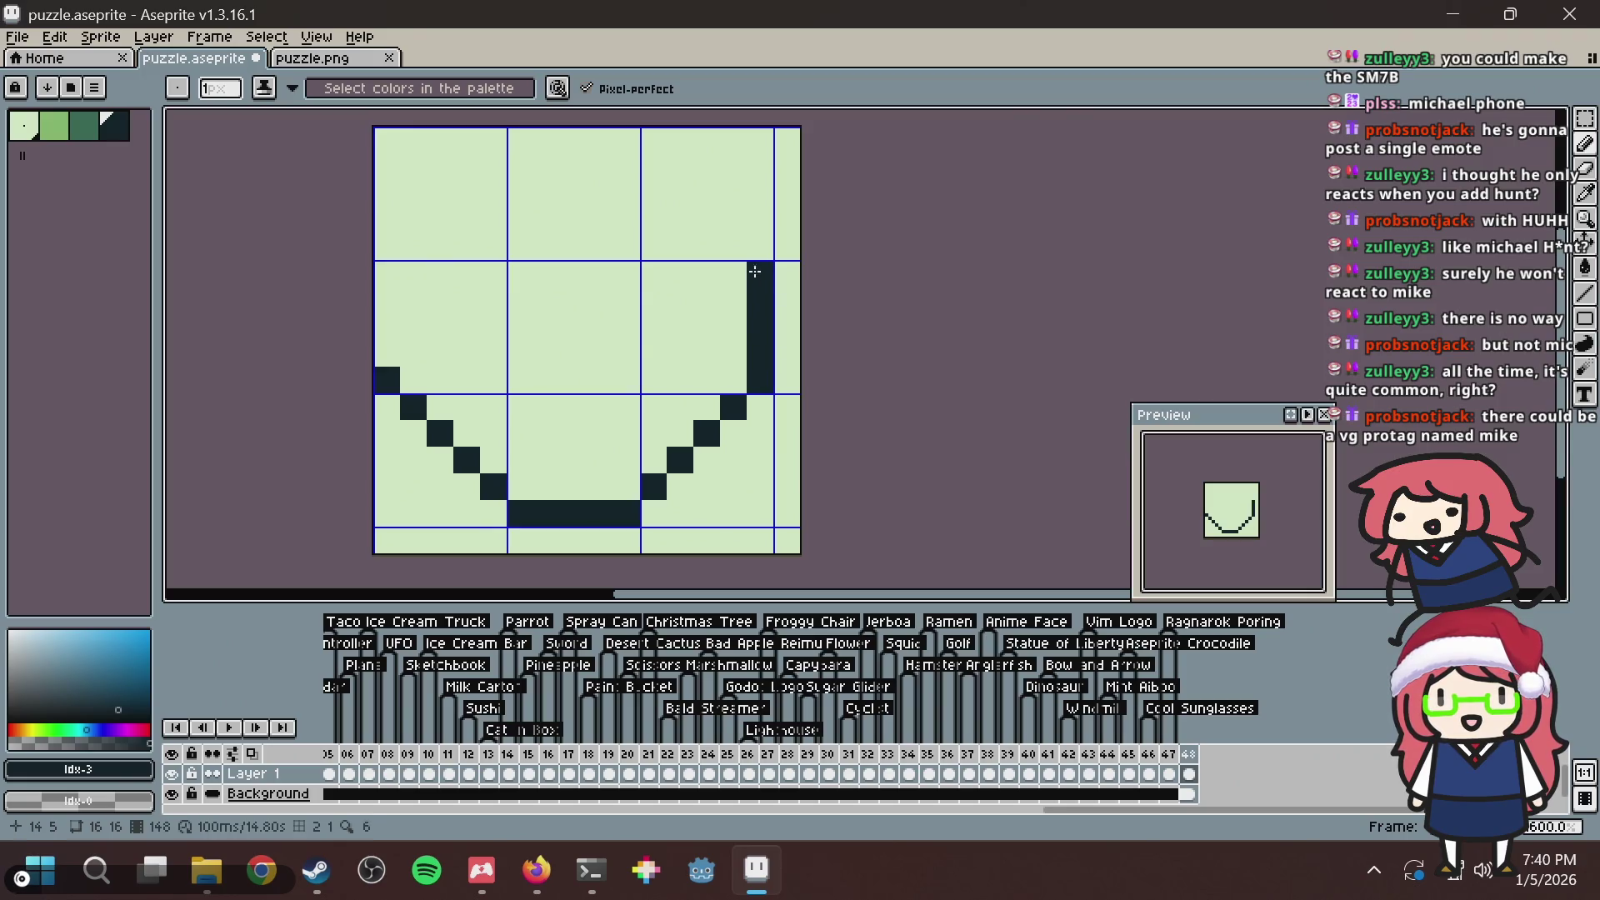
pyautogui.hotkey('ctrl', 'z')
pyautogui.hotkey('ctrl', 'z')
pyautogui.hotkey('ctrl', 'z')
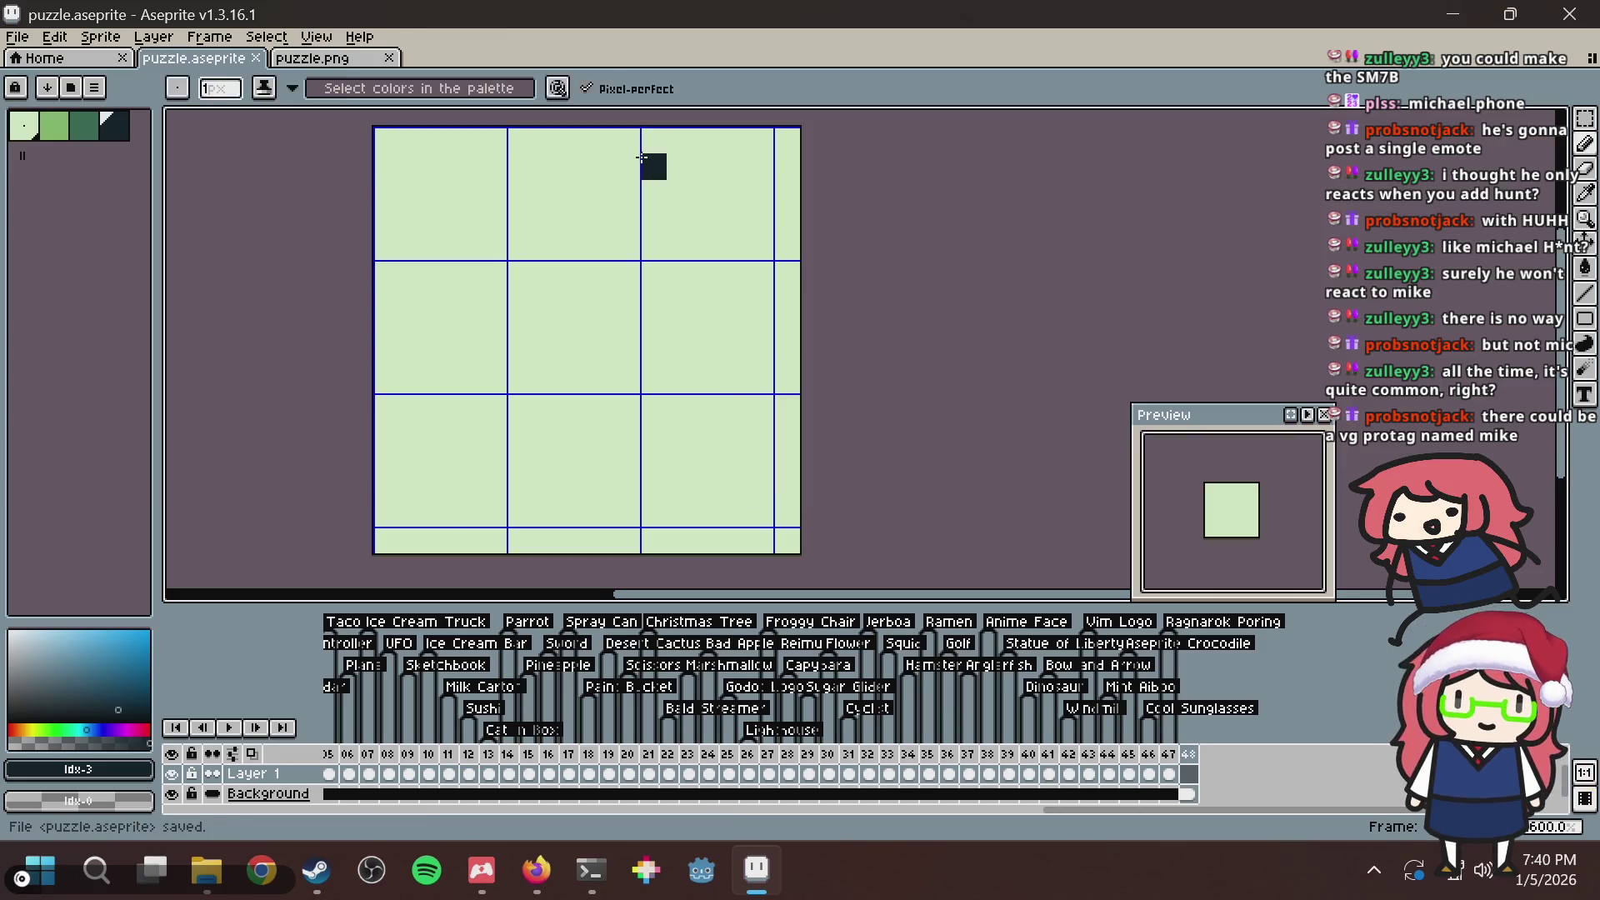
pyautogui.hotkey('alt', 'Tab')
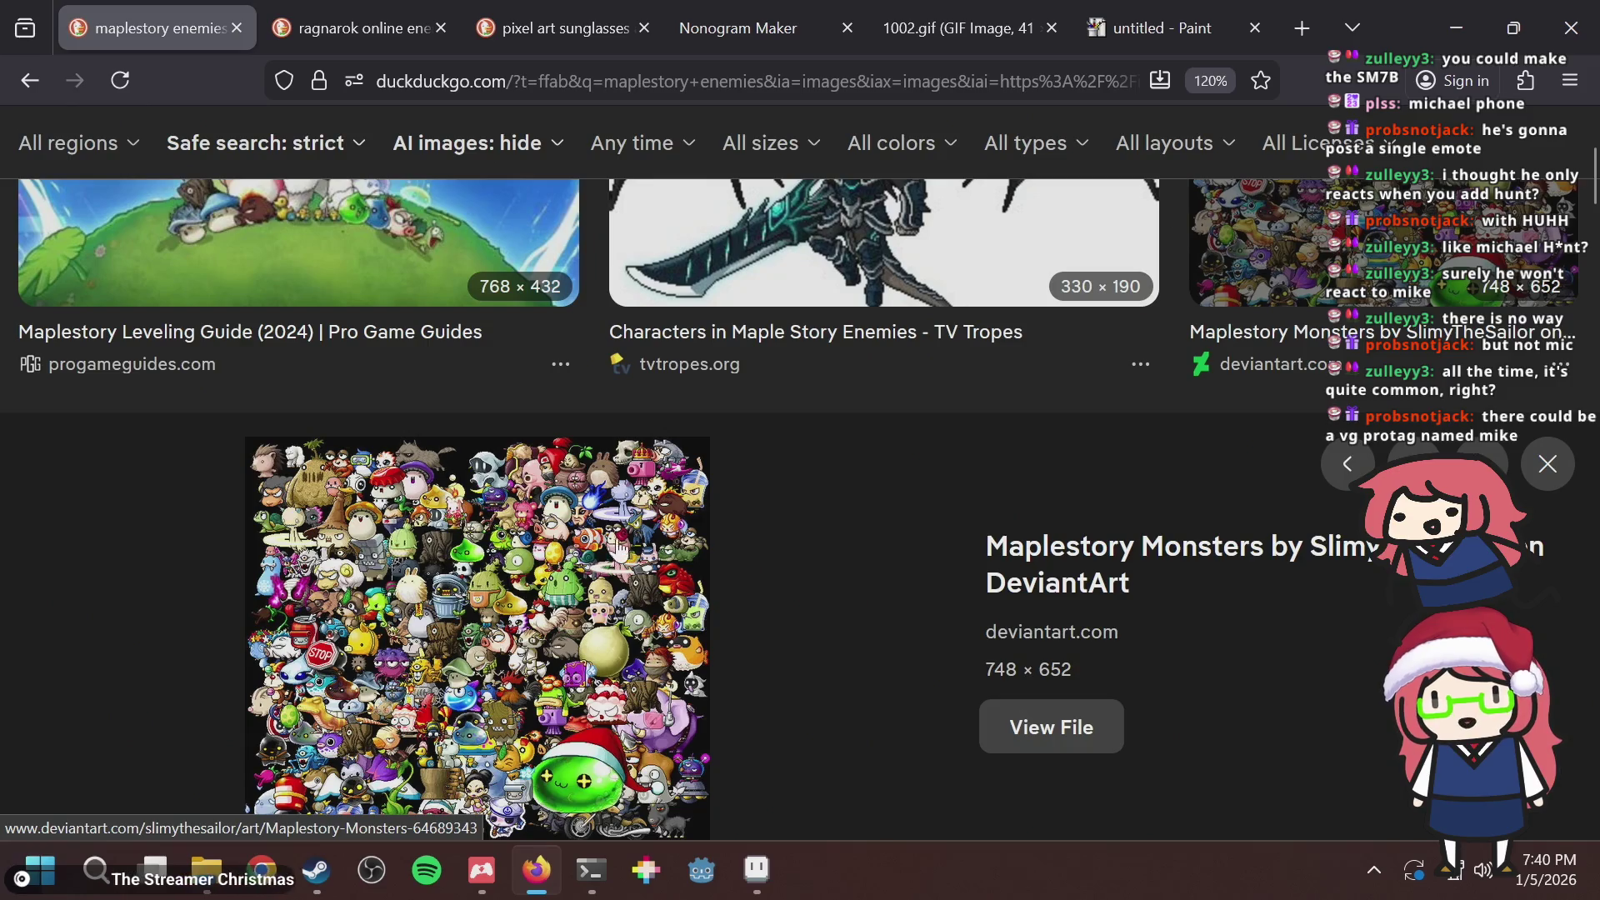
# Search DuckDuckGo for 'animal crossing leaf'.
pyautogui.scroll(-3, 620, 543)
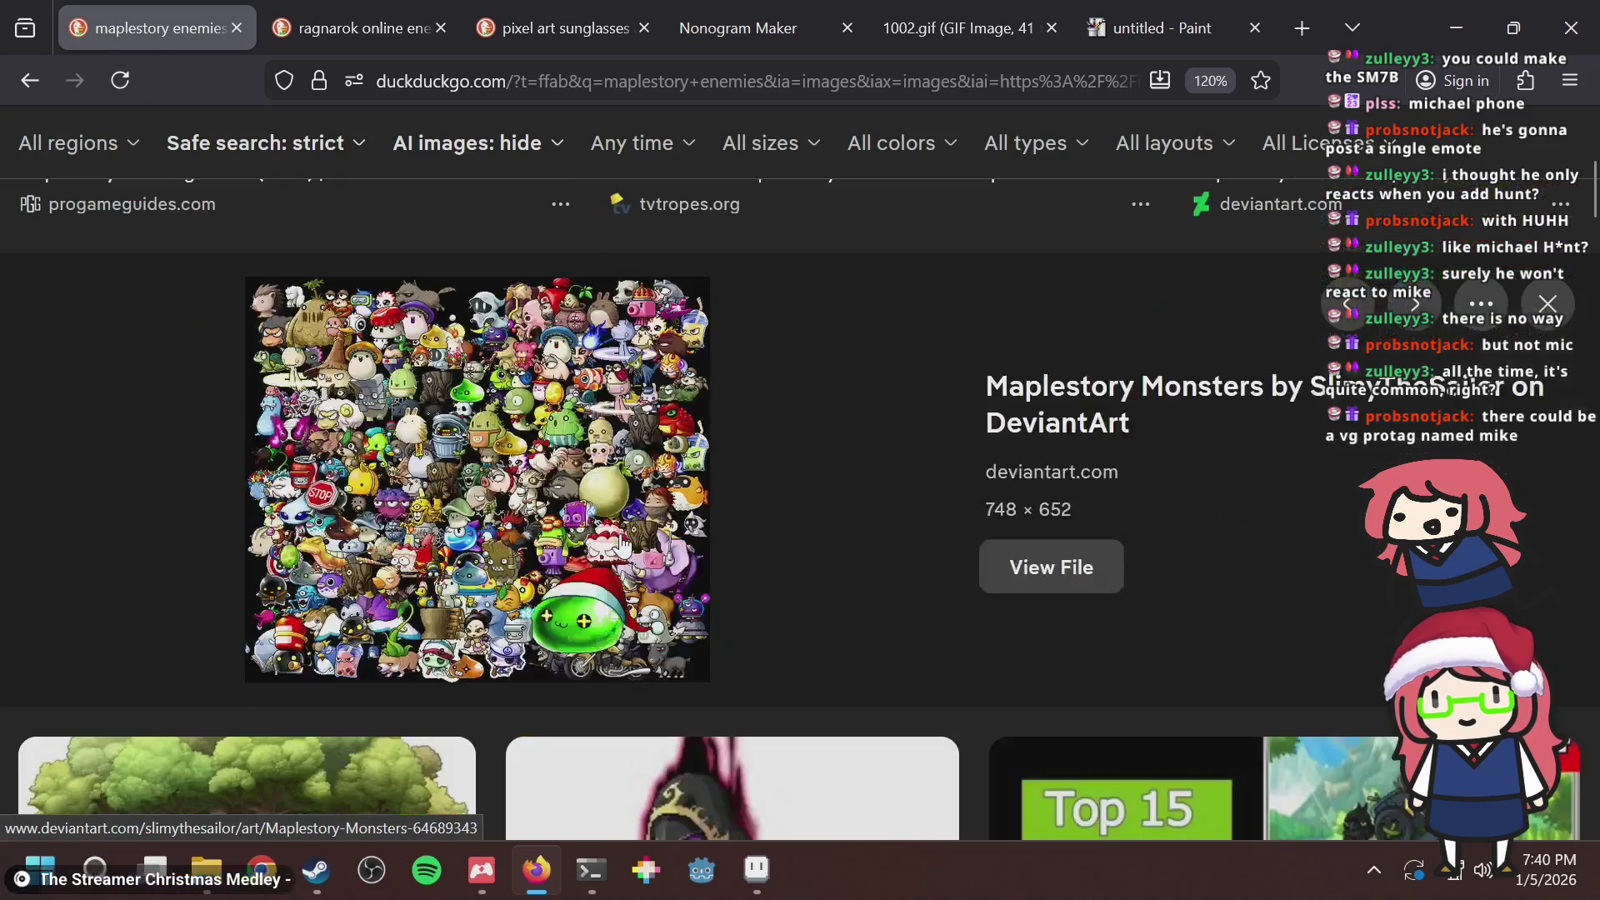
pyautogui.click(485, 81)
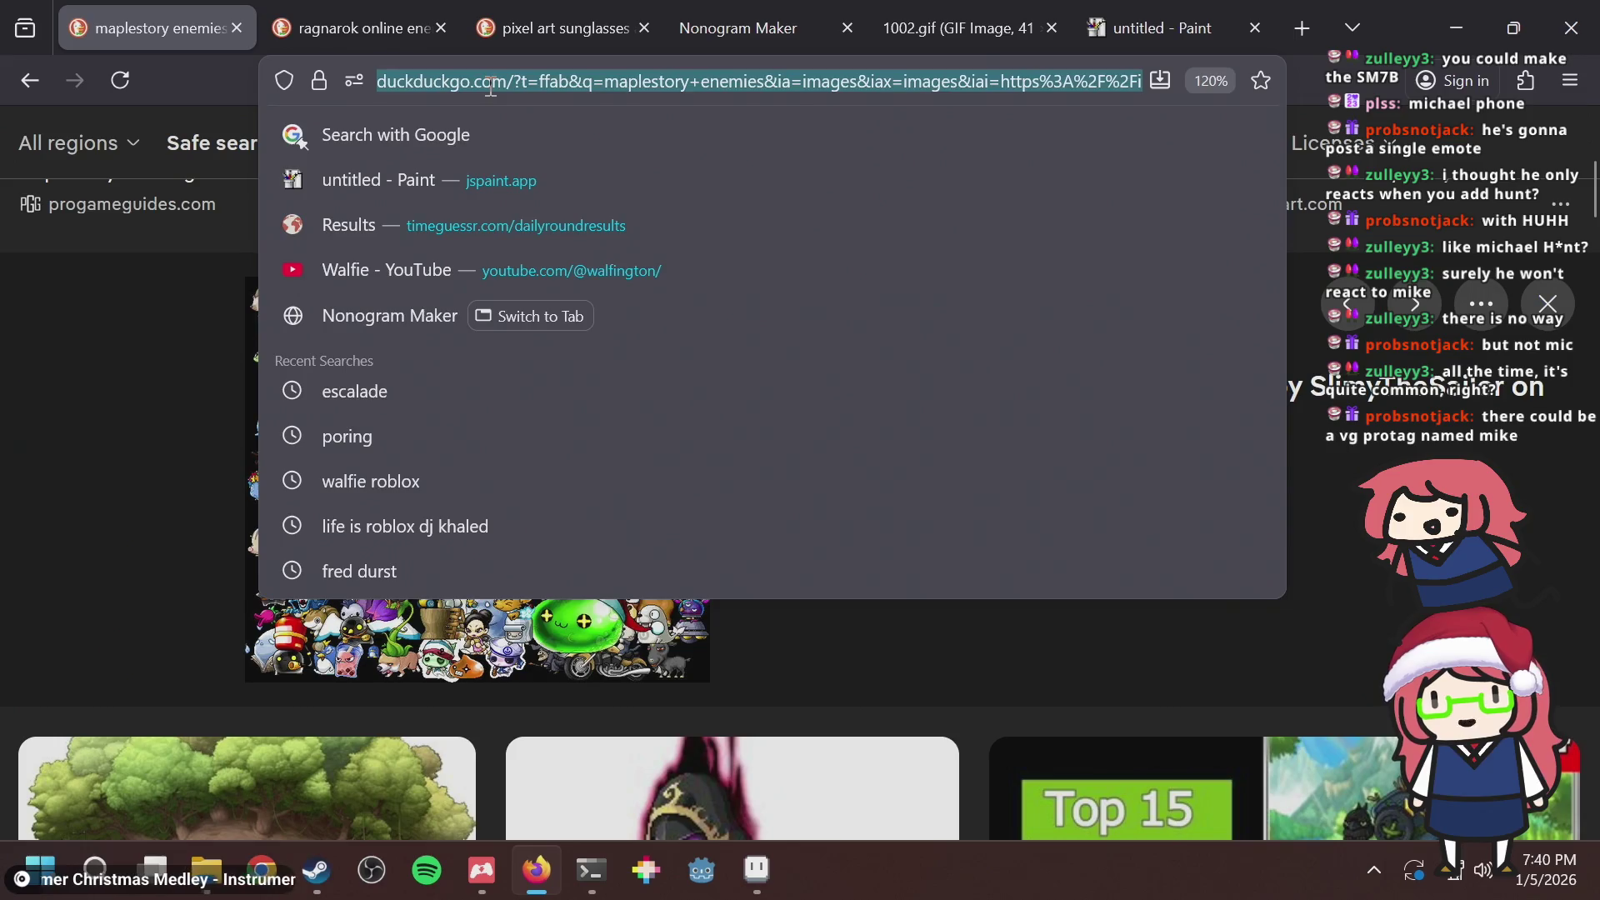
pyautogui.write('animal cros')
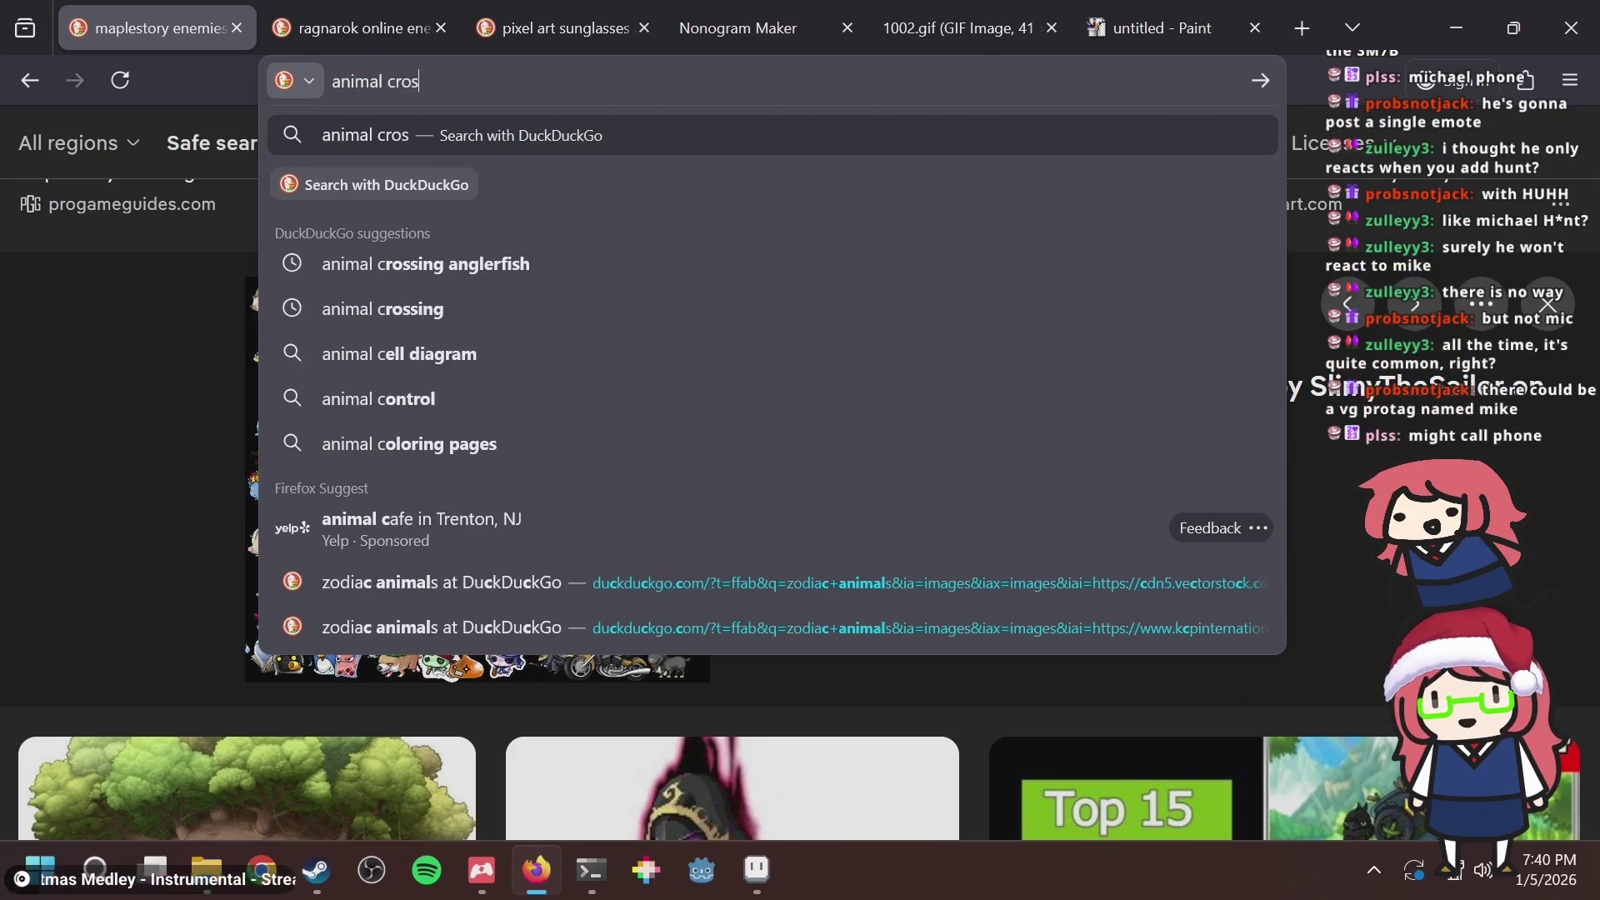
pyautogui.write('sing leaf')
pyautogui.press('Return')
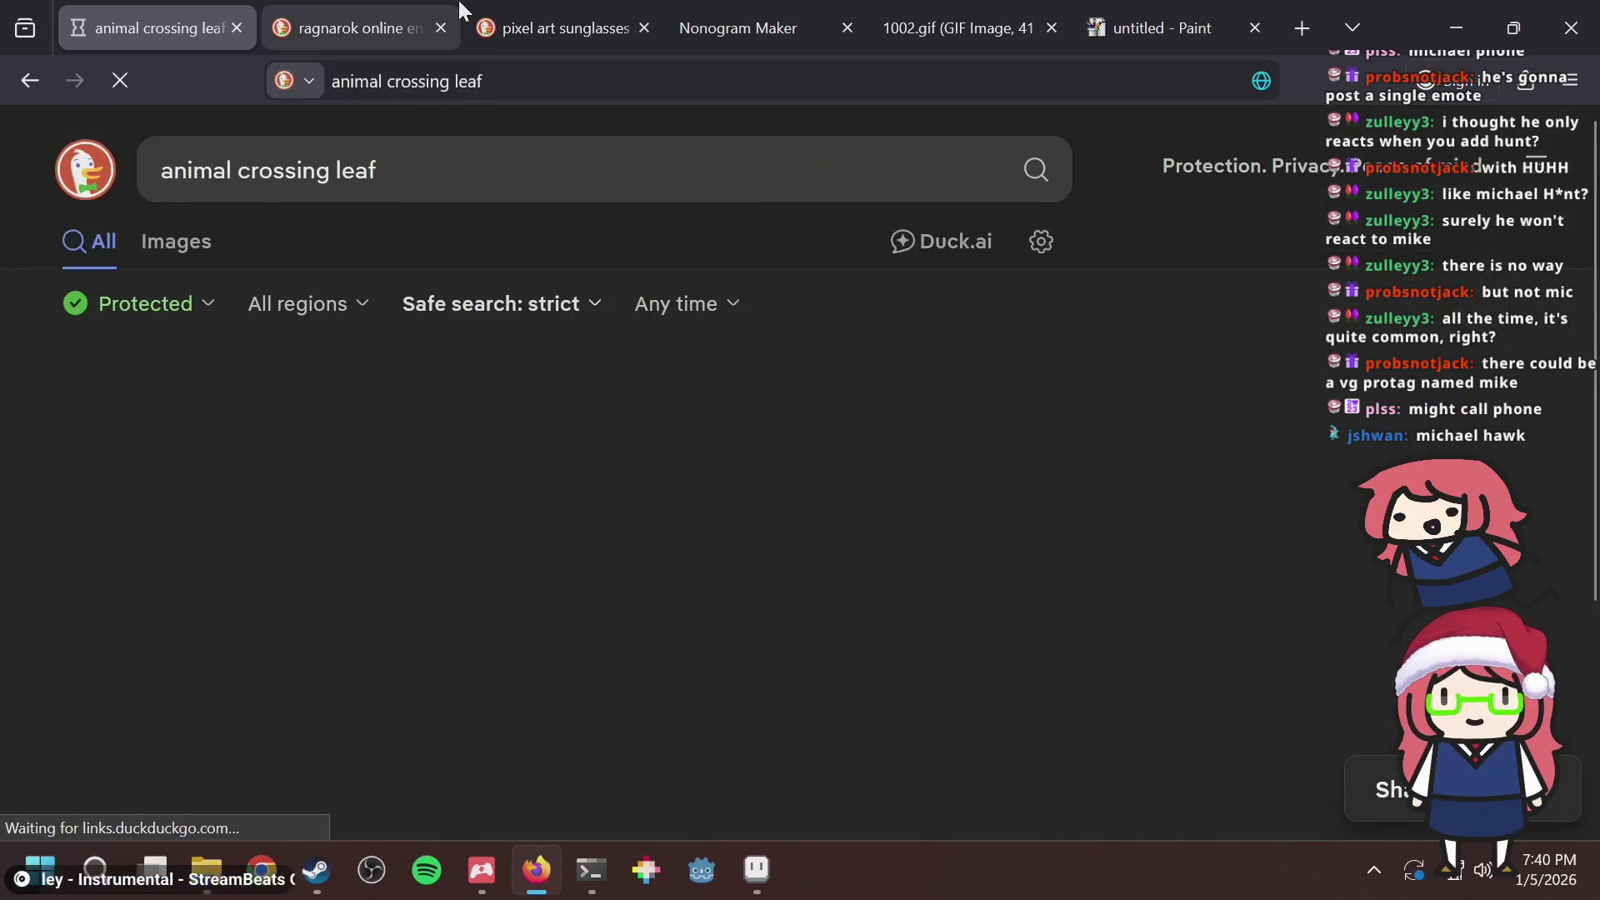
# Show the image results and enlarge the 721×721 Animal Crossing Leaf picture.
pyautogui.click(193, 243)
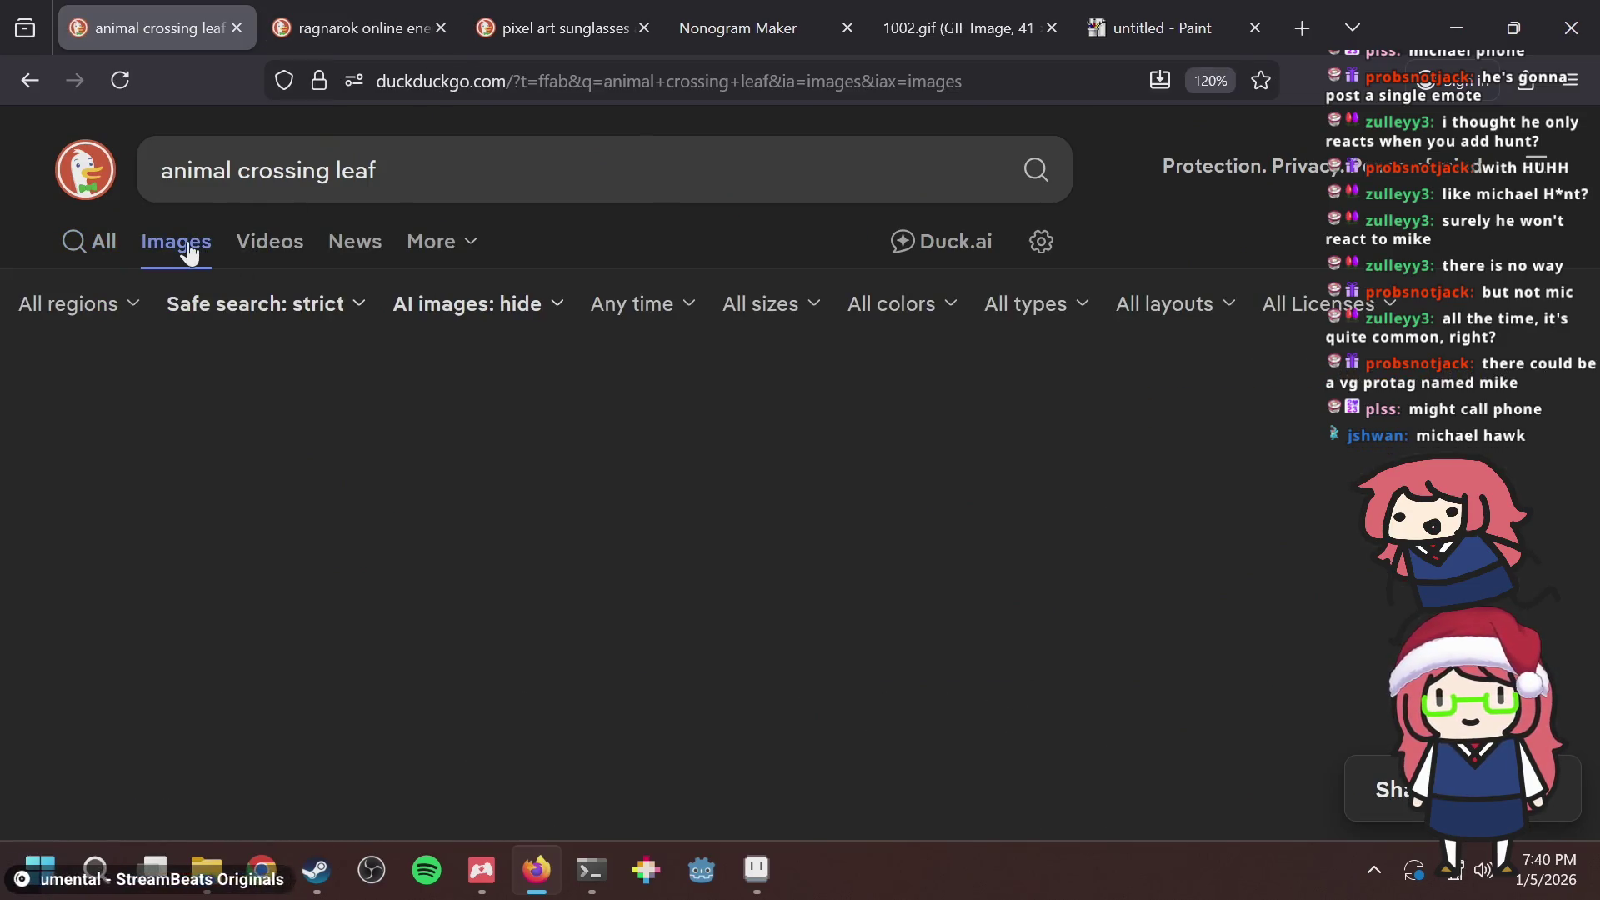
pyautogui.scroll(-5, 791, 342)
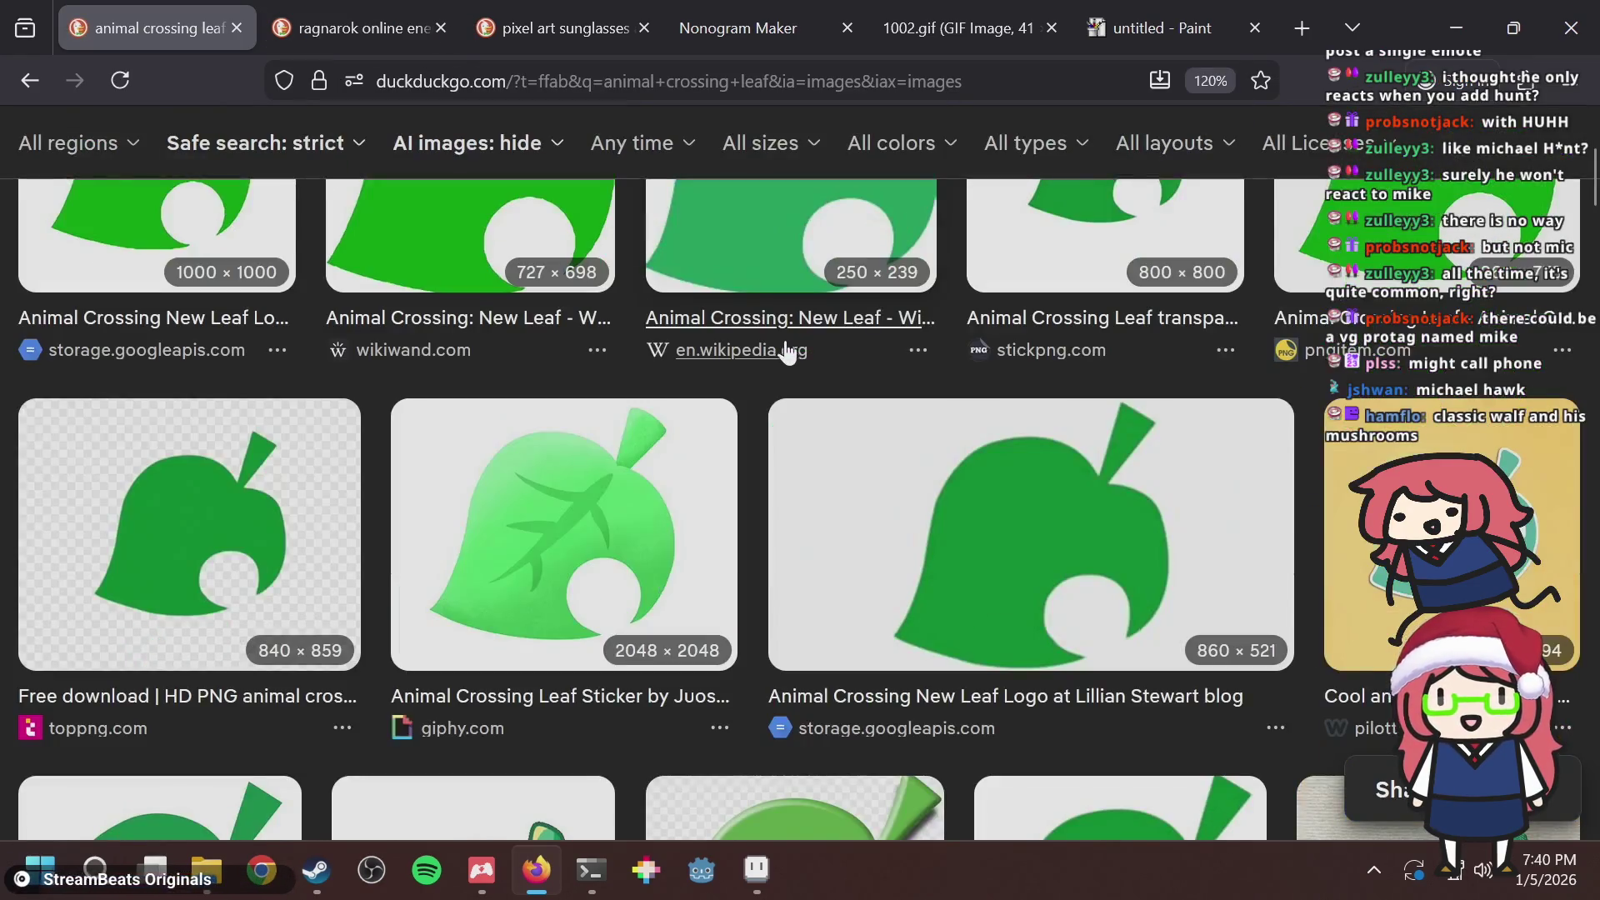
pyautogui.scroll(-3, 767, 328)
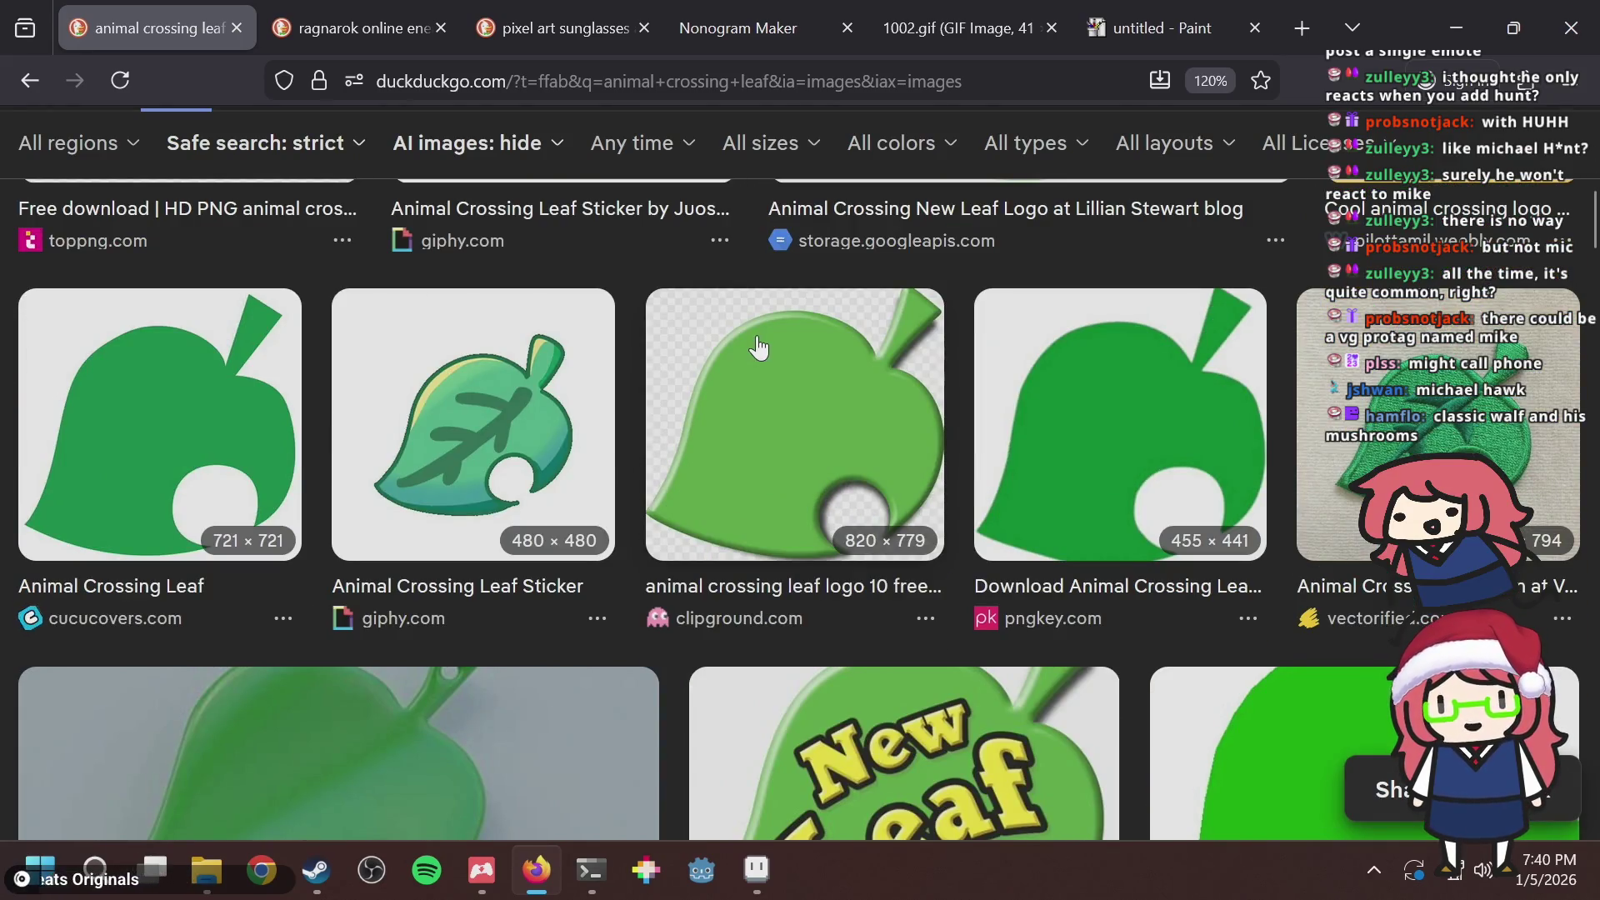
pyautogui.scroll(-6, 575, 358)
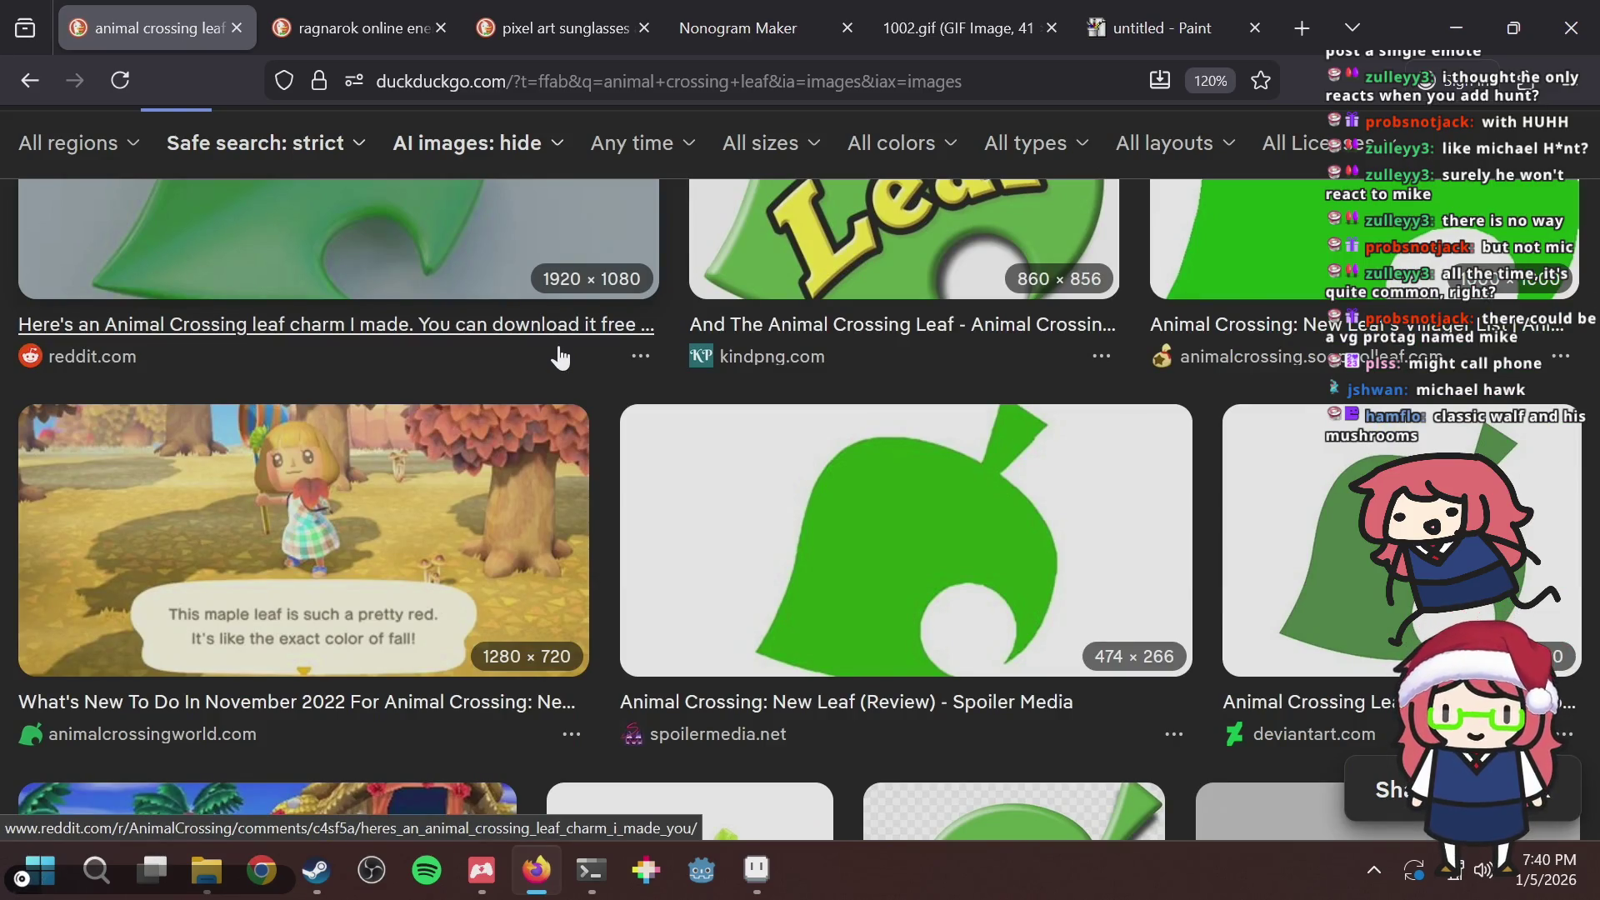
pyautogui.scroll(7, 534, 416)
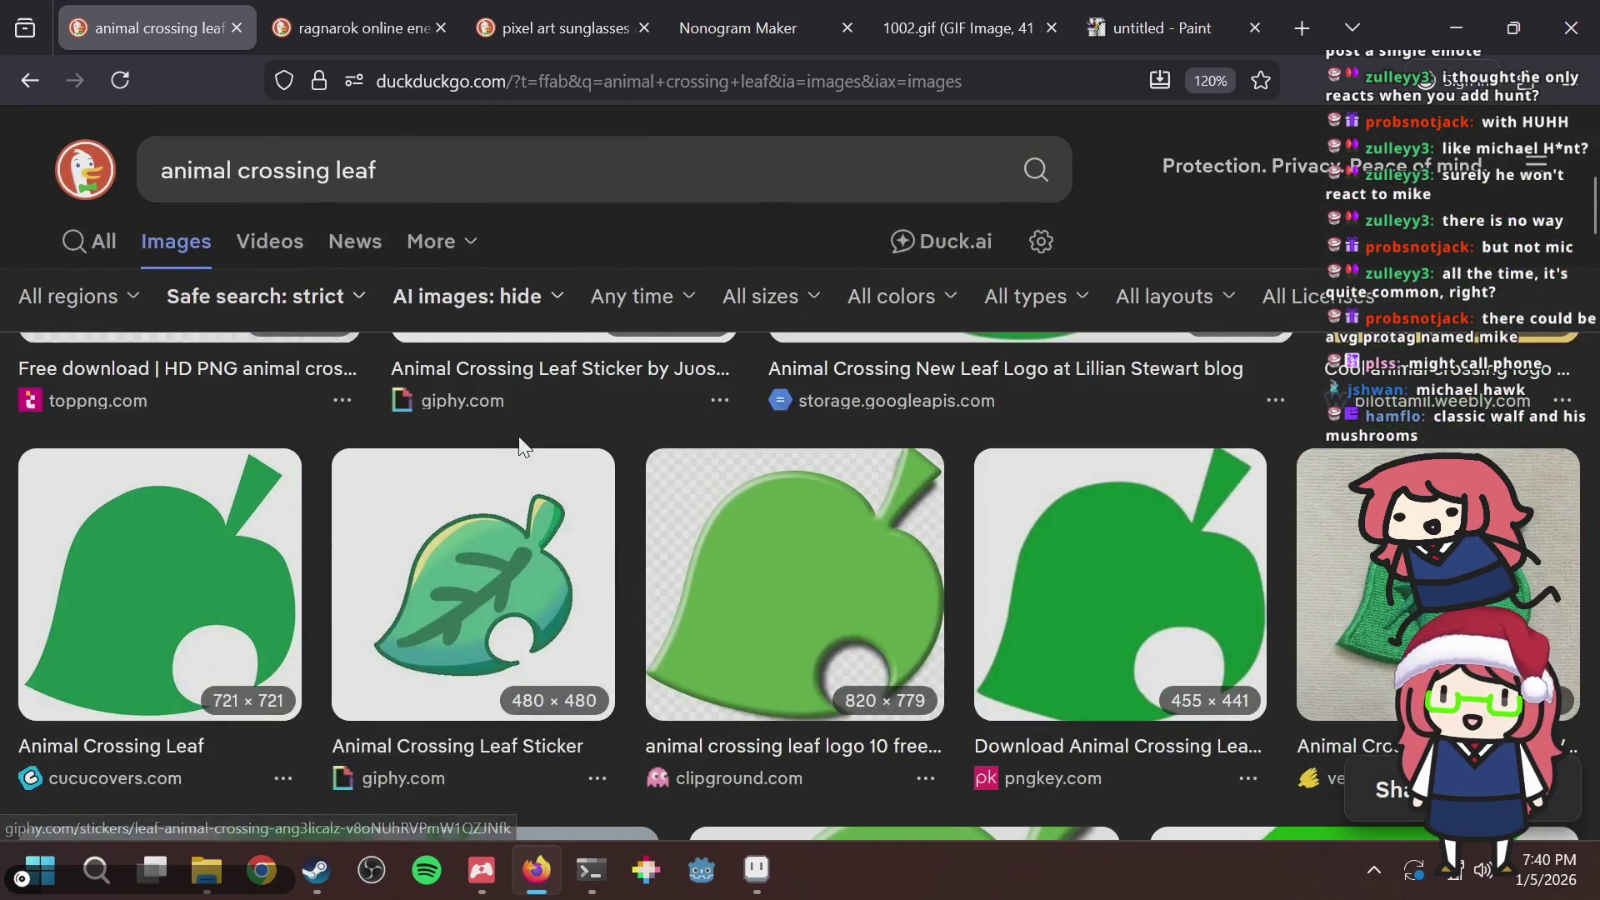
pyautogui.click(281, 529)
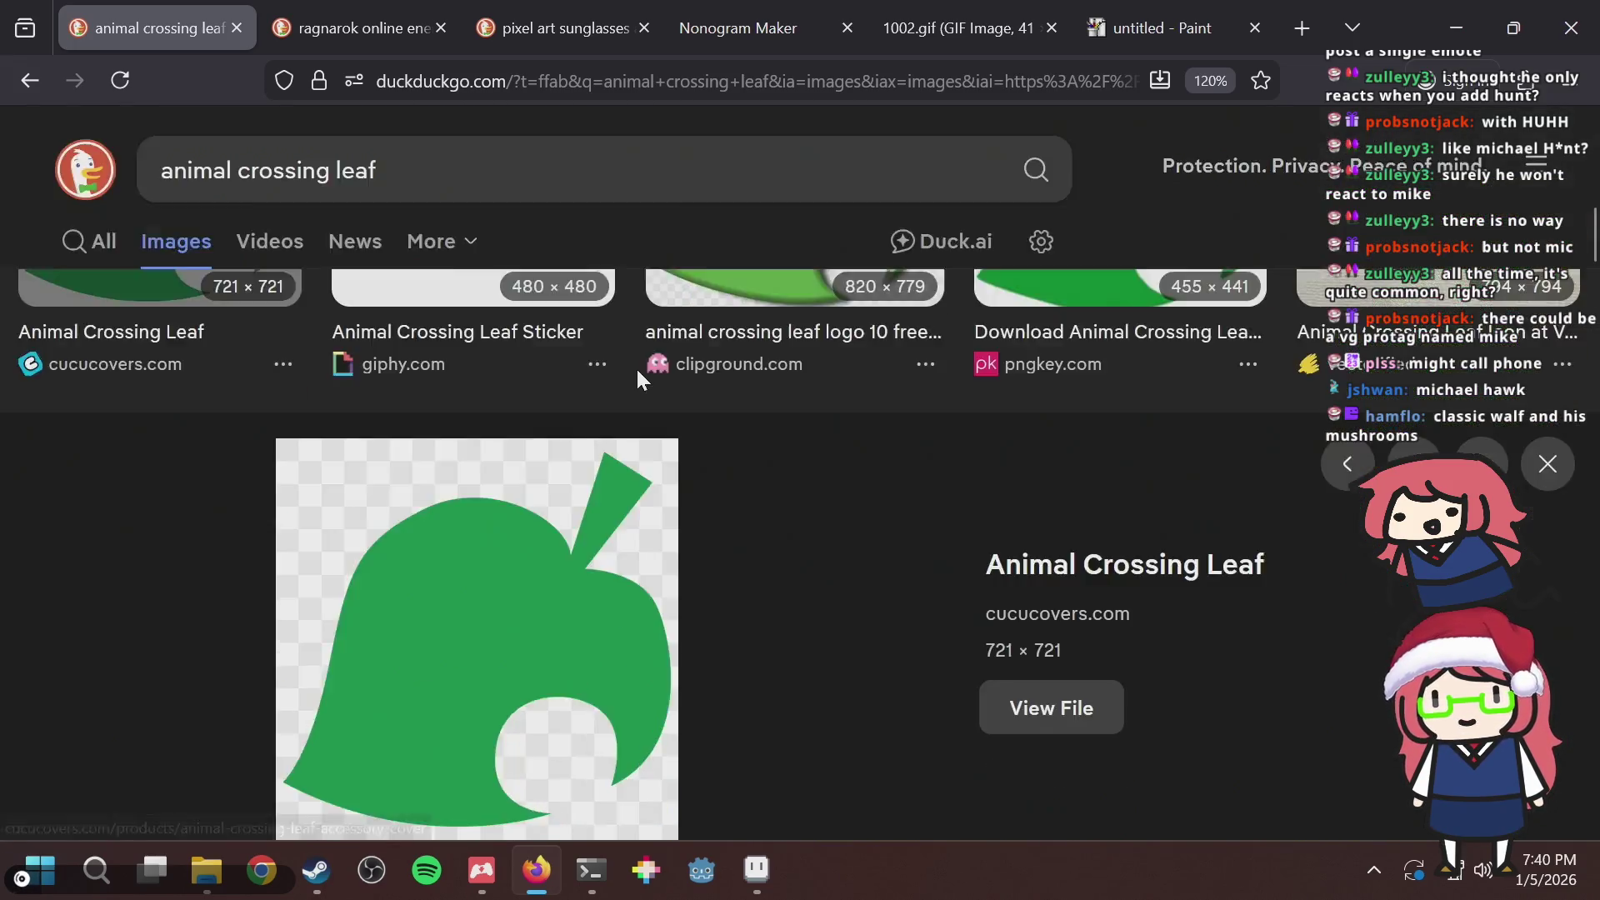
# Save the puzzle and choose the dark green palette colour.
pyautogui.hotkey('alt', 'Tab')
pyautogui.hotkey('ctrl', 's')
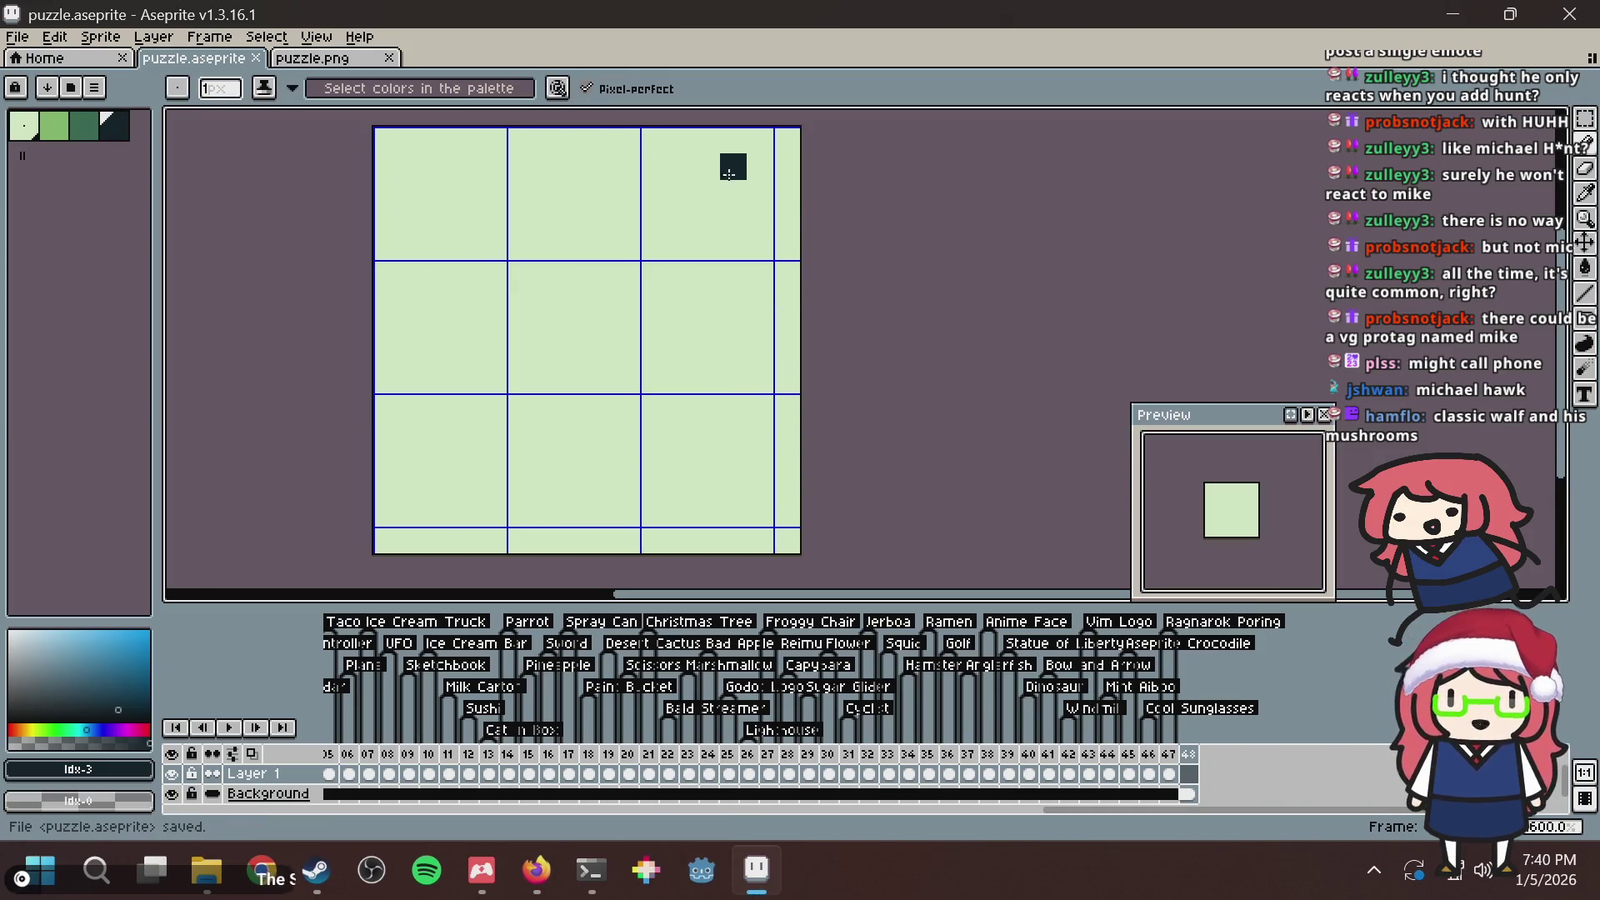
pyautogui.hotkey('alt', 'Tab')
pyautogui.hotkey('alt', 'Tab')
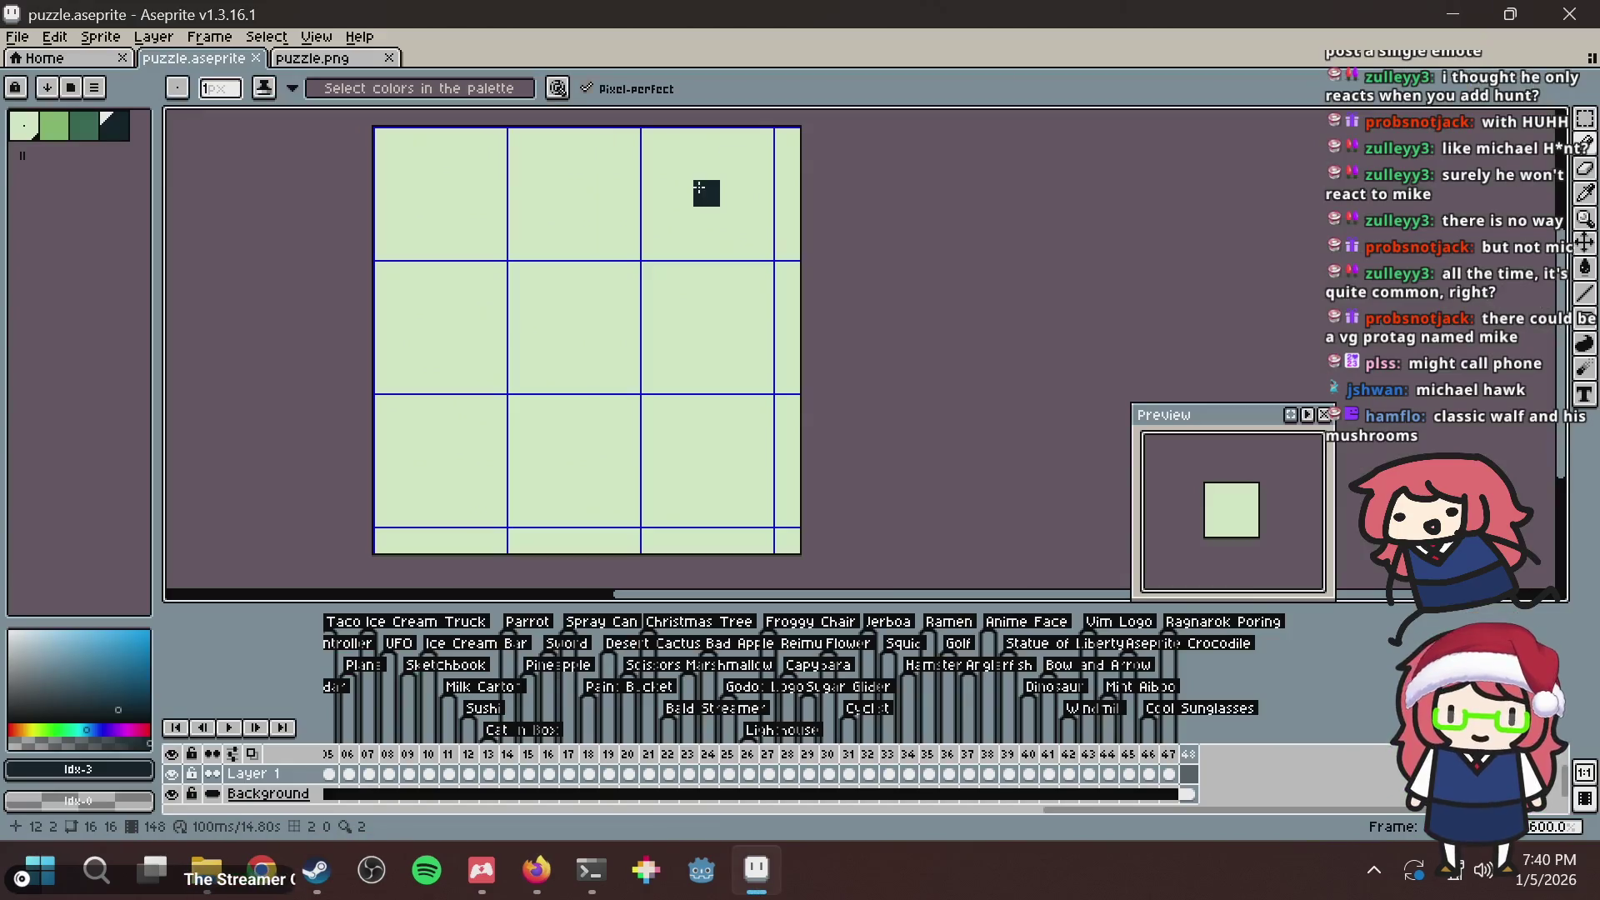
pyautogui.click(71, 133)
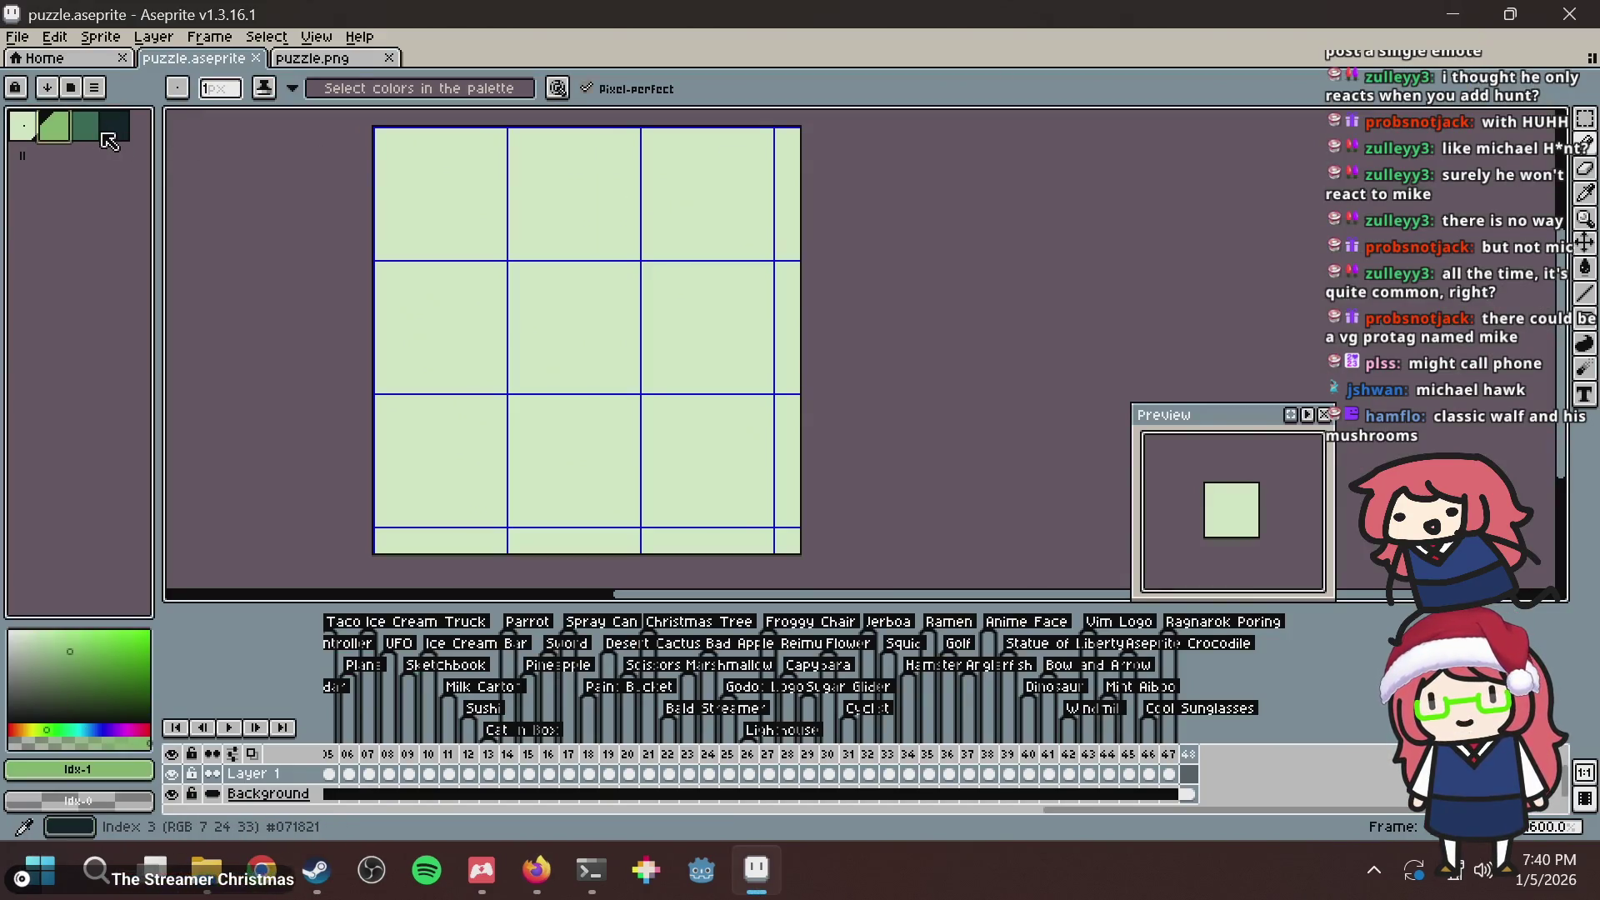
pyautogui.click(98, 135)
# Place a trial dark green diagonal line, then undo it.
pyautogui.click(654, 246)
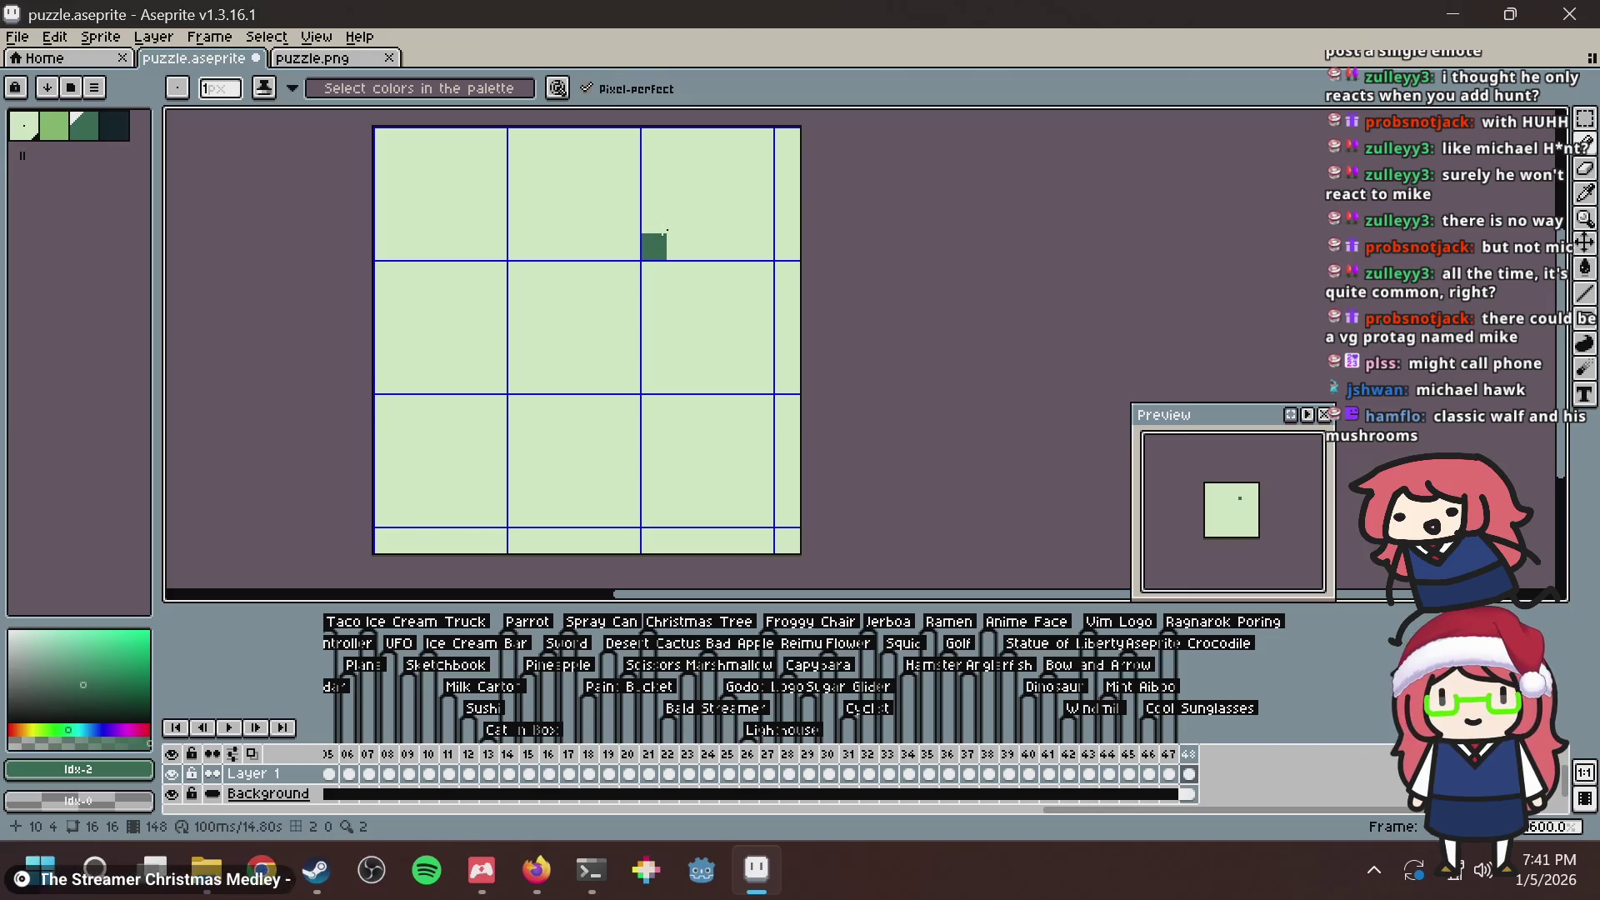
pyautogui.keyDown('shift'); pyautogui.click(722, 164); pyautogui.keyUp('shift')
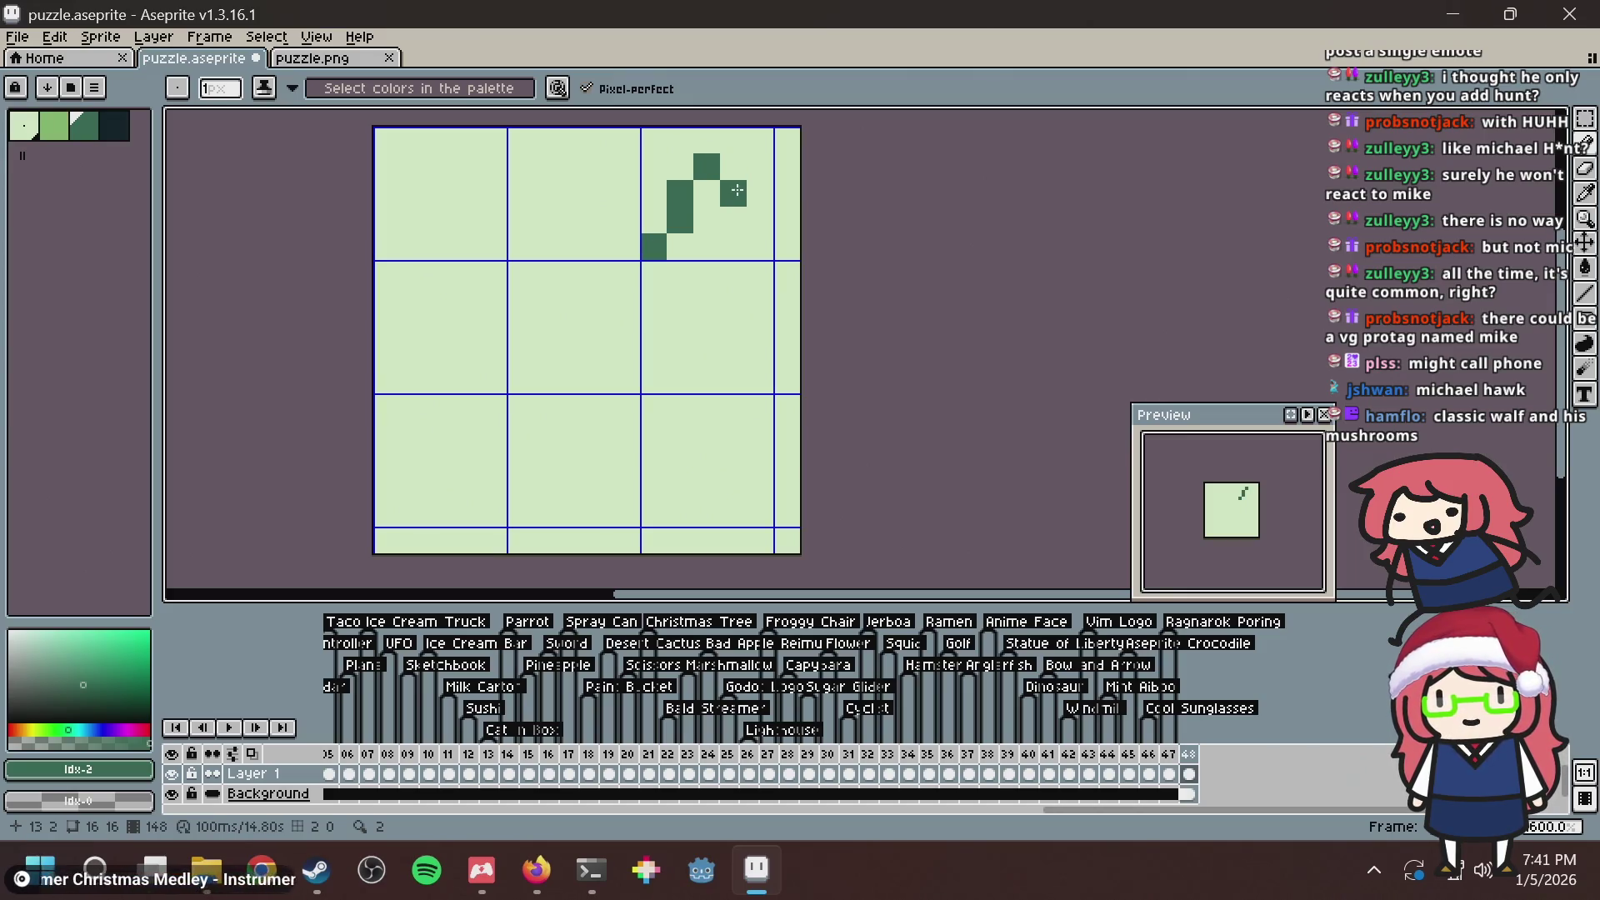
pyautogui.hotkey('ctrl', 'z')
pyautogui.hotkey('ctrl', 'z')
pyautogui.hotkey('alt', 'Tab')
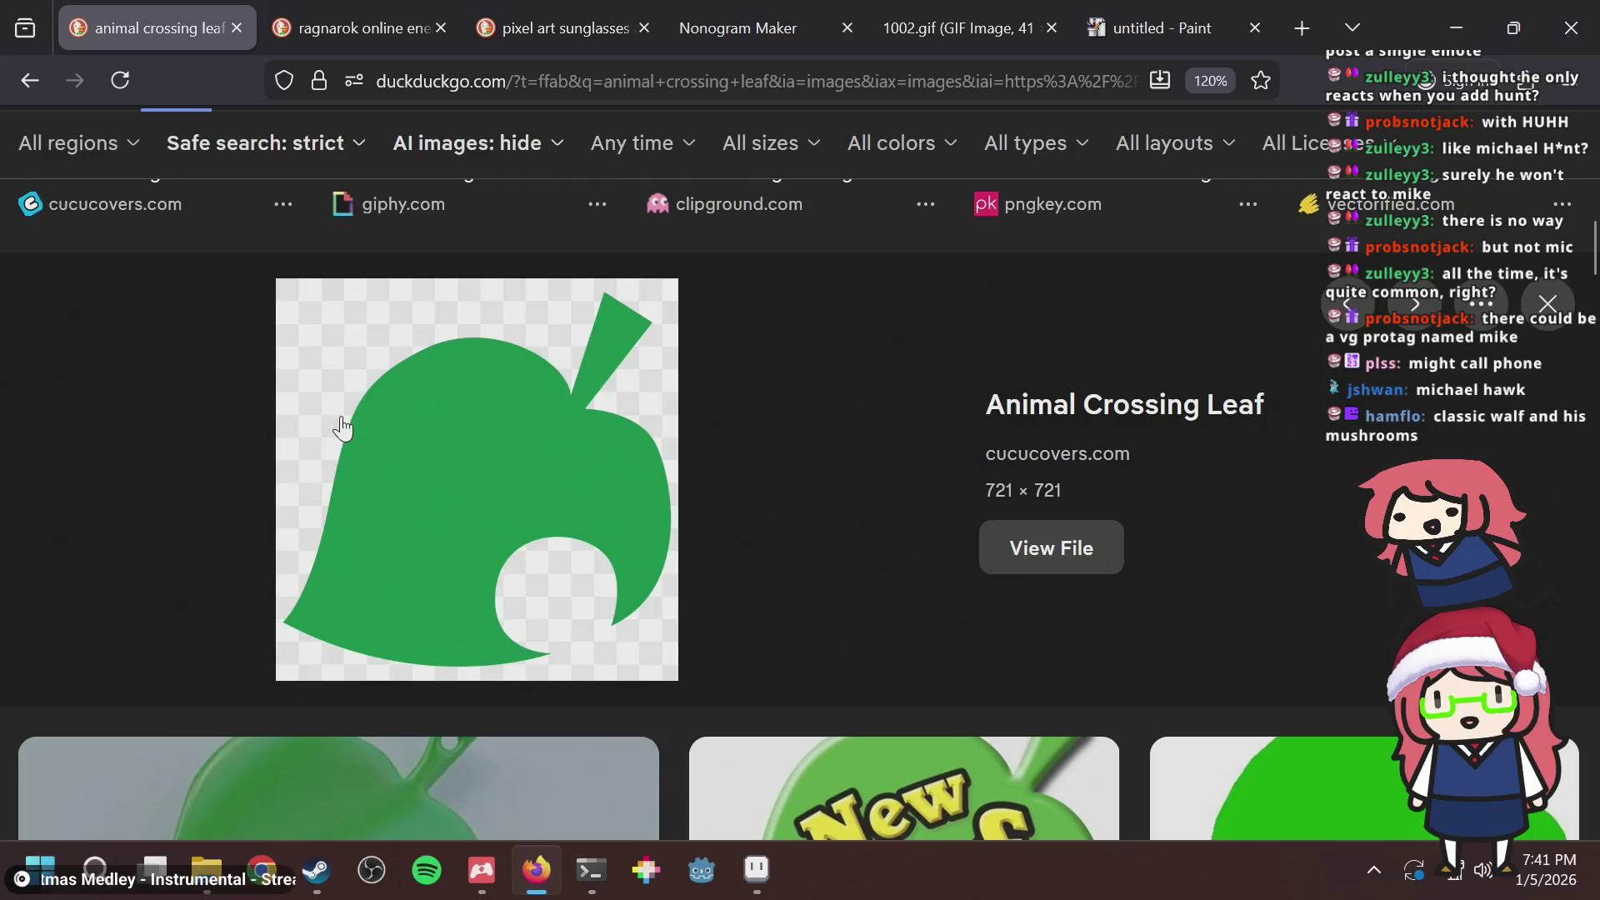
pyautogui.hotkey('alt', 'Tab')
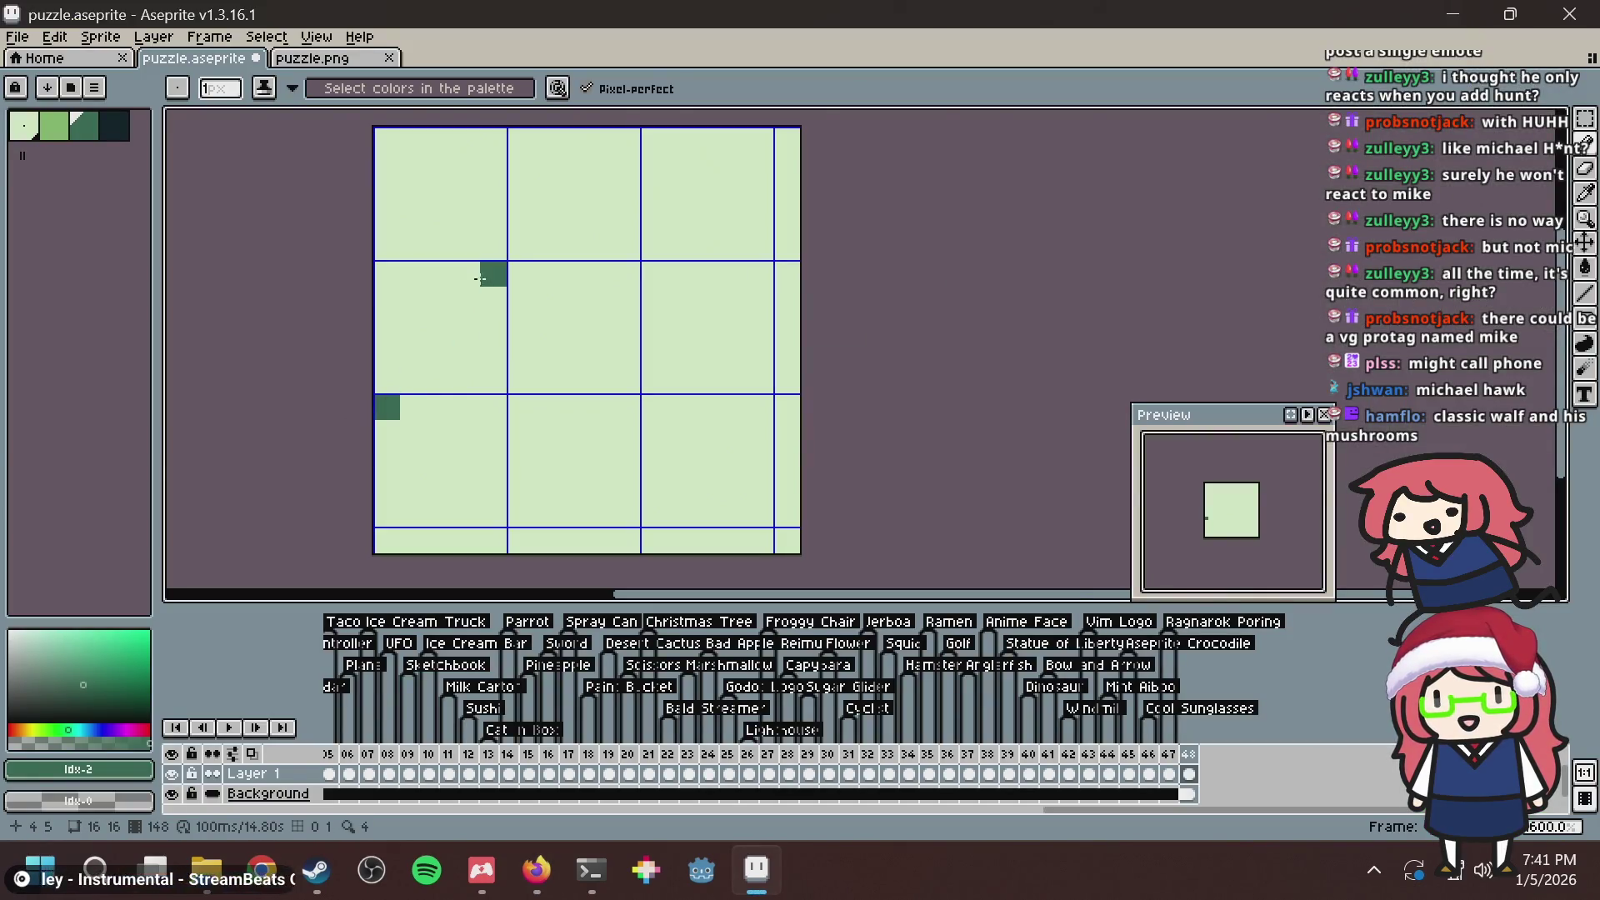
# Draw the dark green stair-step diagonal up the canvas's left side, checking the leaf reference.
pyautogui.moveTo(414, 353); pyautogui.dragTo(458, 268)
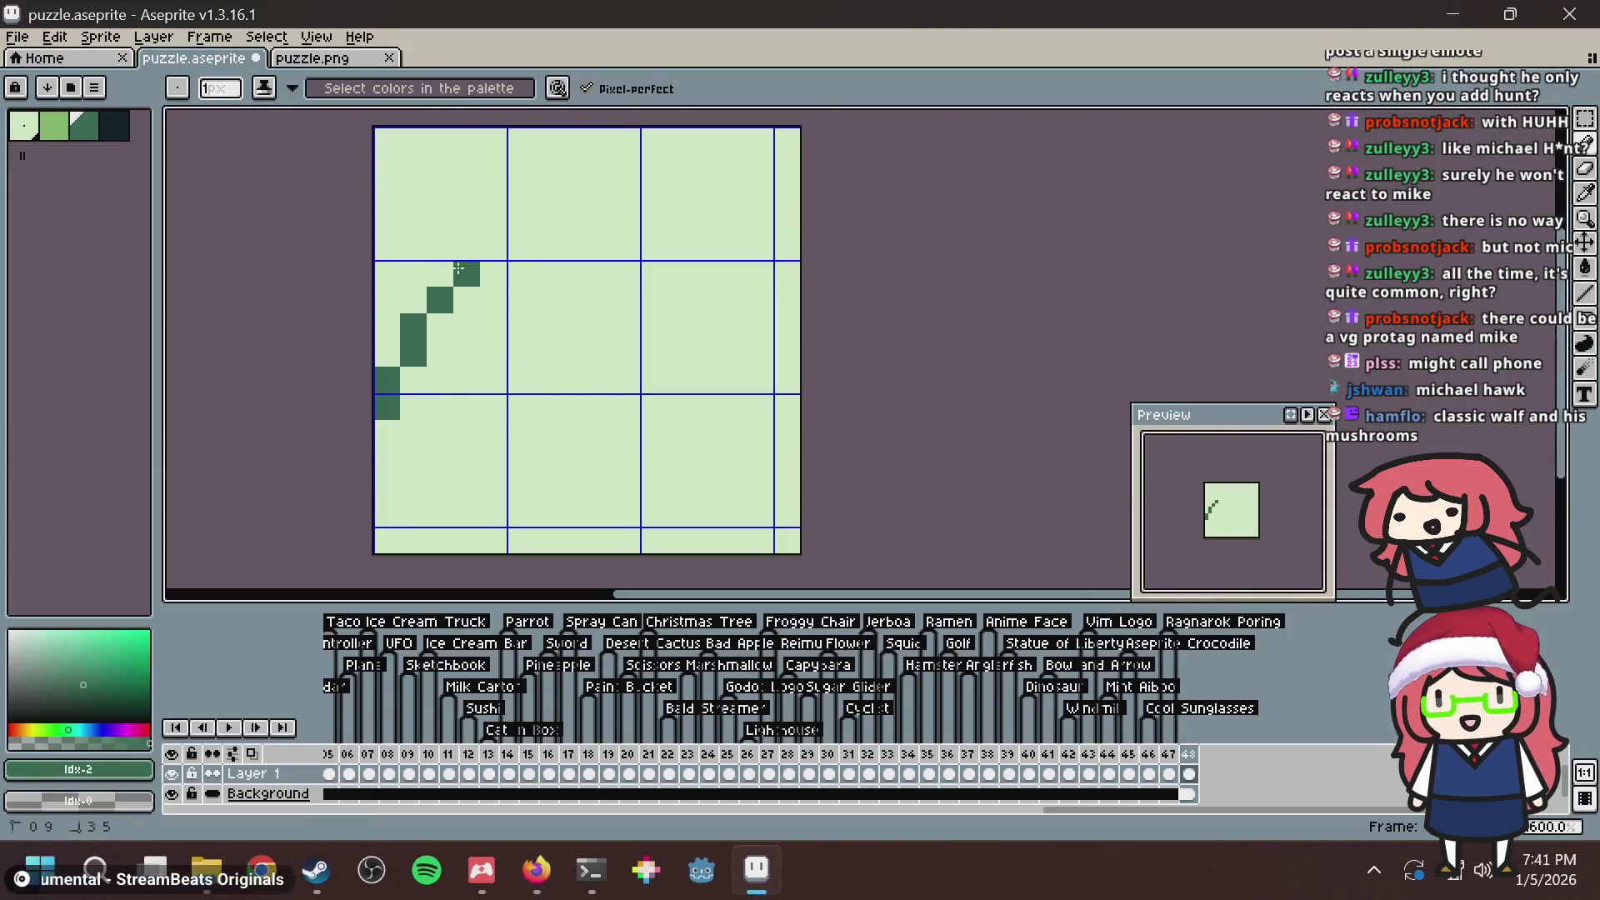
pyautogui.hotkey('alt', 'Tab')
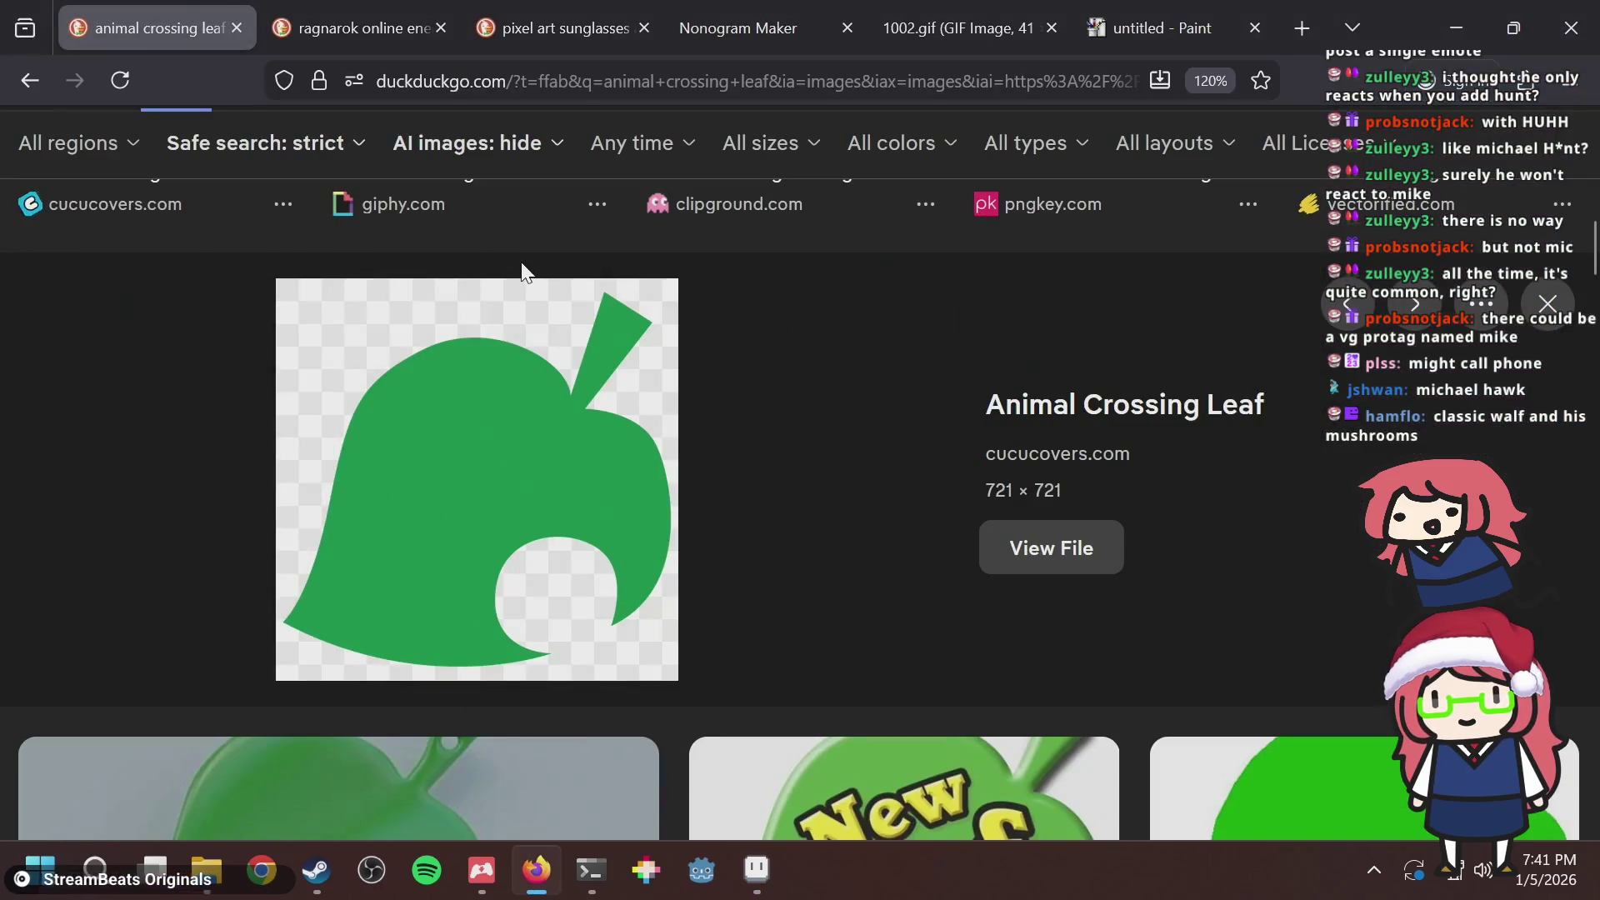
pyautogui.hotkey('alt', 'Tab')
pyautogui.click(434, 335)
pyautogui.hotkey('ctrl', 'z')
pyautogui.click(387, 356)
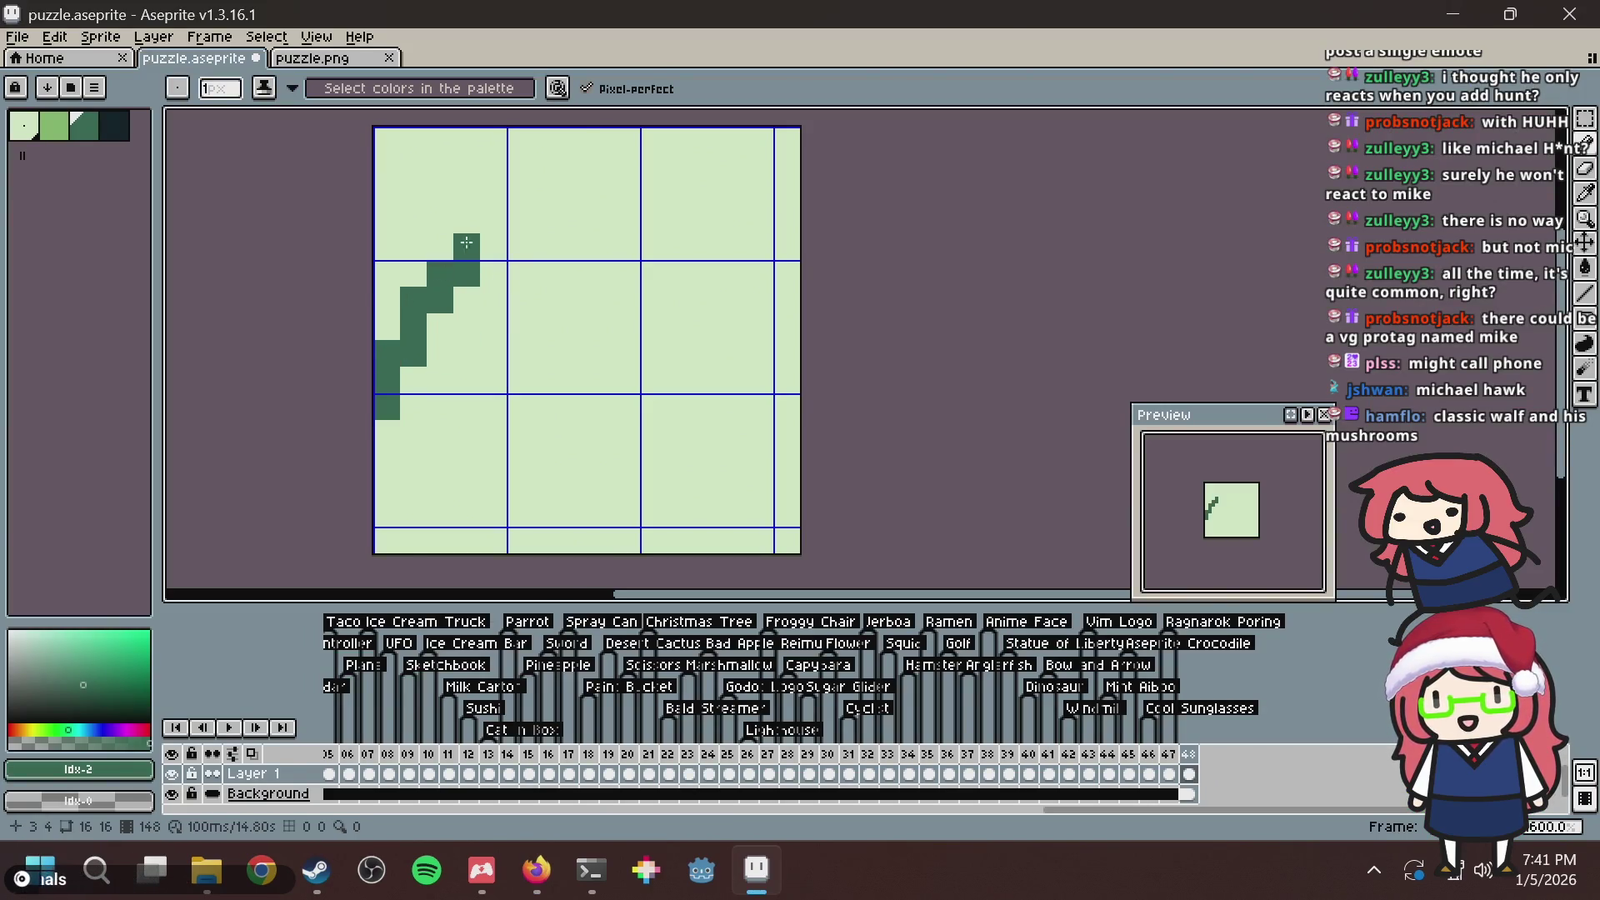
pyautogui.moveTo(466, 242); pyautogui.dragTo(575, 195)
pyautogui.hotkey('alt', 'Tab')
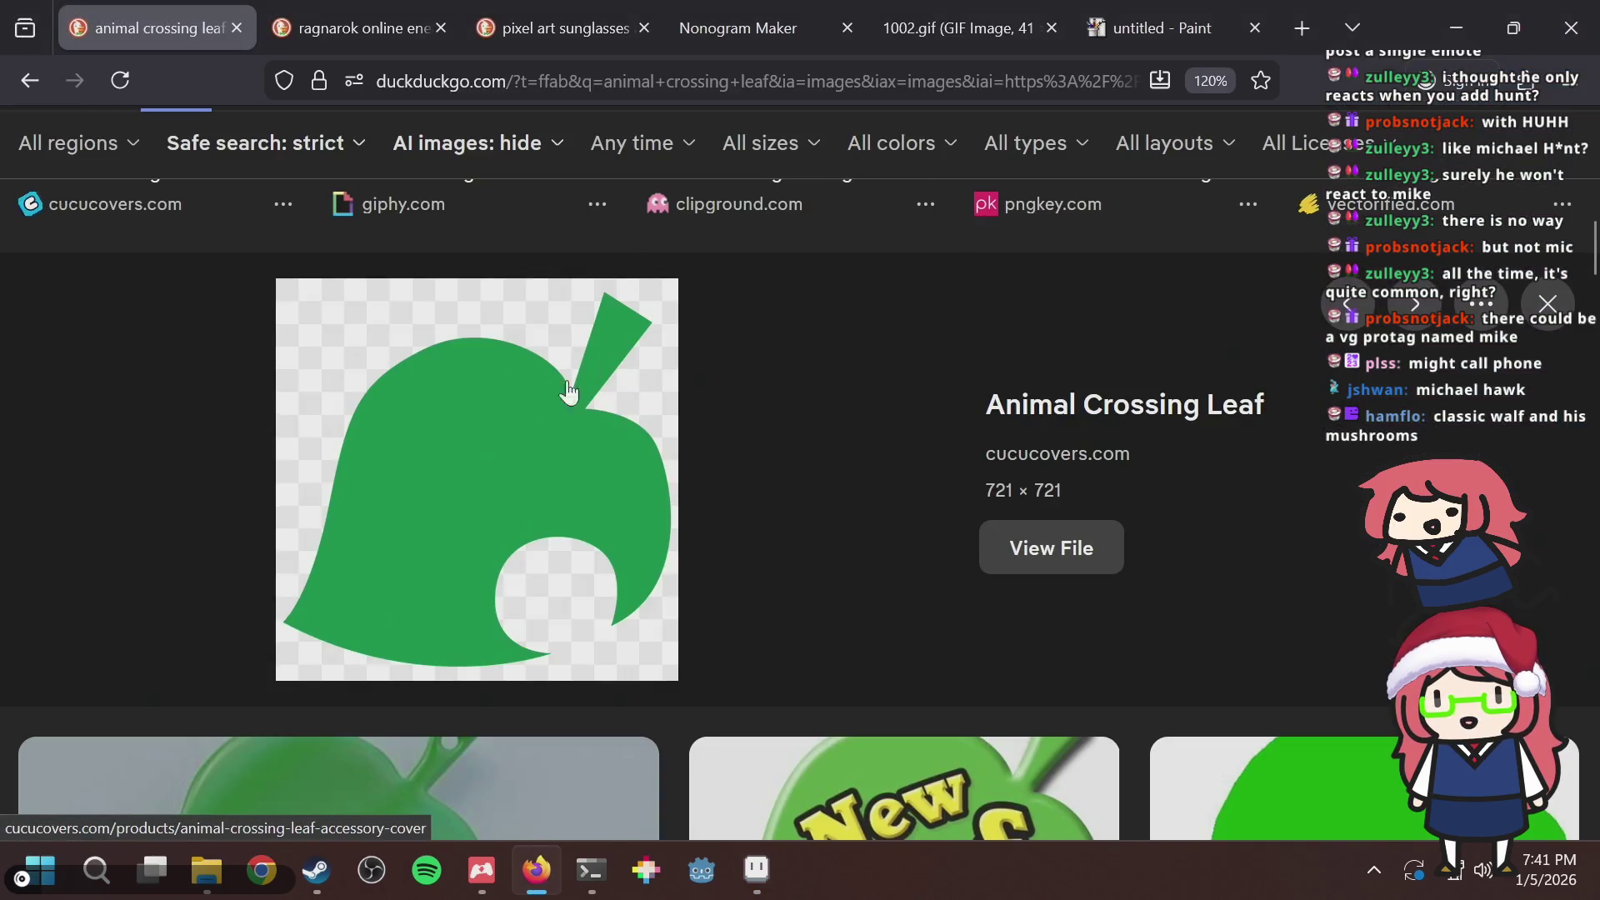
# Copy the leaf image from the browser and paste it into JS Paint, enlarging the canvas.
pyautogui.rightClick(568, 392)
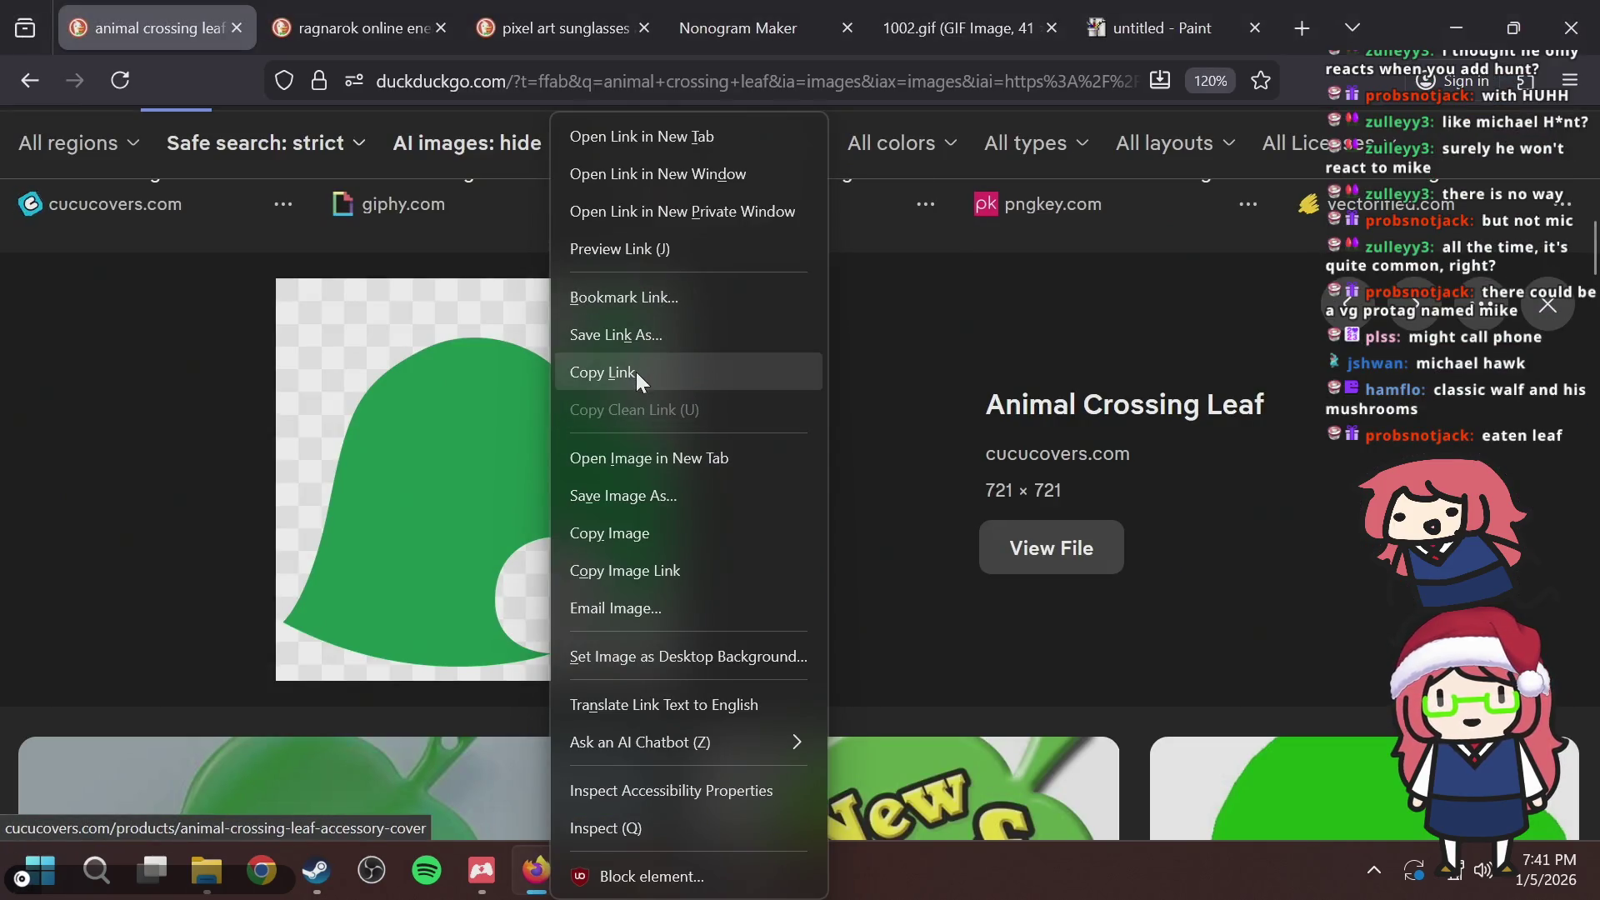
pyautogui.click(636, 534)
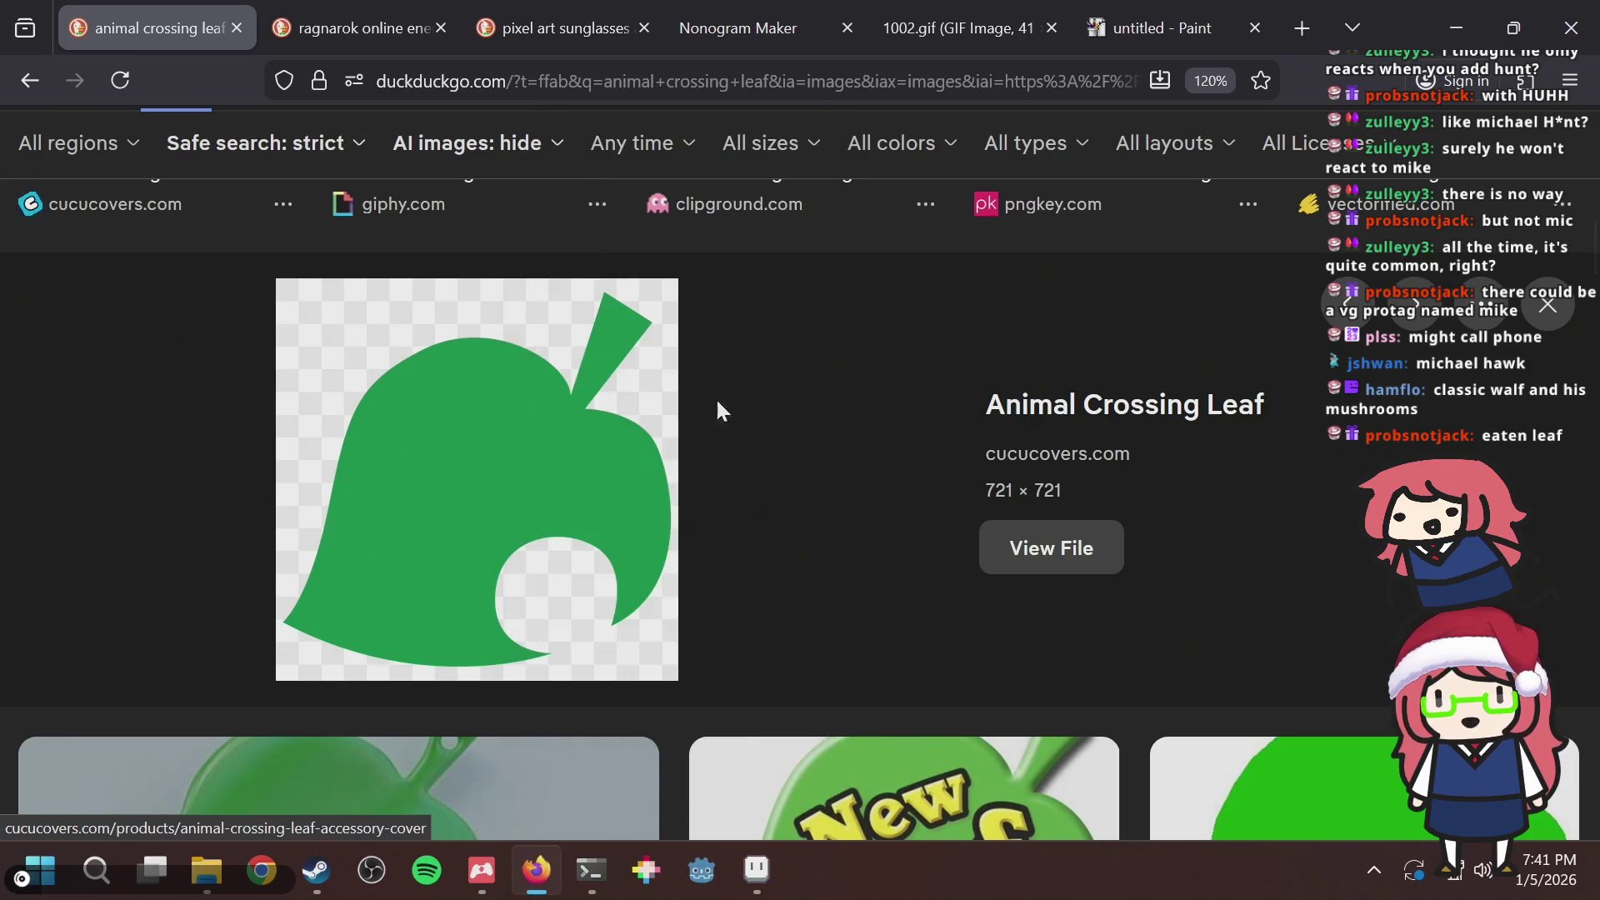
pyautogui.click(1162, 13)
pyautogui.hotkey('ctrl', 'v')
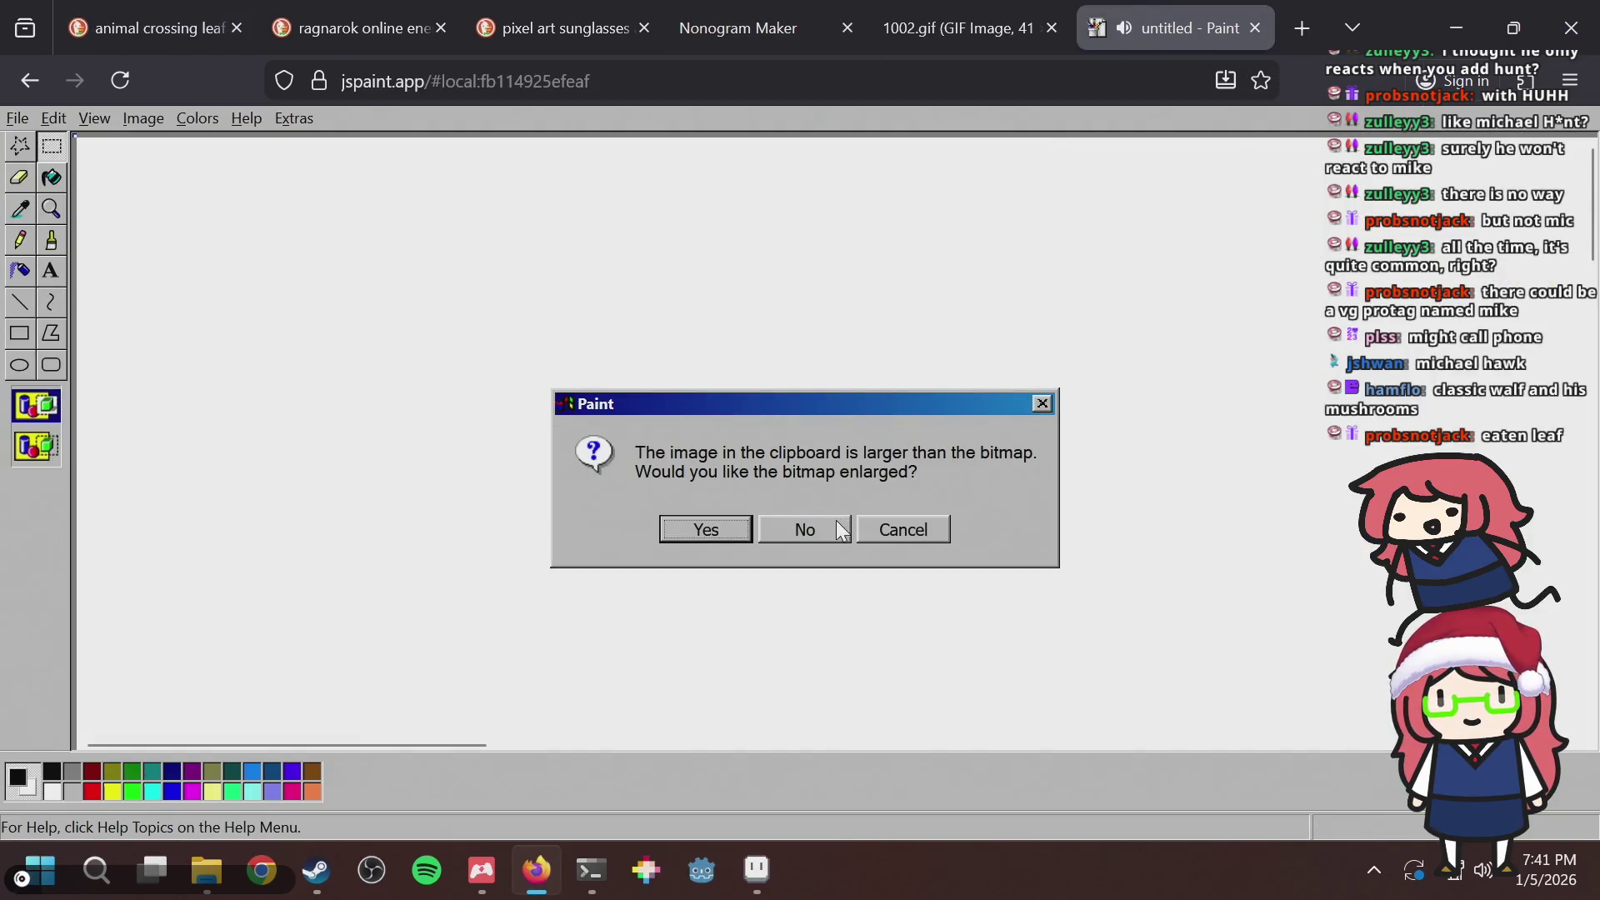
pyautogui.click(711, 529)
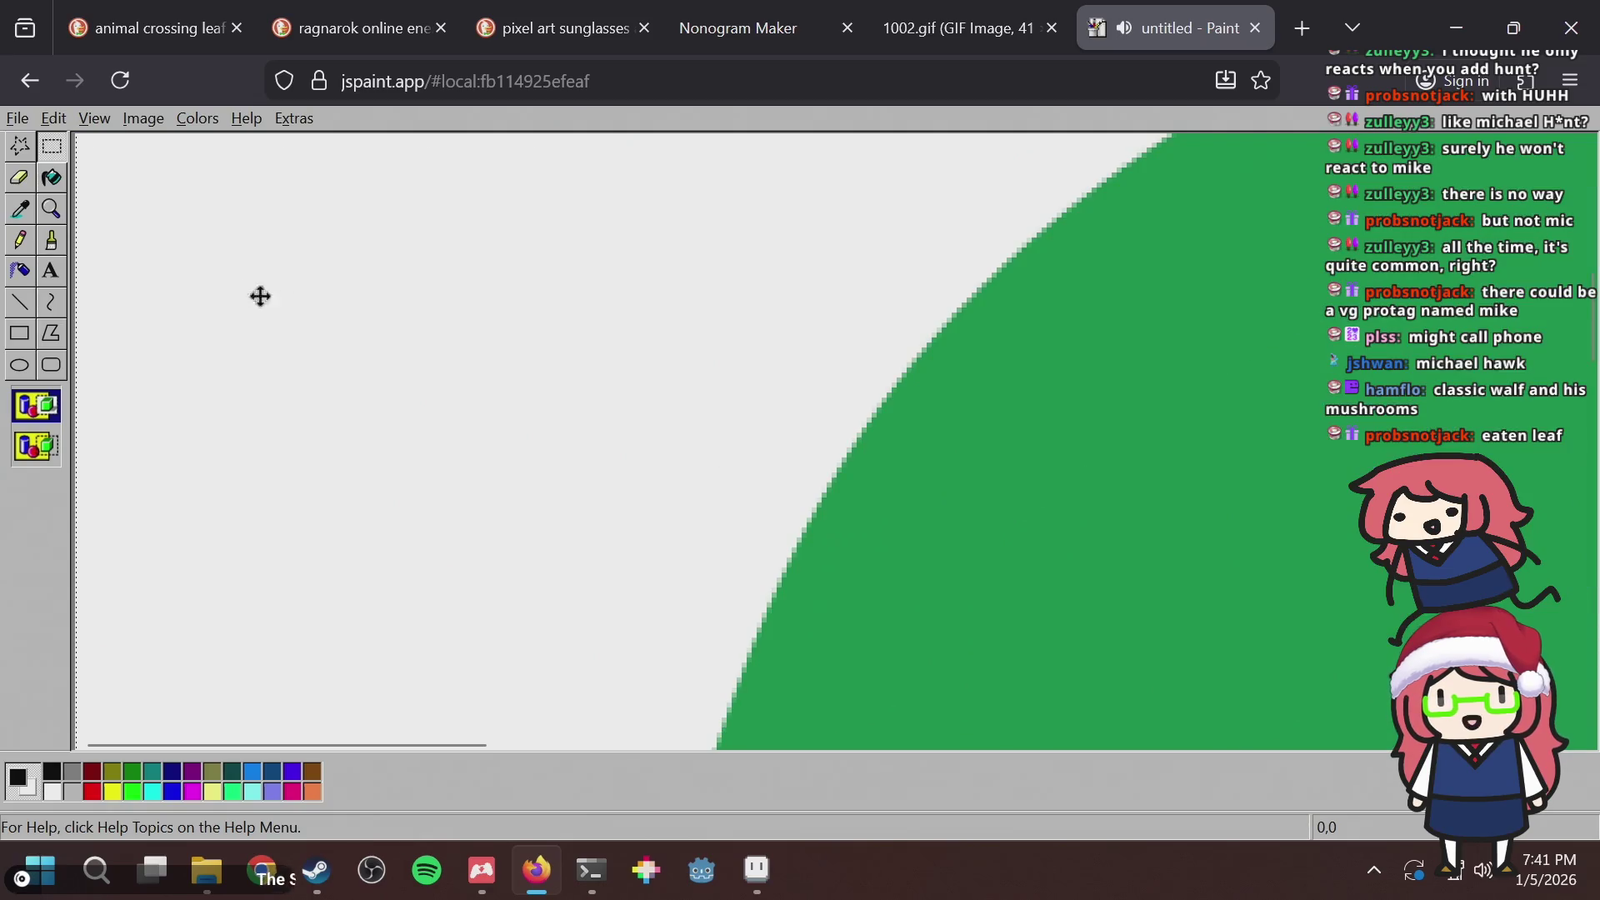
pyautogui.click(55, 218)
pyautogui.click(176, 212)
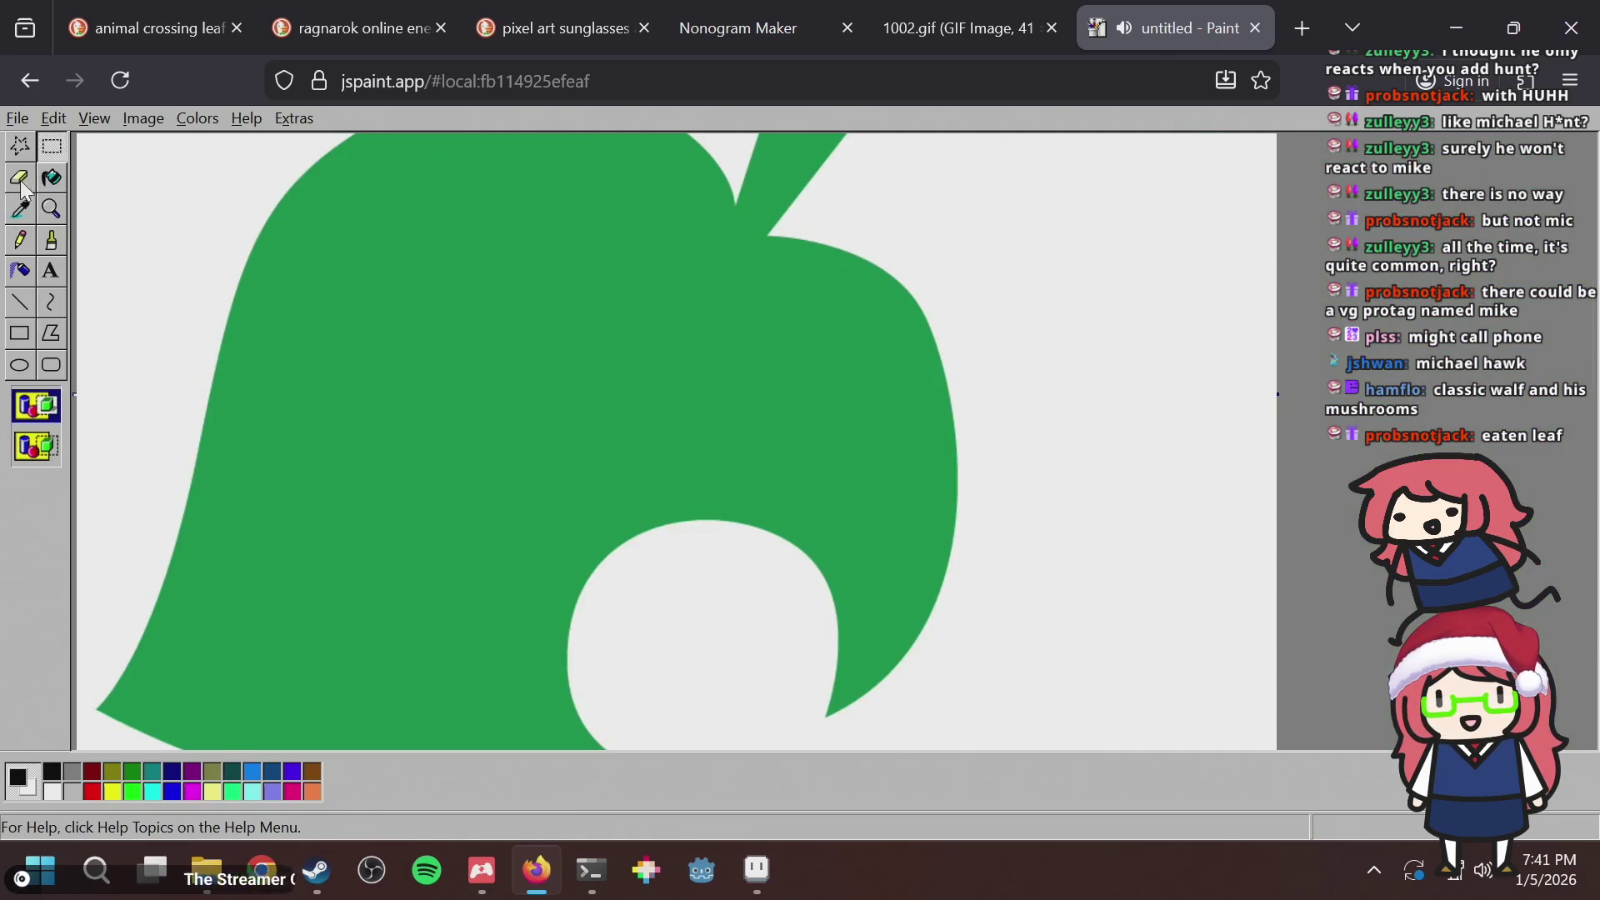
# Shrink the leaf to 10% with Stretch/Skew, zoom in, and select all.
pyautogui.click(134, 118)
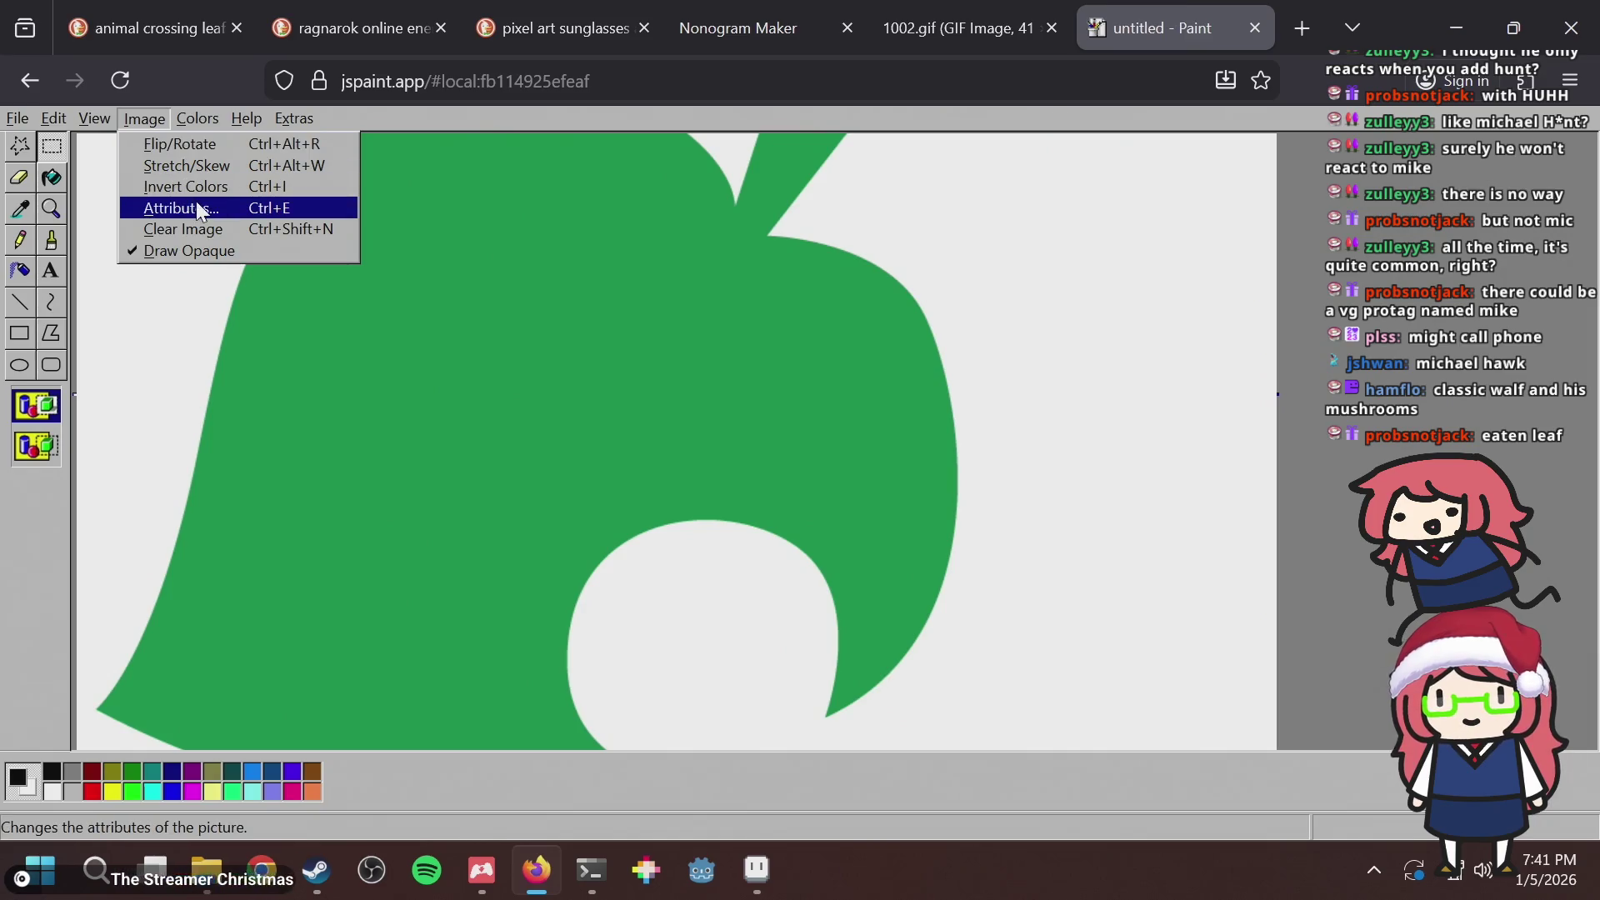
pyautogui.click(201, 169)
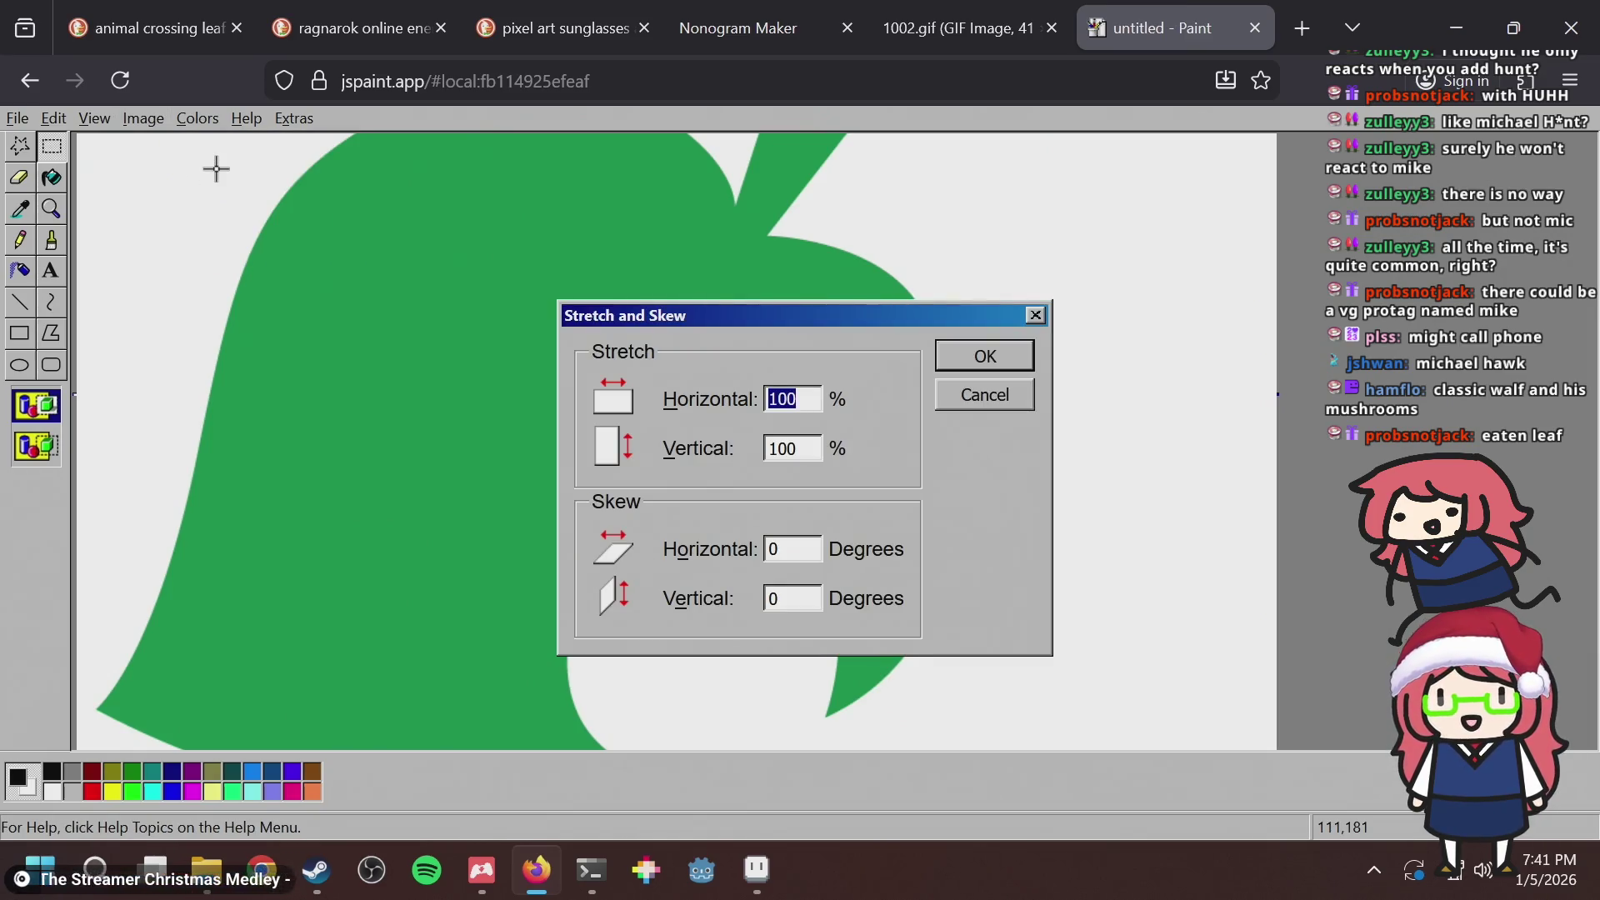
pyautogui.write('10')
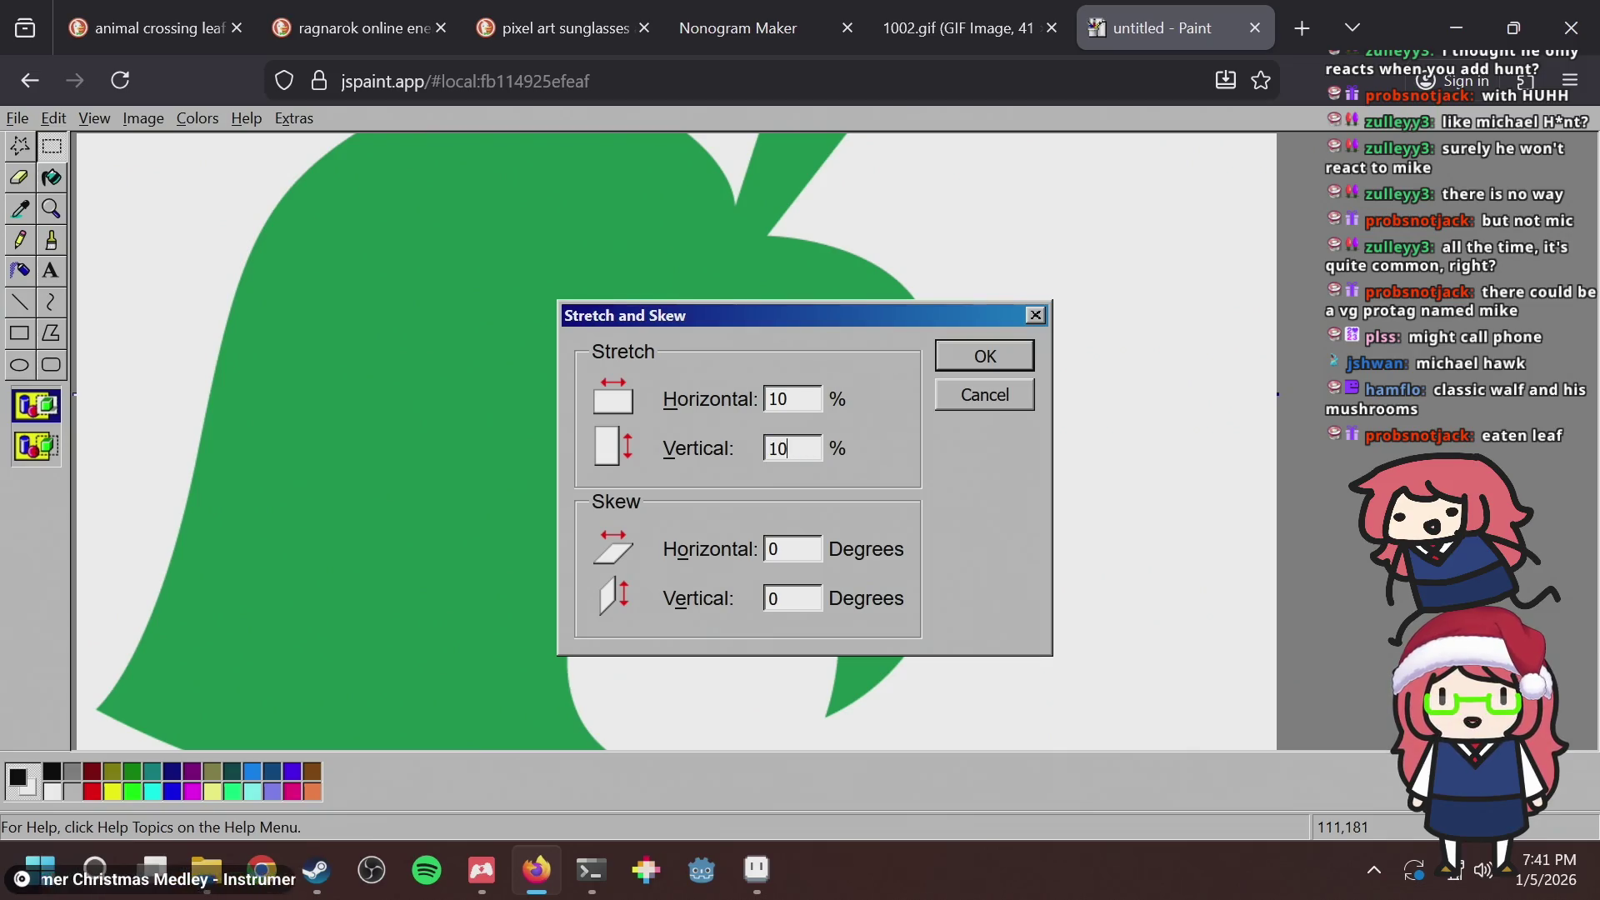
pyautogui.press('Return')
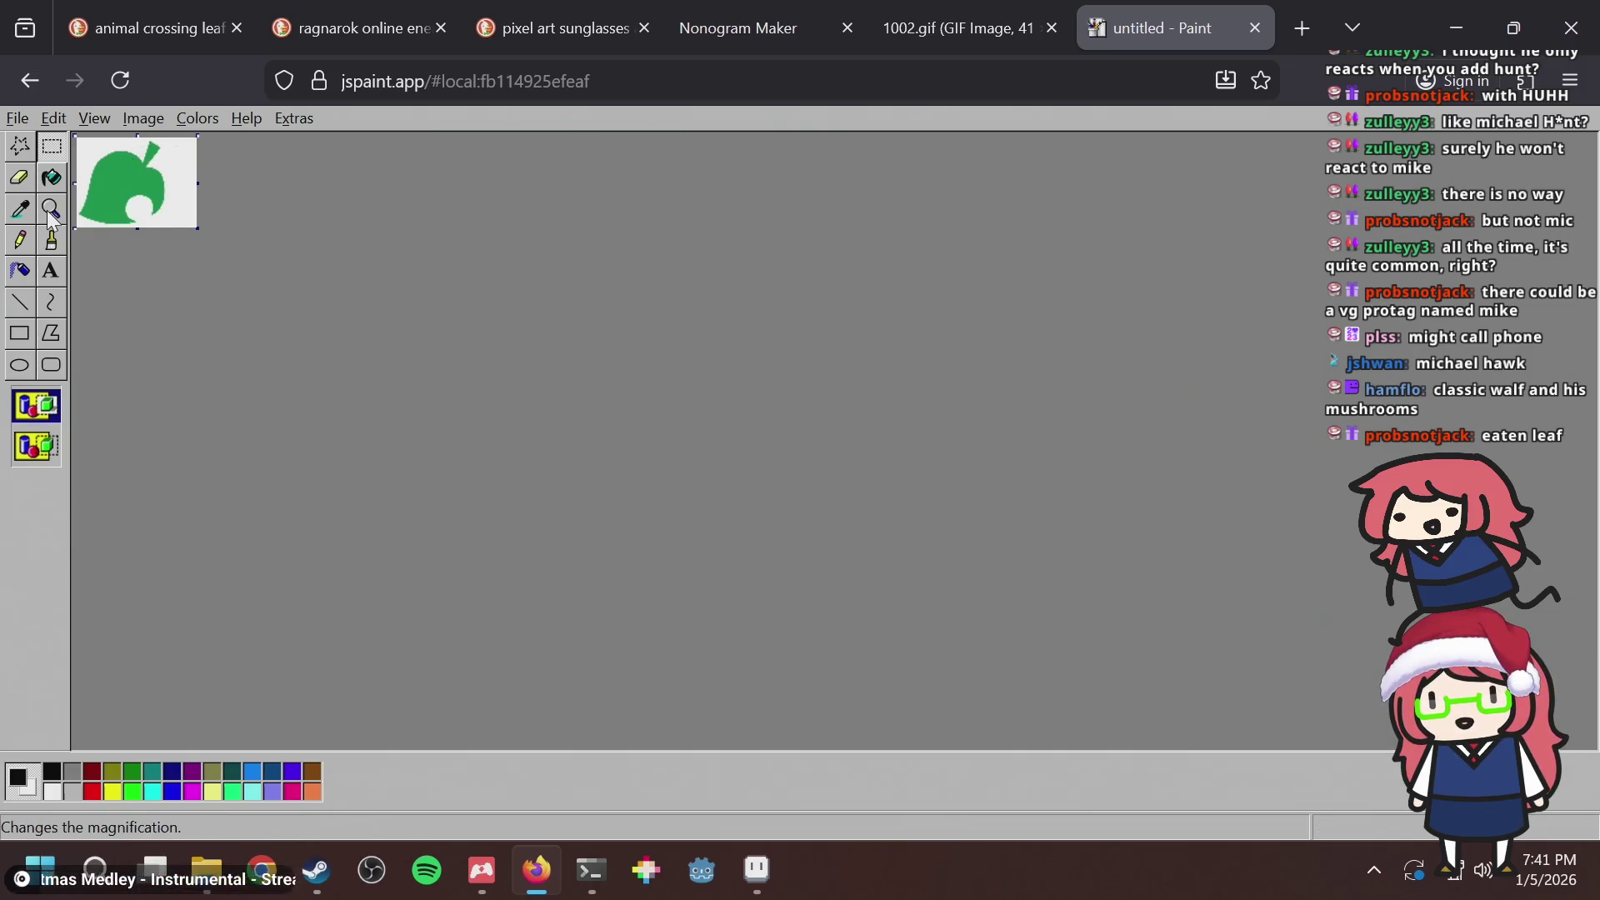
pyautogui.click(50, 215)
pyautogui.click(142, 178)
pyautogui.hotkey('ctrl', 'a')
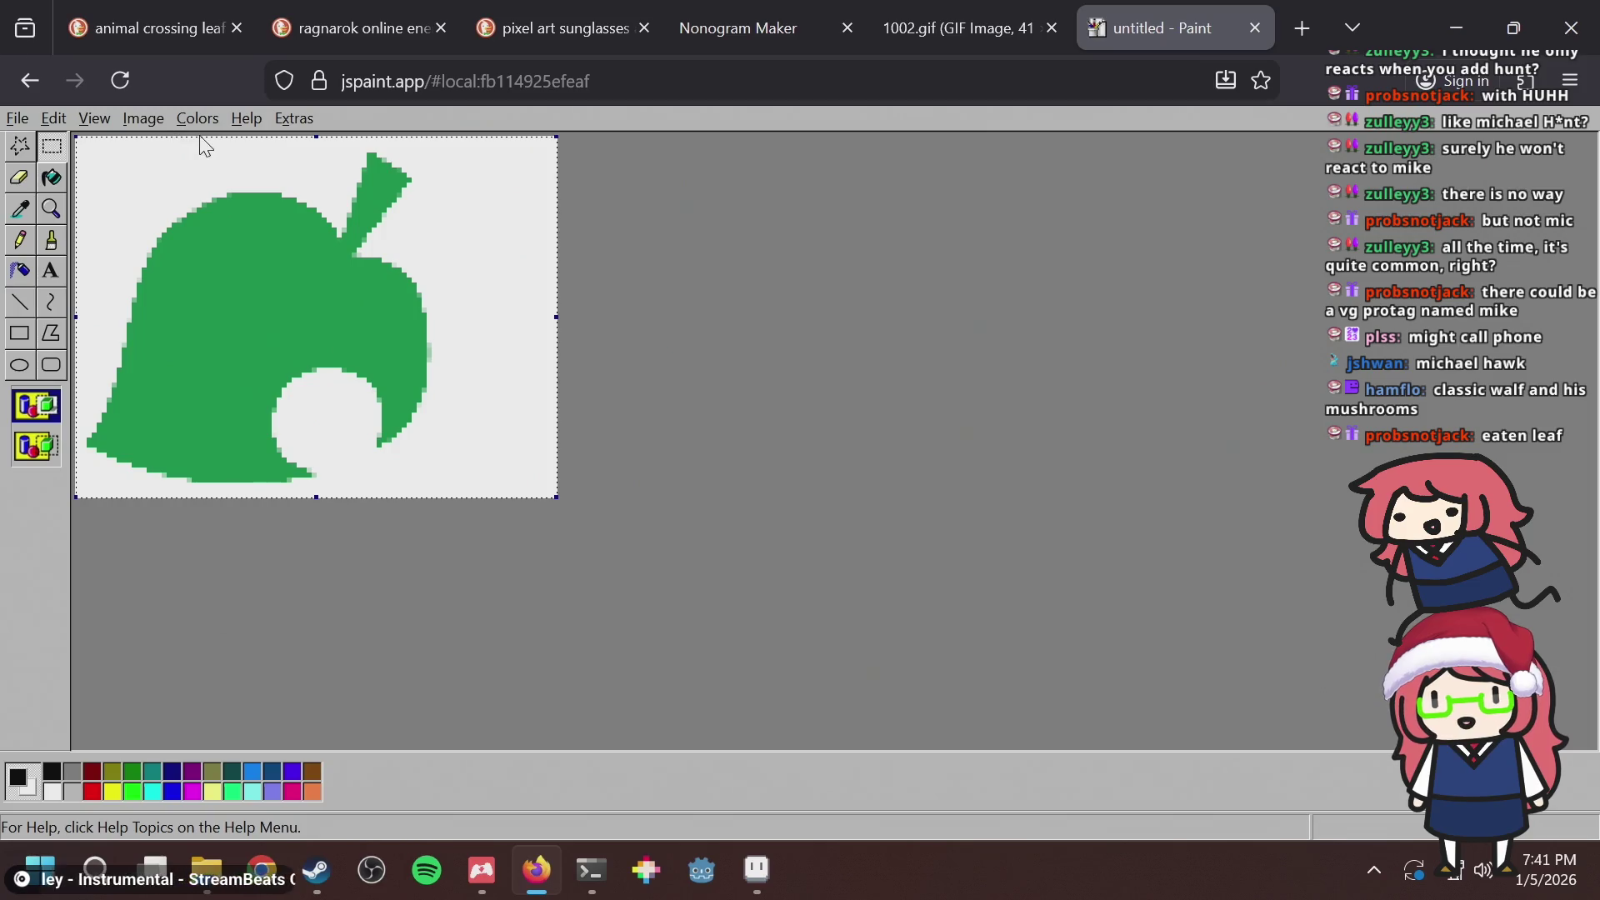
pyautogui.hotkey('alt', 'Tab')
# Paste the leaf into Aseprite, cancel the oversized paste, and return to JS Paint.
pyautogui.hotkey('ctrl', 'v')
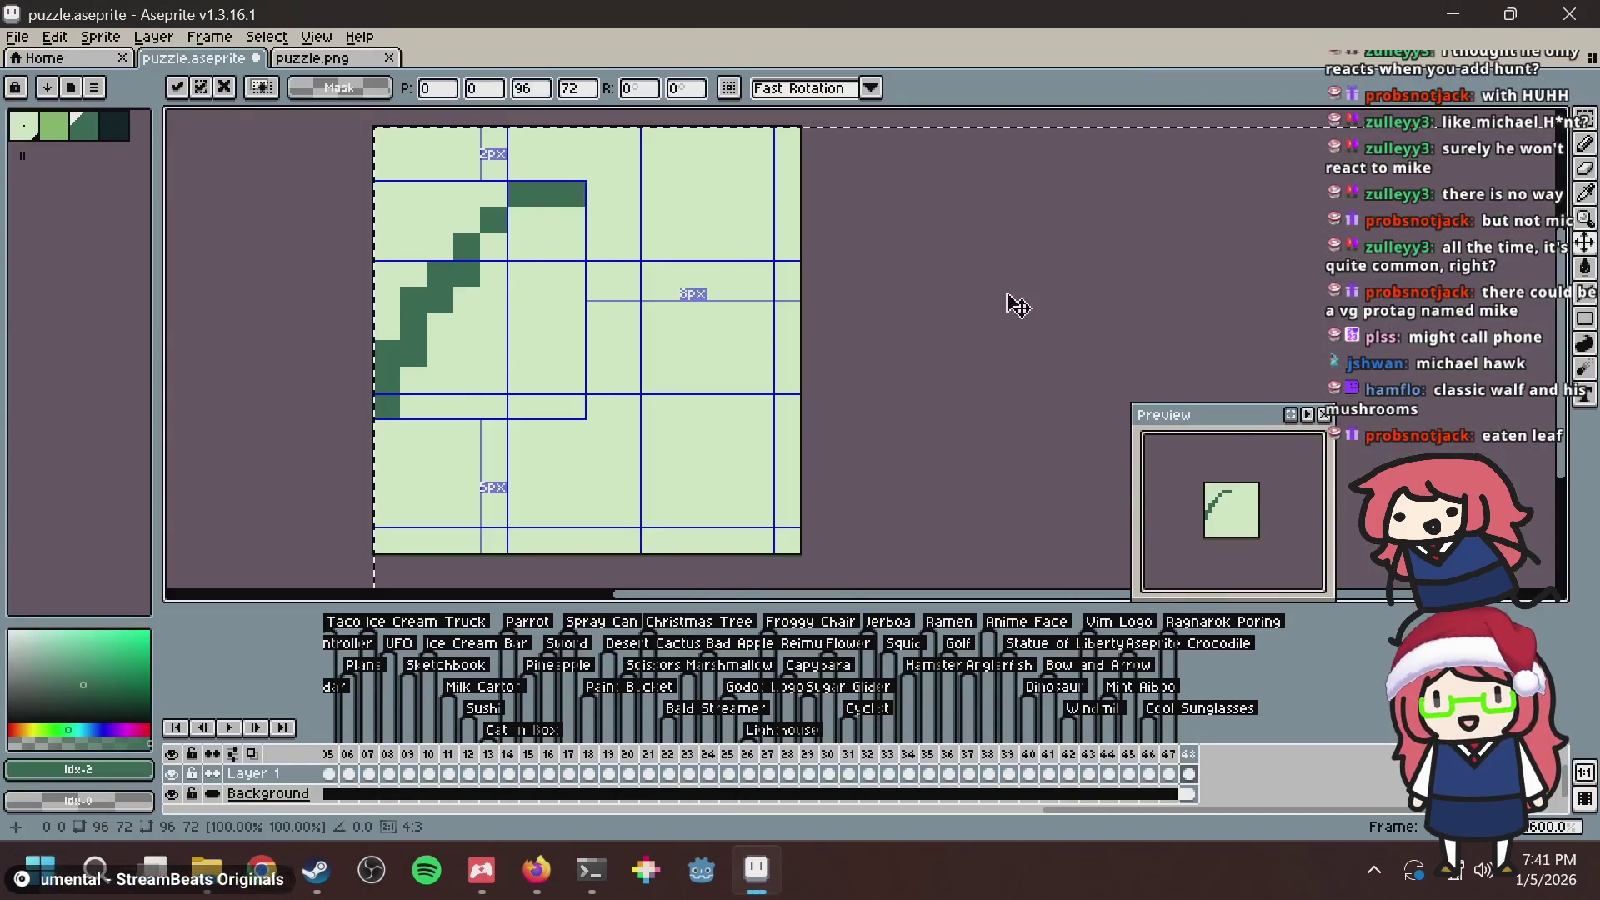
pyautogui.moveTo(696, 371)
pyautogui.mouseDown()
pyautogui.moveTo(439, 122)
pyautogui.moveTo(332, 123)
pyautogui.mouseUp()
pyautogui.press('Escape')
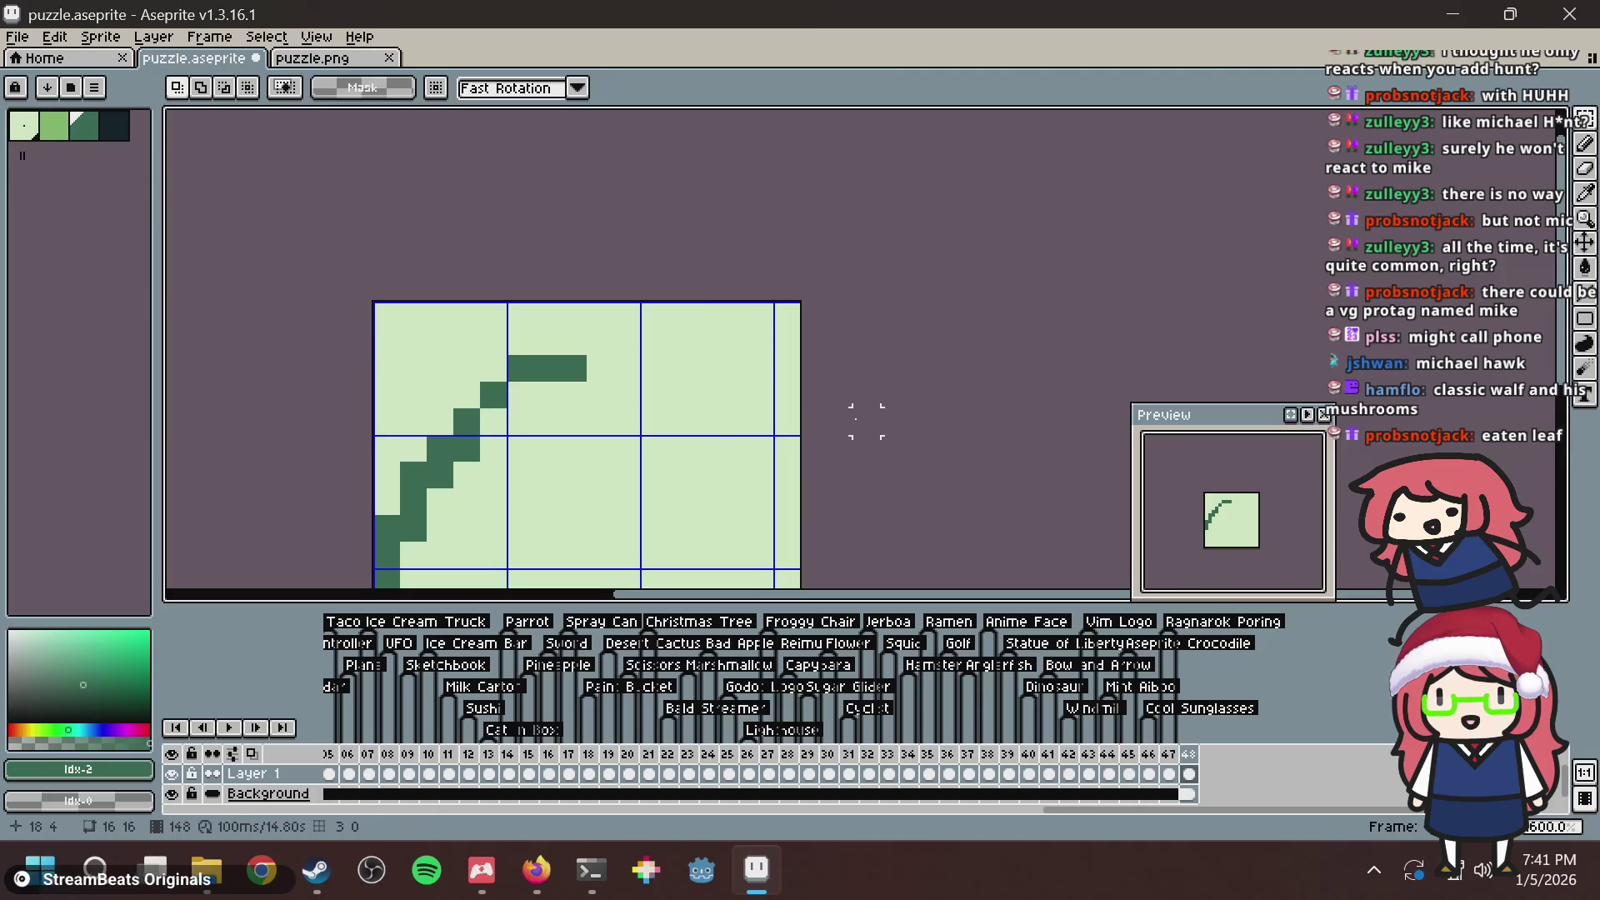
pyautogui.hotkey('alt', 'Tab')
# Stretch the leaf horizontally with value 5 and test-paste it into the sprite.
pyautogui.click(143, 118)
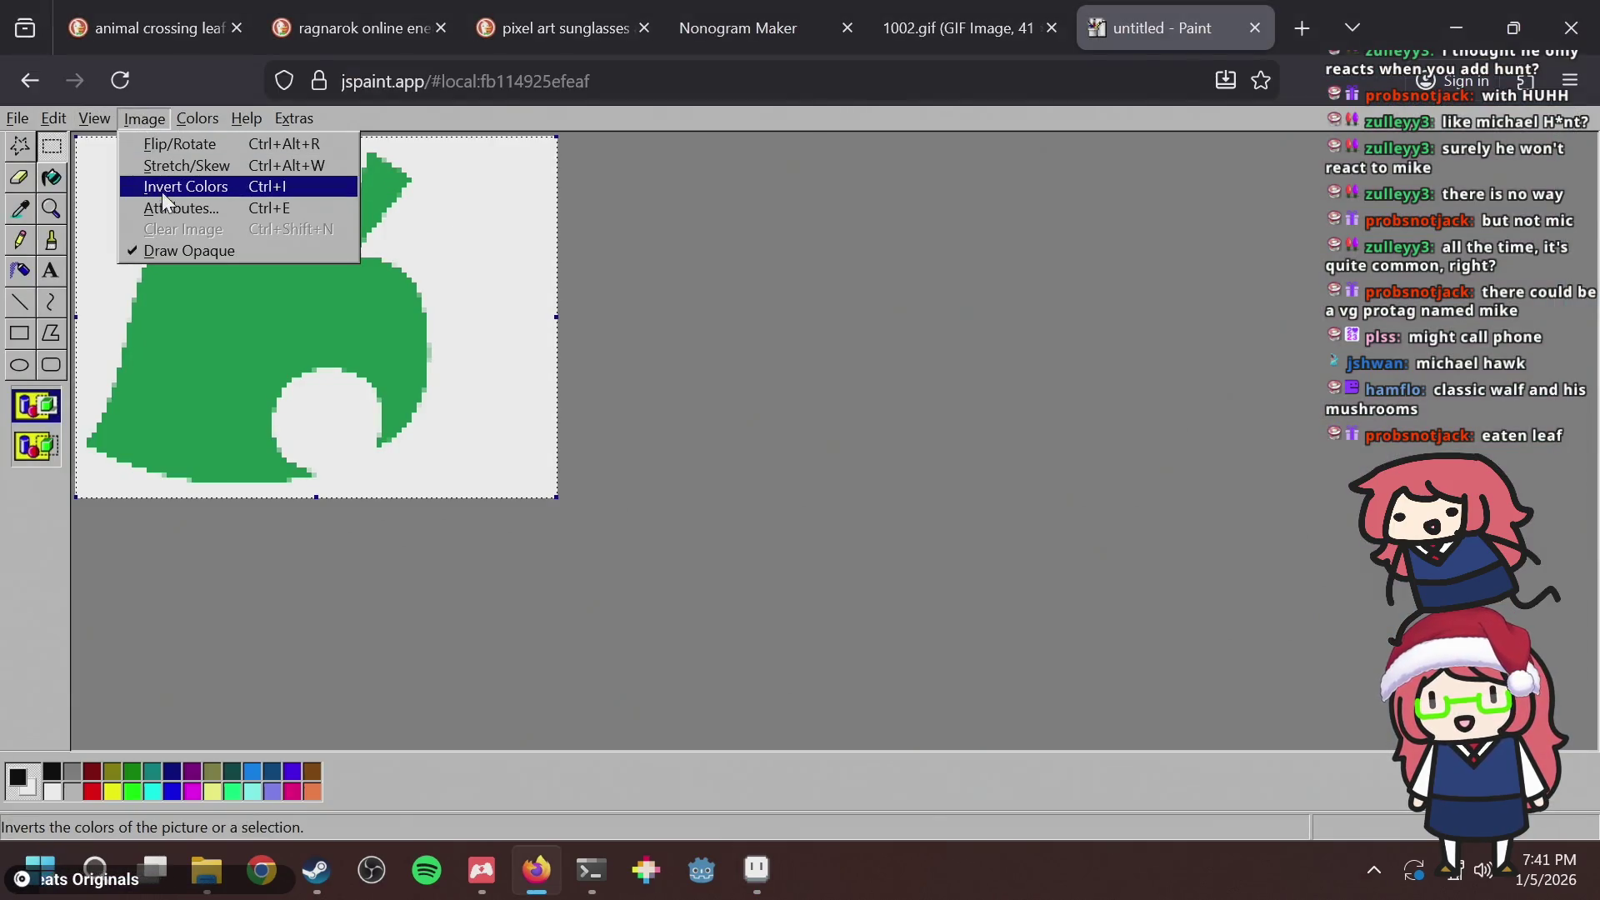
pyautogui.click(165, 167)
pyautogui.write('50')
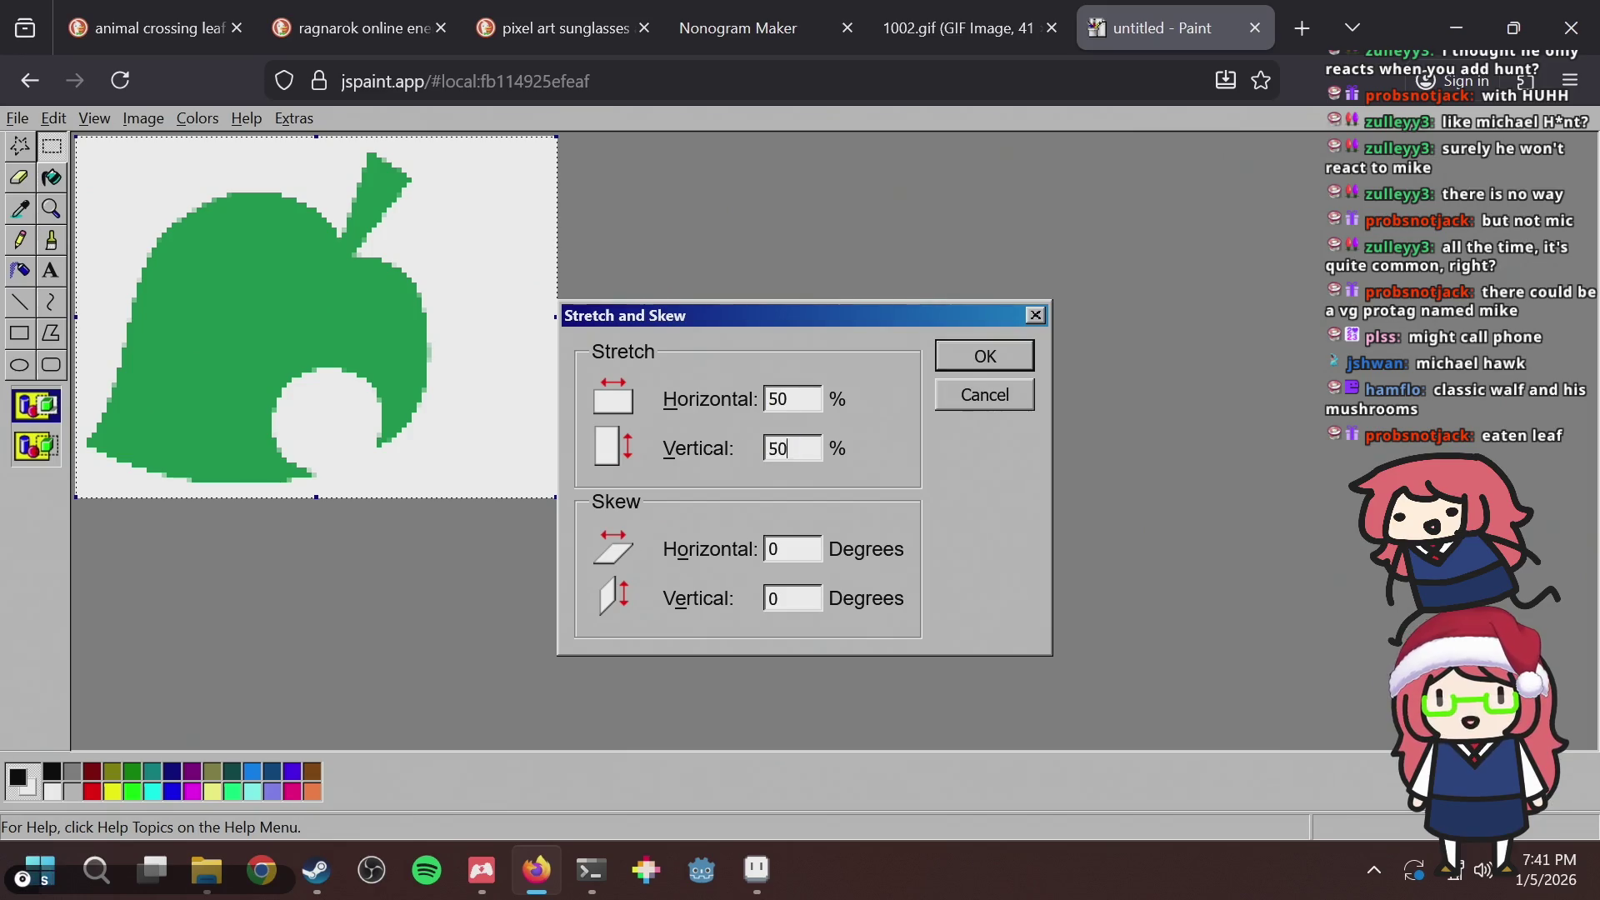
pyautogui.press('Return')
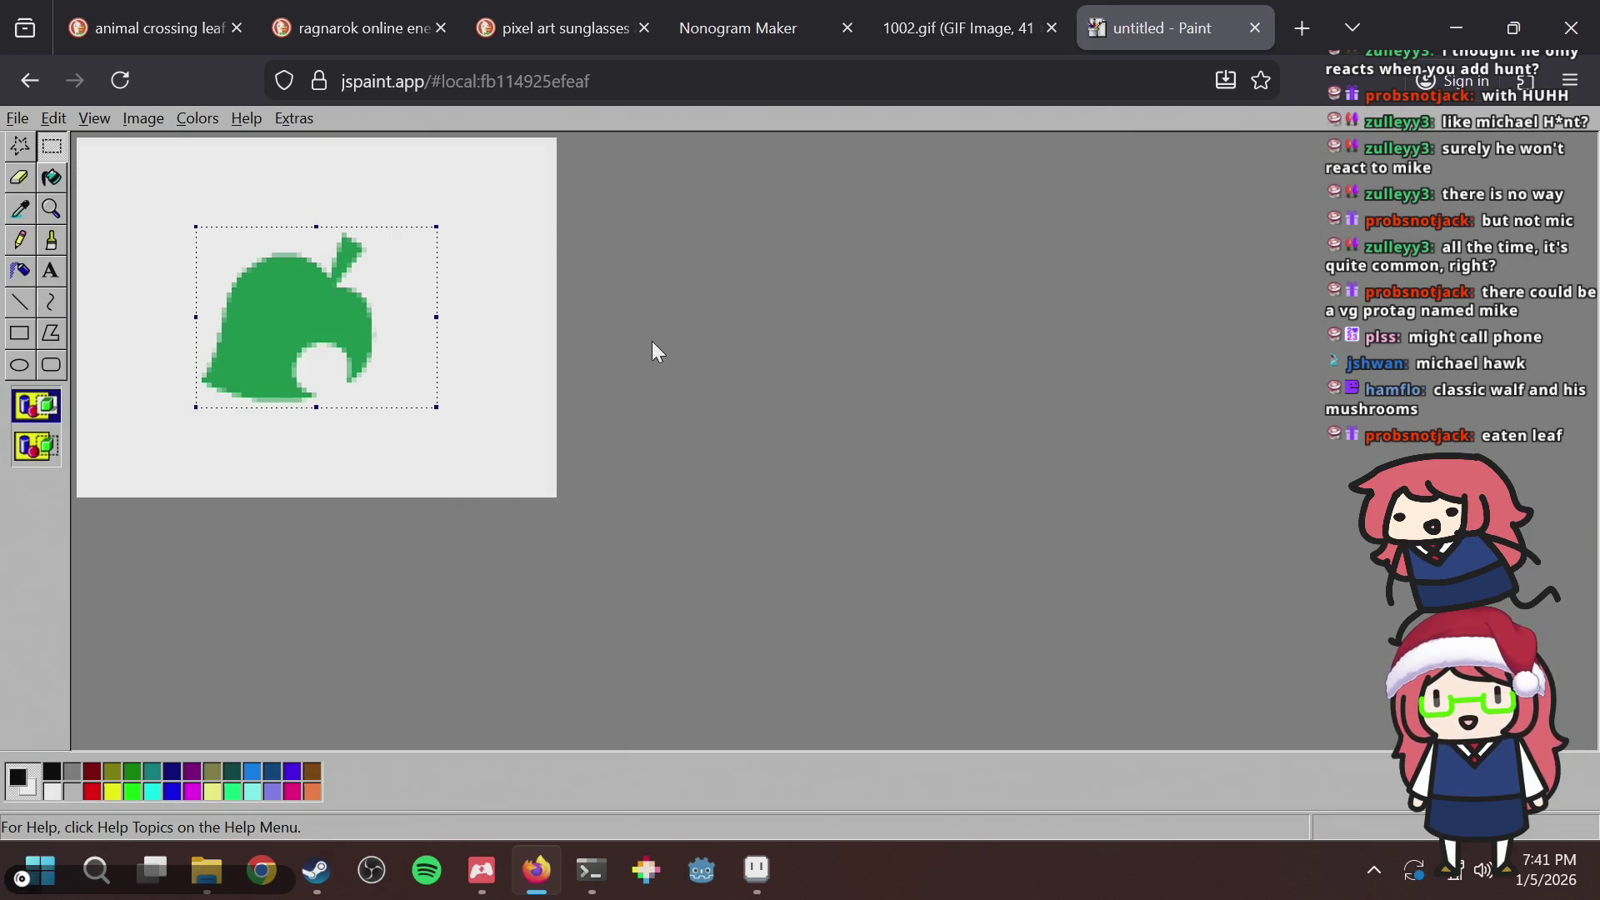
pyautogui.hotkey('alt', 'Tab')
pyautogui.hotkey('ctrl', 'v')
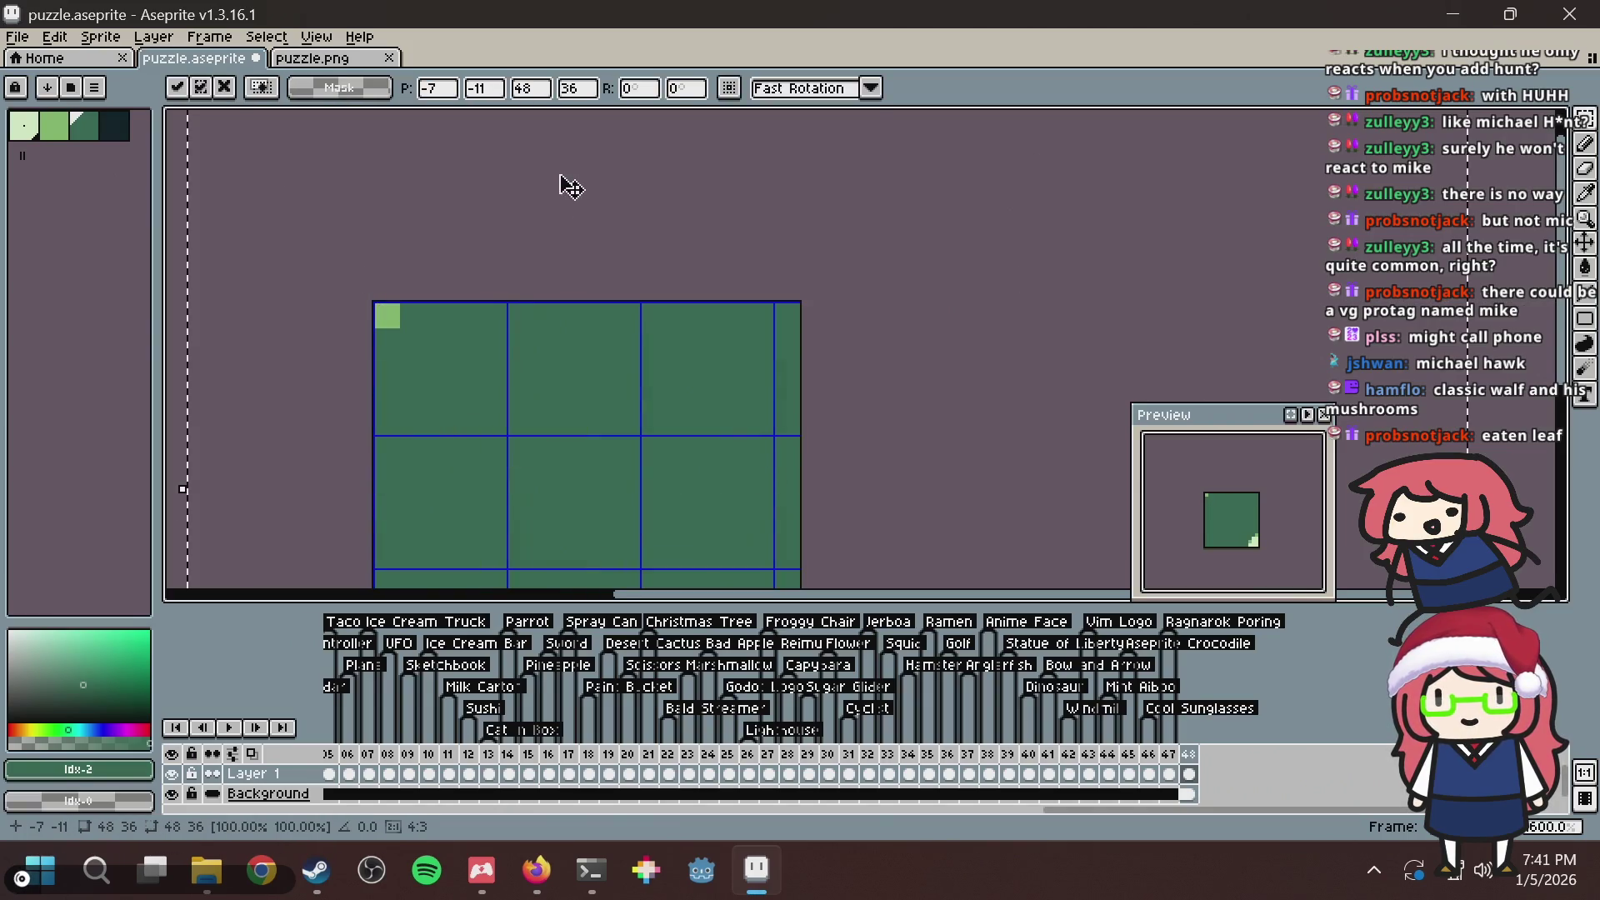
pyautogui.scroll(-3, 633, 311)
pyautogui.hotkey('alt', 'Tab')
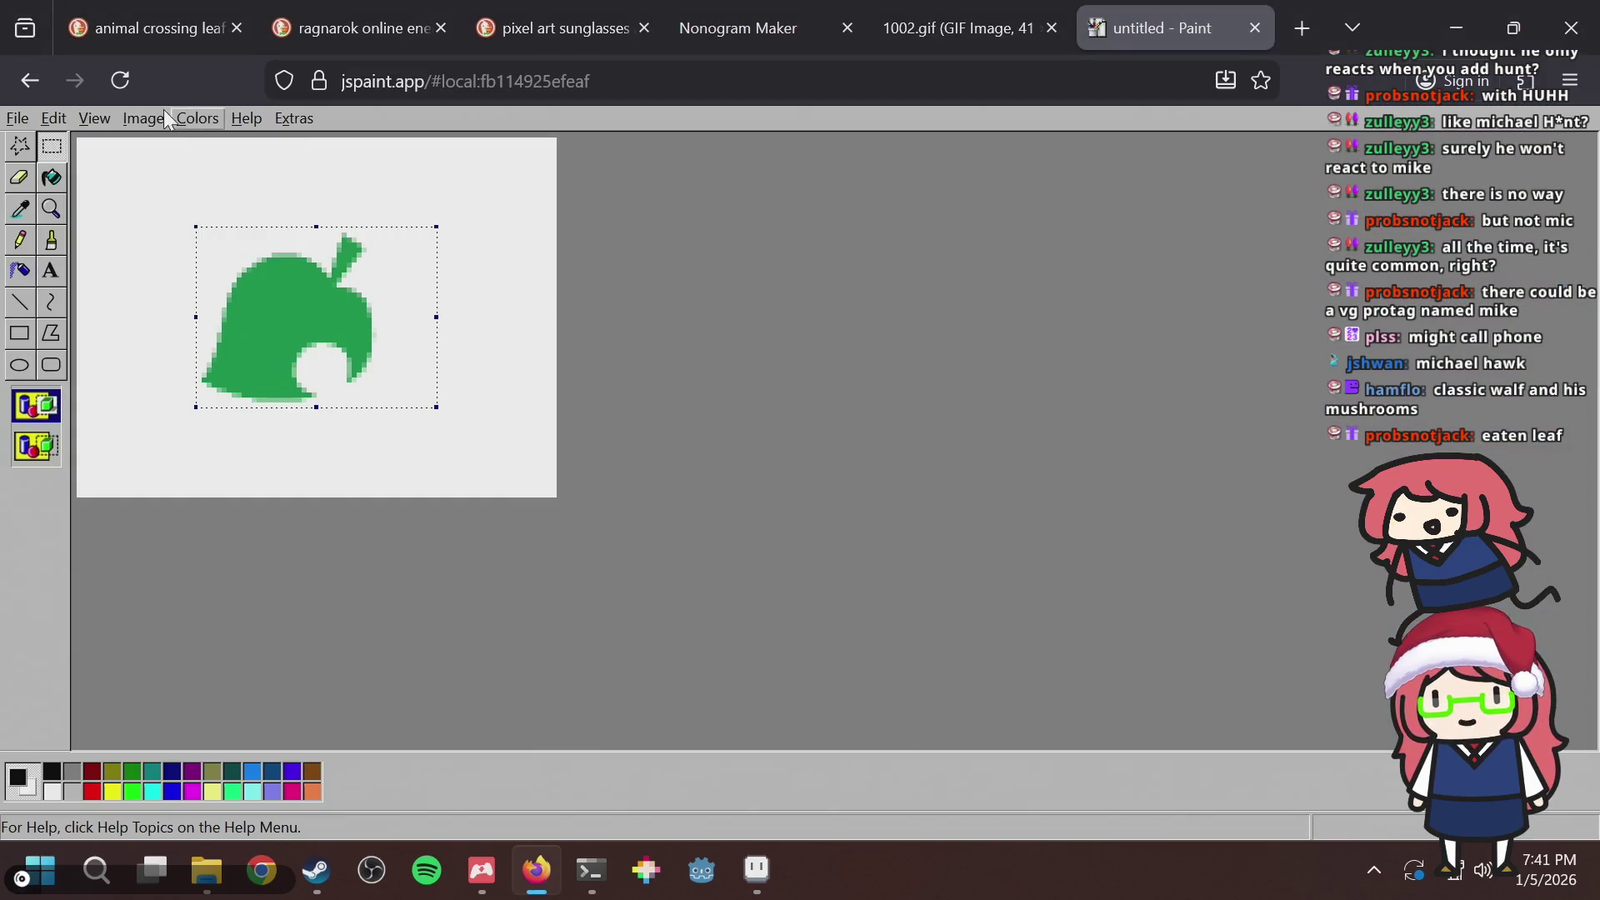
# Try squashing the leaf to 50% width, then undo it.
pyautogui.click(147, 121)
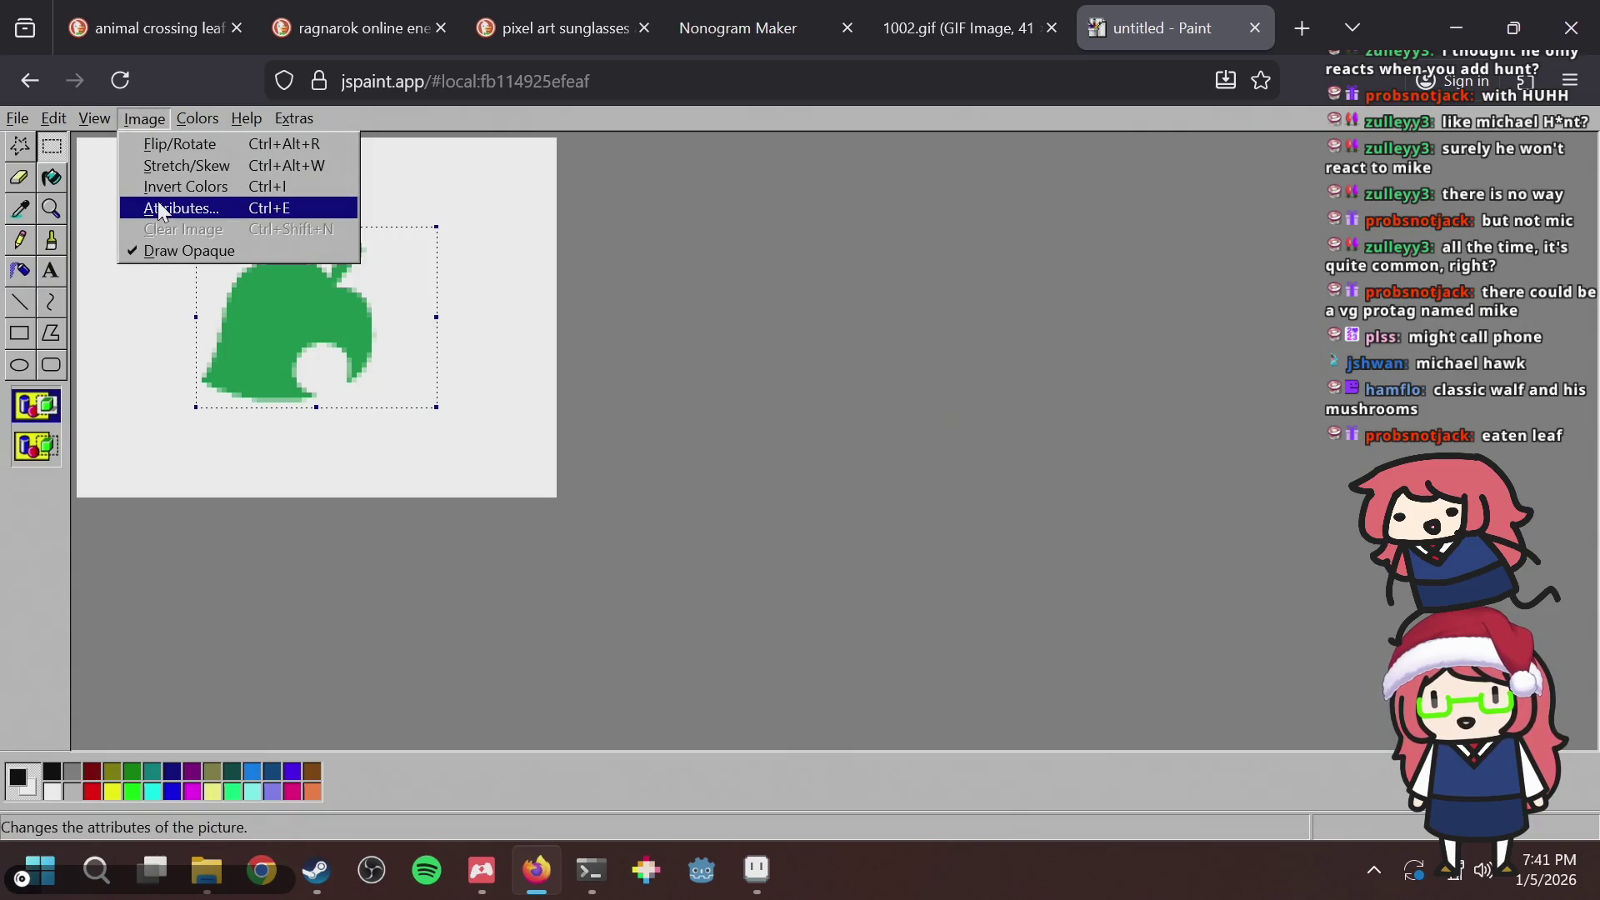
pyautogui.click(163, 169)
pyautogui.write('50')
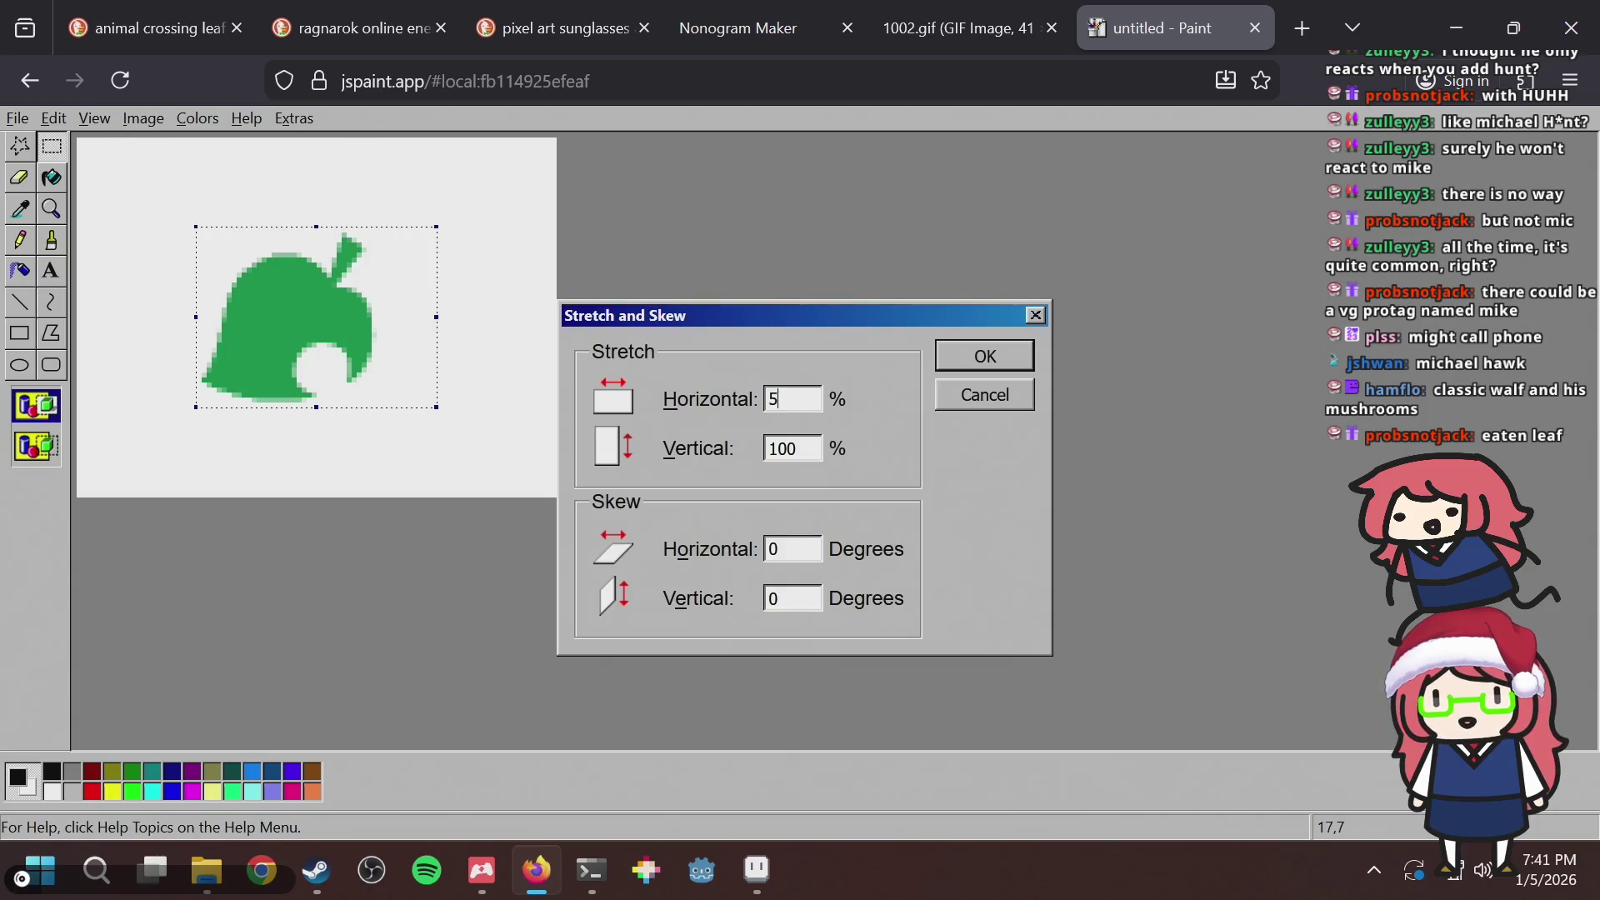
pyautogui.press('Return')
pyautogui.hotkey('ctrl', 'z')
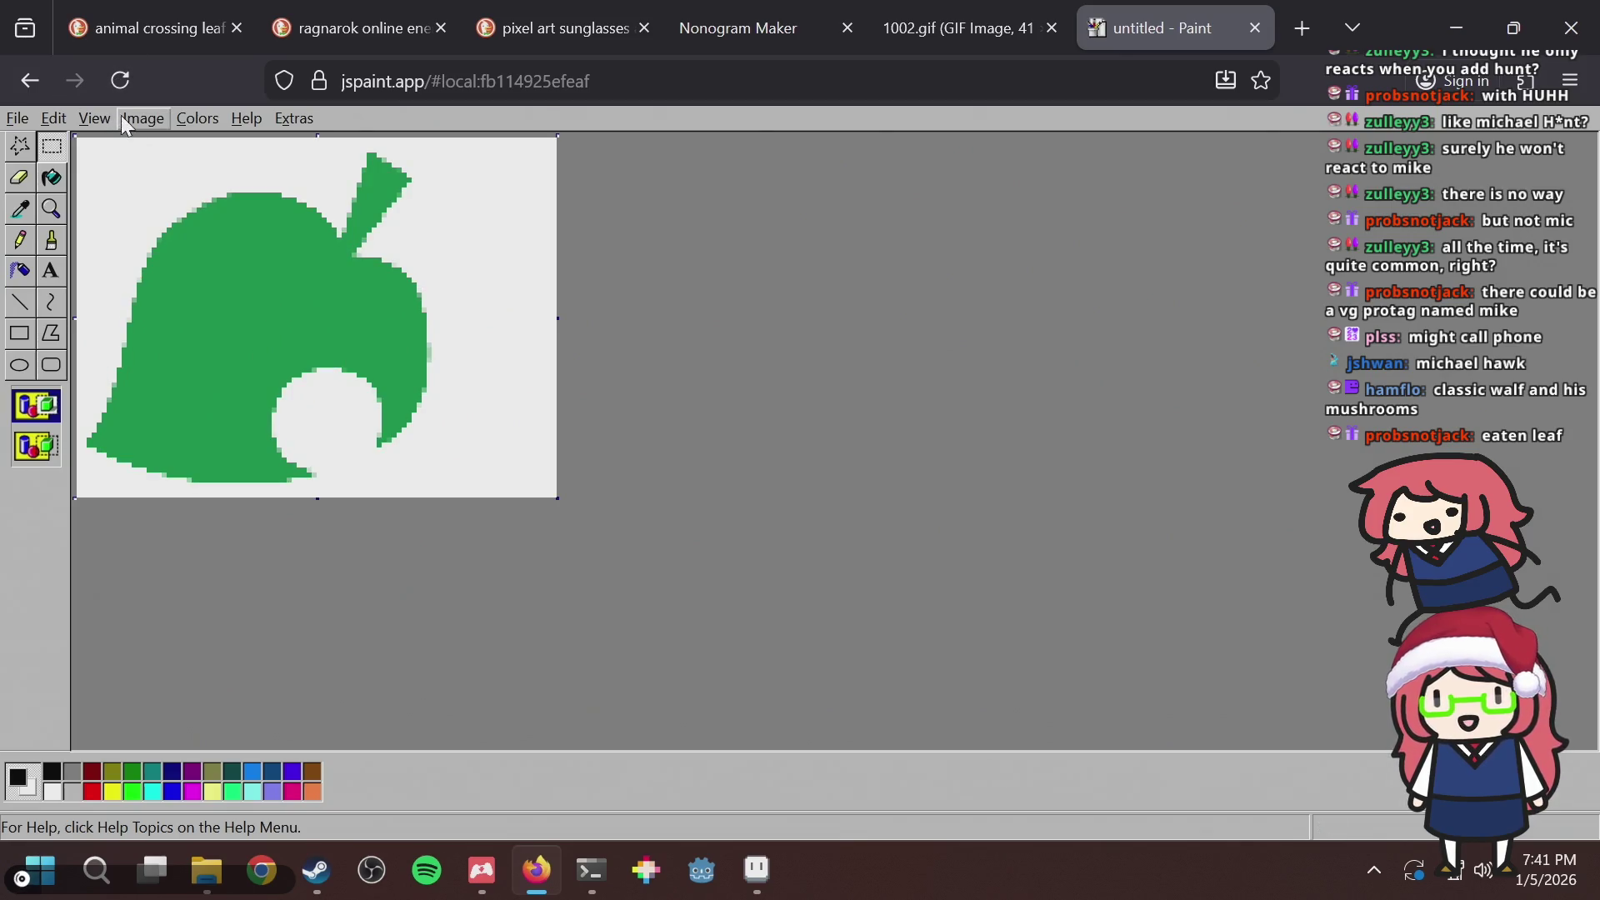
# Shrink the leaf to 25% both ways and drop the earlier paste in Aseprite.
pyautogui.click(125, 116)
pyautogui.click(185, 167)
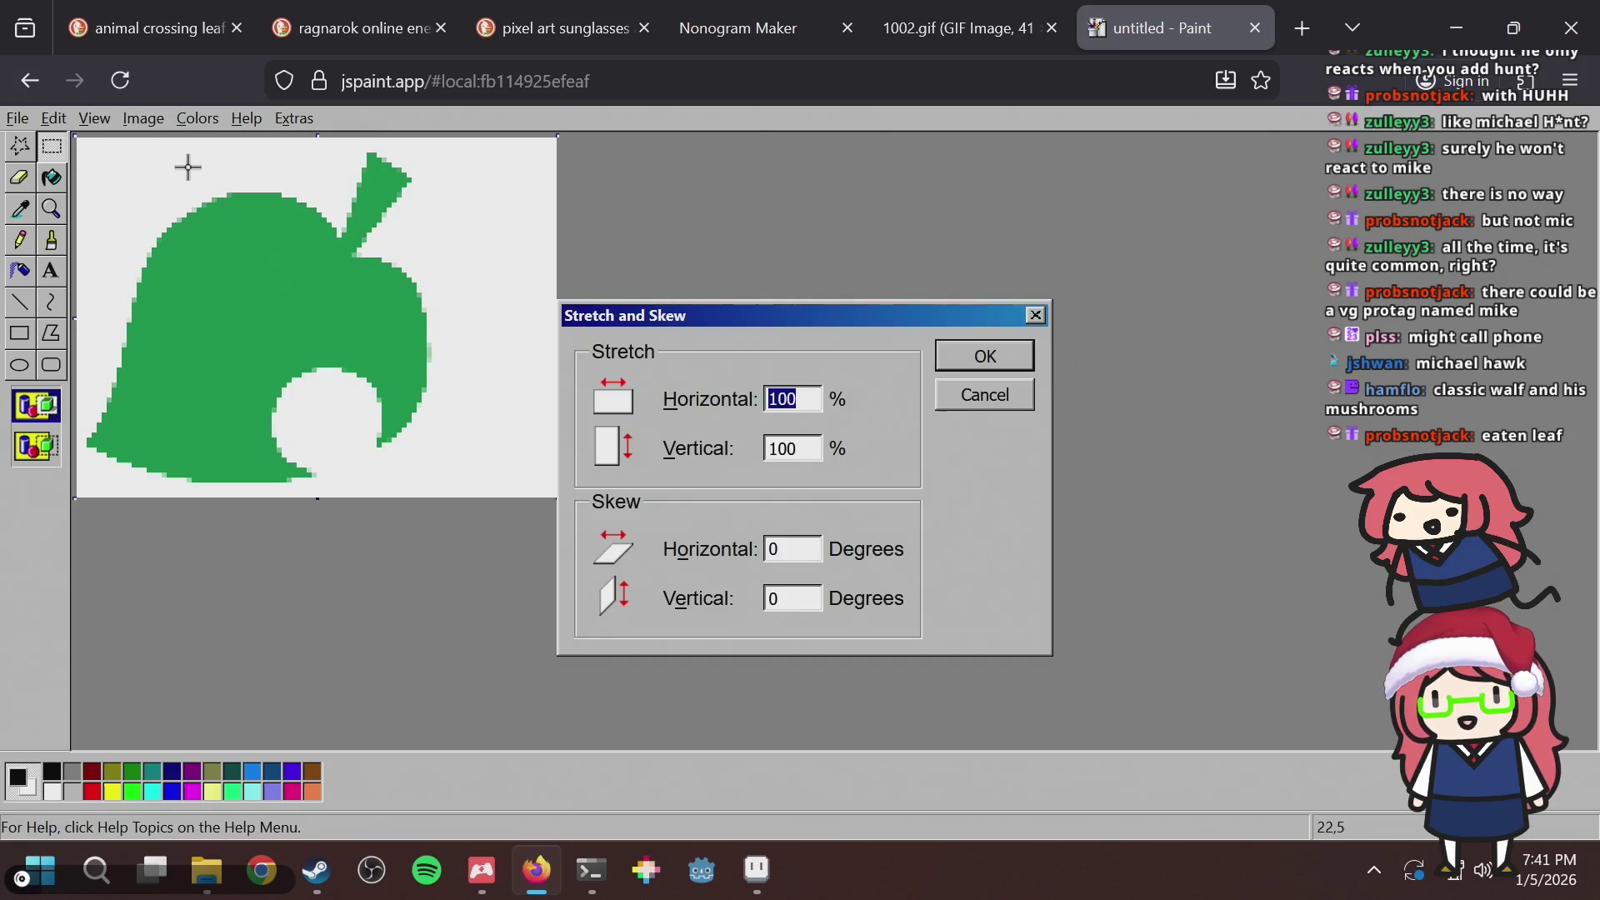
pyautogui.write('255')
pyautogui.press('Return')
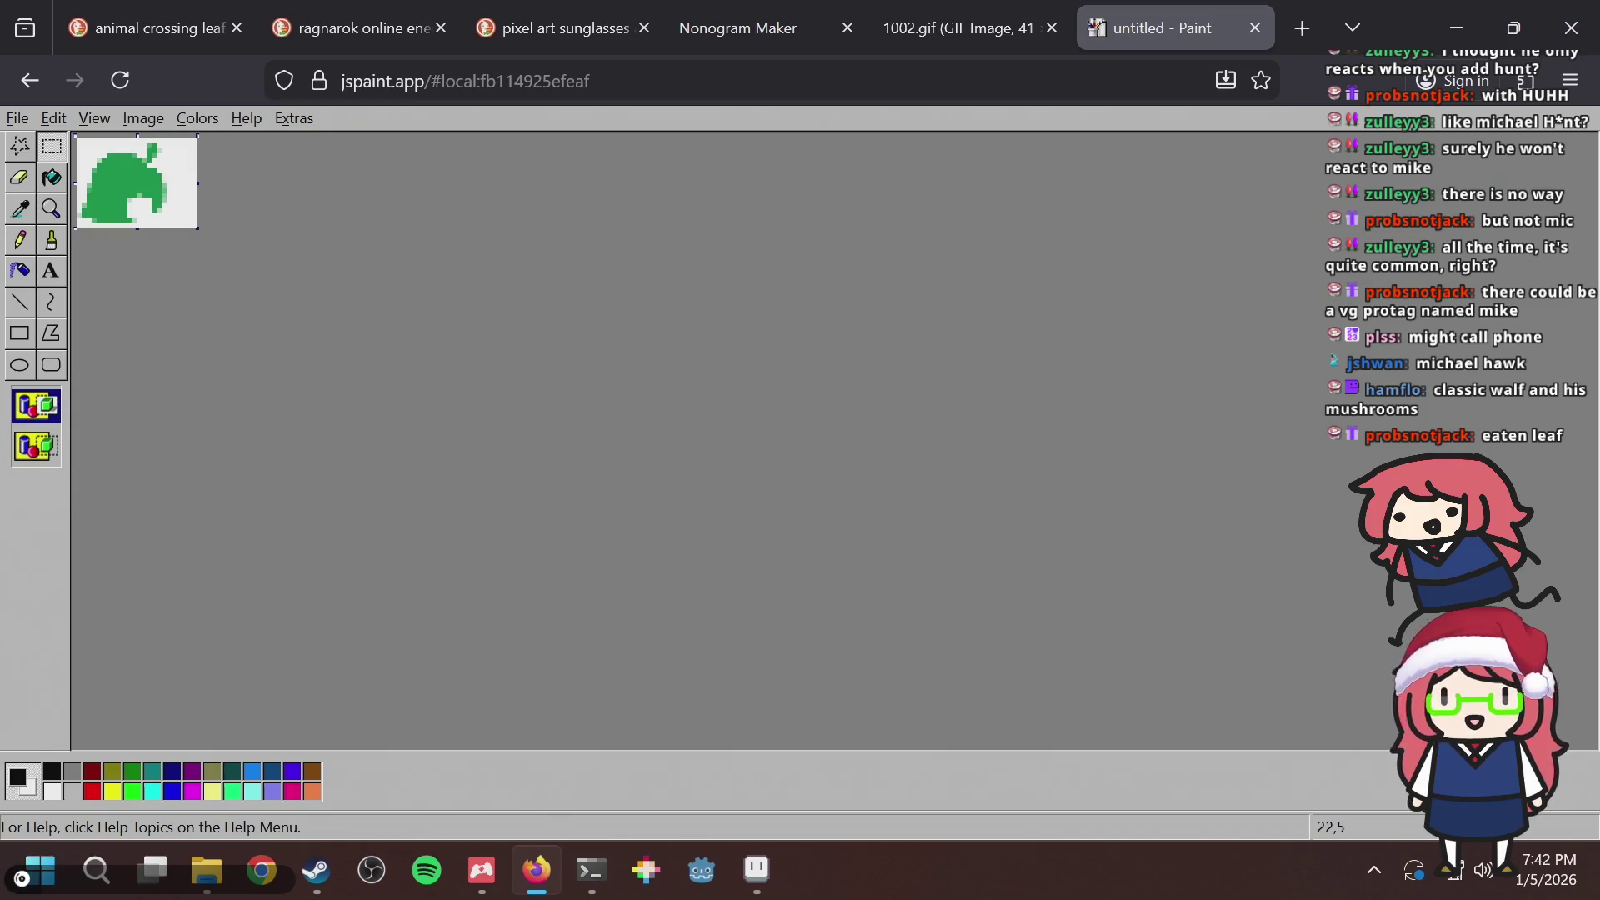
pyautogui.hotkey('alt', 'Tab')
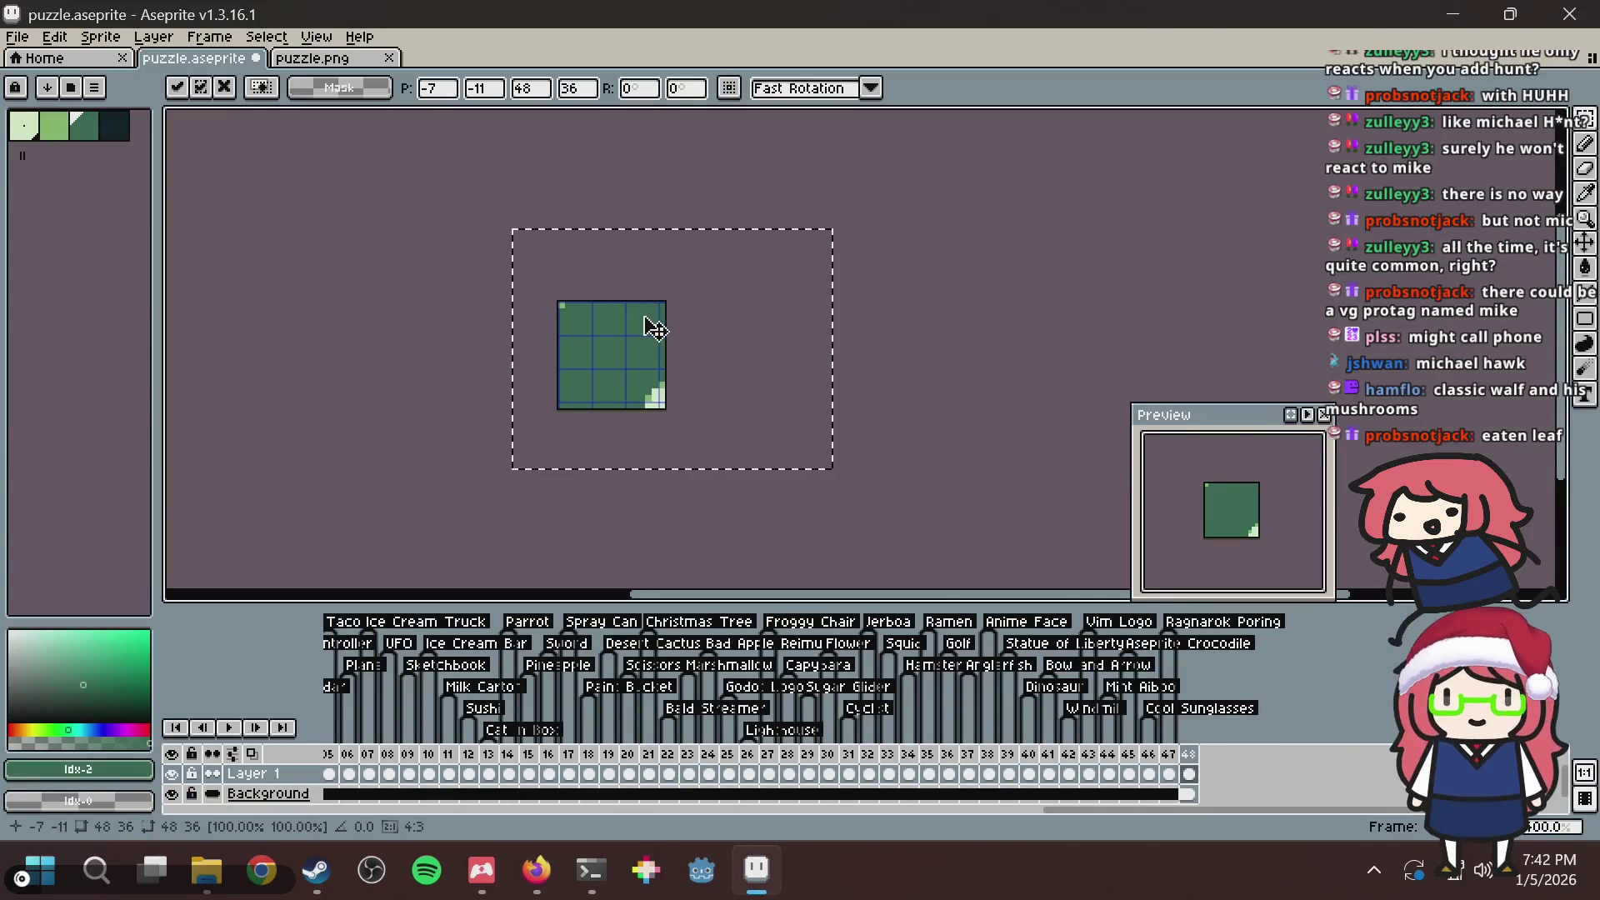
pyautogui.press('Return')
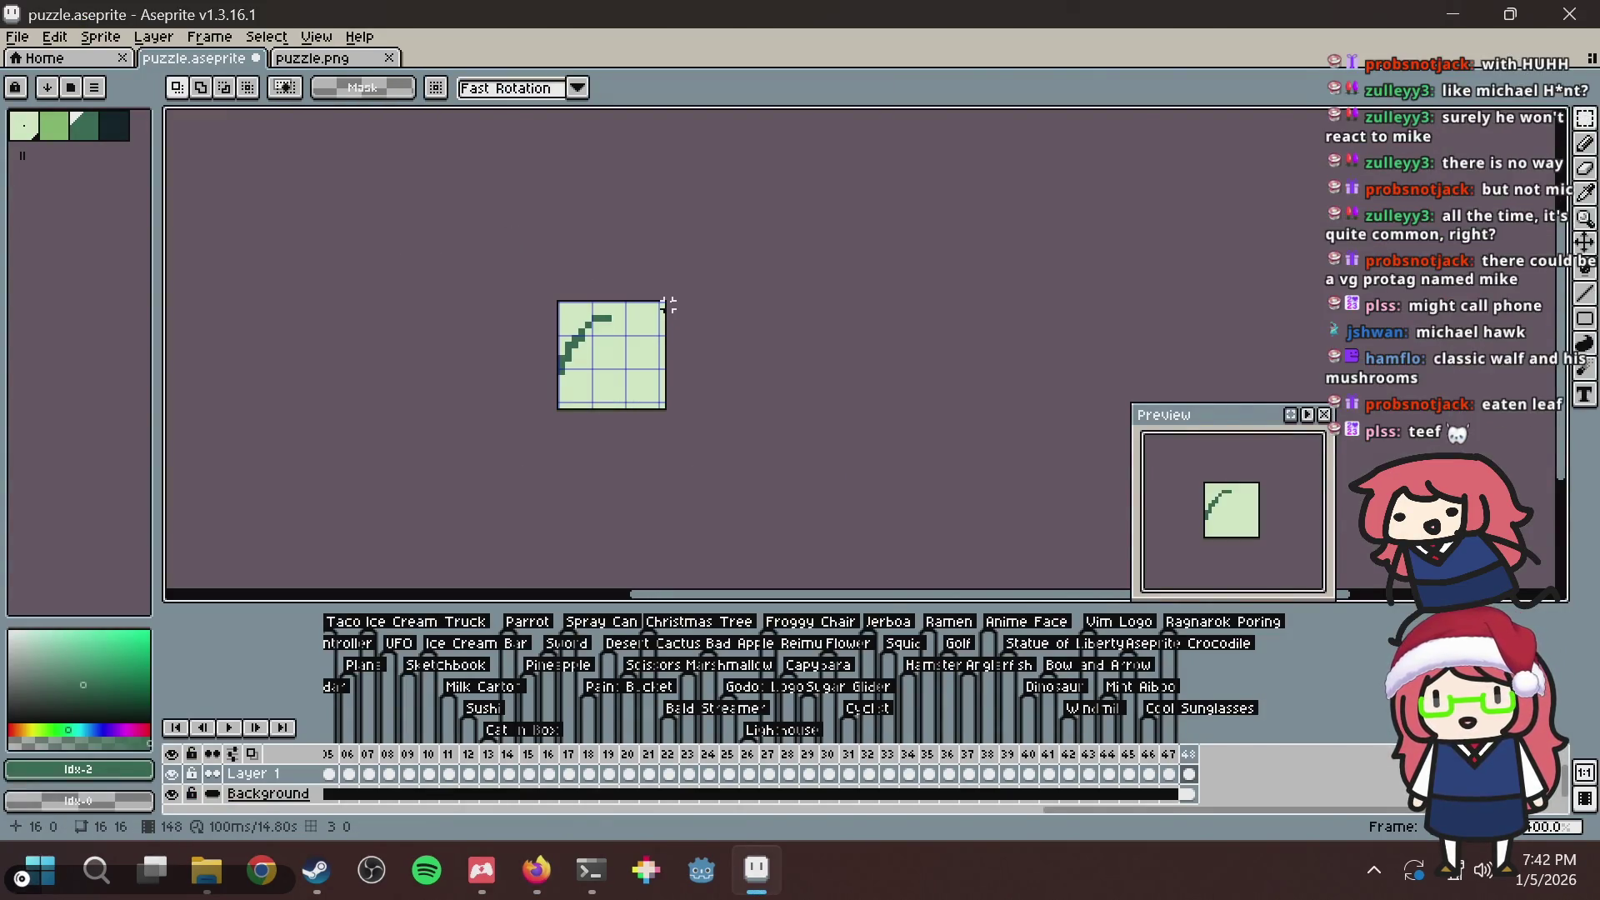
pyautogui.scroll(1, 692, 361)
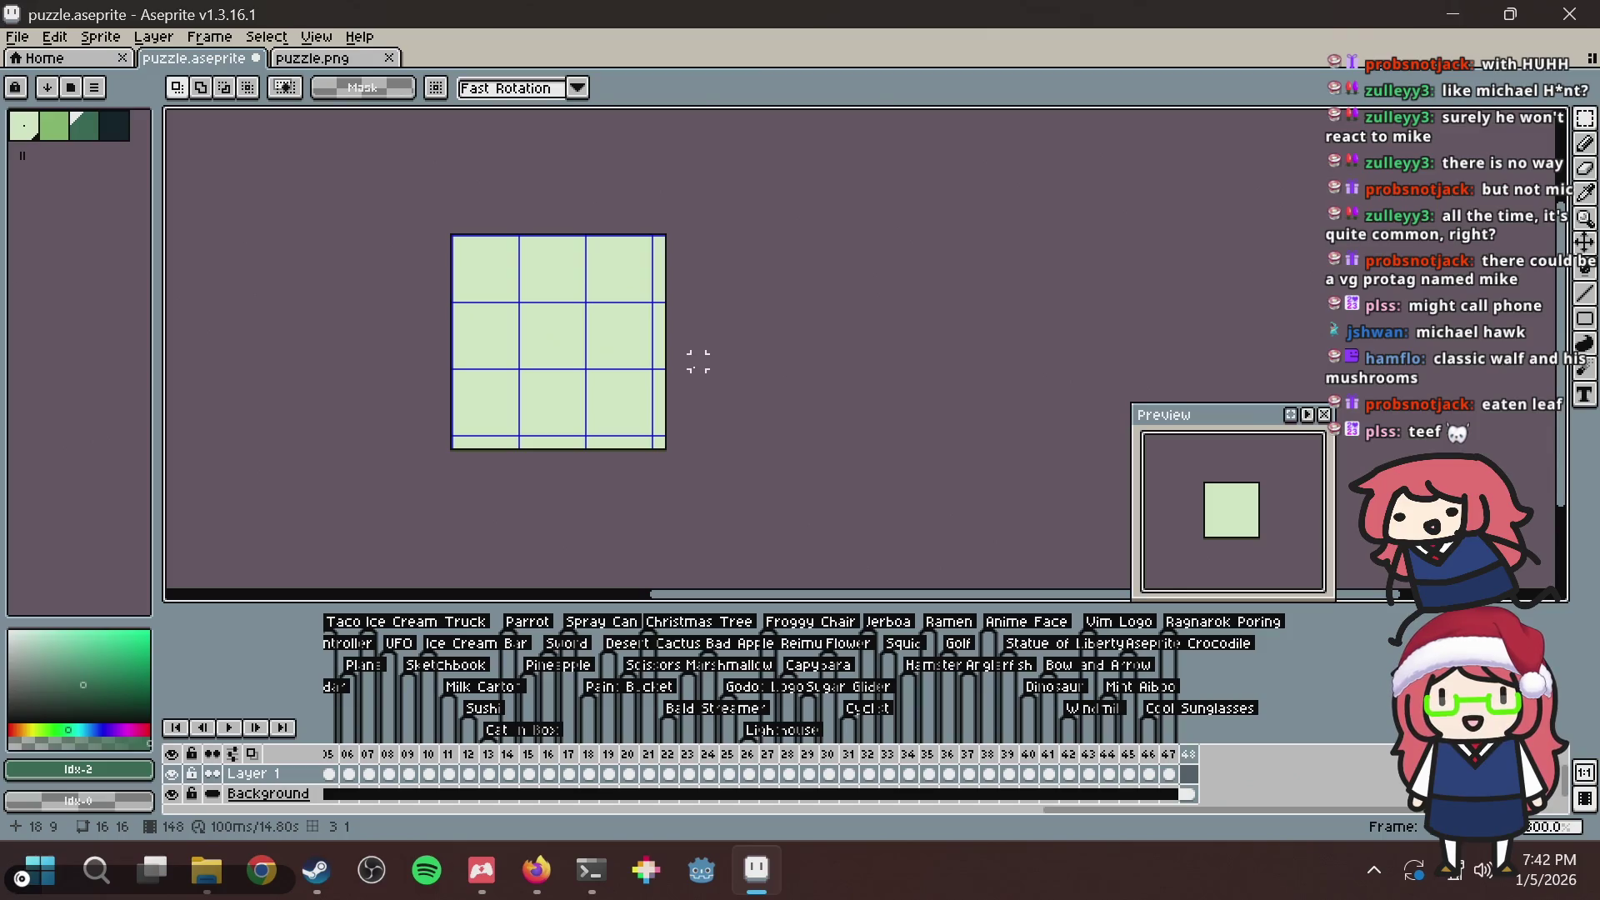
# Paste the quarter-size leaf over the 16x16 grid, narrow it to 23 pixels wide, and commit it.
pyautogui.hotkey('ctrl', 'v')
pyautogui.moveTo(696, 372)
pyautogui.mouseDown()
pyautogui.moveTo(653, 342)
pyautogui.moveTo(643, 398)
pyautogui.mouseUp()
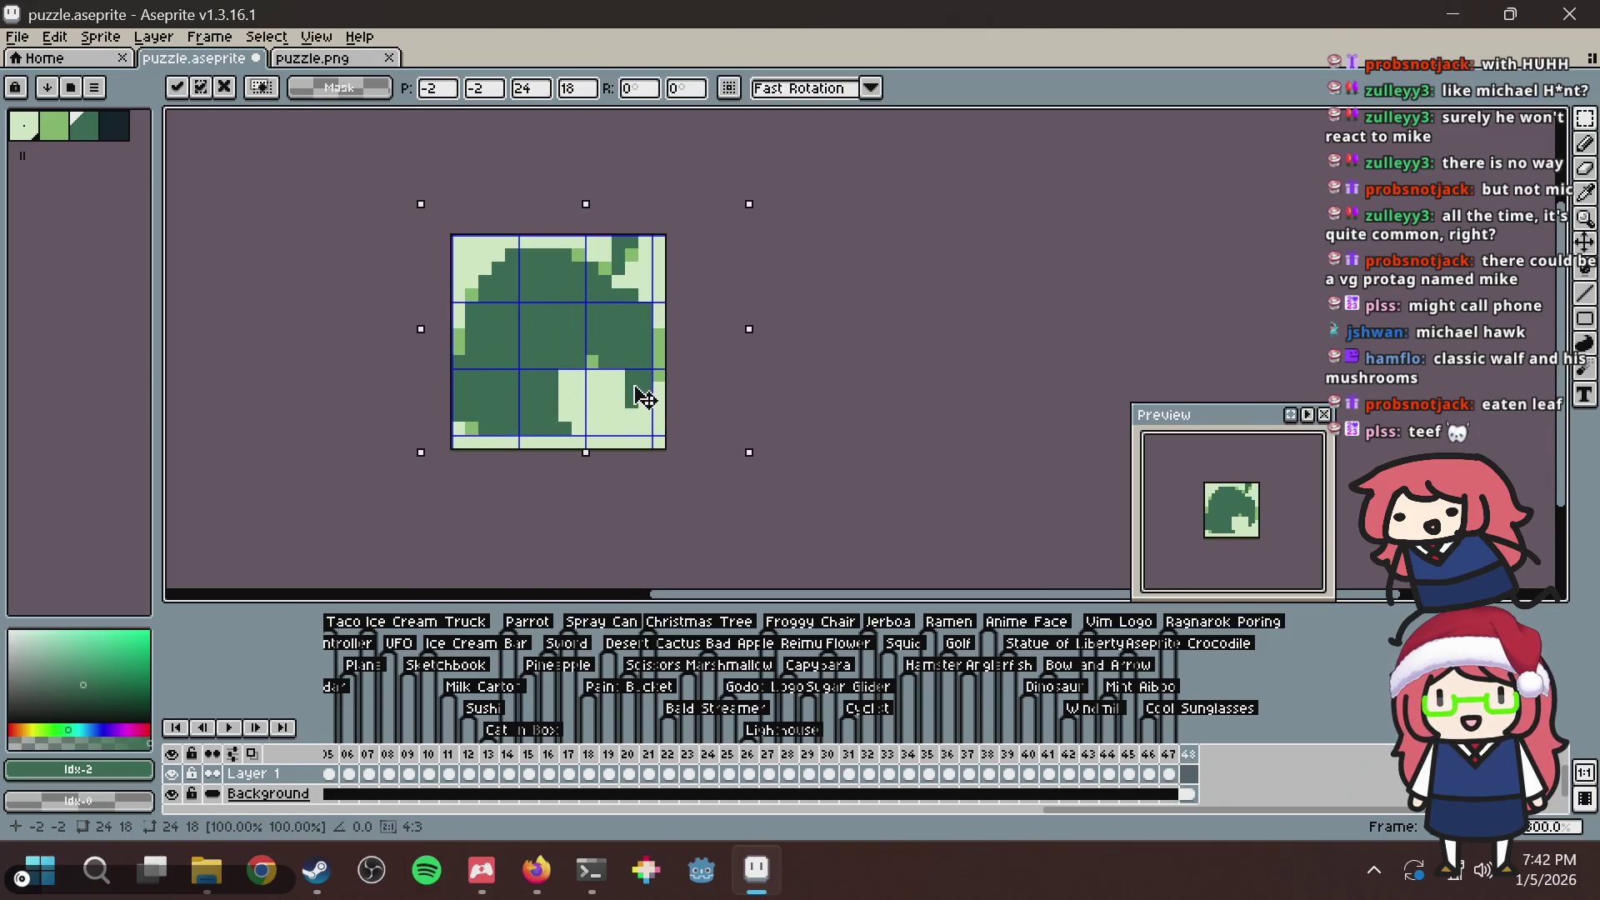
pyautogui.scroll(2, 800, 275)
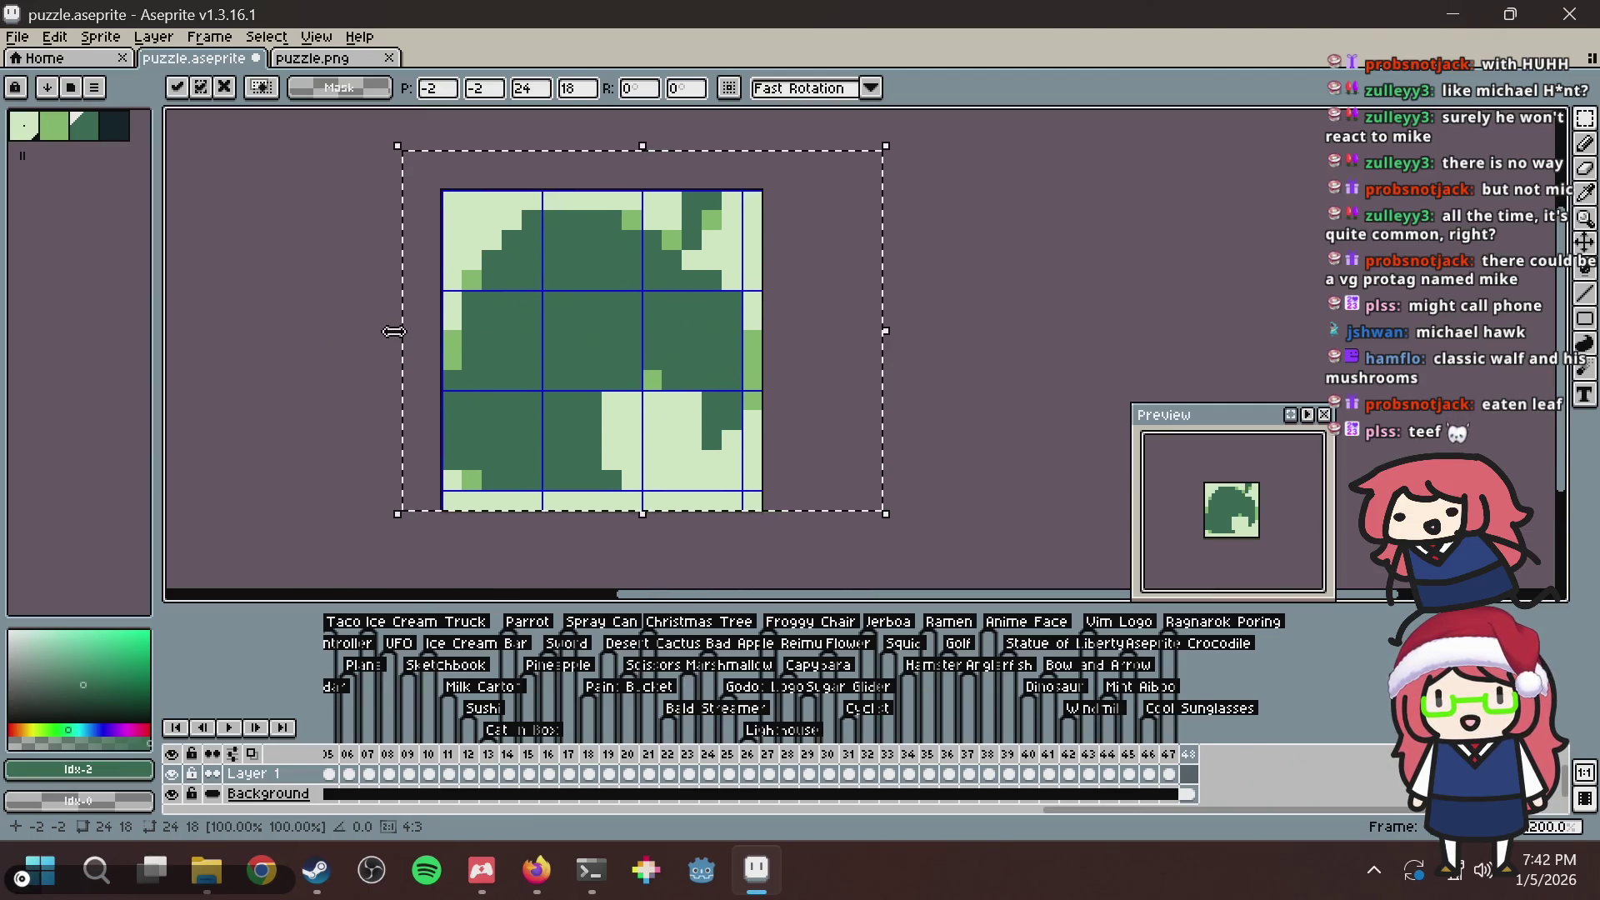
pyautogui.moveTo(398, 332); pyautogui.dragTo(420, 335)
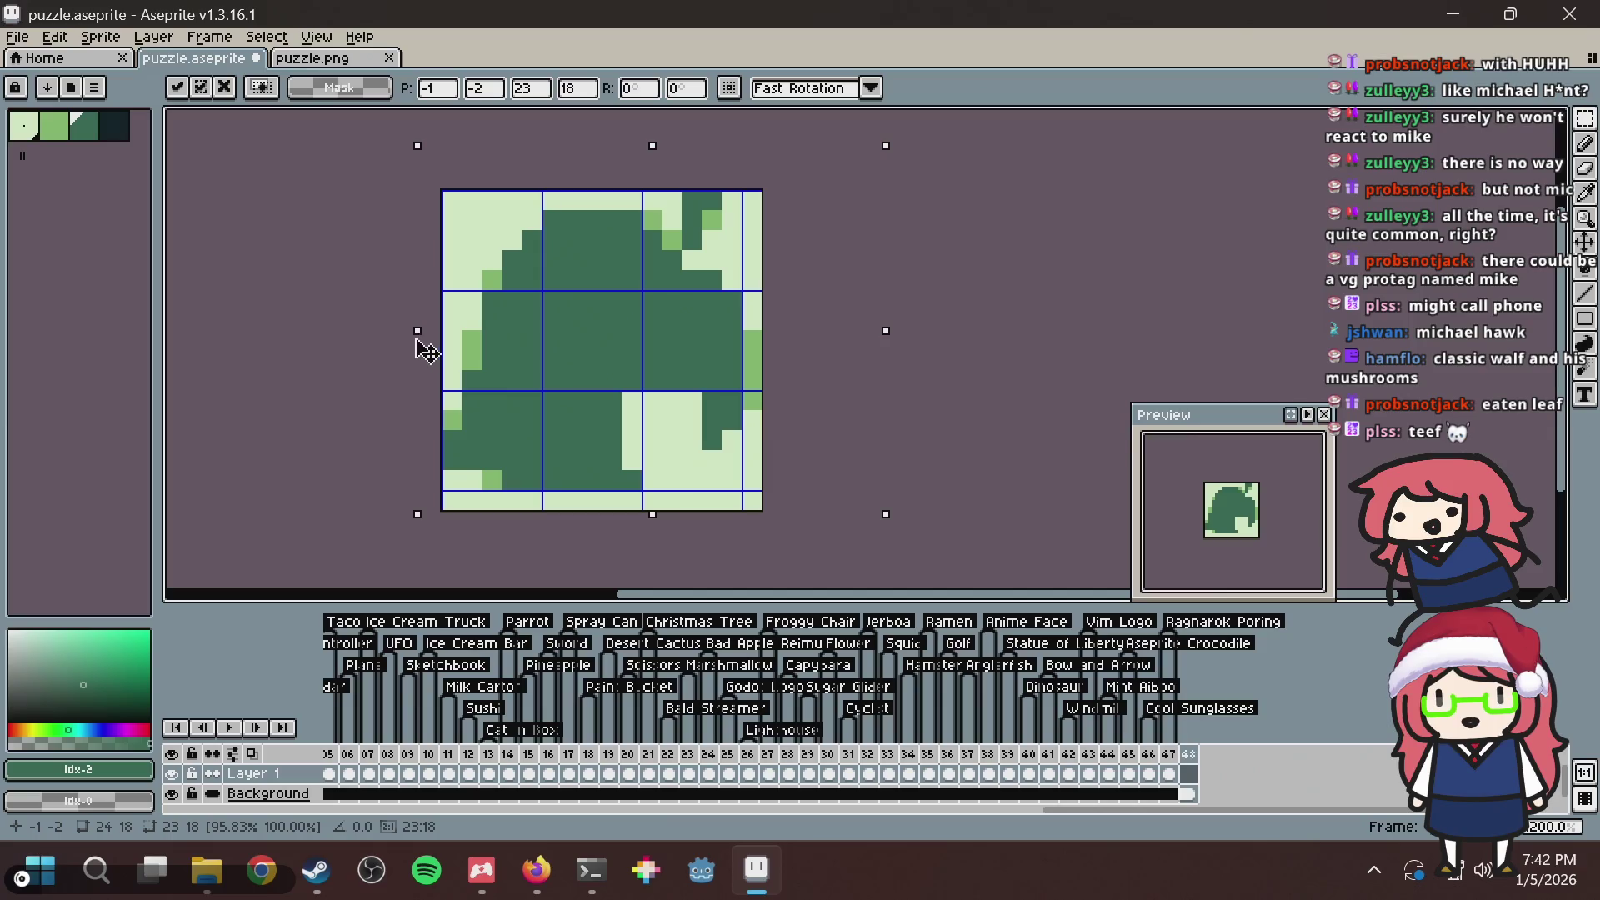
pyautogui.press('Return')
# Touch up the leaf's notch with one light green pixel and two dark green pixels.
pyautogui.press('b')
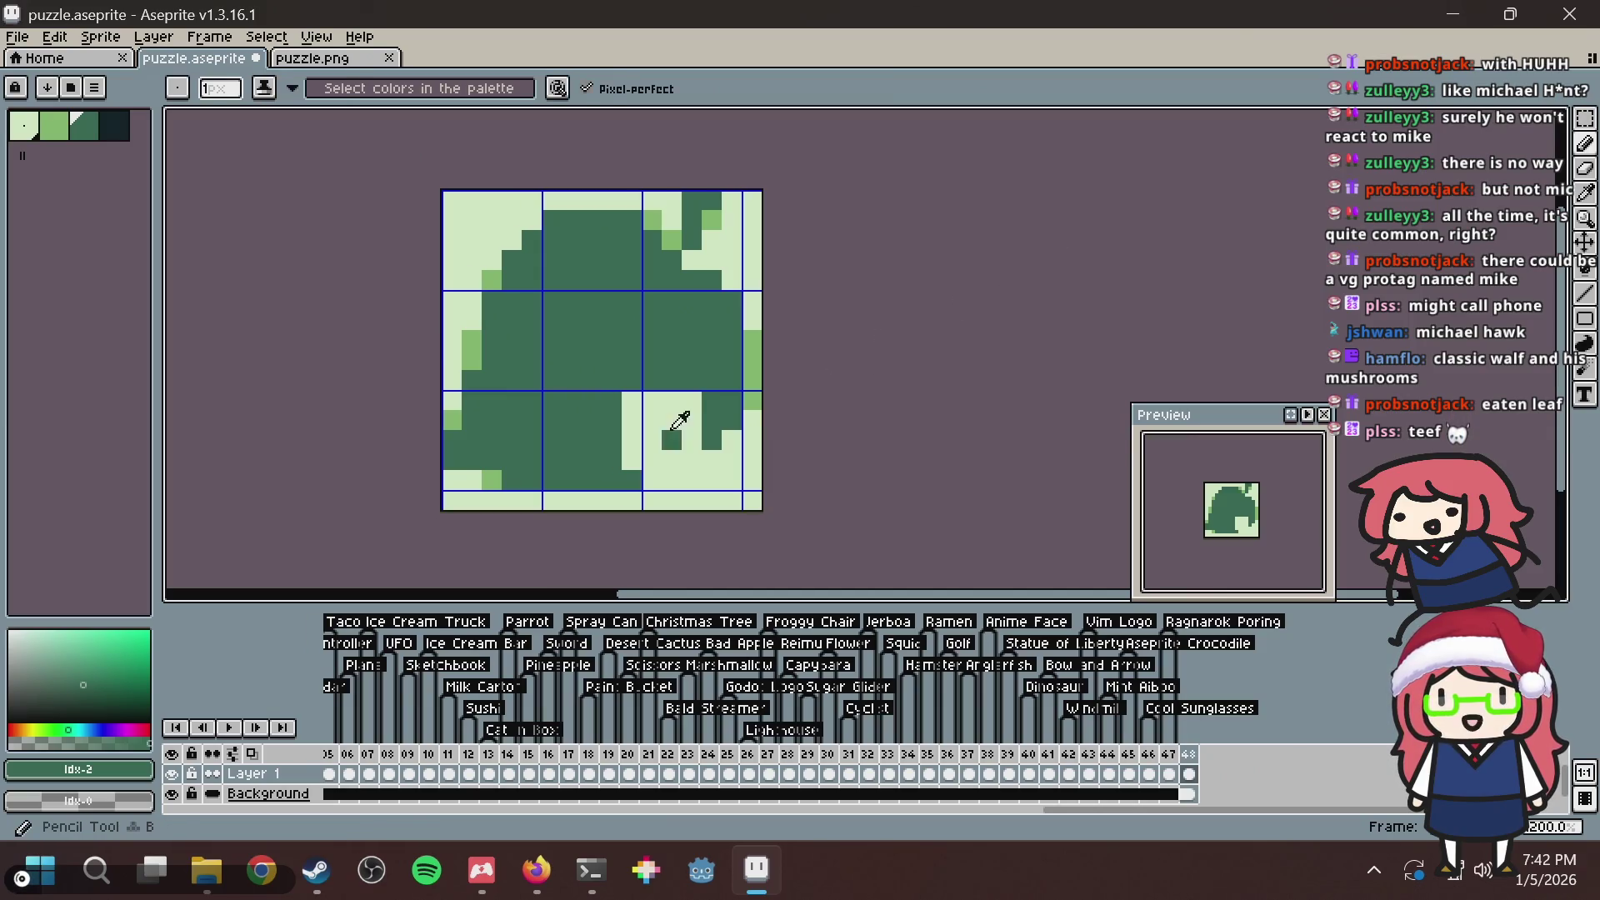
pyautogui.click(633, 402)
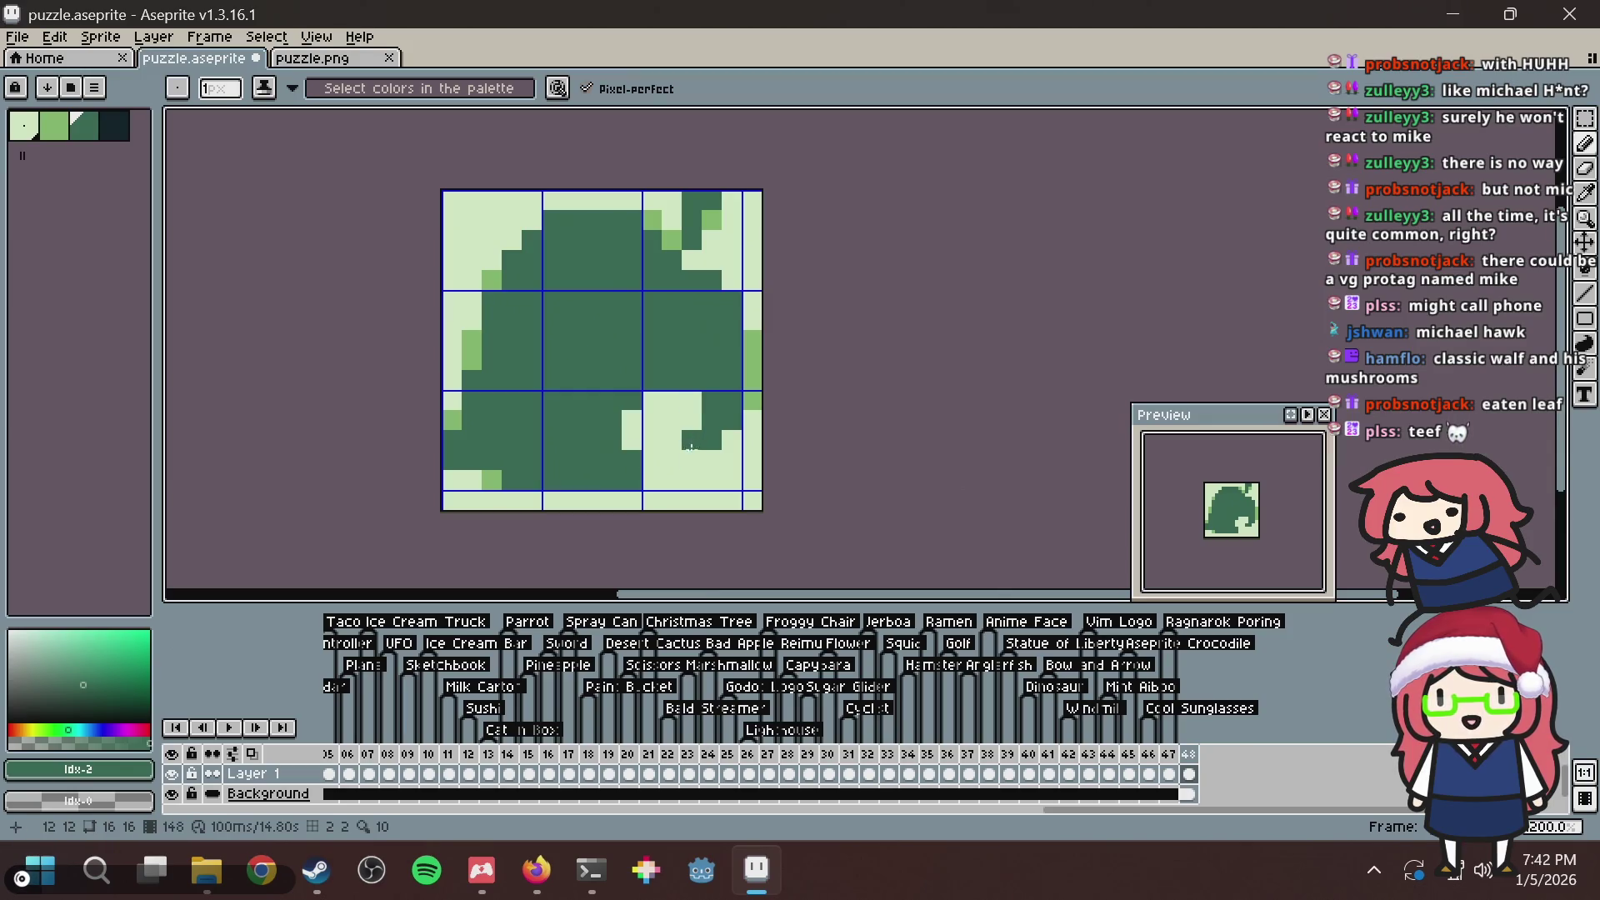
pyautogui.hotkey('alt', 'Tab')
pyautogui.hotkey('alt', 'Tab')
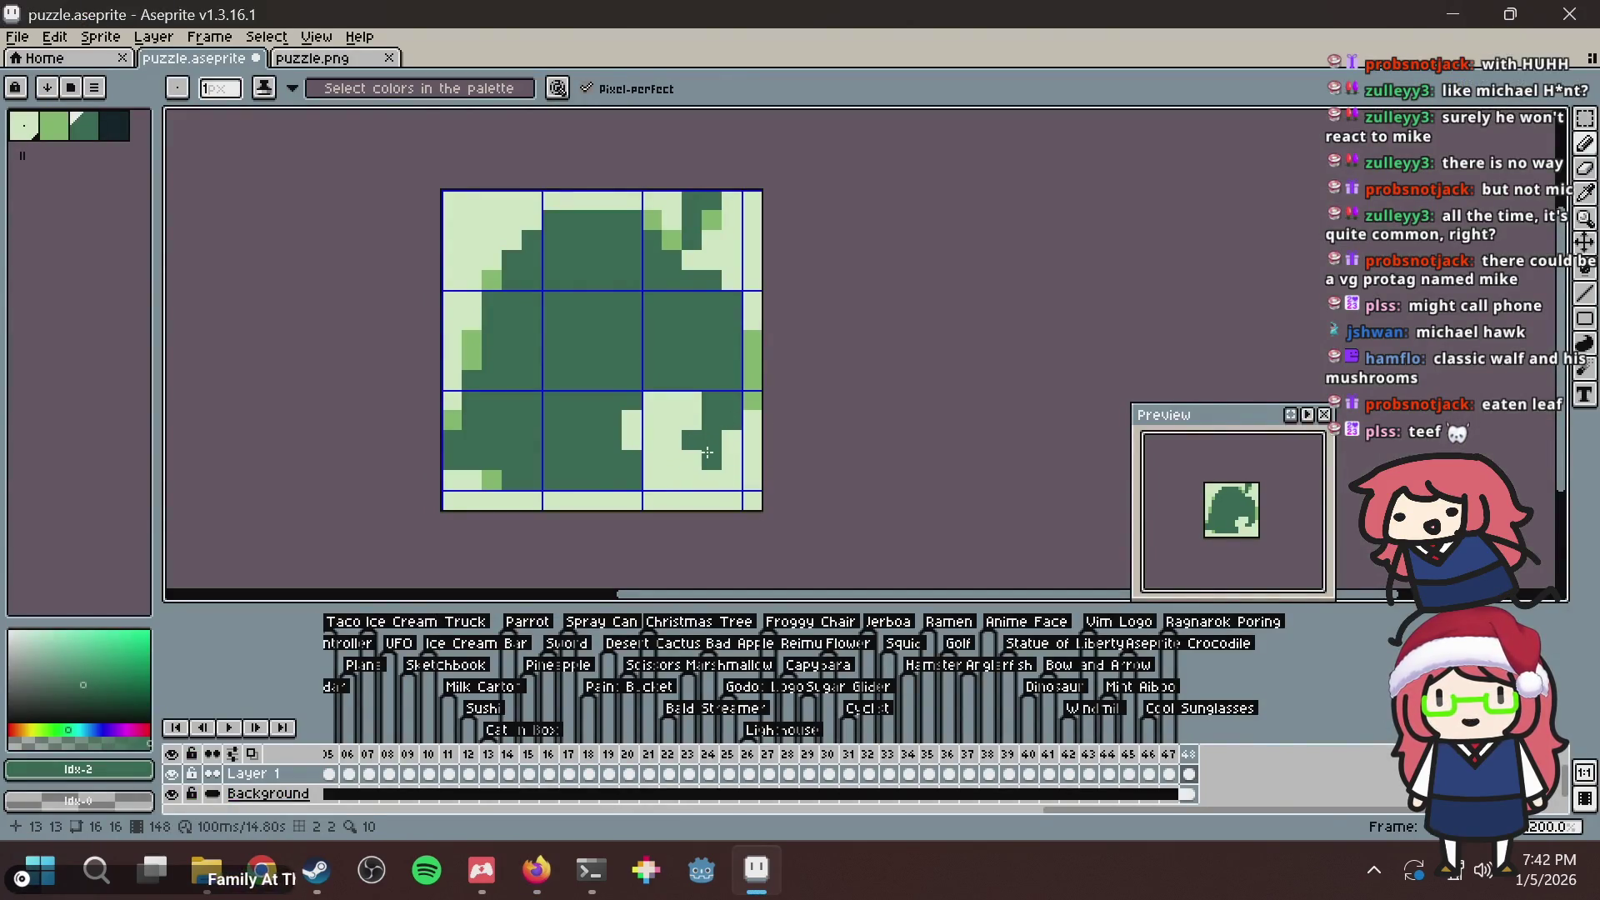
pyautogui.press('i')
pyautogui.keyDown('alt'); pyautogui.click(694, 410); pyautogui.keyUp('alt')
pyautogui.click(692, 440)
pyautogui.keyDown('alt'); pyautogui.click(718, 420); pyautogui.keyUp('alt')
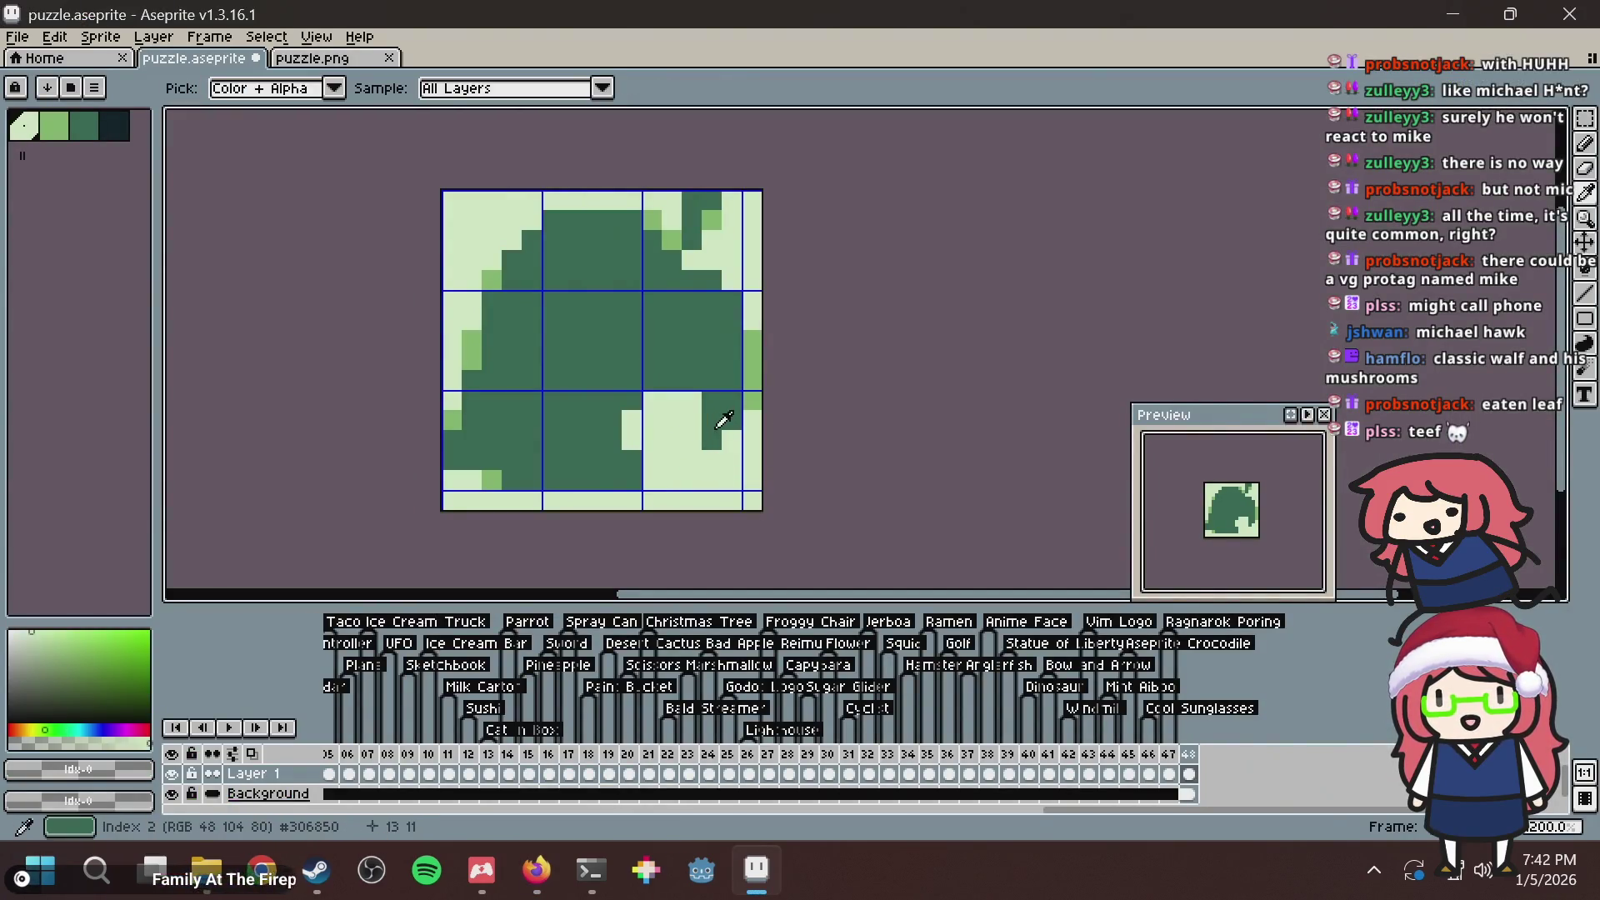
pyautogui.click(654, 478)
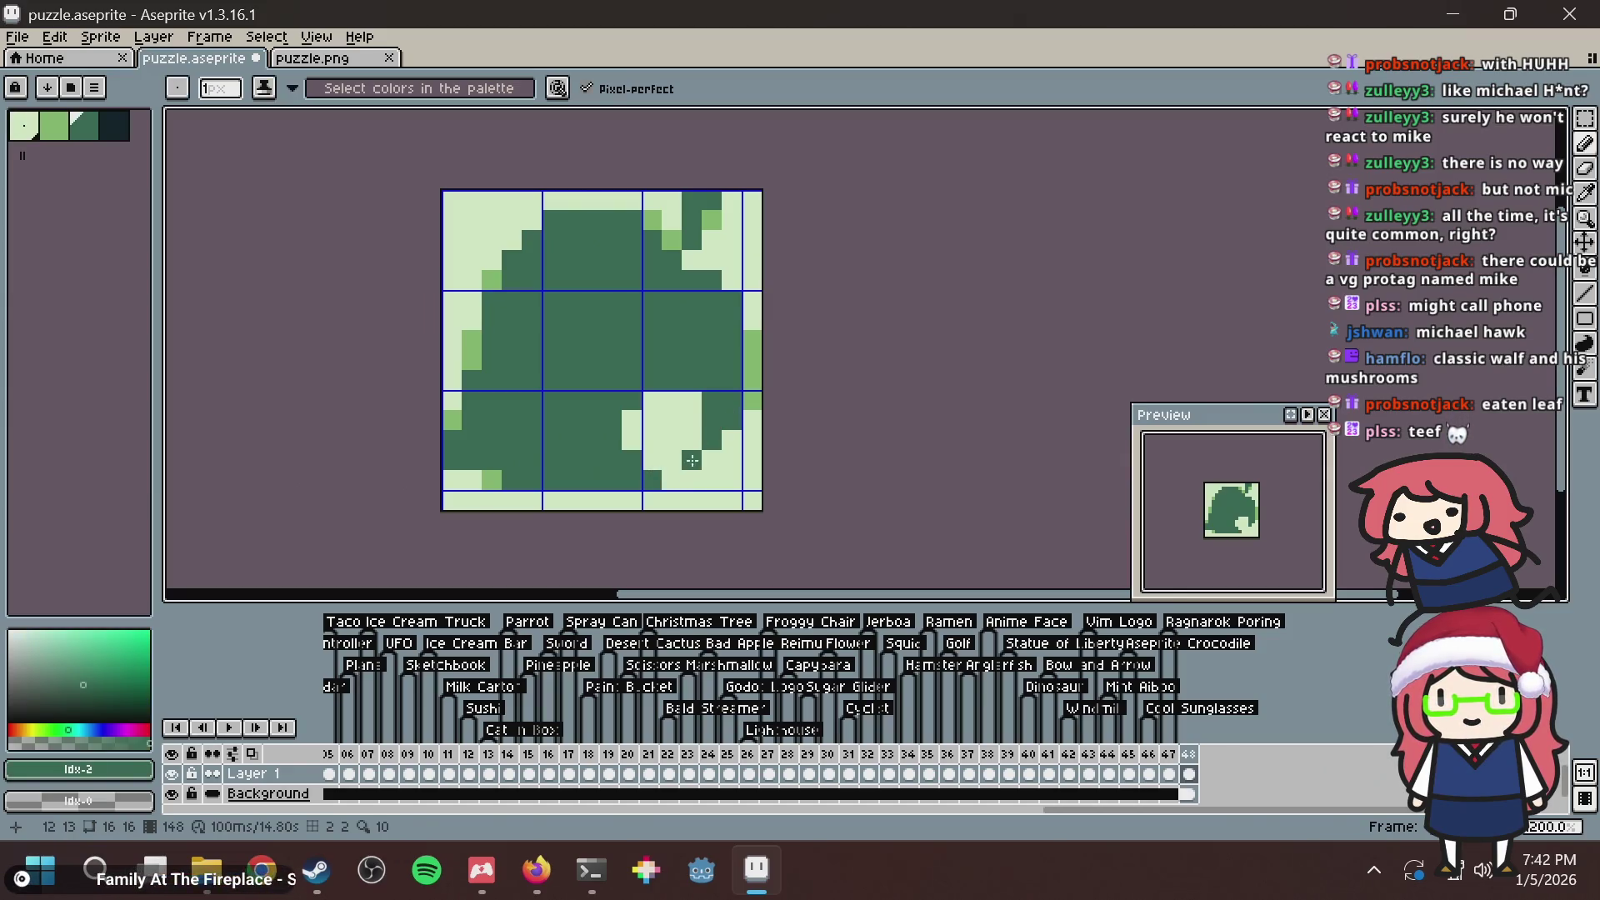
# Repaint the right-edge pixels light green, add medium green beside the stem, and save.
pyautogui.keyDown('alt'); pyautogui.click(765, 296); pyautogui.keyUp('alt')
pyautogui.moveTo(753, 333); pyautogui.dragTo(752, 402)
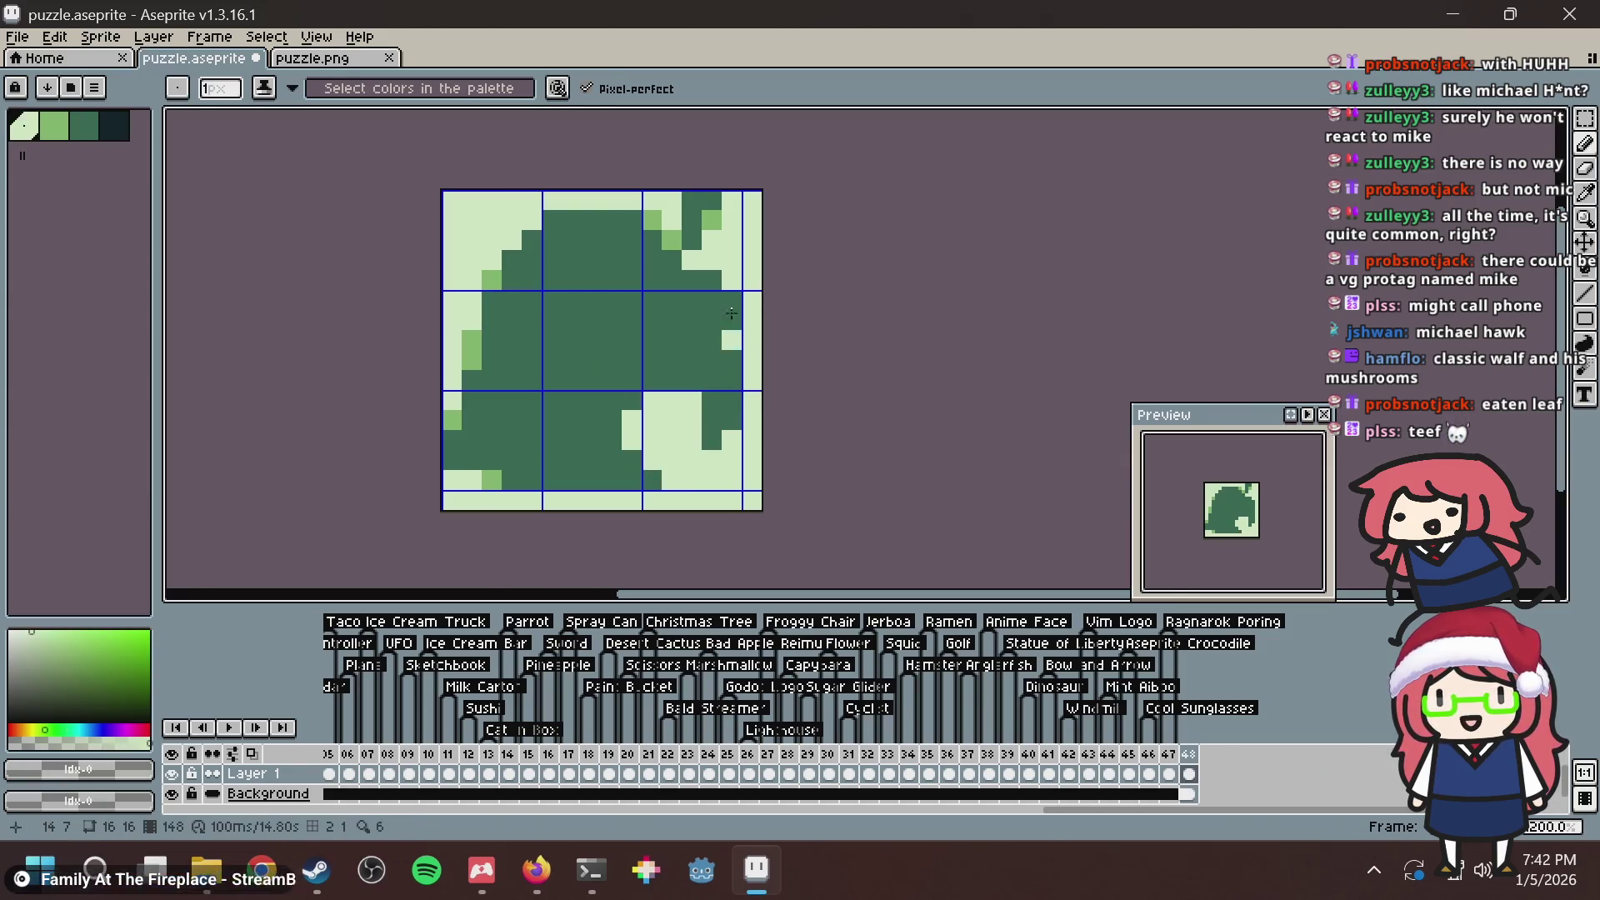
pyautogui.keyDown('alt'); pyautogui.click(670, 240); pyautogui.keyUp('alt')
pyautogui.click(691, 260)
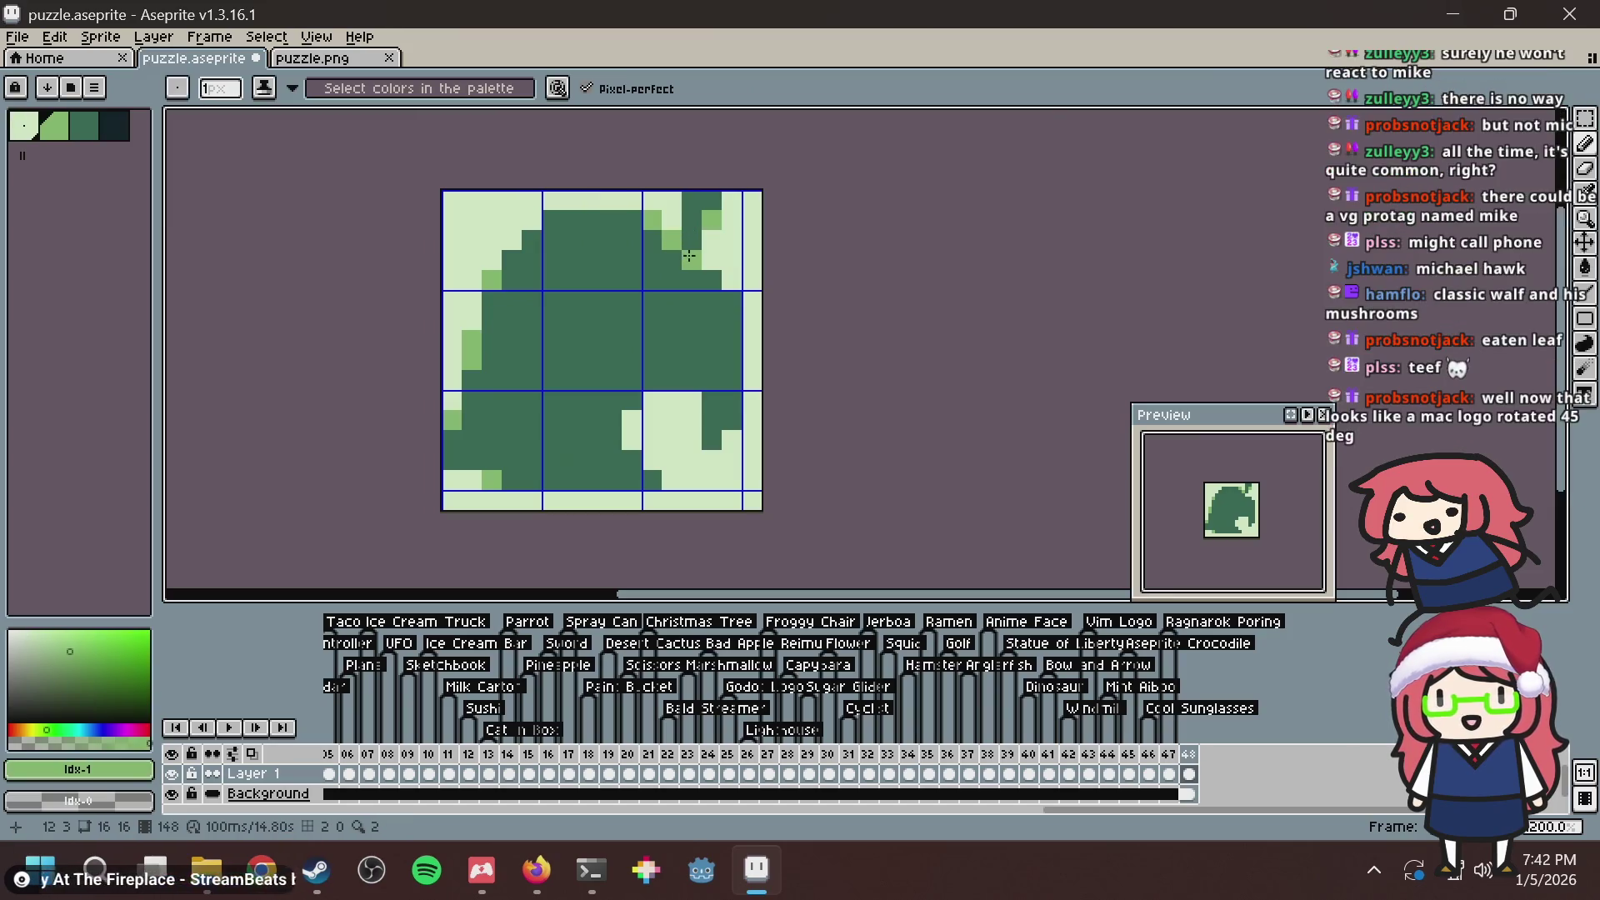
pyautogui.click(733, 275)
pyautogui.hotkey('ctrl', 's')
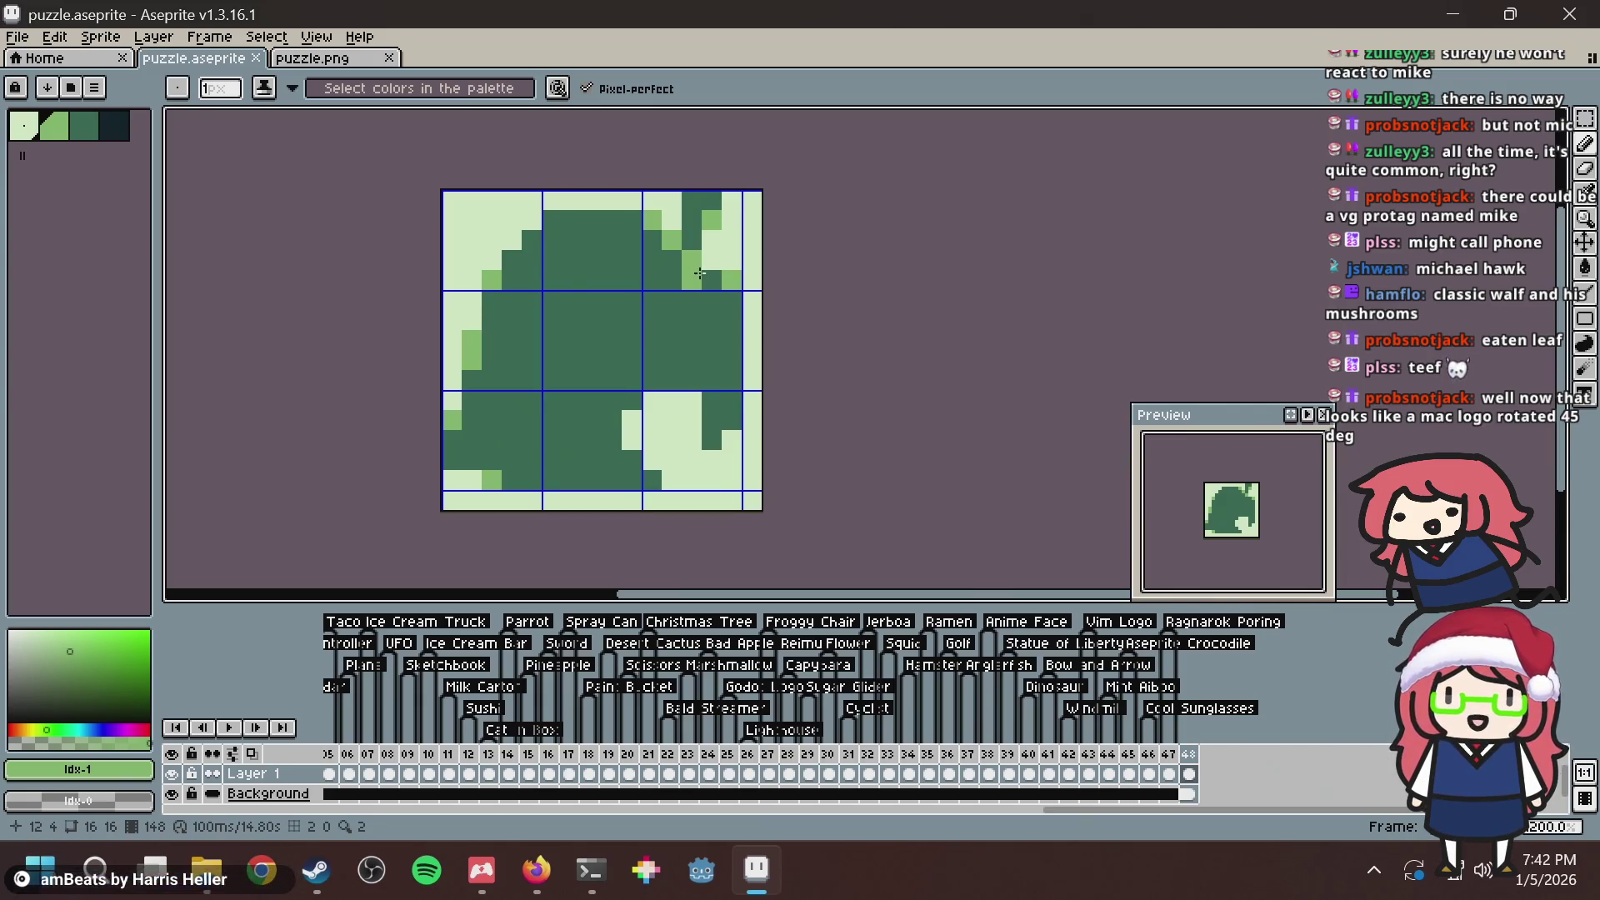
# Undo the last stroke, fill the stray light pixels with dark green, and save puzzle.aseprite.
pyautogui.hotkey('alt', 'Tab')
pyautogui.hotkey('alt', 'Tab')
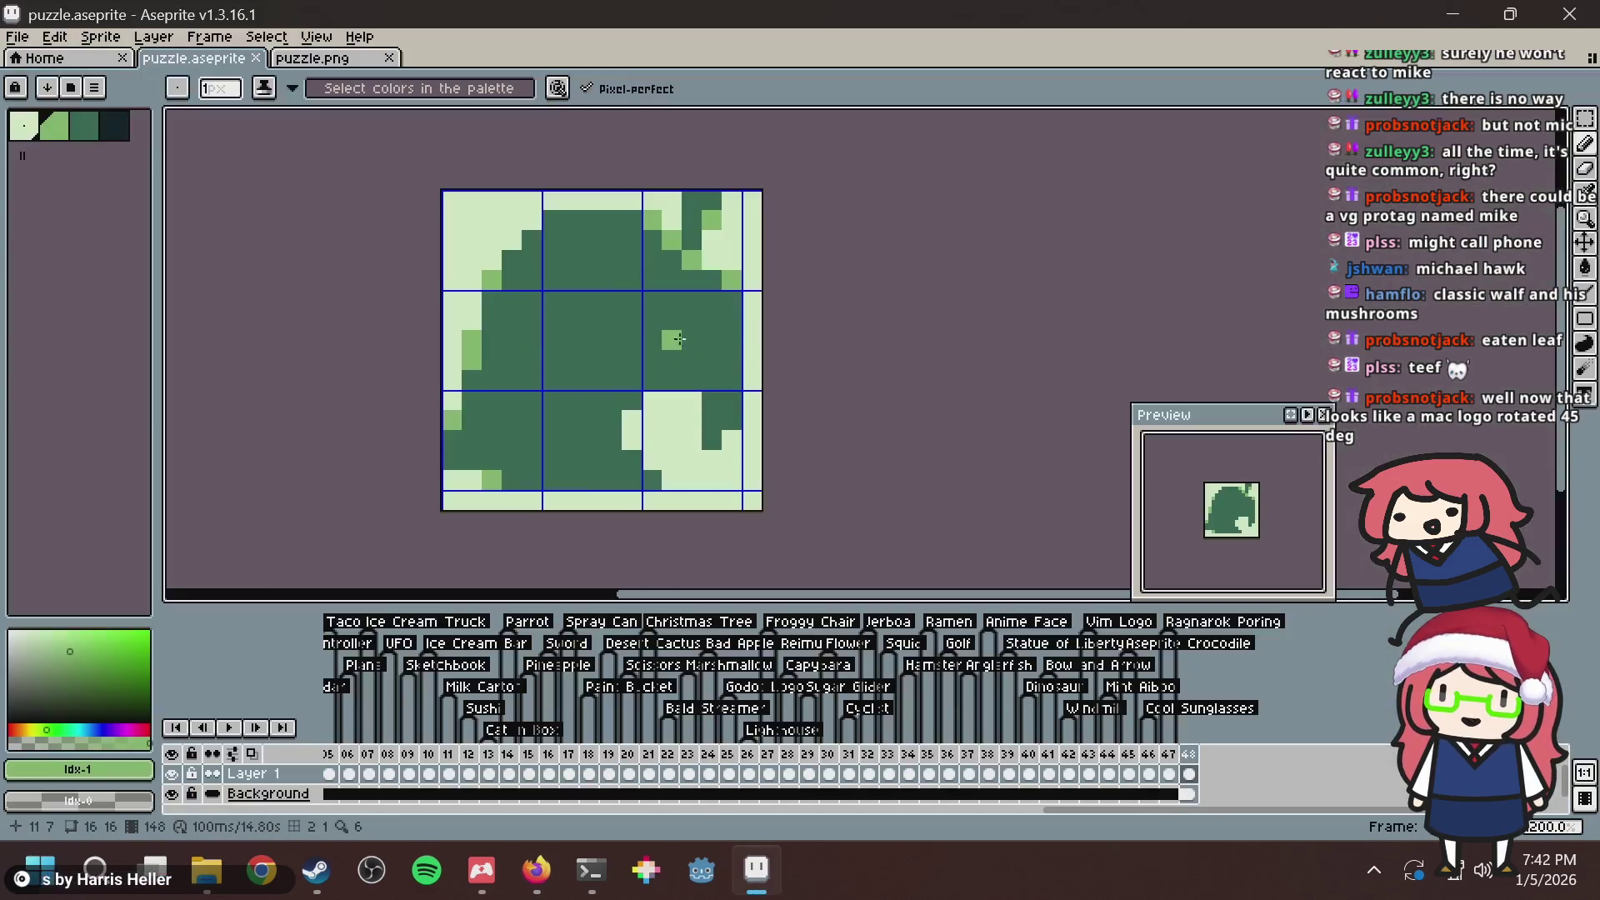
pyautogui.hotkey('ctrl', 'z')
pyautogui.press('v')
pyautogui.press('b')
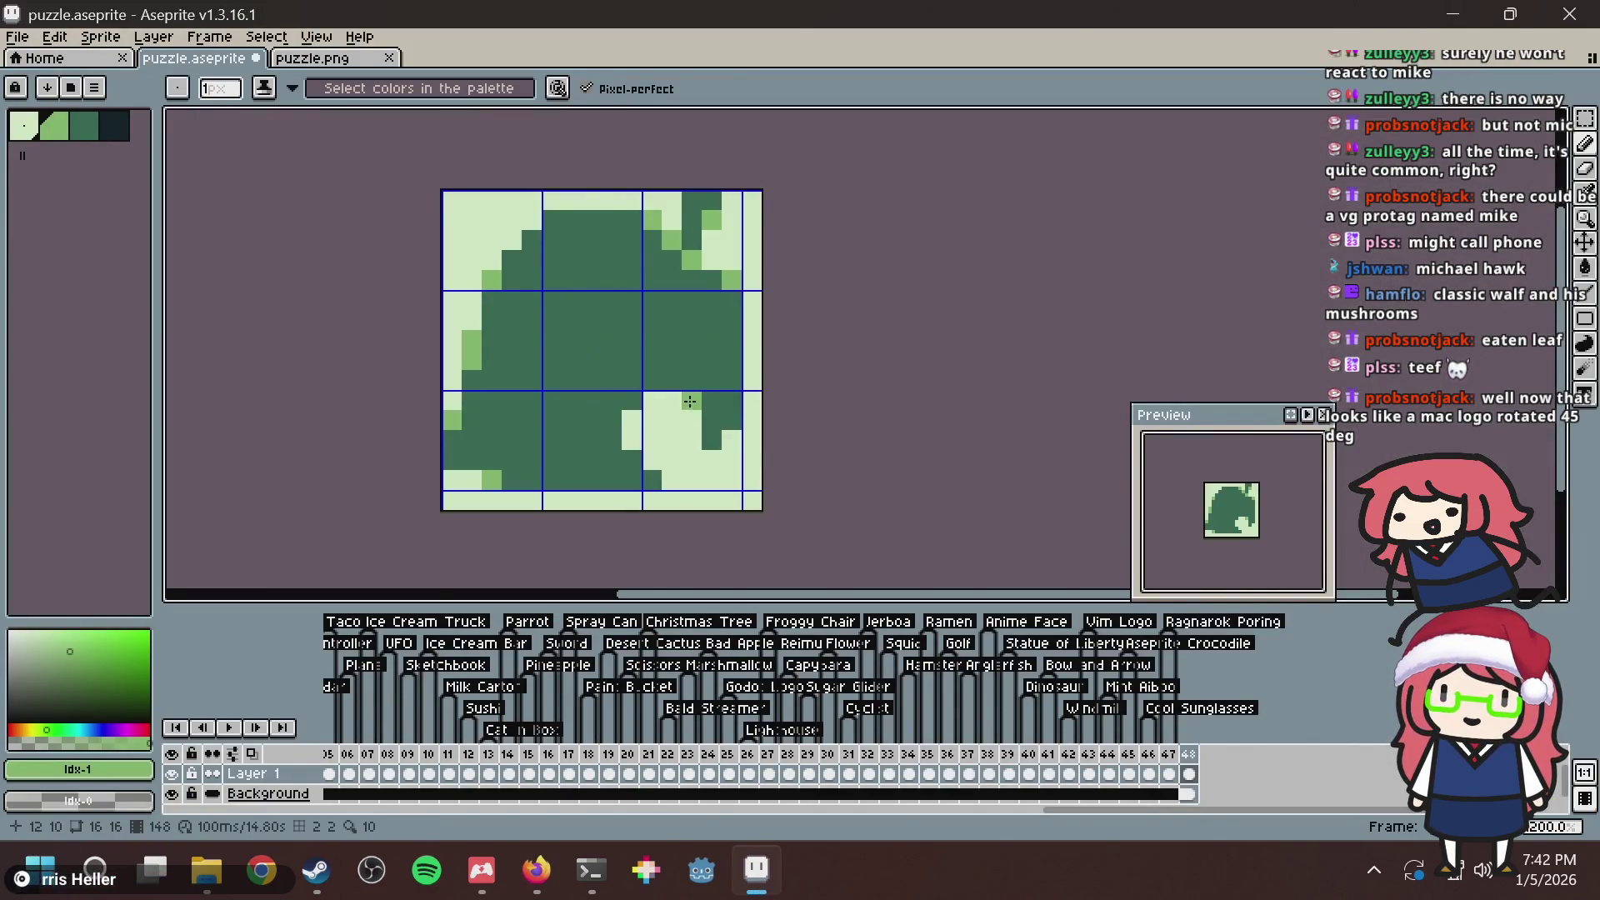
pyautogui.keyDown('alt'); pyautogui.click(707, 357); pyautogui.keyUp('alt')
pyautogui.click(691, 400)
pyautogui.press('v')
pyautogui.hotkey('ctrl', 's')
# Return to the pencil with the light green colour selected.
pyautogui.press('b')
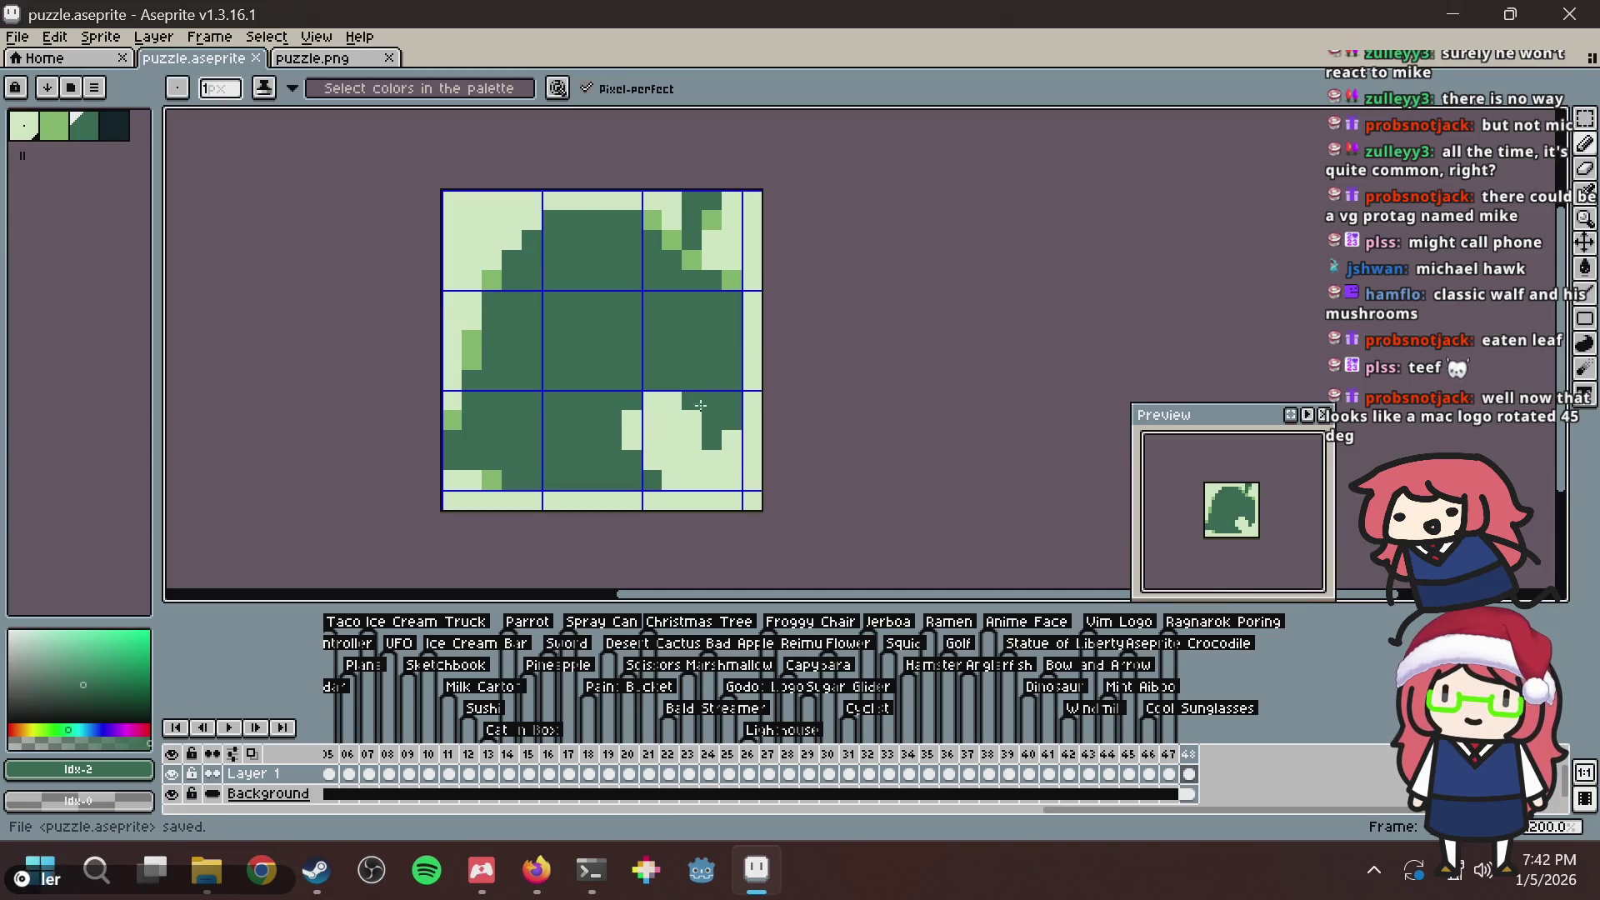
pyautogui.press('[')
pyautogui.scroll(-9, 773, 340)
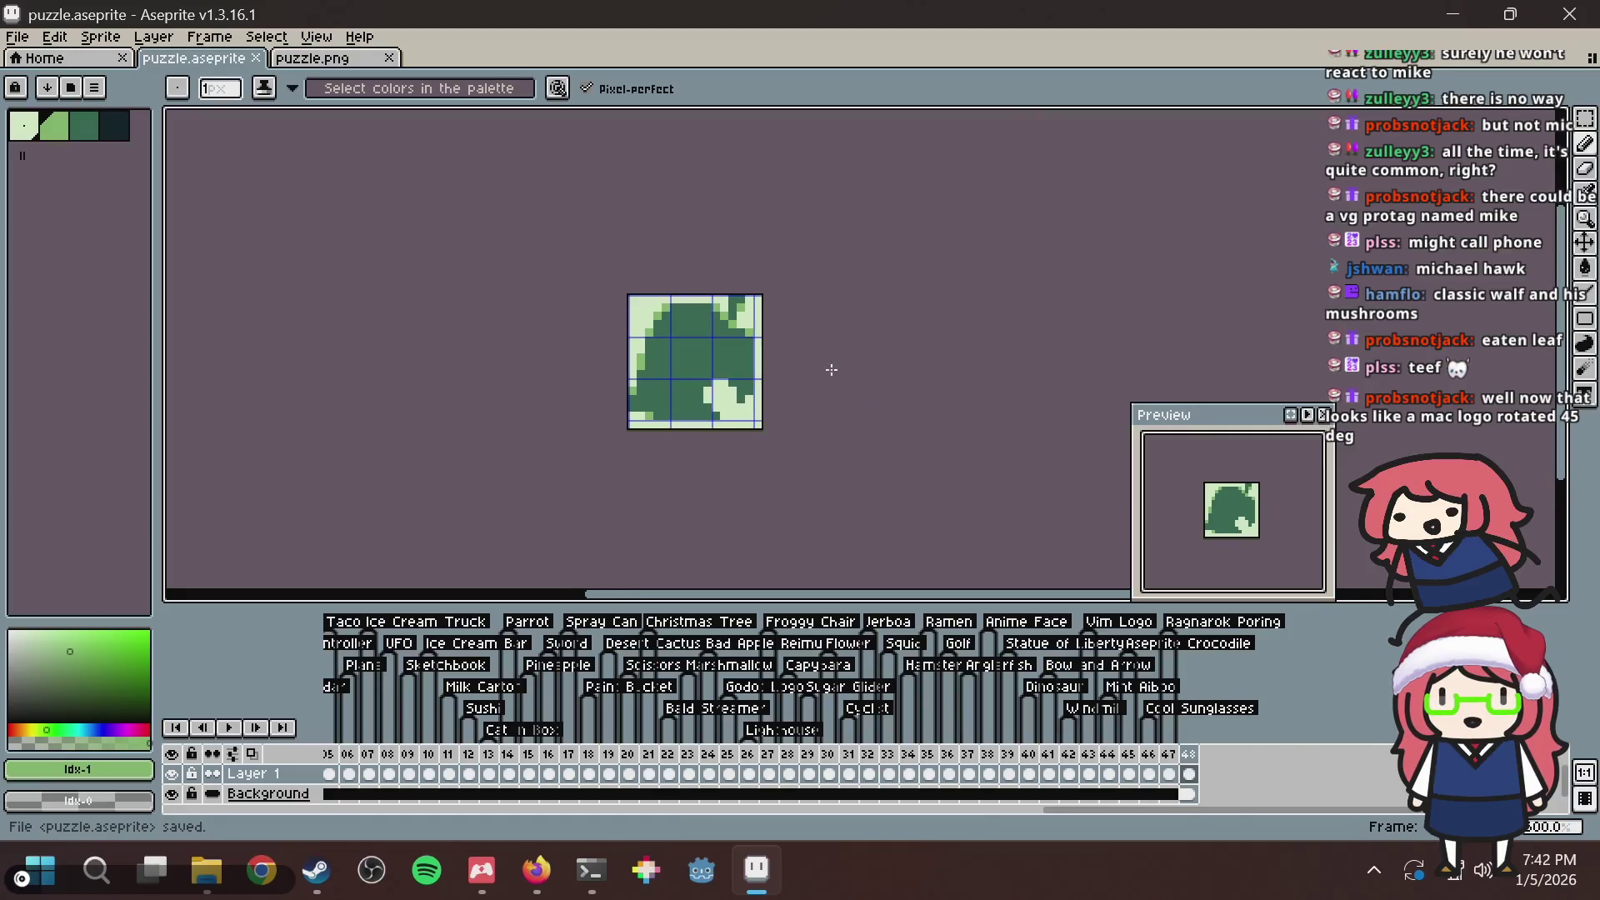
pyautogui.scroll(8, 719, 351)
# Cycle through the Firefox tabs and scroll the animal crossing leaf image results.
pyautogui.hotkey('alt', 'Tab')
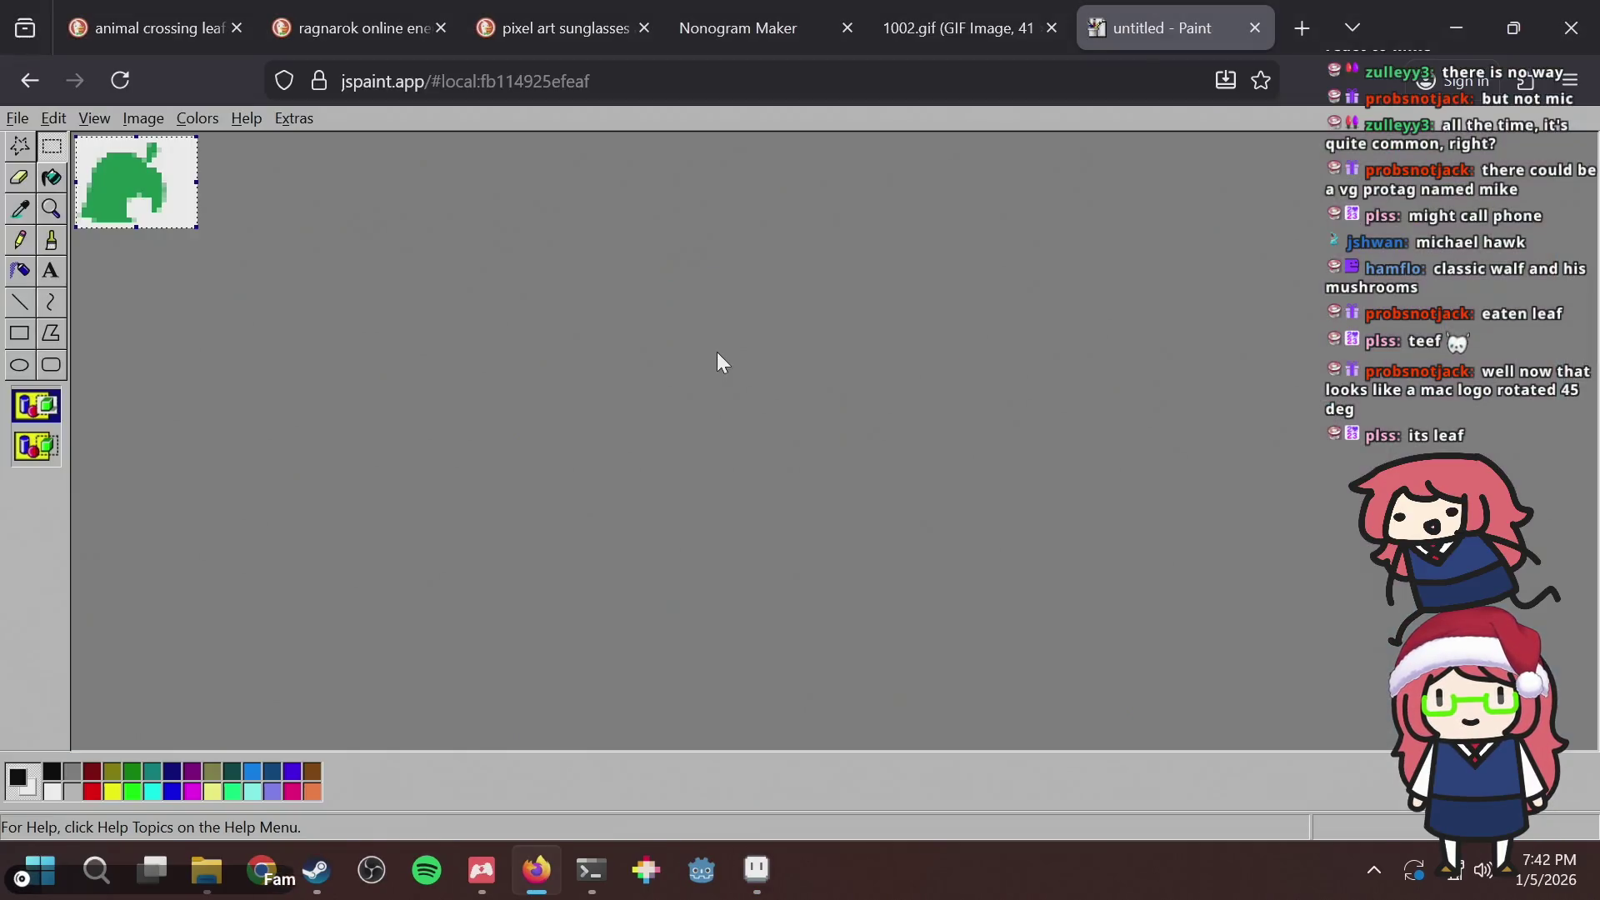
pyautogui.click(1000, 13)
pyautogui.click(760, 15)
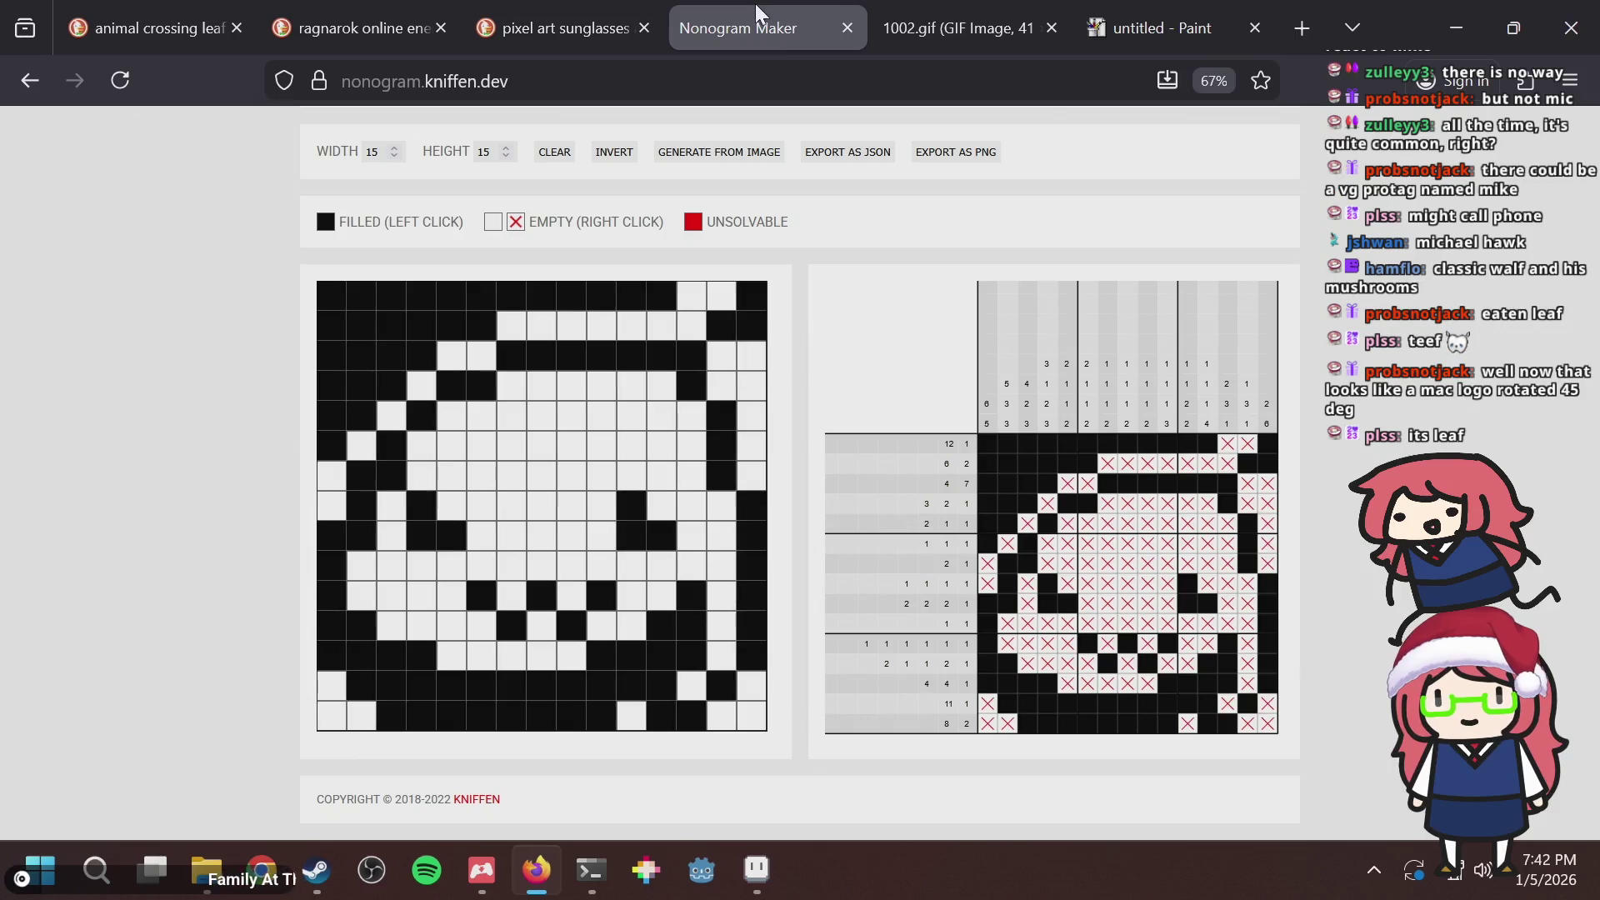
pyautogui.hotkey('ctrl', 'Tab')
pyautogui.hotkey('ctrl', 'Tab')
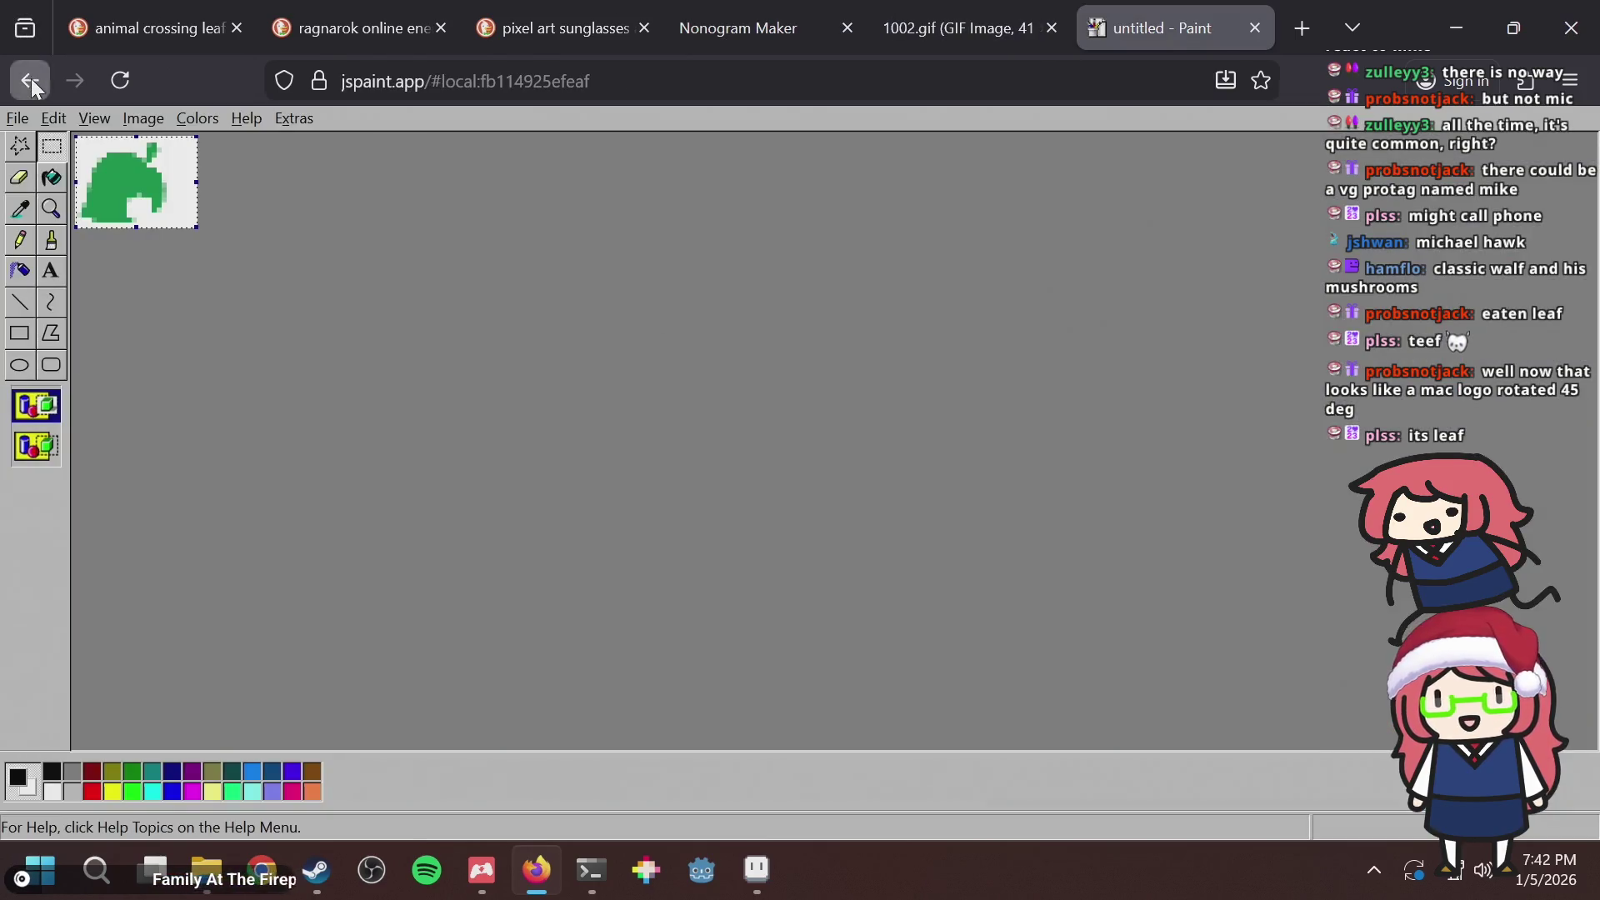
pyautogui.click(32, 79)
pyautogui.hotkey('ctrl', 'w')
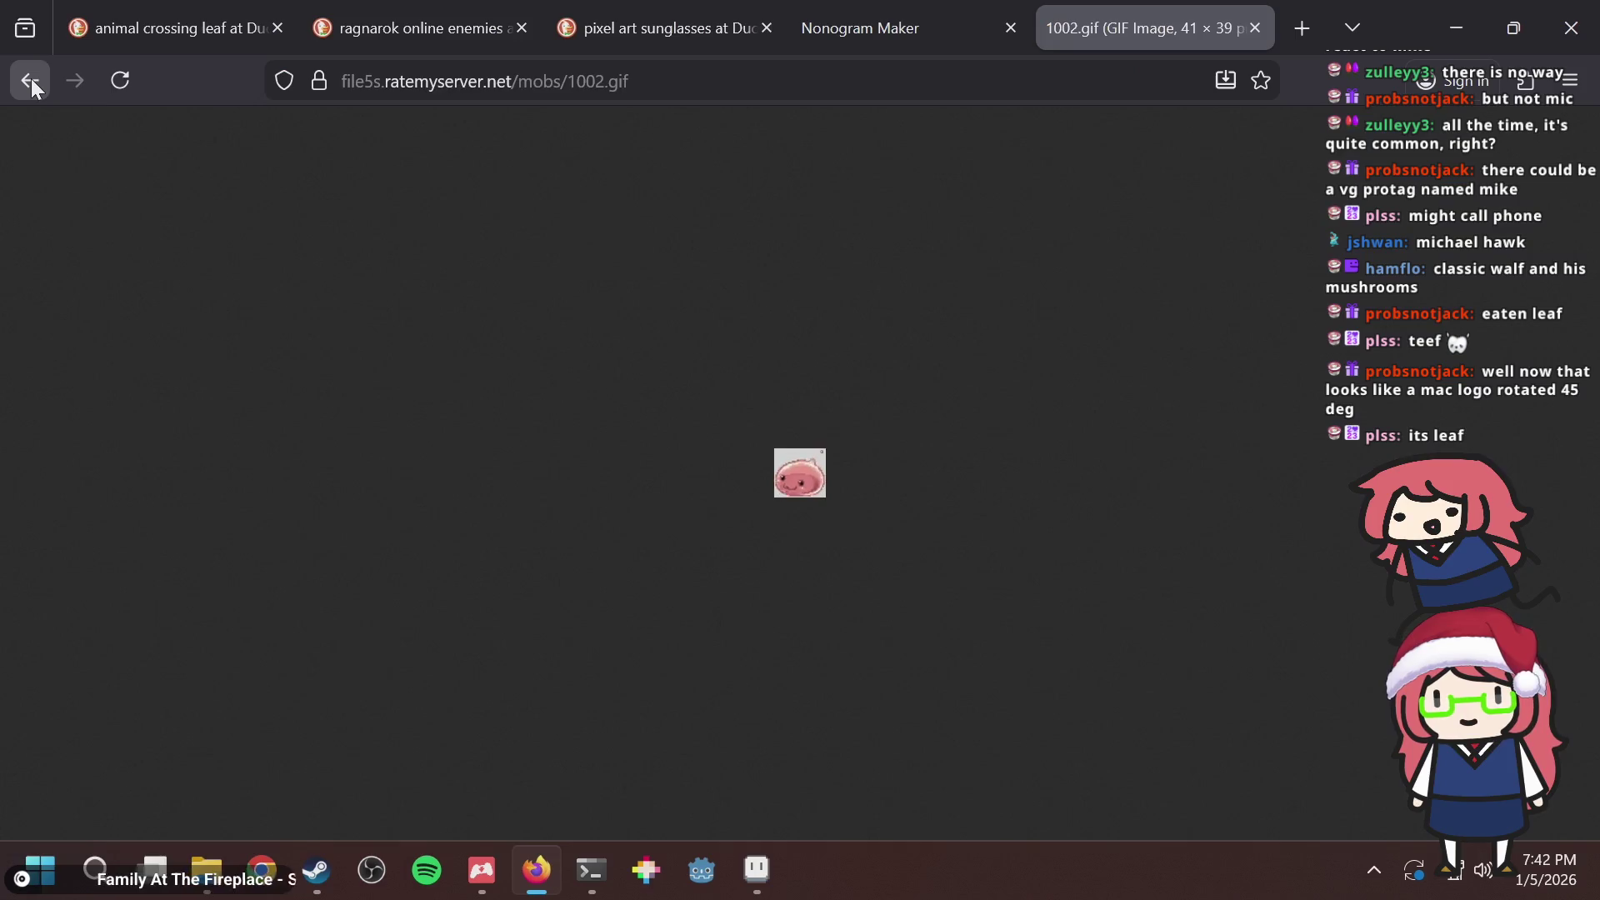
pyautogui.hotkey('ctrl', 't')
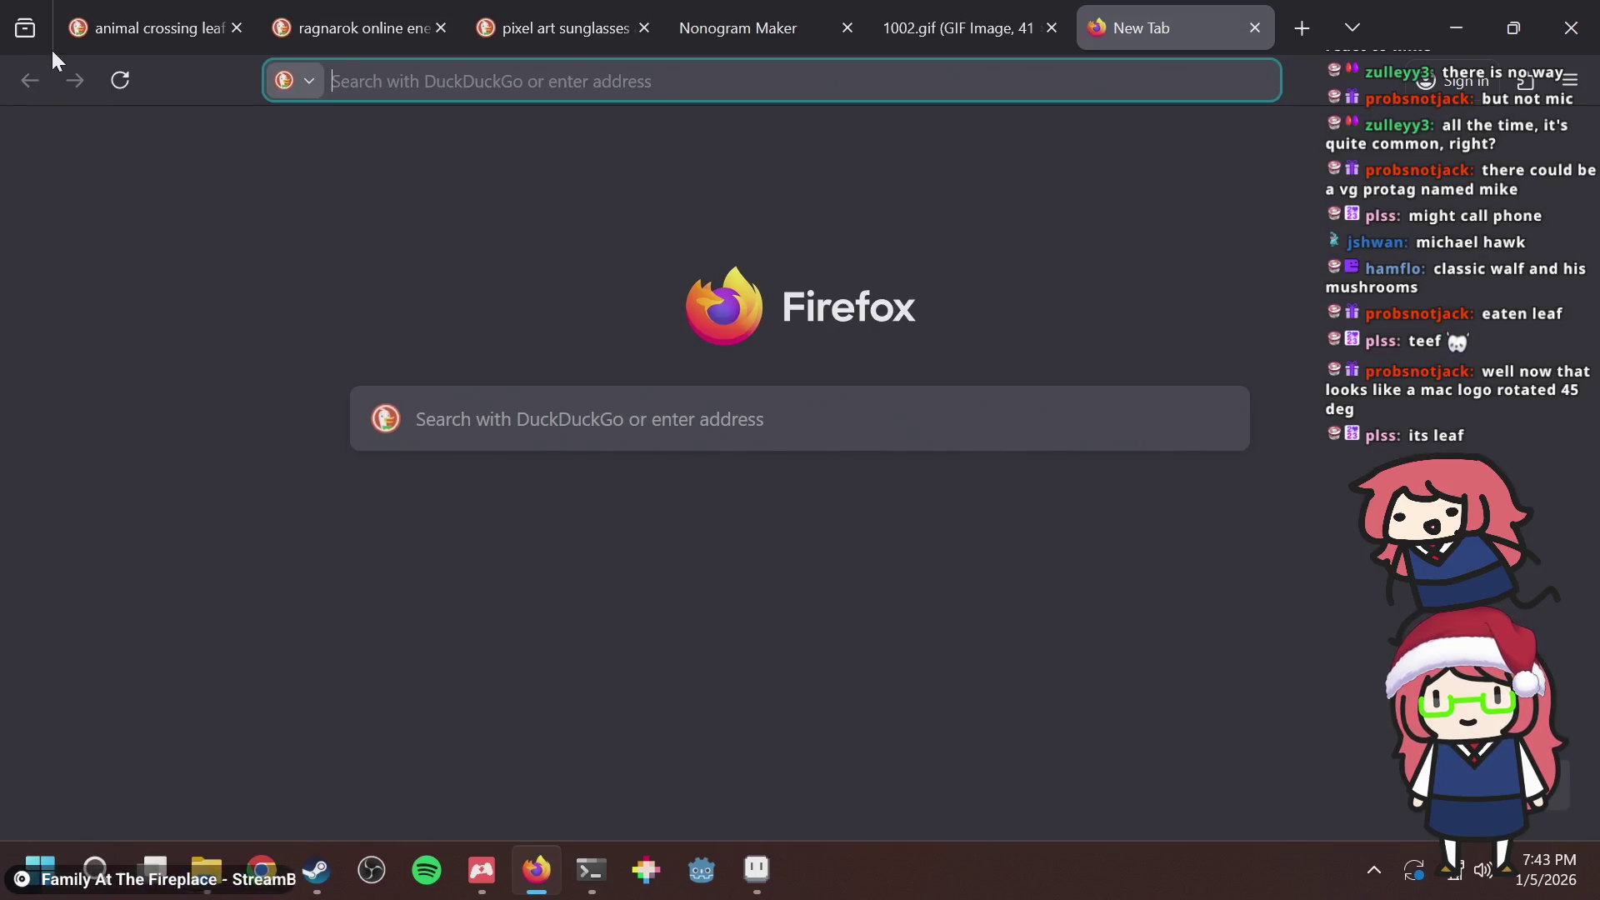
pyautogui.hotkey('ctrl', 'Tab')
pyautogui.scroll(-5, 662, 521)
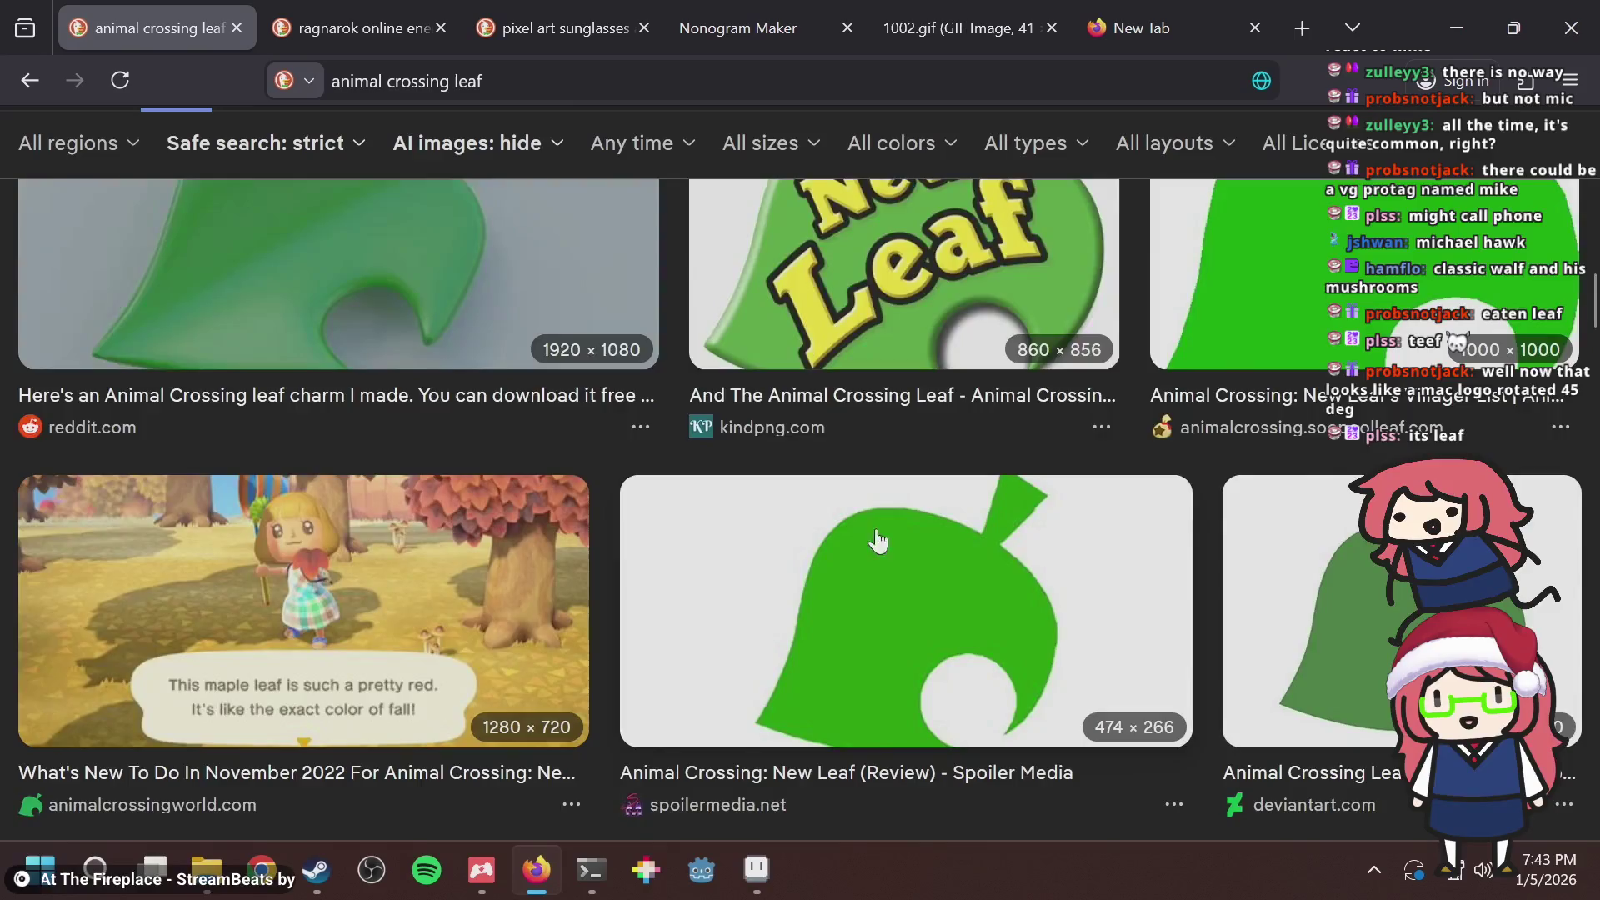
pyautogui.scroll(5, 878, 541)
pyautogui.scroll(-10, 877, 540)
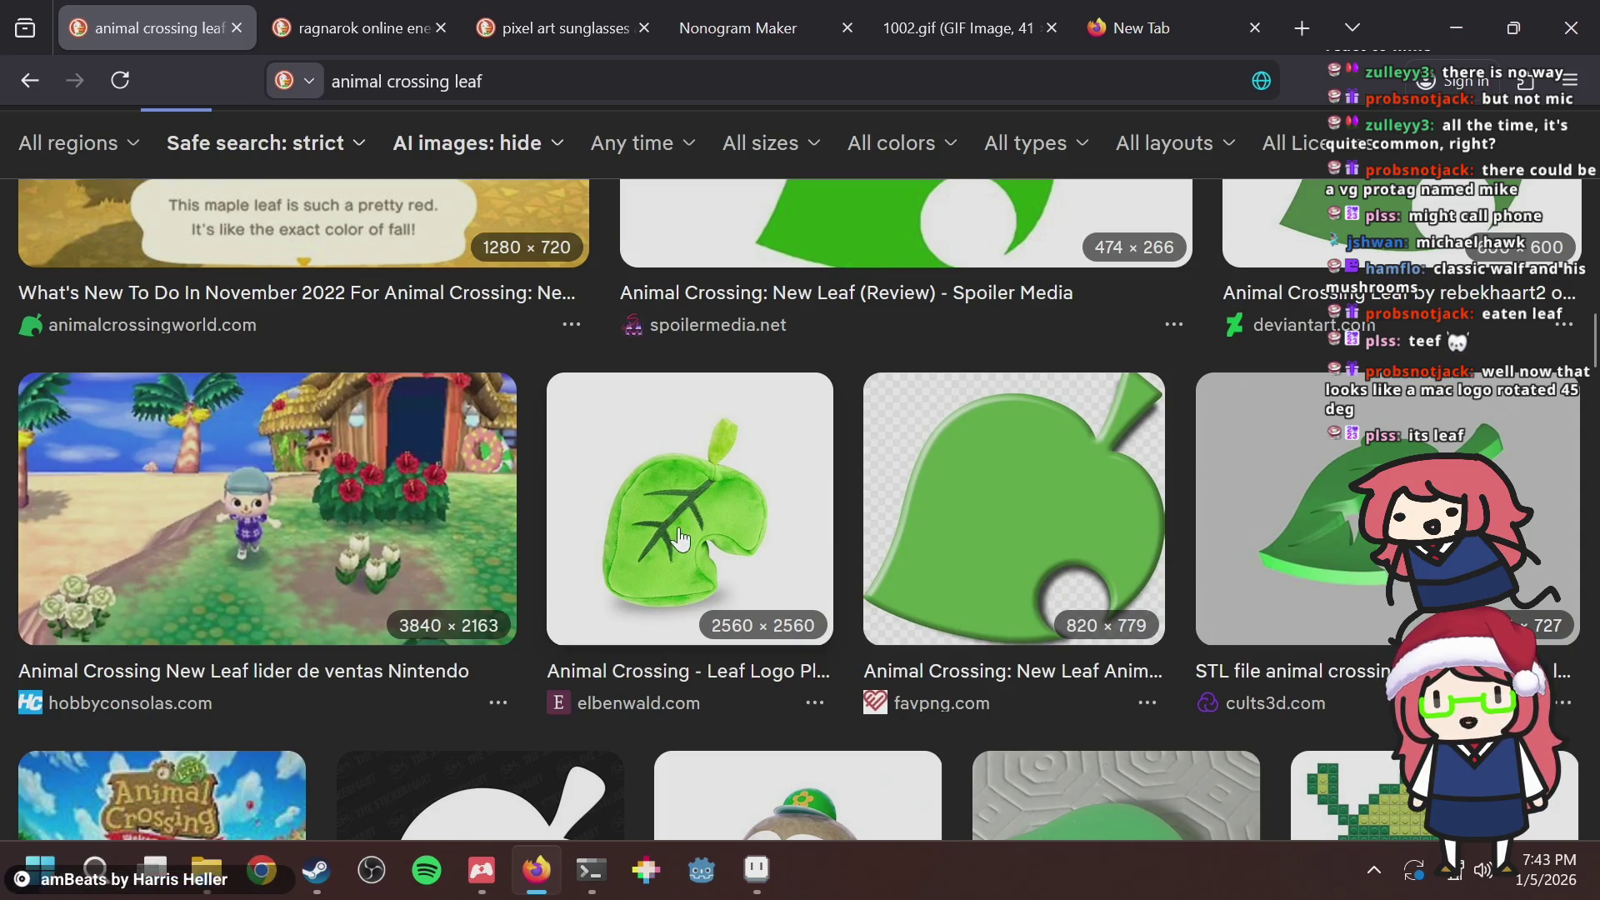
# Abandon a 'ventricle leaf' search, preview the sloth image, then go back to Aseprite.
pyautogui.hotkey('ctrl', 't')
pyautogui.write('ve')
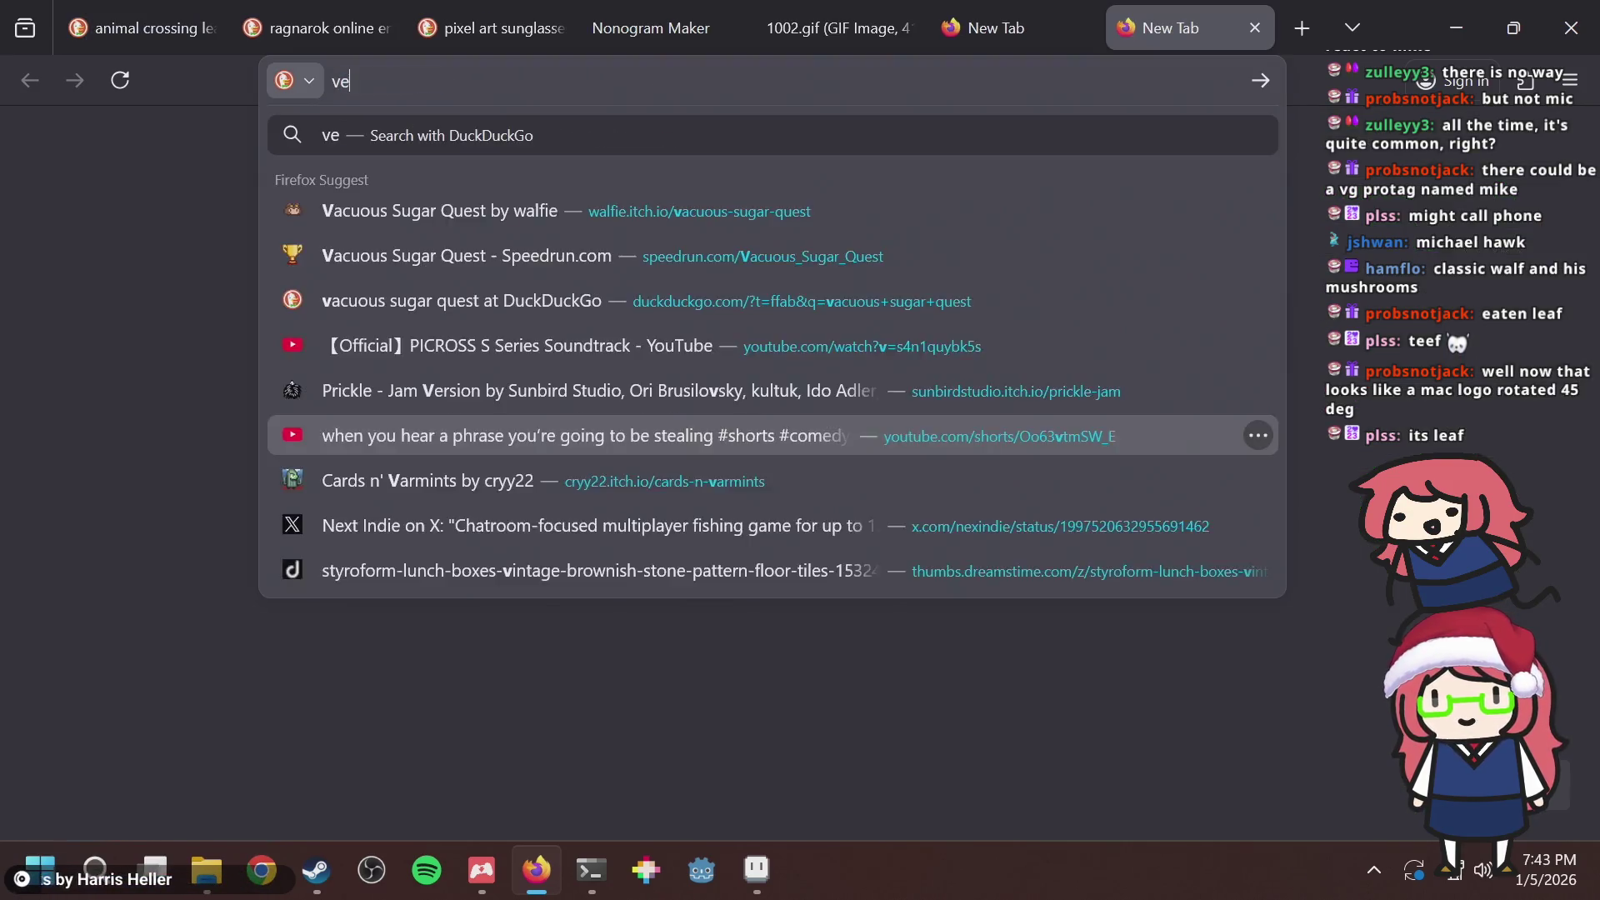
pyautogui.write('ntricle')
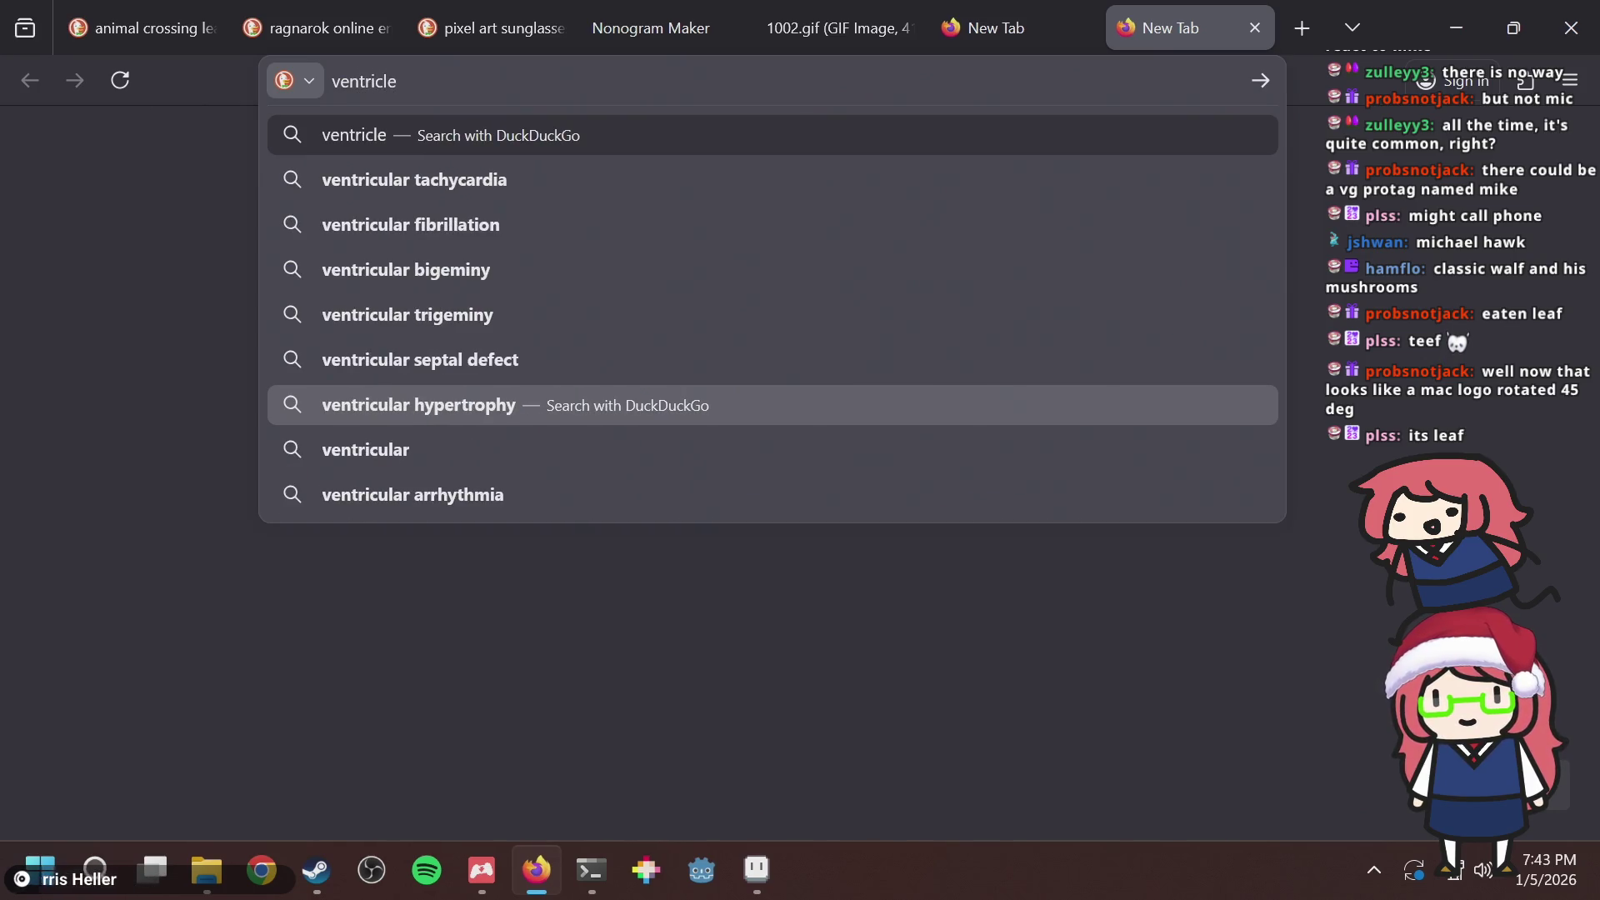
pyautogui.write(' leaf')
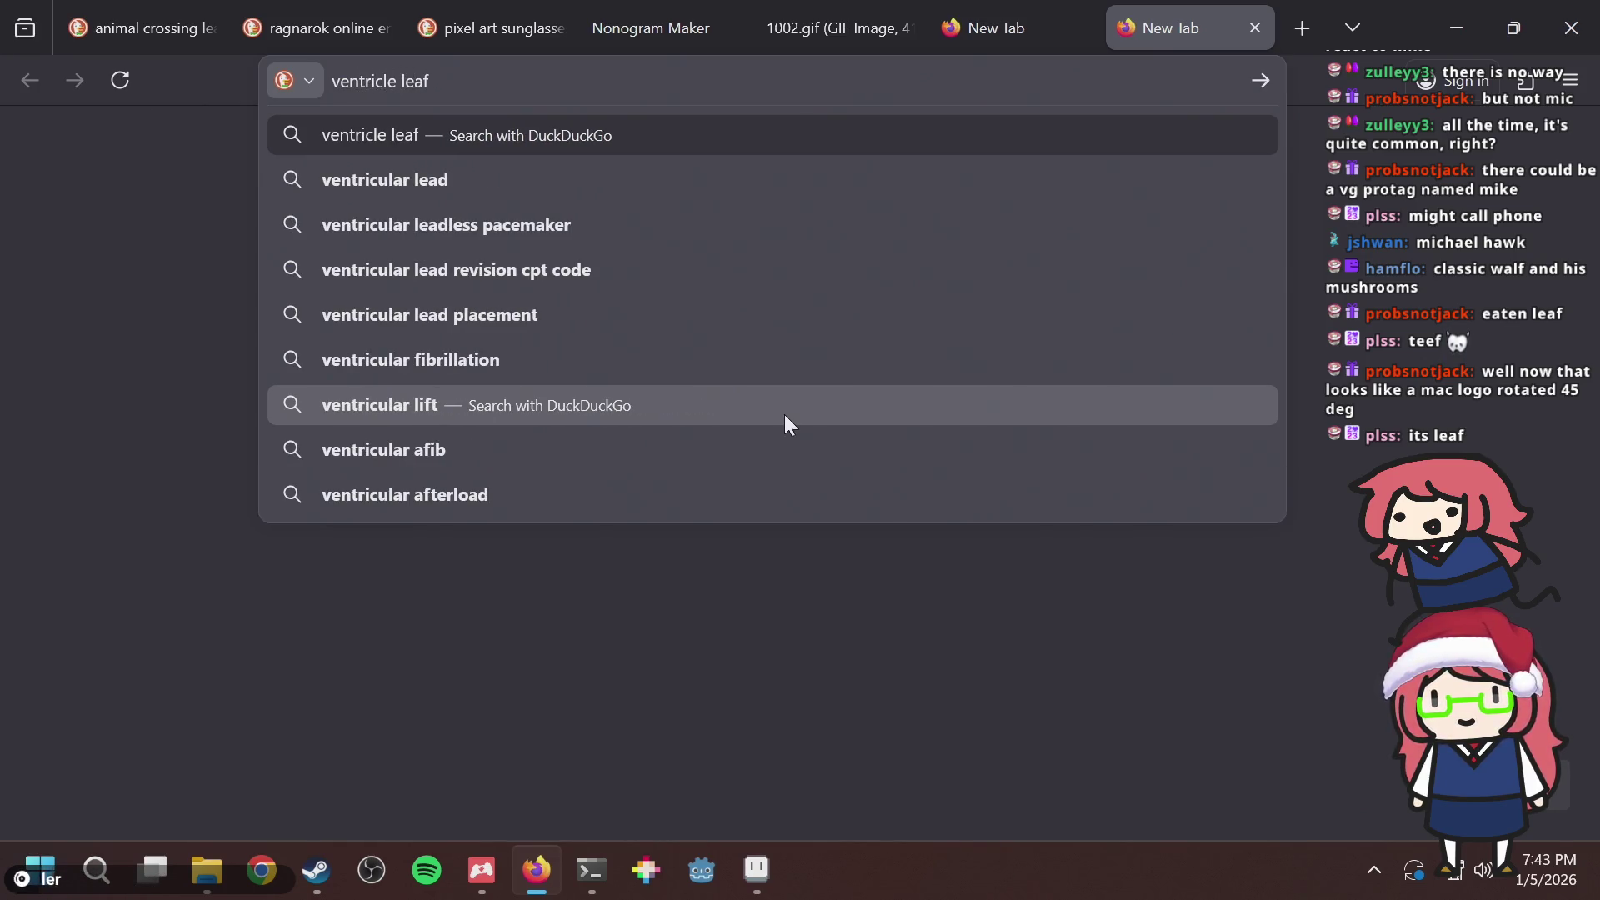
pyautogui.hotkey('ctrl', 'a')
pyautogui.press('BackSpace')
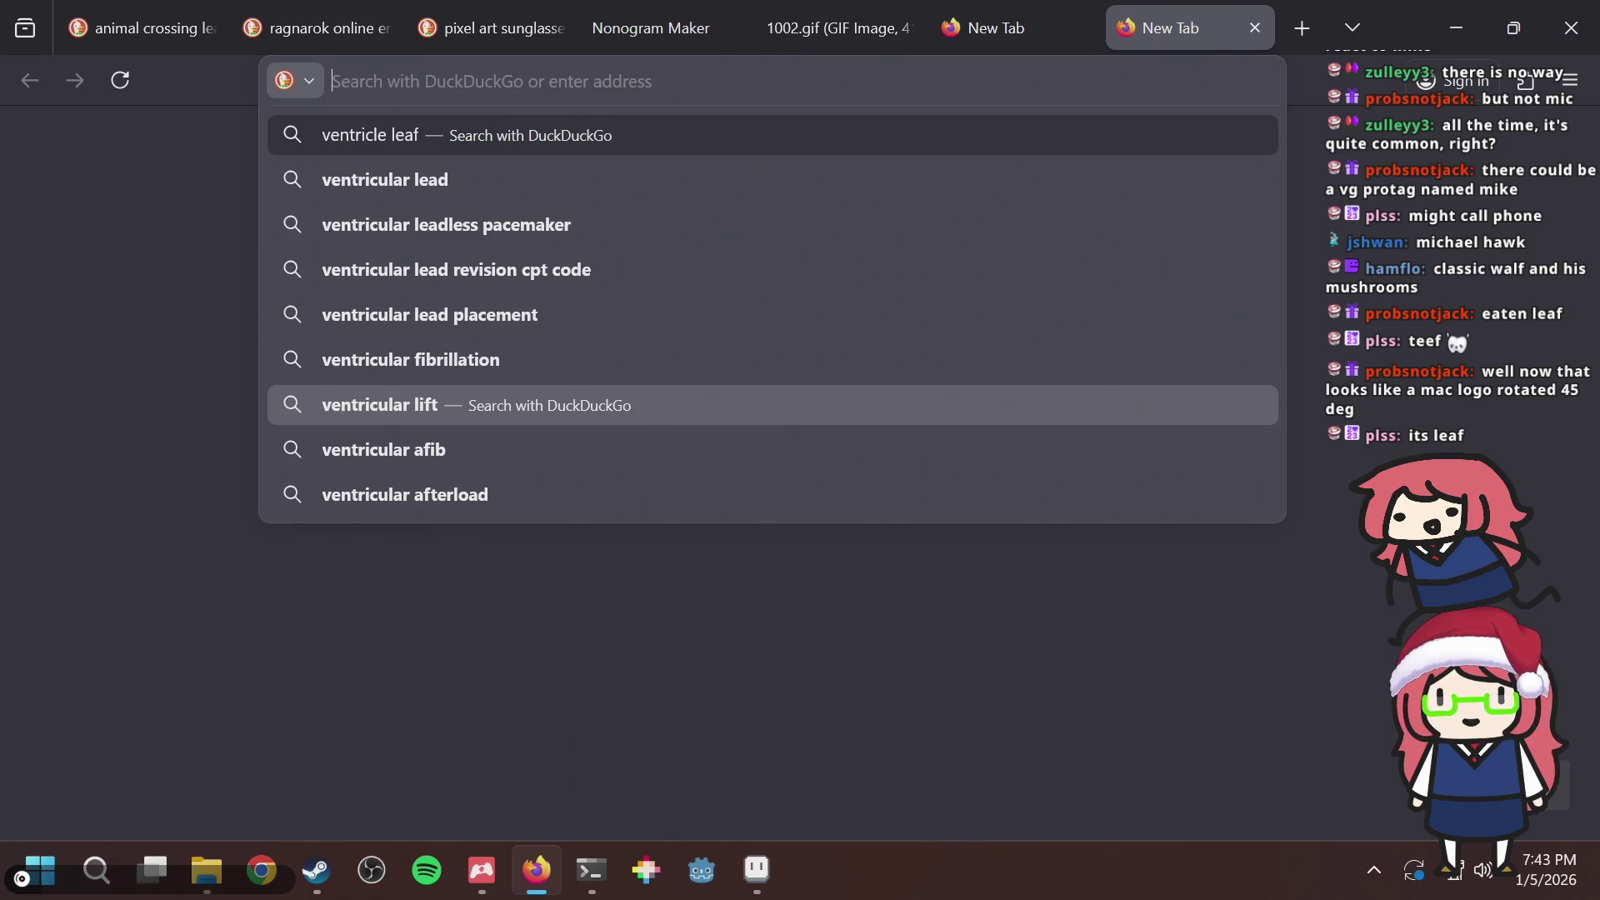
pyautogui.hotkey('ctrl', 'w')
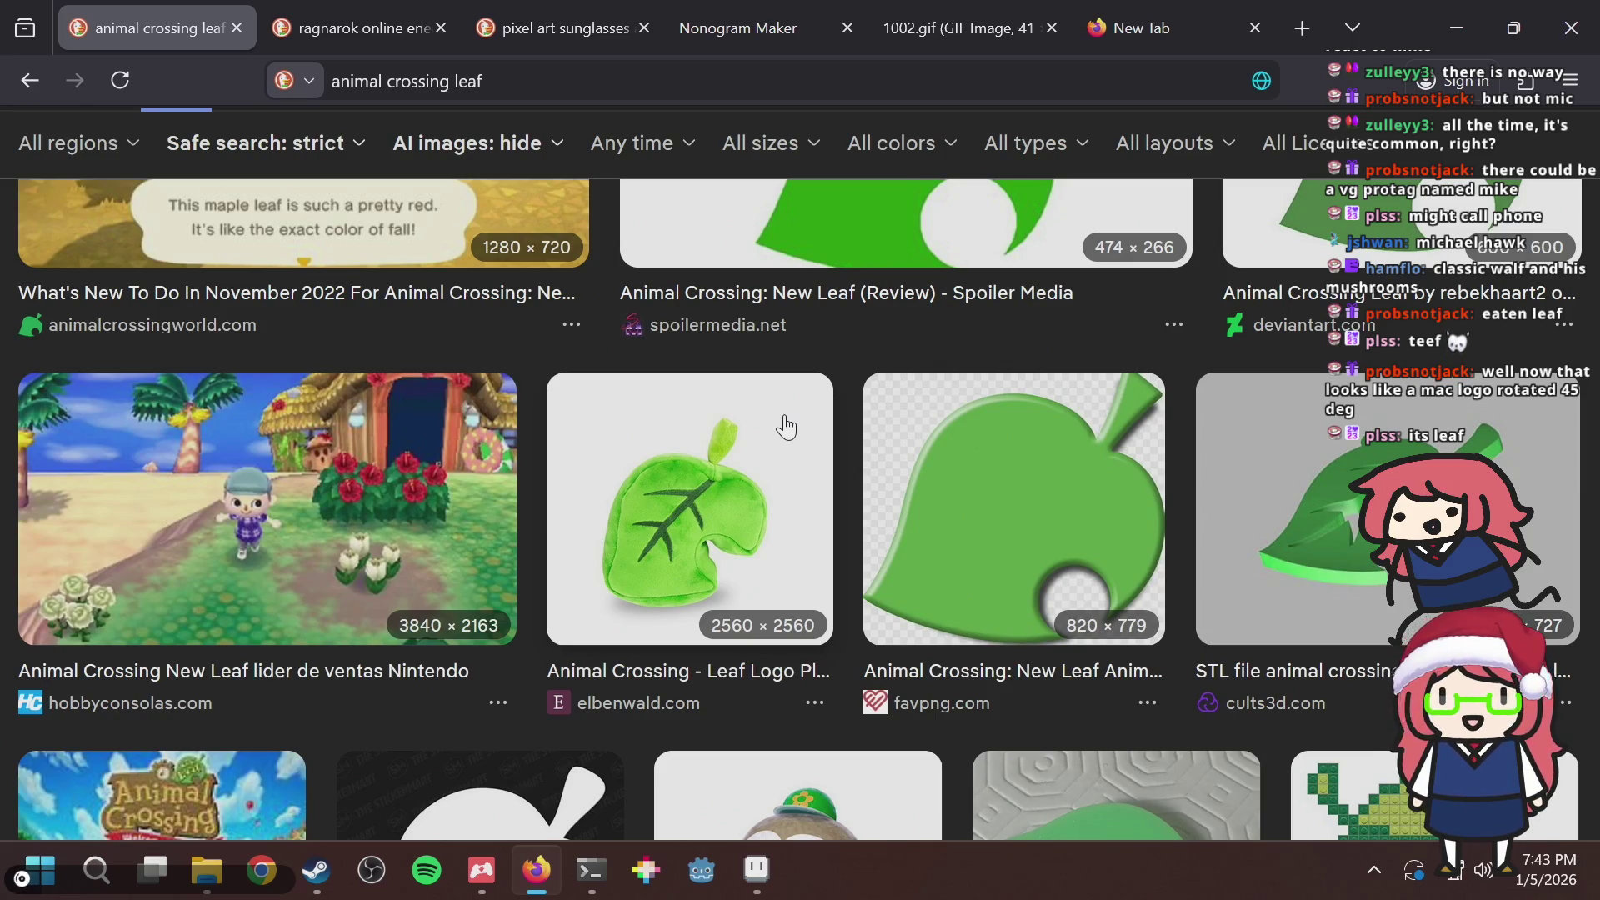
pyautogui.scroll(-5, 768, 428)
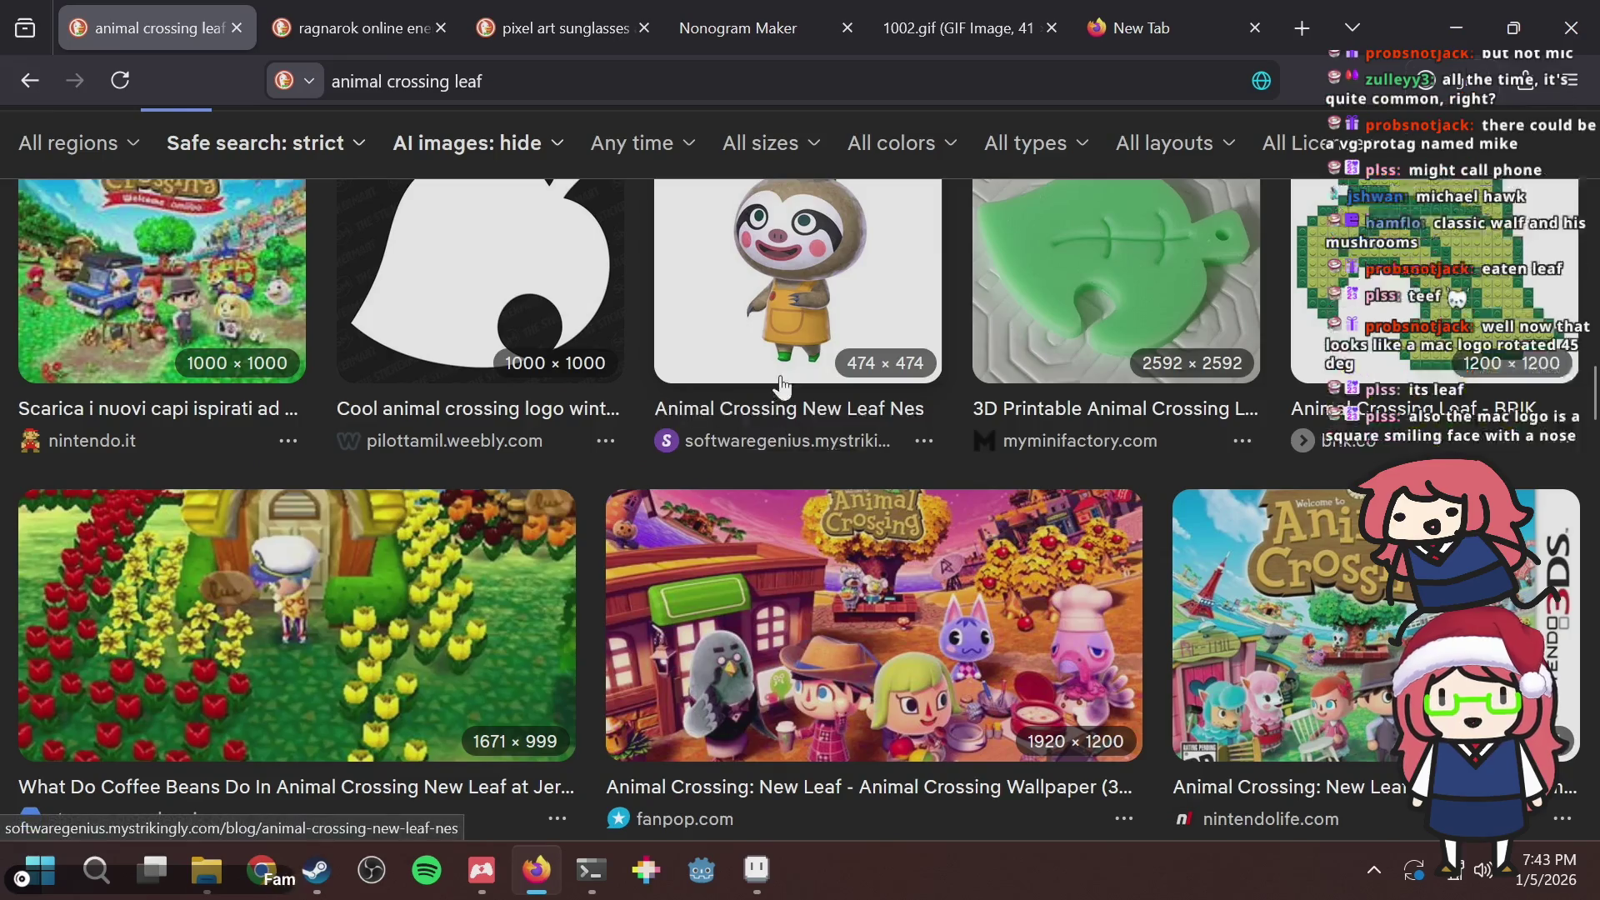
pyautogui.scroll(3, 738, 558)
pyautogui.click(738, 557)
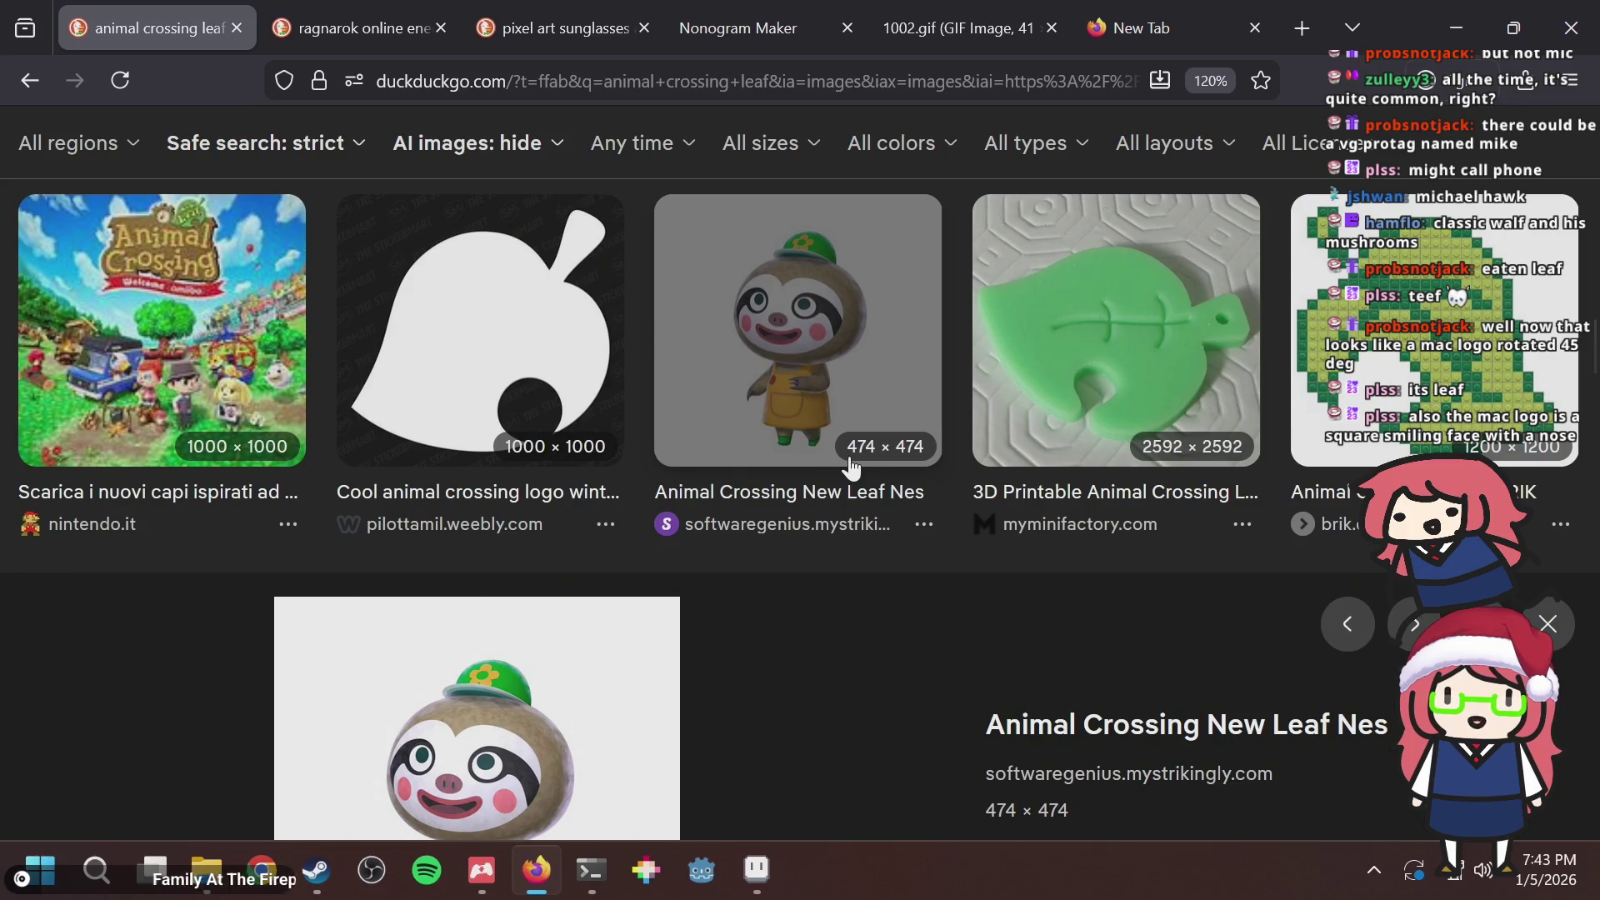
pyautogui.scroll(-5, 834, 417)
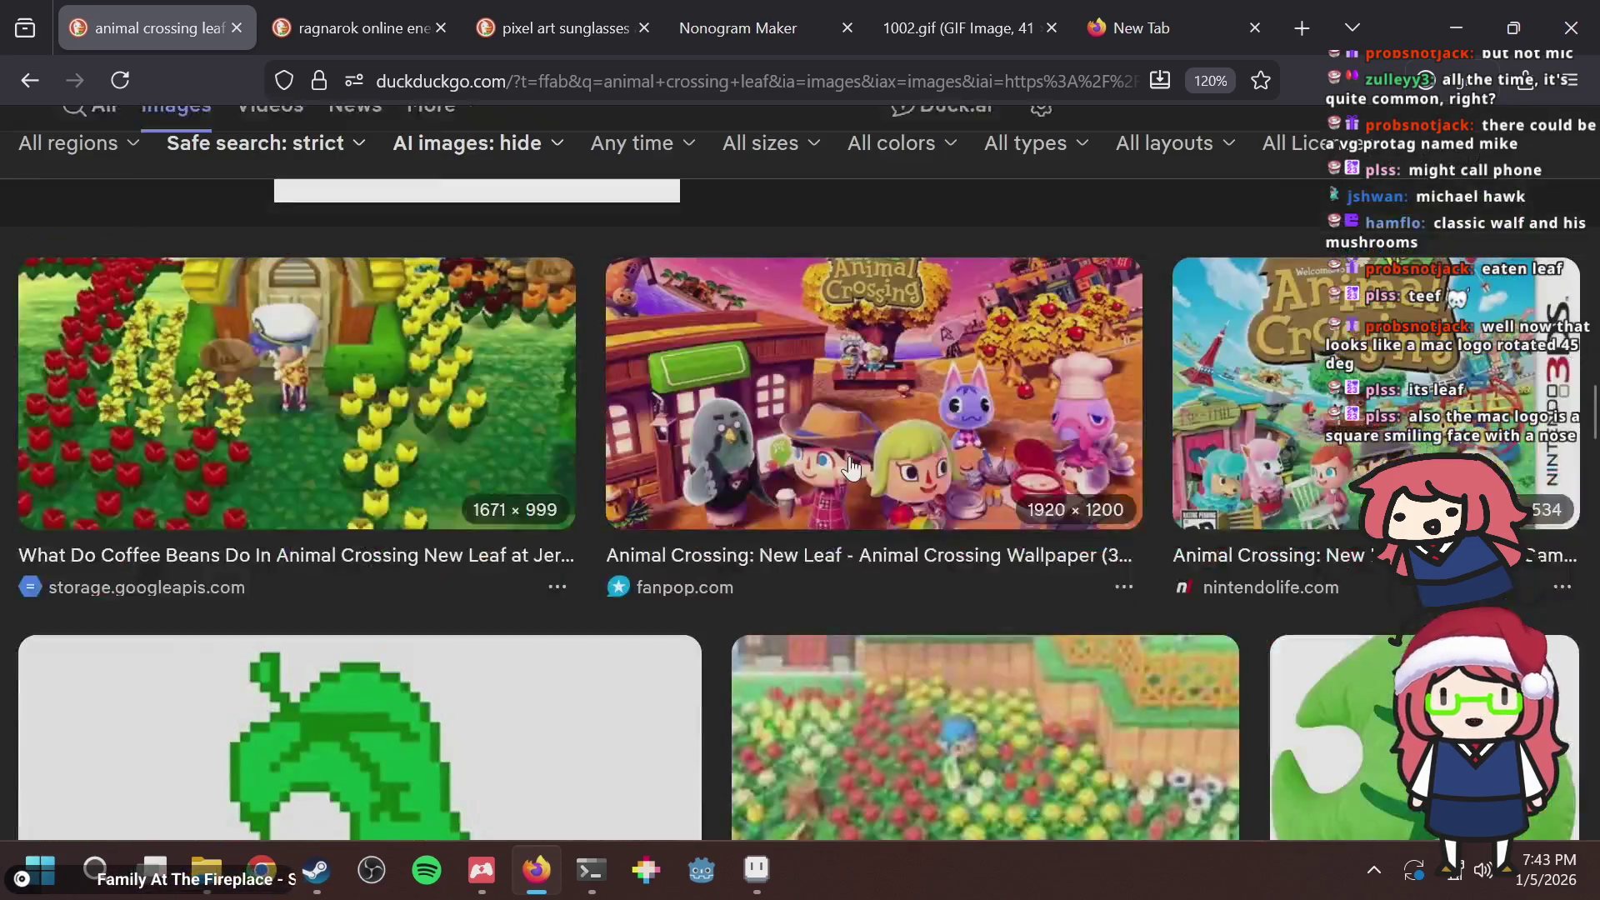
pyautogui.scroll(-3, 625, 333)
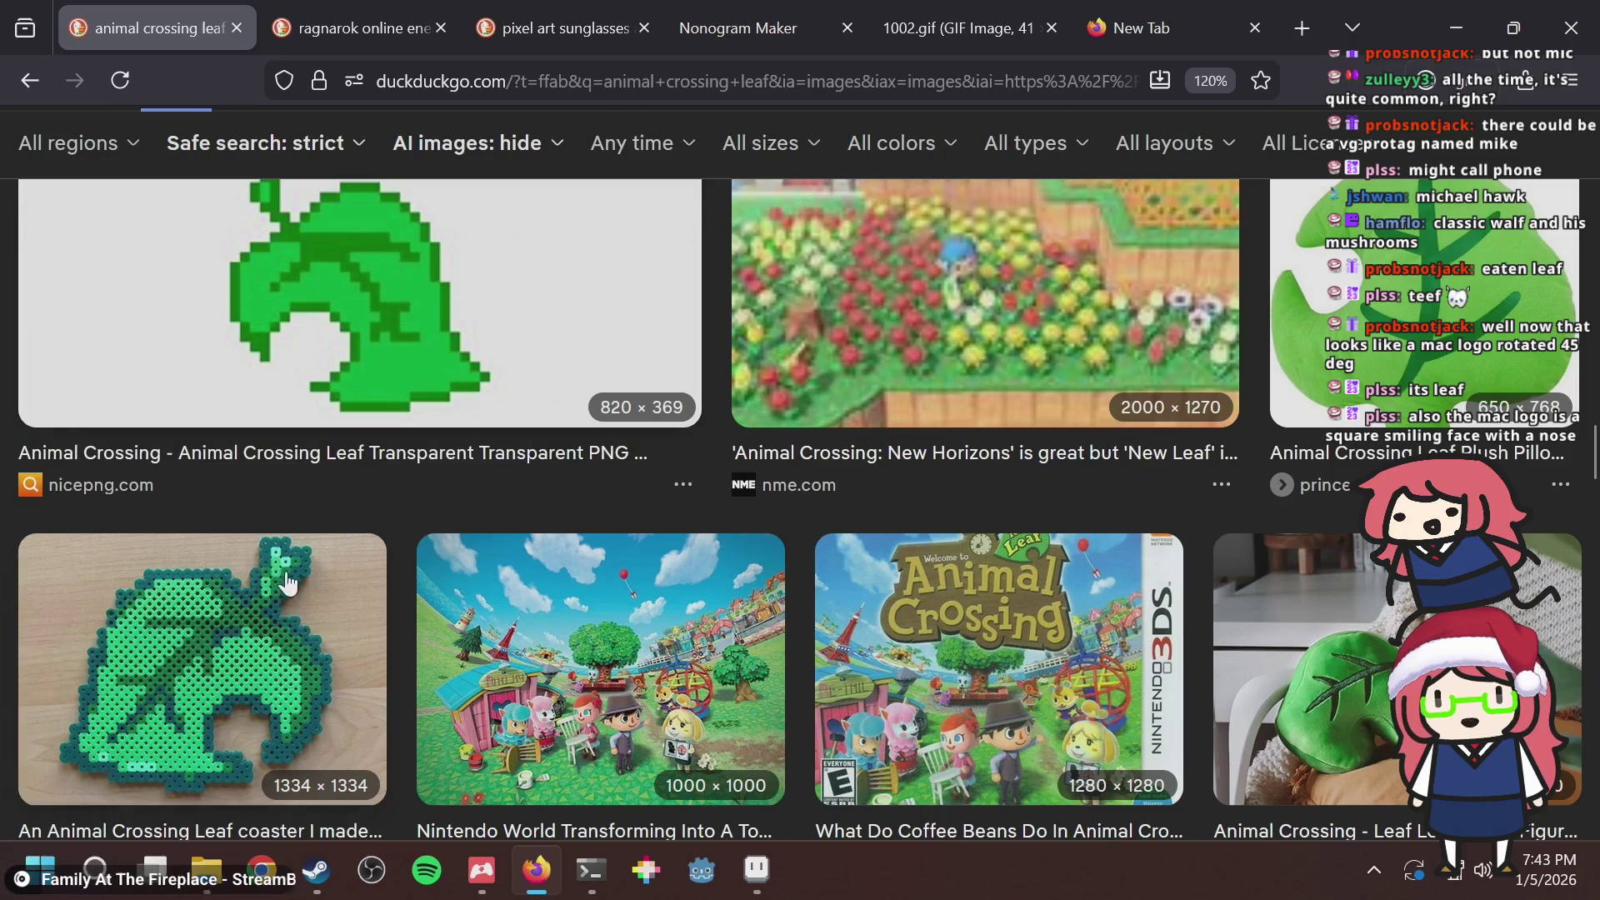
pyautogui.hotkey('alt', 'Tab')
# Try a dark stroke along the leaf's bottom row, undo it, and pick light green.
pyautogui.press('b')
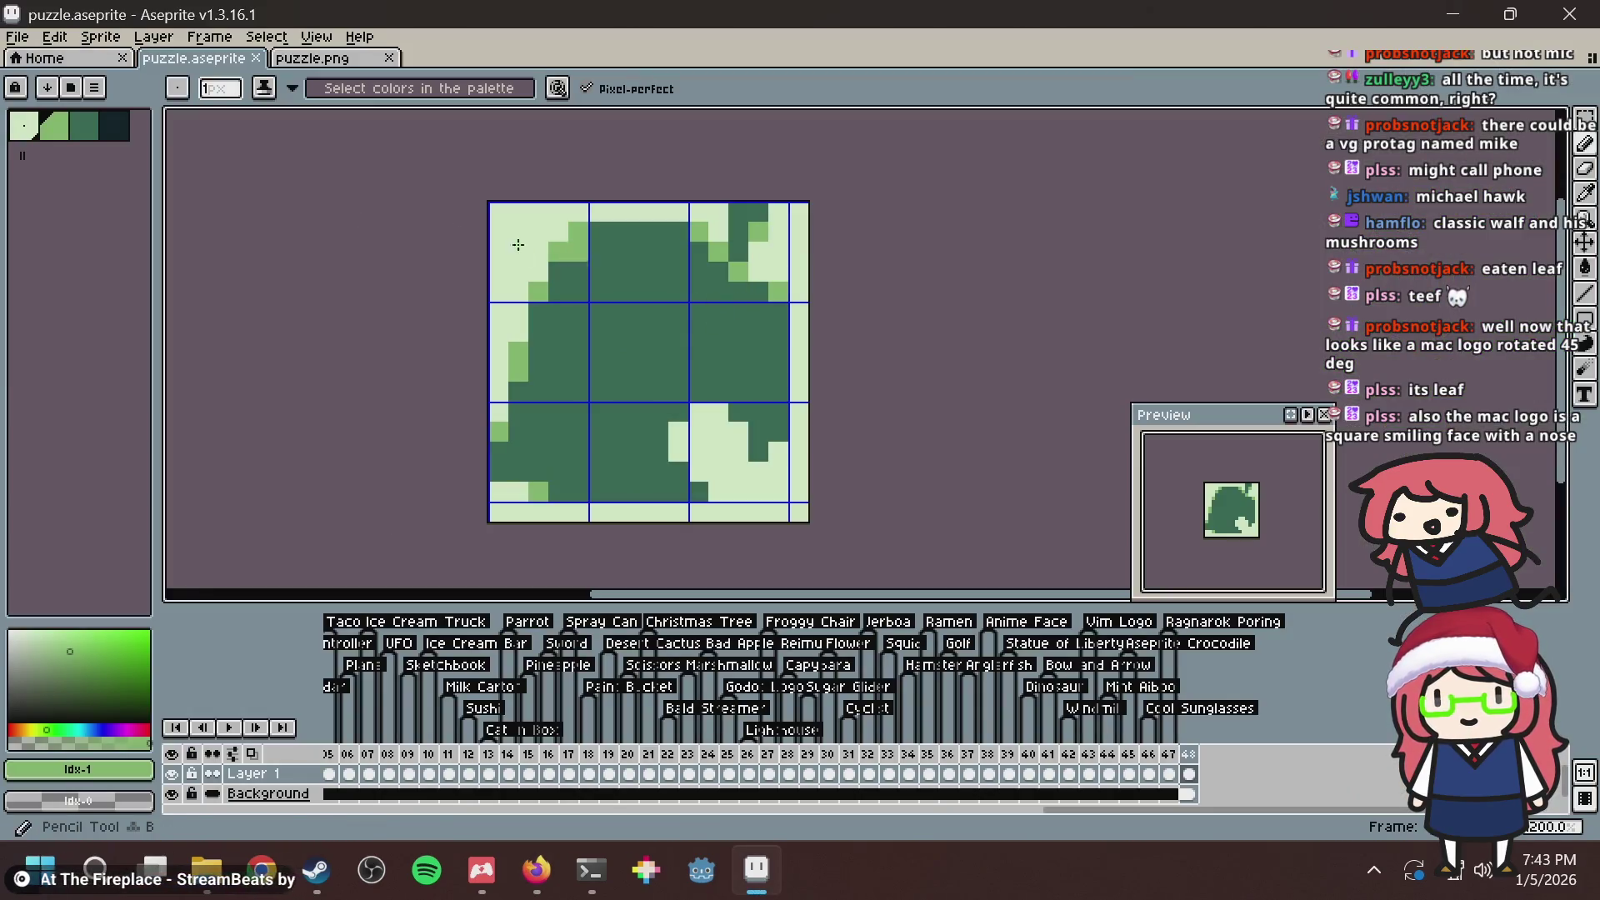
pyautogui.hotkey('alt', 'Tab')
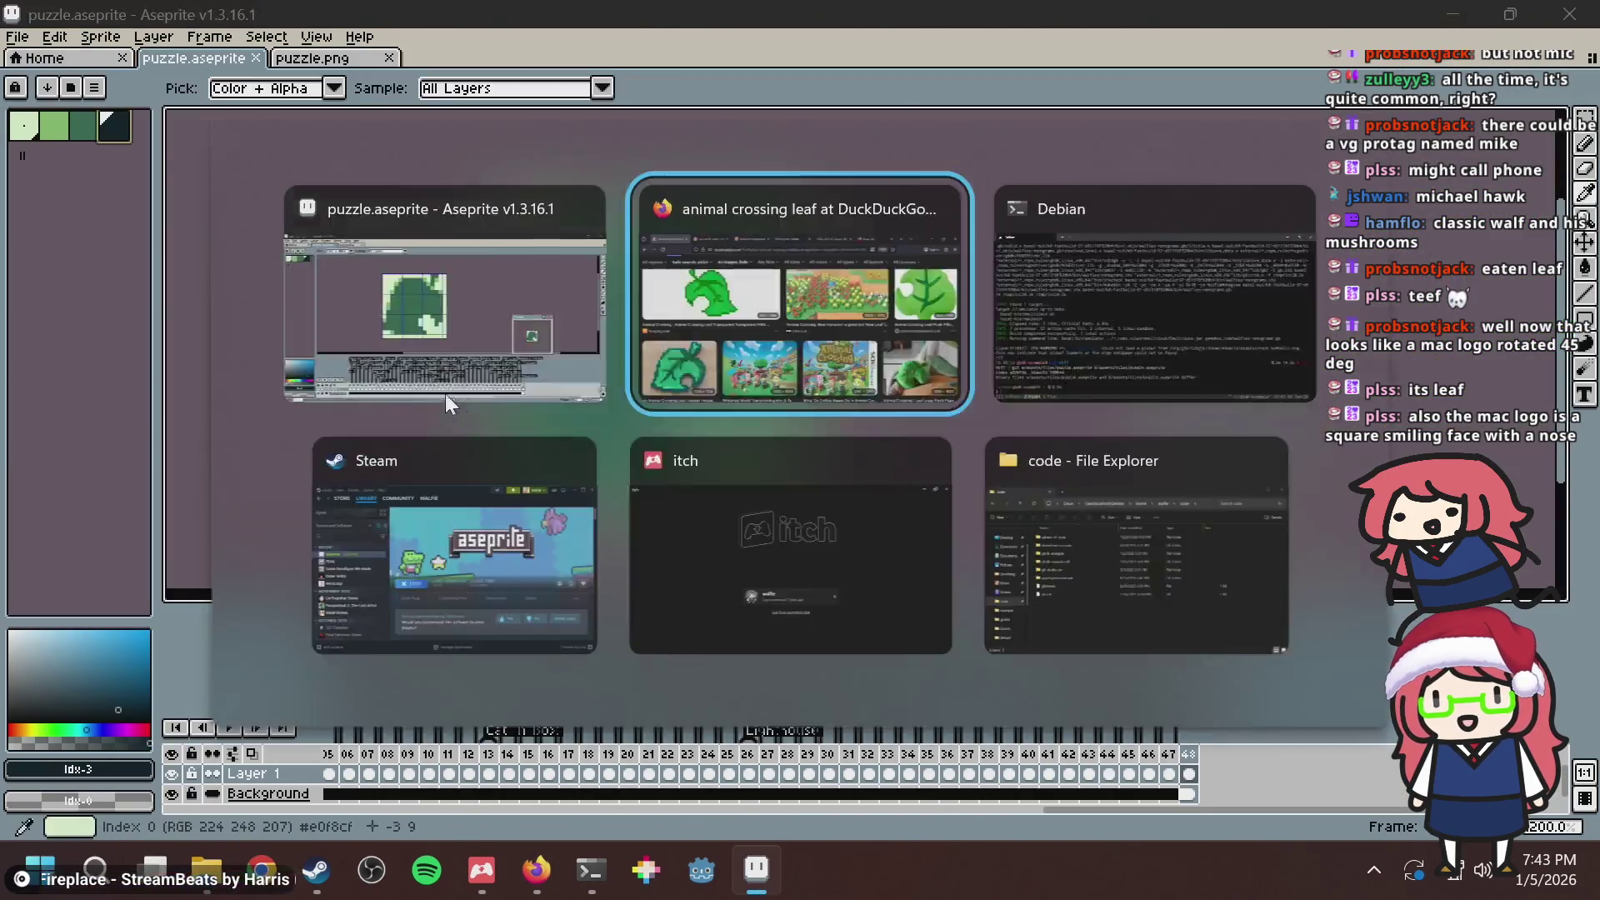
pyautogui.hotkey('alt', 'Tab')
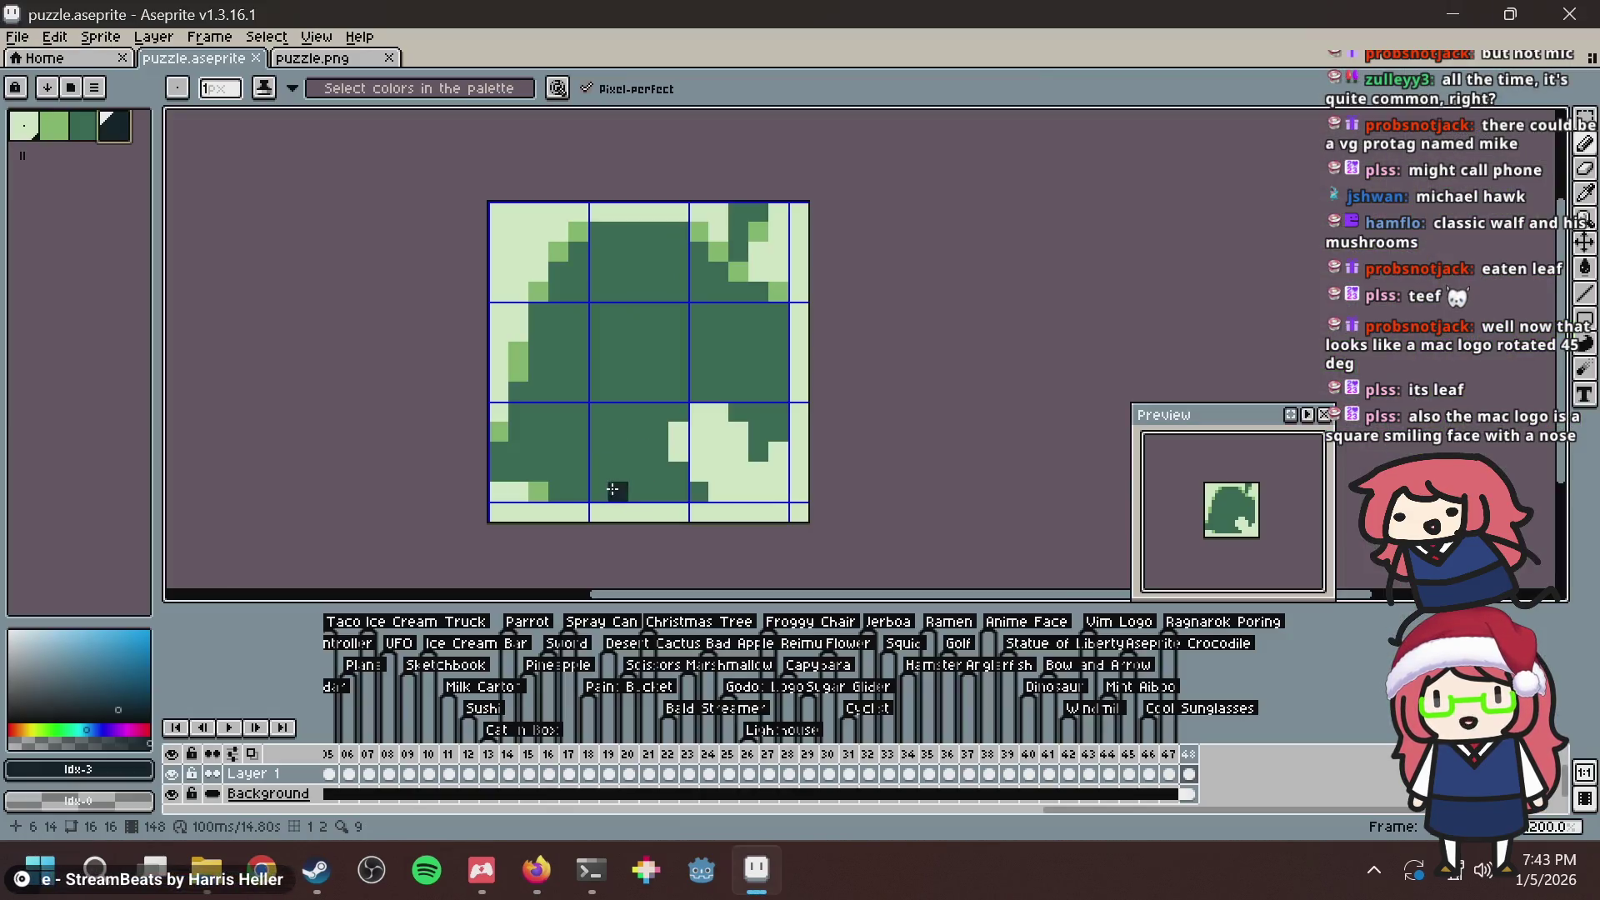
pyautogui.moveTo(542, 485); pyautogui.dragTo(733, 493)
pyautogui.hotkey('ctrl', 'z')
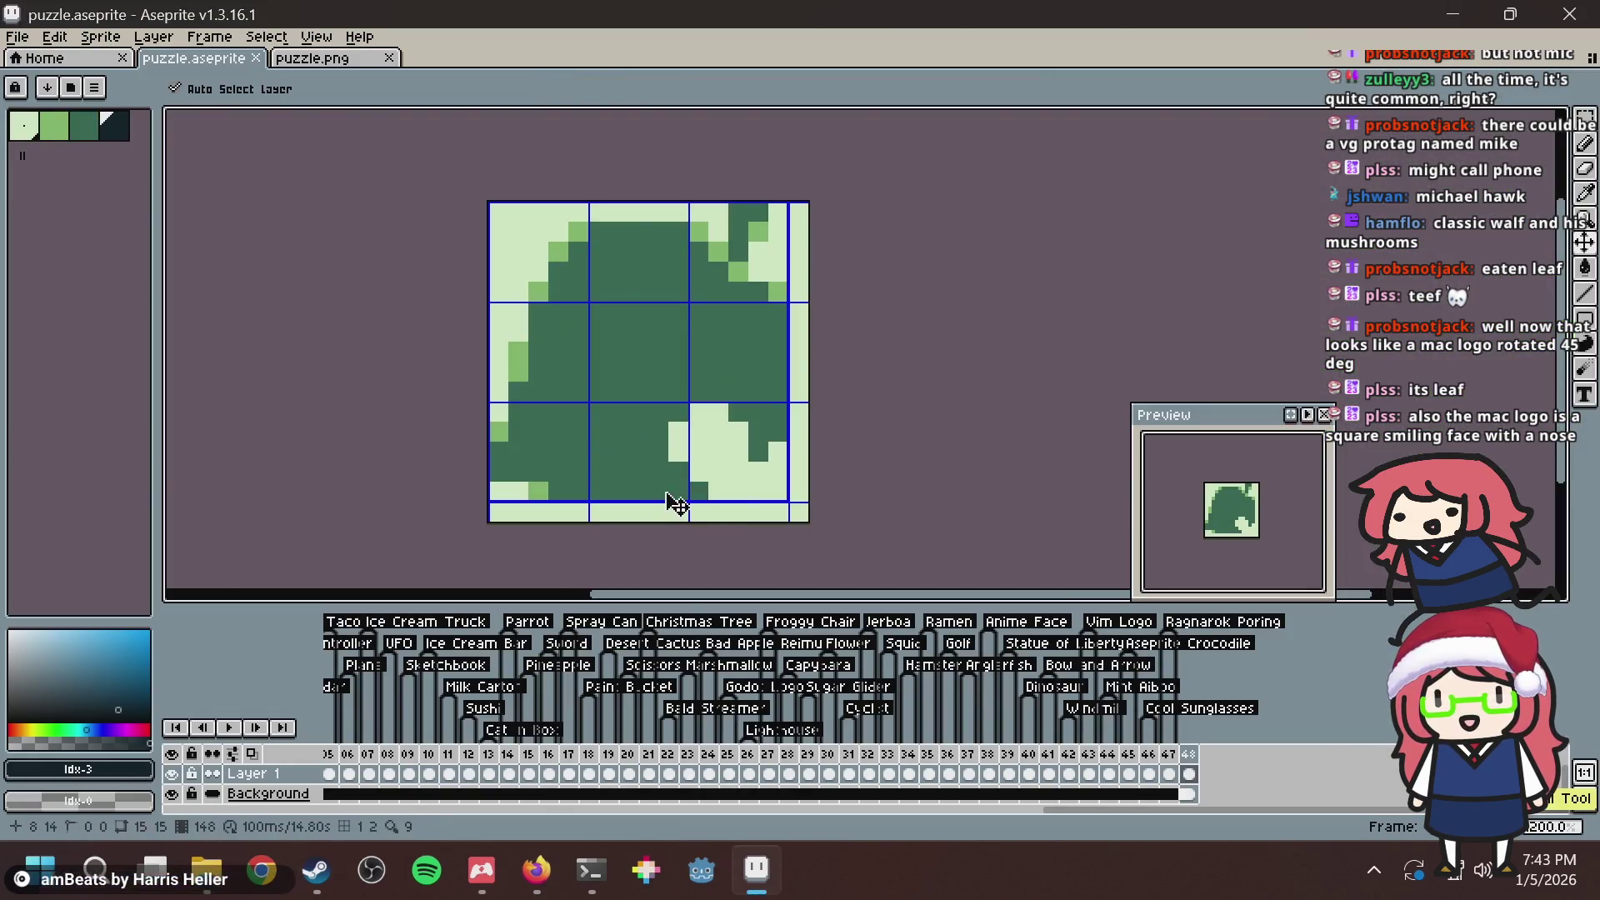
pyautogui.click(54, 125)
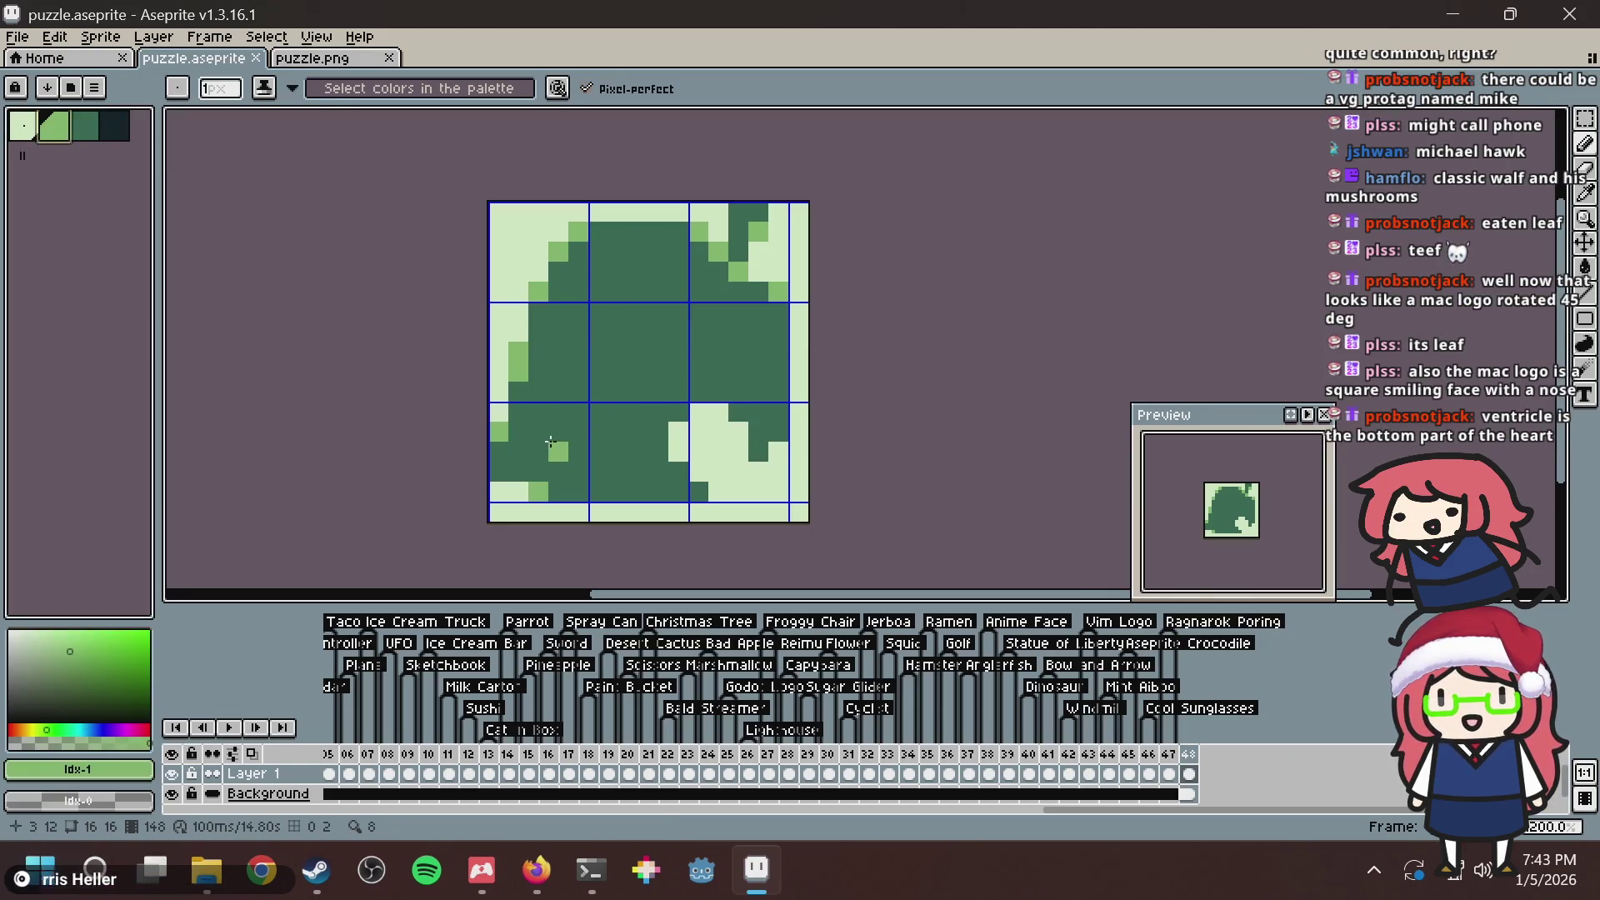
# After comparing with the reference, draw a light-green diagonal vein from upper right to lower left.
pyautogui.hotkey('alt', 'Tab')
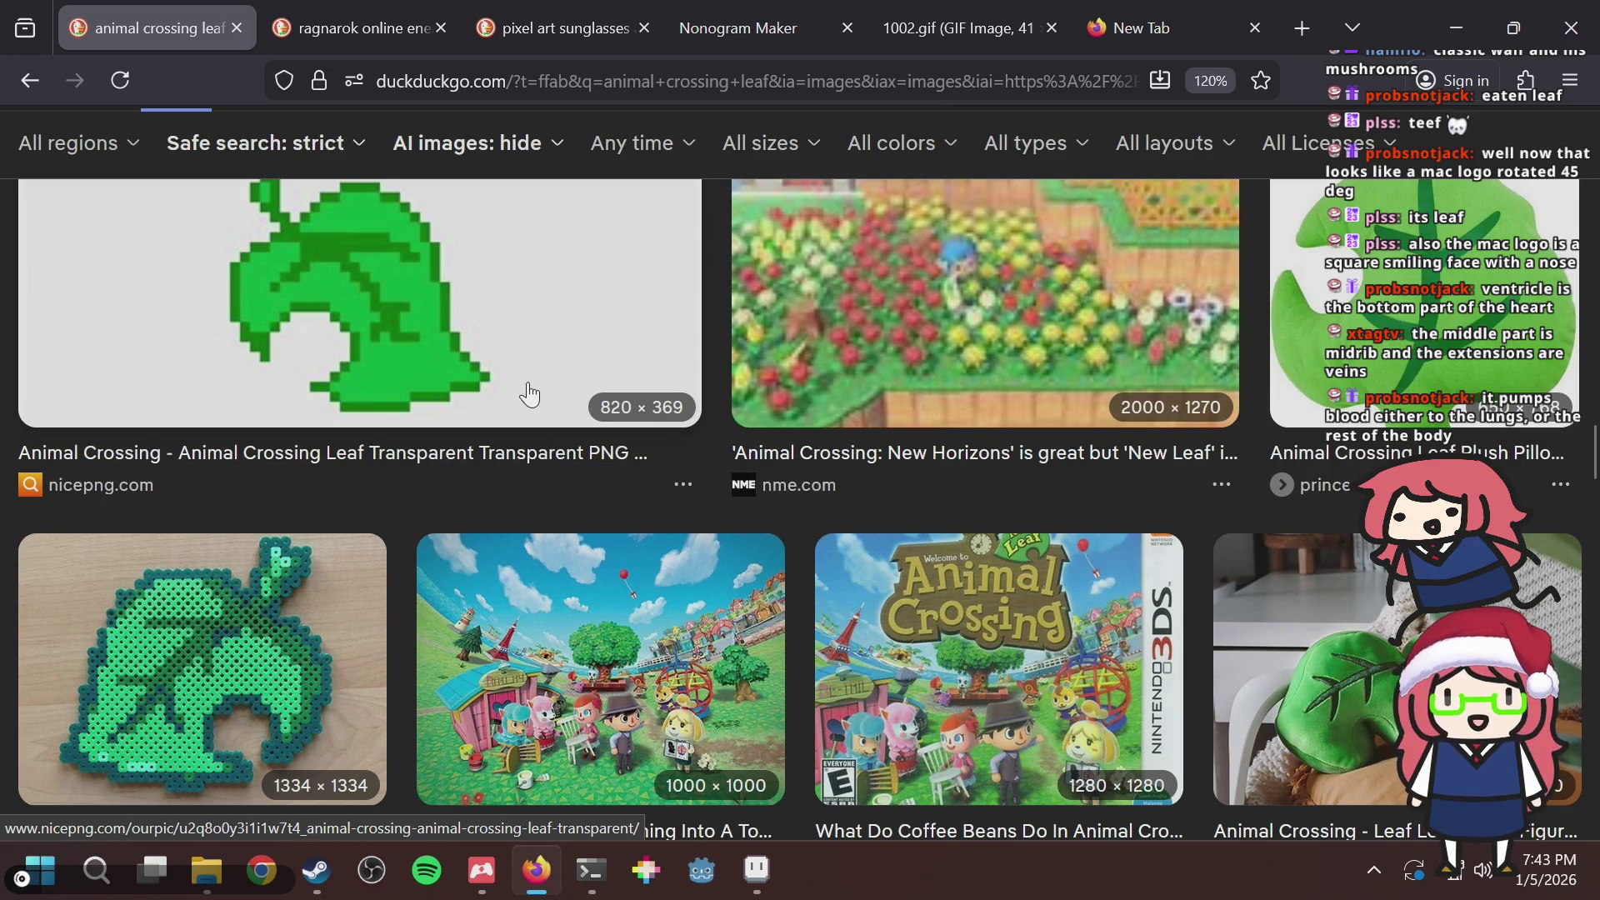
pyautogui.hotkey('alt', 'Tab')
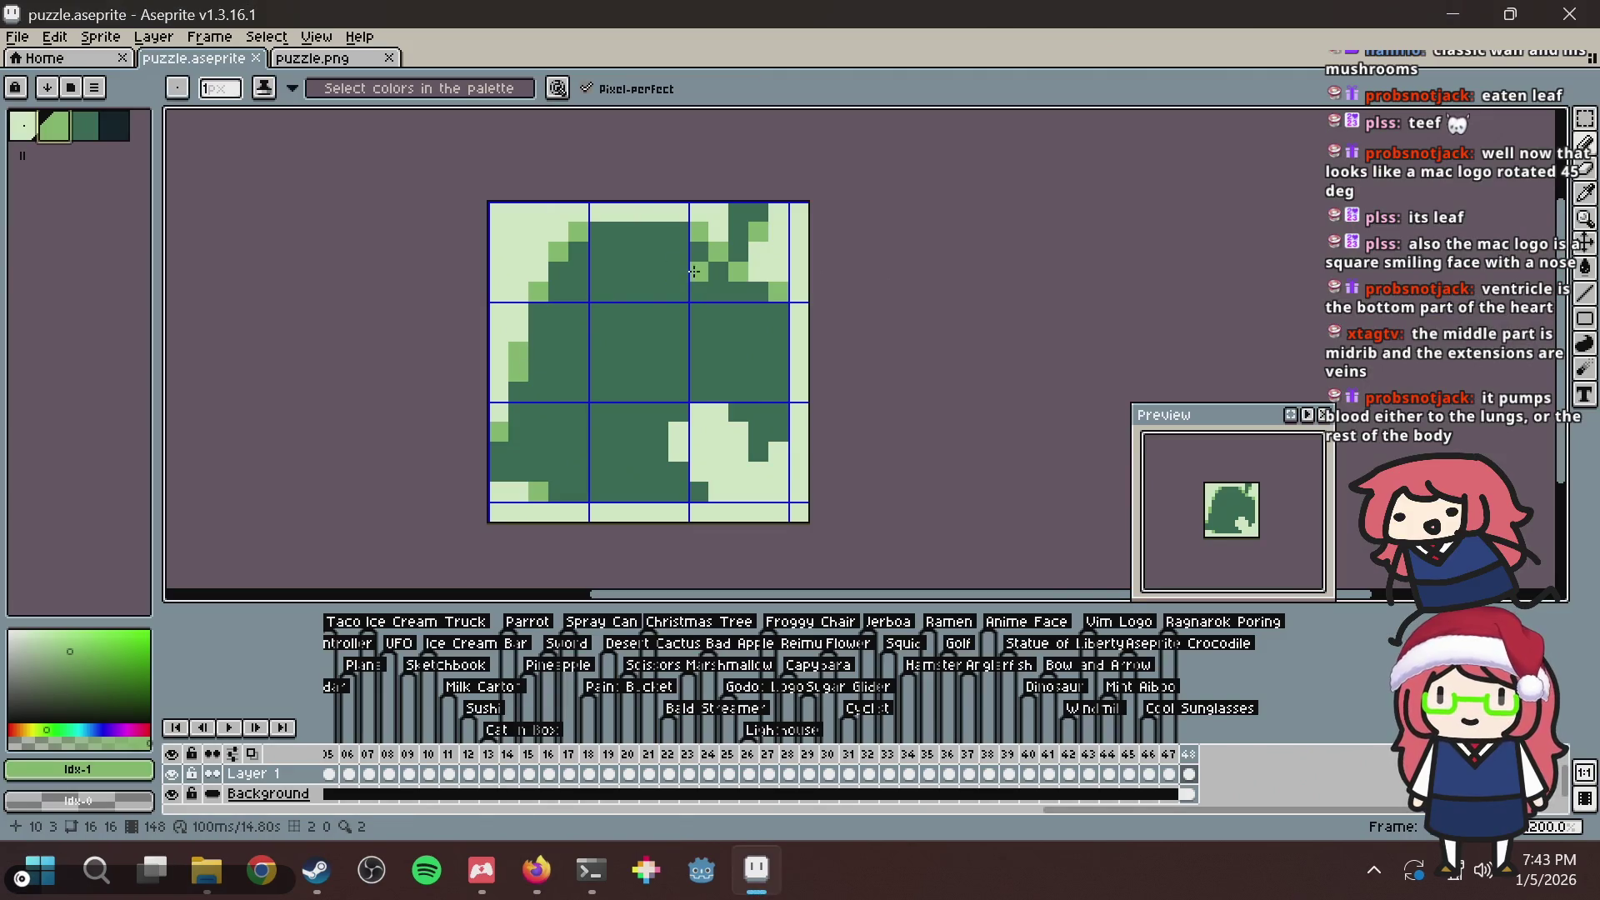
pyautogui.hotkey('alt', 'Tab')
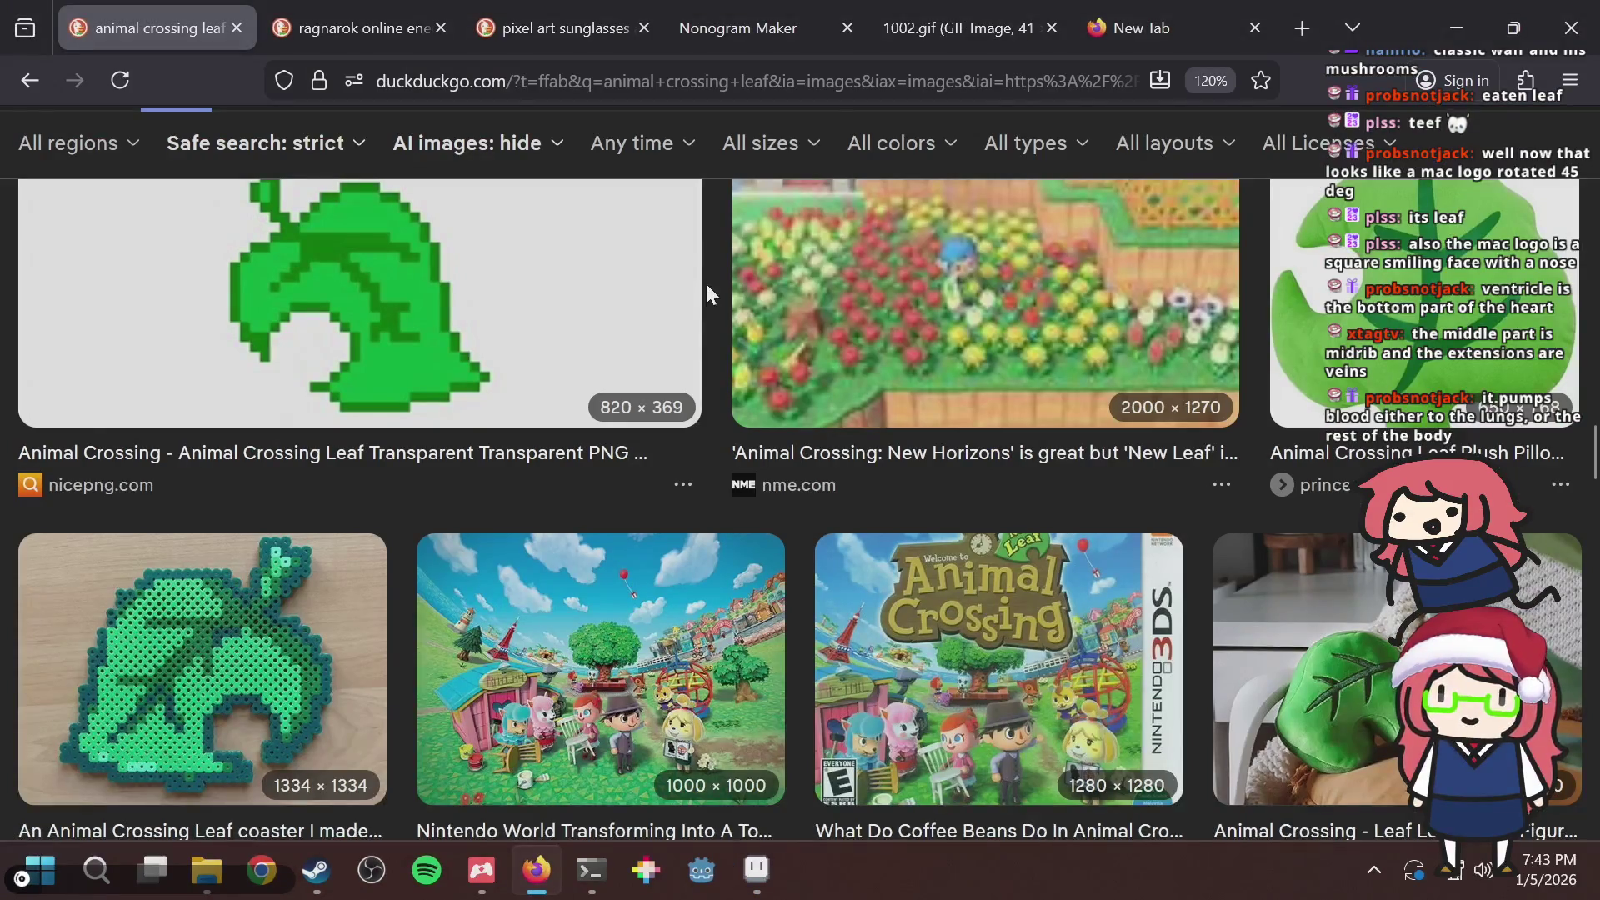
pyautogui.hotkey('alt', 'Tab')
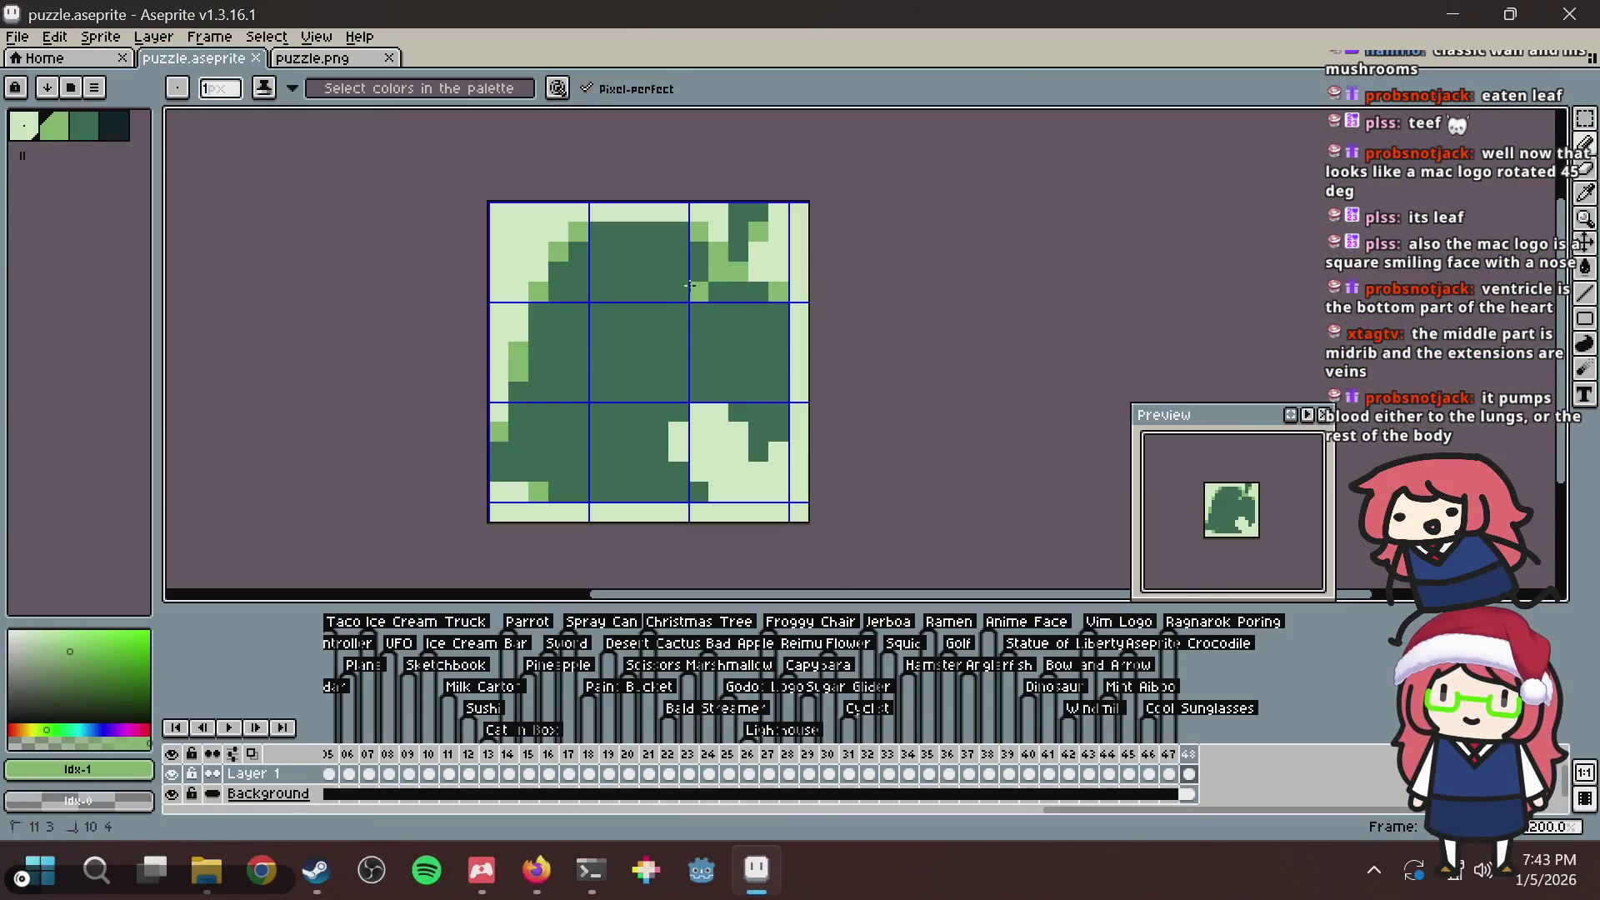
pyautogui.moveTo(689, 285)
pyautogui.mouseDown()
pyautogui.moveTo(510, 442)
pyautogui.moveTo(575, 384)
pyautogui.mouseUp()
pyautogui.hotkey('ctrl', 'z')
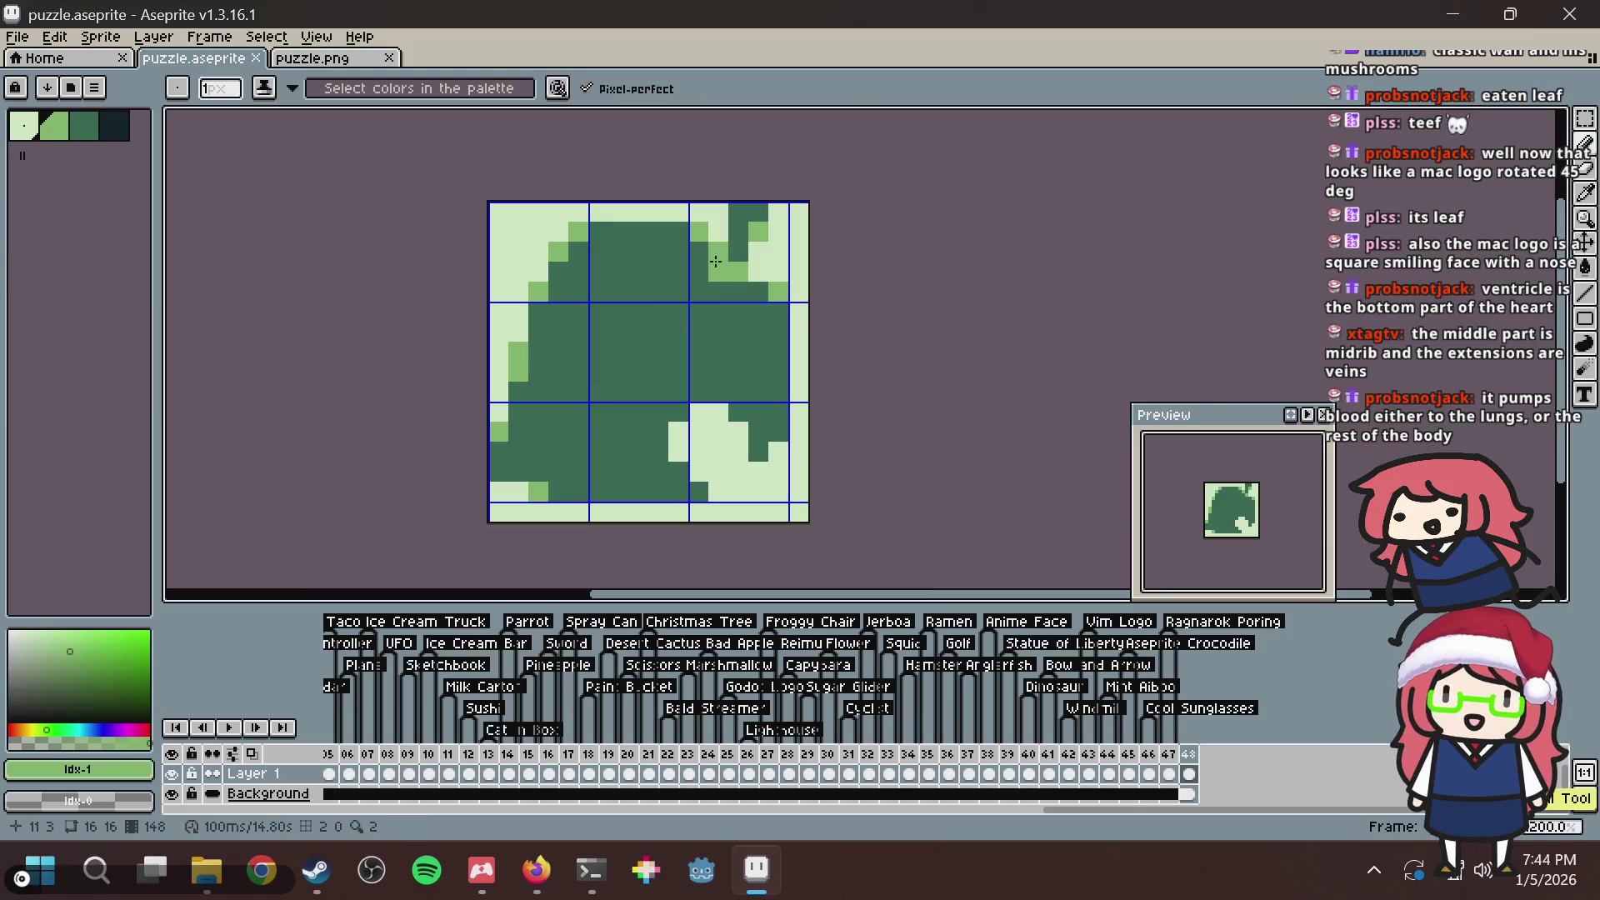
pyautogui.moveTo(722, 273)
pyautogui.mouseDown()
pyautogui.moveTo(593, 367)
pyautogui.moveTo(531, 446)
pyautogui.mouseUp()
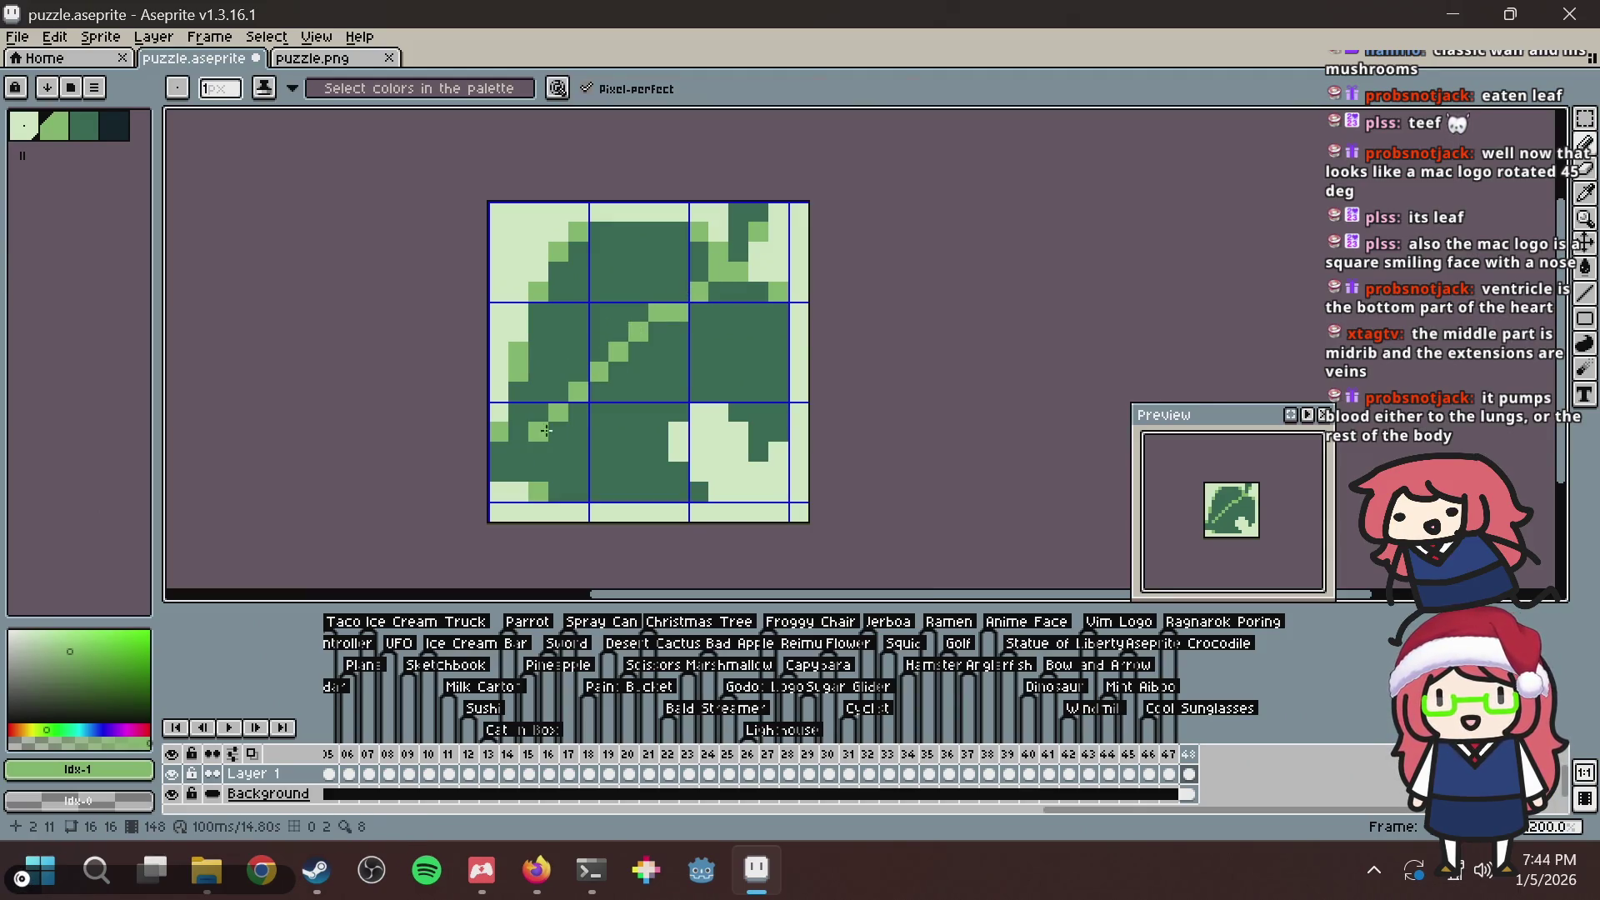
pyautogui.hotkey('alt', 'Tab')
pyautogui.scroll(10, 655, 320)
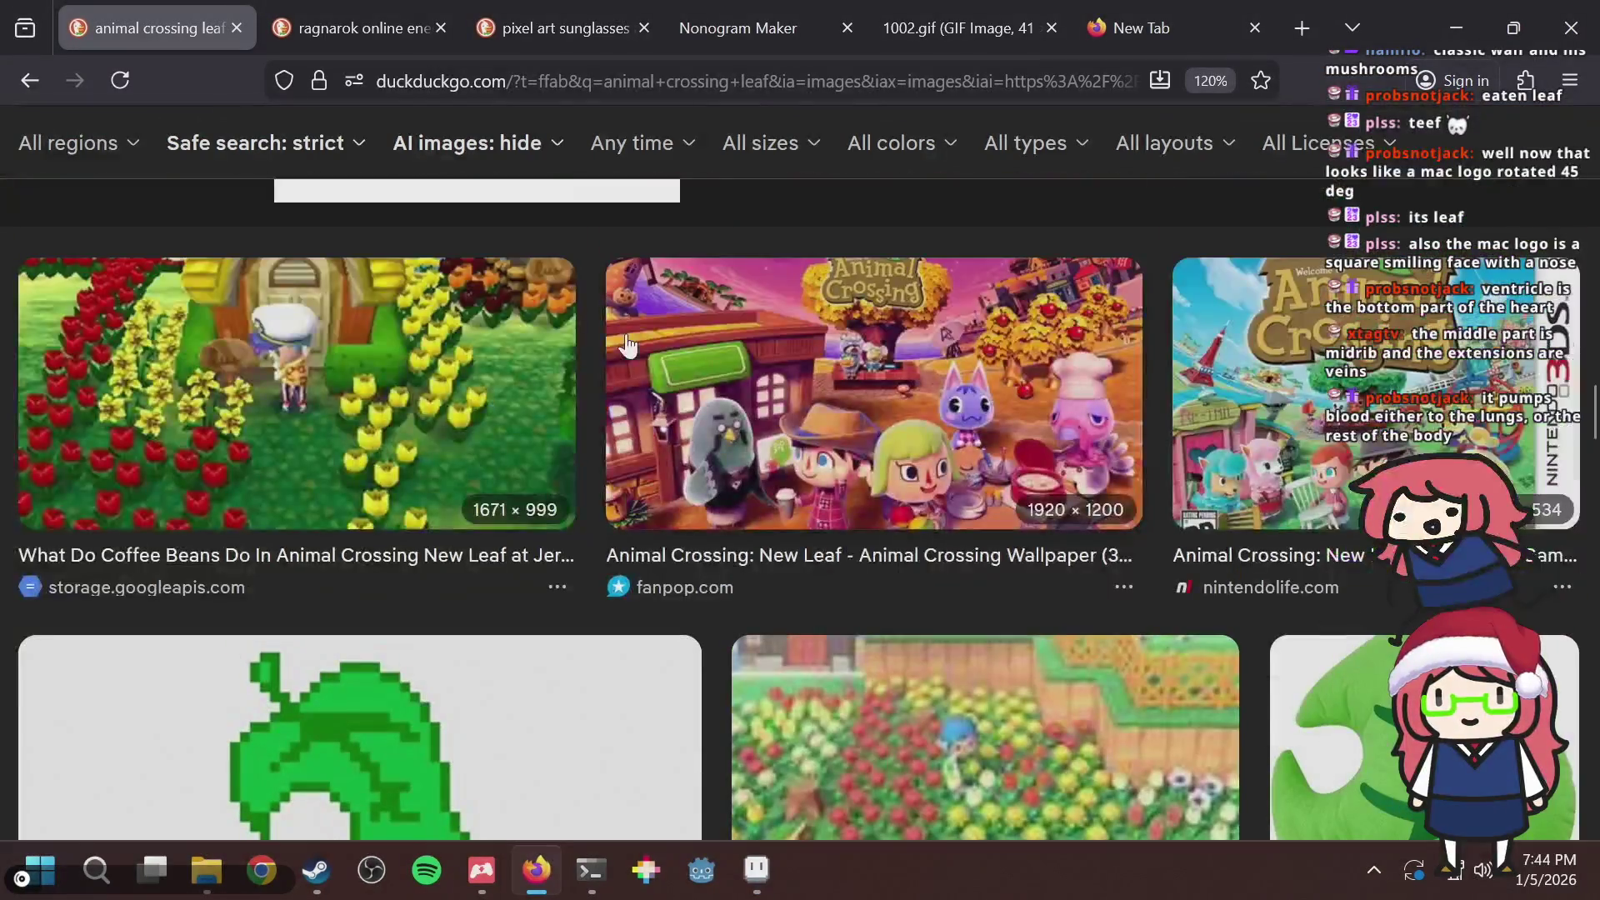
# Open the 4062×6094 leaf image details and scroll further through the results.
pyautogui.scroll(10, 624, 332)
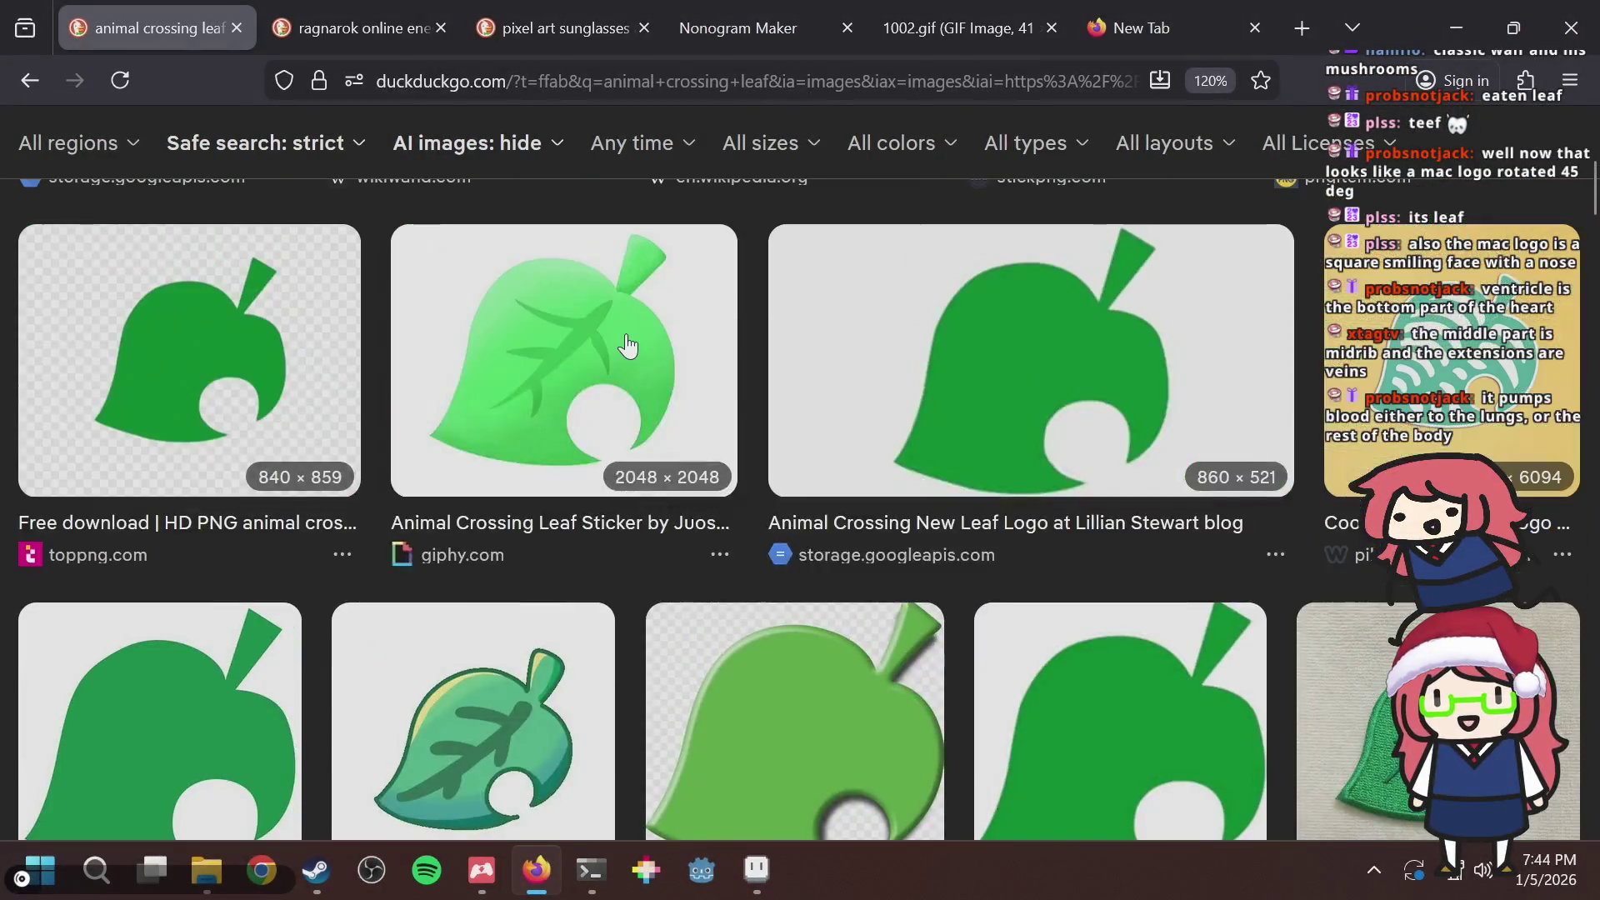
pyautogui.scroll(-8, 547, 400)
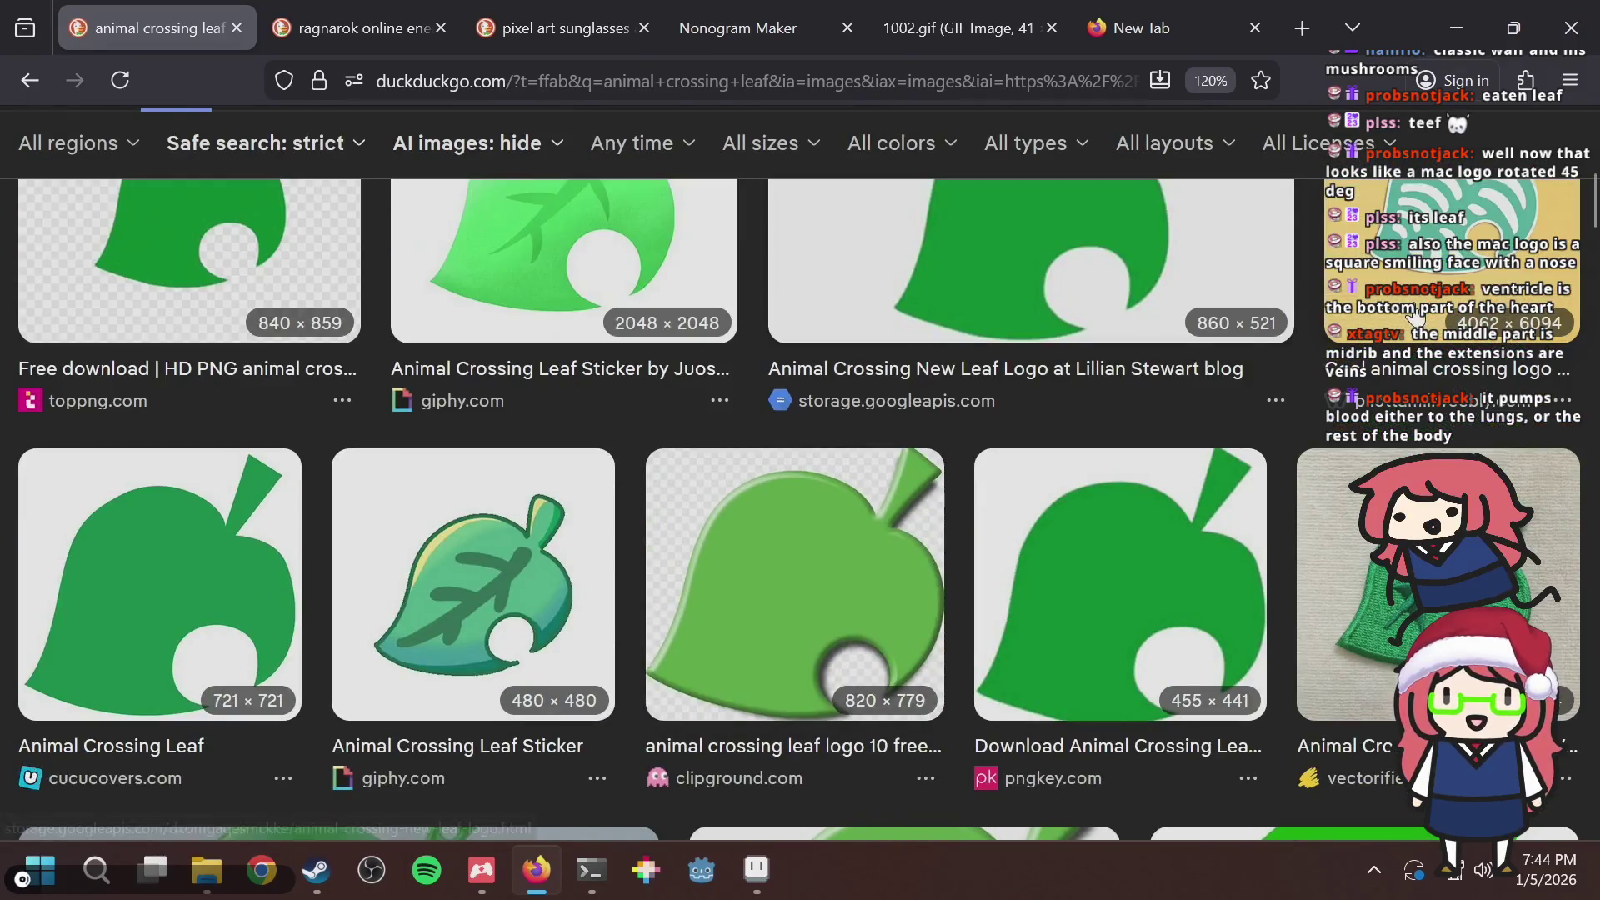
pyautogui.click(1417, 315)
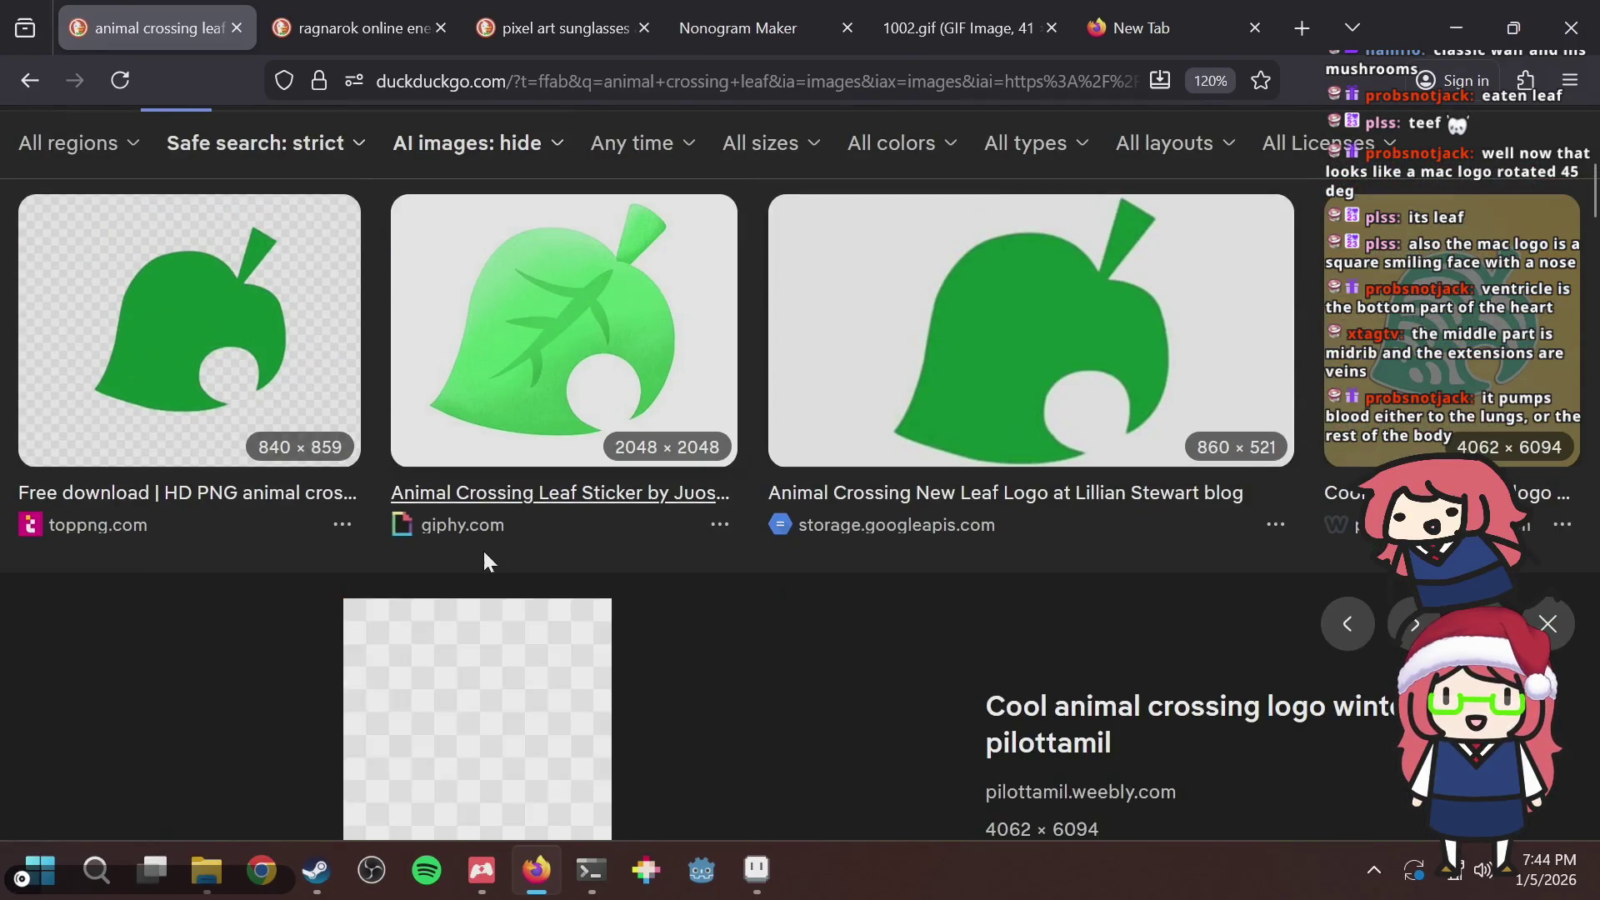
pyautogui.scroll(-7, 625, 465)
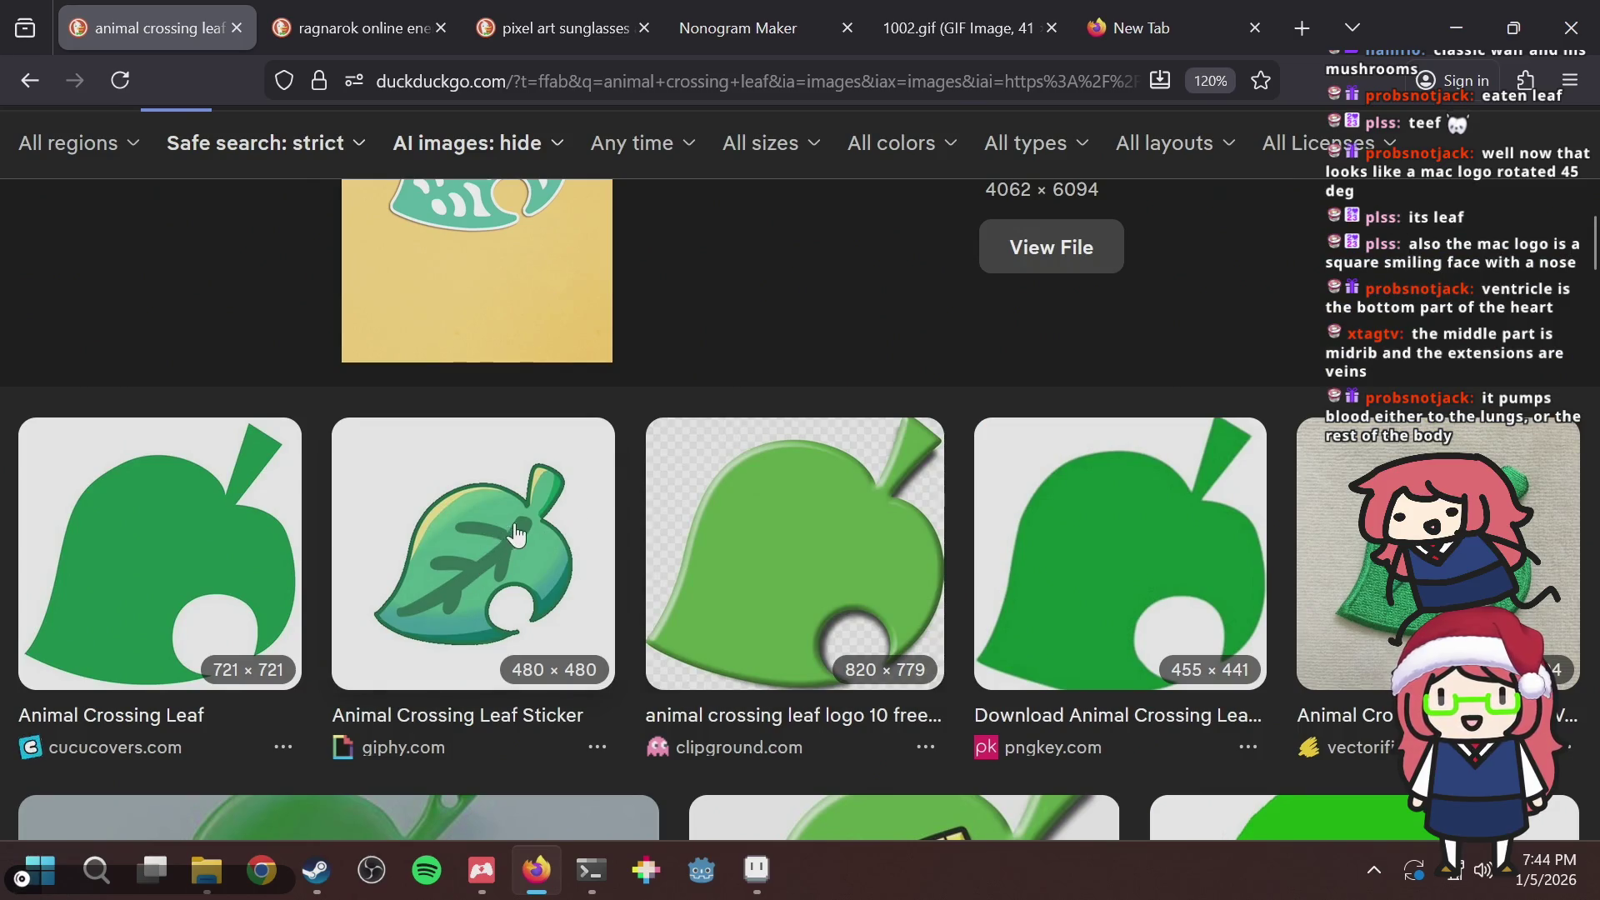
pyautogui.scroll(-2, 567, 523)
pyautogui.scroll(-12, 567, 523)
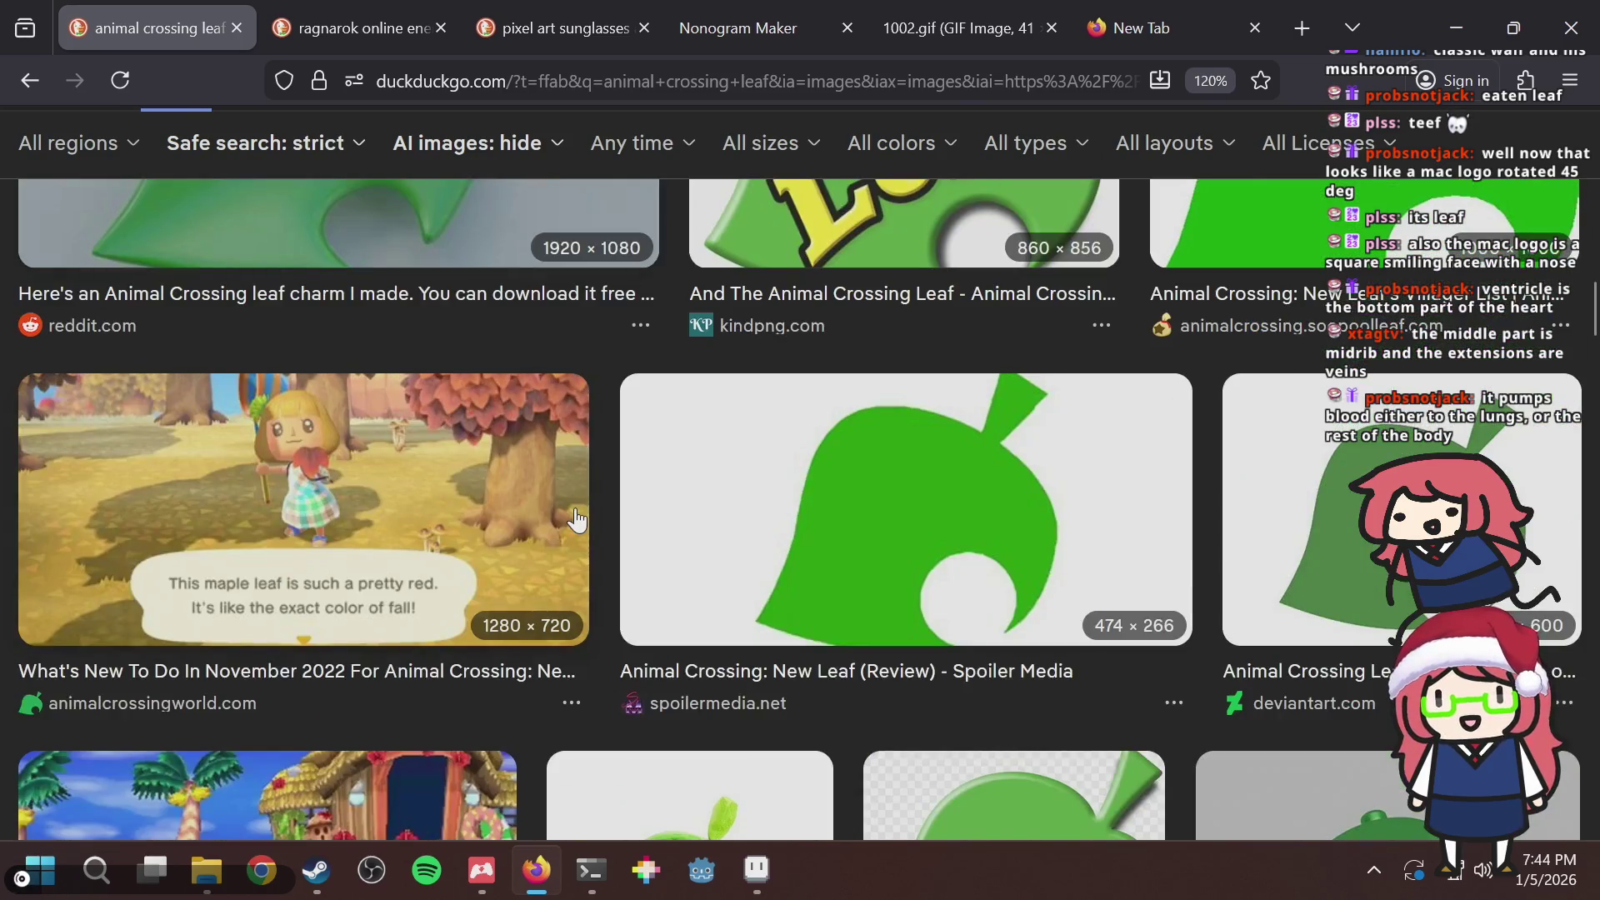
pyautogui.scroll(-15, 575, 520)
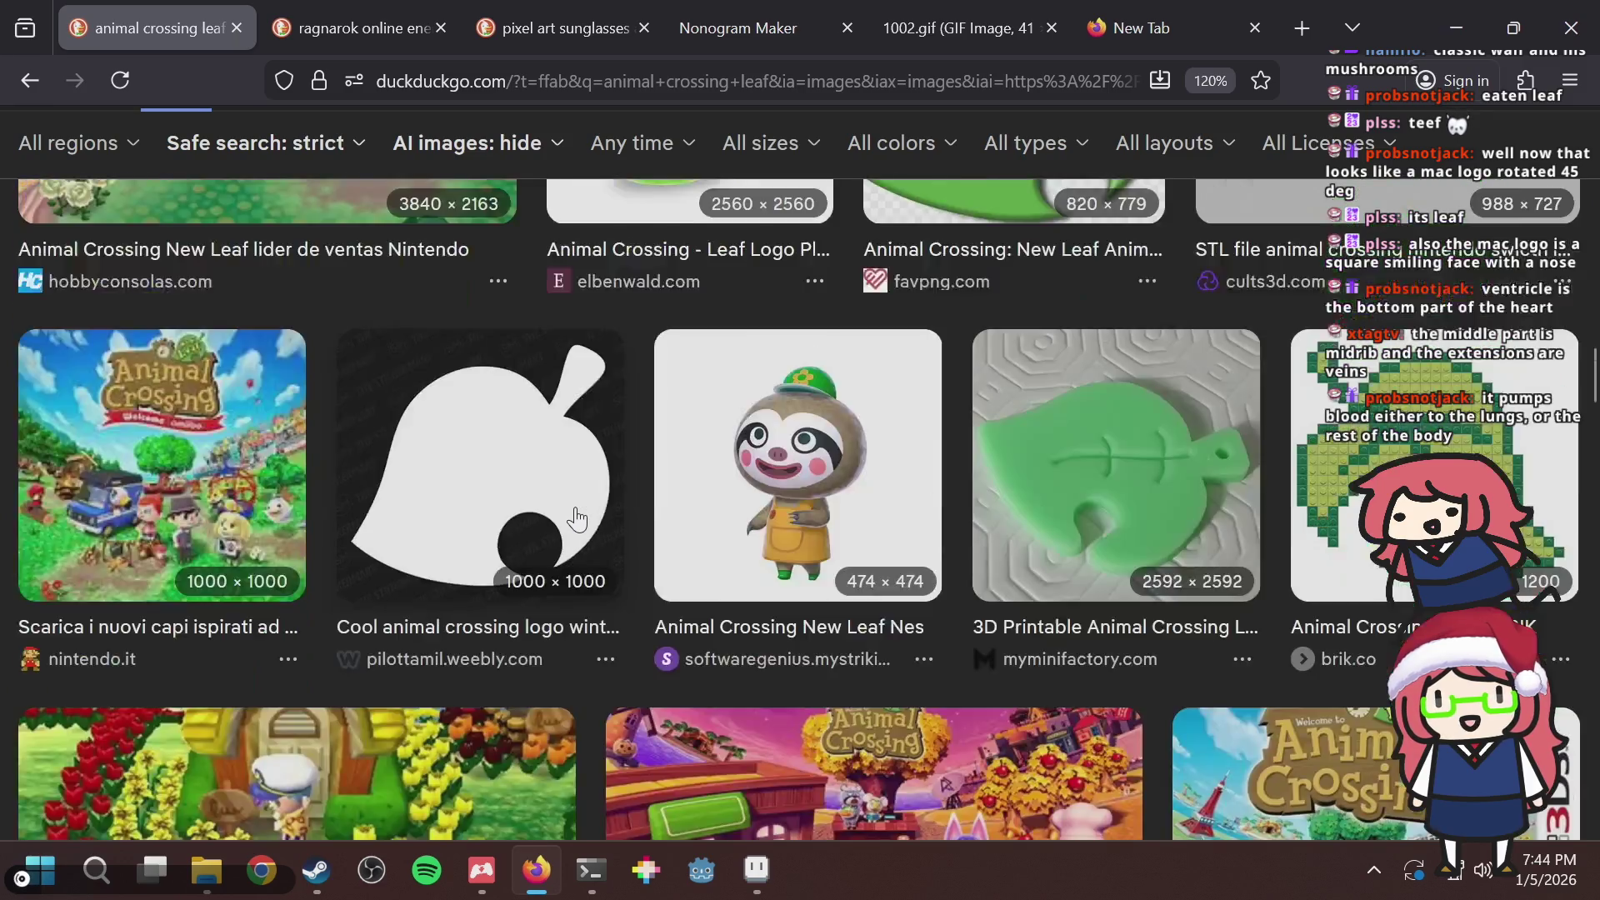
pyautogui.scroll(-8, 576, 520)
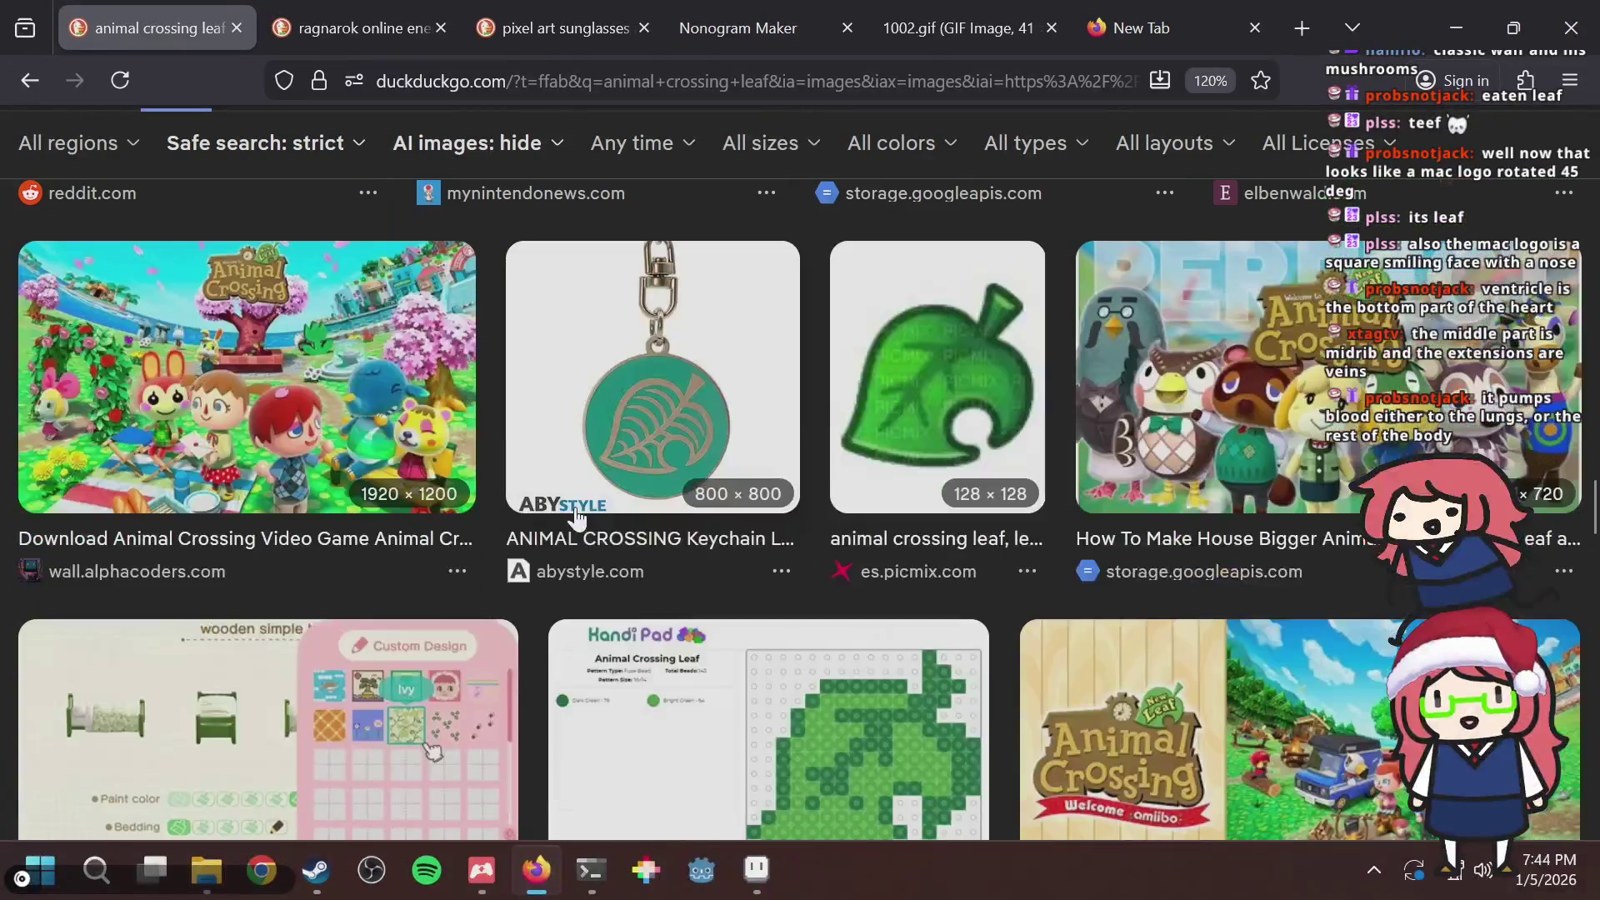
pyautogui.scroll(-5, 576, 518)
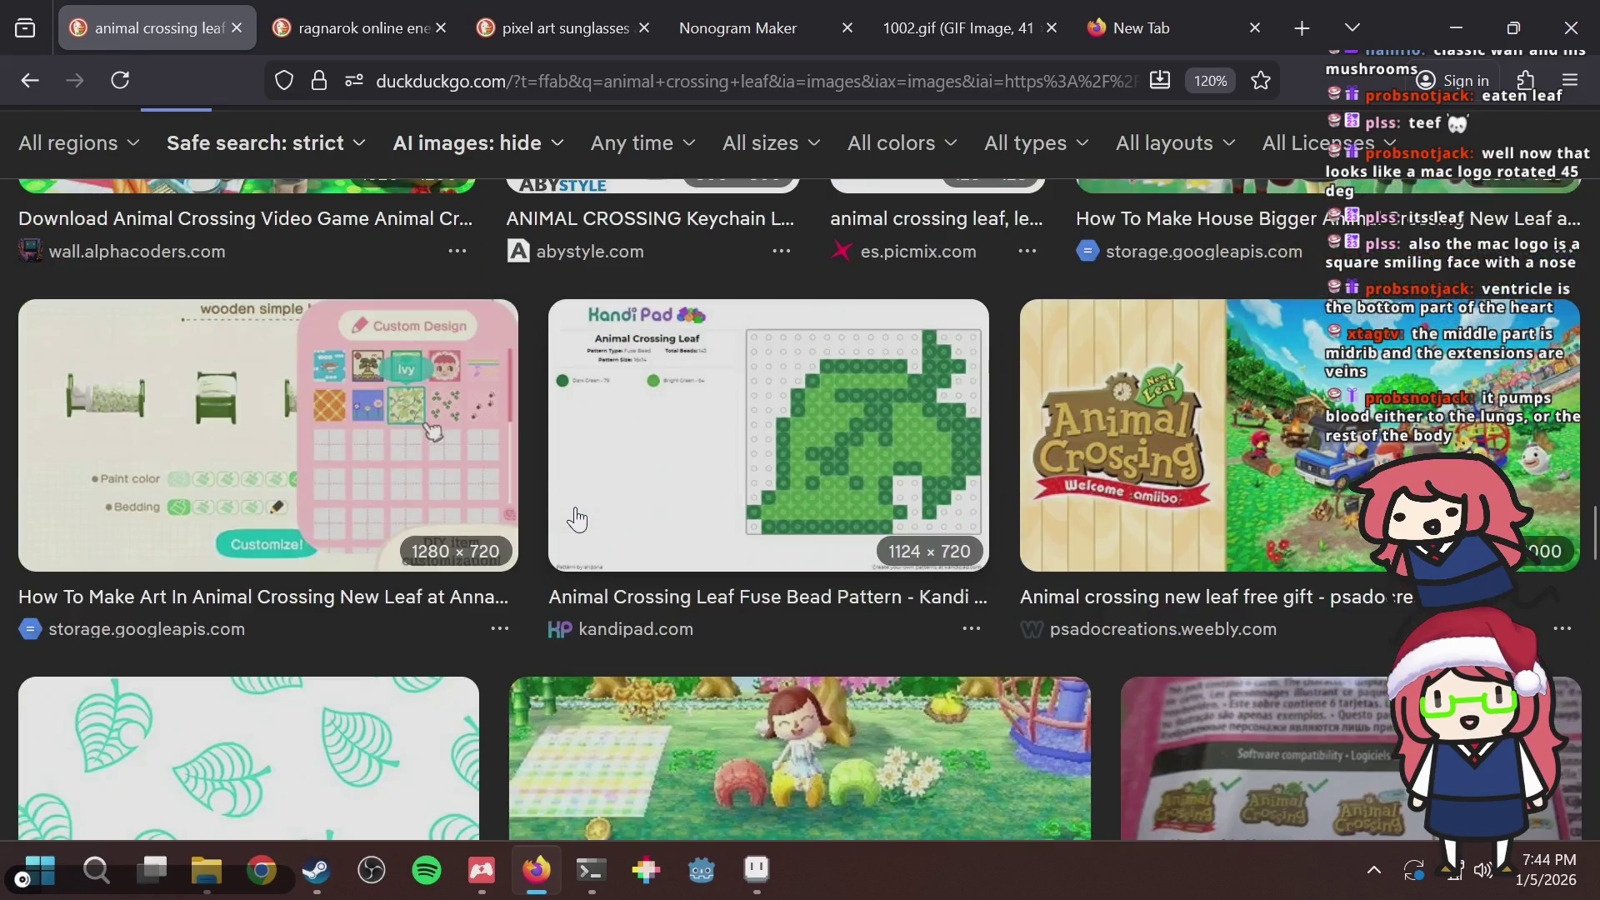
# Preview the Kandi Pad Animal Crossing Leaf fuse bead pattern and compare it with the drawing.
pyautogui.click(768, 419)
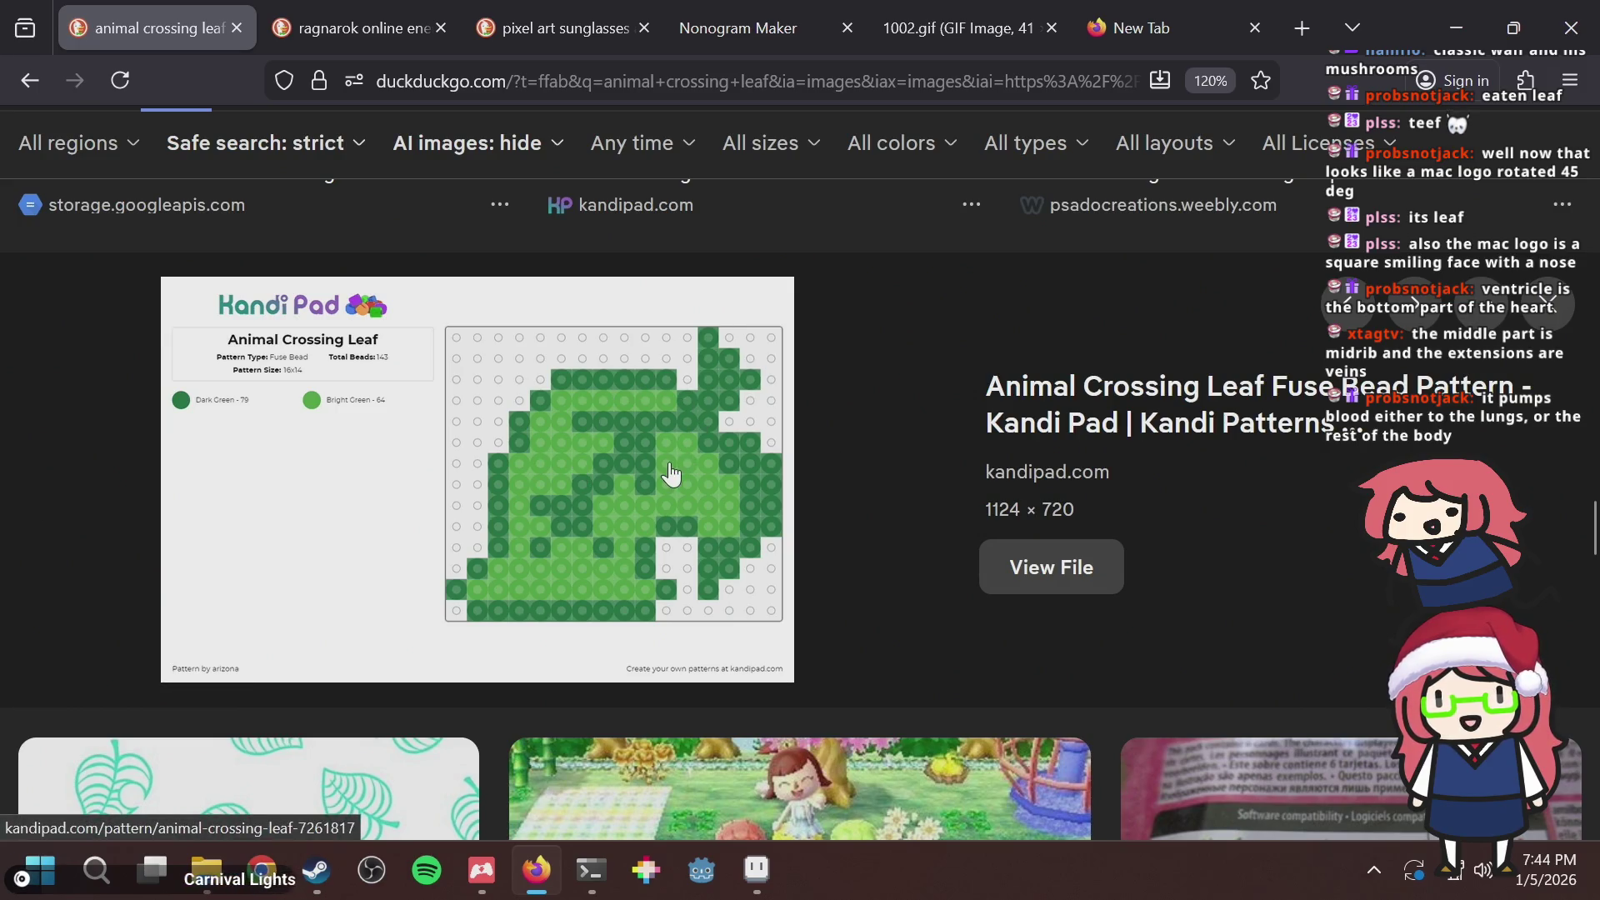
pyautogui.scroll(-3, 918, 444)
pyautogui.scroll(3, 871, 427)
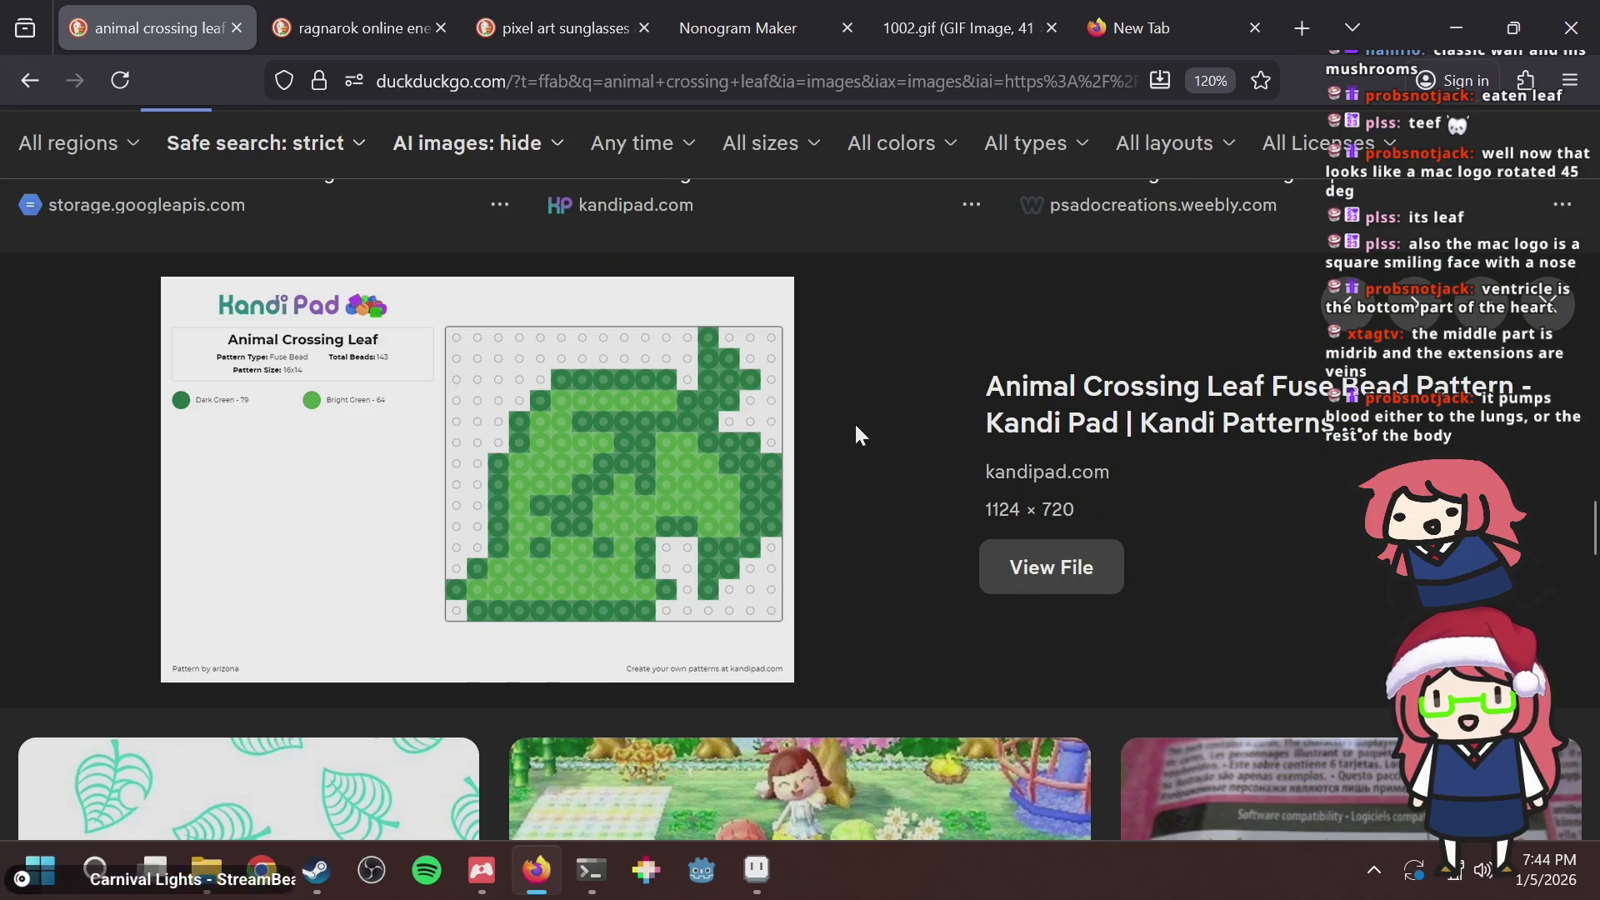
pyautogui.hotkey('alt', 'Tab')
pyautogui.hotkey('alt', 'Tab')
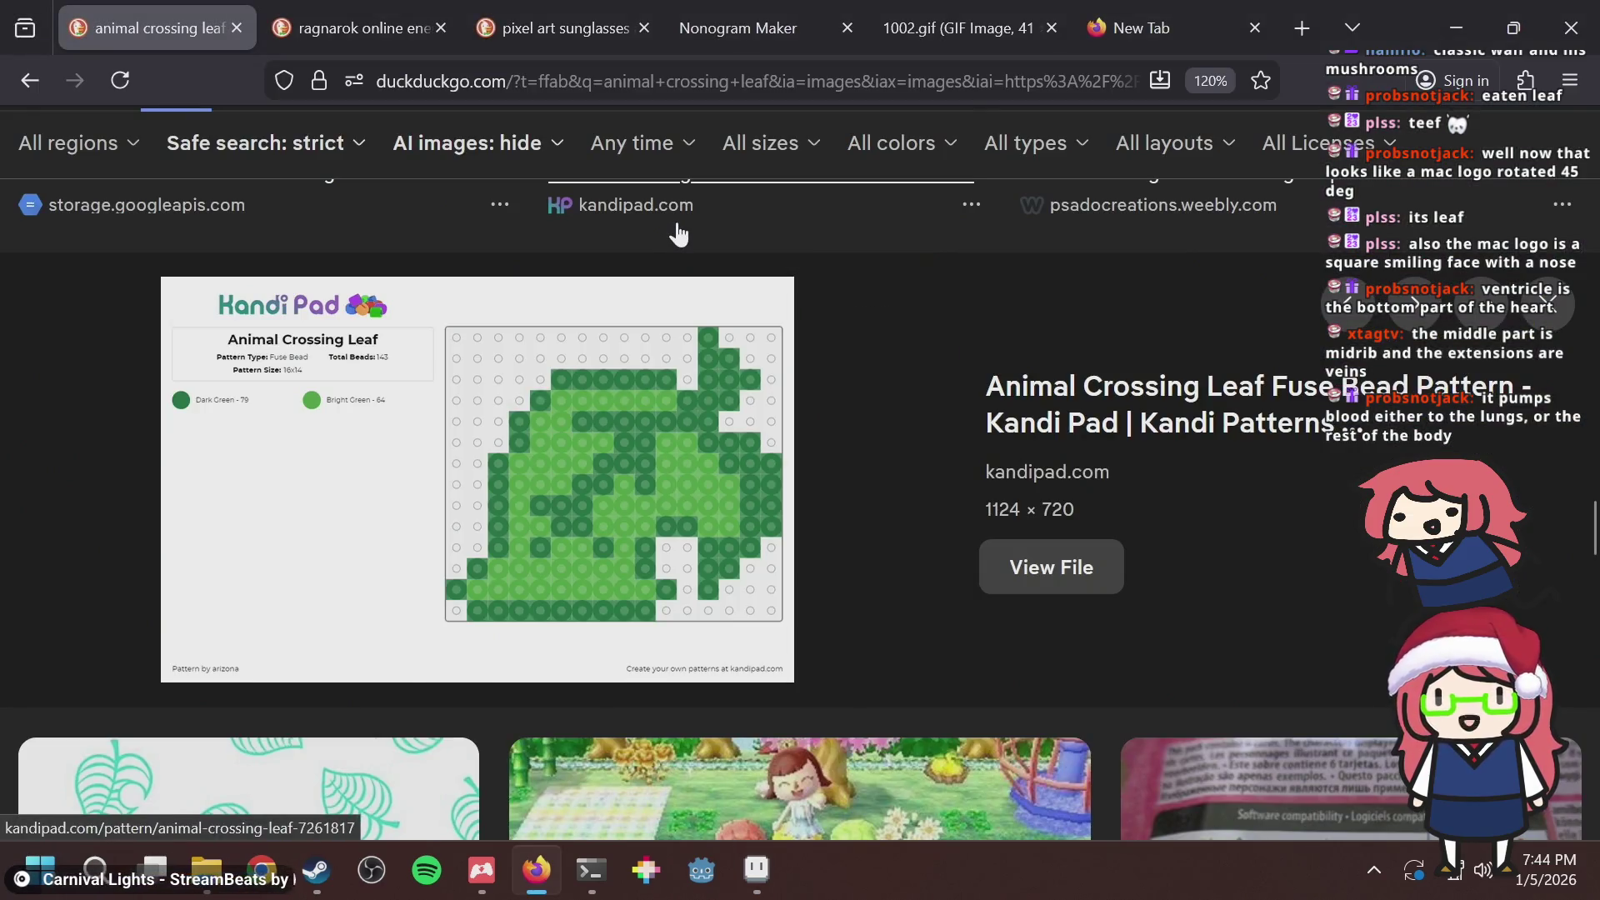
pyautogui.hotkey('alt', 'Tab')
pyautogui.hotkey('alt', 'Tab')
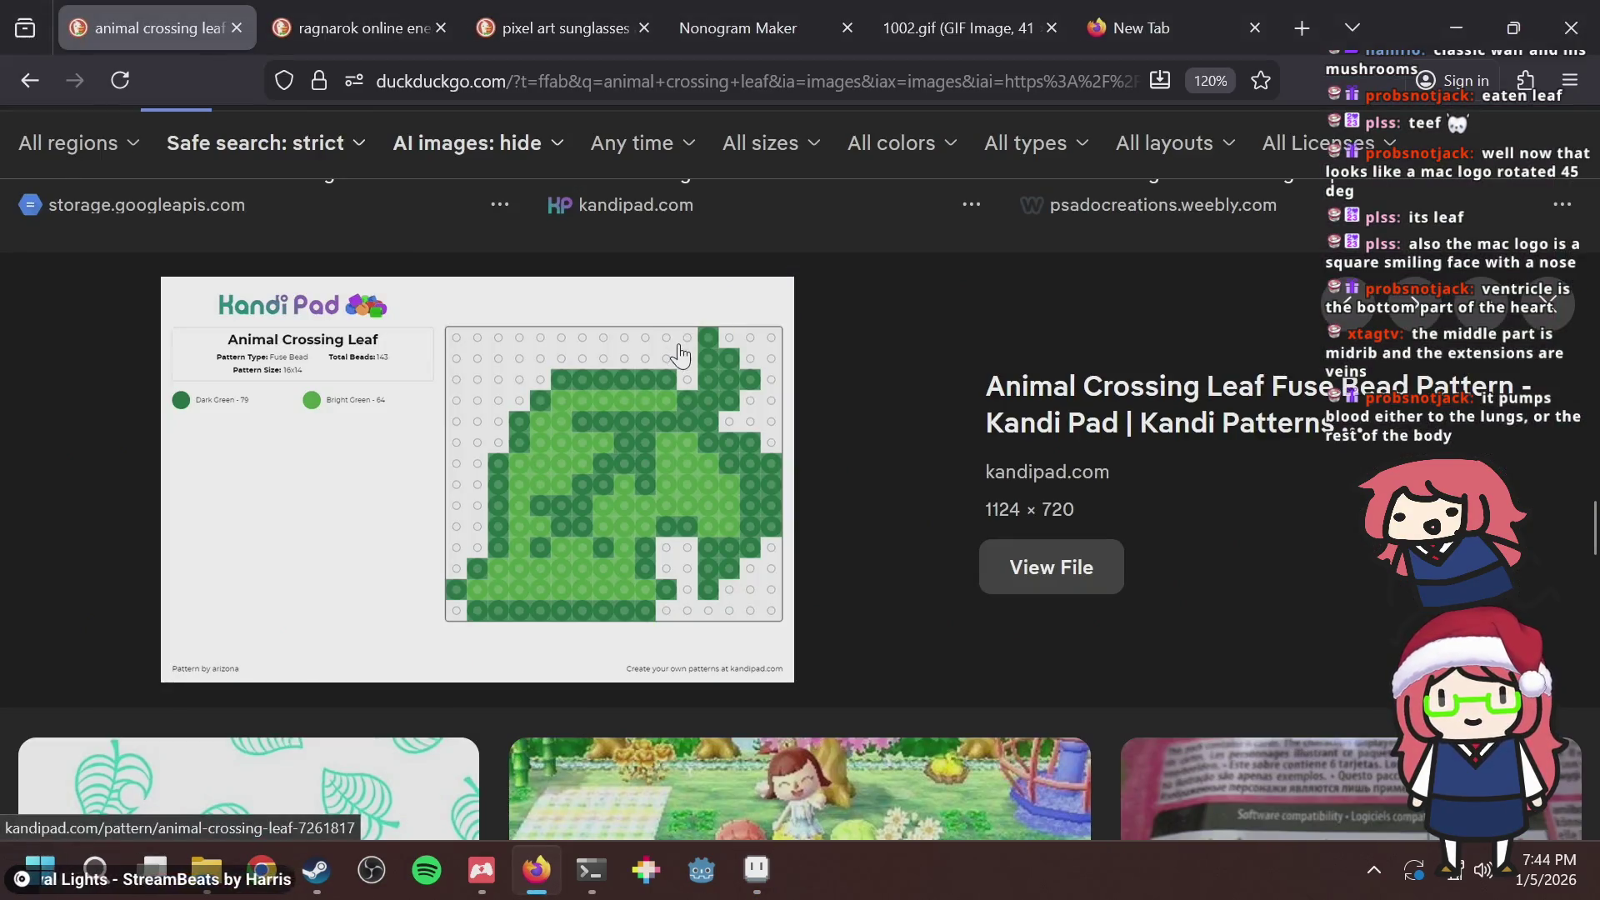
pyautogui.hotkey('alt', 'Tab')
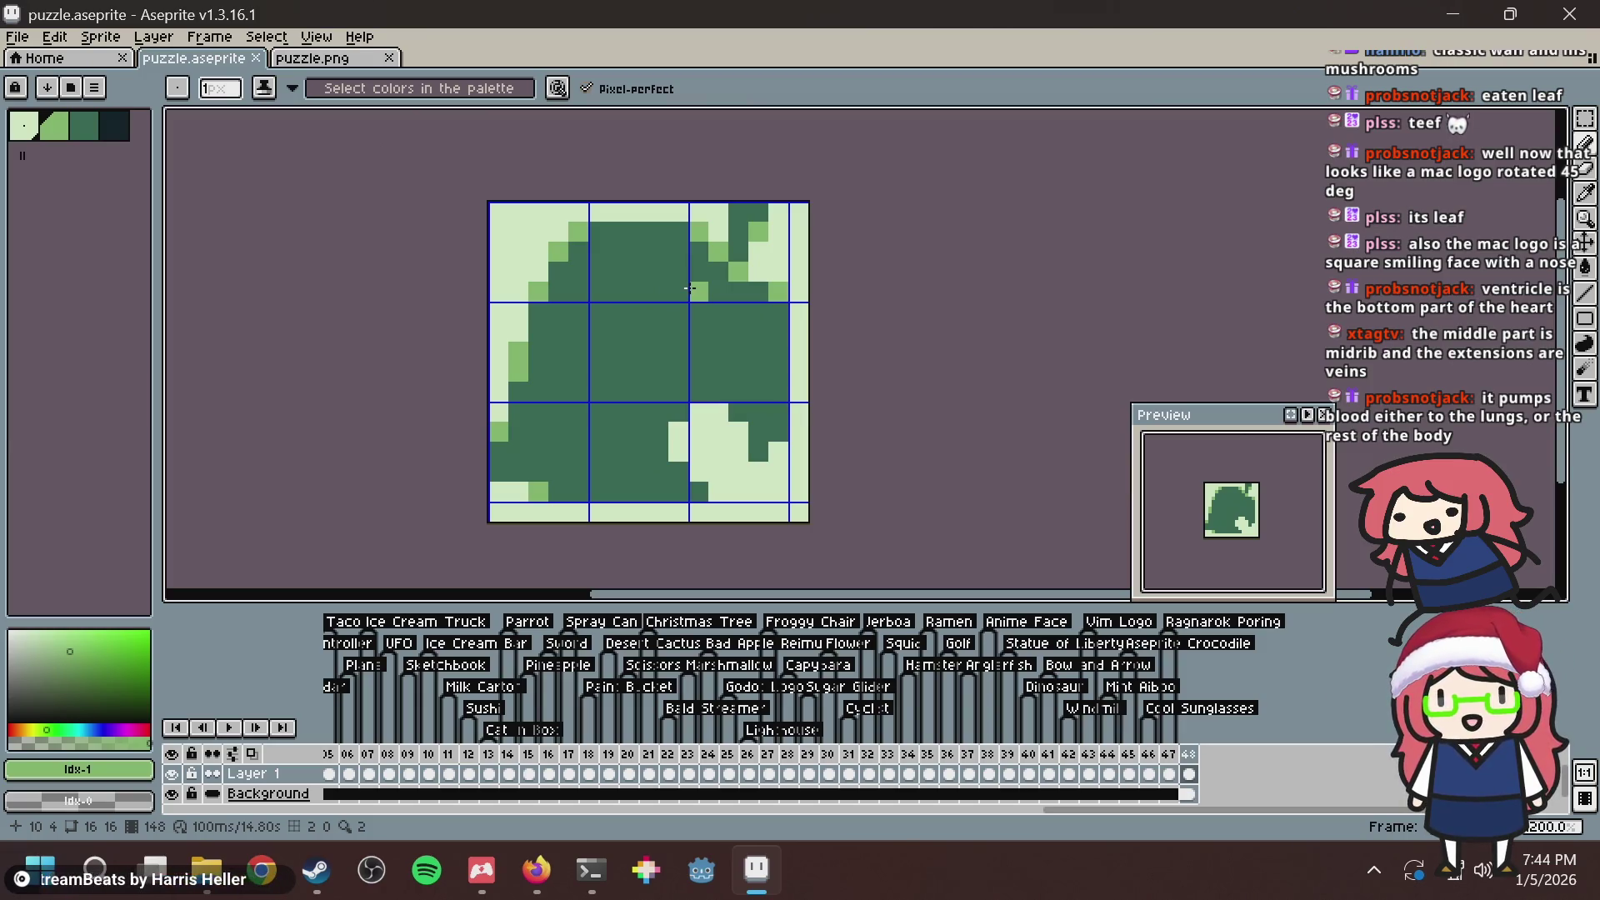
# Replace a trial stroke with a light-green midrib drawn diagonally down-left across the leaf.
pyautogui.moveTo(713, 275)
pyautogui.mouseDown()
pyautogui.moveTo(658, 300)
pyautogui.moveTo(511, 479)
pyautogui.mouseUp()
pyautogui.hotkey('ctrl', 'z')
pyautogui.press('b')
pyautogui.moveTo(732, 271)
pyautogui.mouseDown()
pyautogui.moveTo(571, 412)
pyautogui.moveTo(526, 427)
pyautogui.mouseUp()
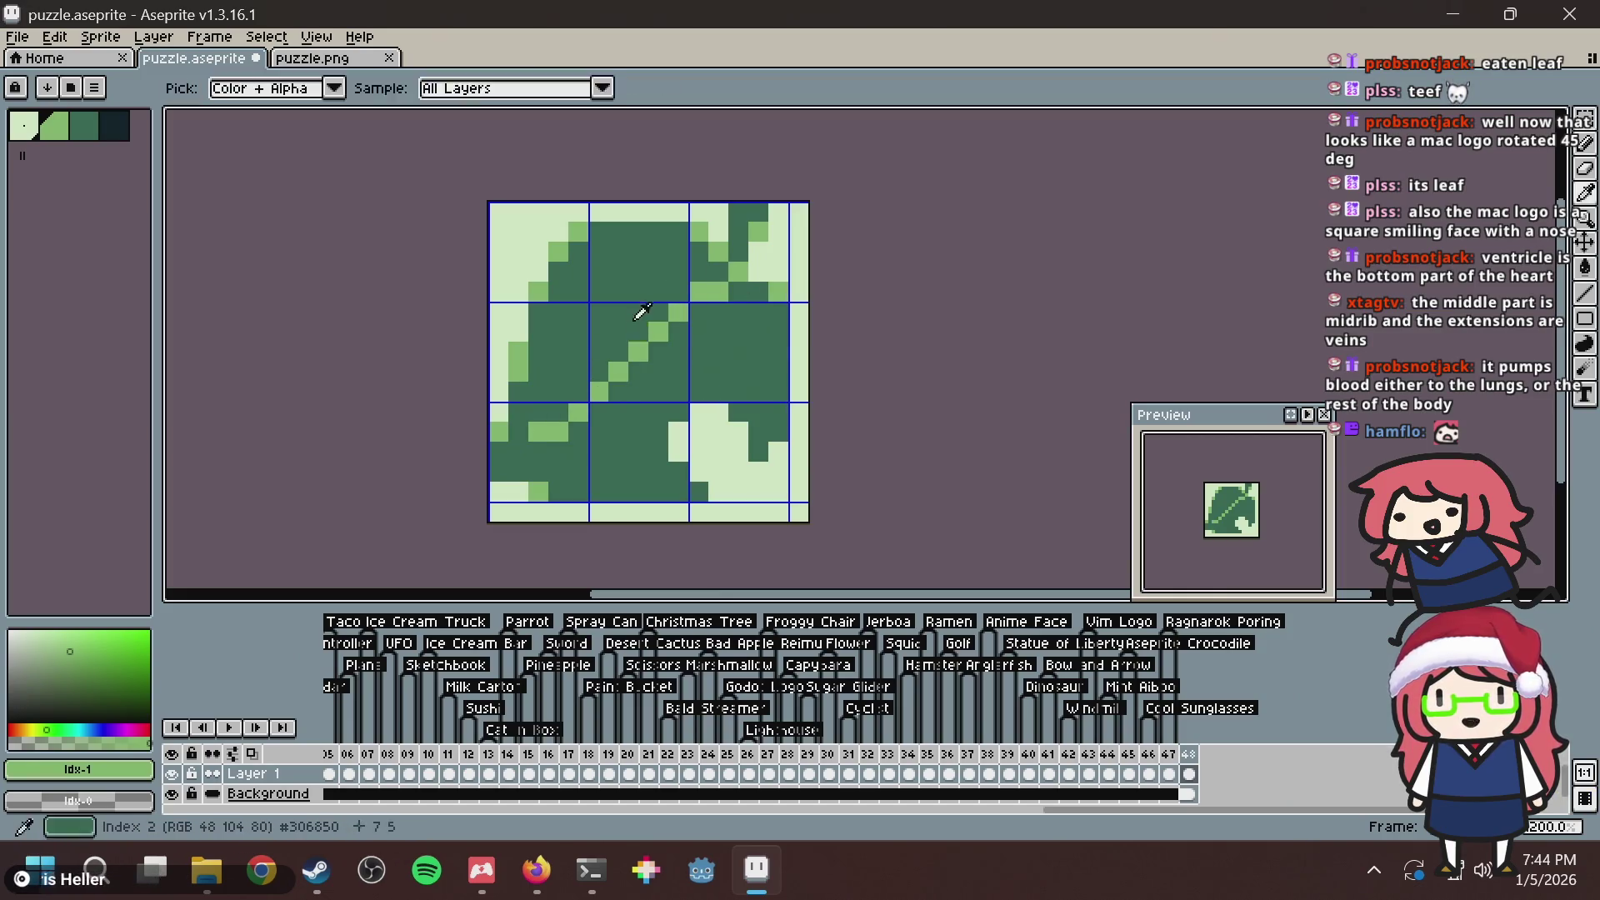
pyautogui.hotkey('alt', 'Tab')
pyautogui.scroll(-2, 593, 310)
pyautogui.scroll(5, 638, 330)
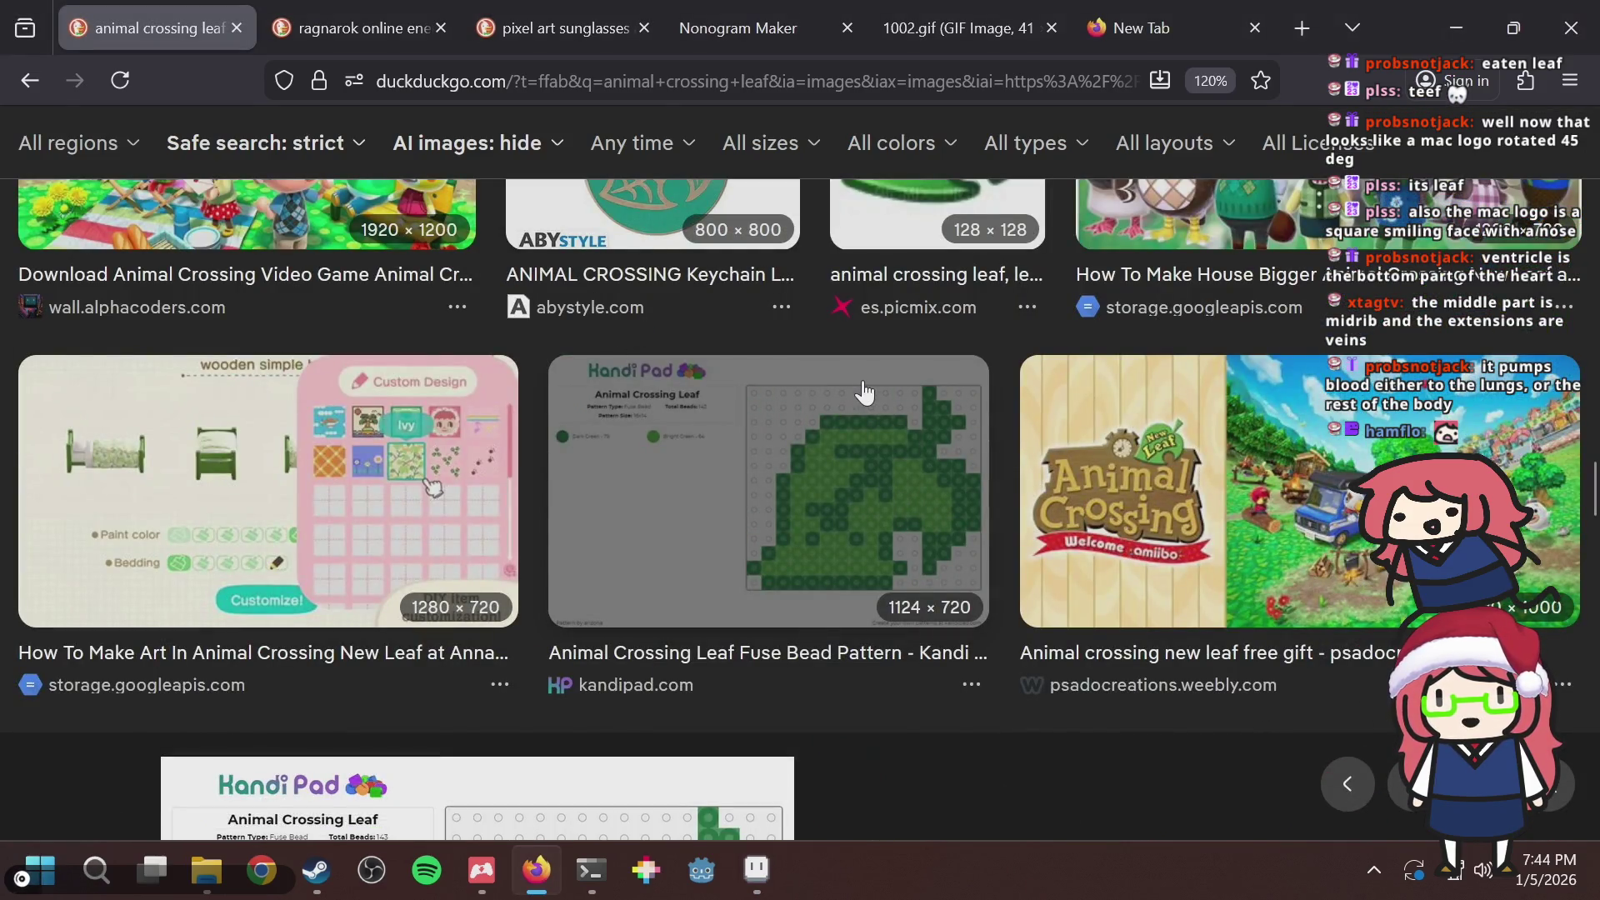
# Enlarge the 128×128 es.picmix.com animal crossing leaf image in the preview.
pyautogui.scroll(5, 863, 390)
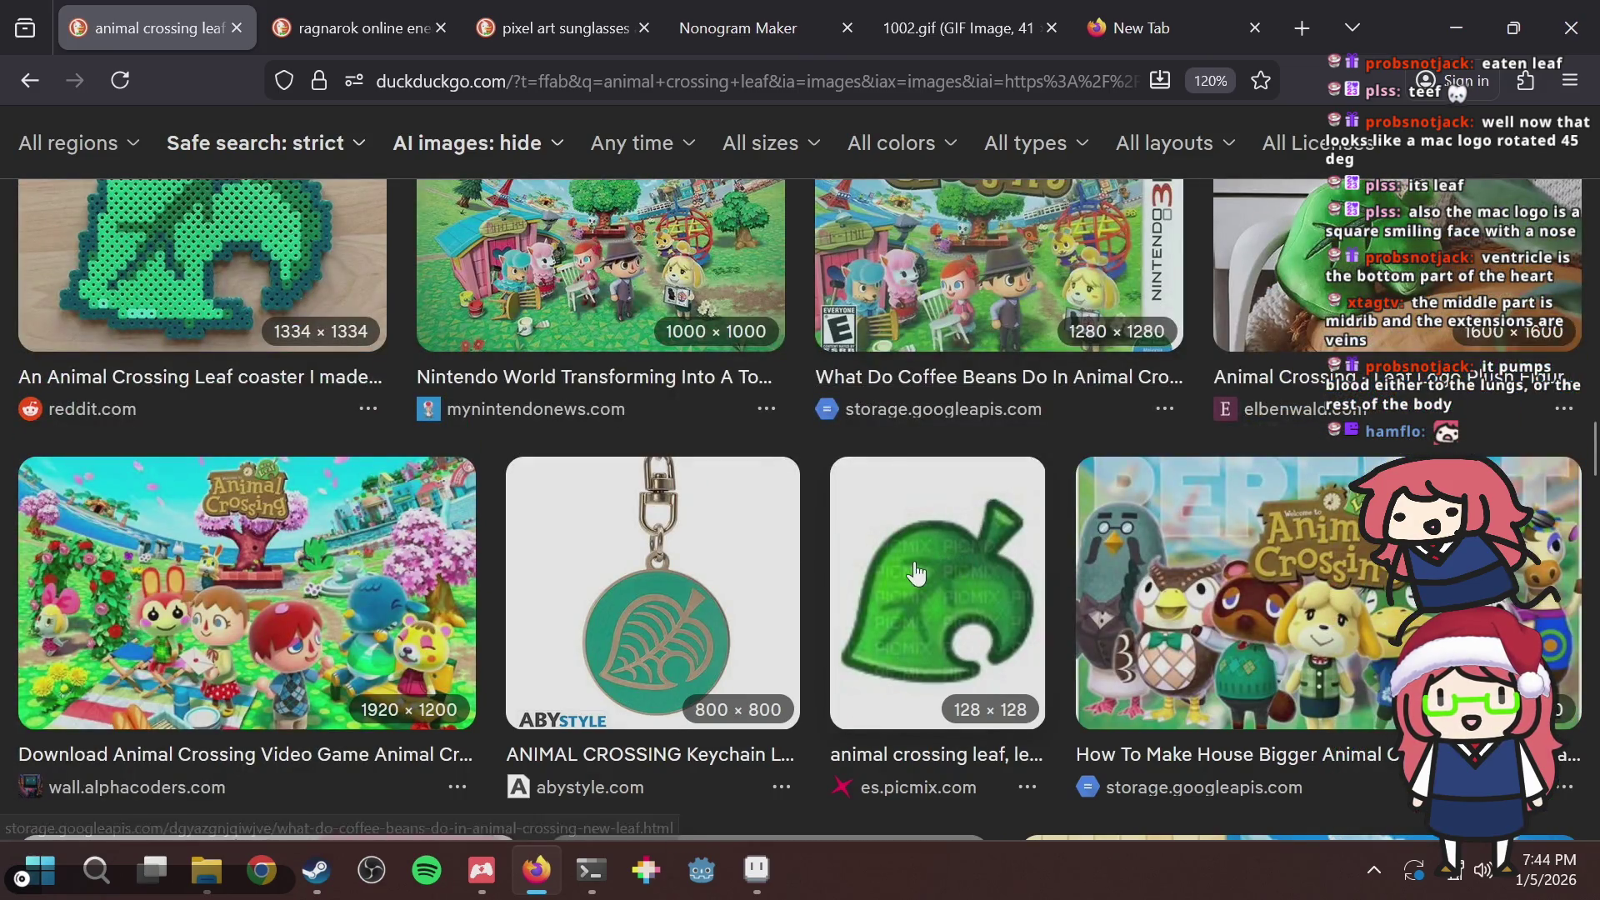
pyautogui.click(906, 492)
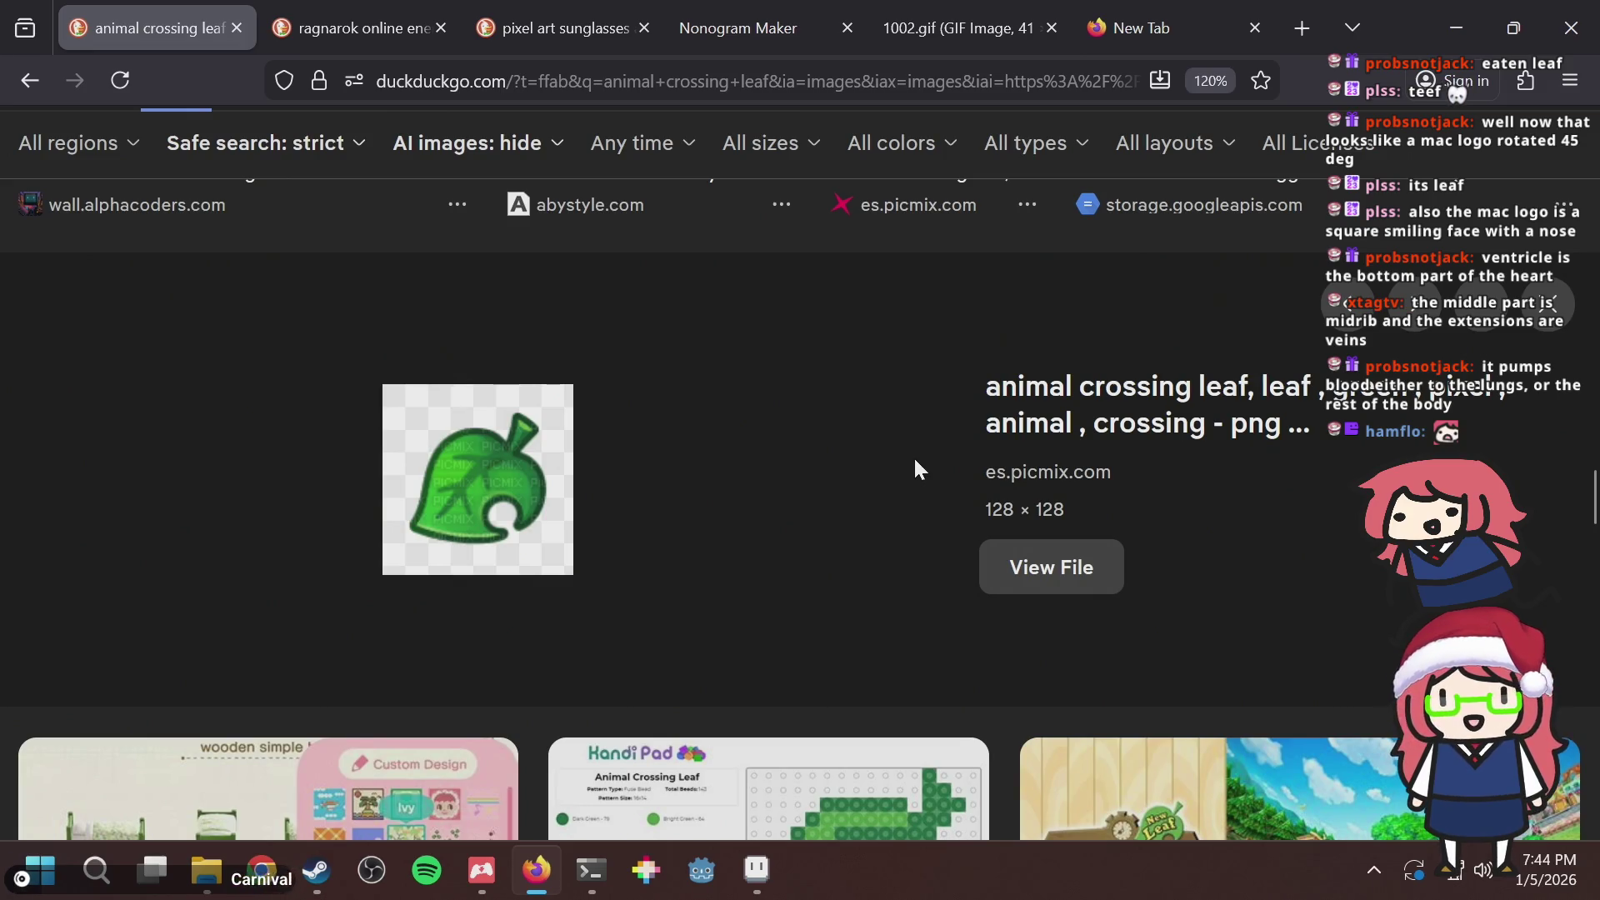
# Compare with the reference while toggling the diagonal midrib, leaving it removed.
pyautogui.hotkey('alt', 'Tab')
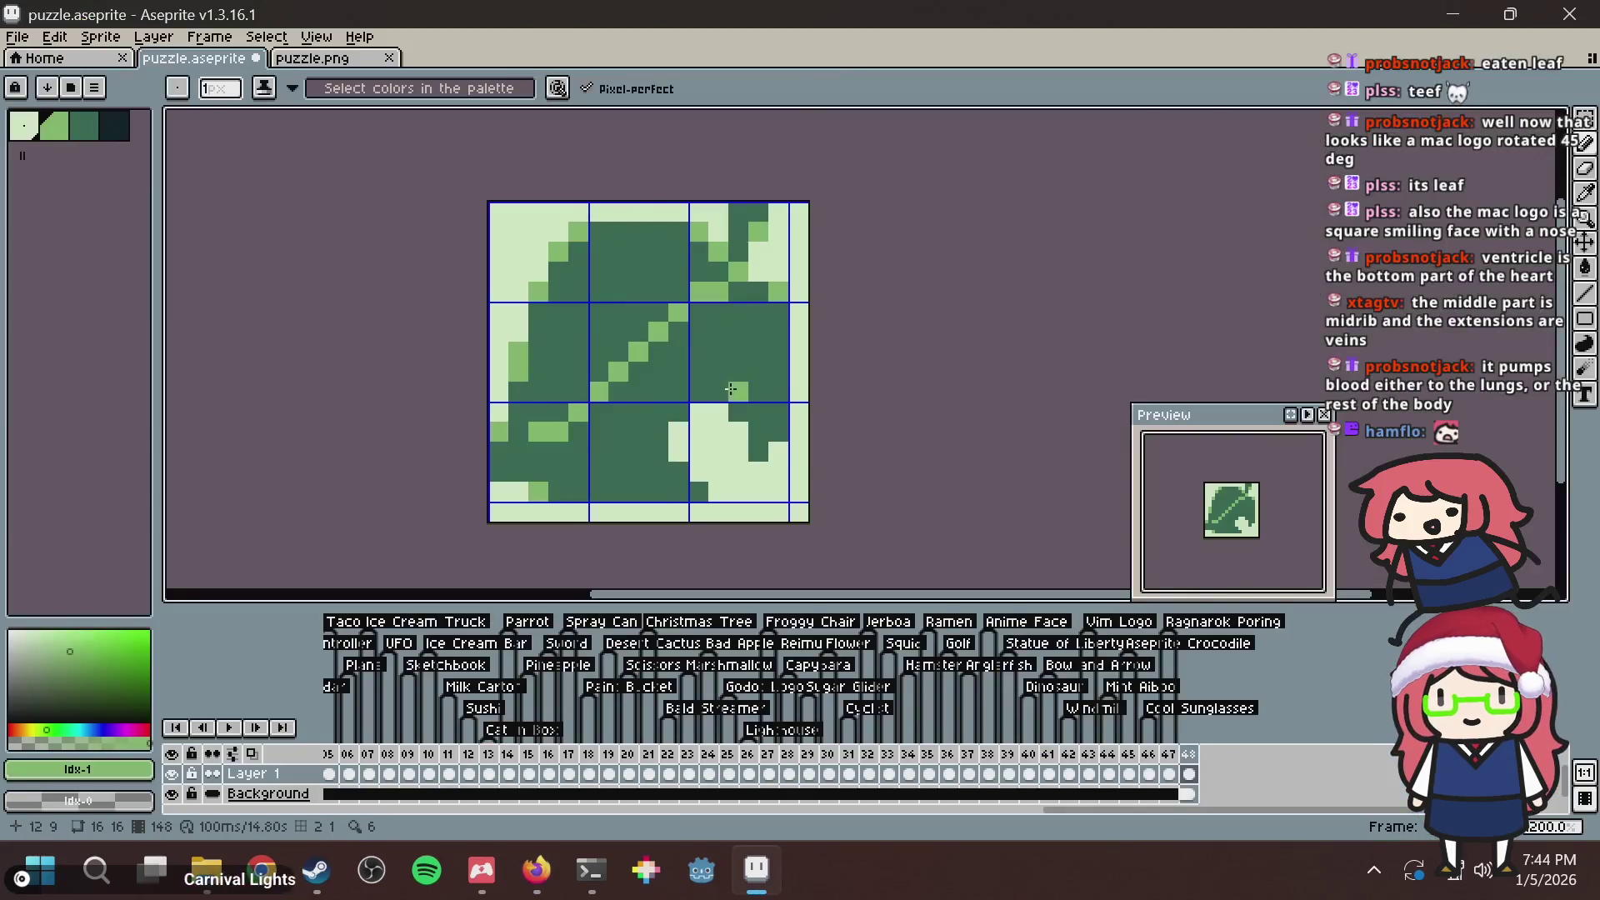
pyautogui.hotkey('ctrl', 'z')
pyautogui.hotkey('alt', 'Tab')
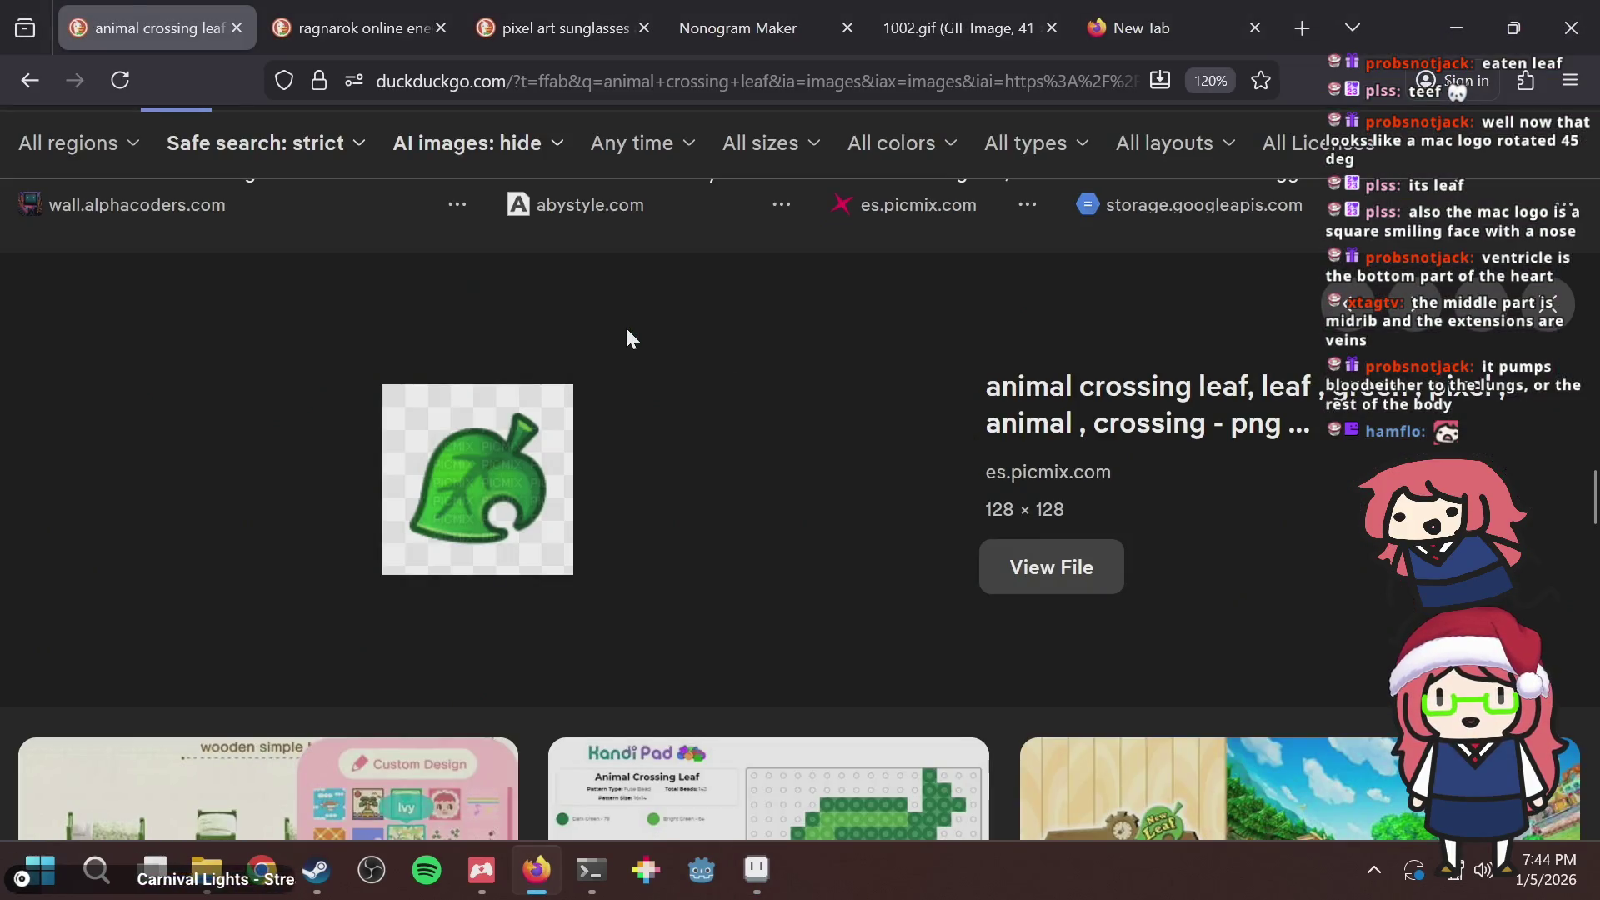
pyautogui.hotkey('alt', 'Tab')
pyautogui.hotkey('ctrl', 'y')
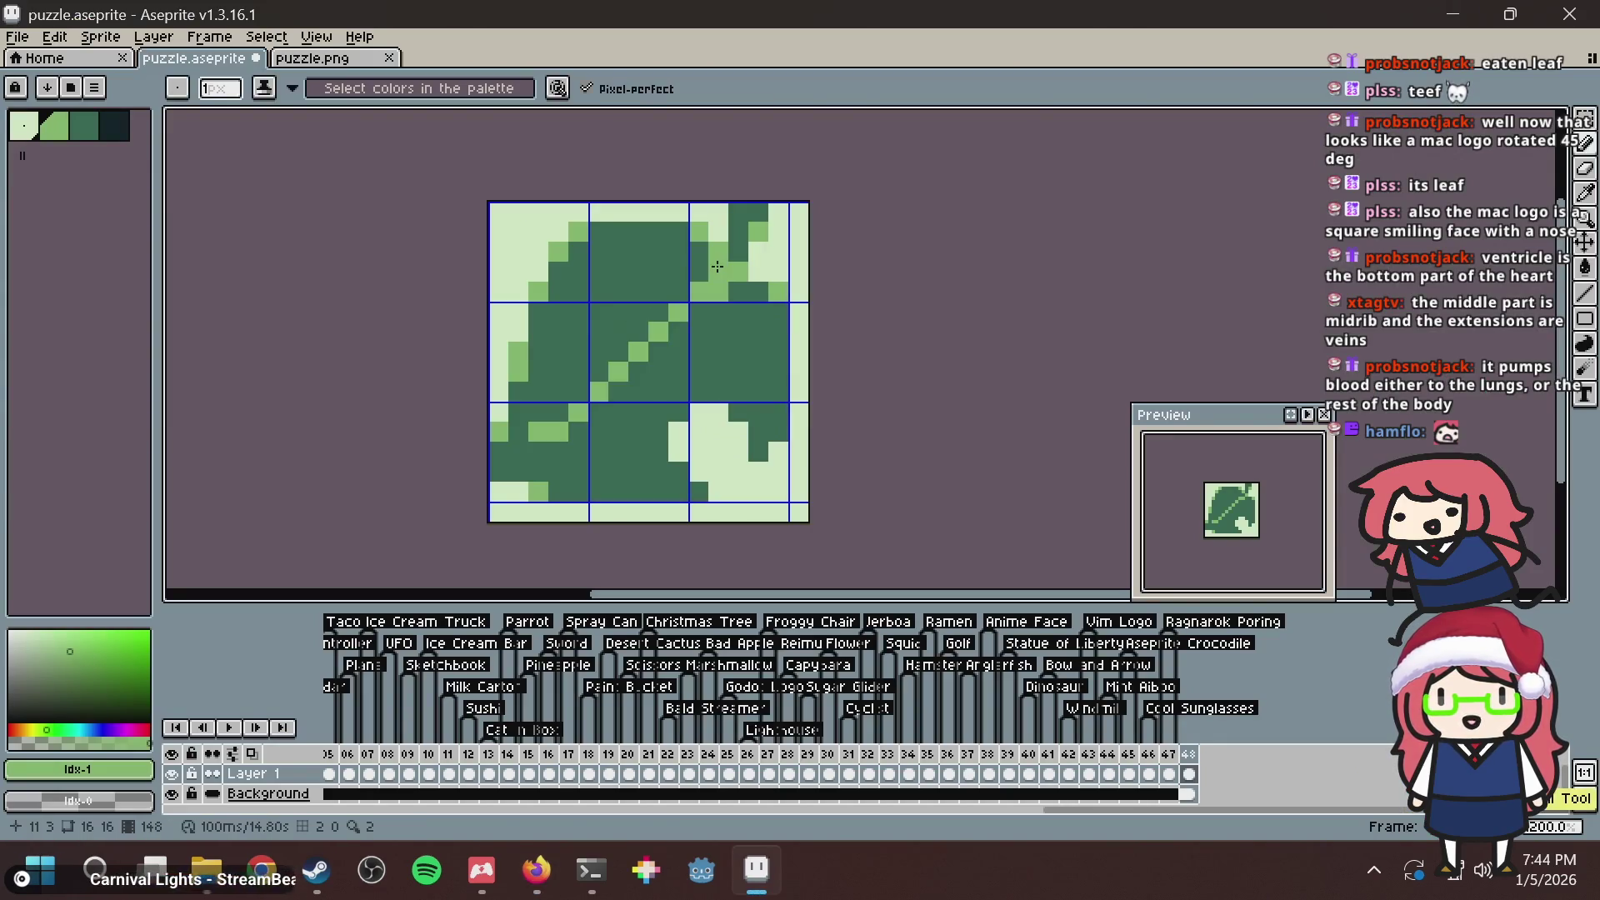
pyautogui.hotkey('alt', 'Tab')
pyautogui.hotkey('alt', 'Tab')
pyautogui.hotkey('ctrl', 'z')
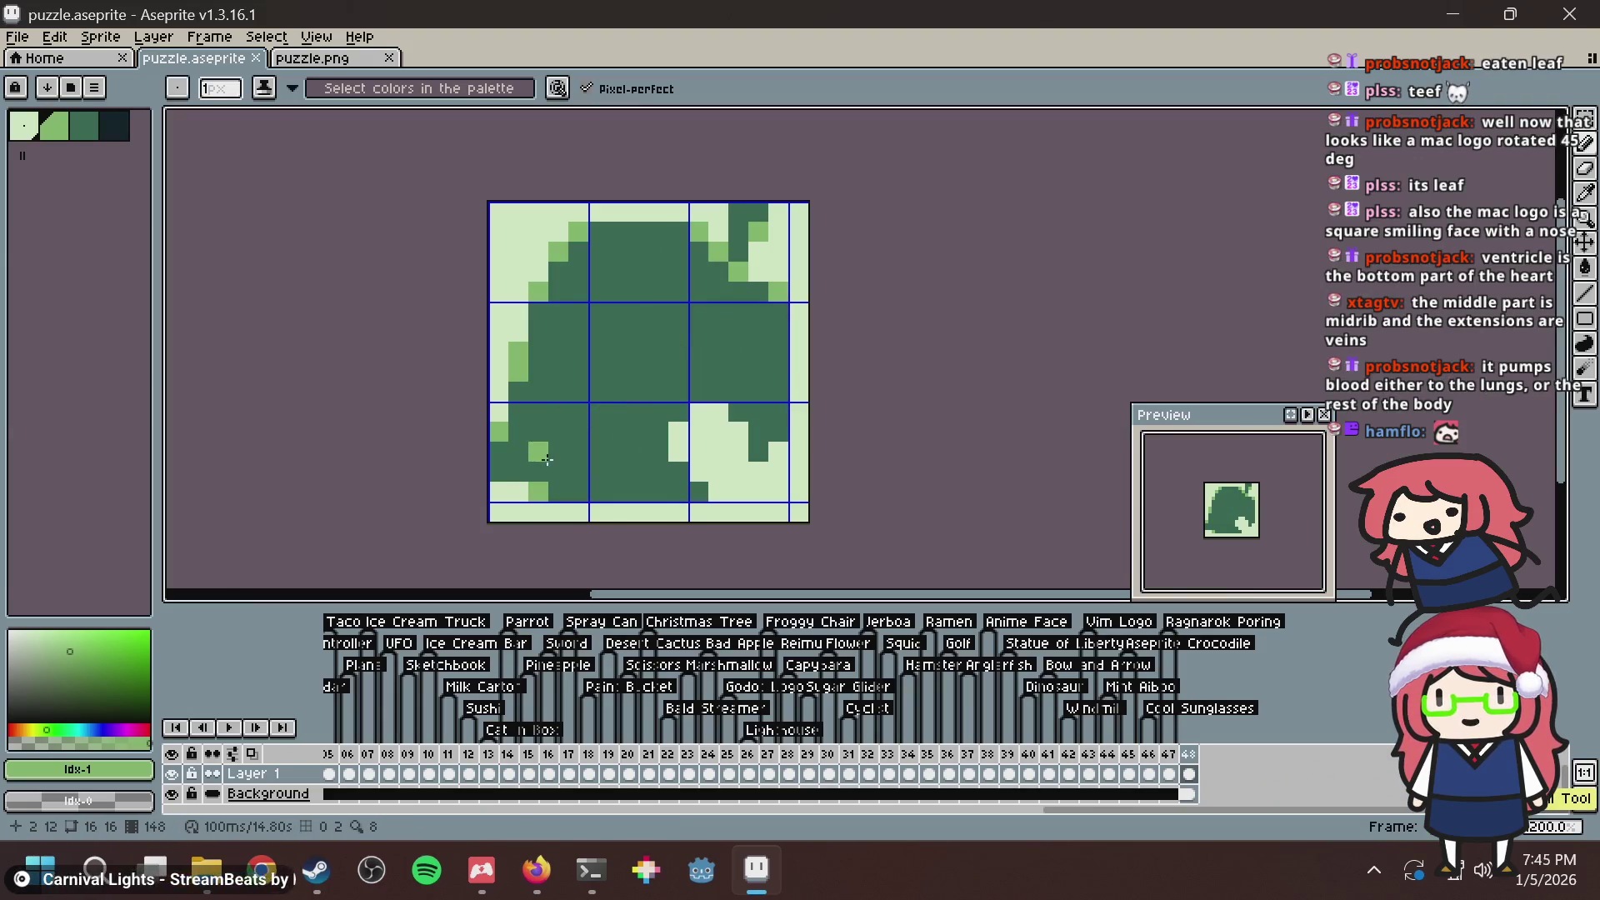
# Draw a light-green vein up from the lower-left and lighten pixels in the leaf centre.
pyautogui.moveTo(547, 459); pyautogui.dragTo(673, 294)
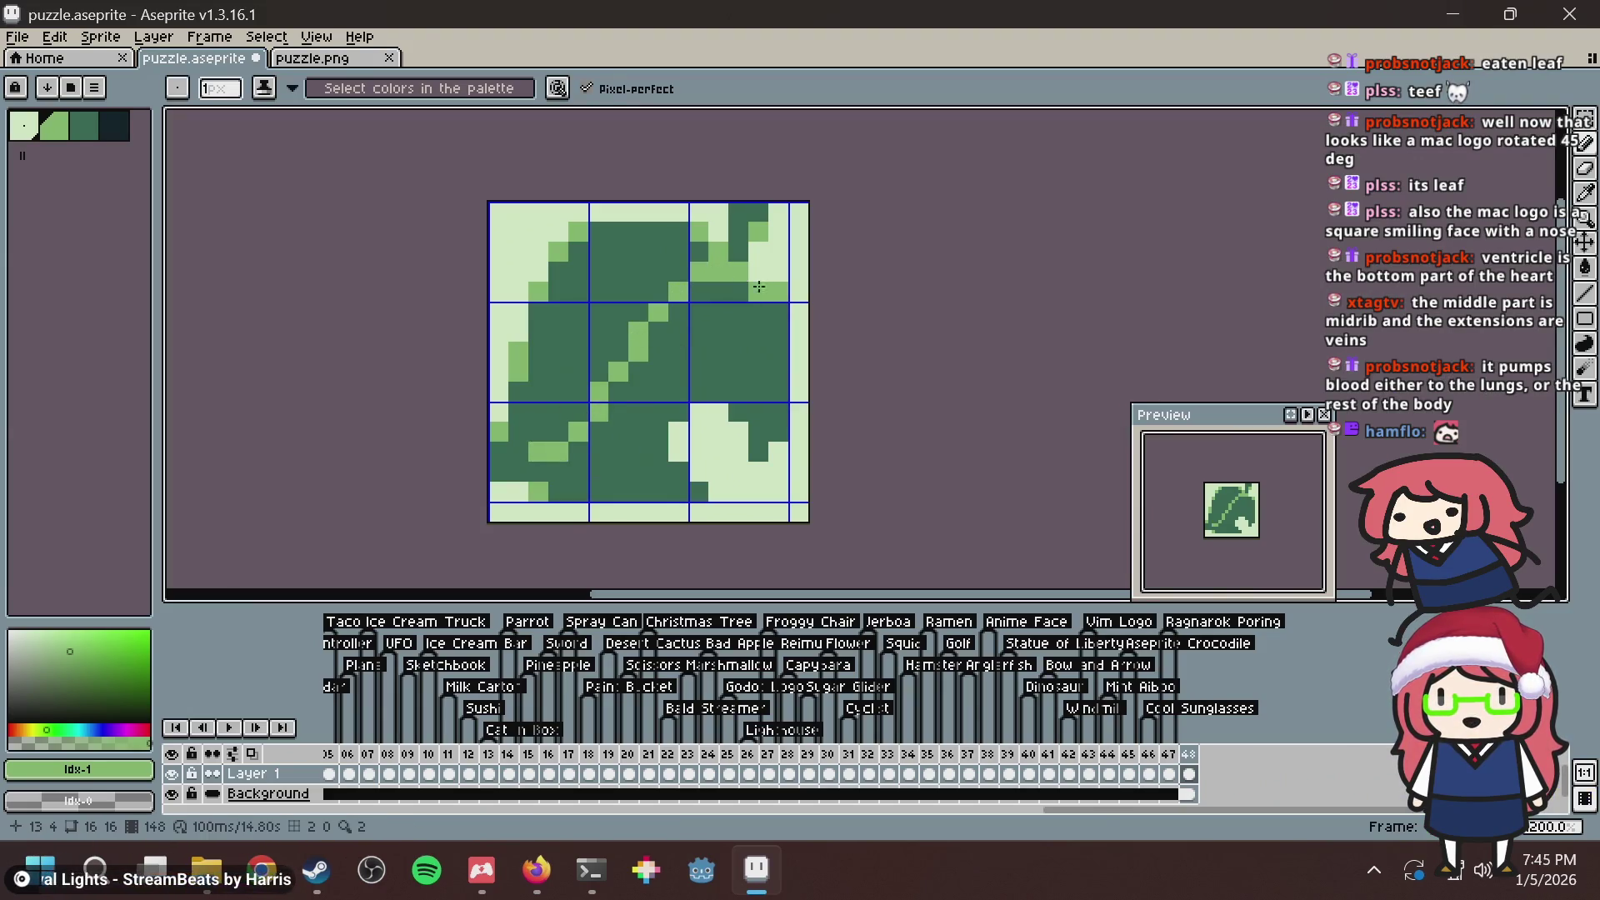
pyautogui.hotkey('alt', 'Tab')
pyautogui.hotkey('alt', 'Tab')
pyautogui.moveTo(658, 329)
pyautogui.mouseDown()
pyautogui.moveTo(648, 307)
pyautogui.moveTo(601, 310)
pyautogui.mouseUp()
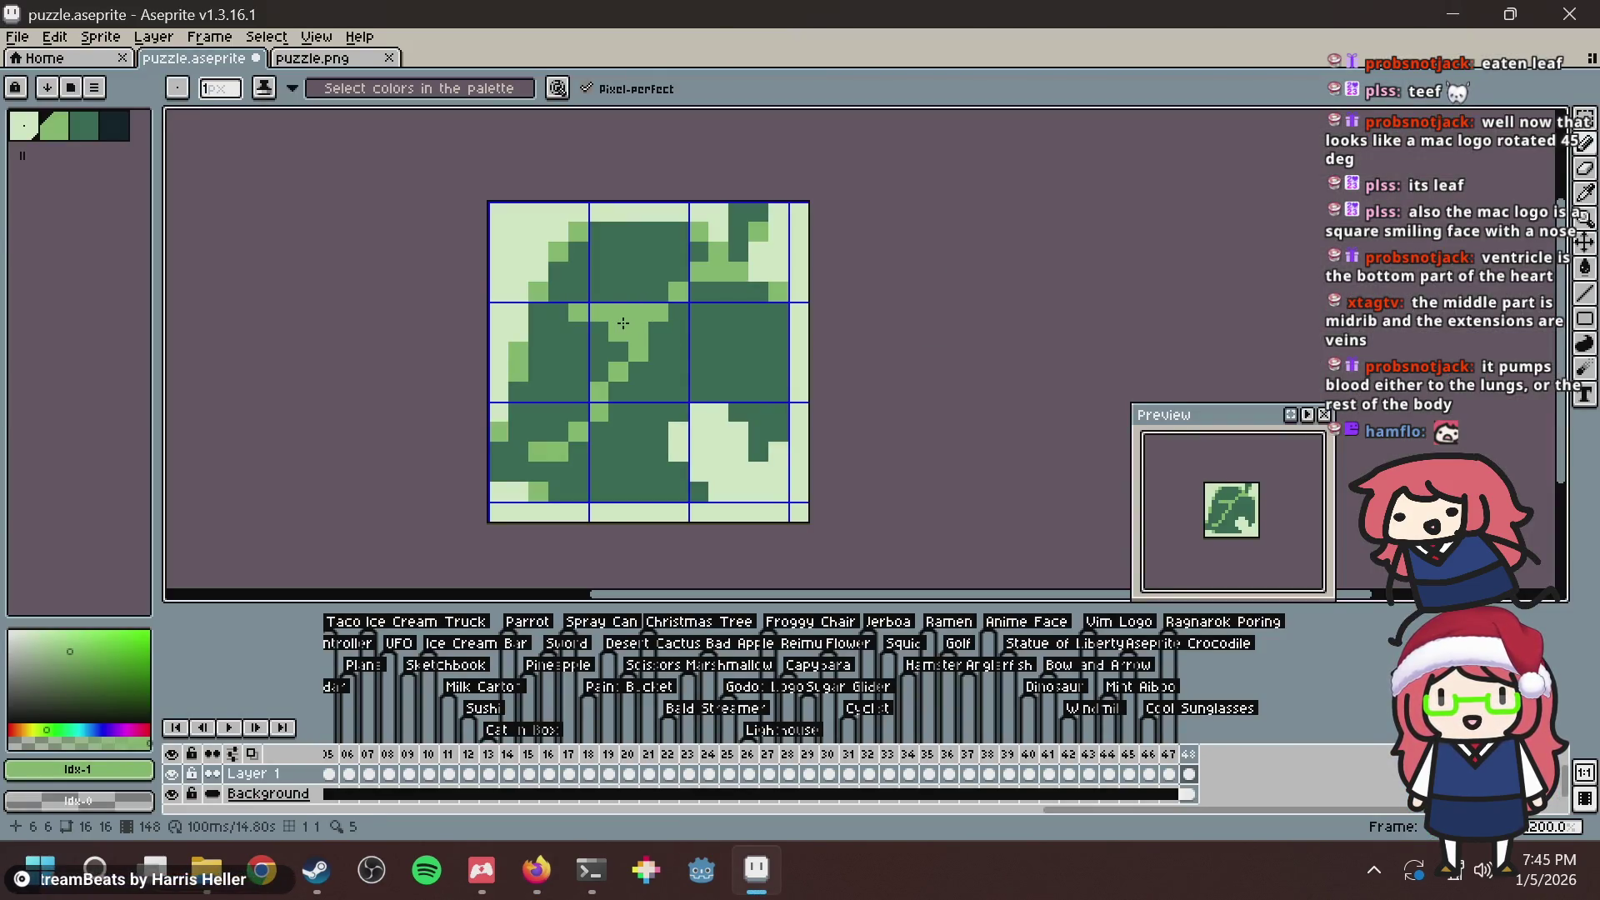
pyautogui.moveTo(660, 331)
pyautogui.mouseDown()
pyautogui.moveTo(677, 310)
pyautogui.moveTo(686, 354)
pyautogui.mouseUp()
pyautogui.click(658, 331)
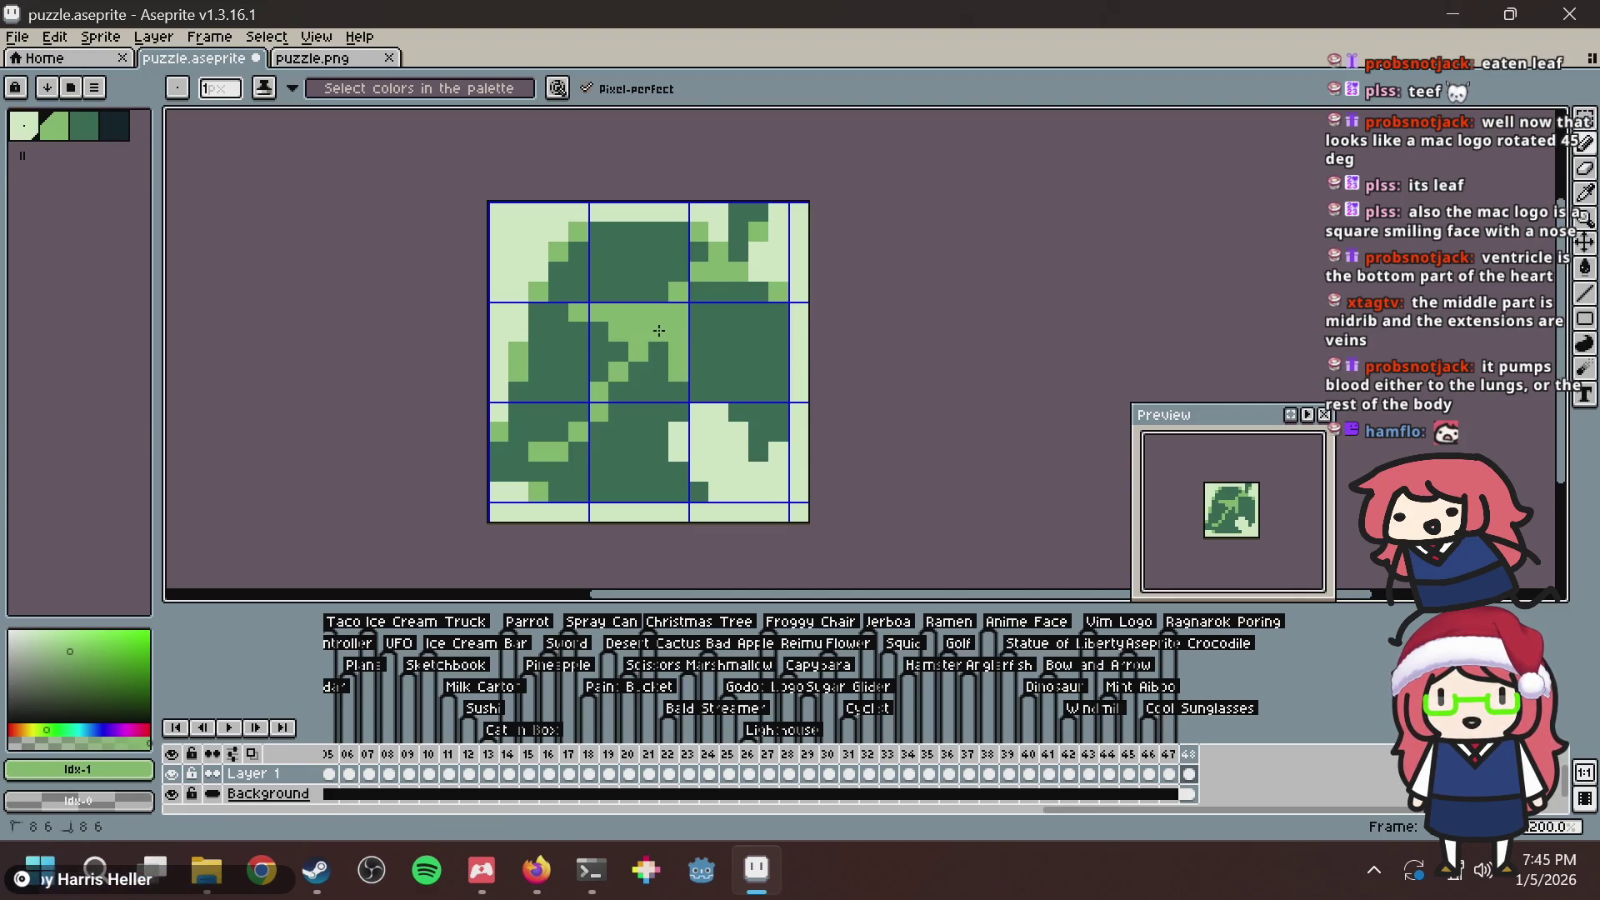
pyautogui.hotkey('alt', 'Tab')
pyautogui.hotkey('alt', 'Tab')
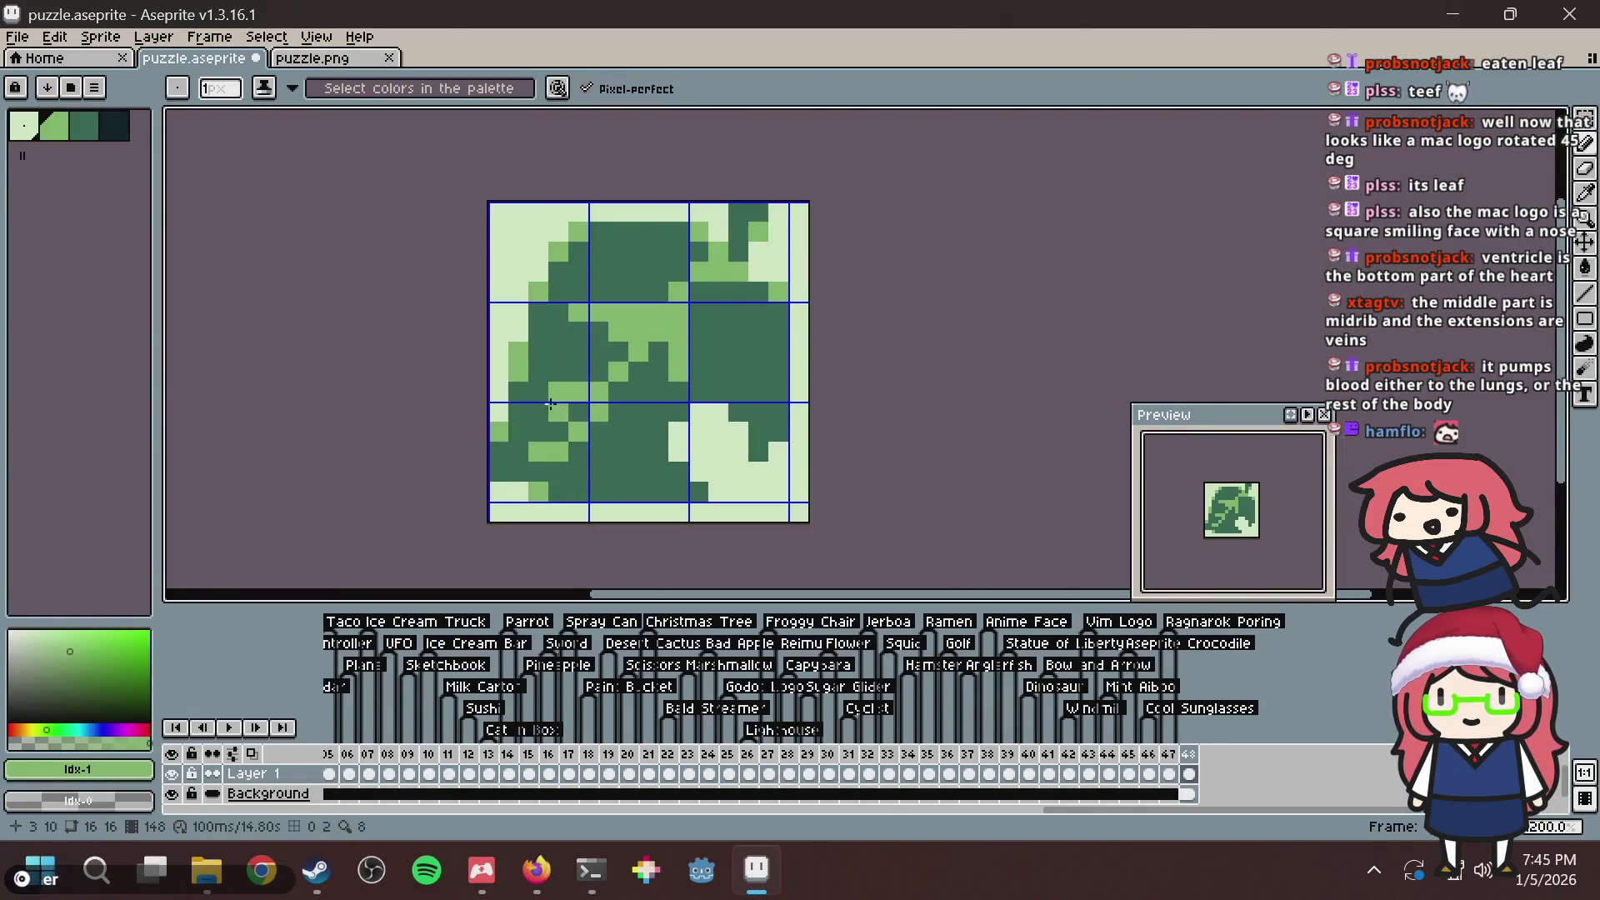
# Lighten pixels at column 2 rows 9–10, repaint column 6 rows 8–9, and save.
pyautogui.click(540, 408)
pyautogui.click(542, 401)
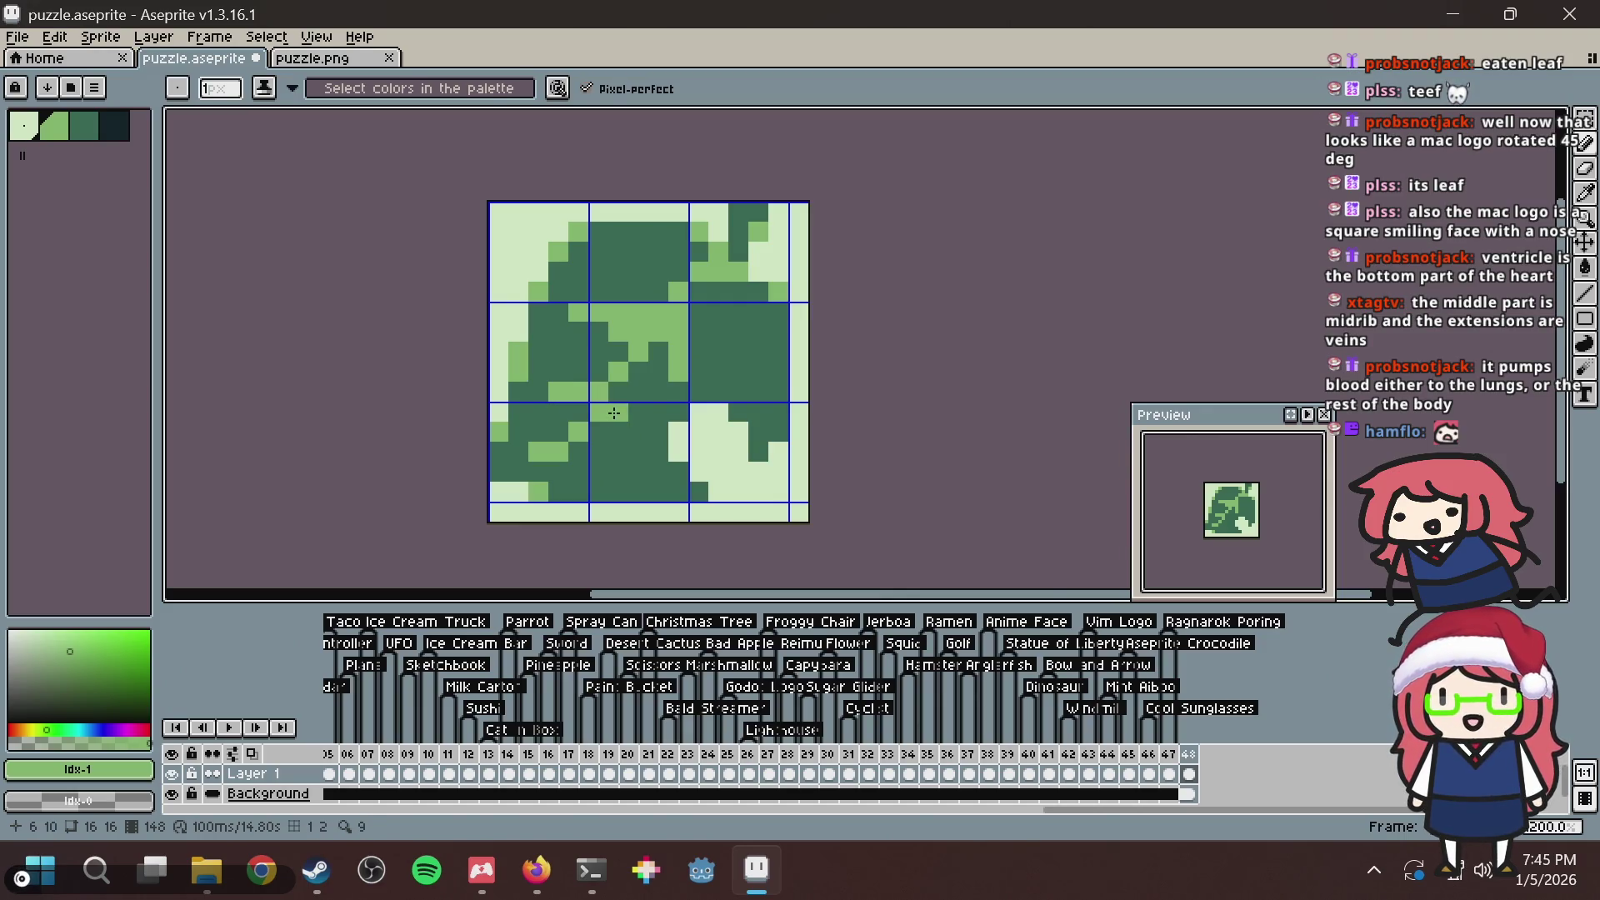
pyautogui.hotkey('alt', 'Tab')
pyautogui.hotkey('alt', 'Tab')
pyautogui.moveTo(613, 392); pyautogui.dragTo(615, 380)
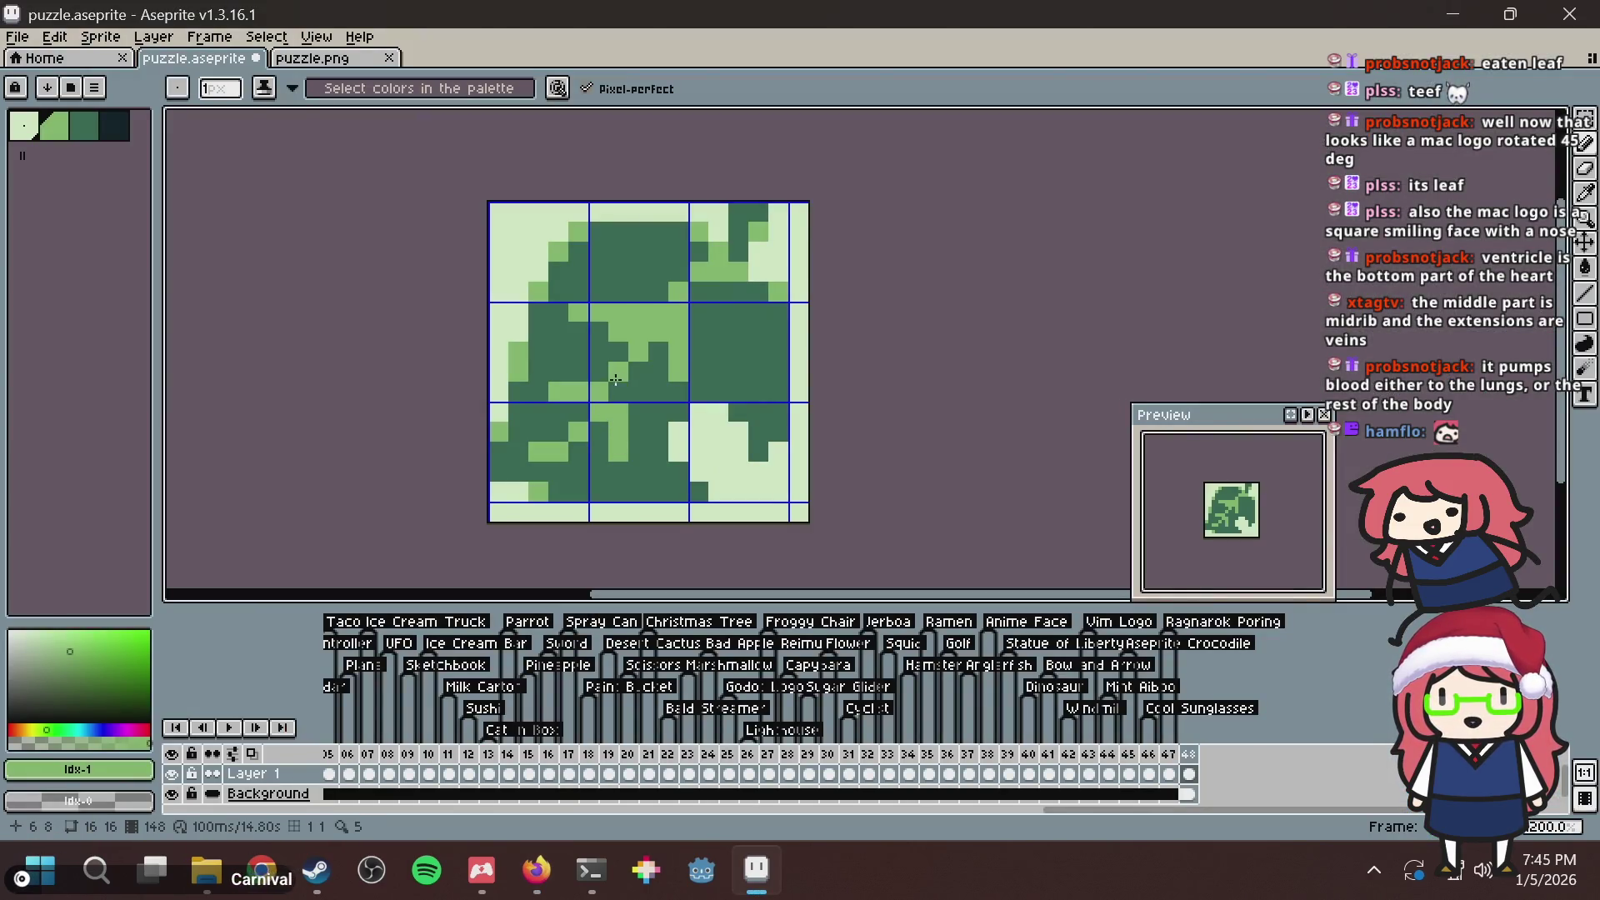
pyautogui.scroll(-7, 709, 306)
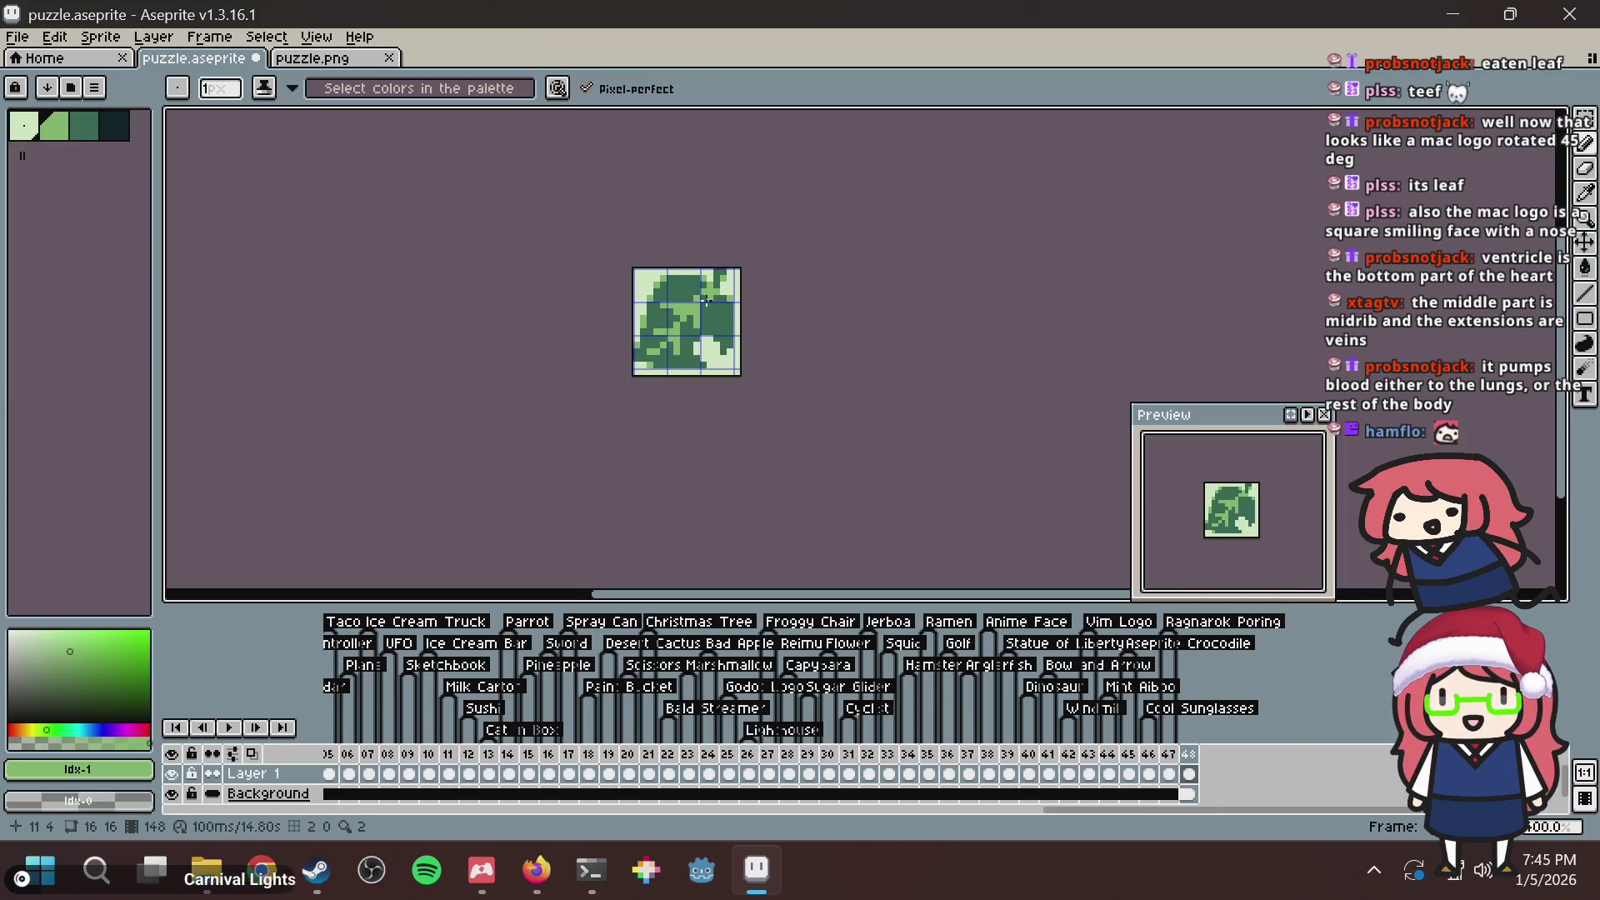
pyautogui.scroll(10, 717, 301)
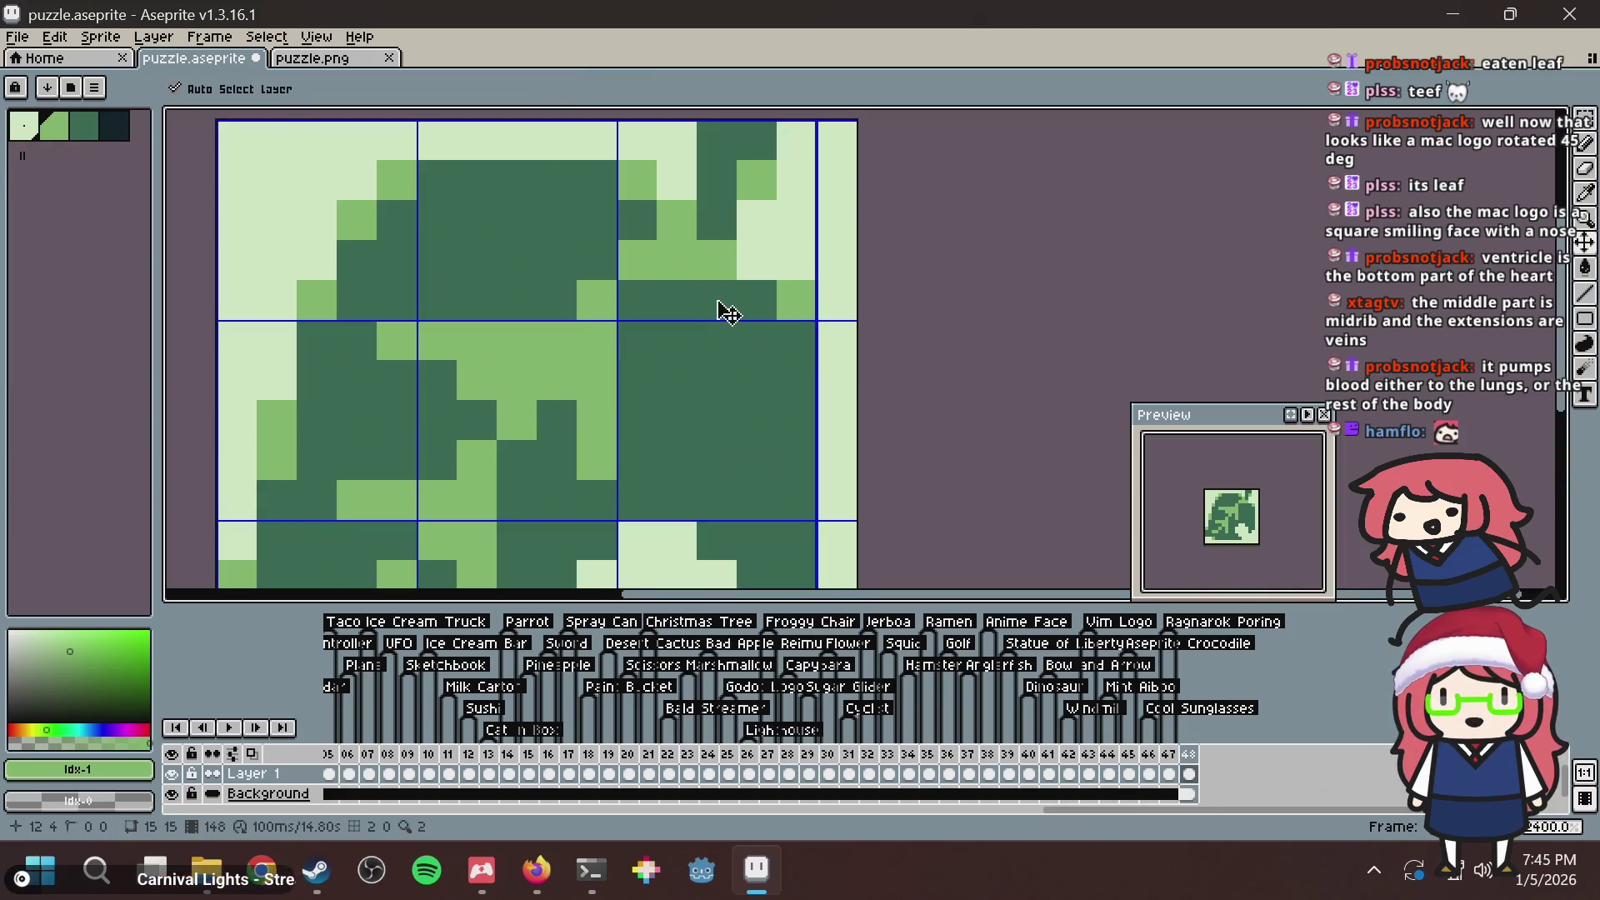
pyautogui.hotkey('ctrl', 's')
# Paint one more vein pixel light green and one pixel dark green, then save again.
pyautogui.scroll(-3, 717, 301)
pyautogui.scroll(2, 718, 301)
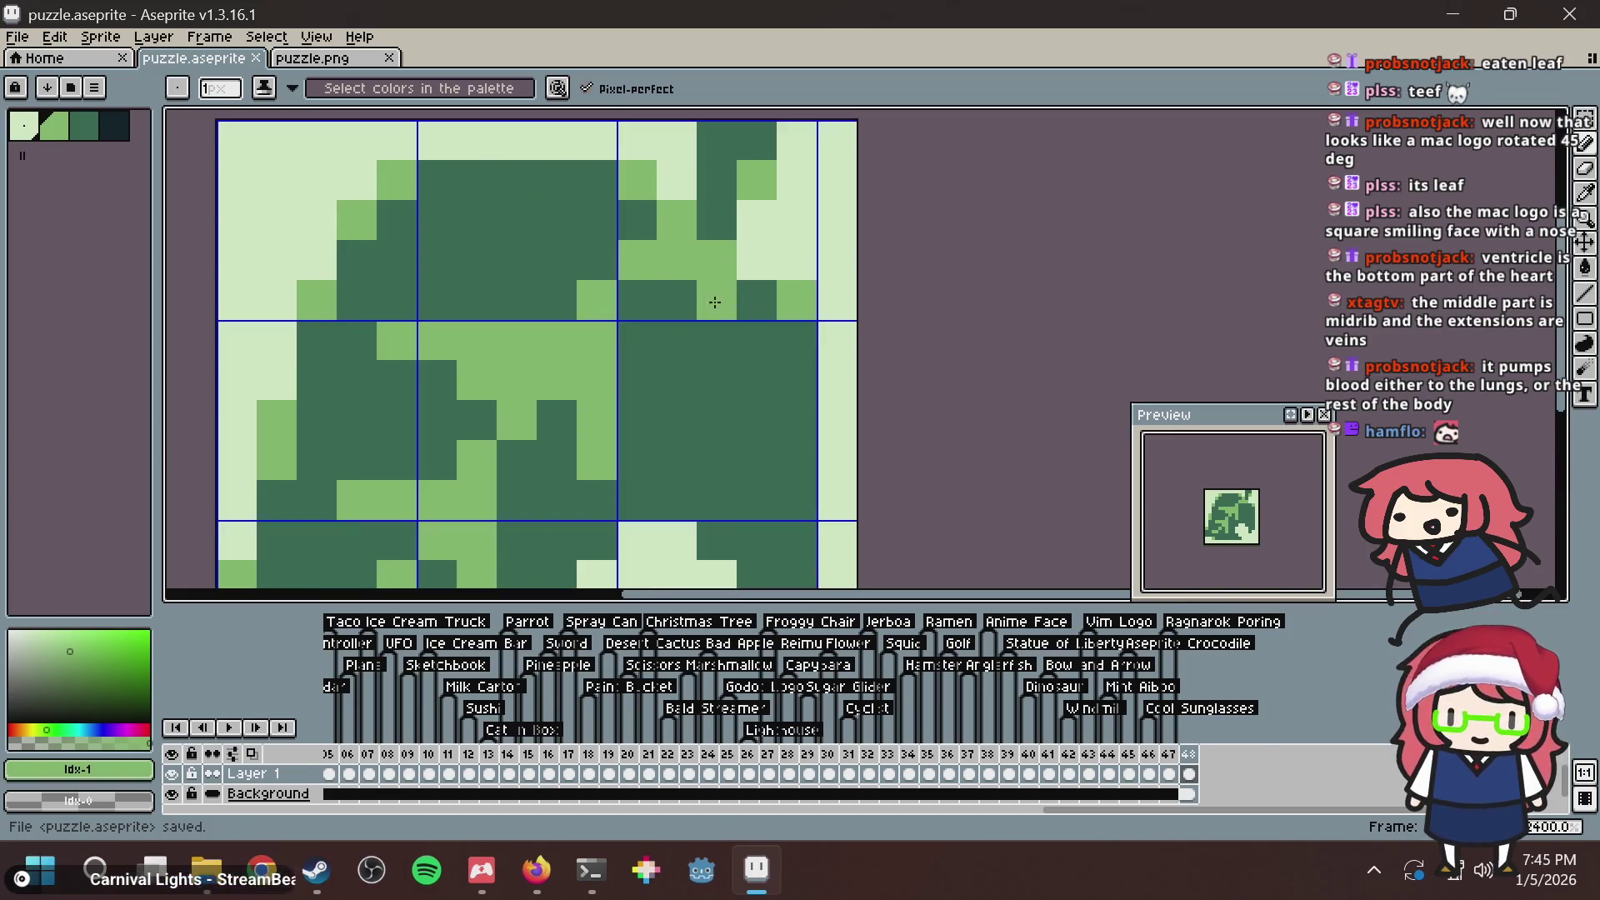
pyautogui.hotkey('alt', 'Tab')
pyautogui.hotkey('alt', 'Tab')
pyautogui.scroll(-3, 560, 314)
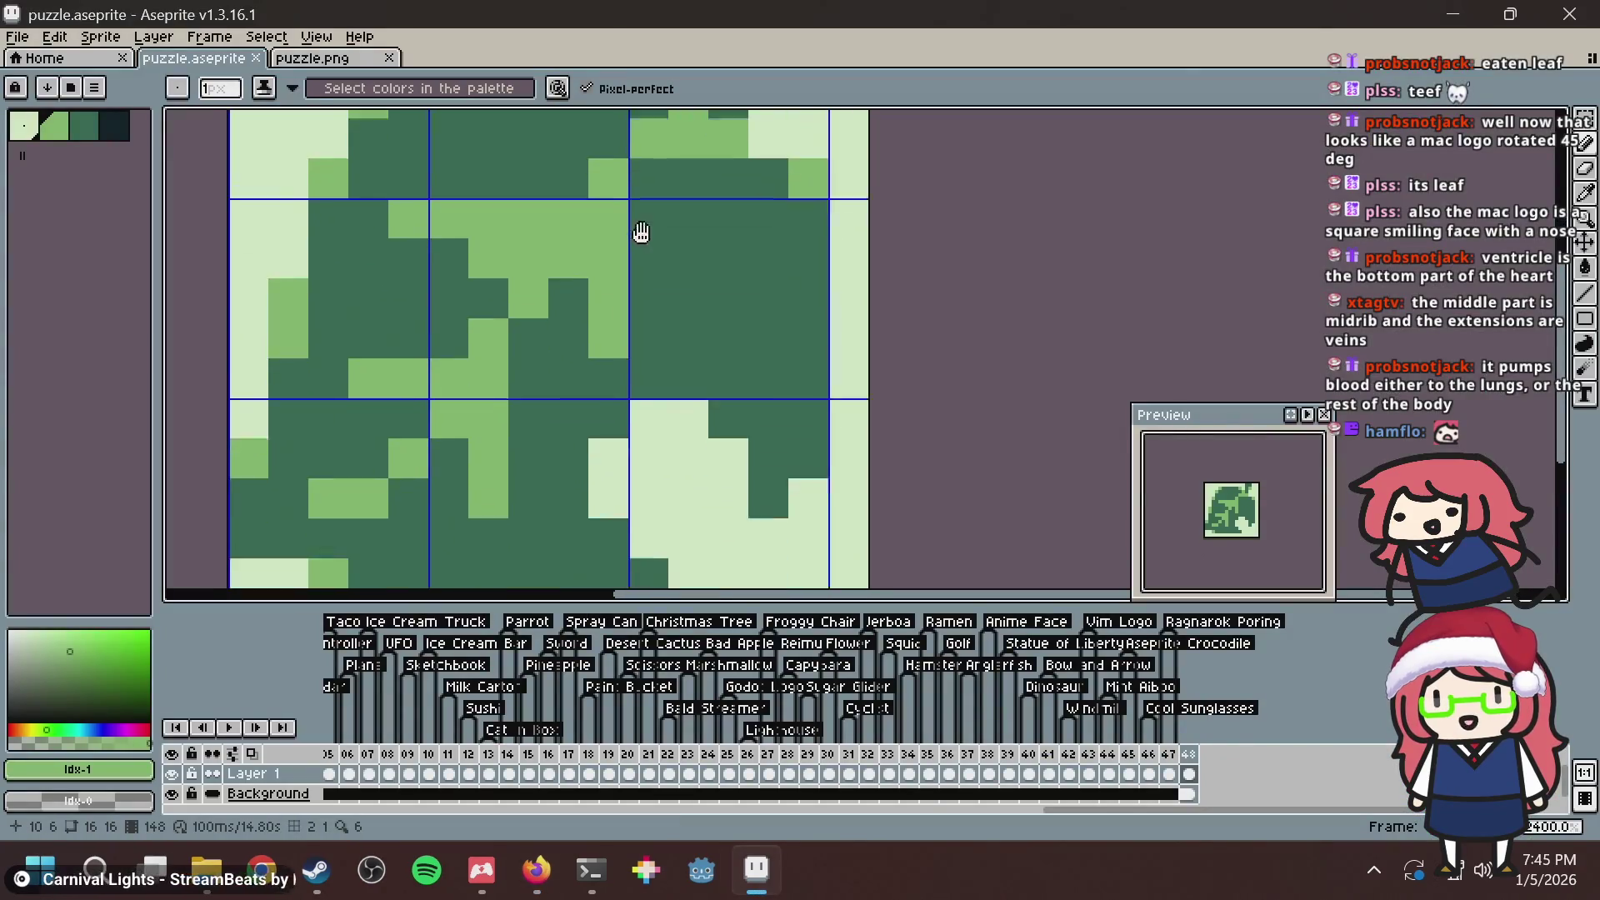
pyautogui.click(514, 355)
pyautogui.keyDown('alt'); pyautogui.click(511, 386); pyautogui.keyUp('alt')
pyautogui.click(528, 391)
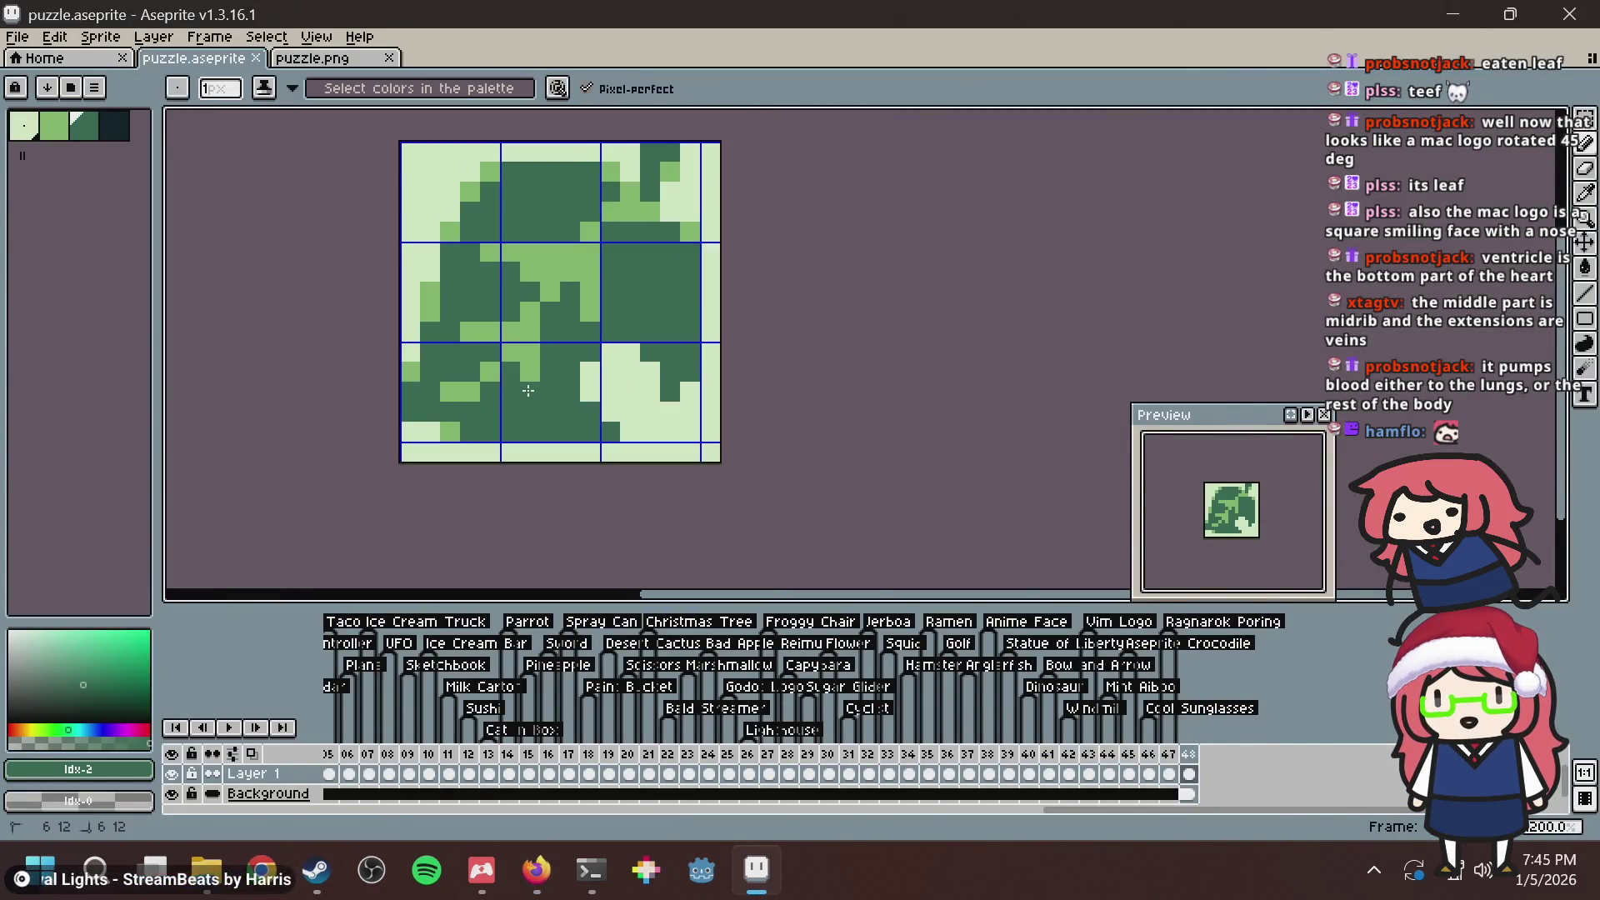
pyautogui.hotkey('ctrl', 's')
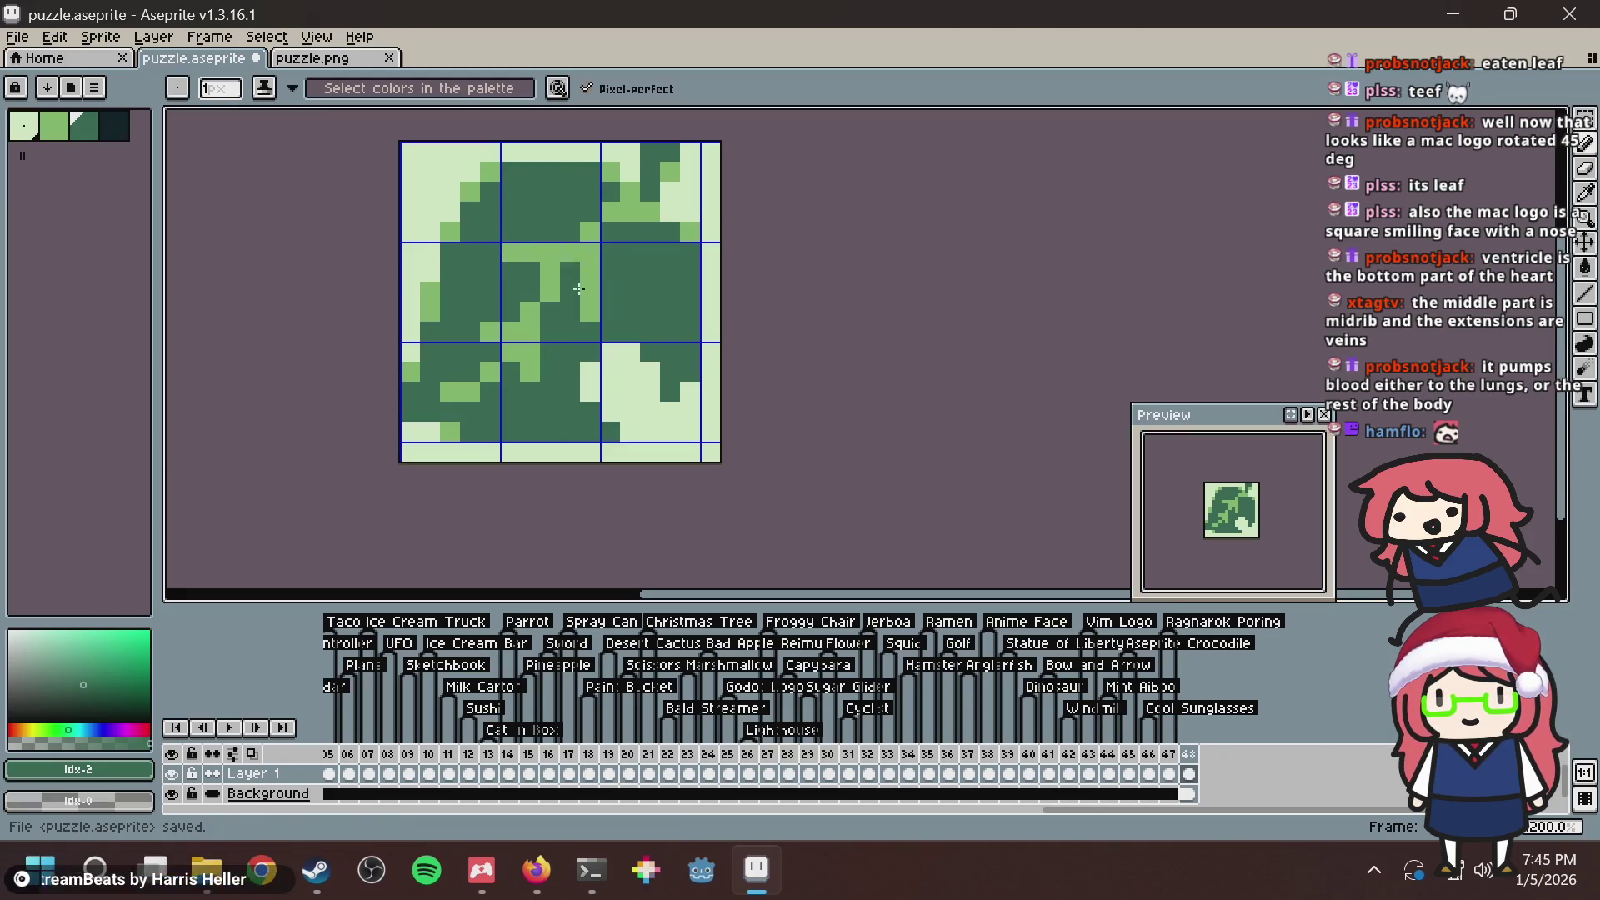
pyautogui.hotkey('ctrl', 's')
pyautogui.scroll(-3, 647, 292)
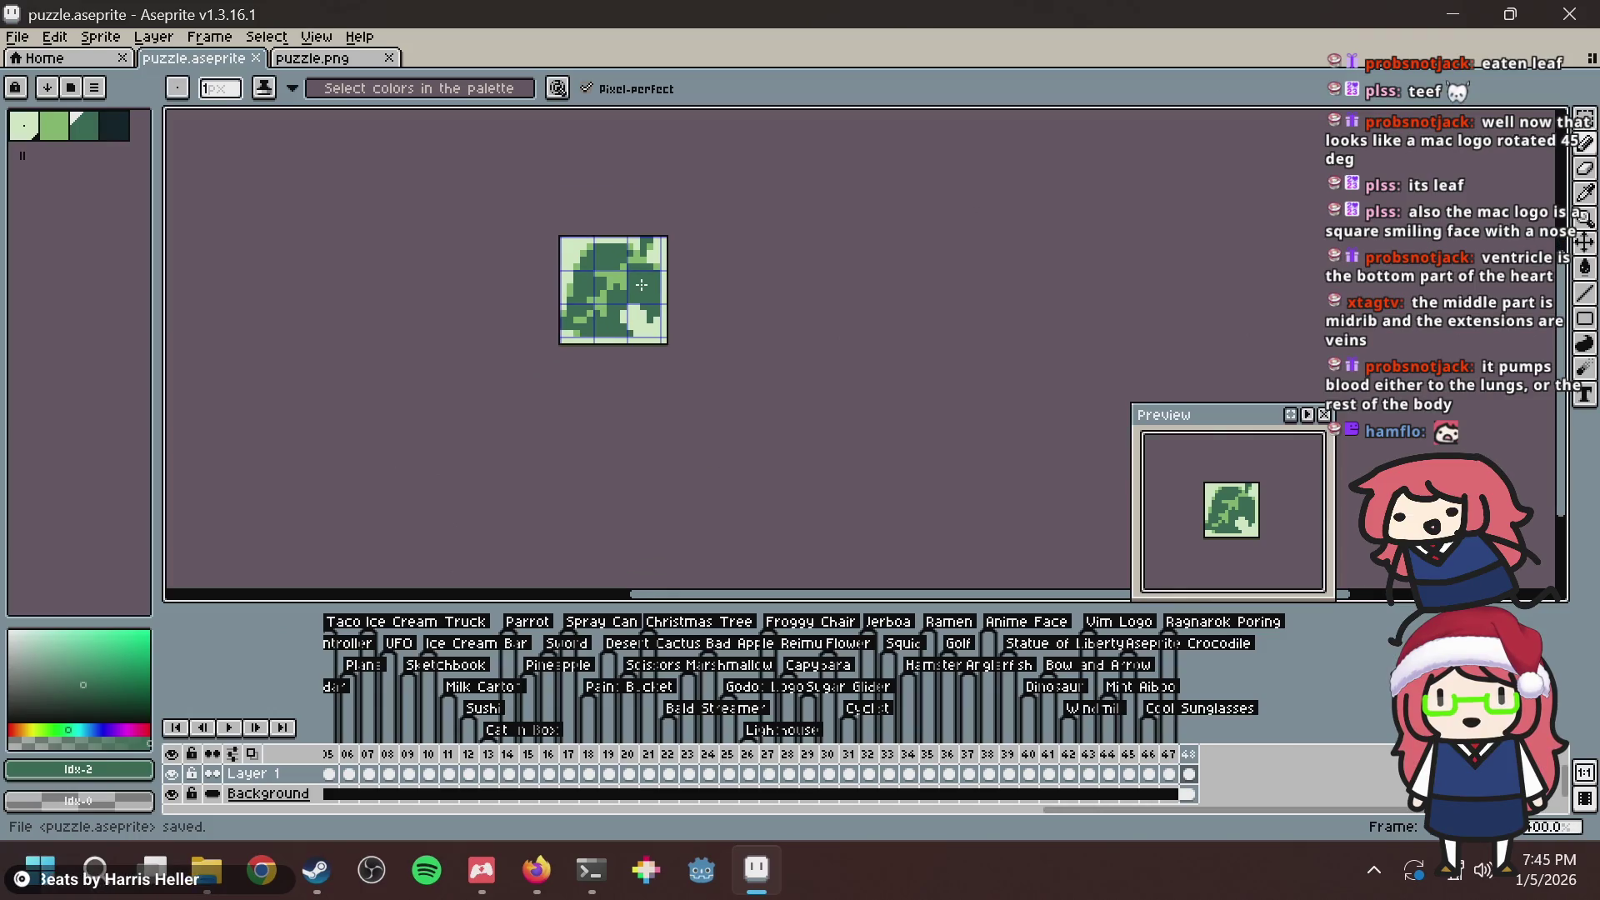
pyautogui.scroll(4, 647, 292)
pyautogui.hotkey('alt', 'Tab')
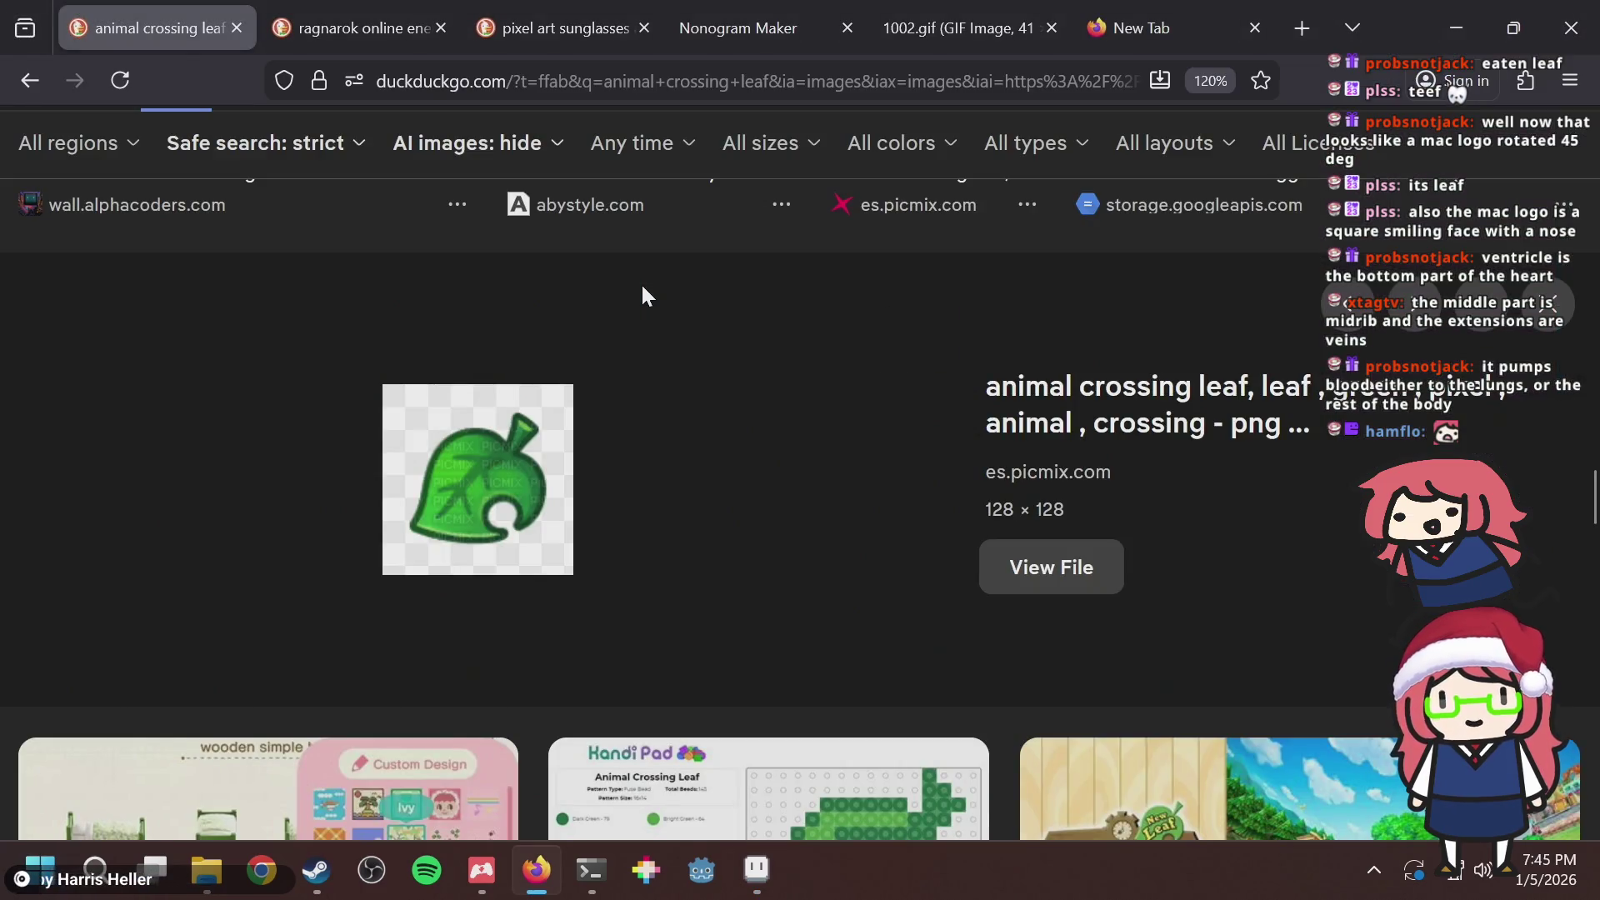
# Pick the light green and paint two vein pixels across the leaf's middle.
pyautogui.scroll(2, 642, 296)
pyautogui.scroll(-2, 607, 300)
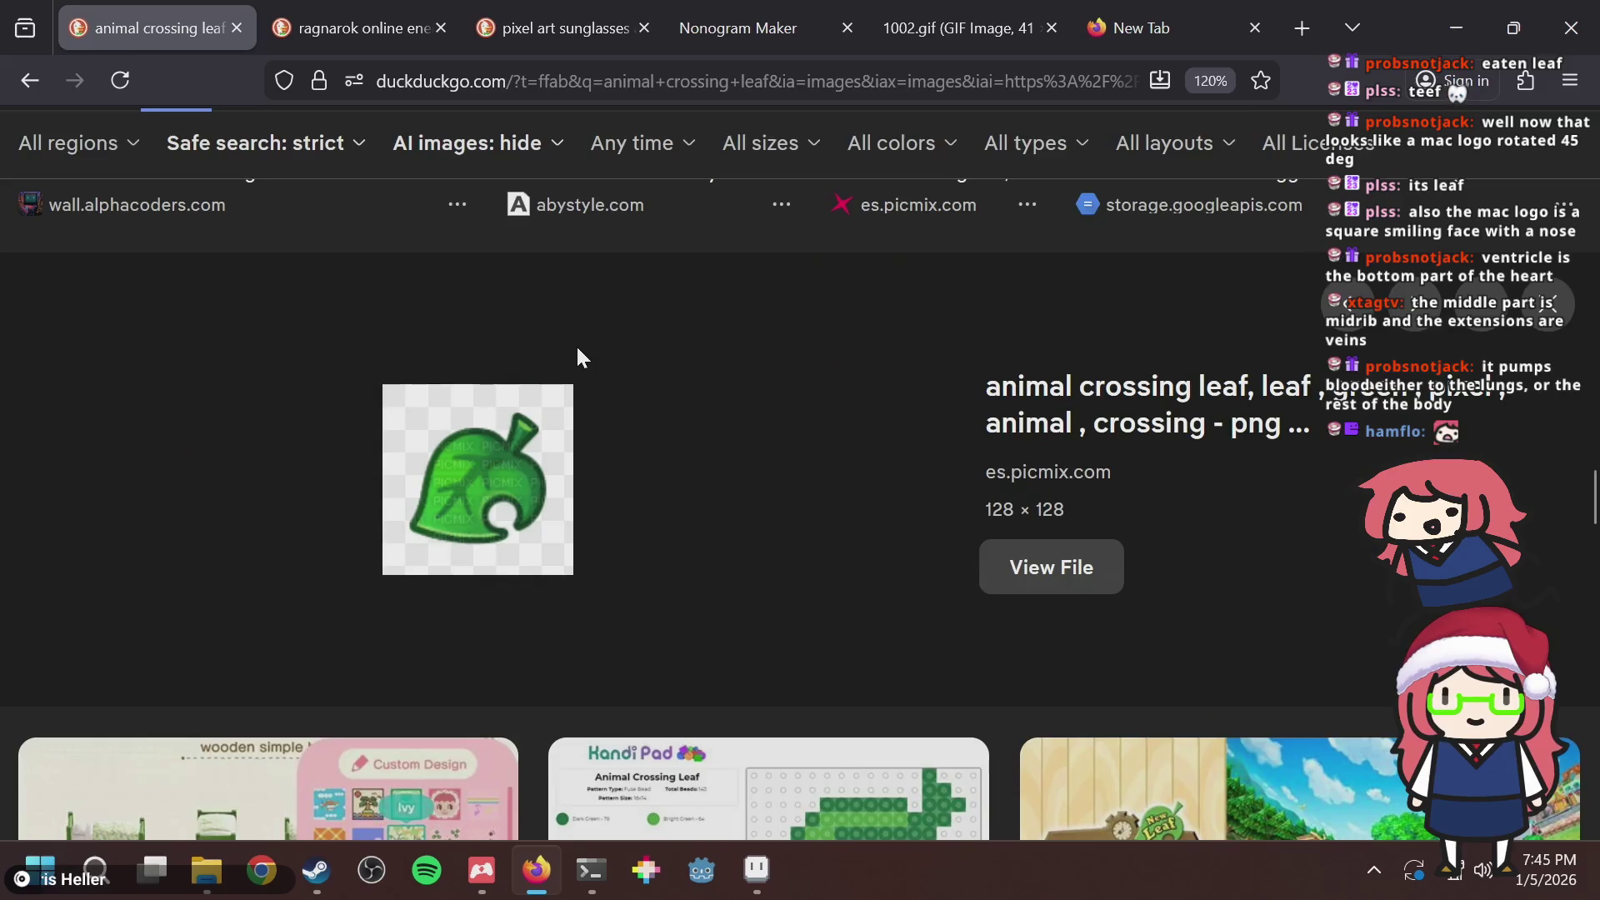
pyautogui.hotkey('alt', 'Tab')
pyautogui.moveTo(619, 247); pyautogui.dragTo(612, 275)
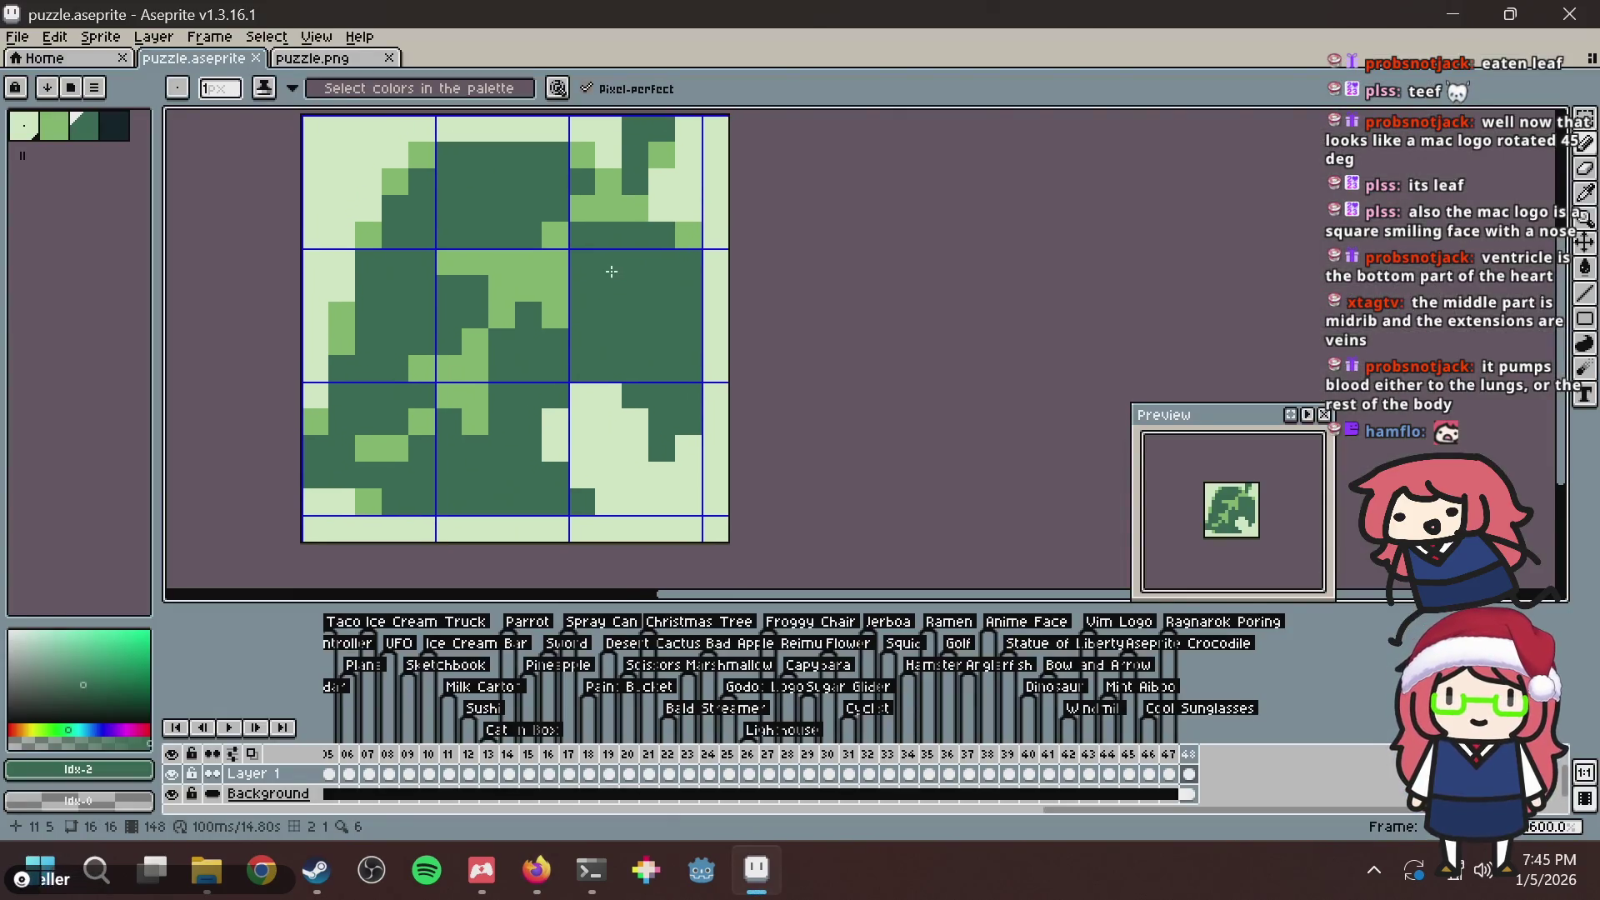
pyautogui.keyDown('alt'); pyautogui.click(565, 242); pyautogui.keyUp('alt')
pyautogui.click(581, 235)
pyautogui.click(603, 235)
# Compare with the browser reference and re-sample the leaf's dark and light greens.
pyautogui.scroll(-3, 602, 235)
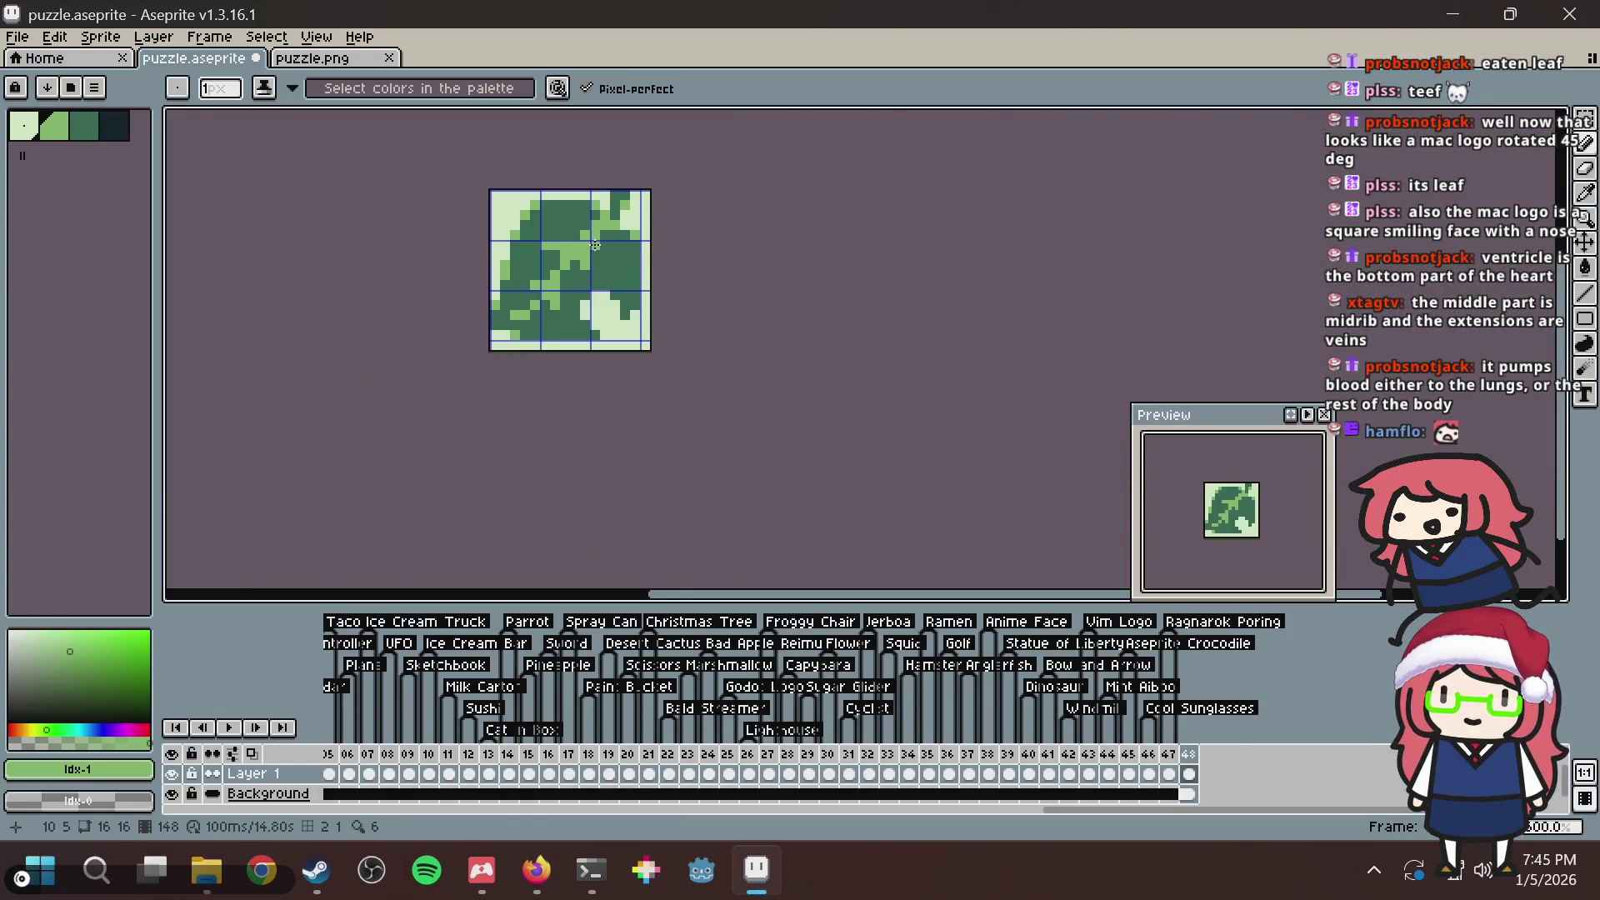
pyautogui.scroll(2, 600, 282)
pyautogui.hotkey('alt', 'Tab')
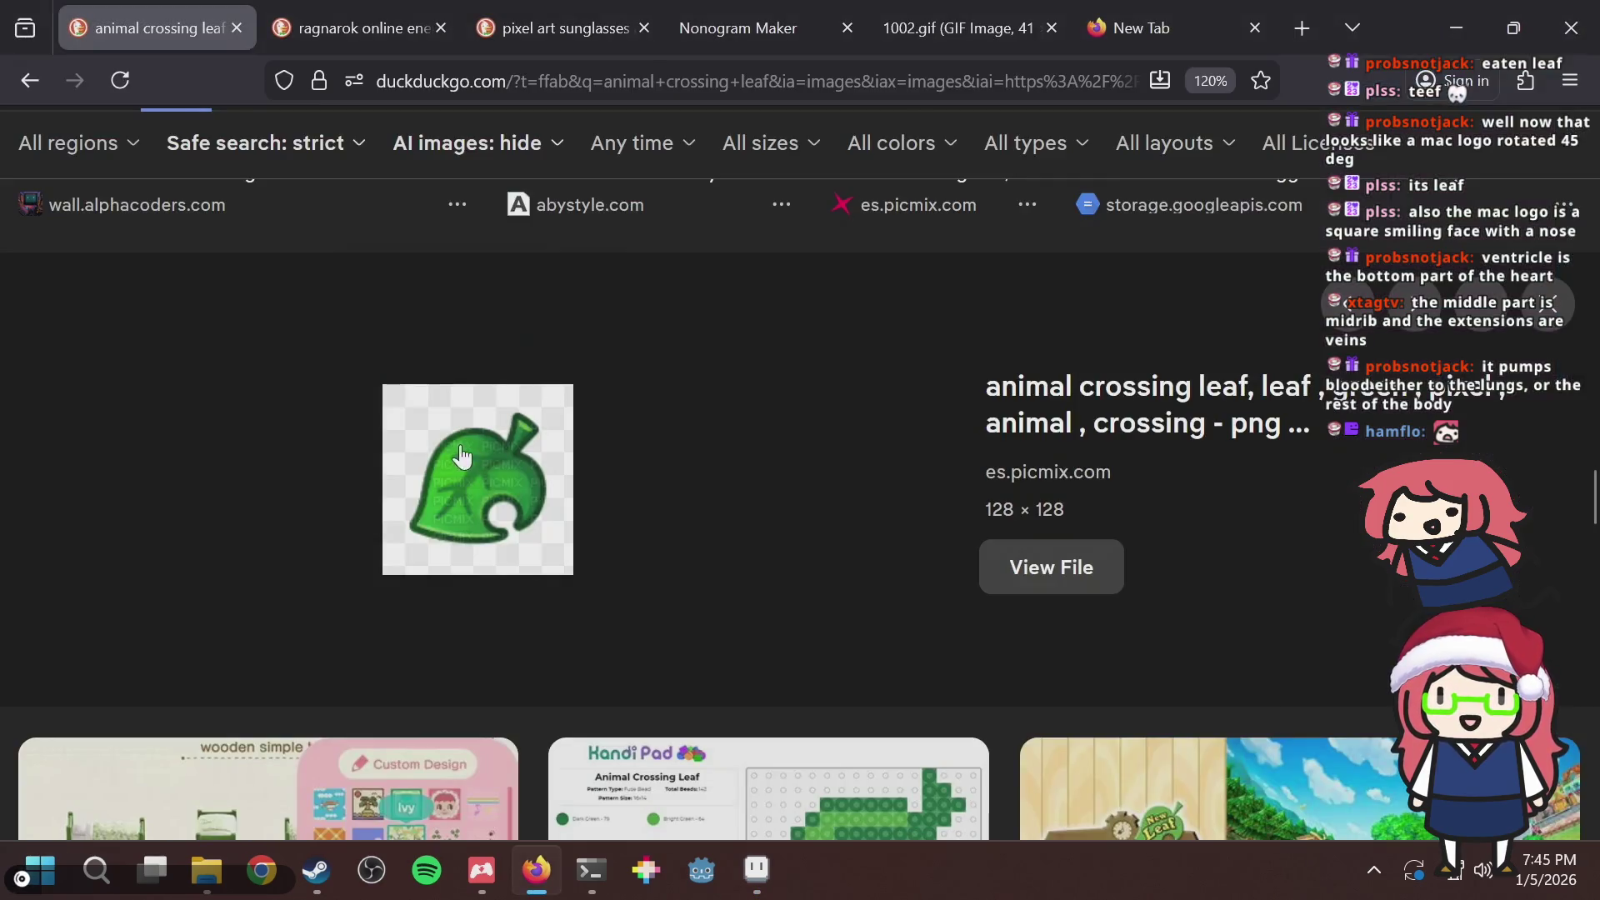
pyautogui.hotkey('alt', 'Tab')
pyautogui.keyDown('alt'); pyautogui.click(651, 242); pyautogui.keyUp('alt')
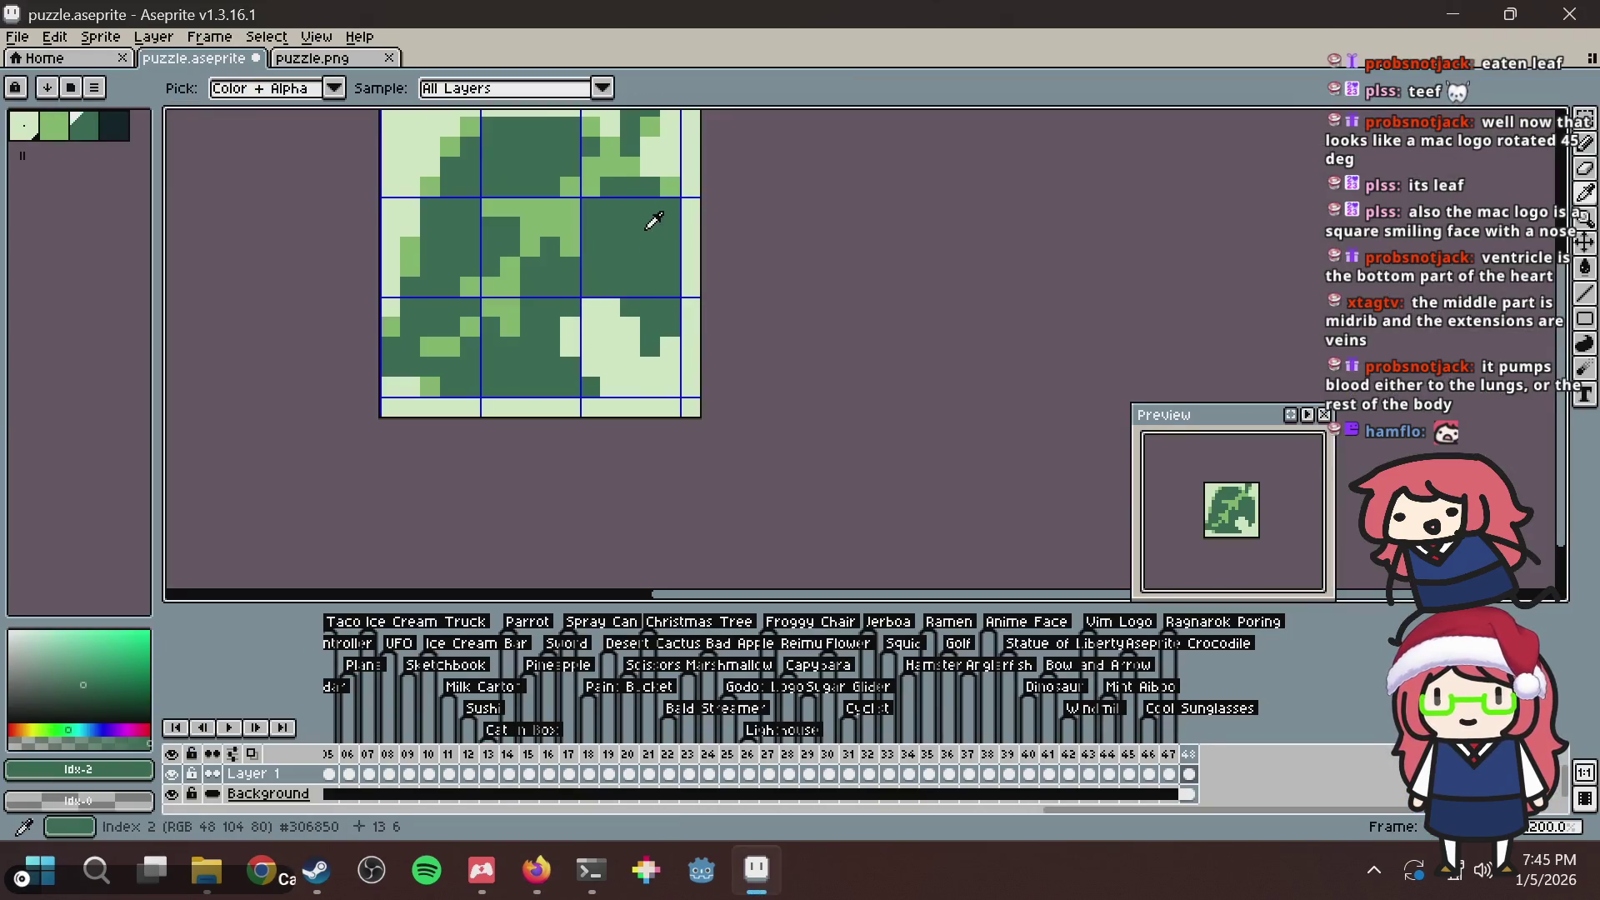
pyautogui.keyDown('alt'); pyautogui.click(569, 205); pyautogui.keyUp('alt')
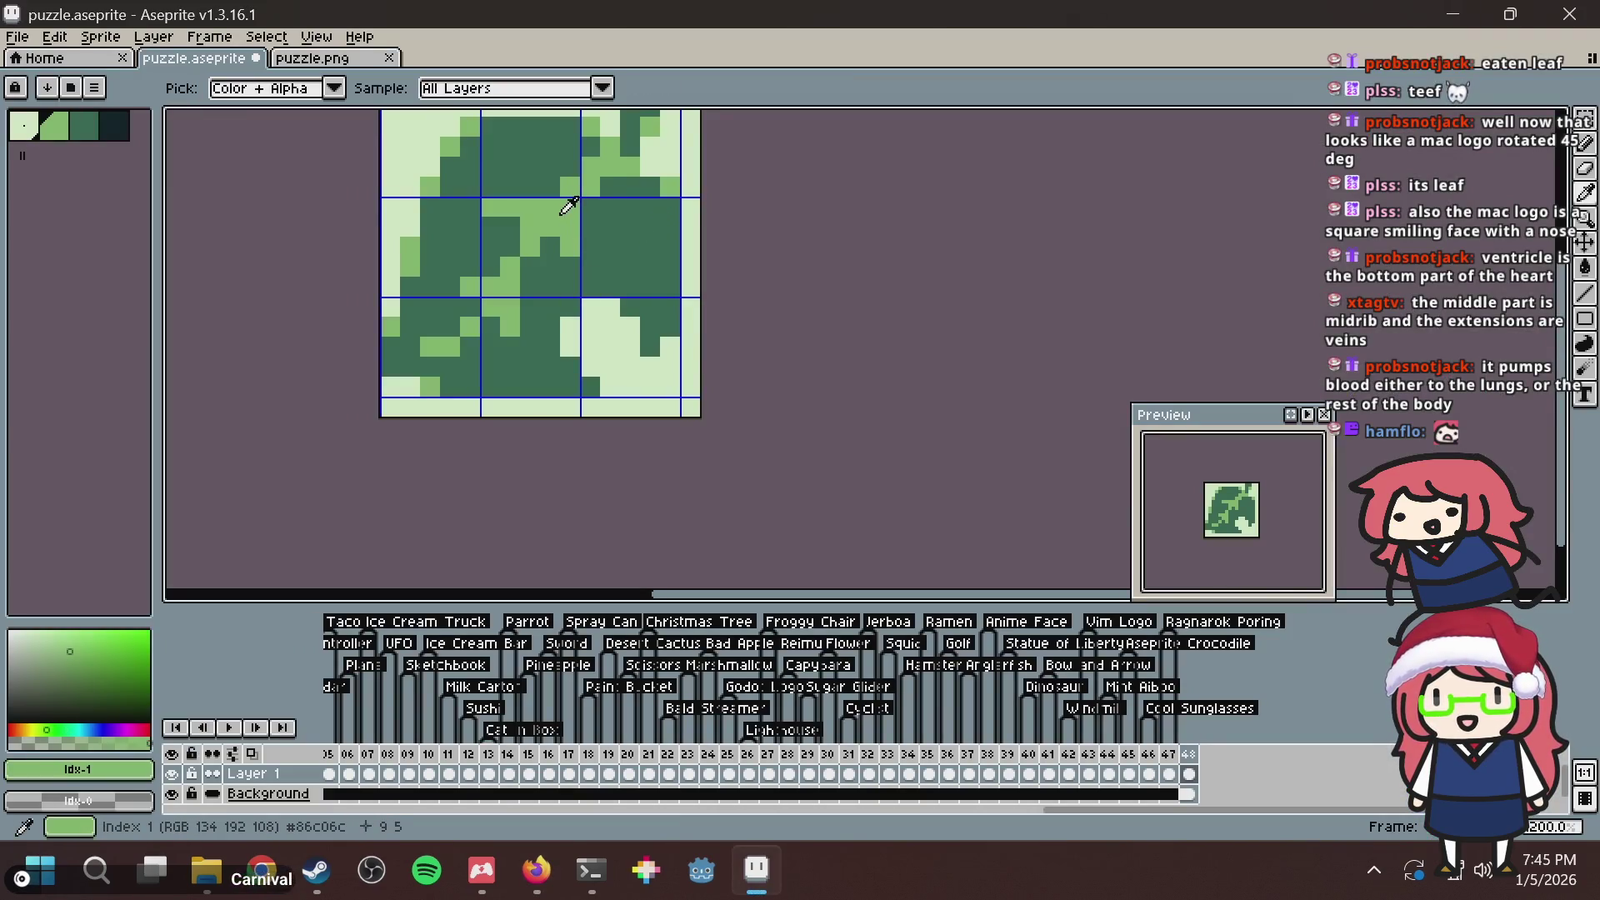
# Try a light-green flood fill over the dark green, undo it, and copy the whole leaf.
pyautogui.press('g')
pyautogui.click(619, 243)
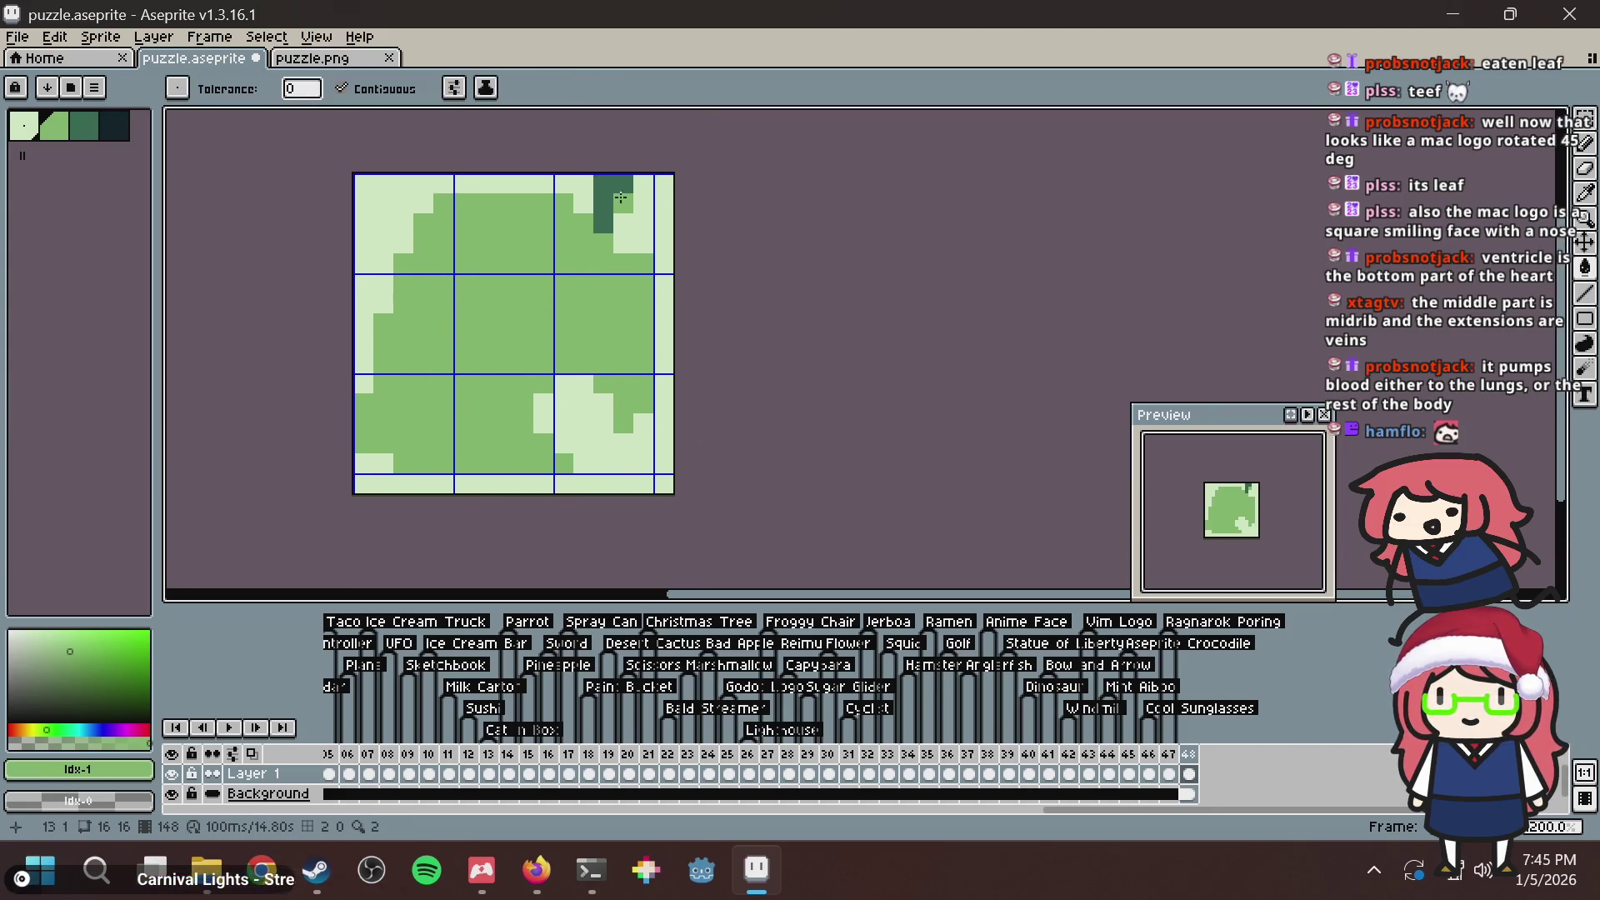
pyautogui.hotkey('ctrl', 'z')
pyautogui.hotkey('ctrl', 'z')
pyautogui.press('v')
pyautogui.hotkey('ctrl', 'a')
# Paste the leaf into puzzle.png and into a new 16x16 Sprite-0001, then go back to puzzle.aseprite.
pyautogui.click(310, 58)
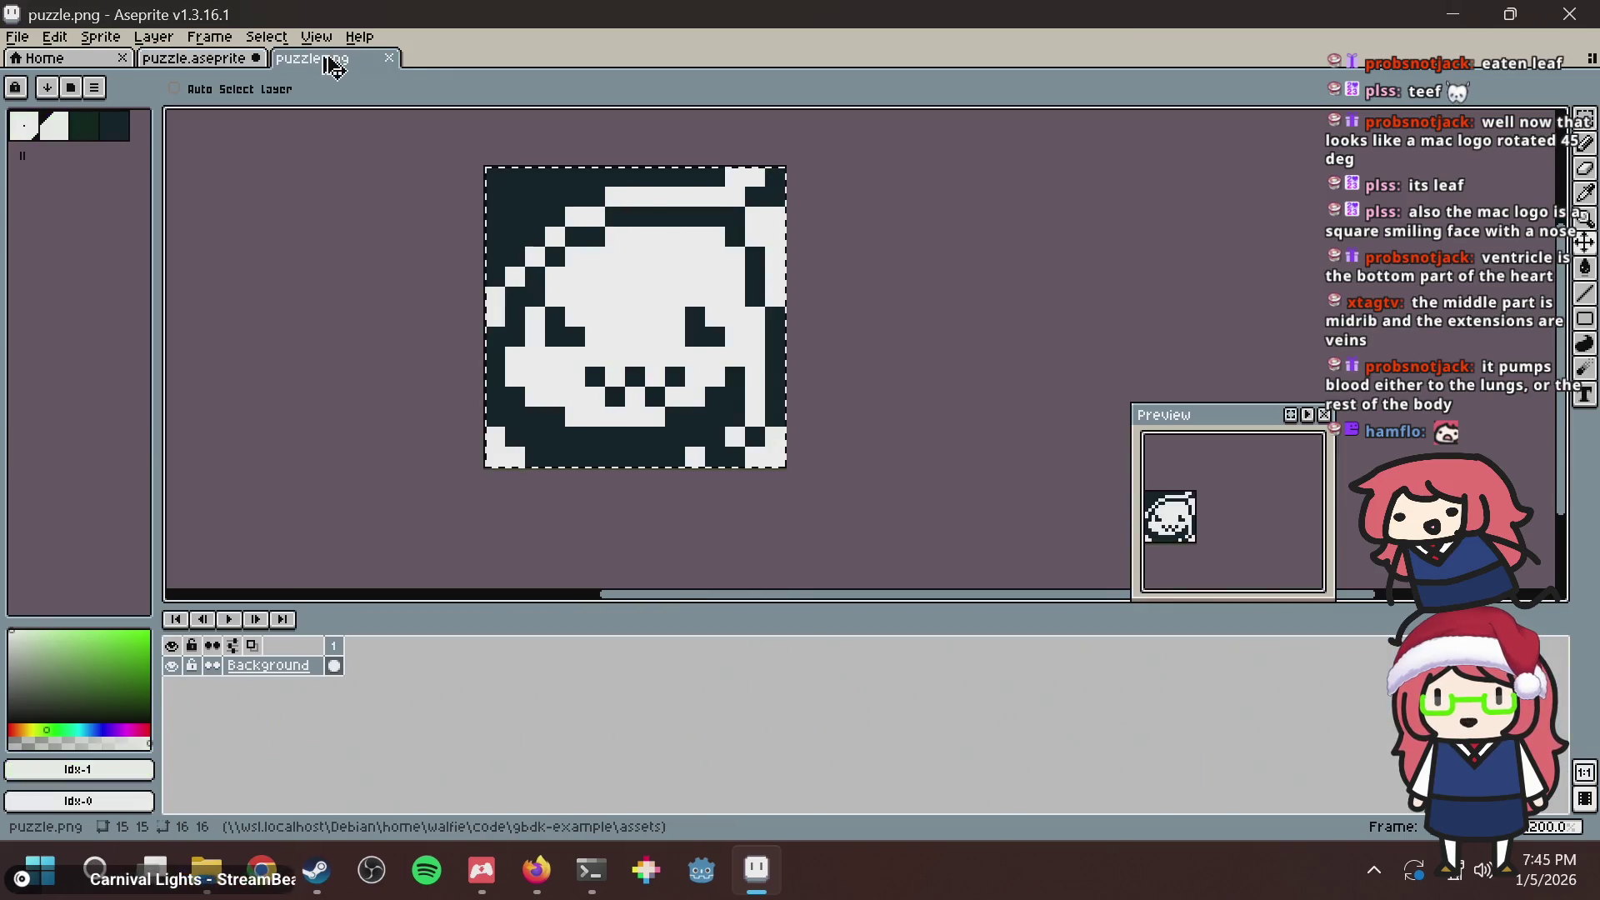
pyautogui.hotkey('ctrl', 'v')
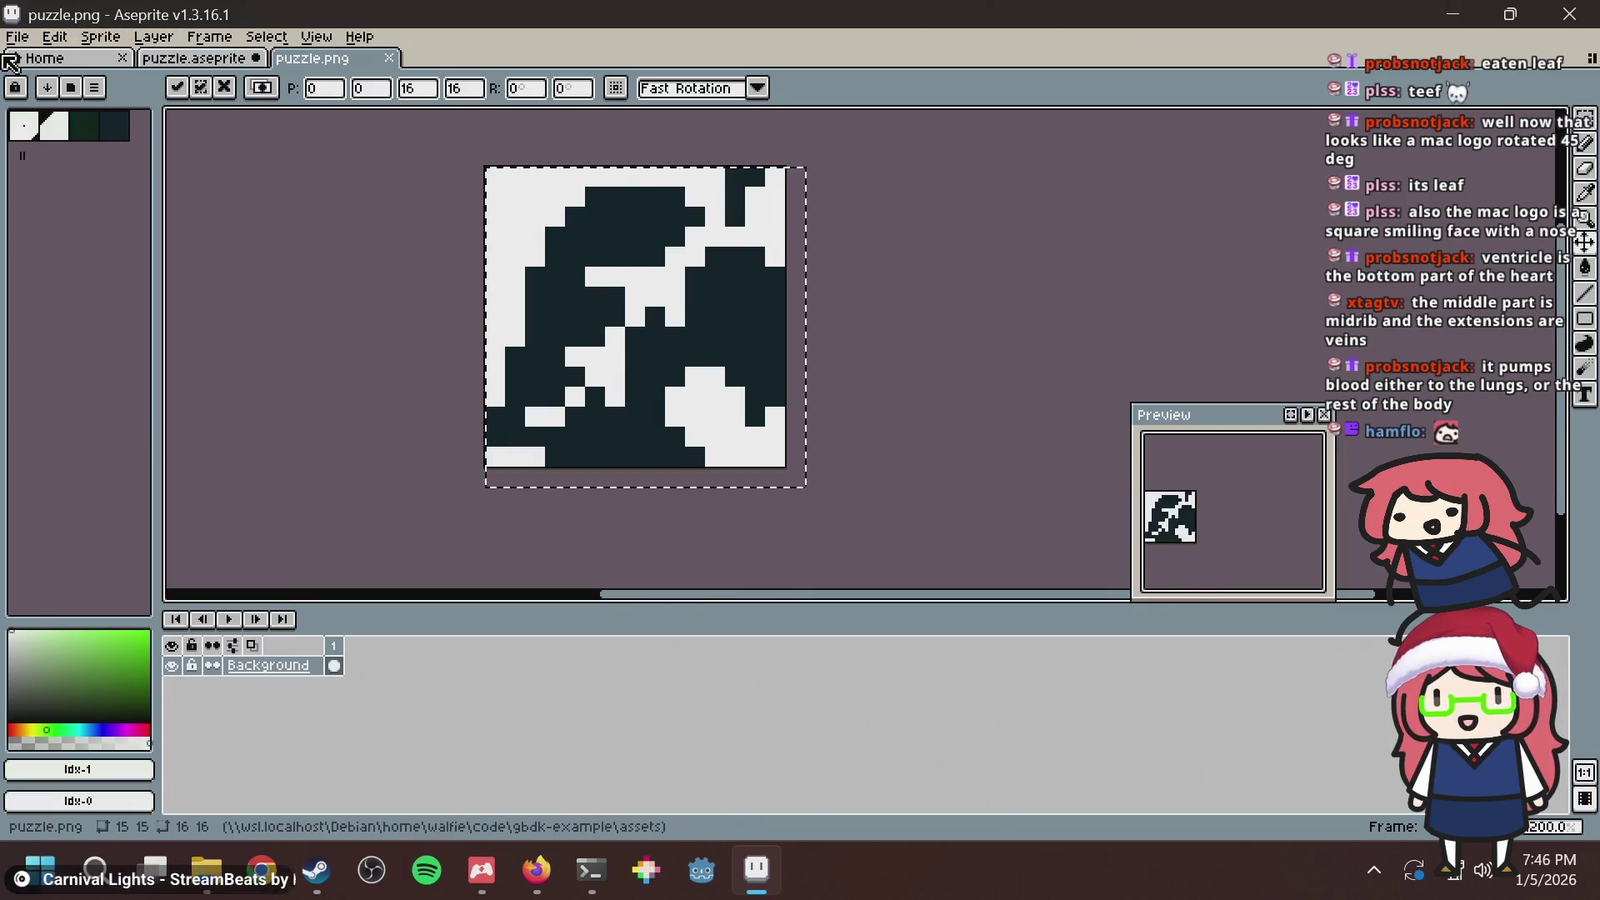
pyautogui.click(19, 38)
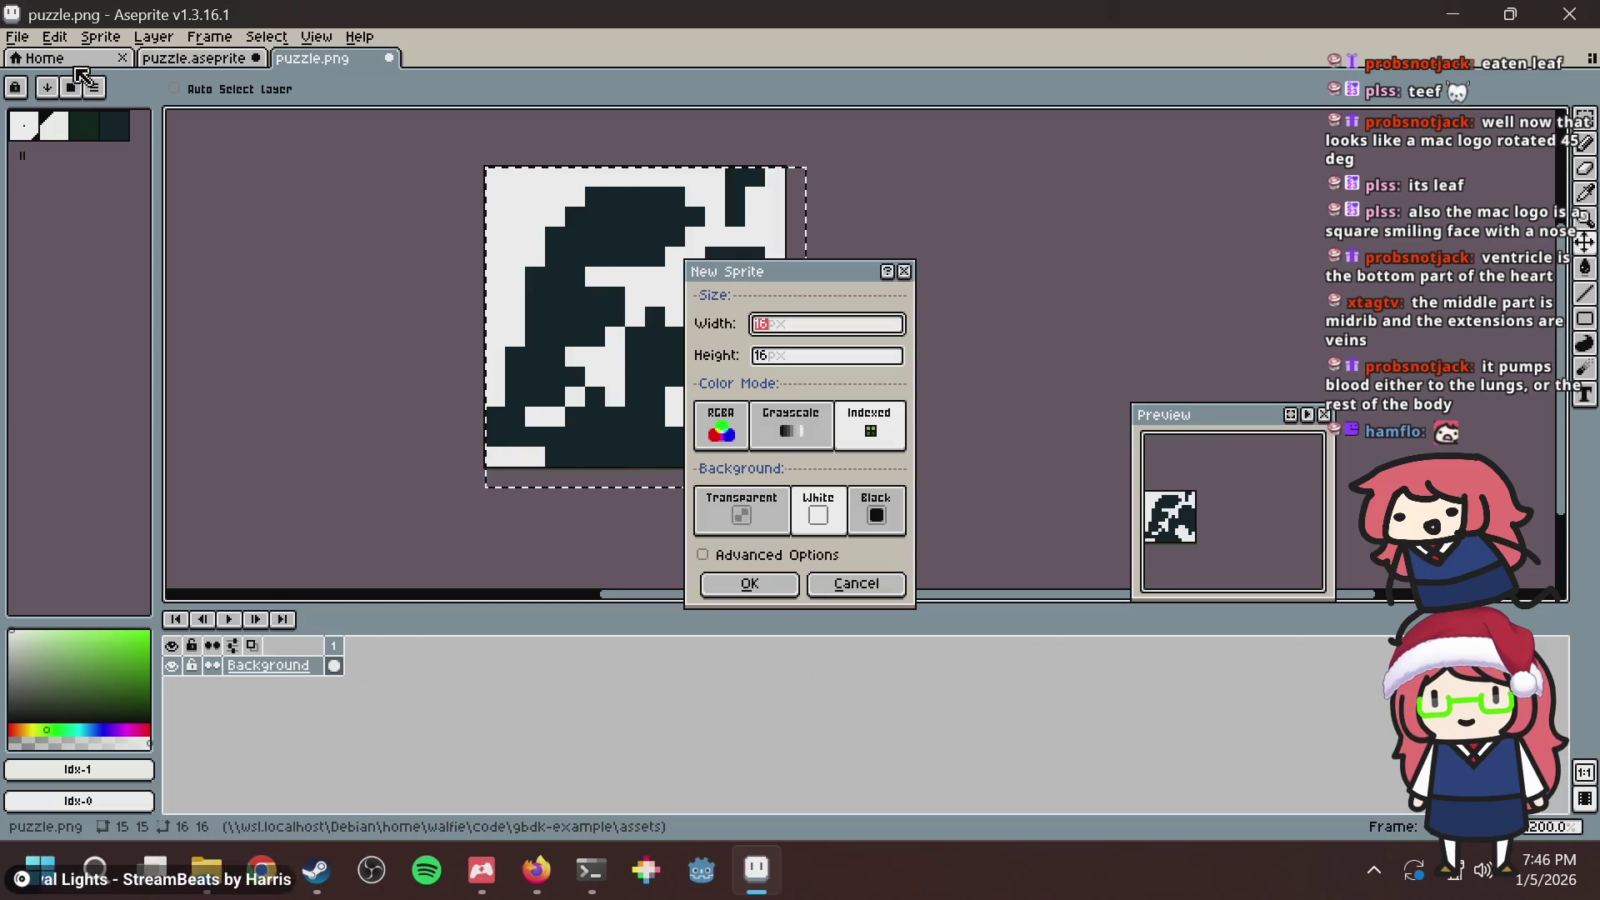
pyautogui.press('Return')
pyautogui.hotkey('ctrl', 'v')
pyautogui.scroll(3, 936, 307)
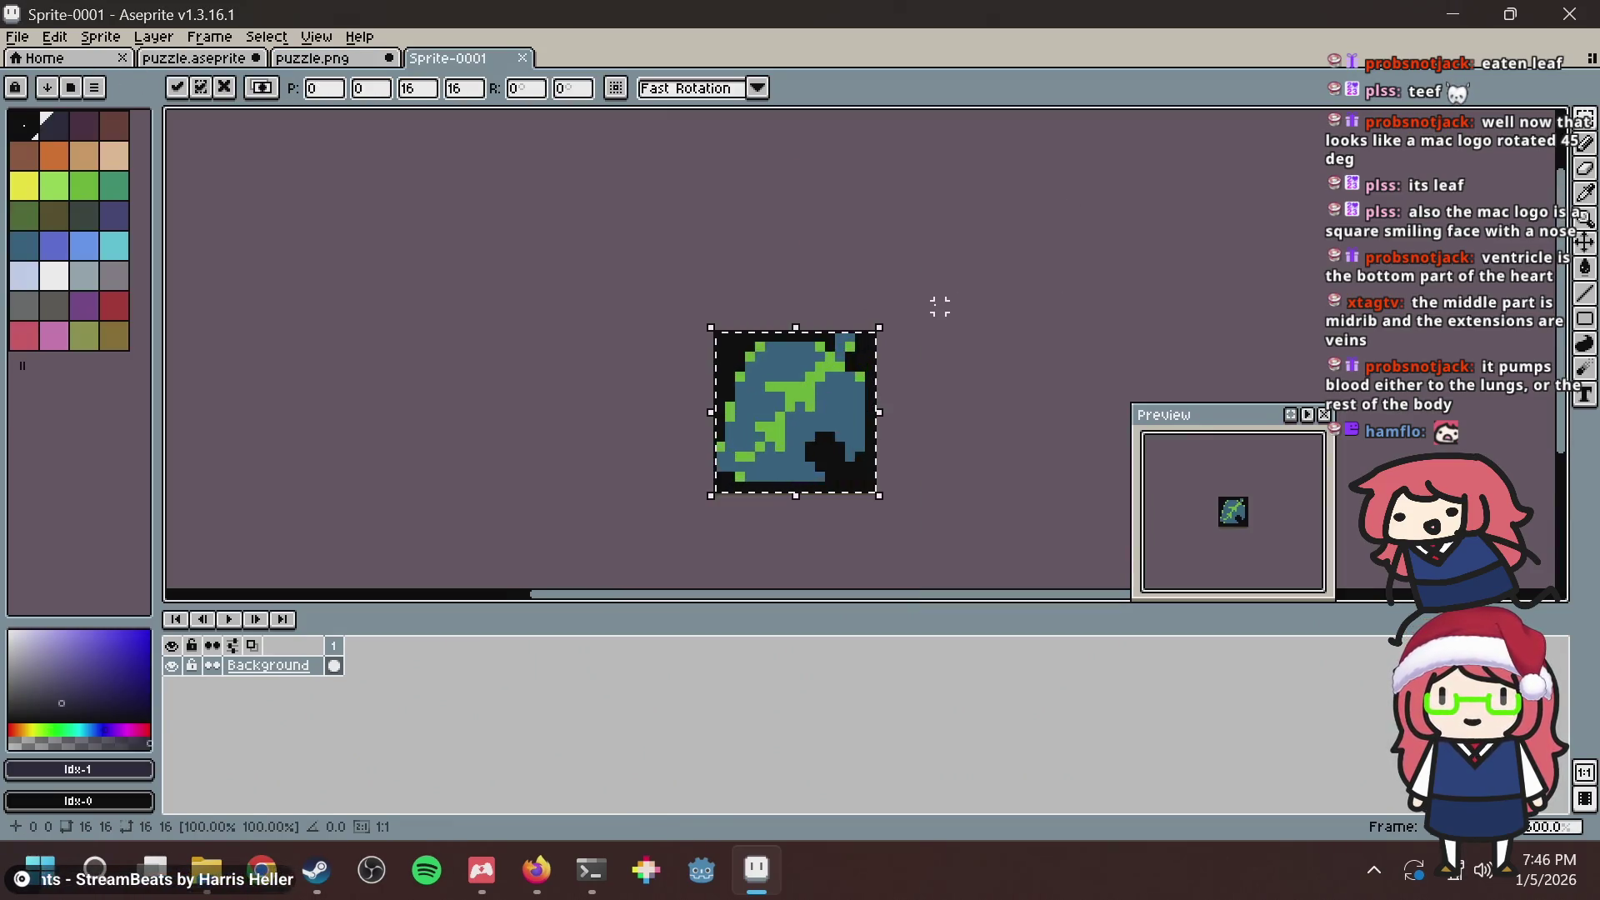
pyautogui.click(187, 60)
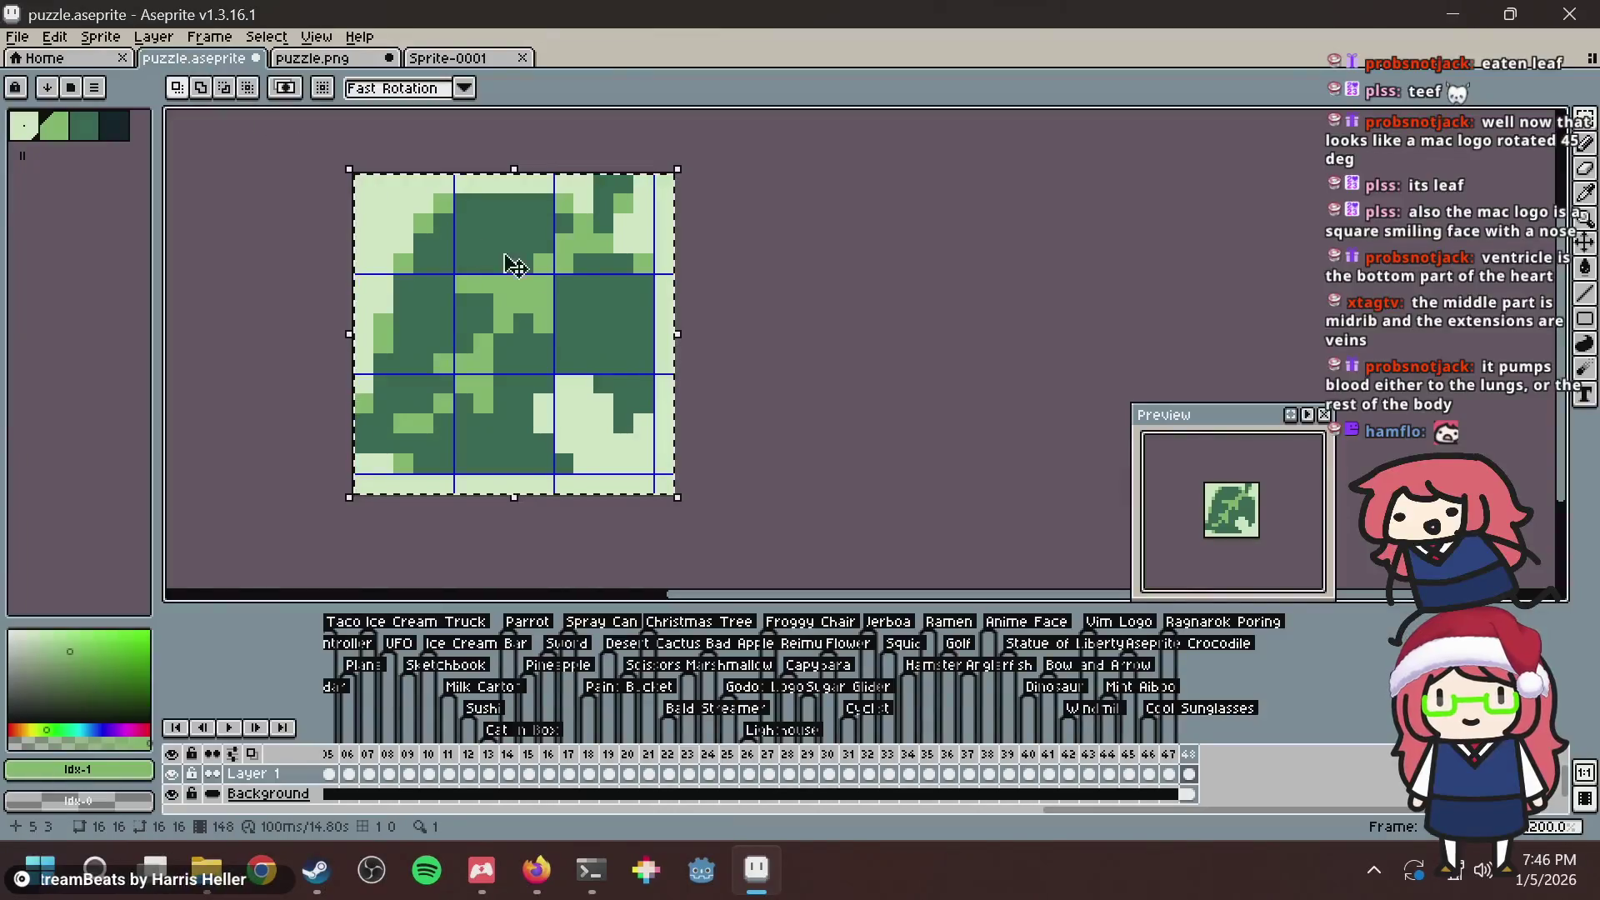
# Deselect and bucket-fill the leaf's dark-green area with mid green.
pyautogui.hotkey('ctrl', 'd')
pyautogui.press('g')
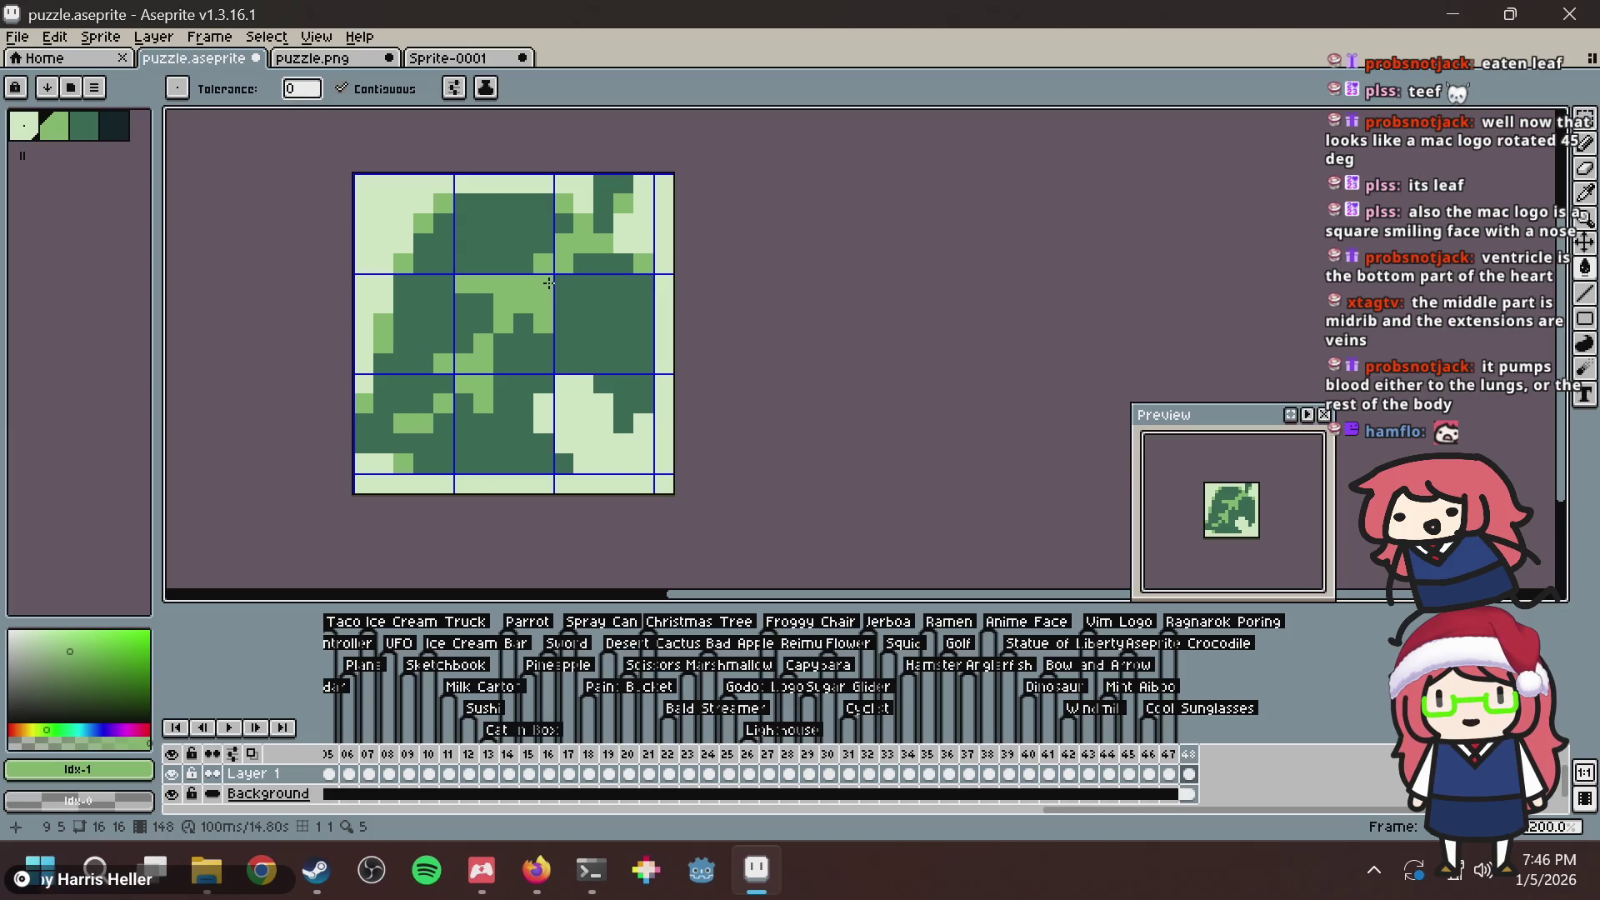
pyautogui.press('b')
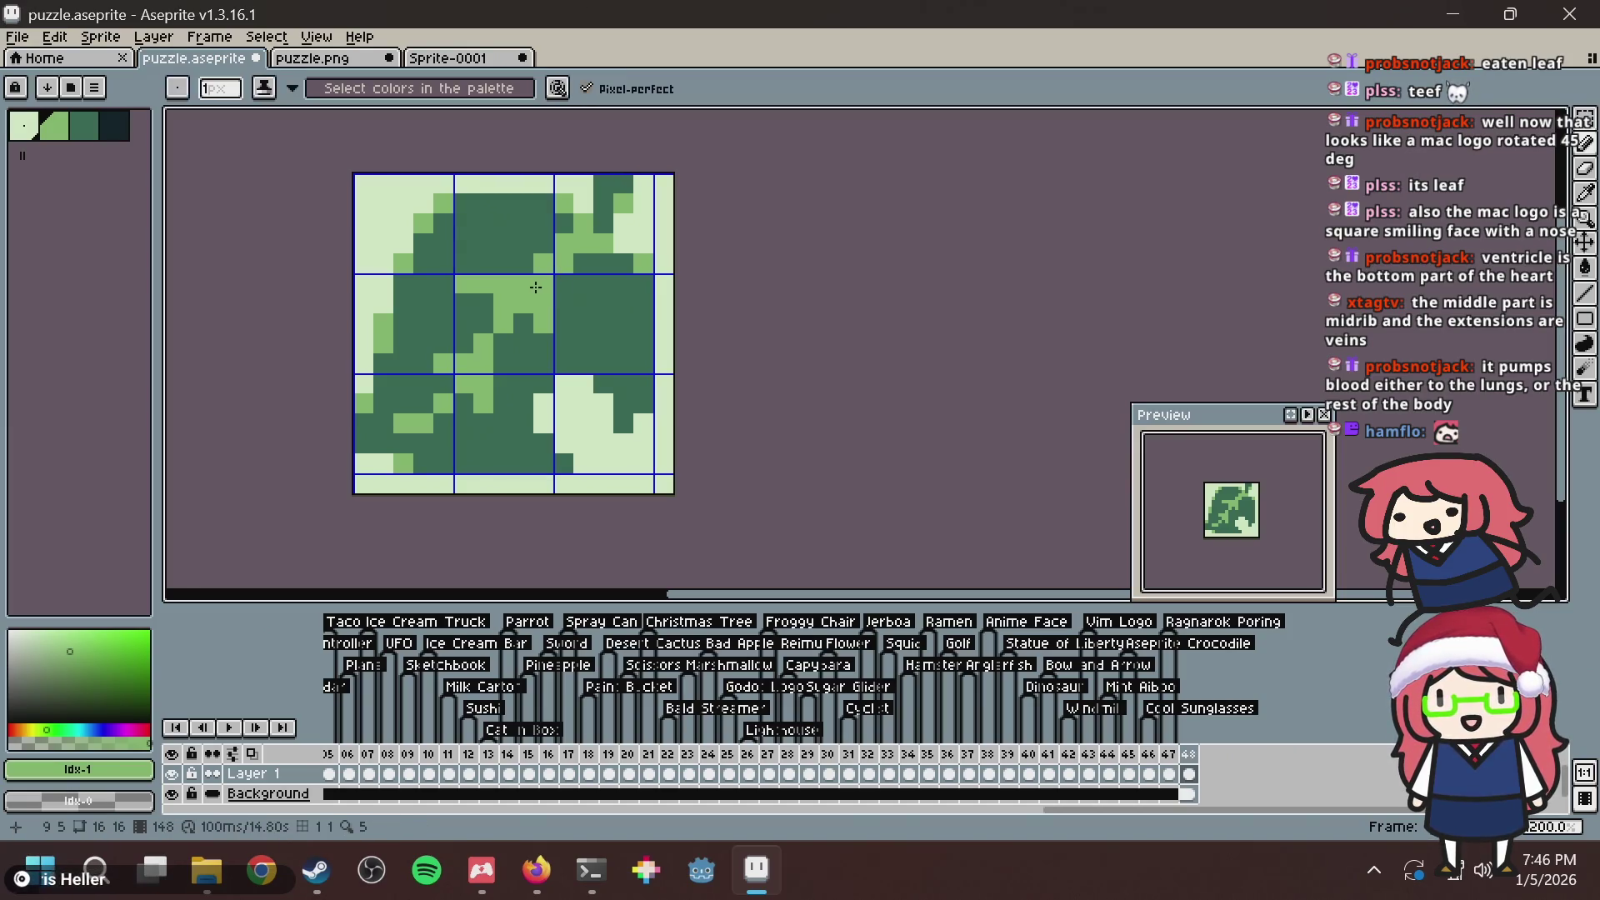
pyautogui.press('i')
pyautogui.press('g')
pyautogui.click(583, 300)
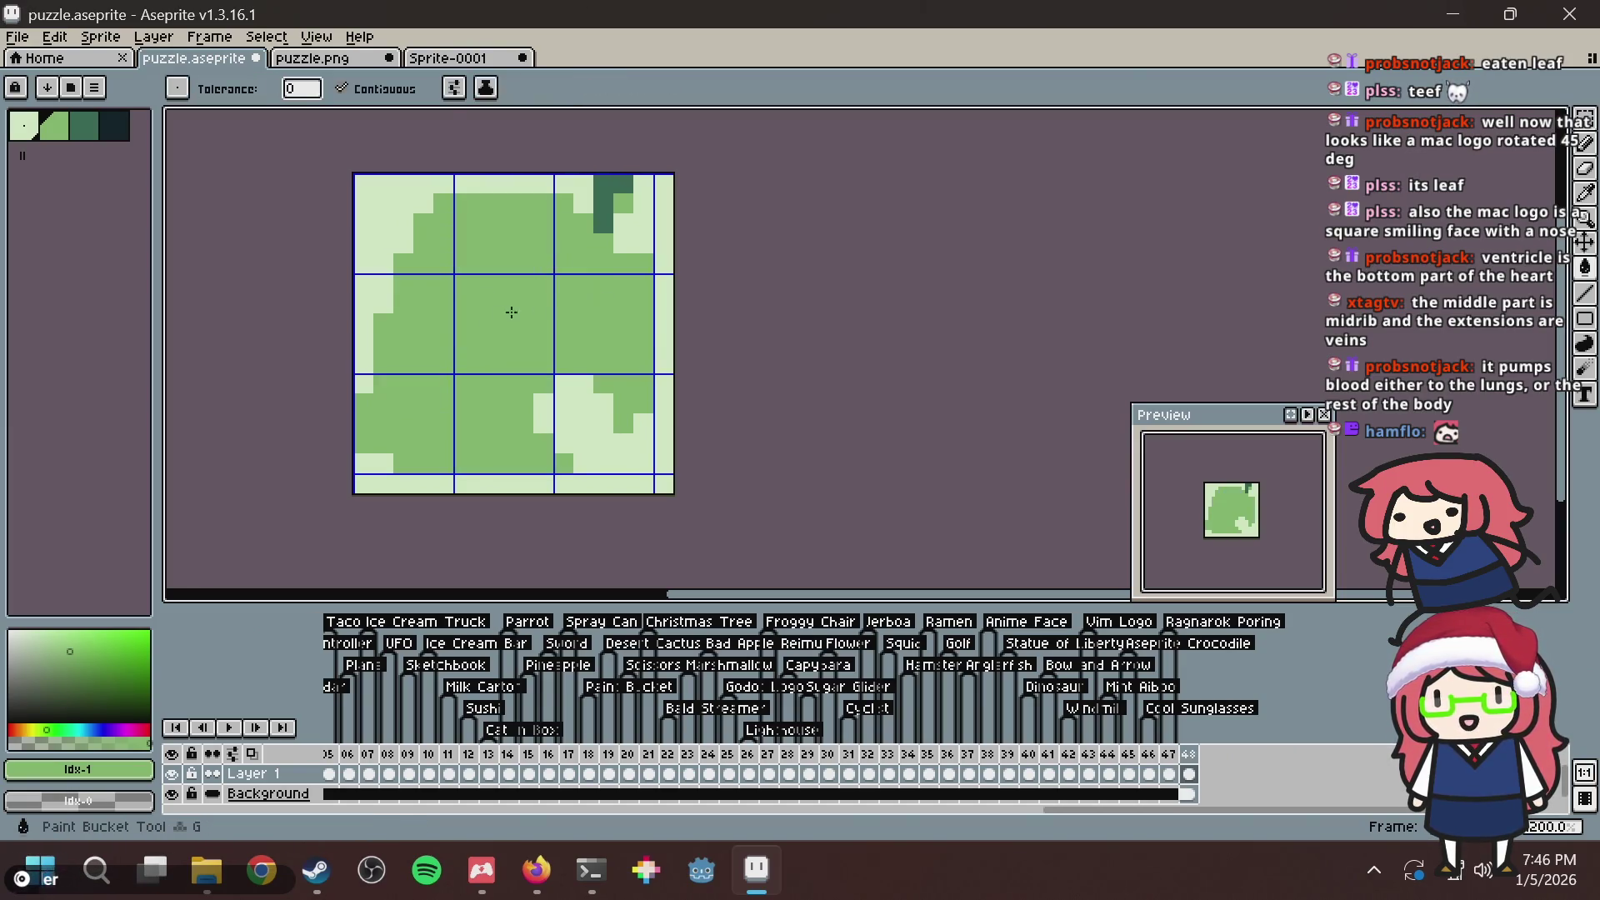
# Pencil a near-black outline along the leaf's bottom edge using the darkest swatch.
pyautogui.click(114, 125)
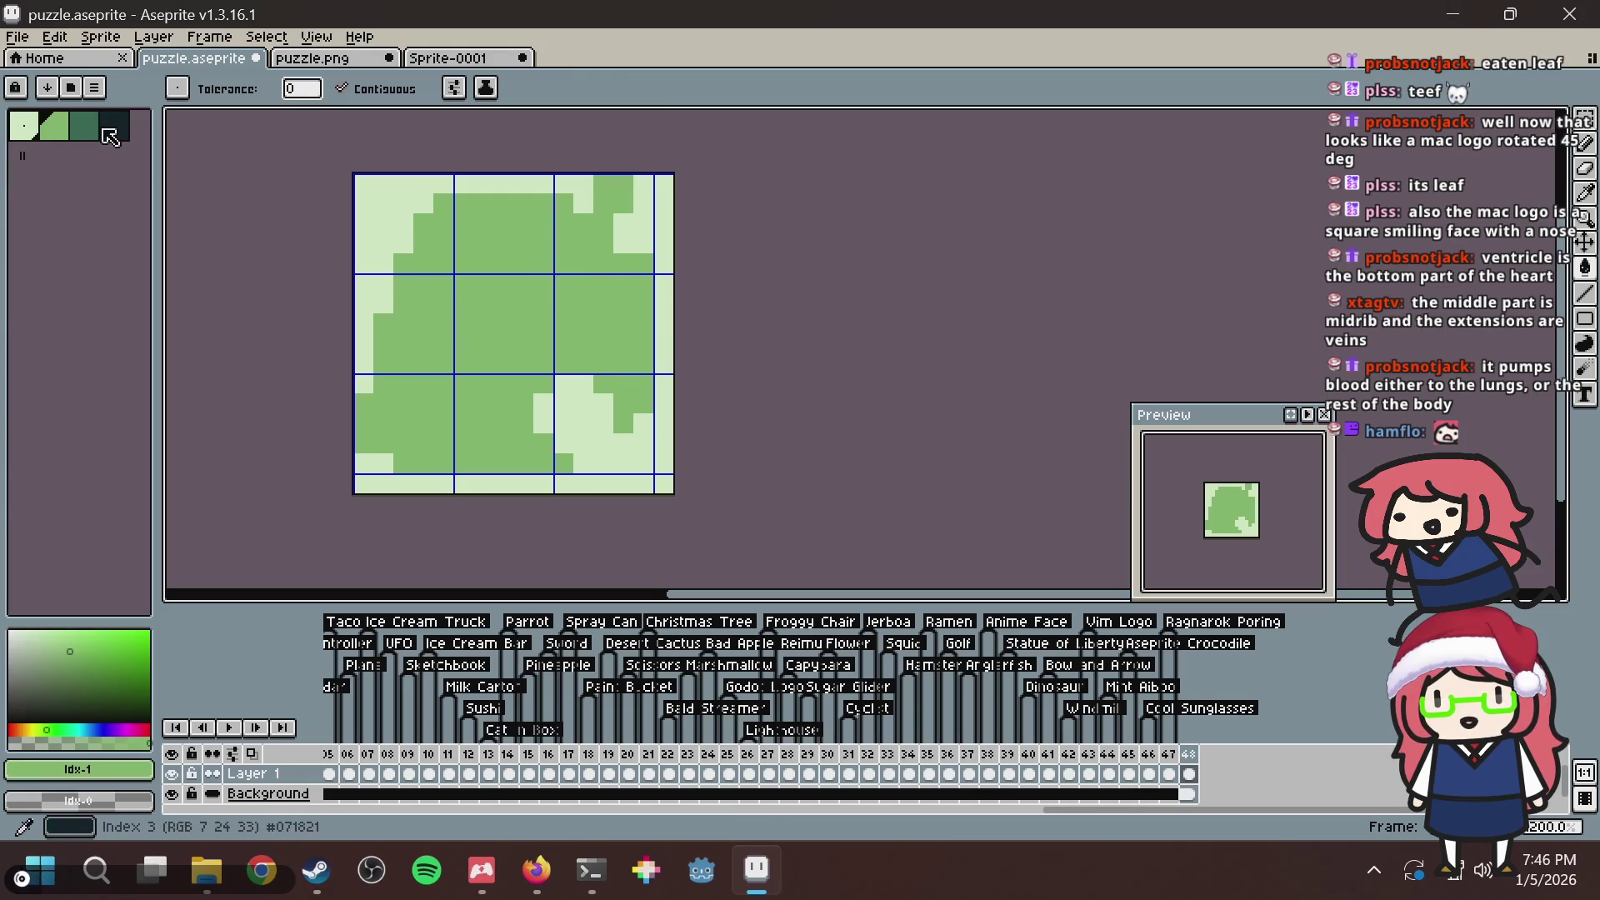
pyautogui.press('b')
pyautogui.moveTo(403, 463)
pyautogui.mouseDown()
pyautogui.moveTo(556, 465)
pyautogui.moveTo(523, 423)
pyautogui.moveTo(530, 393)
pyautogui.mouseUp()
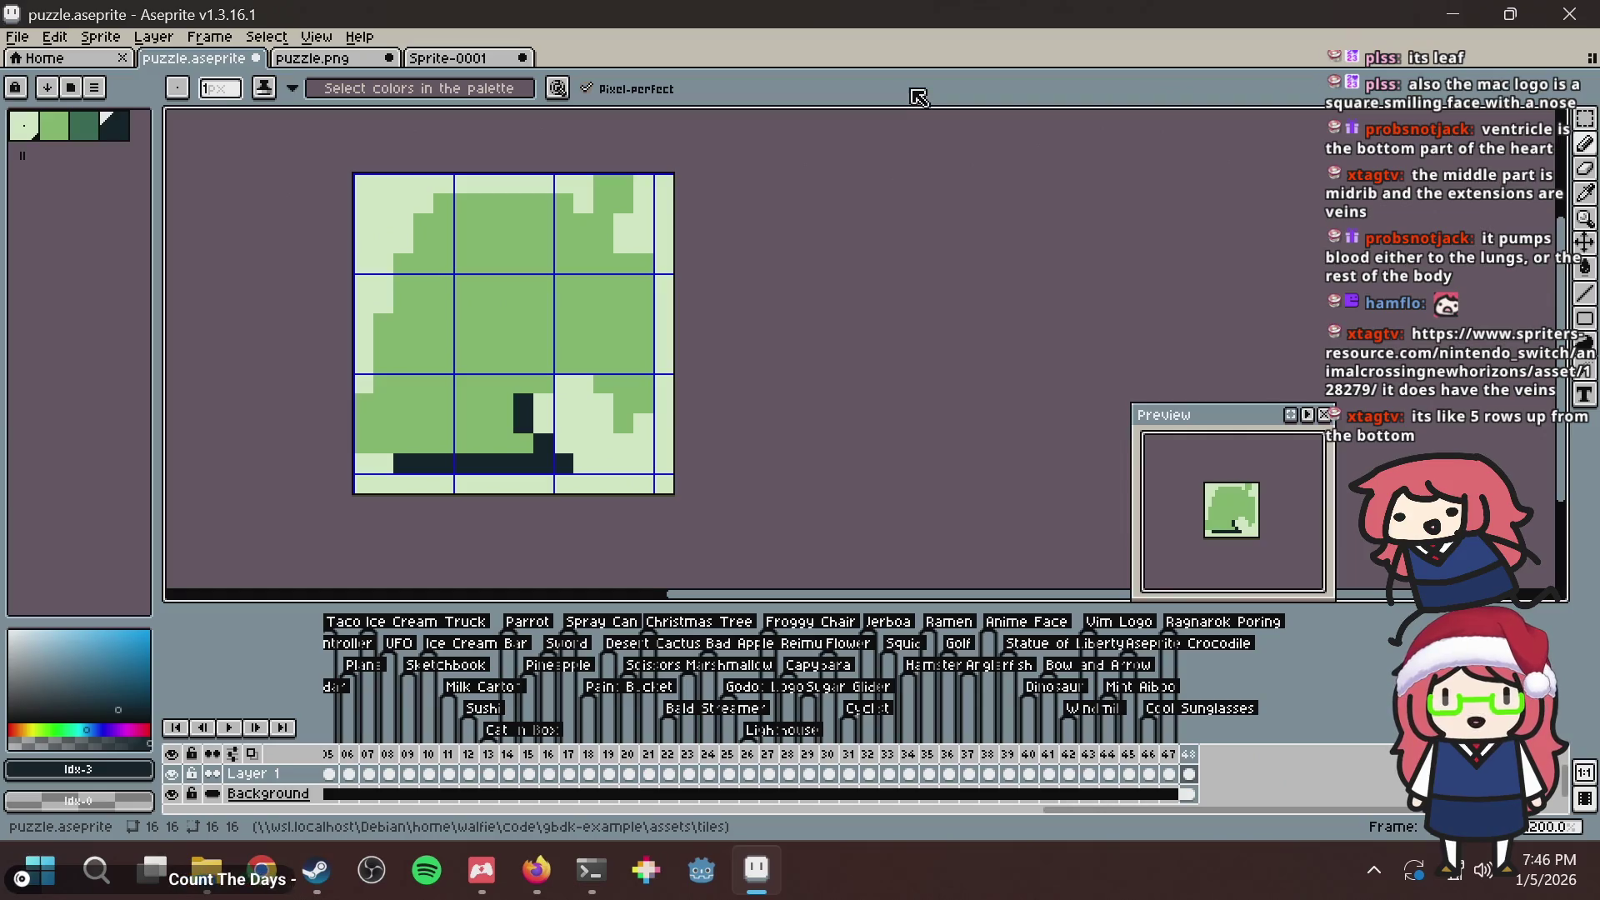
pyautogui.hotkey('alt', 'Tab')
# Load the pasted Spriters Resource Item Icons link in a new tab and open the enlarged sheet.
pyautogui.hotkey('ctrl', 't')
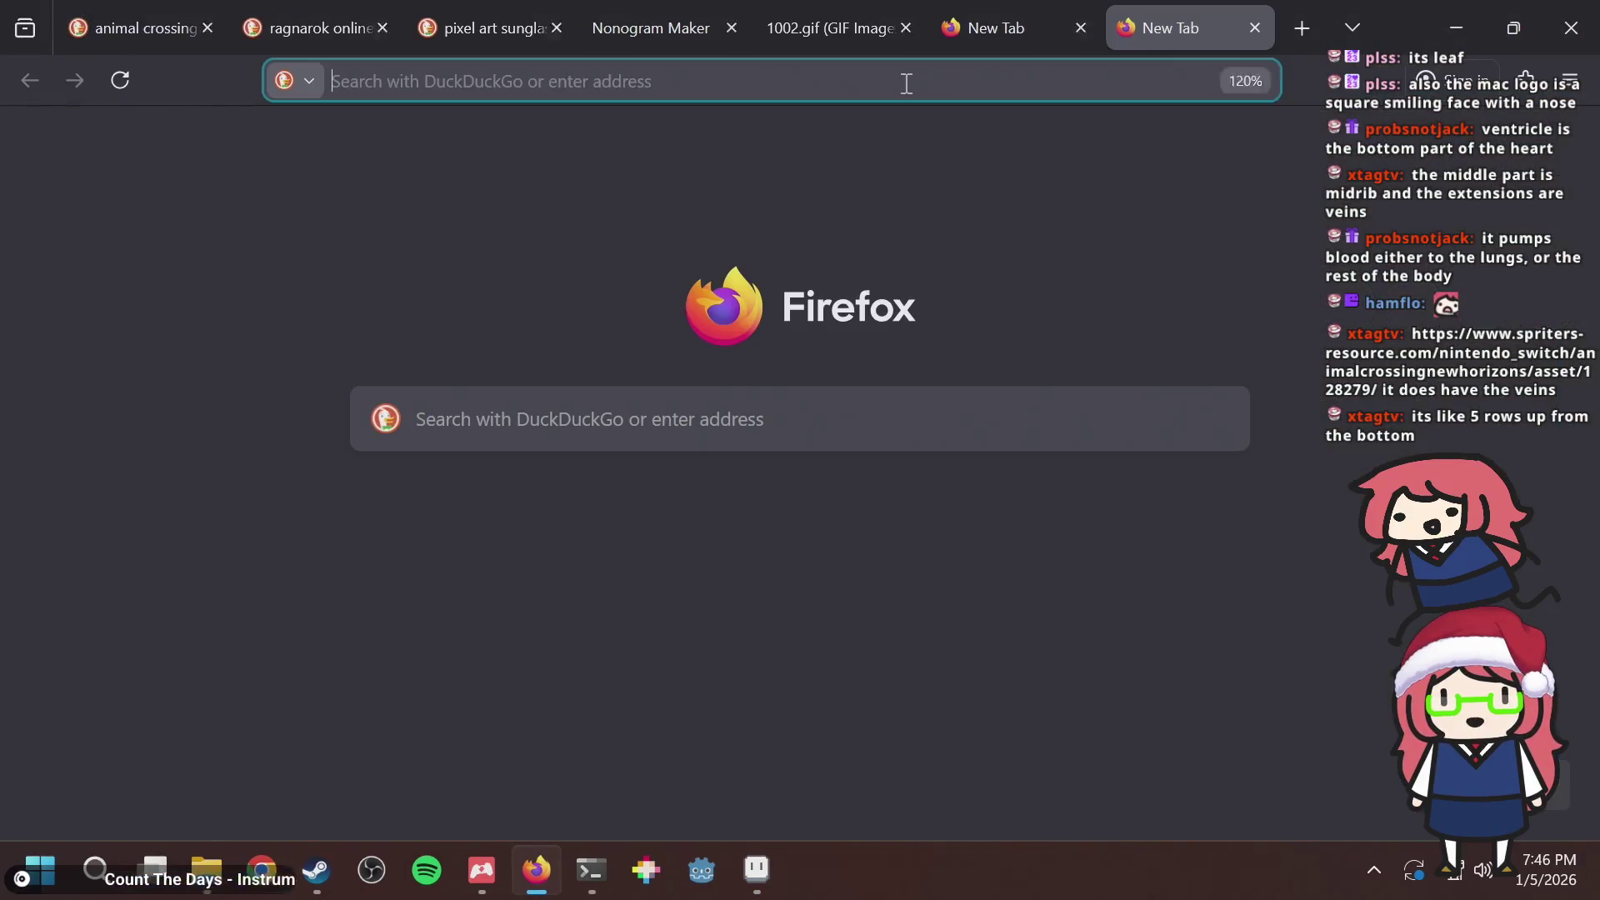
pyautogui.hotkey('ctrl', 'v')
pyautogui.press('Return')
pyautogui.scroll(-5, 862, 558)
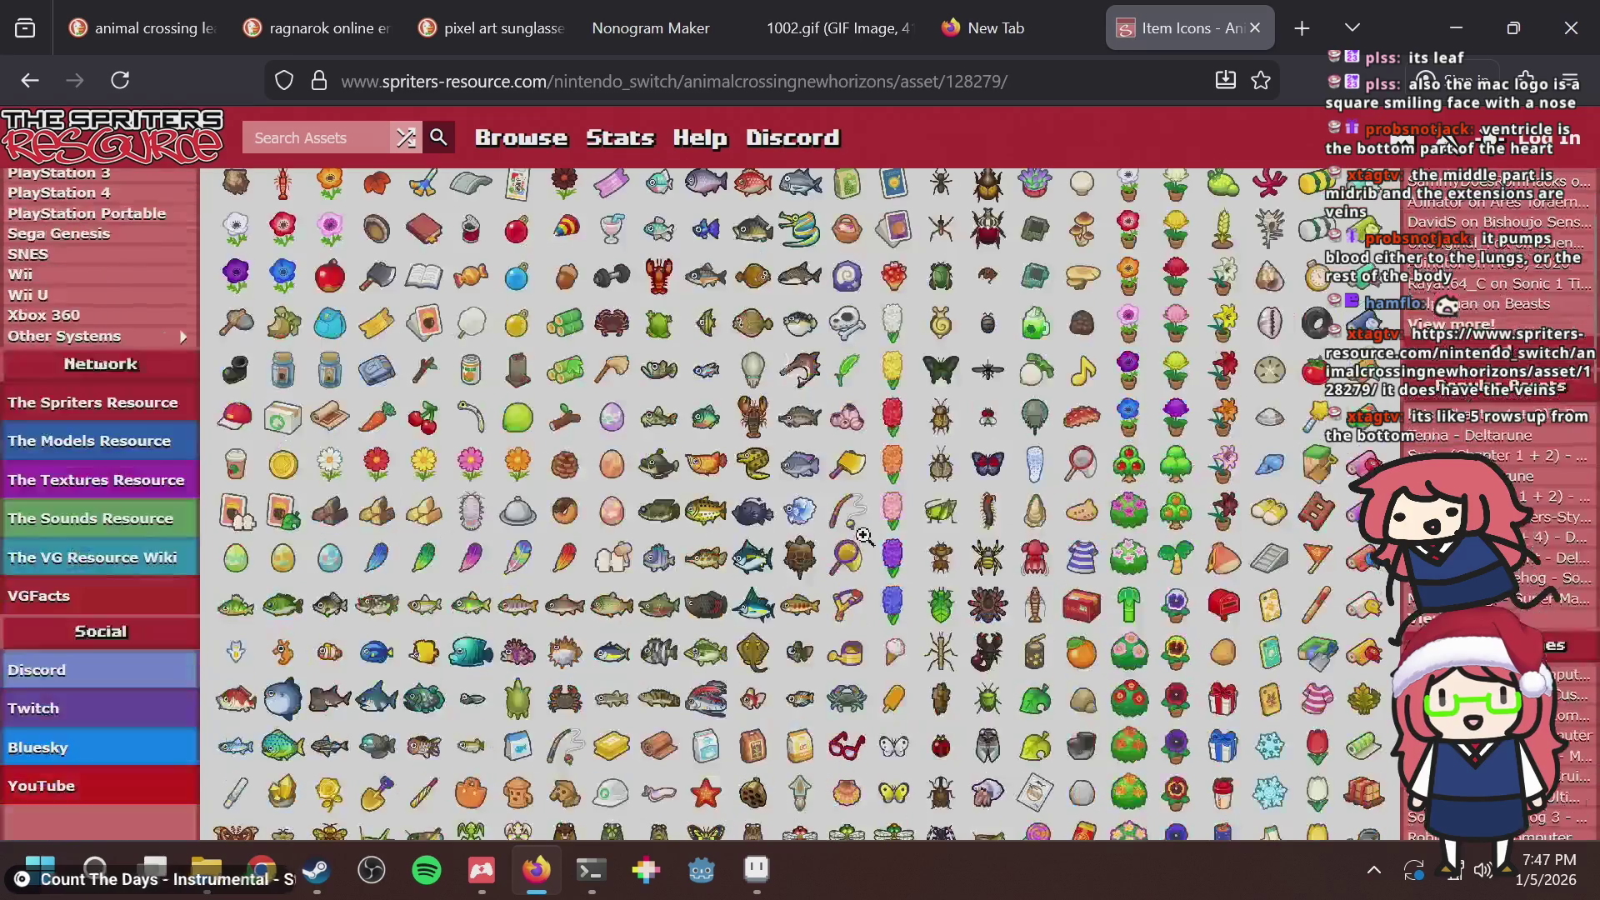
pyautogui.scroll(-4, 861, 572)
pyautogui.scroll(-3, 809, 550)
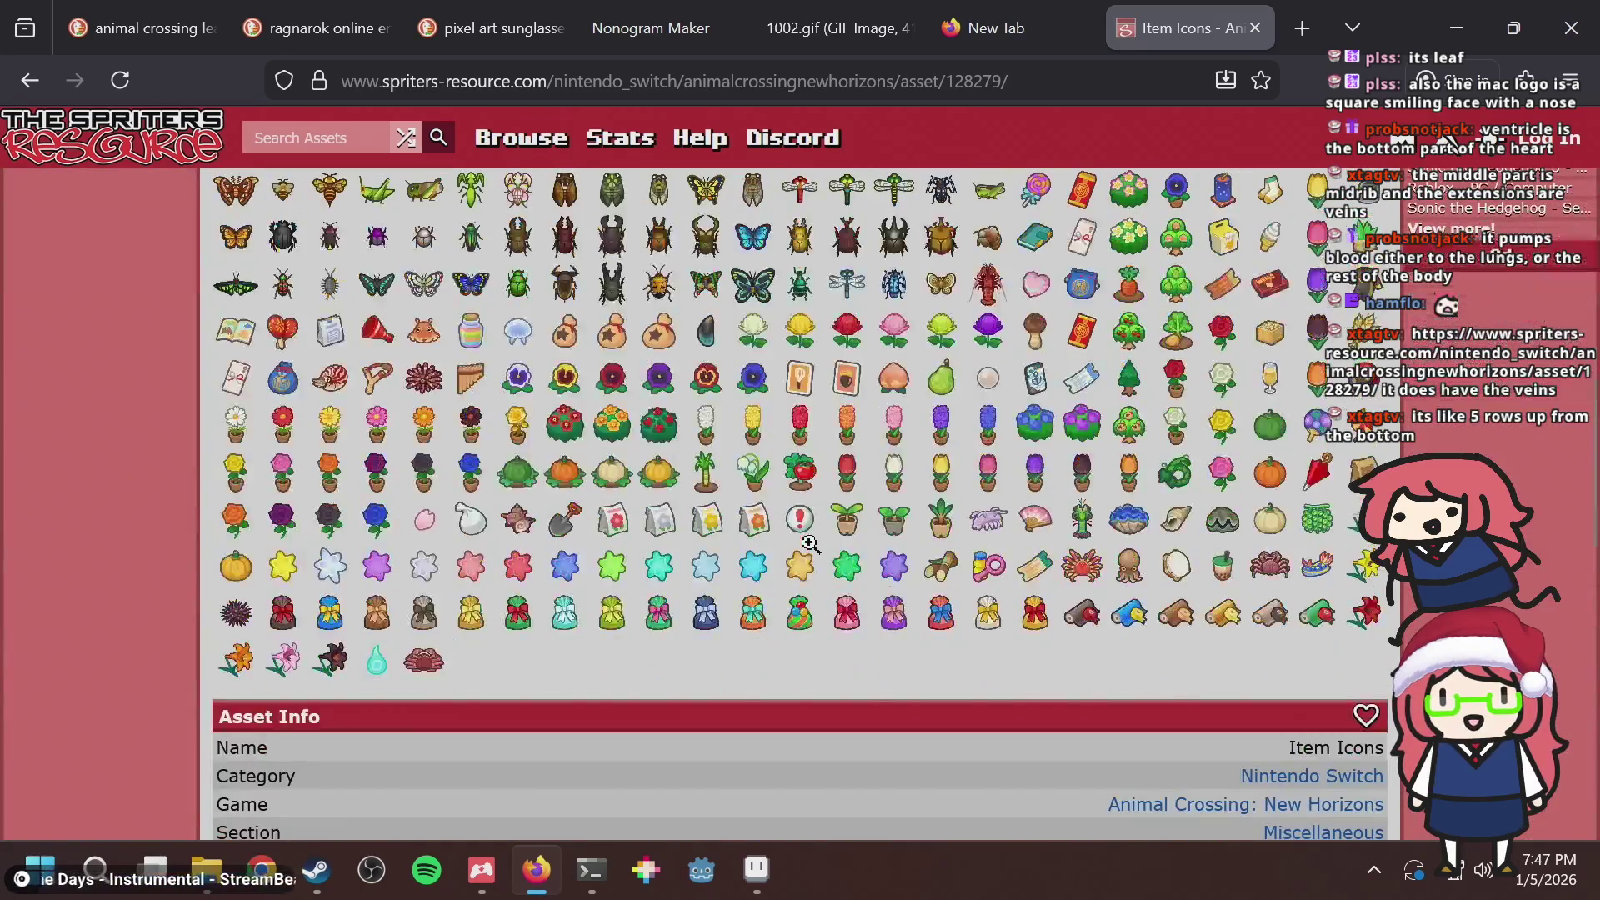
pyautogui.click(485, 486)
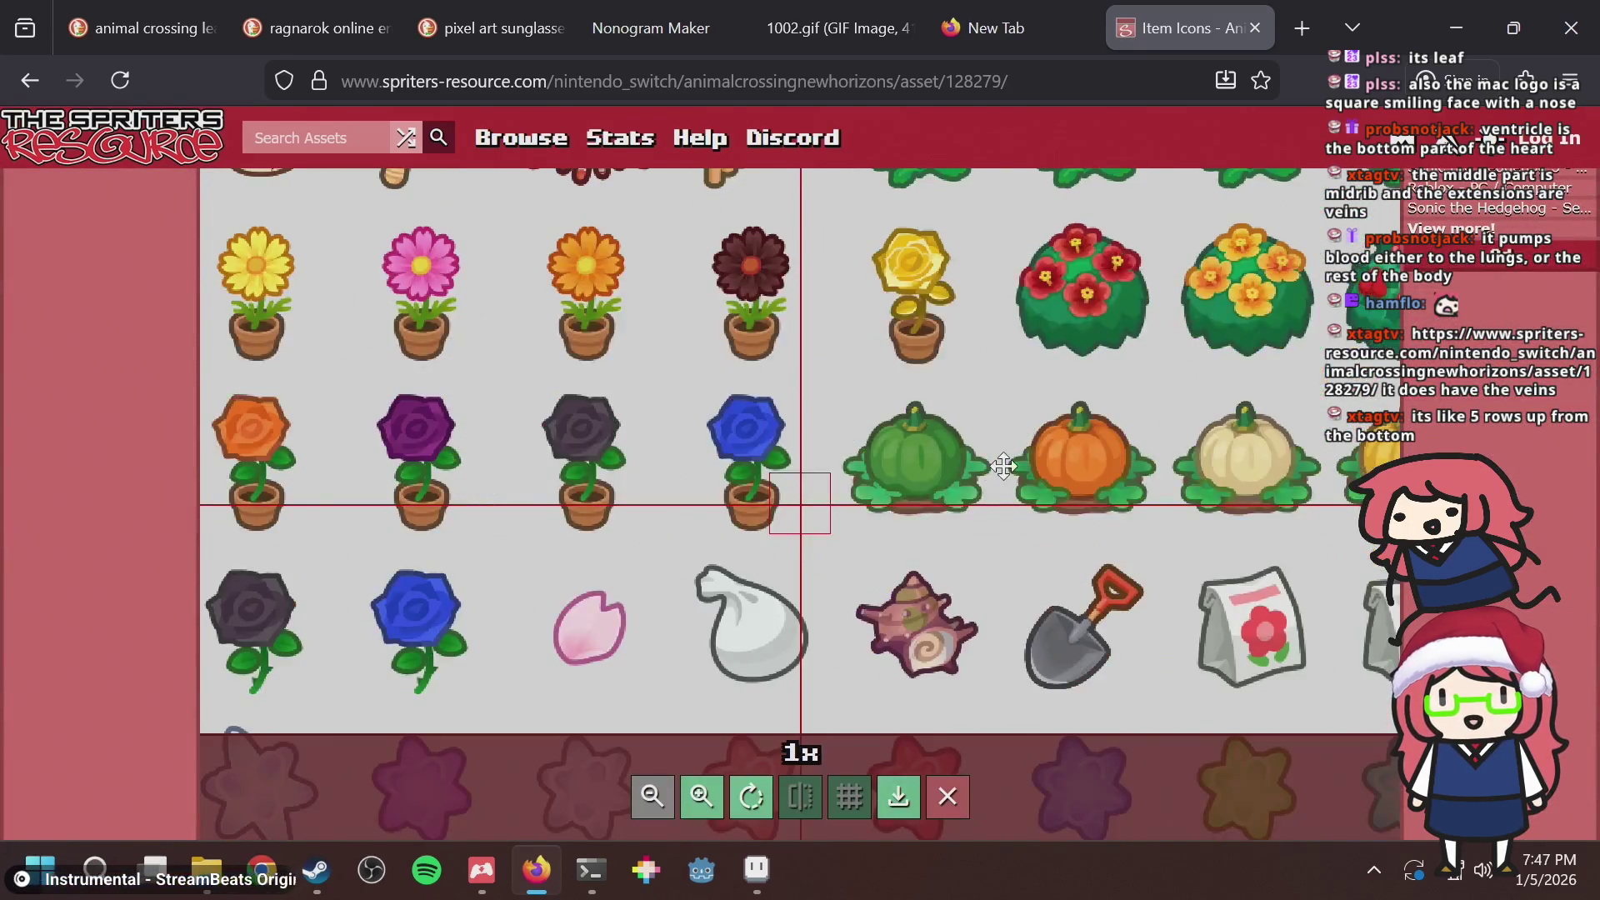
# Scroll and drag around the enlarged icon sheet looking for the leaf.
pyautogui.scroll(-5, 916, 395)
pyautogui.scroll(5, 917, 395)
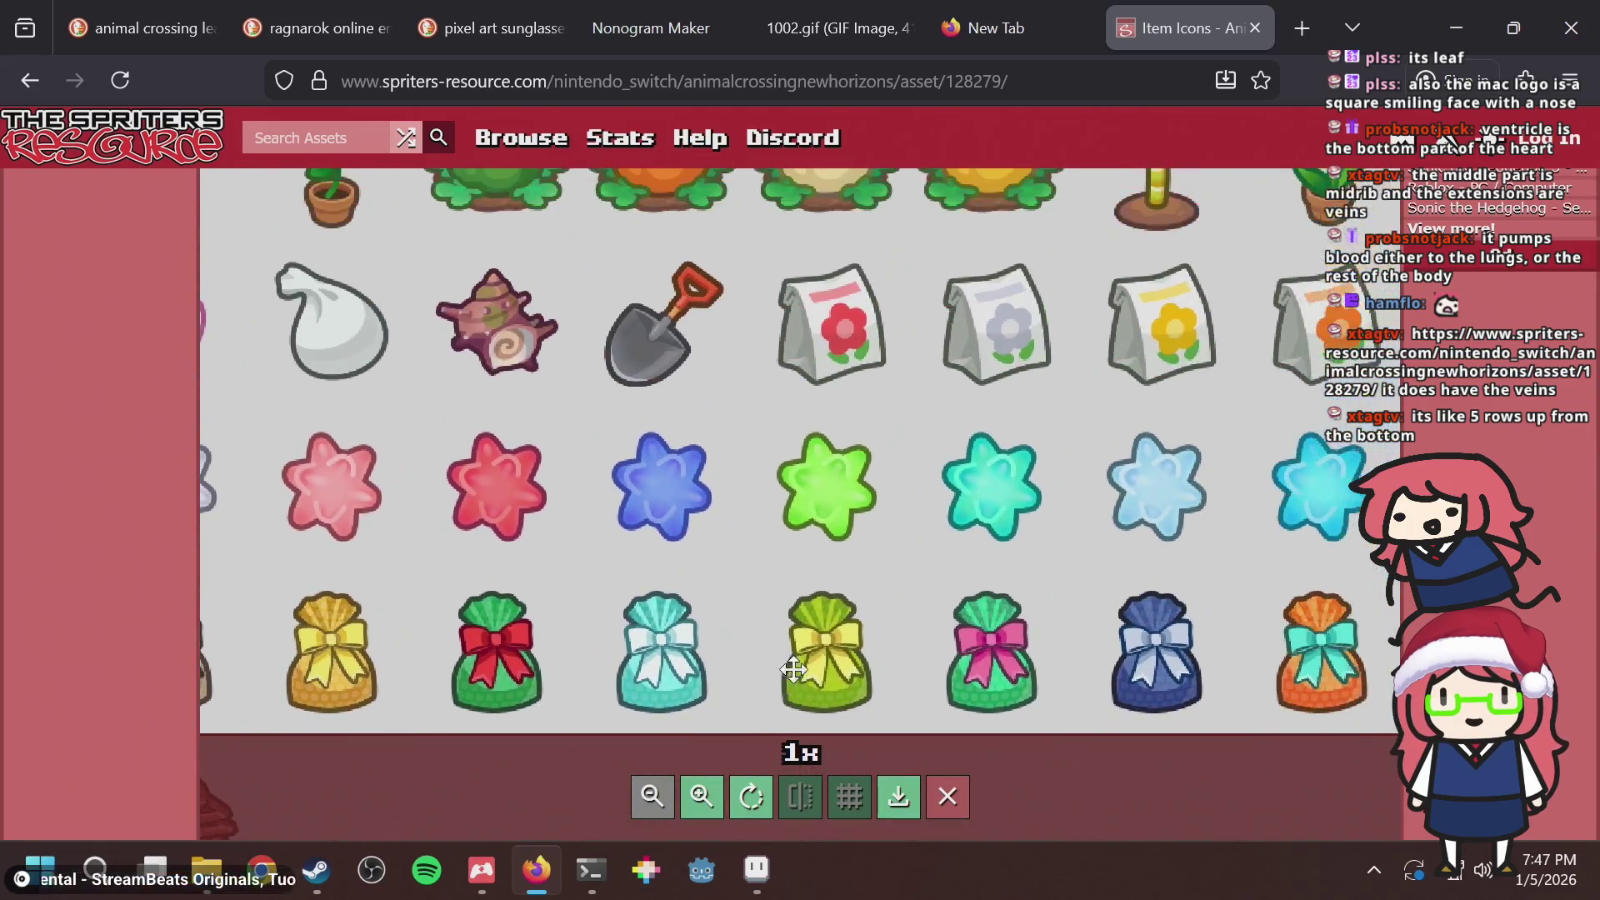
pyautogui.scroll(5, 1083, 362)
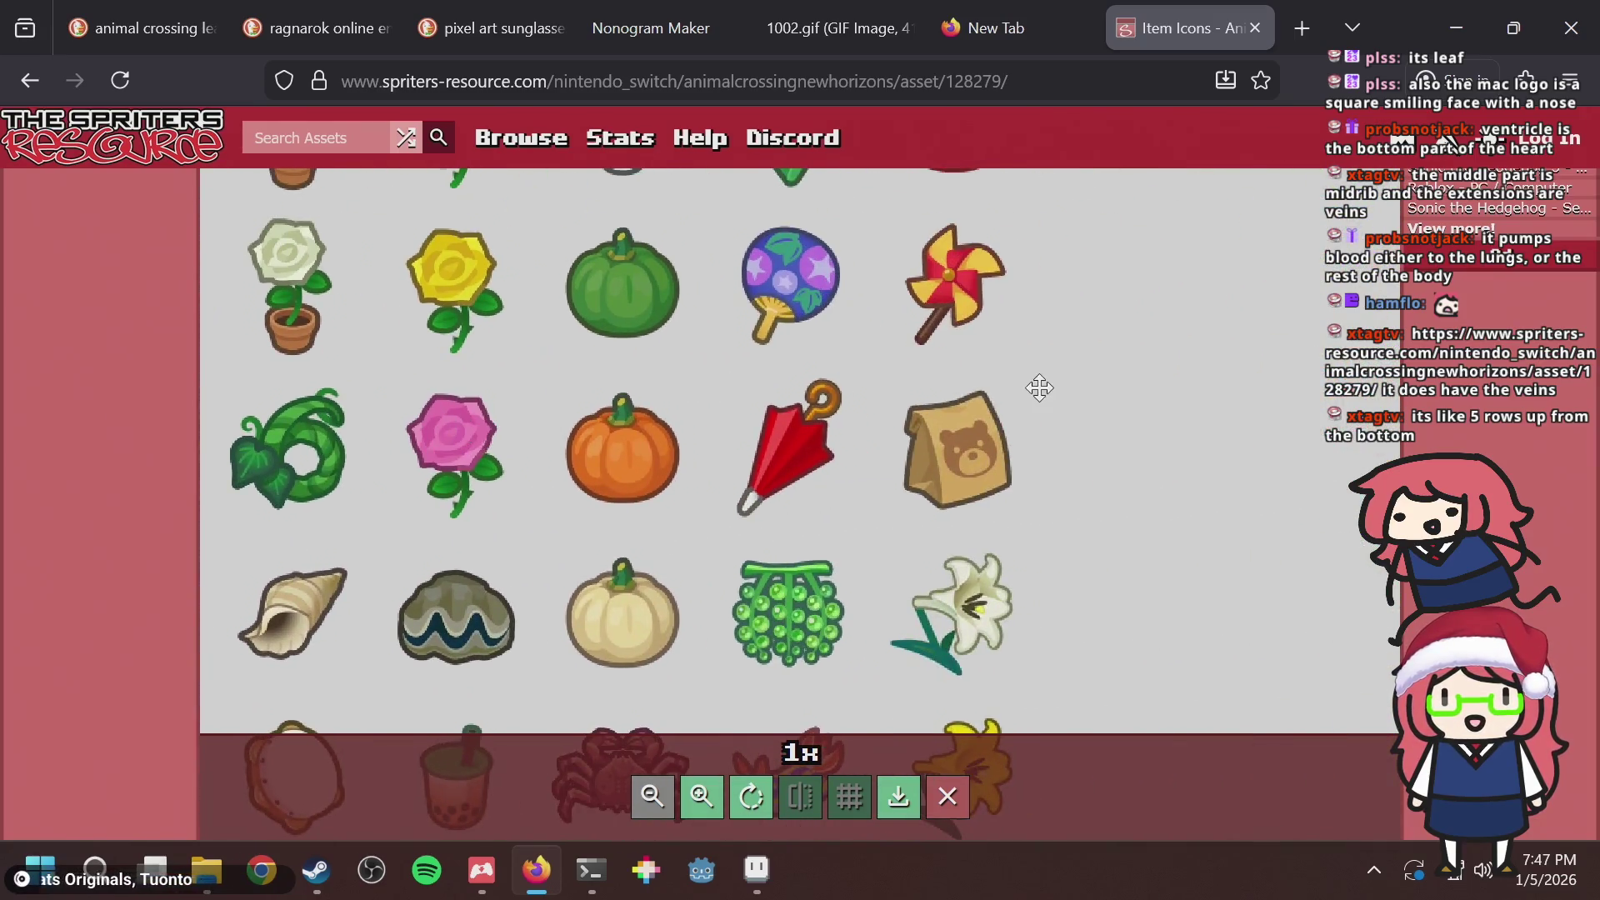
pyautogui.scroll(5, 1091, 410)
pyautogui.scroll(5, 859, 504)
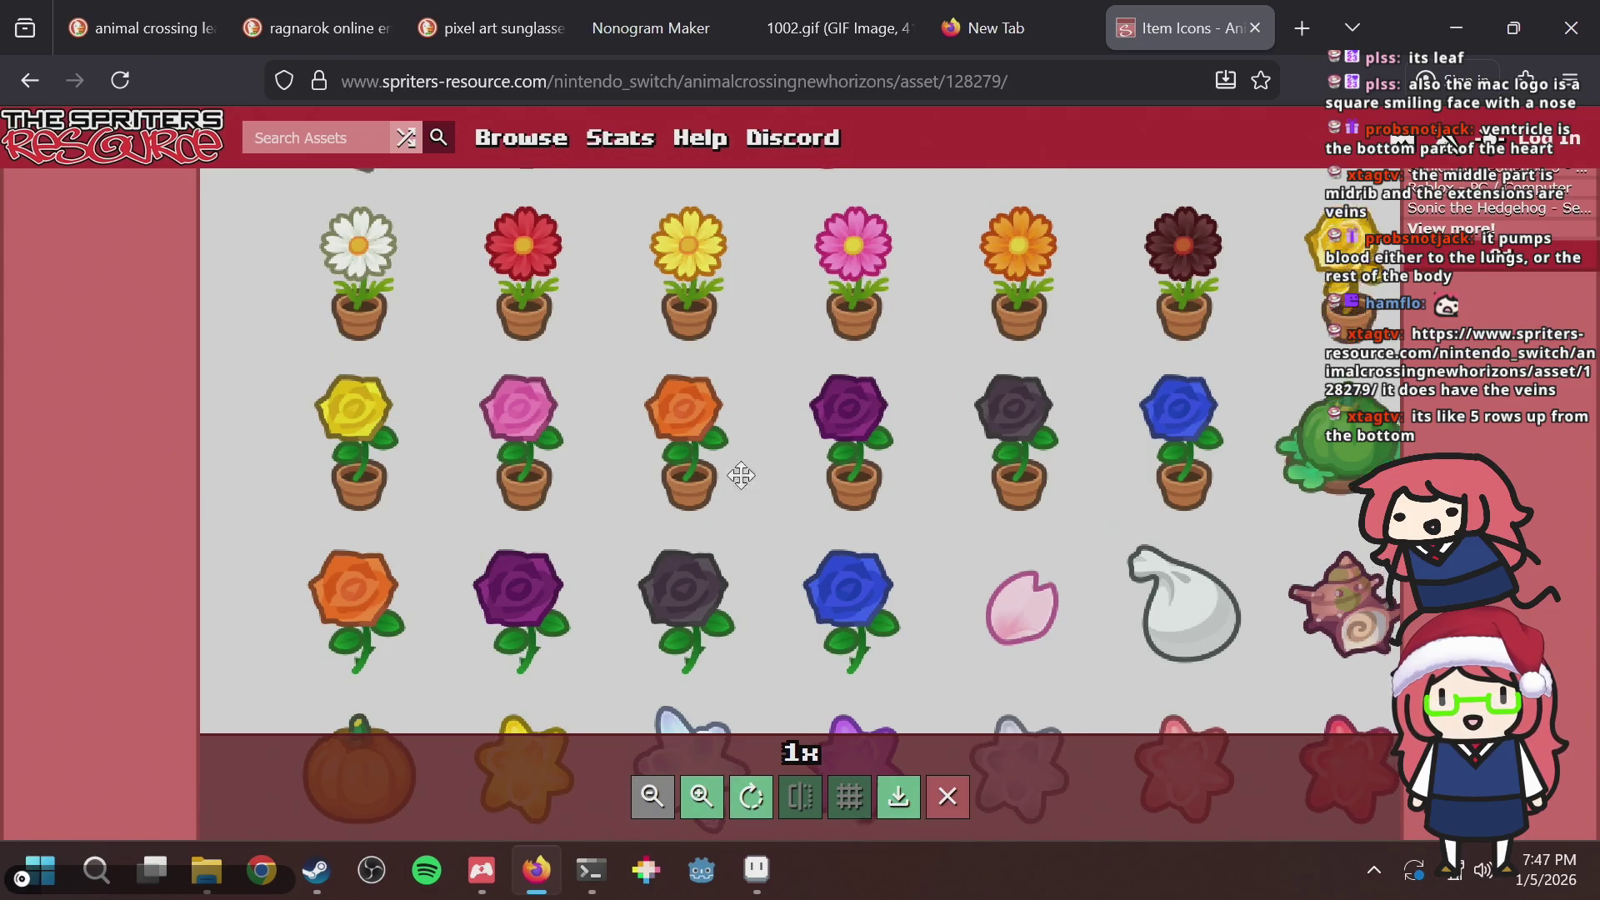
pyautogui.scroll(3, 739, 468)
pyautogui.scroll(-5, 750, 441)
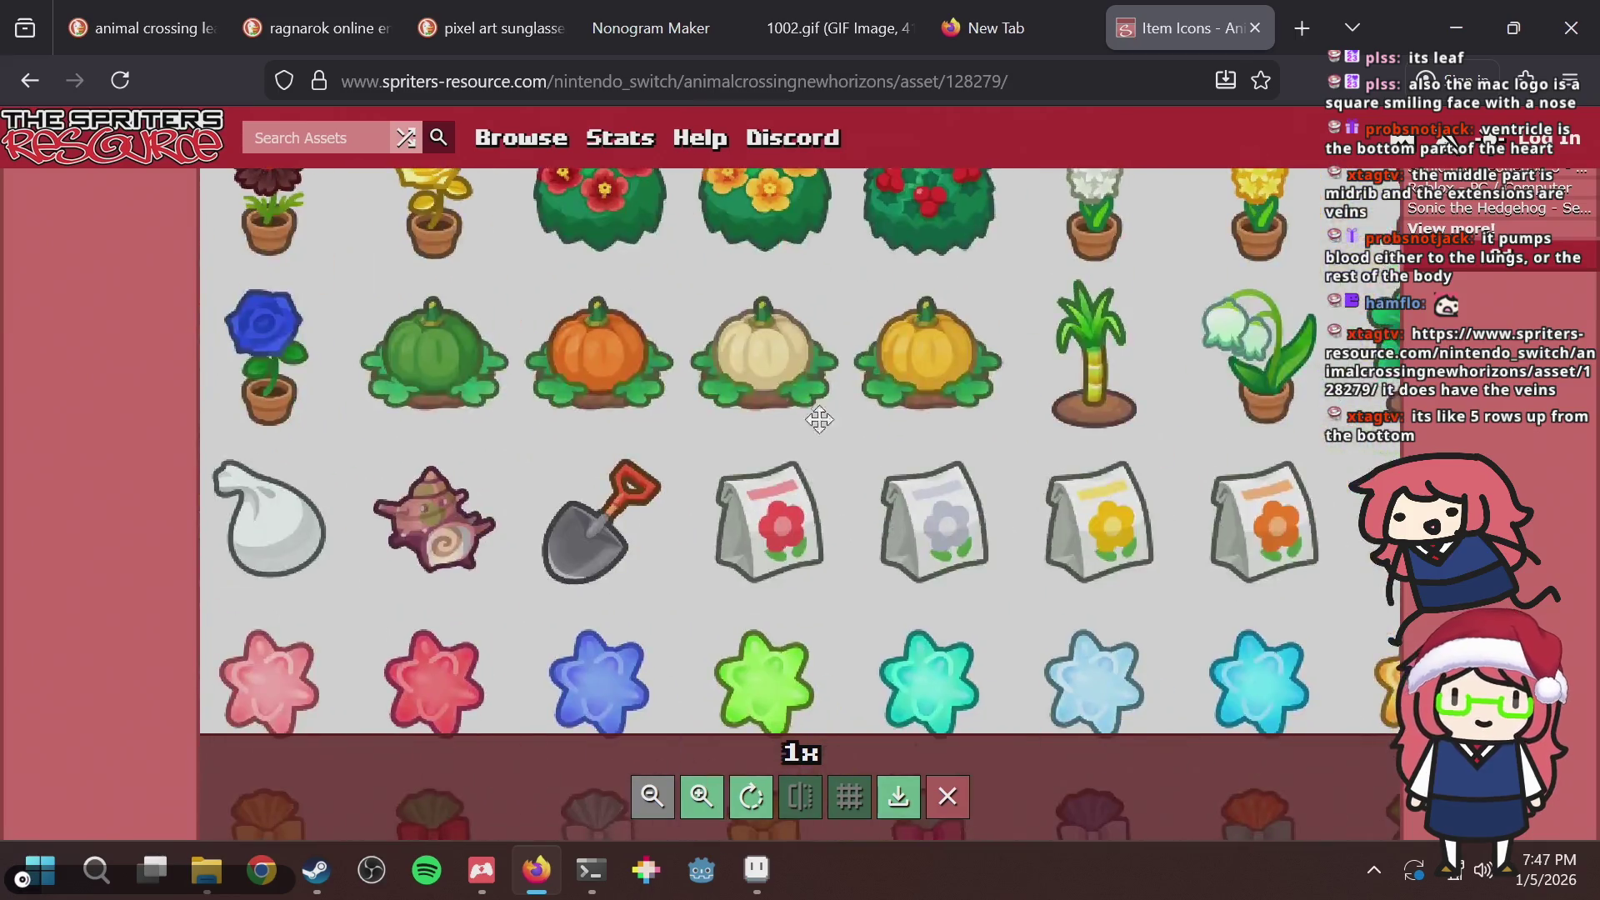
pyautogui.scroll(-4, 820, 419)
pyautogui.moveTo(819, 419); pyautogui.dragTo(118, 474)
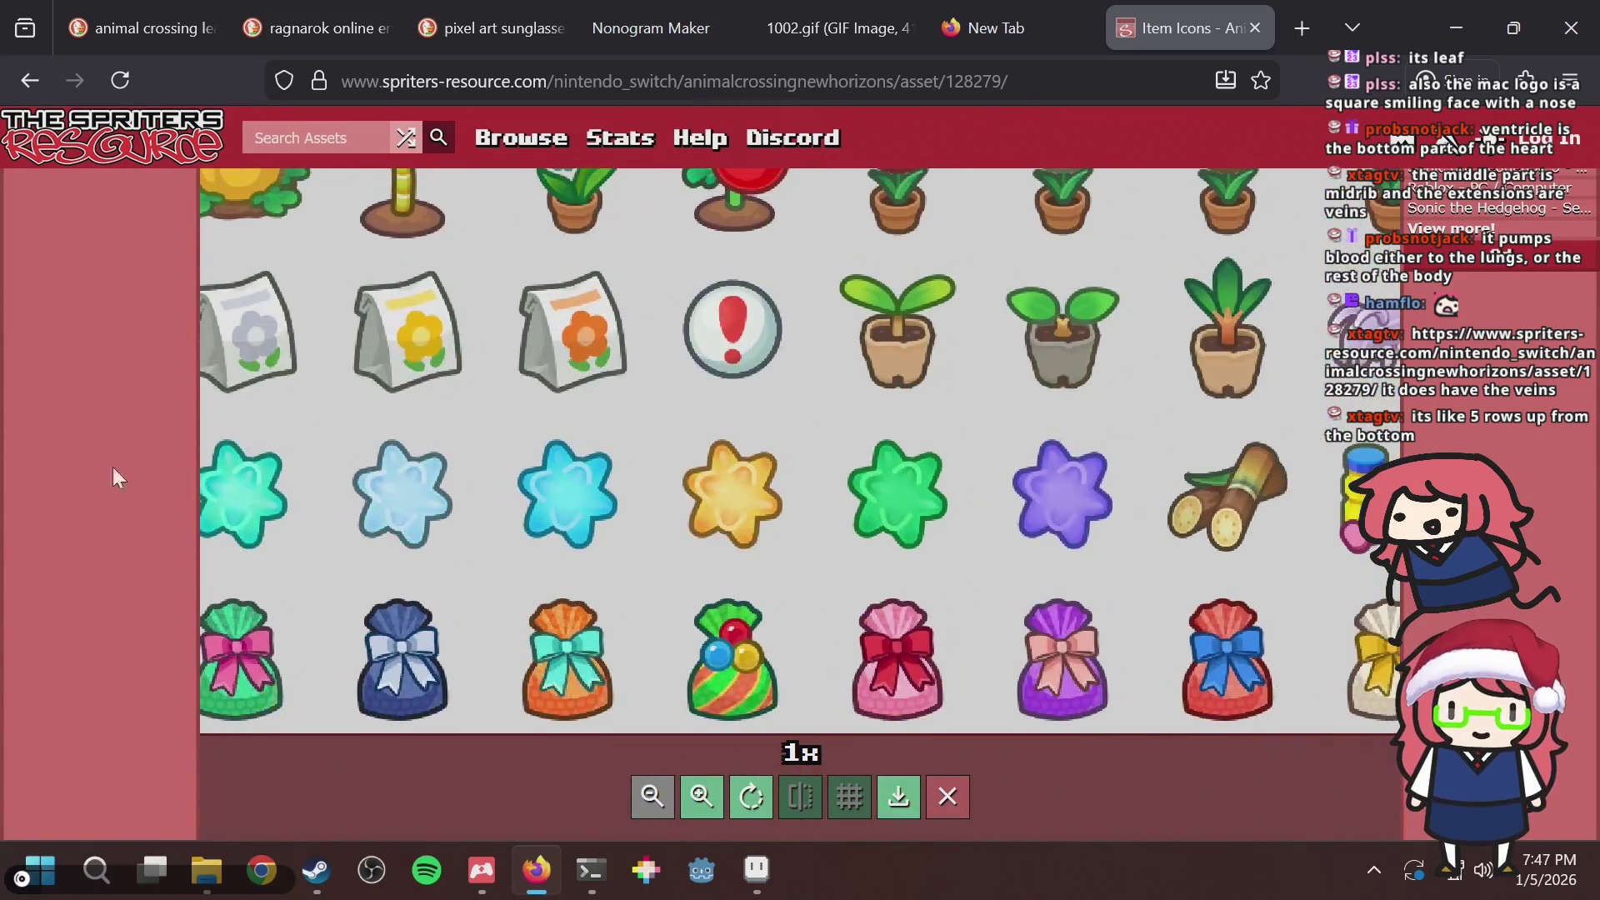
pyautogui.scroll(3, 777, 514)
pyautogui.scroll(2, 766, 505)
pyautogui.moveTo(756, 492); pyautogui.dragTo(421, 474)
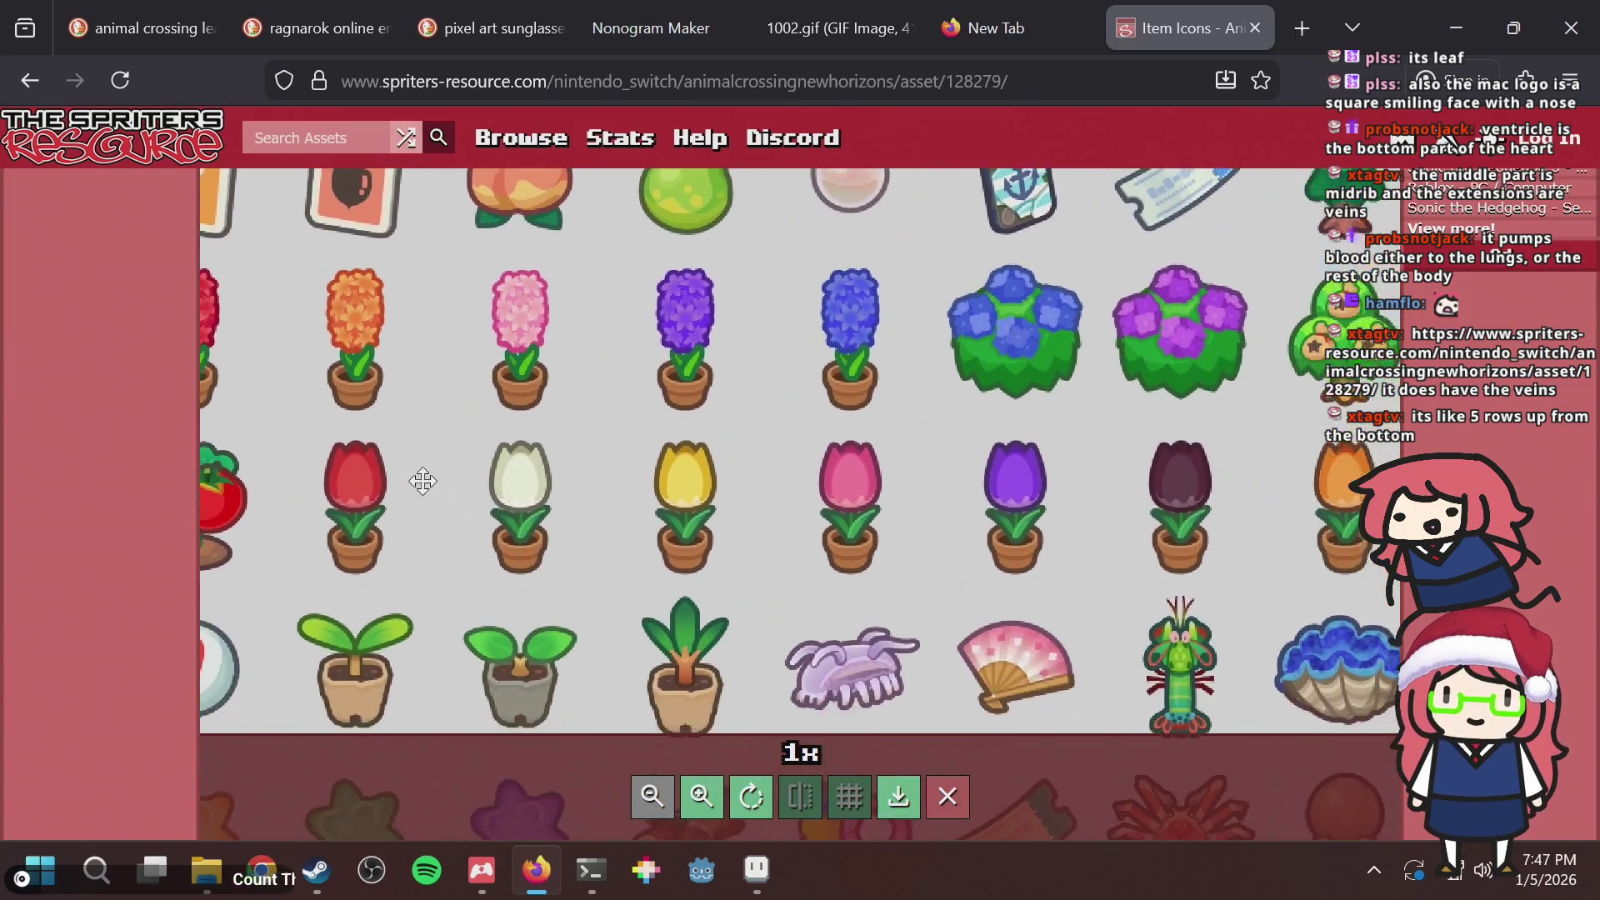
pyautogui.moveTo(1047, 471); pyautogui.dragTo(309, 533)
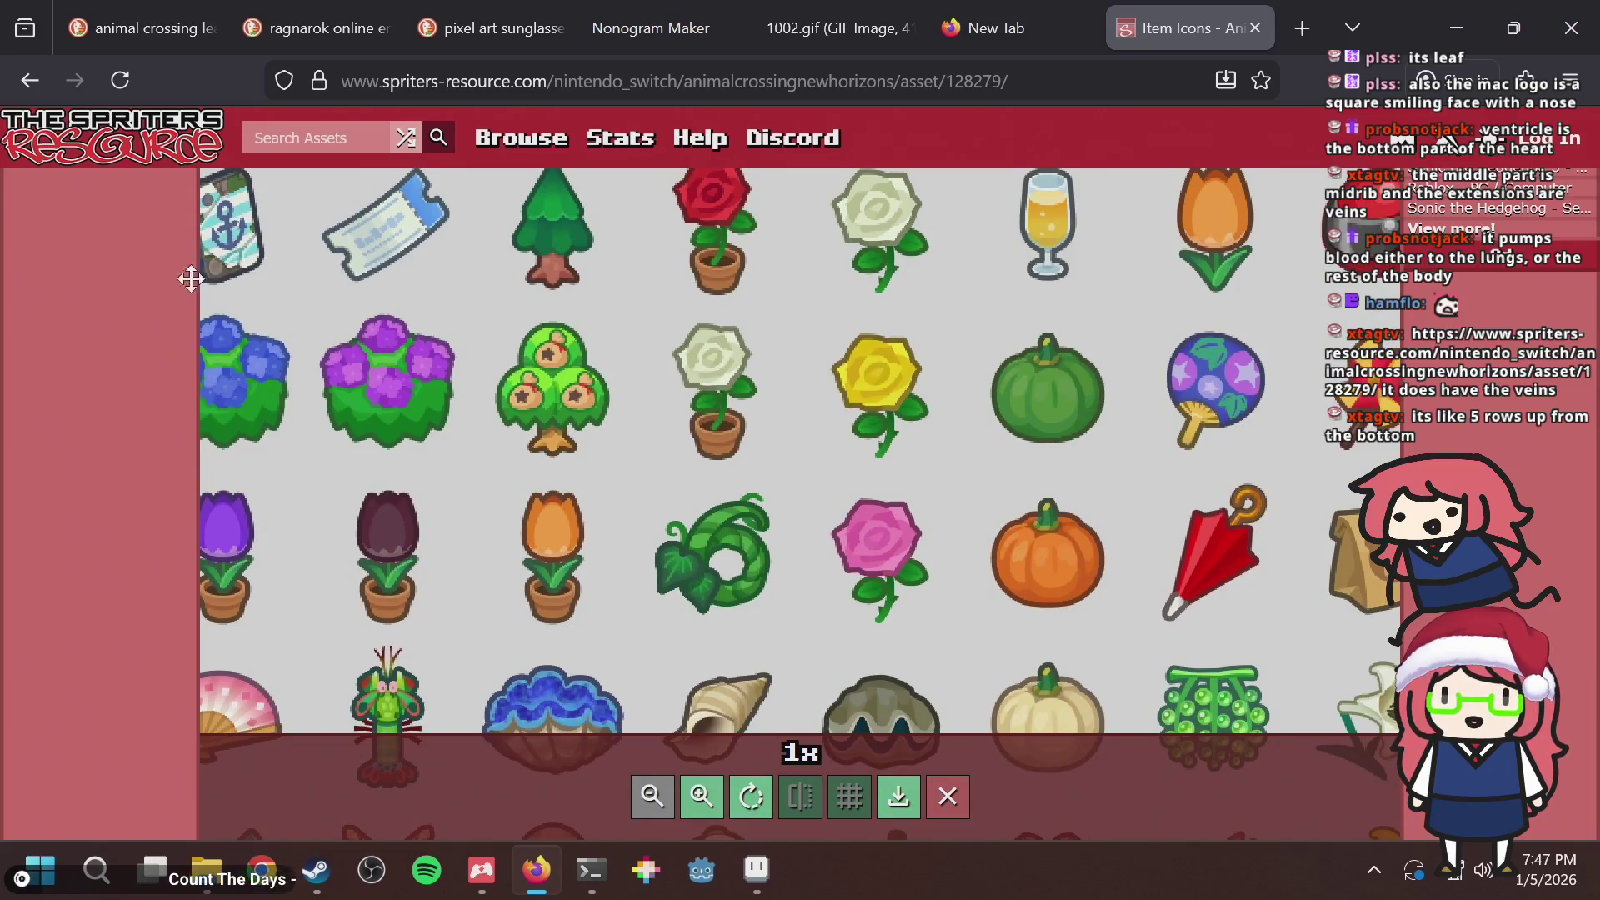
# Pan across the hyacinth, pansy, cosmos, rose and insect rows, then reload the page.
pyautogui.moveTo(537, 334); pyautogui.dragTo(827, 304)
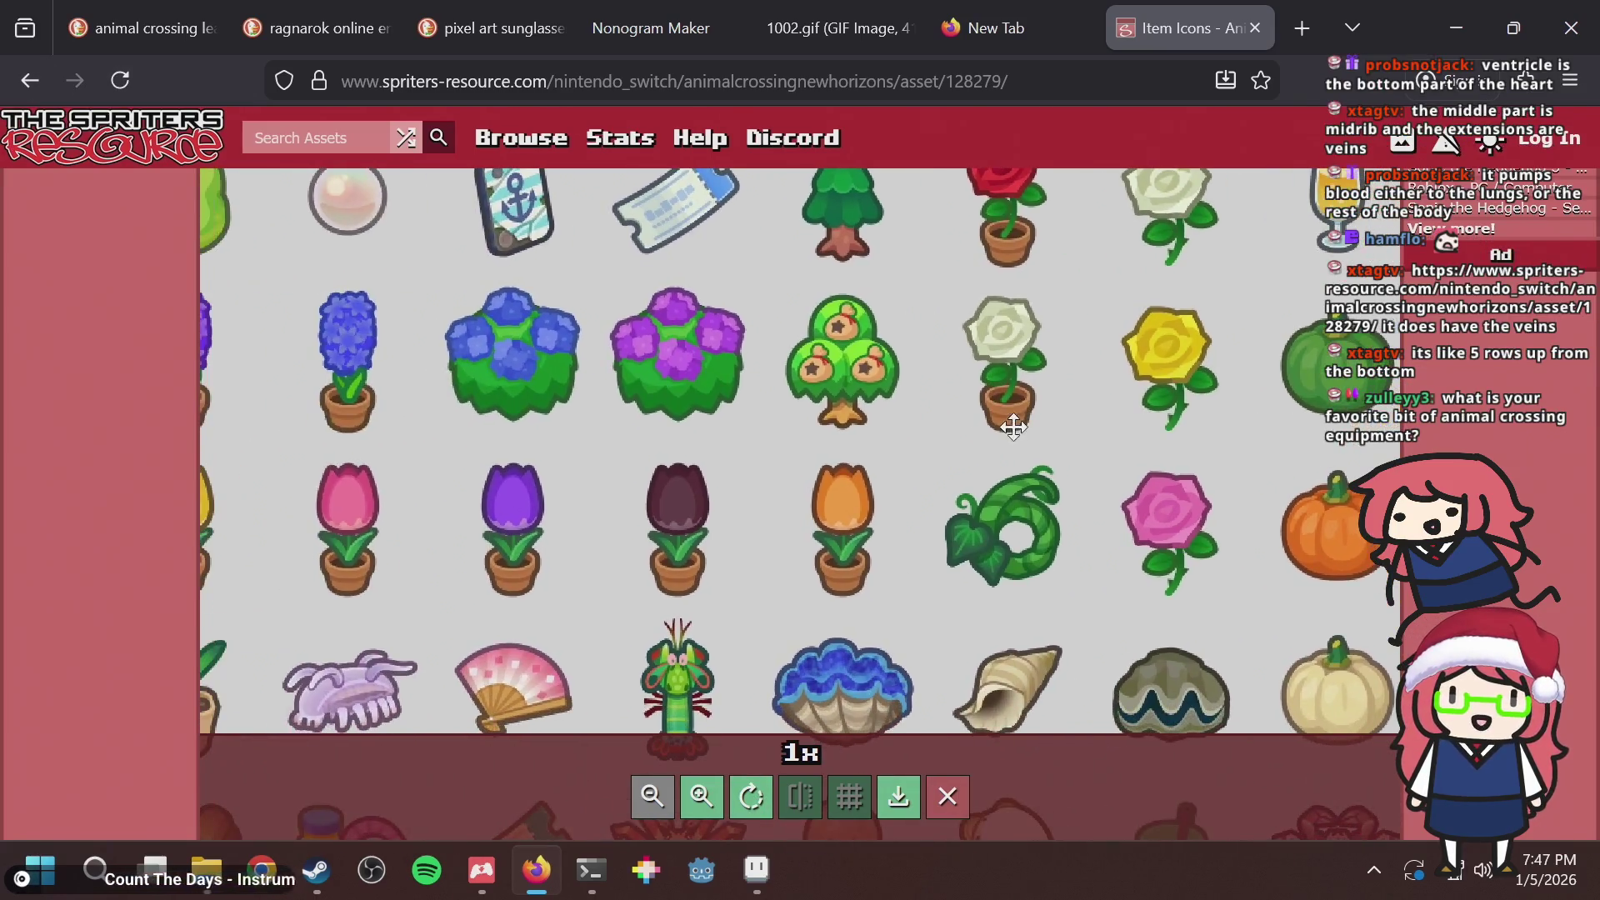
pyautogui.moveTo(668, 447); pyautogui.dragTo(875, 489)
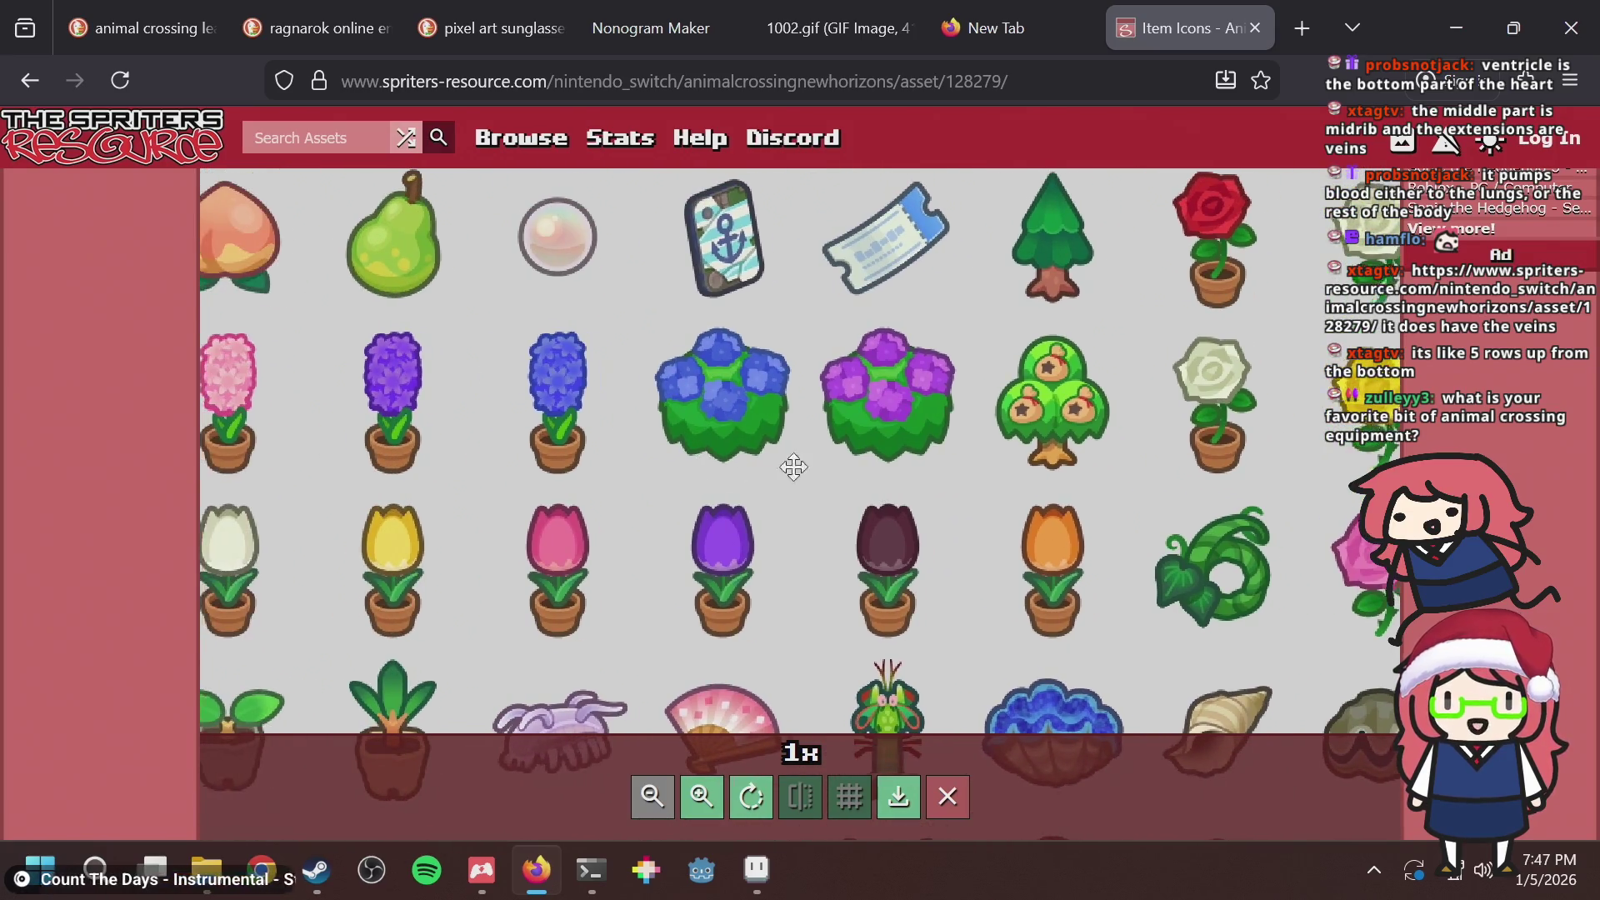
pyautogui.moveTo(793, 458); pyautogui.dragTo(1334, 466)
pyautogui.moveTo(510, 367); pyautogui.dragTo(956, 402)
pyautogui.moveTo(408, 450); pyautogui.dragTo(922, 433)
pyautogui.moveTo(568, 434); pyautogui.dragTo(922, 425)
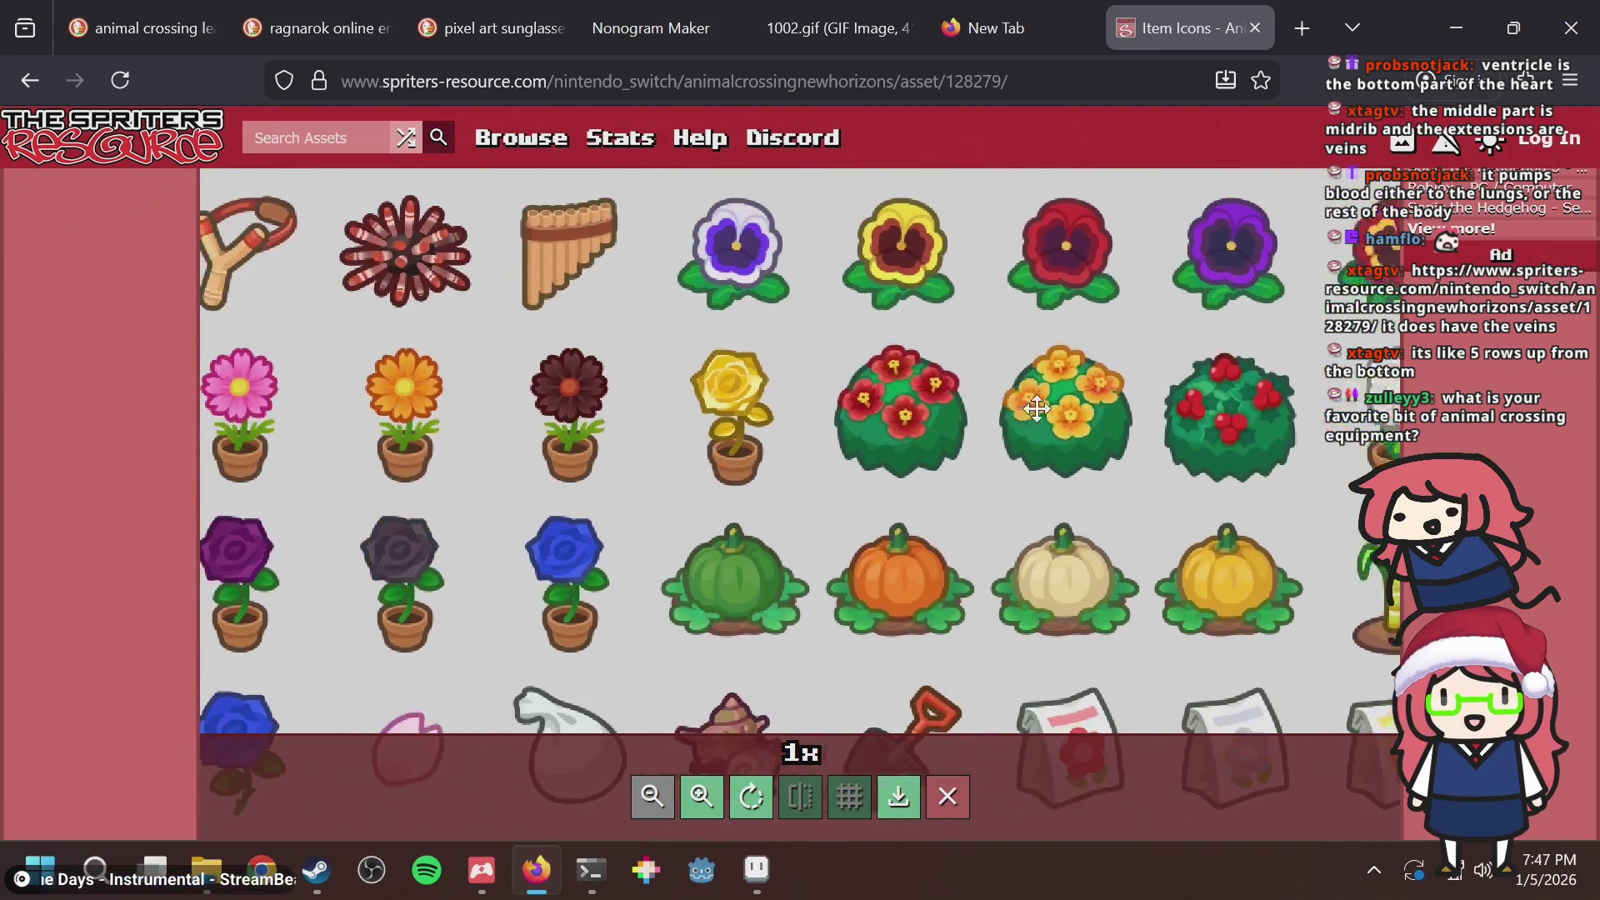
pyautogui.moveTo(311, 408)
pyautogui.mouseDown()
pyautogui.moveTo(805, 394)
pyautogui.moveTo(957, 457)
pyautogui.moveTo(957, 617)
pyautogui.mouseUp()
pyautogui.moveTo(873, 342); pyautogui.dragTo(872, 506)
pyautogui.moveTo(925, 438); pyautogui.dragTo(898, 505)
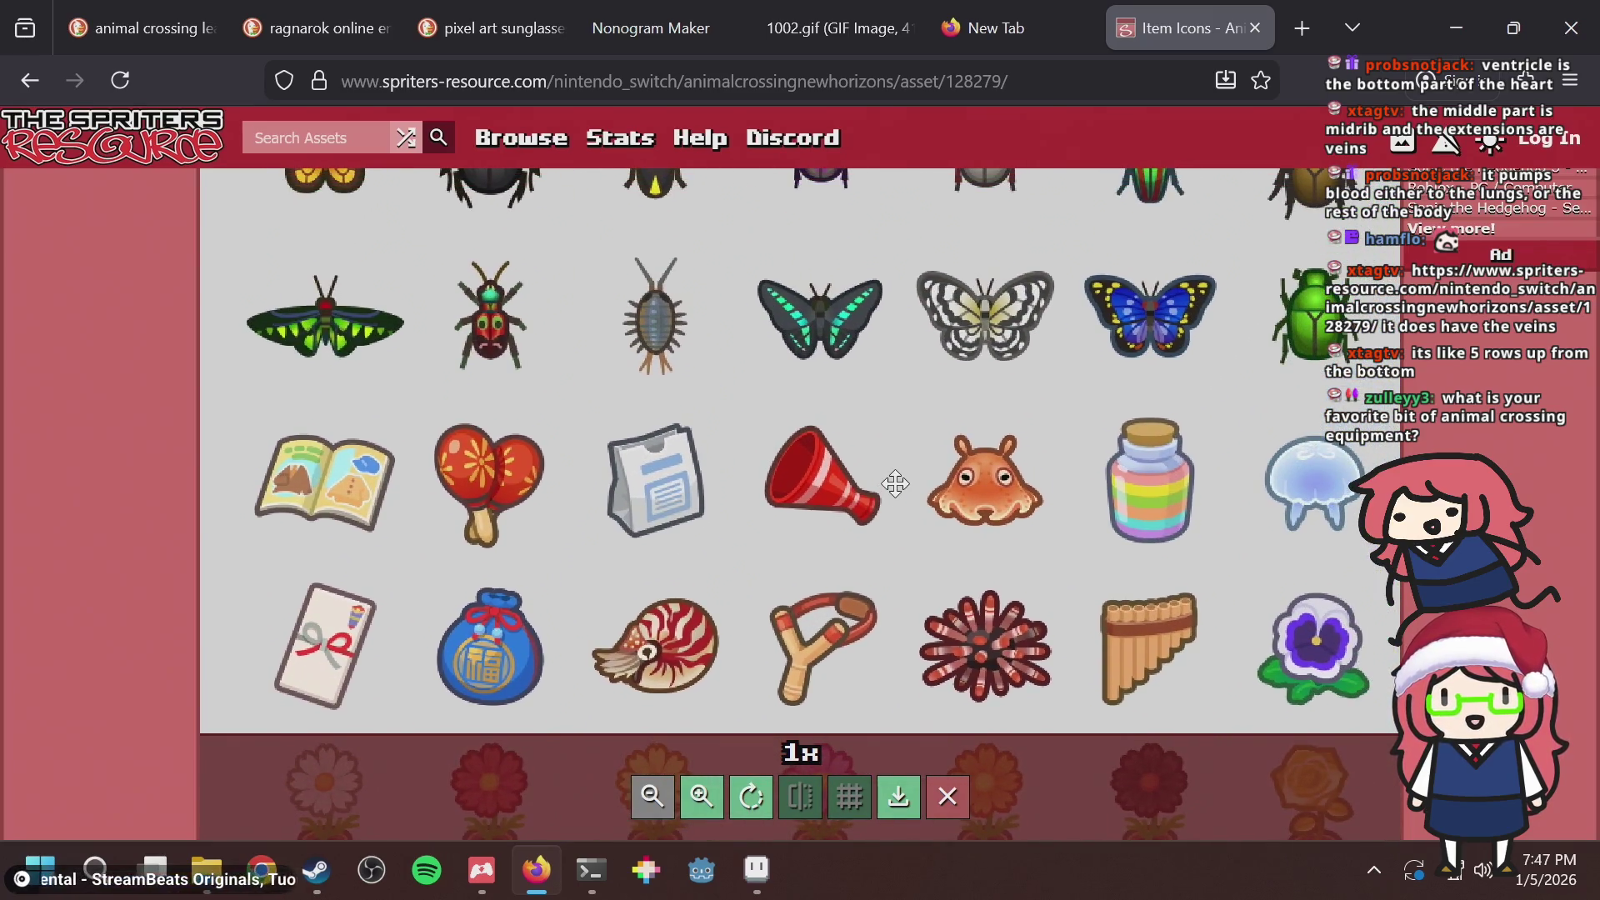
pyautogui.scroll(6, 820, 539)
pyautogui.scroll(-6, 818, 536)
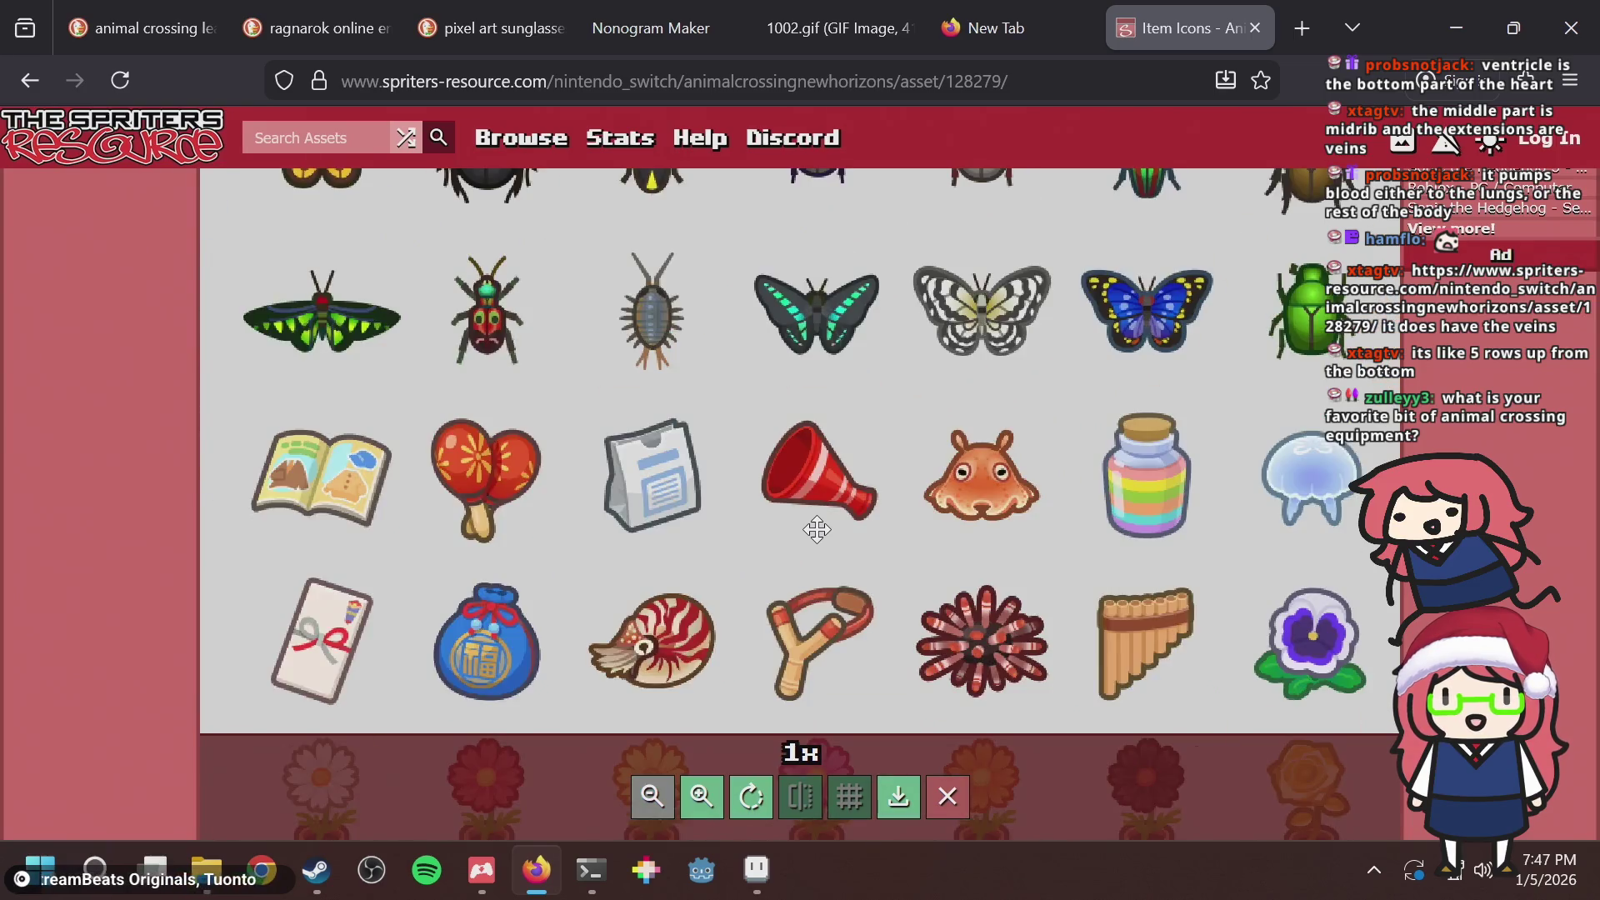
pyautogui.click(115, 94)
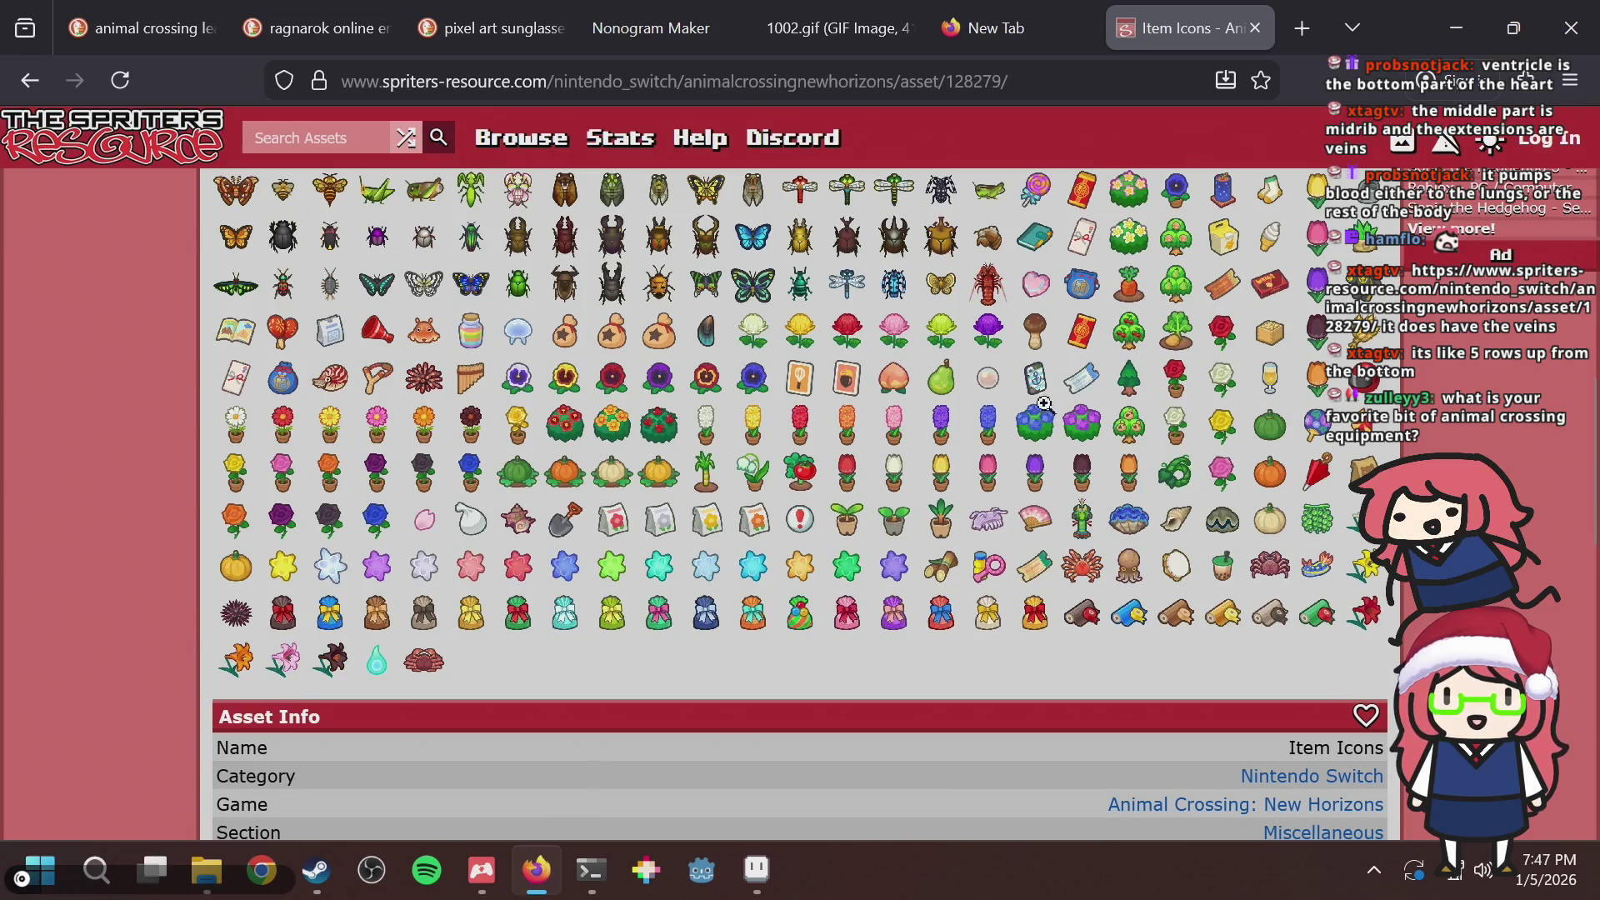
# Scroll up and down the Item Icons page studying the leaf icons.
pyautogui.scroll(3, 1570, 404)
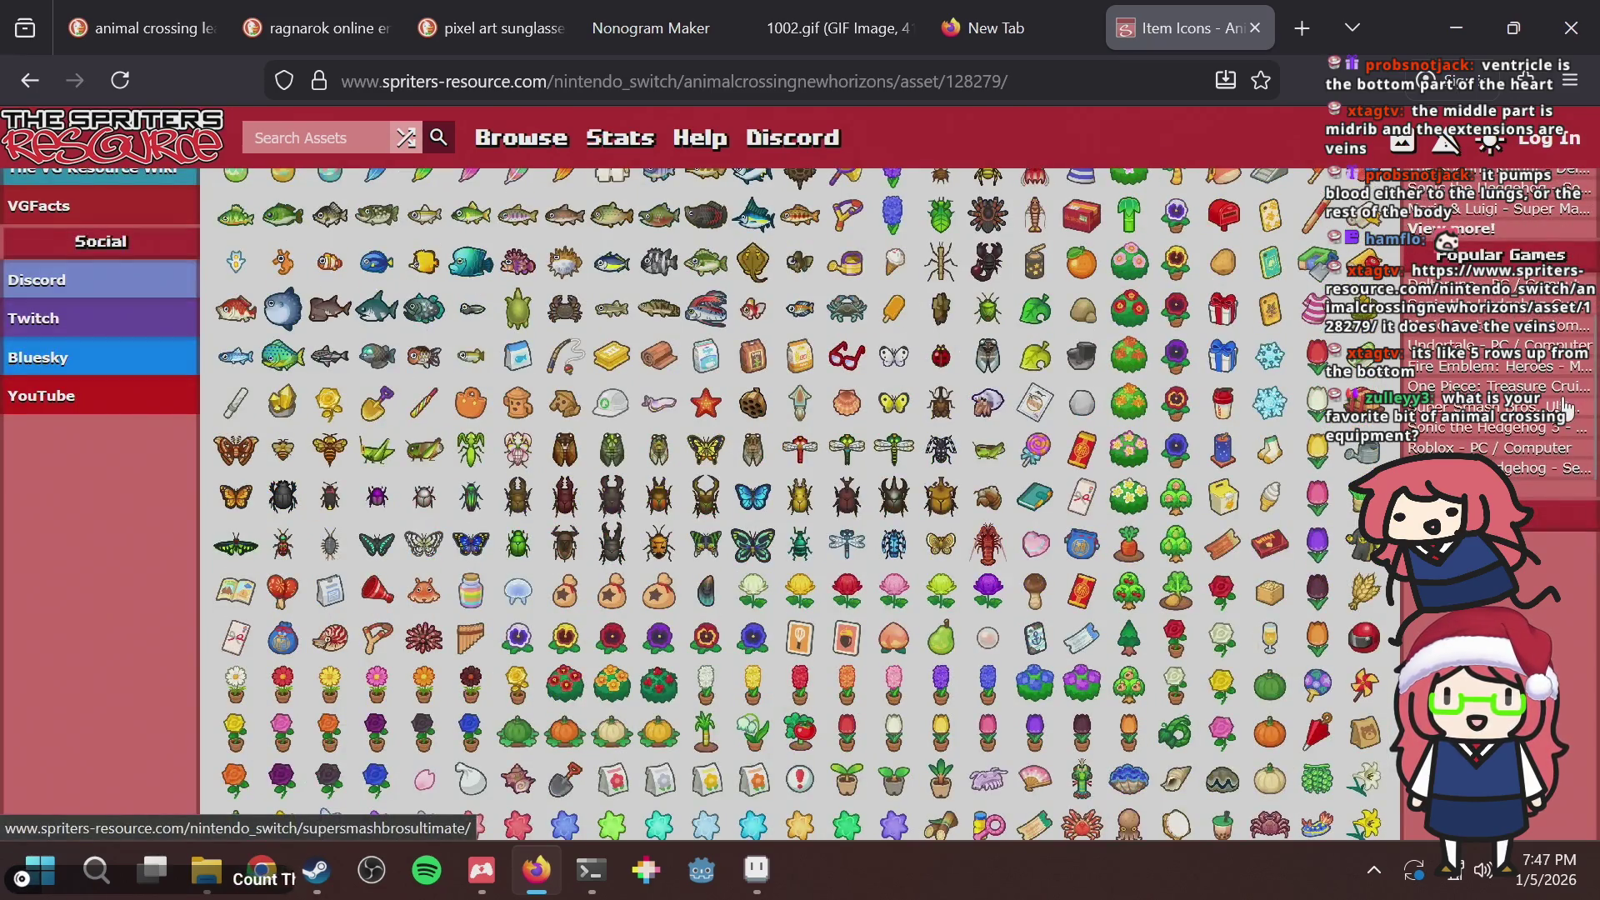
pyautogui.scroll(-4, 461, 592)
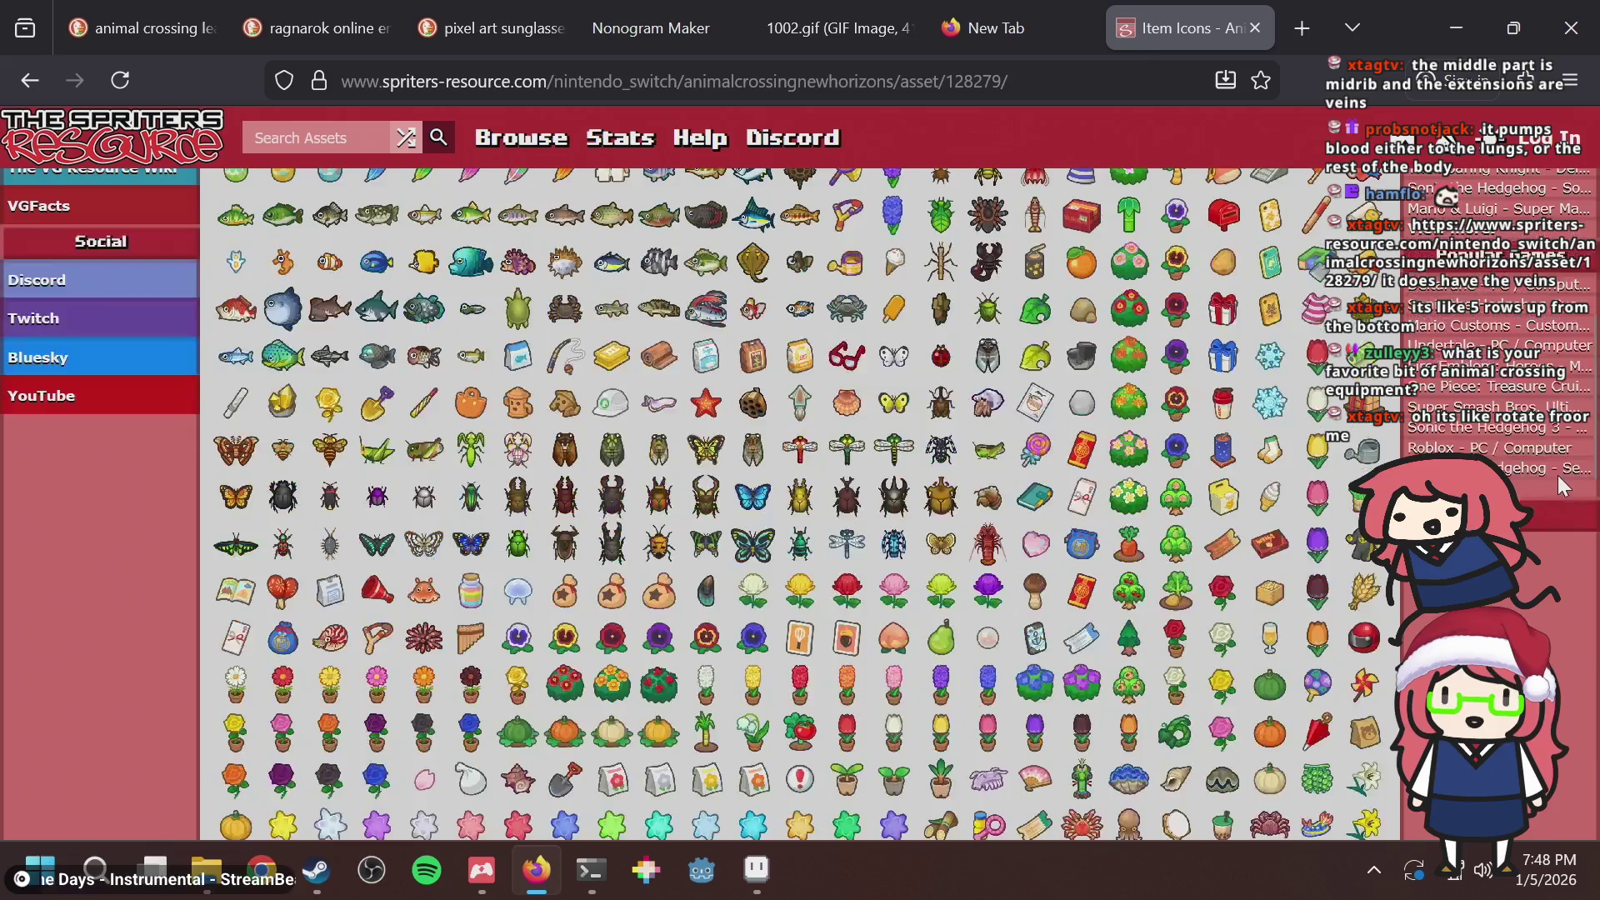
pyautogui.scroll(3, 1556, 486)
pyautogui.scroll(5, 1557, 486)
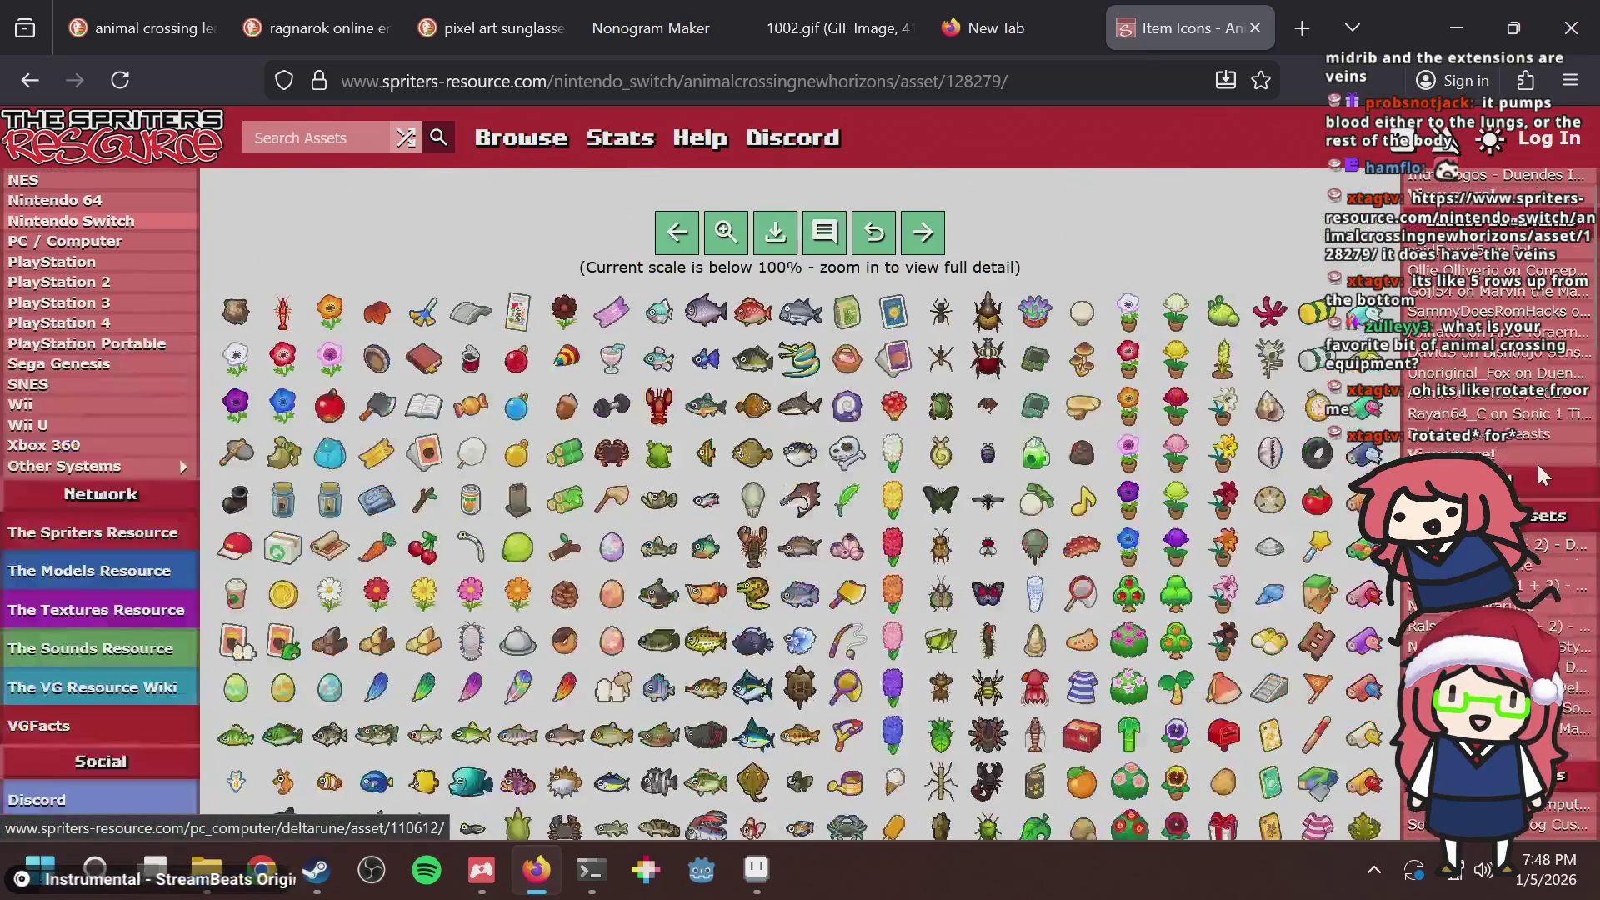
pyautogui.scroll(-2, 1158, 348)
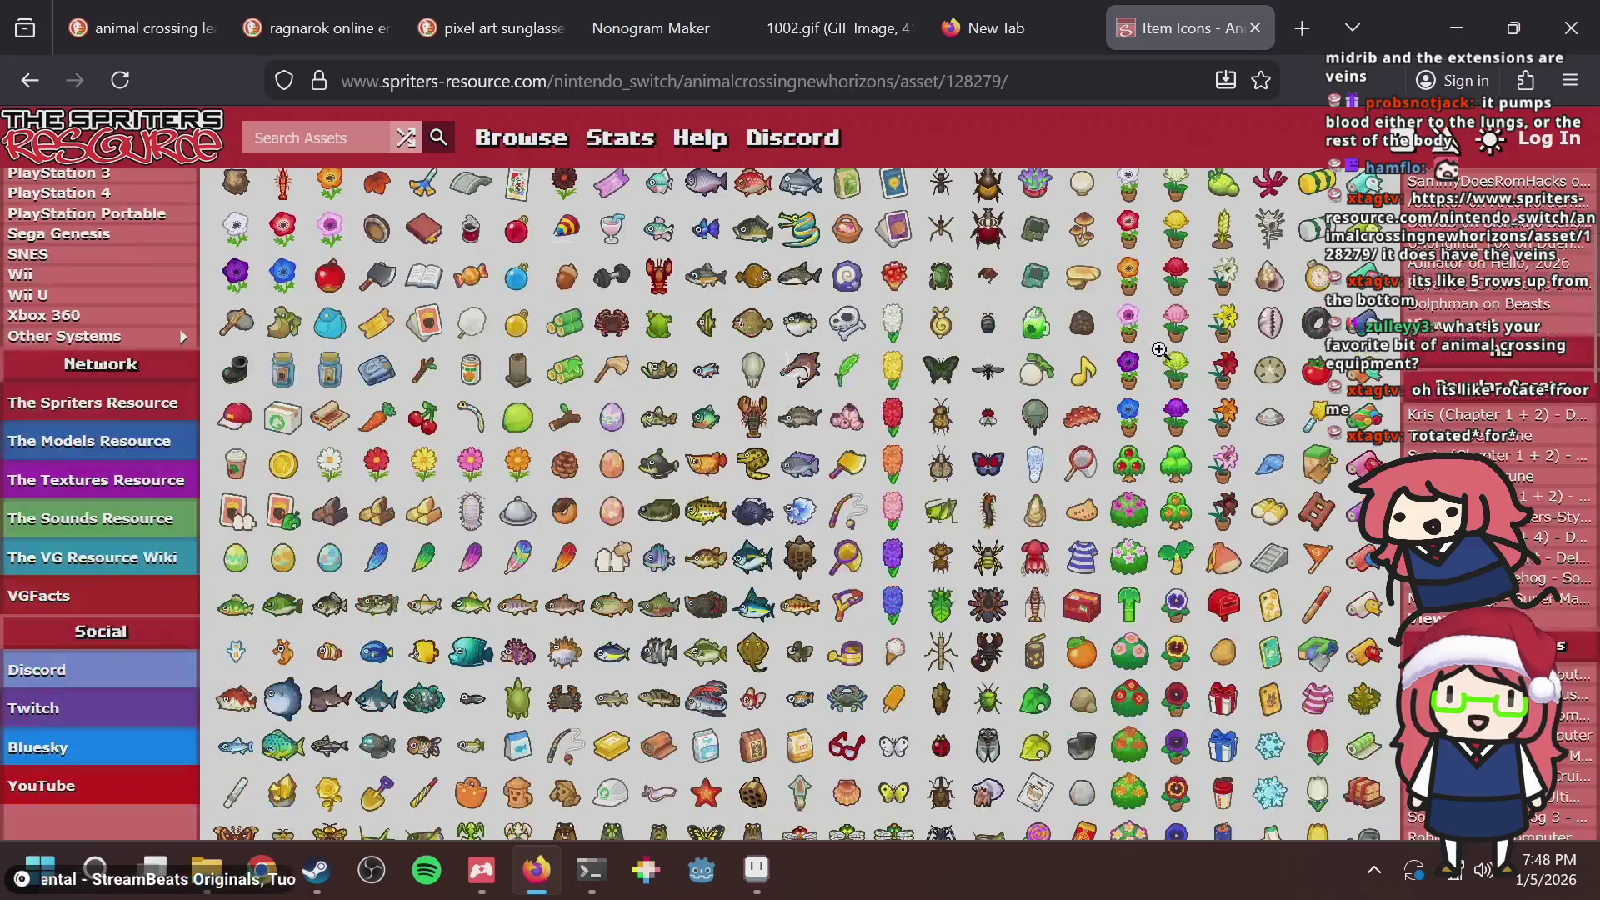
pyautogui.scroll(-6, 1169, 330)
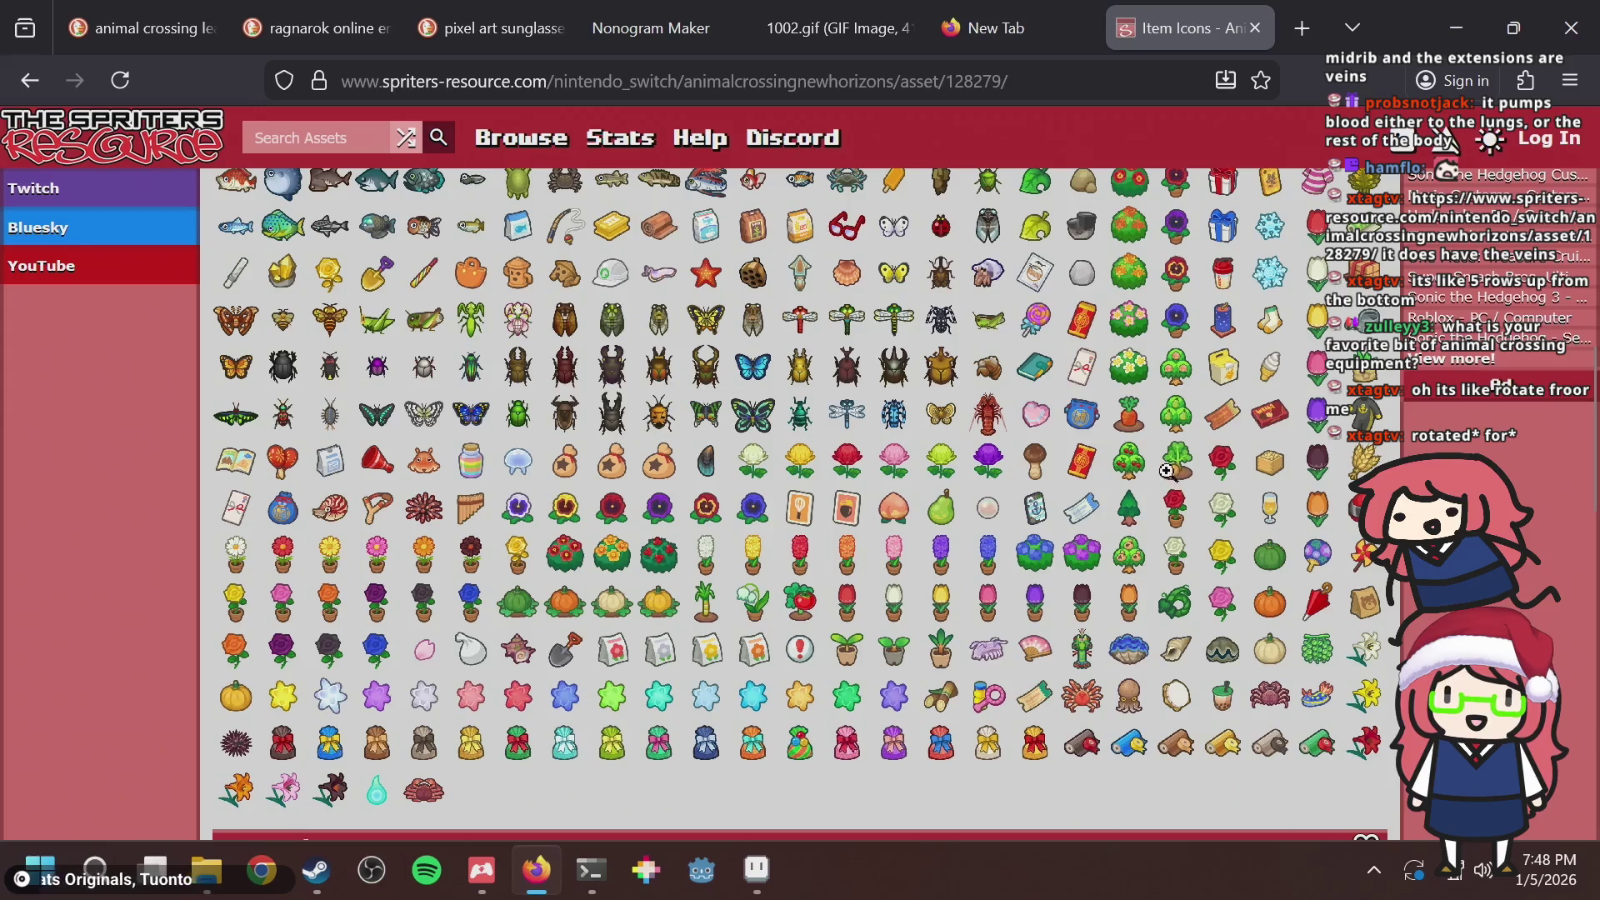
pyautogui.scroll(9, 1163, 467)
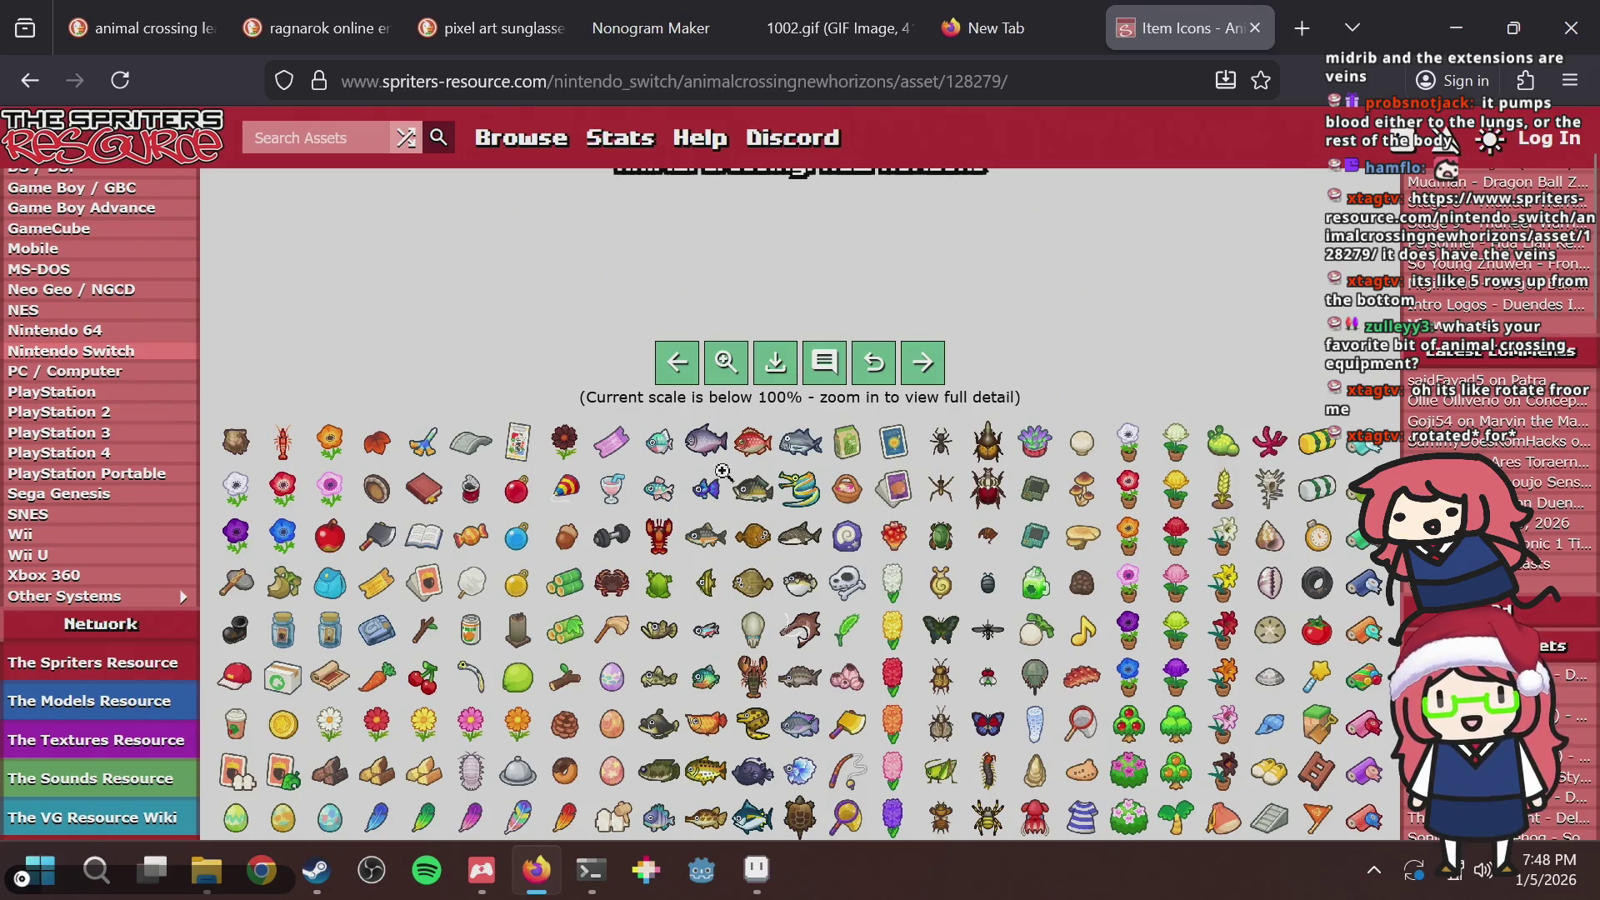
pyautogui.scroll(-2, 1247, 268)
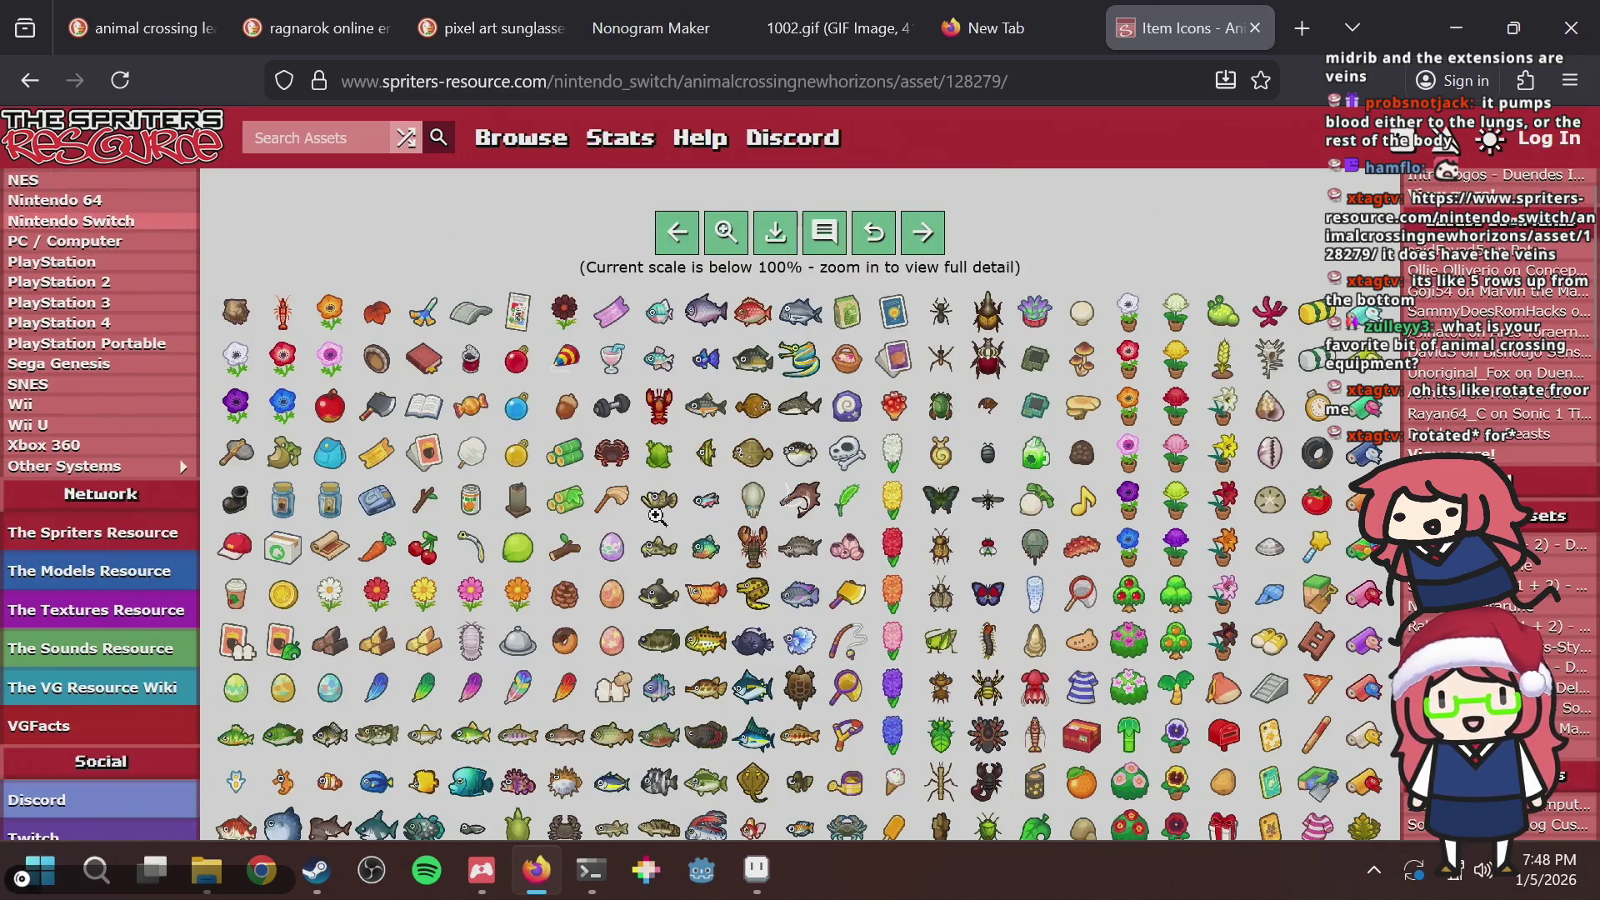
pyautogui.moveTo(658, 482); pyautogui.dragTo(665, 394)
pyautogui.scroll(-4, 852, 510)
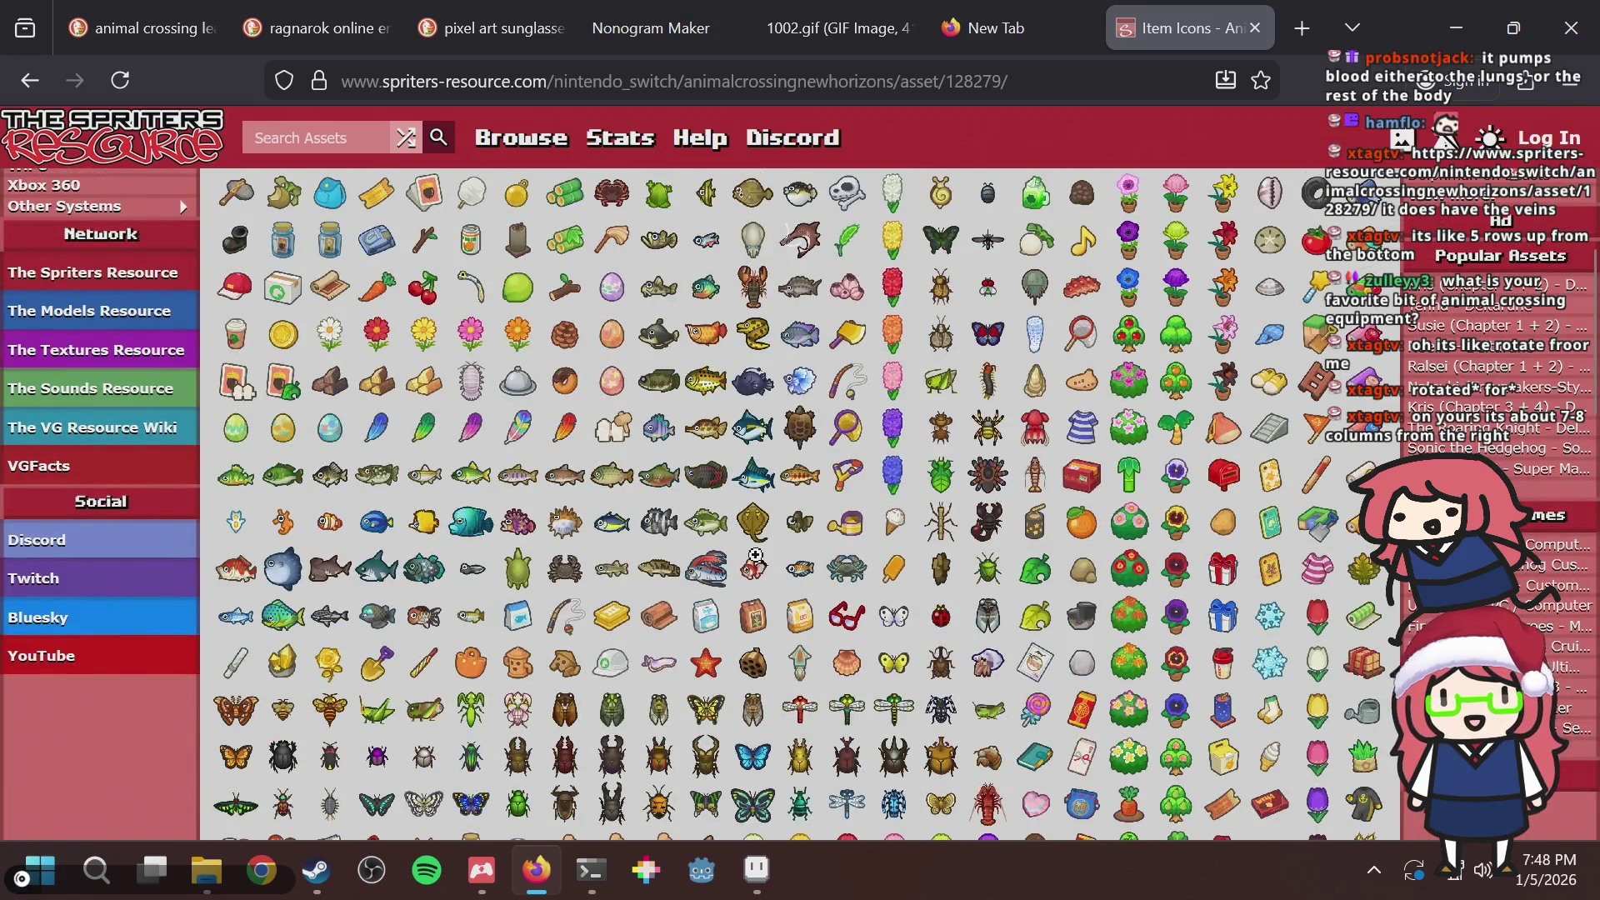
pyautogui.scroll(4, 752, 521)
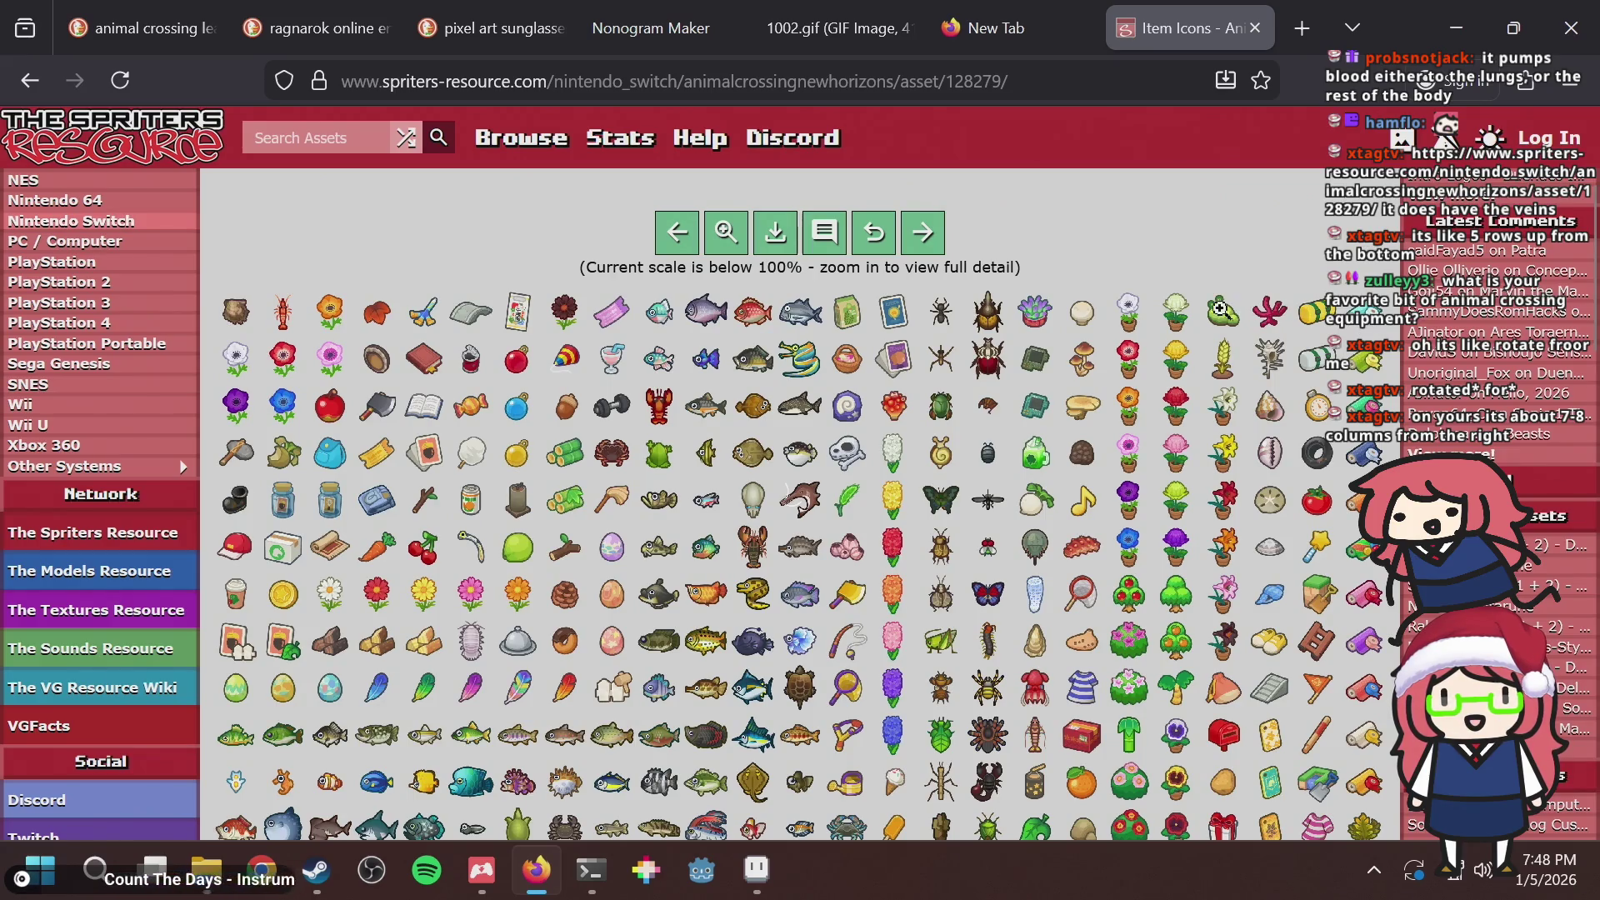
pyautogui.scroll(-8, 1099, 316)
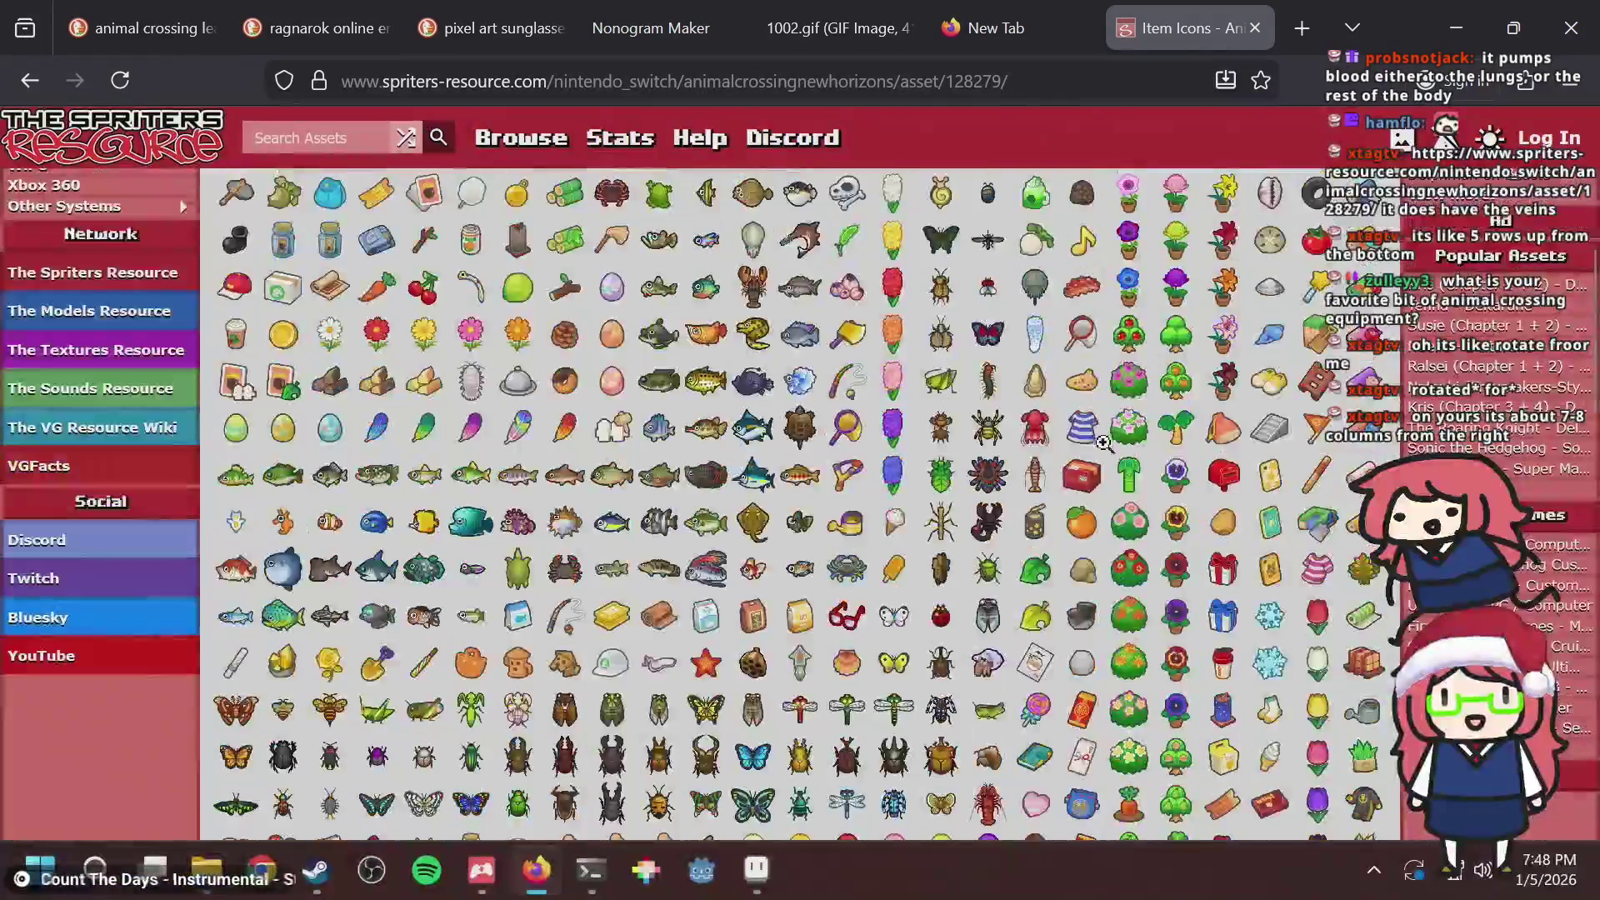
pyautogui.scroll(-4, 1080, 630)
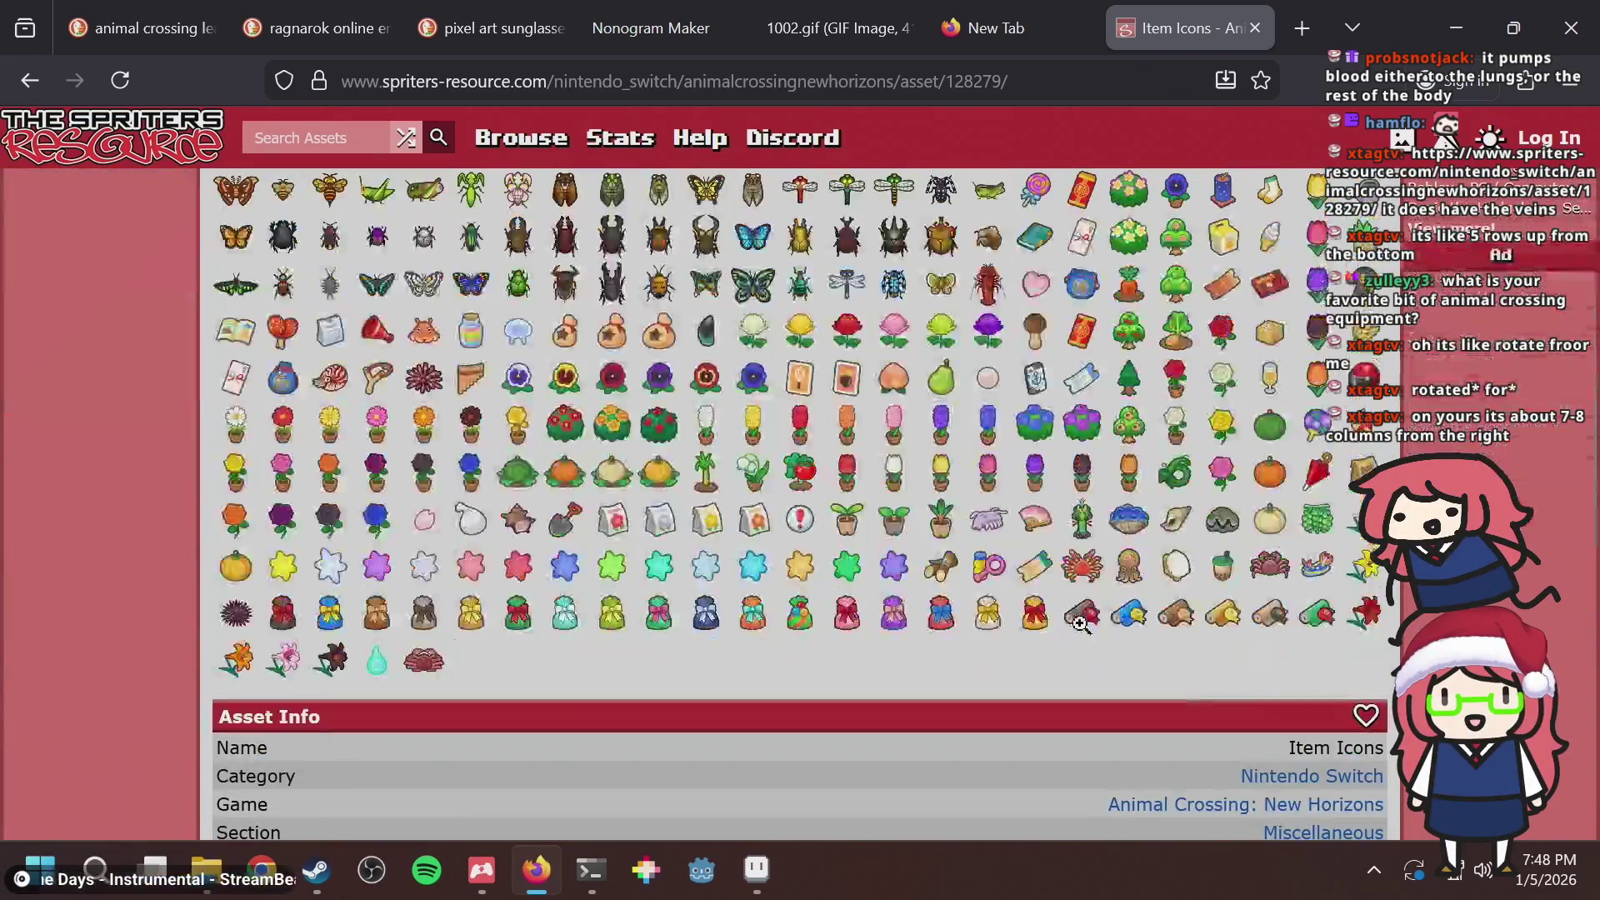
pyautogui.scroll(8, 1077, 612)
pyautogui.scroll(4, 1081, 417)
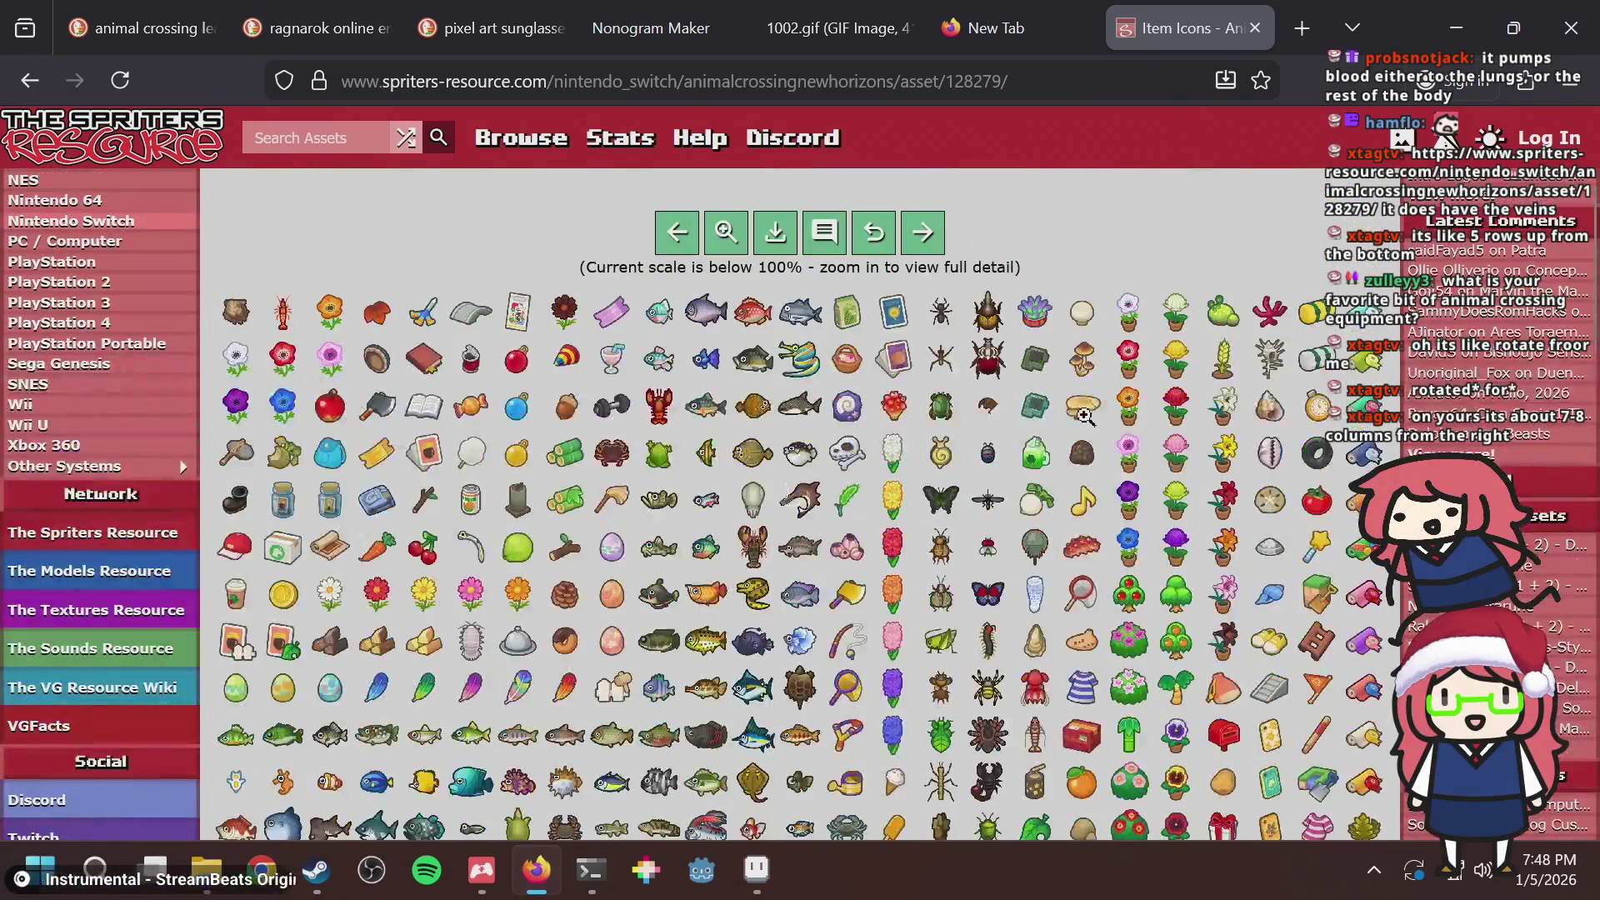
pyautogui.scroll(-6, 1128, 406)
pyautogui.scroll(-3, 1128, 406)
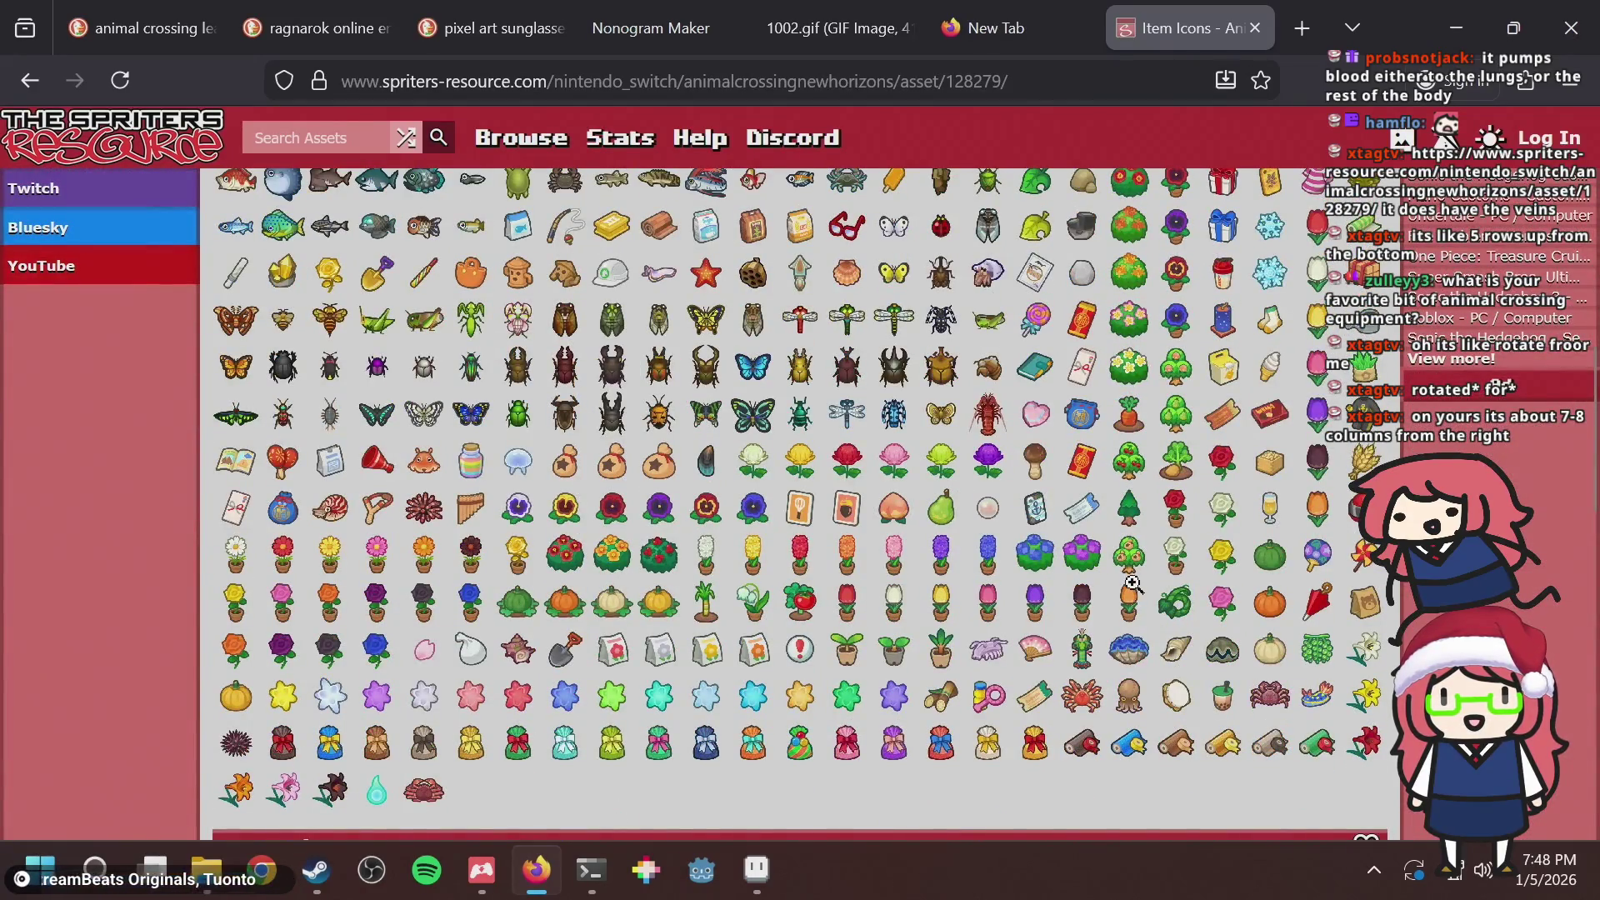
pyautogui.scroll(2, 1131, 582)
pyautogui.scroll(4, 1131, 582)
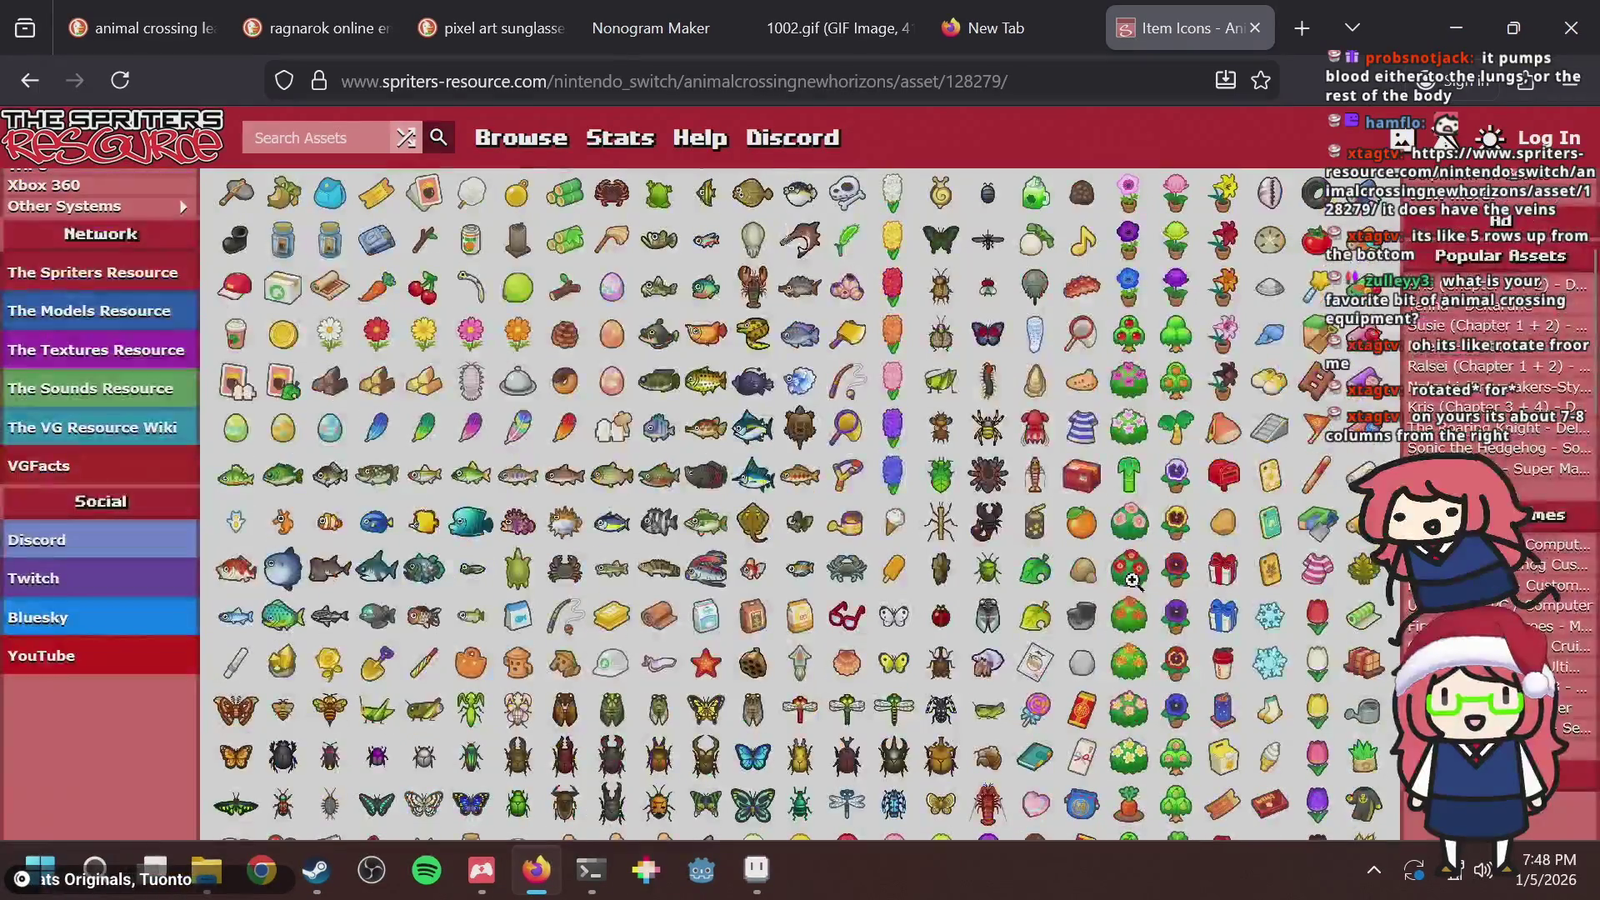
pyautogui.scroll(-6, 1133, 575)
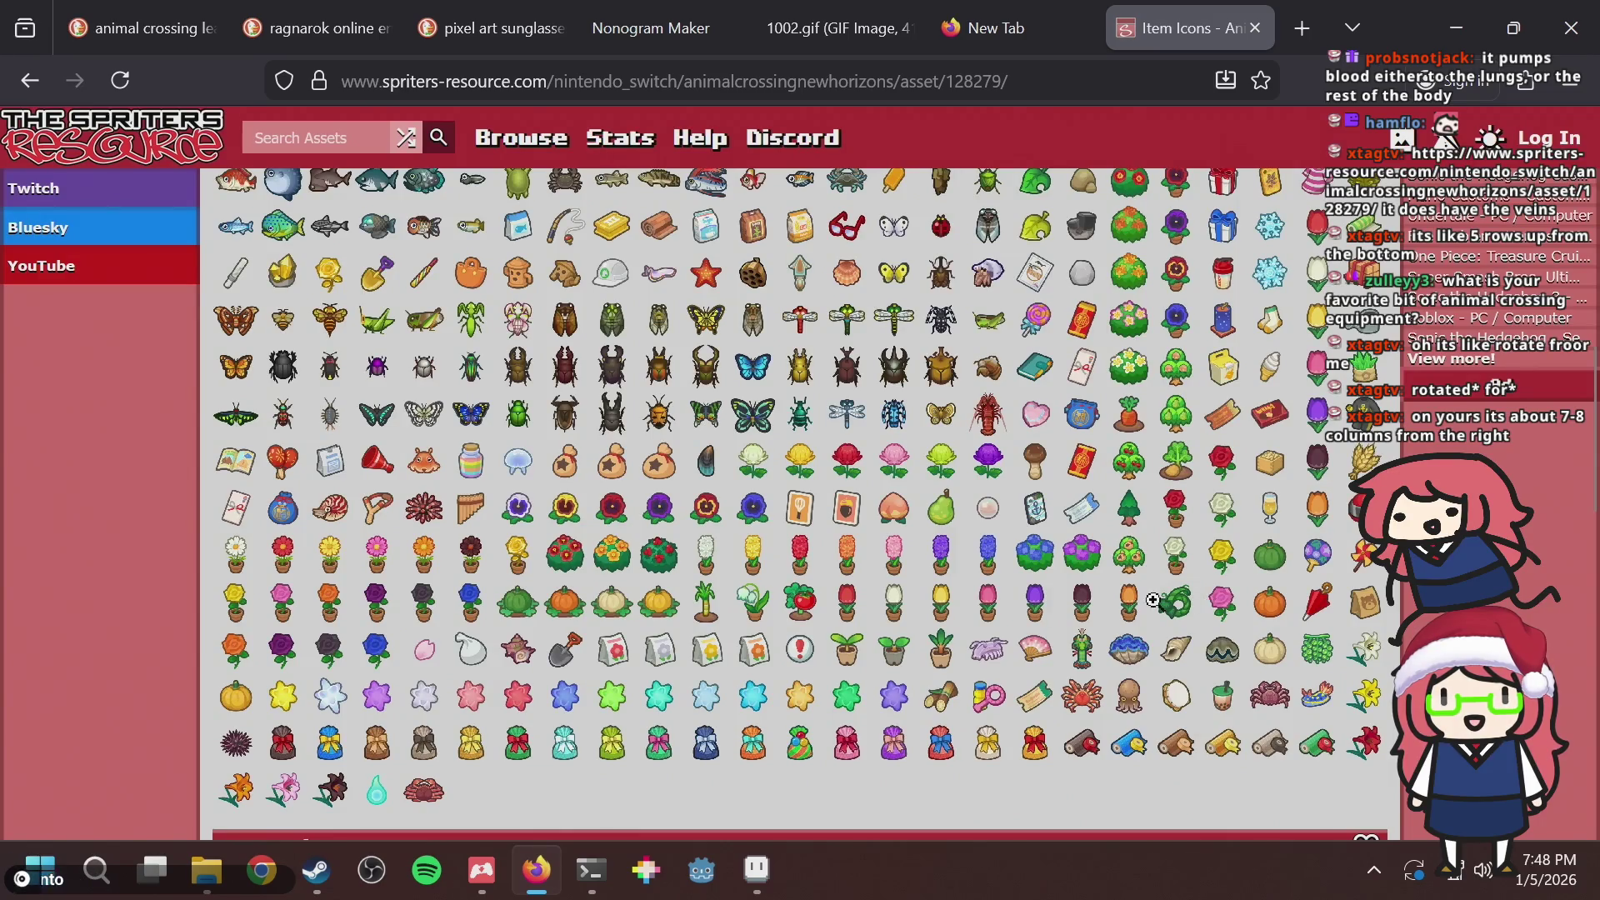
pyautogui.scroll(10, 1148, 583)
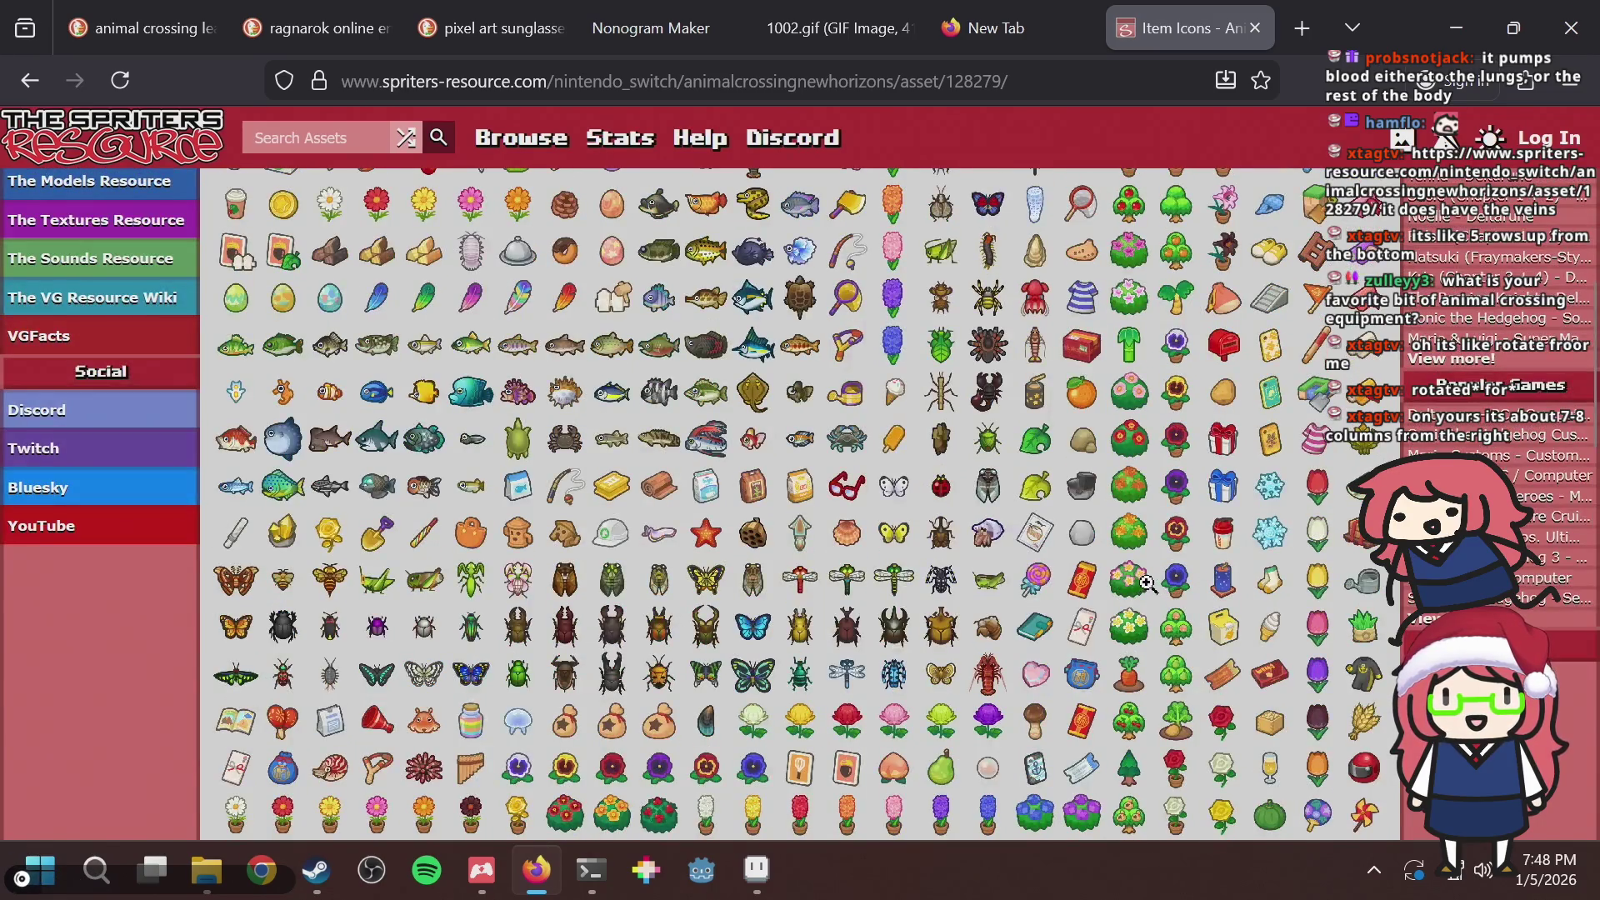
pyautogui.scroll(2, 1141, 574)
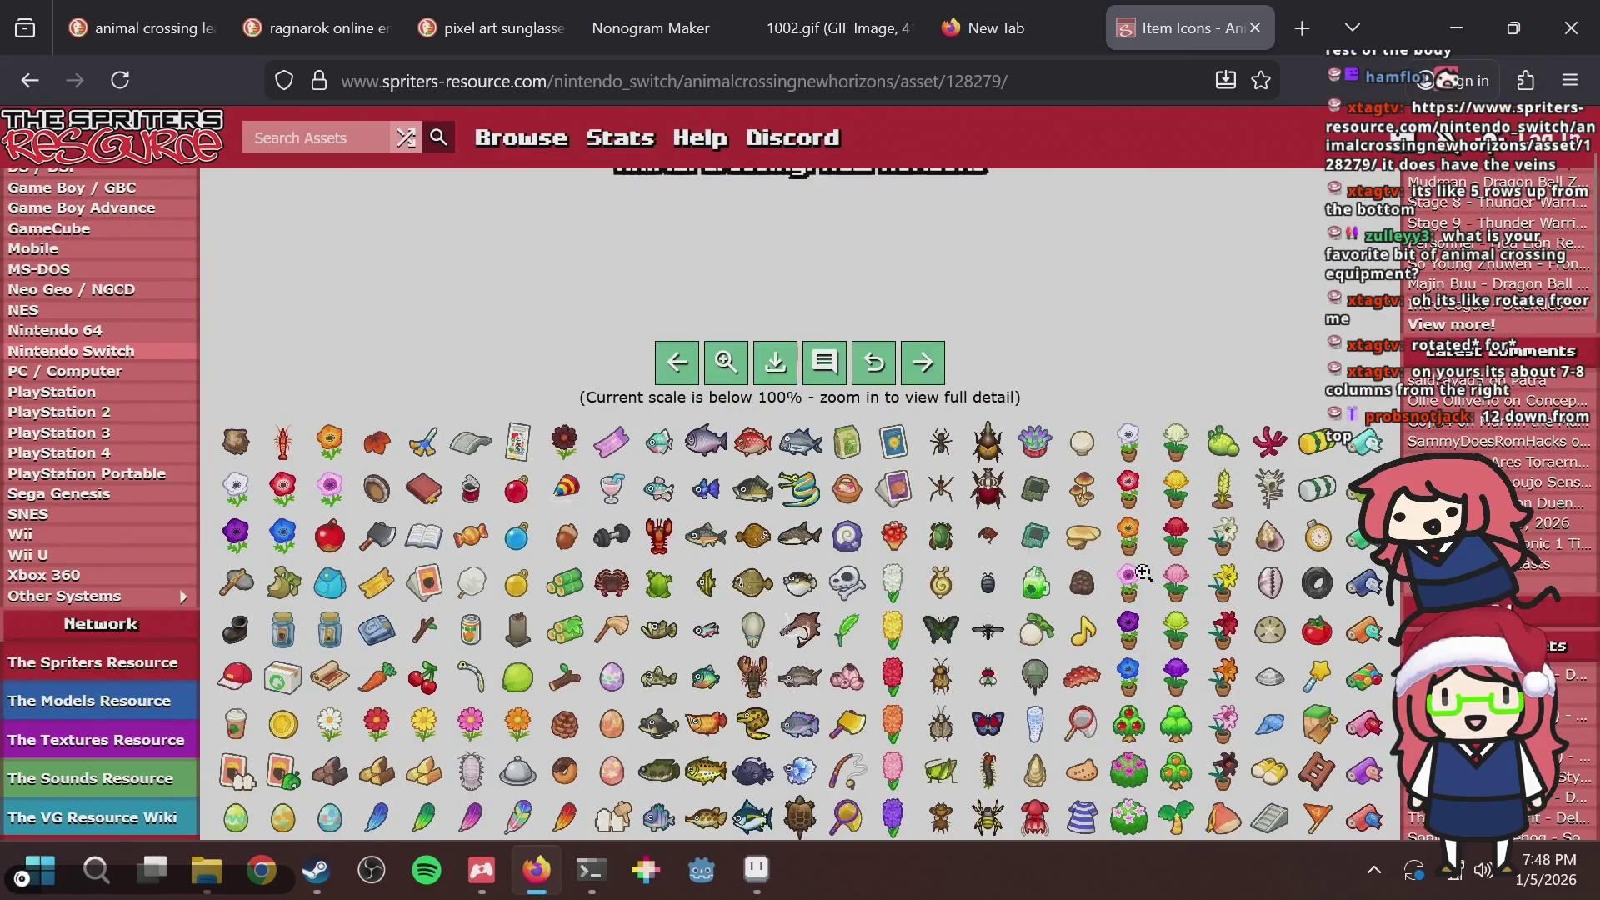
pyautogui.scroll(-6, 1142, 574)
pyautogui.scroll(4, 644, 517)
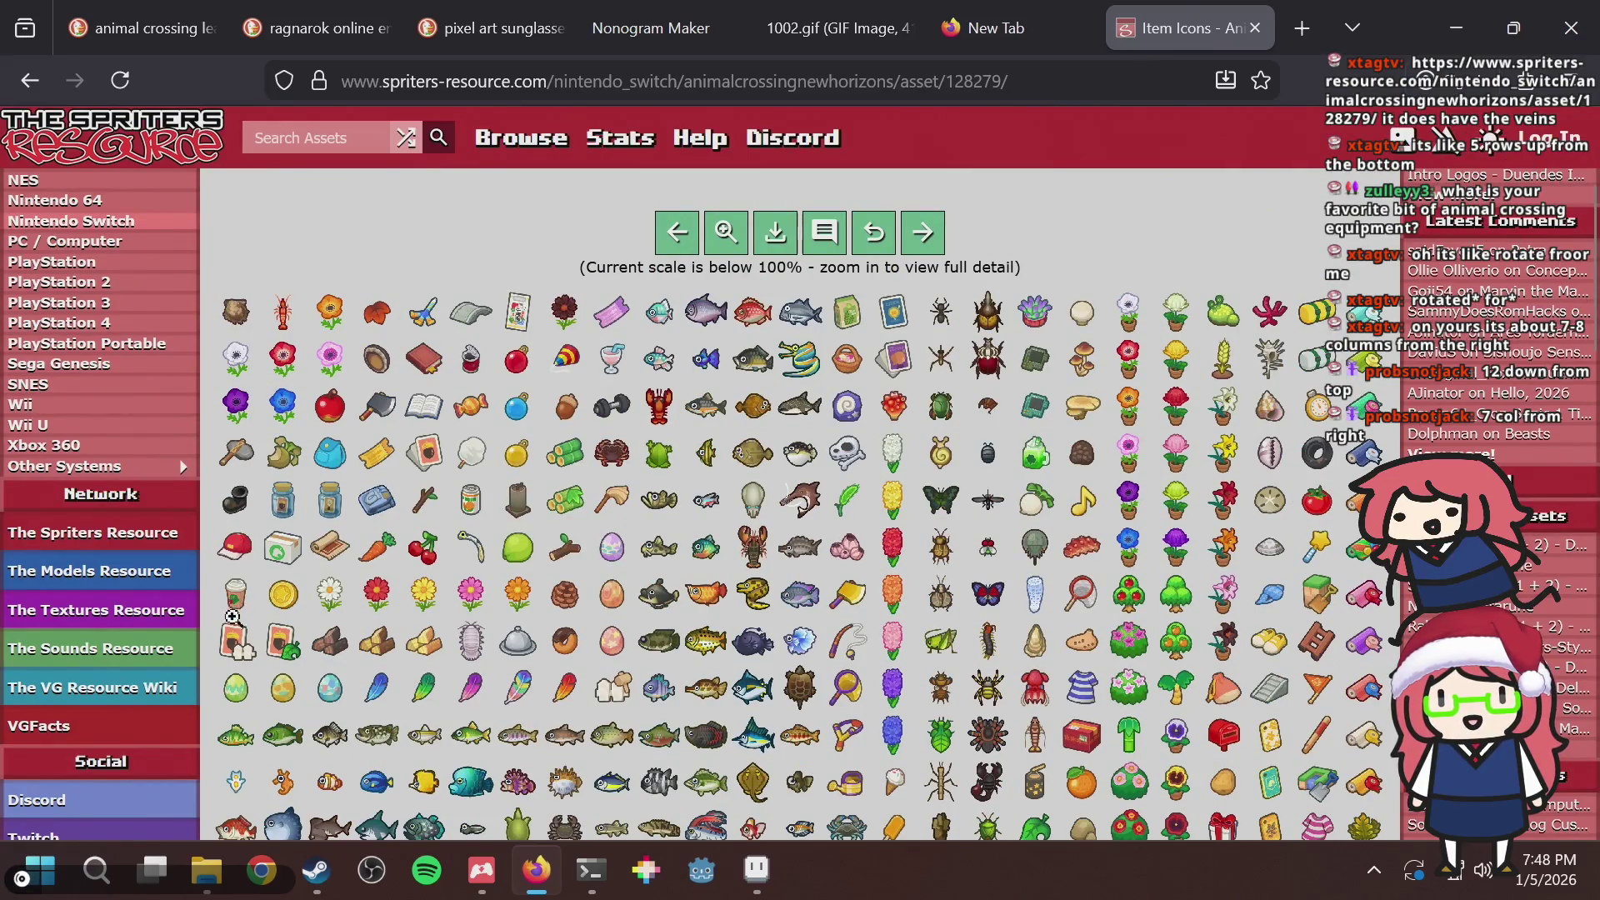
pyautogui.scroll(-2, 267, 717)
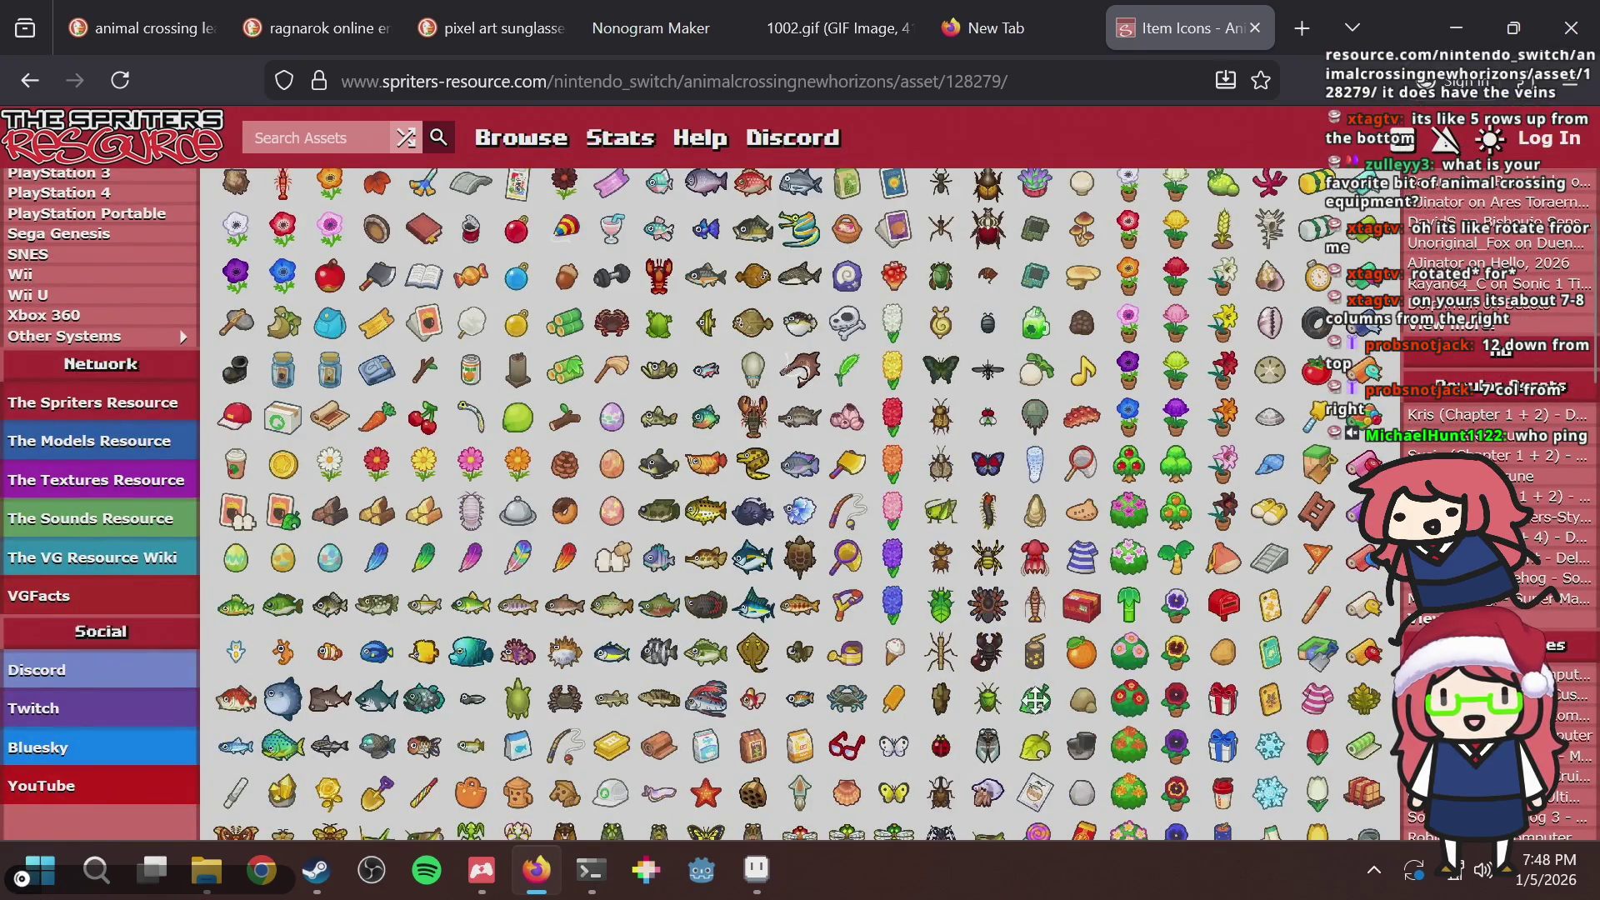
# View the enlarged icon sheet, check the leaf search-result tabs, and return to the puzzle leaf.
pyautogui.click(1035, 701)
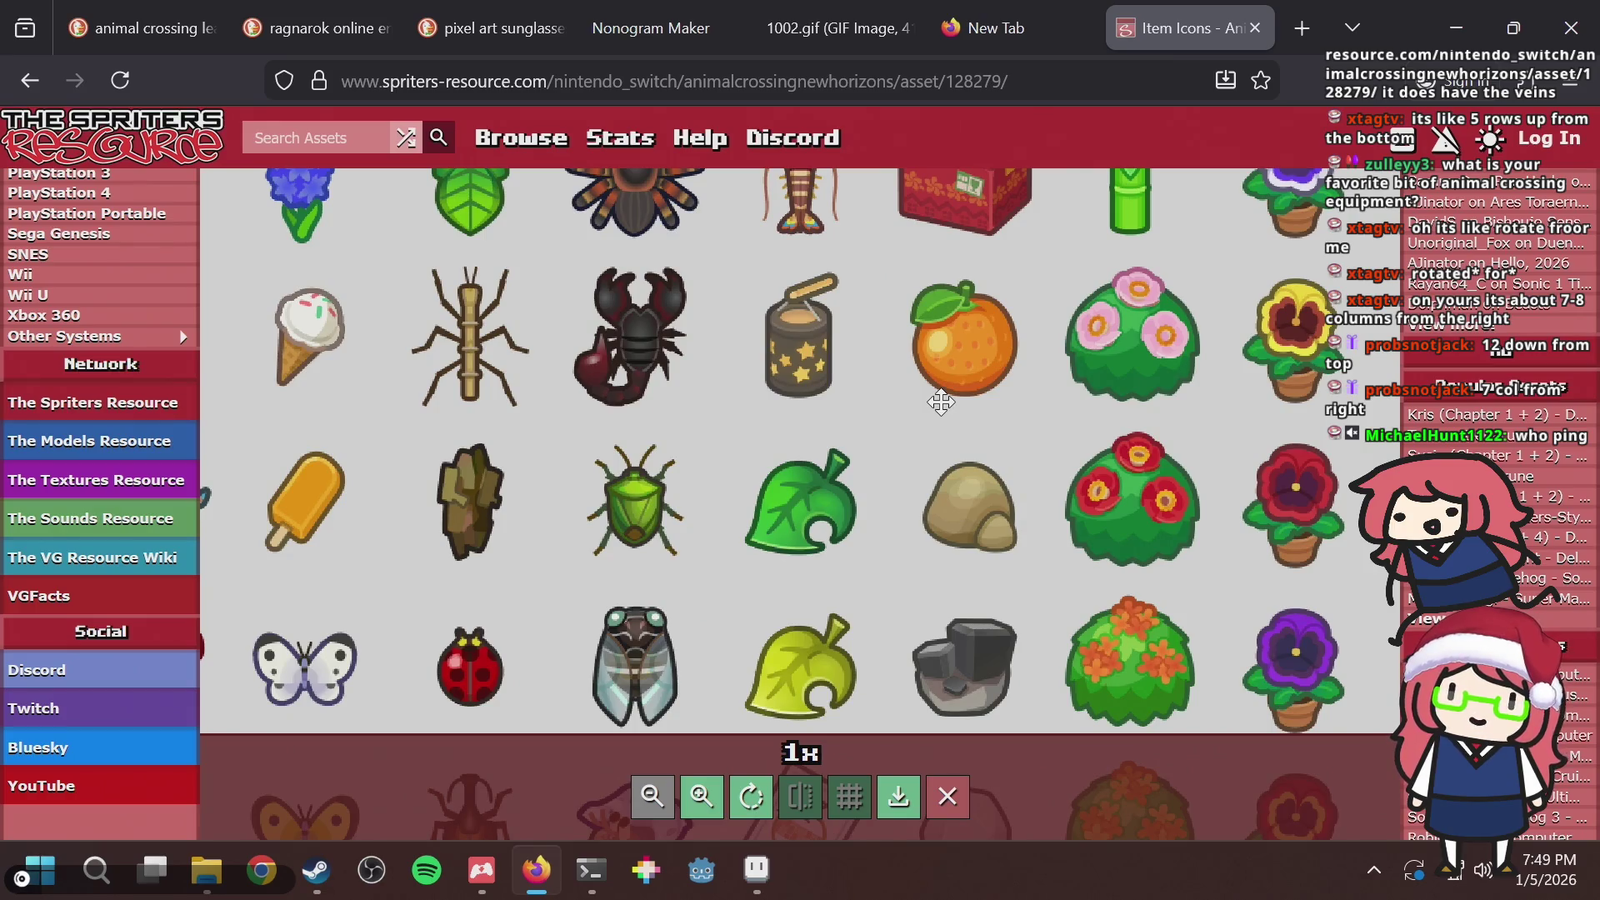
pyautogui.click(944, 10)
pyautogui.hotkey('ctrl', 'shift', 'Tab')
pyautogui.hotkey('ctrl', 'shift', 'Tab')
pyautogui.hotkey('ctrl', 'shift', 'Tab')
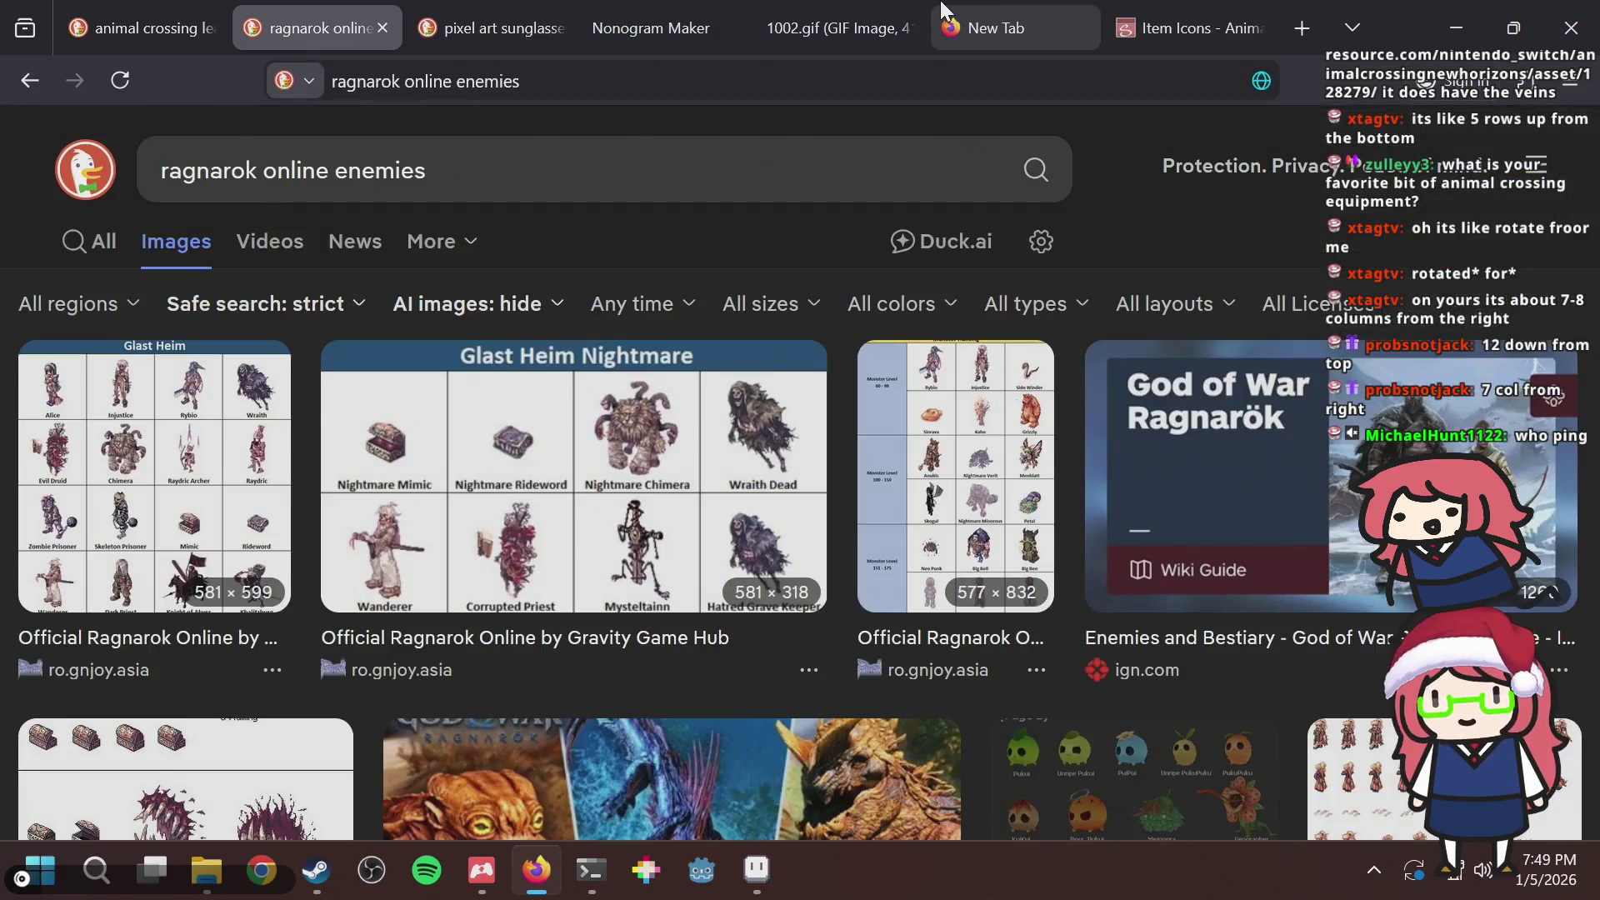
pyautogui.hotkey('ctrl', 'shift', 'Tab')
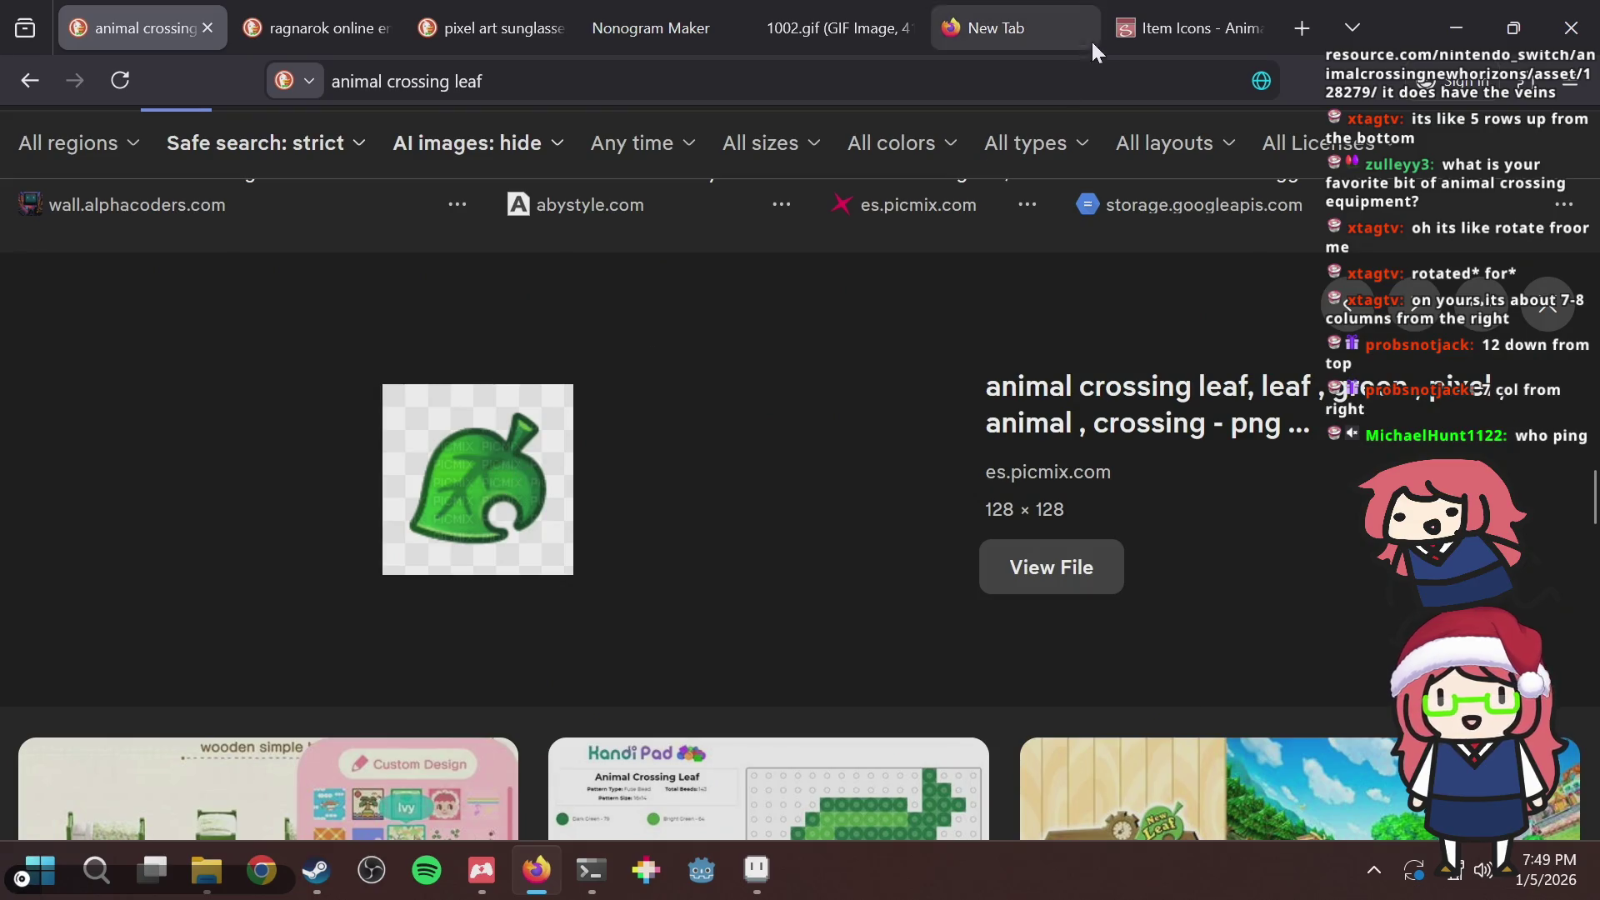
pyautogui.click(1165, 7)
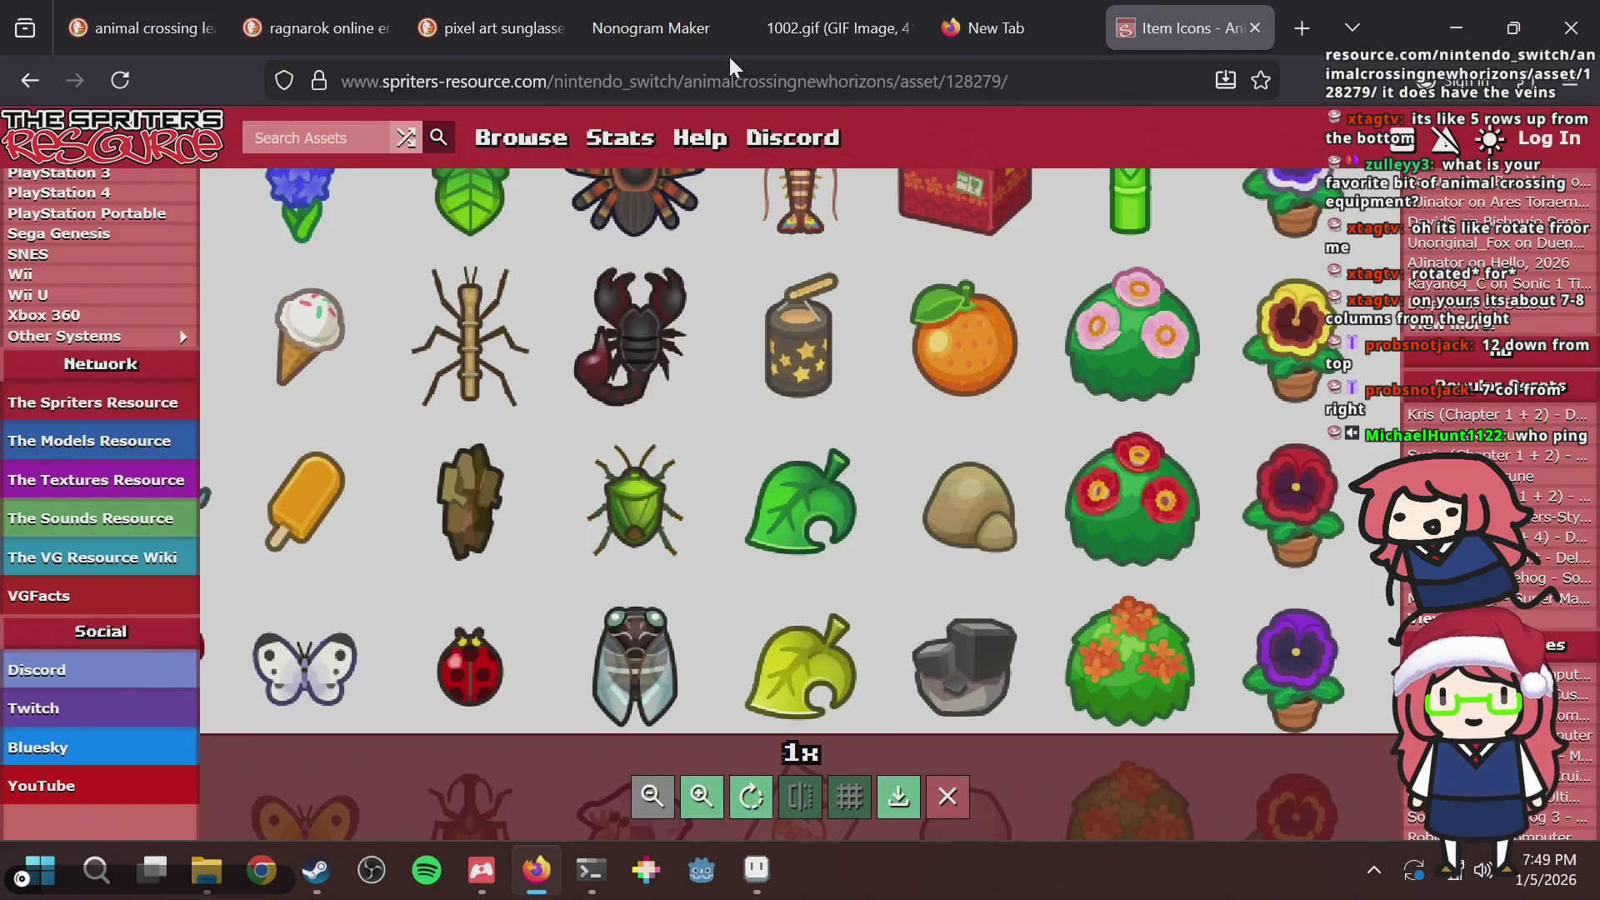
pyautogui.hotkey('alt', 'Tab')
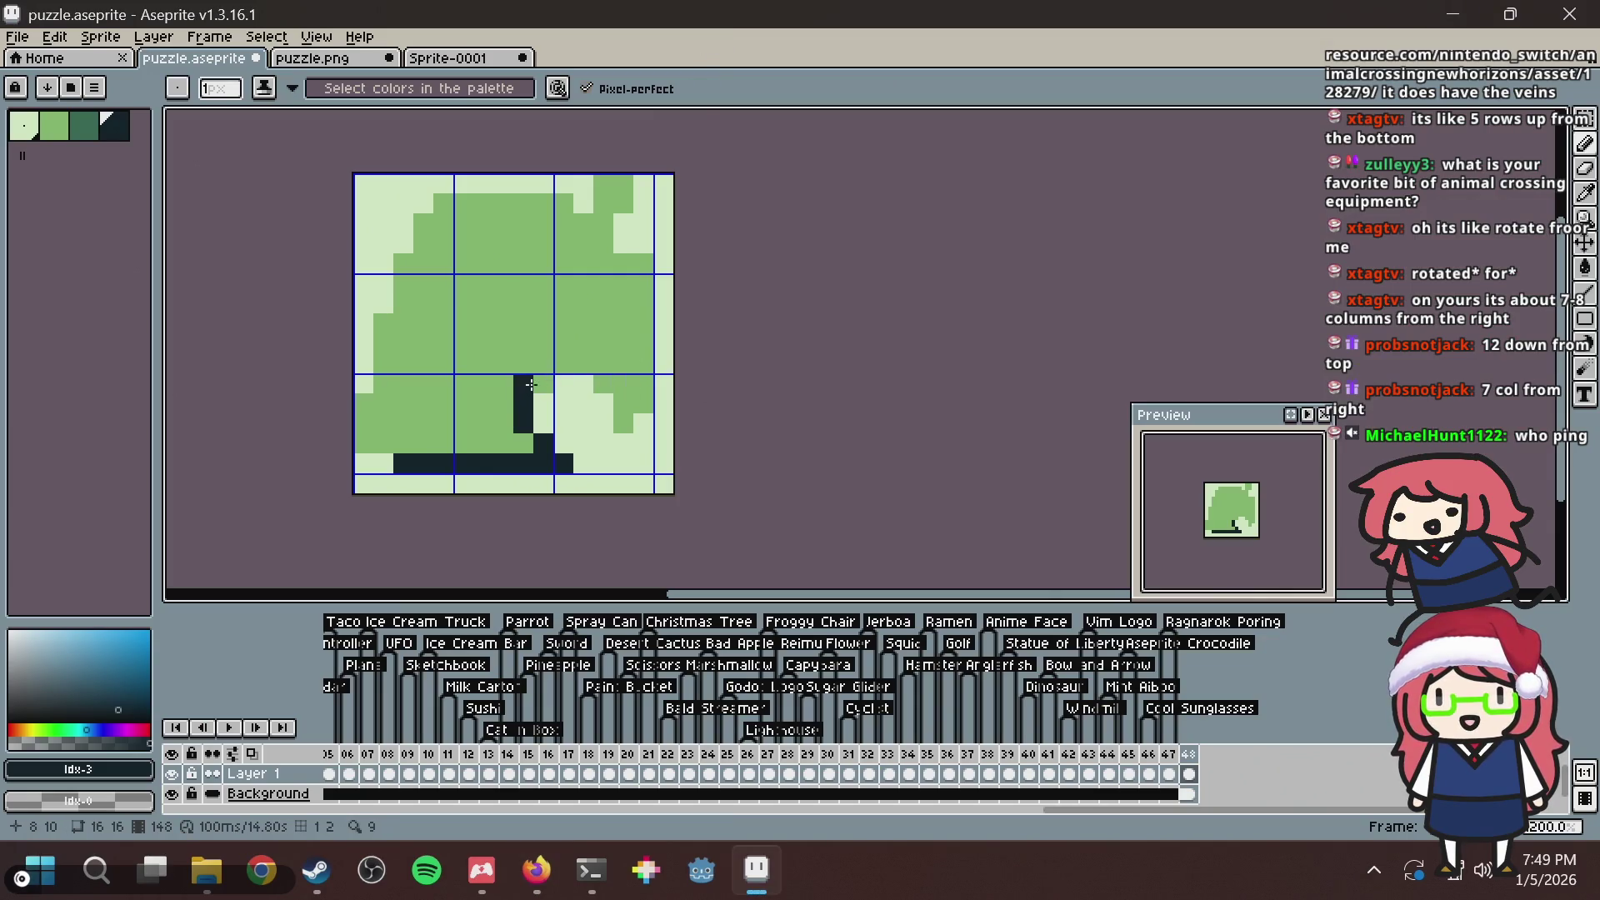
# Outline the leaf's lower-right notch and right side in dark navy, fixing its top pixels.
pyautogui.moveTo(531, 384)
pyautogui.mouseDown()
pyautogui.moveTo(588, 364)
pyautogui.moveTo(623, 423)
pyautogui.moveTo(643, 392)
pyautogui.moveTo(641, 265)
pyautogui.mouseUp()
pyautogui.hotkey('alt', 'Tab')
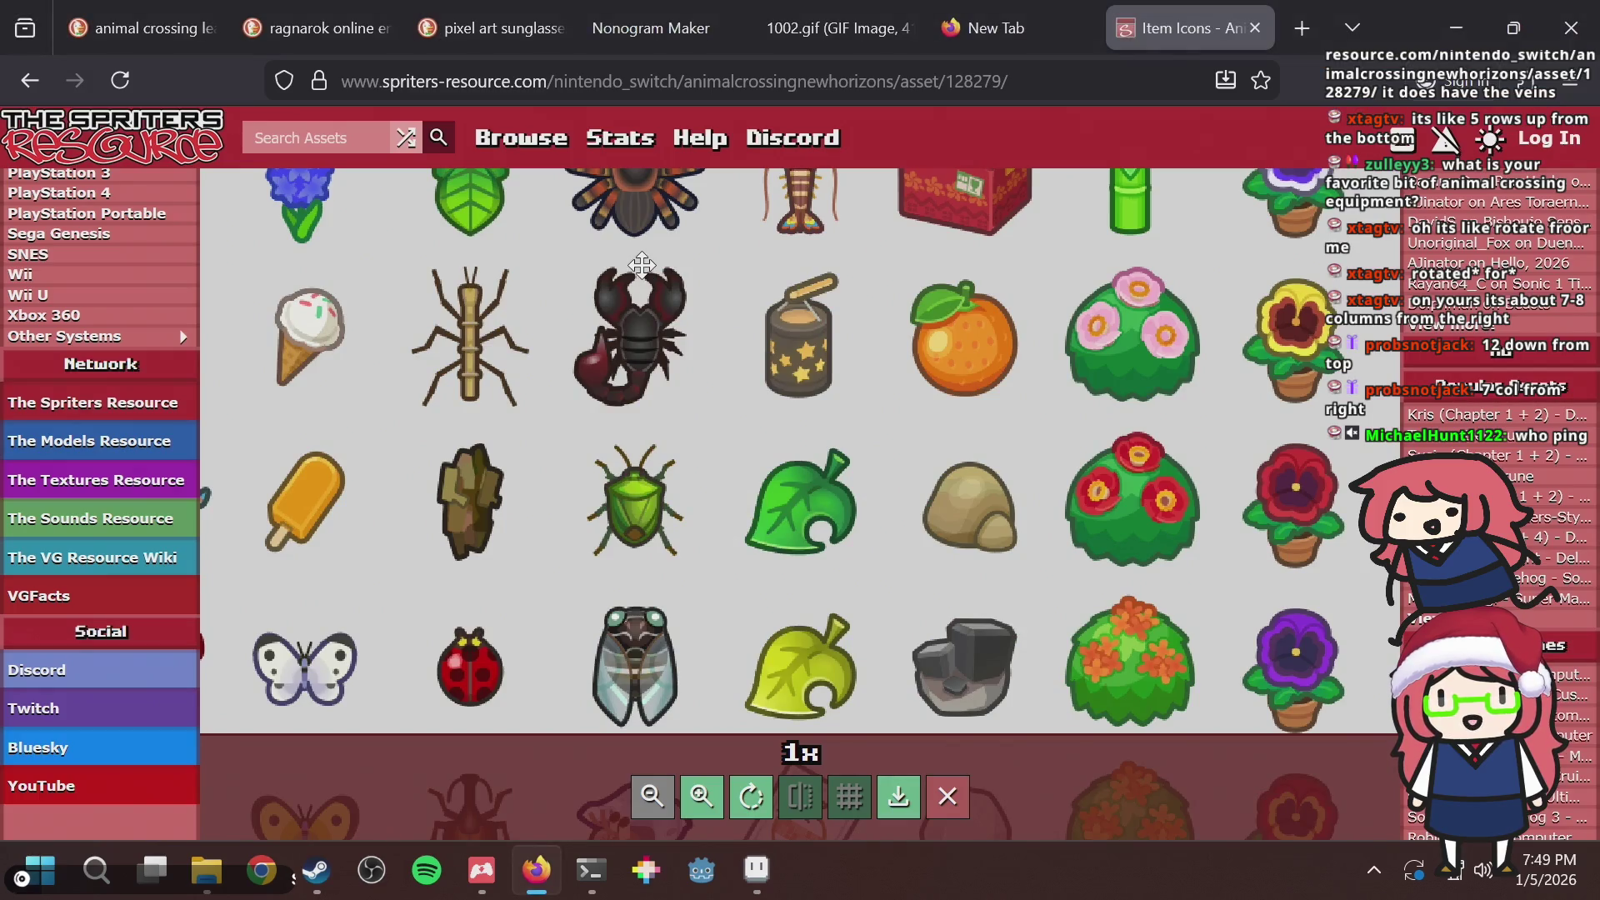
pyautogui.hotkey('alt', 'Tab')
pyautogui.keyDown('alt'); pyautogui.click(643, 233); pyautogui.keyUp('alt')
pyautogui.click(638, 256)
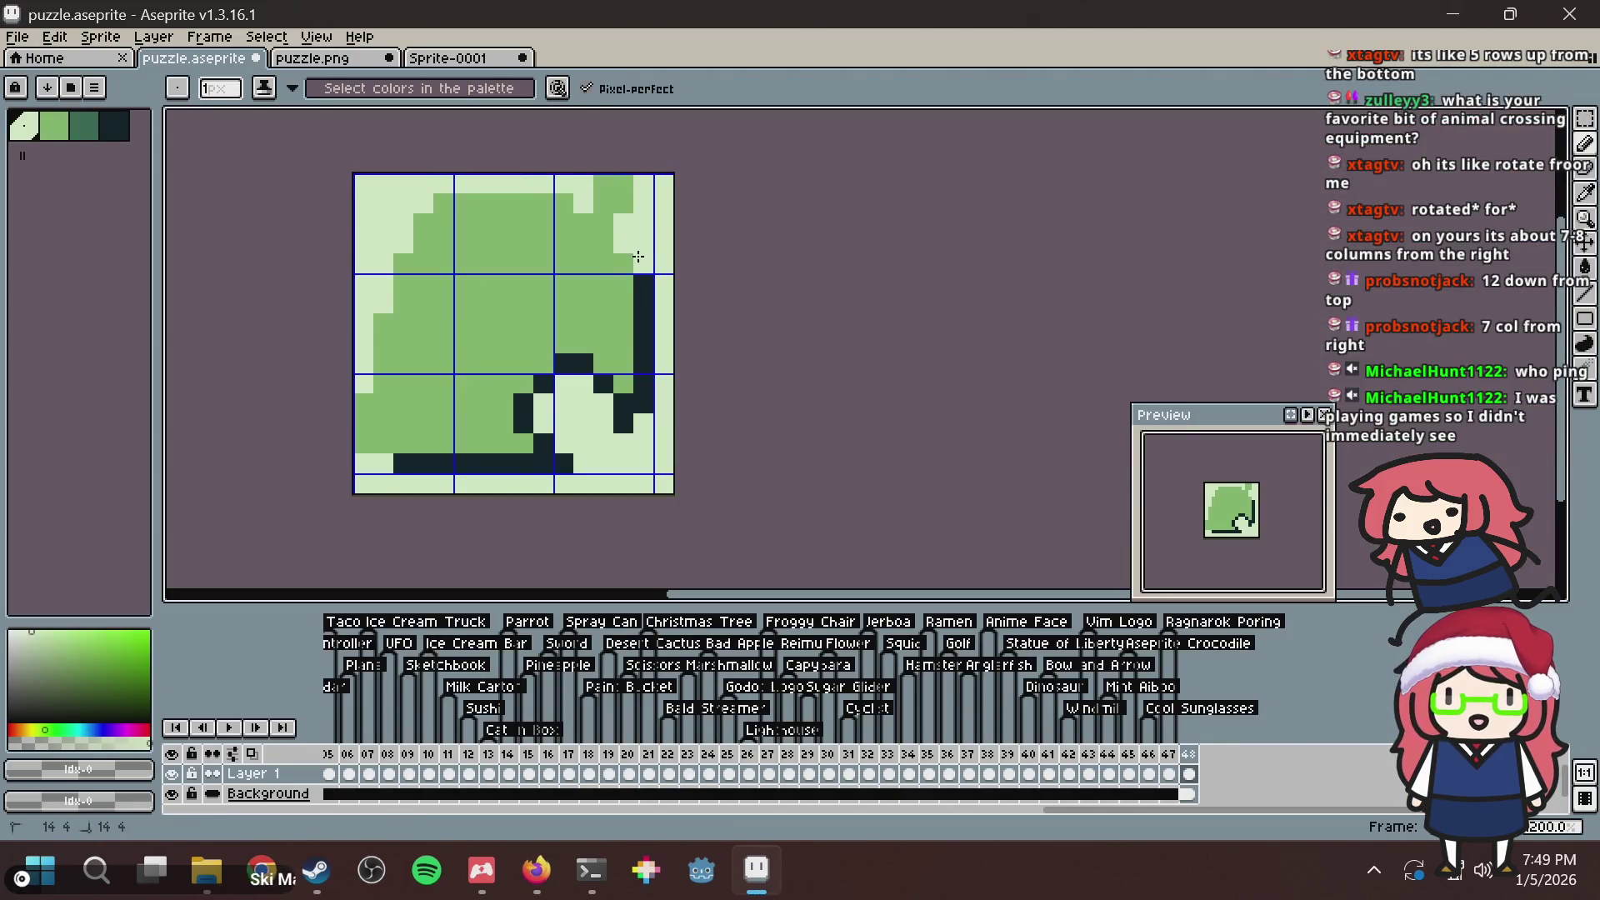
pyautogui.press('alt')
pyautogui.keyDown('alt'); pyautogui.click(643, 275); pyautogui.keyUp('alt')
pyautogui.click(624, 263)
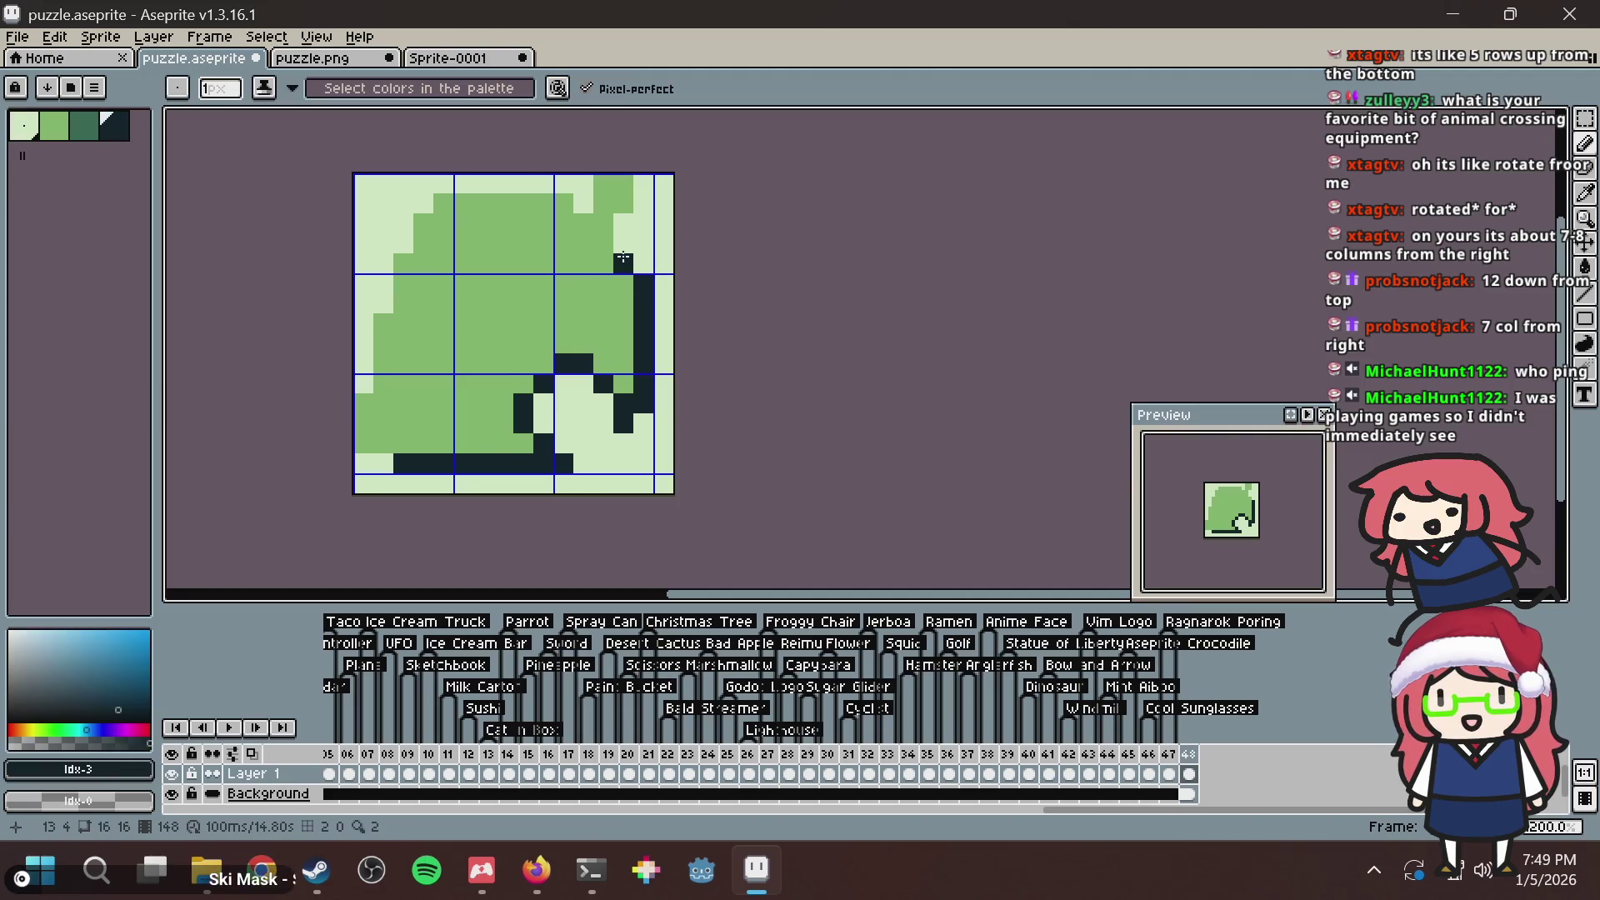
# Draw the navy outline up the left edge, diagonally round the top-left, and along the top.
pyautogui.click(367, 442)
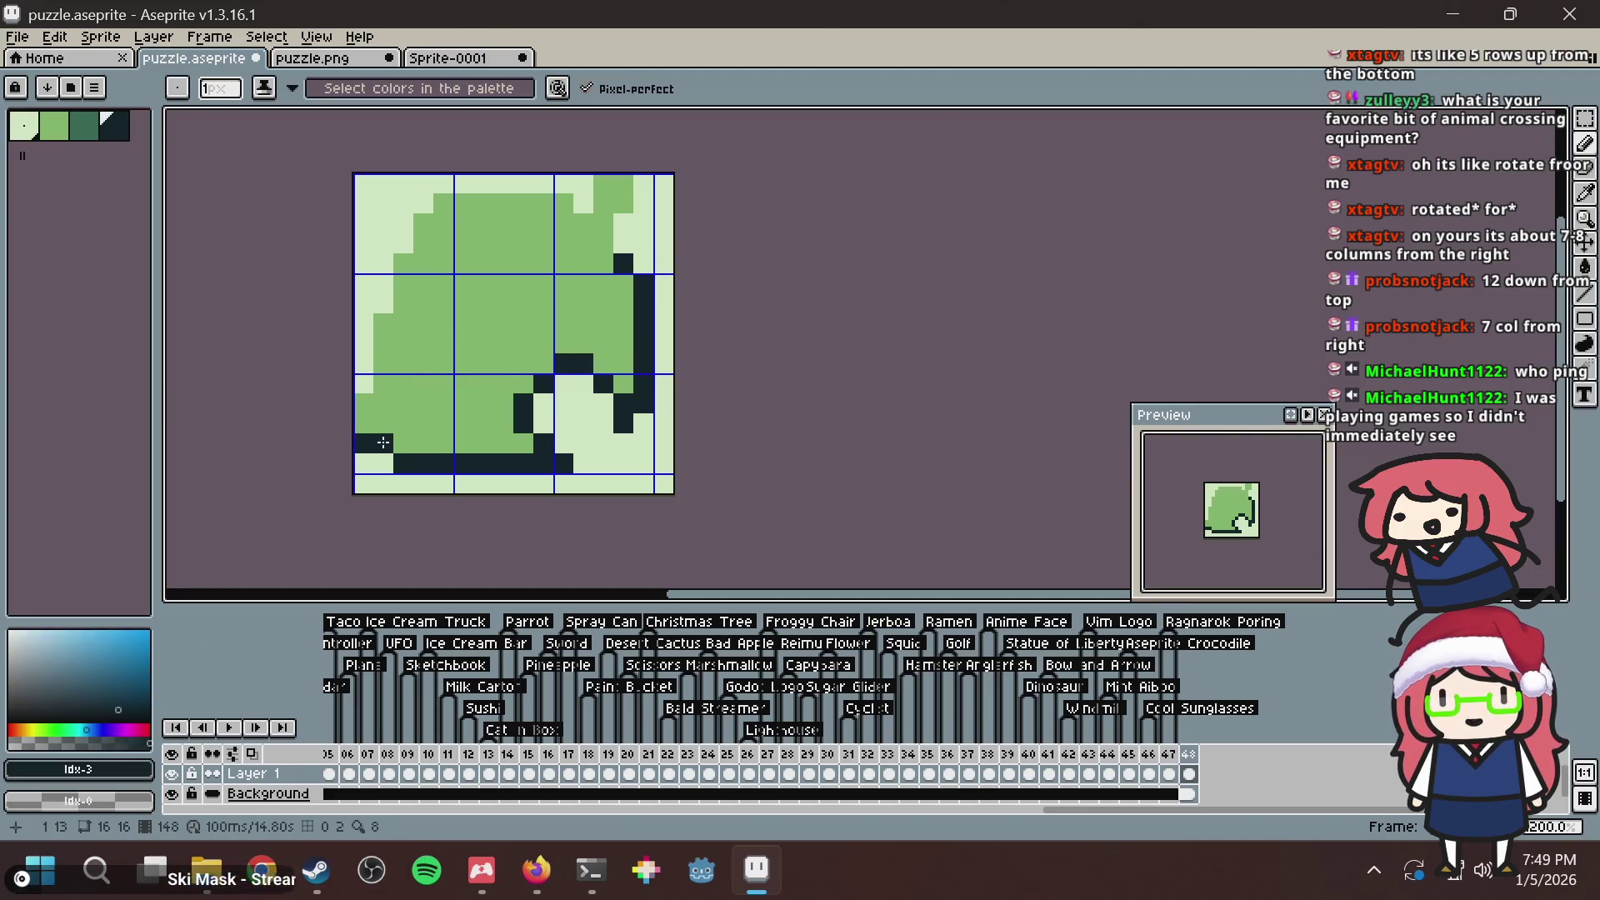
pyautogui.moveTo(368, 403); pyautogui.dragTo(405, 275)
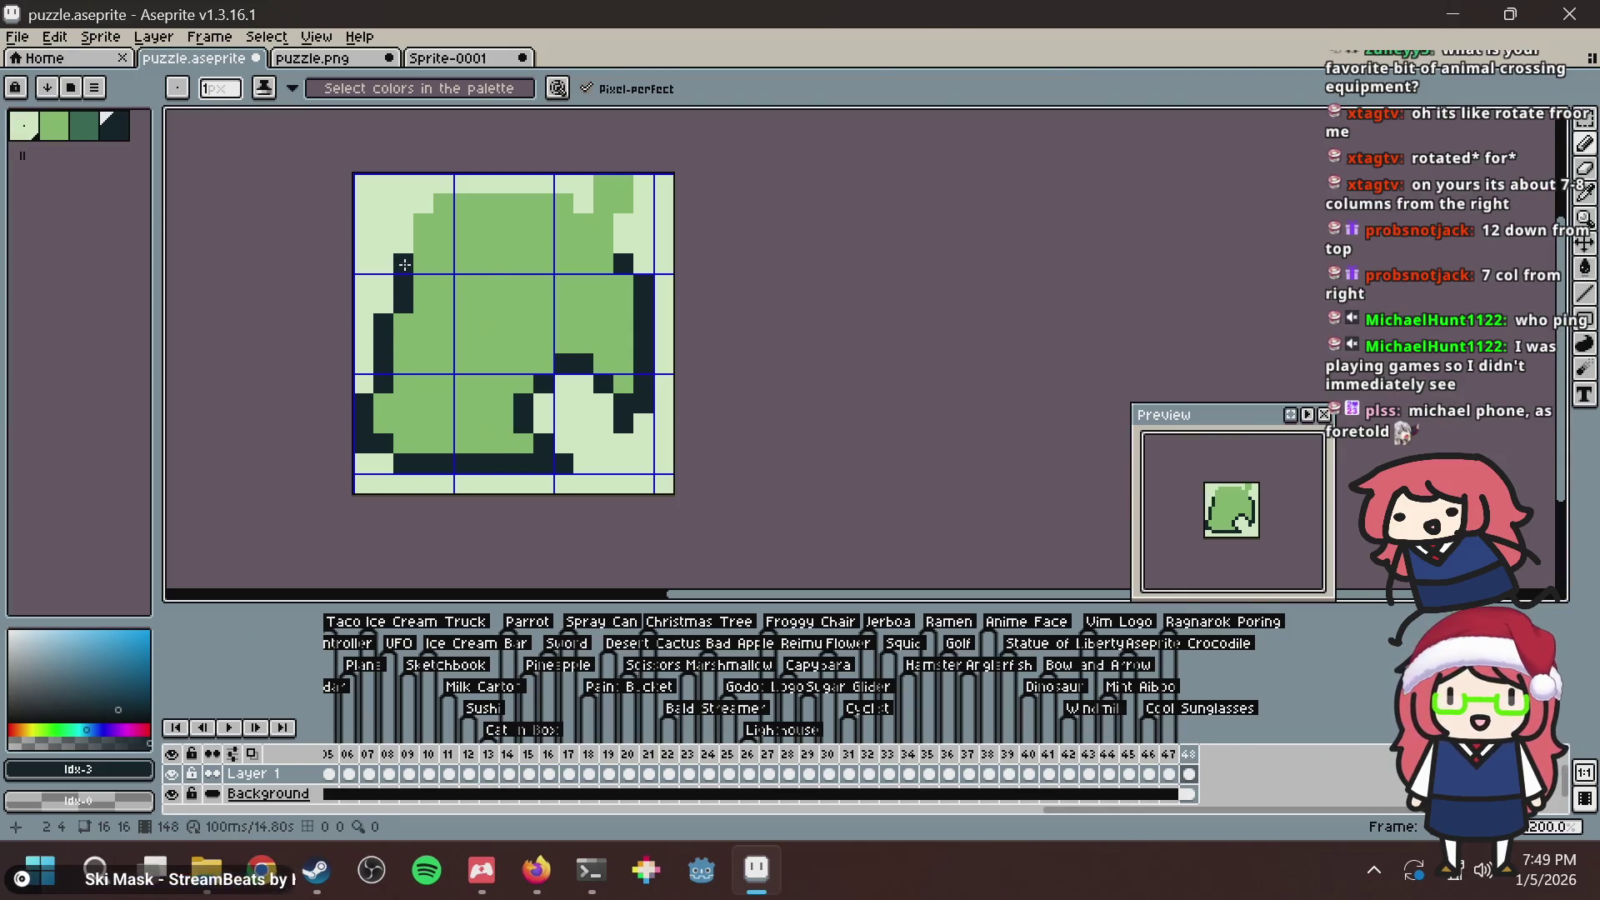
pyautogui.click(404, 264)
pyautogui.click(424, 244)
pyautogui.click(423, 223)
pyautogui.click(435, 209)
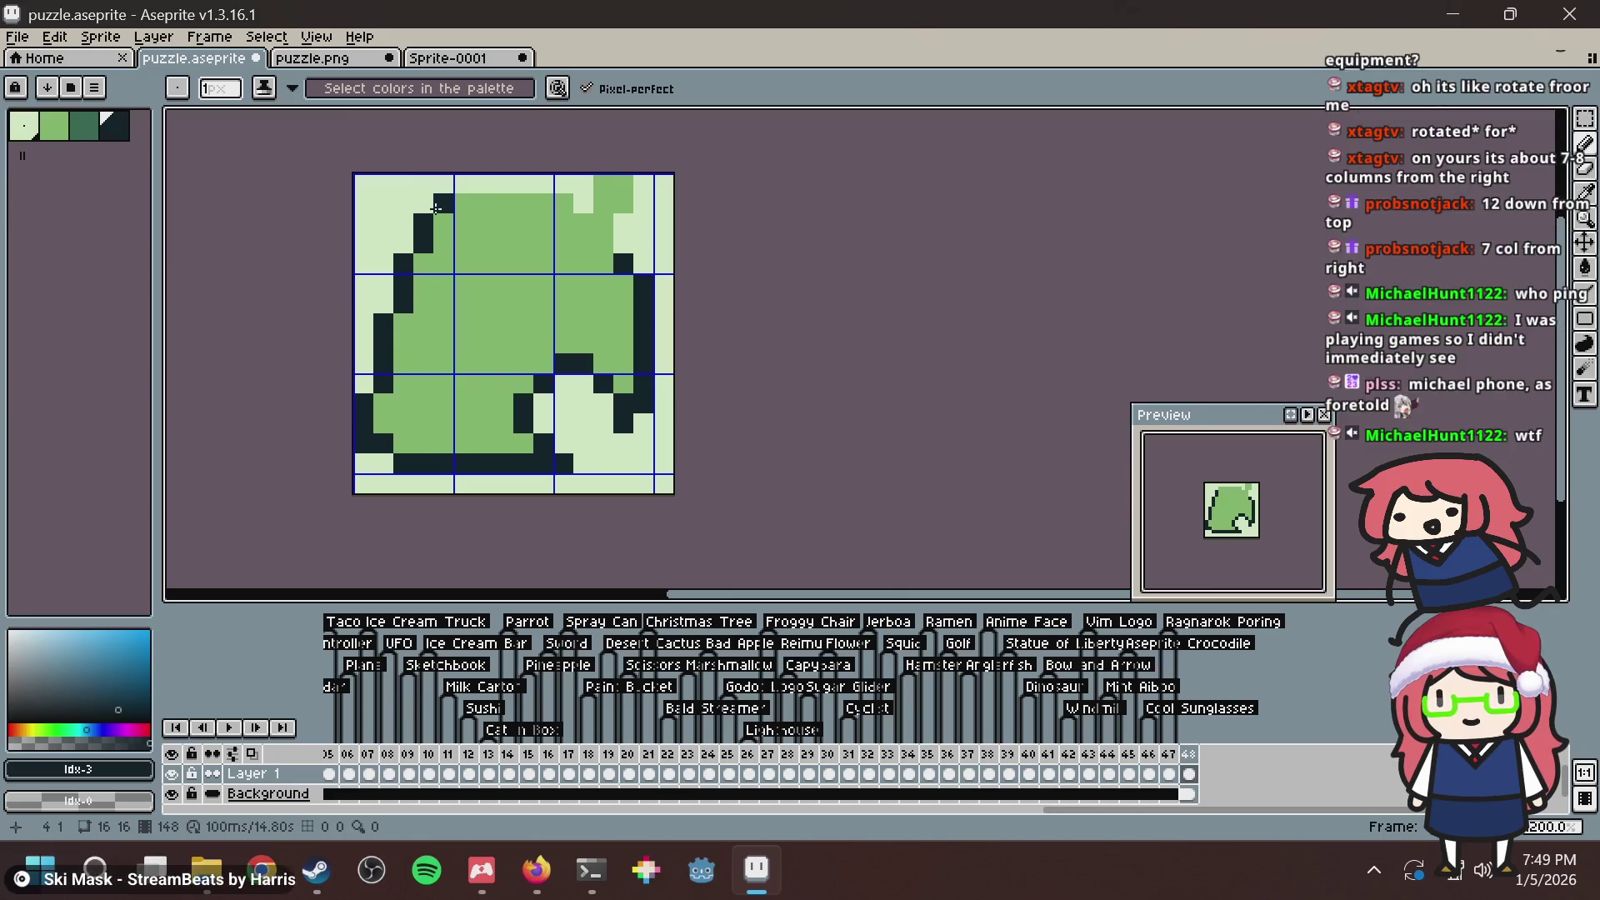
pyautogui.moveTo(436, 208); pyautogui.dragTo(547, 204)
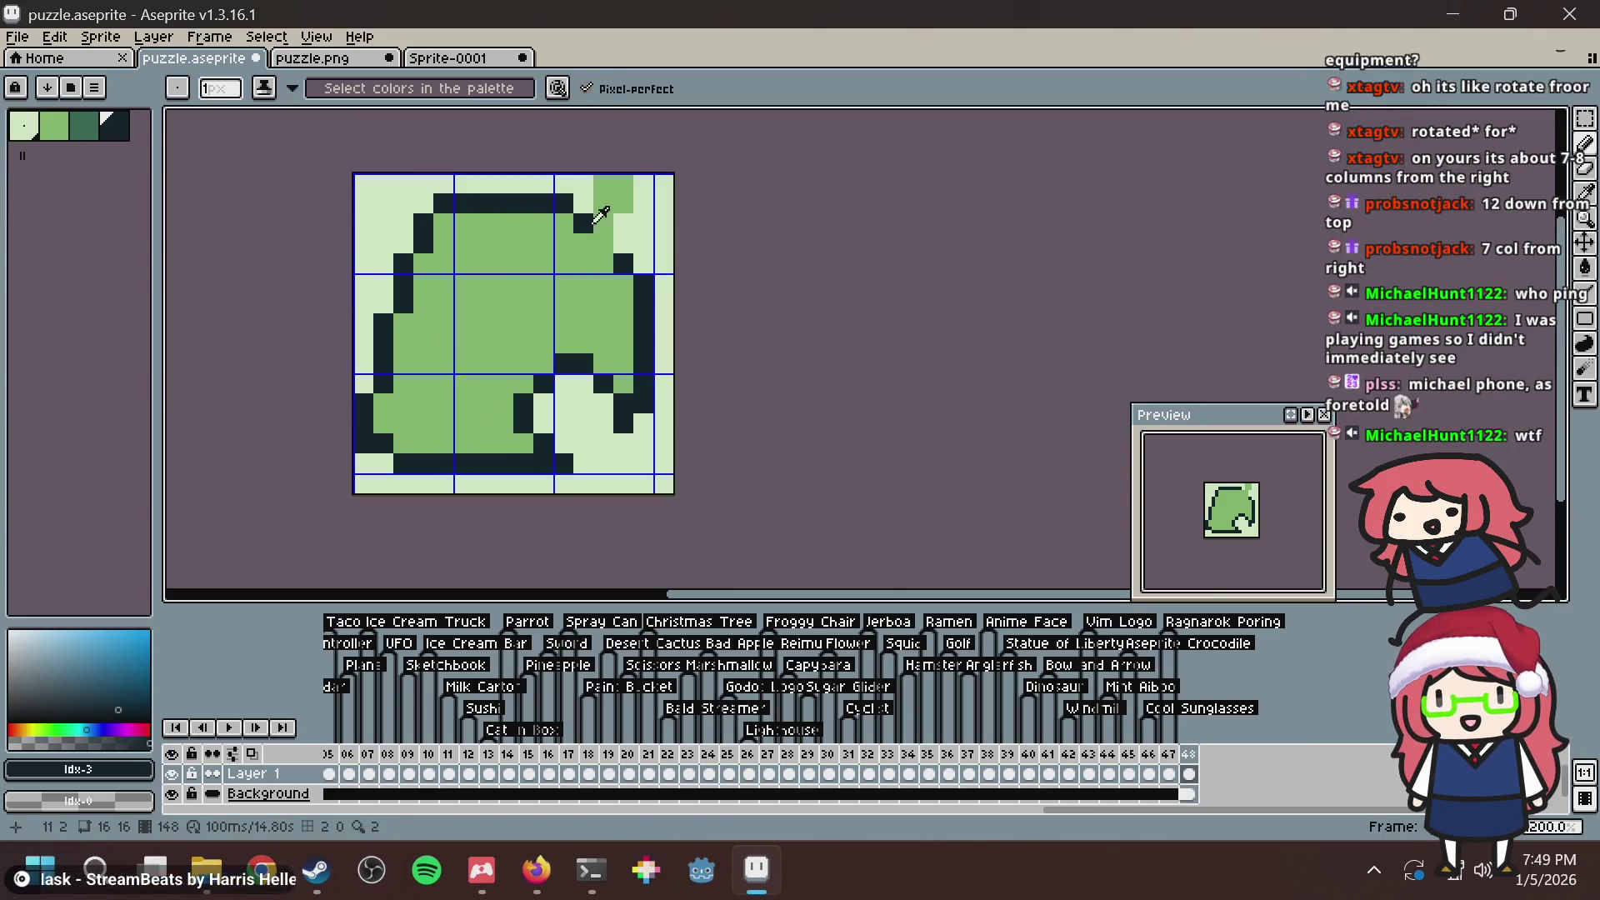
# Tidy the top-left corner pixels and outline the notch around the top-right stem.
pyautogui.hotkey('alt', 'Tab')
pyautogui.hotkey('alt', 'Tab')
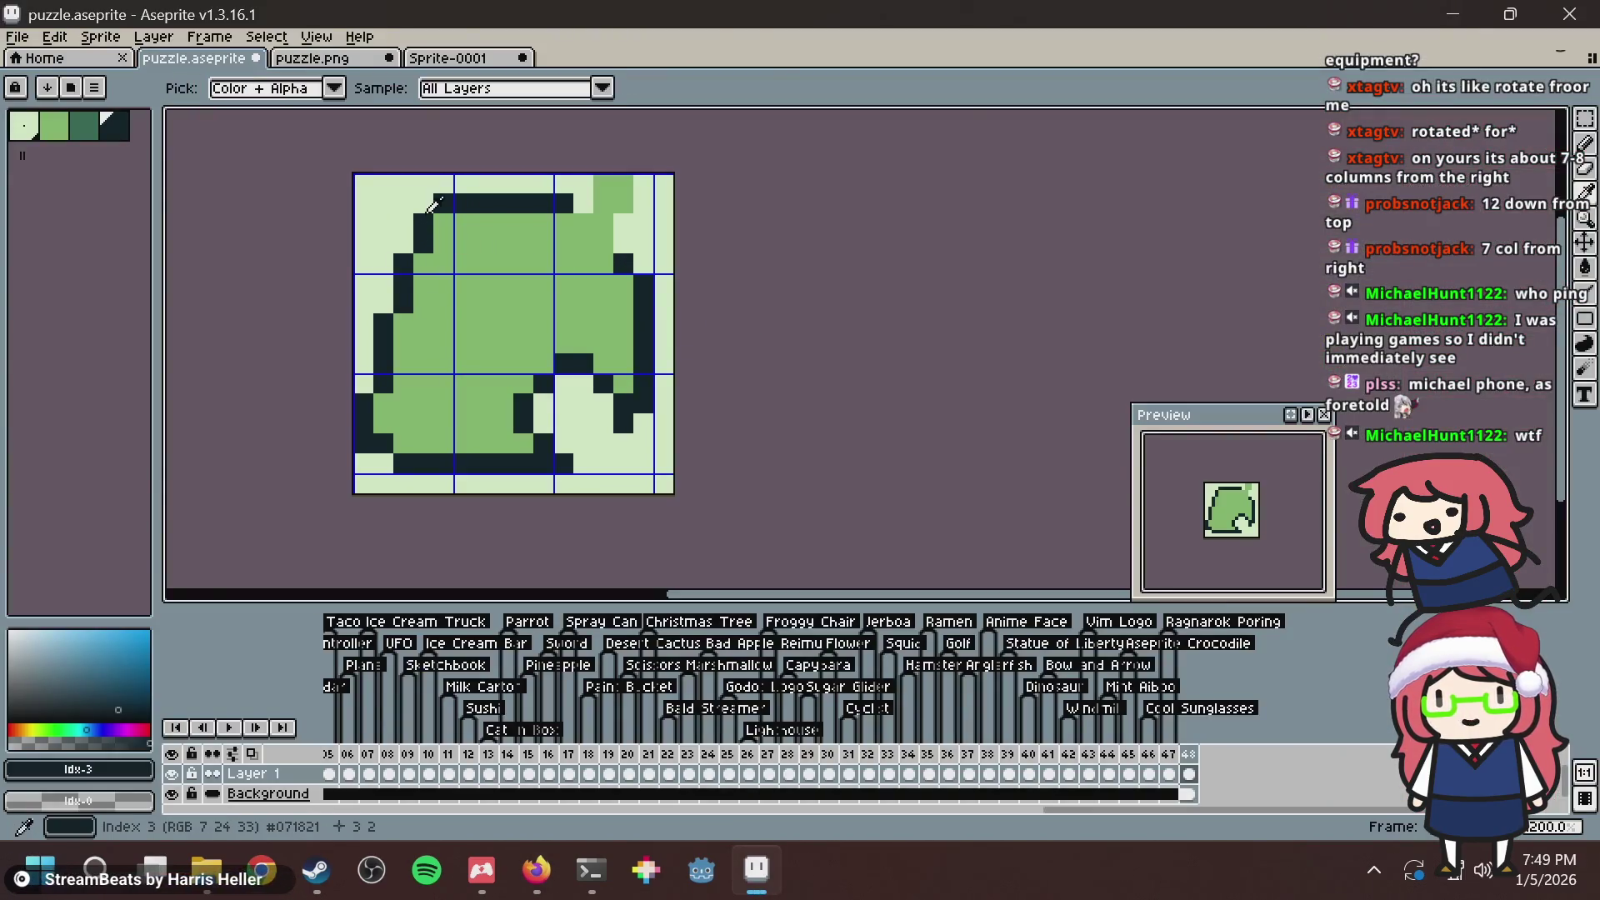
pyautogui.click(443, 223)
pyautogui.keyDown('alt'); pyautogui.click(409, 222); pyautogui.keyUp('alt')
pyautogui.click(425, 223)
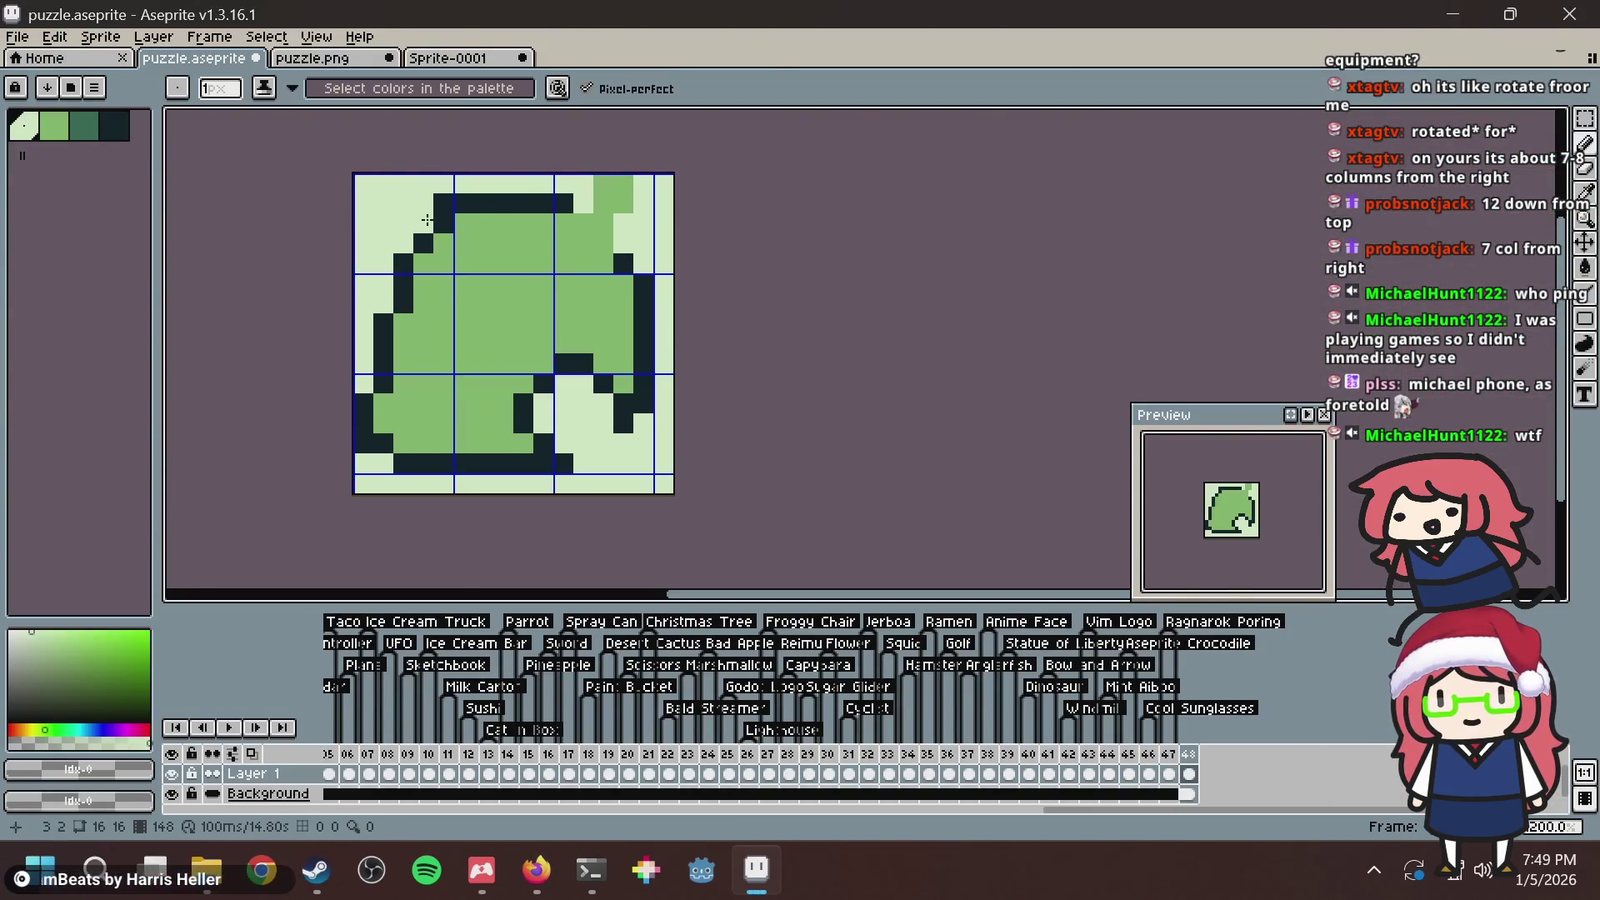
pyautogui.click(441, 203)
pyautogui.keyDown('alt'); pyautogui.click(483, 203); pyautogui.keyUp('alt')
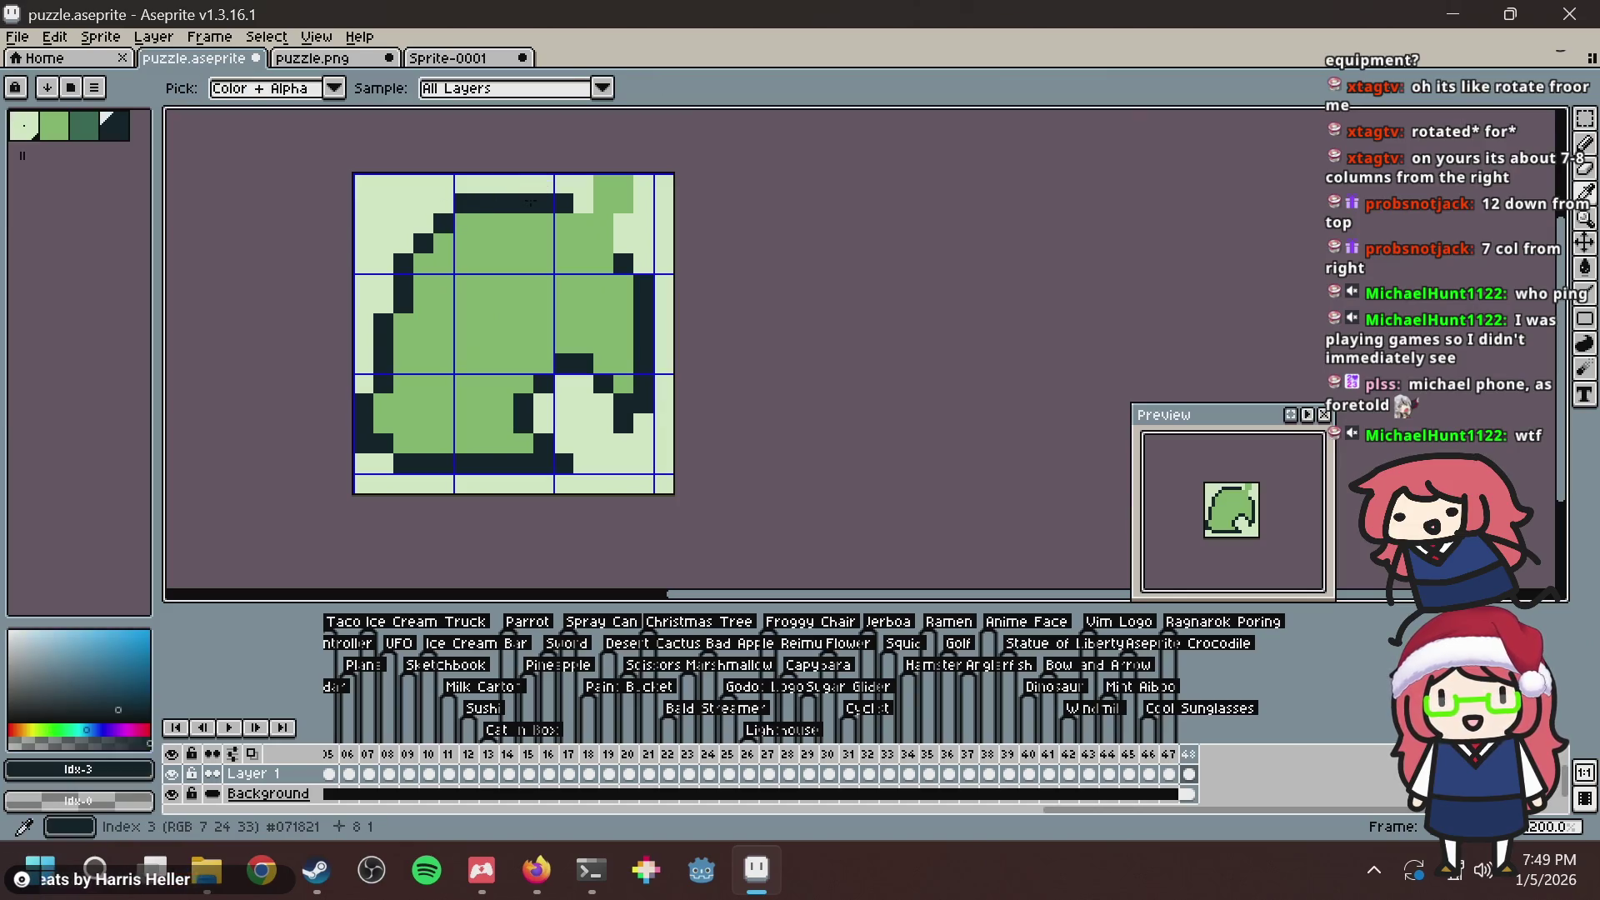
pyautogui.click(582, 224)
pyautogui.click(602, 238)
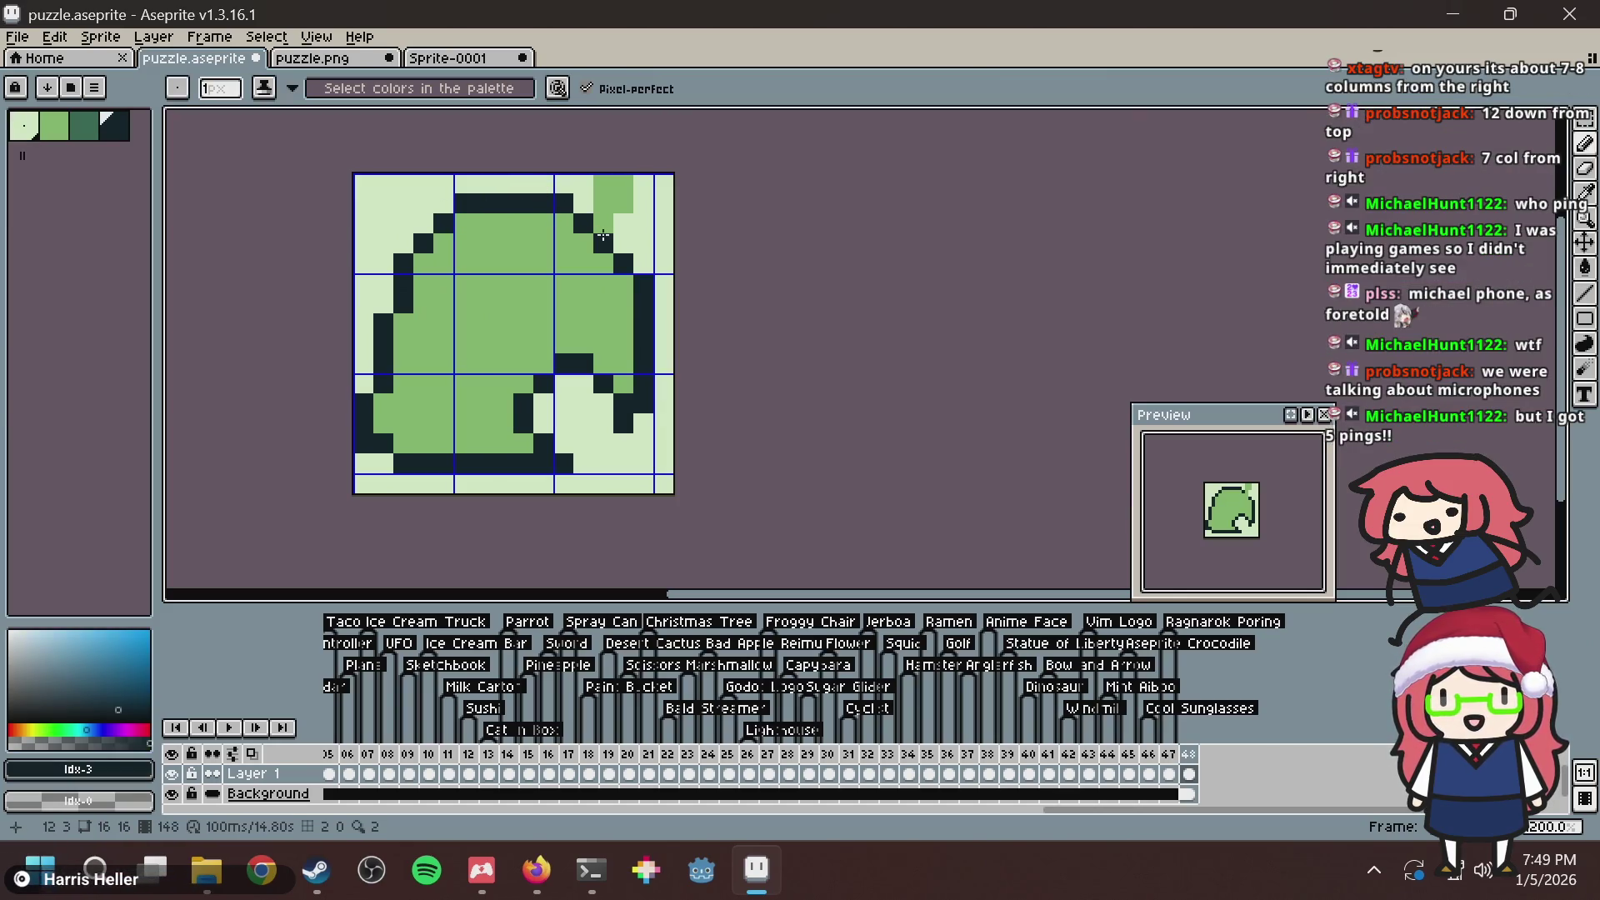
pyautogui.moveTo(602, 236)
pyautogui.mouseDown()
pyautogui.moveTo(603, 185)
pyautogui.moveTo(624, 203)
pyautogui.moveTo(617, 185)
pyautogui.mouseUp()
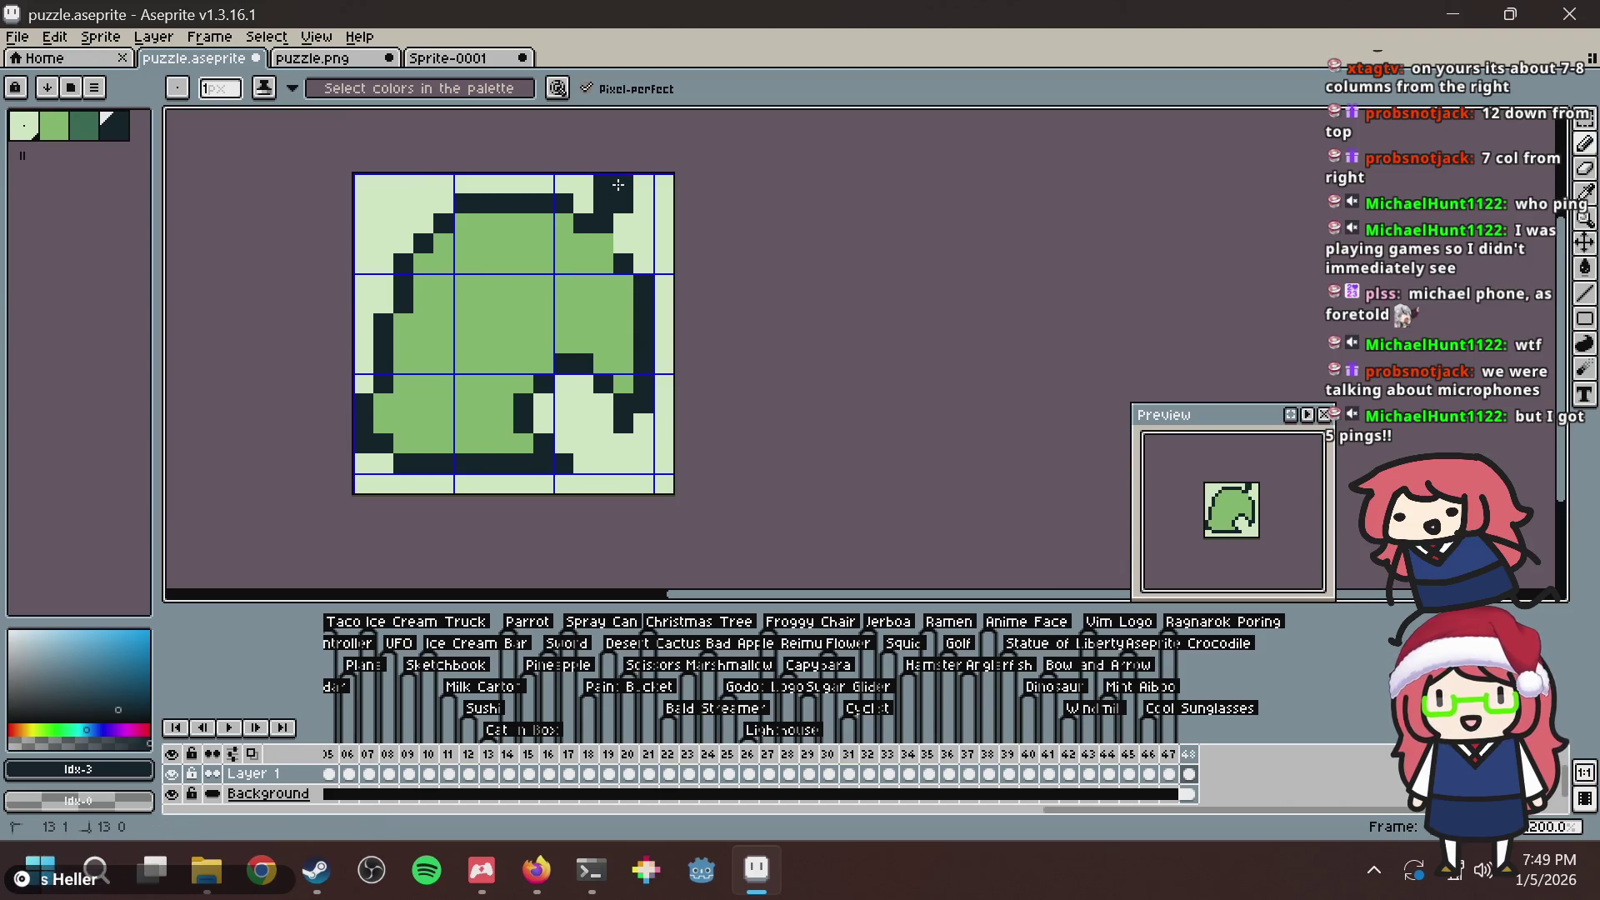
# Add a navy pixel in the stem notch and a dark green pixel inside the stem.
pyautogui.hotkey('alt', 'Tab')
pyautogui.hotkey('alt', 'Tab')
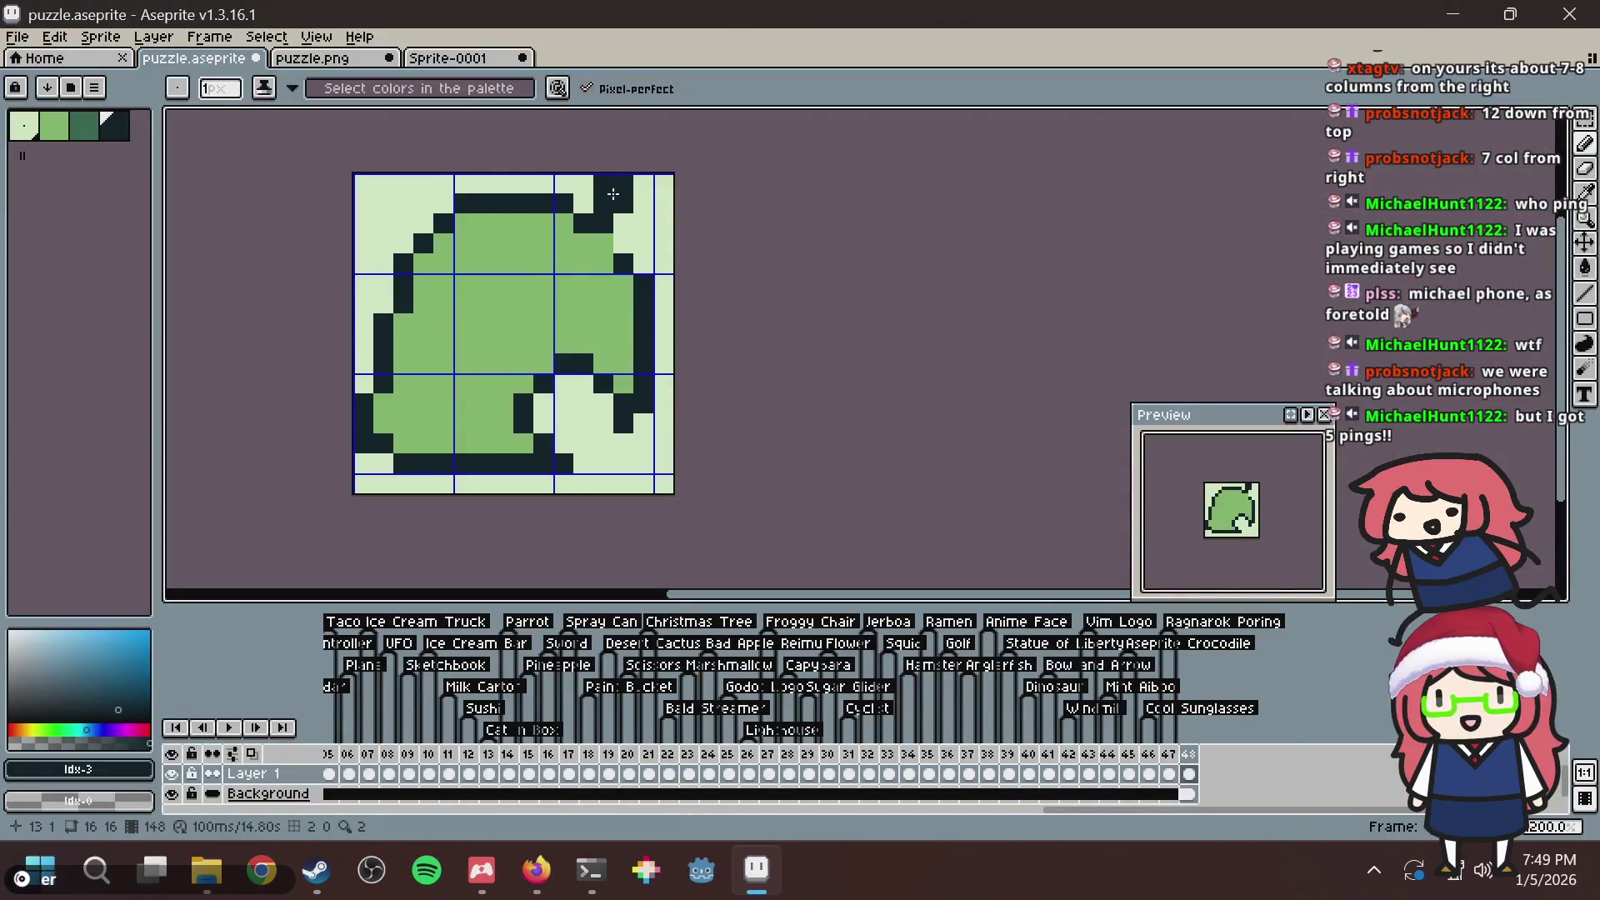
pyautogui.press('i')
pyautogui.click(83, 125)
pyautogui.press('b')
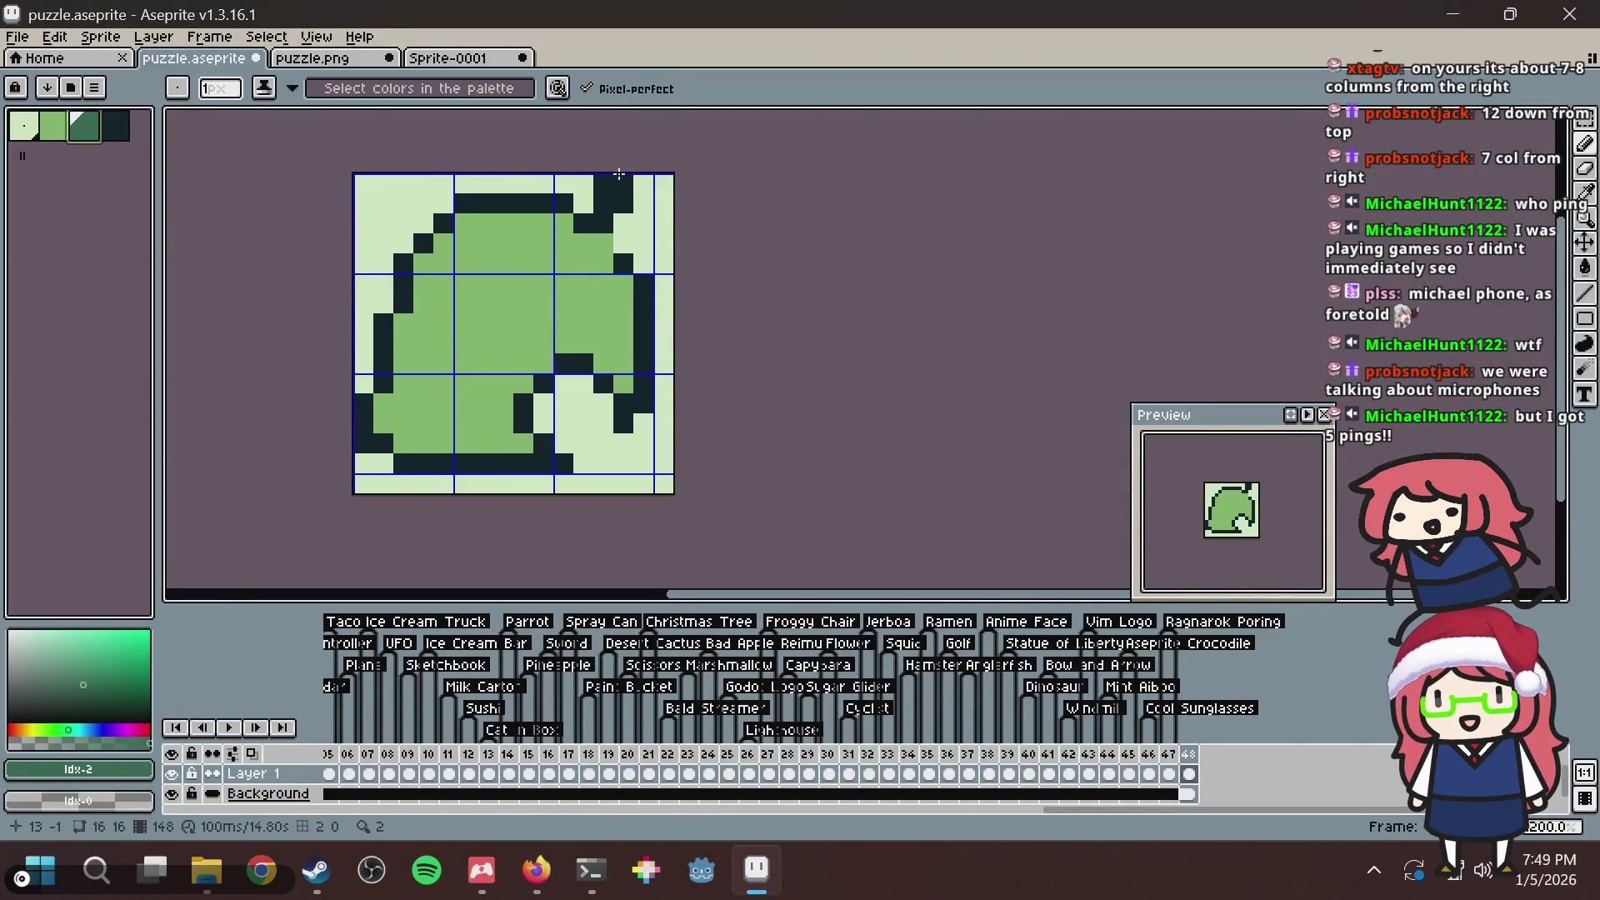
pyautogui.click(623, 192)
pyautogui.hotkey('ctrl', 'z')
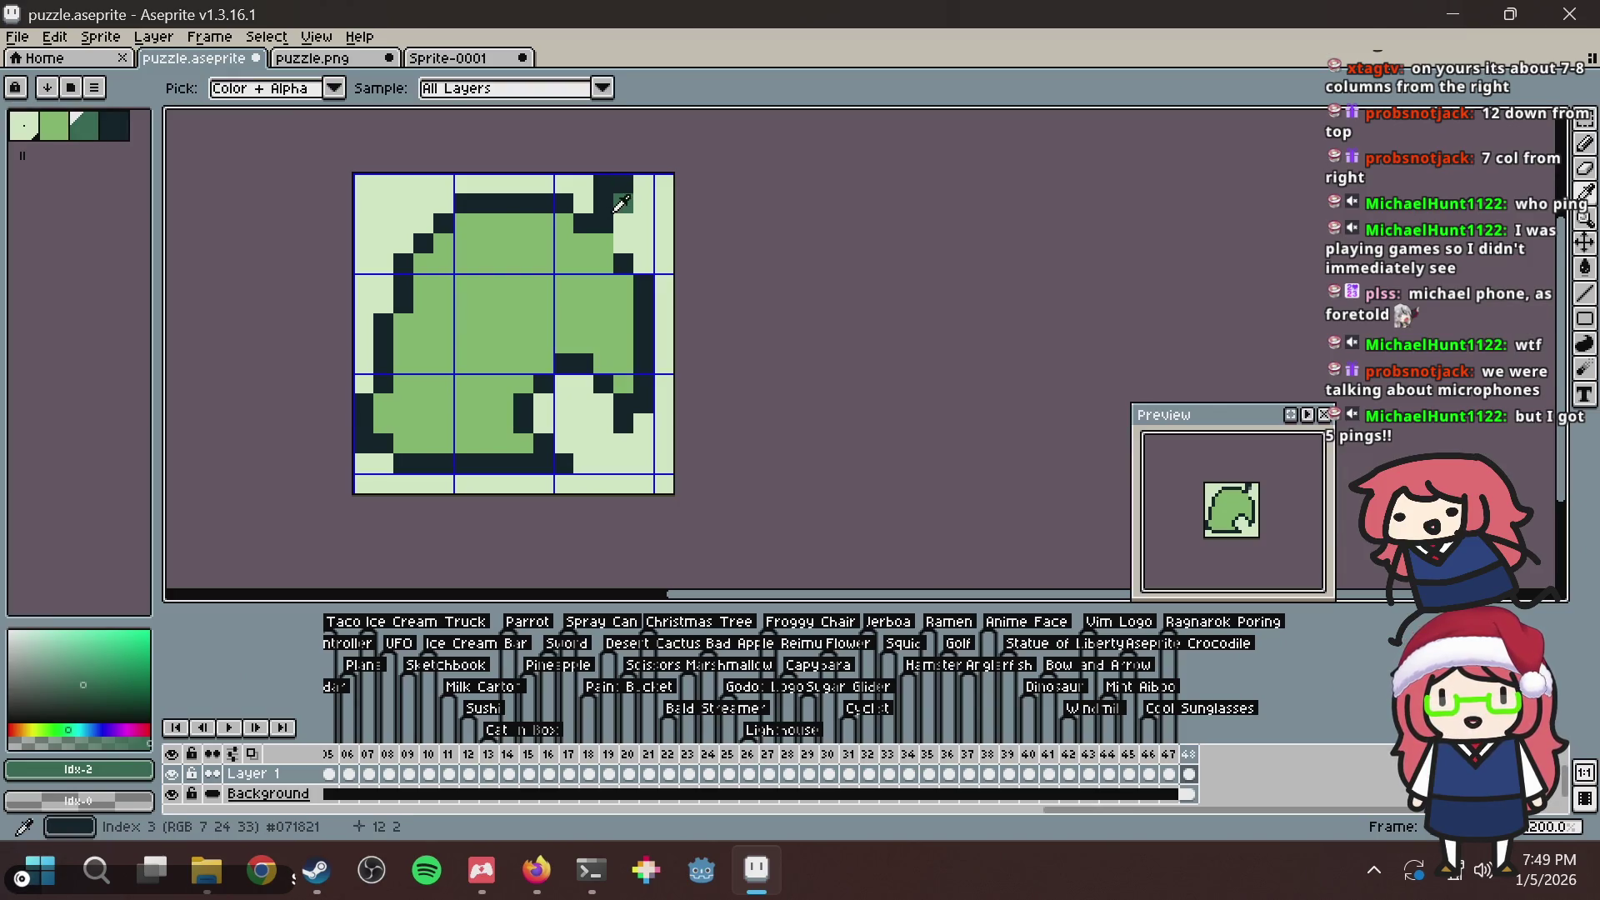
pyautogui.keyDown('alt'); pyautogui.click(606, 225); pyautogui.keyUp('alt')
pyautogui.click(617, 245)
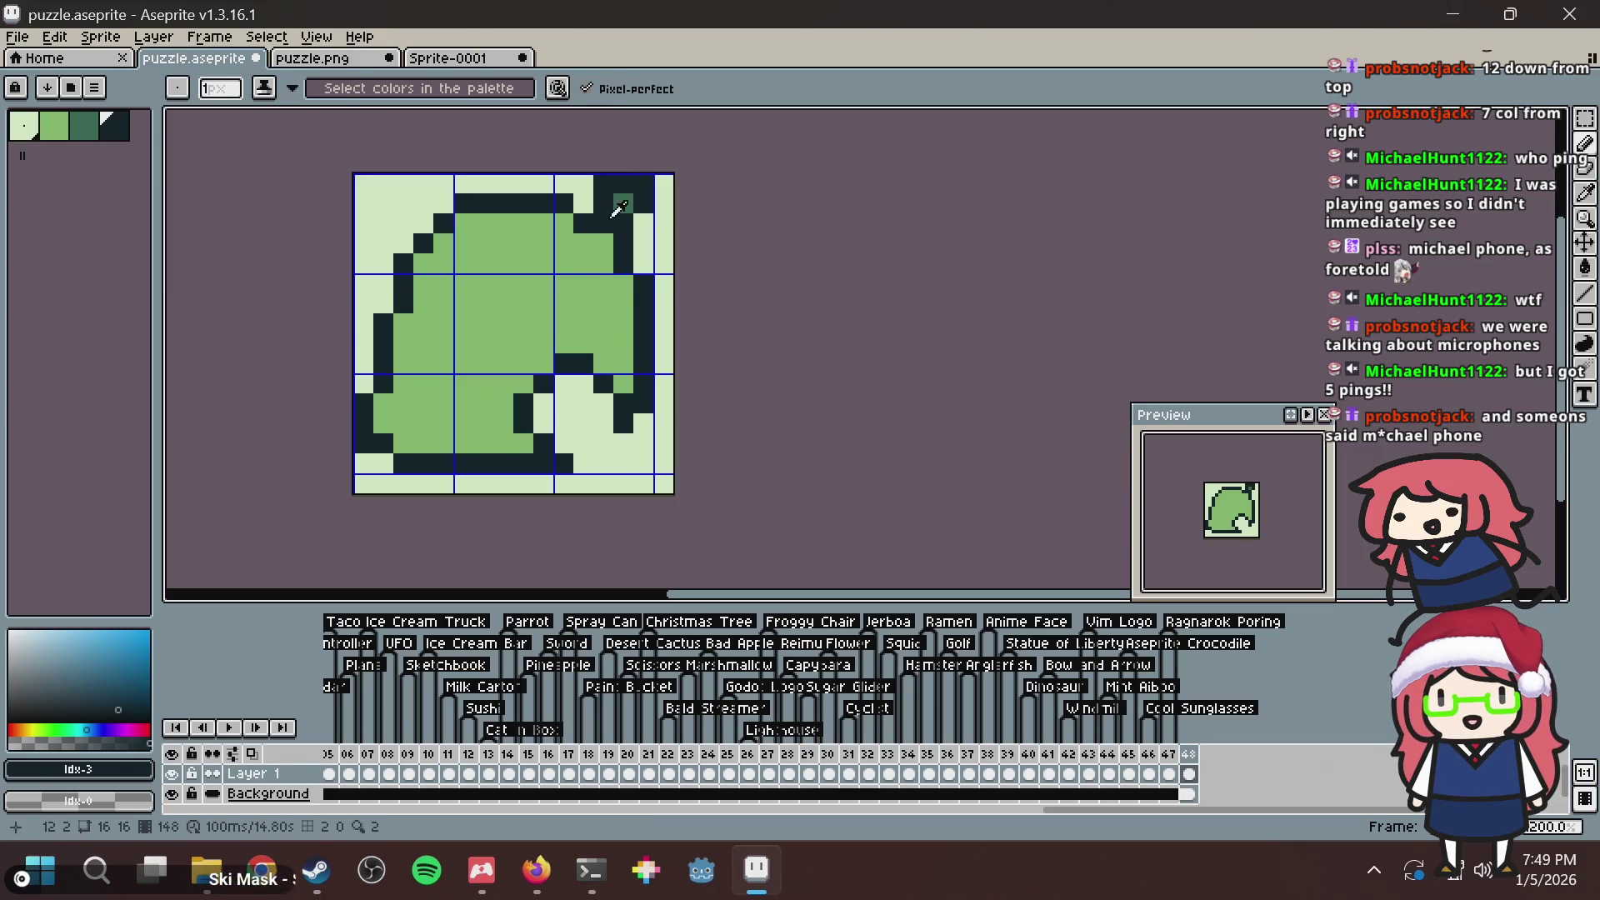
pyautogui.keyDown('alt'); pyautogui.click(626, 198); pyautogui.keyUp('alt')
pyautogui.click(597, 225)
# Compare the leaf with the reference sprite sheet and save puzzle.aseprite.
pyautogui.hotkey('alt', 'Tab')
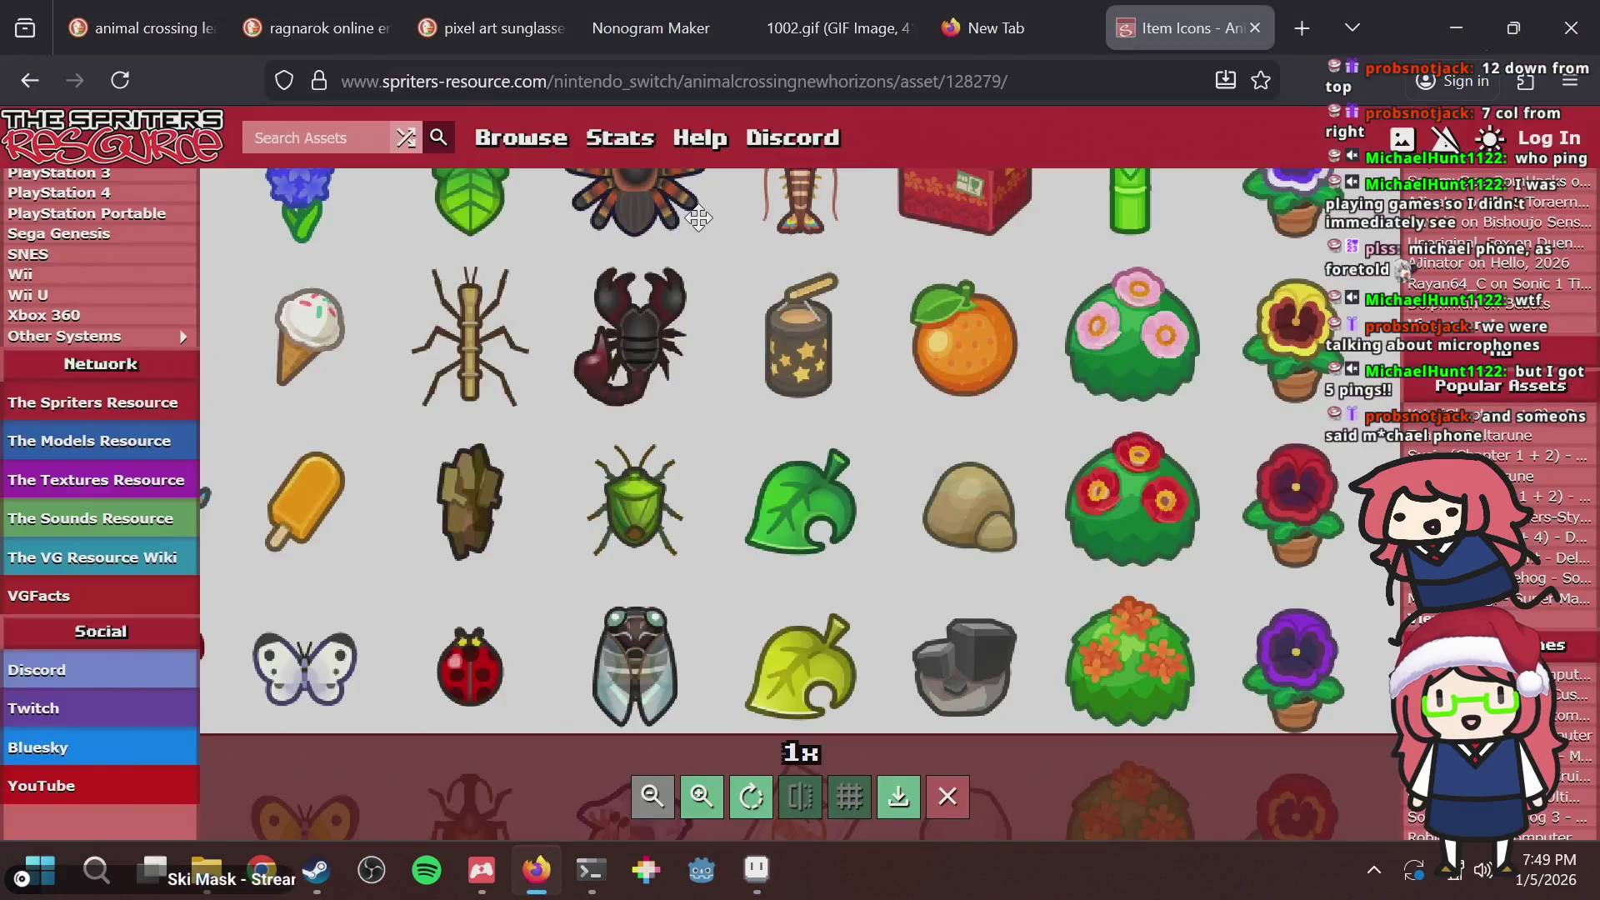
pyautogui.hotkey('alt', 'Tab')
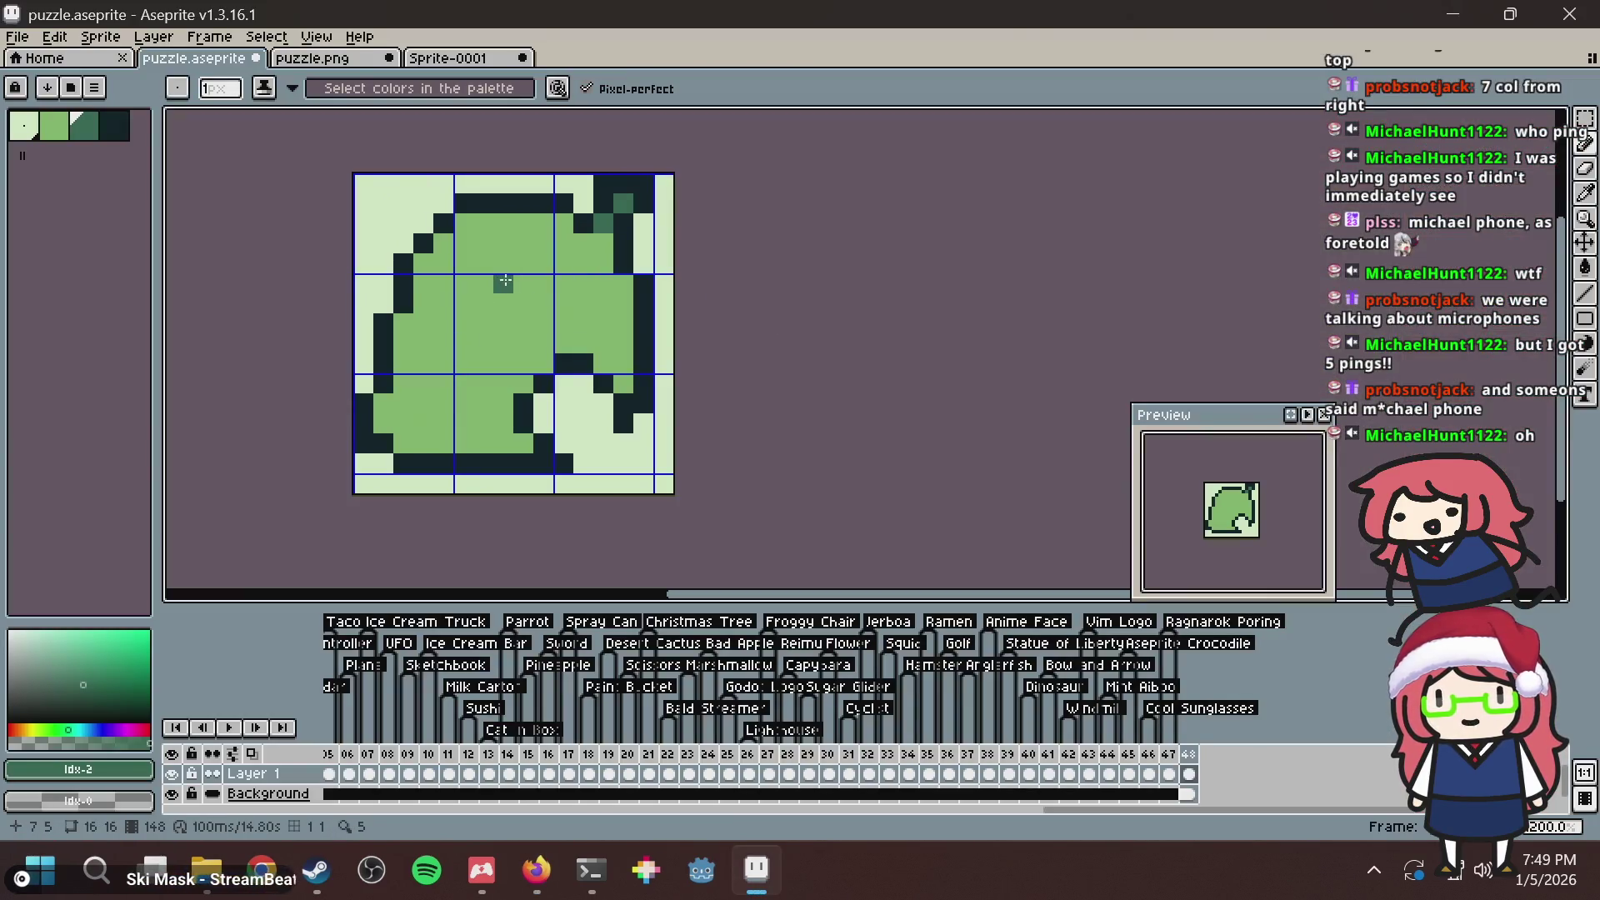
pyautogui.hotkey('alt', 'Tab')
pyautogui.hotkey('alt', 'Tab')
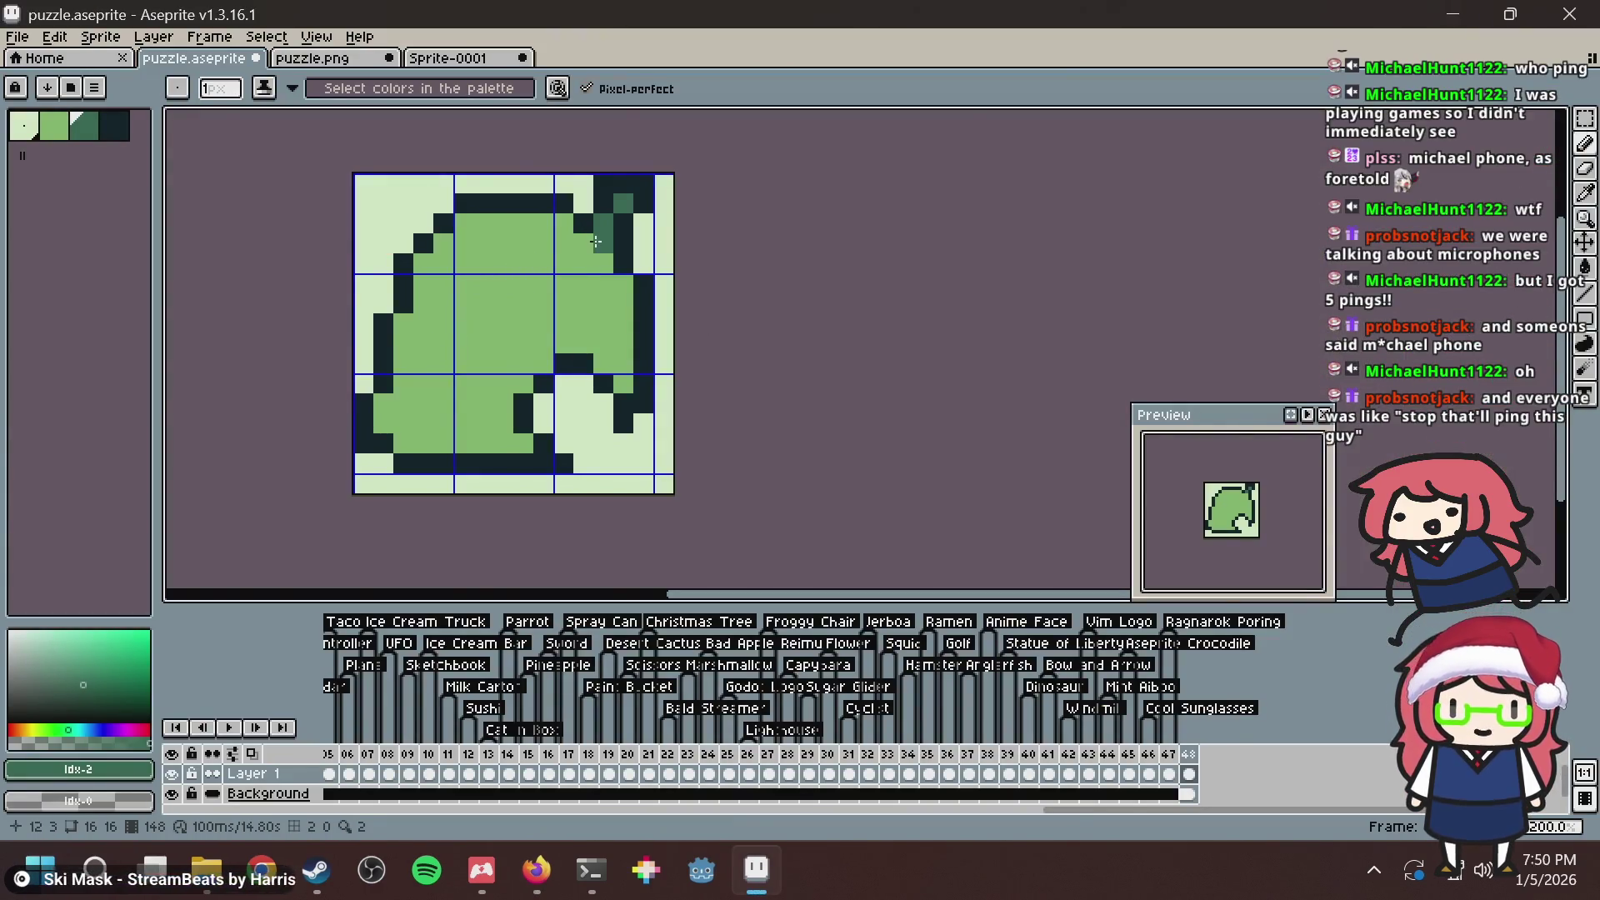
pyautogui.hotkey('ctrl', 's')
pyautogui.hotkey('alt', 'Tab')
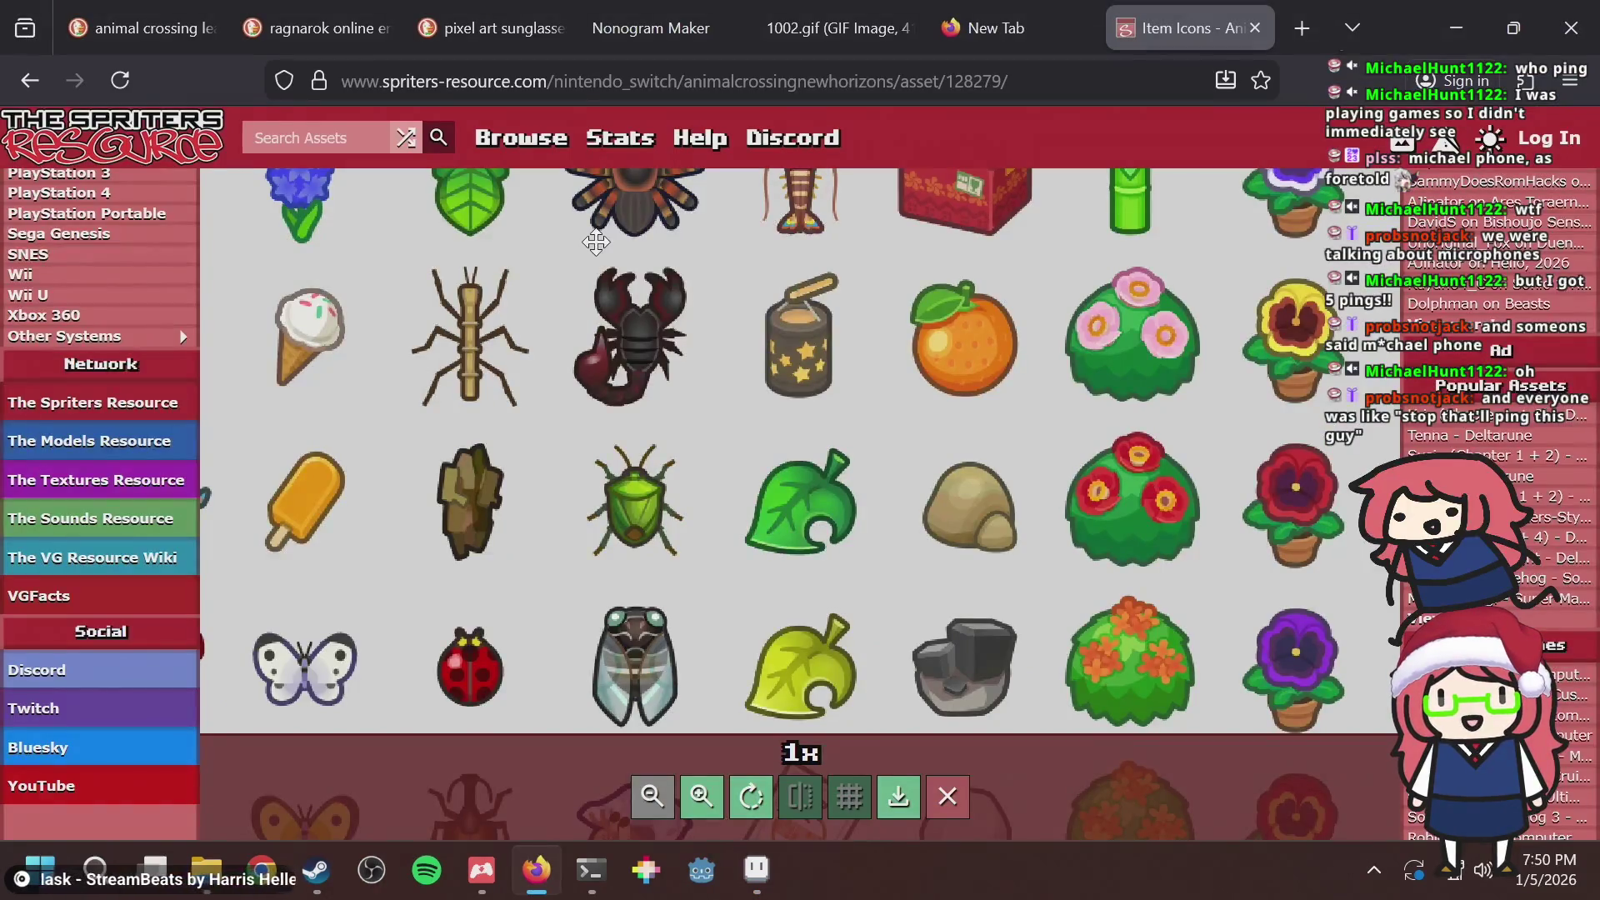
pyautogui.hotkey('alt', 'Tab')
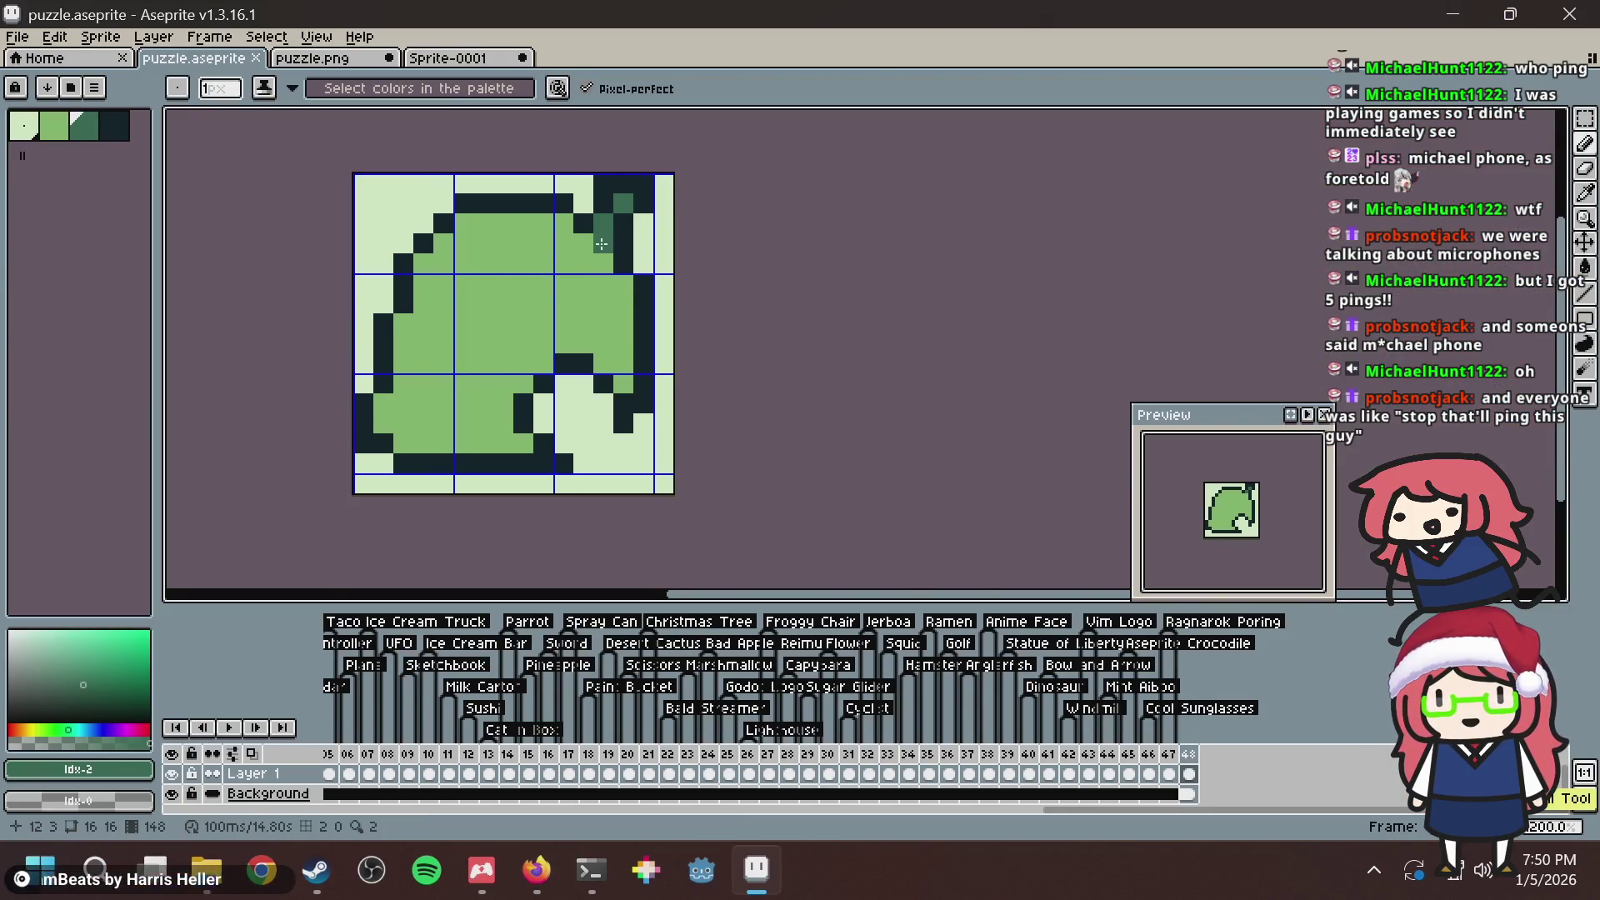
# Start the dark-green midrib and extend it left, then diagonally down-left.
pyautogui.click(584, 243)
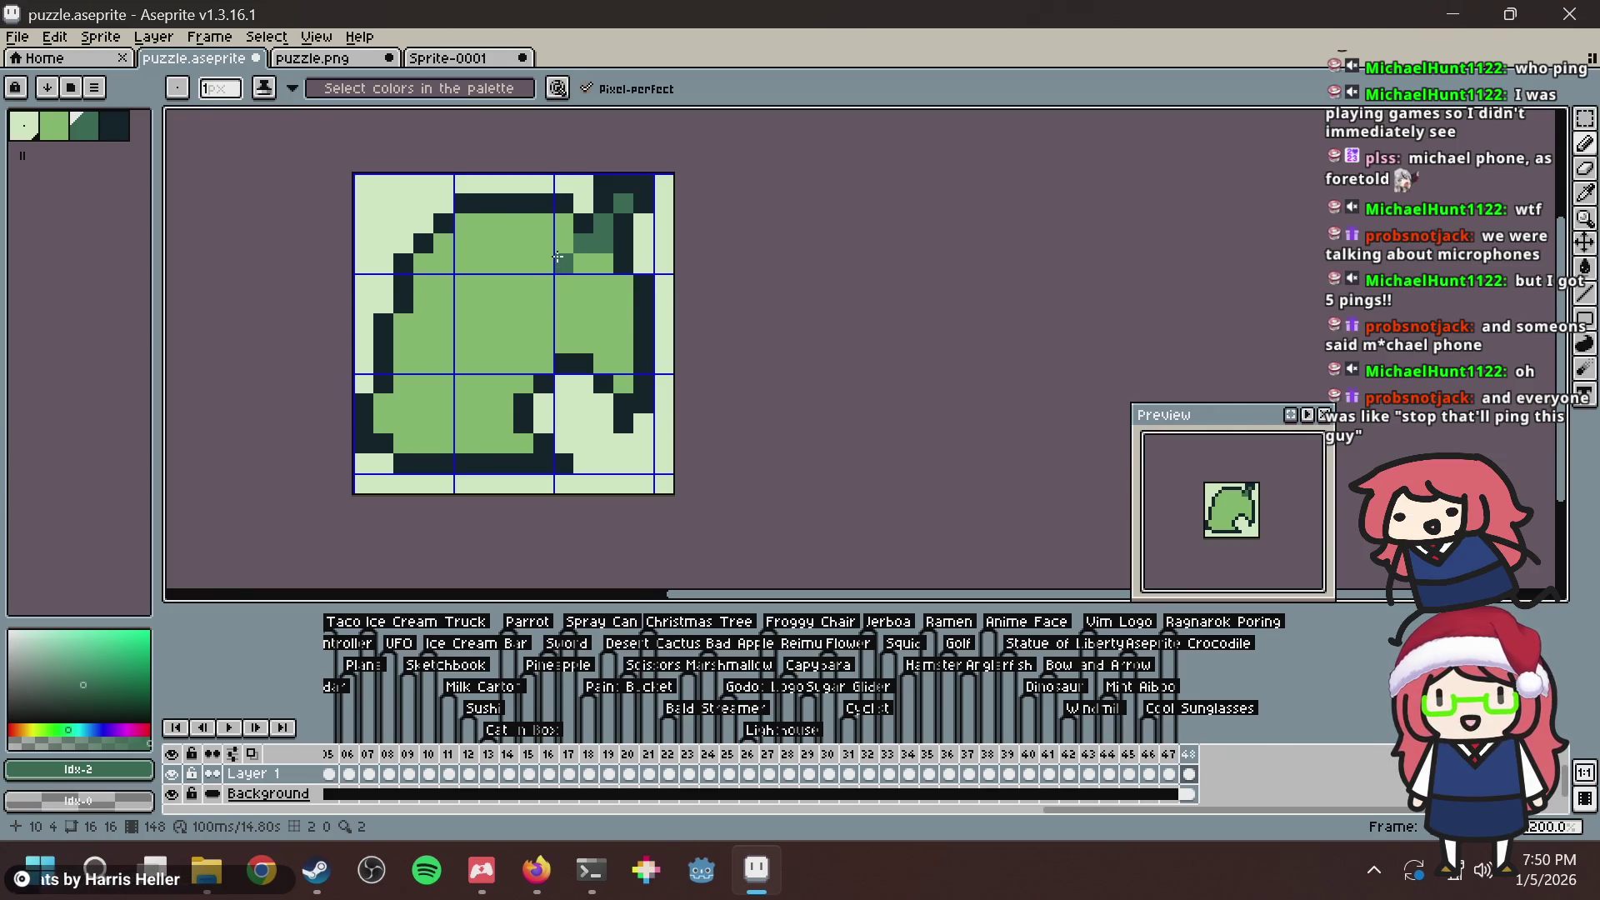
pyautogui.click(547, 255)
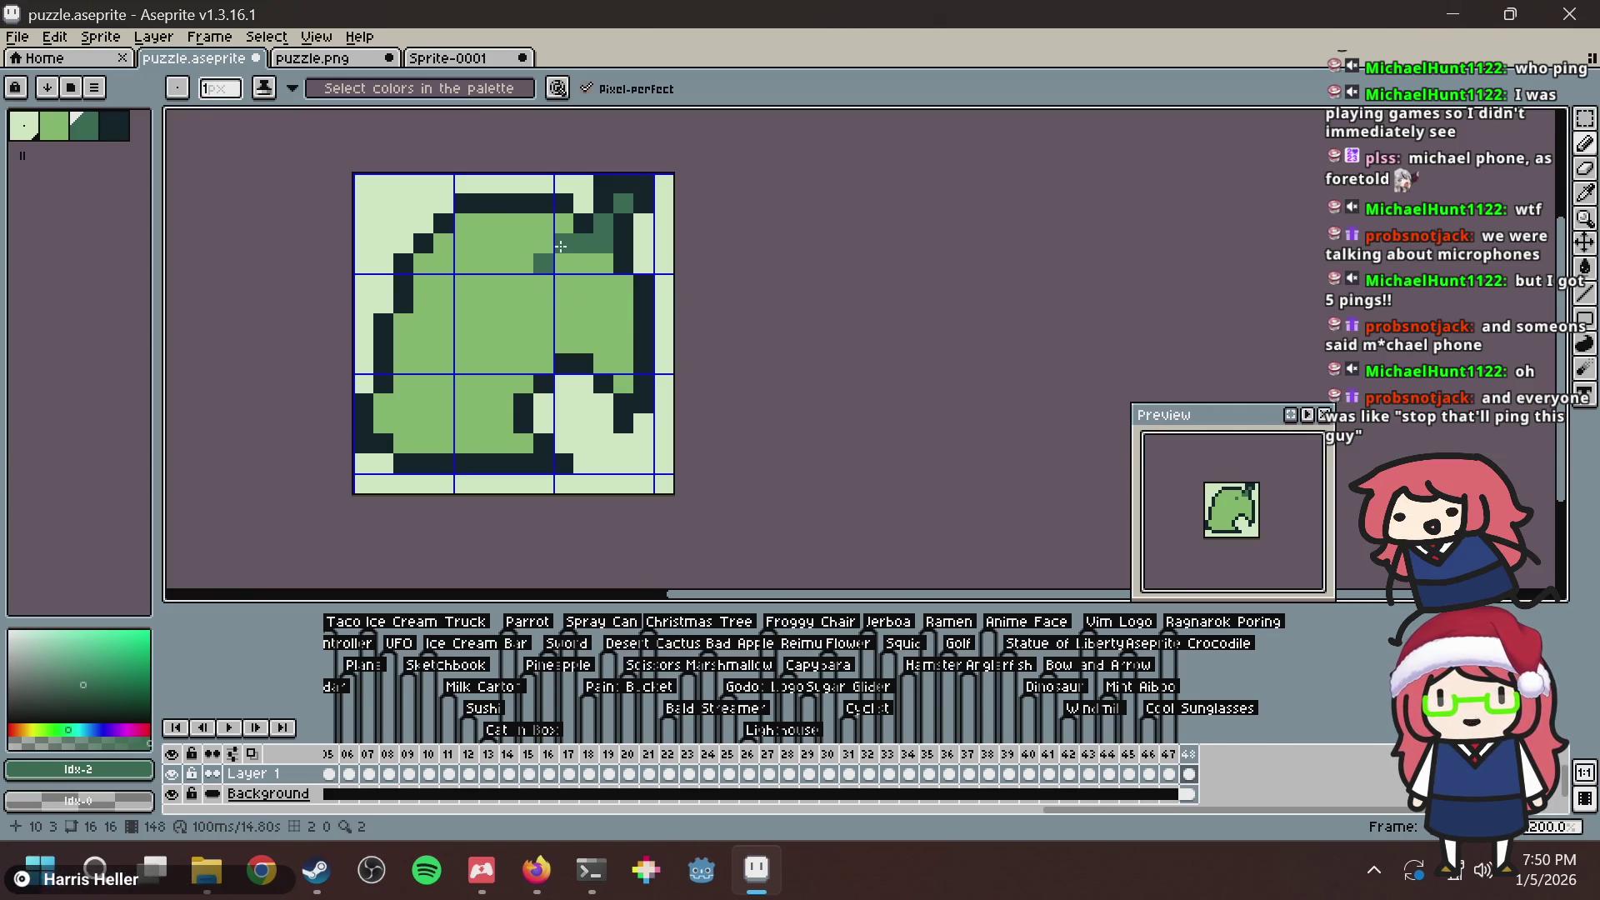
pyautogui.click(517, 263)
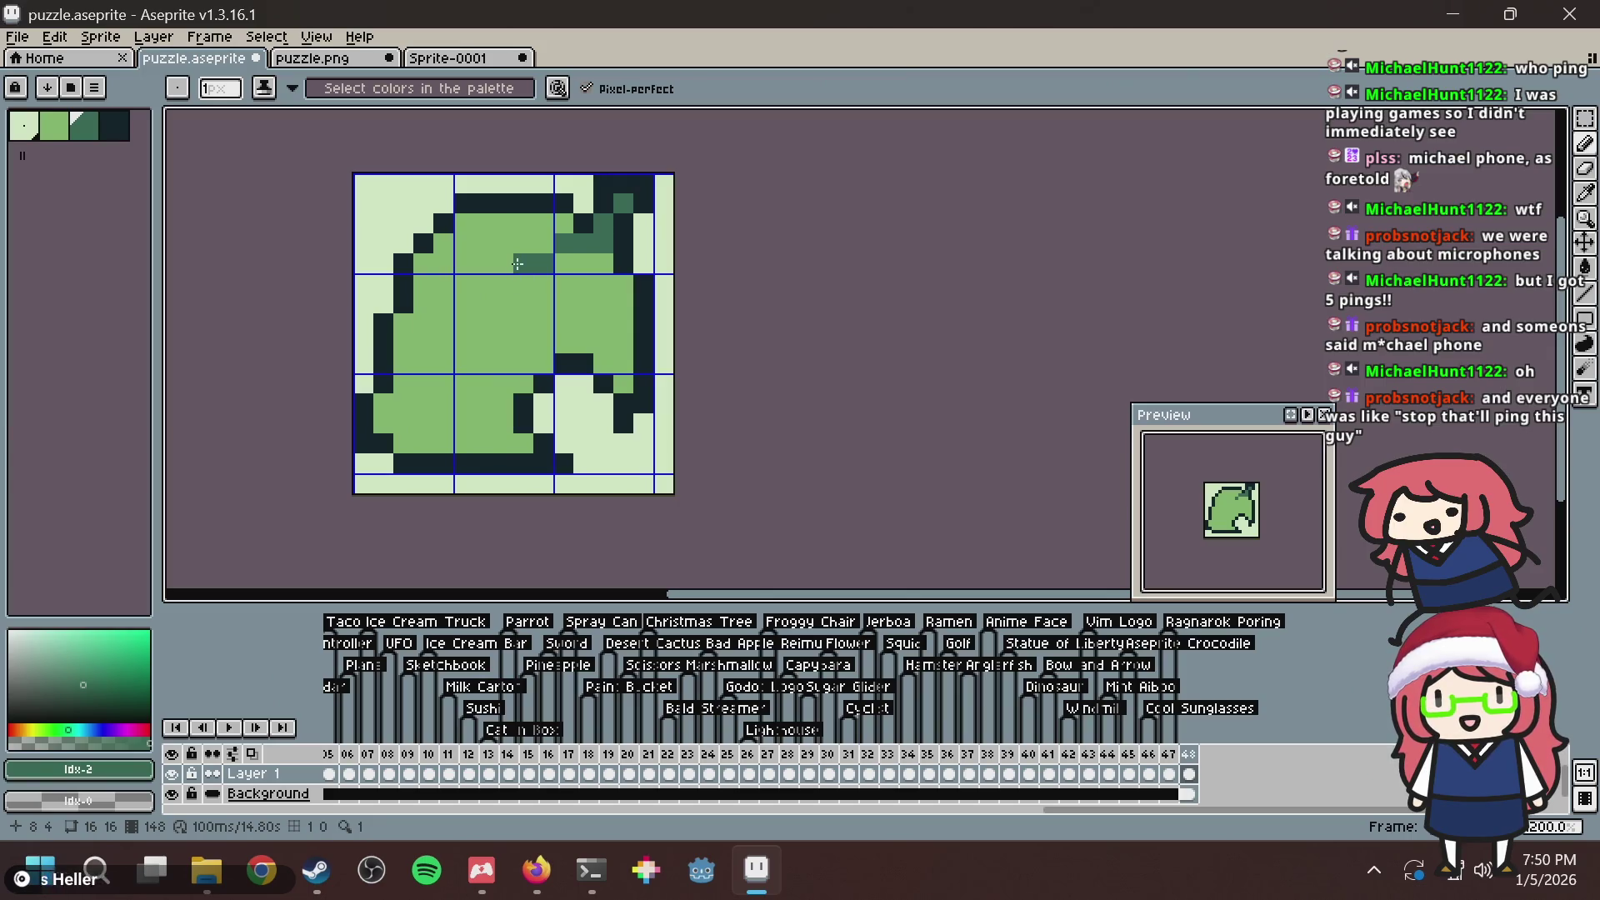
pyautogui.click(482, 305)
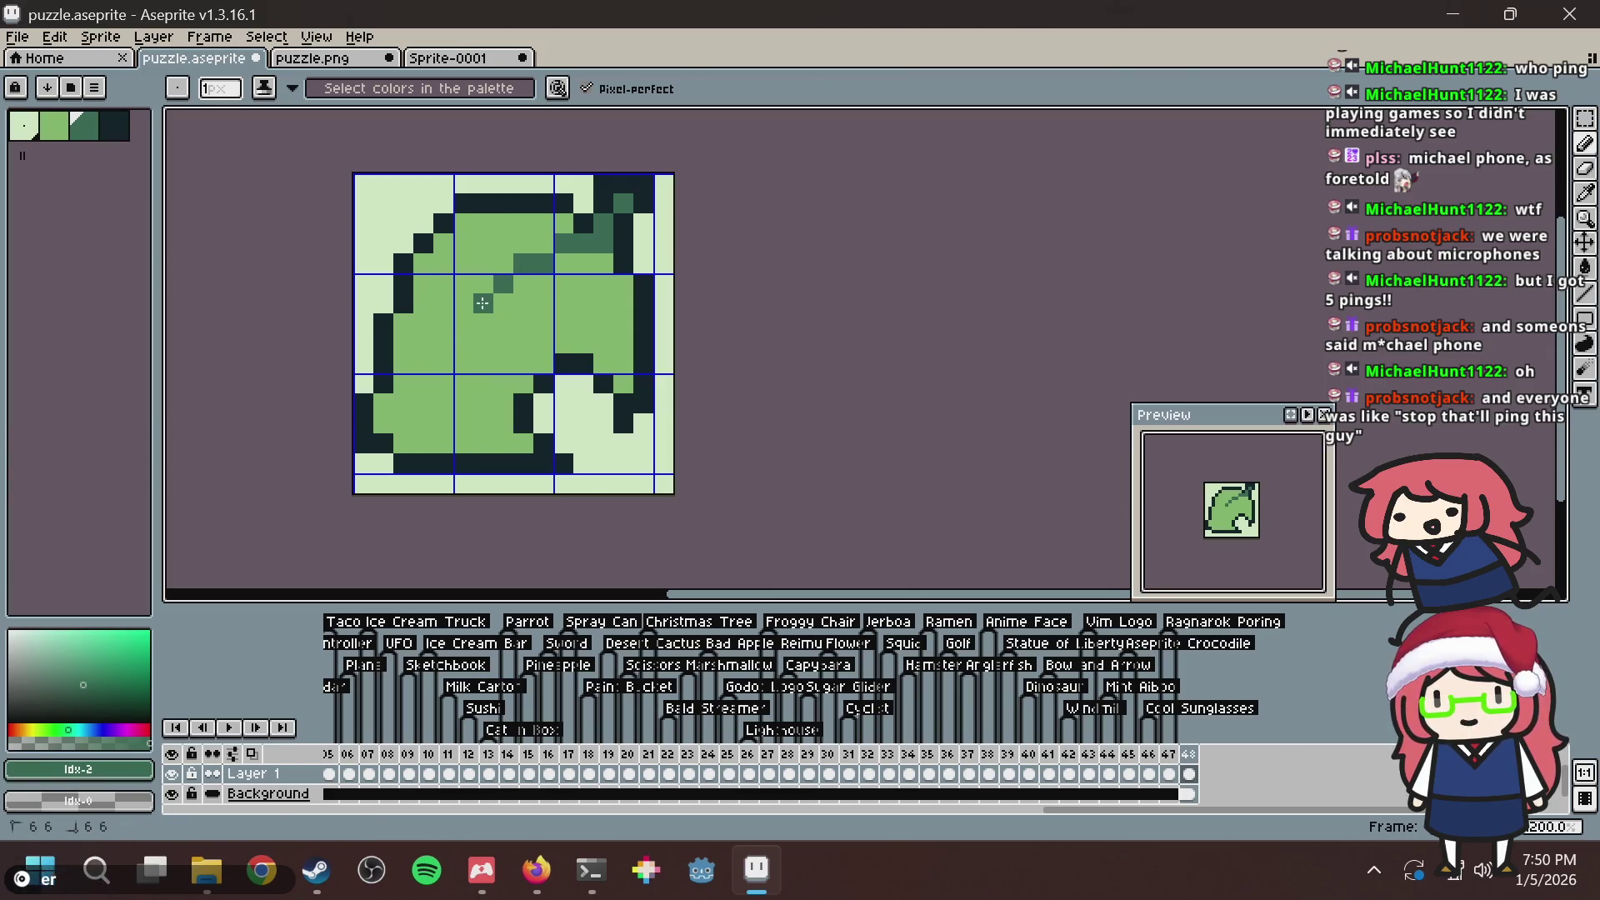
pyautogui.click(466, 326)
# Replace a misplaced vein pixel, continue the vein to the lower left, and undo a stray outline recolour.
pyautogui.hotkey('ctrl', 'z')
pyautogui.click(480, 325)
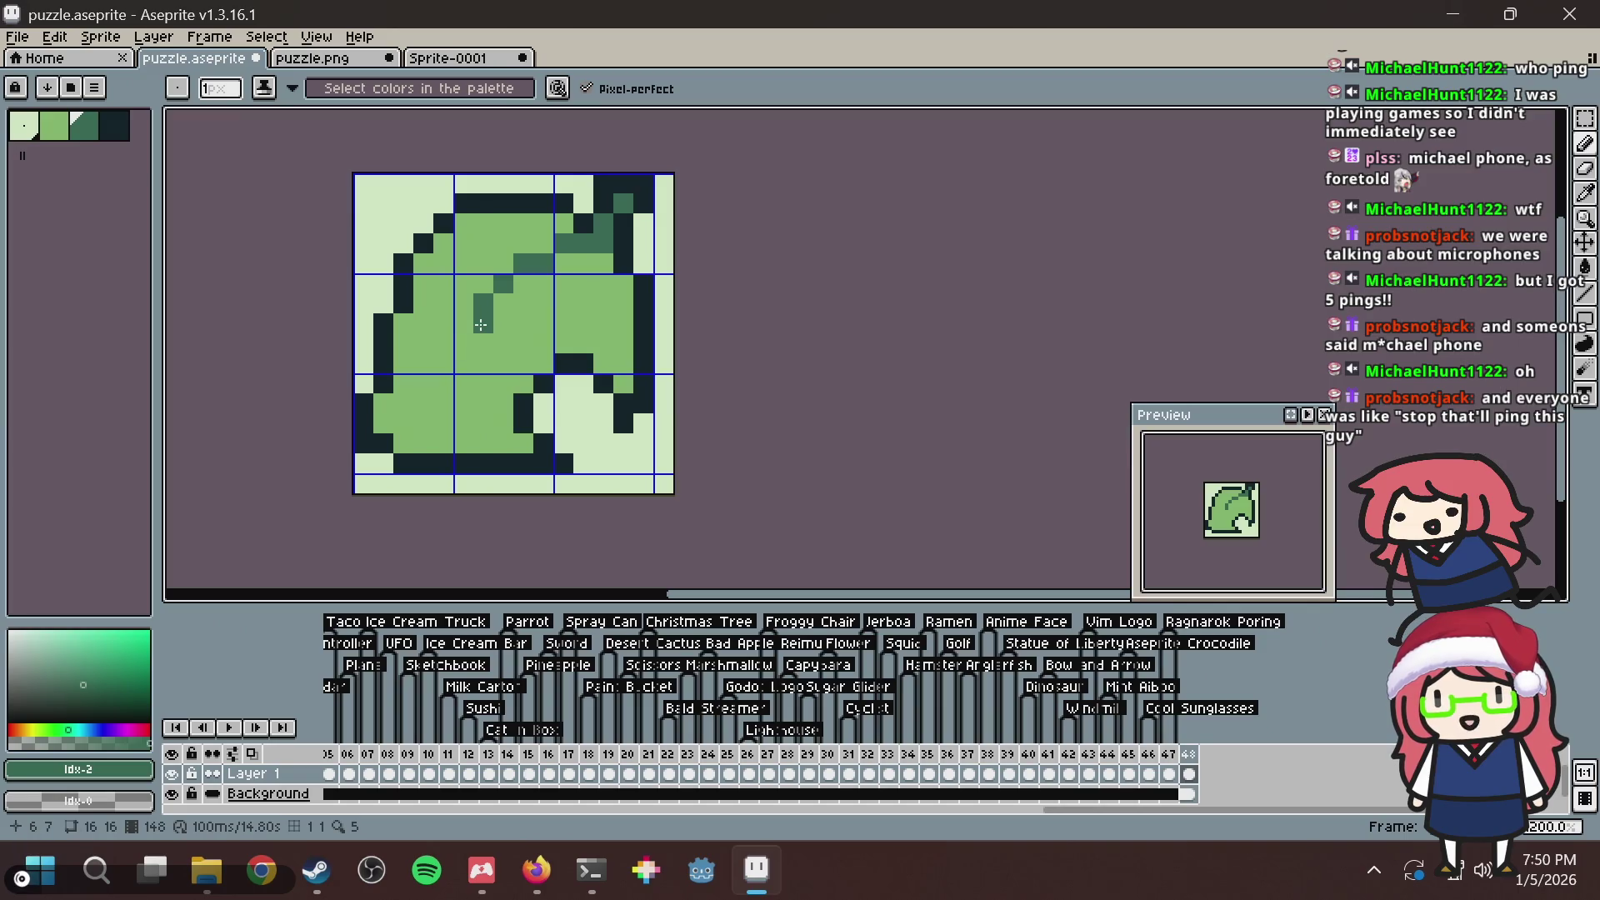
pyautogui.click(472, 345)
pyautogui.click(462, 343)
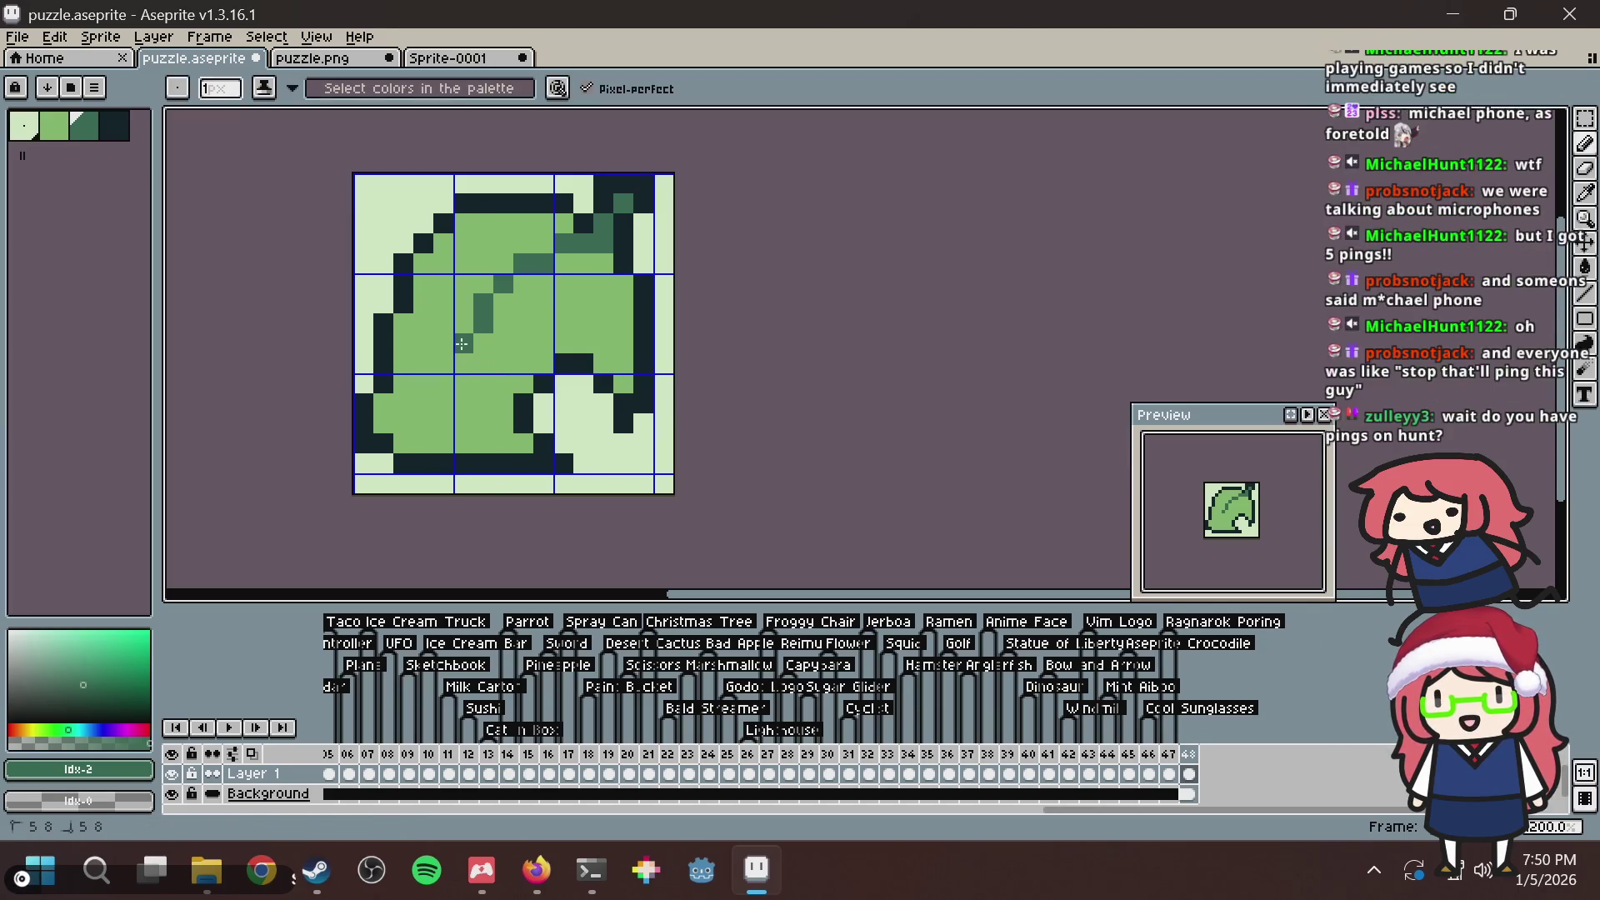
pyautogui.click(438, 400)
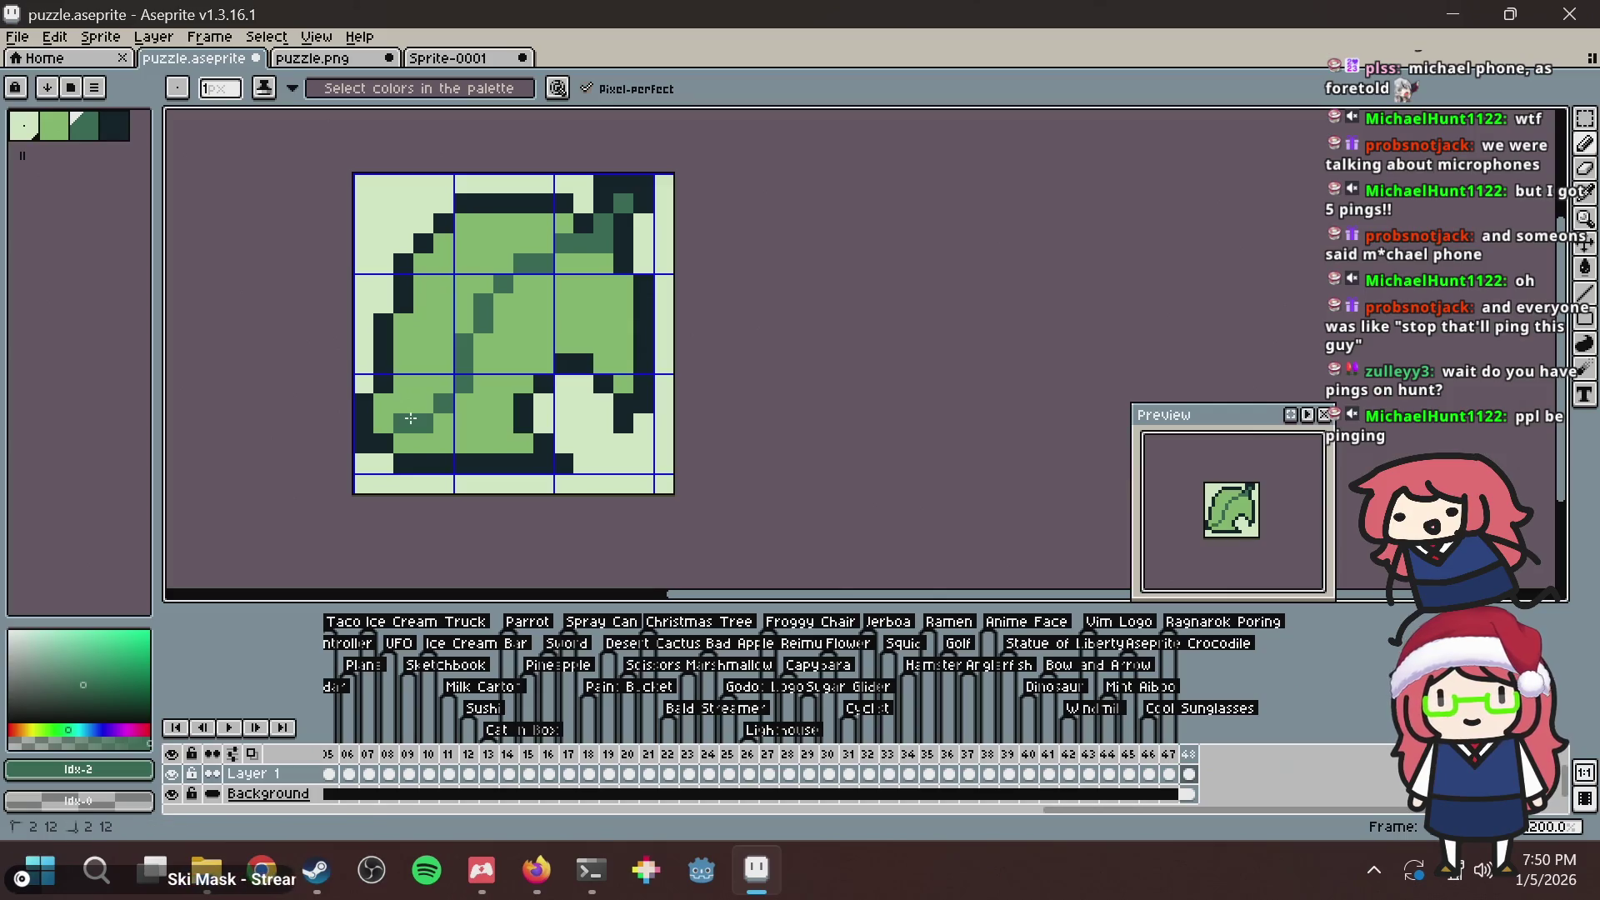
pyautogui.click(618, 247)
pyautogui.hotkey('ctrl', 'z')
pyautogui.hotkey('ctrl', 'z')
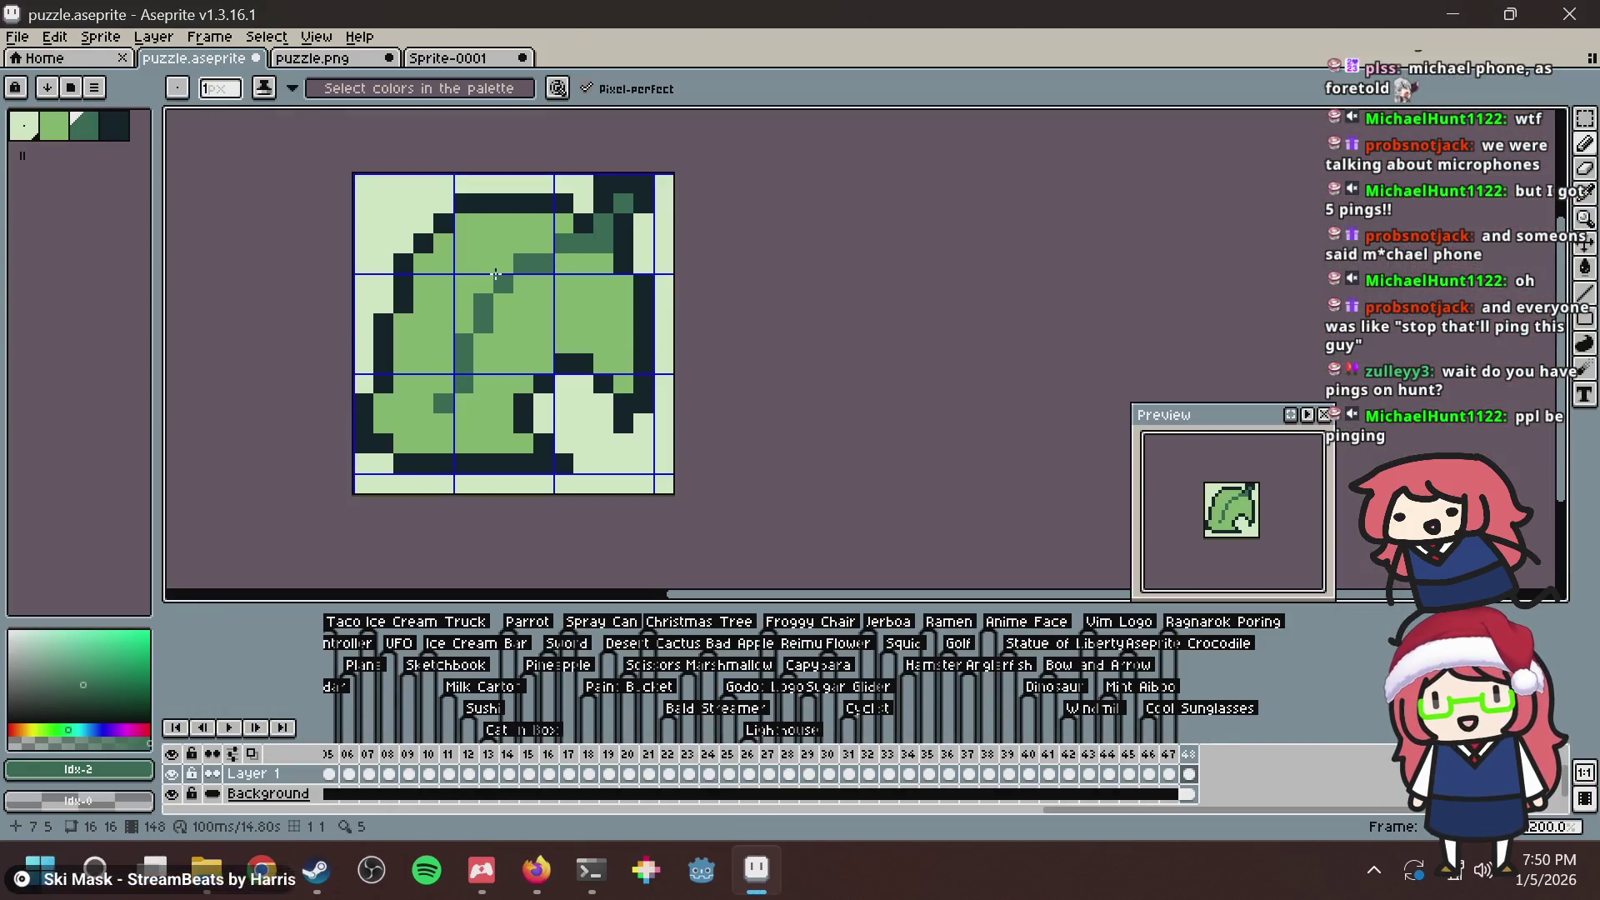
pyautogui.hotkey('alt', 'Tab')
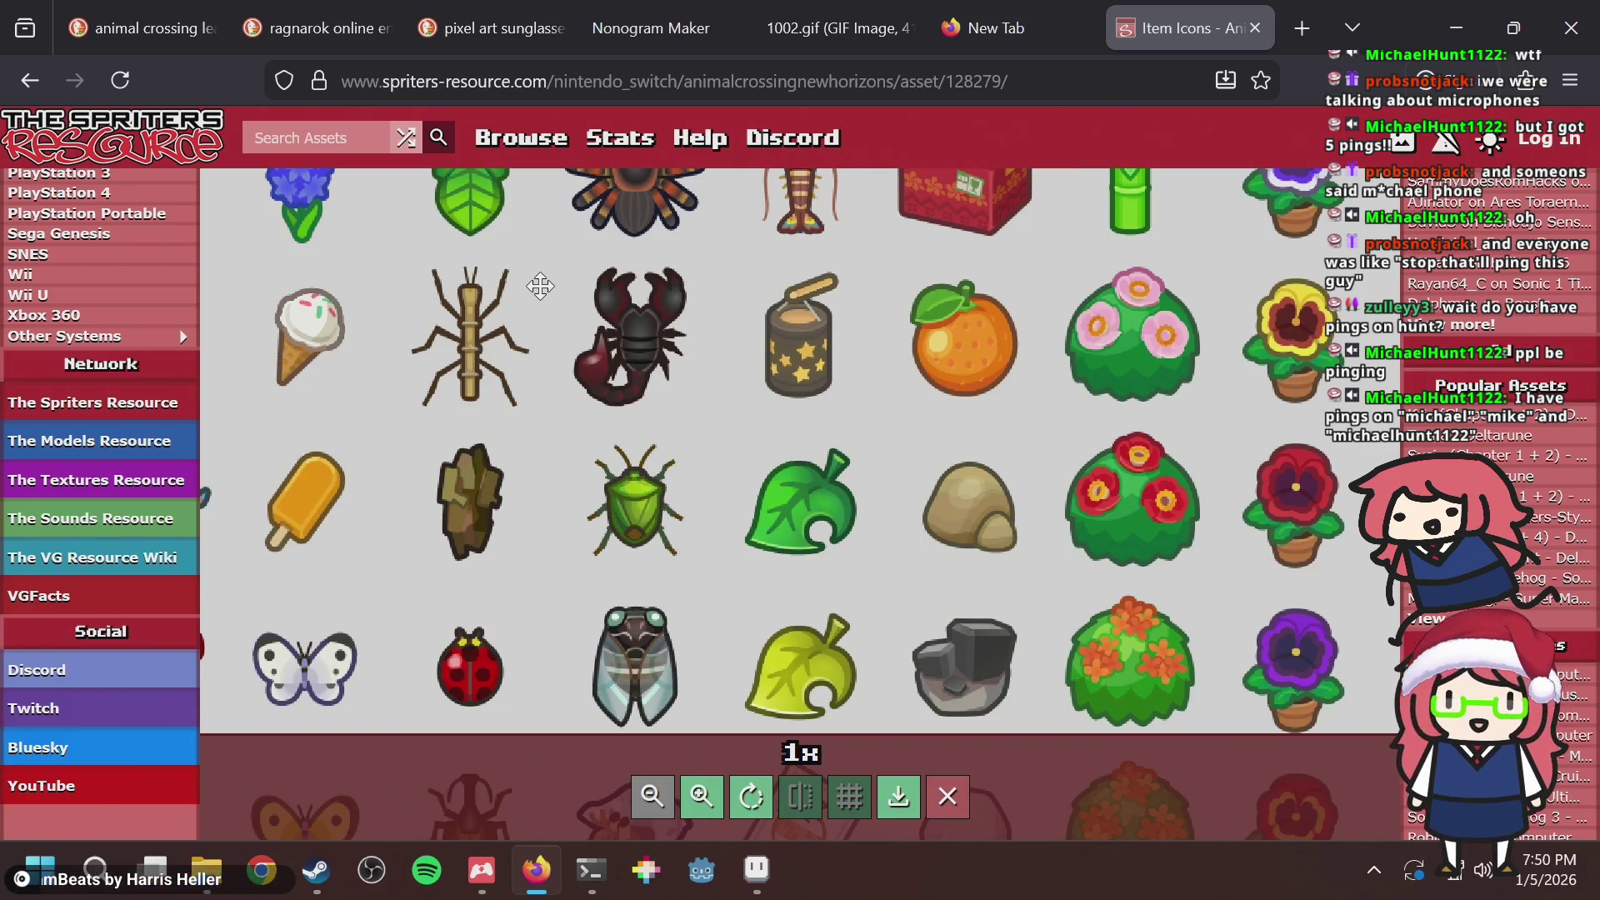
# After checking the reference, paint the top-right leaf pixel with the sampled light green.
pyautogui.hotkey('alt', 'Tab')
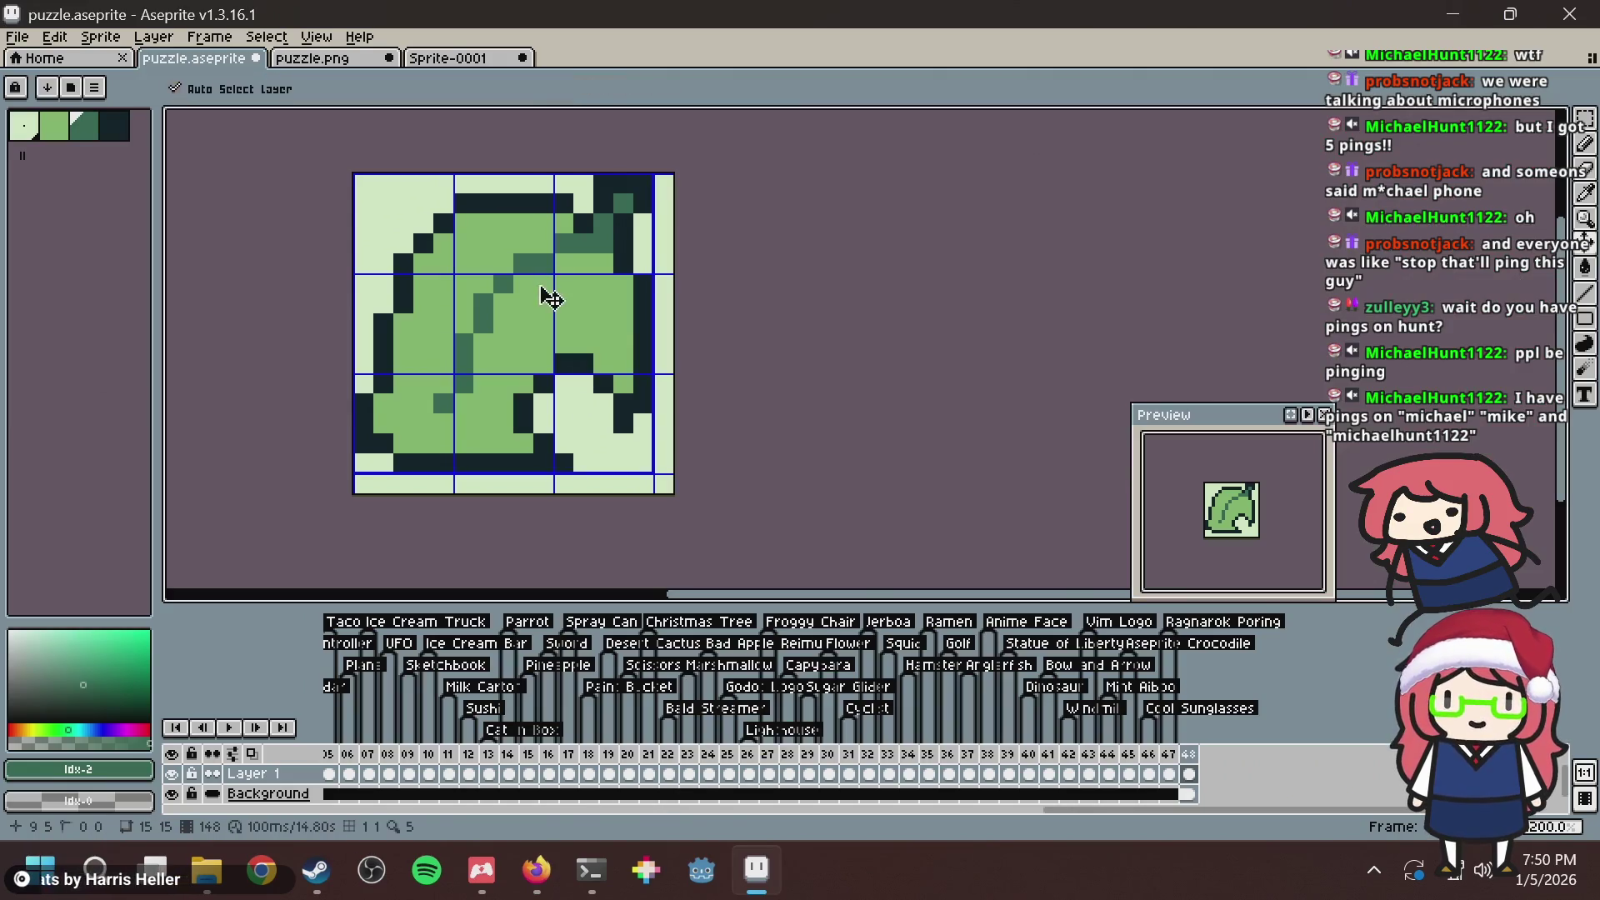
pyautogui.hotkey('alt', 'Tab')
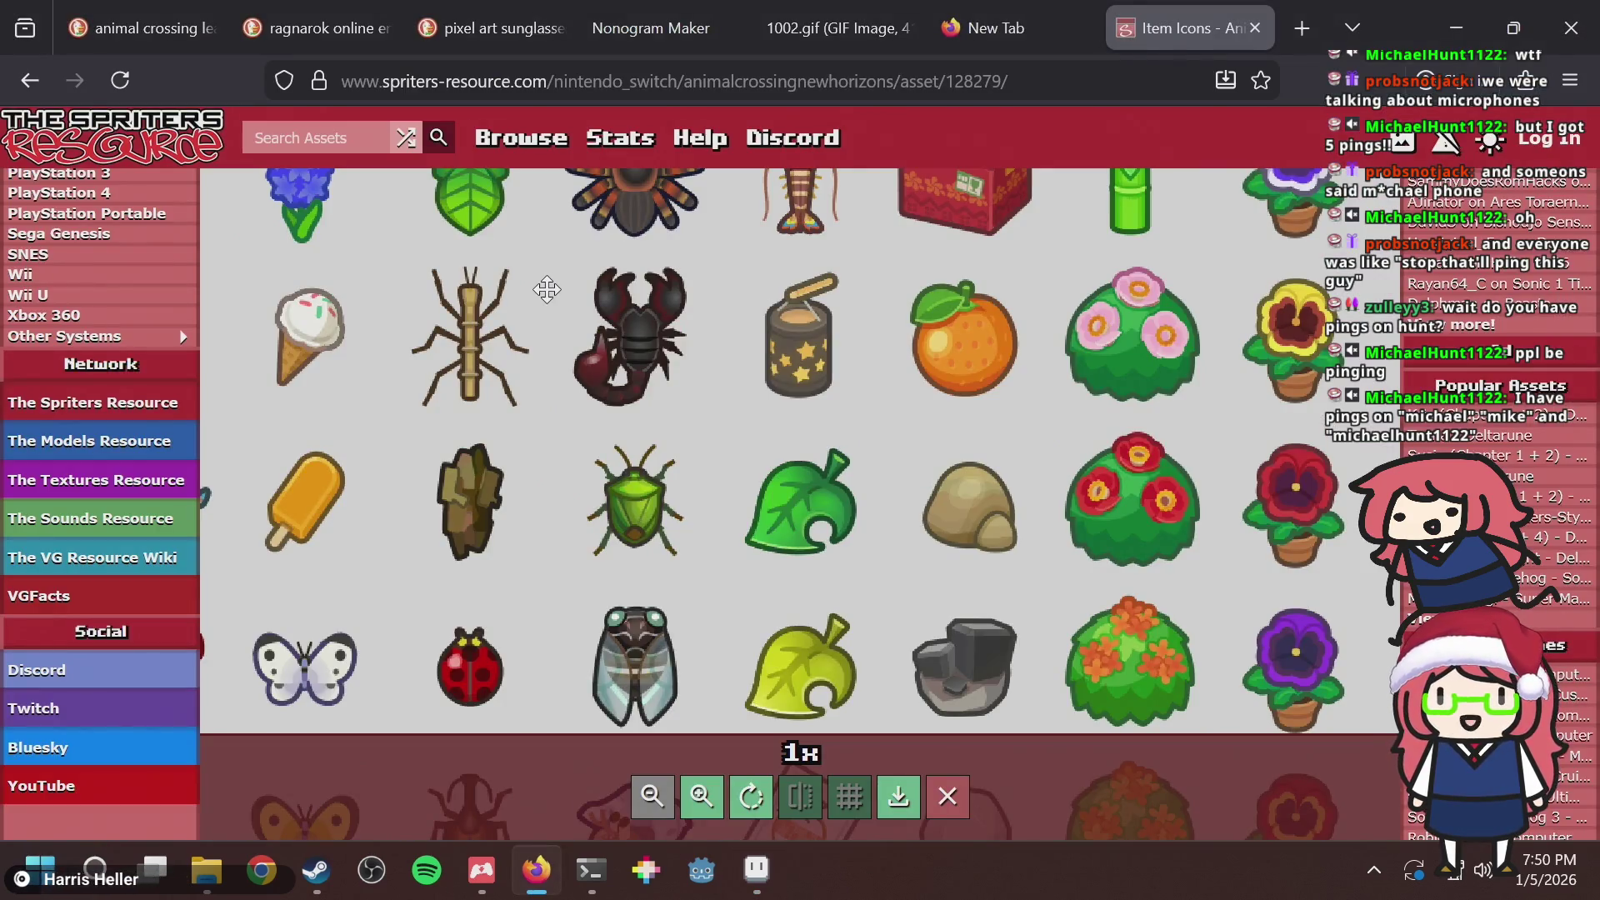
pyautogui.hotkey('alt', 'Tab')
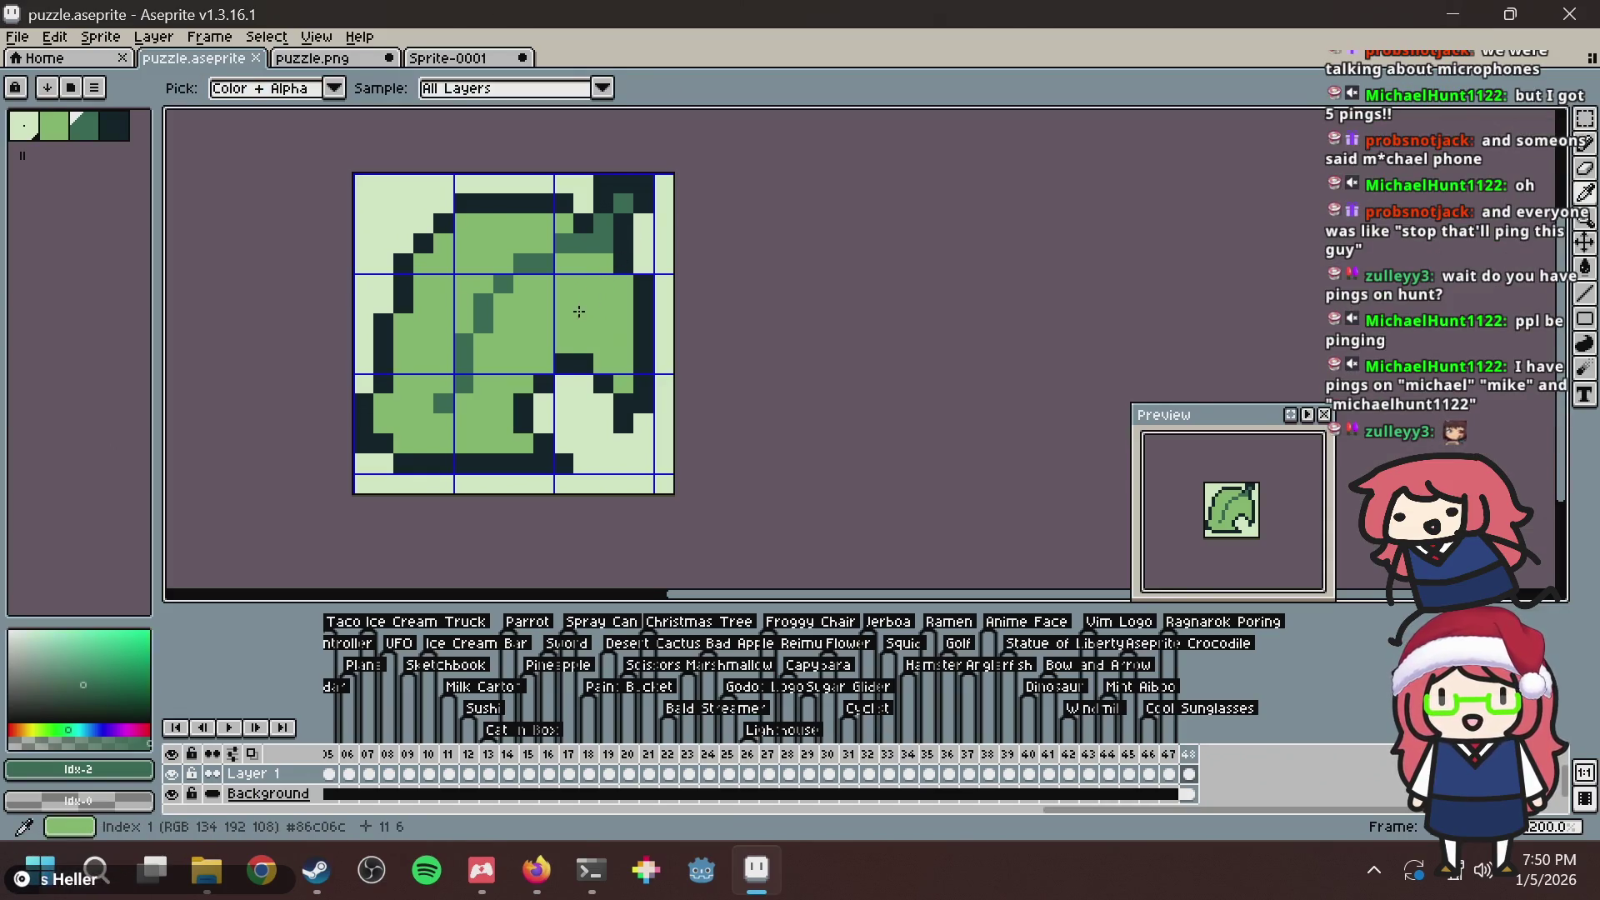
pyautogui.keyDown('alt'); pyautogui.click(597, 296); pyautogui.keyUp('alt')
pyautogui.click(619, 193)
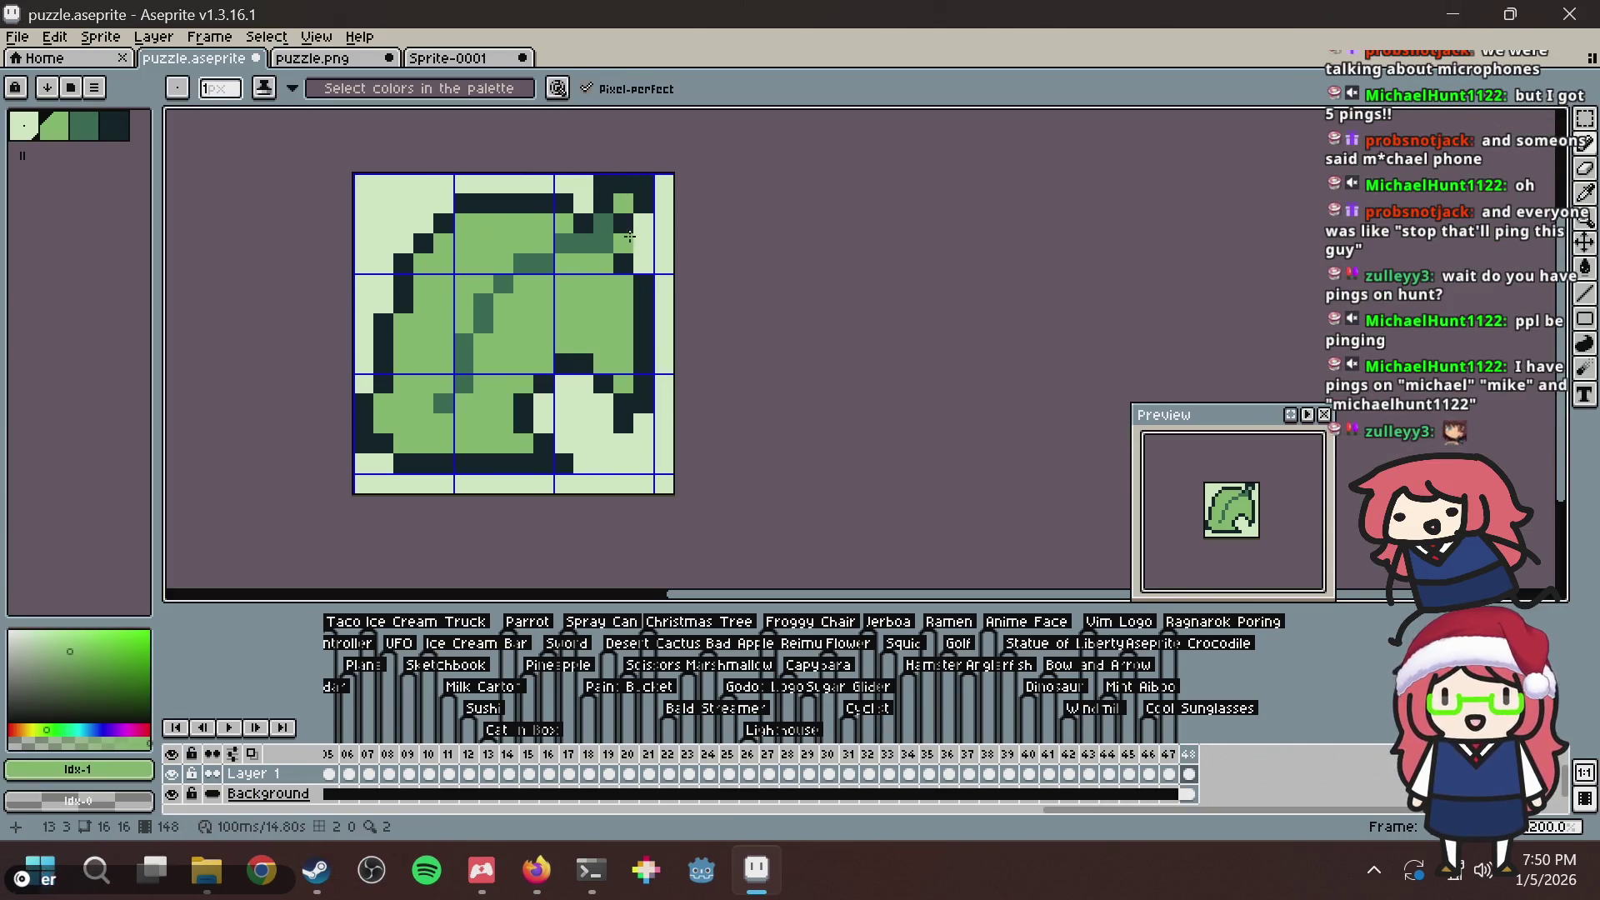
# Draw dark-green vein strokes from the leaf centre down toward the lower left.
pyautogui.keyDown('alt'); pyautogui.click(600, 238); pyautogui.keyUp('alt')
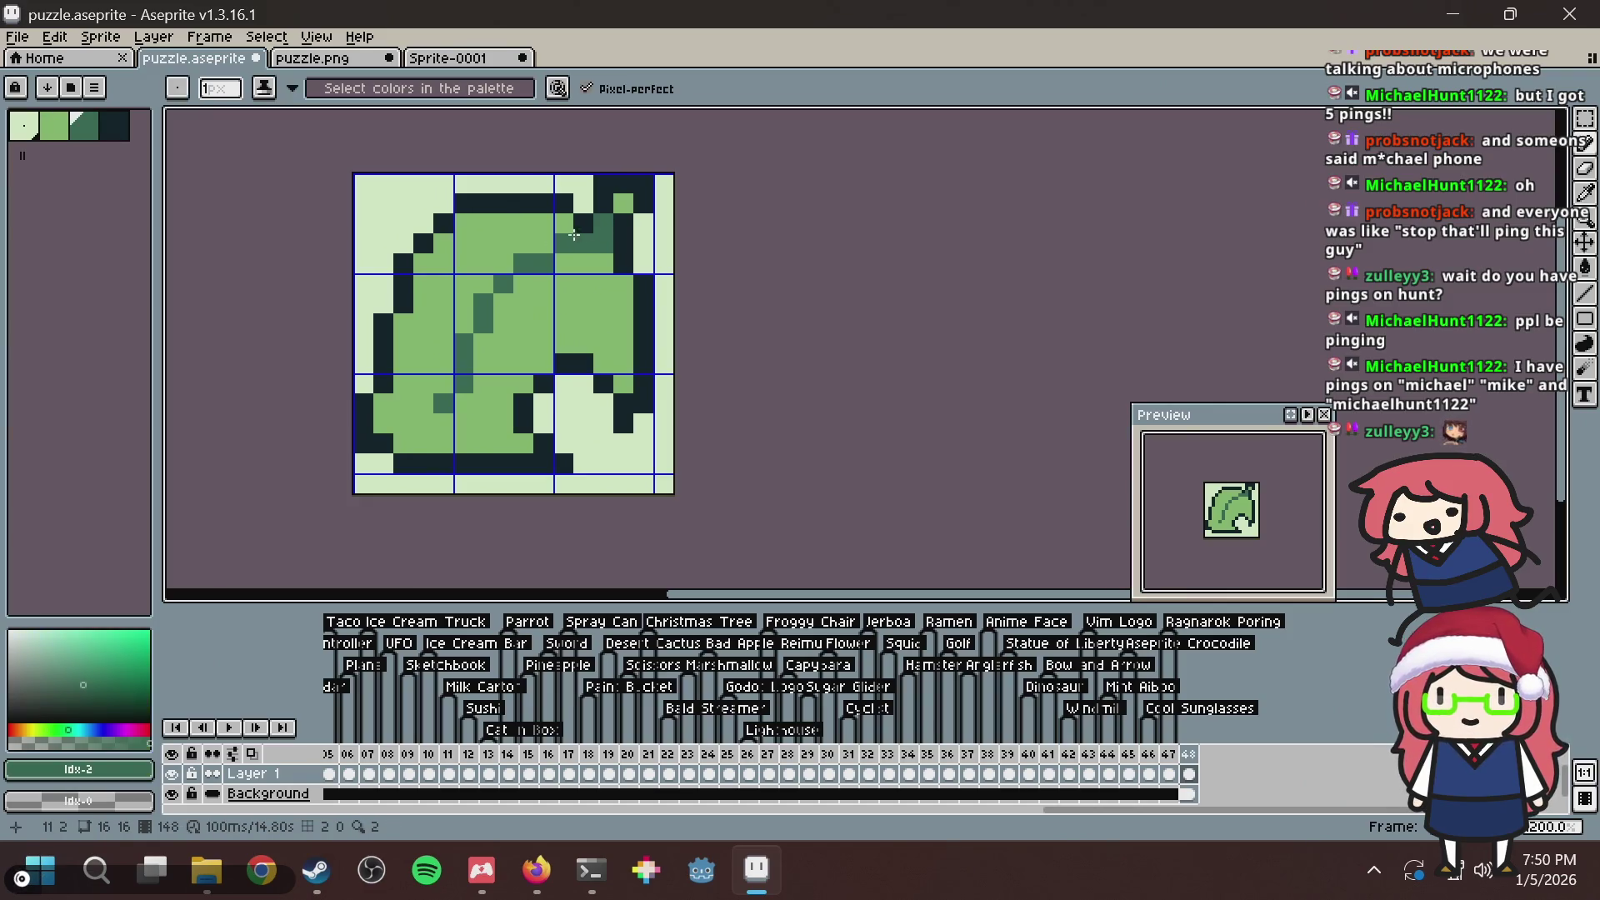
pyautogui.hotkey('alt', 'Tab')
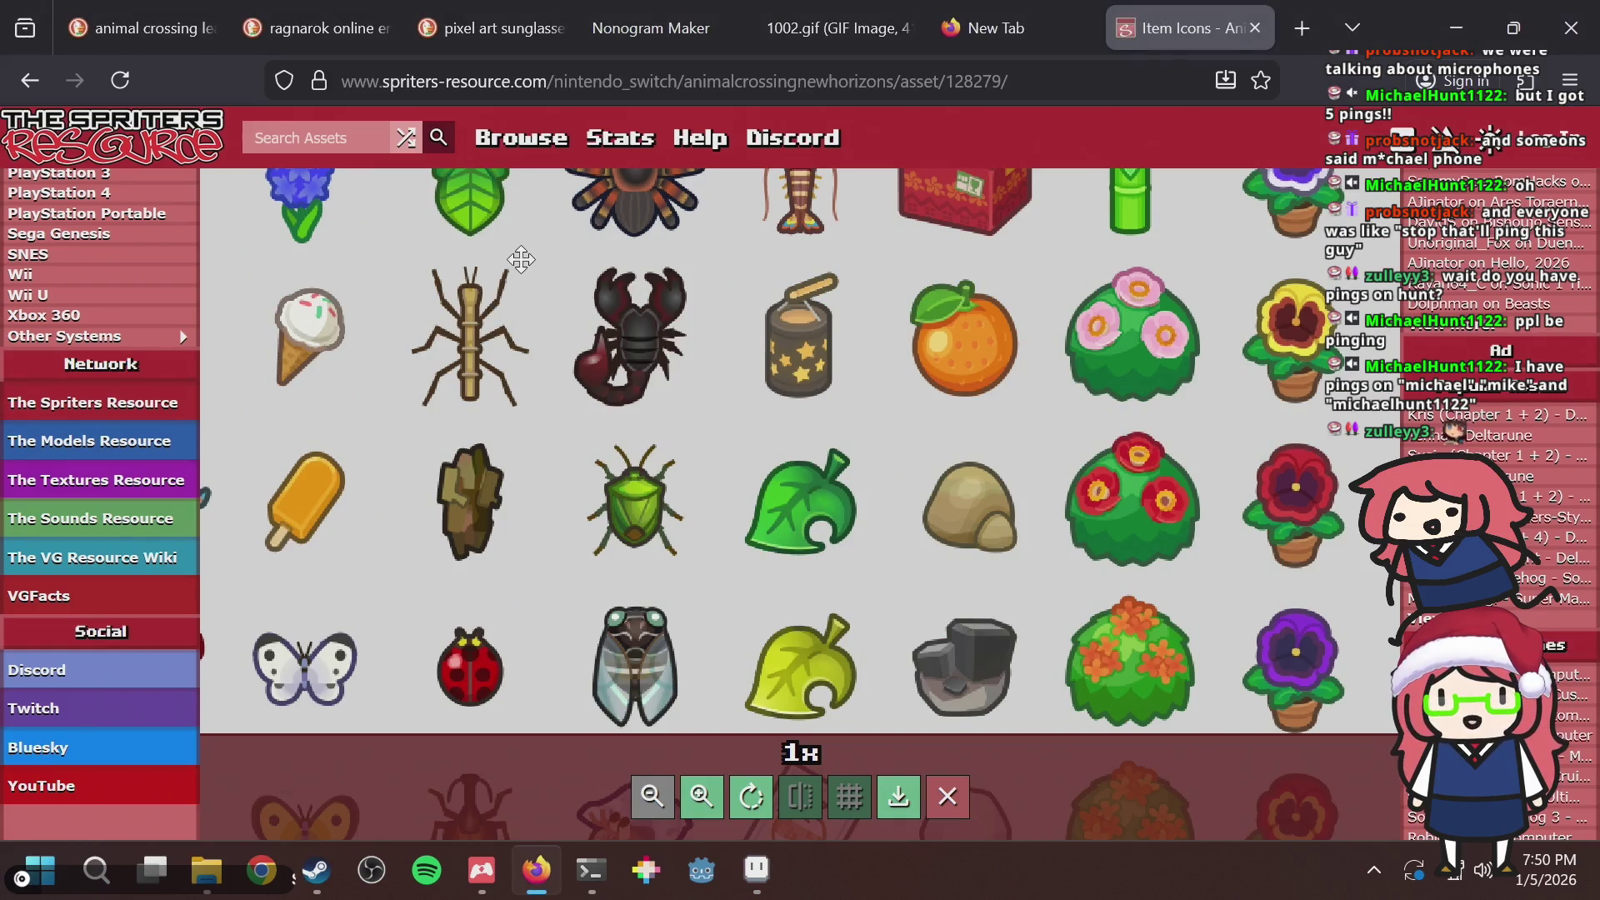
pyautogui.hotkey('alt', 'Tab')
pyautogui.hotkey('alt', 'Tab')
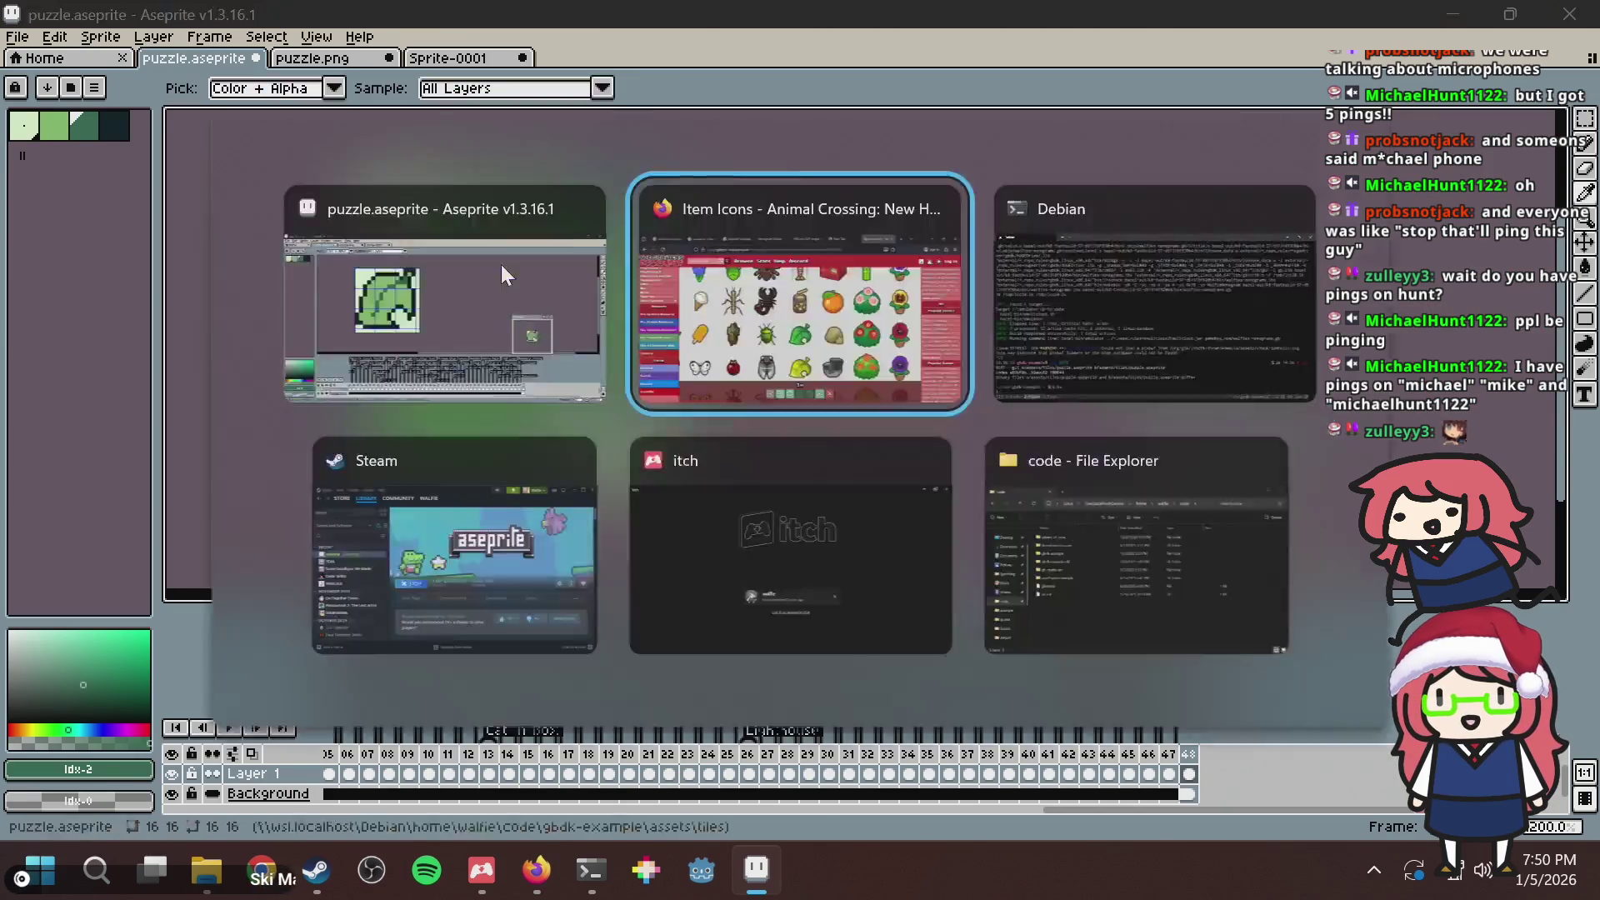
pyautogui.hotkey('alt', 'Tab')
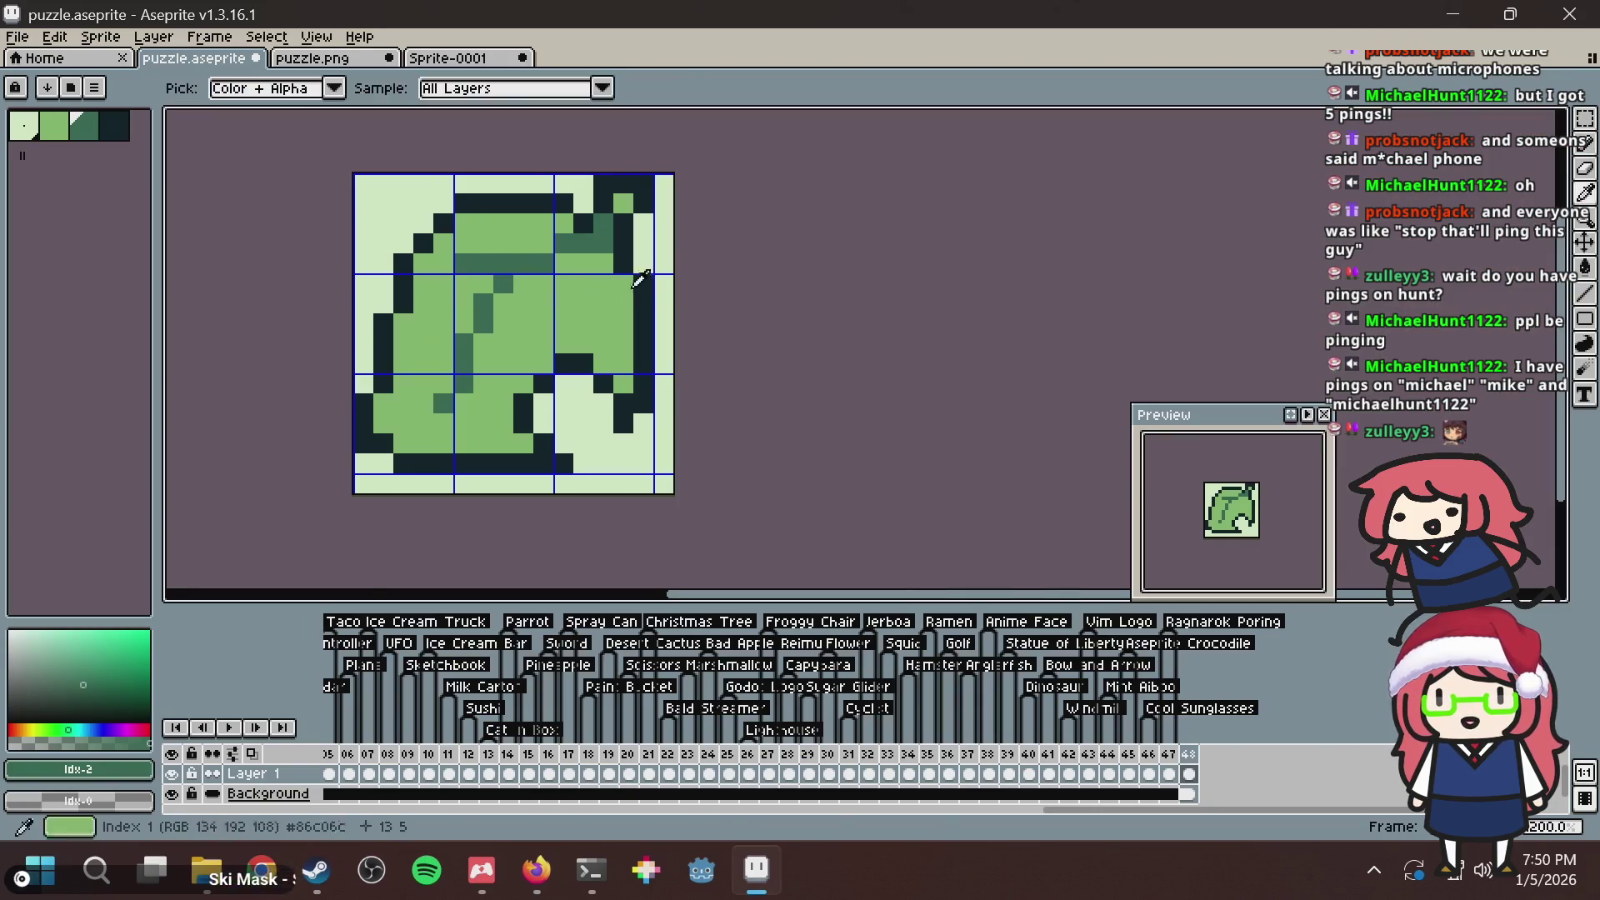
pyautogui.hotkey('alt', 'Tab')
pyautogui.hotkey('alt', 'Tab')
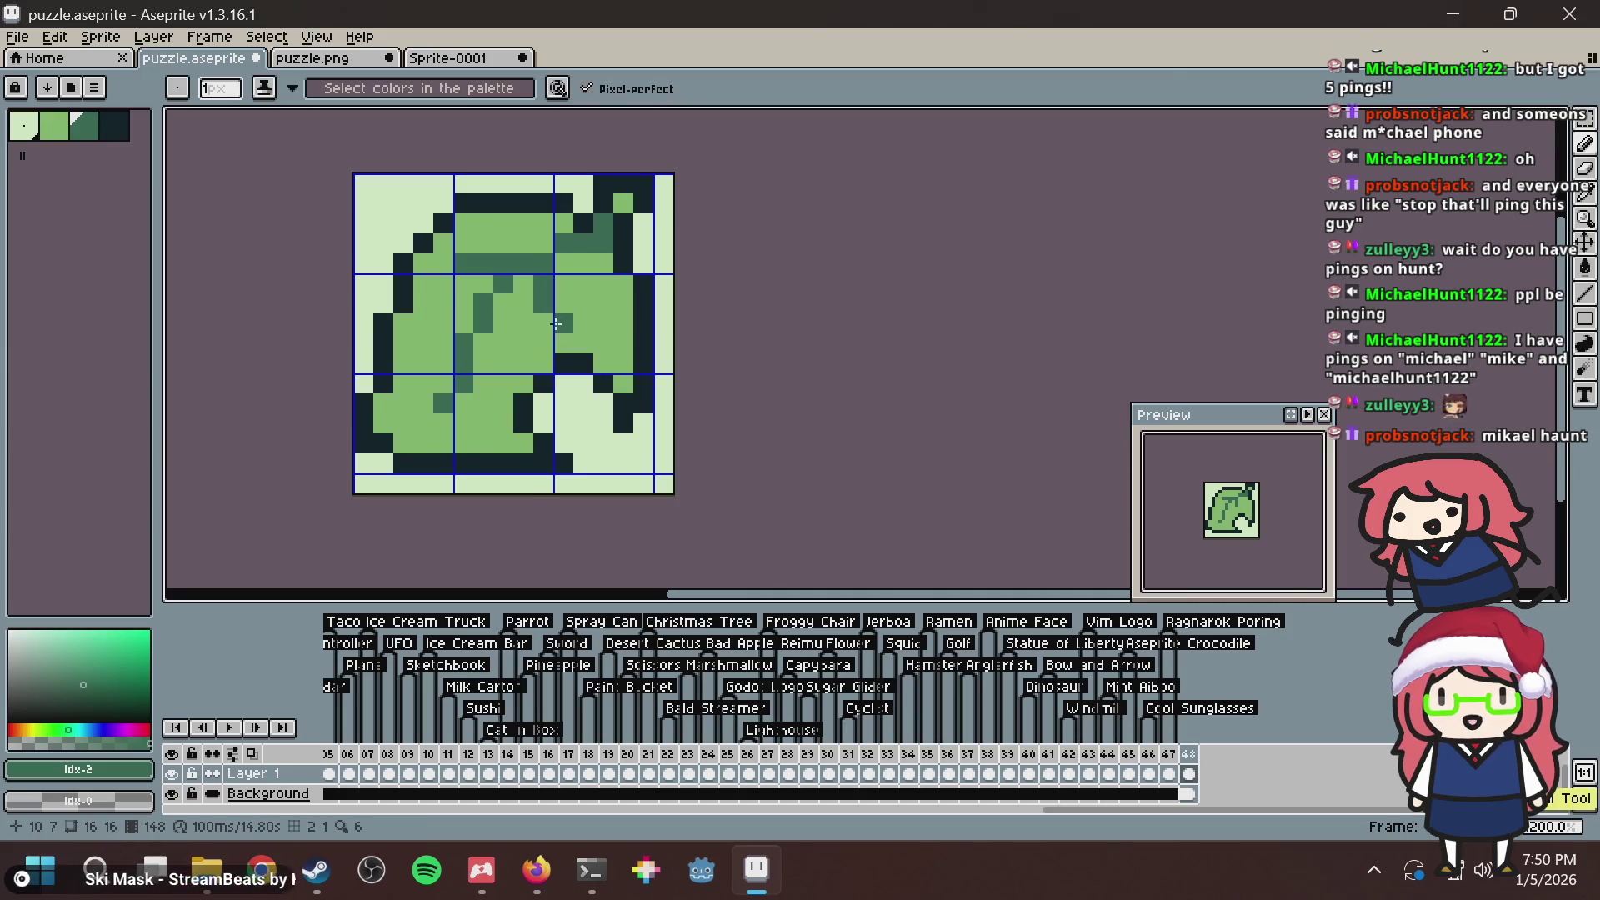
pyautogui.hotkey('alt', 'Tab')
pyautogui.hotkey('alt', 'Tab')
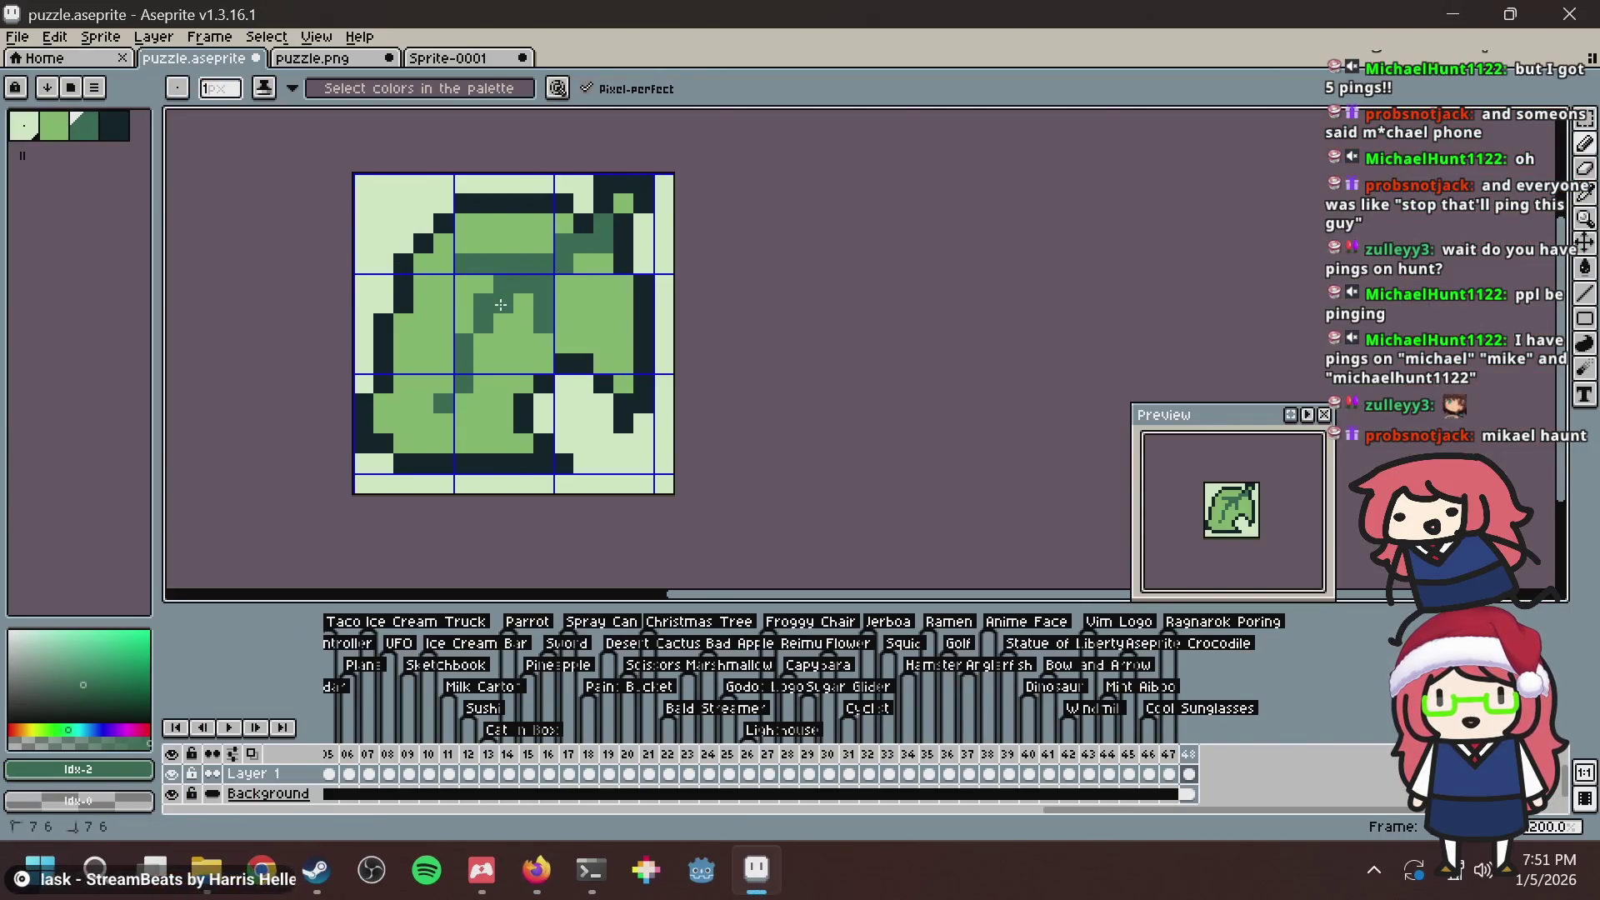
pyautogui.moveTo(501, 305); pyautogui.dragTo(483, 341)
pyautogui.moveTo(458, 402); pyautogui.dragTo(431, 417)
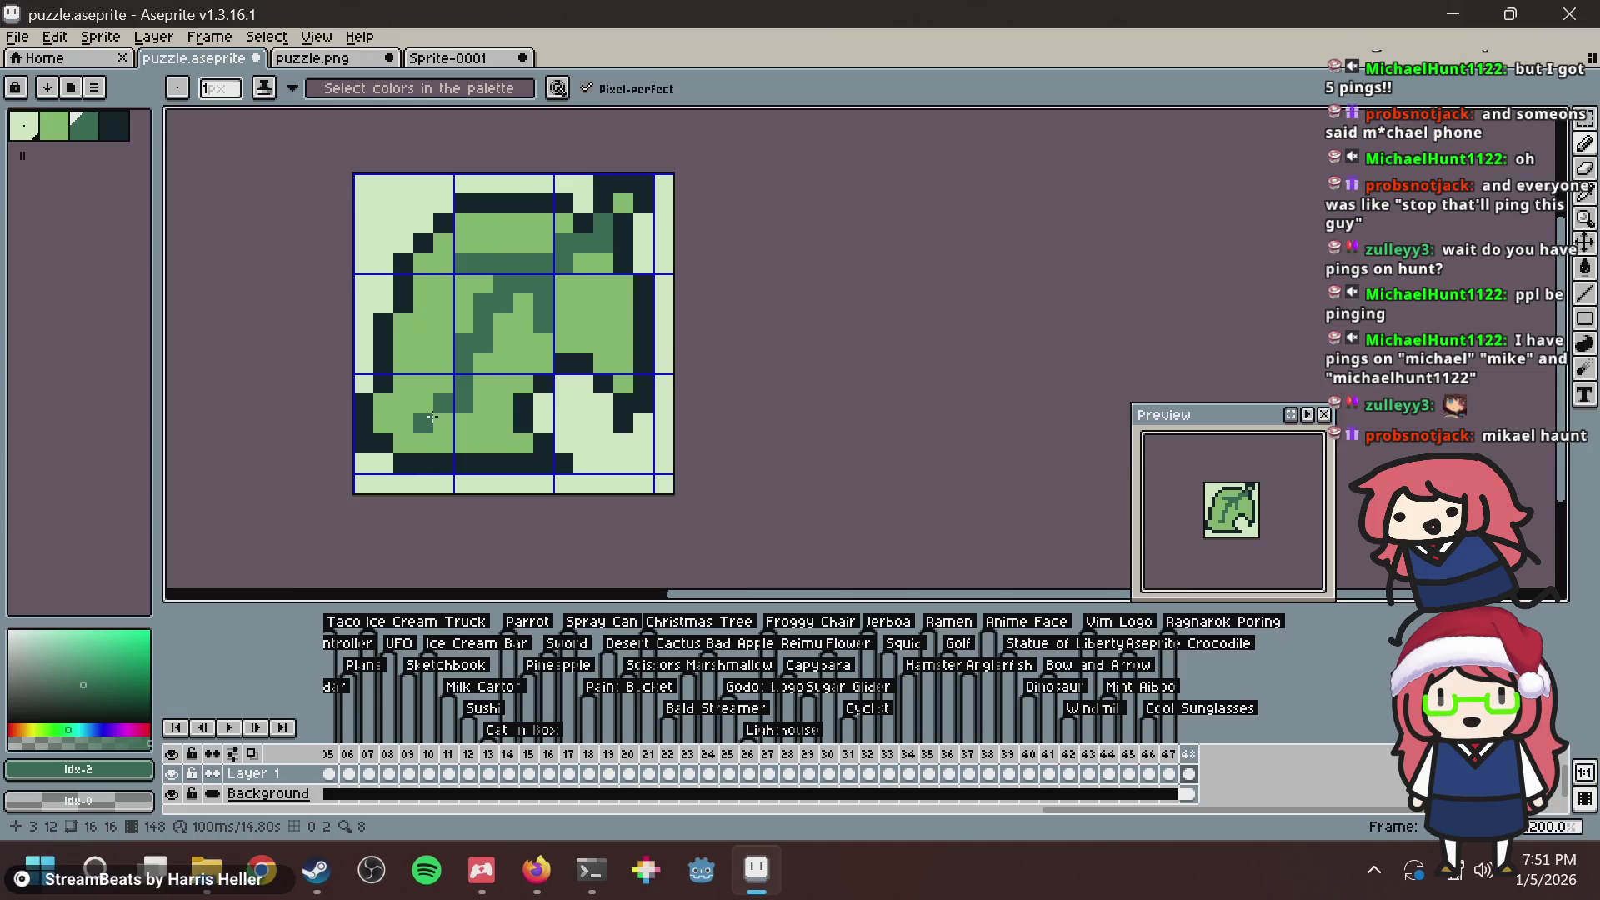
# Add another dark vein stroke and touch up the lower vein with lighter green.
pyautogui.hotkey('alt', 'Tab')
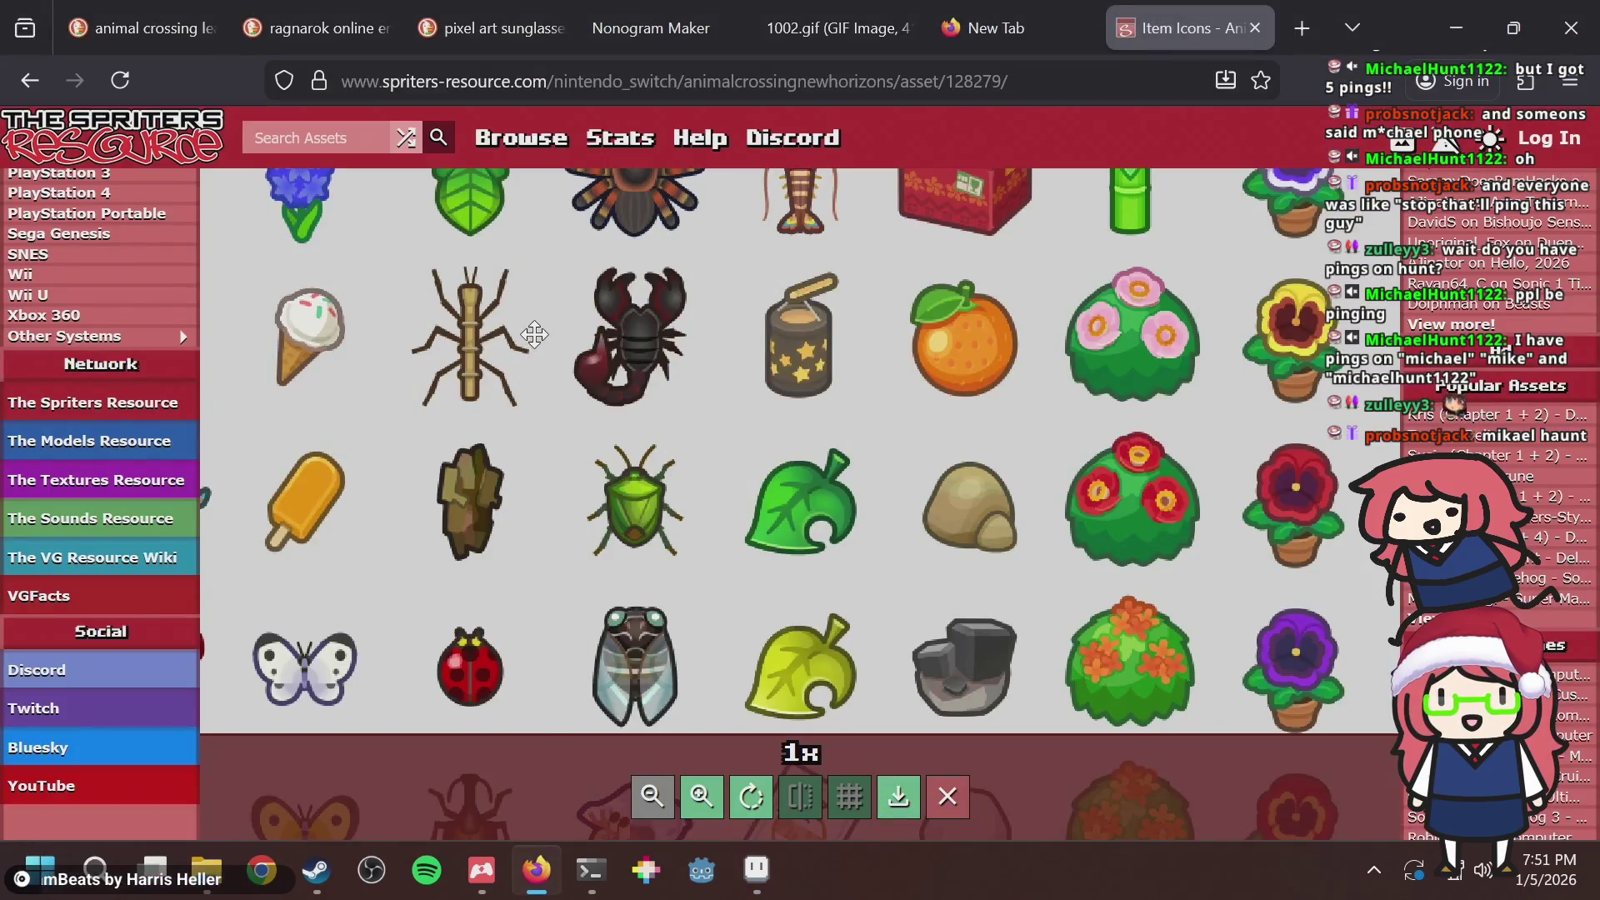
pyautogui.hotkey('alt', 'Tab')
pyautogui.moveTo(471, 343); pyautogui.dragTo(438, 365)
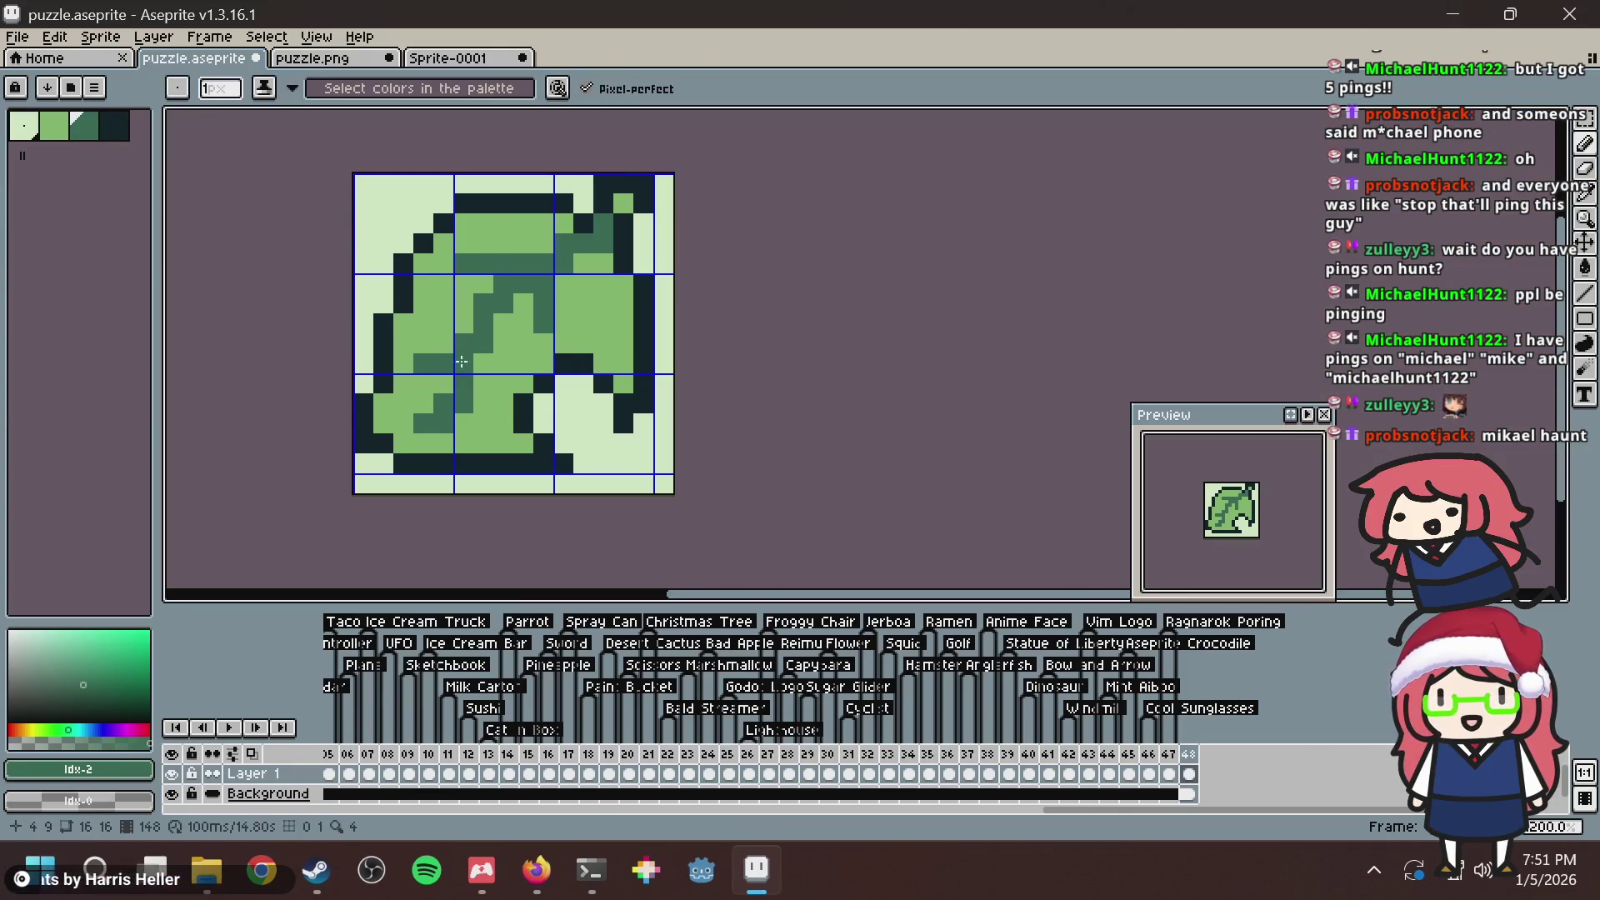
pyautogui.hotkey('alt', 'Tab')
pyautogui.hotkey('alt', 'Tab')
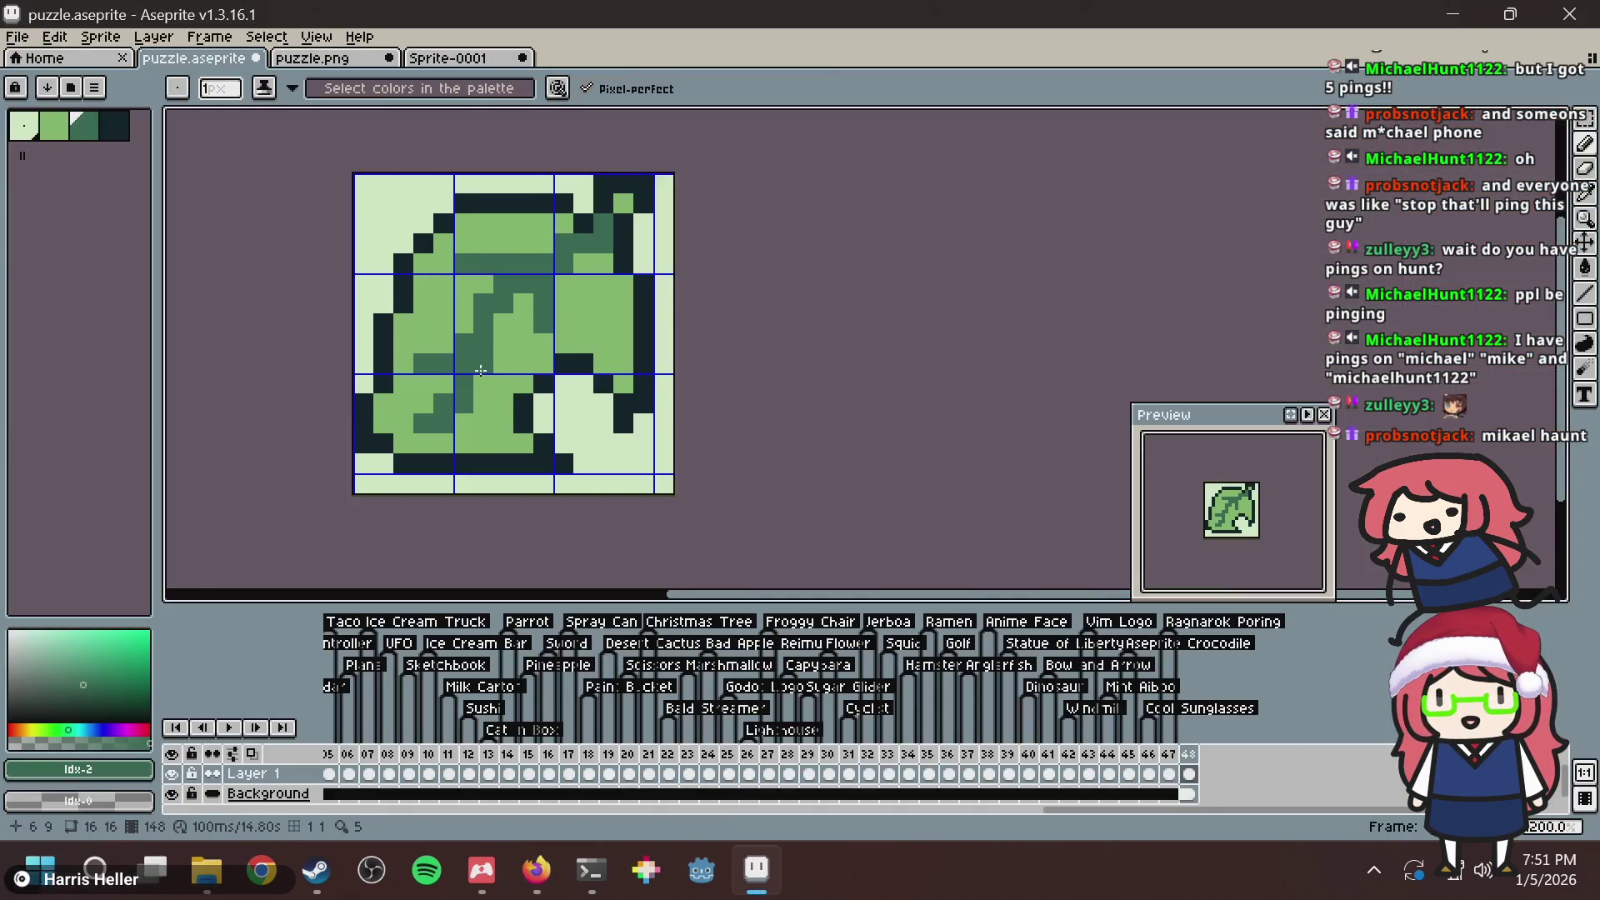
pyautogui.moveTo(491, 400); pyautogui.dragTo(545, 441)
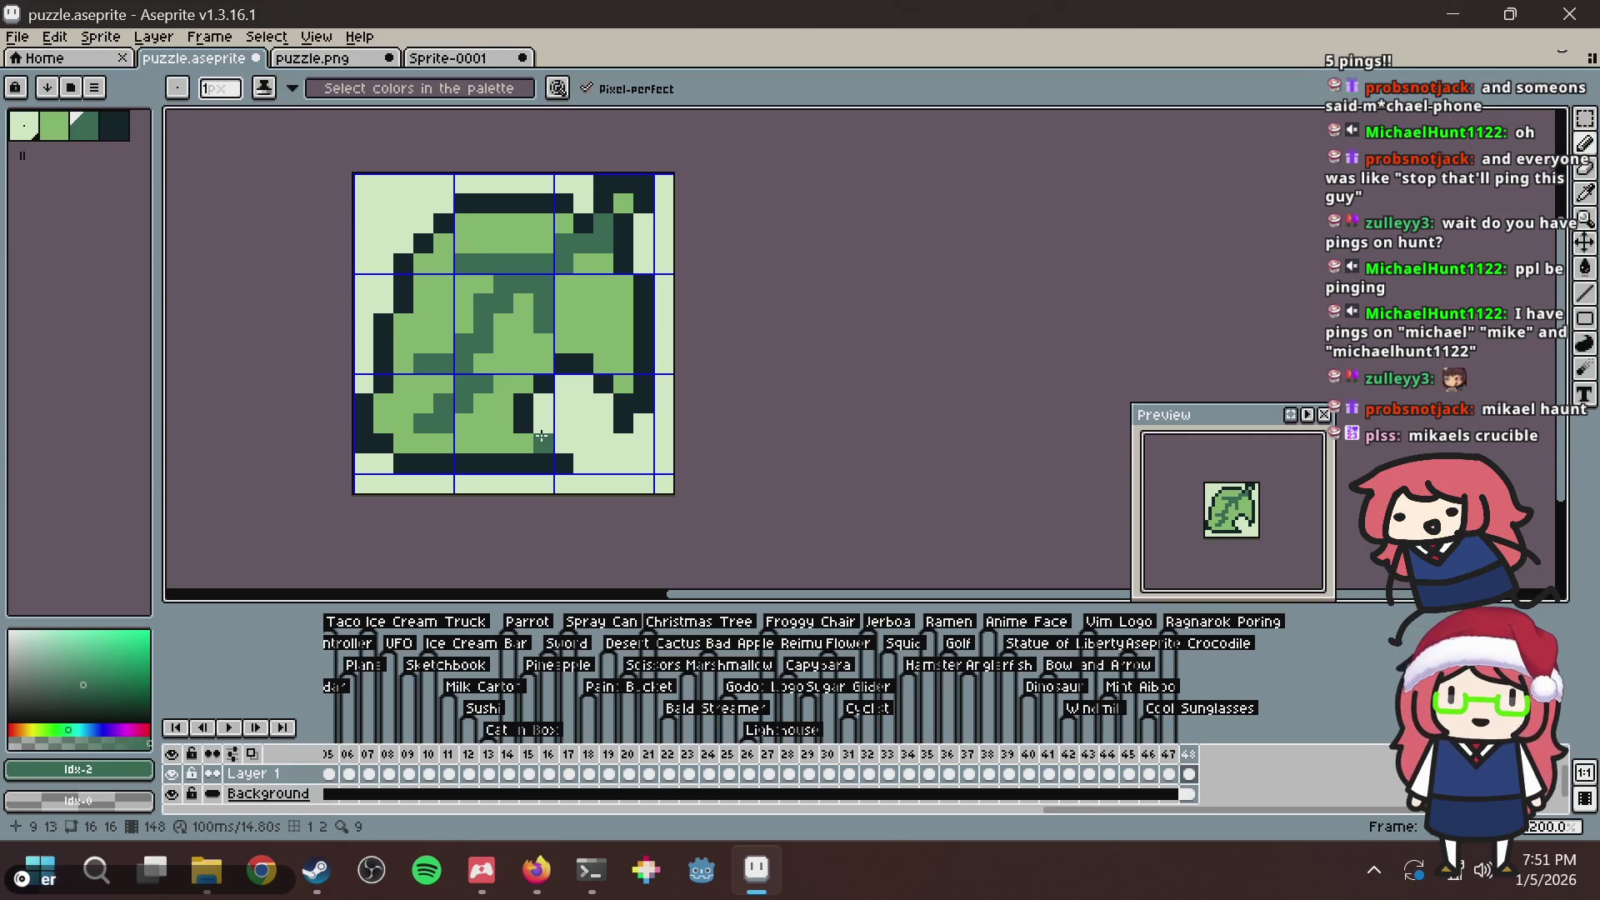
# Sample greens from the leaf and paint another vein pixel on the lower vein.
pyautogui.hotkey('alt', 'Tab')
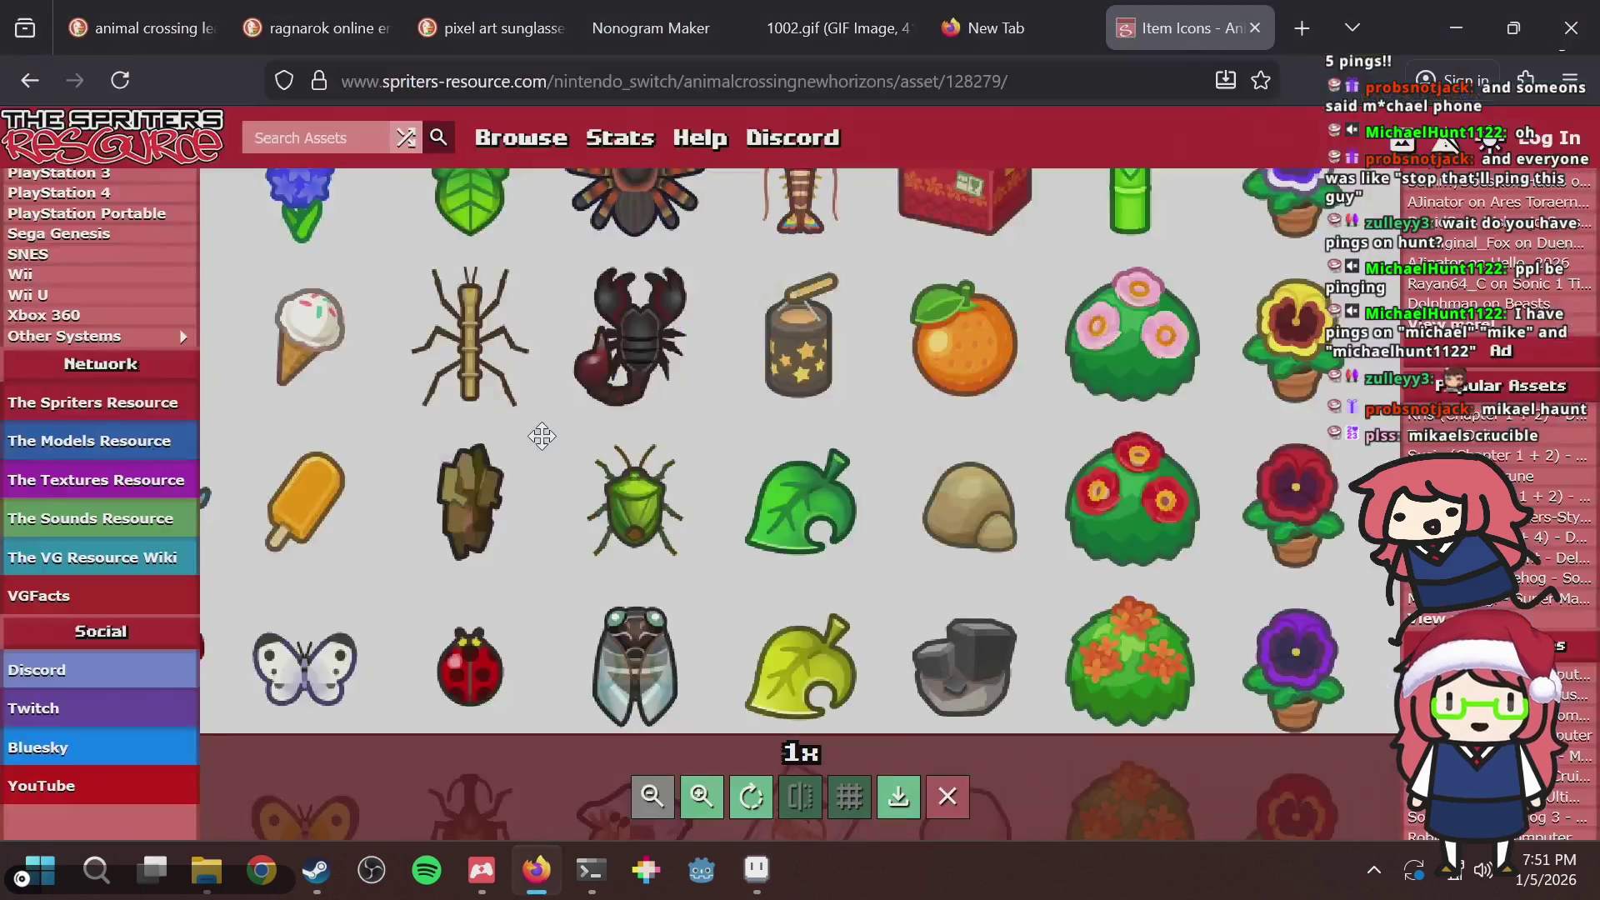
pyautogui.hotkey('alt', 'Tab')
pyautogui.scroll(-1, 503, 346)
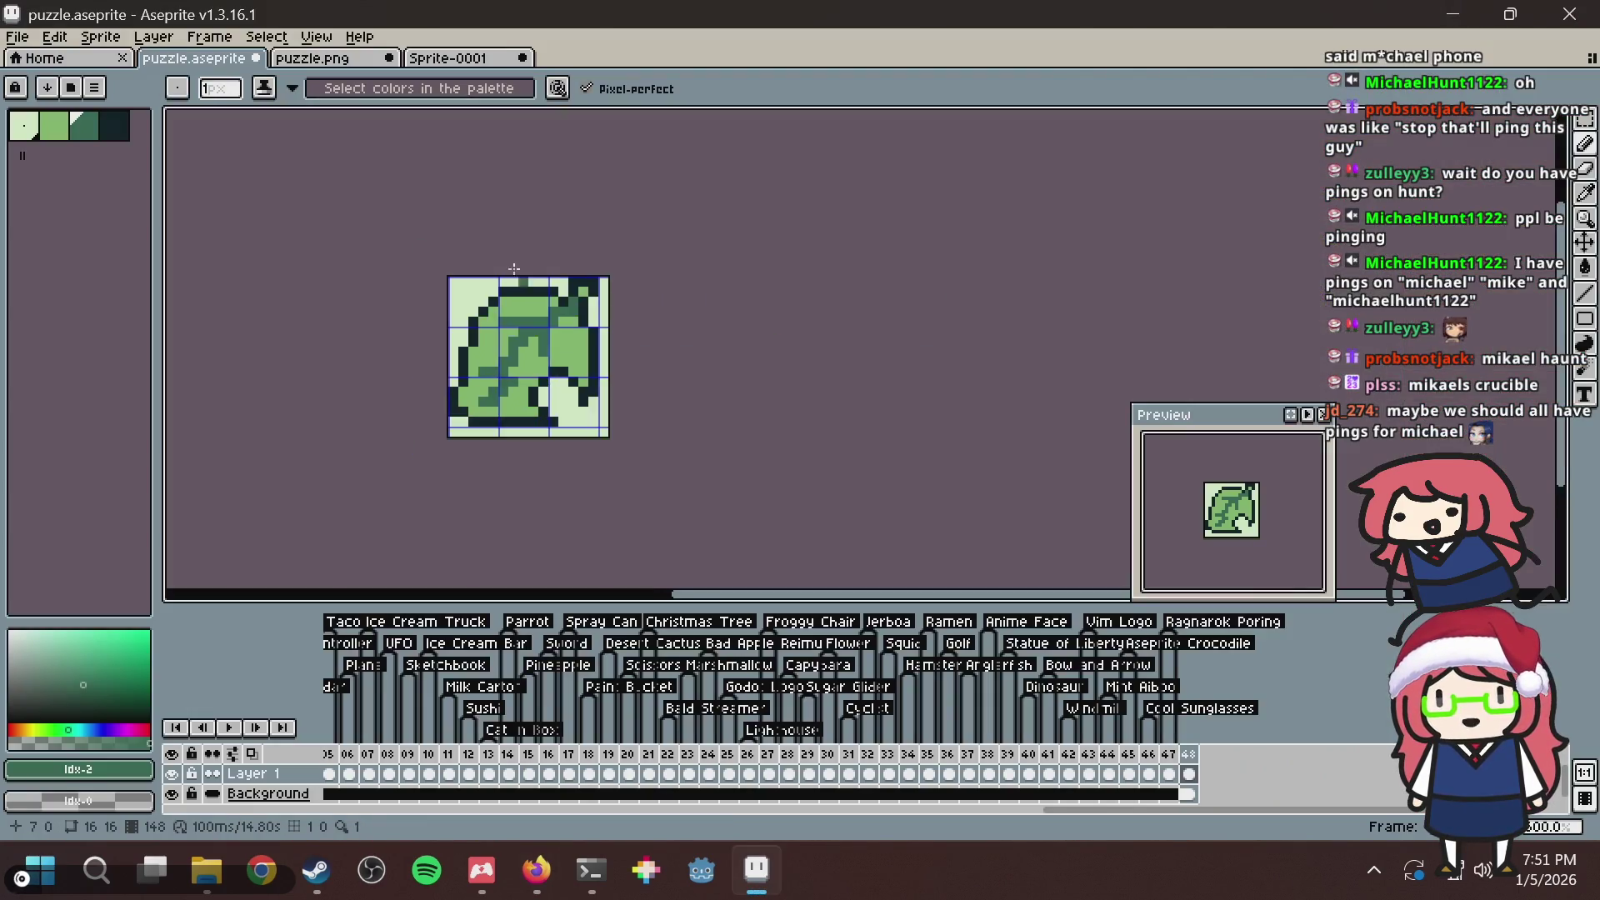
pyautogui.scroll(1, 484, 350)
pyautogui.click(70, 132)
pyautogui.scroll(4, 612, 290)
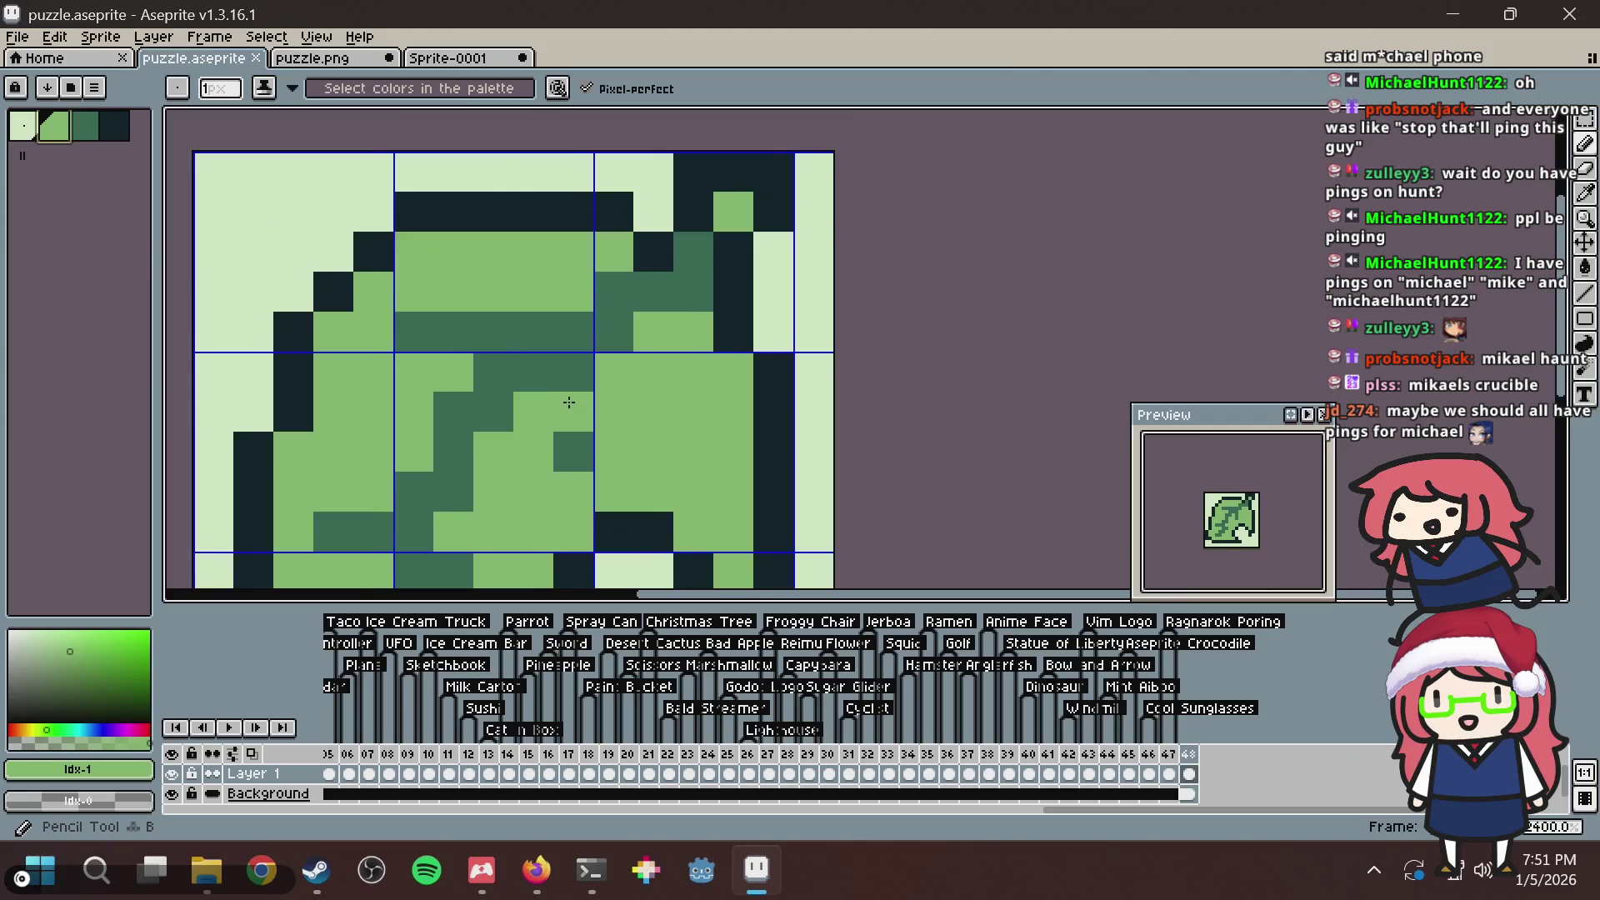
pyautogui.press('i')
pyautogui.hotkey('alt', 'Tab')
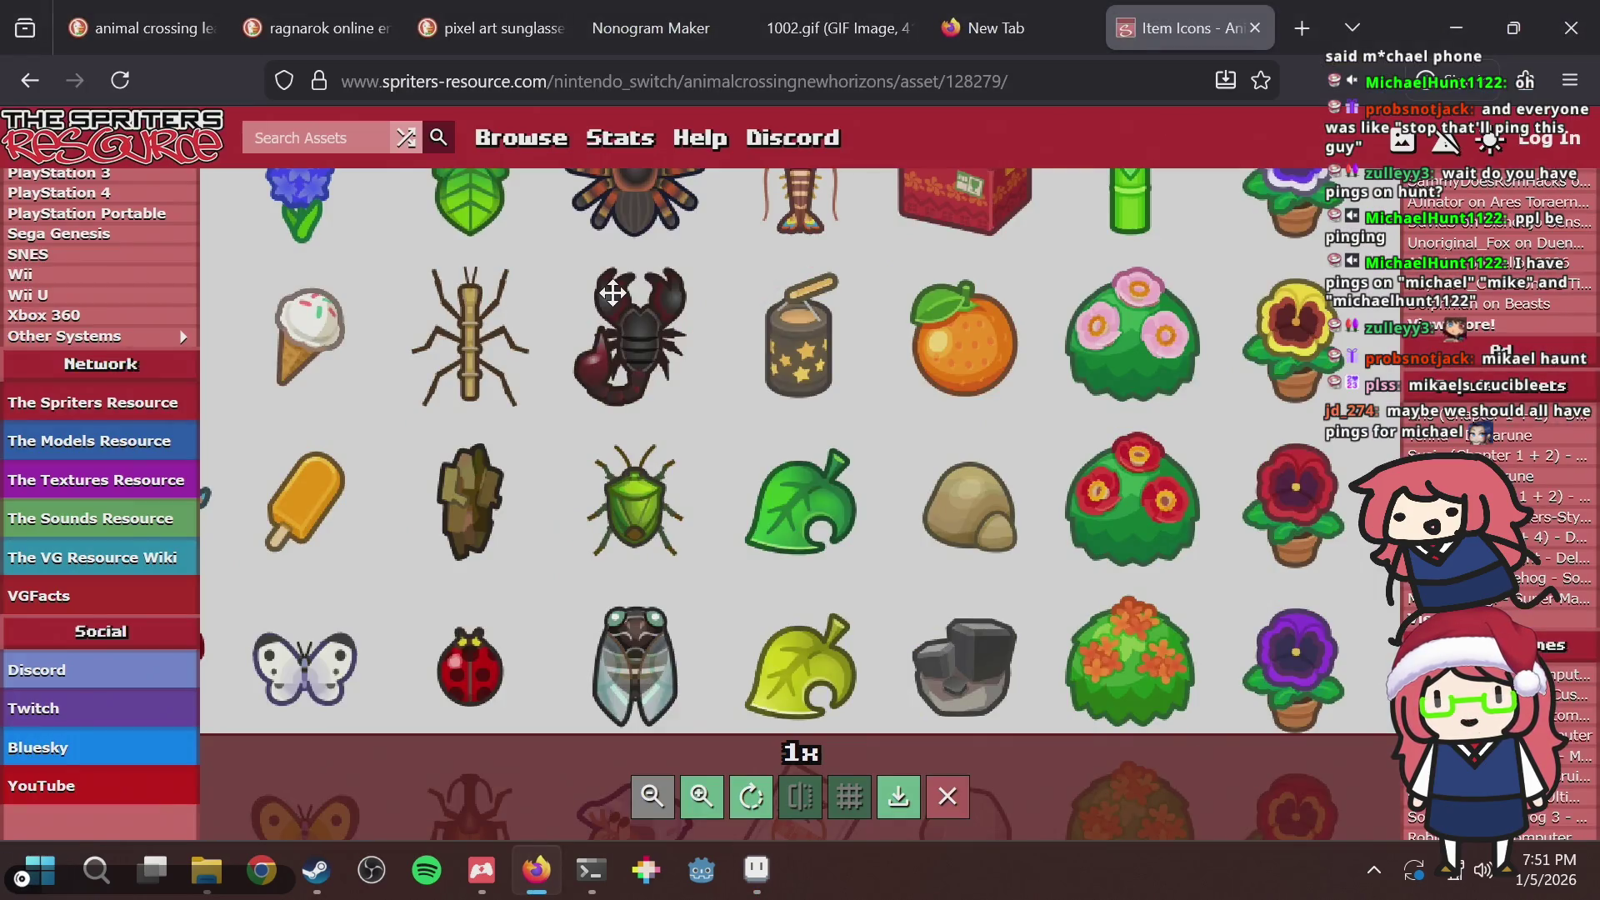
pyautogui.hotkey('alt', 'Tab')
pyautogui.scroll(-1, 552, 356)
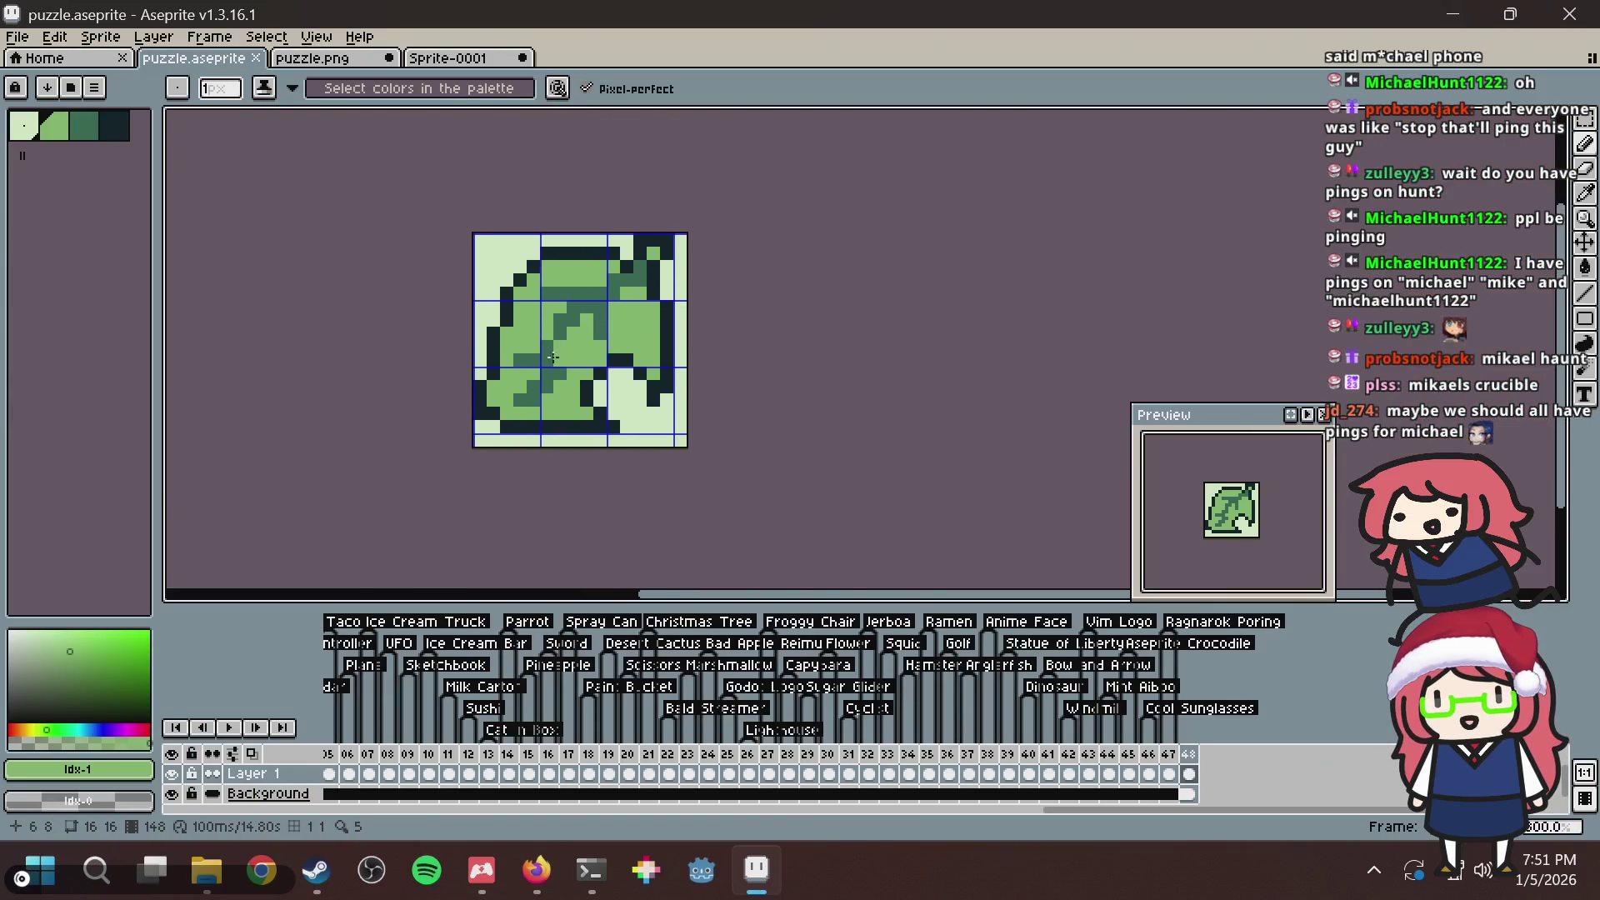
pyautogui.click(539, 396)
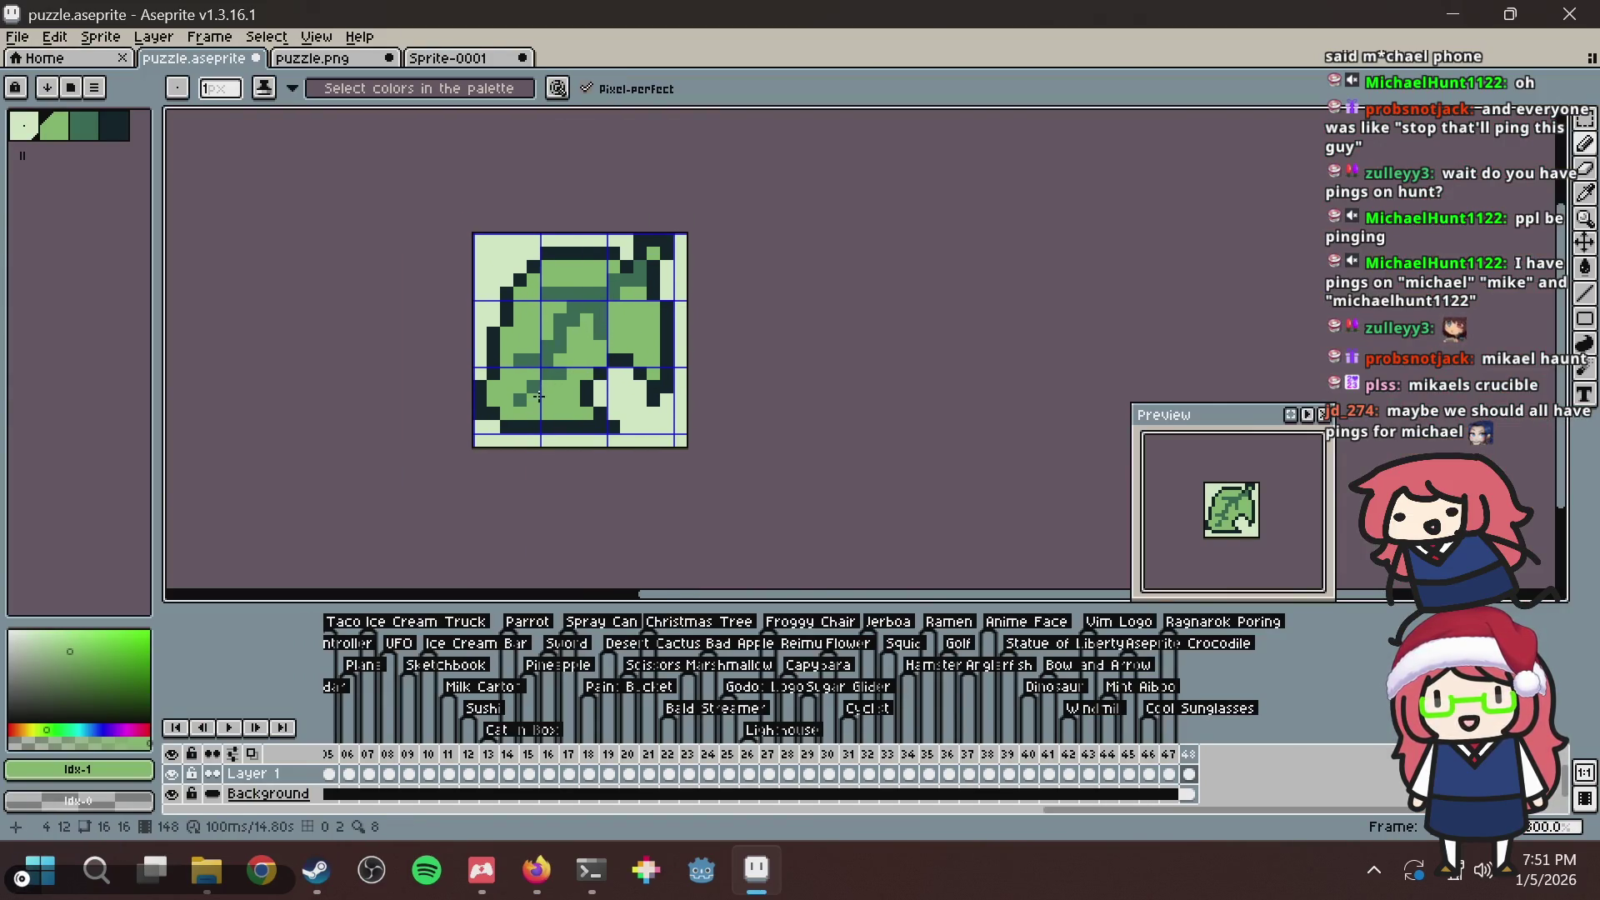
pyautogui.keyDown('alt'); pyautogui.click(532, 378); pyautogui.keyUp('alt')
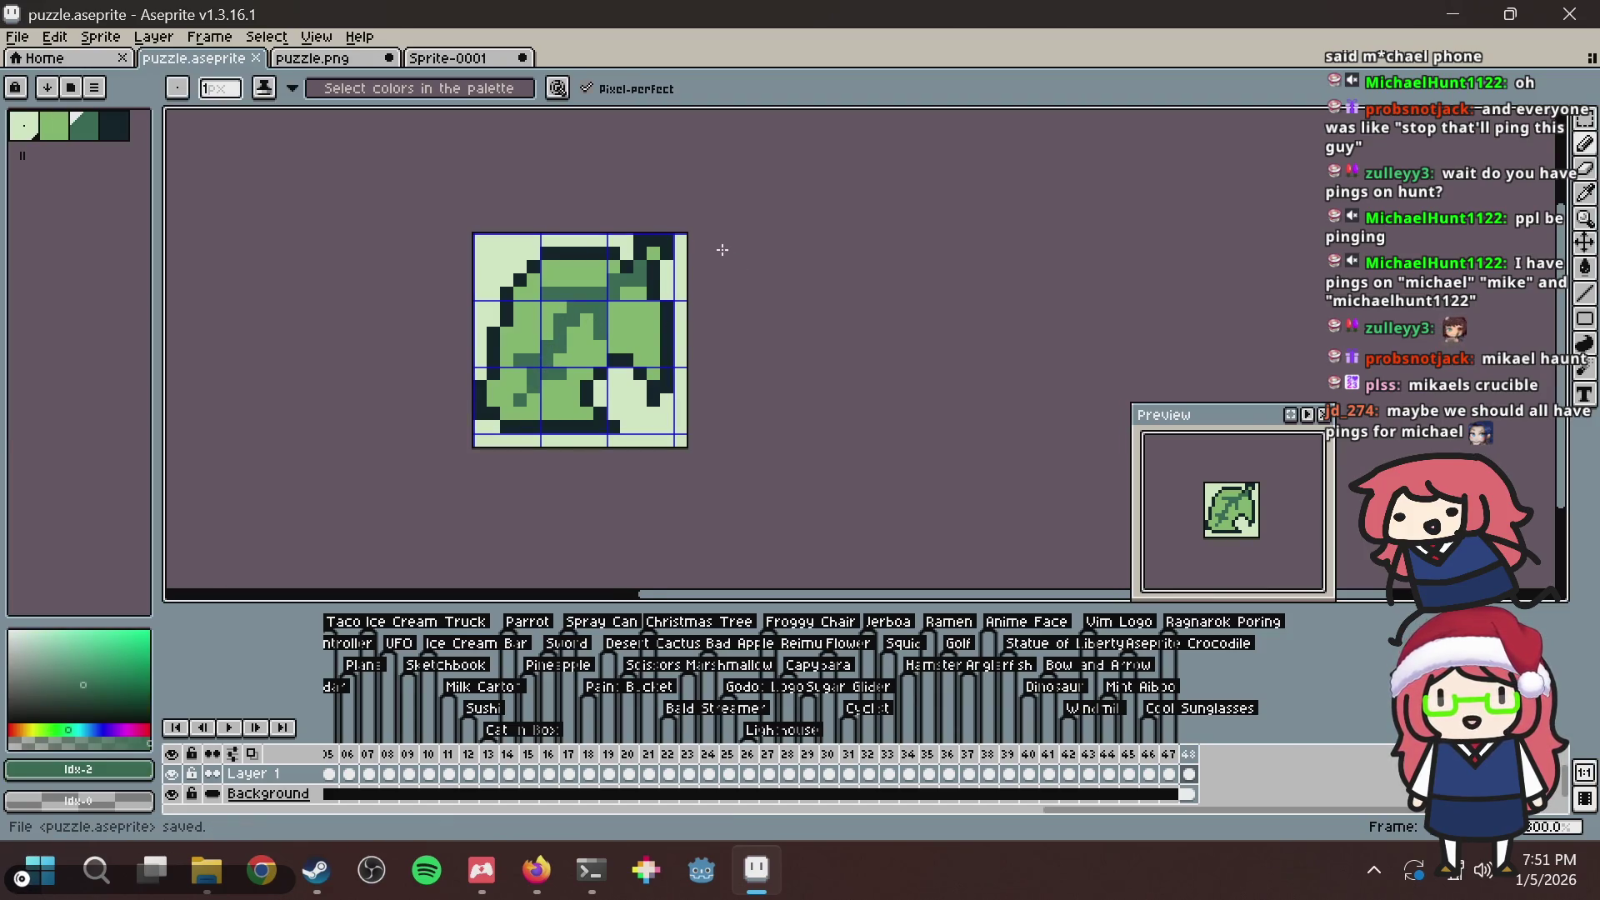
pyautogui.scroll(-1, 724, 254)
# Try filling the upper green area with the lightest palette colour, then undo the fill.
pyautogui.hotkey('alt', 'Tab')
pyautogui.hotkey('alt', 'Tab')
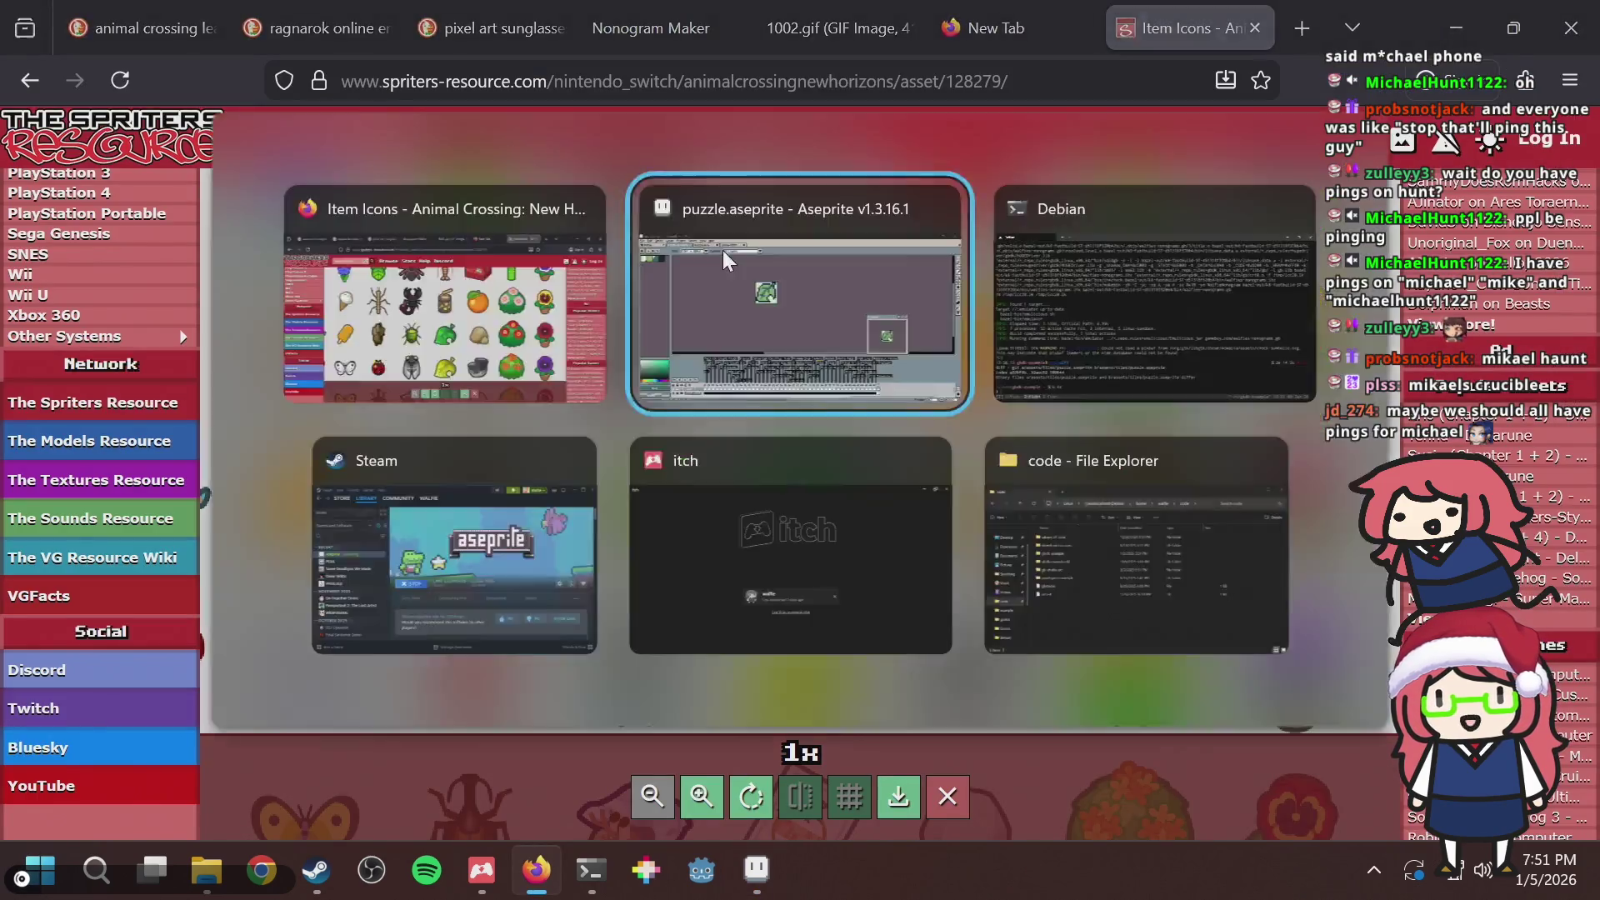
pyautogui.scroll(2, 579, 252)
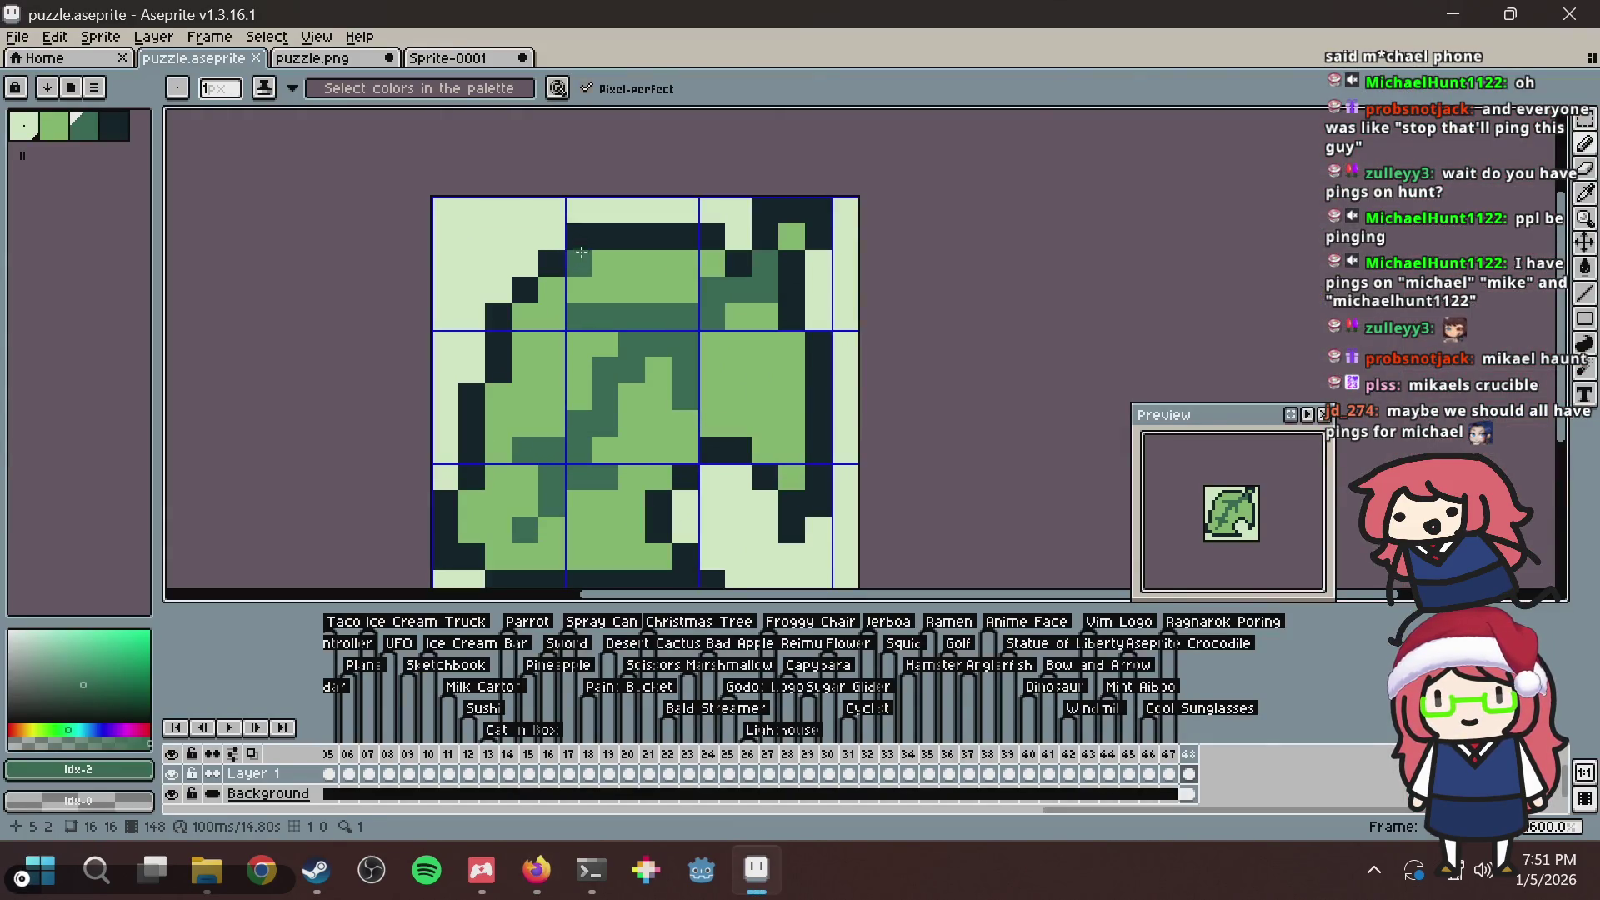
pyautogui.click(36, 132)
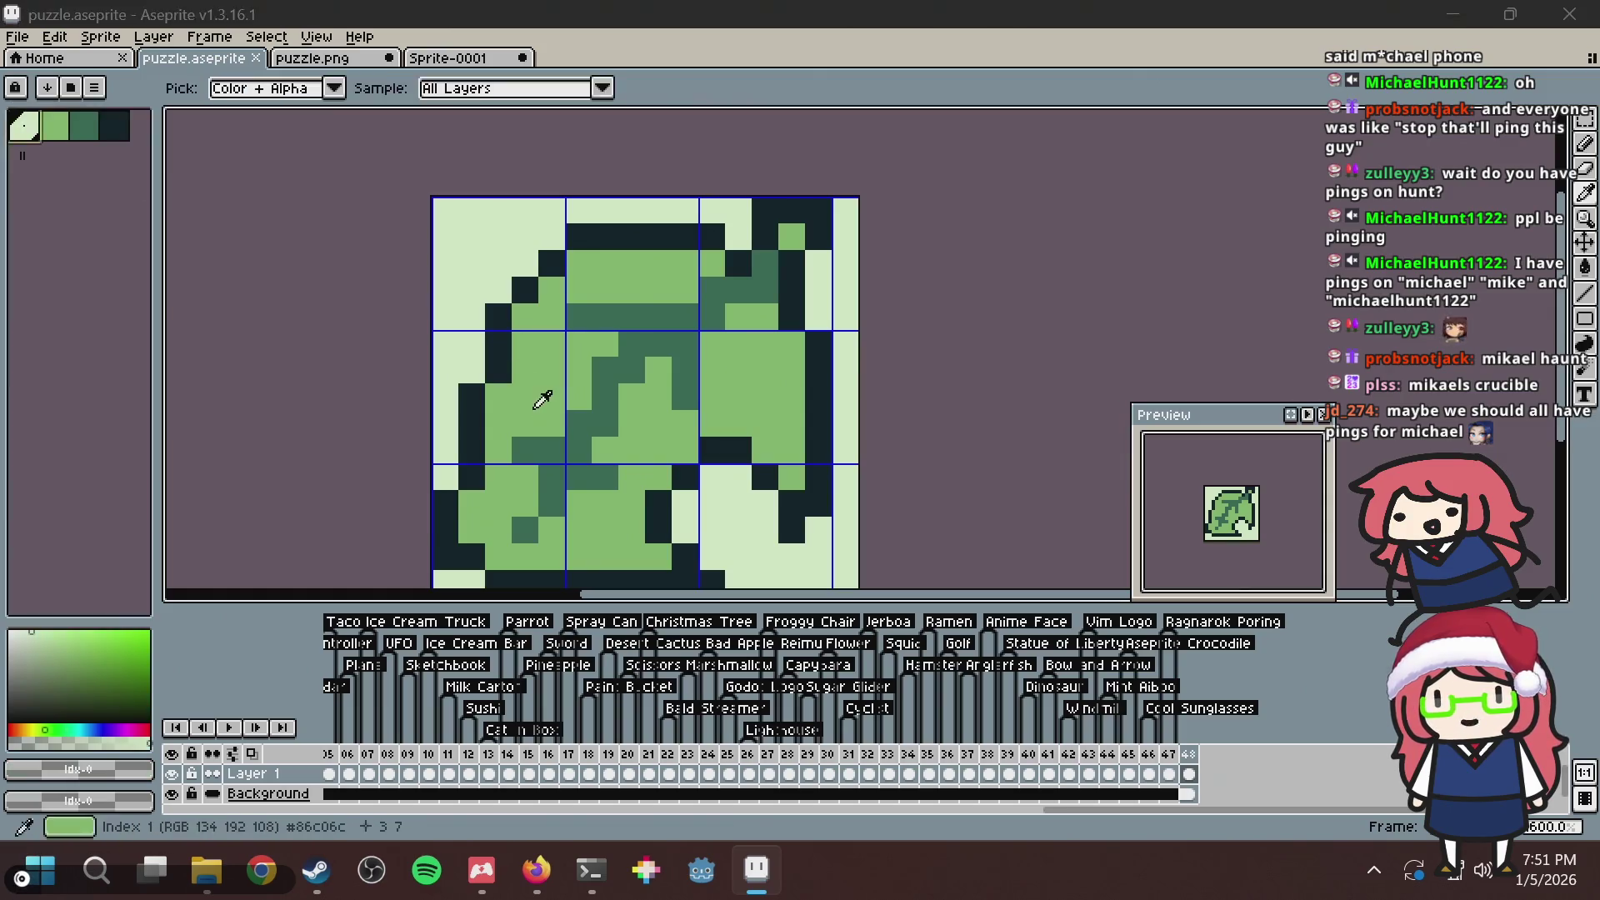
pyautogui.hotkey('alt', 'Tab')
pyautogui.hotkey('alt', 'Tab')
pyautogui.moveTo(520, 404); pyautogui.dragTo(604, 342)
pyautogui.press('g')
pyautogui.click(632, 290)
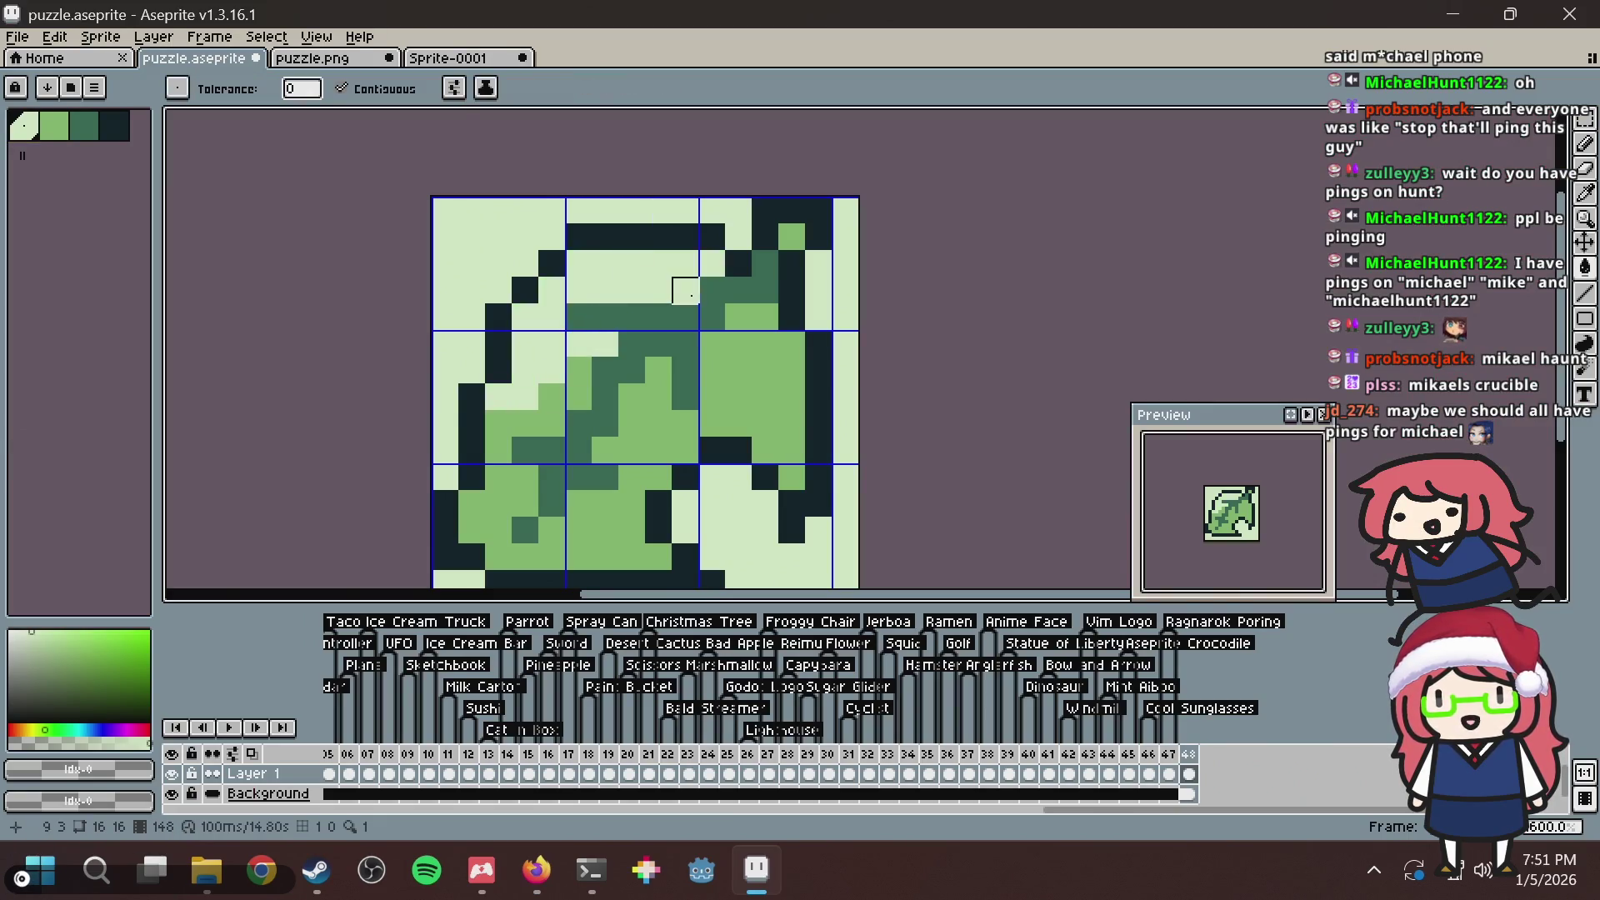
pyautogui.scroll(-3, 692, 296)
pyautogui.press('v')
pyautogui.hotkey('ctrl', 'z')
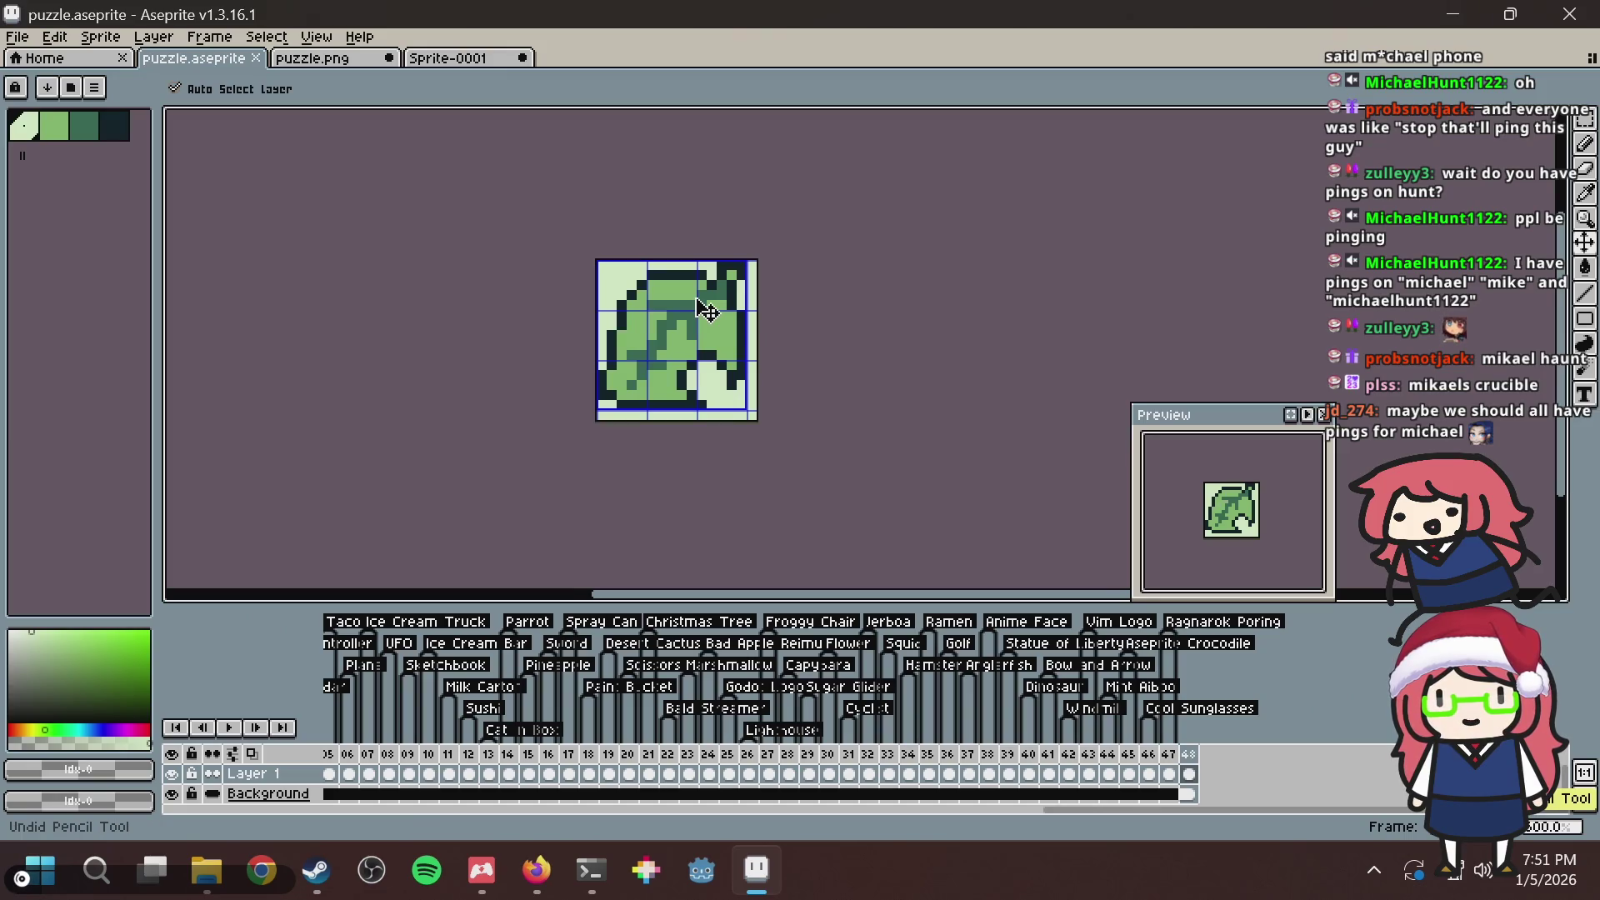
# Add dark outline-colour pixels along the leaf's upper-left edge, removing a stray one.
pyautogui.press('b')
pyautogui.scroll(3, 683, 376)
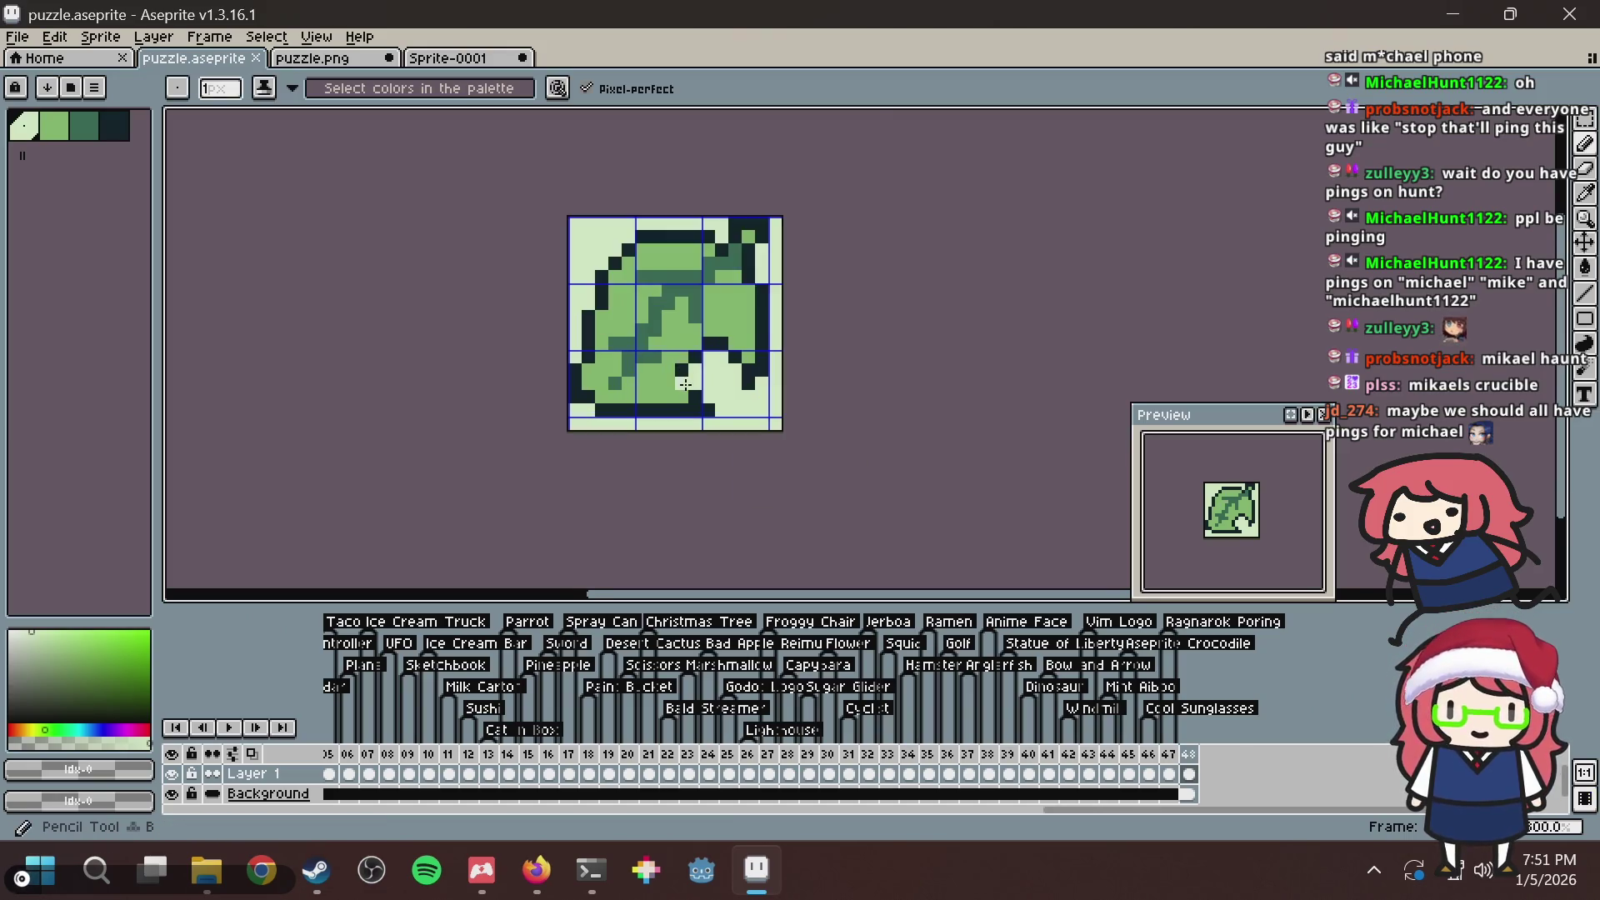
pyautogui.press('i')
pyautogui.click(836, 350)
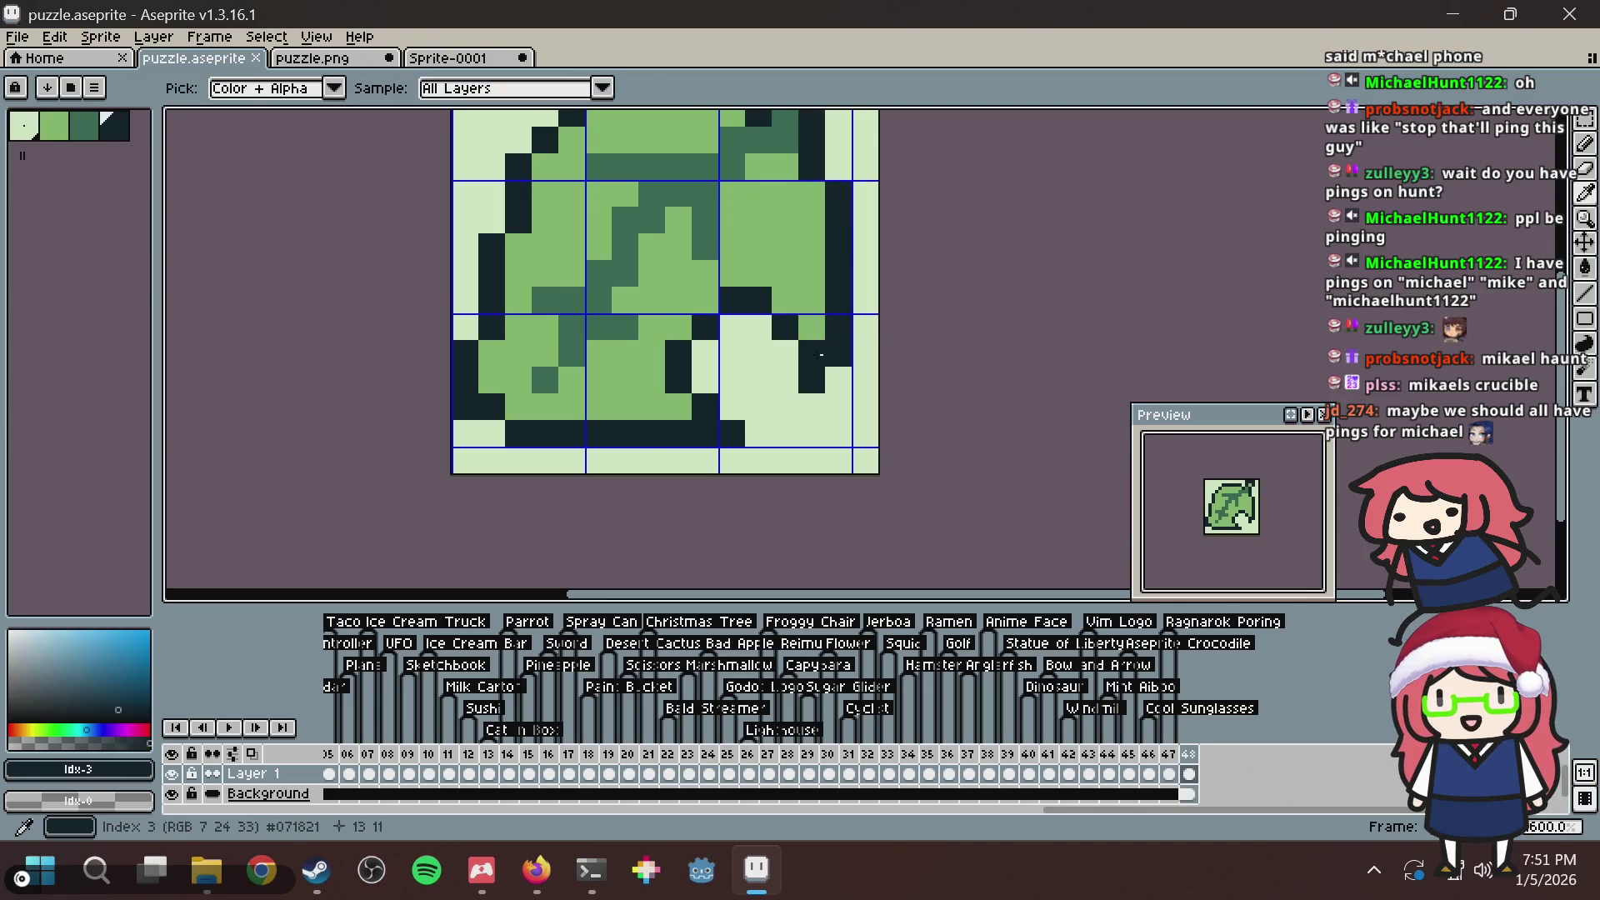
pyautogui.press('b')
pyautogui.moveTo(703, 144); pyautogui.dragTo(664, 314)
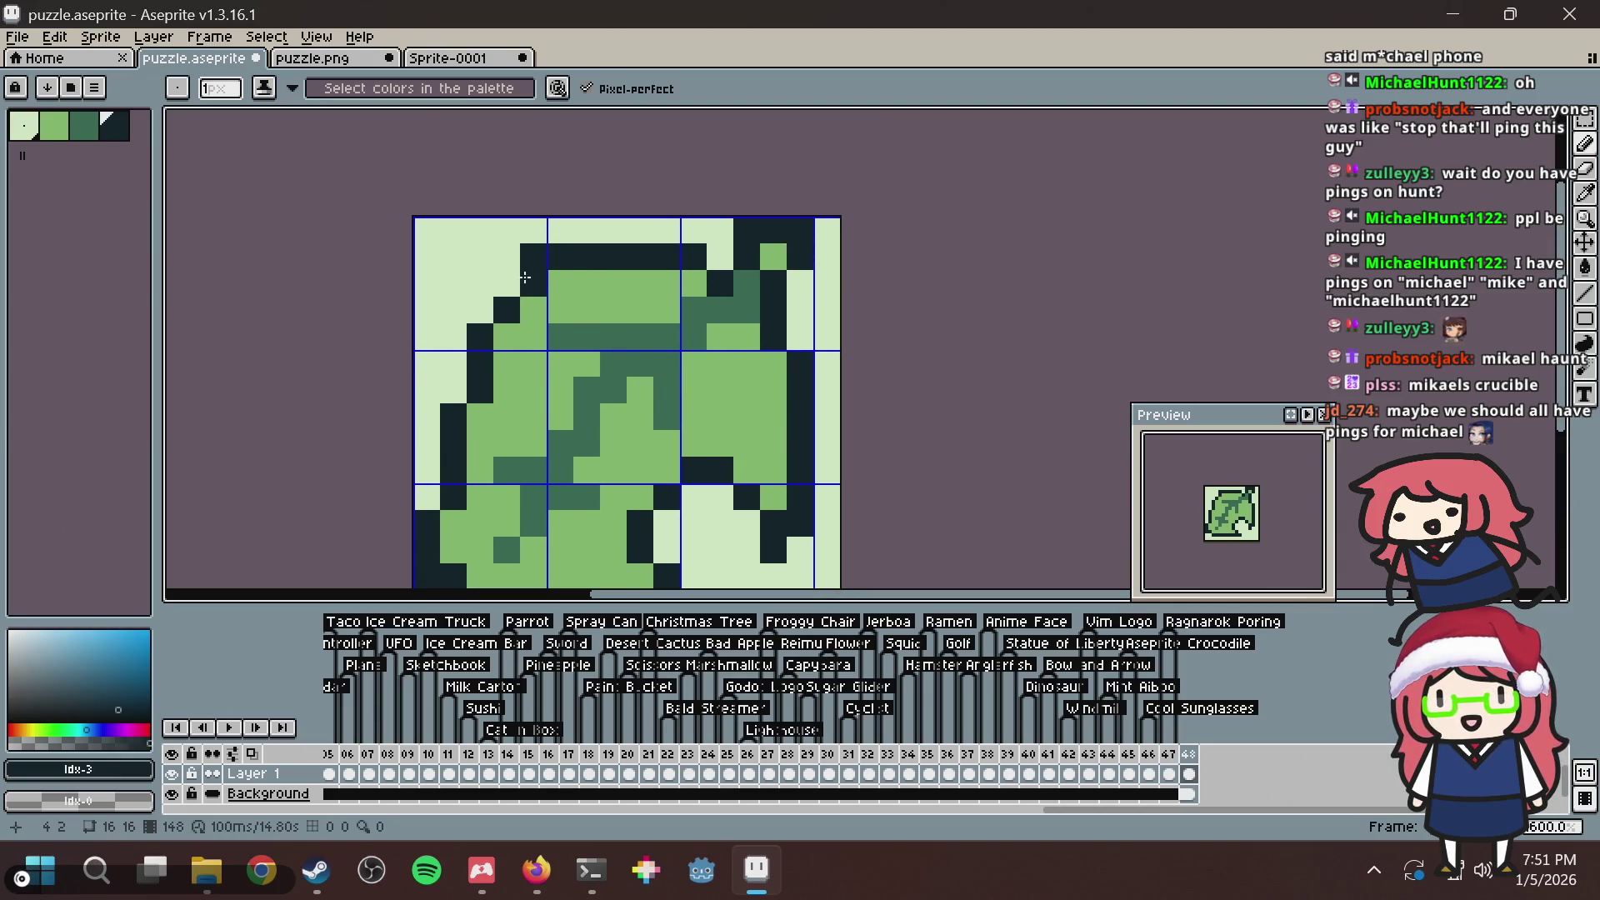
pyautogui.click(507, 284)
pyautogui.click(480, 309)
pyautogui.click(453, 390)
pyautogui.press('v')
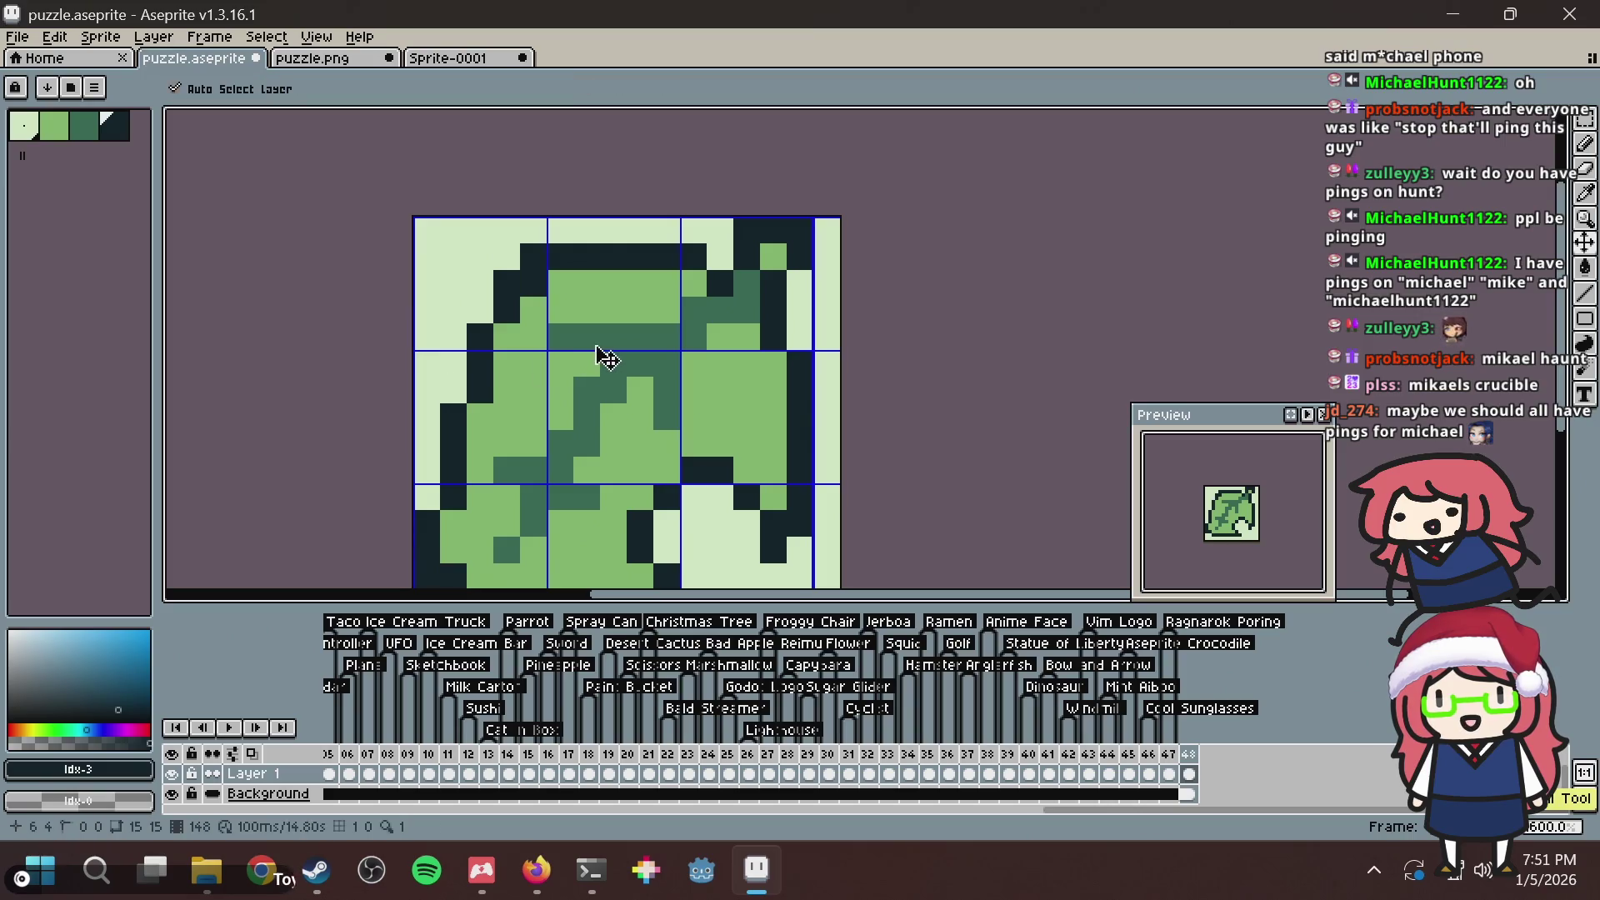
pyautogui.hotkey('ctrl', 'z')
pyautogui.press('b')
# Paste the updated leaf into puzzle.png, then return to the leaf document.
pyautogui.press('i')
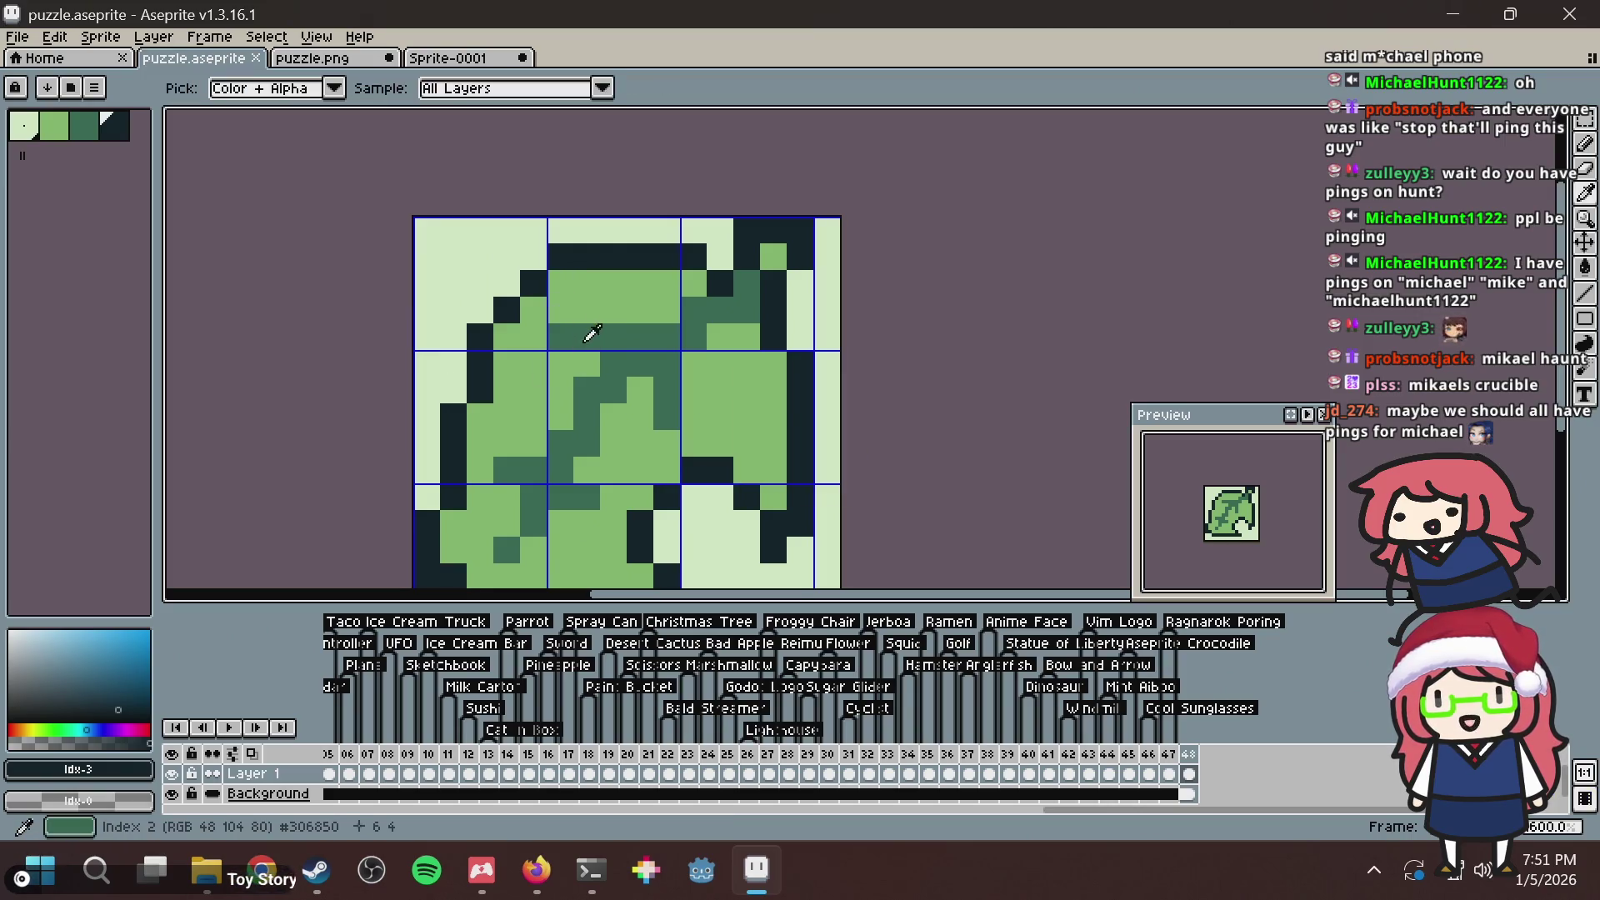
pyautogui.click(591, 333)
pyautogui.press('v')
pyautogui.hotkey('ctrl', 'a')
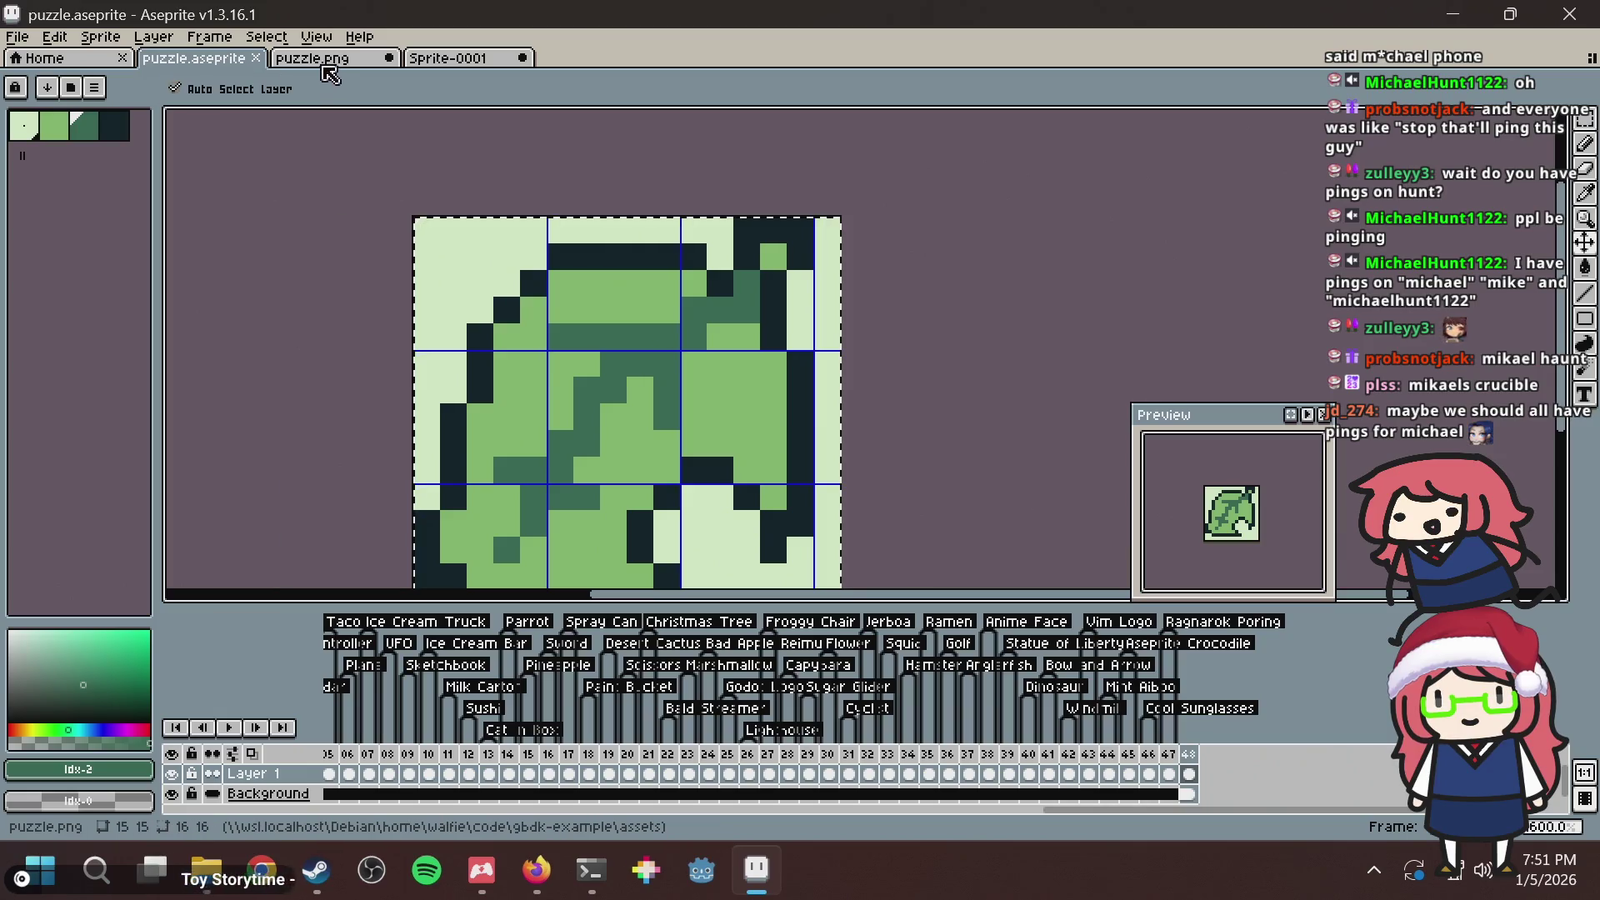
pyautogui.click(325, 60)
pyautogui.hotkey('ctrl', 'v')
pyautogui.hotkey('alt', 'Tab')
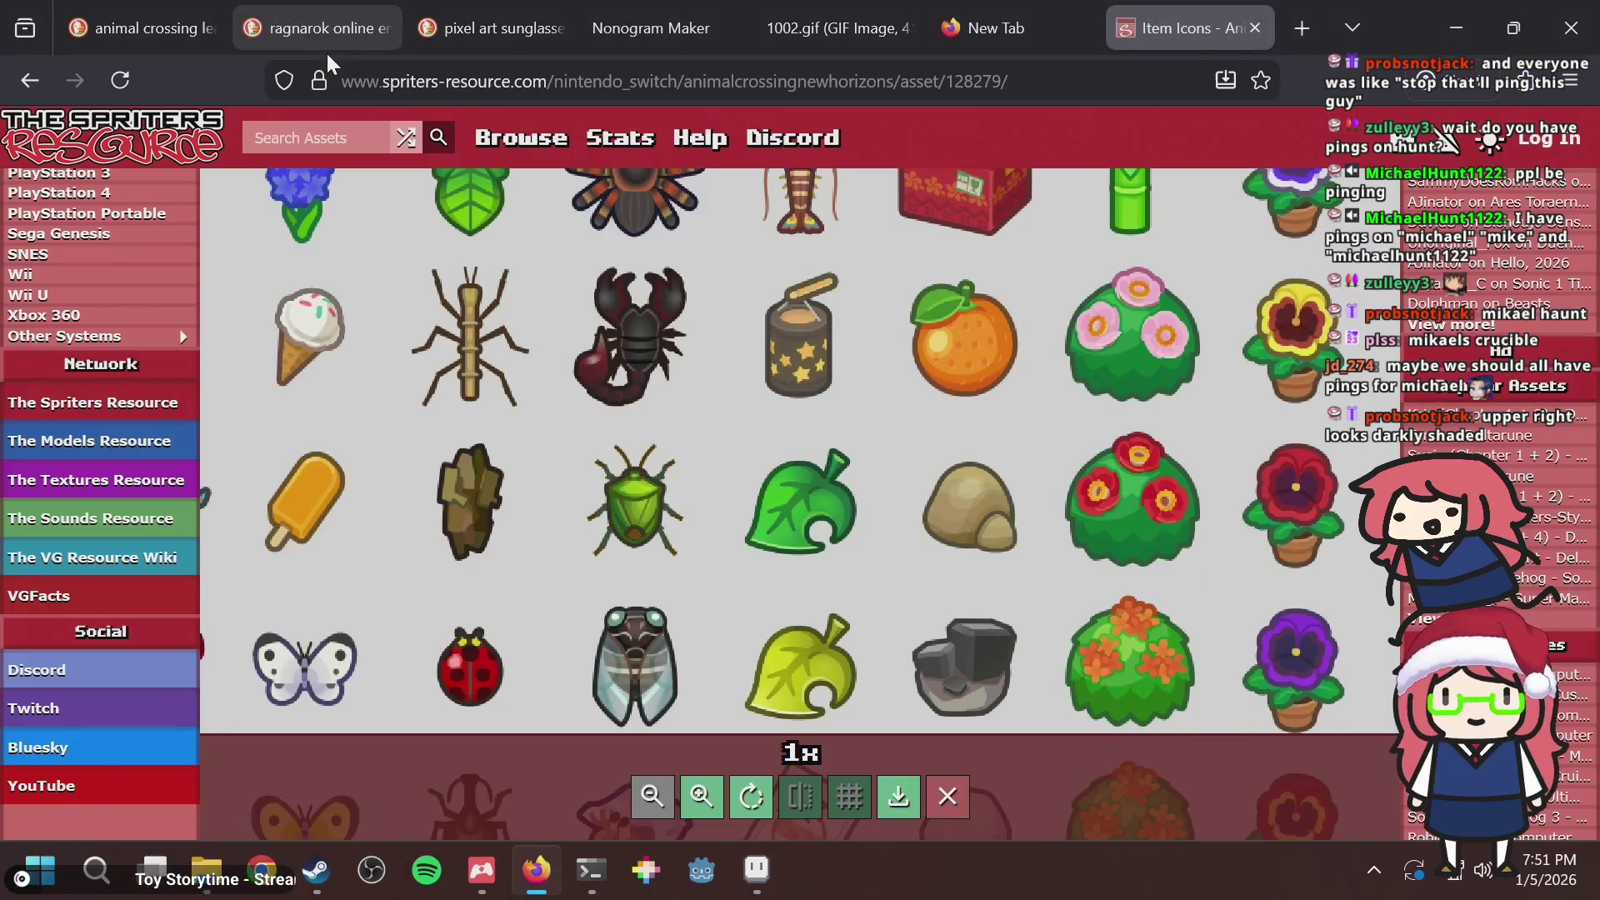
pyautogui.hotkey('alt', 'Tab')
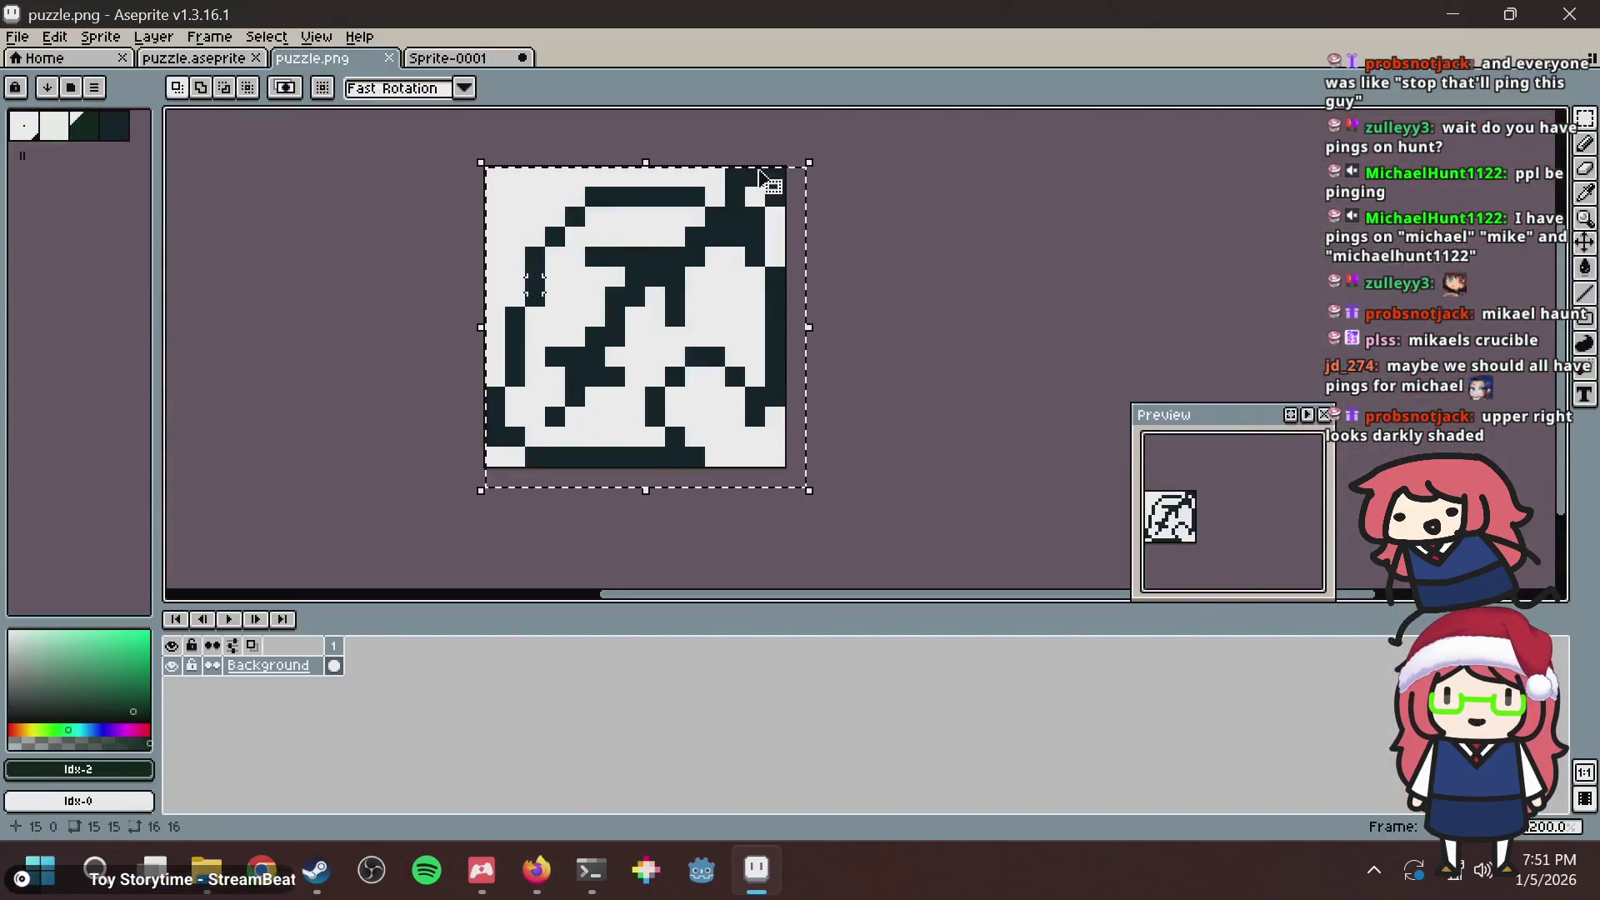
pyautogui.click(215, 58)
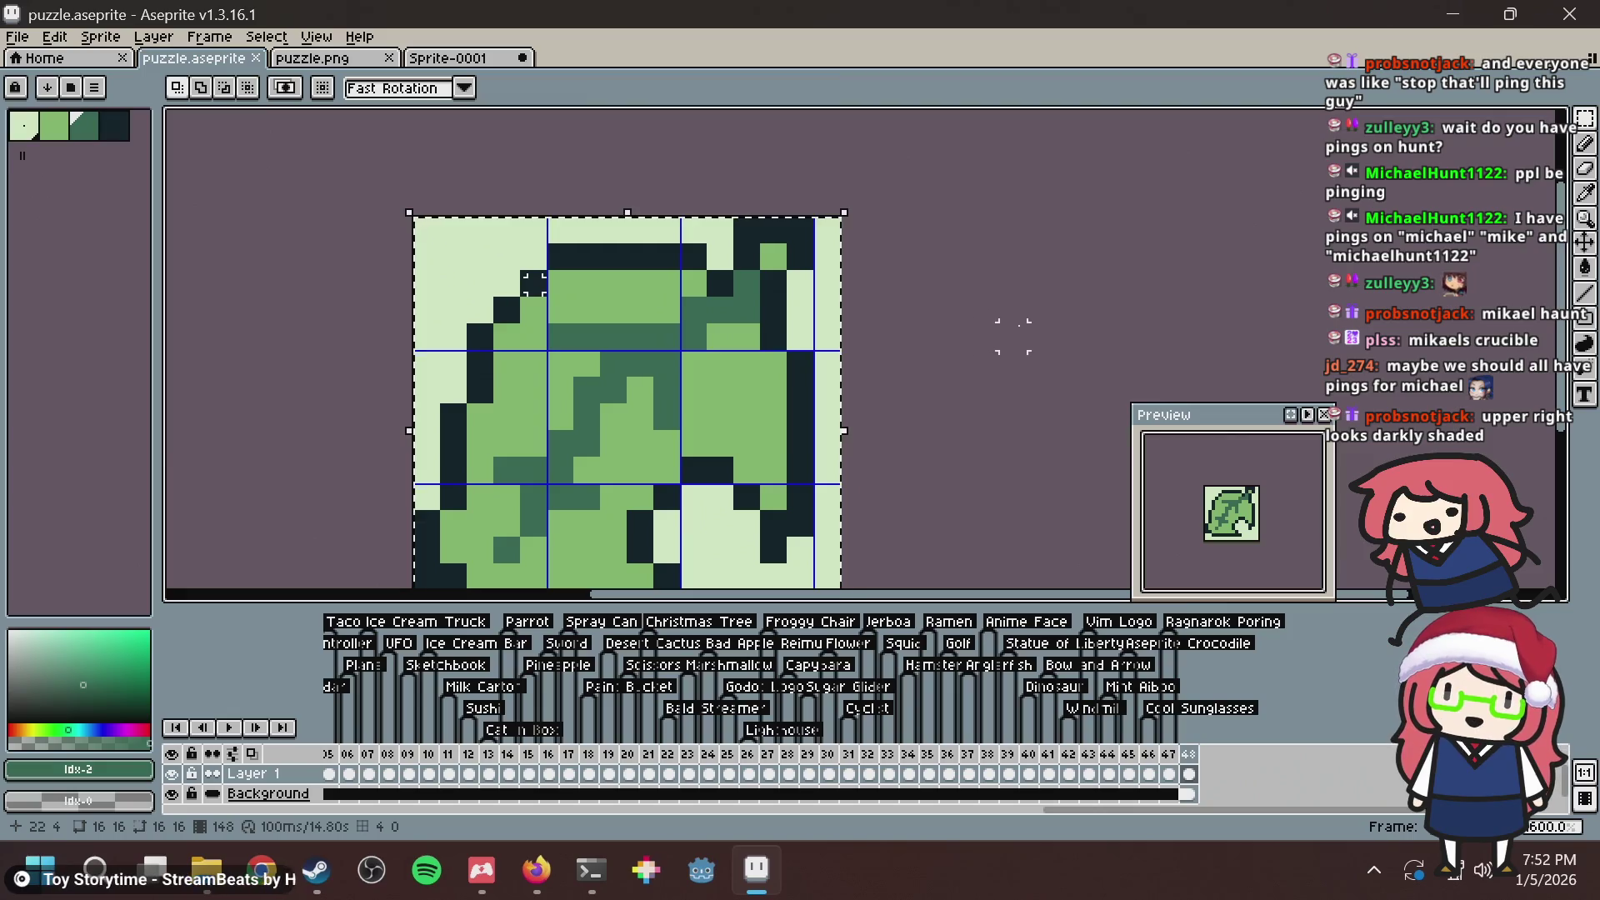
pyautogui.scroll(-2, 533, 283)
# Paint dark-green shading in columns down the leaf's right side and a few pixels near the top.
pyautogui.press('Return')
pyautogui.scroll(2, 783, 340)
pyautogui.press('b')
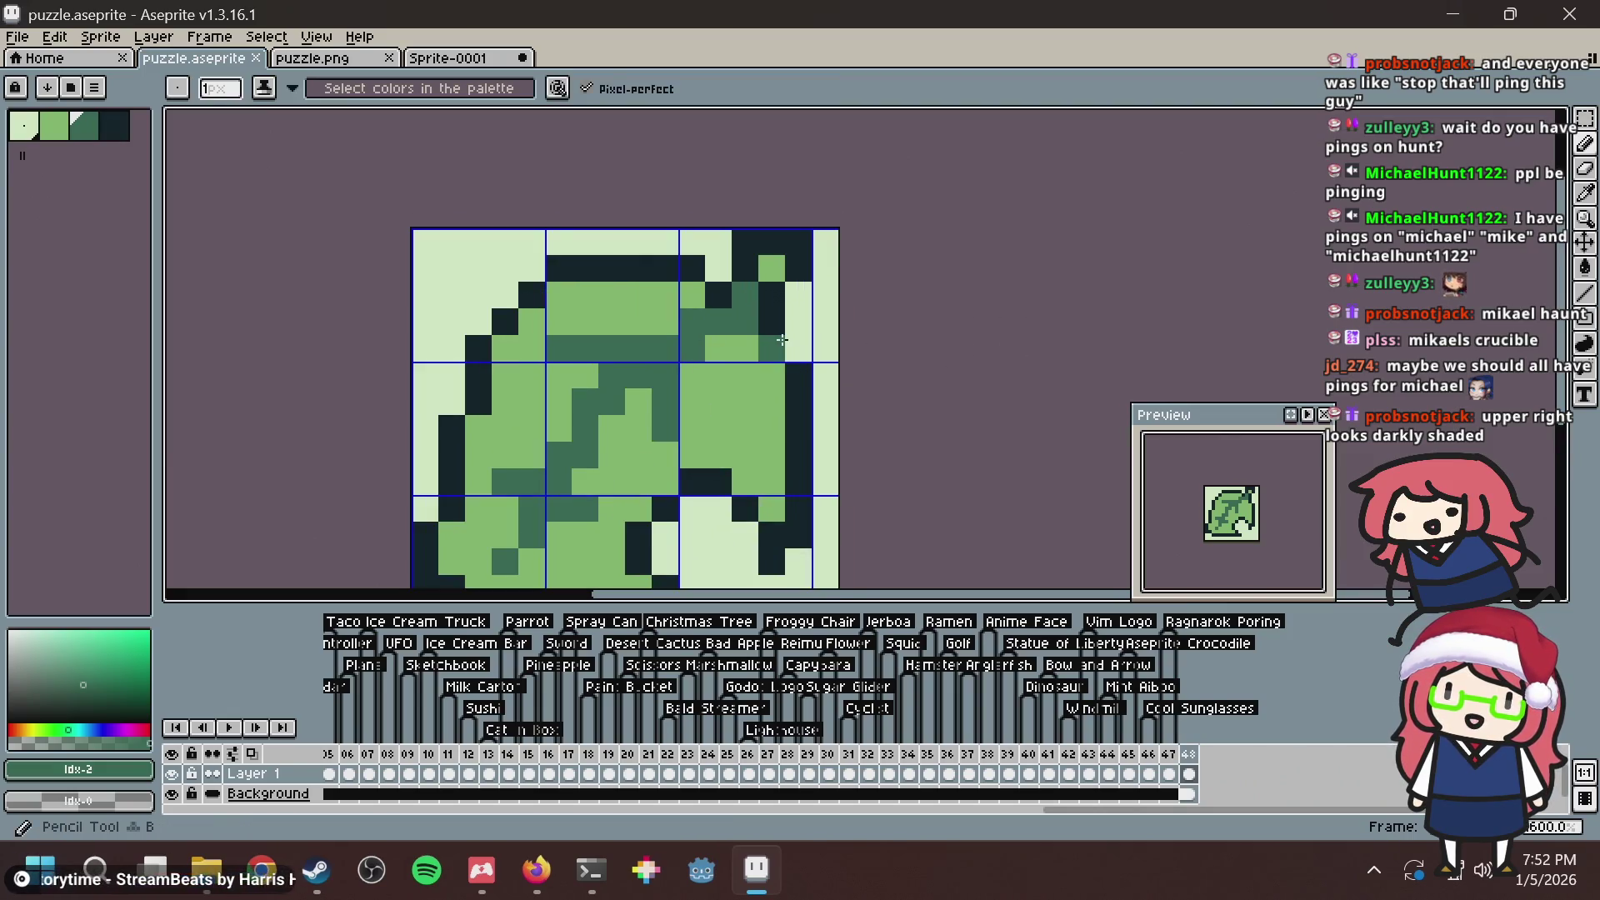
pyautogui.hotkey('alt', 'Tab')
pyautogui.hotkey('alt', 'Tab')
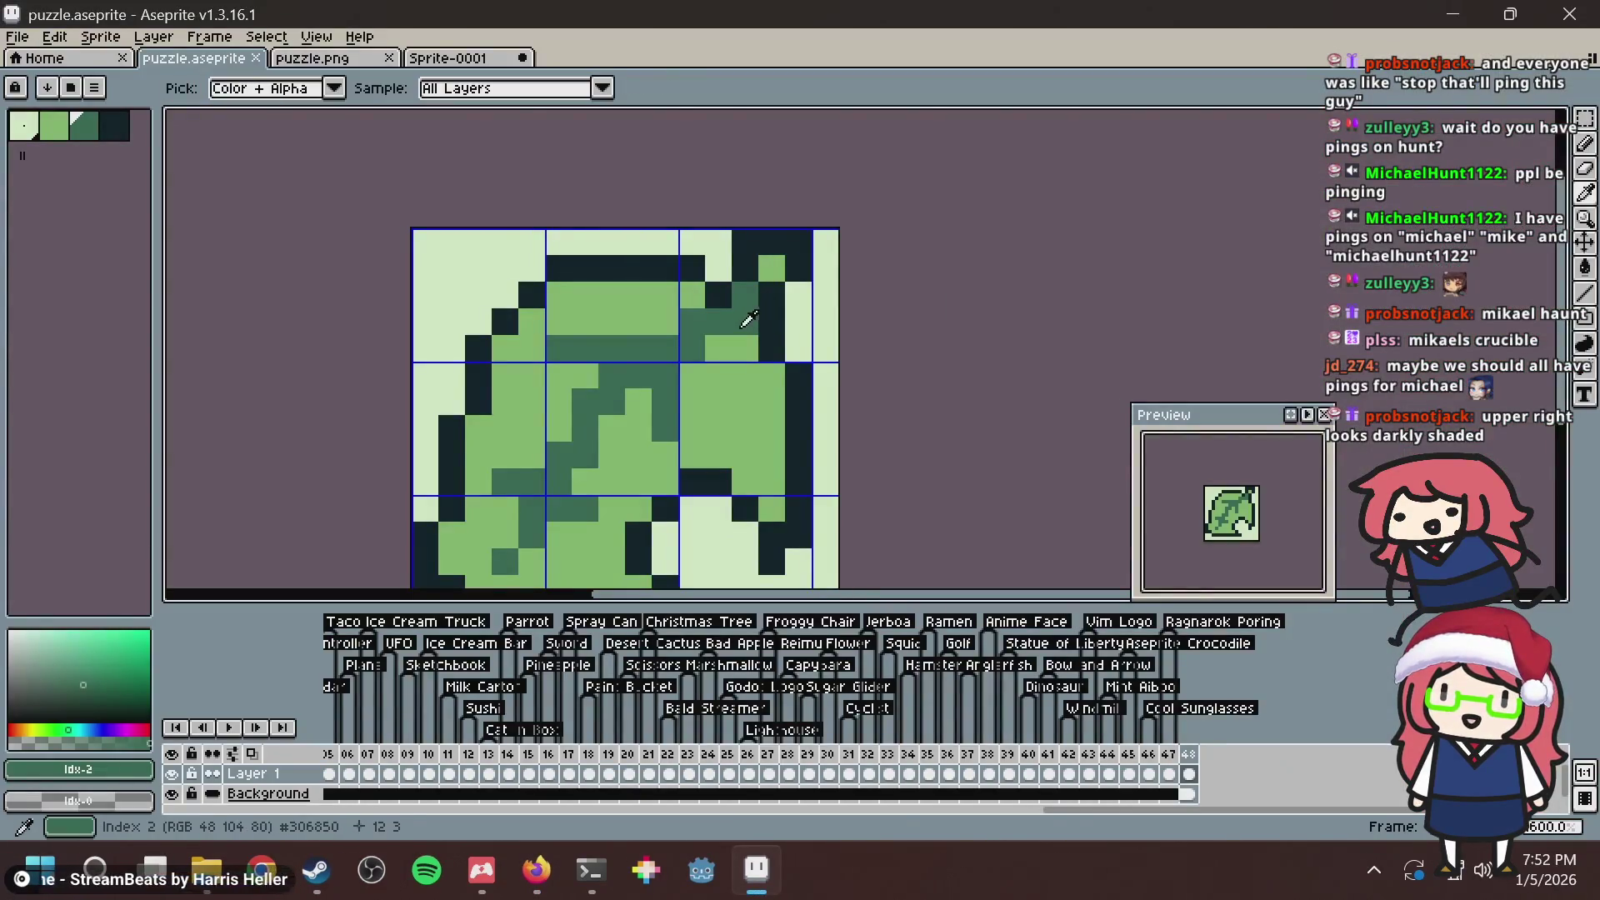
pyautogui.click(745, 348)
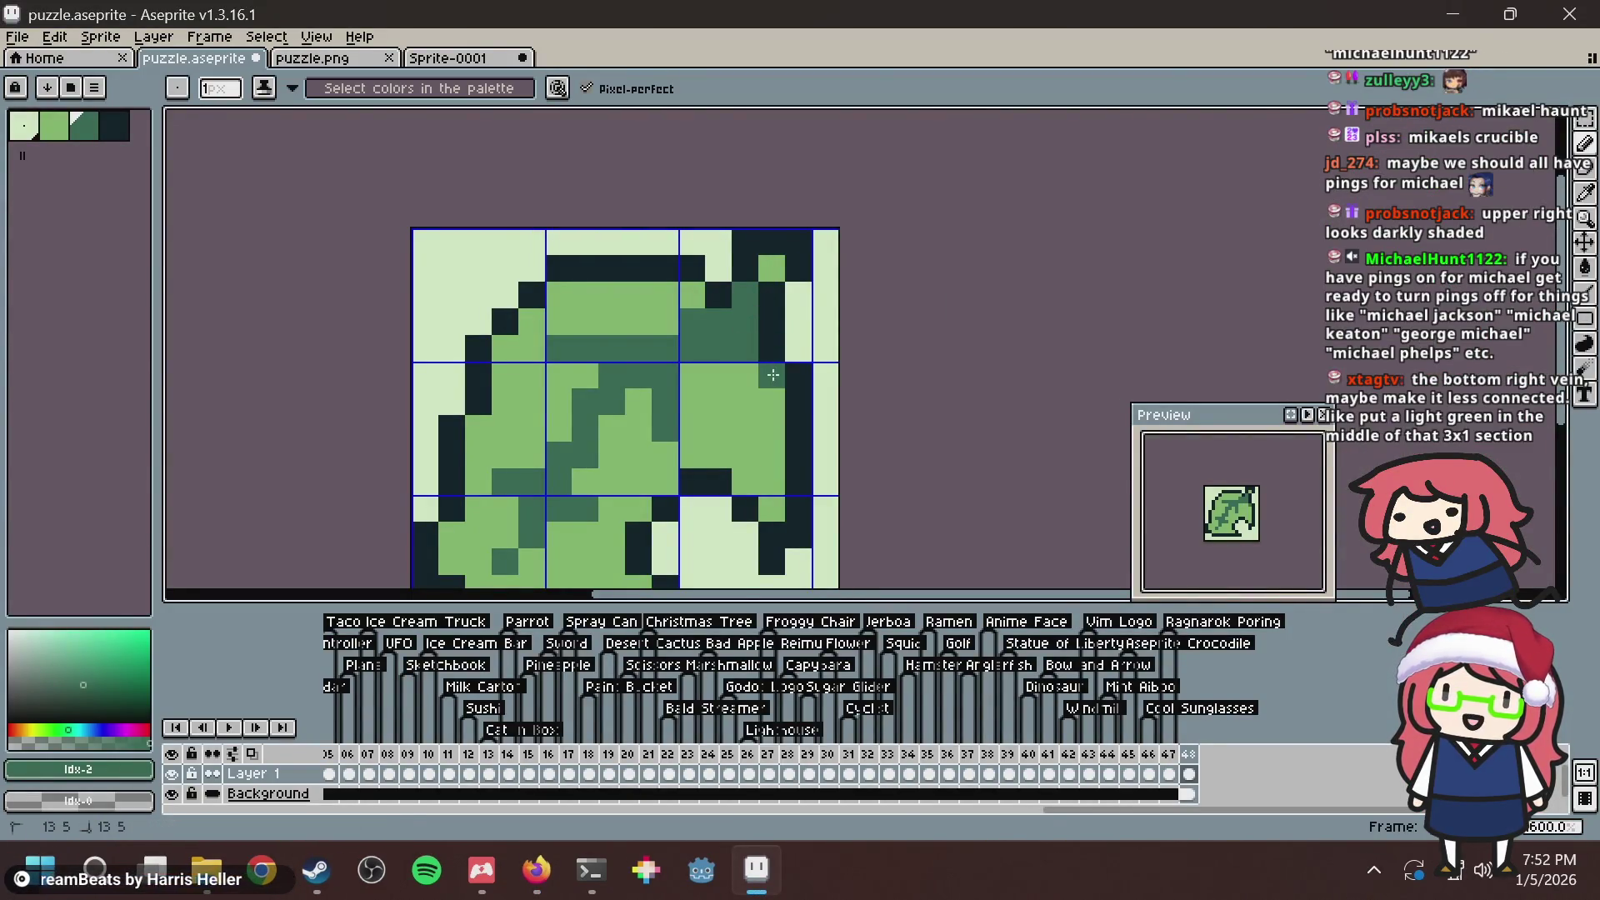
pyautogui.moveTo(773, 375); pyautogui.dragTo(772, 510)
pyautogui.click(719, 375)
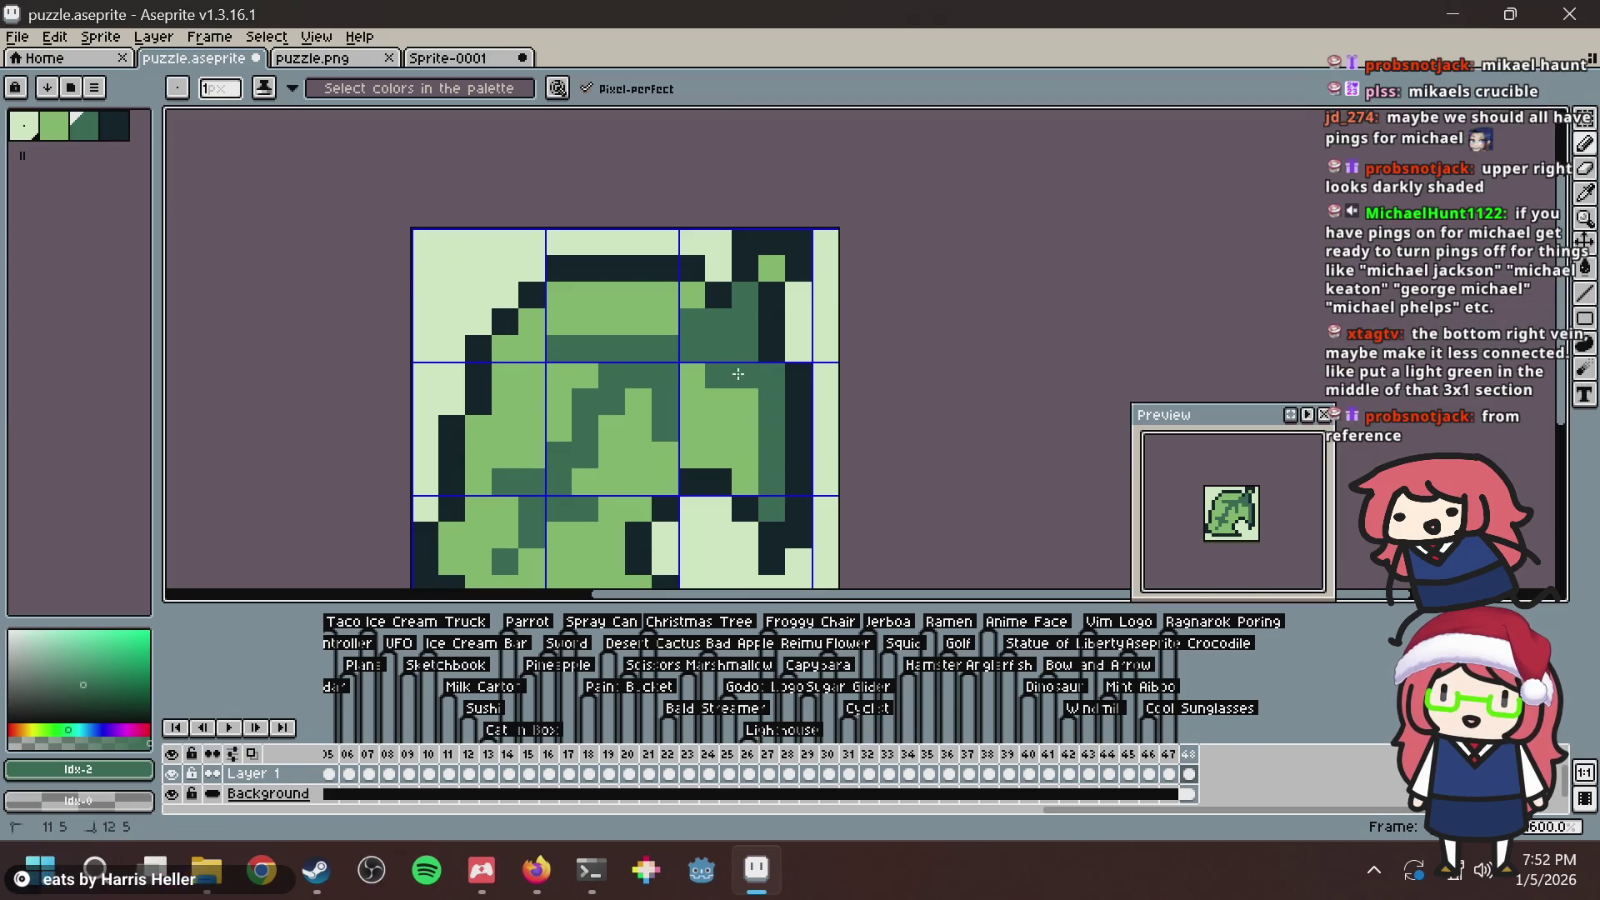
pyautogui.moveTo(738, 374); pyautogui.dragTo(741, 430)
pyautogui.click(692, 295)
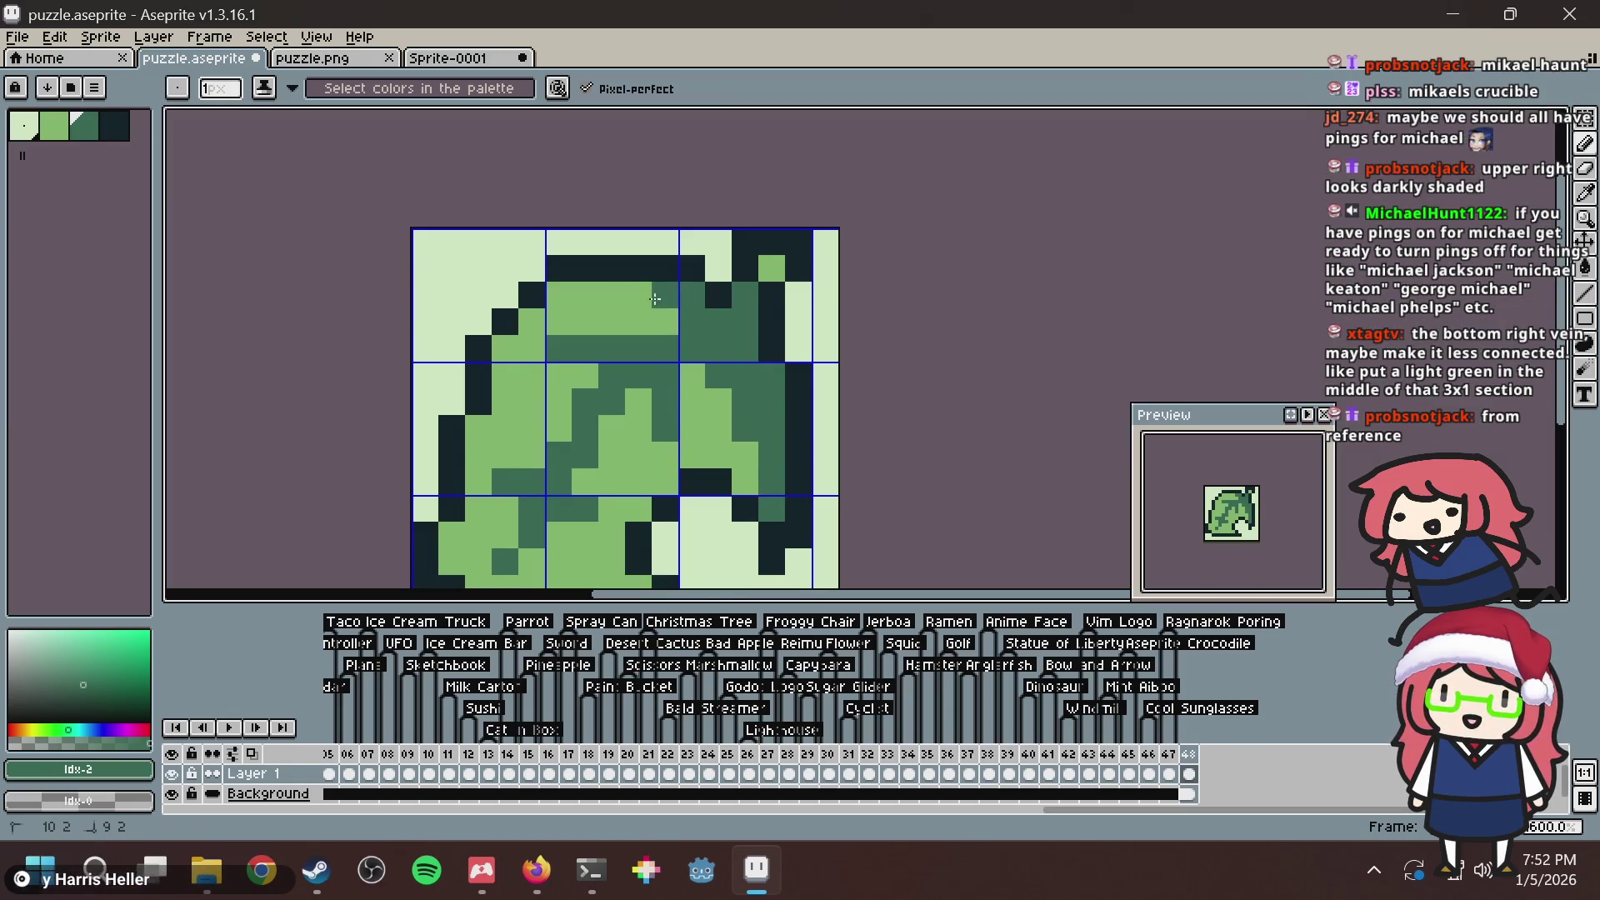
pyautogui.click(639, 296)
# Pick the light green and lighten two pixels in the lower-right vein.
pyautogui.hotkey('alt', 'Tab')
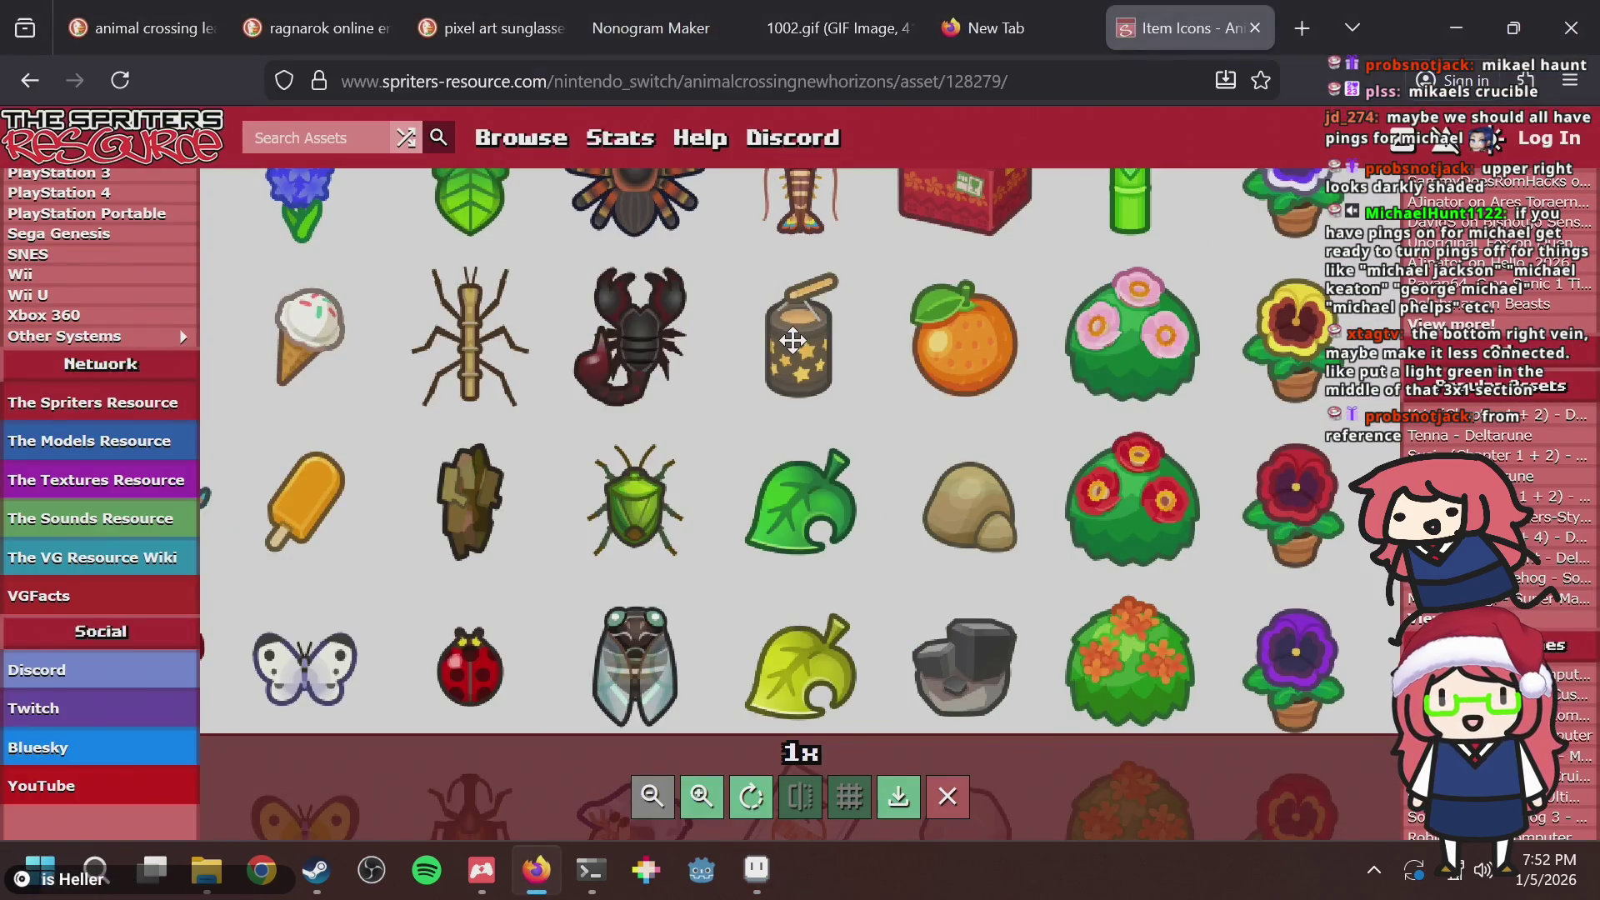
pyautogui.hotkey('alt', 'Tab')
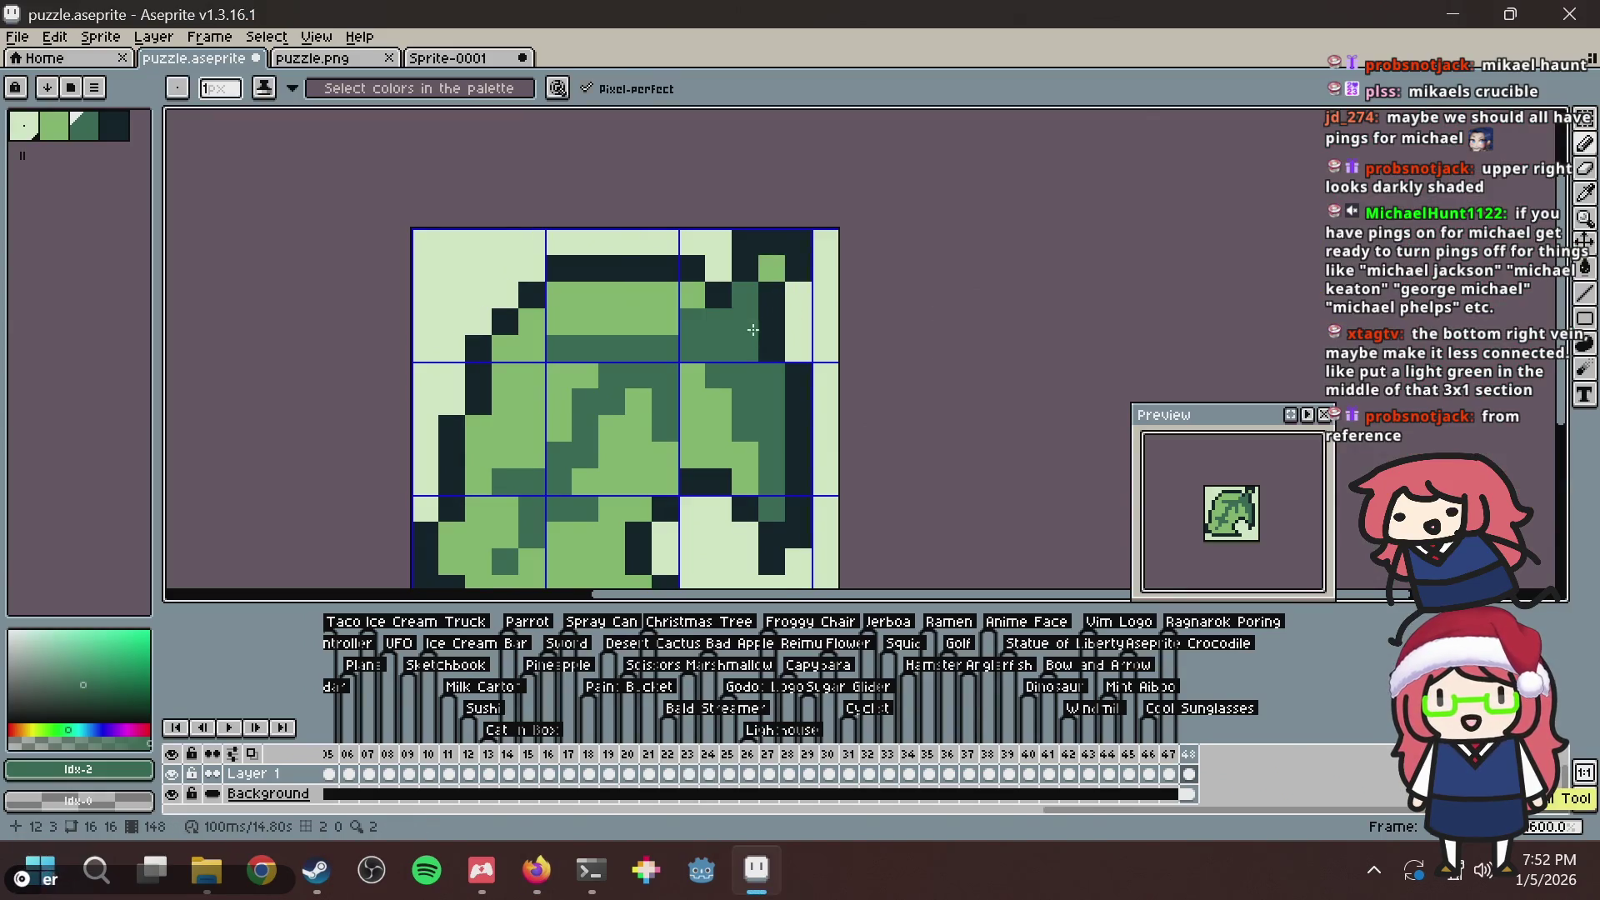
pyautogui.hotkey('alt', 'Tab')
pyautogui.hotkey('alt', 'Tab')
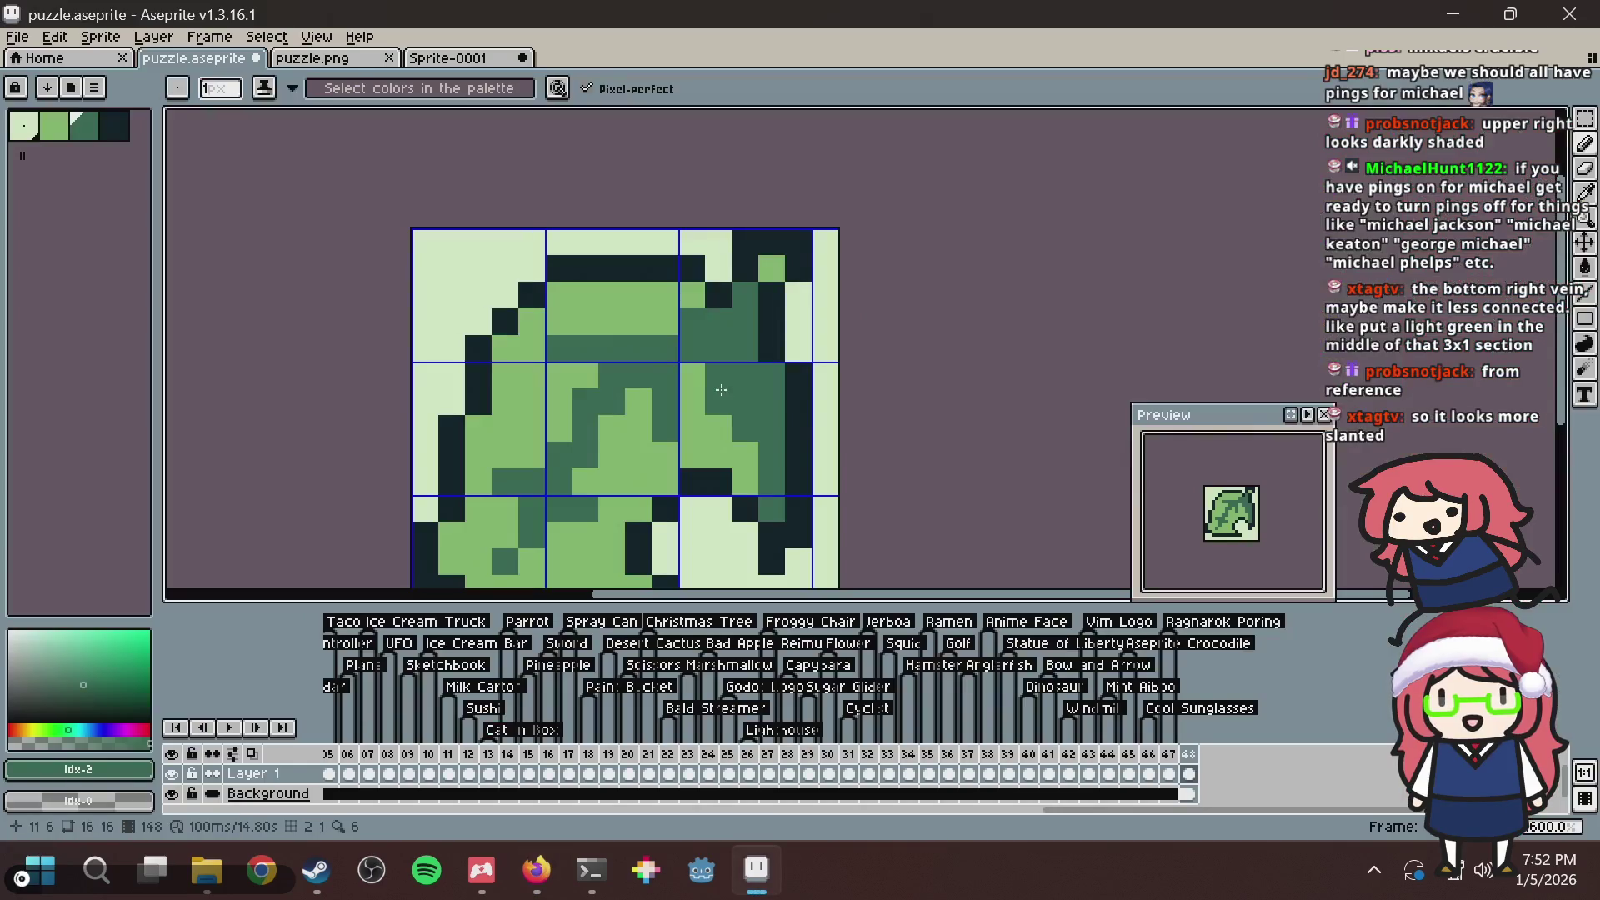
pyautogui.keyDown('alt'); pyautogui.click(710, 411); pyautogui.keyUp('alt')
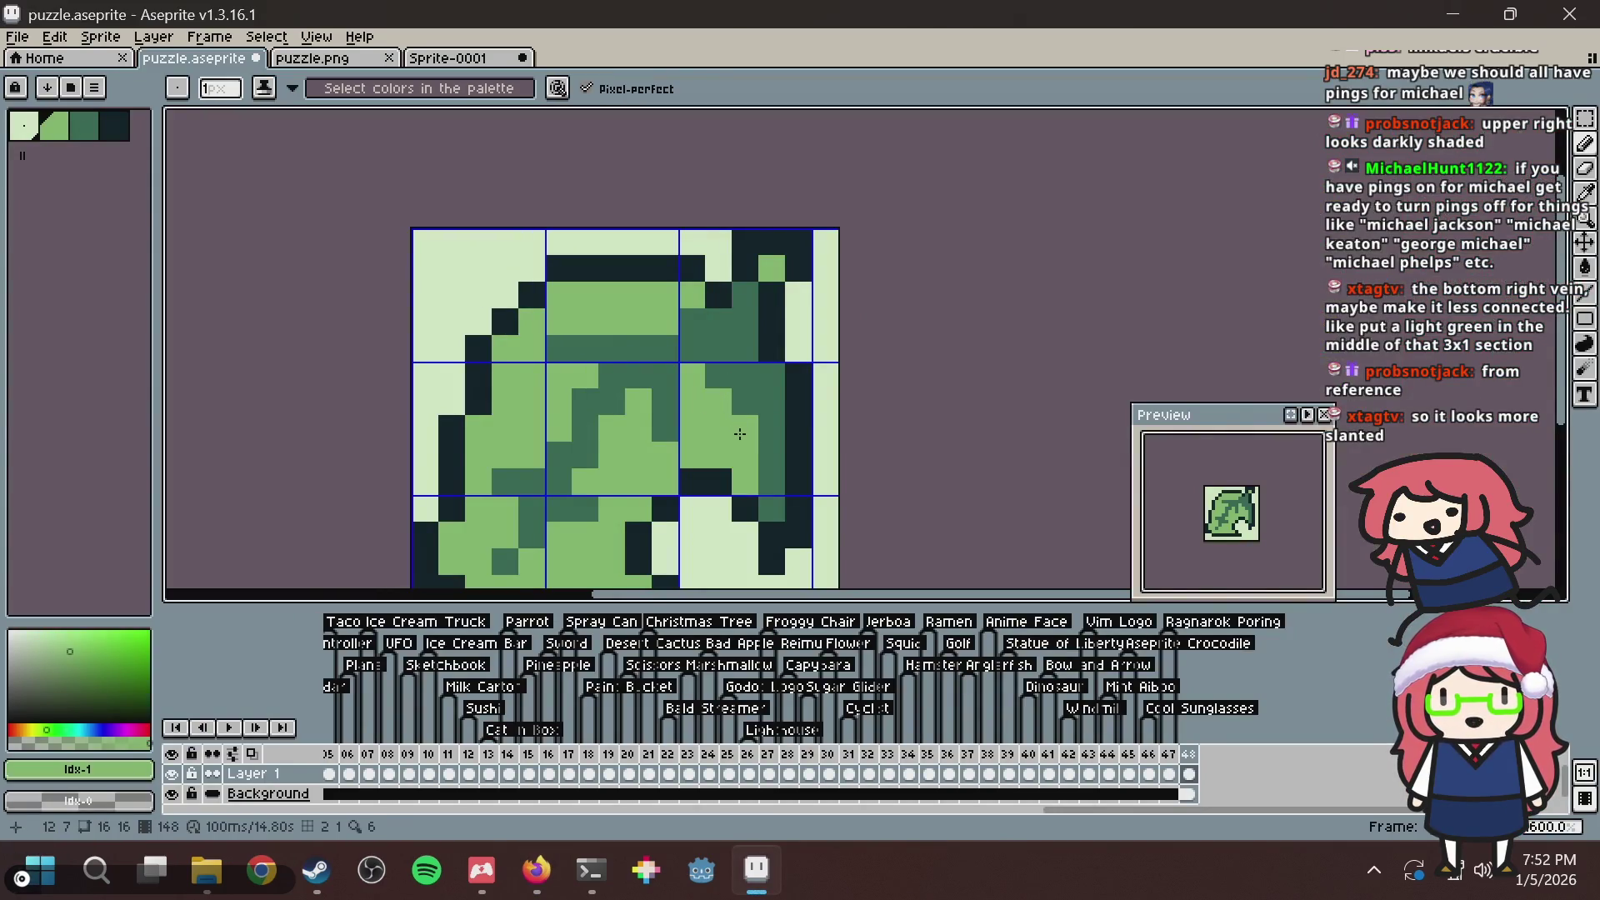
pyautogui.click(718, 376)
pyautogui.click(744, 402)
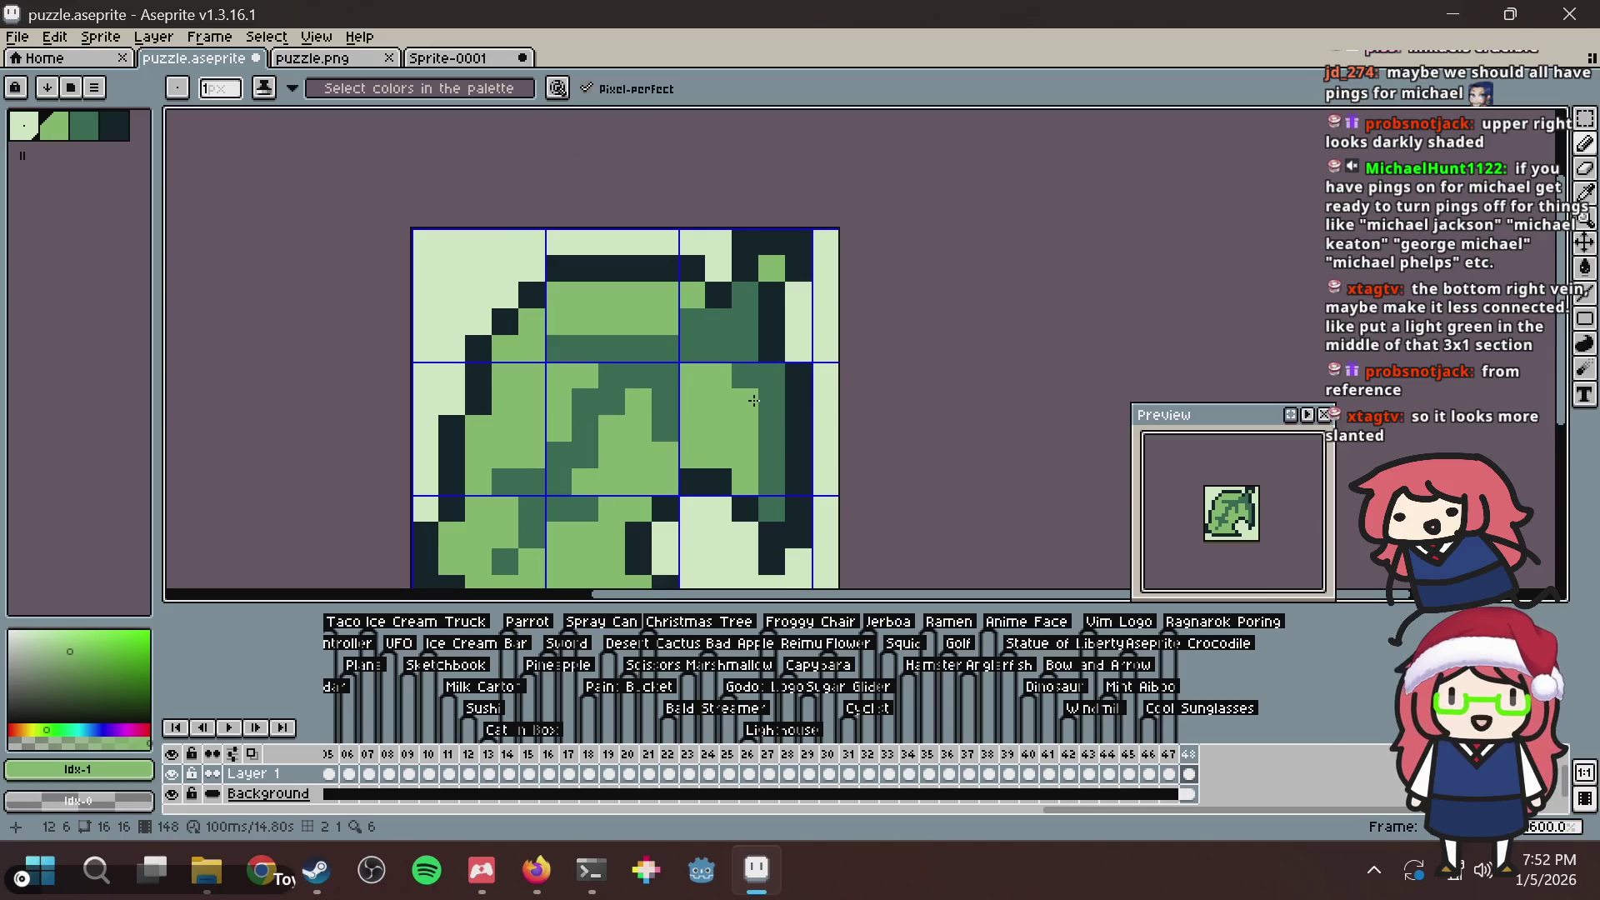
pyautogui.moveTo(755, 401); pyautogui.dragTo(754, 297)
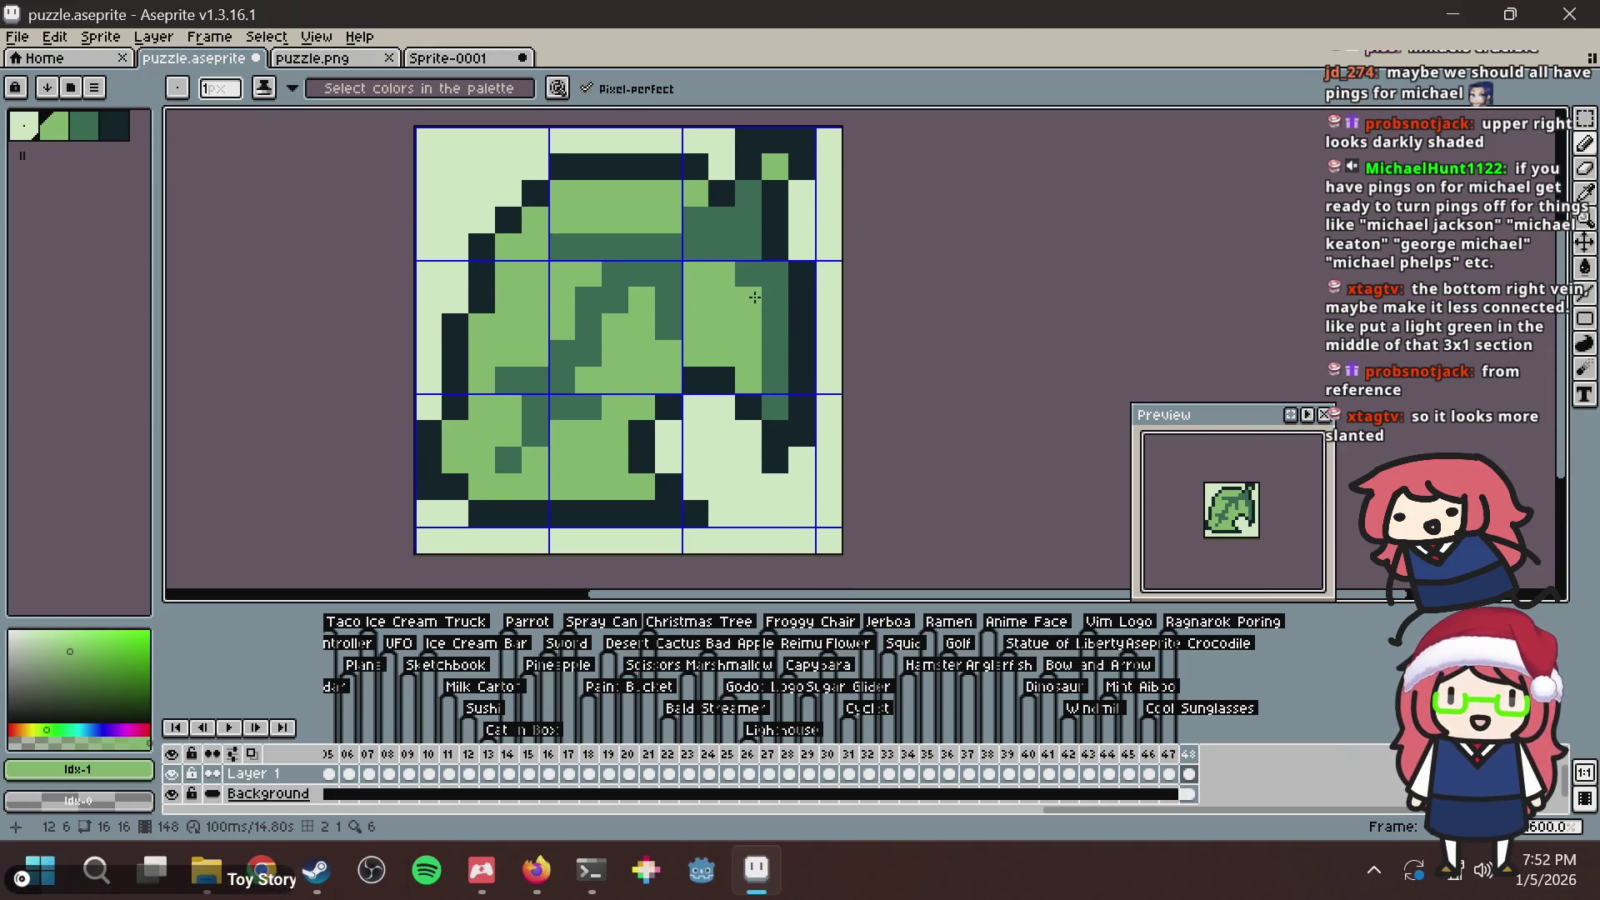
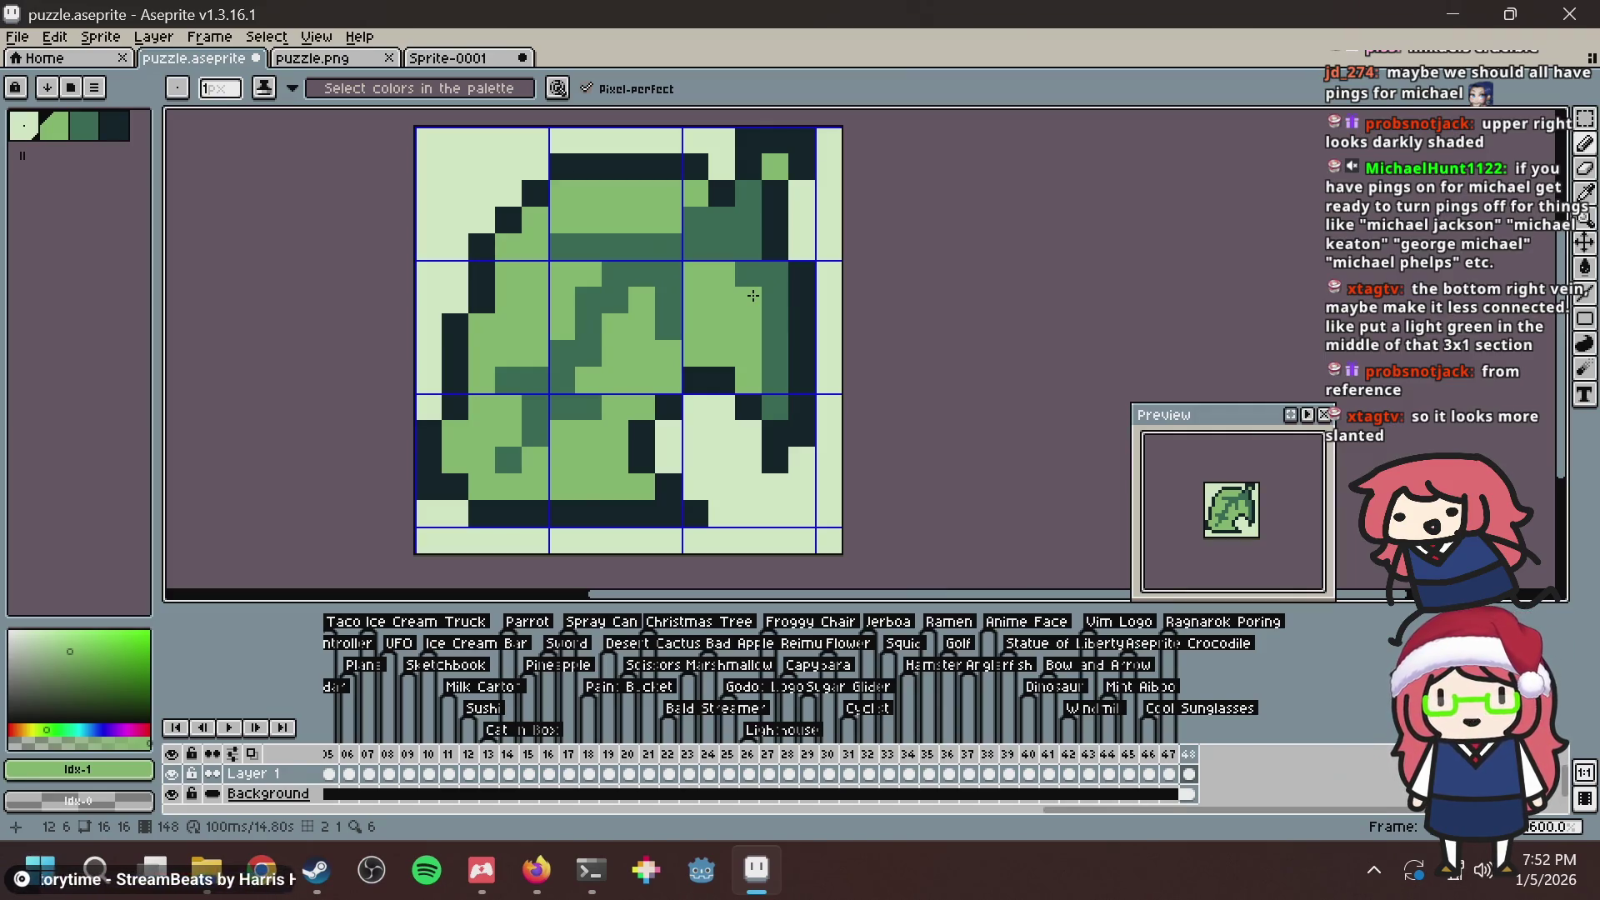
# Darken a light leaf pixel, then test lightening two vein pixels and undo both.
pyautogui.click(753, 295)
pyautogui.hotkey('alt', 'Tab')
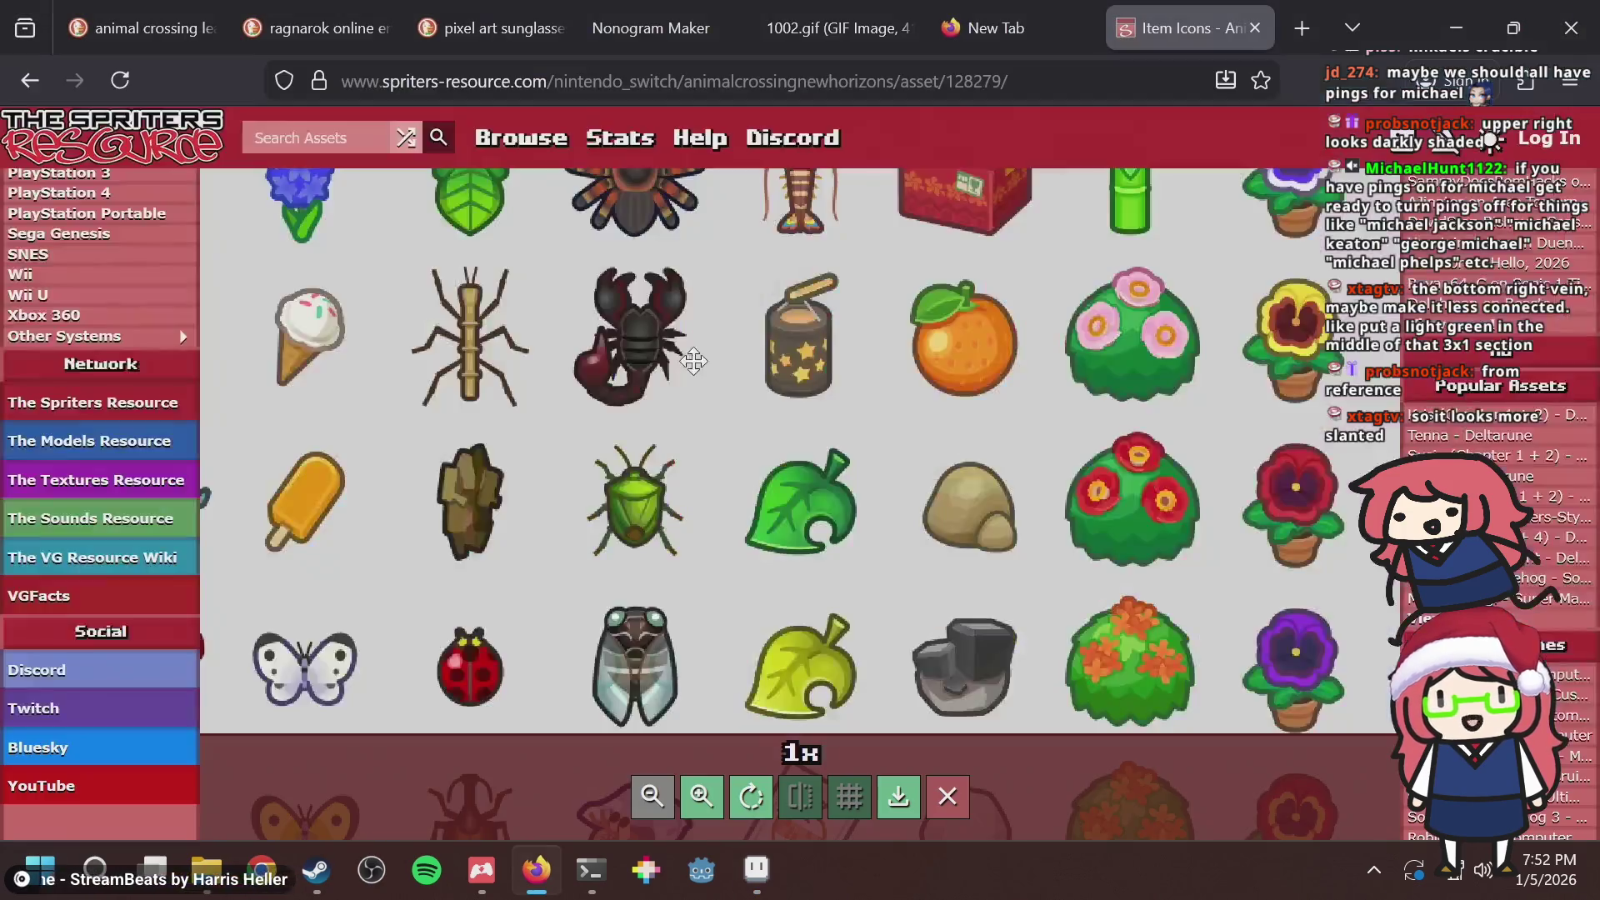
pyautogui.hotkey('alt', 'Tab')
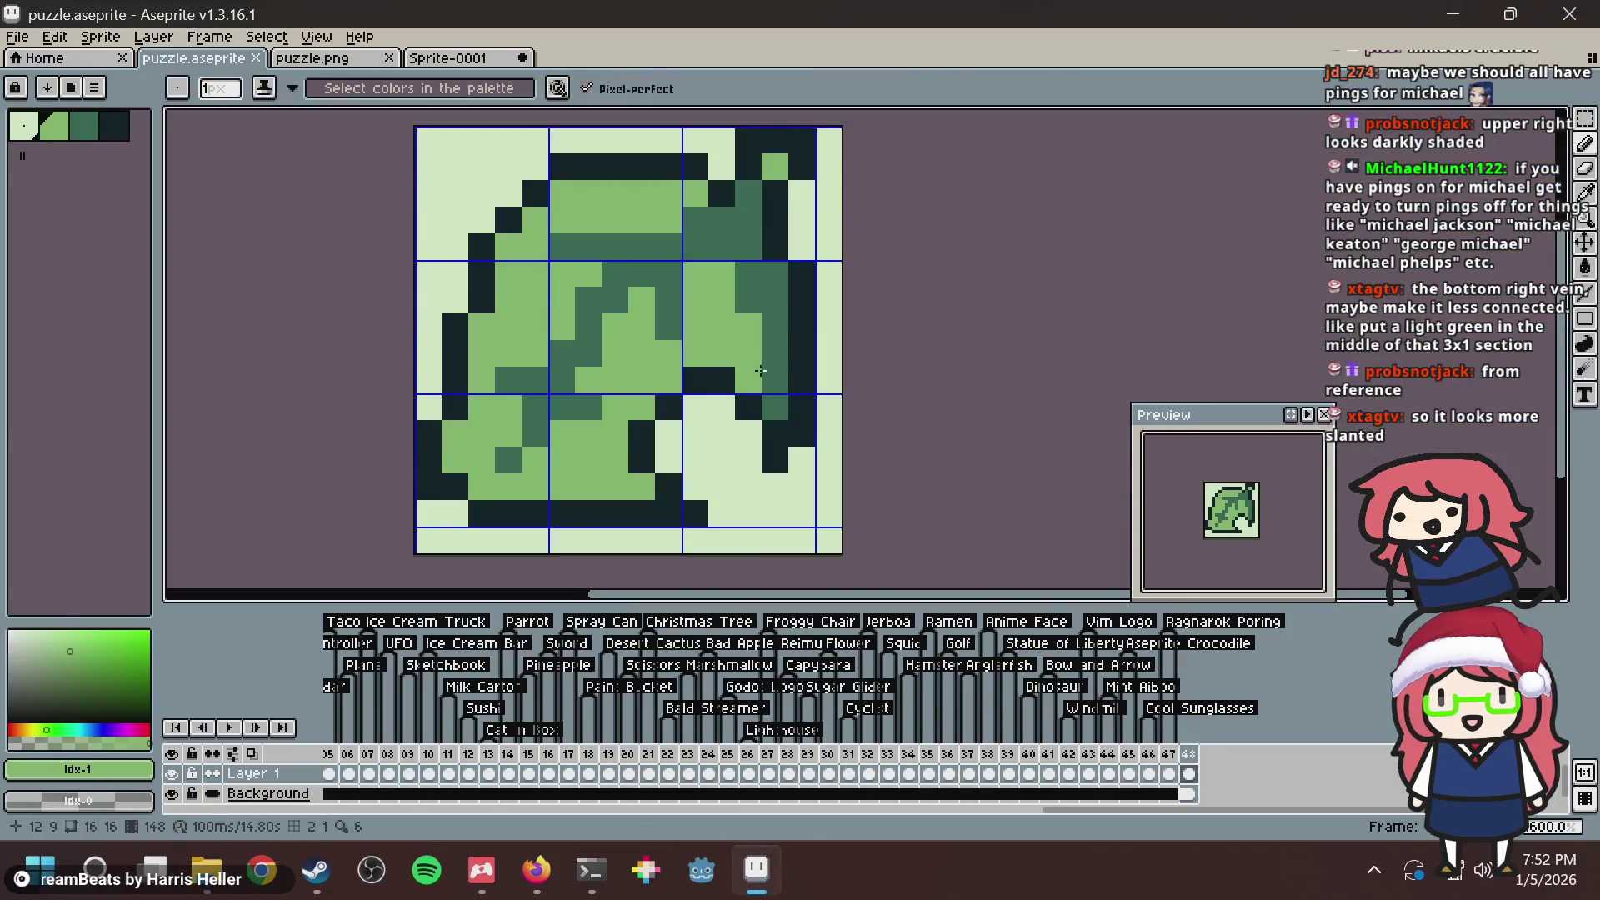
pyautogui.click(772, 365)
pyautogui.hotkey('ctrl', 'z')
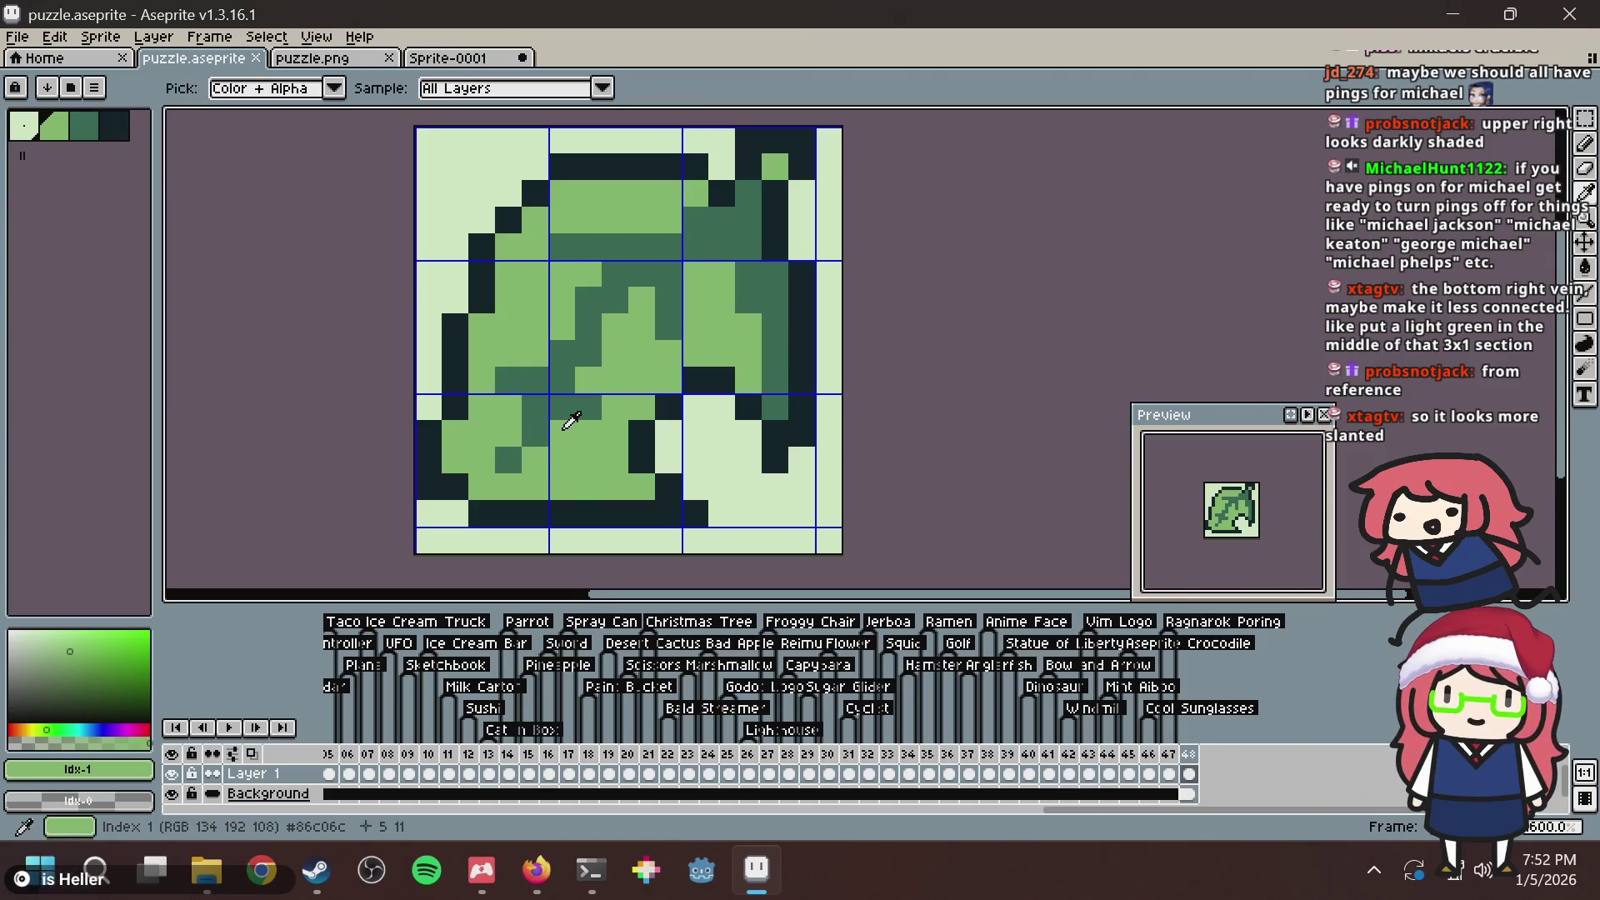
pyautogui.press('b')
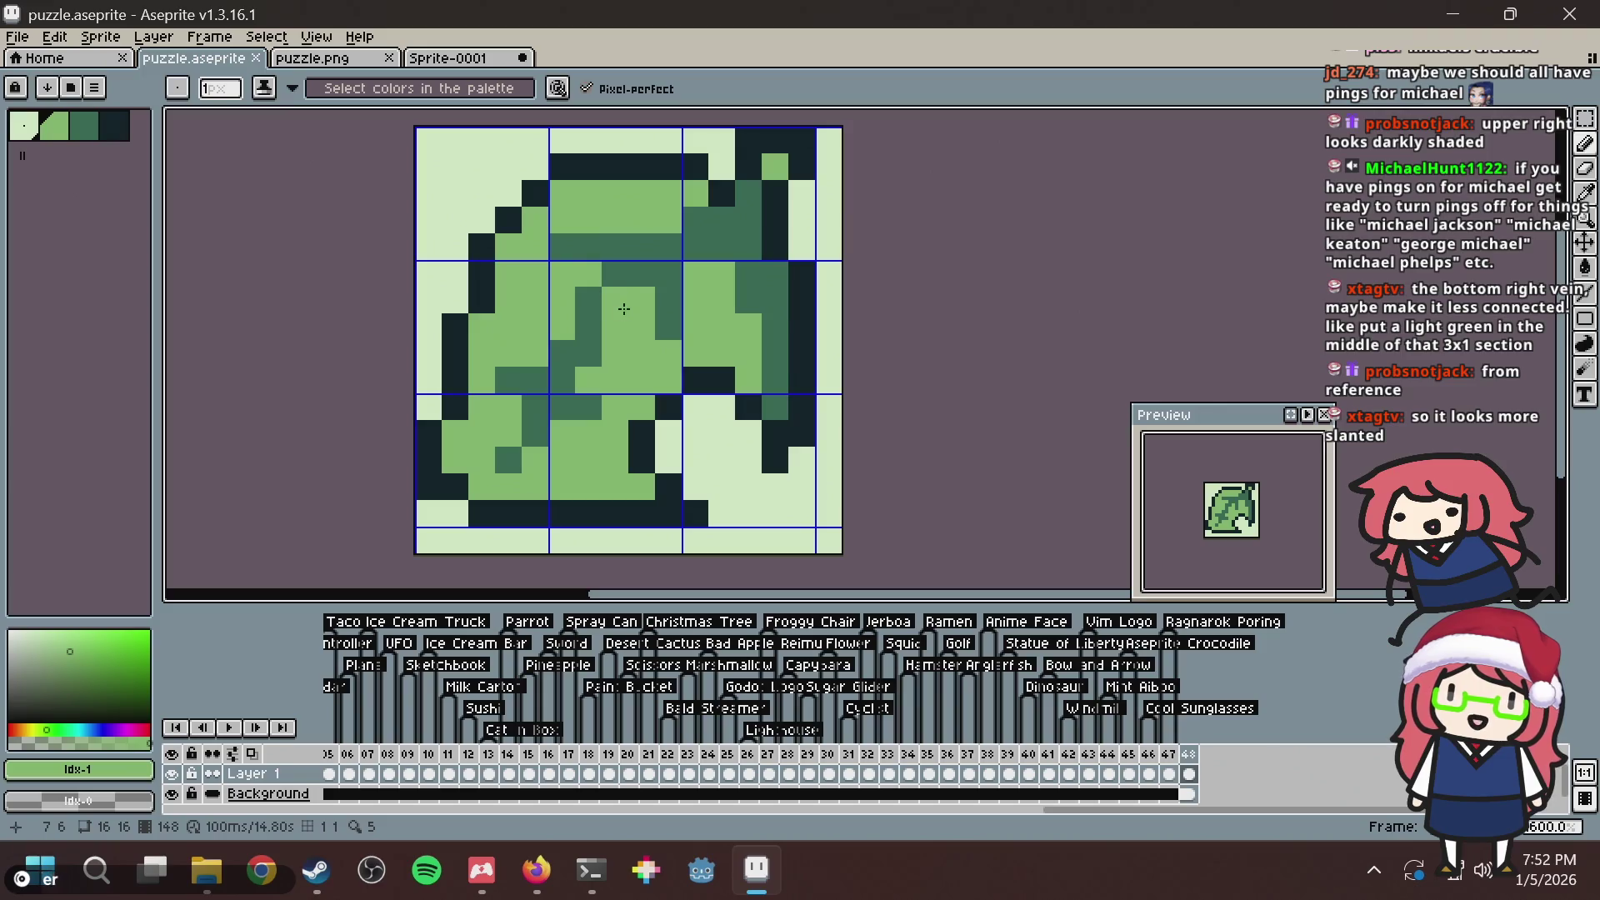
pyautogui.click(558, 401)
pyautogui.hotkey('ctrl', 'z')
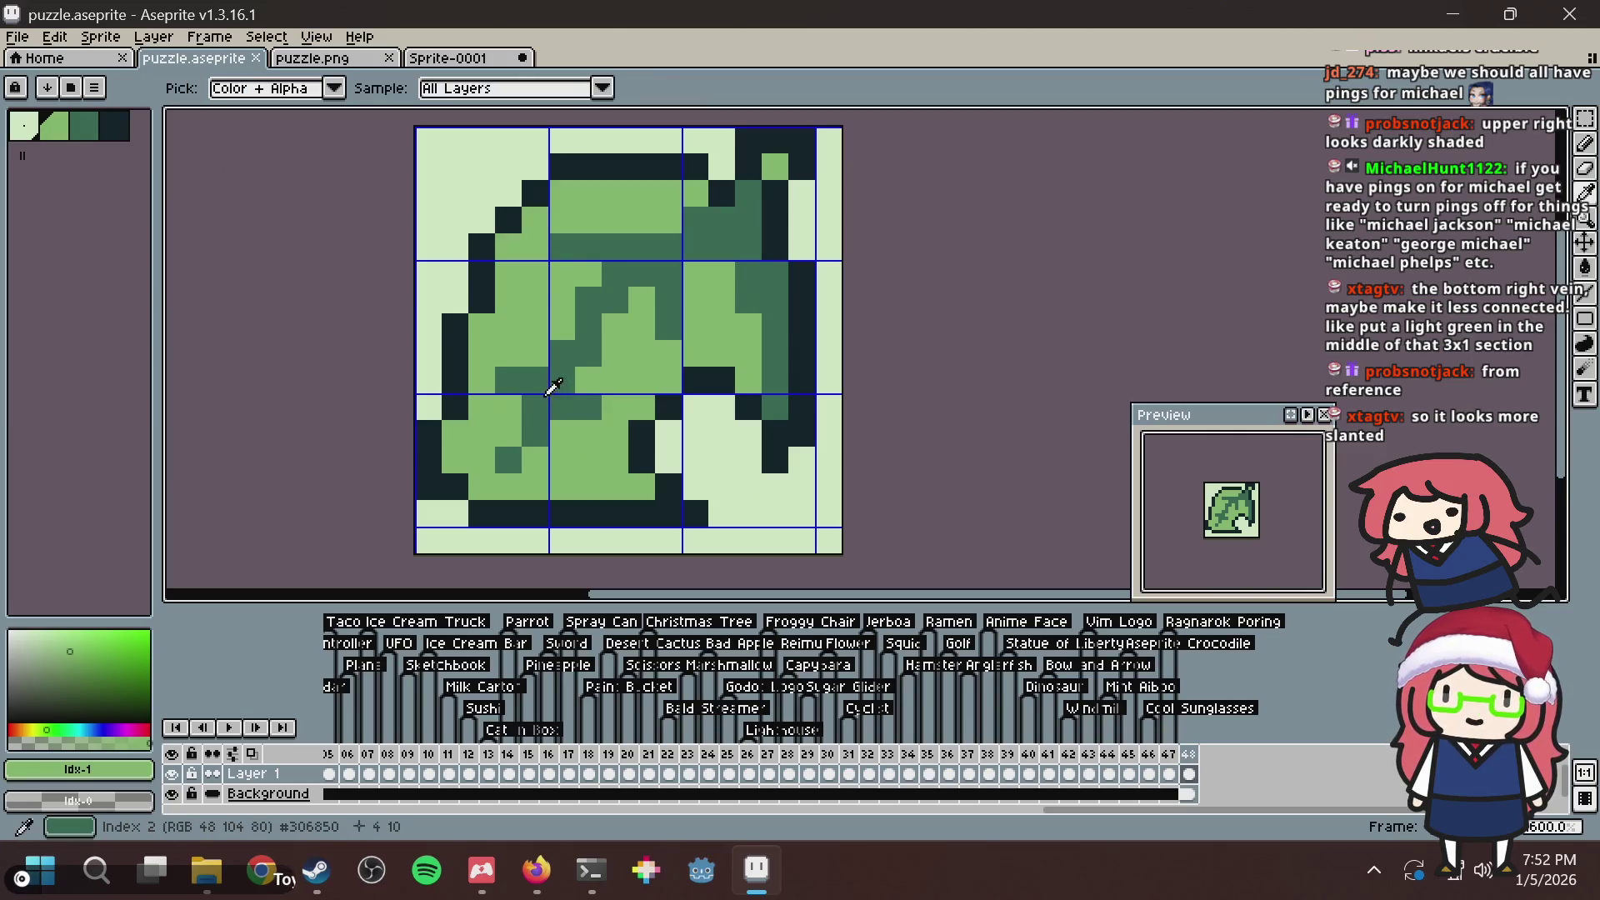
# Paint a dark teal pixel into the lower vein, checked against the reference, and save.
pyautogui.keyDown('alt'); pyautogui.click(543, 381); pyautogui.keyUp('alt')
pyautogui.hotkey('alt', 'Tab')
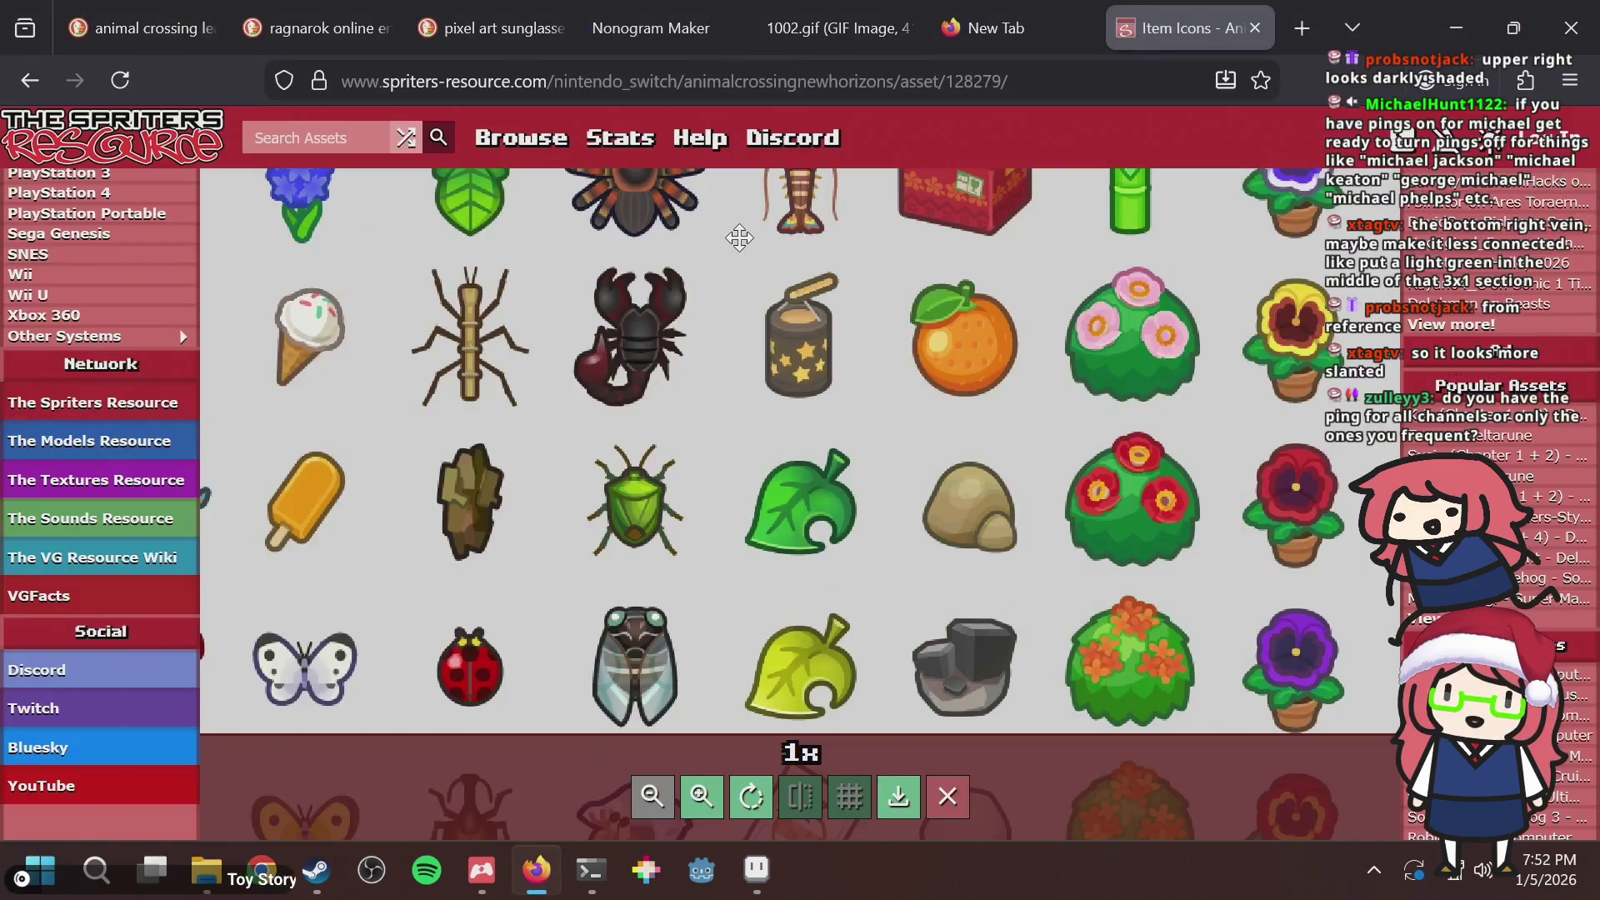
pyautogui.hotkey('alt', 'Tab')
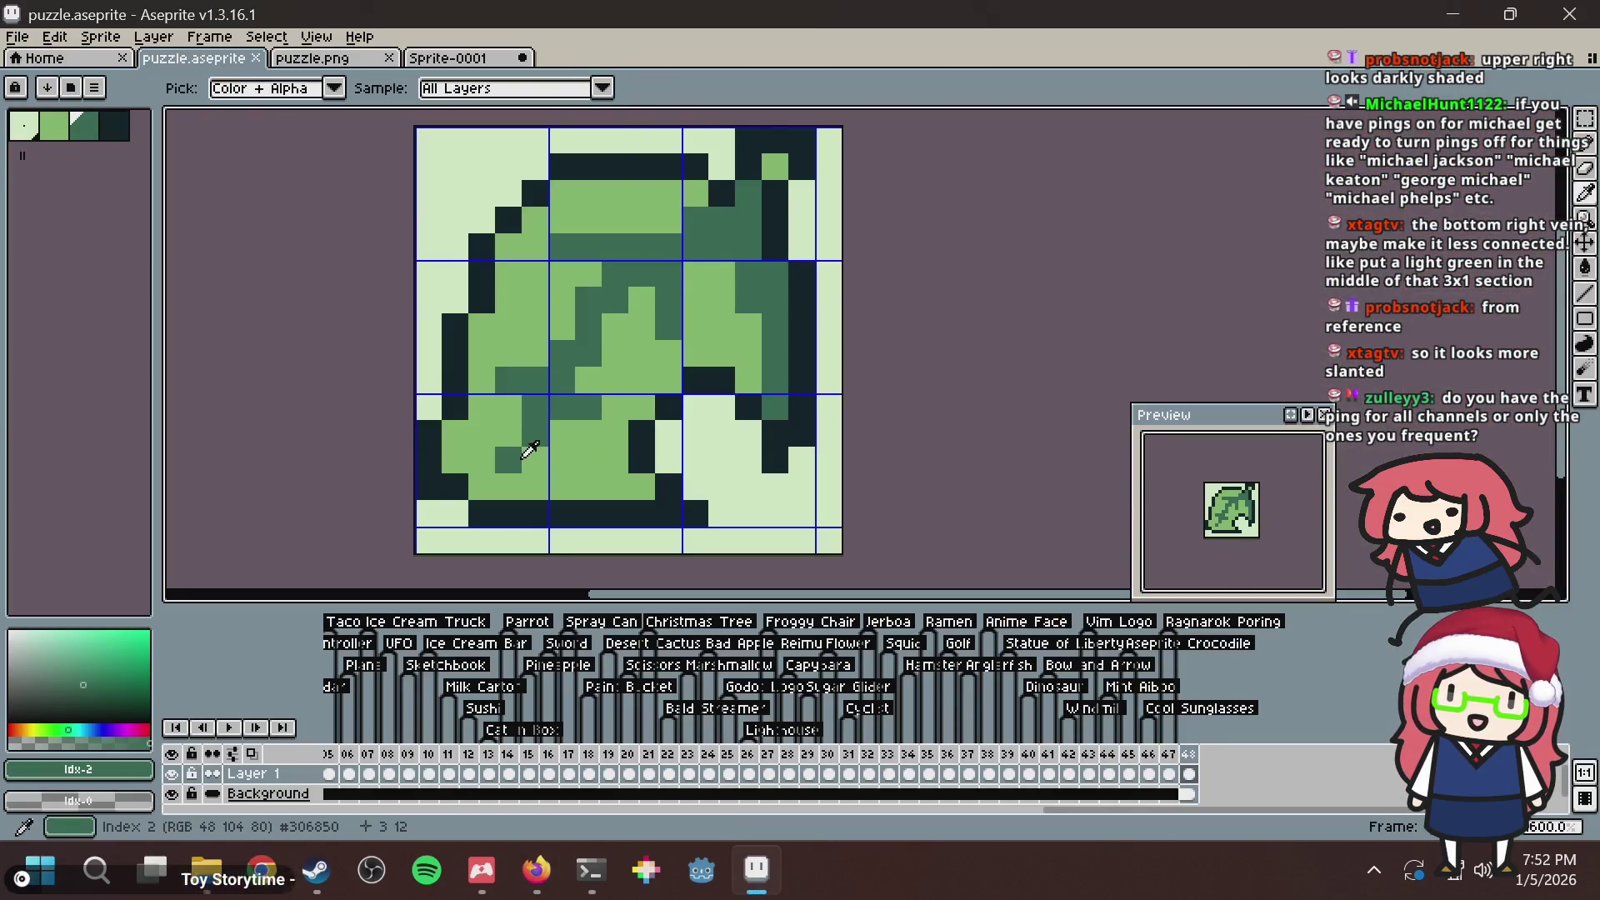
pyautogui.click(562, 423)
pyautogui.keyDown('alt'); pyautogui.click(562, 423); pyautogui.keyUp('alt')
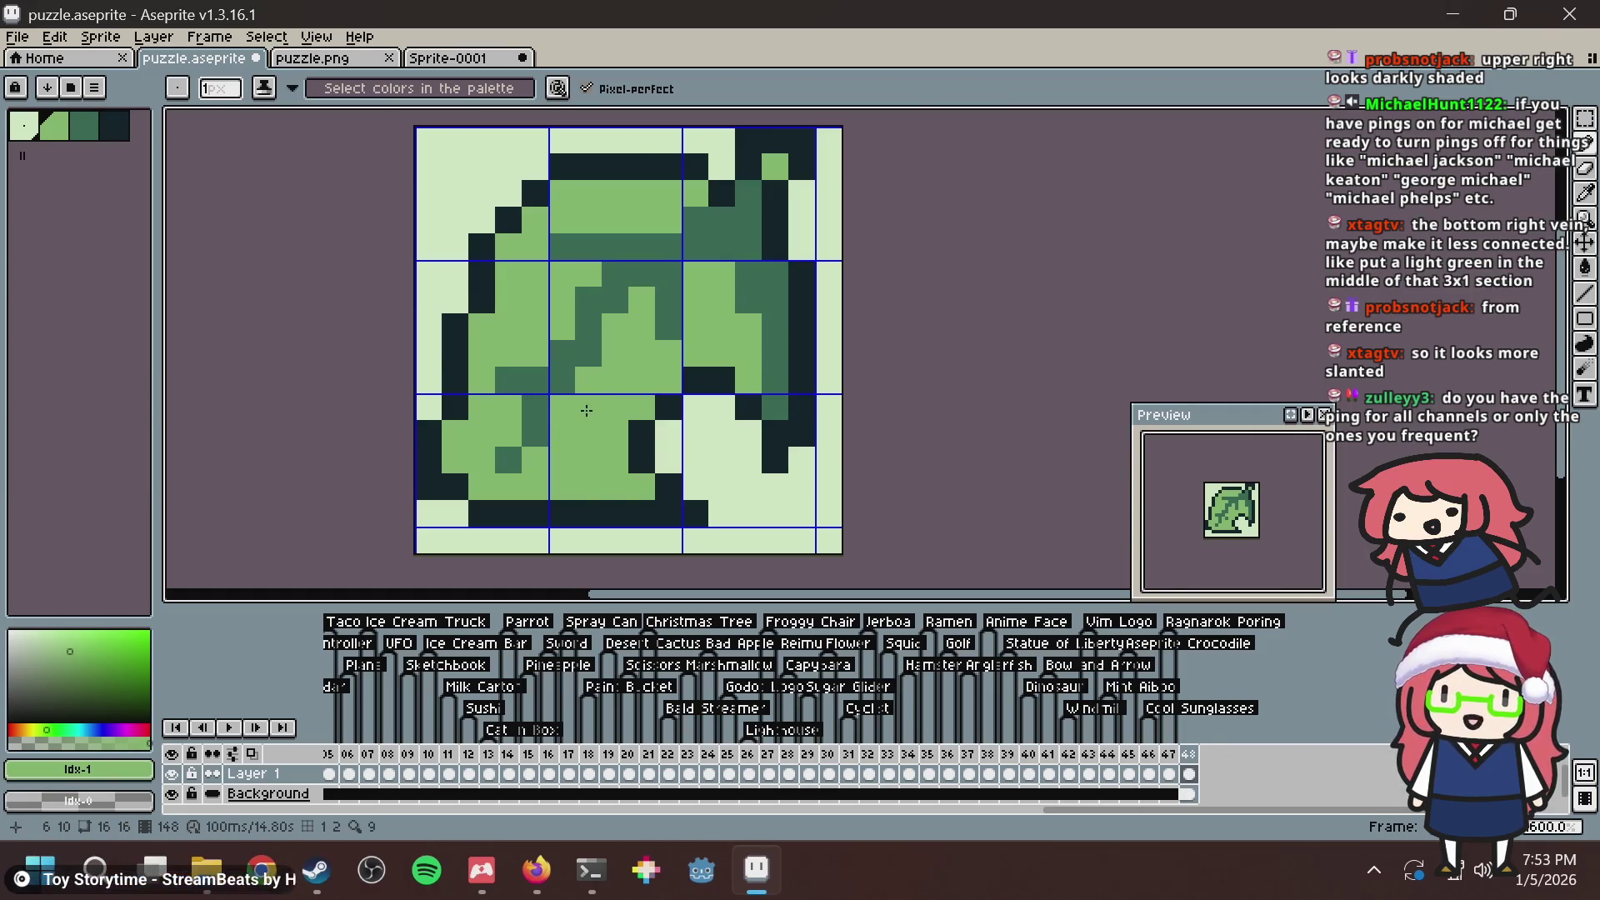
pyautogui.keyDown('alt'); pyautogui.click(557, 387); pyautogui.keyUp('alt')
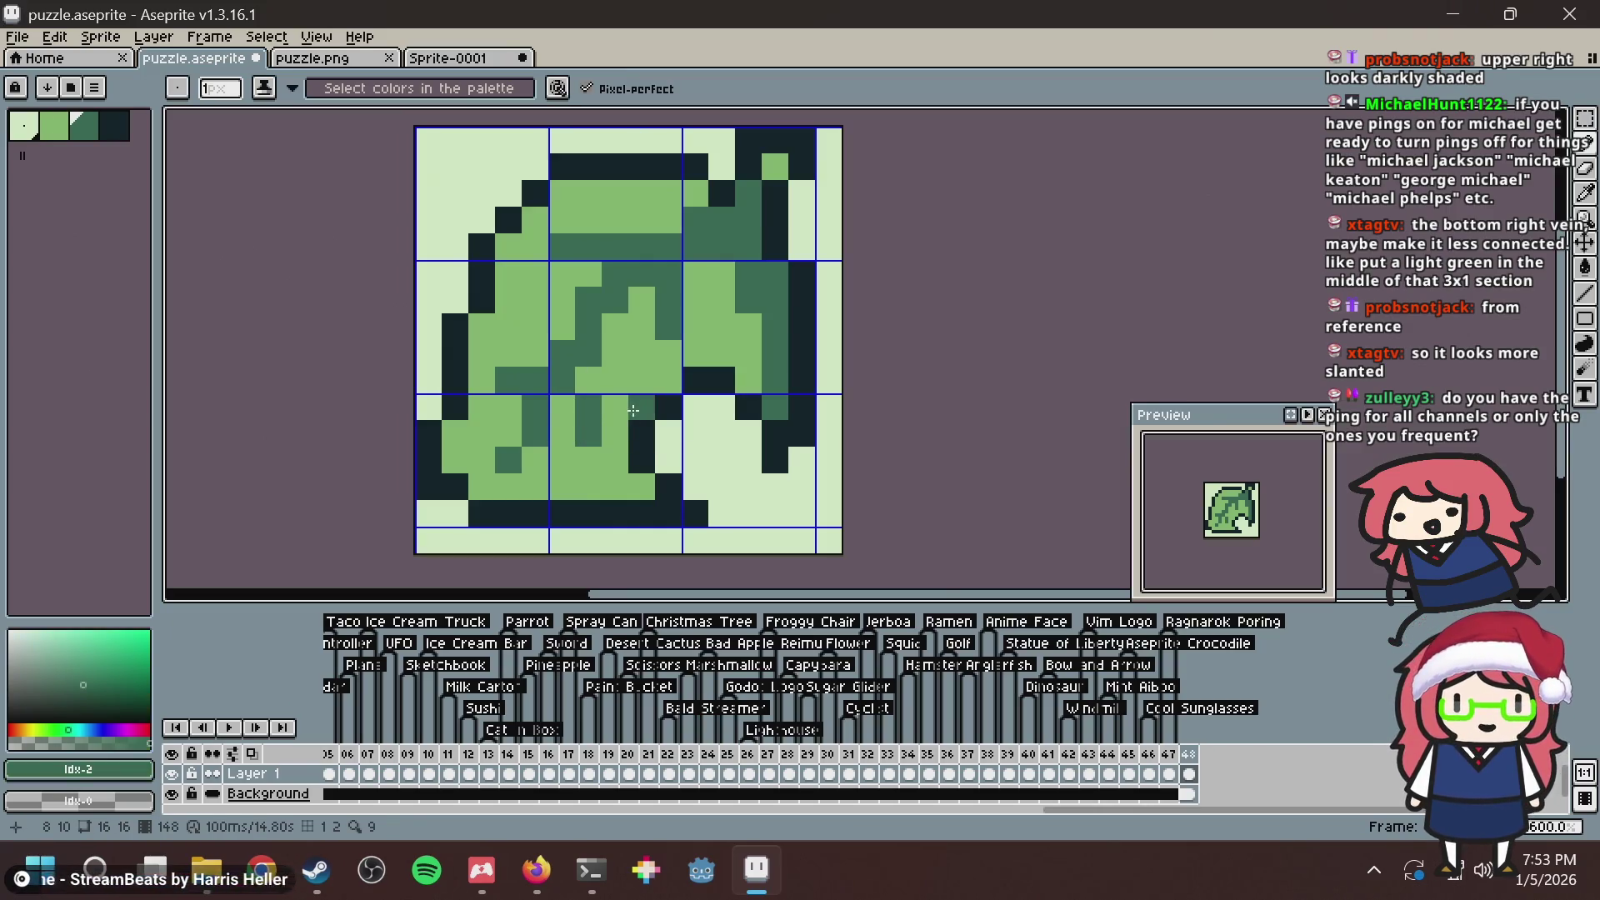
pyautogui.hotkey('ctrl', 's')
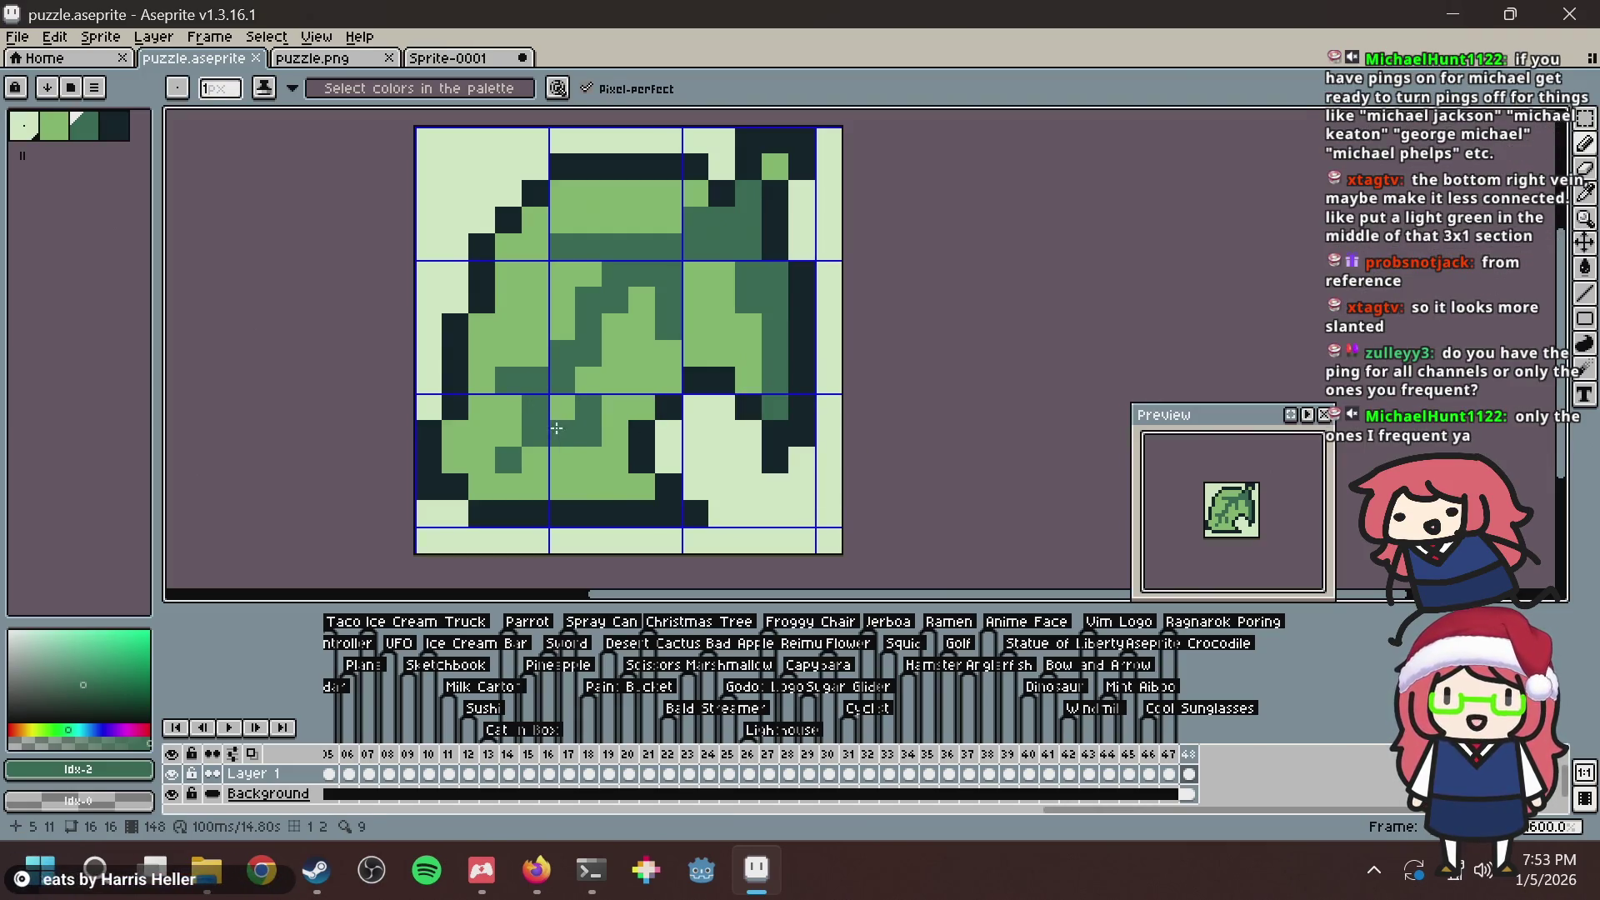
# Sample the leaf's light green, compare against the reference icon, and save puzzle.aseprite.
pyautogui.press('i')
pyautogui.click(628, 383)
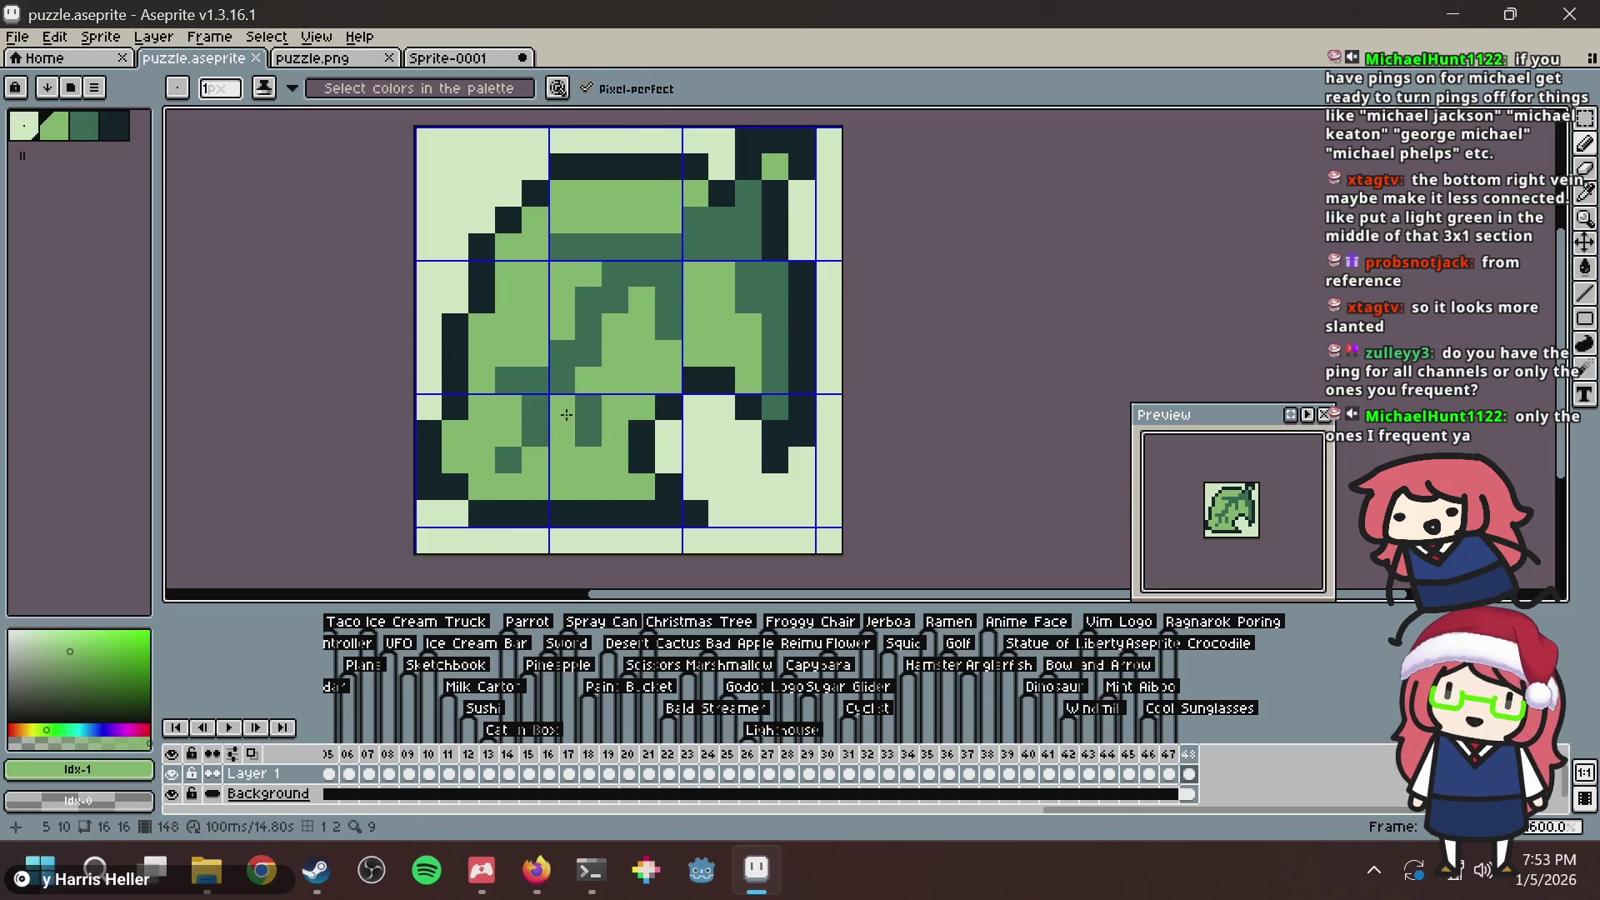
pyautogui.hotkey('alt', 'Tab')
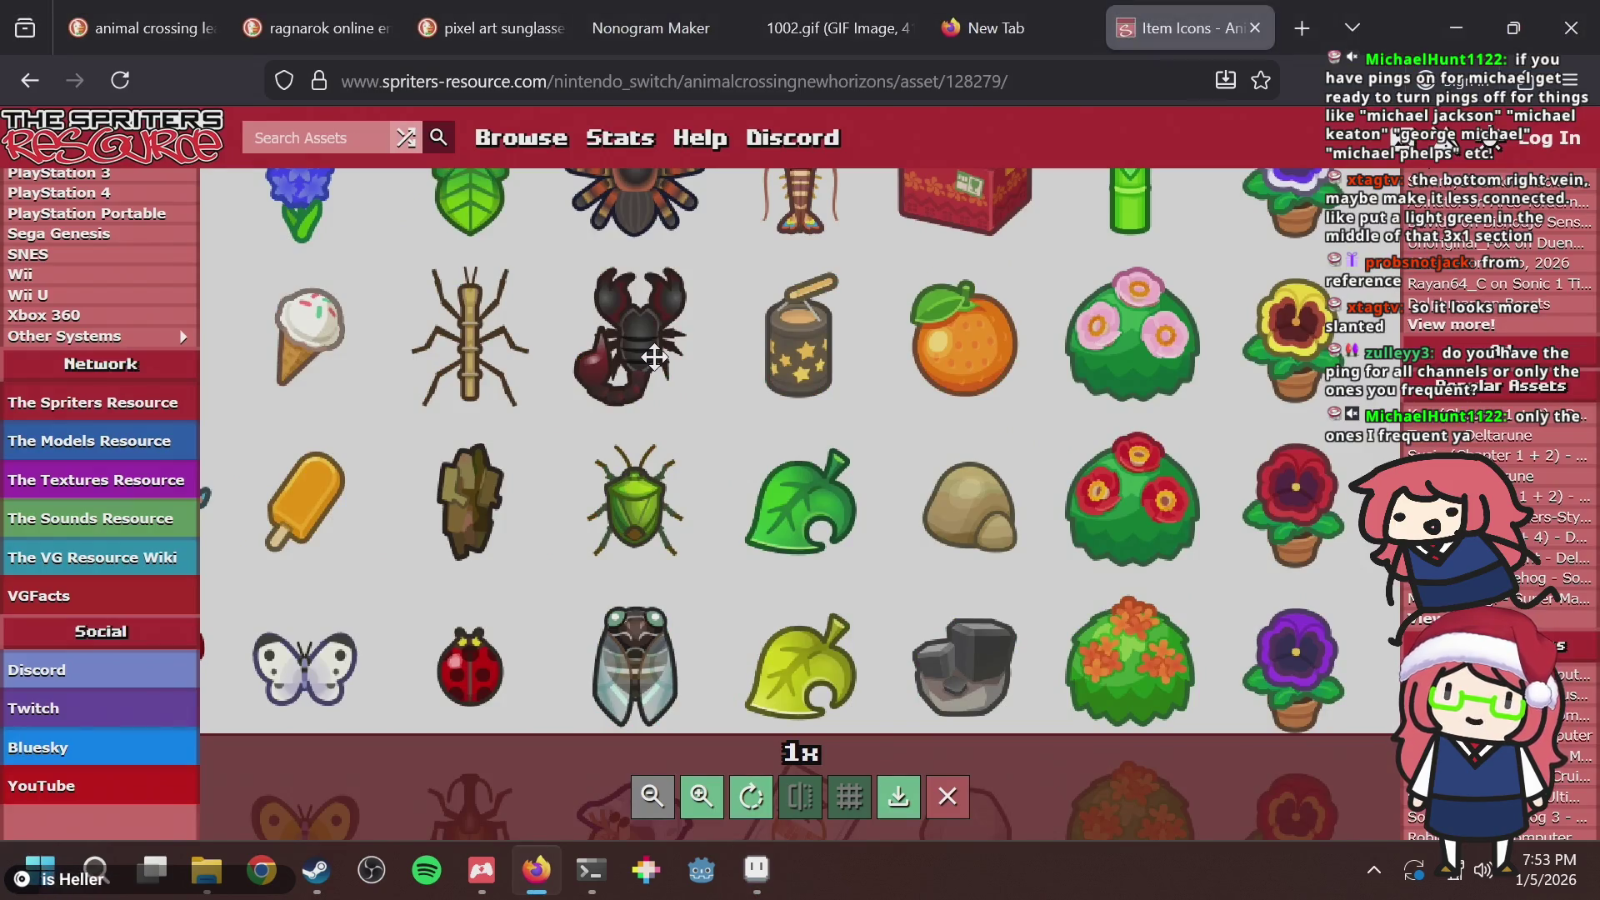
pyautogui.hotkey('alt', 'Tab')
pyautogui.hotkey('ctrl', 's')
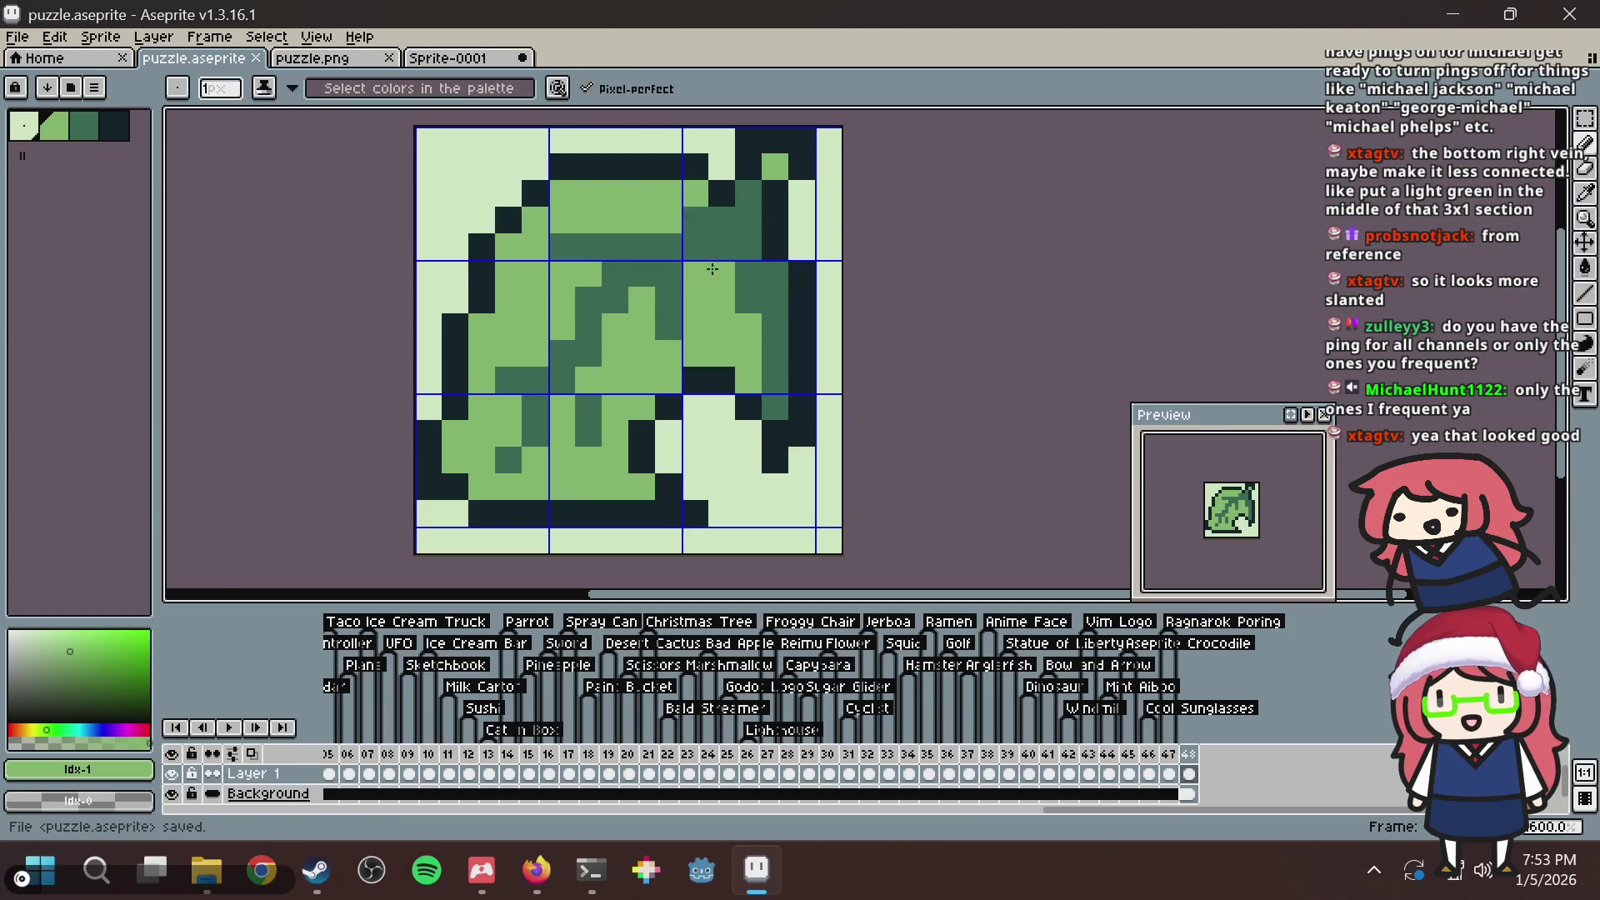
pyautogui.hotkey('alt', 'Tab')
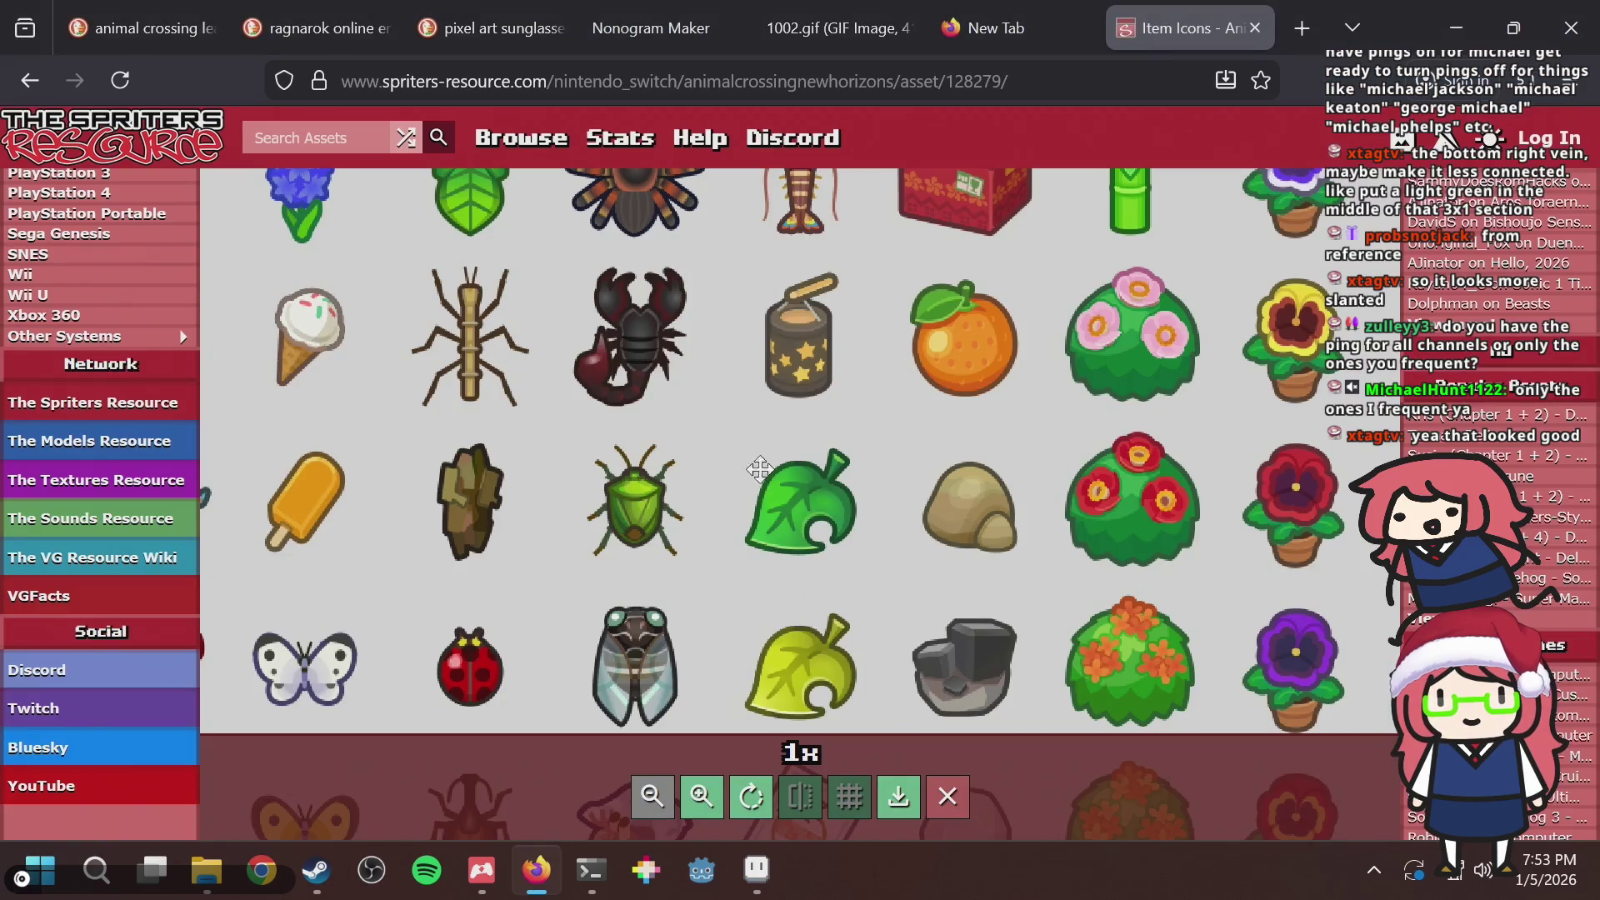
pyautogui.hotkey('alt', 'Tab')
# Recolour bottom-right vein pixels with the darkest outline colour and save.
pyautogui.click(779, 379)
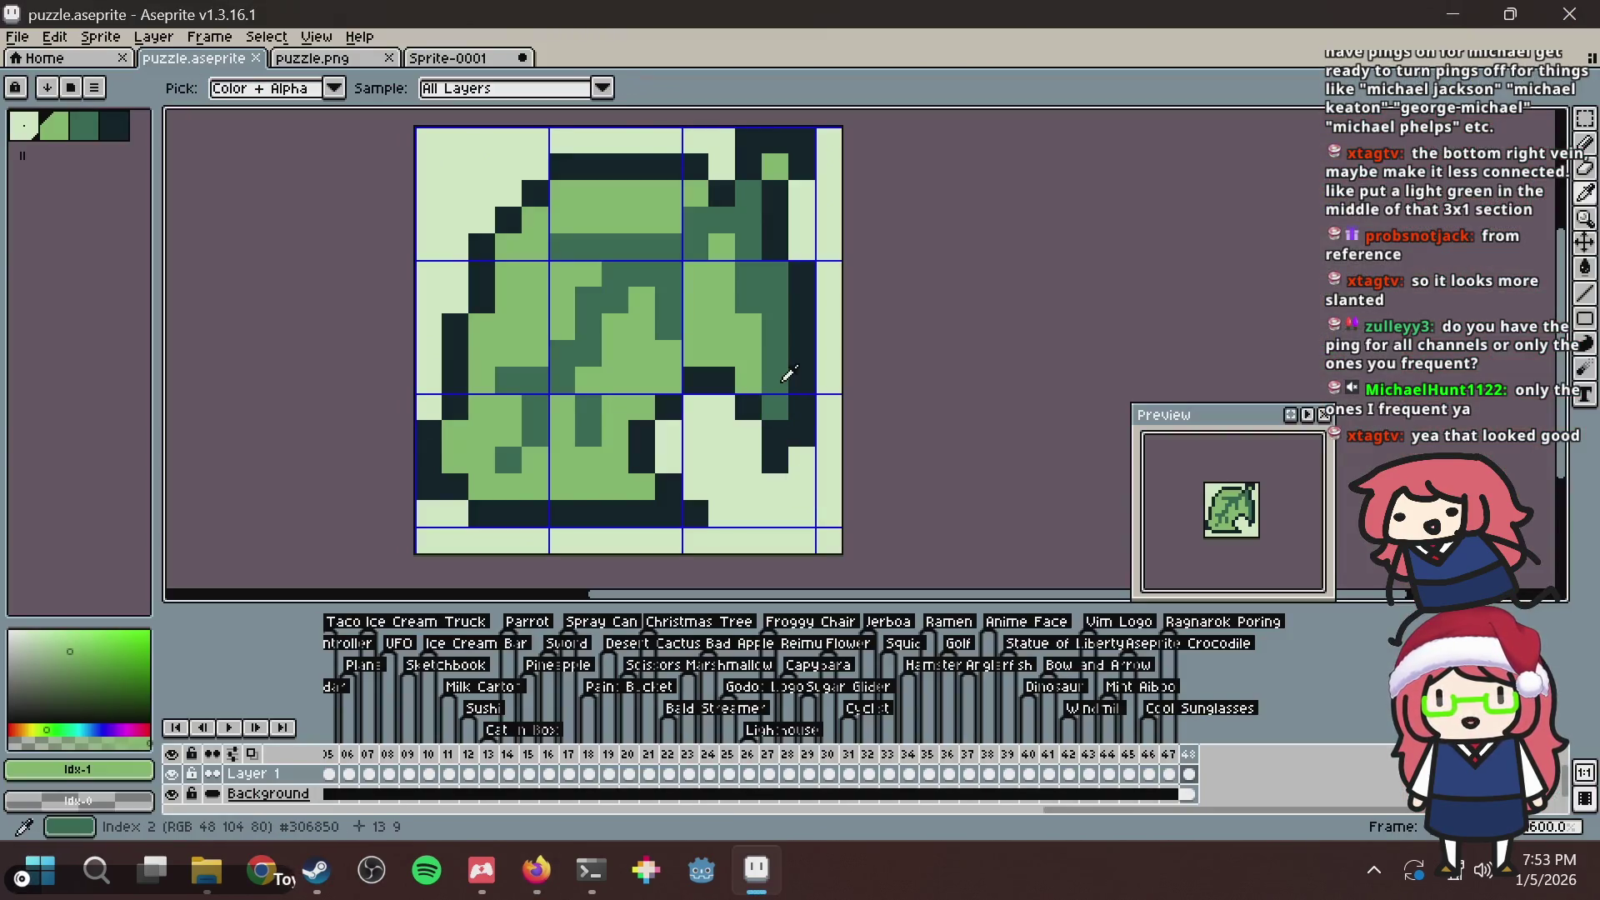
pyautogui.click(748, 435)
pyautogui.rightClick(748, 420)
pyautogui.keyDown('alt'); pyautogui.click(768, 425); pyautogui.keyUp('alt')
pyautogui.click(750, 436)
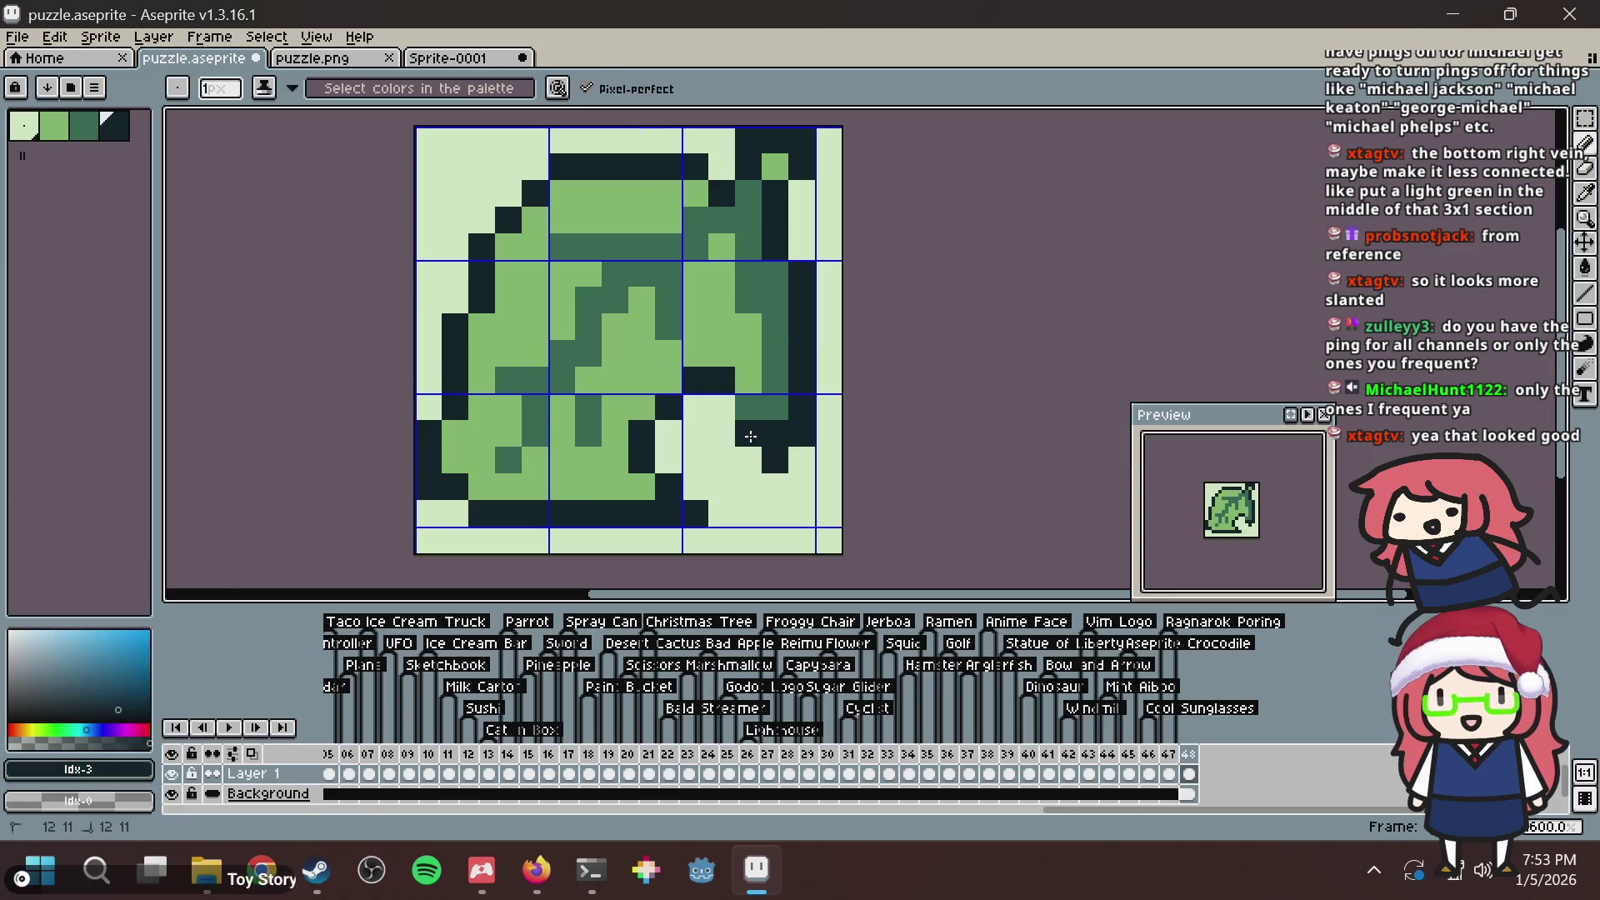
pyautogui.click(749, 408)
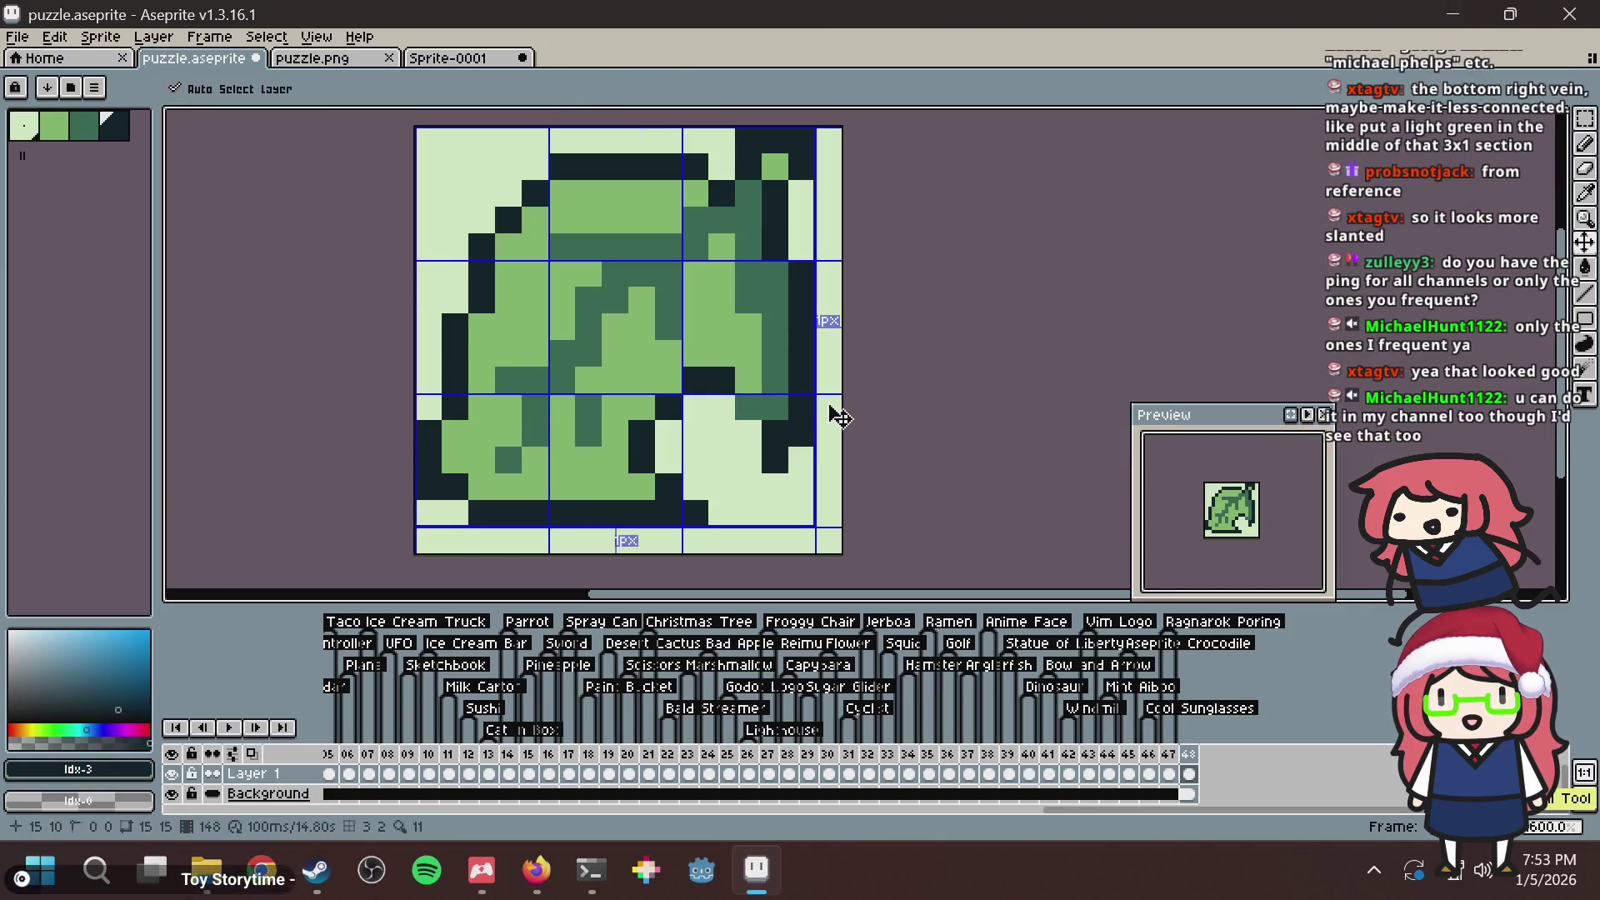
pyautogui.hotkey('ctrl', 's')
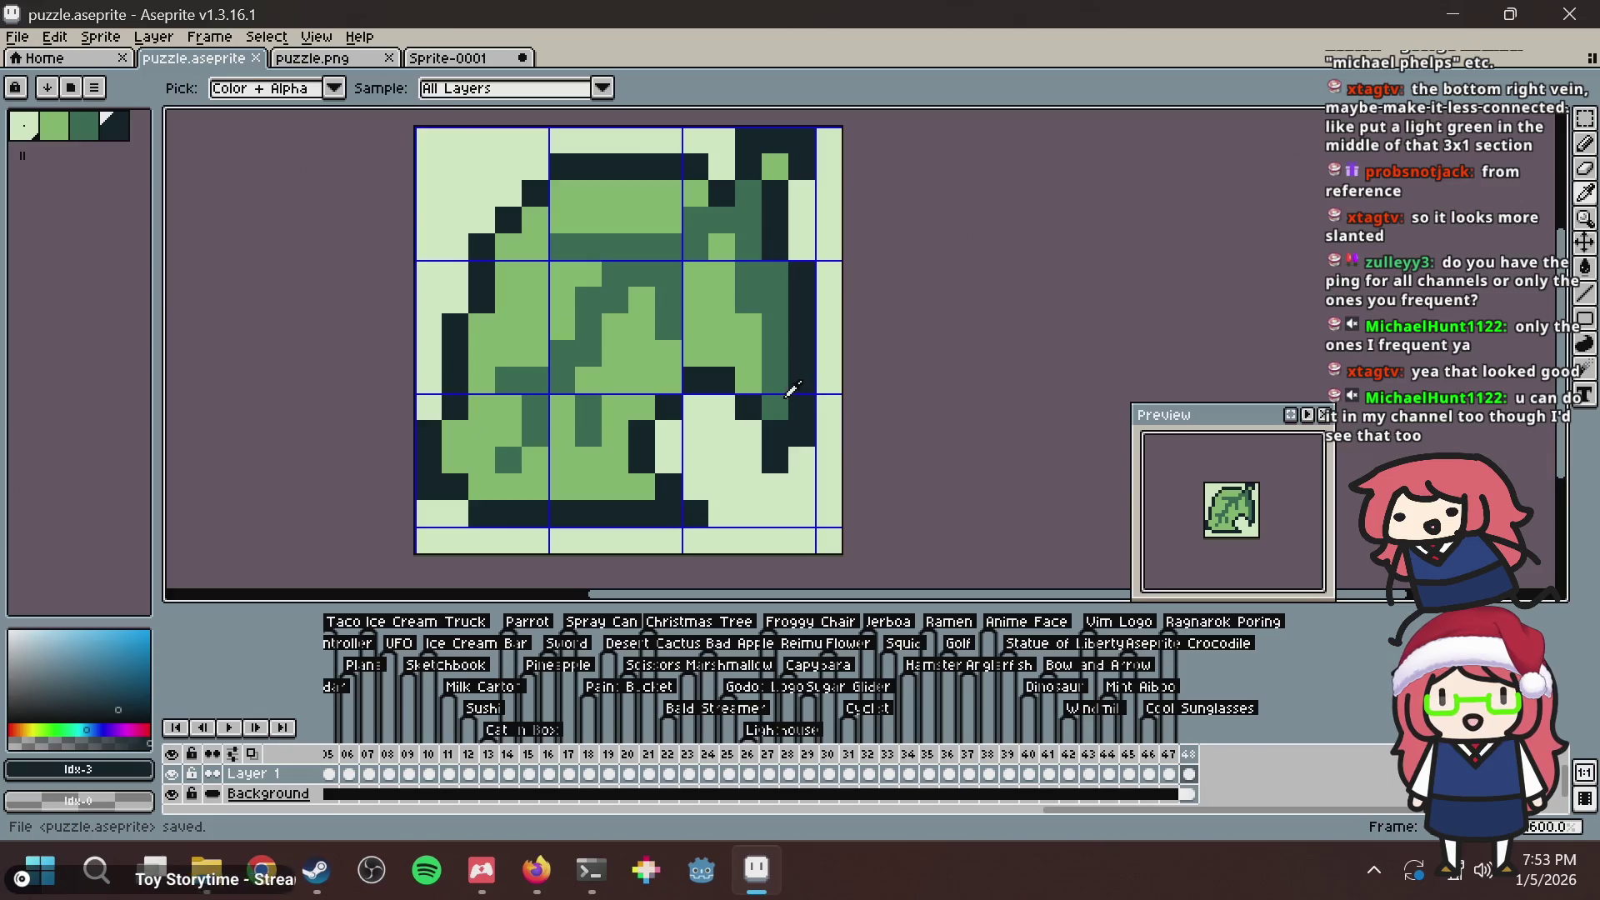
# Extend the bottom-right vein in dark green, trying black end pixels, undoing the last, and save.
pyautogui.keyDown('alt'); pyautogui.click(781, 385); pyautogui.keyUp('alt')
pyautogui.click(773, 430)
pyautogui.click(748, 434)
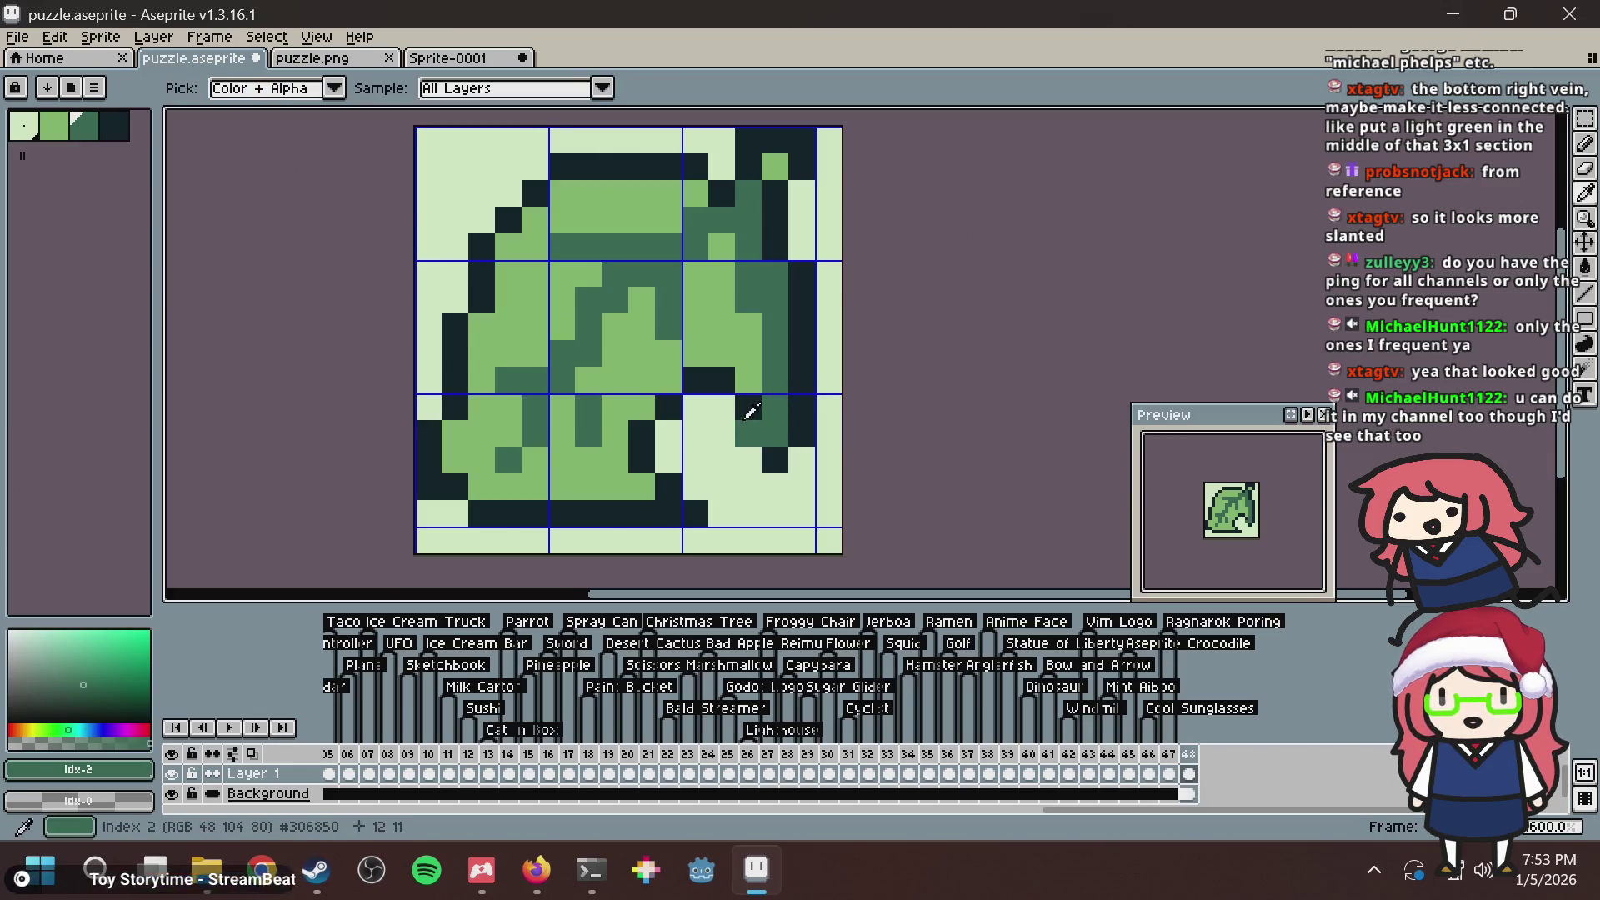
pyautogui.click(754, 457)
pyautogui.keyDown('alt'); pyautogui.click(773, 459); pyautogui.keyUp('alt')
pyautogui.click(775, 434)
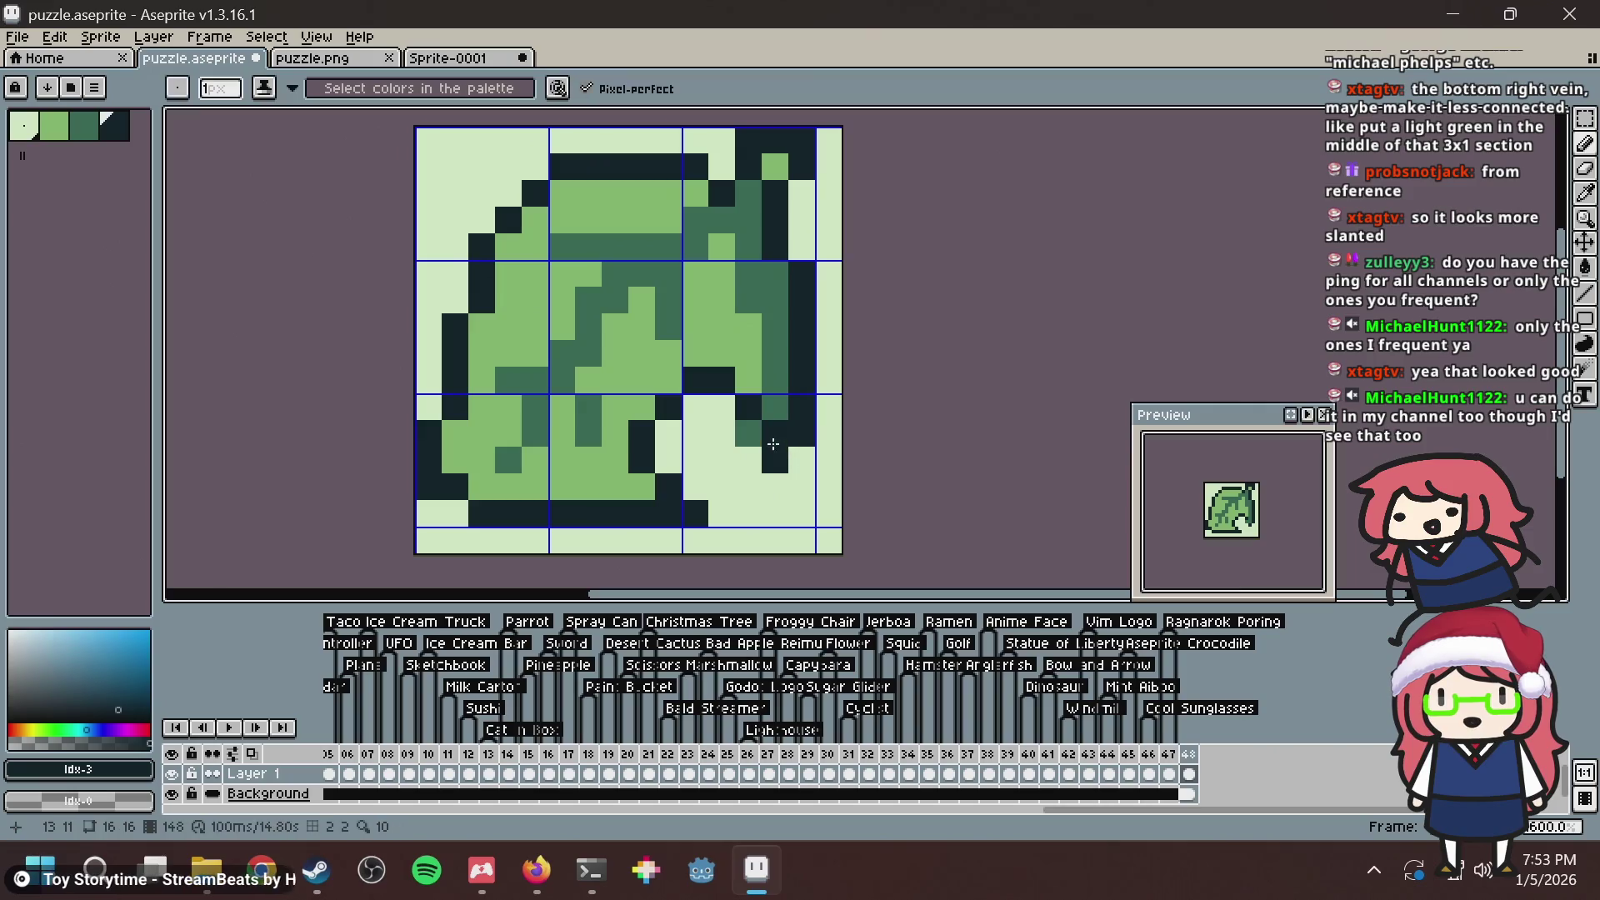
pyautogui.keyDown('alt'); pyautogui.click(801, 456); pyautogui.keyUp('alt')
pyautogui.keyDown('alt'); pyautogui.click(757, 405); pyautogui.keyUp('alt')
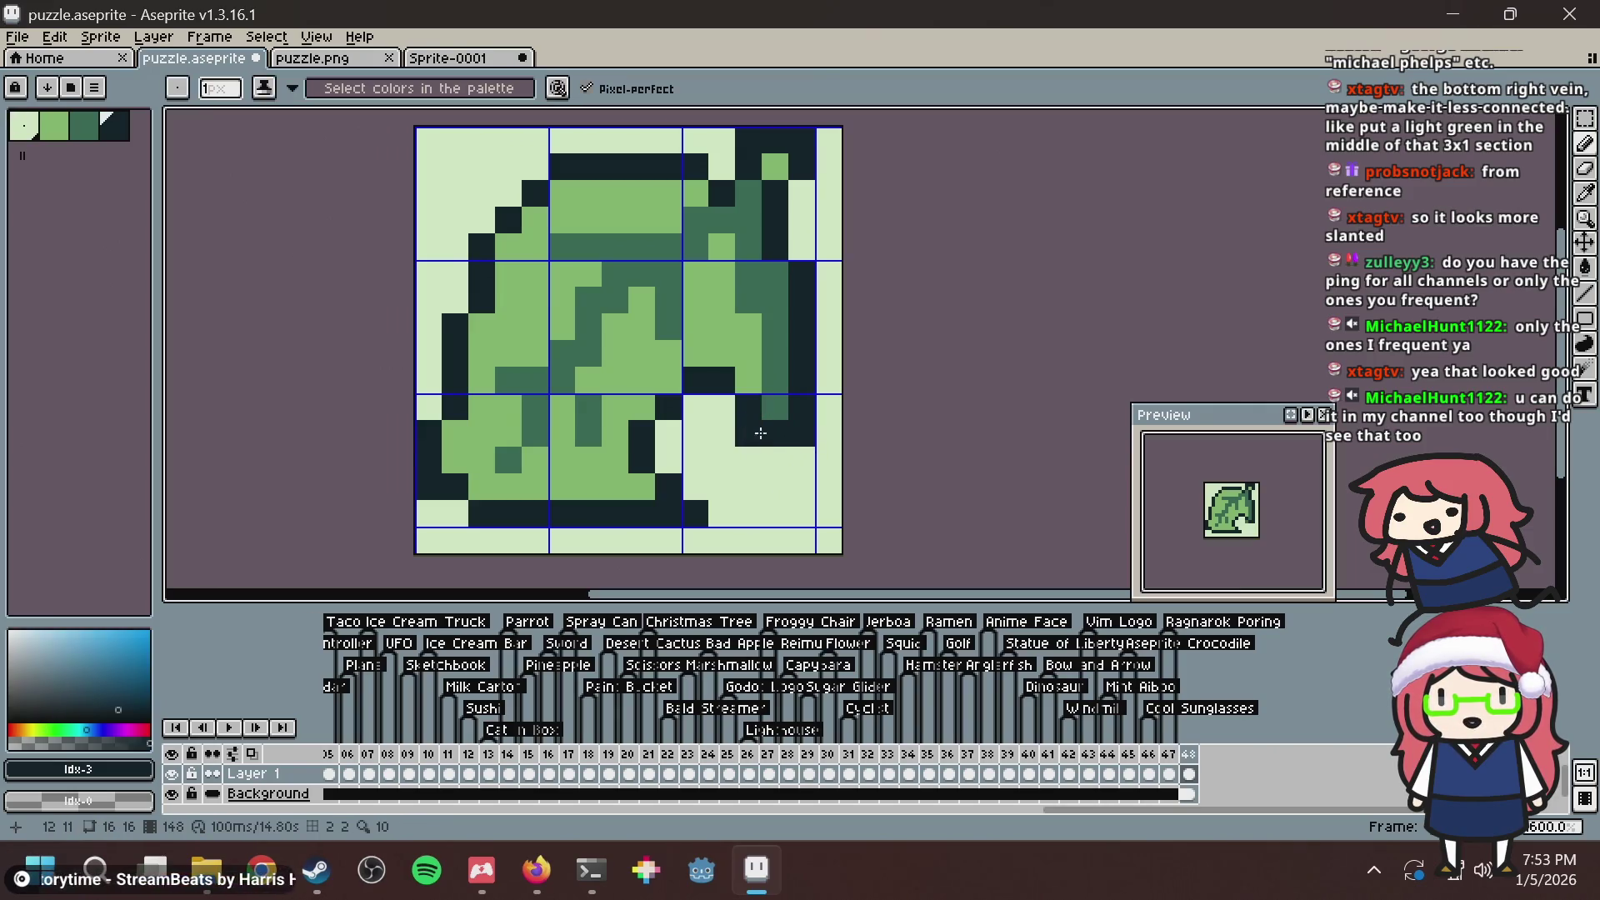
pyautogui.moveTo(777, 458); pyautogui.dragTo(750, 457)
pyautogui.hotkey('ctrl', 'z')
pyautogui.hotkey('ctrl', 'z')
pyautogui.hotkey('ctrl', 'z')
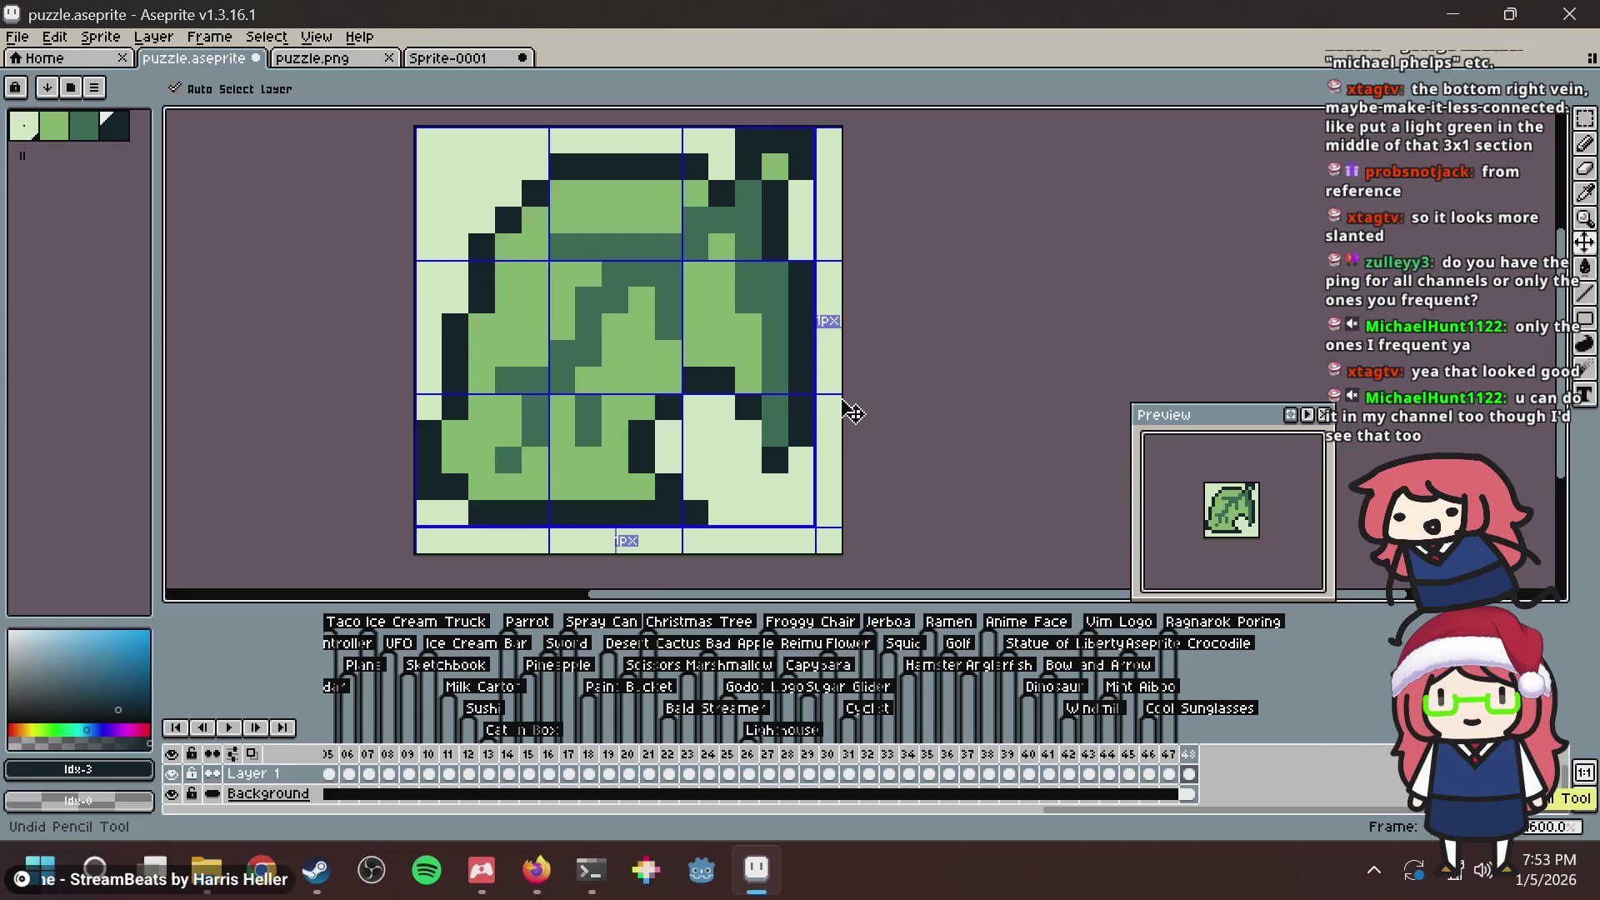
pyautogui.hotkey('ctrl', 's')
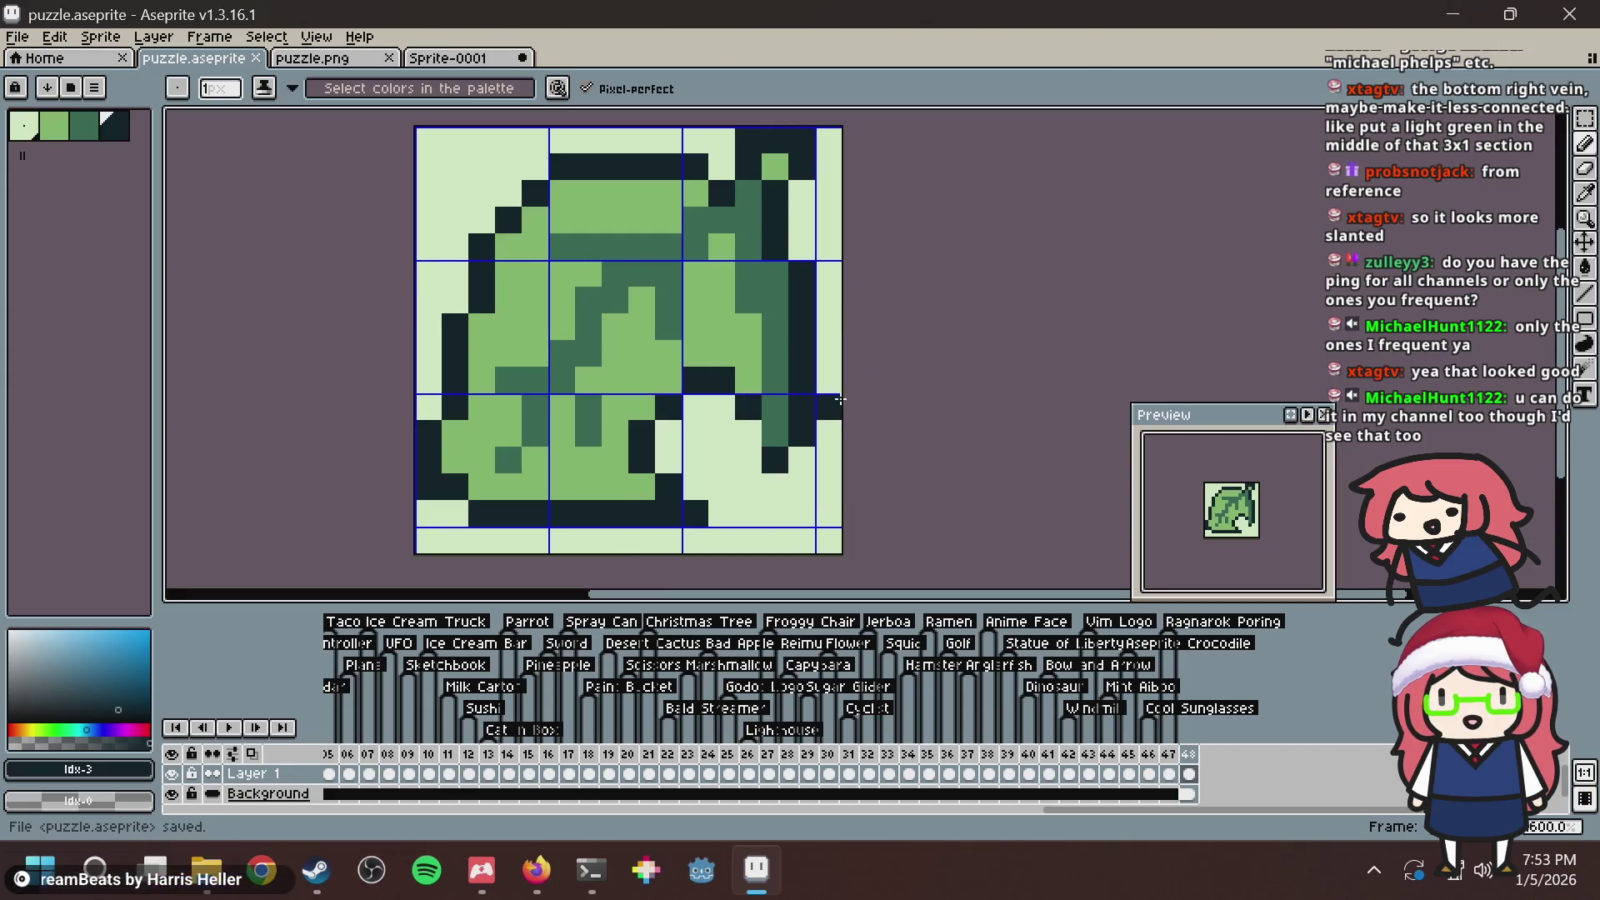
# Paint four dark green pixels in the upper-right shading near the leaf's top edge.
pyautogui.hotkey('alt', 'Tab')
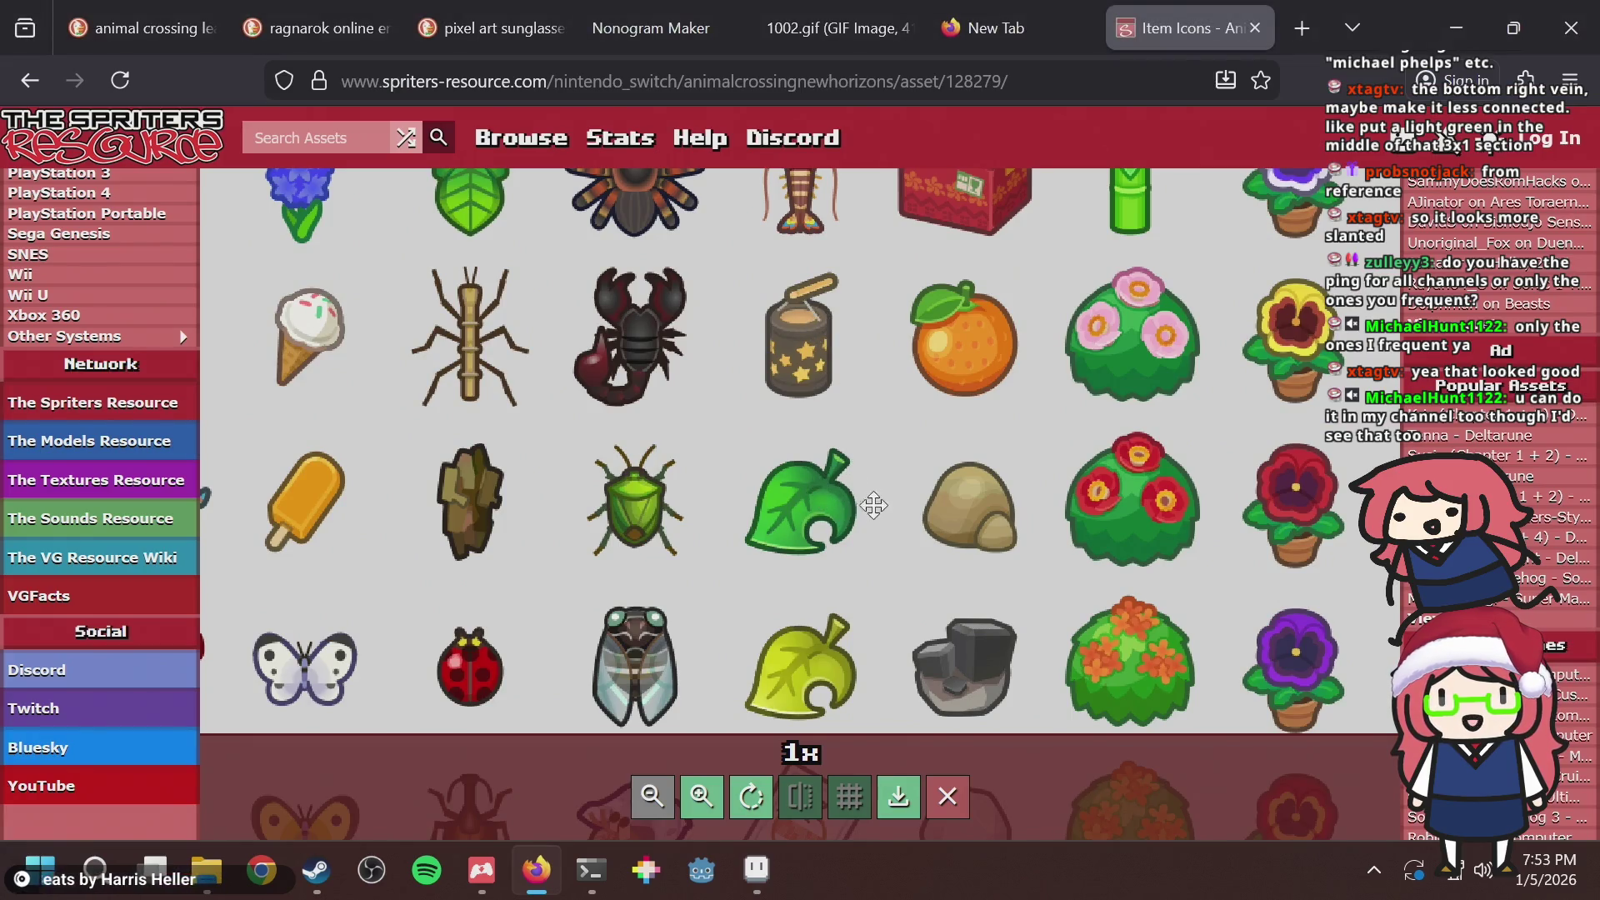
pyautogui.hotkey('alt', 'Tab')
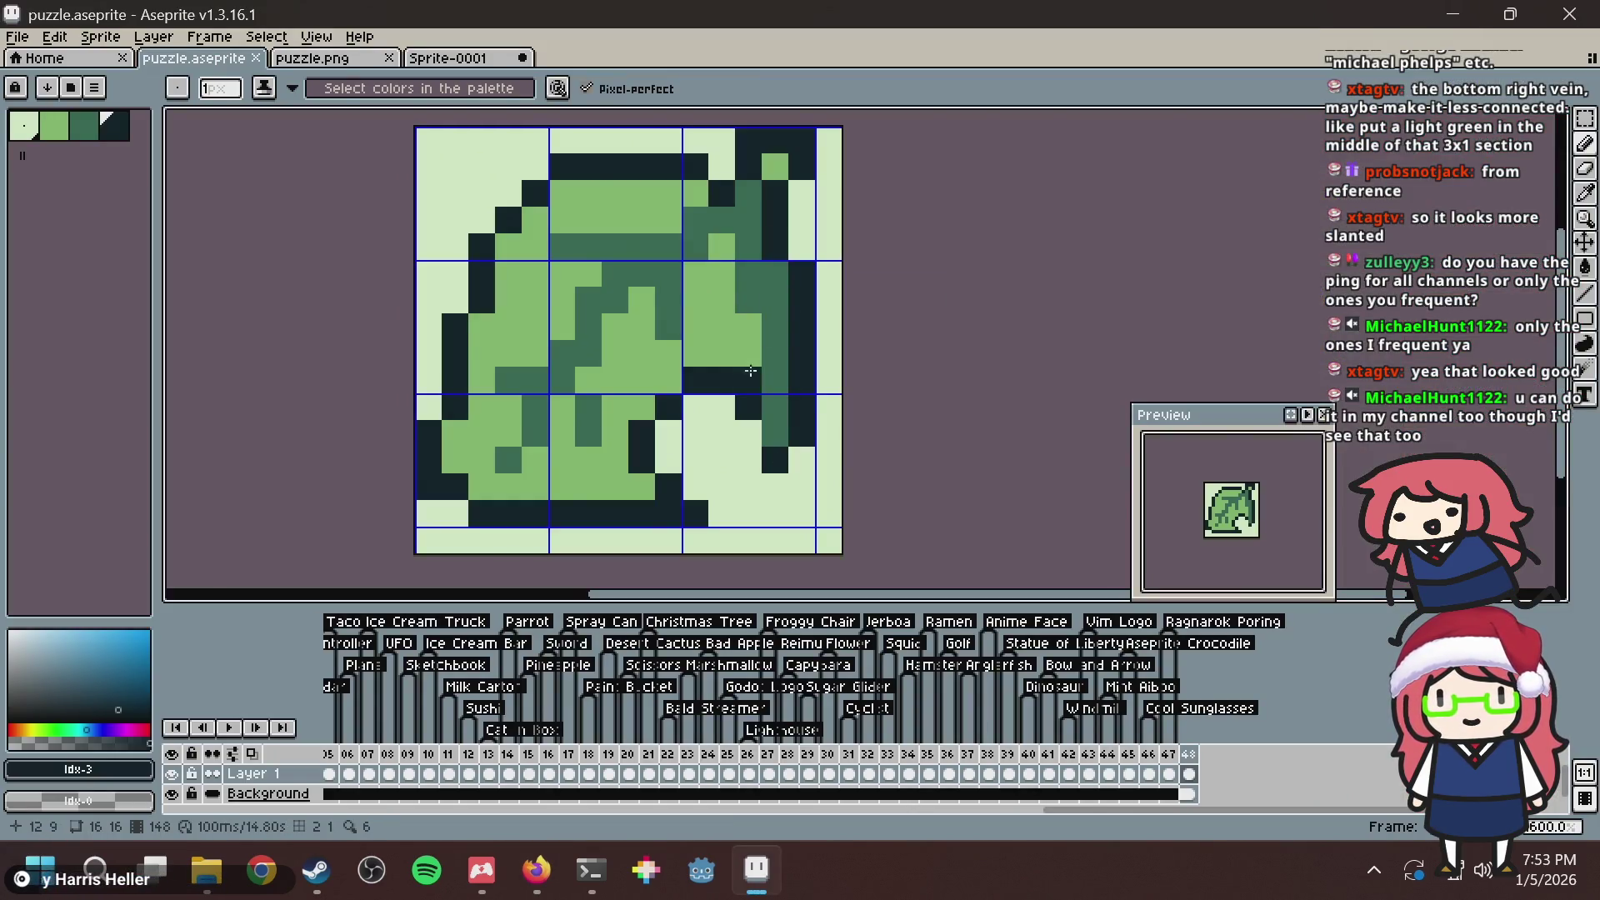
pyautogui.keyDown('alt'); pyautogui.click(745, 309); pyautogui.keyUp('alt')
pyautogui.click(721, 246)
pyautogui.click(725, 273)
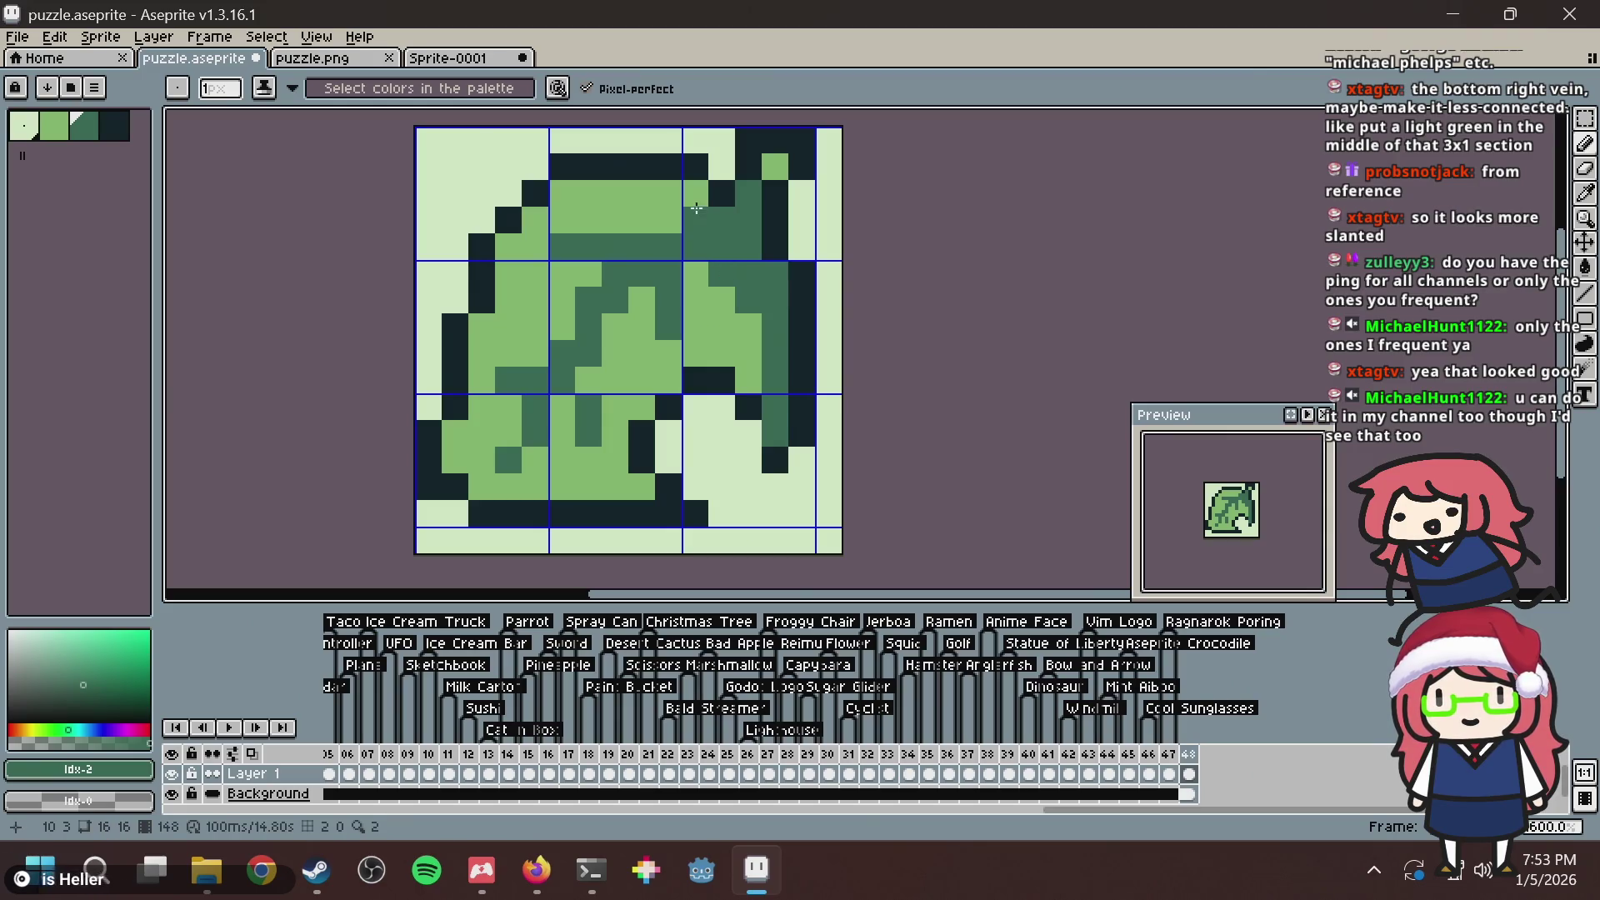
pyautogui.click(690, 193)
pyautogui.click(645, 198)
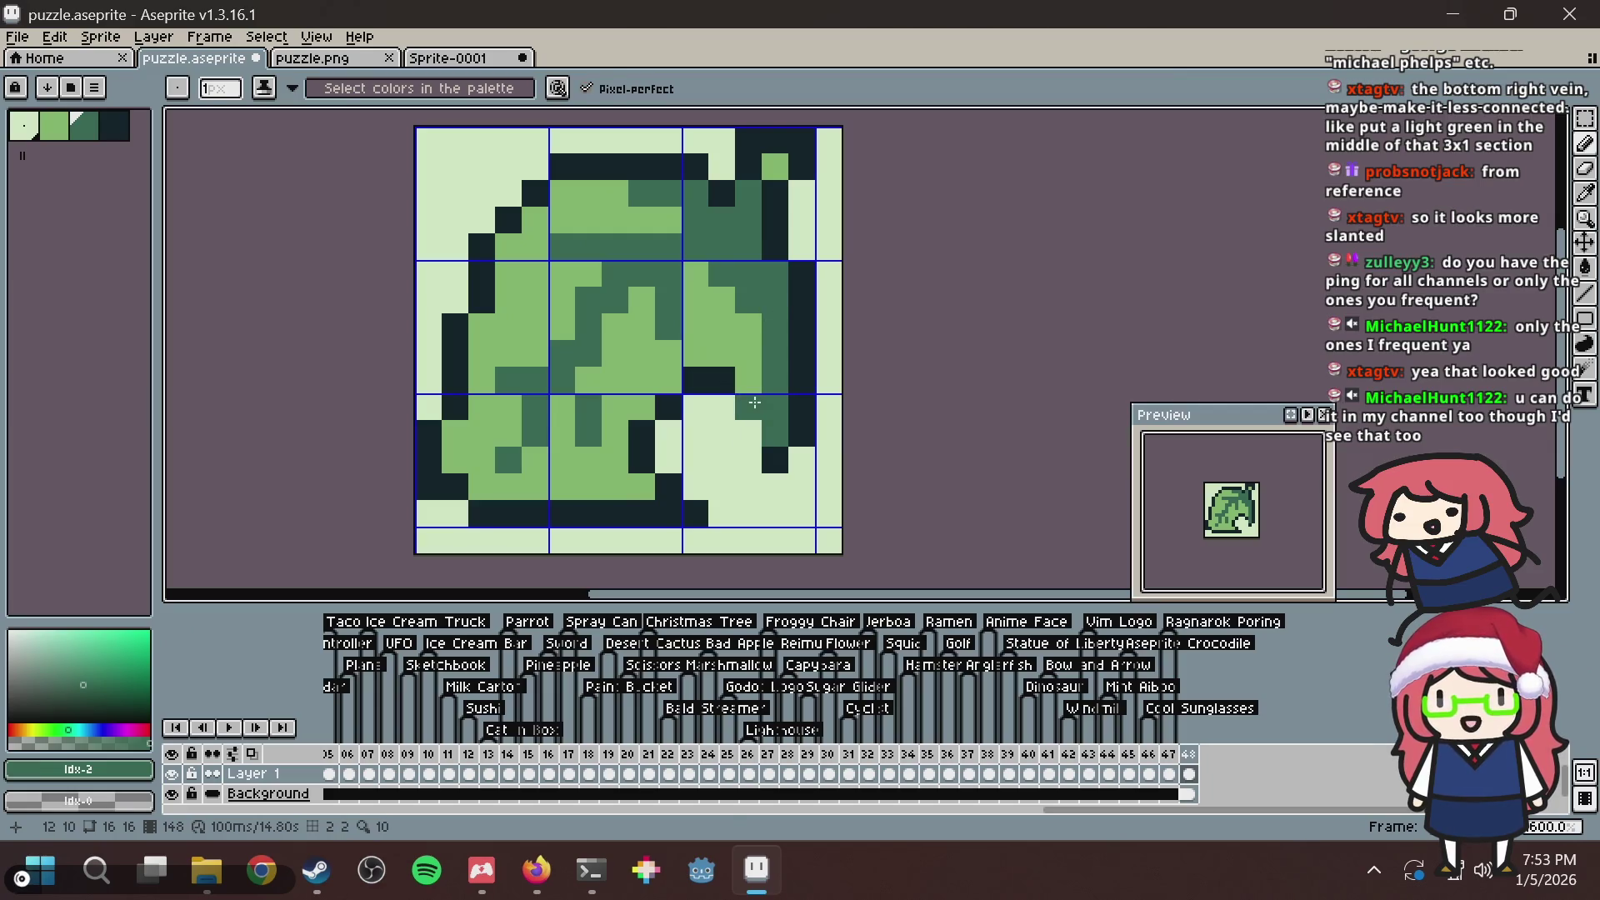
# Recolour two right-side leaf pixels to the darkest green and save.
pyautogui.hotkey('alt', 'Tab')
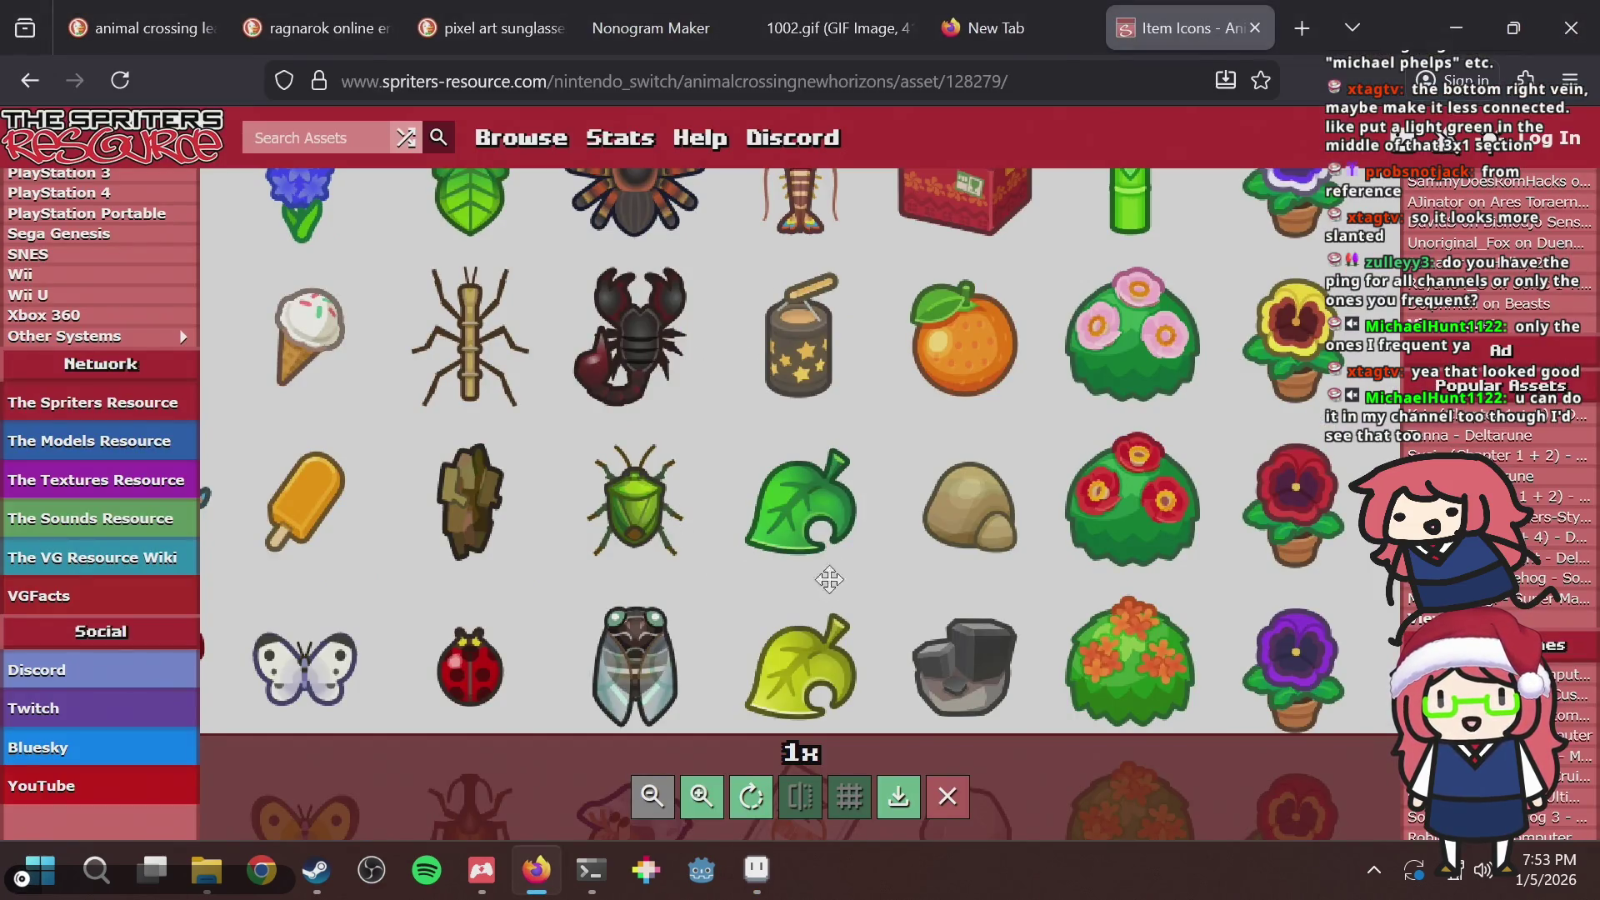
pyautogui.hotkey('alt', 'Tab')
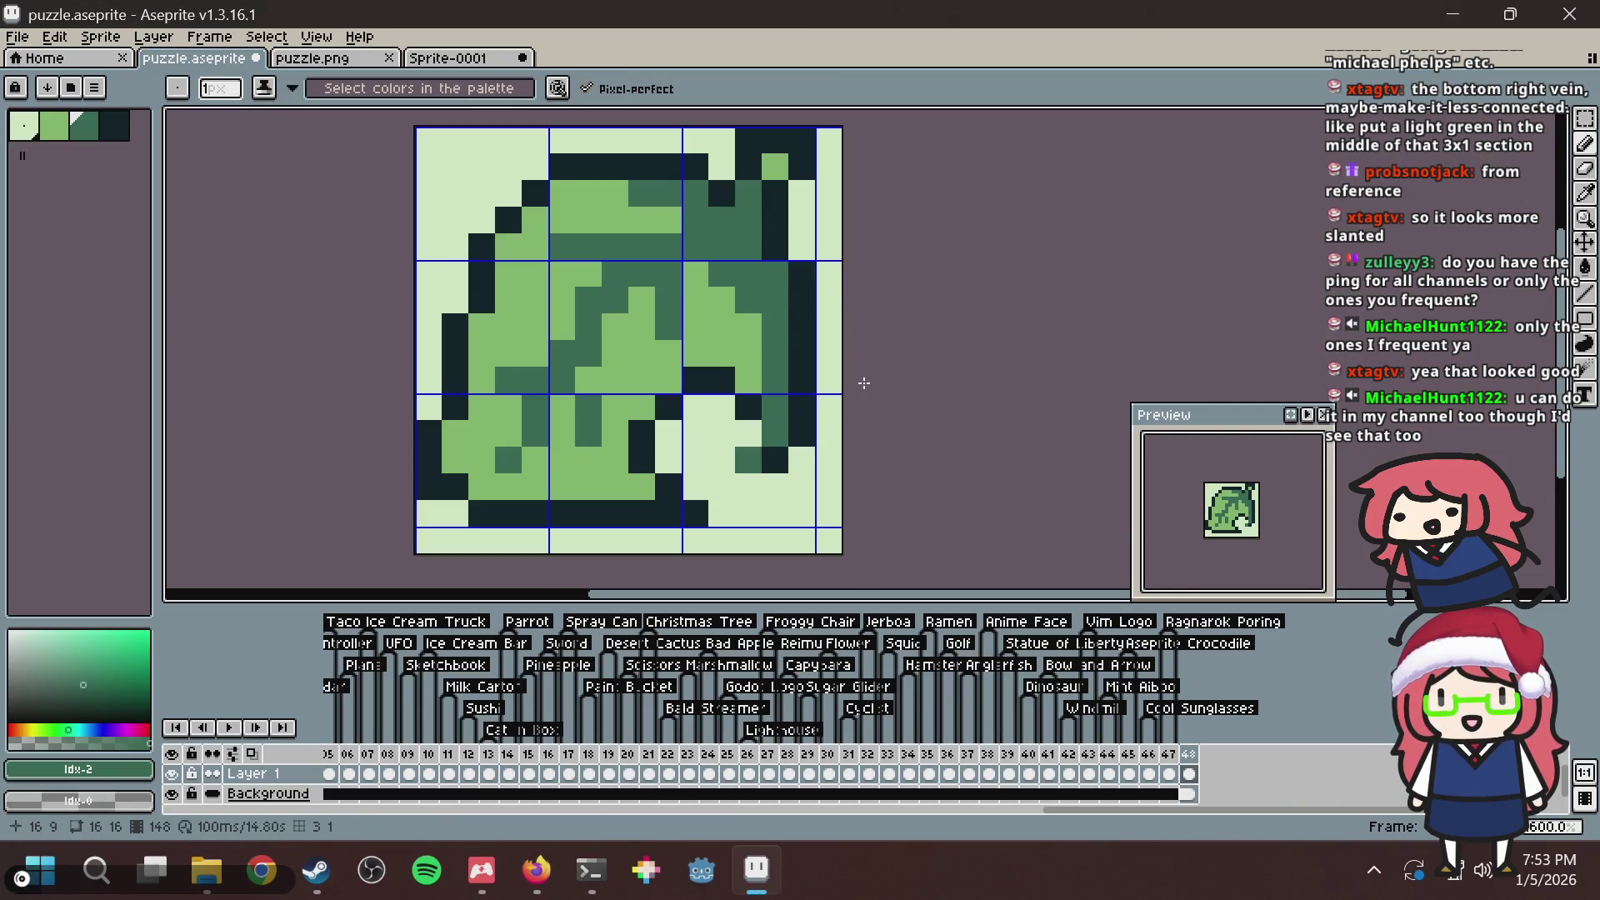
pyautogui.keyDown('alt'); pyautogui.click(756, 410); pyautogui.keyUp('alt')
pyautogui.click(758, 425)
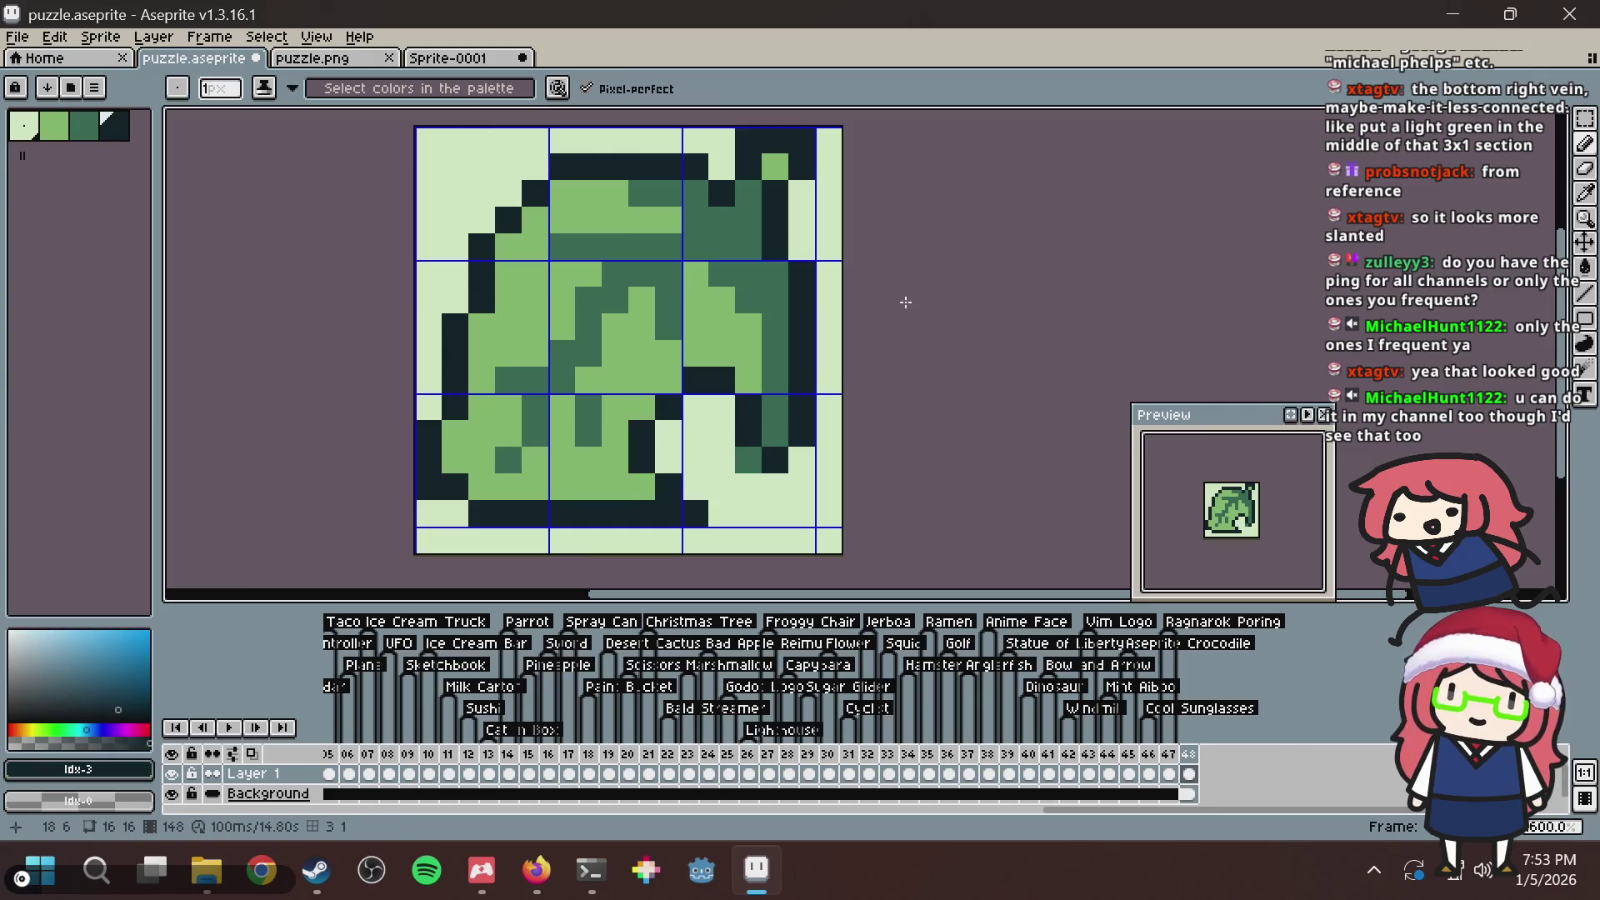
pyautogui.hotkey('ctrl', 's')
pyautogui.hotkey('alt', 'Tab')
pyautogui.hotkey('alt', 'Tab')
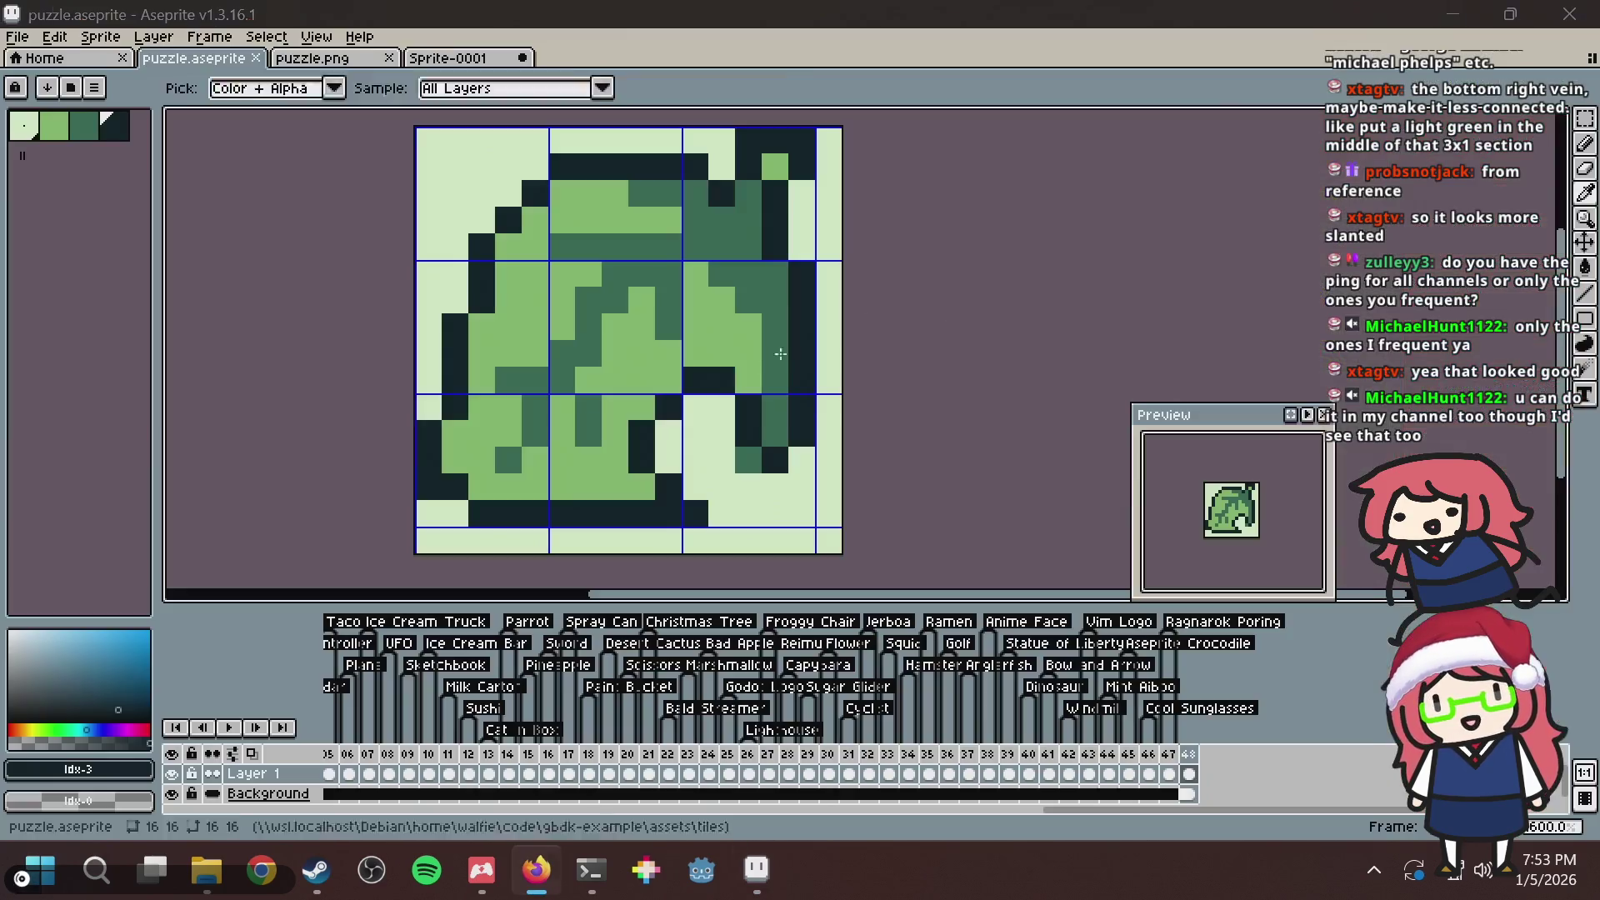
# Paint a medium-dark green pixel beside the right vein and save.
pyautogui.click(721, 405)
pyautogui.keyDown('alt'); pyautogui.click(738, 342); pyautogui.keyUp('alt')
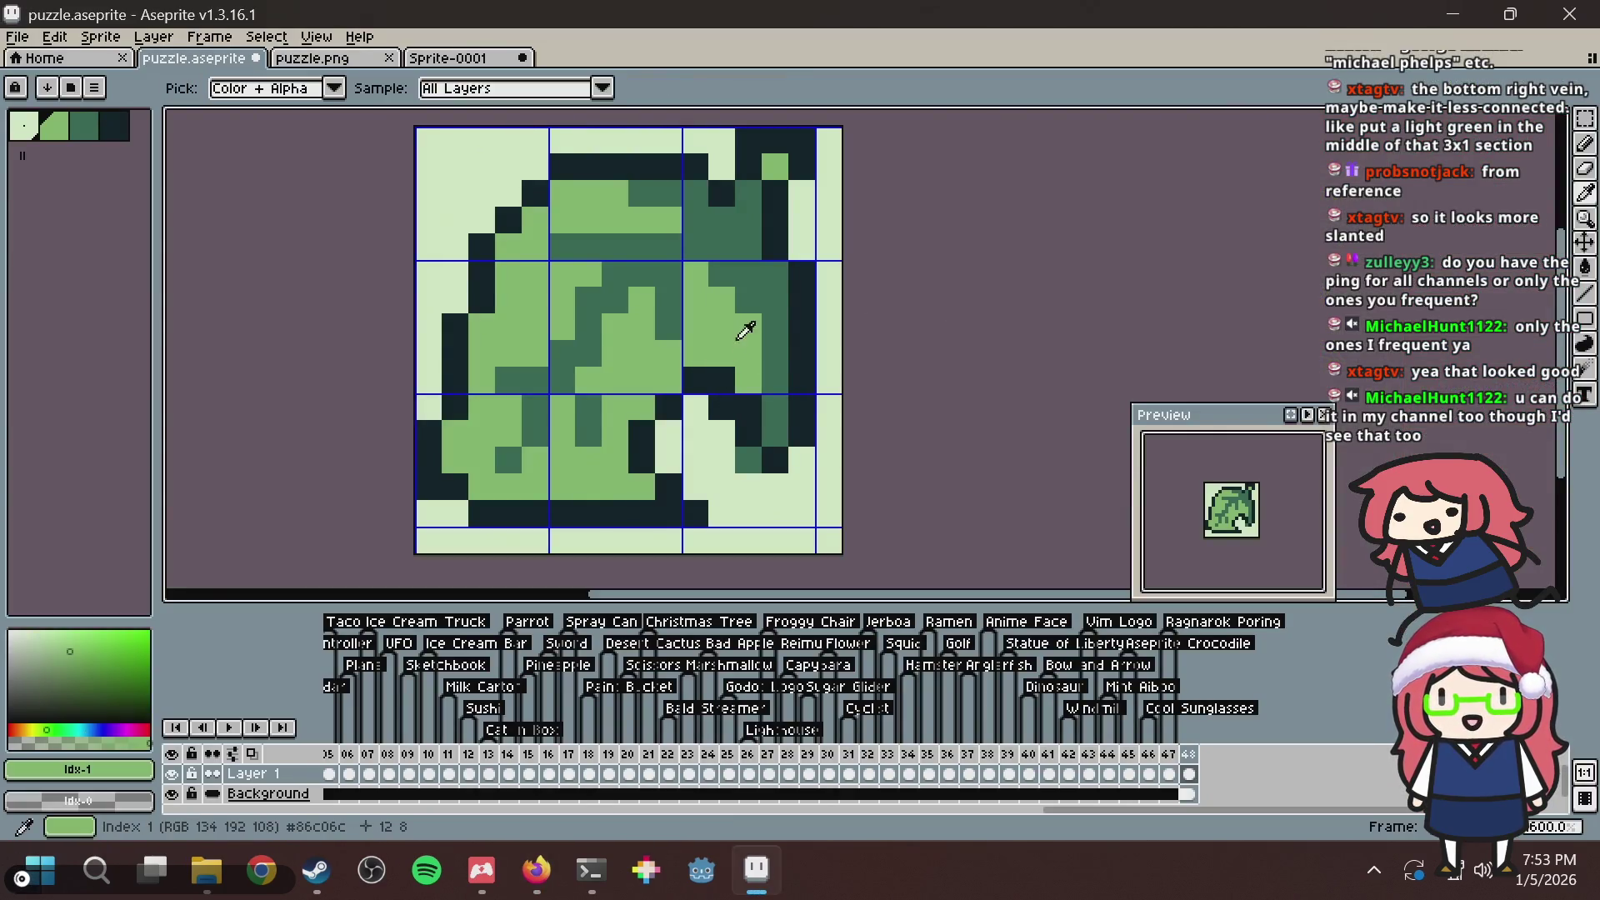
pyautogui.keyDown('alt'); pyautogui.click(759, 417); pyautogui.keyUp('alt')
pyautogui.click(721, 407)
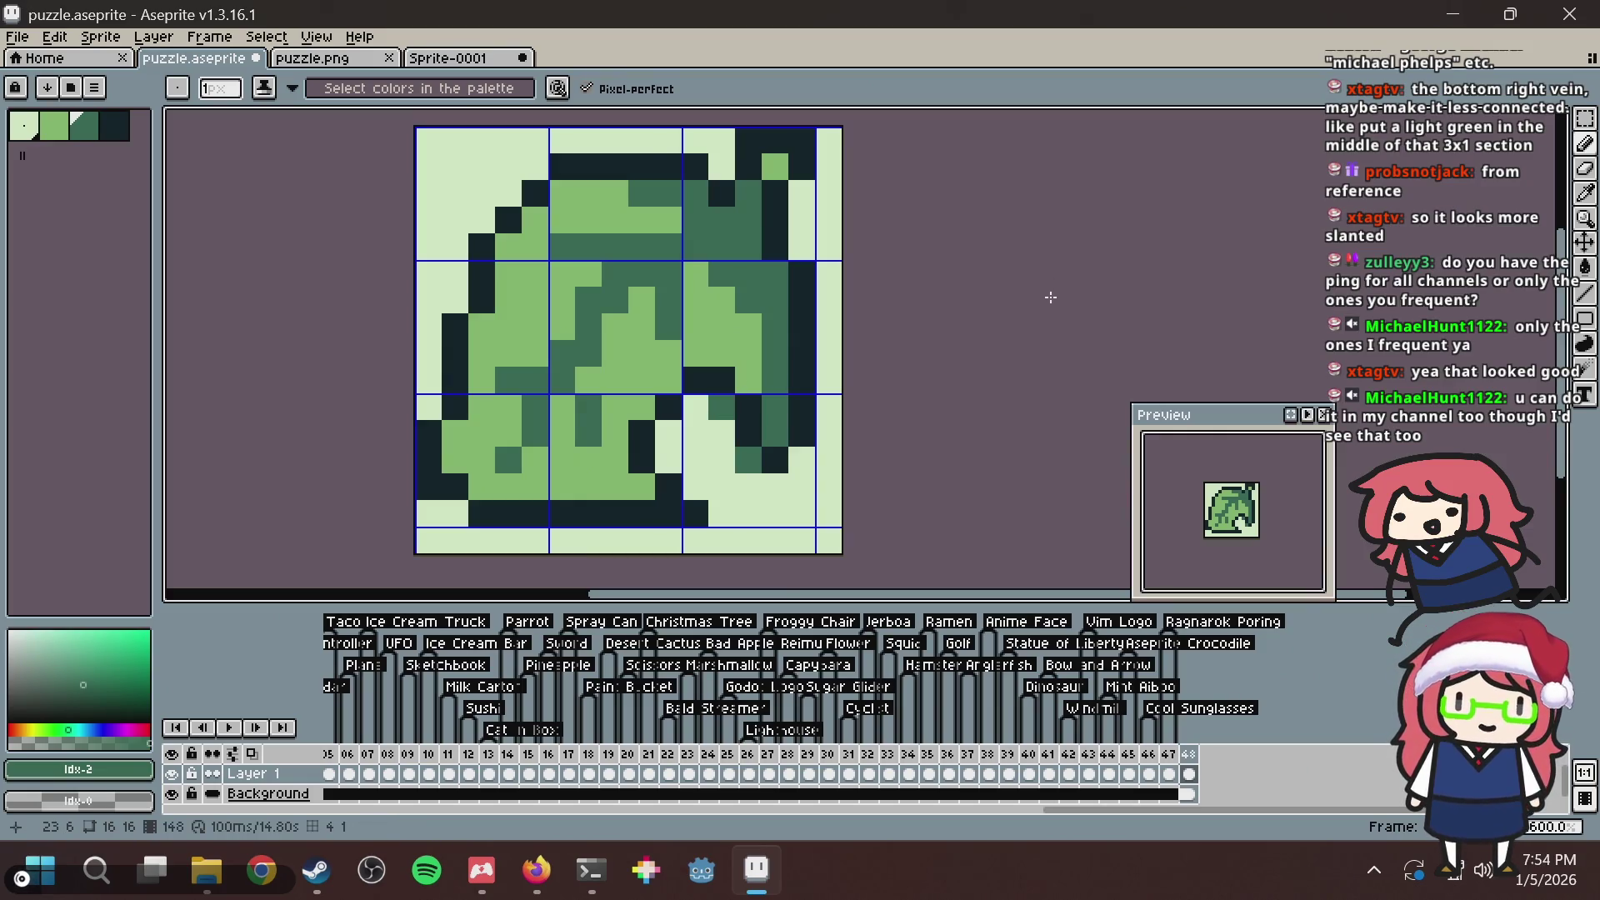
pyautogui.hotkey('ctrl', 's')
# Darken pixels along the leaf's top and where the central vein starts, then save.
pyautogui.hotkey('alt', 'Tab')
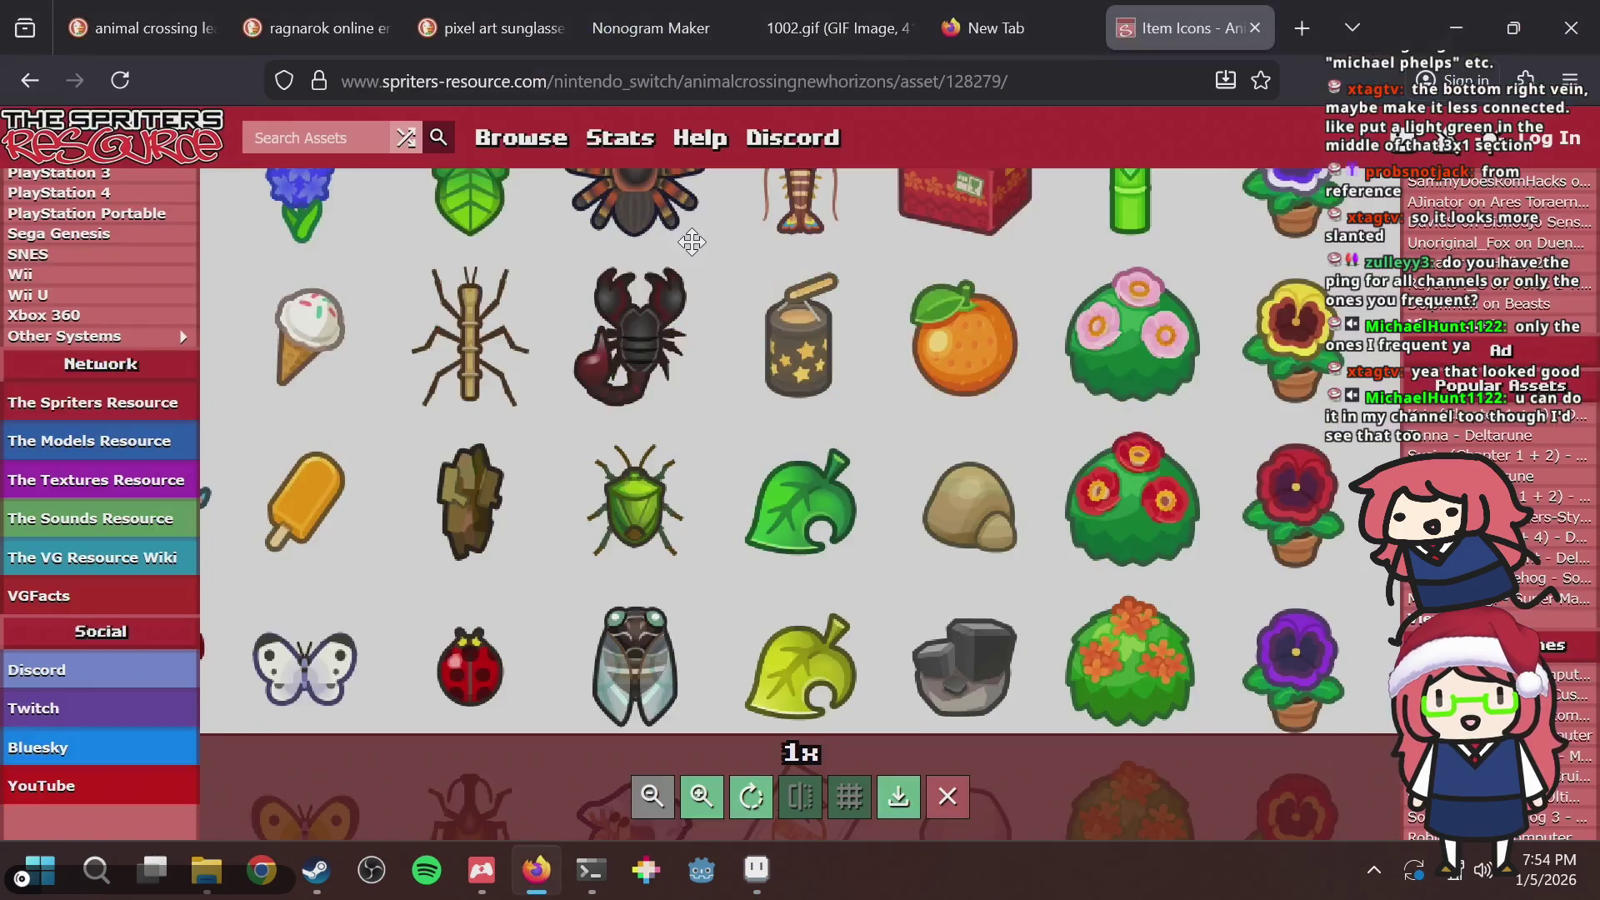
pyautogui.hotkey('alt', 'Tab')
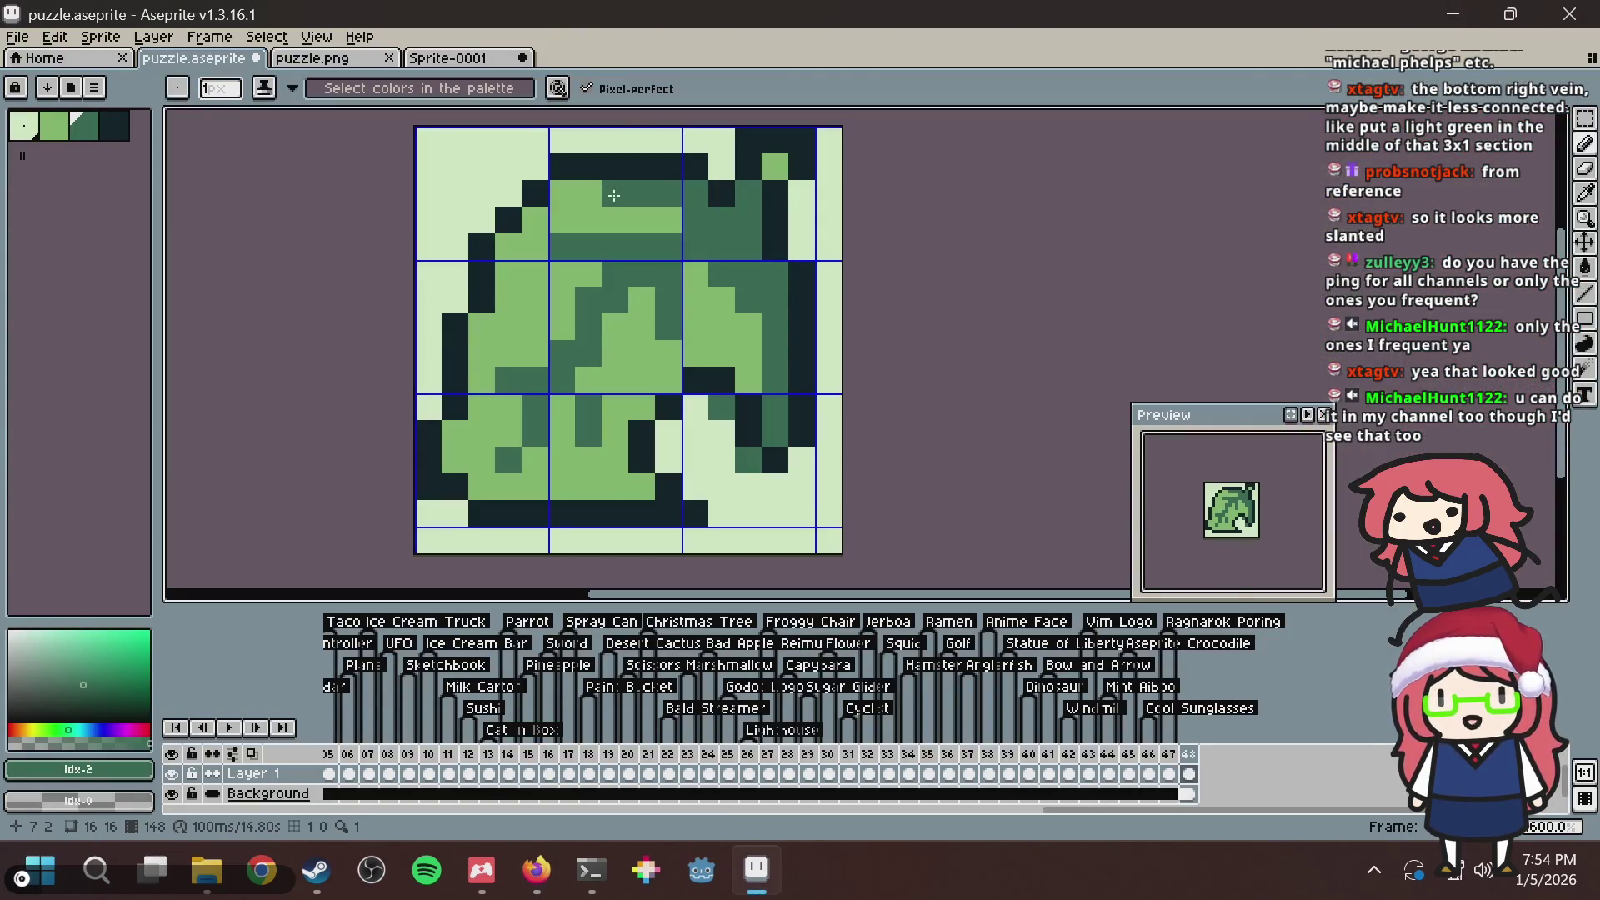
pyautogui.click(668, 222)
pyautogui.keyDown('alt'); pyautogui.click(721, 195); pyautogui.keyUp('alt')
pyautogui.click(723, 218)
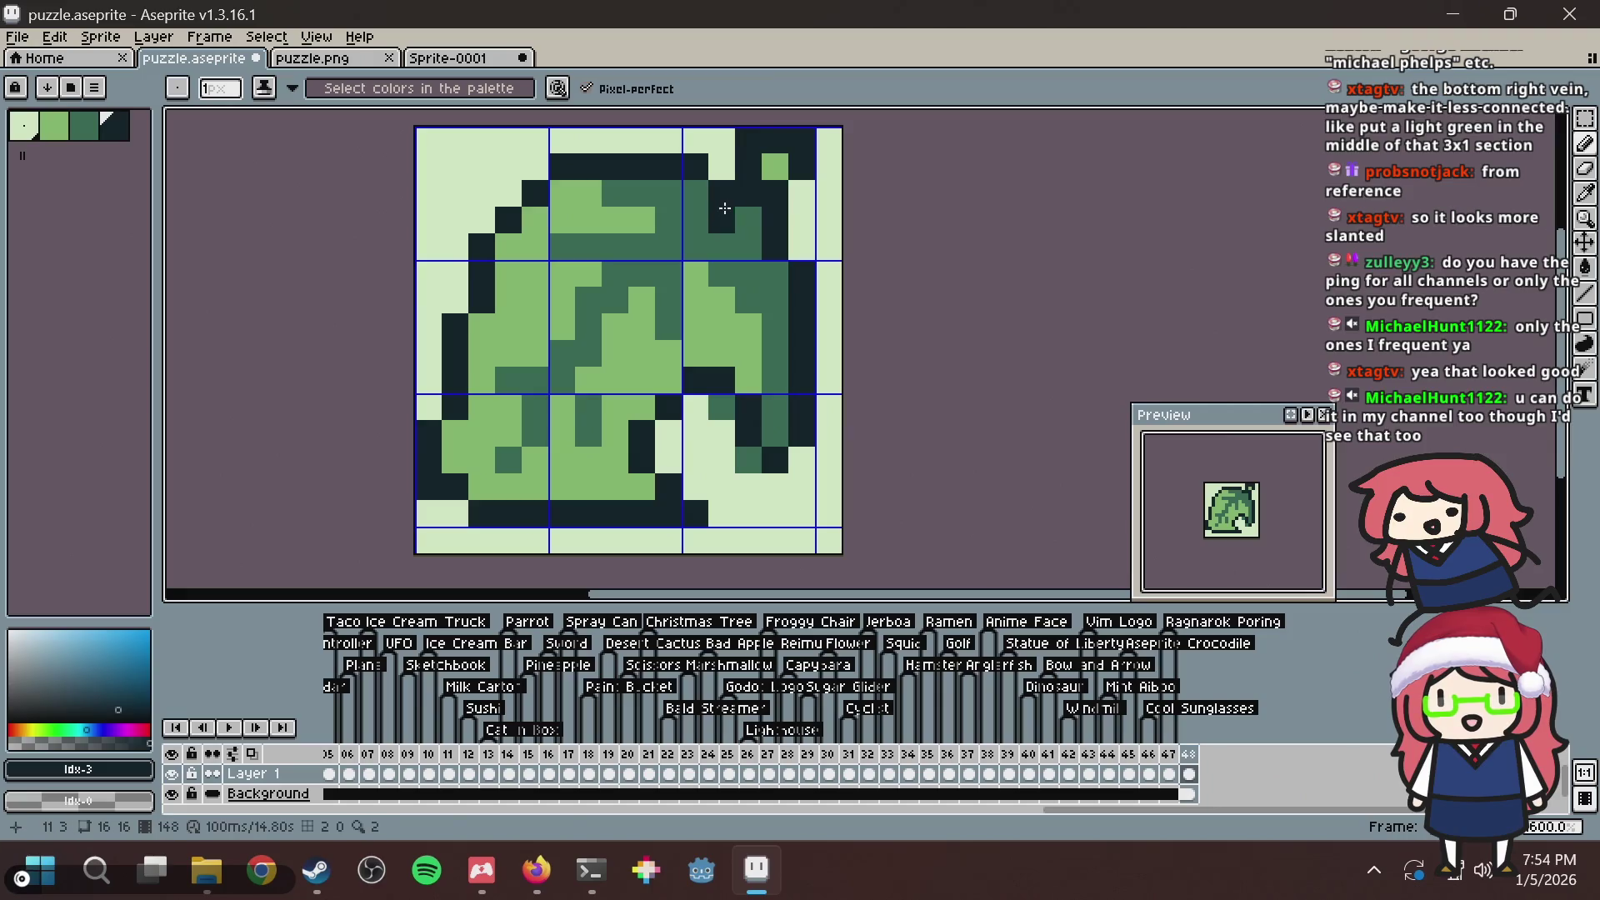
pyautogui.click(696, 220)
pyautogui.click(661, 258)
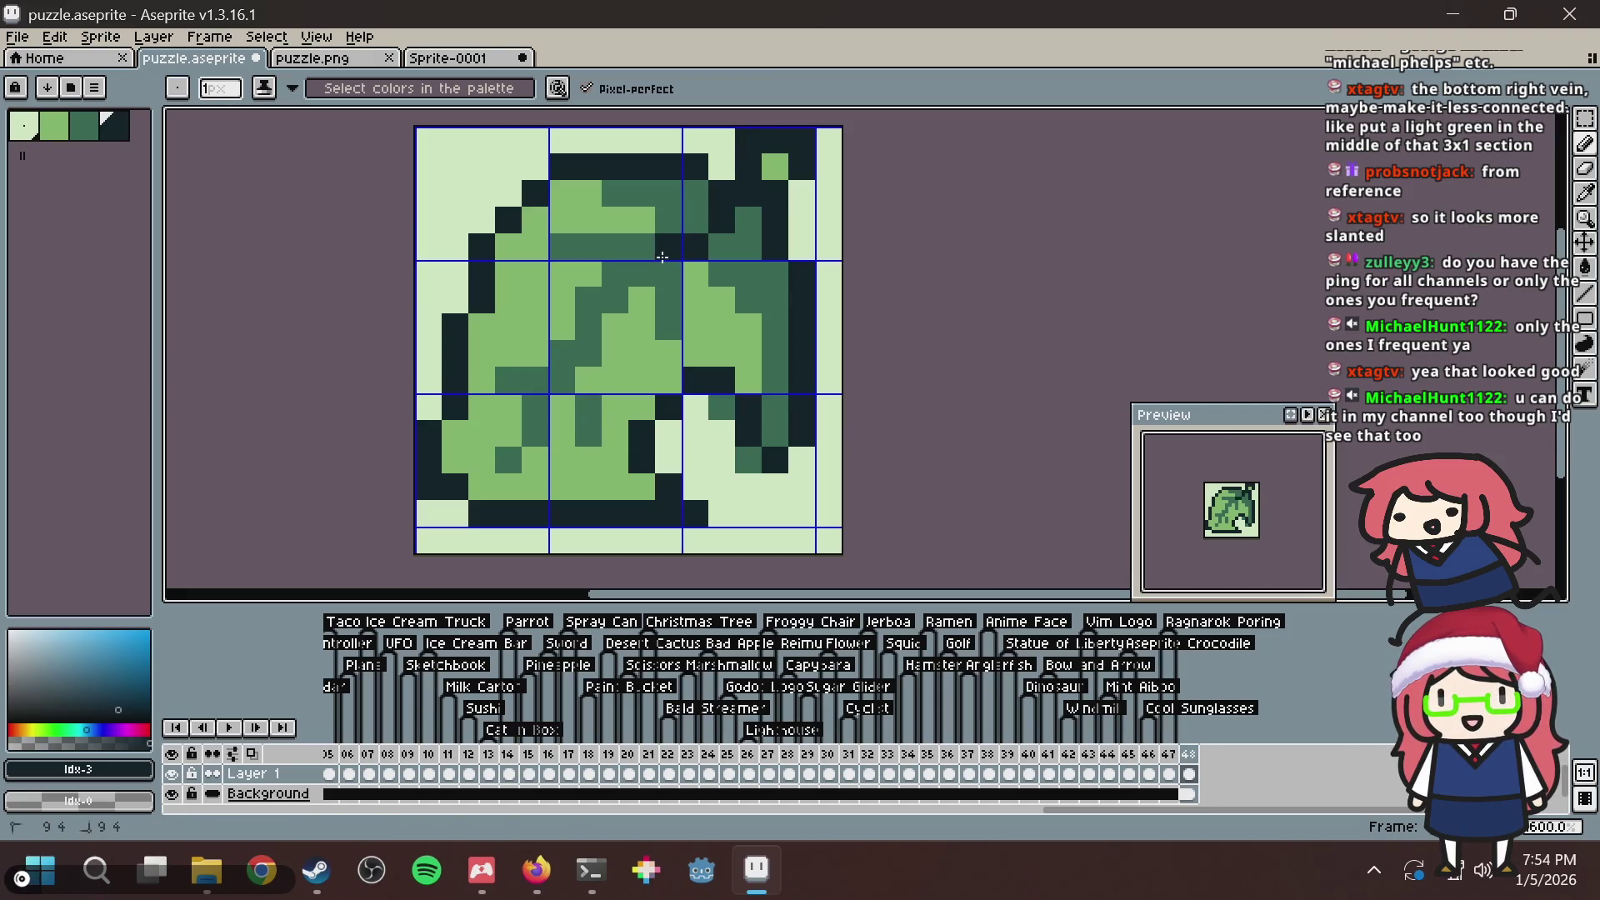
pyautogui.click(650, 268)
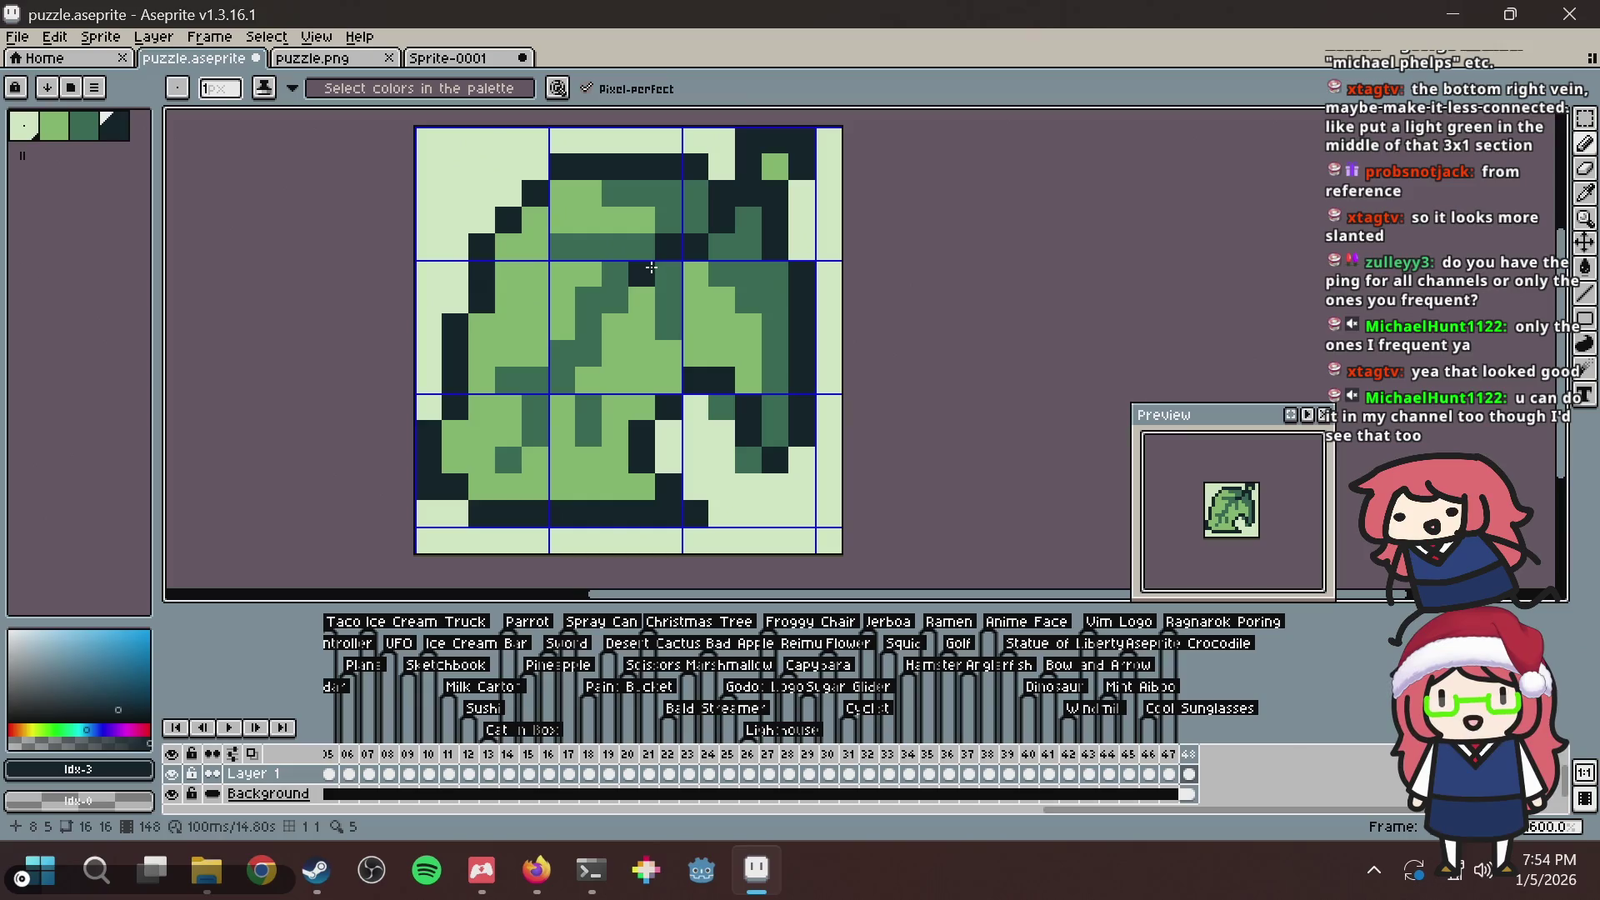
pyautogui.hotkey('ctrl', 's')
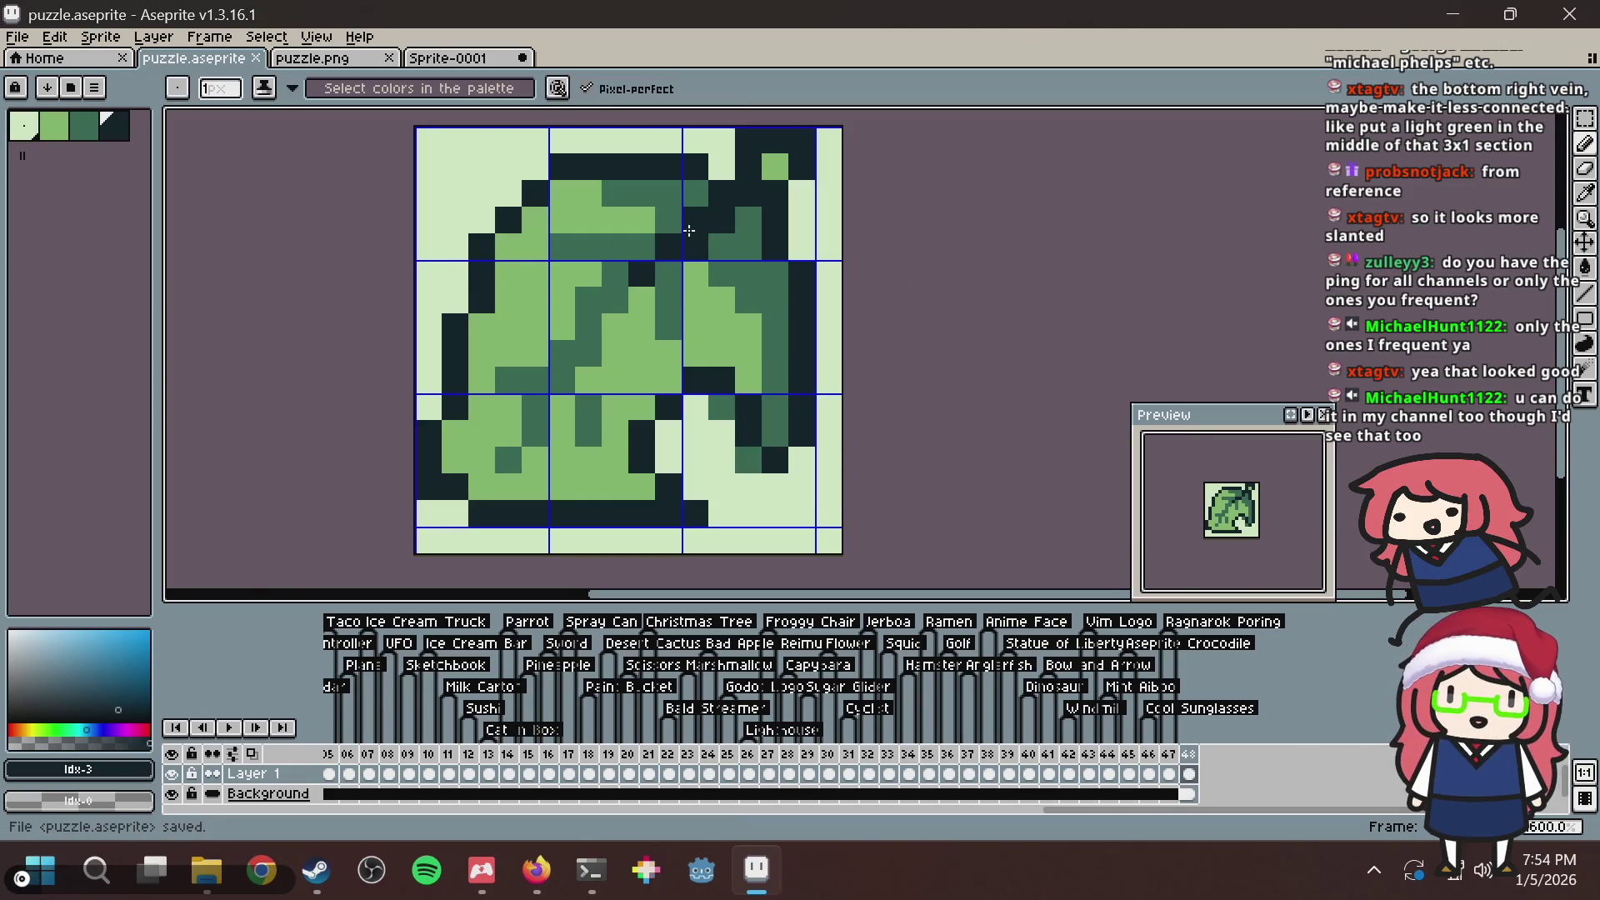
# Darken two pixels in the right lobe in medium-dark green, undo the last stroke, and save.
pyautogui.hotkey('alt', 'Tab')
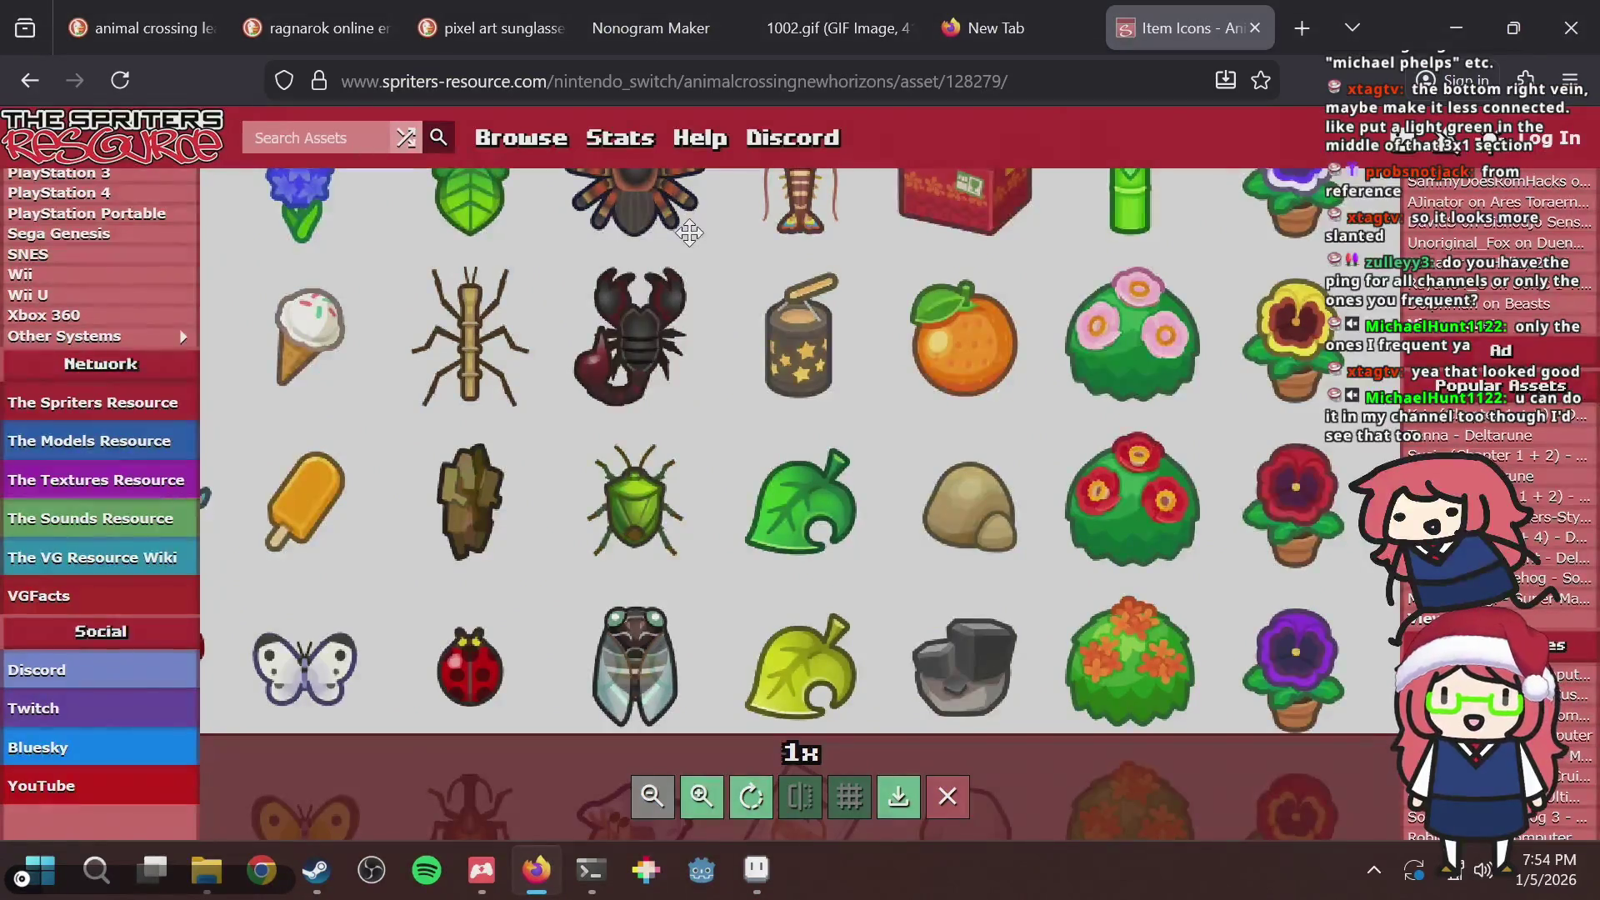
pyautogui.hotkey('alt', 'Tab')
pyautogui.keyDown('alt'); pyautogui.click(749, 327); pyautogui.keyUp('alt')
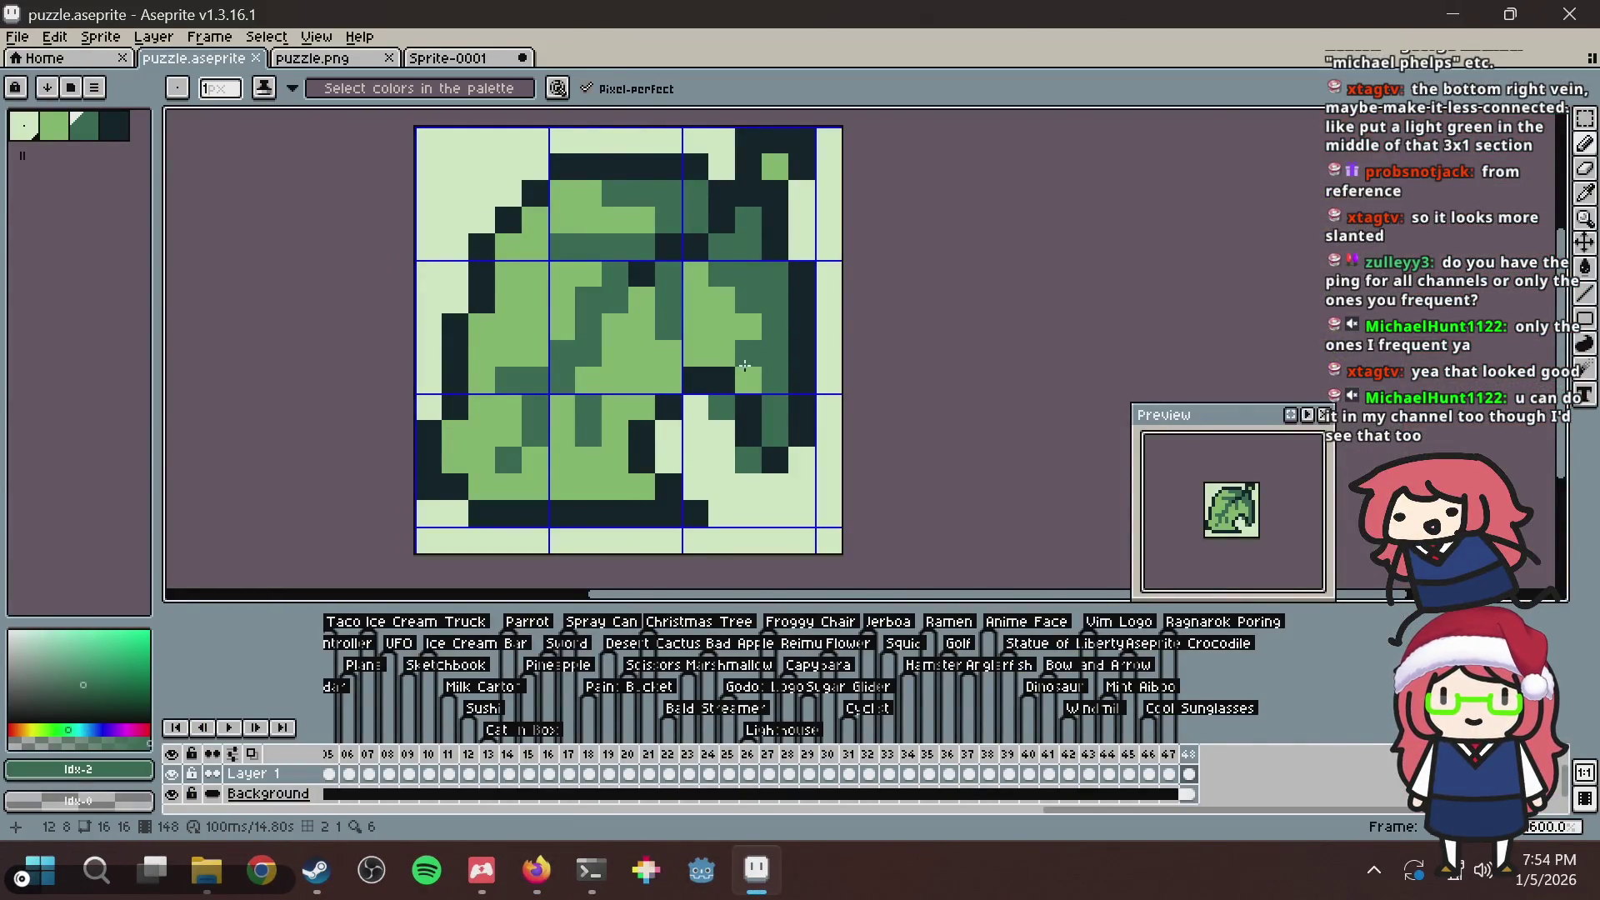
pyautogui.click(745, 371)
pyautogui.click(721, 353)
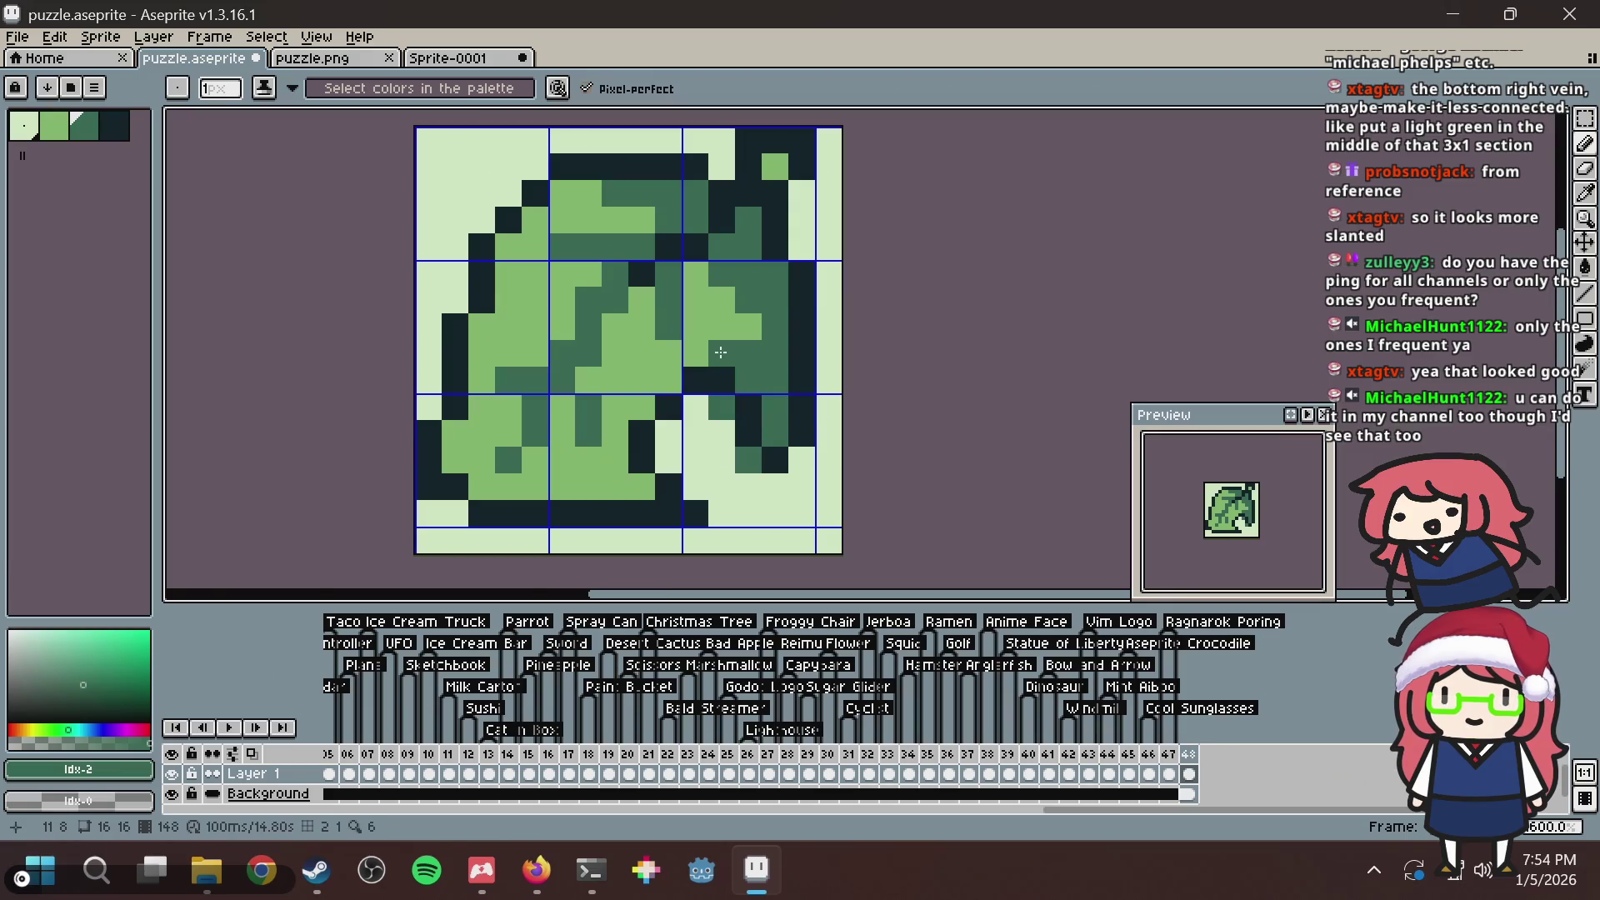
pyautogui.click(802, 291)
pyautogui.hotkey('ctrl', 's')
pyautogui.scroll(-3, 802, 288)
pyautogui.scroll(2, 801, 289)
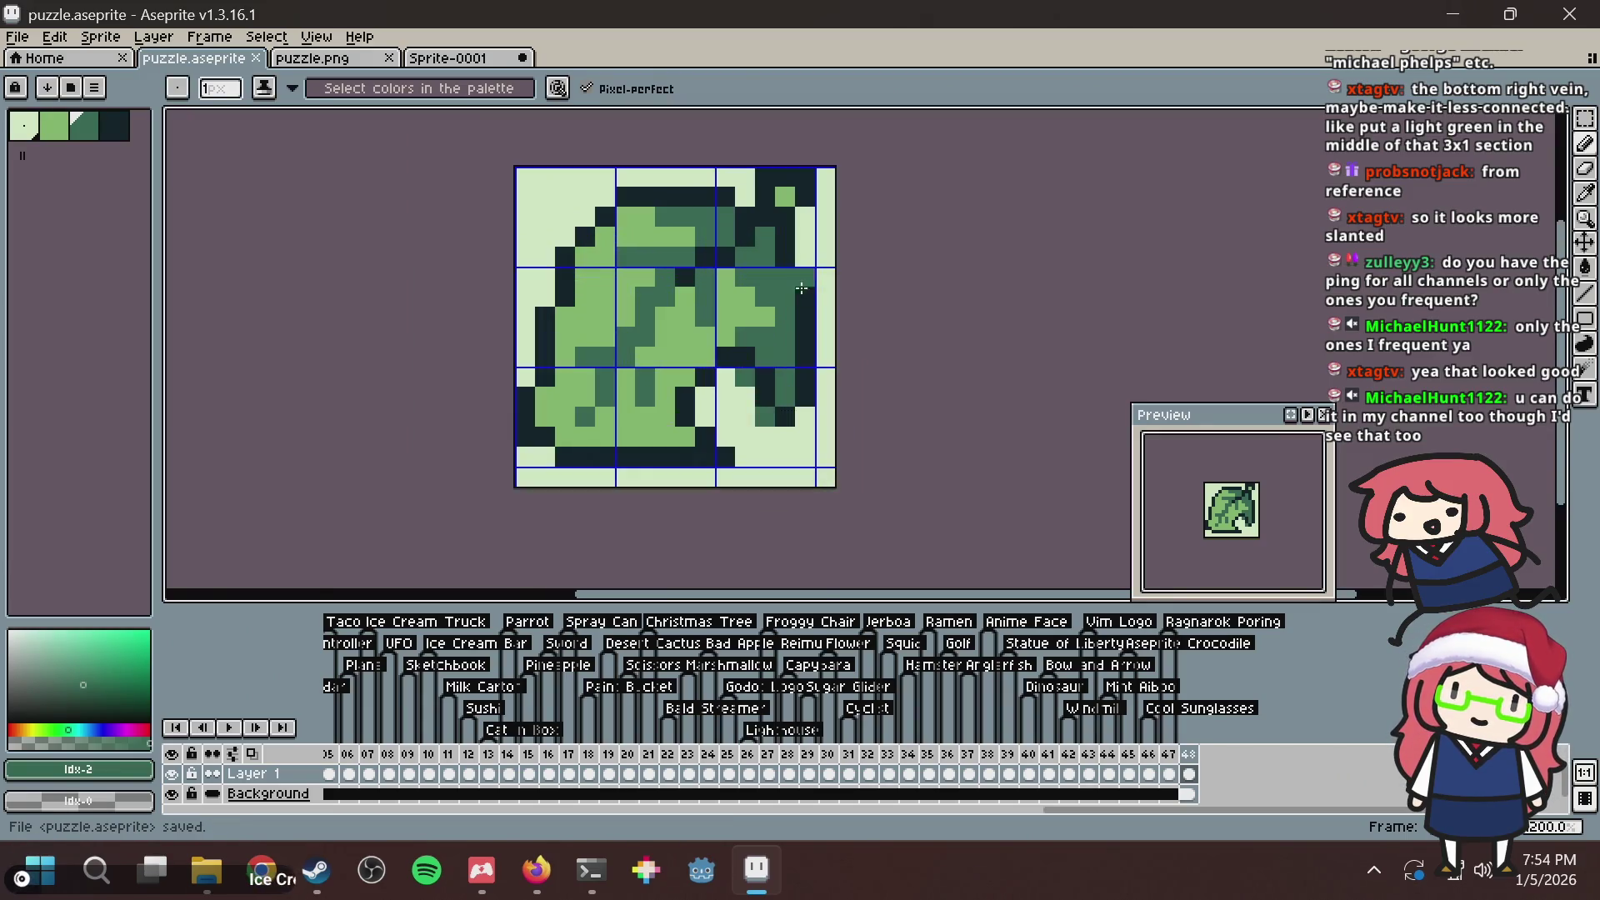
pyautogui.hotkey('ctrl', 'z')
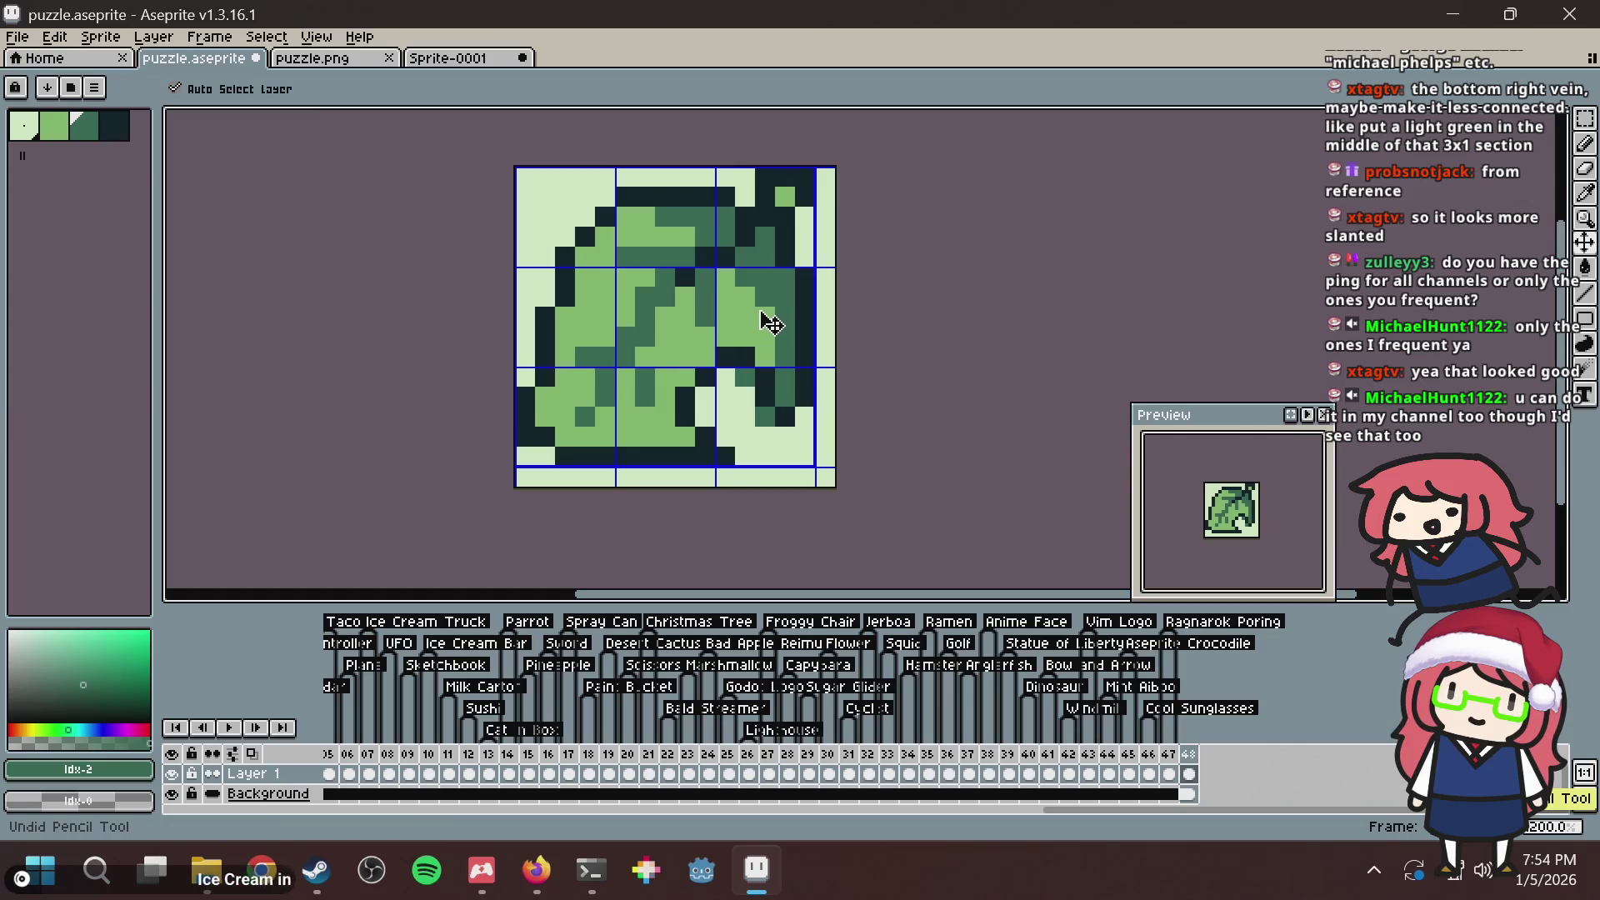
pyautogui.hotkey('ctrl', 's')
pyautogui.scroll(-2, 771, 325)
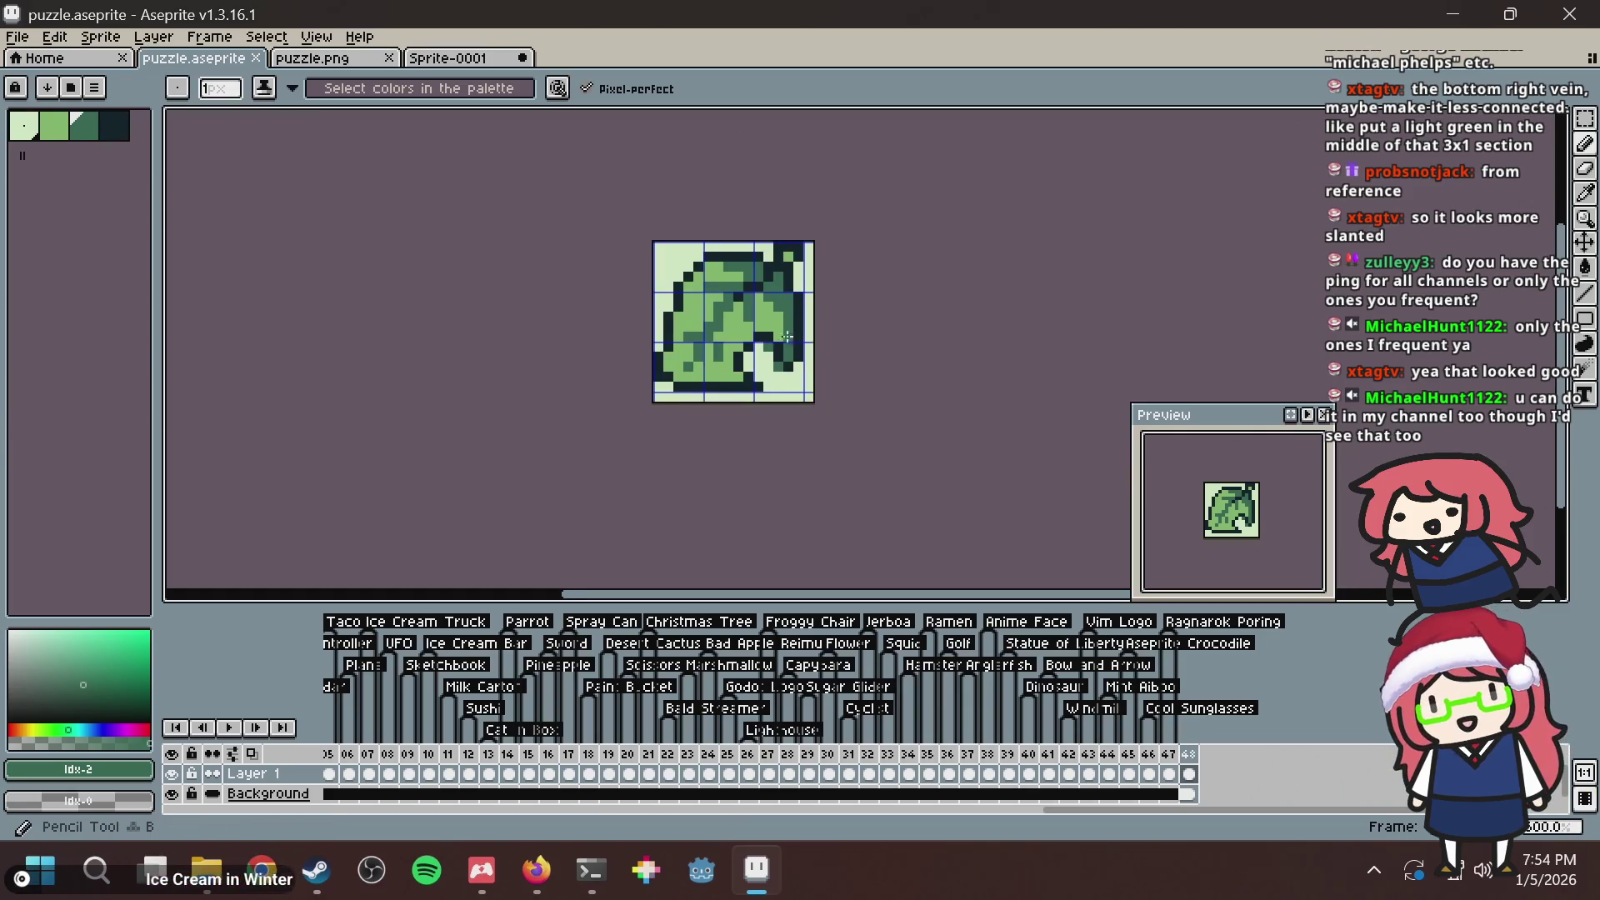
pyautogui.scroll(2, 727, 344)
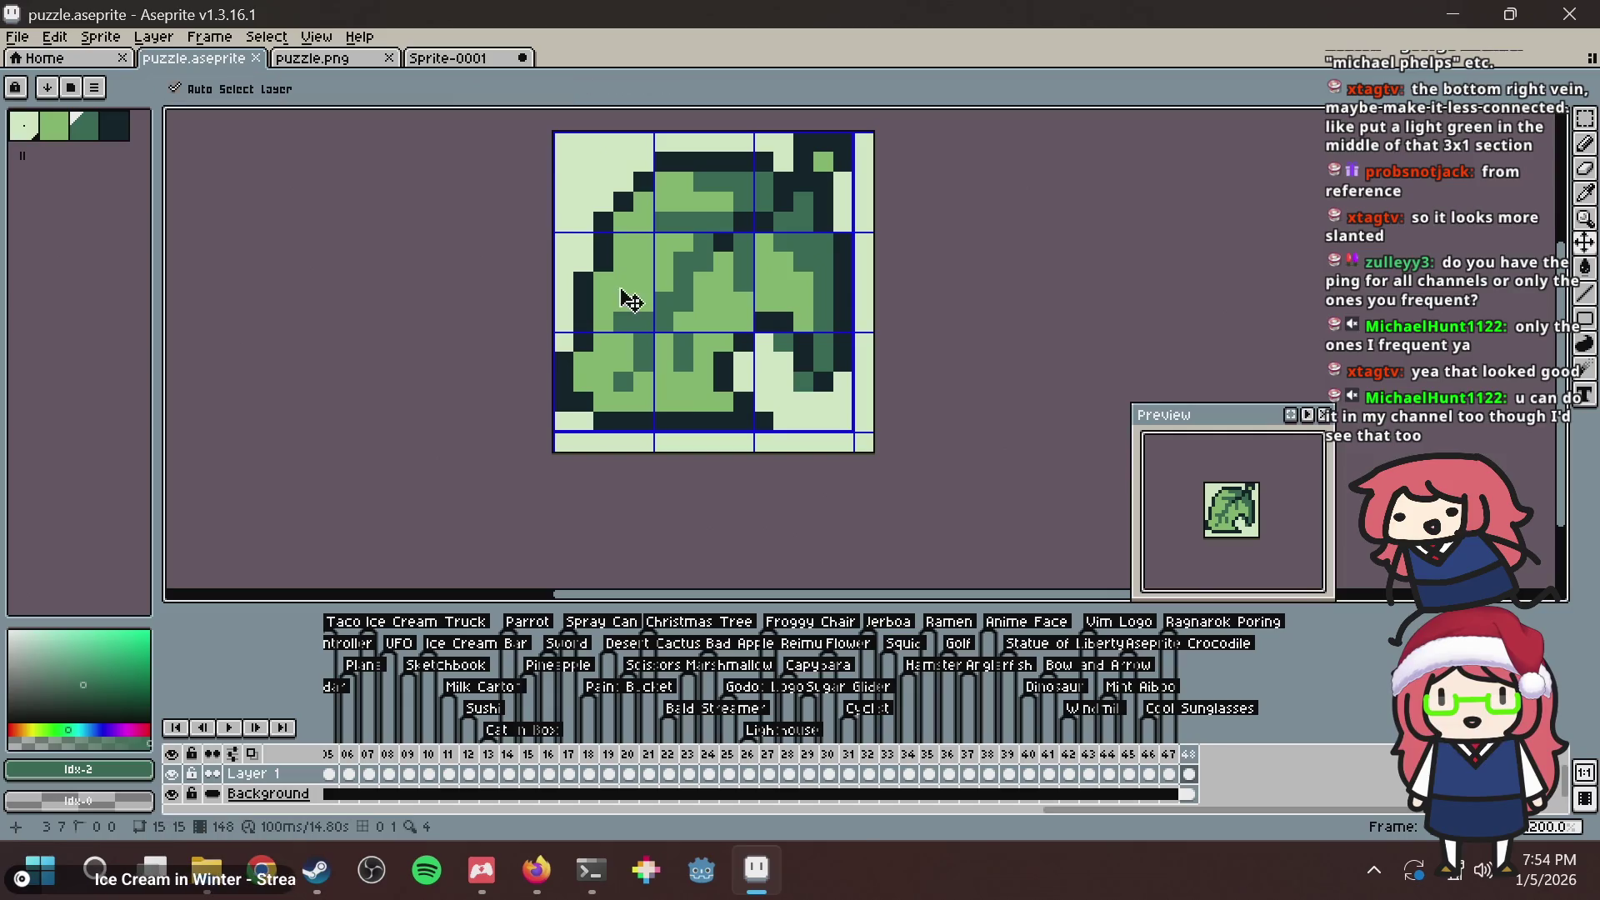
# Copy the entire leaf sprite and bring up puzzle.png.
pyautogui.hotkey('ctrl', 'a')
pyautogui.hotkey('ctrl', 'c')
pyautogui.click(343, 65)
# Paste the leaf into puzzle.png, save it, and load it into Nonogram Maker.
pyautogui.hotkey('ctrl', 'v')
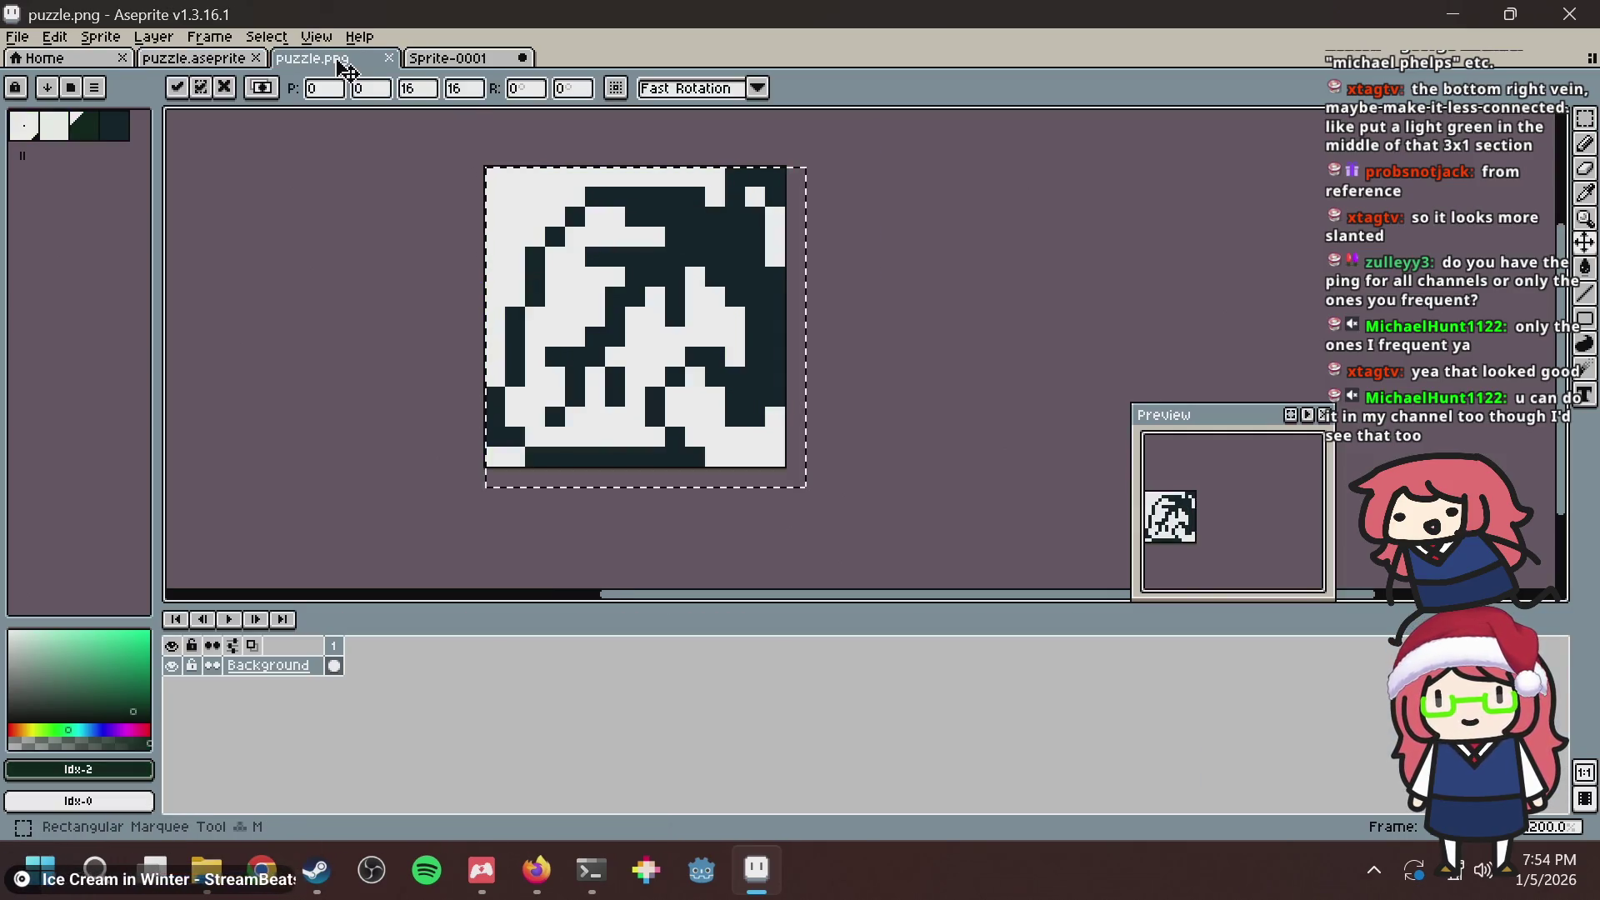
pyautogui.hotkey('ctrl', 's')
pyautogui.hotkey('alt', 'Tab')
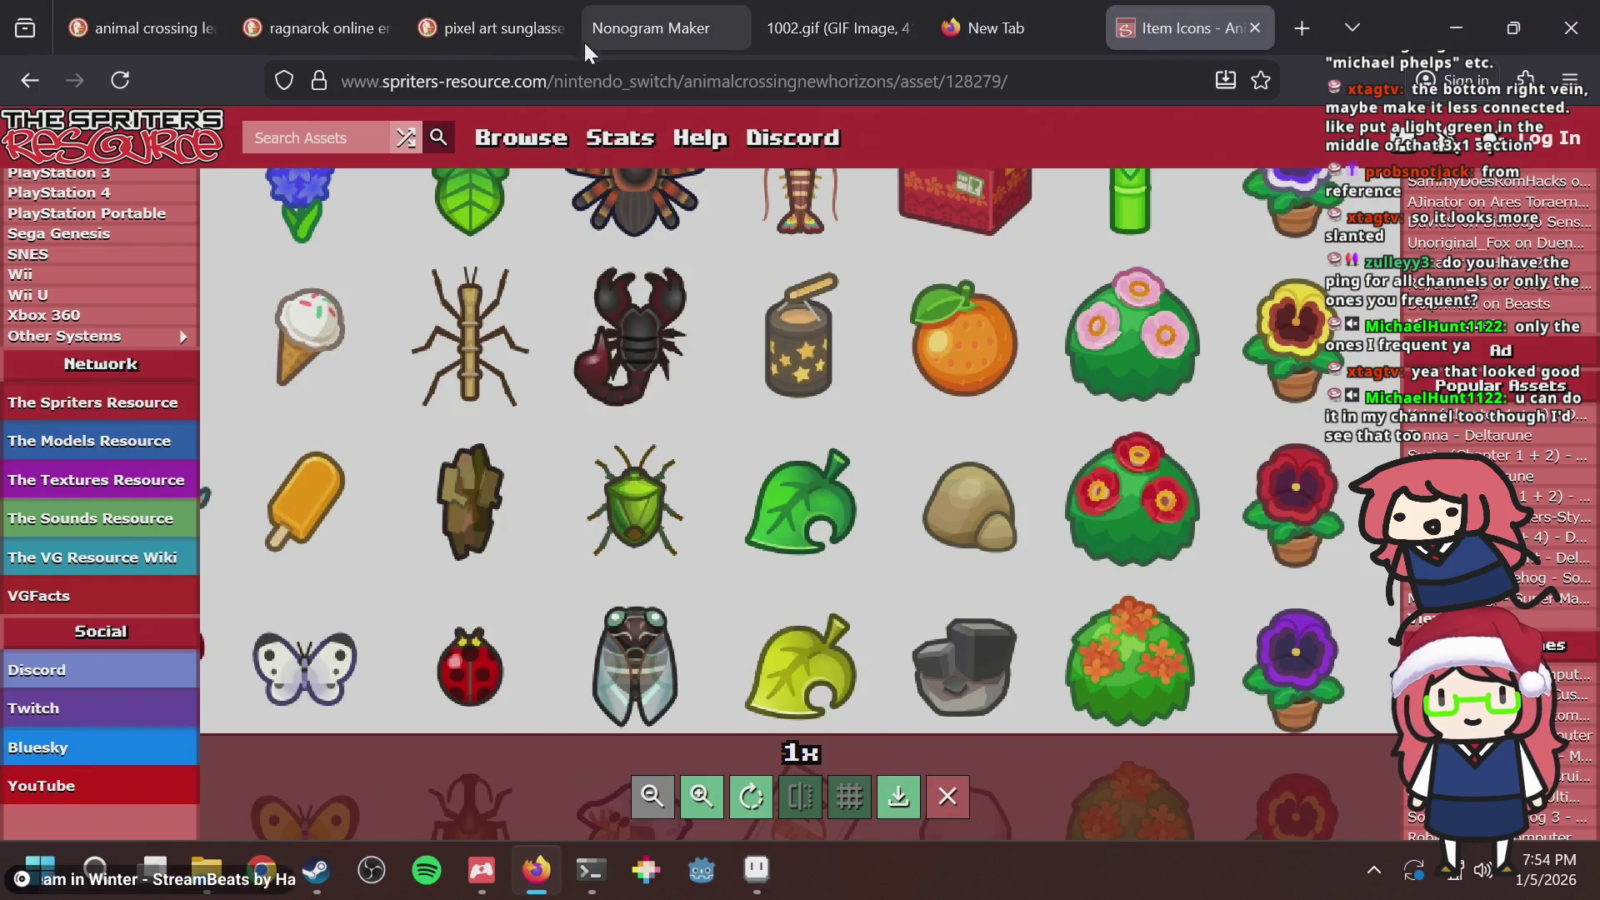
pyautogui.hotkey('alt', 'Tab')
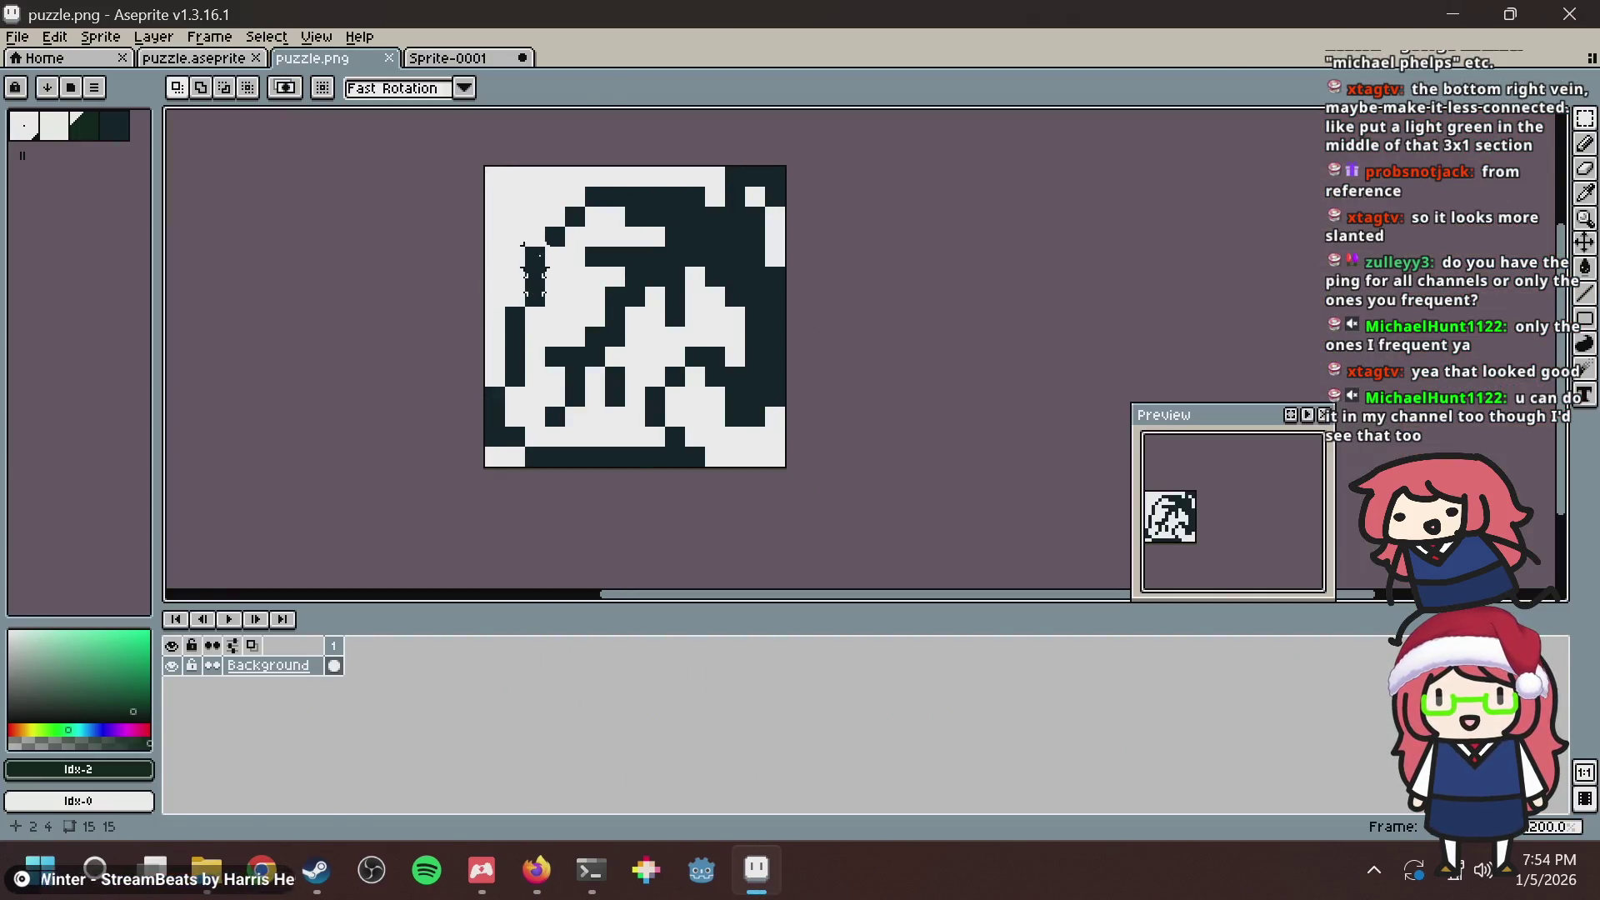
pyautogui.hotkey('alt', 'Tab')
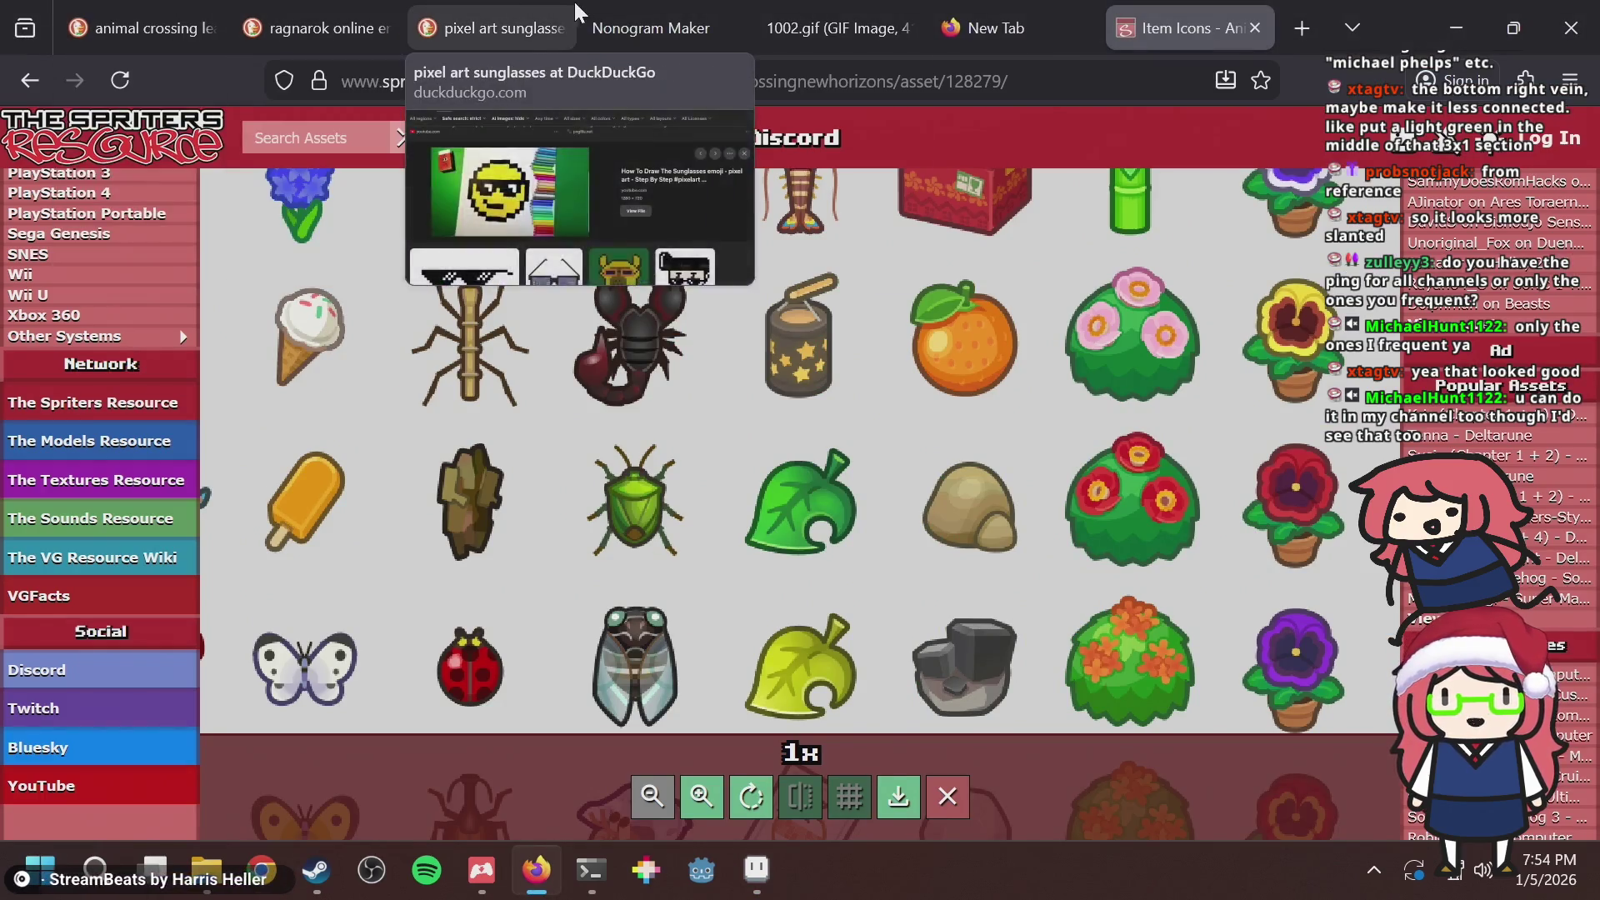
pyautogui.click(593, 25)
pyautogui.click(725, 154)
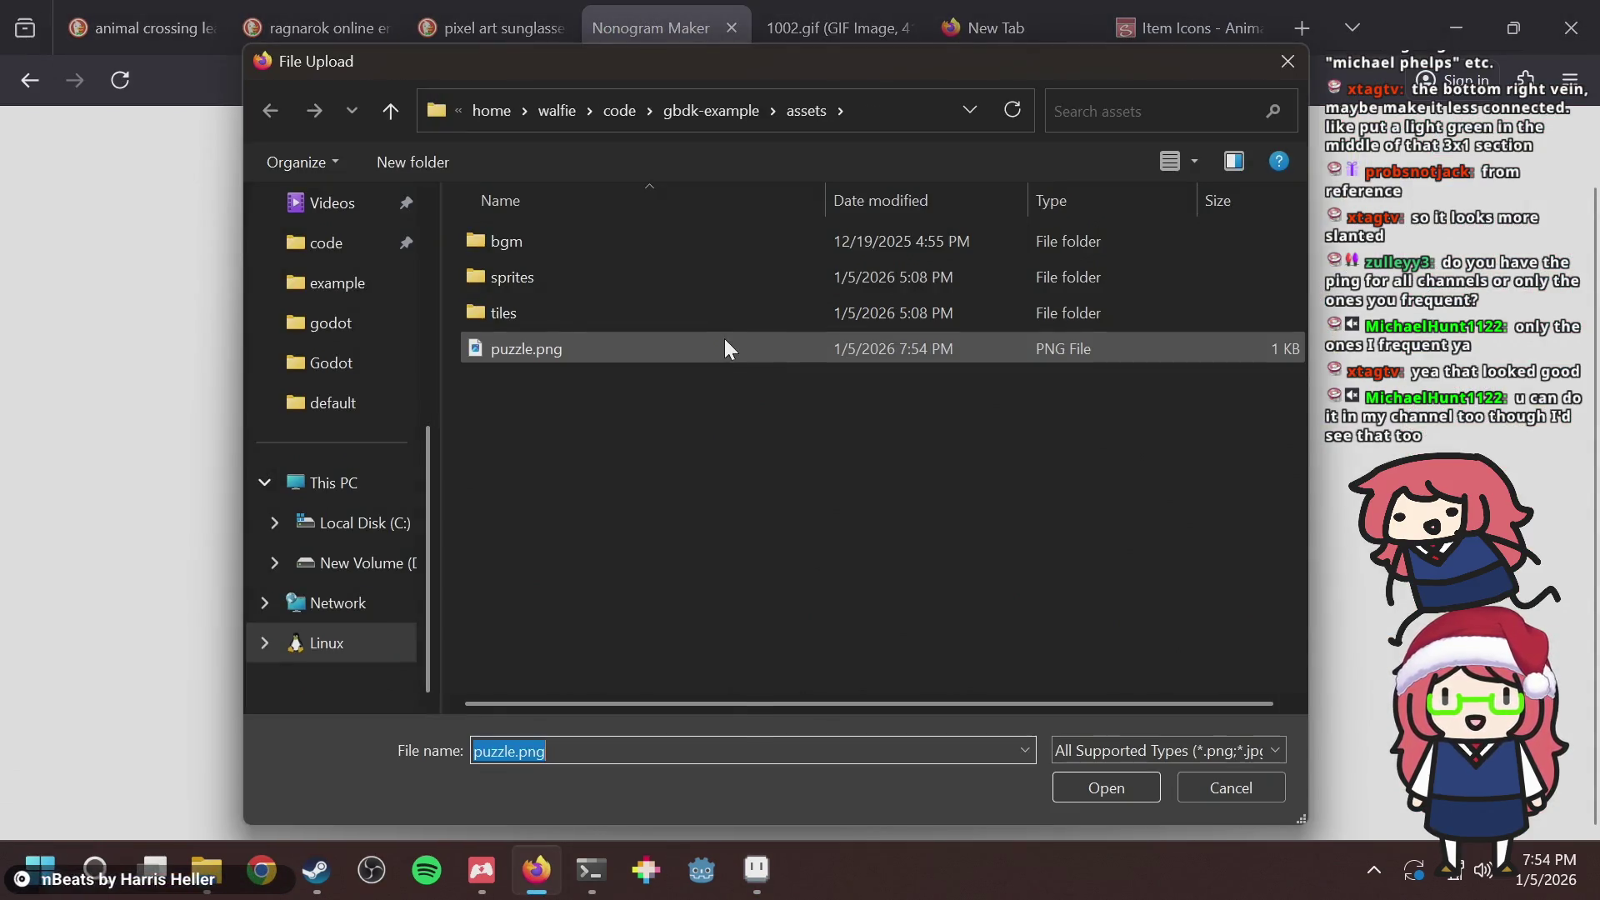
pyautogui.doubleClick(682, 348)
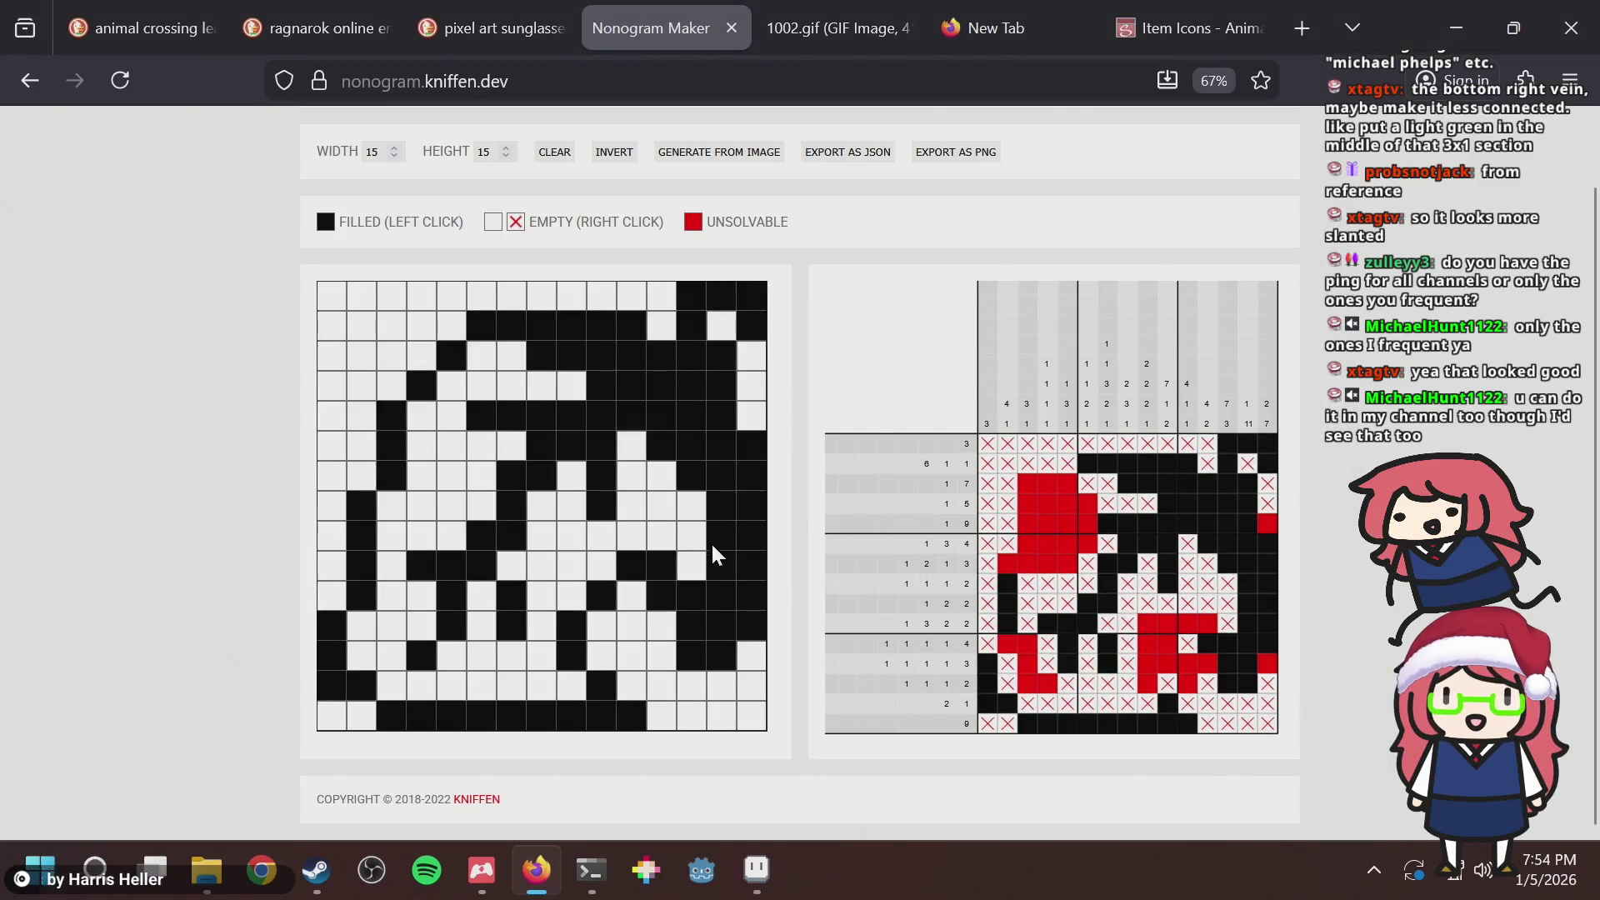
# In the leaf sprite, add three dark outline pixels along the upper-left edge.
pyautogui.hotkey('alt', 'Tab')
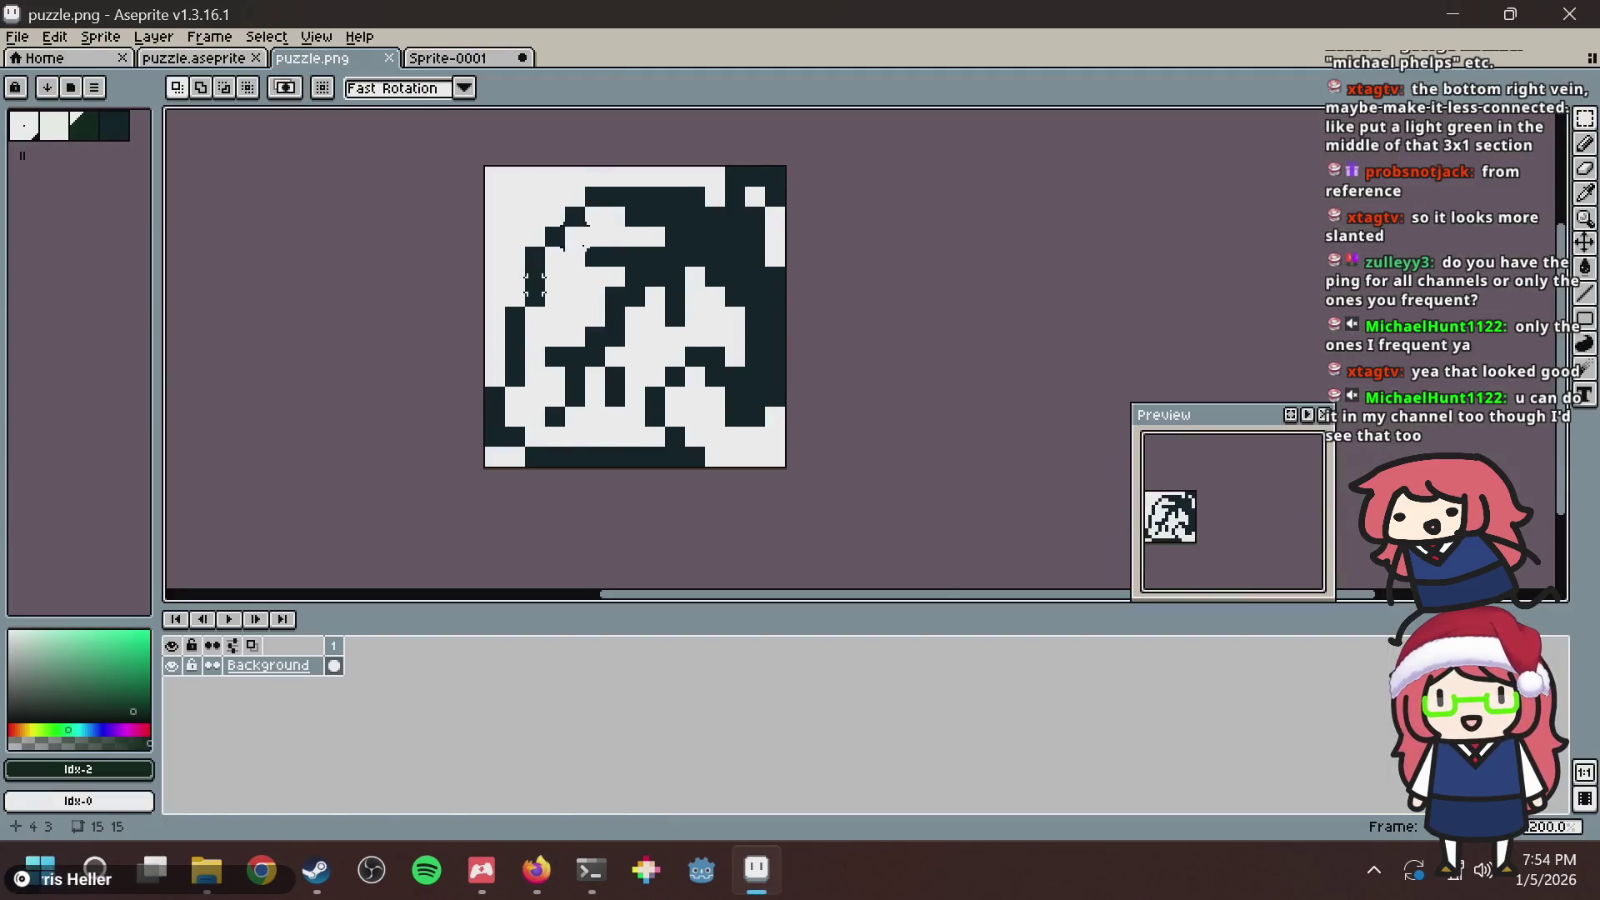
pyautogui.click(222, 60)
pyautogui.hotkey('ctrl', 'z')
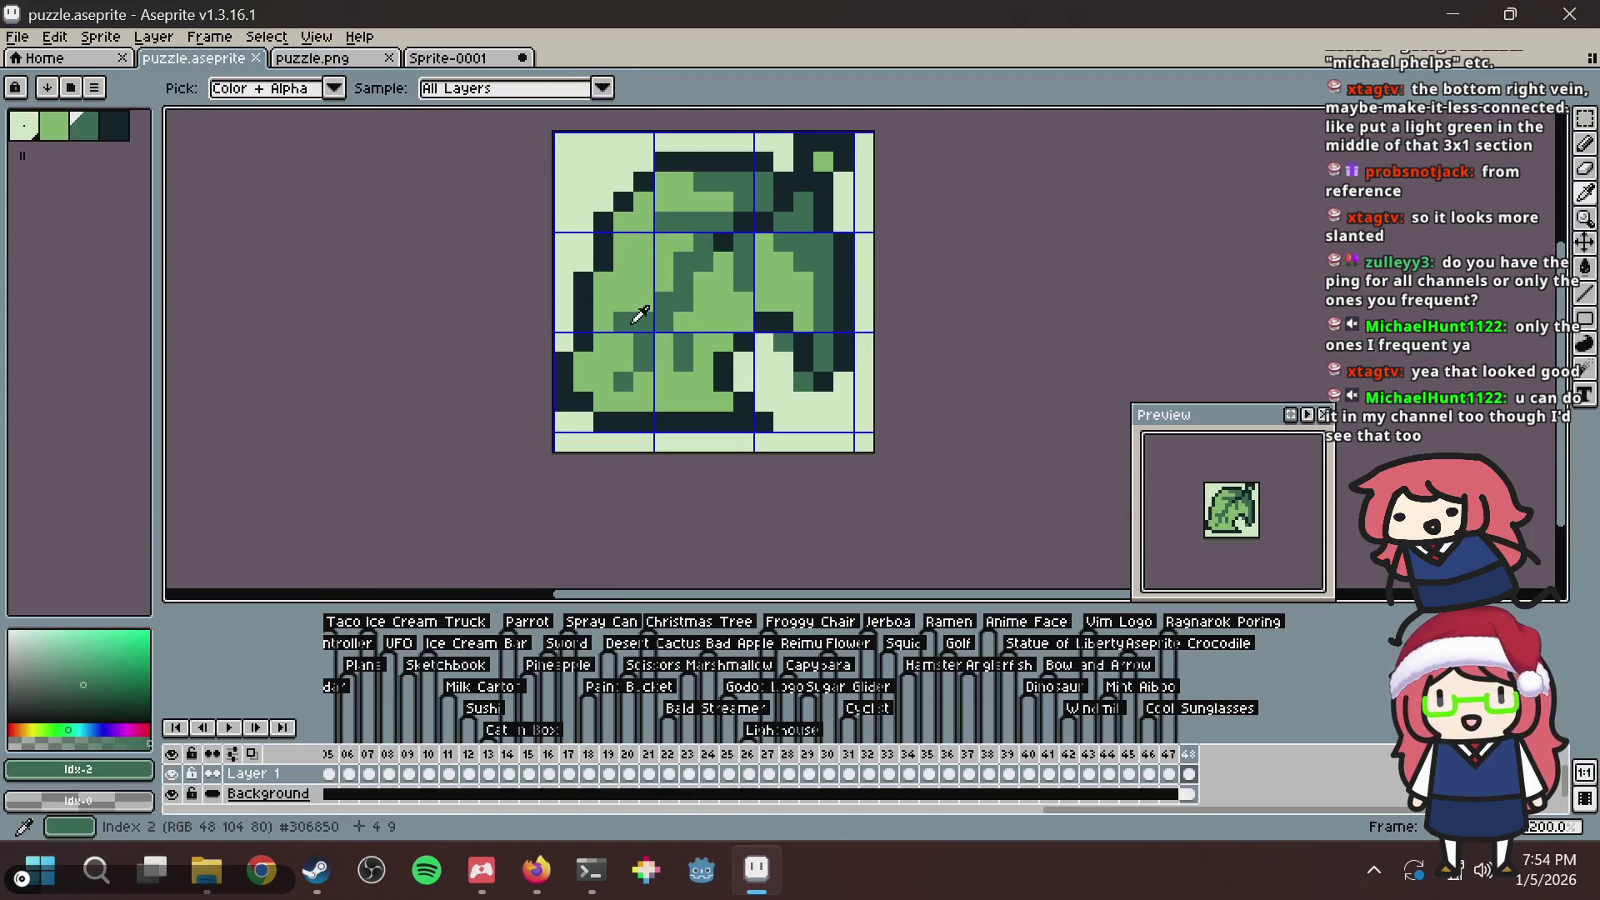
pyautogui.click(583, 264)
pyautogui.moveTo(605, 214); pyautogui.dragTo(611, 202)
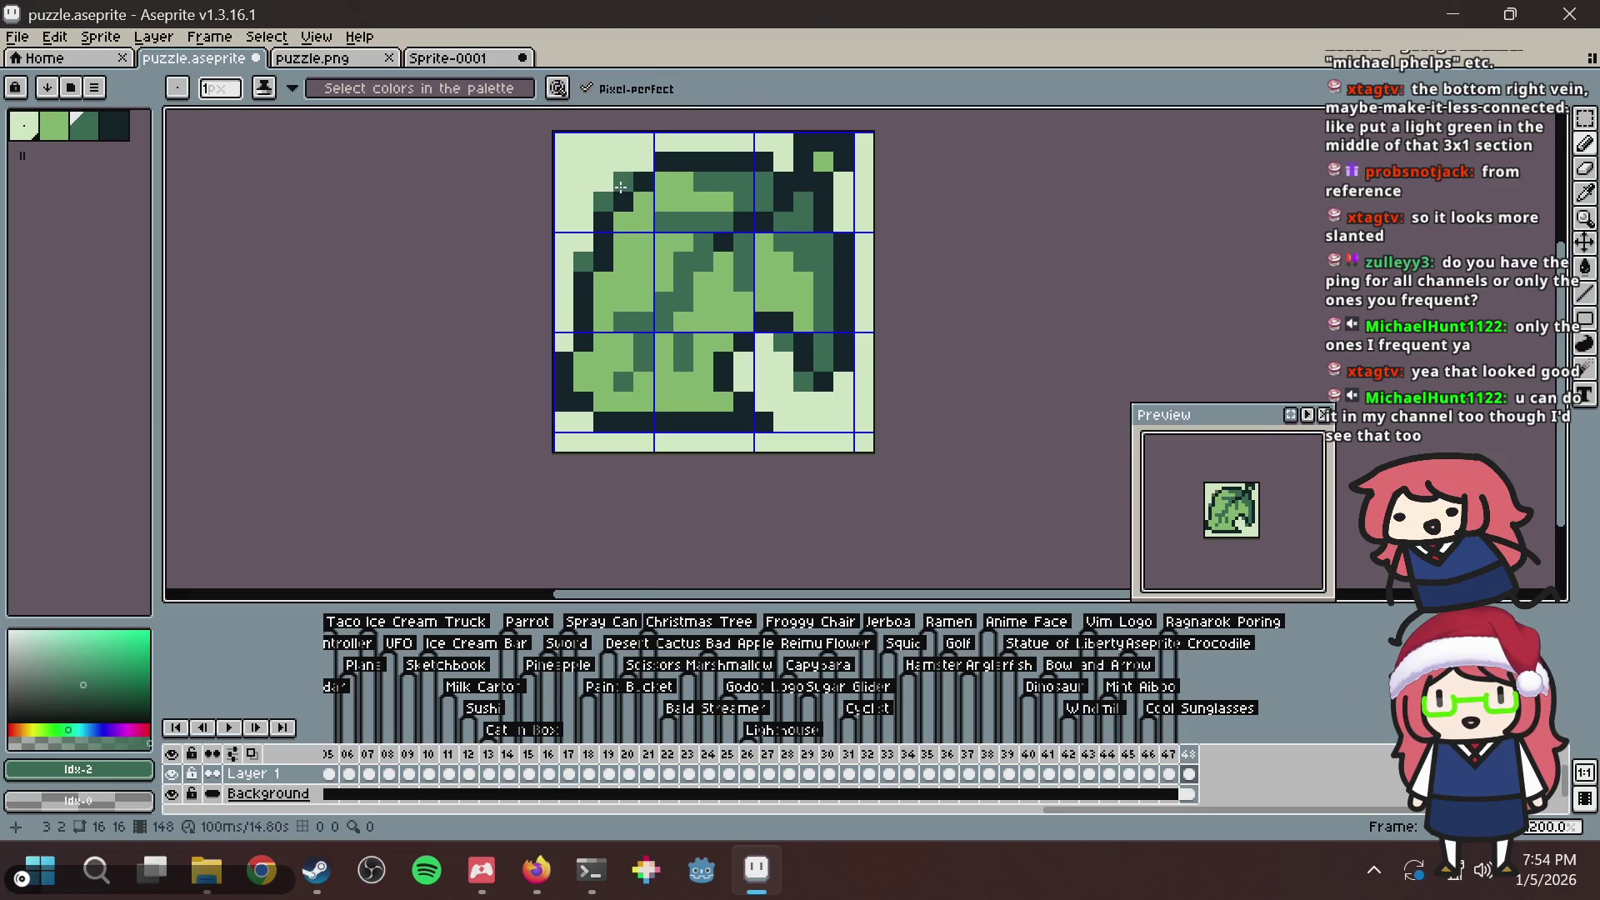
# Fill the two matching outline cells in the Nonogram Maker grid, then return to Aseprite.
pyautogui.hotkey('alt', 'Tab')
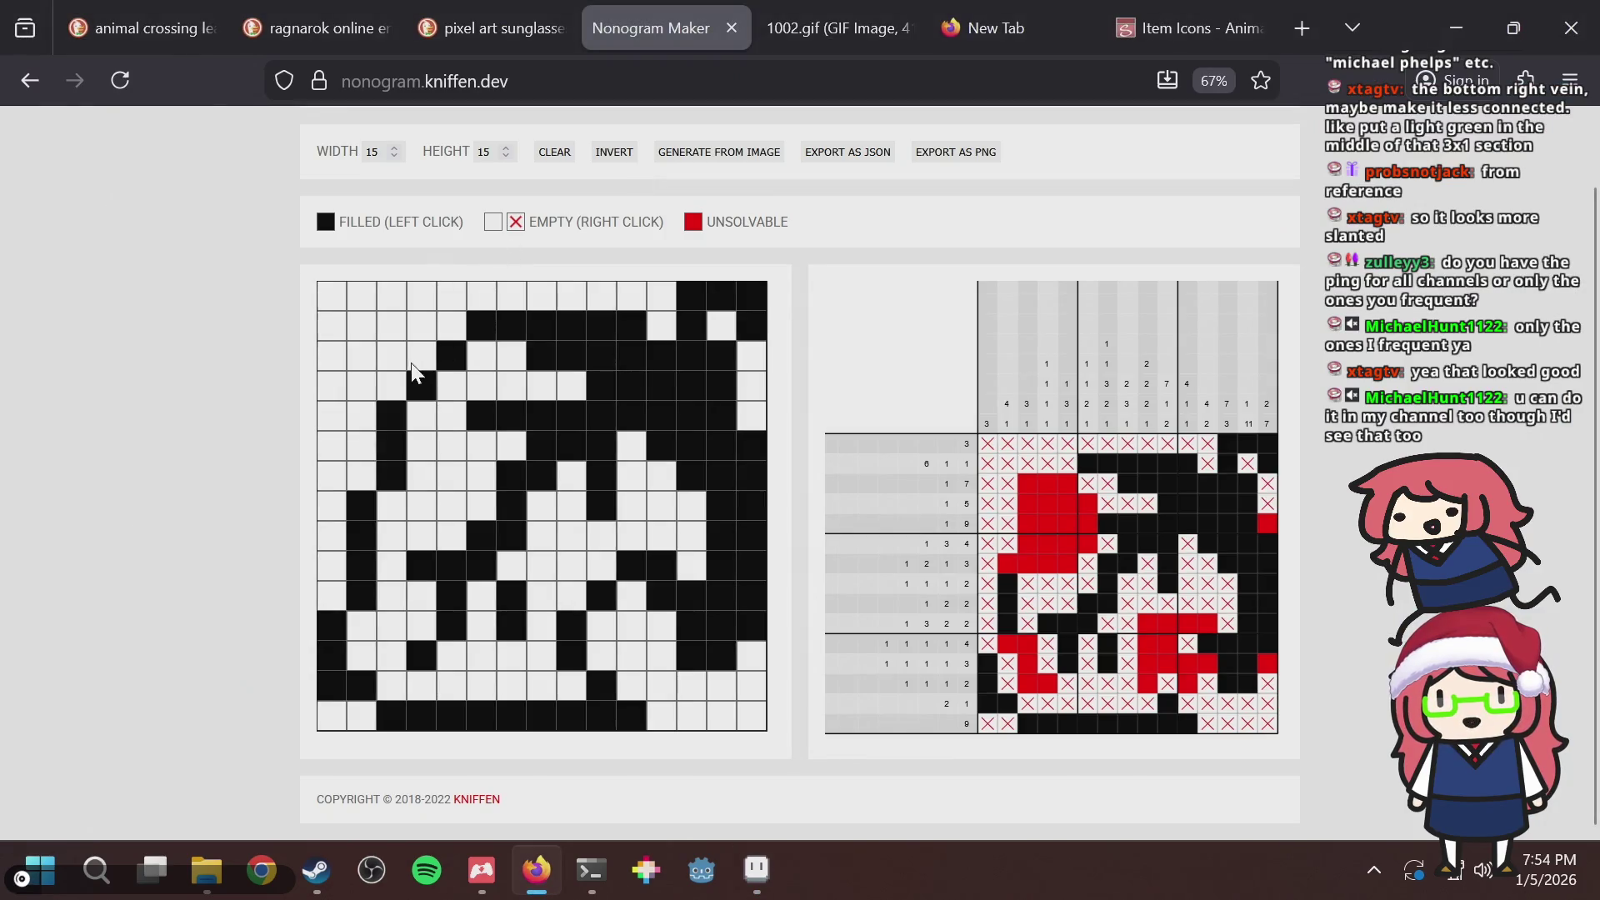
pyautogui.click(411, 364)
pyautogui.moveTo(399, 385); pyautogui.dragTo(407, 367)
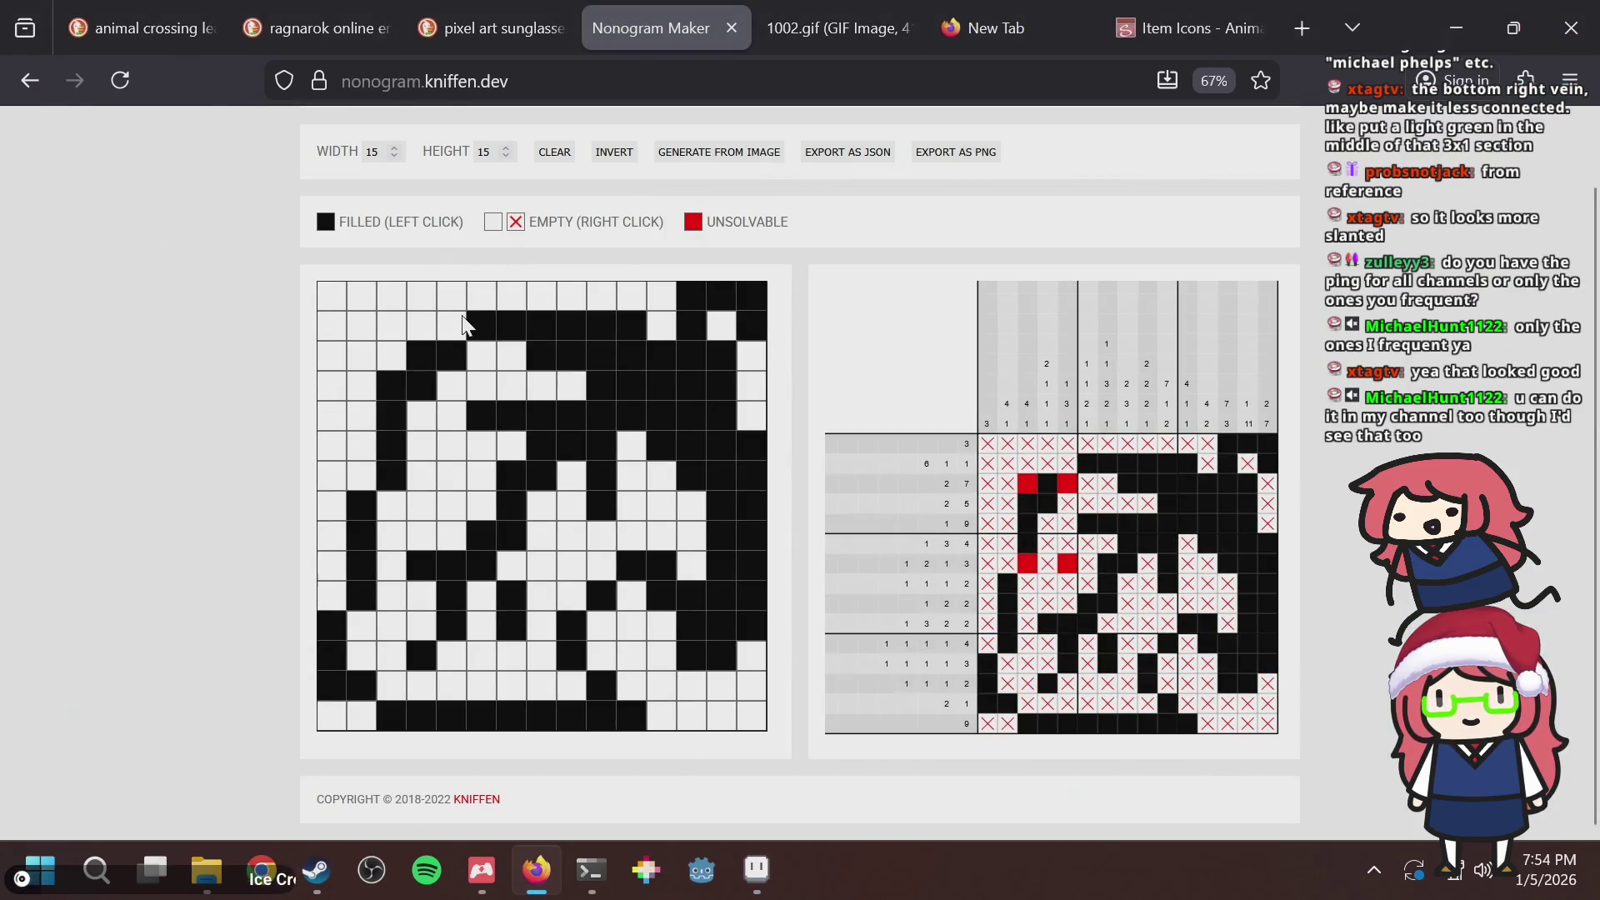
pyautogui.hotkey('alt', 'Tab')
pyautogui.hotkey('alt', 'Tab')
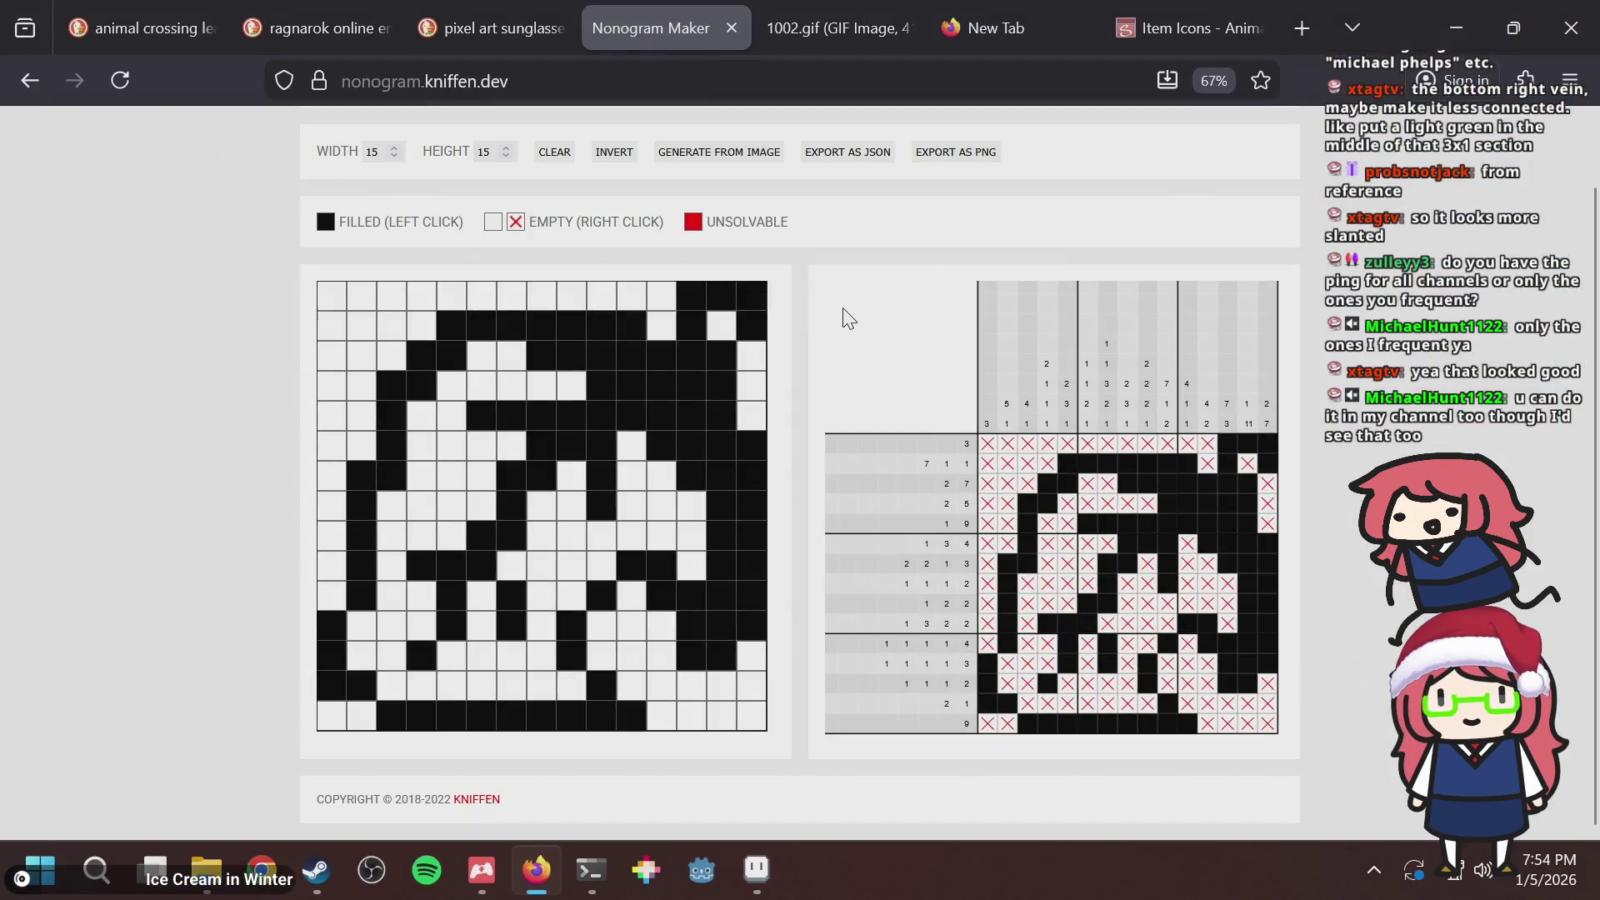
pyautogui.hotkey('alt', 'Tab')
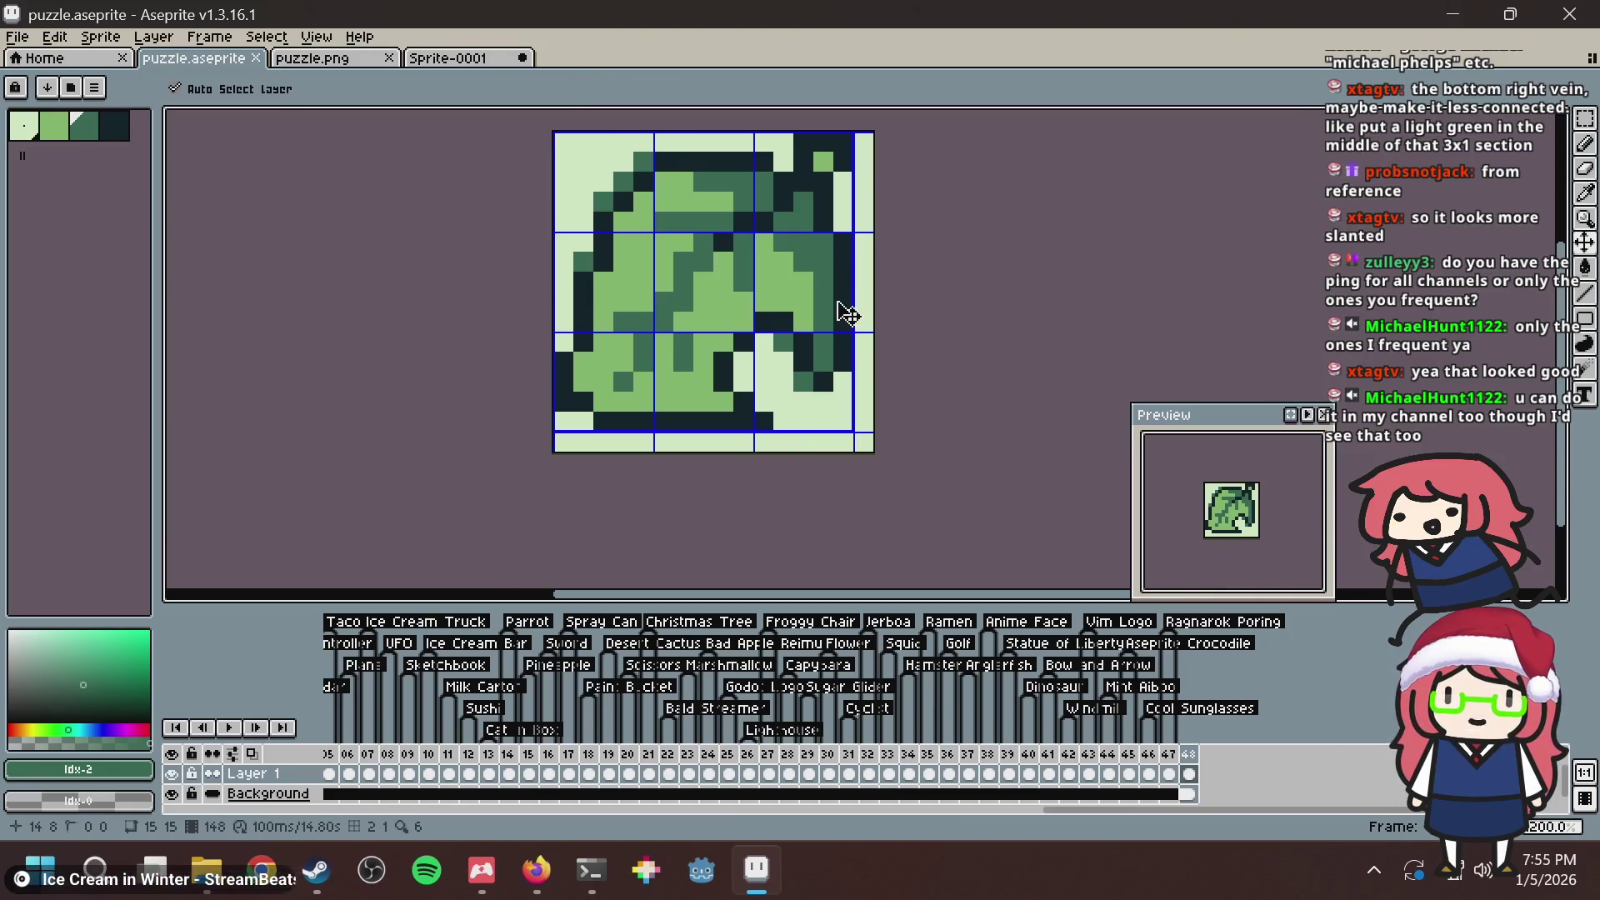
# Save the sprite and pan to recentre the leaf.
pyautogui.scroll(3, 813, 258)
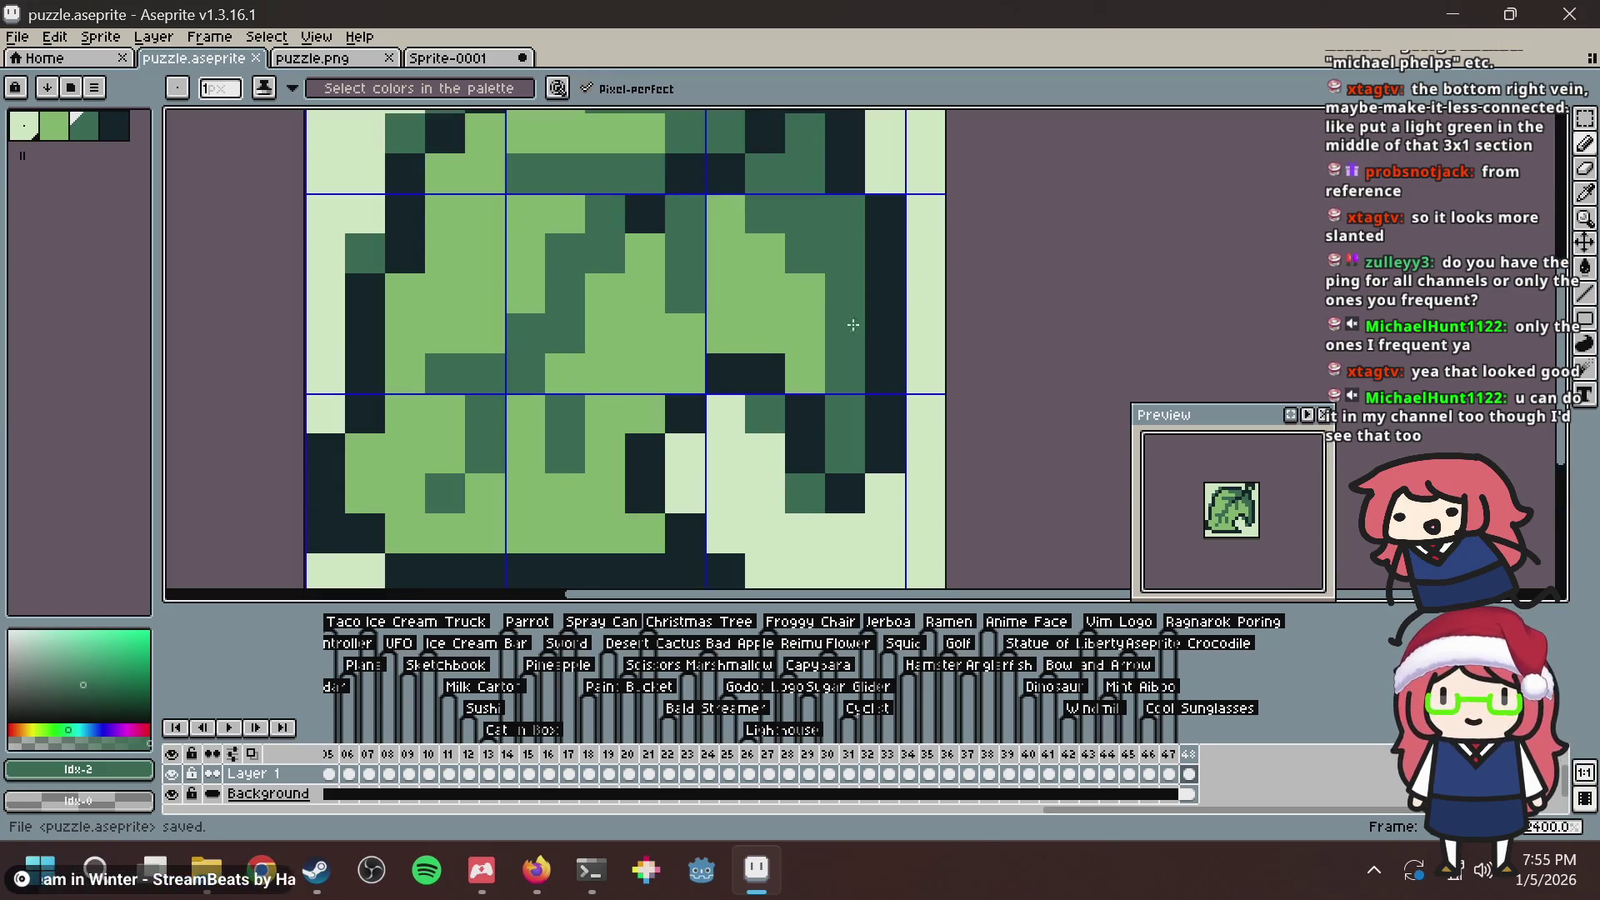
pyautogui.scroll(-2, 794, 355)
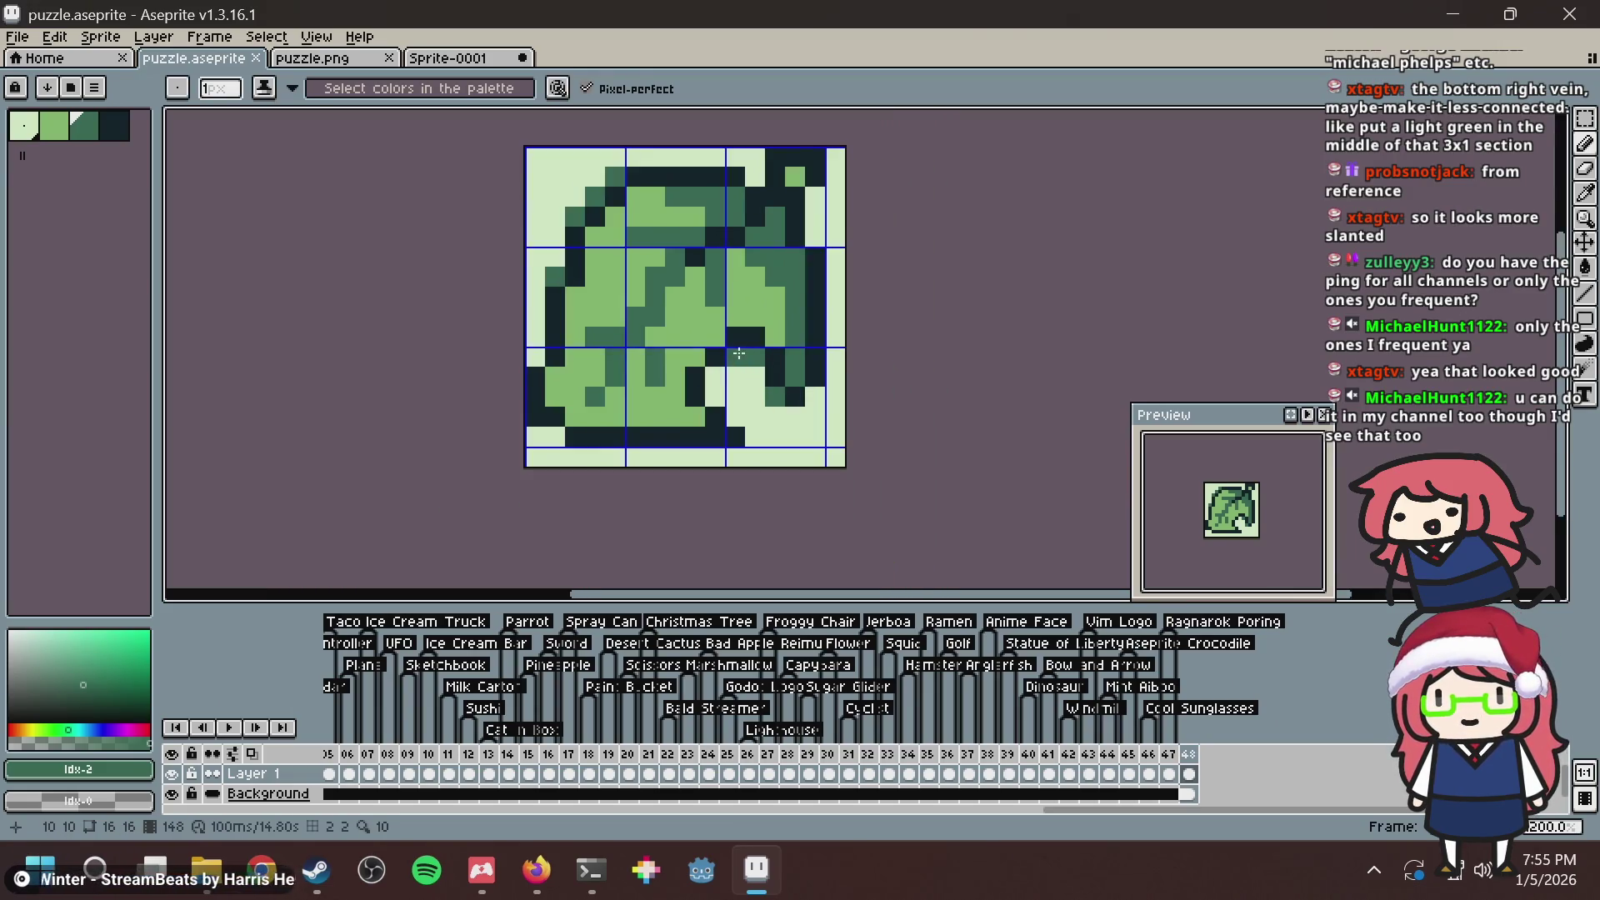
pyautogui.press('alt')
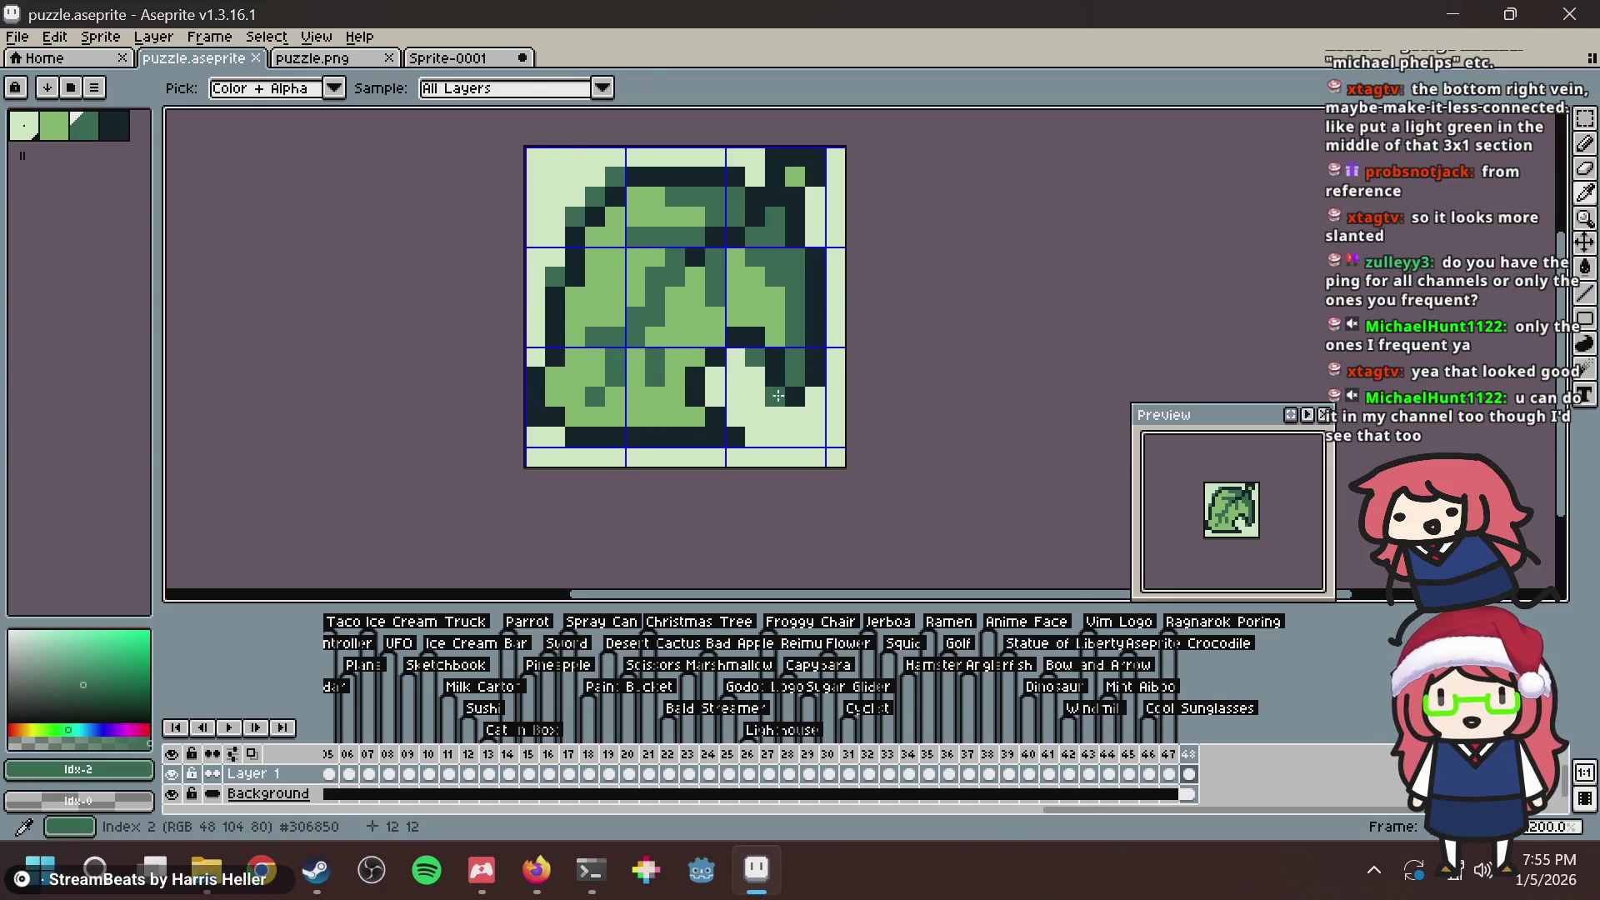
pyautogui.hotkey('ctrl', 's')
pyautogui.press('Return')
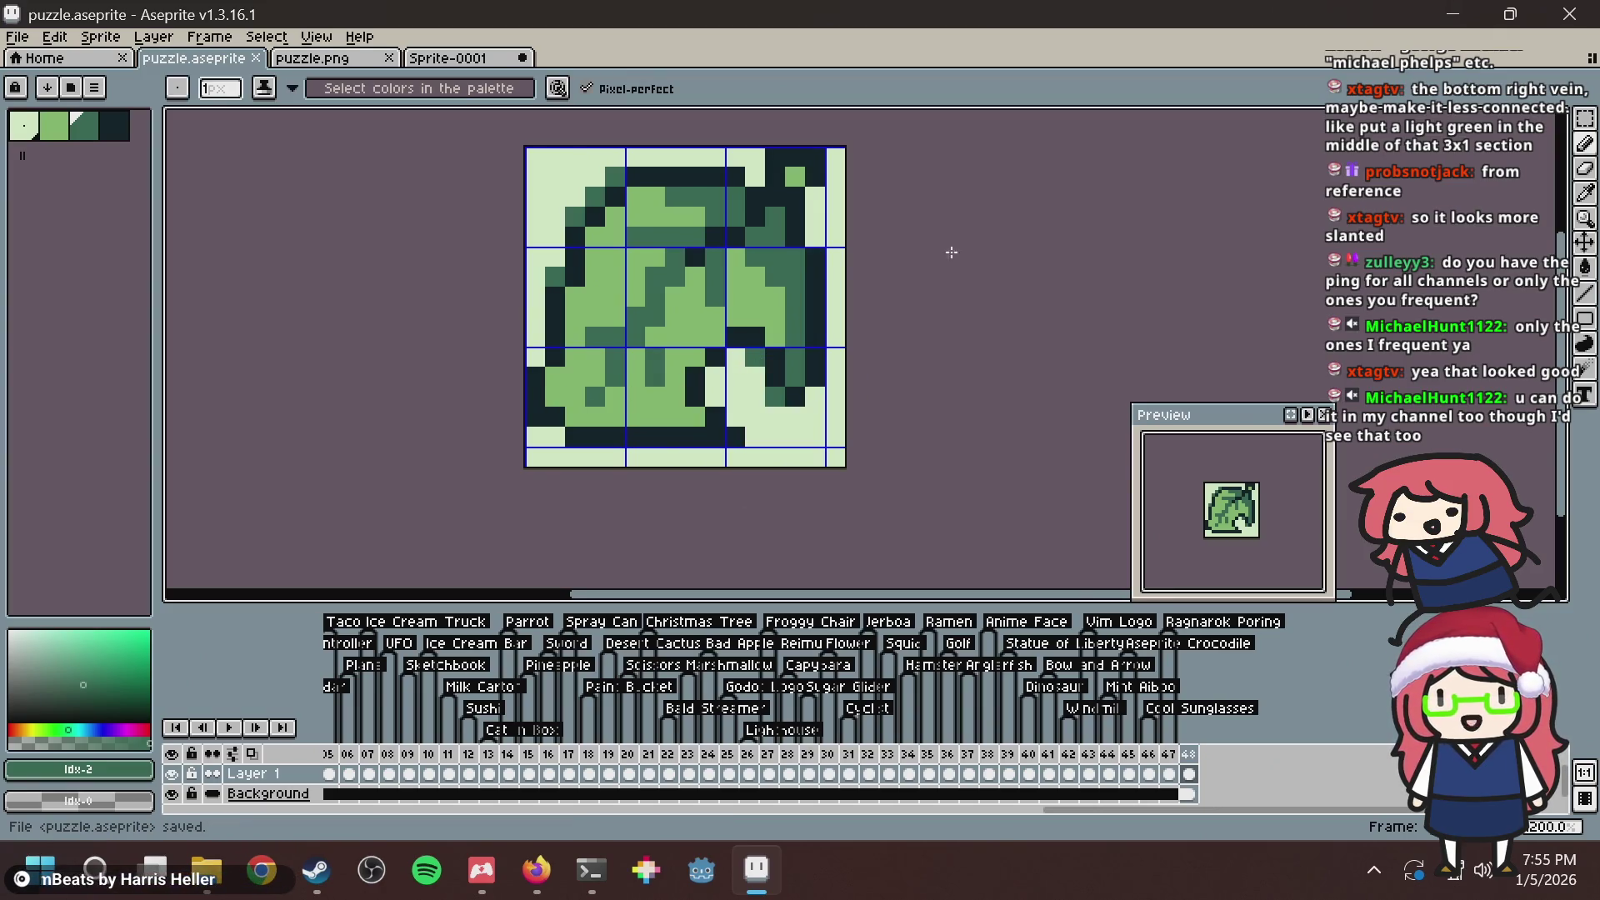
pyautogui.moveTo(862, 295); pyautogui.dragTo(850, 329)
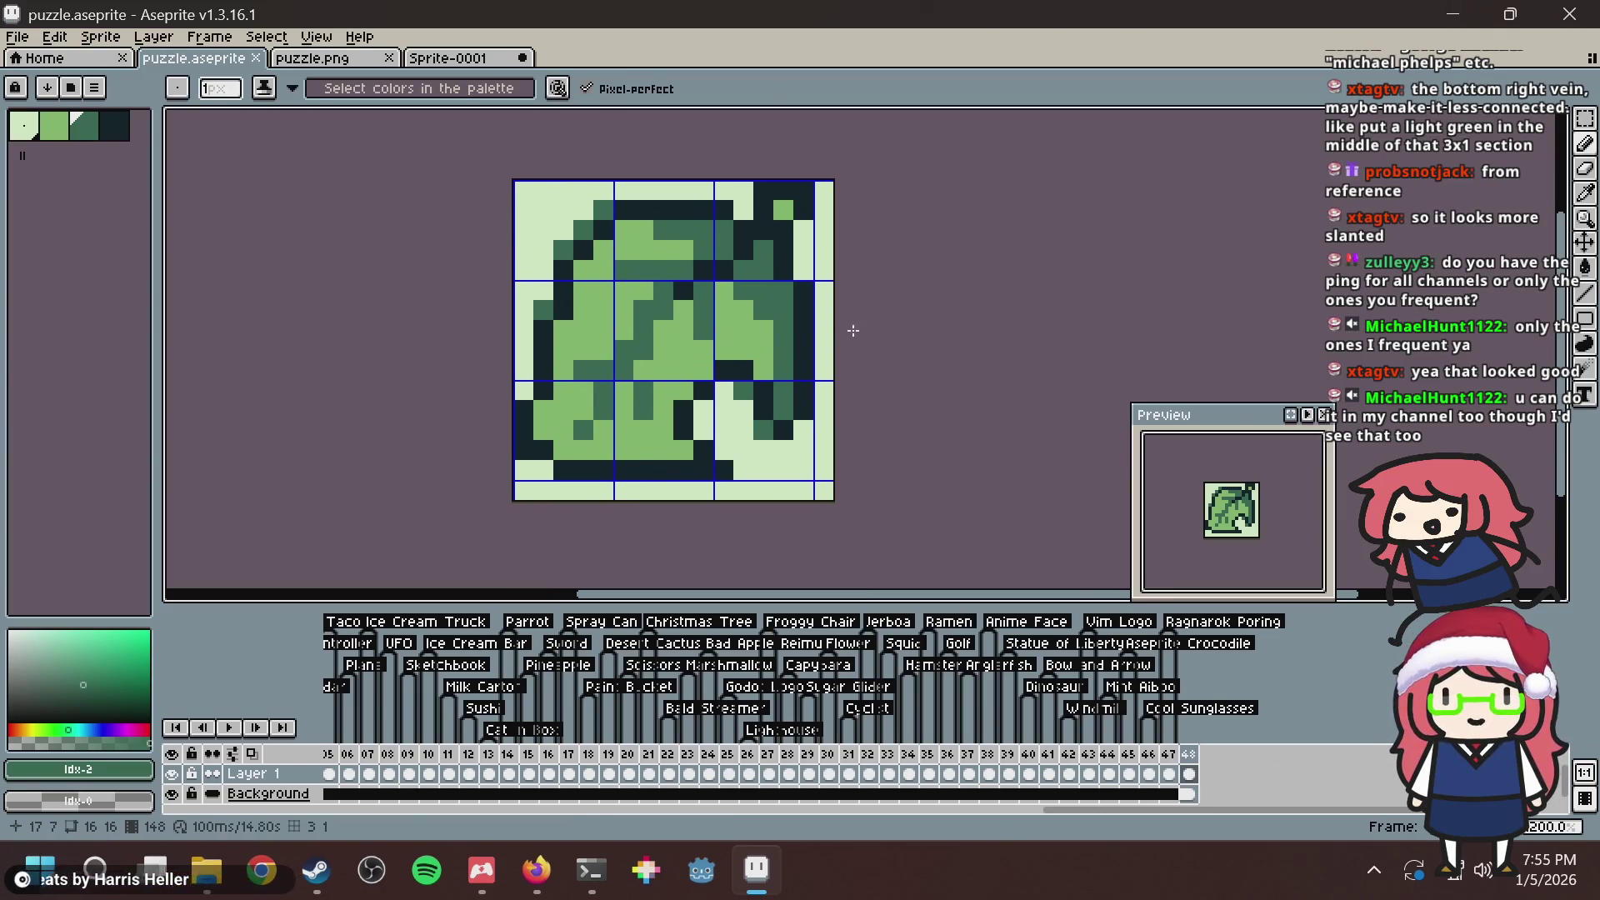
# Eyedrop the darkest and mid greens, paint a top-right pixel mid green, and save.
pyautogui.press('alt')
pyautogui.click(752, 246)
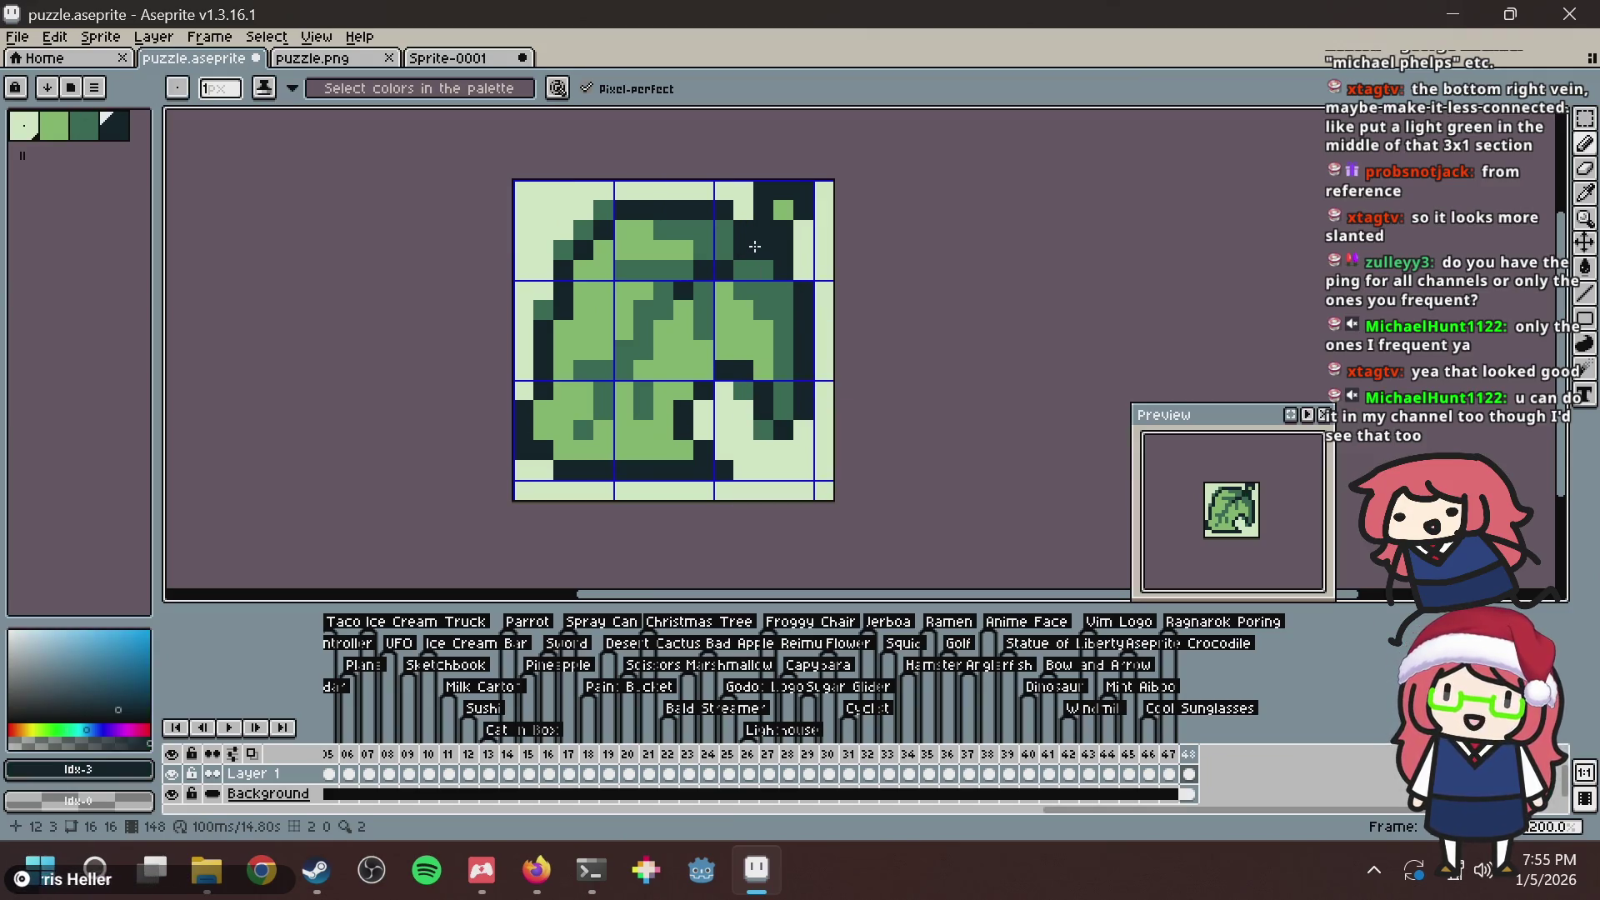
pyautogui.keyDown('alt'); pyautogui.click(734, 243); pyautogui.keyUp('alt')
pyautogui.press('alt')
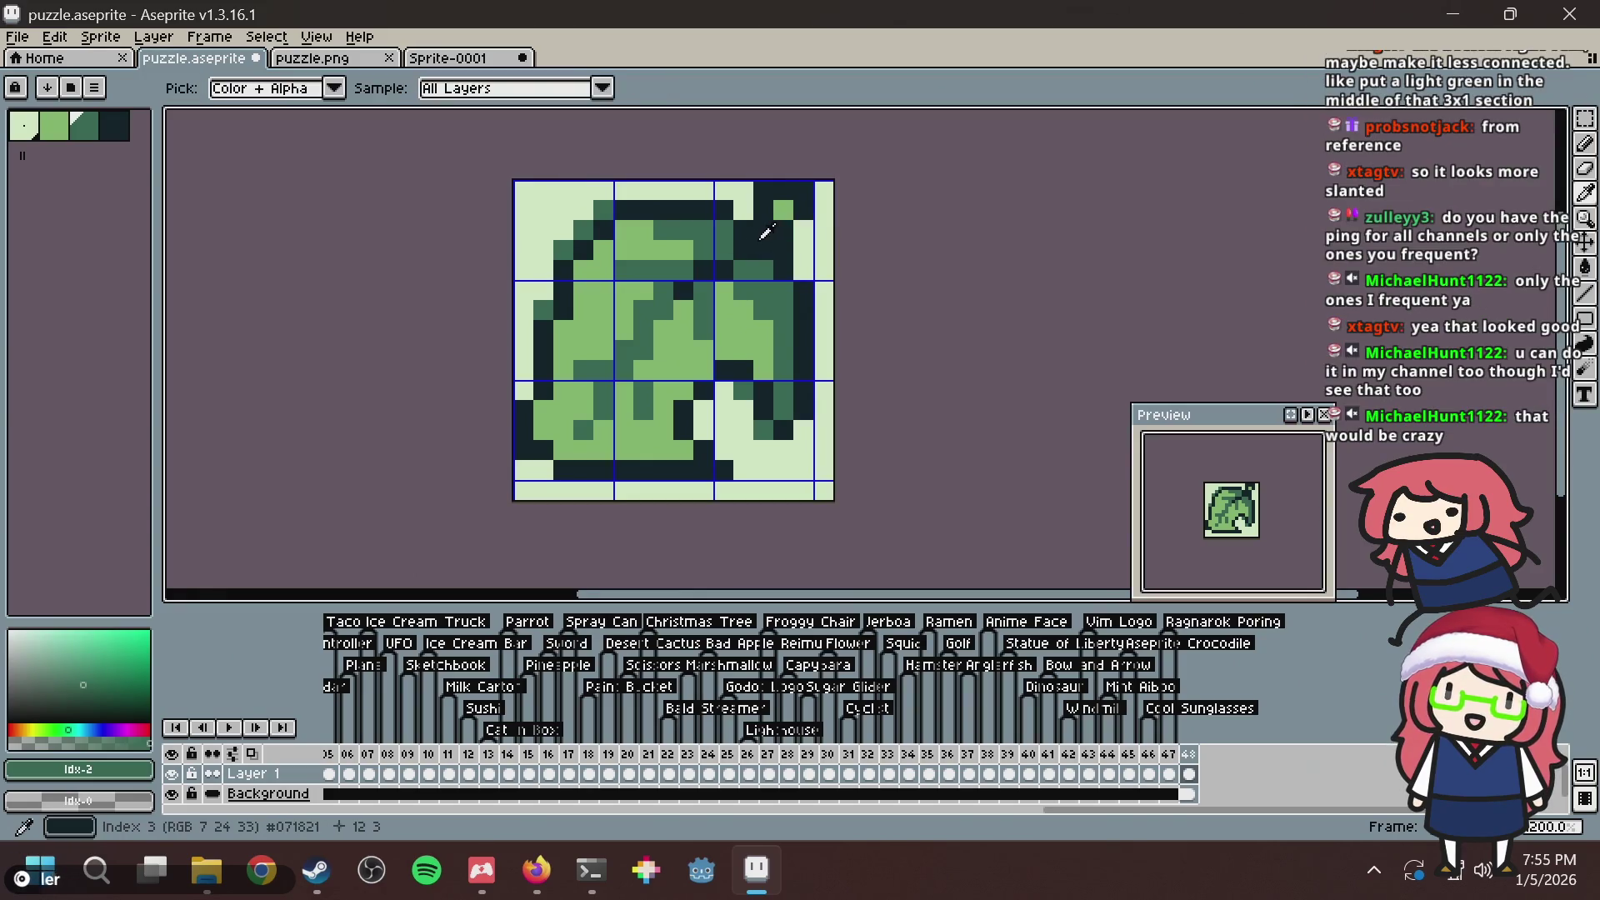
pyautogui.keyDown('alt'); pyautogui.click(754, 243); pyautogui.keyUp('alt')
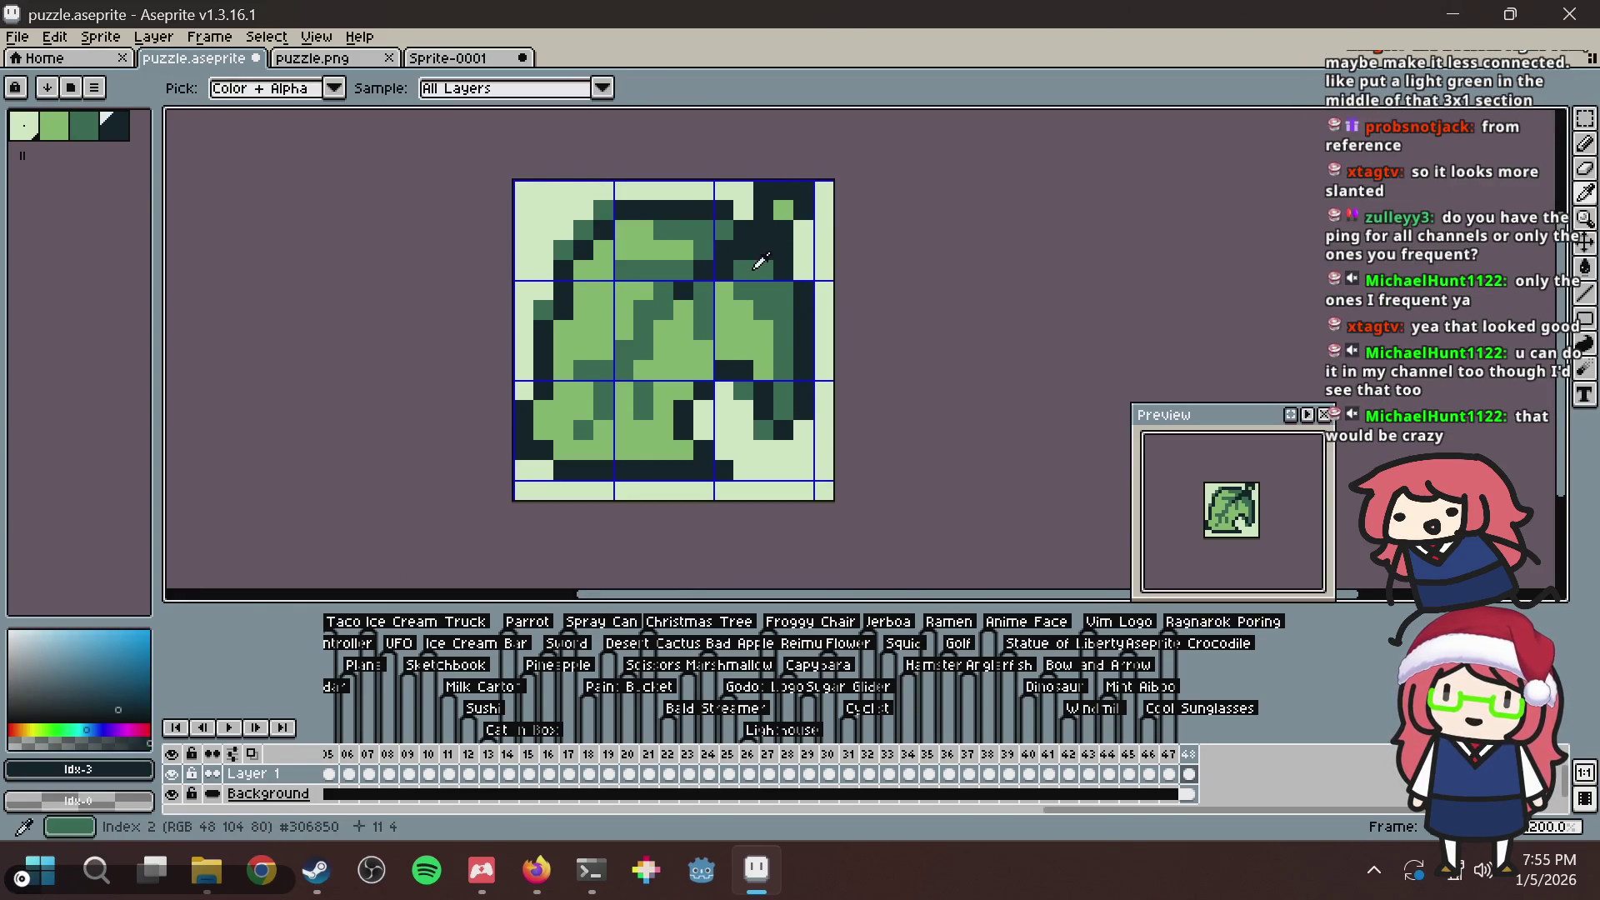
pyautogui.keyDown('alt'); pyautogui.click(744, 268); pyautogui.keyUp('alt')
pyautogui.click(806, 230)
pyautogui.hotkey('ctrl', 's')
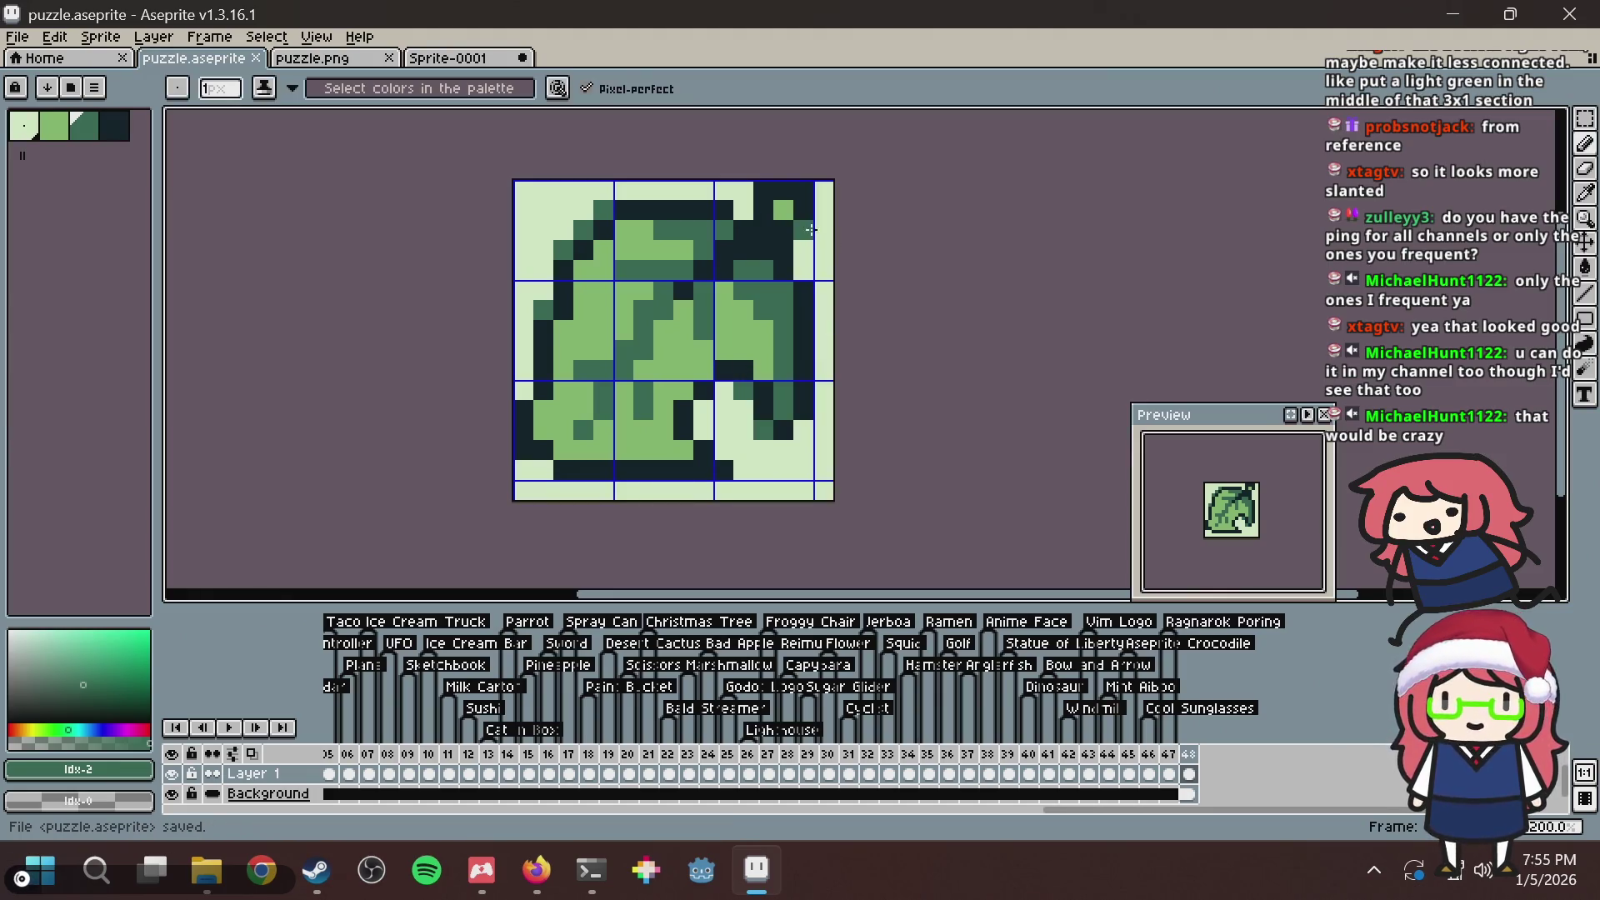
# Try darkening a lower vein pixel and lightening the one above, undo the attempts, and save.
pyautogui.scroll(1, 730, 343)
pyautogui.keyDown('alt'); pyautogui.click(754, 378); pyautogui.keyUp('alt')
pyautogui.click(744, 405)
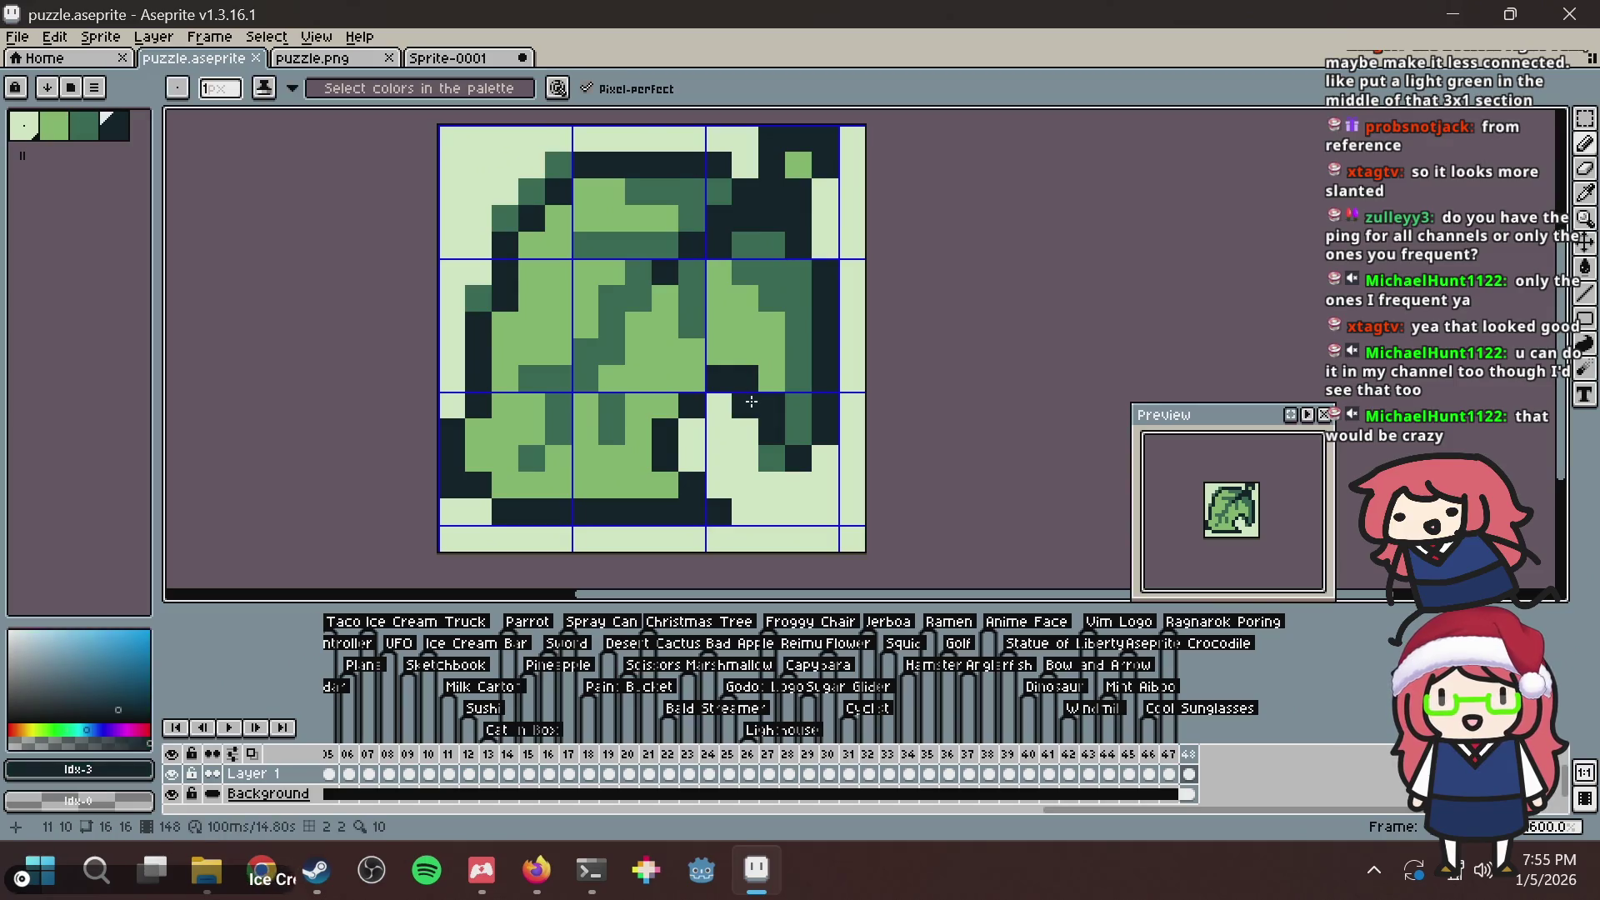
pyautogui.keyDown('alt'); pyautogui.click(750, 354); pyautogui.keyUp('alt')
pyautogui.click(744, 377)
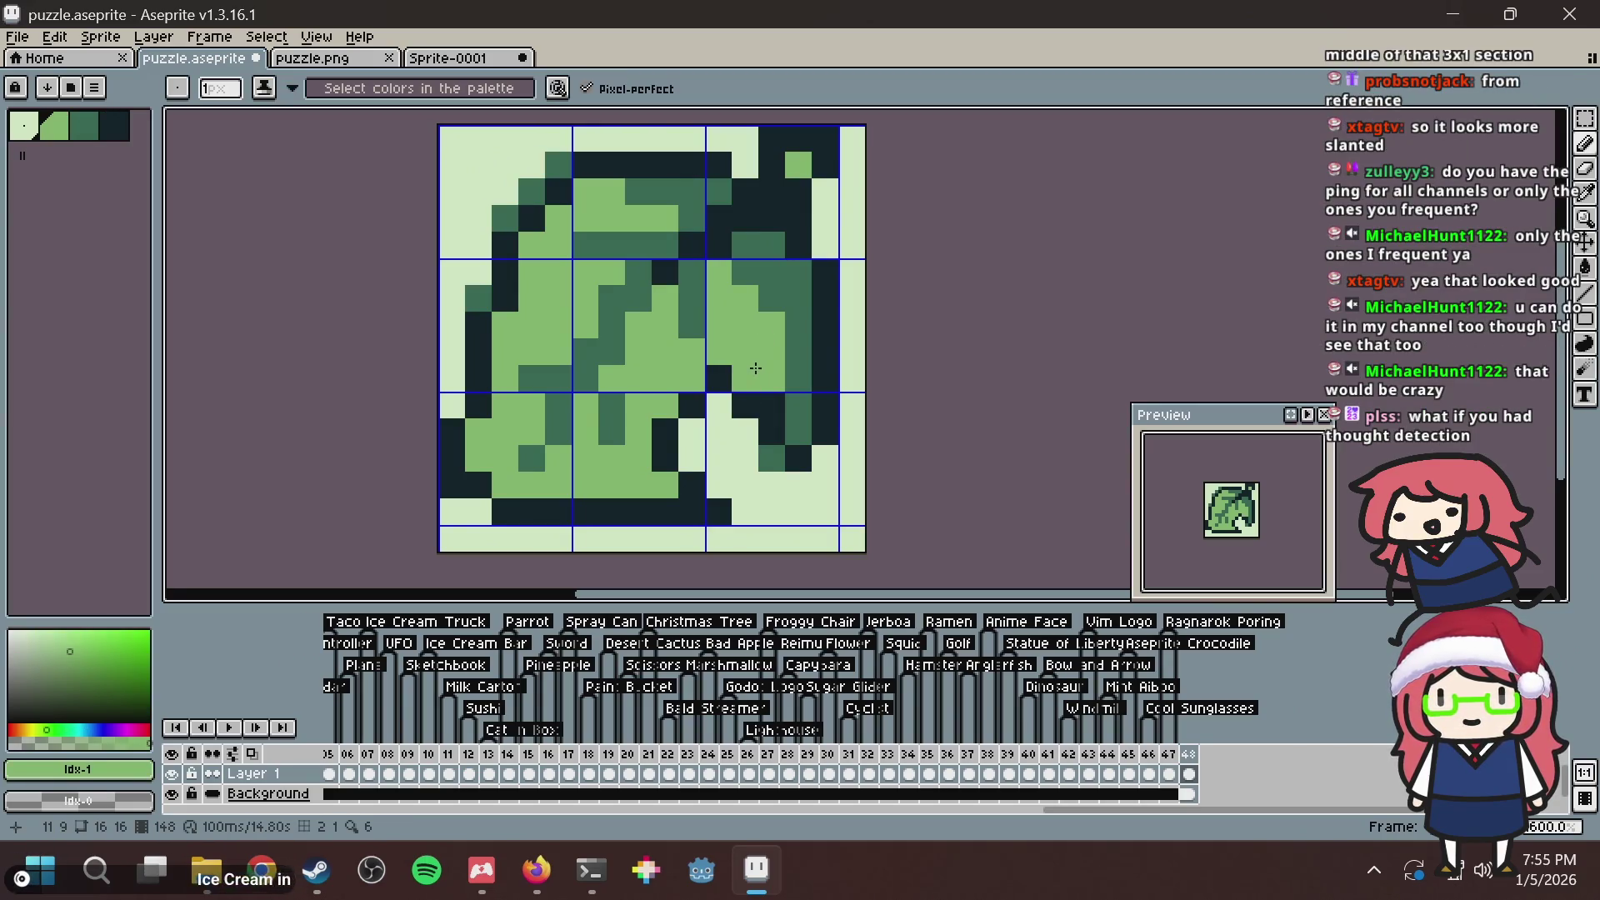
pyautogui.hotkey('ctrl', 'z')
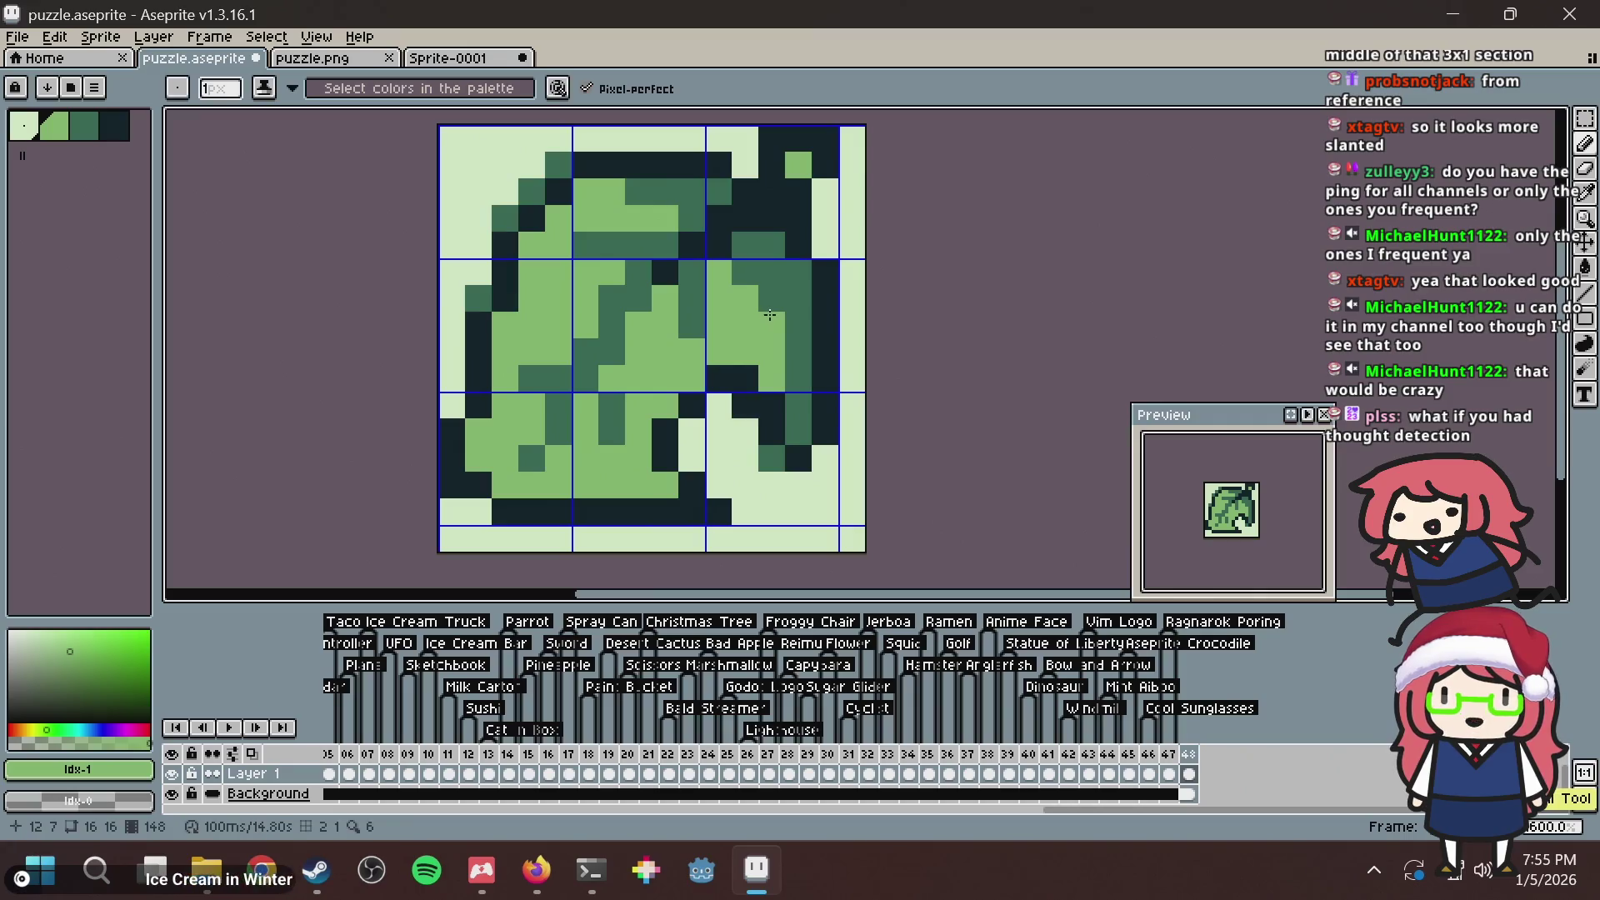
pyautogui.click(744, 377)
pyautogui.hotkey('ctrl', 'z')
pyautogui.hotkey('ctrl', 'z')
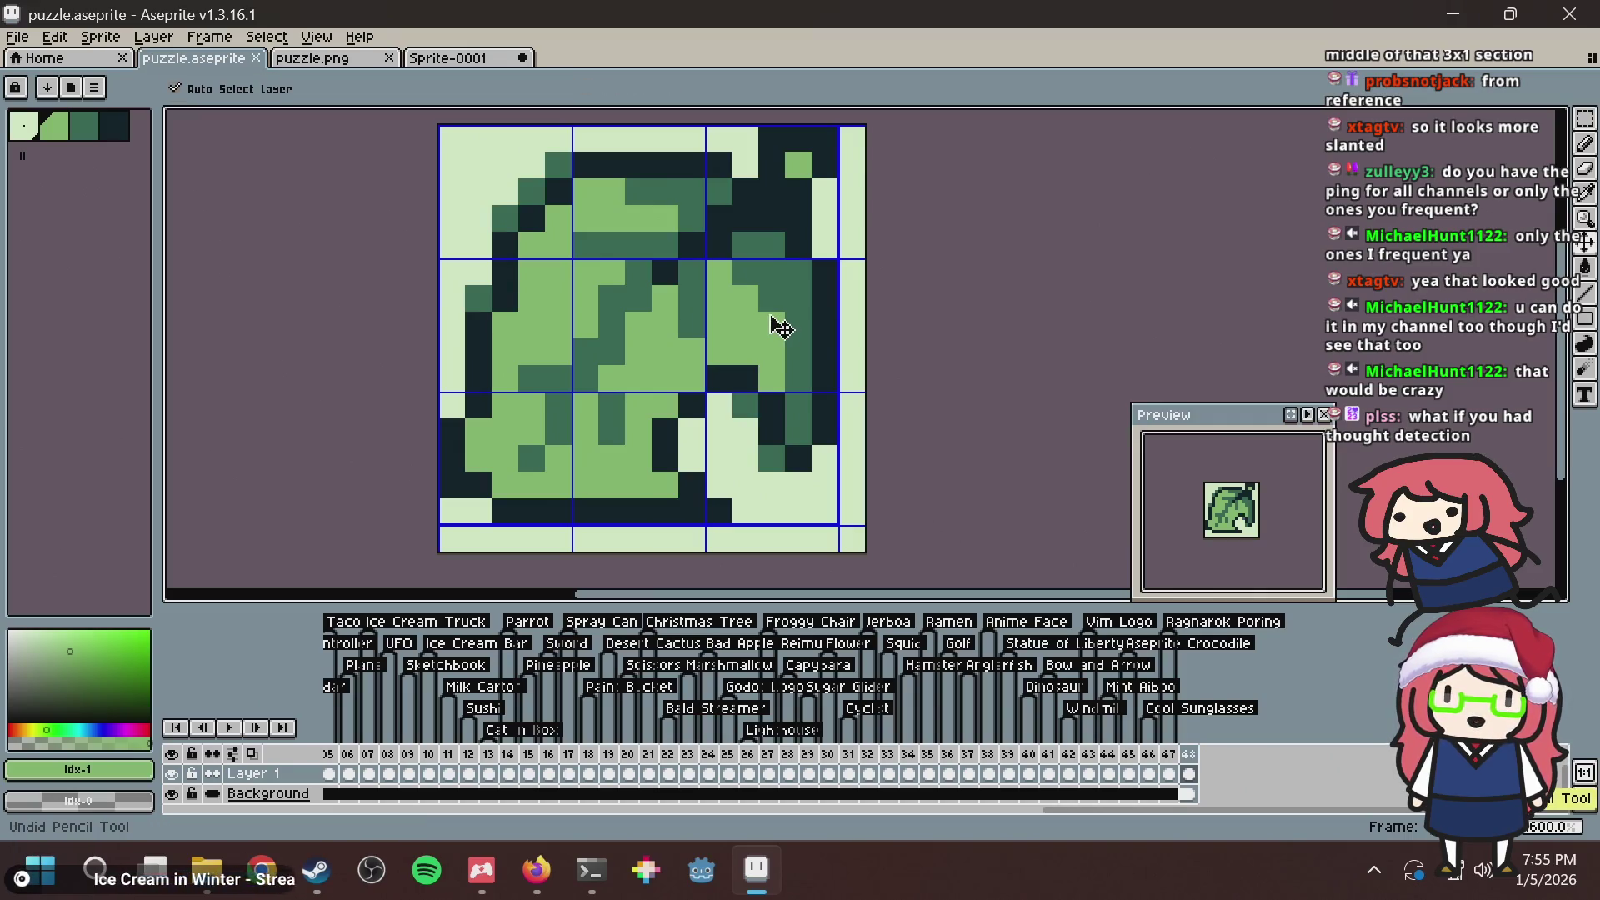
pyautogui.hotkey('ctrl', 's')
# Make the upper vein pixel mid green, the lower one darkest green, another vein pixel mid green; save.
pyautogui.press('i')
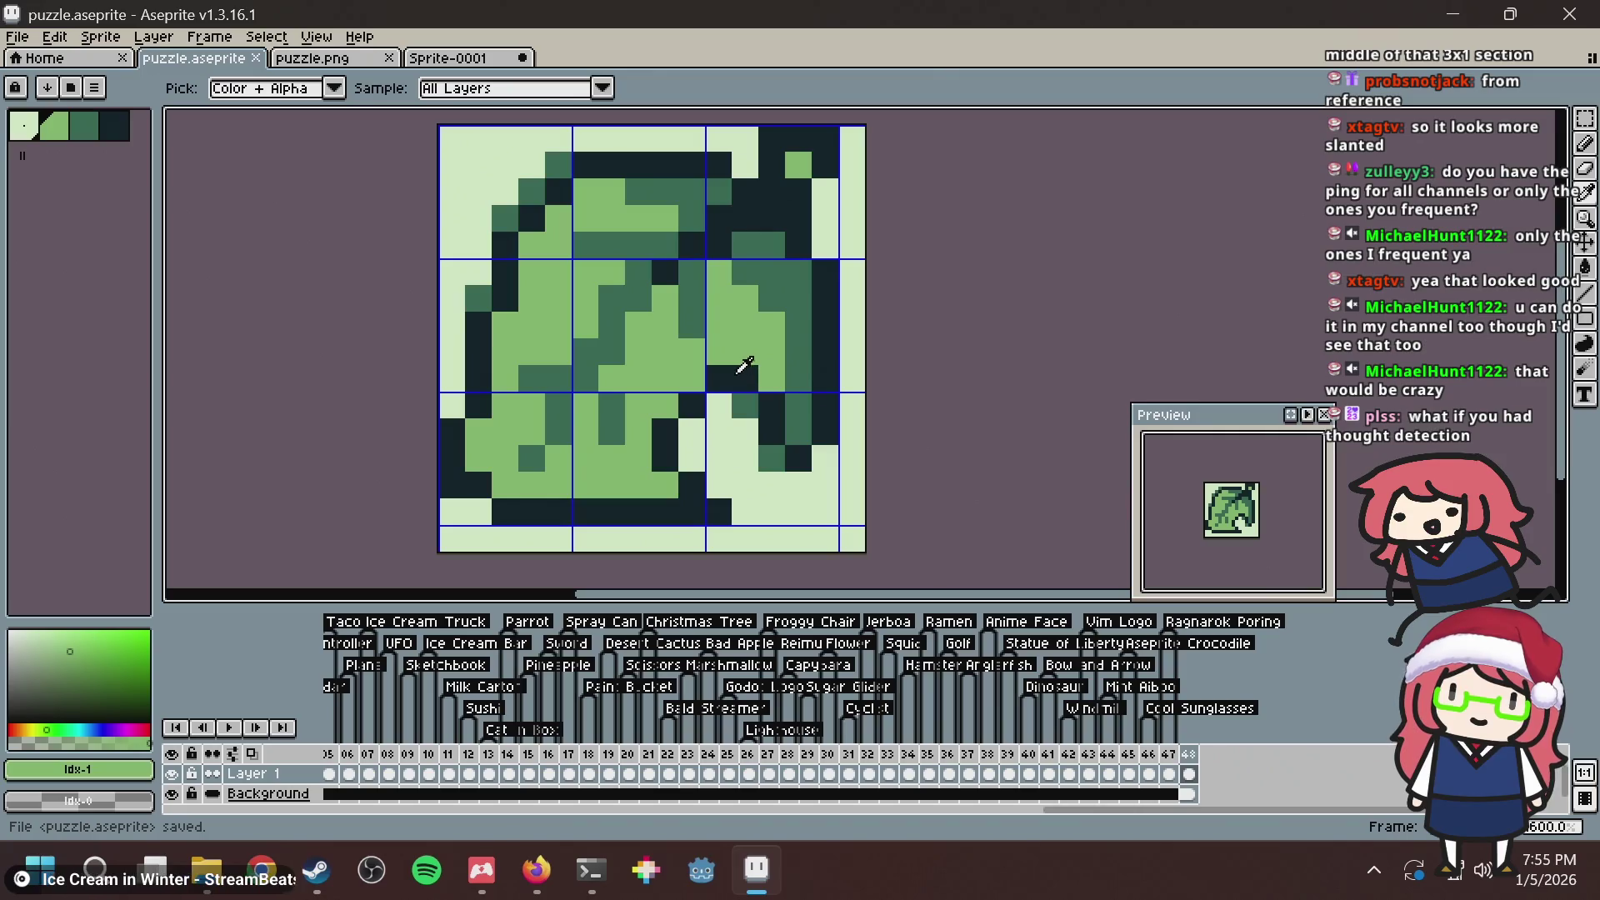
pyautogui.keyDown('alt'); pyautogui.click(744, 405); pyautogui.keyUp('alt')
pyautogui.click(744, 379)
pyautogui.keyDown('alt'); pyautogui.click(771, 405); pyautogui.keyUp('alt')
pyautogui.click(744, 406)
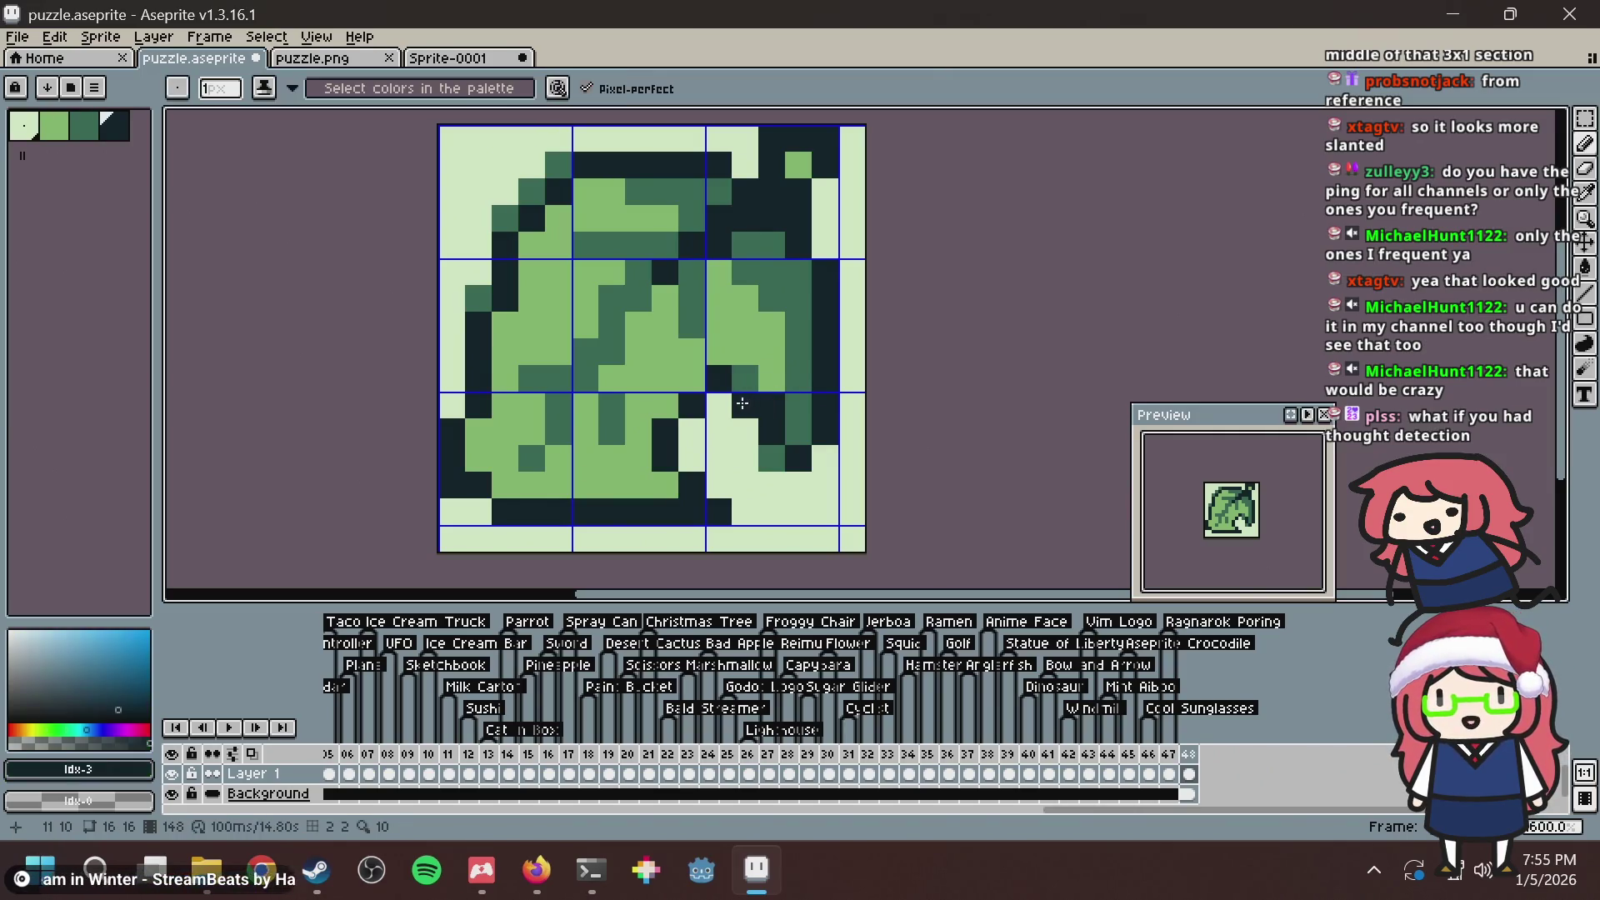
pyautogui.click(790, 335)
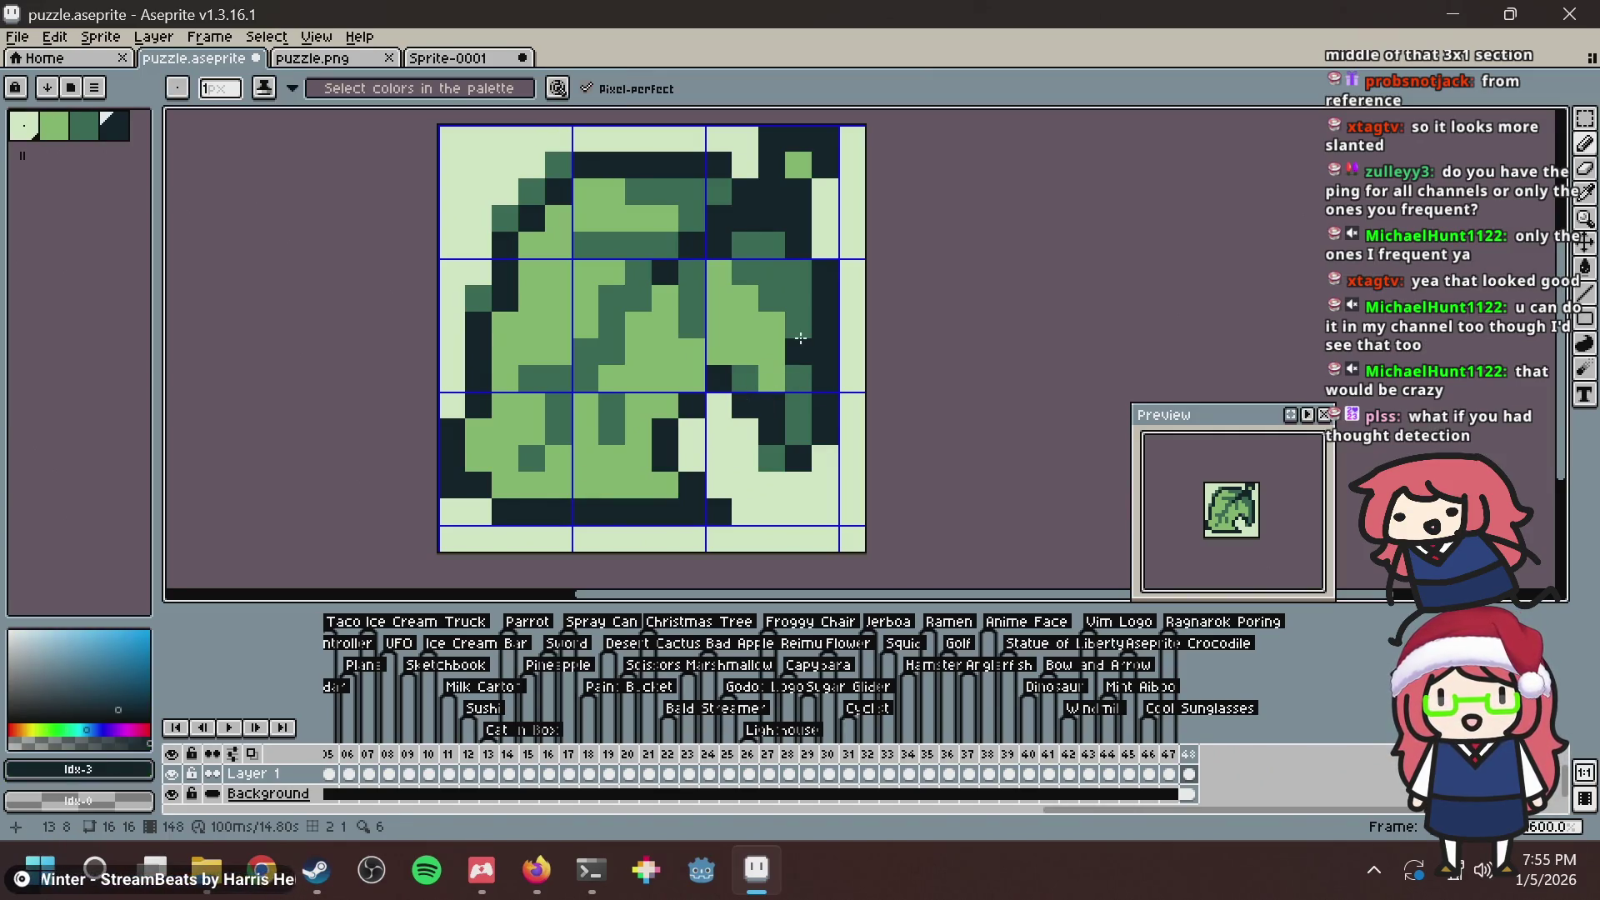
pyautogui.hotkey('ctrl', 's')
# Sample the mid green, undo the last pixel edit, and save puzzle.aseprite.
pyautogui.press('i')
pyautogui.click(803, 402)
pyautogui.press('b')
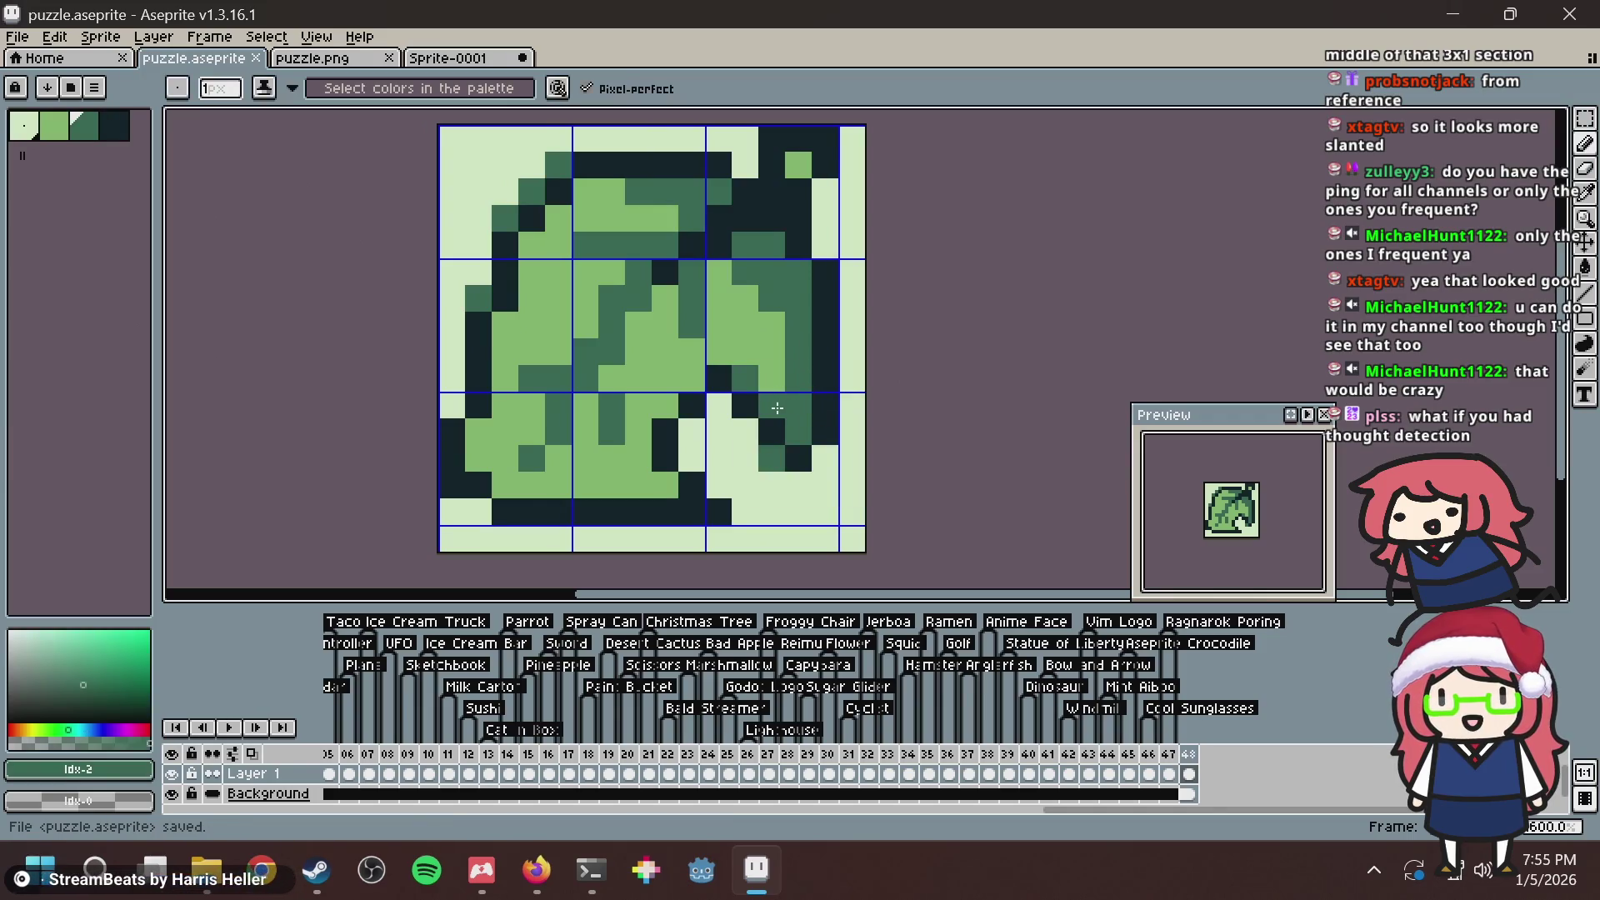
pyautogui.hotkey('ctrl', 'z')
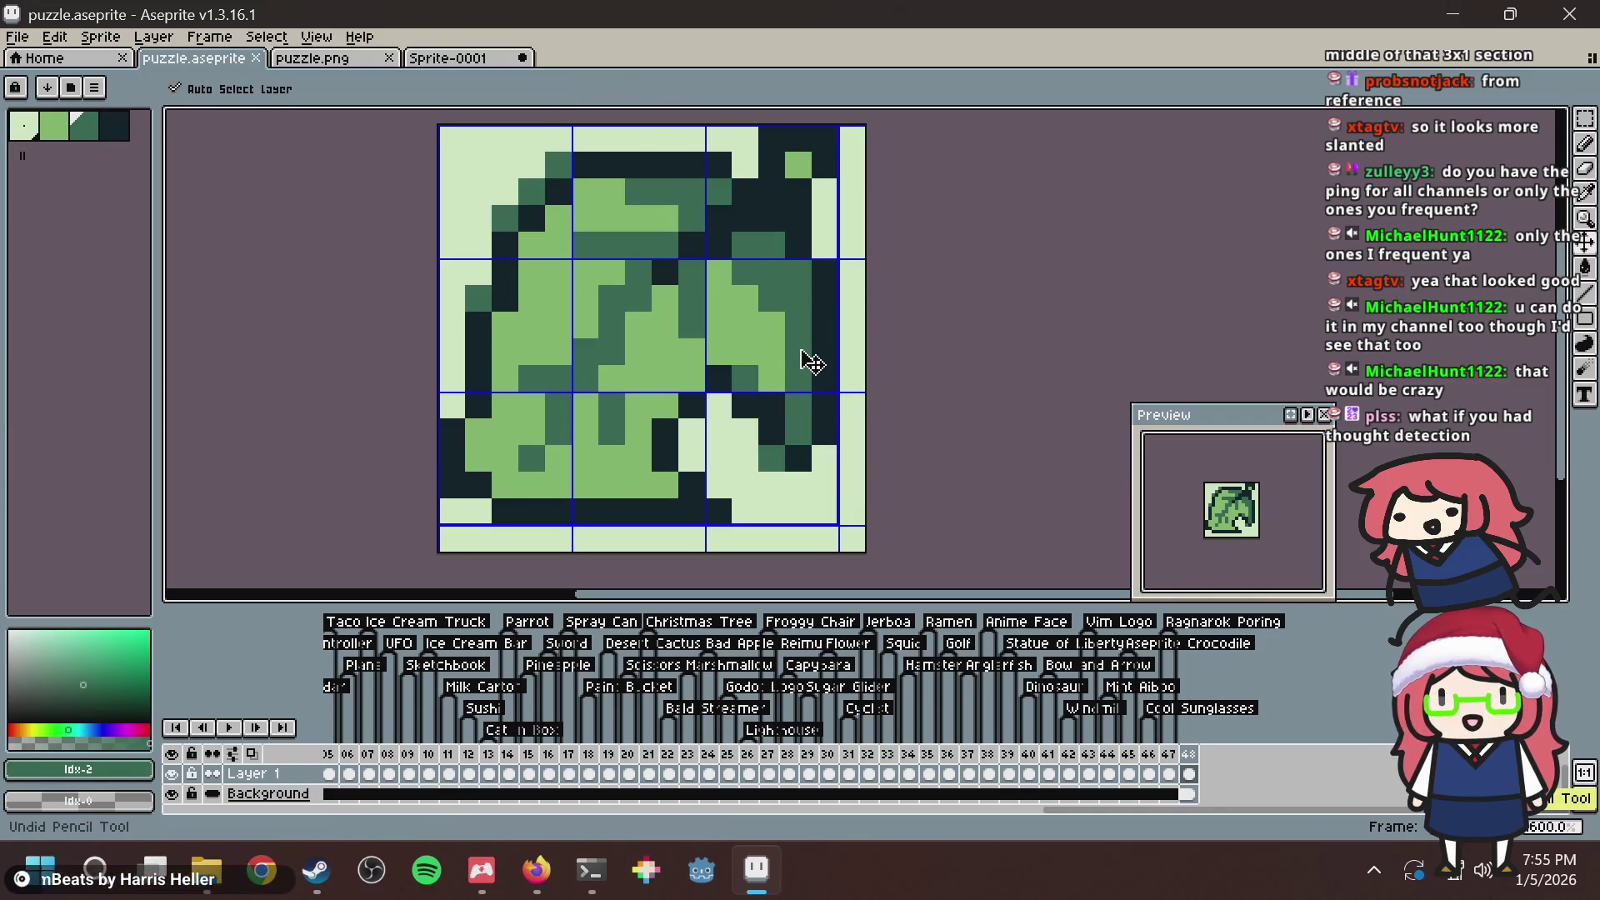
pyautogui.scroll(2, 802, 351)
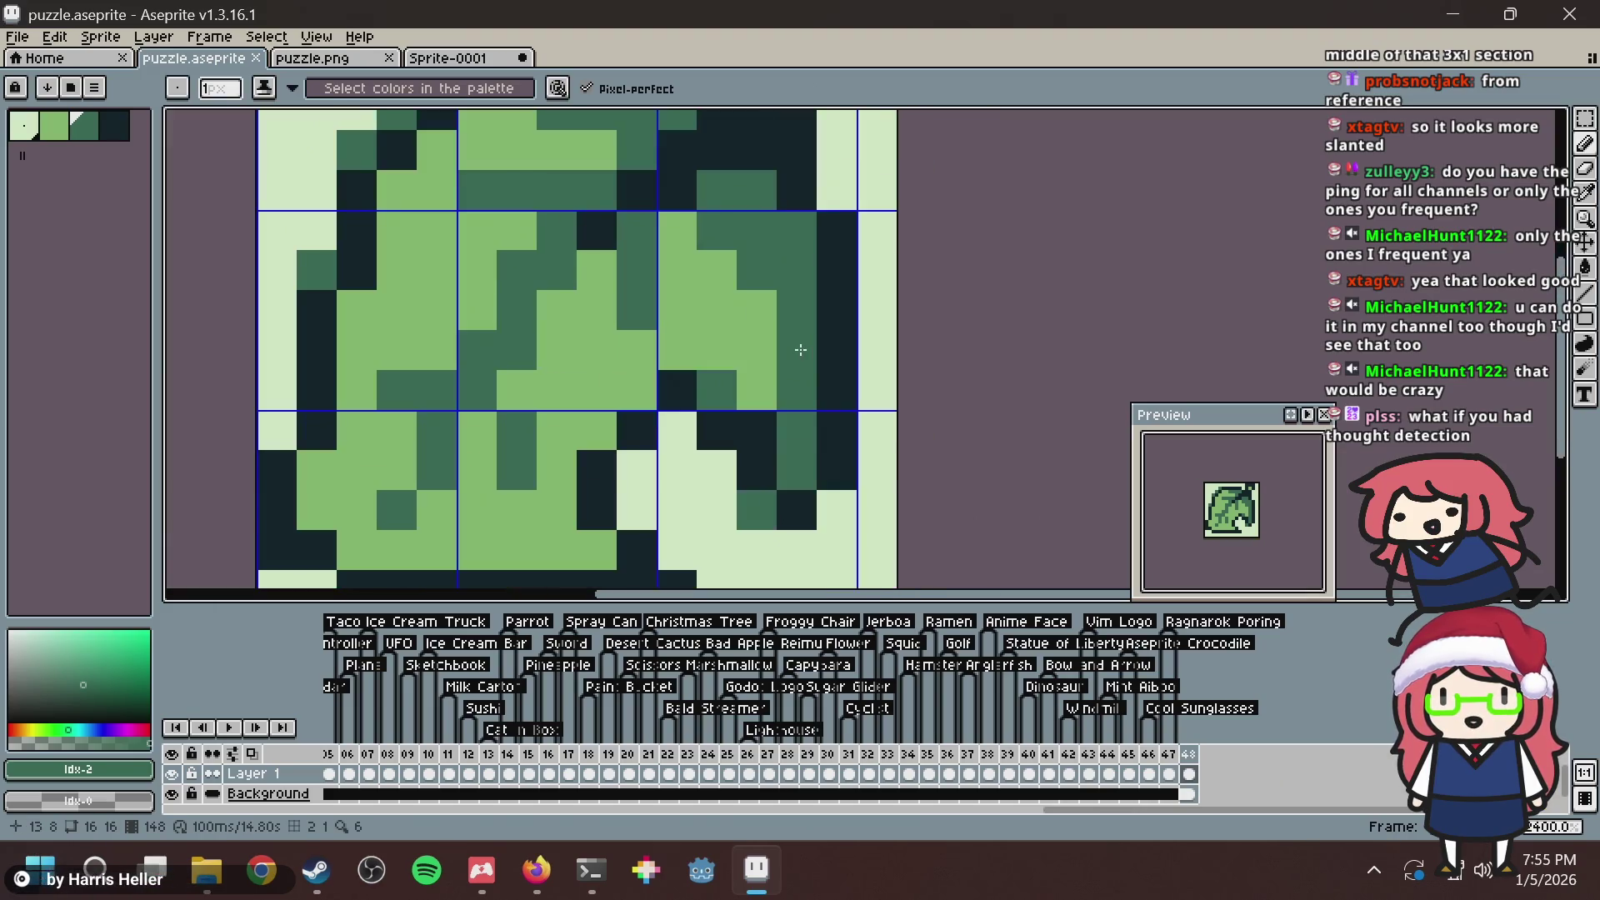
pyautogui.hotkey('ctrl', 's')
pyautogui.scroll(-6, 800, 350)
pyautogui.scroll(4, 802, 348)
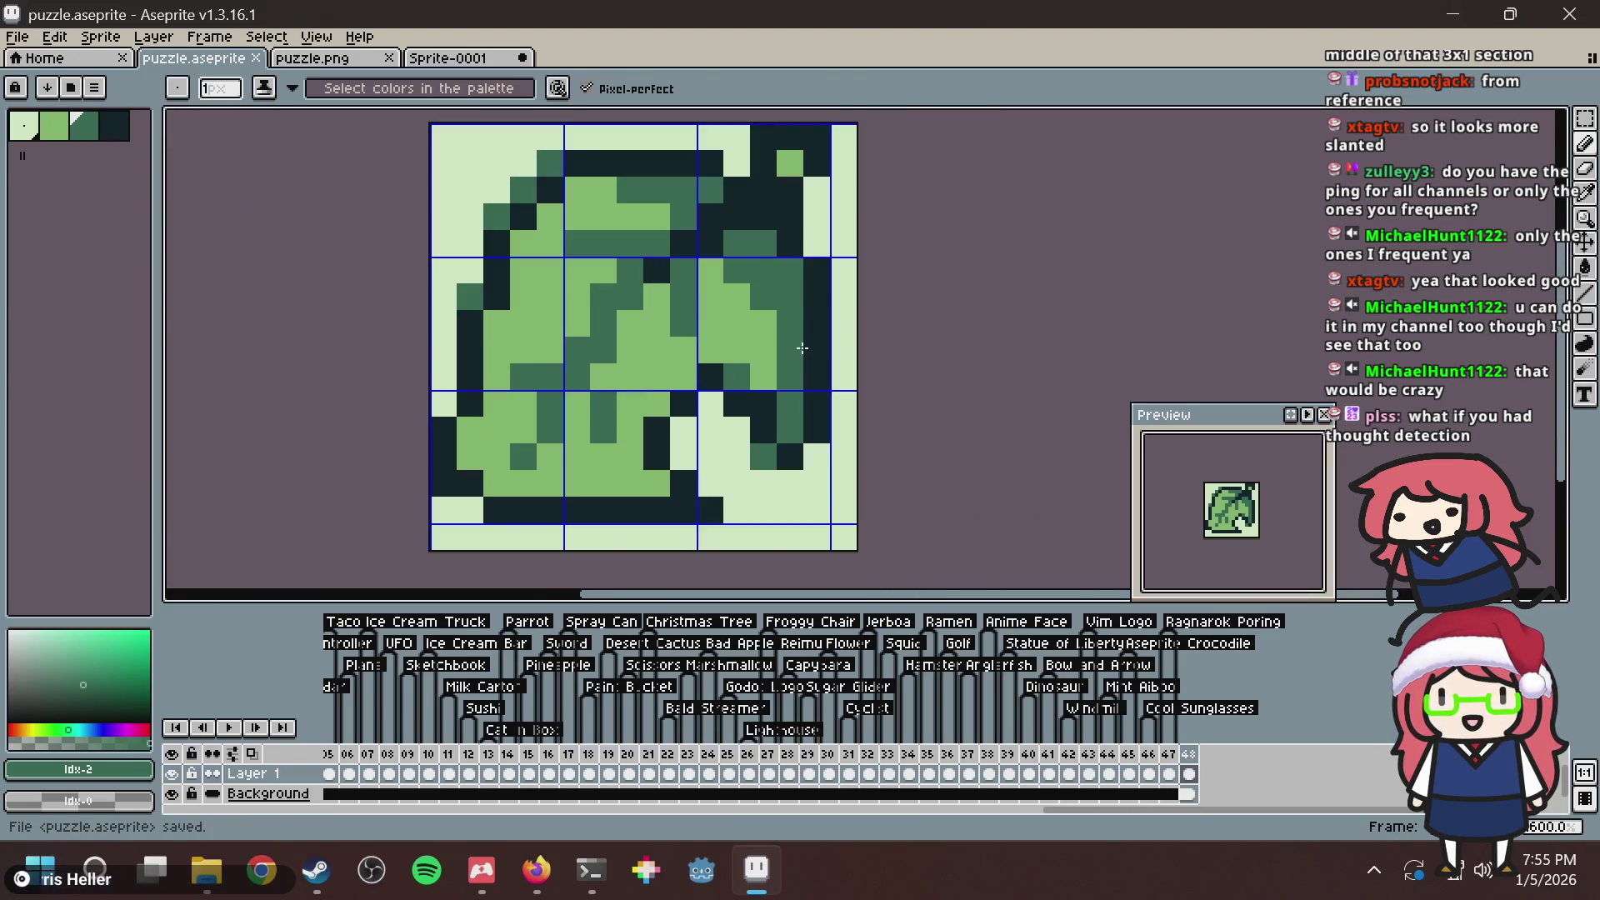